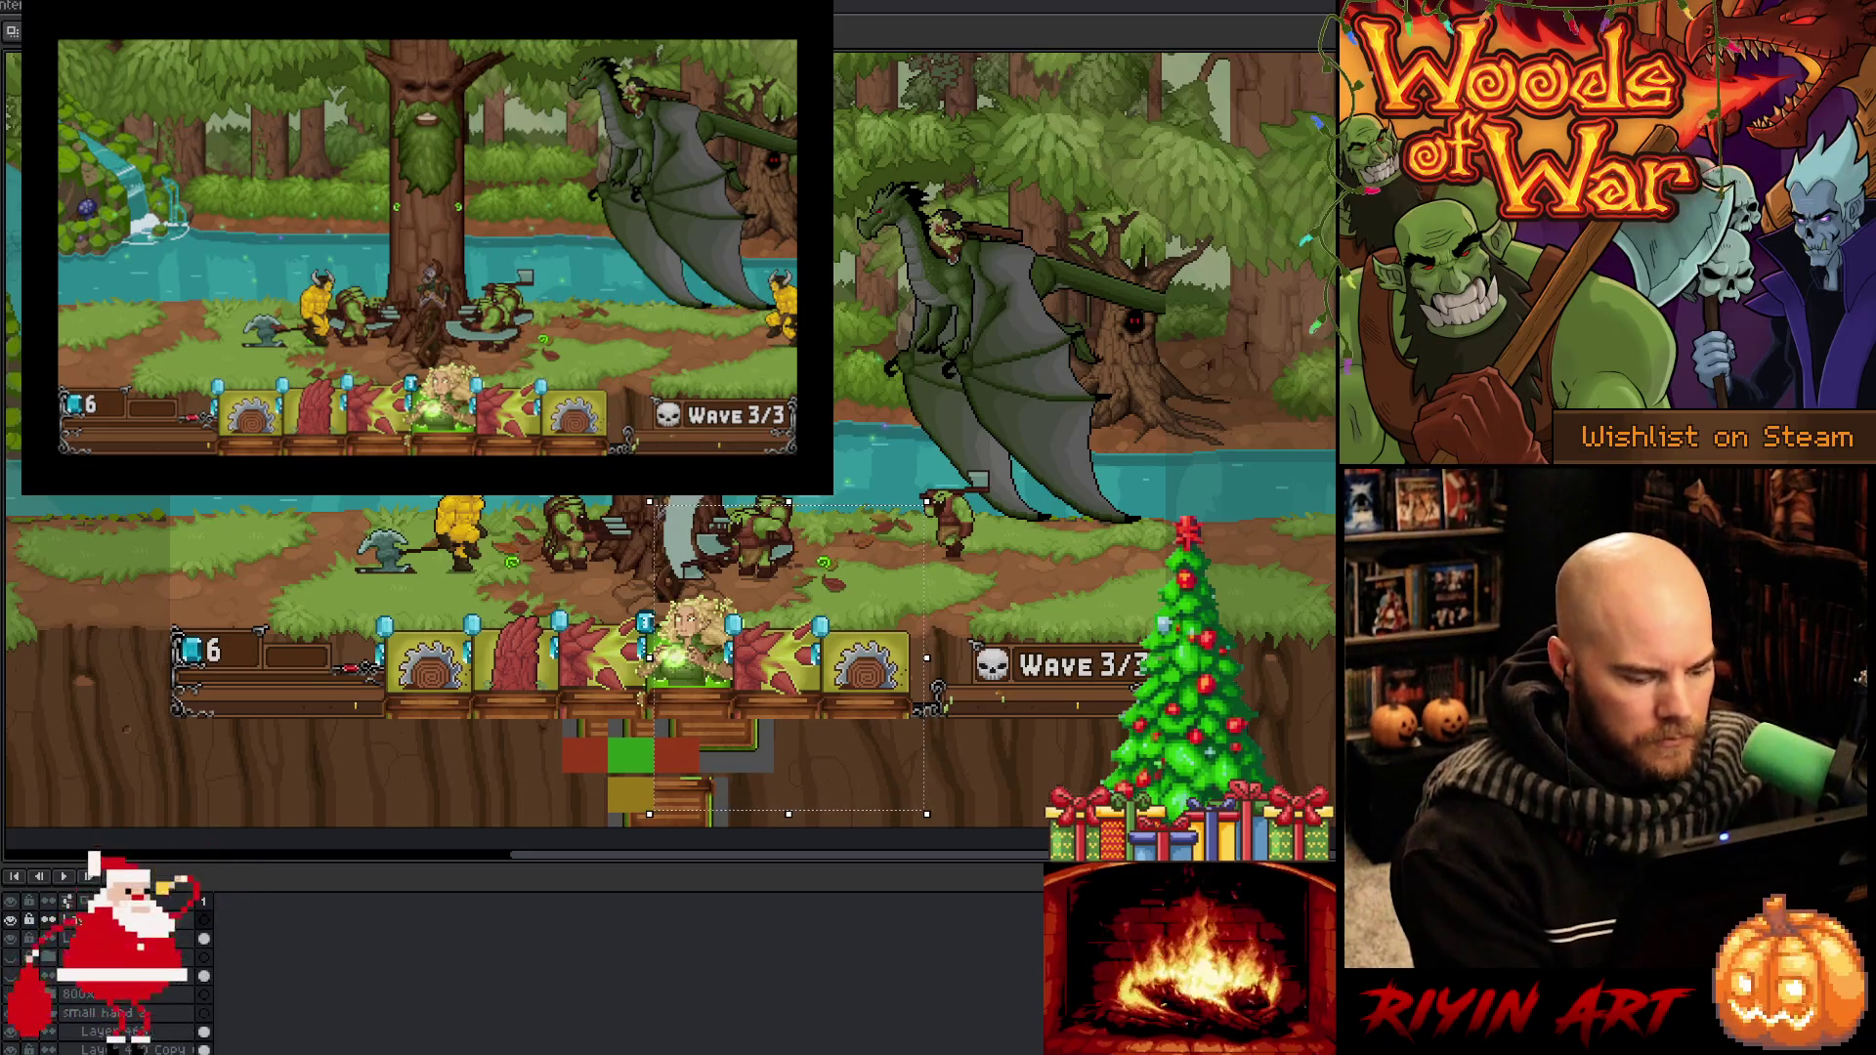
Paste the sword card twice and place the copies side by side at the hand's left
key("ctrl+v")
mouse_move(737, 675)
left_mouse_down()
mouse_move(591, 676)
mouse_move(452, 745)
left_mouse_up()
scroll(478, 757, "up", 3)
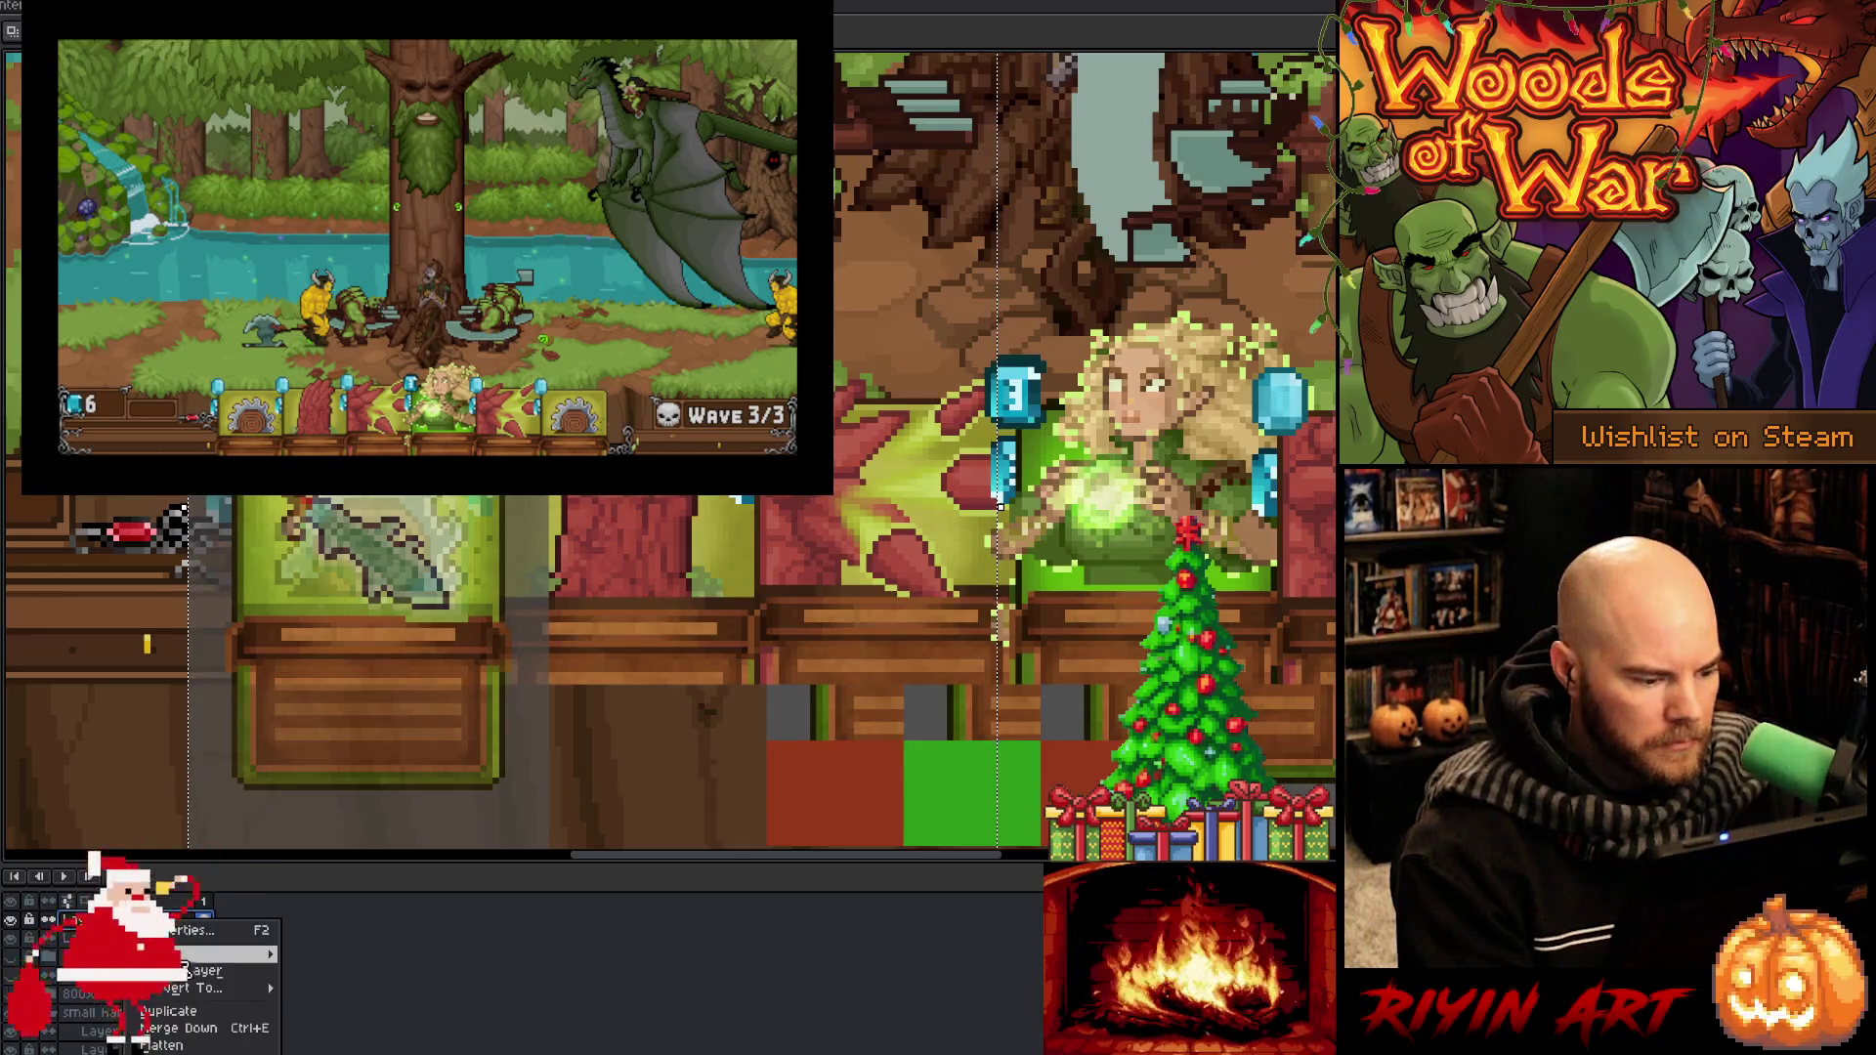
key("ctrl+v")
left_click_drag(391, 557, 645, 544)
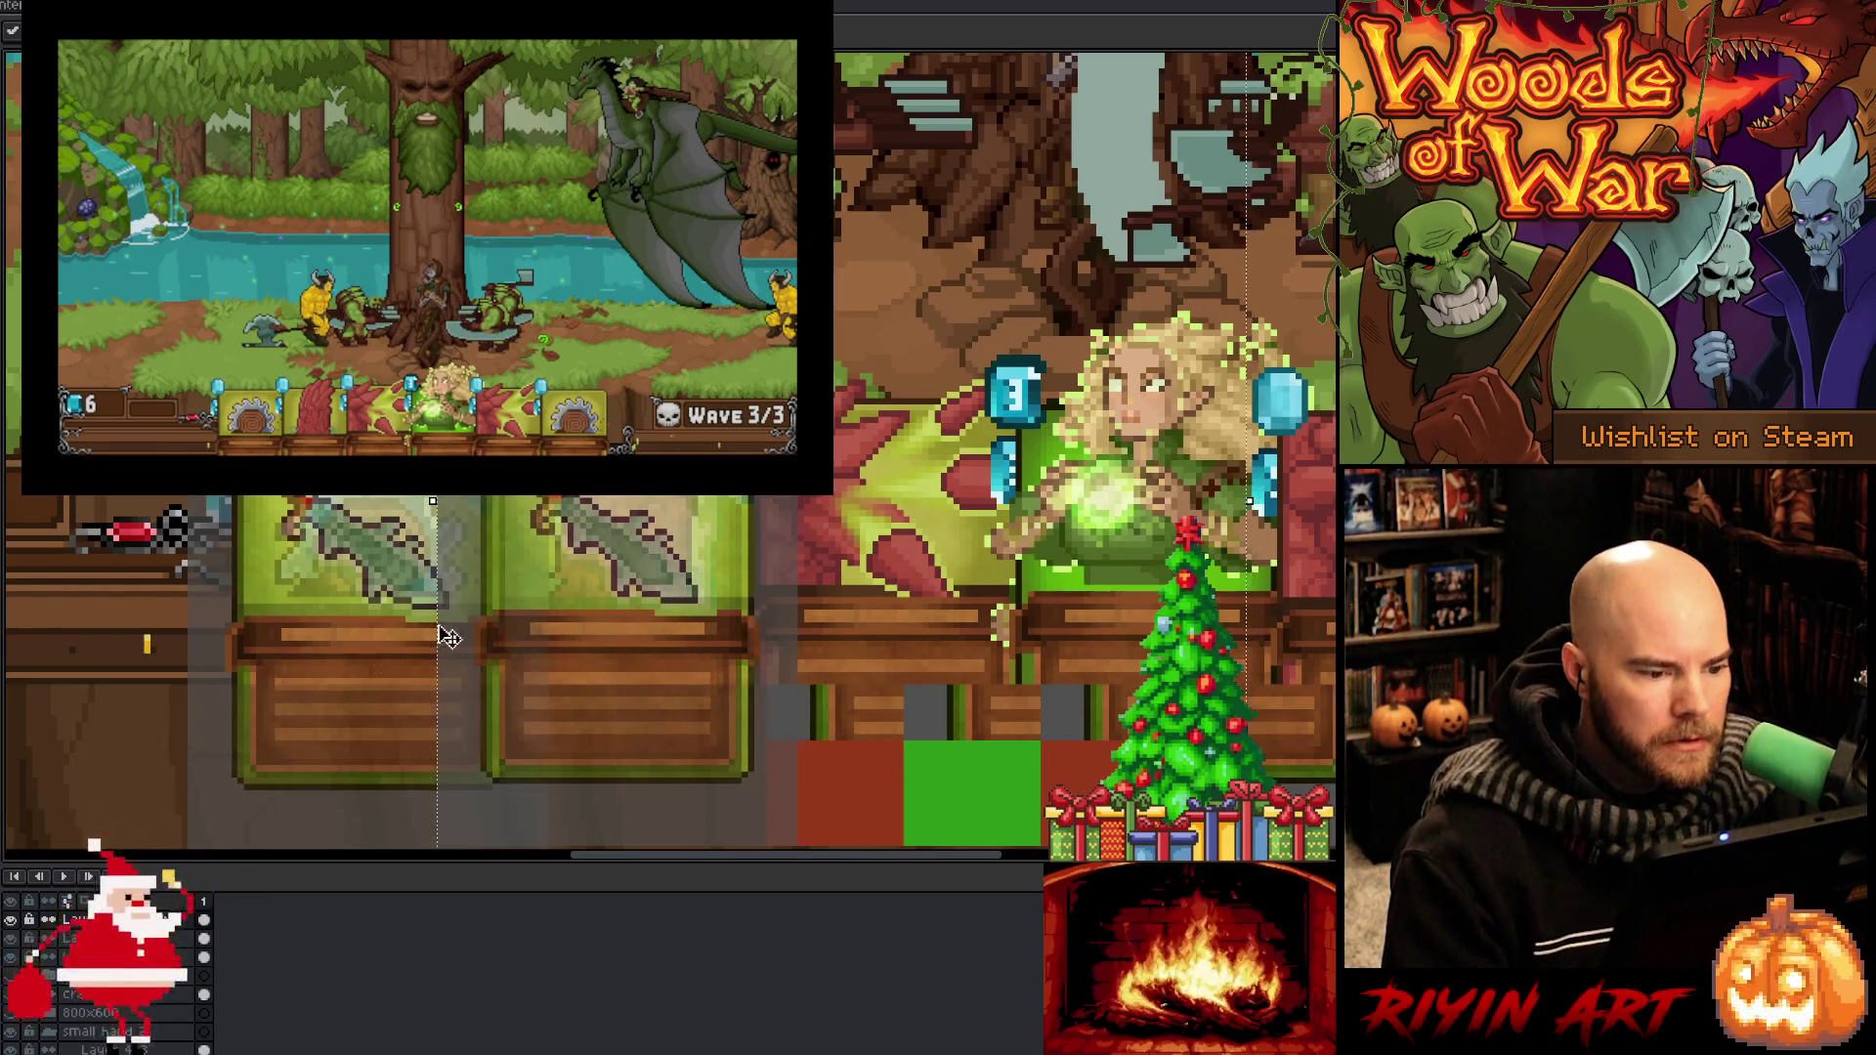
Toggle the card layers to compare the art, and nudge the middle sword card right
left_click(11, 957)
left_click(10, 938)
left_click(11, 938)
key("Right")
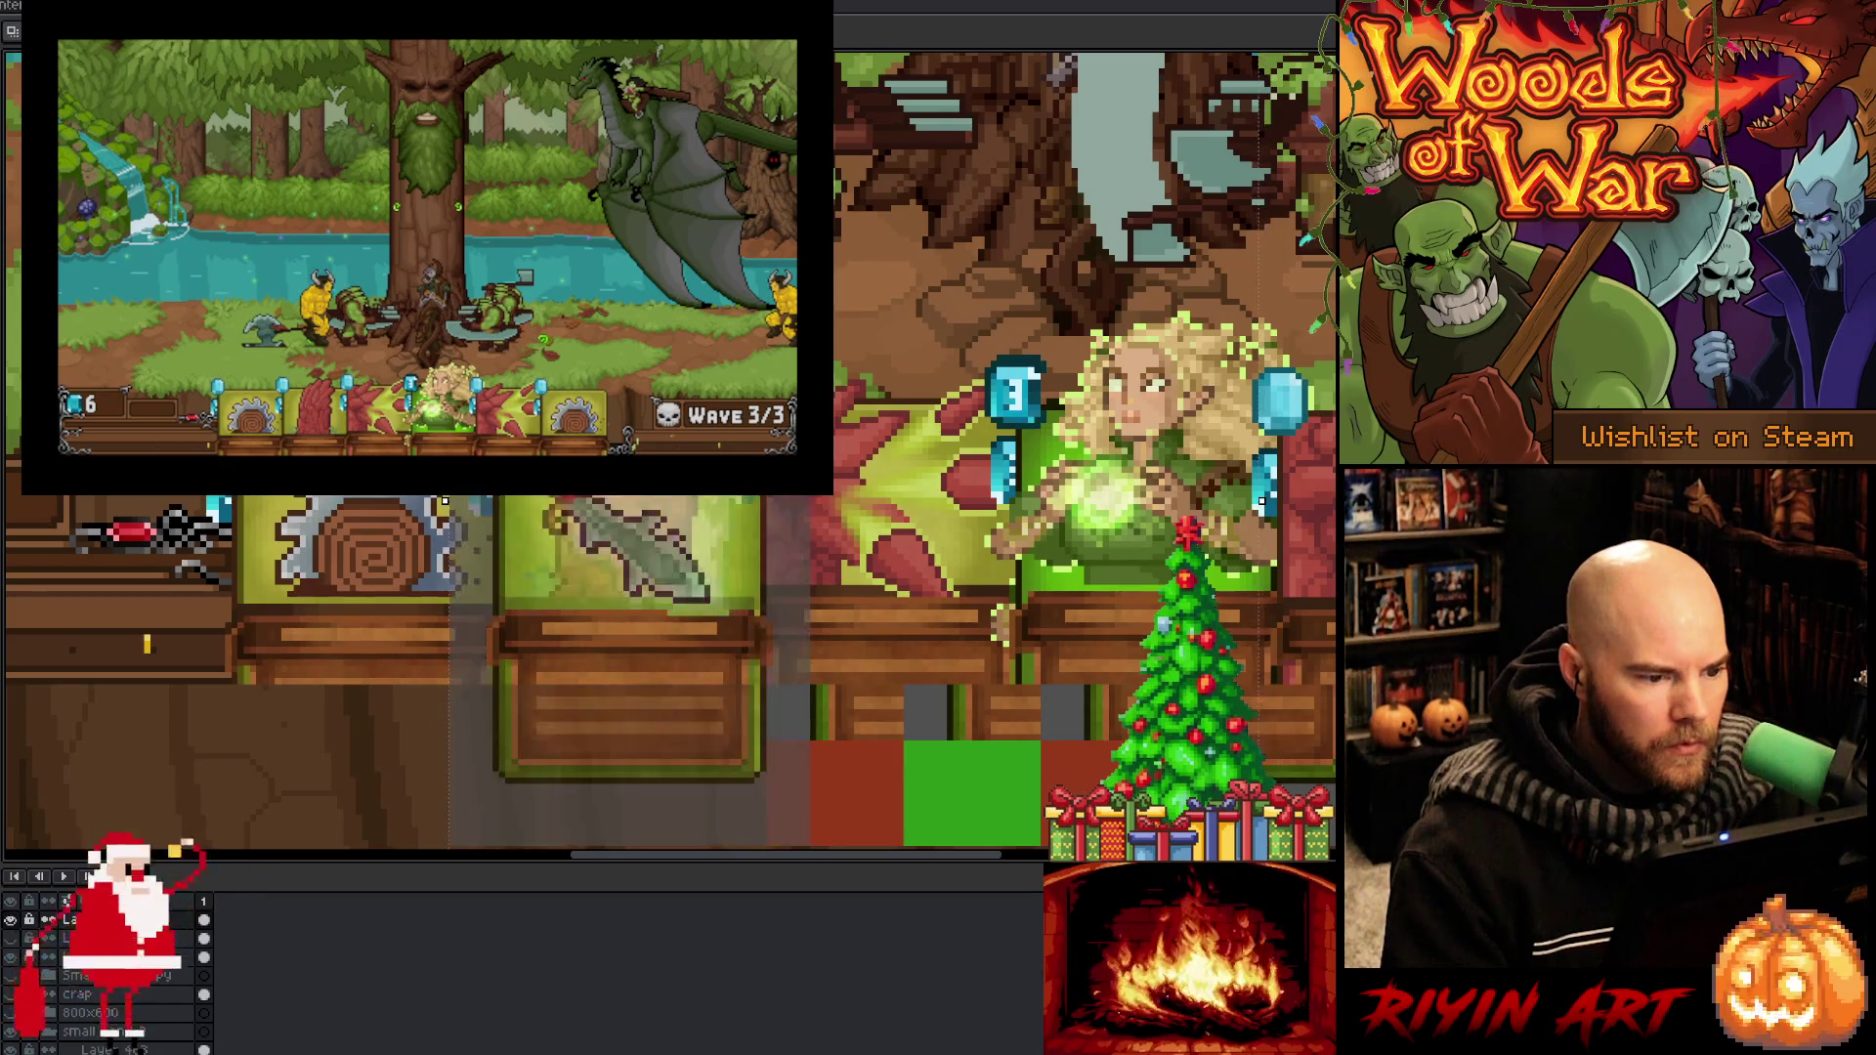
left_click(13, 939)
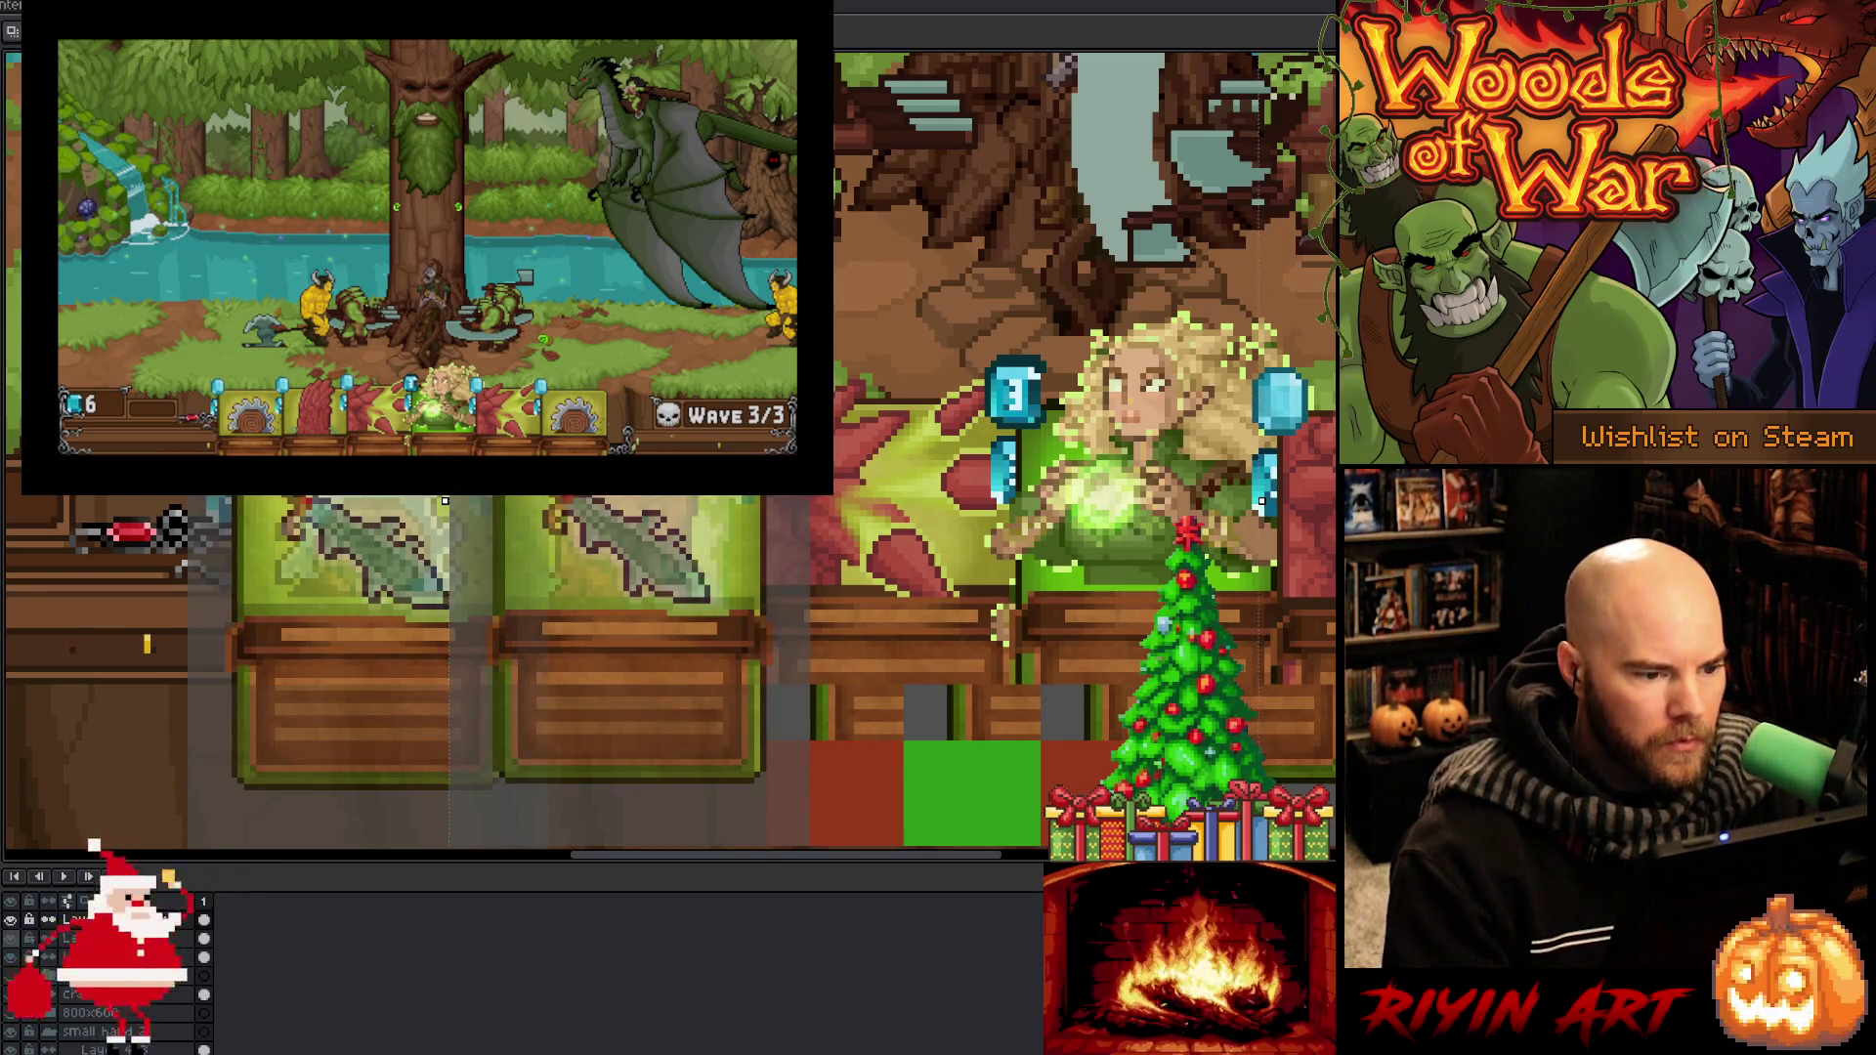
Set both sword card layers to 255 opacity, then zoom out to the whole scene
double_click(67, 938)
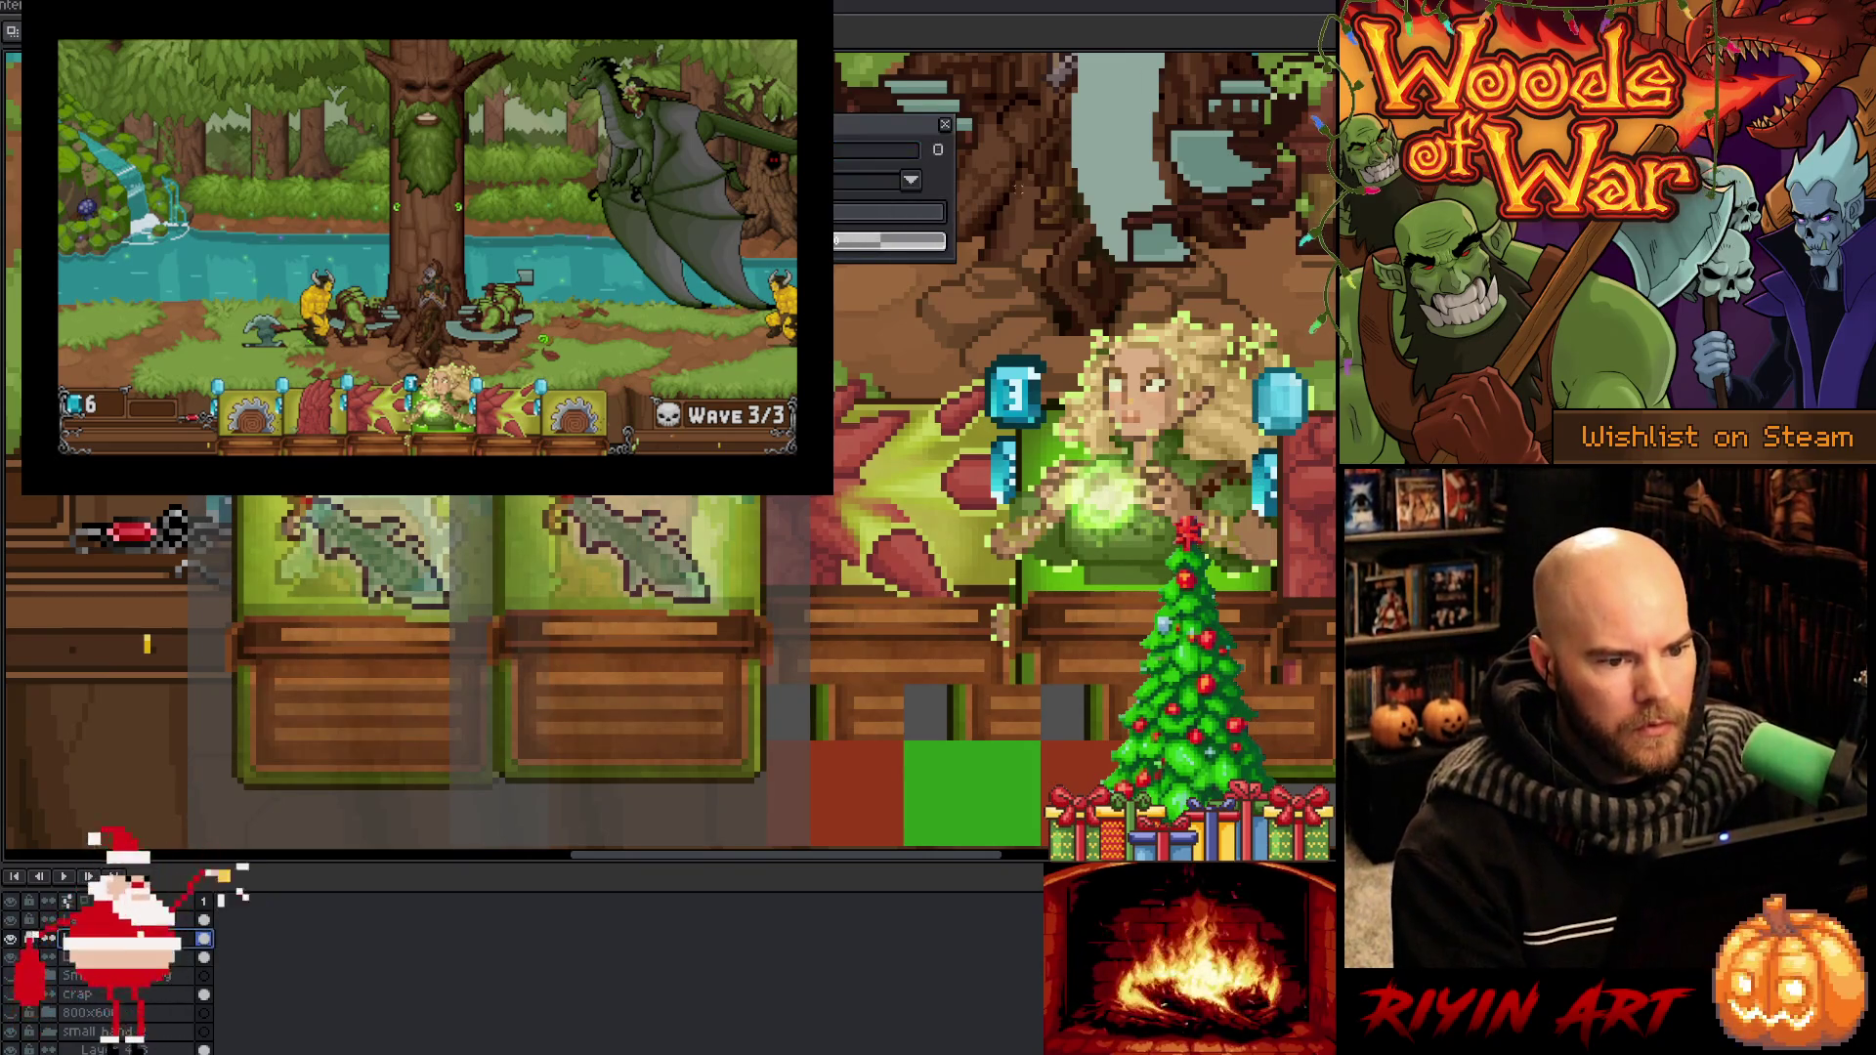
left_click_drag(880, 241, 944, 241)
left_click(945, 125)
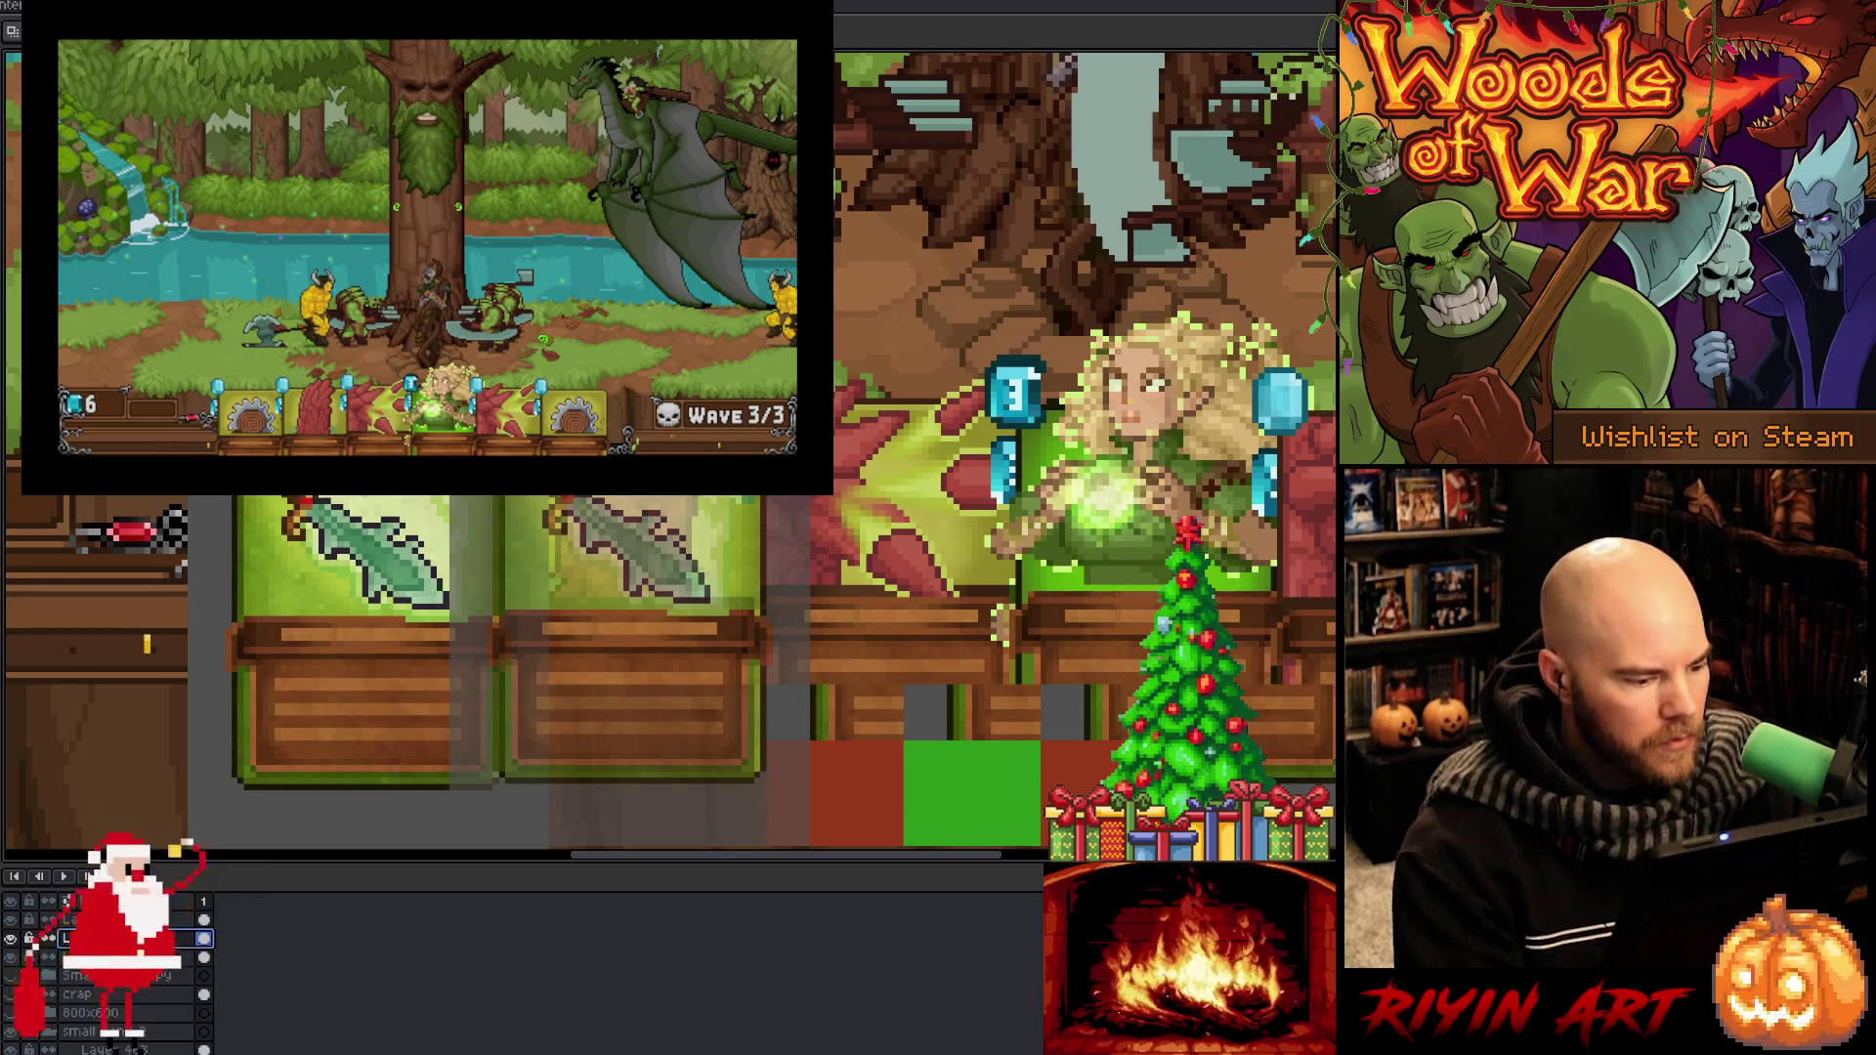
double_click(67, 920)
left_click_drag(879, 241, 944, 240)
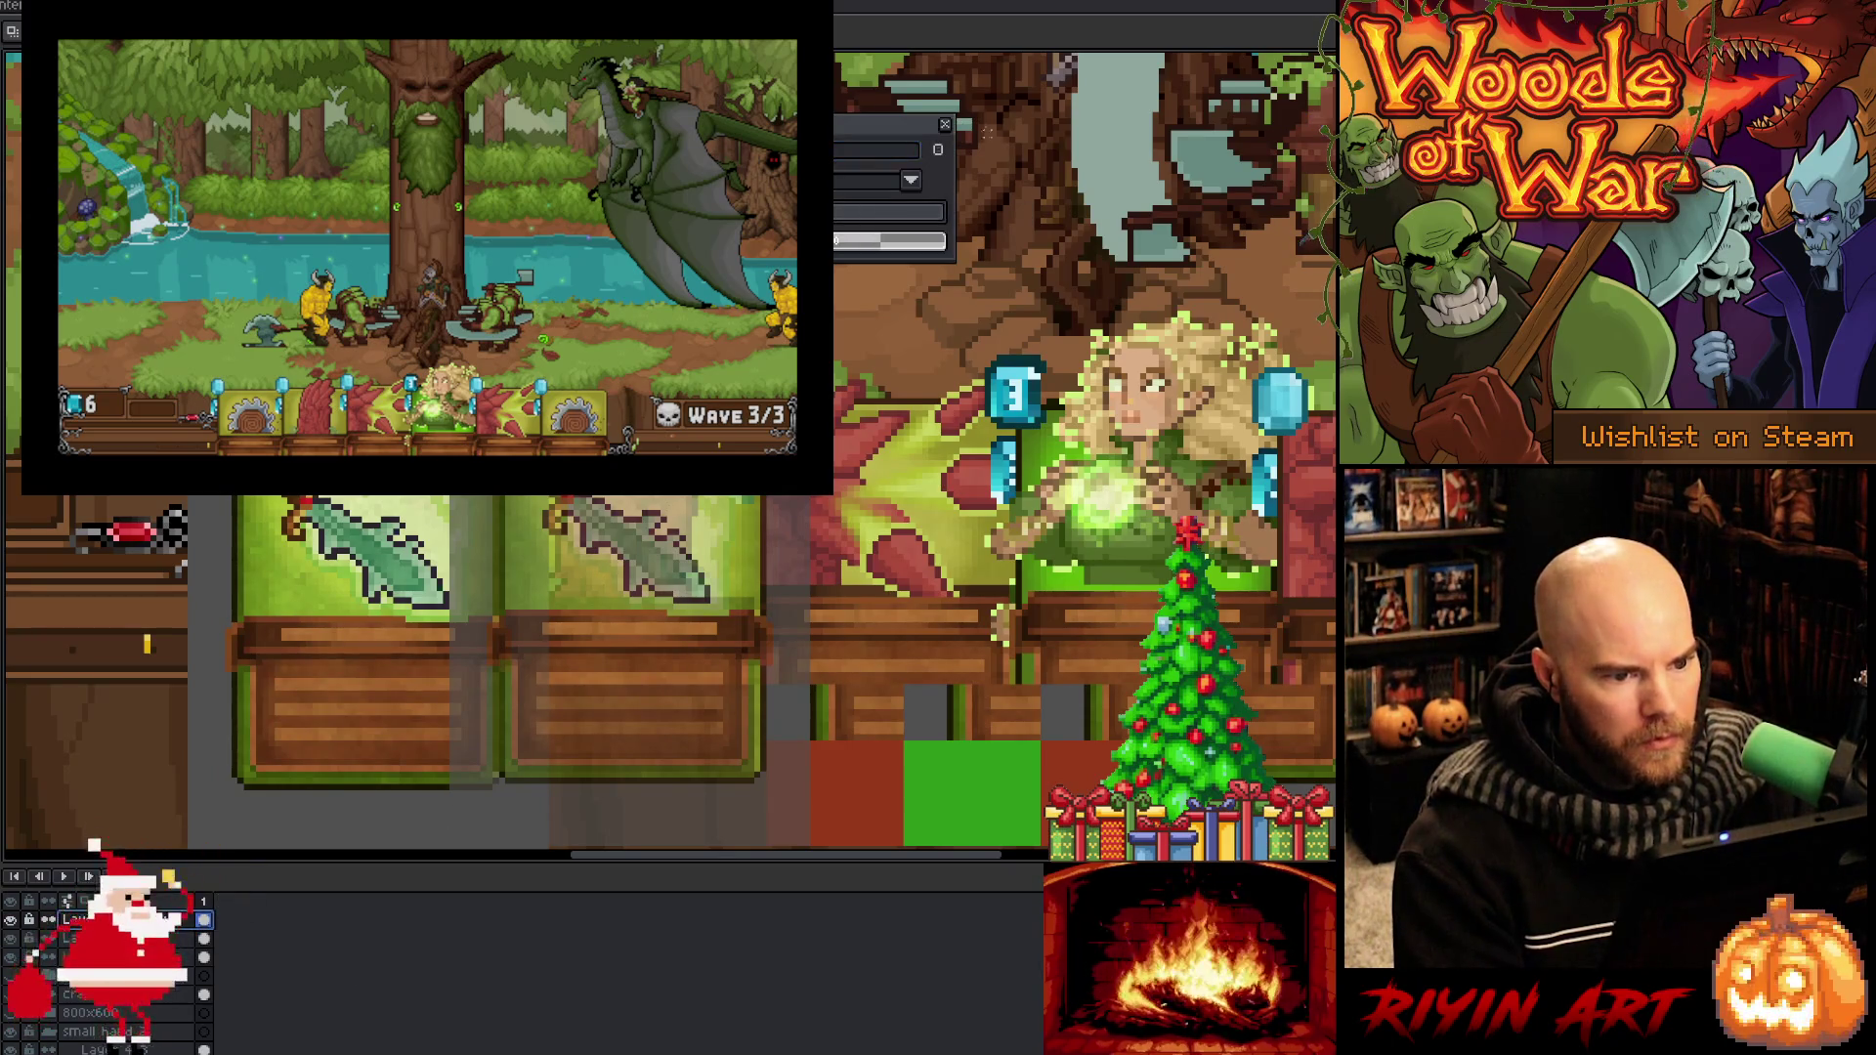
left_click(945, 125)
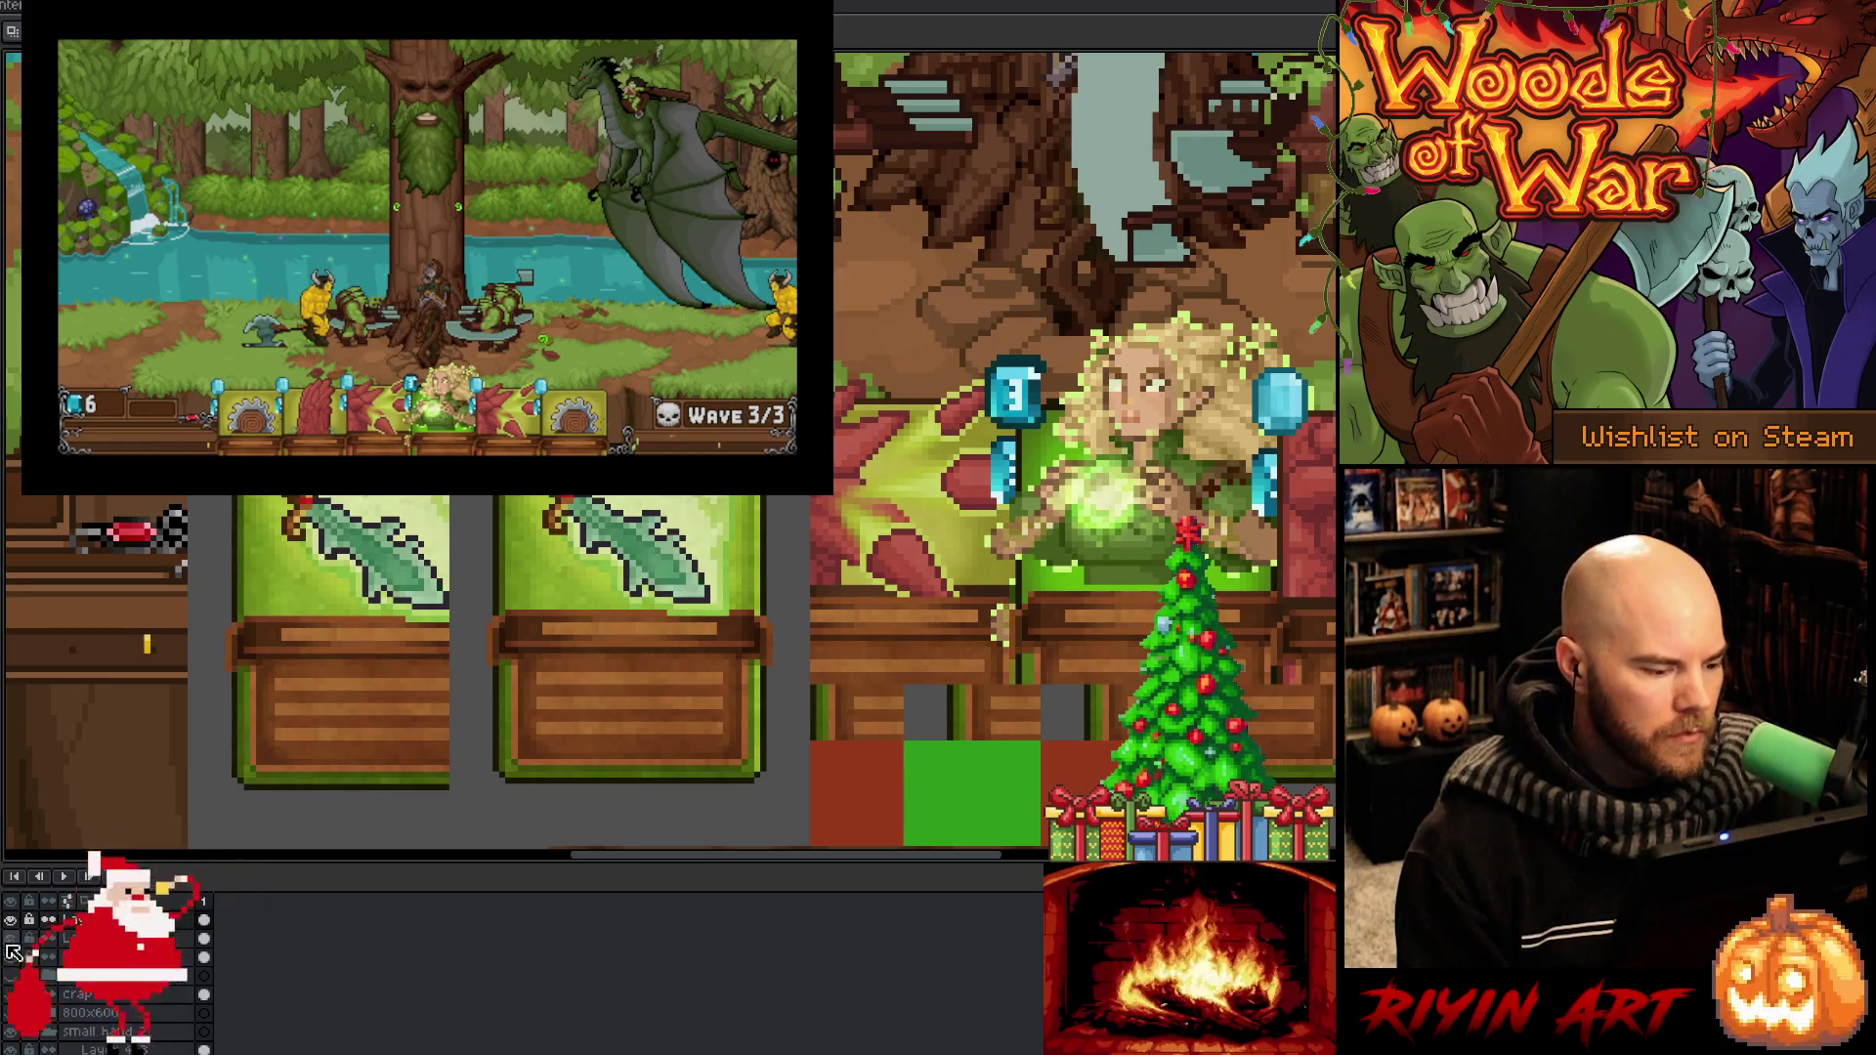
key("minus")
key("minus")
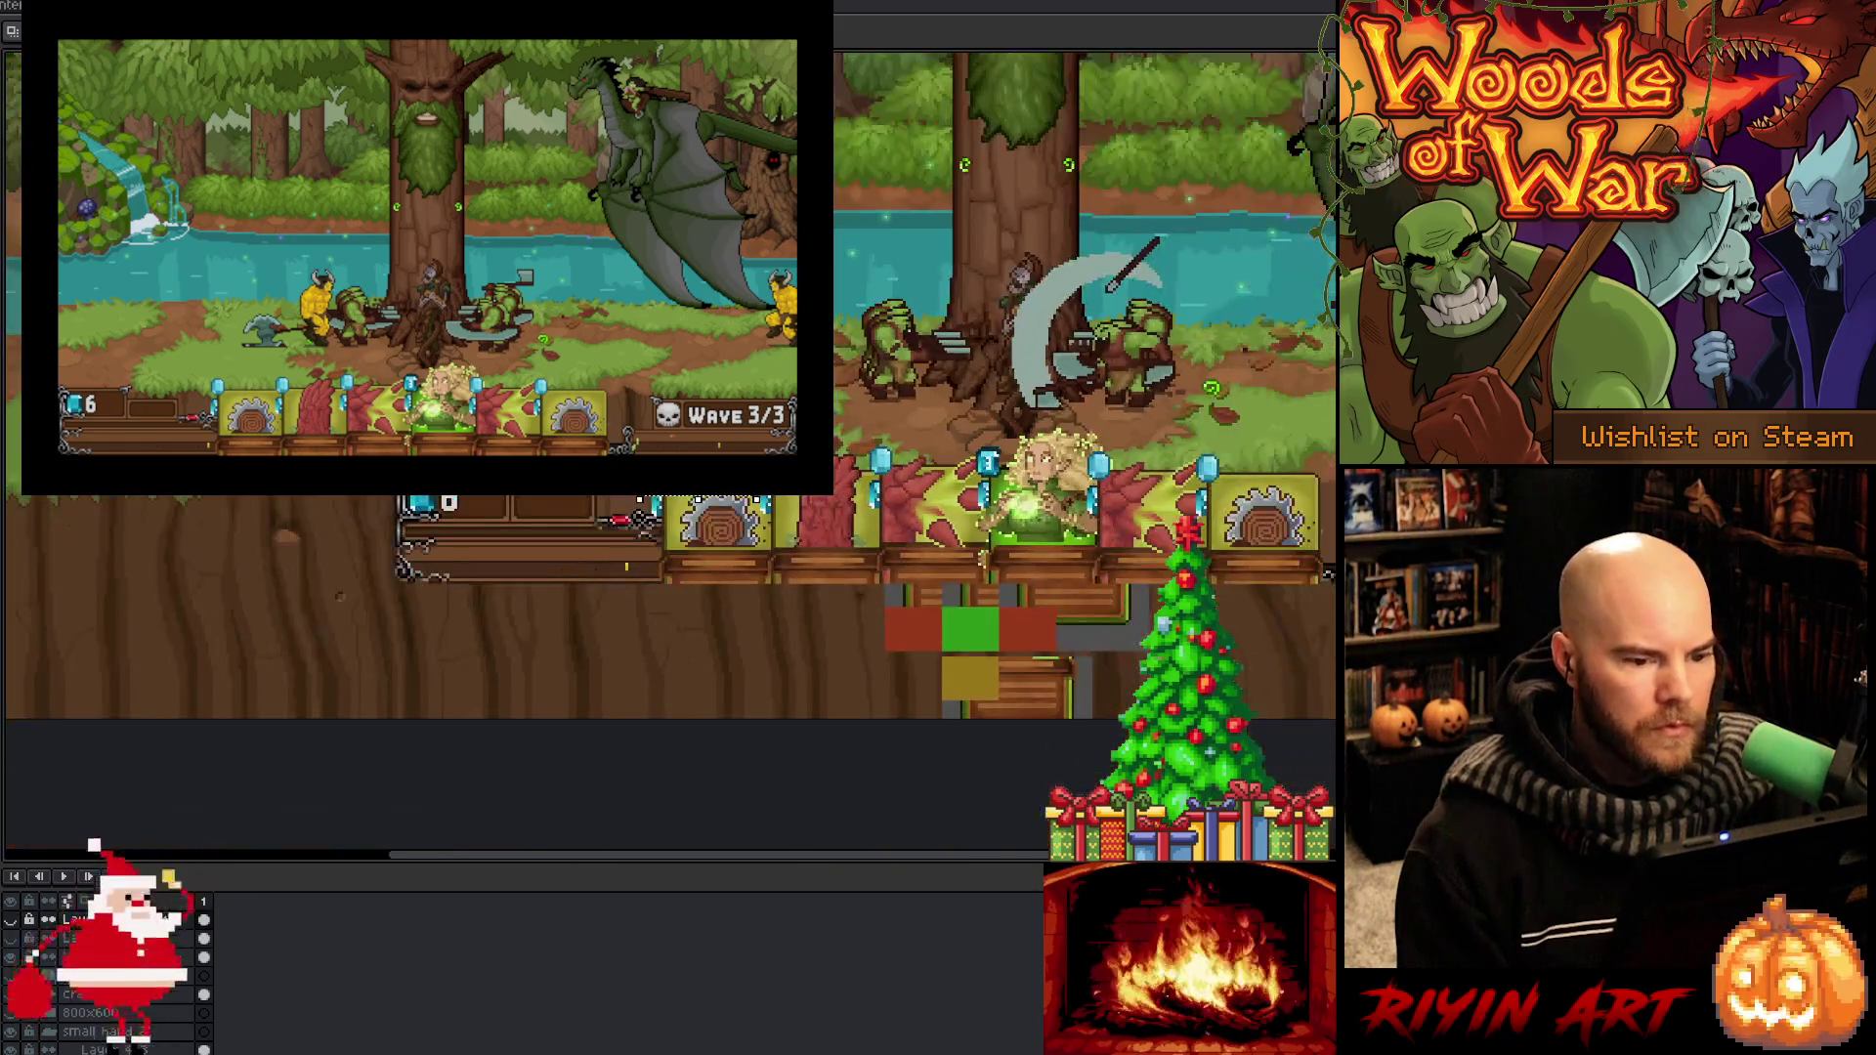
key("minus")
Shift the mockup view slightly, then switch over to the Interface.cpp code
left_click_drag(1217, 559, 1228, 535)
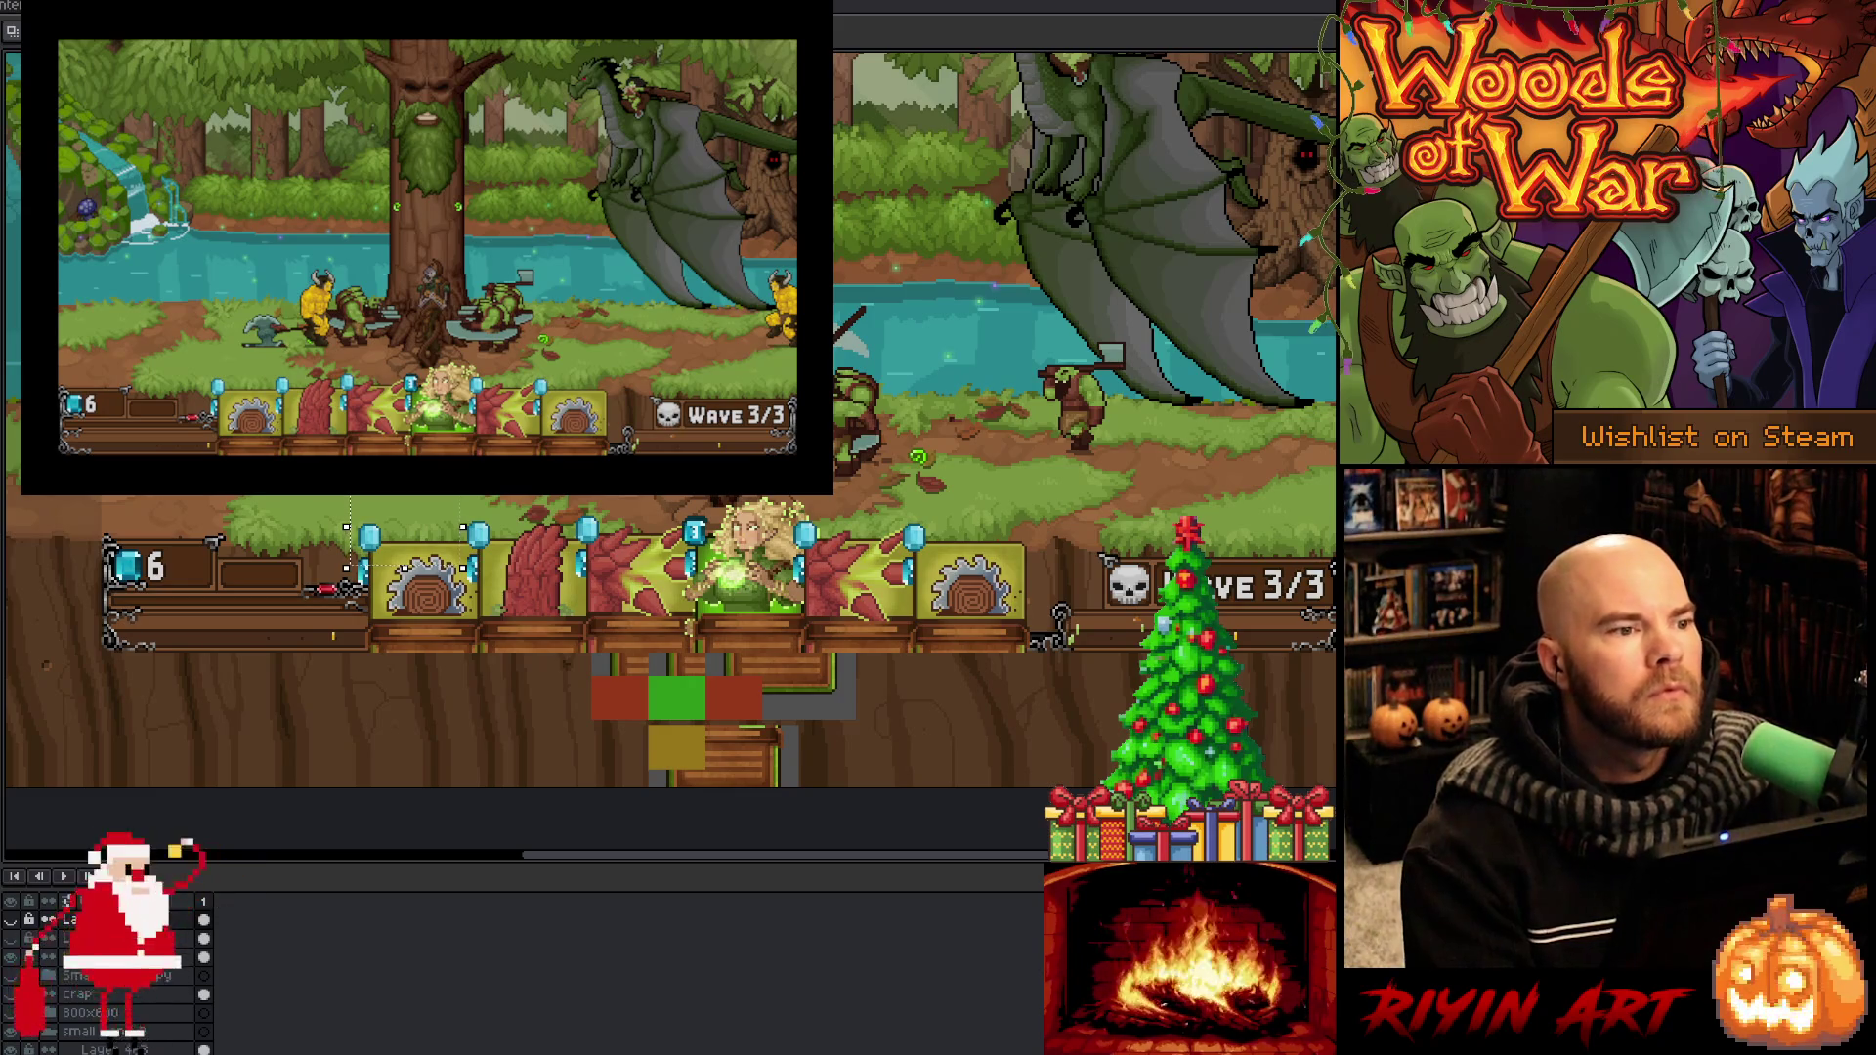
key("alt+Tab")
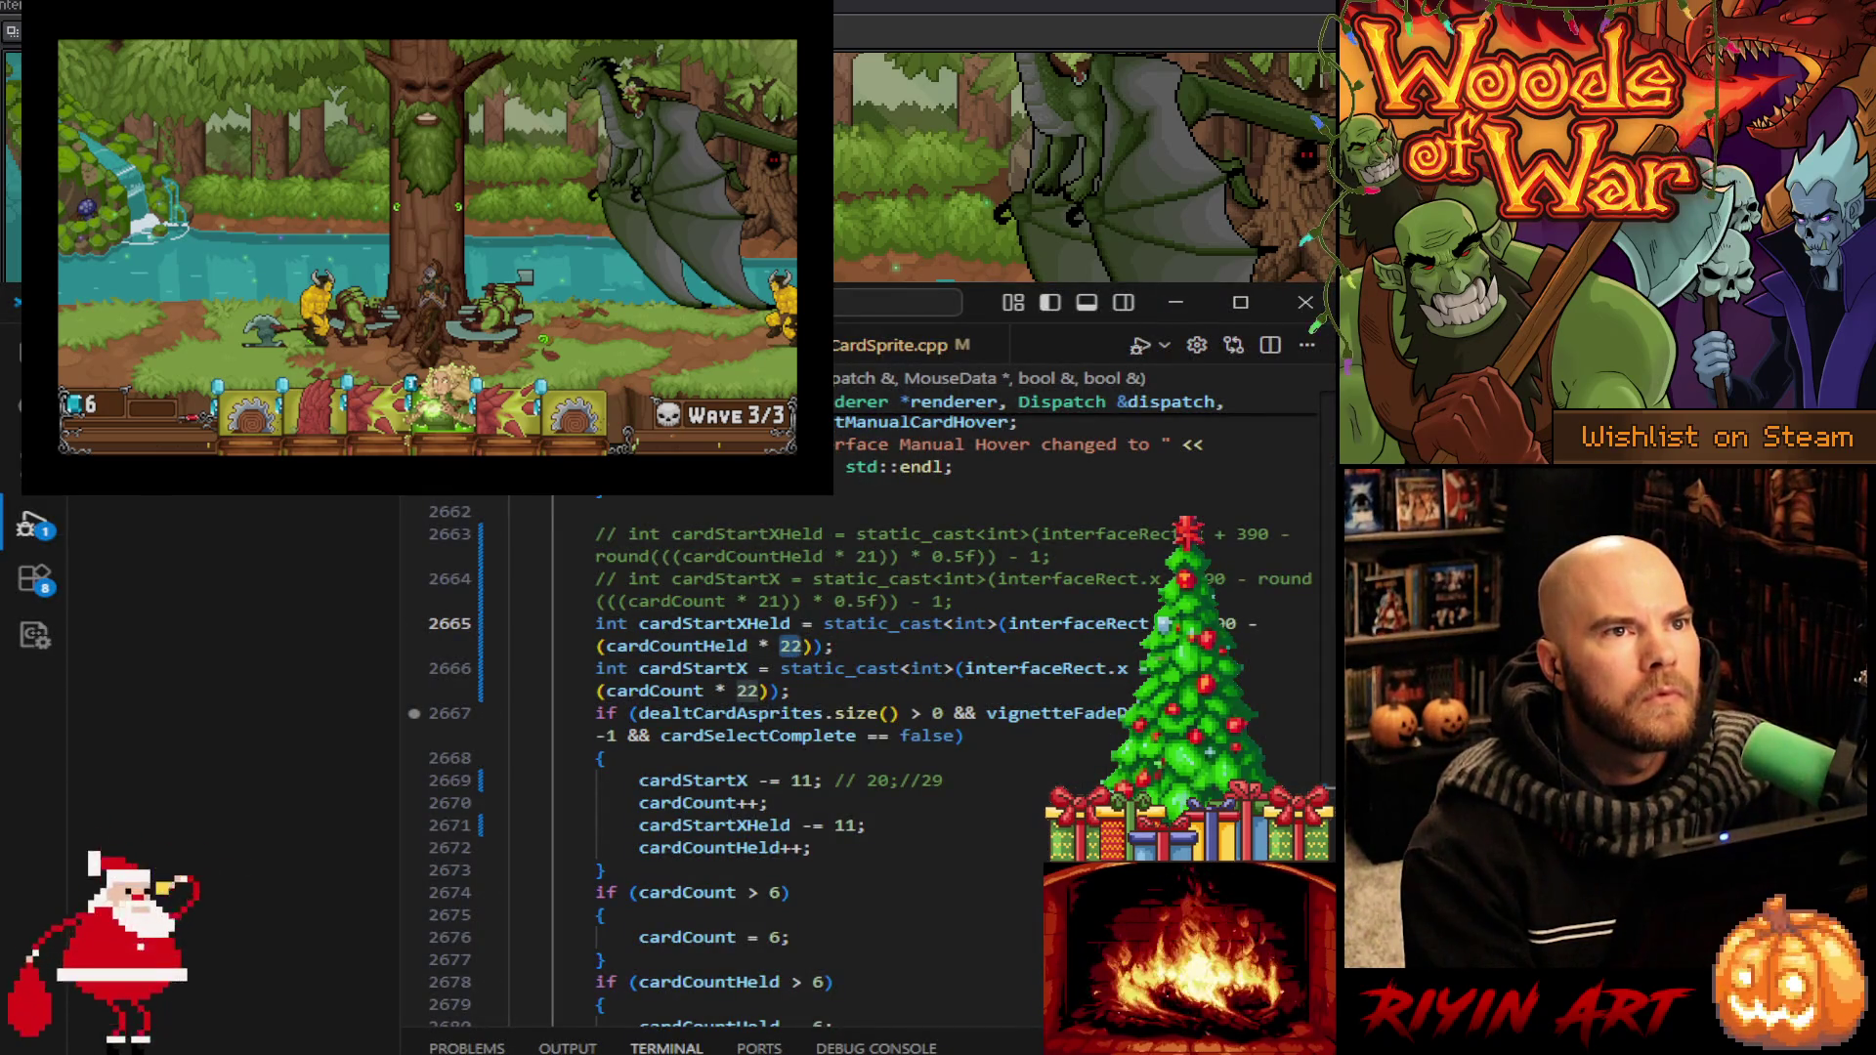
Near line 2871, change cardStartX += 42 and cardStartXHeld += 42 to 22
scroll(709, 803, "down", 2)
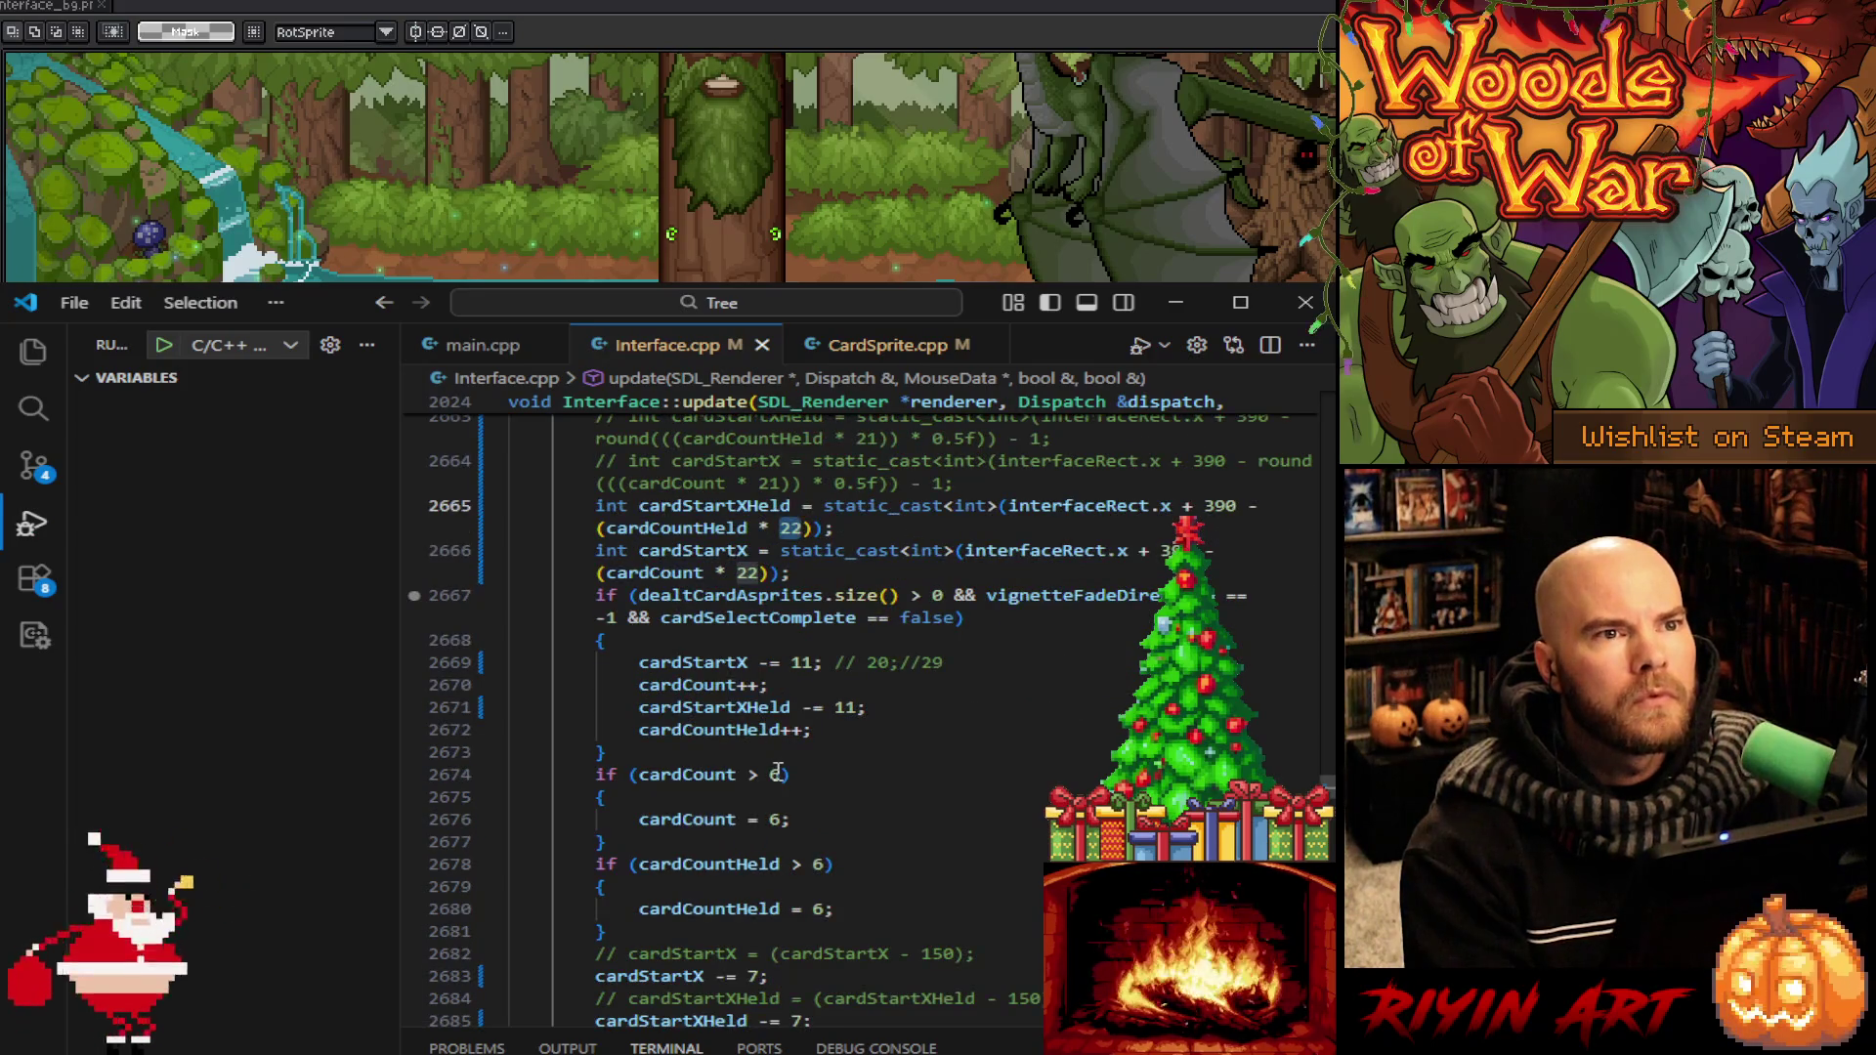
scroll(784, 785, "down", 5)
scroll(784, 784, "down", 20)
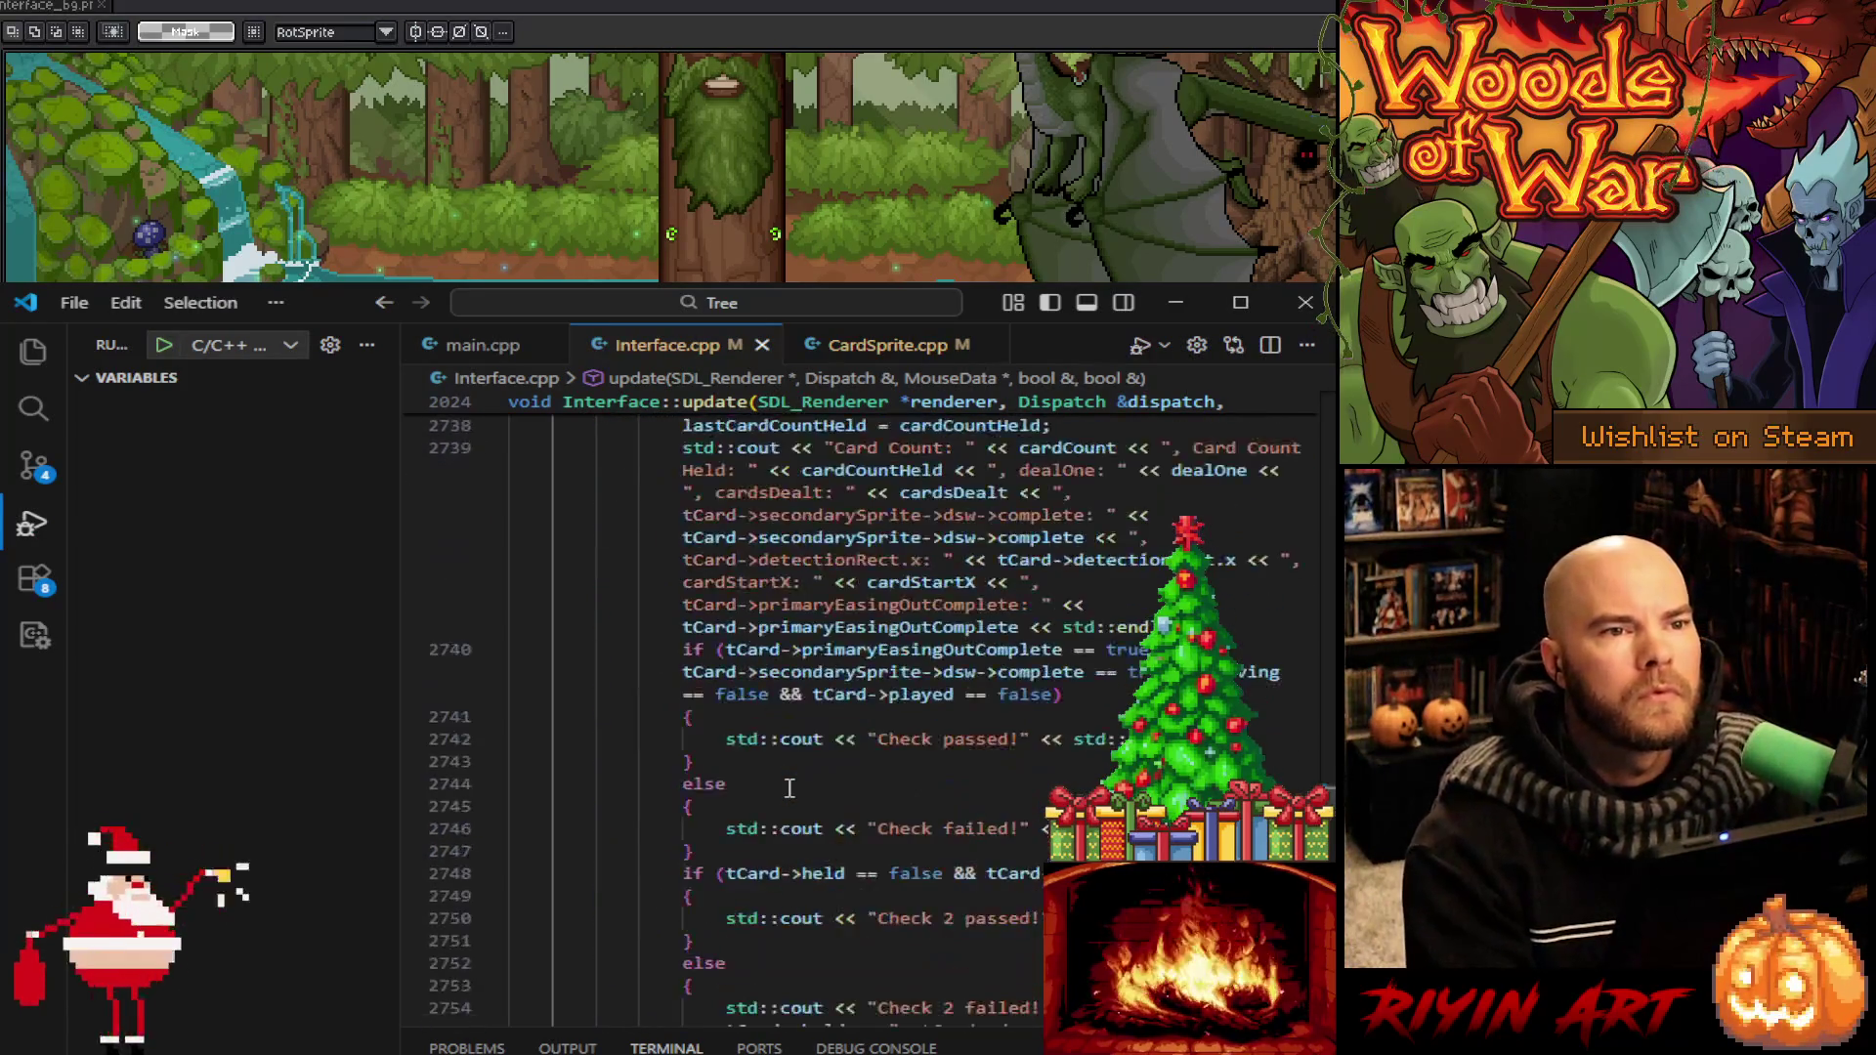
scroll(780, 793, "down", 20)
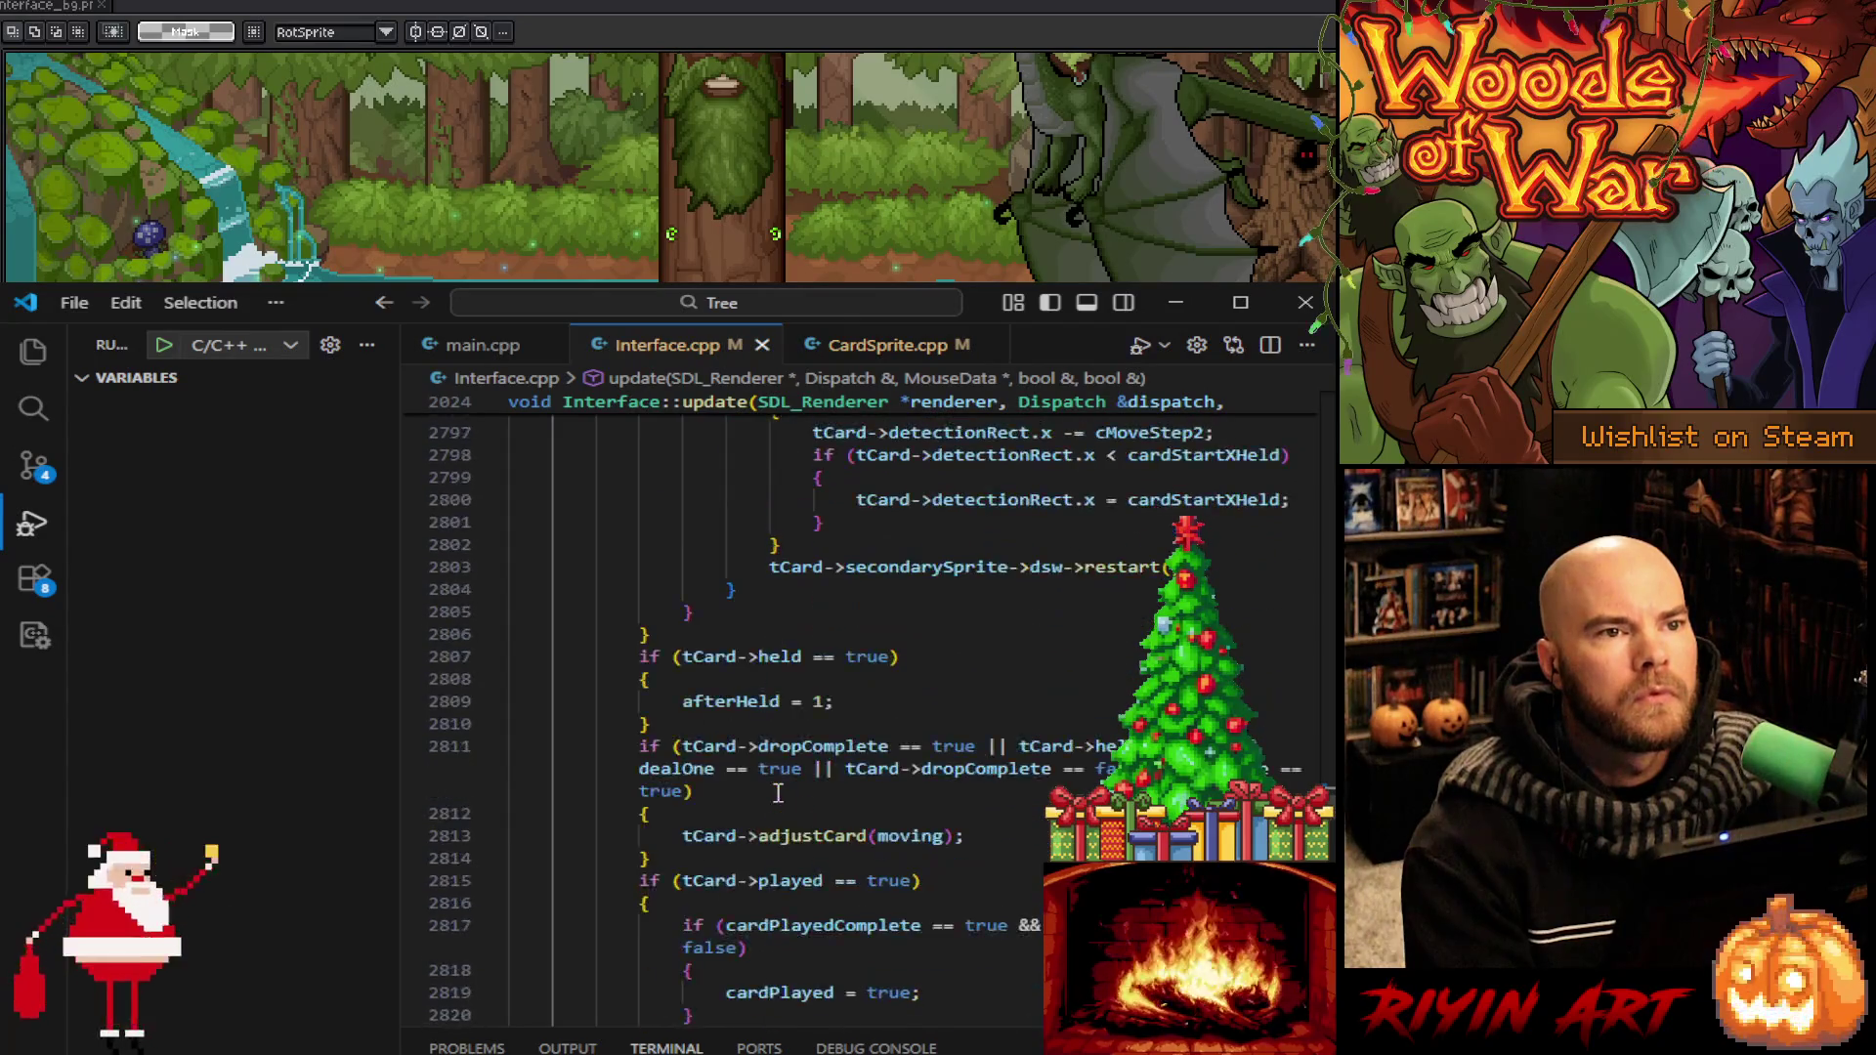
scroll(779, 793, "down", 14)
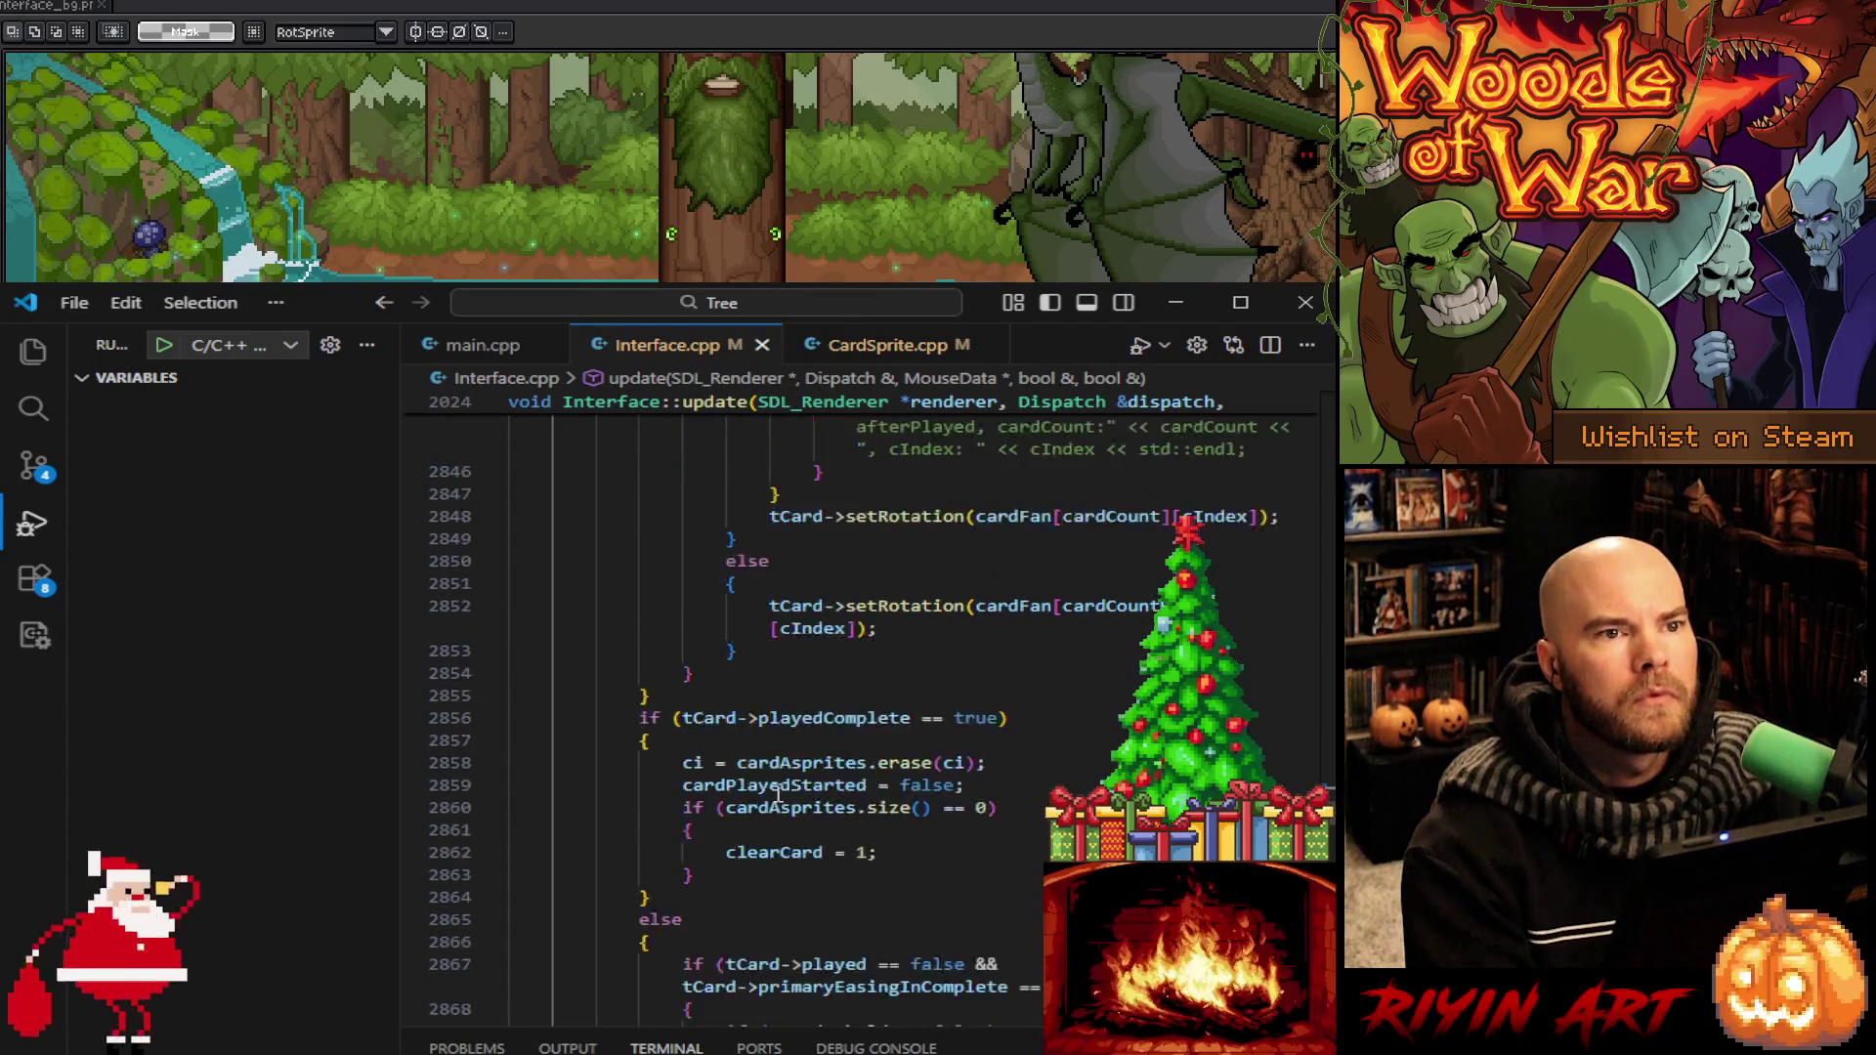
double_click(936, 790)
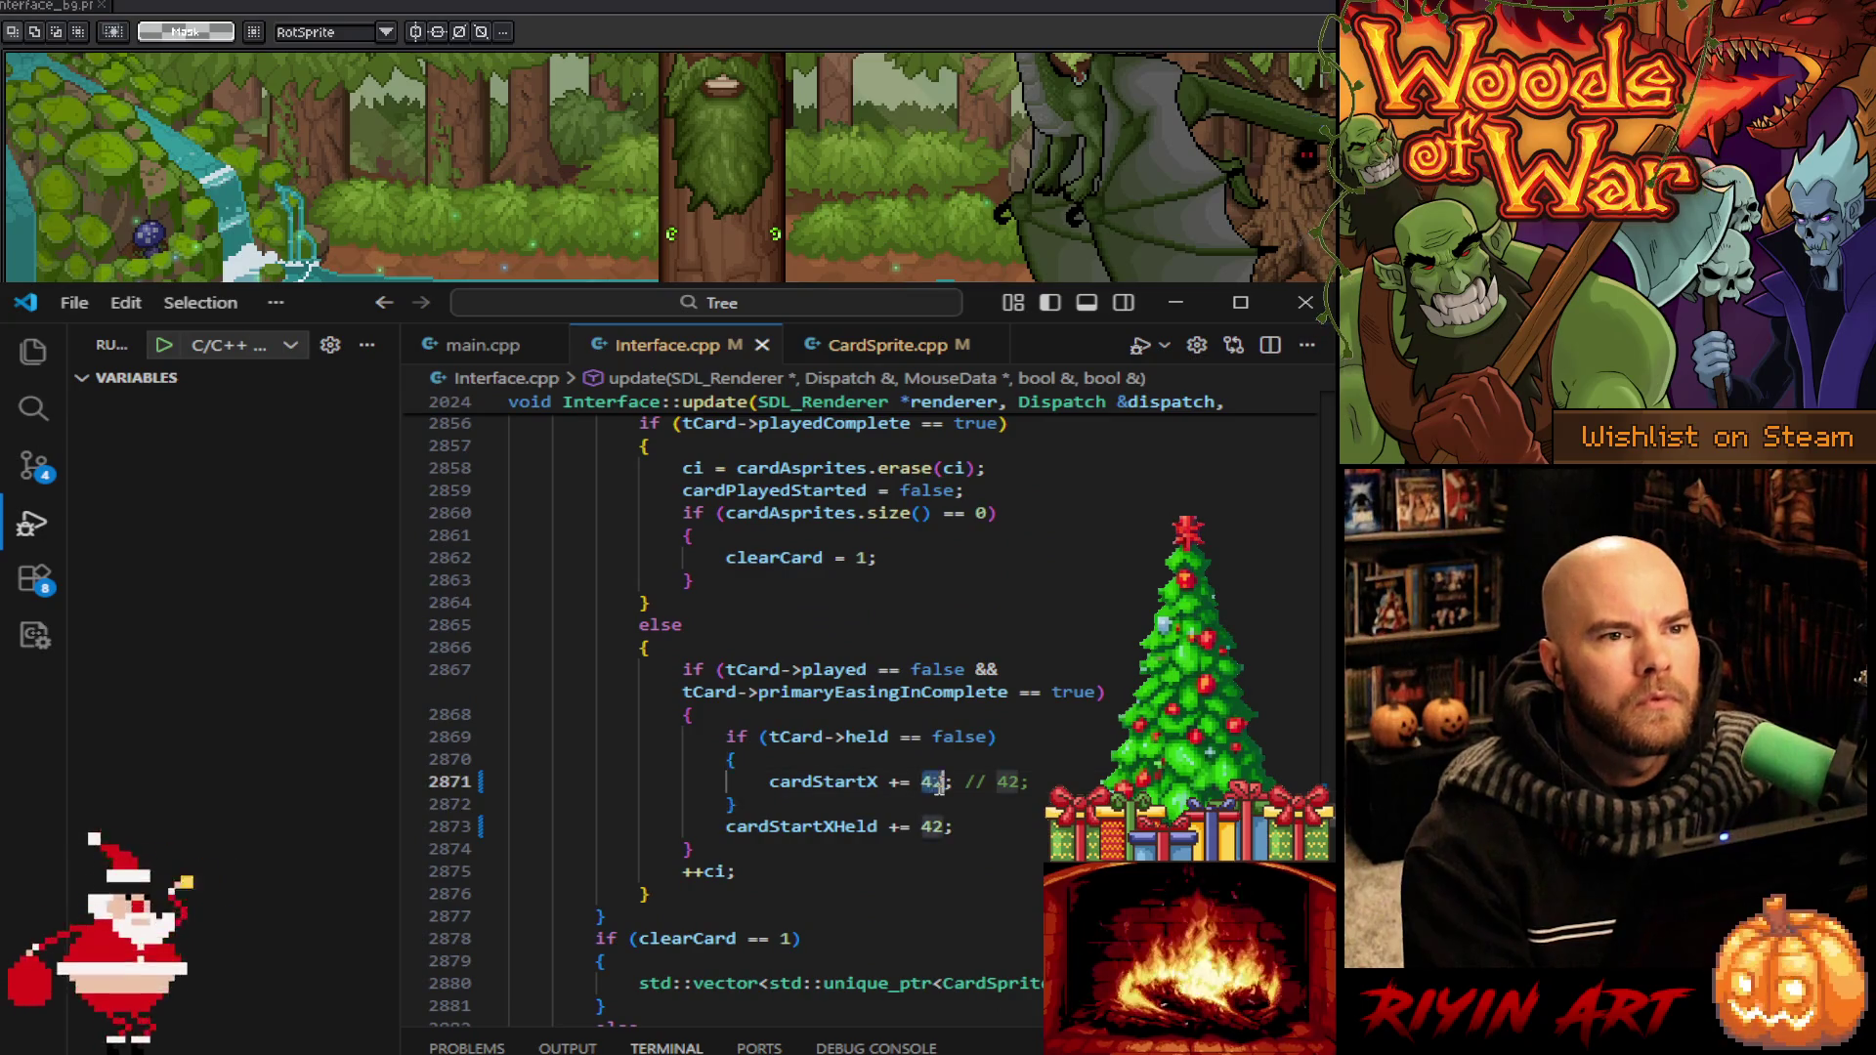
type("22")
double_click(934, 828)
type("22")
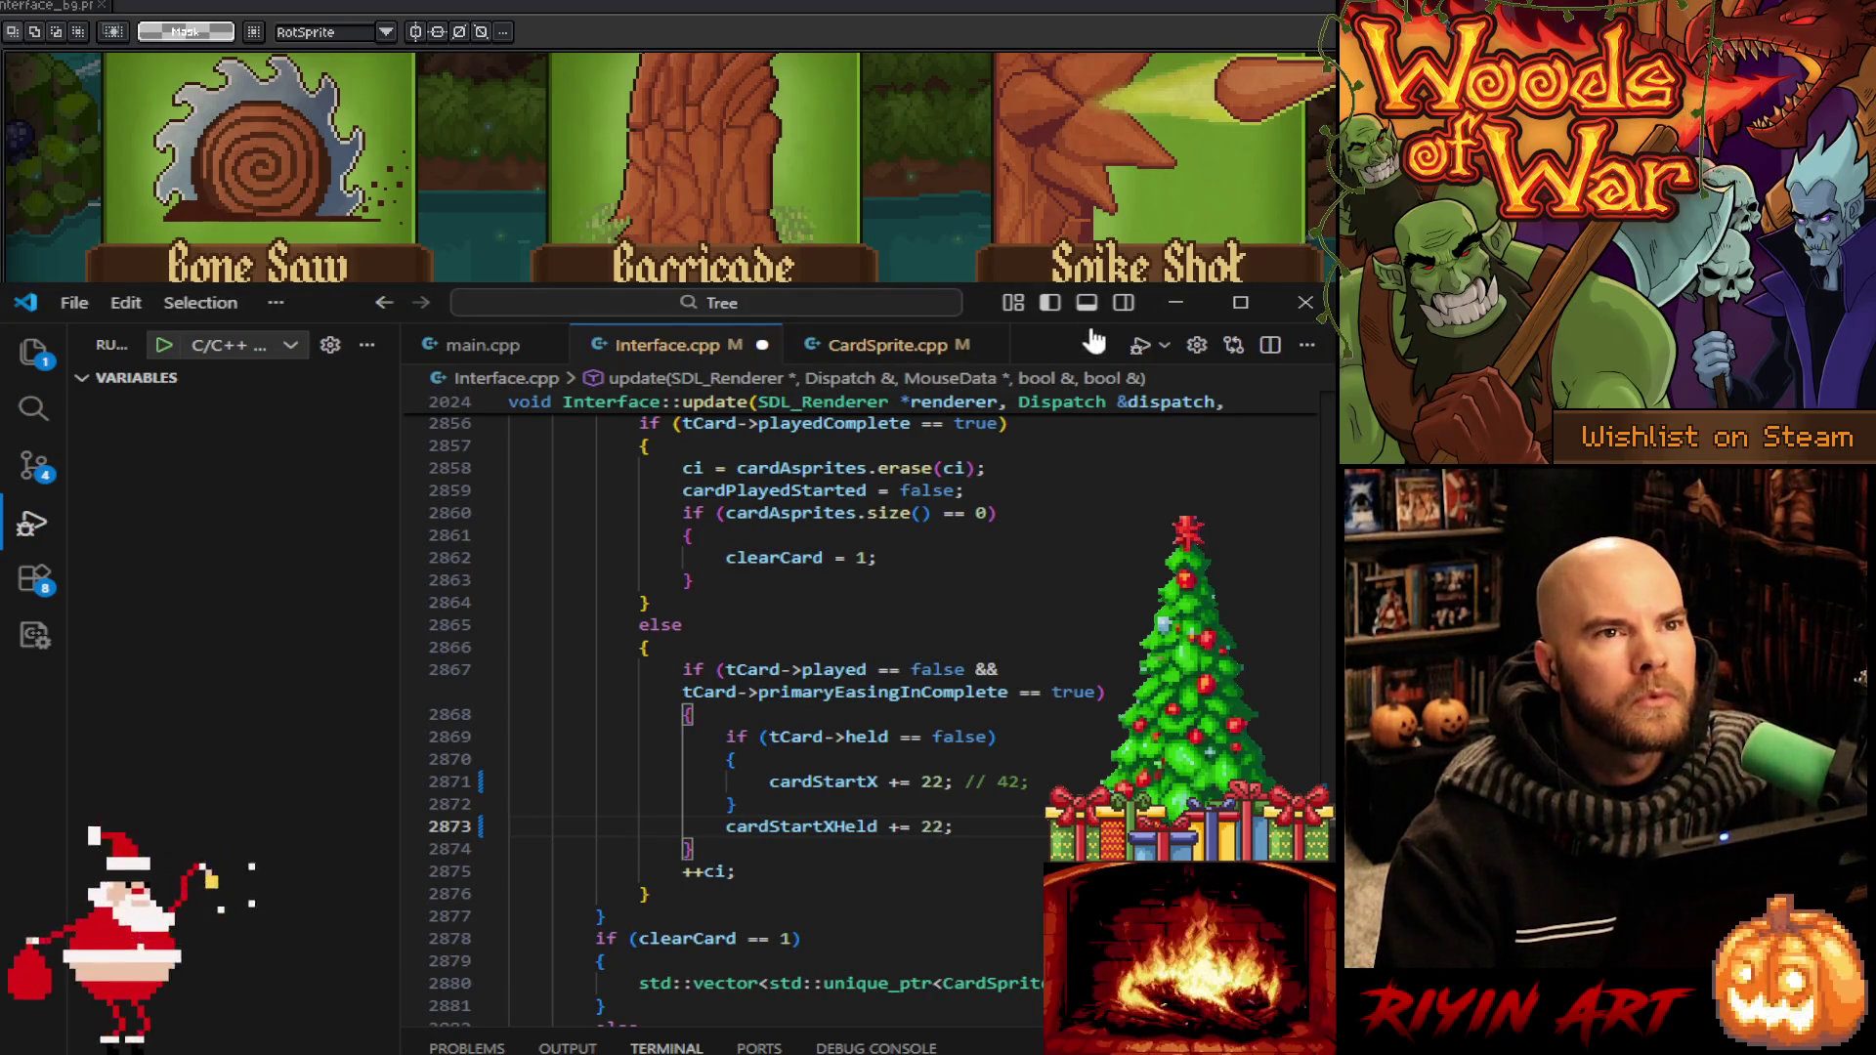
Clear the Aseprite selection, then save Interface.cpp and launch the game build from main.cpp
left_click(1174, 297)
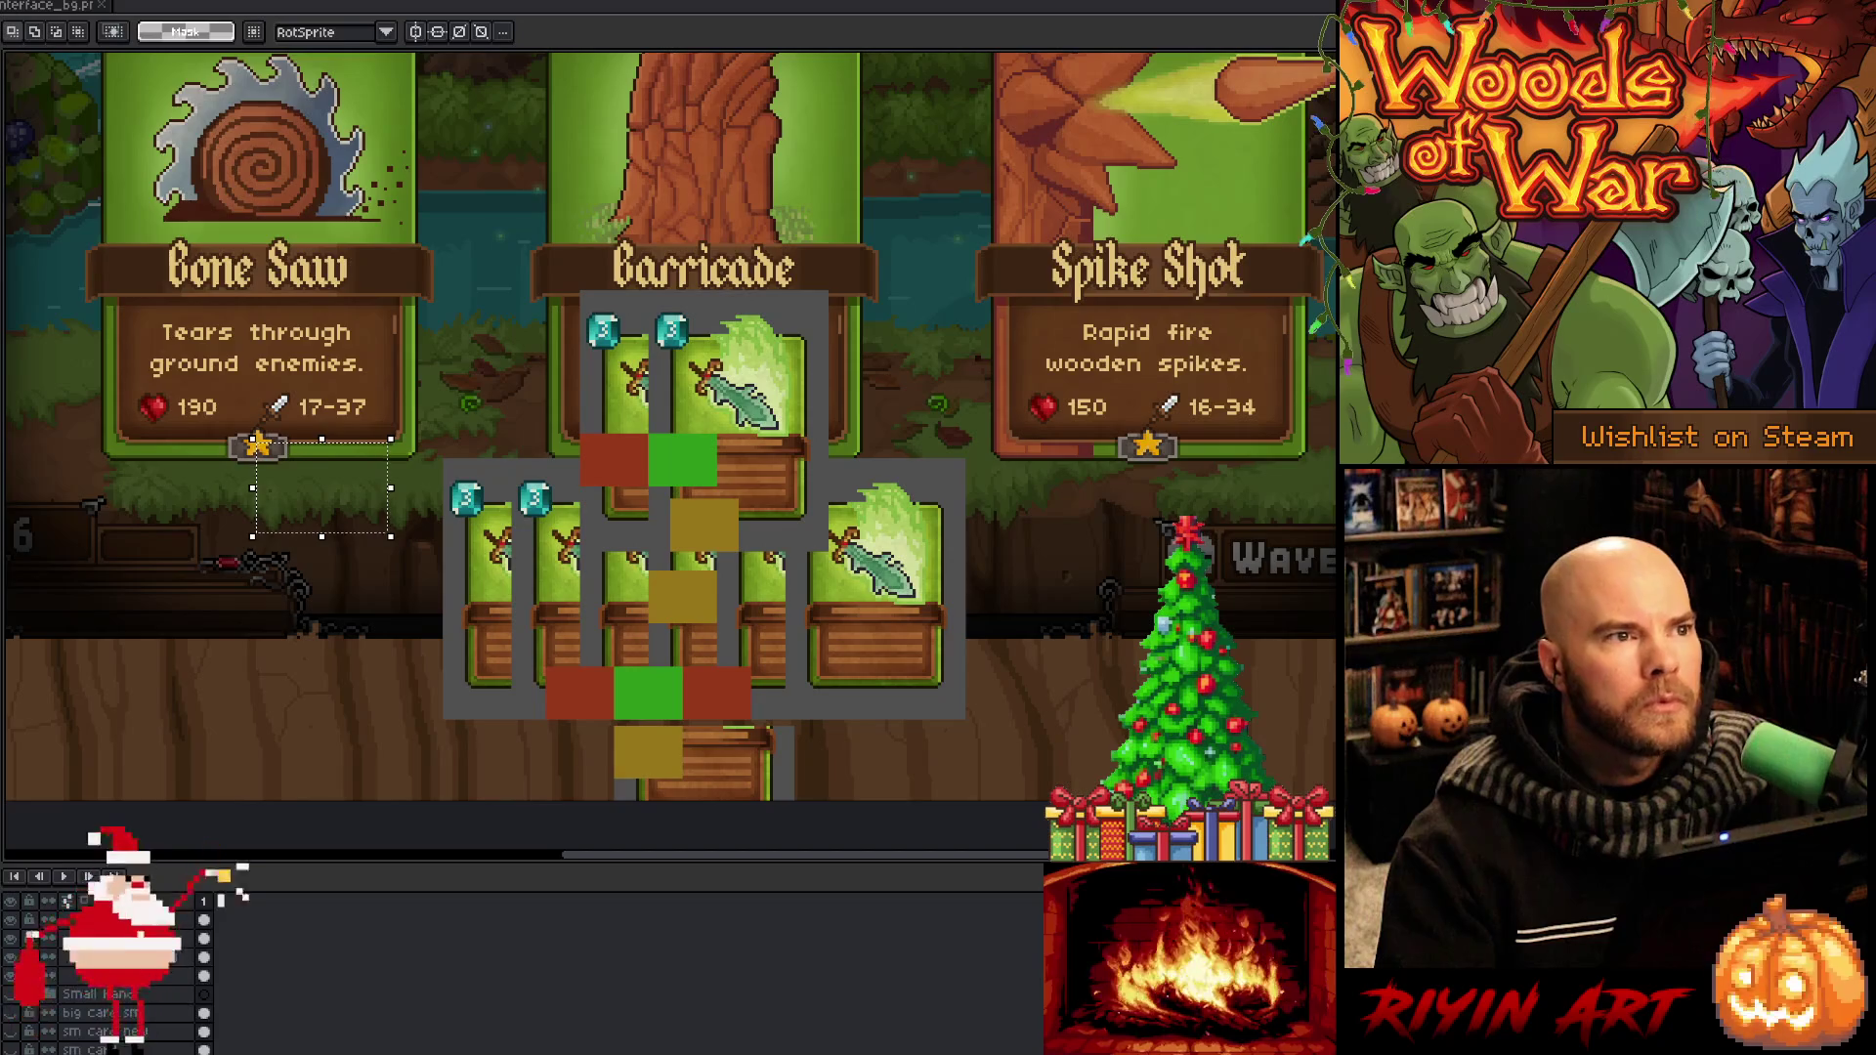
key("ctrl+d")
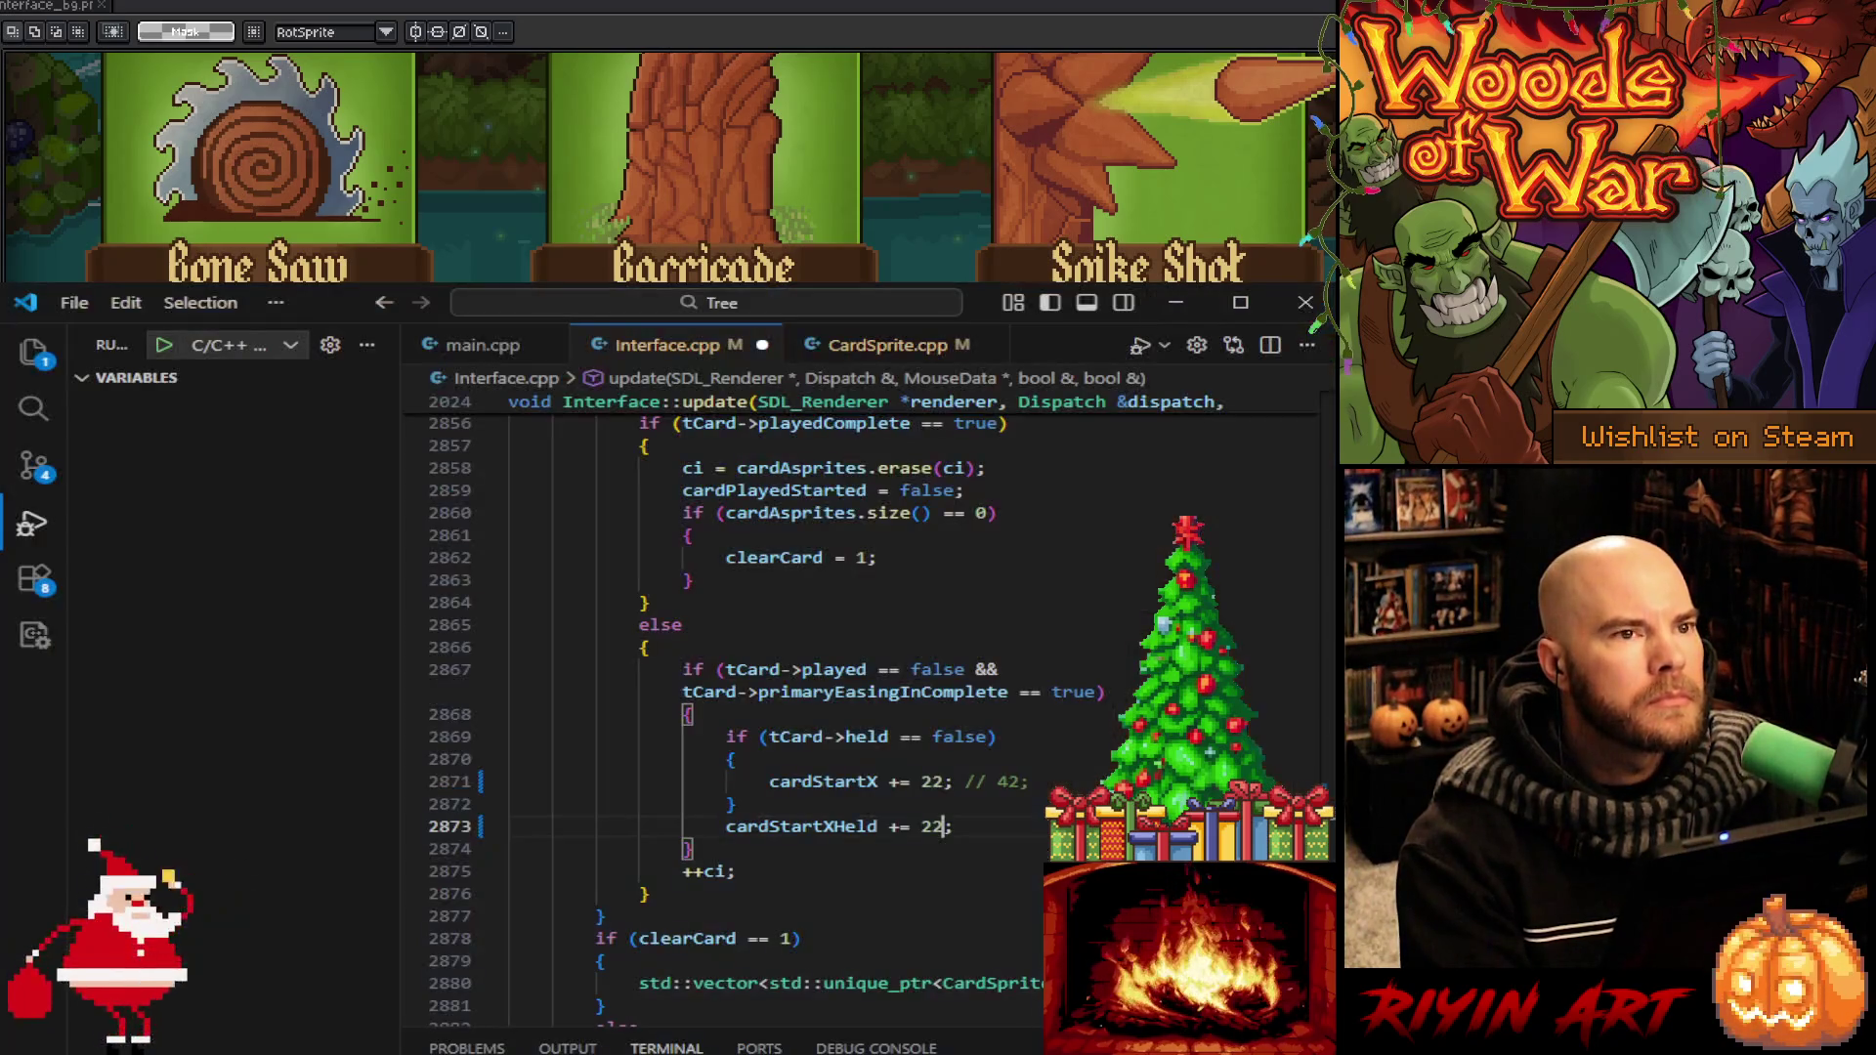
key("alt+Tab")
left_click(911, 848)
key("ctrl+s")
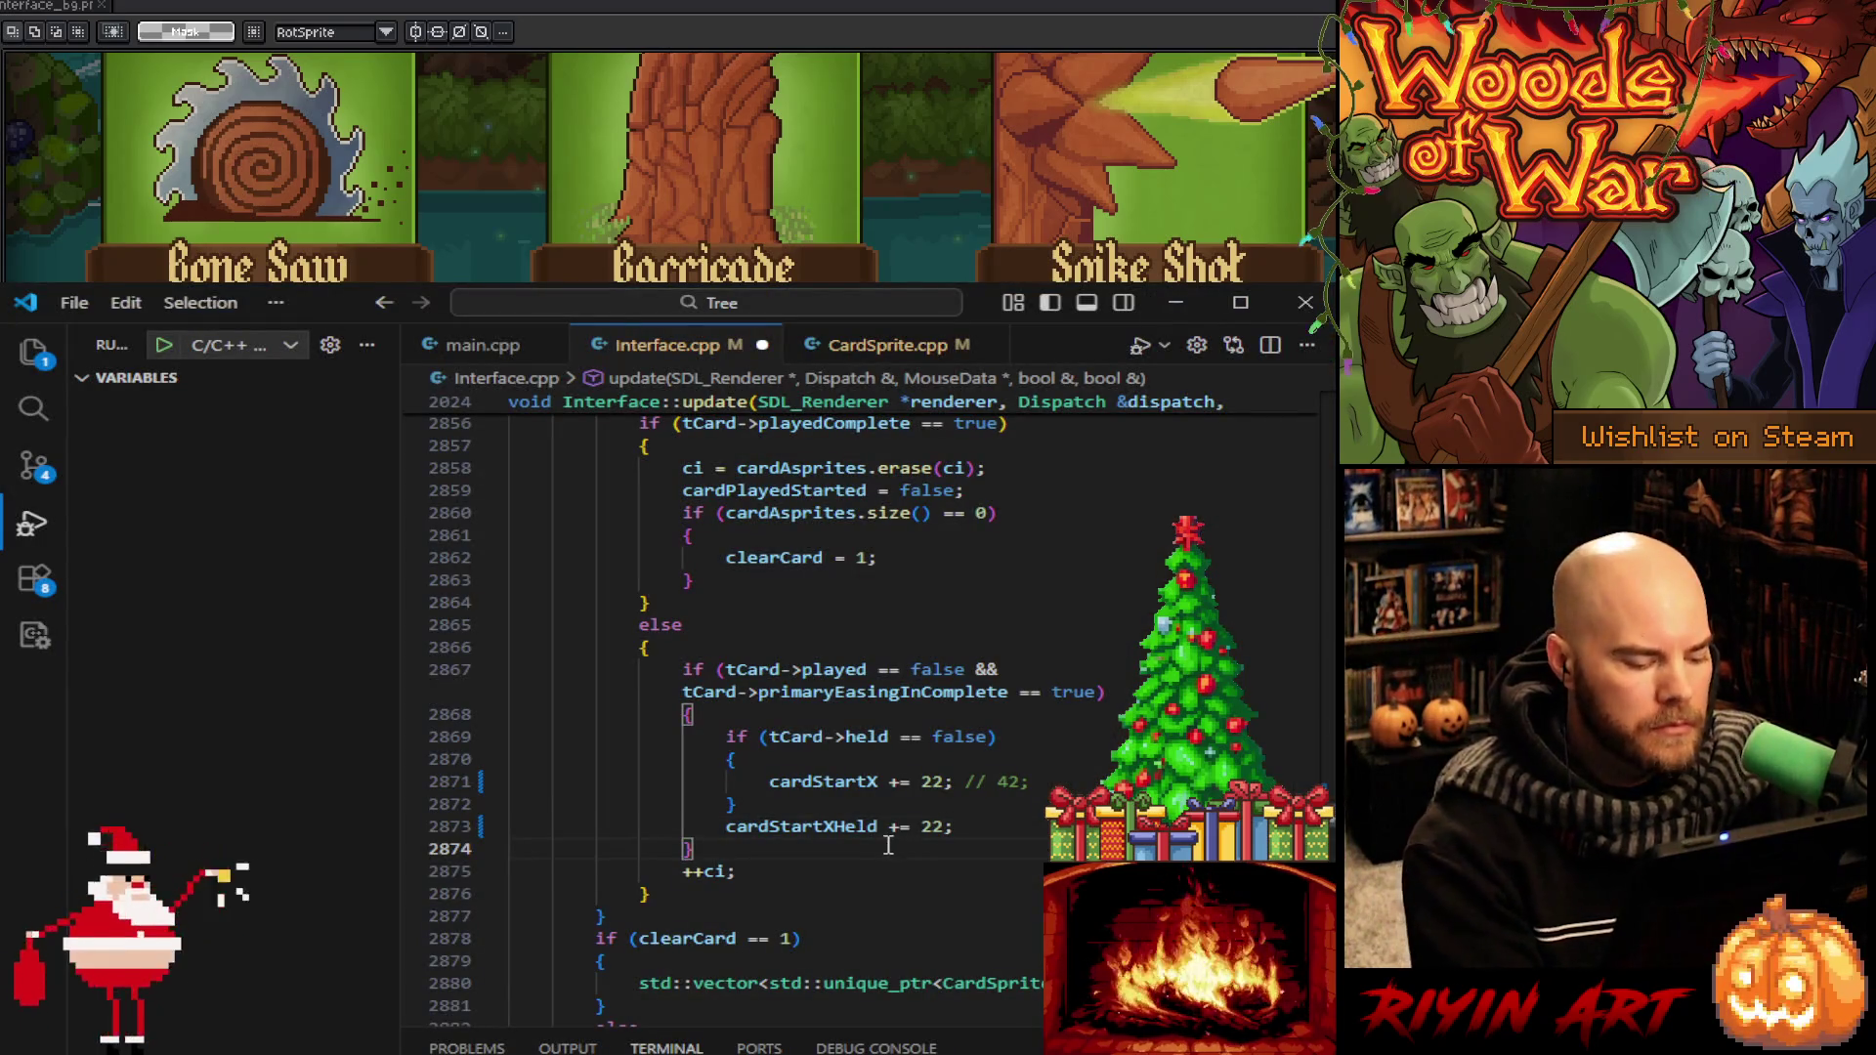
left_click(471, 354)
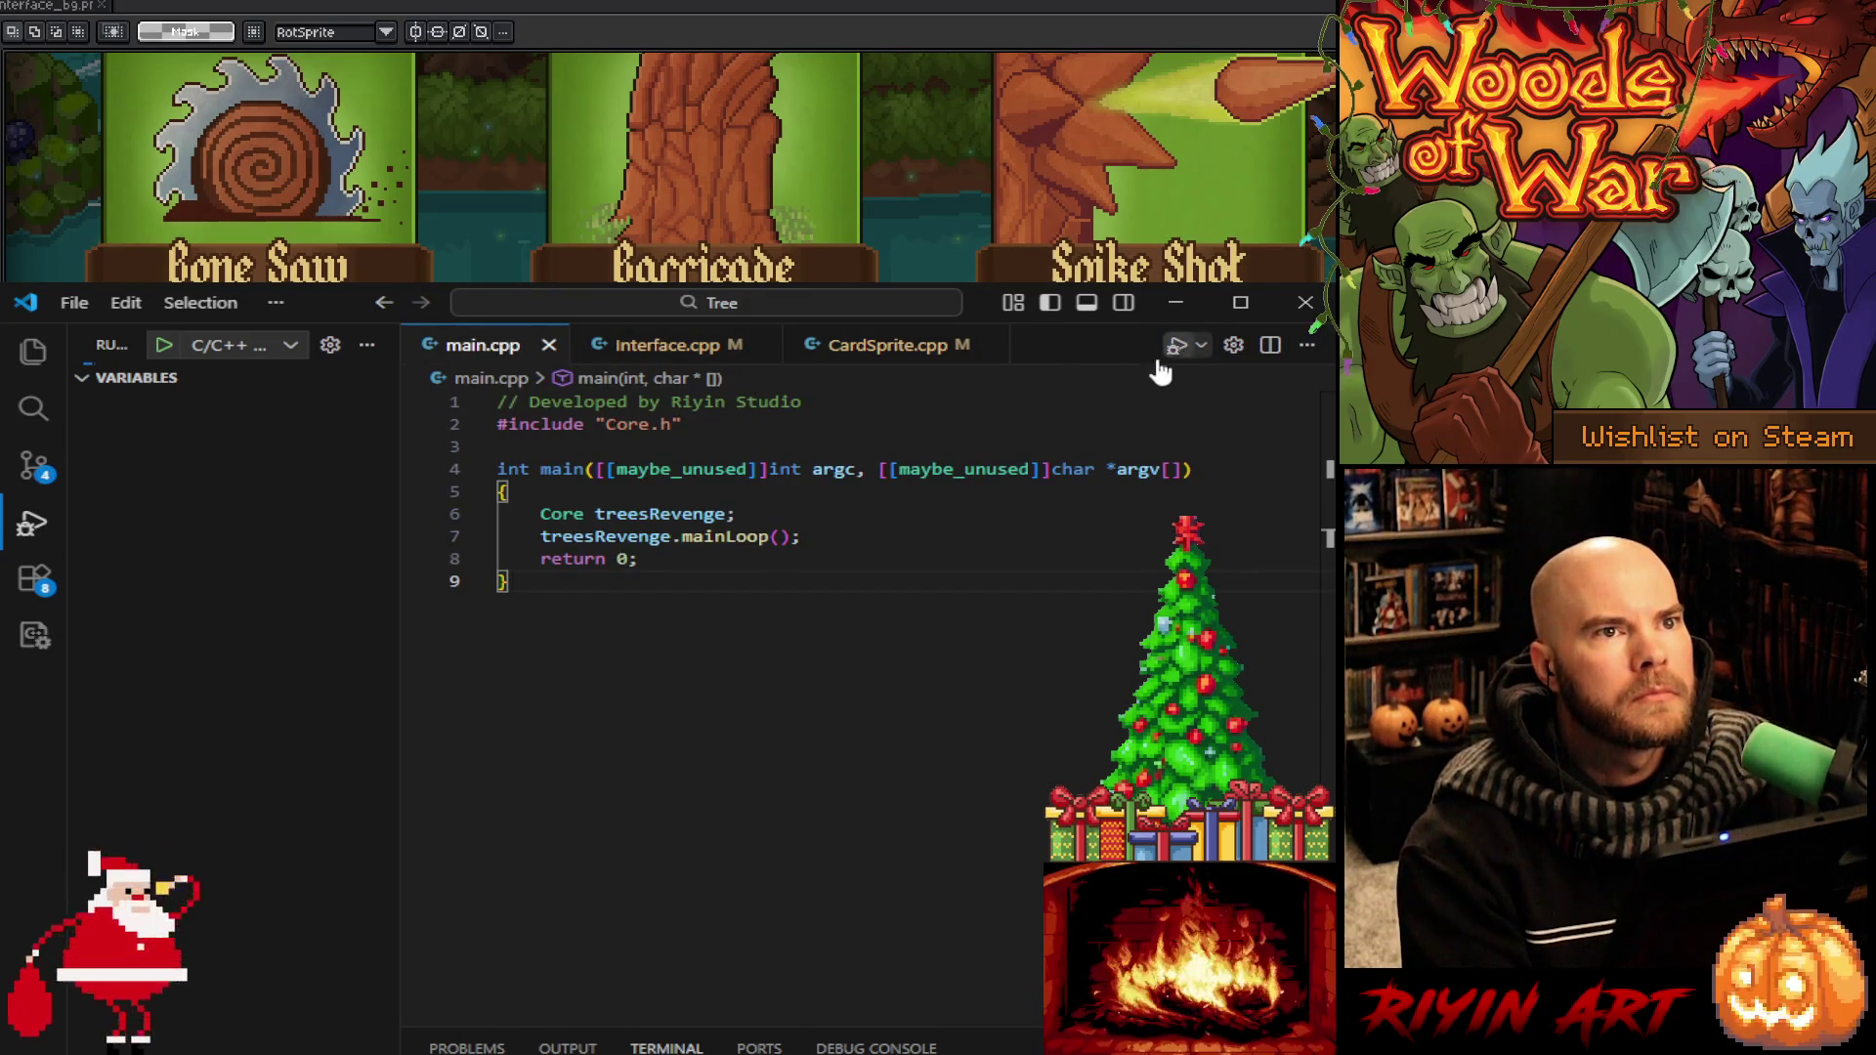
left_click(1178, 346)
left_click(674, 350)
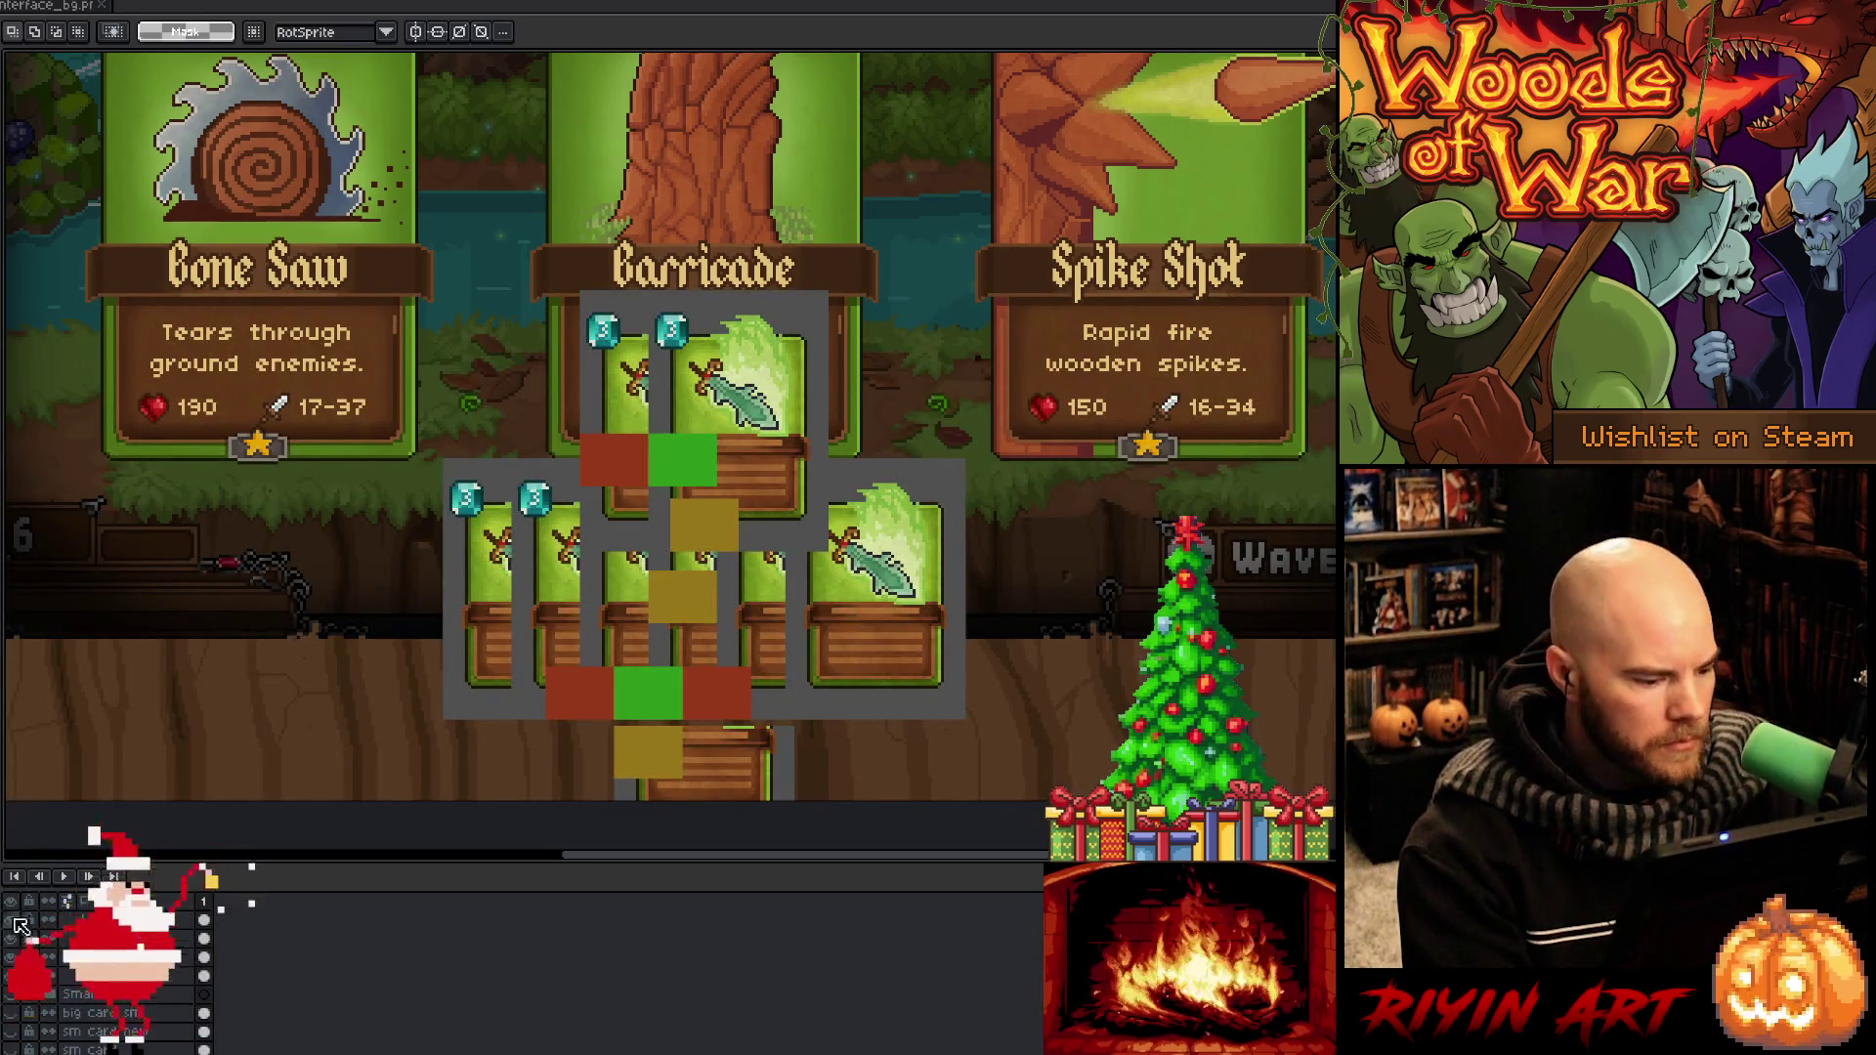
Hide the grey mockup overlay and show both sword card layers
scroll(125, 1016, "up", 2)
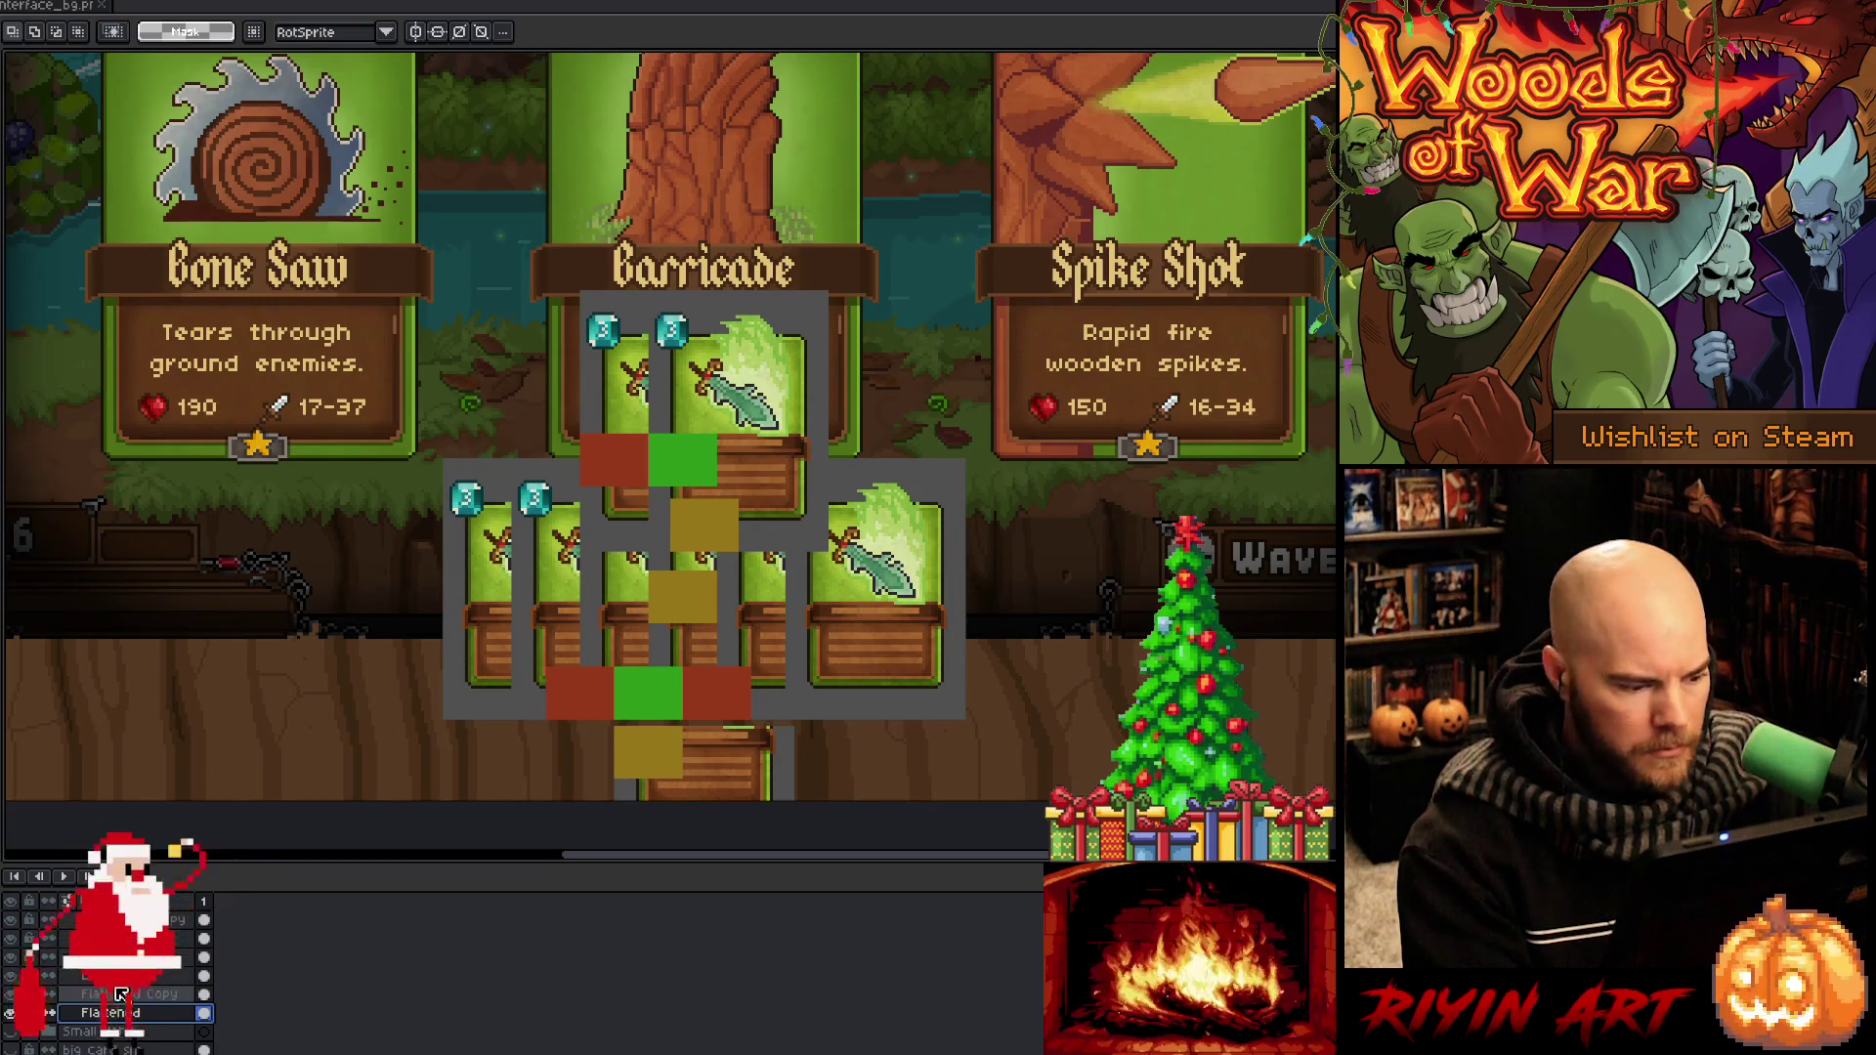
scroll(78, 992, "down", 3)
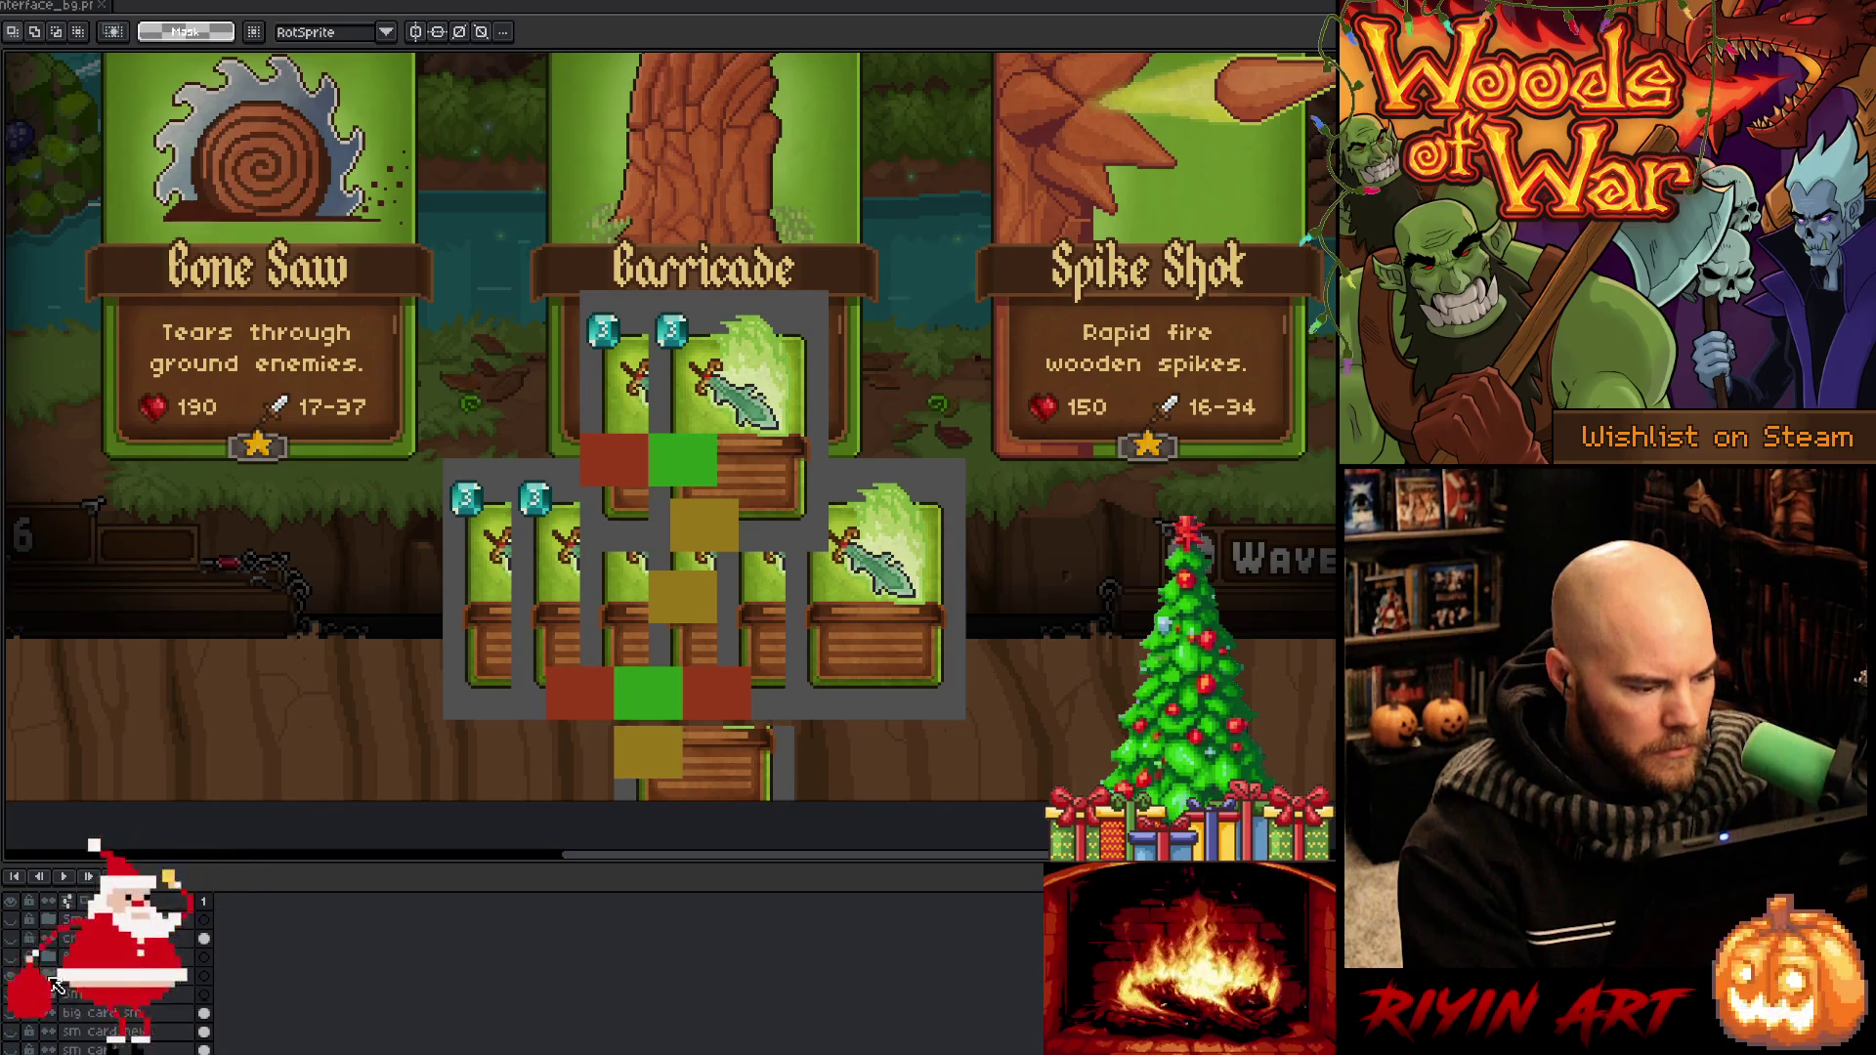
left_click(12, 977)
left_click(12, 977)
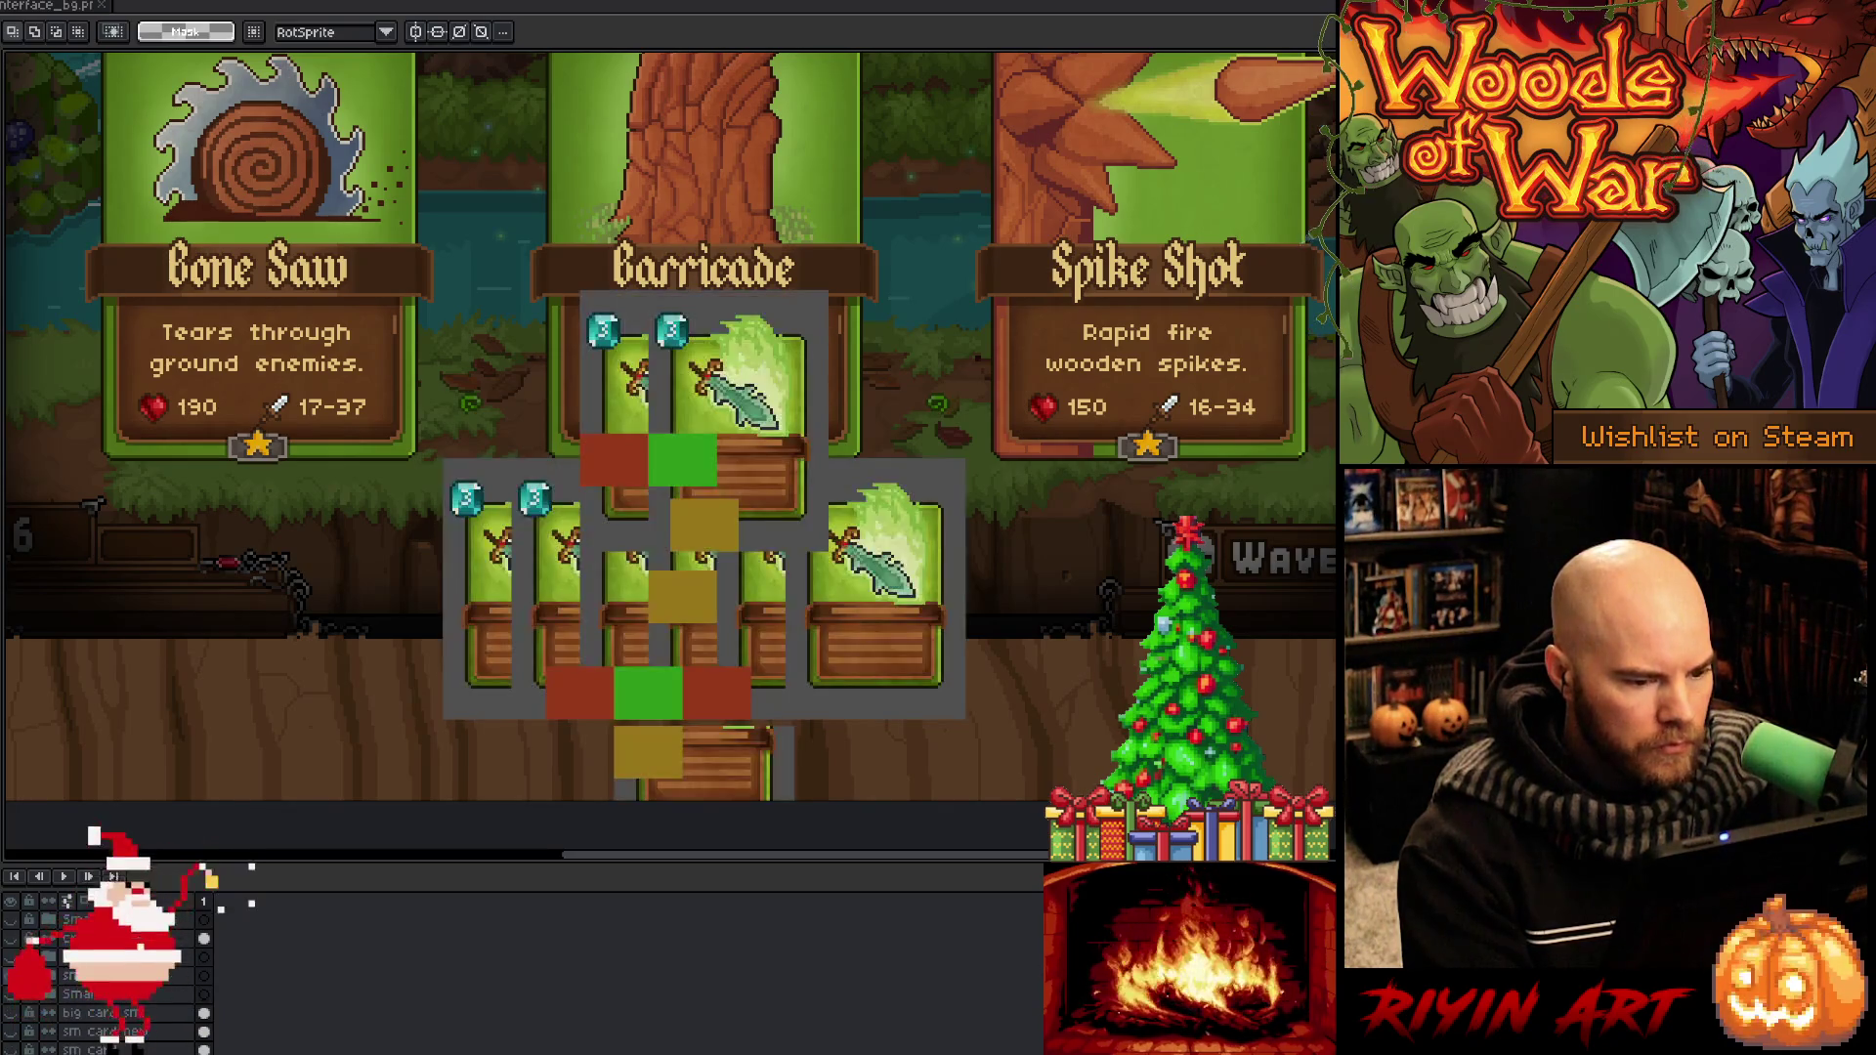
left_click(12, 977)
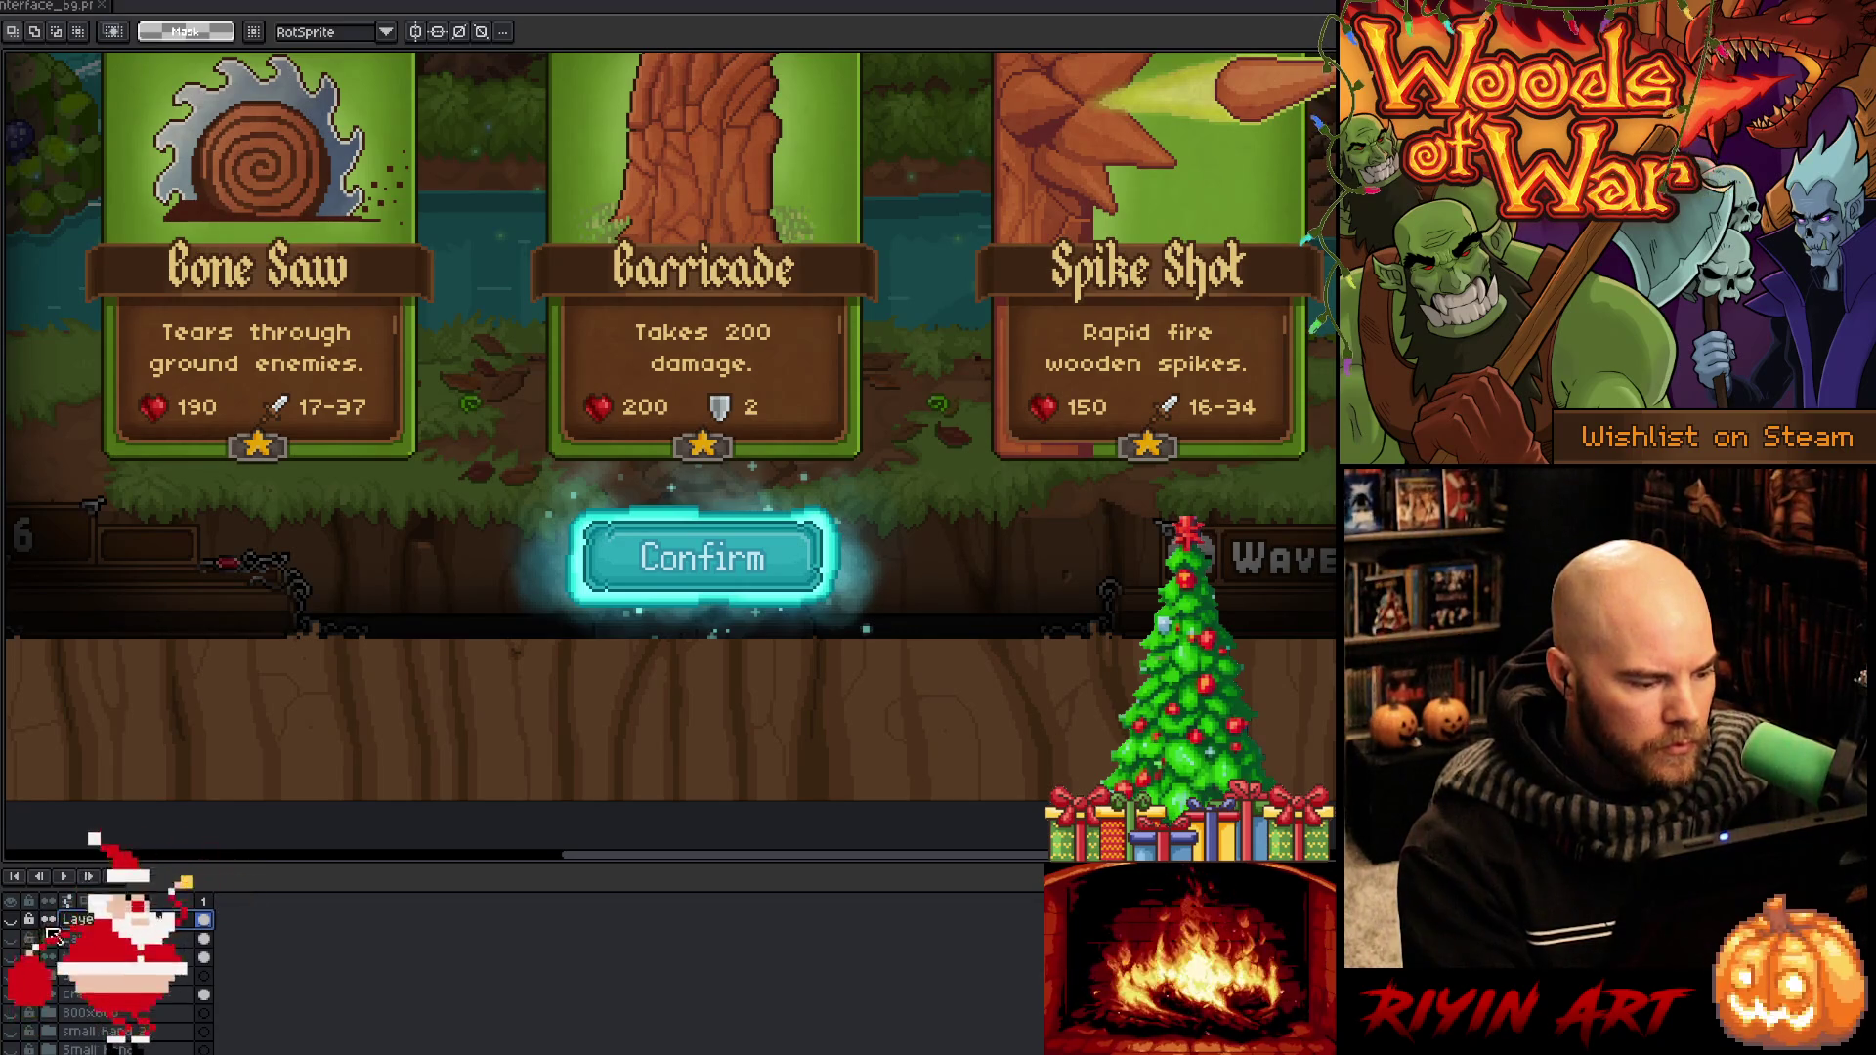
left_click(20, 942)
left_click(18, 922)
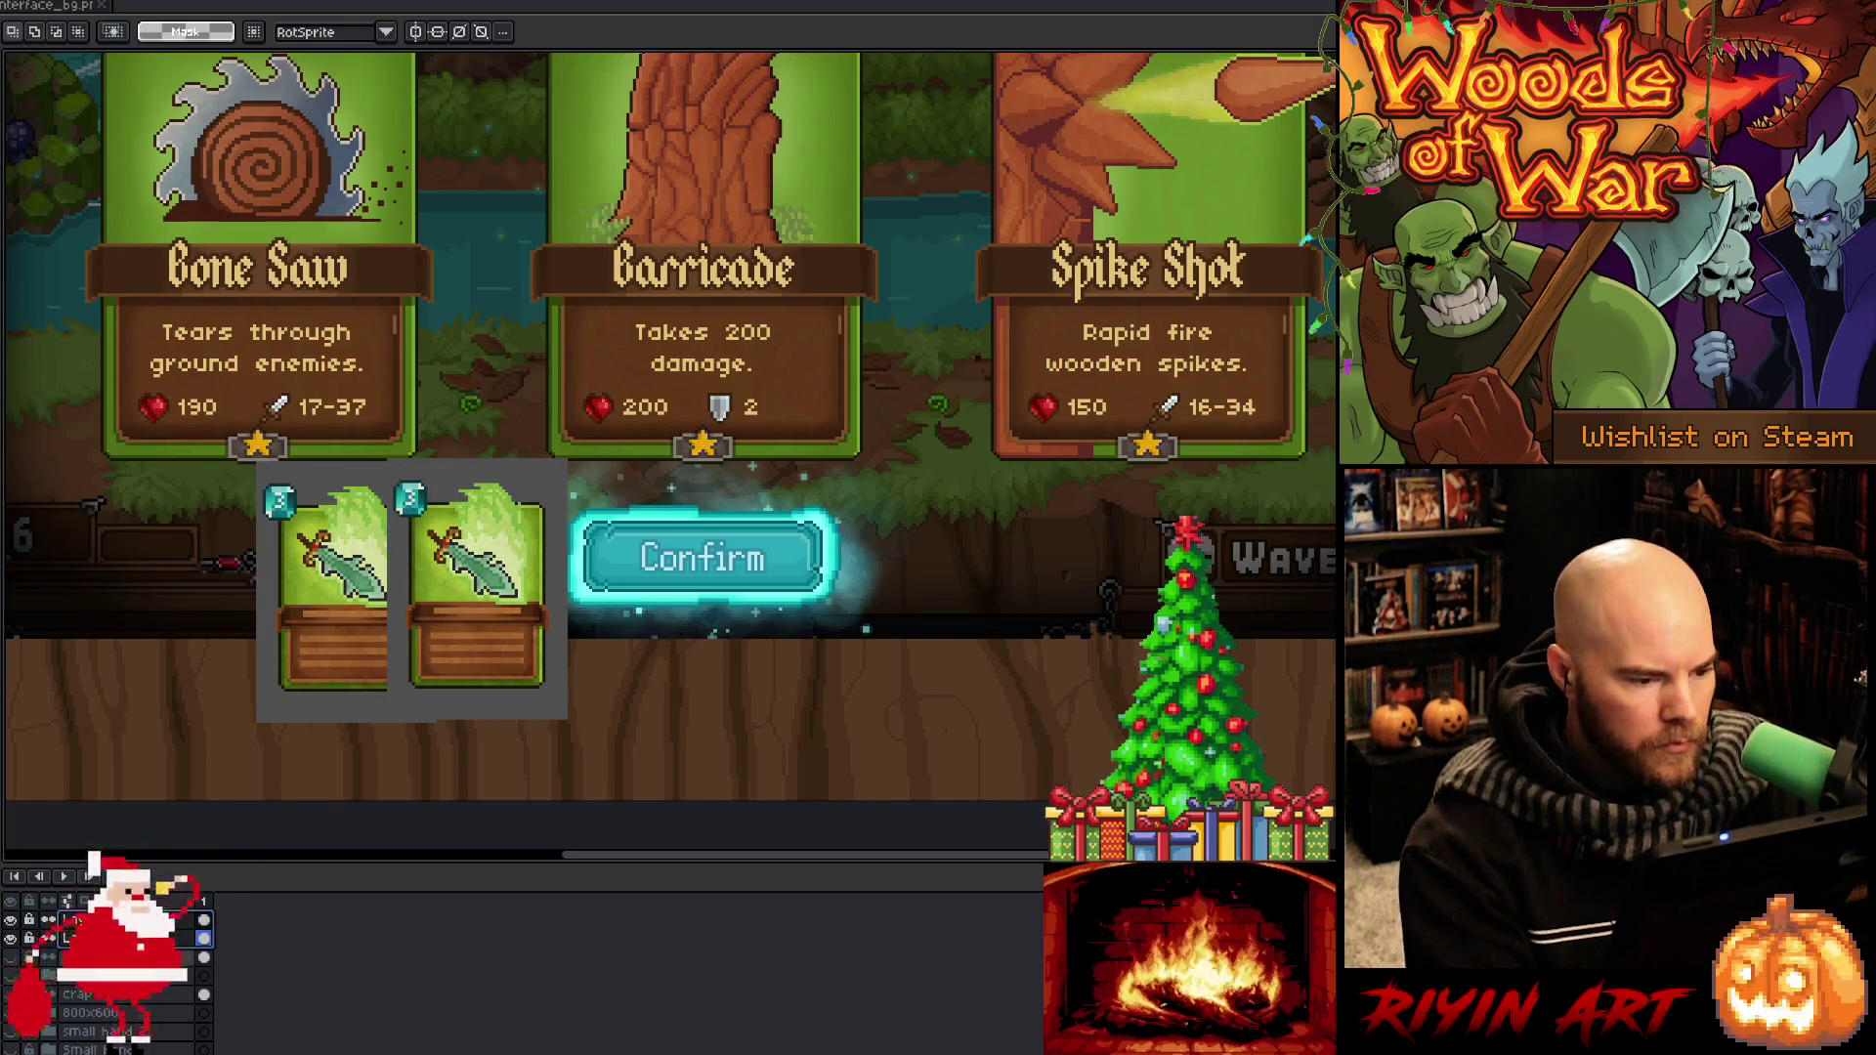
Move the second sword card three pixels left and commit the move
left_click(245, 649, "ctrl")
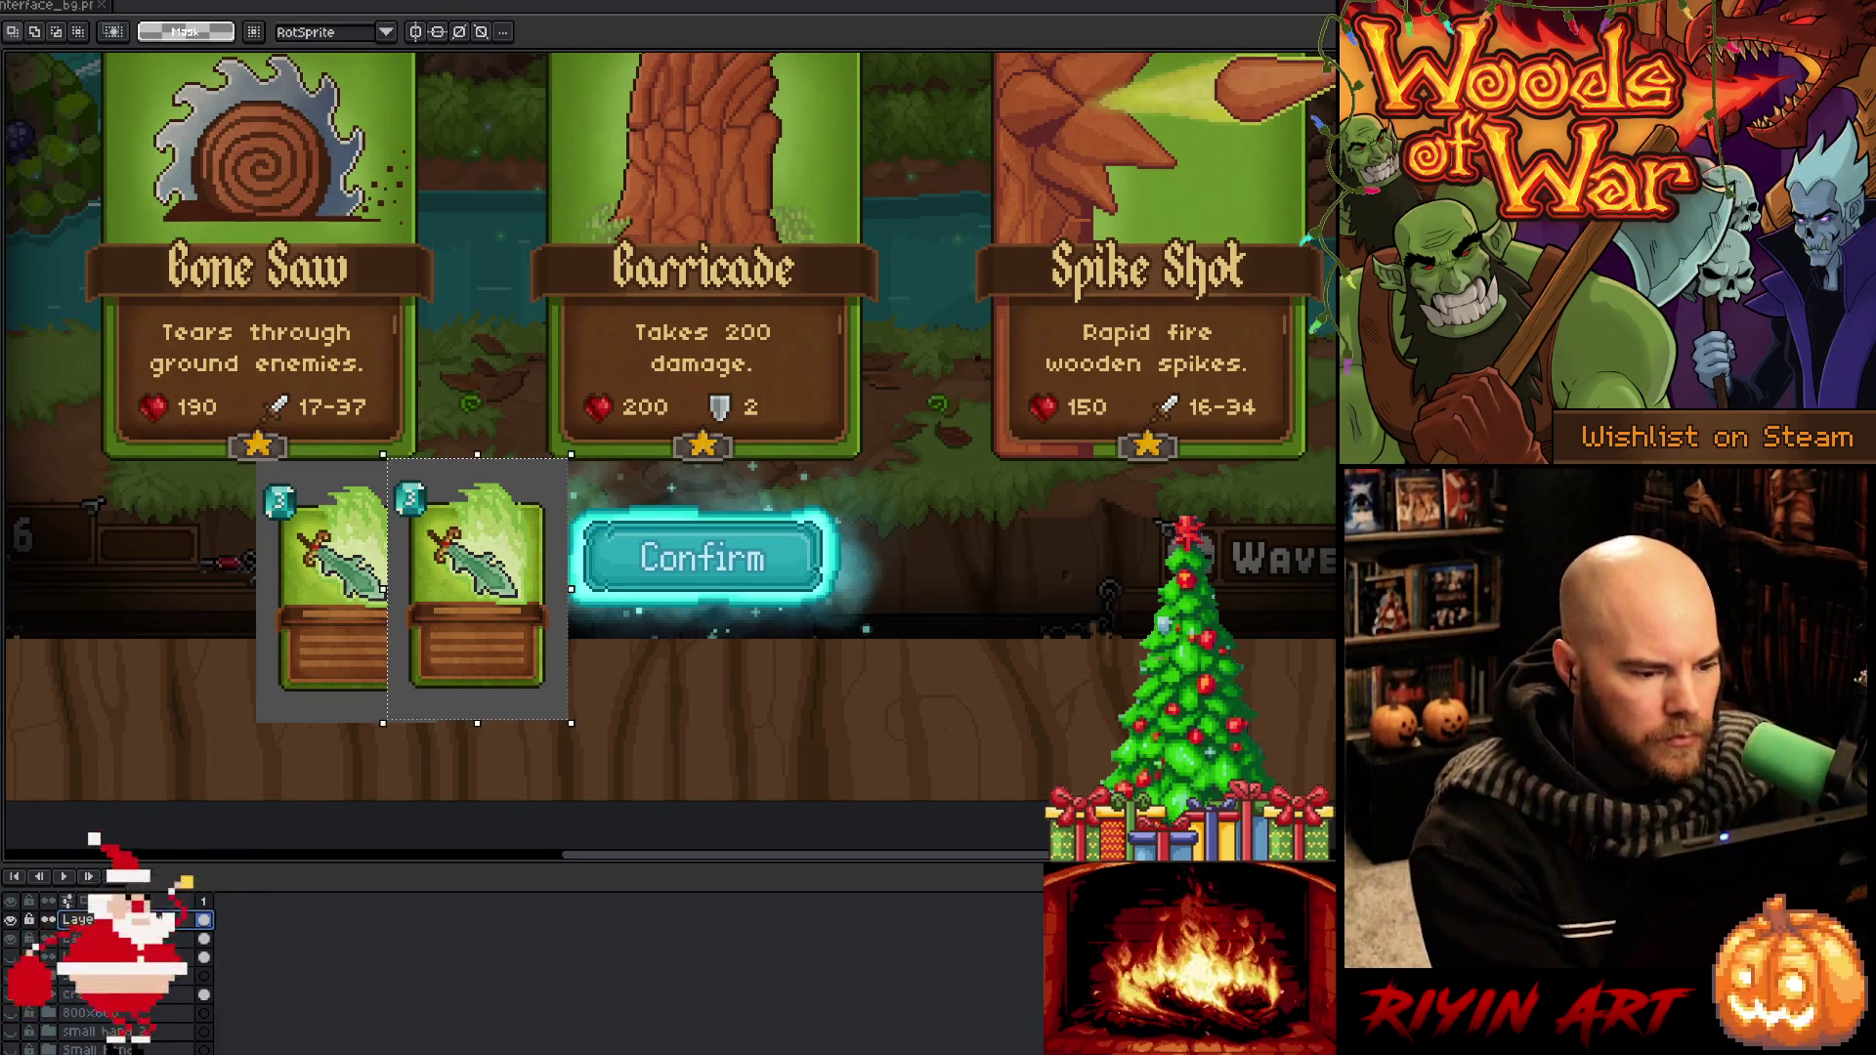
key("Left")
key("Left")
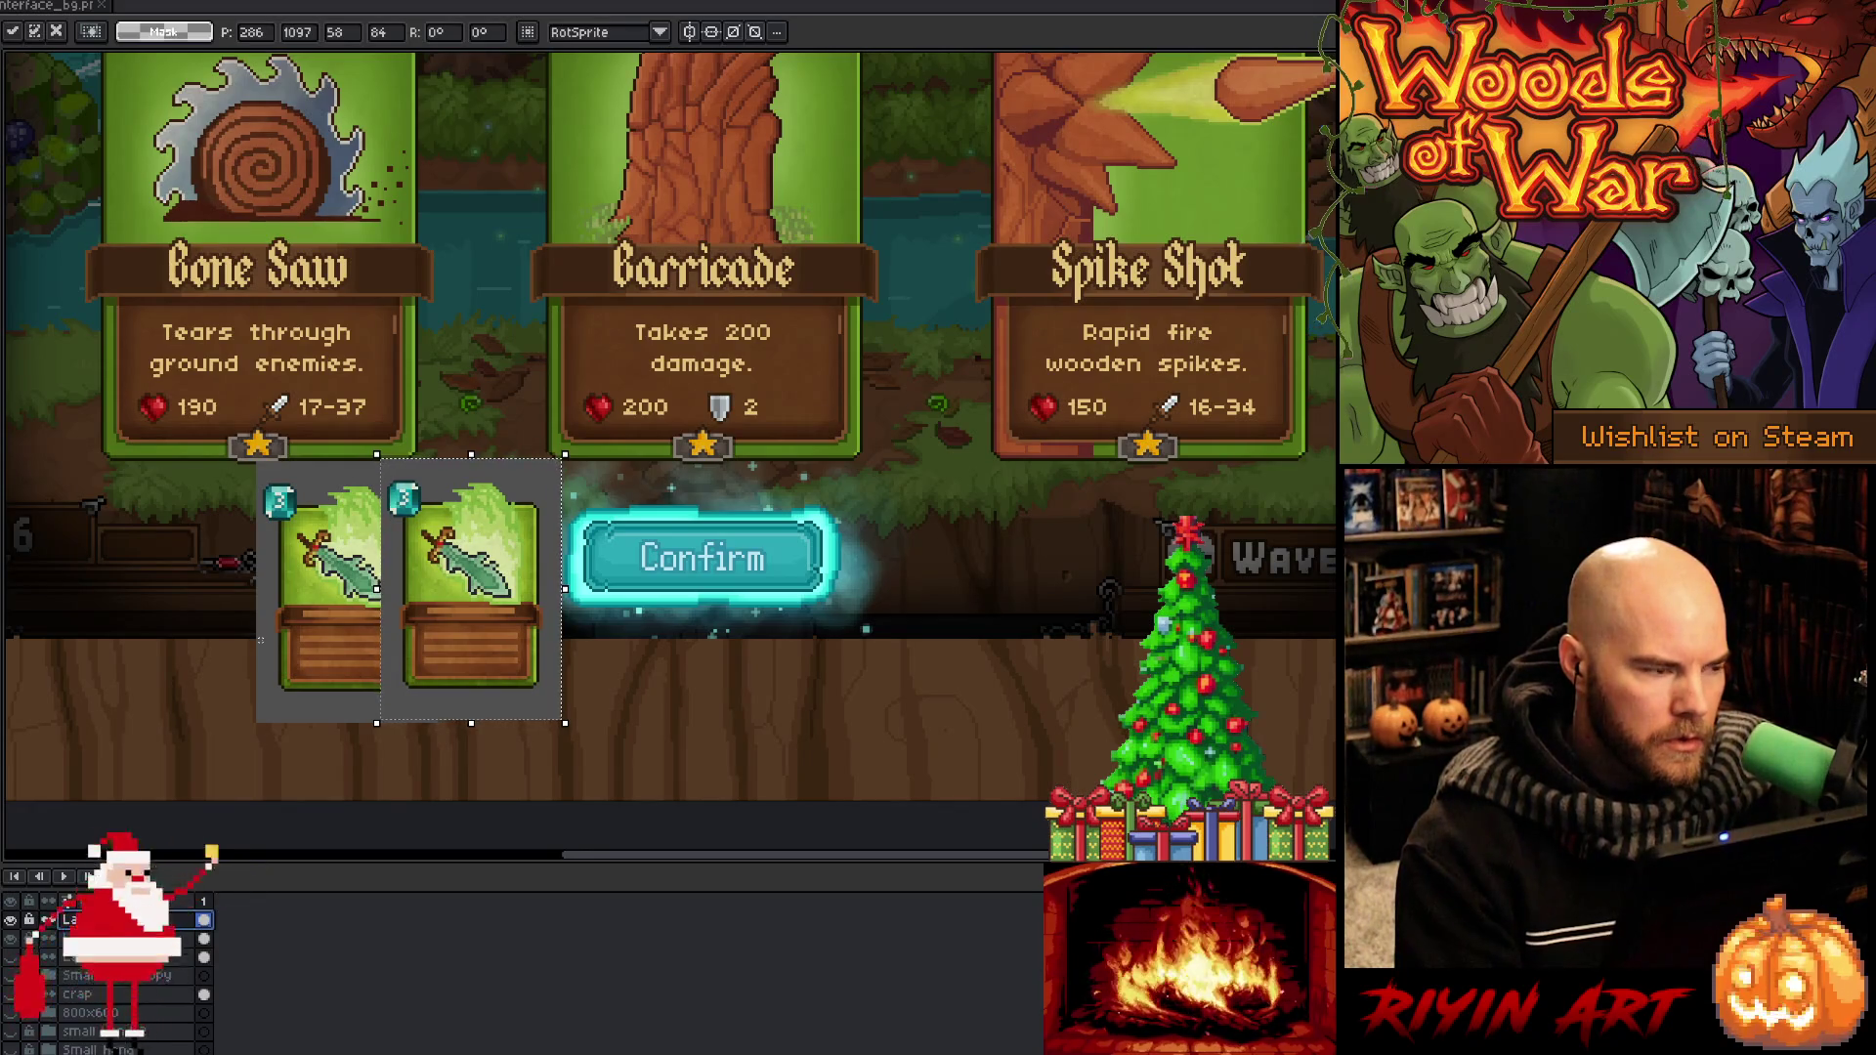
key("Left")
key("Left")
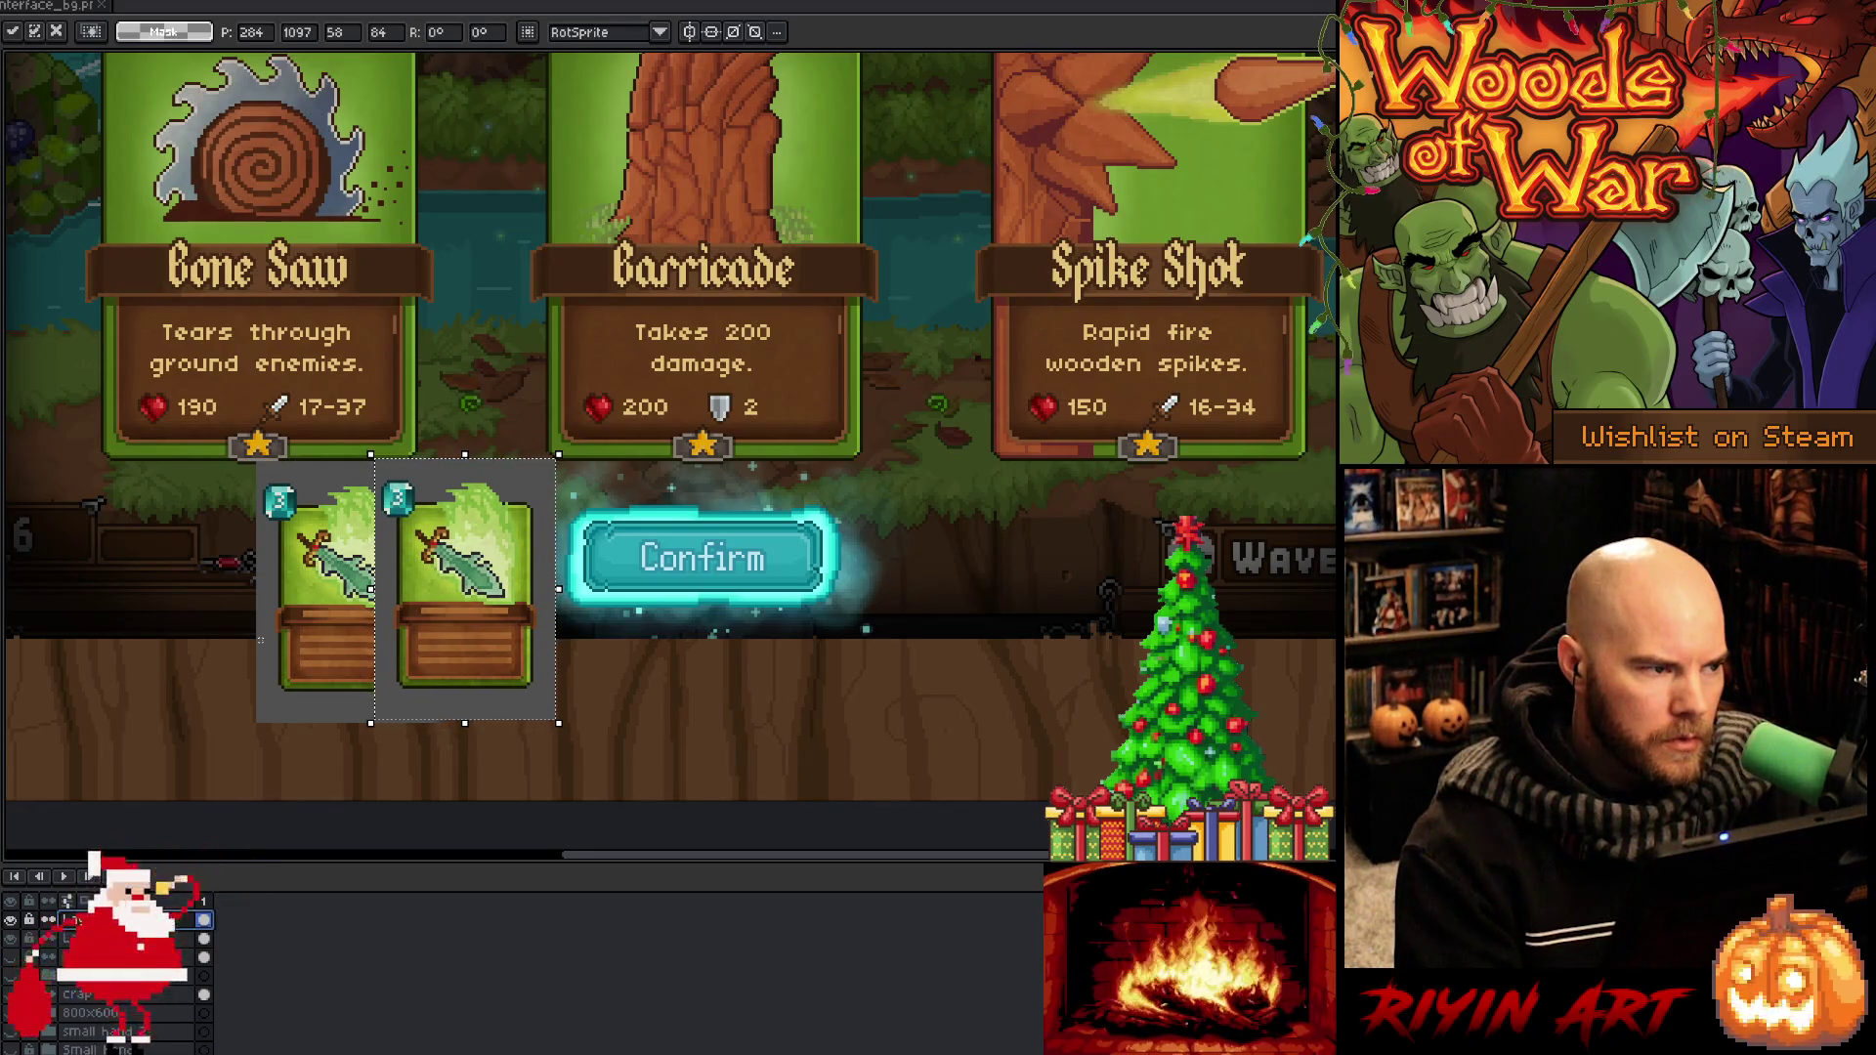
key("Left")
key("Left")
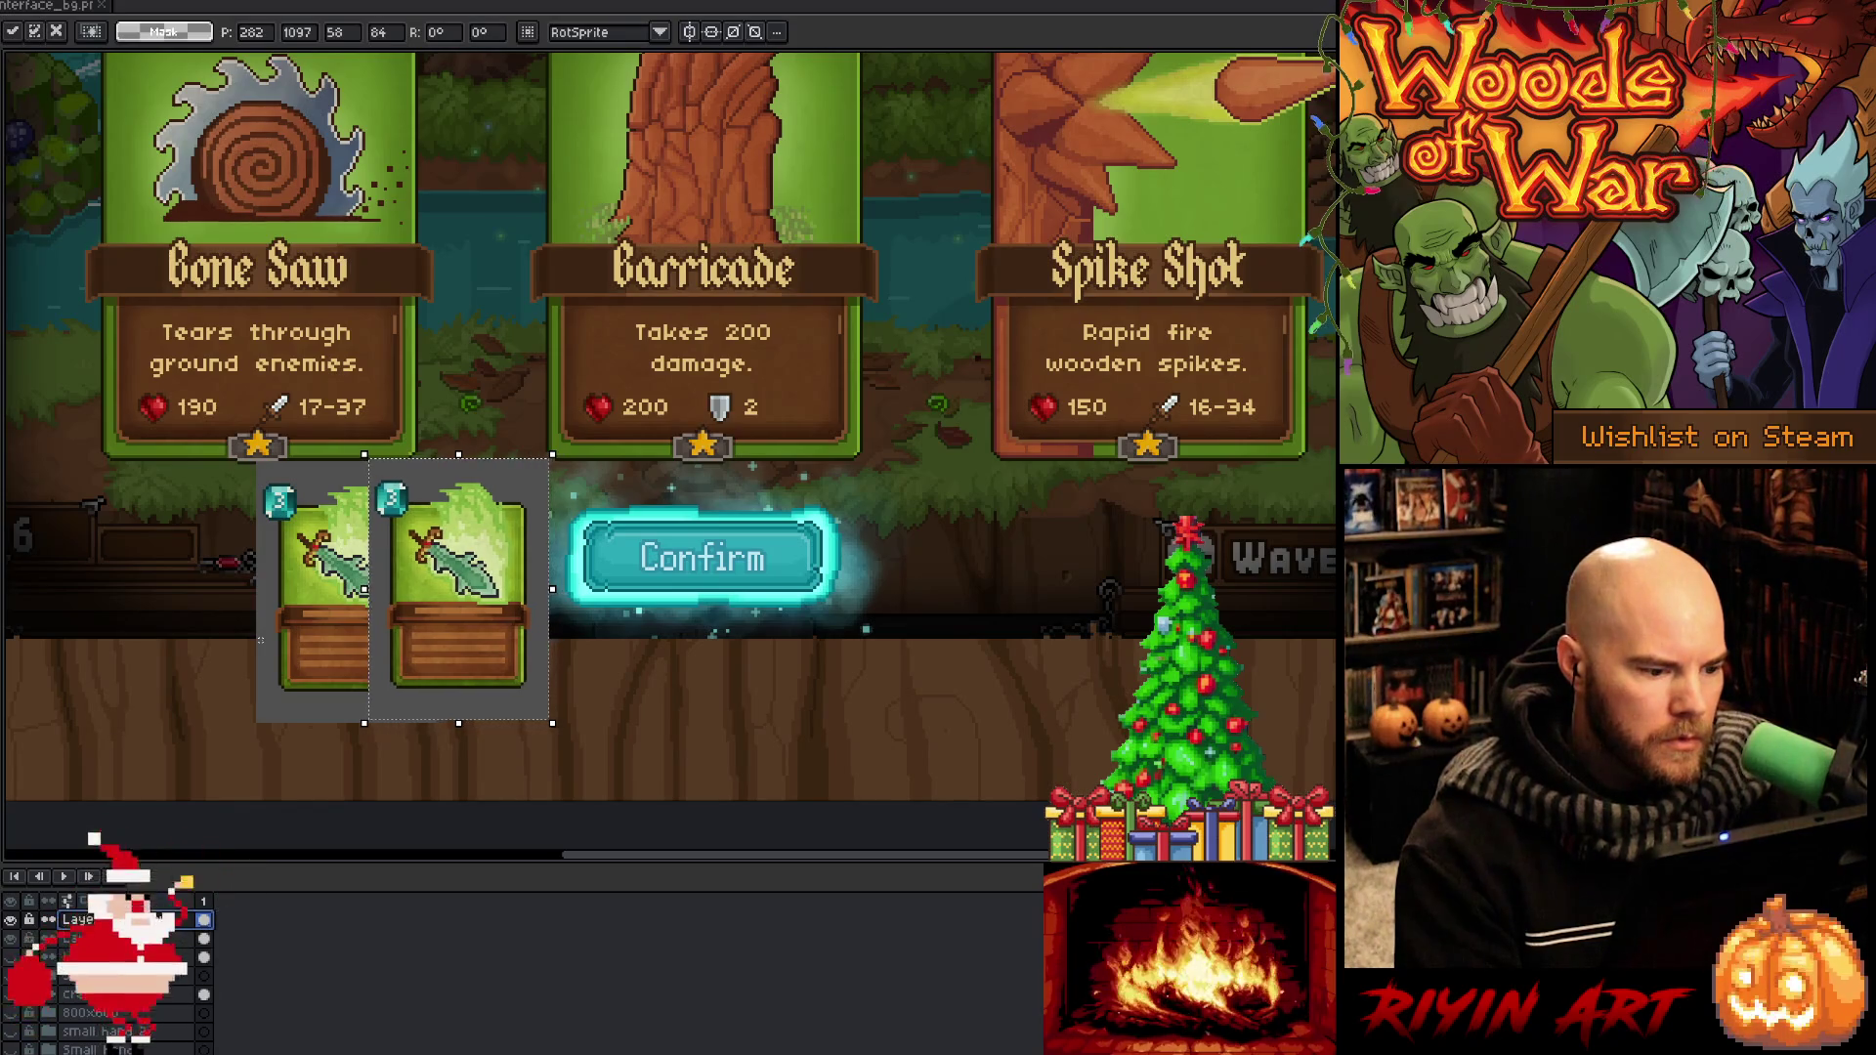
key("Return")
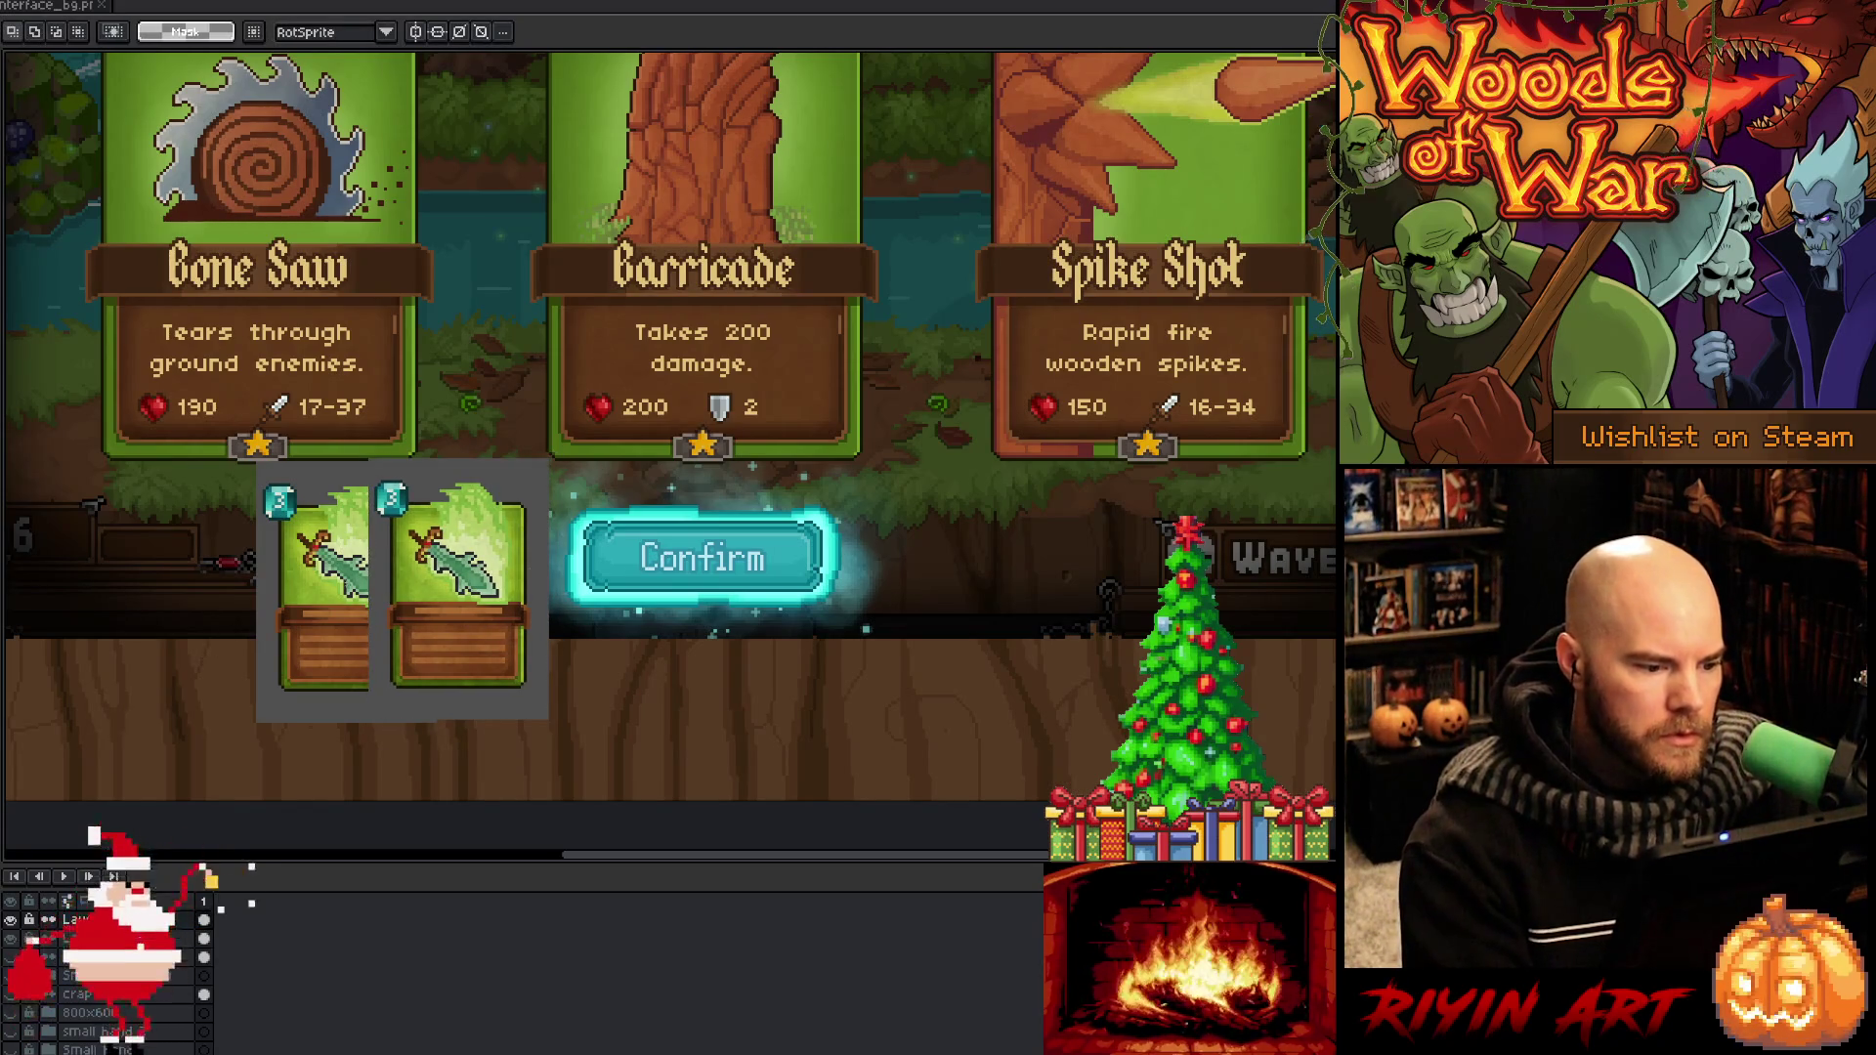
scroll(368, 556, "up", 3)
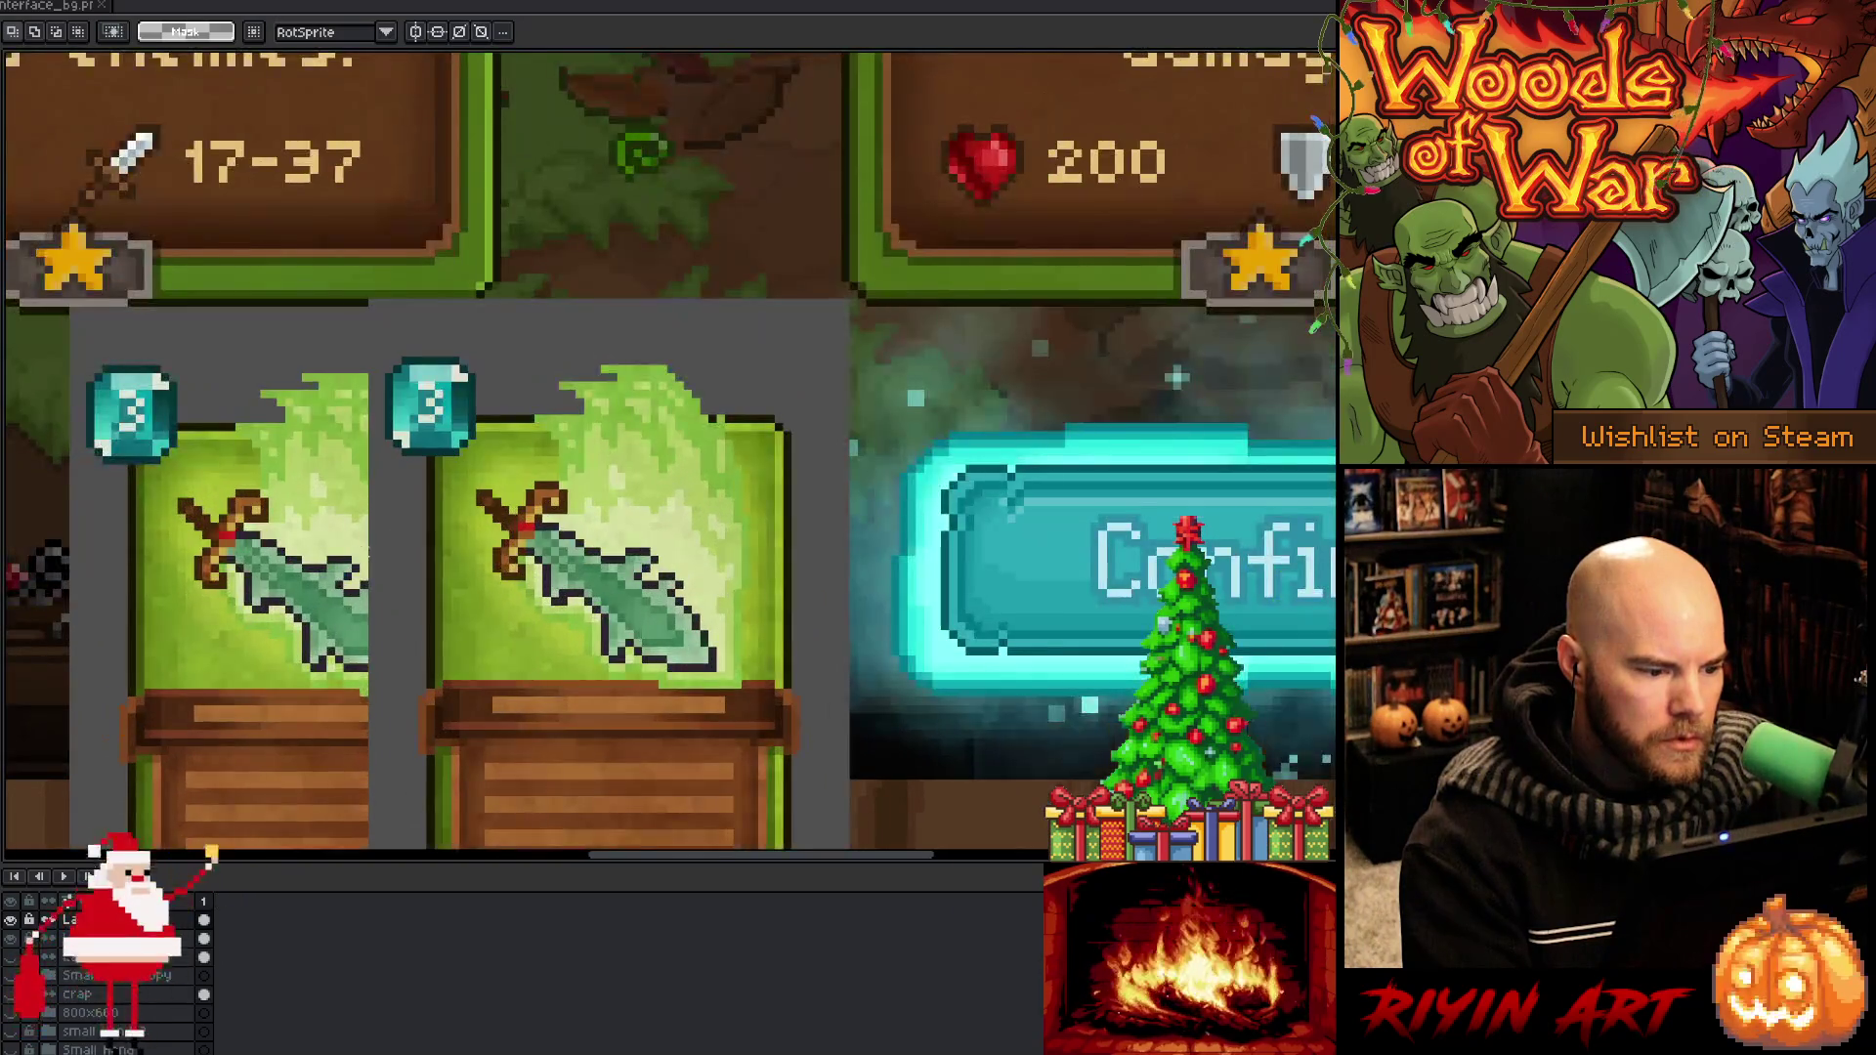
Draw a marquee over the first card's uncovered strip up to the second card's edge
left_click_drag(367, 550, 72, 711)
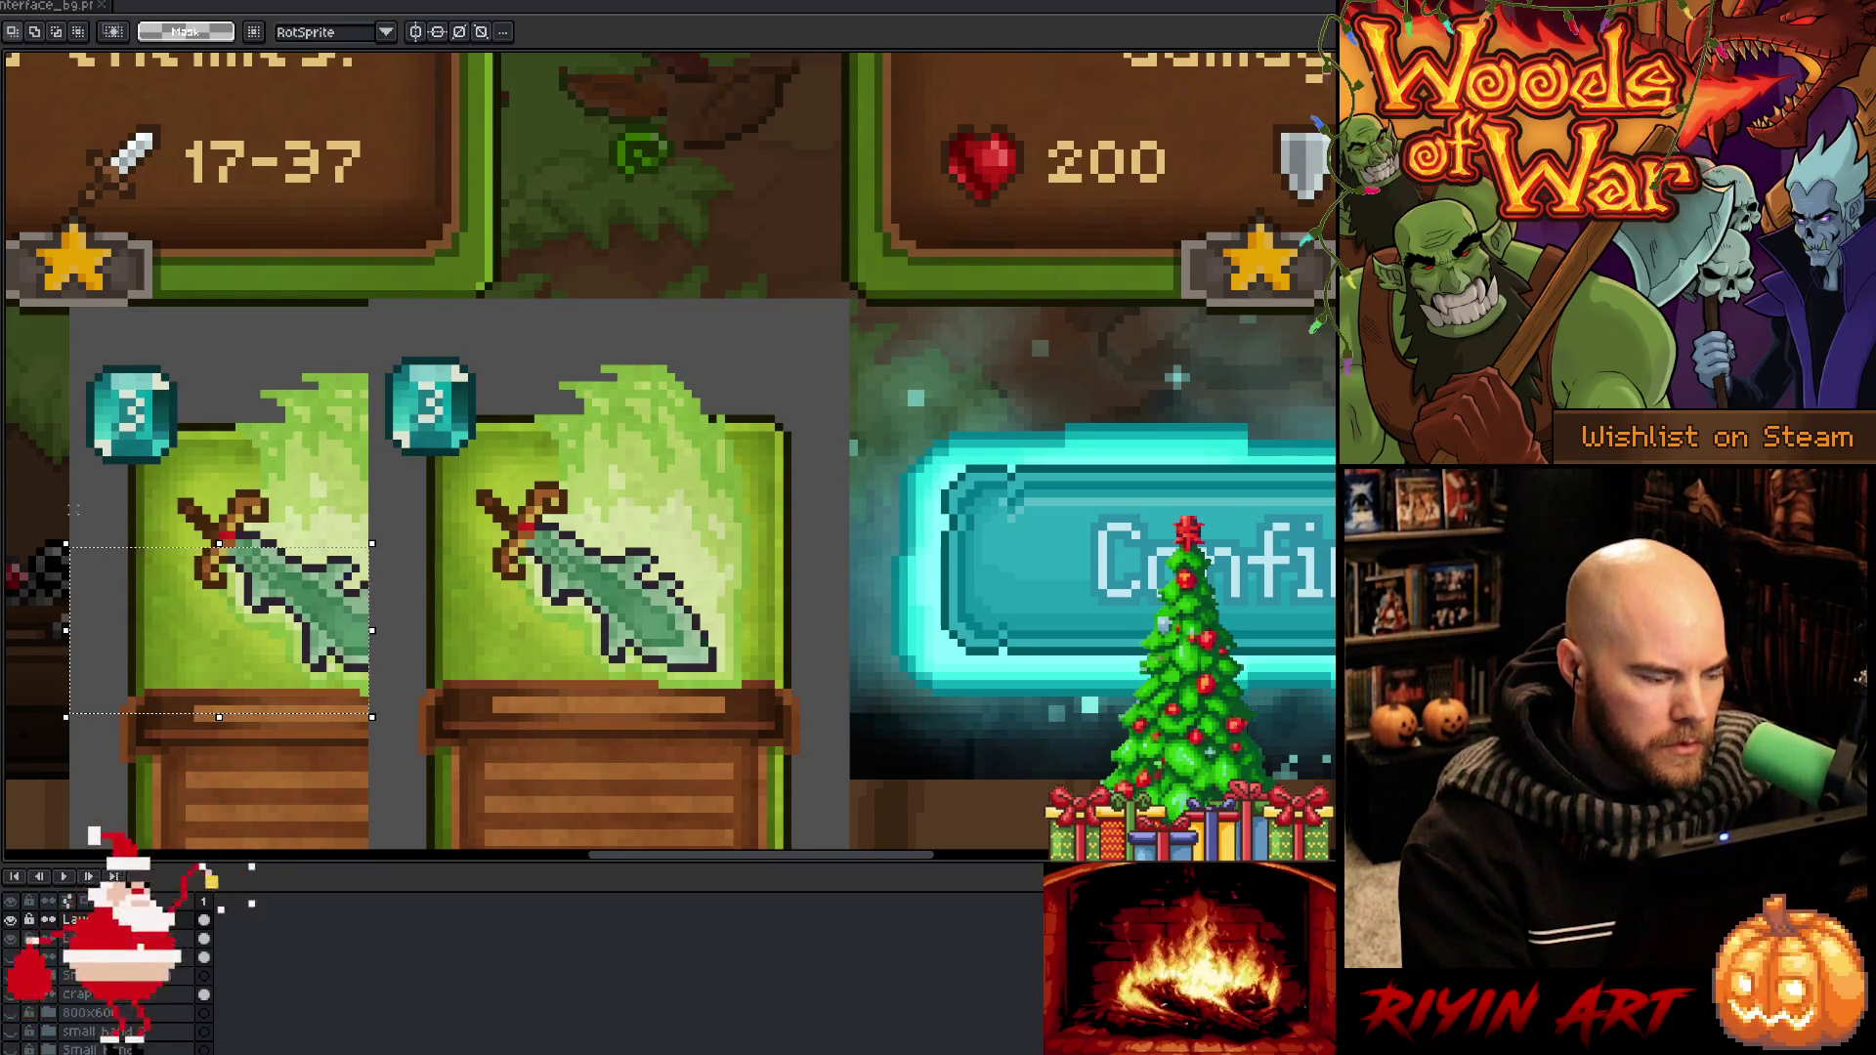
left_click_drag(151, 711, 217, 745)
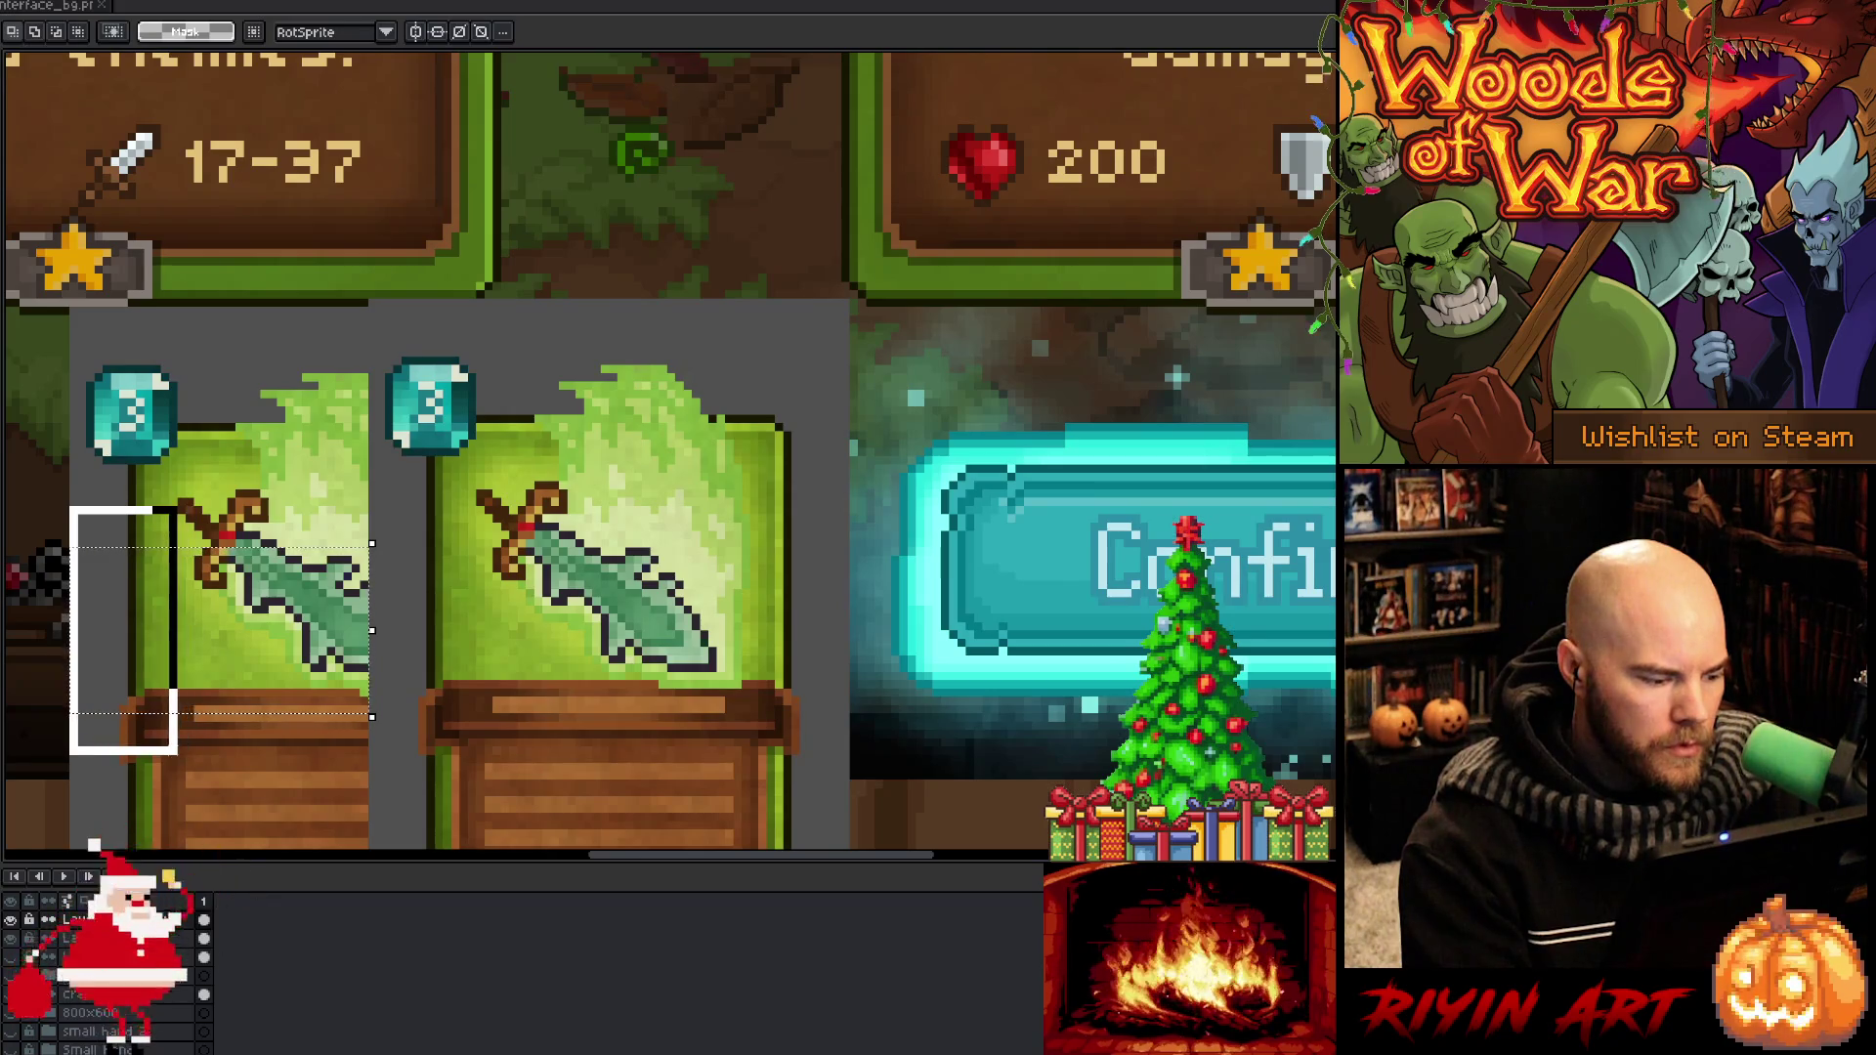
left_click_drag(176, 751, 176, 758)
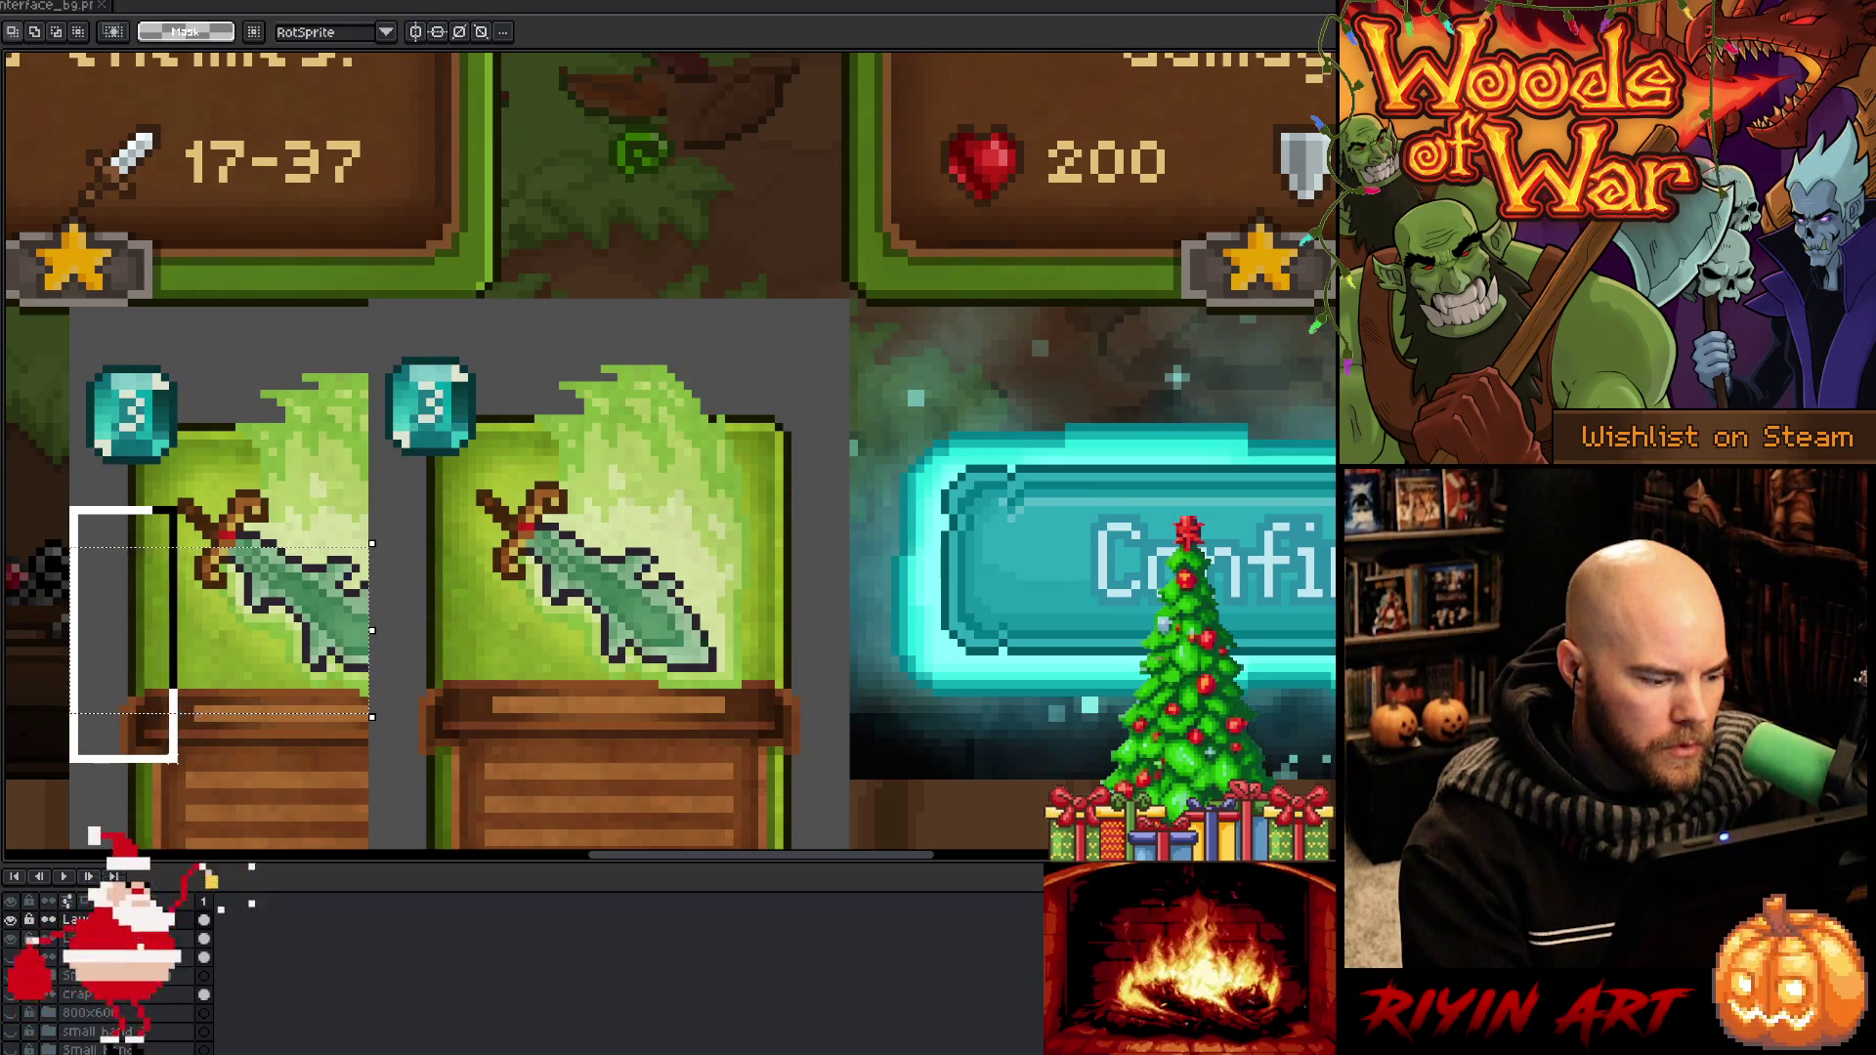
left_click_drag(192, 750, 219, 748)
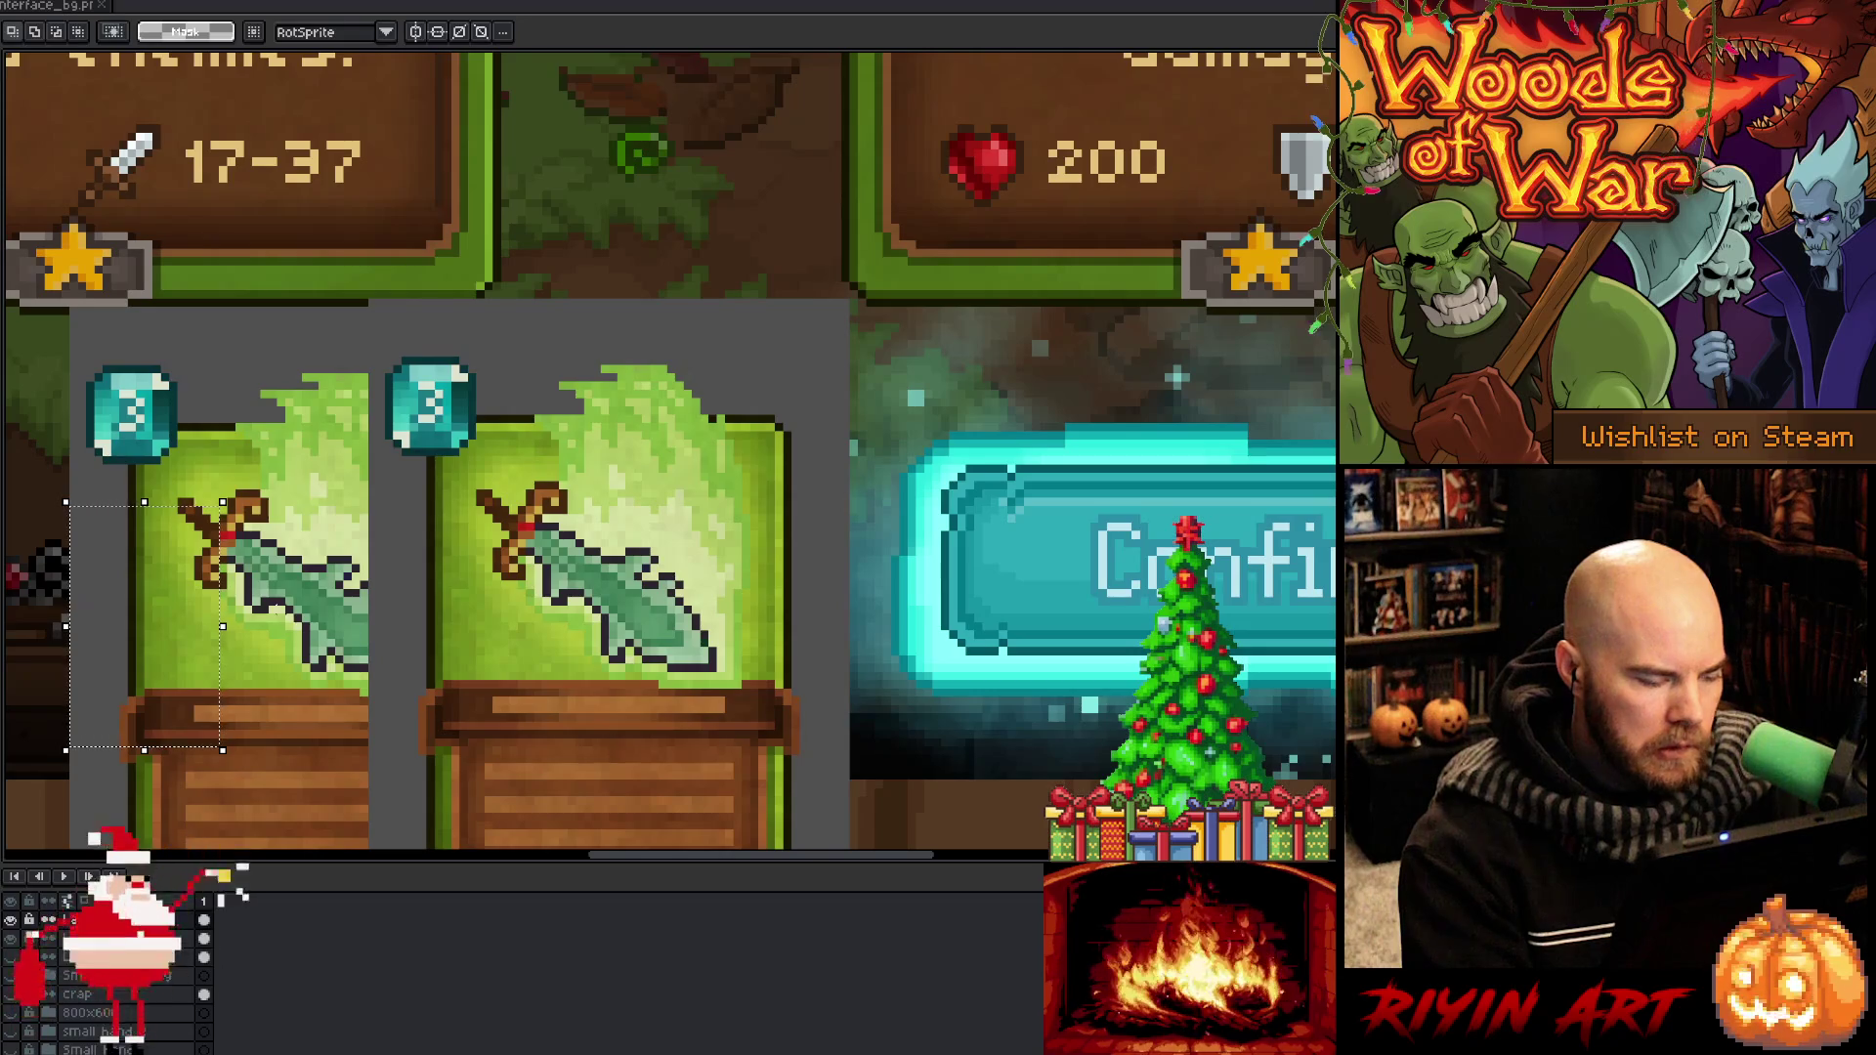
Return to Interface.cpp and select the 22 spacing value on line 2871
scroll(291, 593, "down", 1)
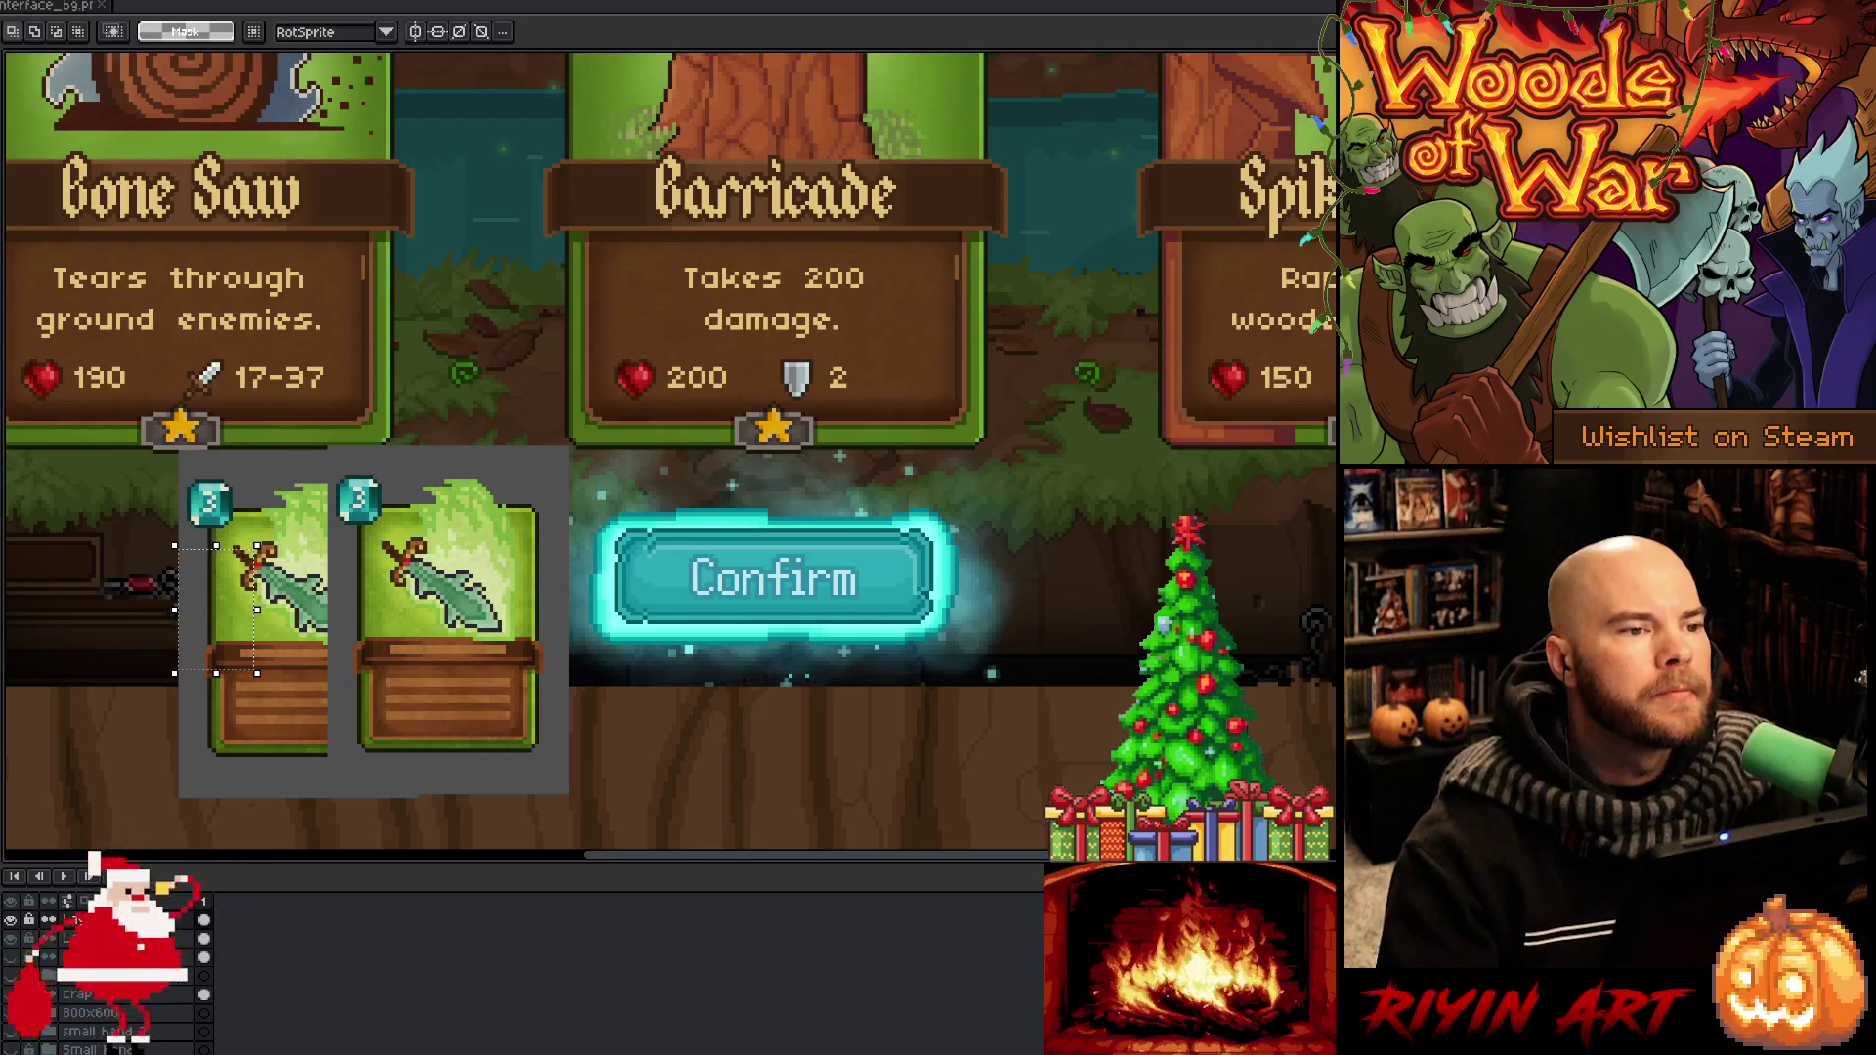
key("alt+Tab")
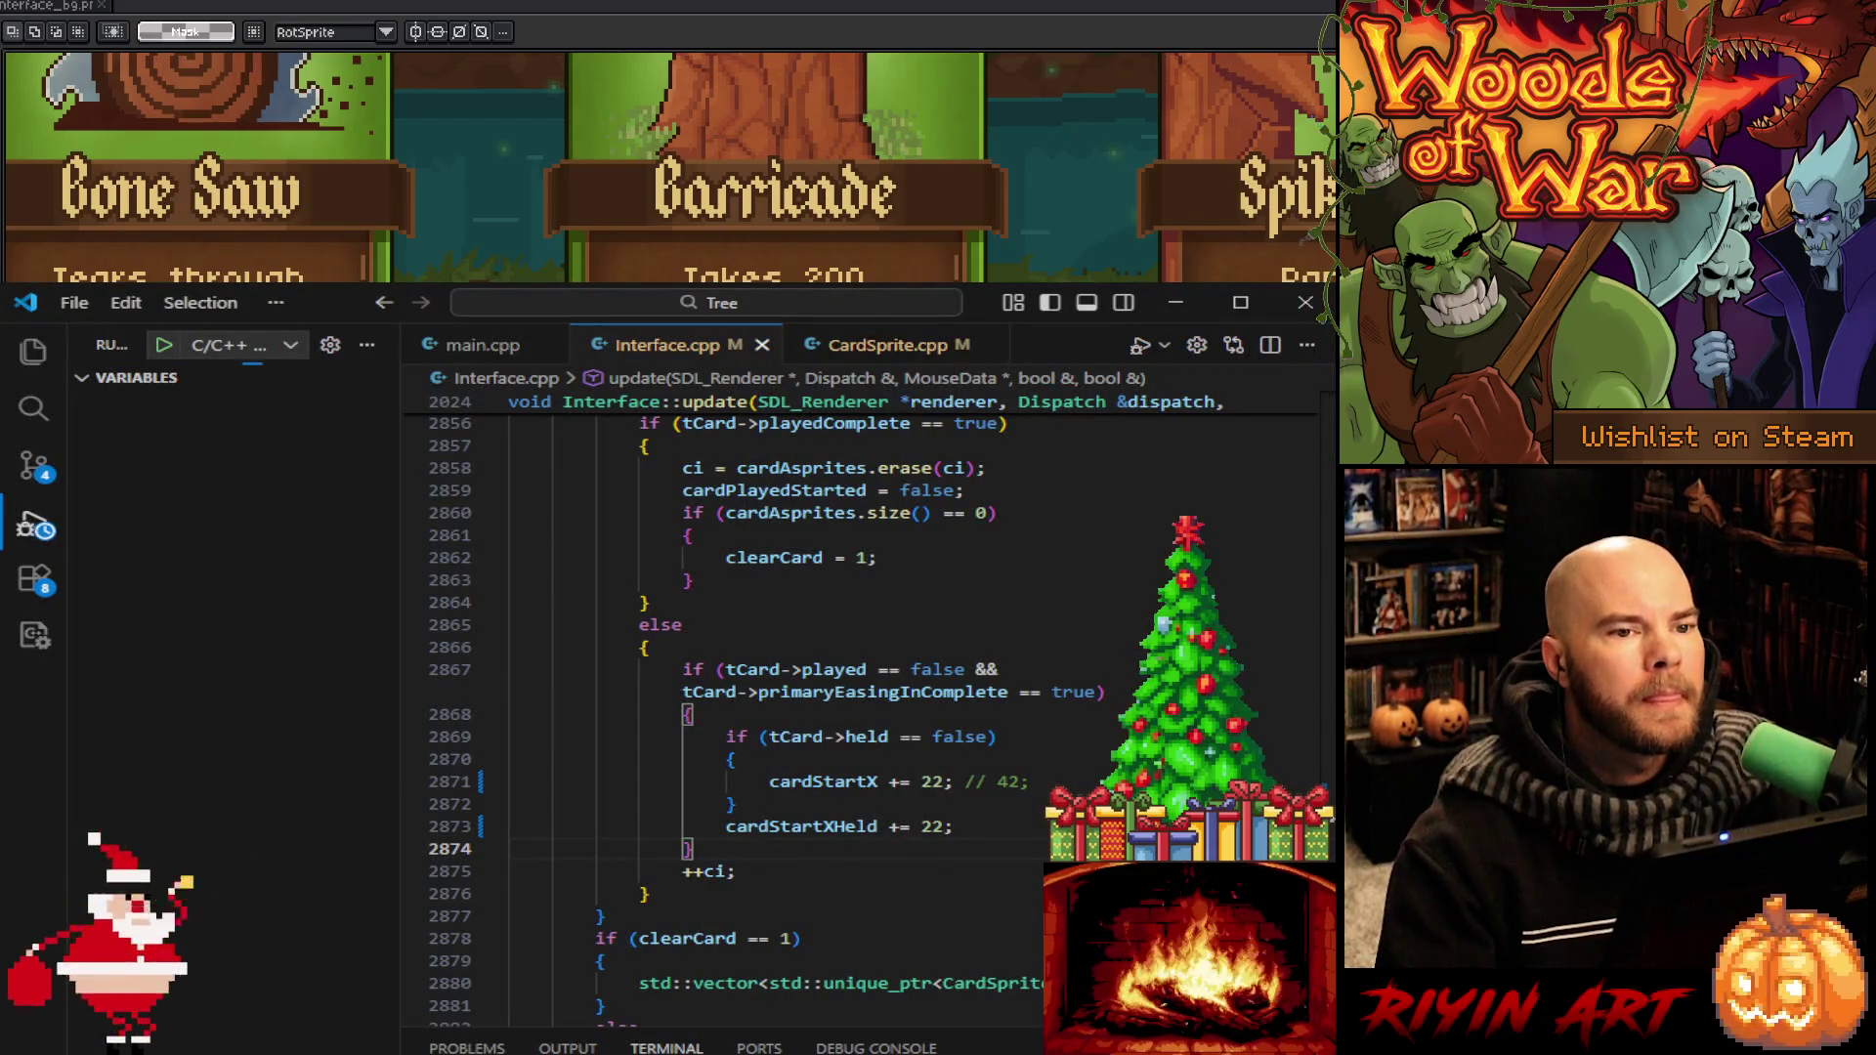
double_click(931, 782)
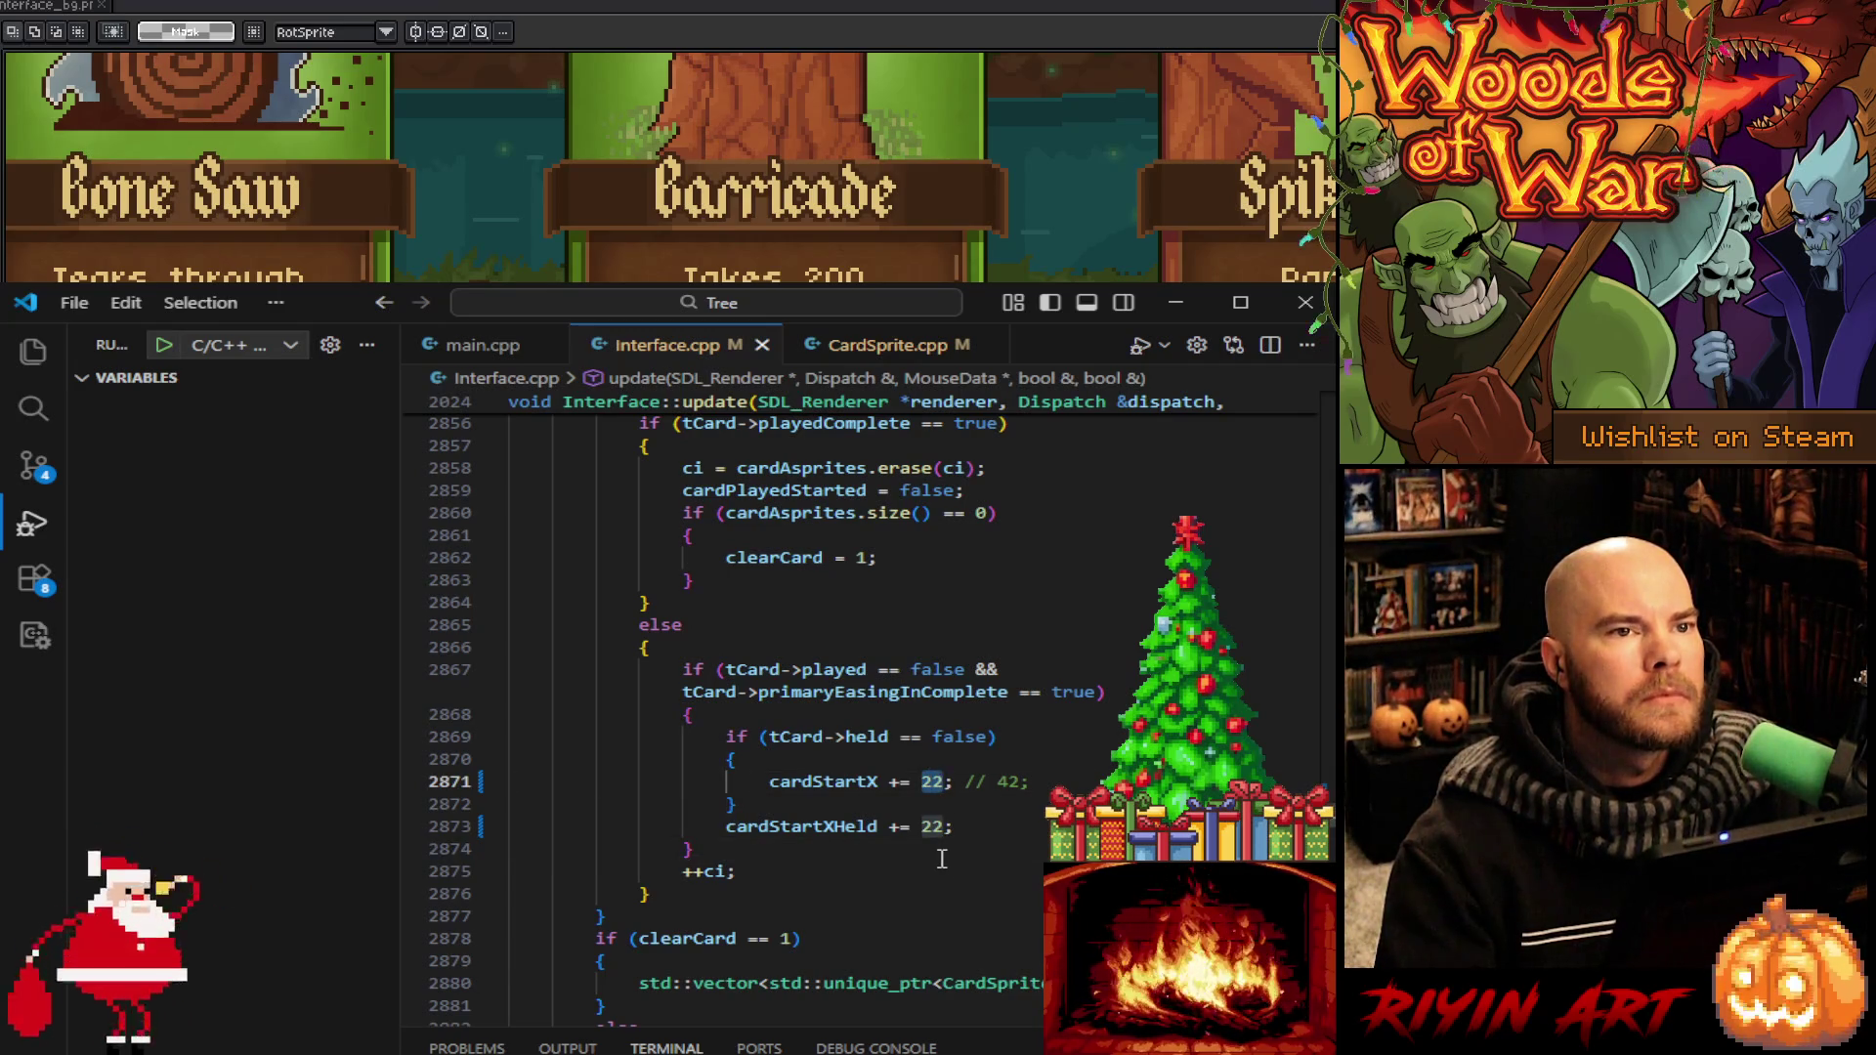
Change the 22 values on lines 2871, 2873, 2665 and 2666 to 36
type("36")
double_click(930, 827)
type("36")
scroll(930, 834, "up", 2)
scroll(930, 833, "up", 20)
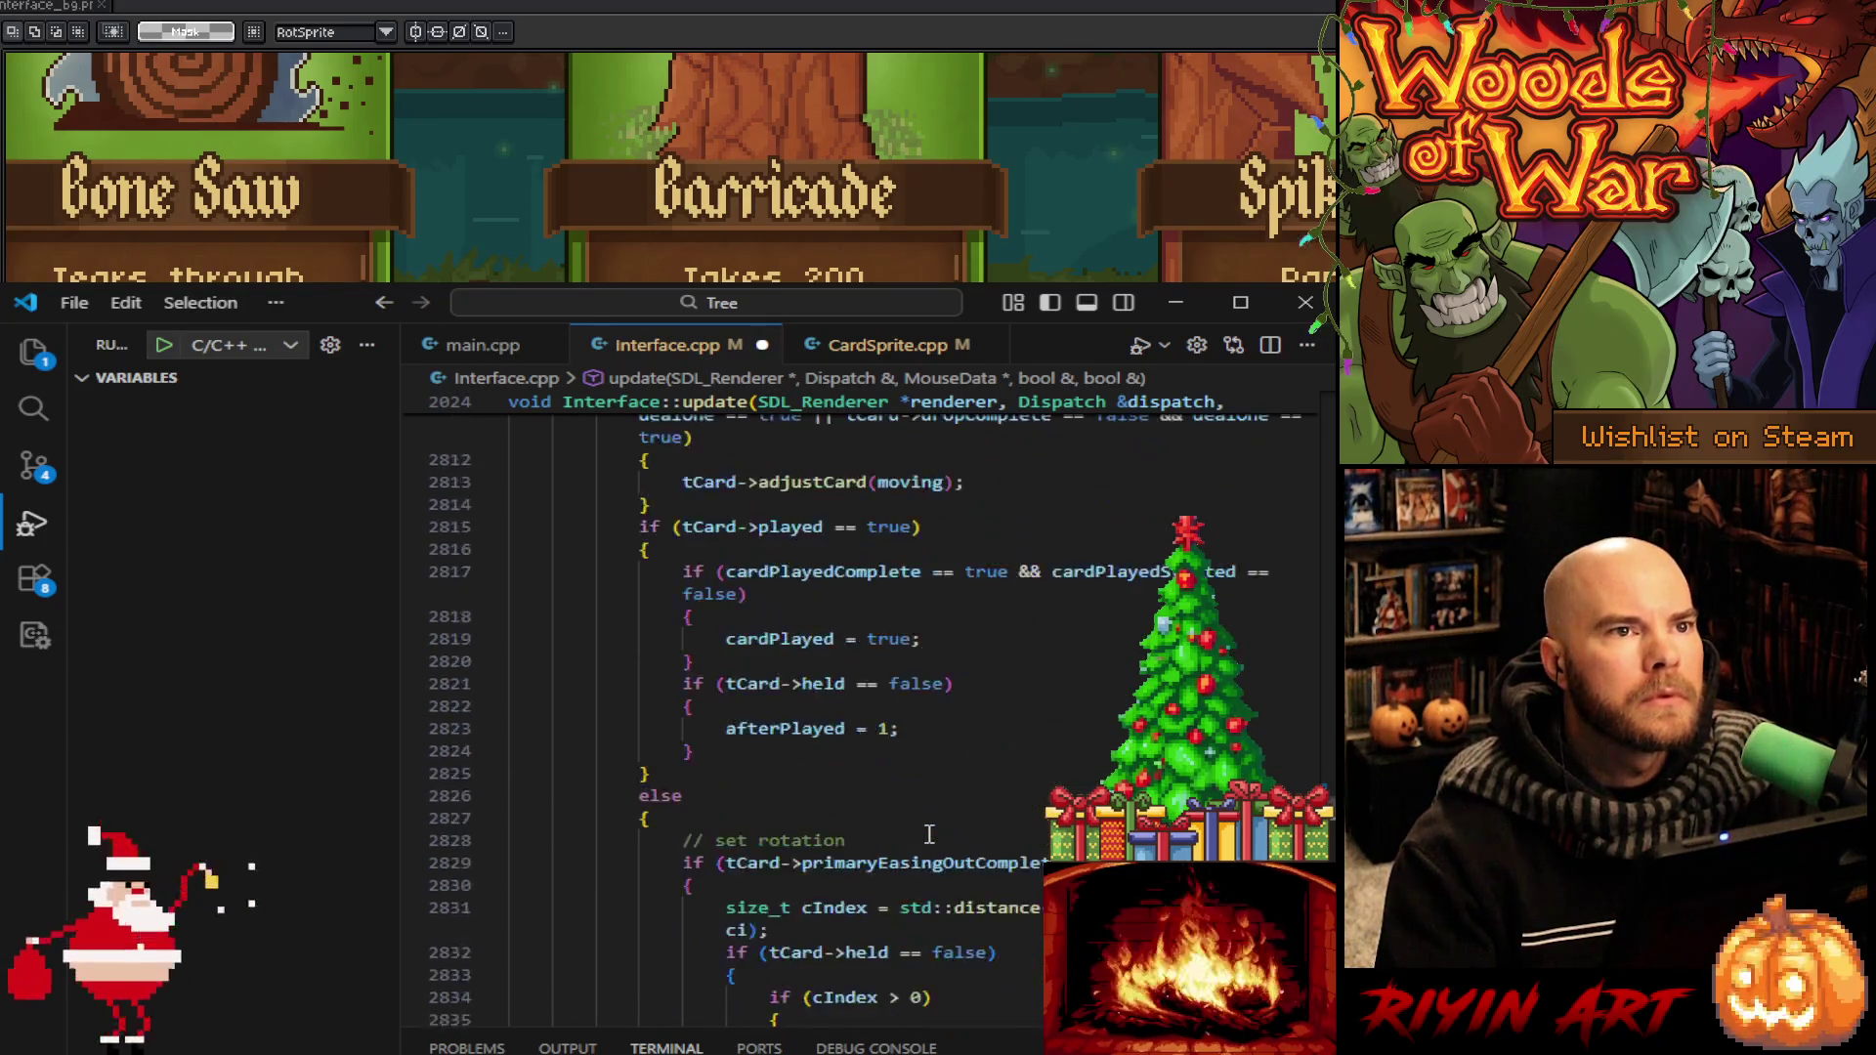
scroll(930, 834, "up", 20)
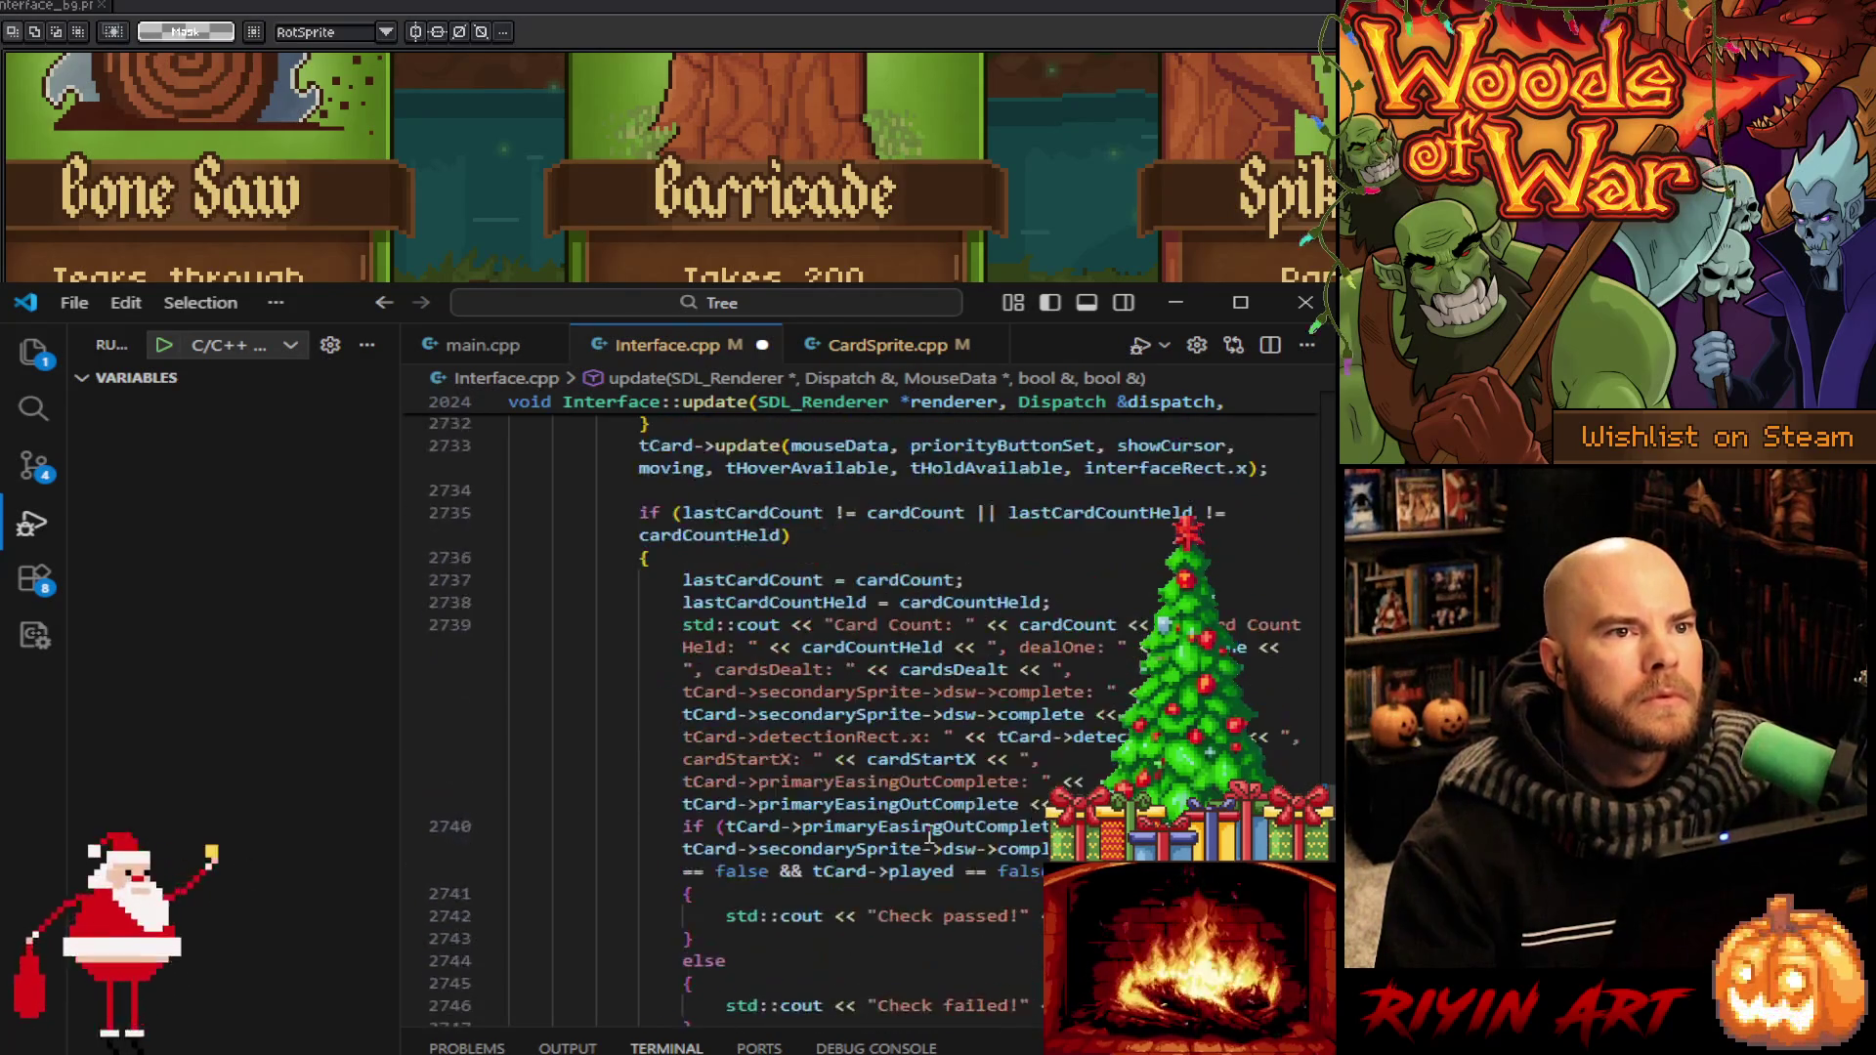
scroll(929, 833, "up", 7)
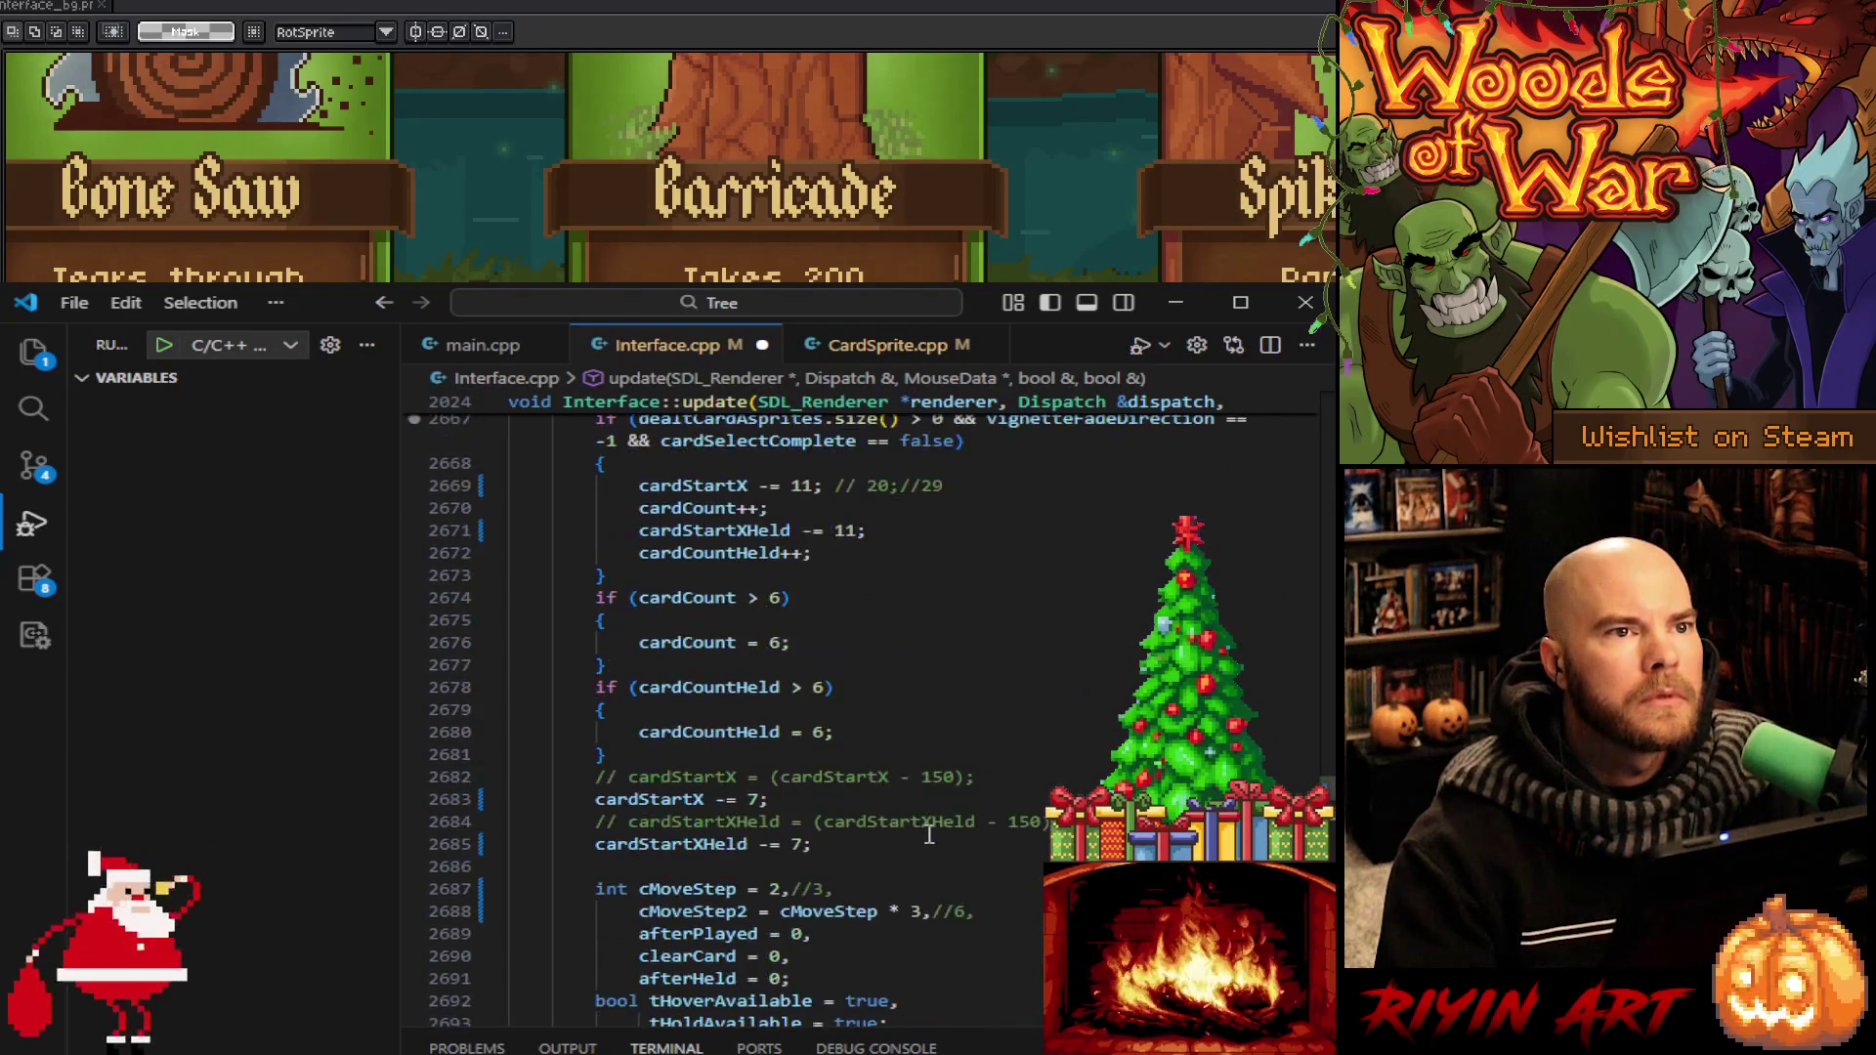
scroll(871, 823, "up", 3)
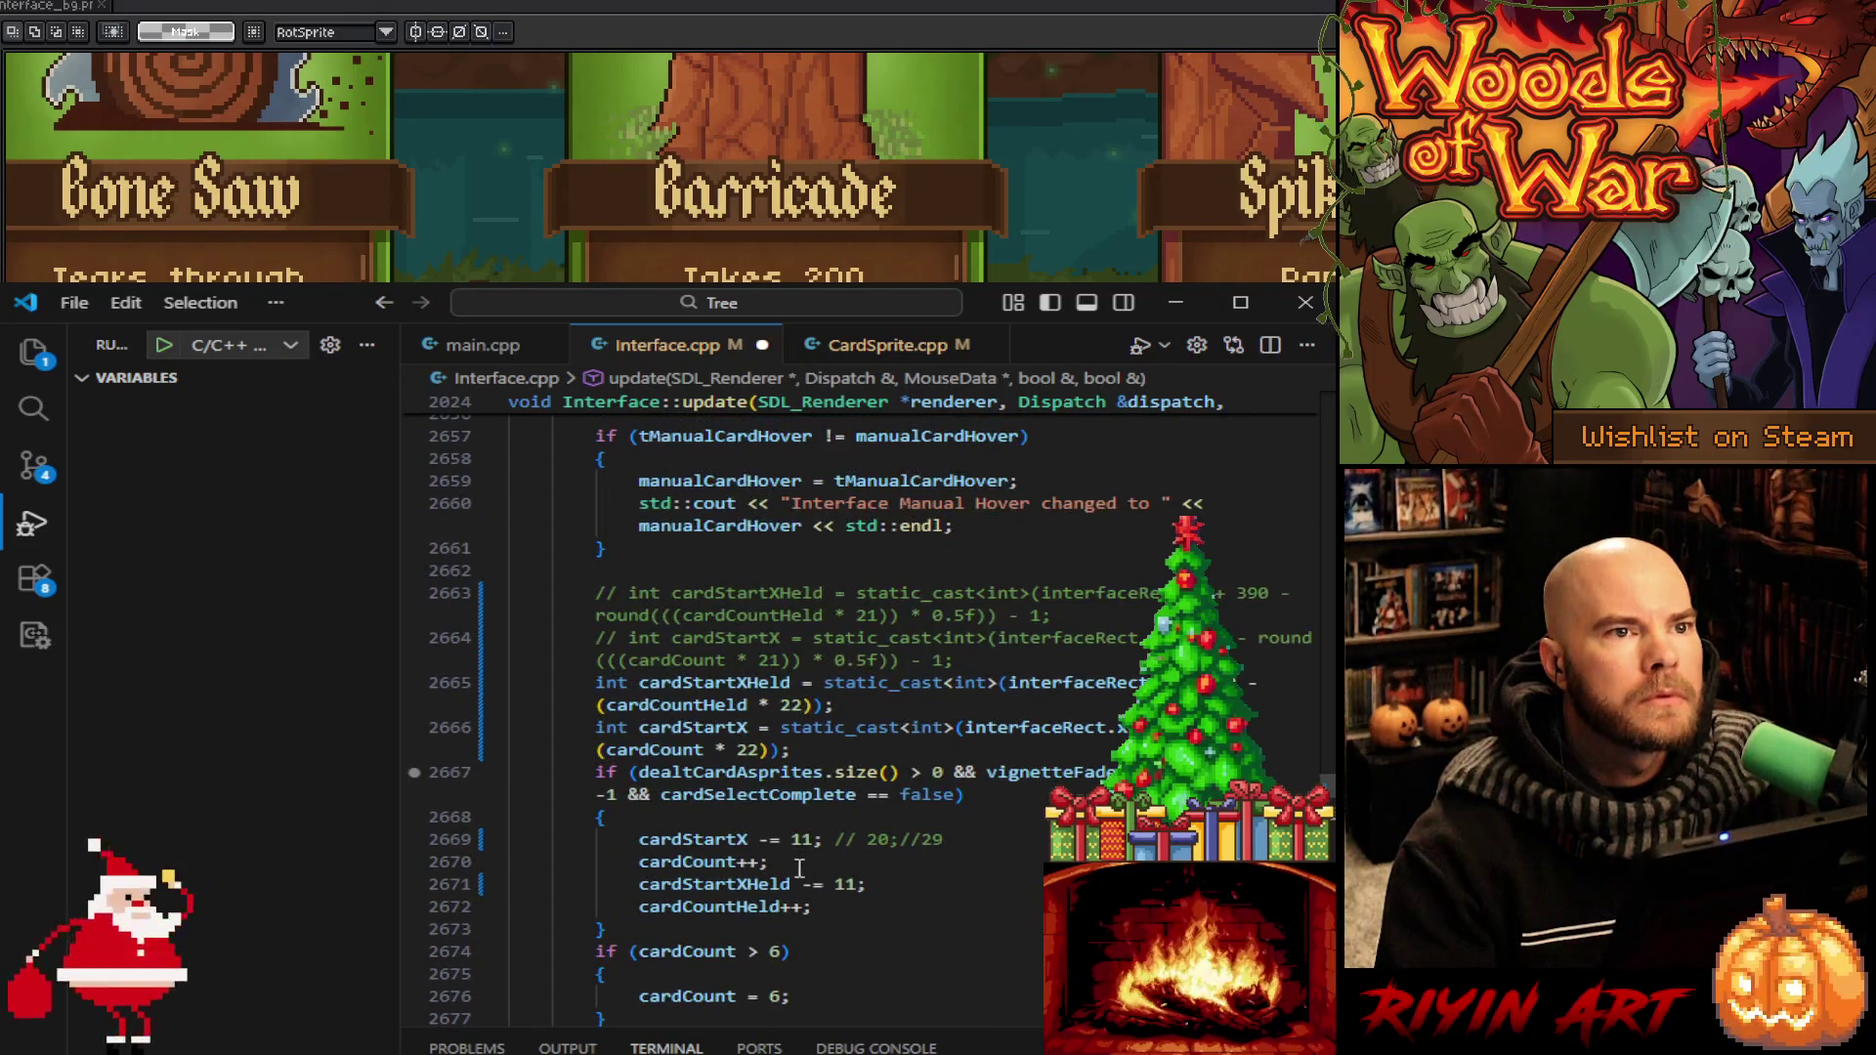
scroll(874, 782, "up", 2)
double_click(793, 823)
type("36")
double_click(748, 868)
type("36")
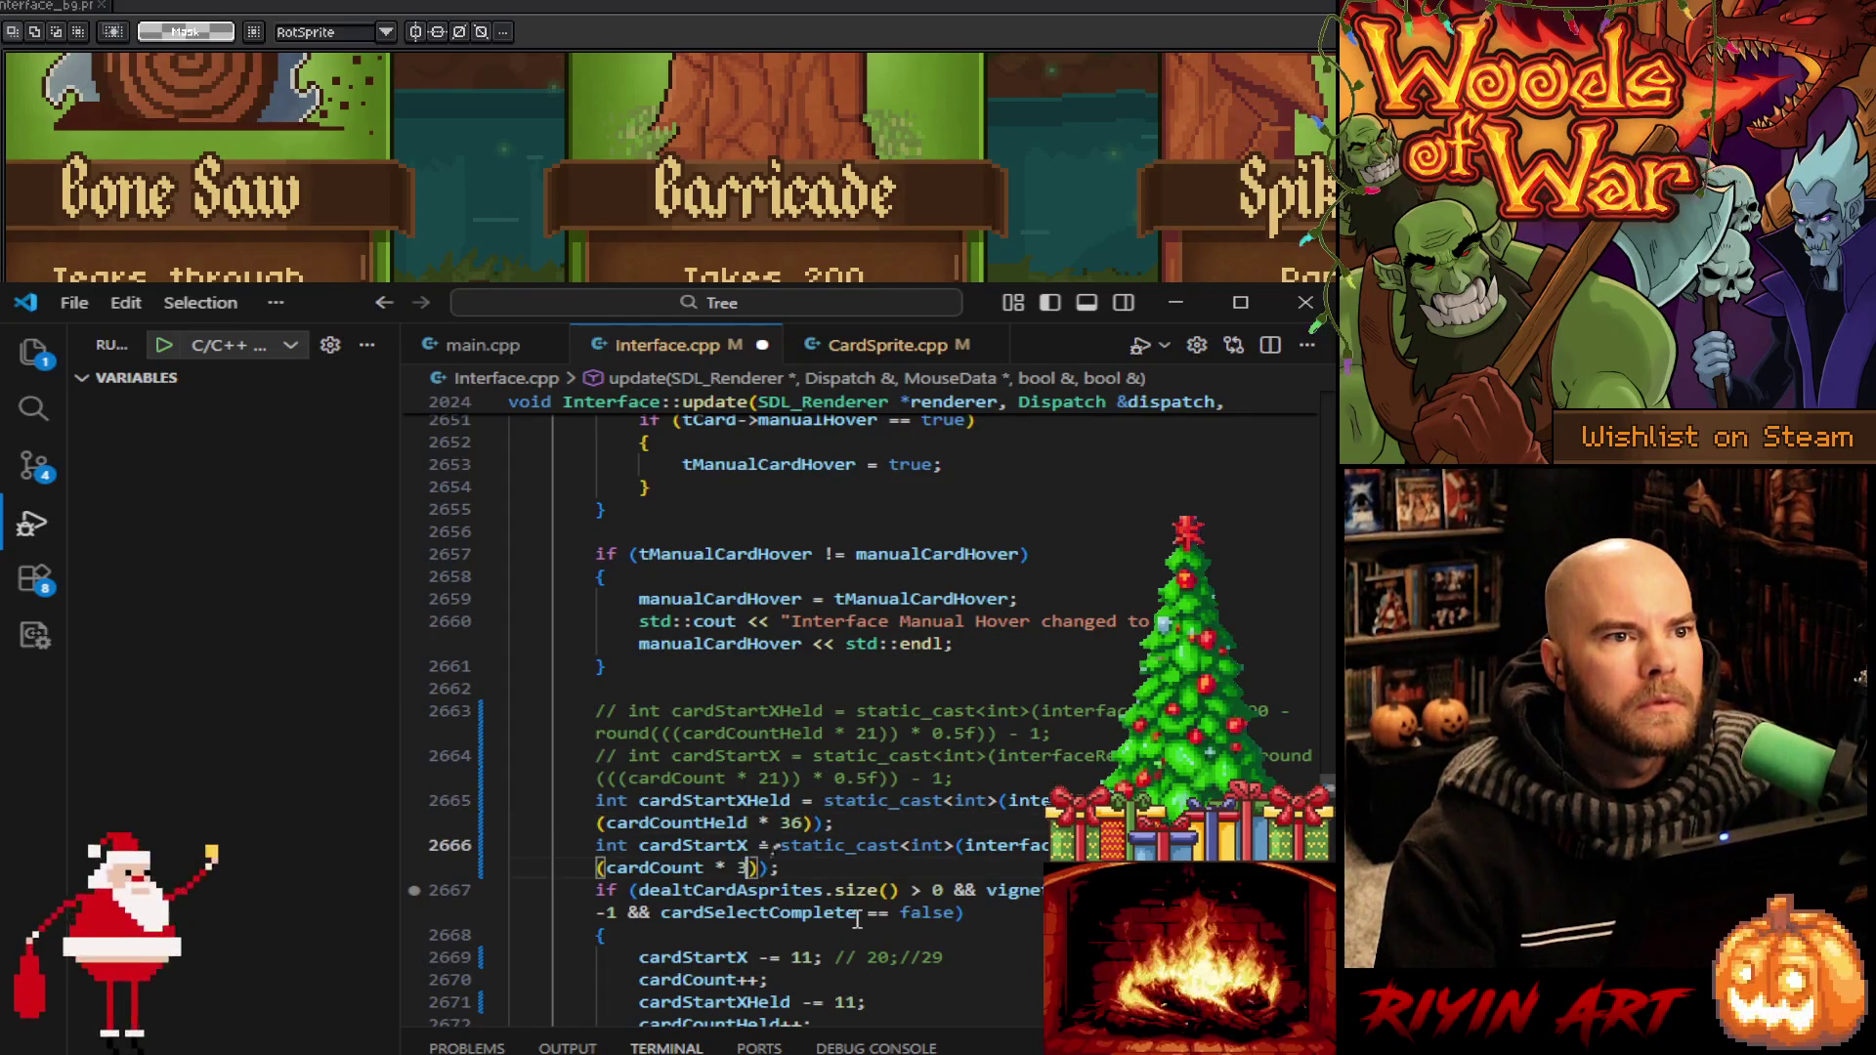
Change the per-card step of 11 on lines 2669 and 2671 to 18
scroll(772, 899, "down", 3)
scroll(778, 772, "down", 2)
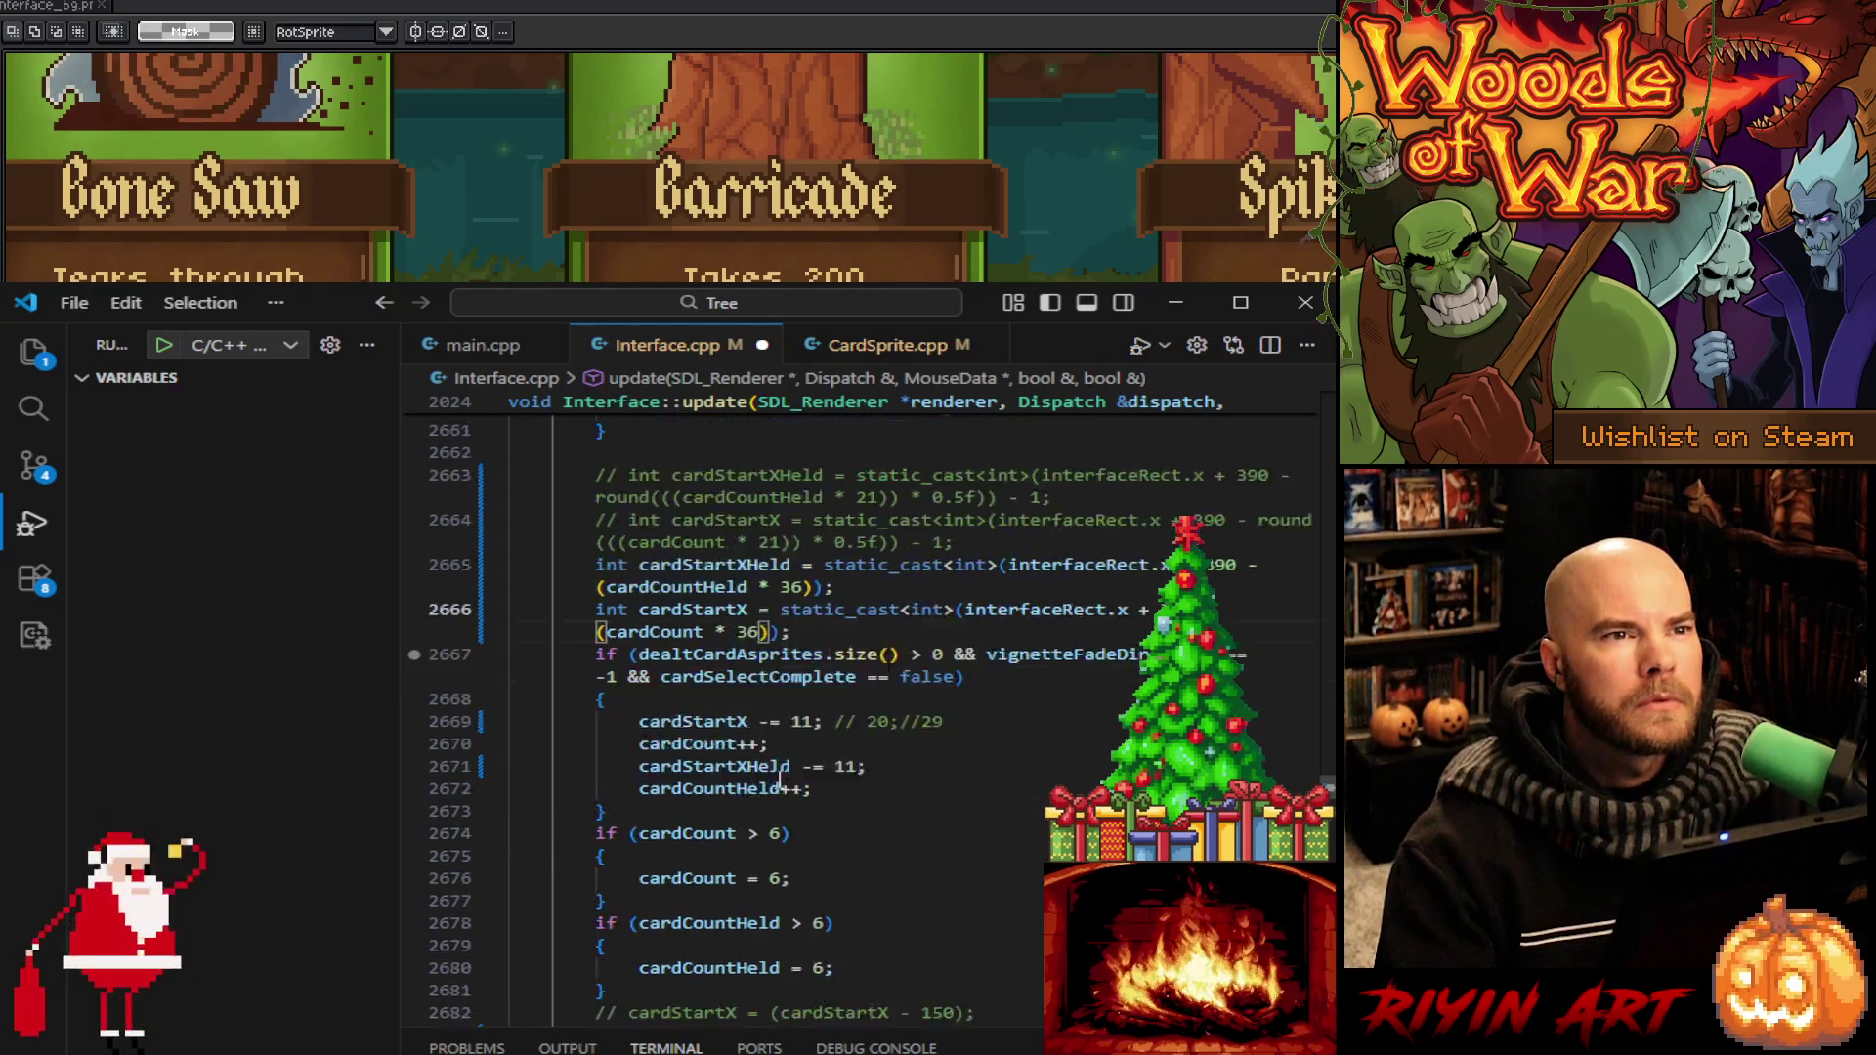
double_click(799, 661)
type("18")
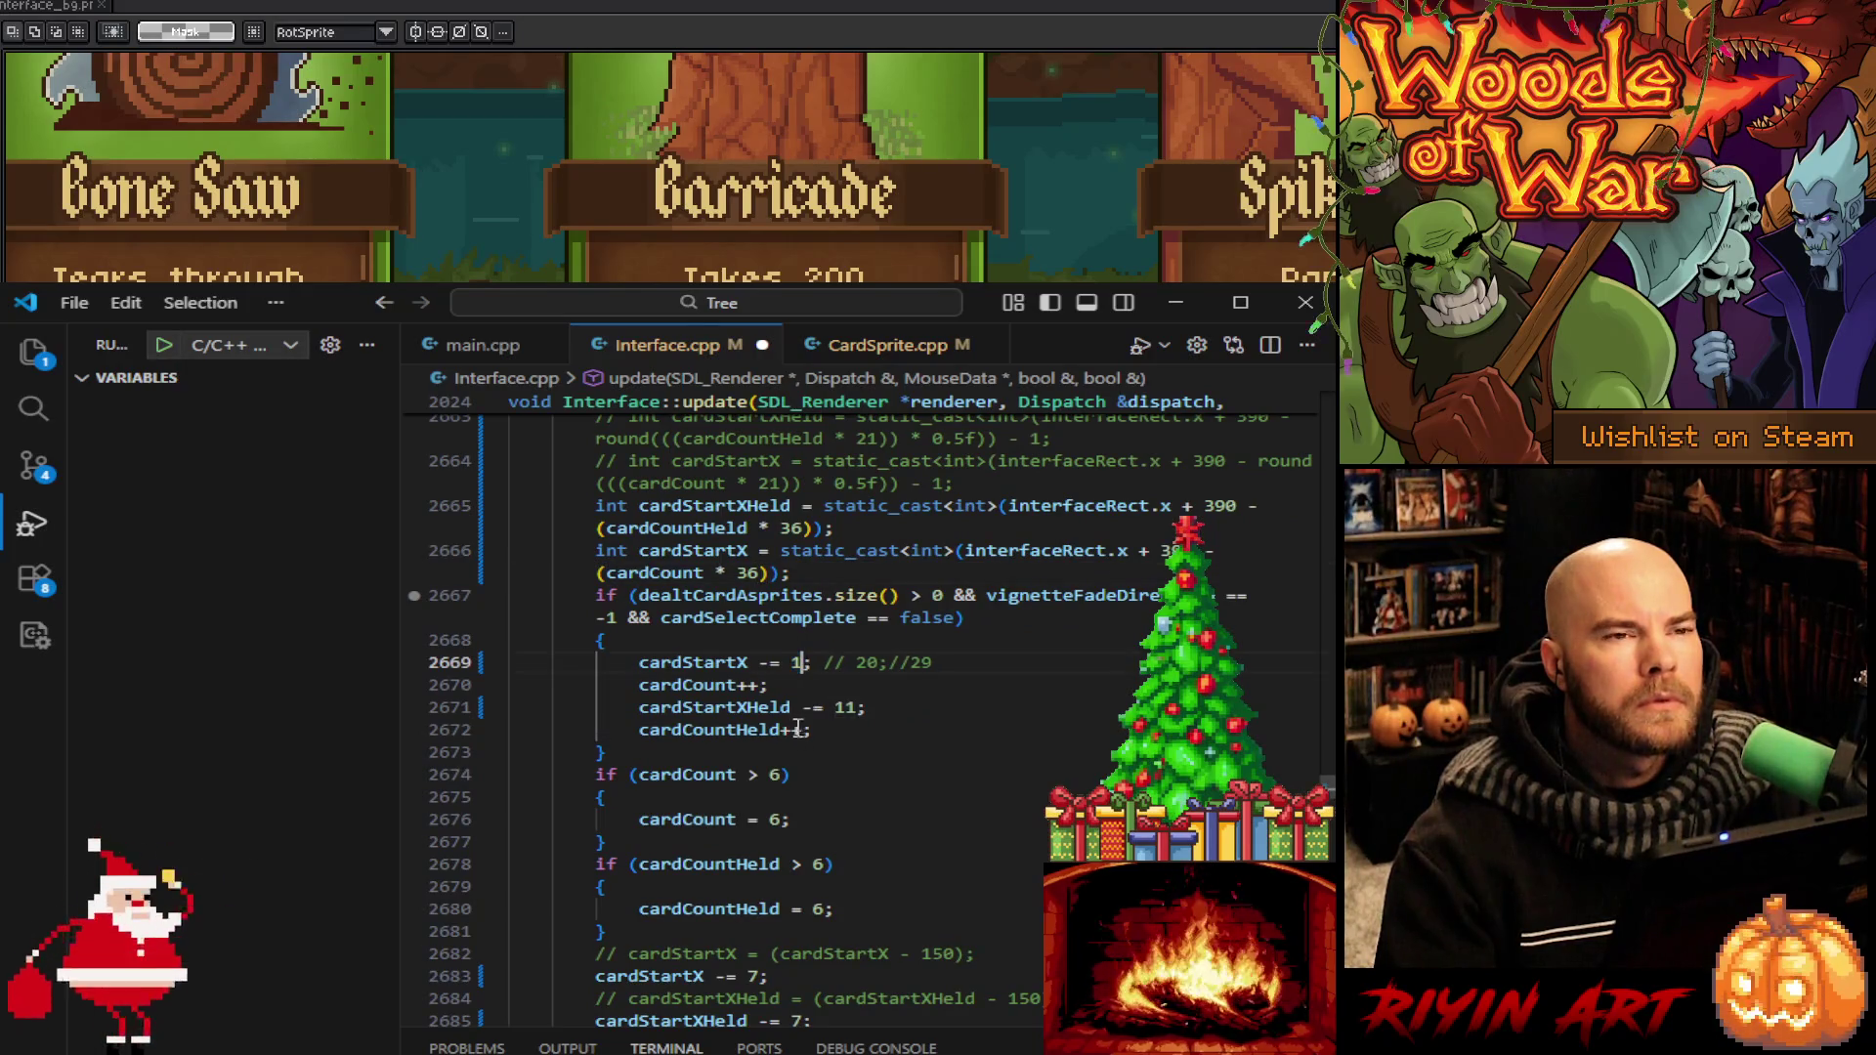
double_click(845, 707)
type("18")
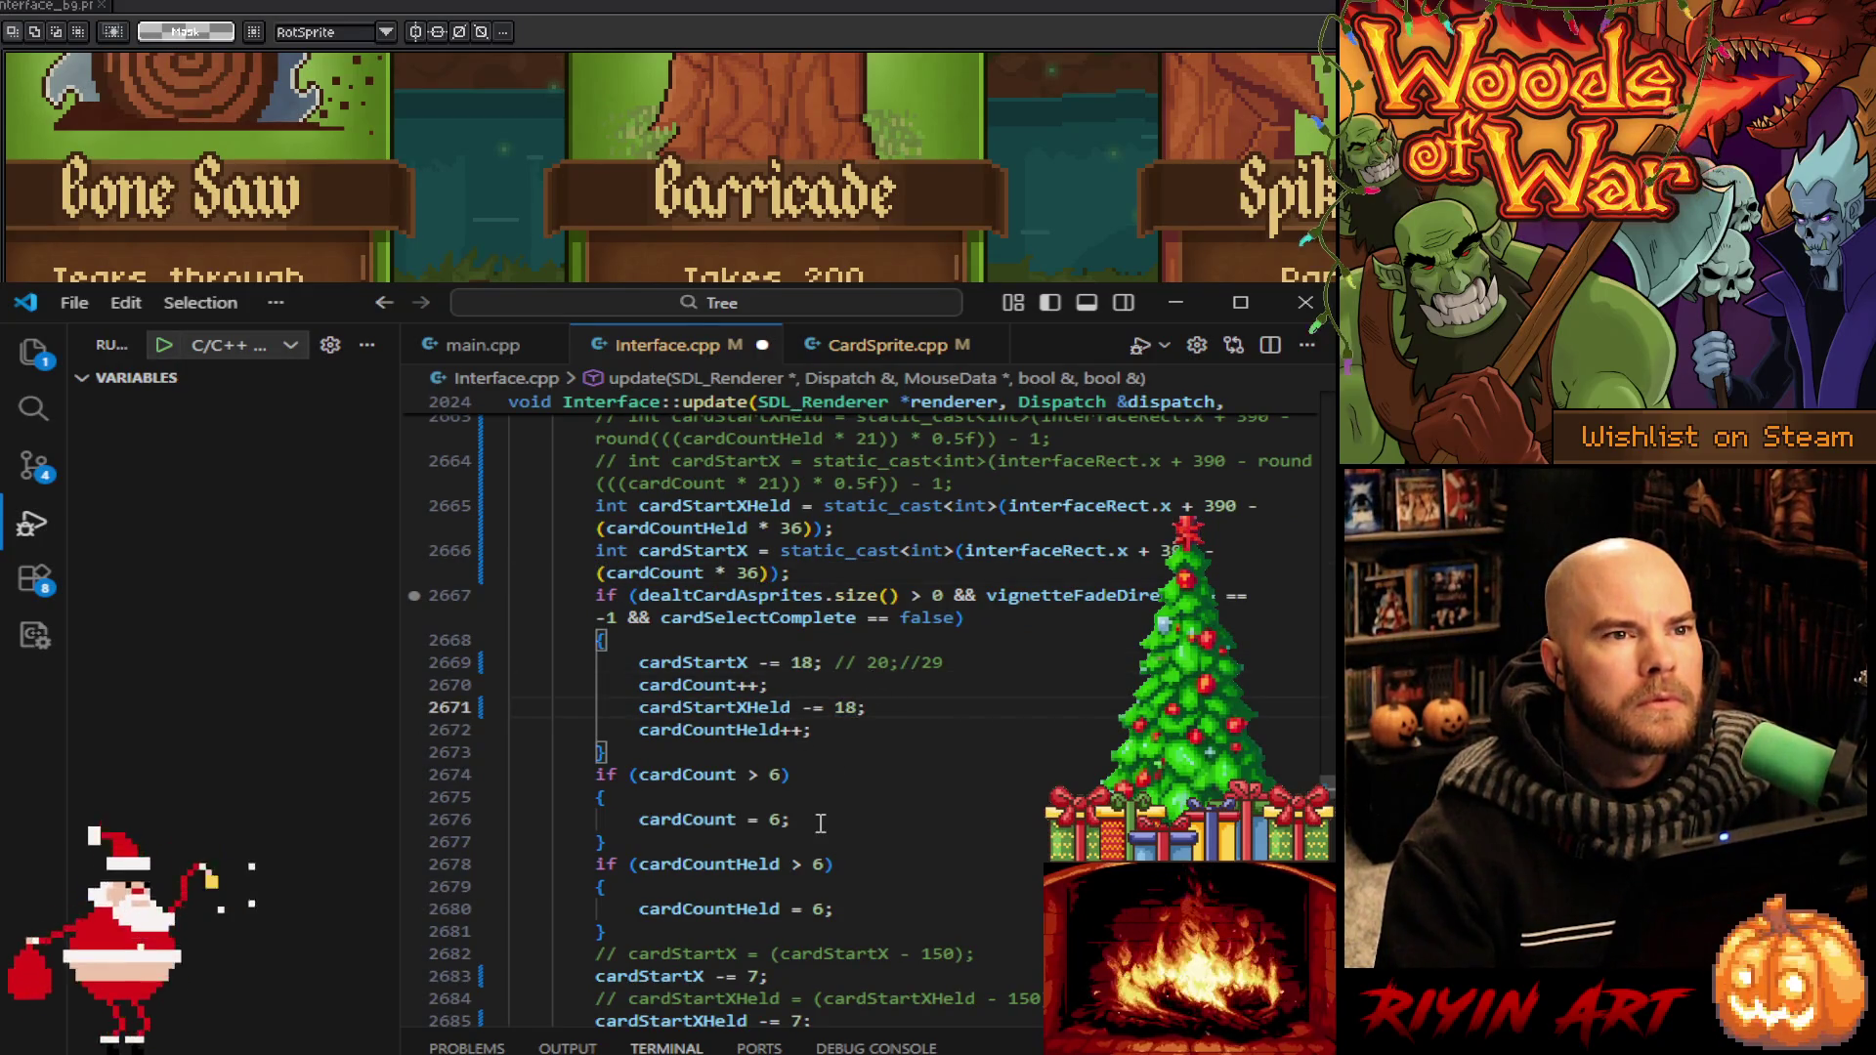
scroll(818, 807, "down", 1)
scroll(818, 807, "down", 2)
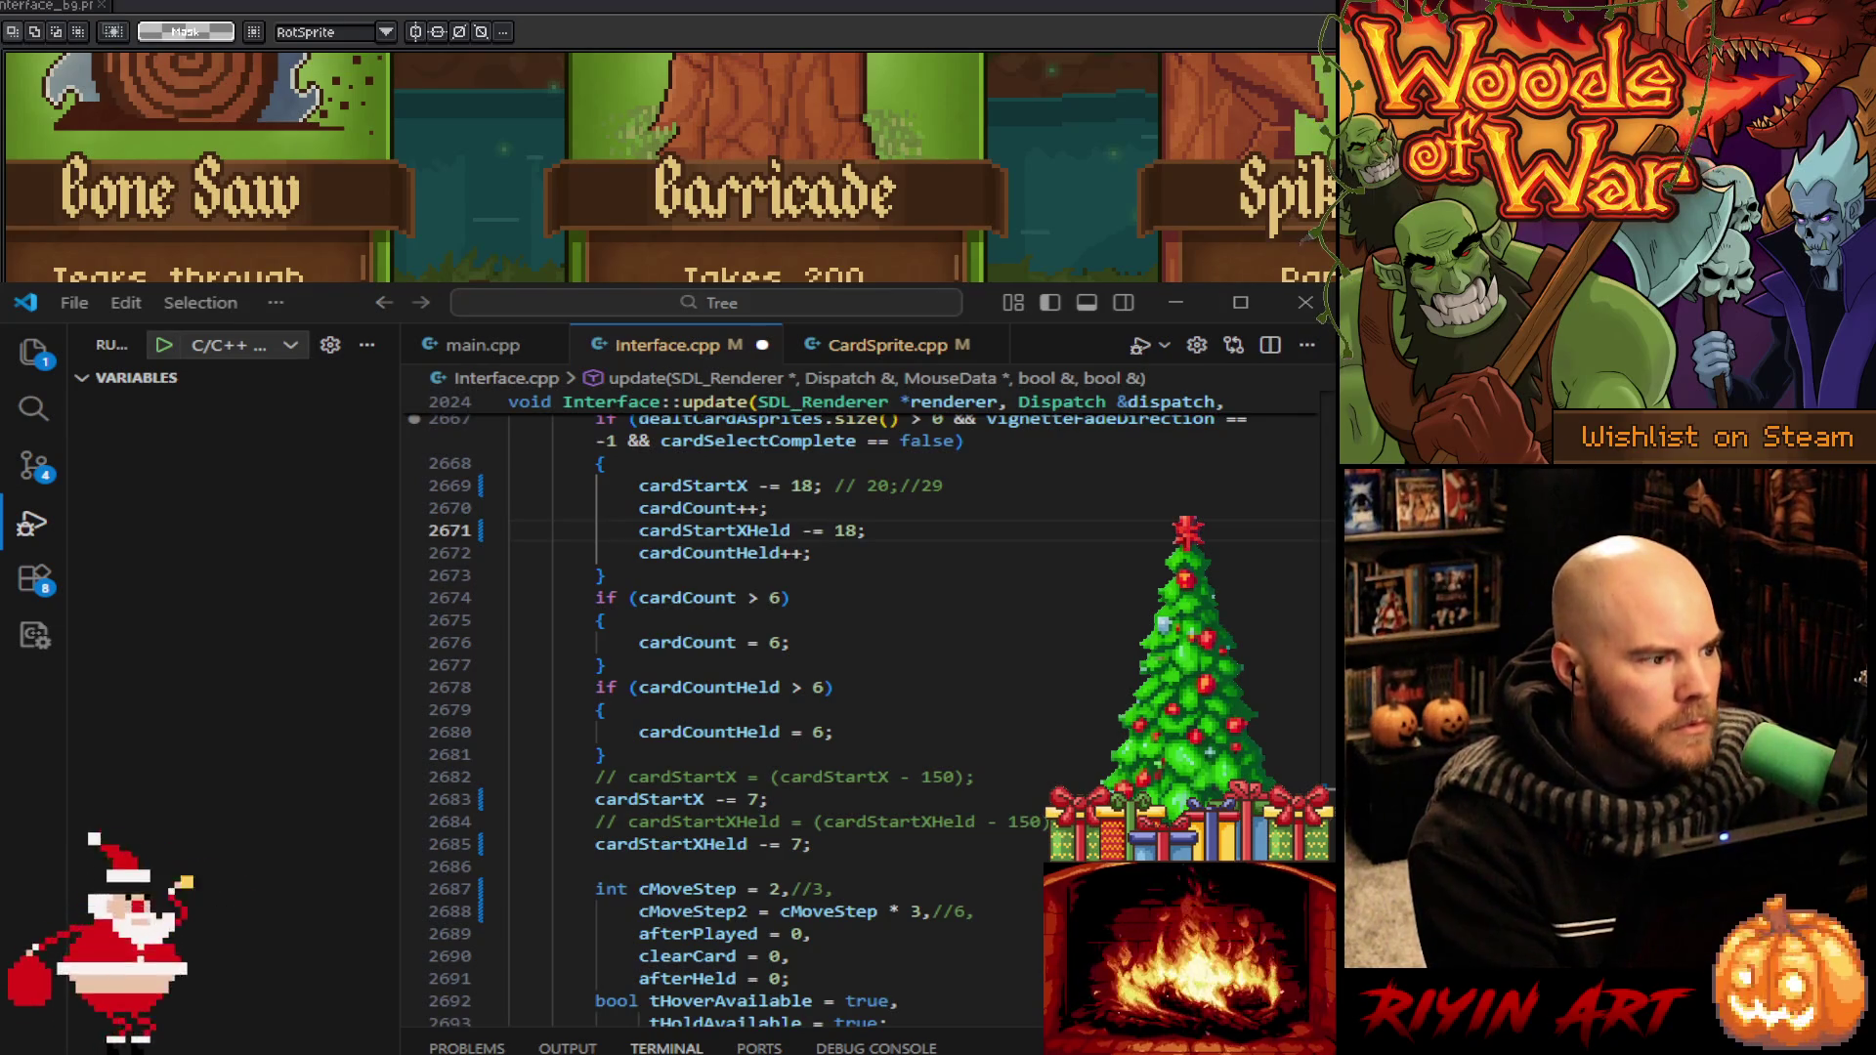
Glance at the Edit menu, then zoom in on the two cost gems and back out
key("alt+e")
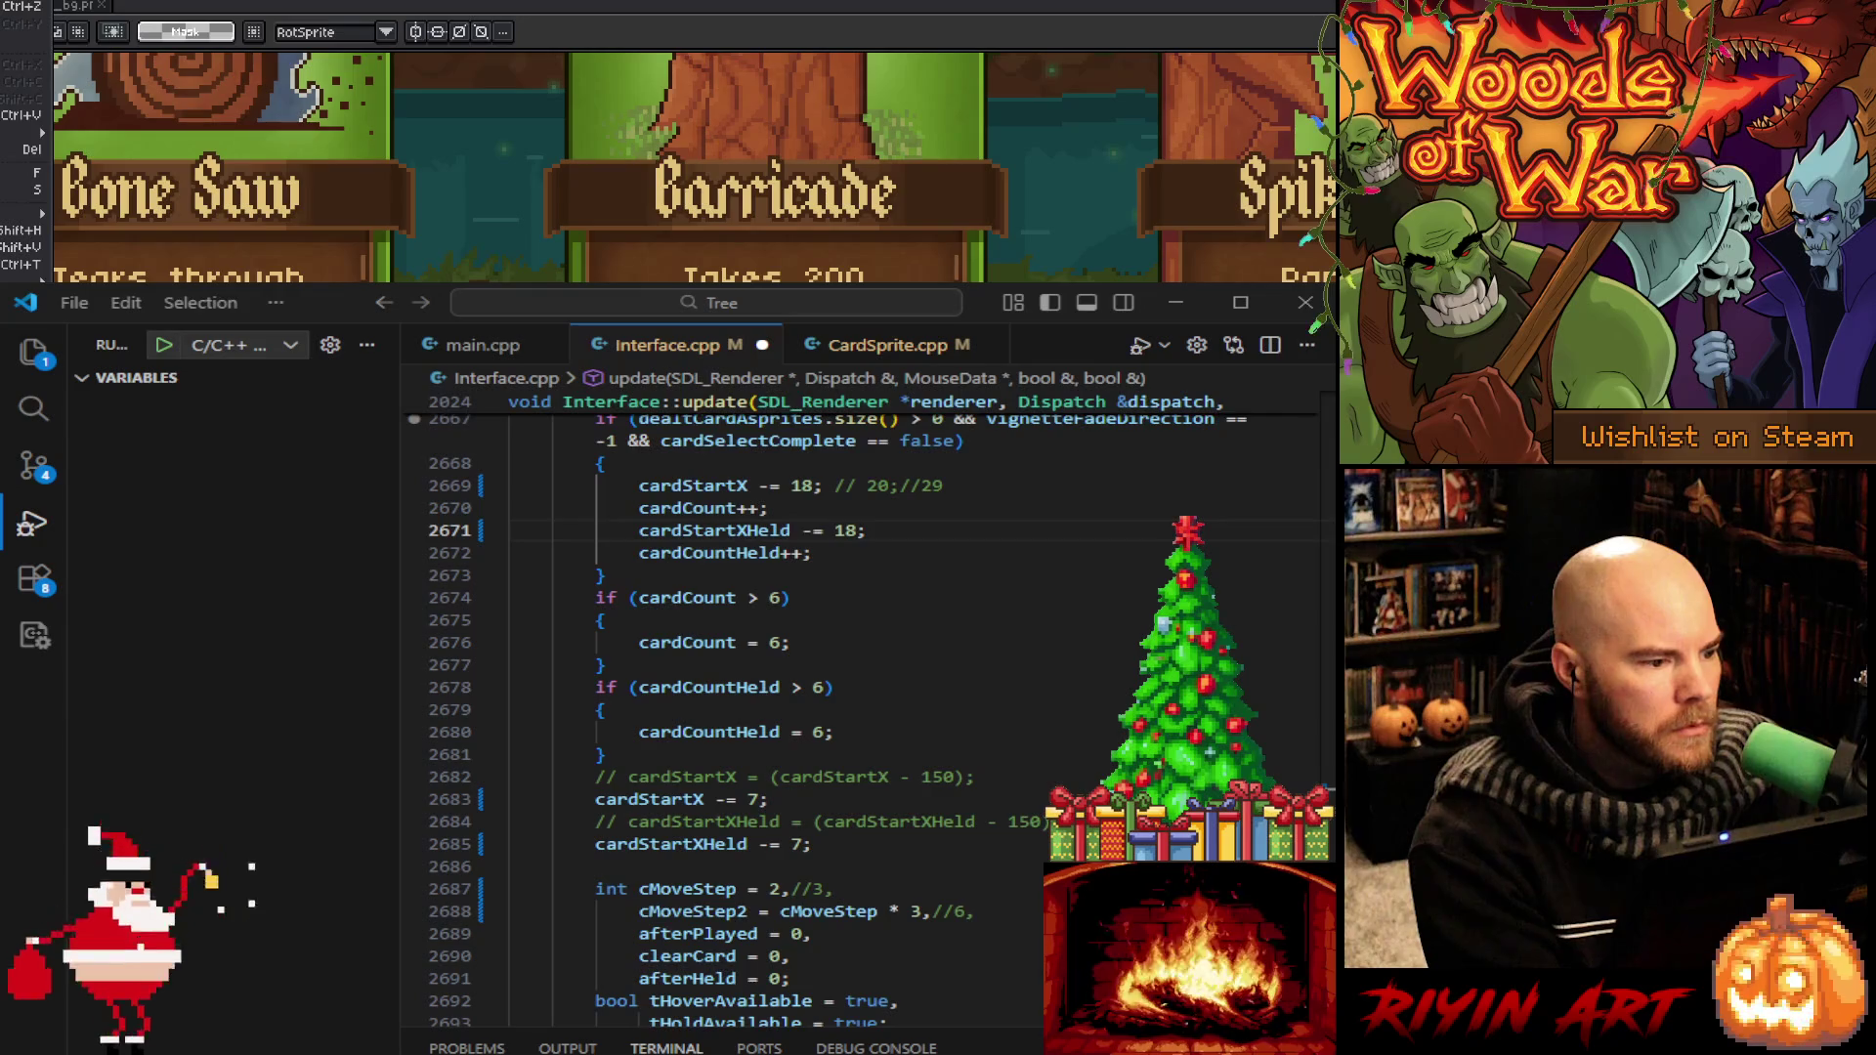
key("Escape")
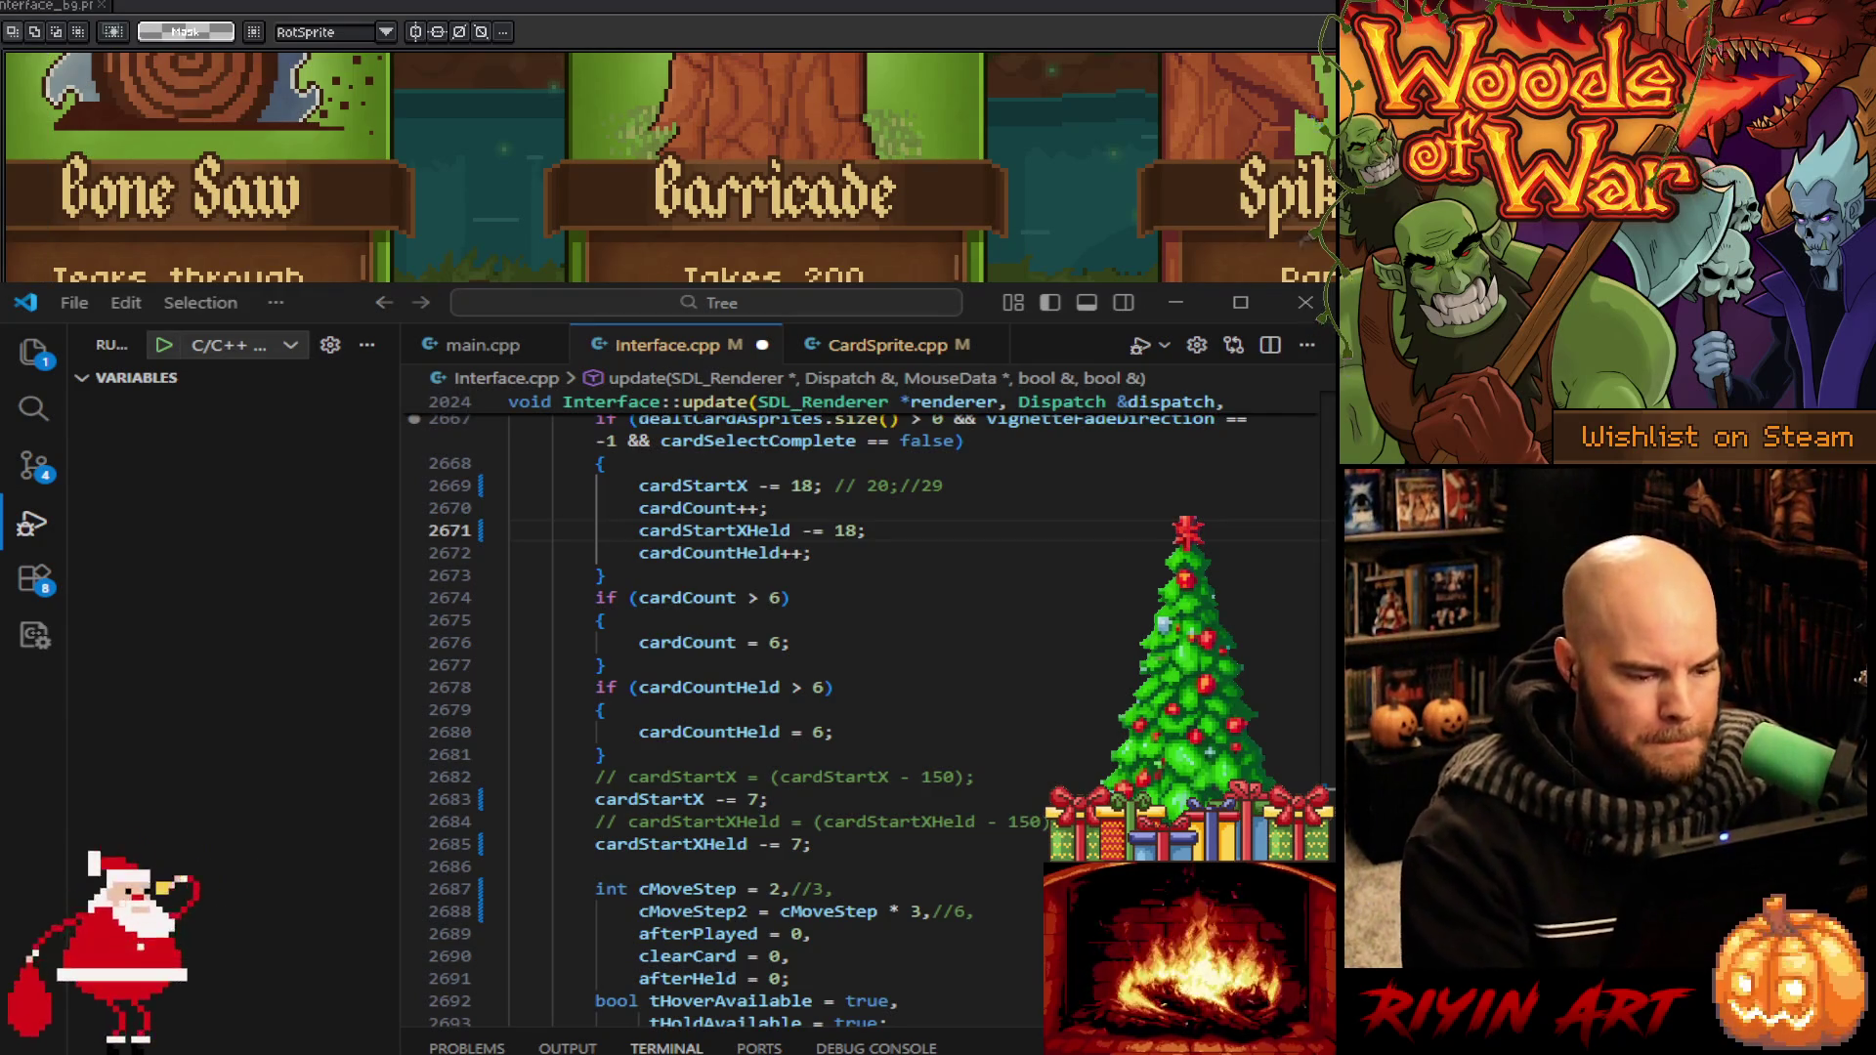
key("plus")
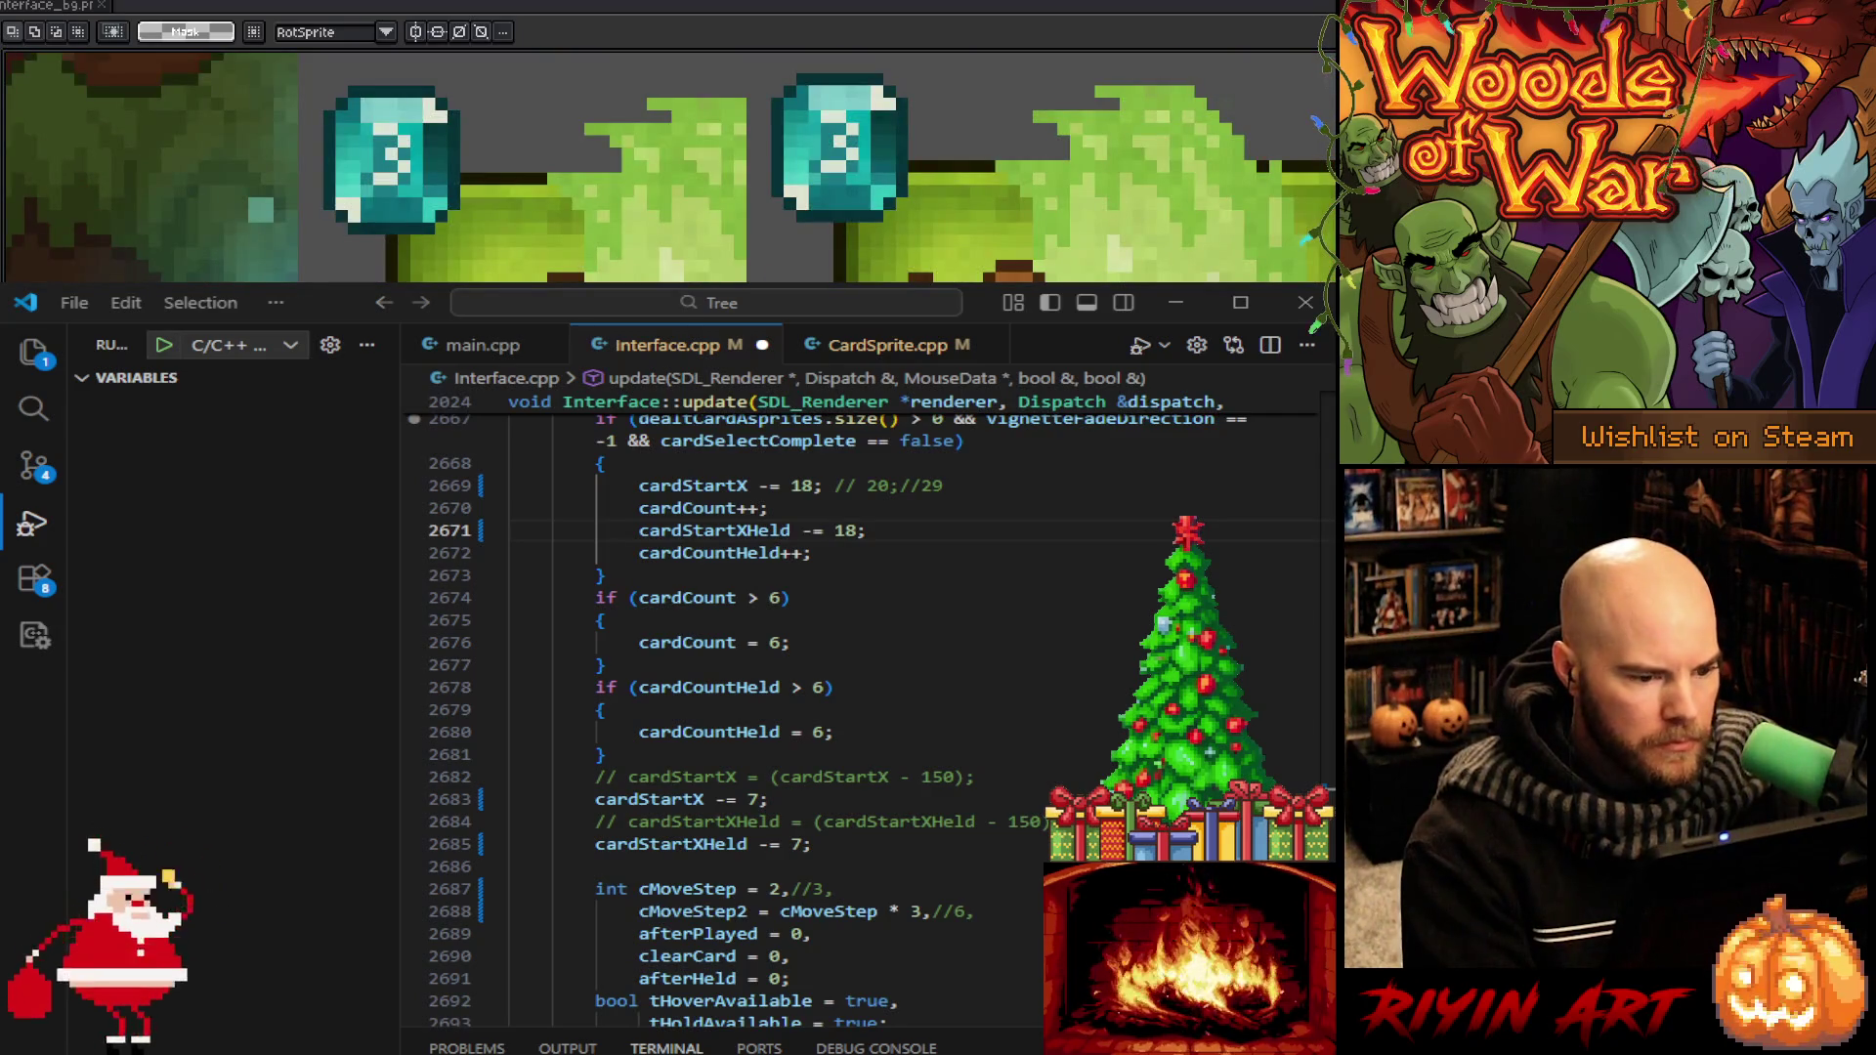
key("minus")
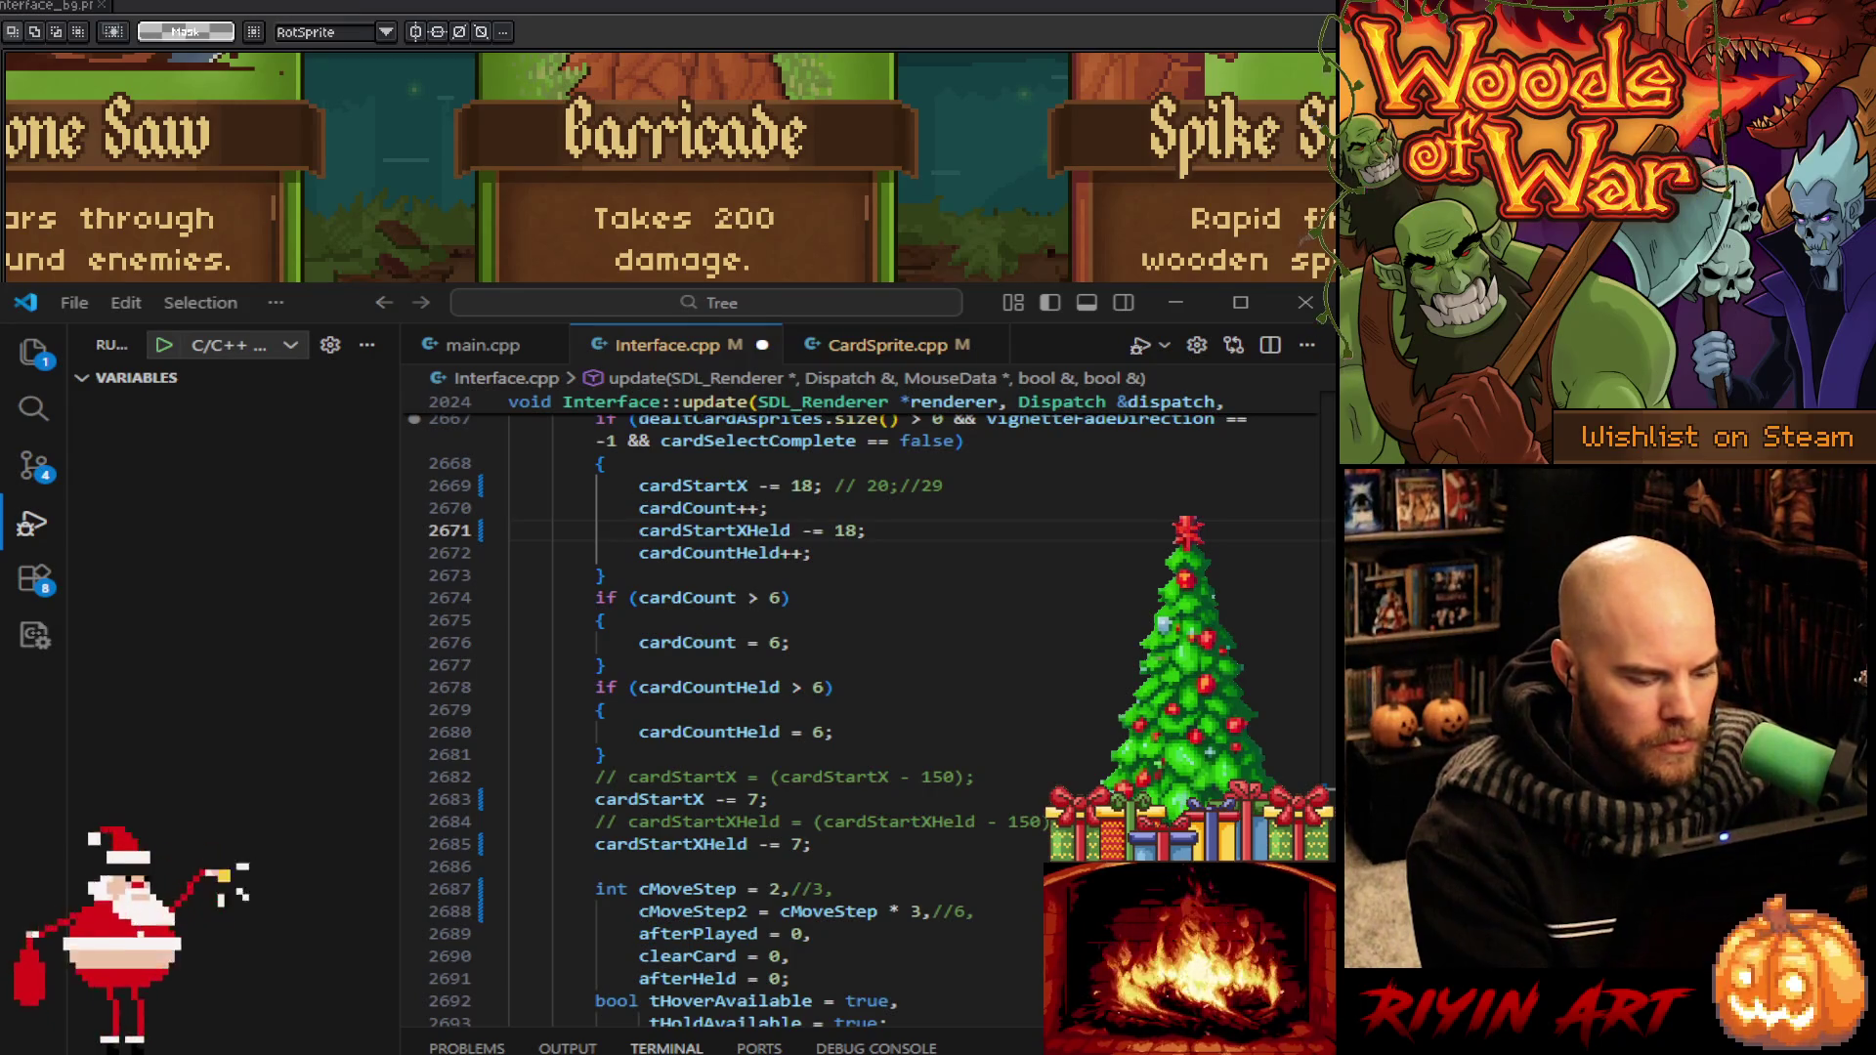
Cycle through the Hand, Marquee and Move tools, ending on Rectangular Marquee
key("h")
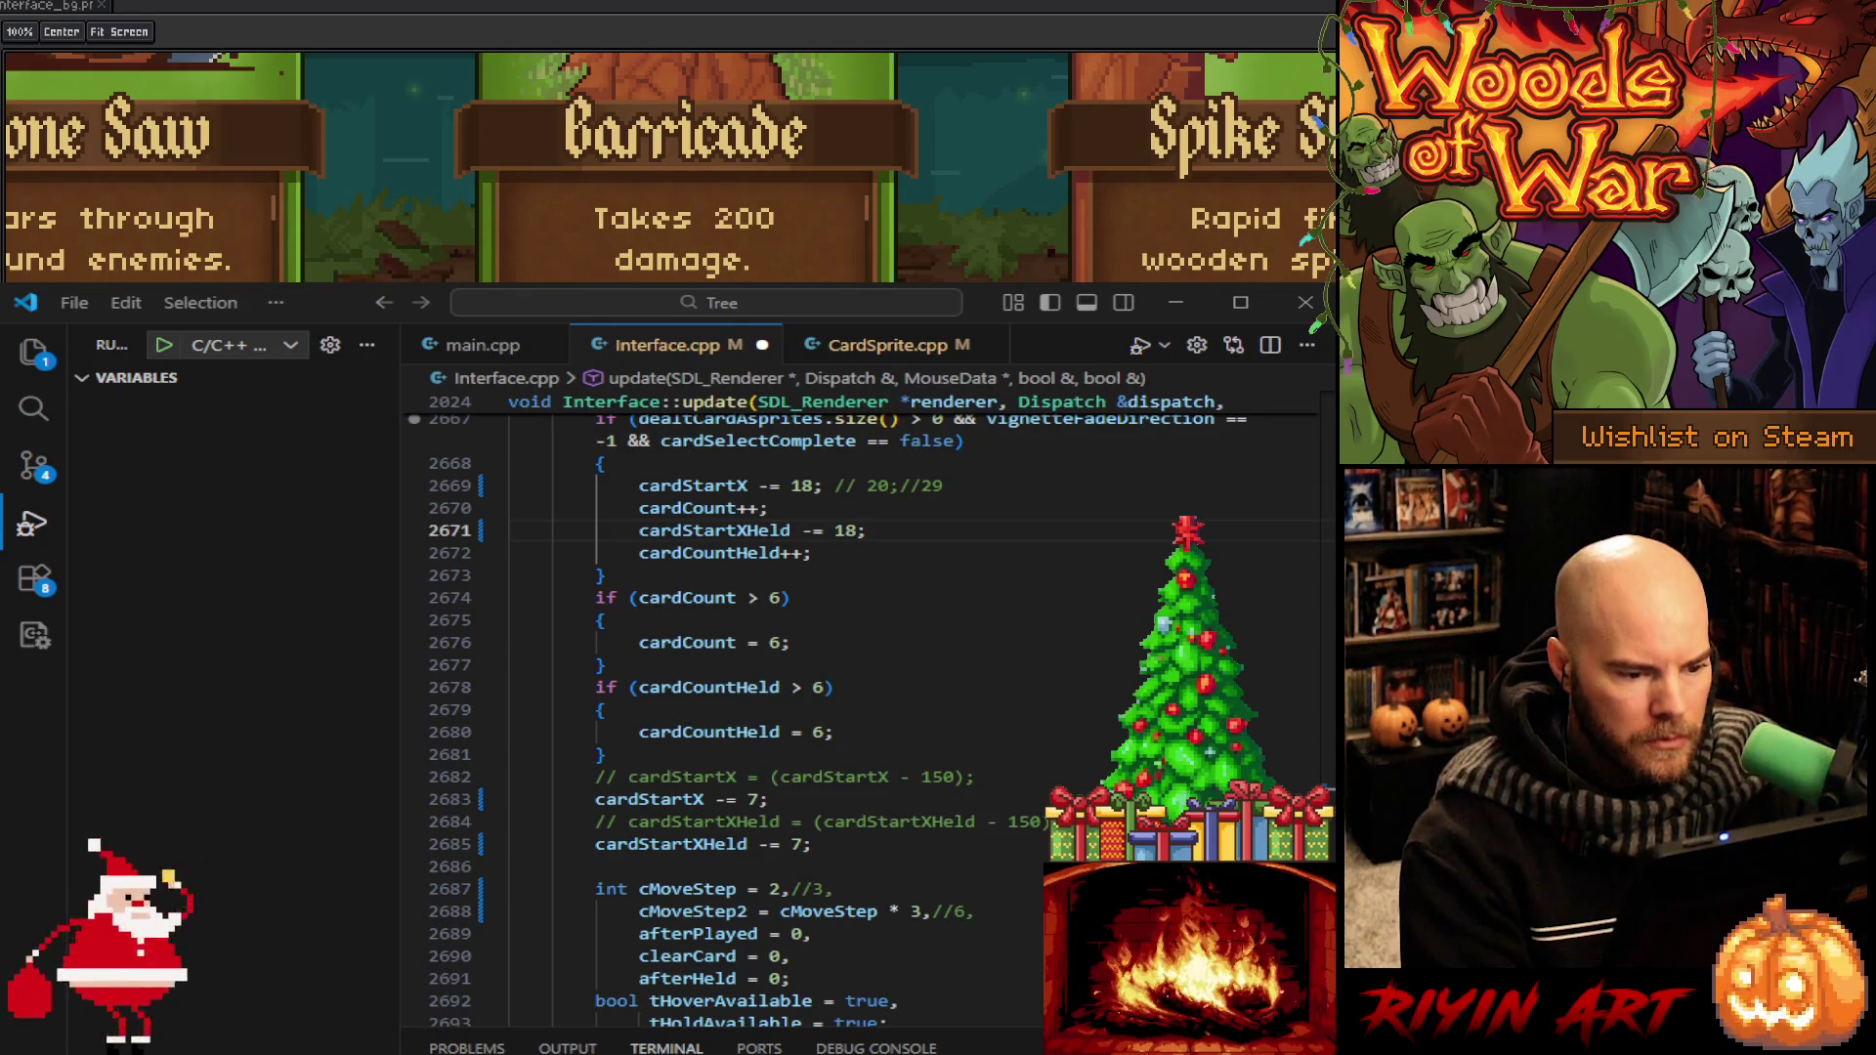
key("m")
key("v")
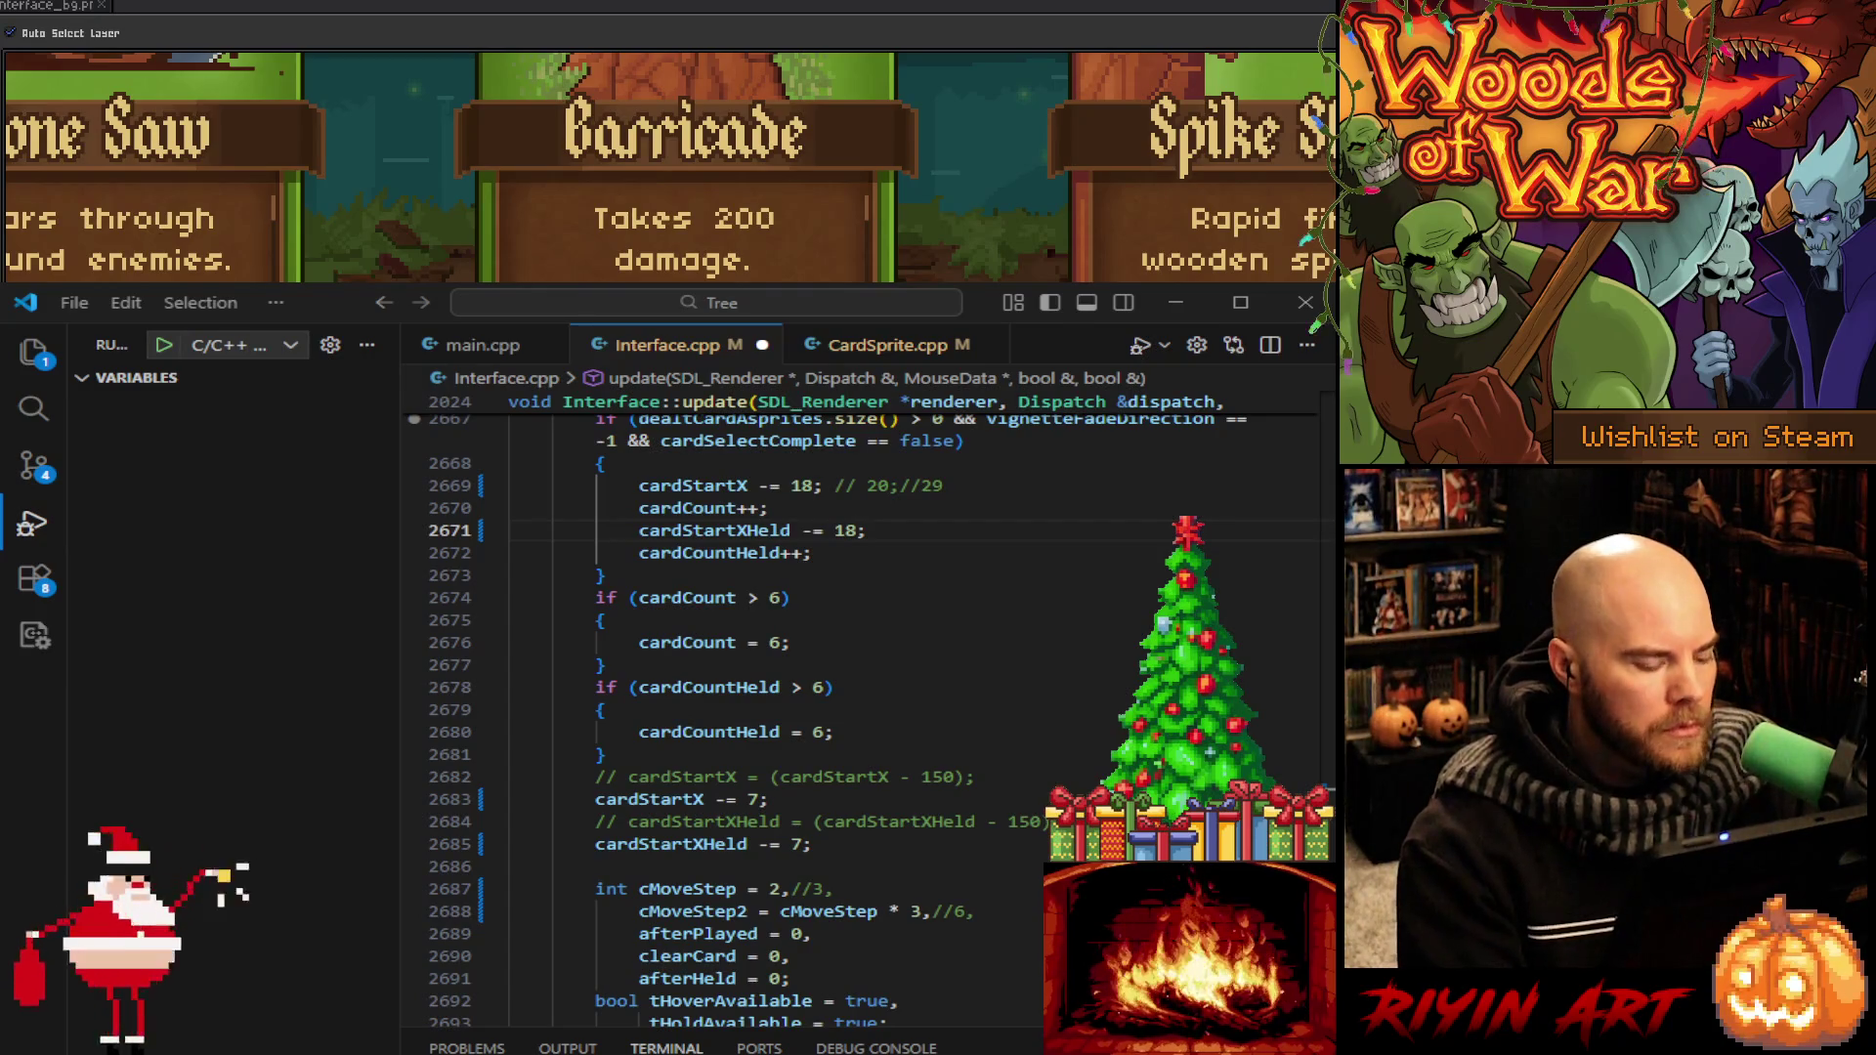
key("alt+e")
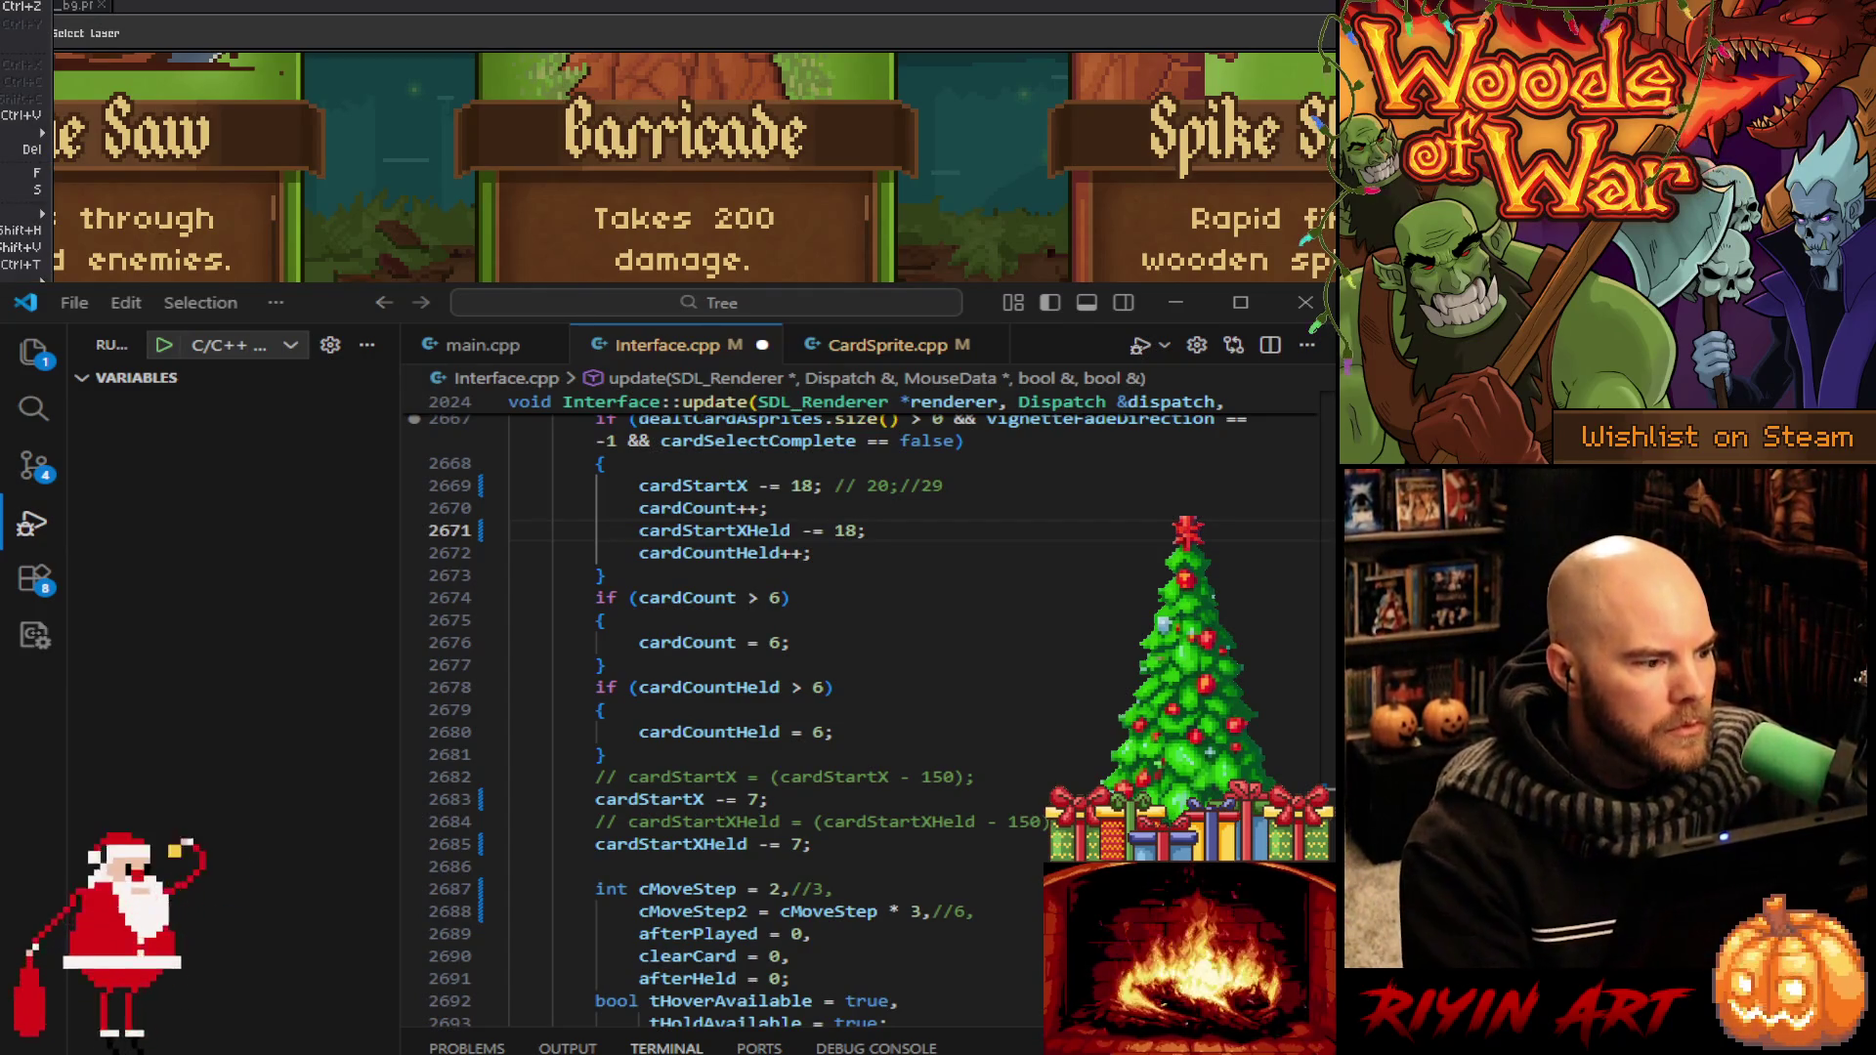
key("Escape")
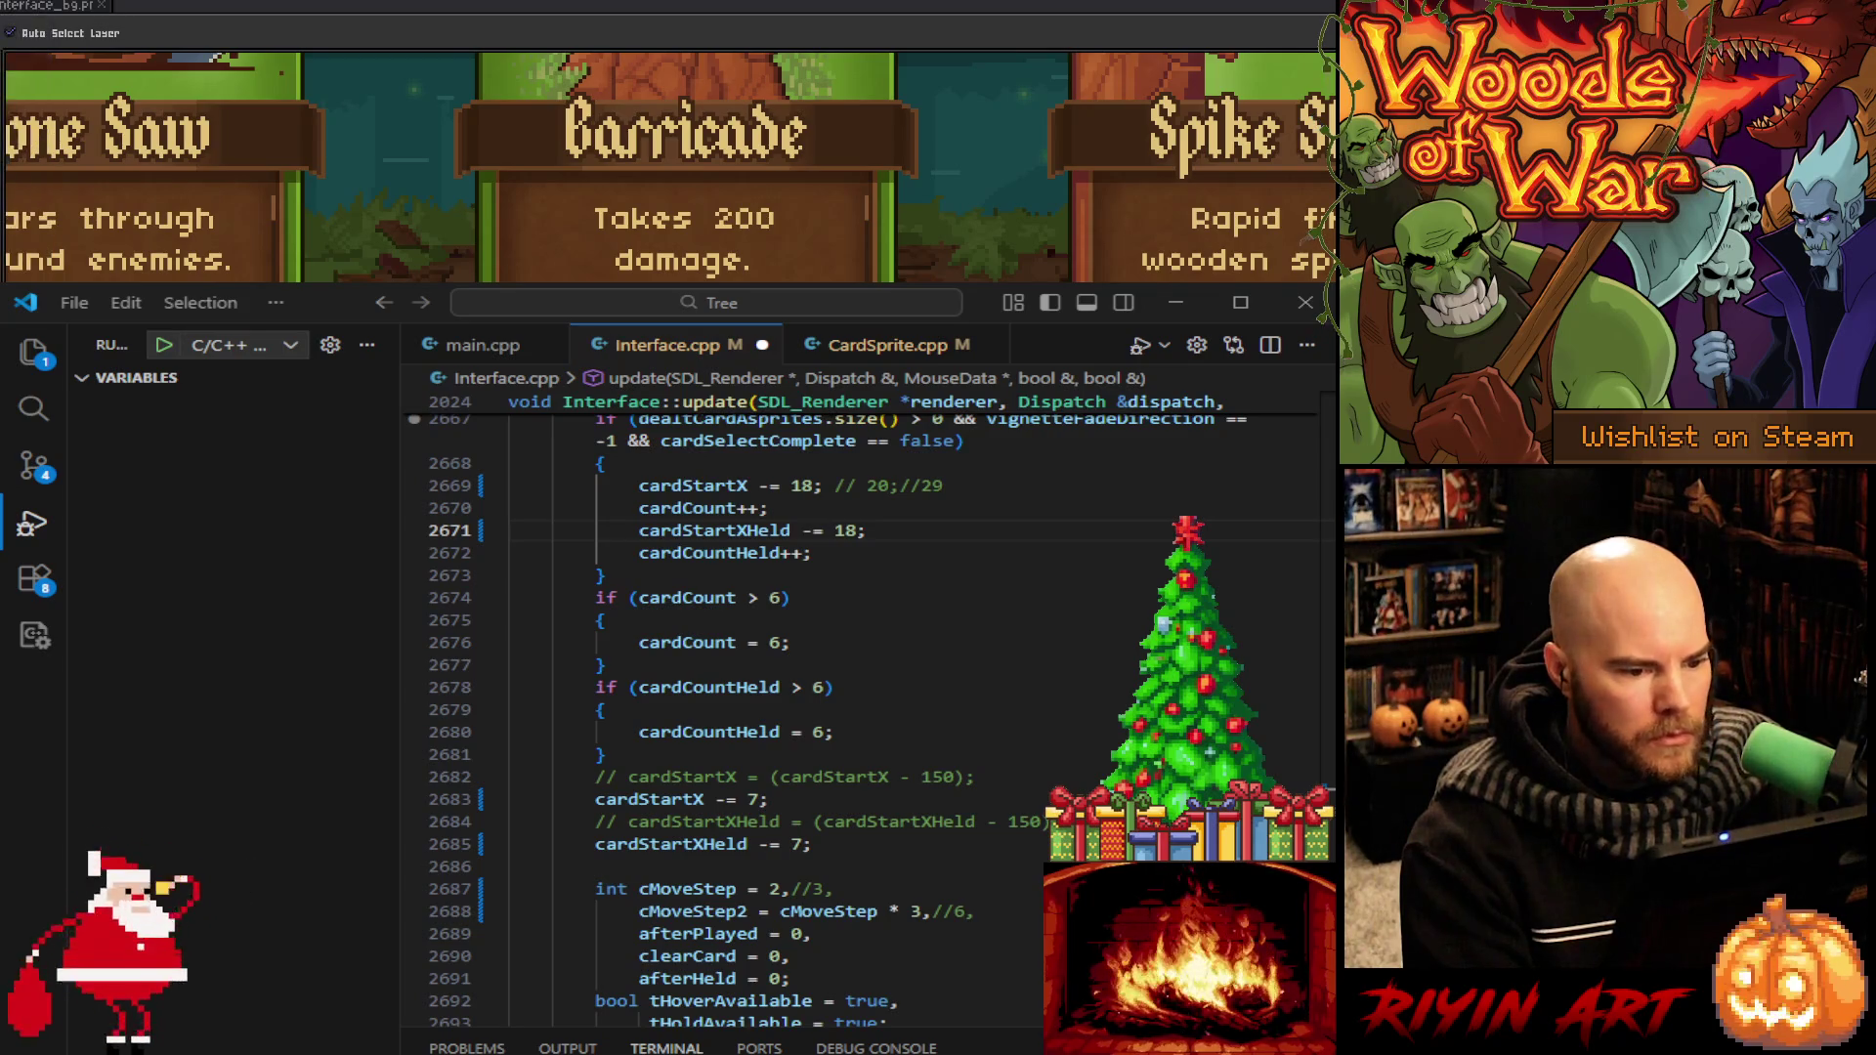
scroll(672, 168, "up", 3)
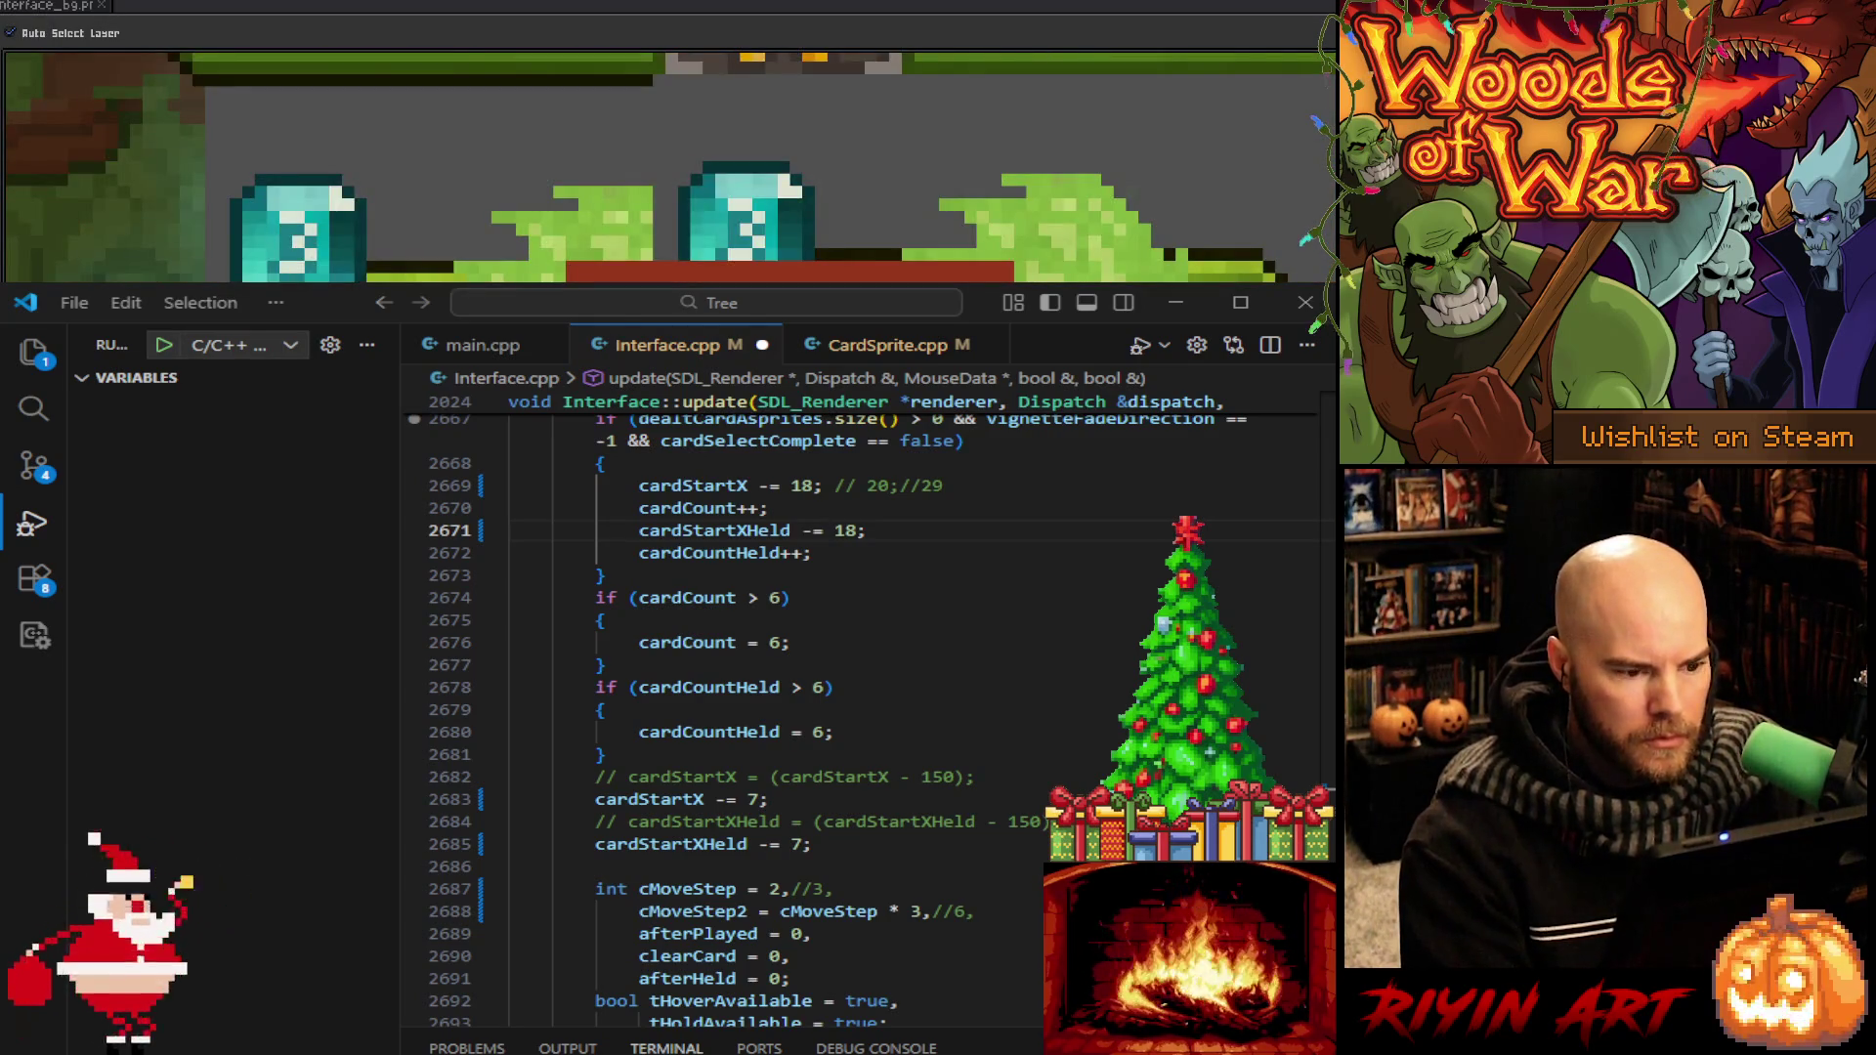
scroll(672, 168, "down", 2)
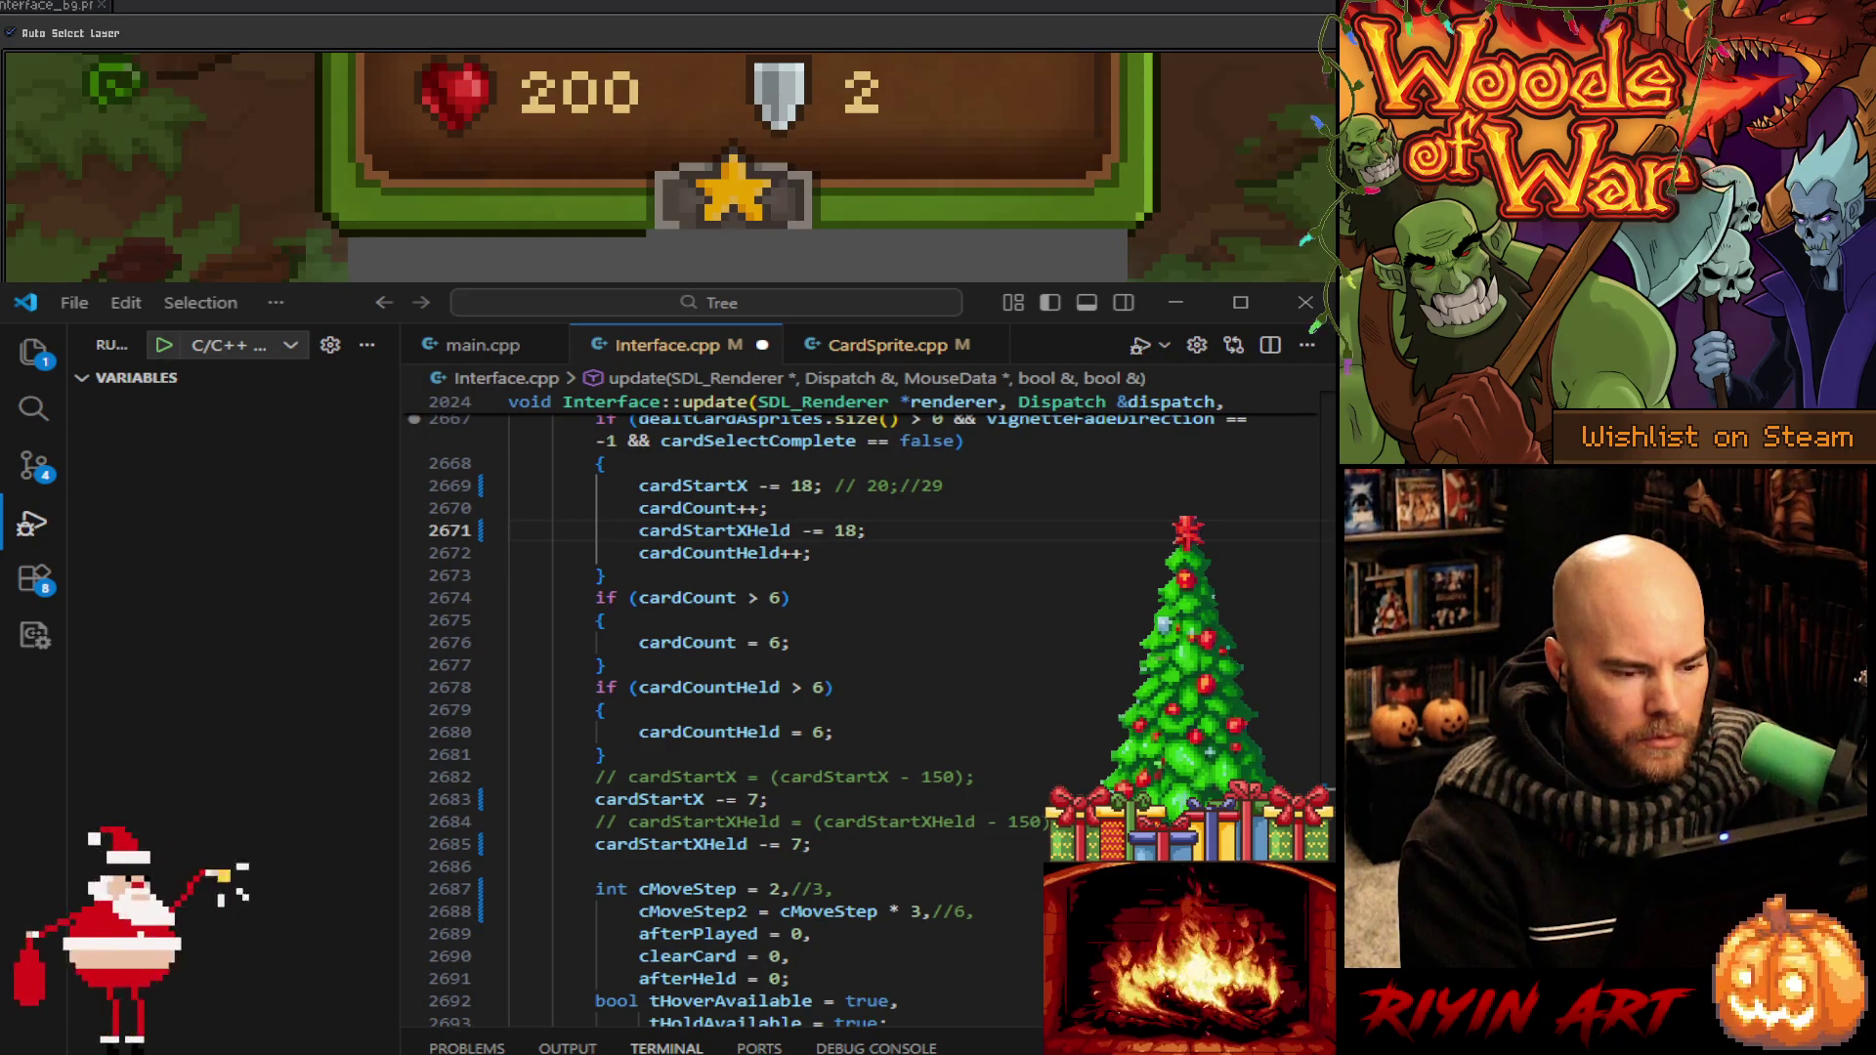
scroll(671, 168, "down", 1)
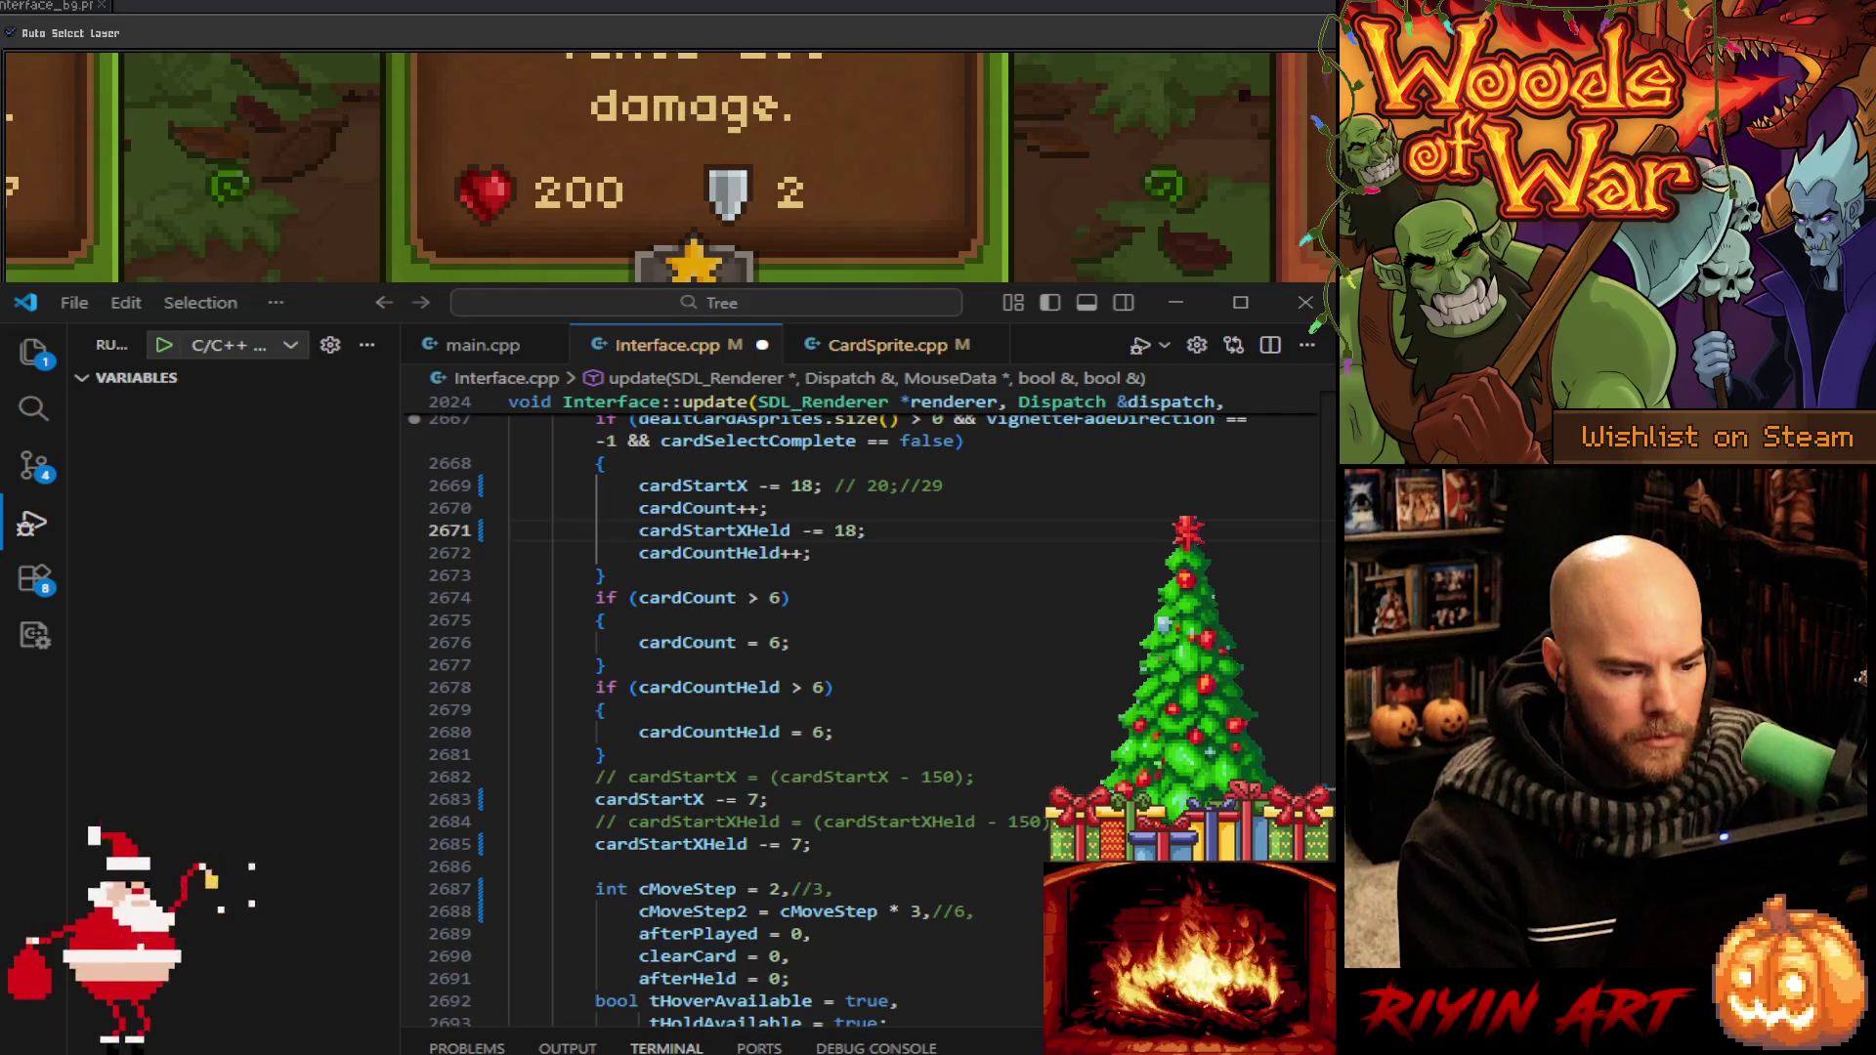
key("m")
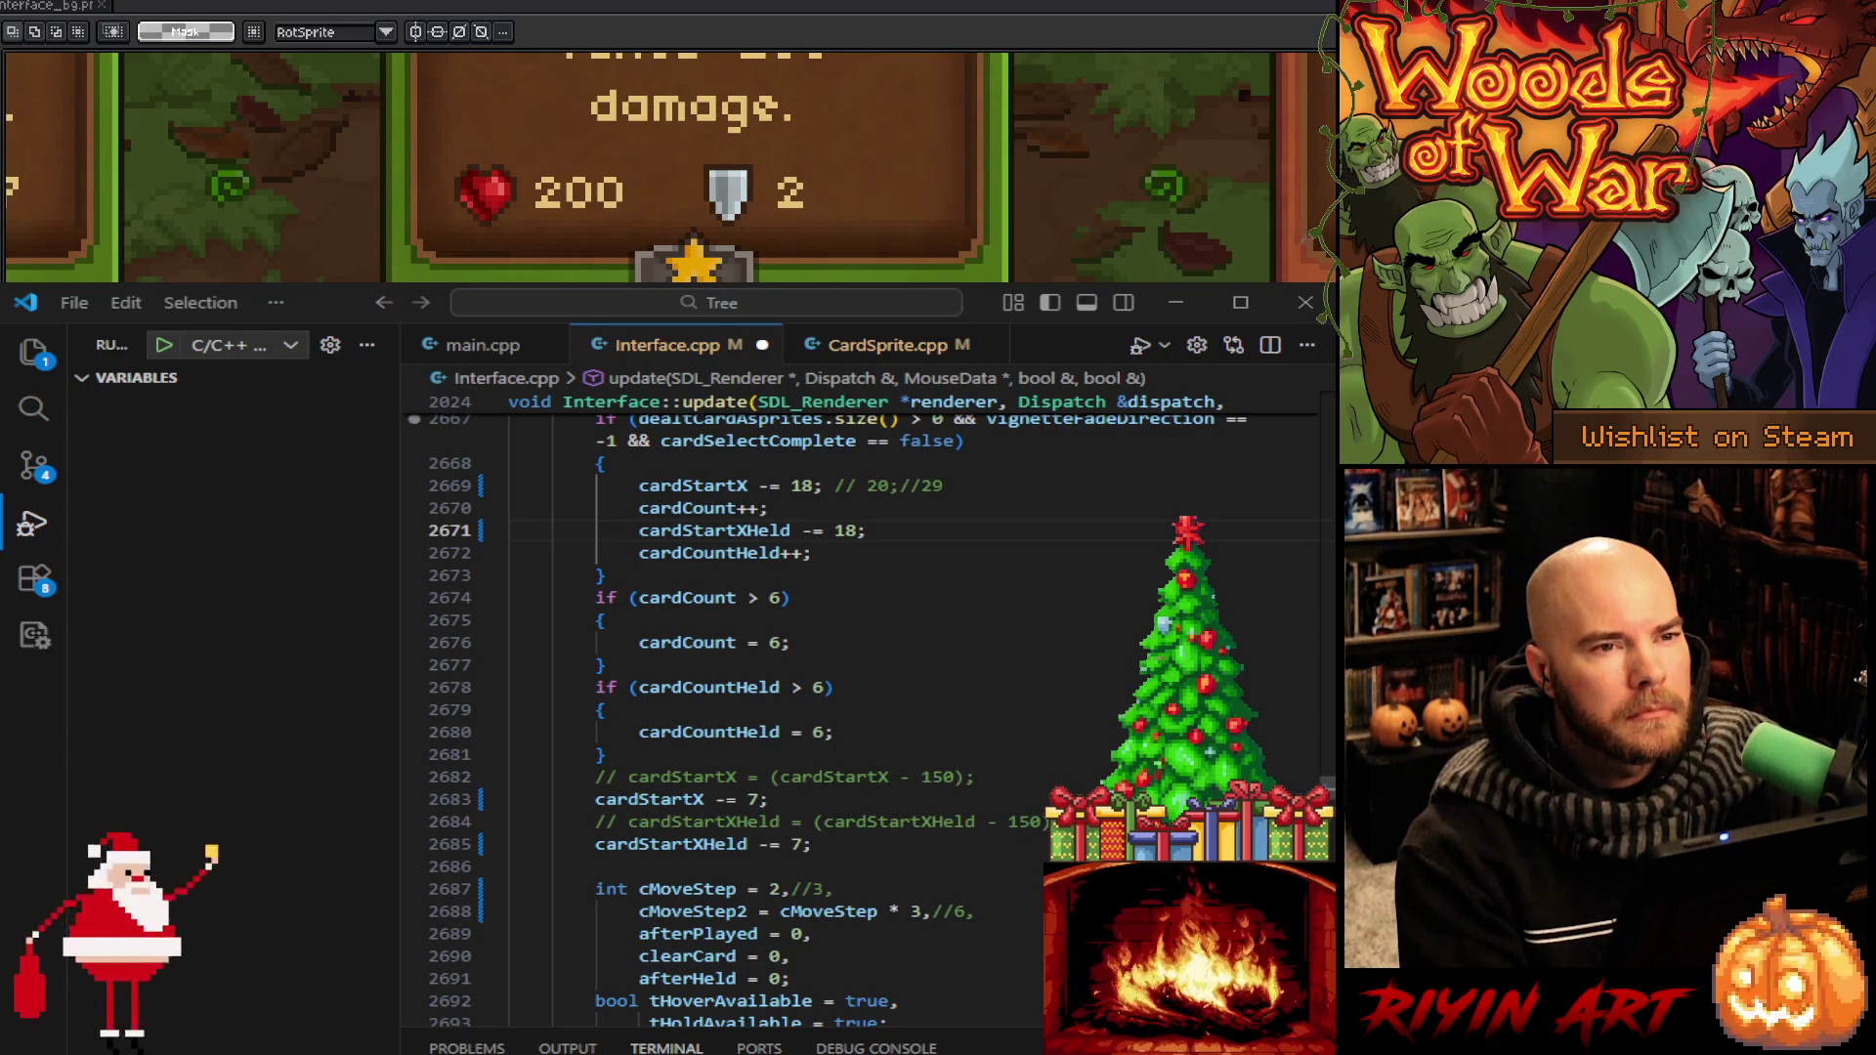
left_click_drag(1070, 822, 980, 799)
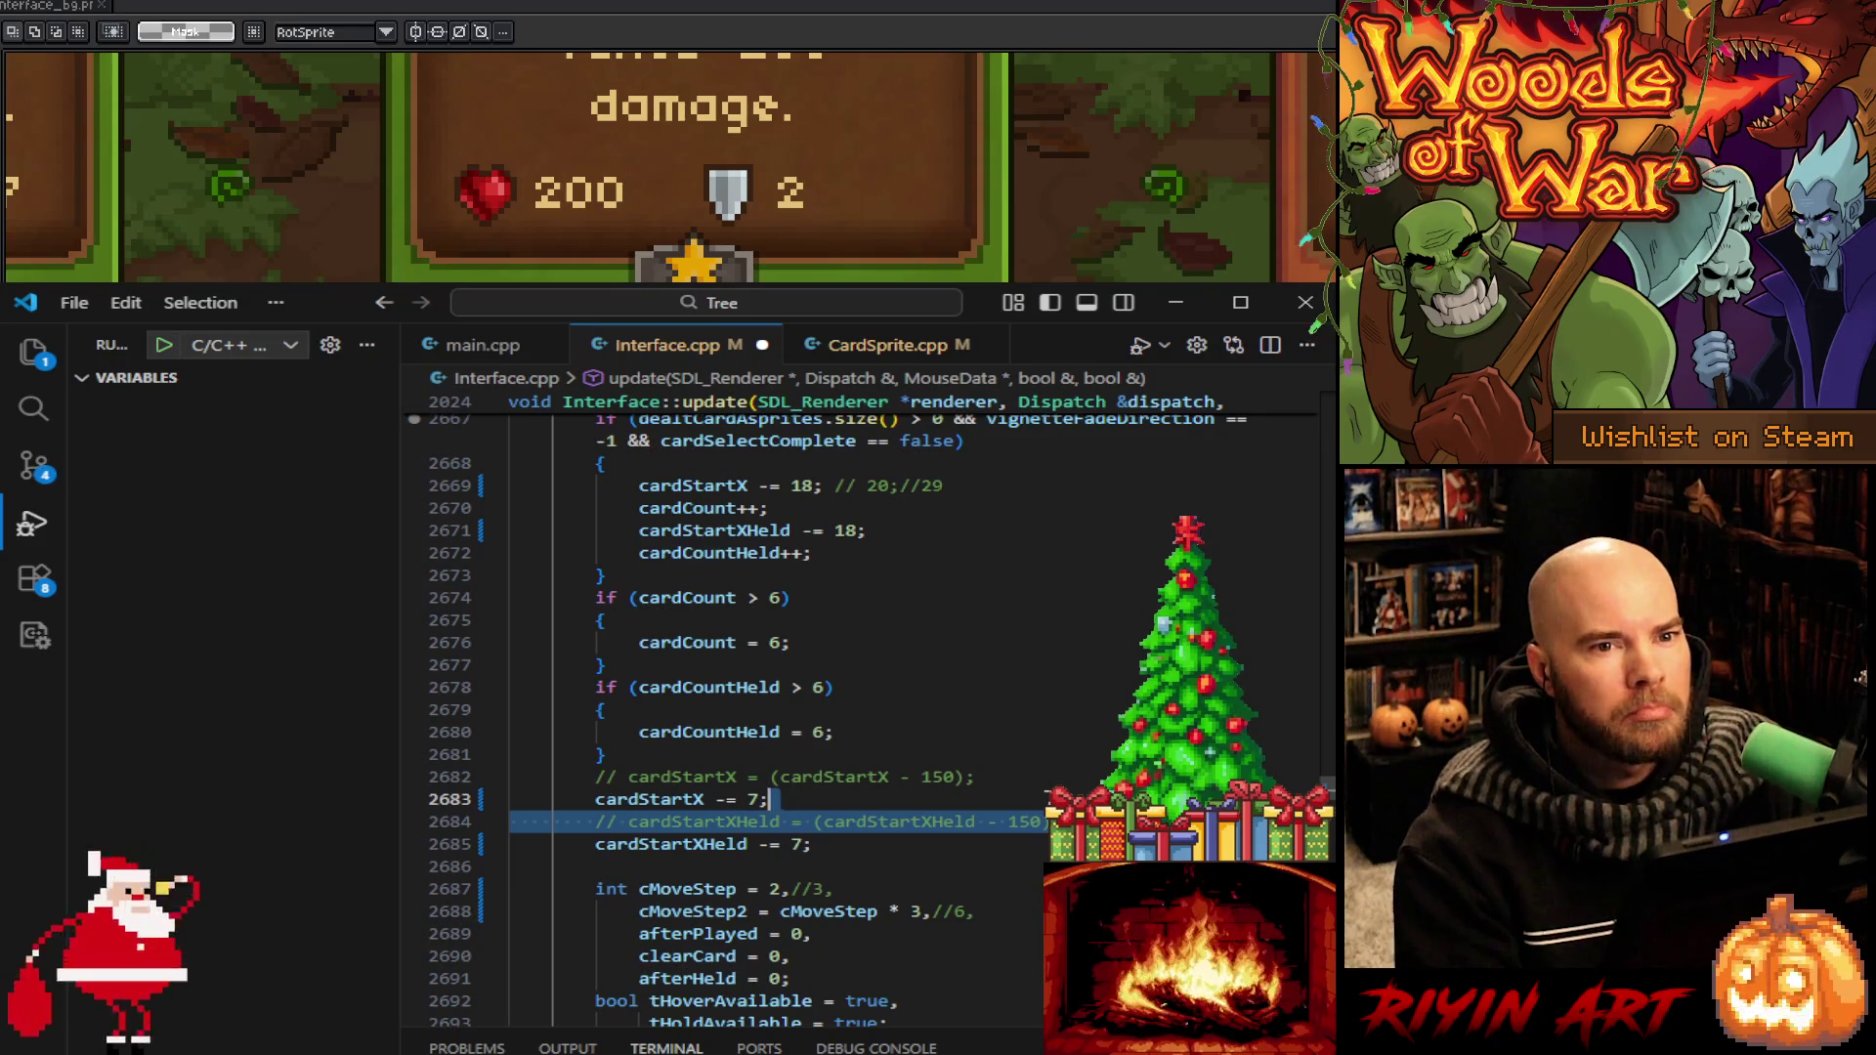
Delete the two commented-out -150 cardStartX and cardStartXHeld lines
key("BackSpace")
triple_click(981, 778)
key("BackSpace")
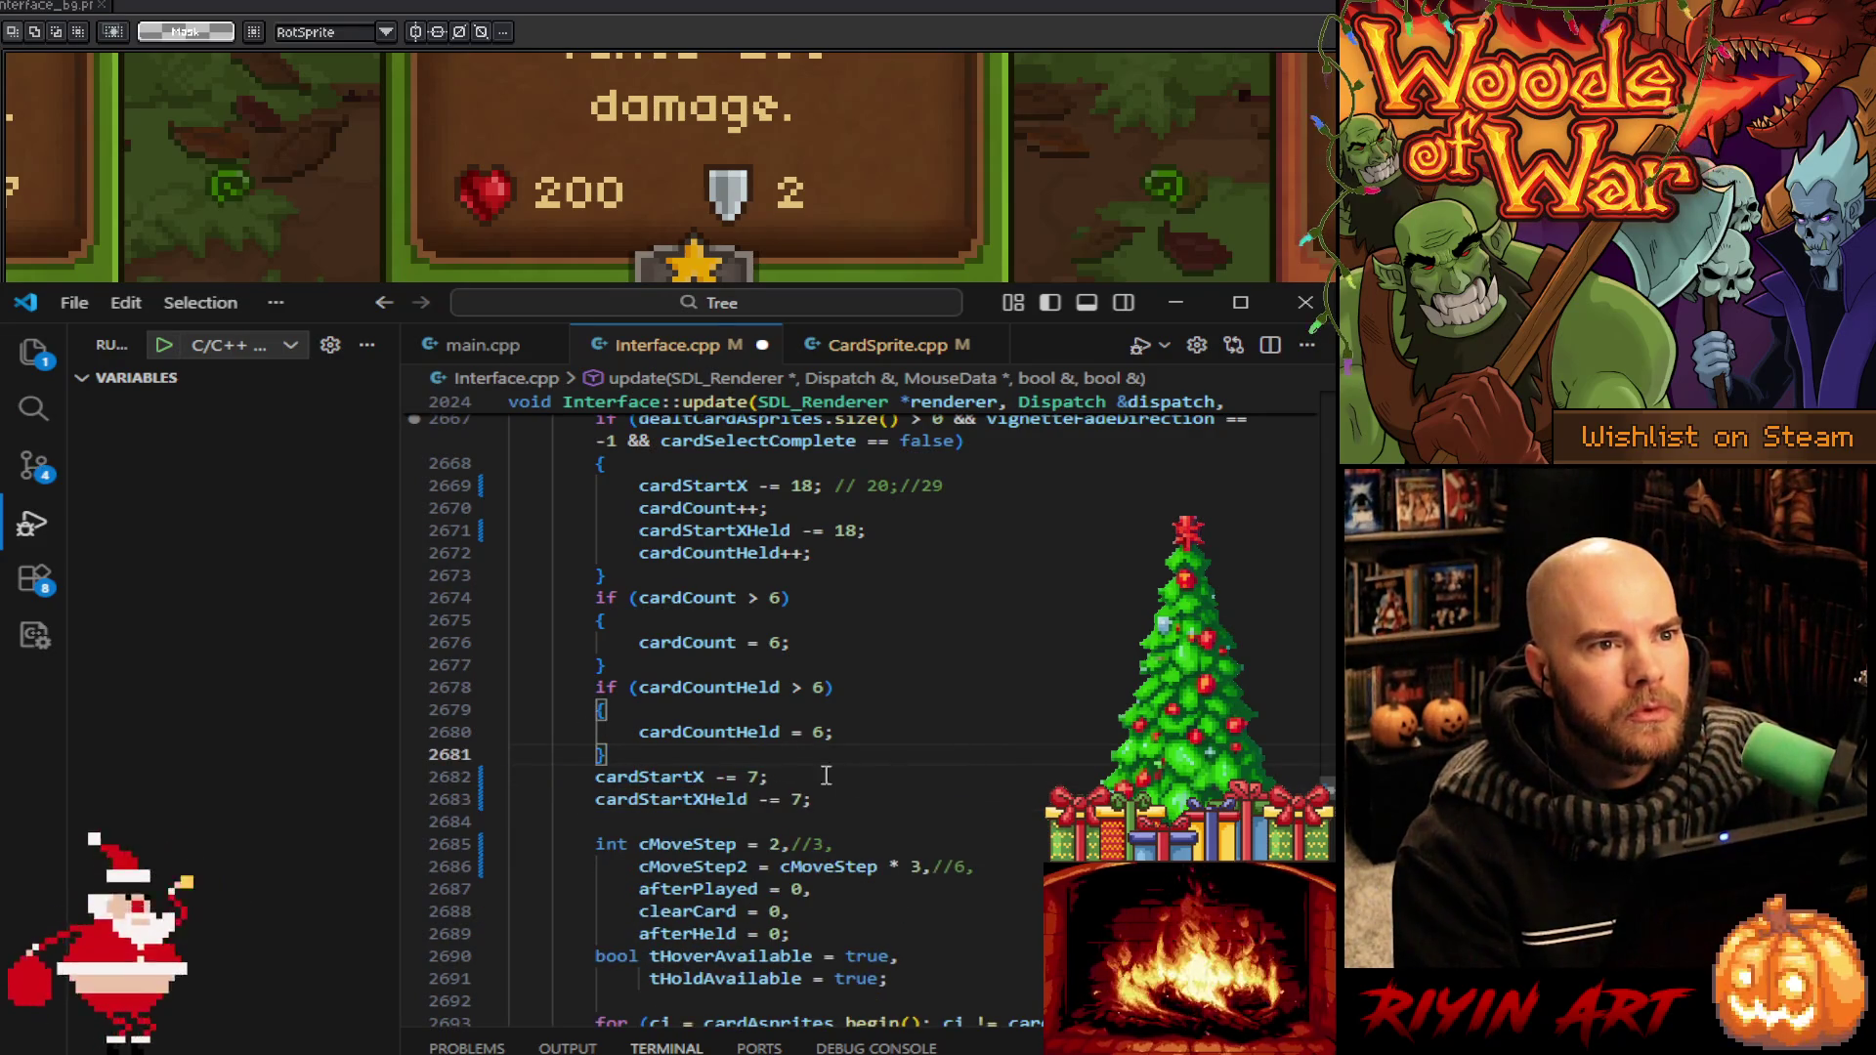
Add a '// - 6 for 4:3' comment below the cardStartXHeld -= 7 line
left_click(884, 801)
key("Return")
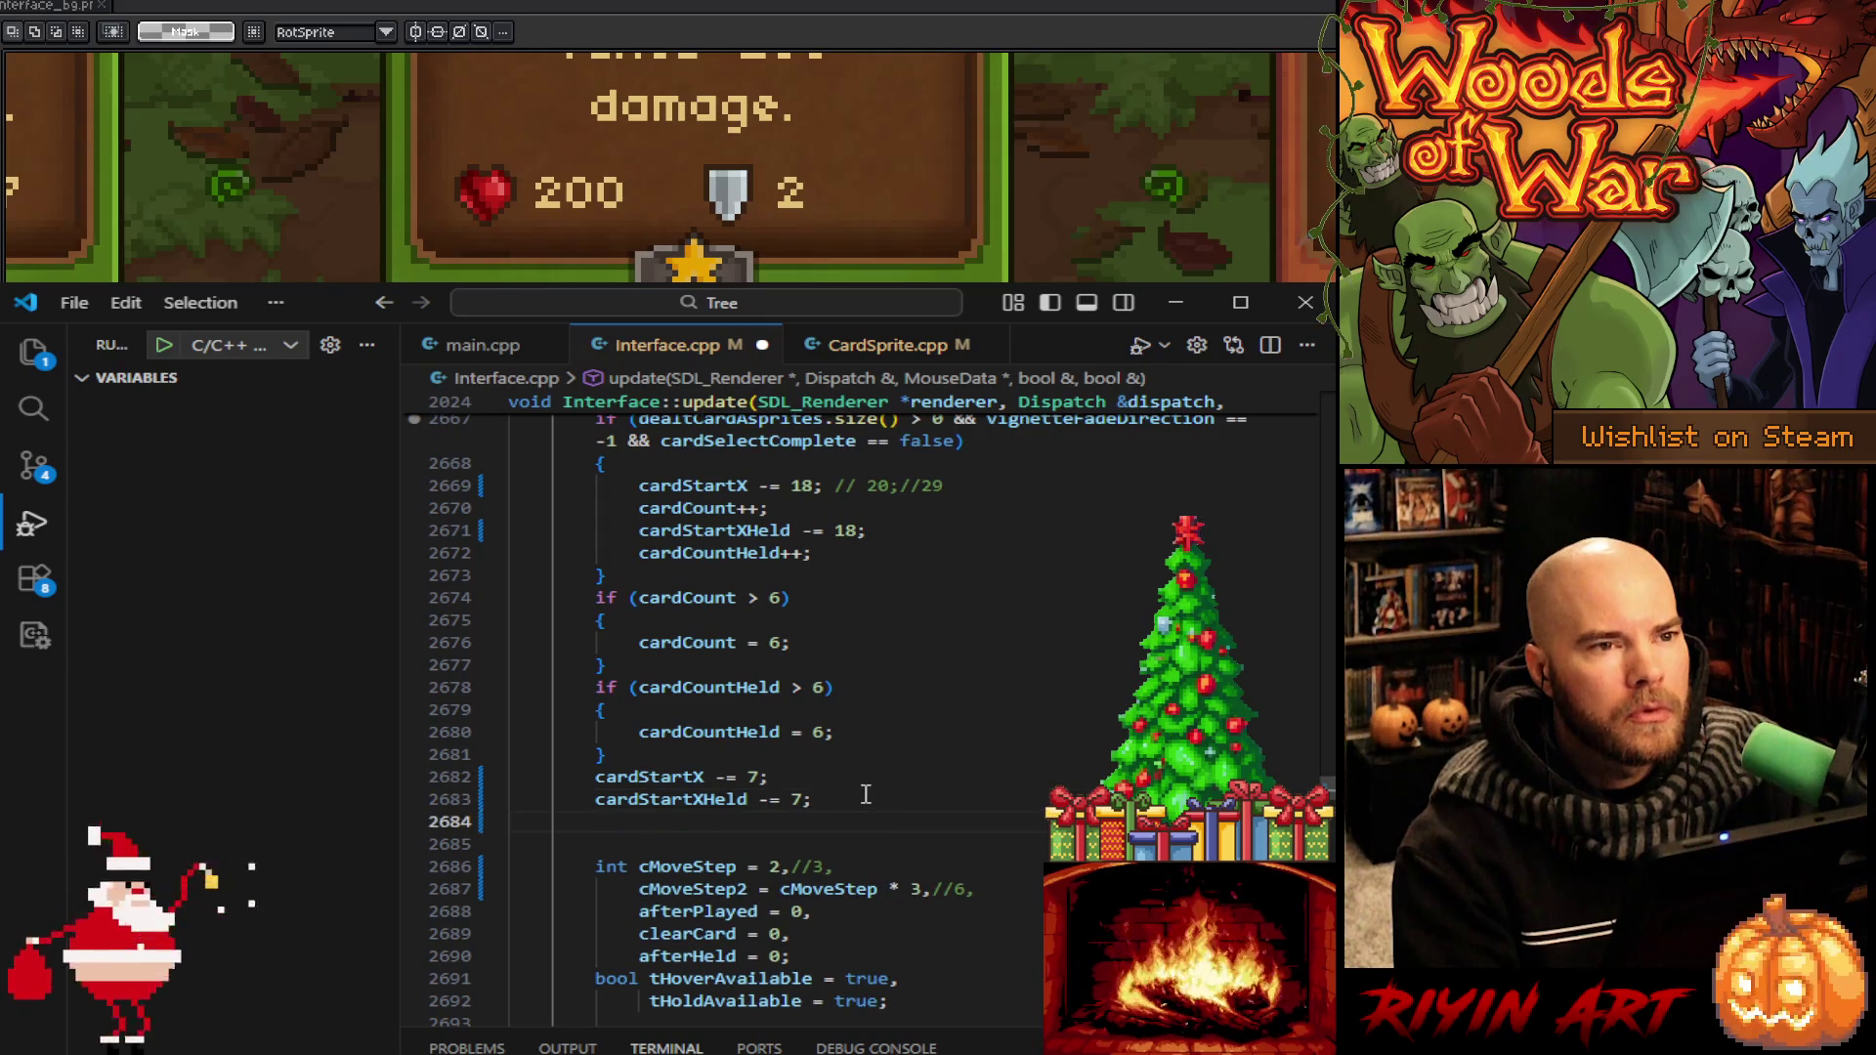
type("// ")
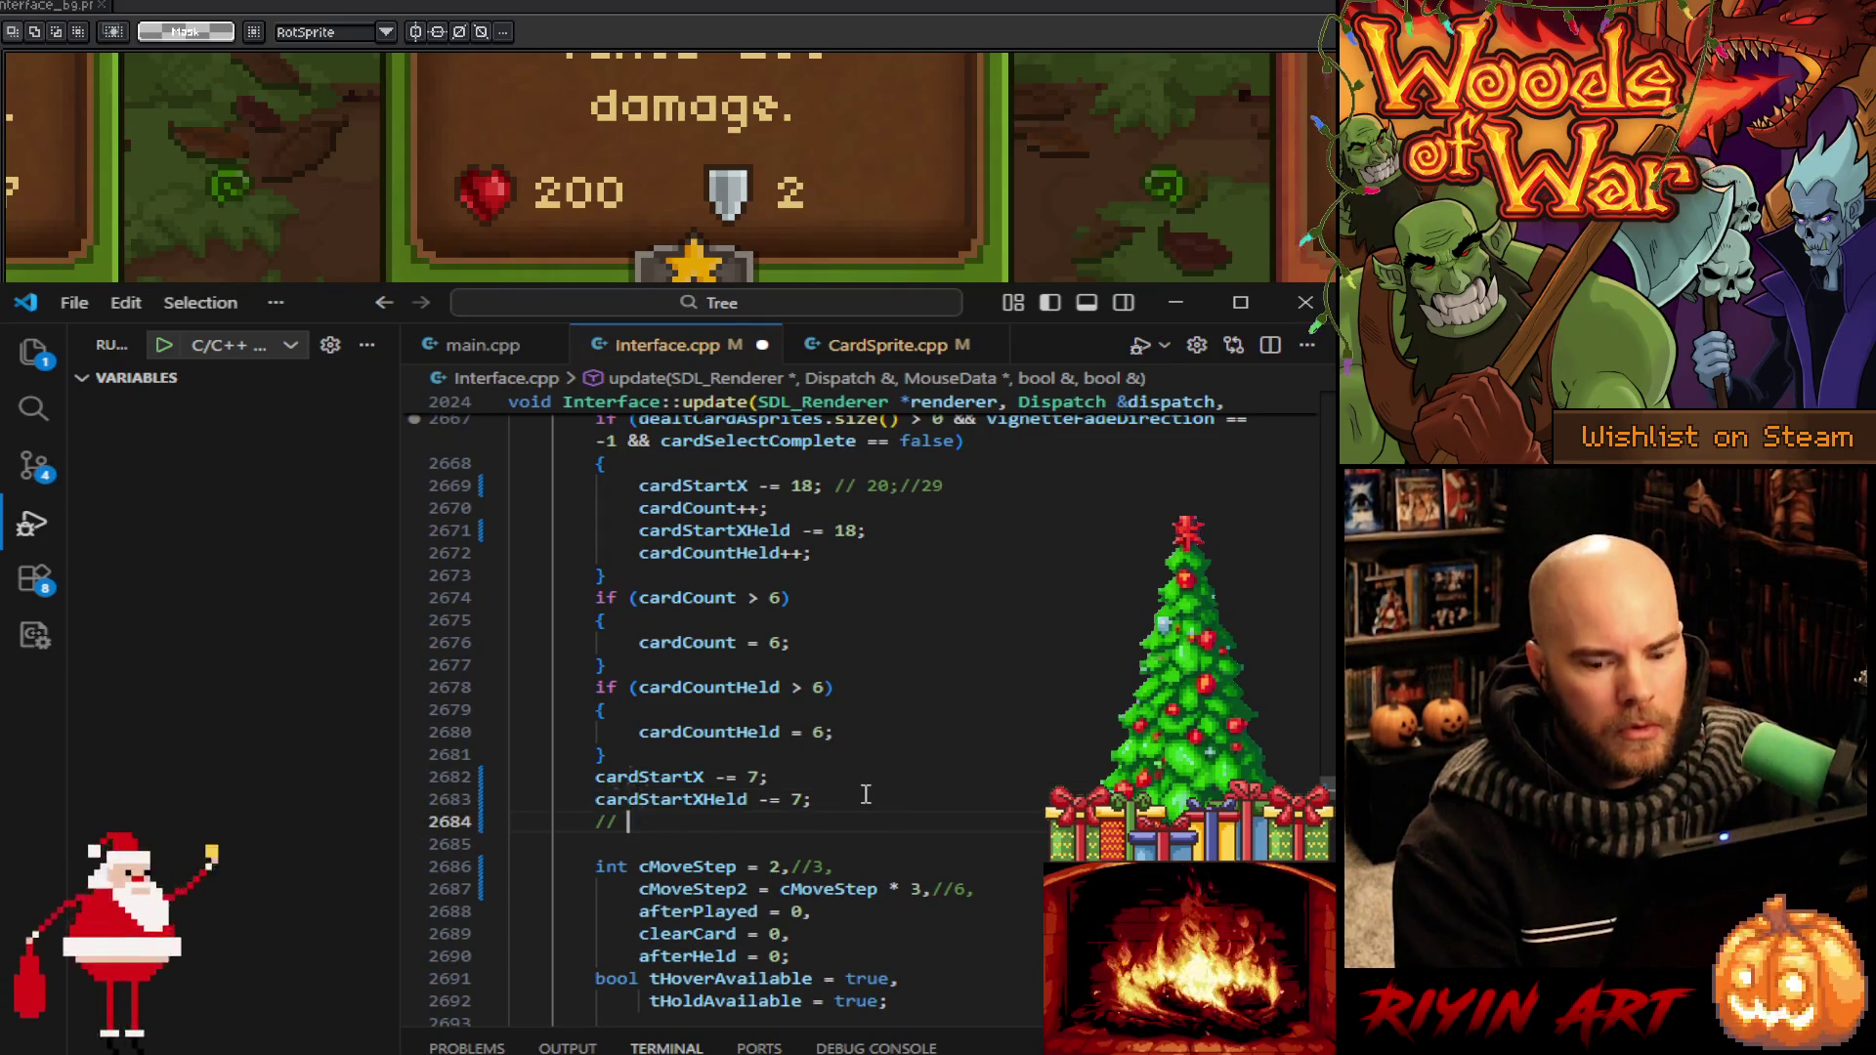
type("- 6")
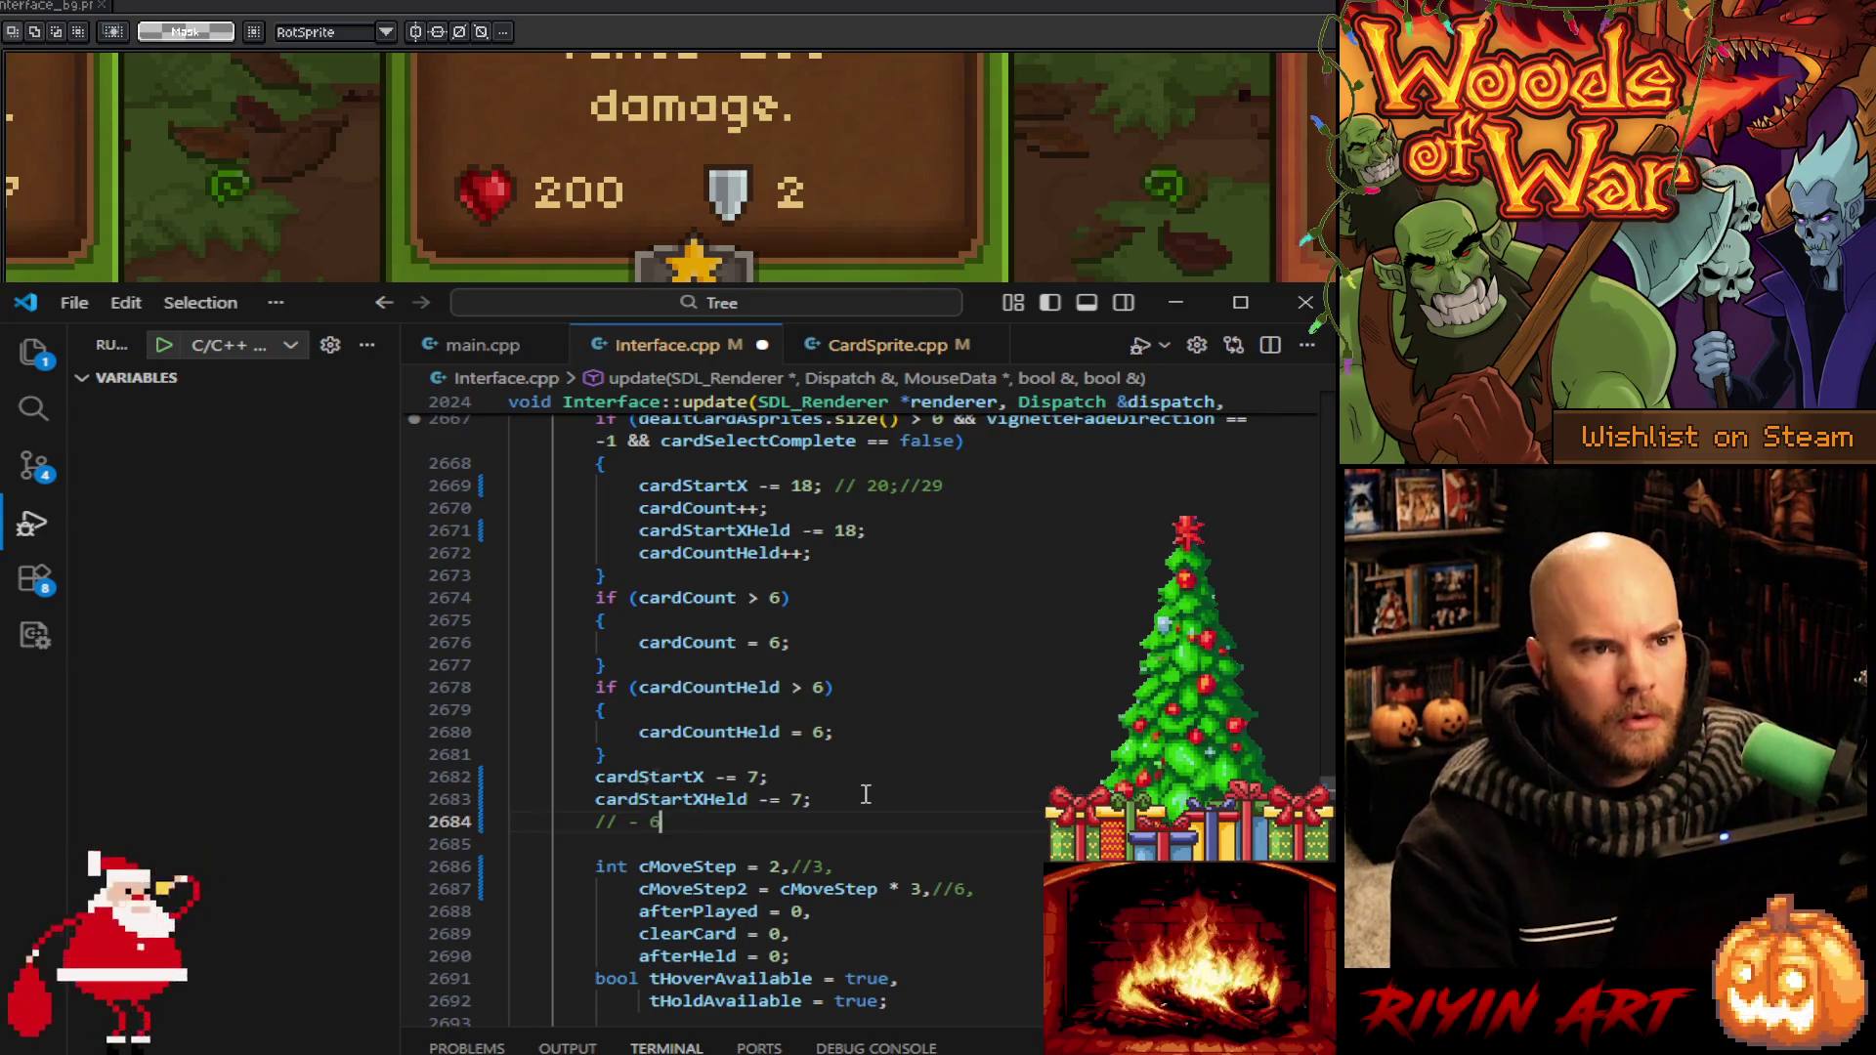
scroll(866, 793, "up", 3)
scroll(866, 793, "down", 2)
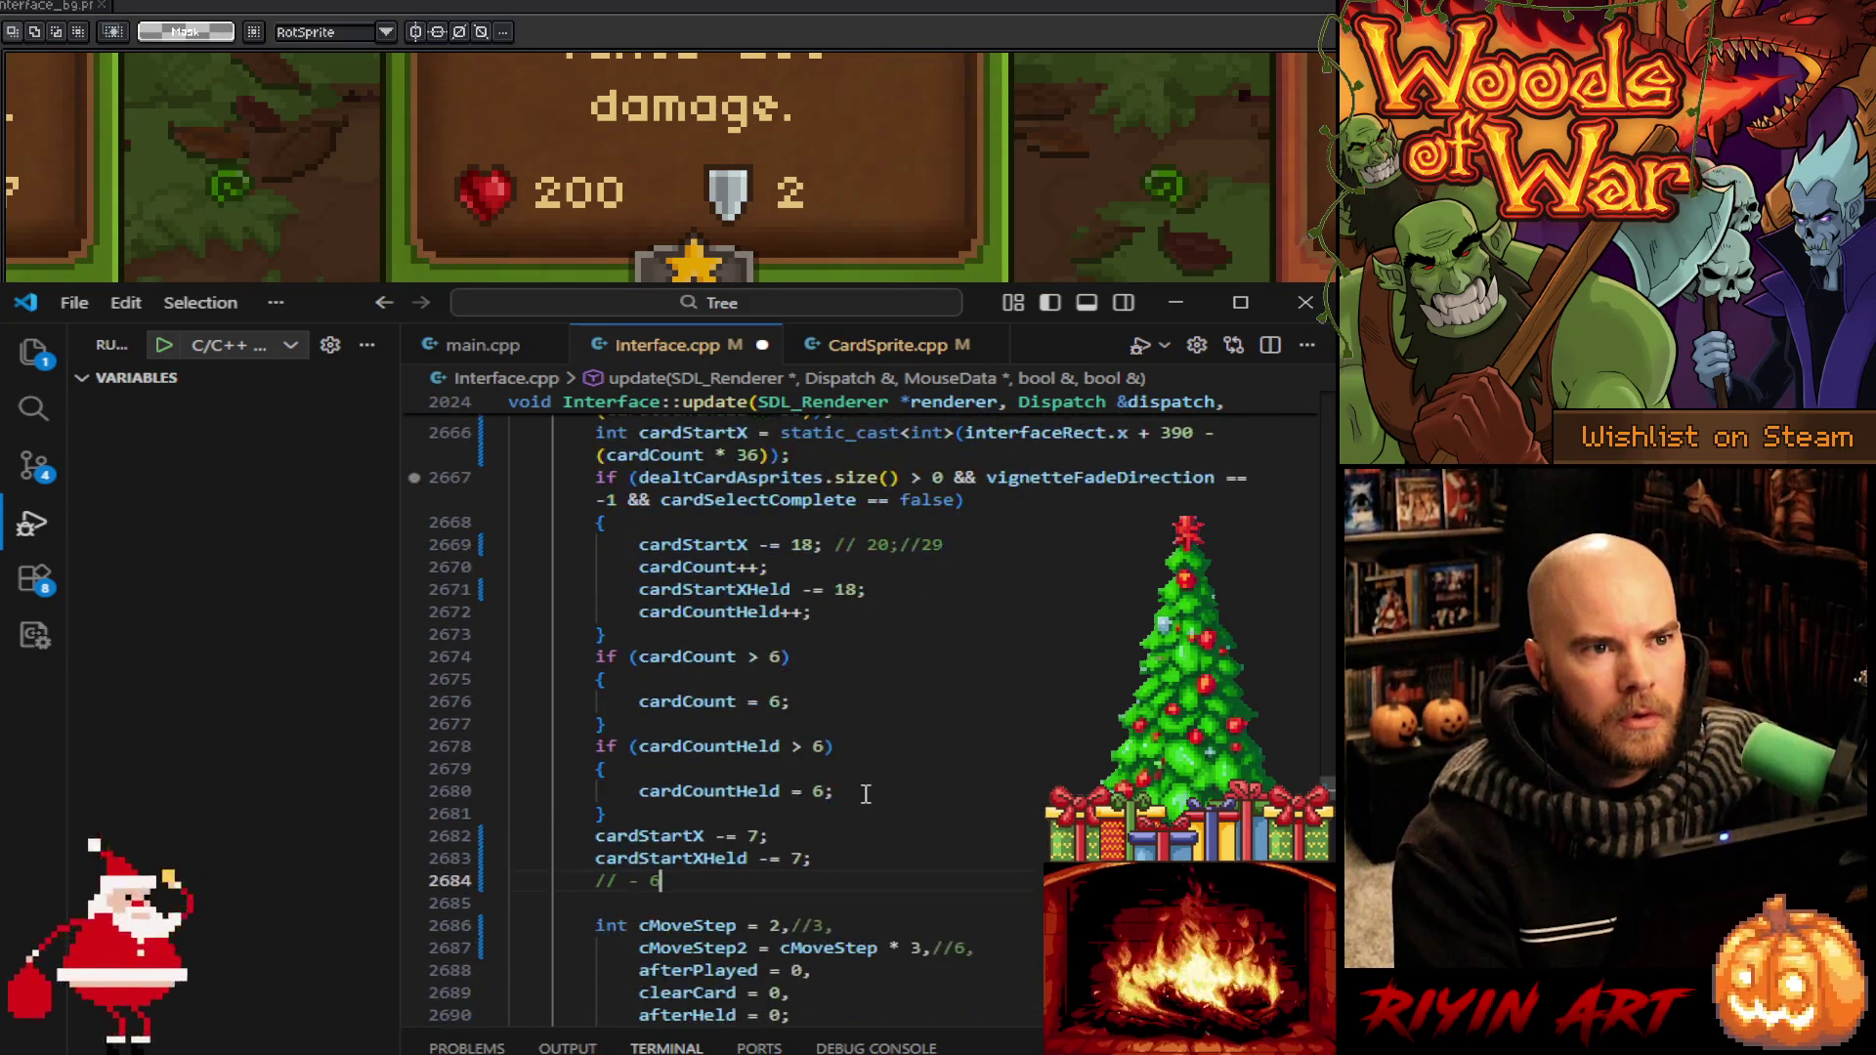
type(" f")
type("or ")
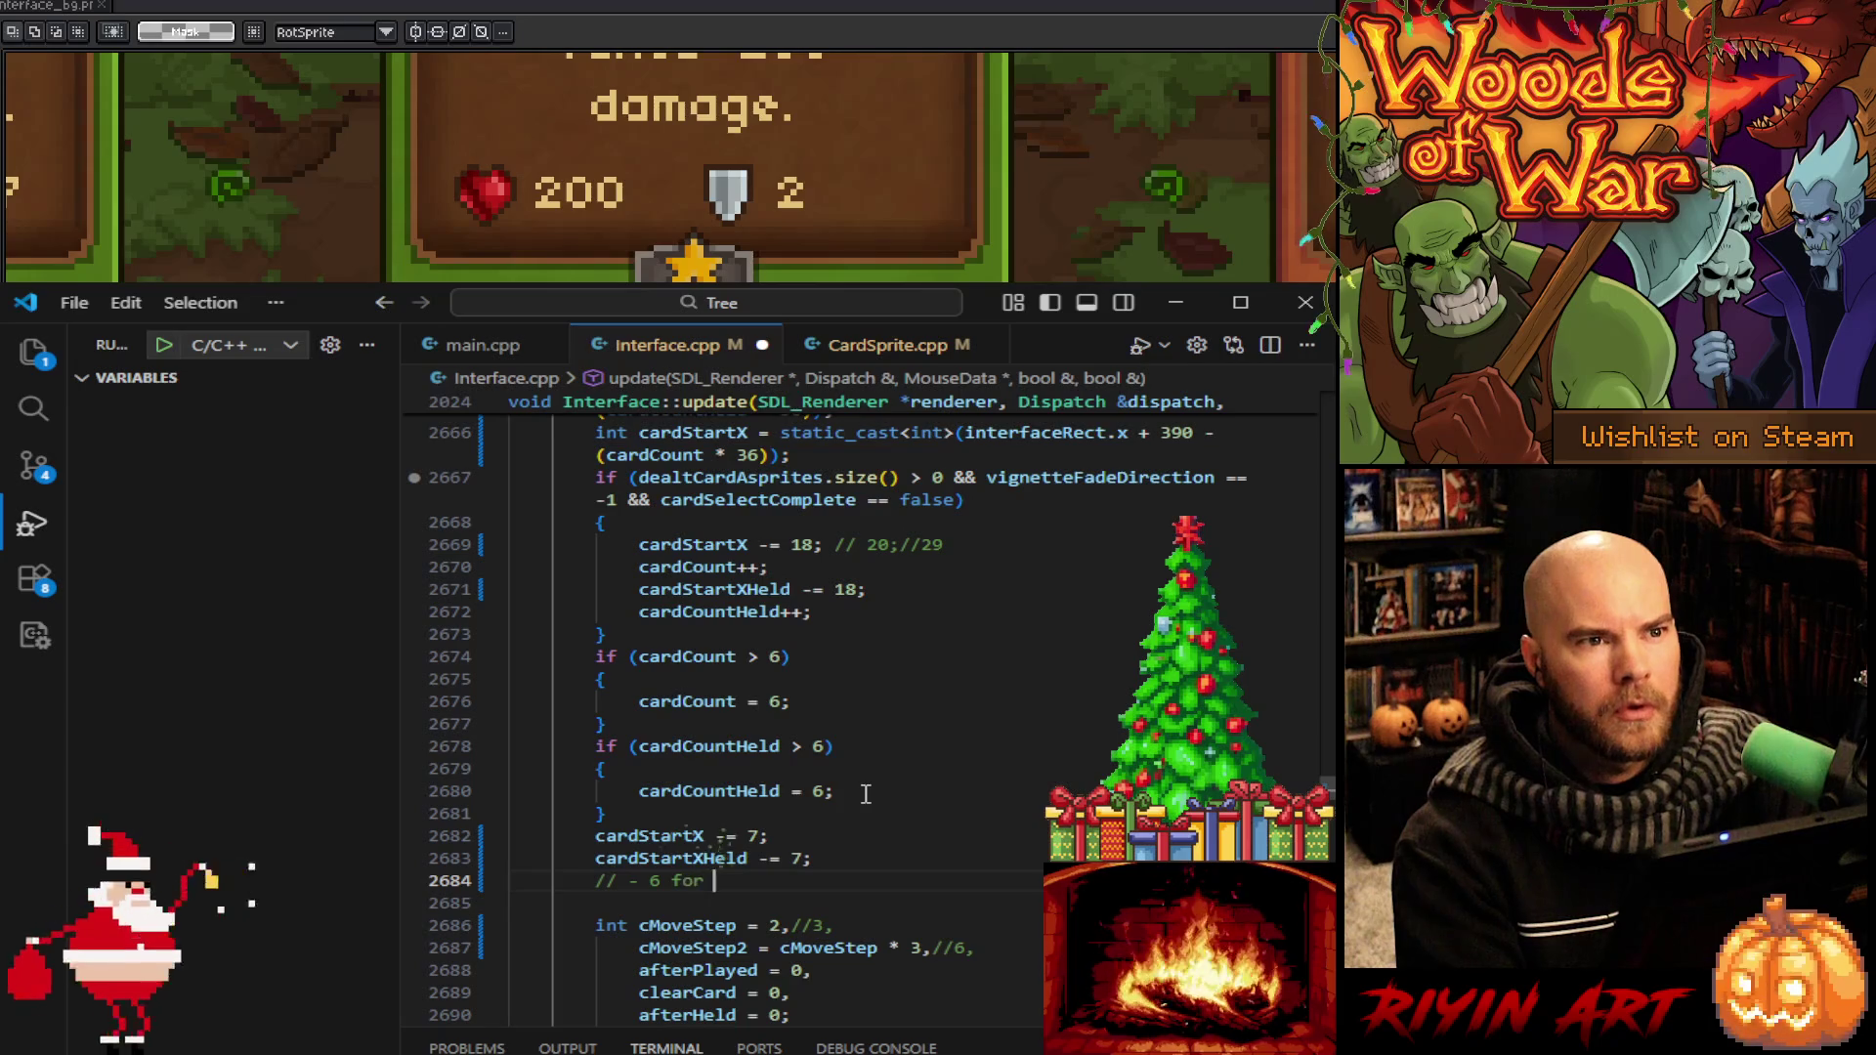
type("800x600")
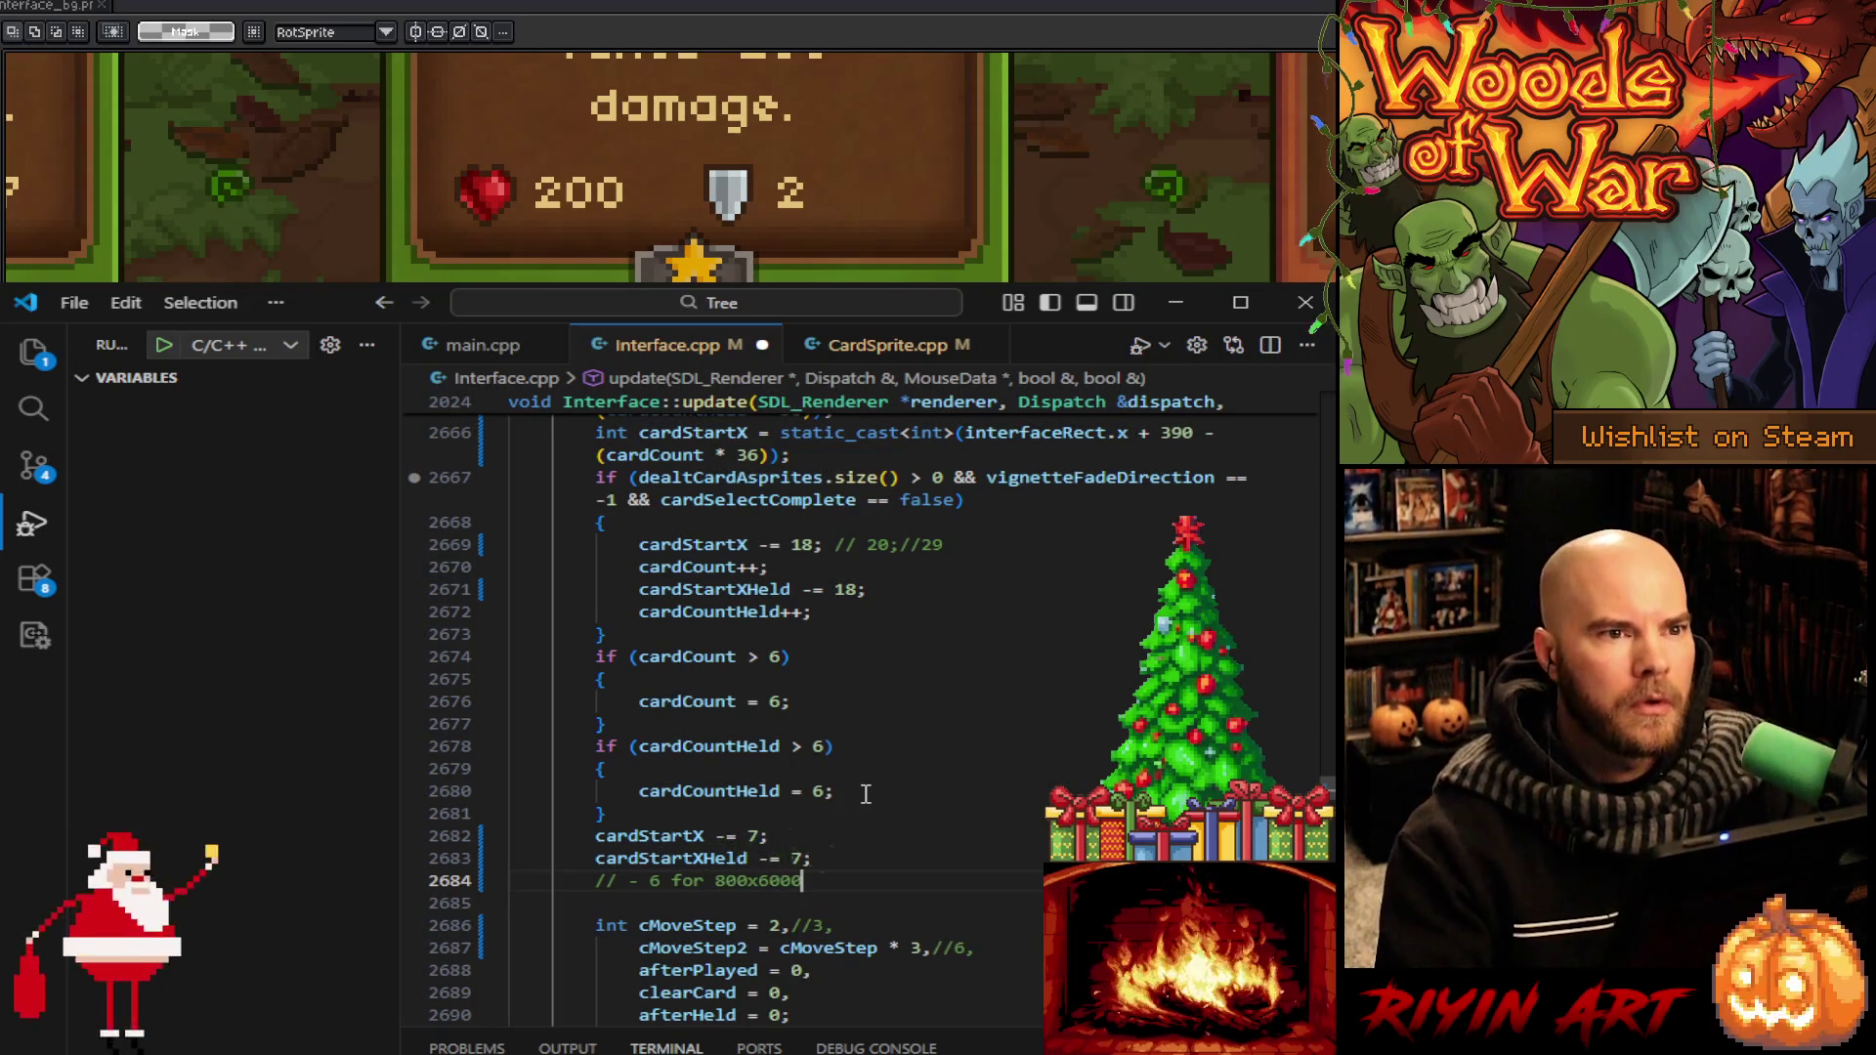
double_click(714, 872)
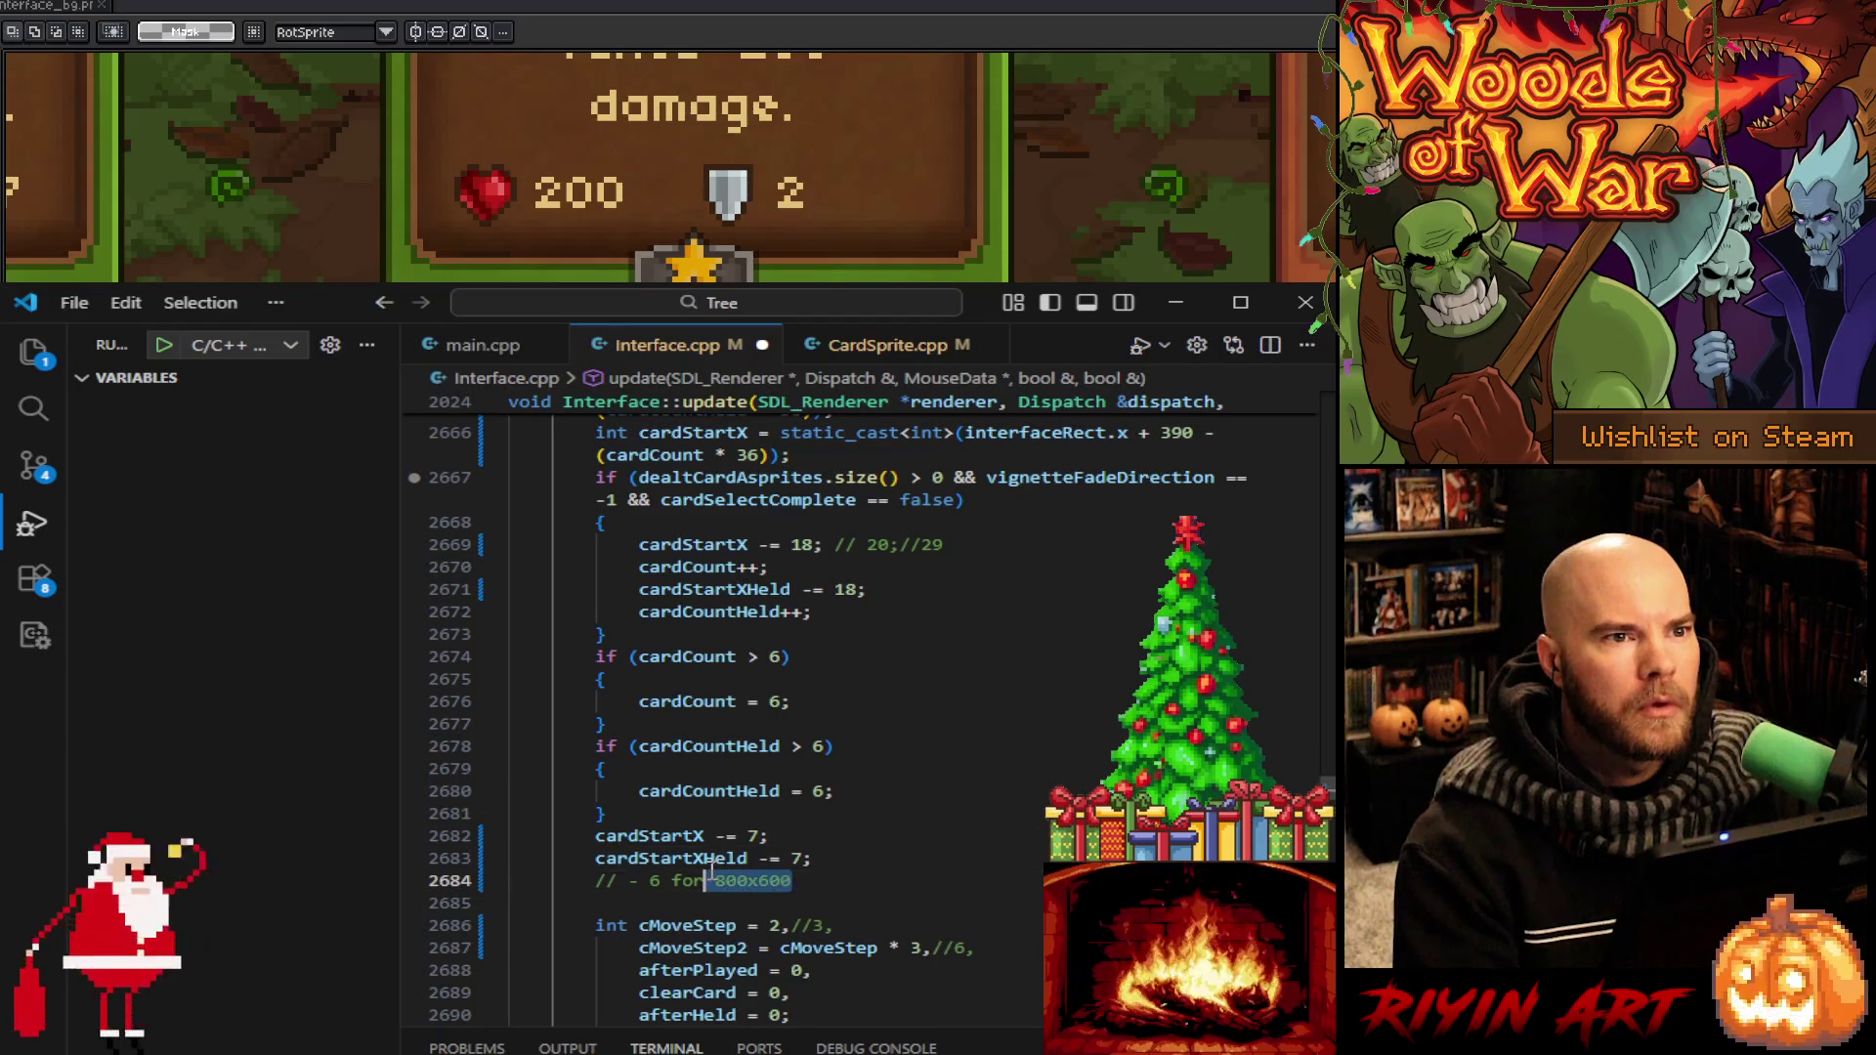
type("4:3")
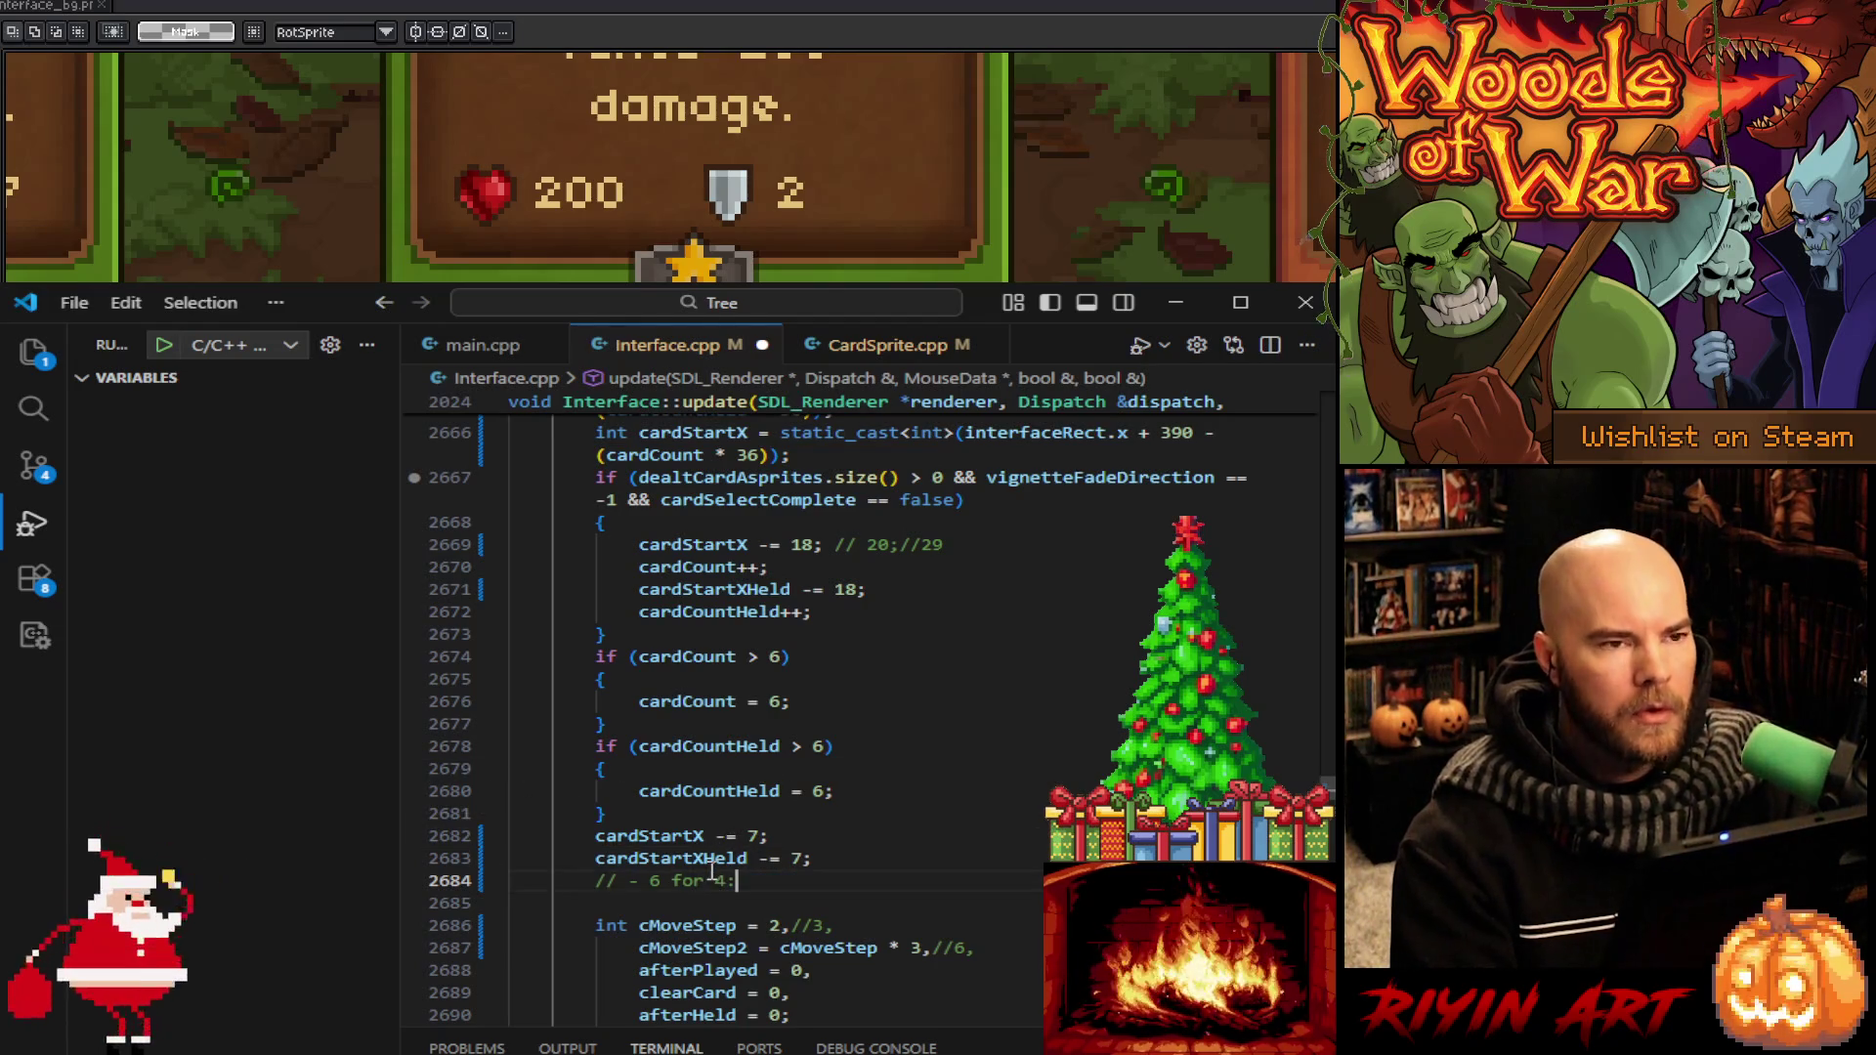
Add the comment '// - 10 for 4:3' after cardStartXHeld -= 18
scroll(751, 872, "up", 2)
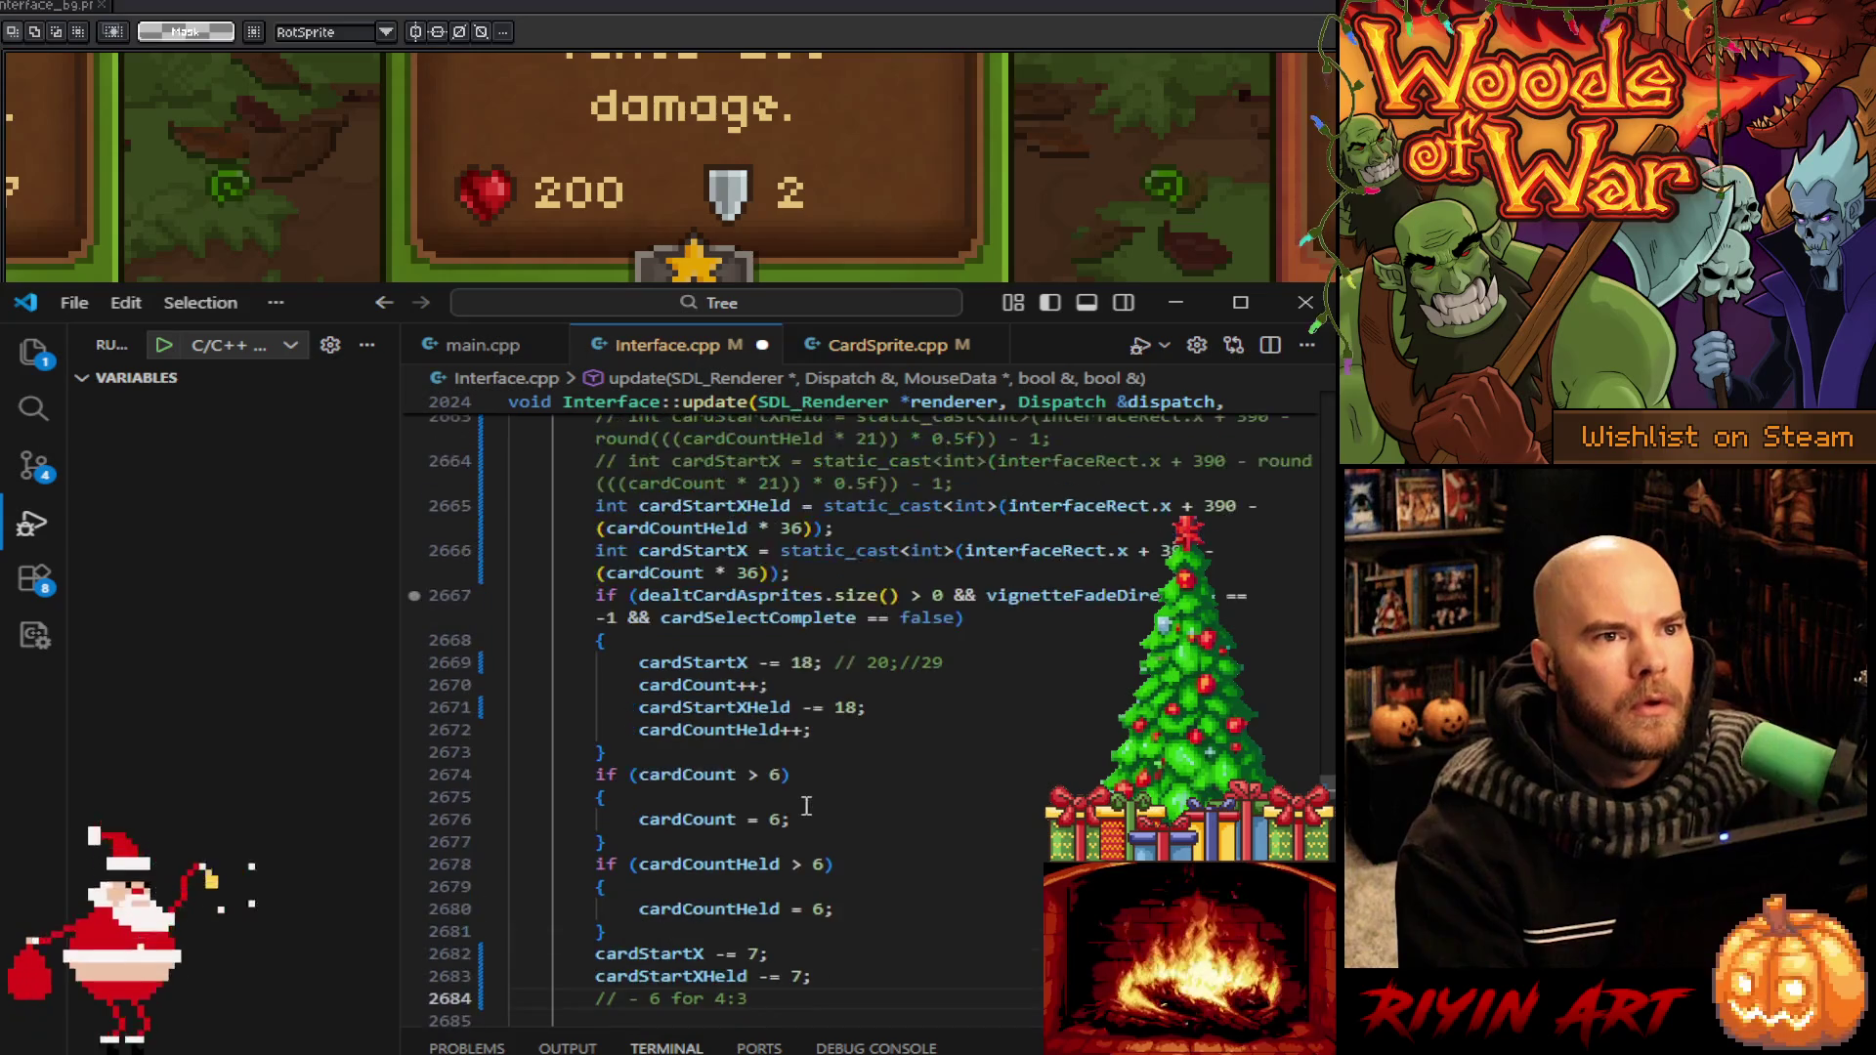
left_click(891, 709)
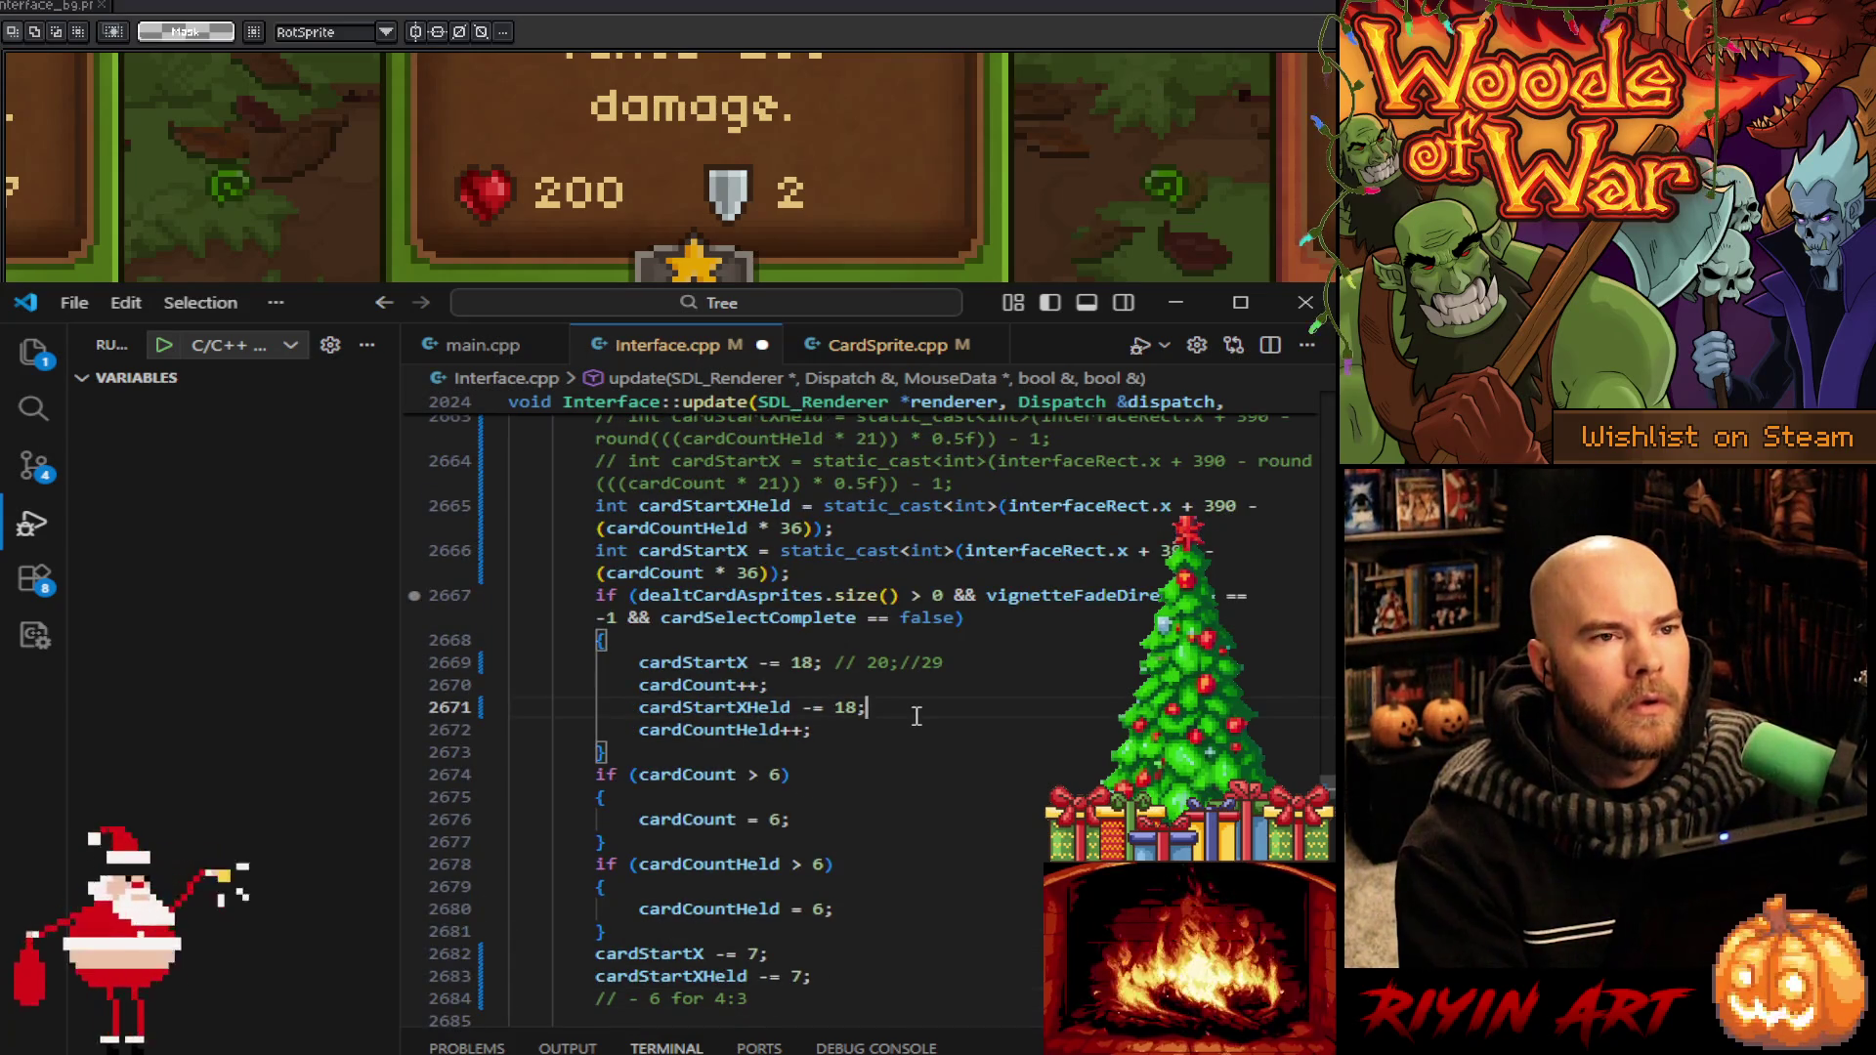
type(" //")
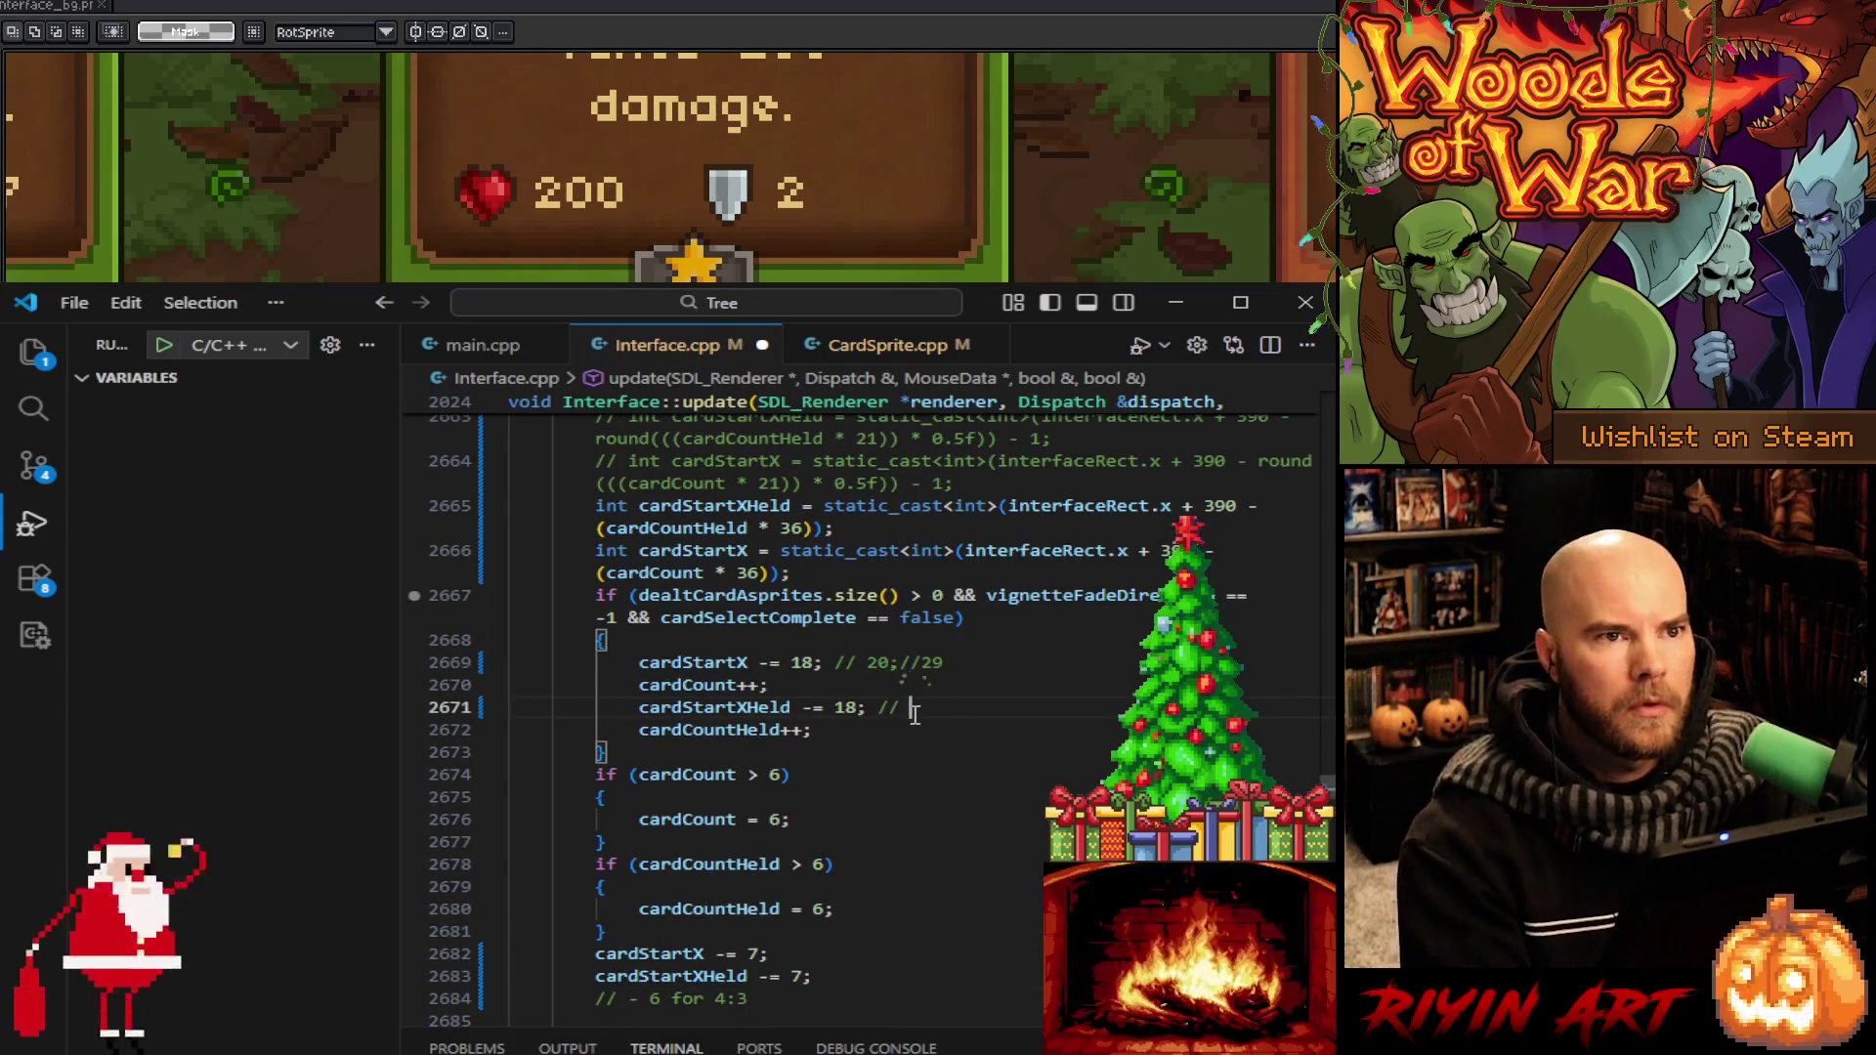
type(" - 10")
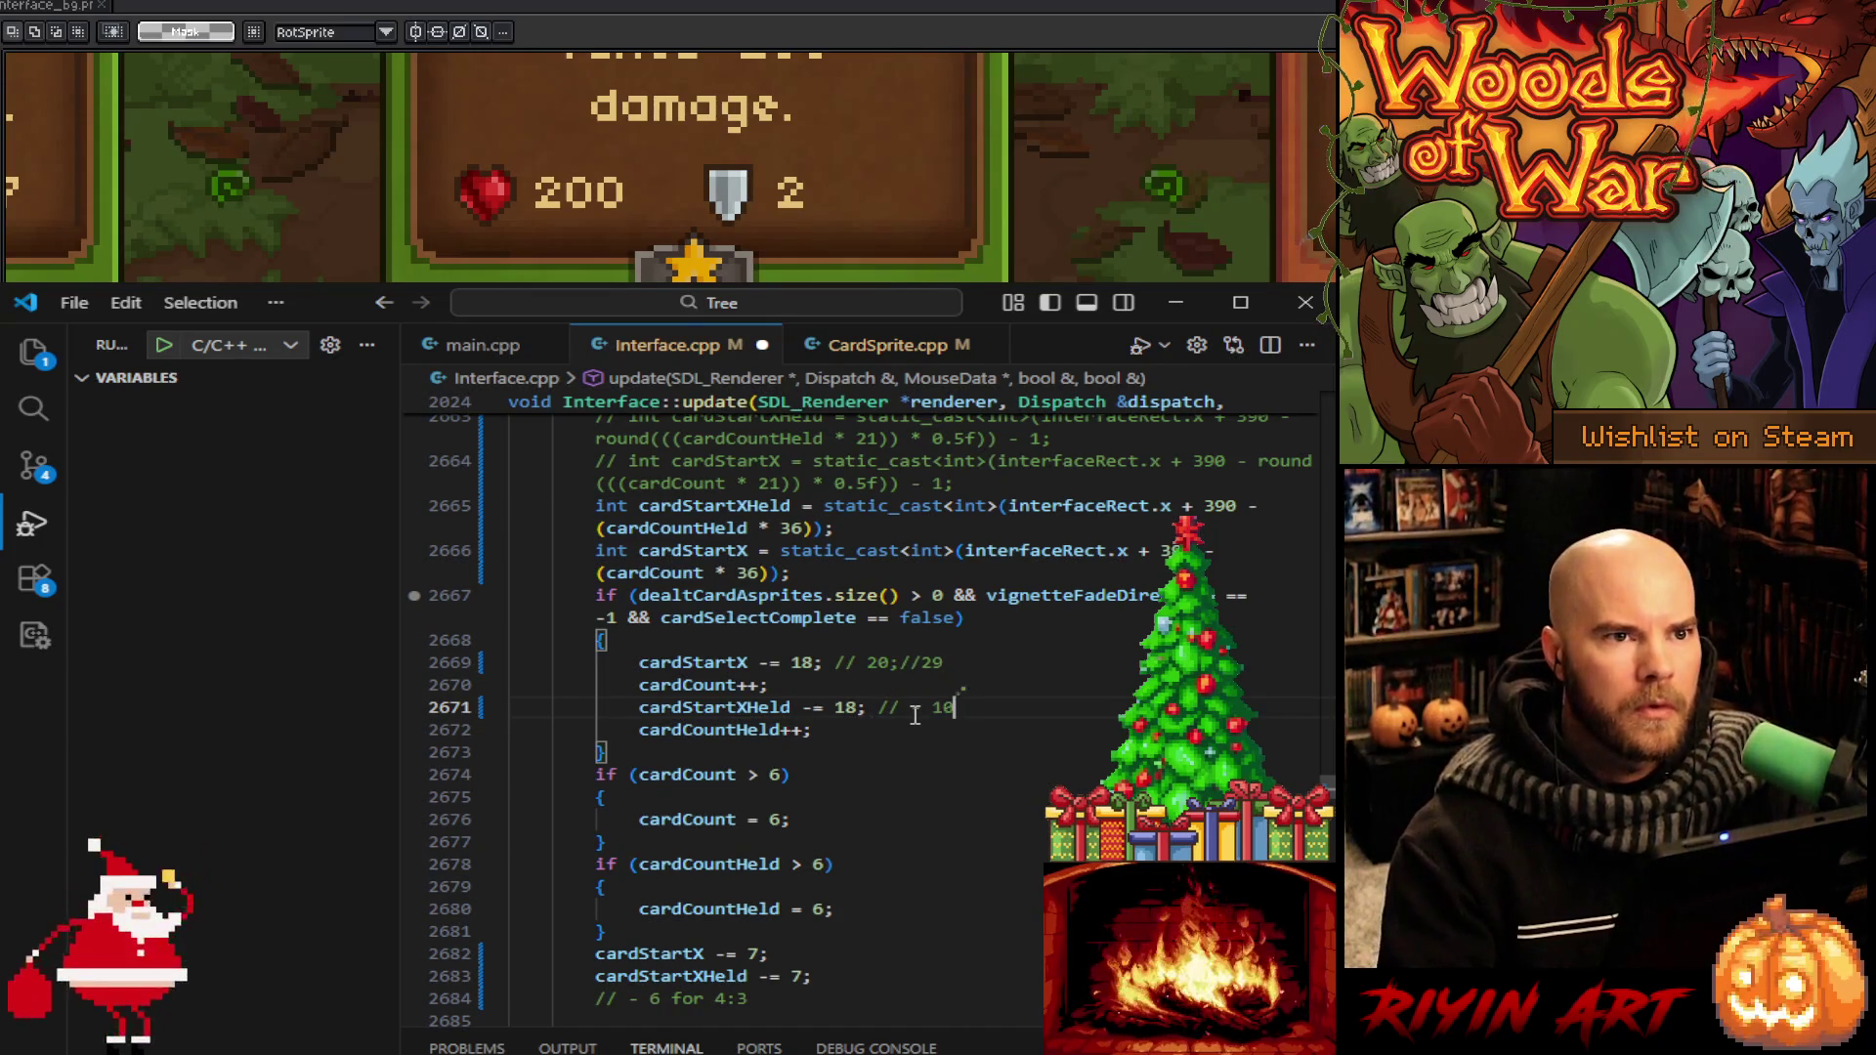
type(" for 4:3")
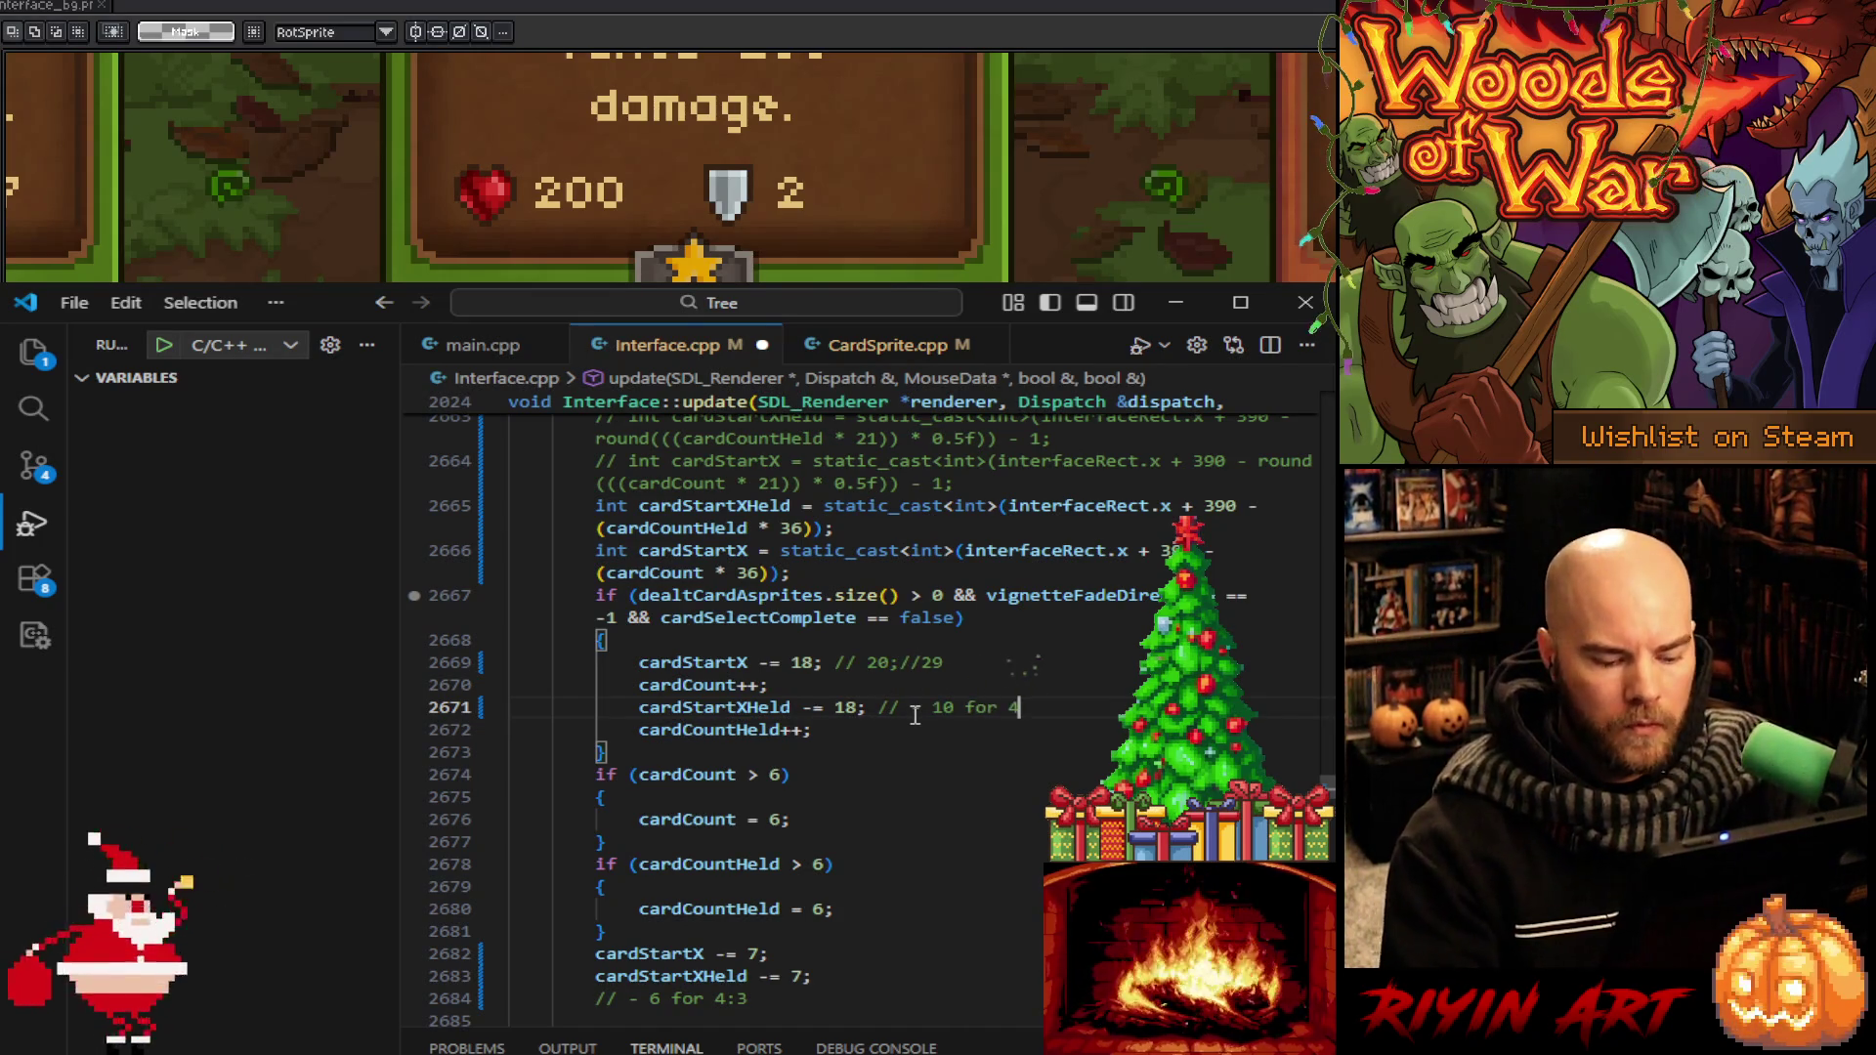
Add a '// * 20 for 4:3' comment below the cardStartX declaration
scroll(906, 785, "up", 2)
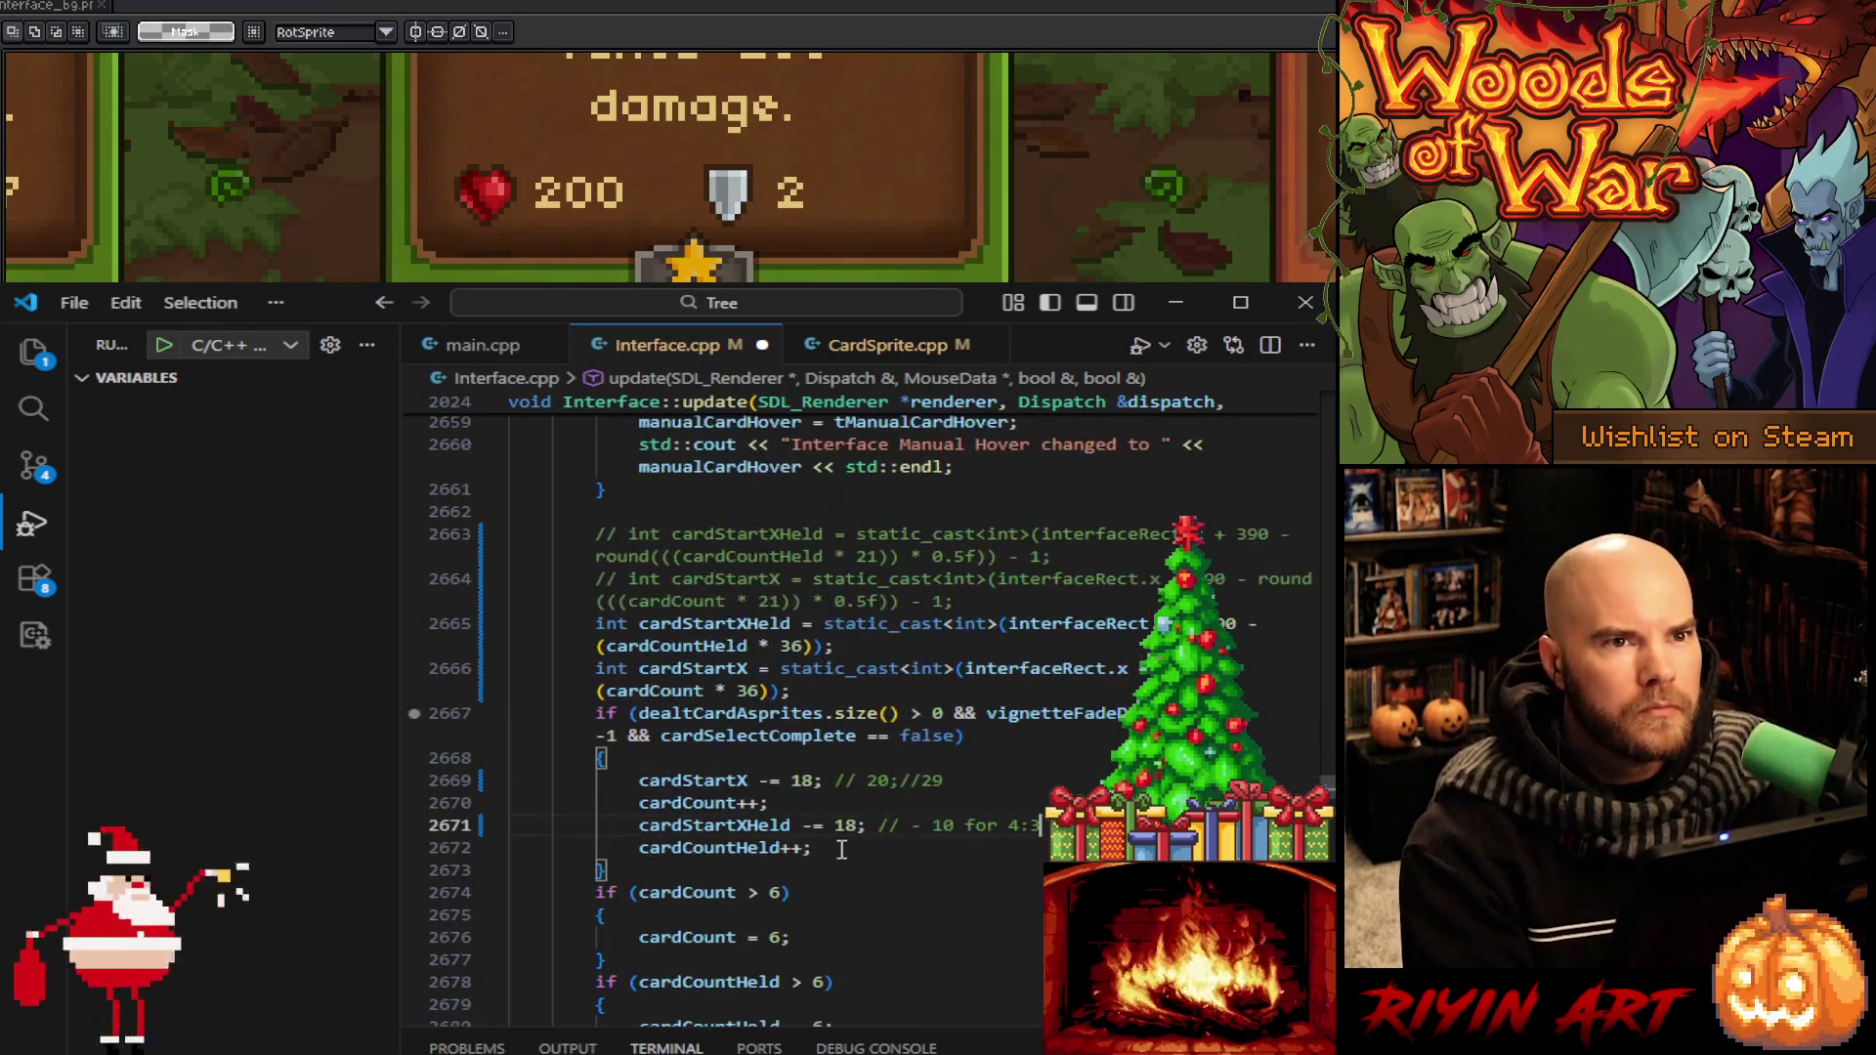
left_click(798, 684)
key("Return")
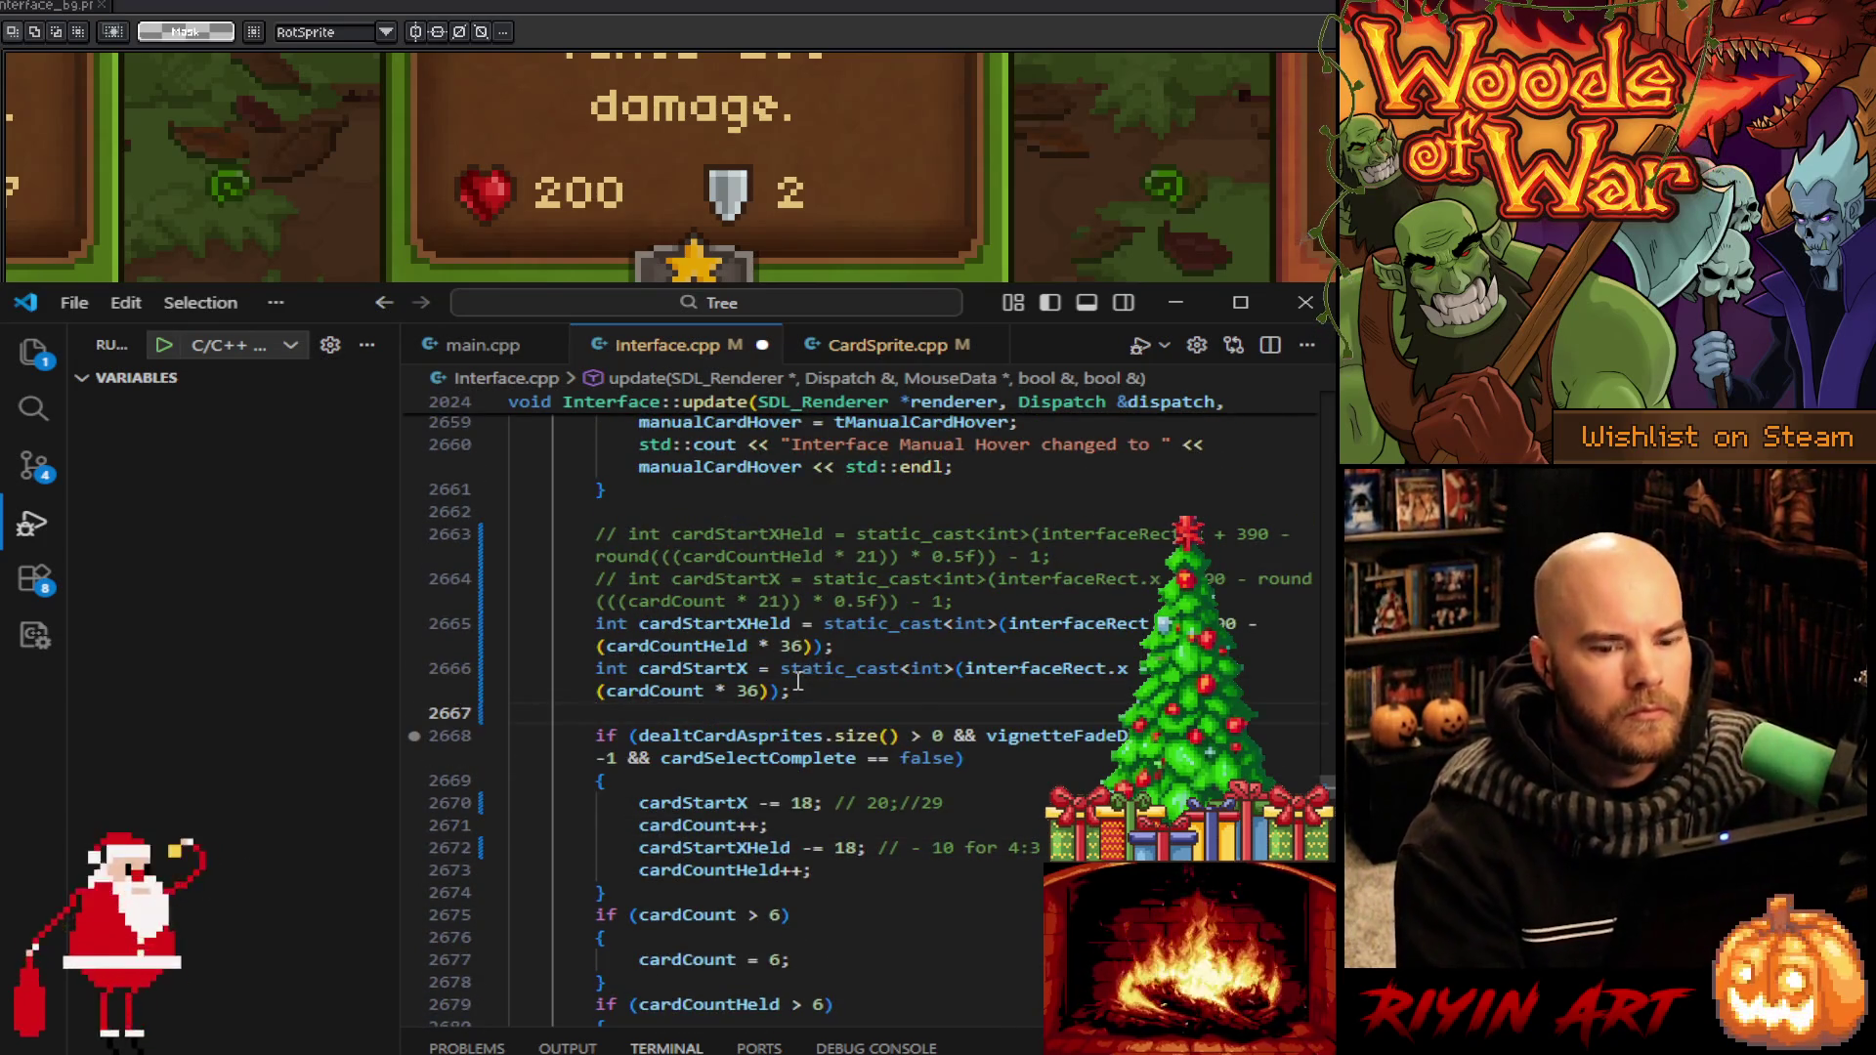
type("// * 20 ")
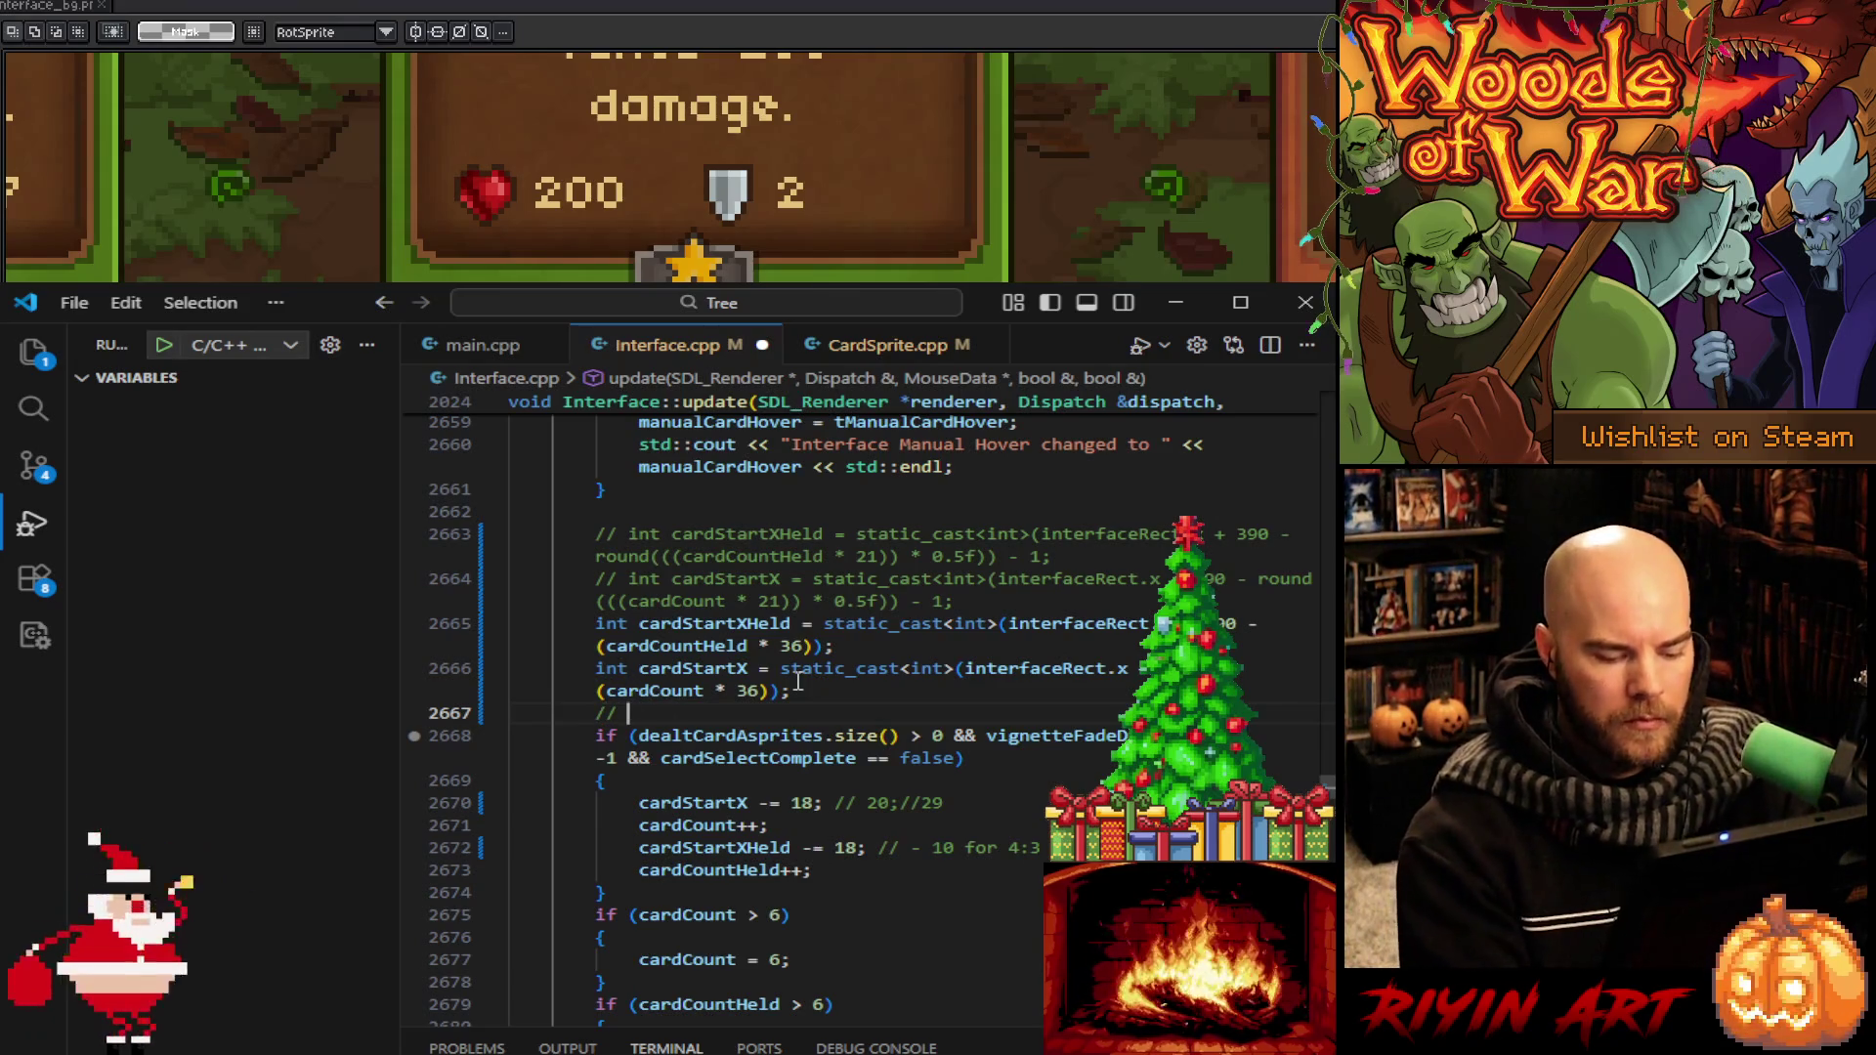
type("fo")
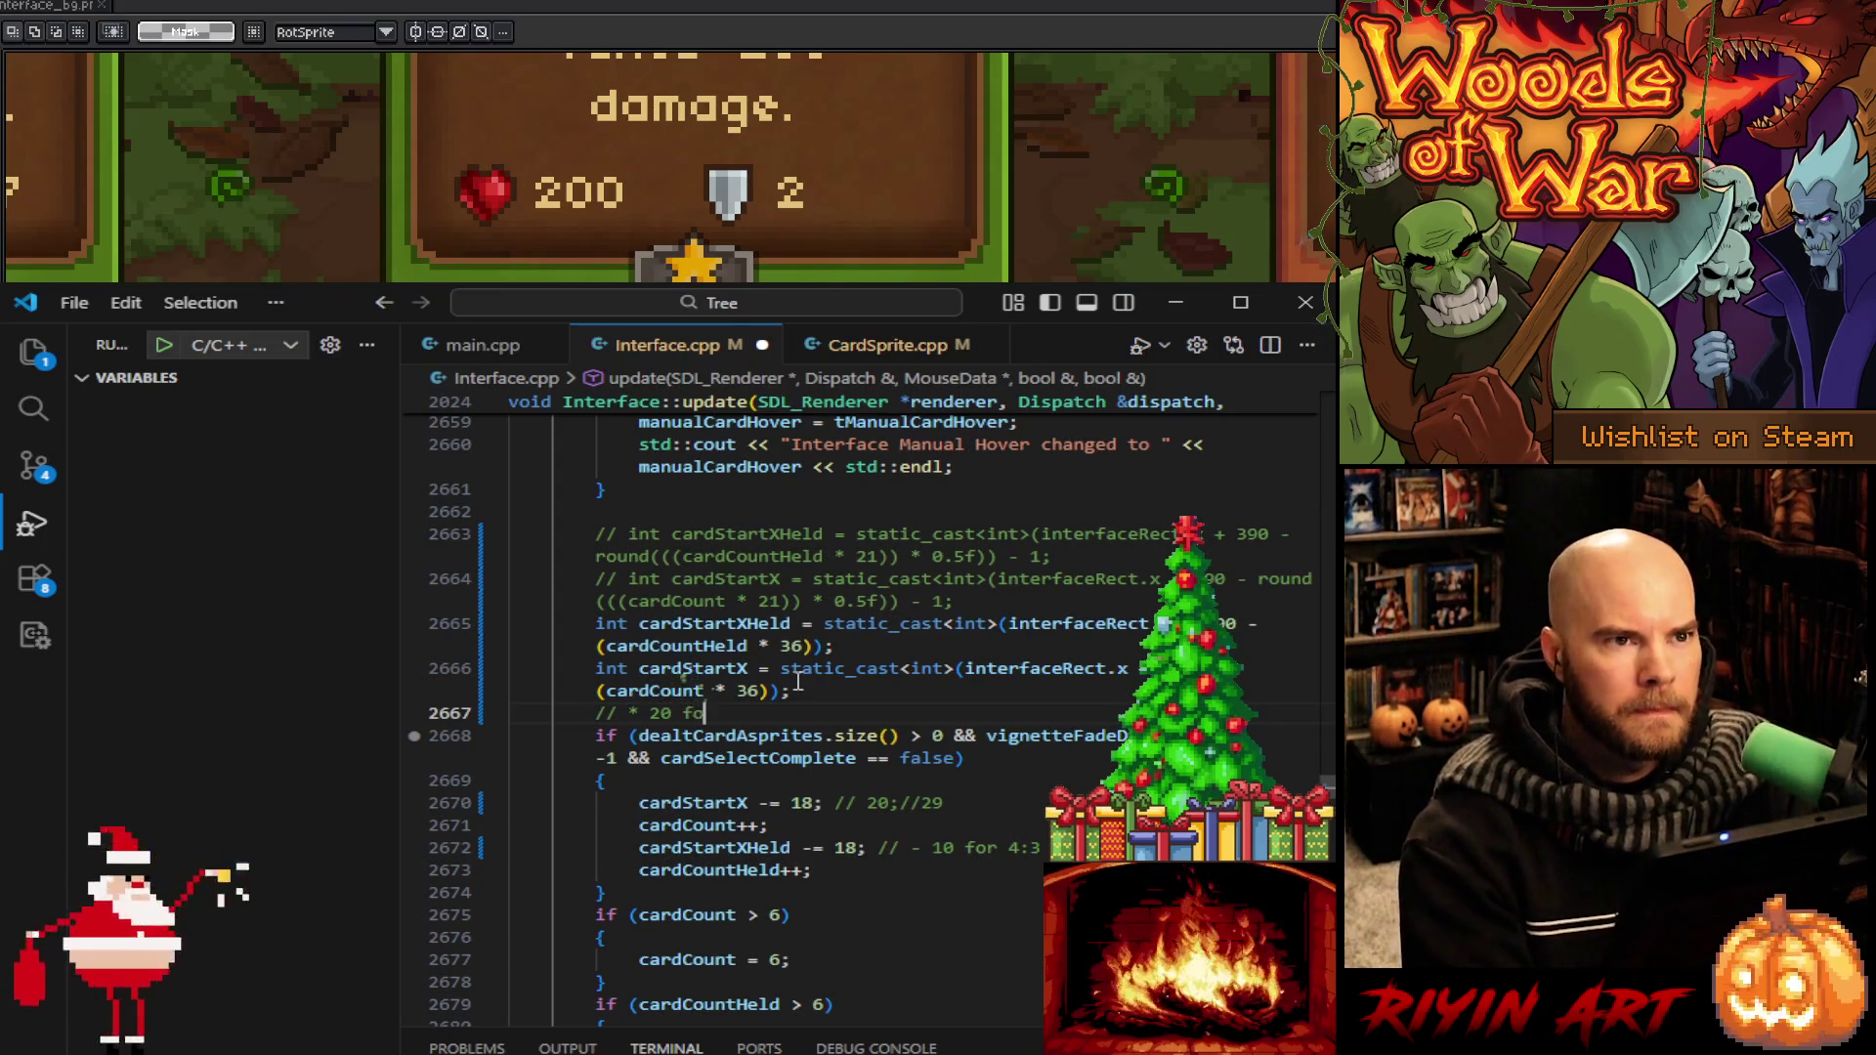
type("r 4:3")
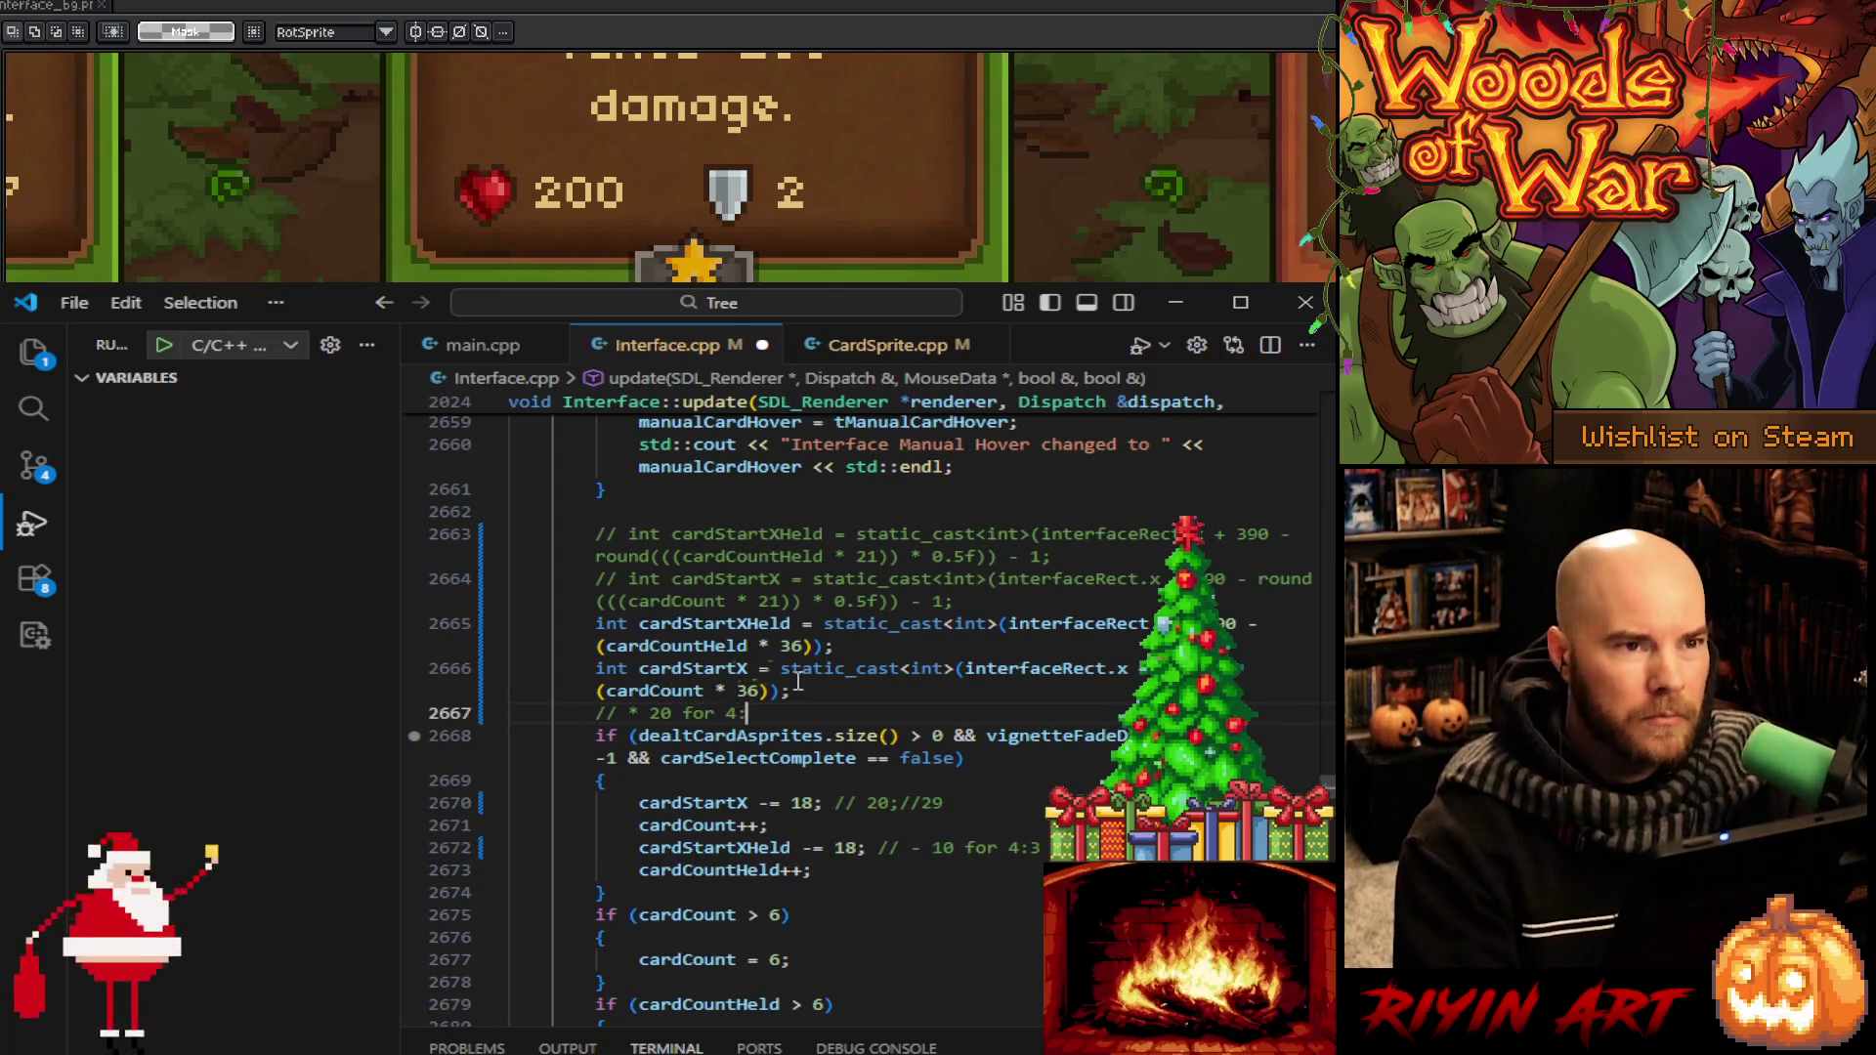
scroll(799, 681, "down", 2)
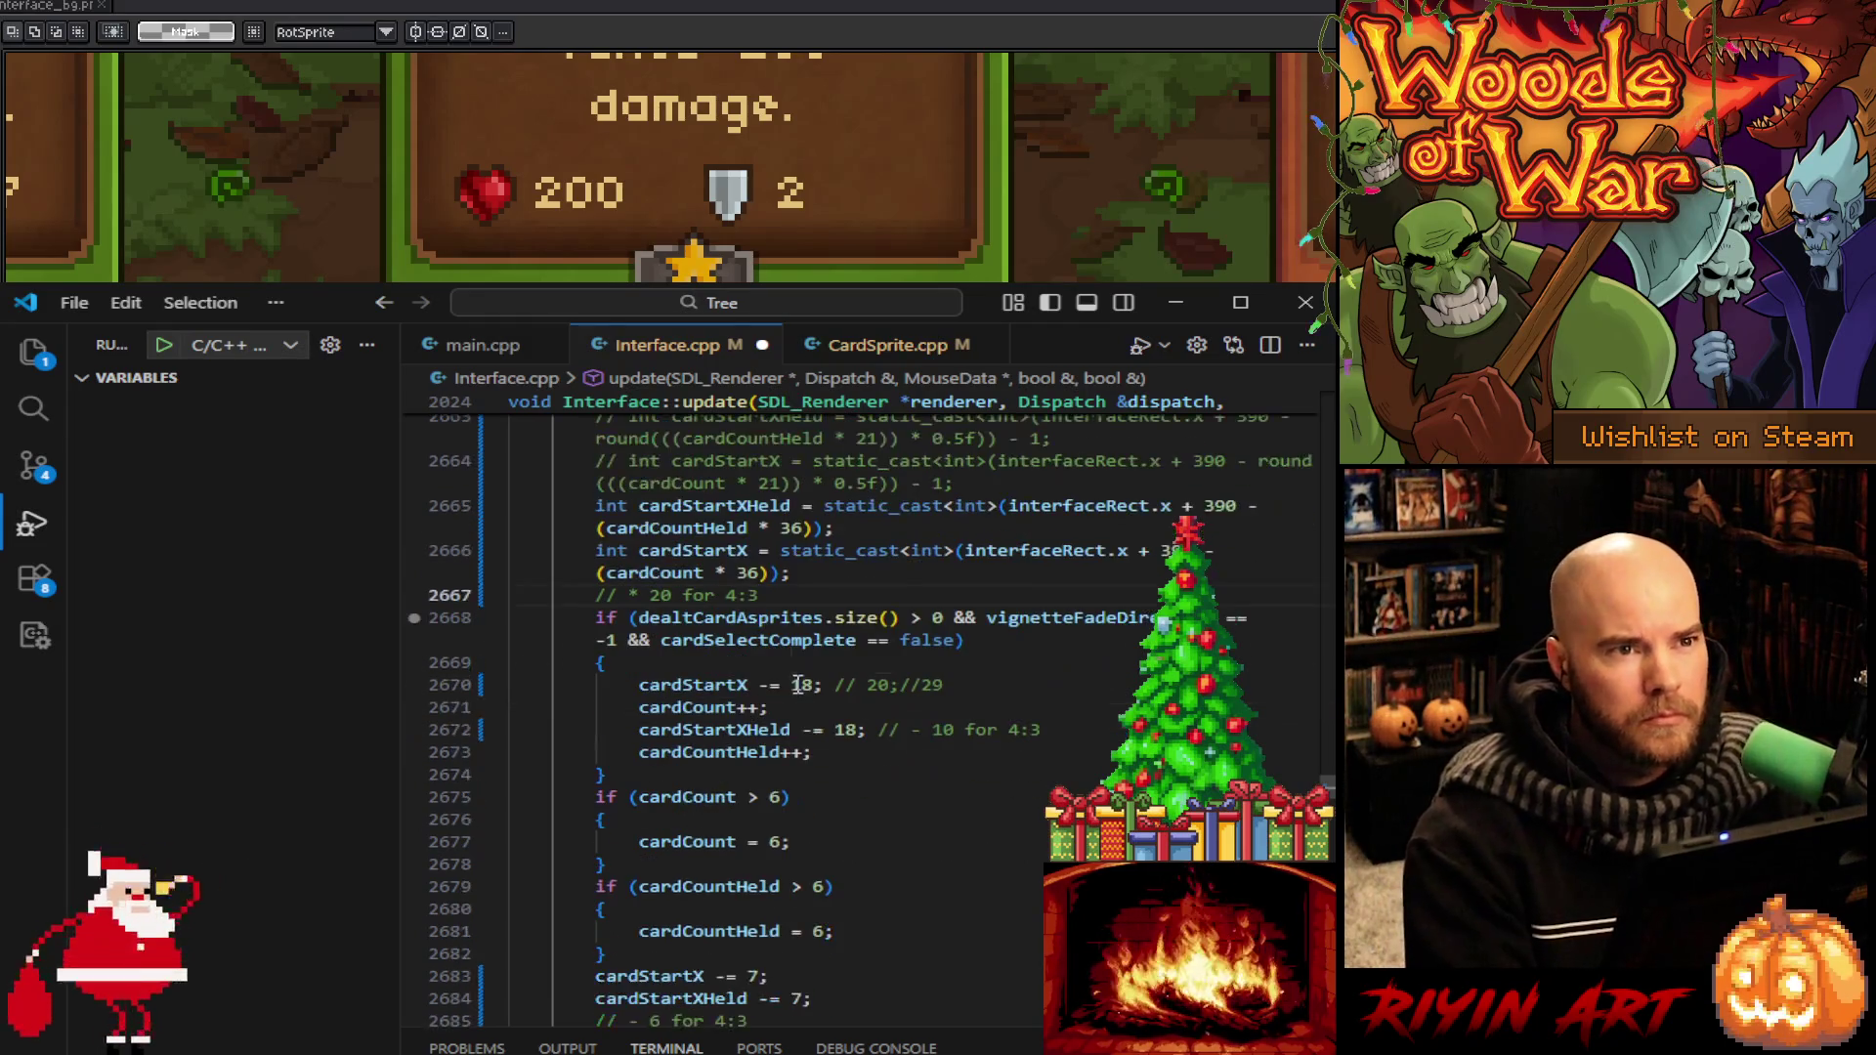
scroll(800, 694, "down", 1)
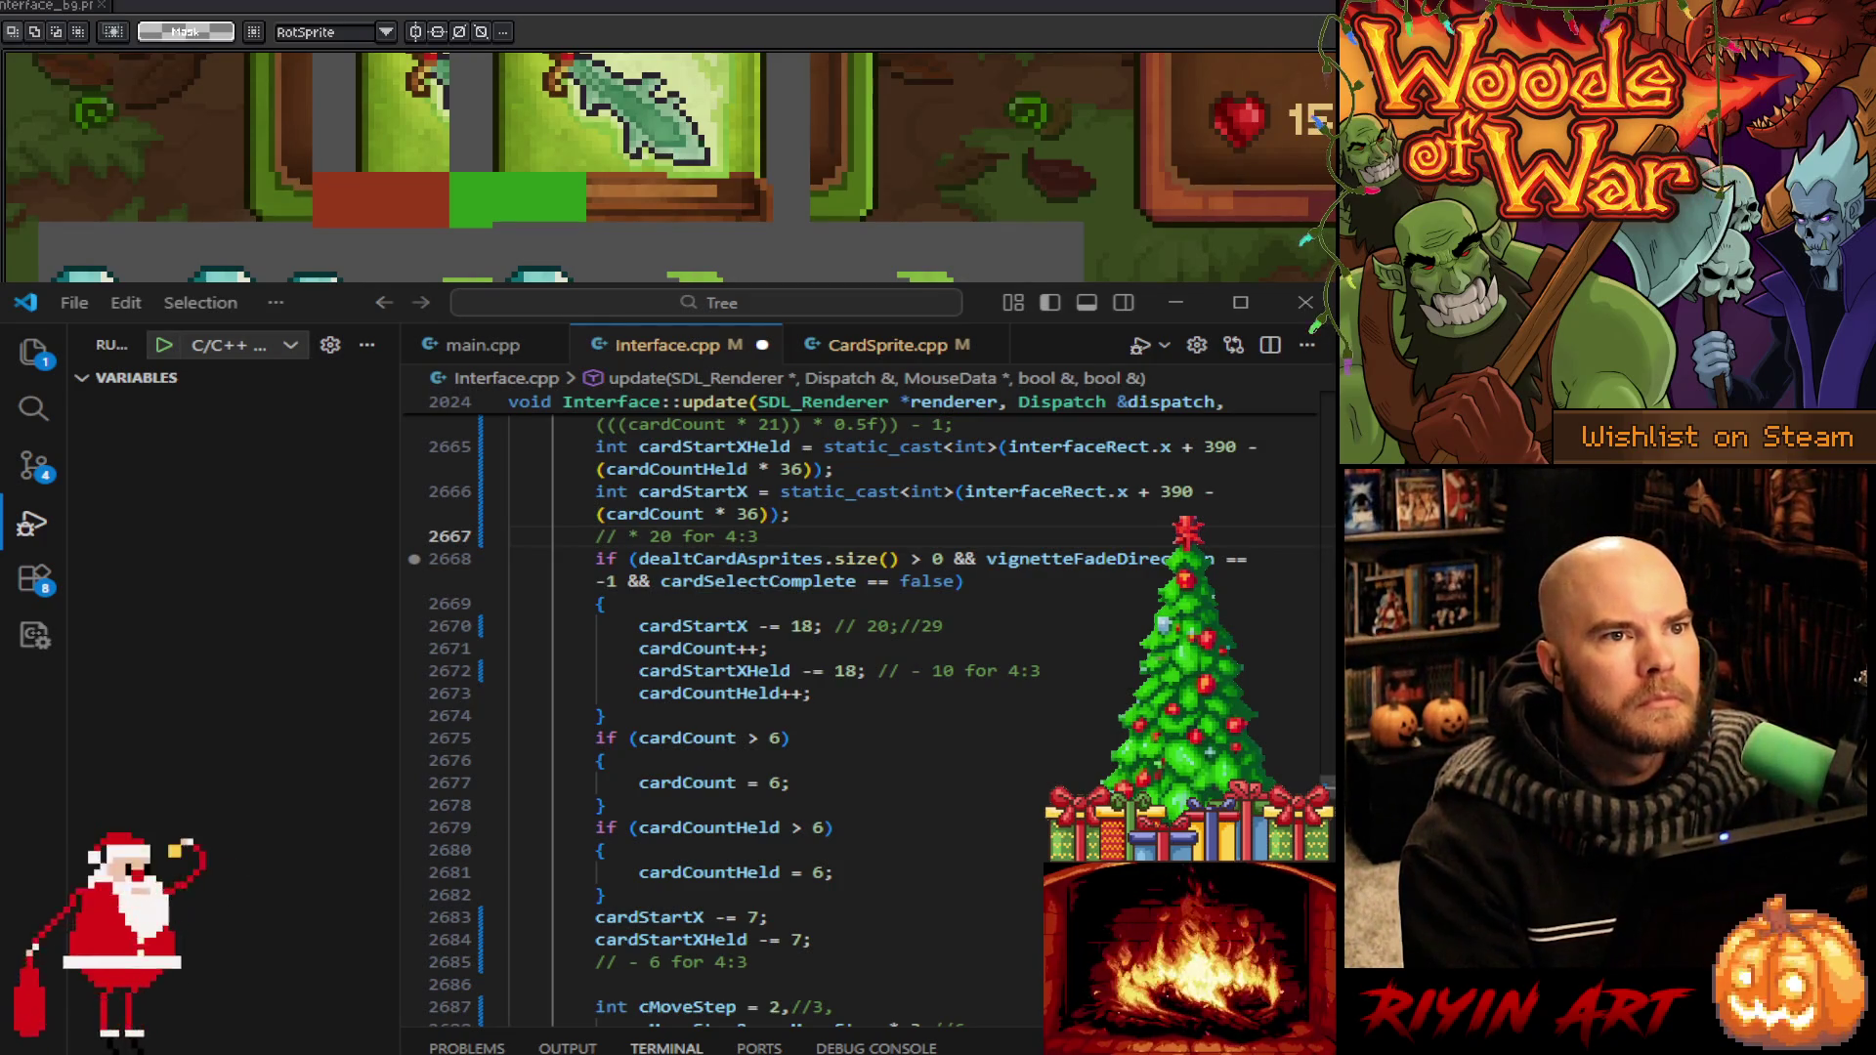
Change cardStartX -= 7 and cardStartXHeld -= 7 to subtract 11
scroll(821, 713, "down", 2)
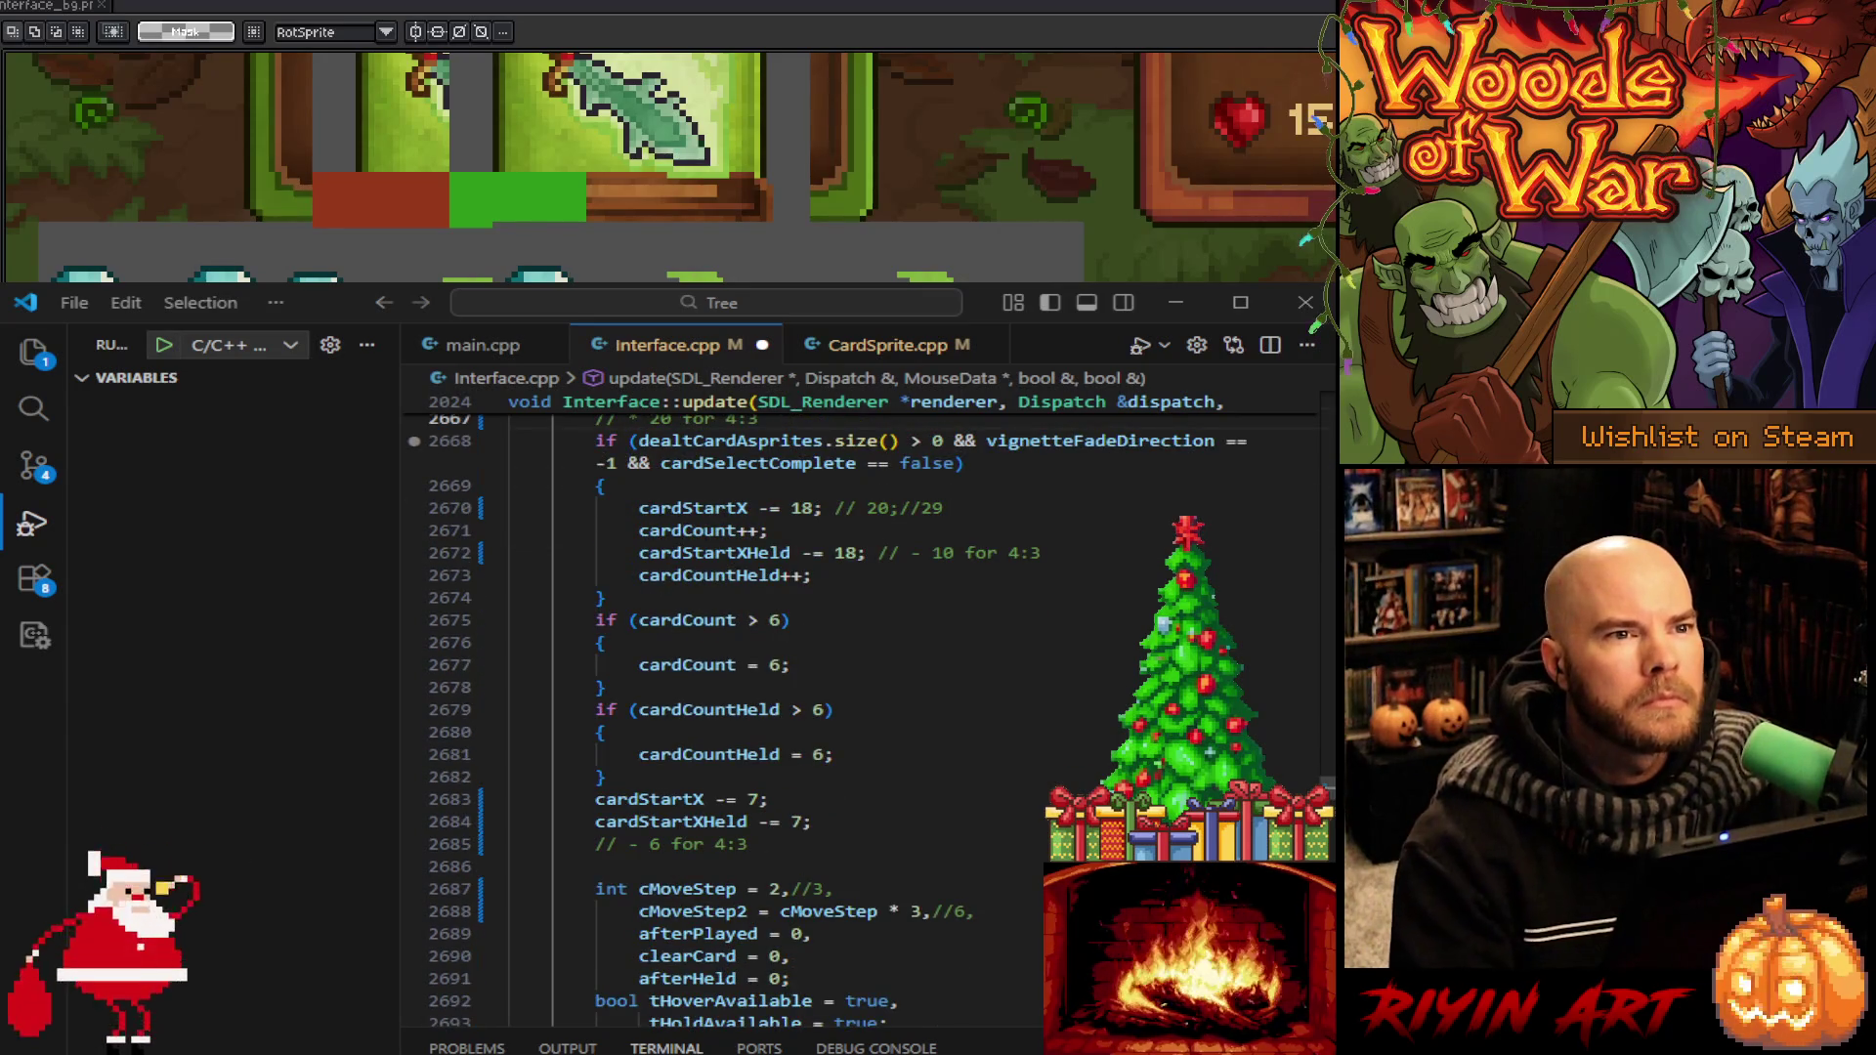
double_click(759, 800)
type("11")
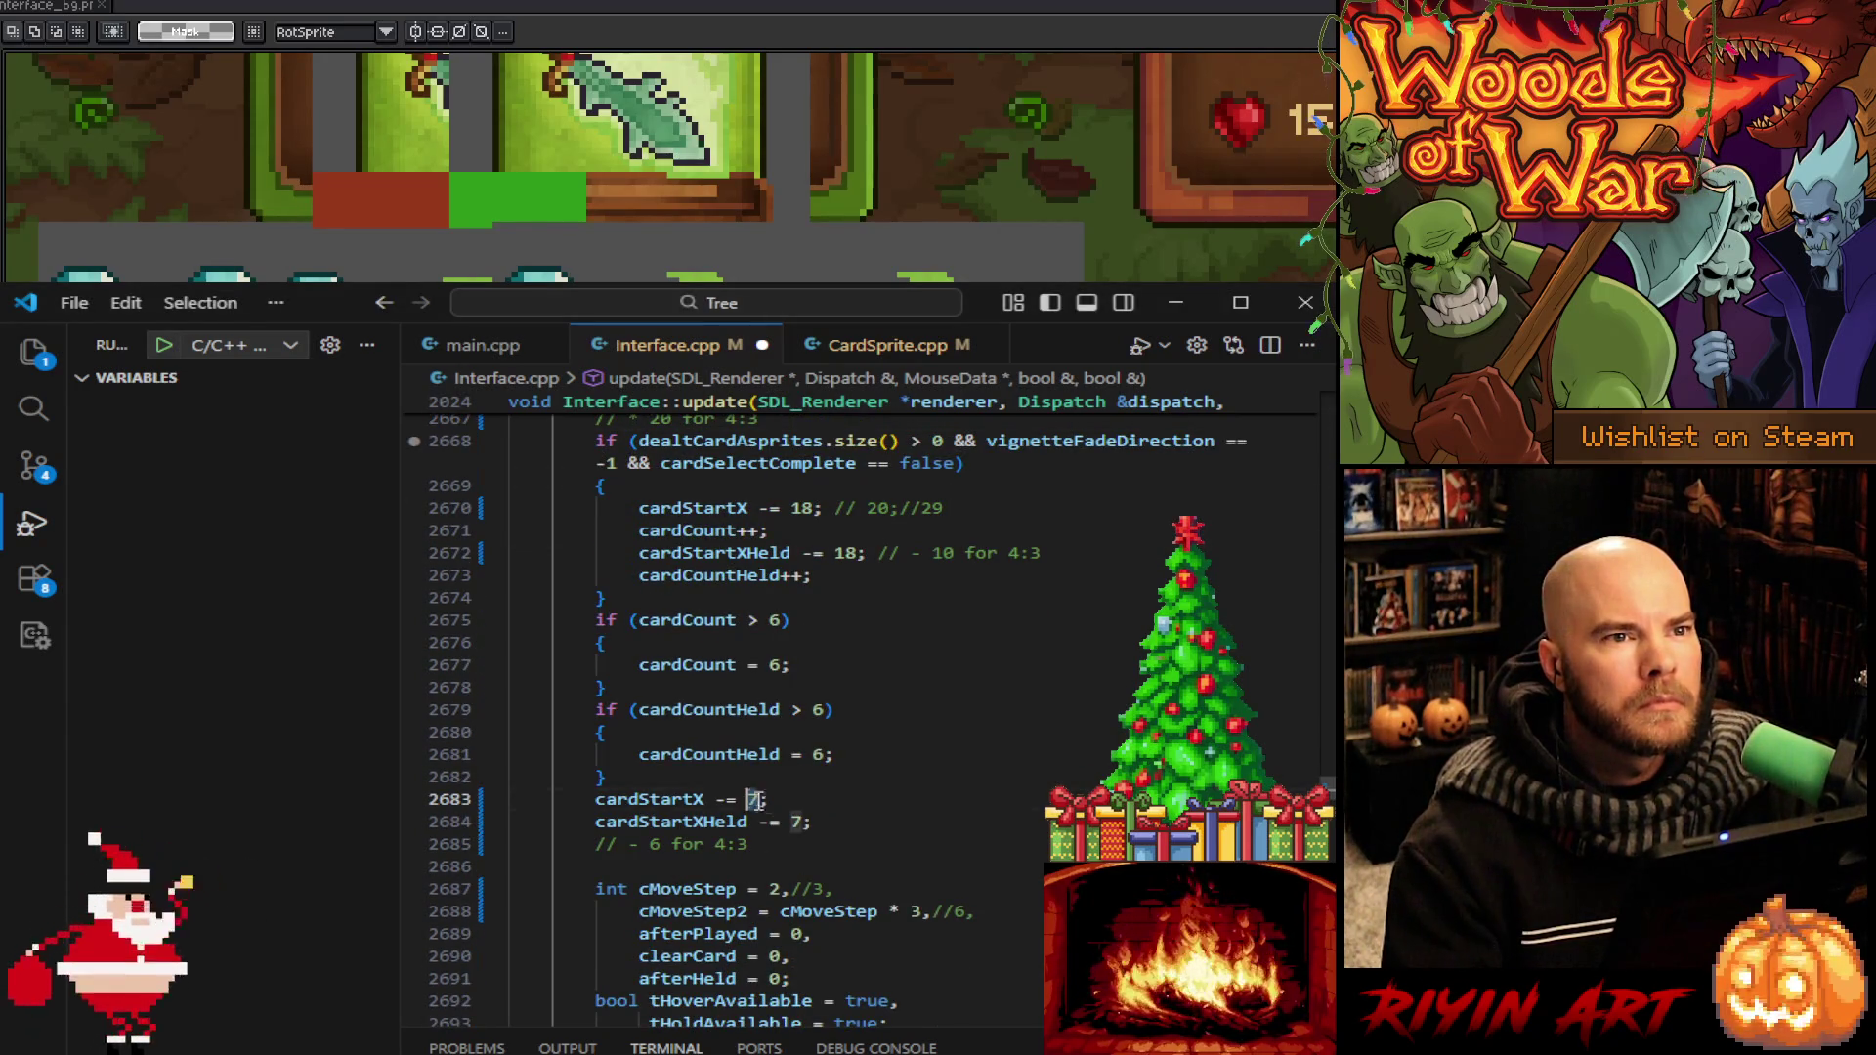
double_click(800, 821)
type("11")
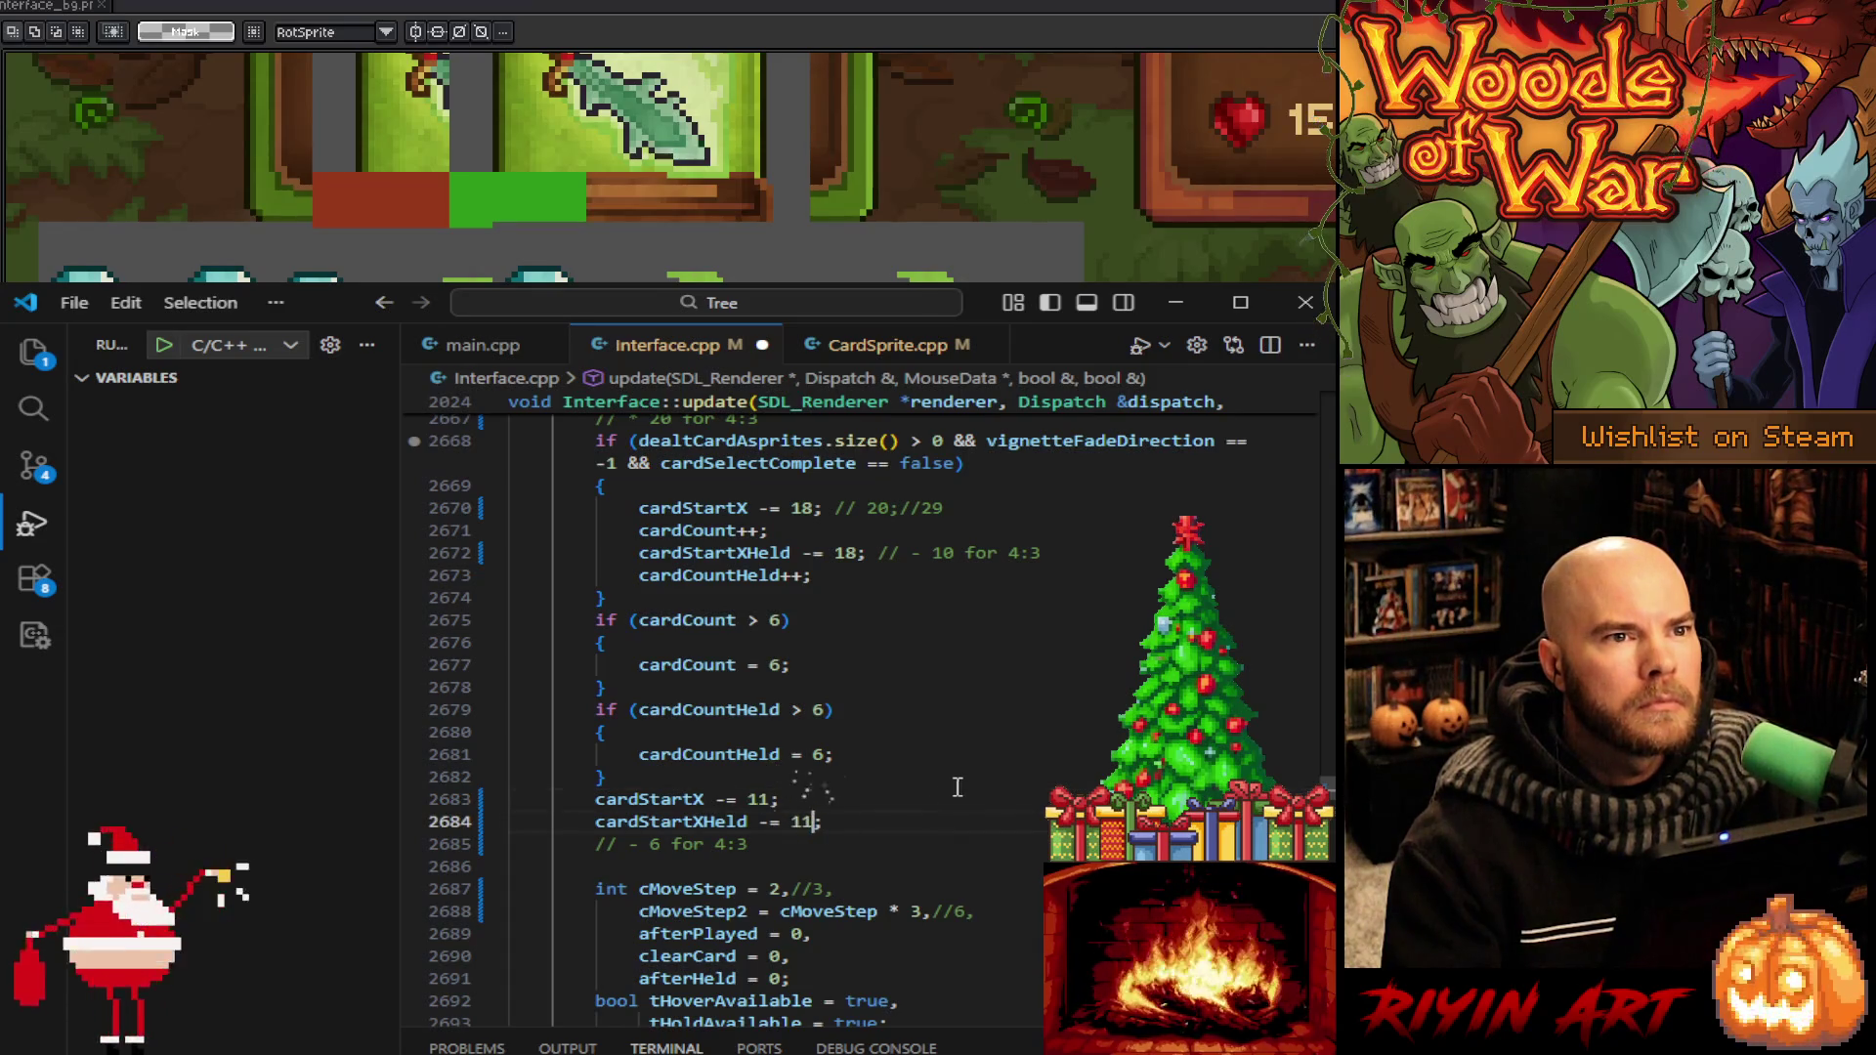
Save Interface.cpp and run the game build to the Woods of War title menu
key("ctrl+s")
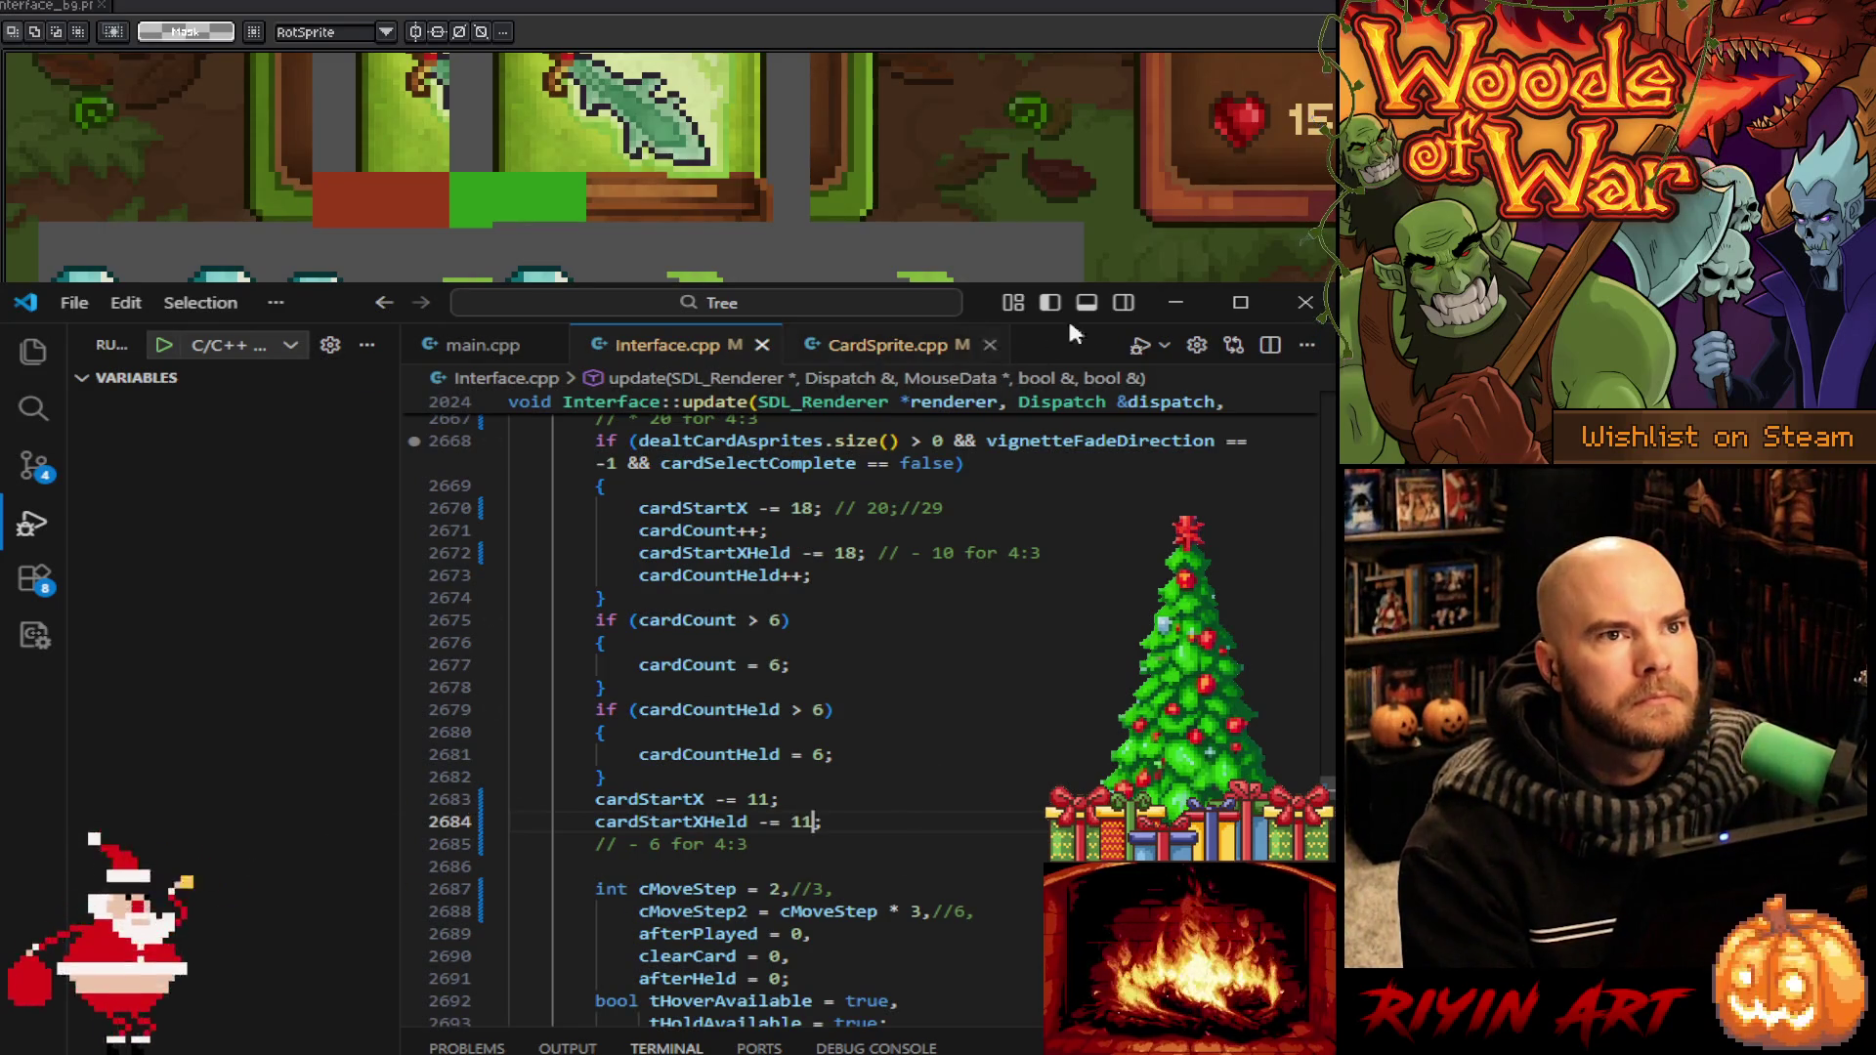
left_click(482, 345)
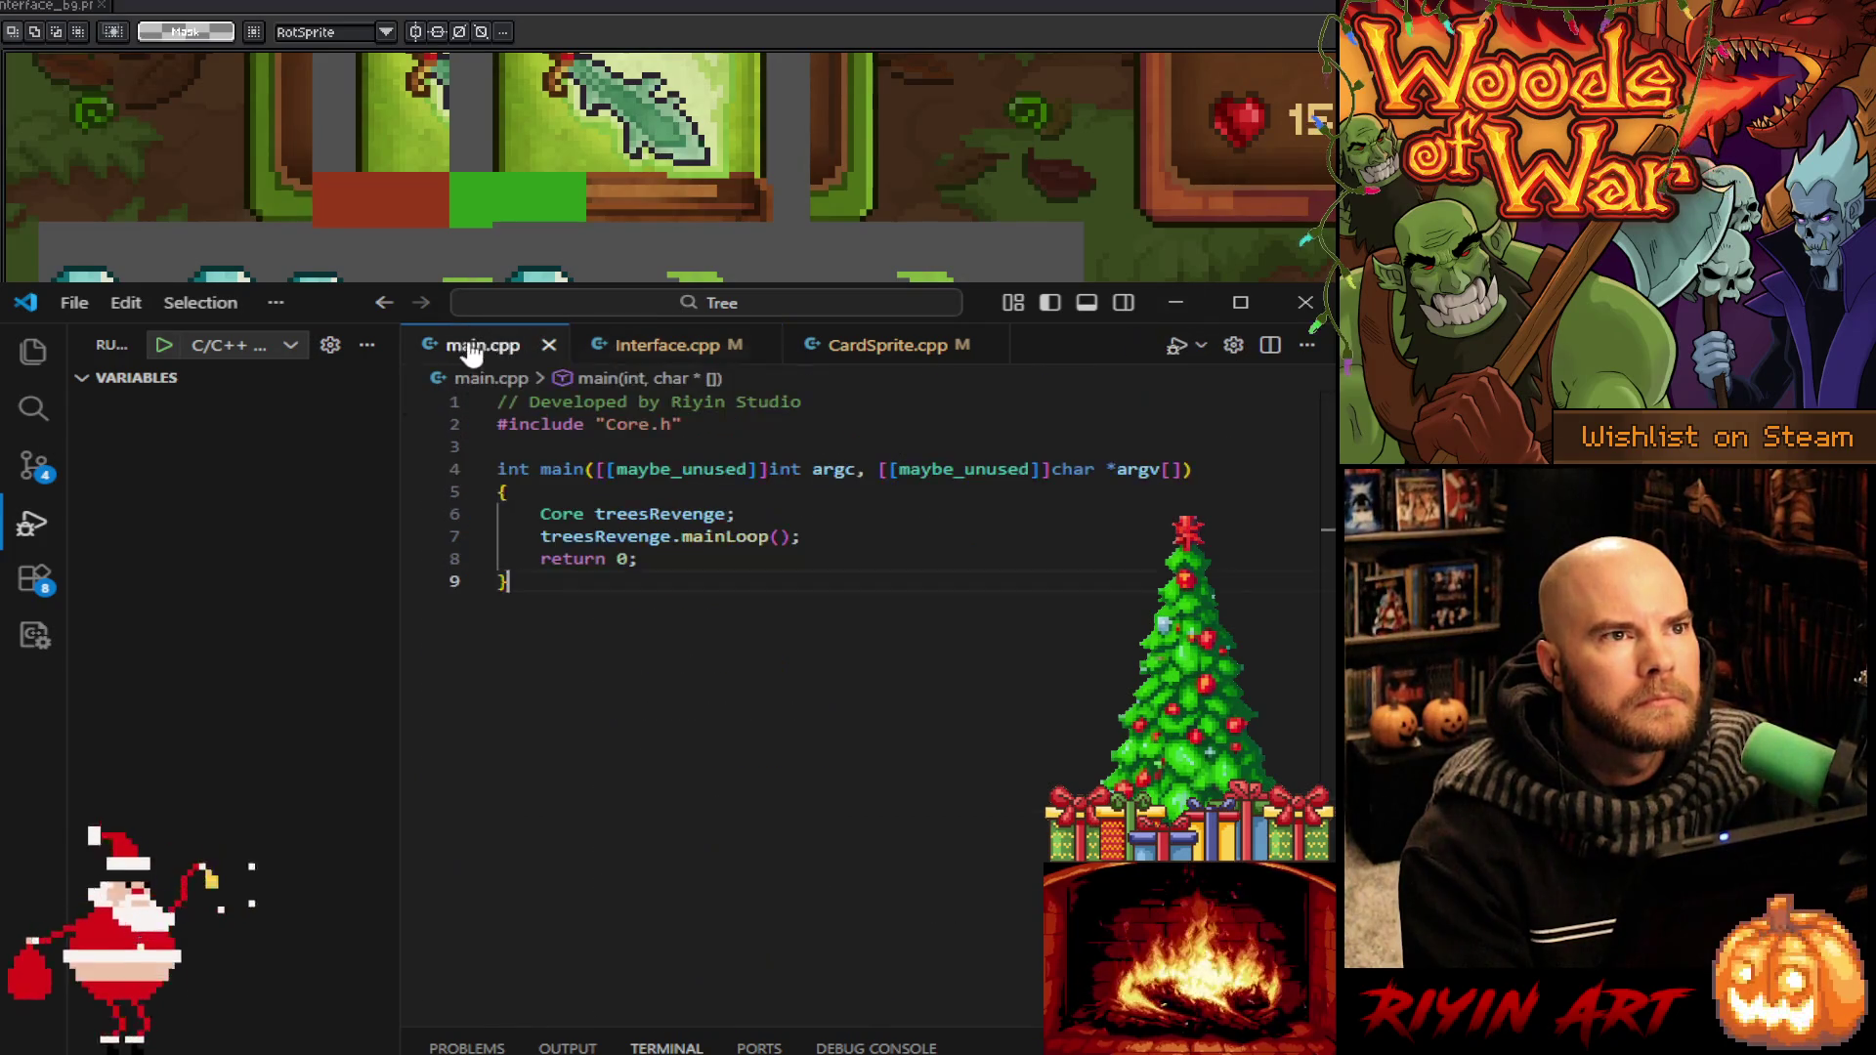
left_click(667, 345)
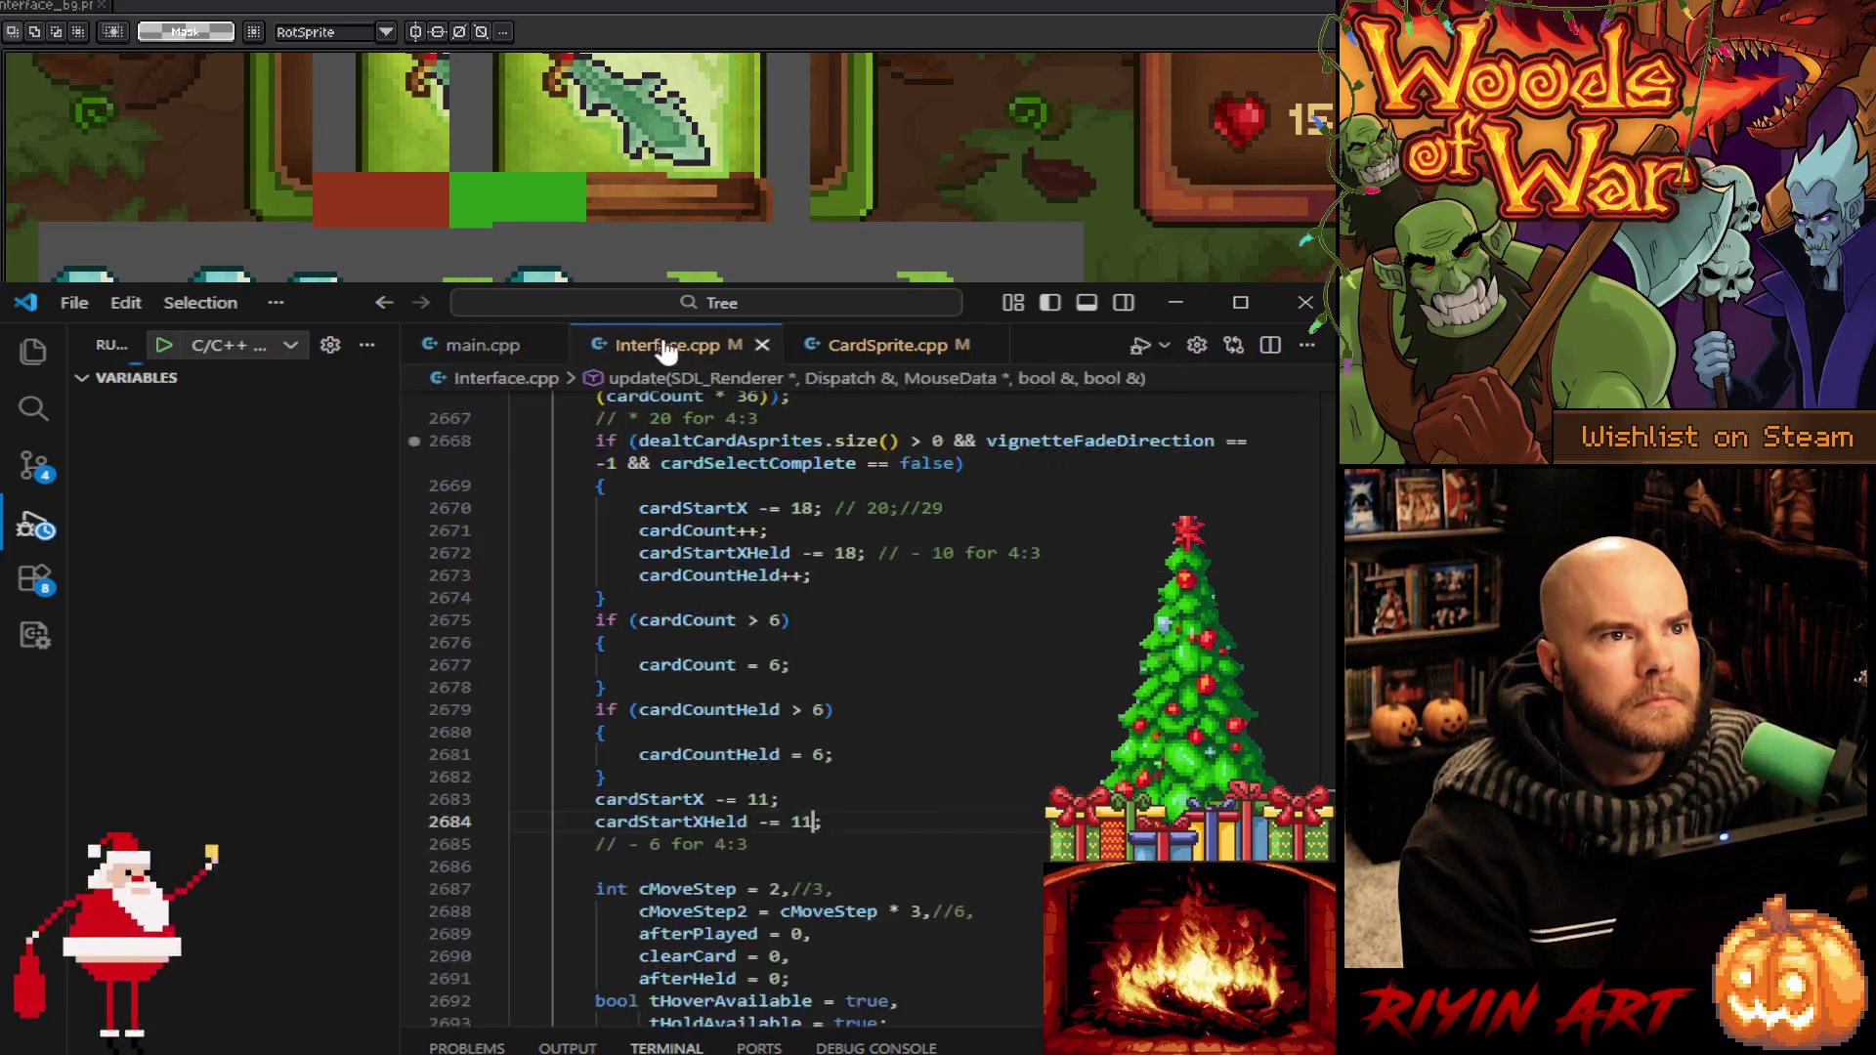
left_click(1175, 303)
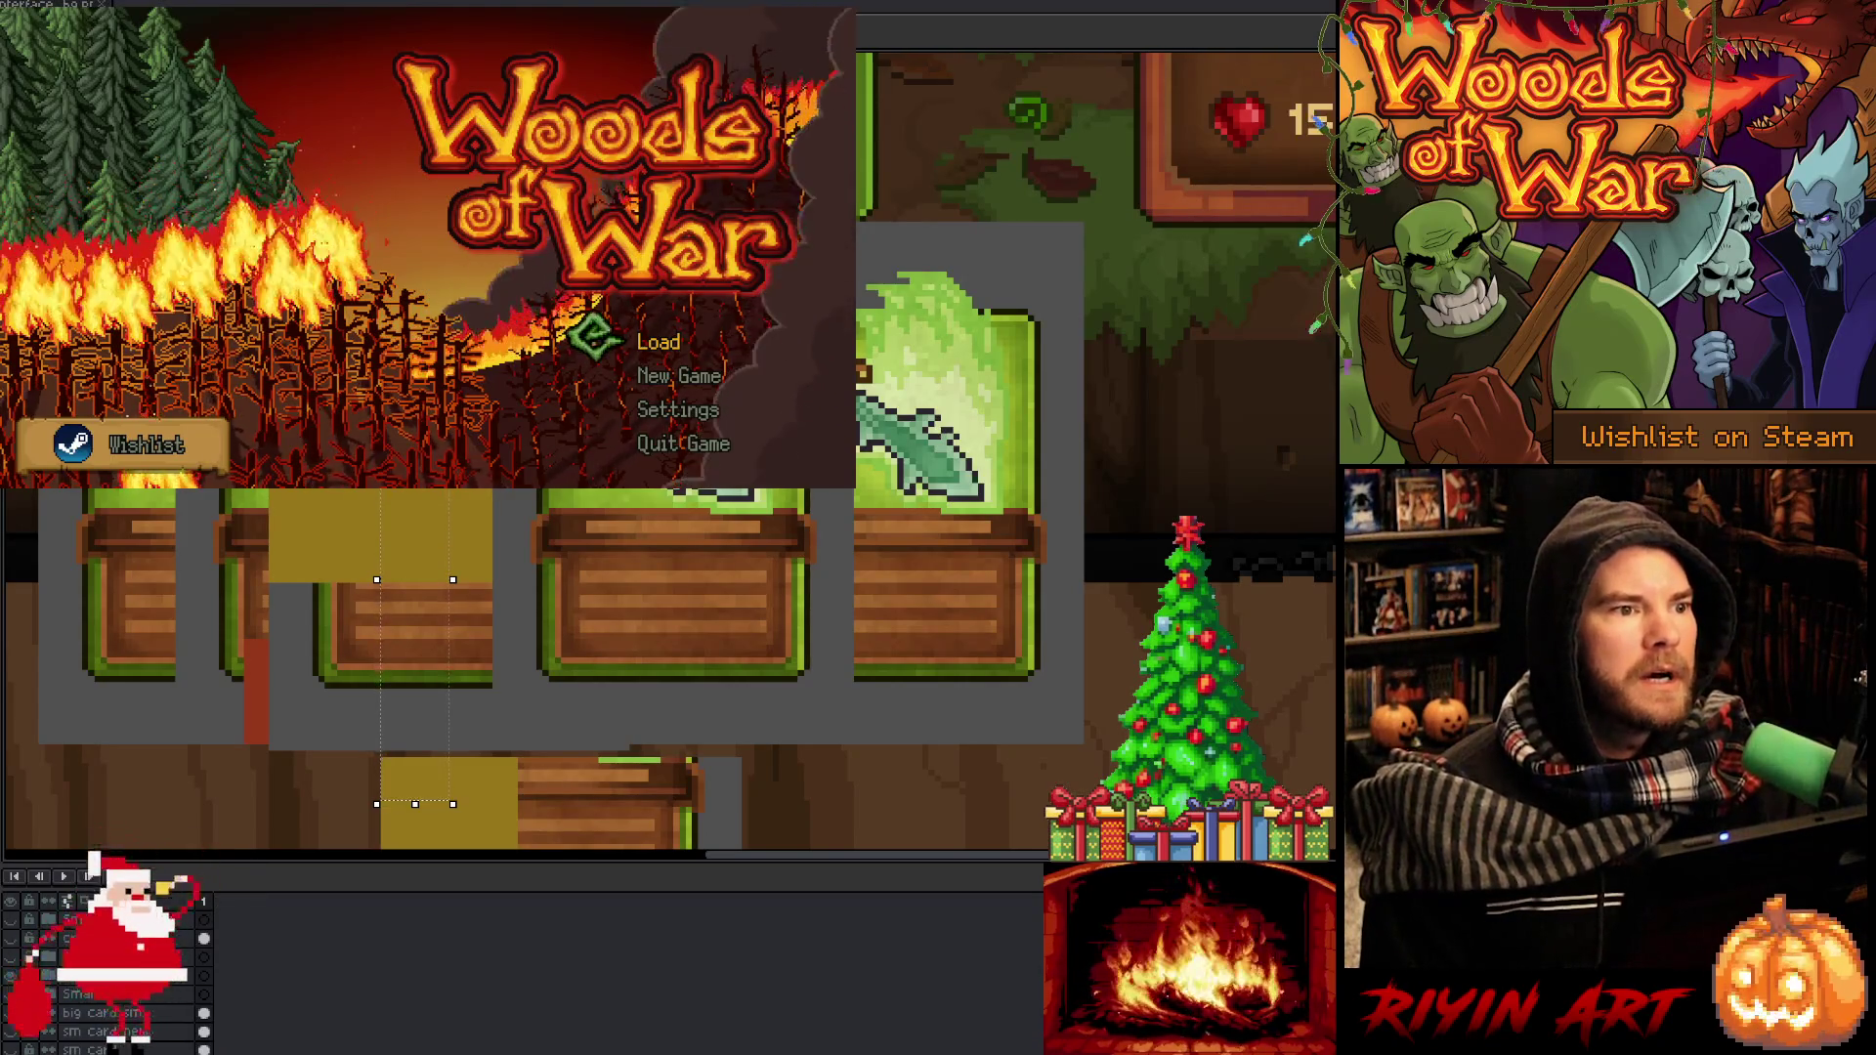
Switch over to the Aseprite five-card hand mockup with the pasted title-screen capture
key("alt+Tab")
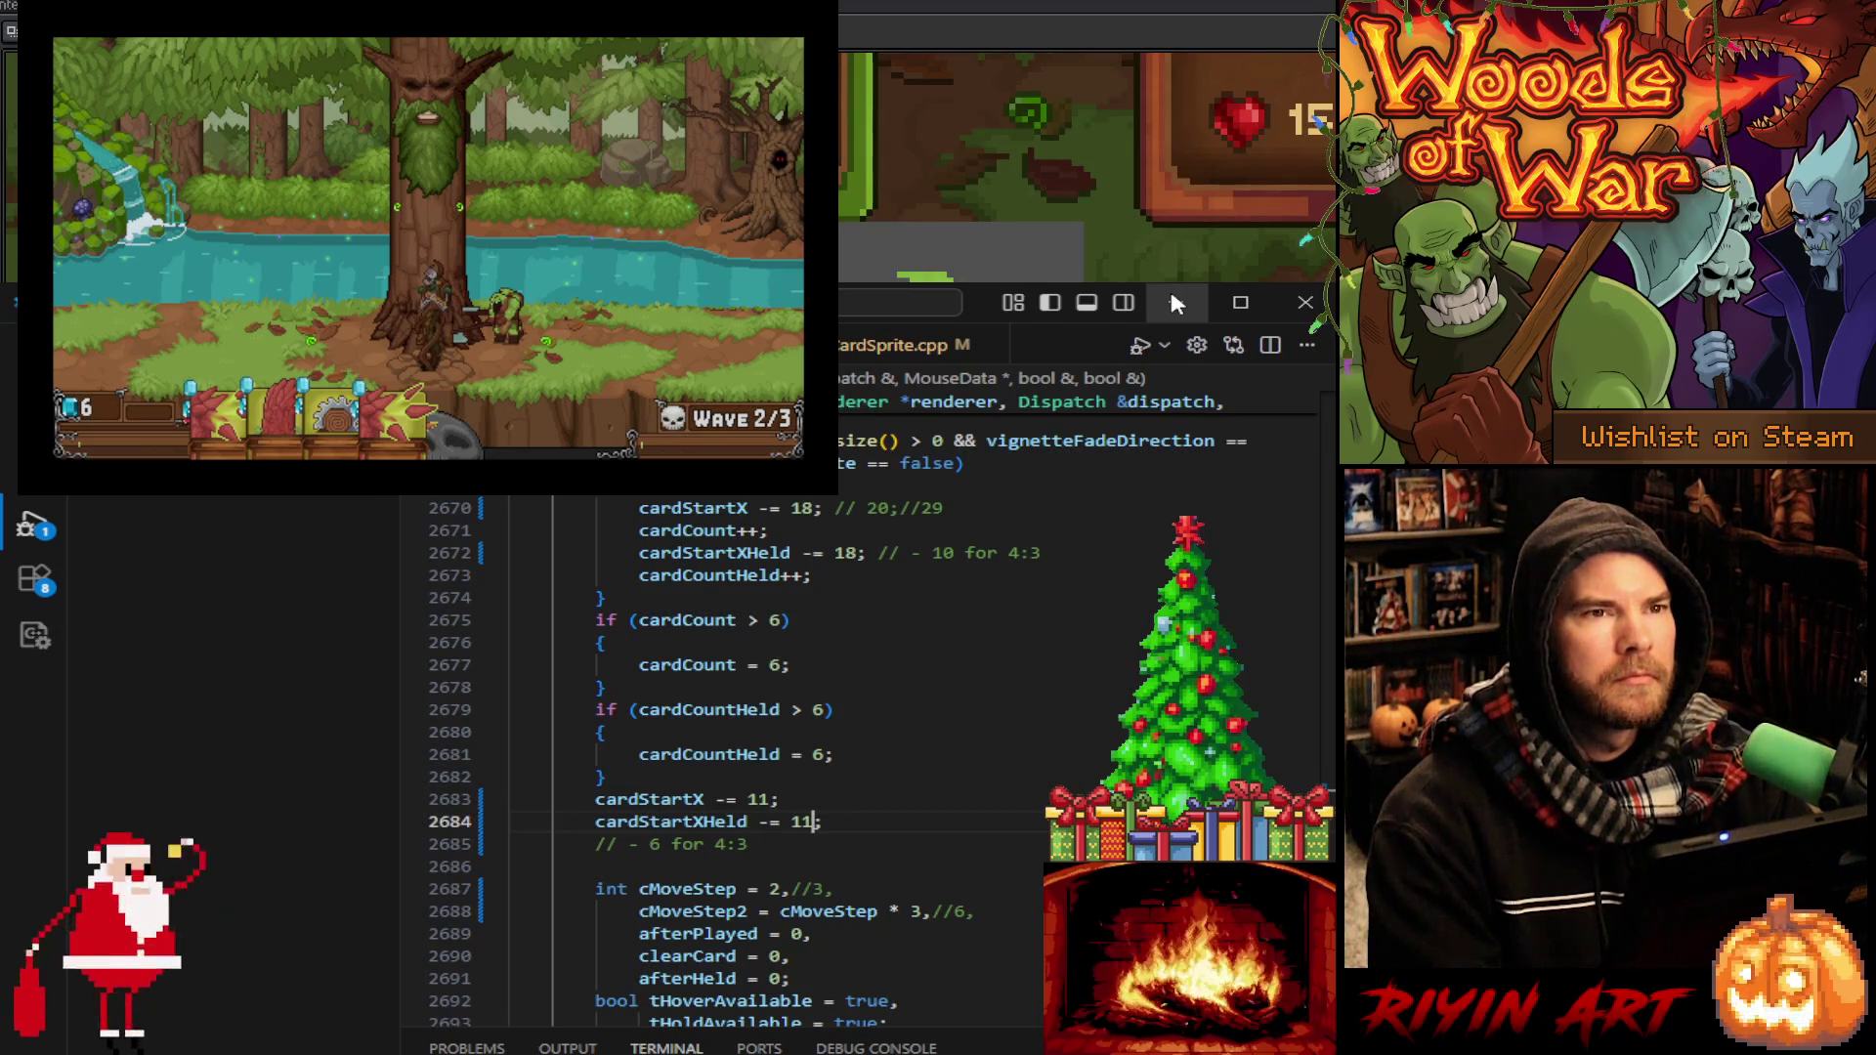
Scroll through Interface.cpp's card-positioning logic around cardStartX
scroll(928, 873, "up", 4)
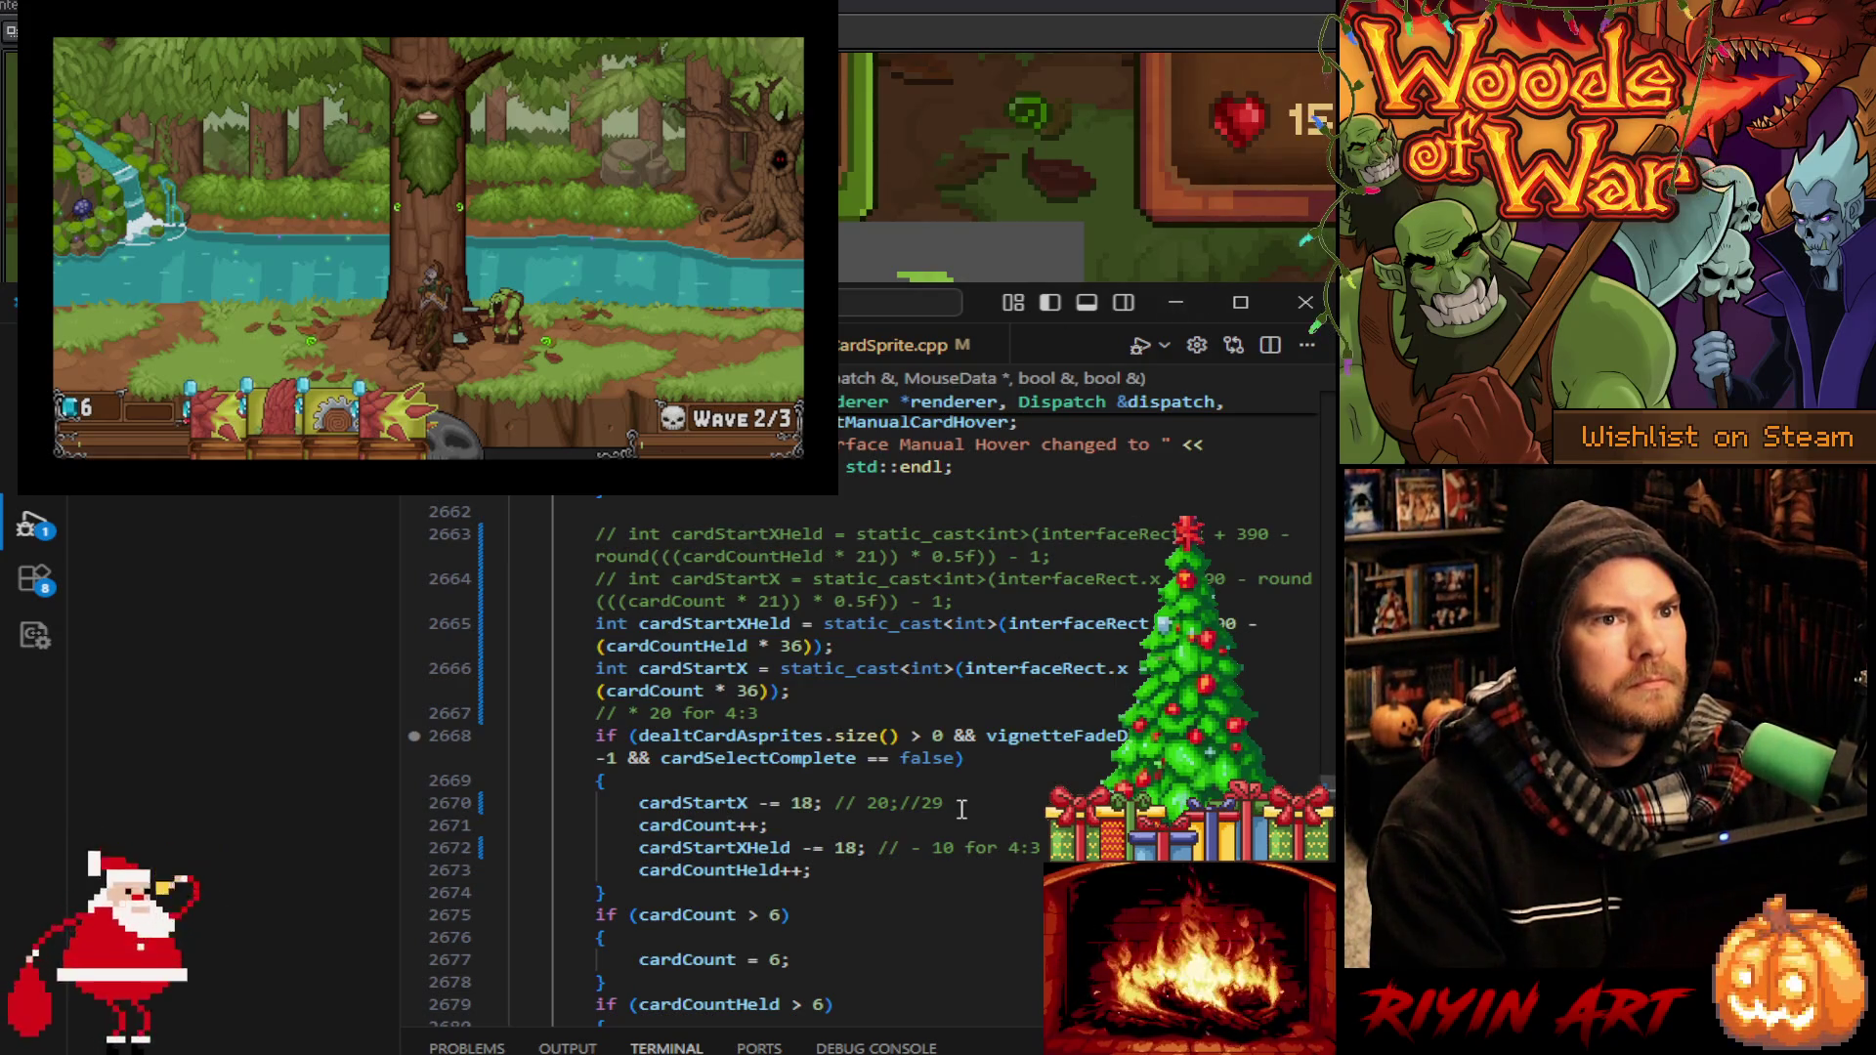
scroll(961, 809, "down", 20)
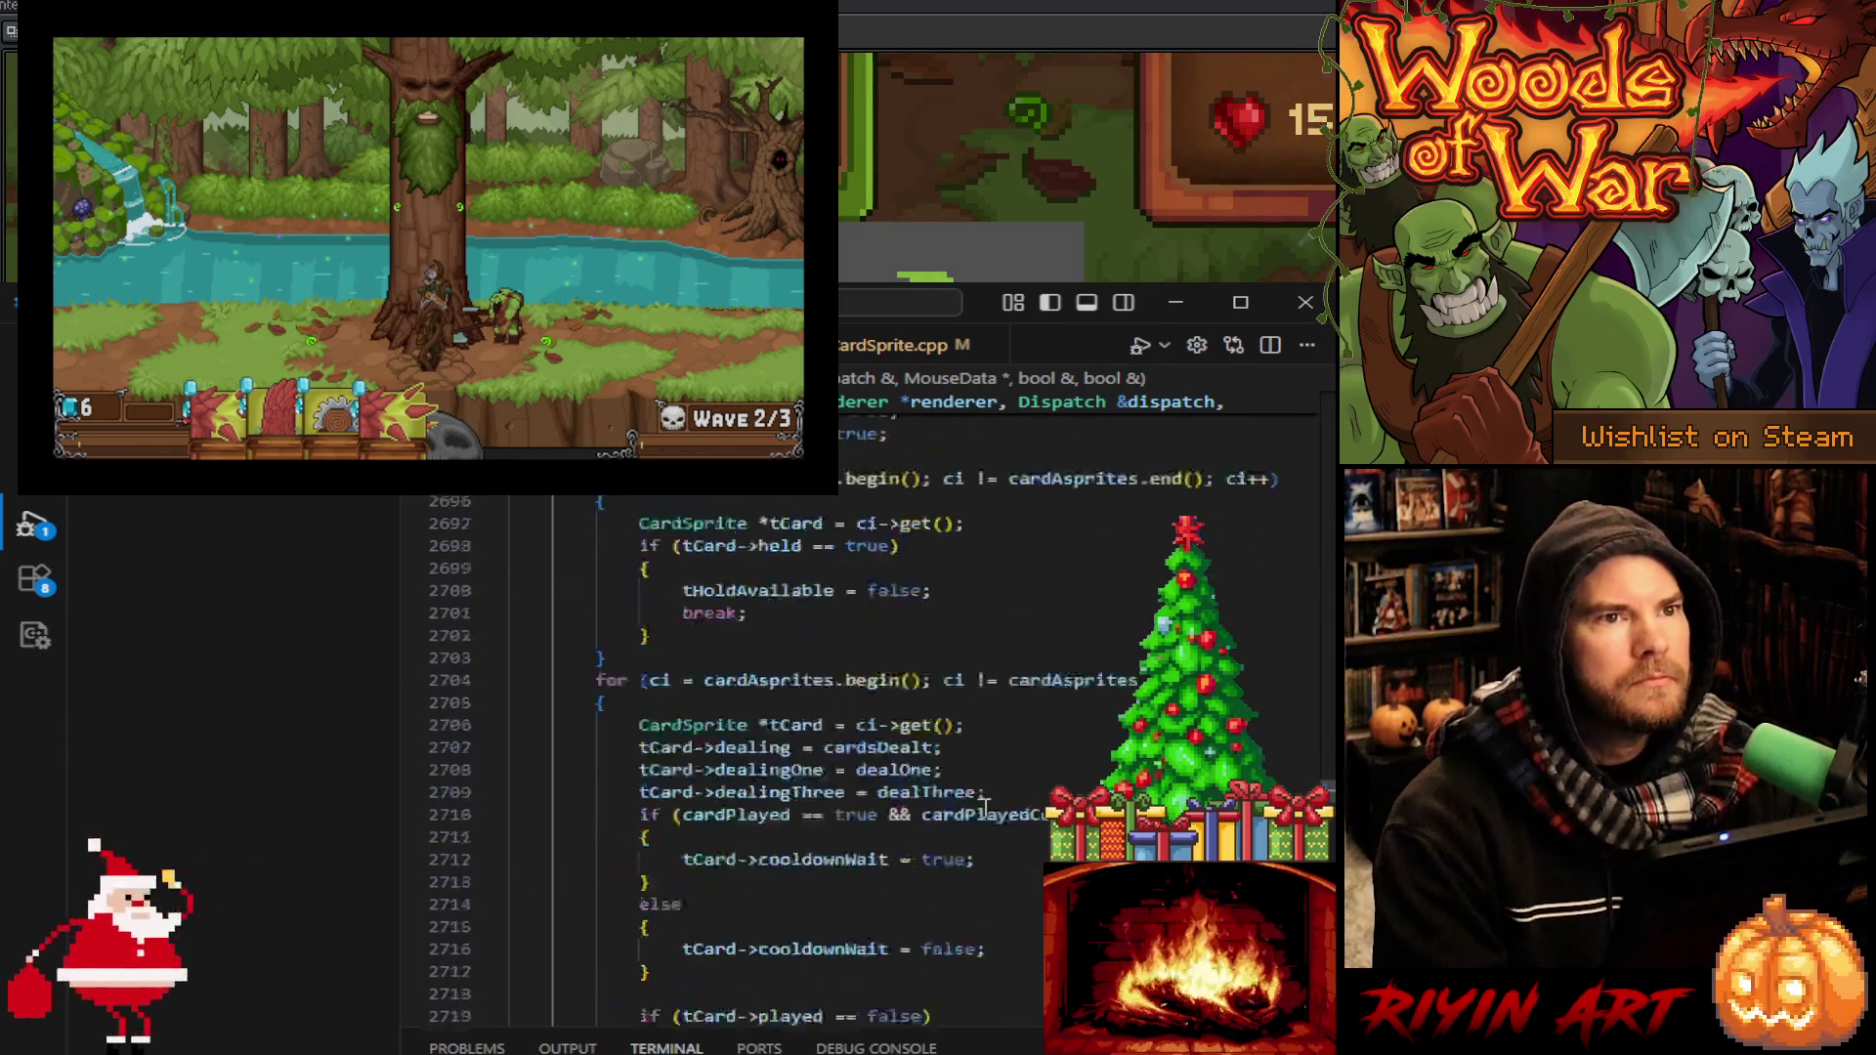
scroll(984, 808, "down", 20)
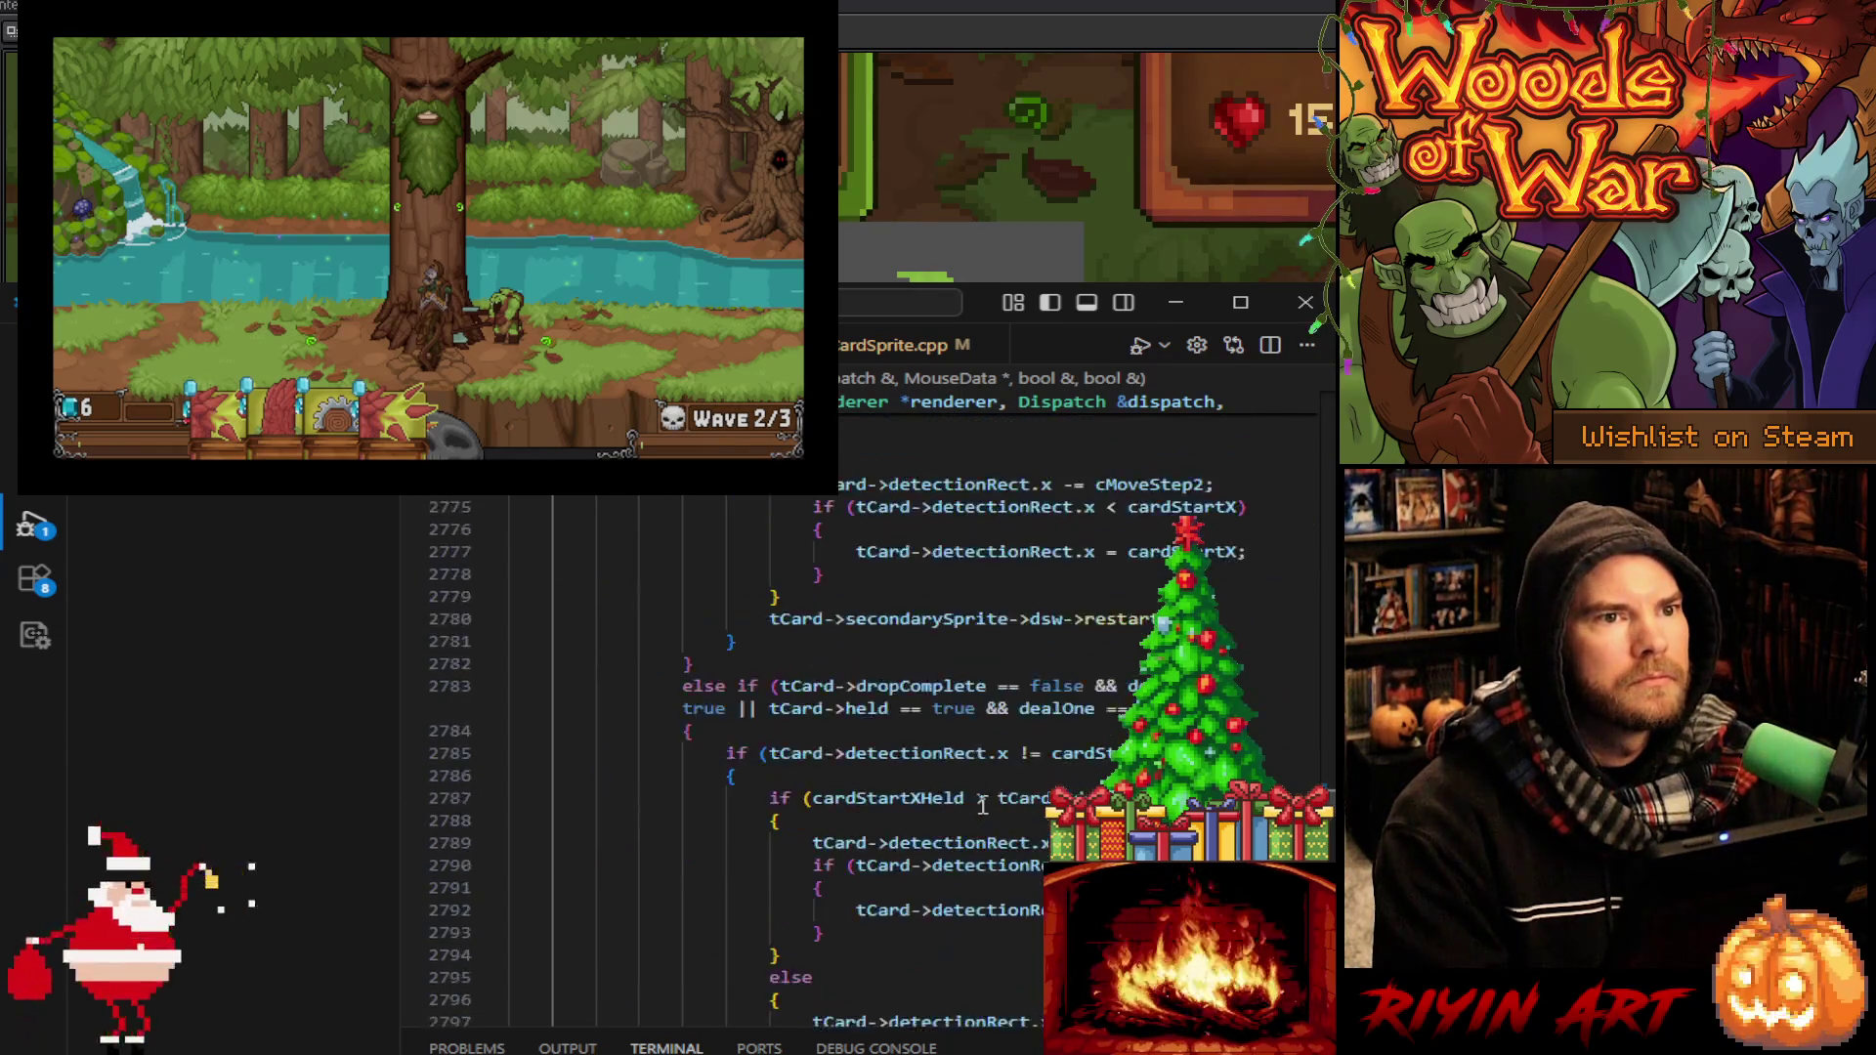
scroll(983, 804, "down", 19)
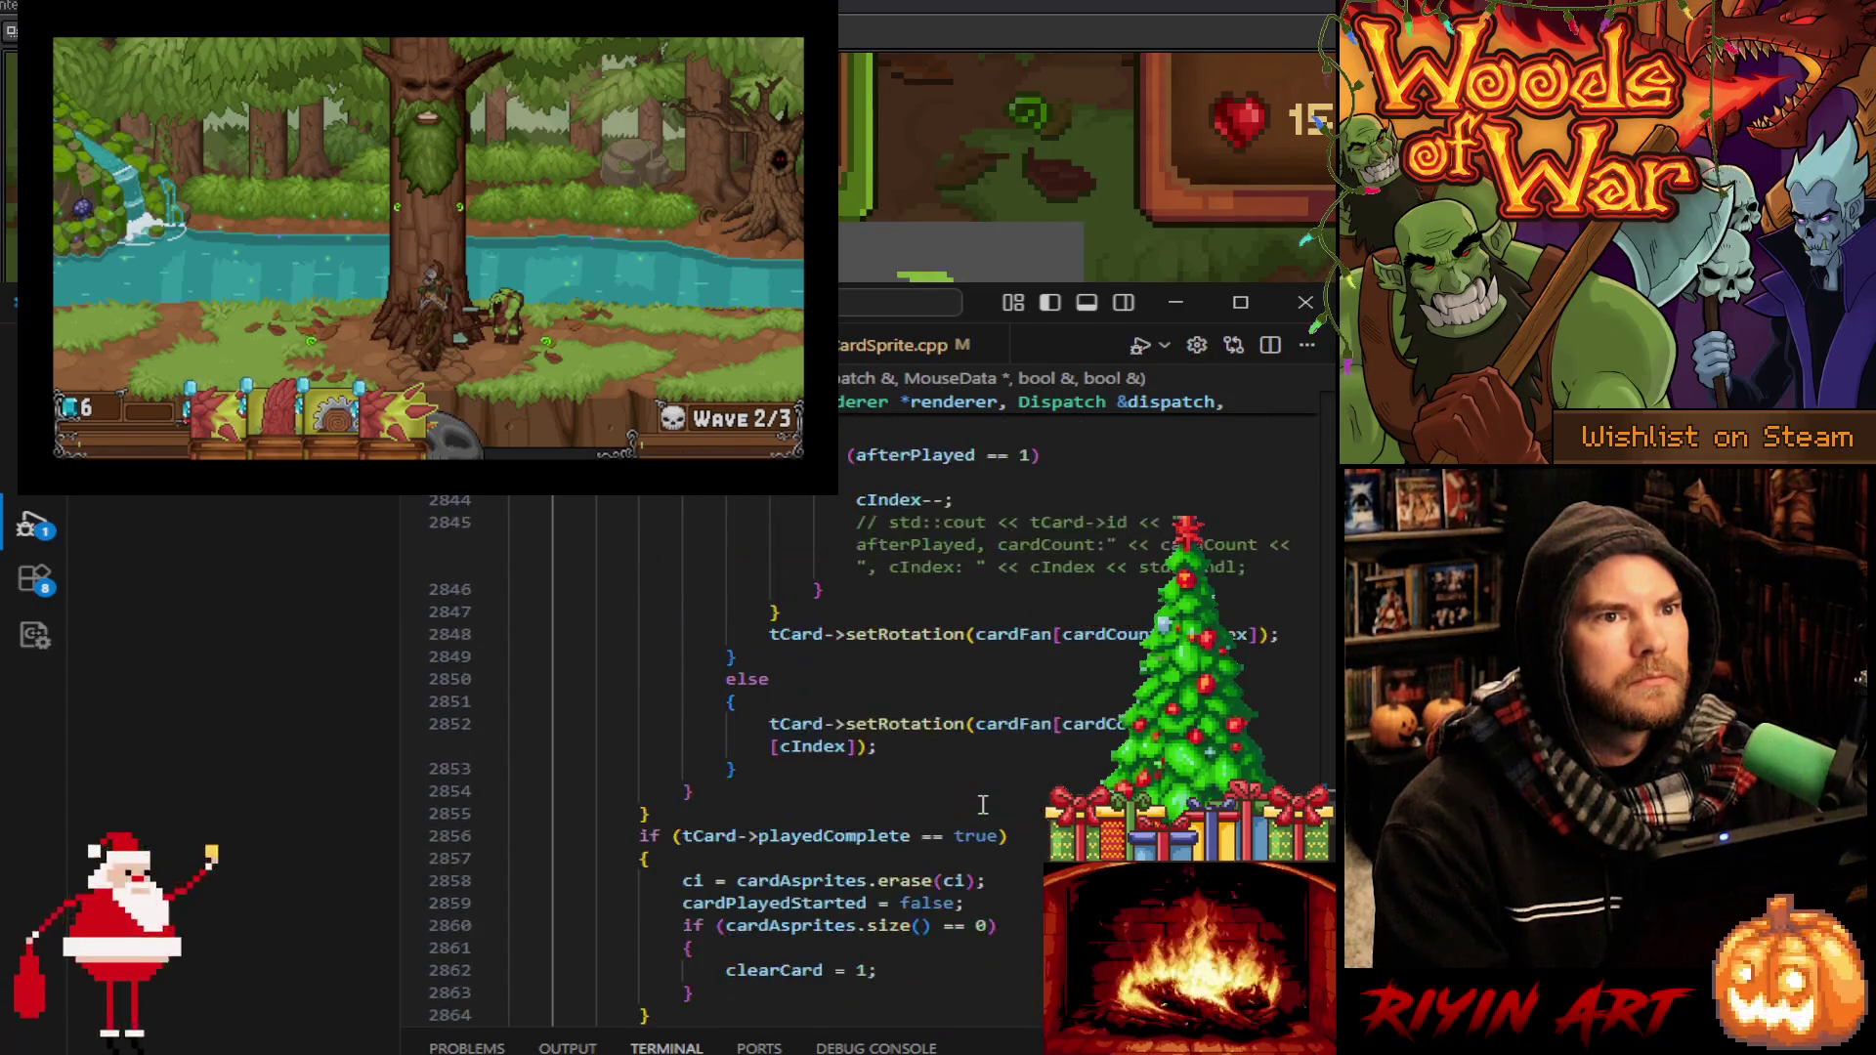
scroll(984, 804, "down", 3)
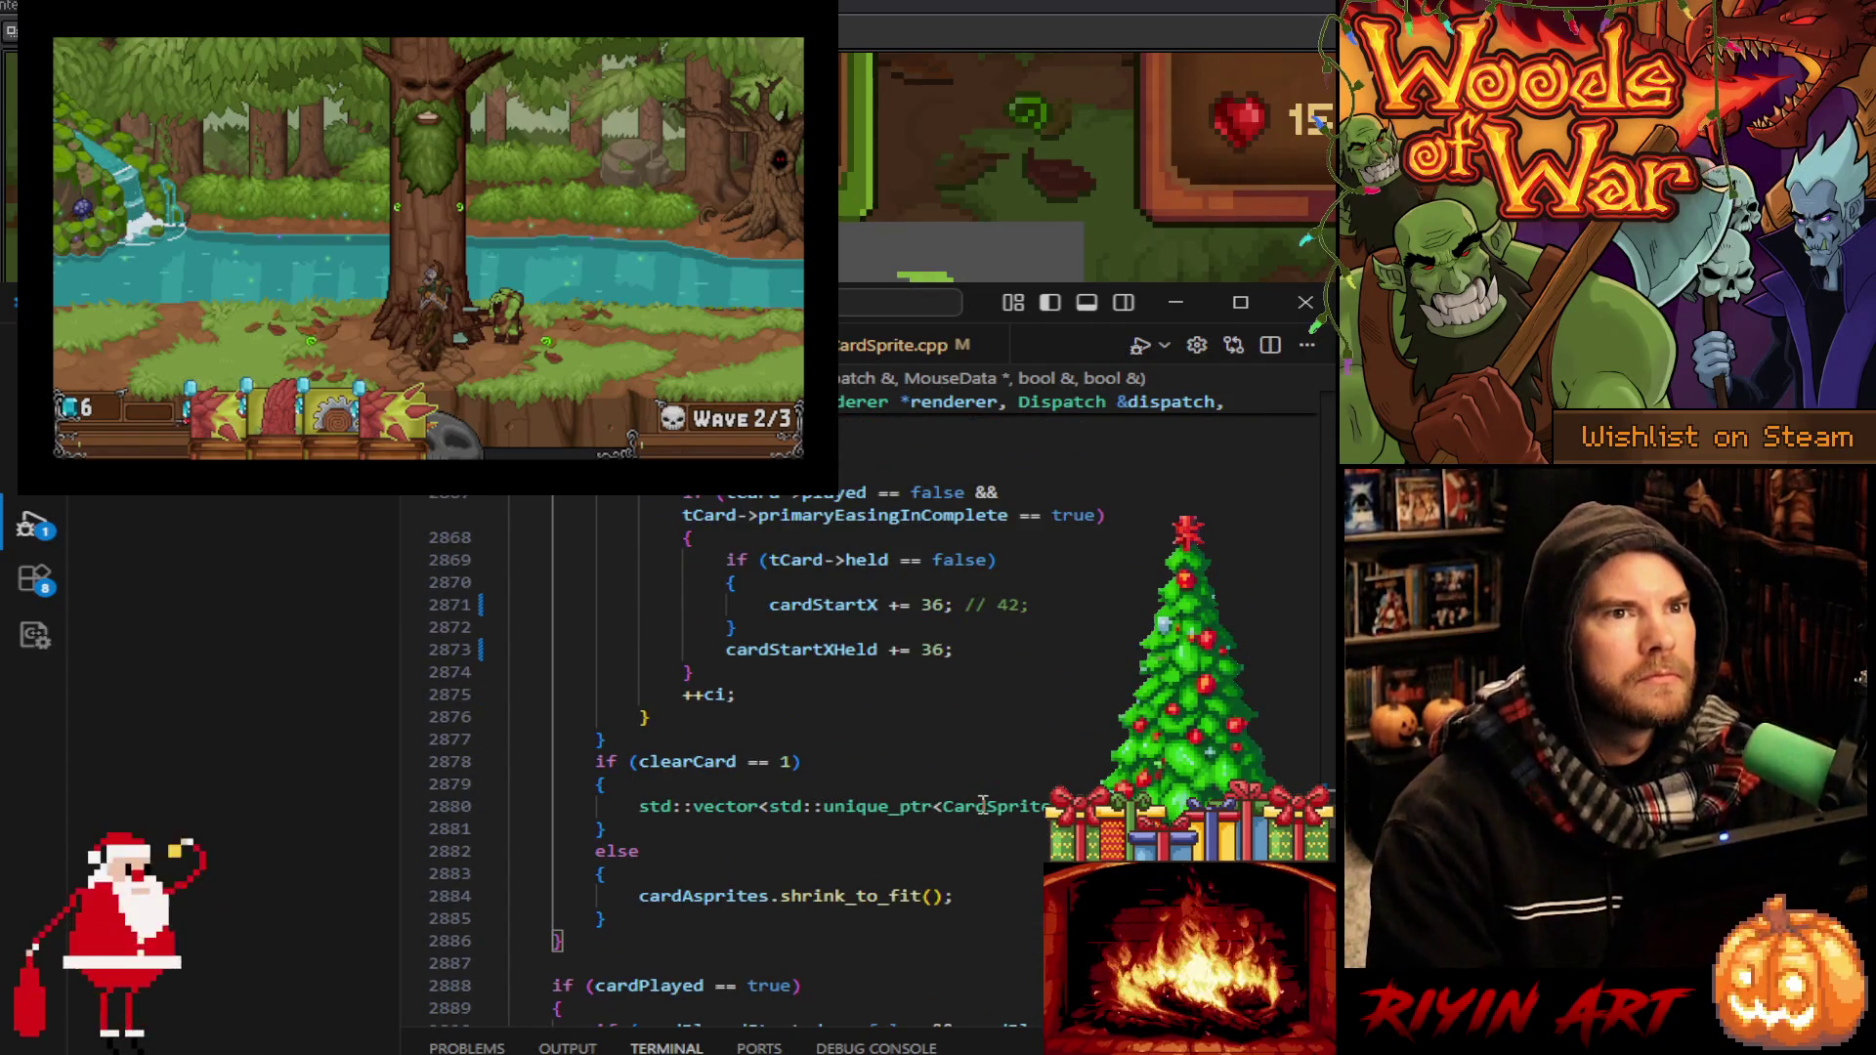
Return to the edited cardStartXHeld line, review it, and stop the running game
key("ctrl+z")
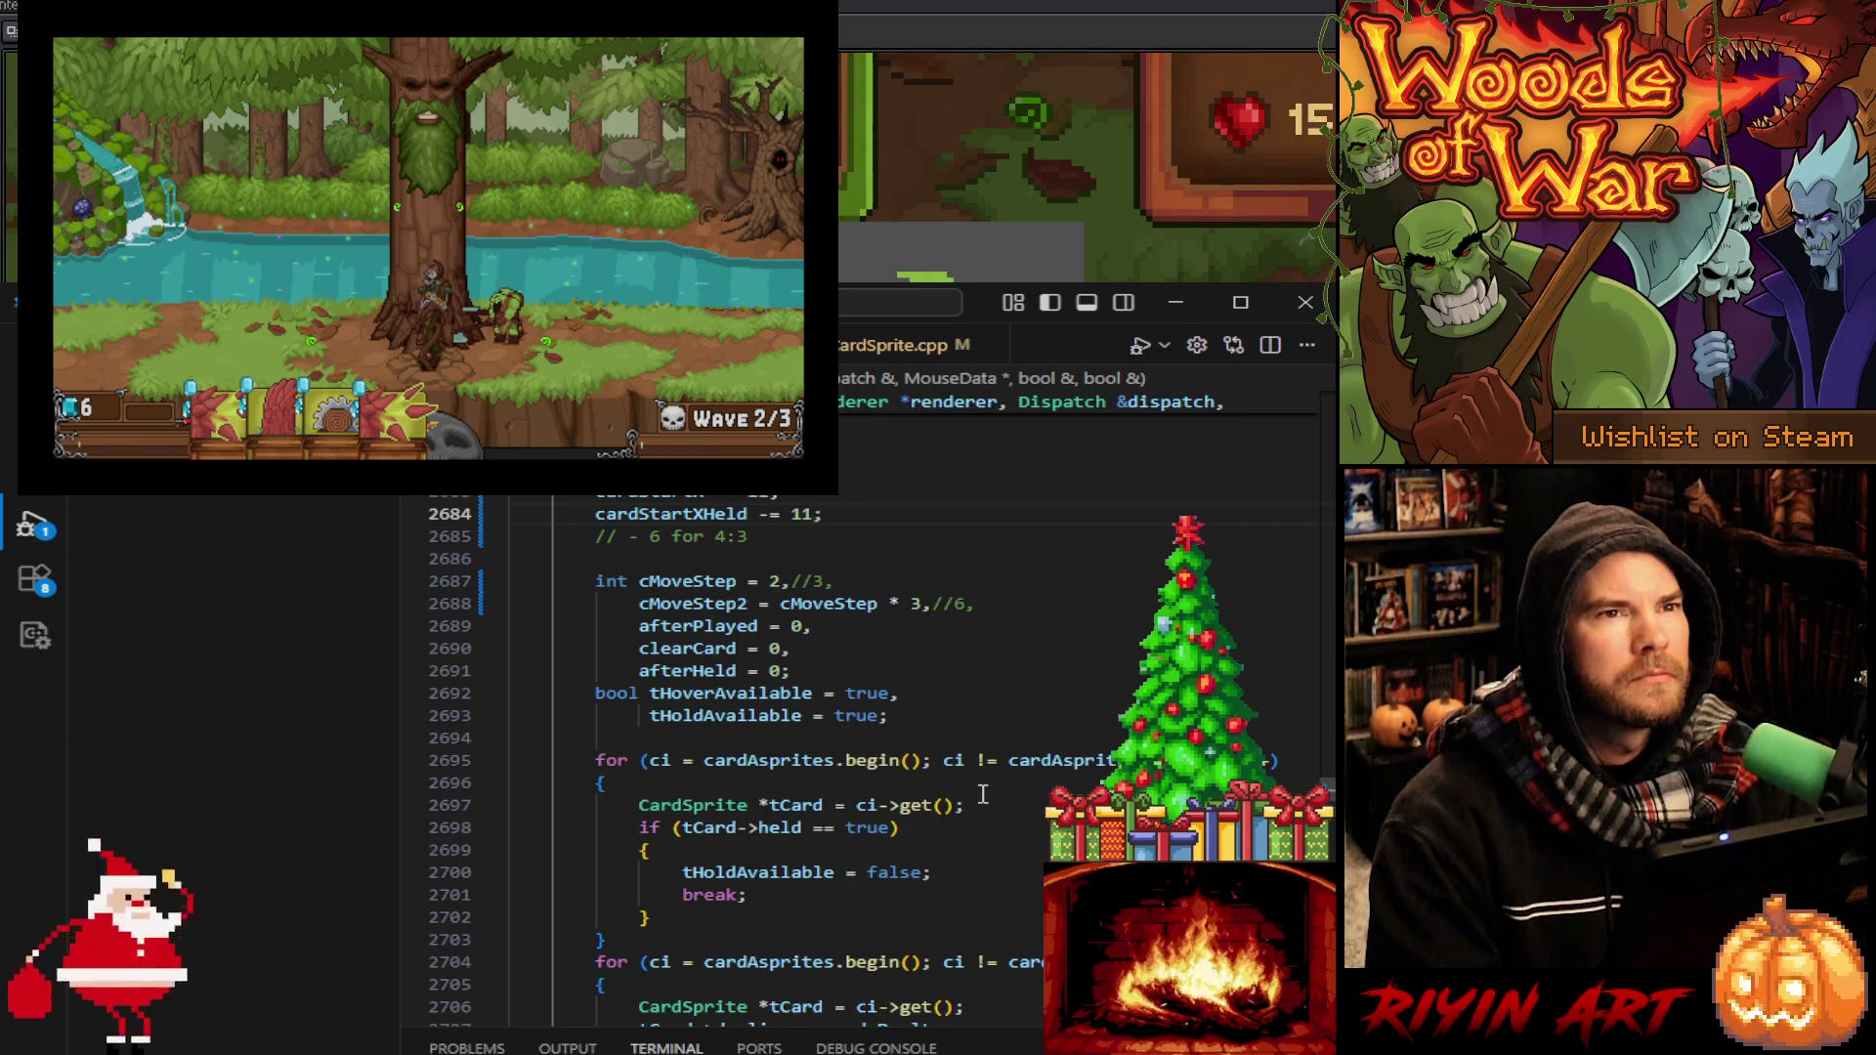
scroll(983, 799, "up", 6)
scroll(983, 792, "up", 3)
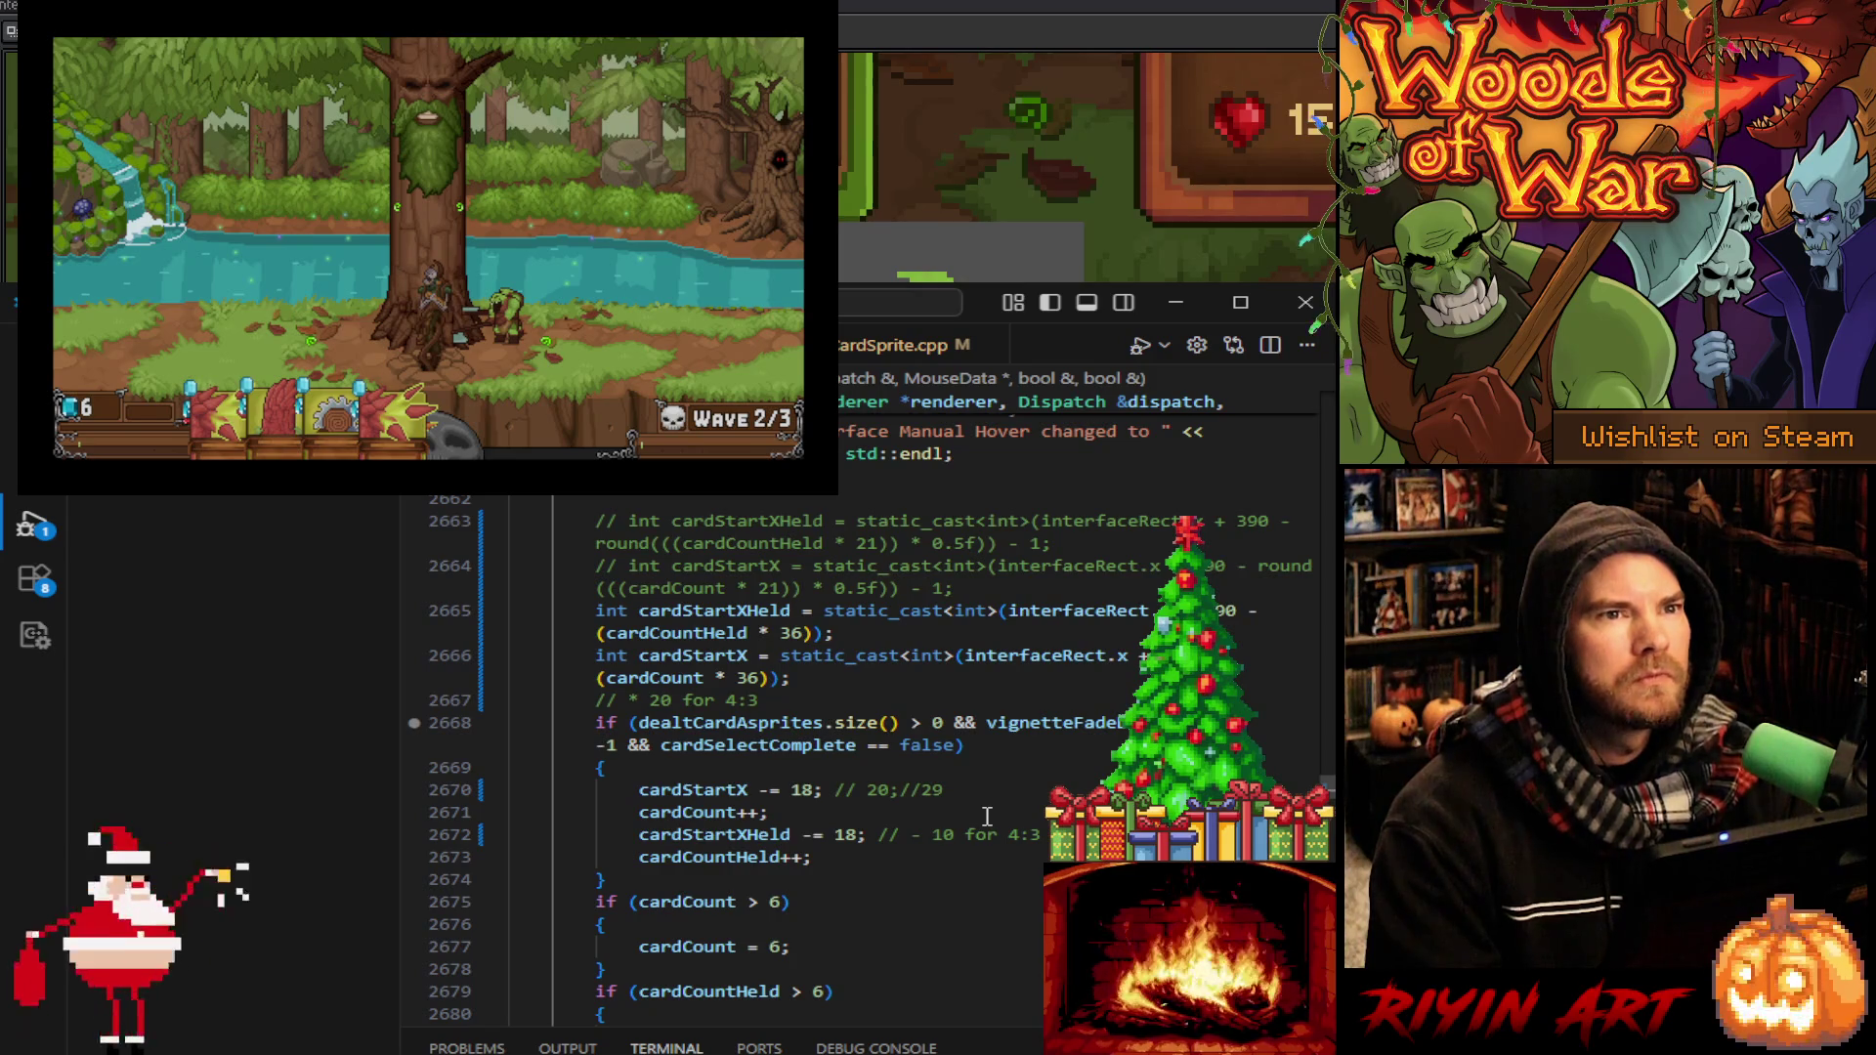
scroll(987, 816, "down", 1)
scroll(987, 816, "down", 1)
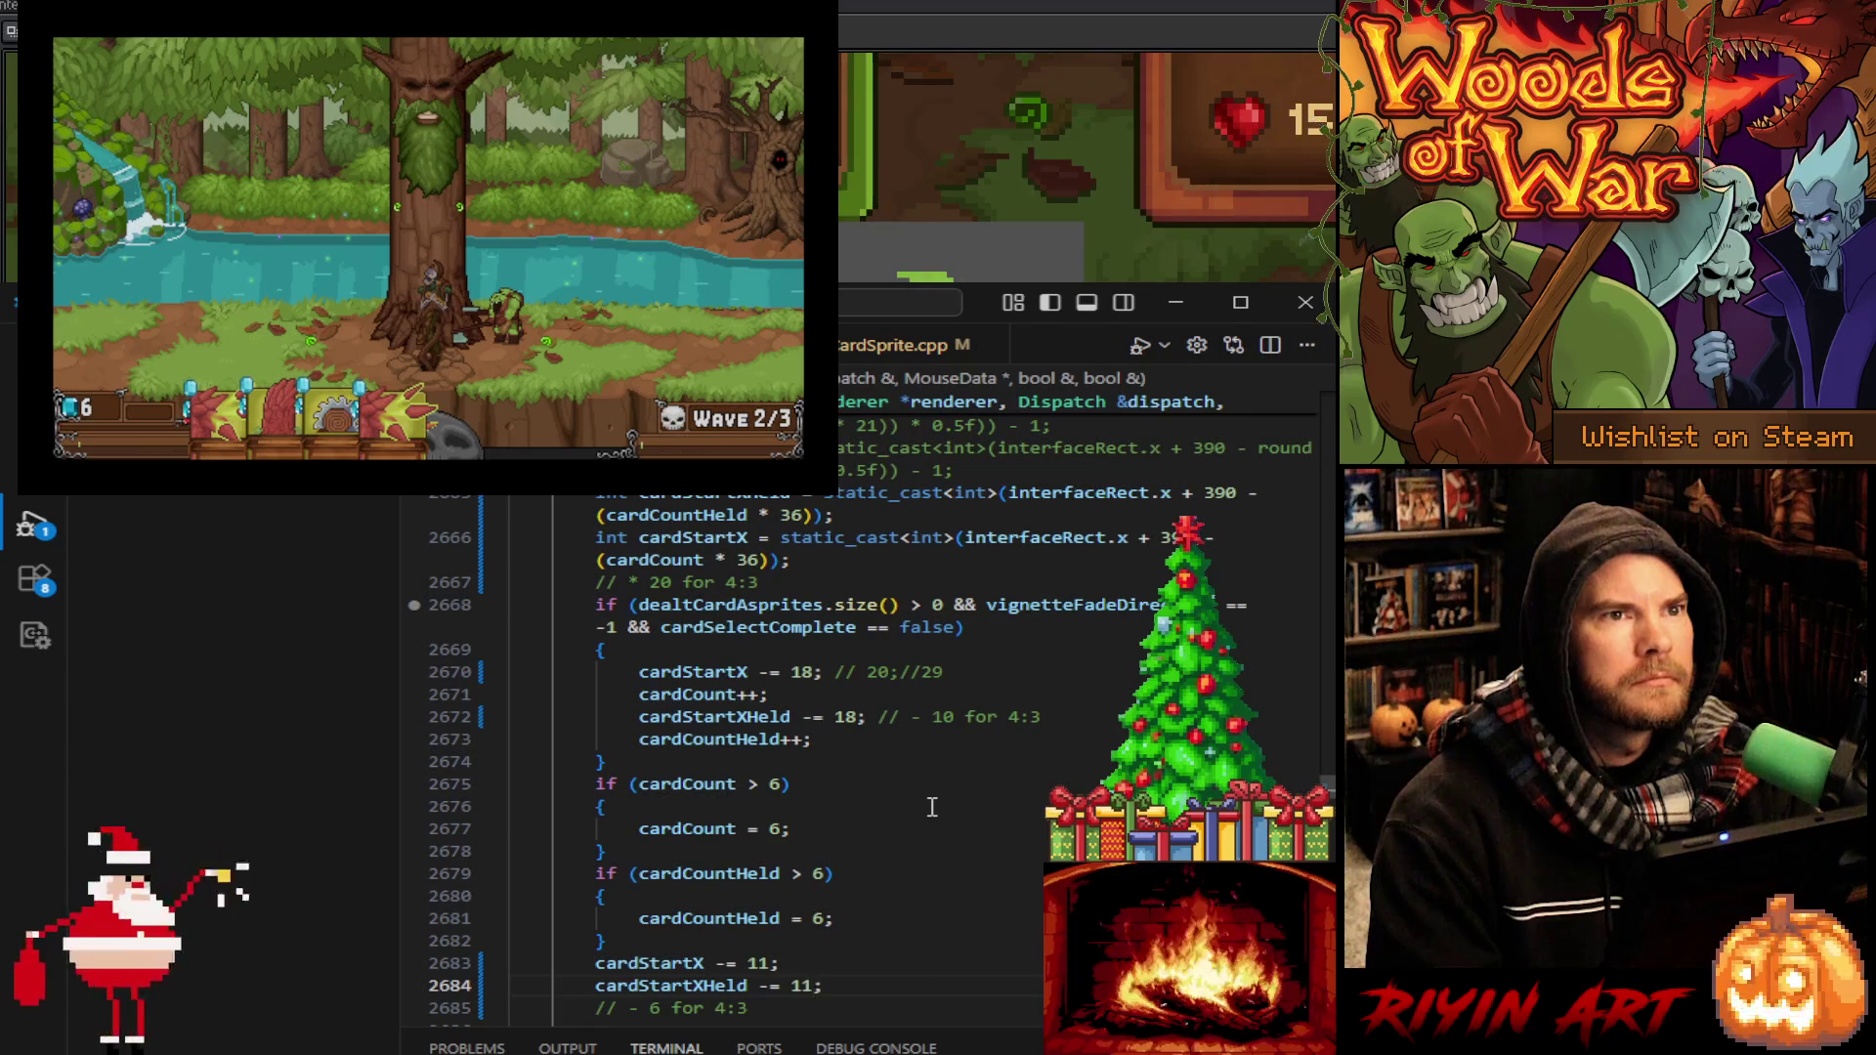
left_click(768, 305)
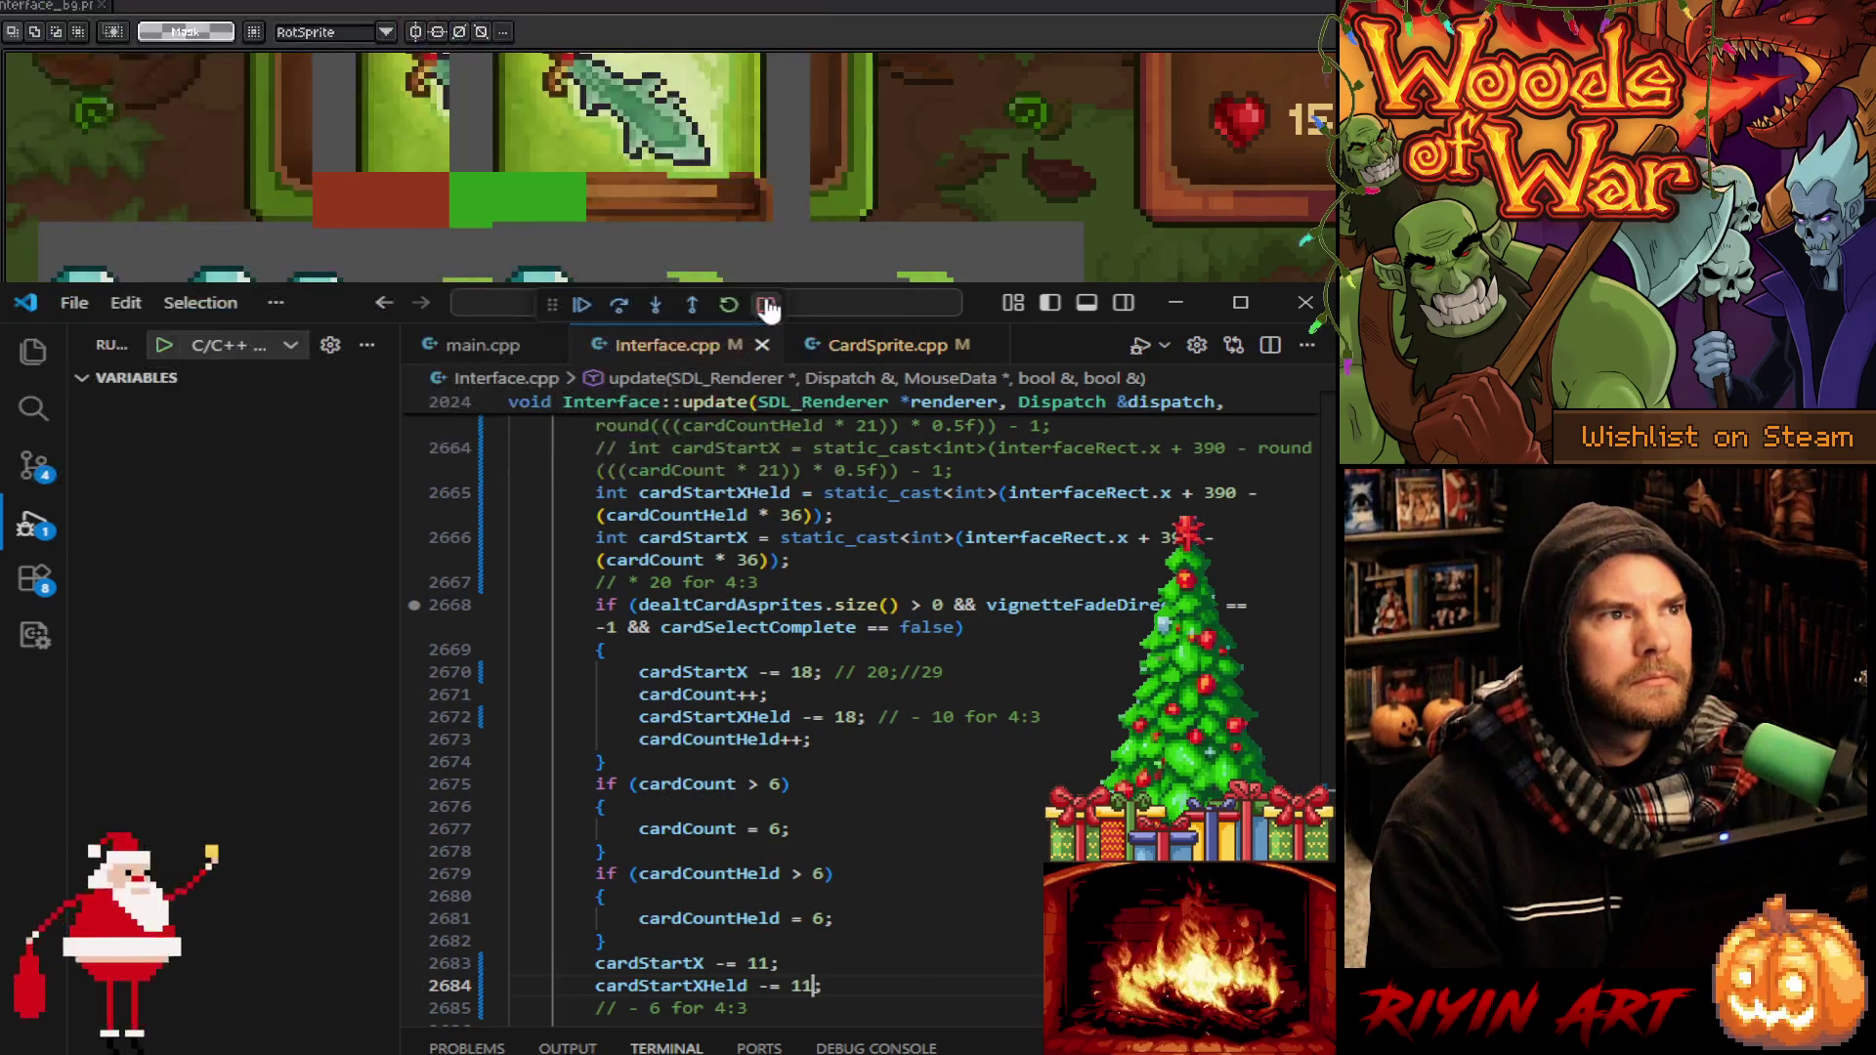
type(";")
Paste the in-game Woods of War screenshot onto the mockup canvas and commit it in place
key("F5")
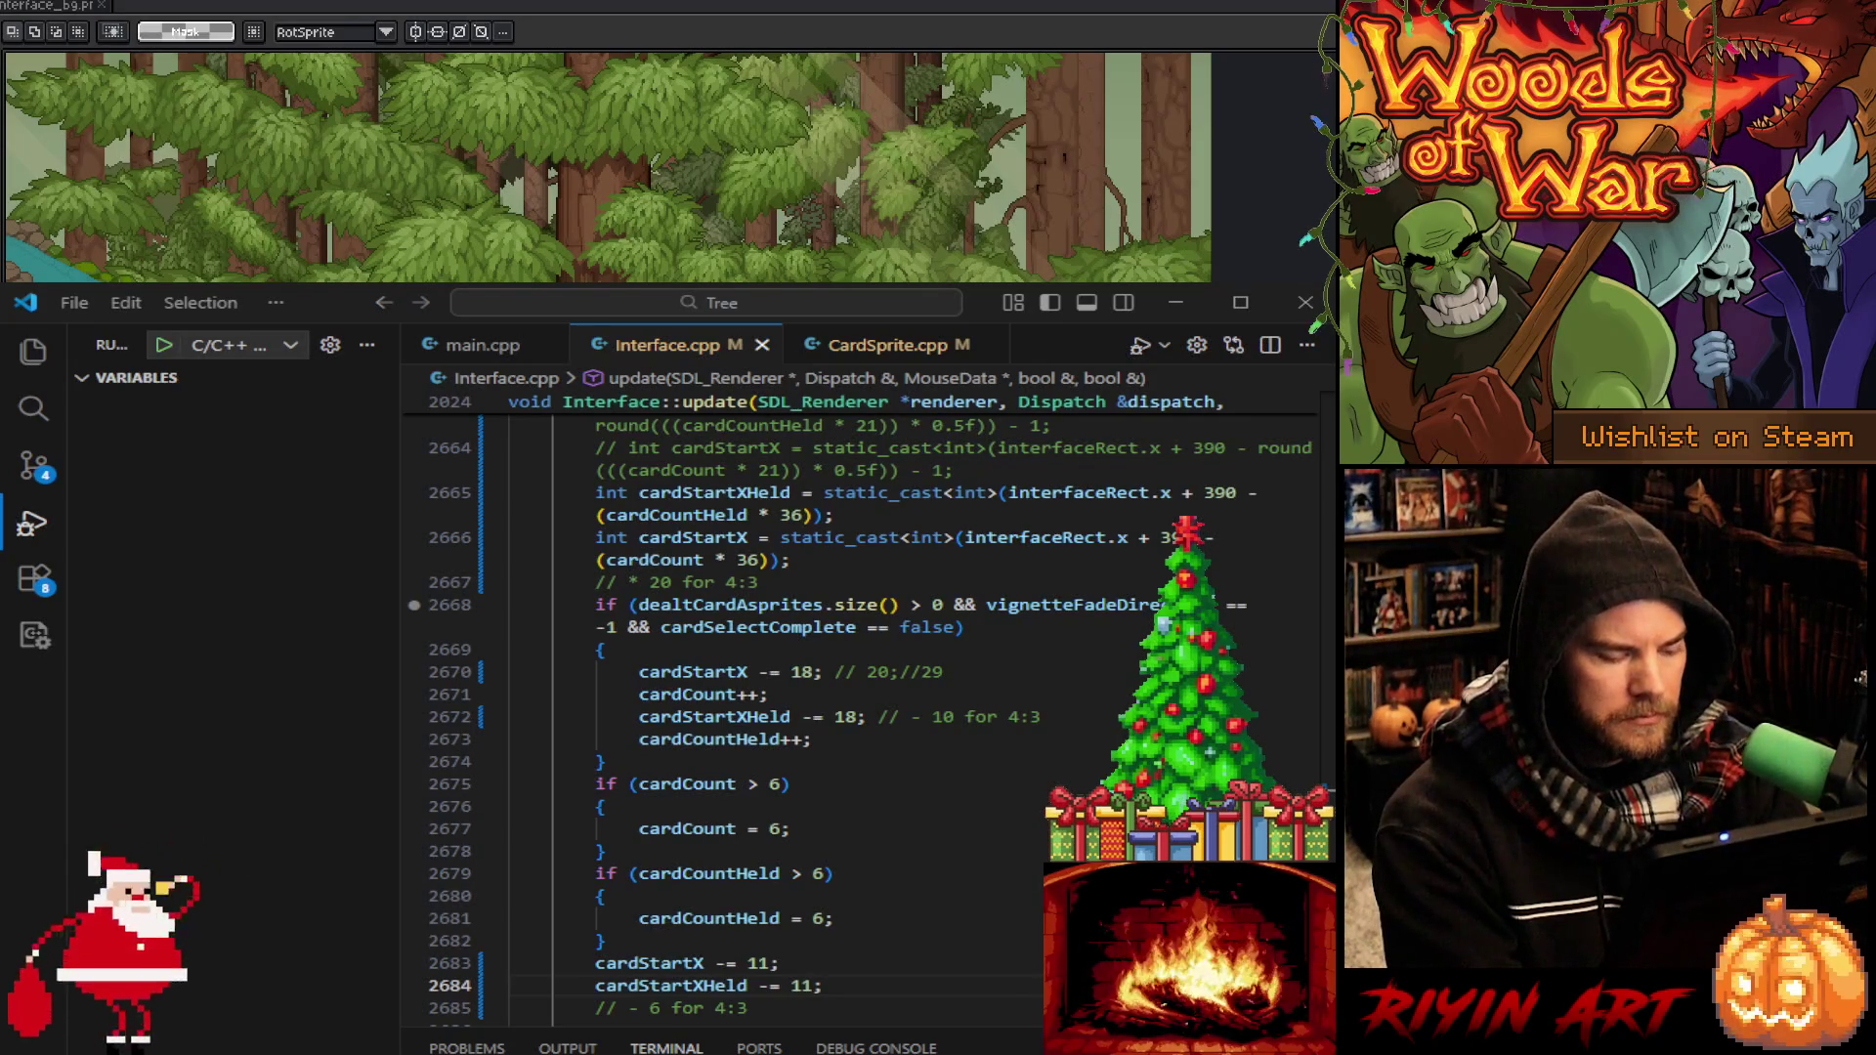
key("ctrl+v")
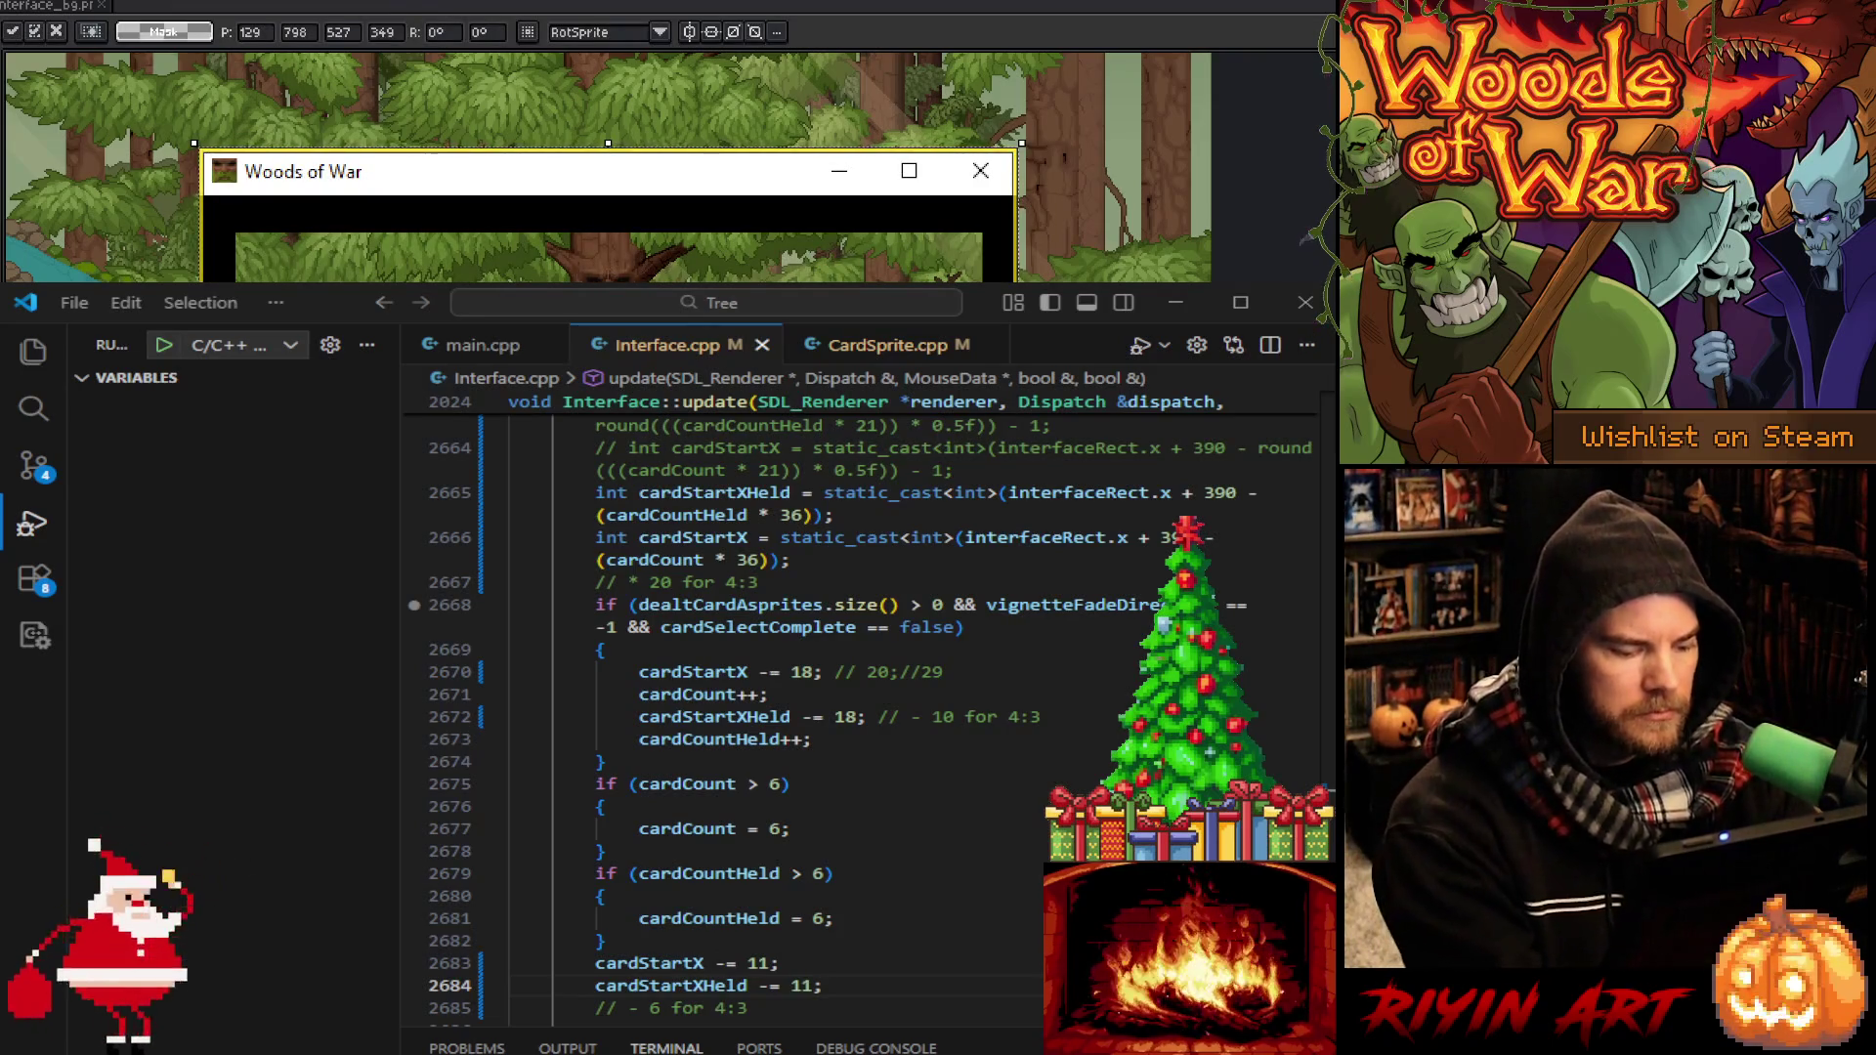
key("Return")
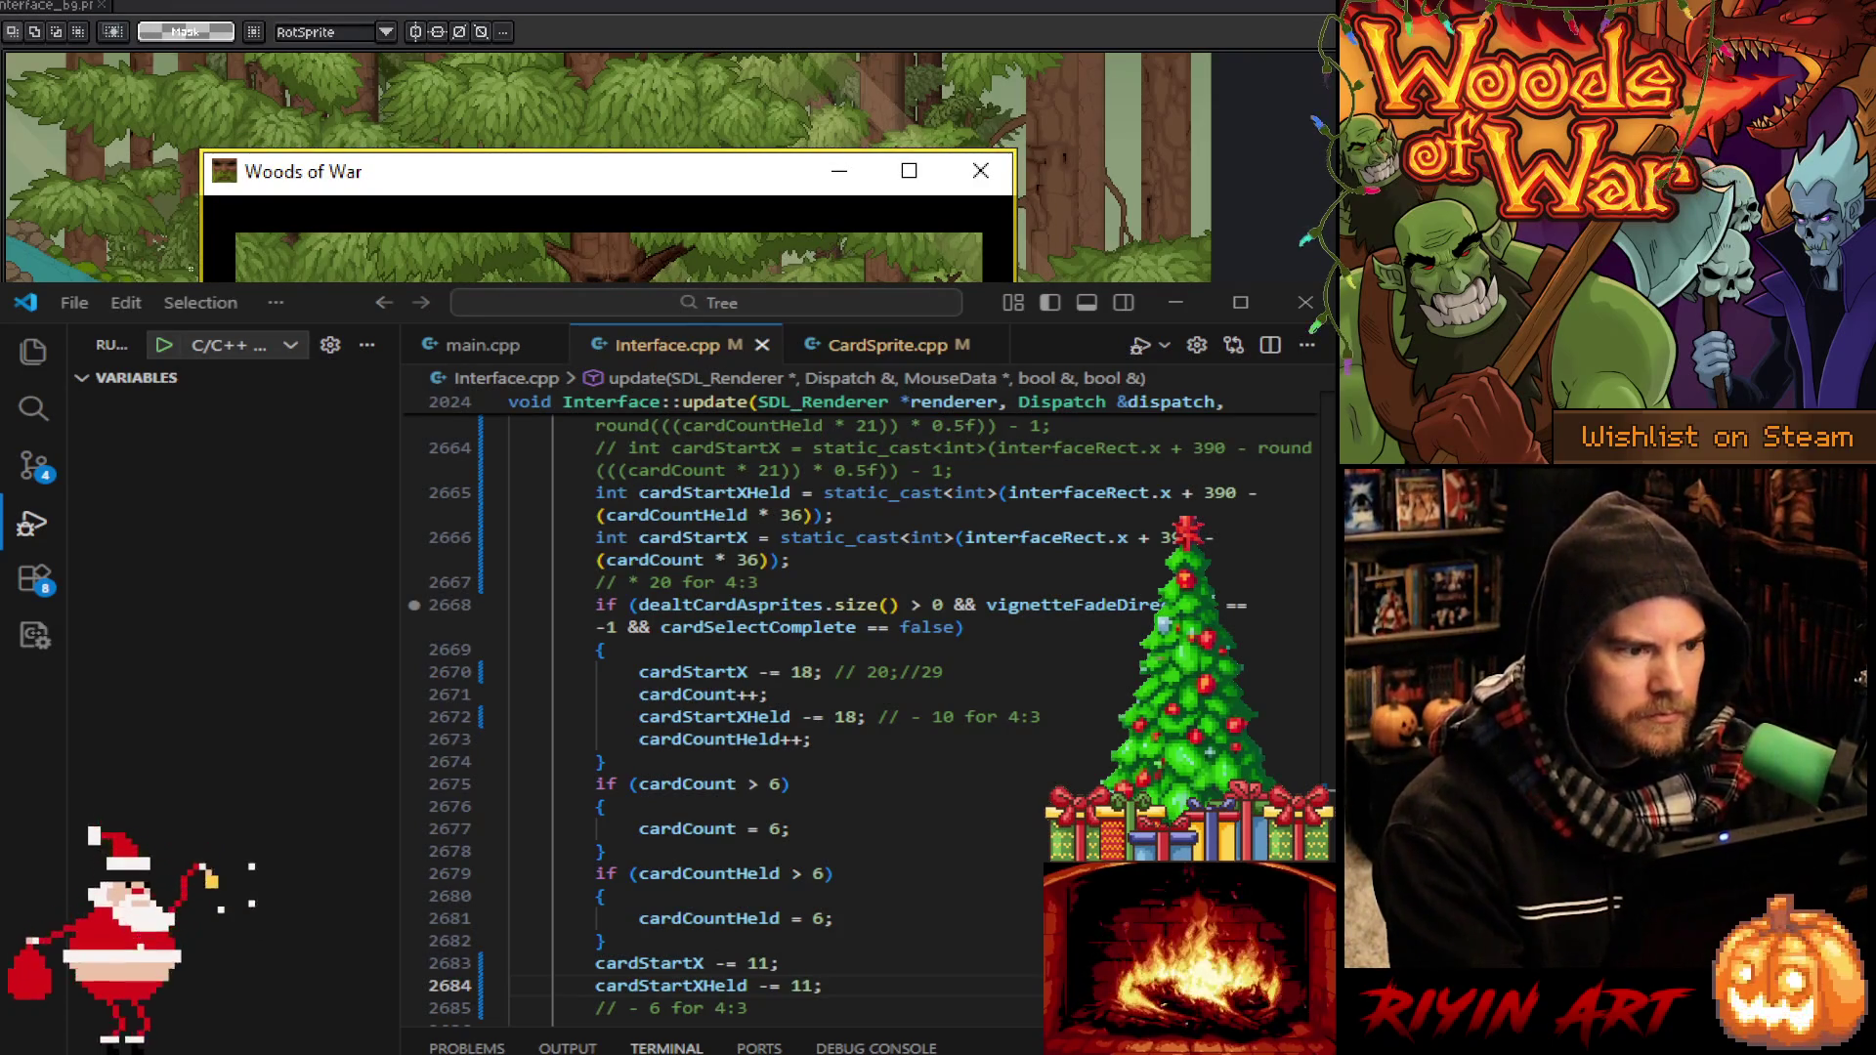
Delete the screenshot's window title bar and black strip, then clear the selection
mouse_move(223, 211)
left_mouse_down()
mouse_move(299, 293)
mouse_move(927, 586)
mouse_move(1001, 646)
left_mouse_up()
key("w")
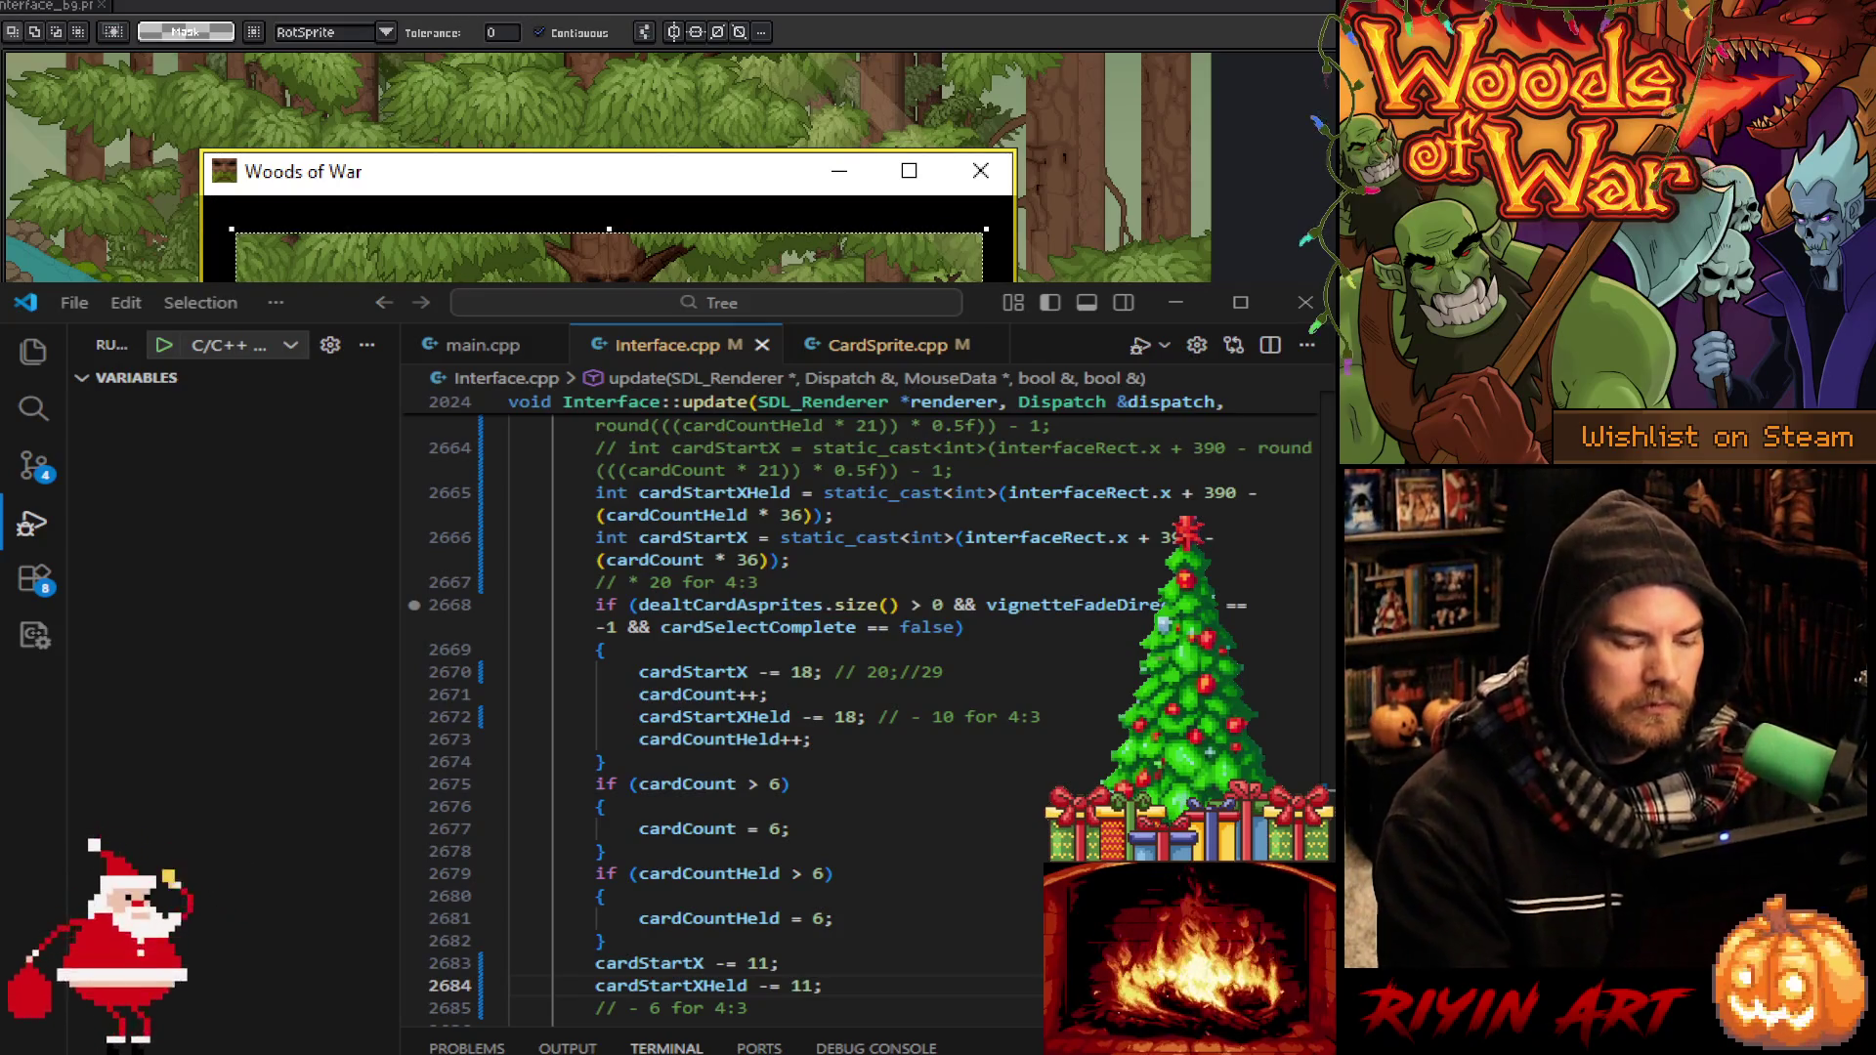
key("Delete")
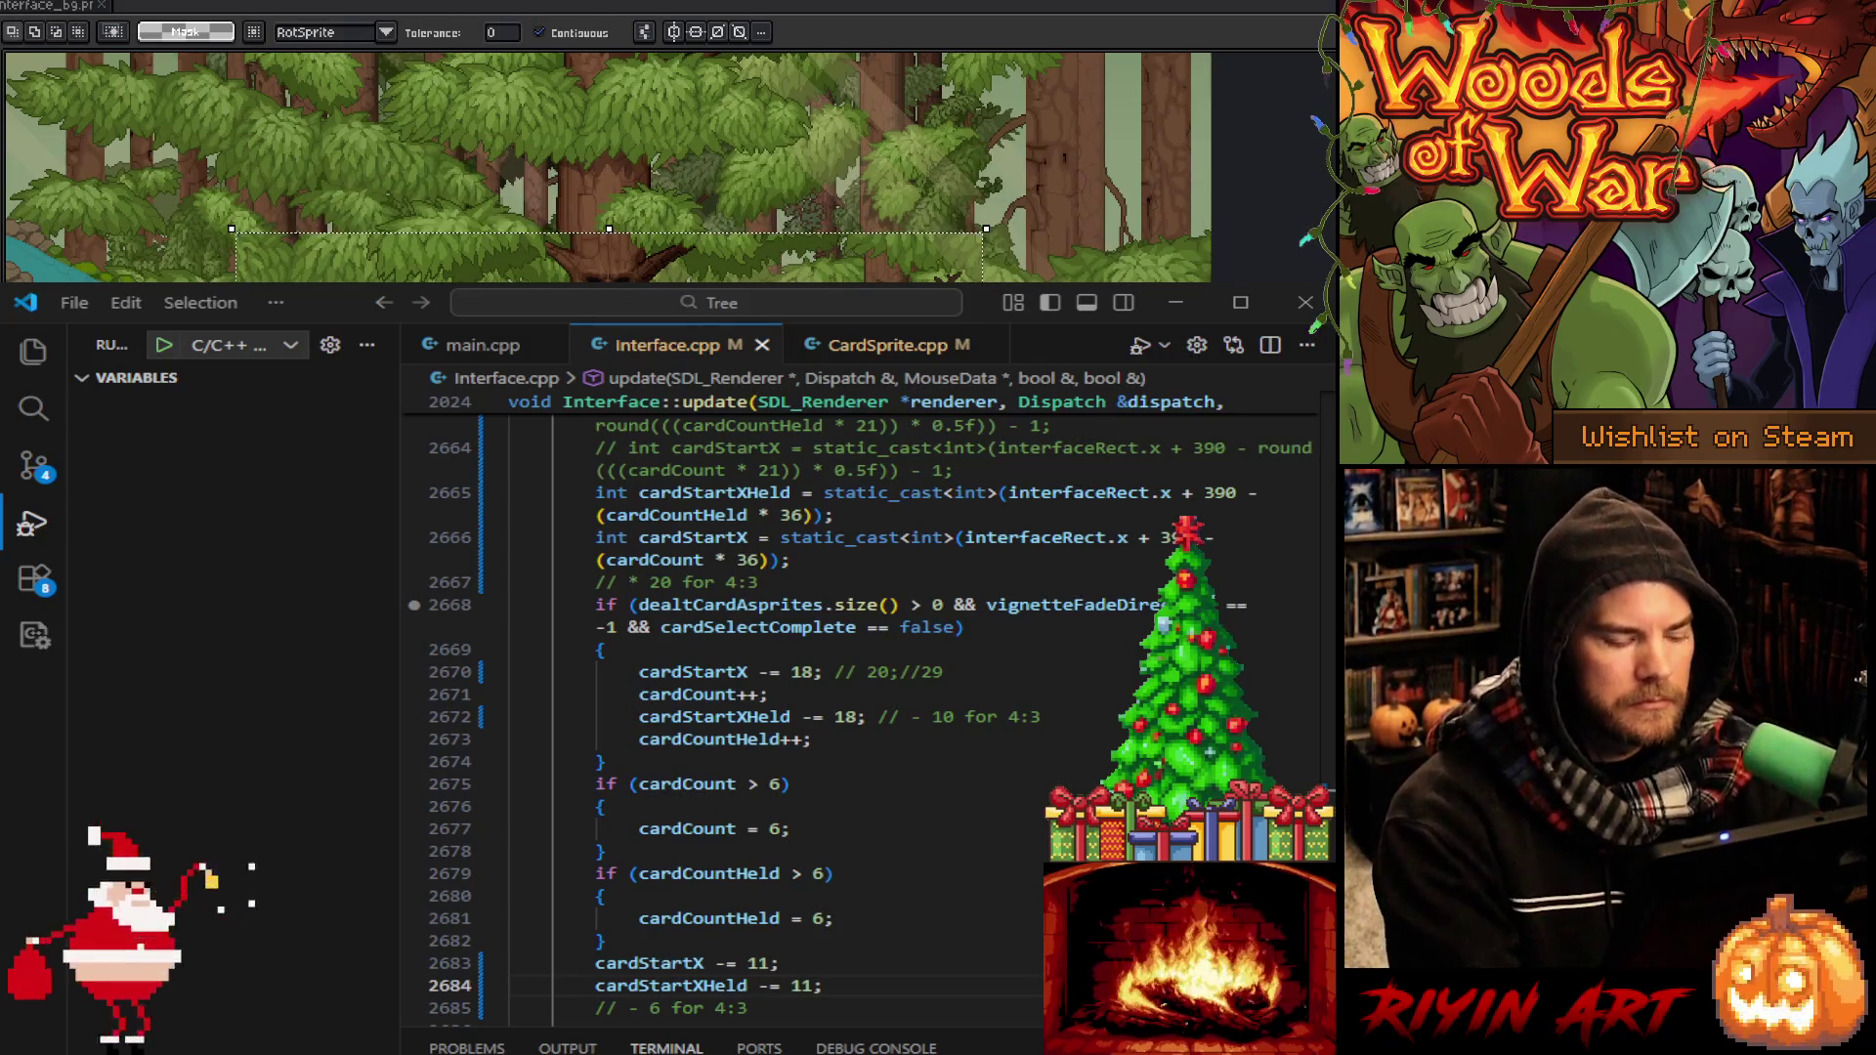
key("ctrl+d")
key("v")
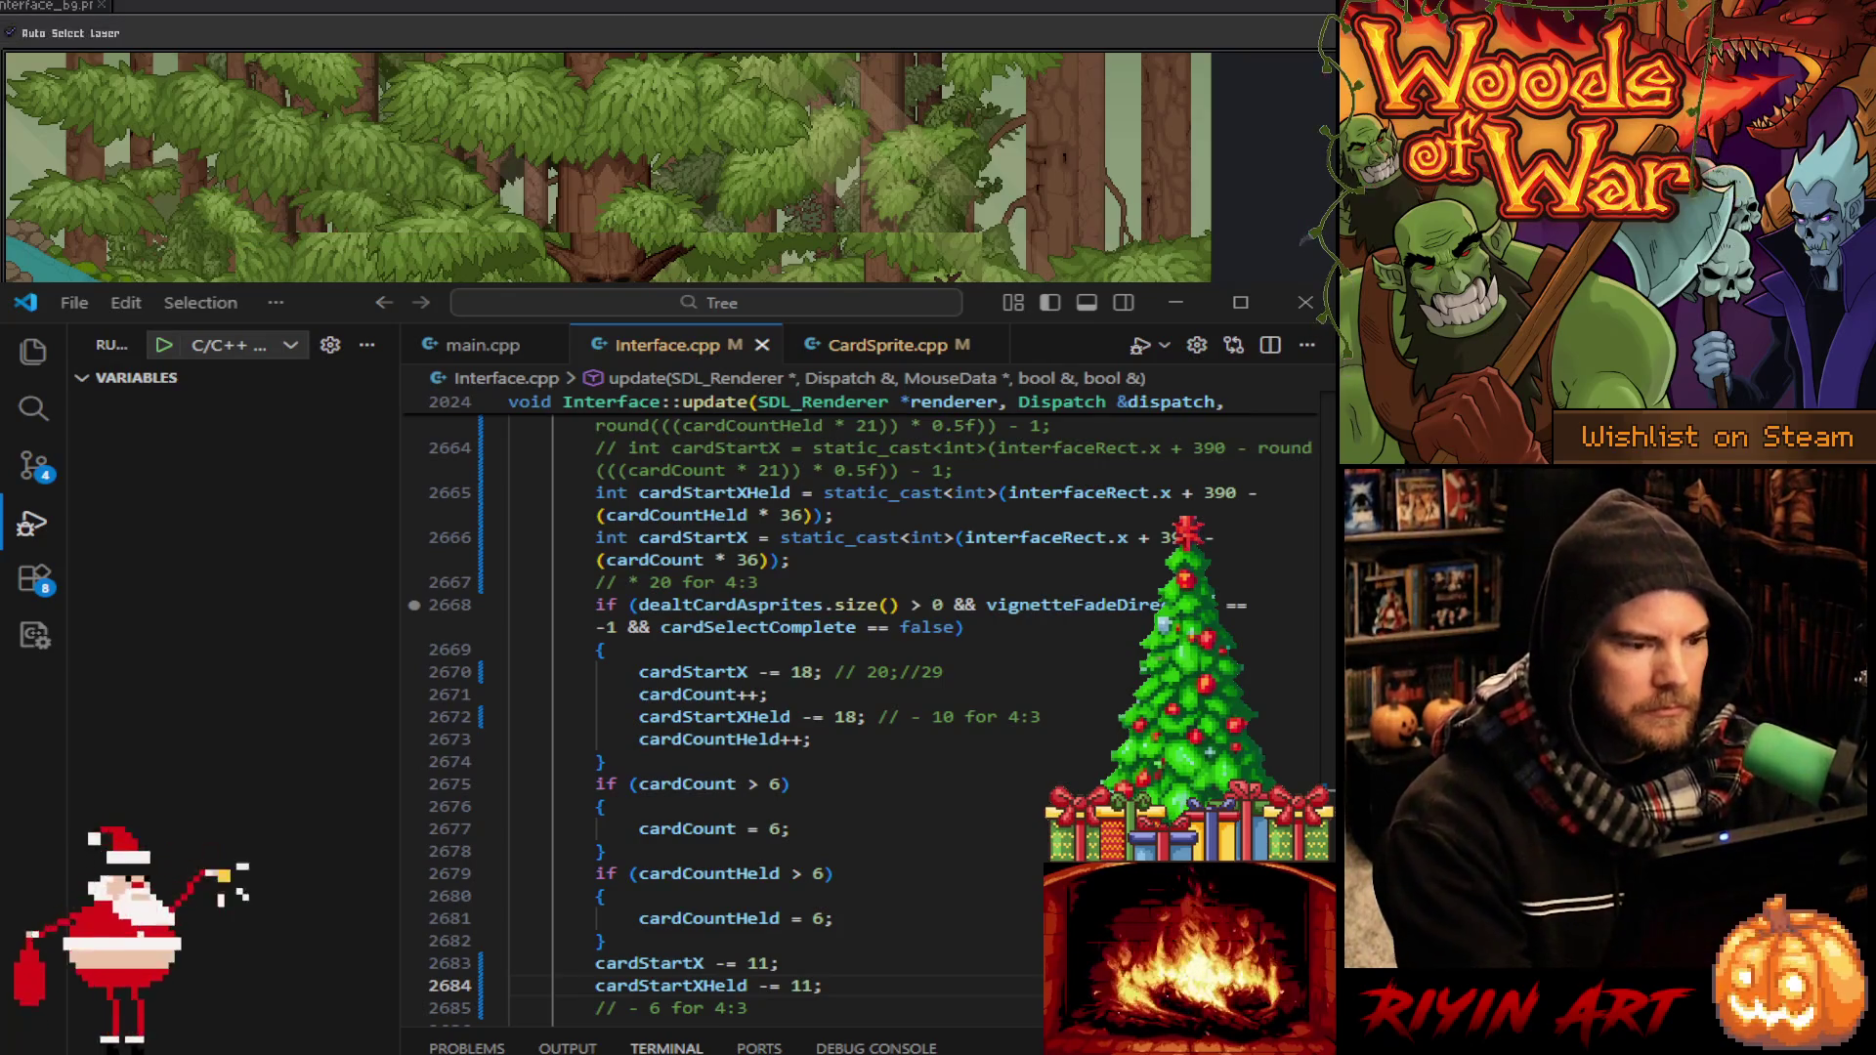
key("ctrl+z")
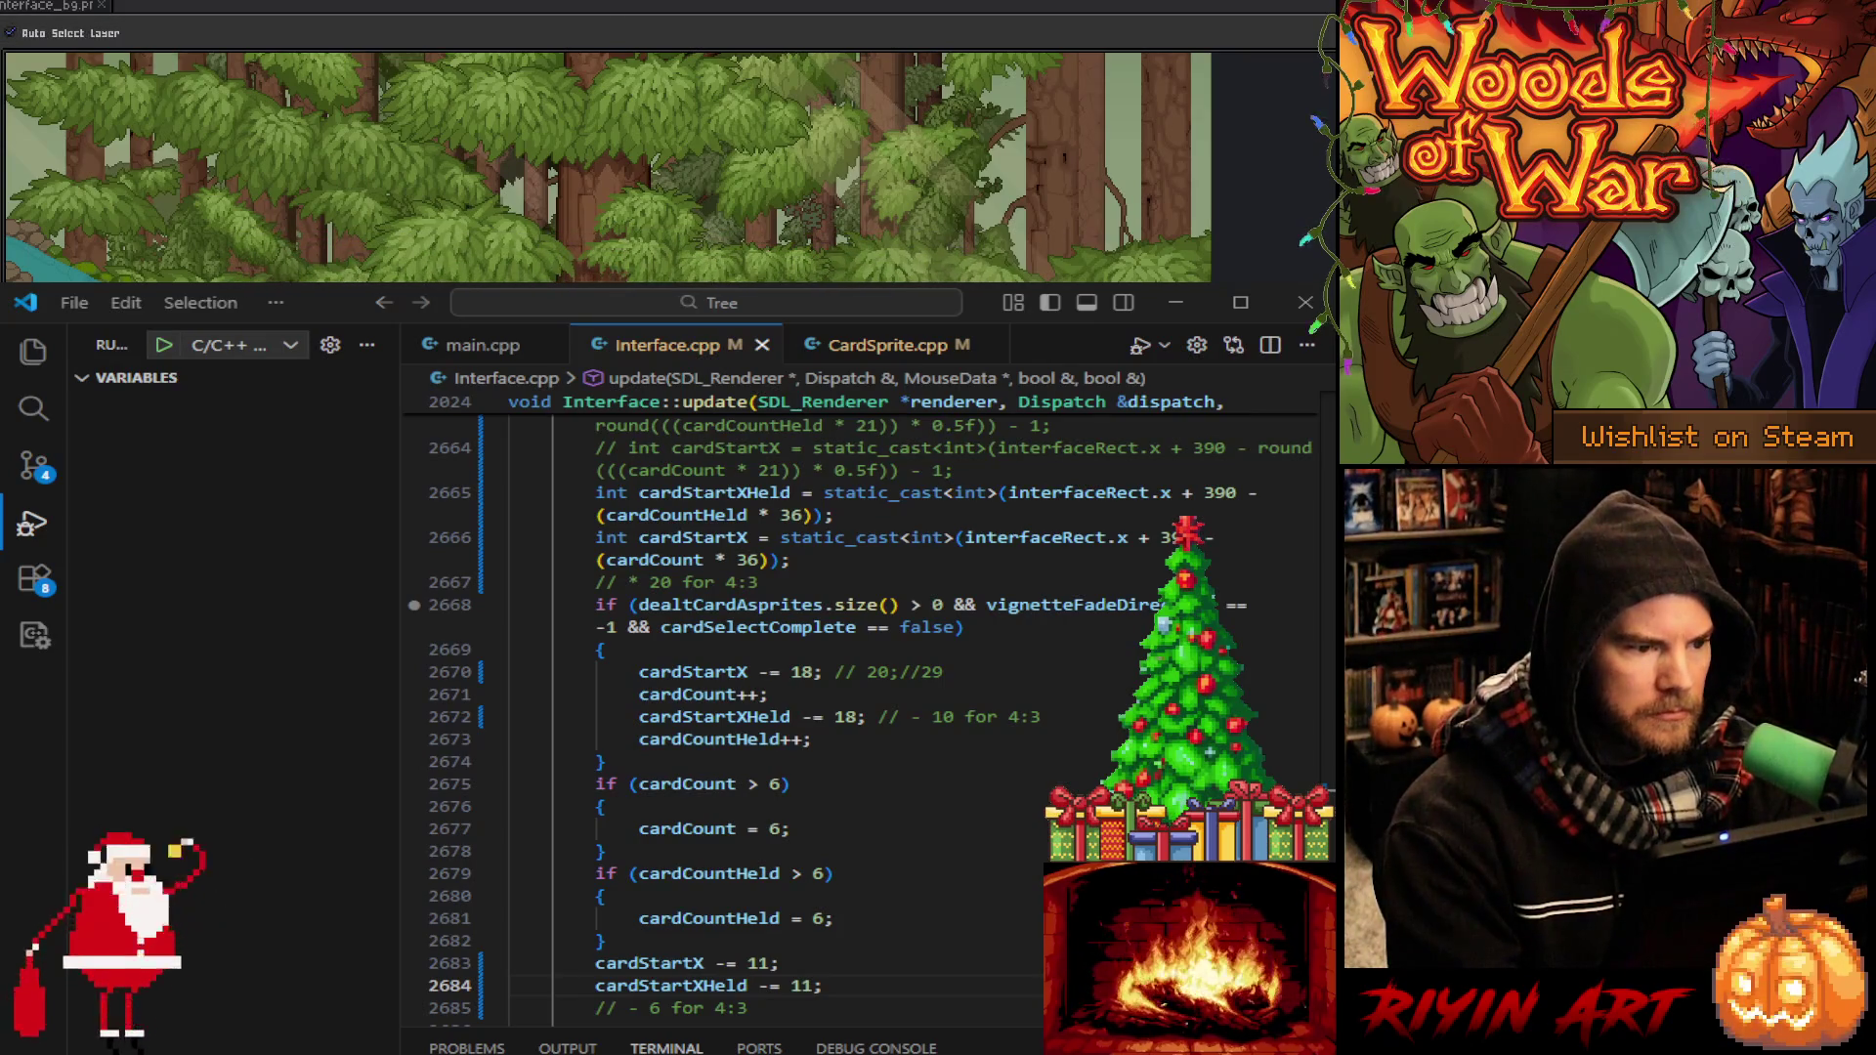
key("m")
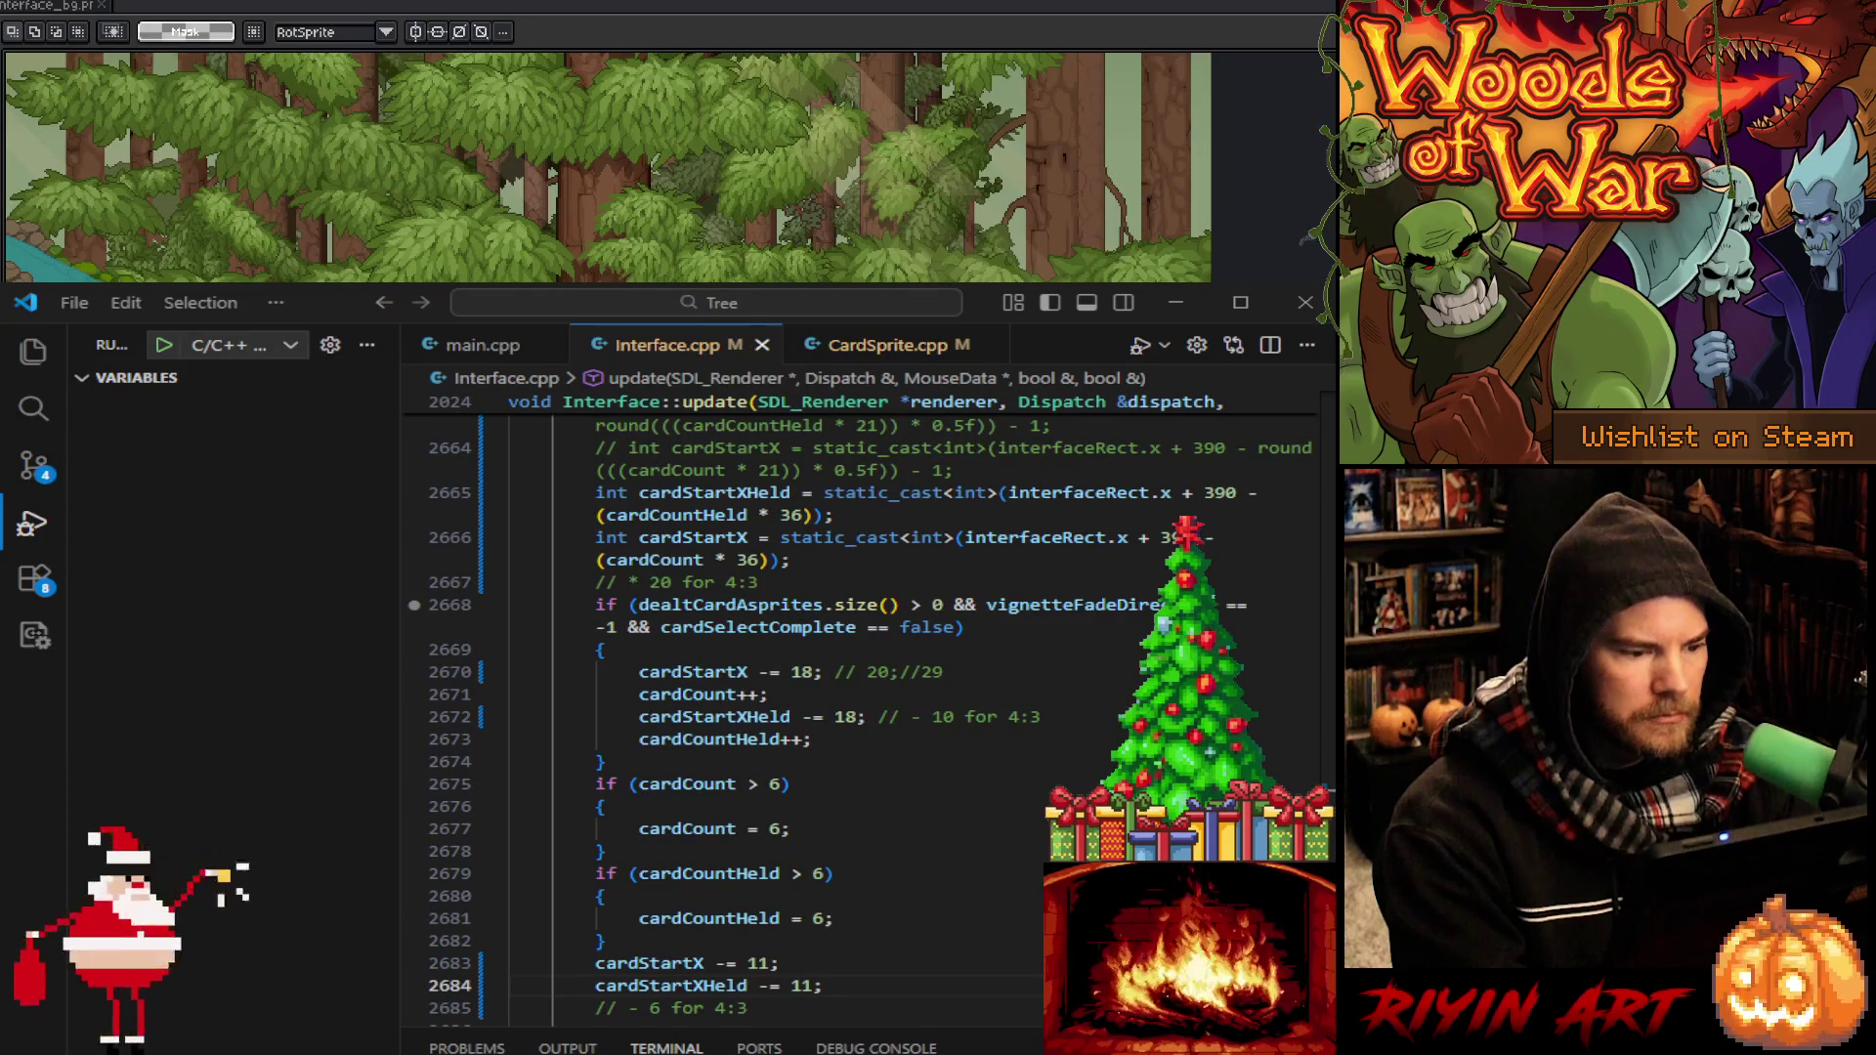
scroll(636, 261, "up", 3)
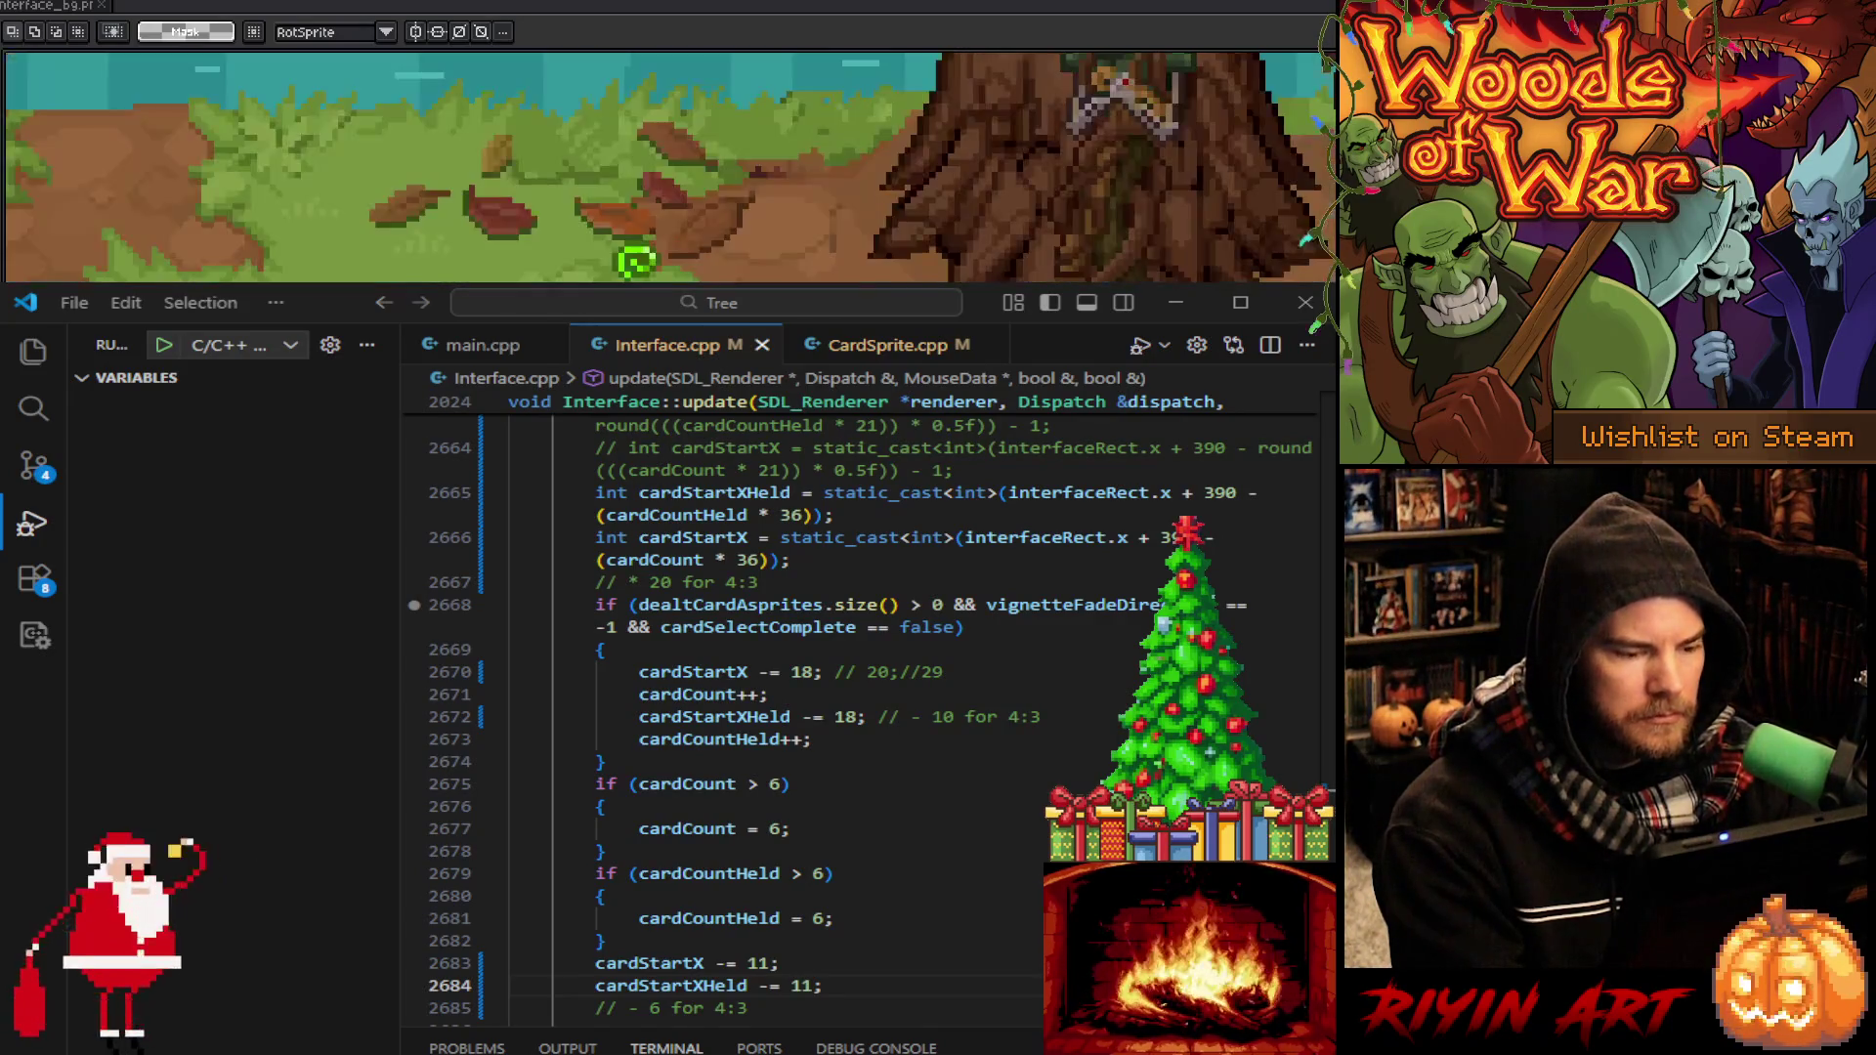
scroll(637, 261, "left", 5)
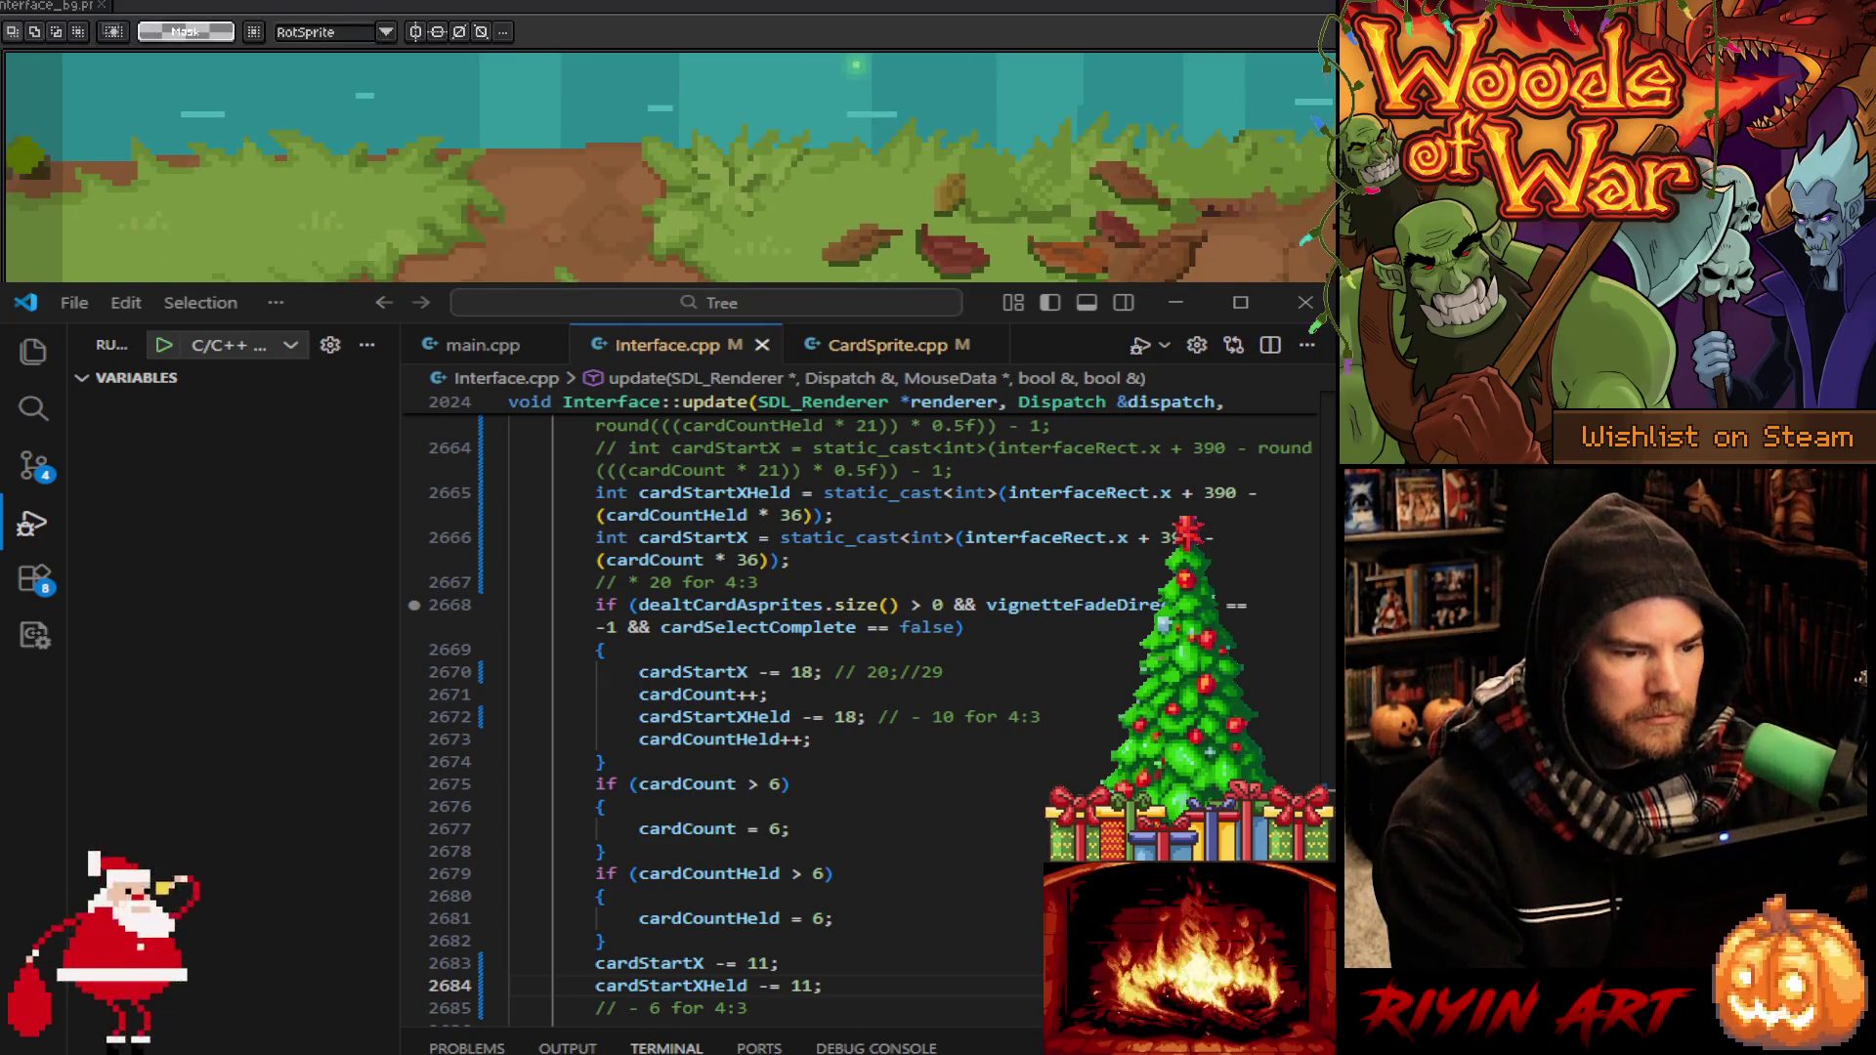
scroll(636, 166, "down", 3)
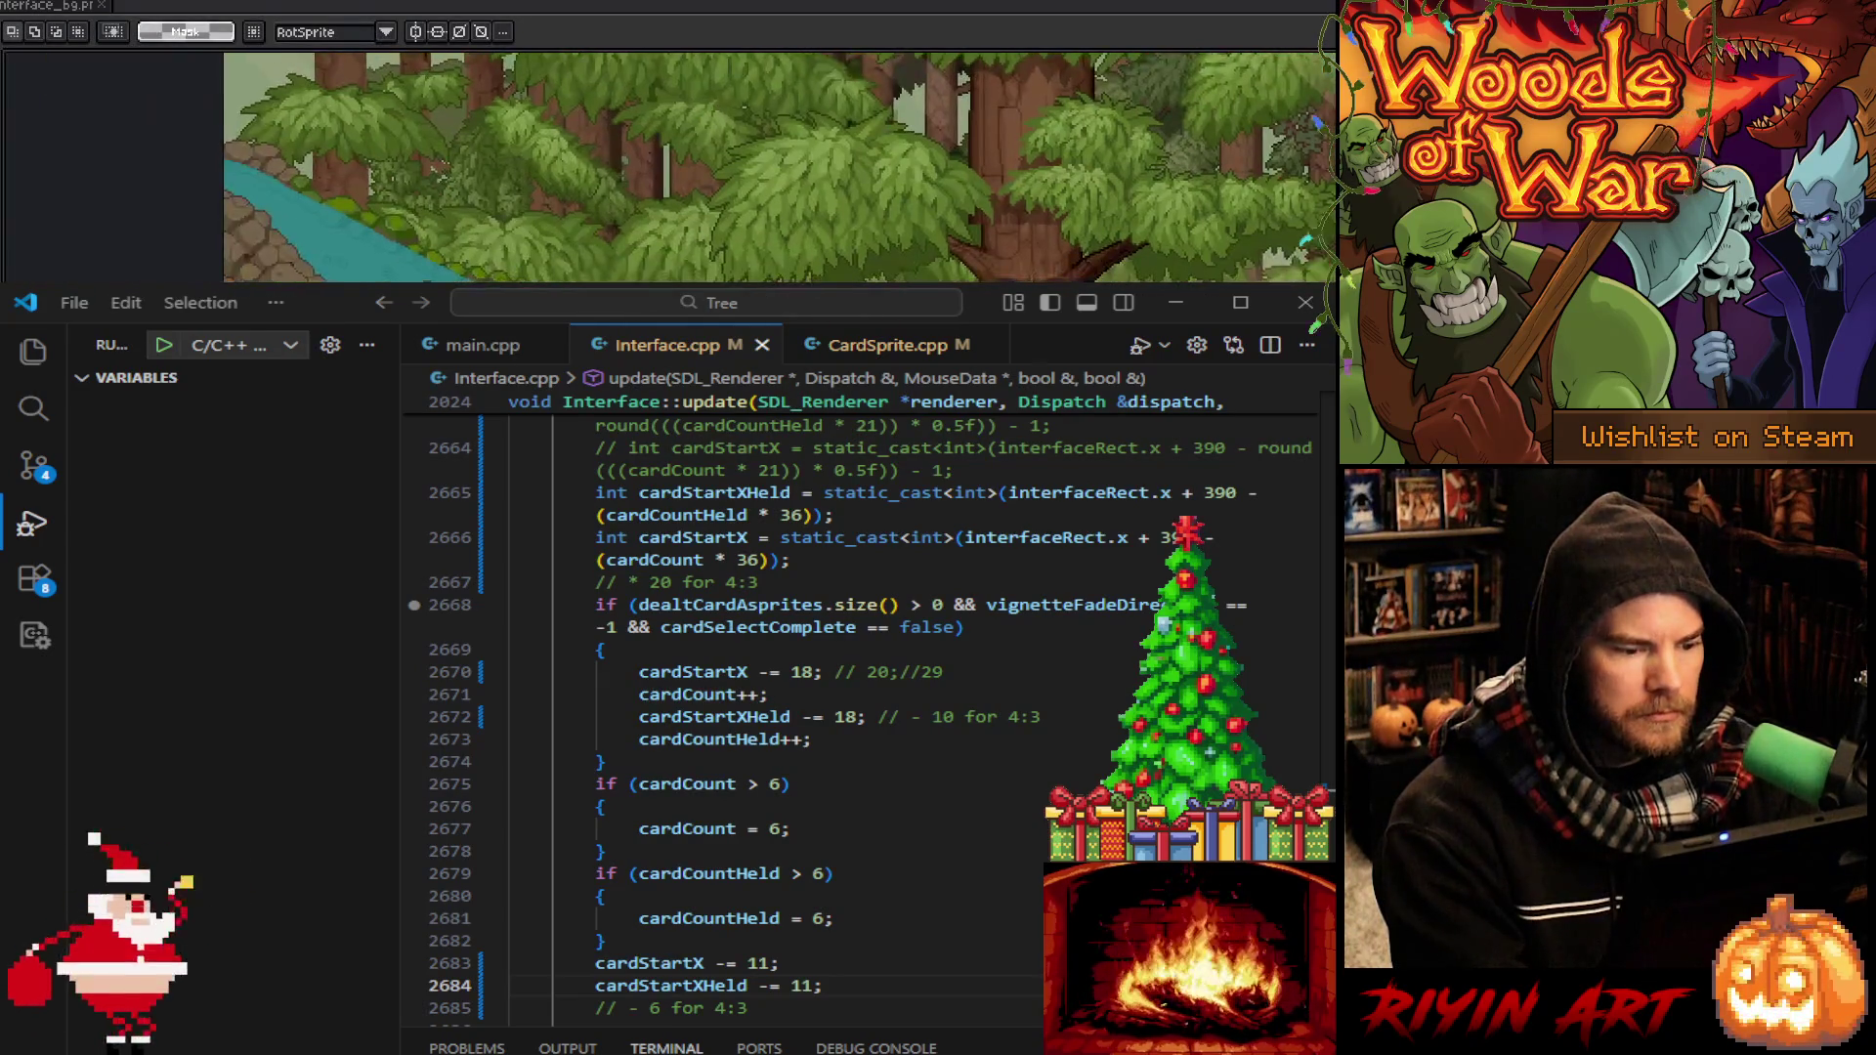
scroll(636, 167, "left", 1)
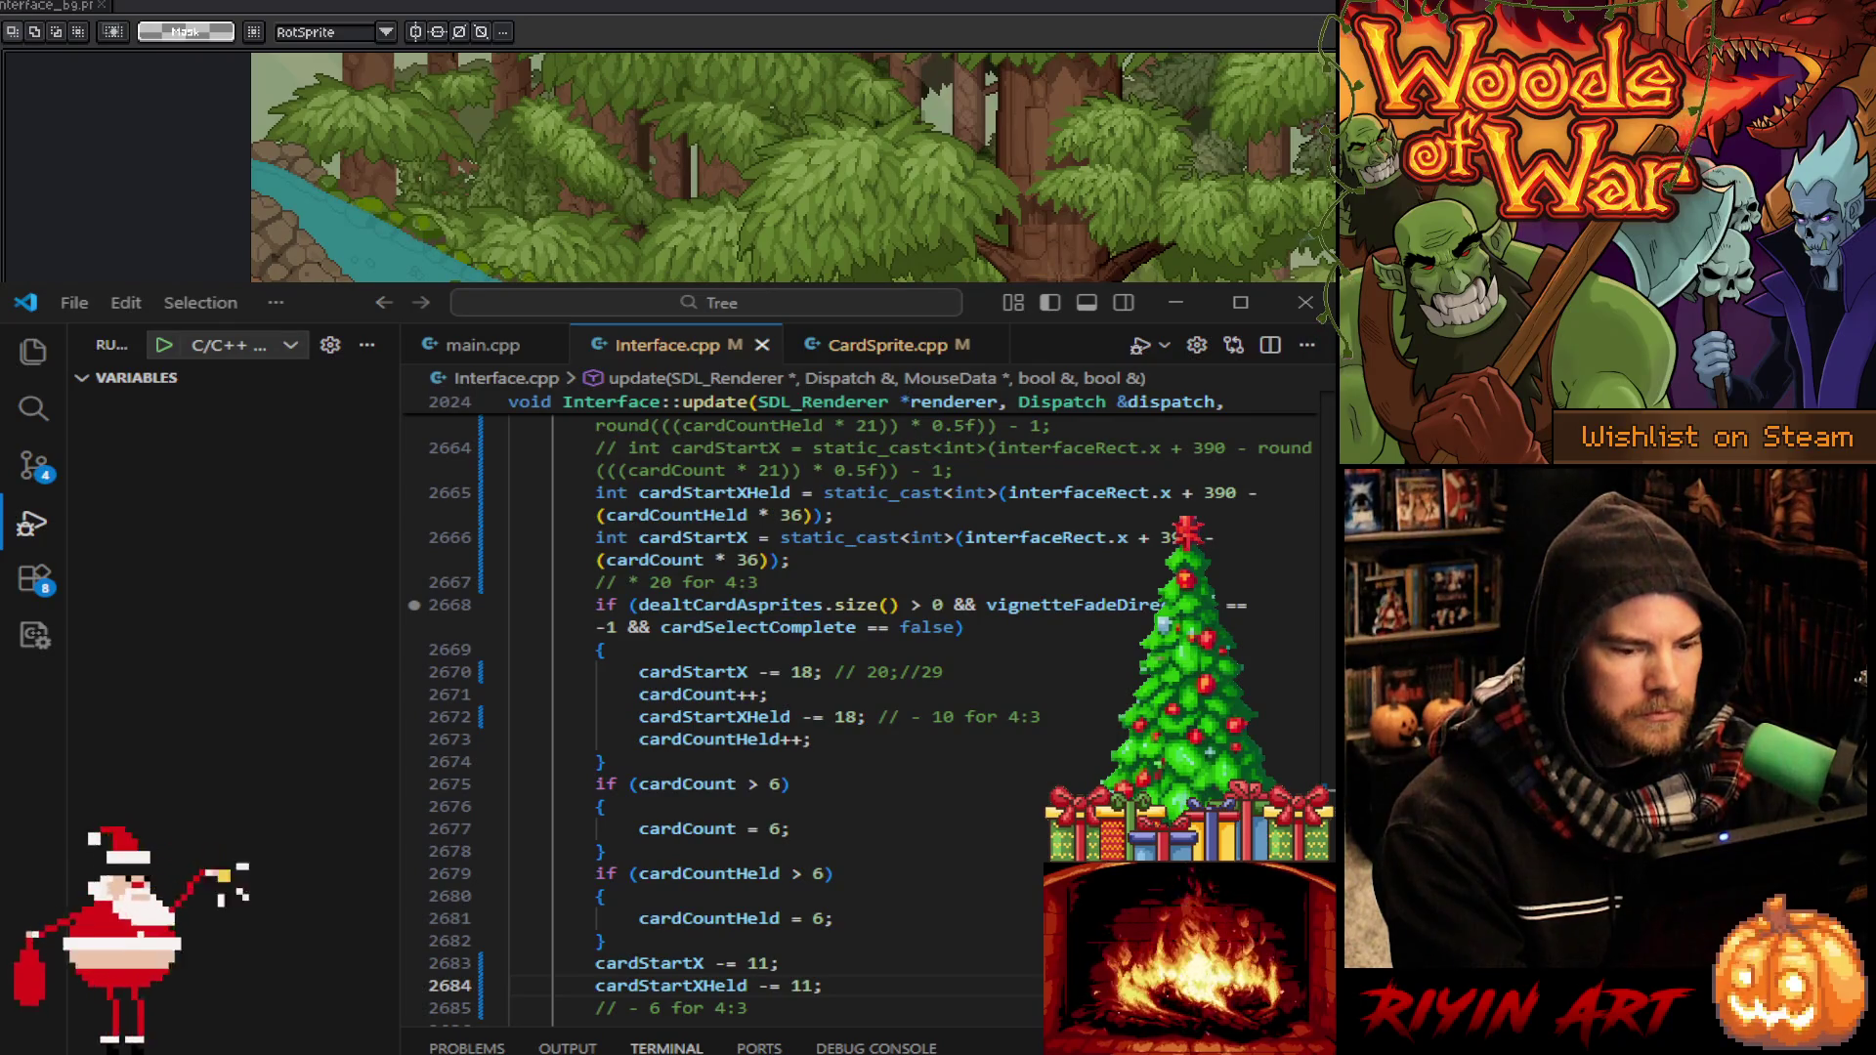
scroll(636, 166, "right", 5)
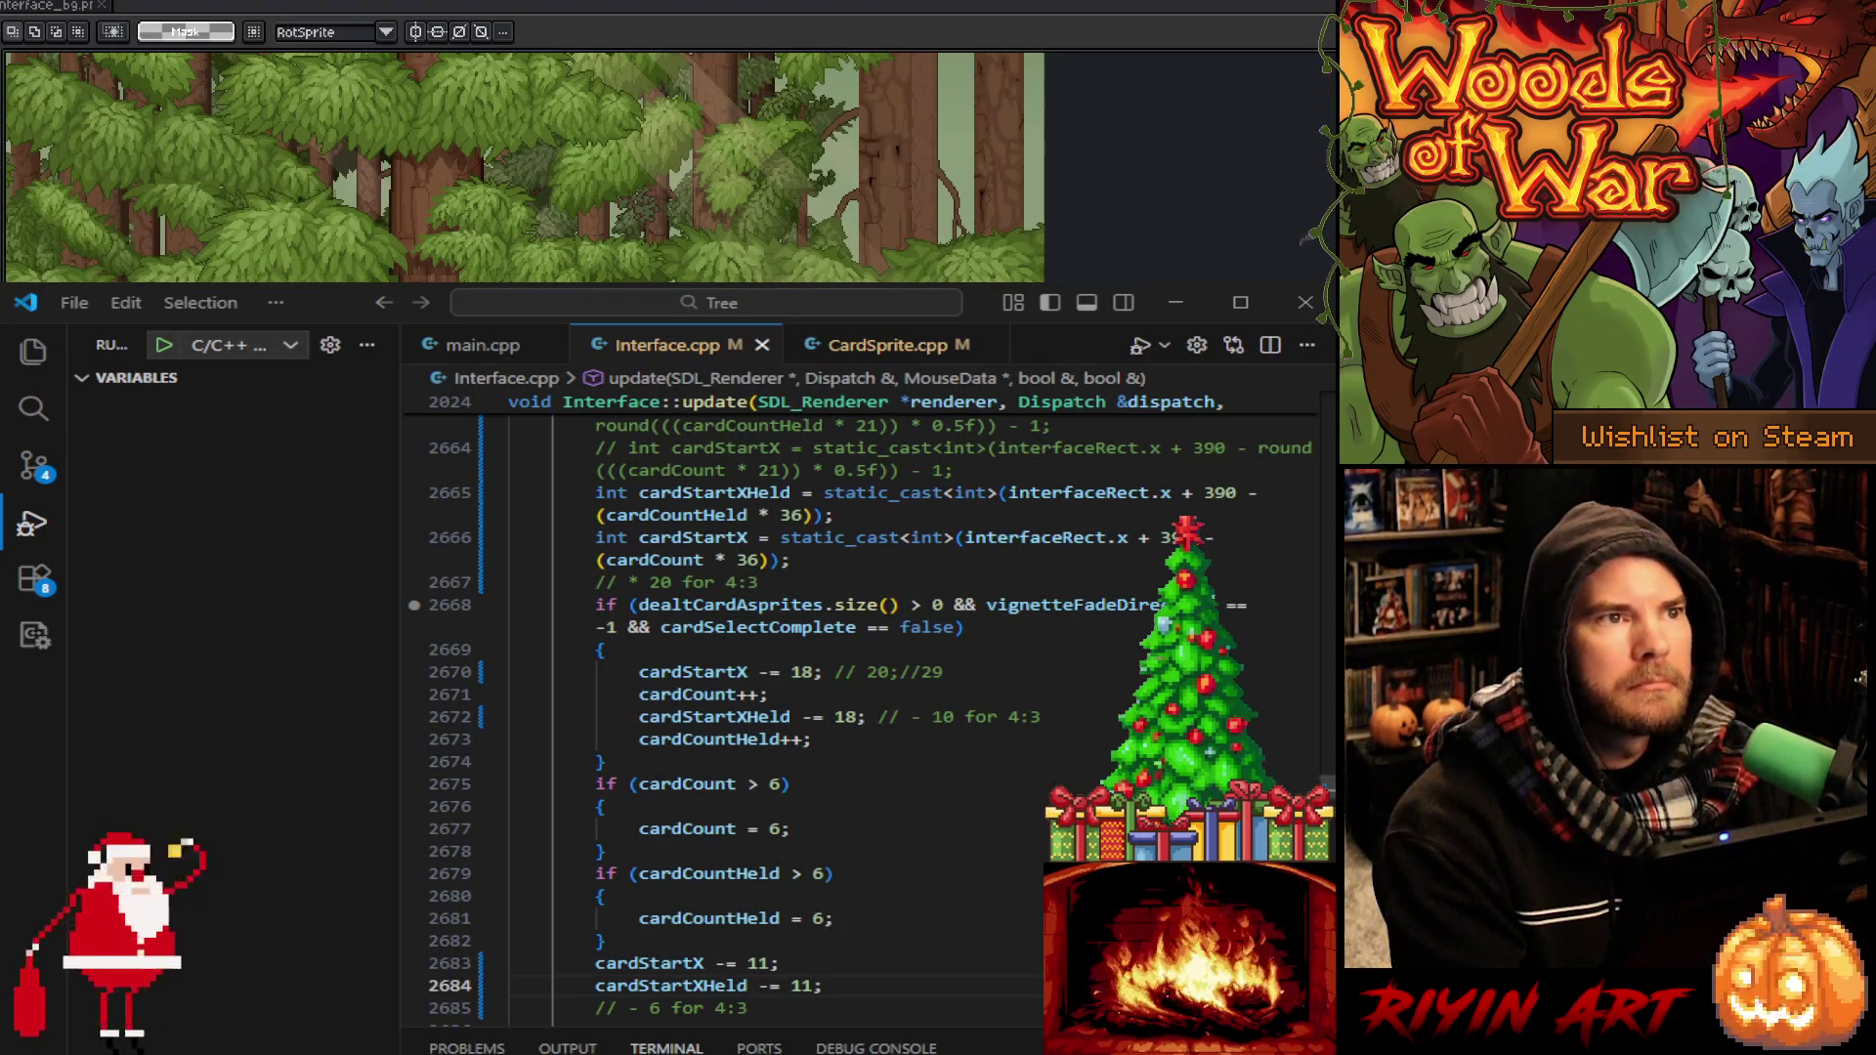
Change cardWidthPadding from 42 to 36 and the cardStartX subtraction from 33 to 11
scroll(860, 723, "up", 3)
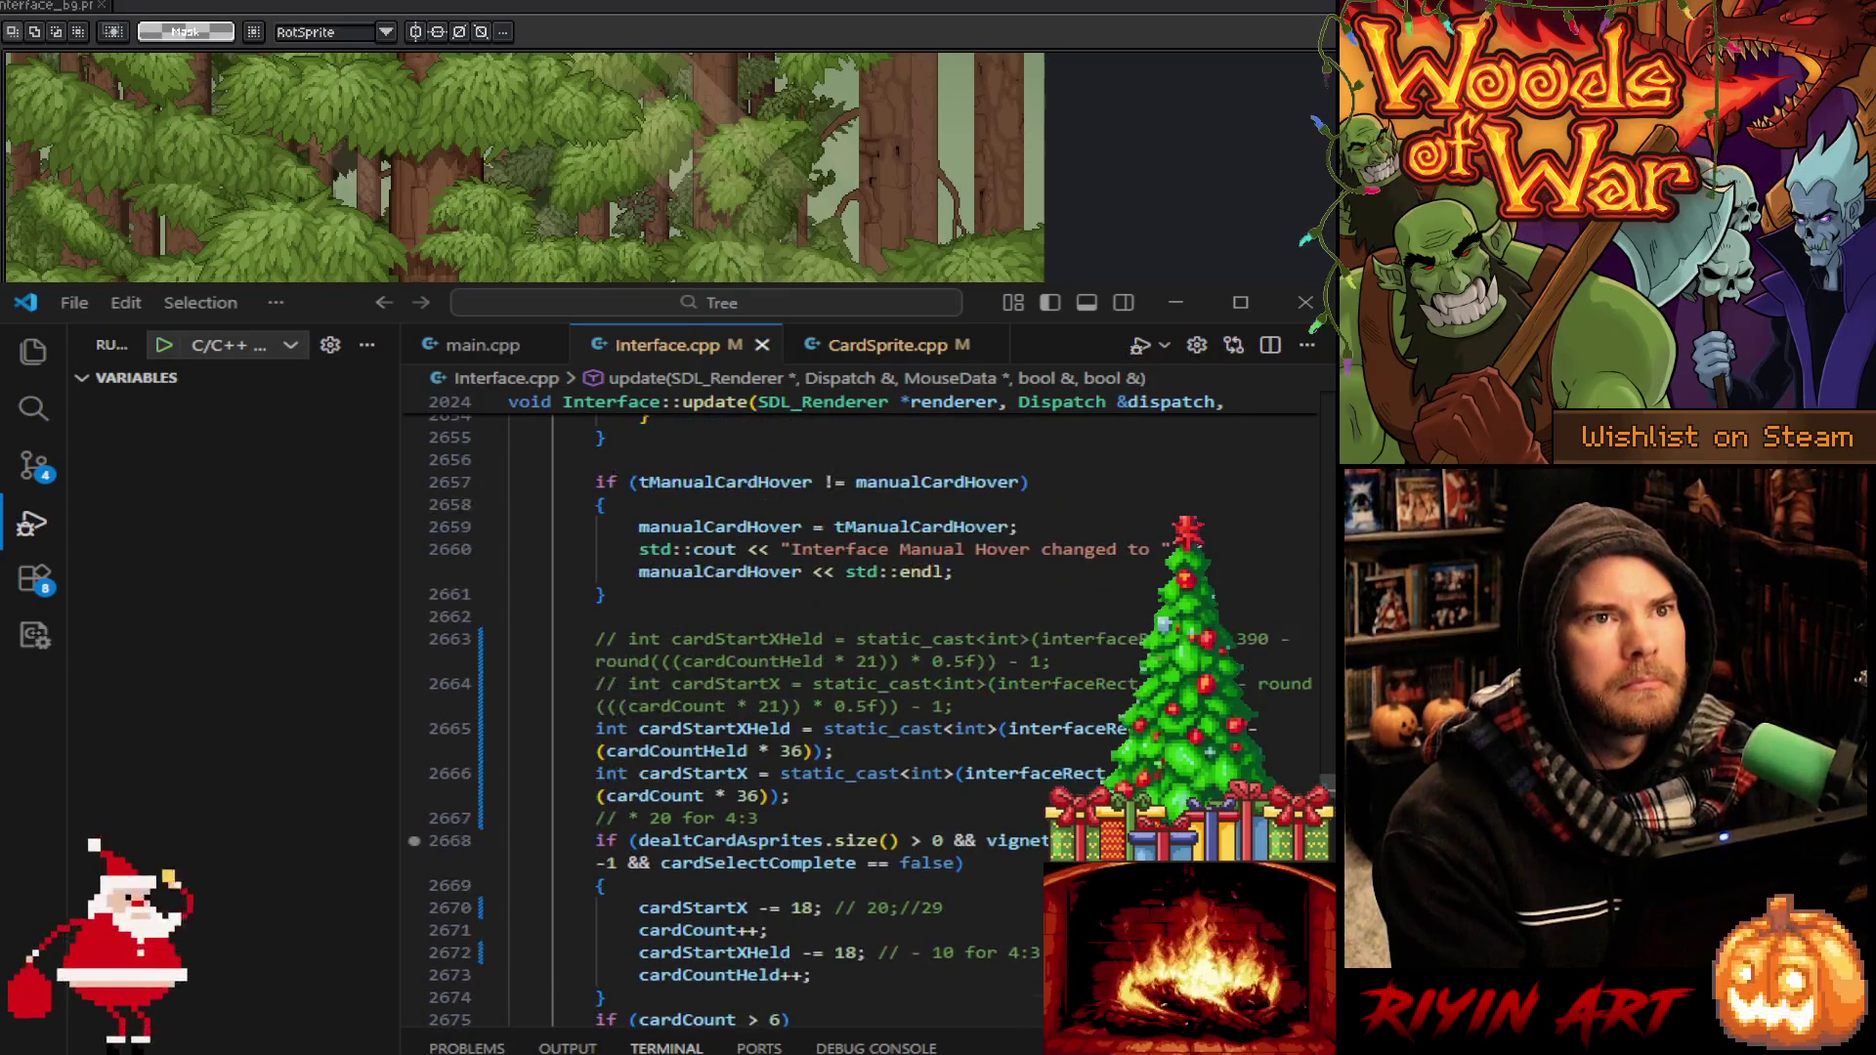
scroll(860, 723, "up", 3)
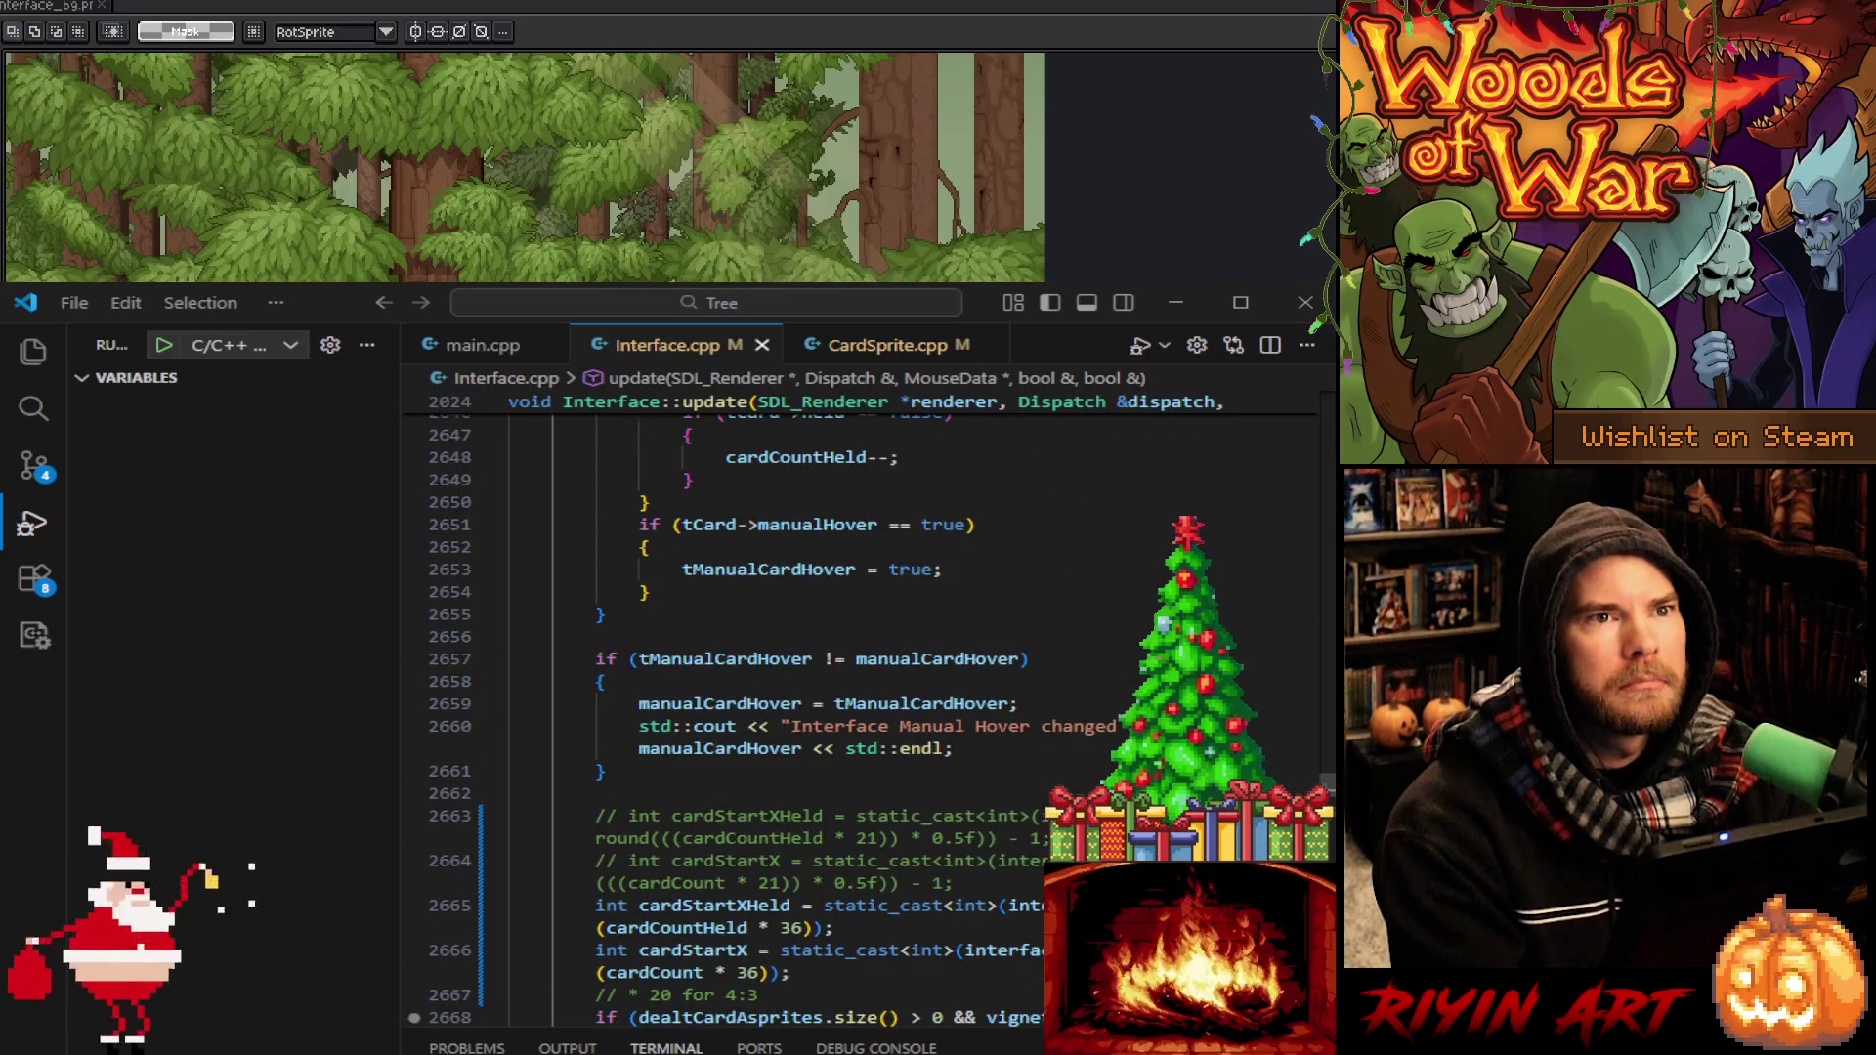
scroll(762, 723, "up", 1)
left_click_drag(1326, 782, 1319, 403)
left_click(1057, 709)
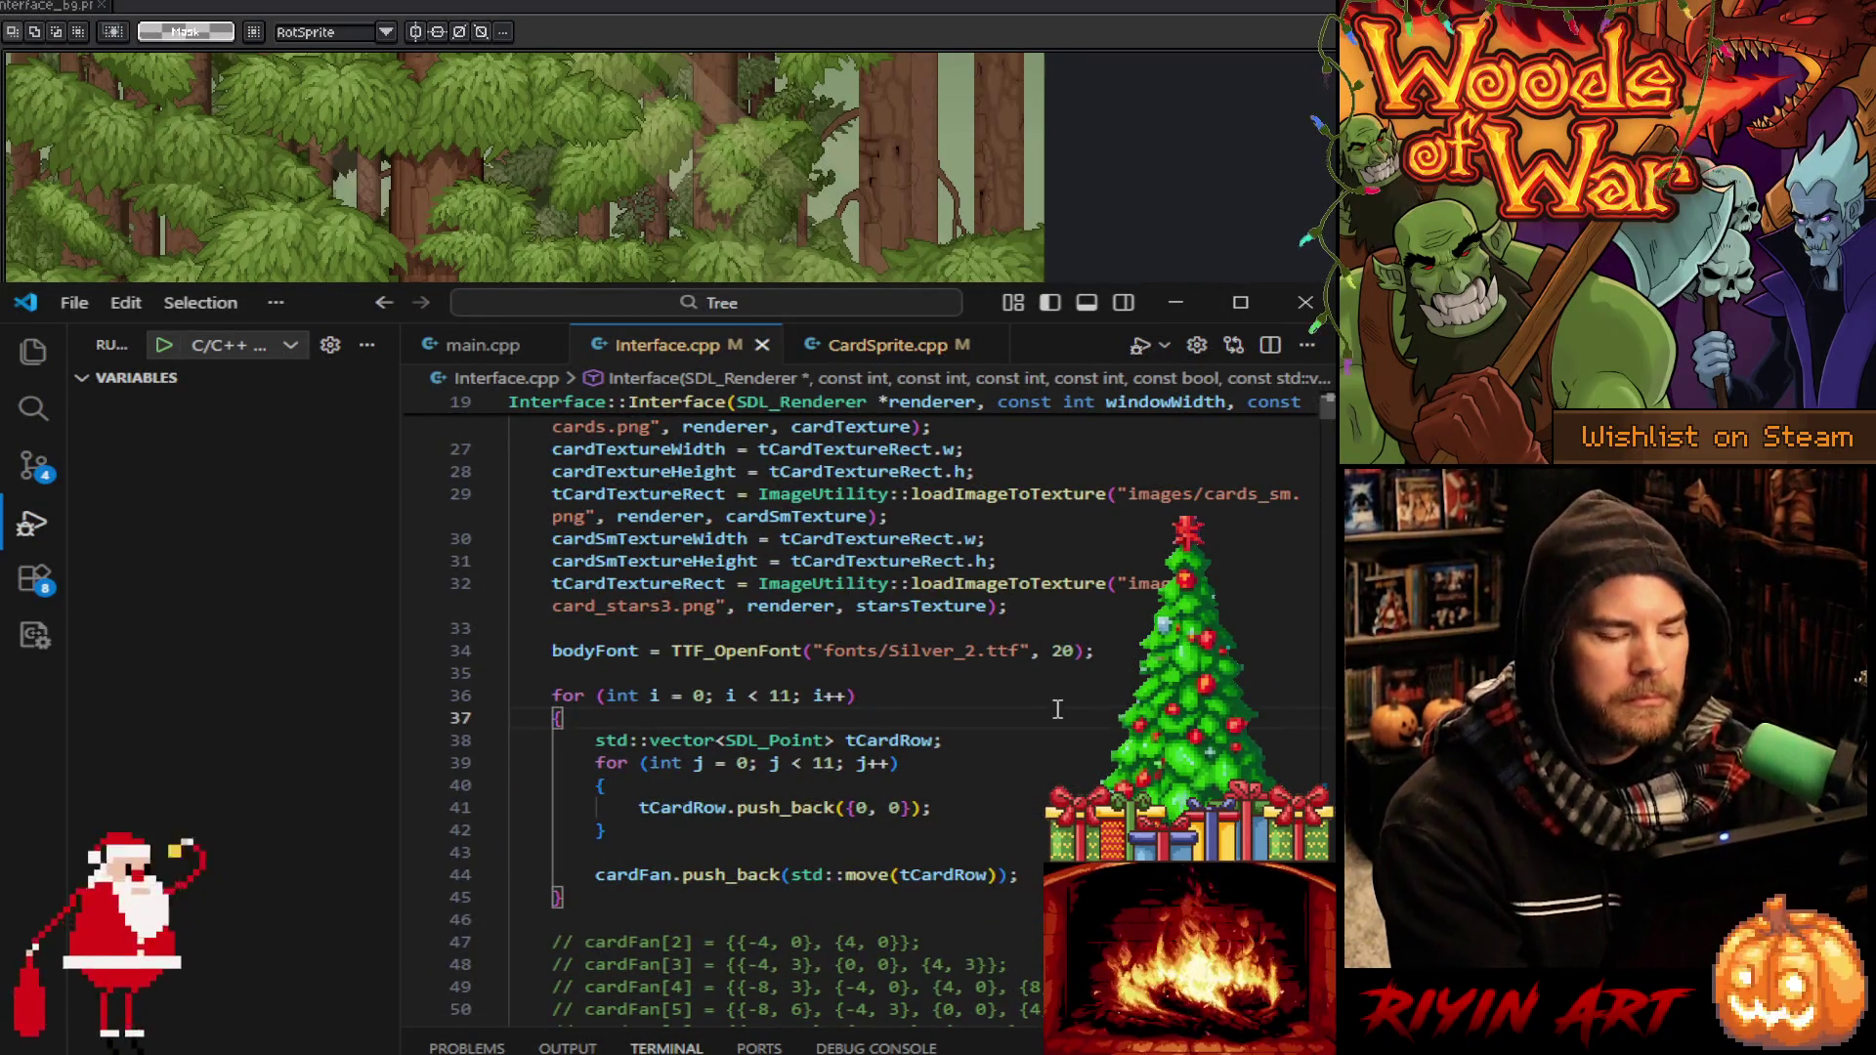
key("ctrl+f")
type("42")
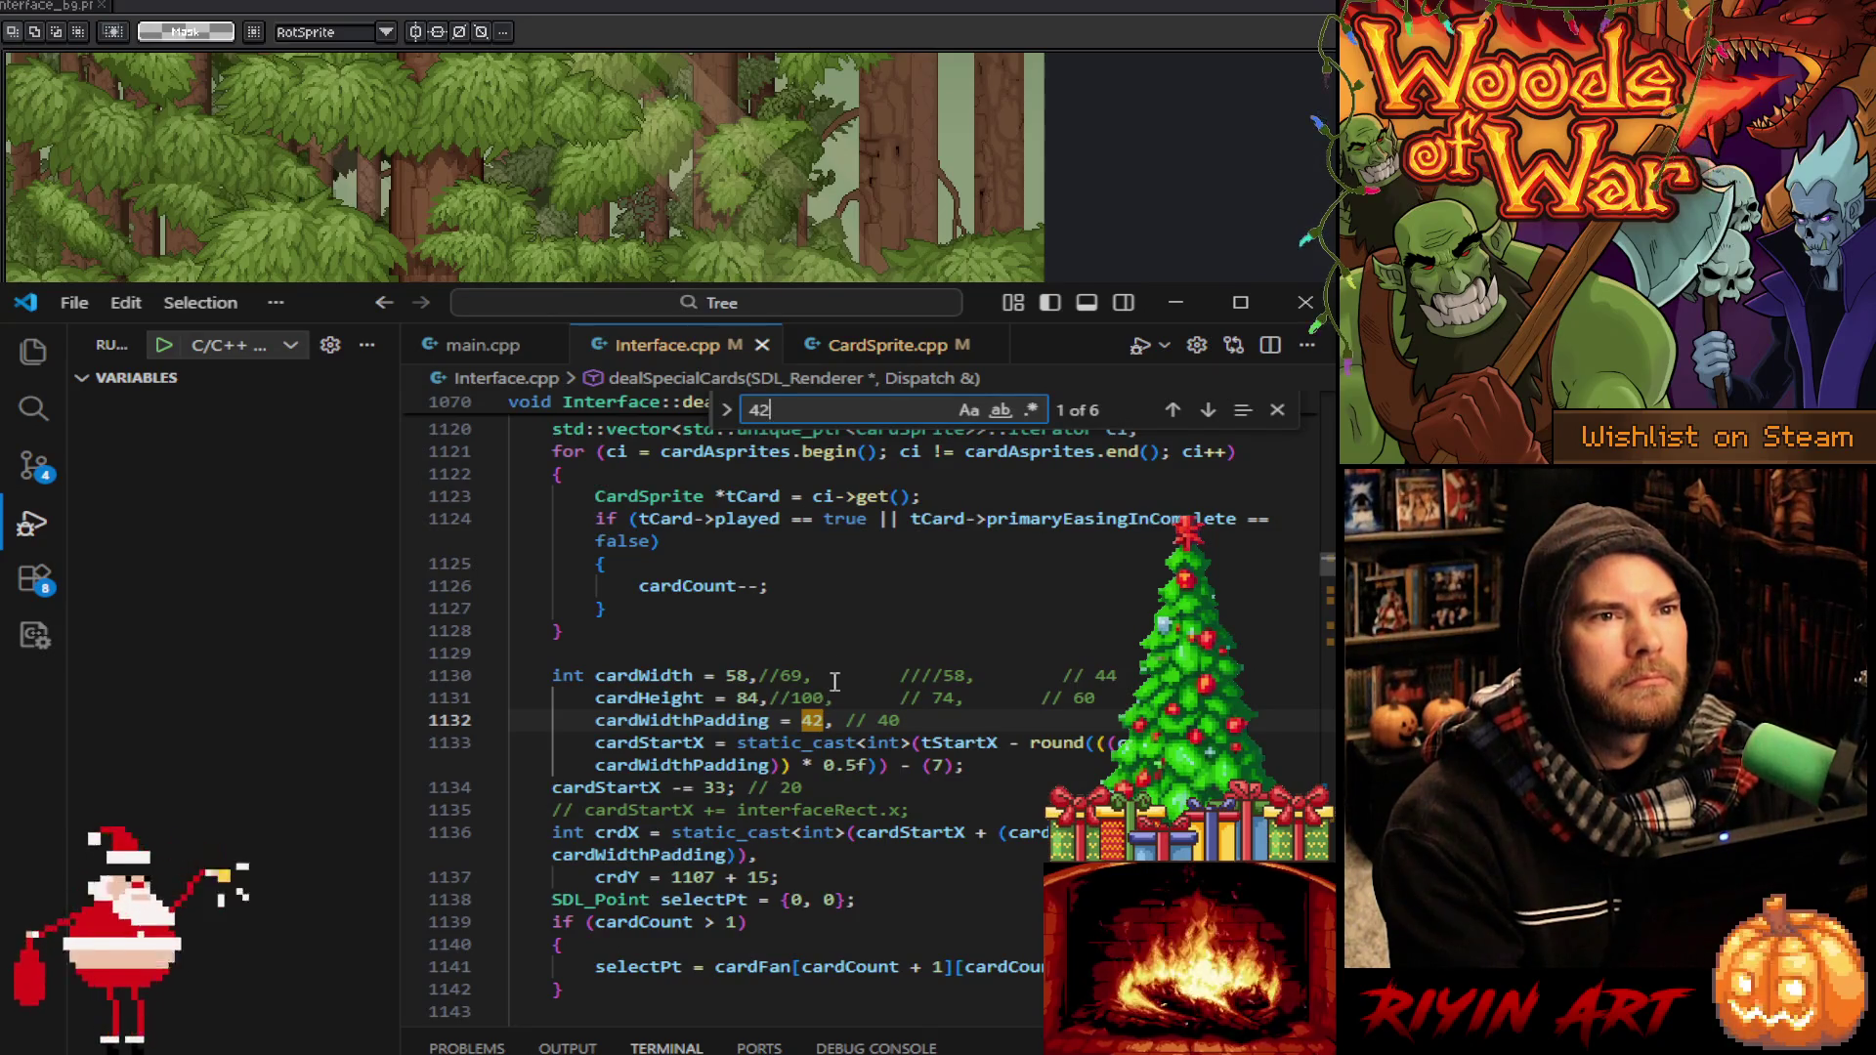
left_click(813, 721)
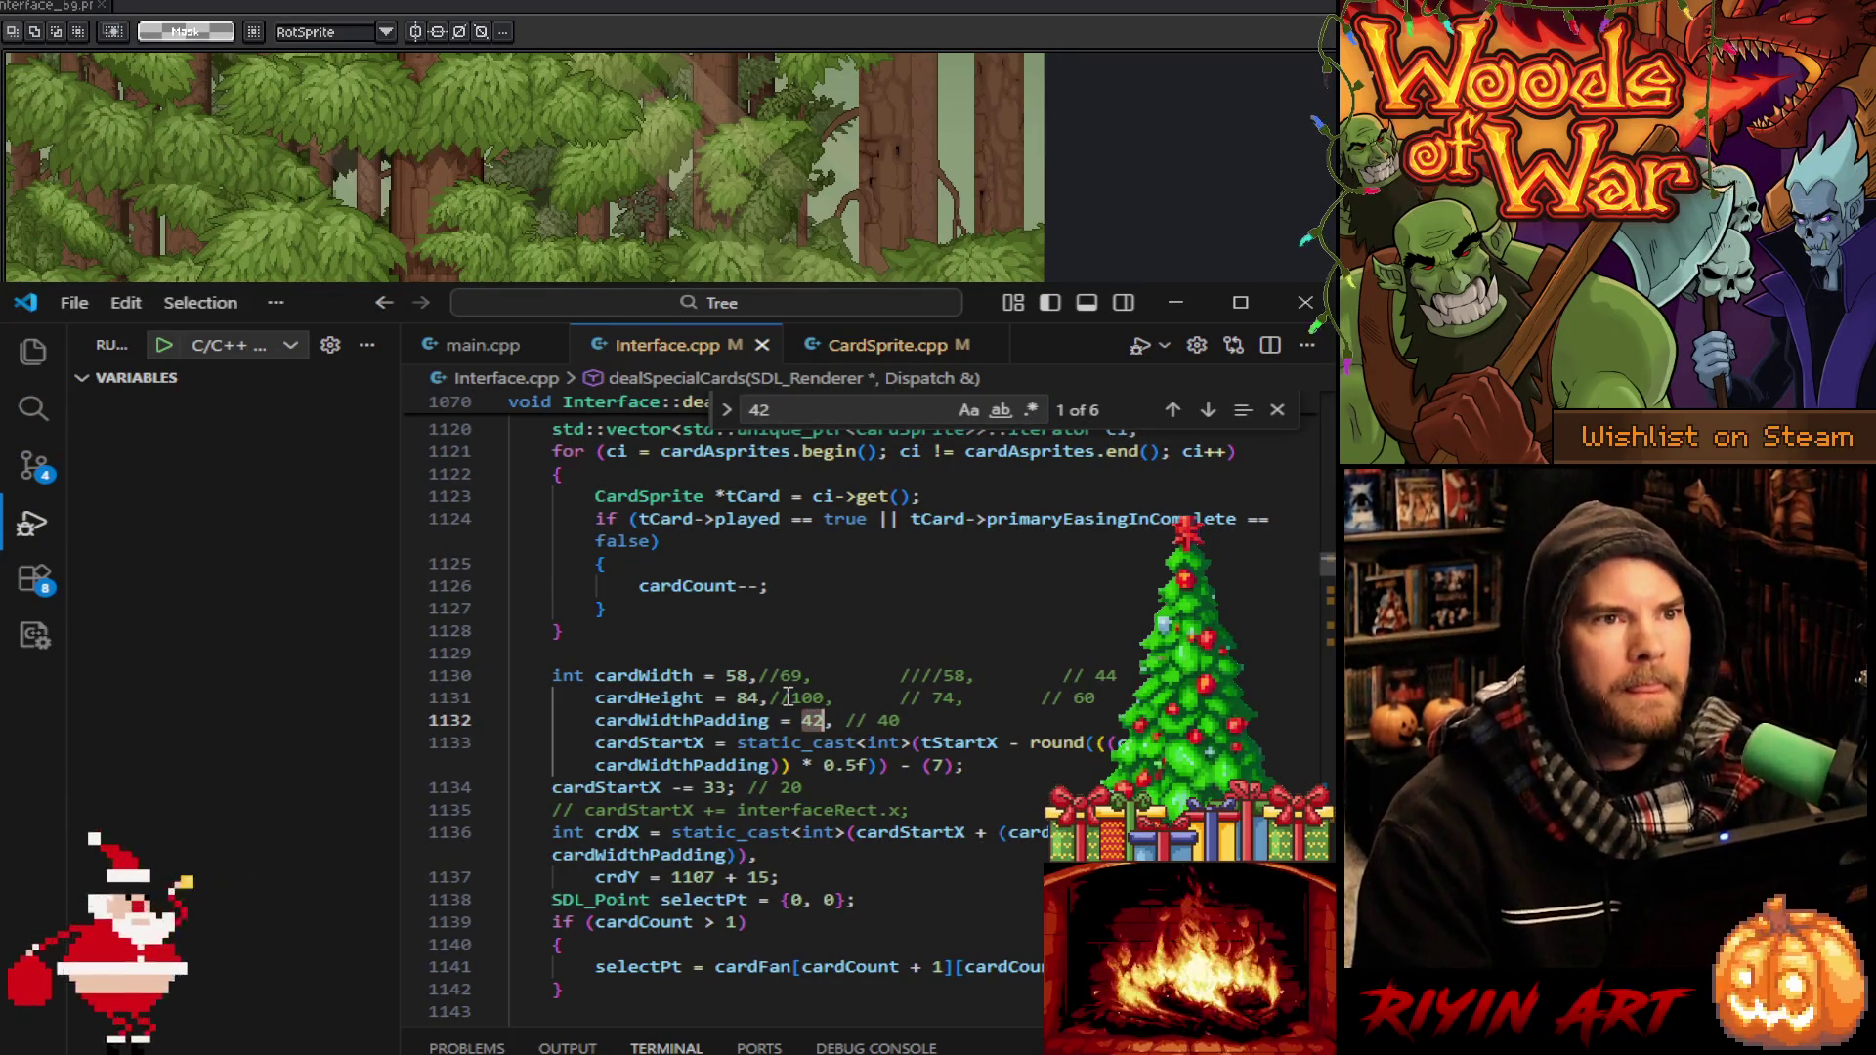
key("BackSpace")
key("BackSpace")
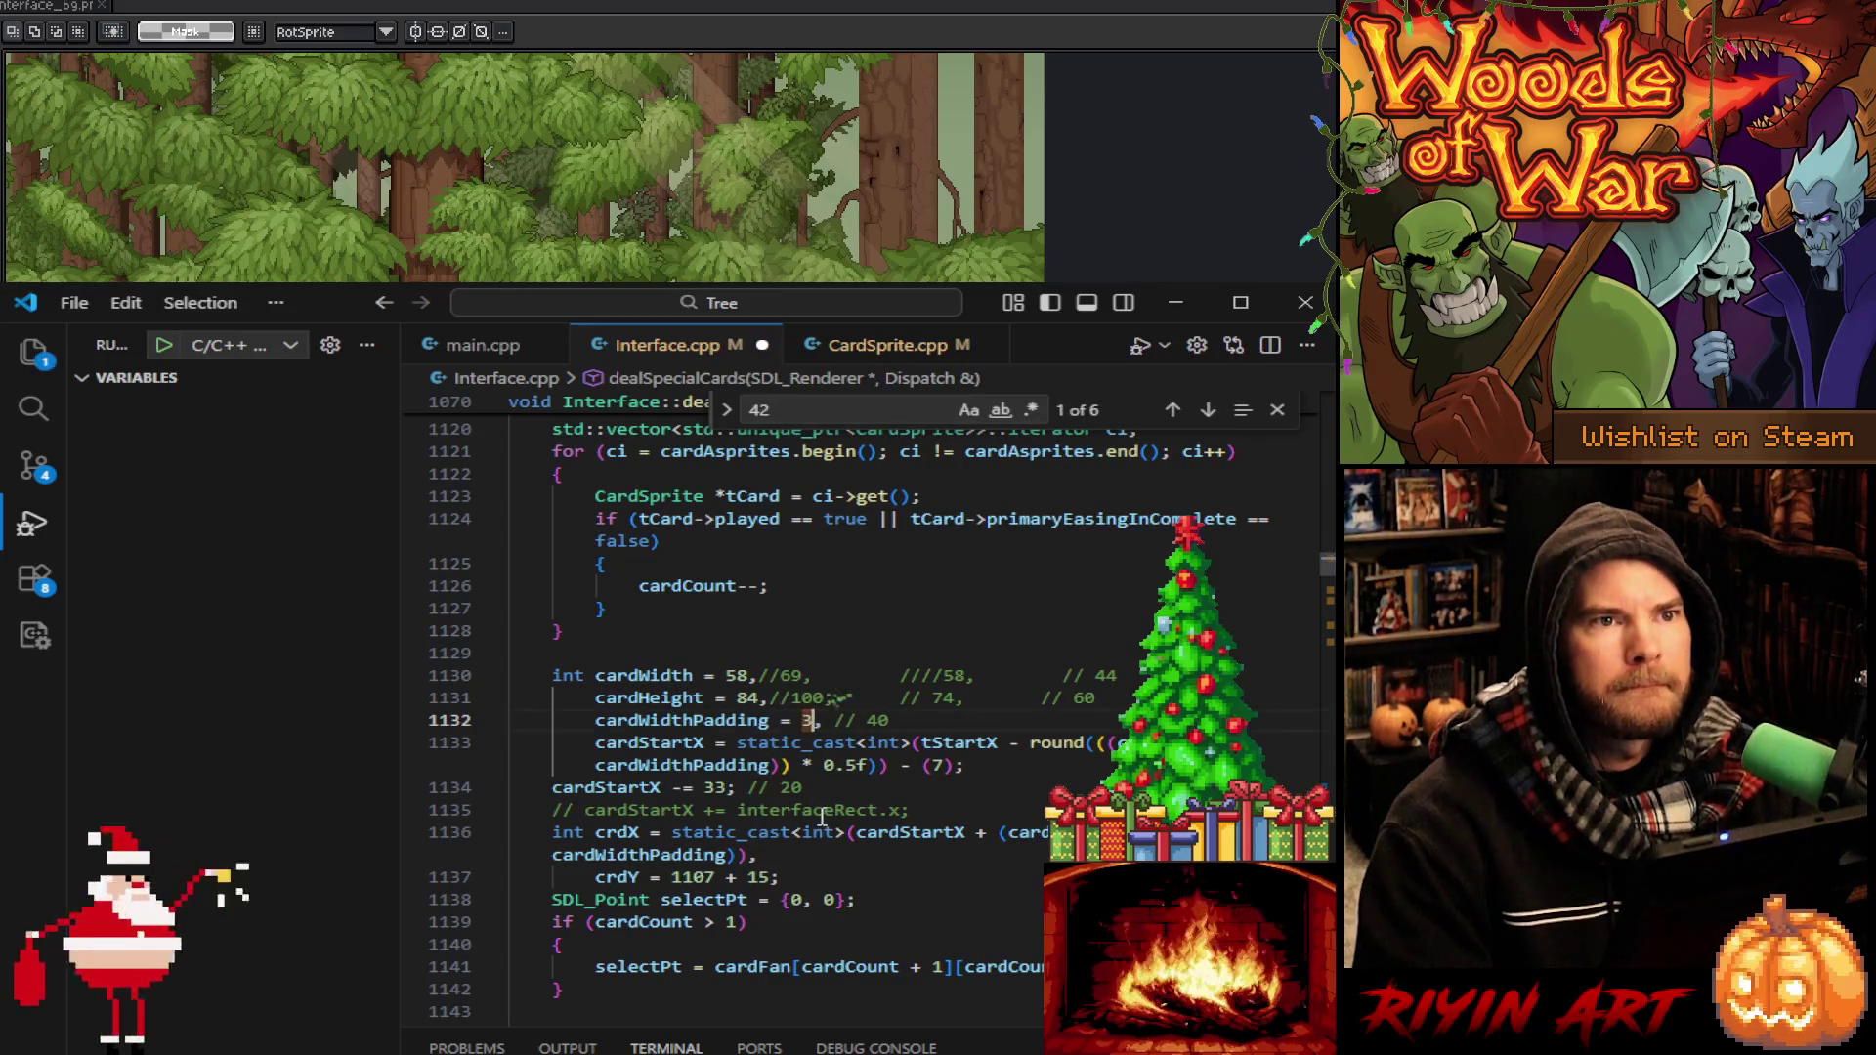
type("36")
double_click(718, 788)
type("11")
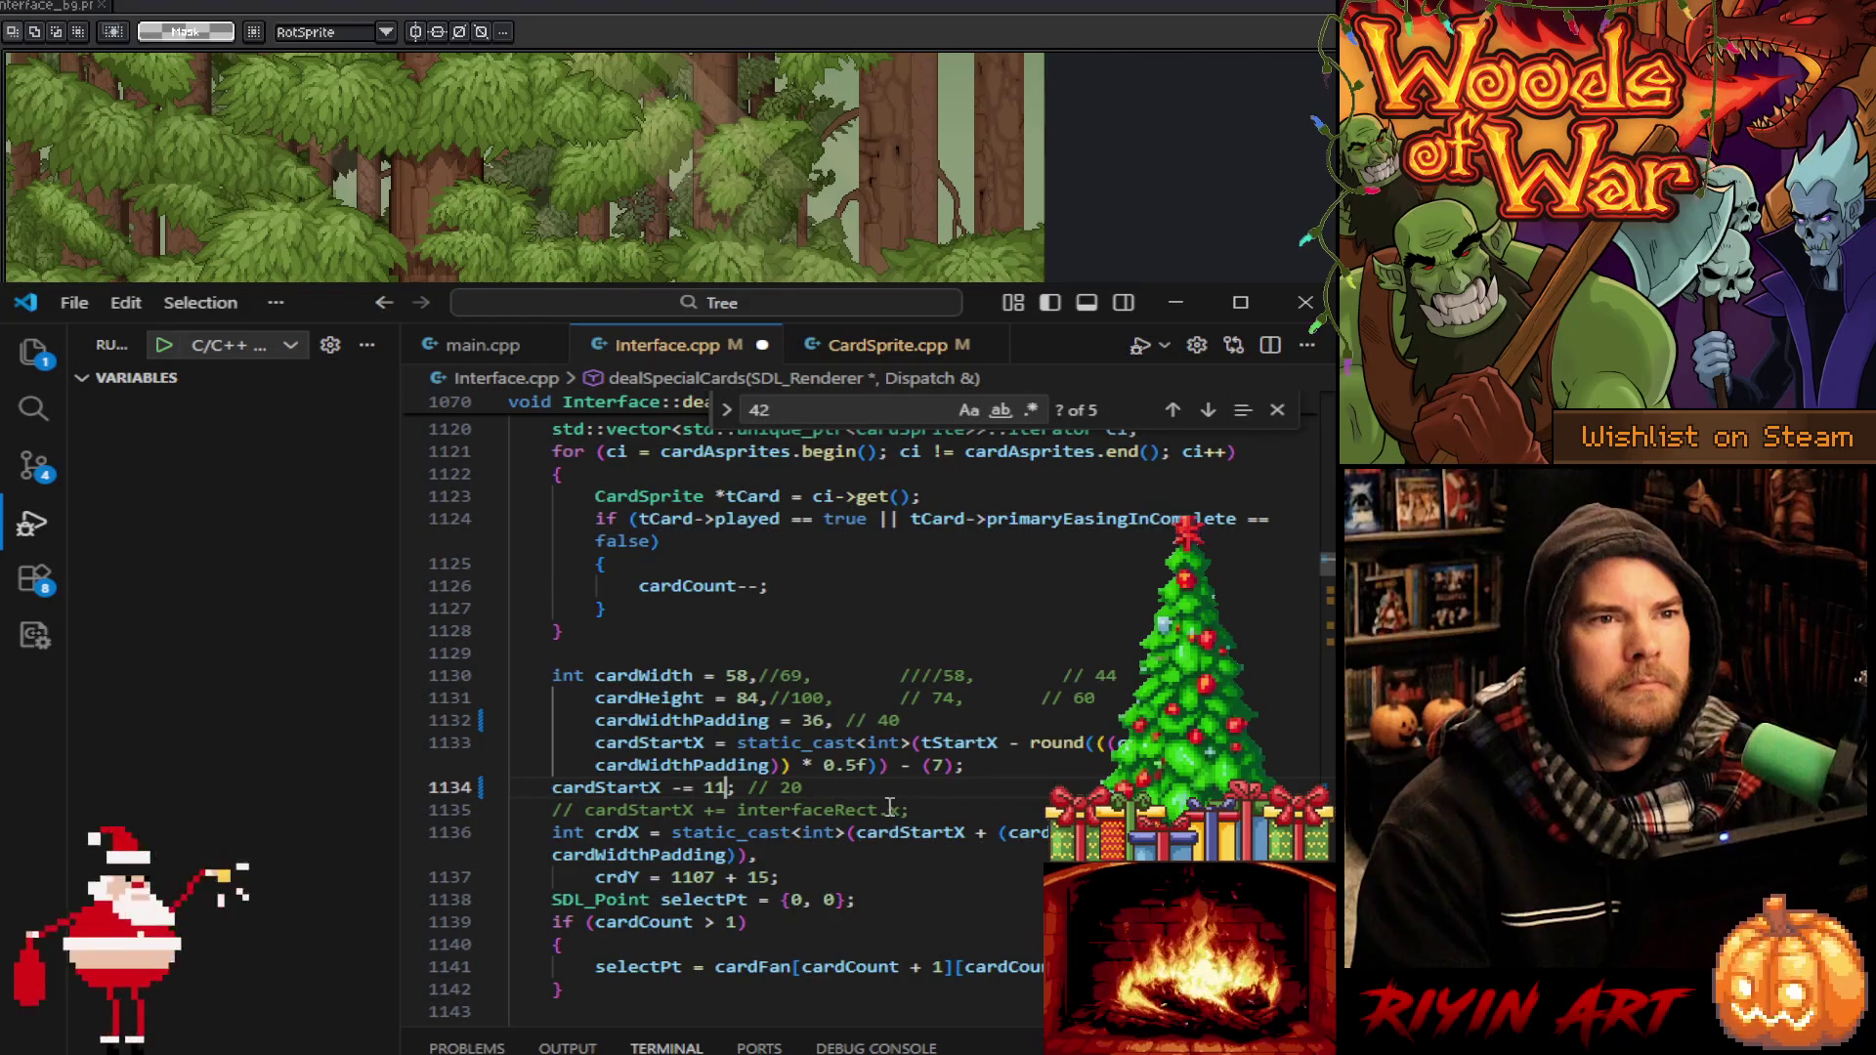
Duplicate the cardStartX calculation line and comment out the original
double_click(1073, 741)
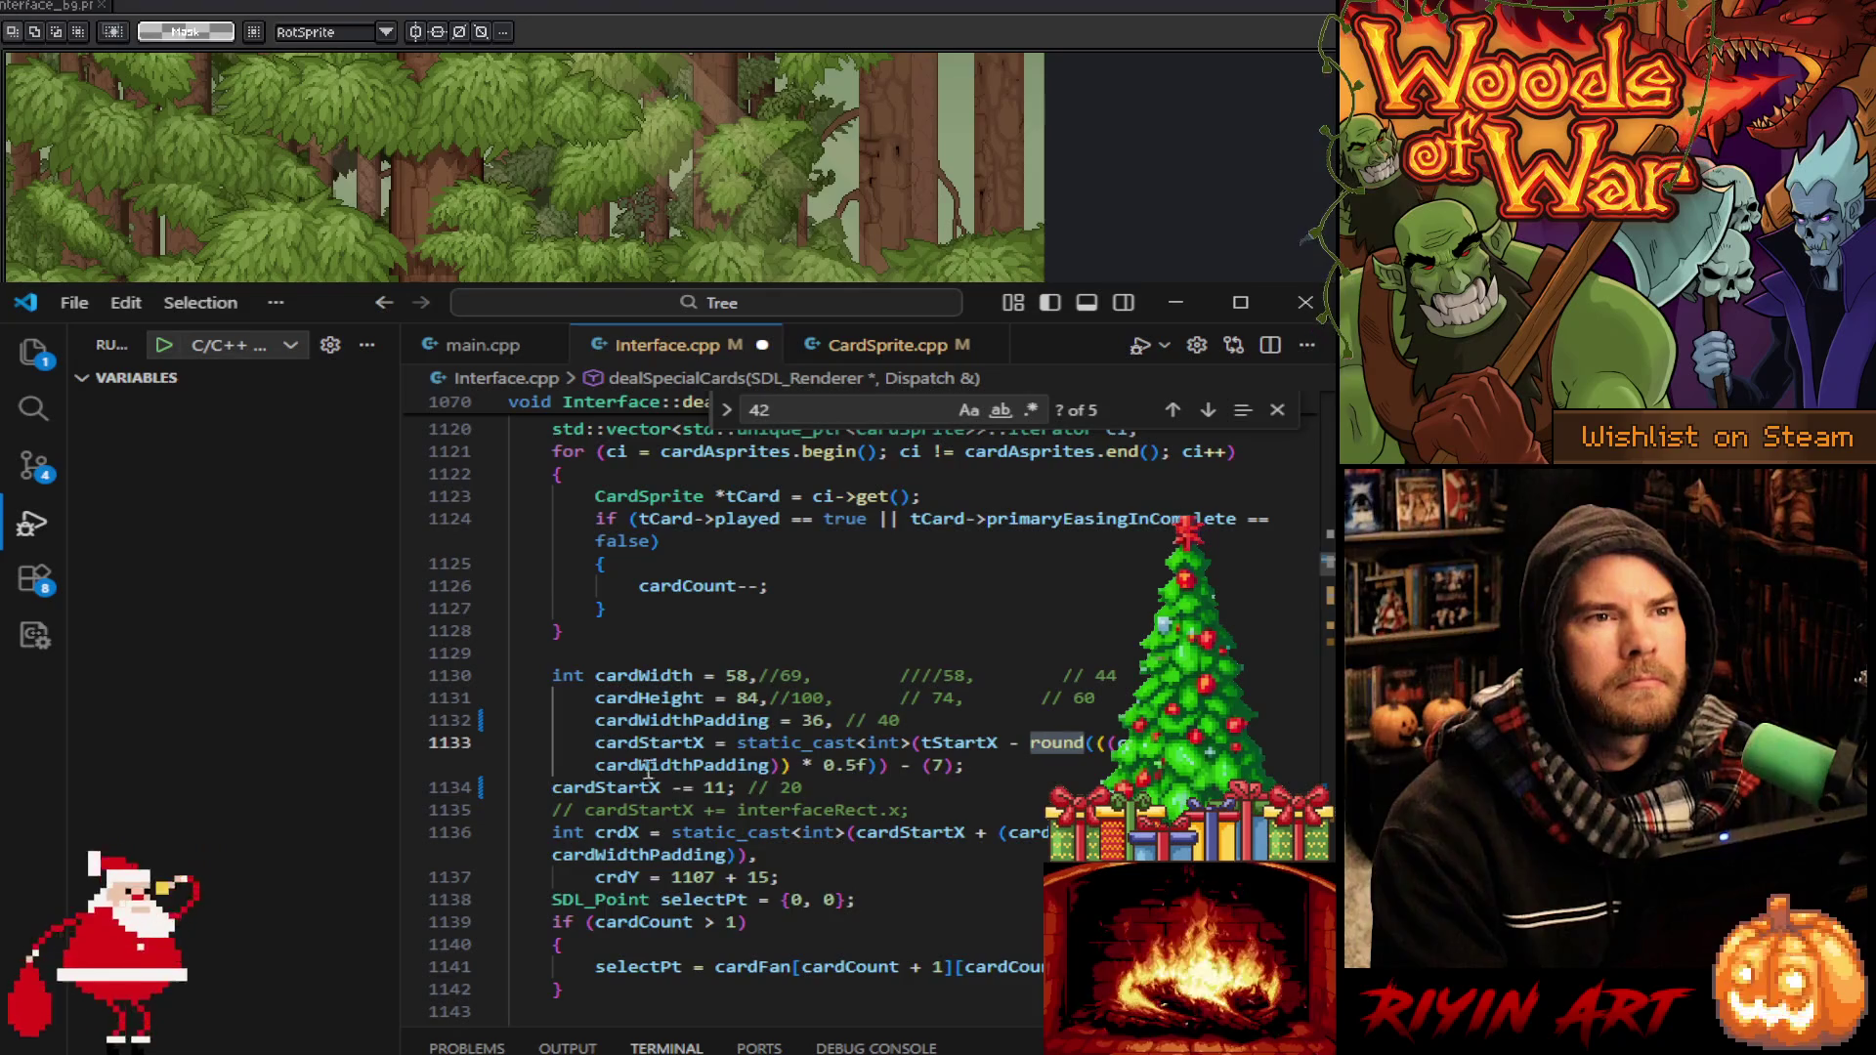
left_click(597, 743)
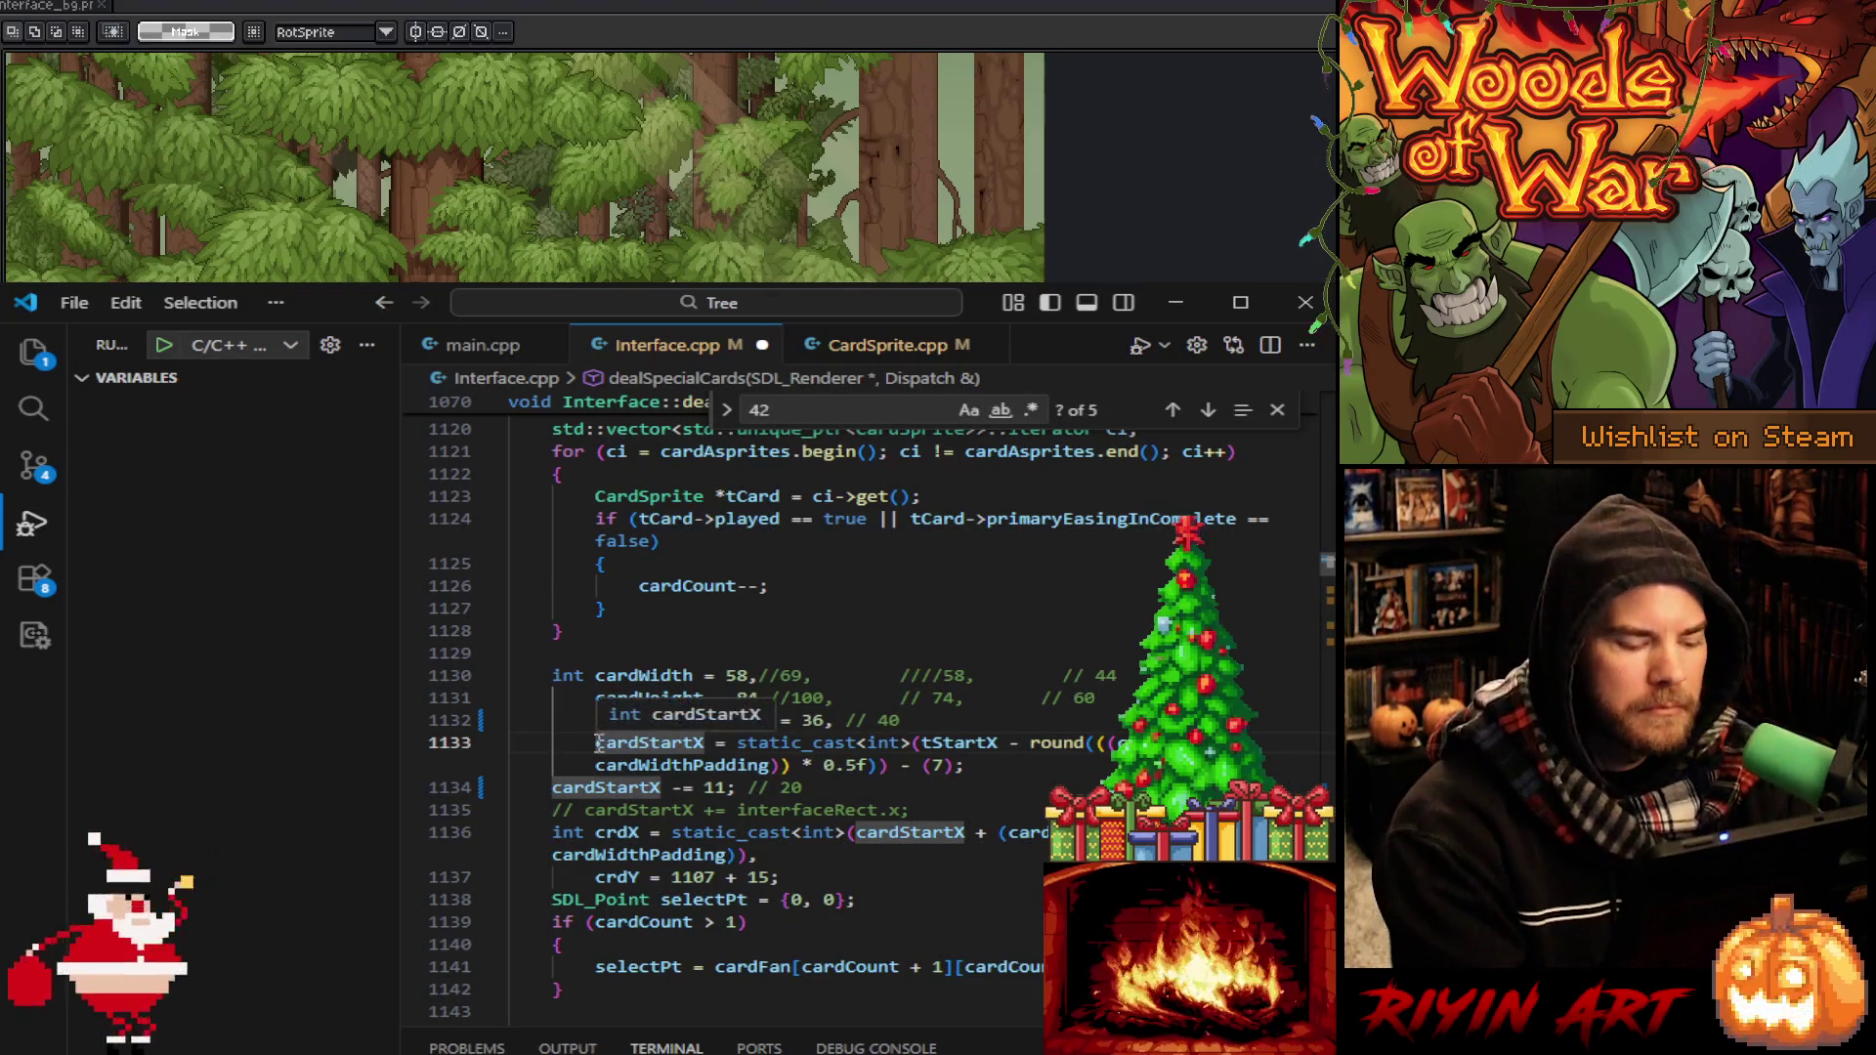
key("shift+alt+Up")
type("//")
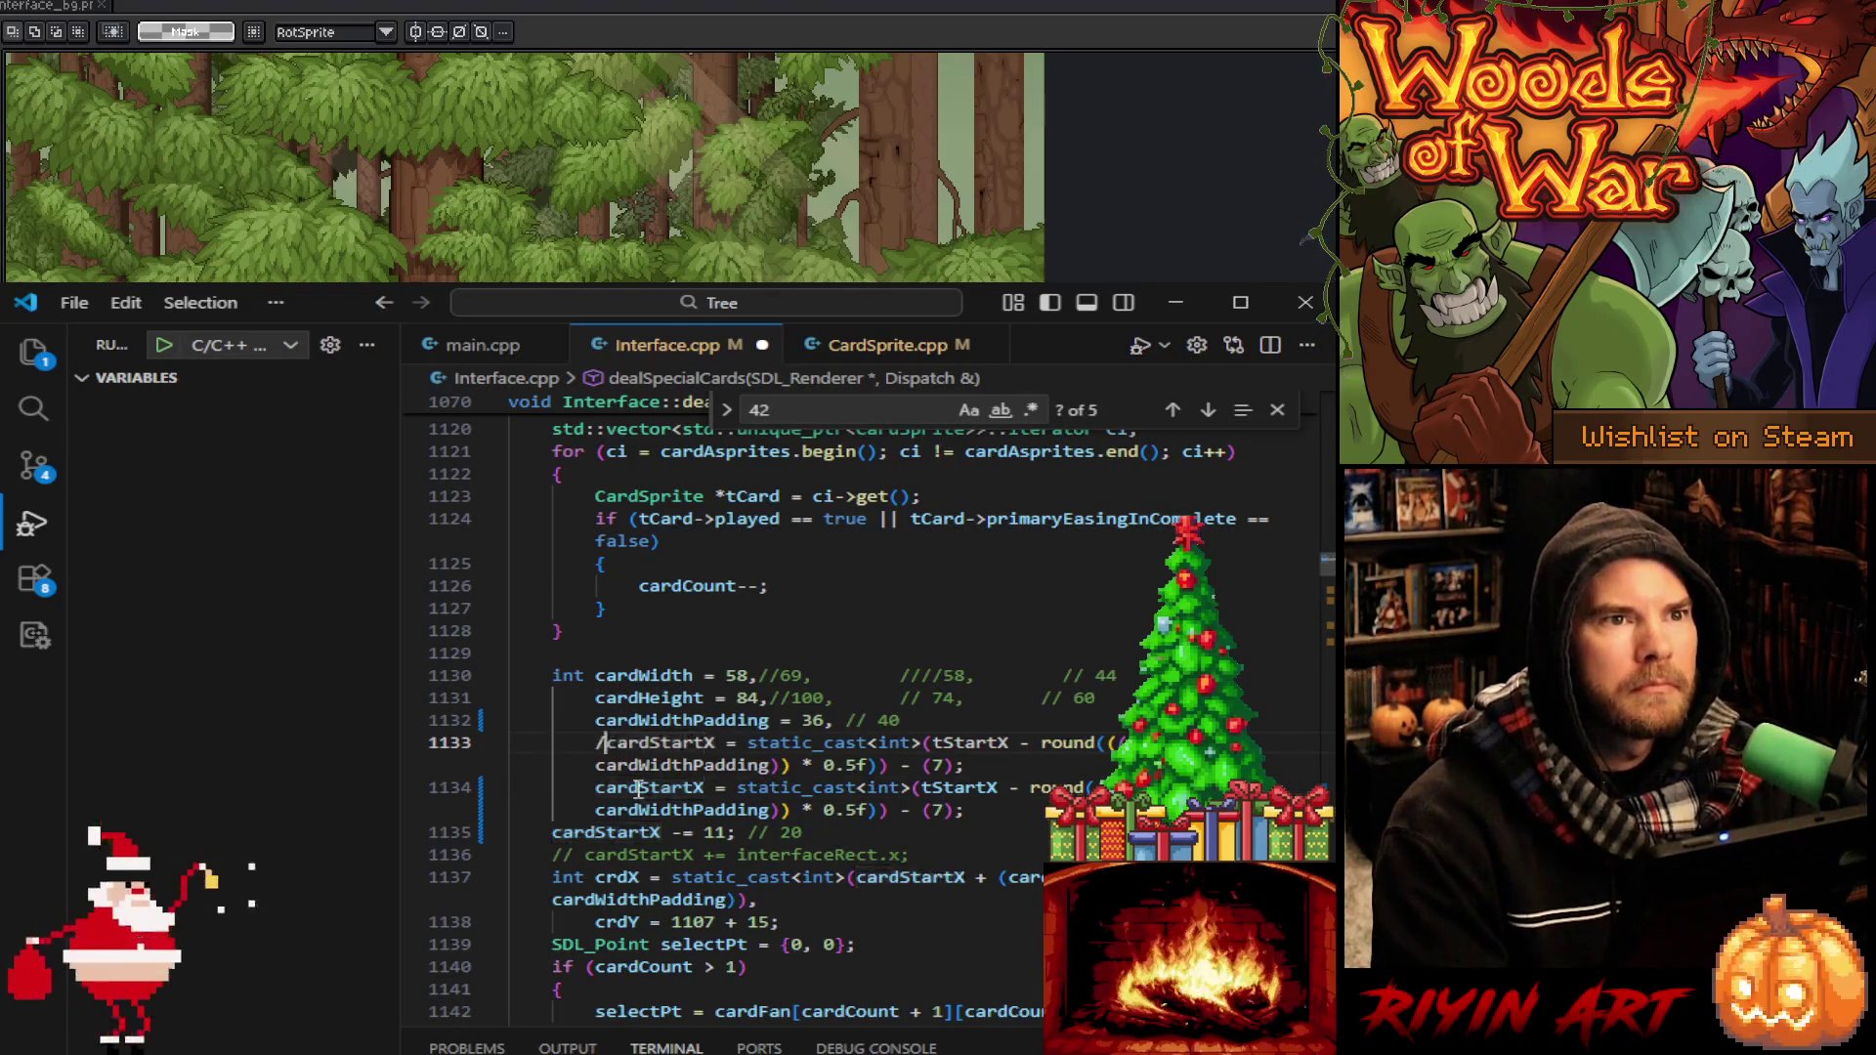
Rewrite the copied cardStartX line without round(), the 0.5f halving and the minus-7 offset
double_click(1056, 787)
type("(cardC")
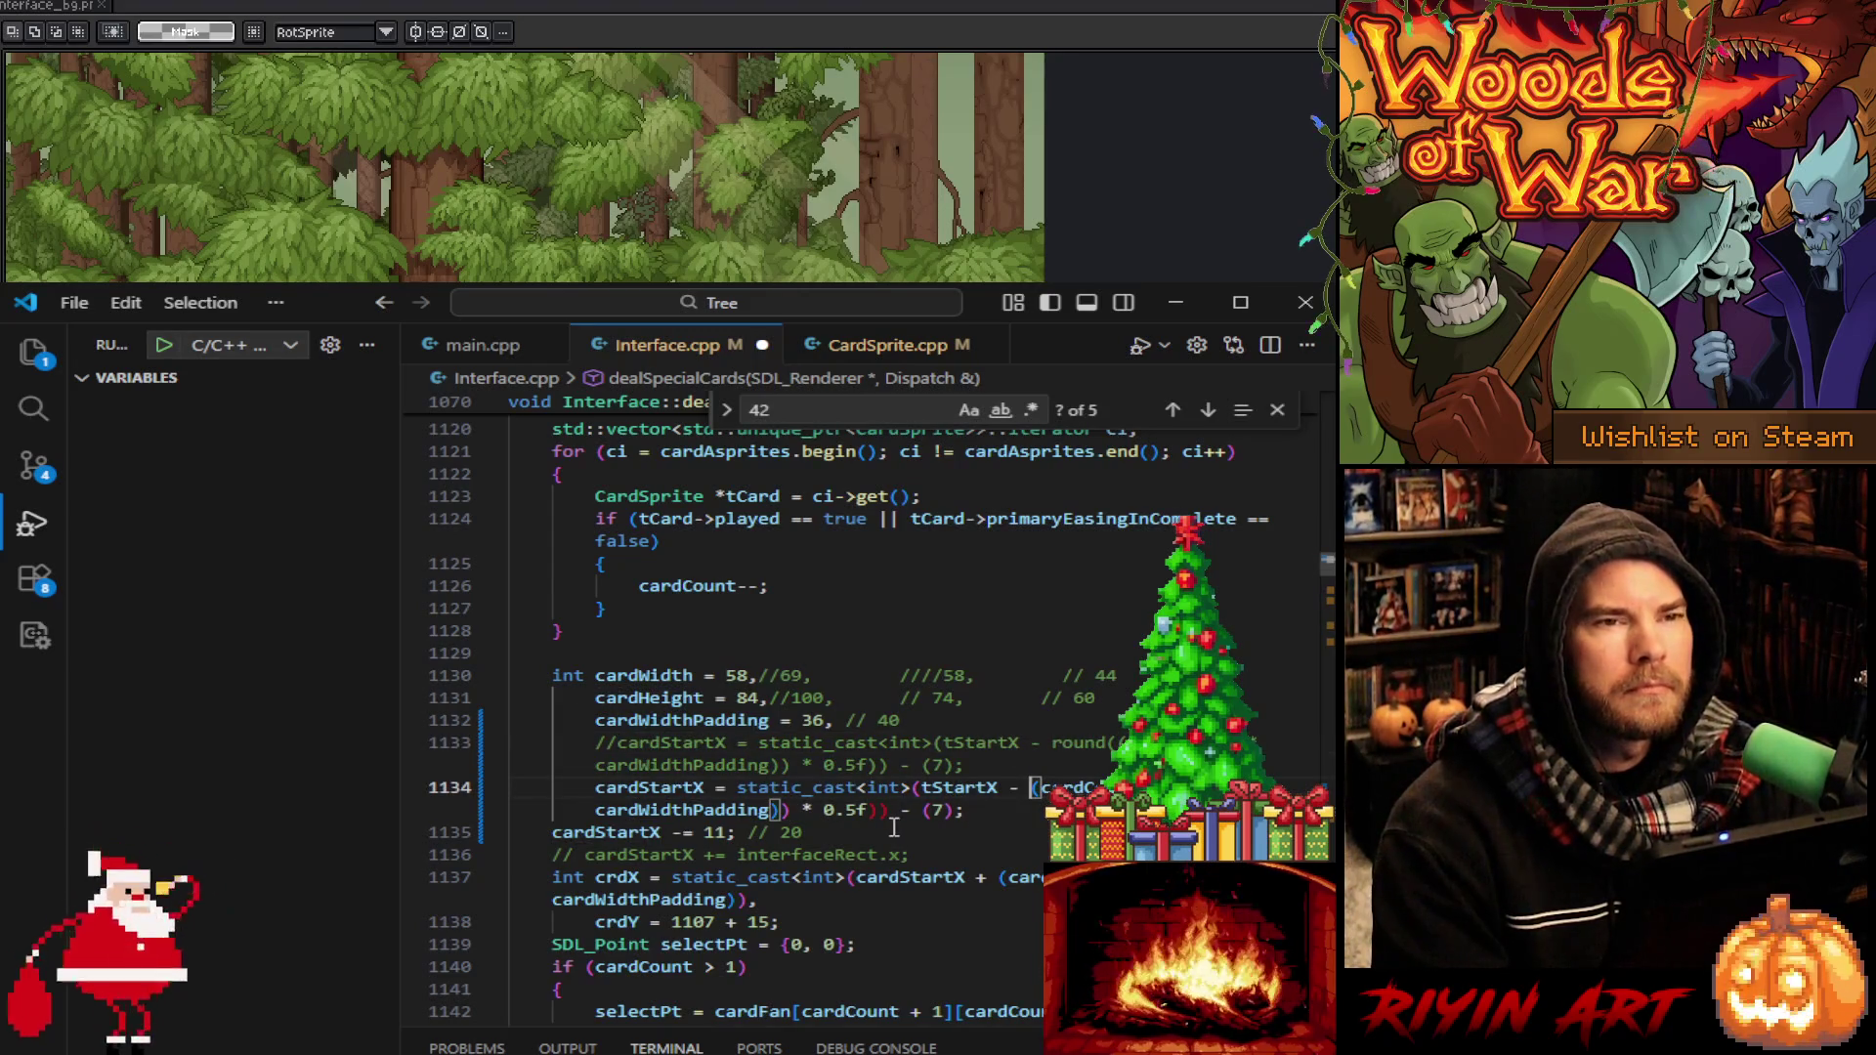
left_click(892, 810)
key("BackSpace")
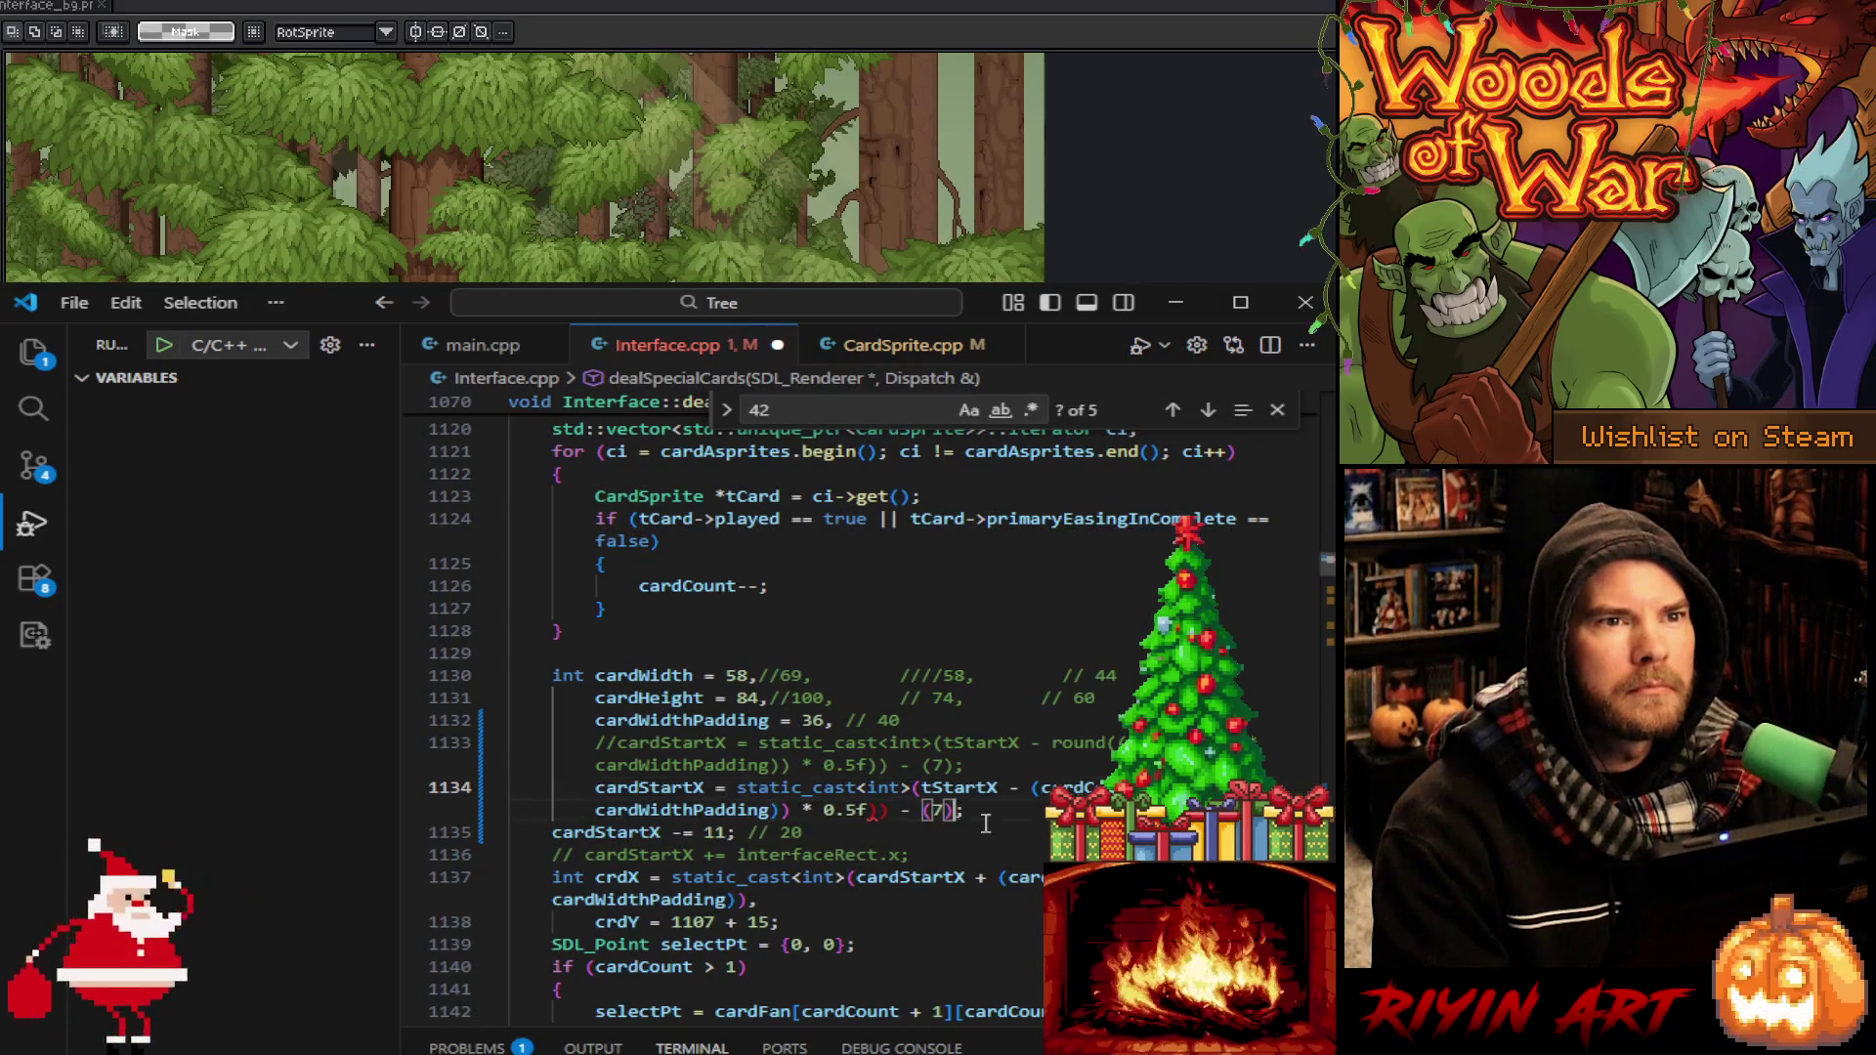
key("BackSpace")
key("BackSpace")
key("BackSpace")
key("BackSpace")
key("BackSpace")
key("BackSpace")
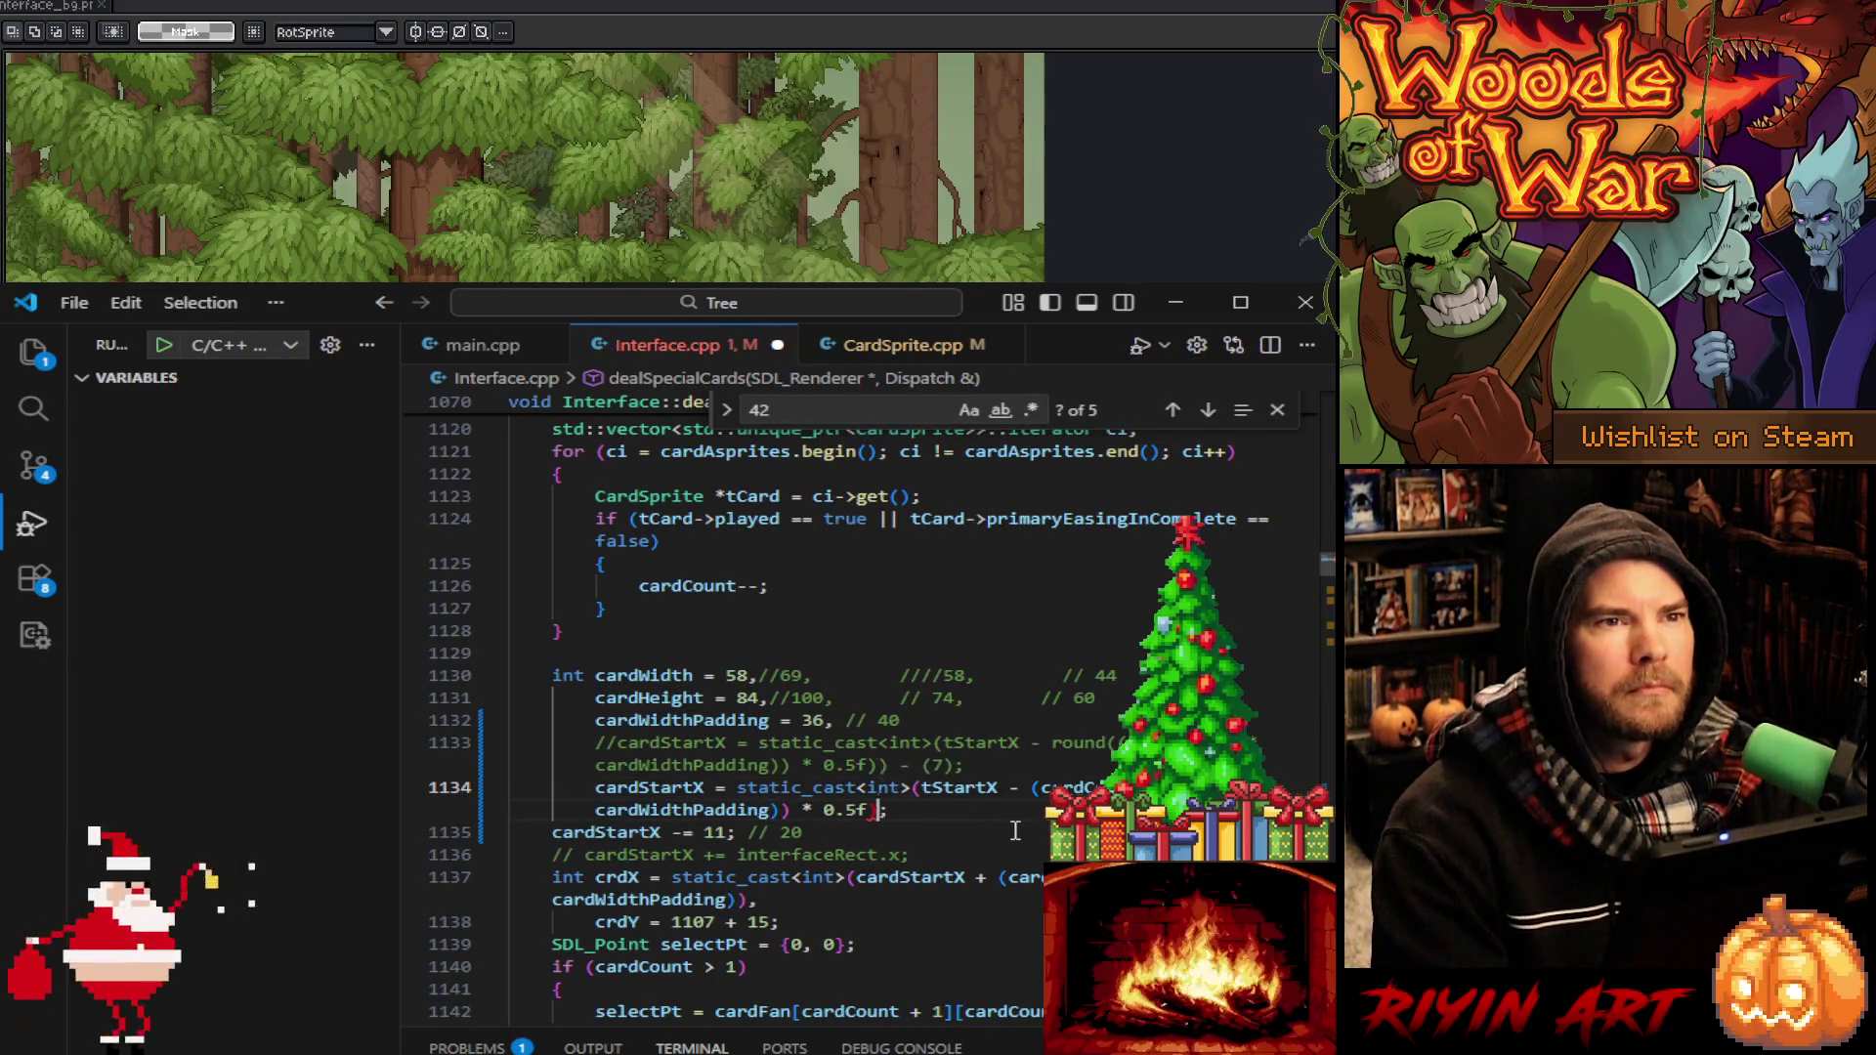
key("BackSpace")
key("BackSpace")
key("BackSpace")
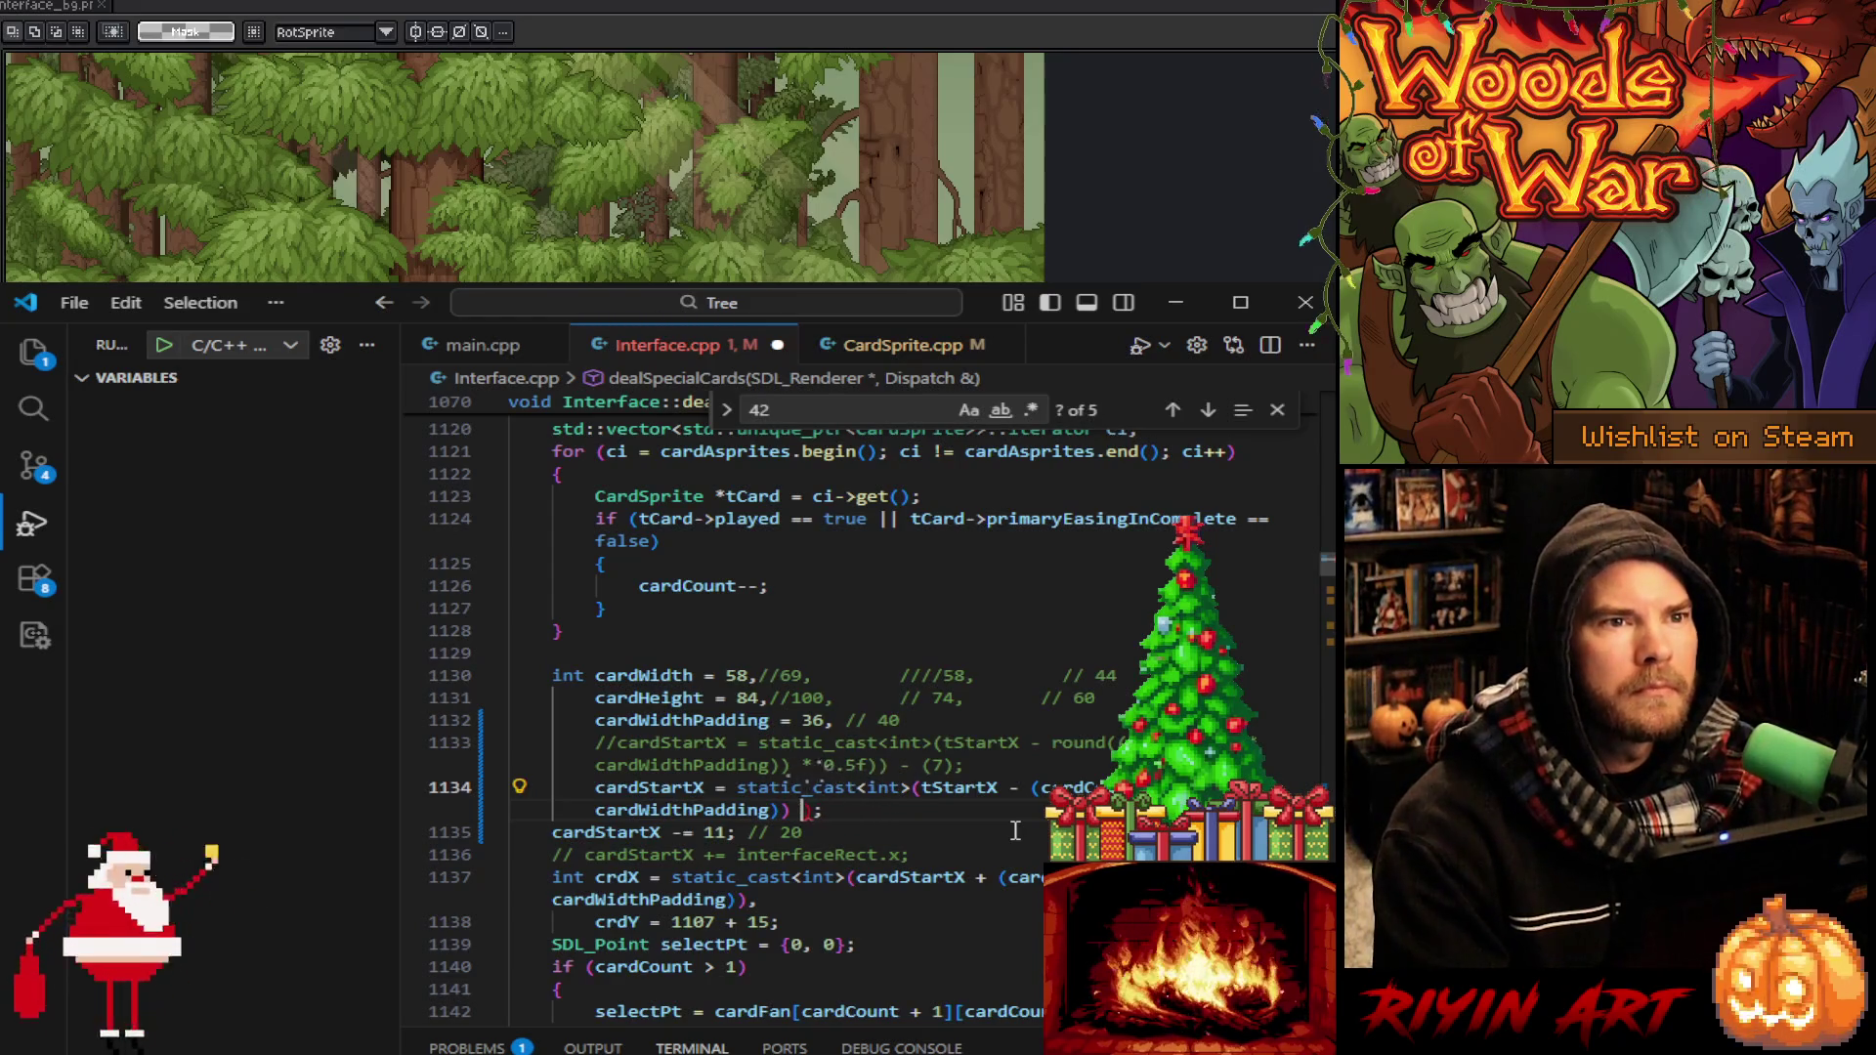
key("BackSpace")
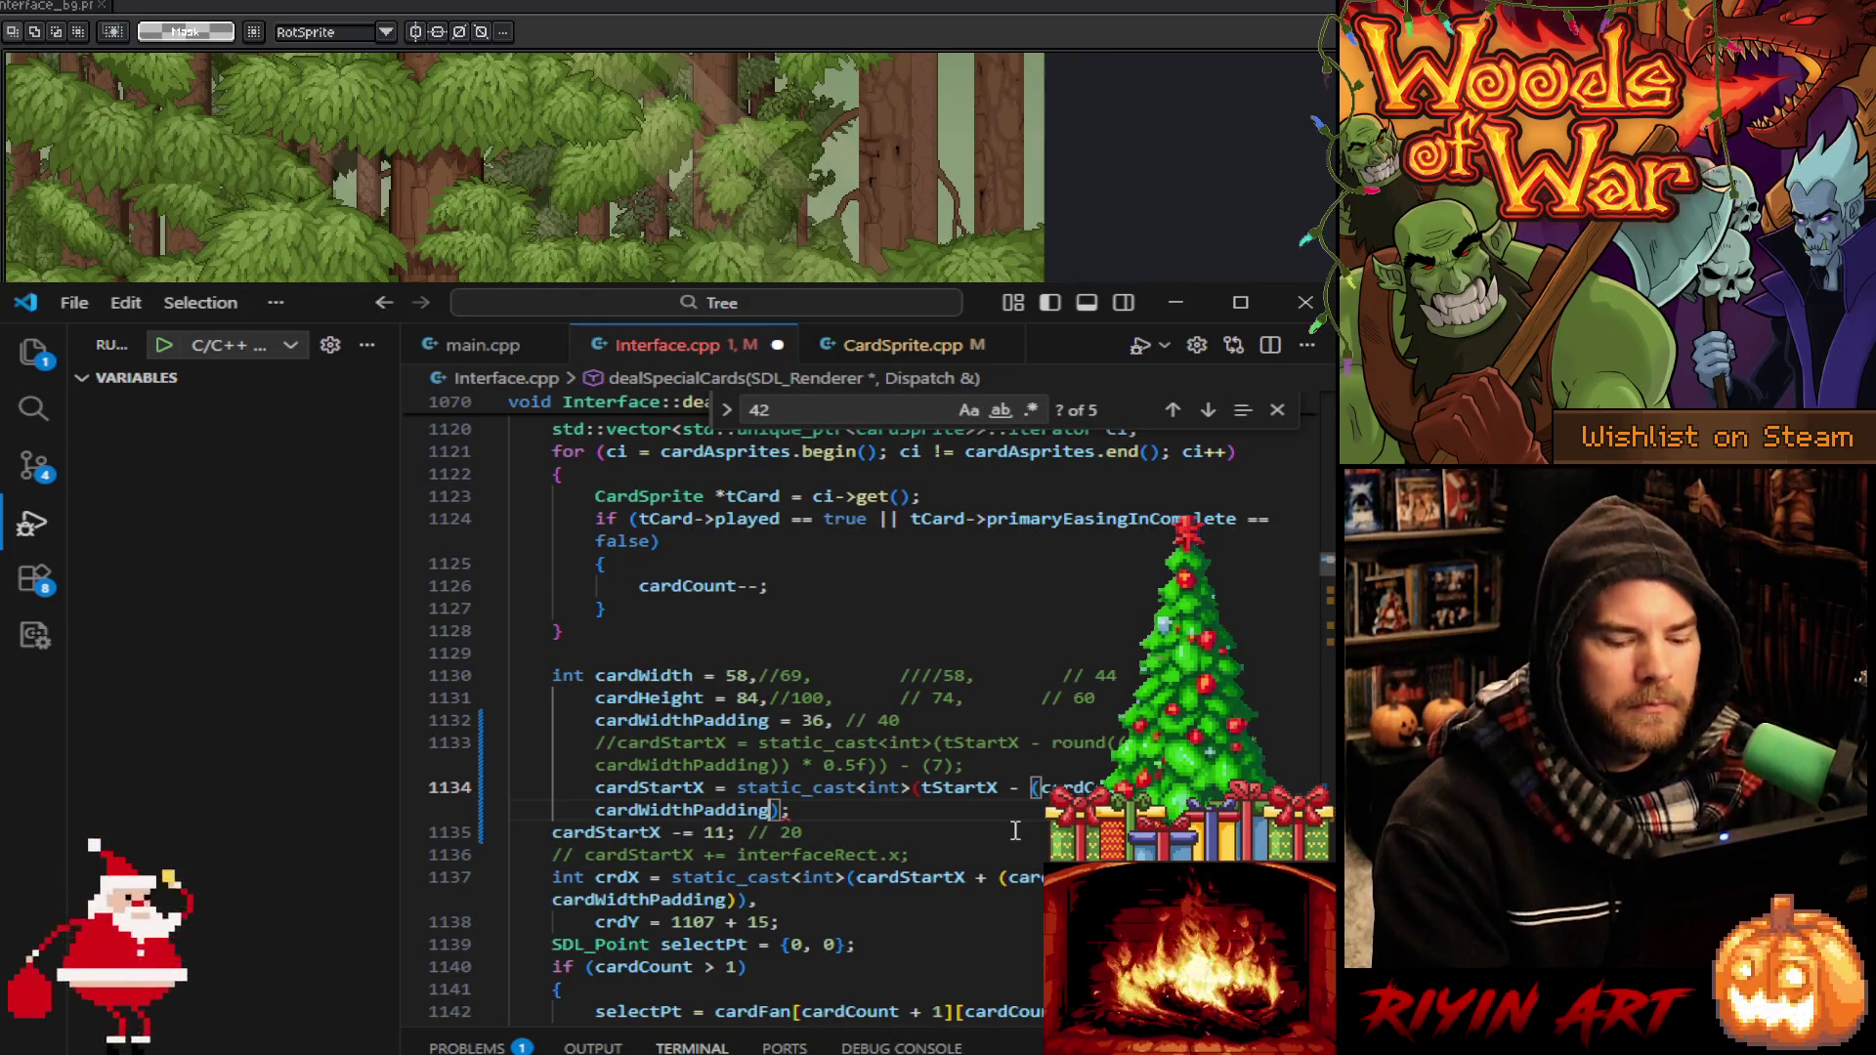
type(")")
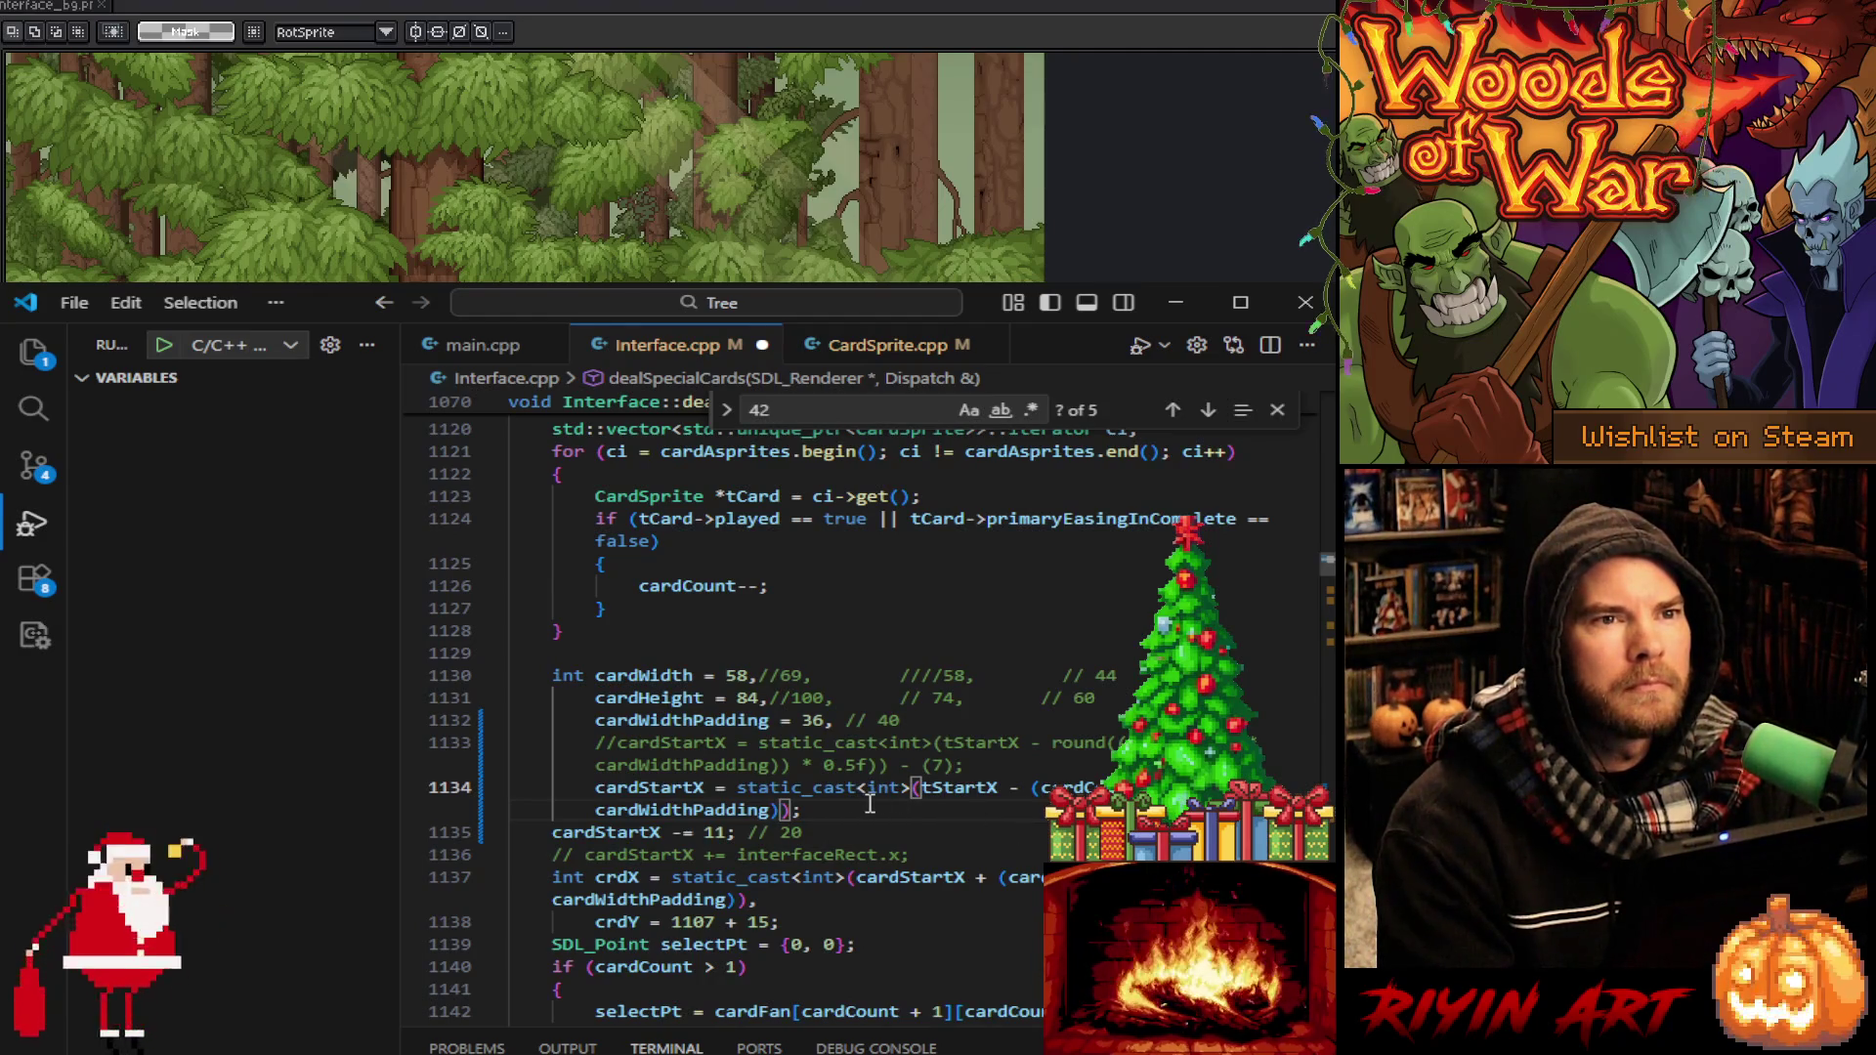
mouse_move(842, 832)
left_mouse_down()
mouse_move(1006, 790)
mouse_move(1012, 769)
left_mouse_up()
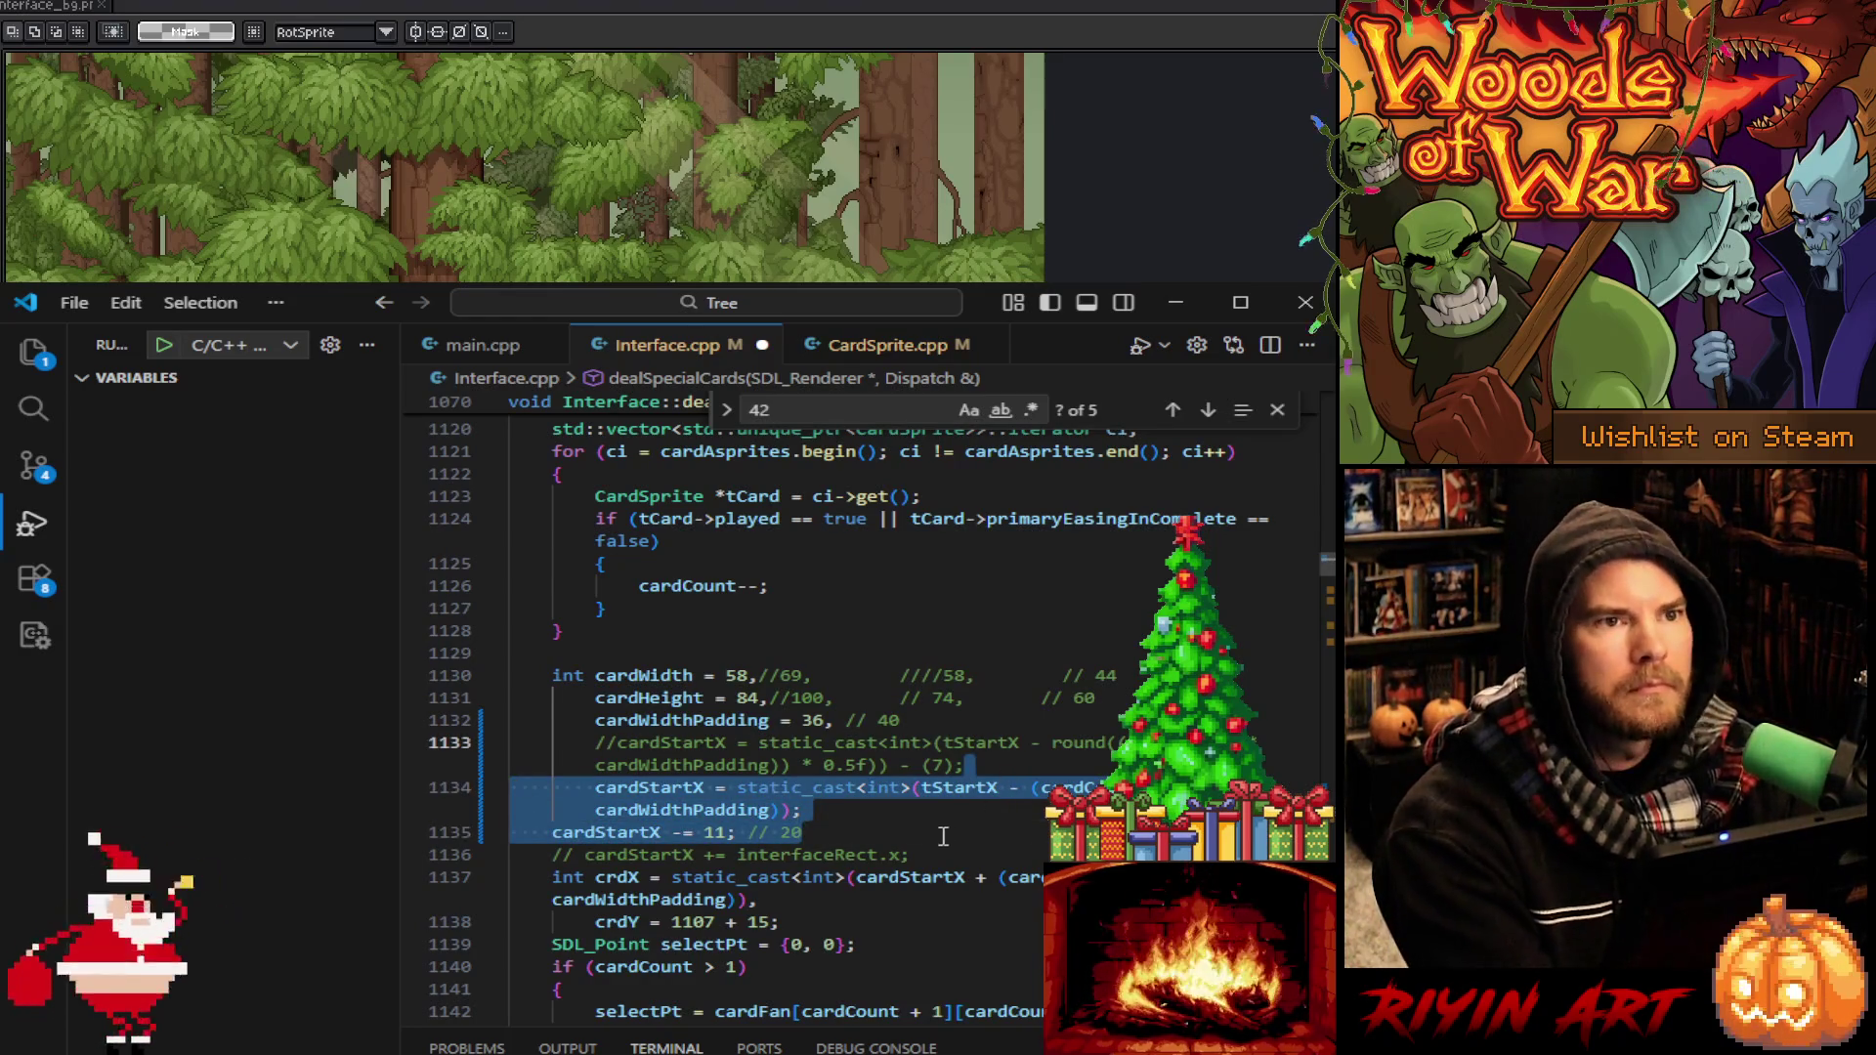
key("Right")
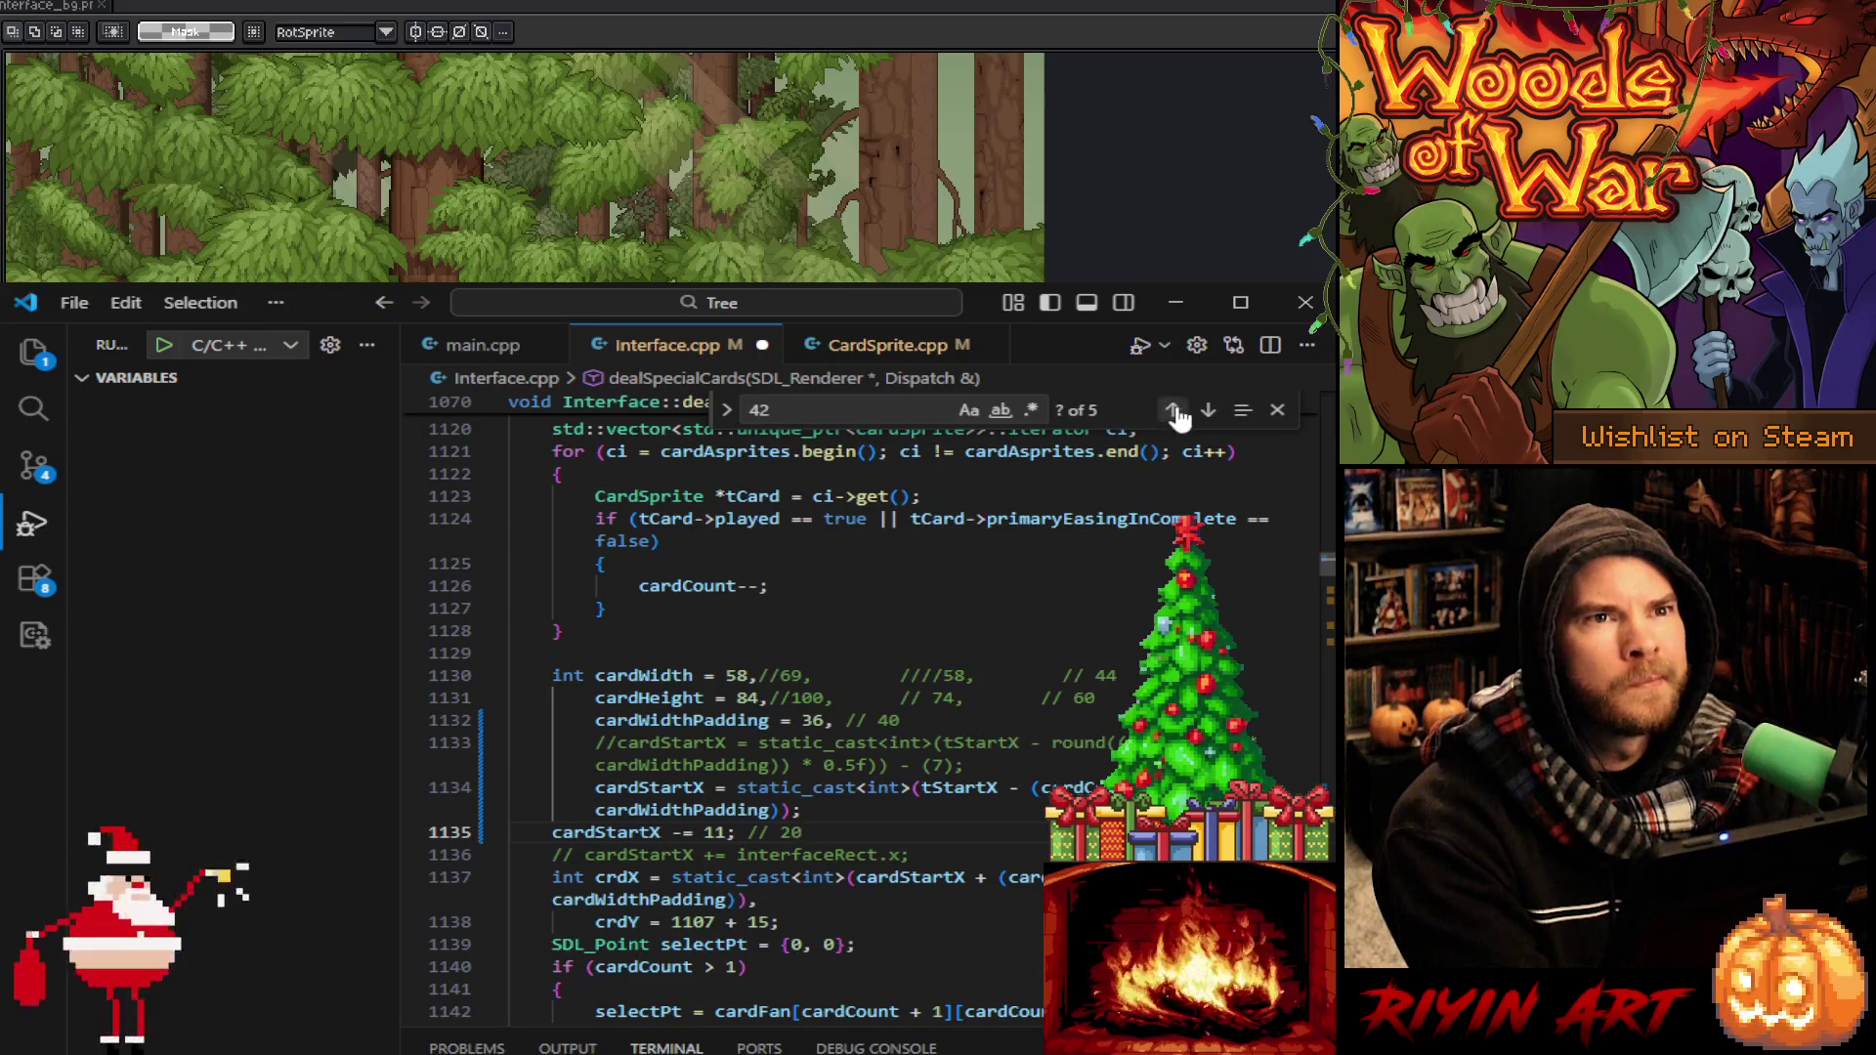
Reach the 42 in replaceCard and paste in the new cardStartX calculation and offset
left_click(1173, 411)
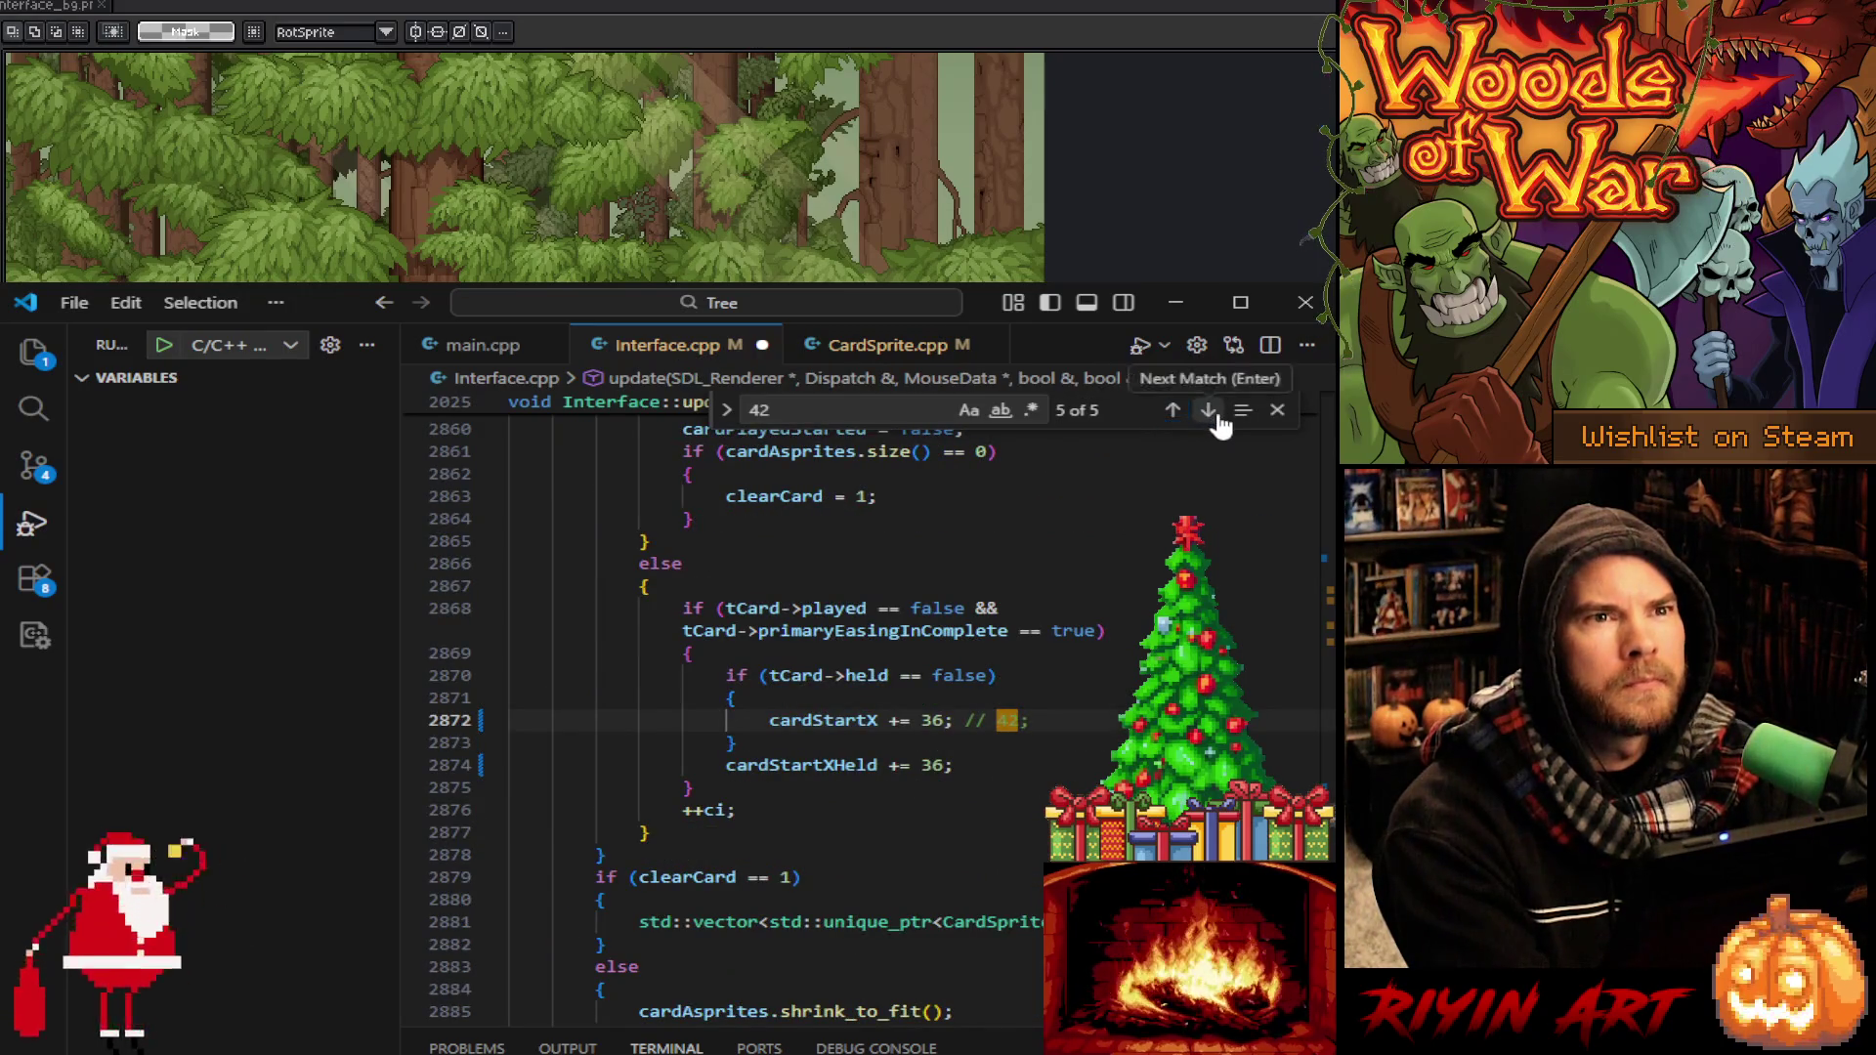
left_click(1212, 412)
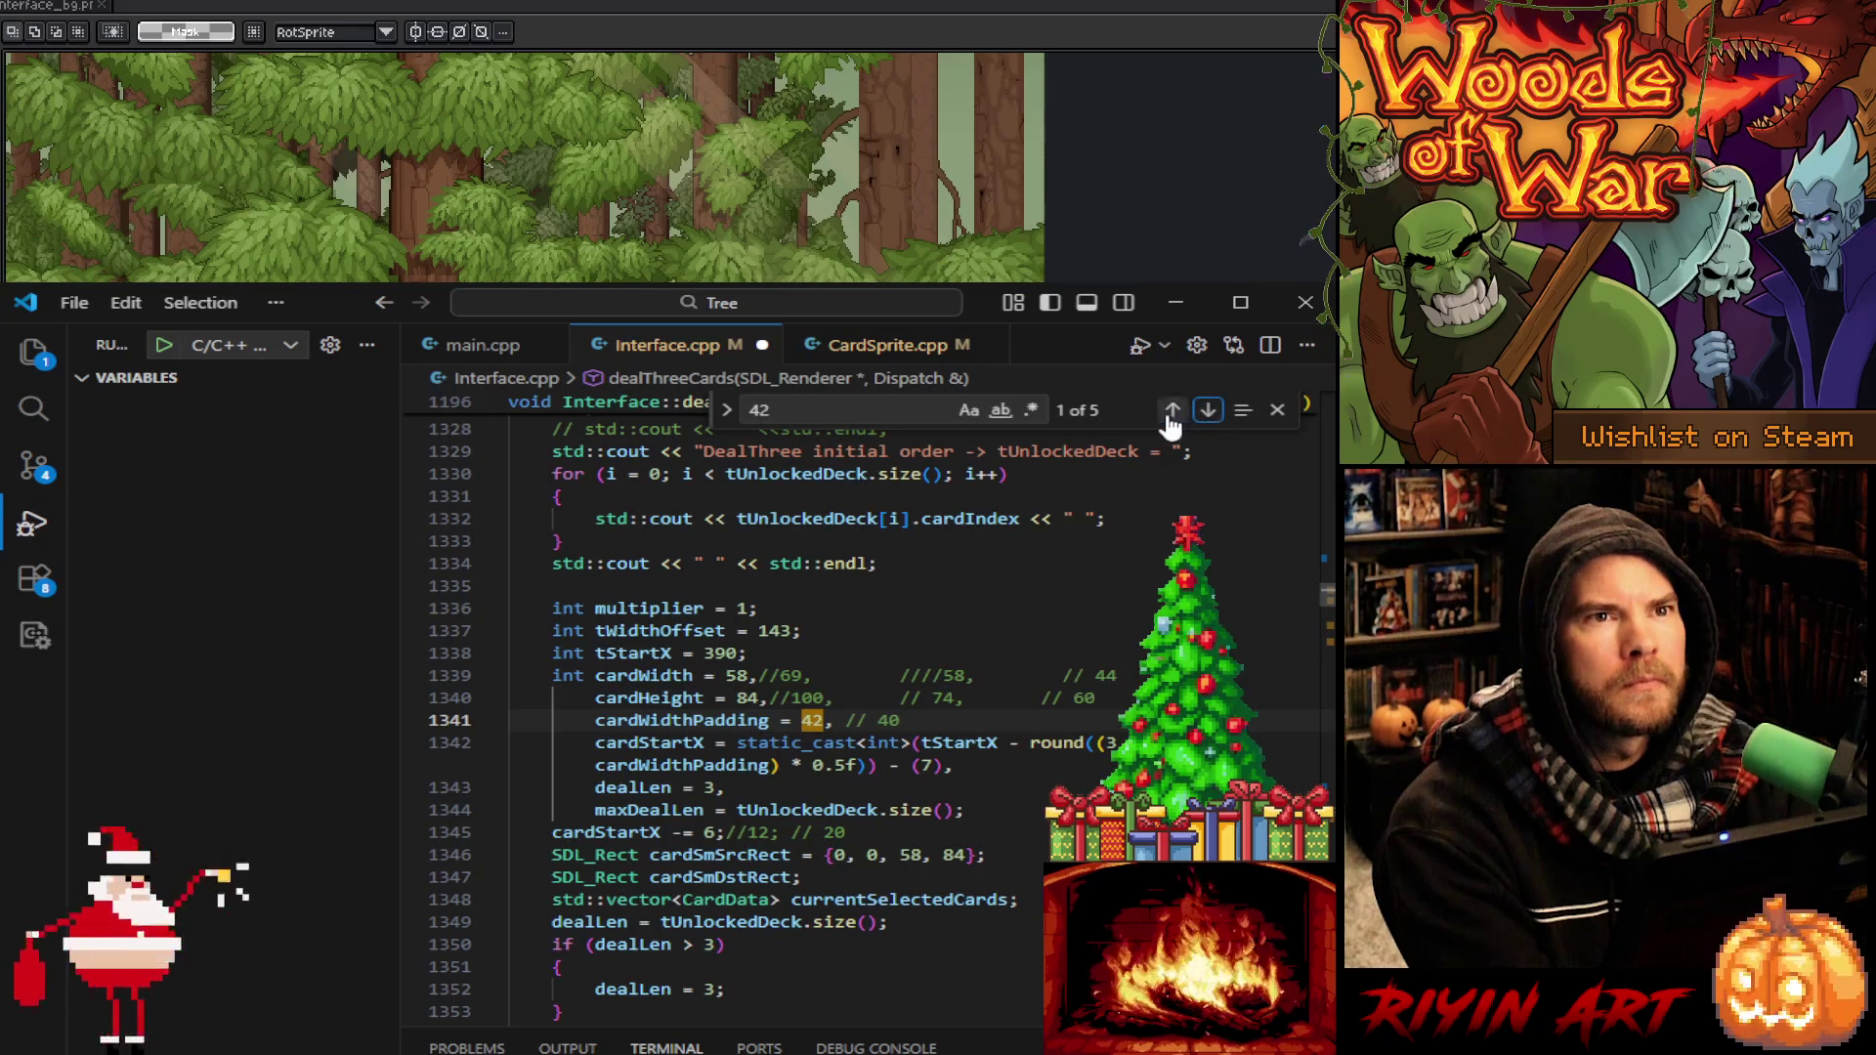
left_click(1172, 411)
left_click(1172, 412)
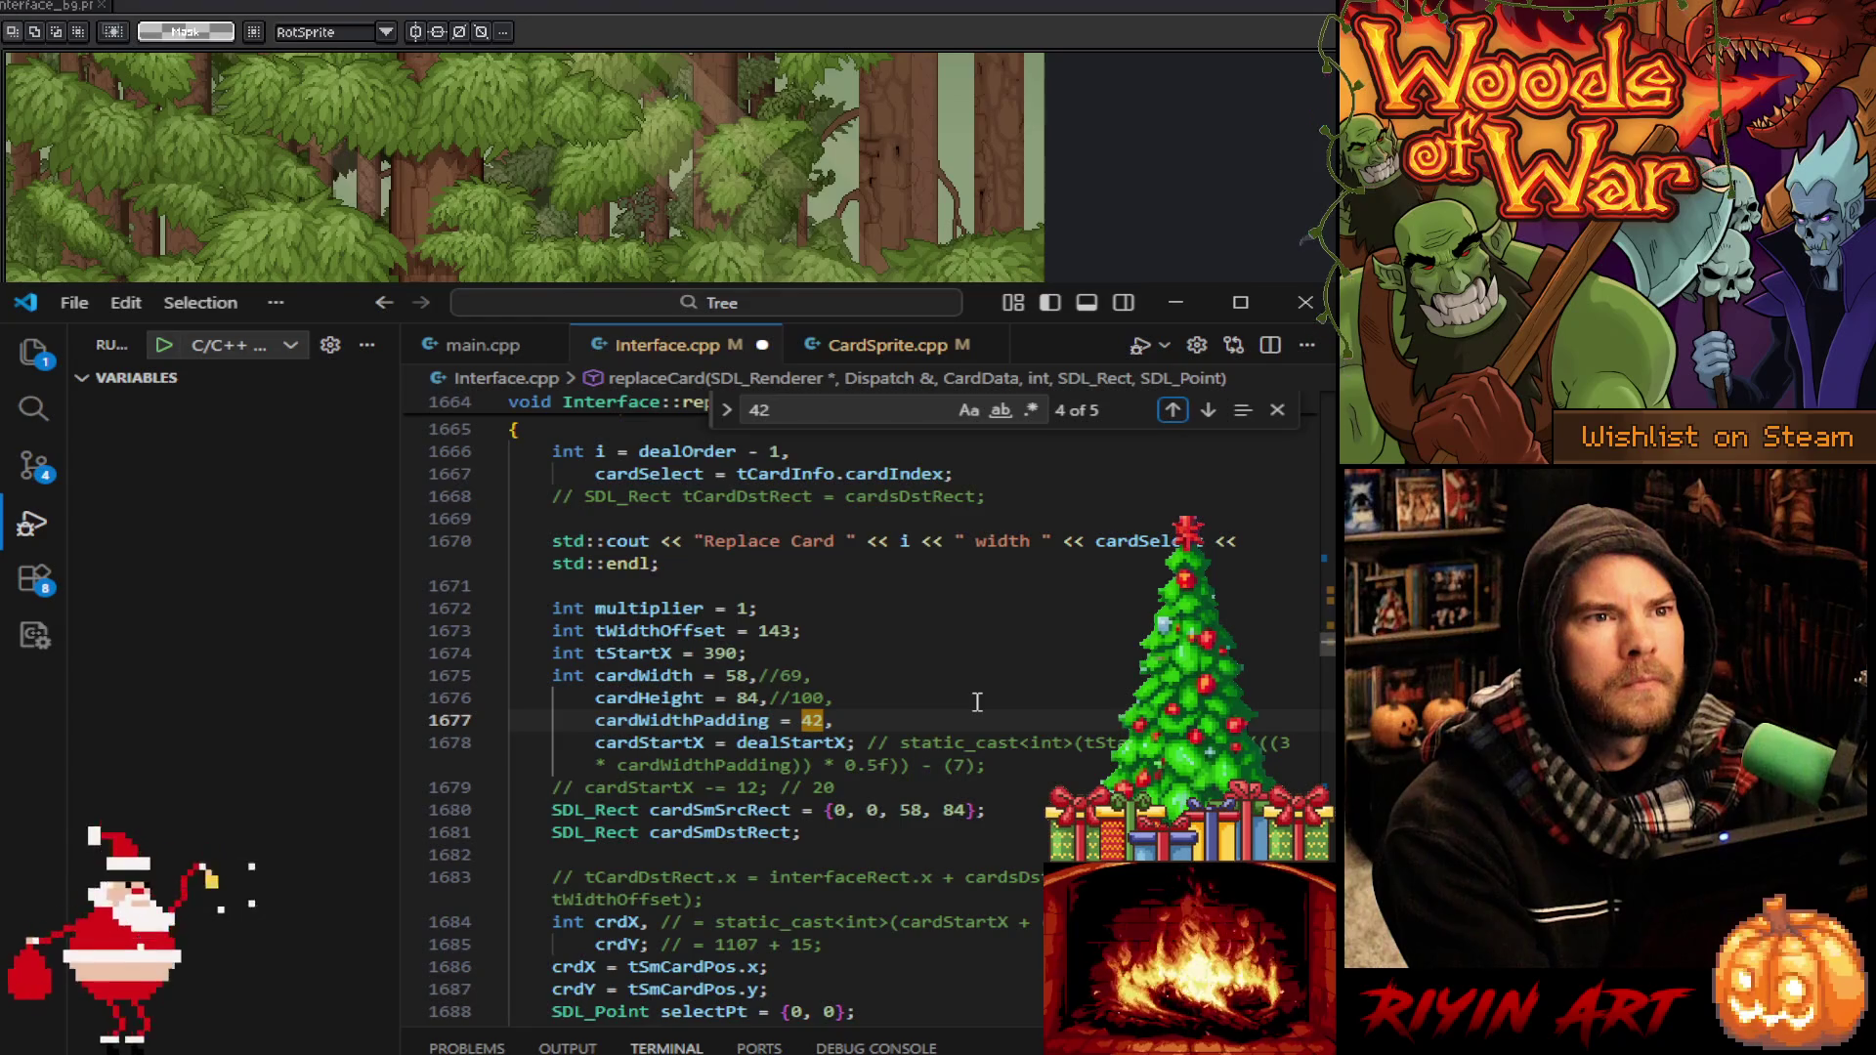
left_click(1027, 768)
key("ctrl+v")
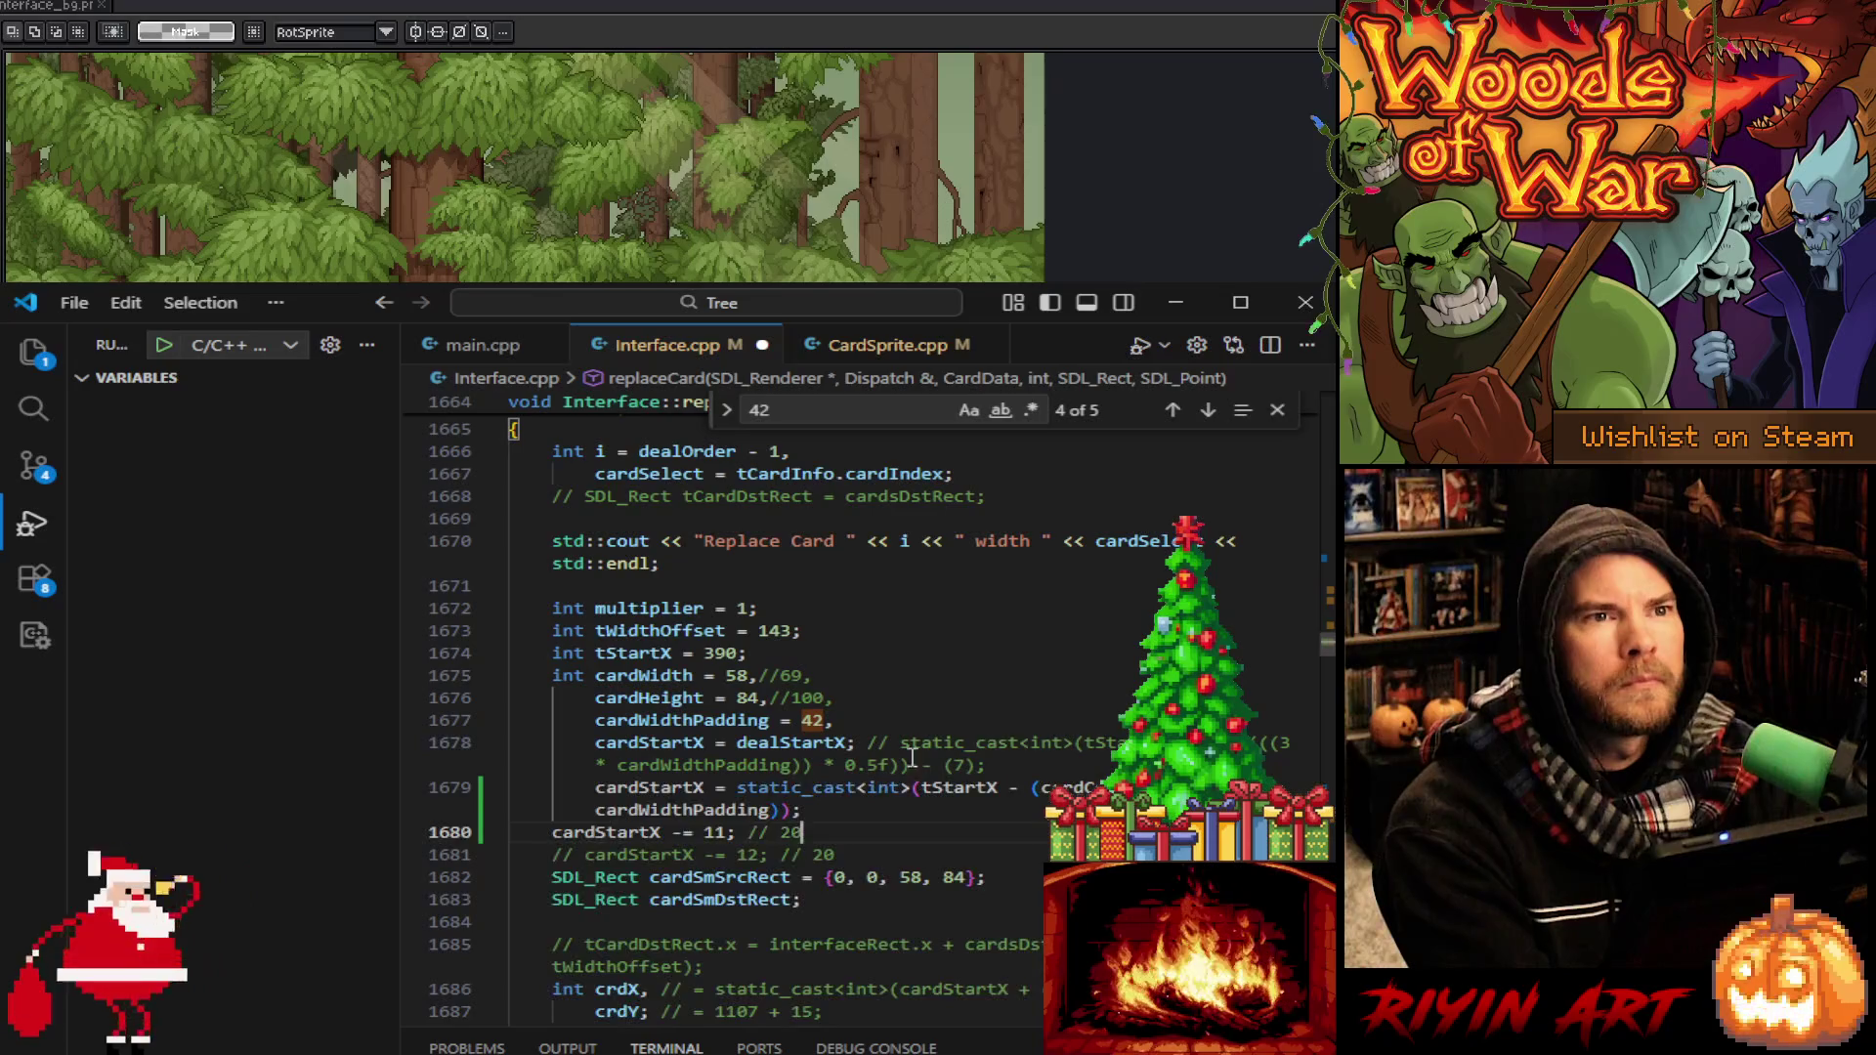
Change replaceCard's cardWidthPadding from 42 to 36
left_click(853, 731)
key("Left")
key("BackSpace")
key("BackSpace")
type("36")
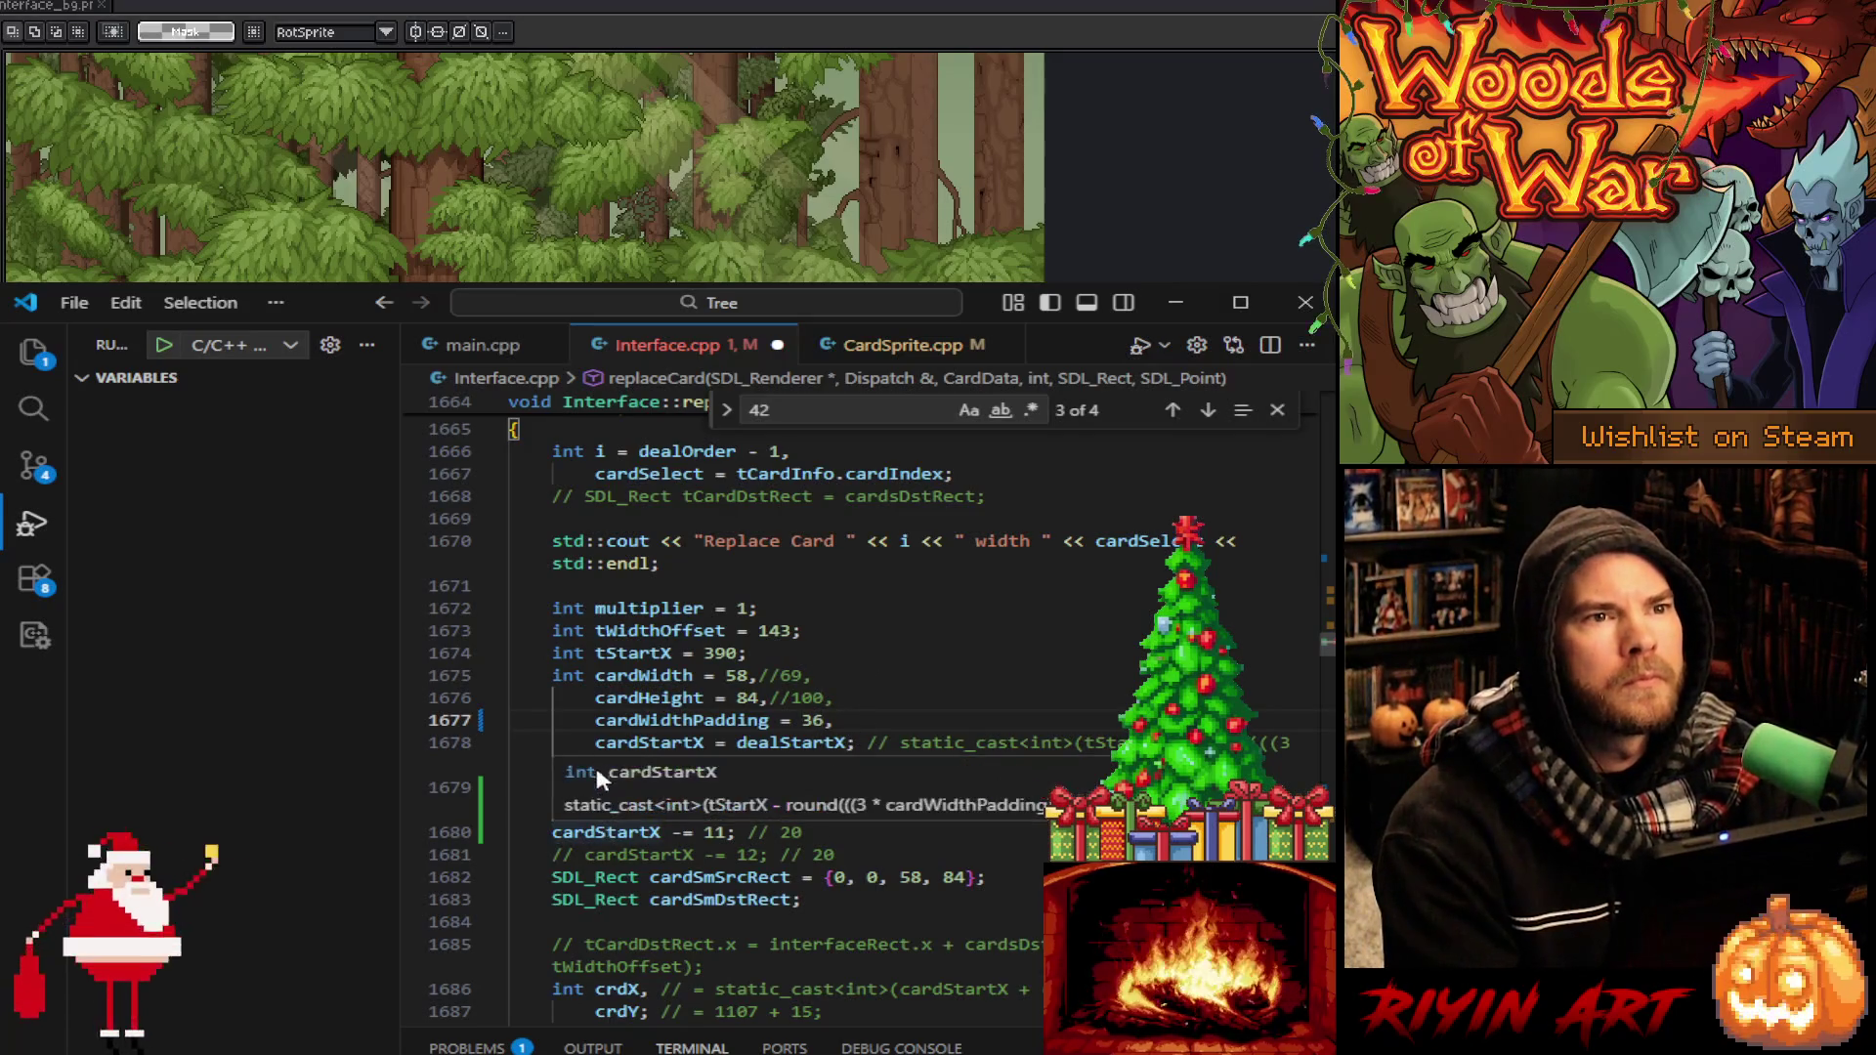
Remove the pasted cardStartX calculation and leftover -= 11 line, keeping cardStartX from dealStartX
left_click(594, 744)
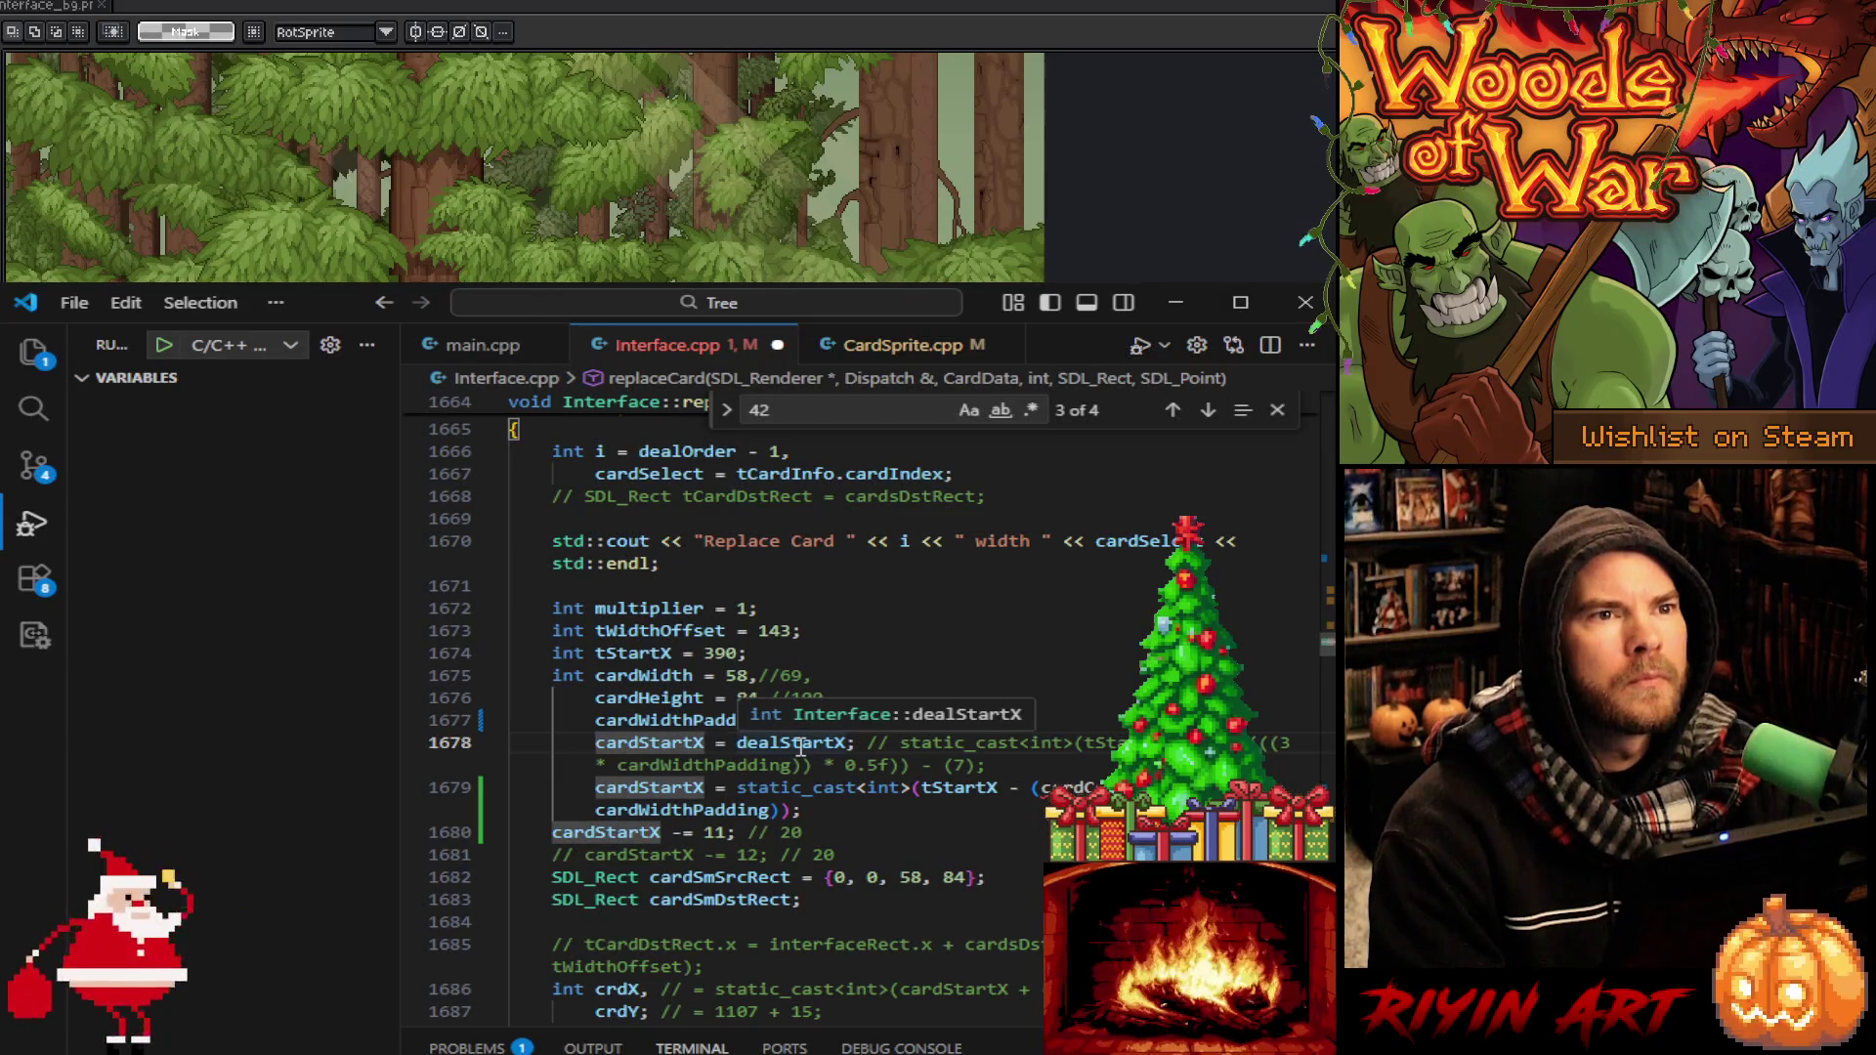
left_click_drag(803, 810, 1016, 774)
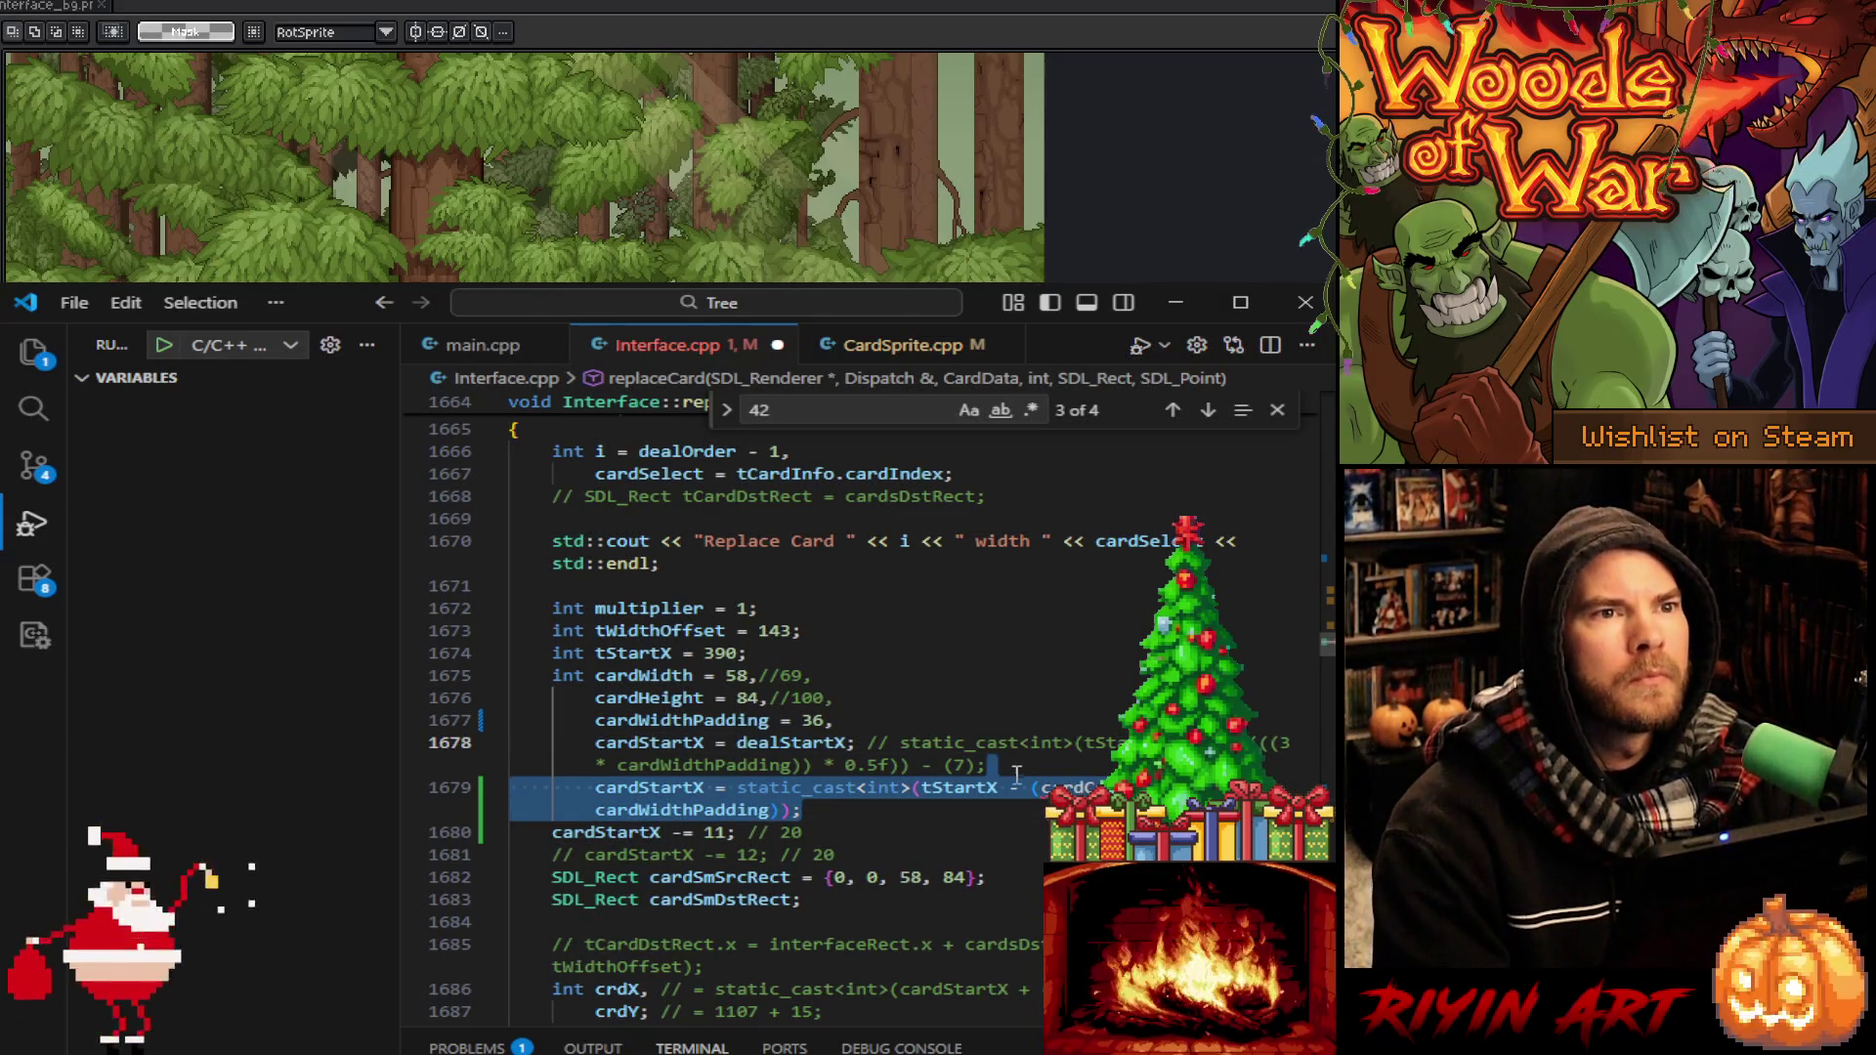
key("BackSpace")
double_click(784, 742)
scroll(811, 748, "up", 5)
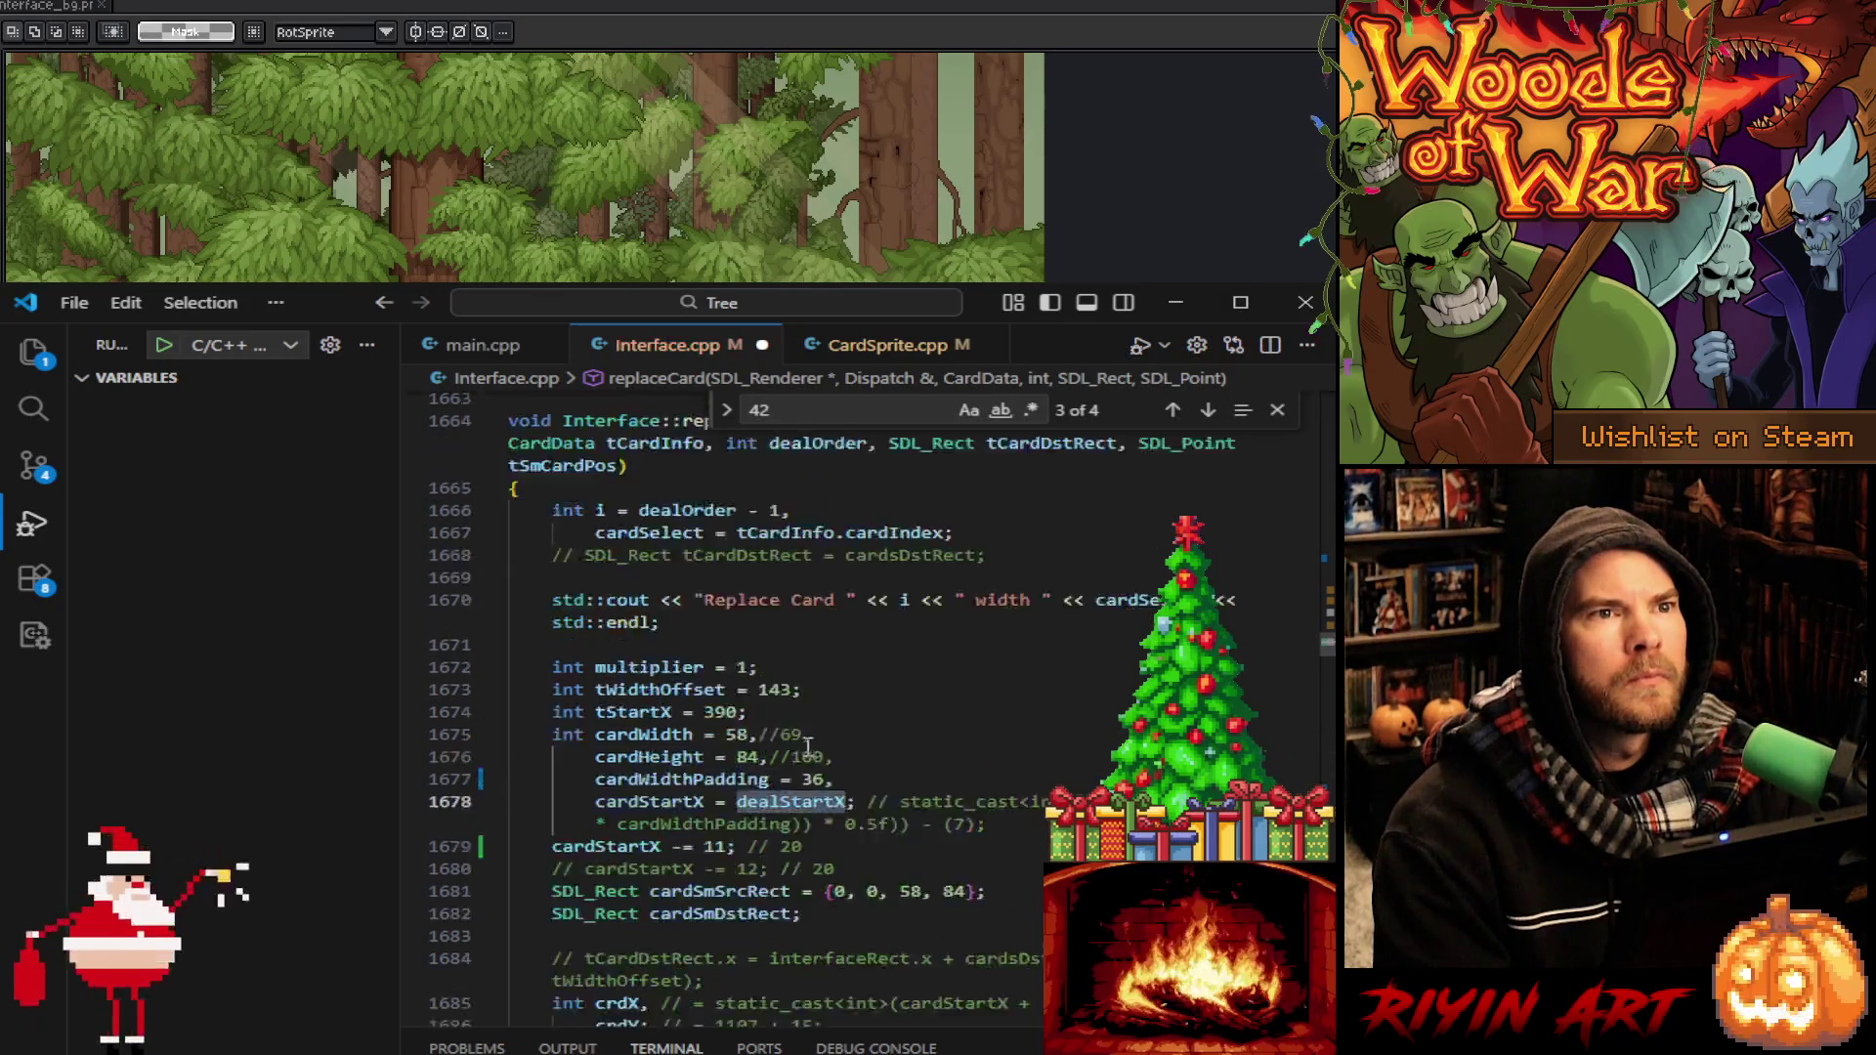
scroll(828, 753, "down", 5)
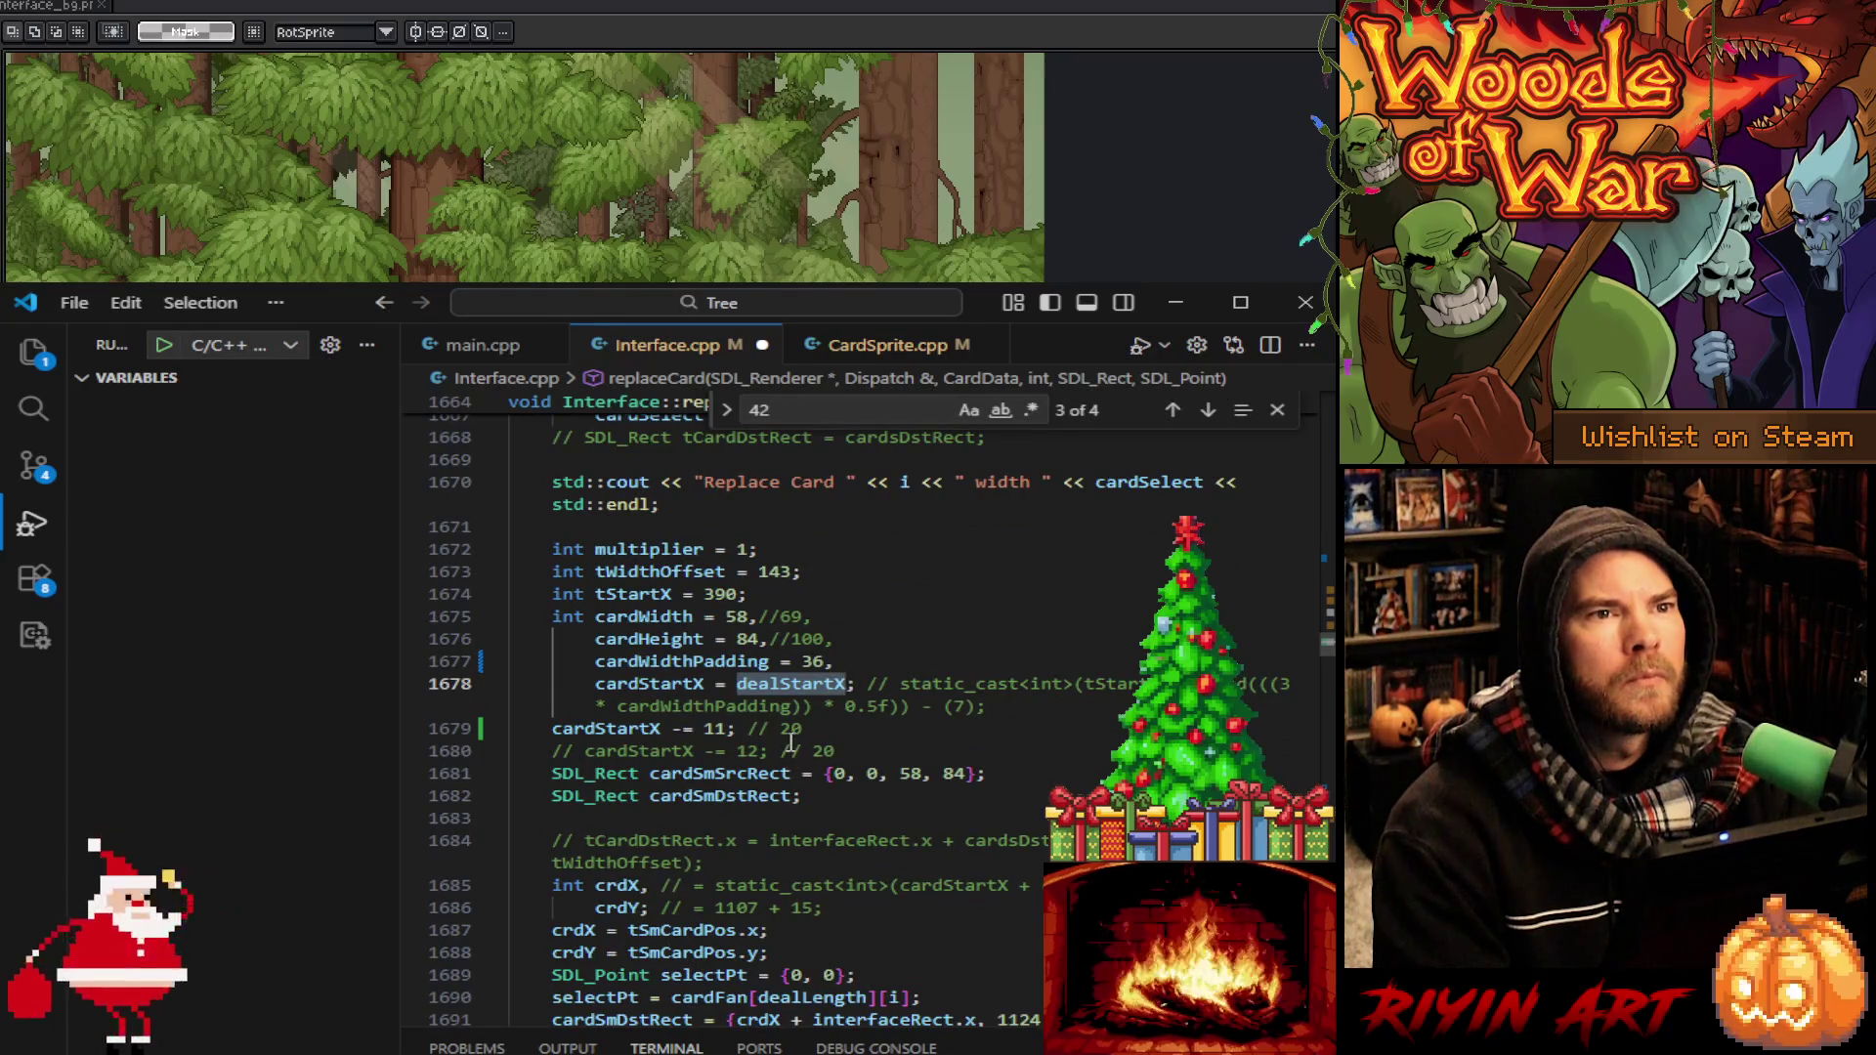
left_click(553, 728)
type("//")
left_click_drag(930, 733, 1036, 708)
key("BackSpace")
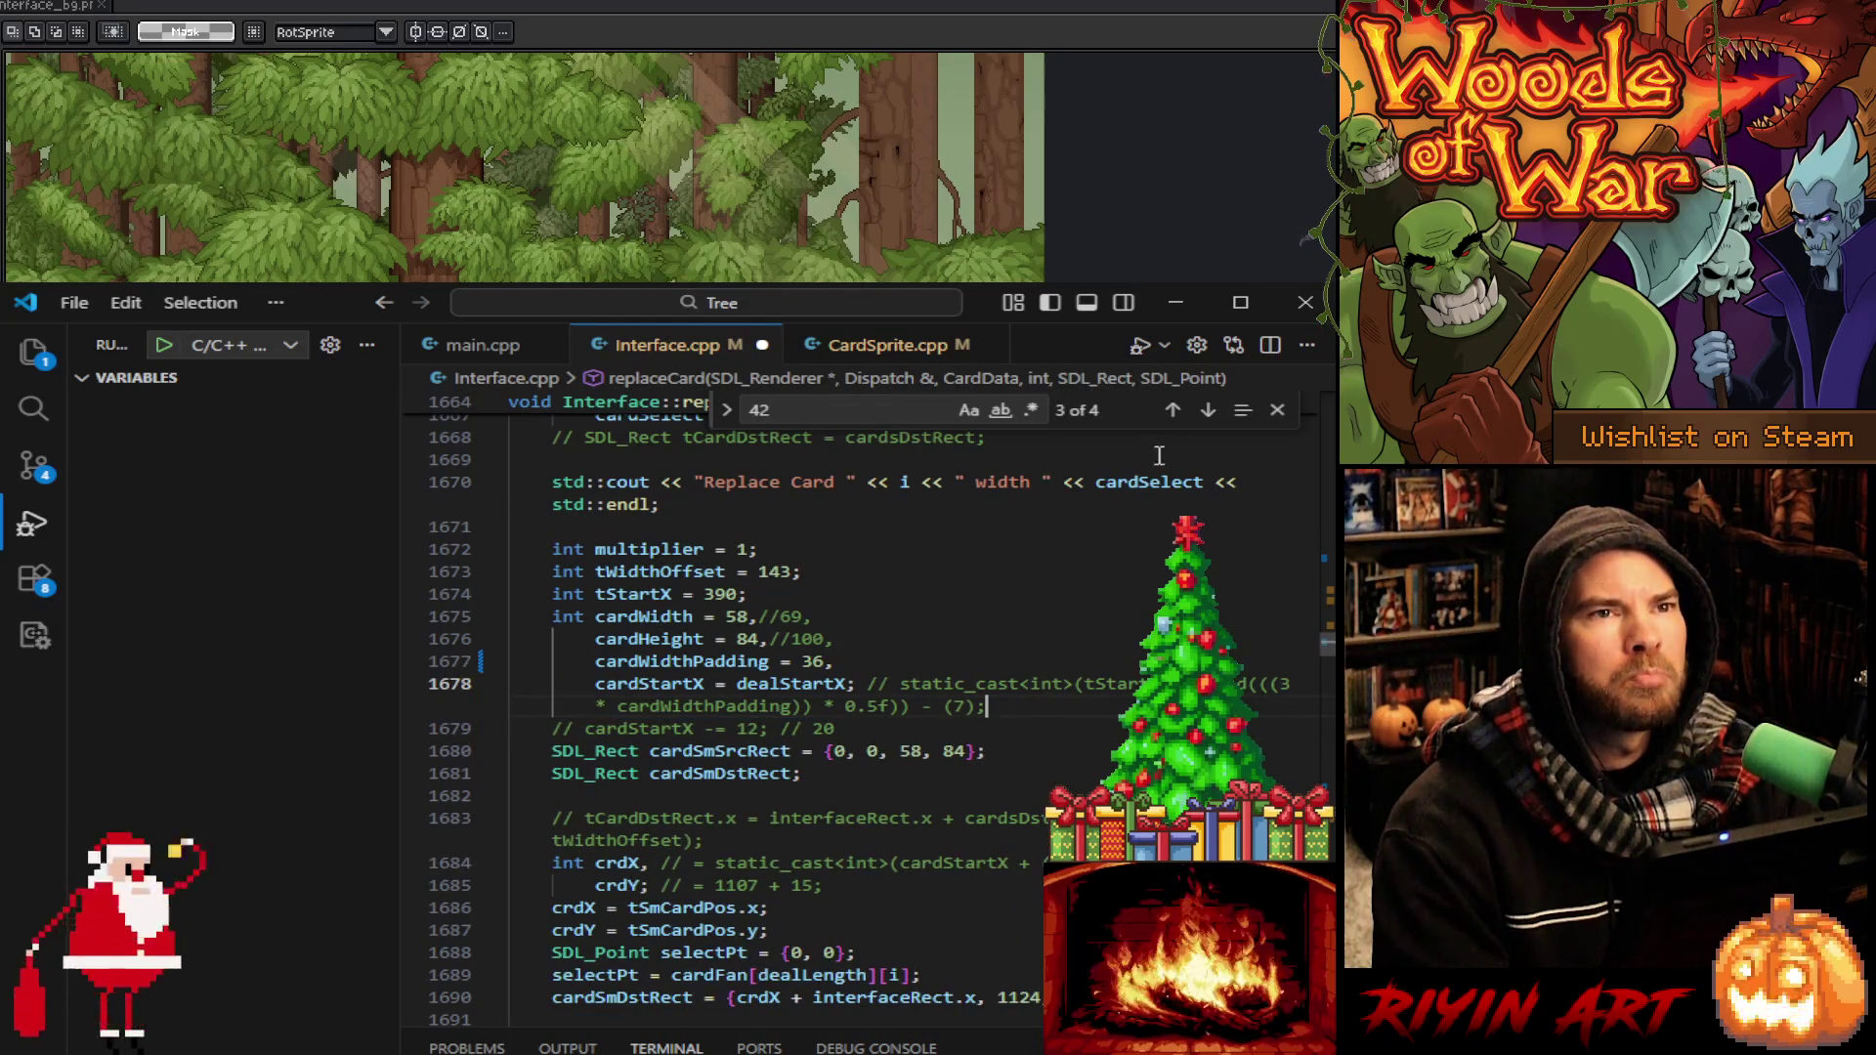
left_click(1209, 417)
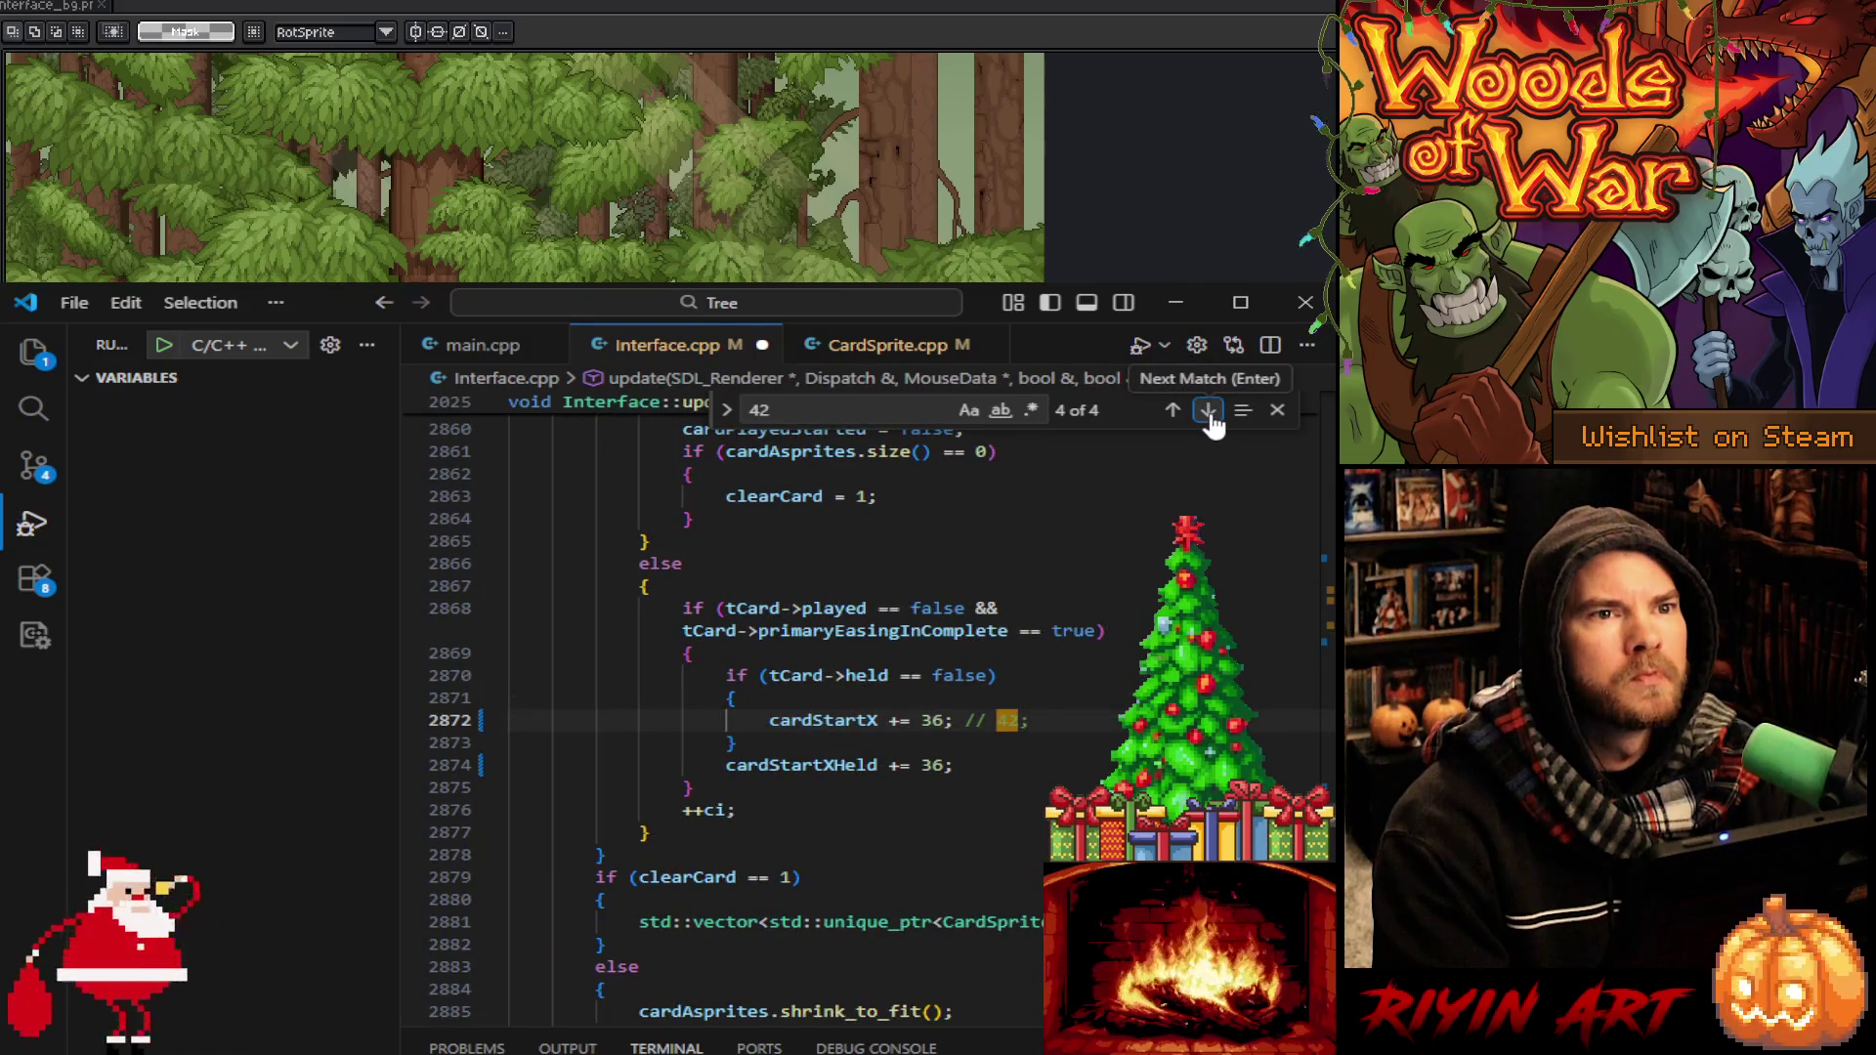
Paste the new cardStartX calculation and offset into dealThreeCards
left_click(1210, 416)
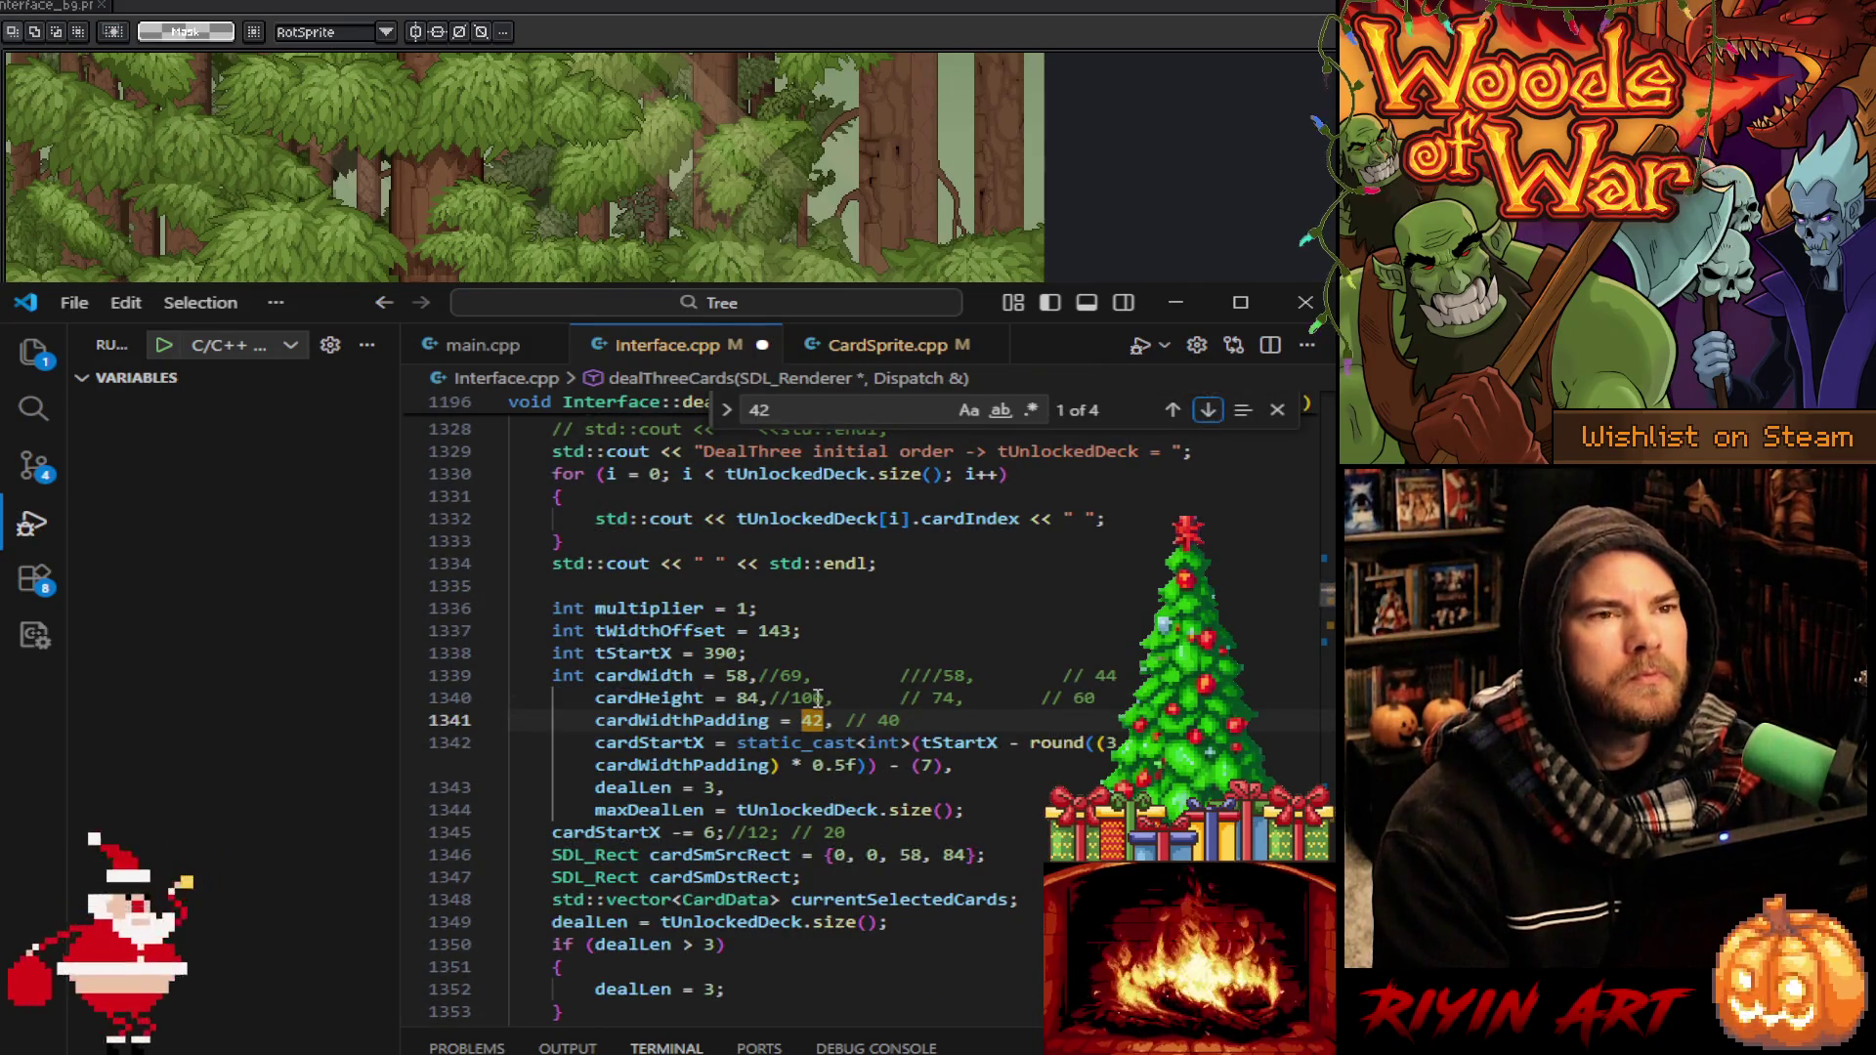
left_click(999, 764)
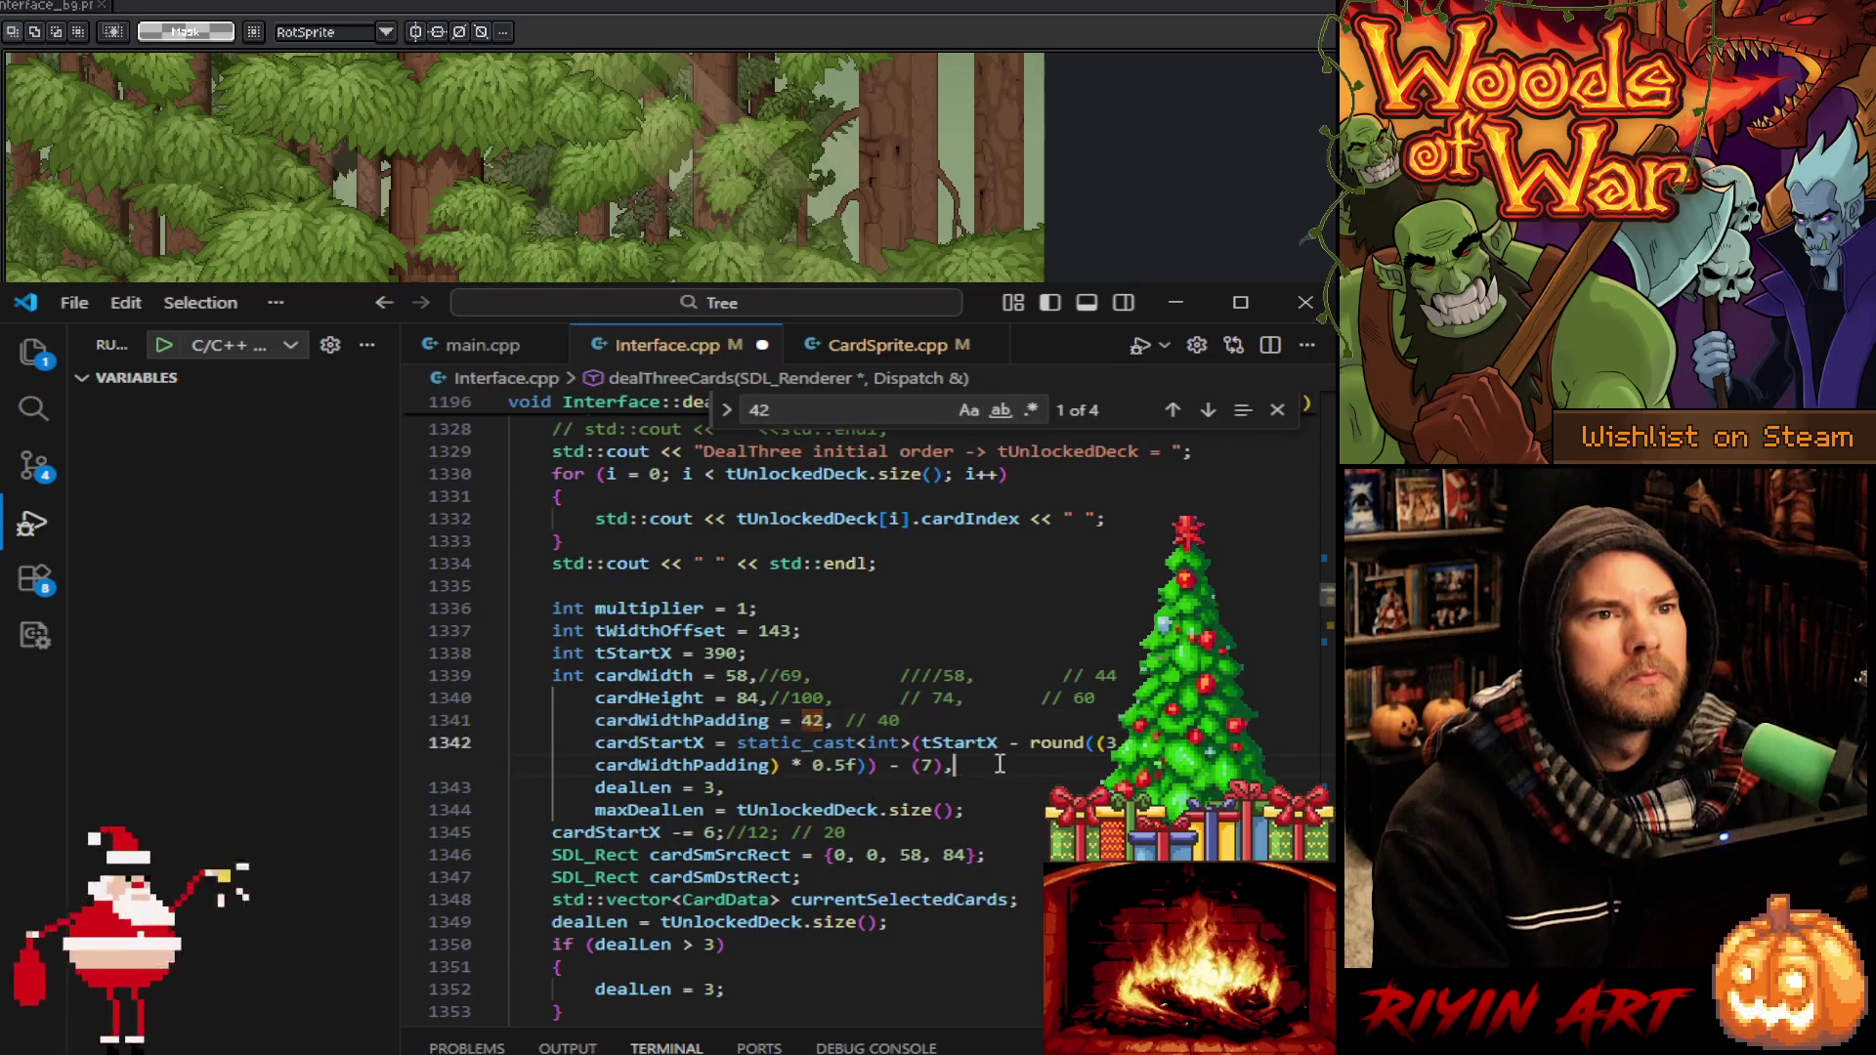
key("Return")
key("ctrl+v")
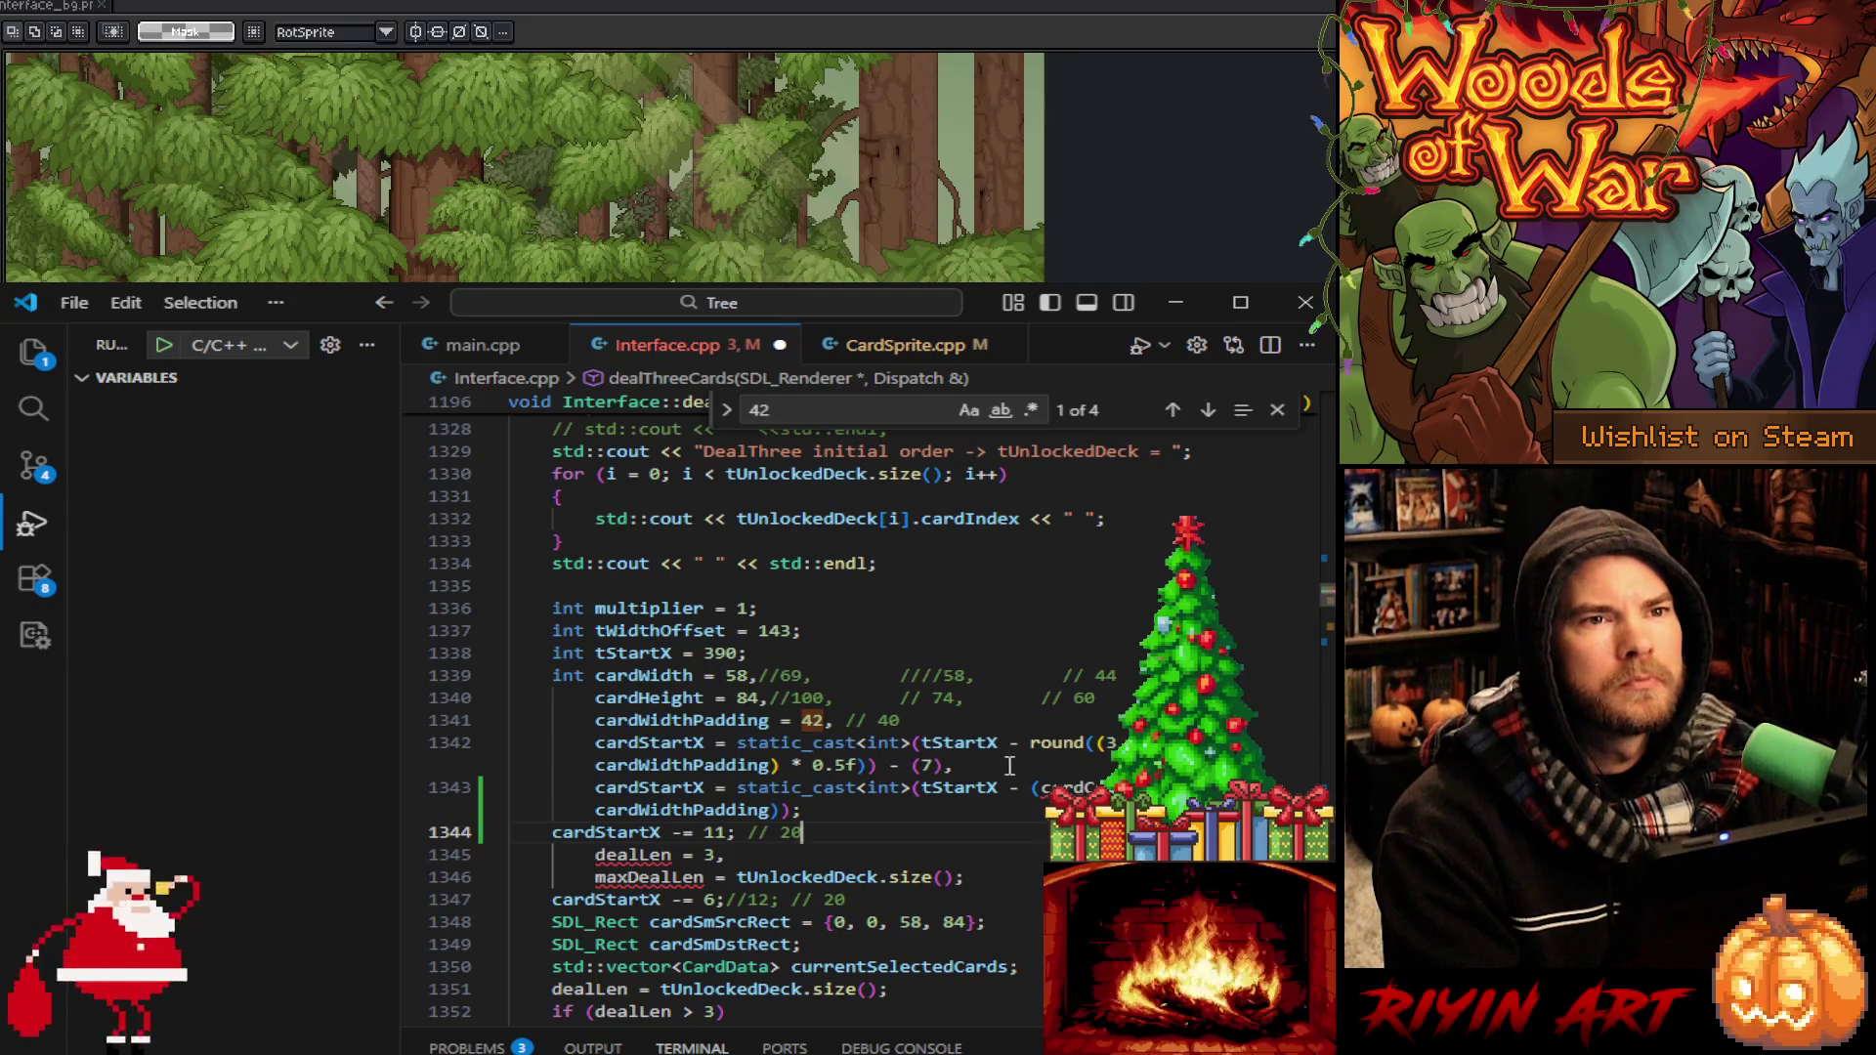
Add '3 *' to the new calculation, change the offset from 6 to 11, and delete the duplicate offset line
left_click(1038, 786)
type("3 *")
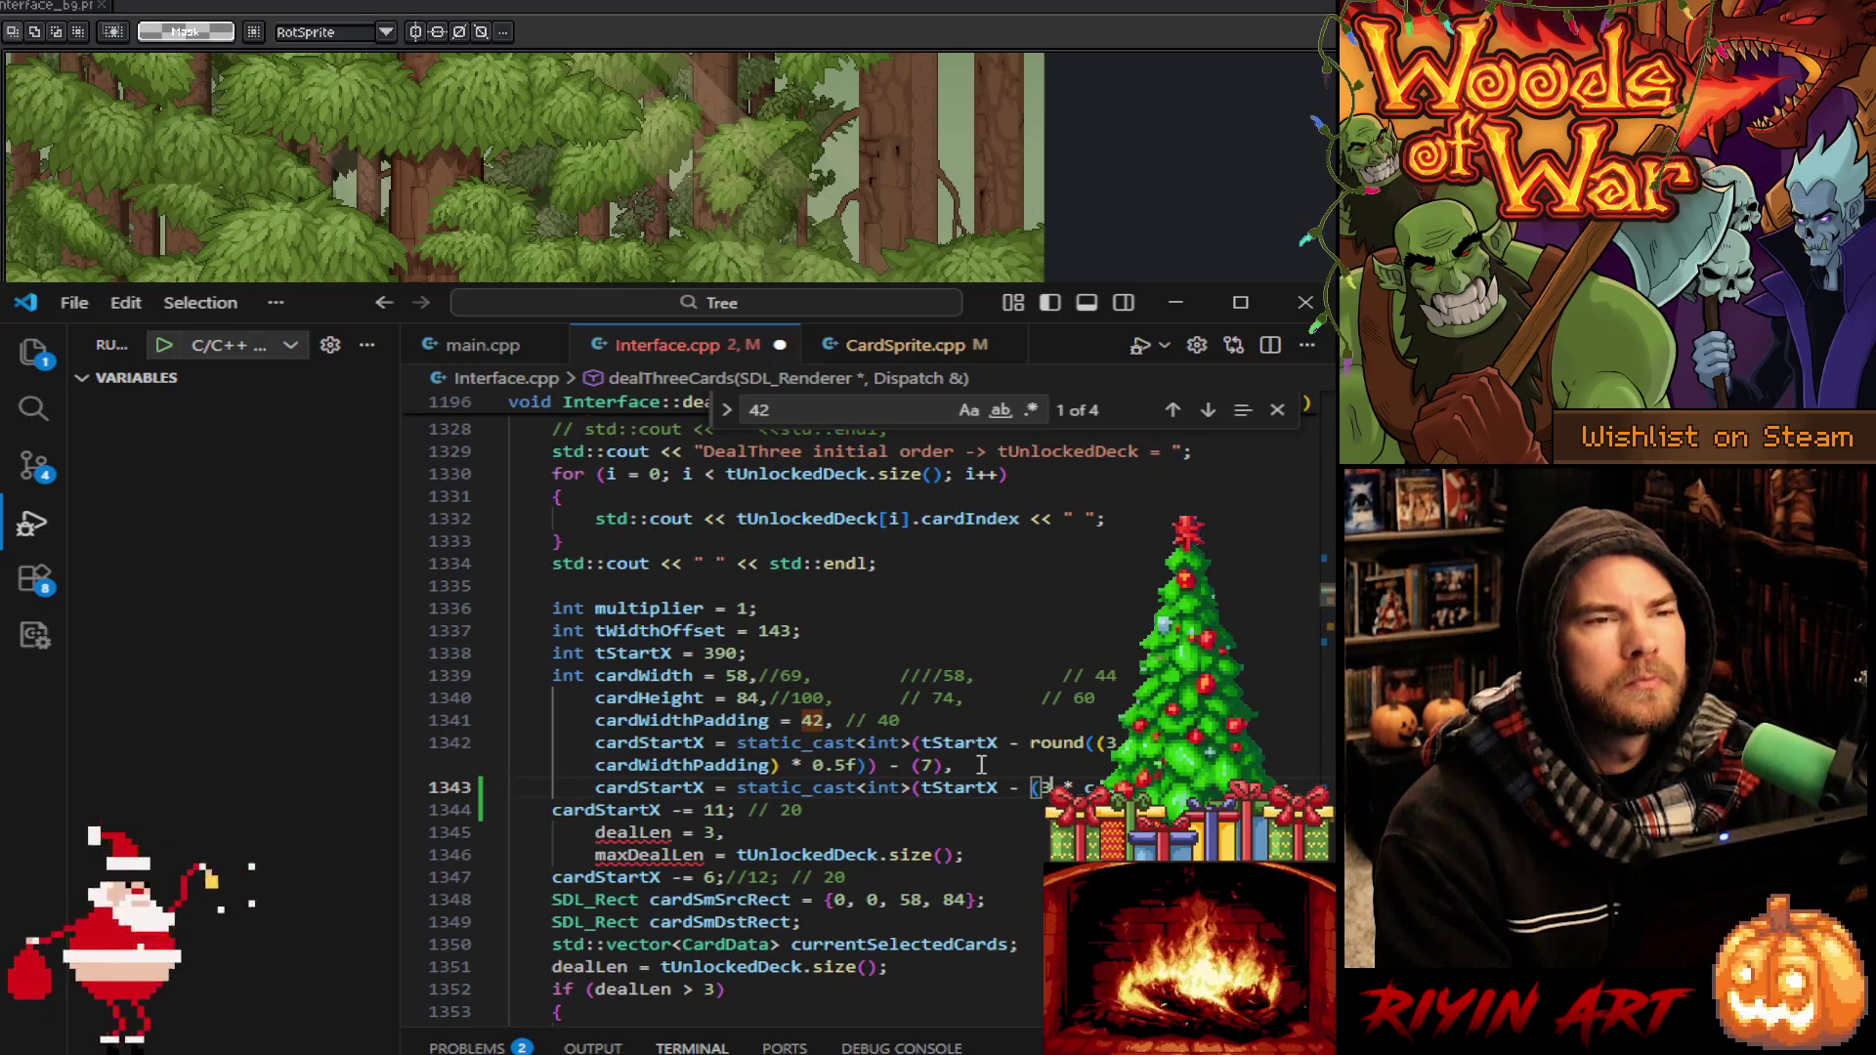
double_click(706, 877)
type("11")
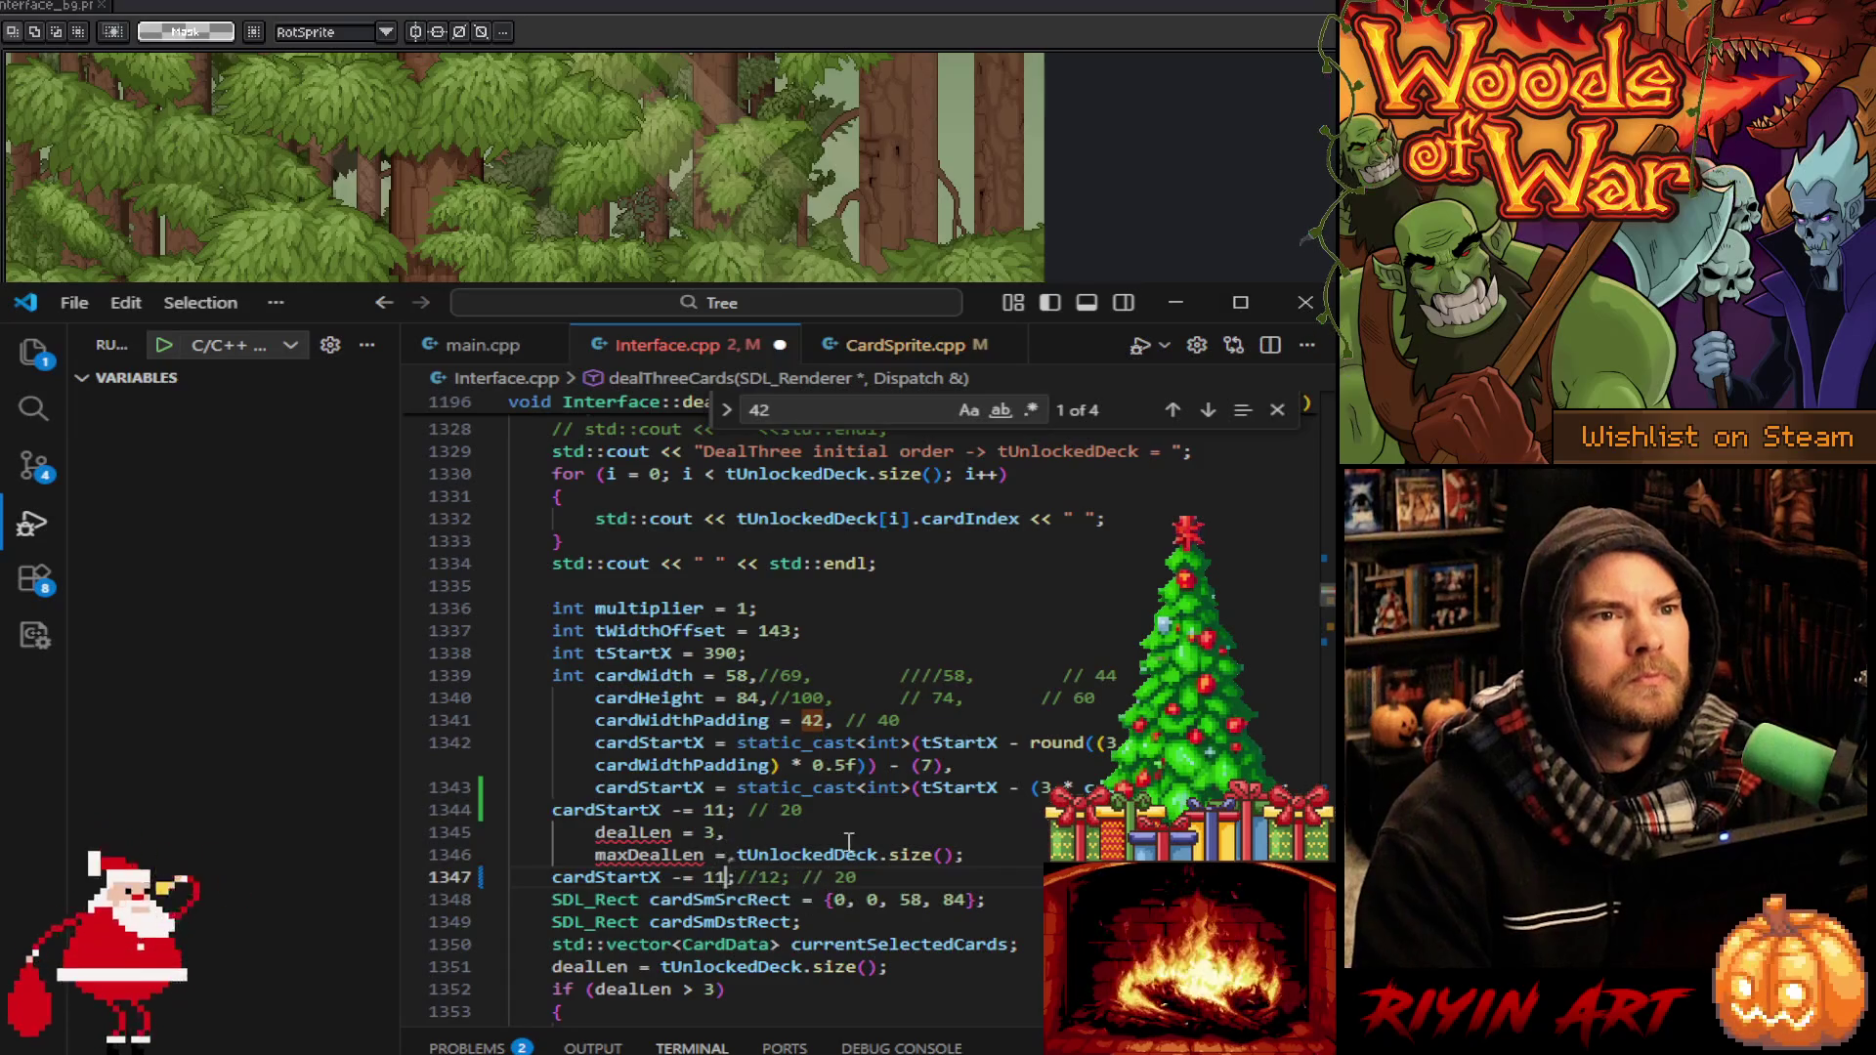
left_click_drag(870, 811, 1292, 786)
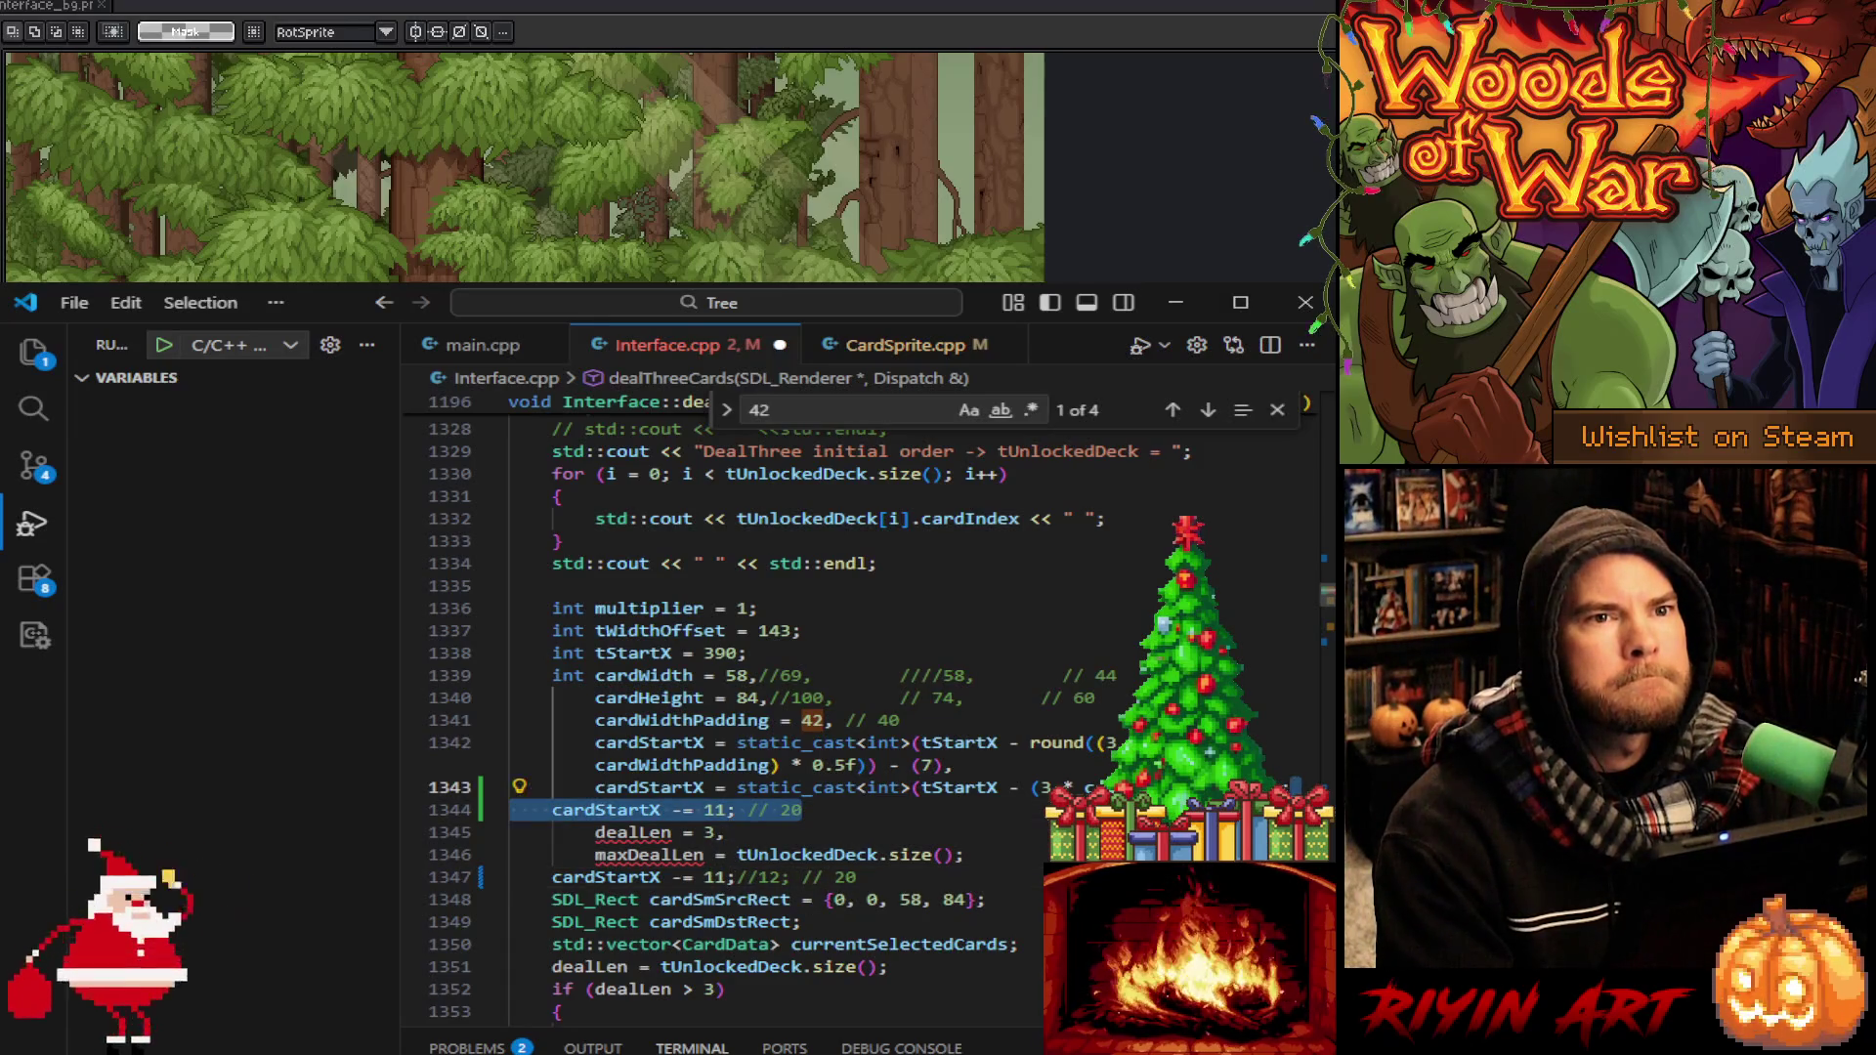
key("Delete")
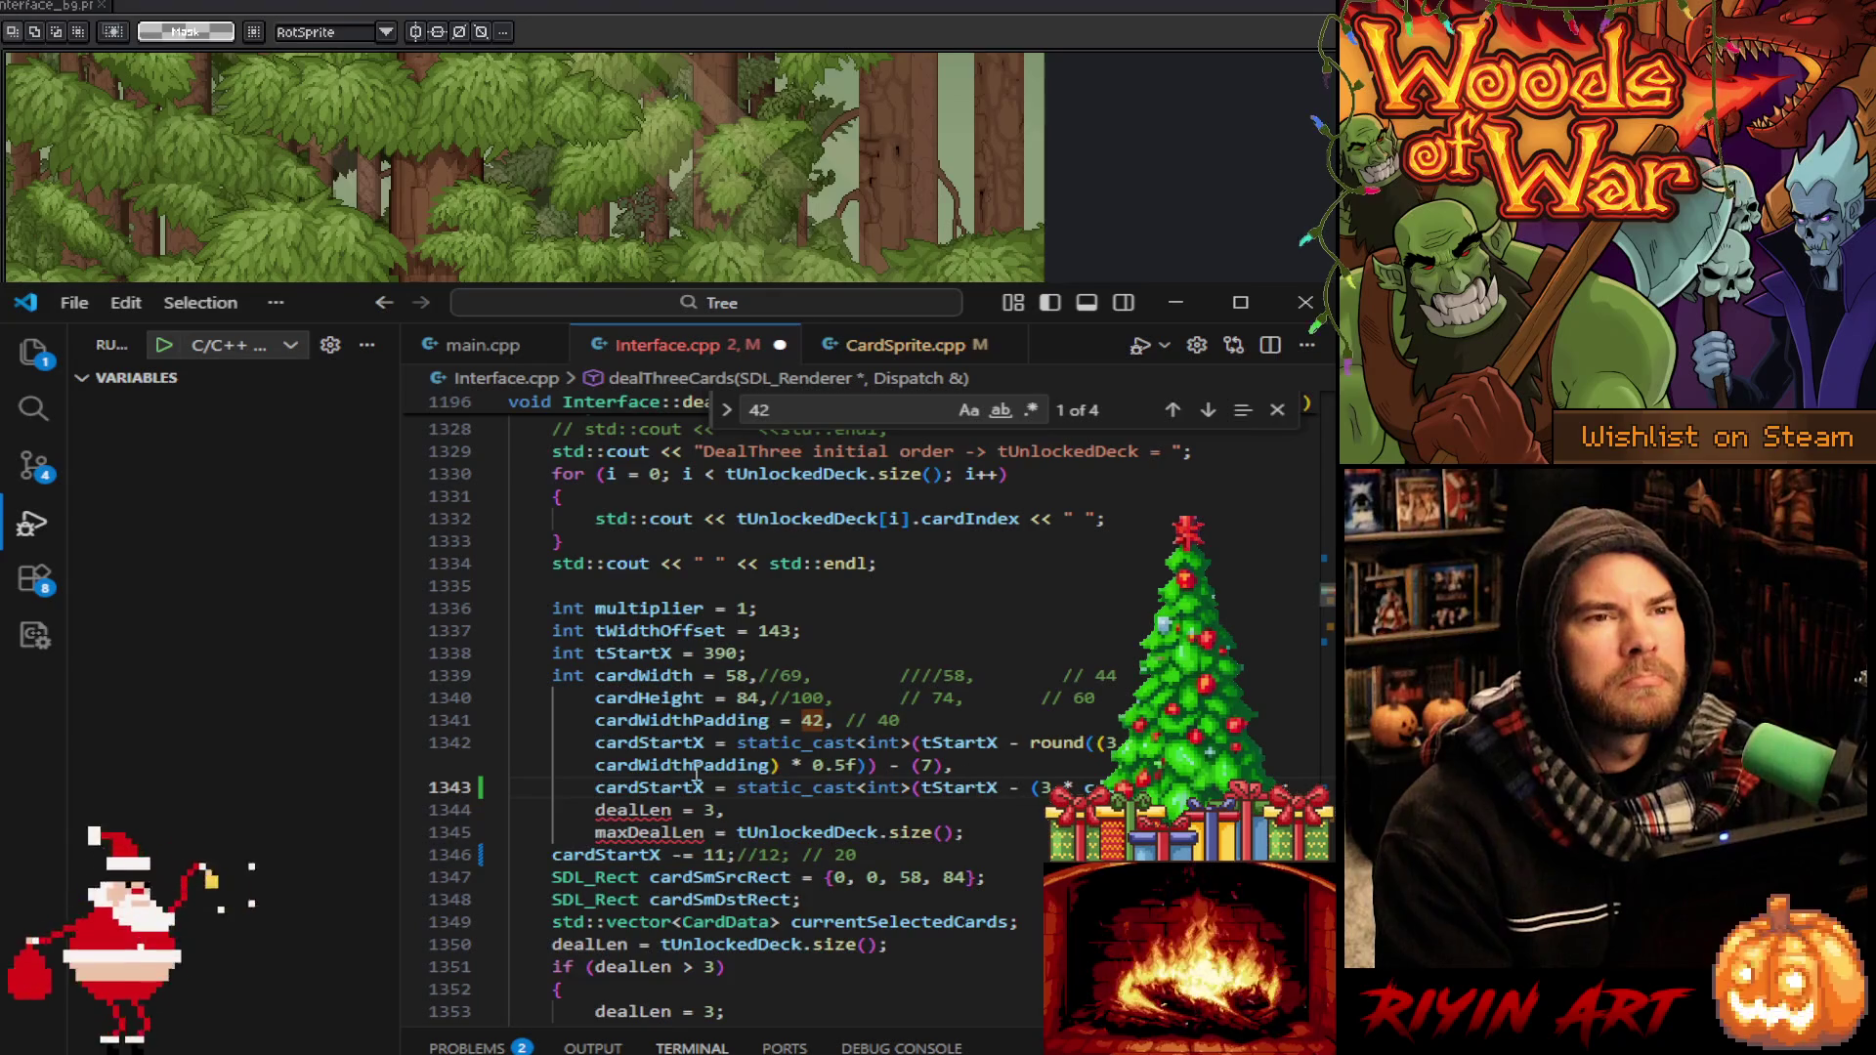
Comment out dealThreeCards' old cardStartX formula and save Interface.cpp
left_click(596, 743)
type("//")
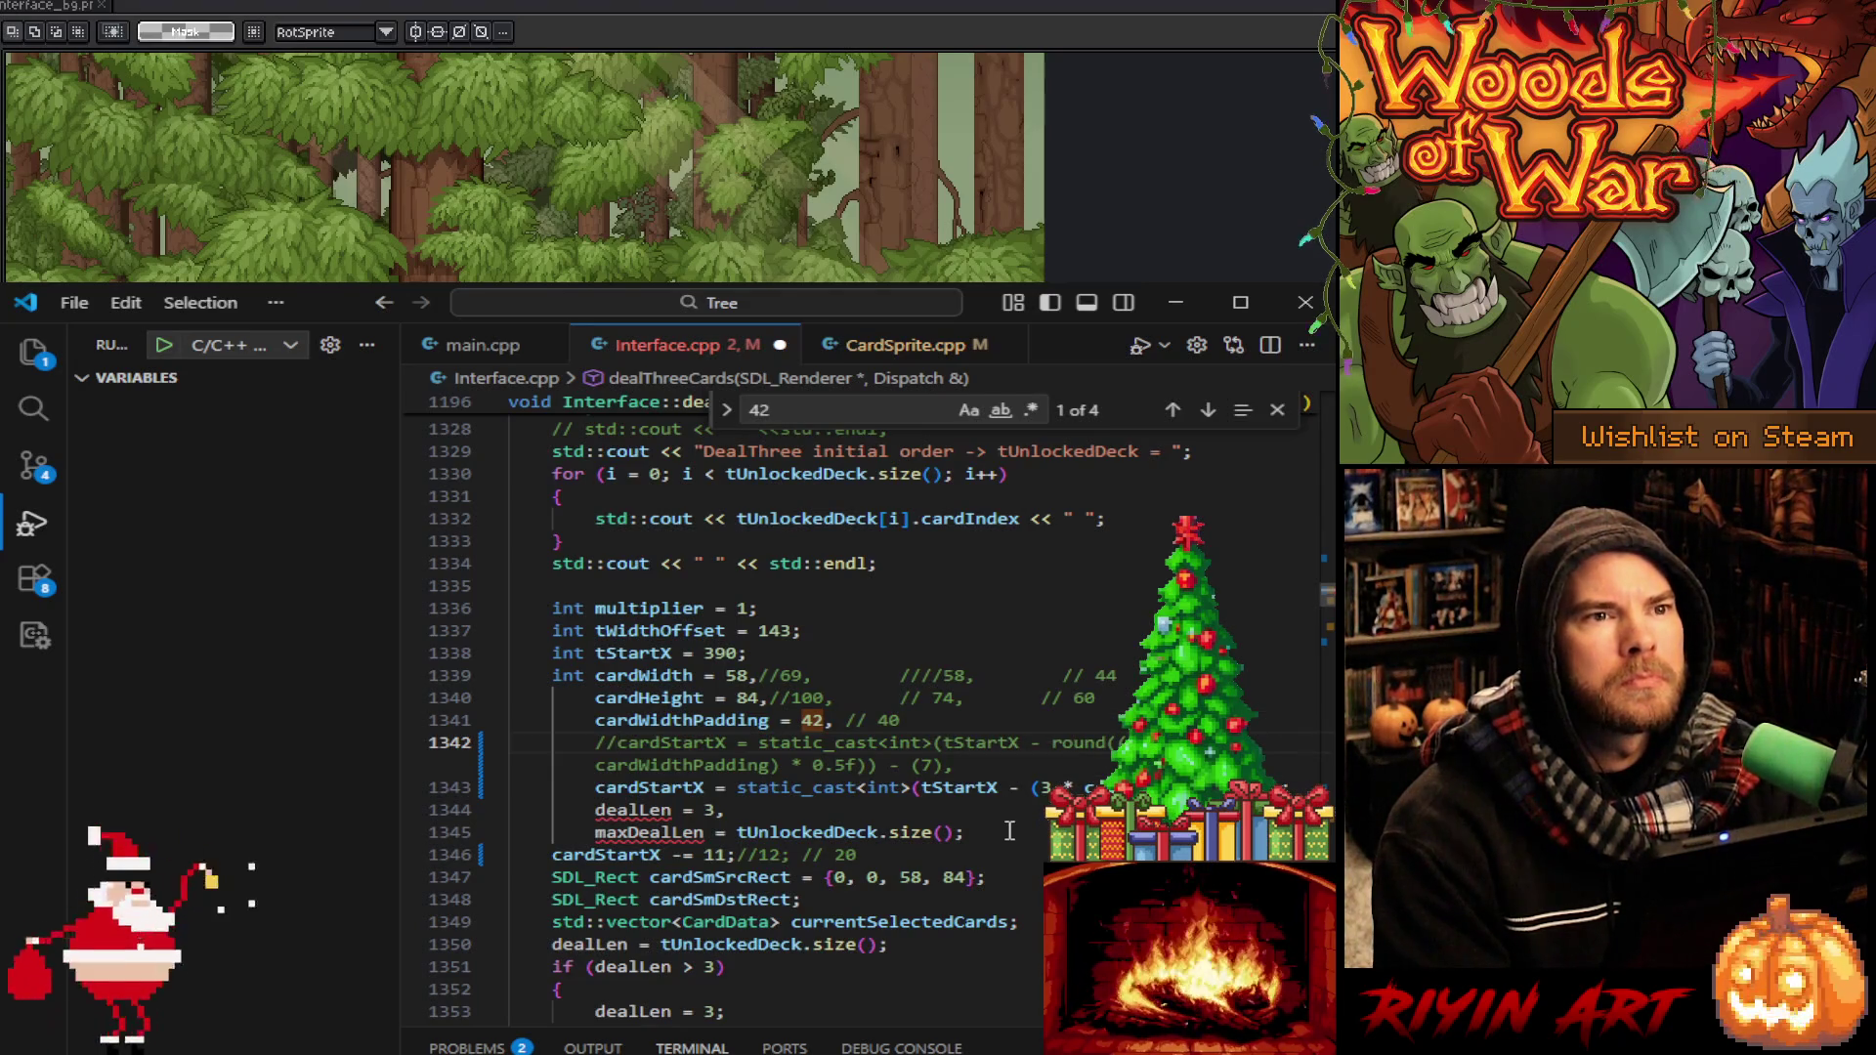
left_click(916, 787)
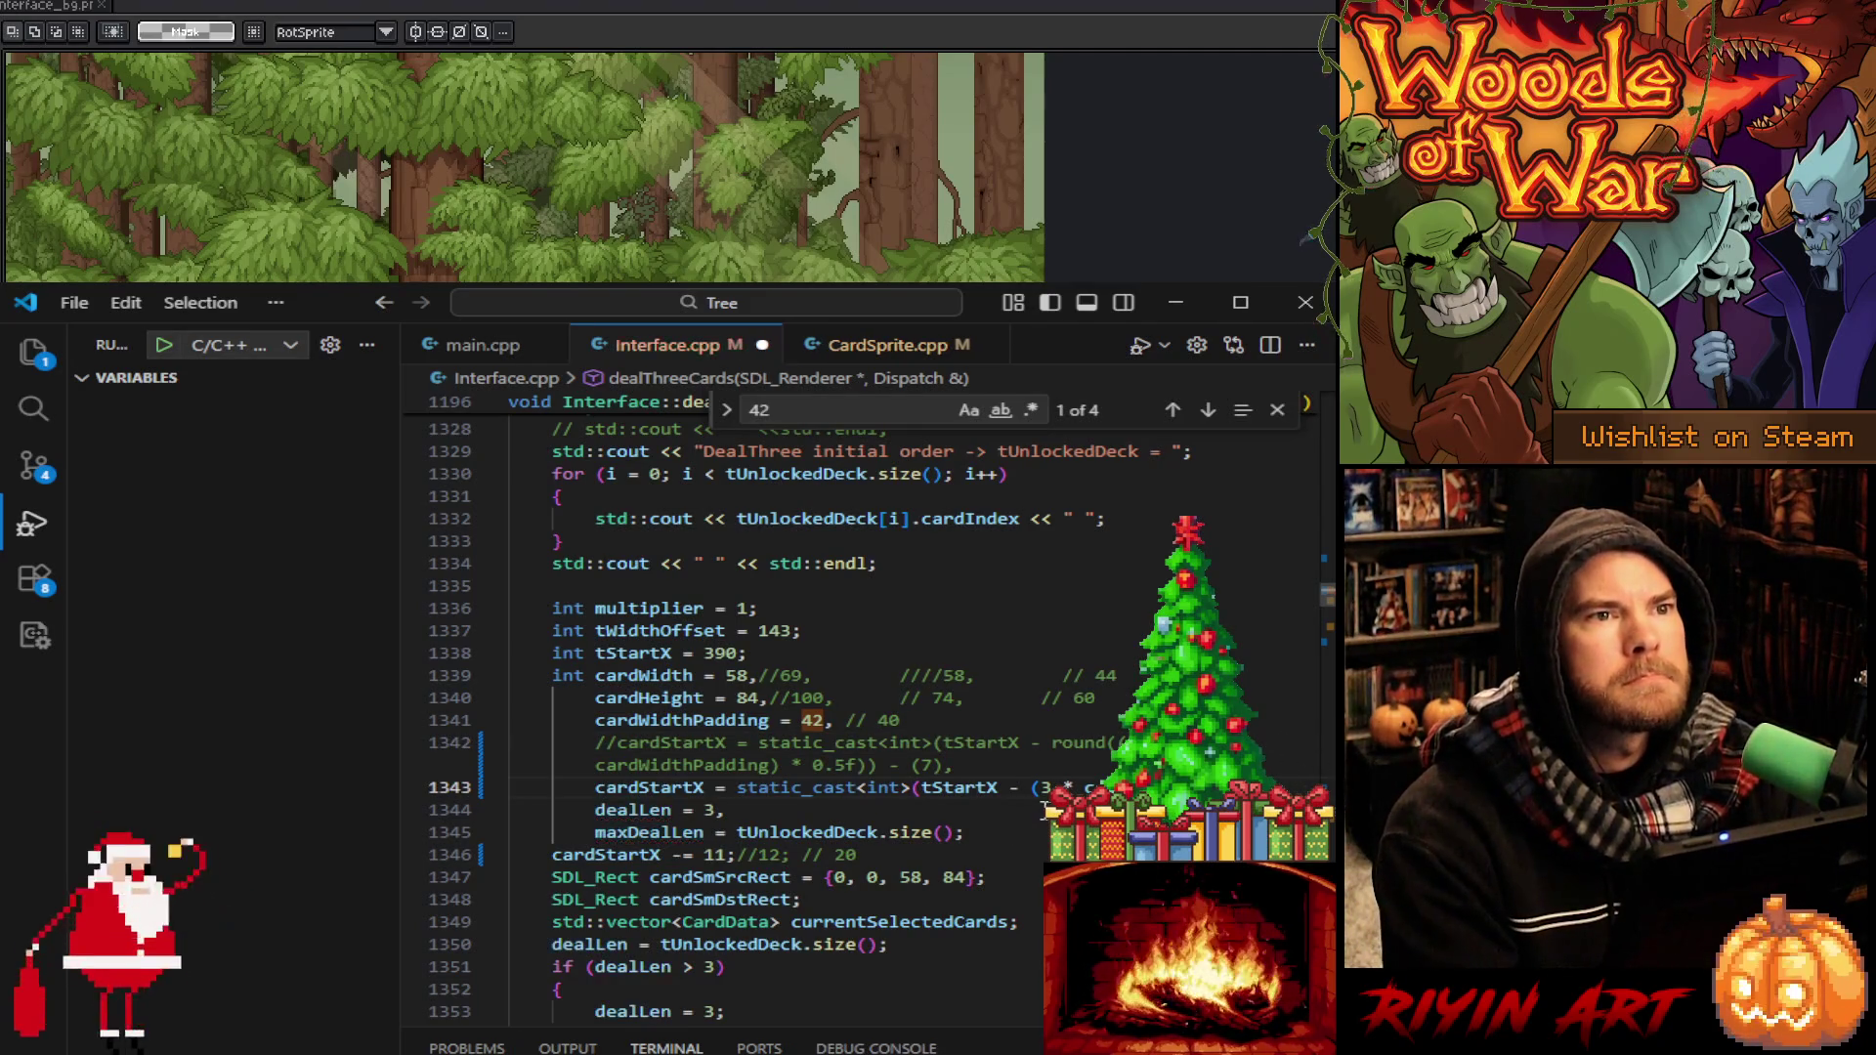
left_click(1002, 826)
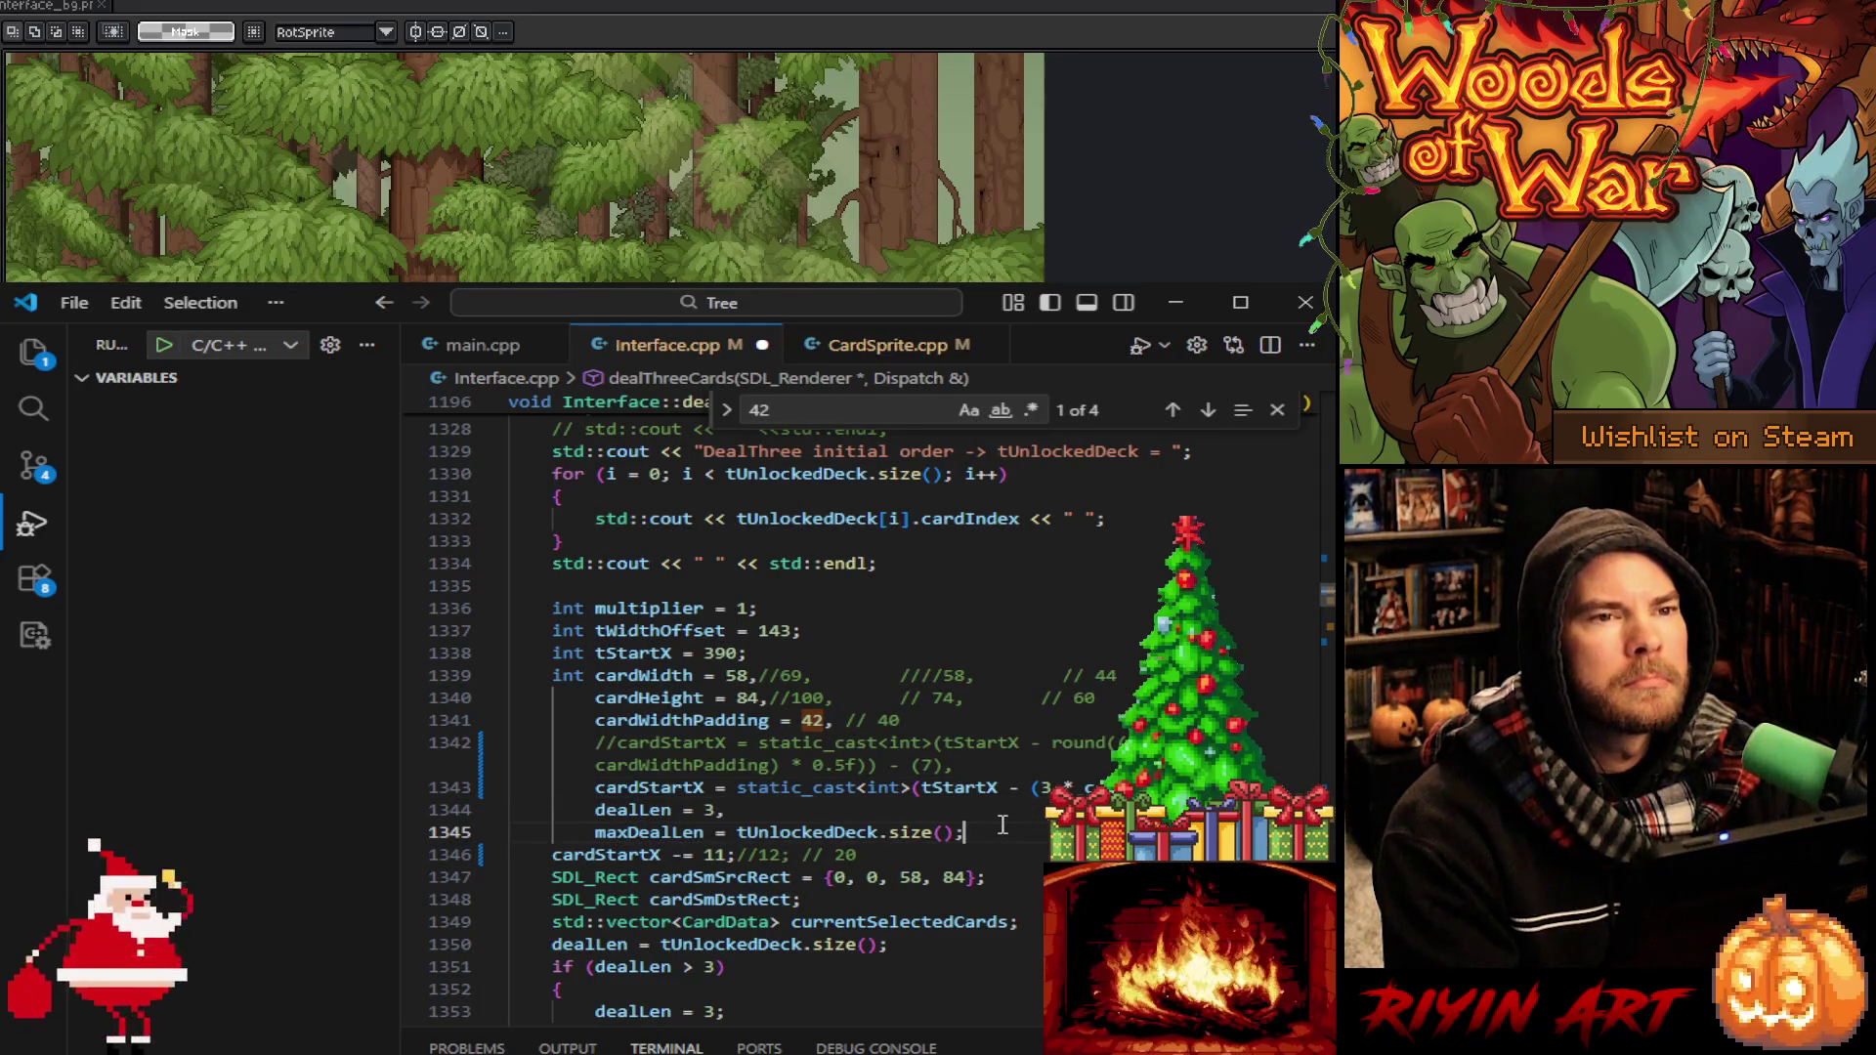
key("ctrl+s")
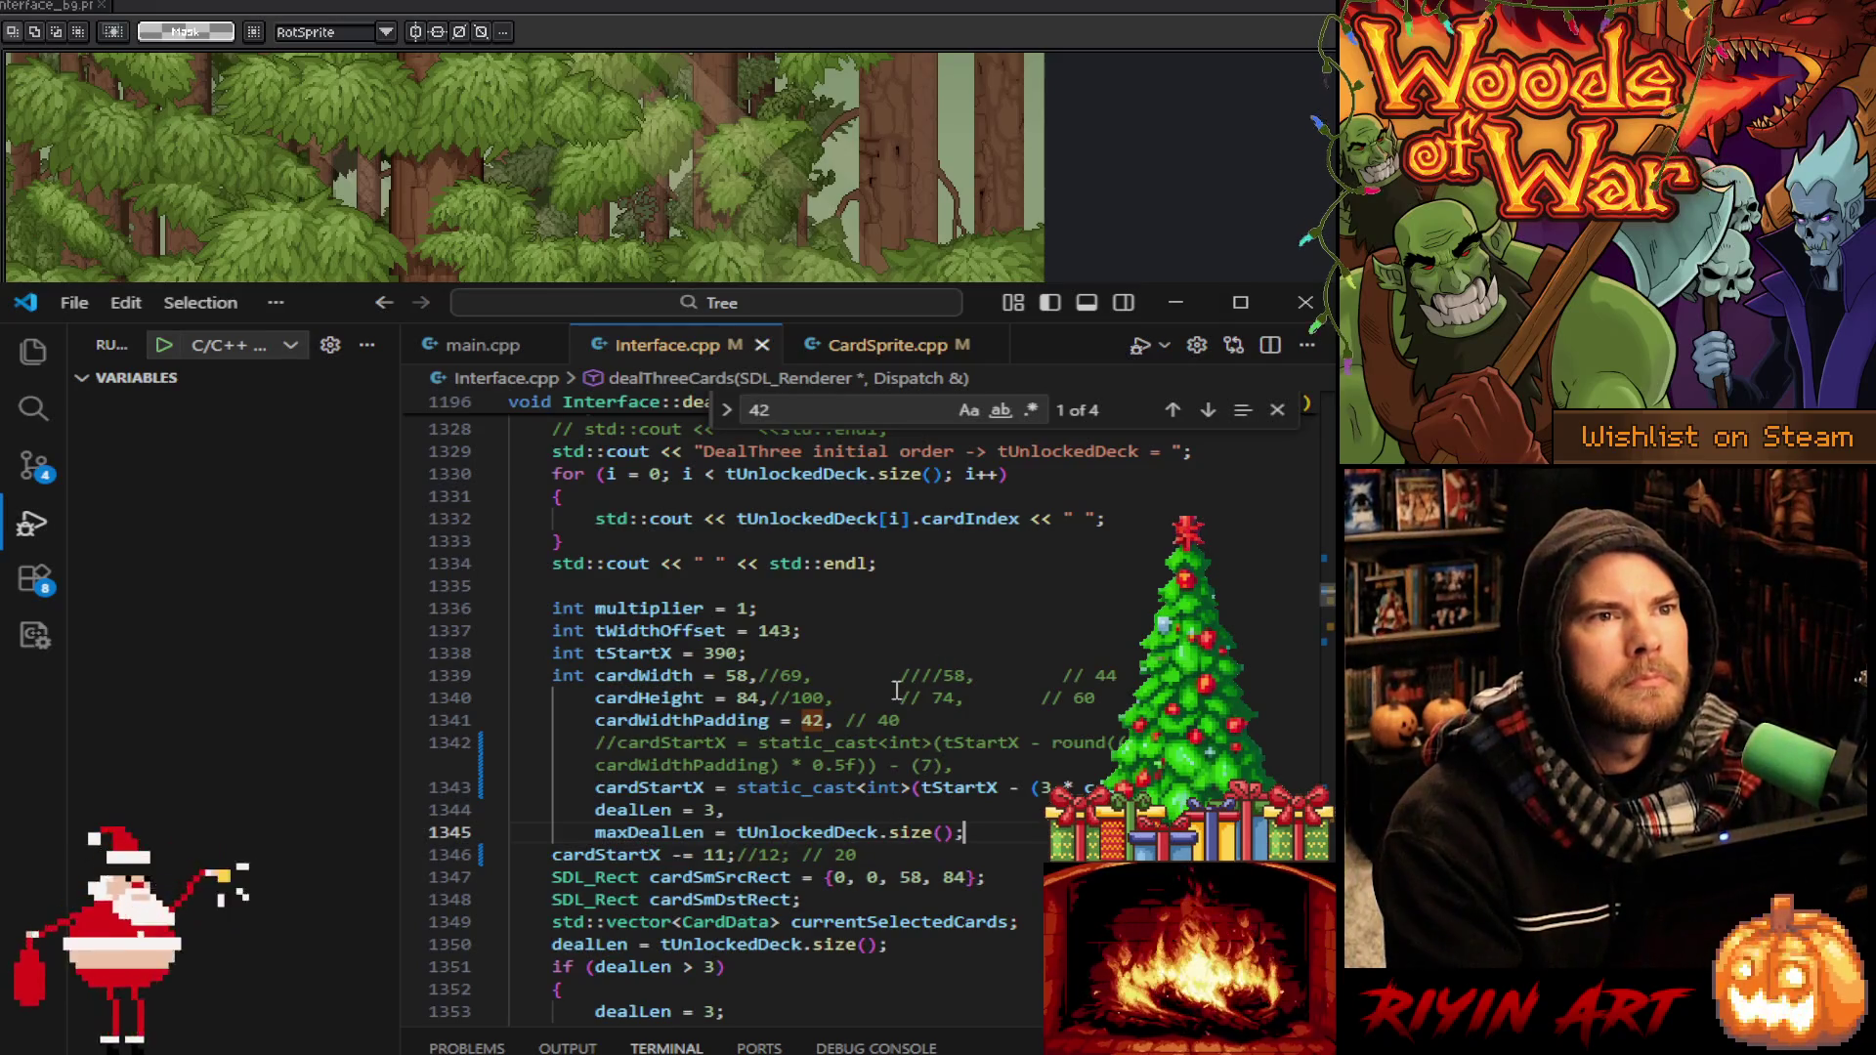
left_click(813, 720)
Change cardWidthPadding from 42 to 36 in dealThreeCards and in dealCard
double_click(813, 721)
type("36")
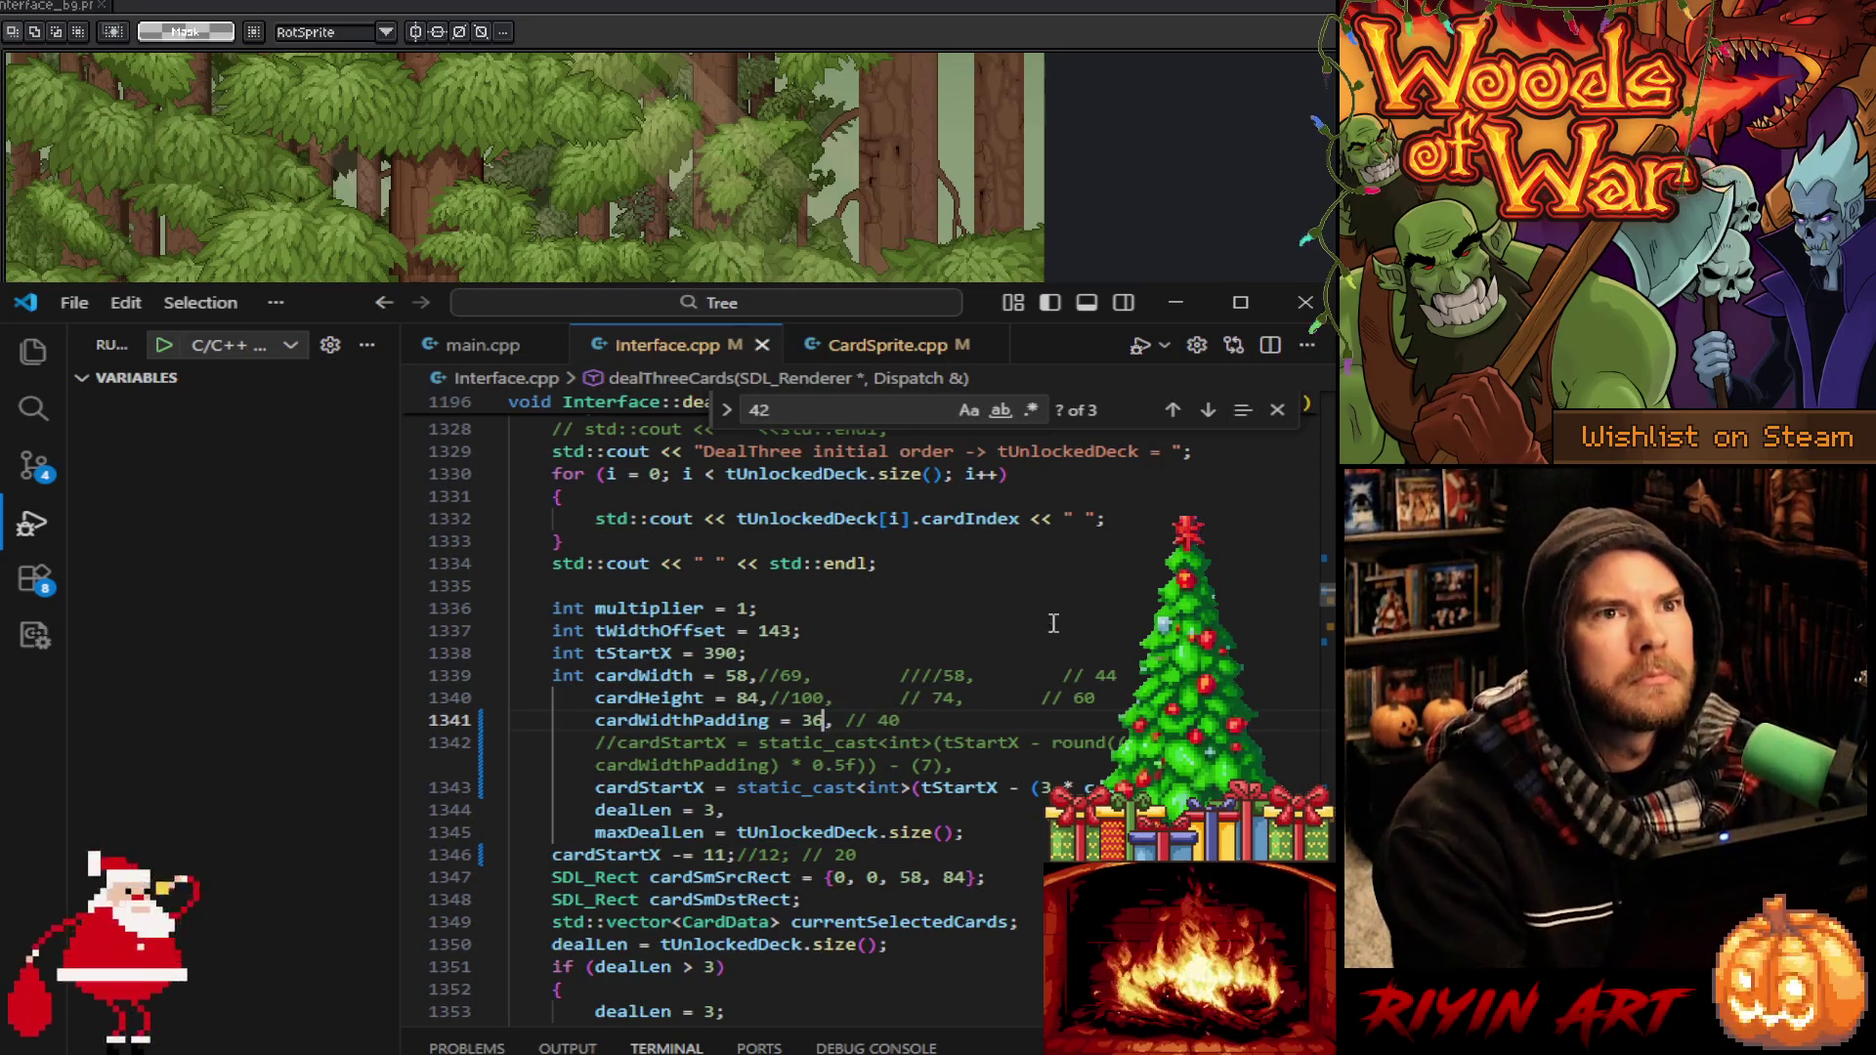
left_click(1211, 410)
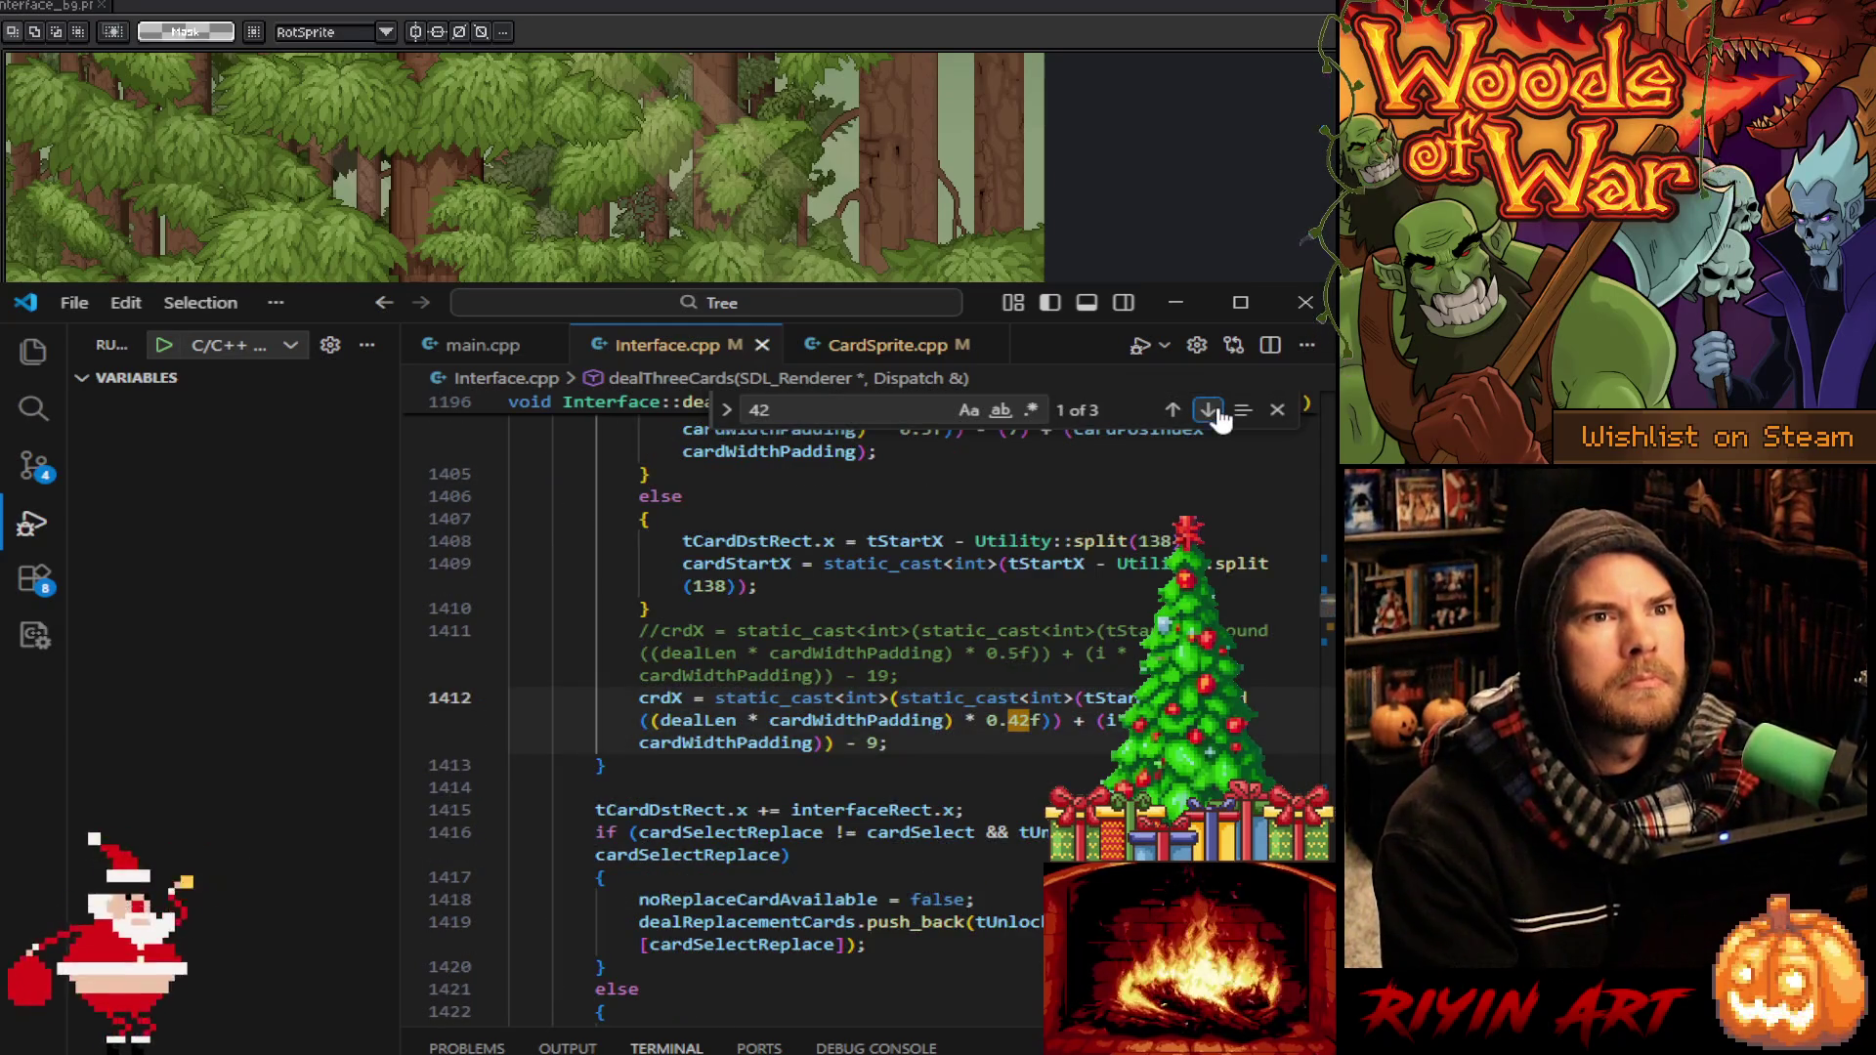
left_click(1212, 410)
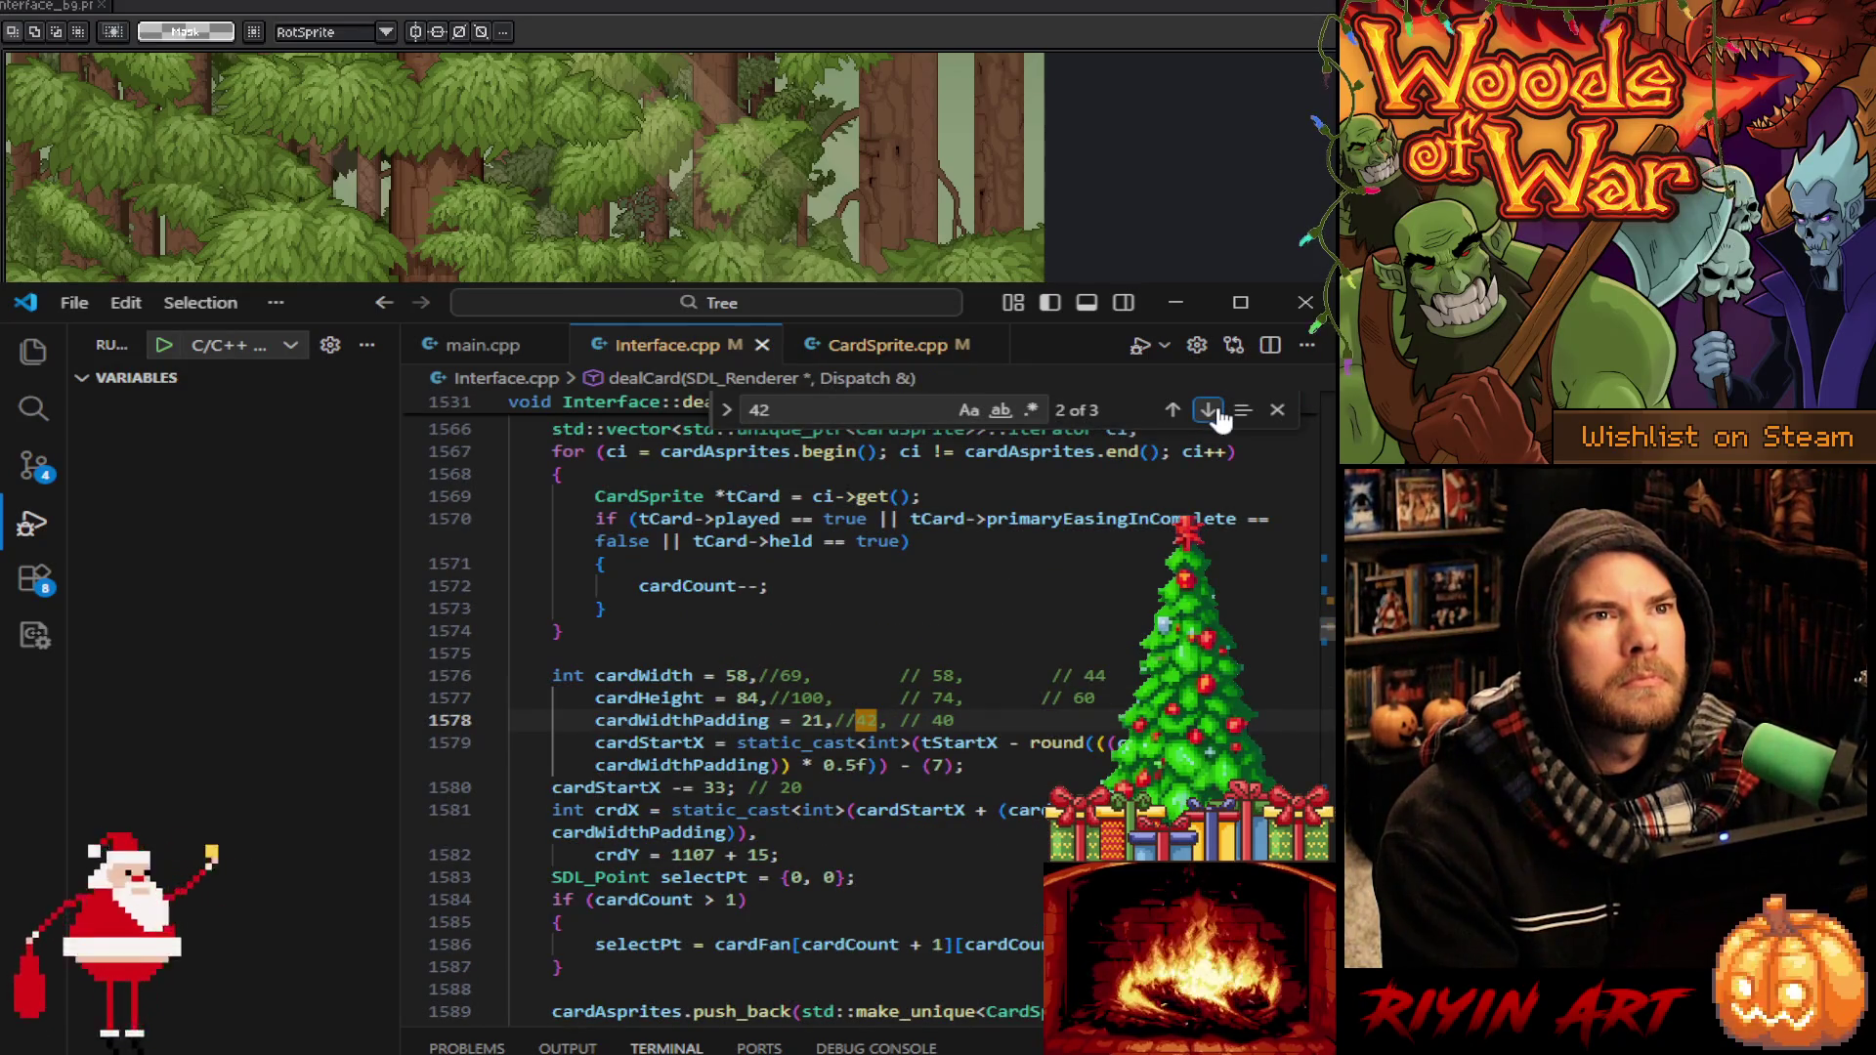
scroll(1244, 453, "up", 2)
scroll(1244, 453, "down", 1)
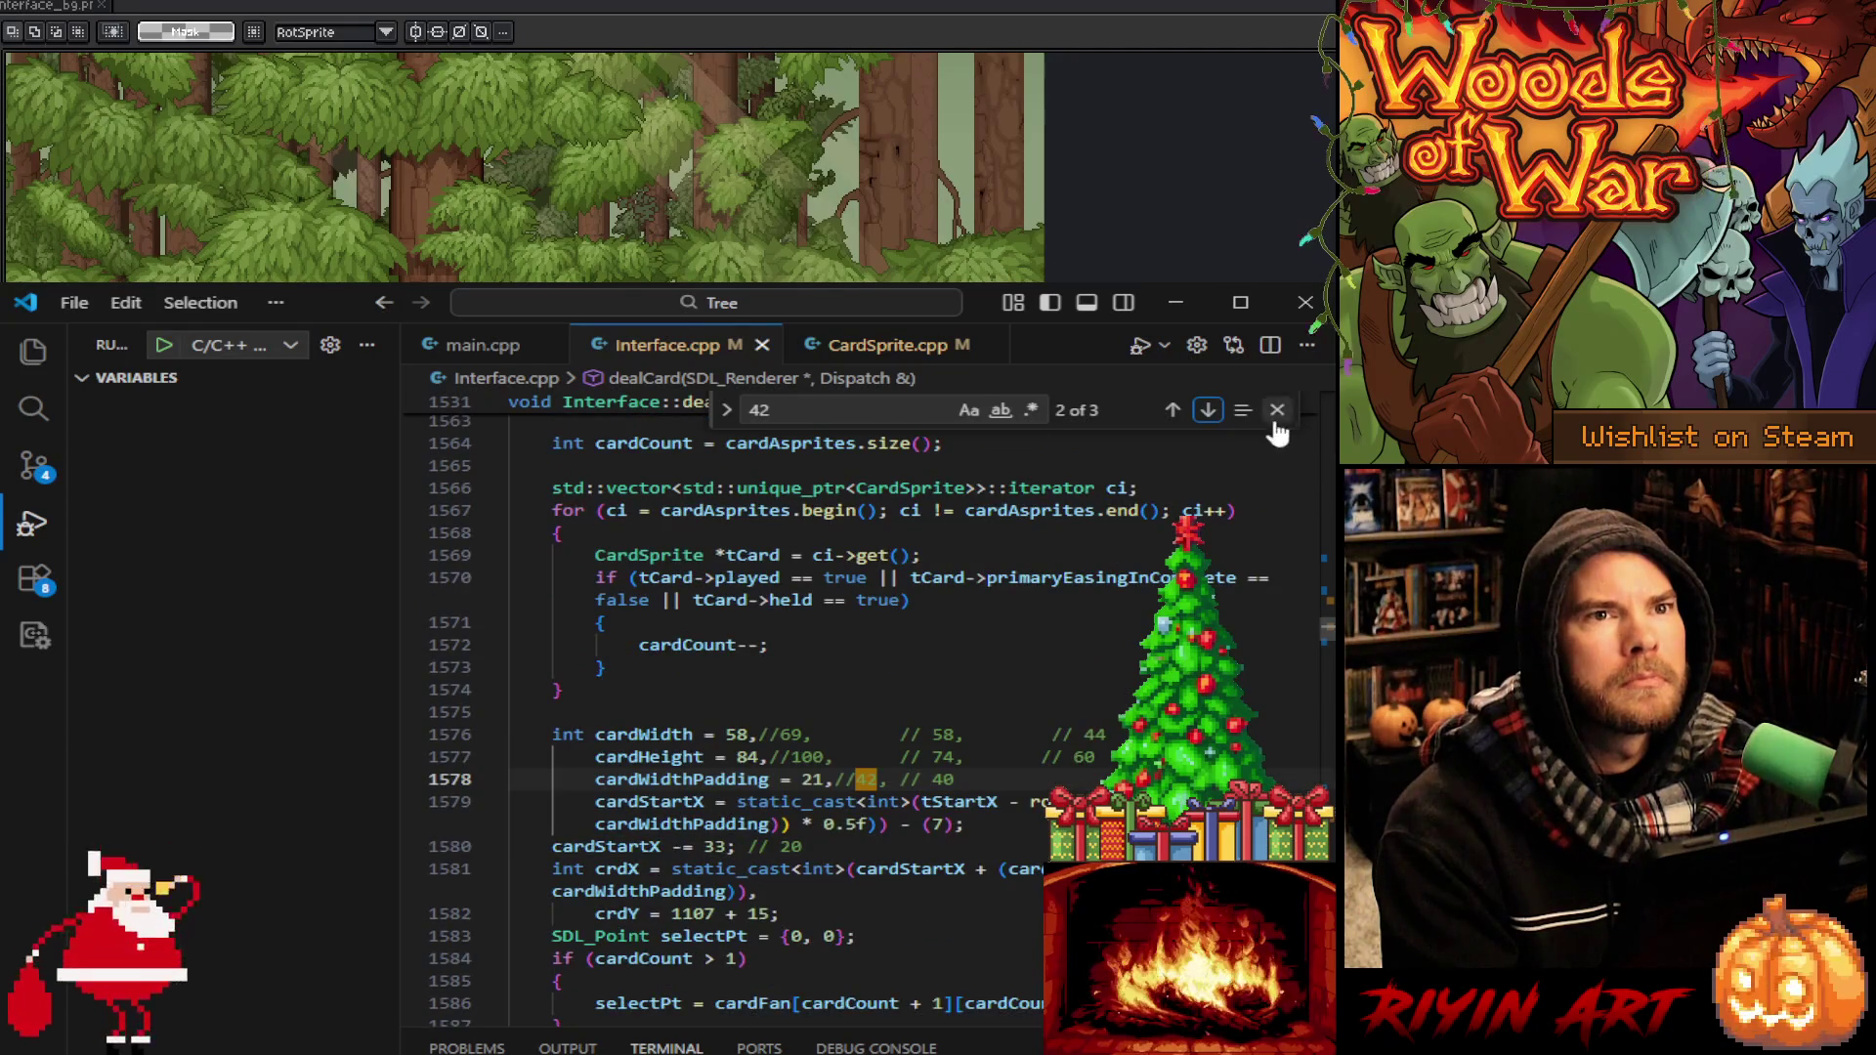
left_click(1277, 410)
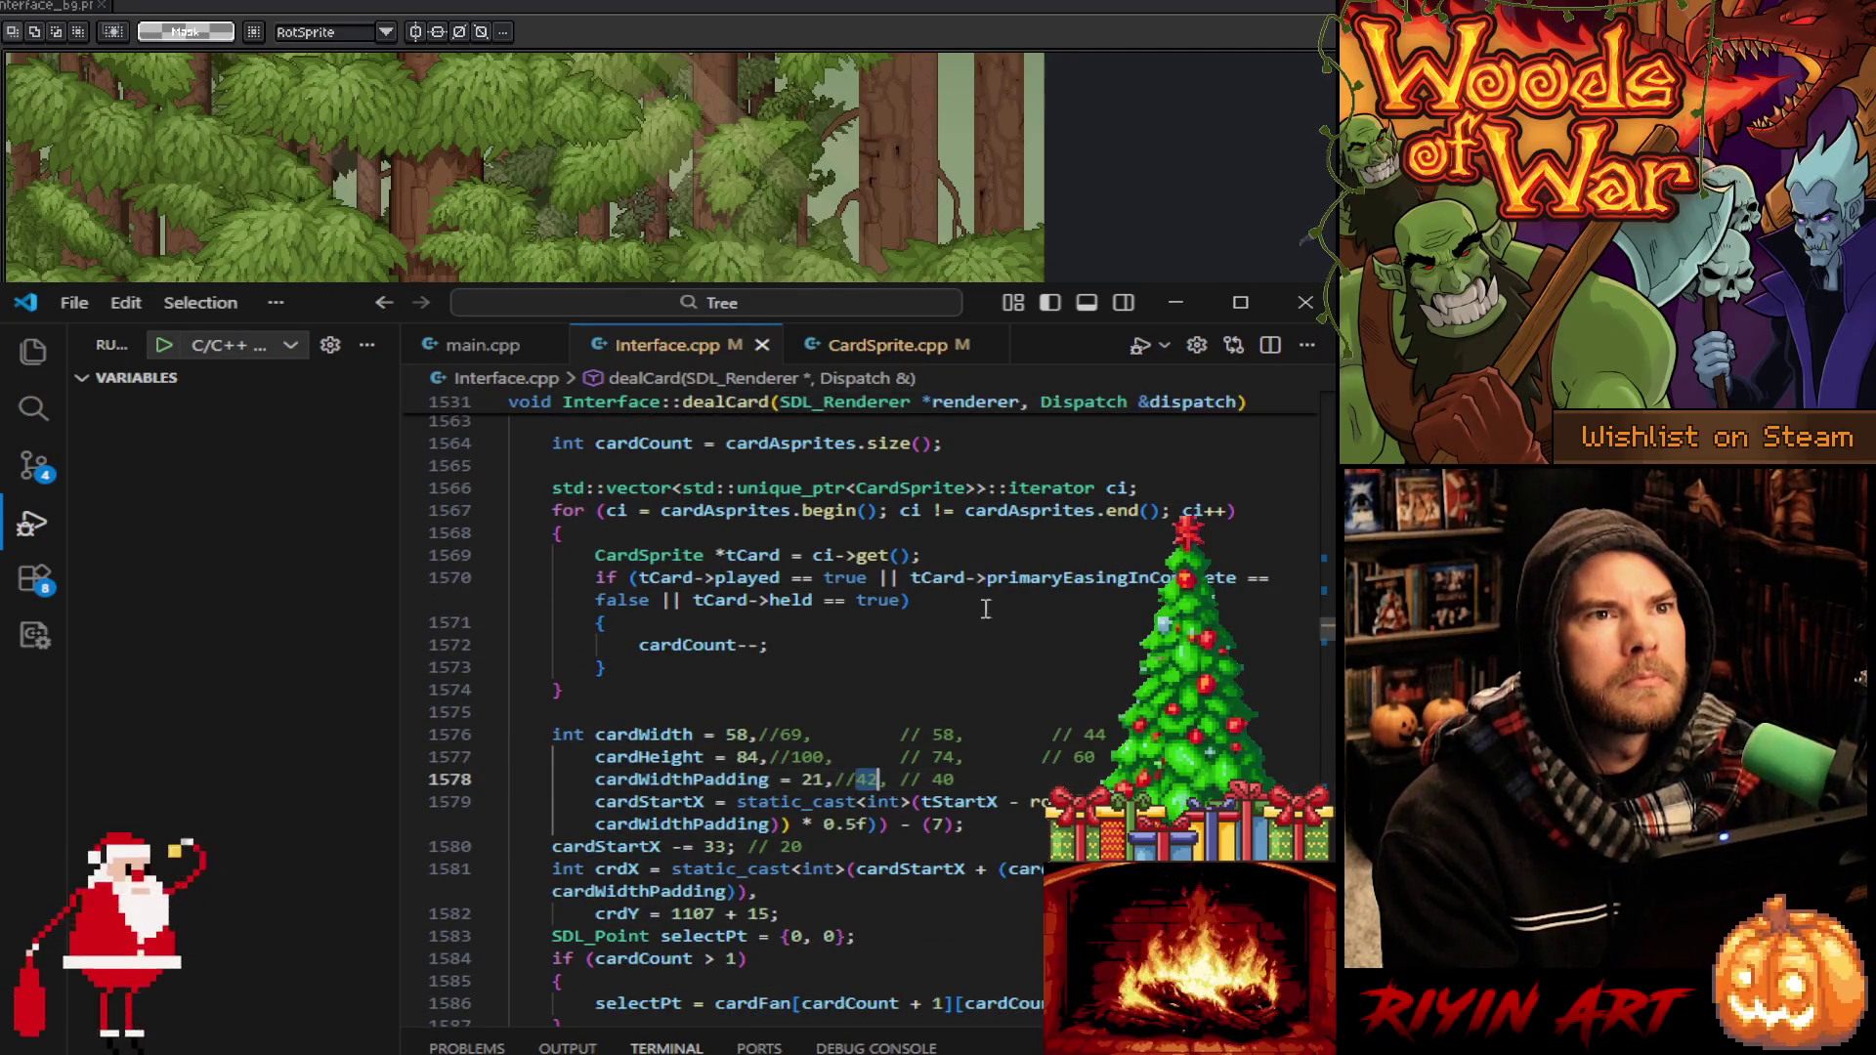
double_click(810, 781)
type("36")
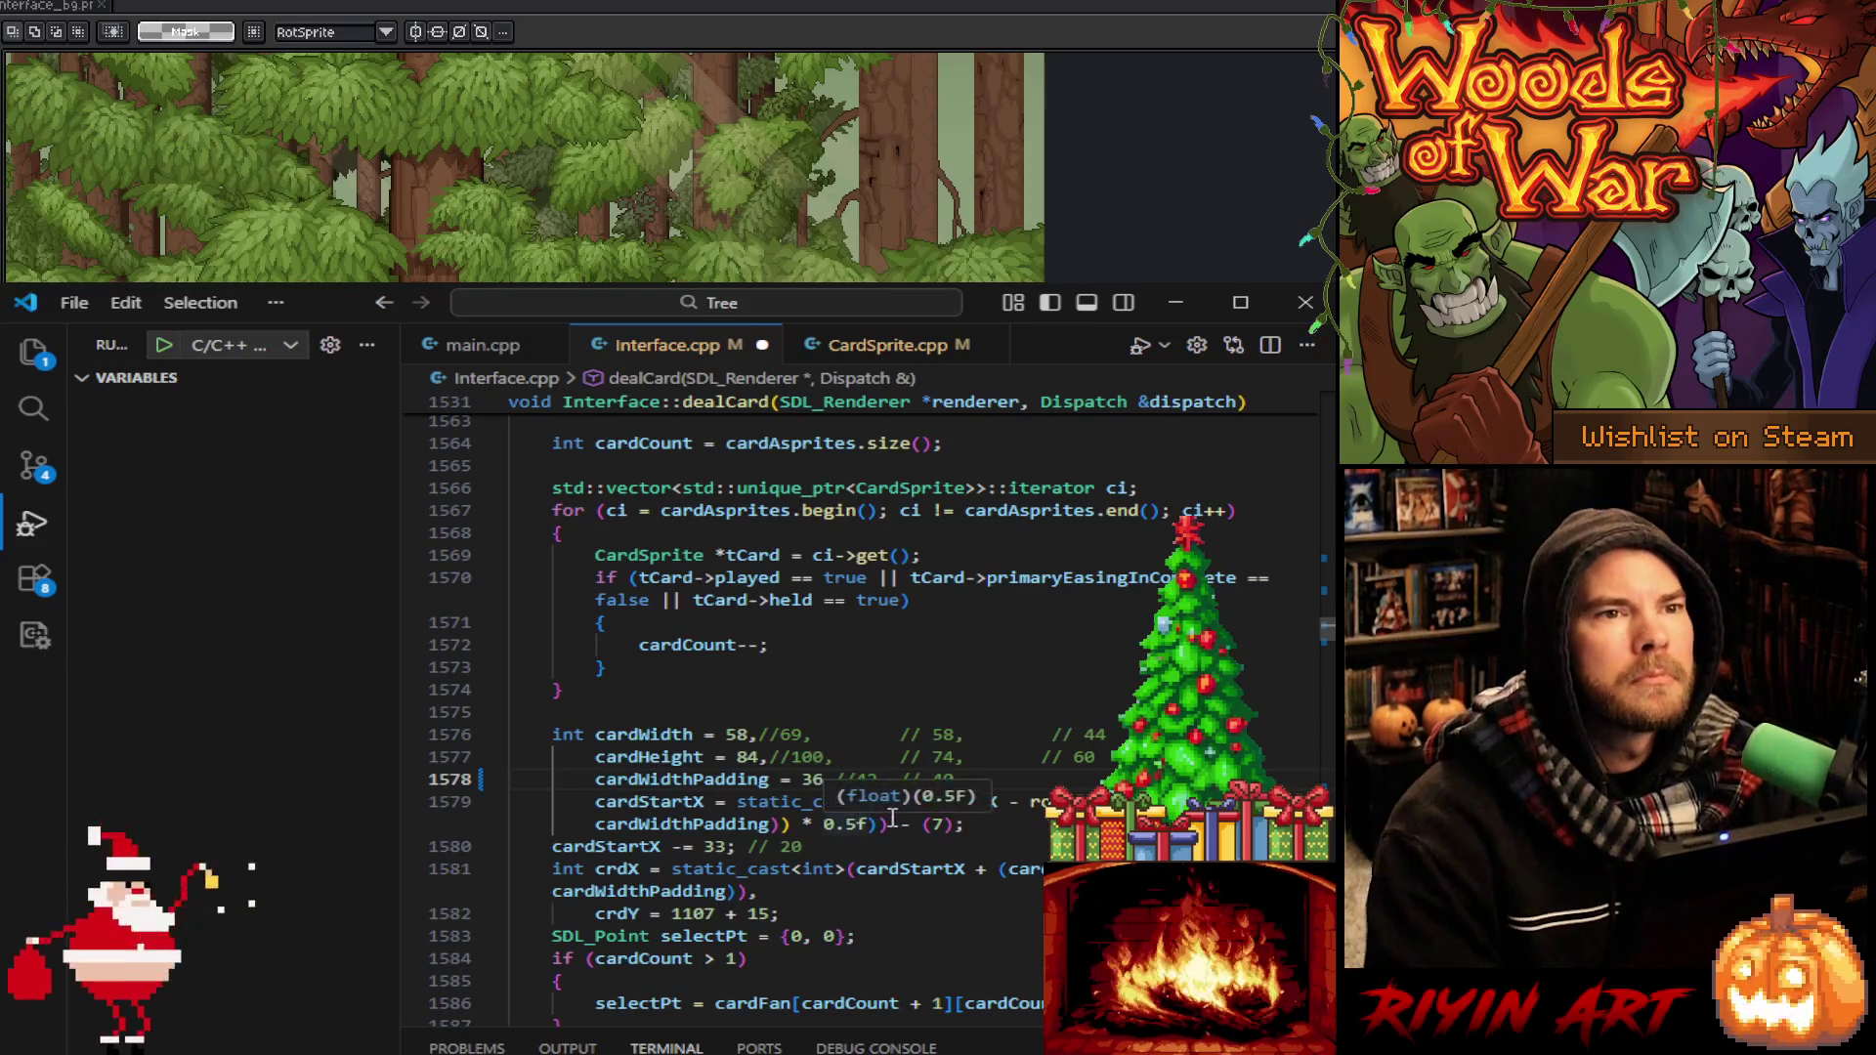
Paste the new cardStartX formula into dealCard and delete its cardStartX -= 33 line
left_click(965, 823)
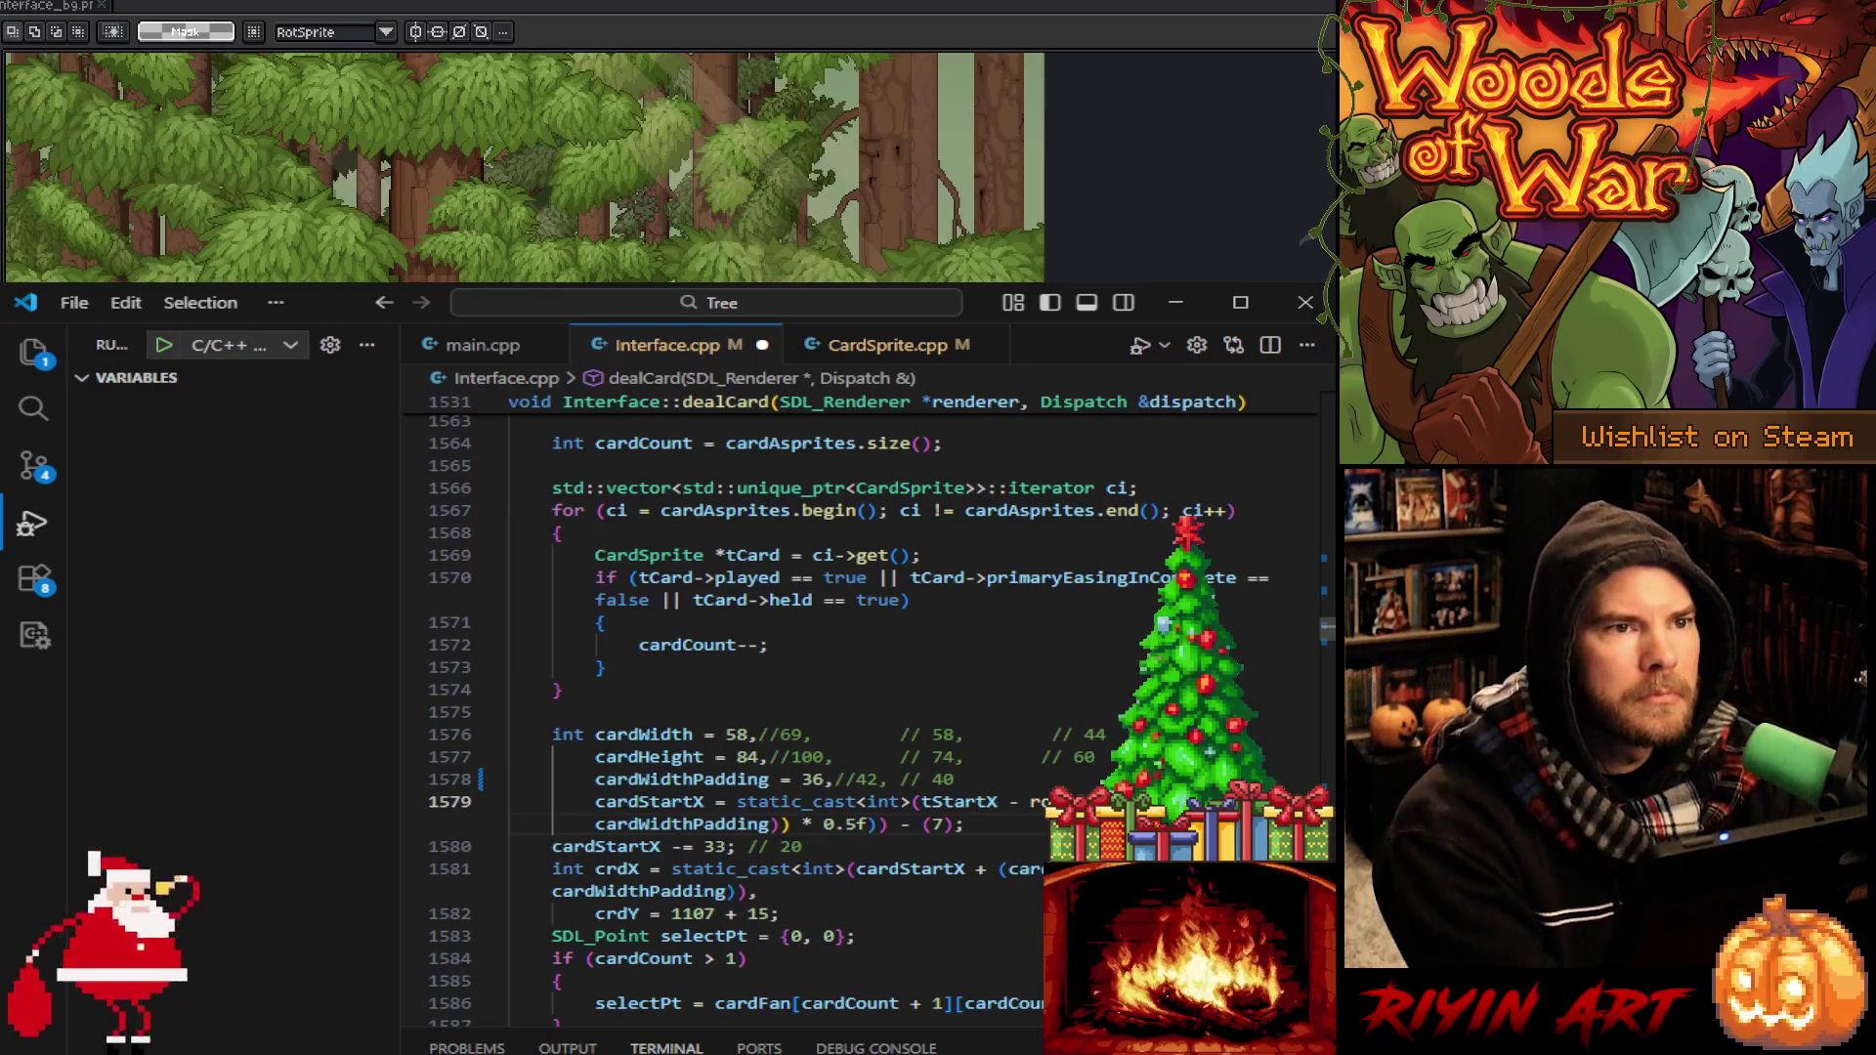
key("ctrl+v")
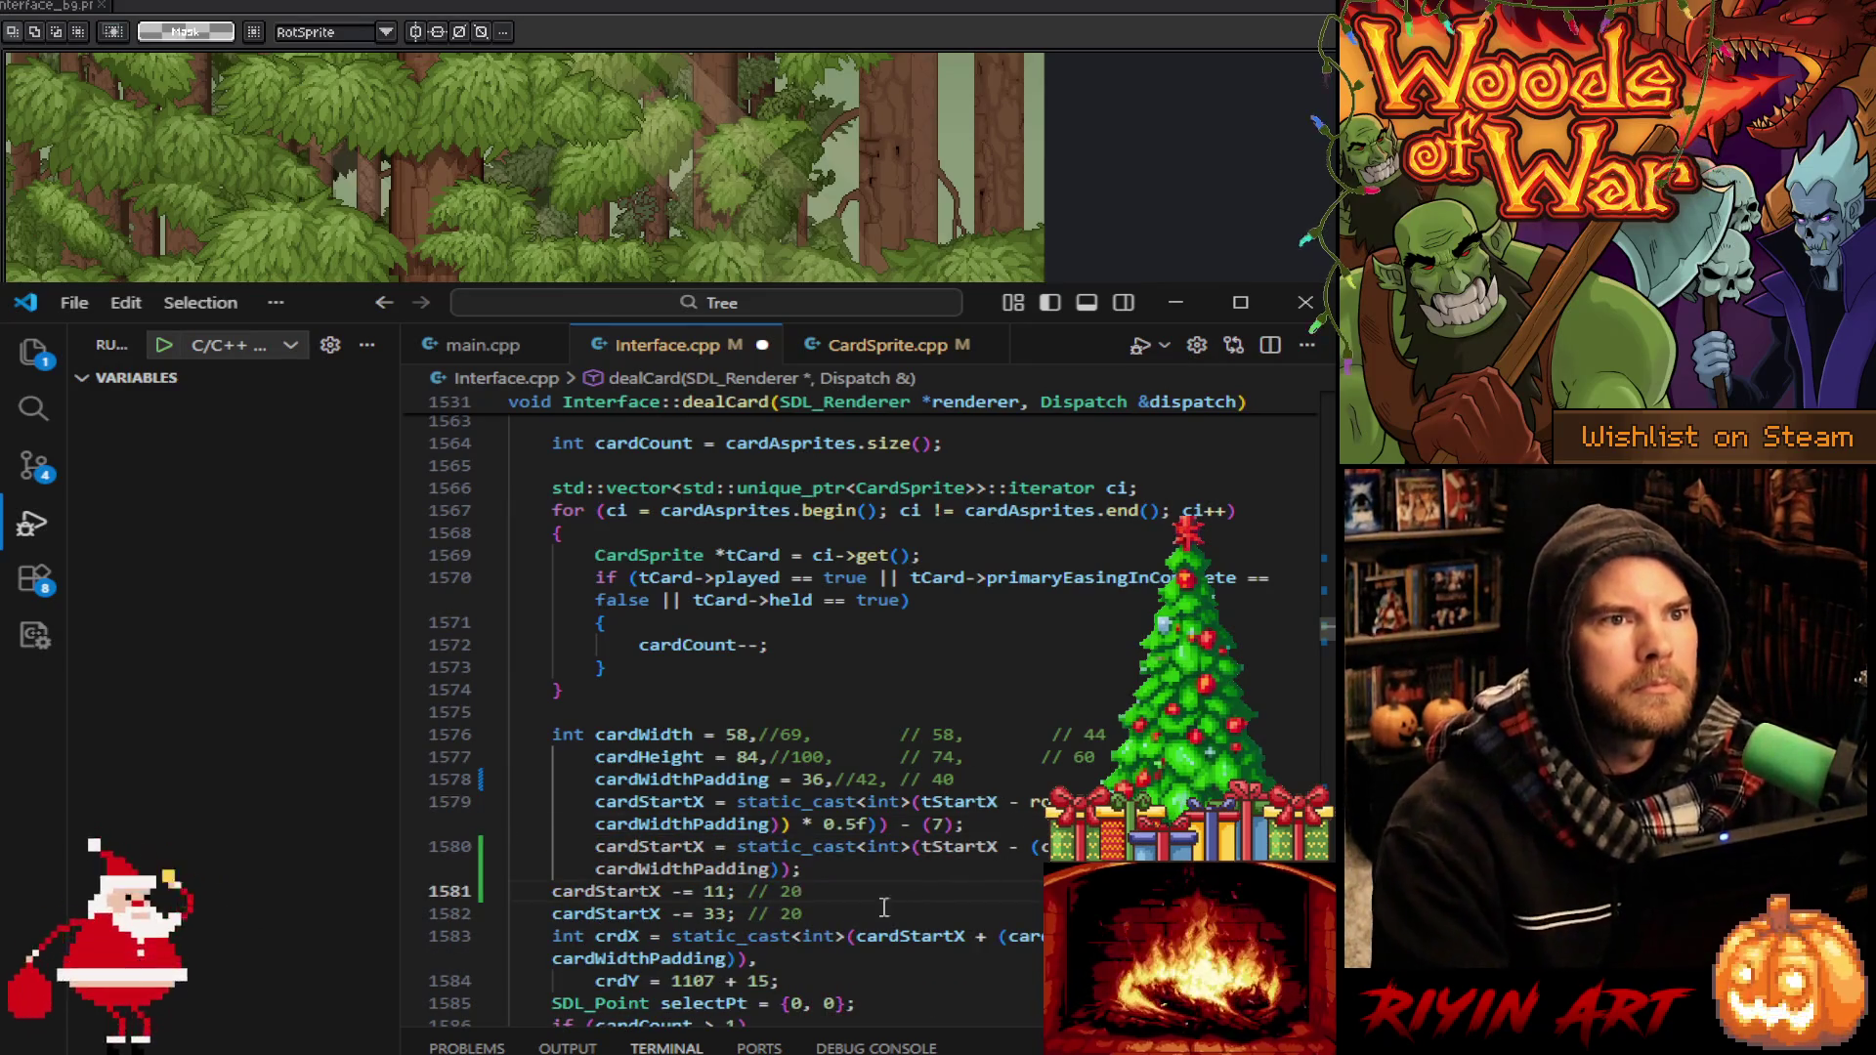
left_click(885, 908)
key("ctrl+slash")
scroll(830, 880, "down", 1)
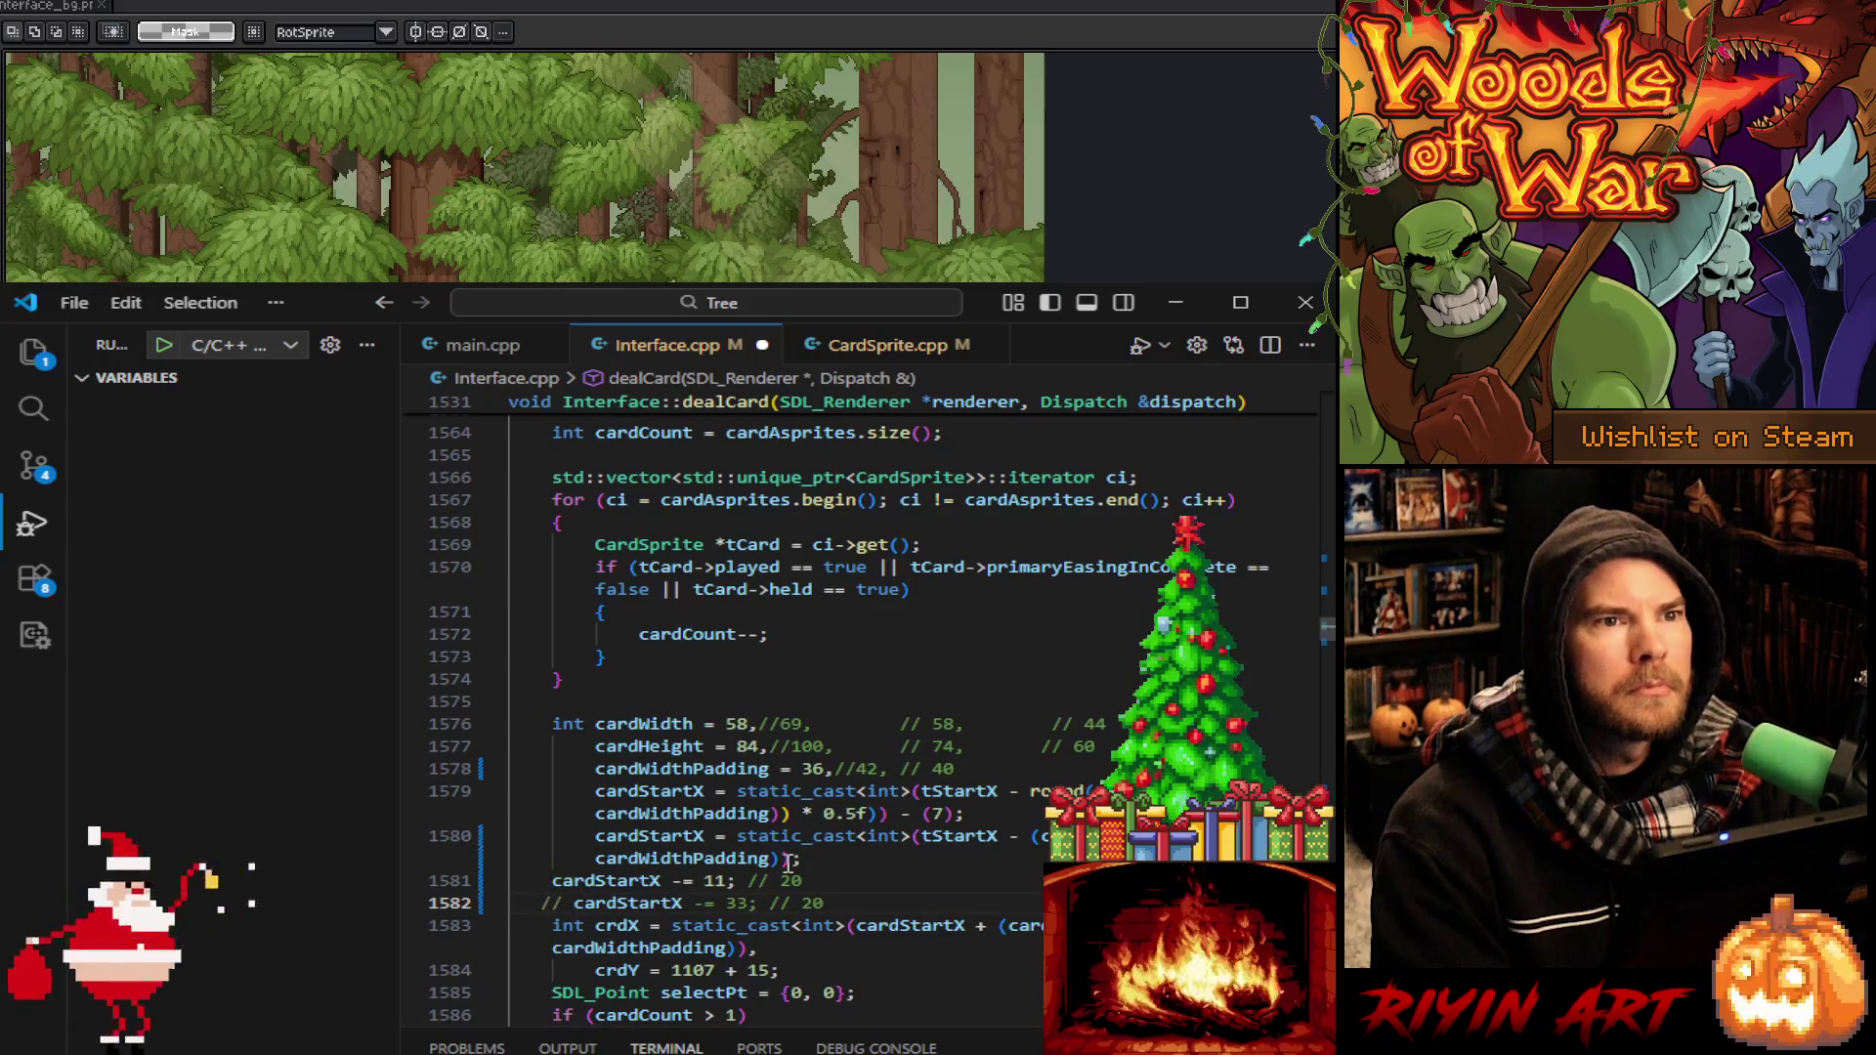
left_click_drag(888, 901, 891, 881)
key("BackSpace")
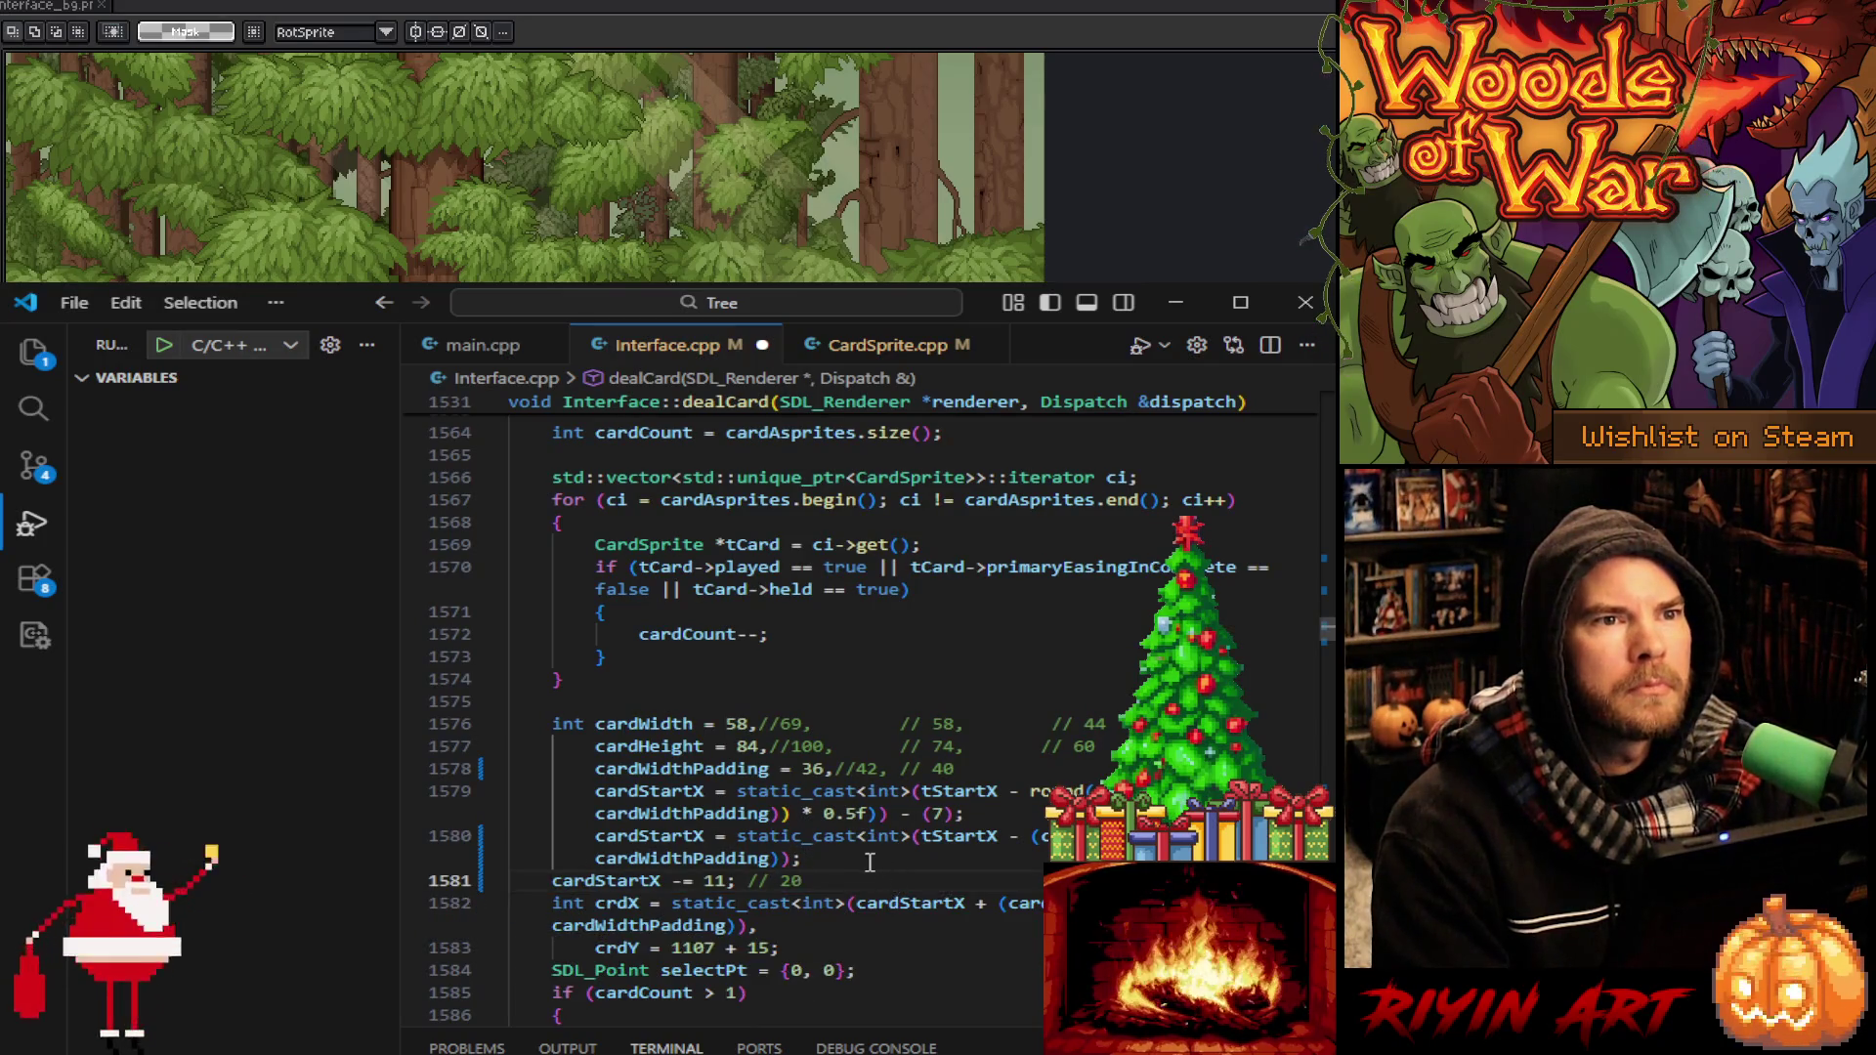
Comment out dealCard's old cardStartX formula and save Interface.cpp
left_click(598, 792)
key("ctrl+slash")
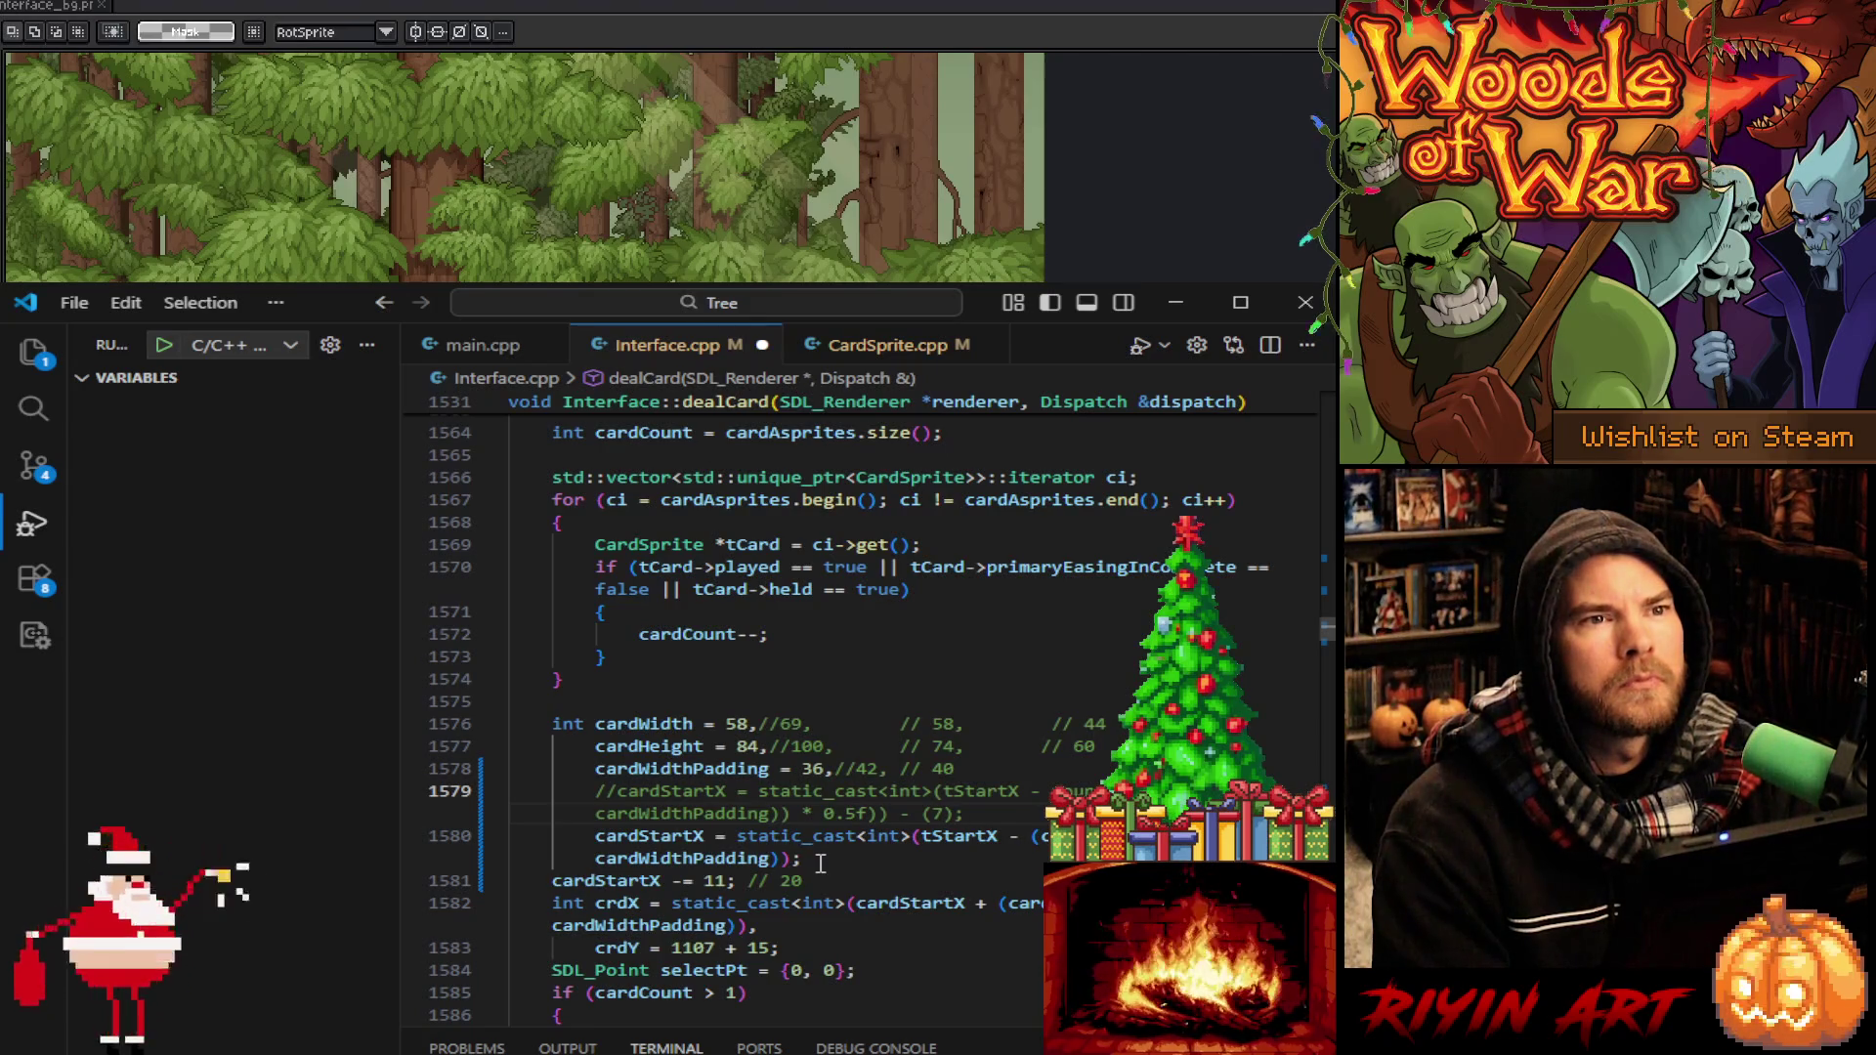
key("ctrl+s")
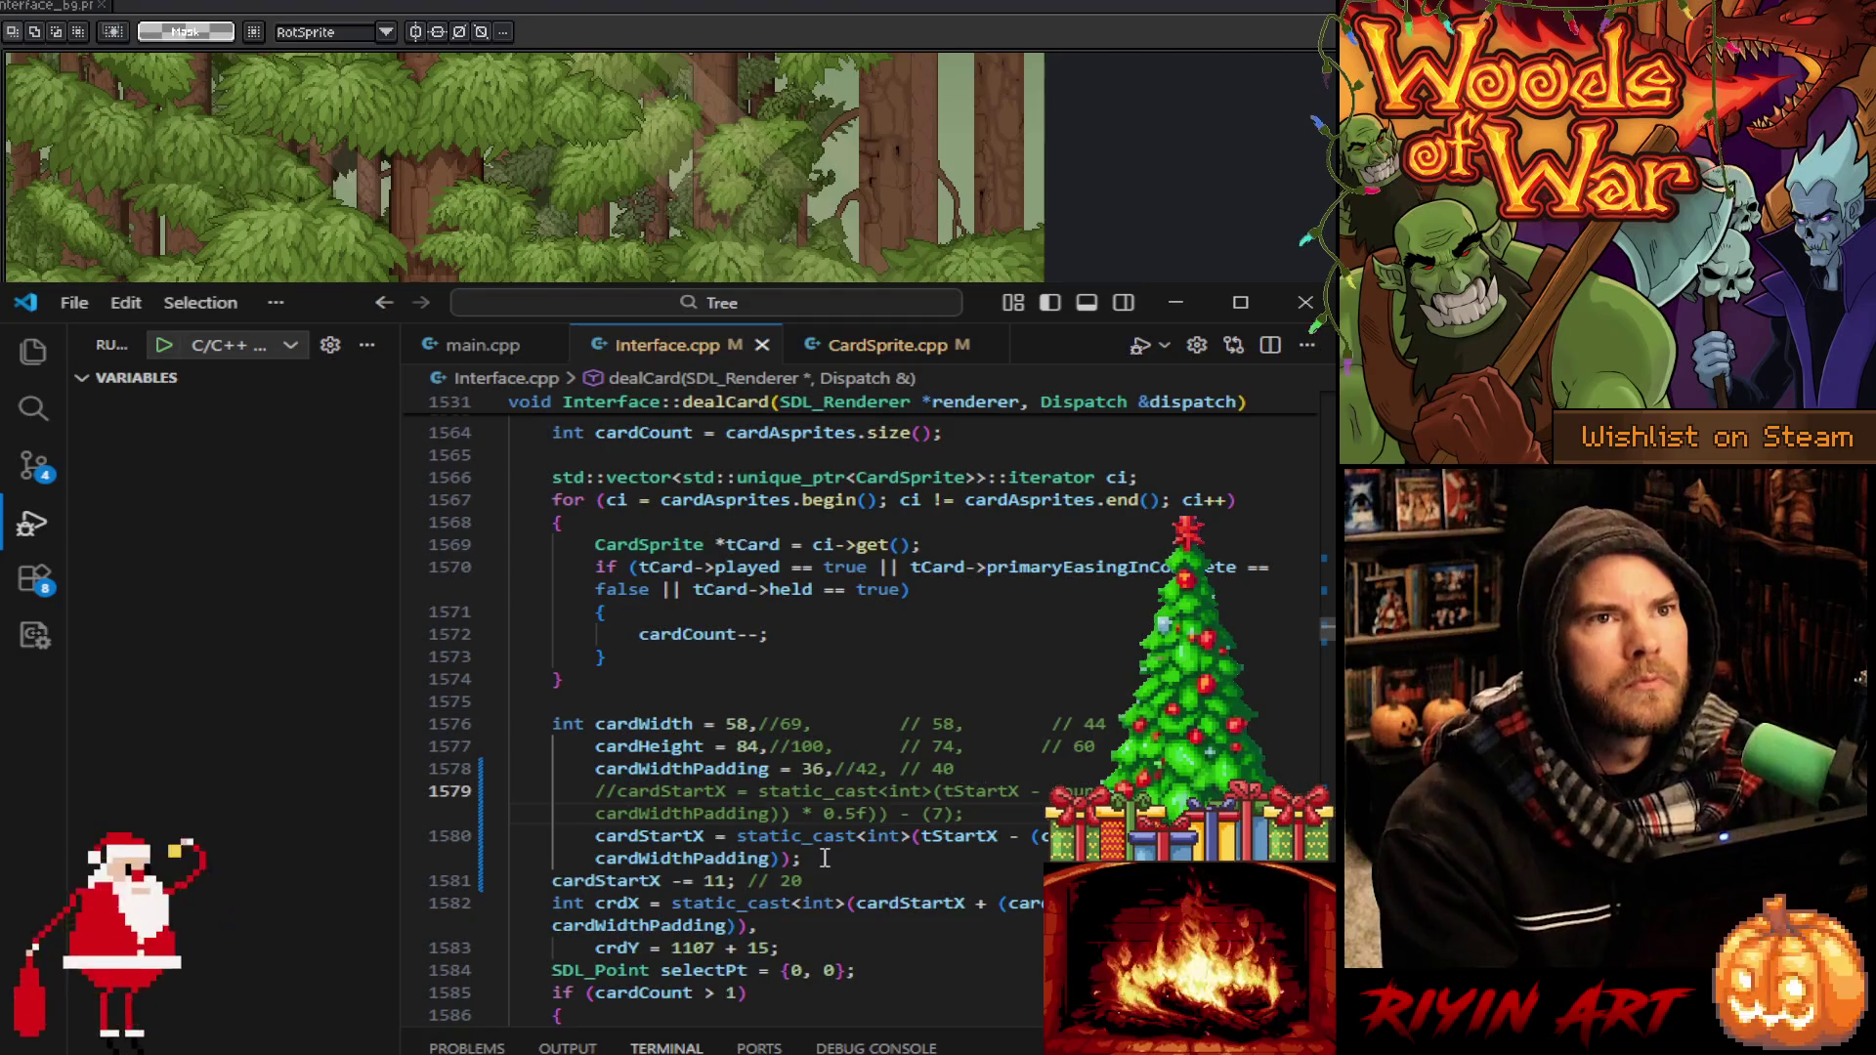
key("ctrl+f")
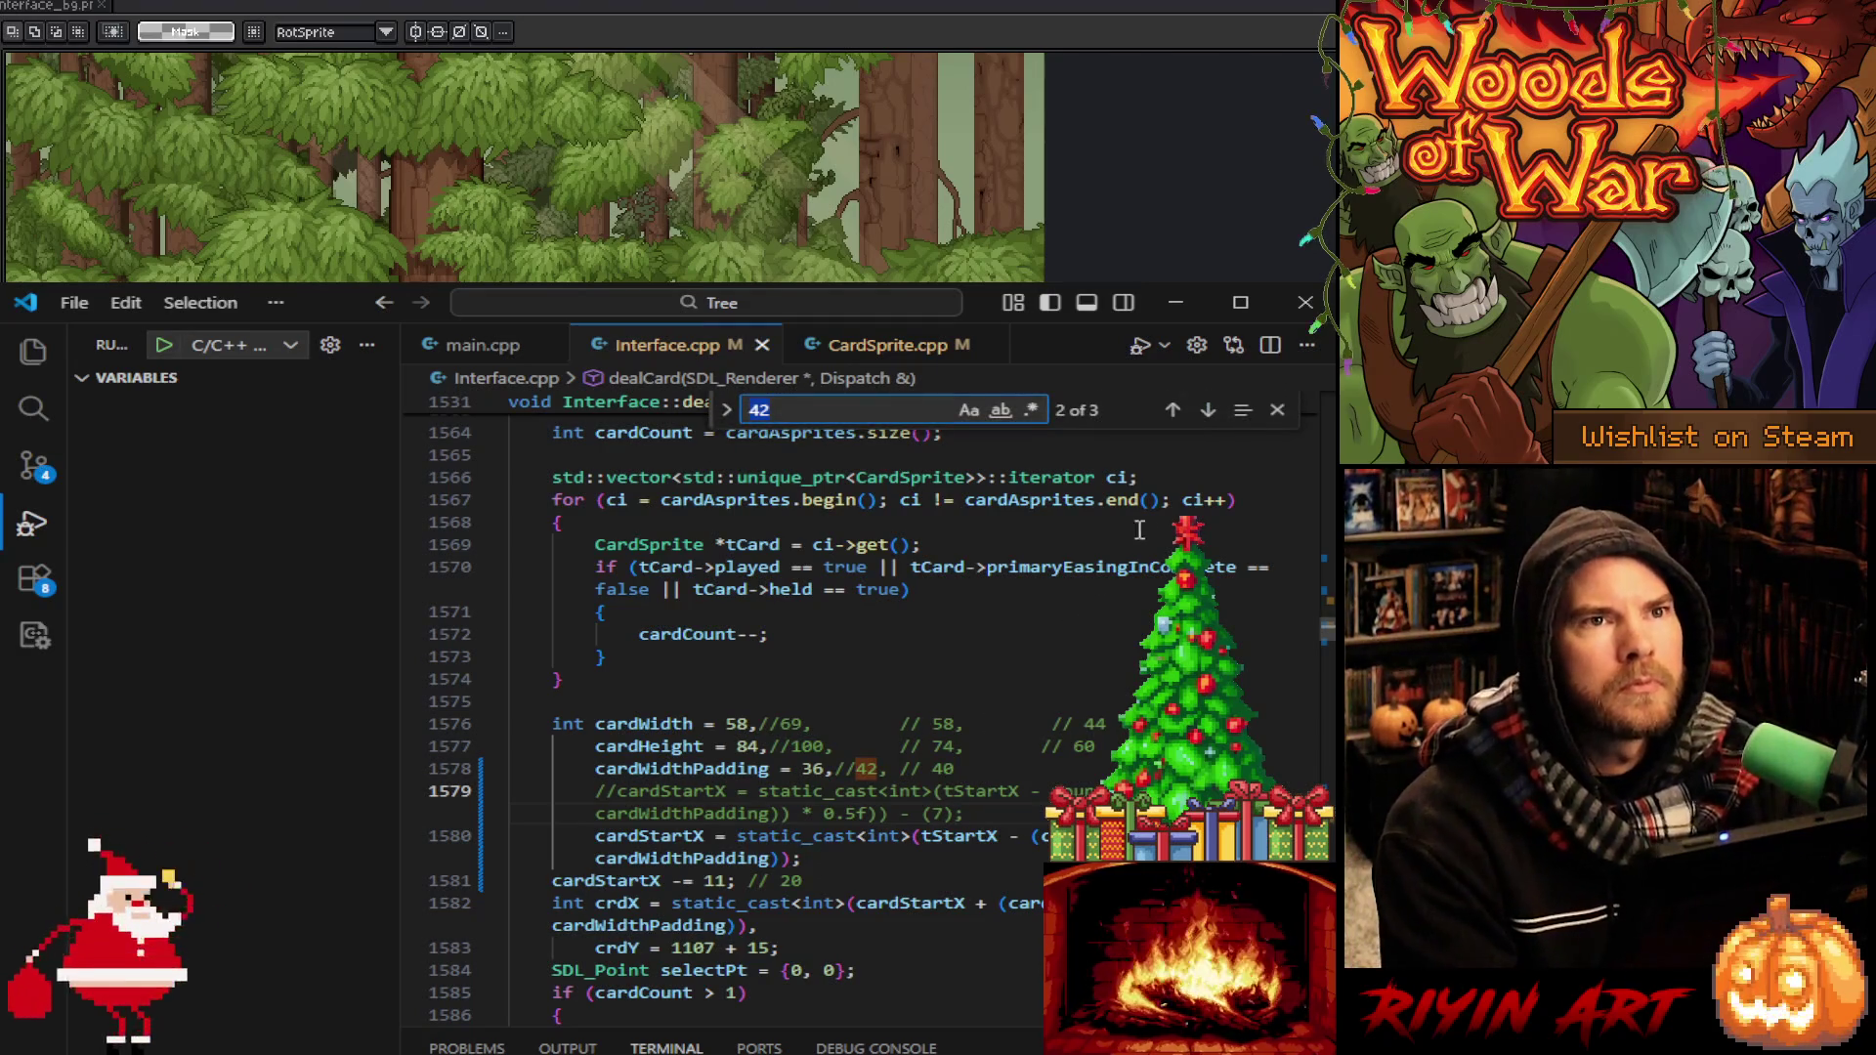
Cycle through the remaining matches of 42, then search for 36 instead
left_click(1211, 413)
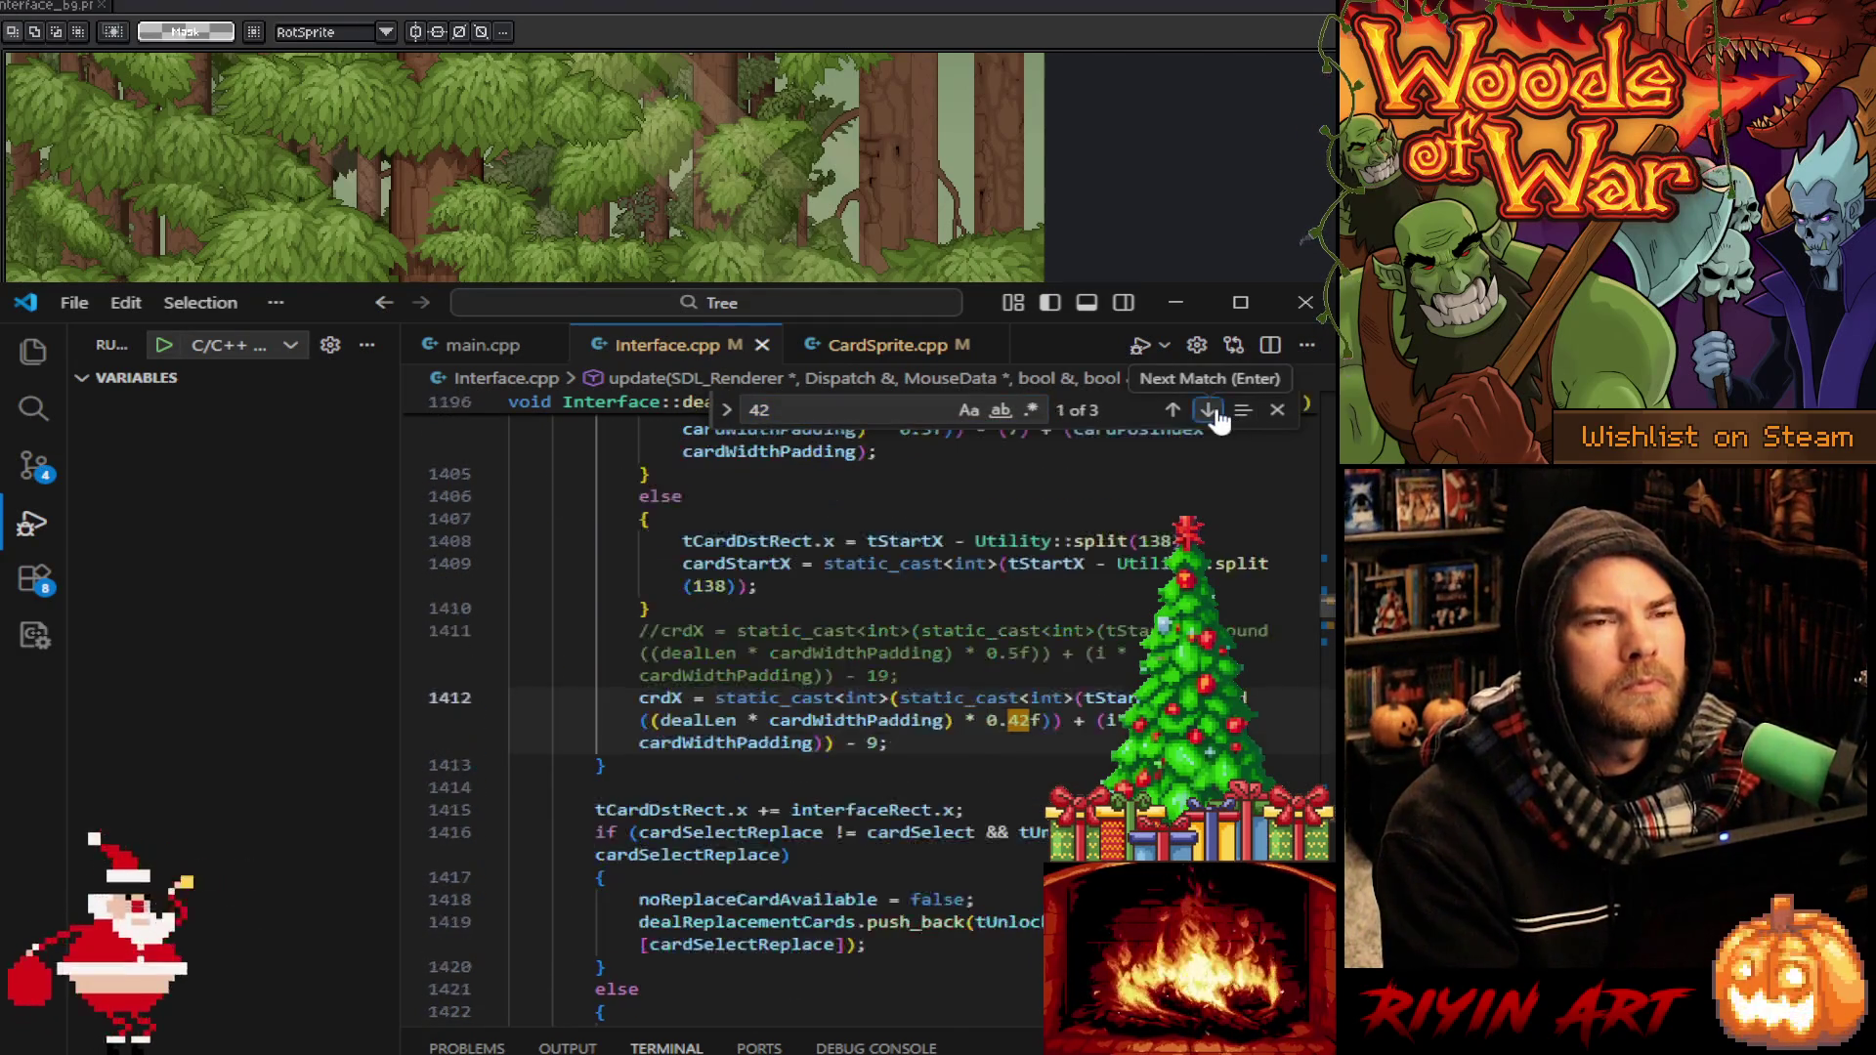
left_click(1212, 413)
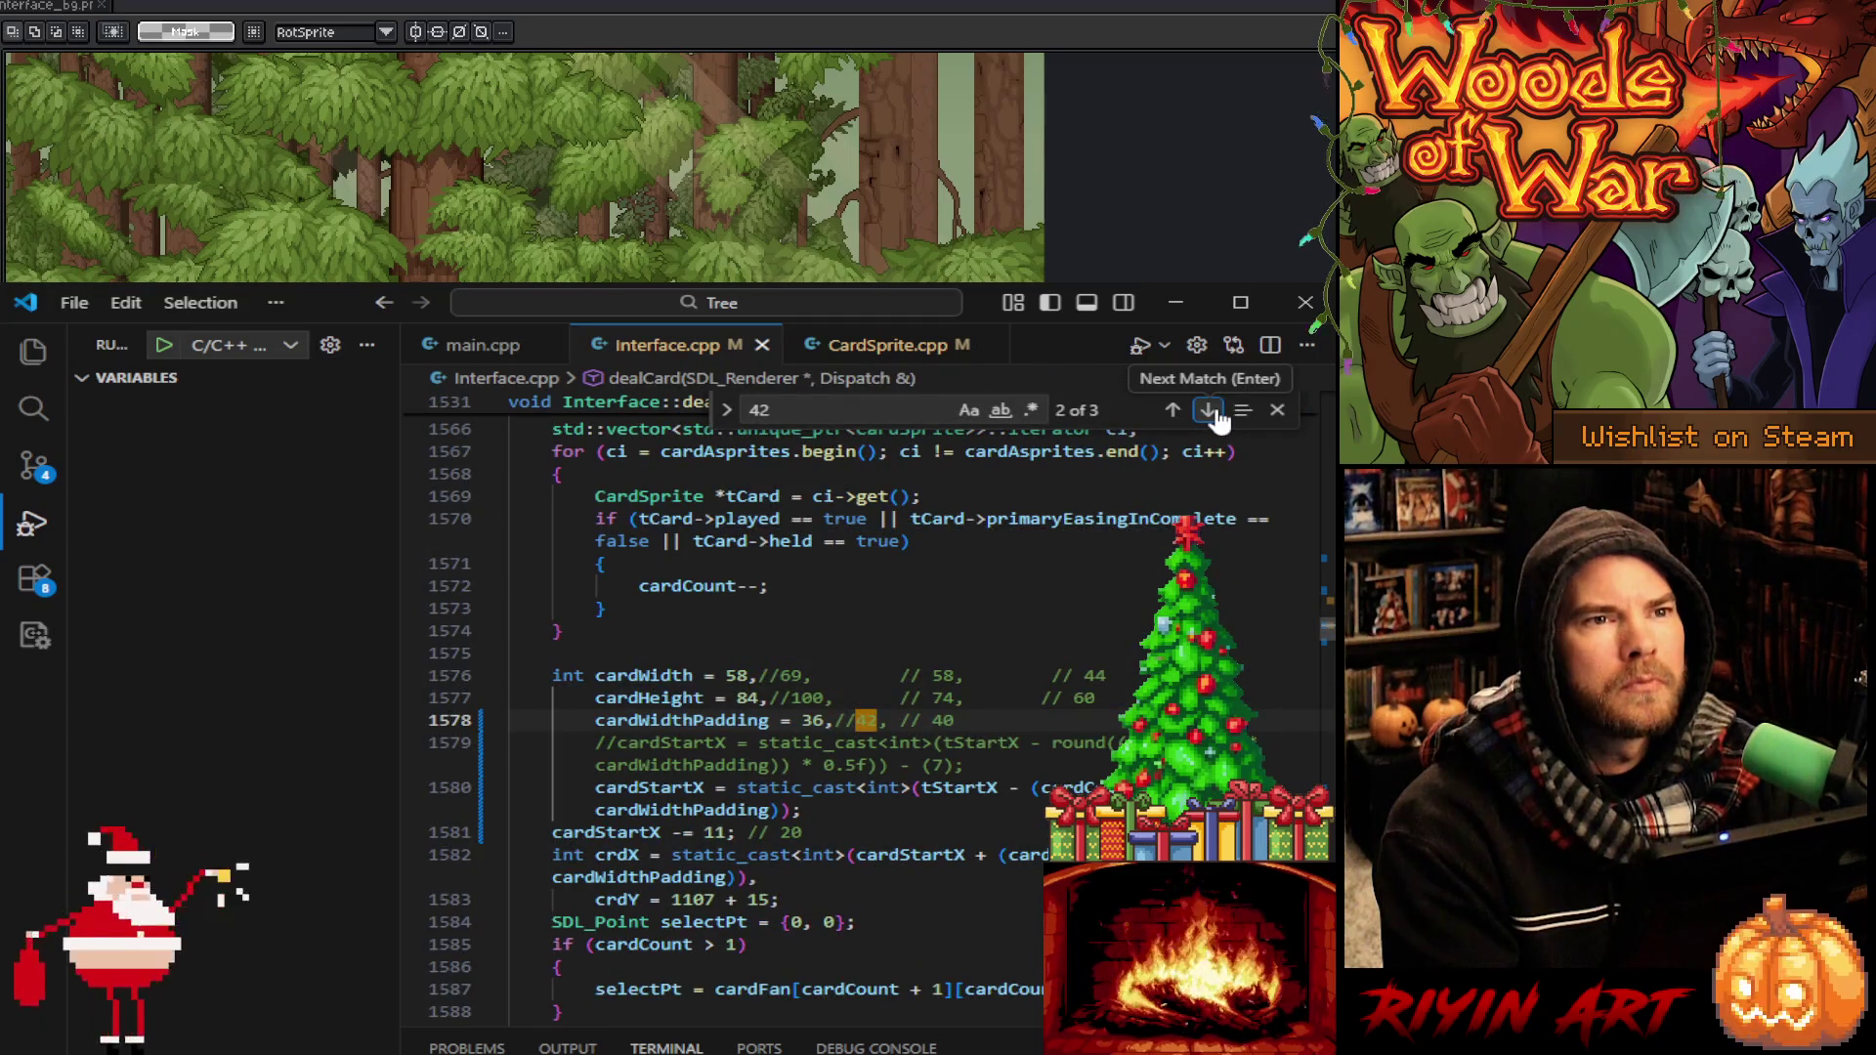
left_click(1212, 412)
left_click(1212, 412)
left_click(1212, 413)
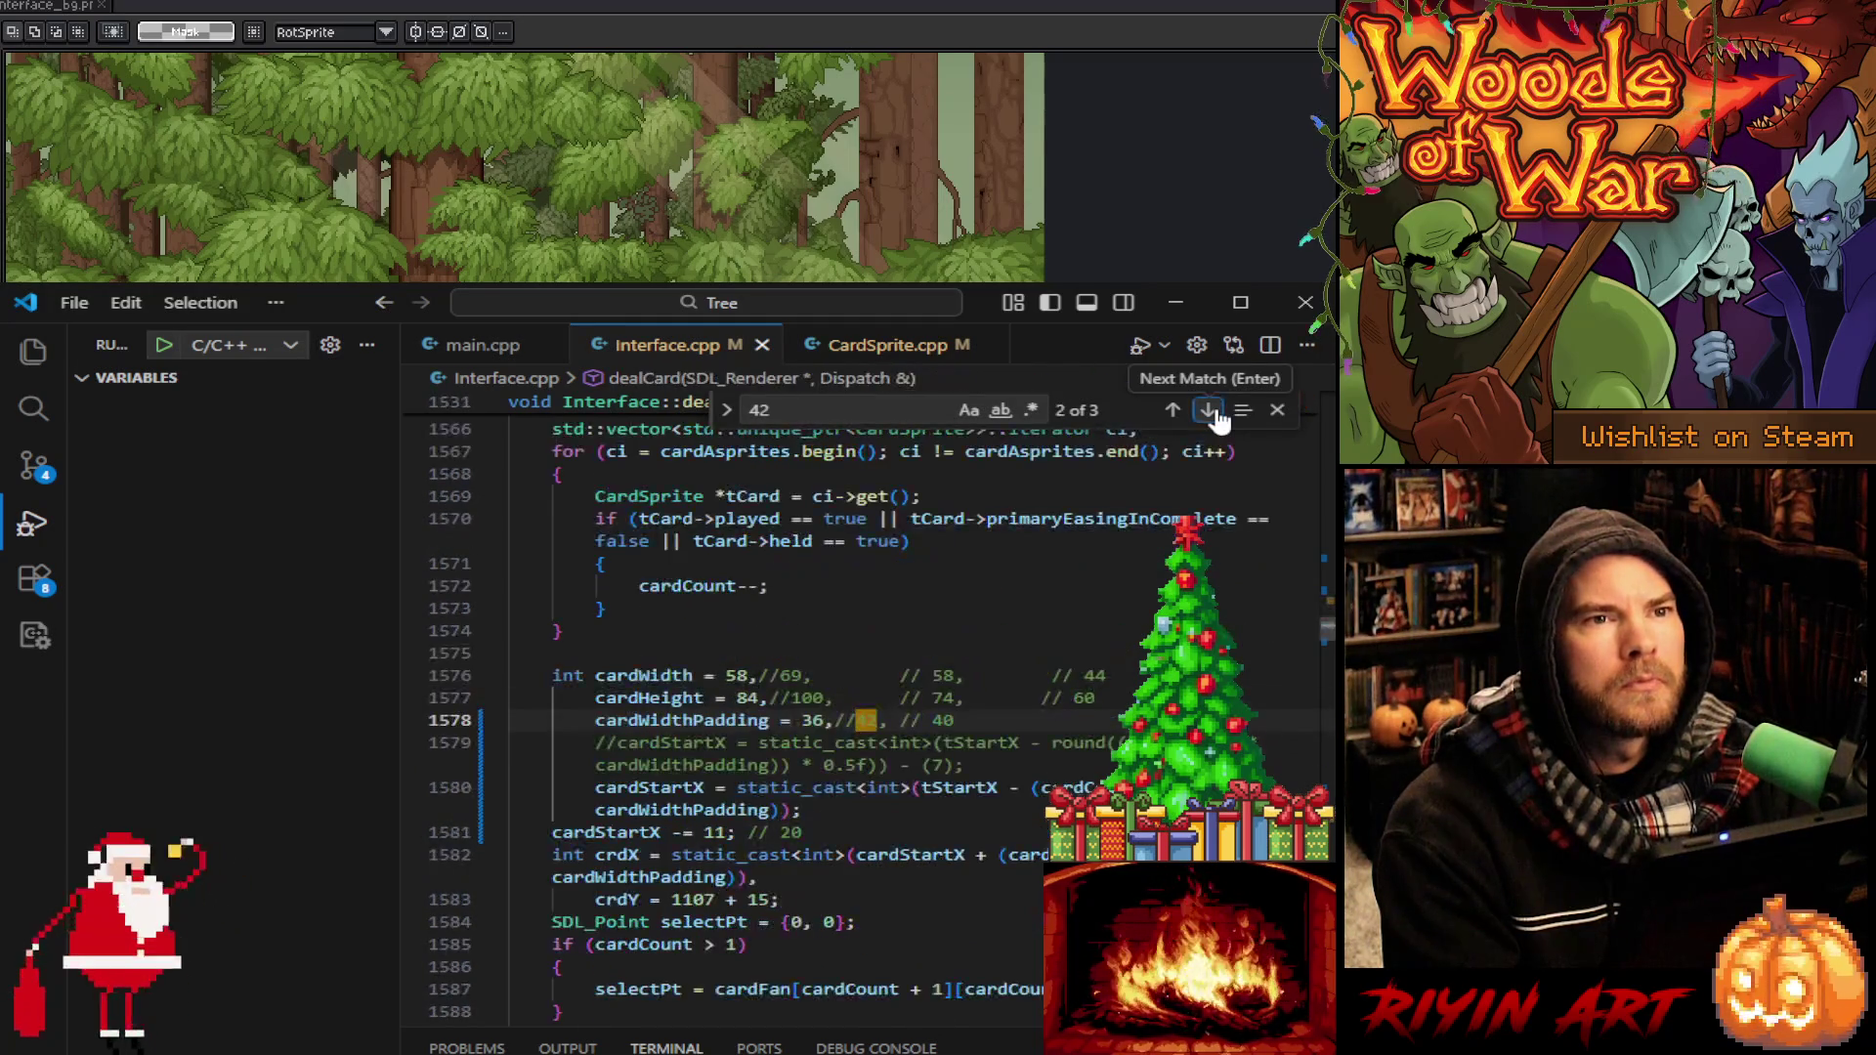
left_click(872, 412)
type("36")
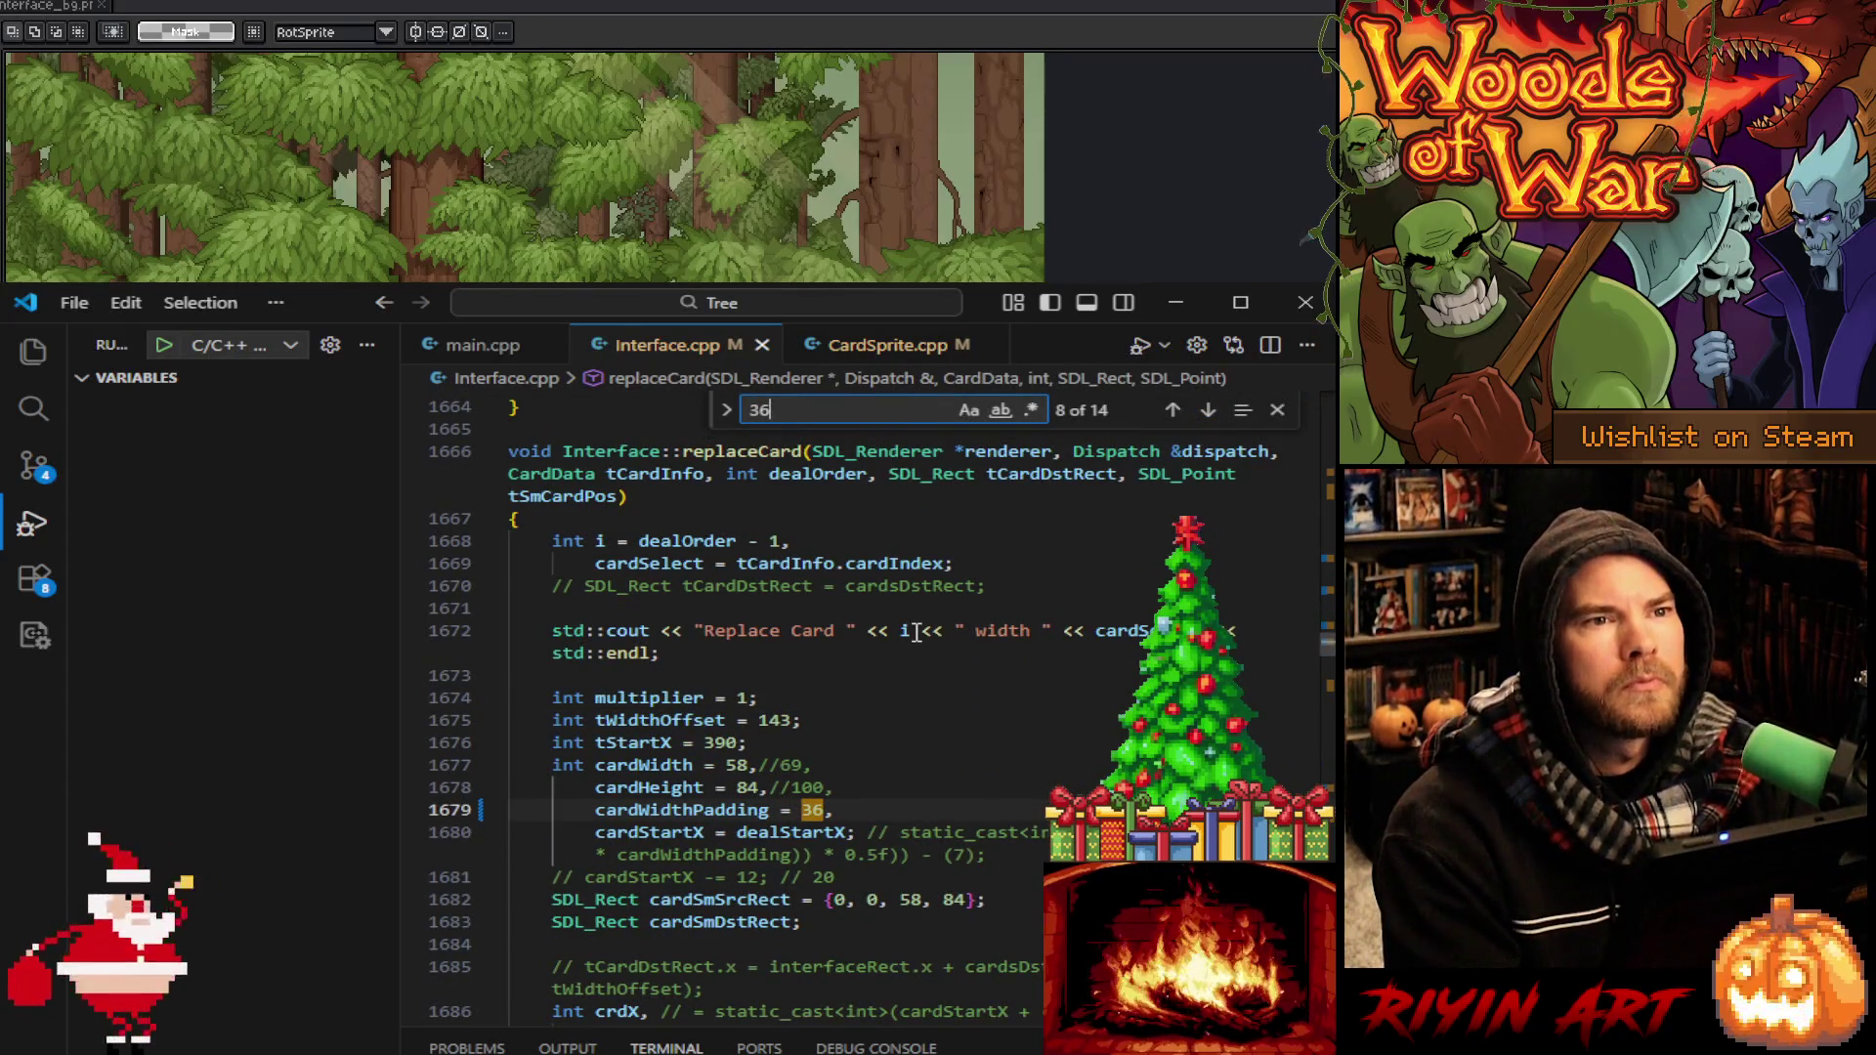
Check every 36 match, including dealSpecialCards, dealThreeCards, dealCard and replaceCard, then close the search
left_click(1210, 412)
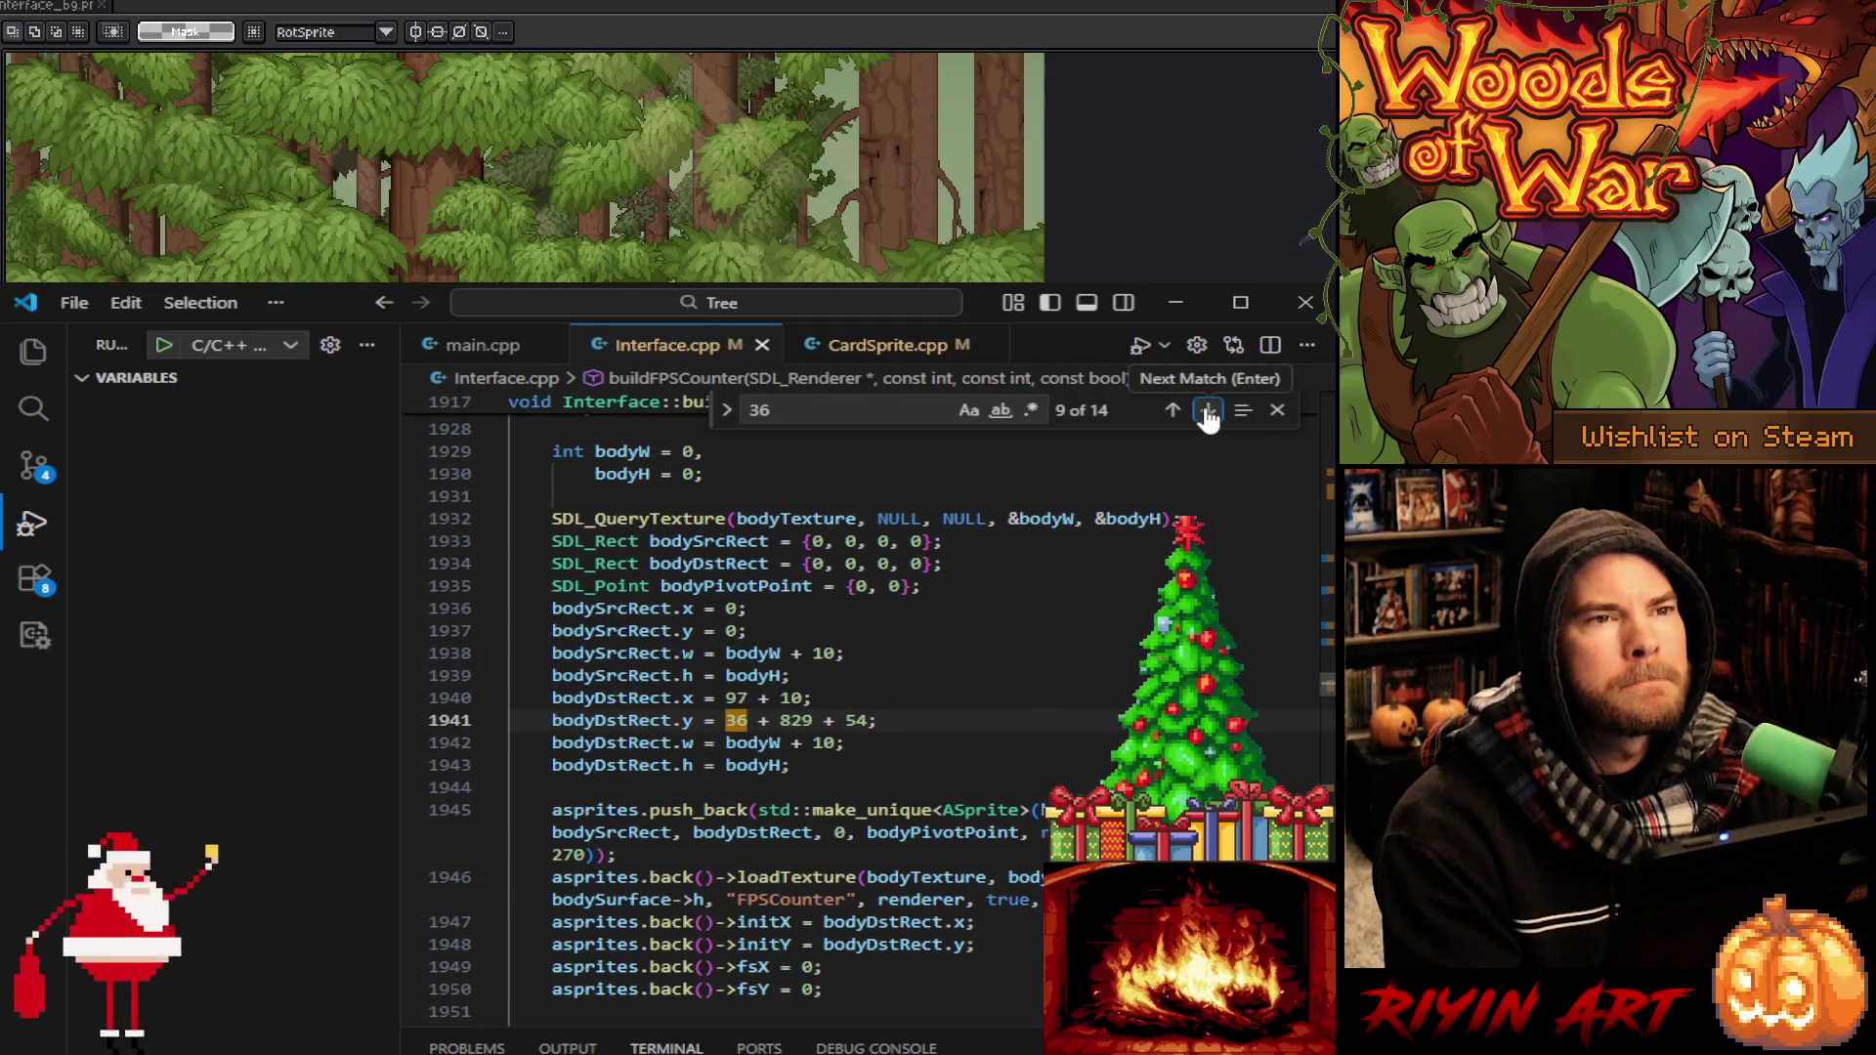
left_click(1172, 413)
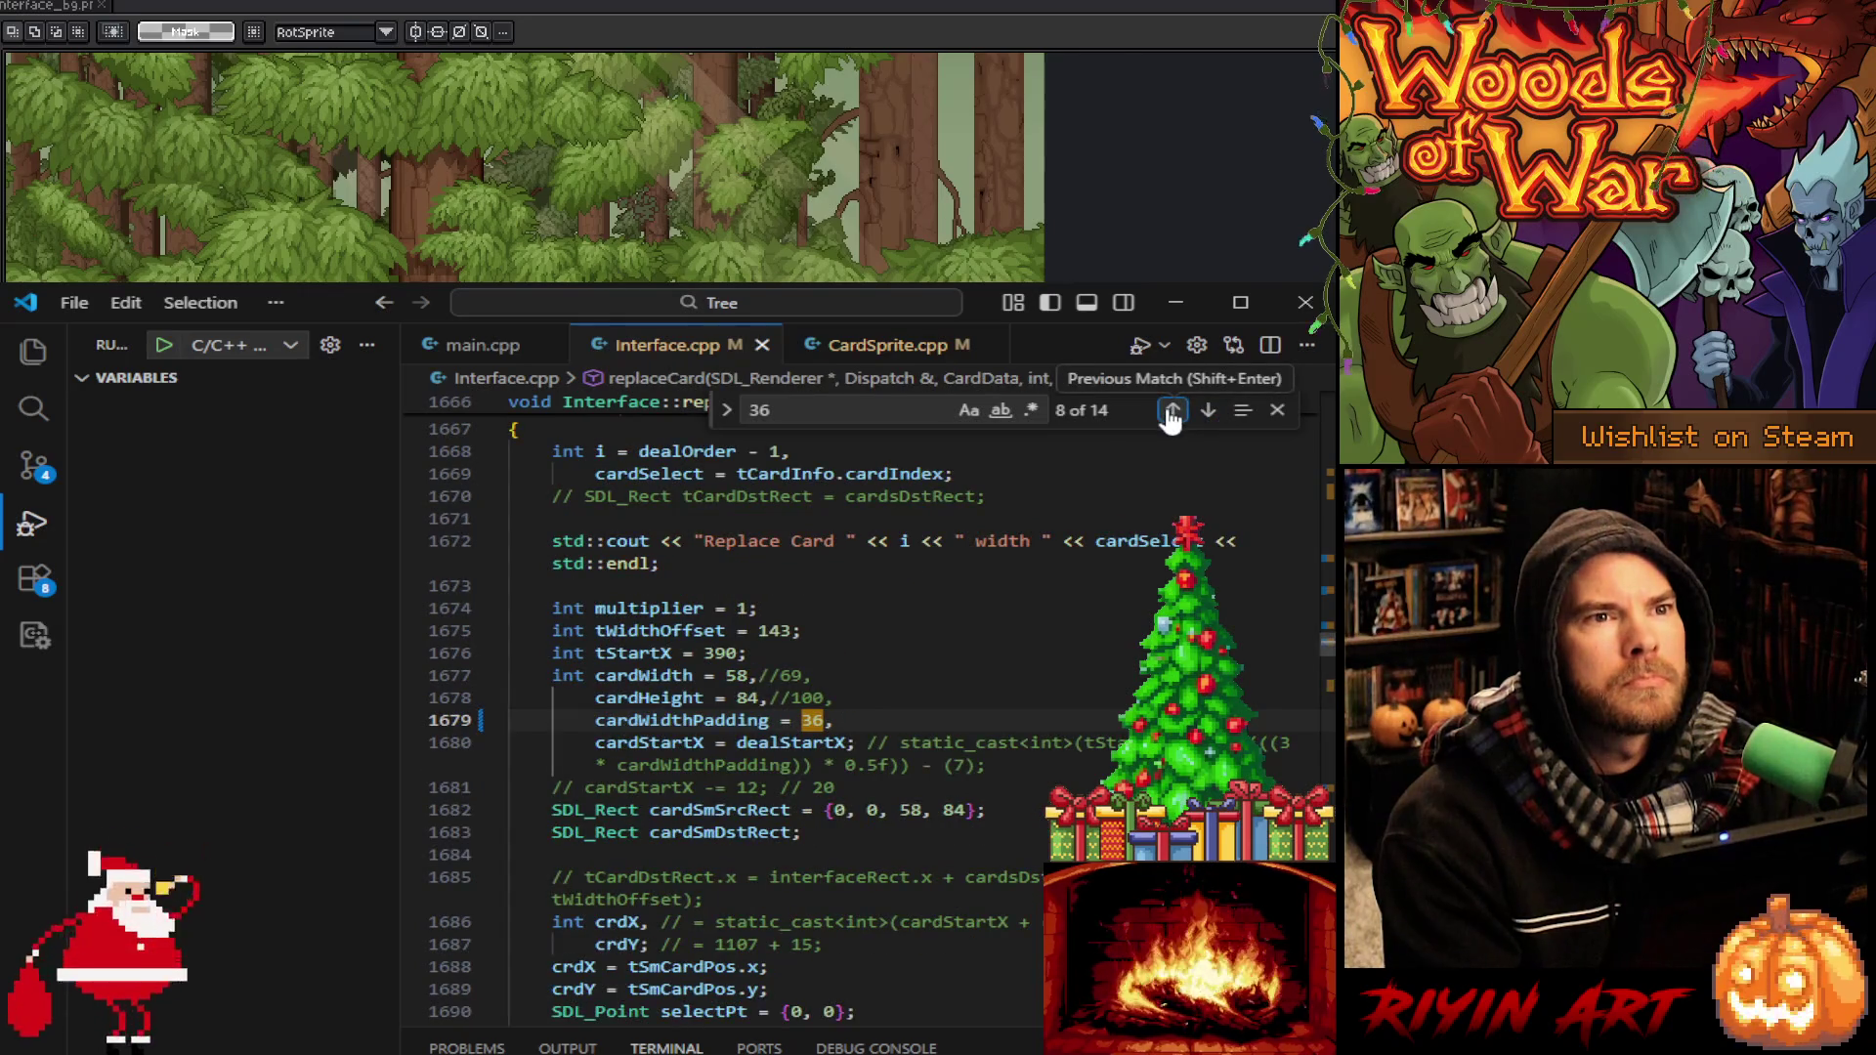
left_click(1210, 412)
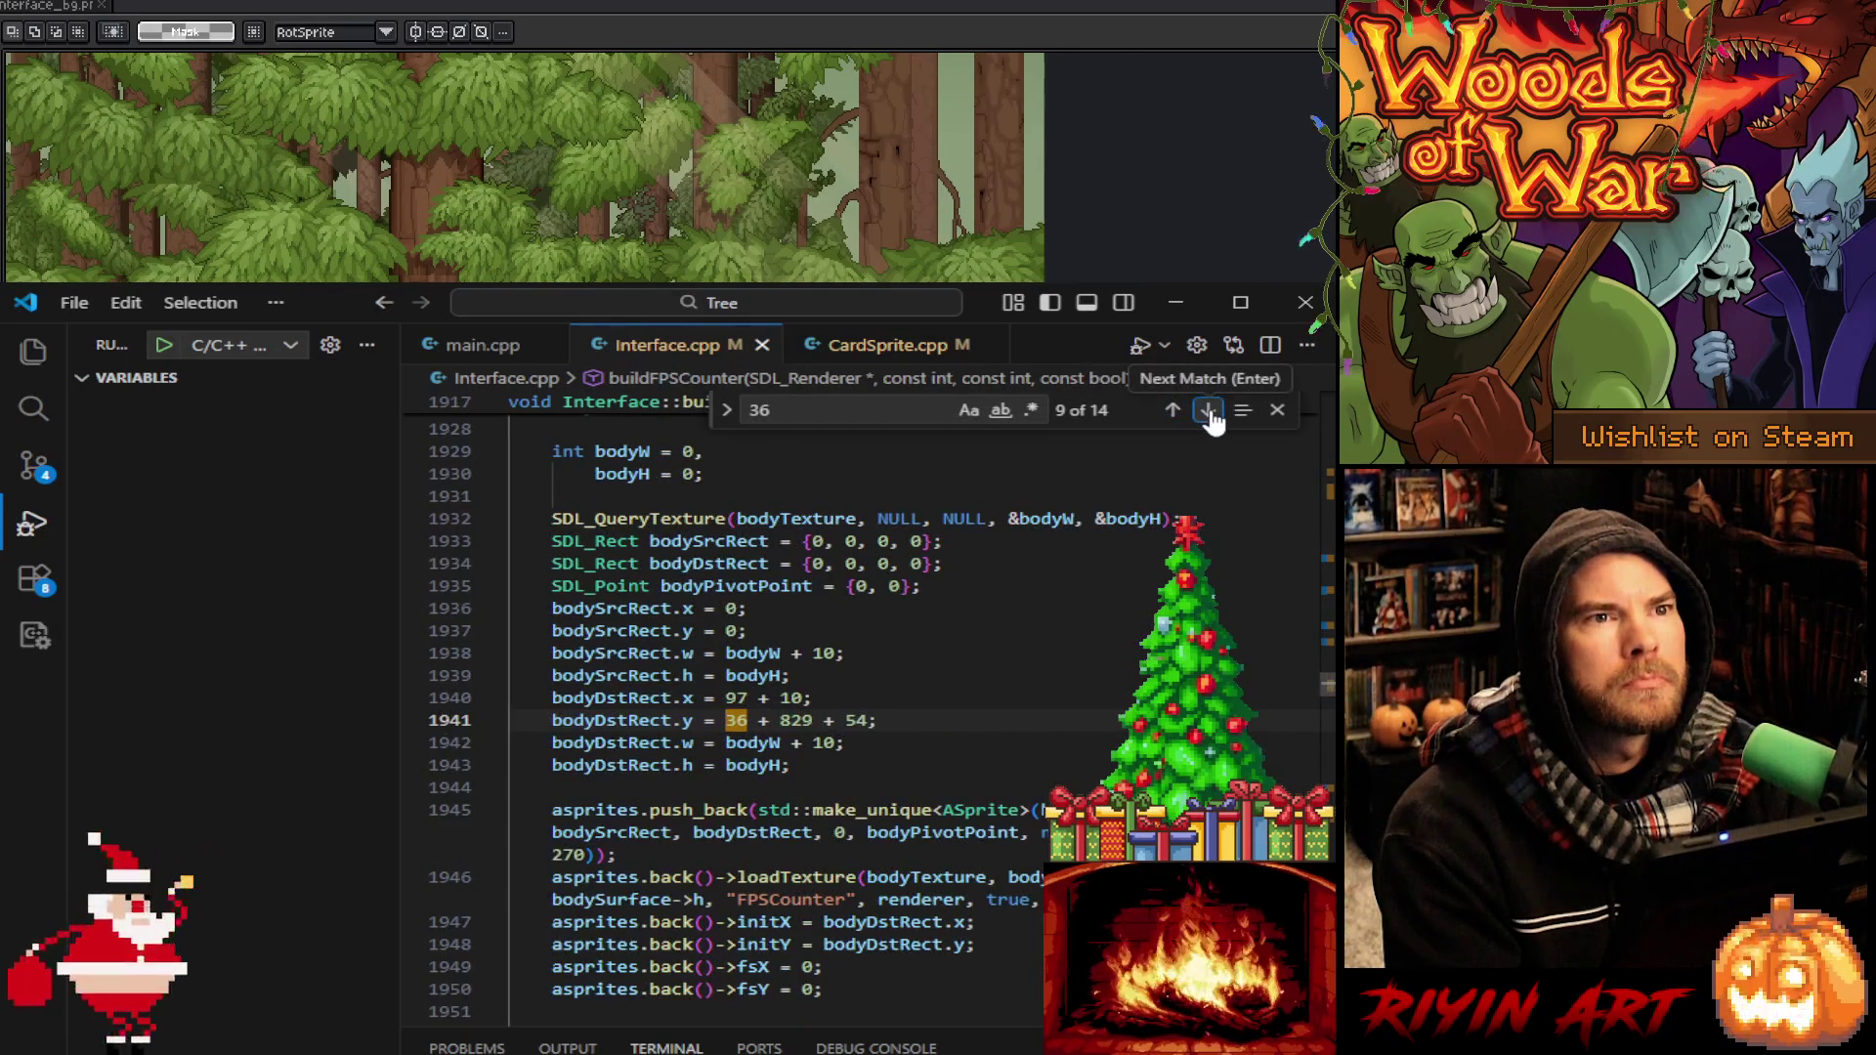
left_click(1210, 413)
left_click(1210, 412)
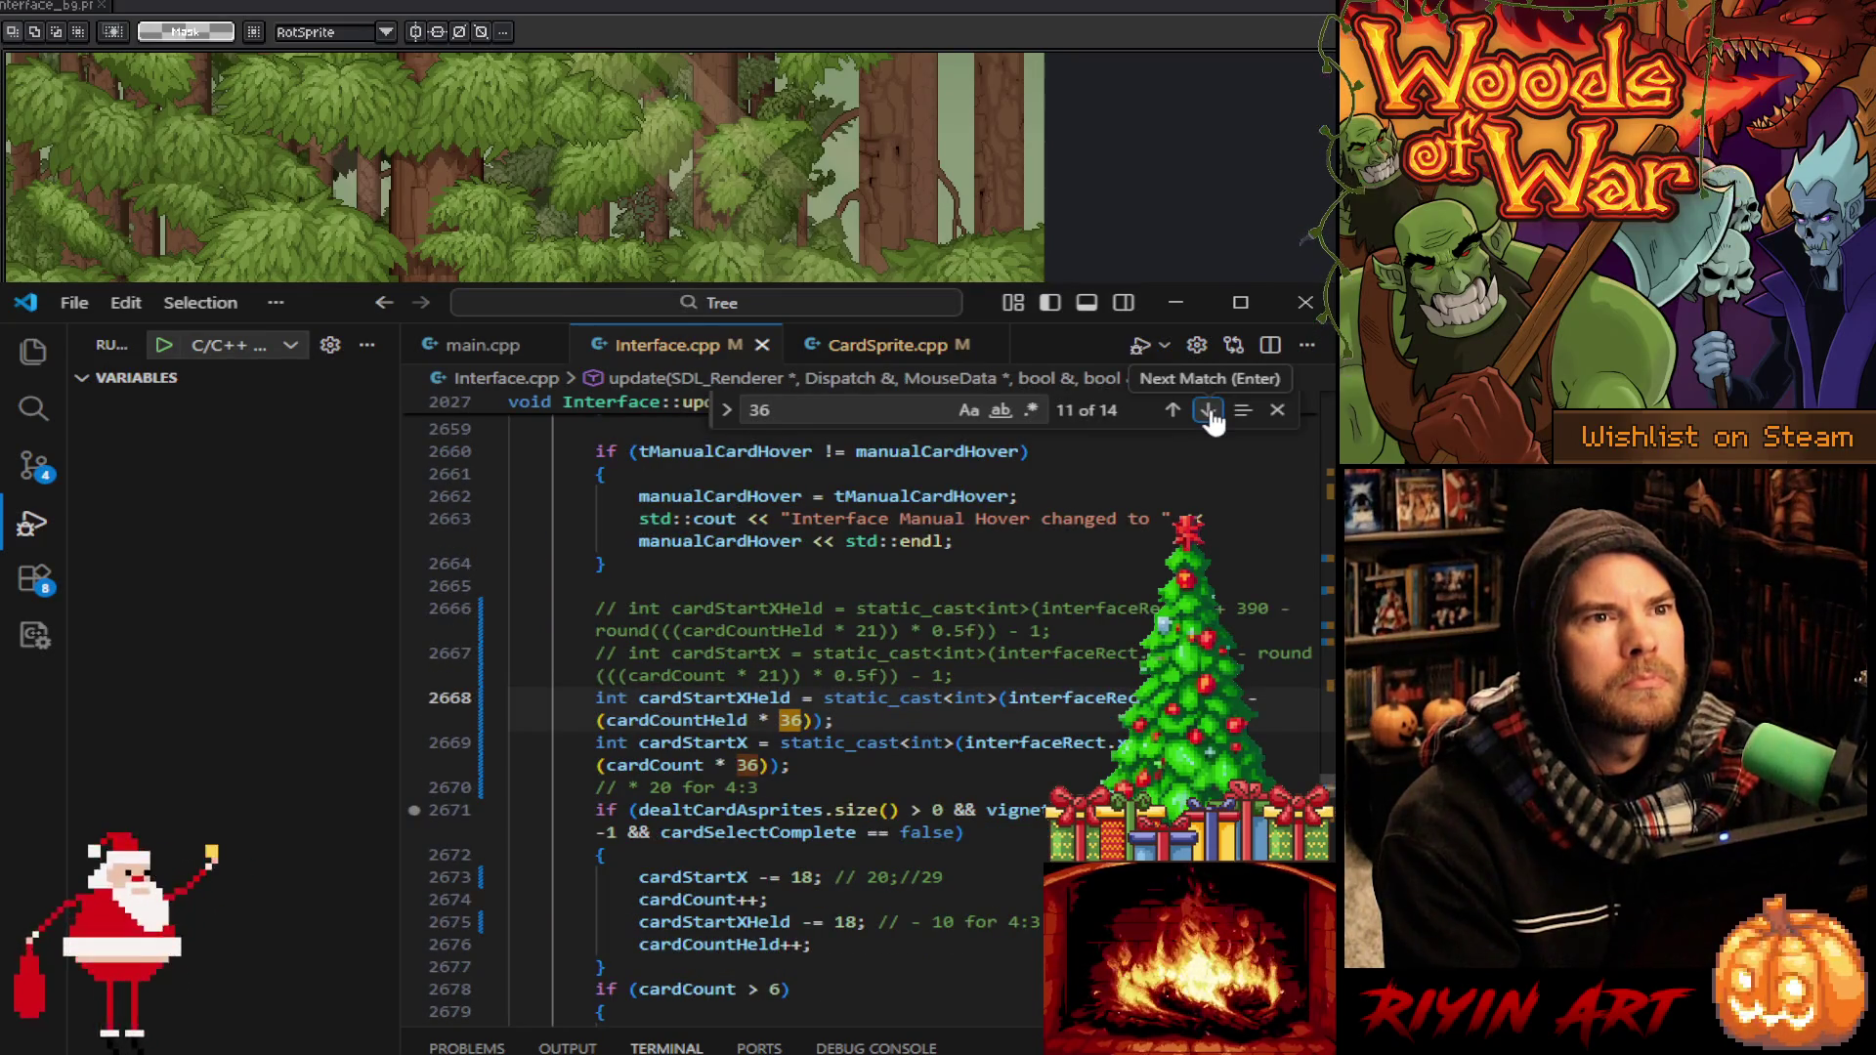
left_click(1210, 412)
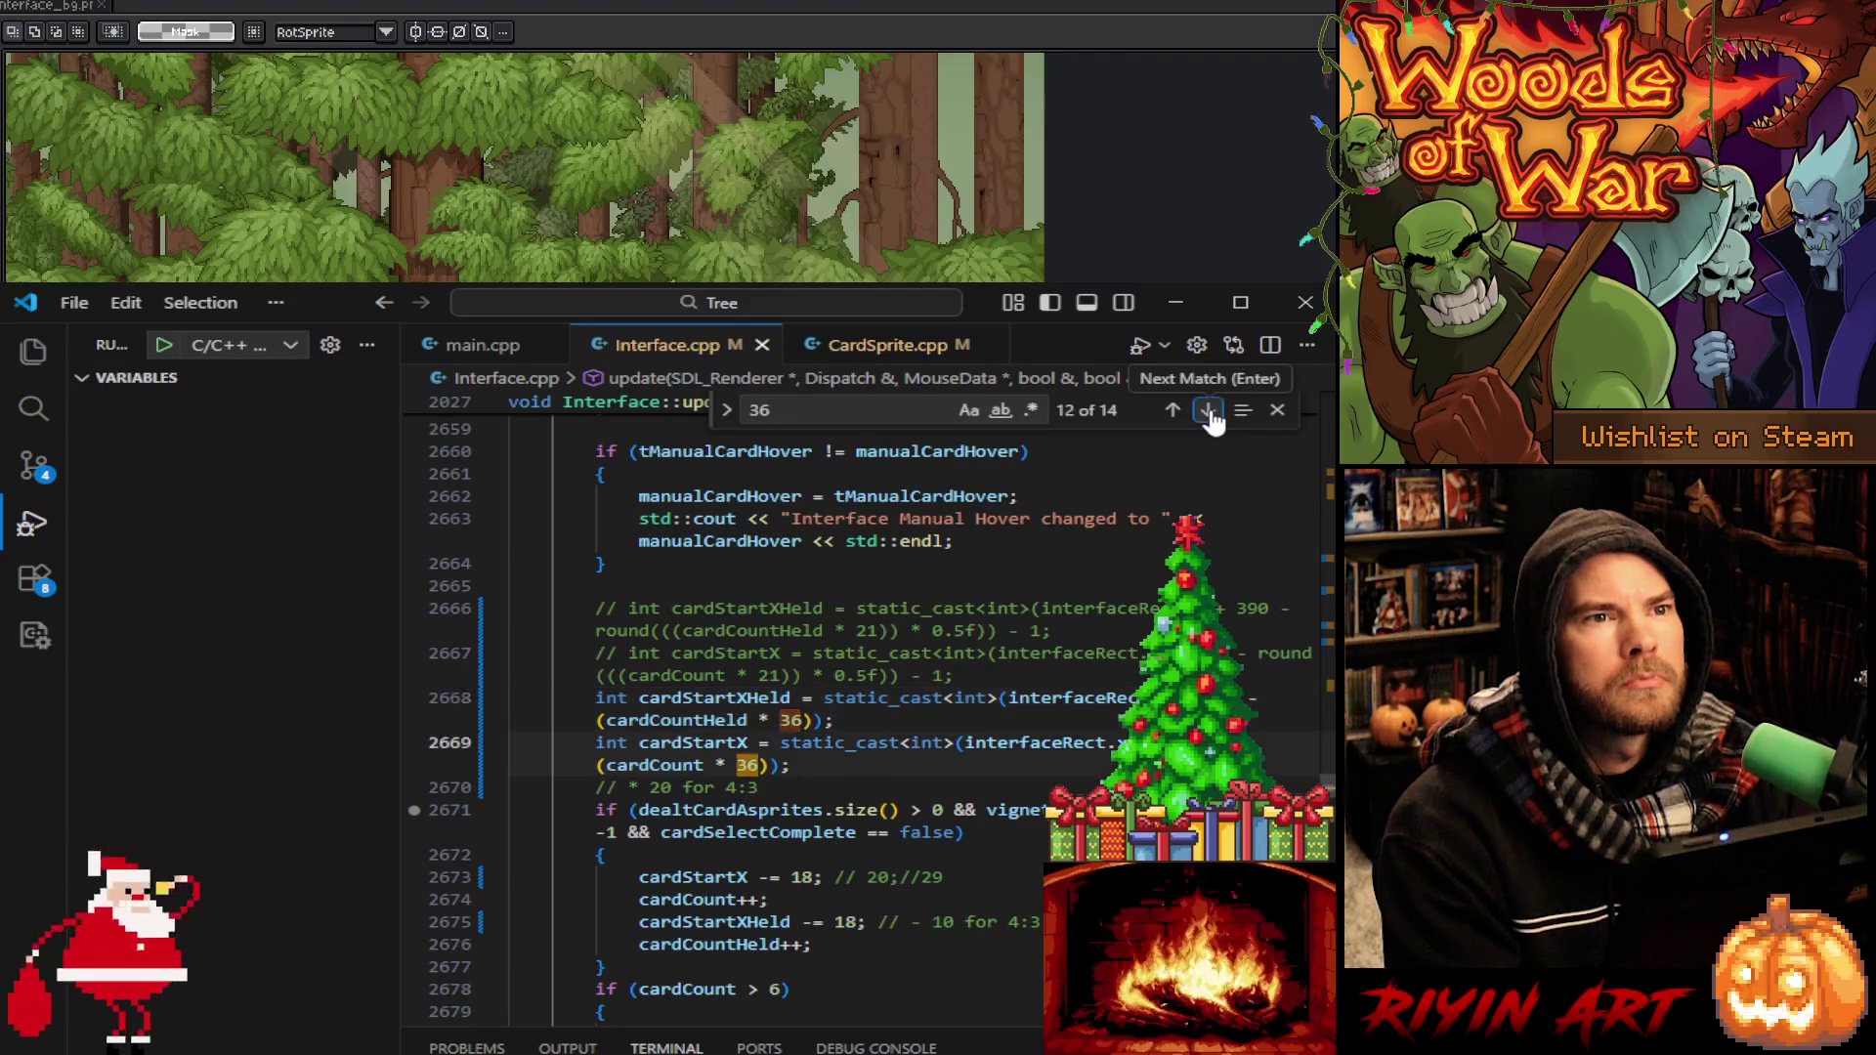
left_click(1210, 412)
left_click(1210, 412)
left_click(1209, 412)
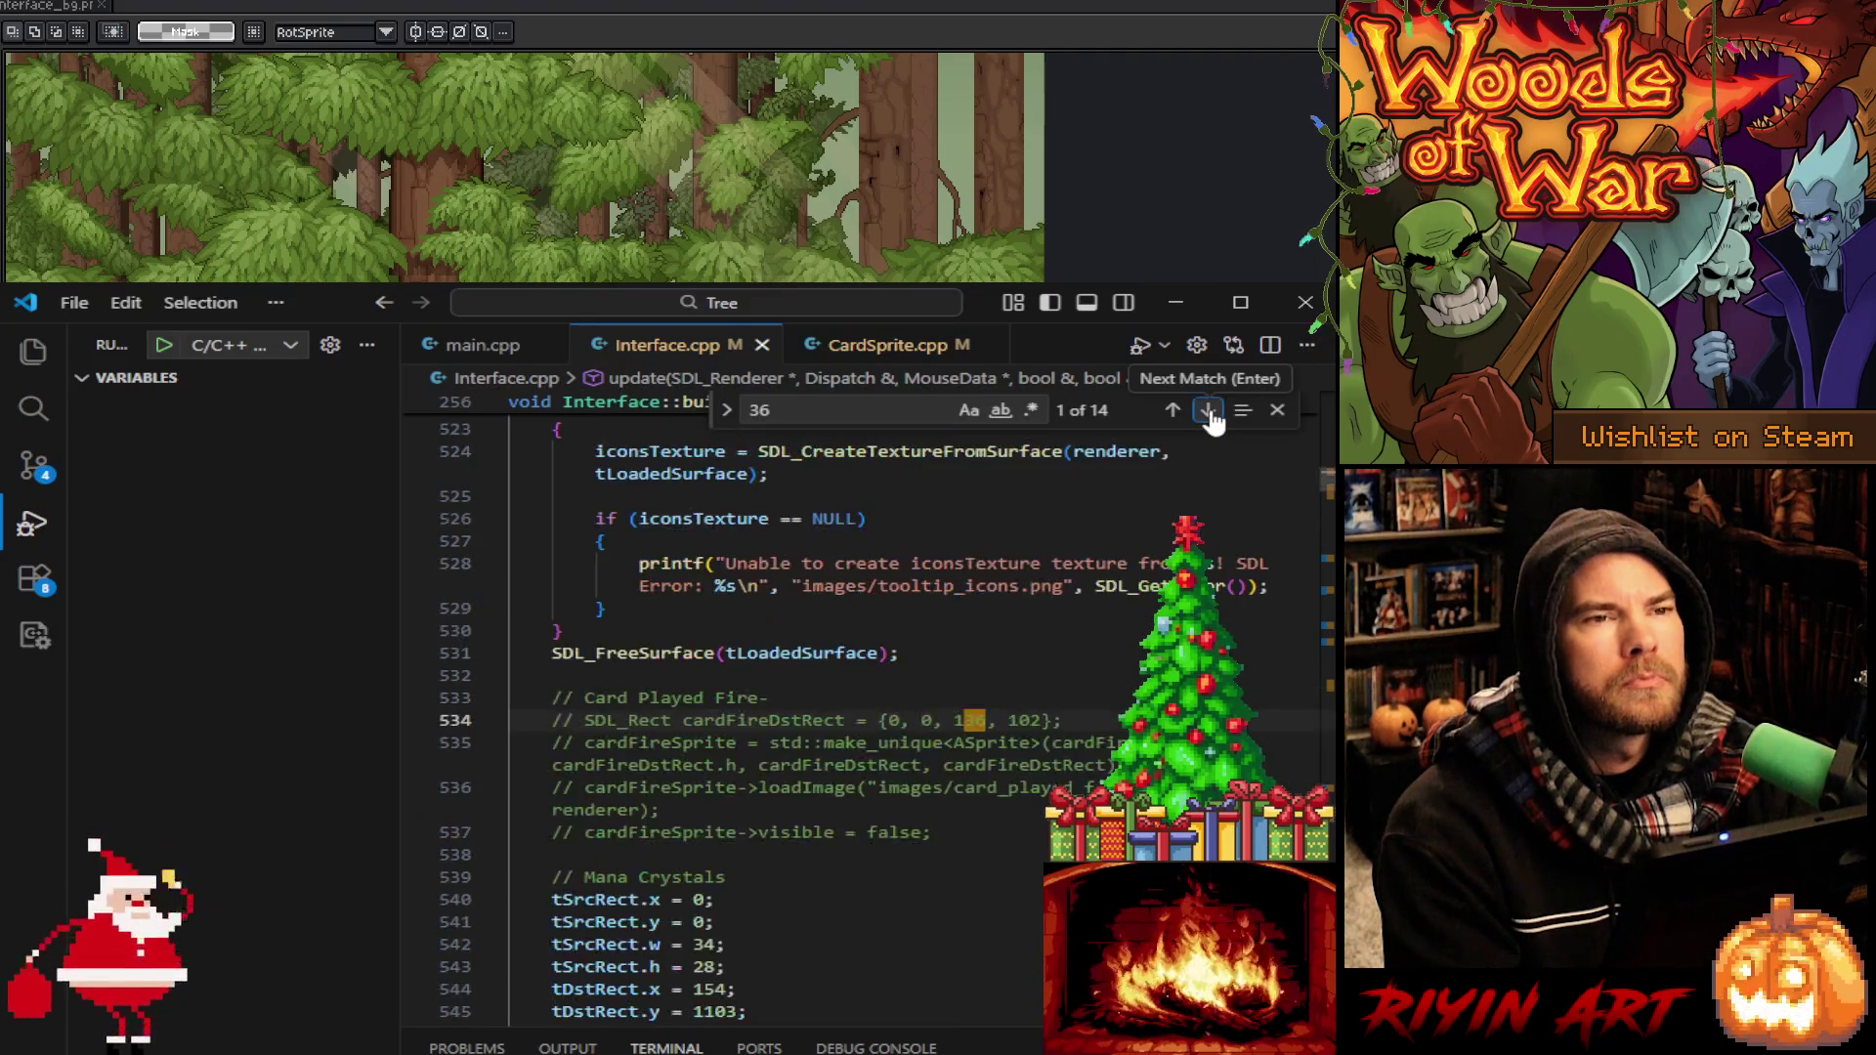
left_click(1210, 412)
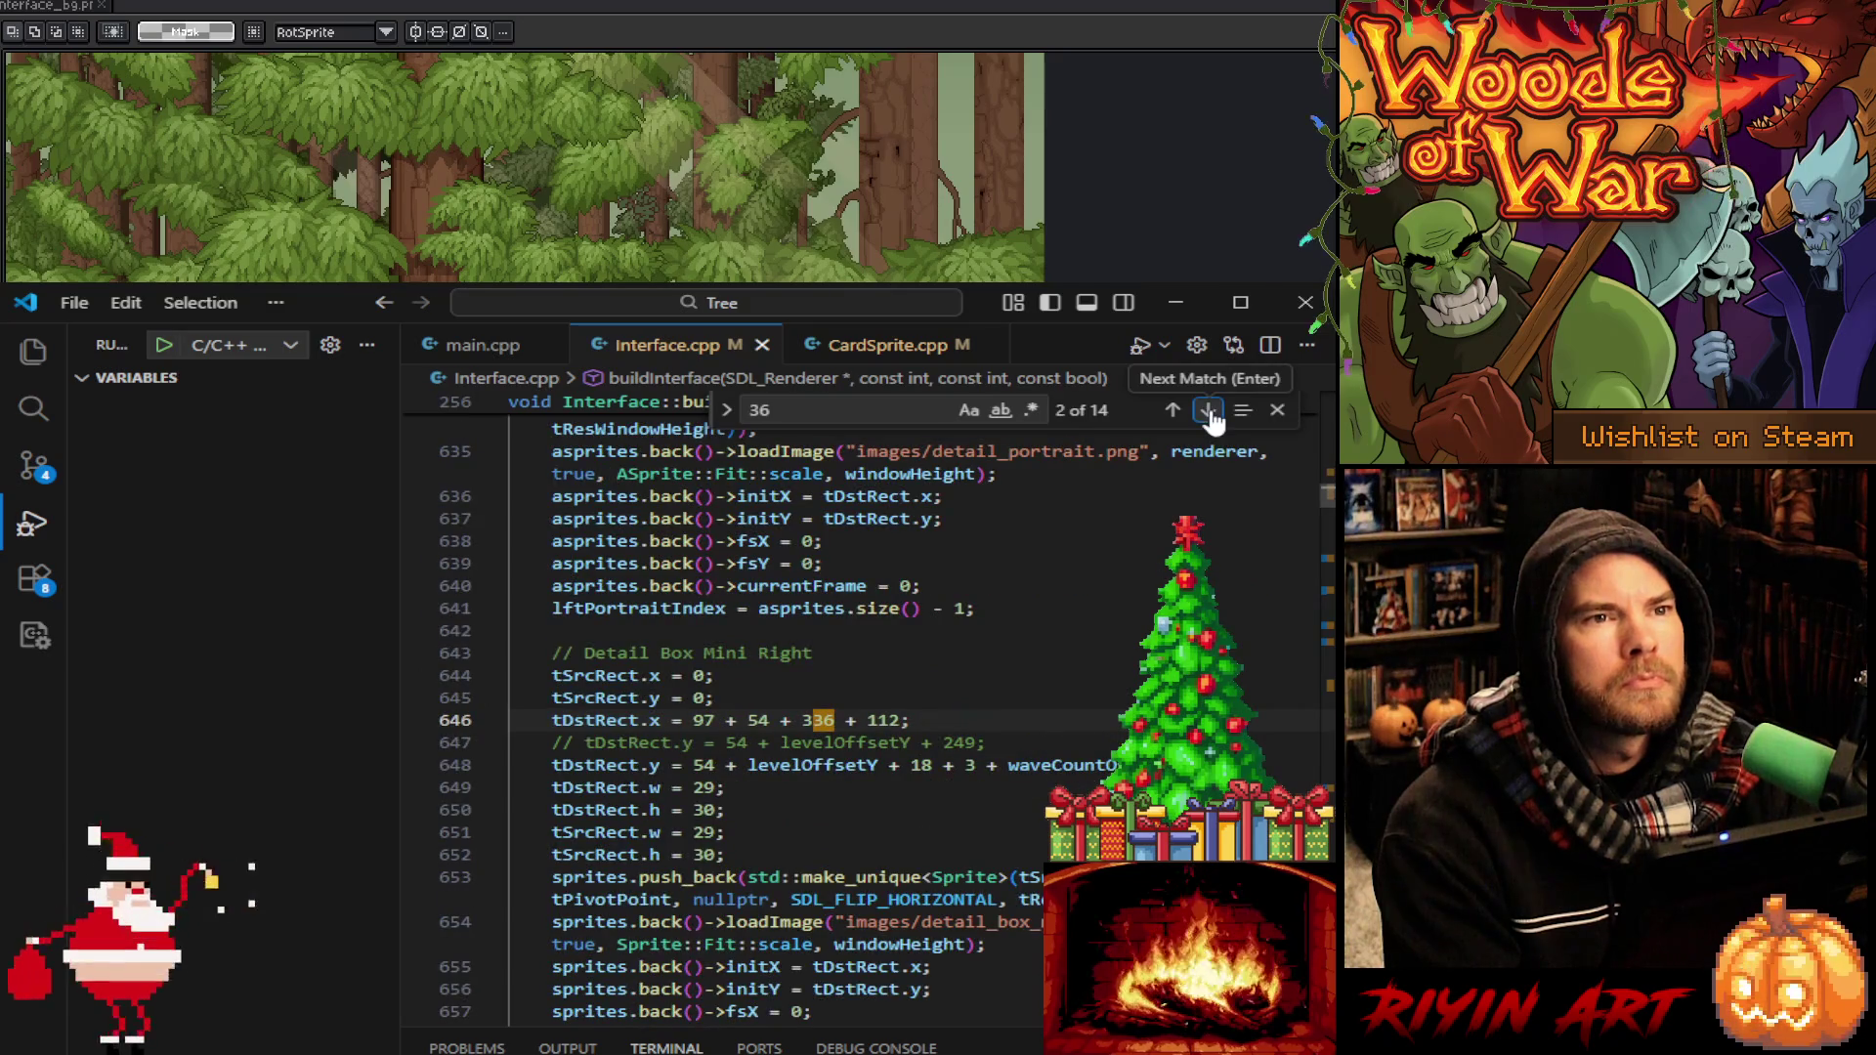
left_click(1210, 412)
left_click(1210, 412)
left_click(1210, 412)
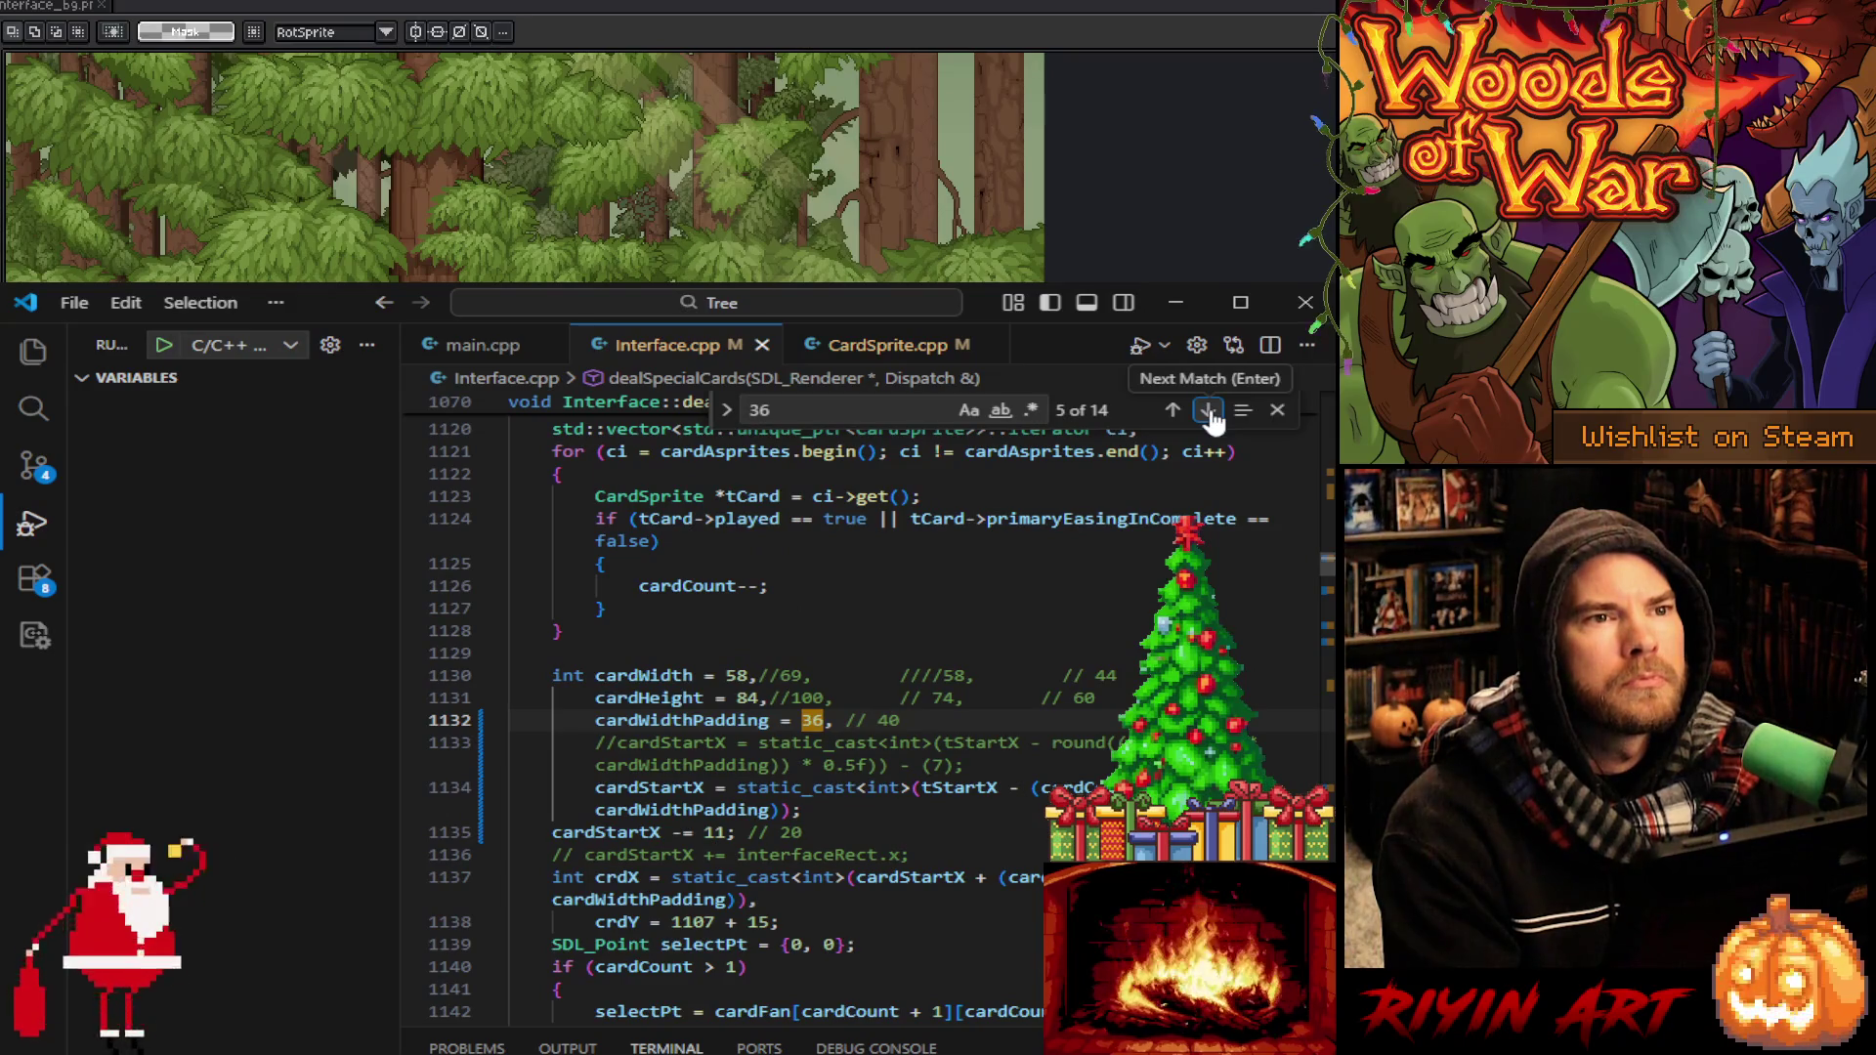
left_click(1210, 412)
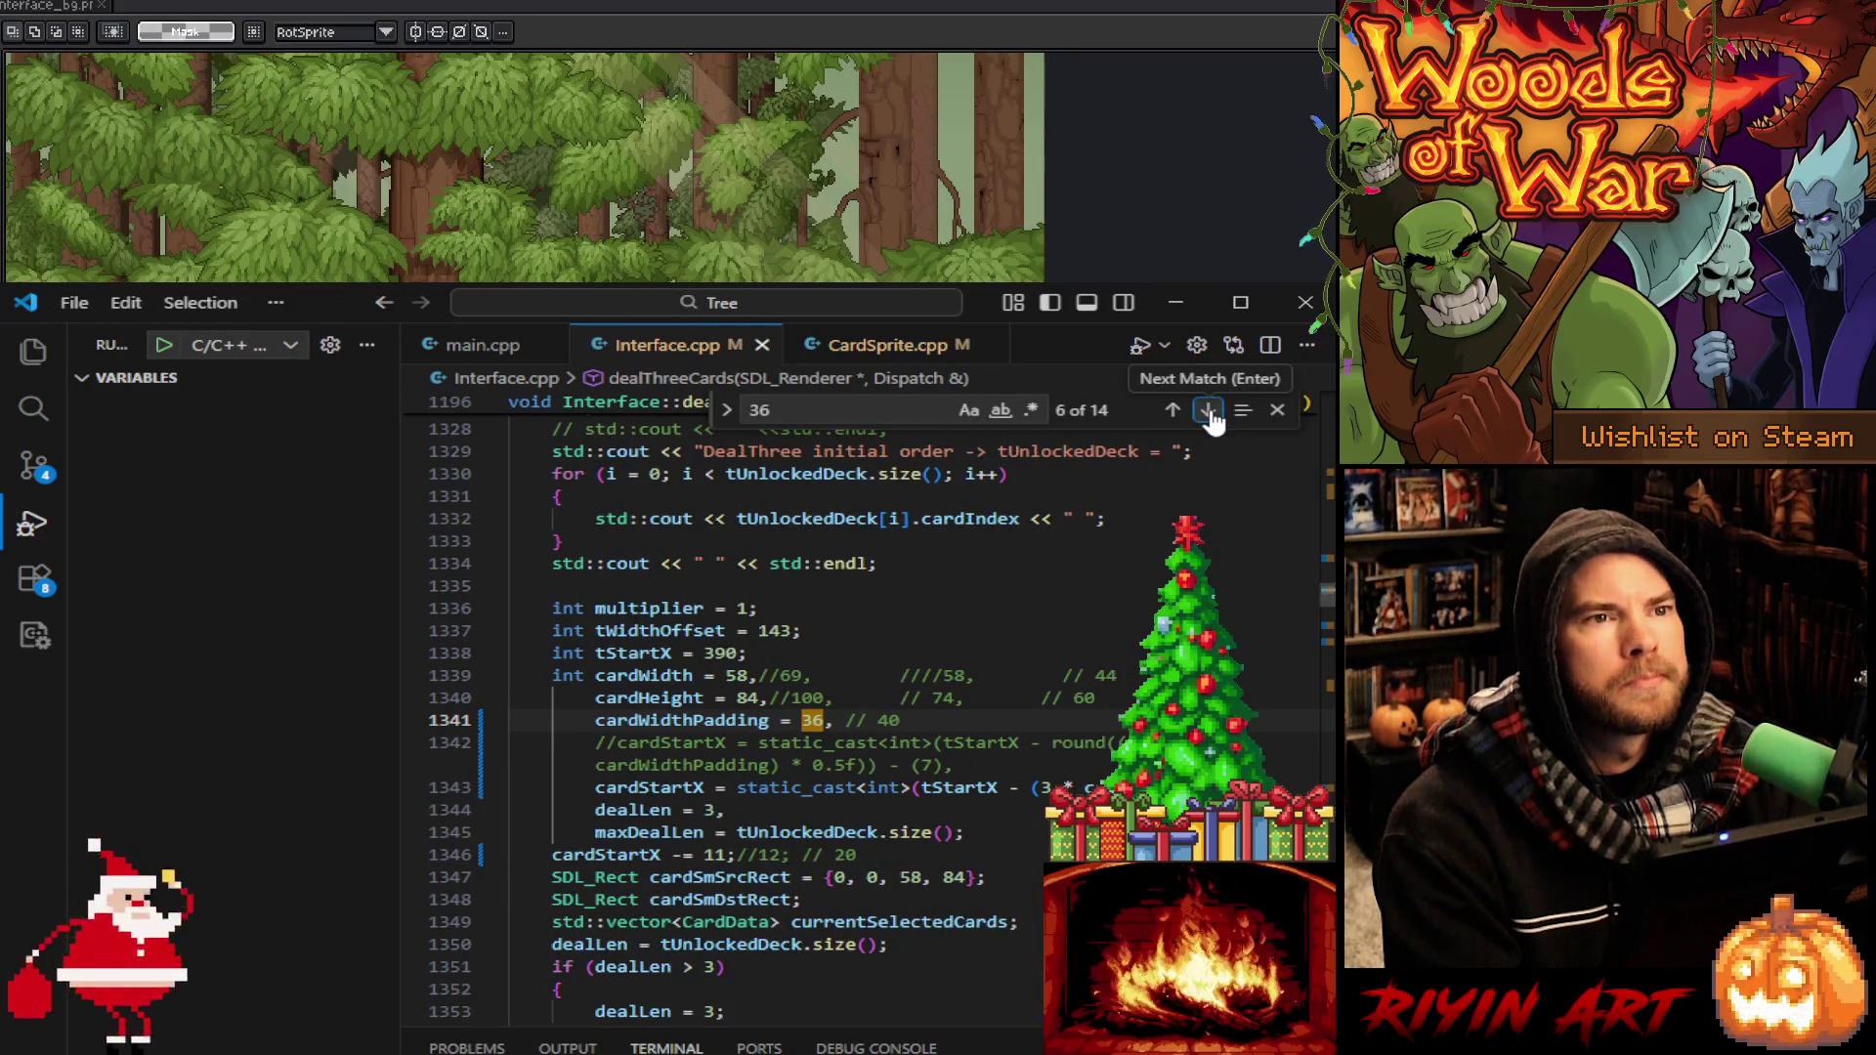
left_click(1210, 412)
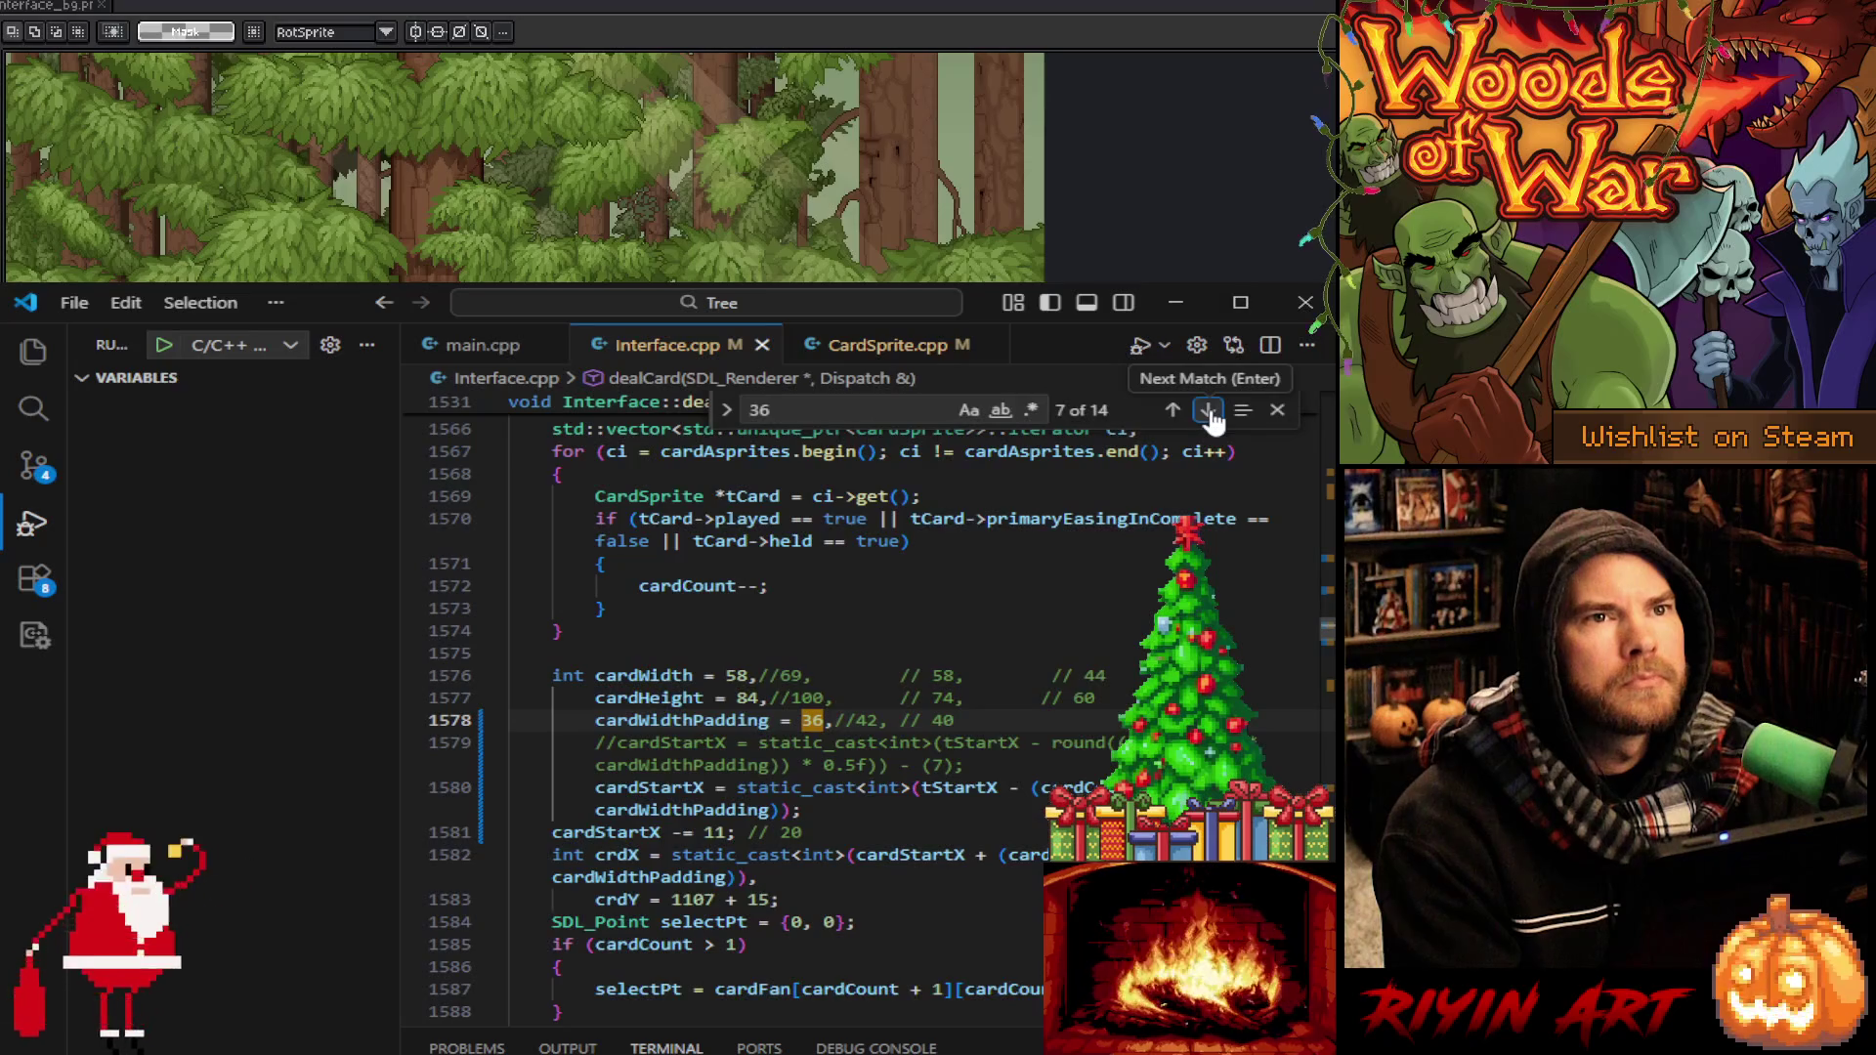
left_click(1210, 413)
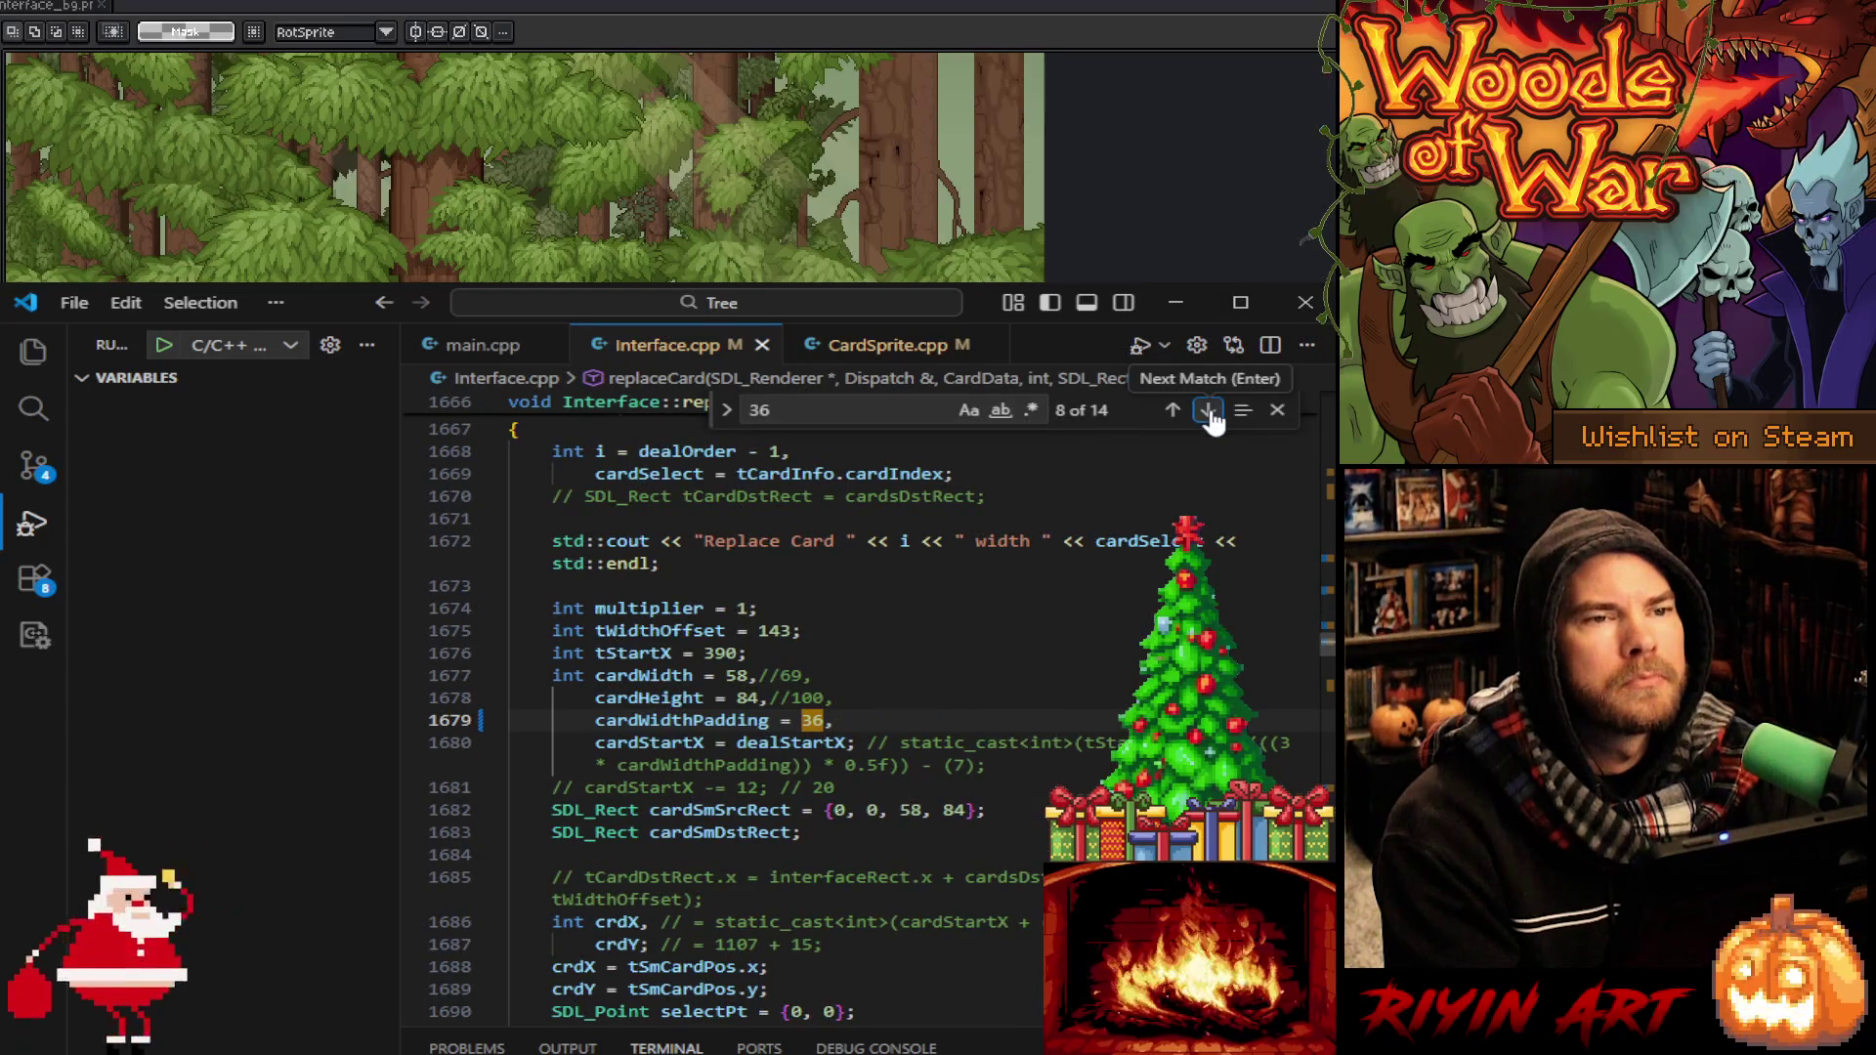
left_click(1276, 411)
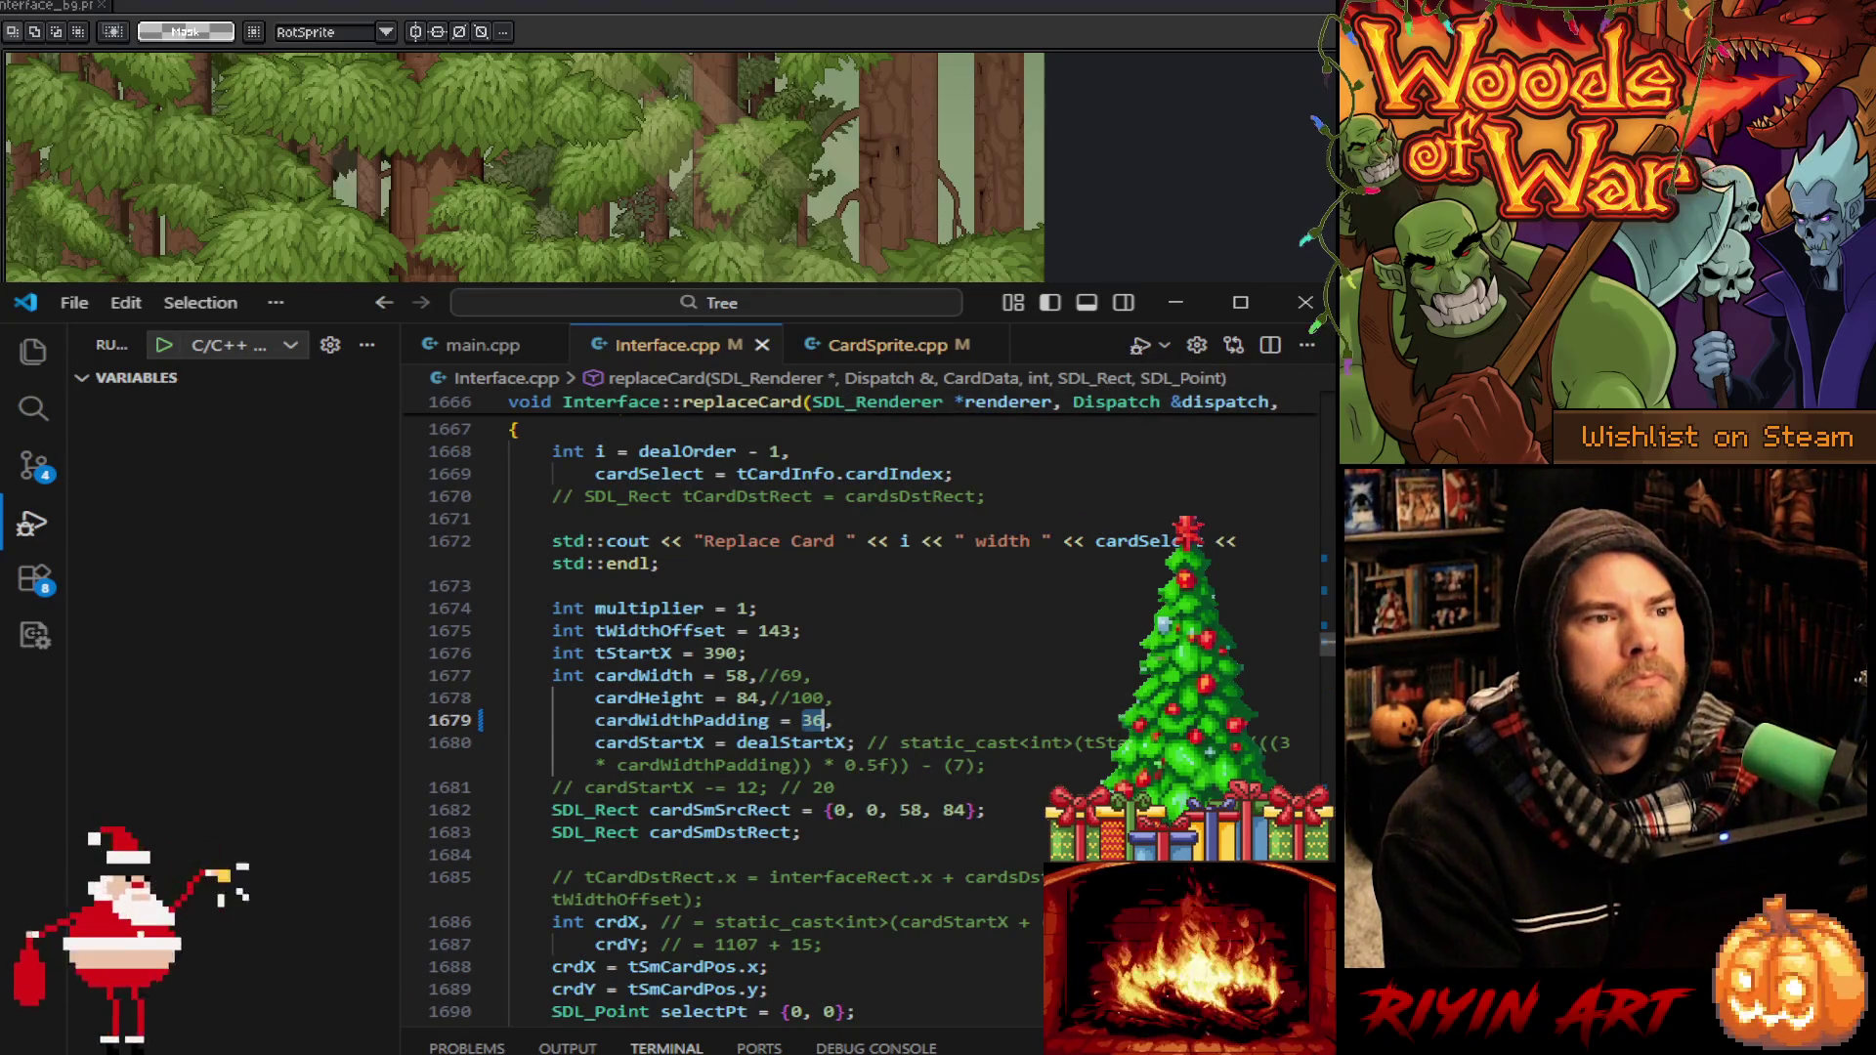
Start the game in the debugger from main.cpp, then return to Interface.cpp
key("alt+Left")
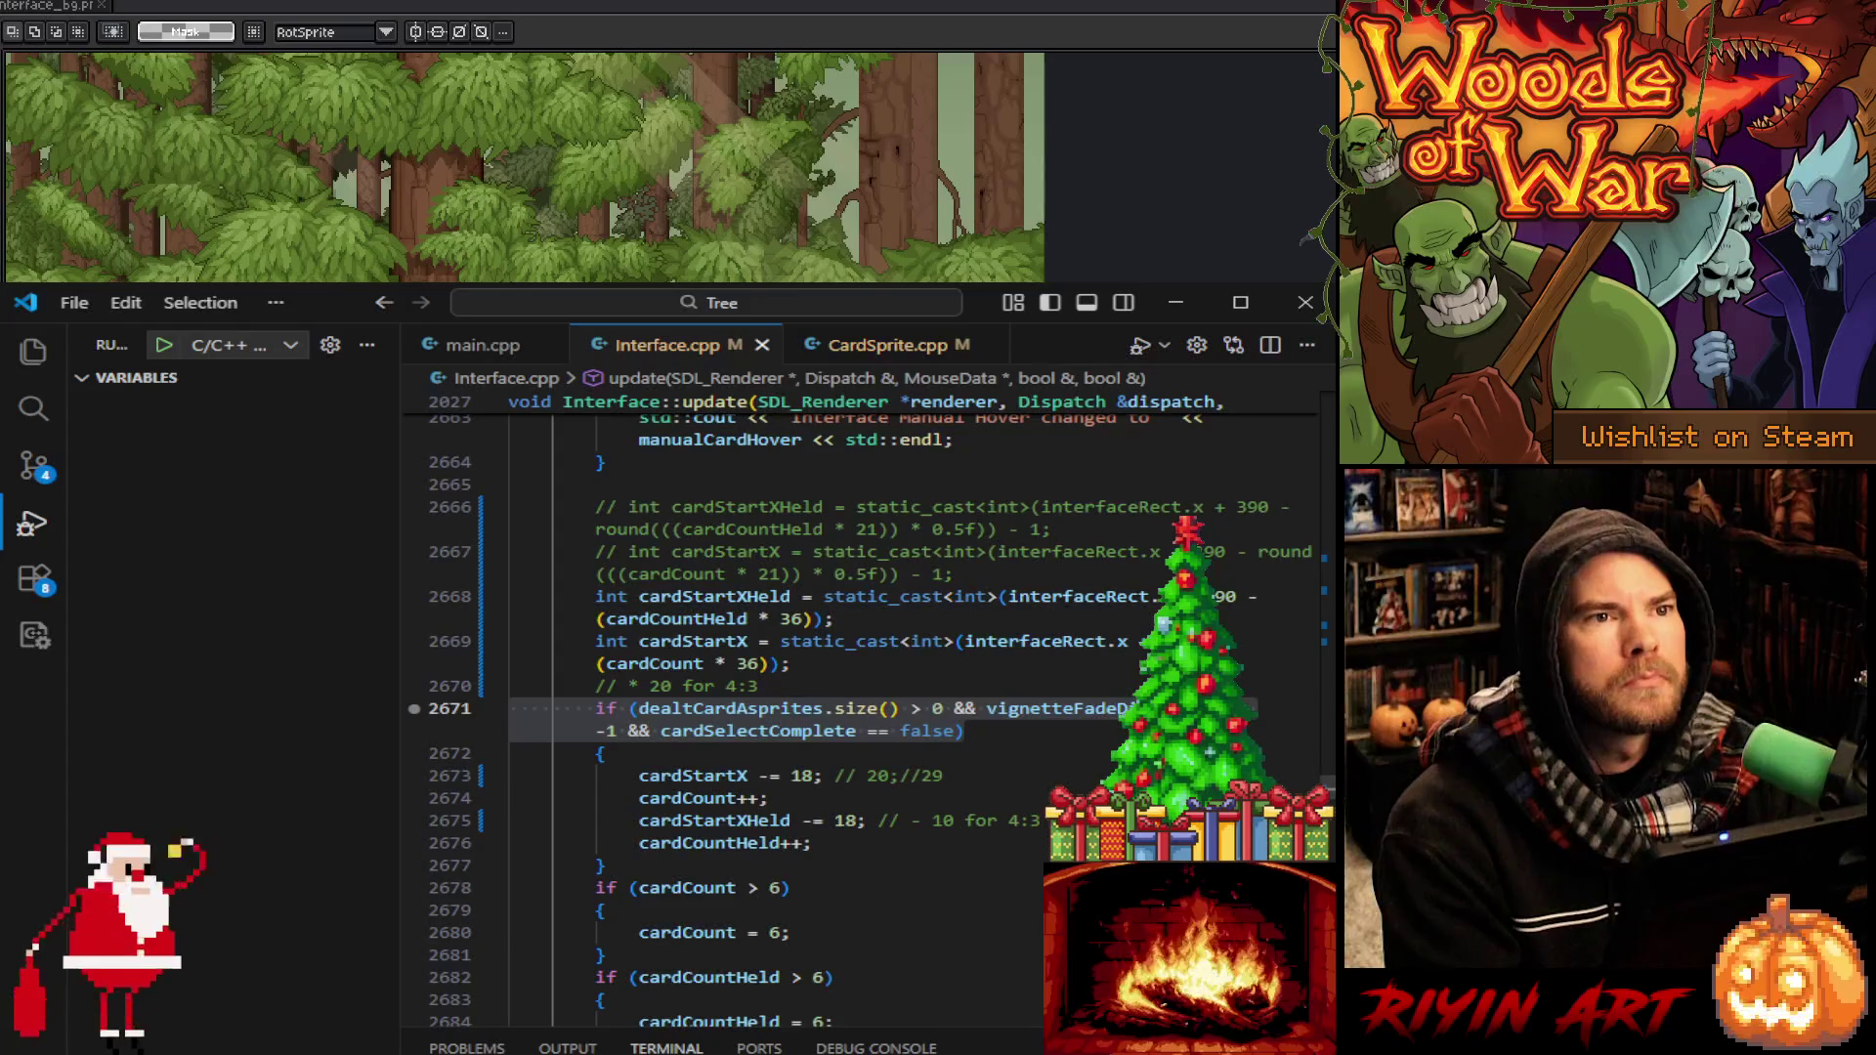
left_click(844, 662)
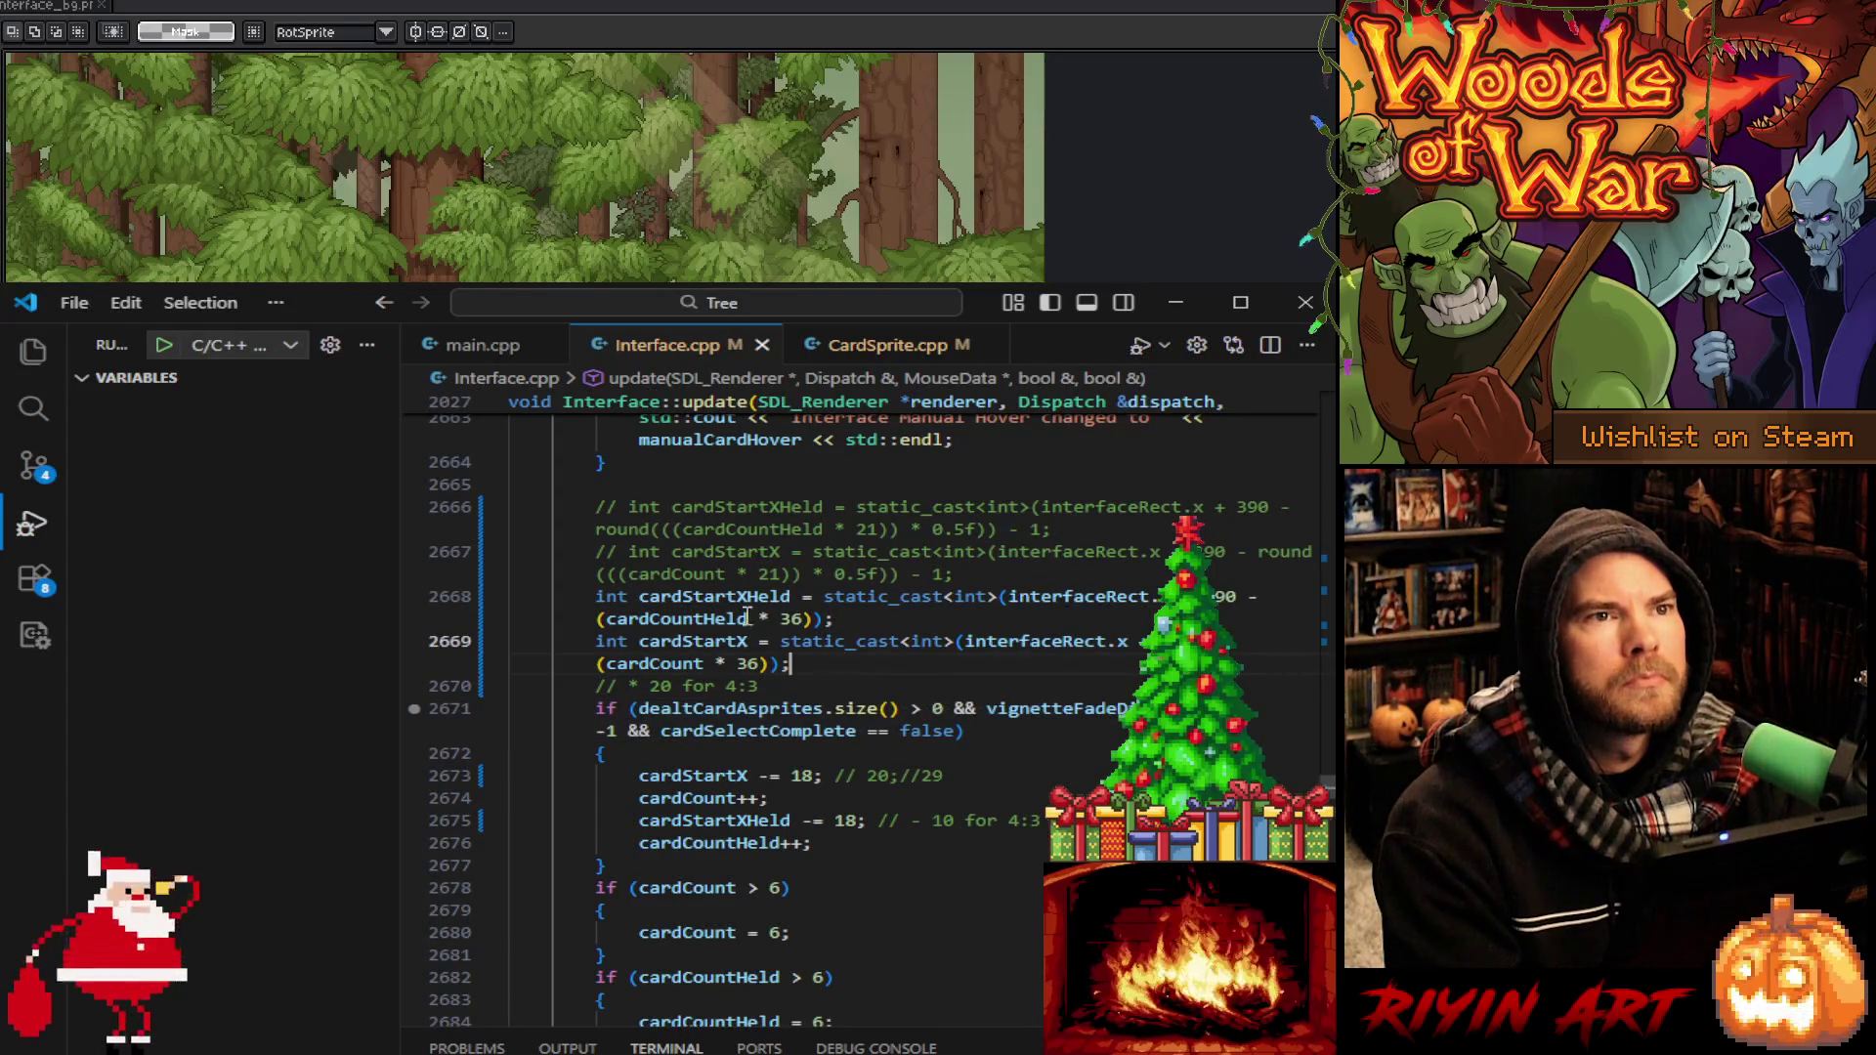
left_click(489, 350)
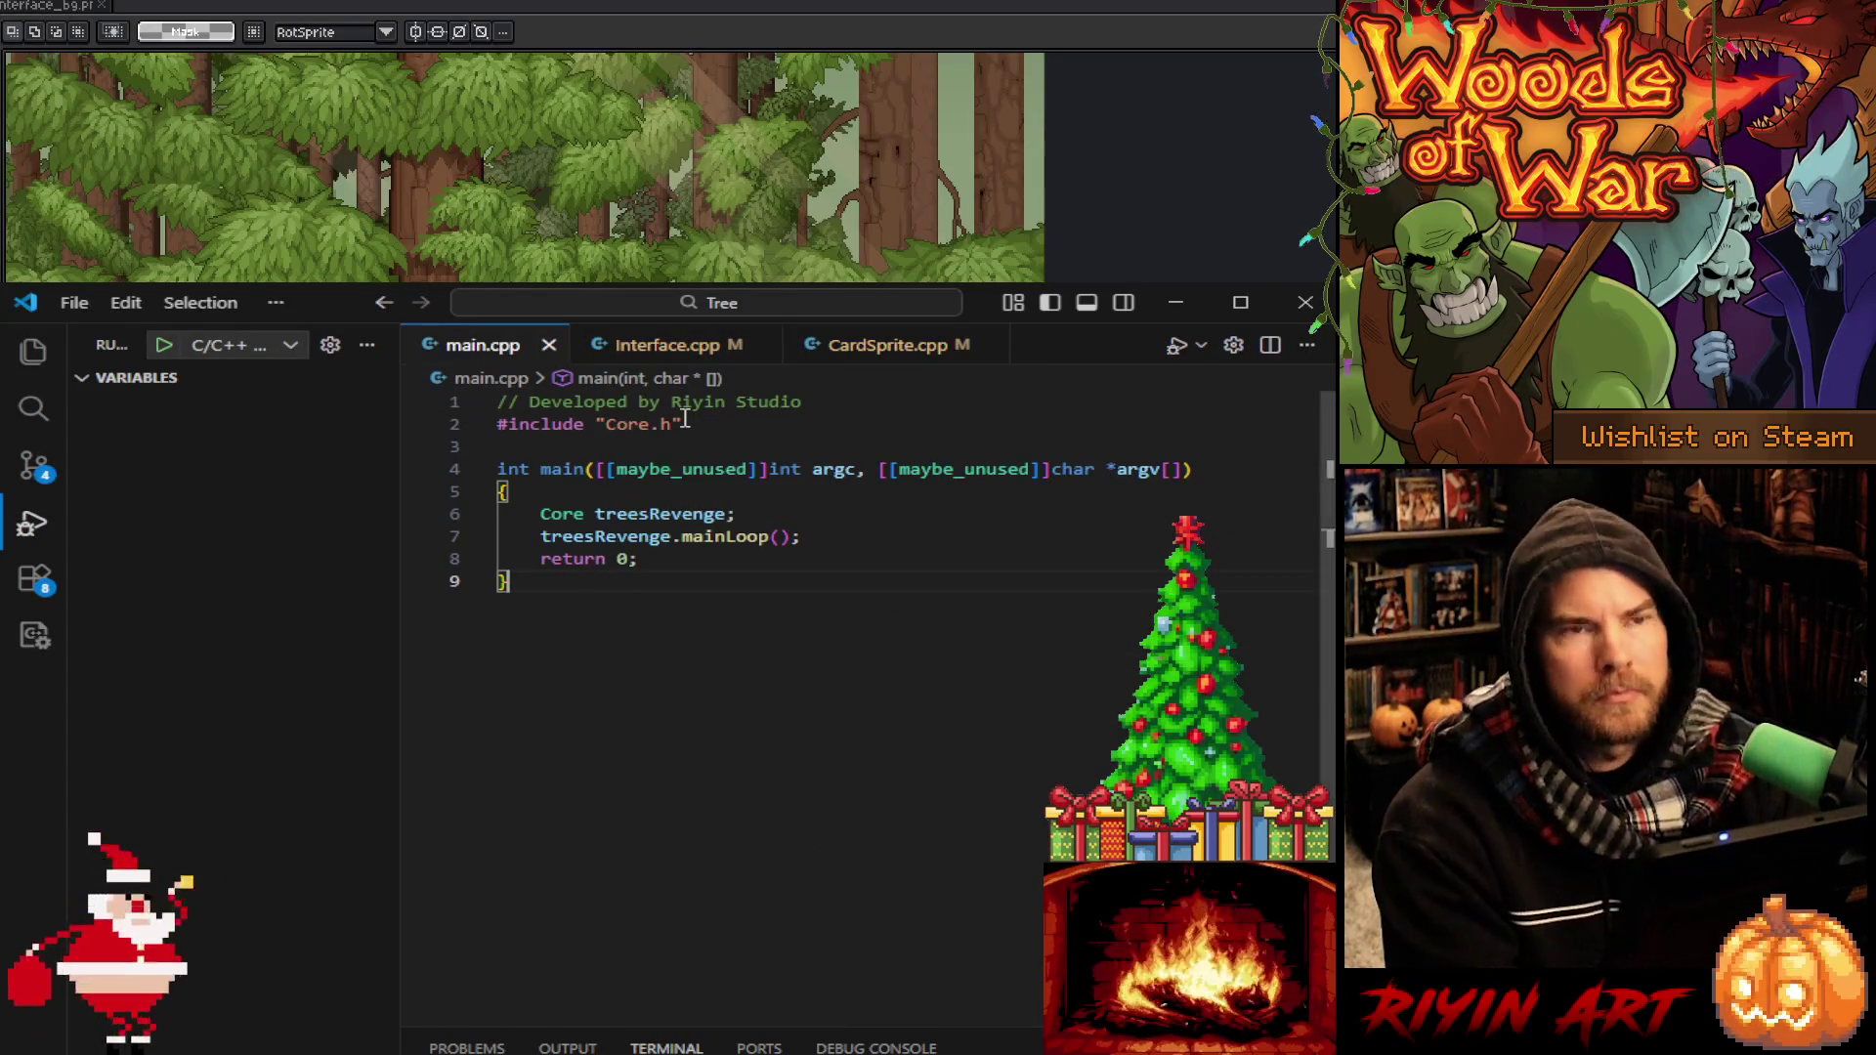
left_click(1177, 349)
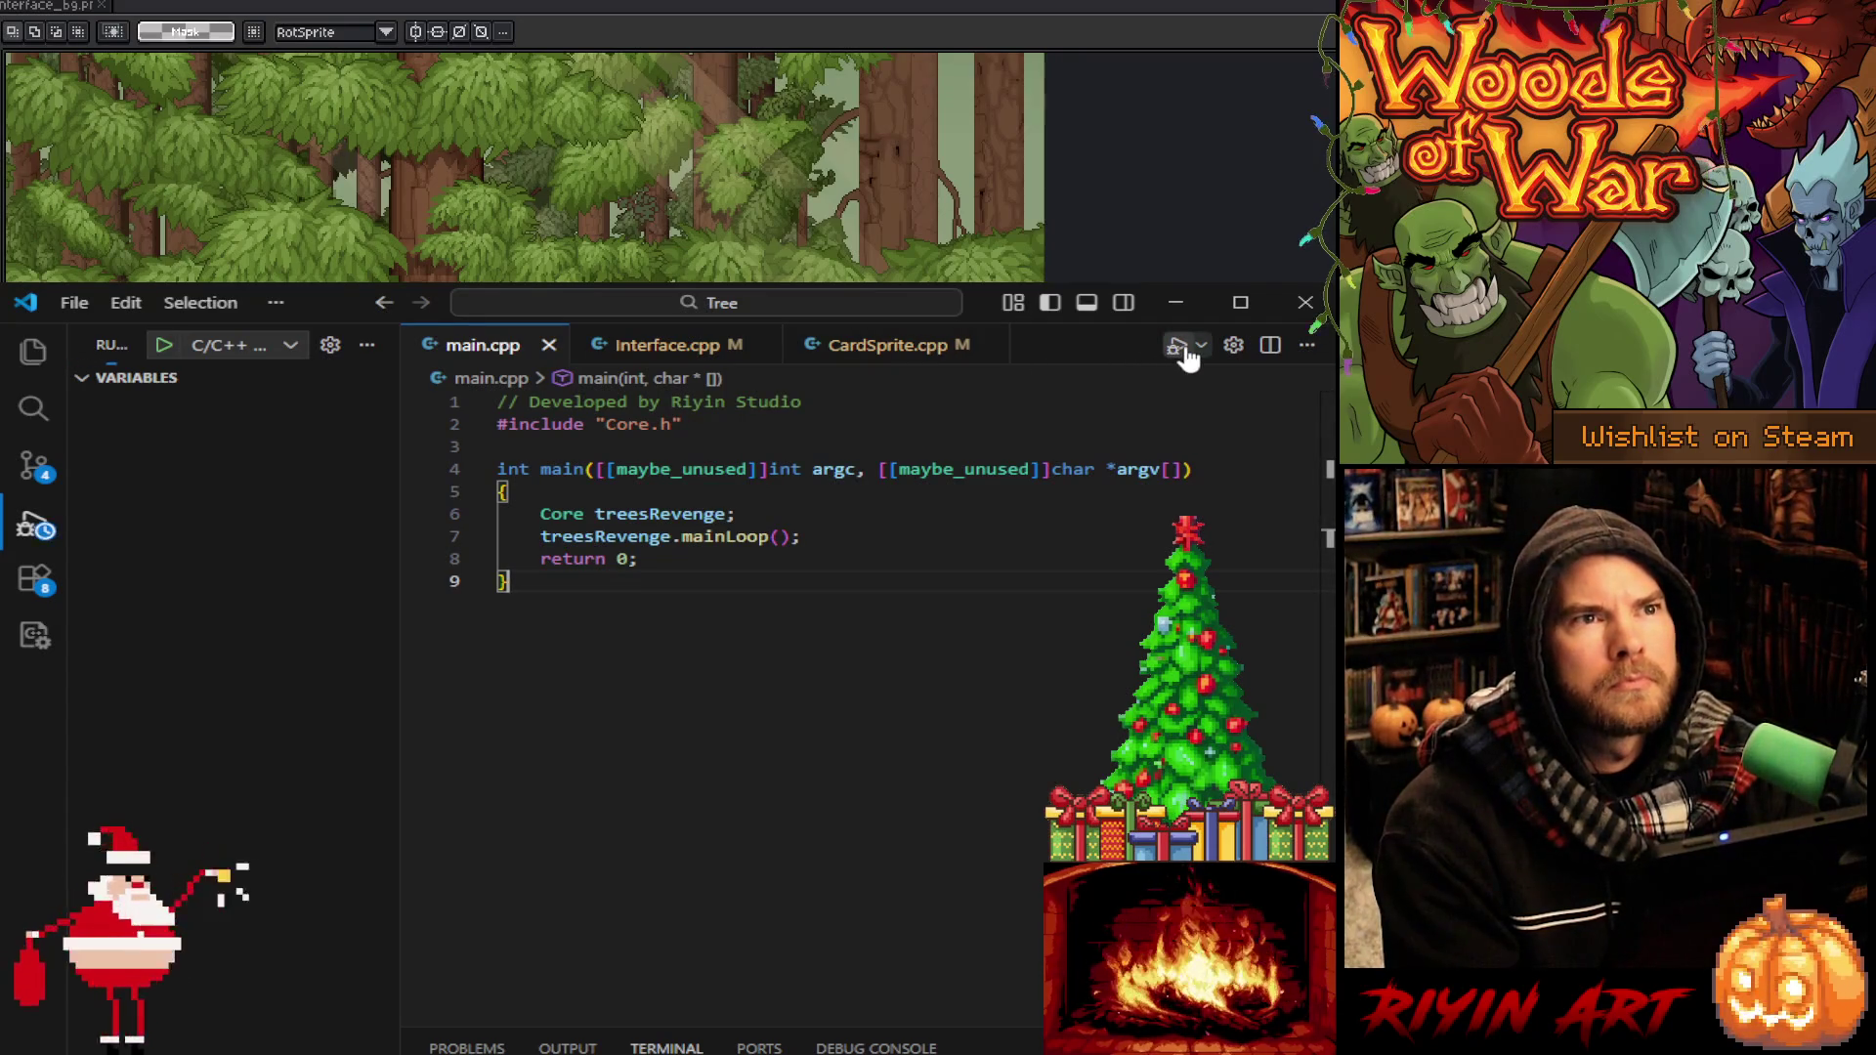
left_click(699, 351)
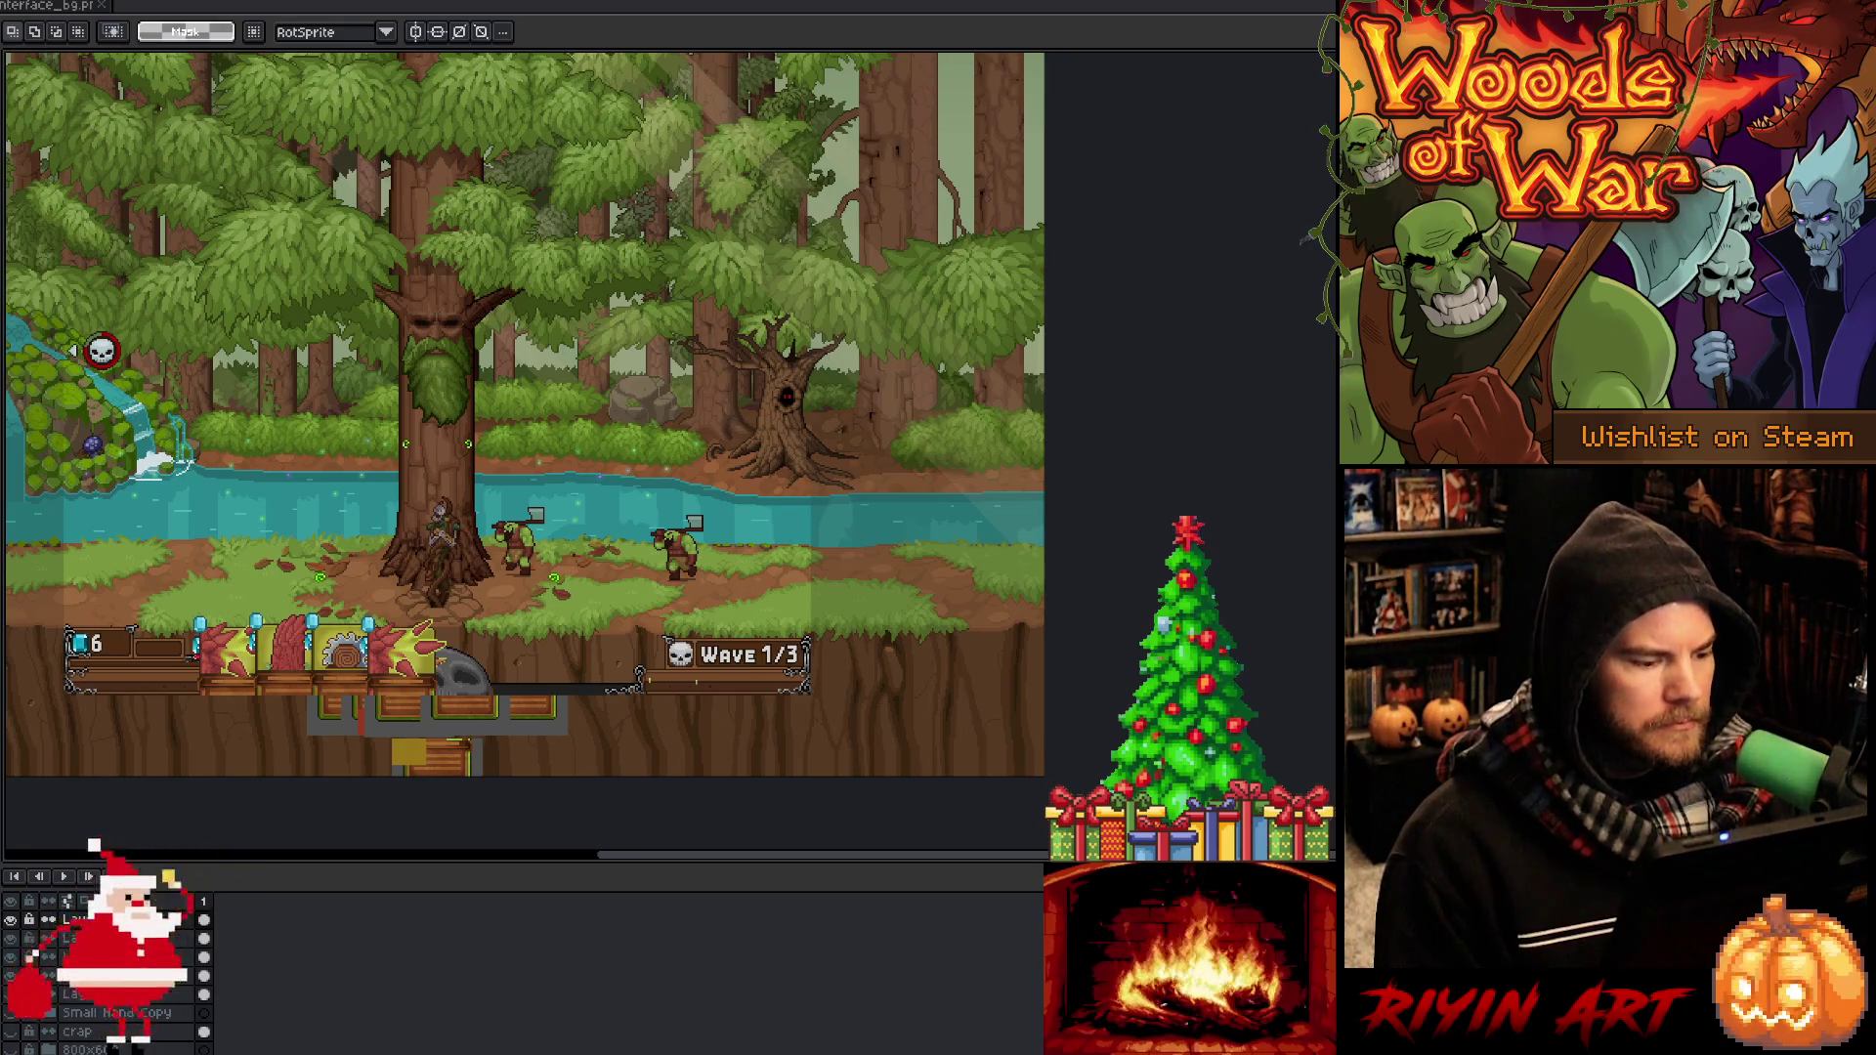
Make the Starting Hand layer visible and pan the canvas across the mockup
left_click(203, 923)
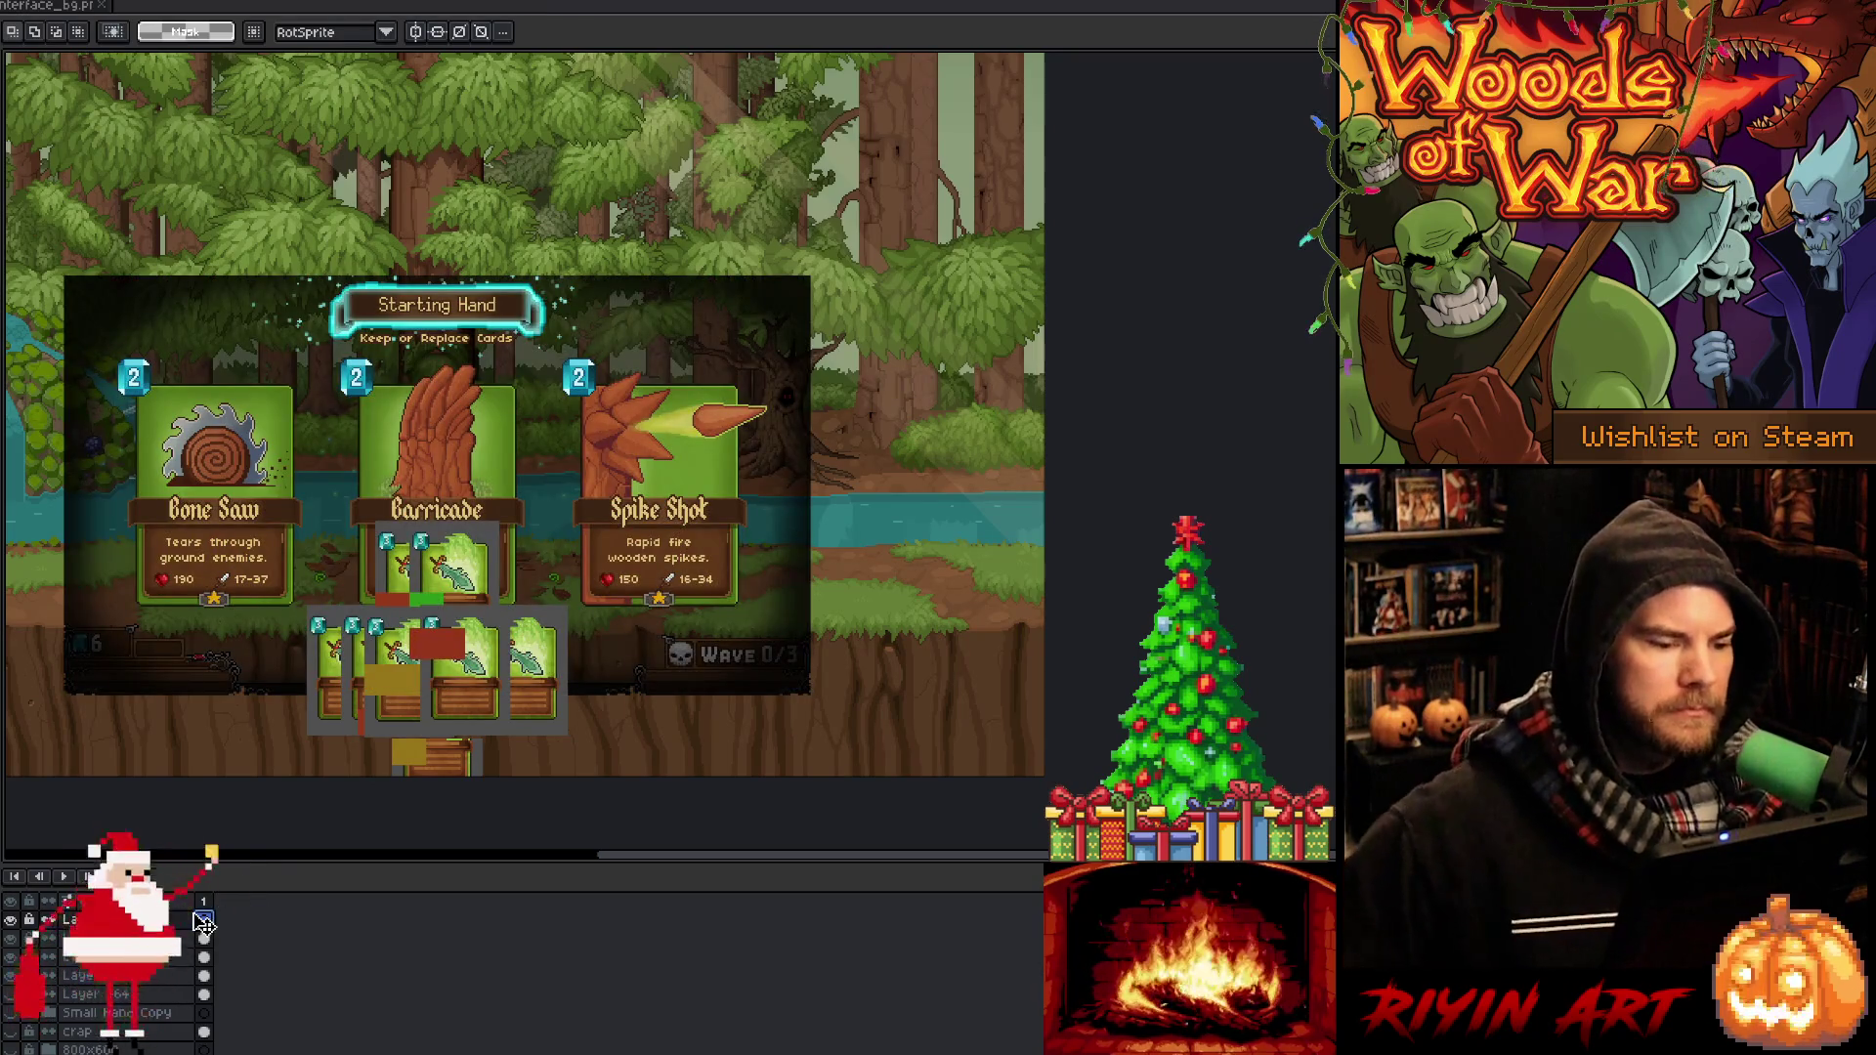
left_click_drag(712, 857, 530, 848)
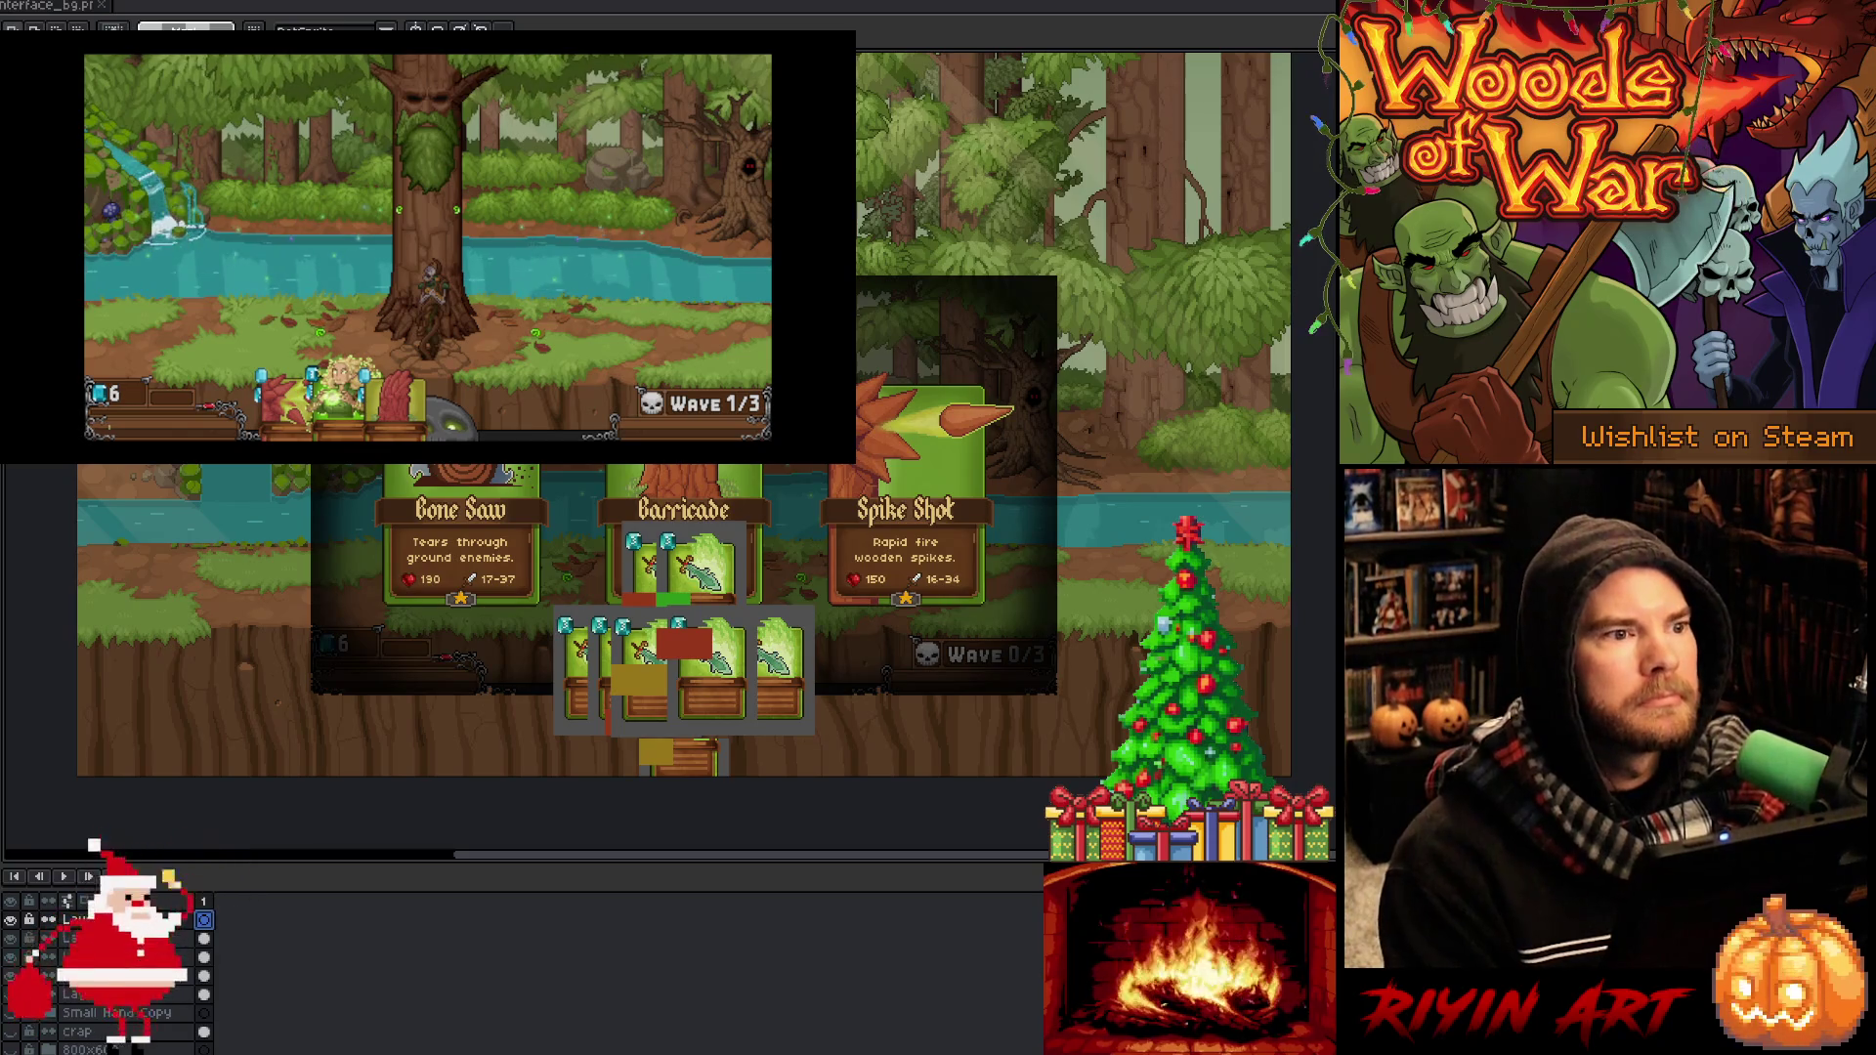
Paste the in-game screenshot onto the Aseprite mockup canvas and commit it
key("alt+Tab")
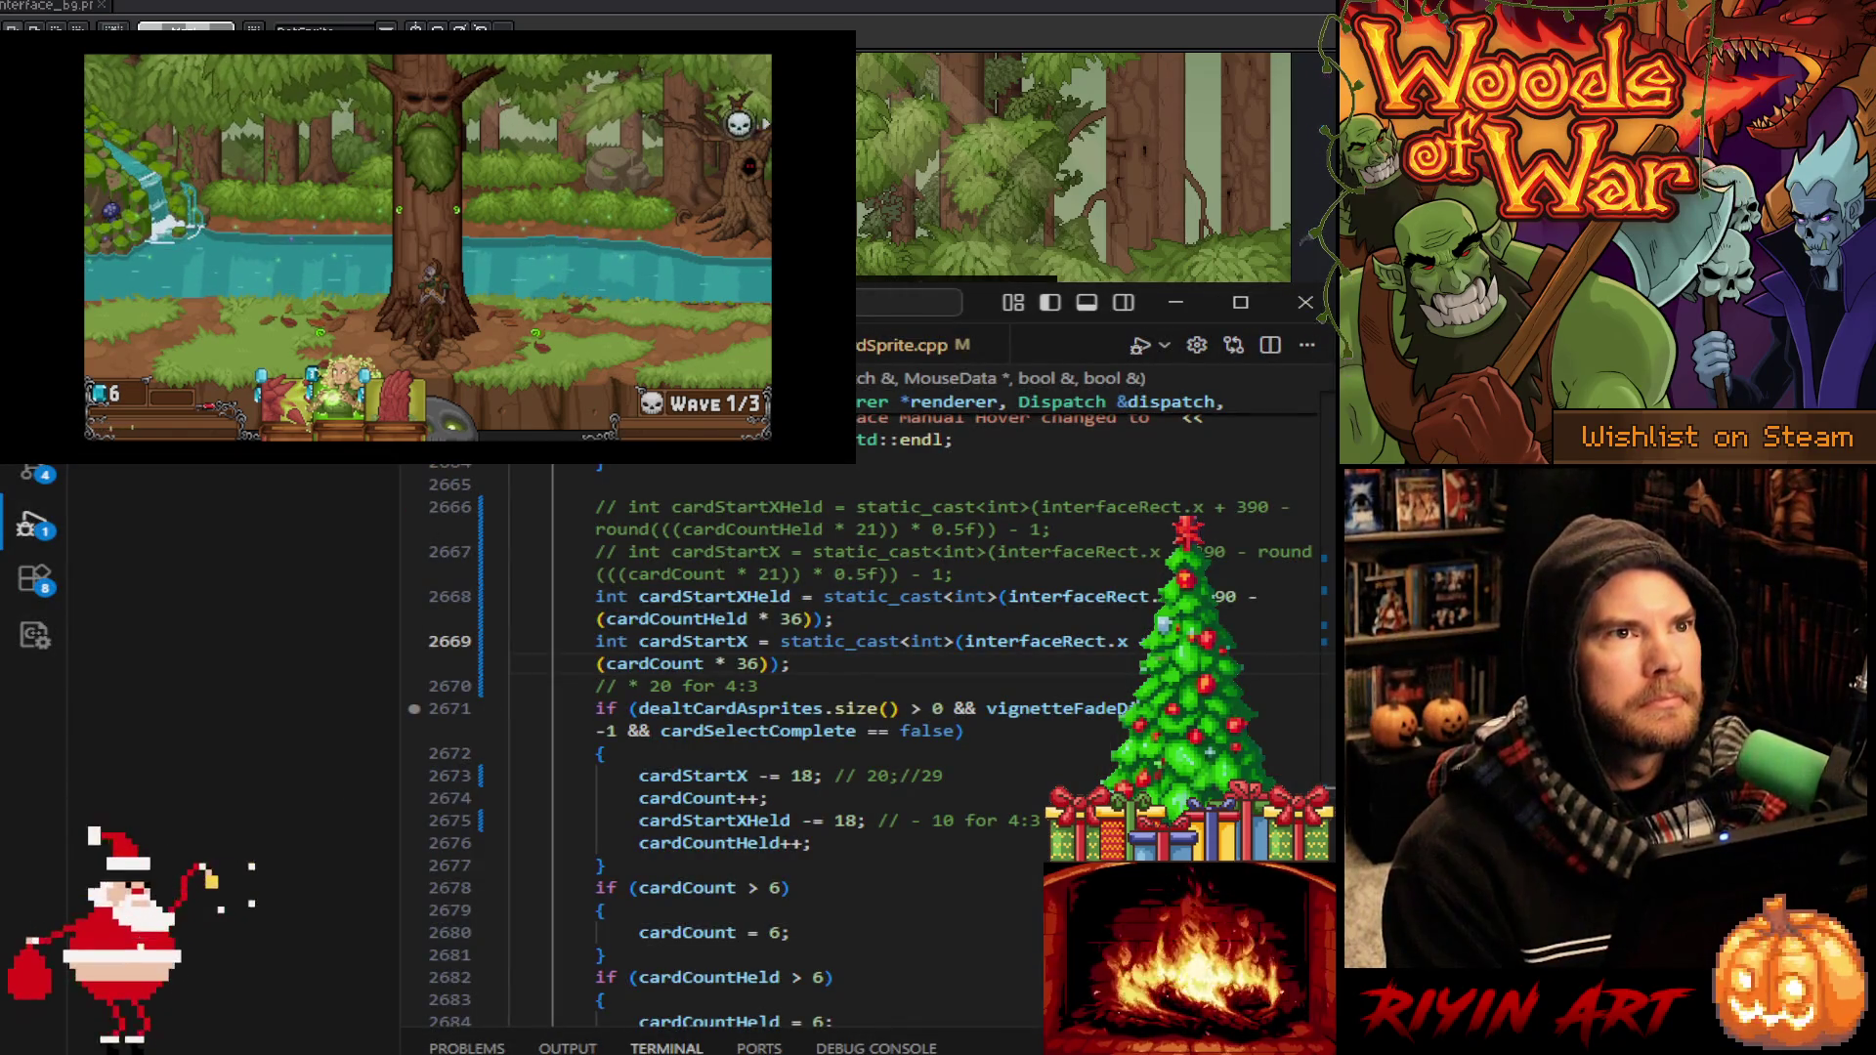
left_click(1172, 295)
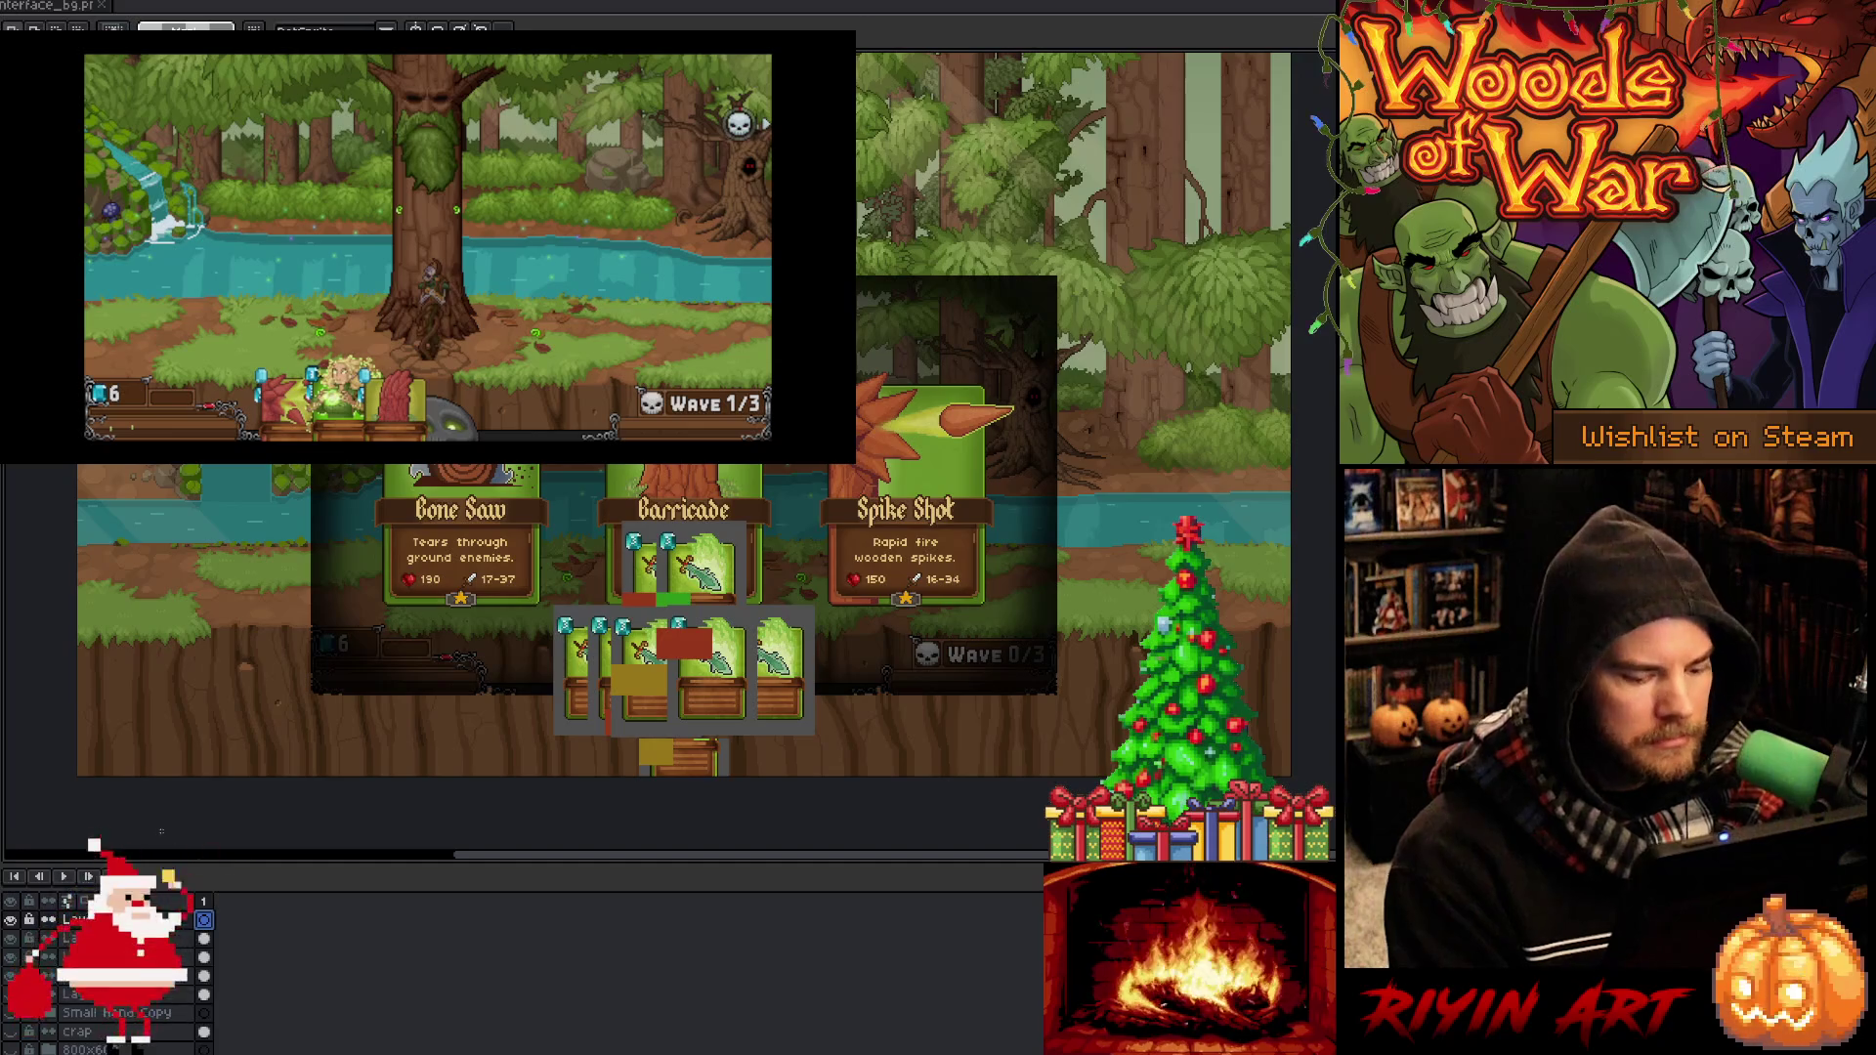
key("ctrl+v")
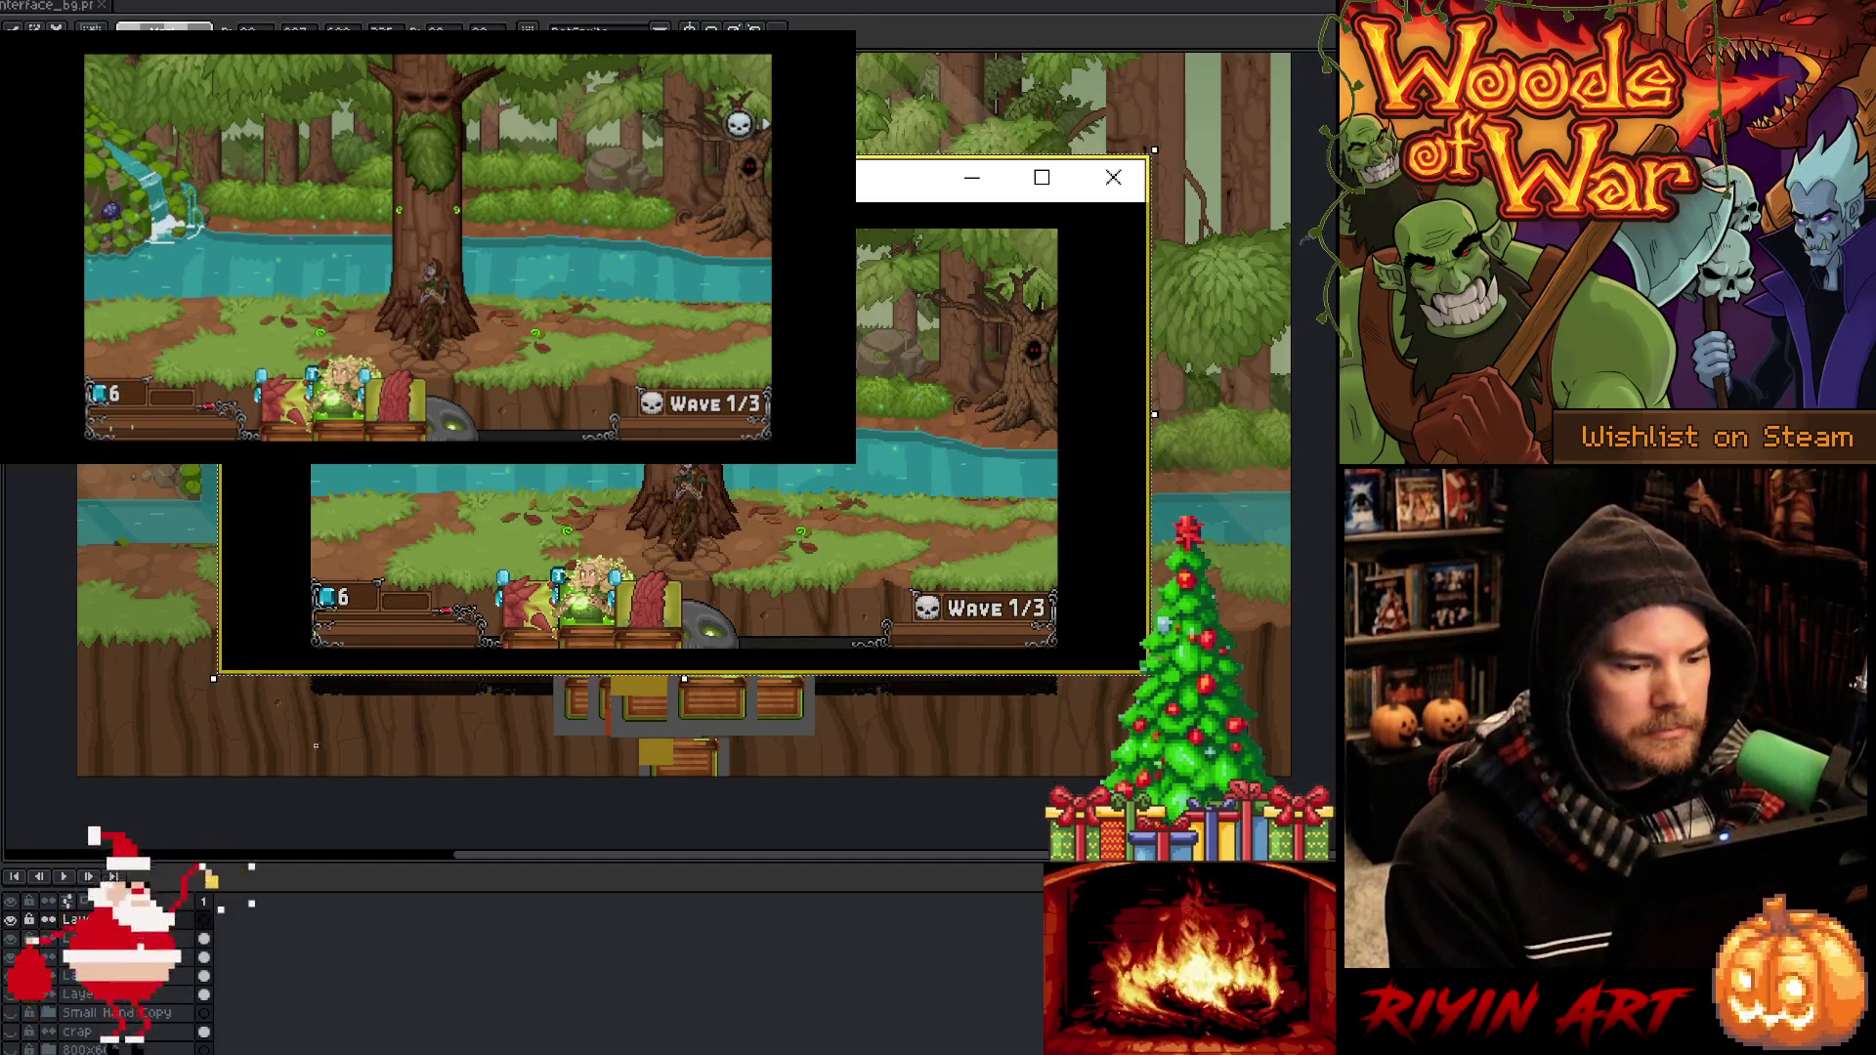
key("Return")
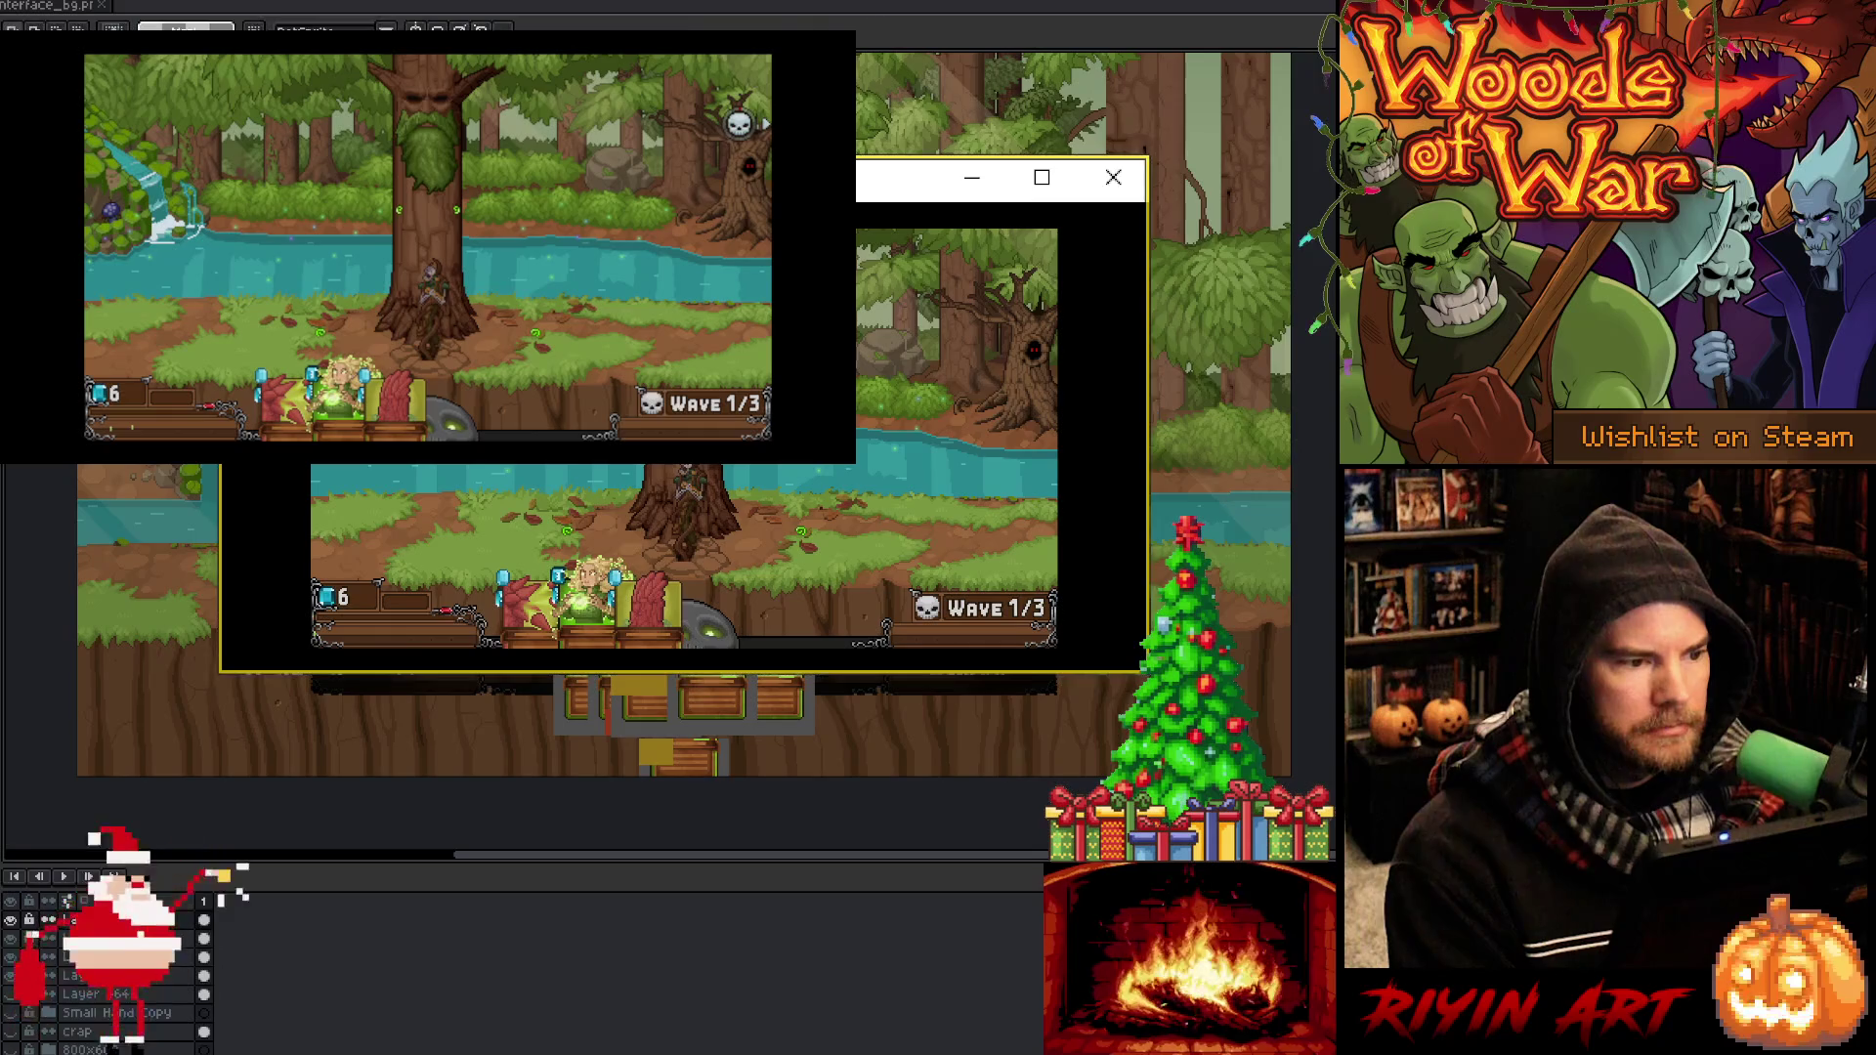
Trim the selection to the screenshot and delete its black borders and title bar
mouse_move(278, 213)
left_mouse_down()
mouse_move(993, 557)
mouse_move(1076, 658)
left_mouse_up()
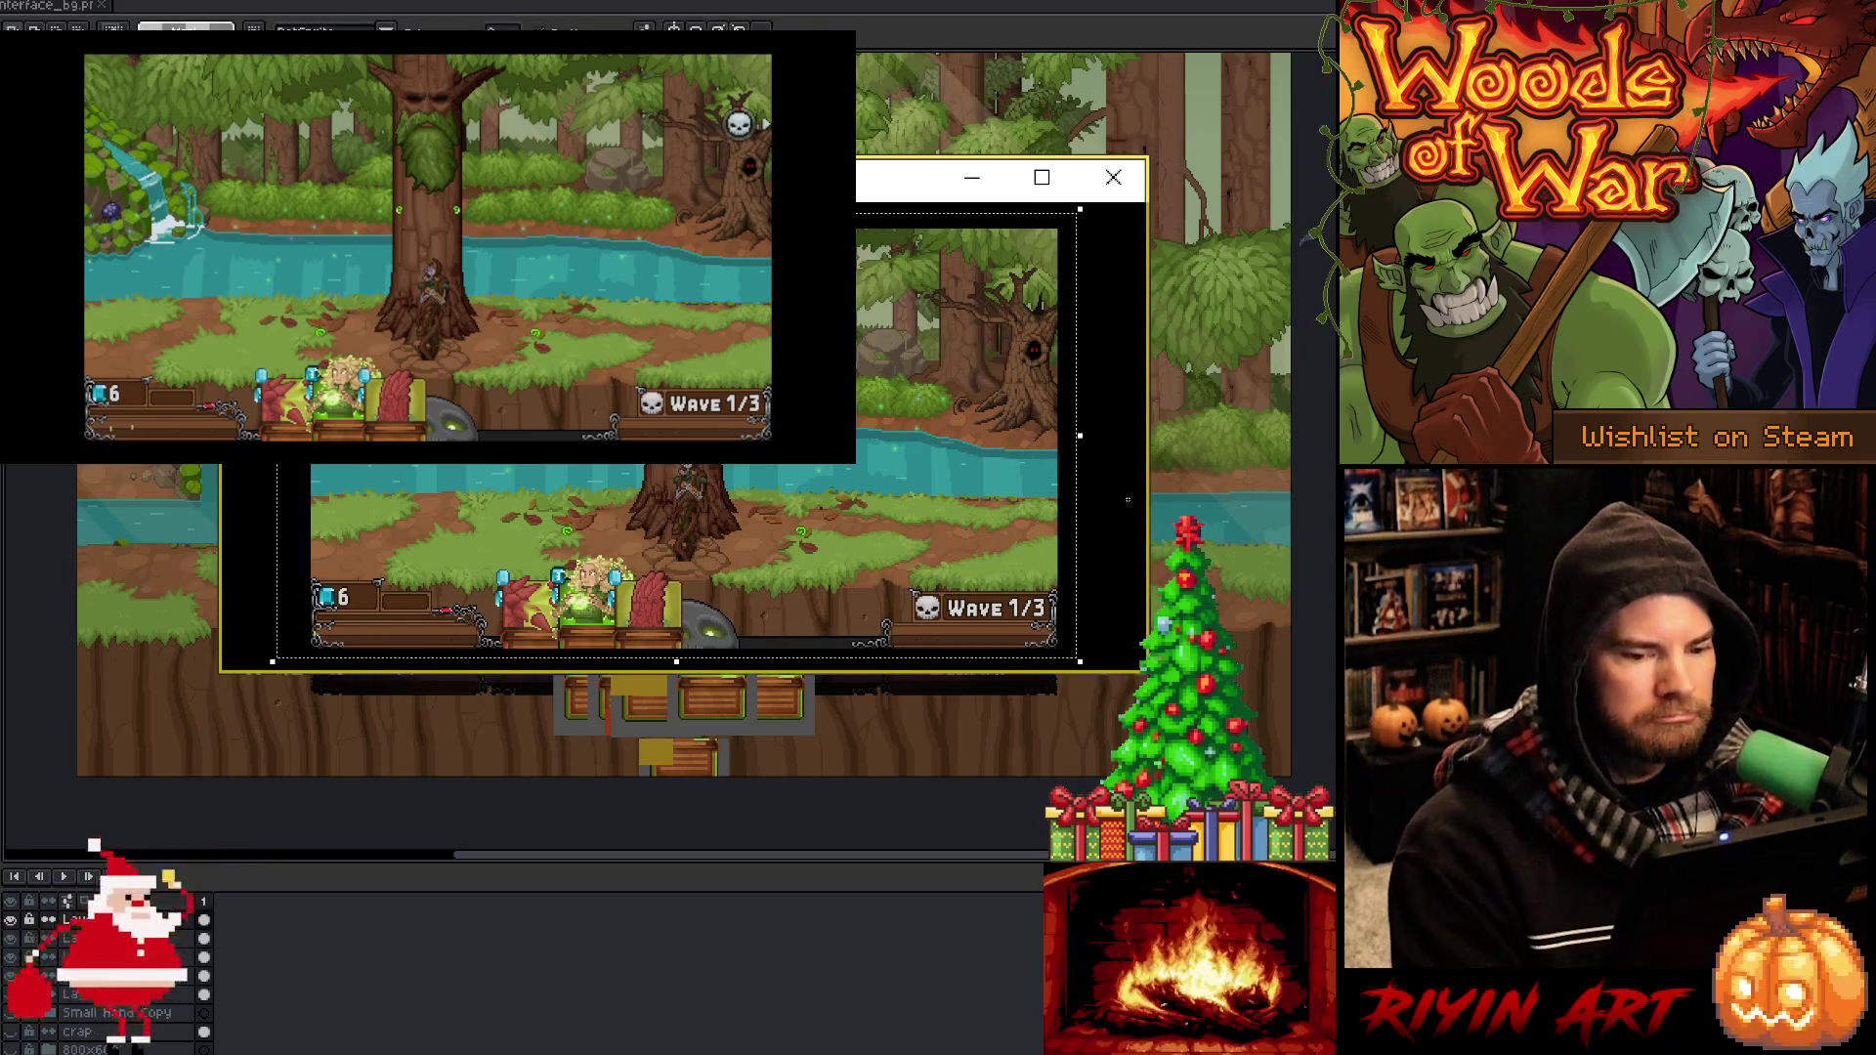
left_click(1075, 489)
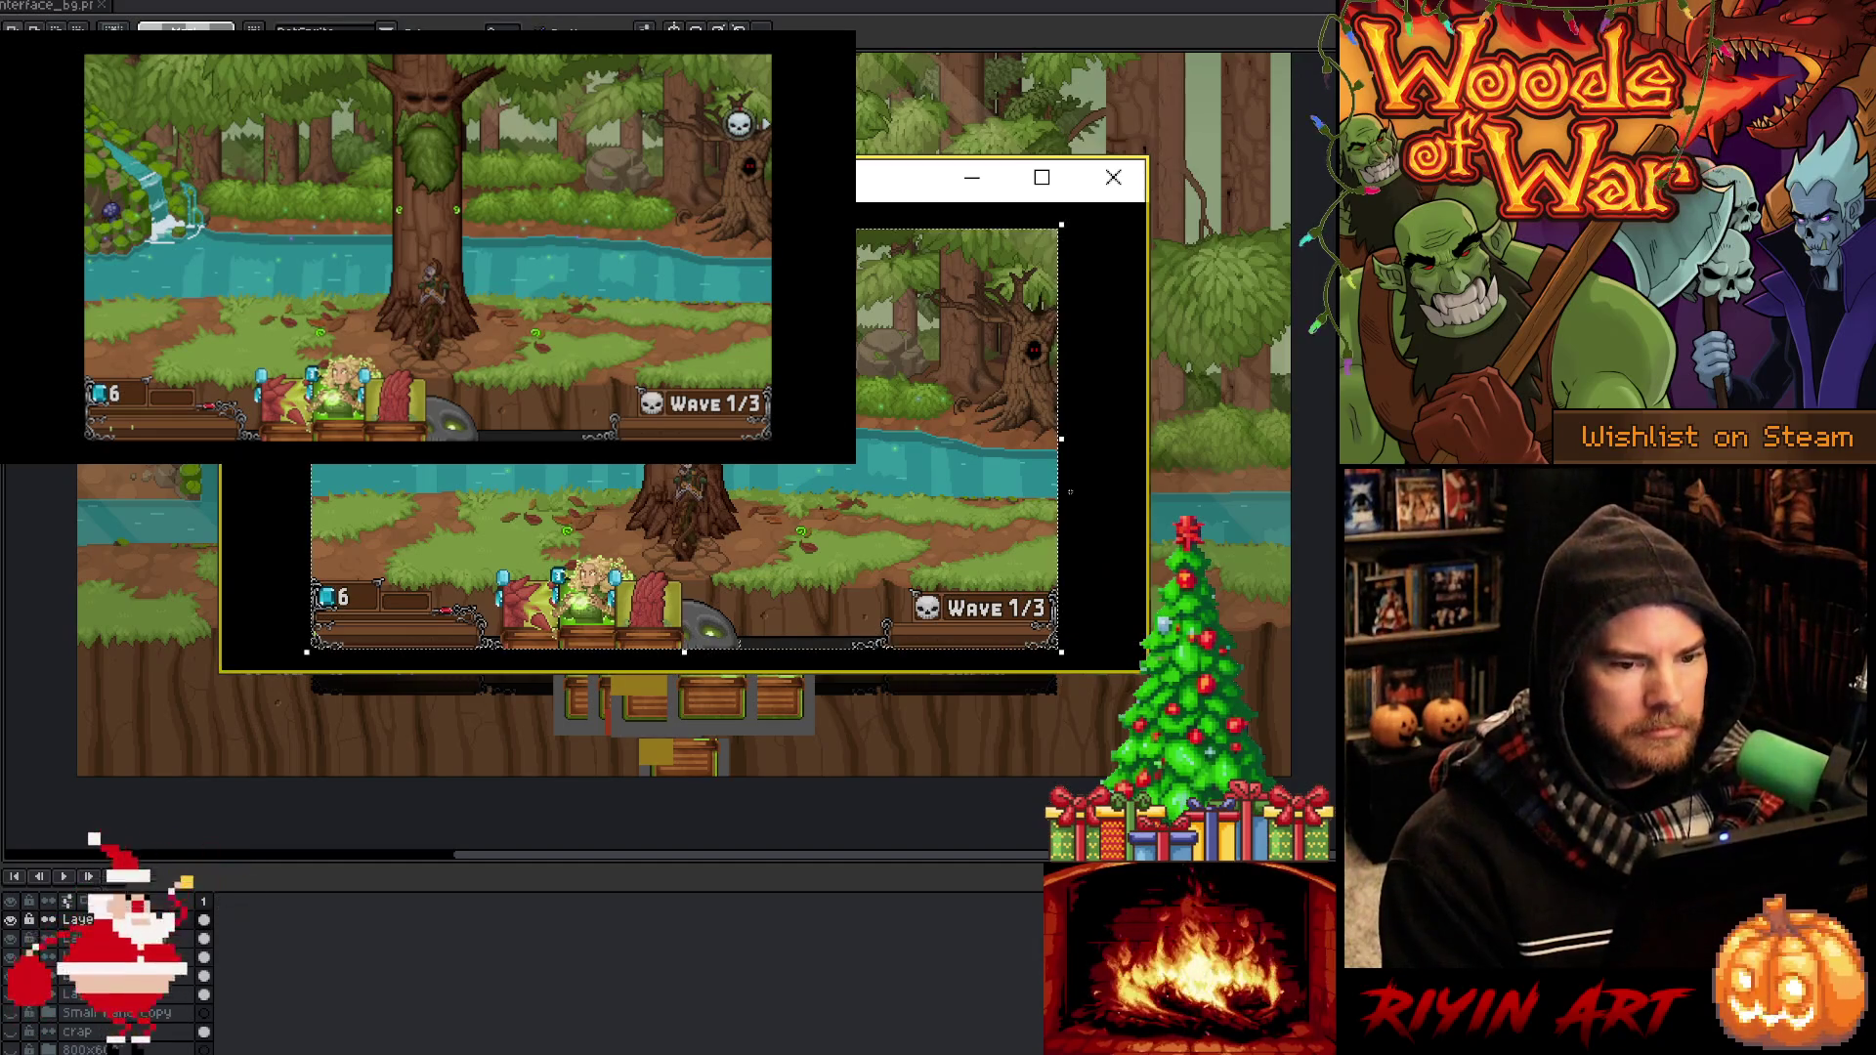
key("ctrl+shift+i")
key("Delete")
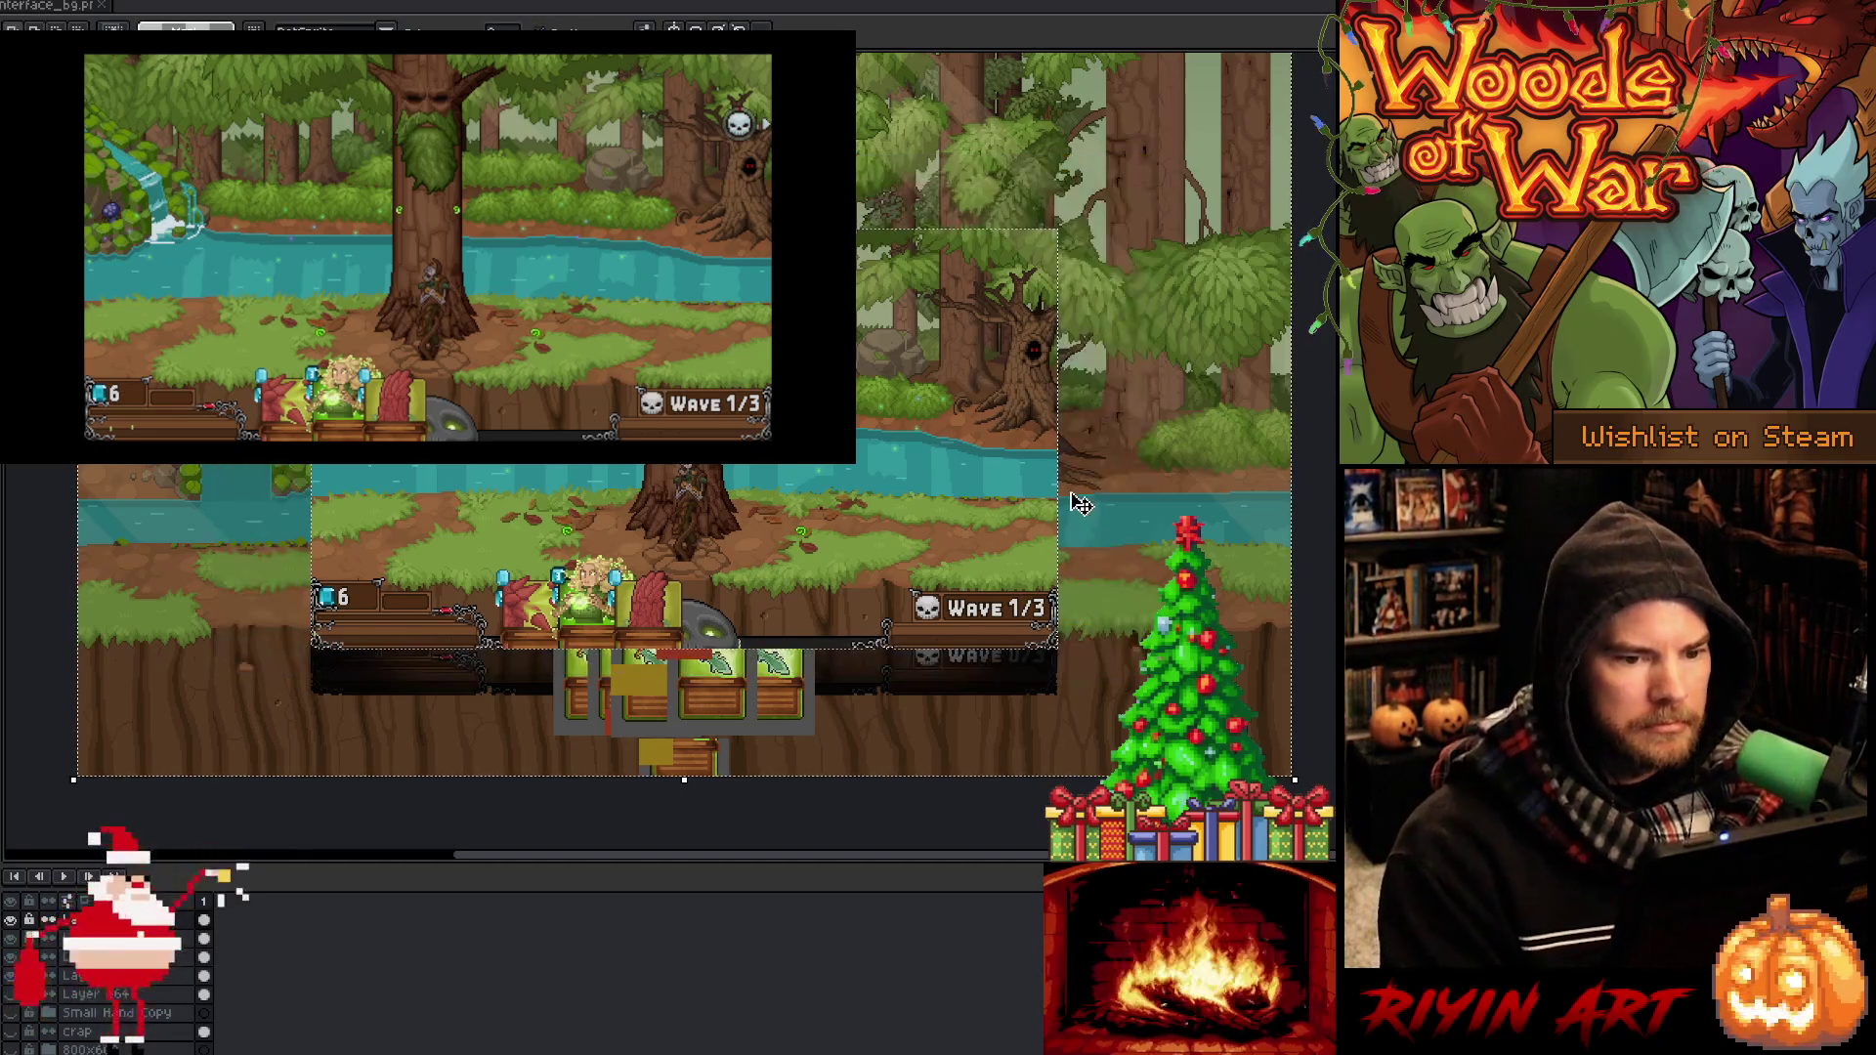
key("ctrl+shift+i")
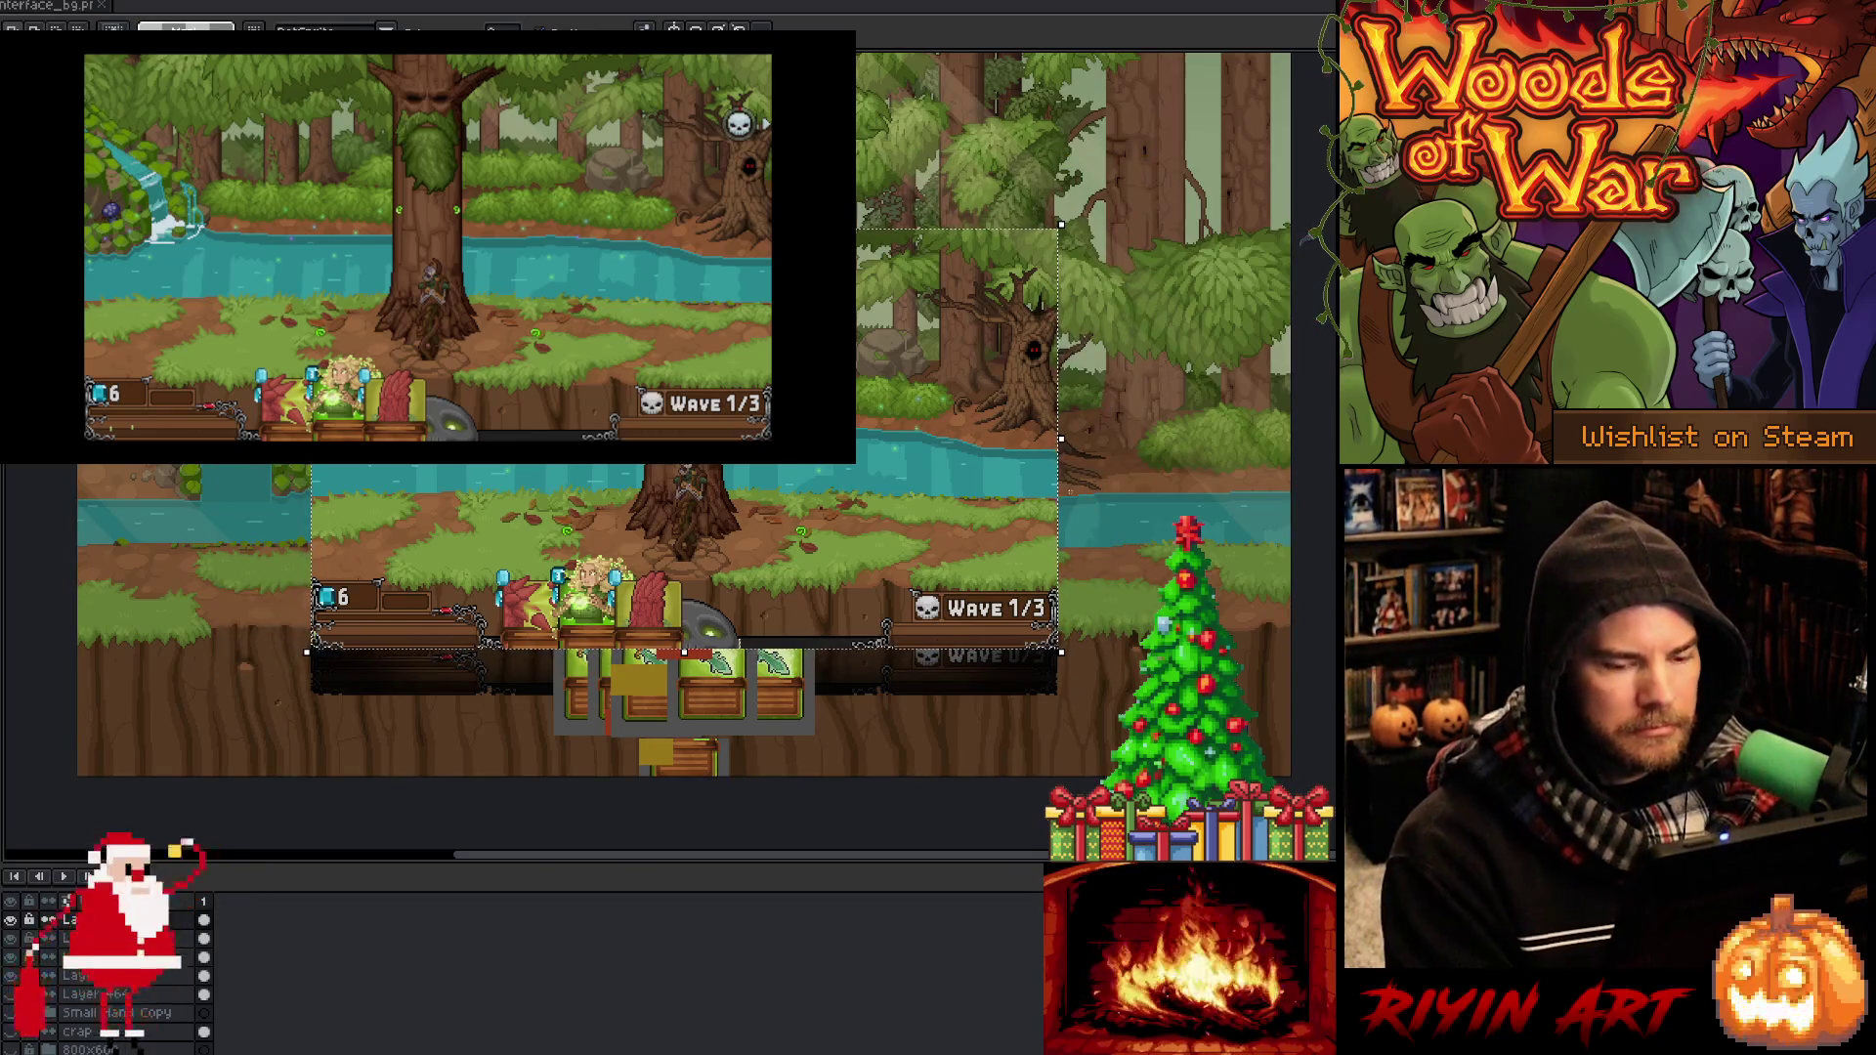
Move the screenshot down to line up with the card row, deselect, and toggle the card-selection overlay
left_click_drag(682, 455, 690, 509)
key("ctrl+a")
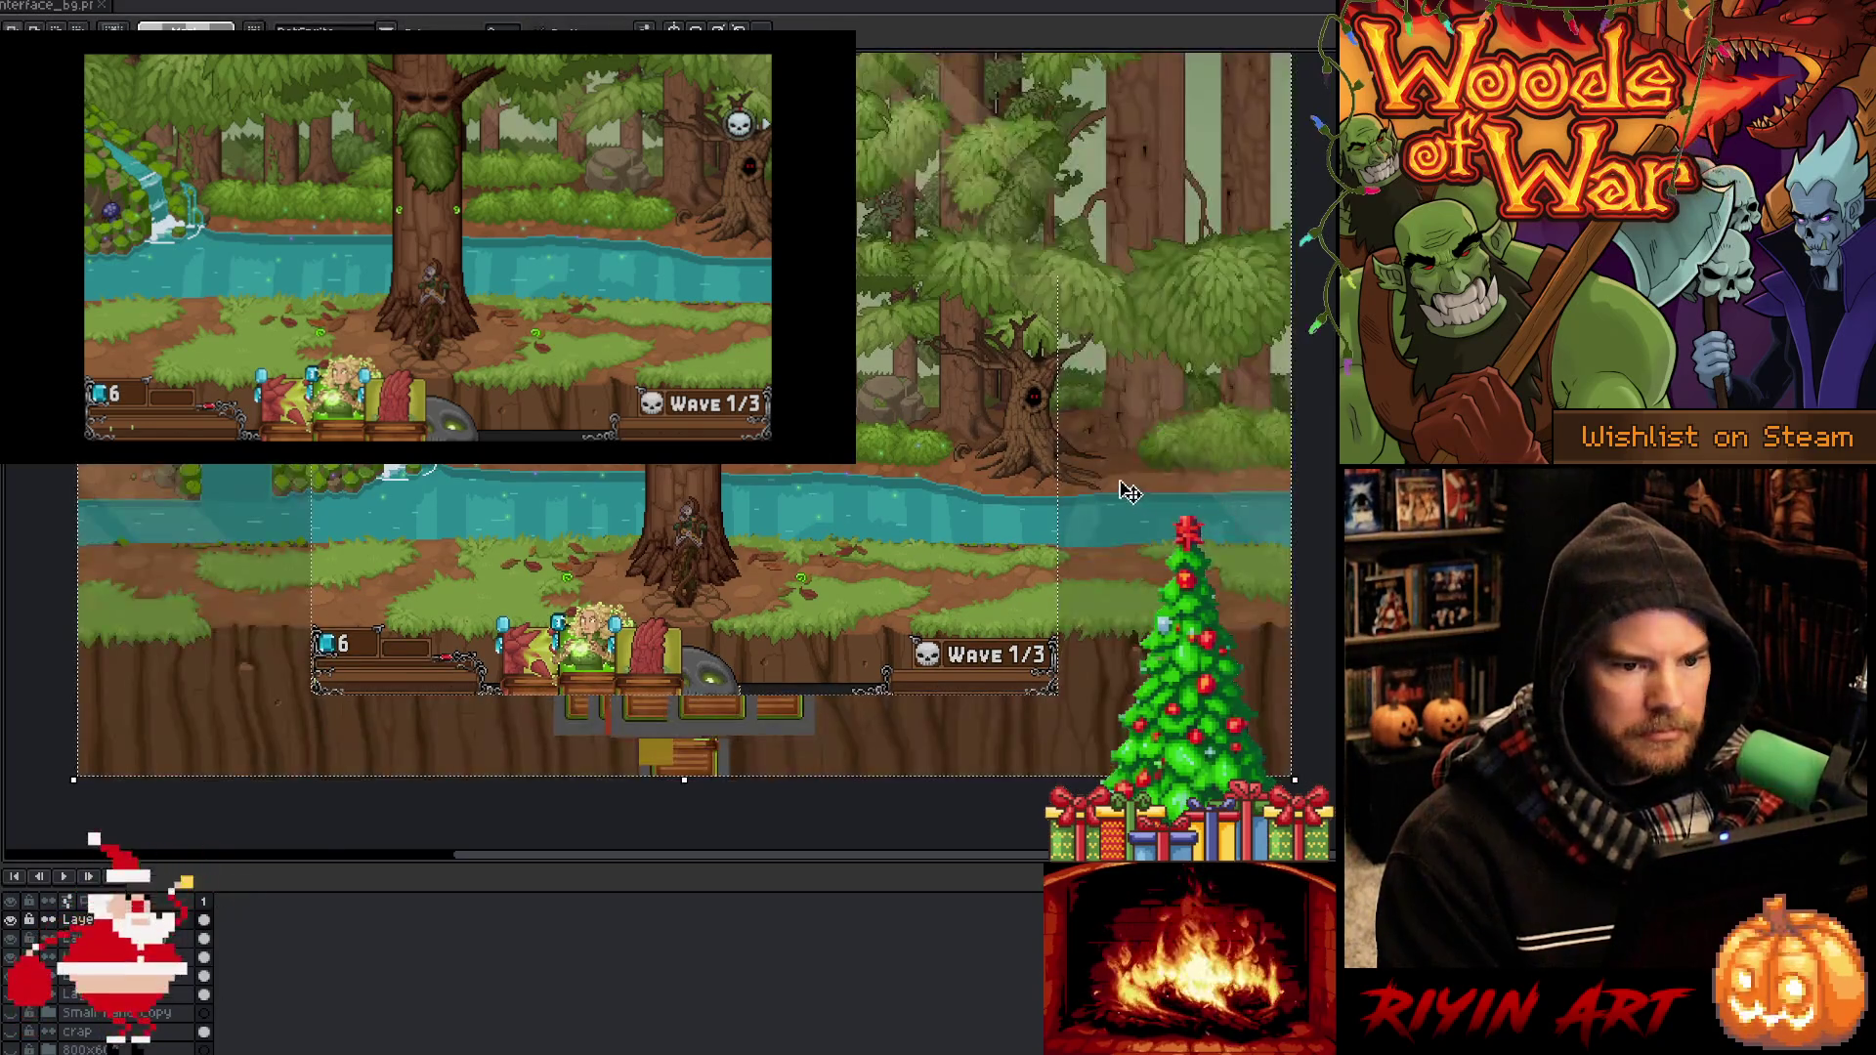
key("ctrl+d")
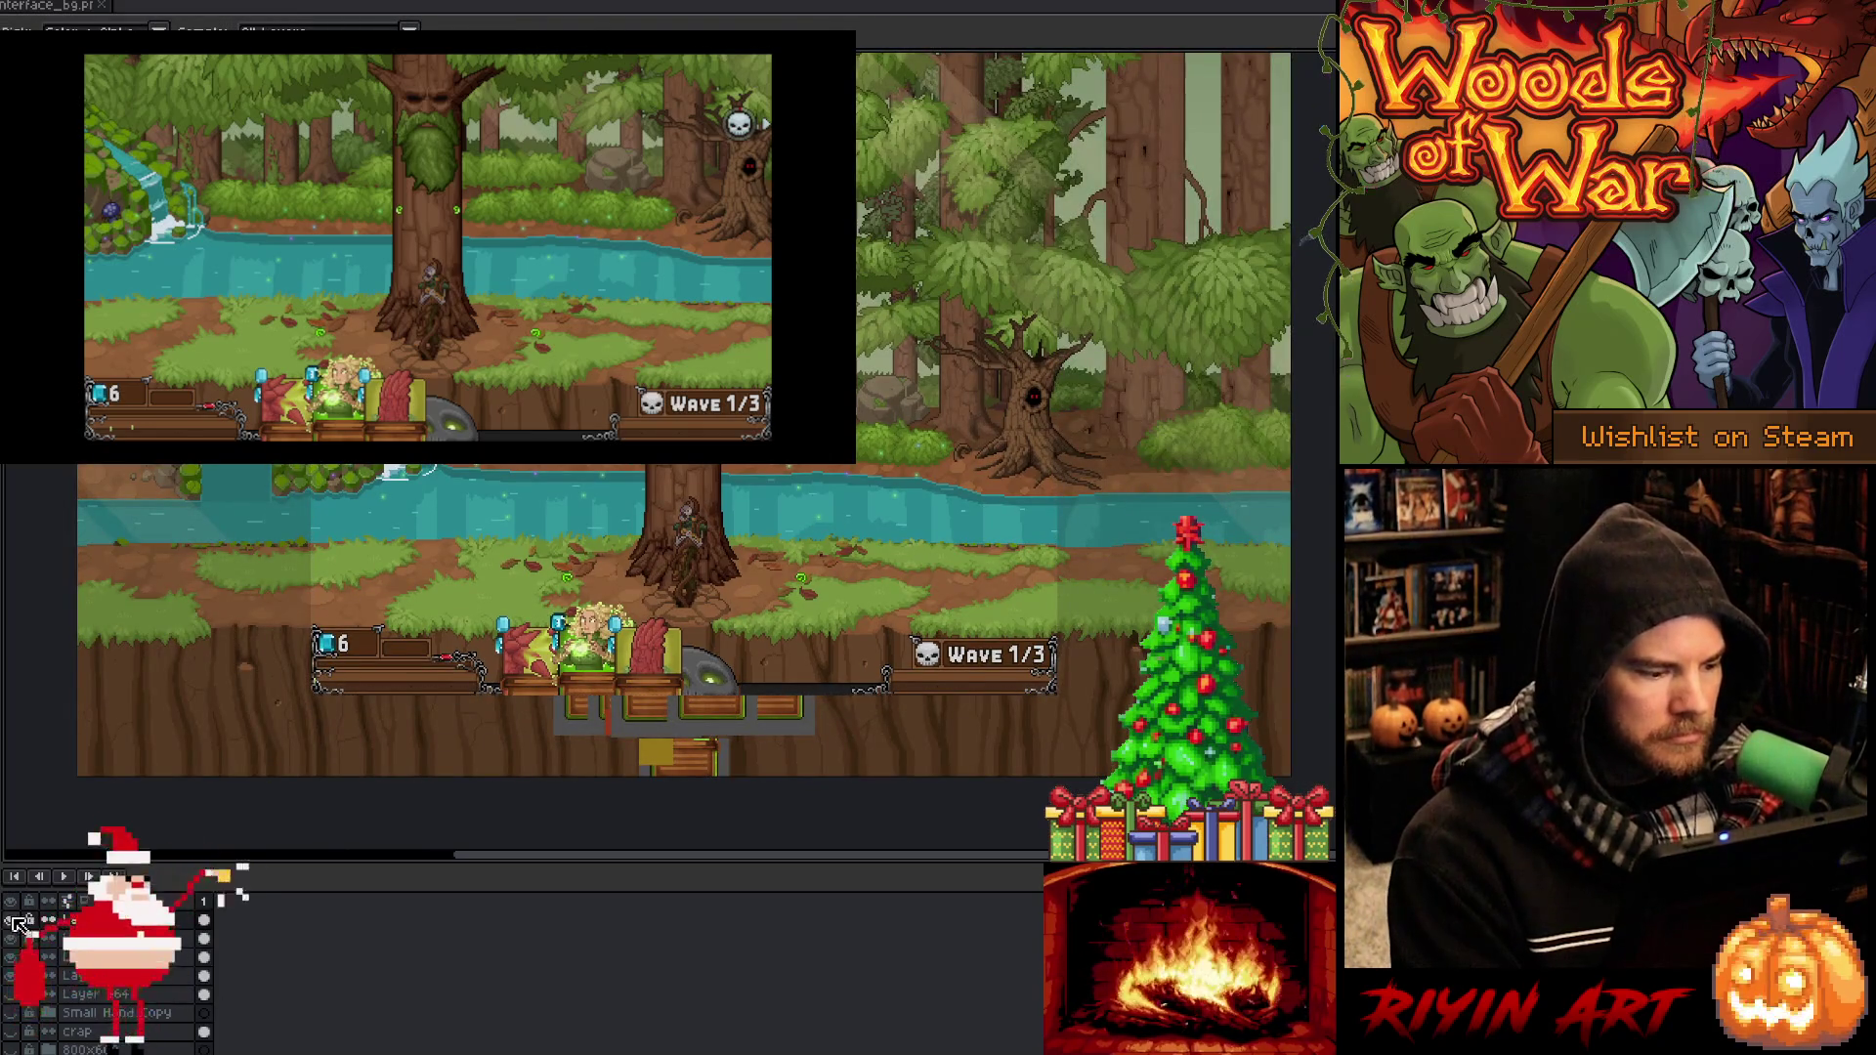
left_click(13, 920)
left_click(15, 921)
left_click(14, 920)
left_click(15, 921)
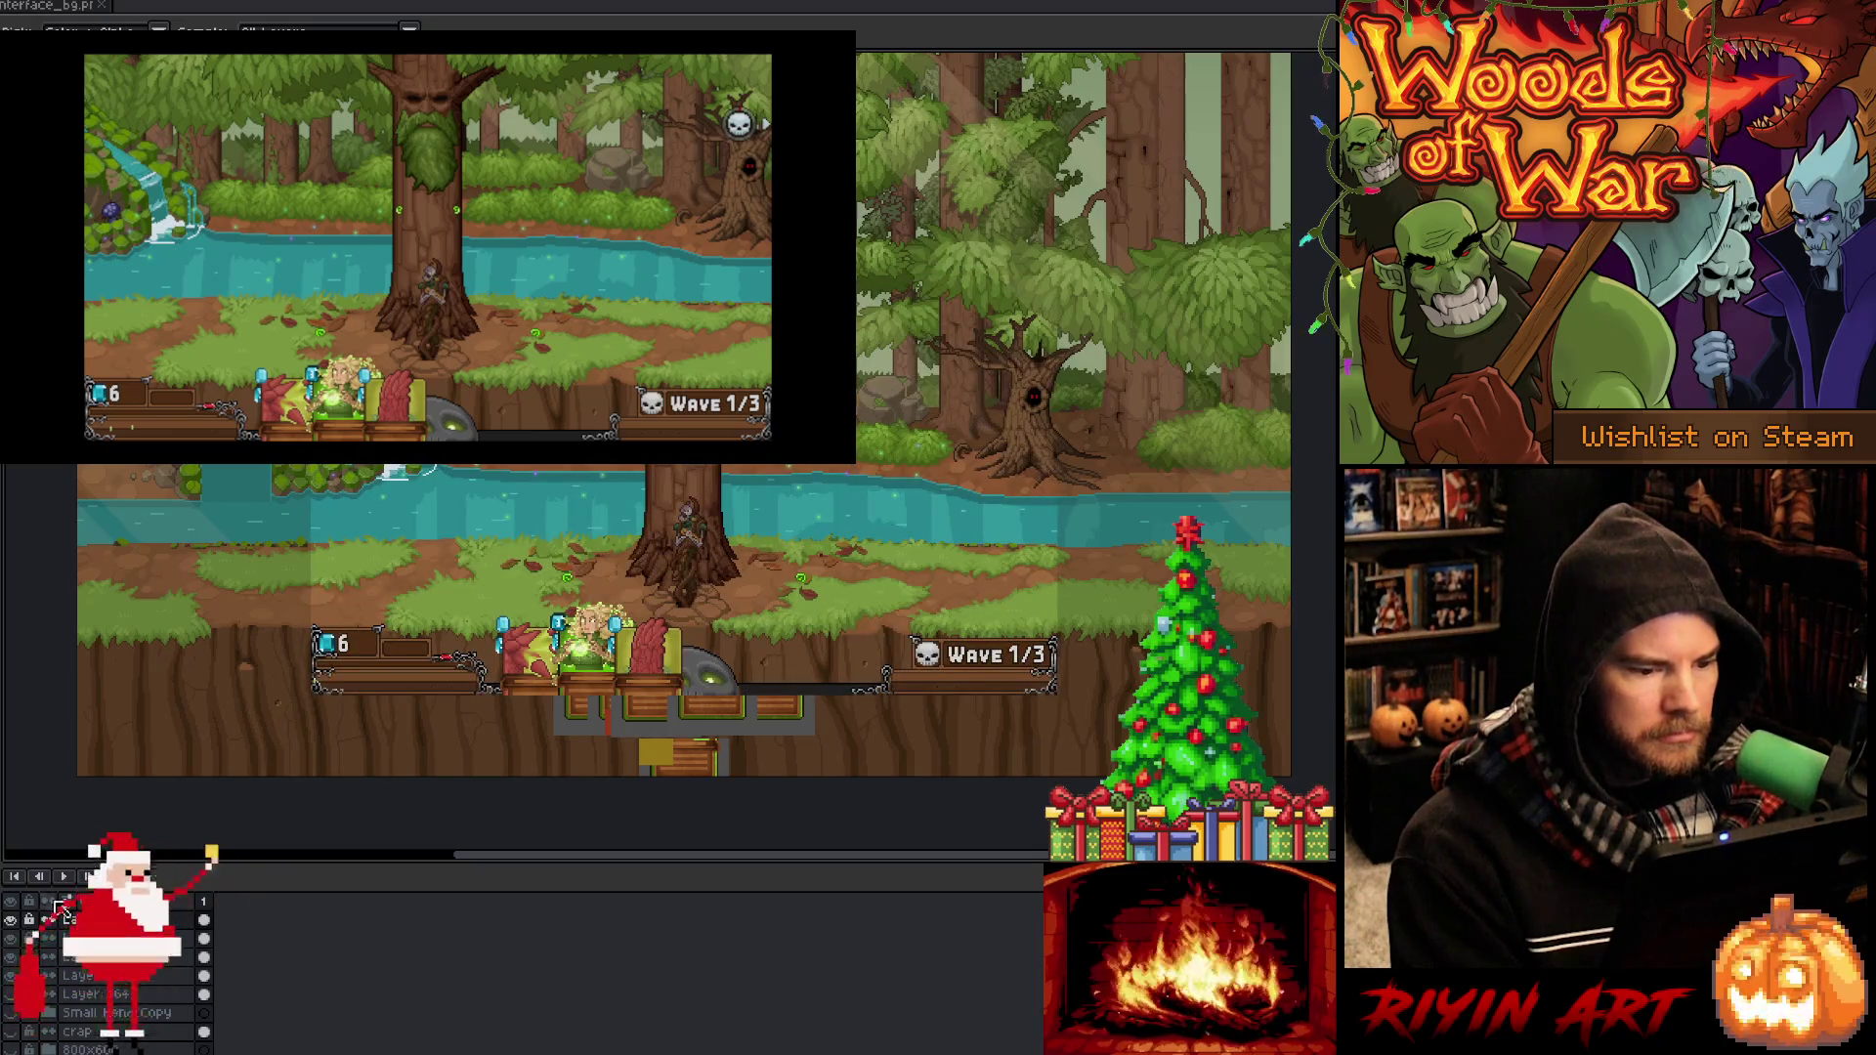
scroll(507, 678, "up", 3)
scroll(508, 679, "down", 2)
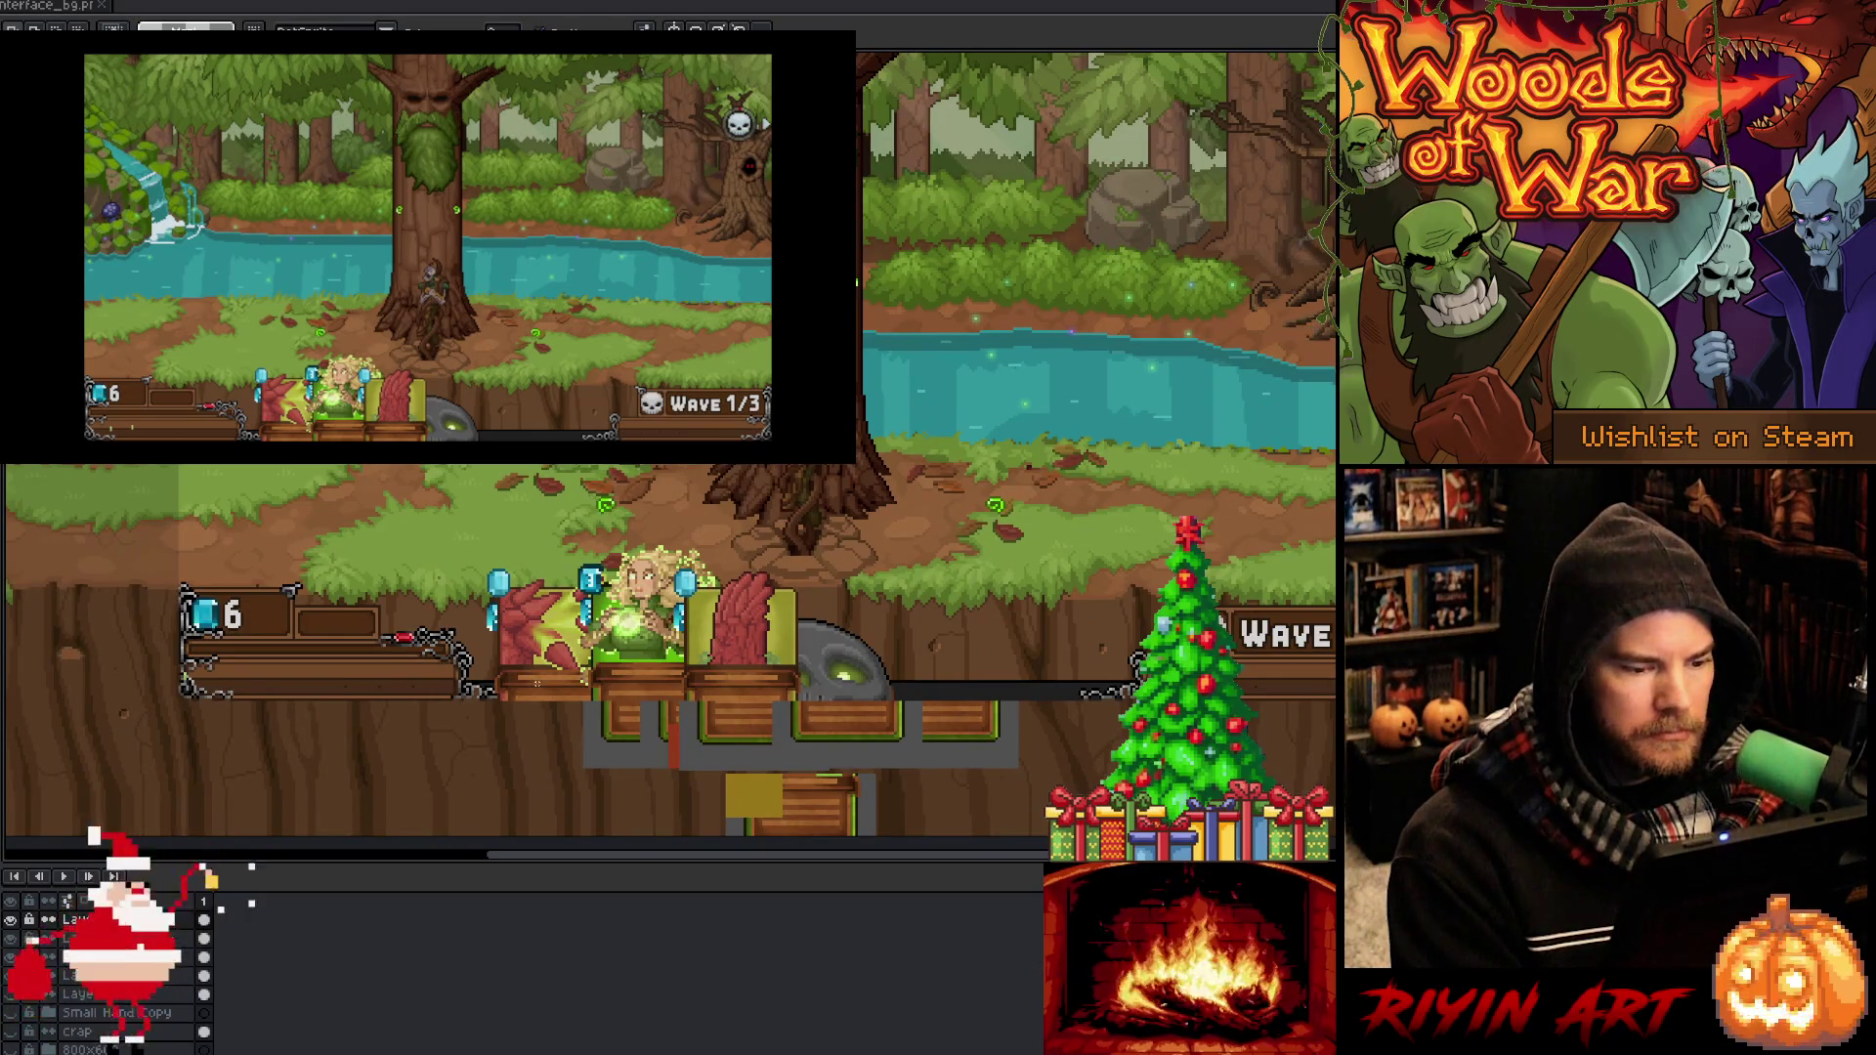
key("b")
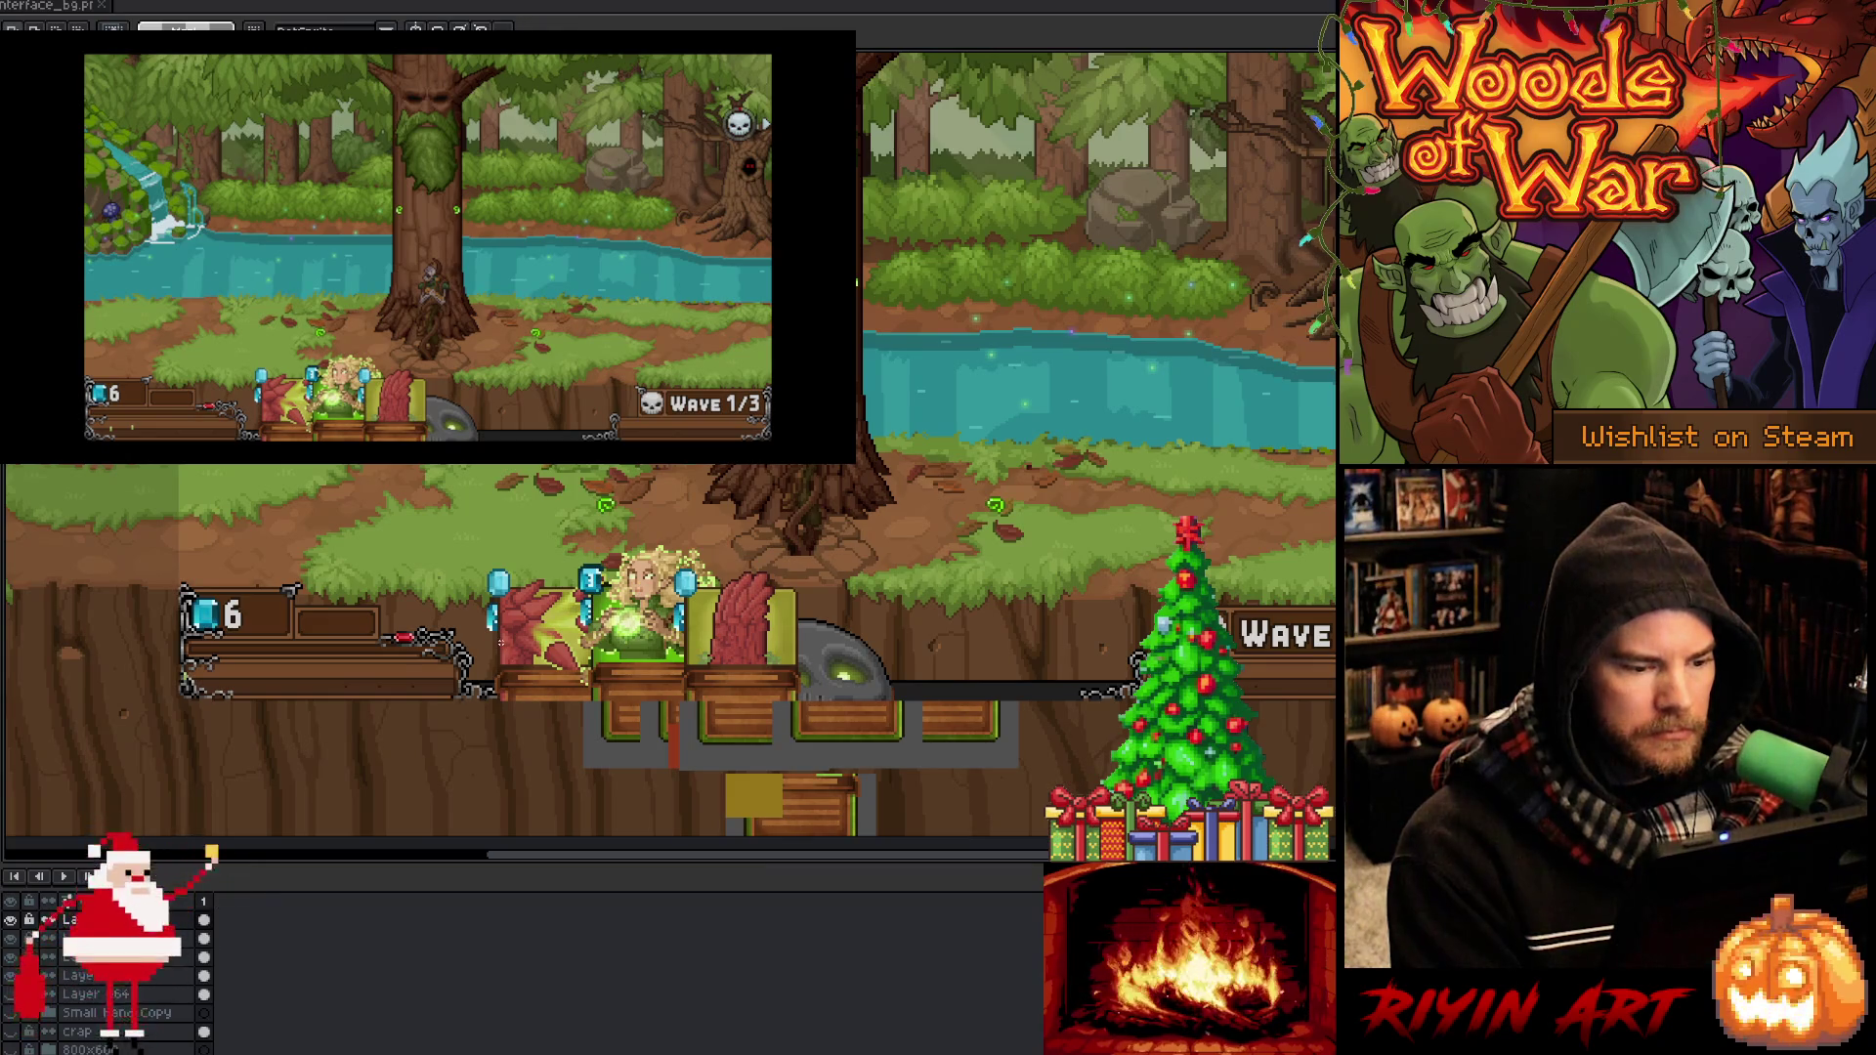
scroll(500, 642, "up", 2)
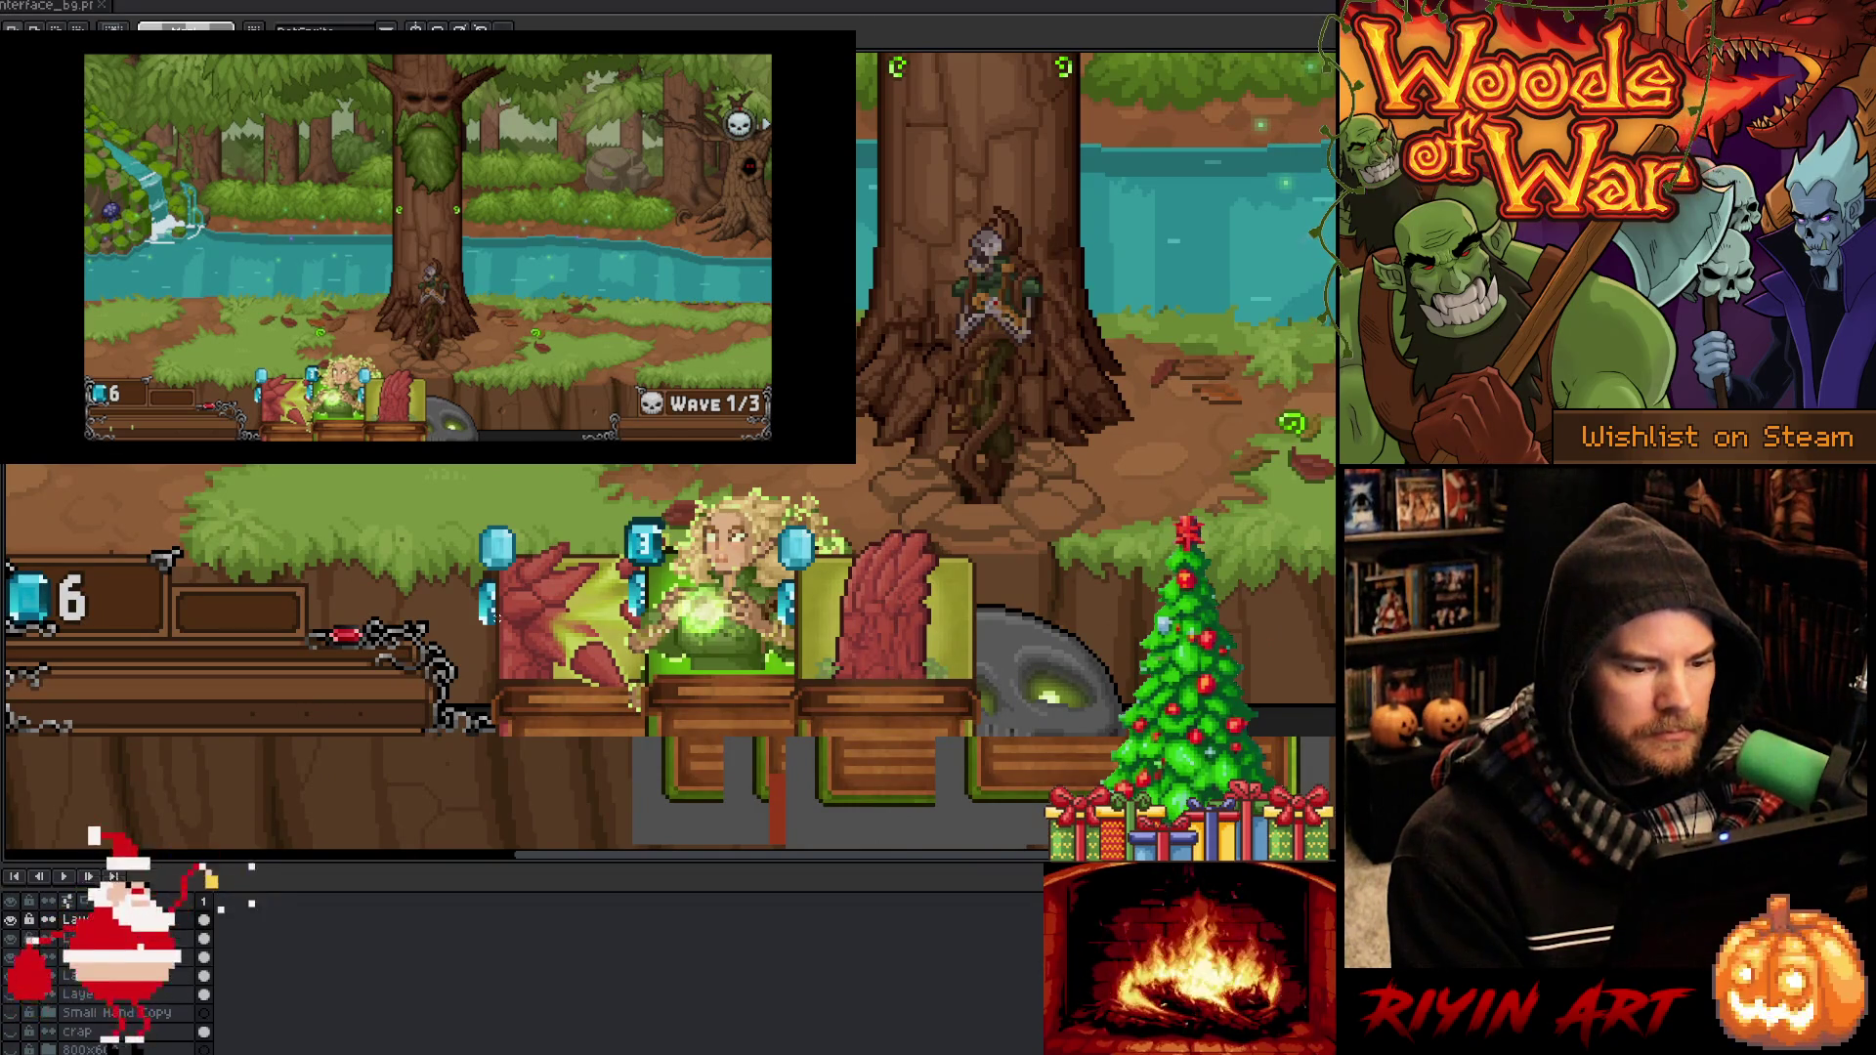
left_click(14, 920)
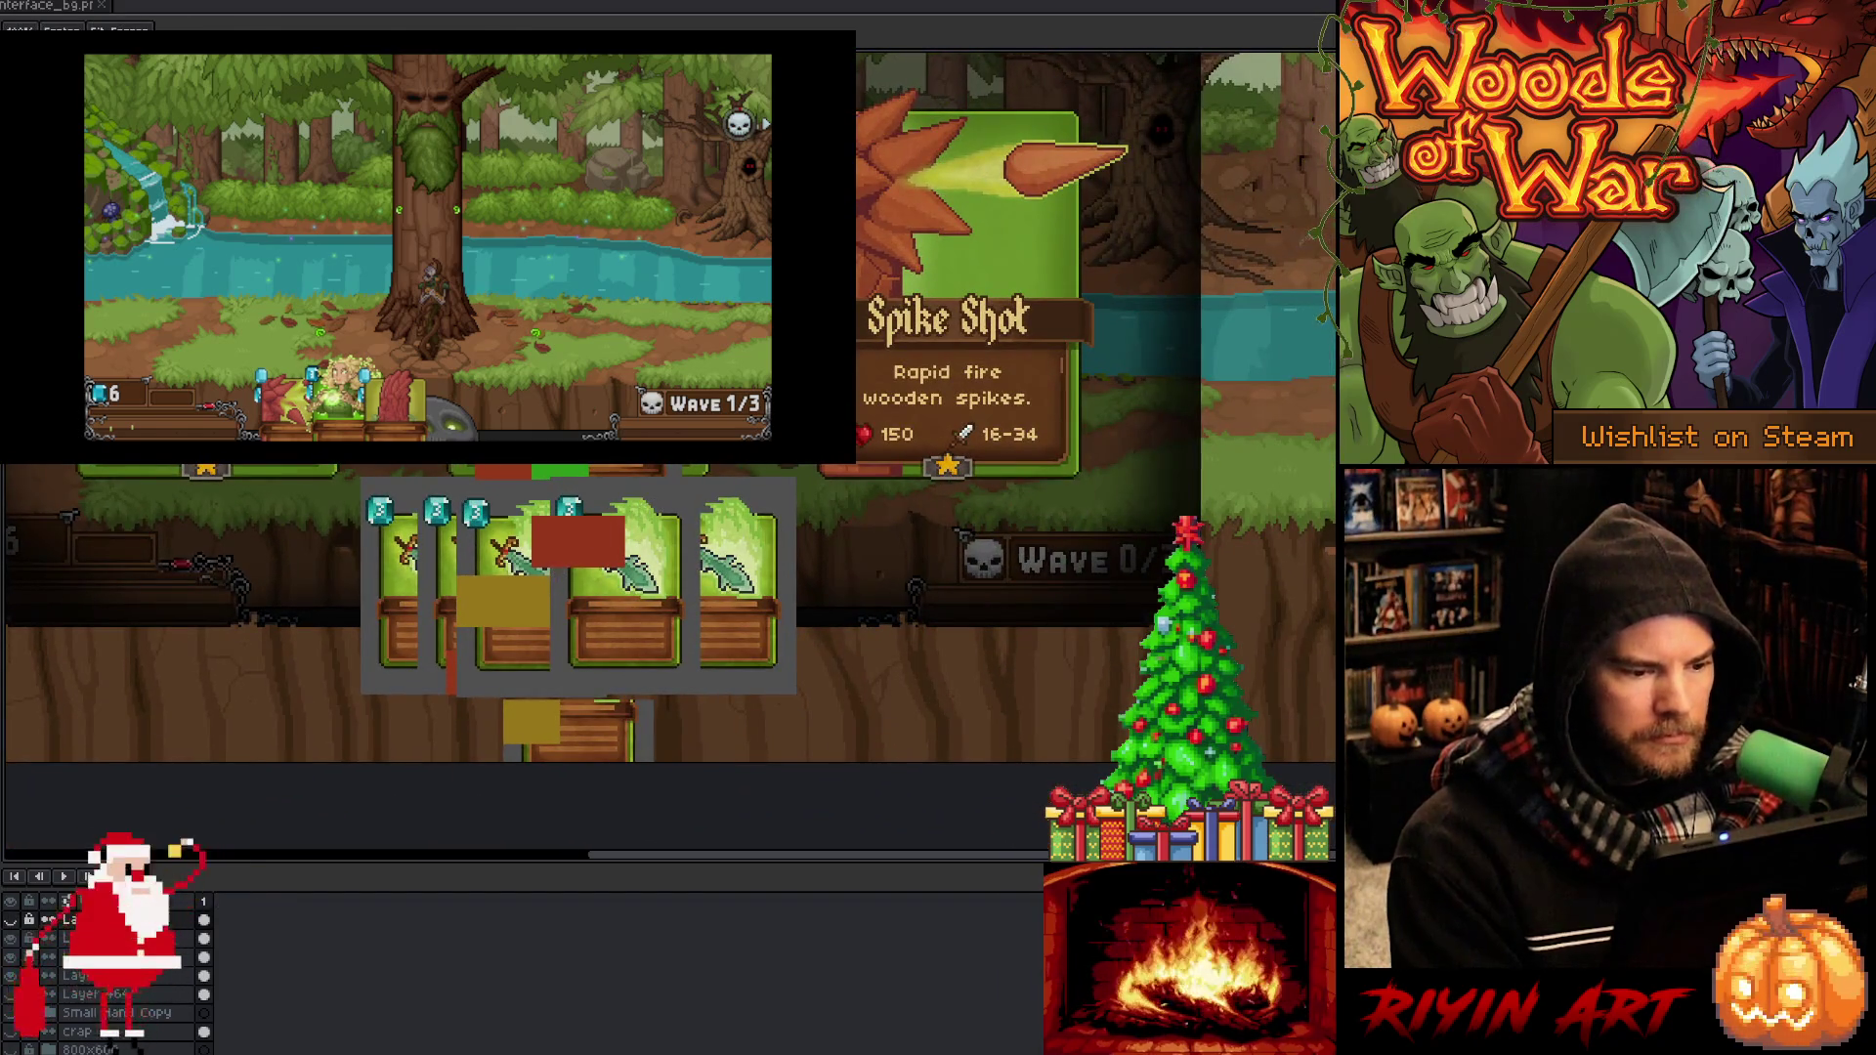
Toggle the red and yellow placeholder block layers off and back on over the card row
key("m")
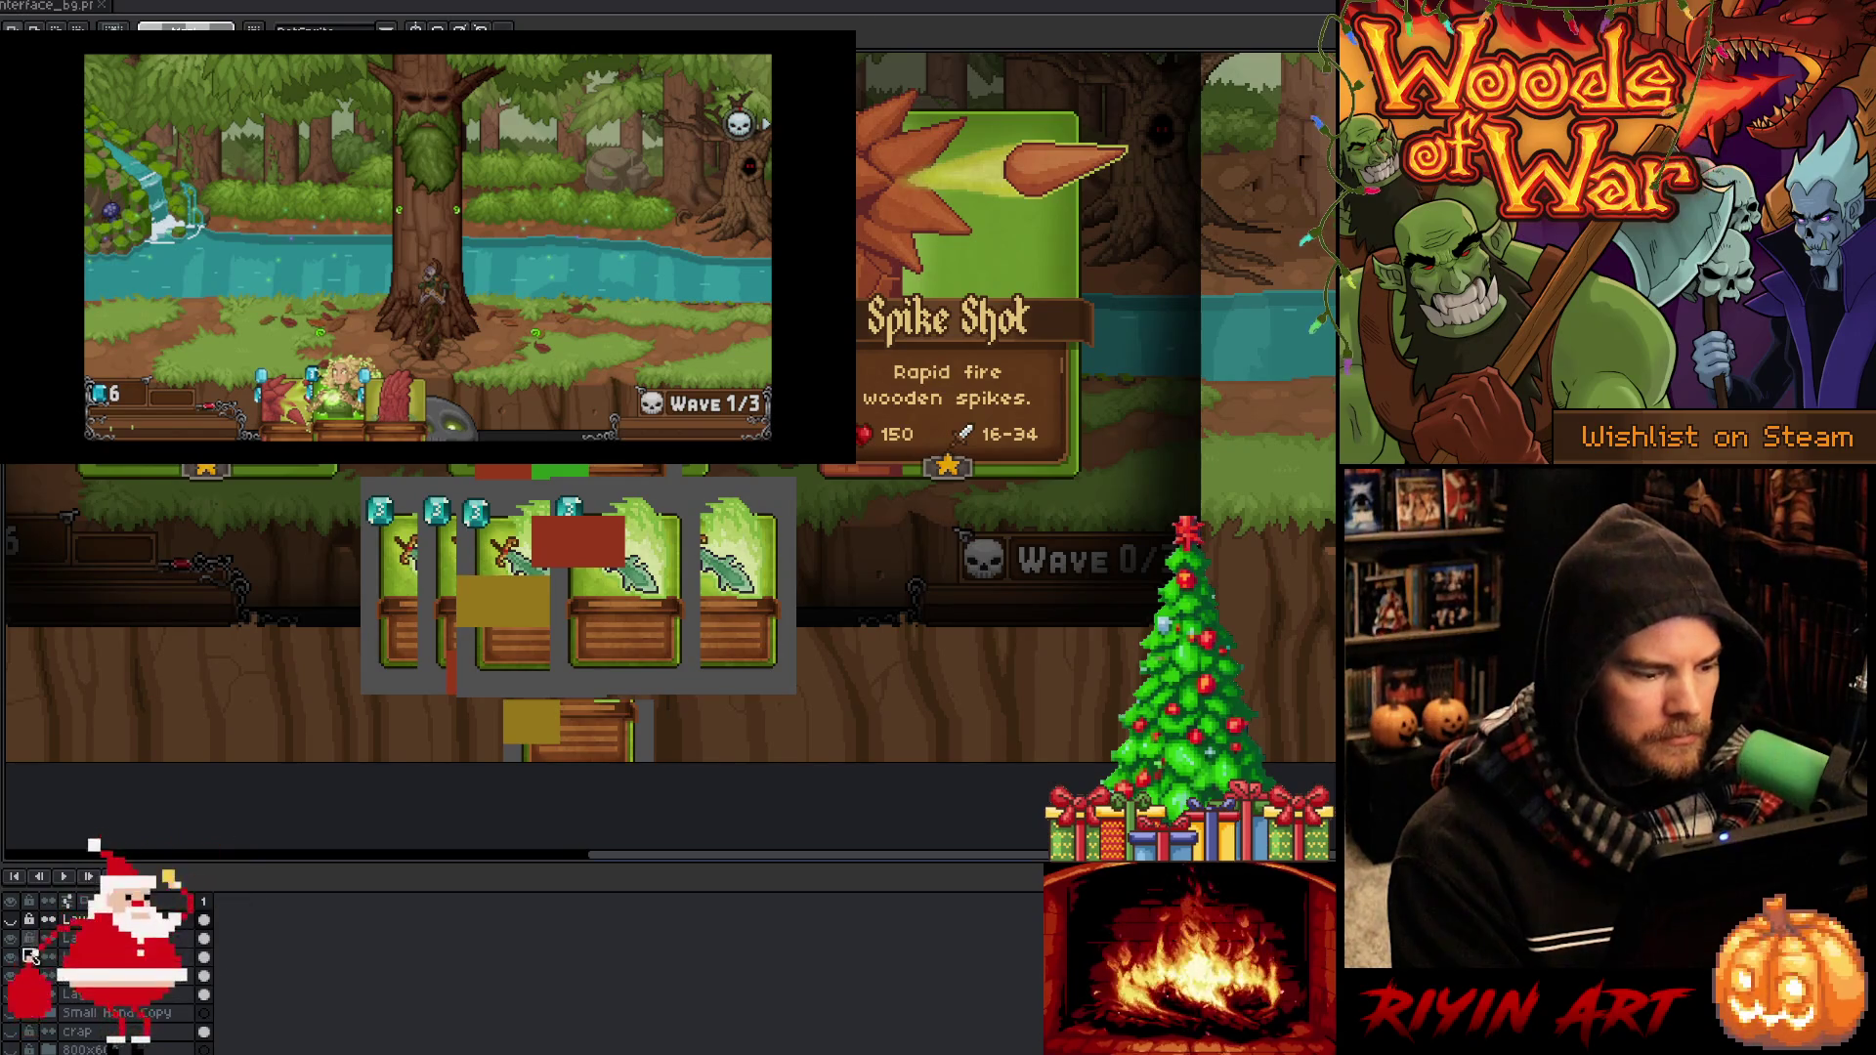
left_click(14, 946)
left_click(13, 946)
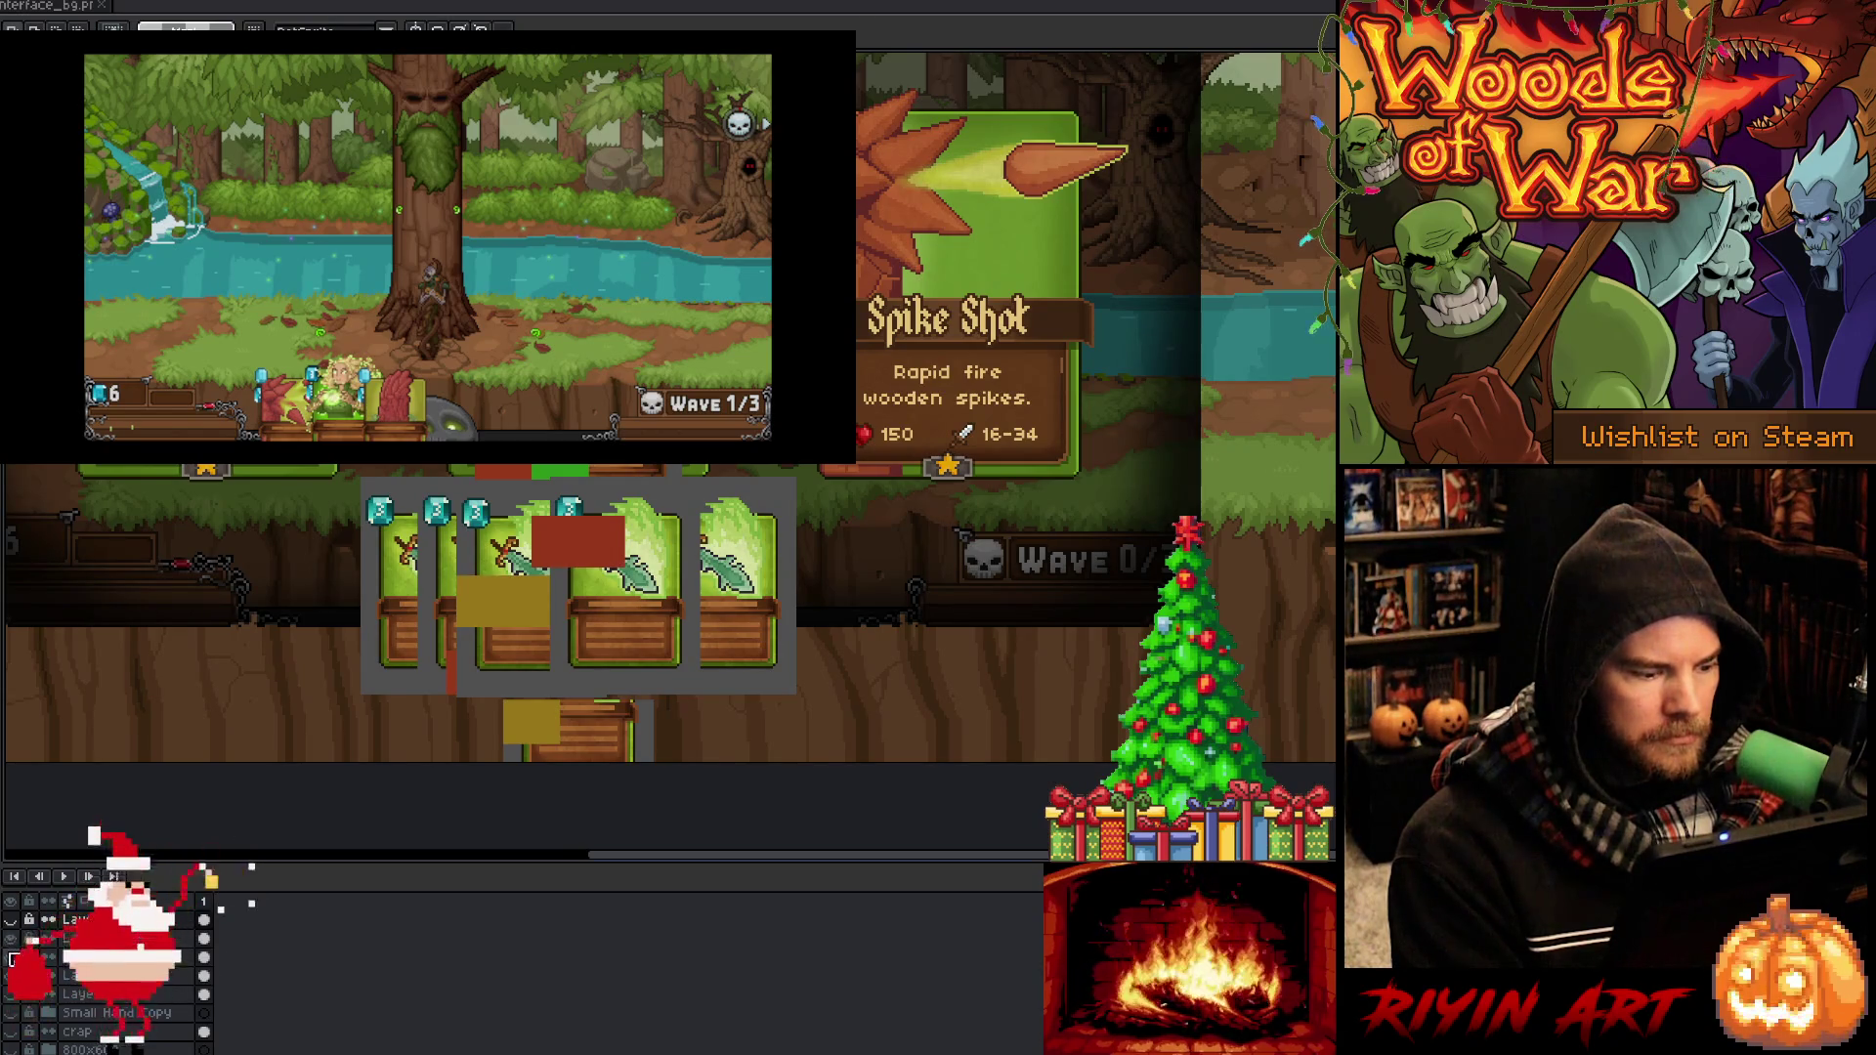
left_click(12, 961)
left_click(12, 976)
left_click(12, 980)
left_click(12, 980)
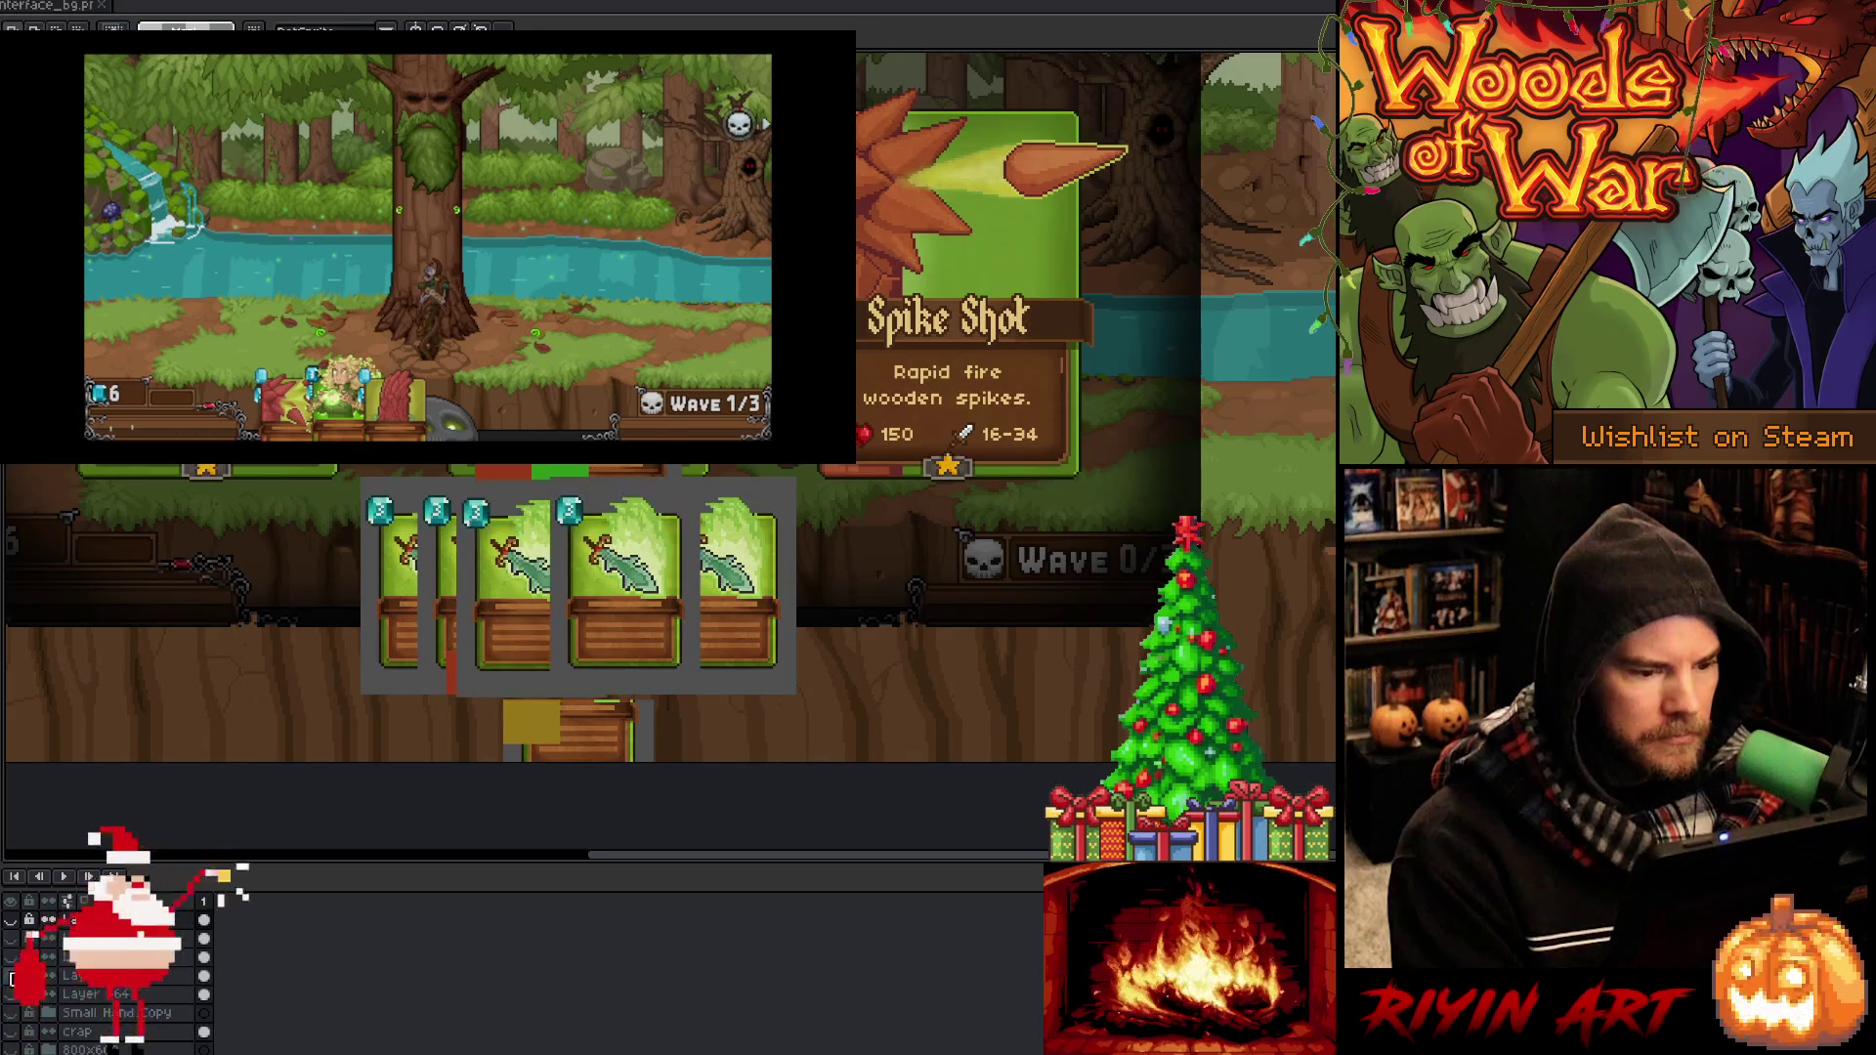
left_click(12, 975)
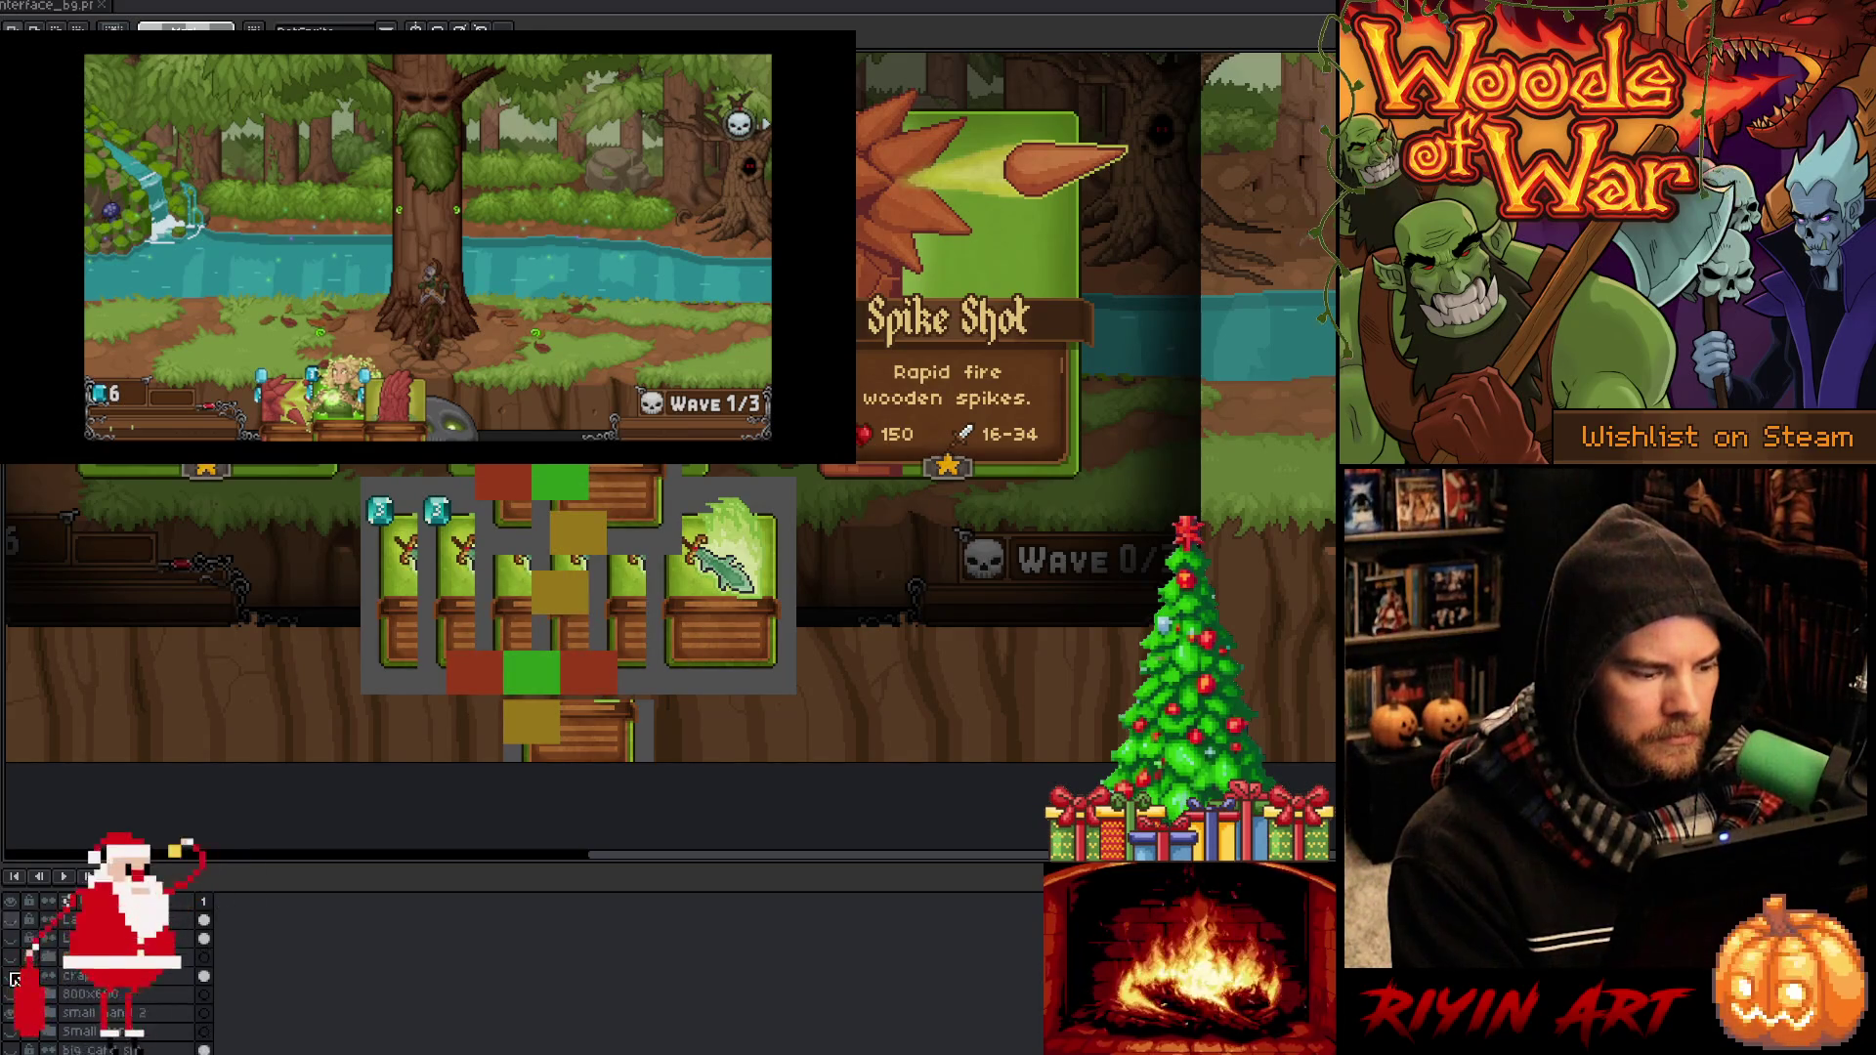
Preview the Continue and Confirm button layers, then hide the card-selection overlay
left_click(14, 1012)
left_click(14, 1013)
left_click(12, 993)
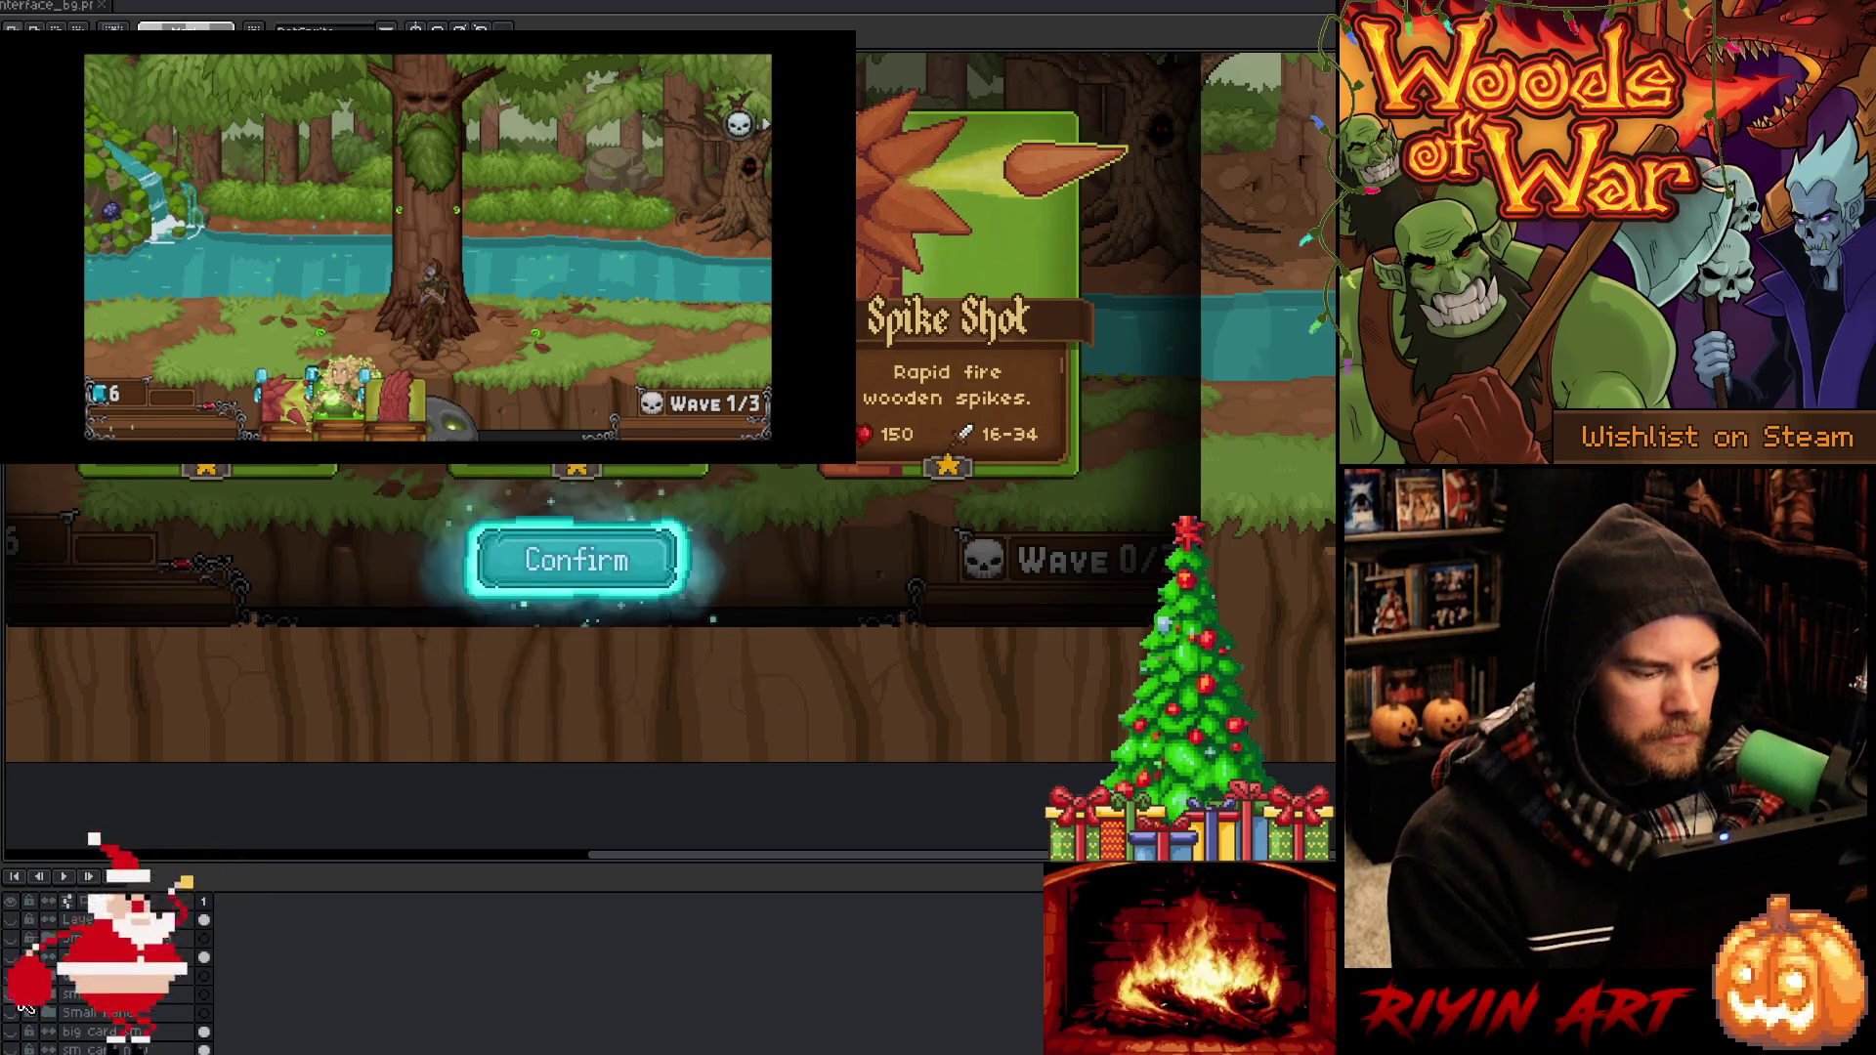
left_click(12, 958)
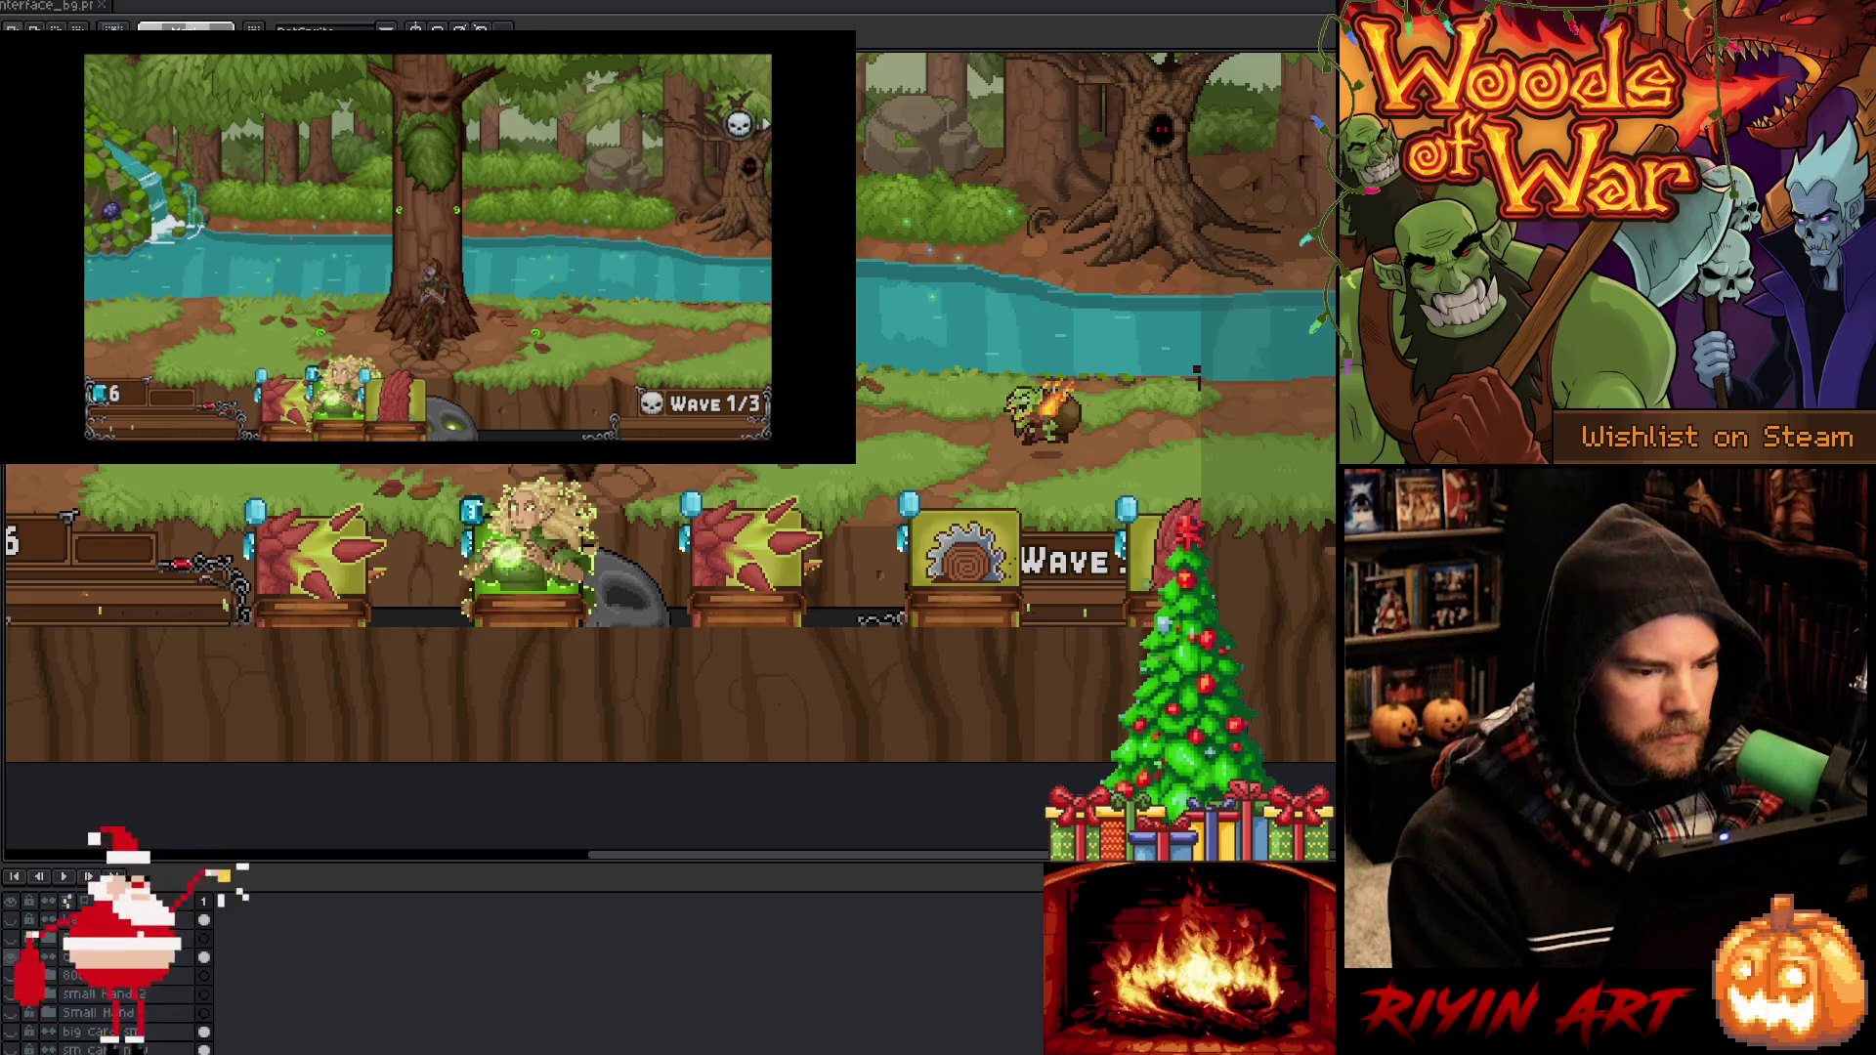
left_click(13, 958)
left_click(14, 922)
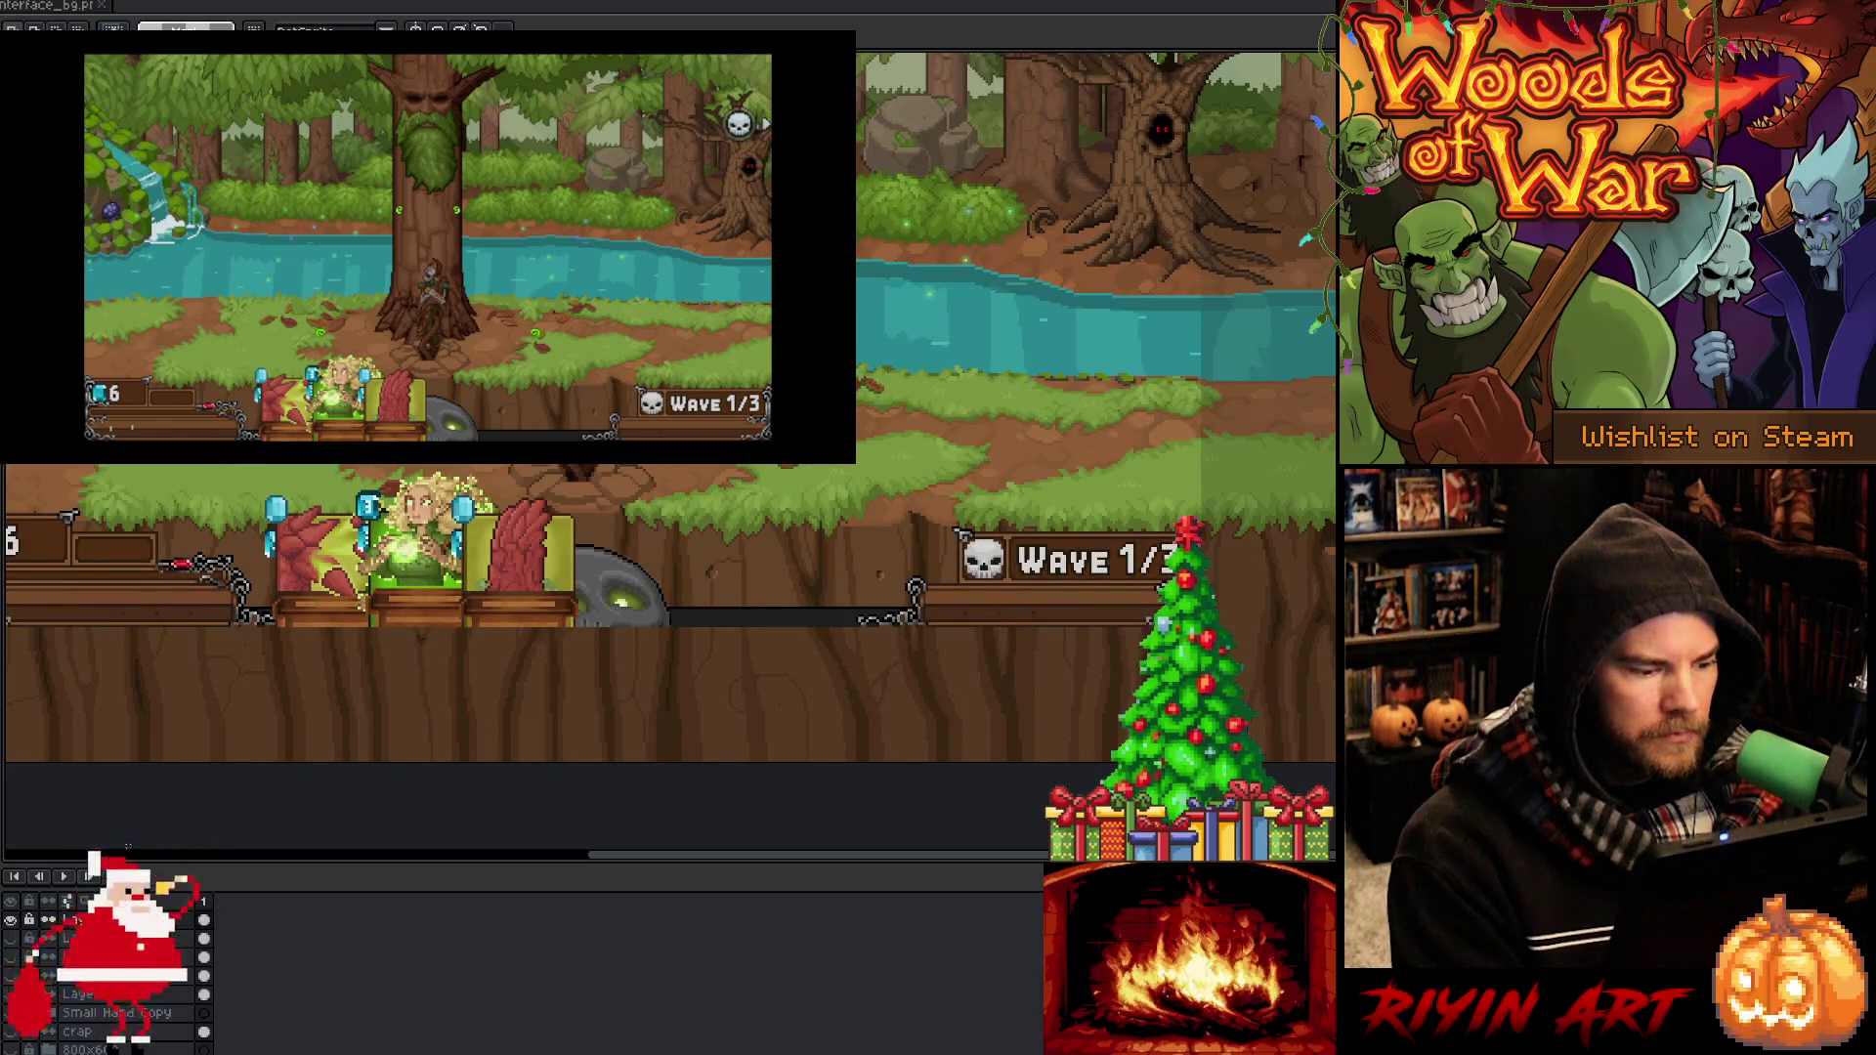
Copy the three selected cards to extend the hand to five, then select the first two cards
scroll(284, 587, "up", 2)
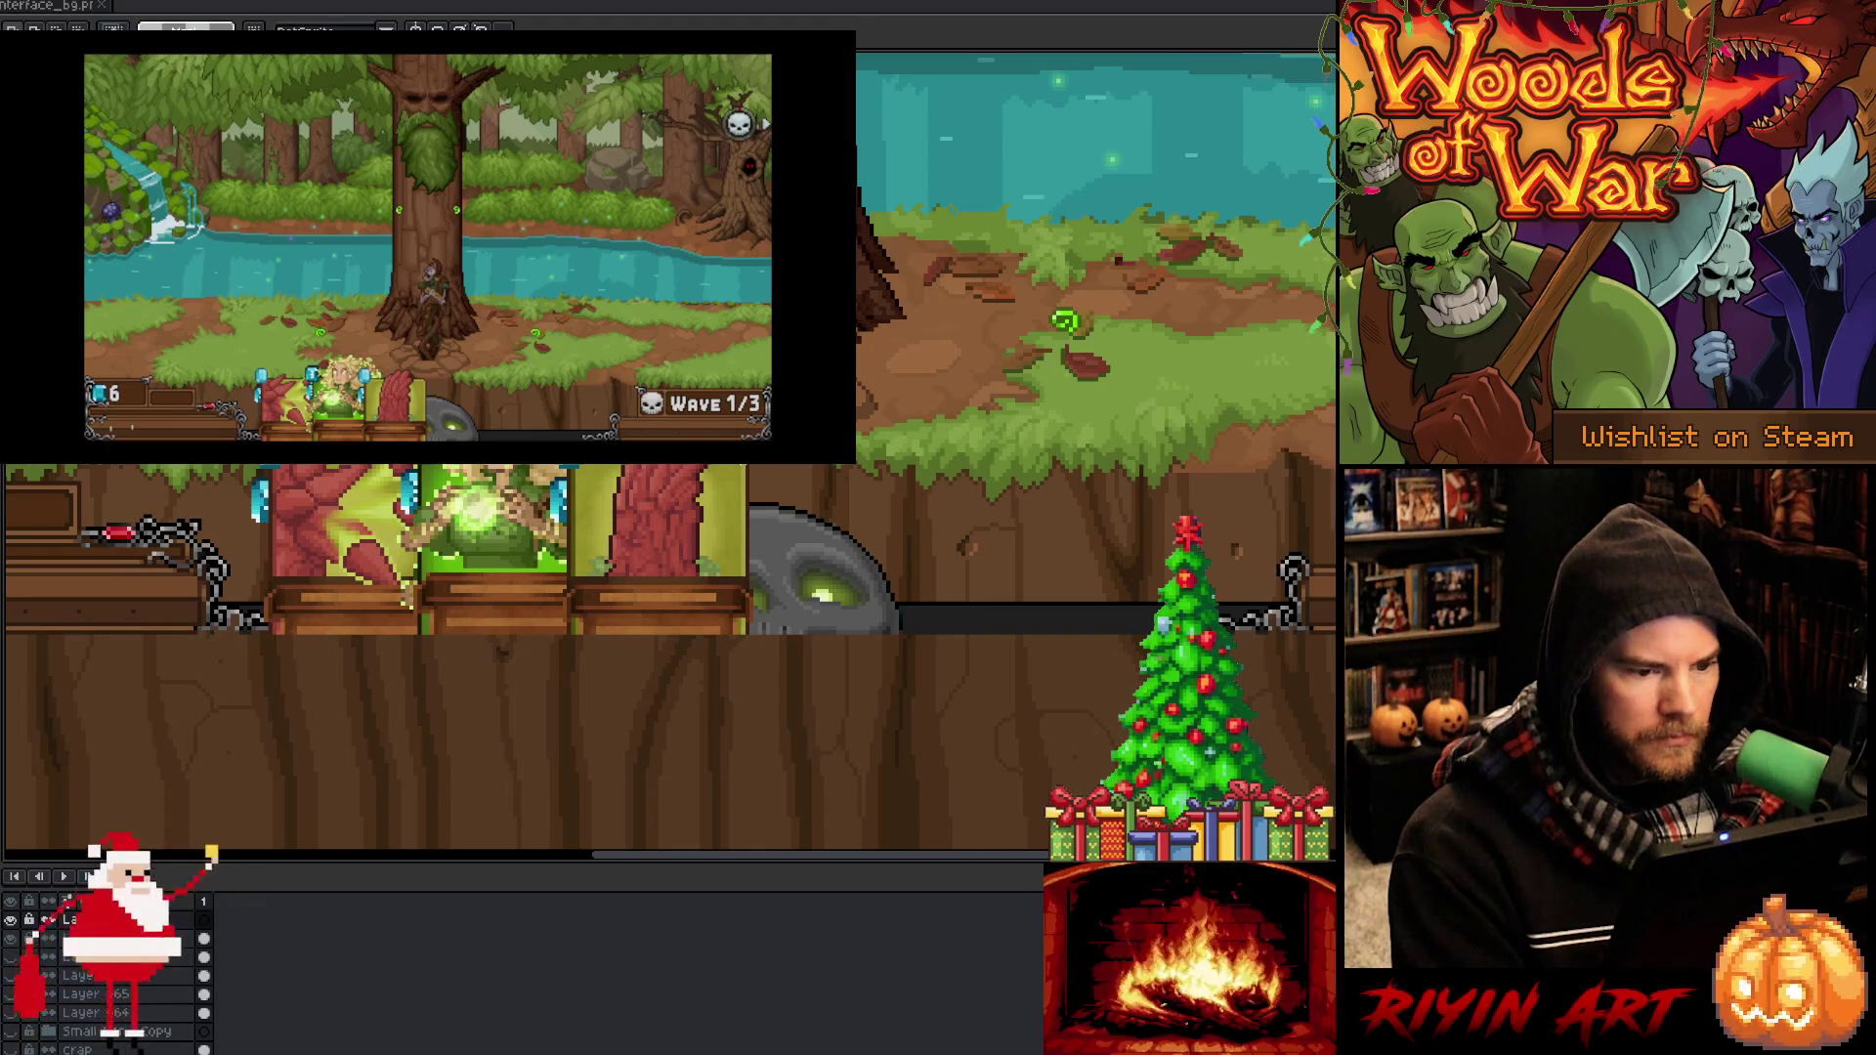
mouse_move(749, 464)
left_mouse_down()
mouse_move(587, 746)
mouse_move(269, 760)
left_mouse_up()
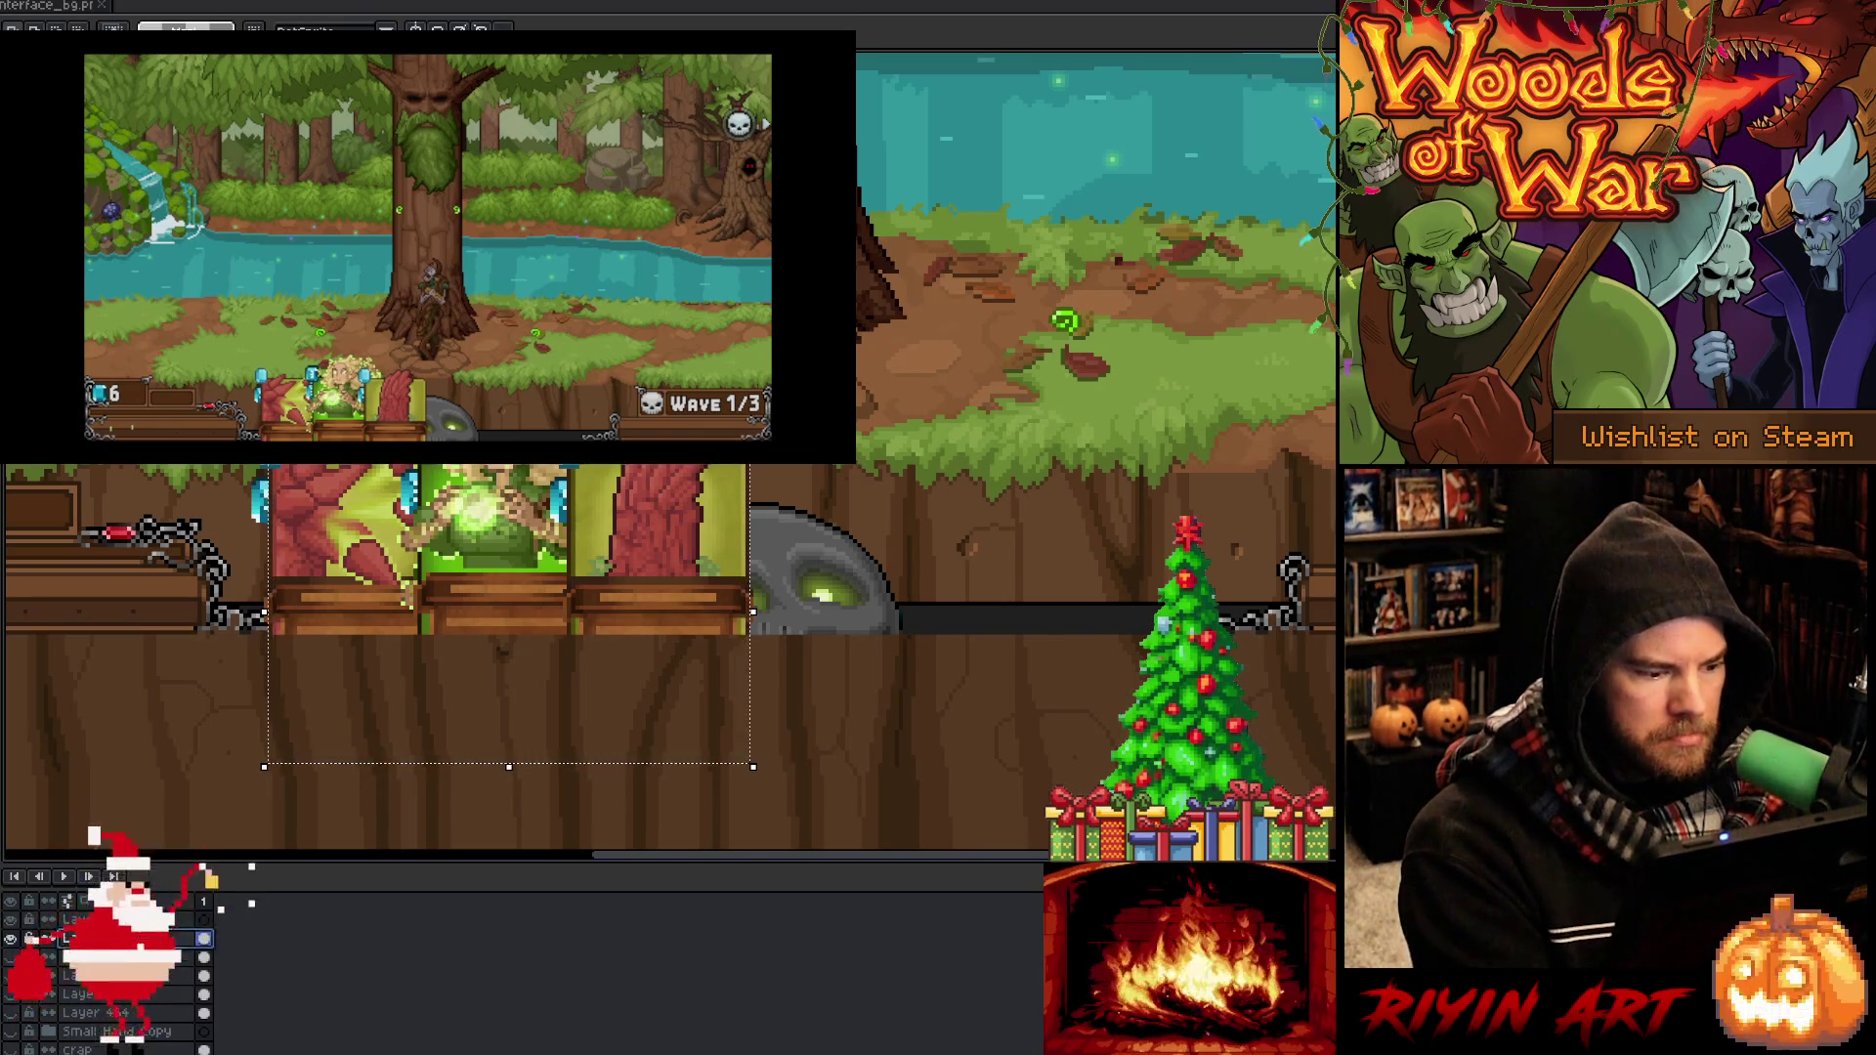
key("ctrl+t")
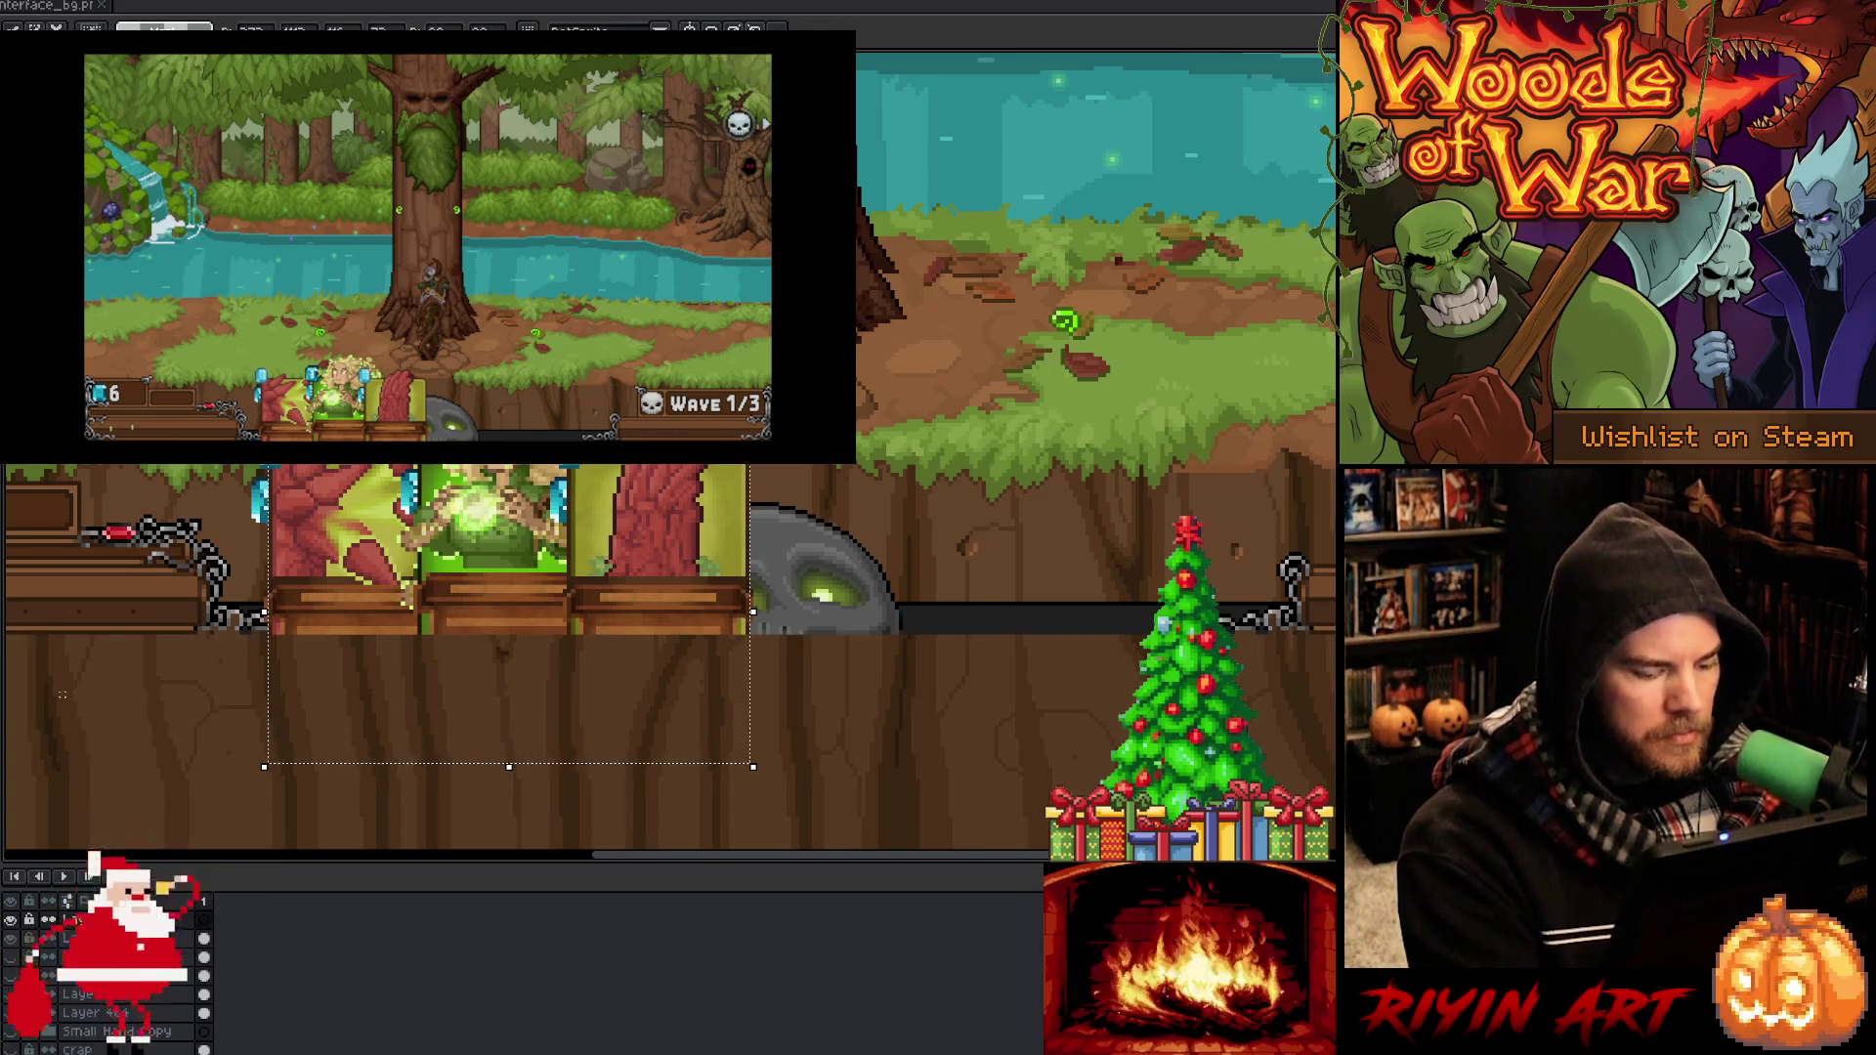
key("Escape")
key("alt+e")
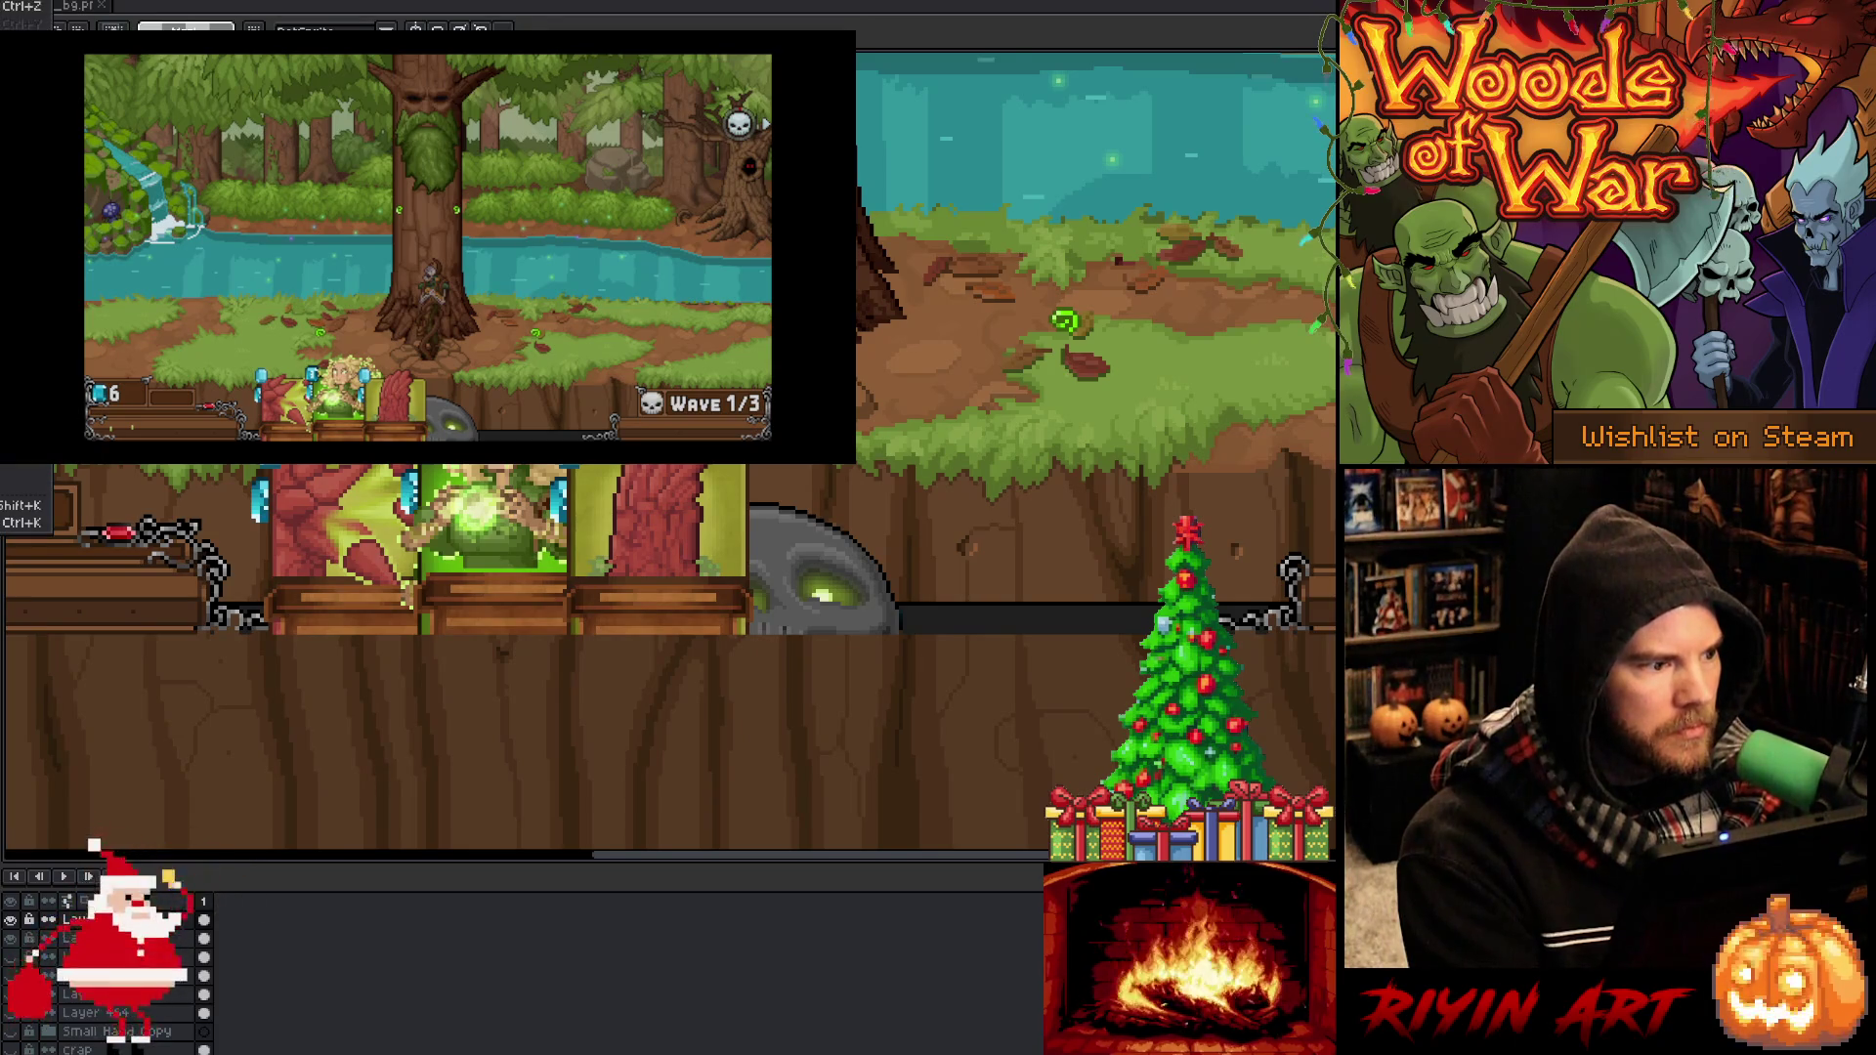
key("ctrl+z")
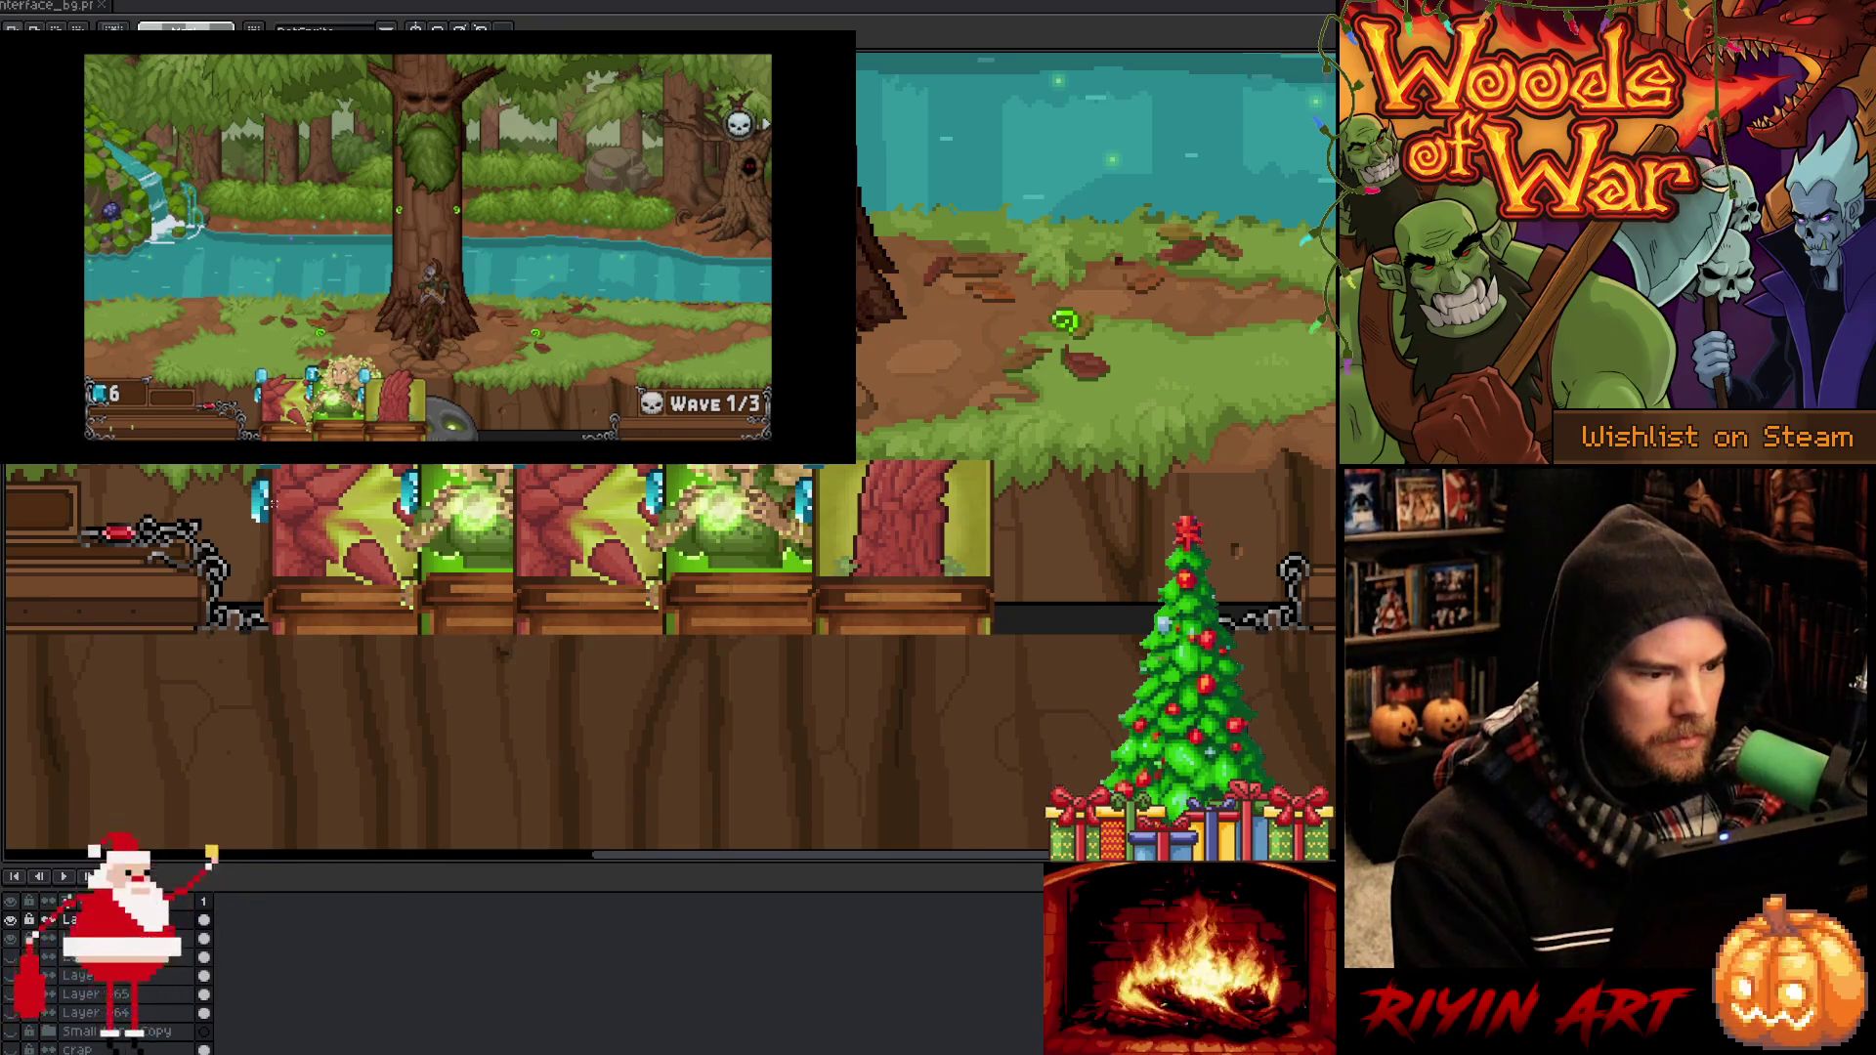
mouse_move(270, 503)
left_mouse_down()
mouse_move(344, 620)
mouse_move(516, 654)
left_mouse_up()
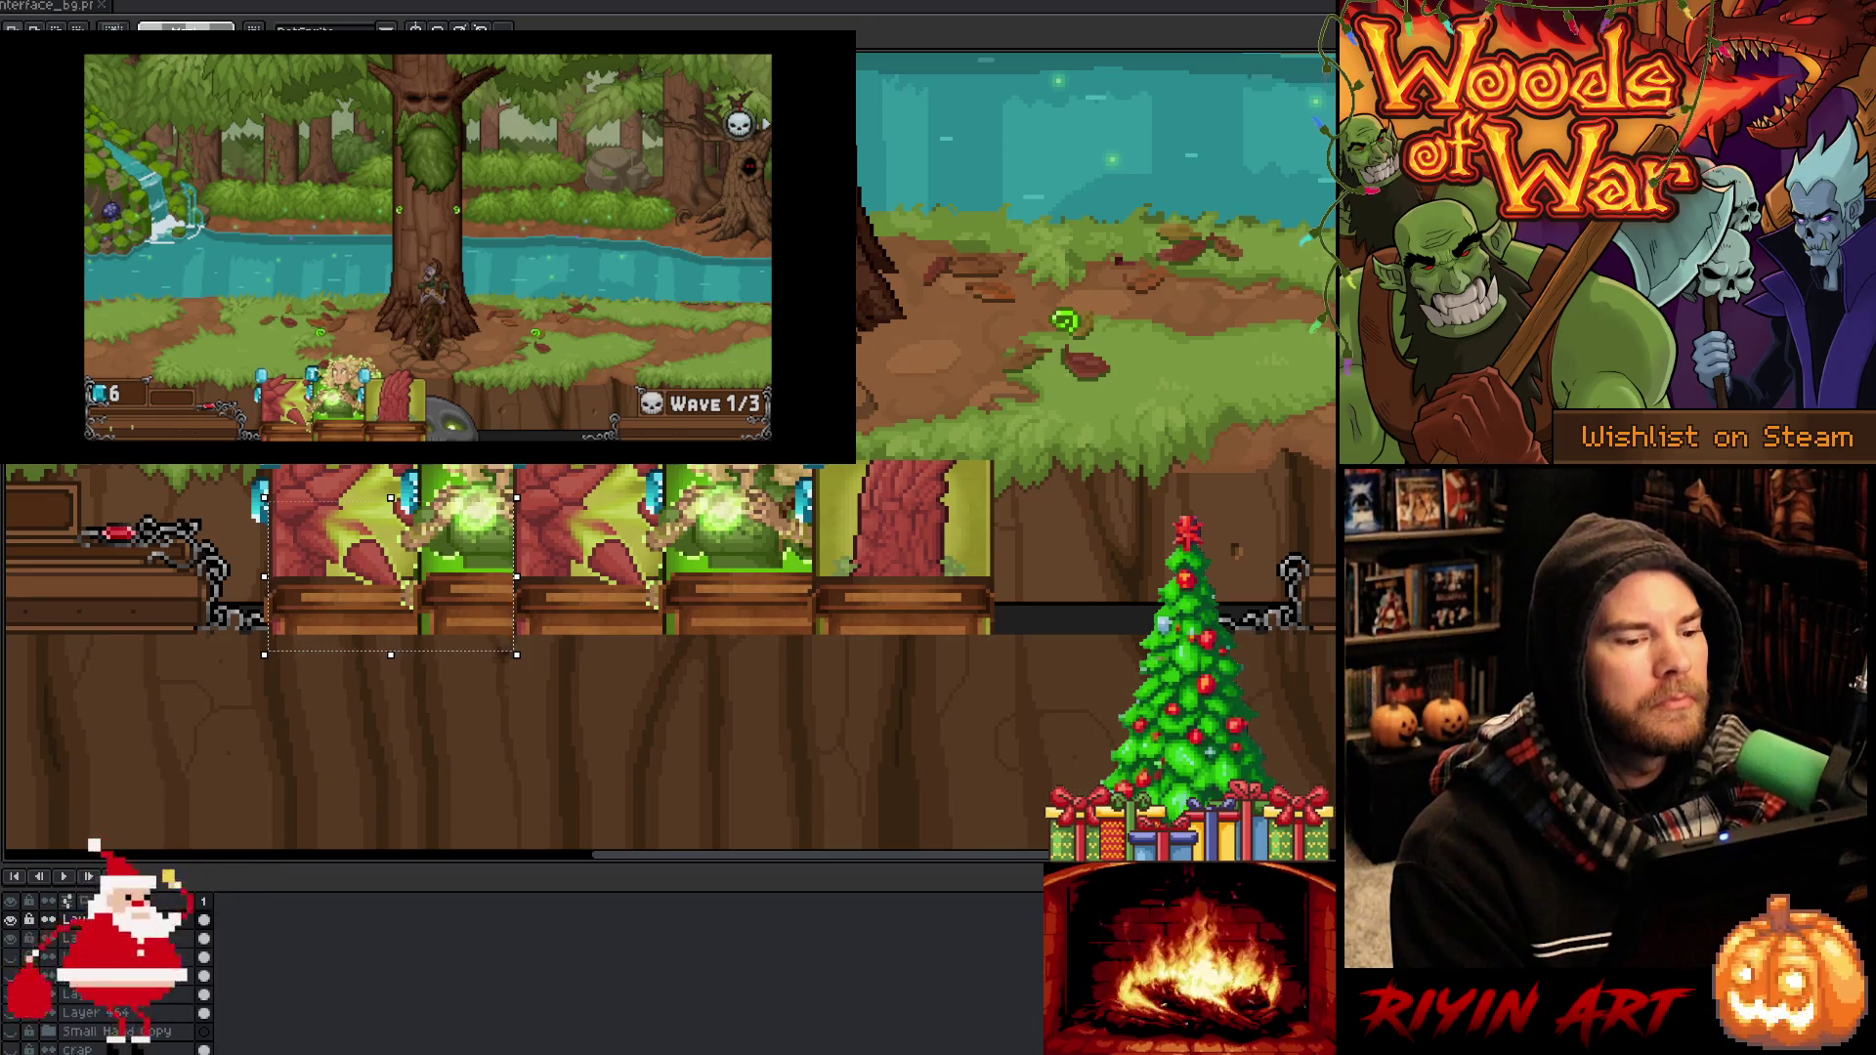
scroll(860, 541, "down", 1)
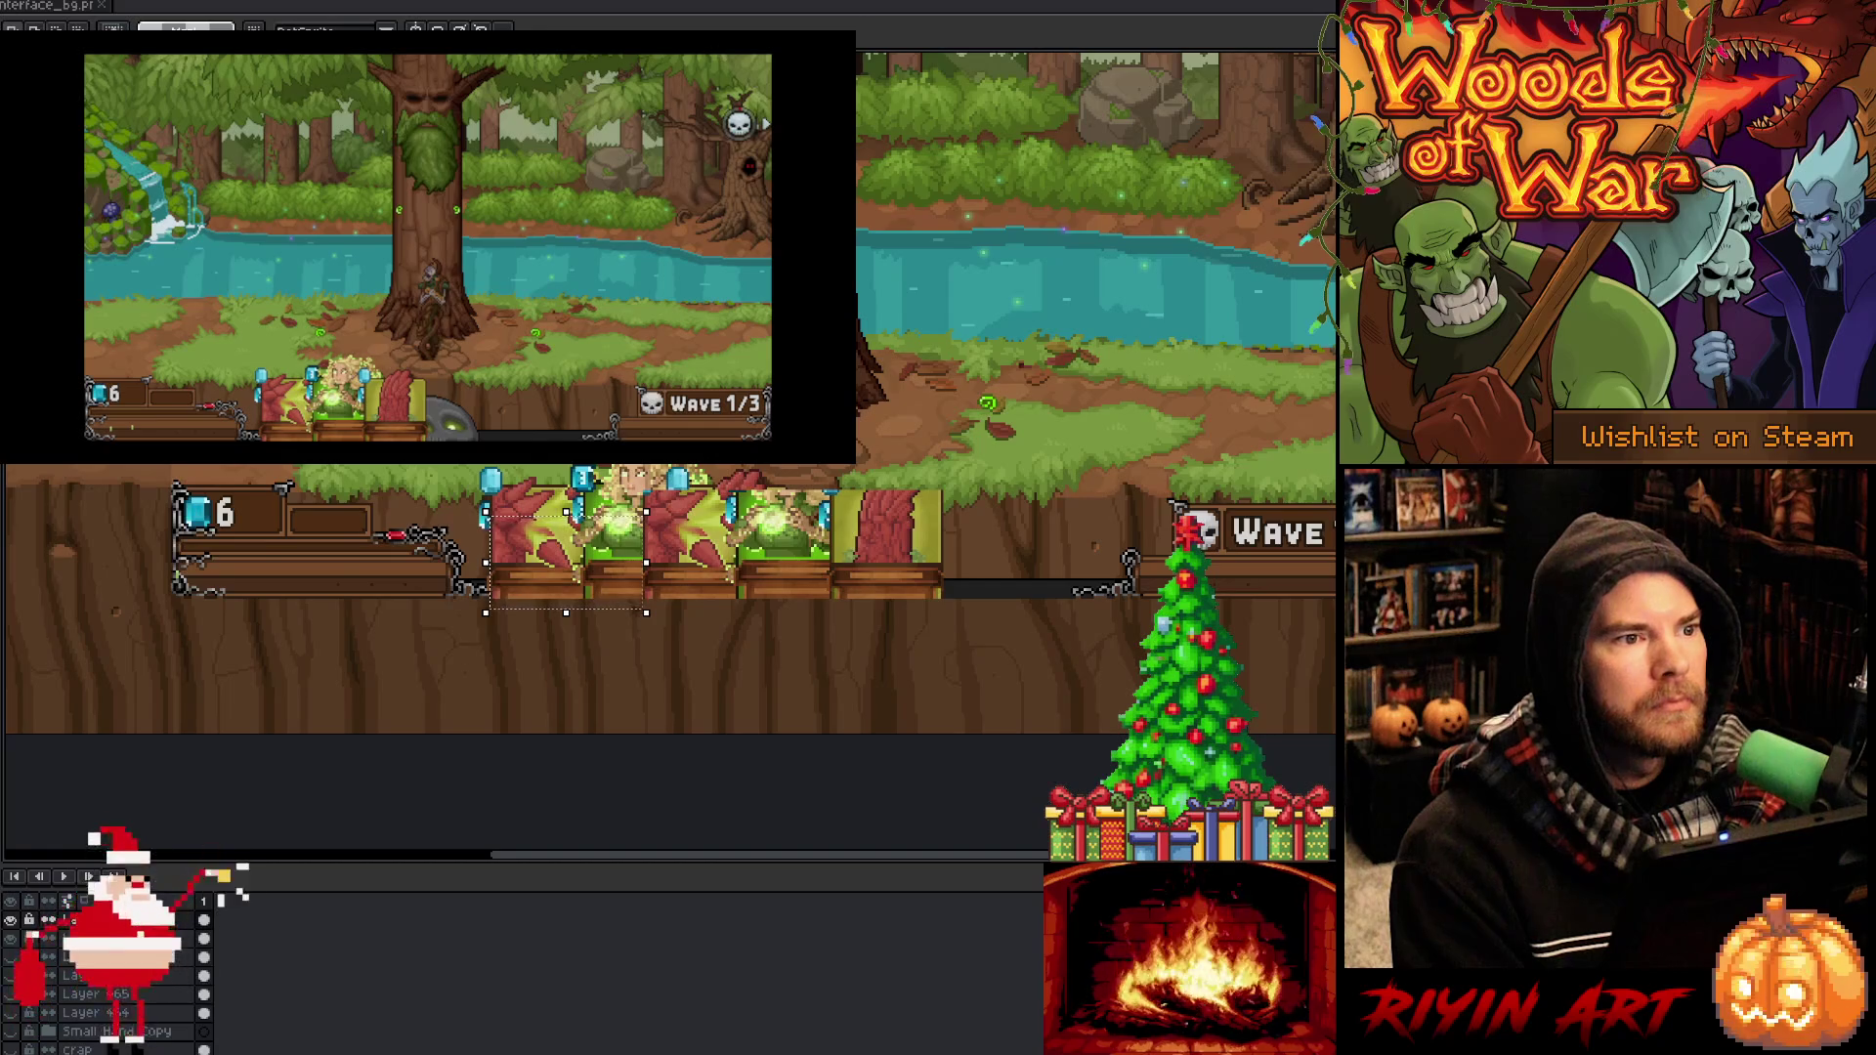
key("alt+Tab")
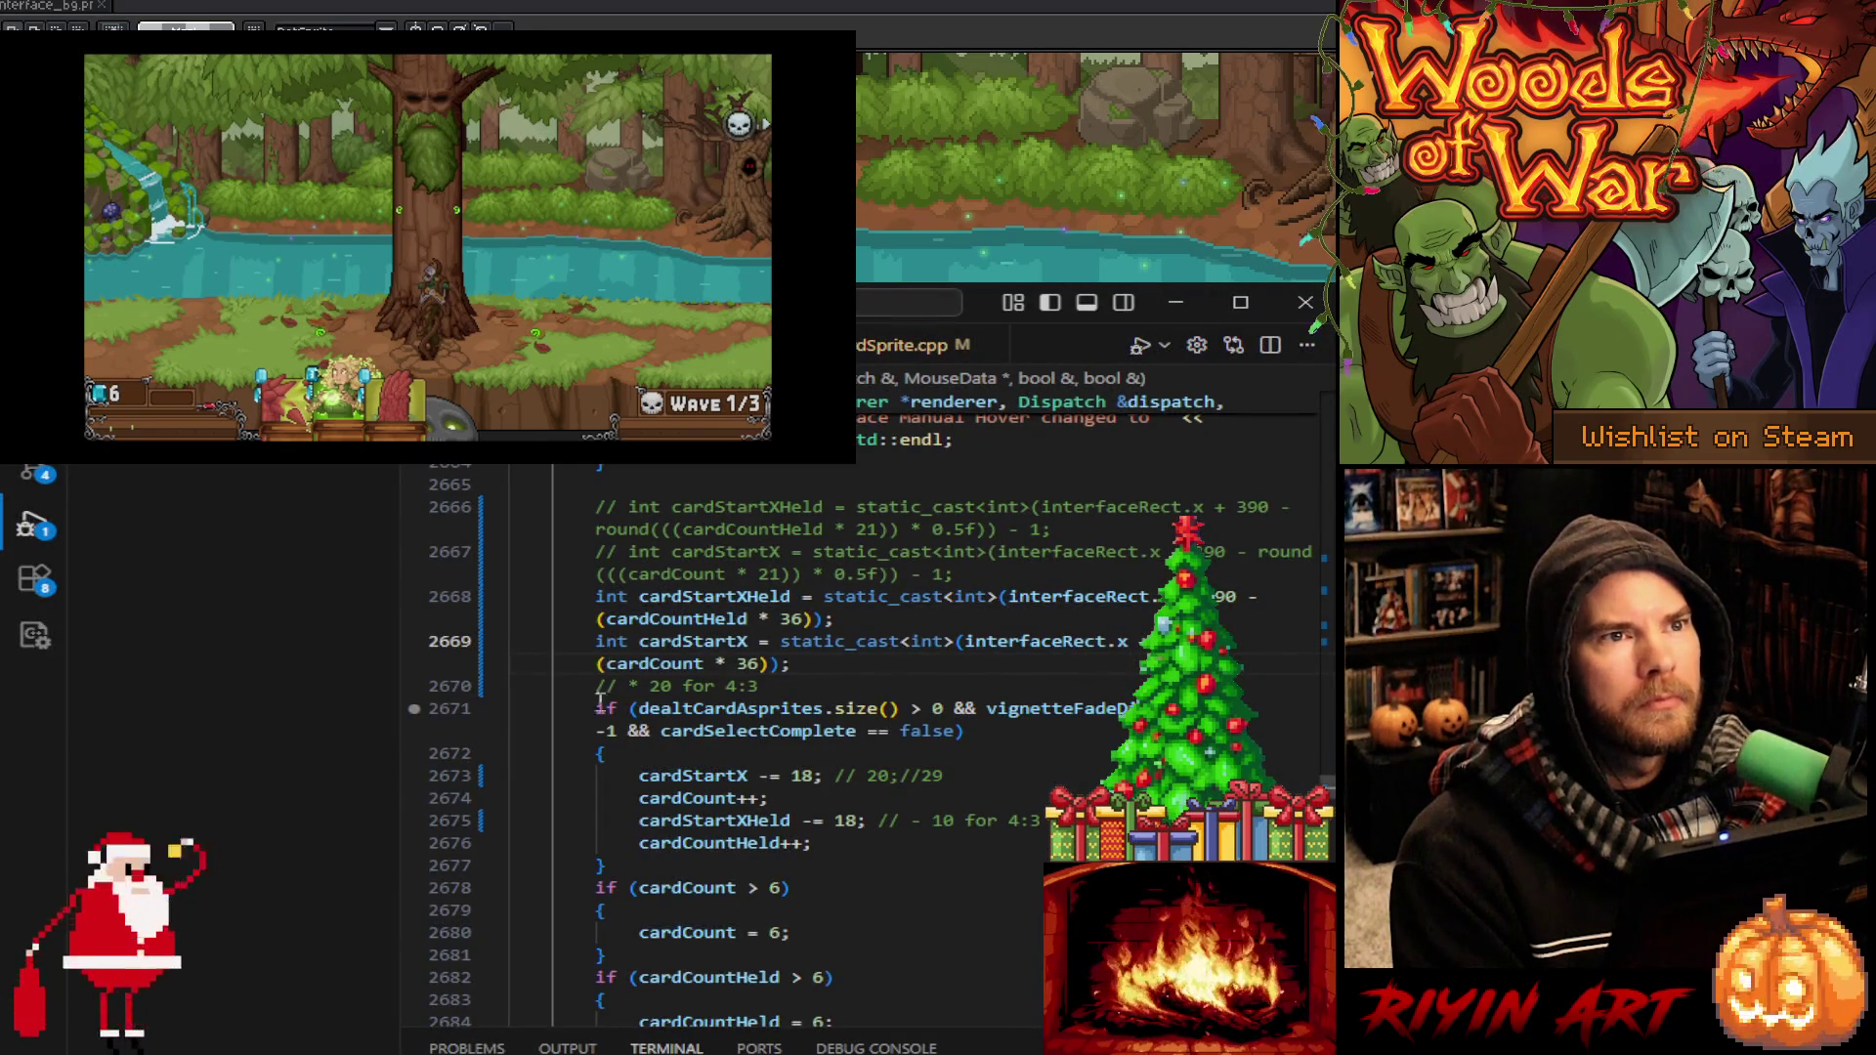
Set a breakpoint on line 2671 of the hand-spacing code
left_click(414, 705)
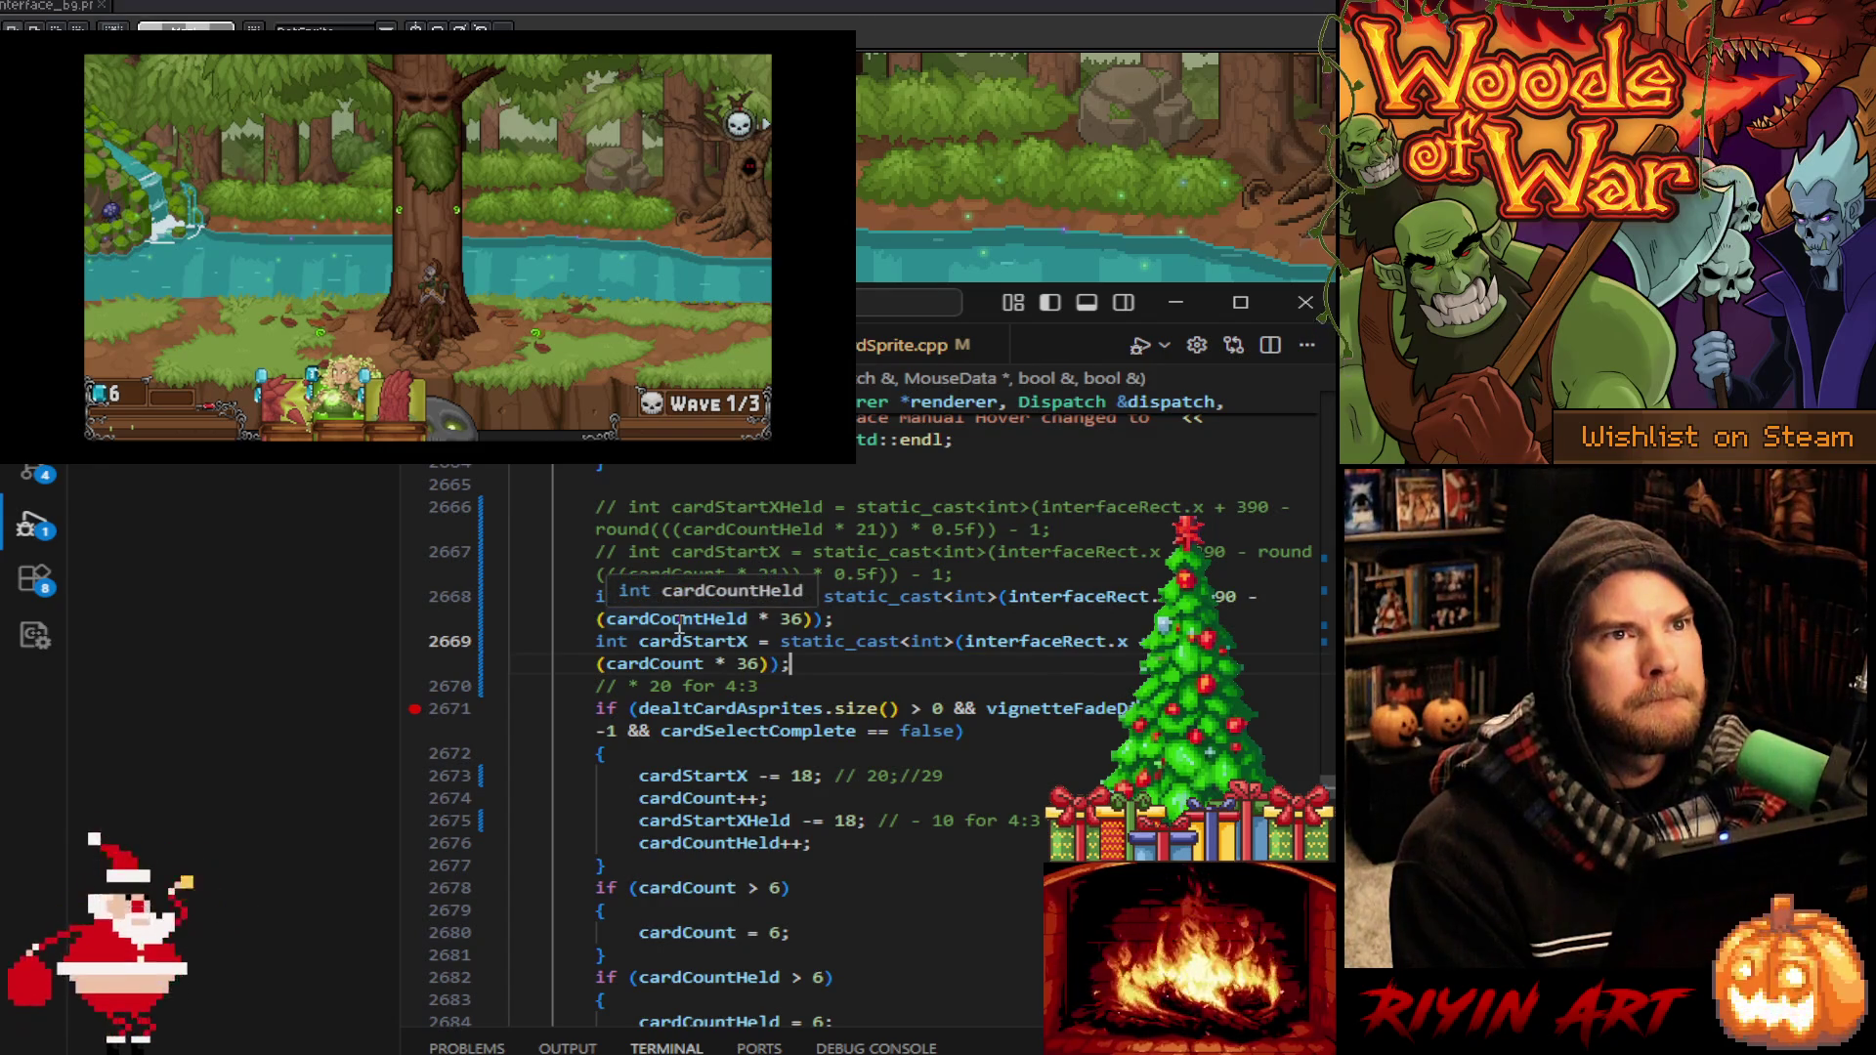
scroll(718, 737, "up", 4)
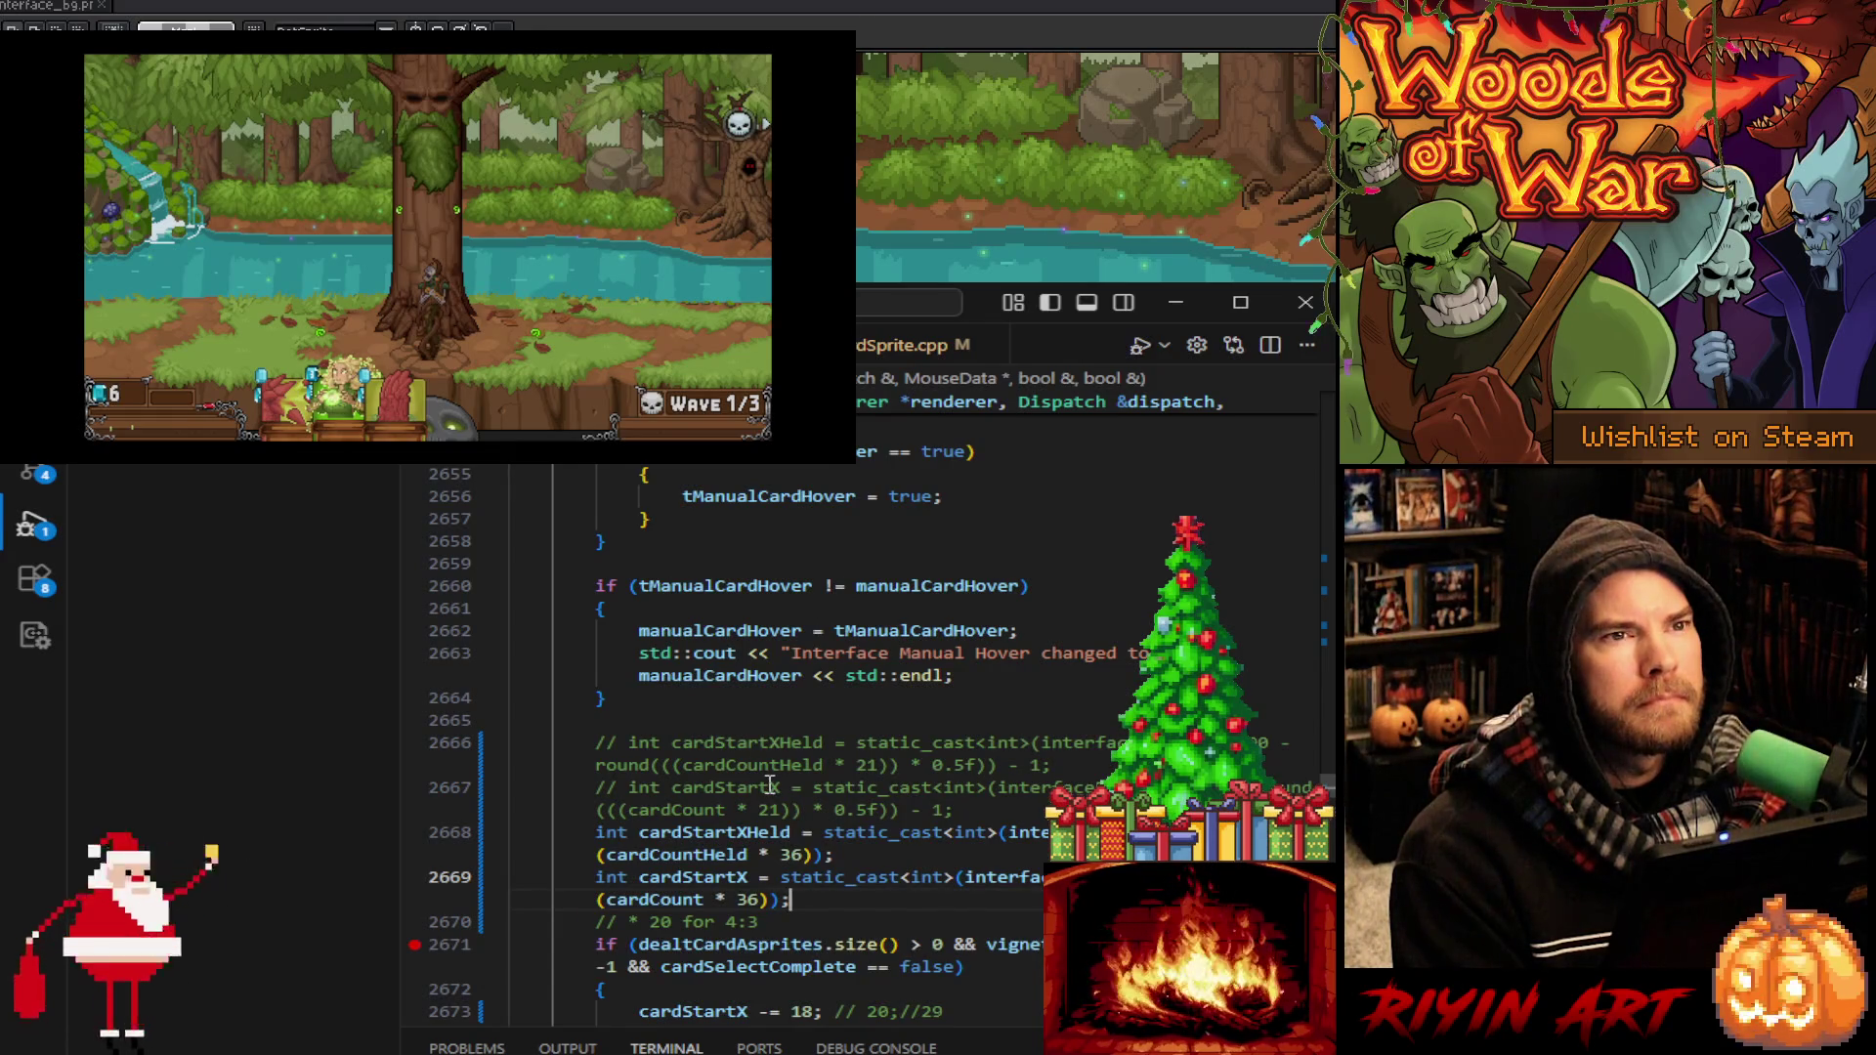
left_click(414, 944)
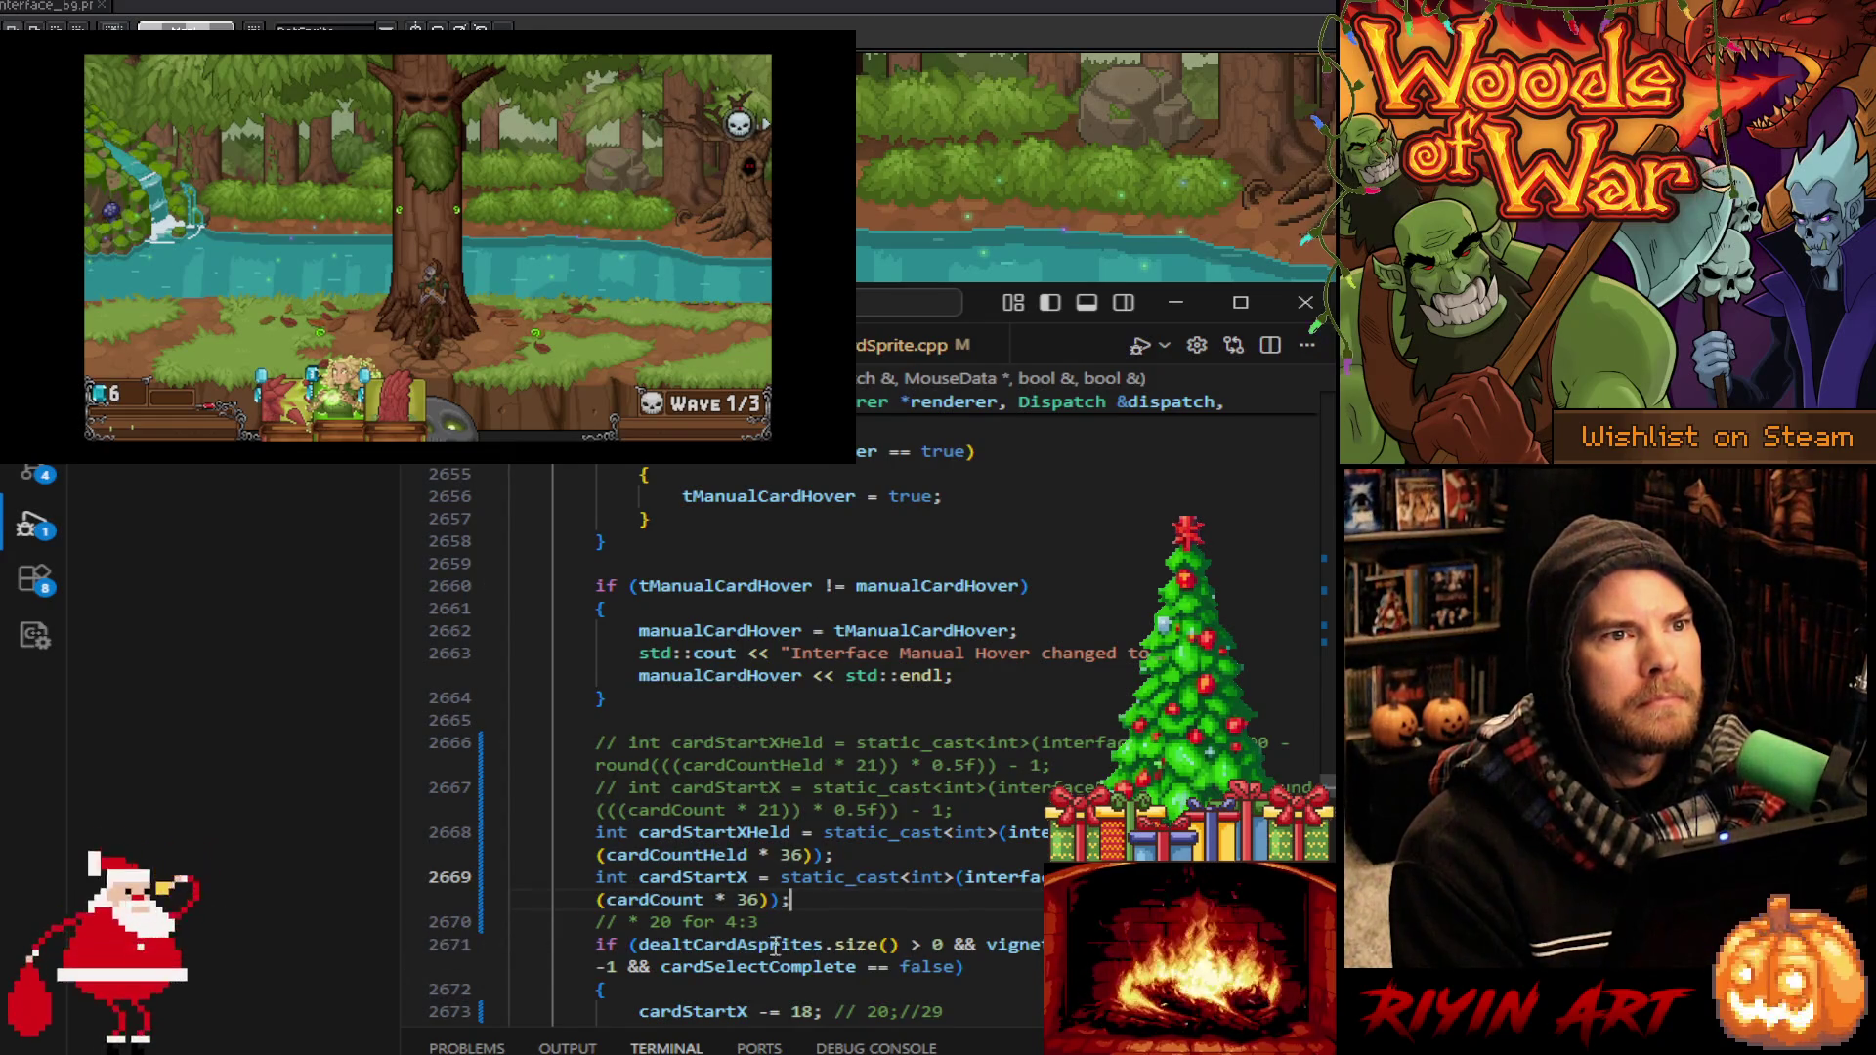
left_click(408, 945)
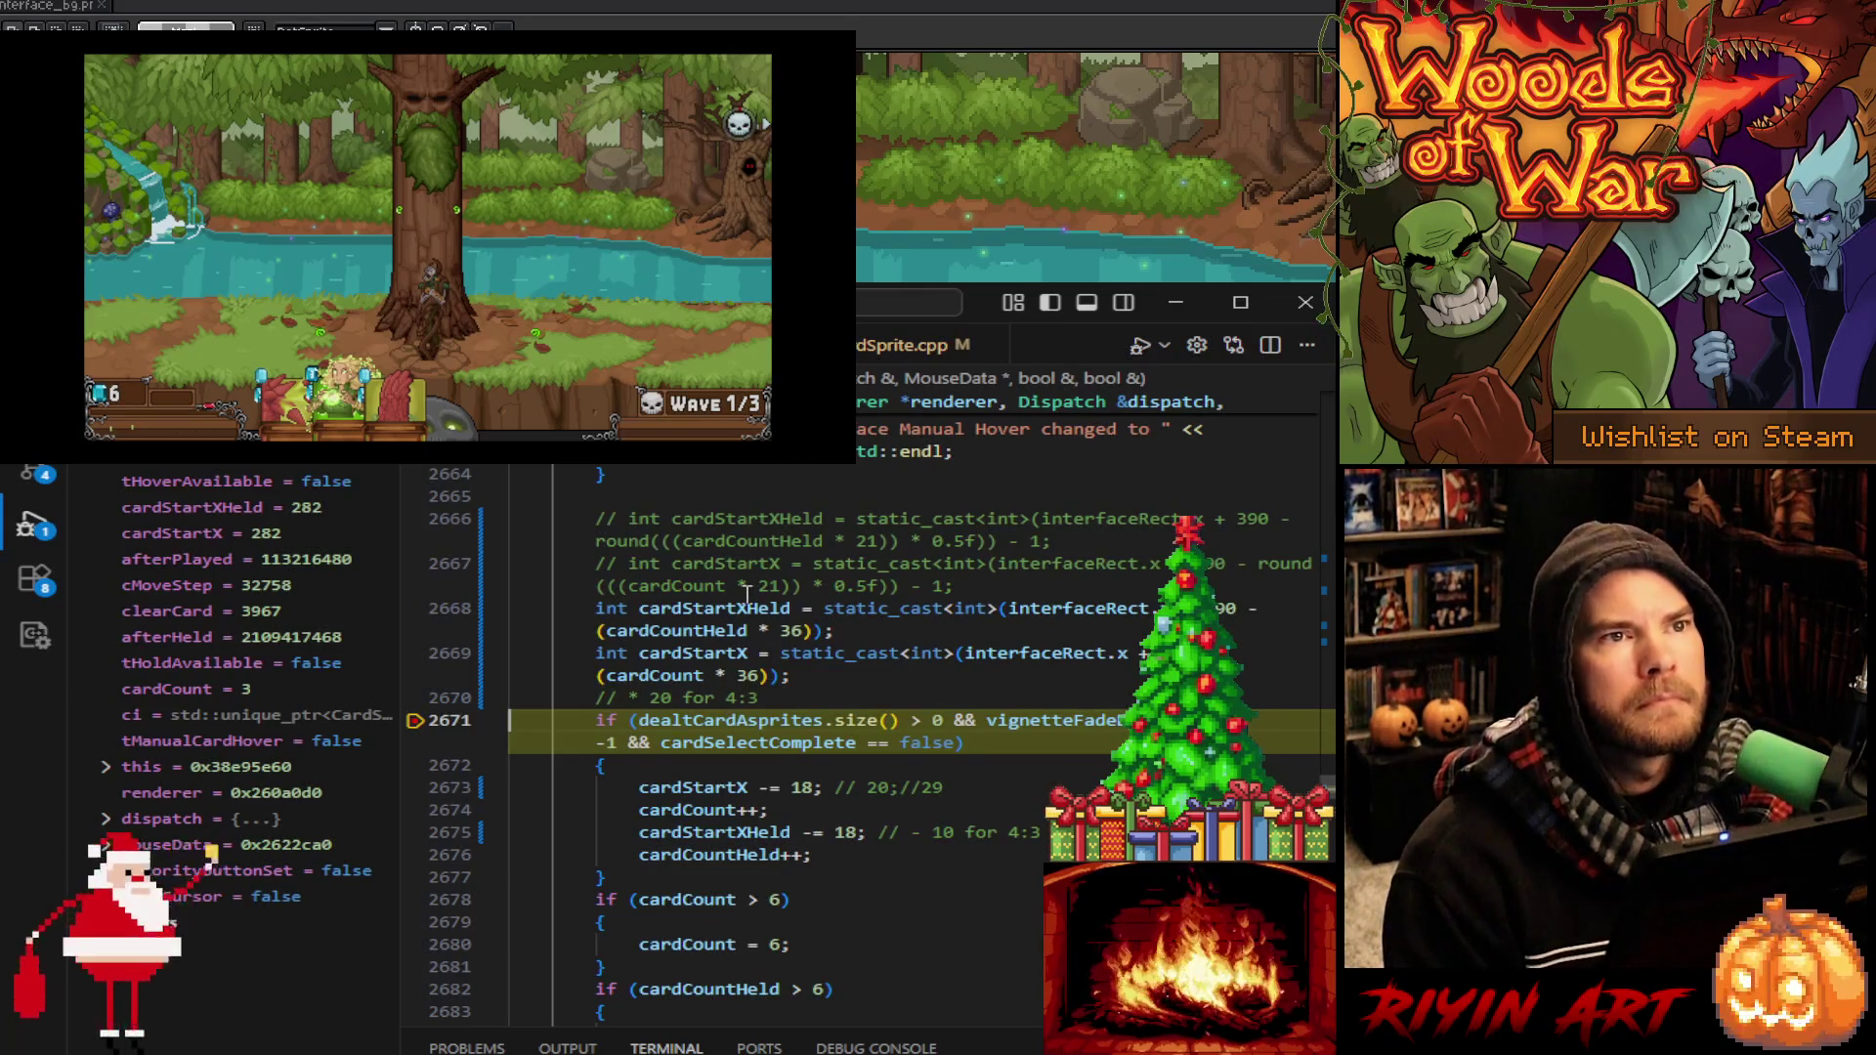
Step over to line 2690 until cardStartX and cardStartXHeld read 271, then minimize VS Code
mouse_move(743, 603)
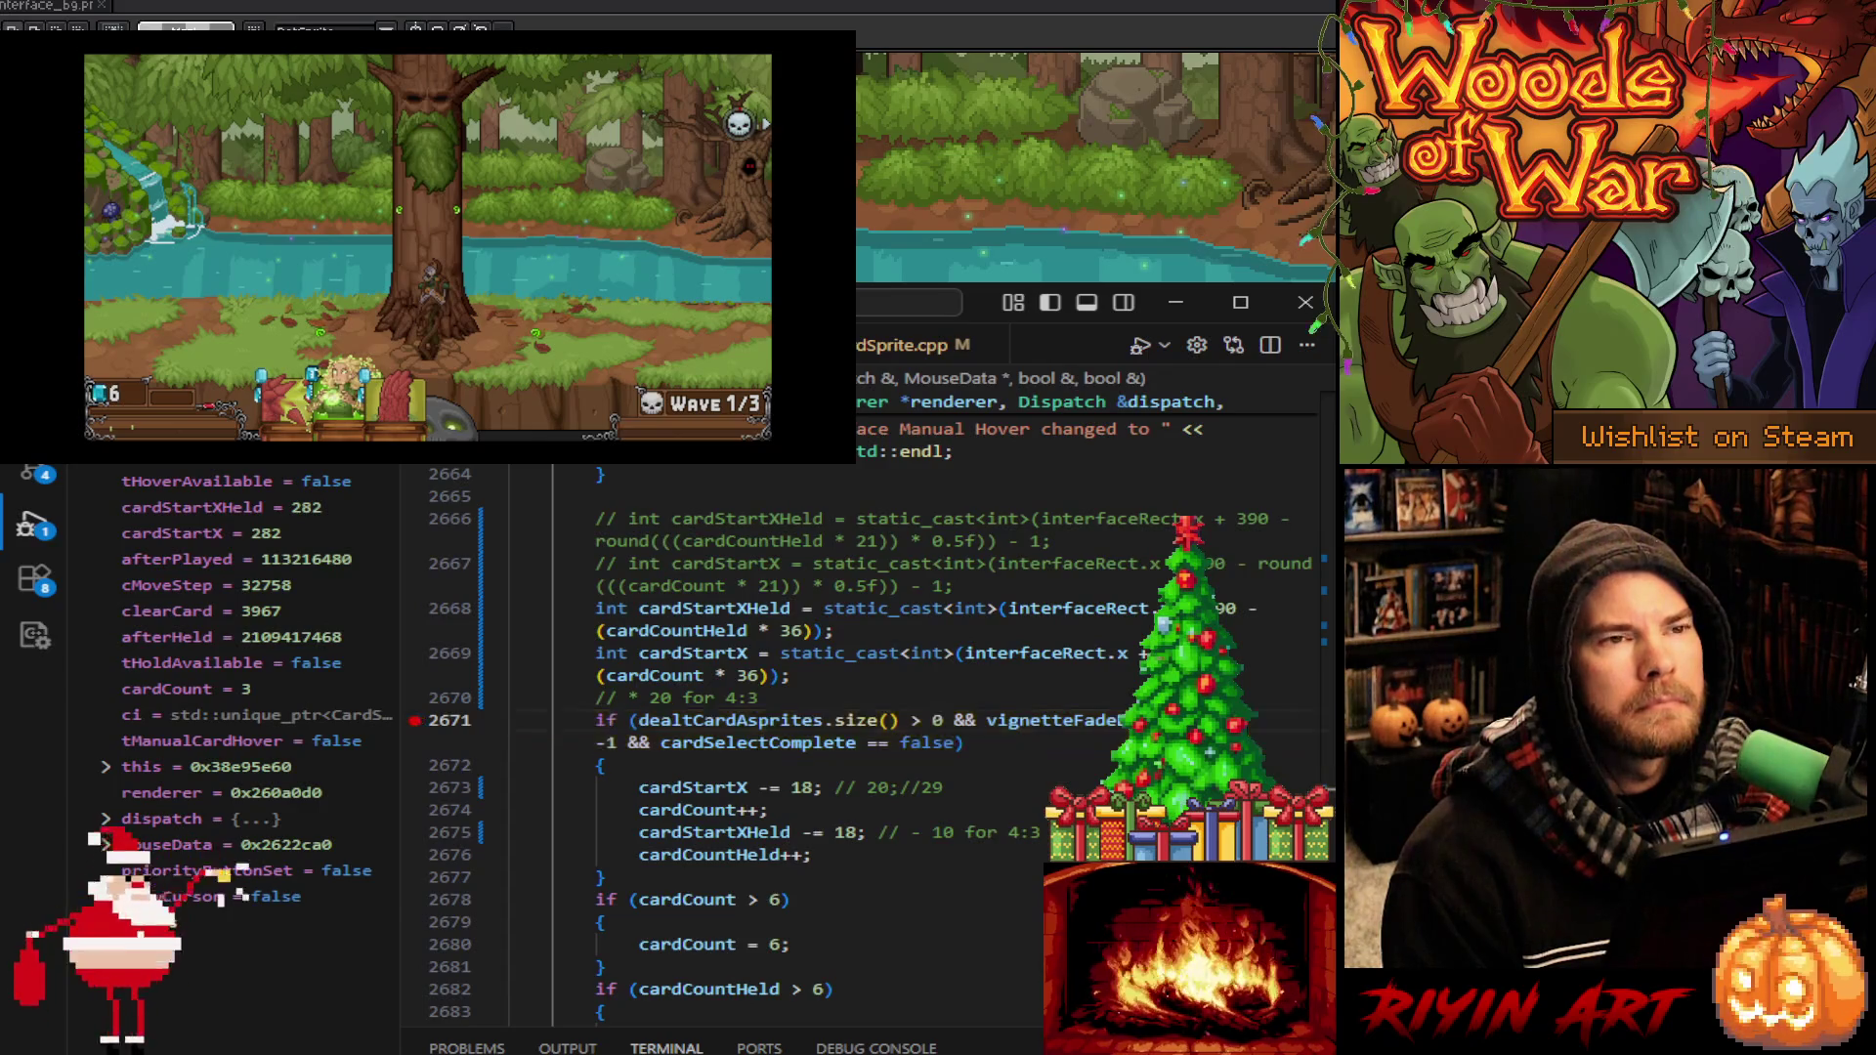
key("F10")
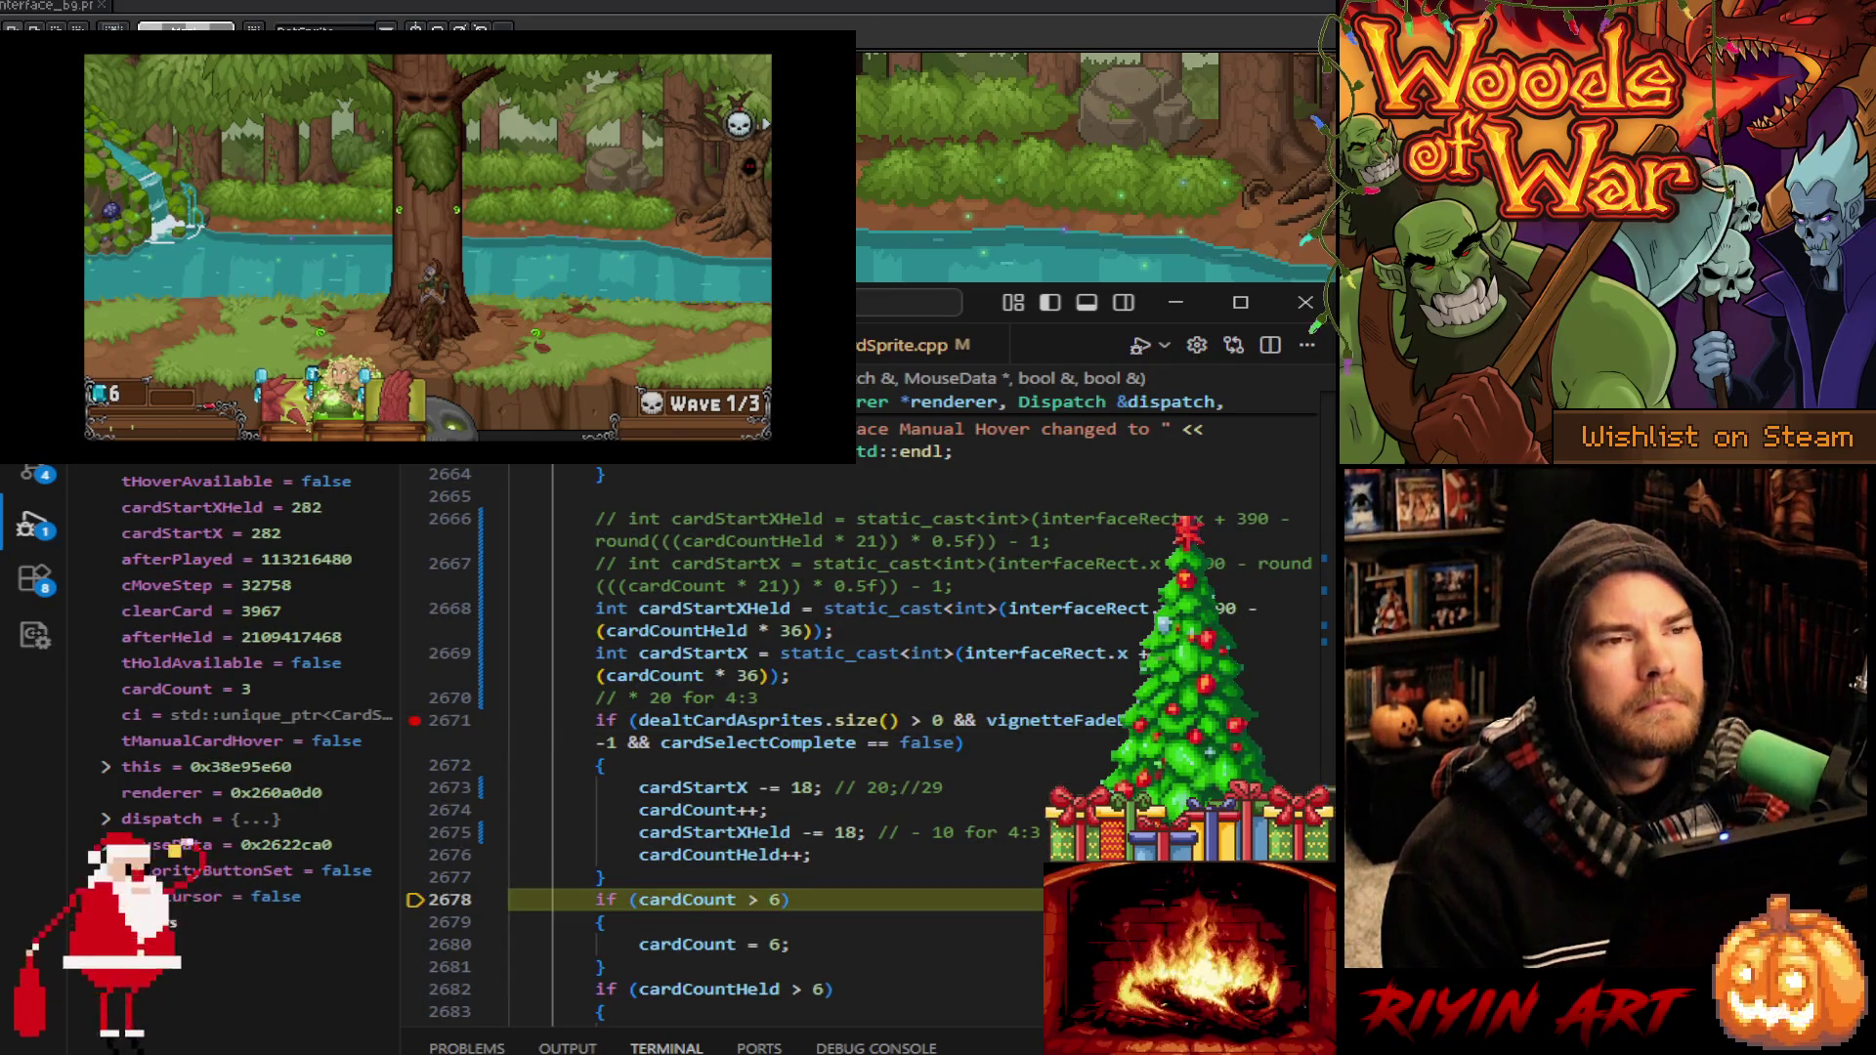
key("F10")
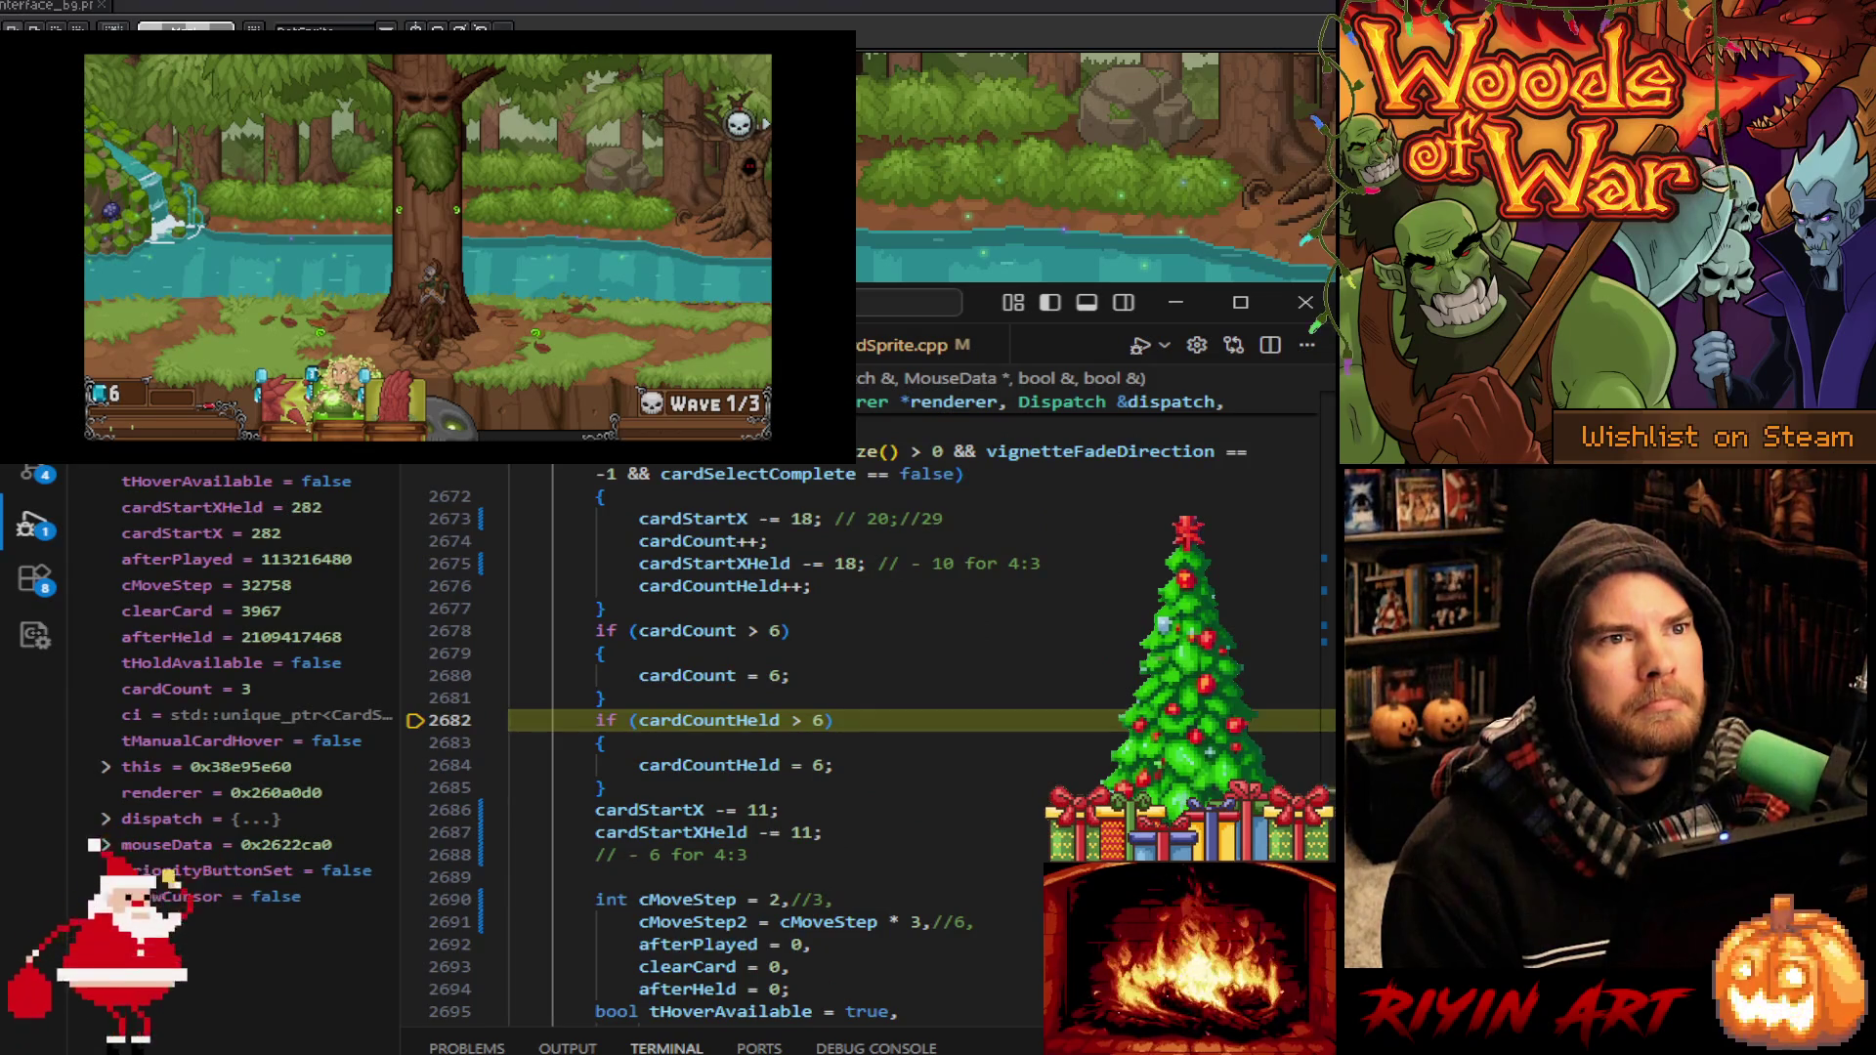
key("F10")
key("F10")
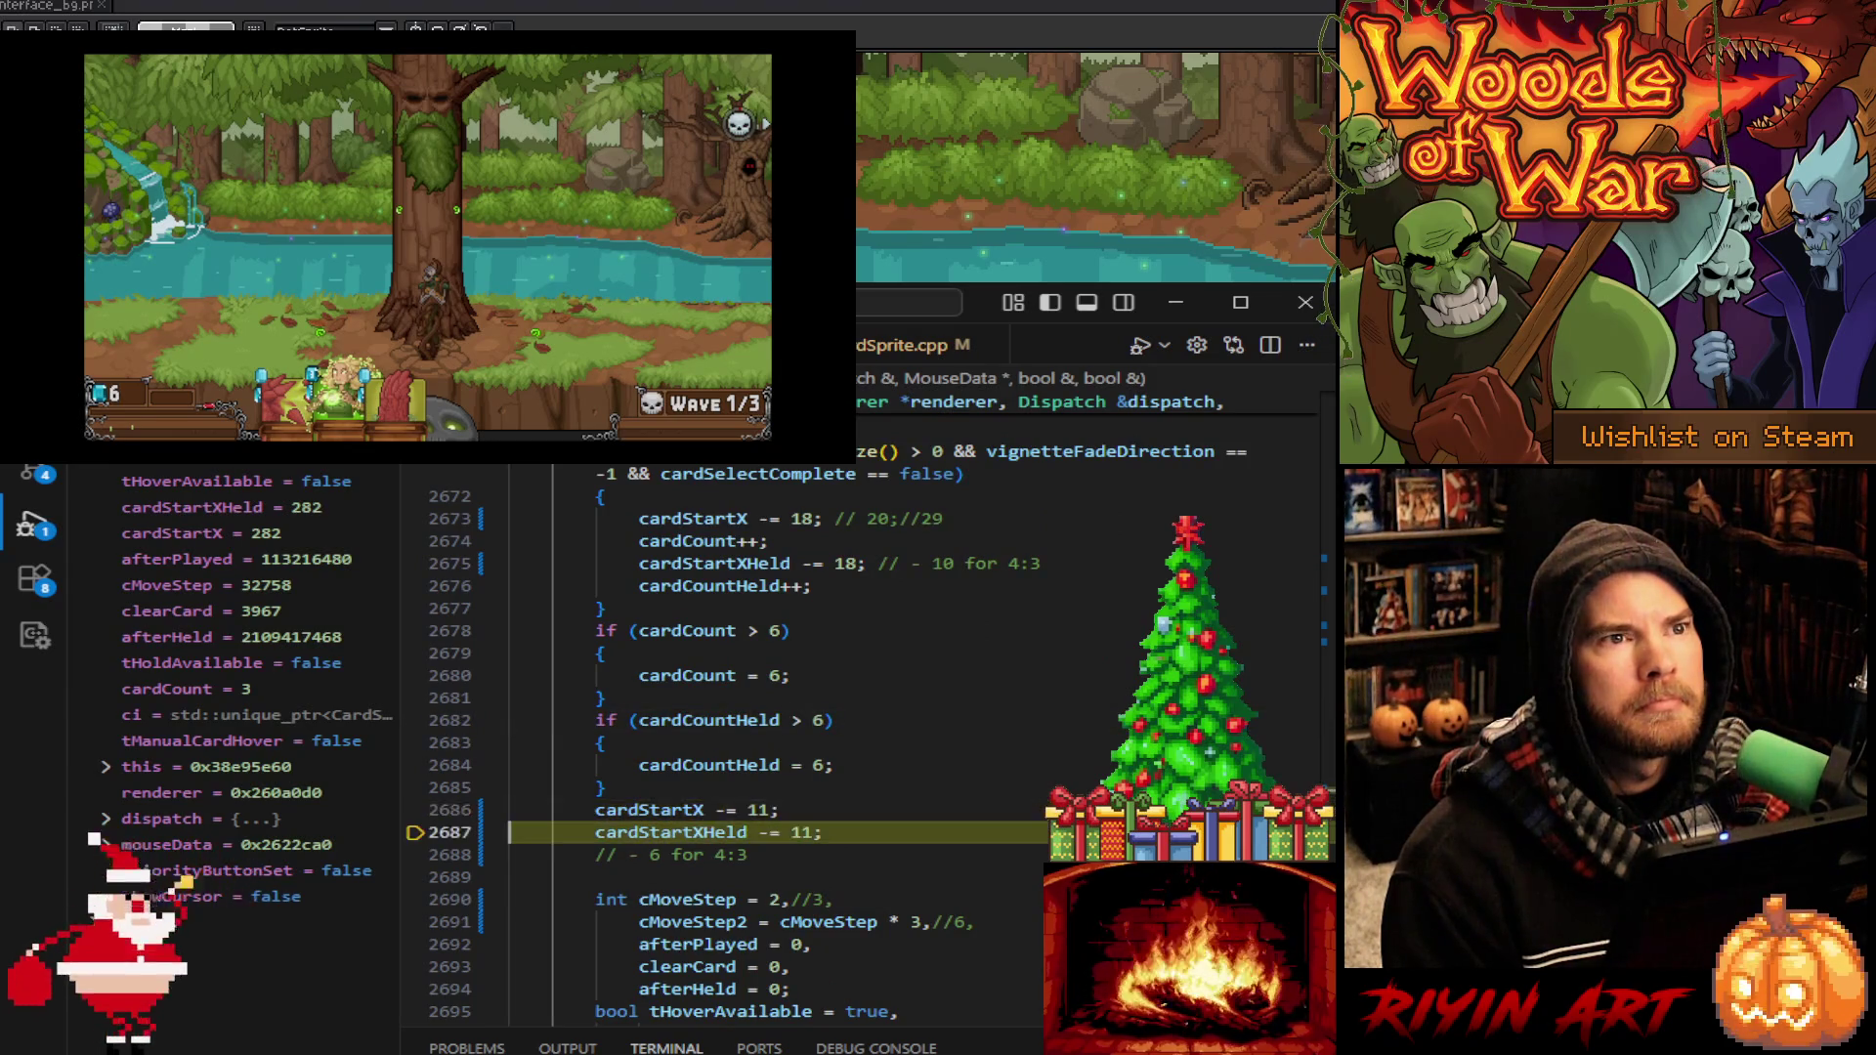
key("F10")
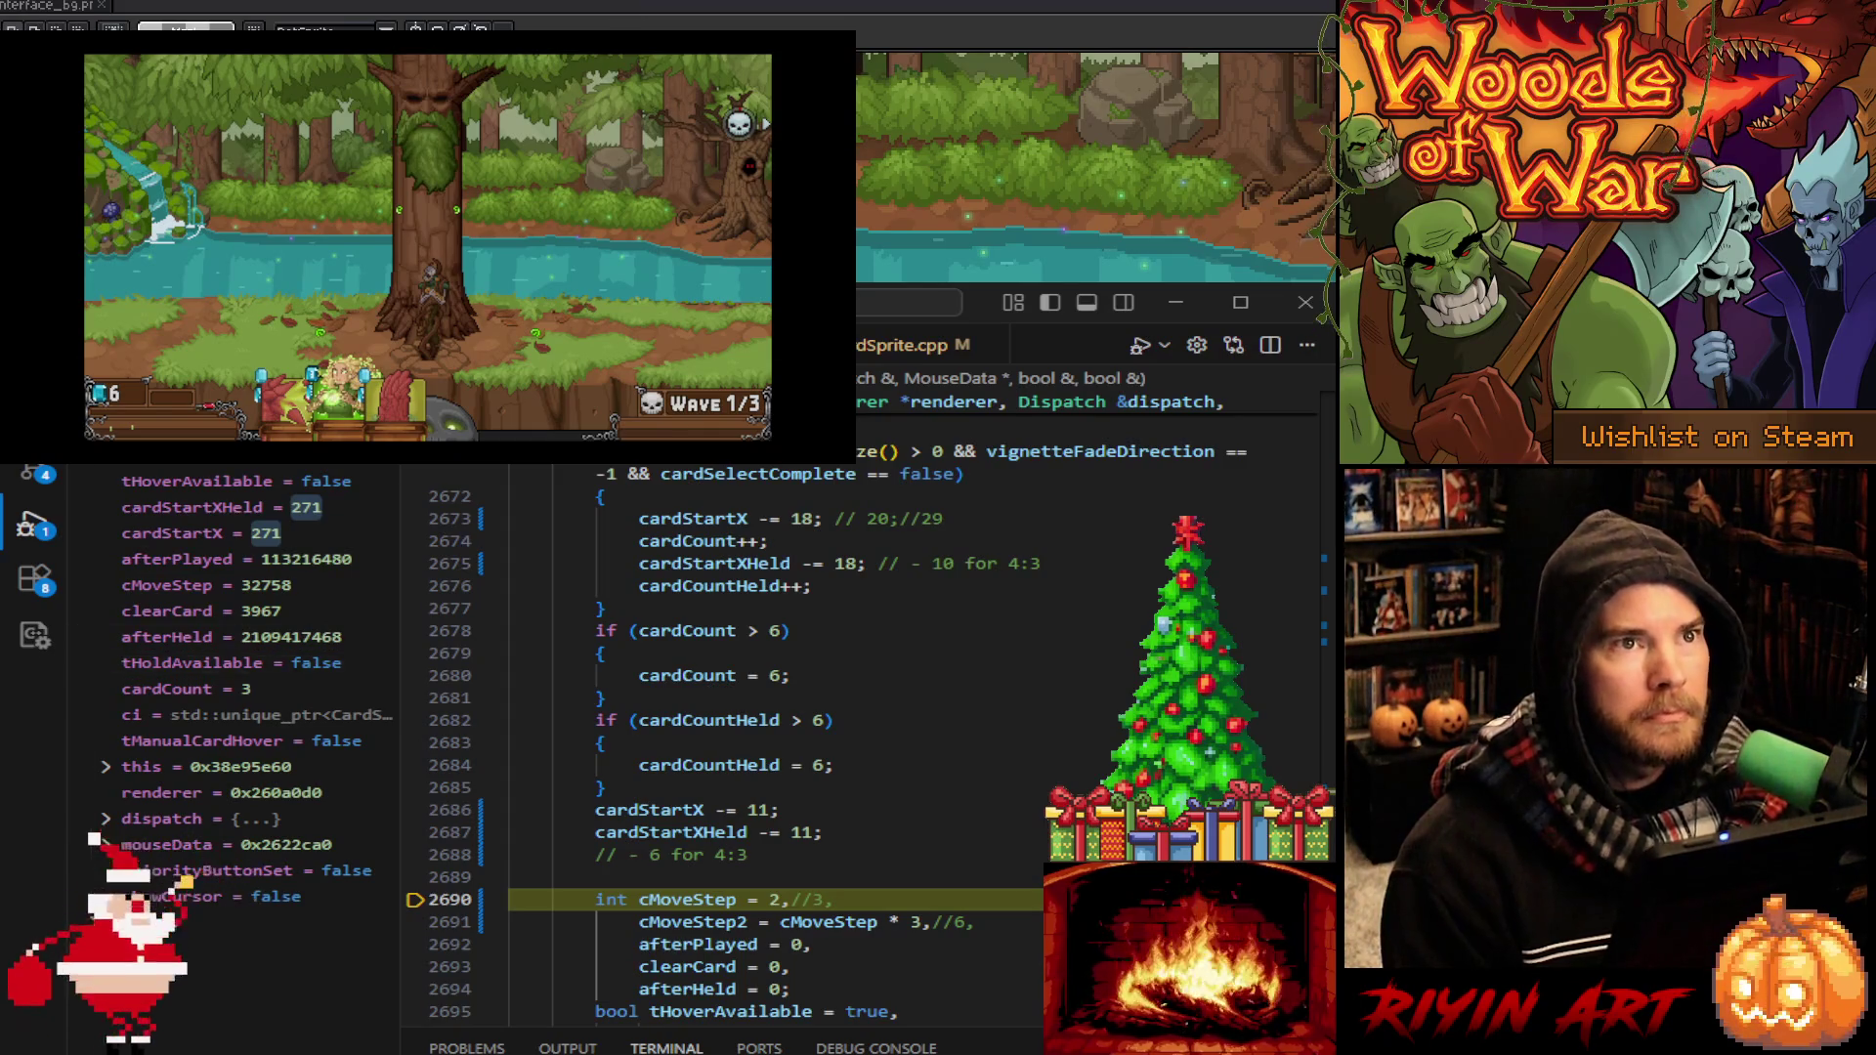
left_click(1175, 302)
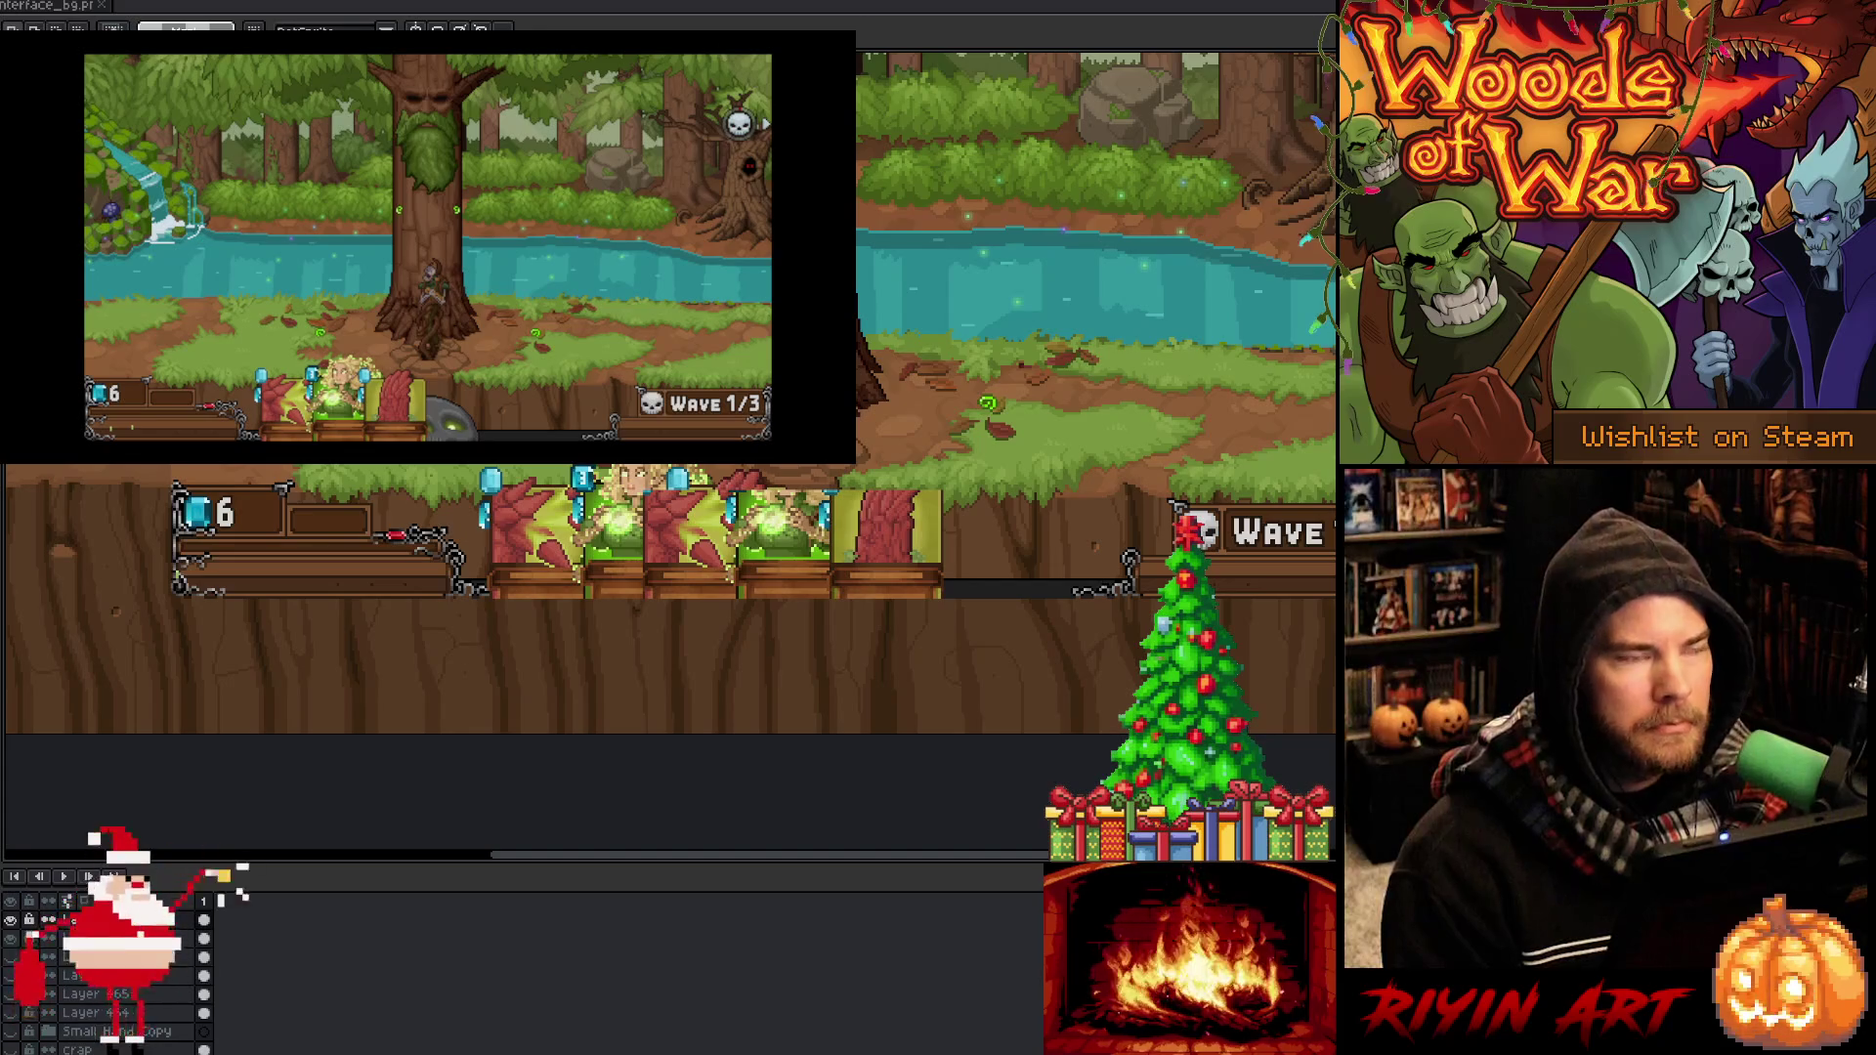
left_click_drag(536, 465, 564, 588)
scroll(591, 641, "up", 2)
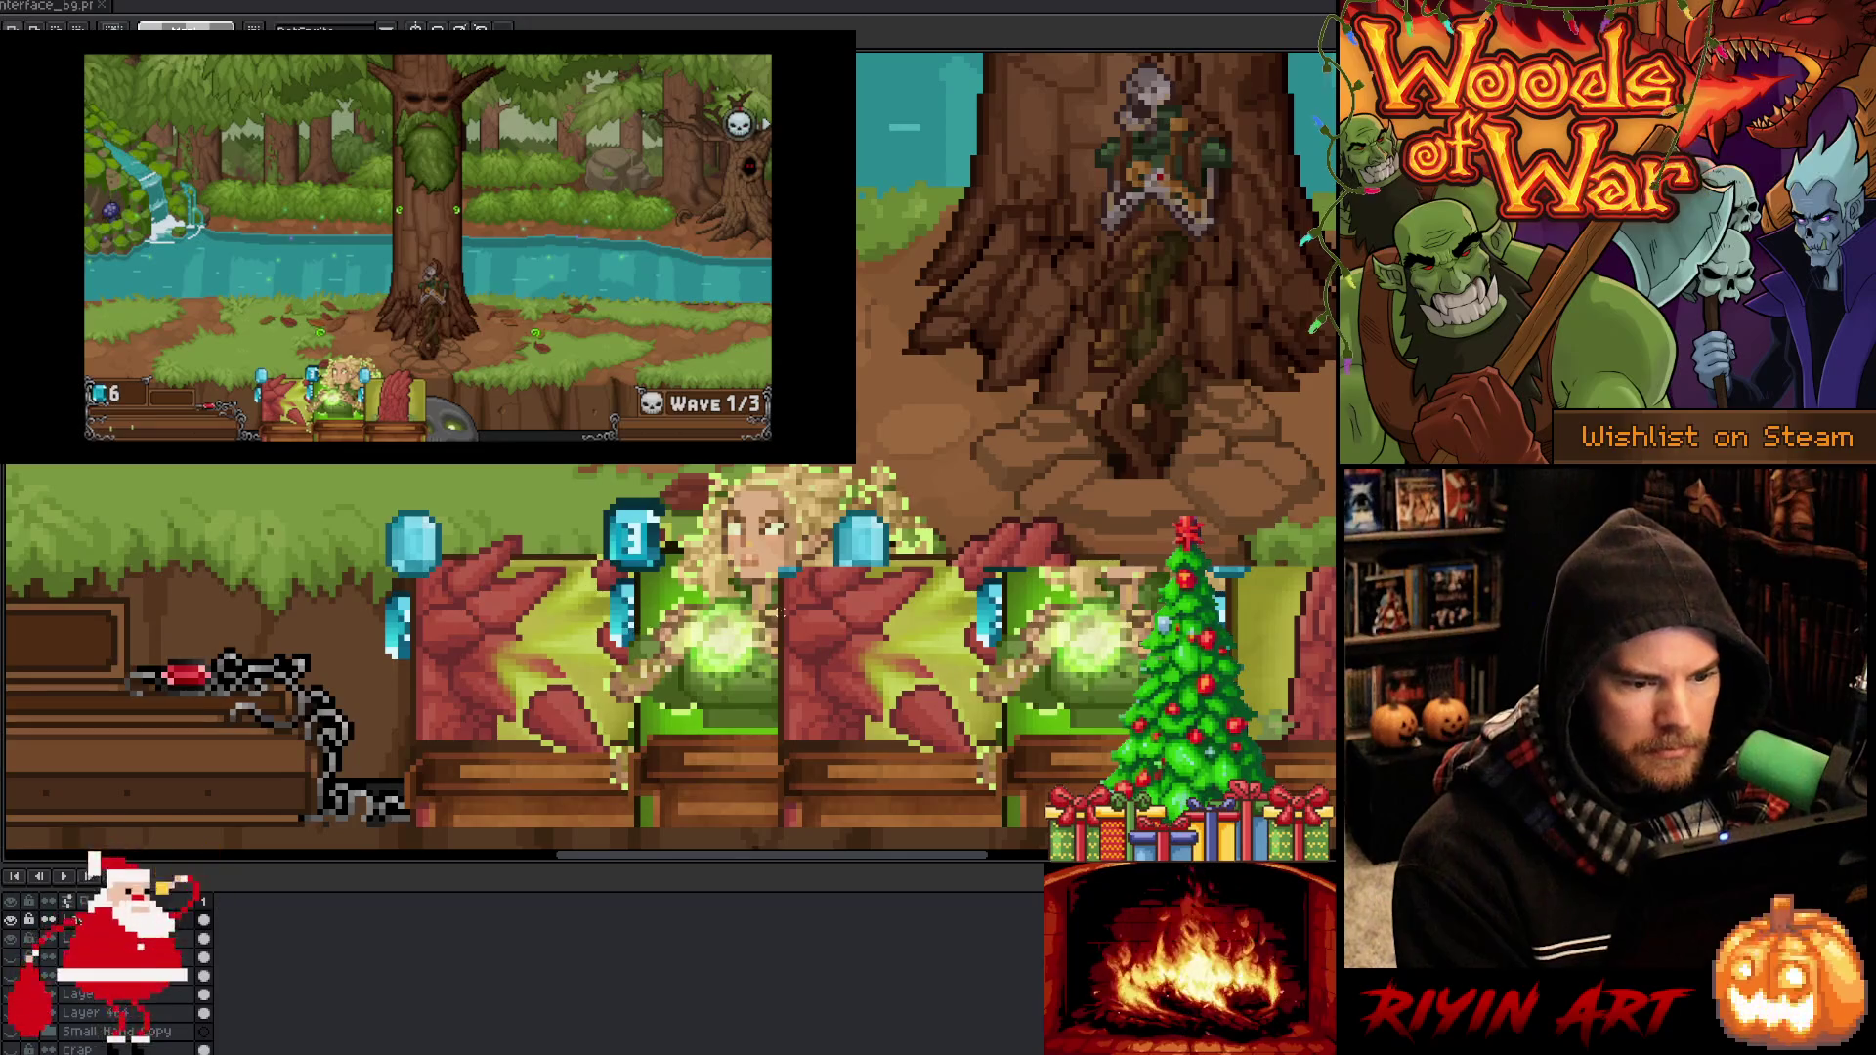
mouse_move(672, 649)
left_mouse_down()
mouse_move(671, 625)
mouse_move(636, 674)
left_mouse_up()
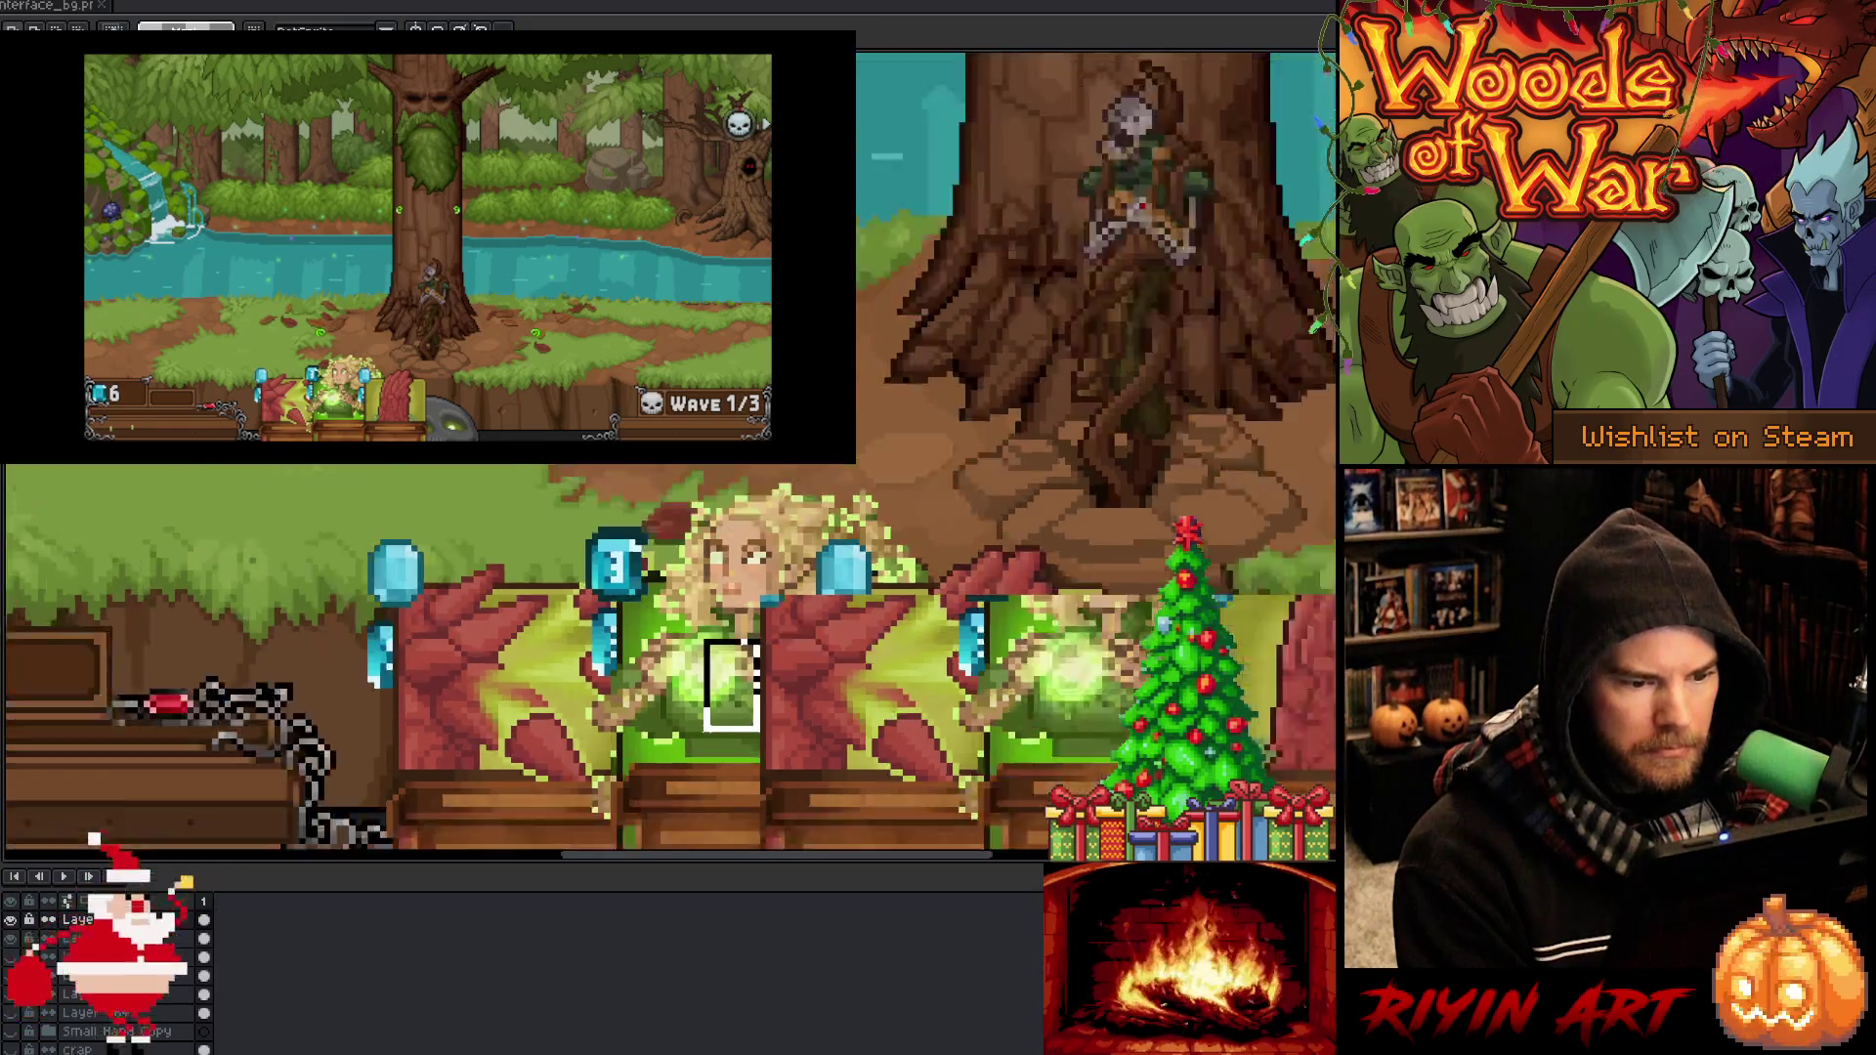
scroll(672, 650, "down", 2)
scroll(978, 587, "up", 2)
left_click_drag(977, 635, 352, 469)
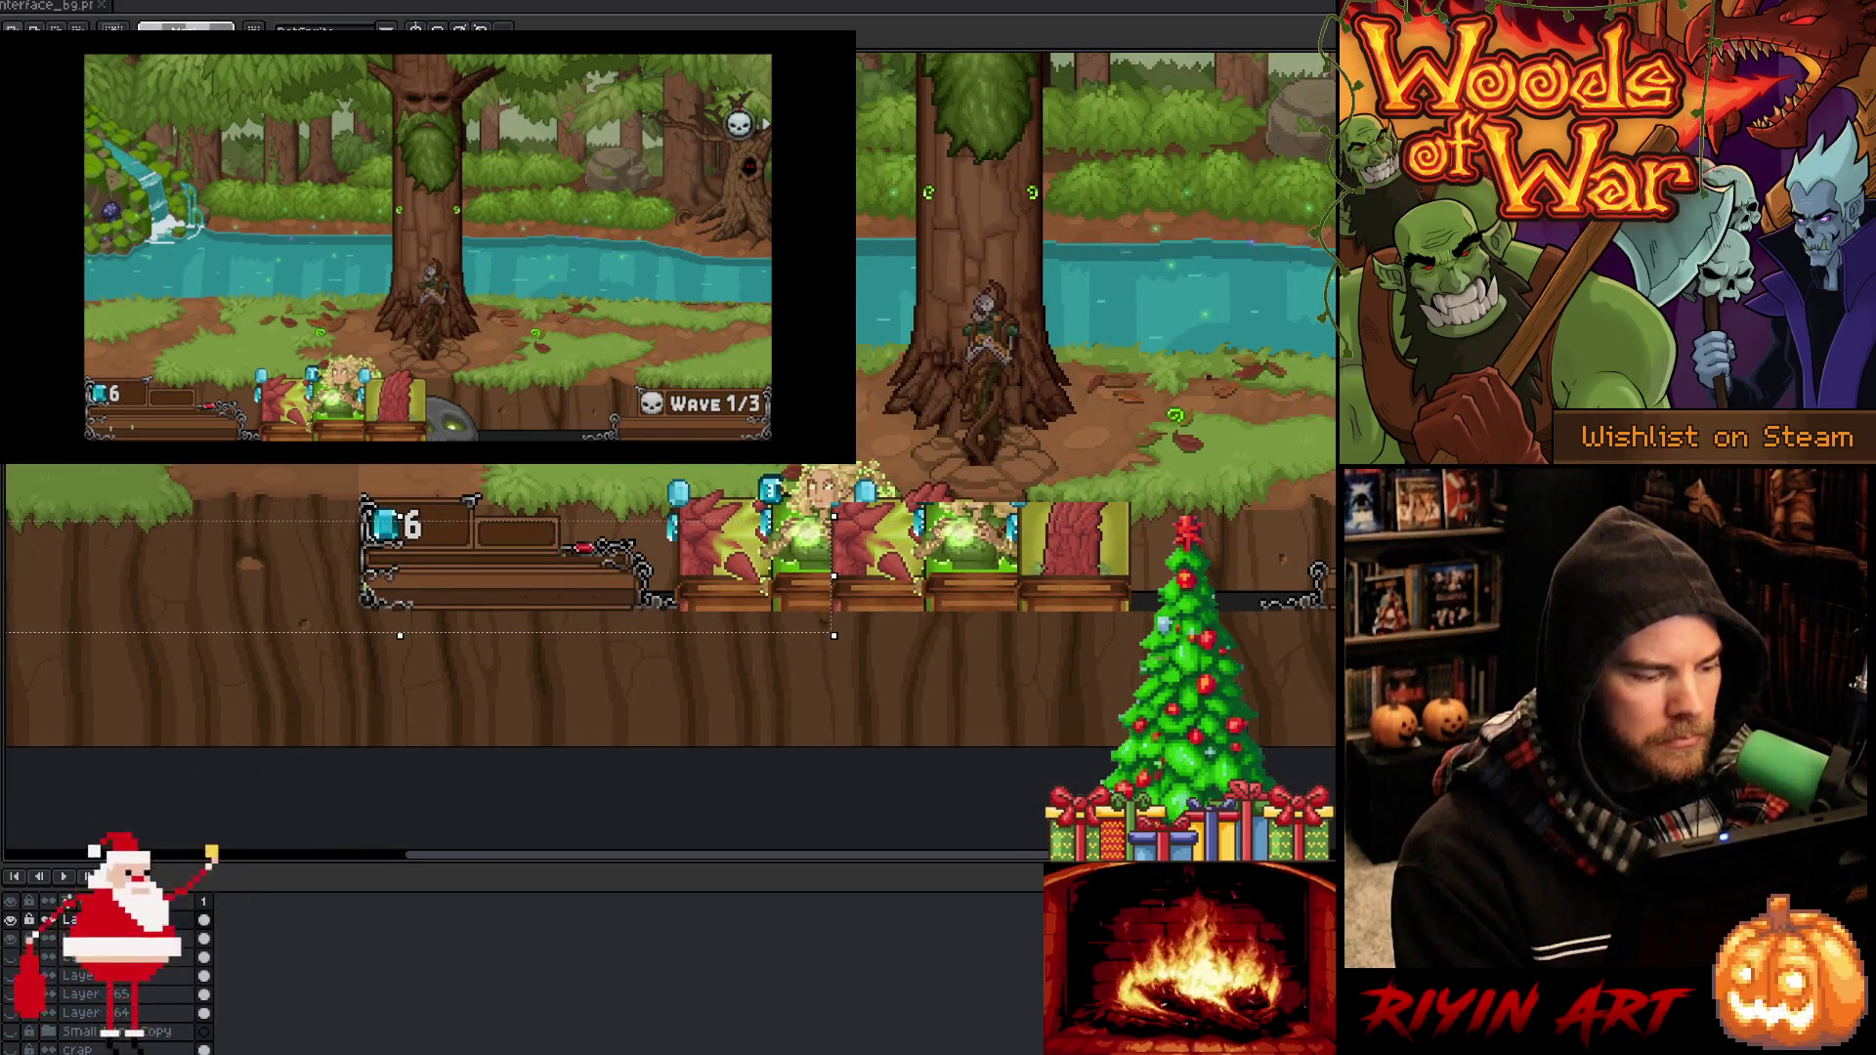
left_click_drag(684, 537, 450, 523)
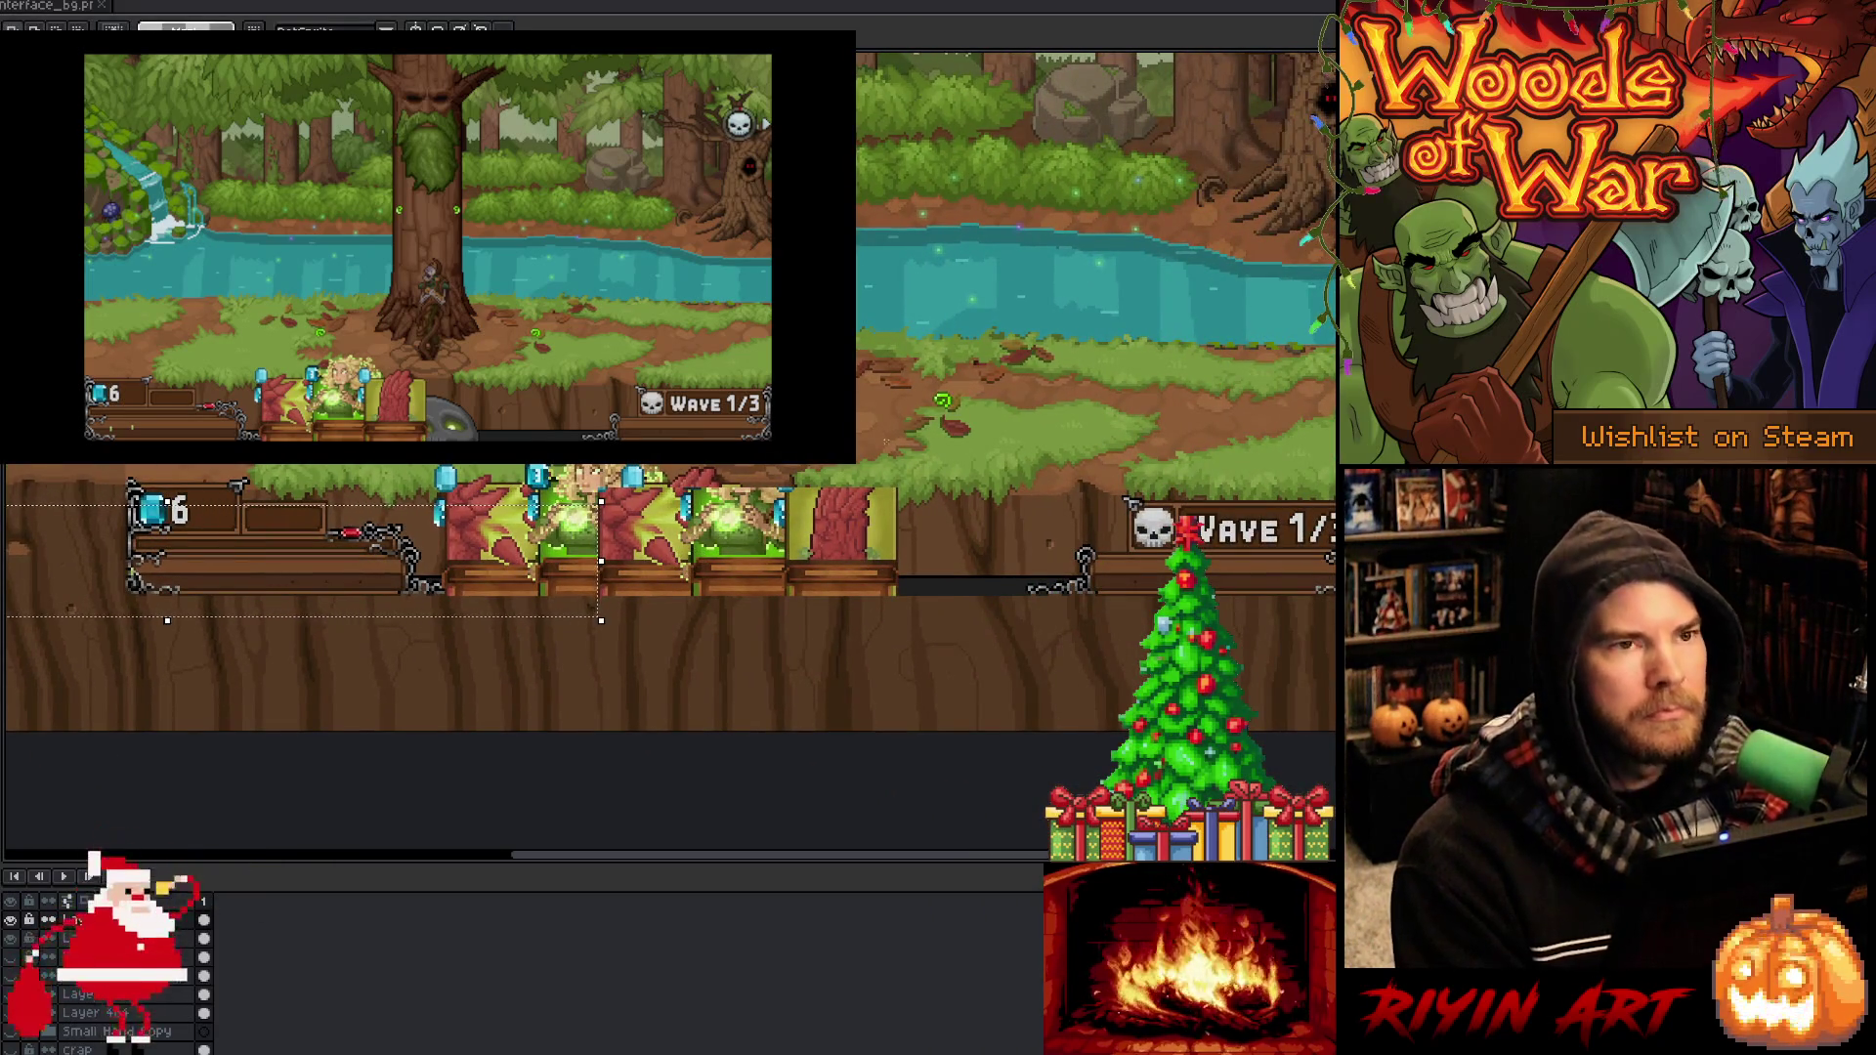
scroll(914, 361, "up", 1)
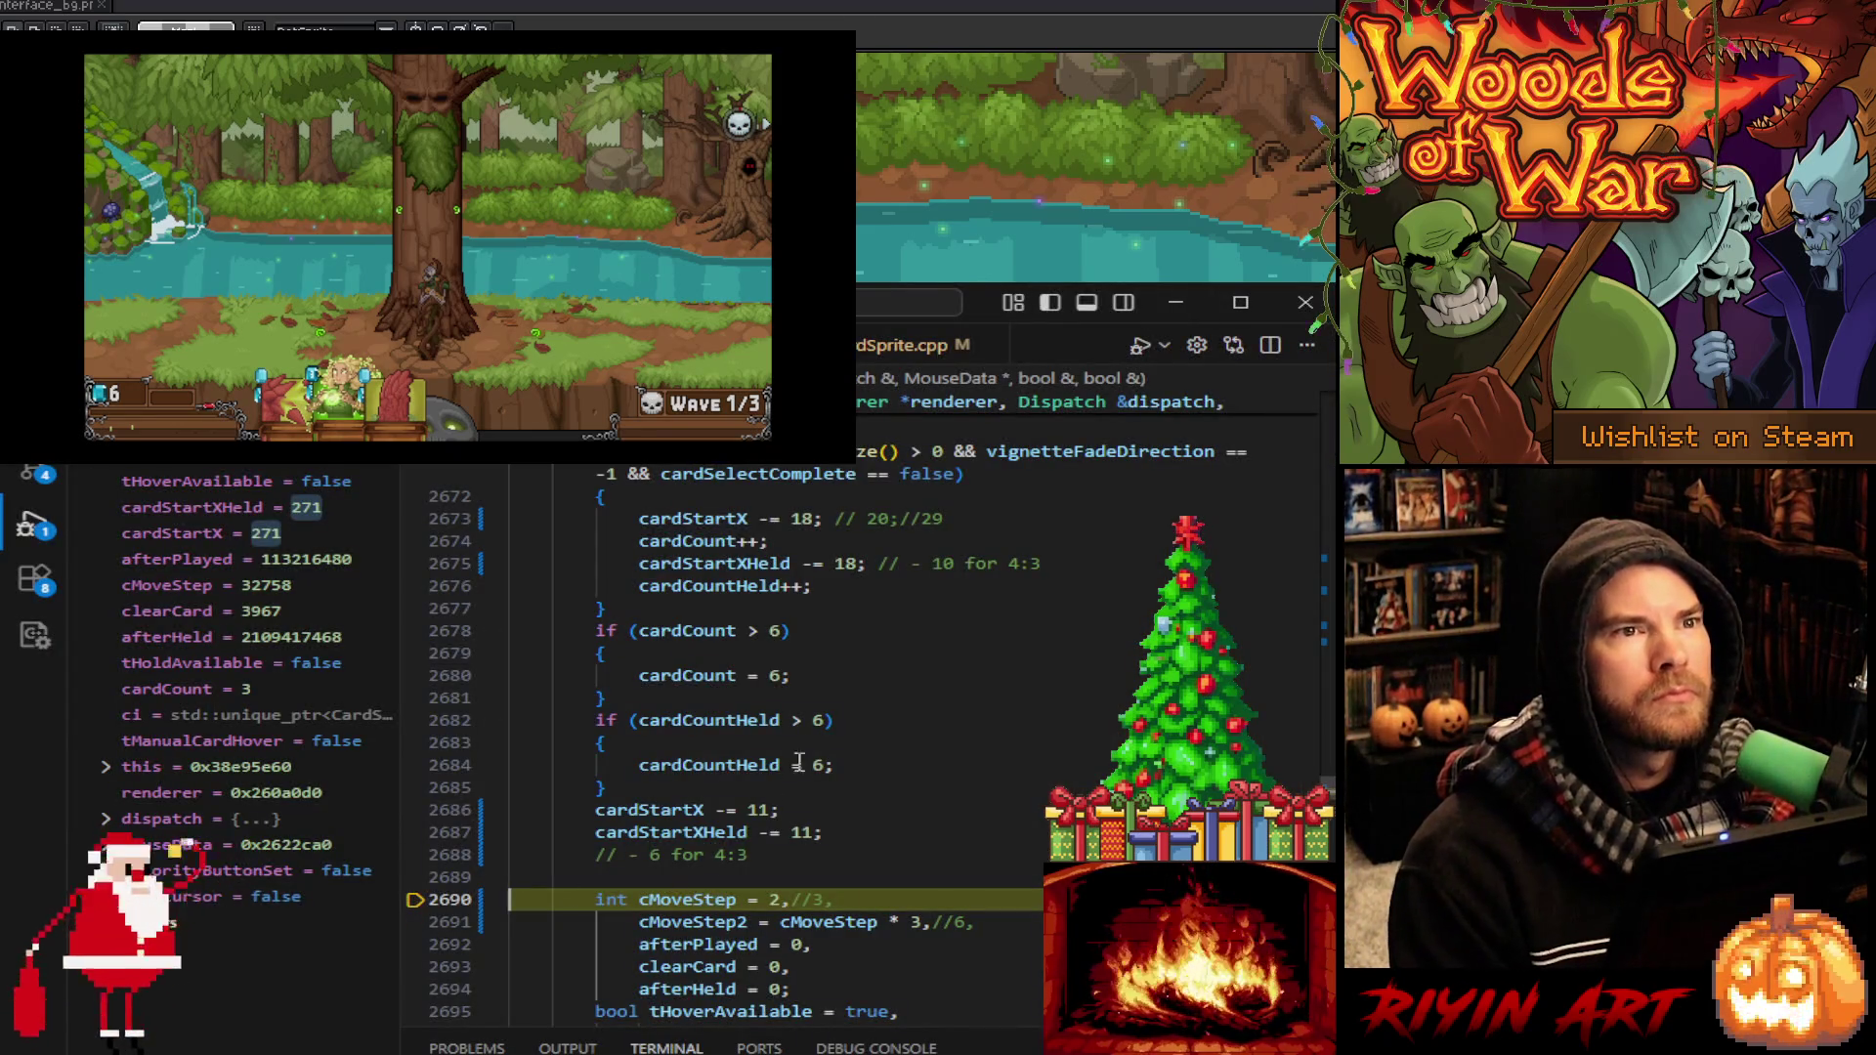
Read the debugger values of cardStartX (271) and cardCountHeld (3) in Interface.cpp
mouse_move(681, 802)
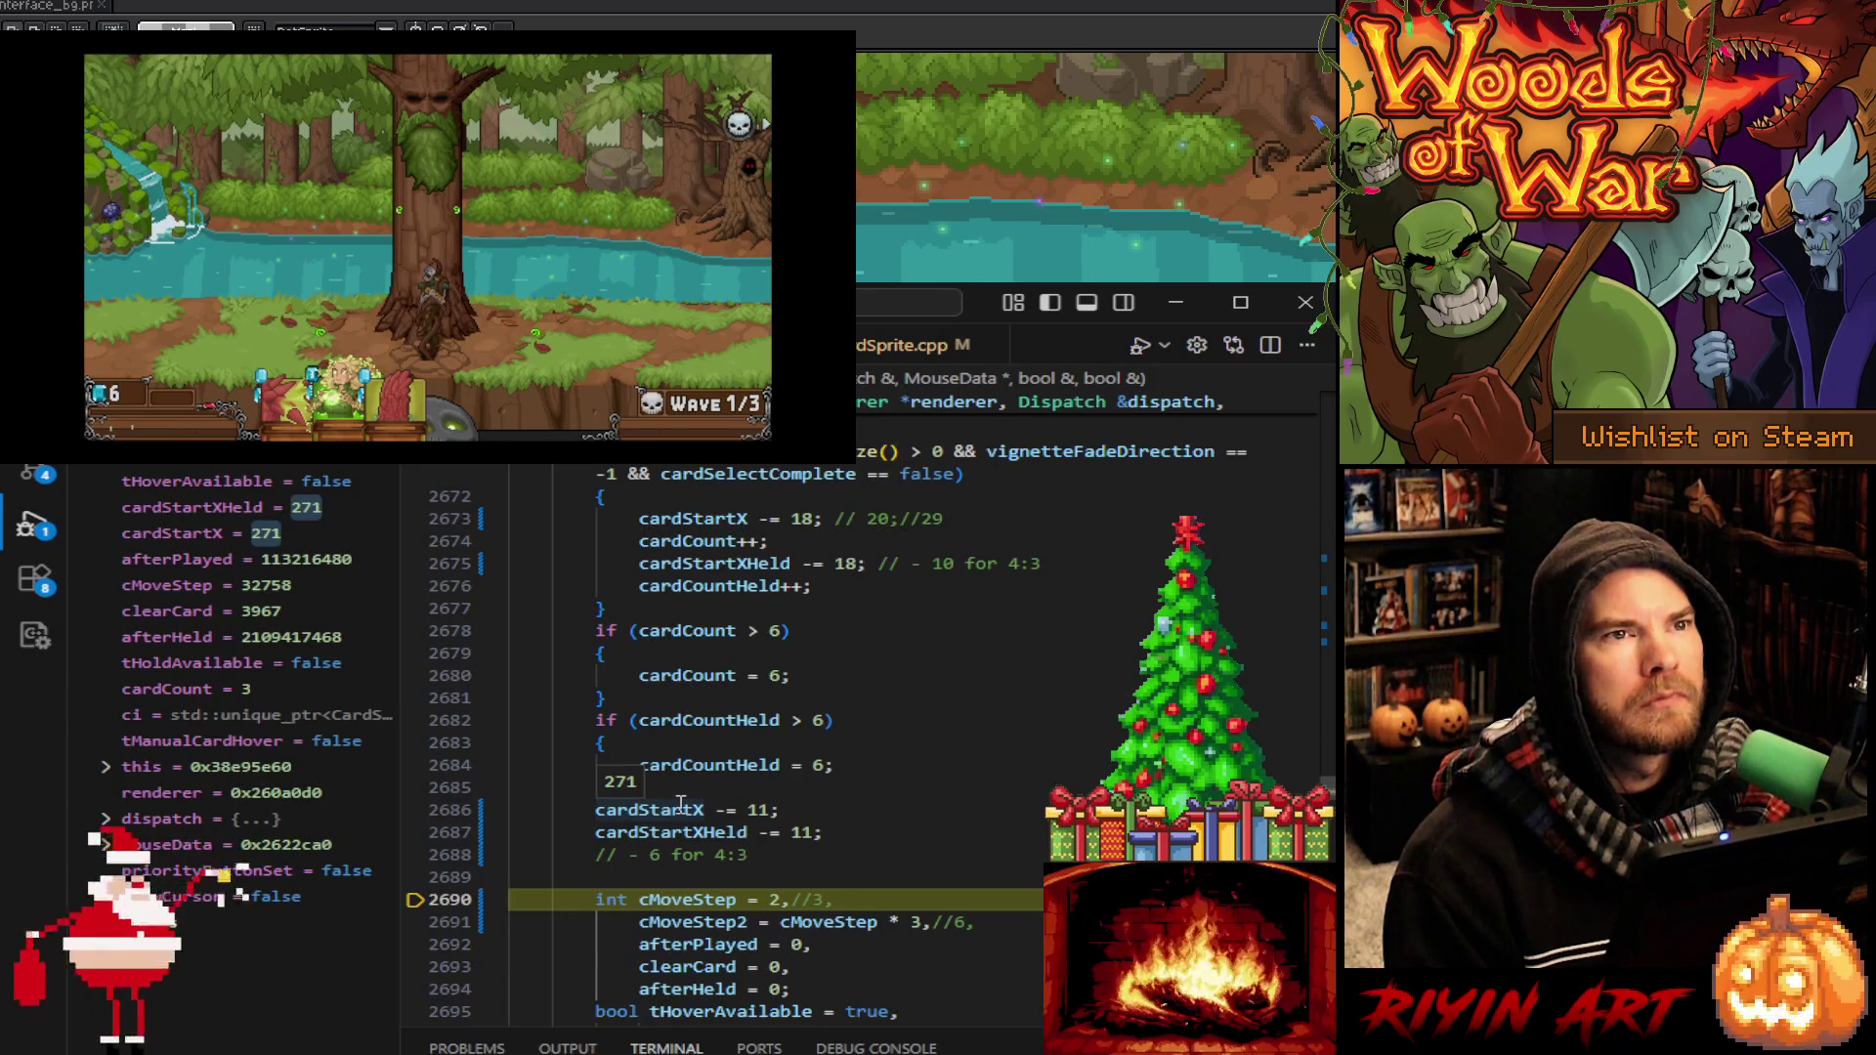
scroll(682, 802, "up", 3)
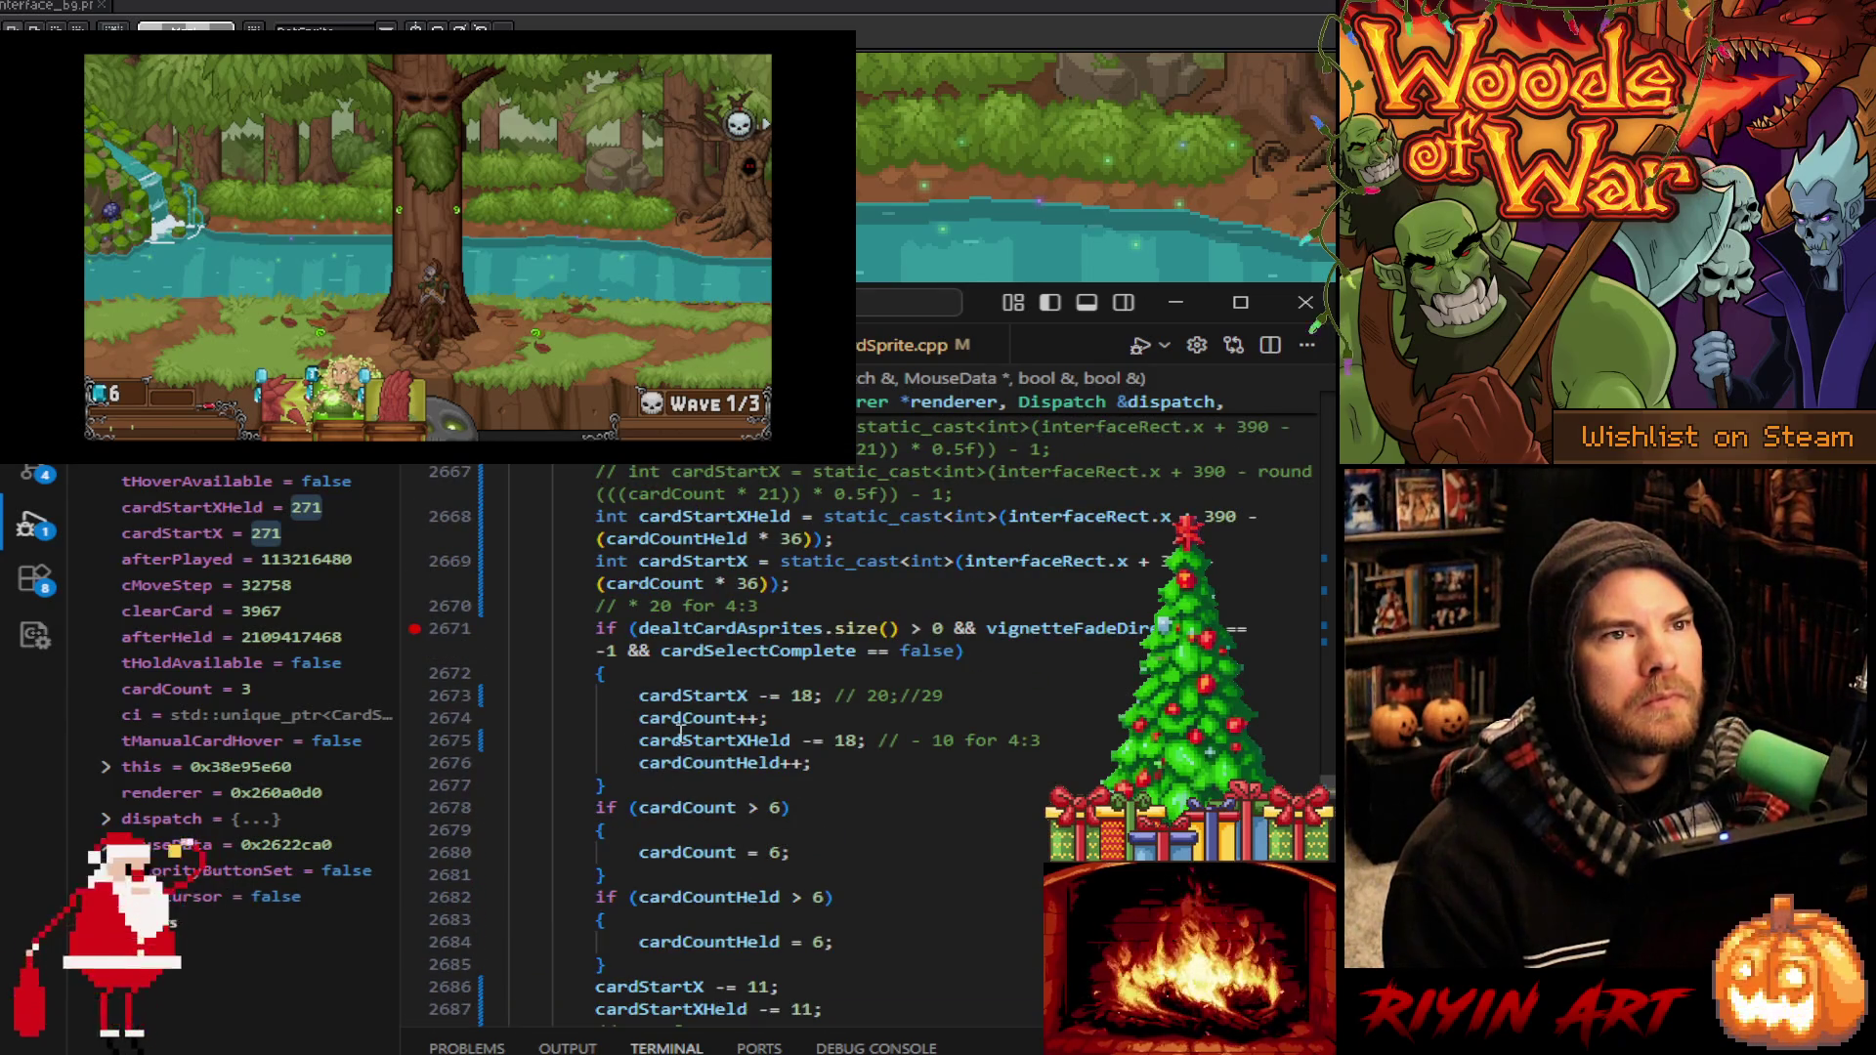
mouse_move(698, 531)
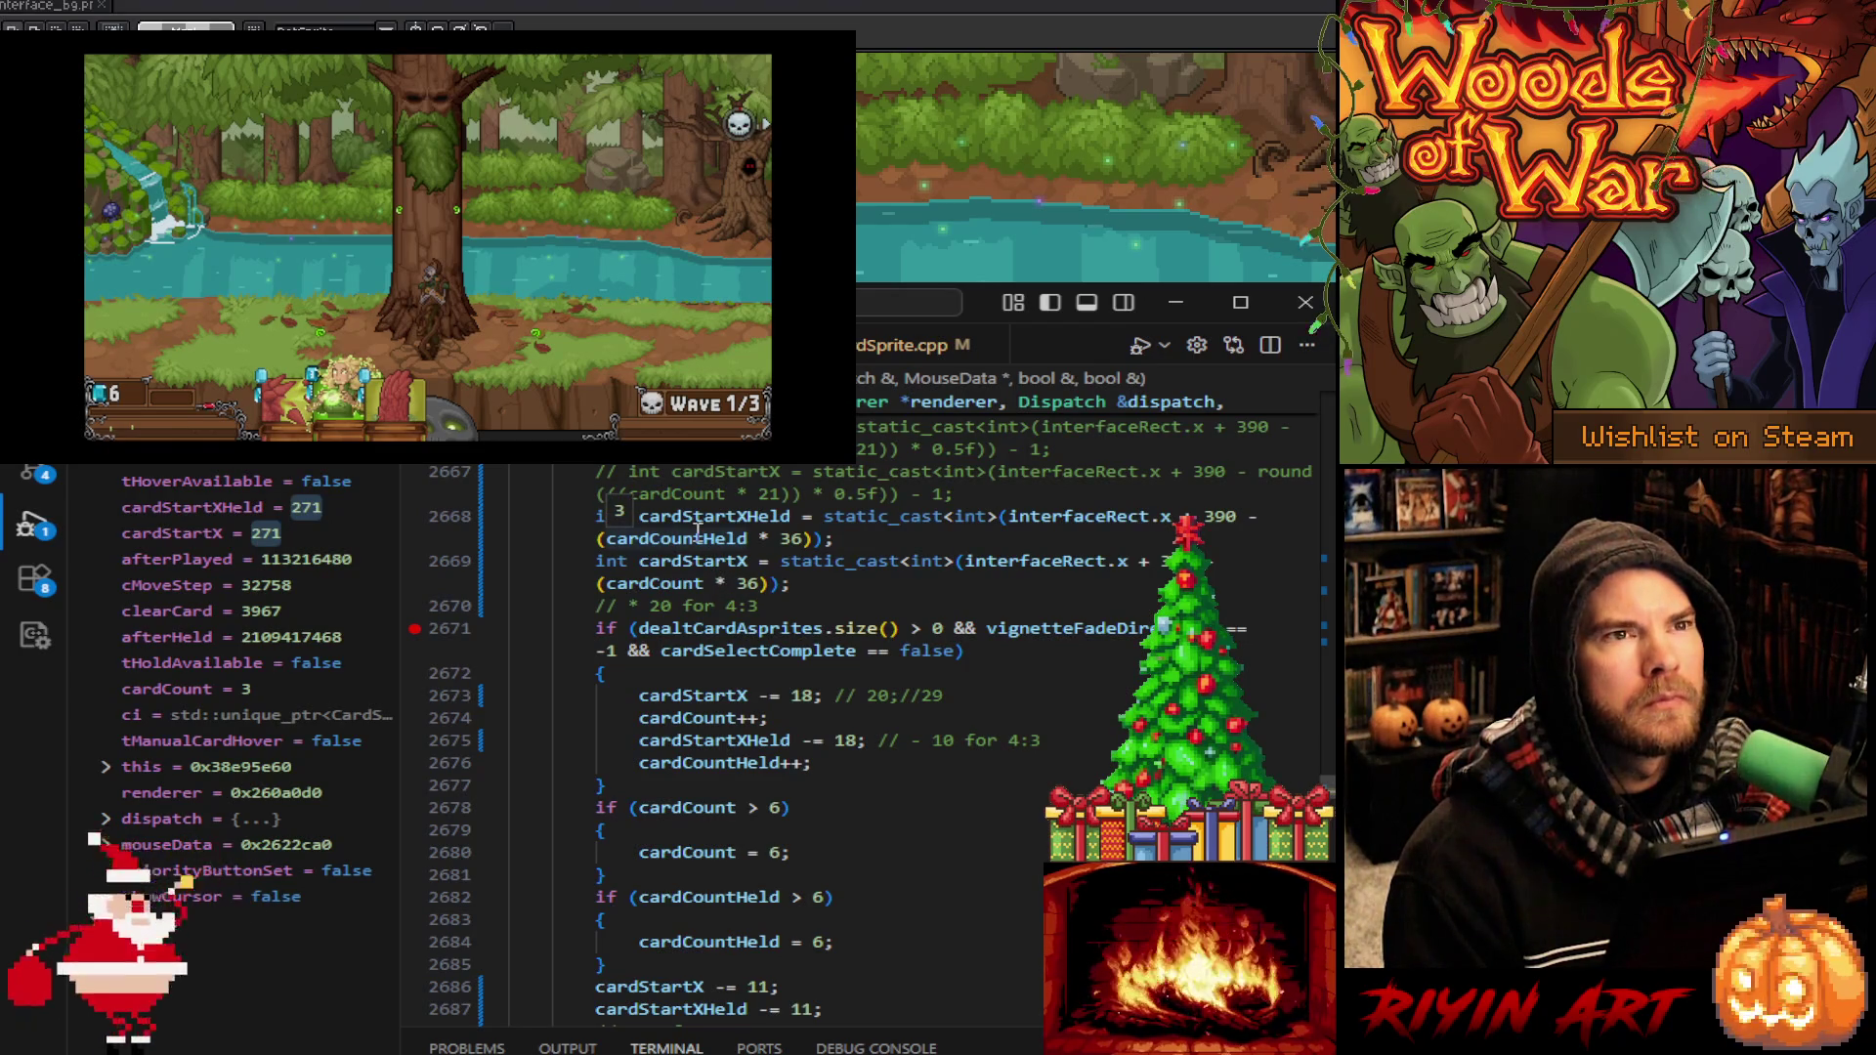
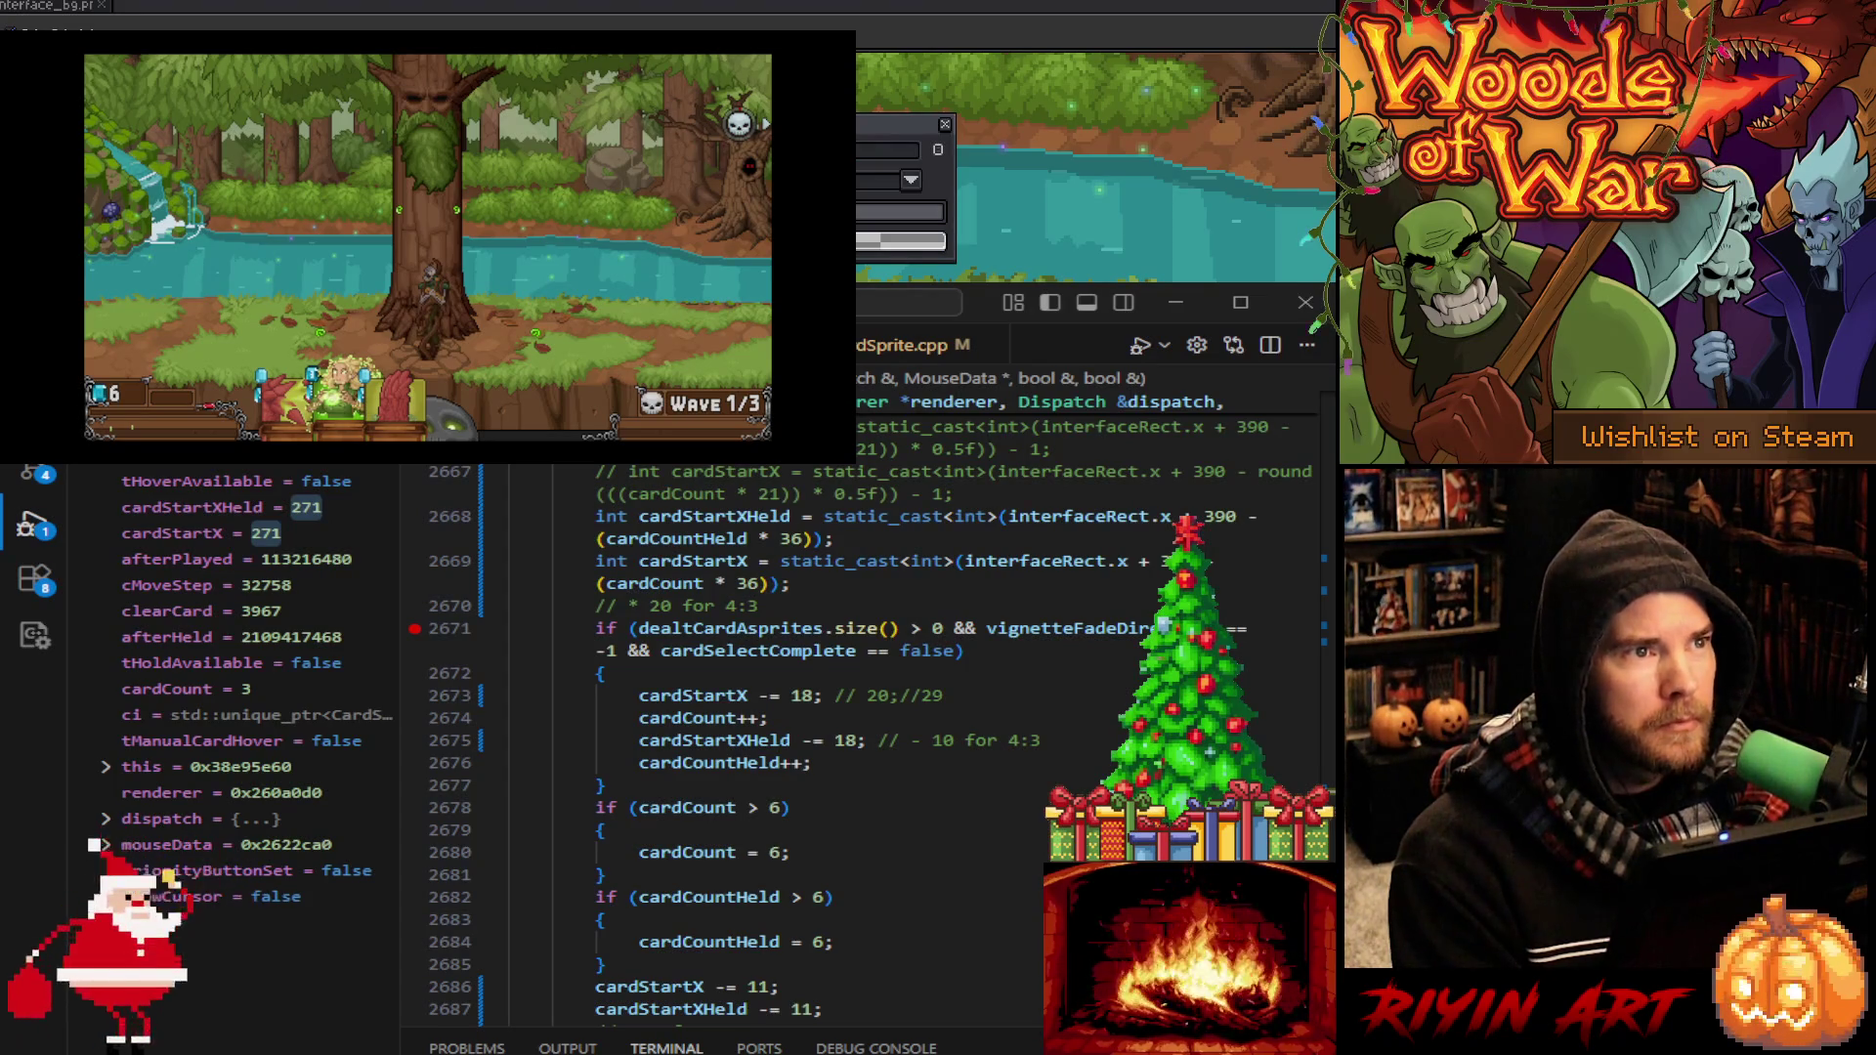
Switch from VS Code to the interface_bg artwork in Aseprite
key("alt+Tab")
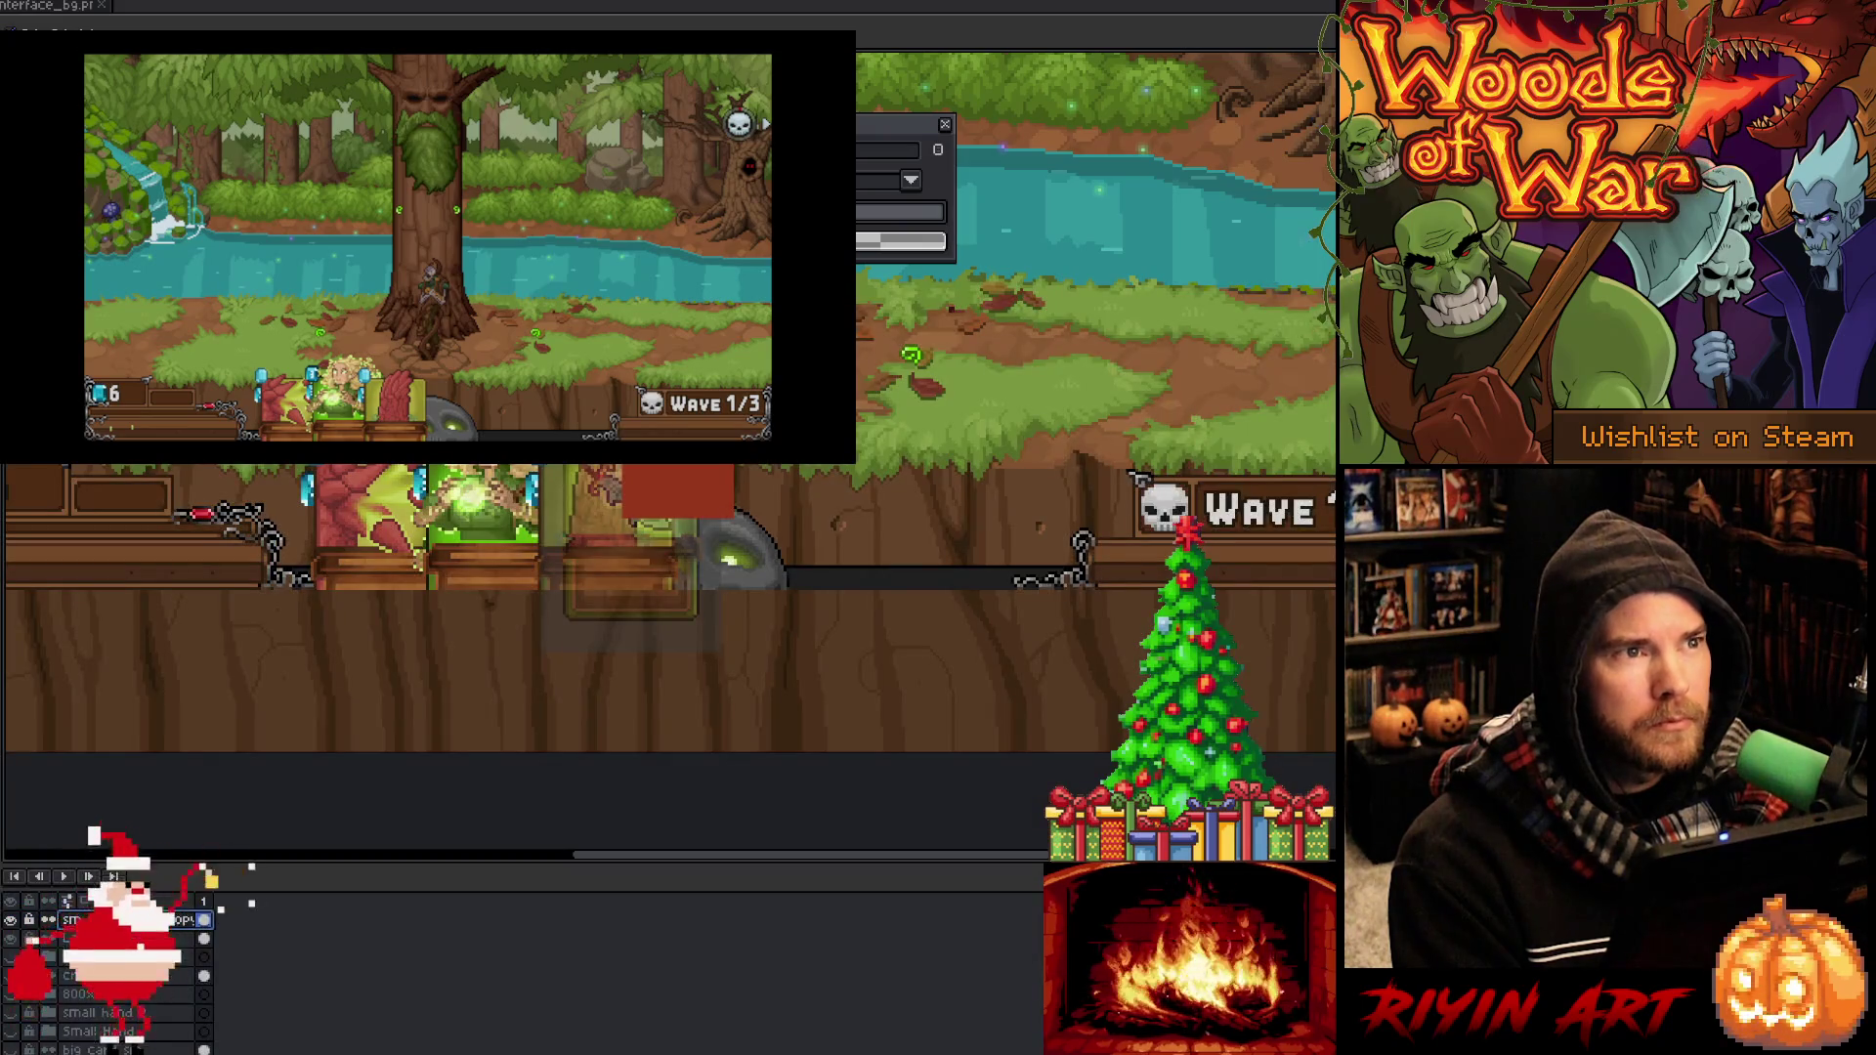
Zoom into the card tray and shift the translucent sword card sprite left and down
scroll(811, 588, "up", 3)
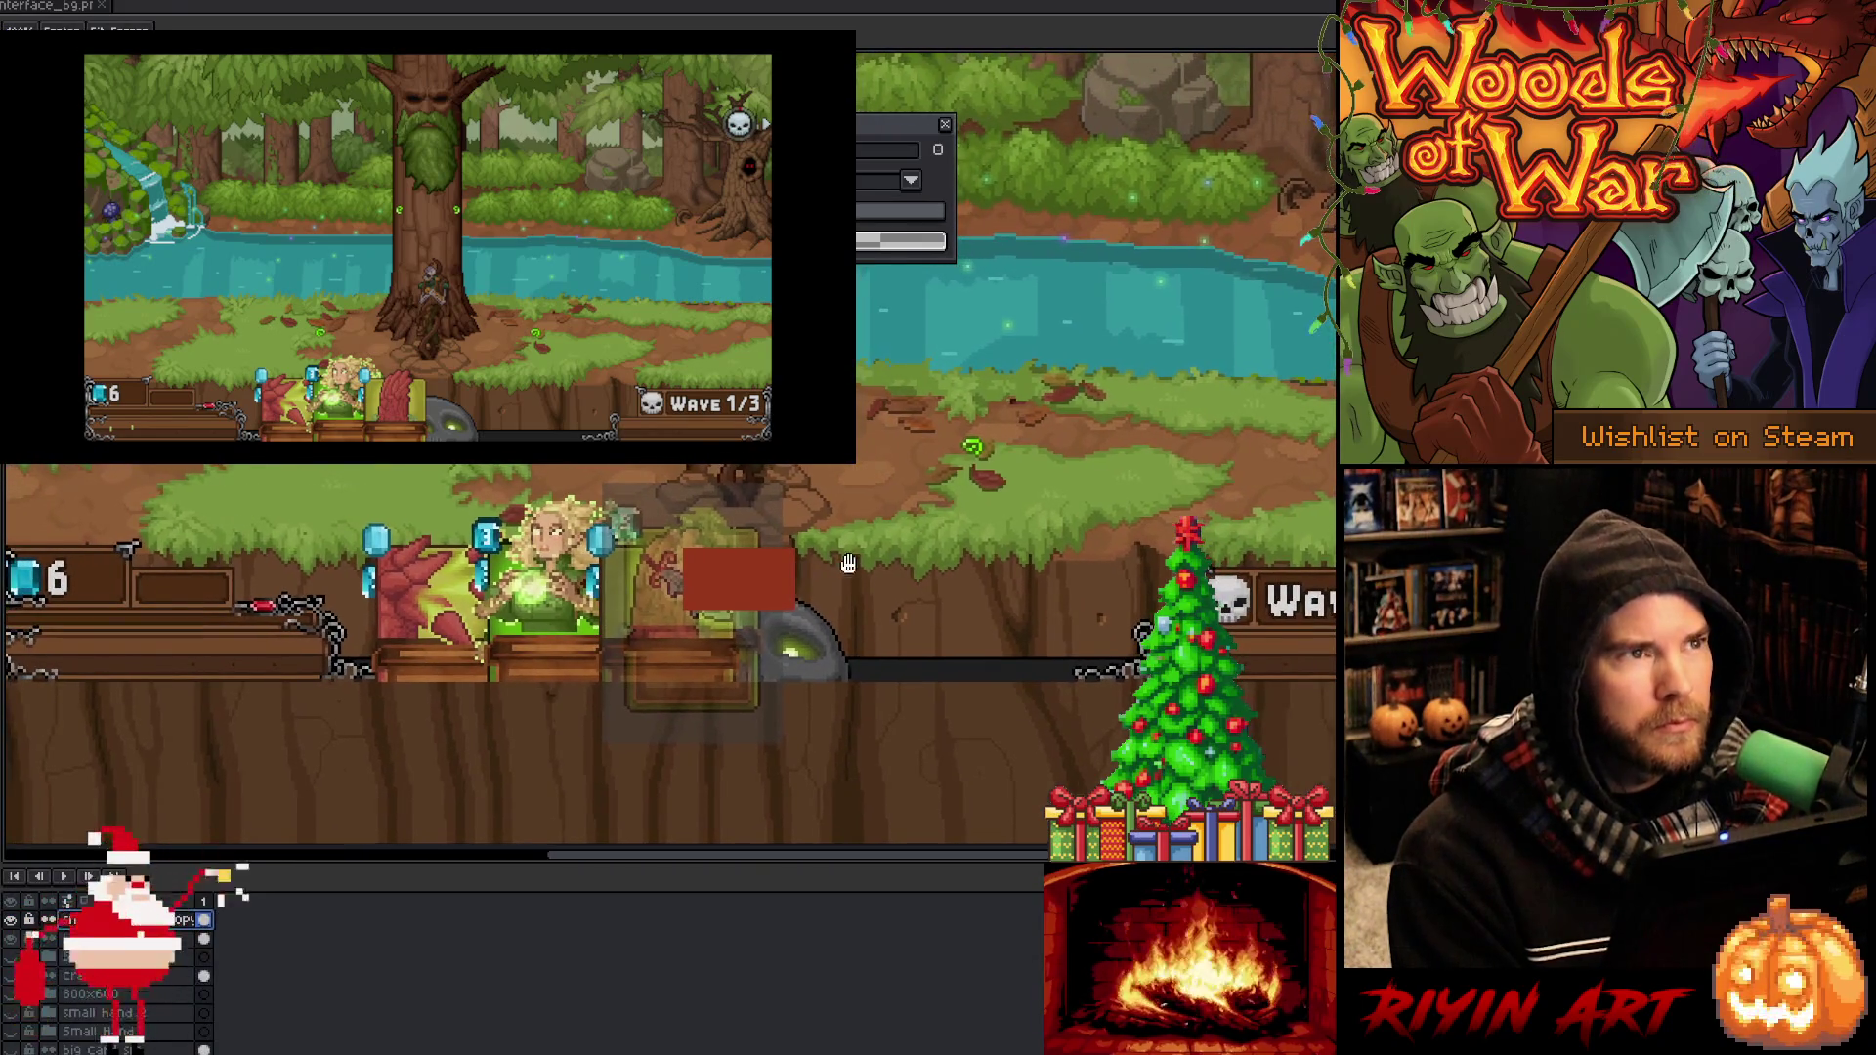
scroll(811, 588, "up", 1)
scroll(614, 576, "up", 2)
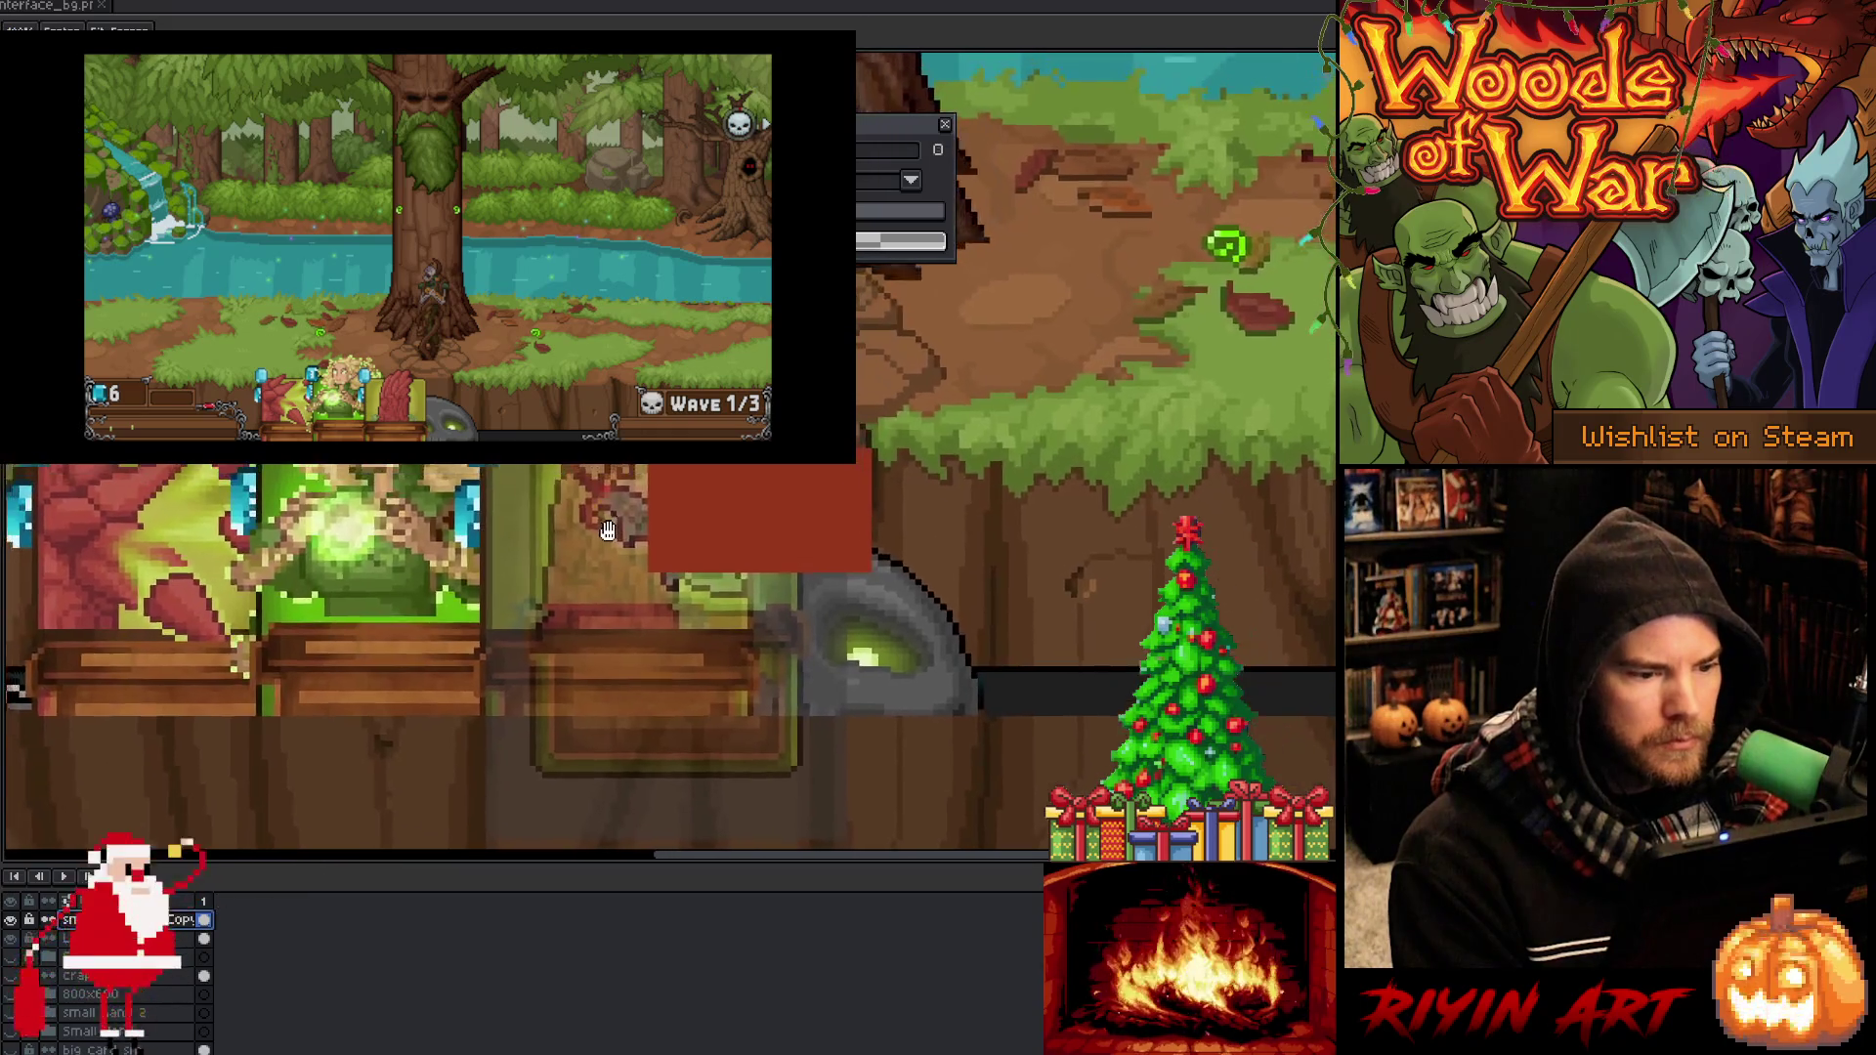
mouse_move(572, 865)
left_mouse_down()
mouse_move(563, 945)
mouse_move(559, 923)
left_mouse_up()
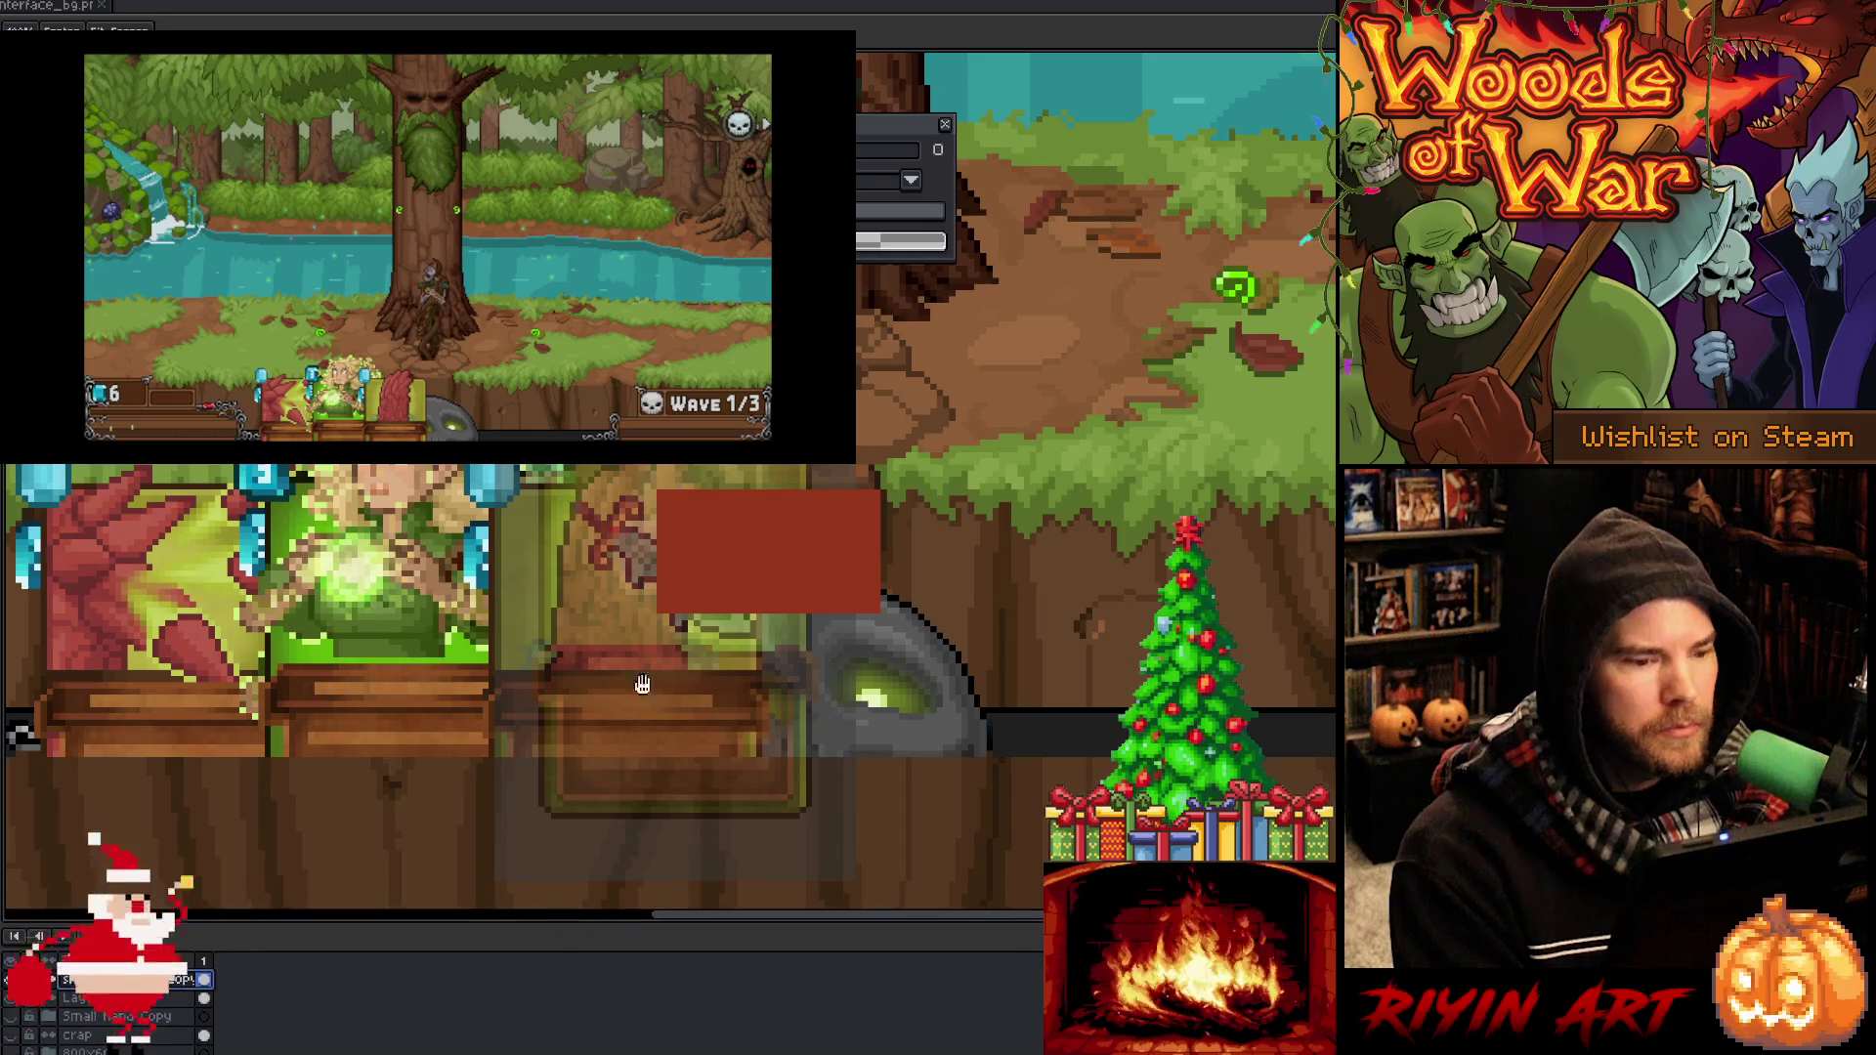
left_click_drag(679, 655, 695, 564)
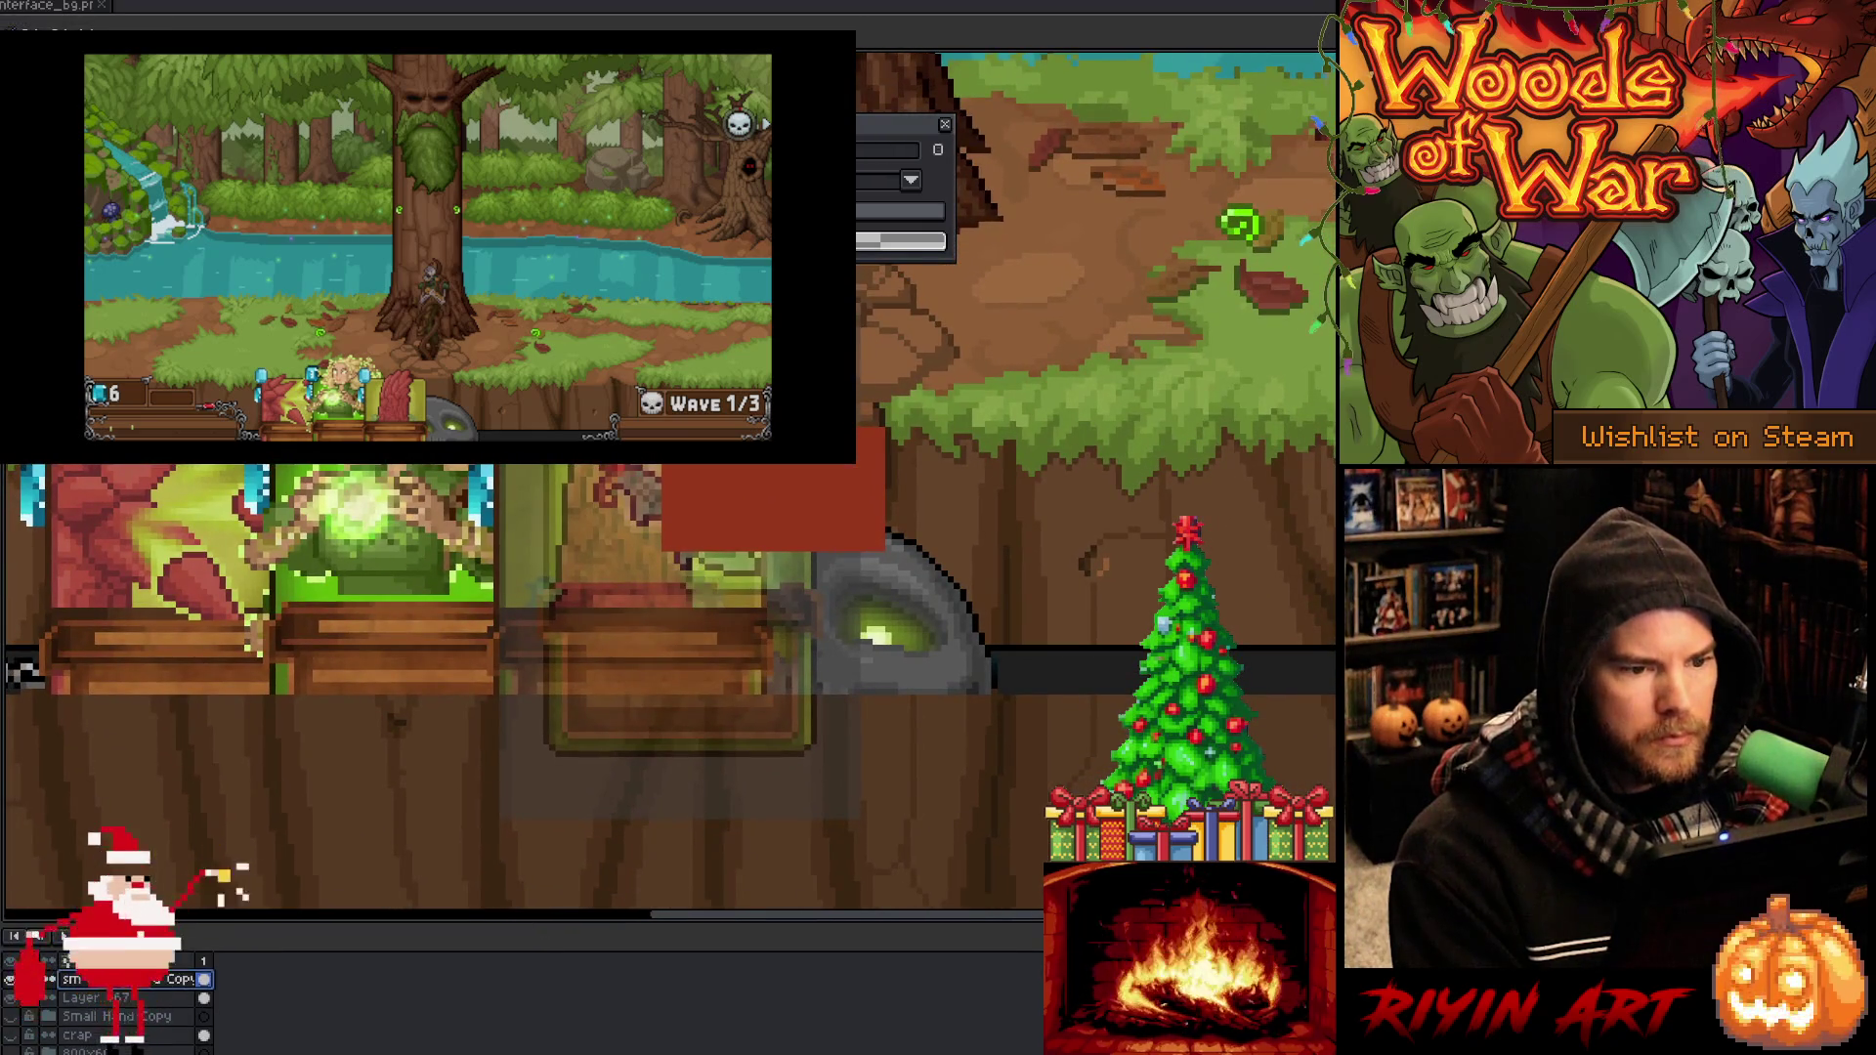
mouse_move(605, 598)
left_mouse_down()
mouse_move(549, 619)
mouse_move(562, 646)
left_mouse_up()
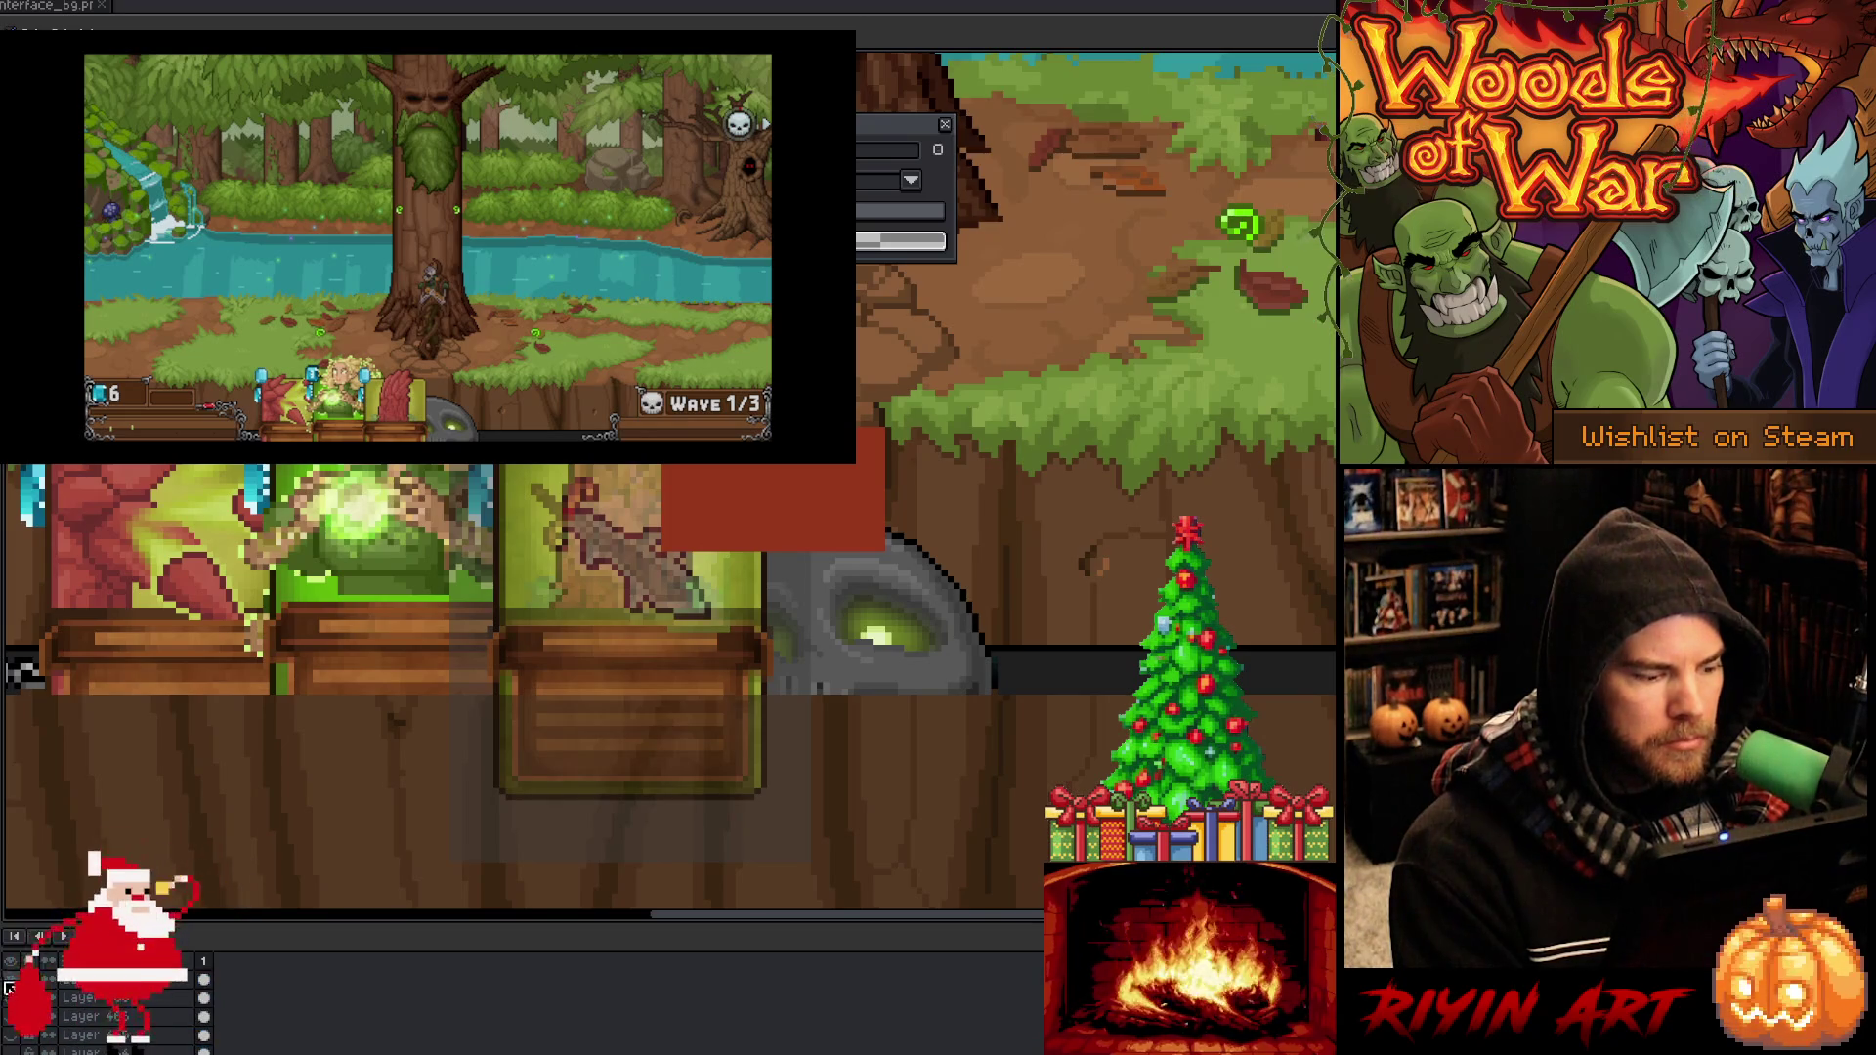
Hide the red placeholder layer and nudge the sword card layer upward
left_click(10, 989)
left_click(18, 1020)
left_click(18, 1019)
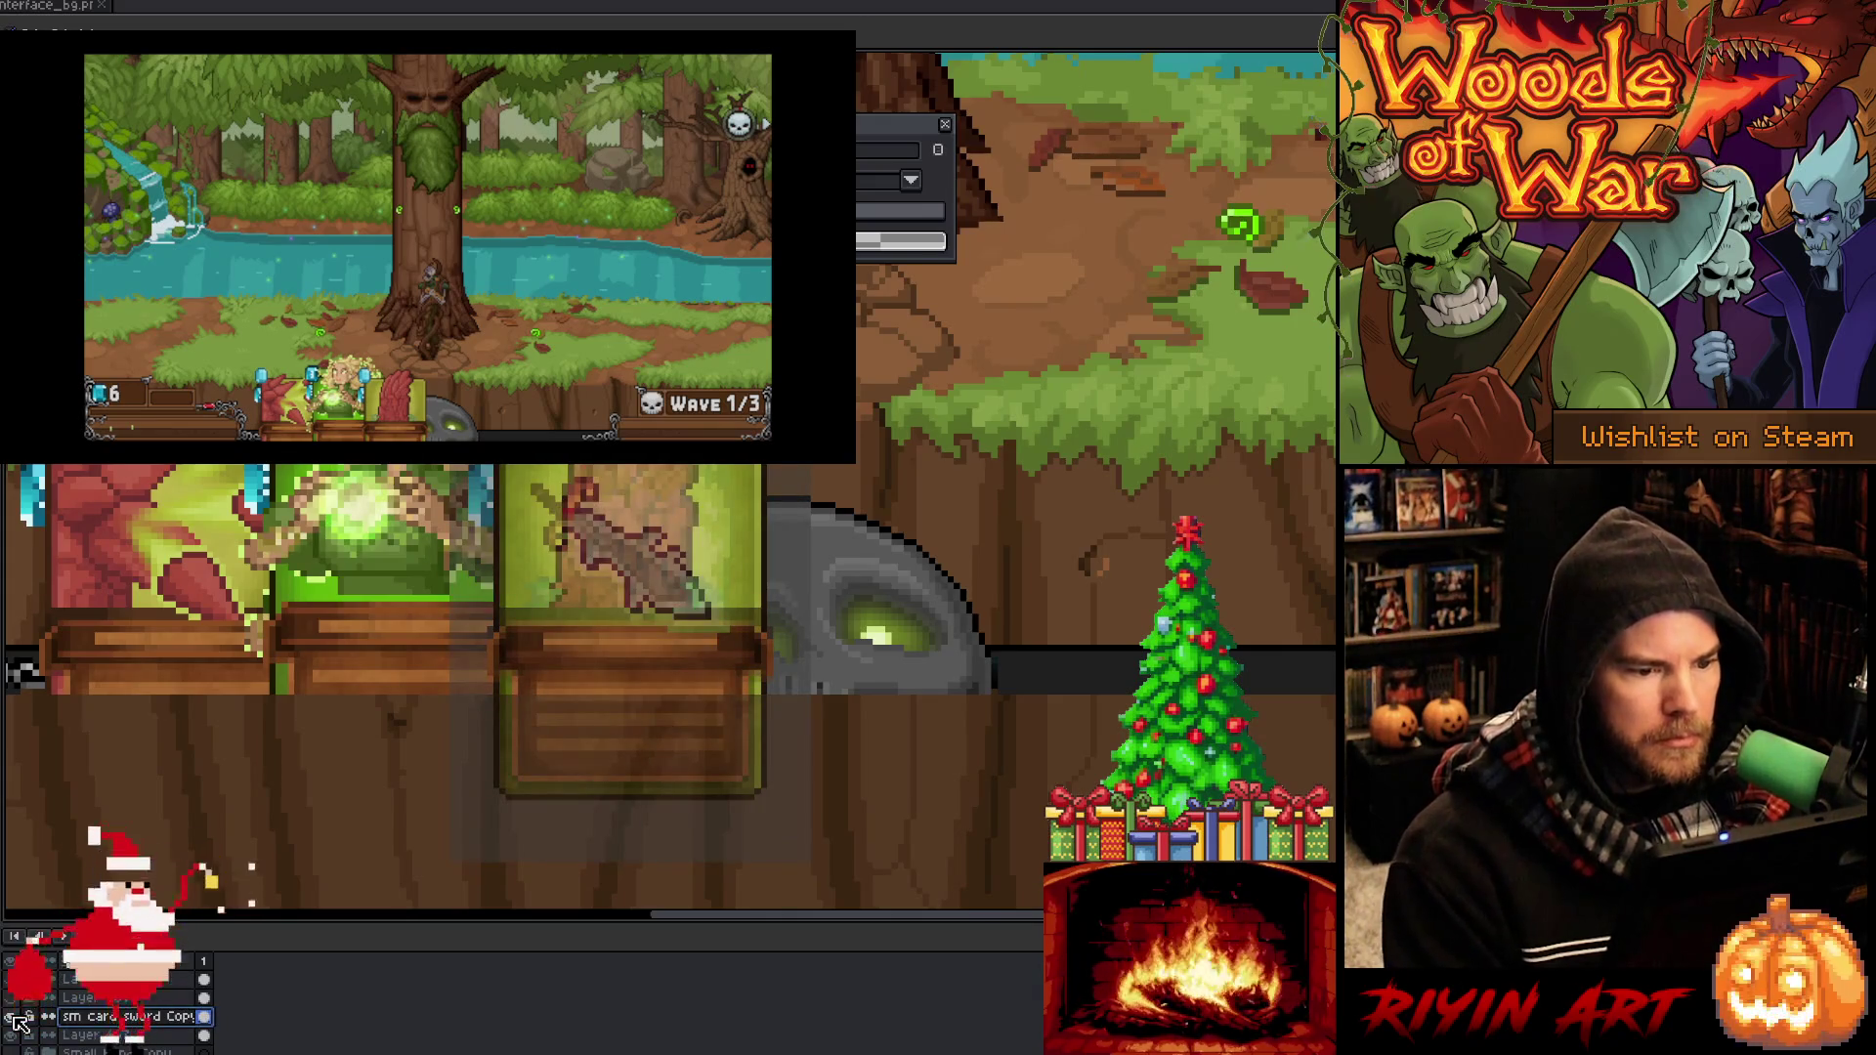
key("v")
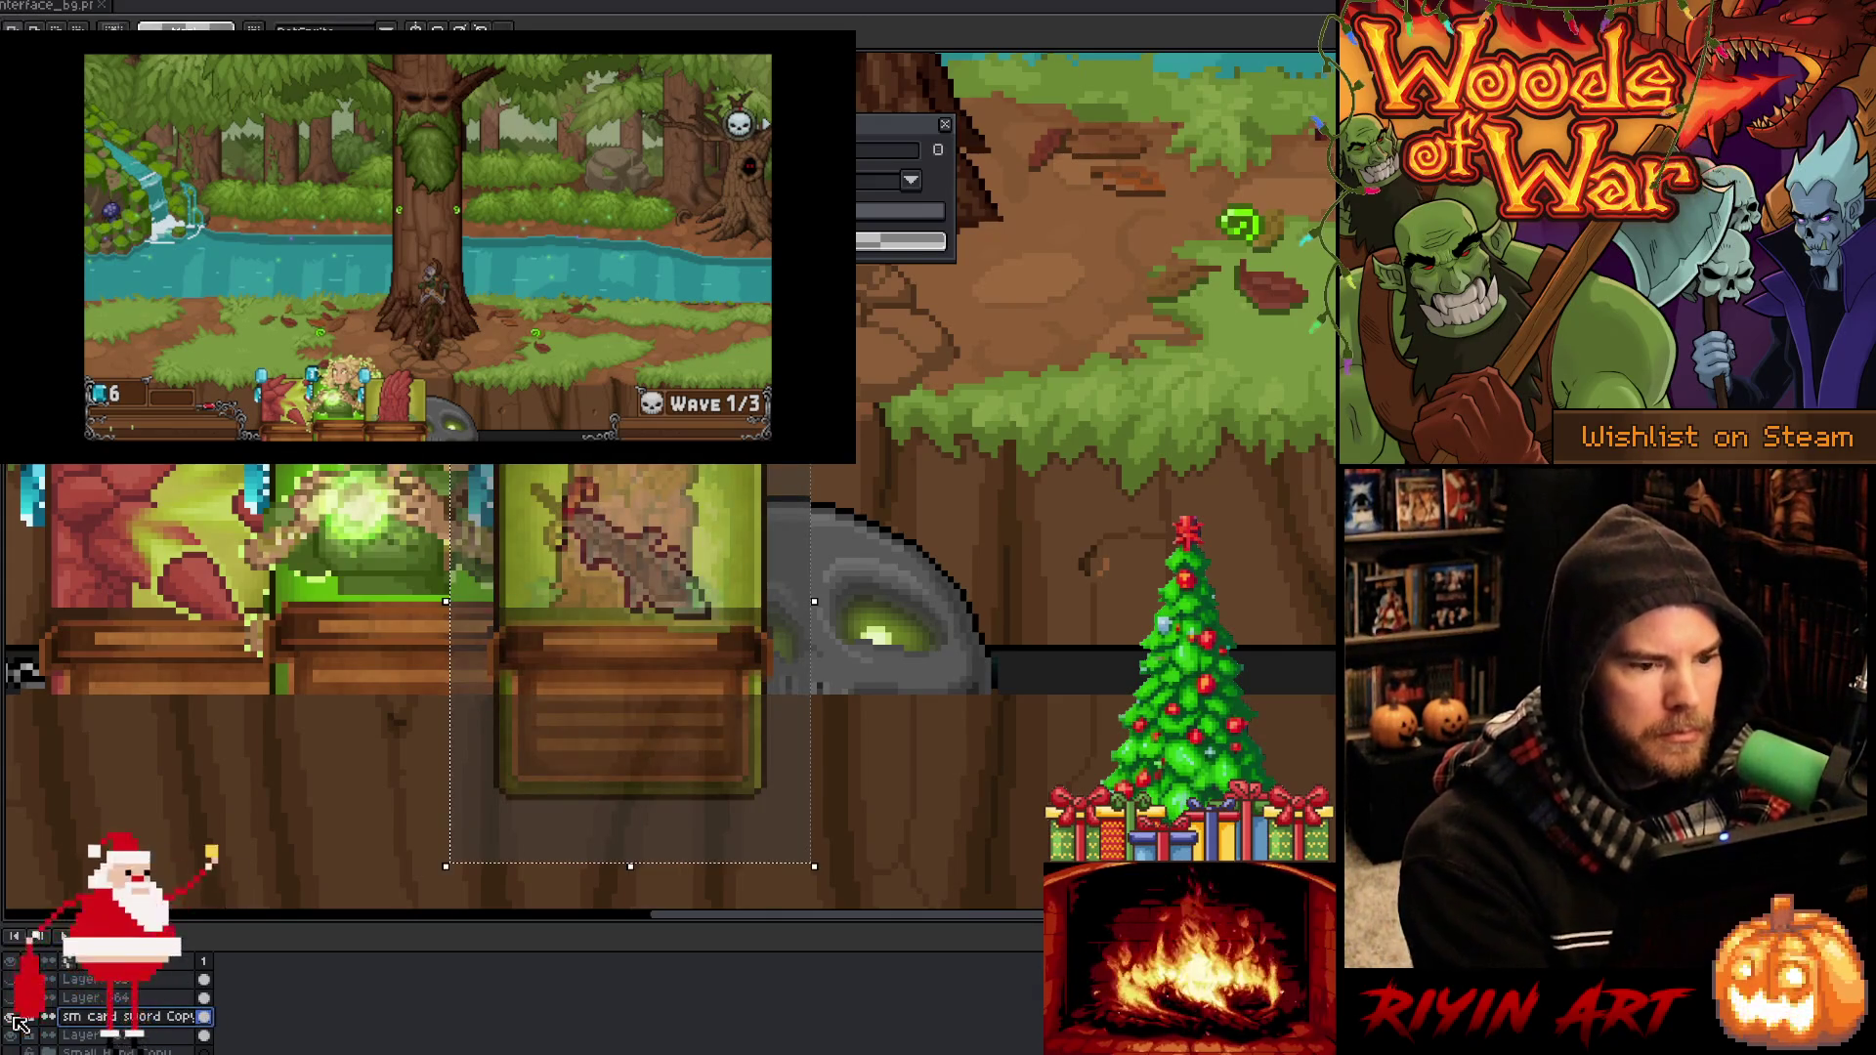
key("Up")
left_click(17, 1019)
left_click(18, 1019)
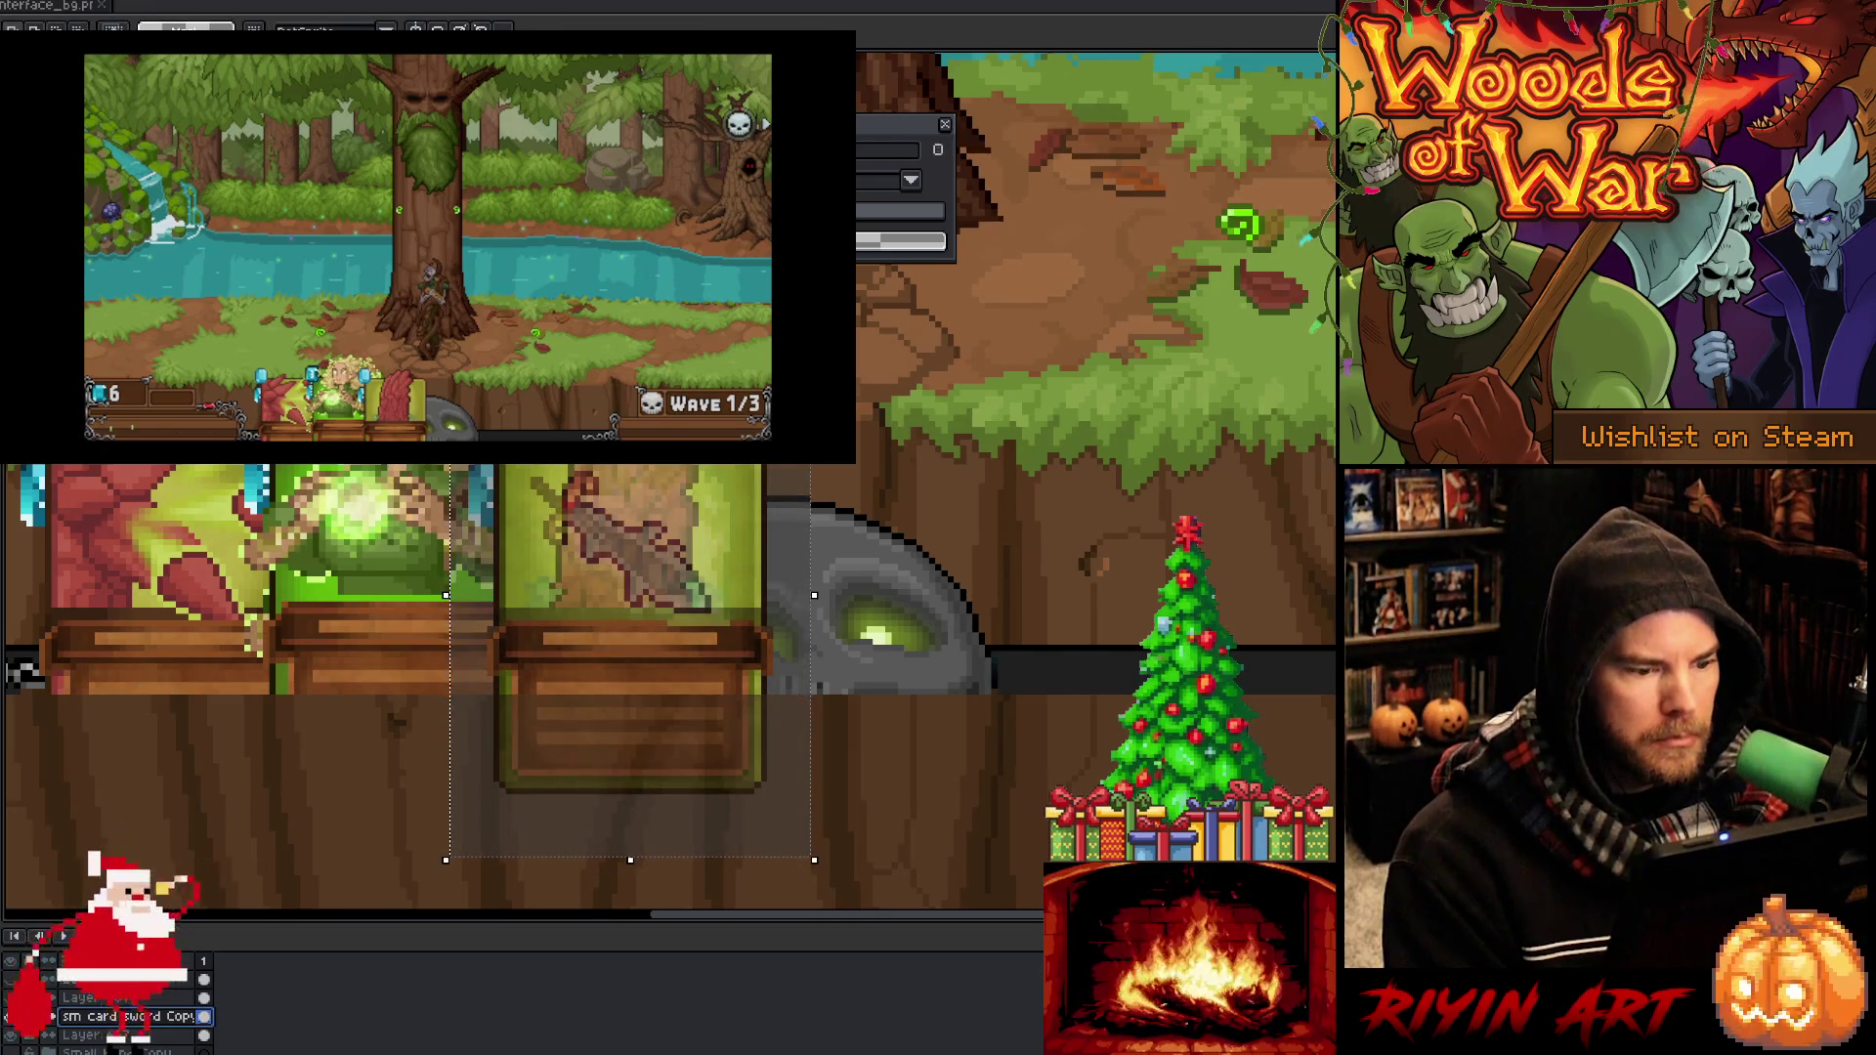
left_click(17, 1019)
left_click(18, 1019)
Duplicate the sword card layer and slide the copy left into the middle card slot
right_click(98, 1016)
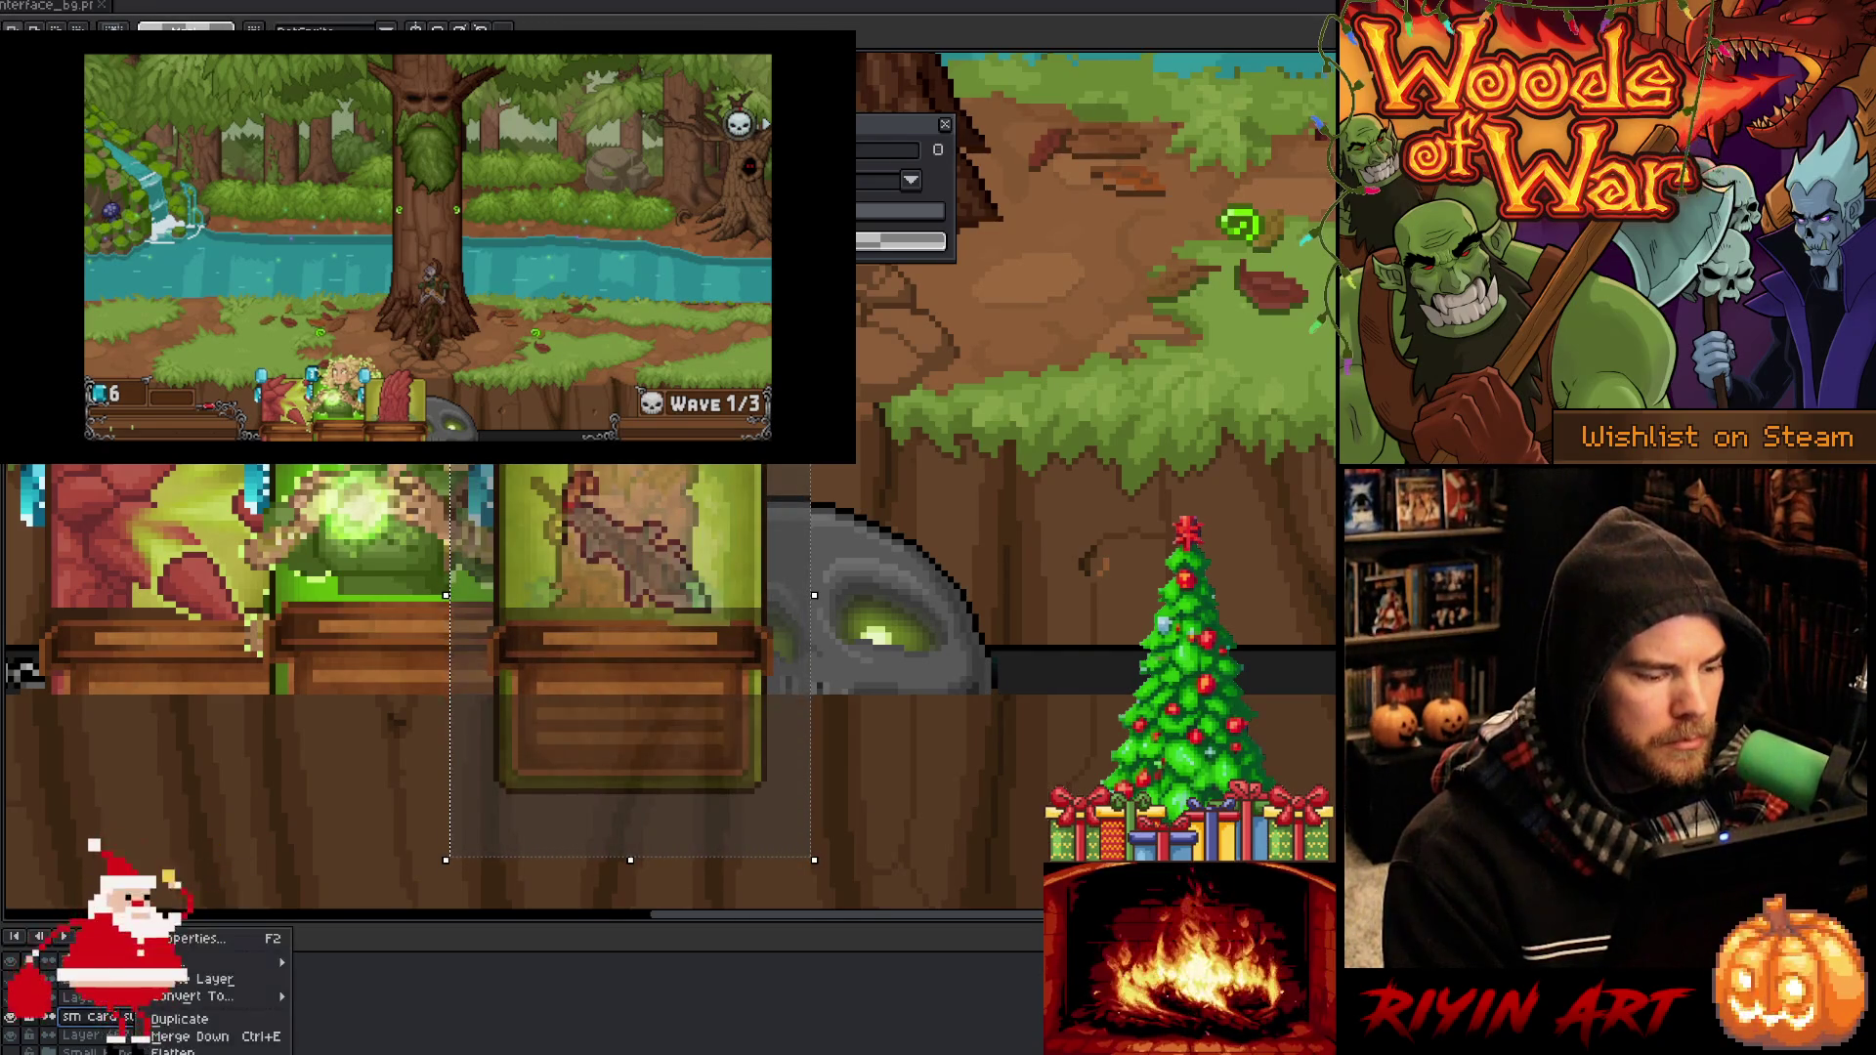
left_click(175, 1019)
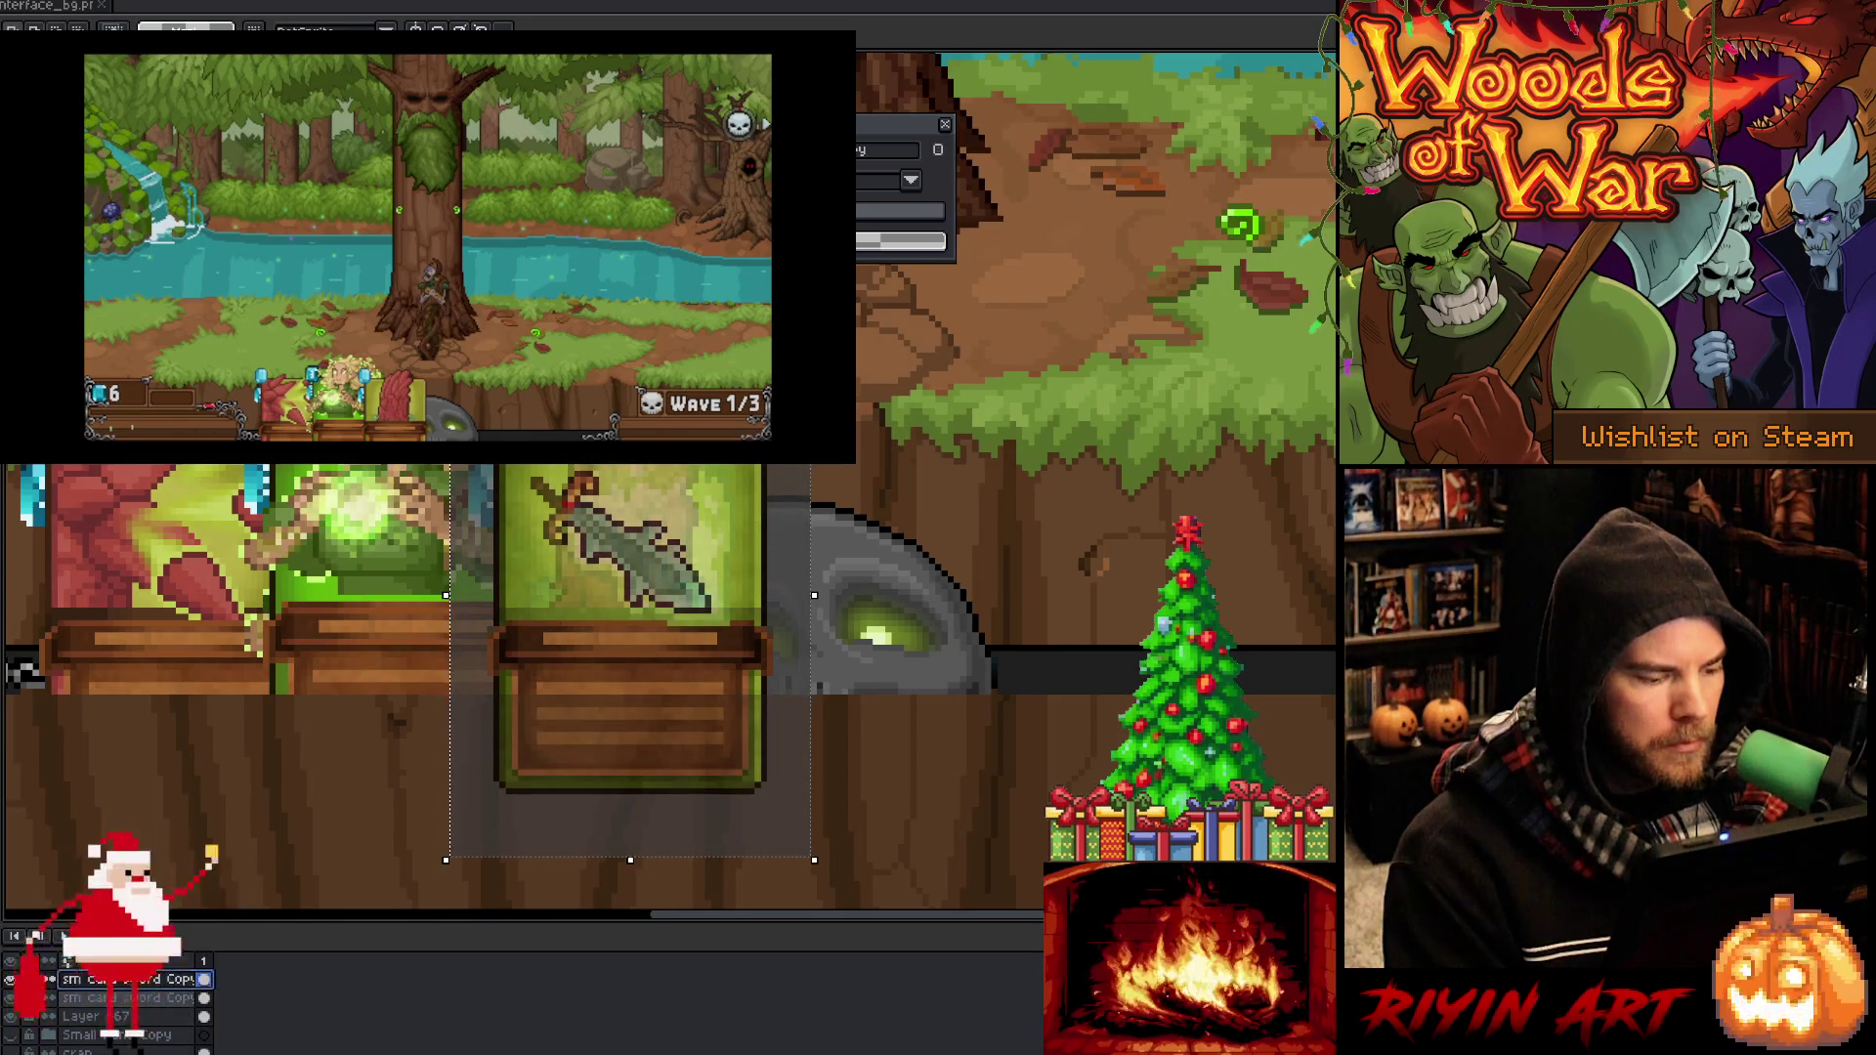
key("Left")
key("Left")
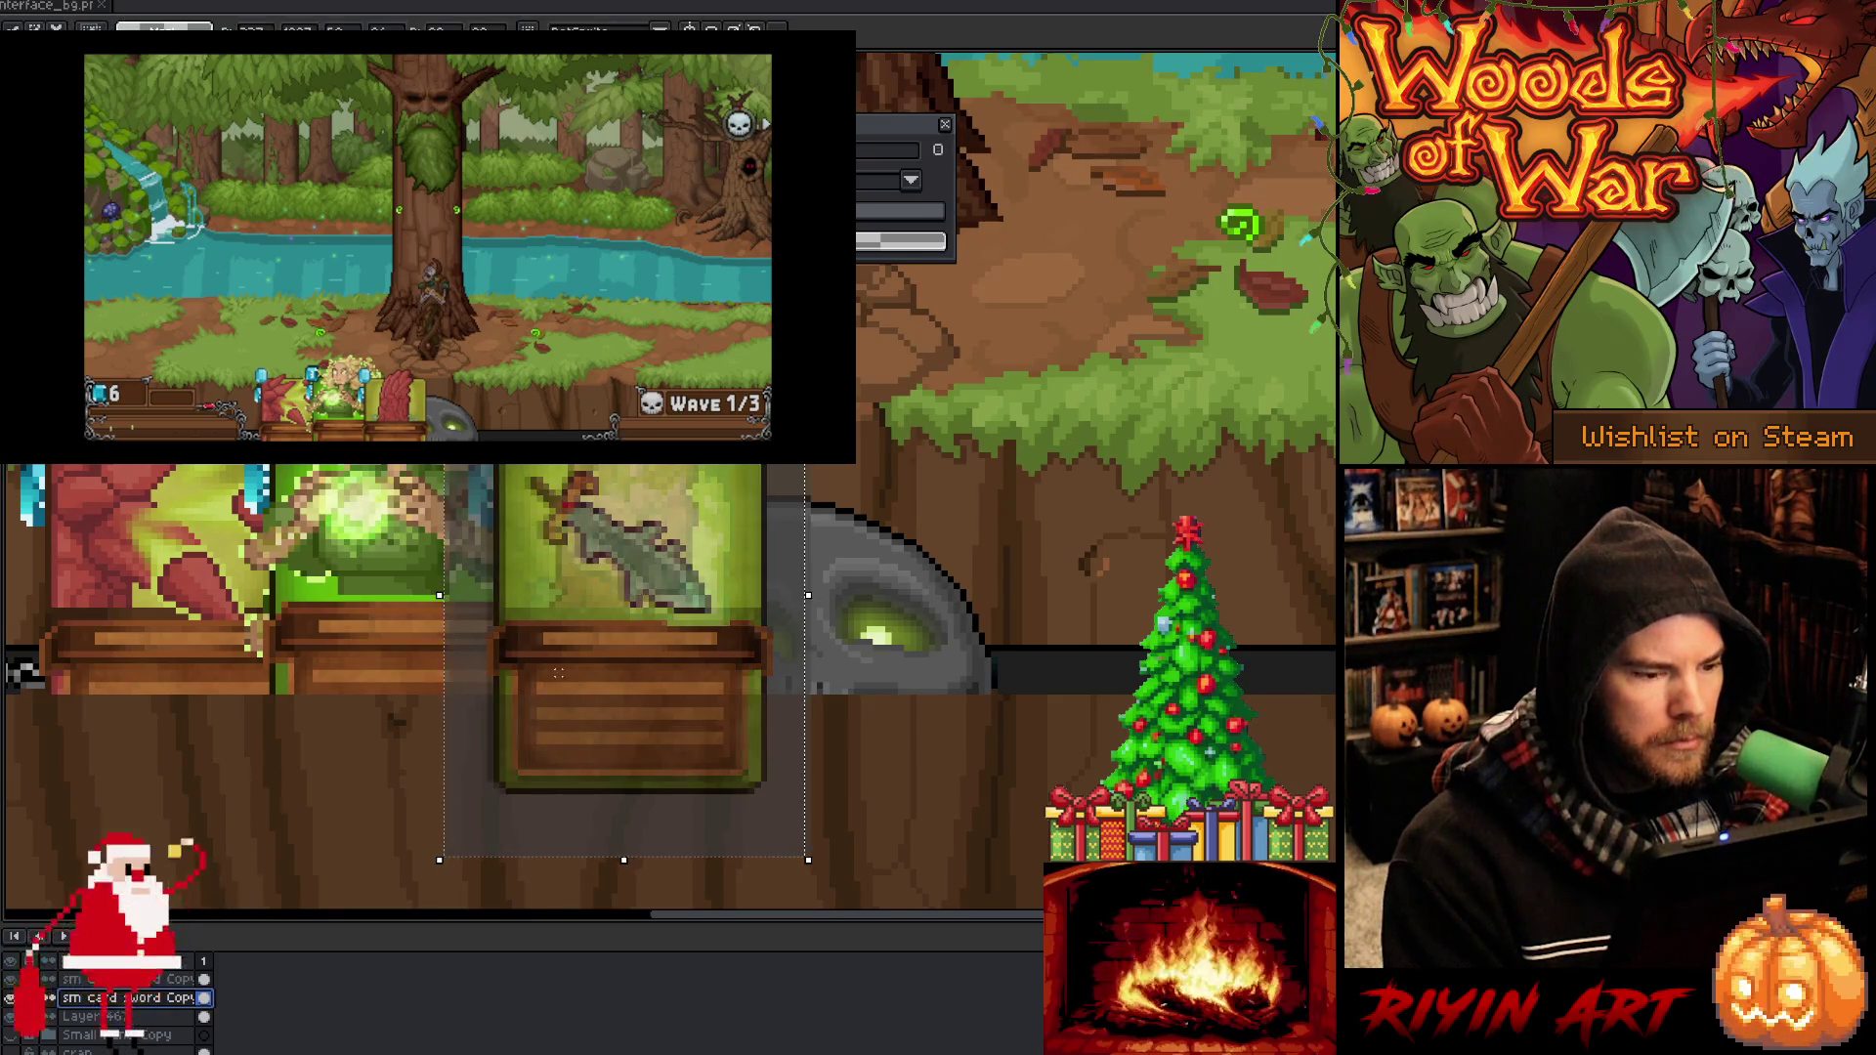
key("Left")
key("Left")
key("Left")
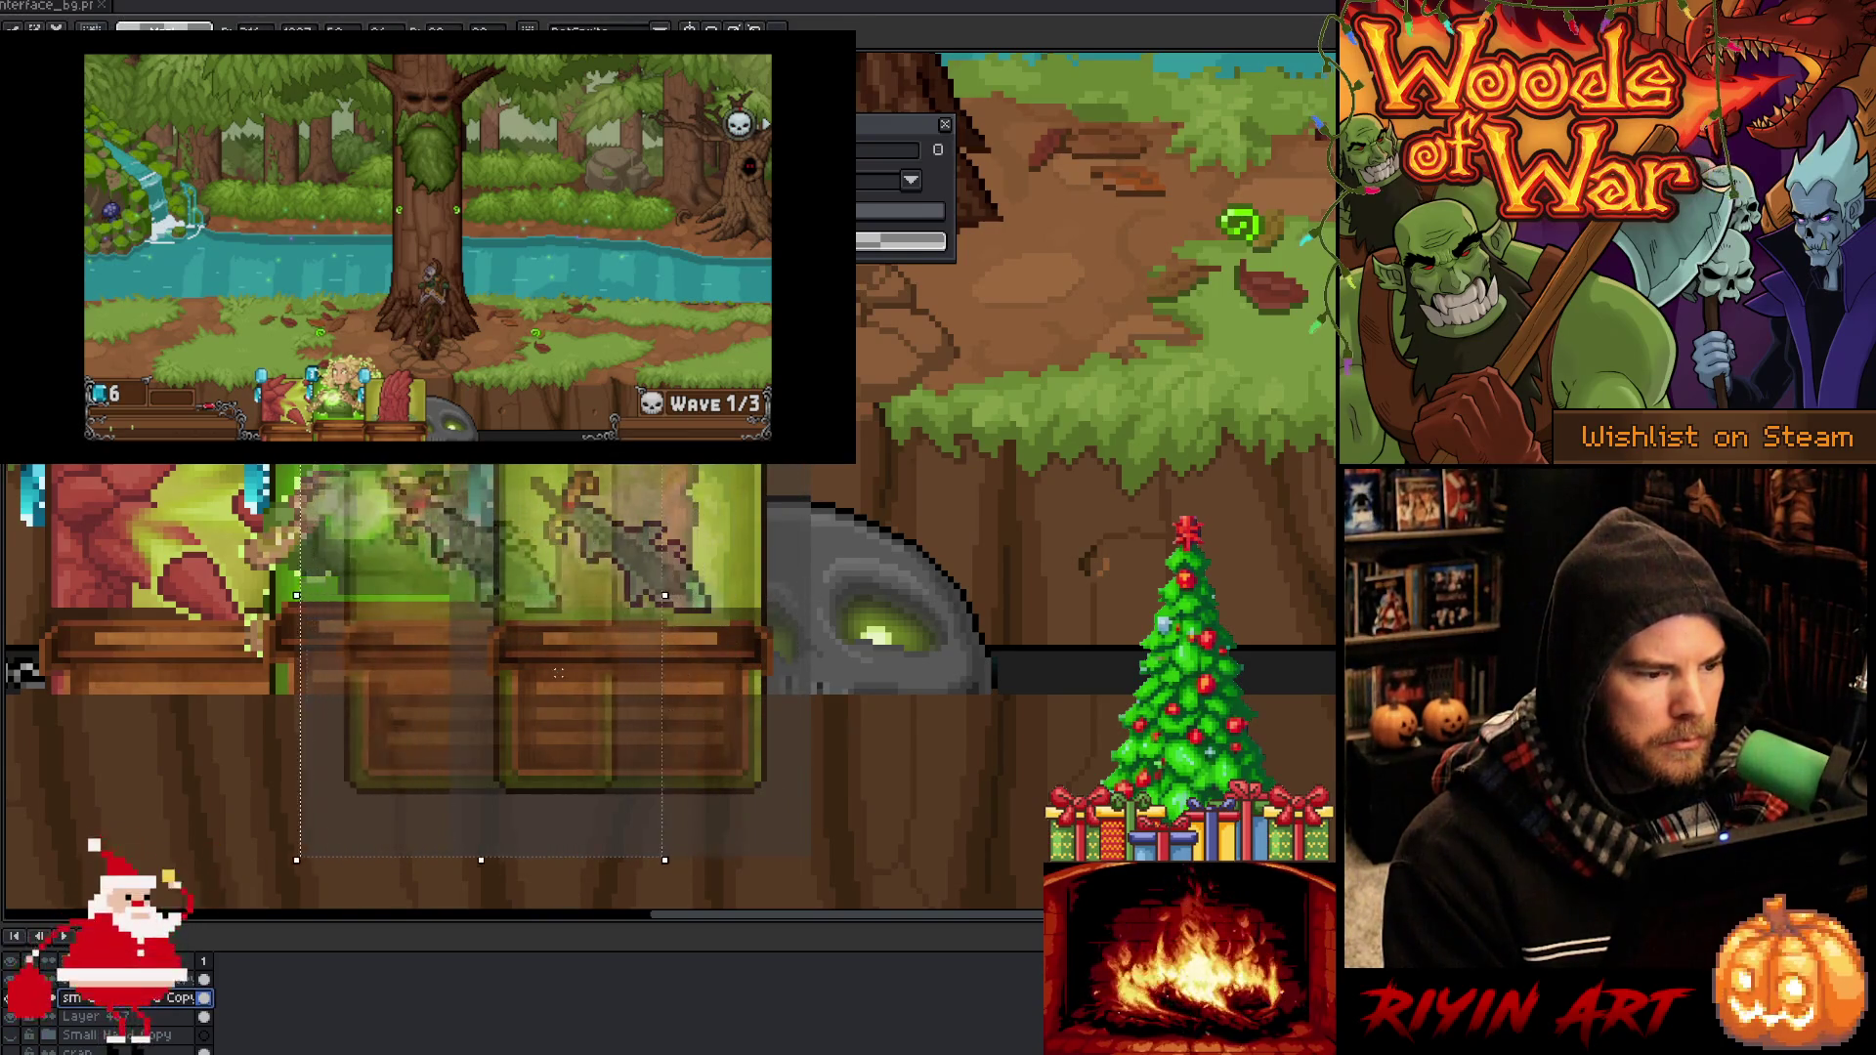
key("Left")
key("Left")
key("Left")
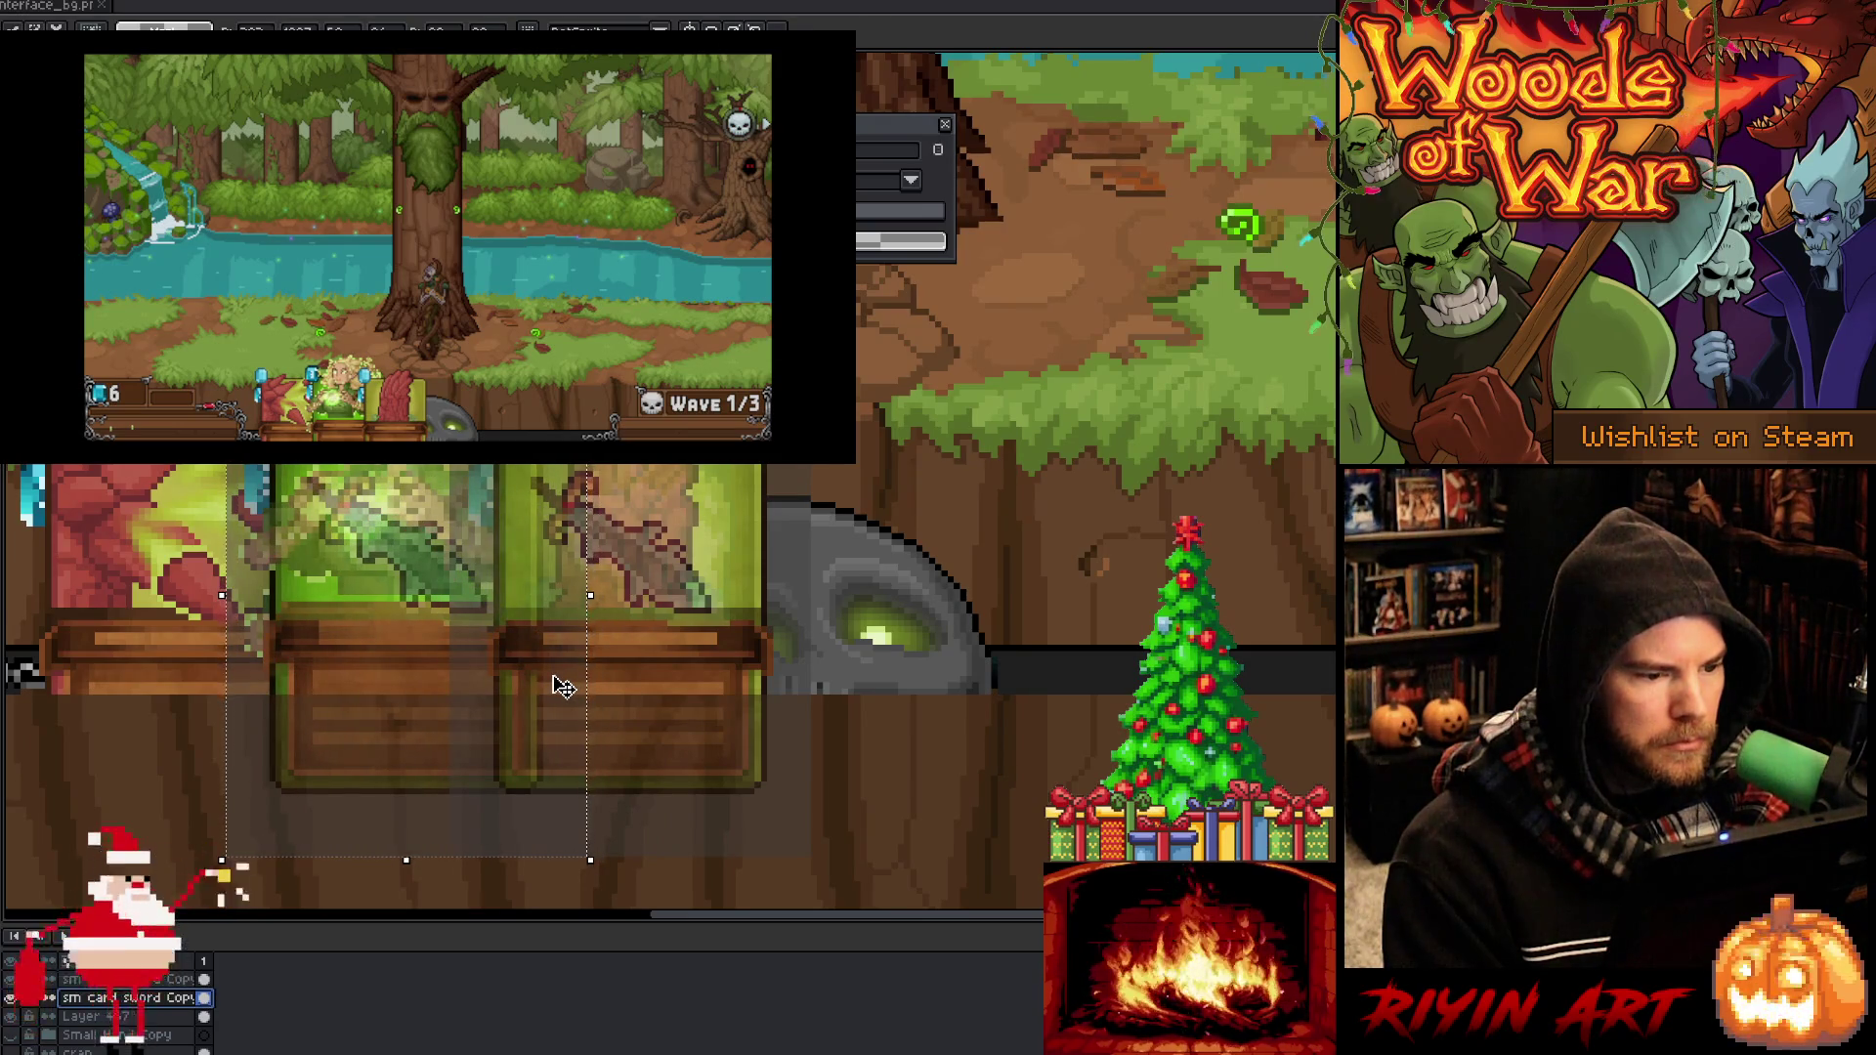
Duplicate the sword card again and place the copy over the left card slot
key("ctrl+j")
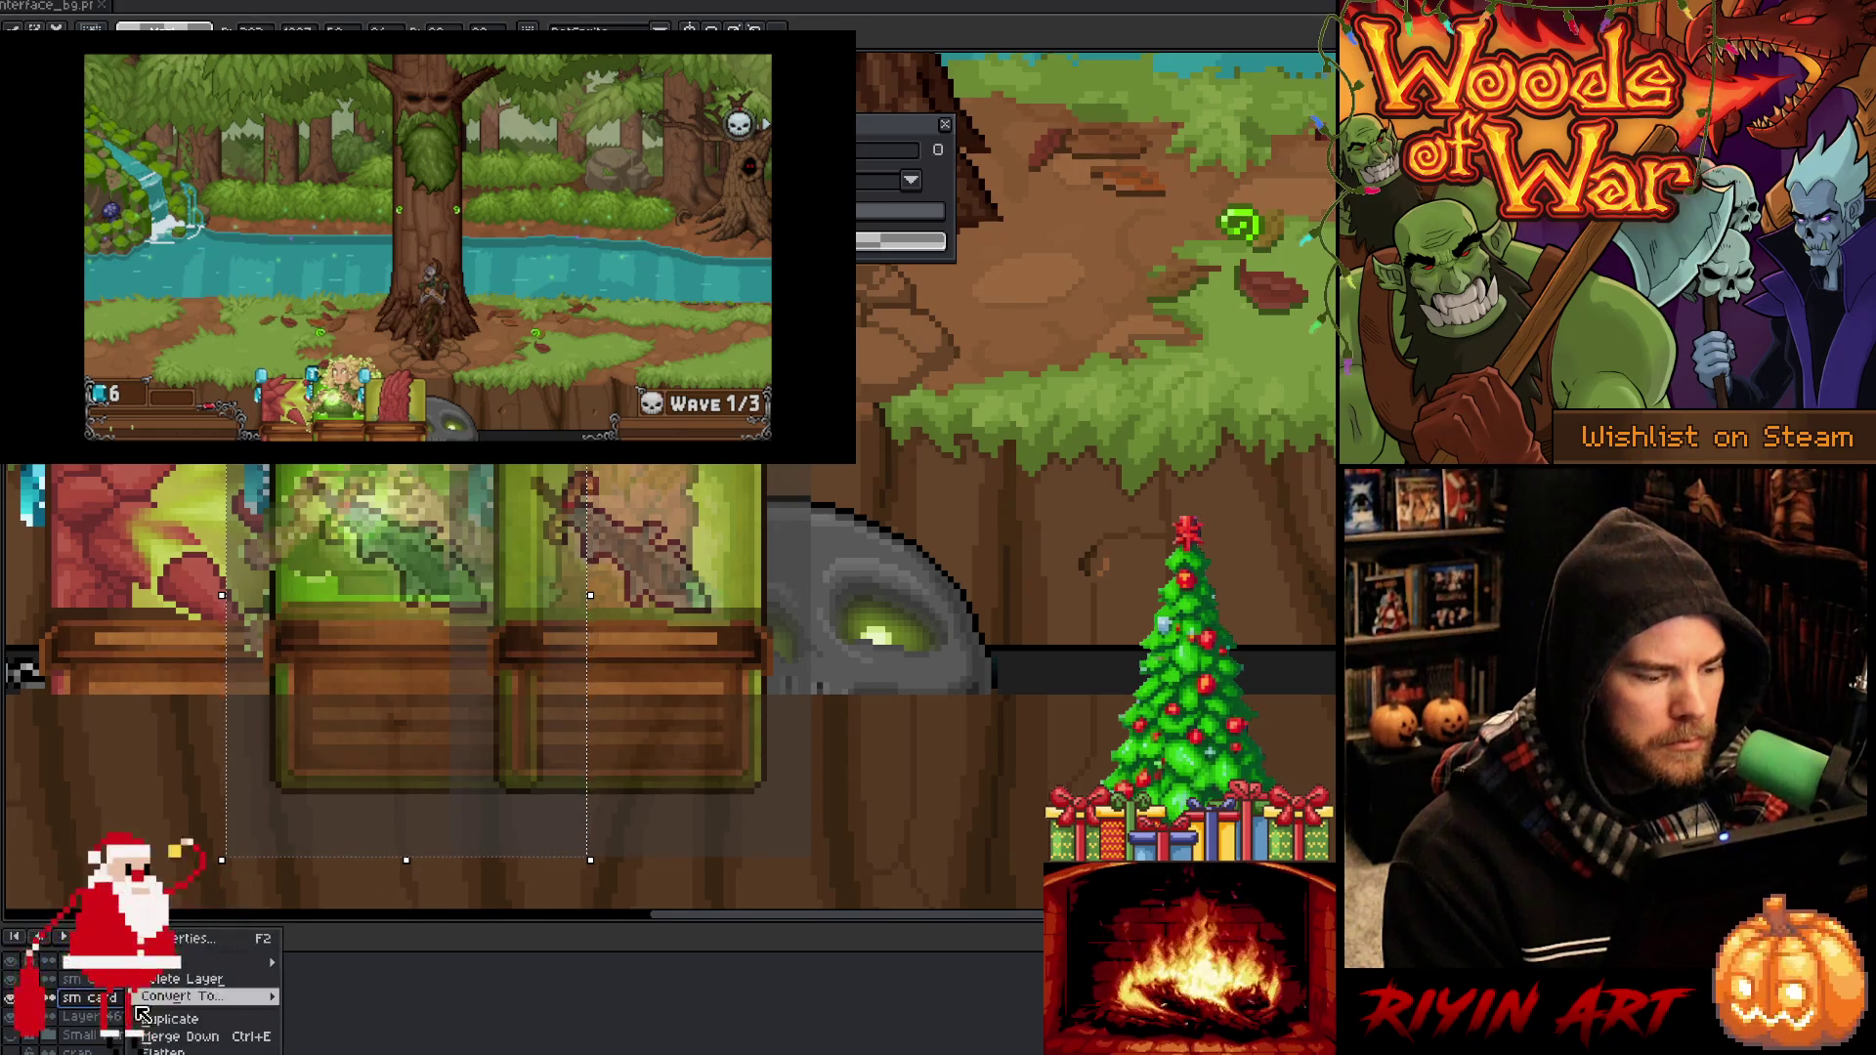
left_click_drag(290, 743, 153, 743)
key("Left")
key("Left")
key("Left")
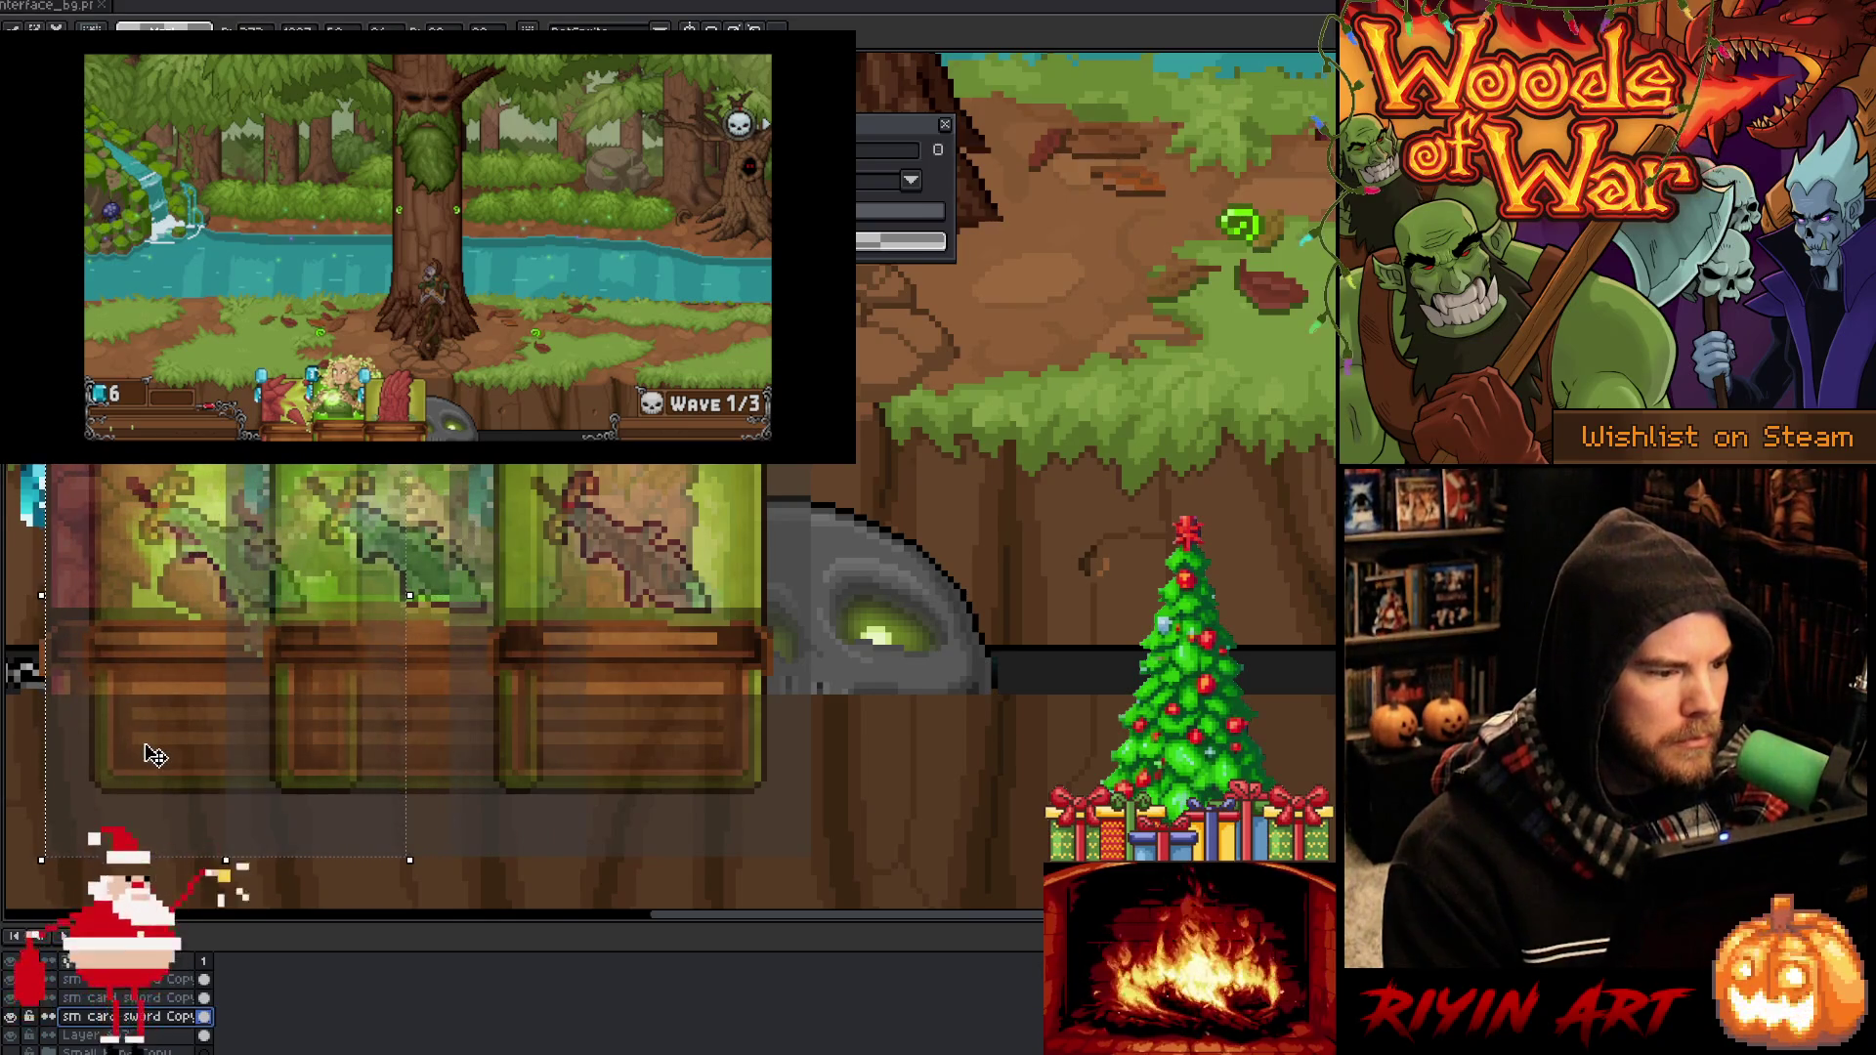
key("Left")
key("Left")
key("Left")
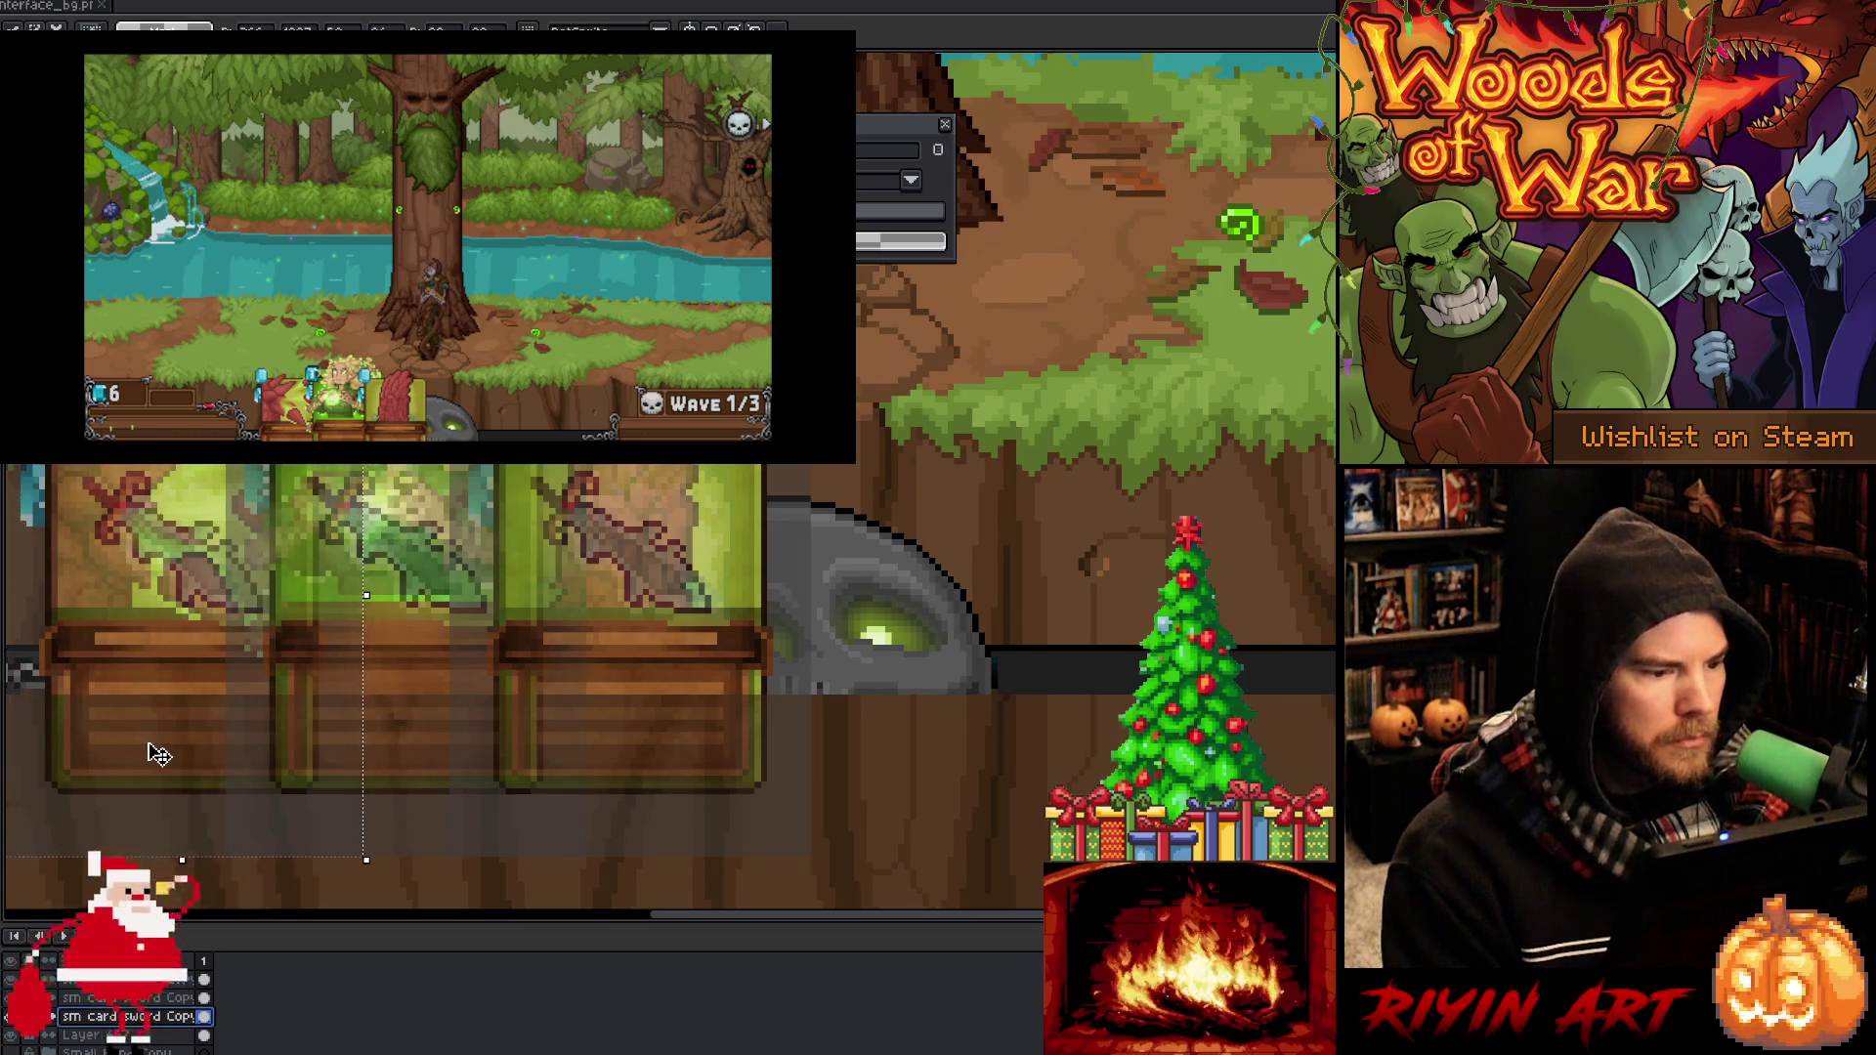
key("Return")
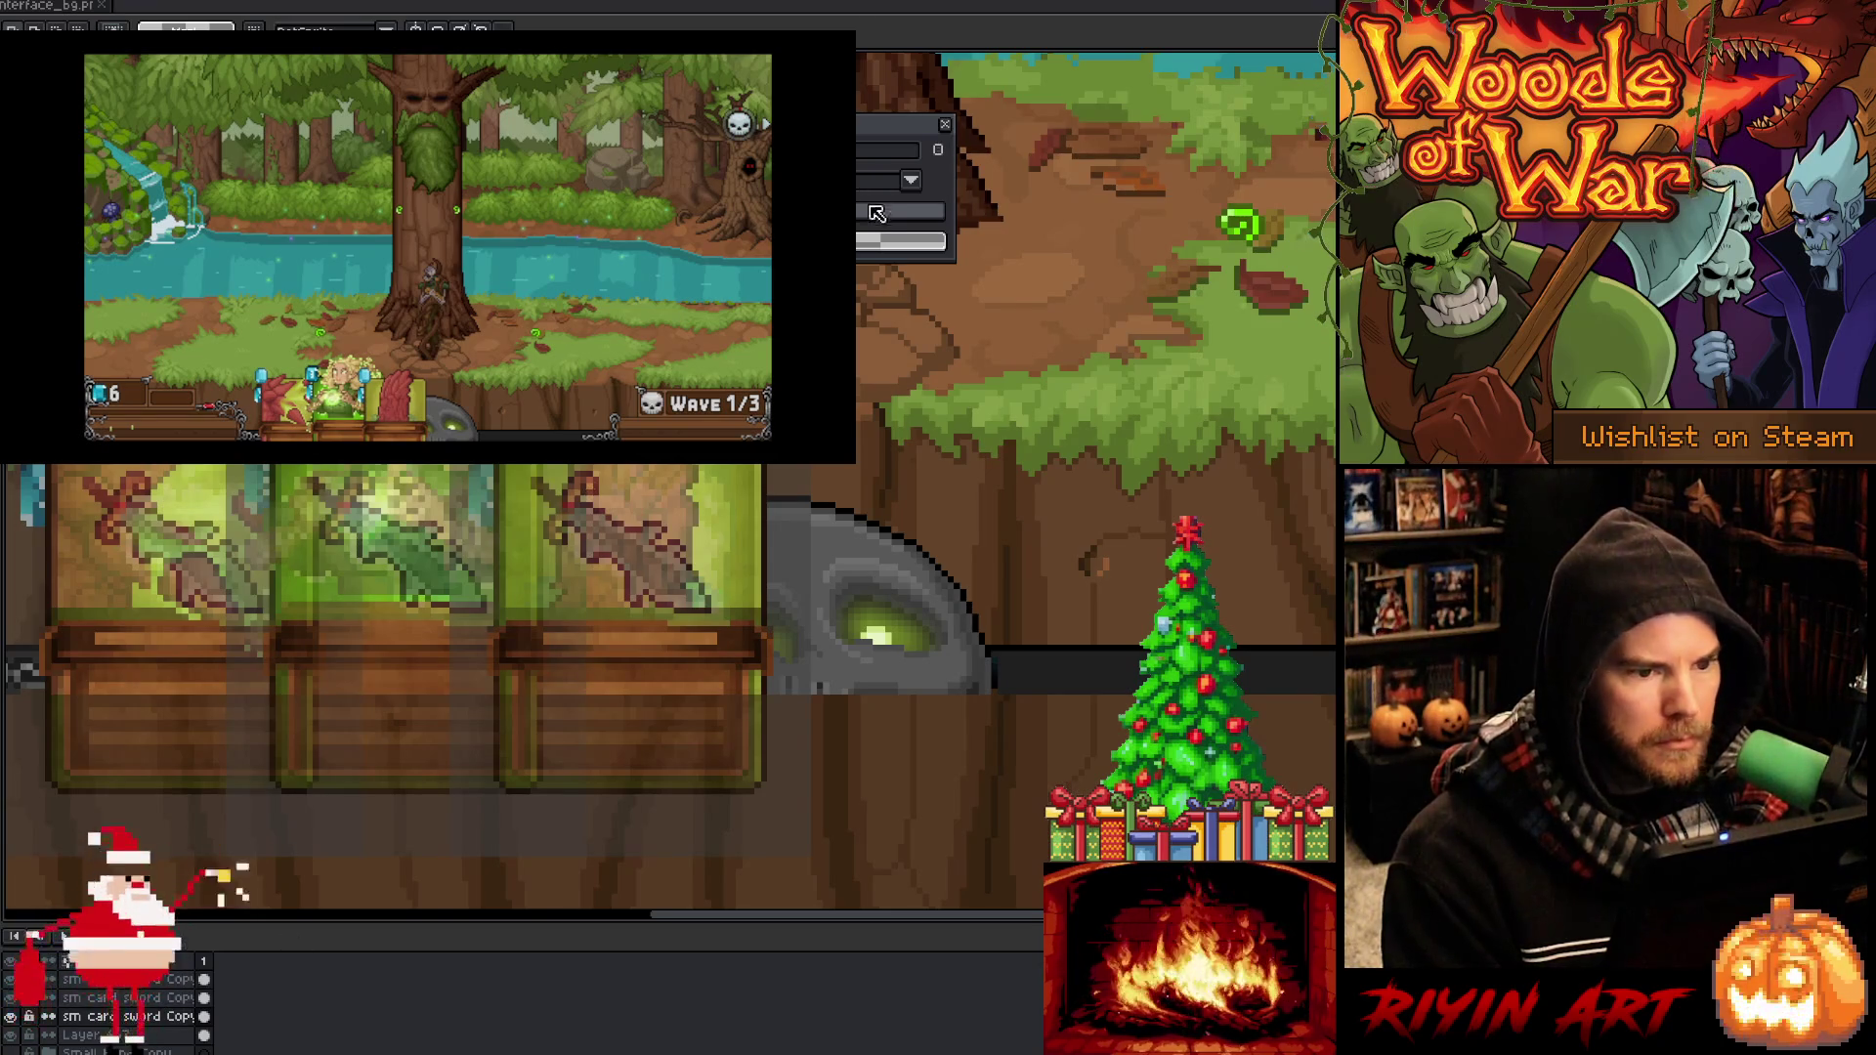
Set the sword card copy layers to full opacity (255)
left_click(165, 998)
left_click(168, 998)
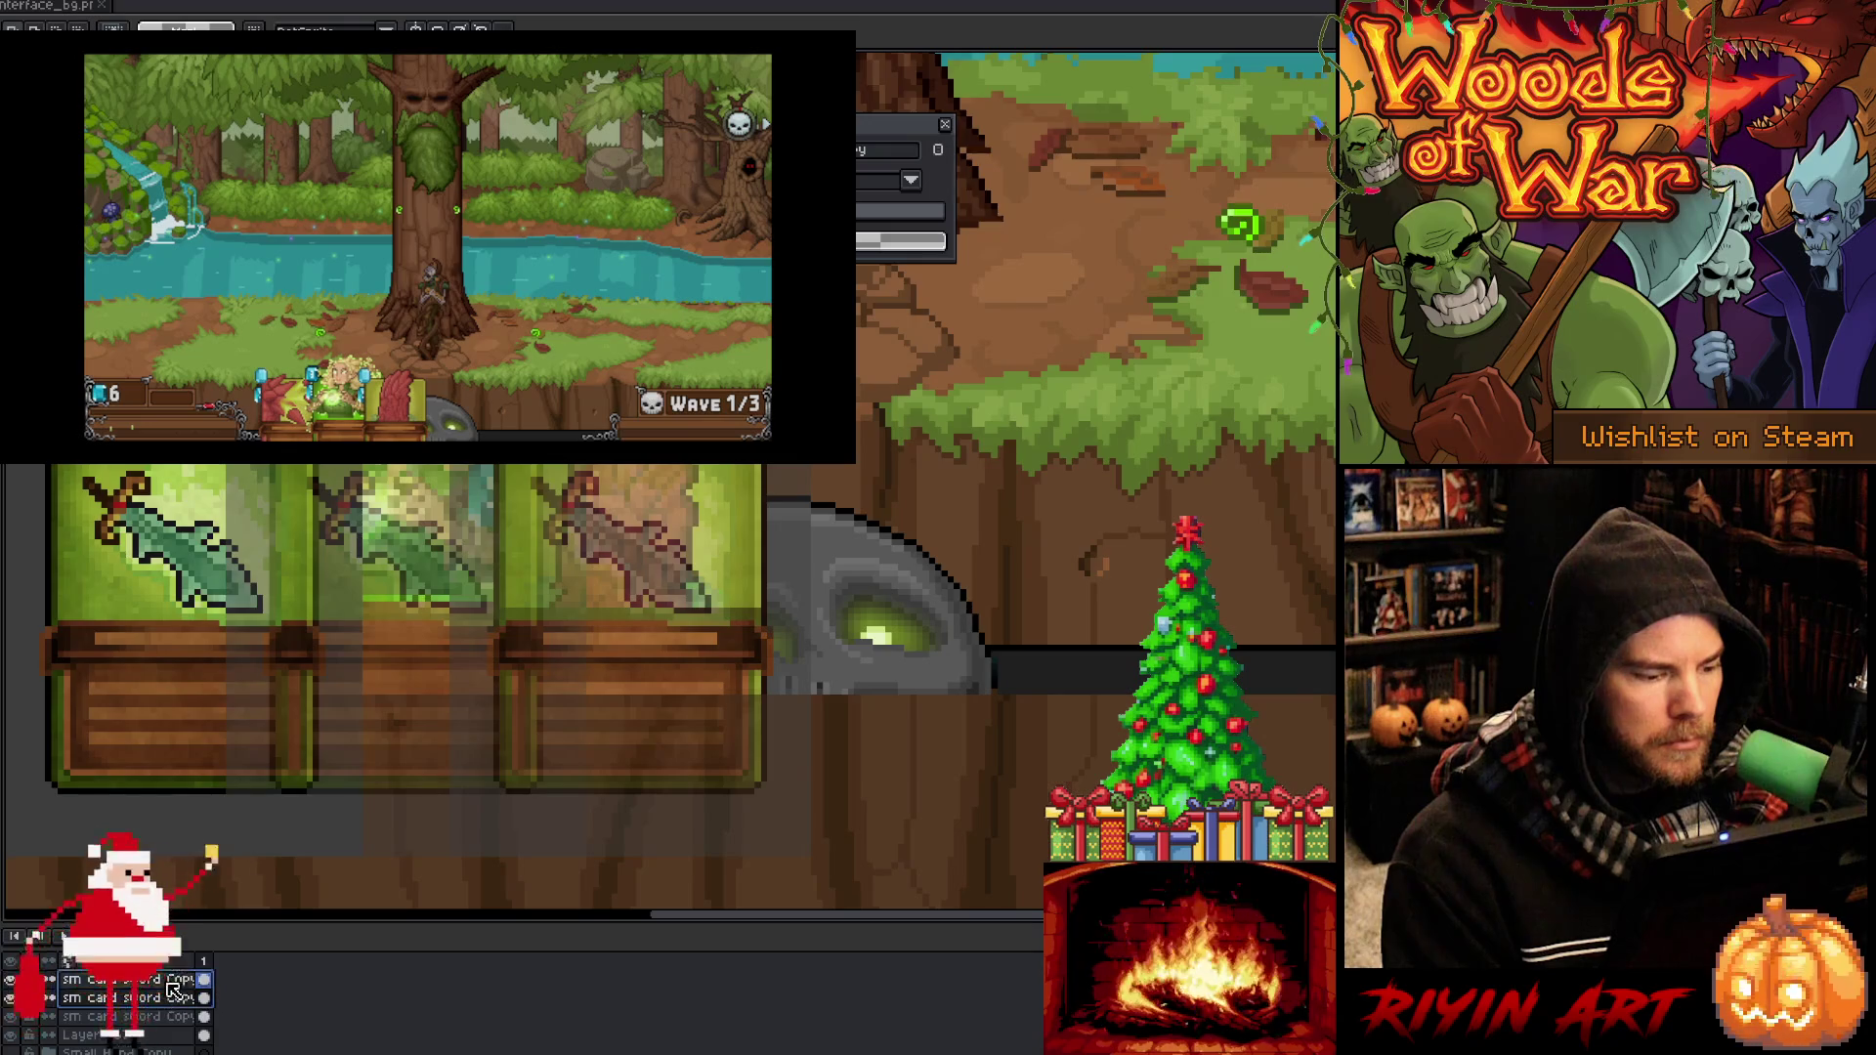
left_click(166, 979)
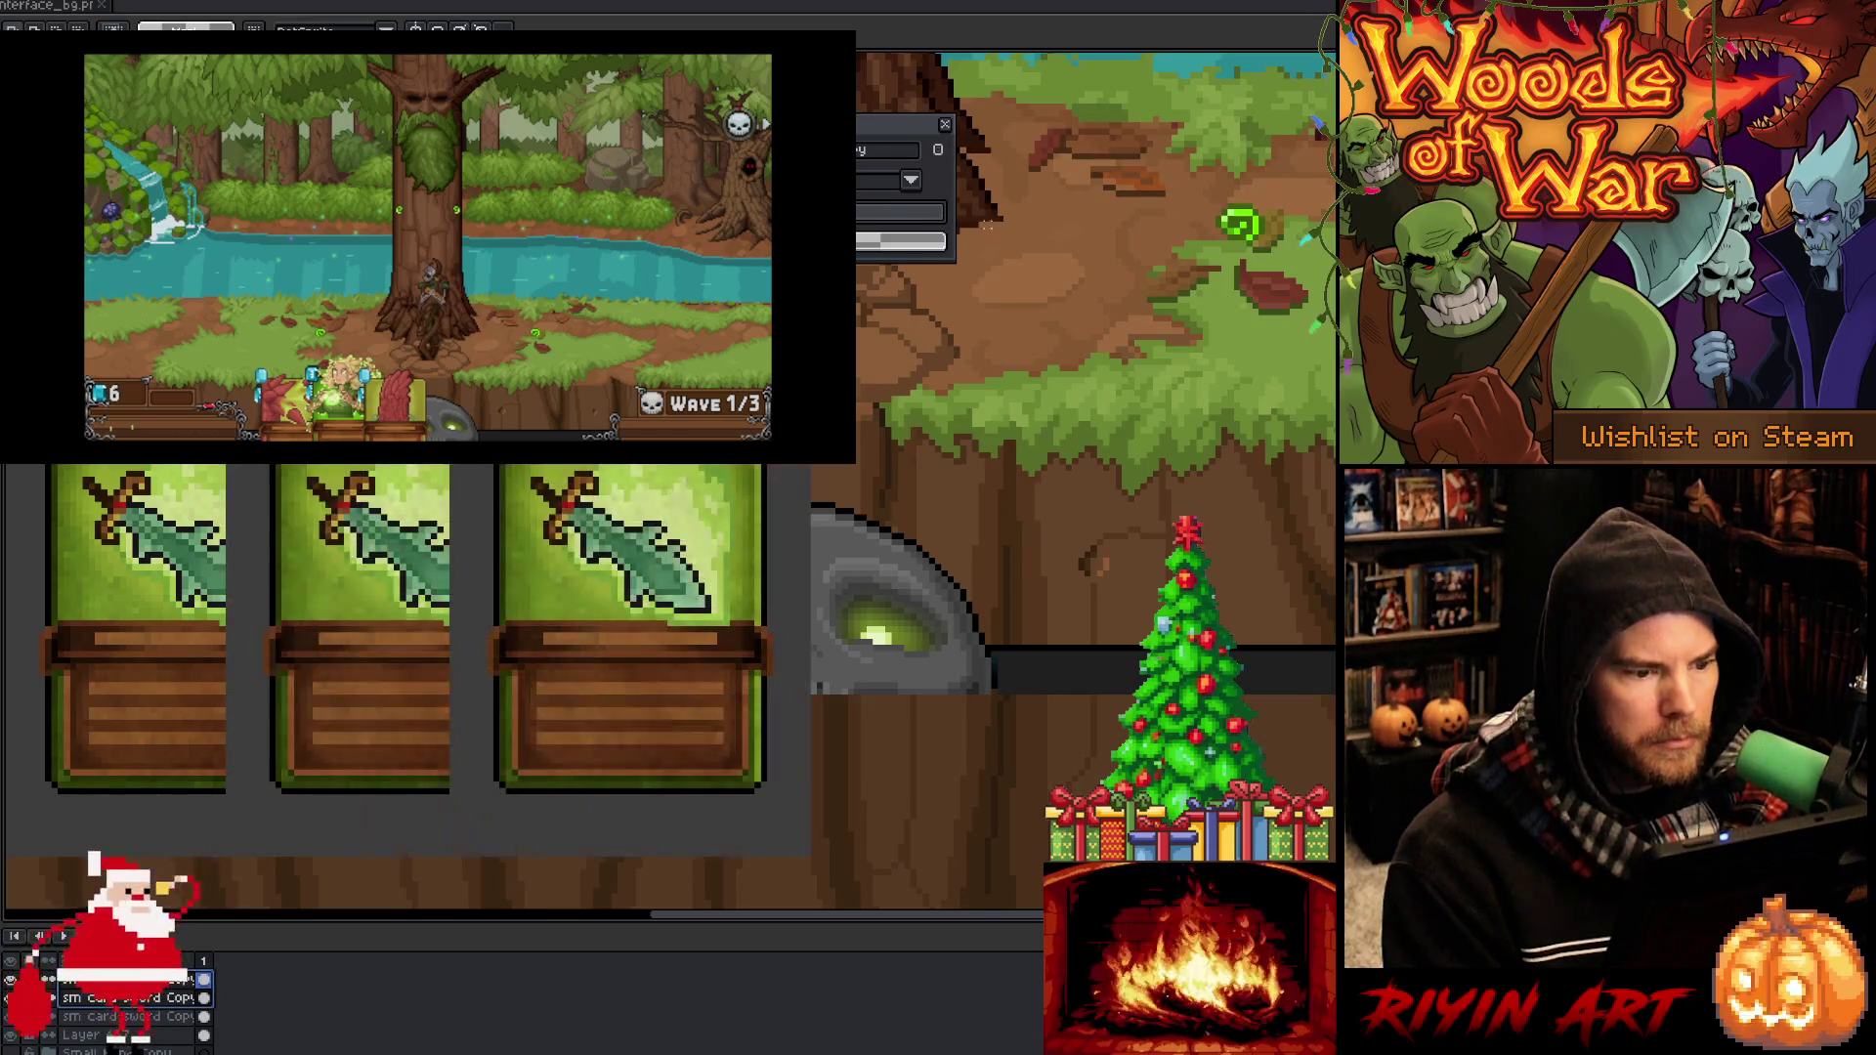
left_click(944, 125)
scroll(518, 561, "down", 2)
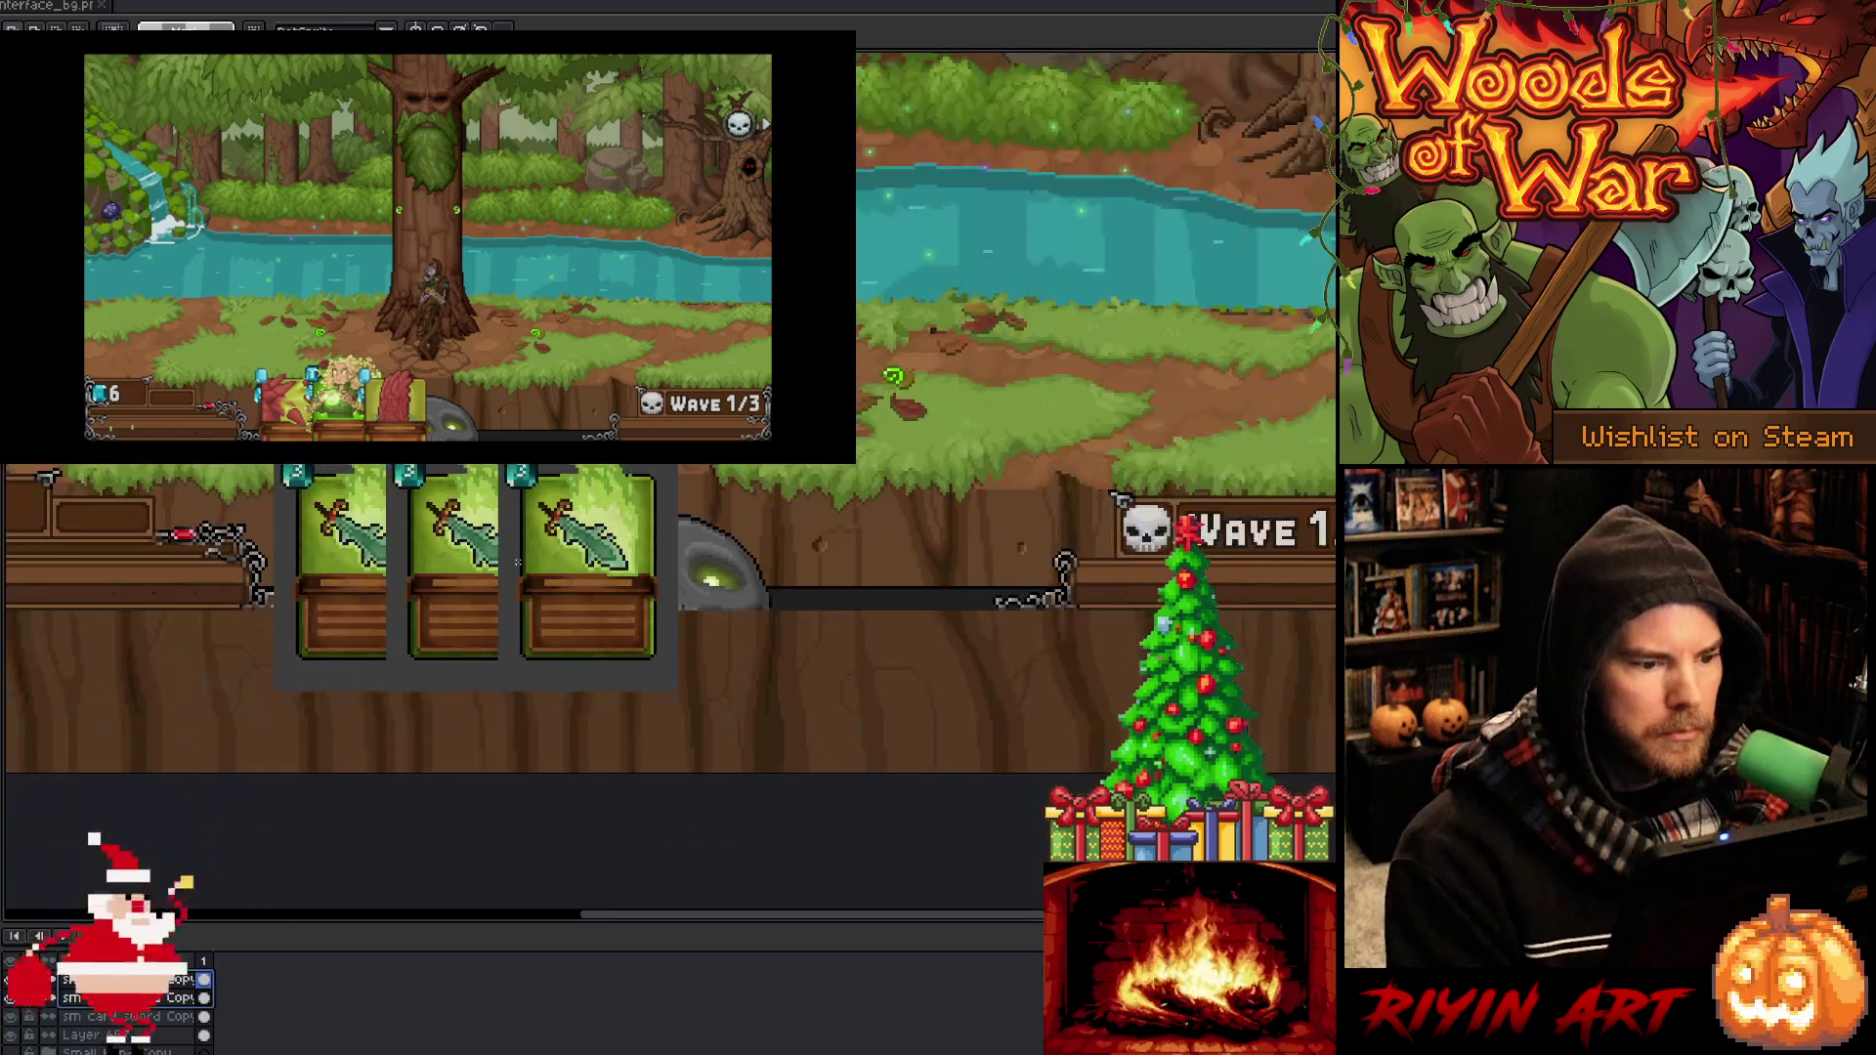
Marquee a card-sized area, move it onto the left card, and fill it yellow on a new layer
scroll(406, 523, "up", 2)
mouse_move(362, 490)
left_mouse_down()
mouse_move(436, 620)
mouse_move(594, 648)
left_mouse_up()
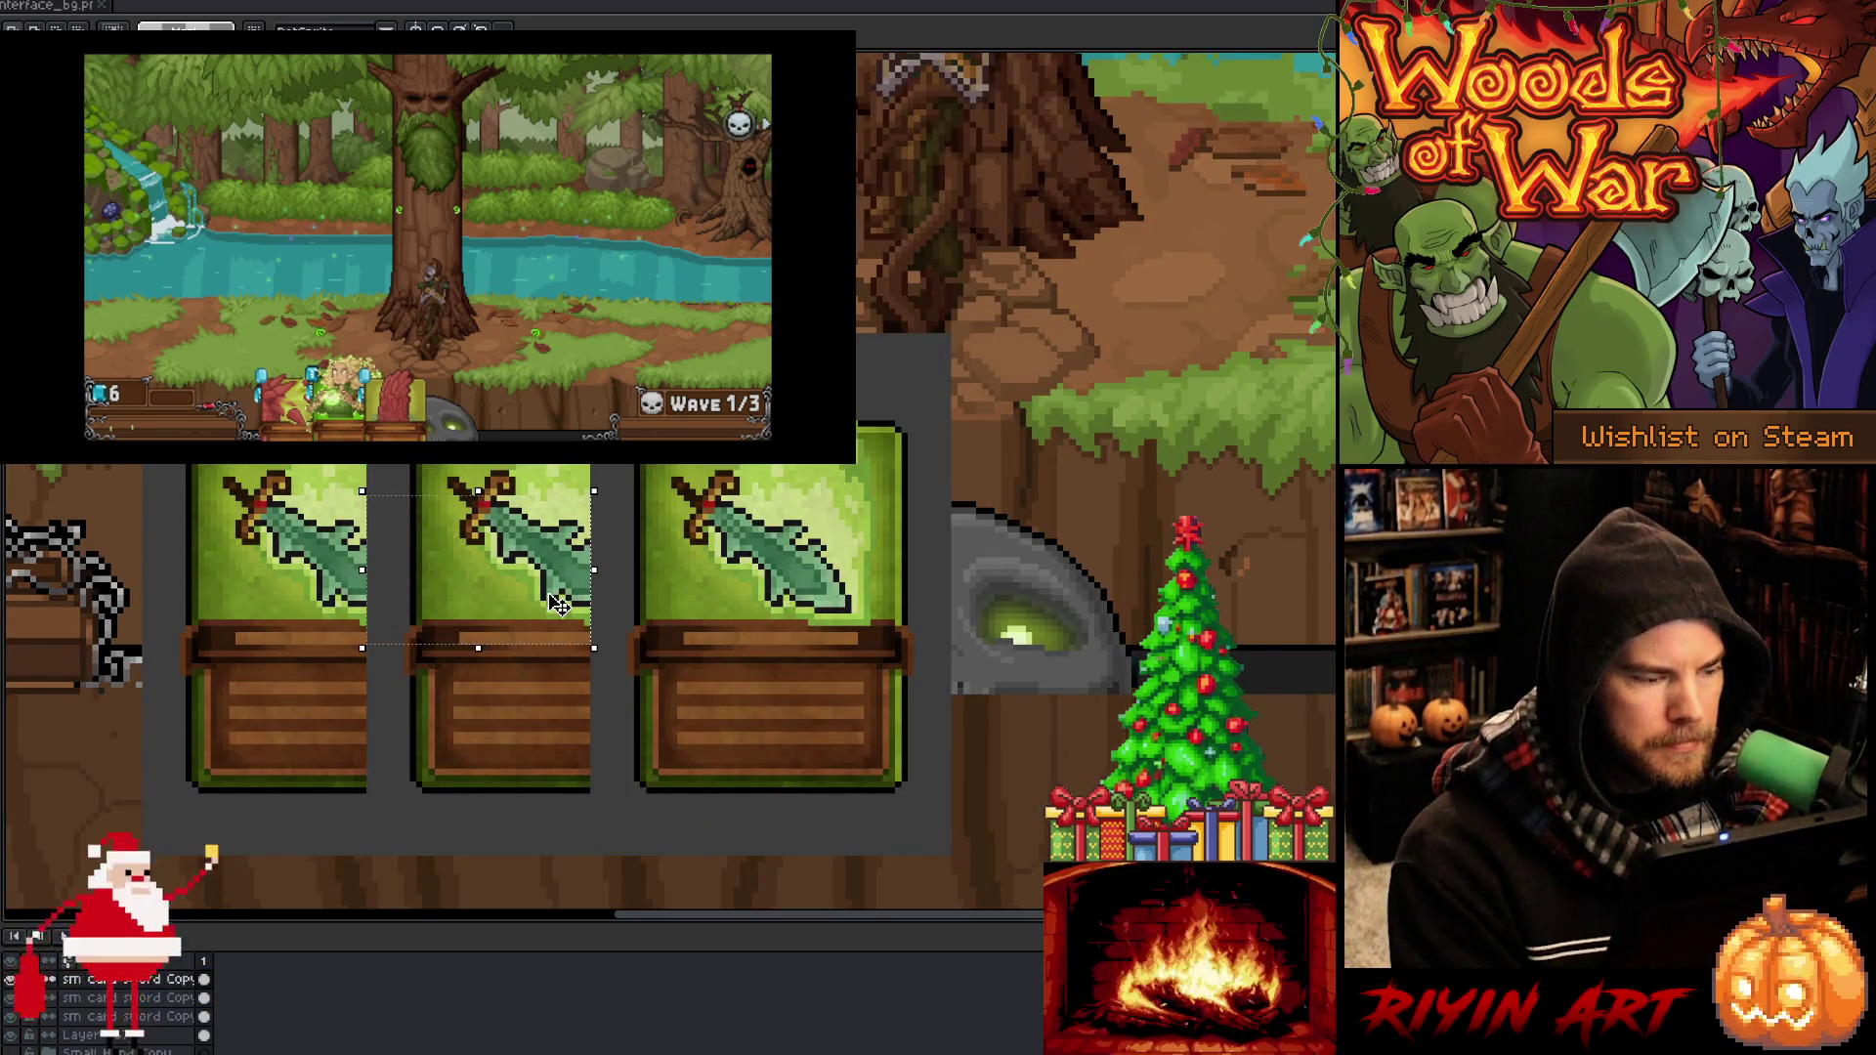
mouse_move(573, 647)
left_mouse_down()
mouse_move(330, 649)
mouse_move(348, 656)
left_mouse_up()
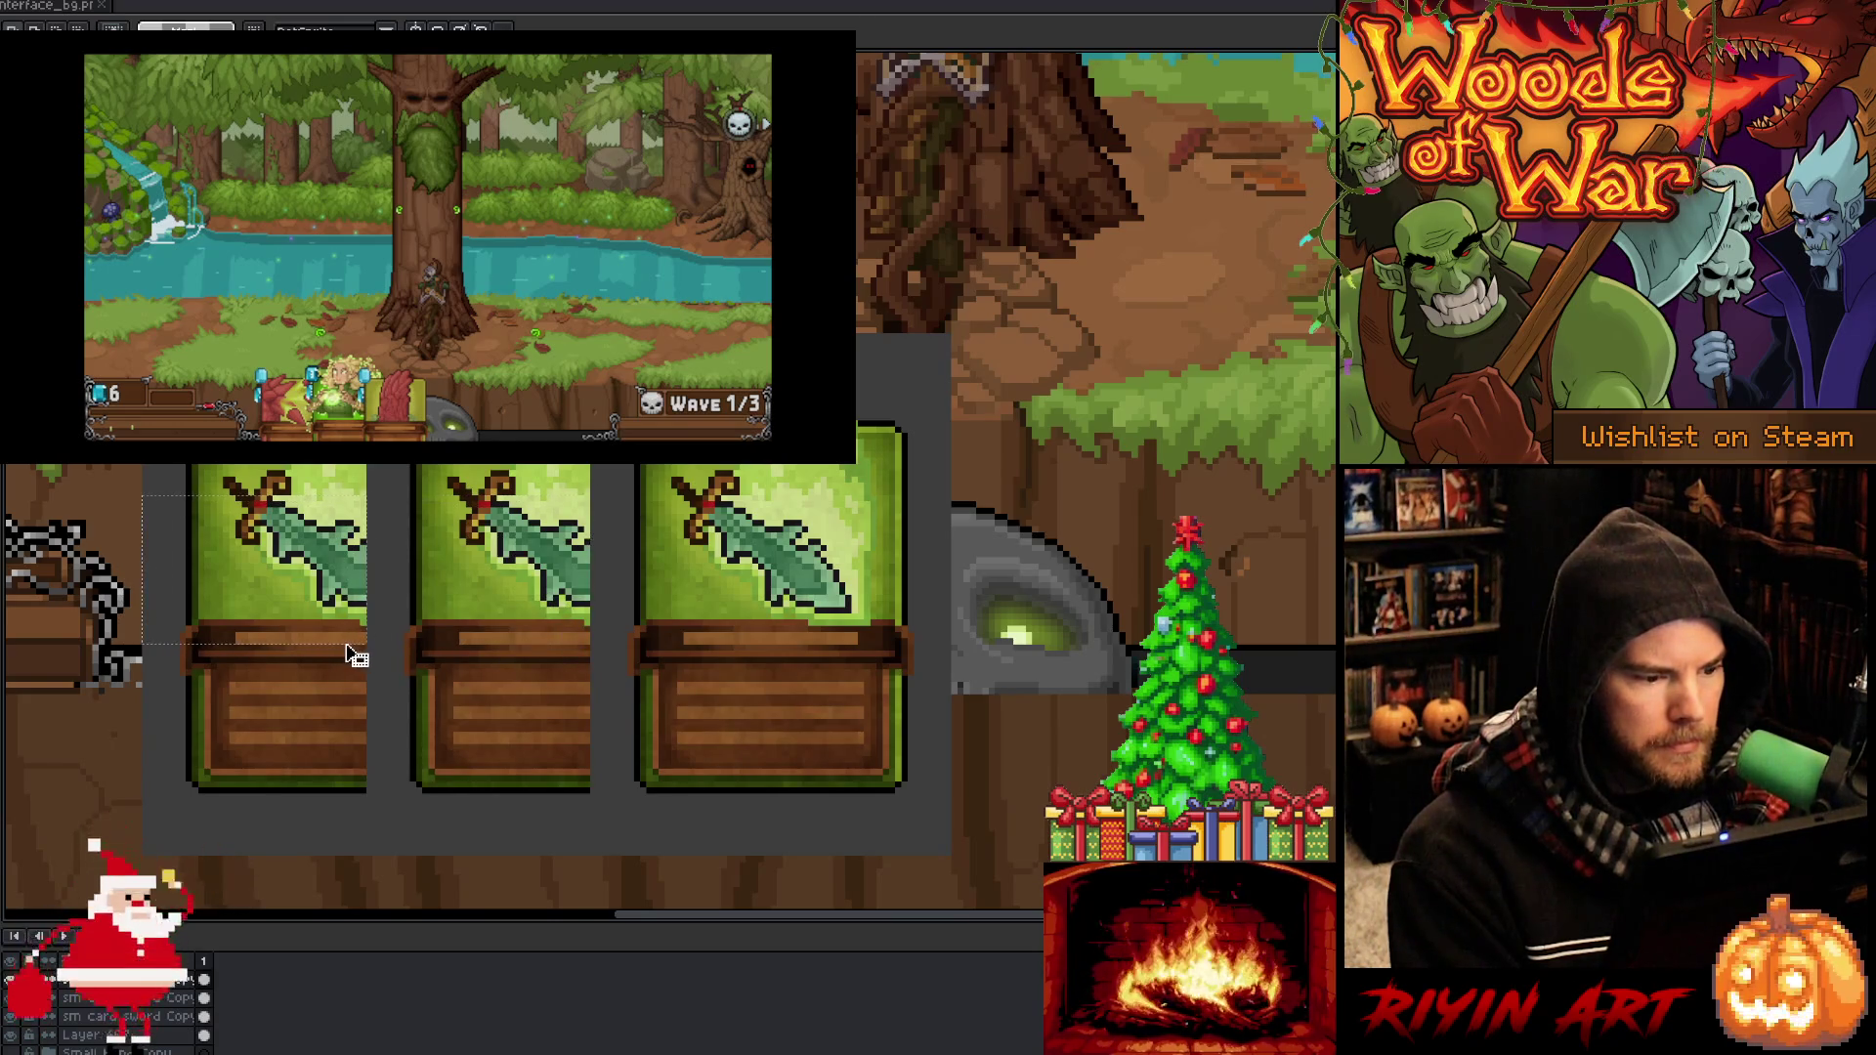
scroll(349, 653, "down", 2)
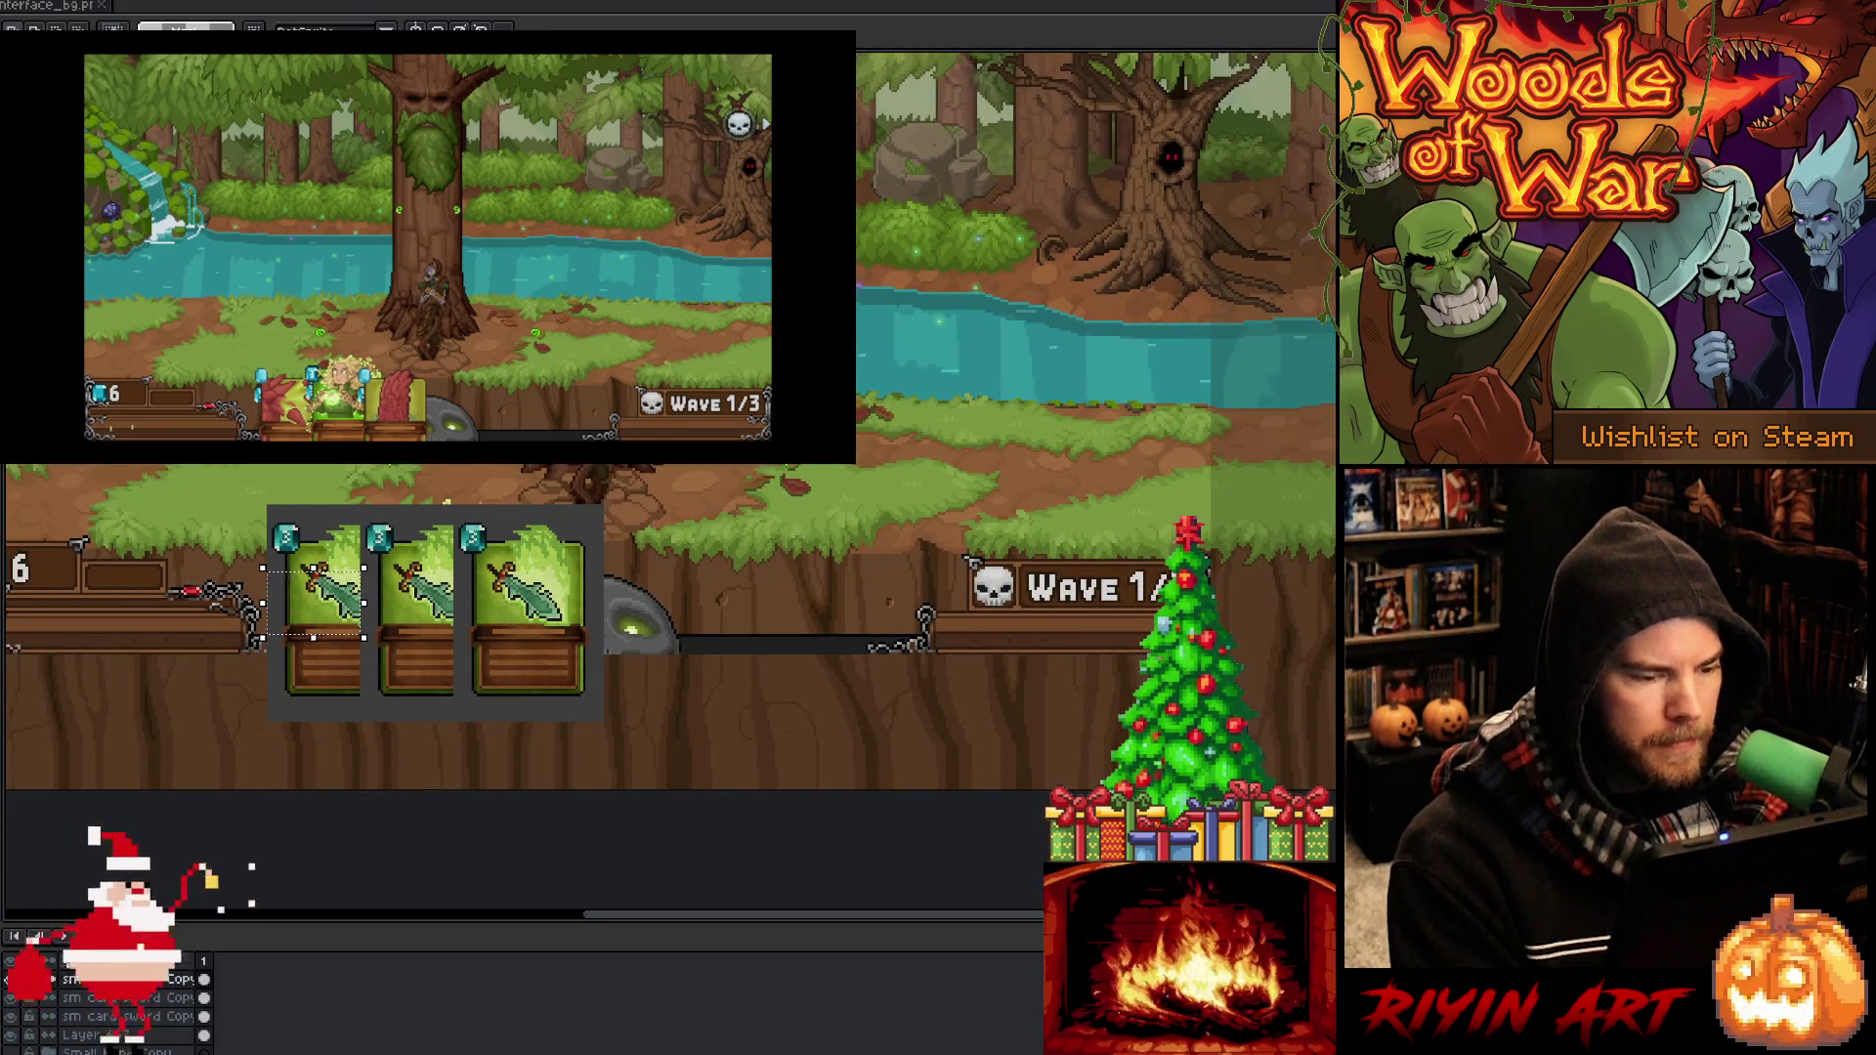
scroll(505, 616, "up", 1)
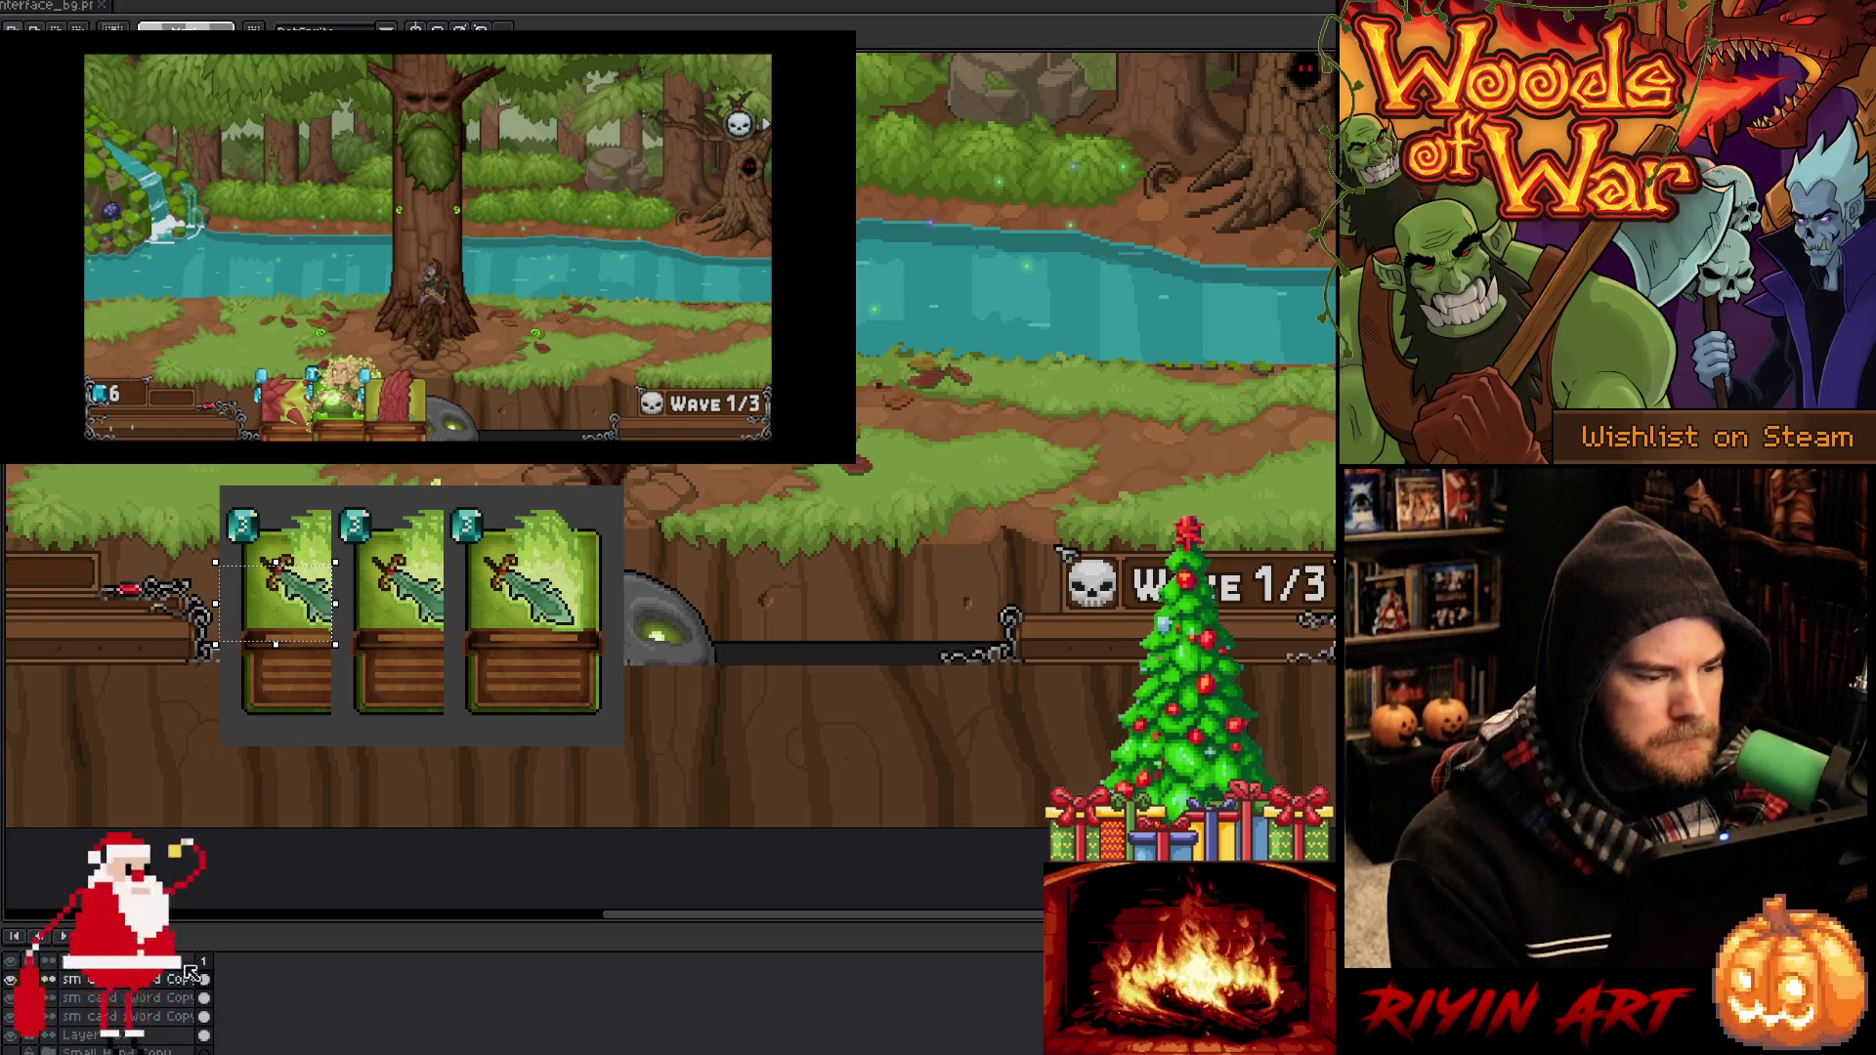
key("shift+n")
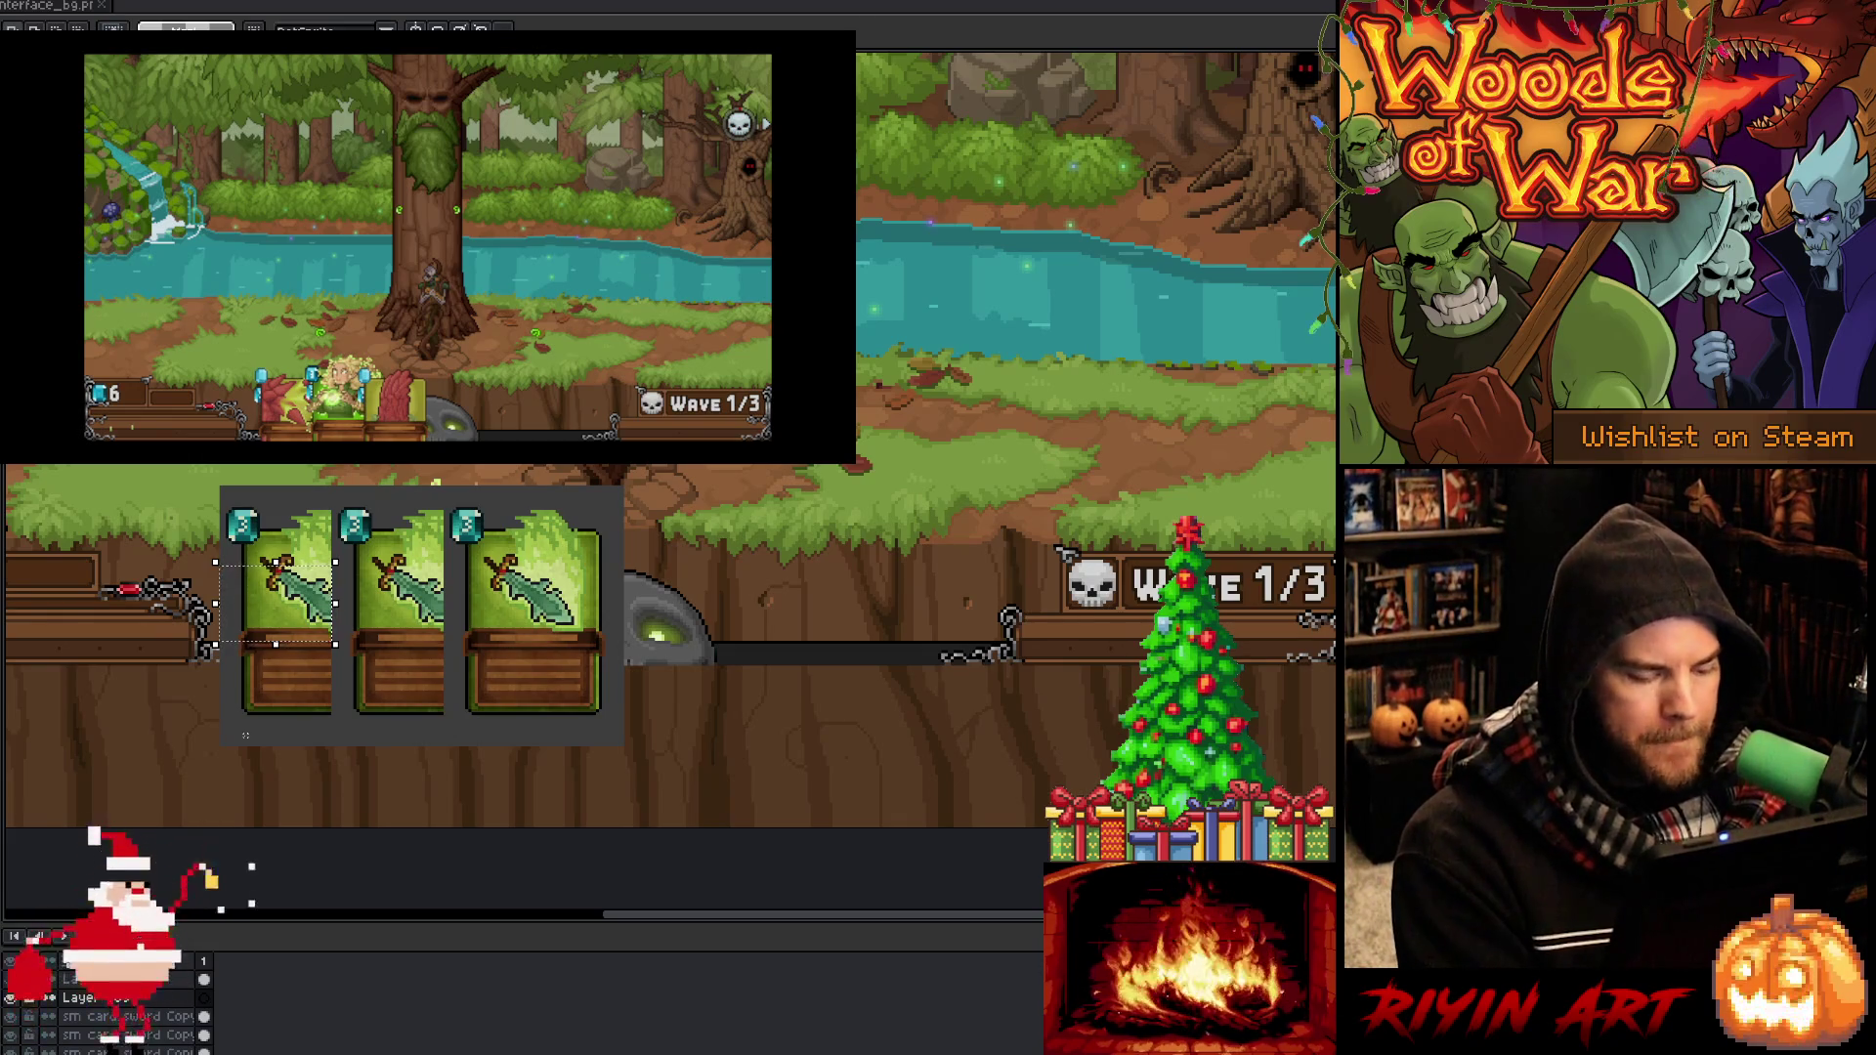
key("alt+BackSpace")
scroll(387, 515, "down", 2)
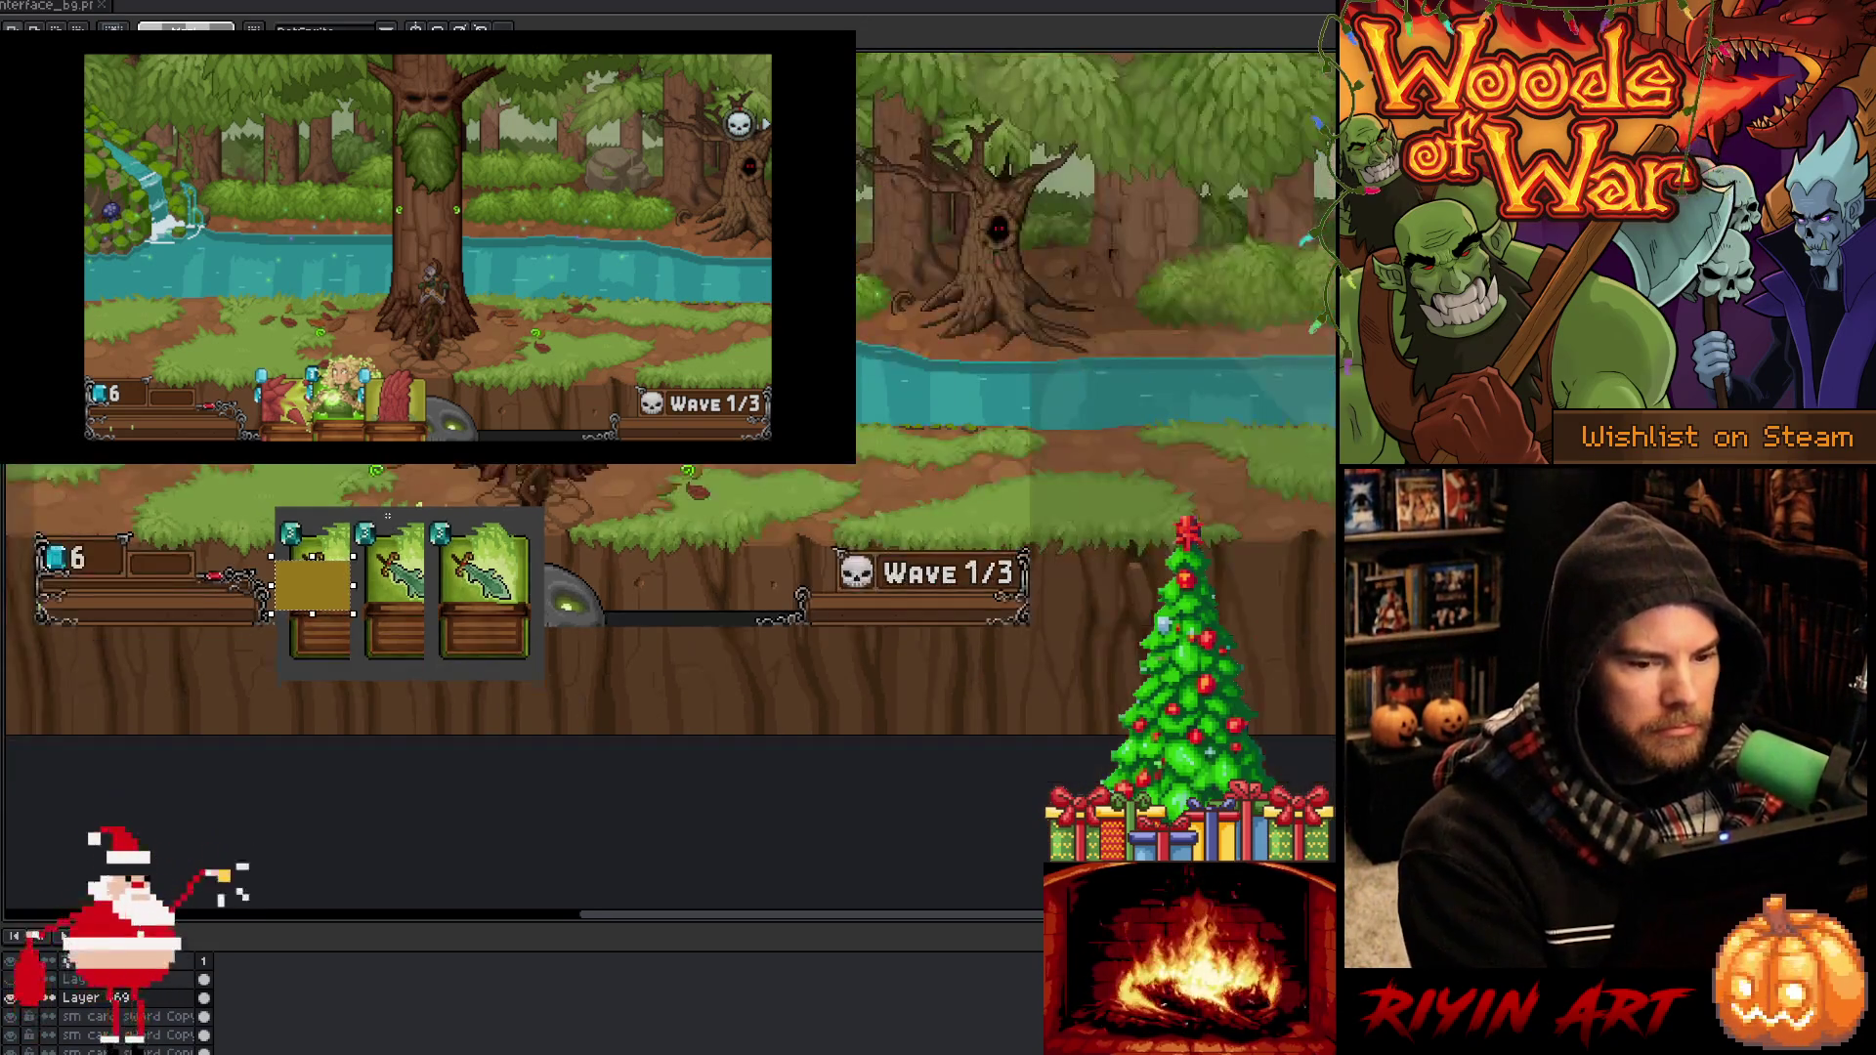
Switch to the other card mock-up document and save it
scroll(415, 508, "up", 2)
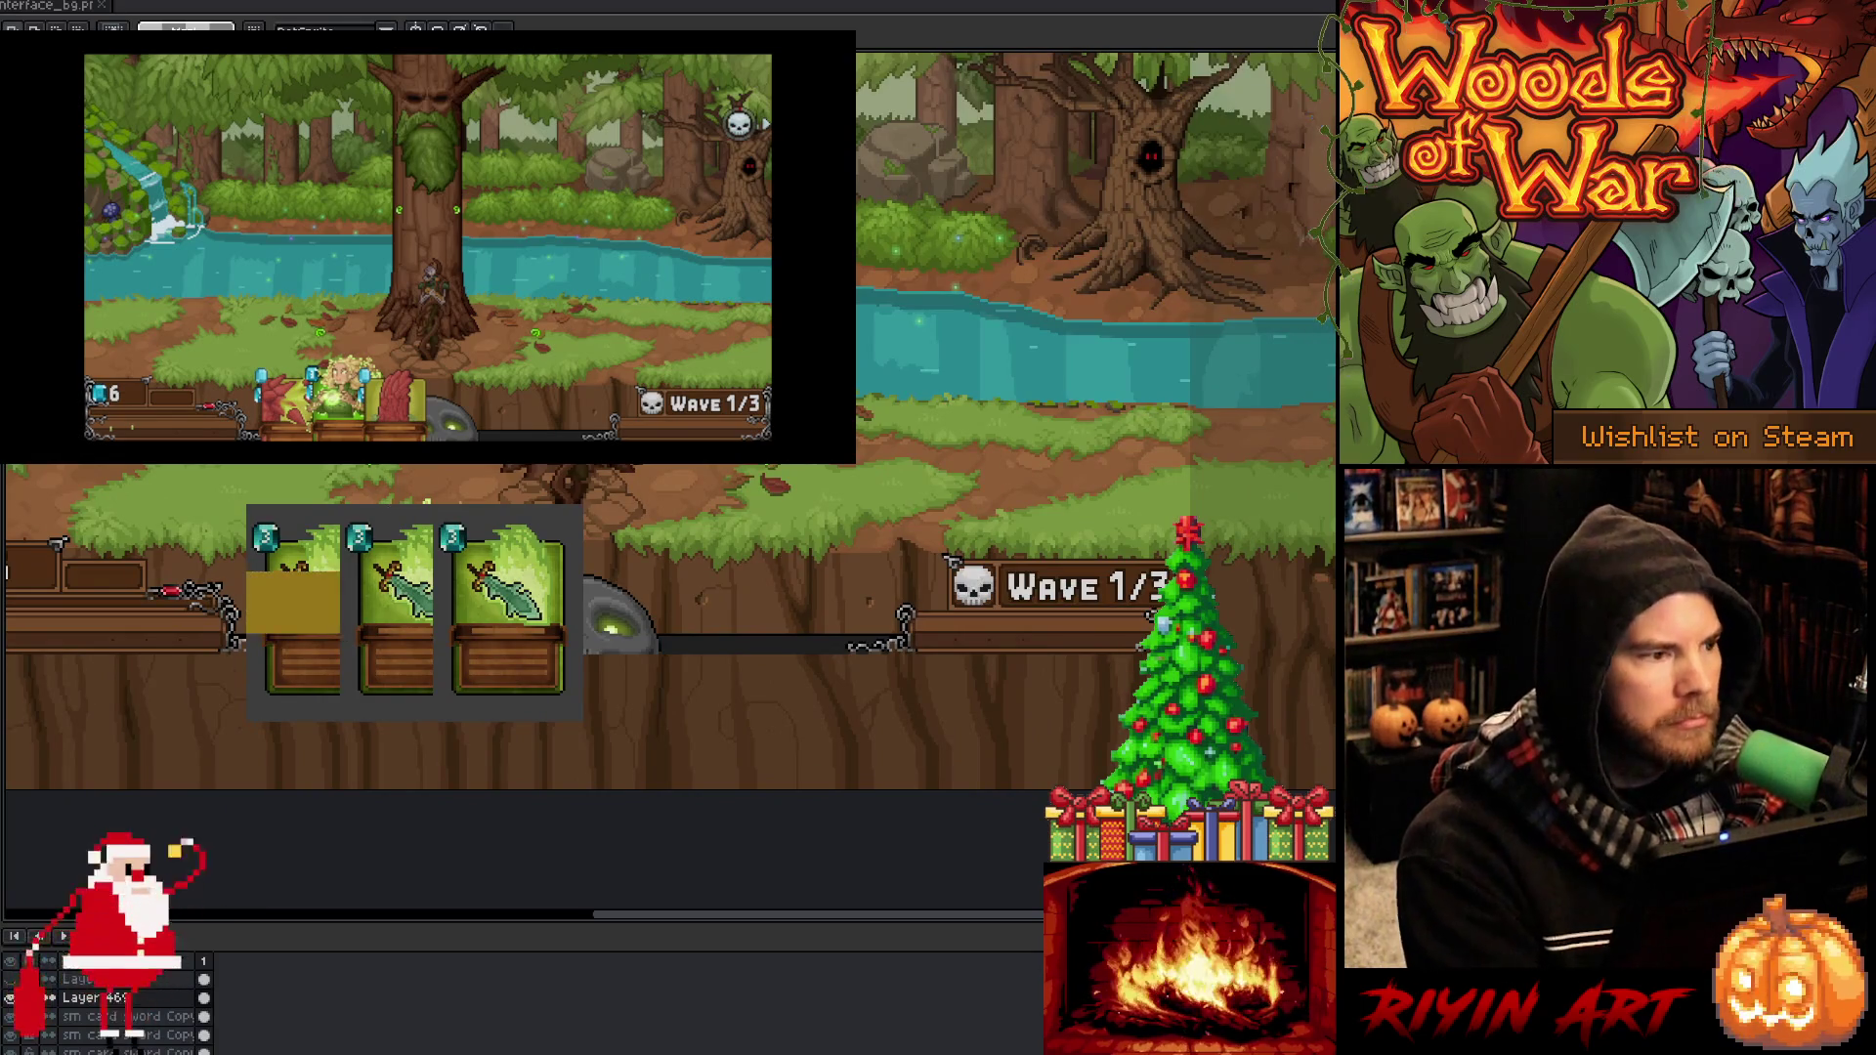
key("ctrl+Tab")
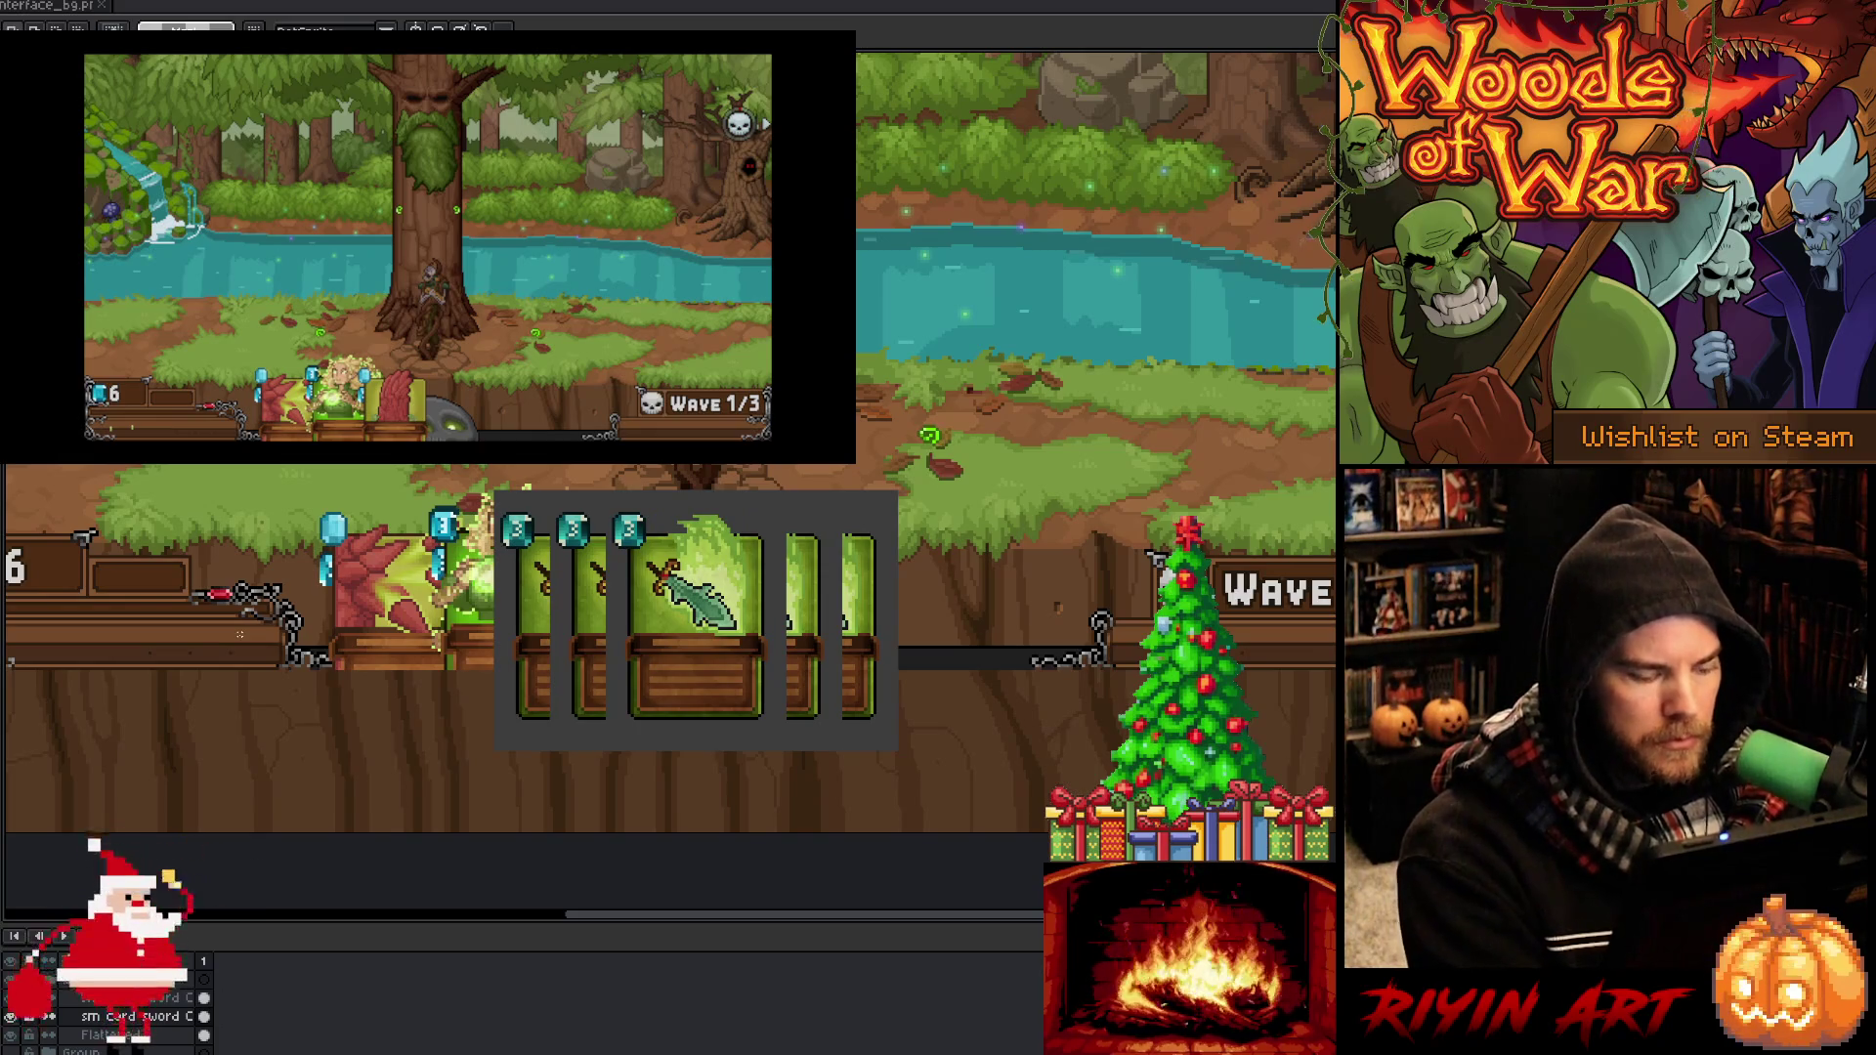
key("ctrl+s")
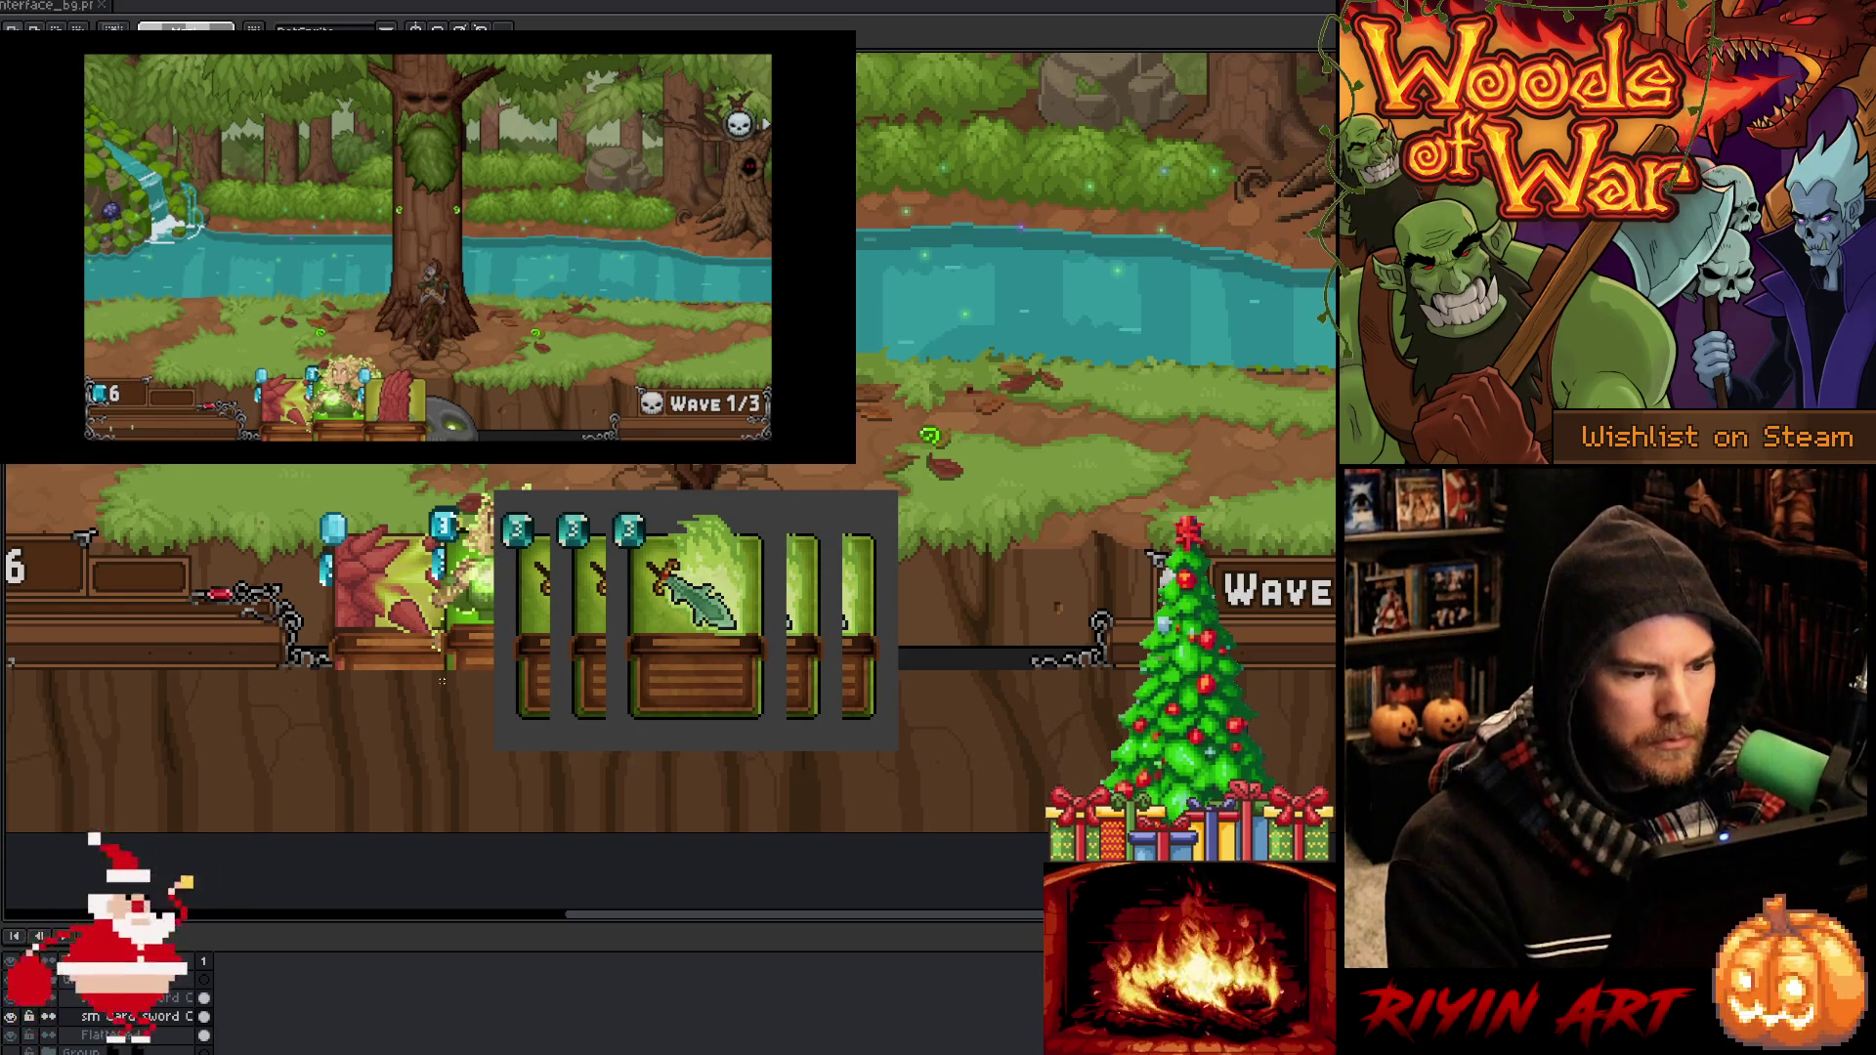
Shift the front sword card right and hide the edge-card sliver layer
key("ctrl+plus")
key("ctrl+plus")
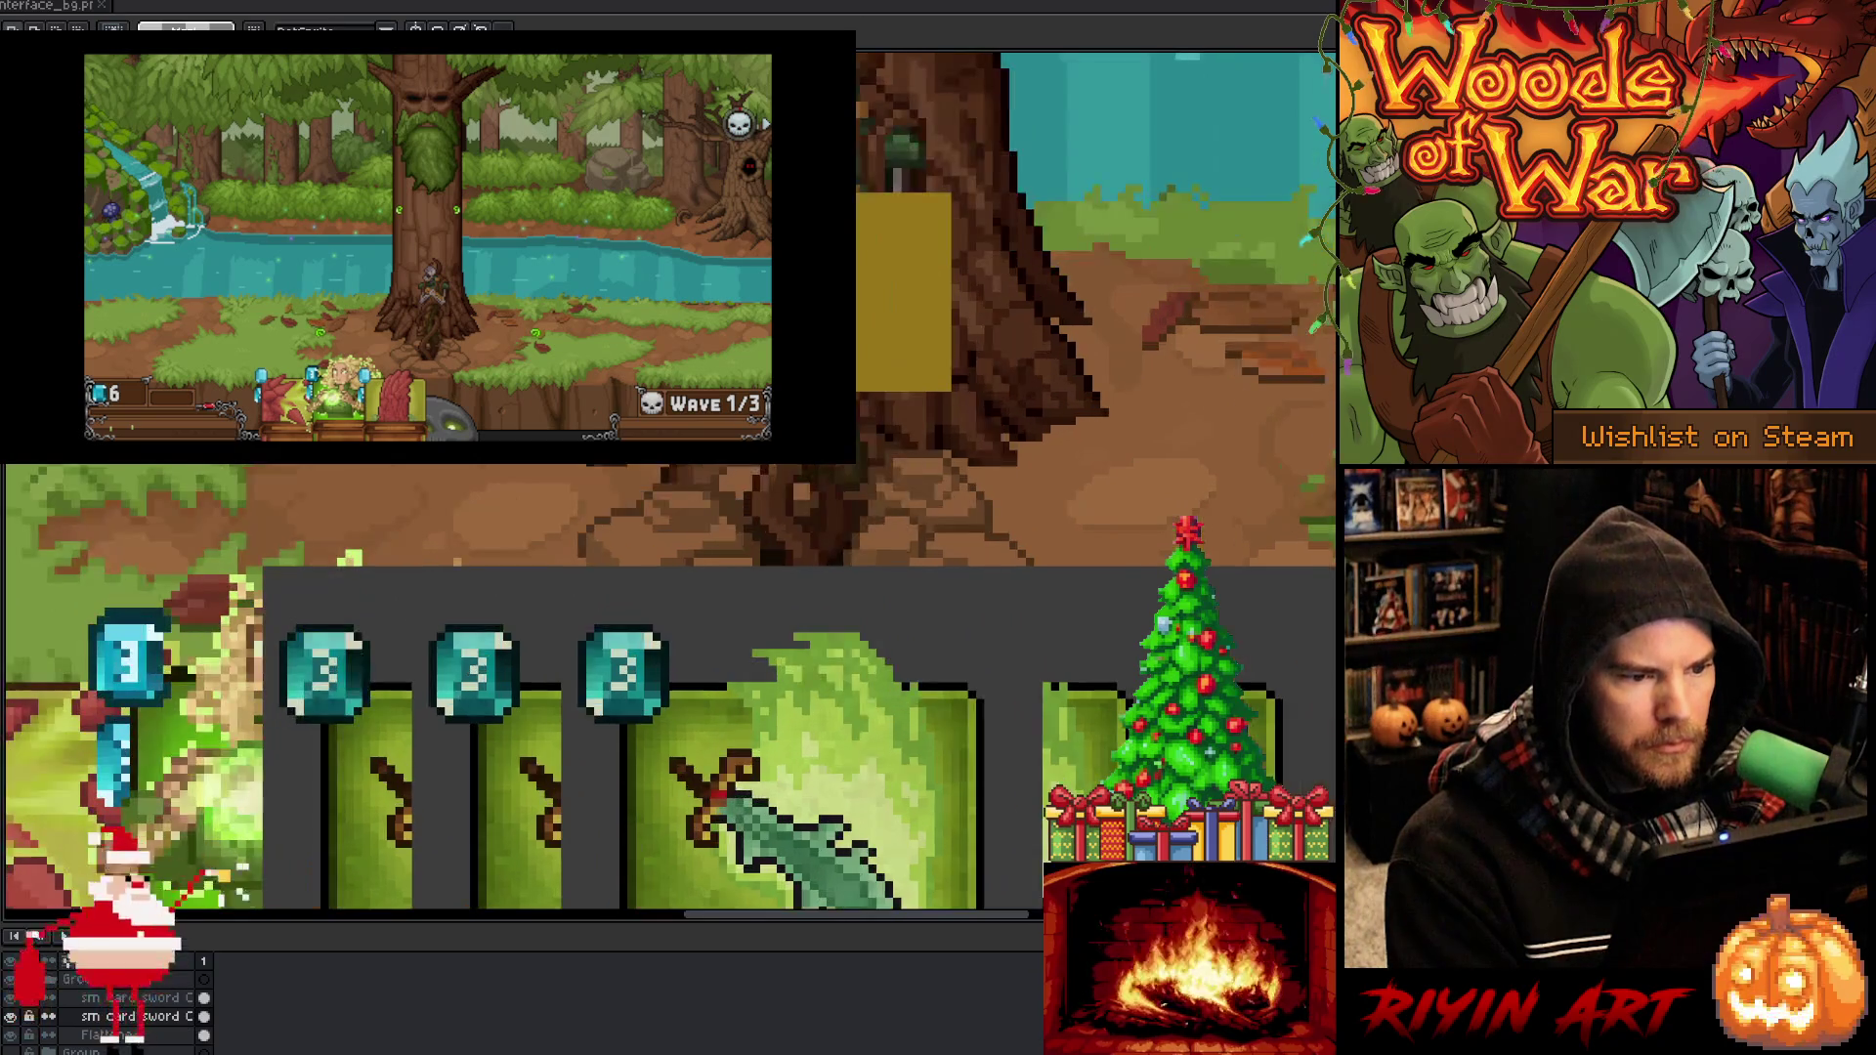
key("ctrl+minus")
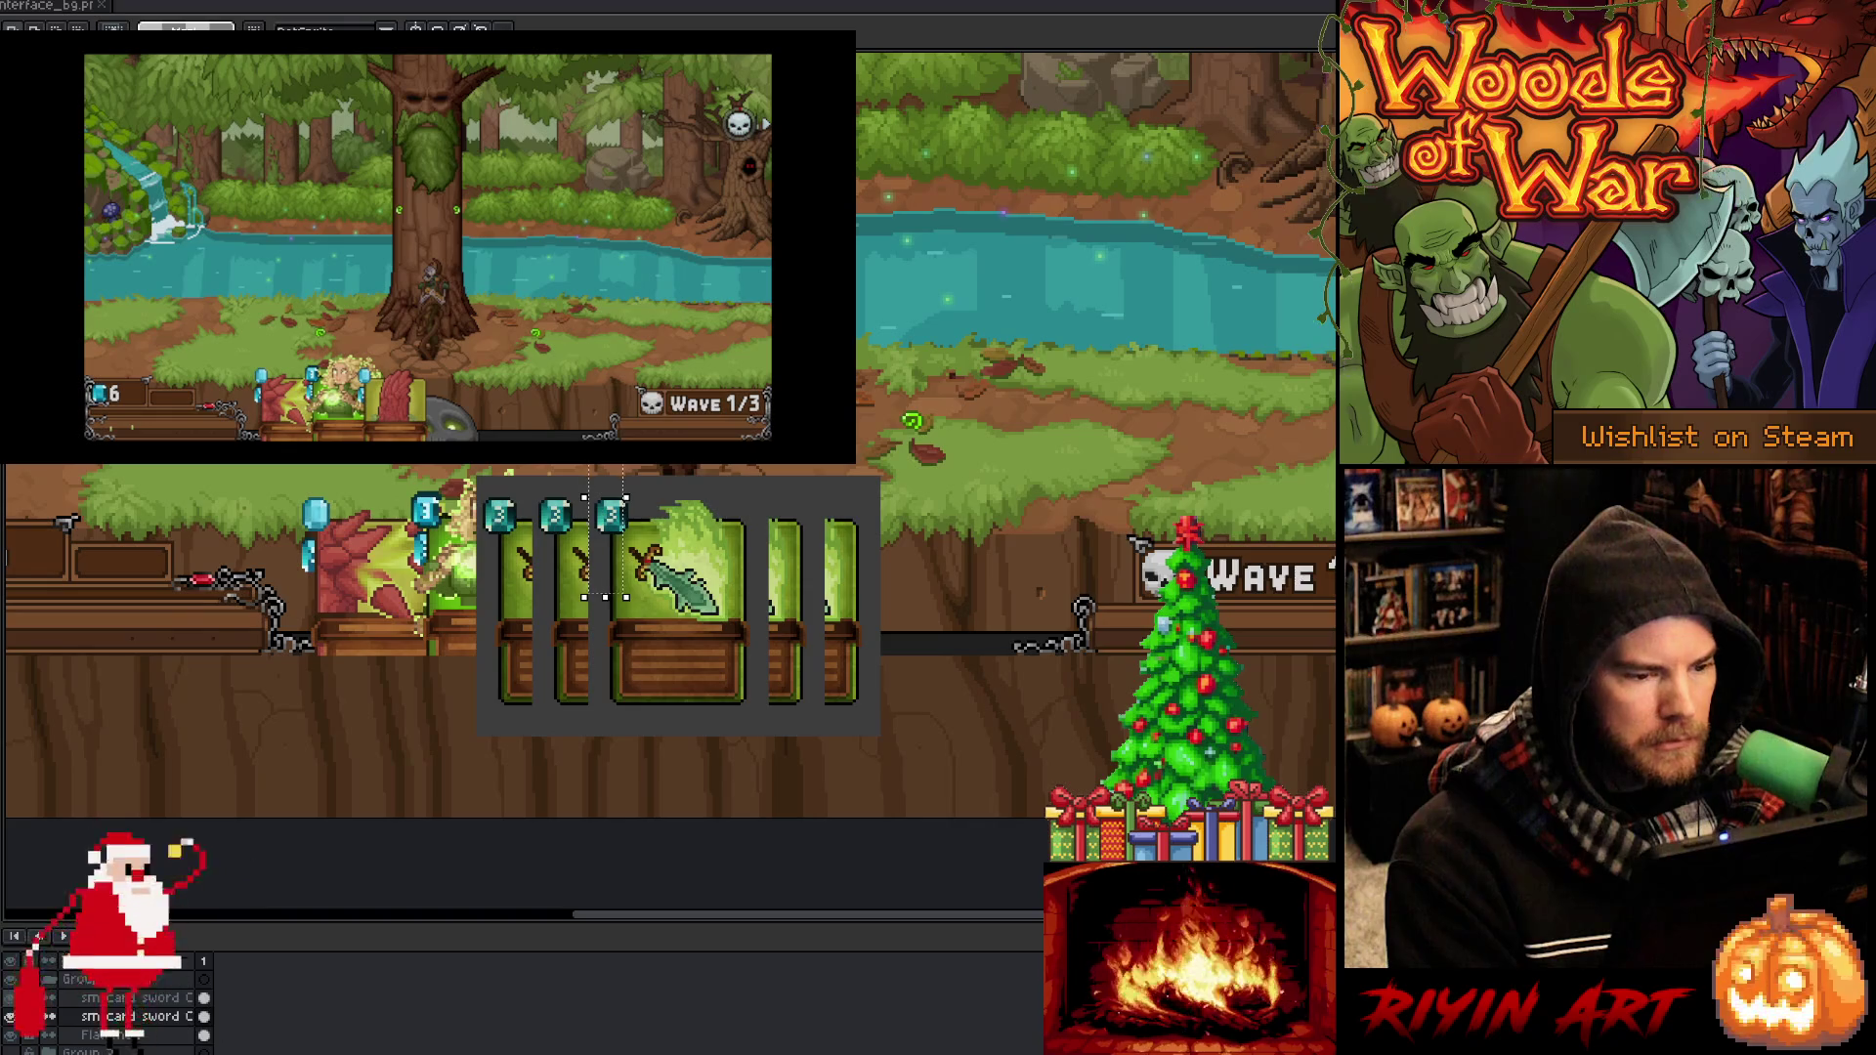
key("ctrl+z")
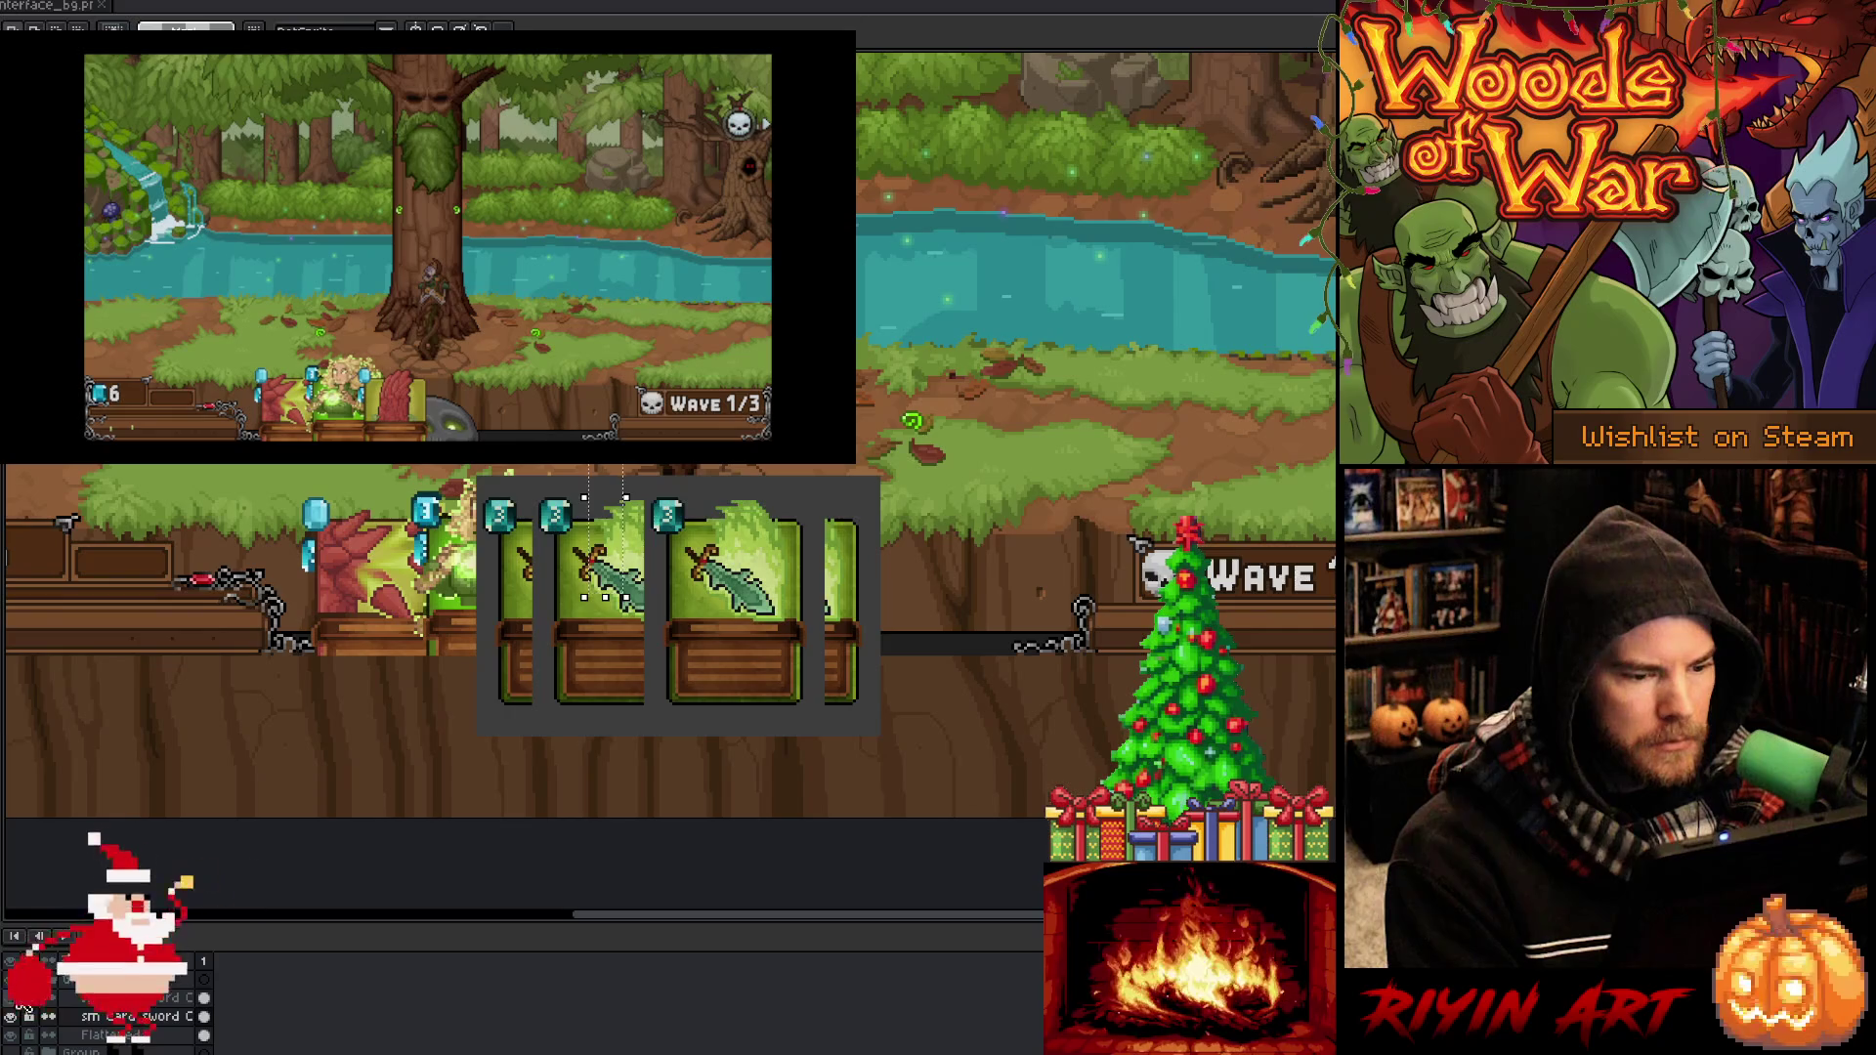
left_click(18, 1040)
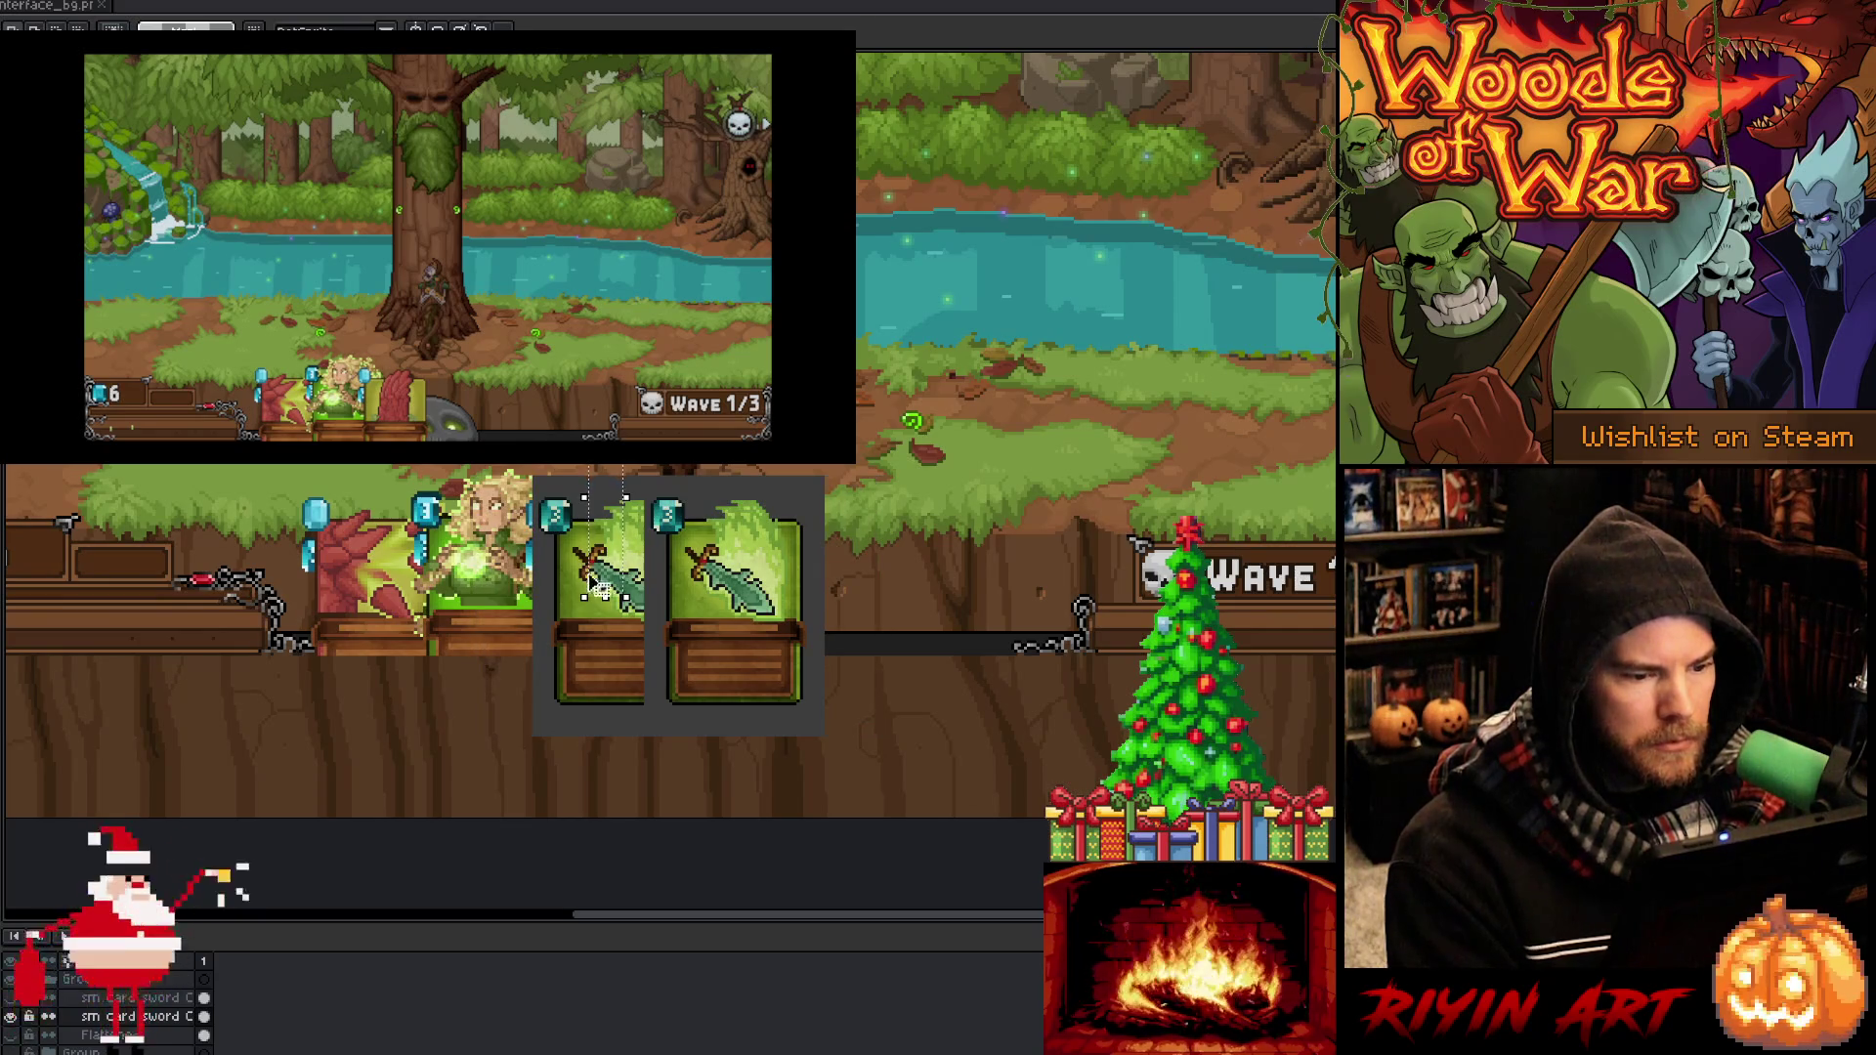
Show the second card layer again so slivers flank the sword card
scroll(442, 572, "up", 2)
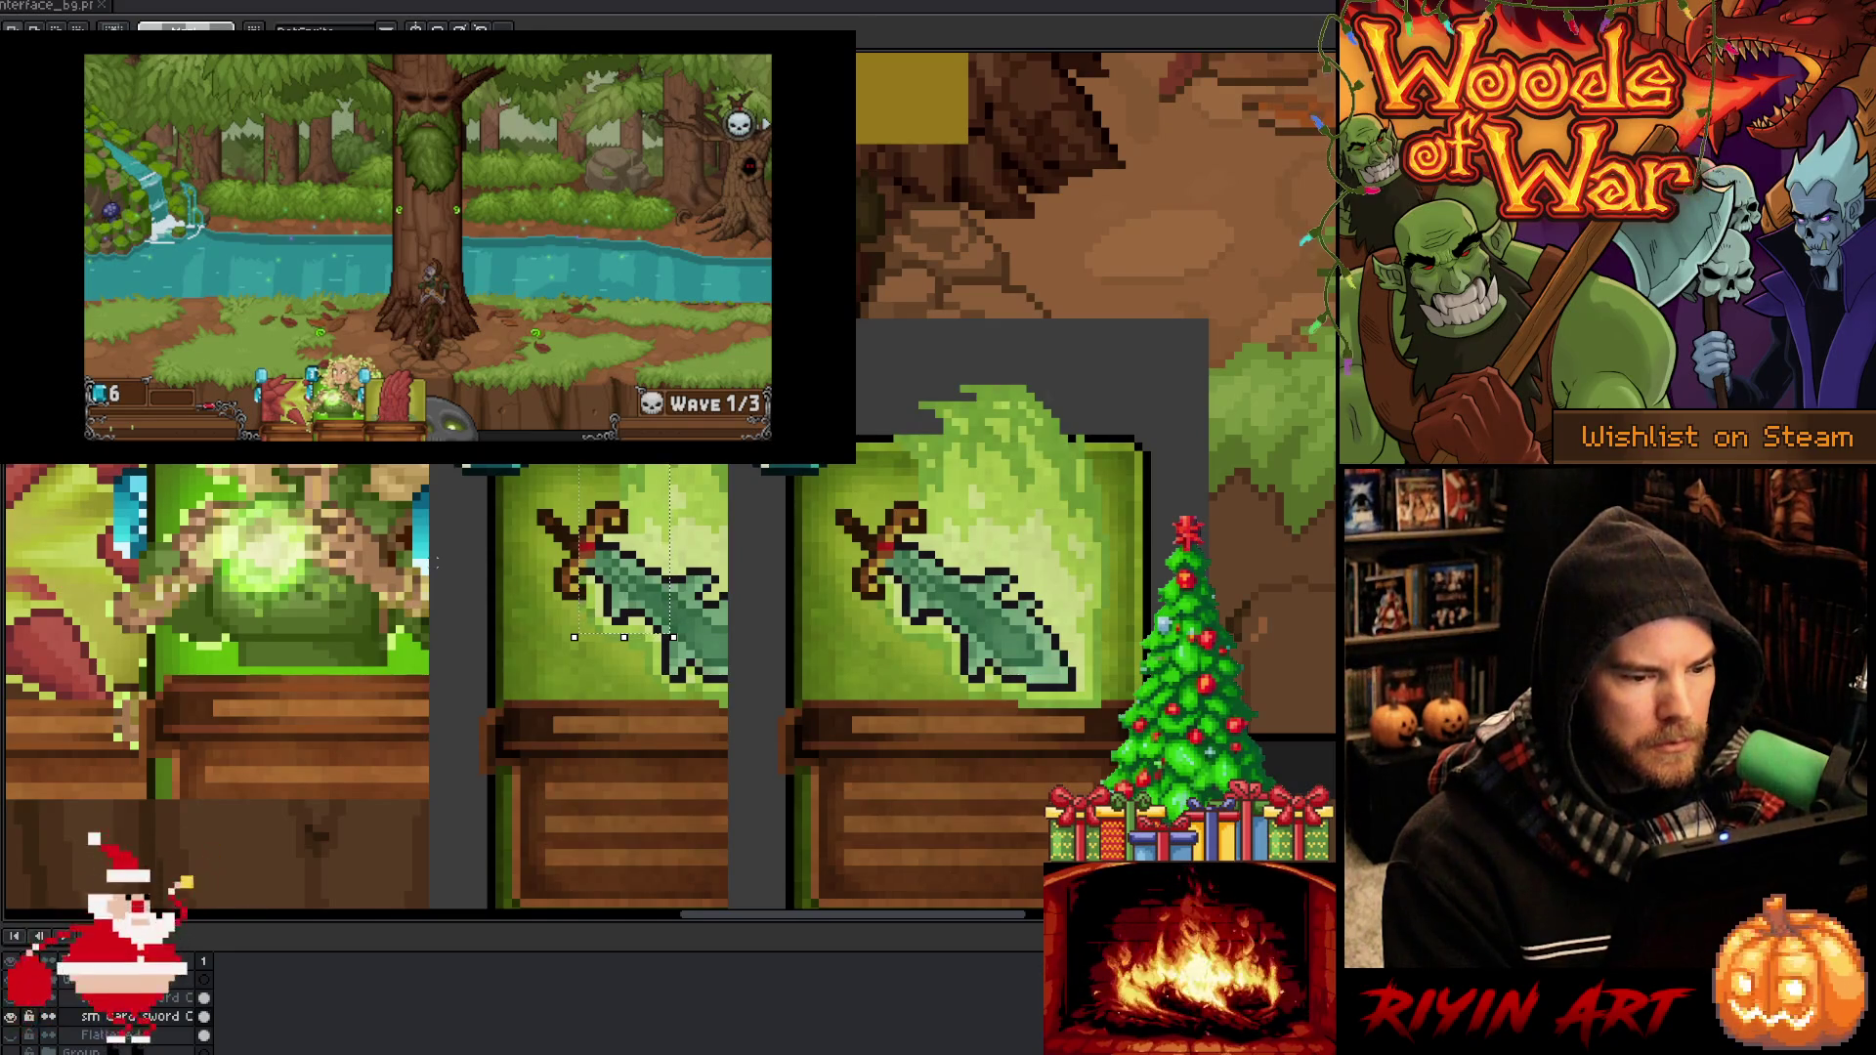
scroll(436, 562, "down", 2)
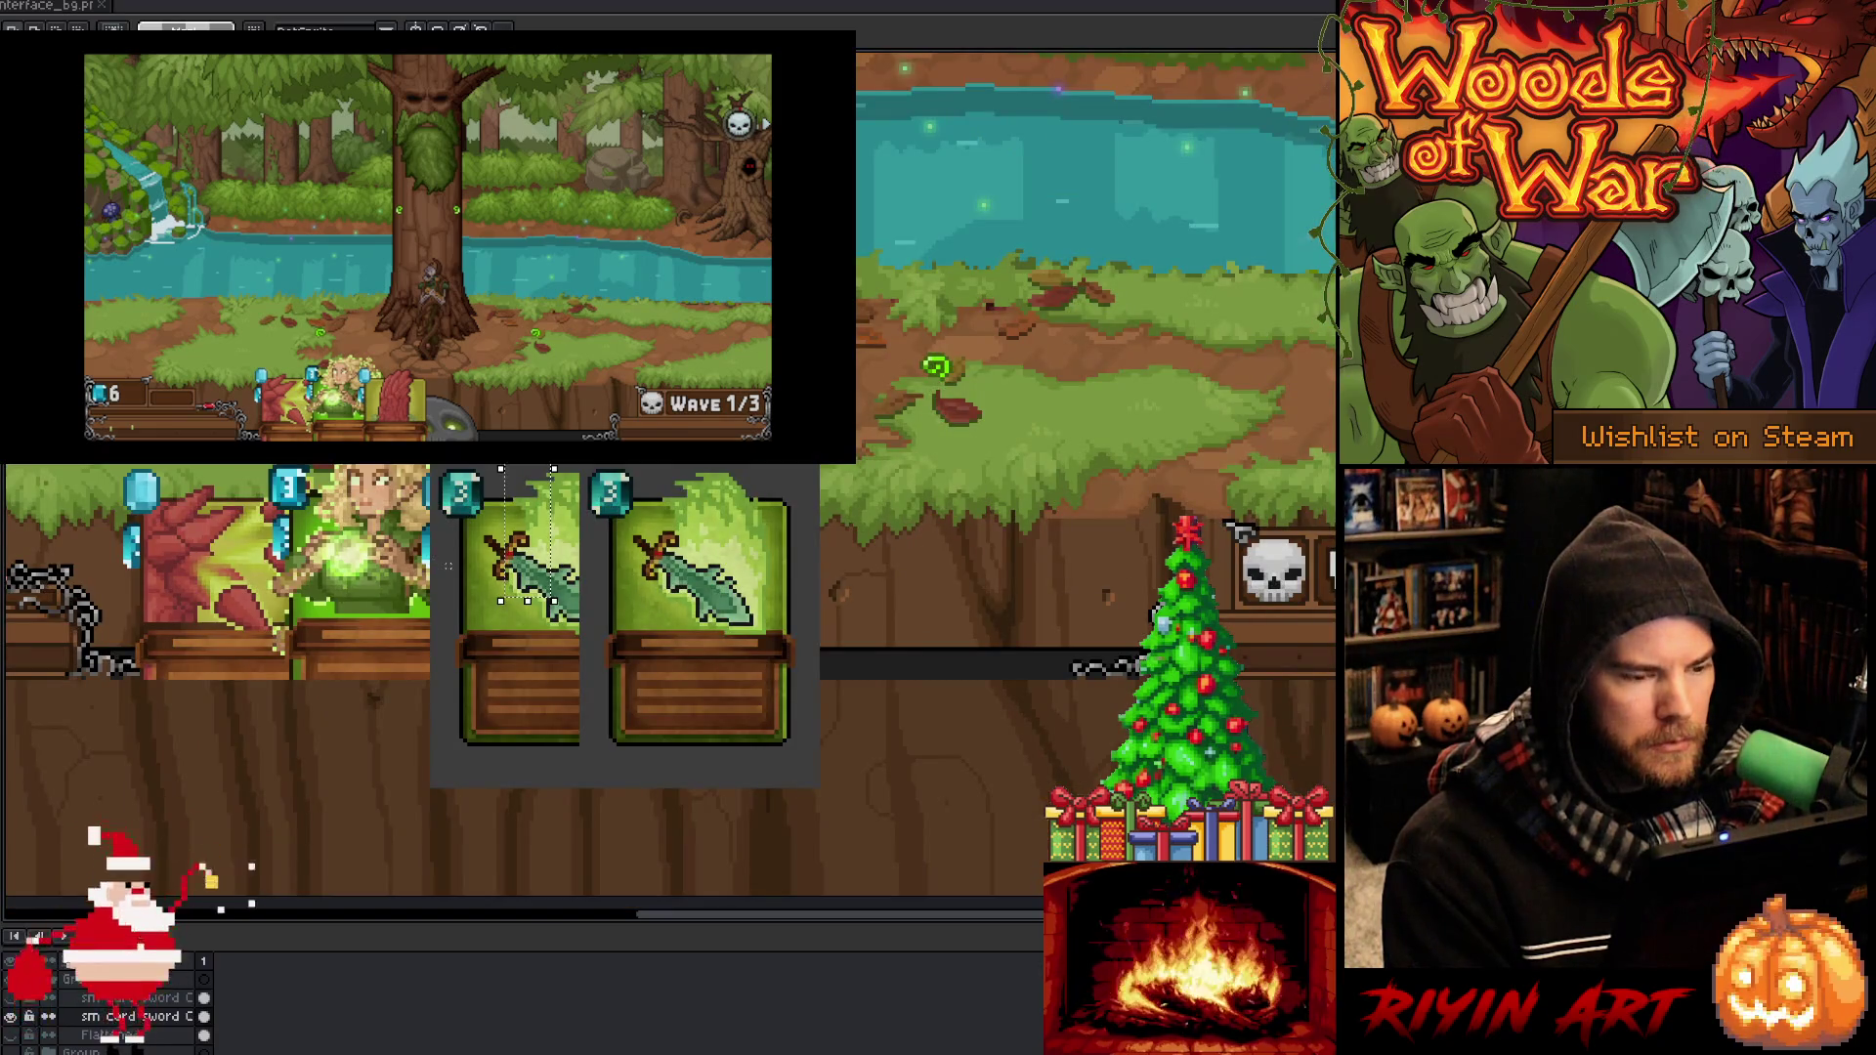
left_click_drag(453, 540, 441, 550)
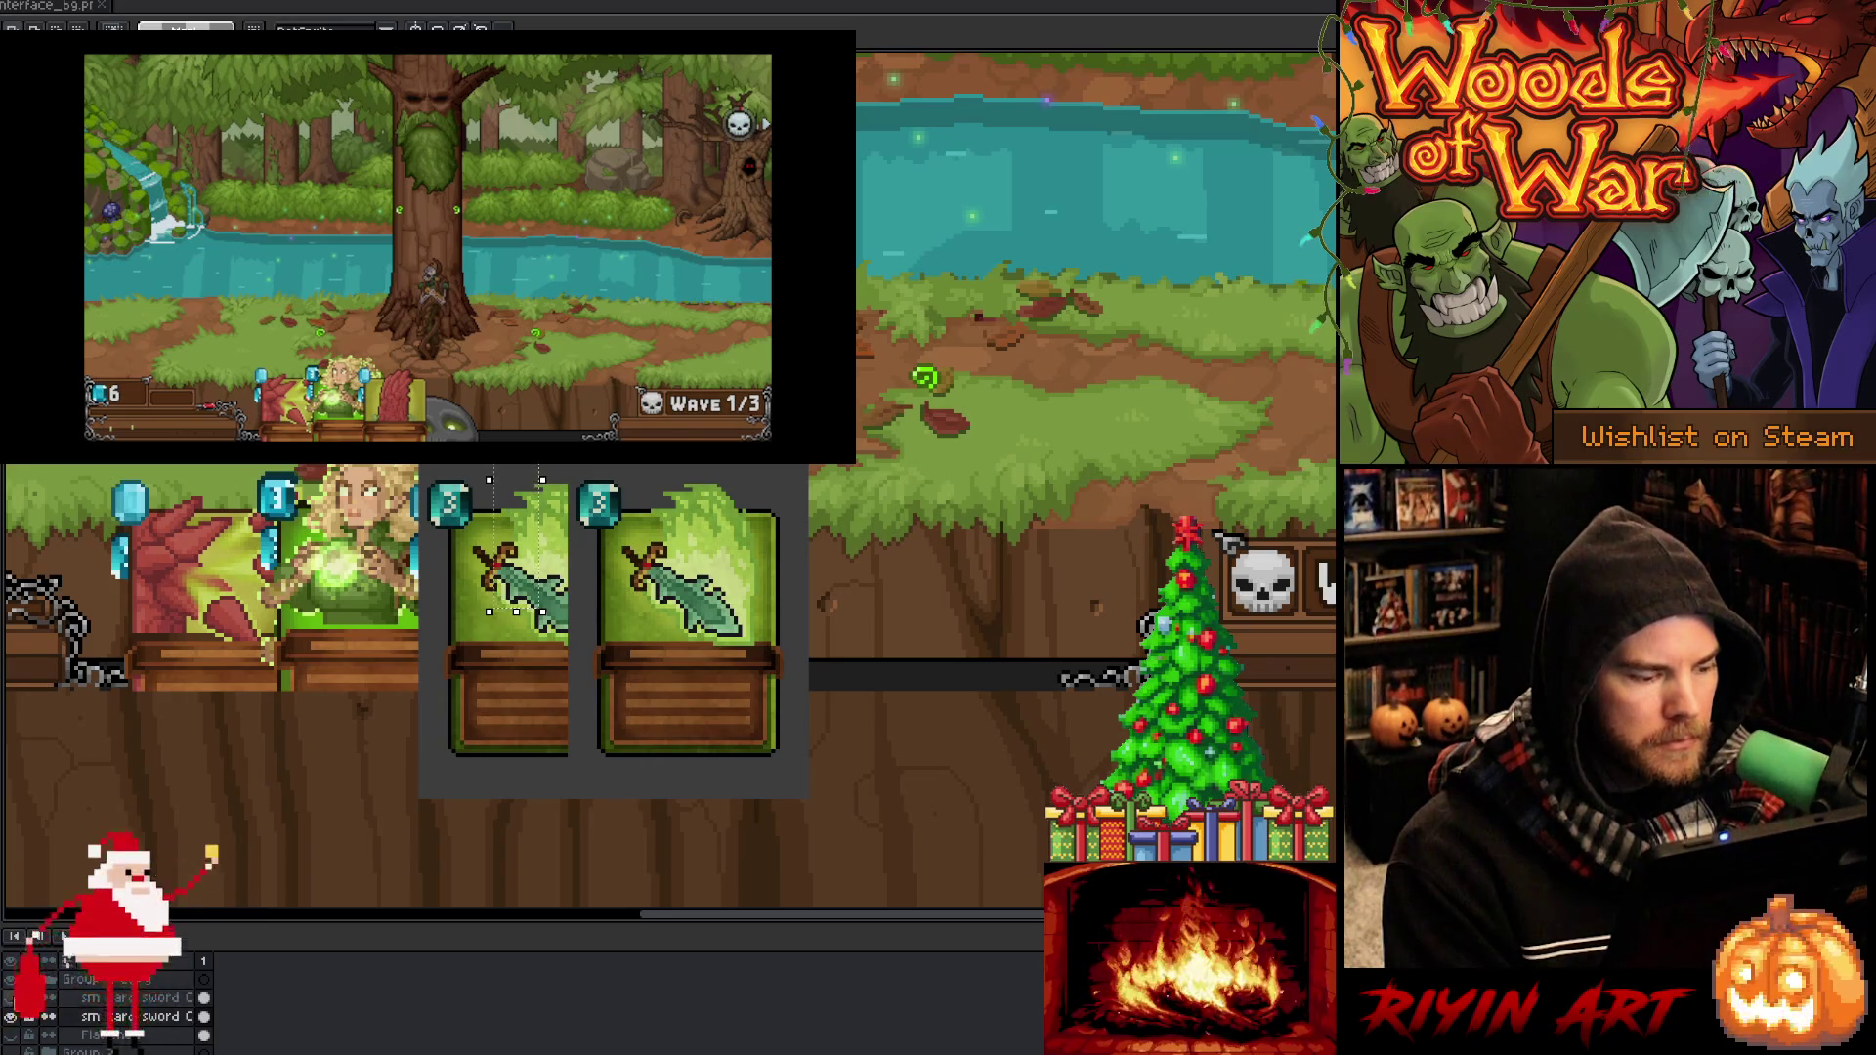
left_click(14, 998)
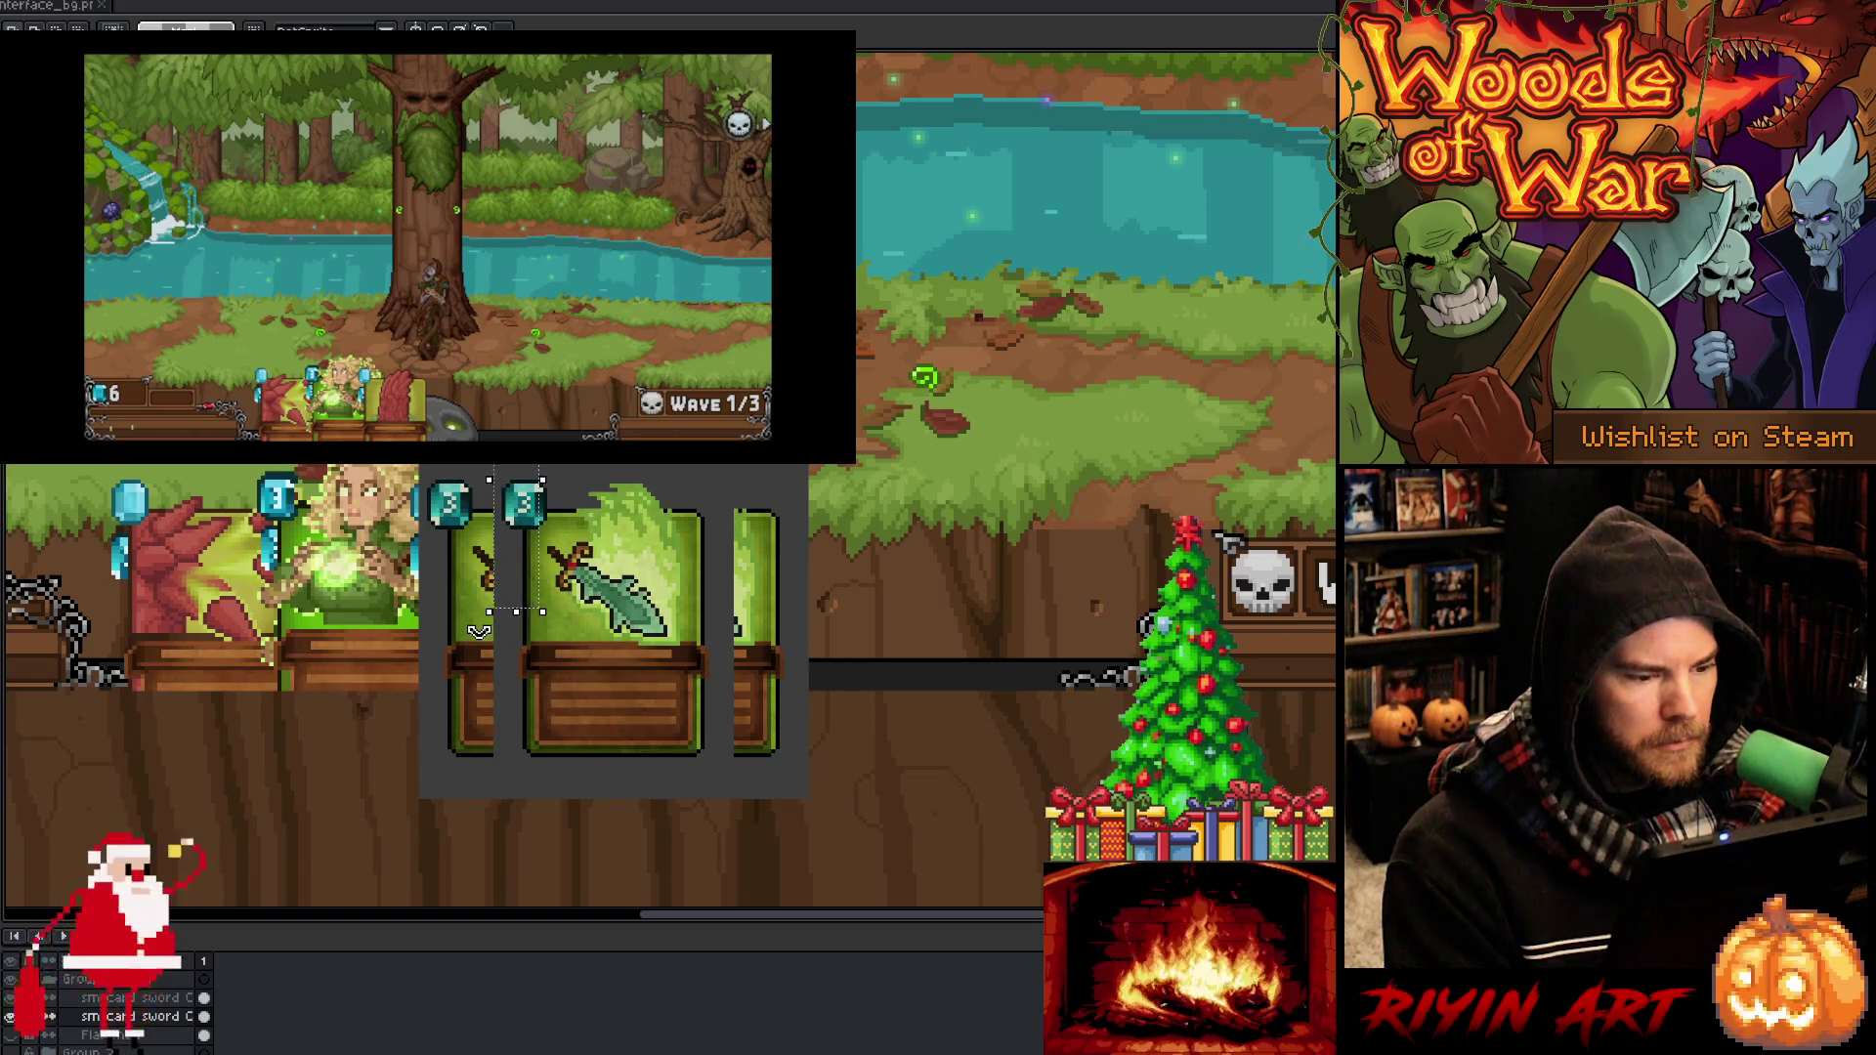
Select then deselect the partial card at the strip's left edge, and return to VS Code
left_click(479, 713)
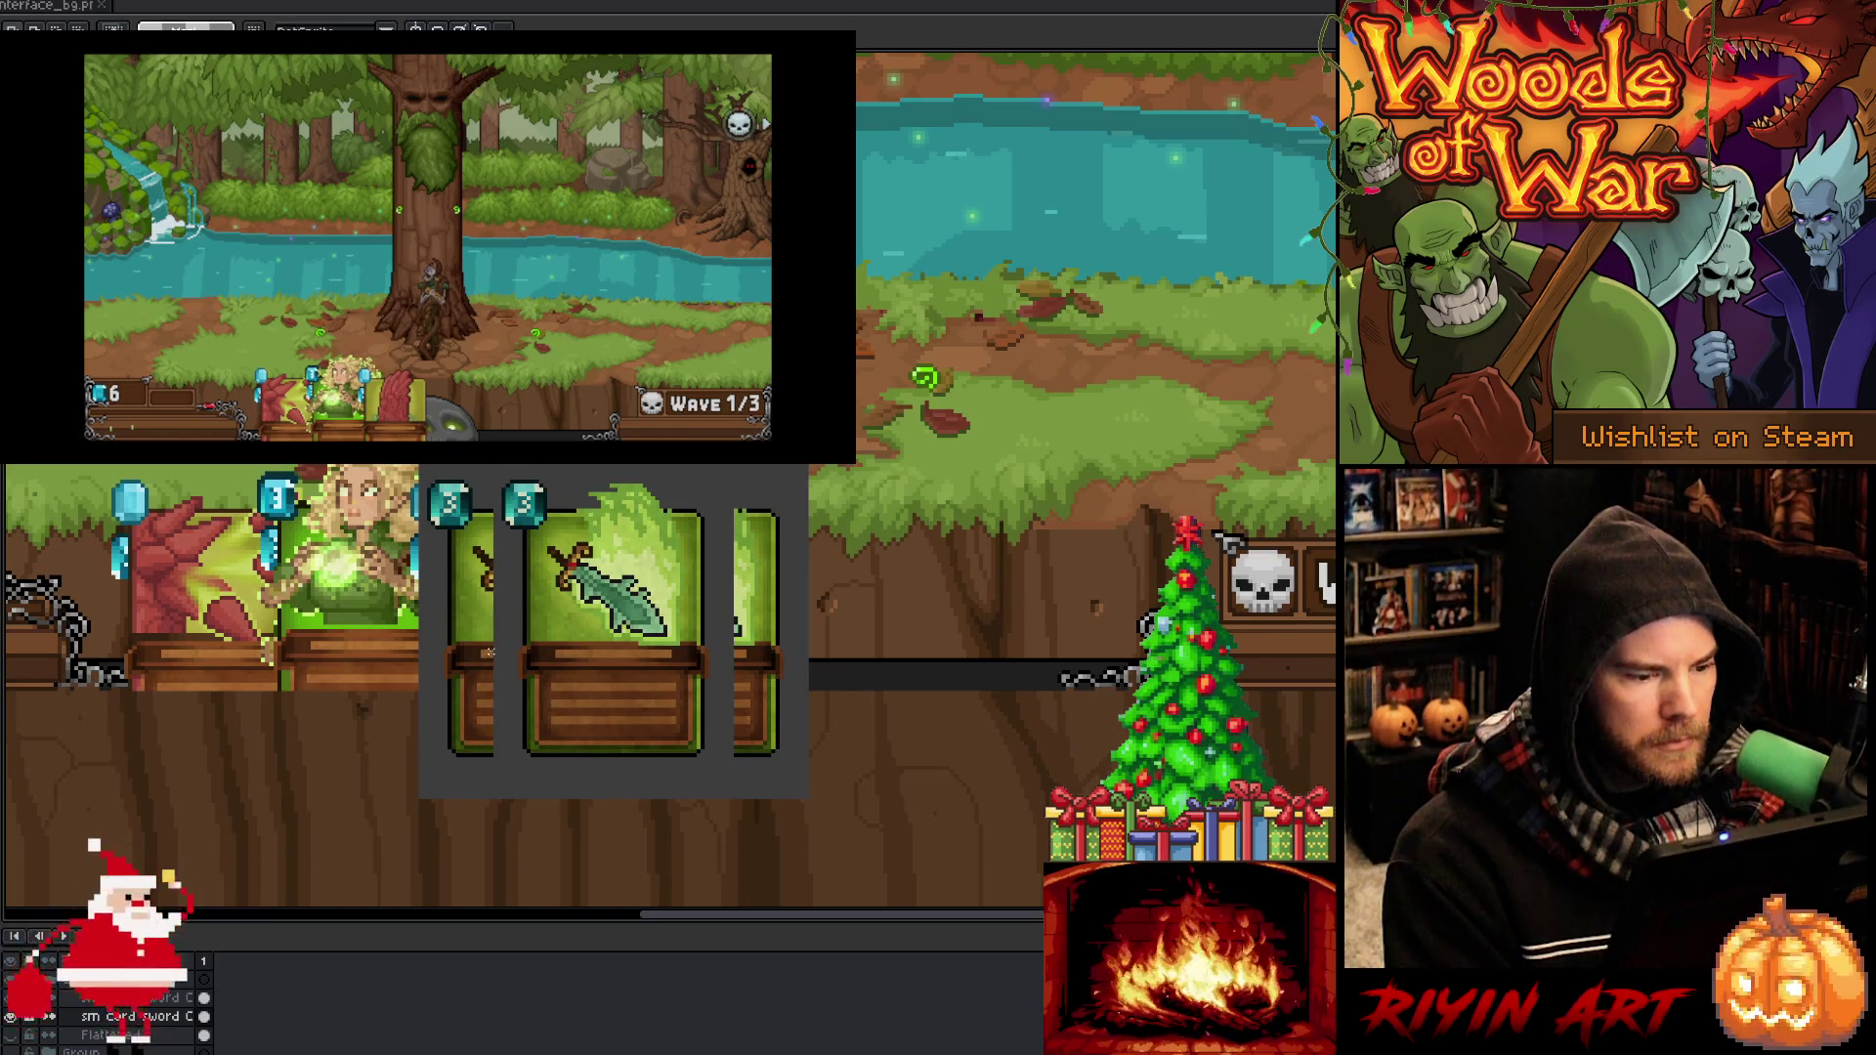
left_click_drag(496, 643, 415, 728)
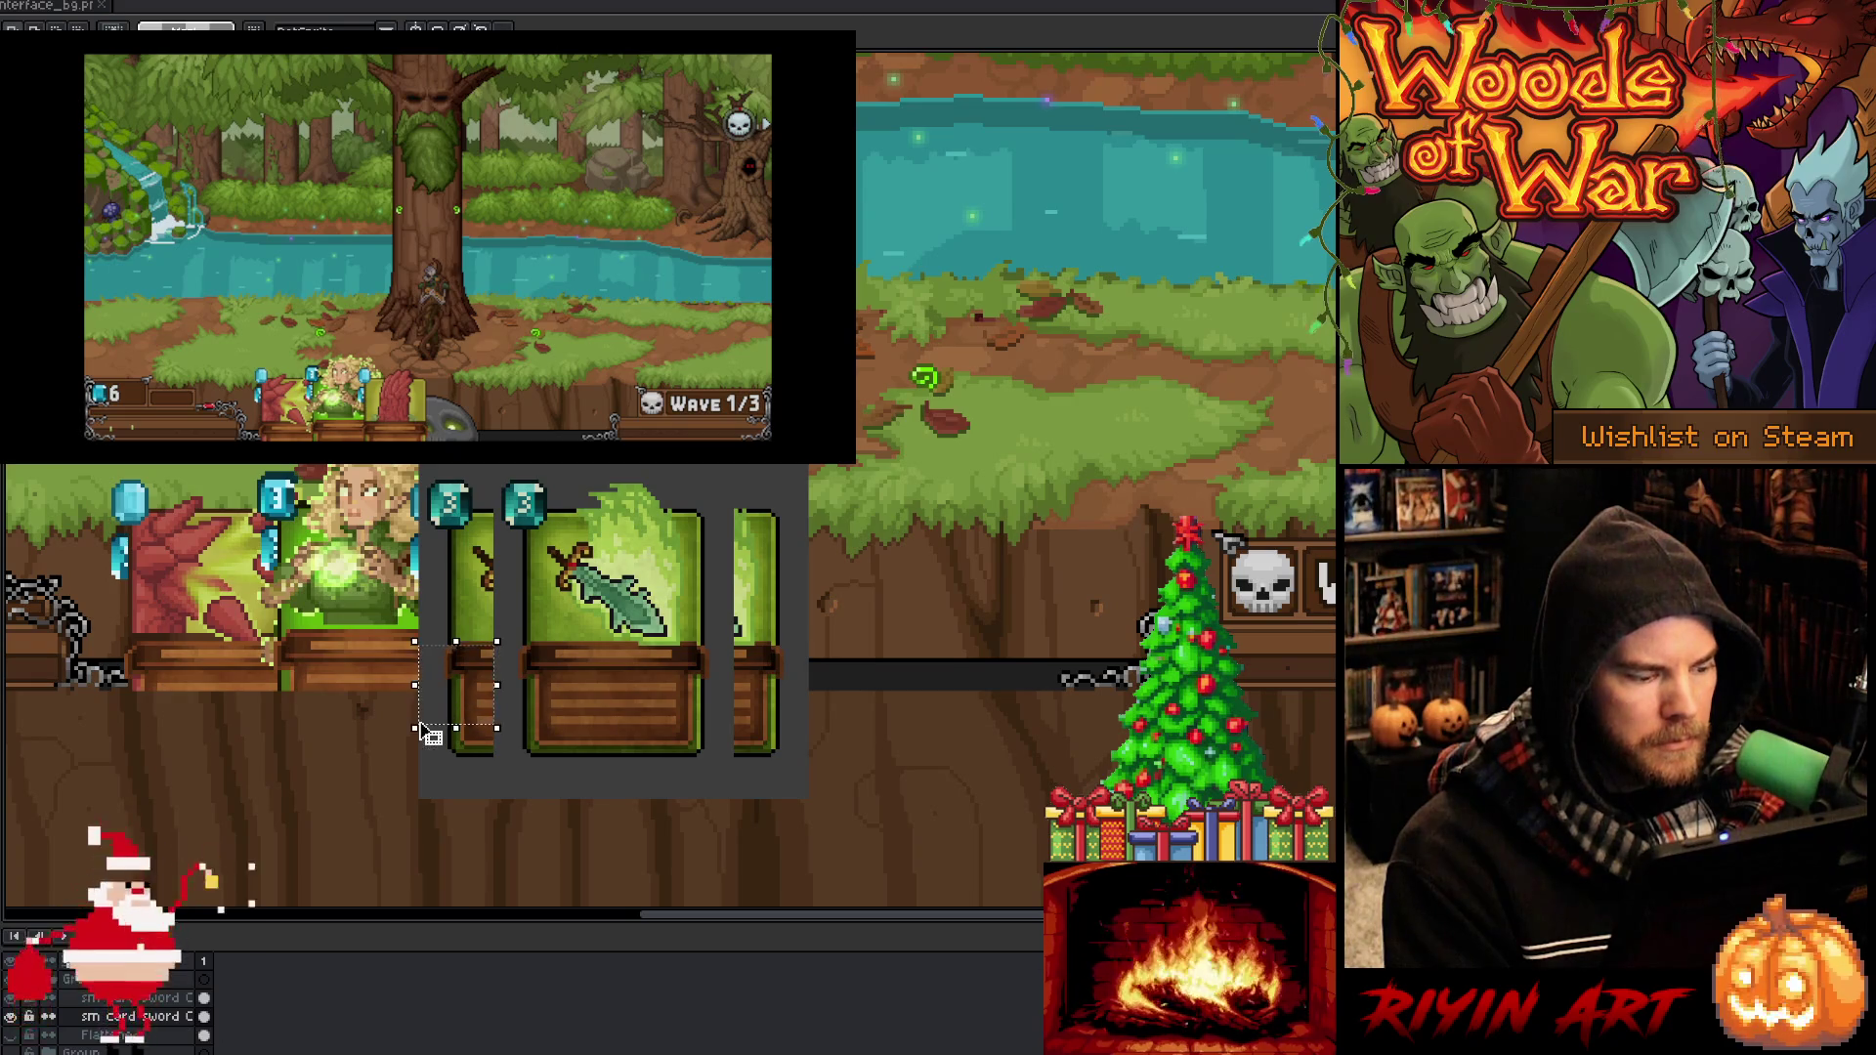
key("ctrl+d")
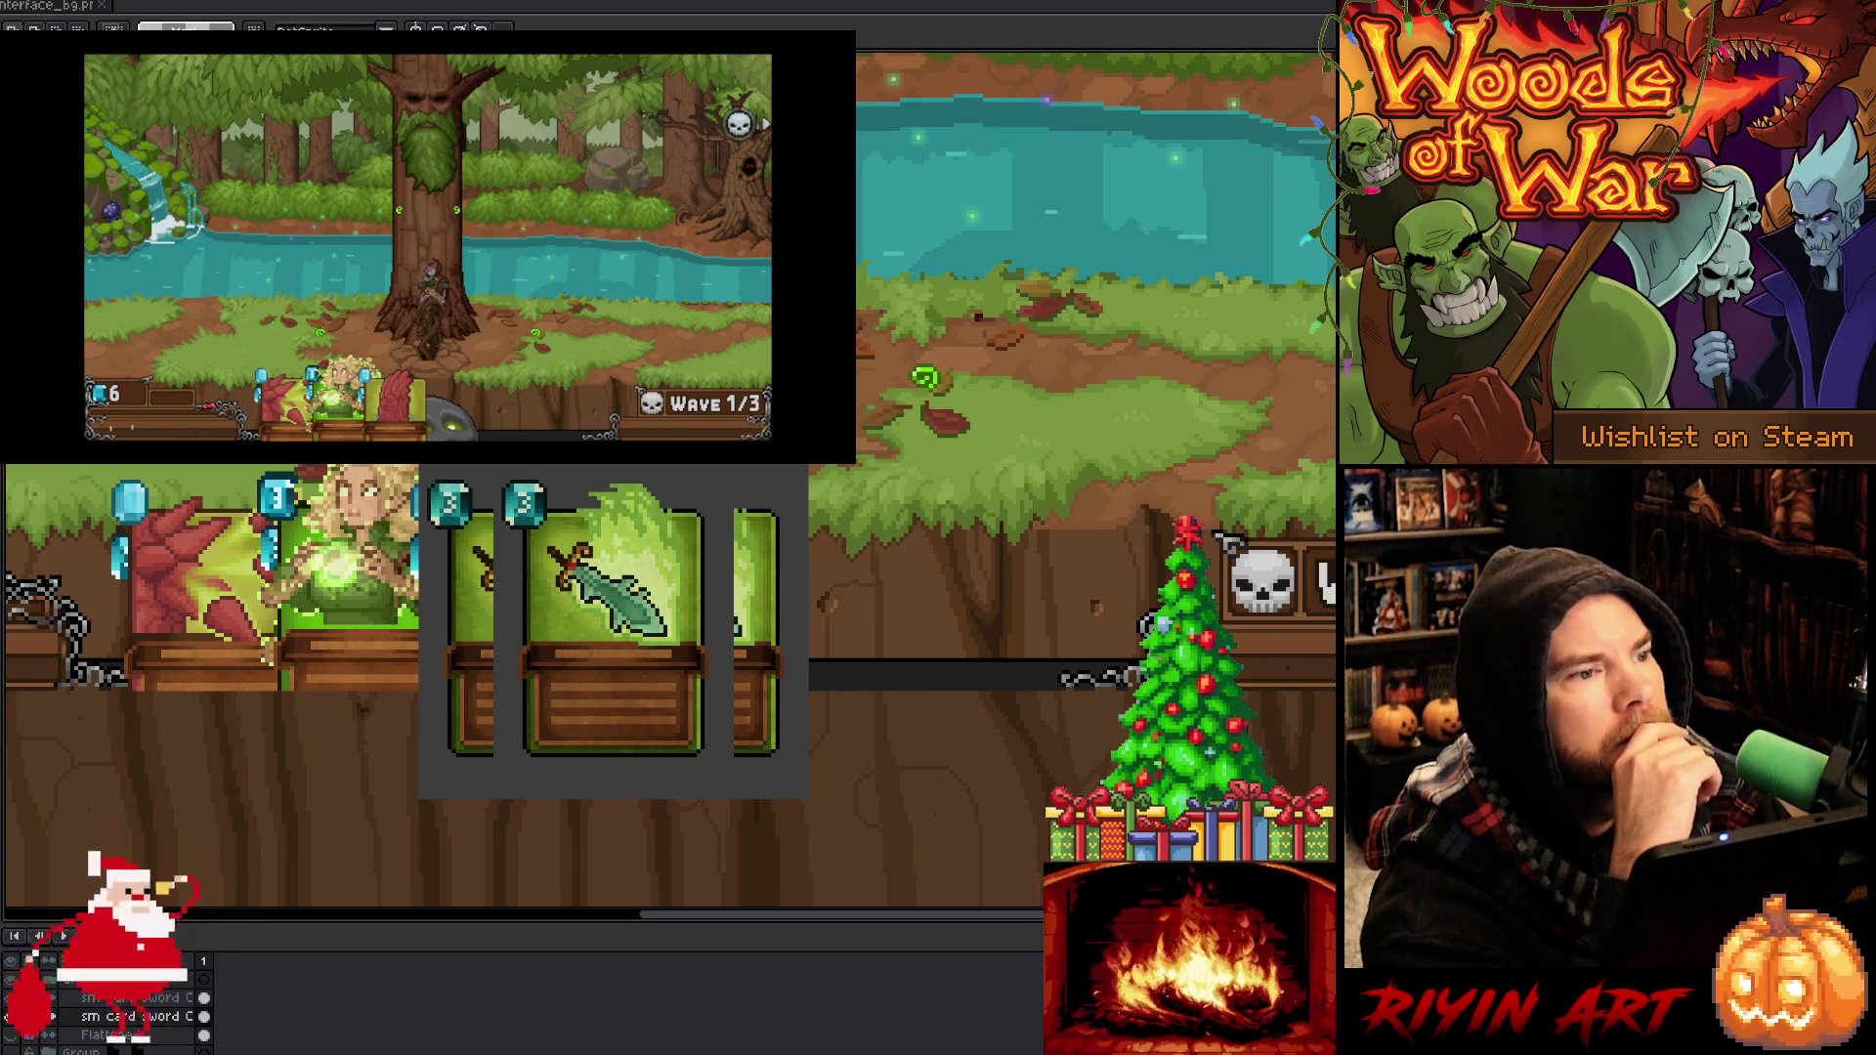
key("alt+Tab")
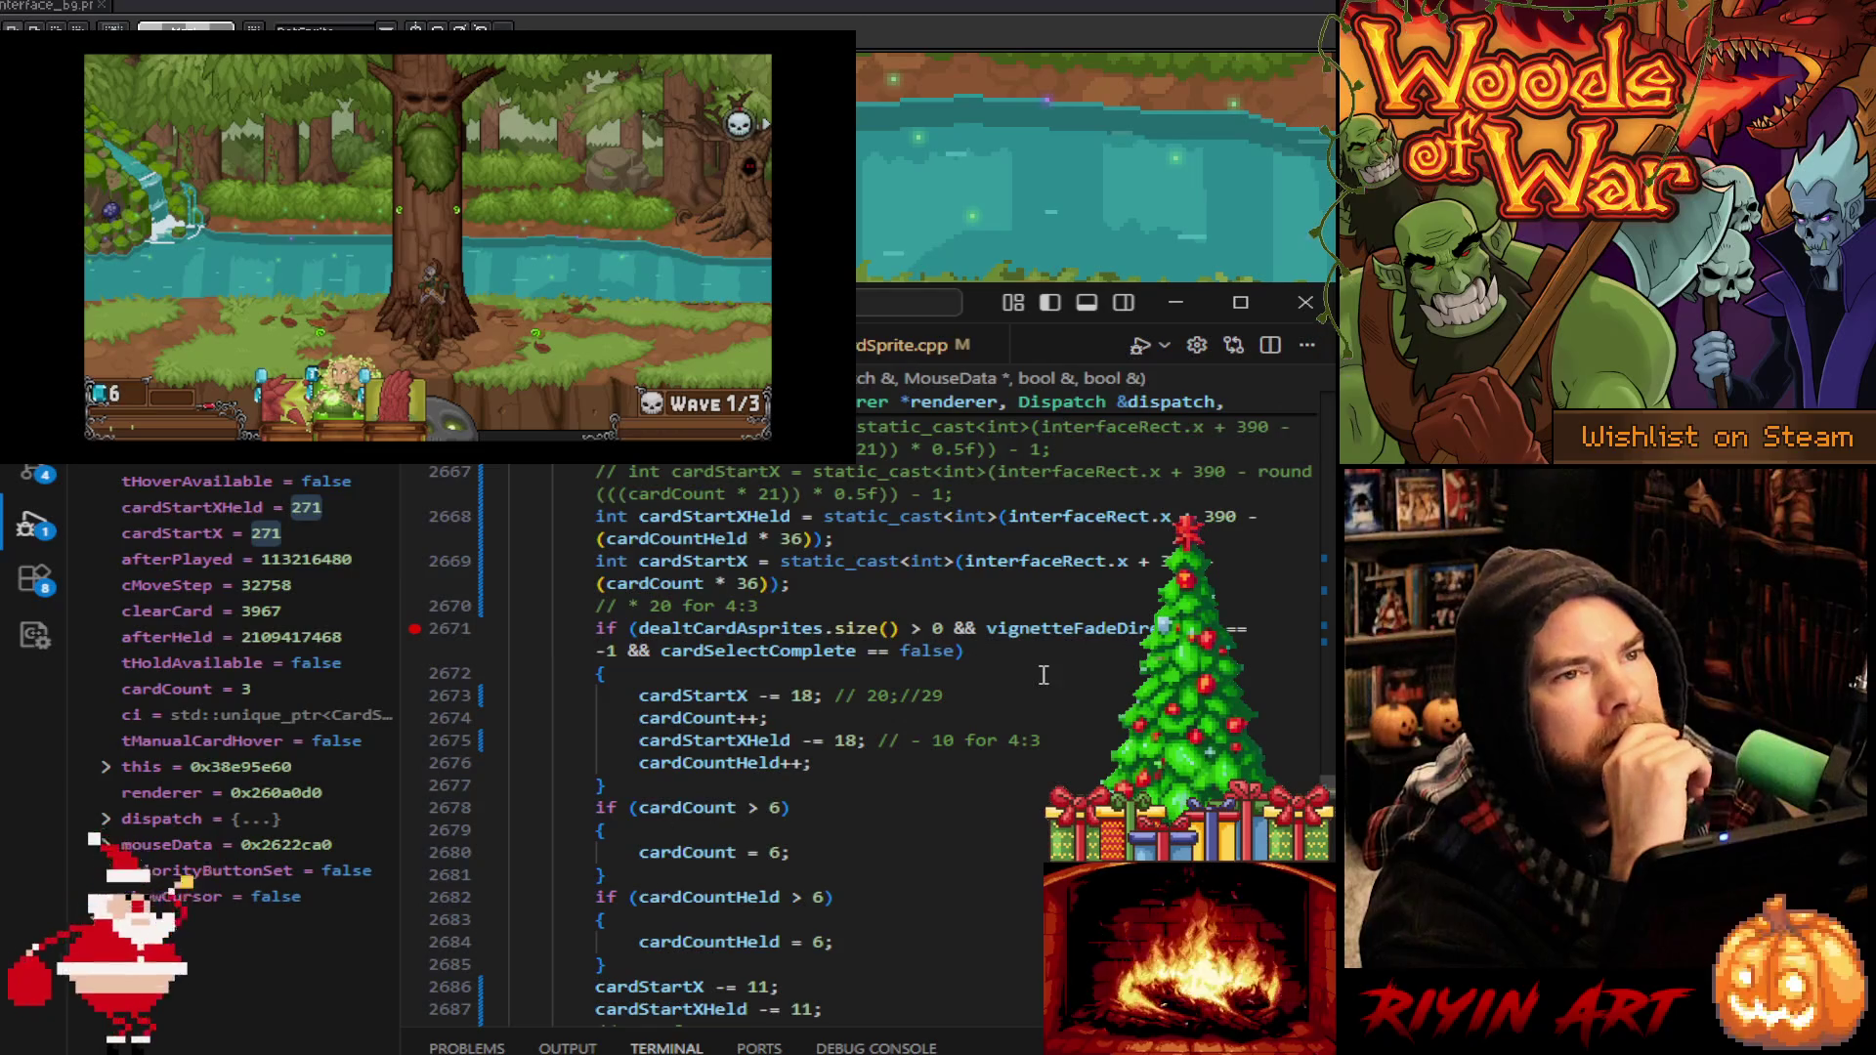
Step over to line 2690 and set a breakpoint on the detectionRect check at line 2765
left_click(960, 762)
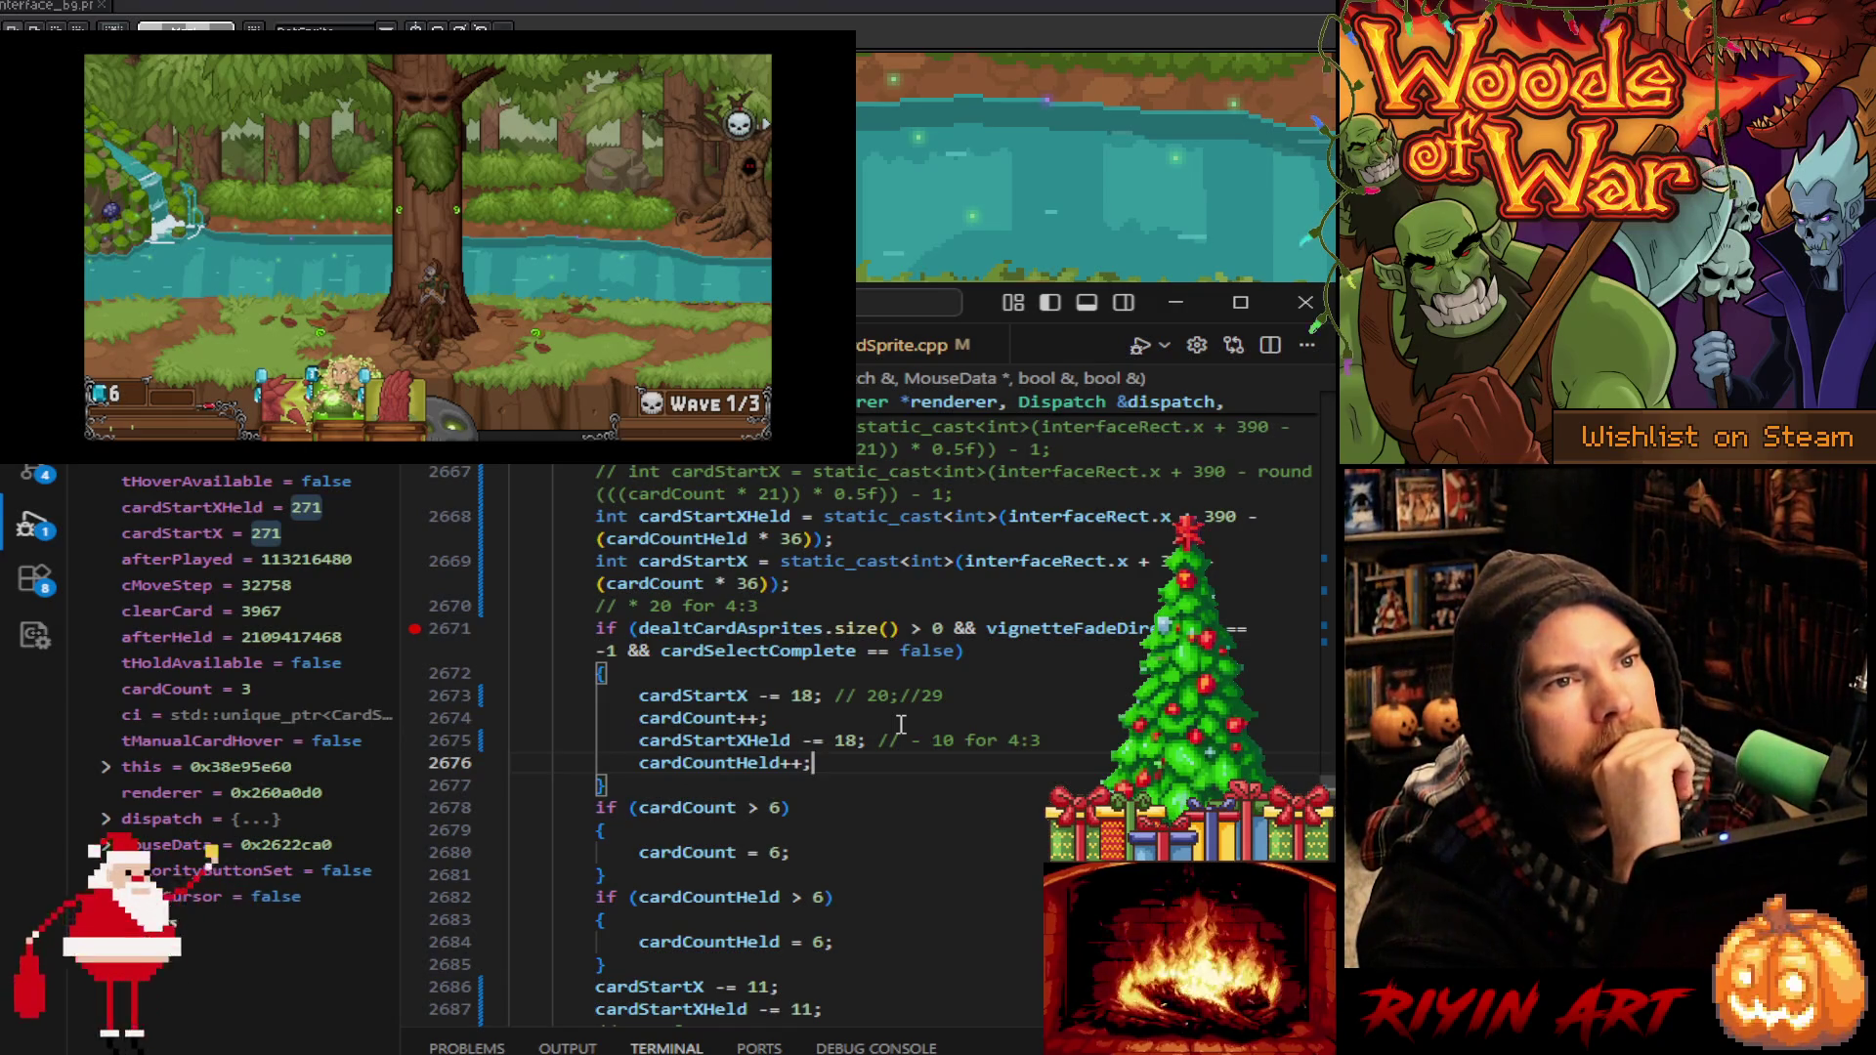
key("F10")
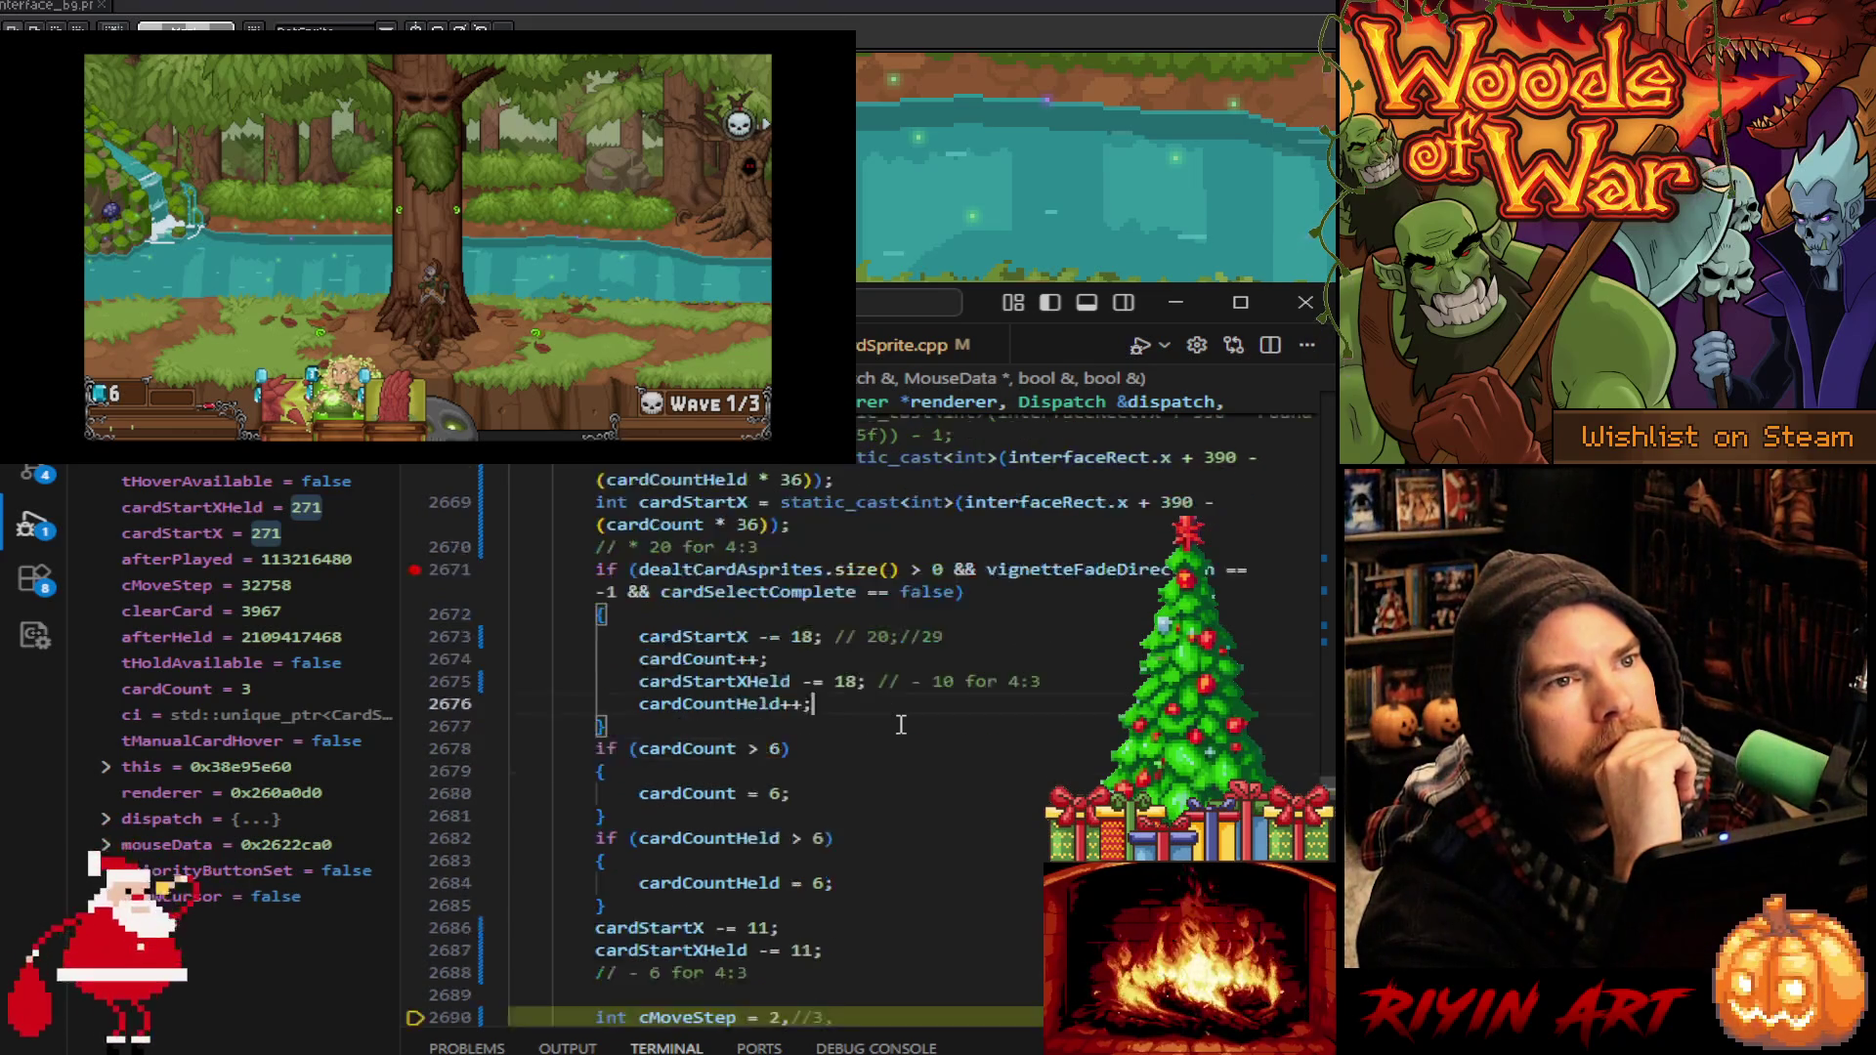
scroll(901, 723, "down", 4)
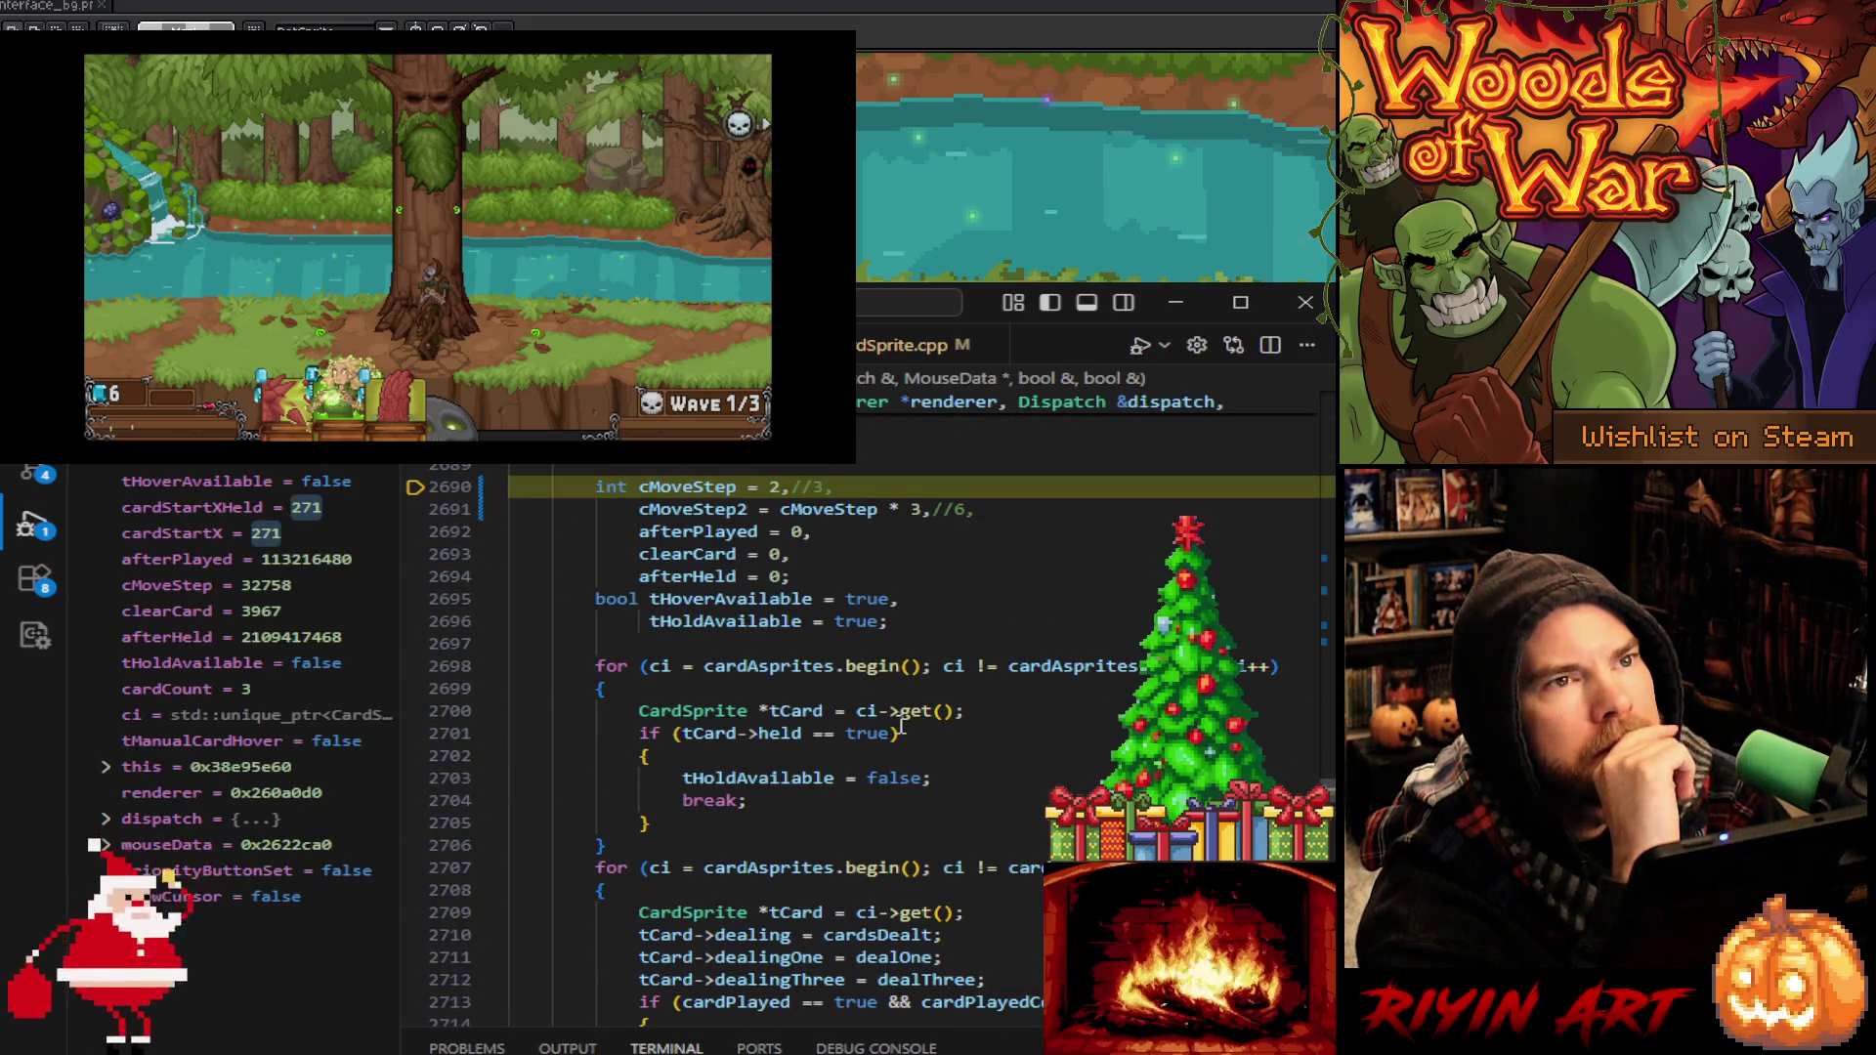
scroll(901, 728, "down", 5)
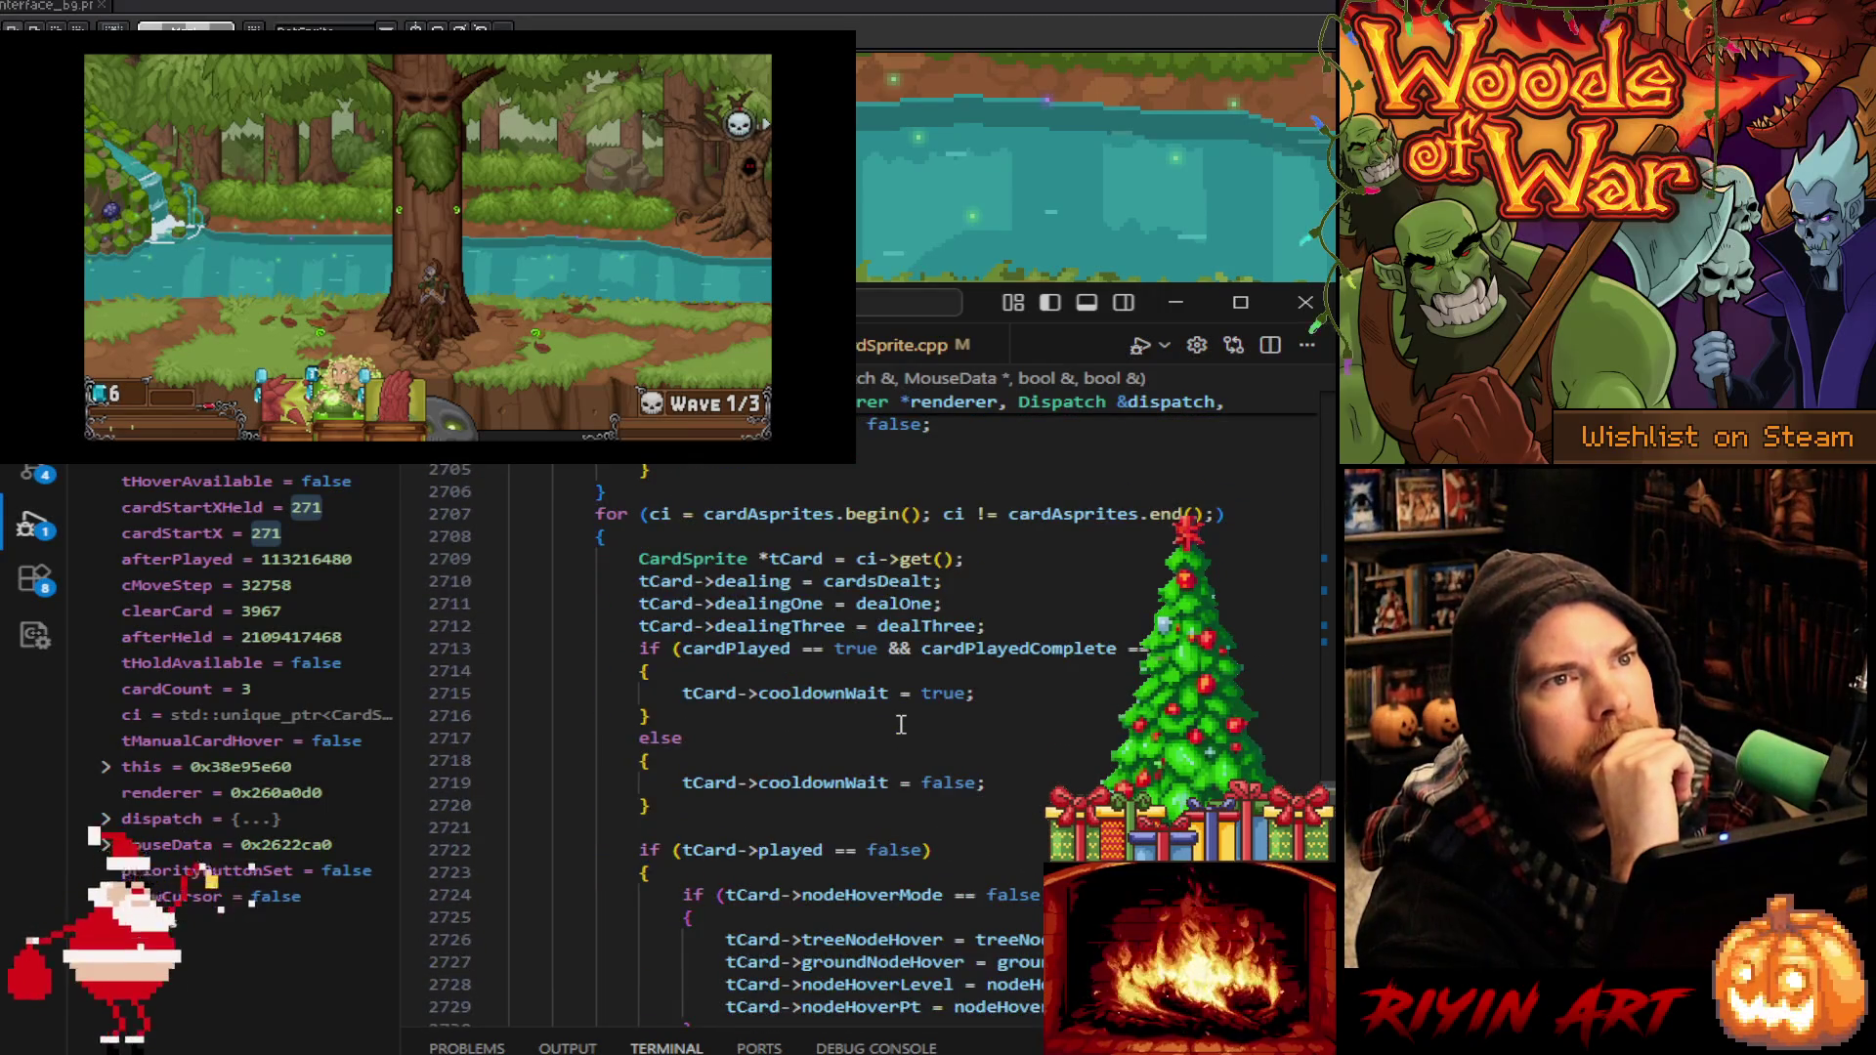
scroll(811, 738, "down", 1)
scroll(760, 735, "down", 12)
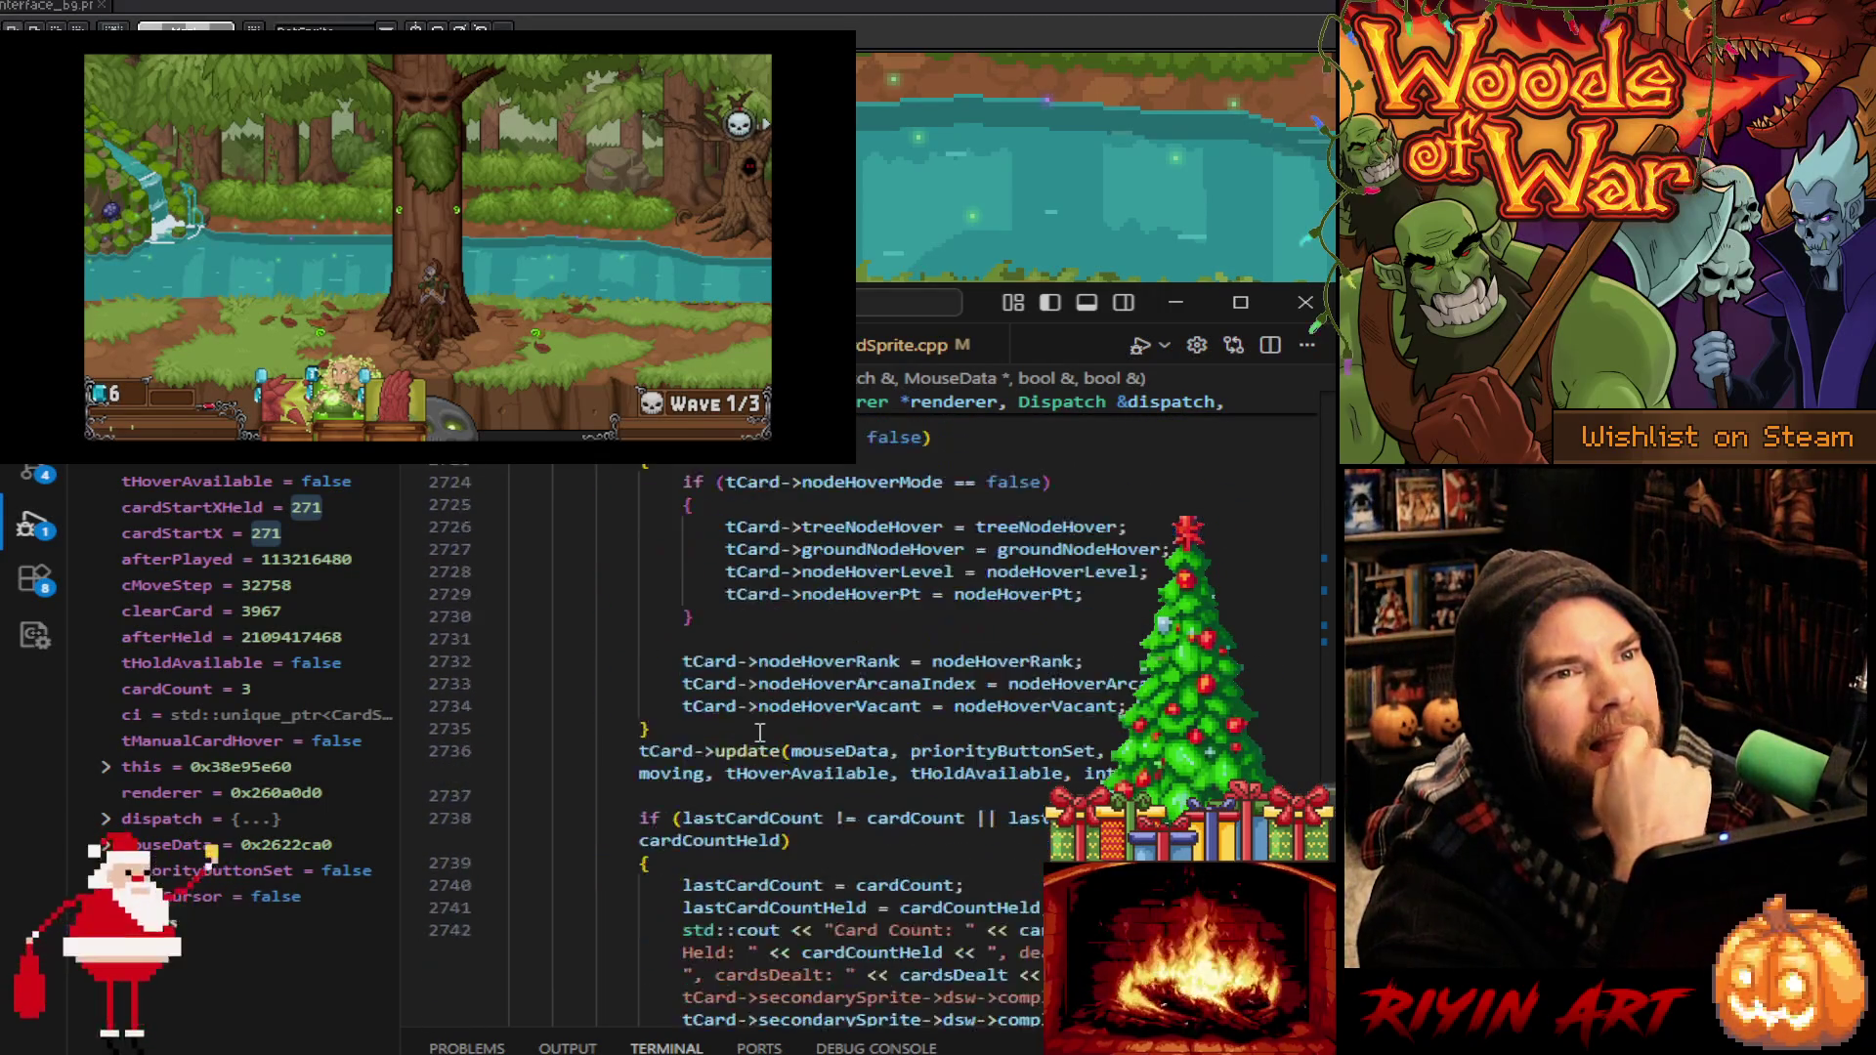
scroll(760, 735, "down", 4)
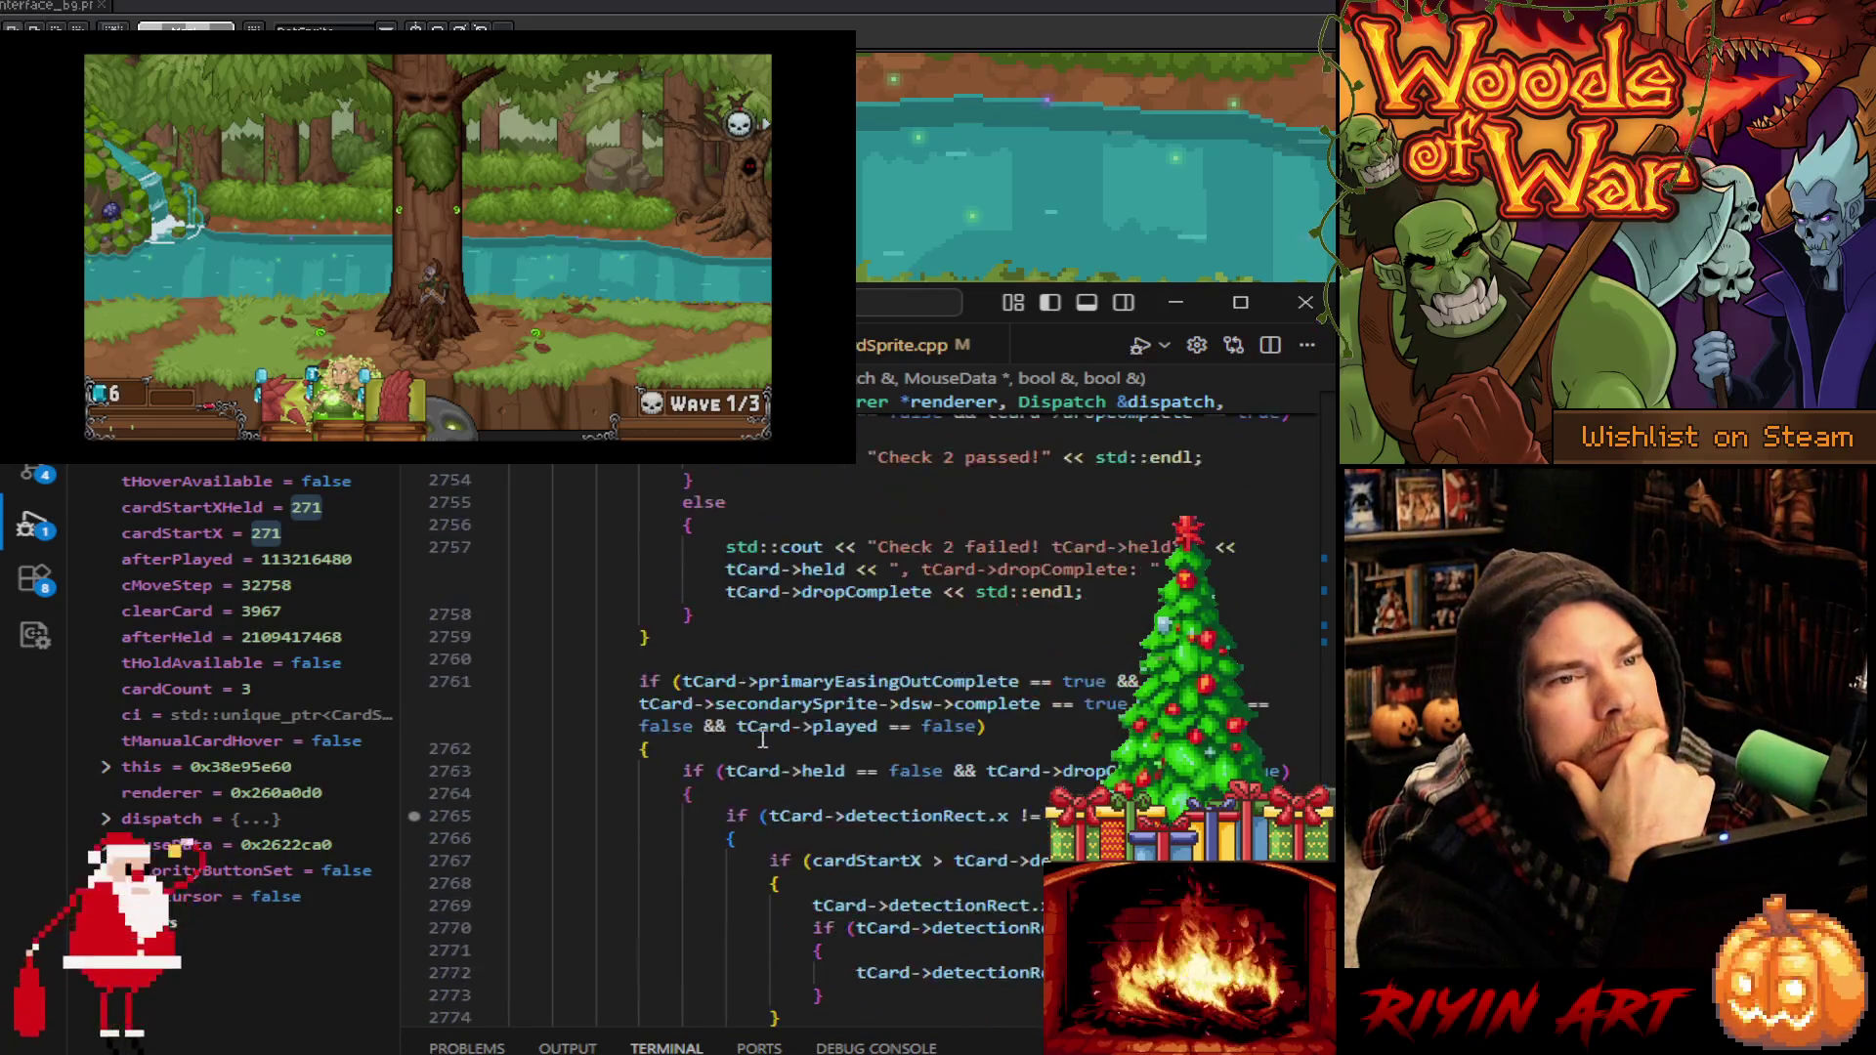
scroll(707, 768, "down", 1)
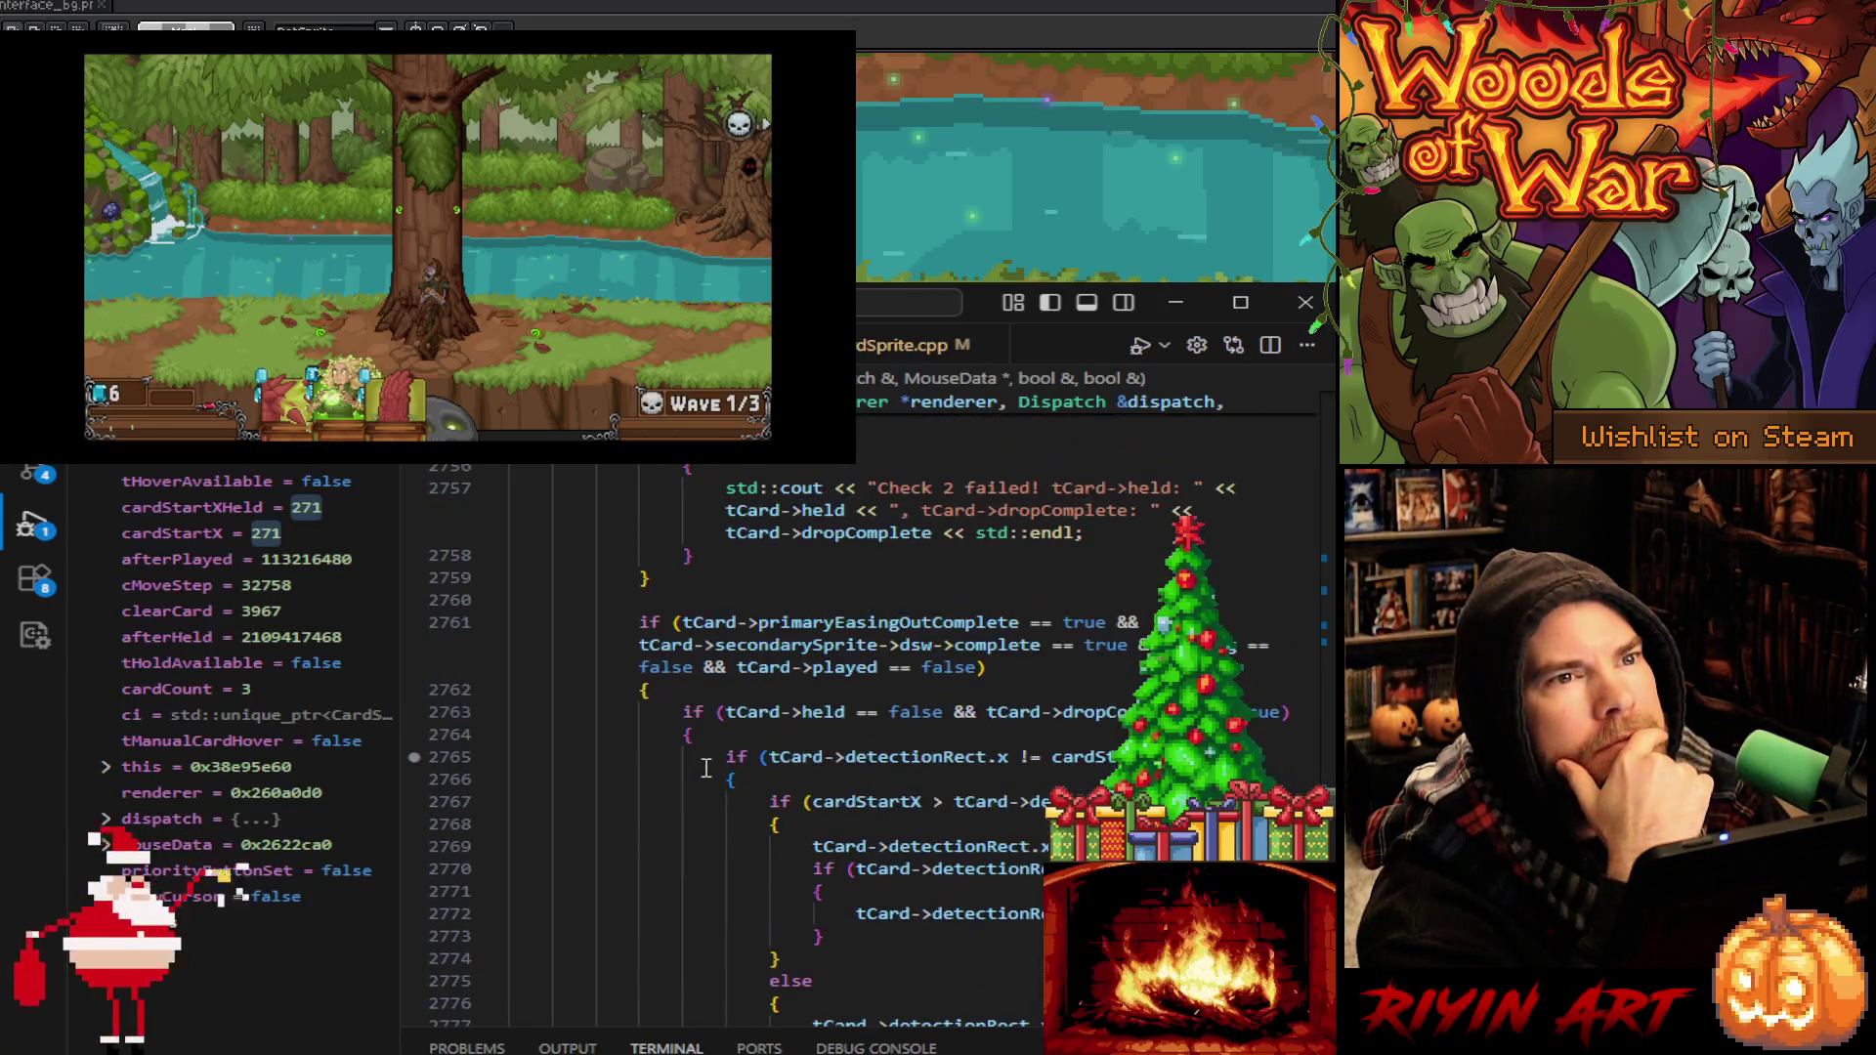
left_click(415, 757)
scroll(479, 746, "down", 1)
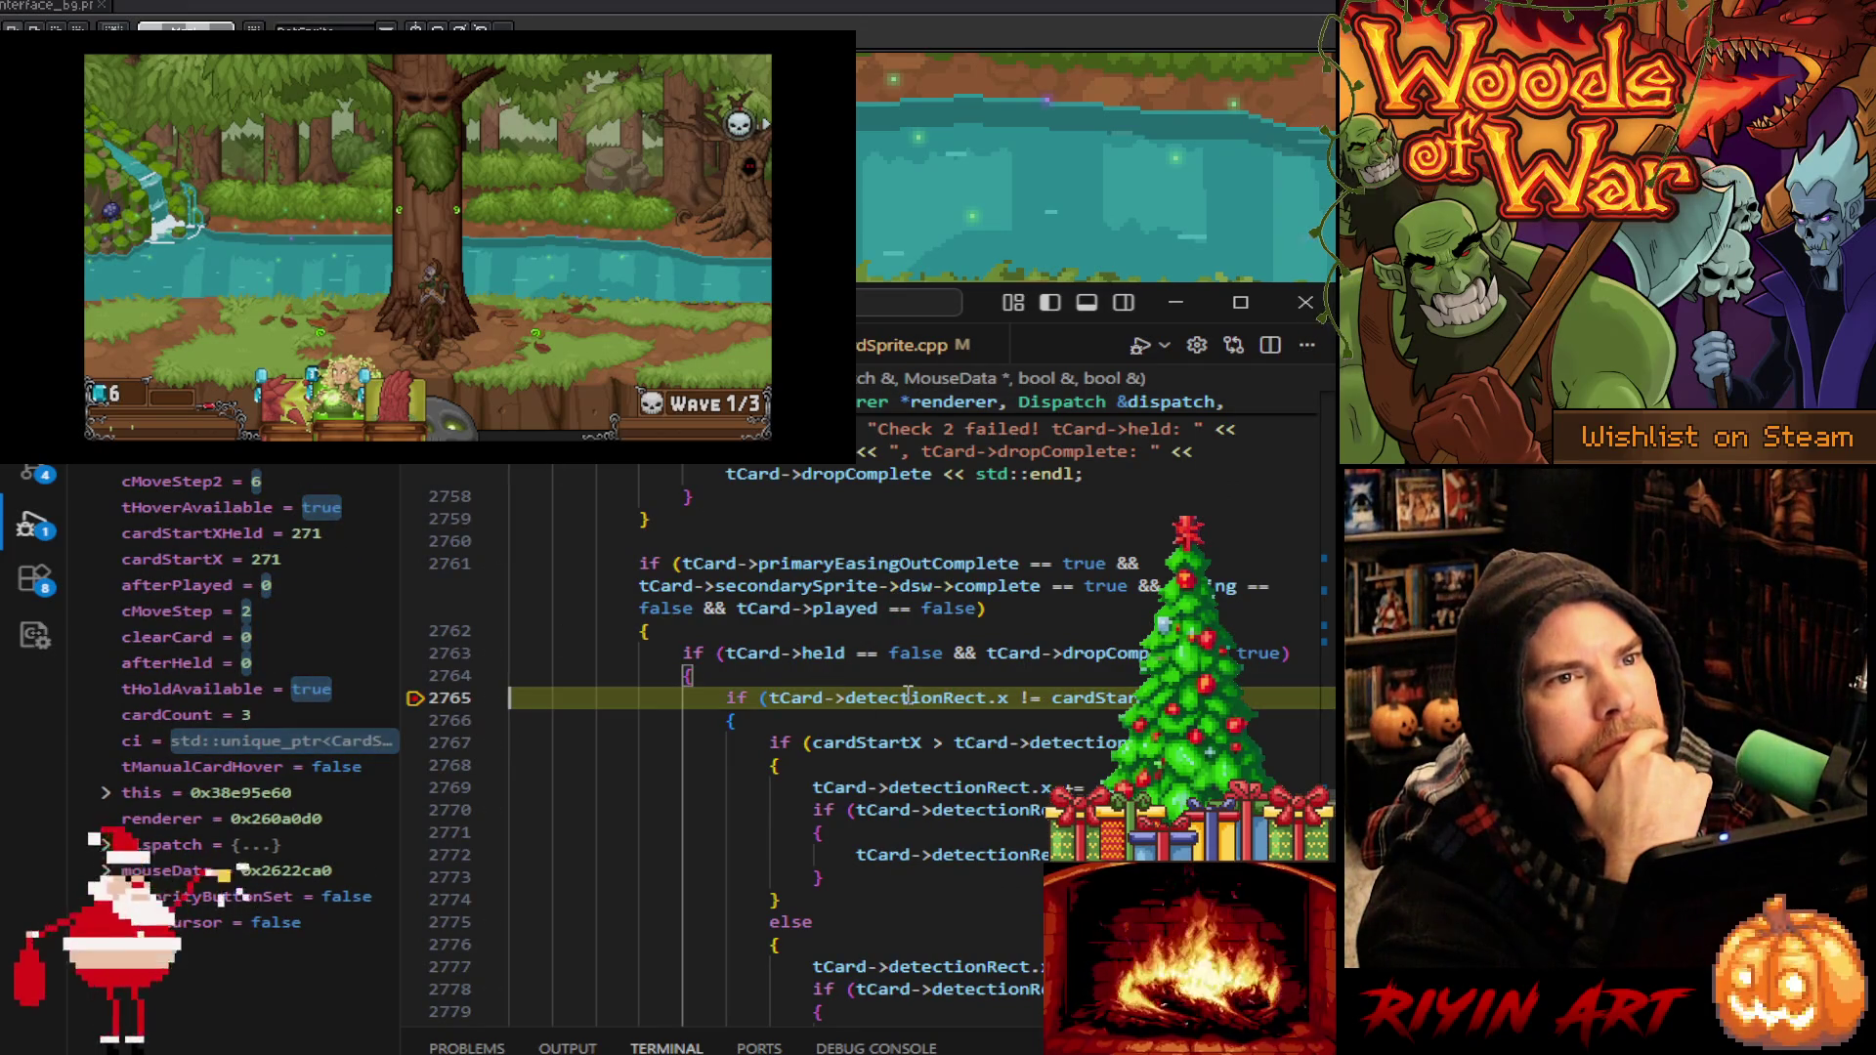
Read detectionRect's x, y, w, h, then step to line 2810 and inspect detectionRect.x
mouse_move(908, 695)
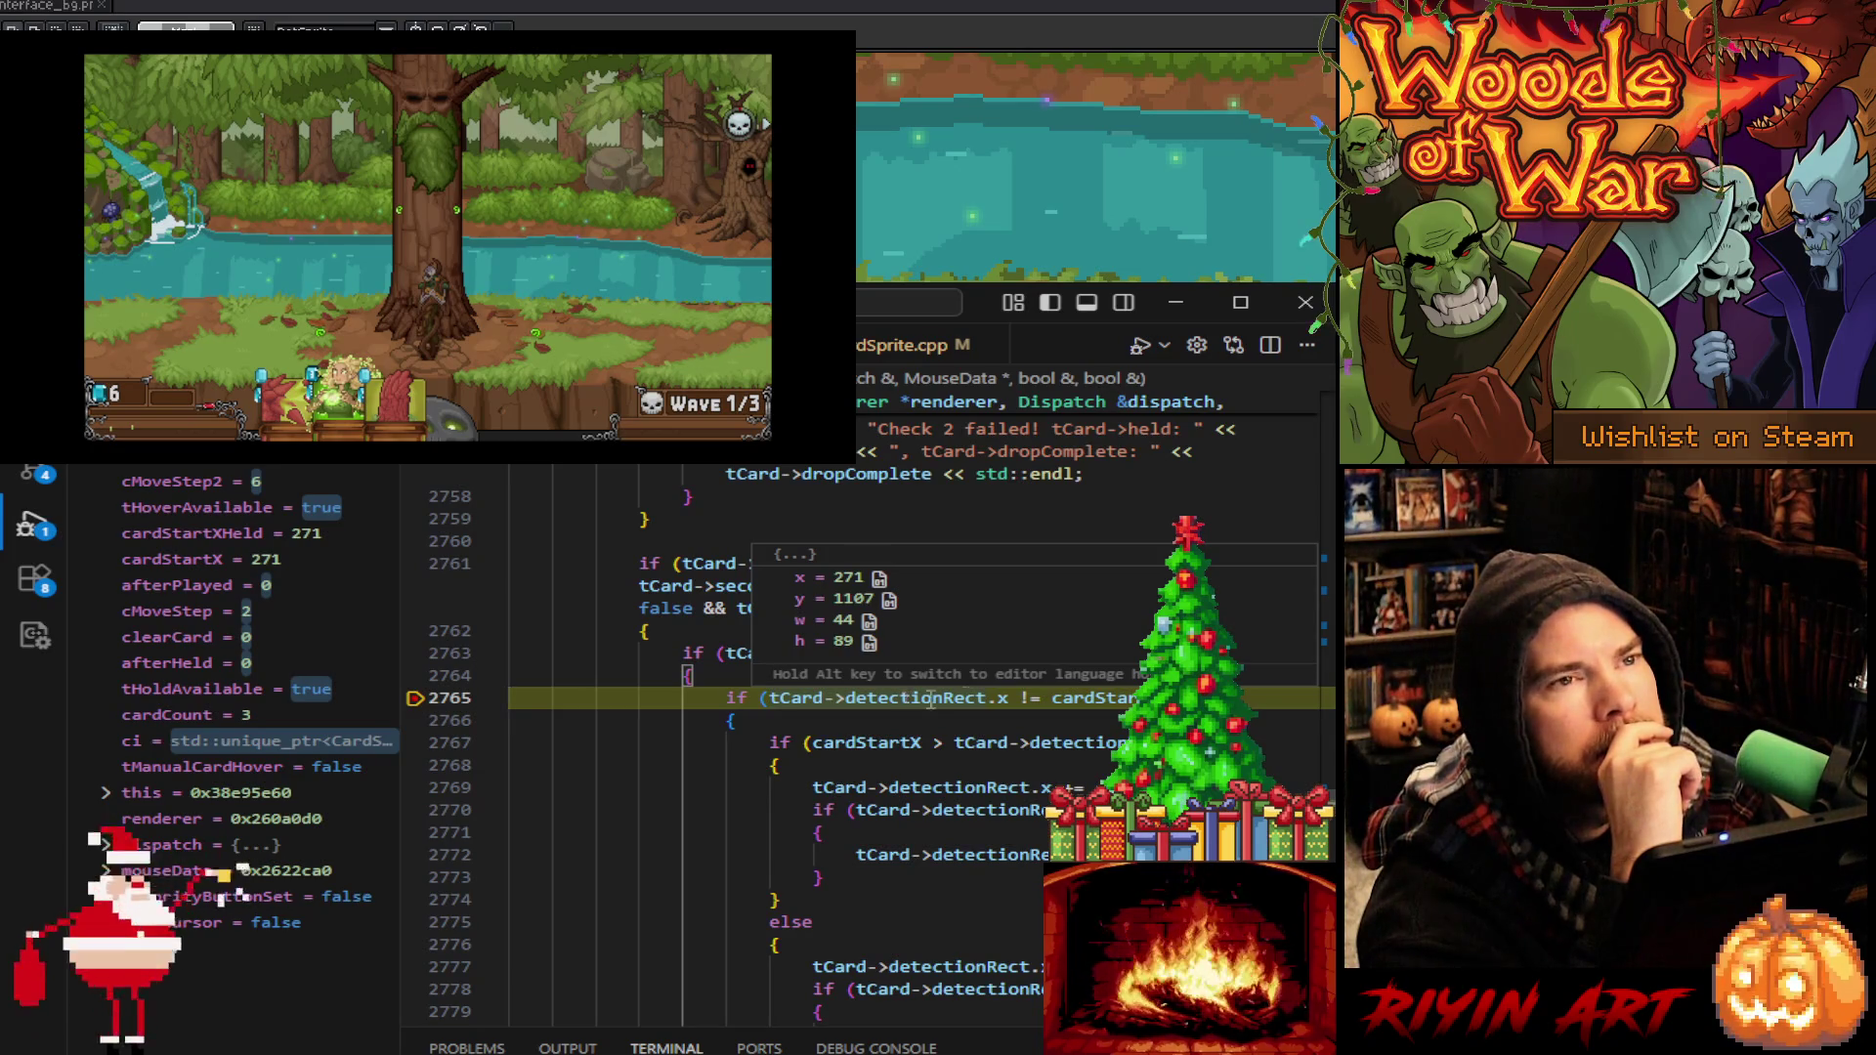
scroll(1079, 707, "down", 1)
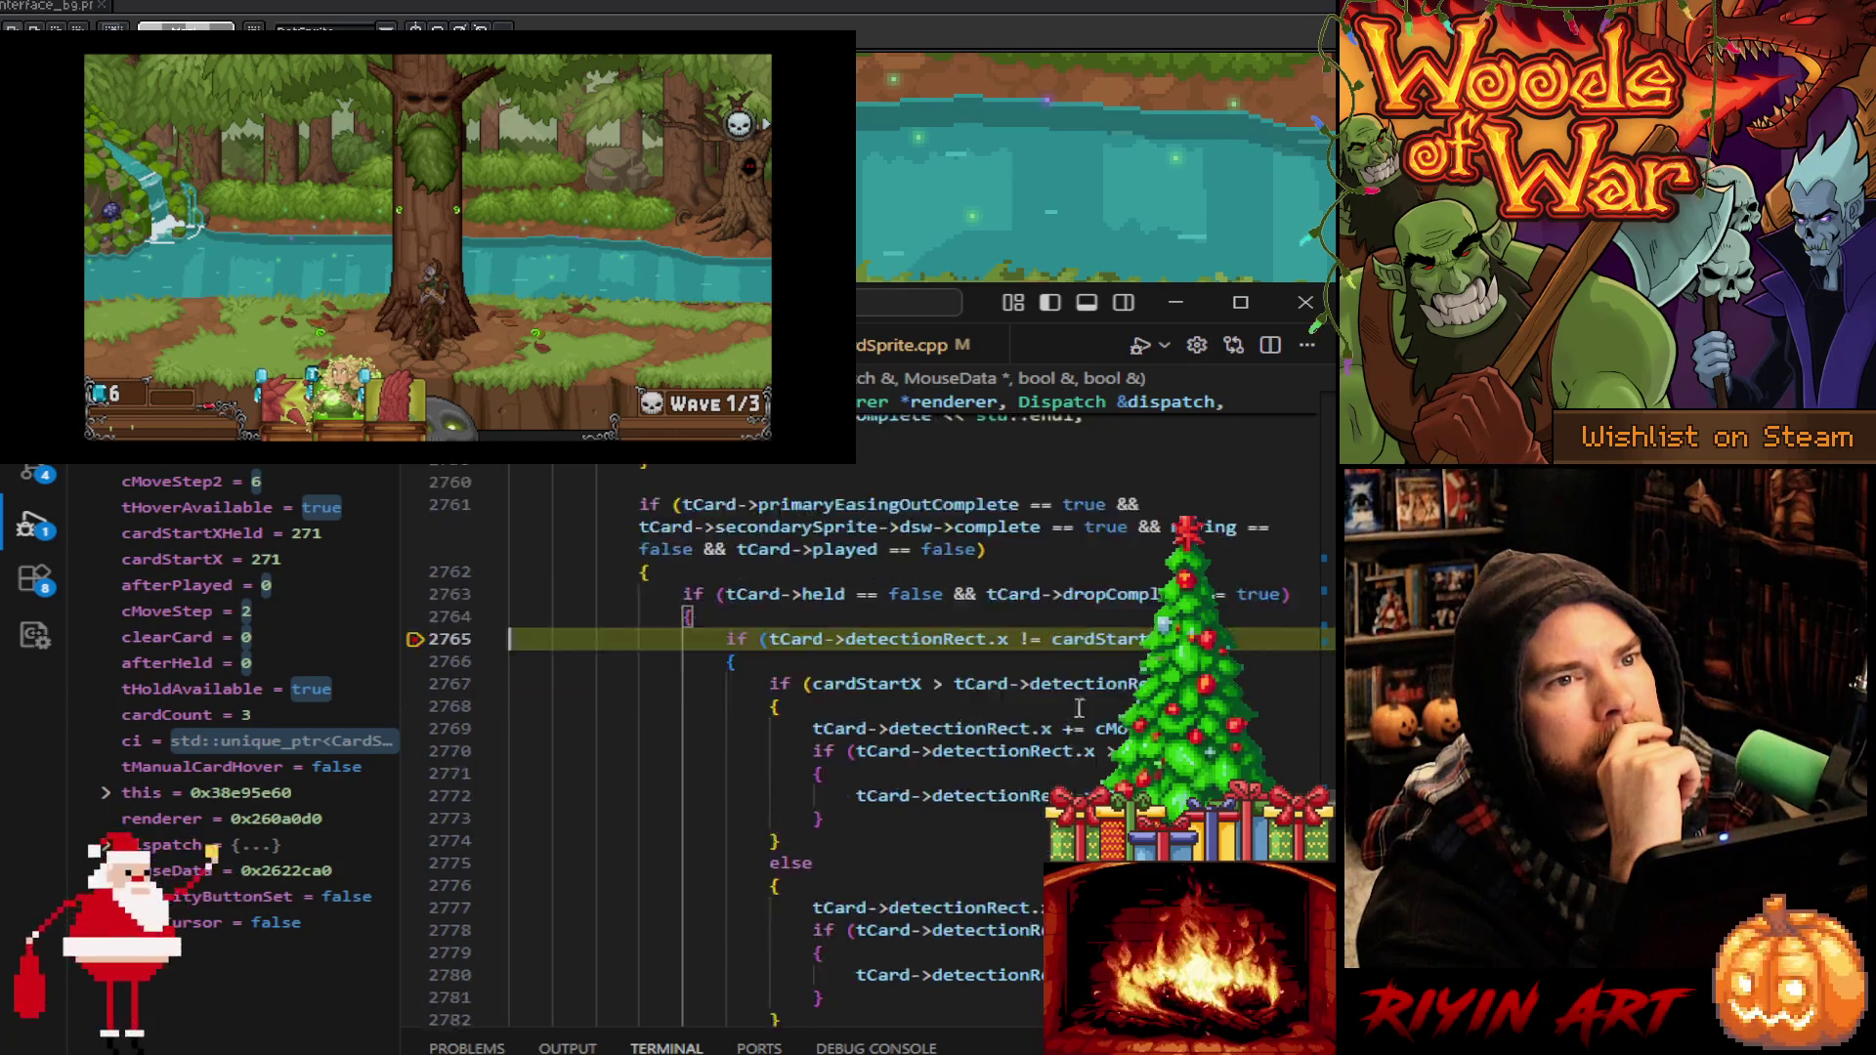
scroll(1078, 708, "down", 1)
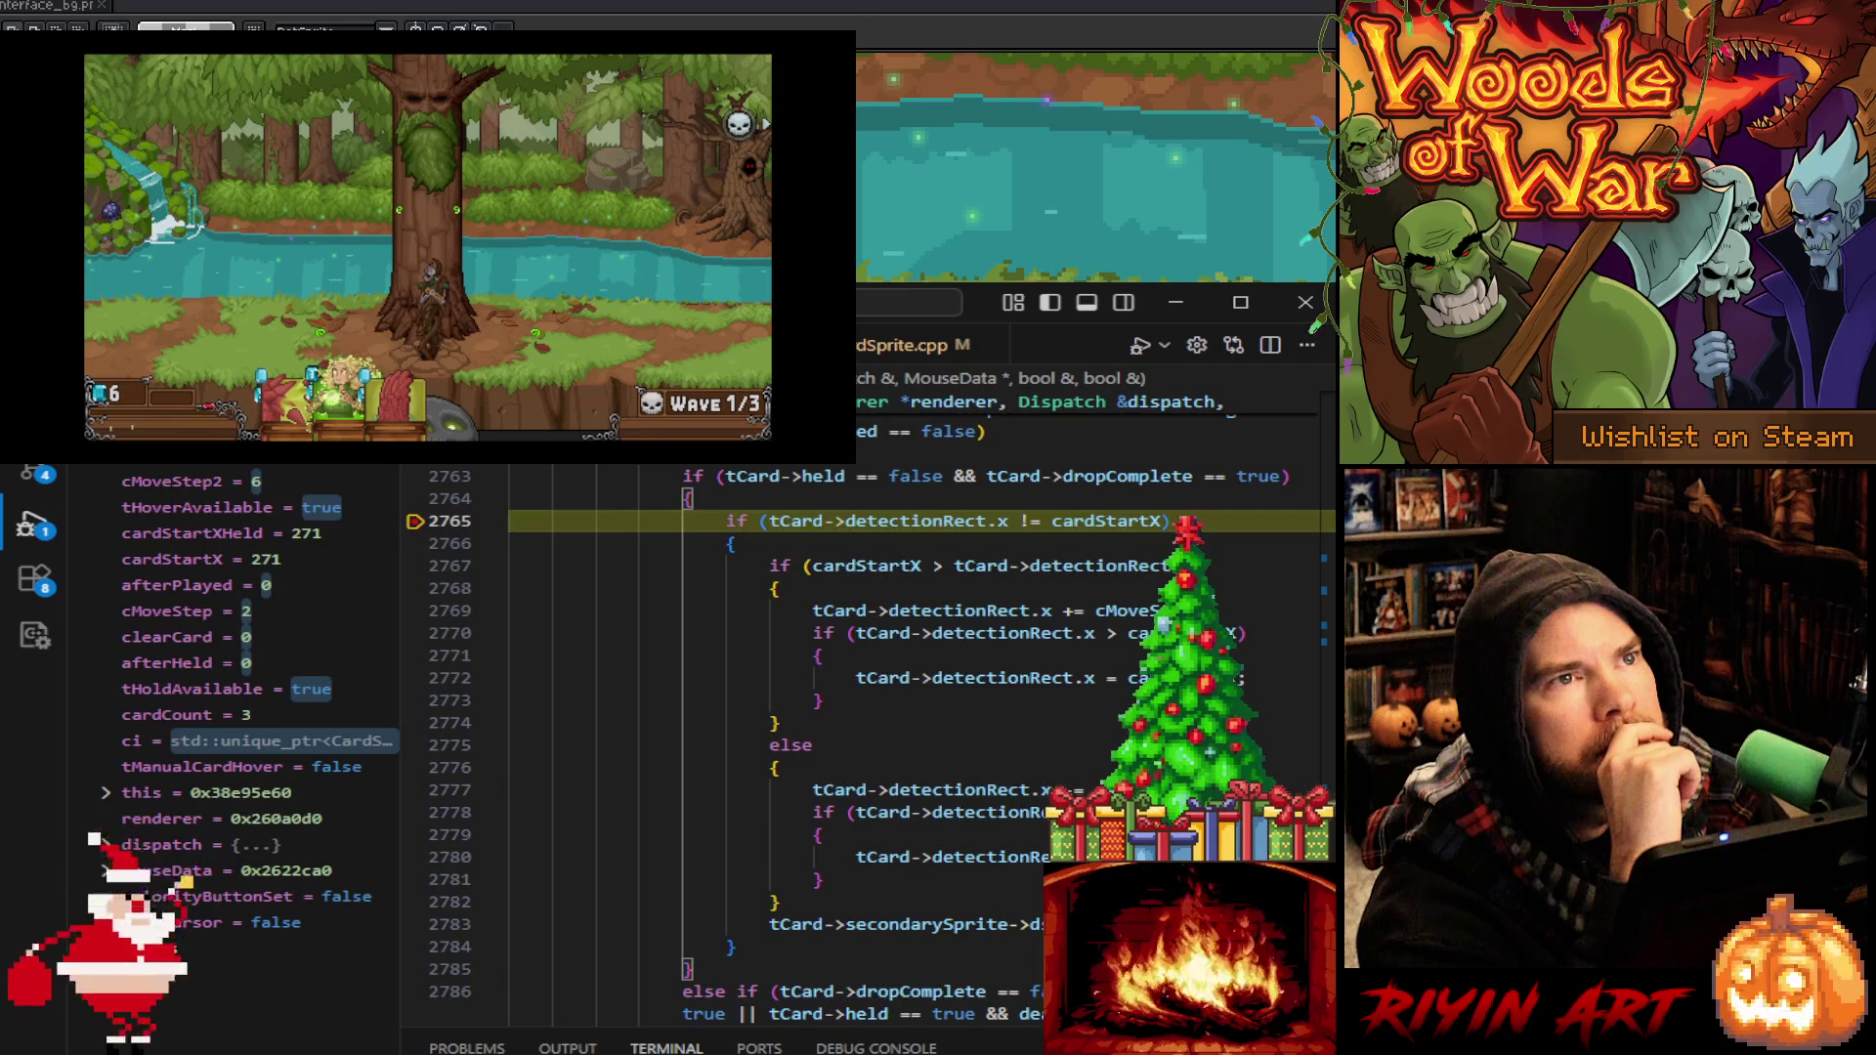
key("F10")
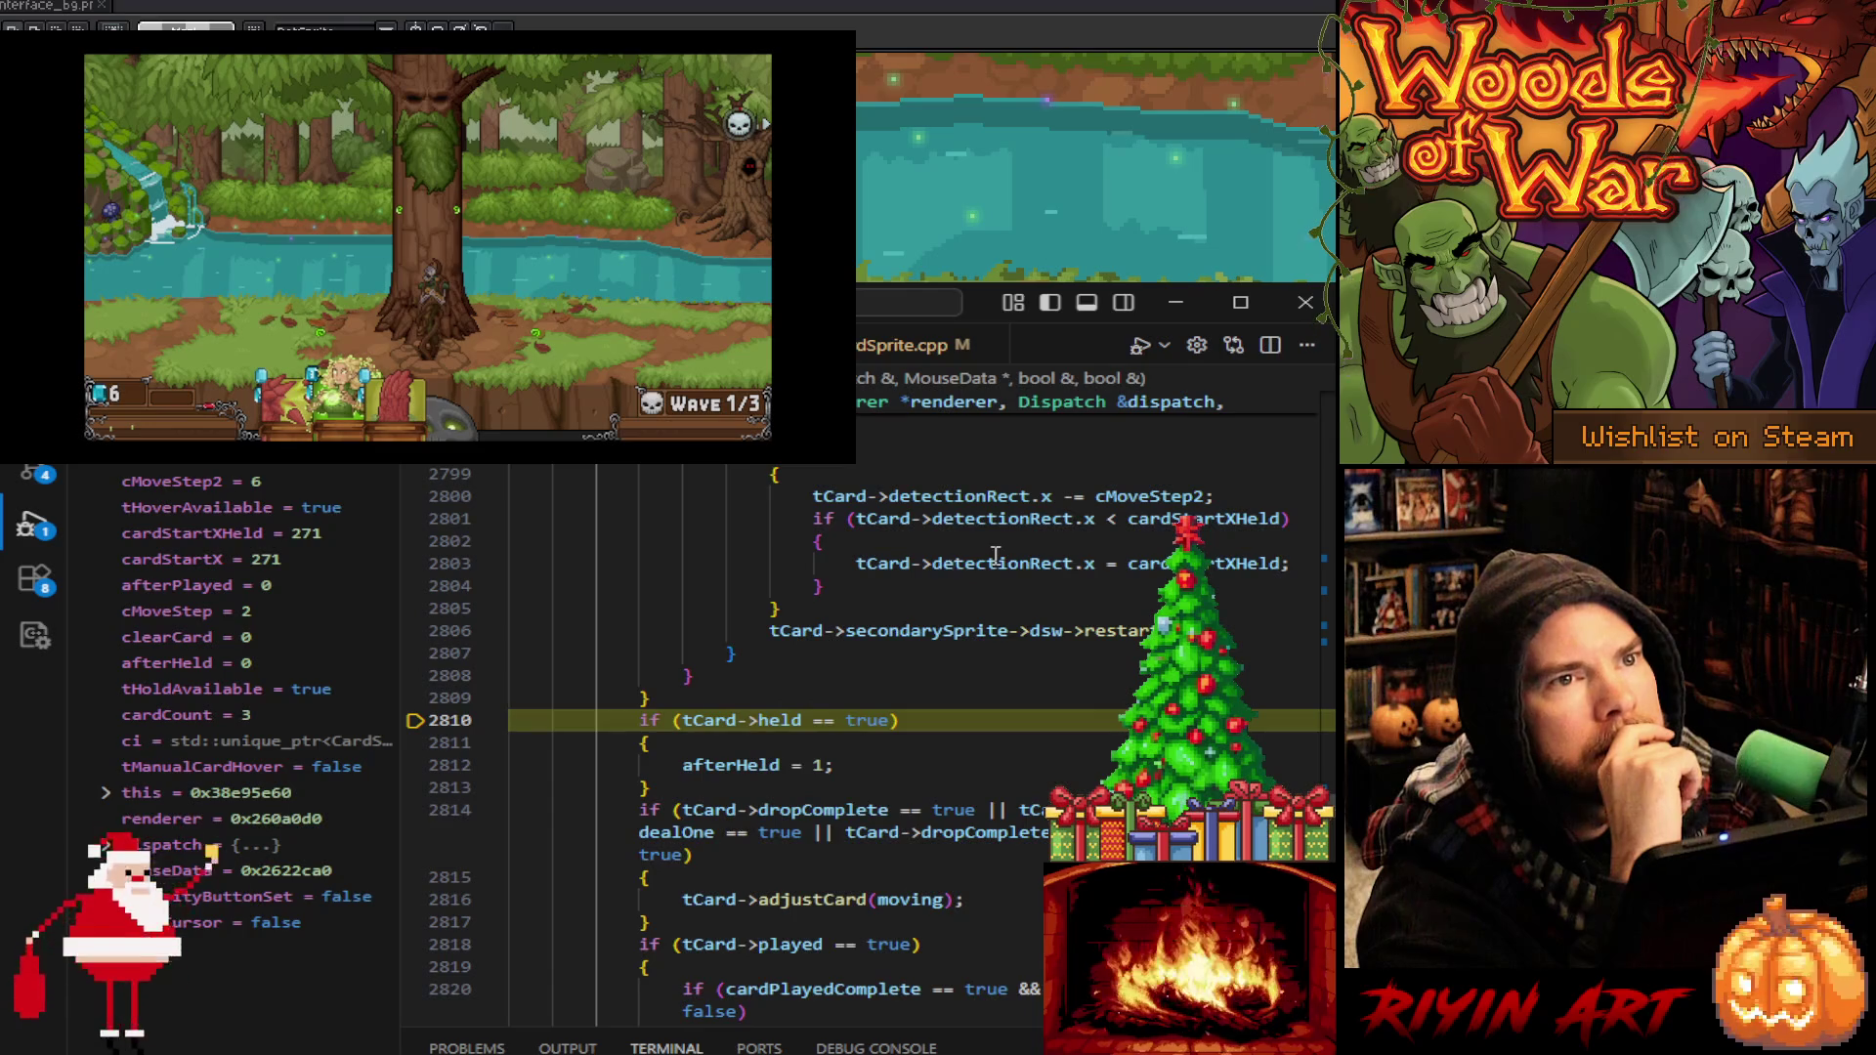
mouse_move(995, 554)
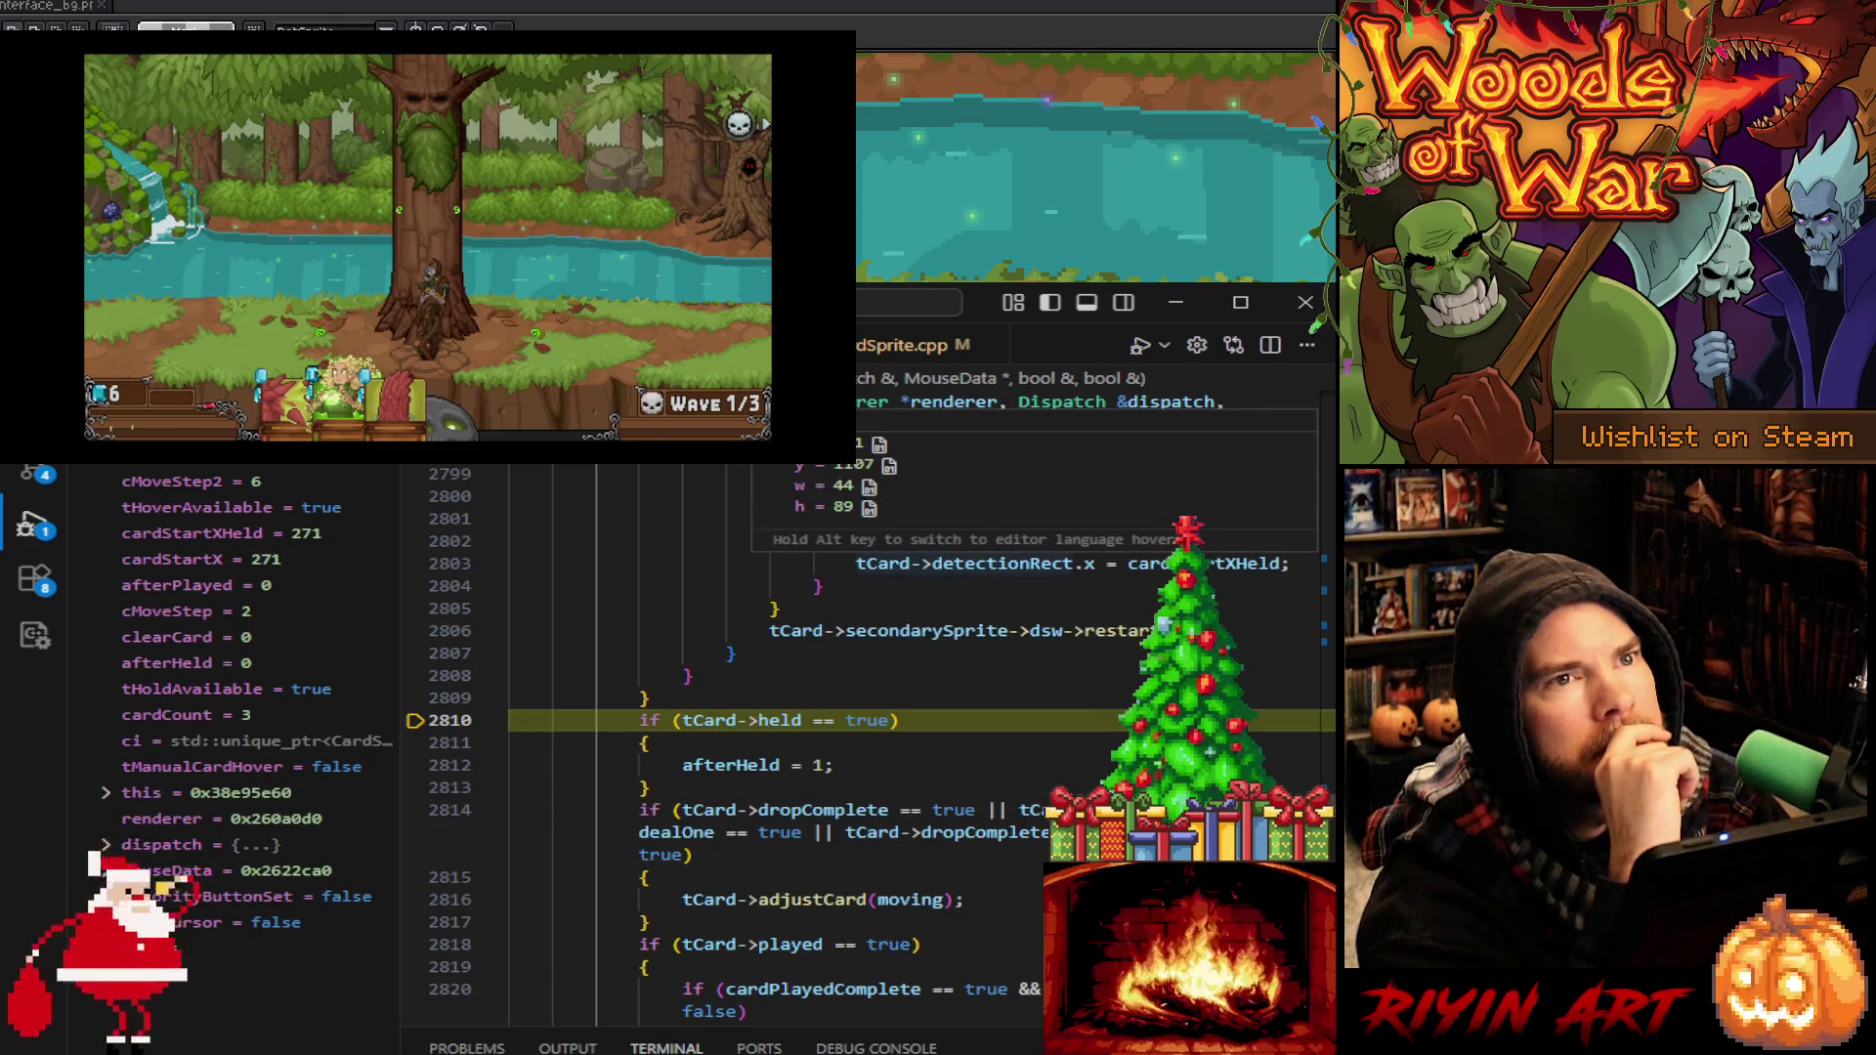
mouse_move(1046, 572)
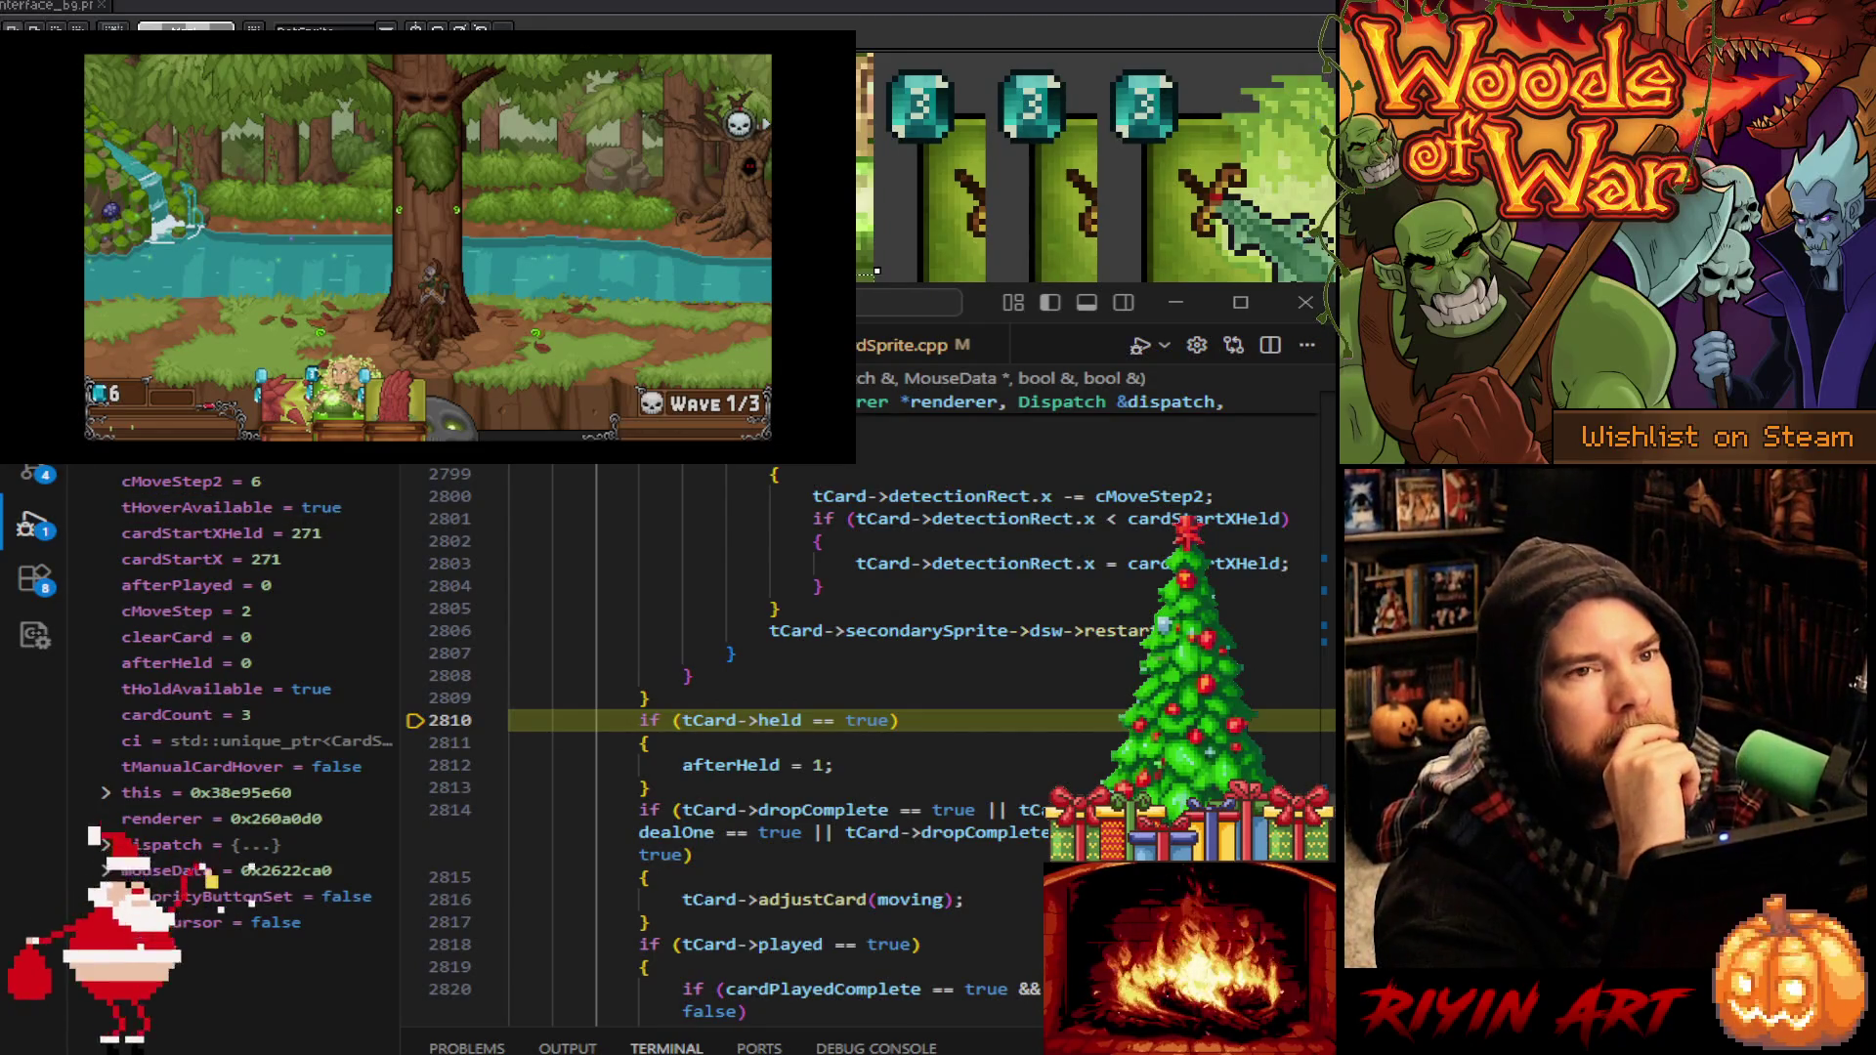
scroll(782, 743, "up", 7)
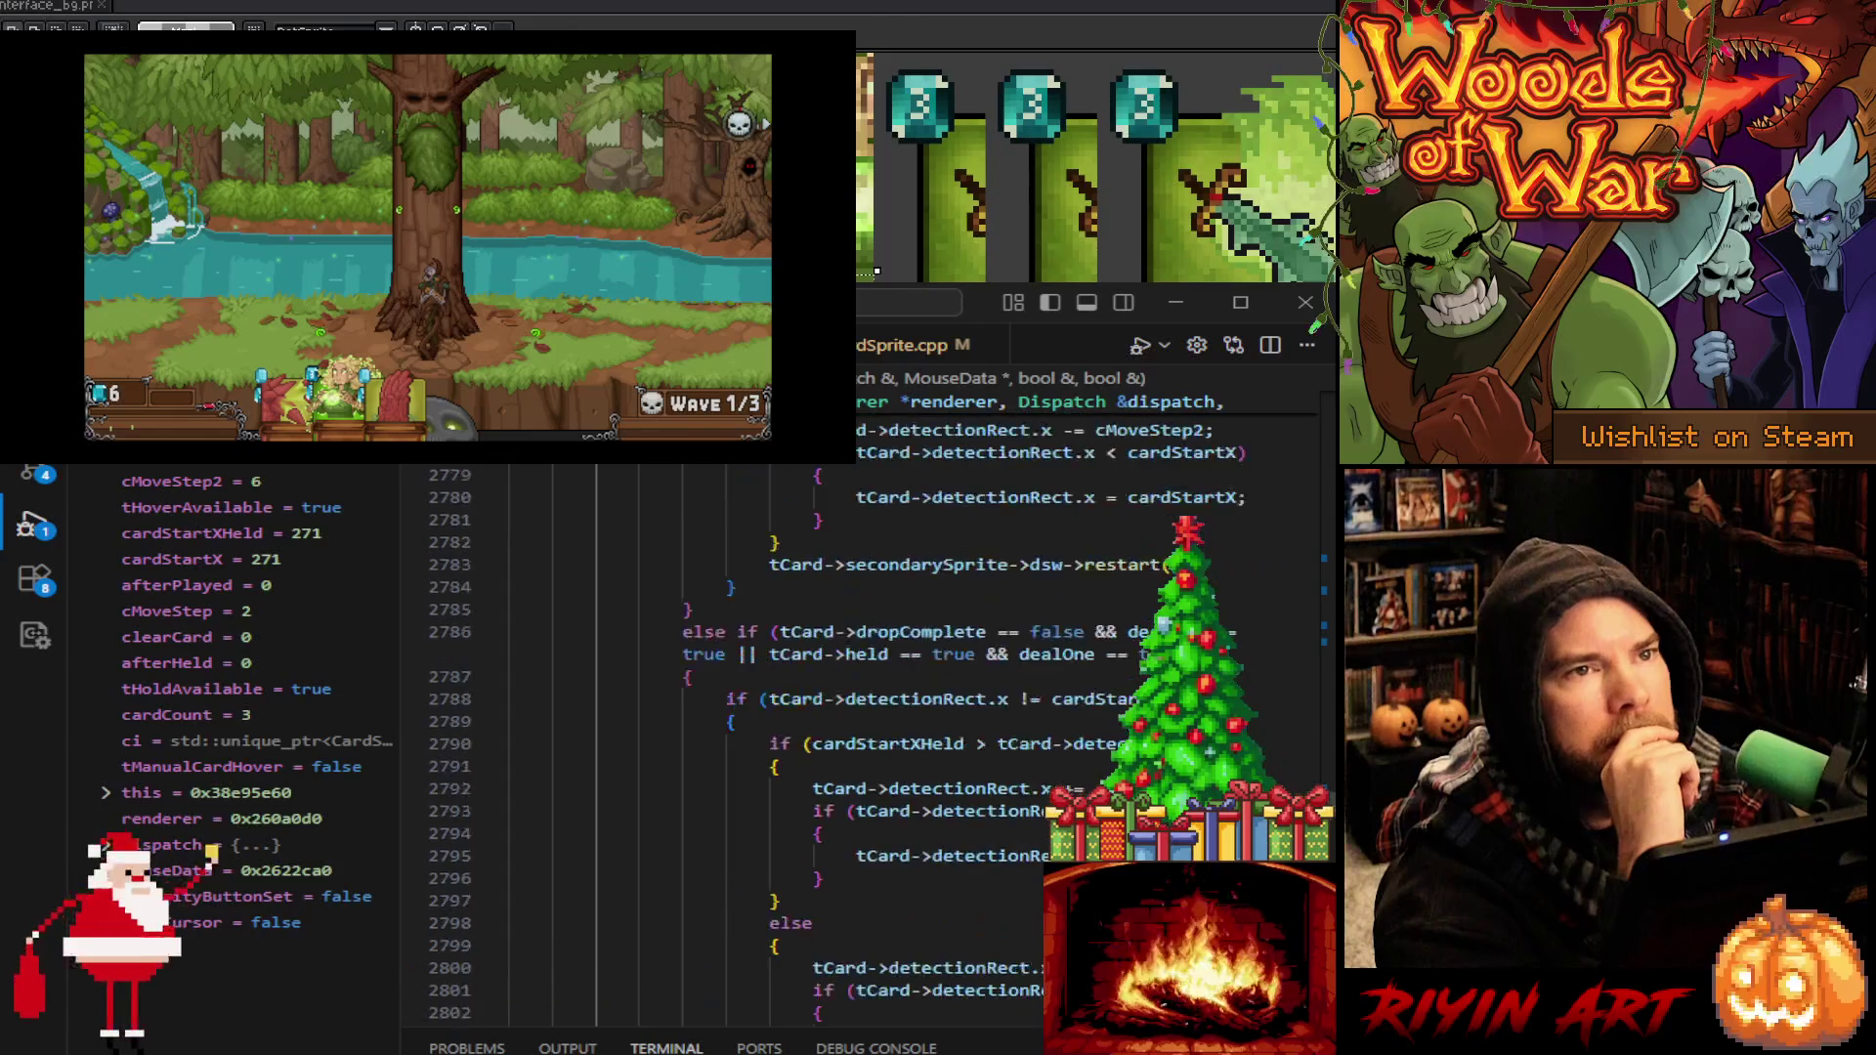
Jump back to the card description code at line 322 and highlight scrollWindowHeight's uses
scroll(850, 743, "up", 5)
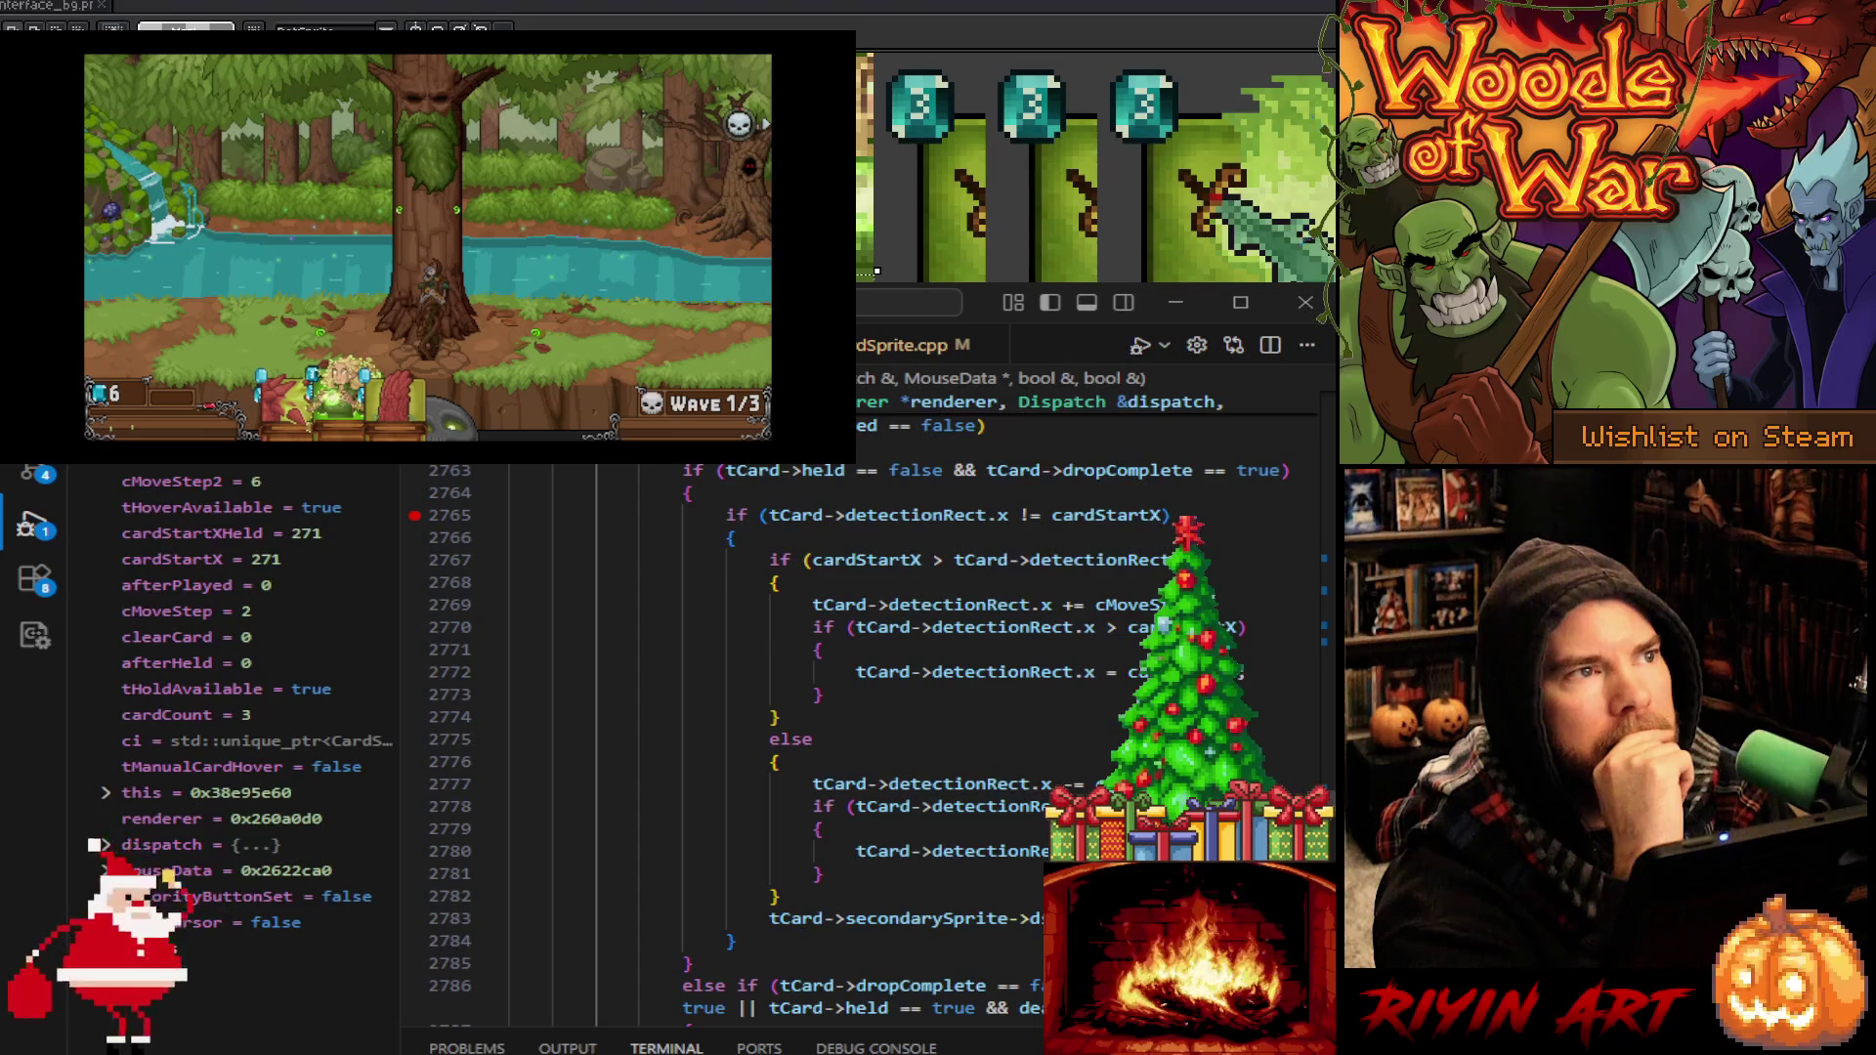
scroll(831, 743, "down", 5)
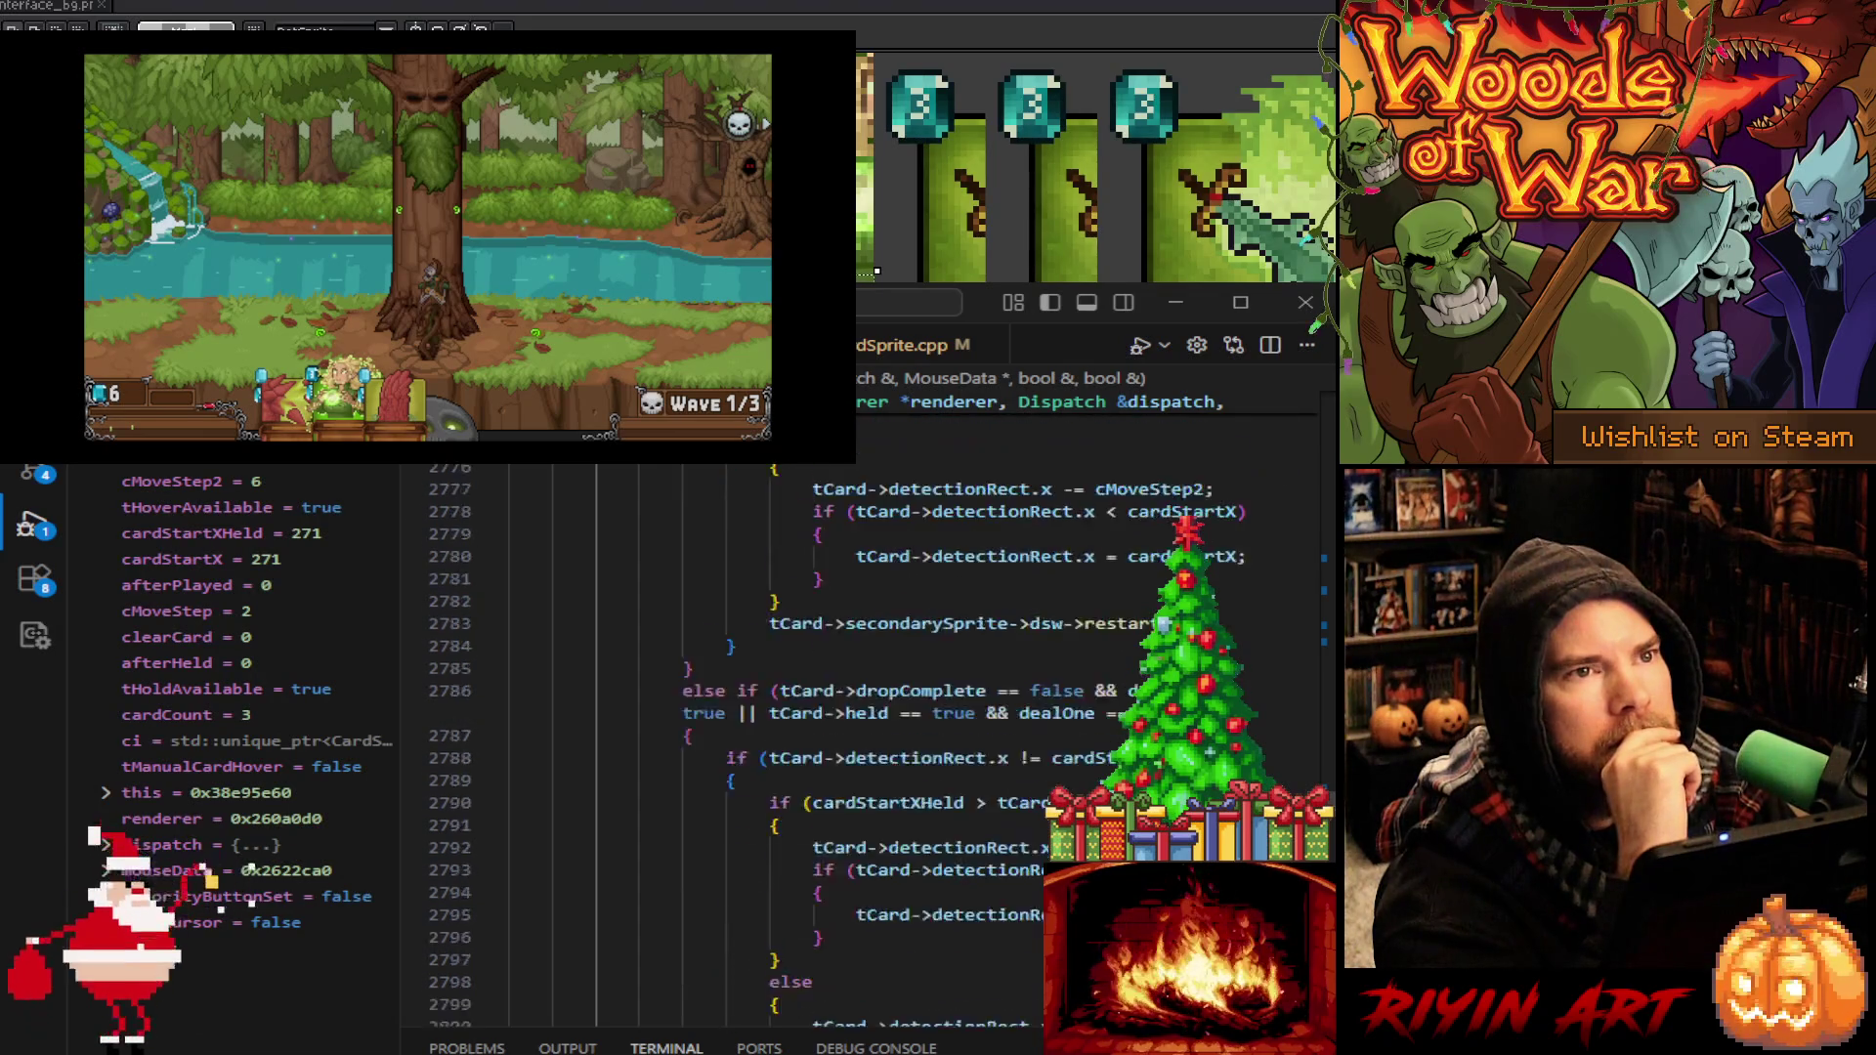
scroll(830, 743, "down", 3)
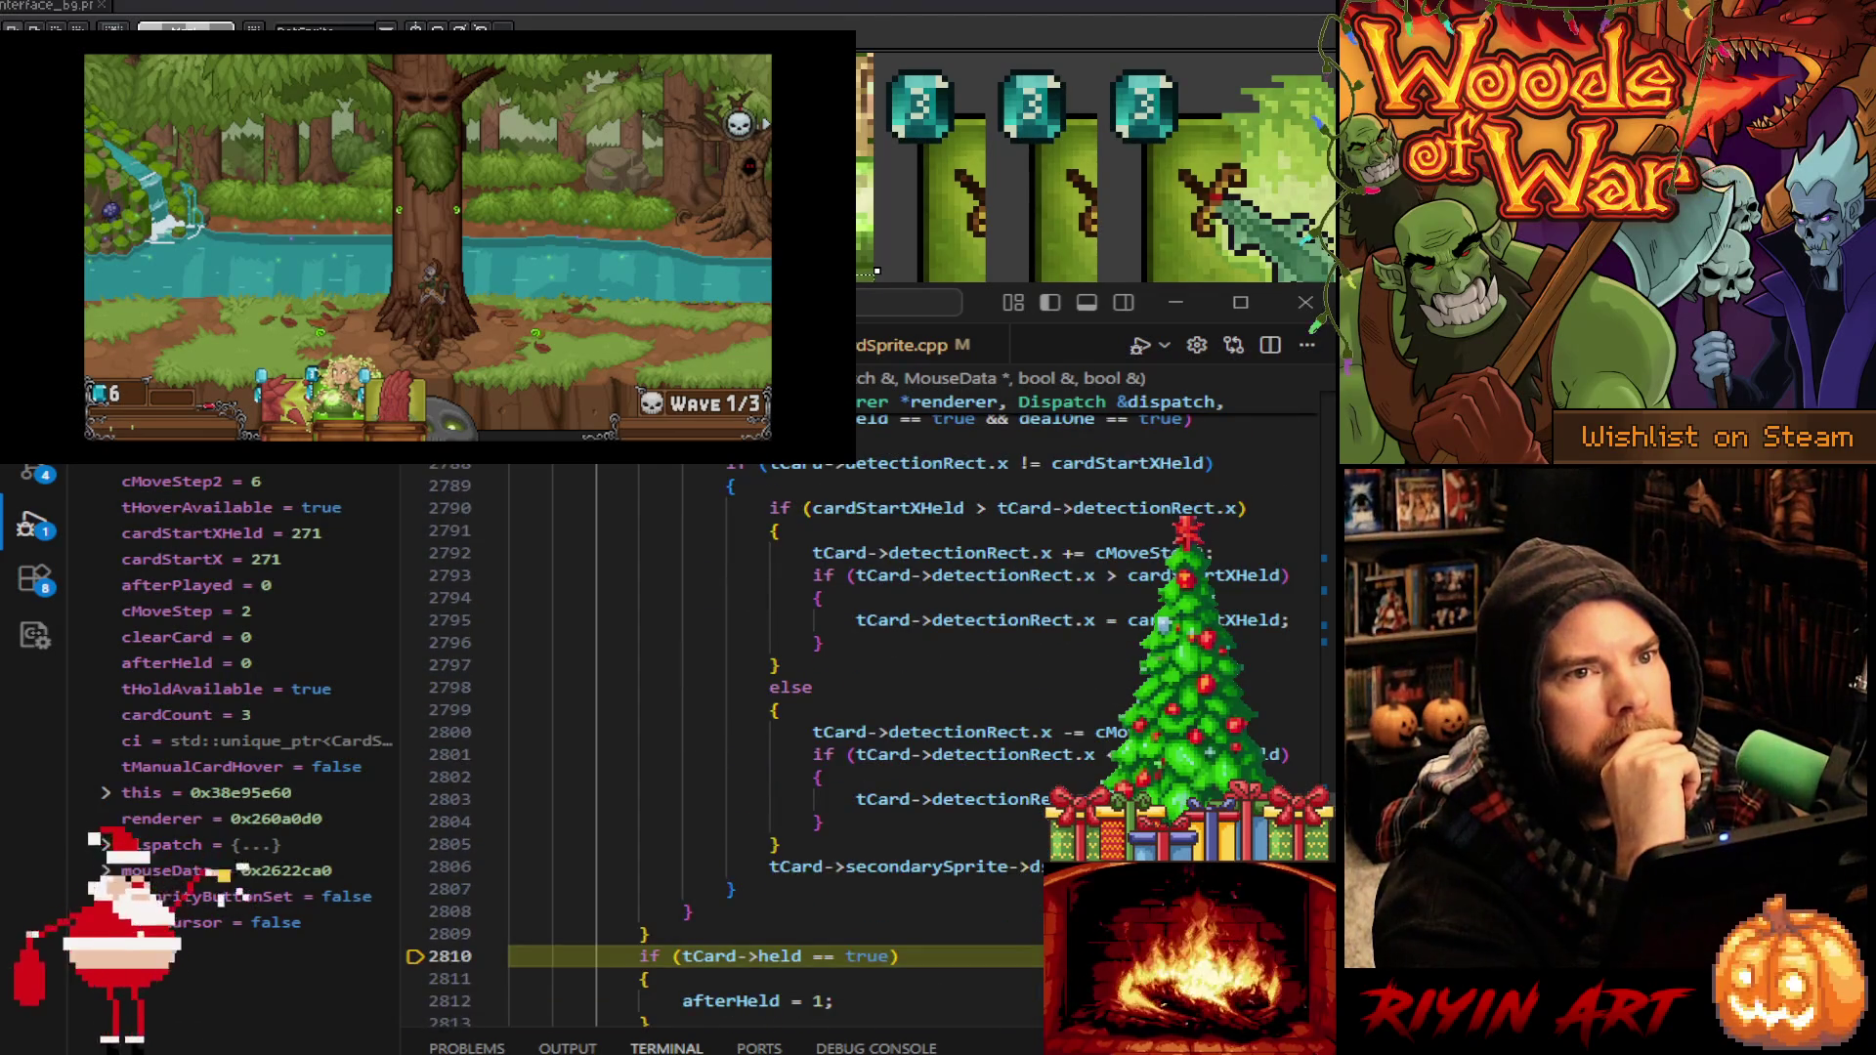
scroll(1042, 796, "up", 1)
key("alt+Left")
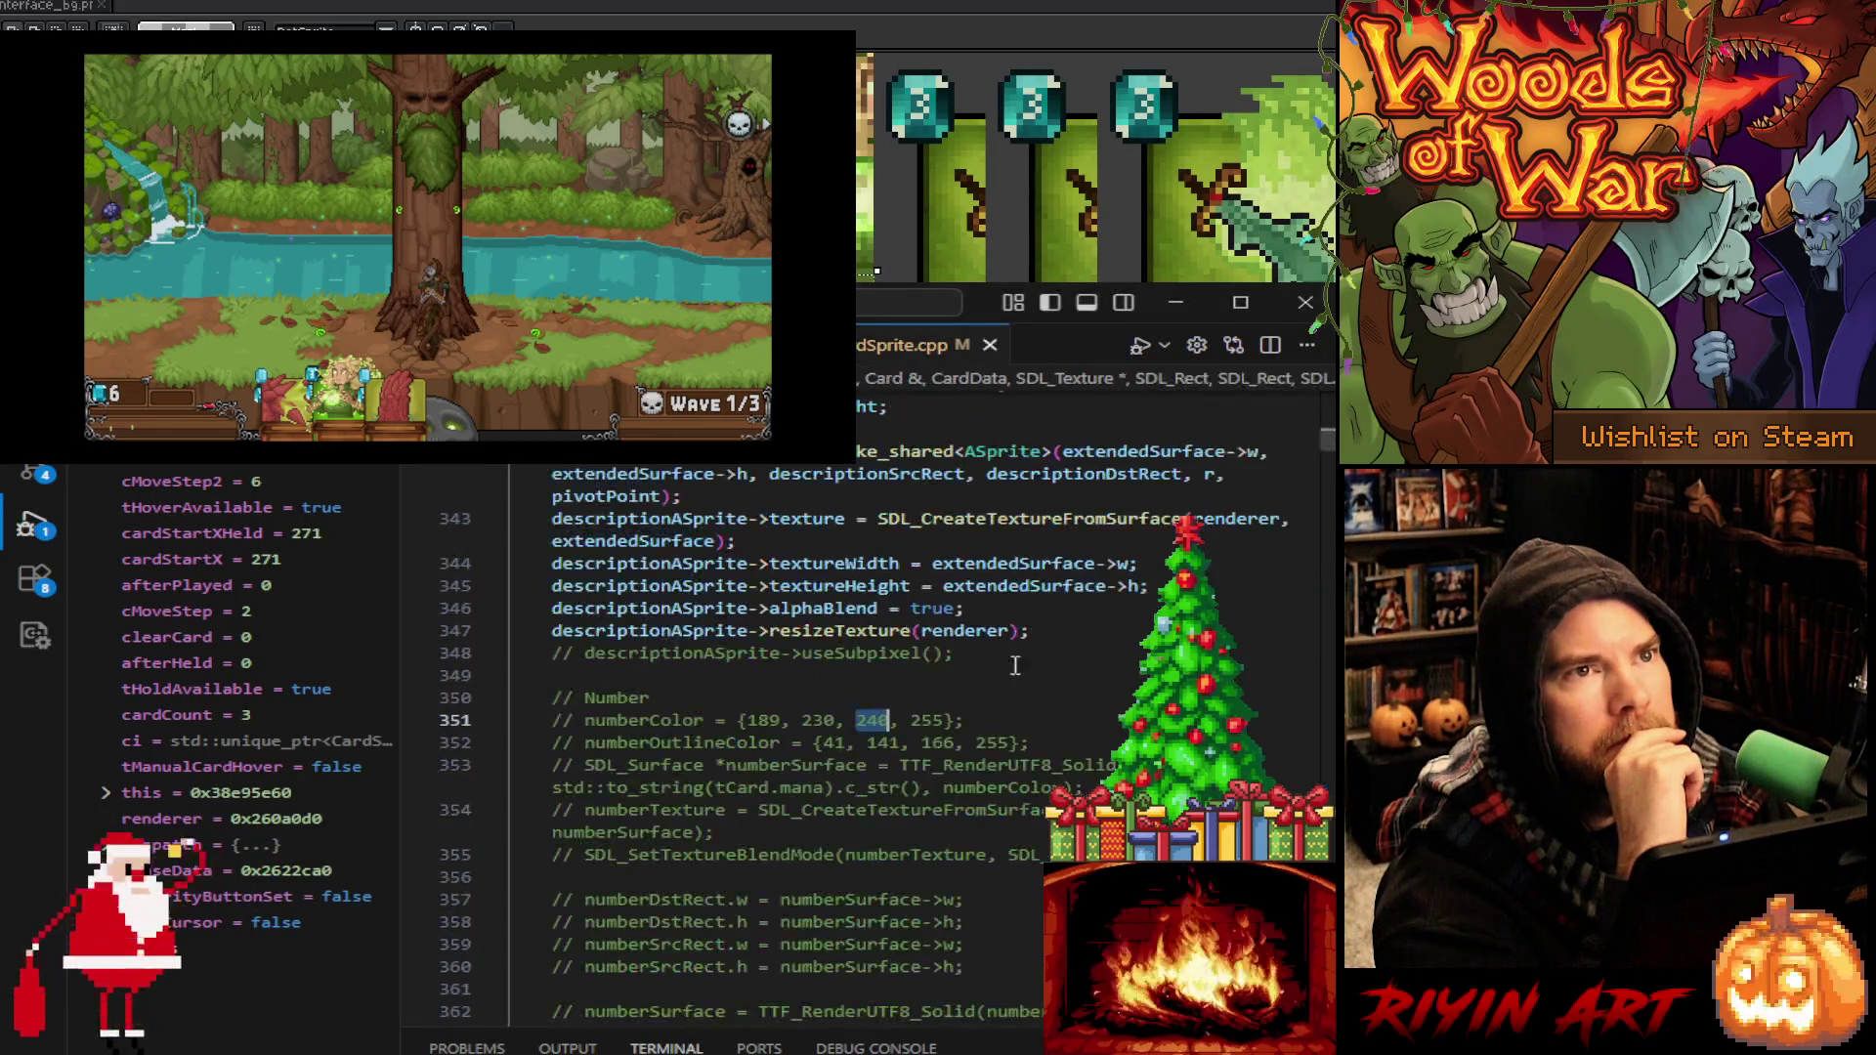
scroll(1042, 797, "up", 8)
left_click(1077, 571)
key("ctrl+f")
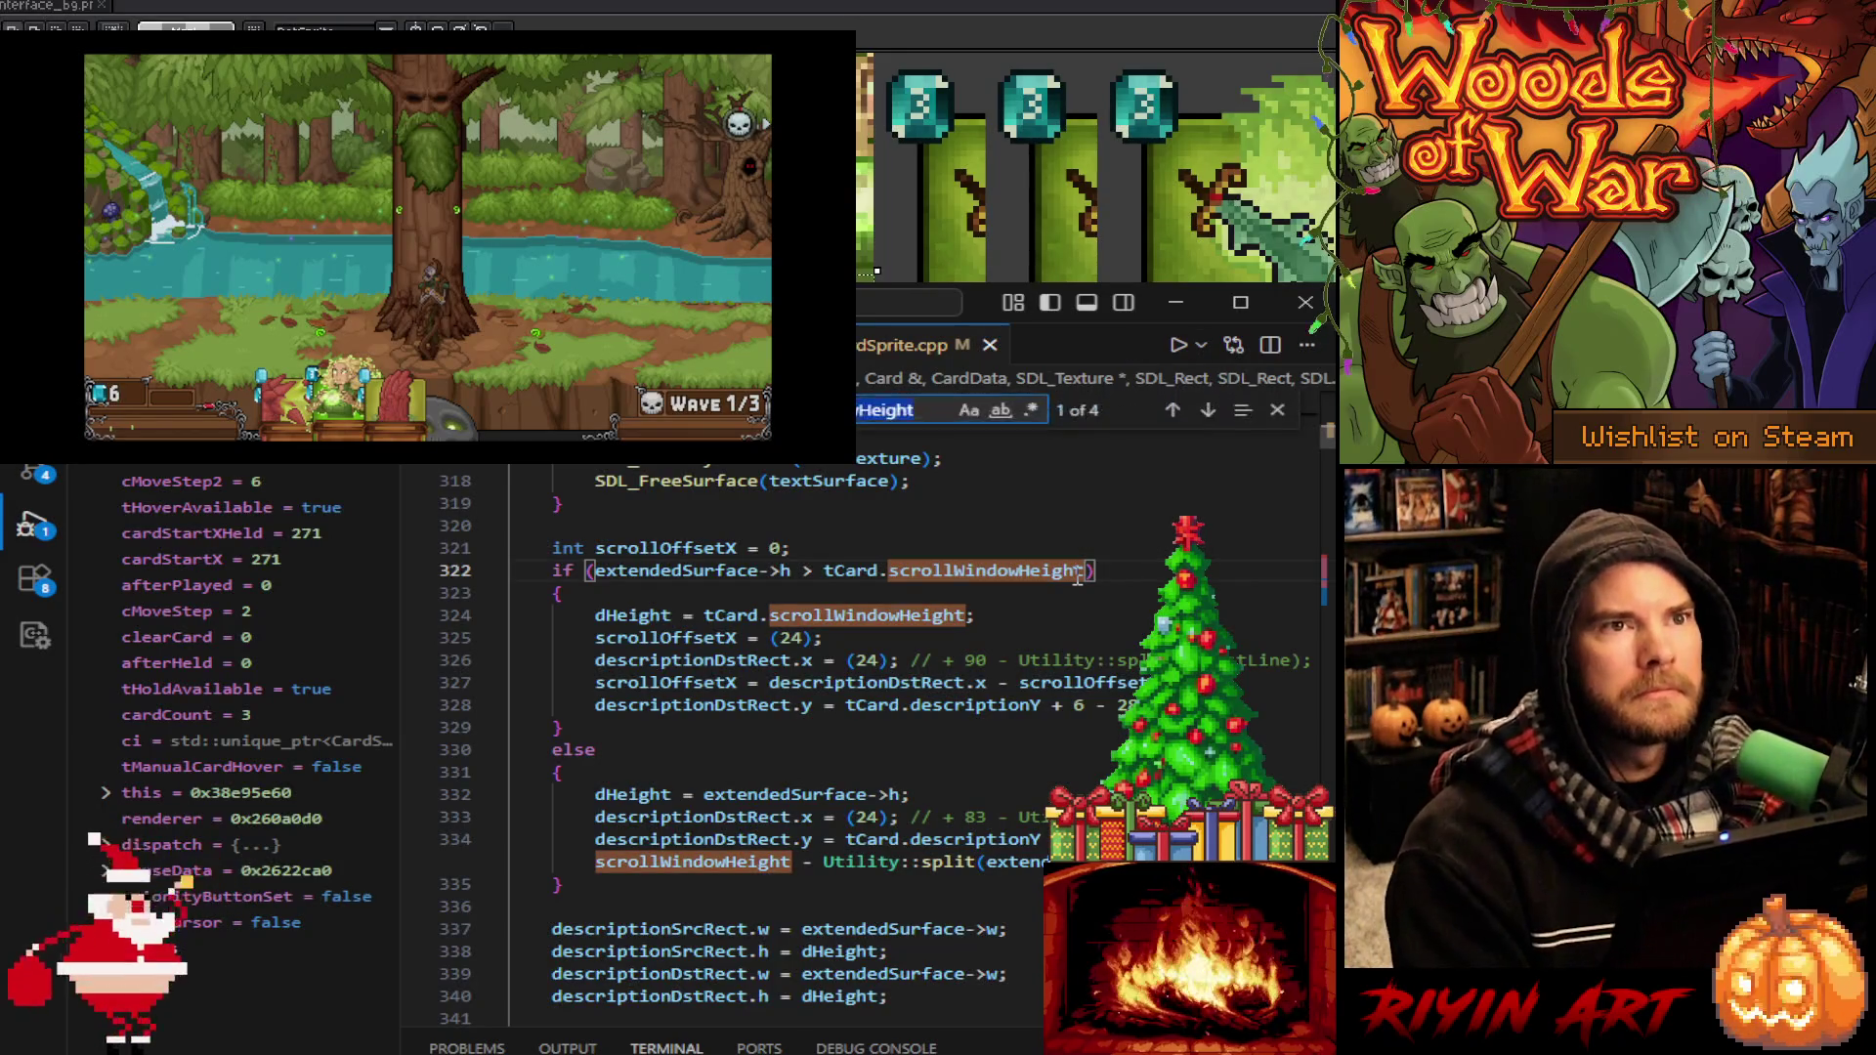
Search for createEasing and go to its definition
type("createEasing")
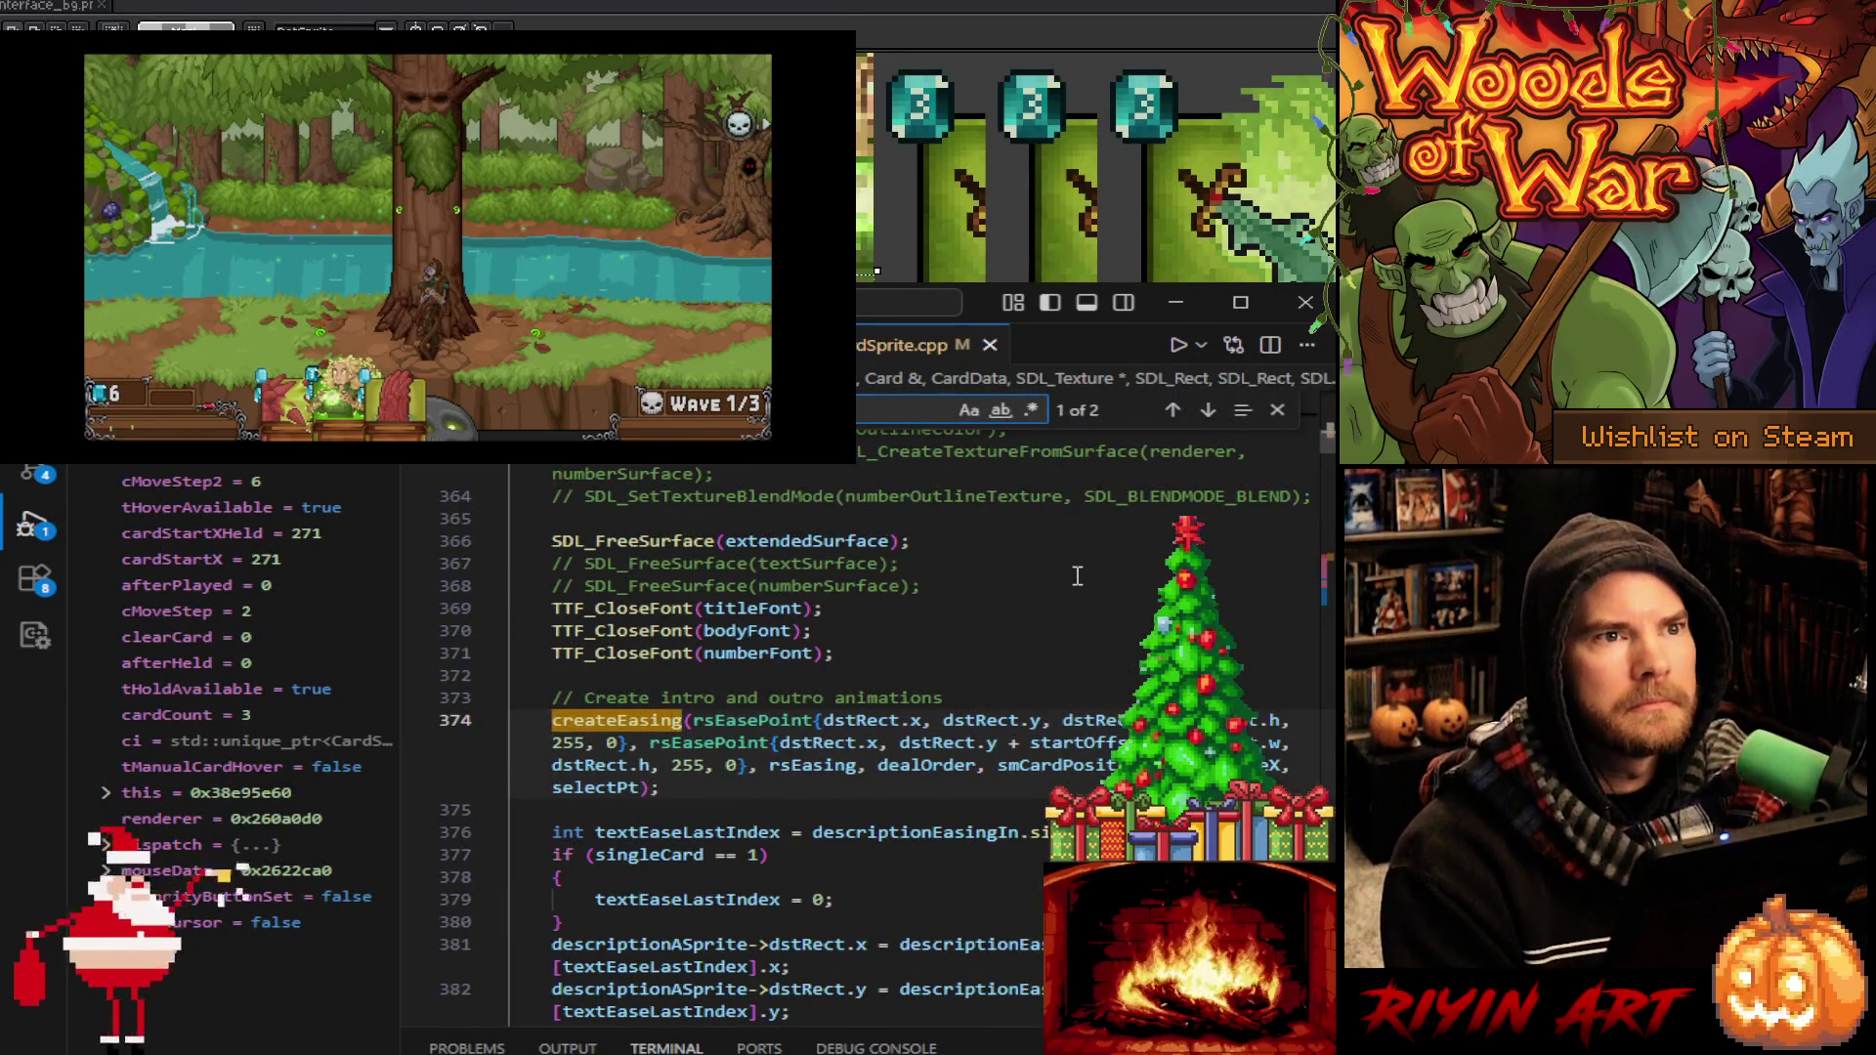
key("Return")
scroll(1082, 582, "down", 8)
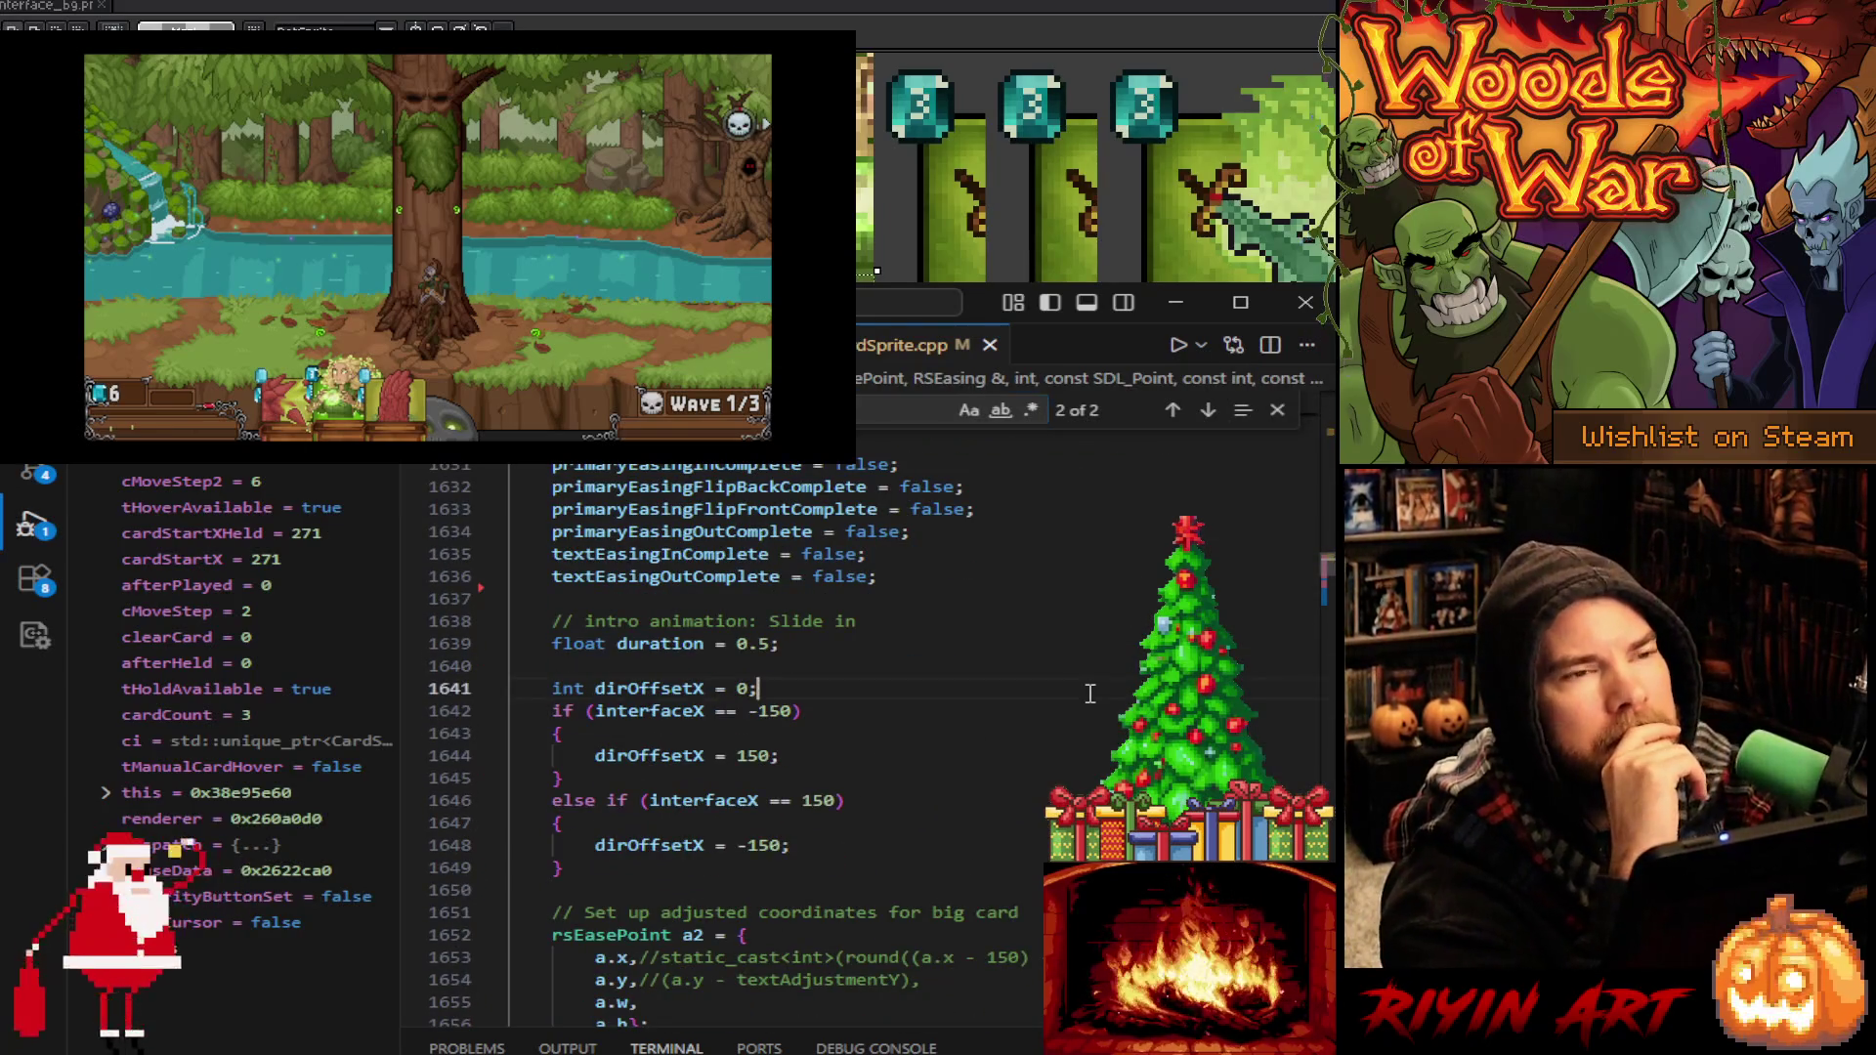
scroll(1091, 708, "down", 4)
scroll(1093, 743, "up", 7)
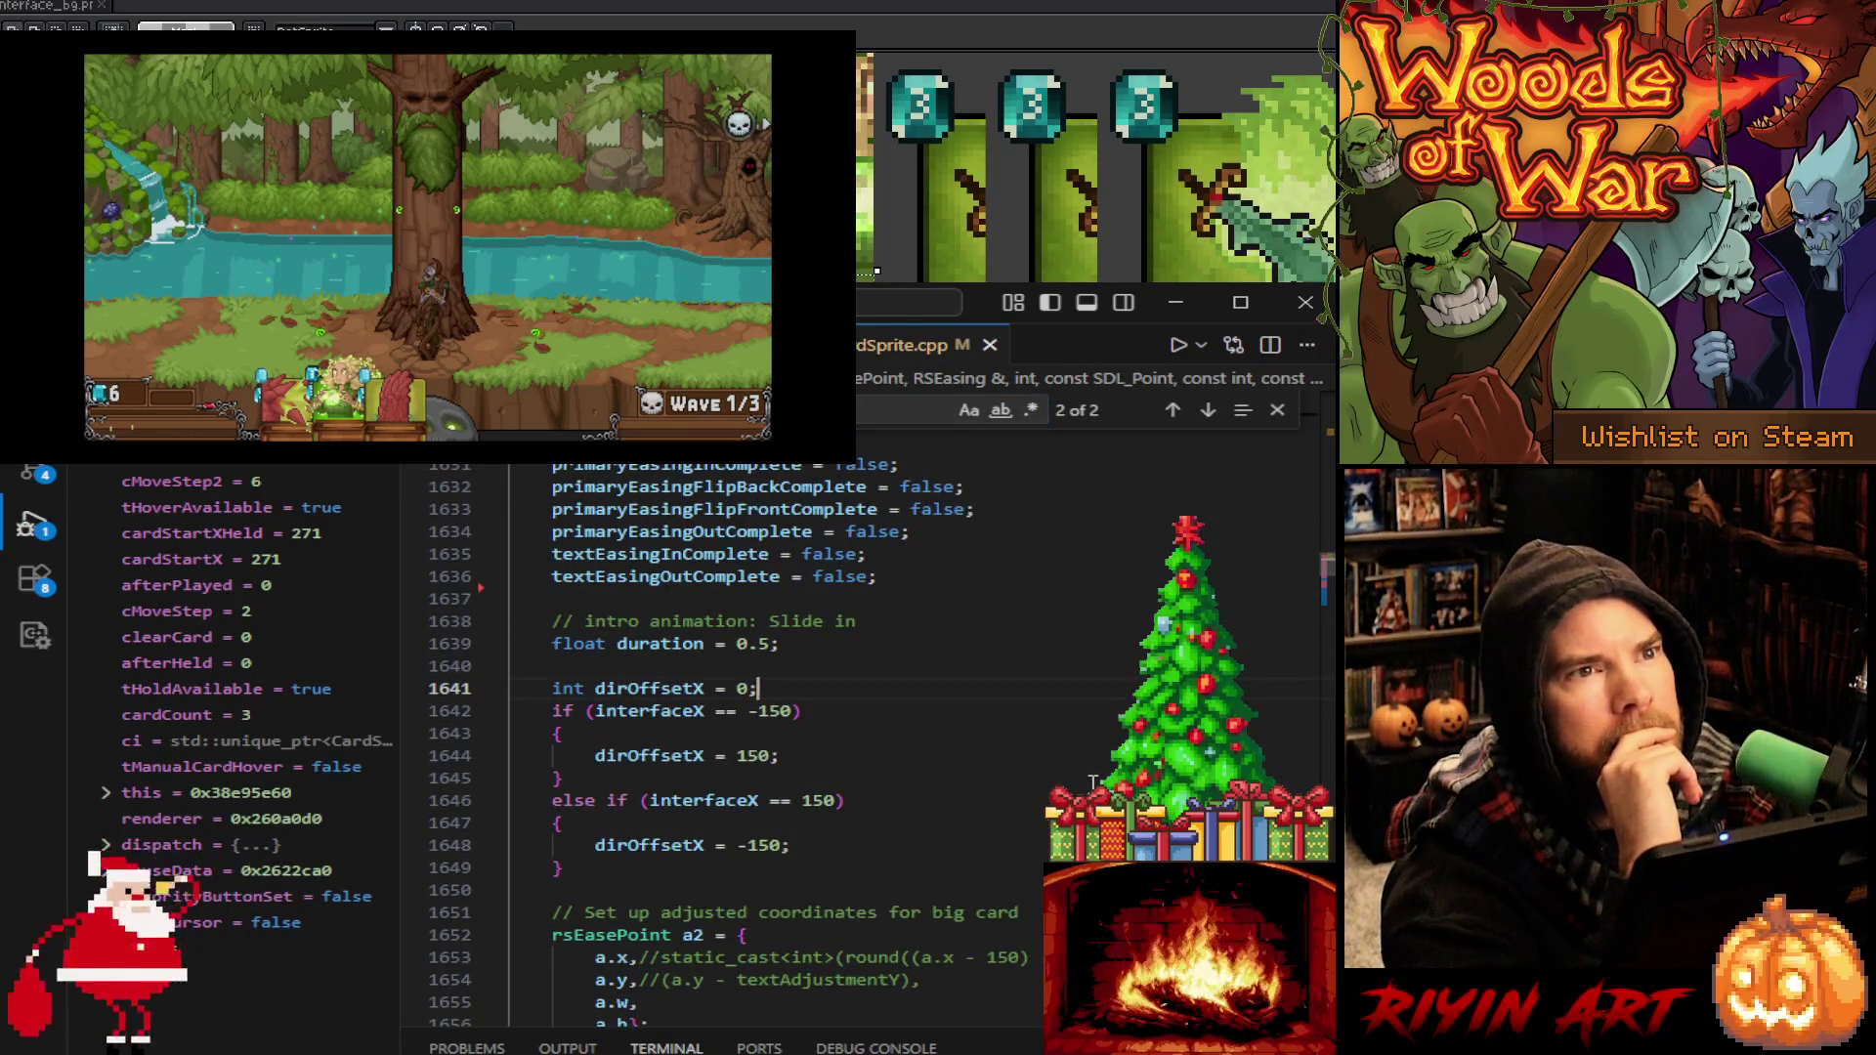
scroll(1093, 782, "down", 6)
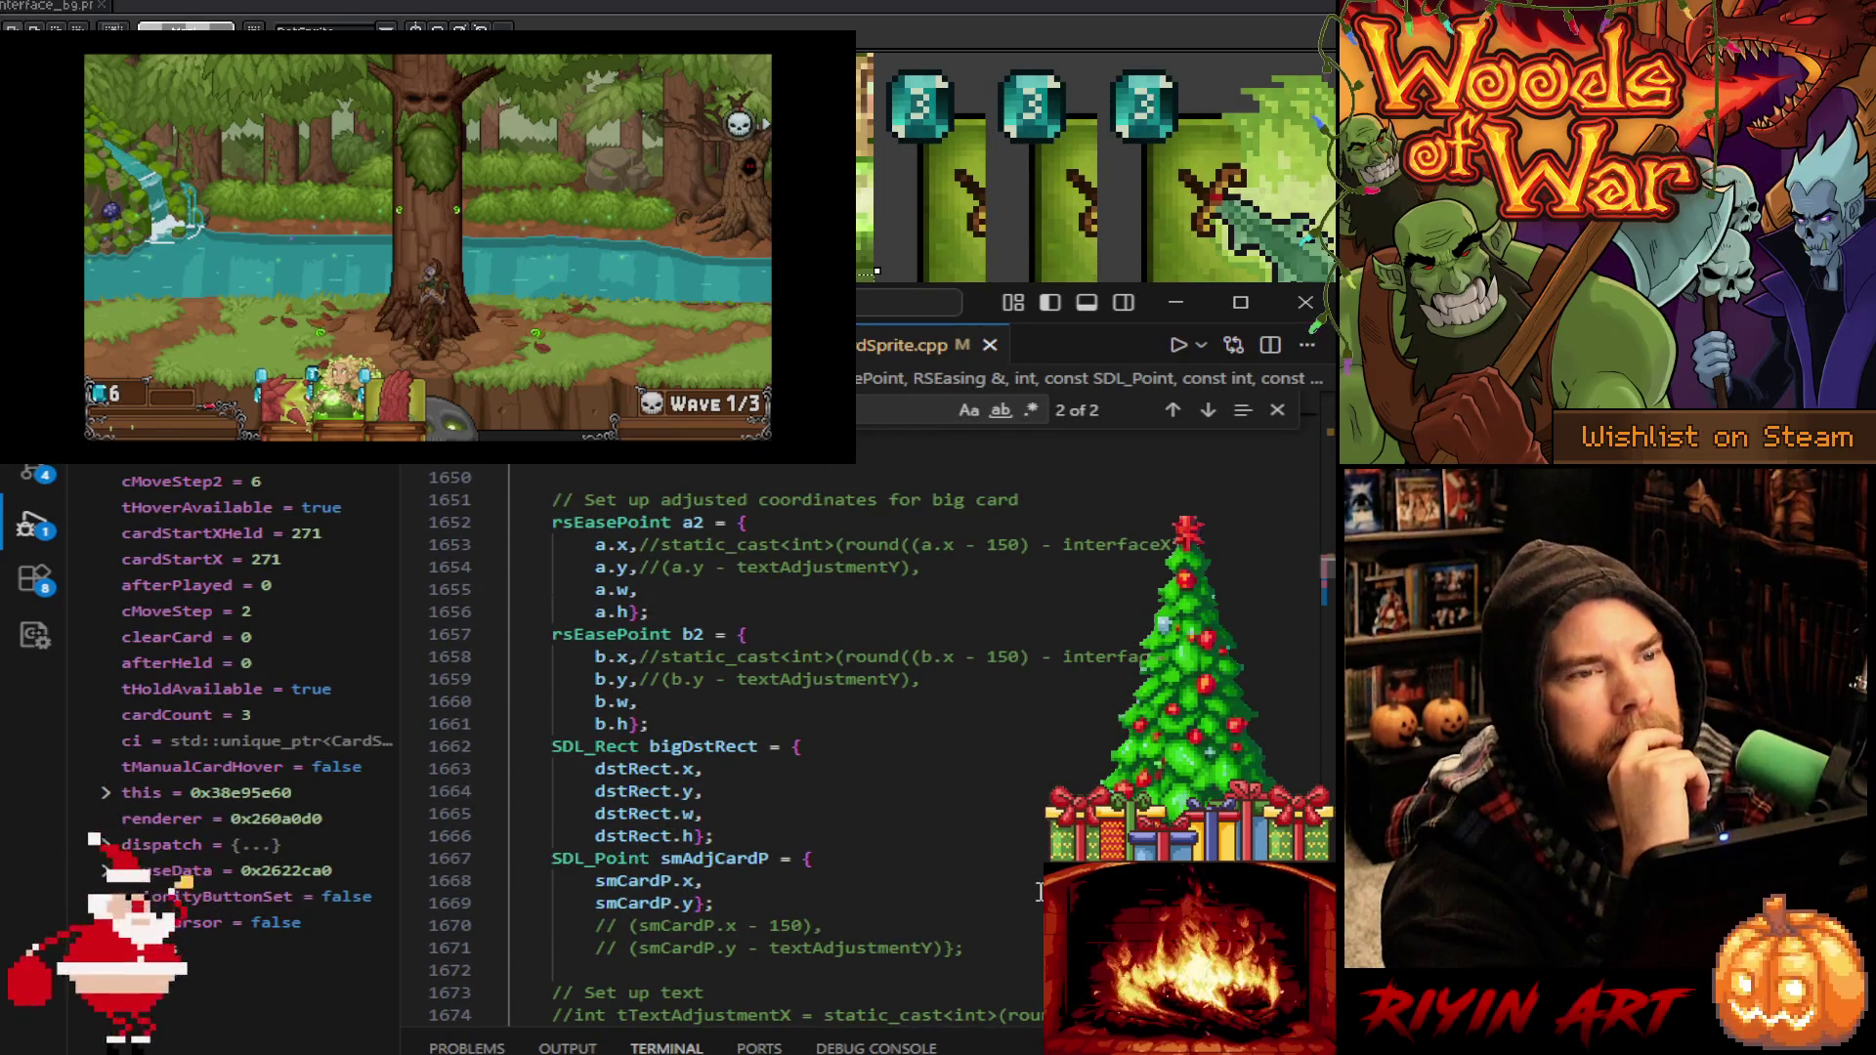
scroll(1038, 891, "down", 5)
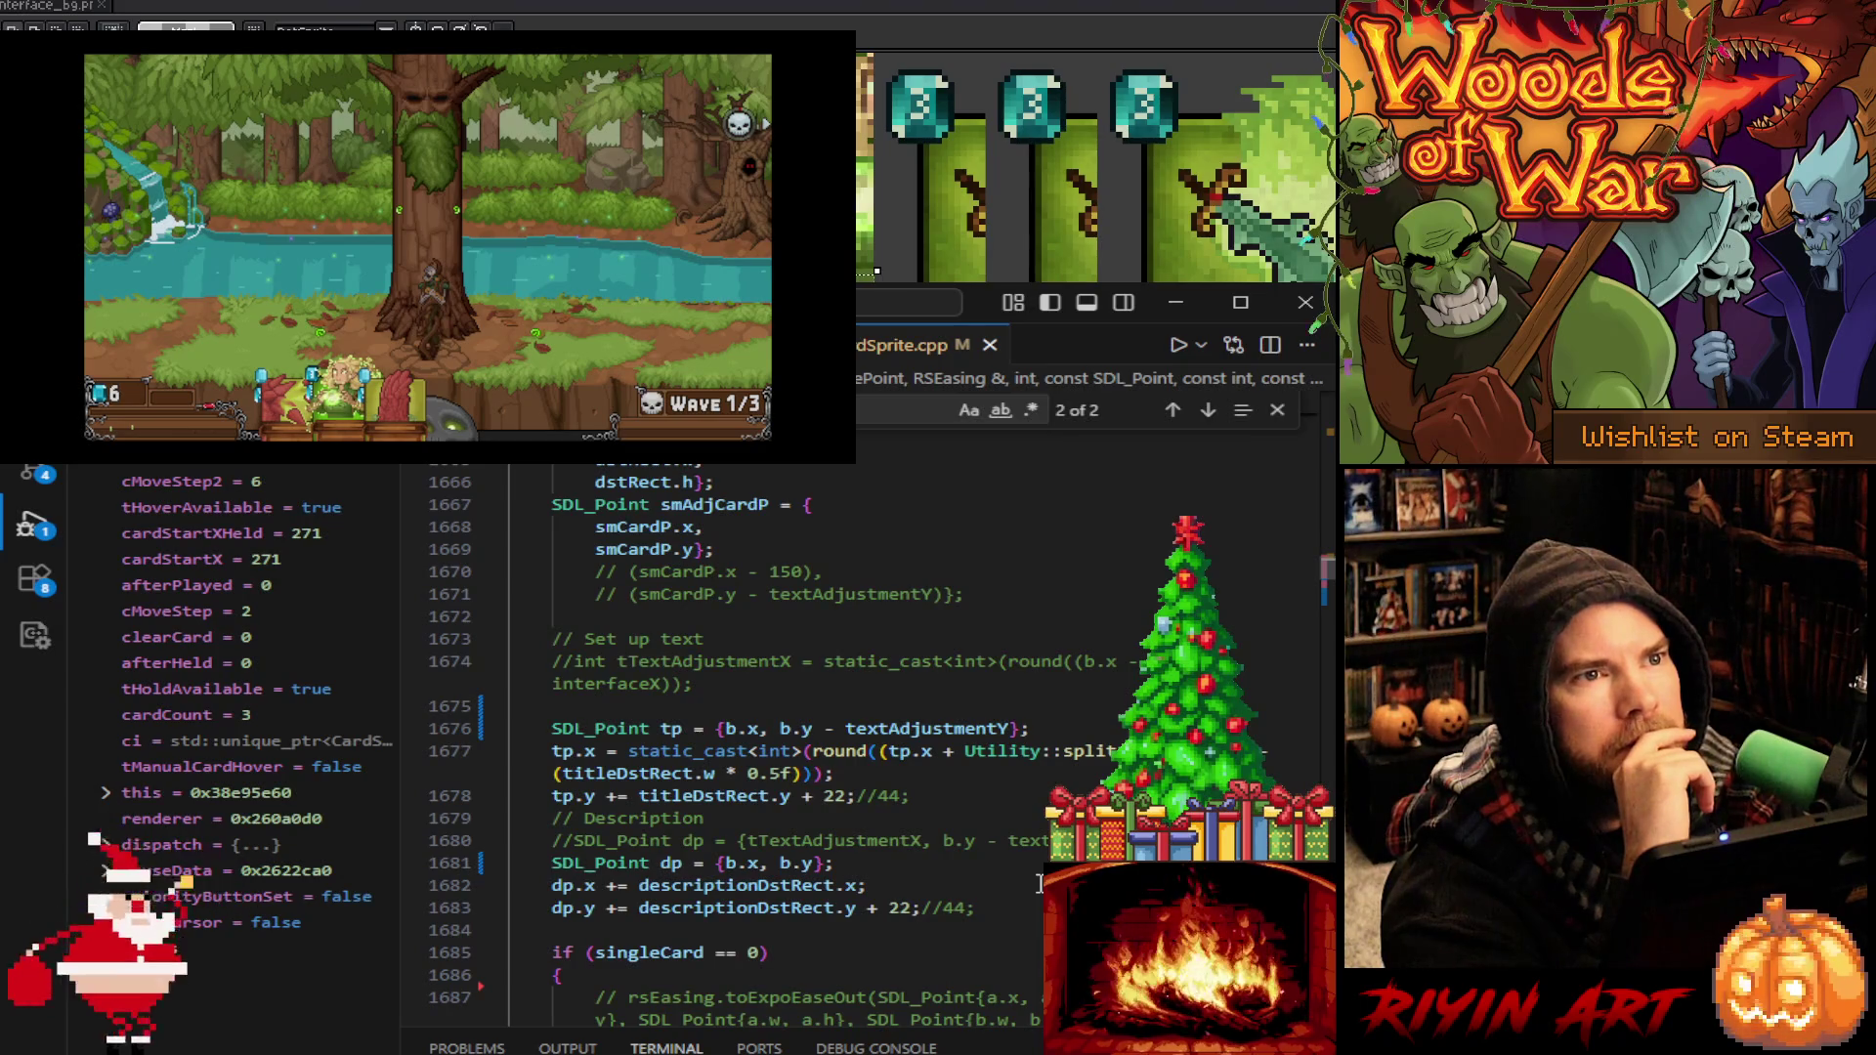
Read down to the cardSm2DstRect-based detectionRect setup at lines 1930–1933 and highlight detectionRect
scroll(1039, 883, "down", 6)
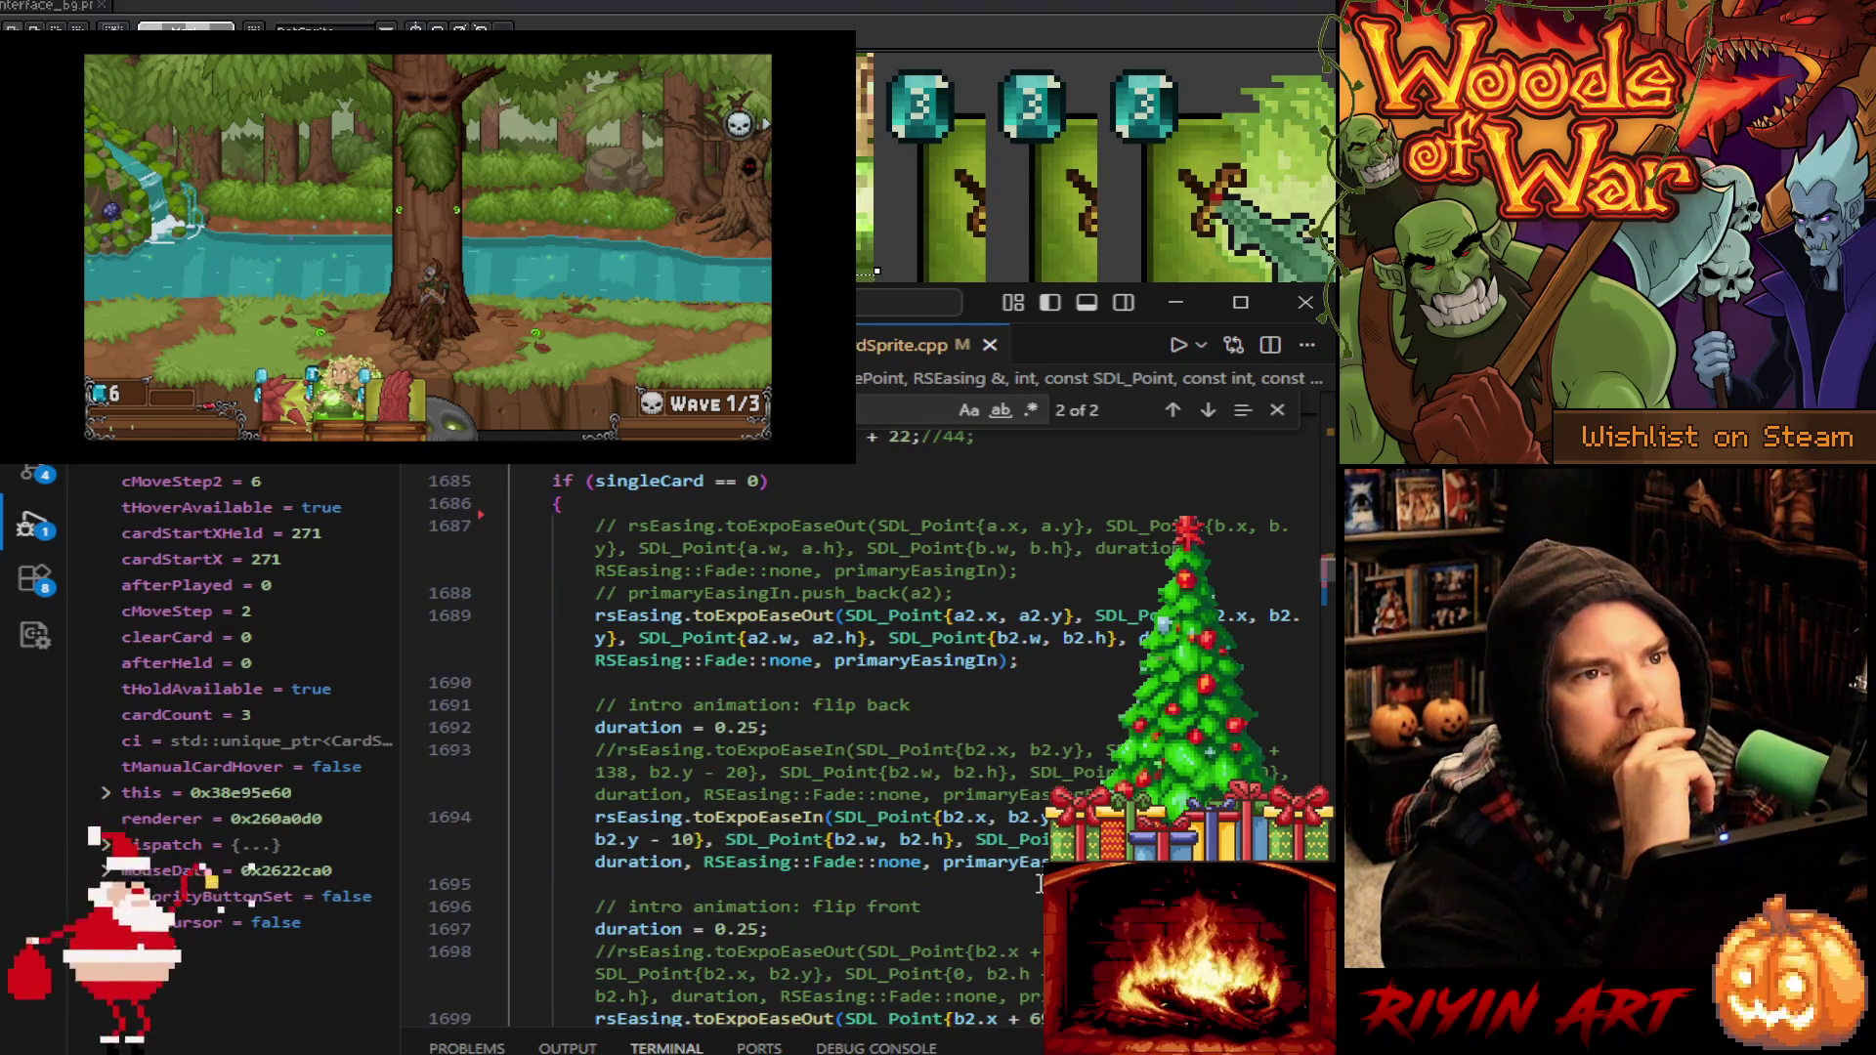
scroll(1039, 882, "down", 7)
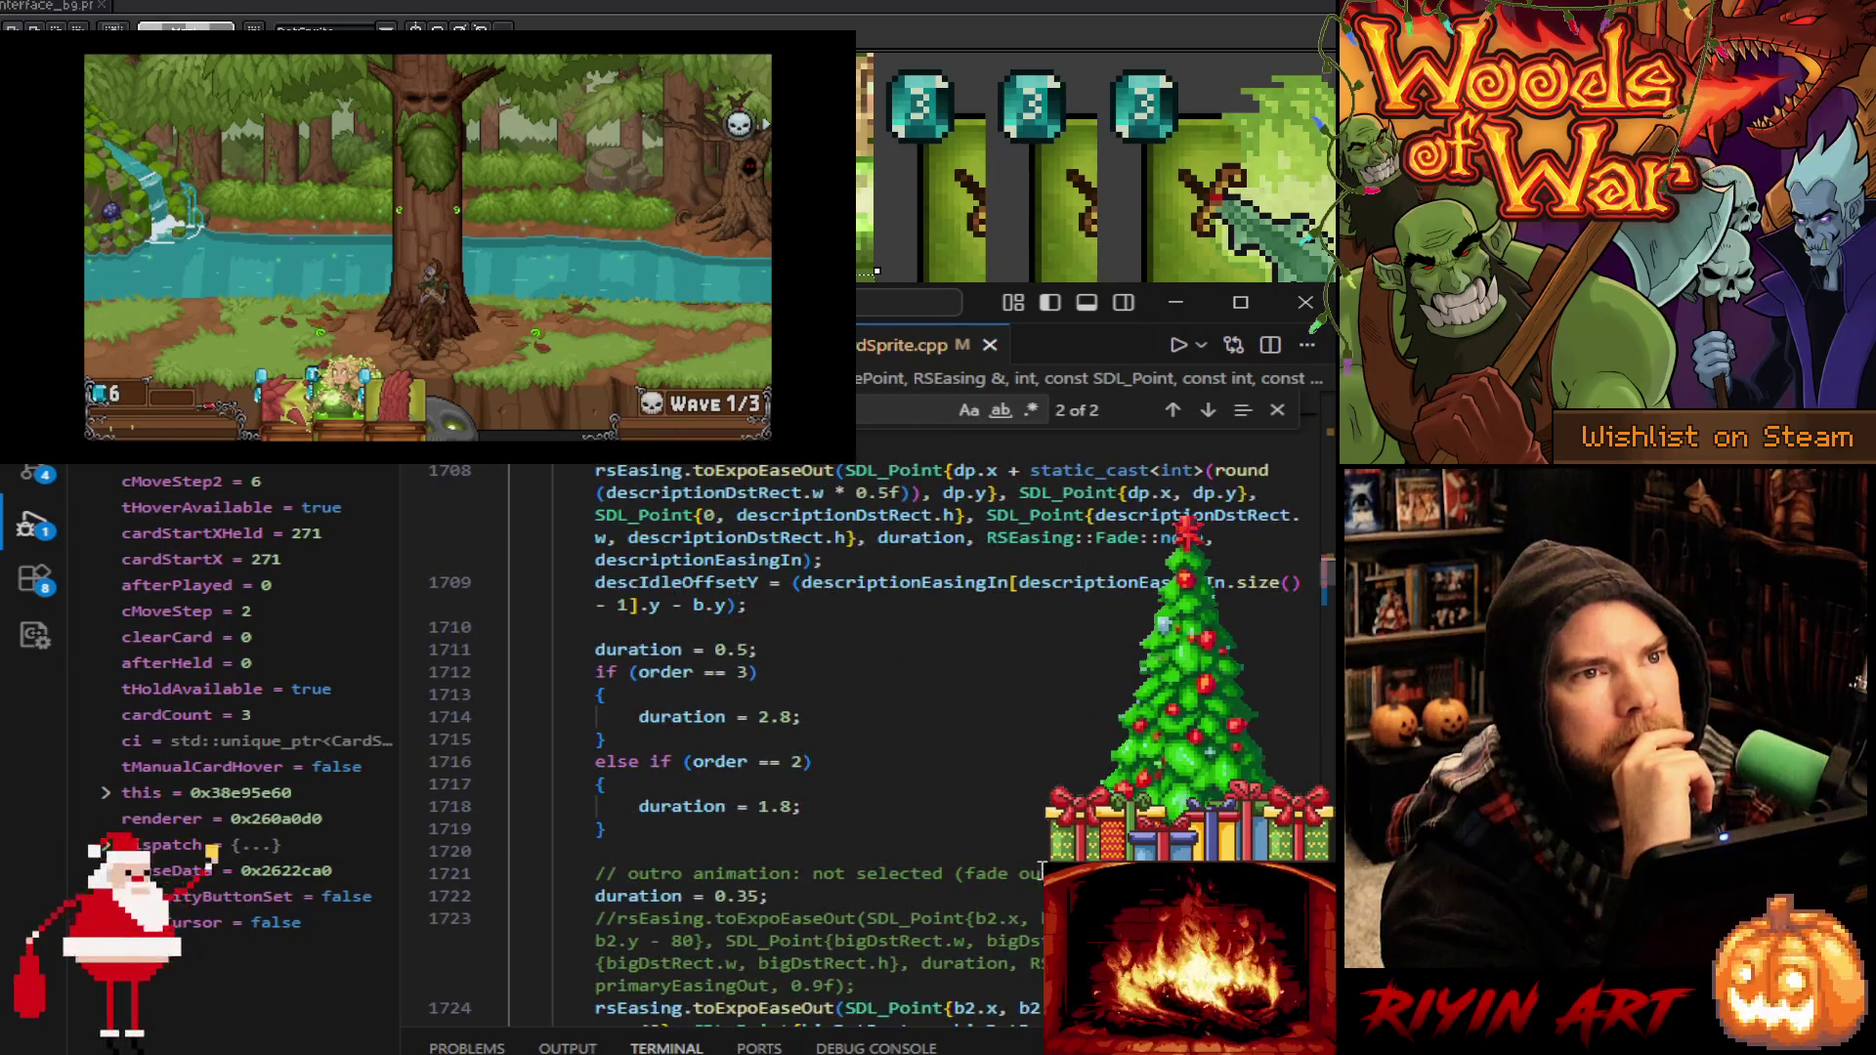
scroll(1041, 870, "down", 5)
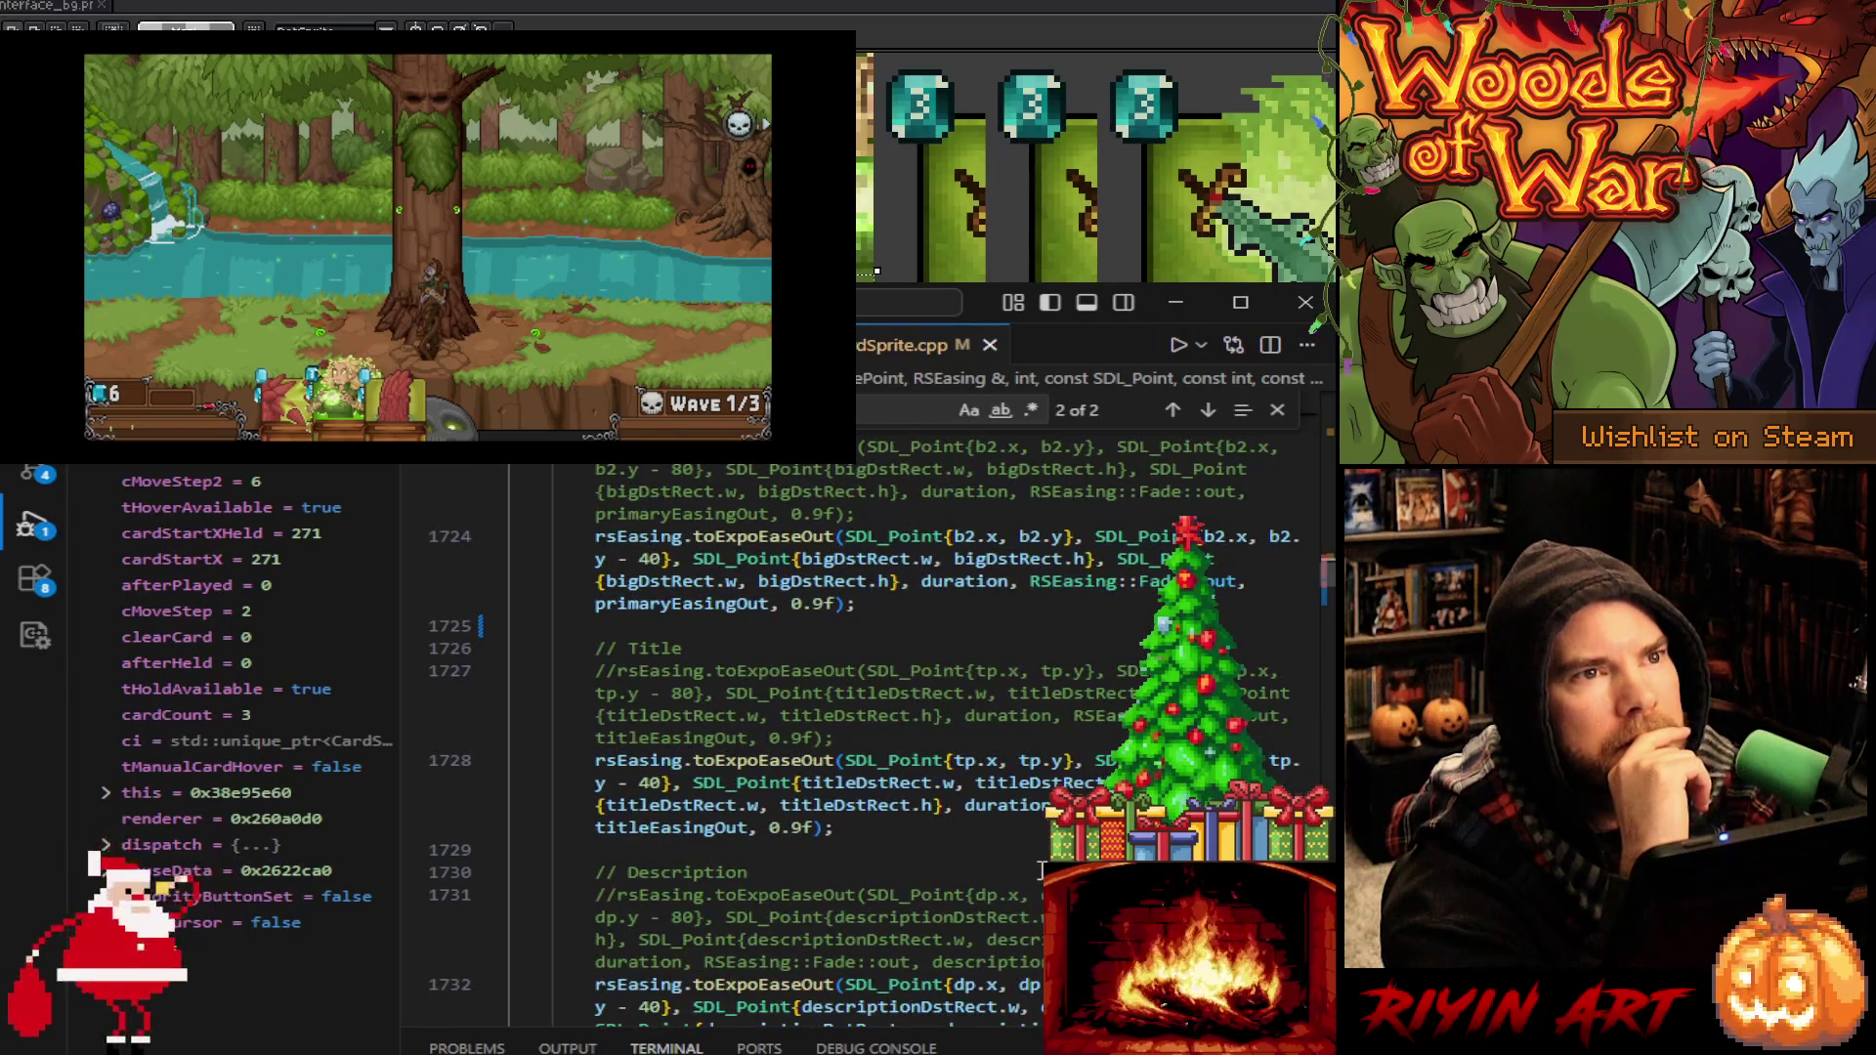
scroll(1040, 870, "down", 6)
scroll(1041, 870, "down", 3)
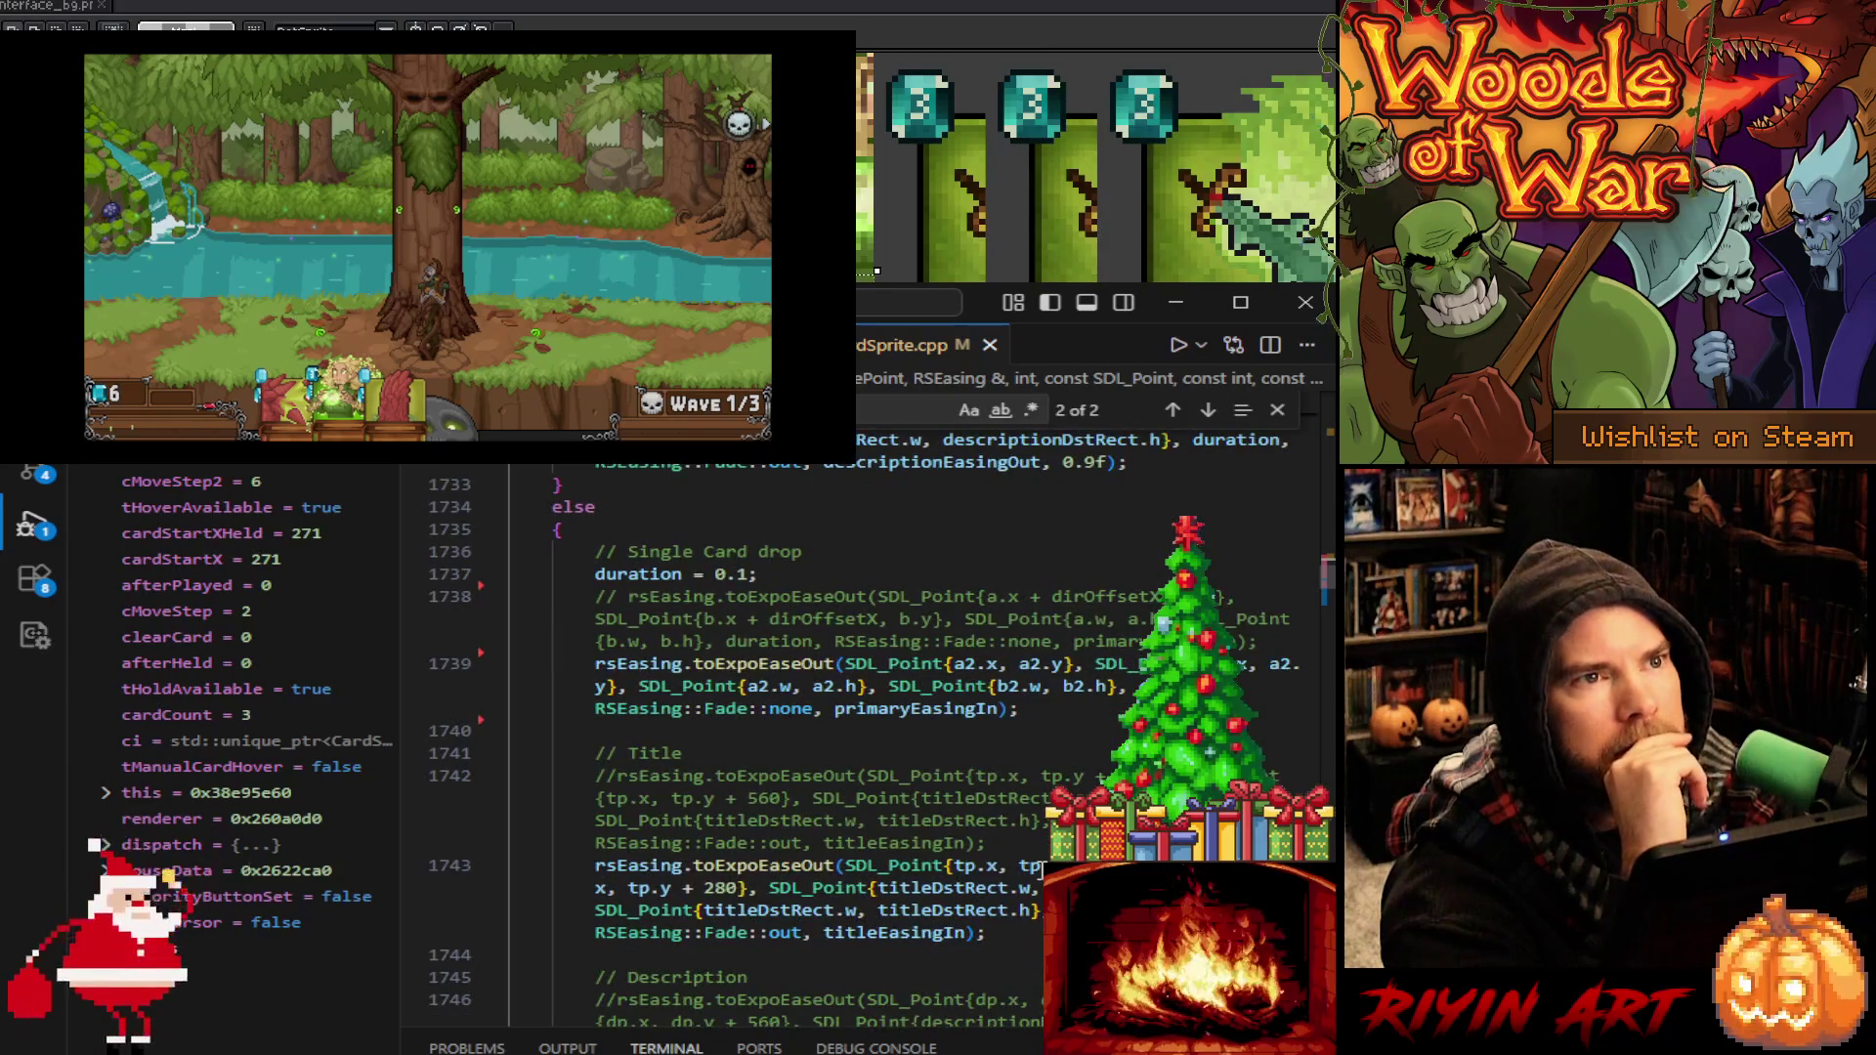
scroll(1041, 869, "down", 12)
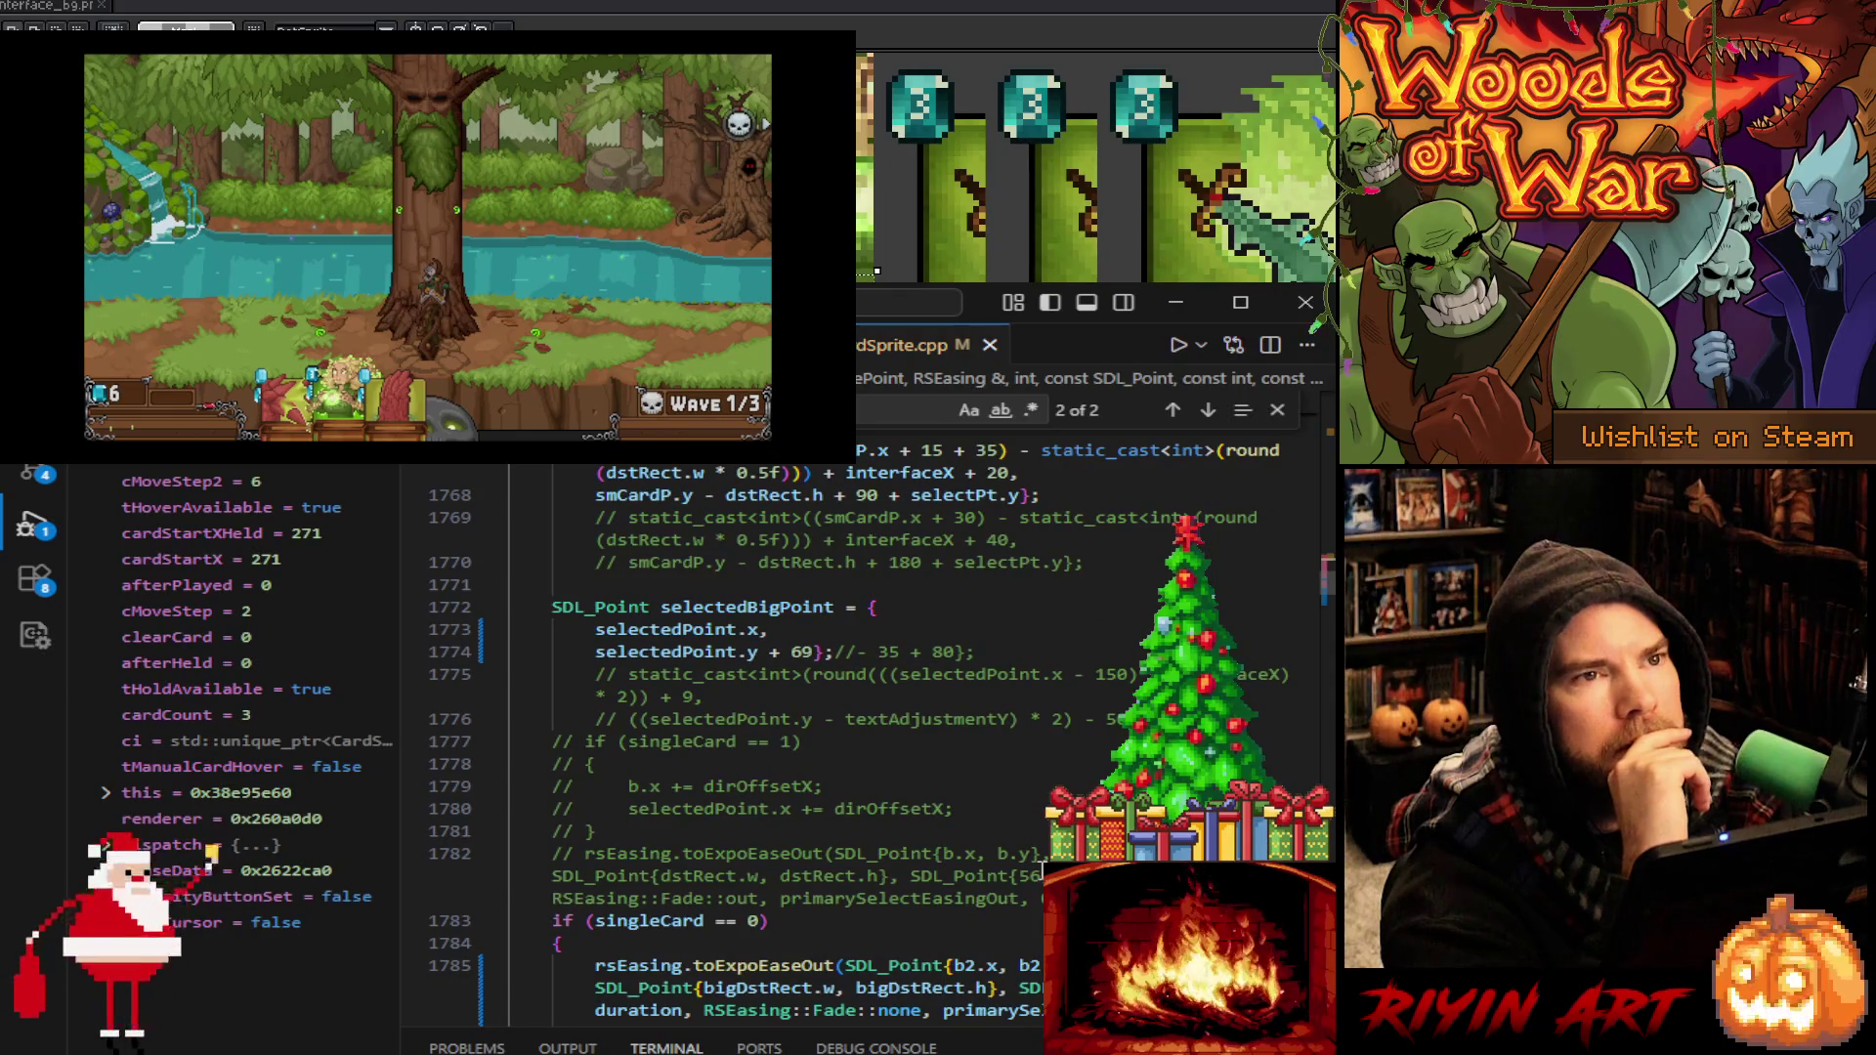
scroll(1041, 870, "down", 1)
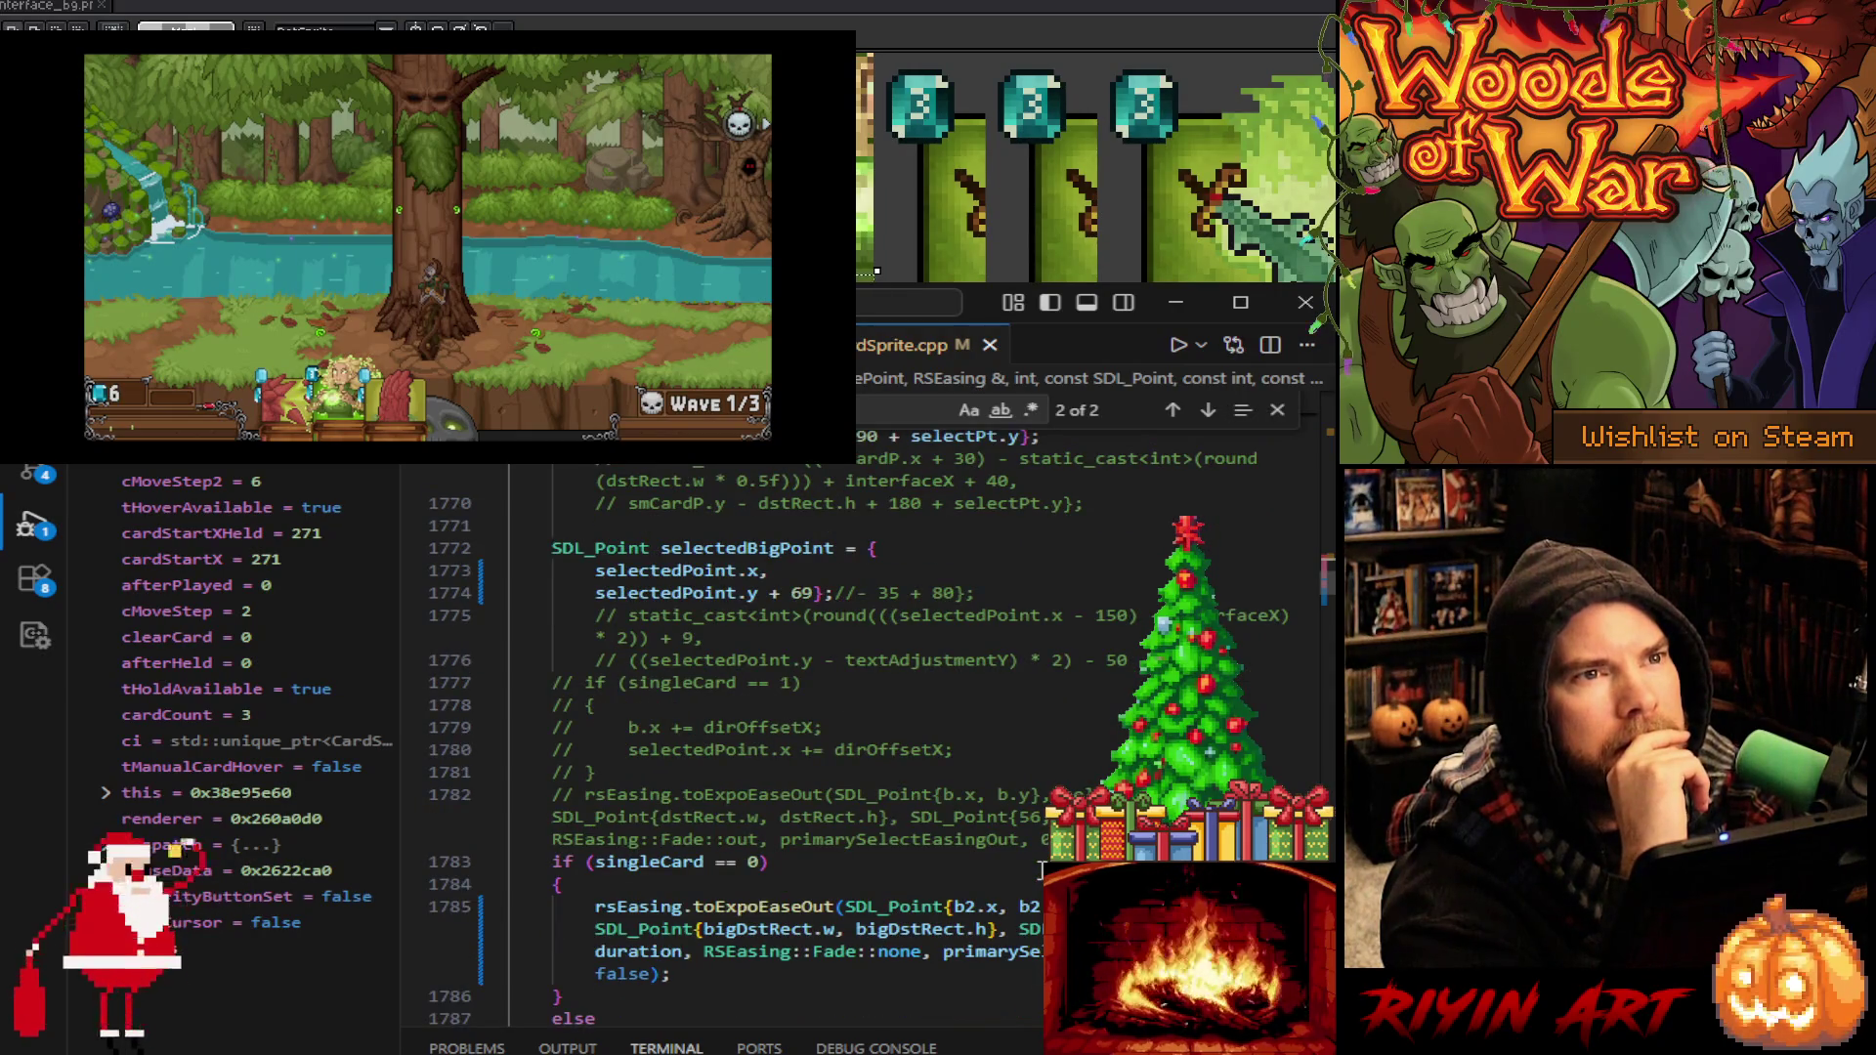
scroll(1041, 870, "up", 3)
scroll(1040, 869, "down", 1)
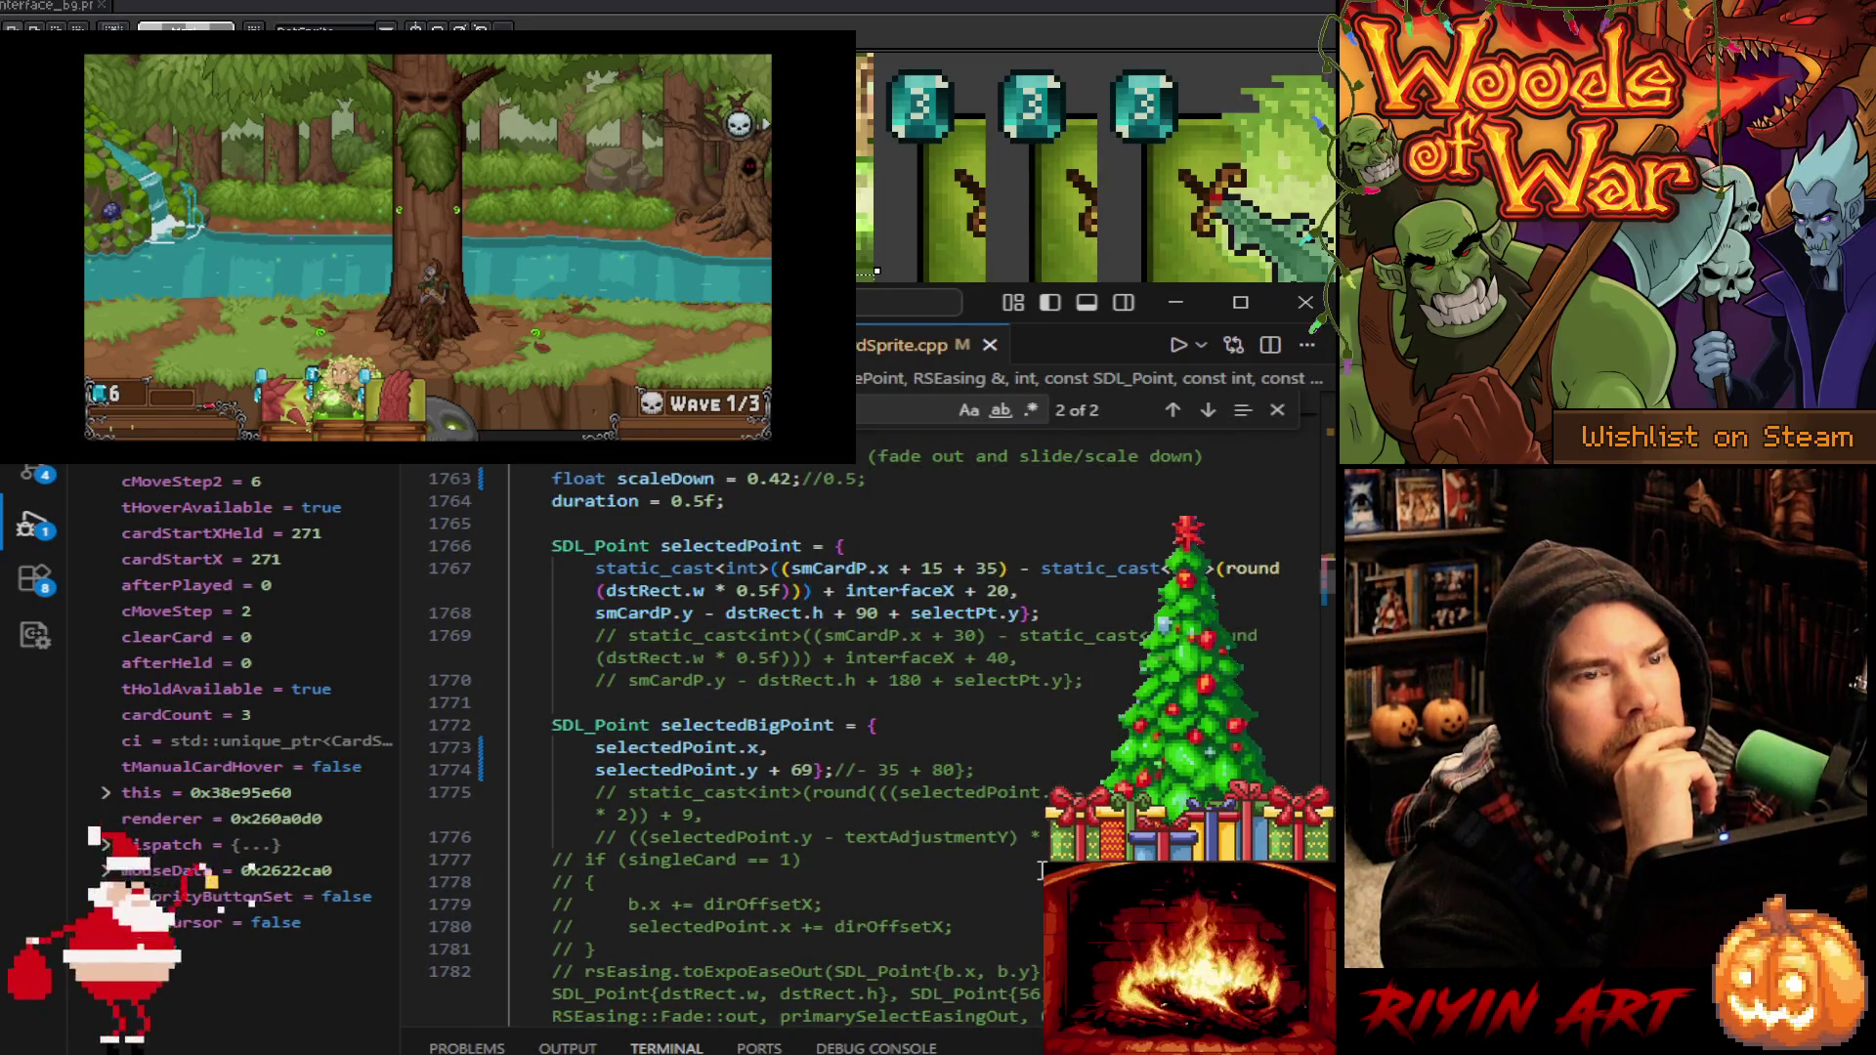
scroll(1041, 869, "down", 5)
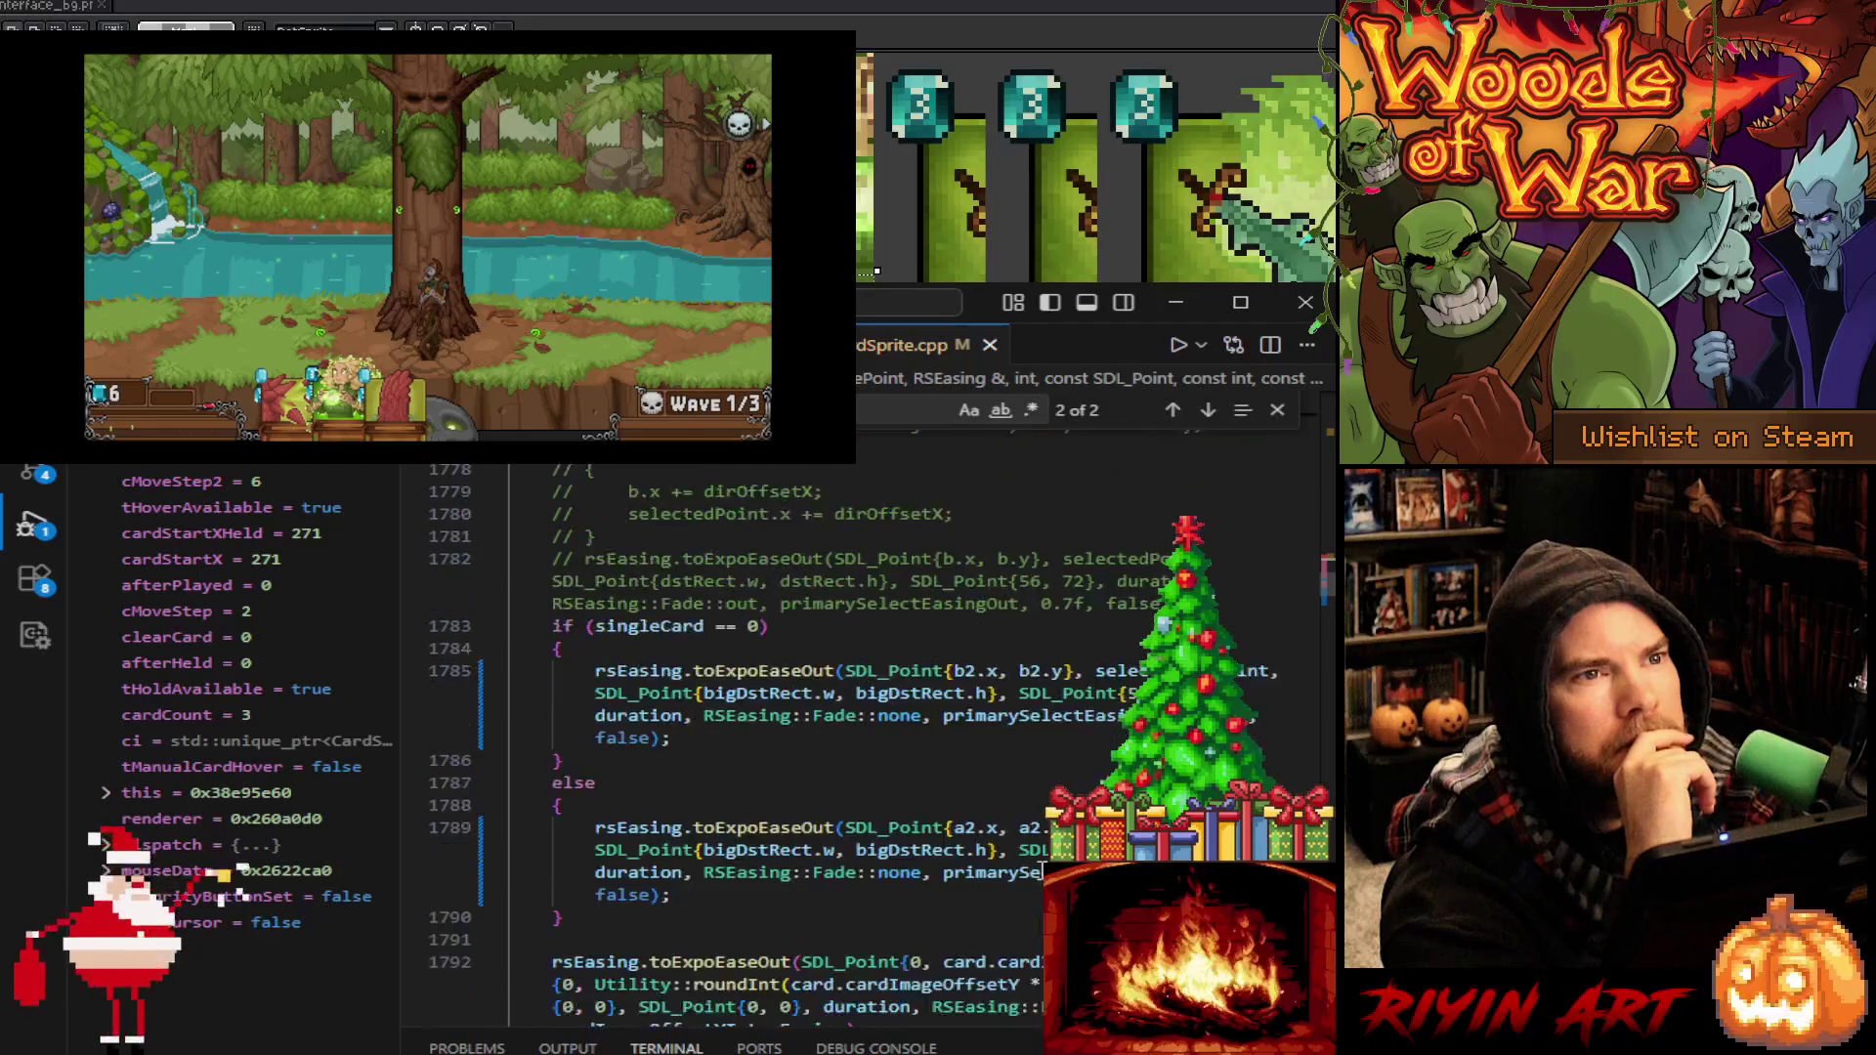
scroll(1041, 869, "down", 3)
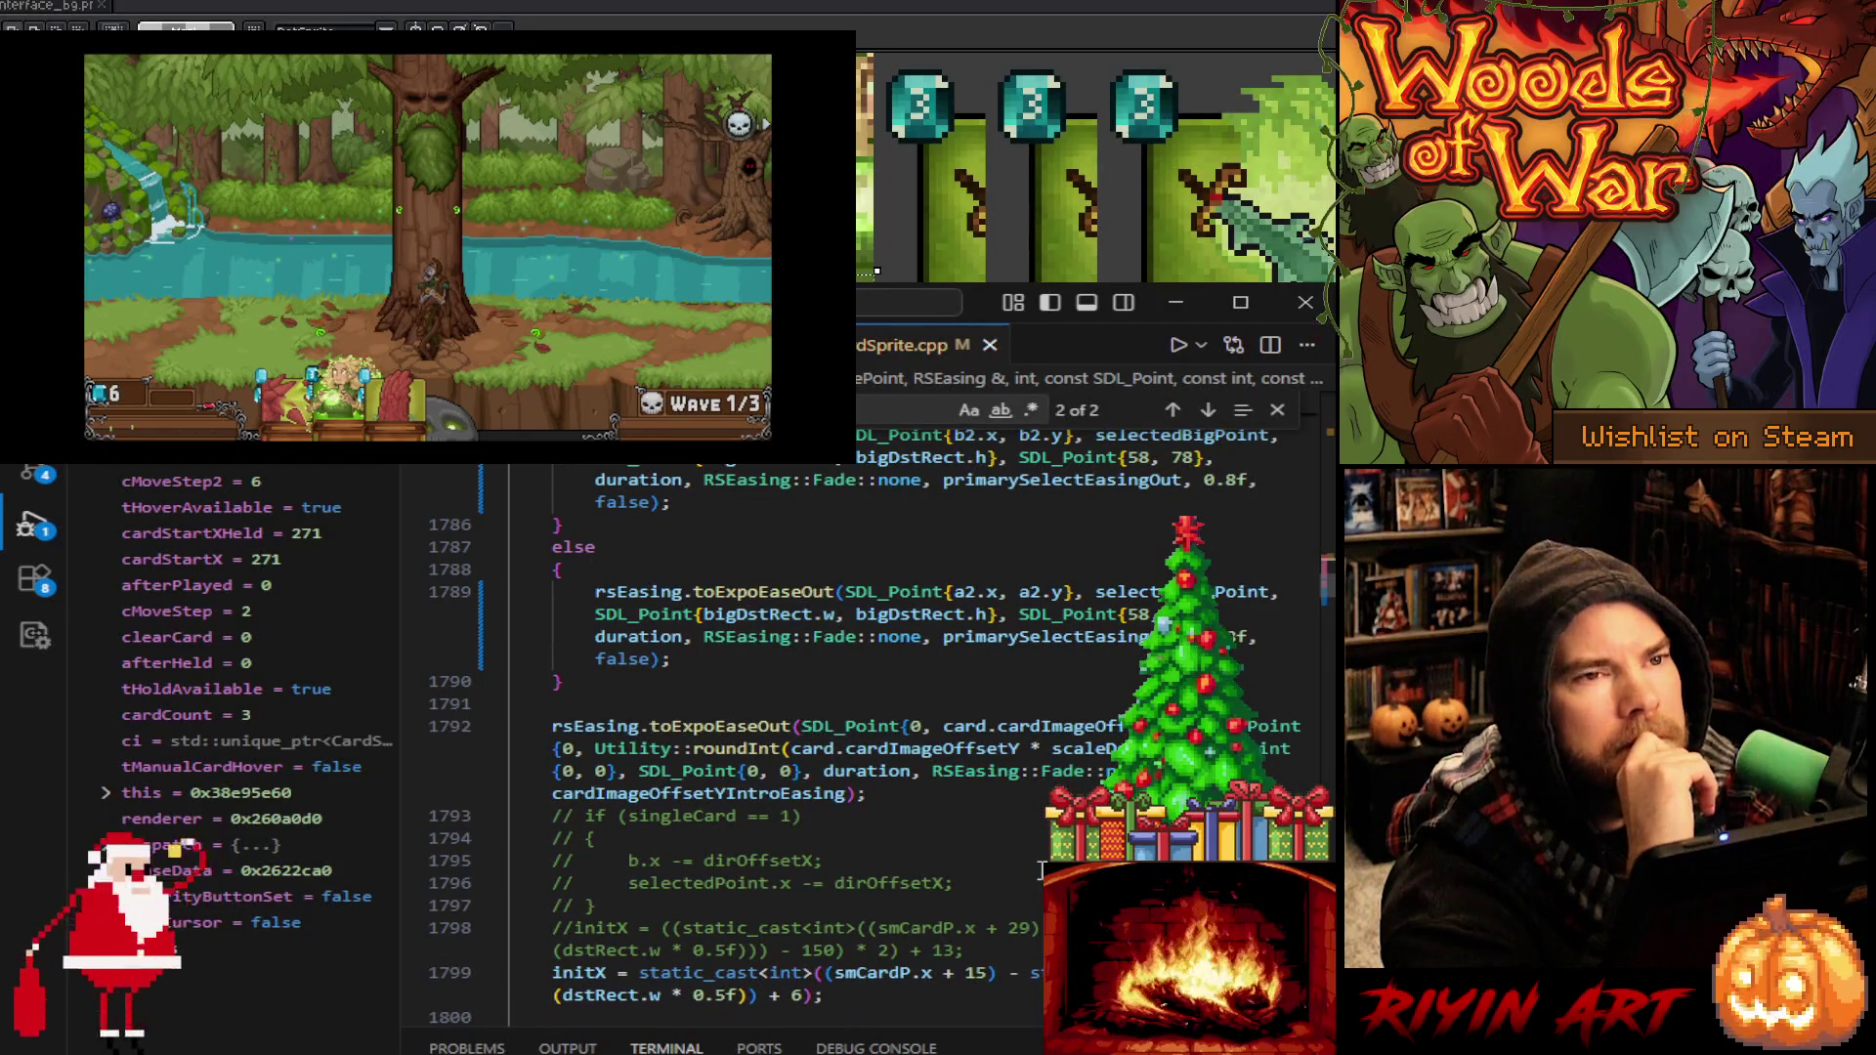
scroll(1040, 870, "down", 13)
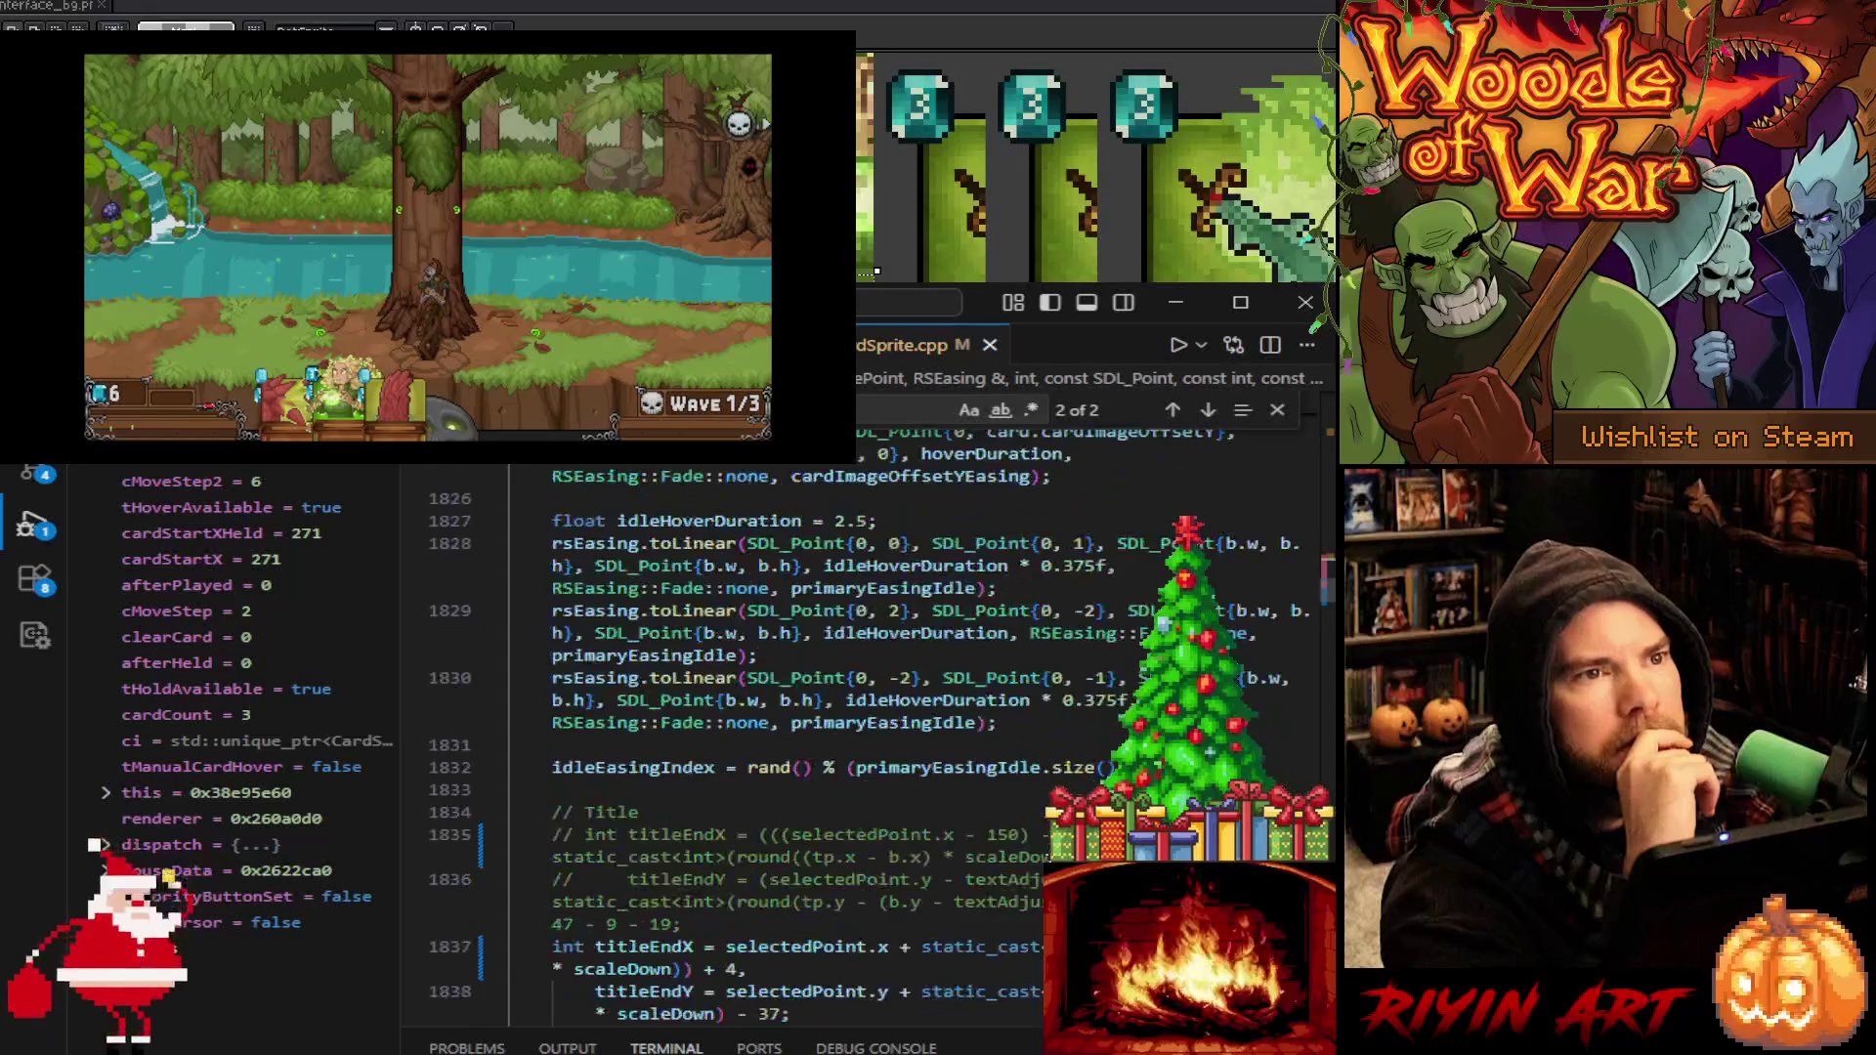
scroll(1041, 870, "down", 8)
scroll(864, 742, "down", 20)
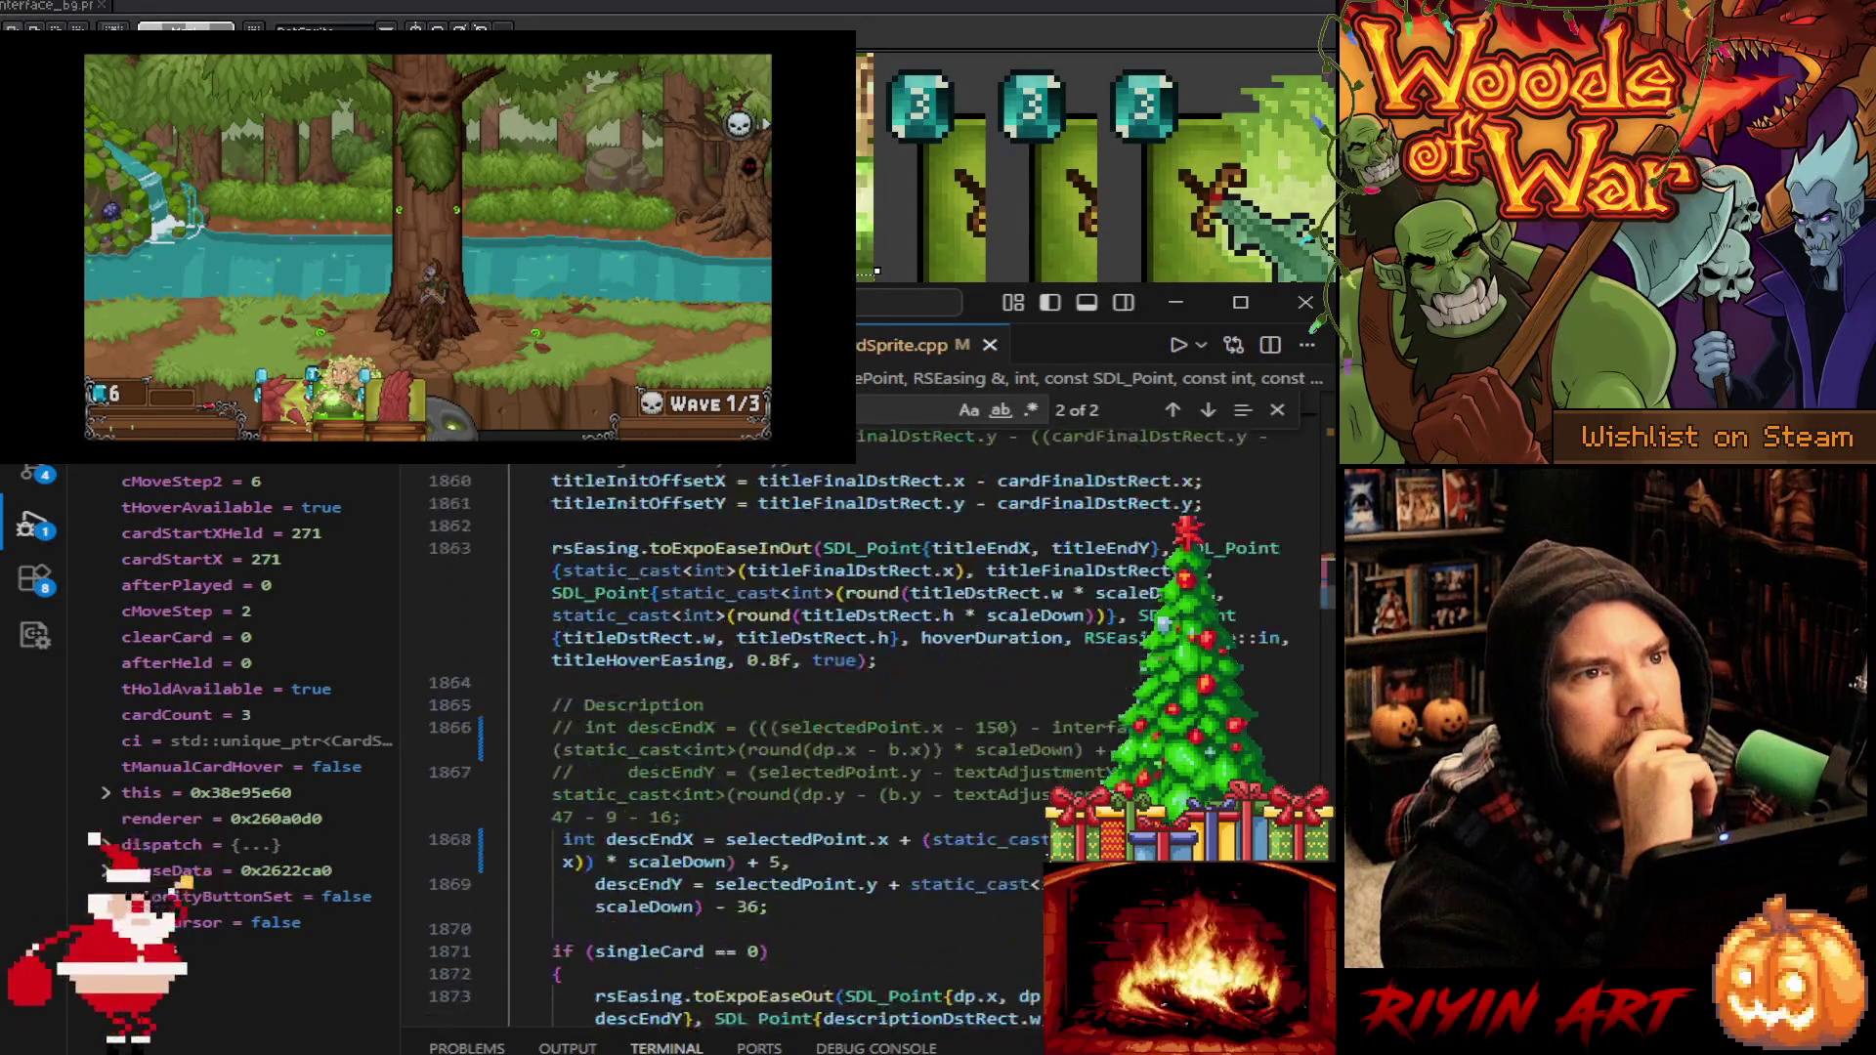
scroll(865, 743, "down", 18)
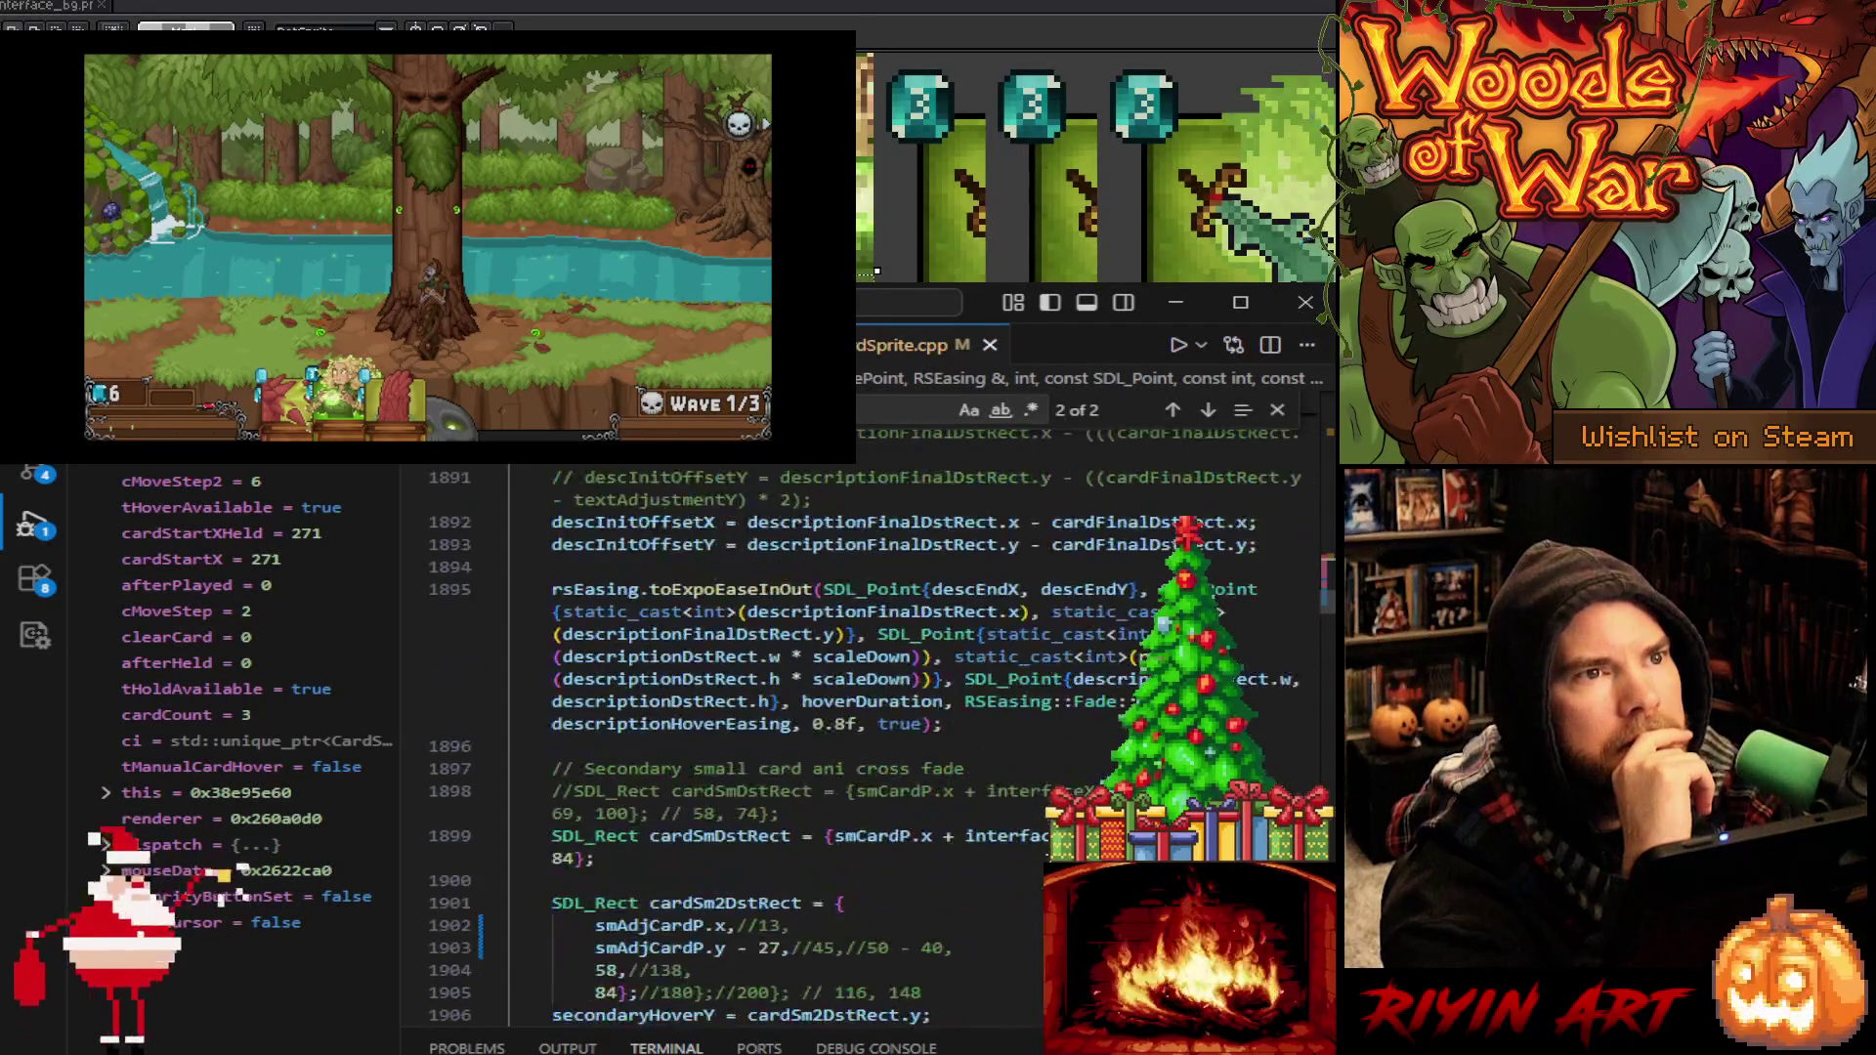
scroll(830, 443, "down", 12)
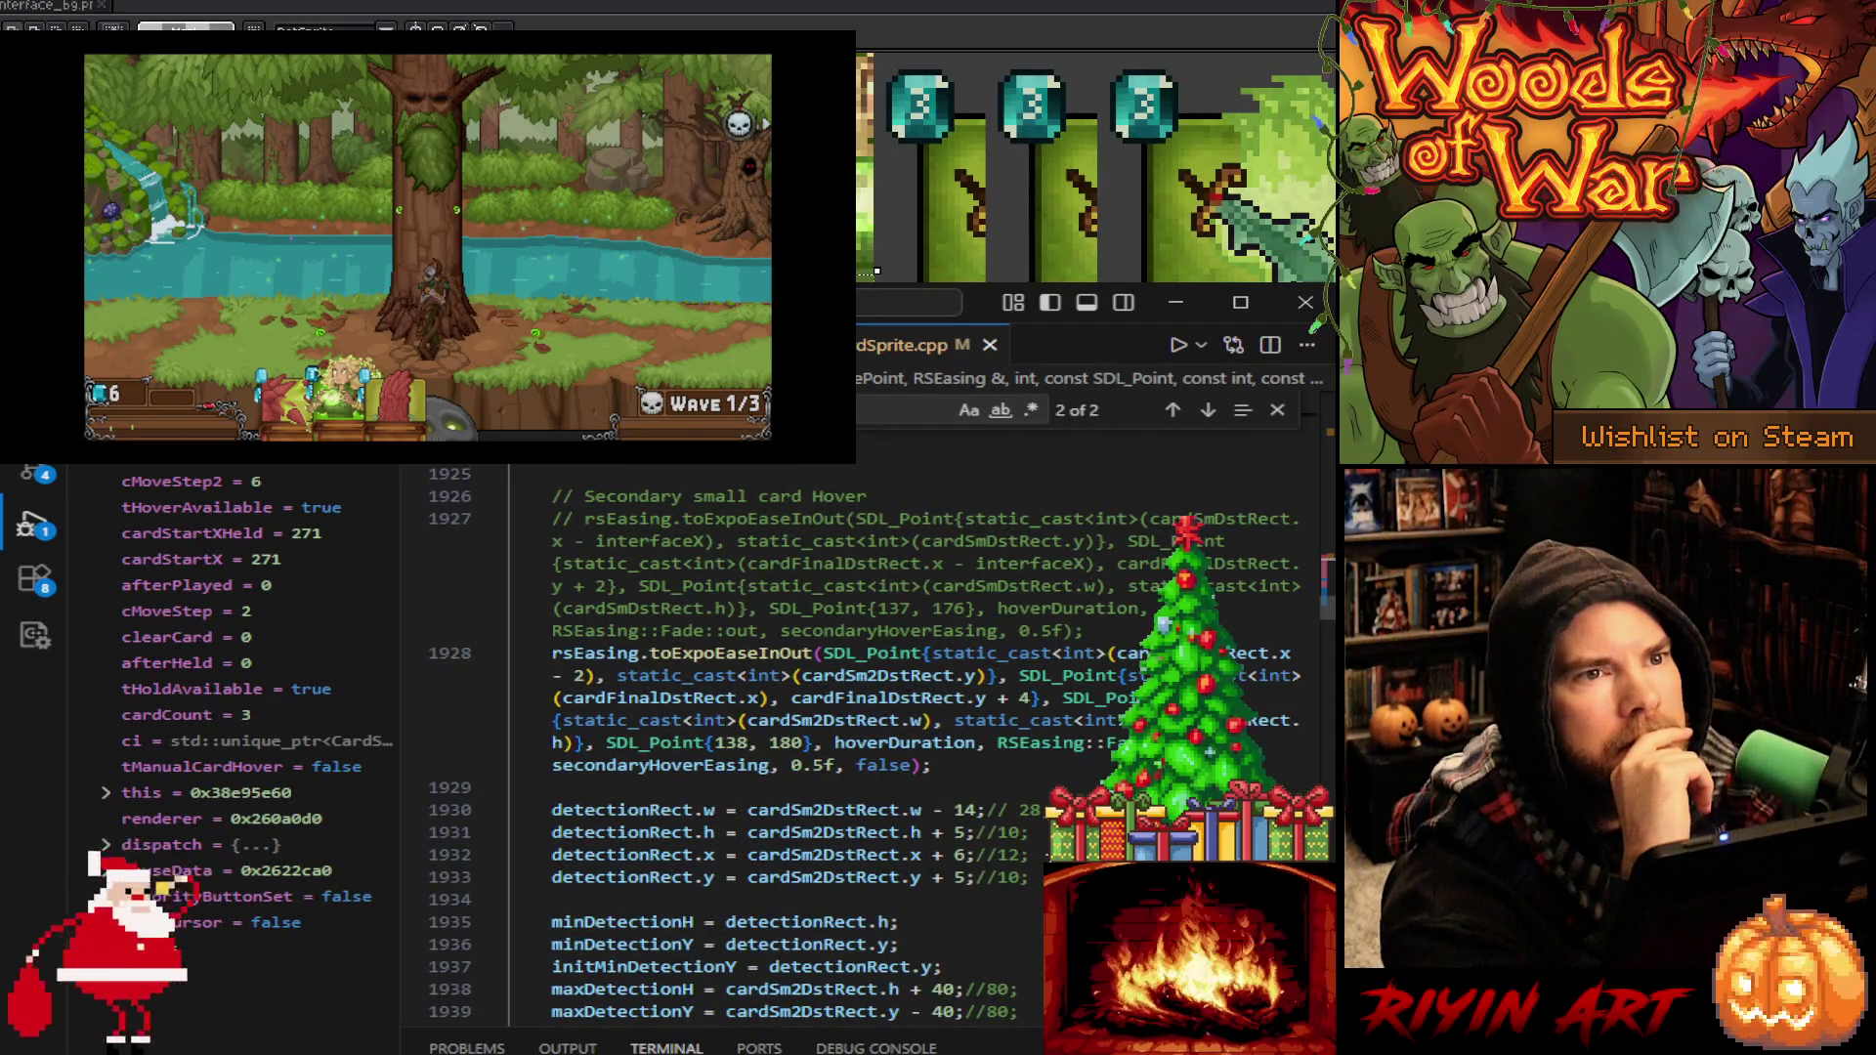
scroll(938, 743, "down", 3)
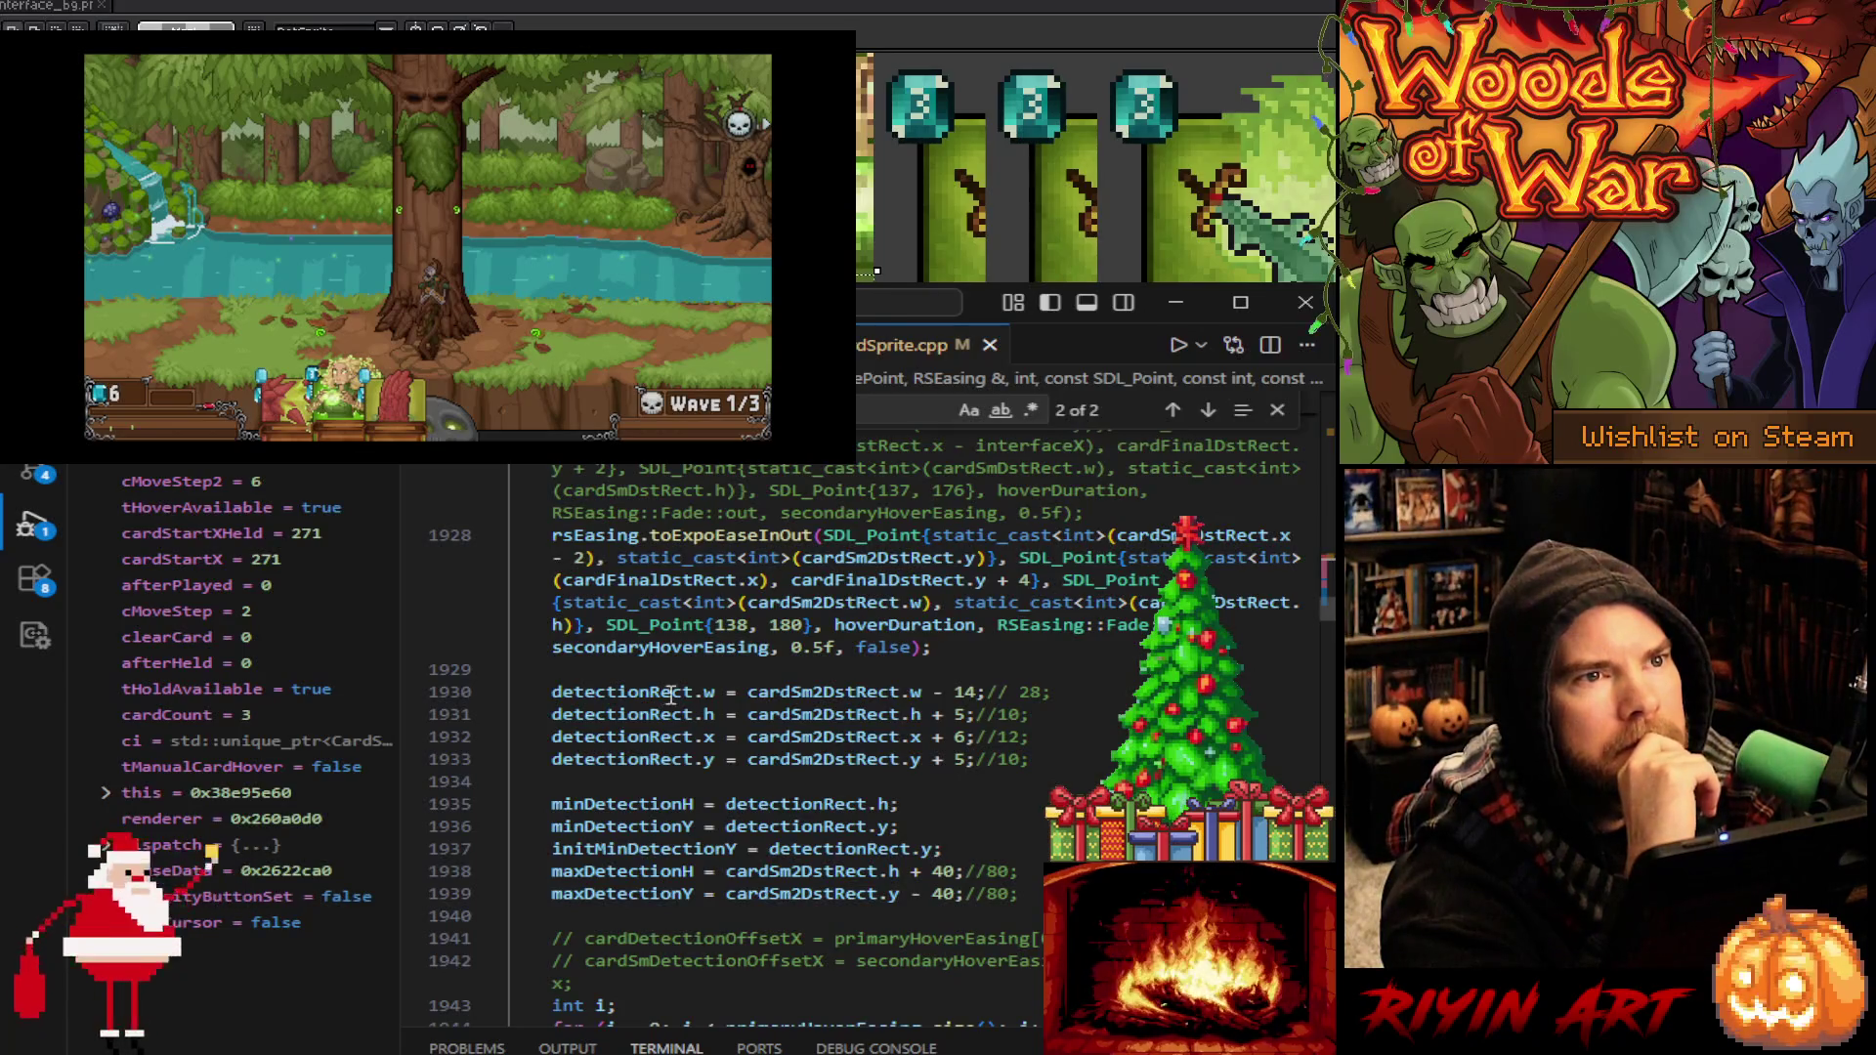
double_click(635, 694)
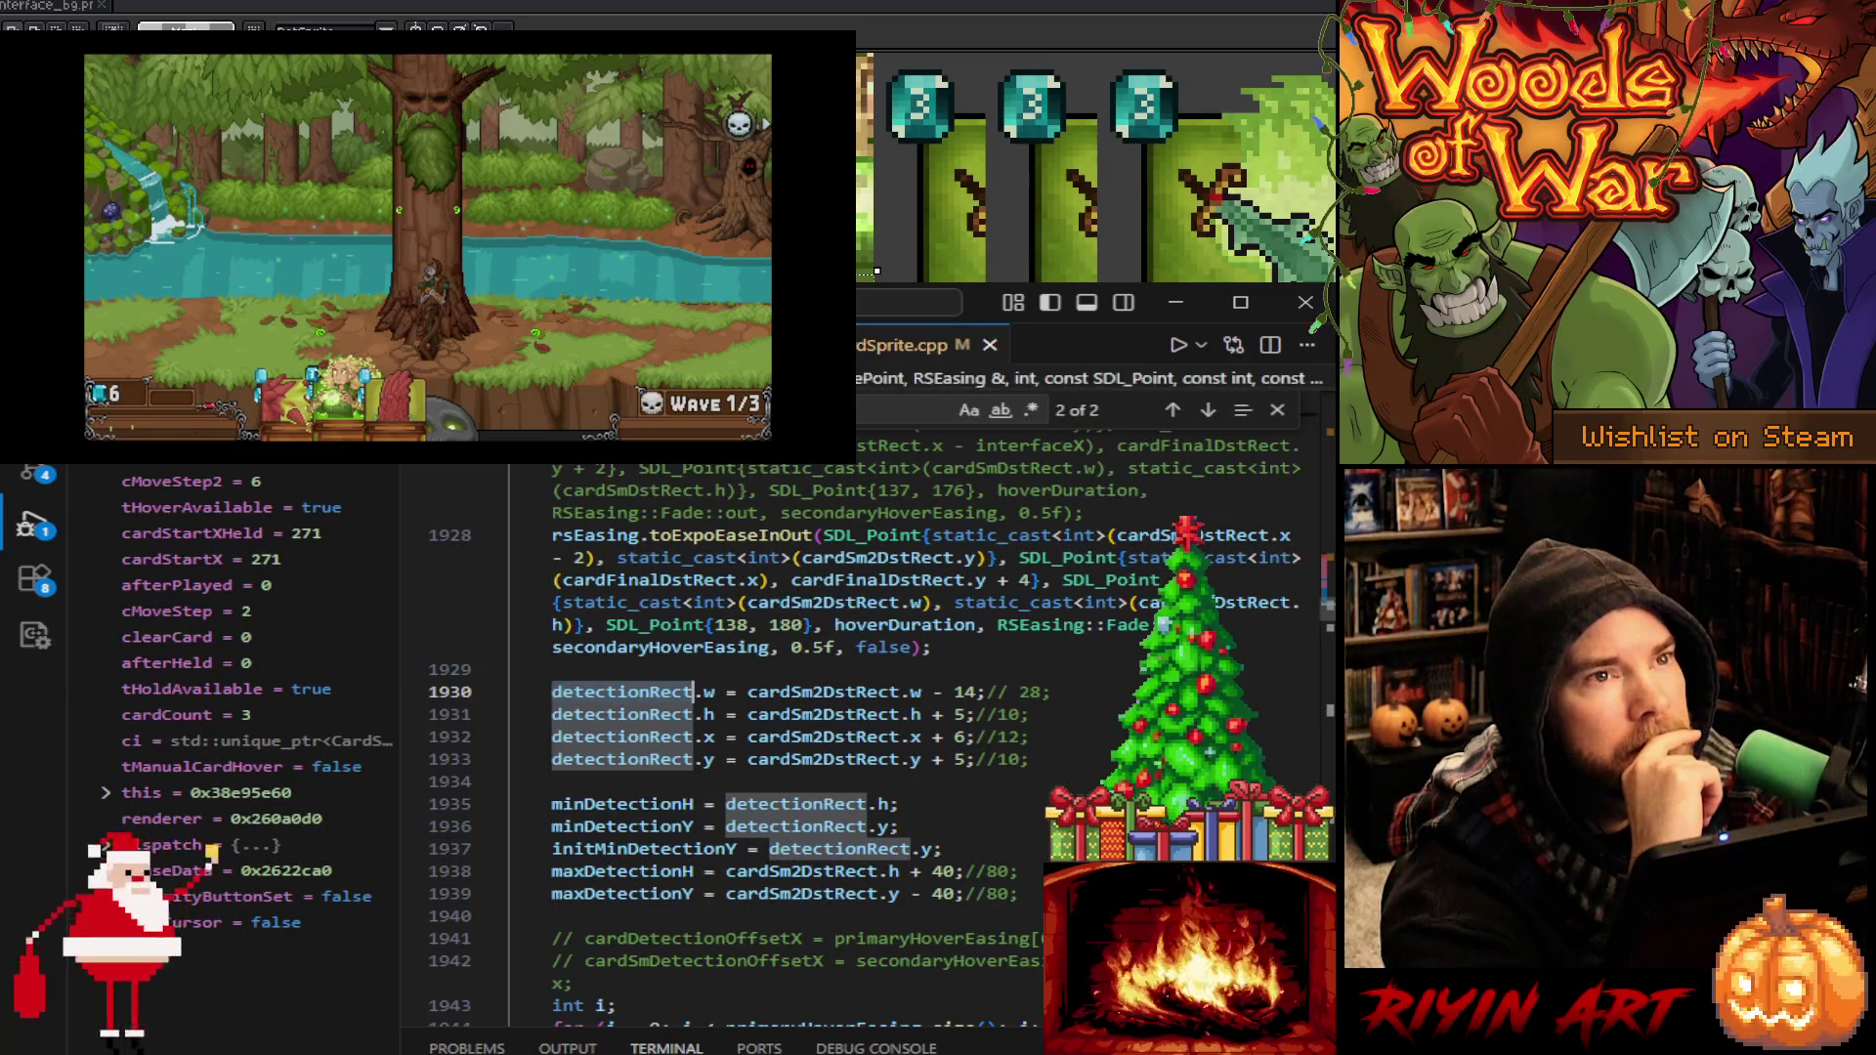
Return to the paused debugger line and review the detectionRect uses around line 2788's condition
key("F5")
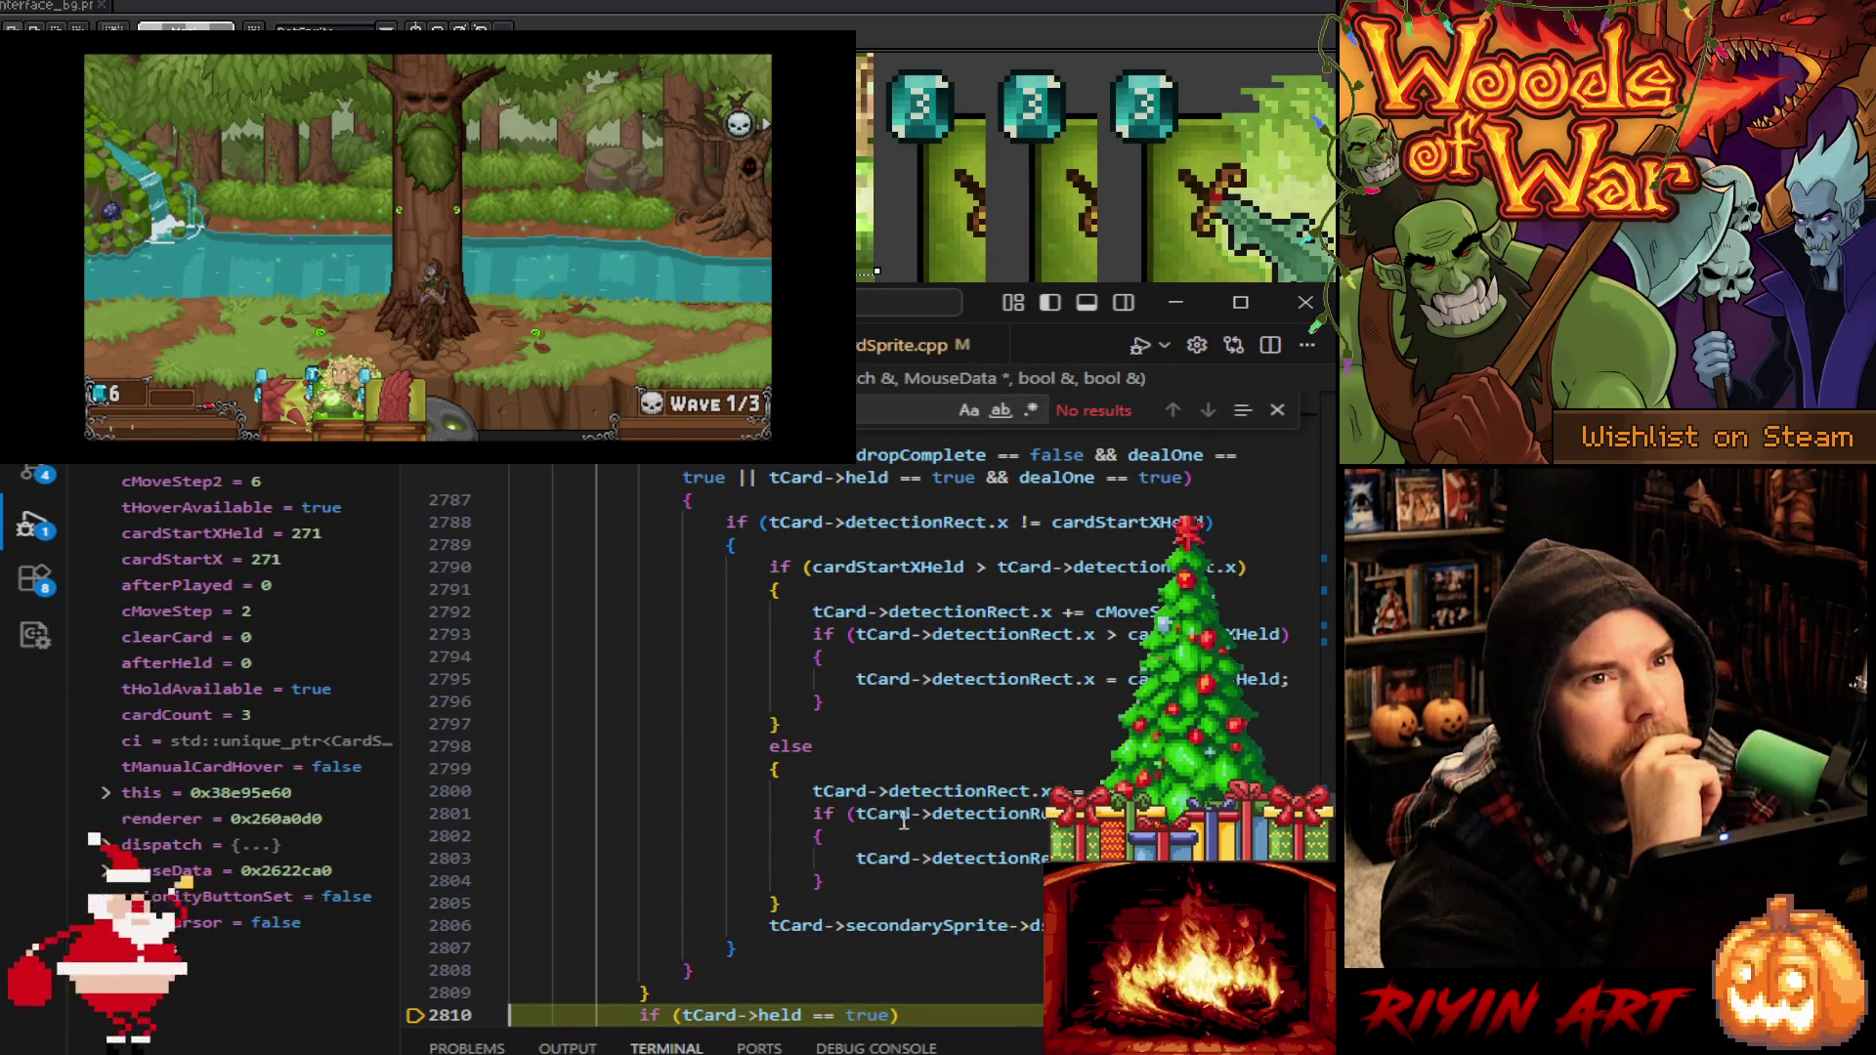
double_click(997, 634)
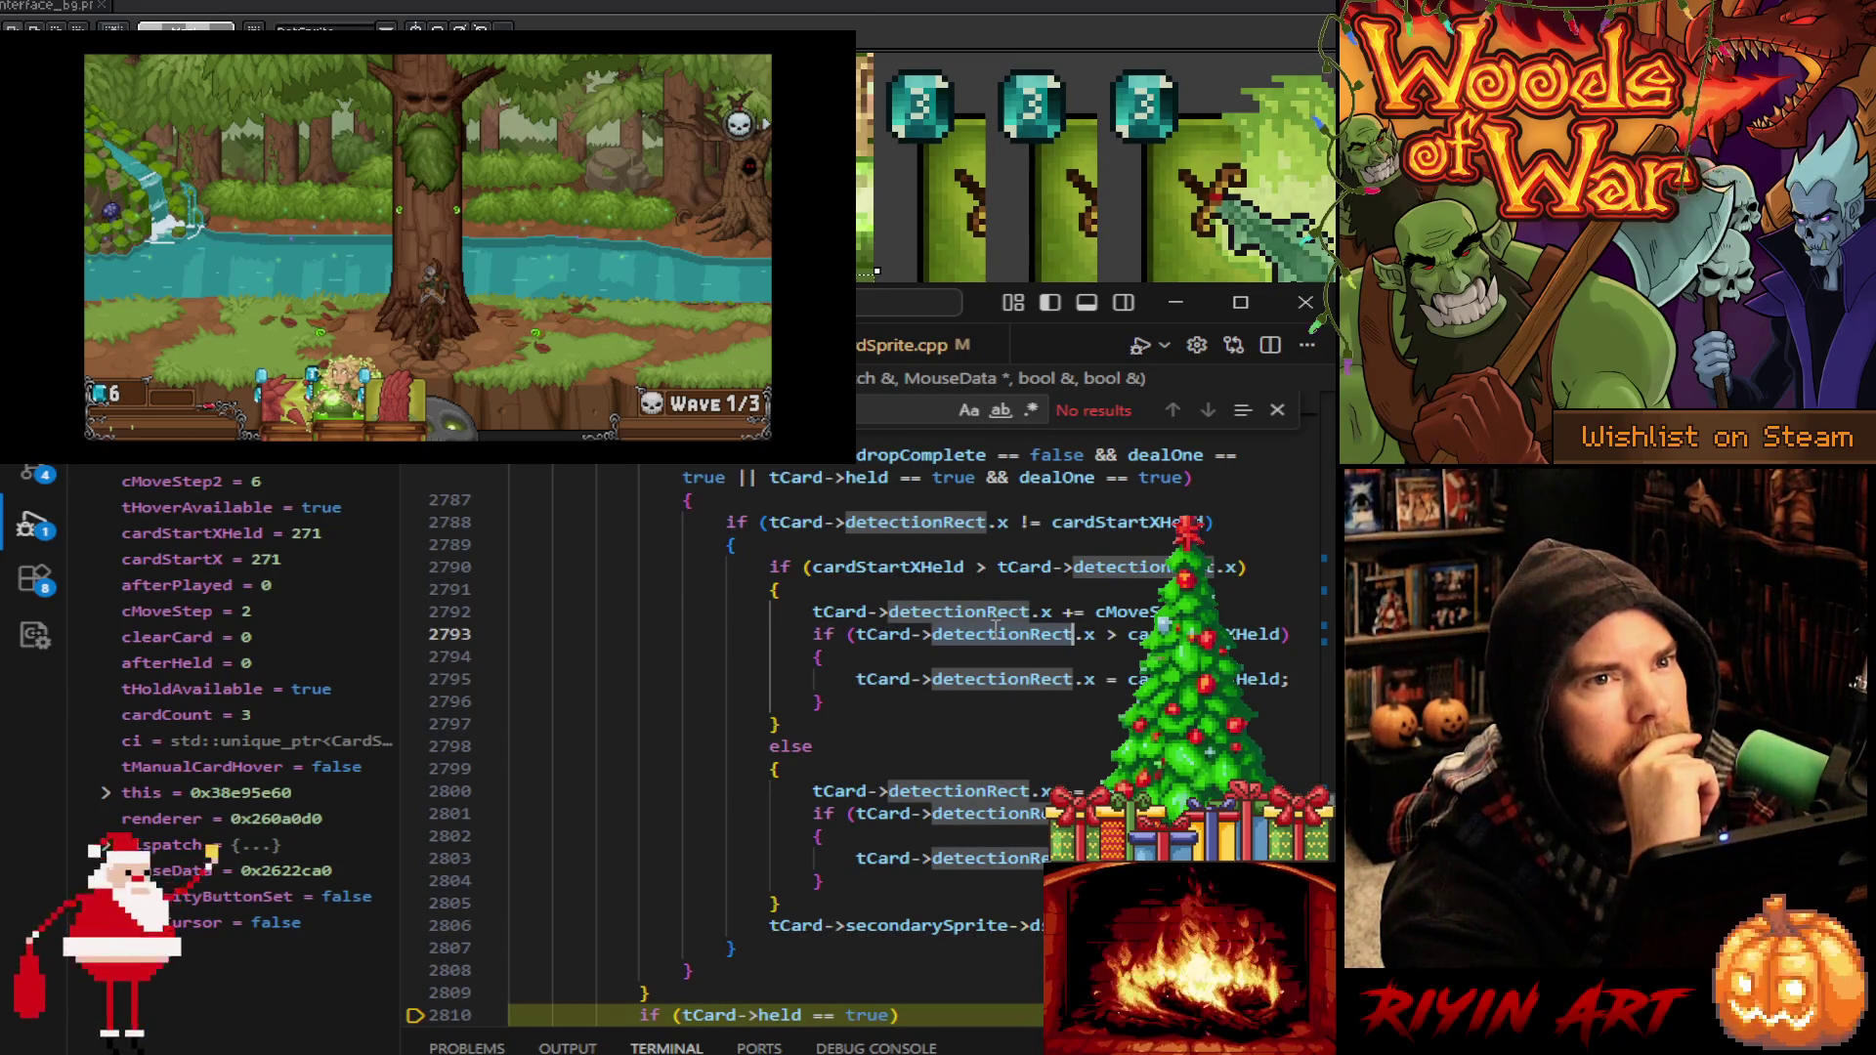
scroll(990, 688, "up", 2)
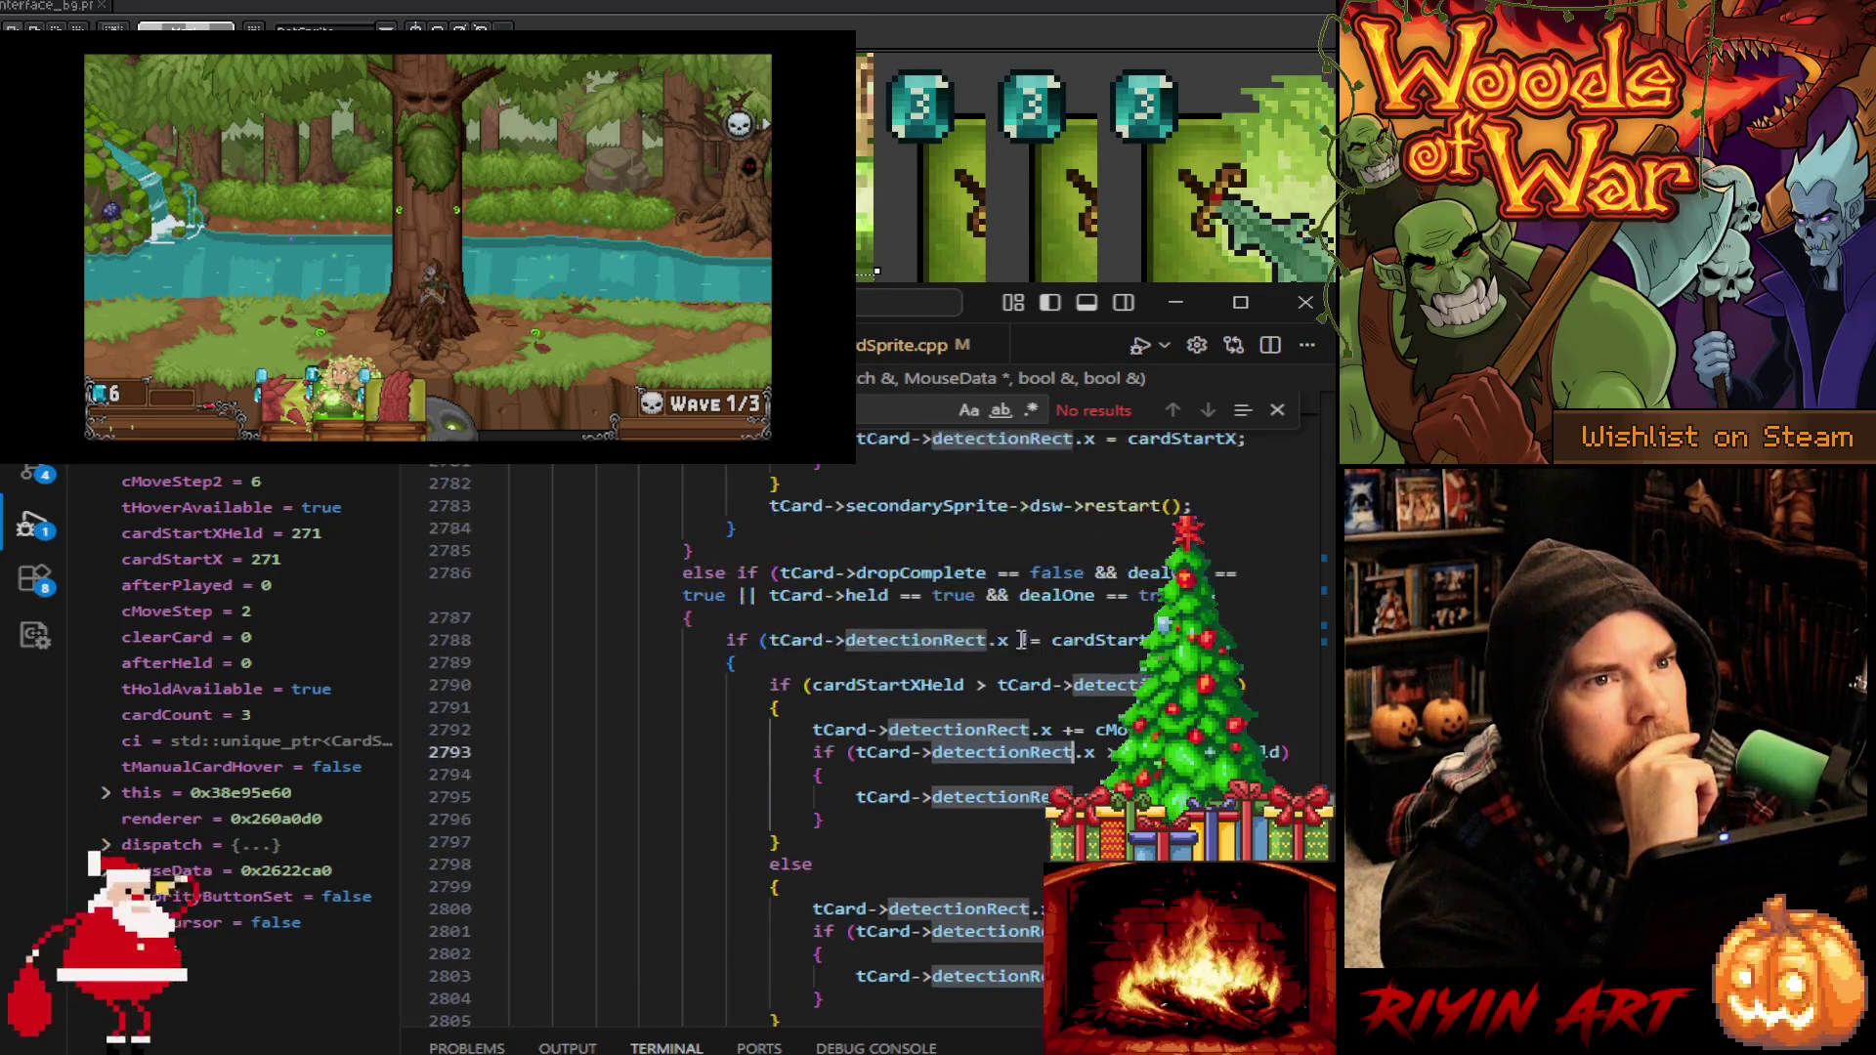
left_click(1010, 640)
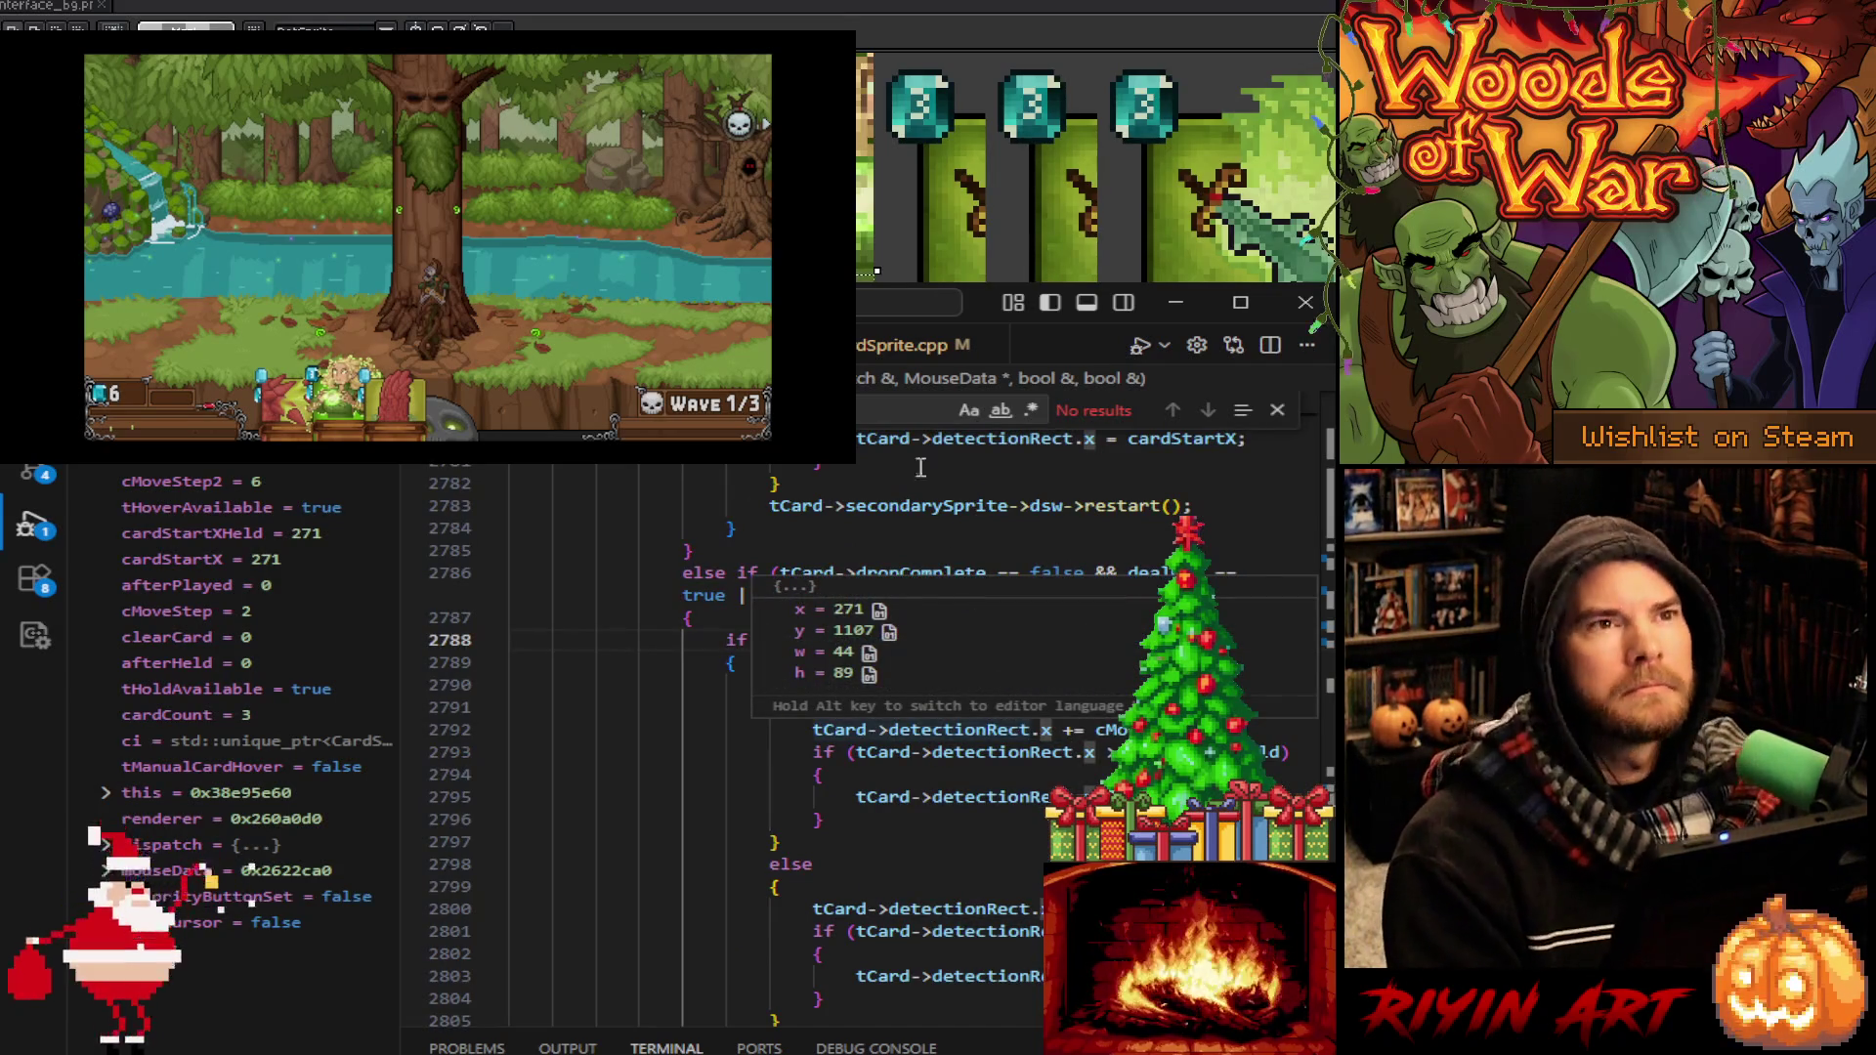
key("alt+Left")
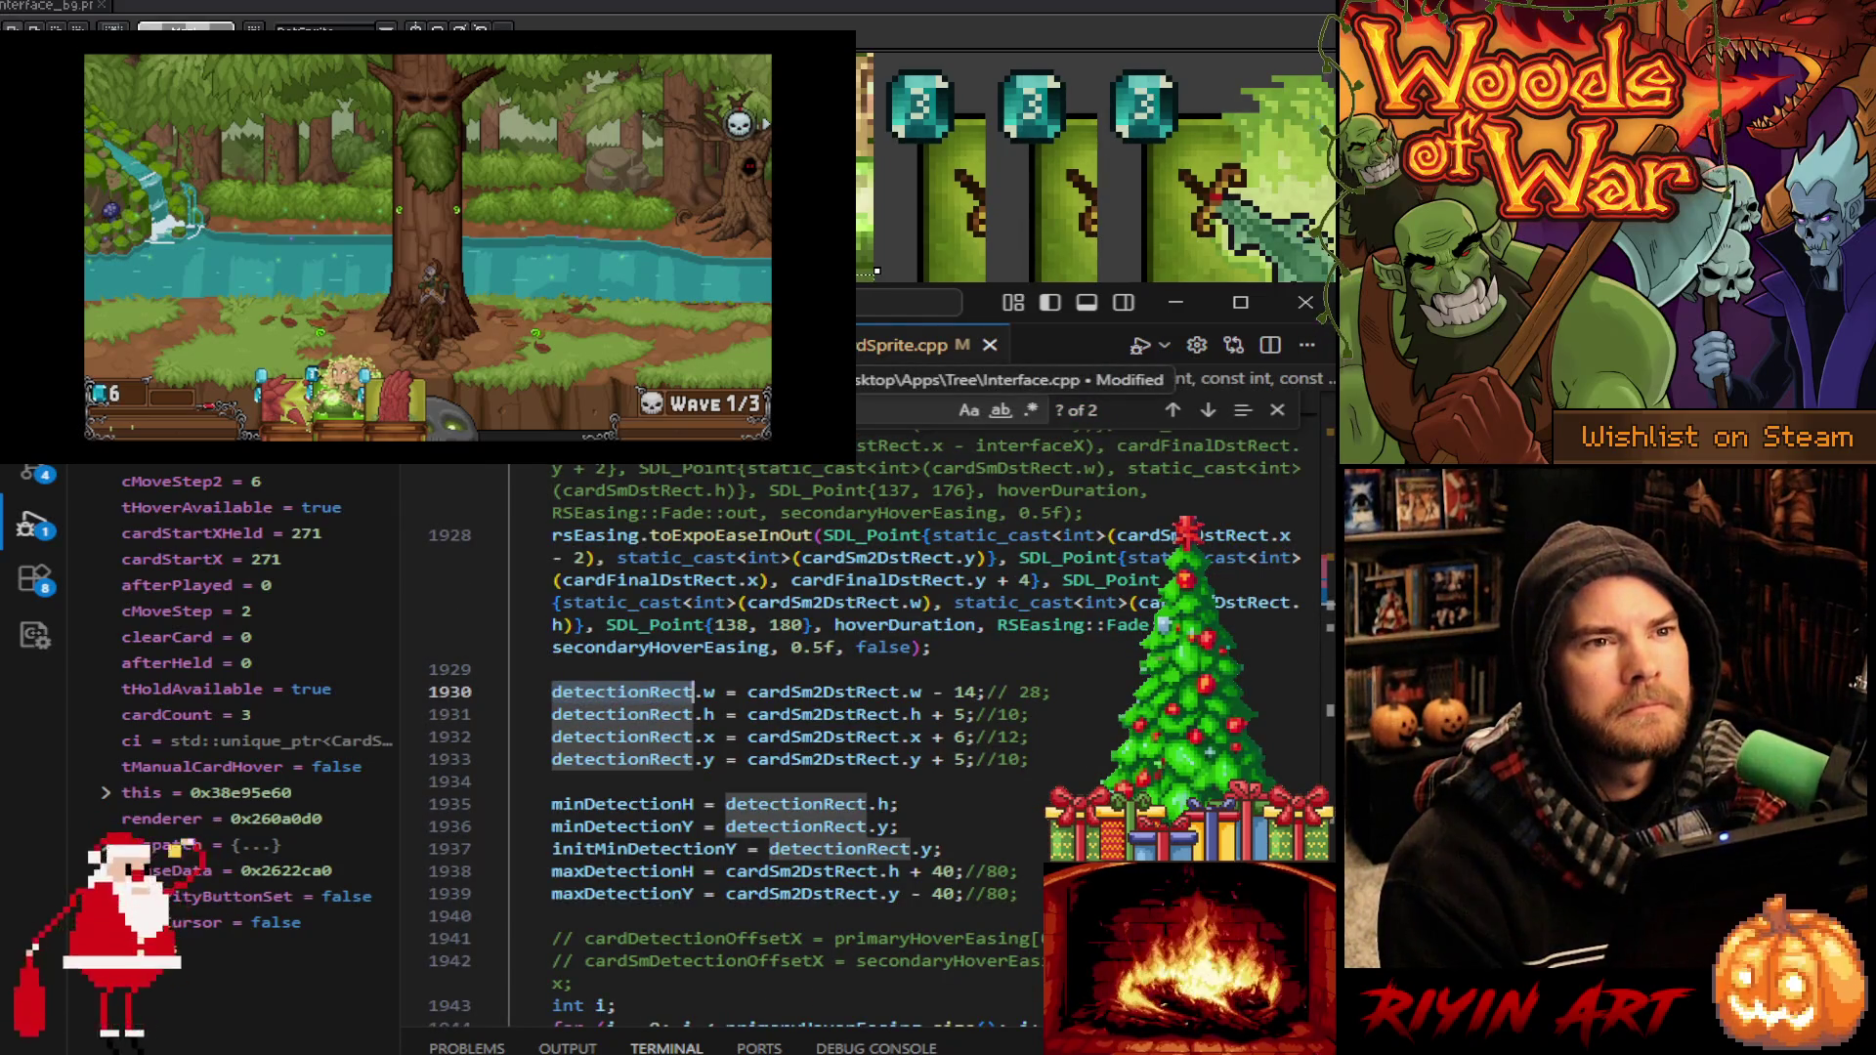
key("alt+Right")
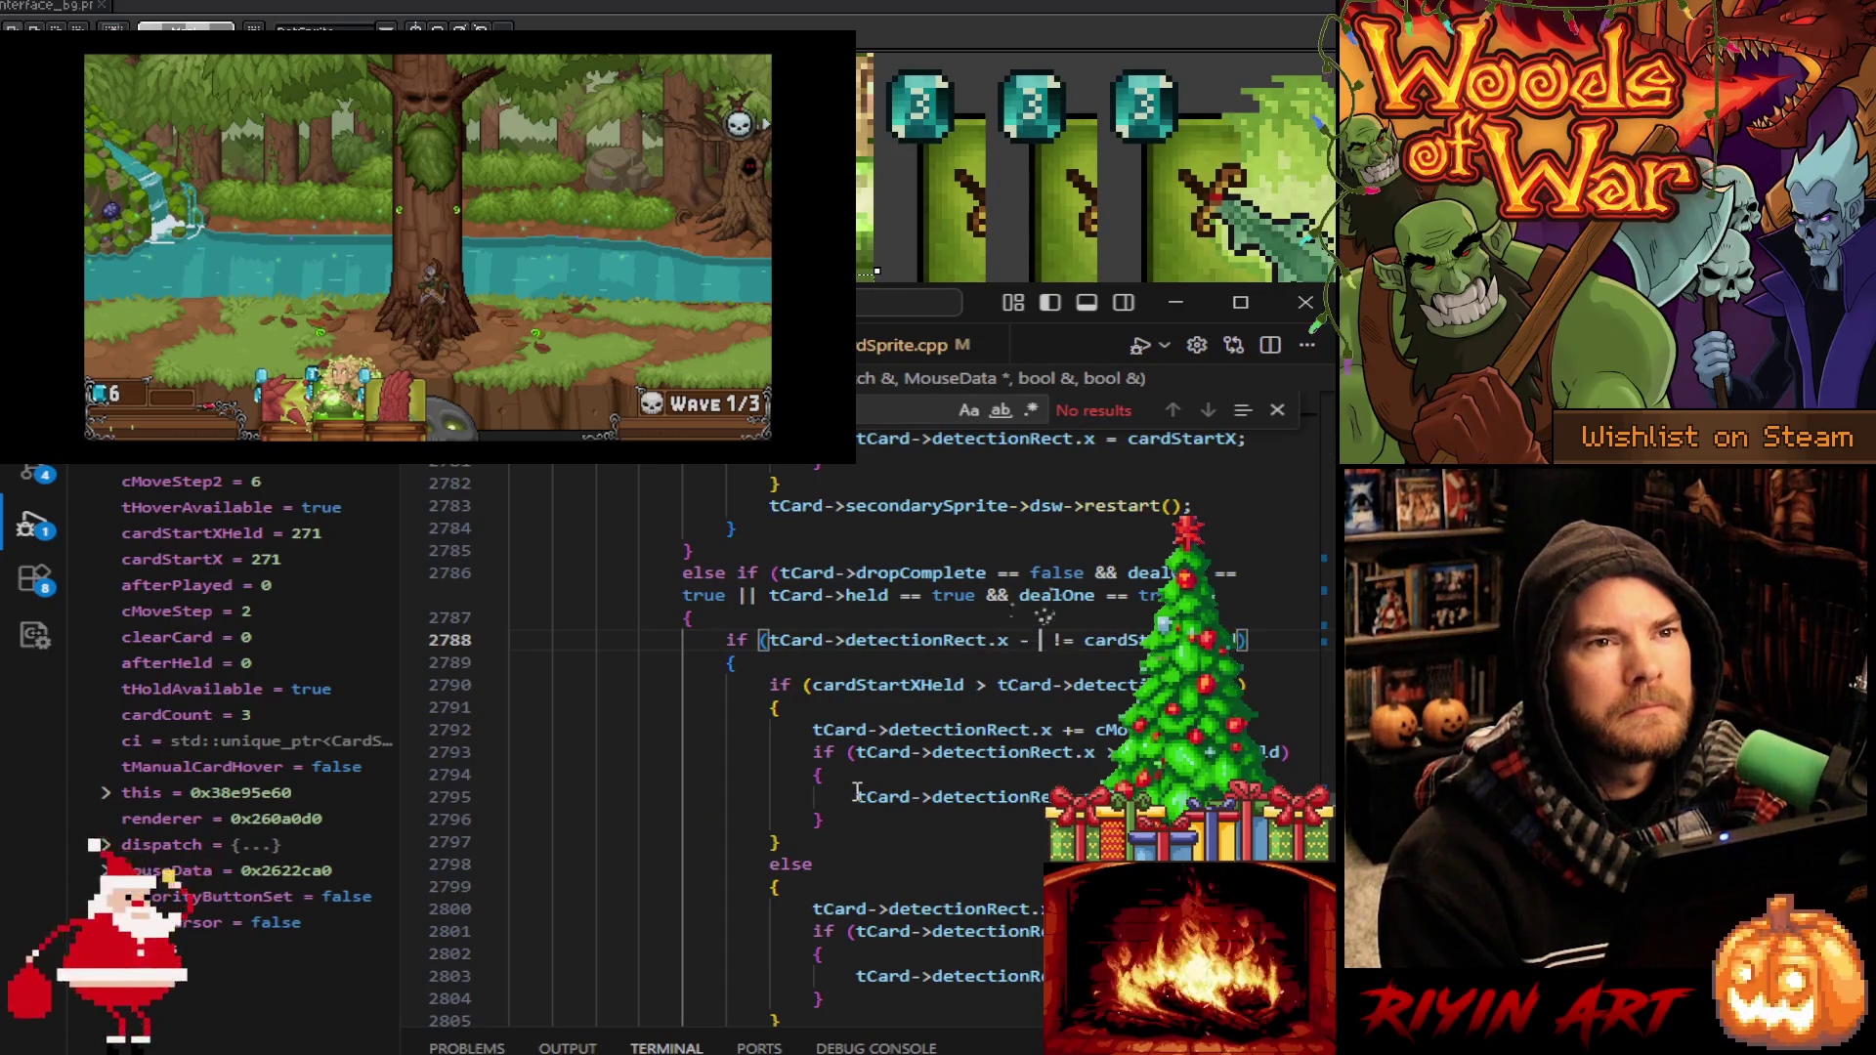
type("6")
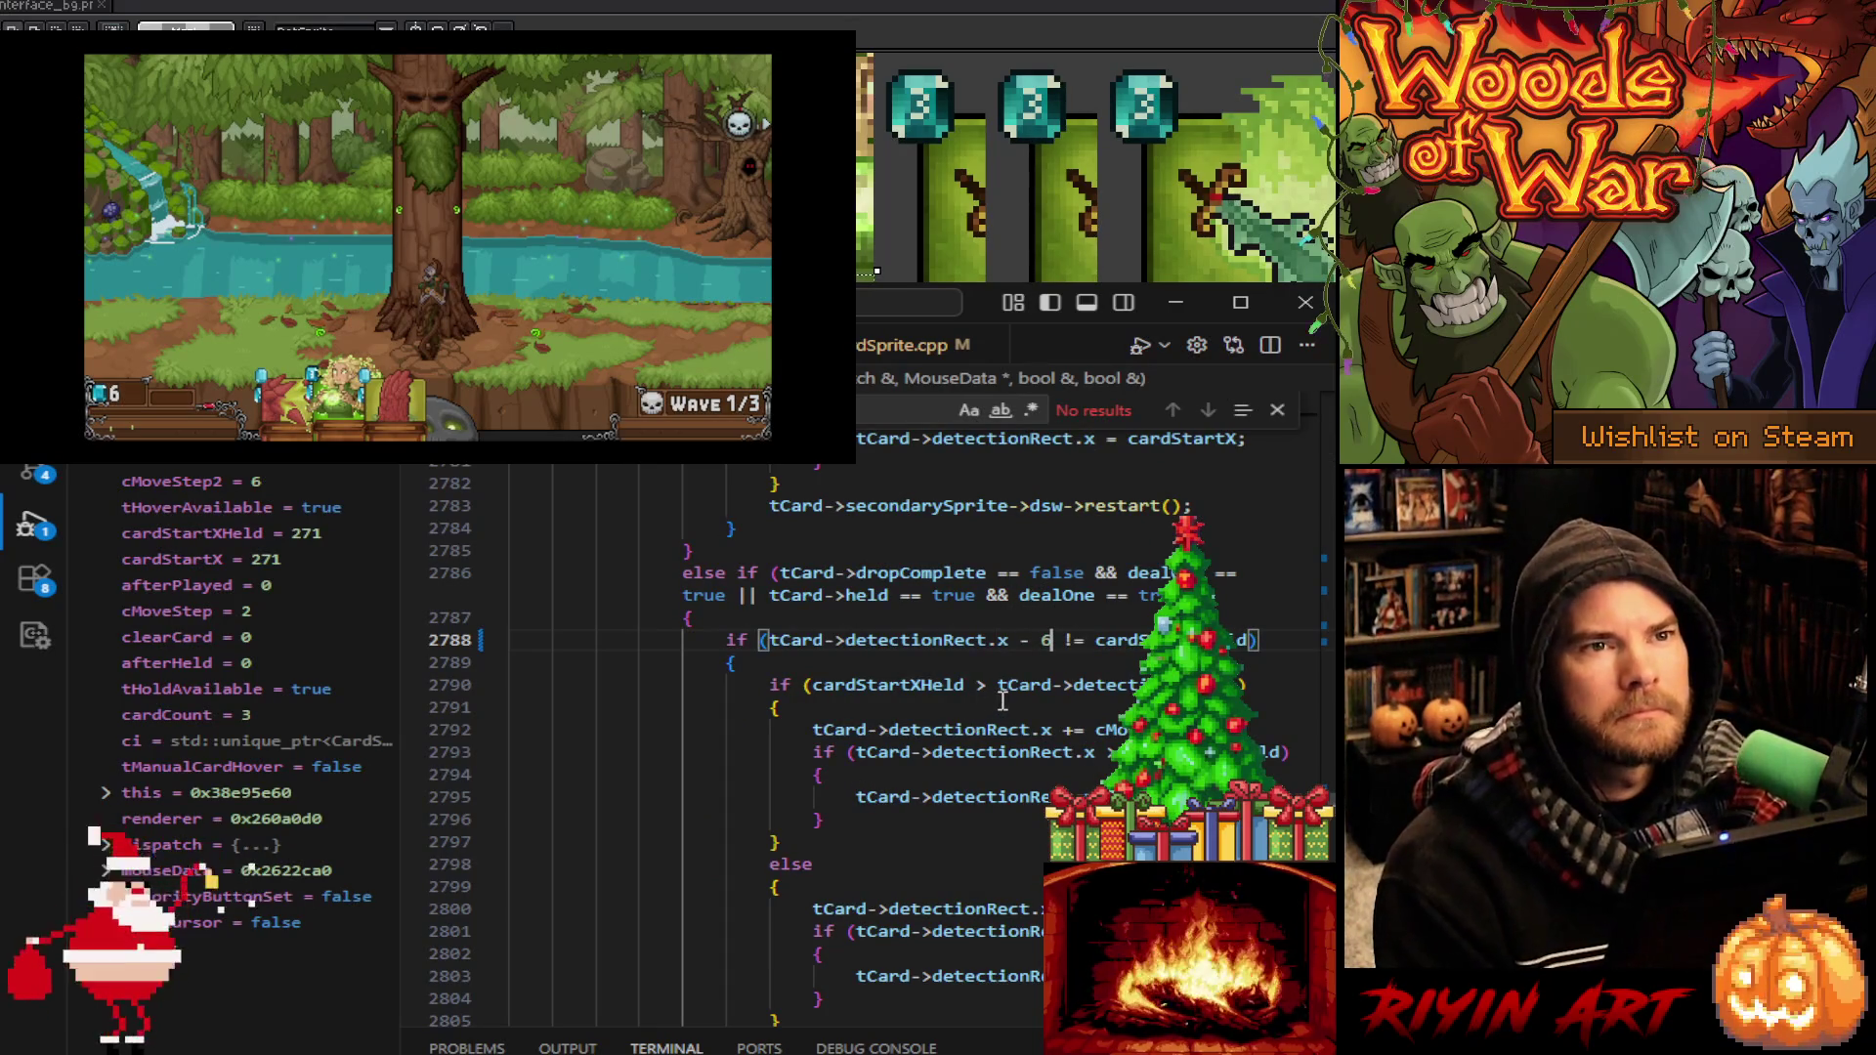
Append ' - 6' to tCard->detectionRect.x in the held-card checks on lines 2790, 2793 and 2801
mouse_move(968, 690)
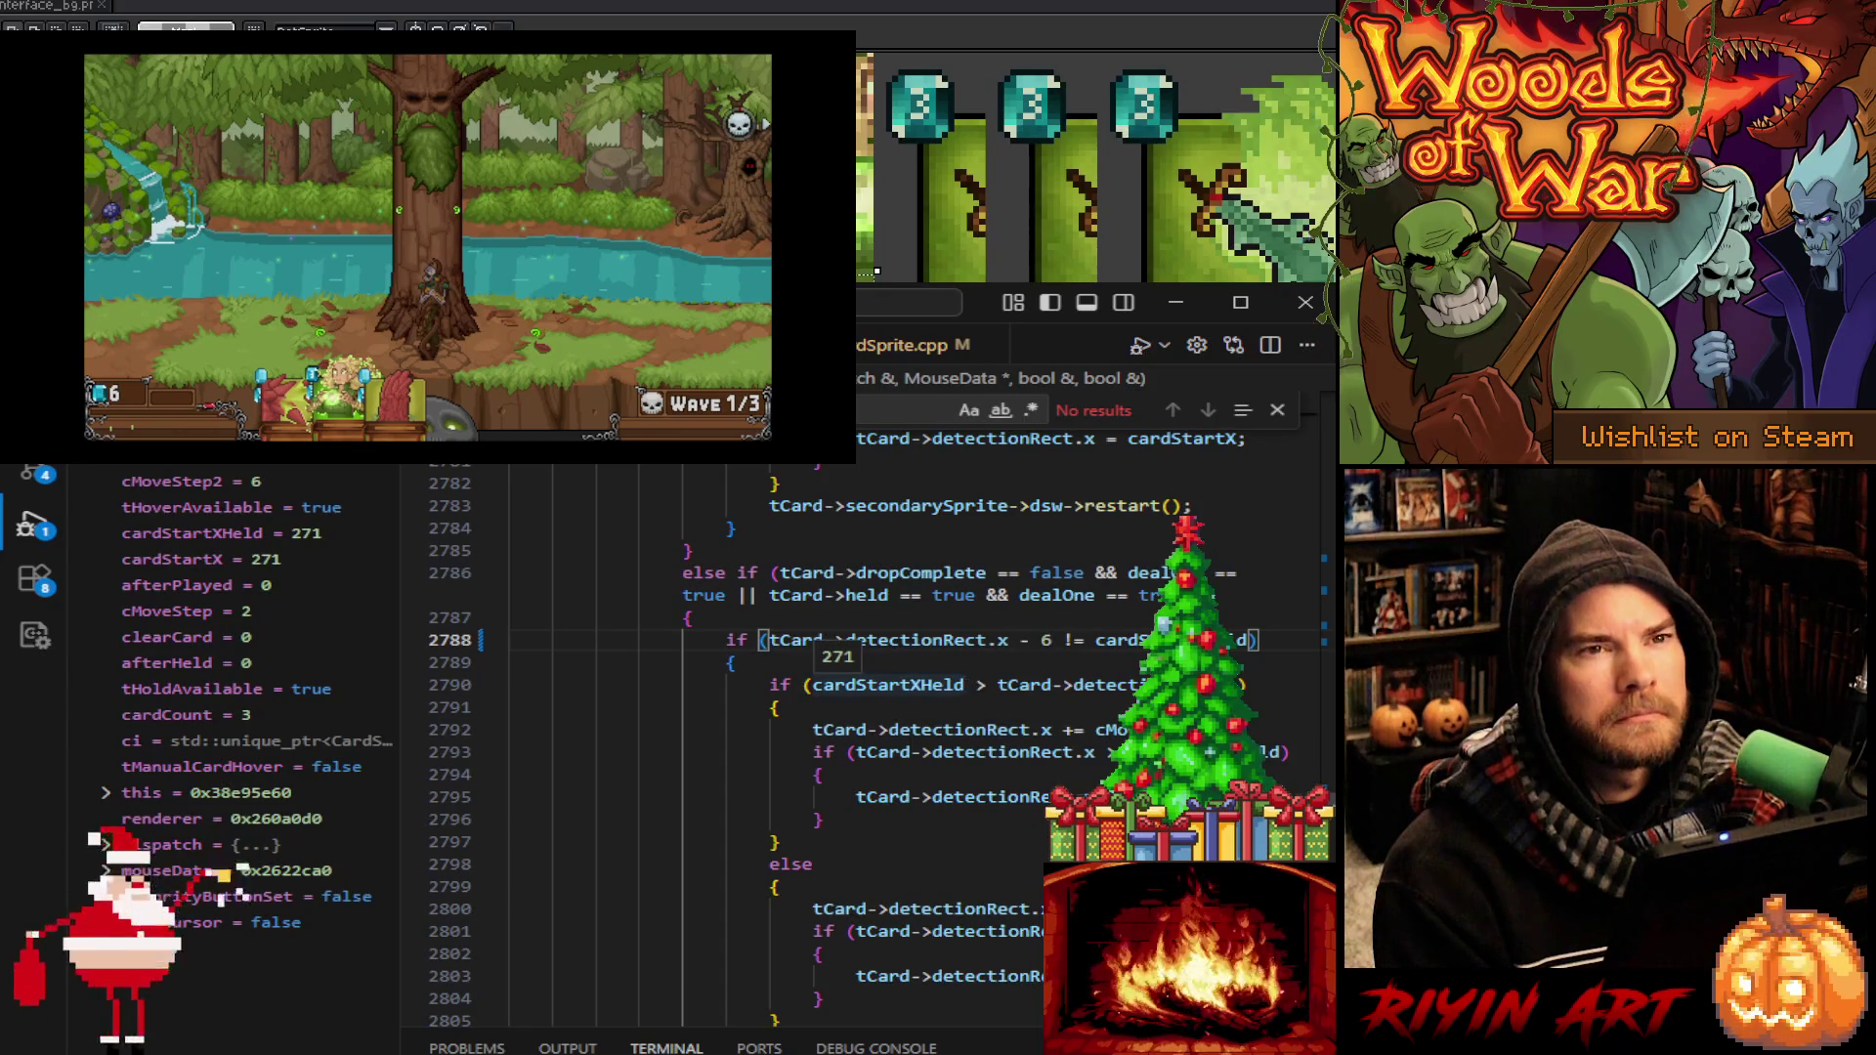
left_click(807, 684)
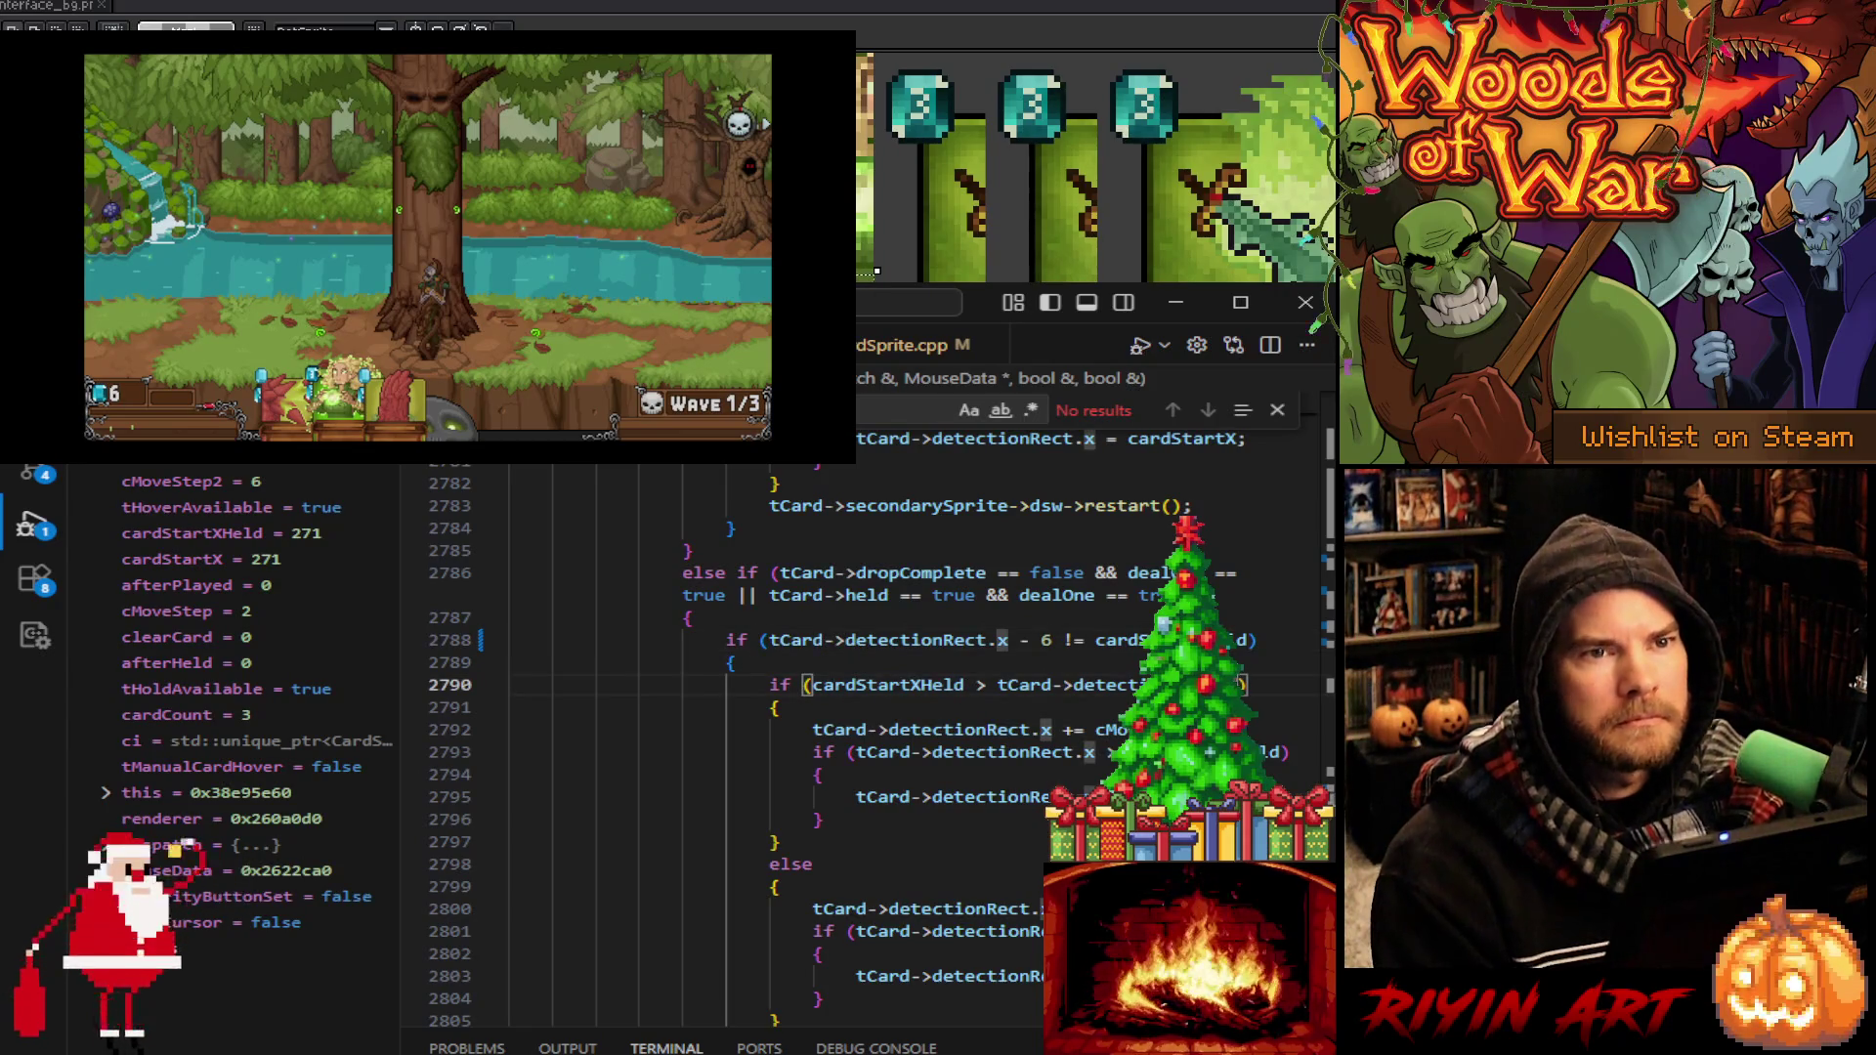
left_click(1243, 684)
type("- ")
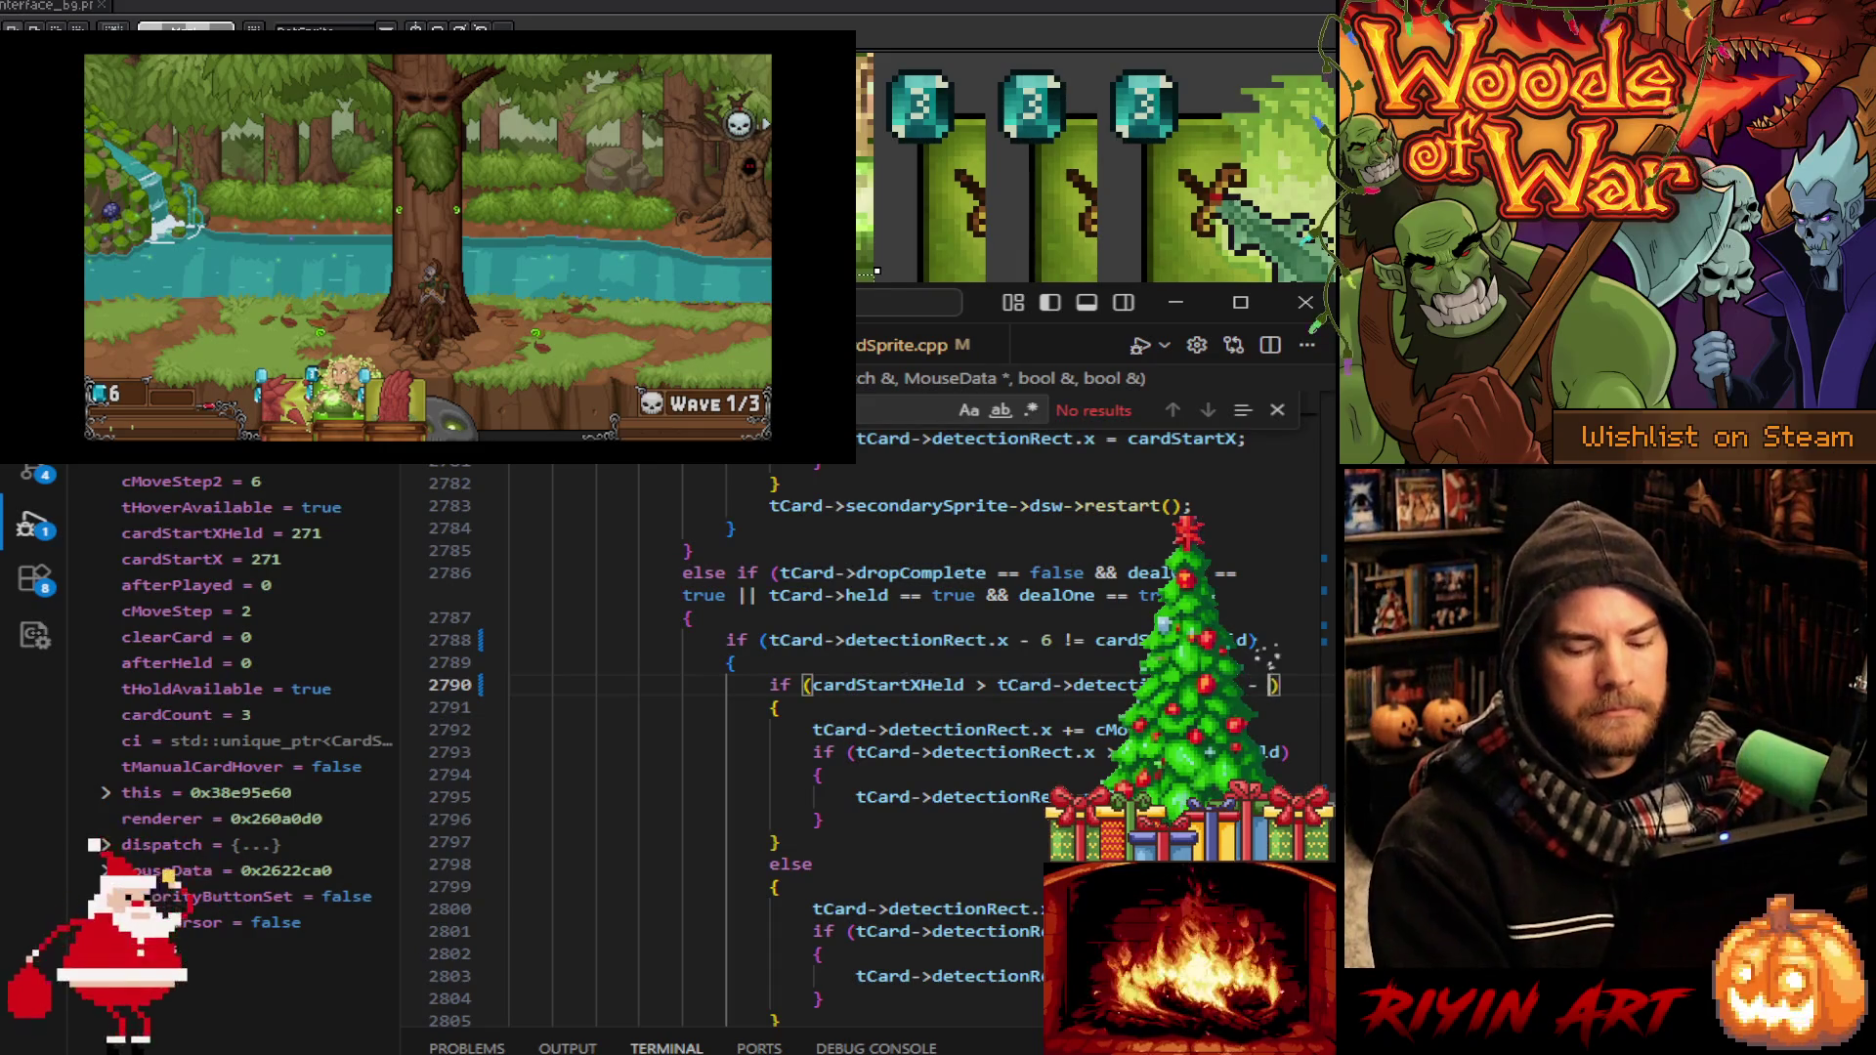
type("6")
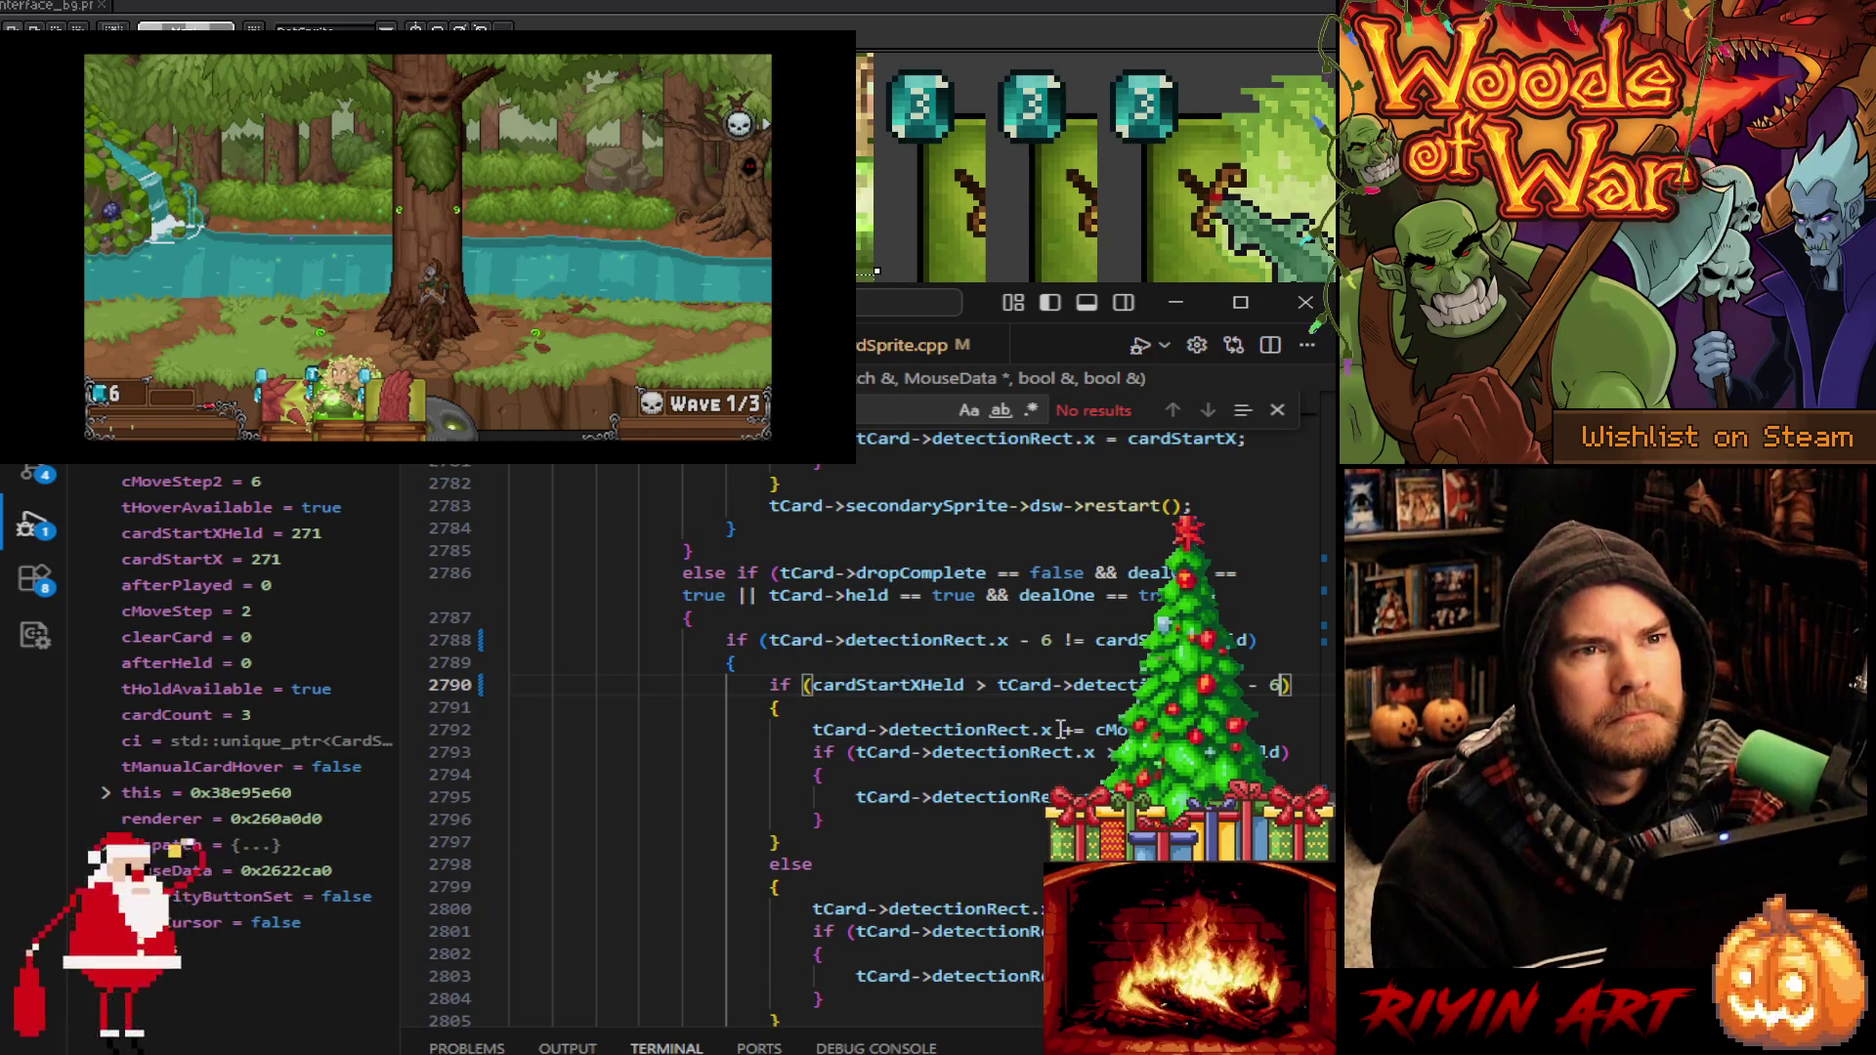
key("Down")
key("Down")
key("Down")
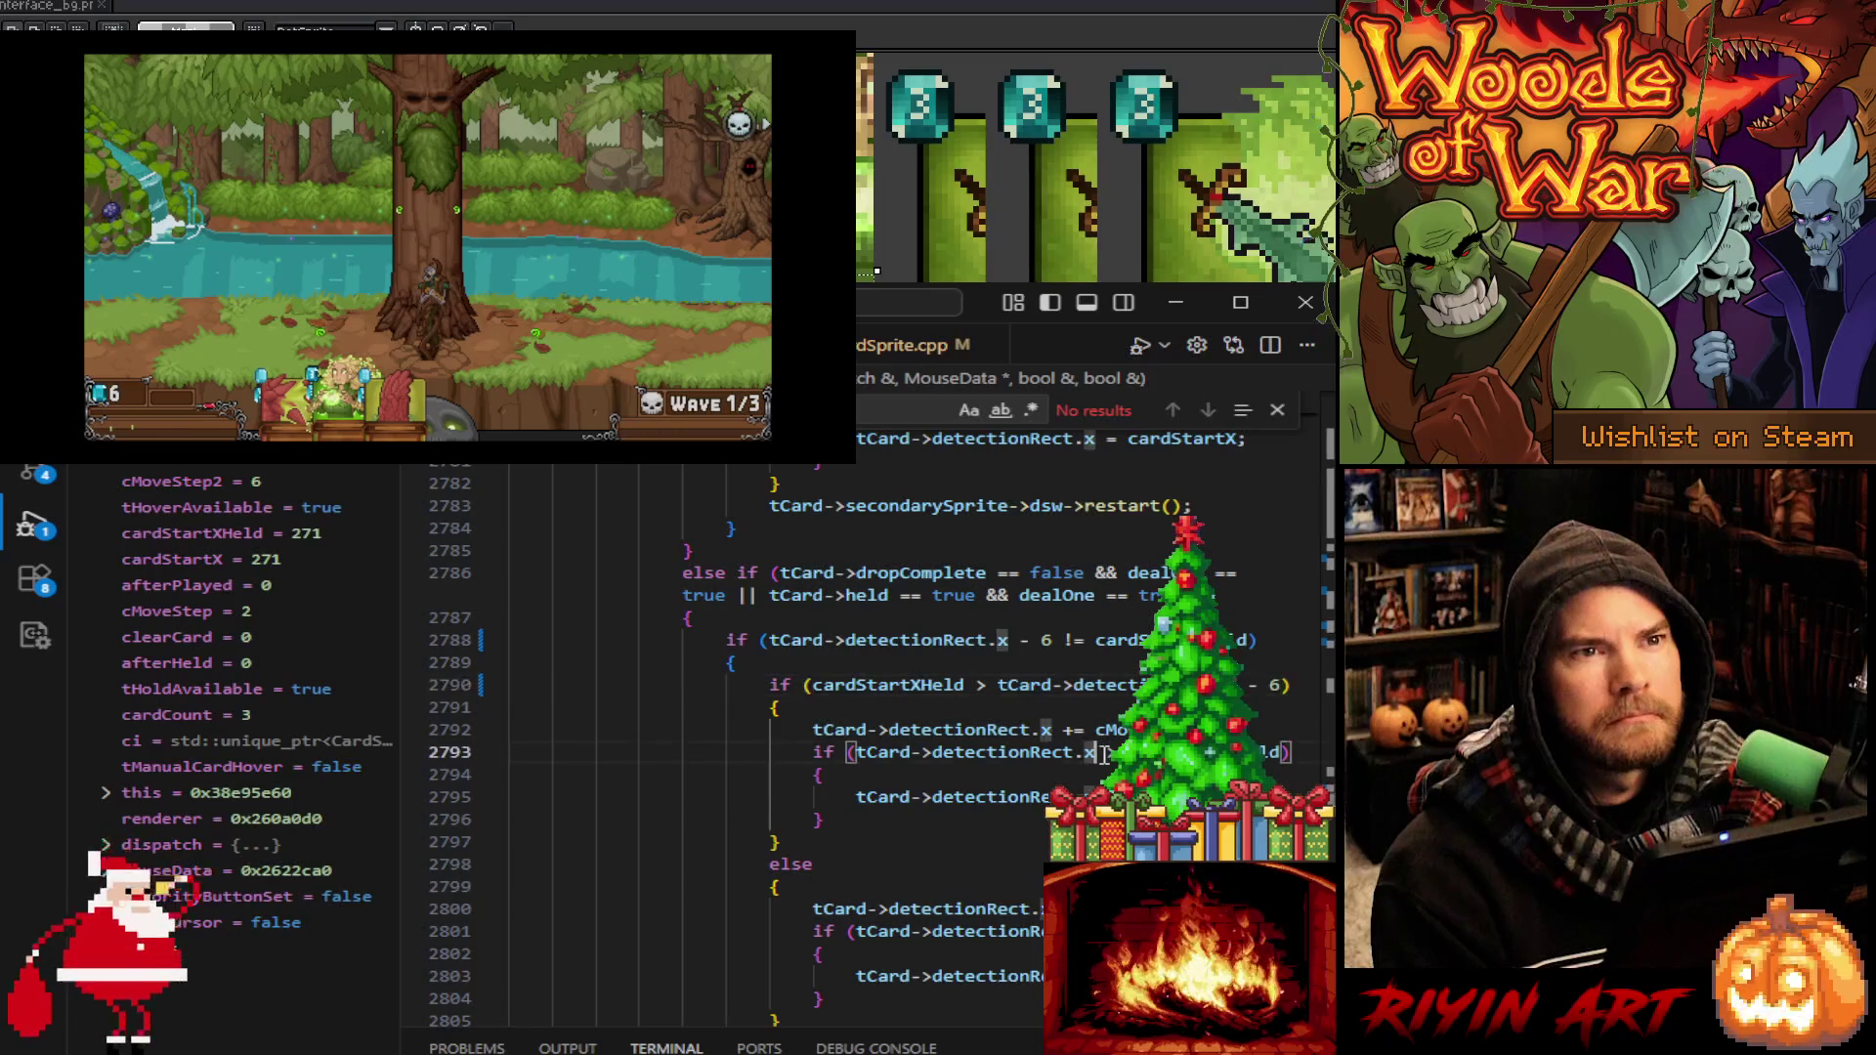
type("- 6")
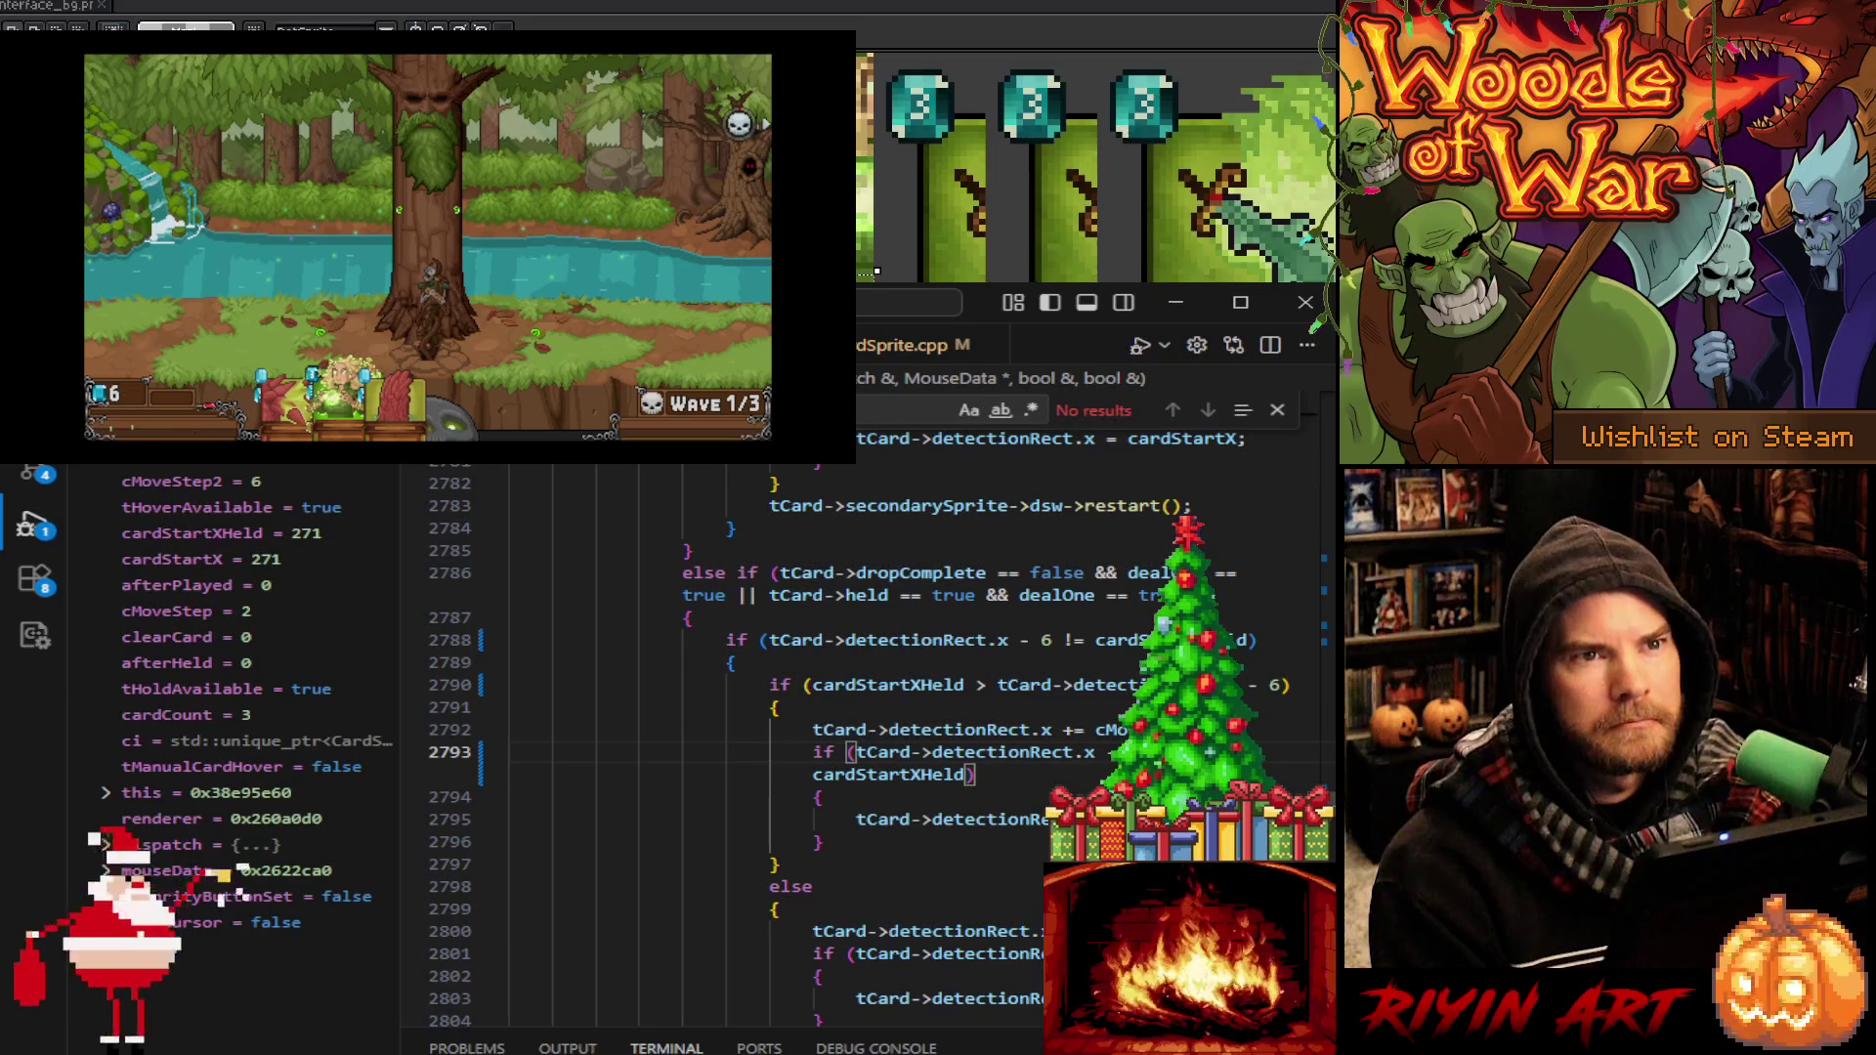
left_click(1092, 819)
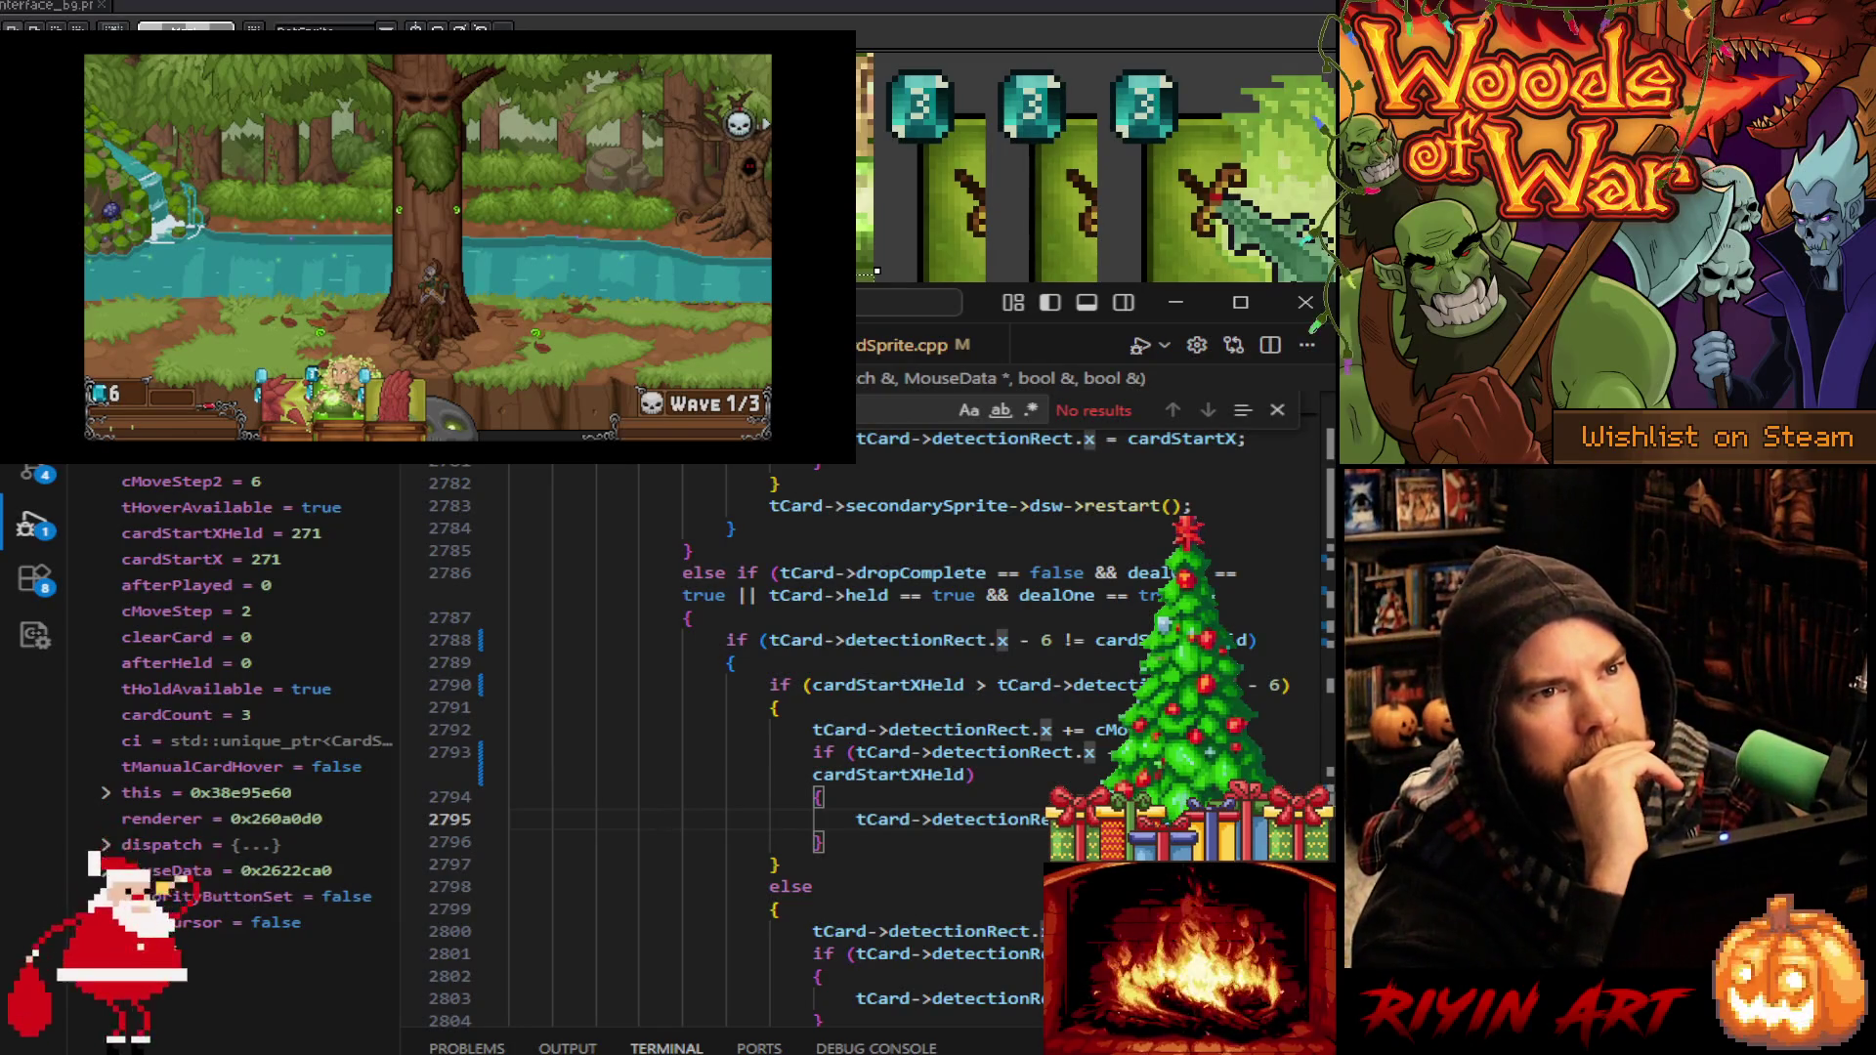
scroll(860, 728, "down", 2)
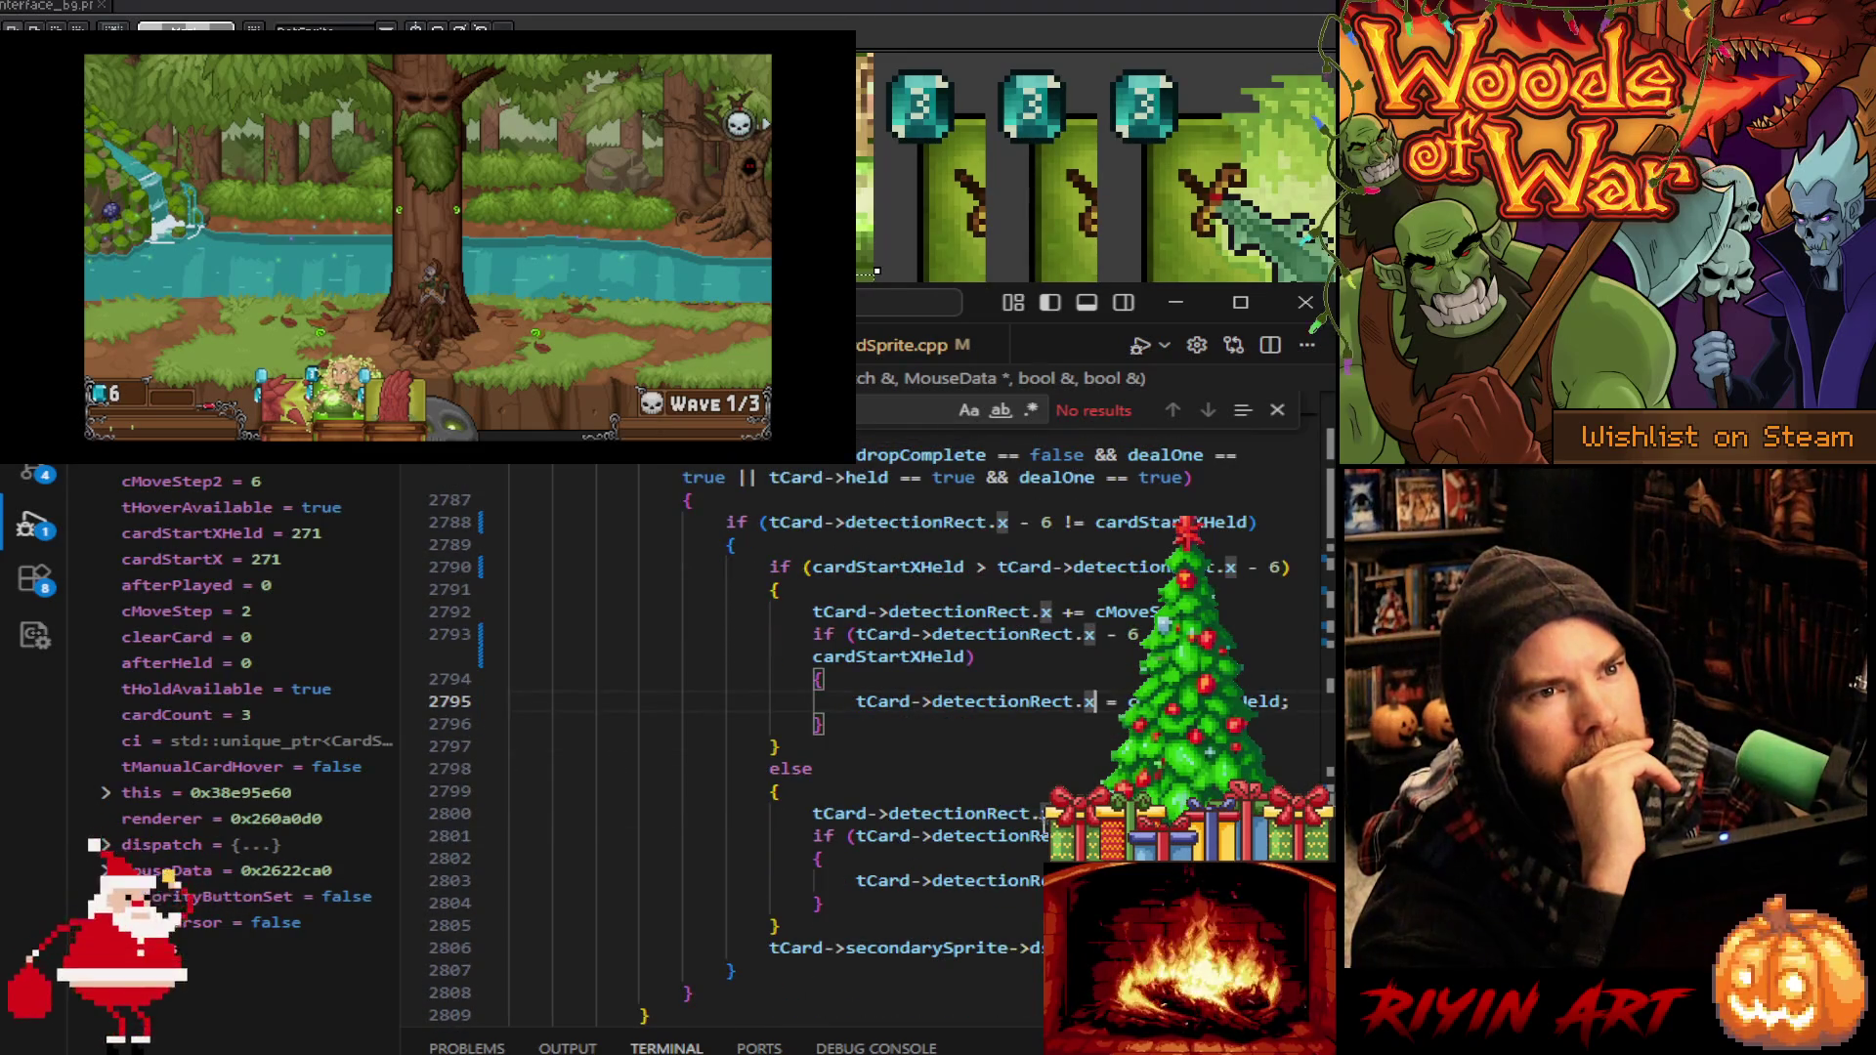
left_click(847, 836)
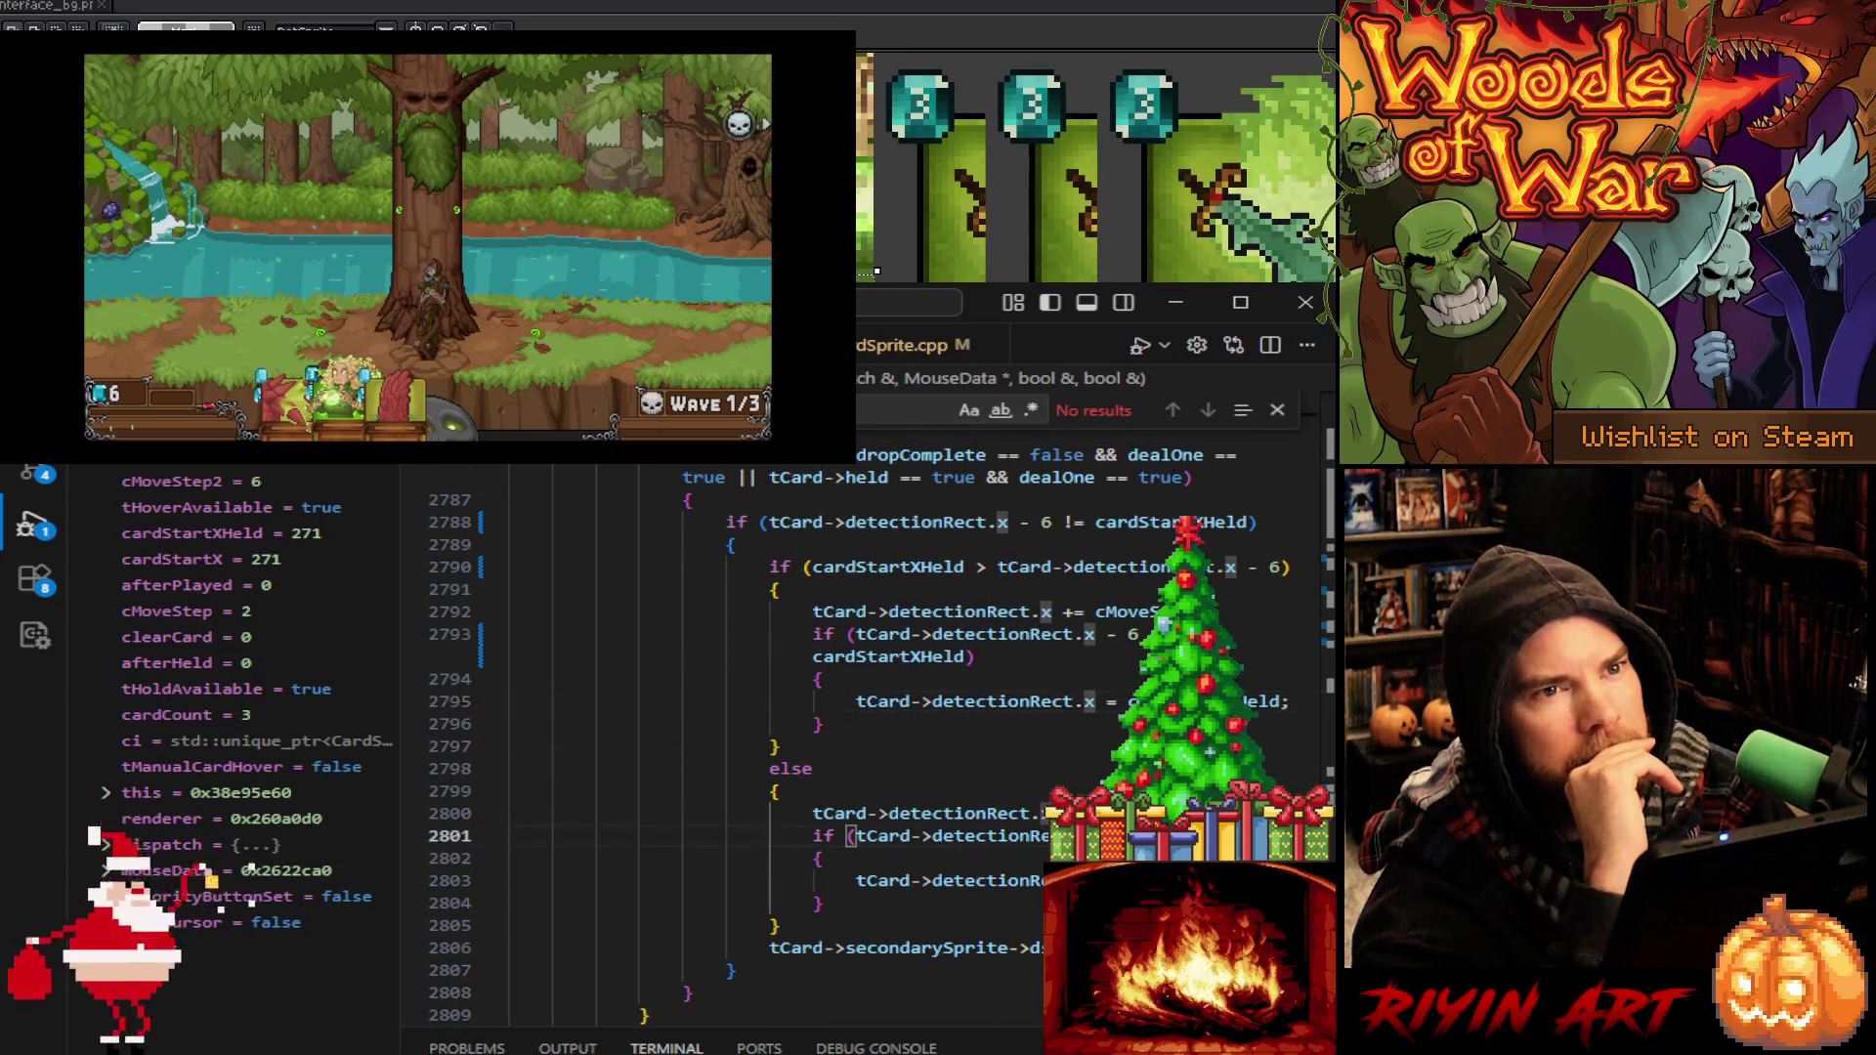
key("ctrl+v")
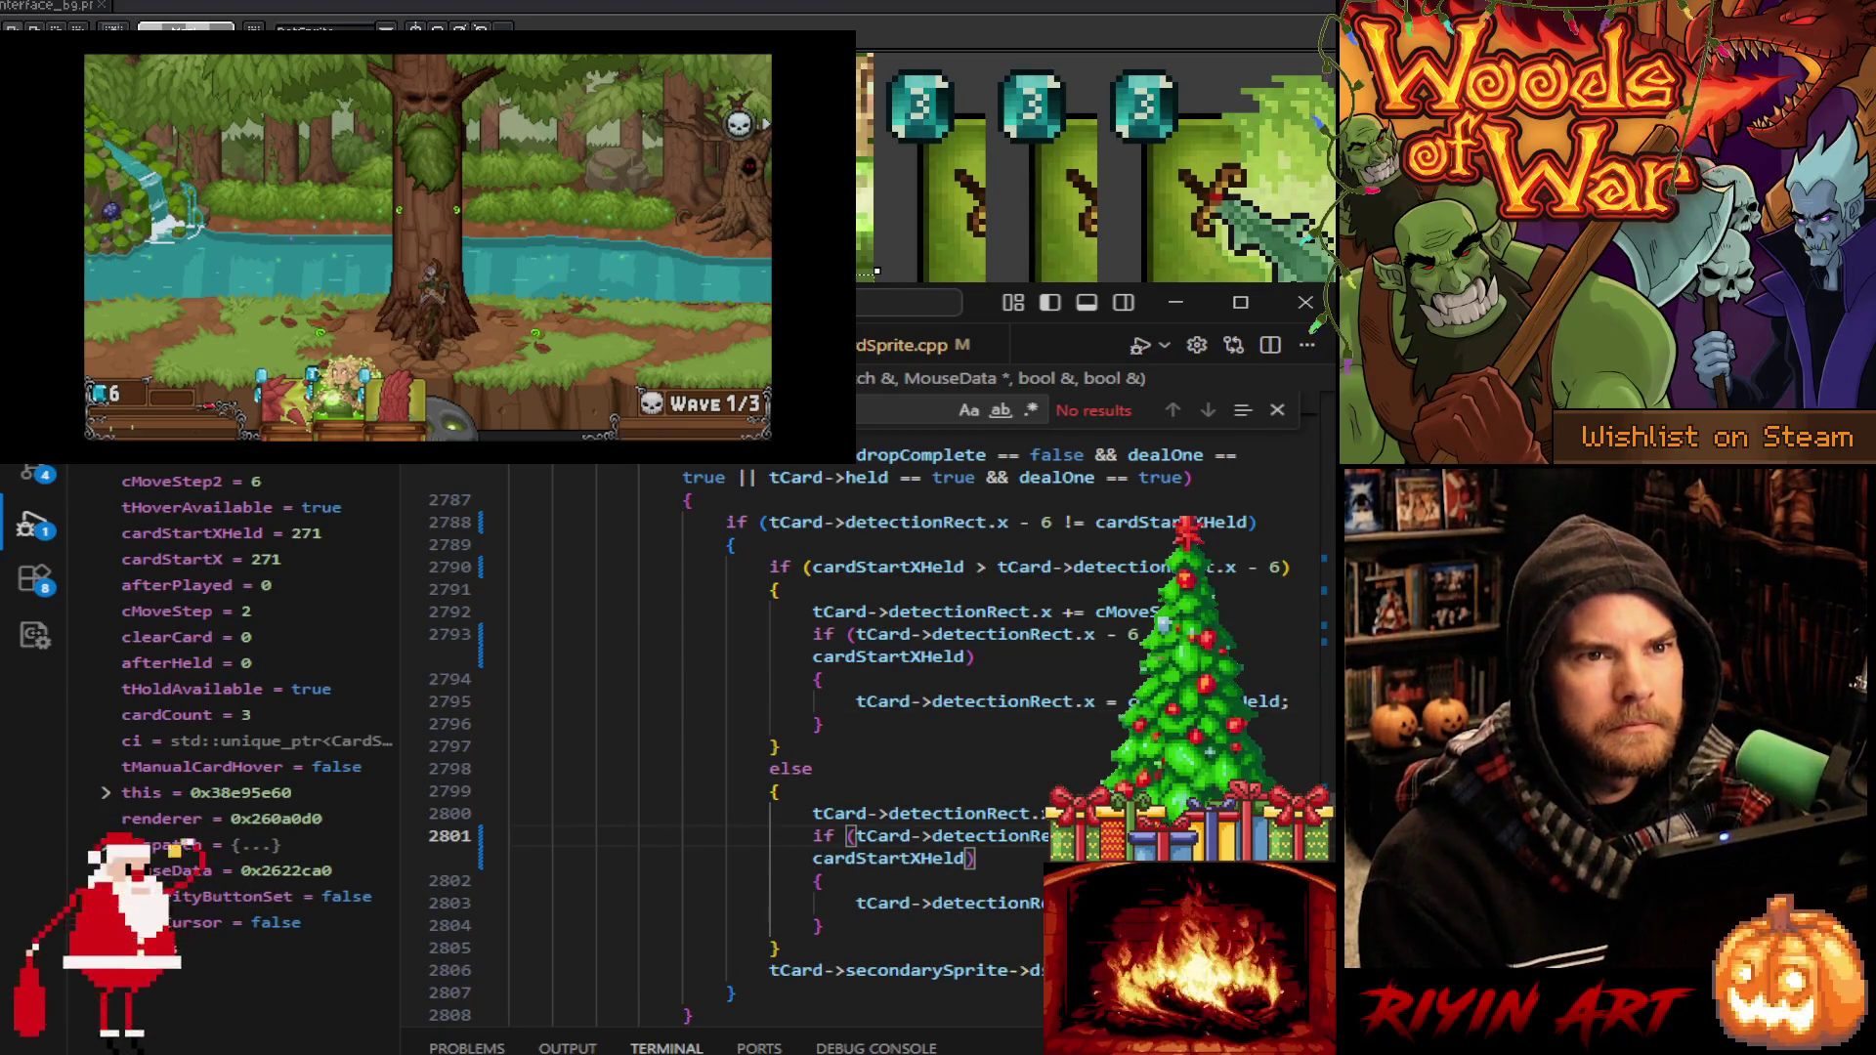
key("Down")
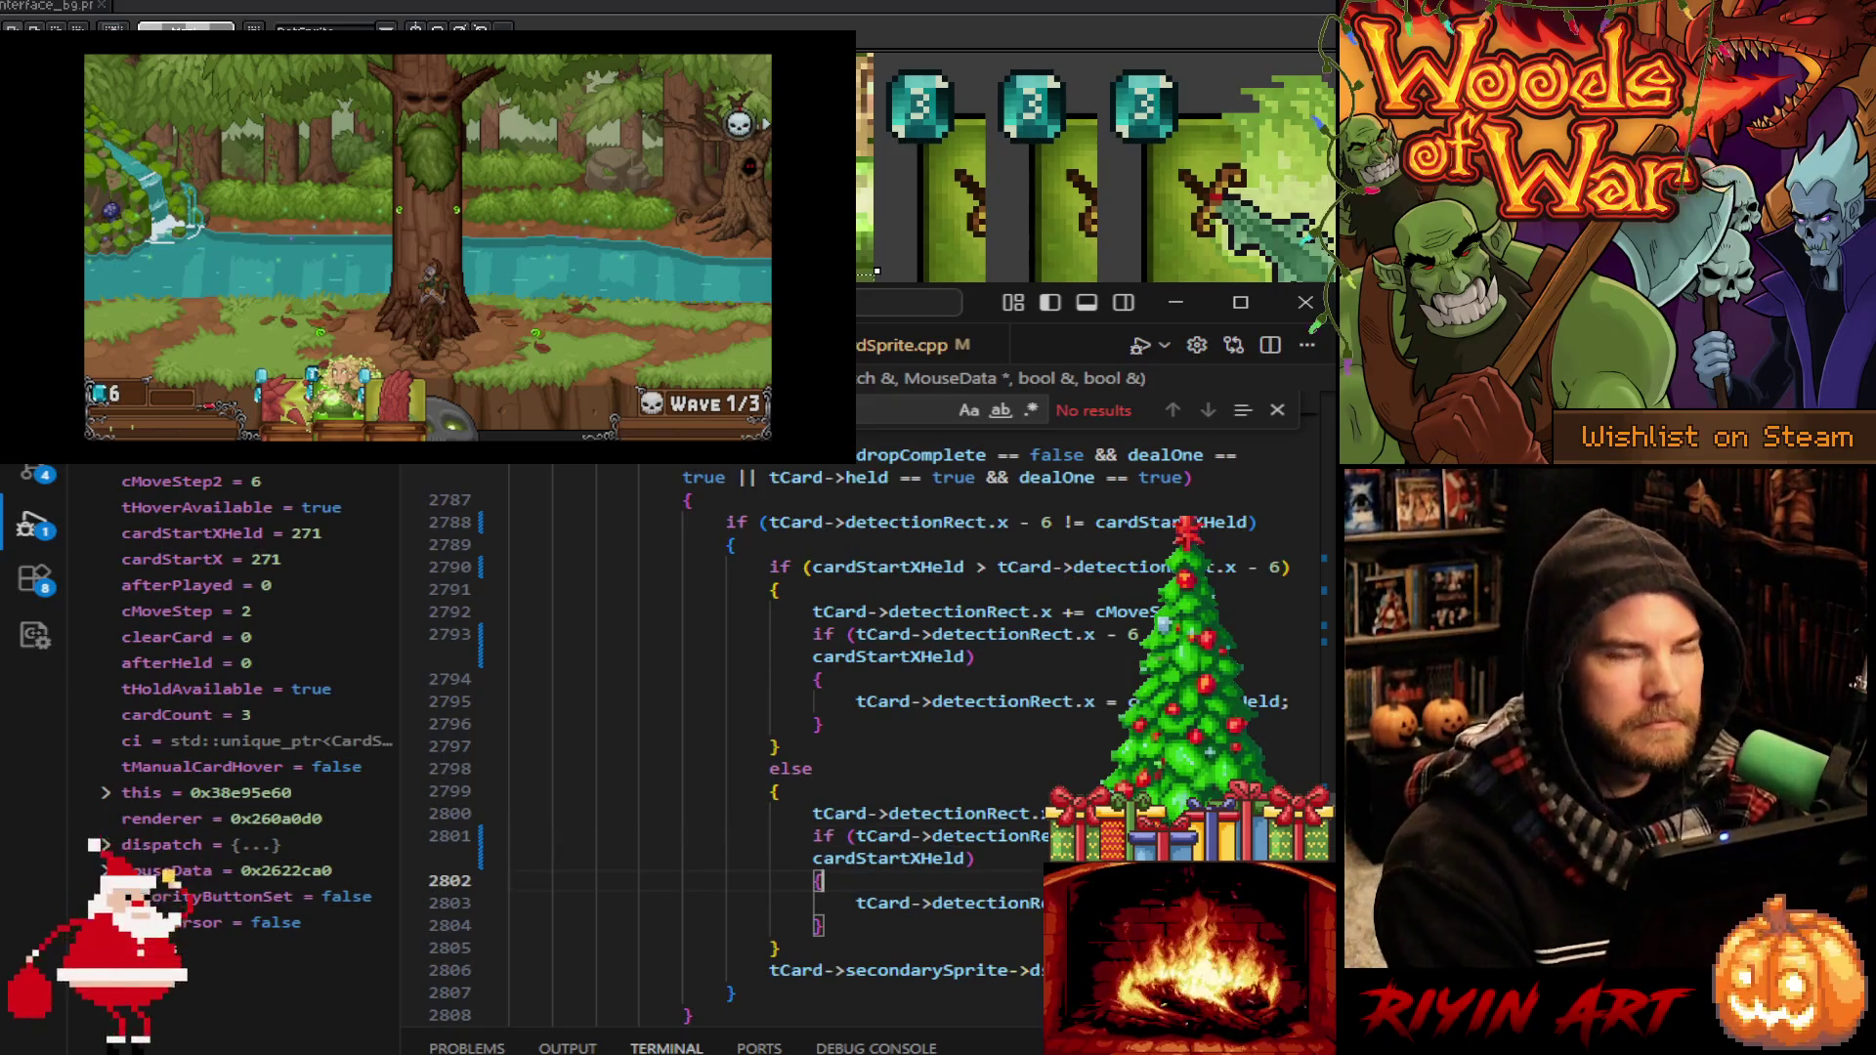
scroll(860, 743, "up", 6)
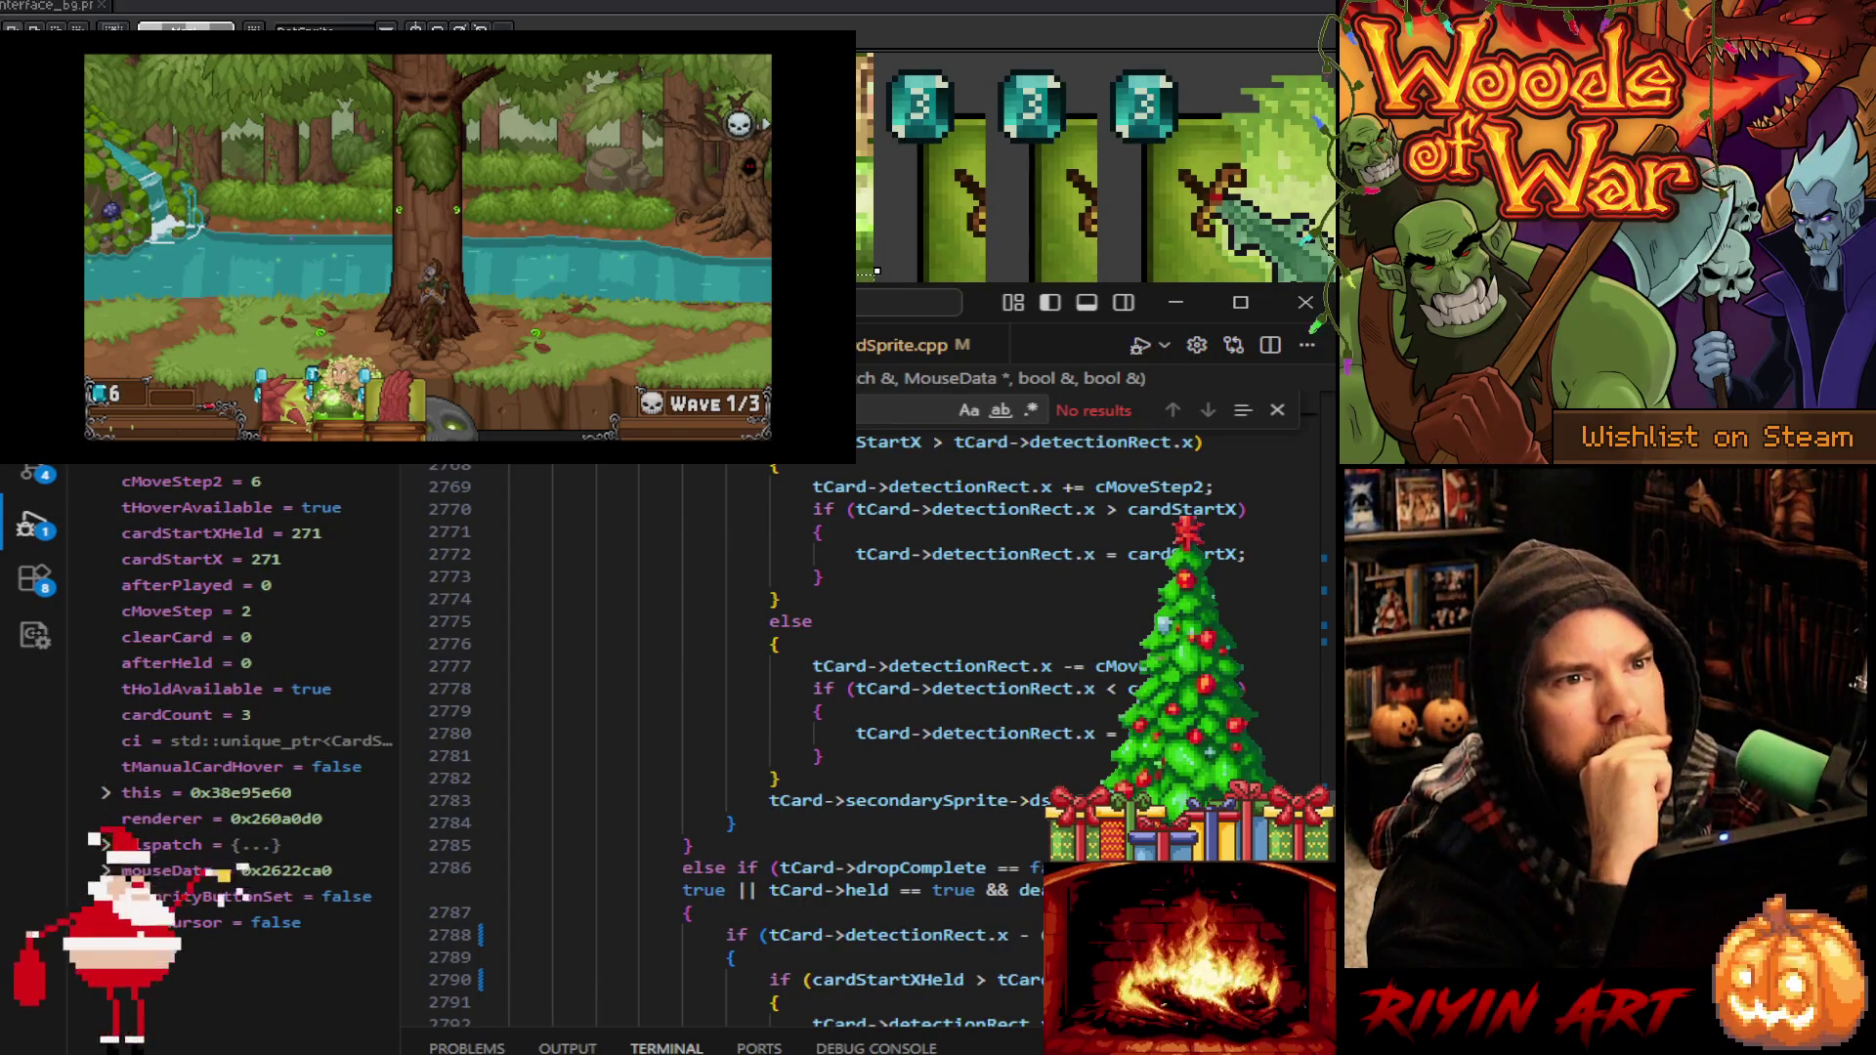
Add ' - 6' after detectionRect.x on lines 2765, 2767 and 2770, then stop debugging
scroll(997, 790, "up", 3)
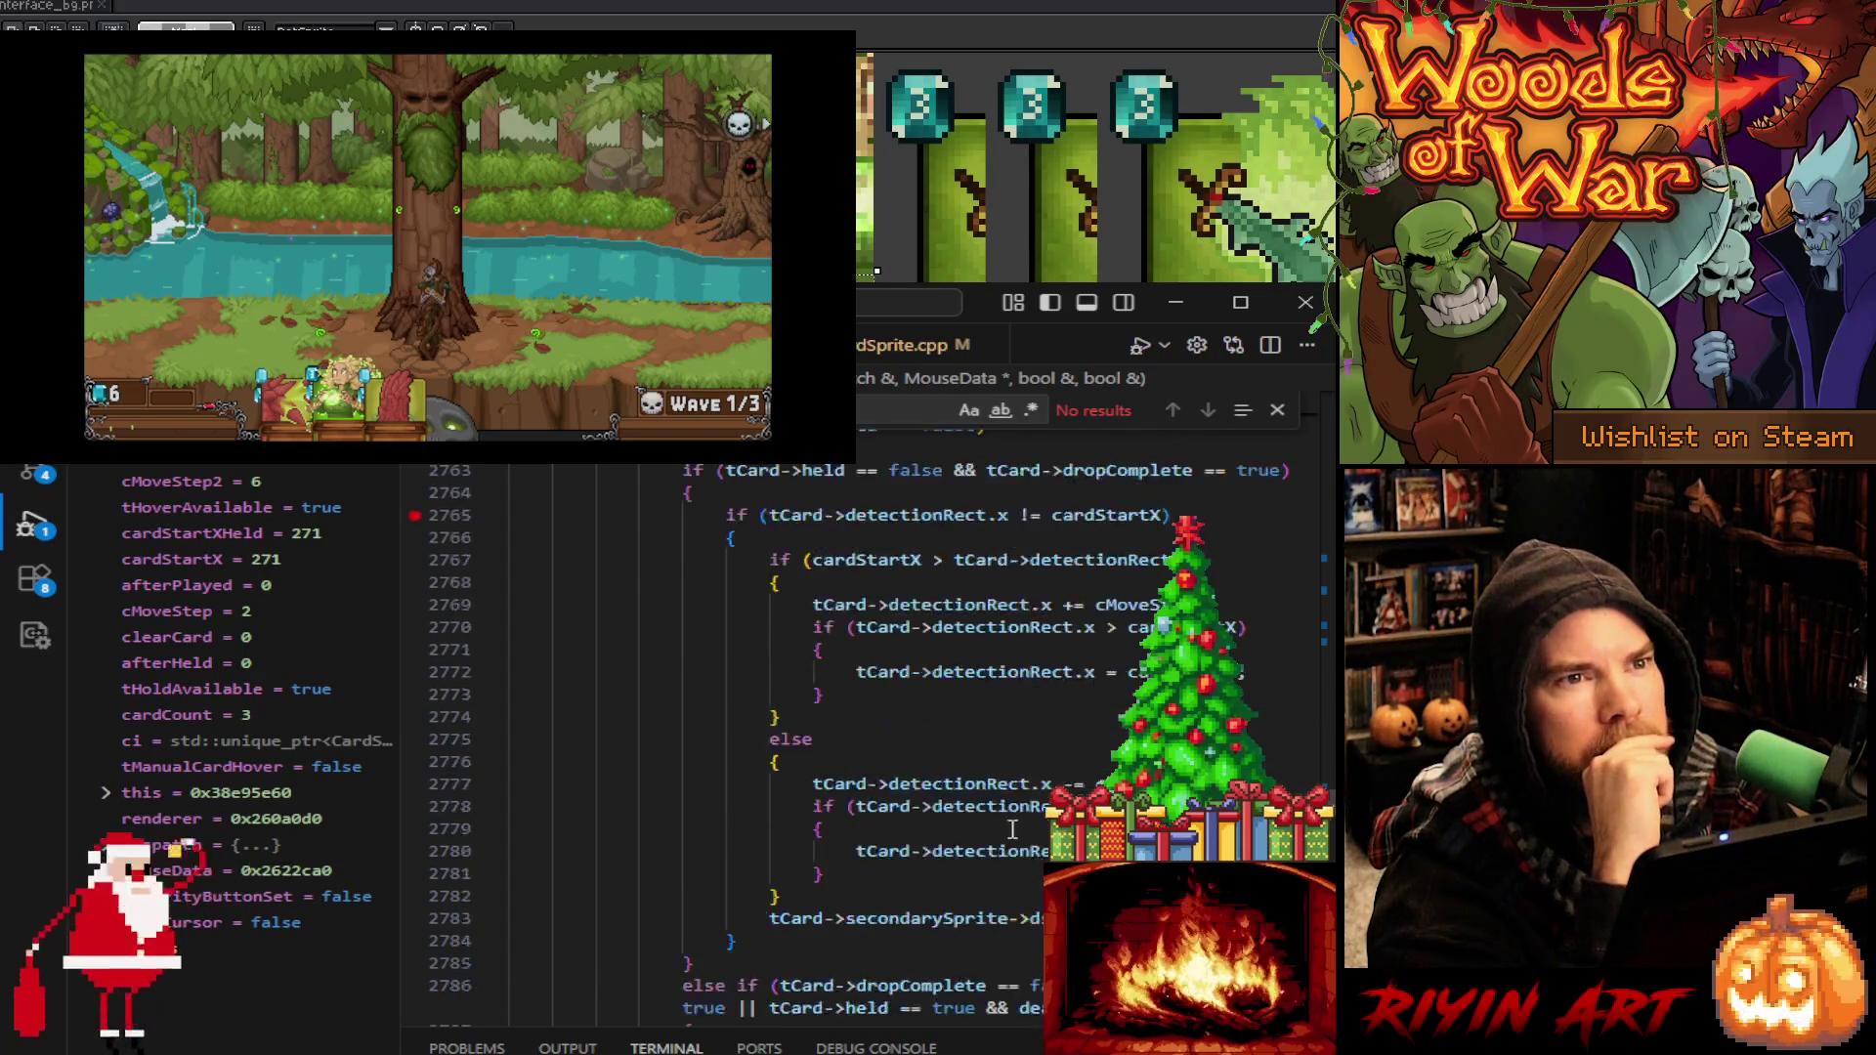
left_click(1009, 633)
type("- 6")
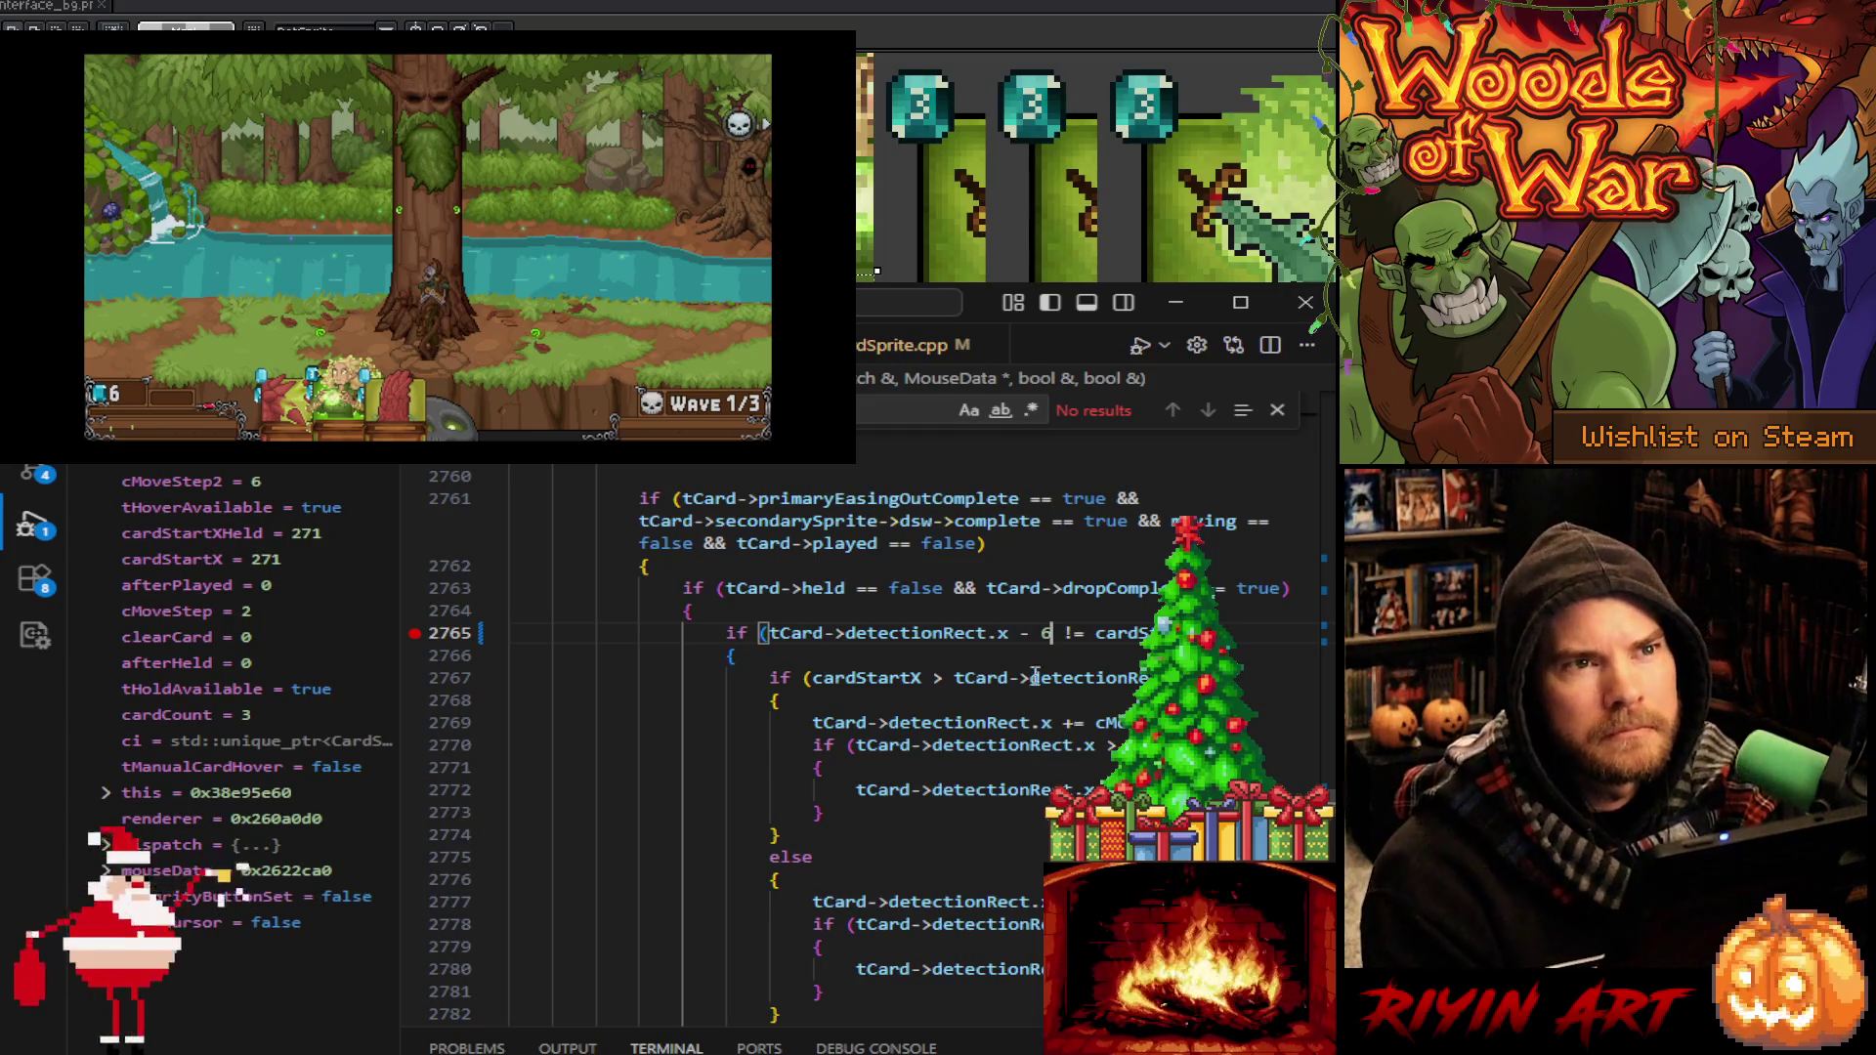
left_click(807, 677)
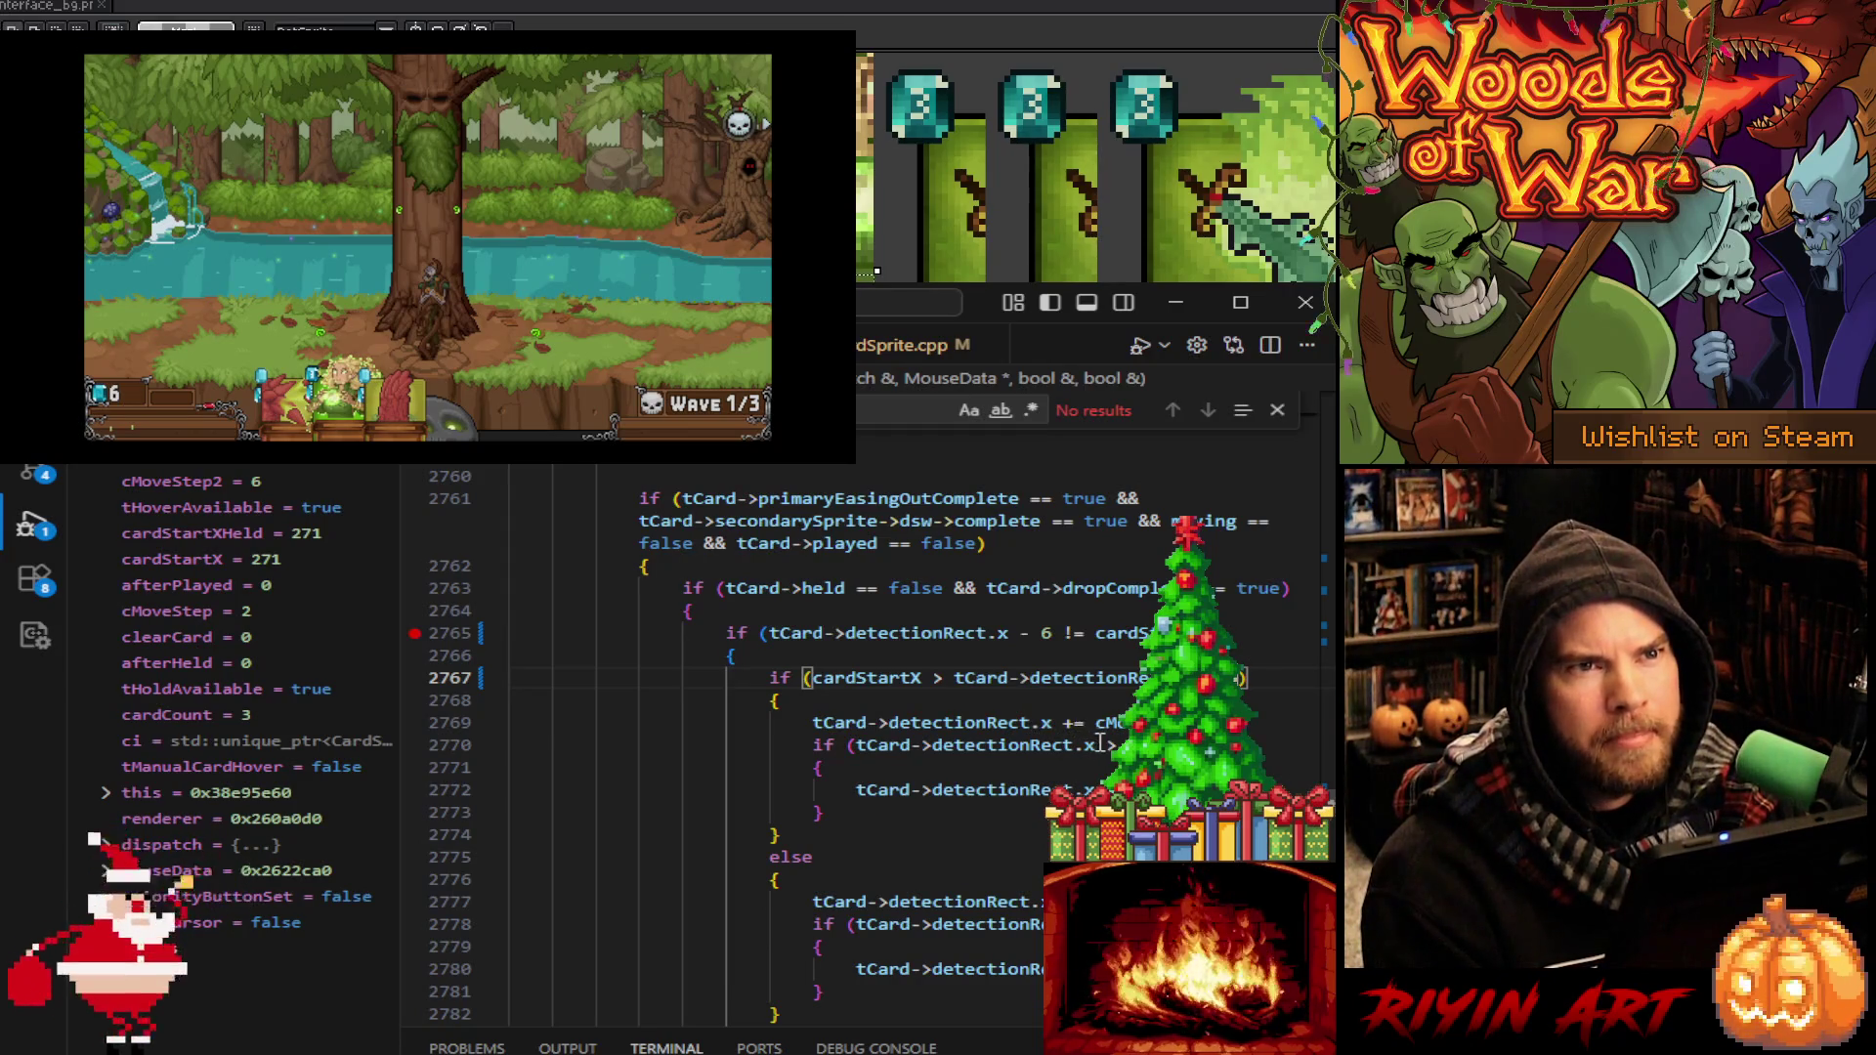
left_click(1094, 745)
key("End")
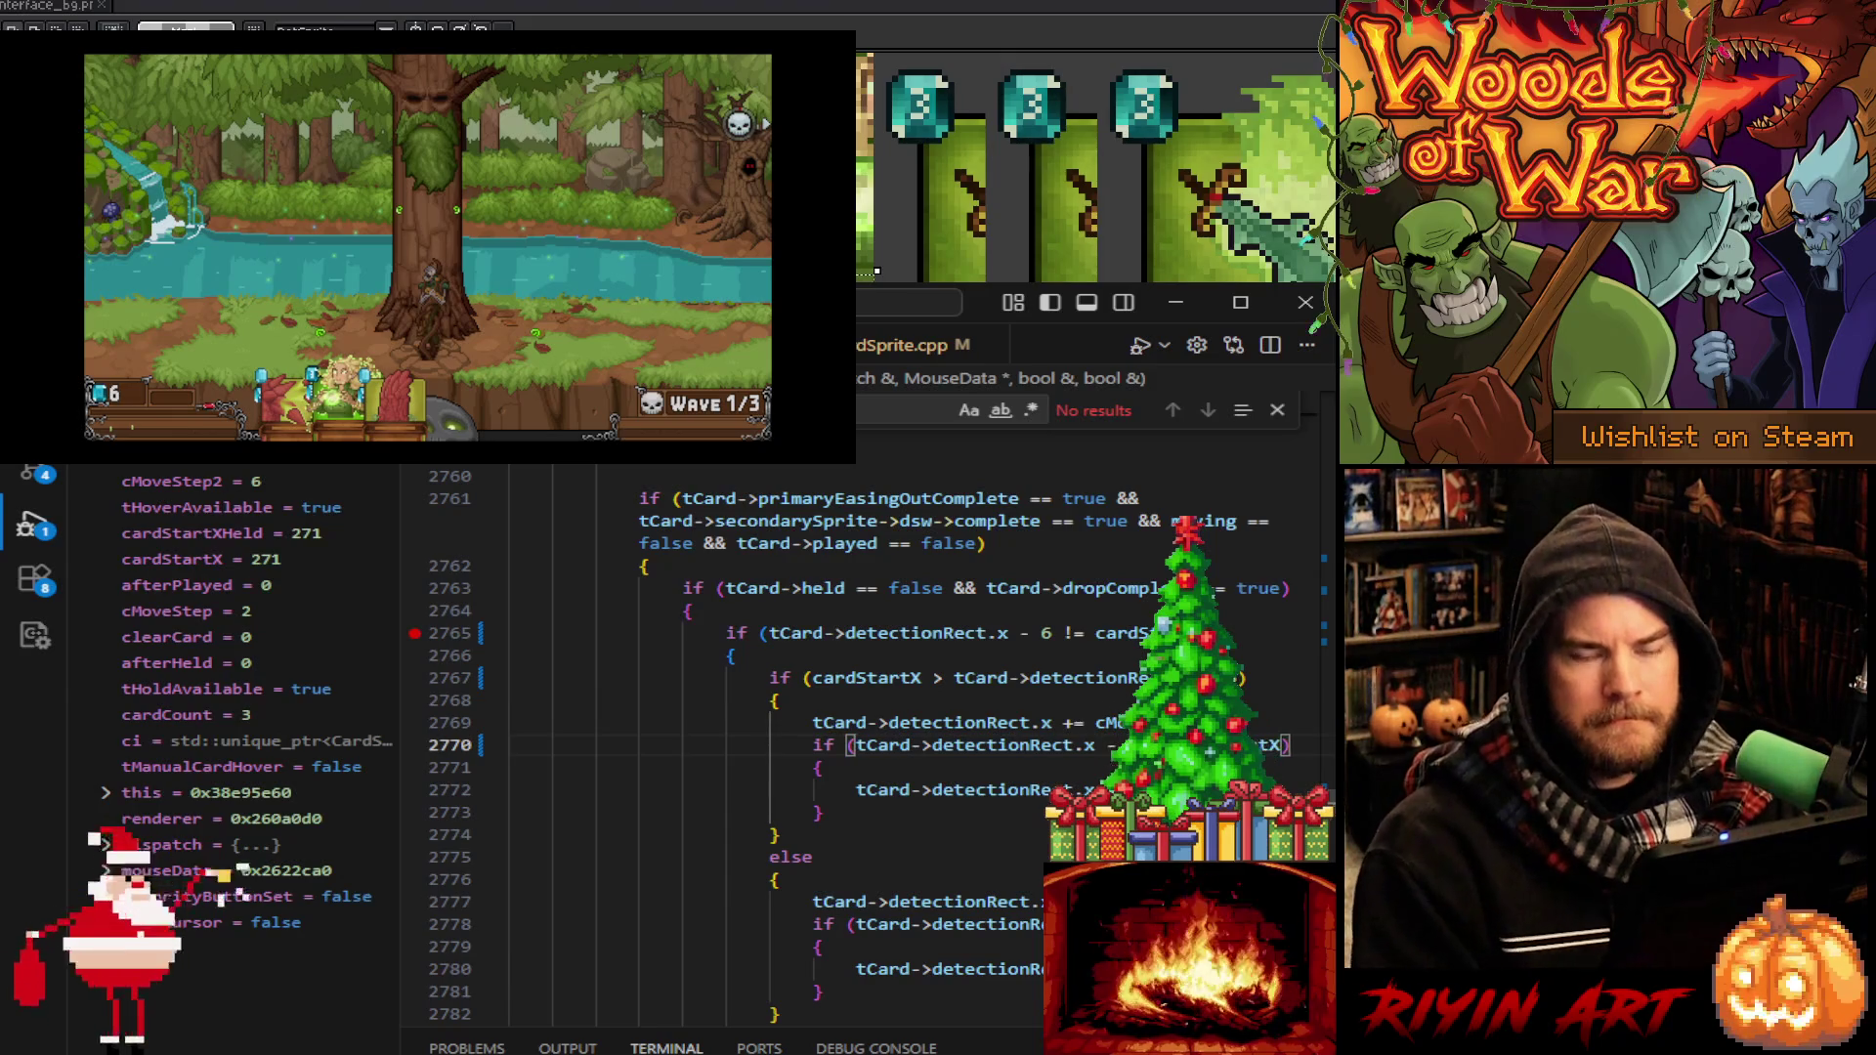
scroll(978, 742, "down", 1)
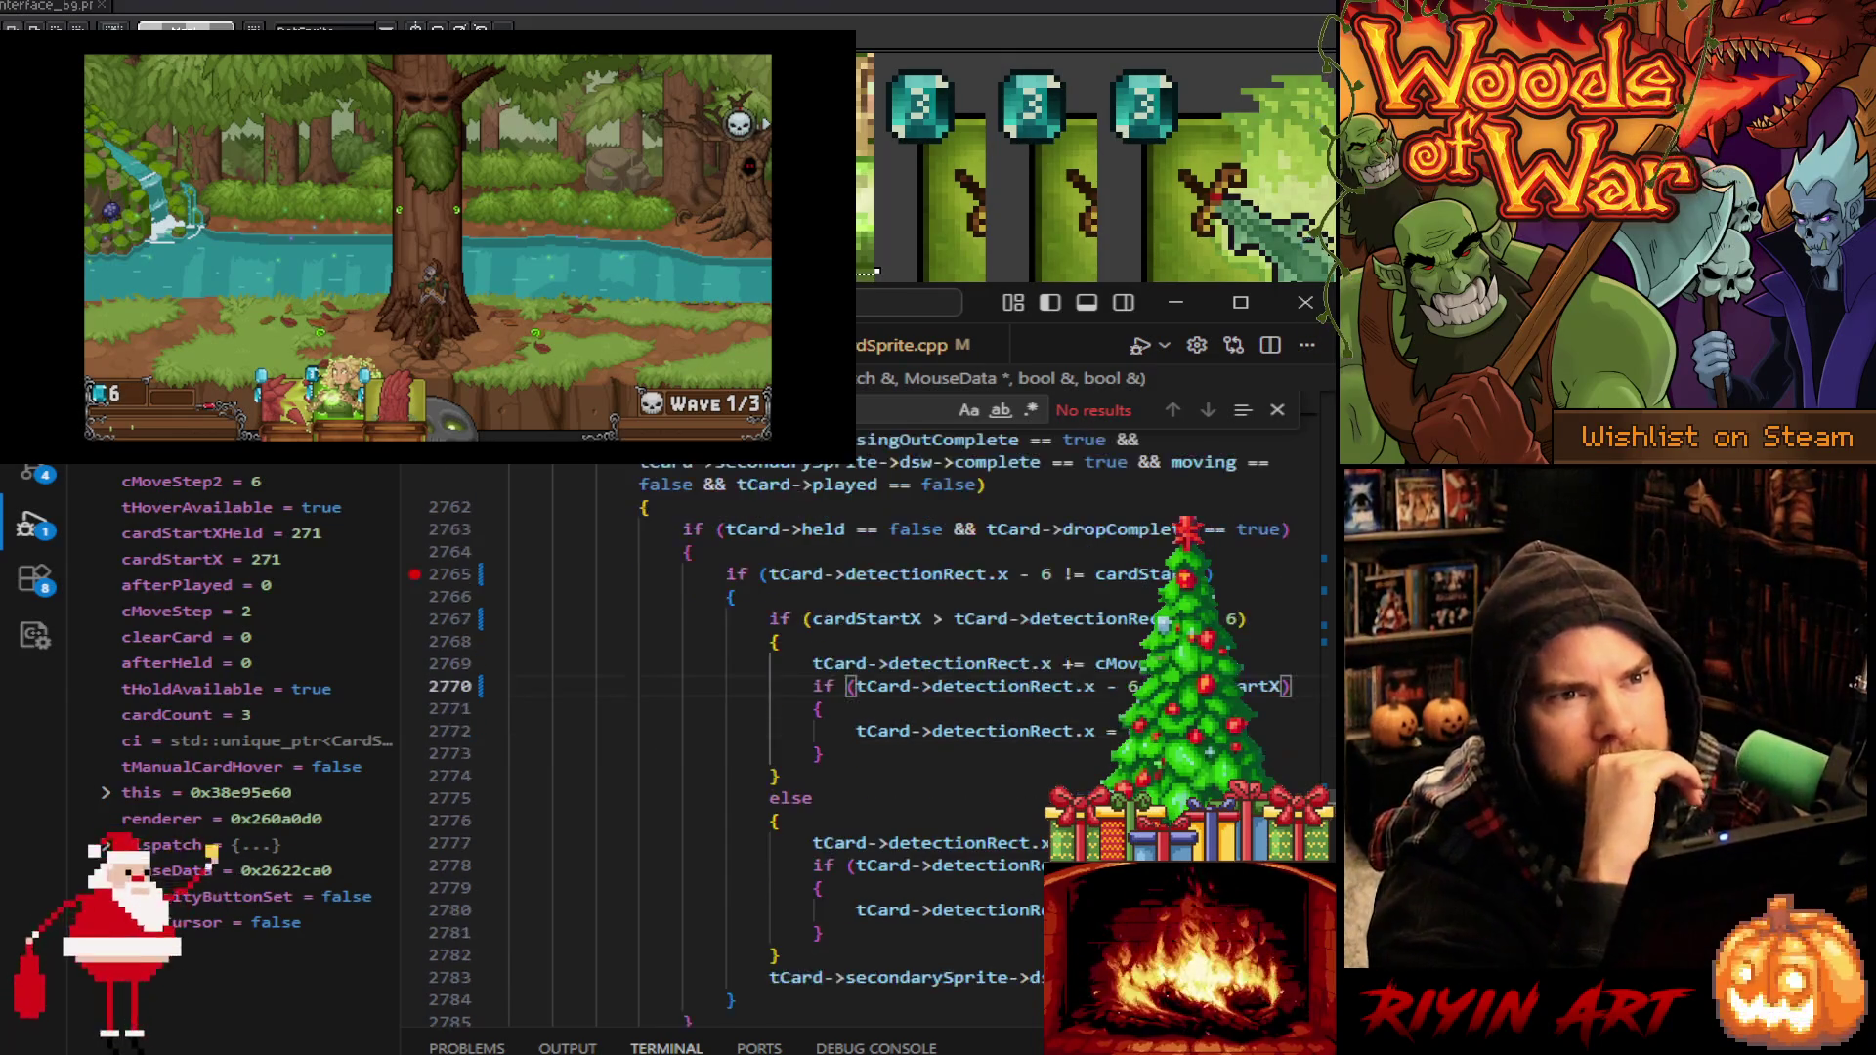
left_click(852, 864)
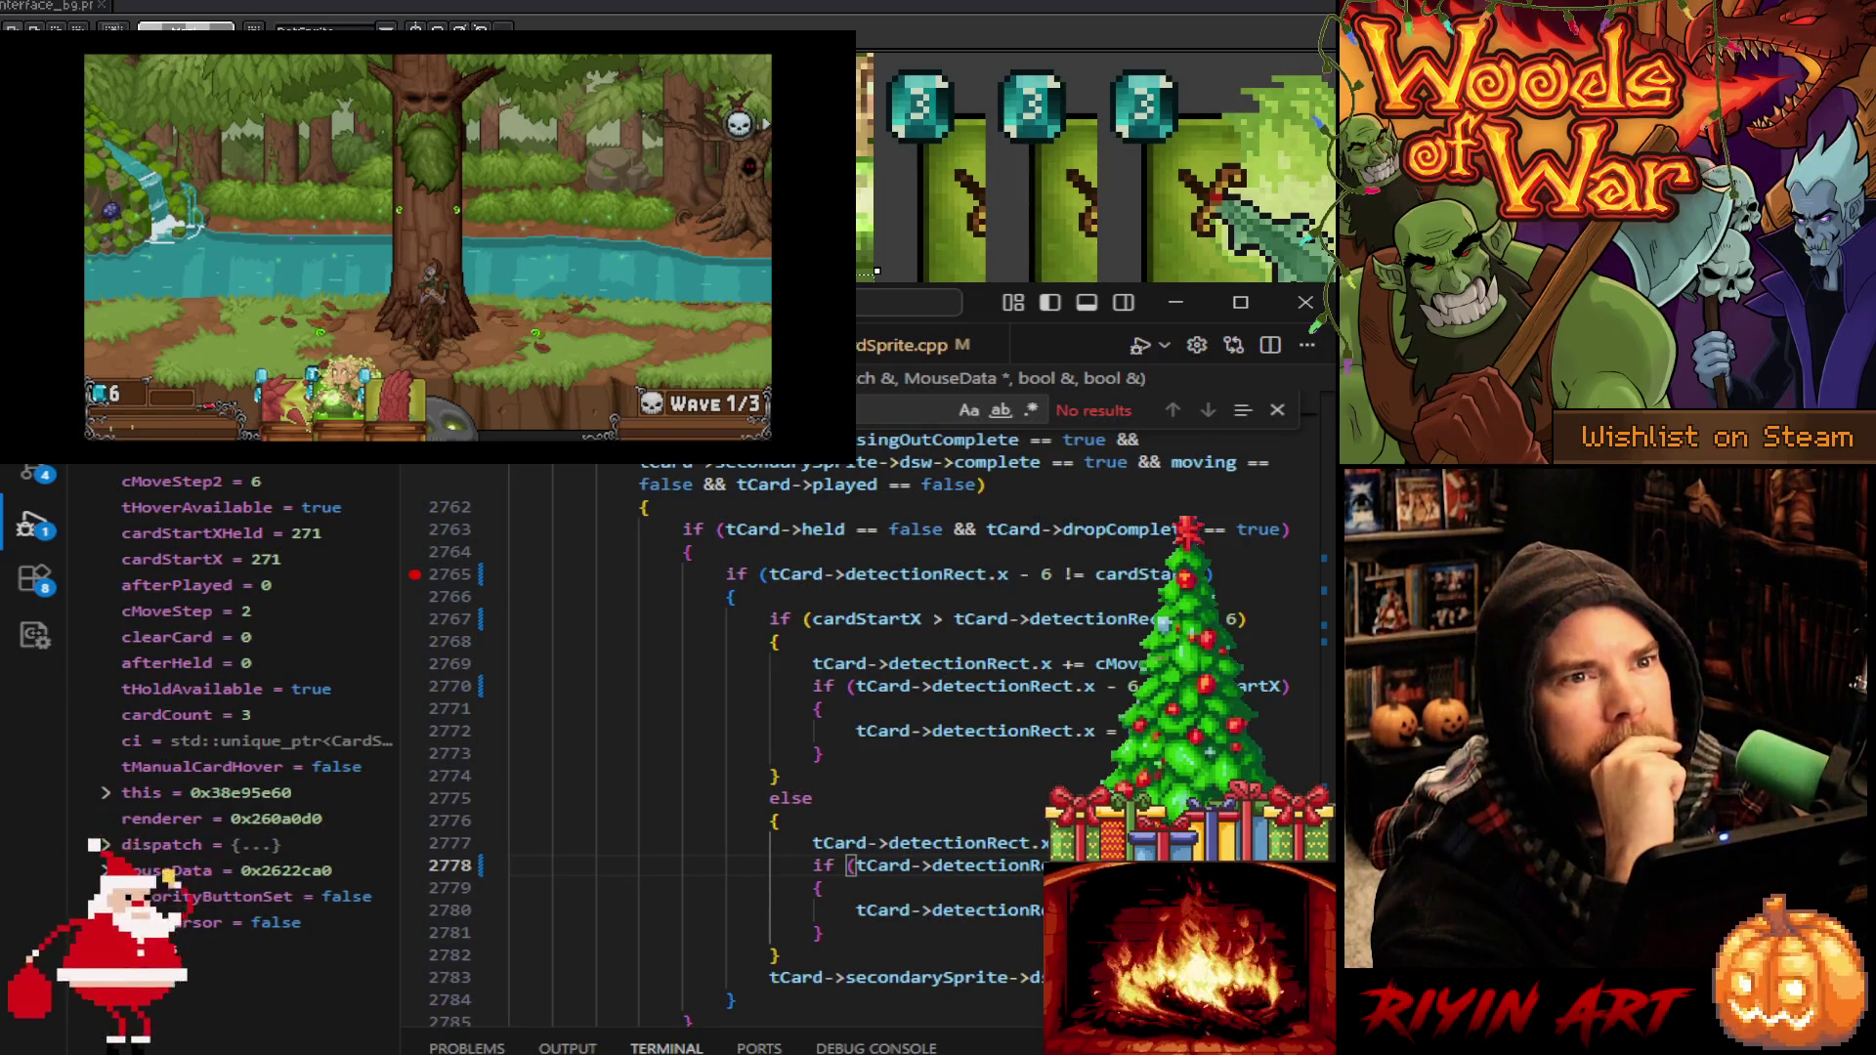
key("shift+F5")
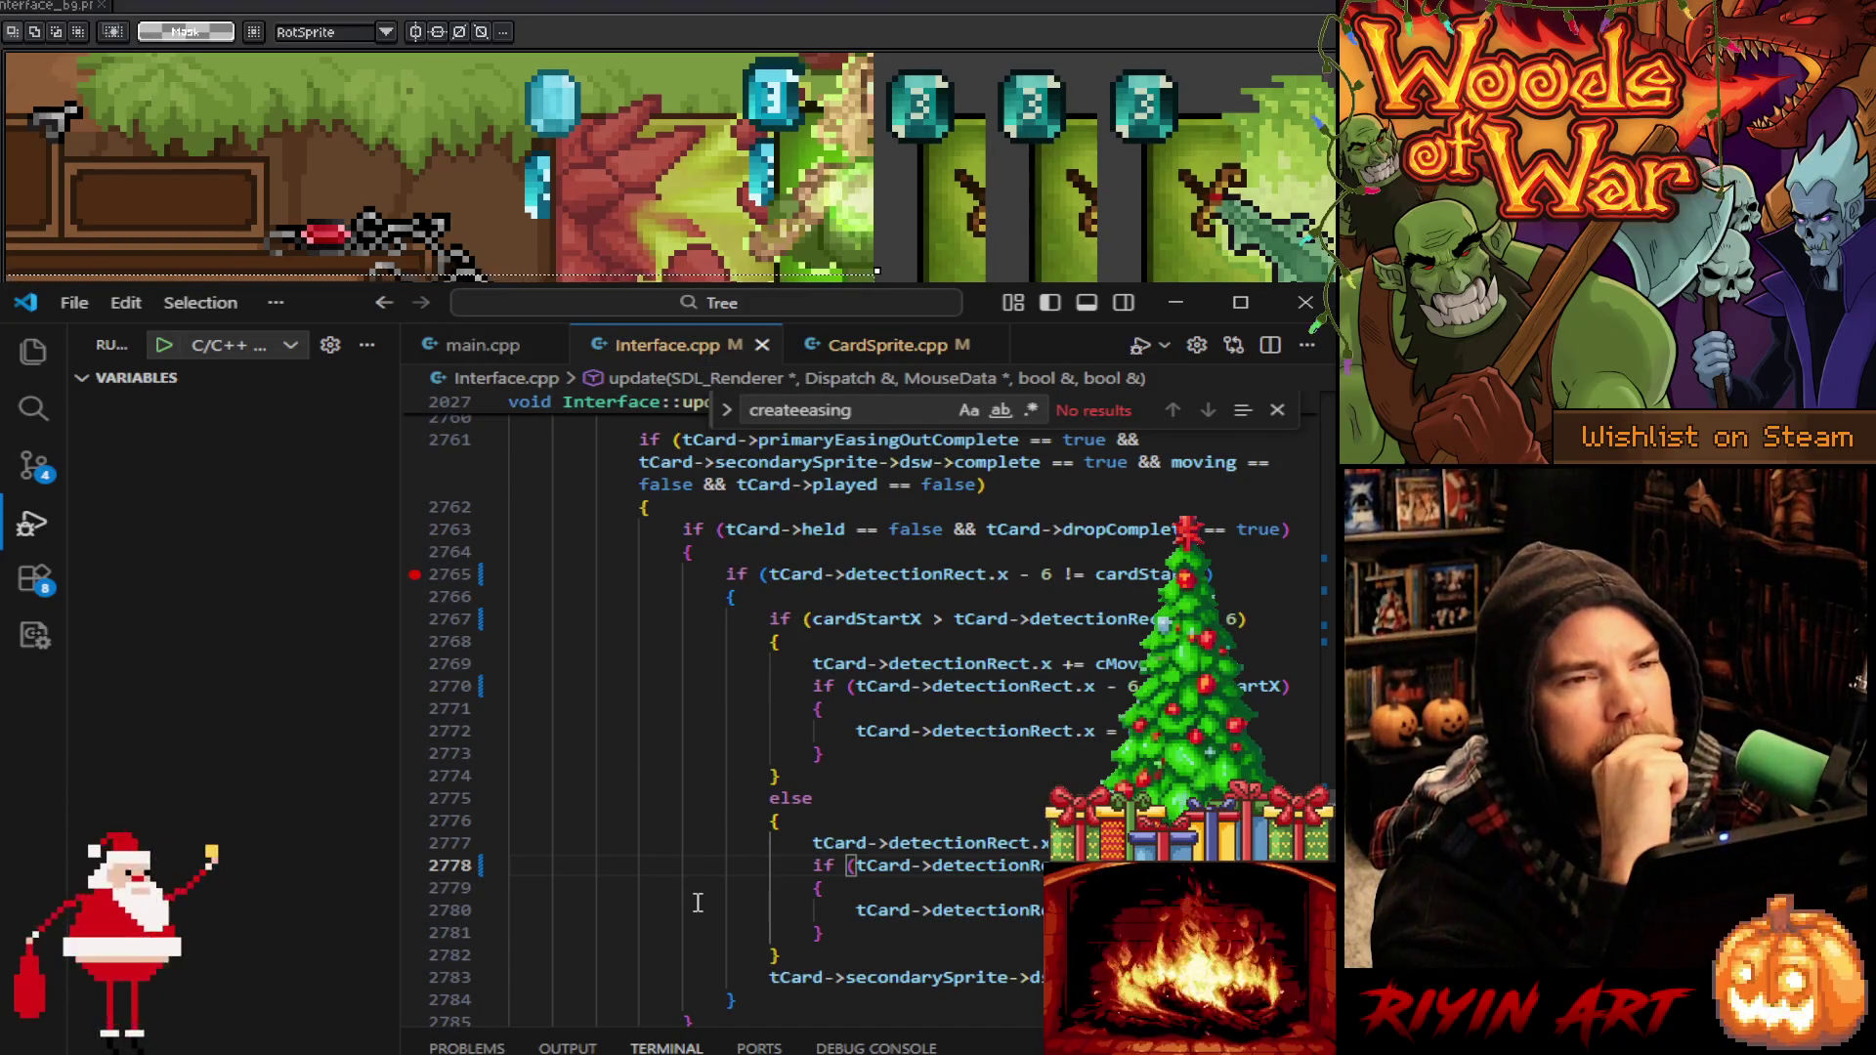
Add a breakpoint on line 2671's dealt-cards check and review the cardCountHeld code below it
scroll(698, 902, "up", 3)
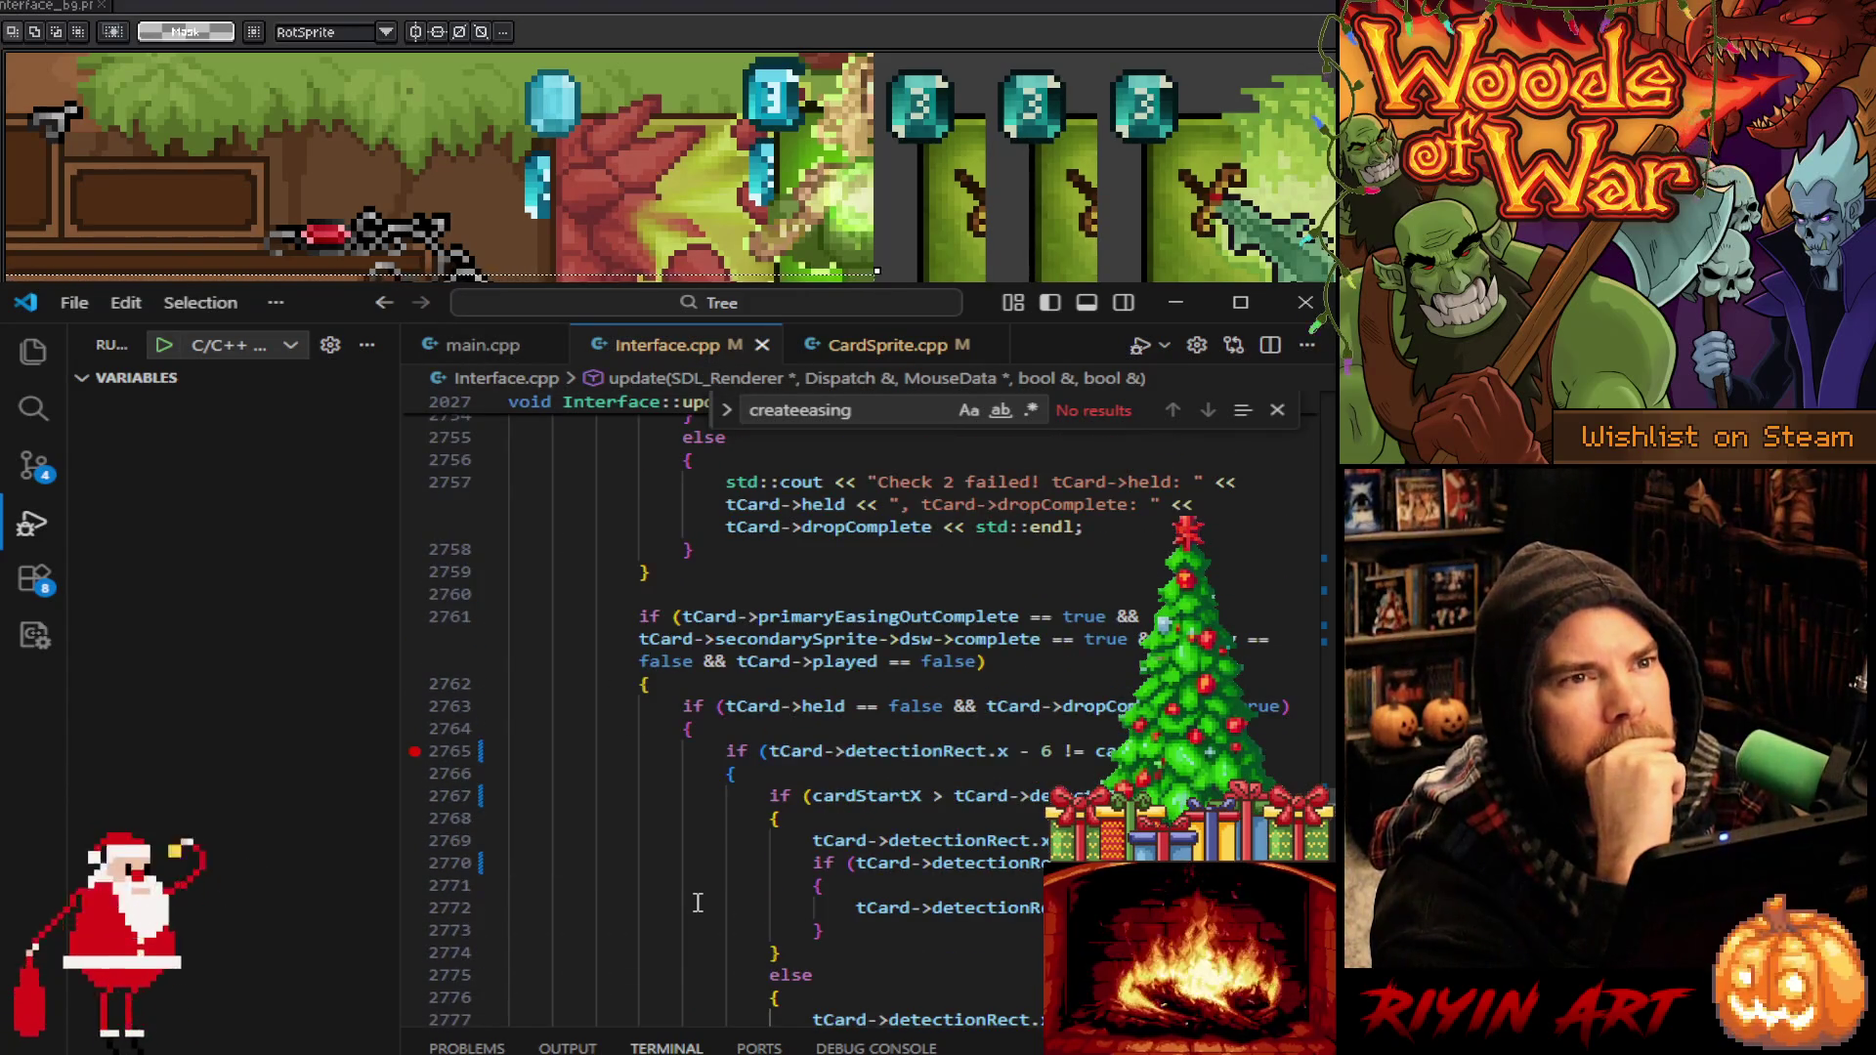
left_click(414, 751)
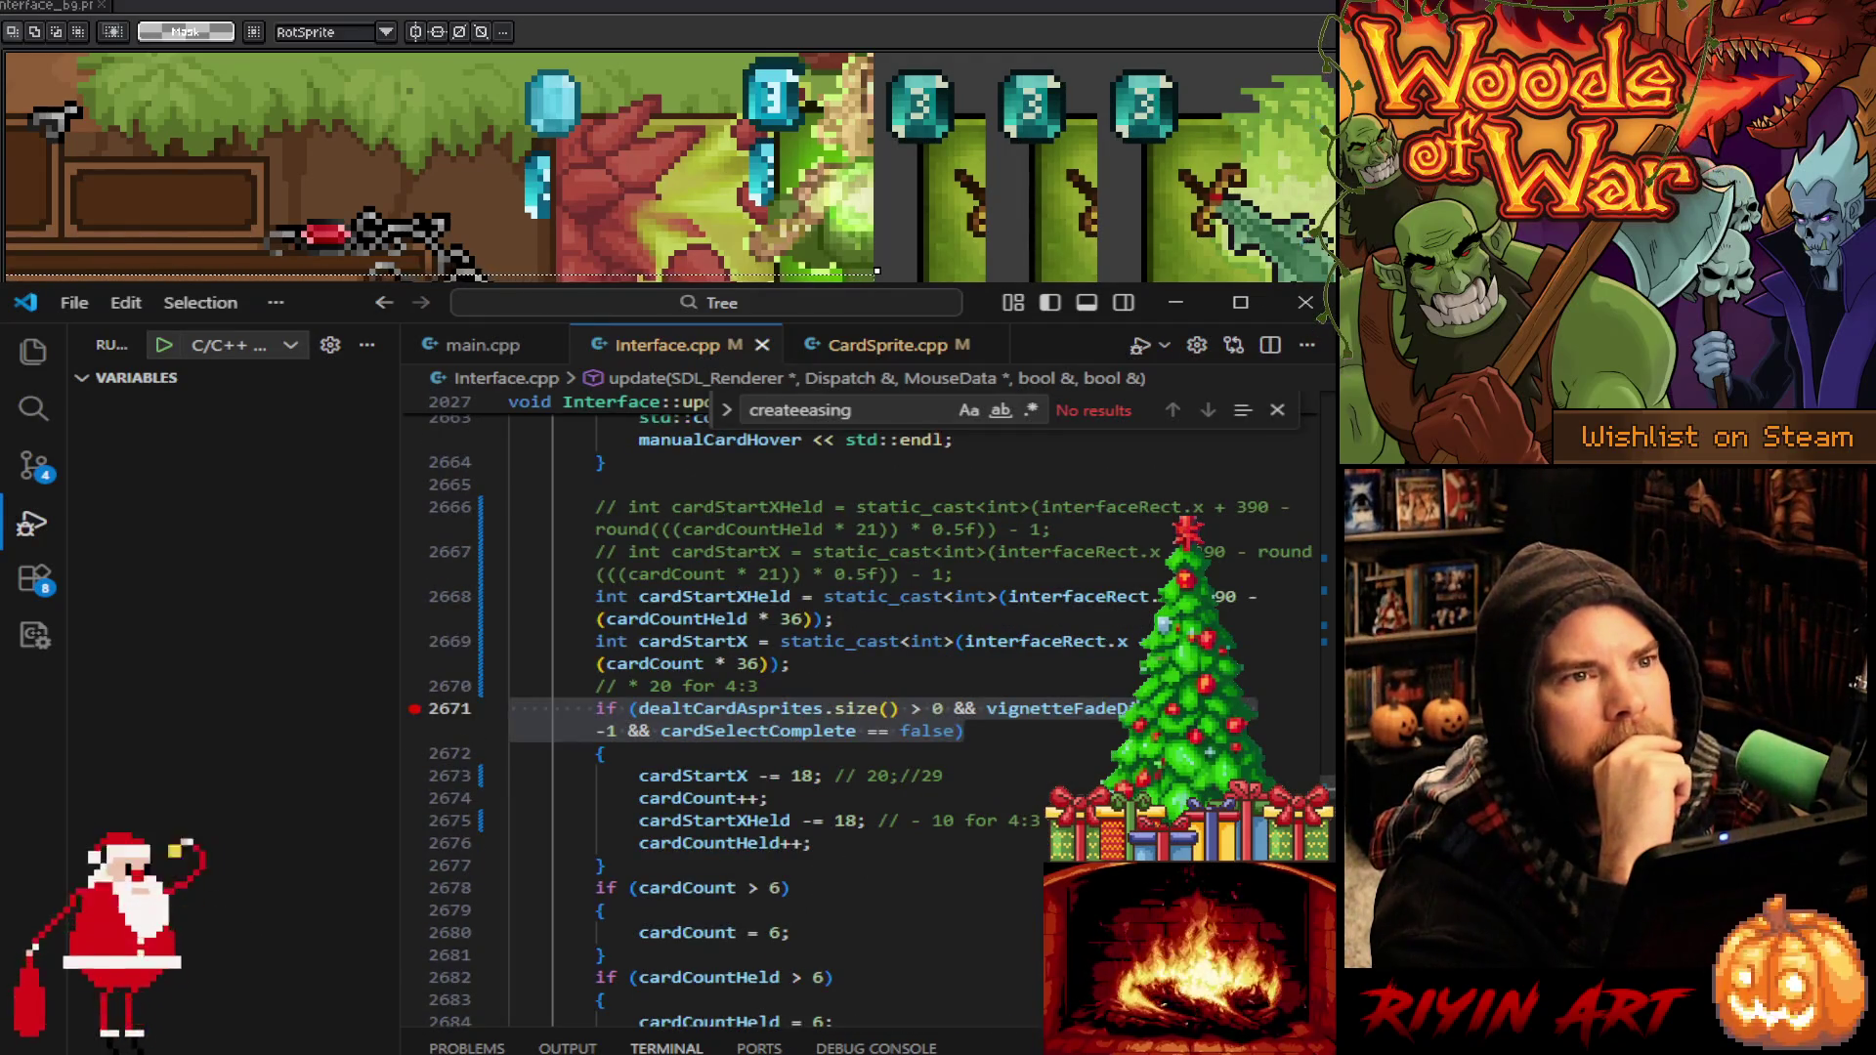
mouse_move(788, 852)
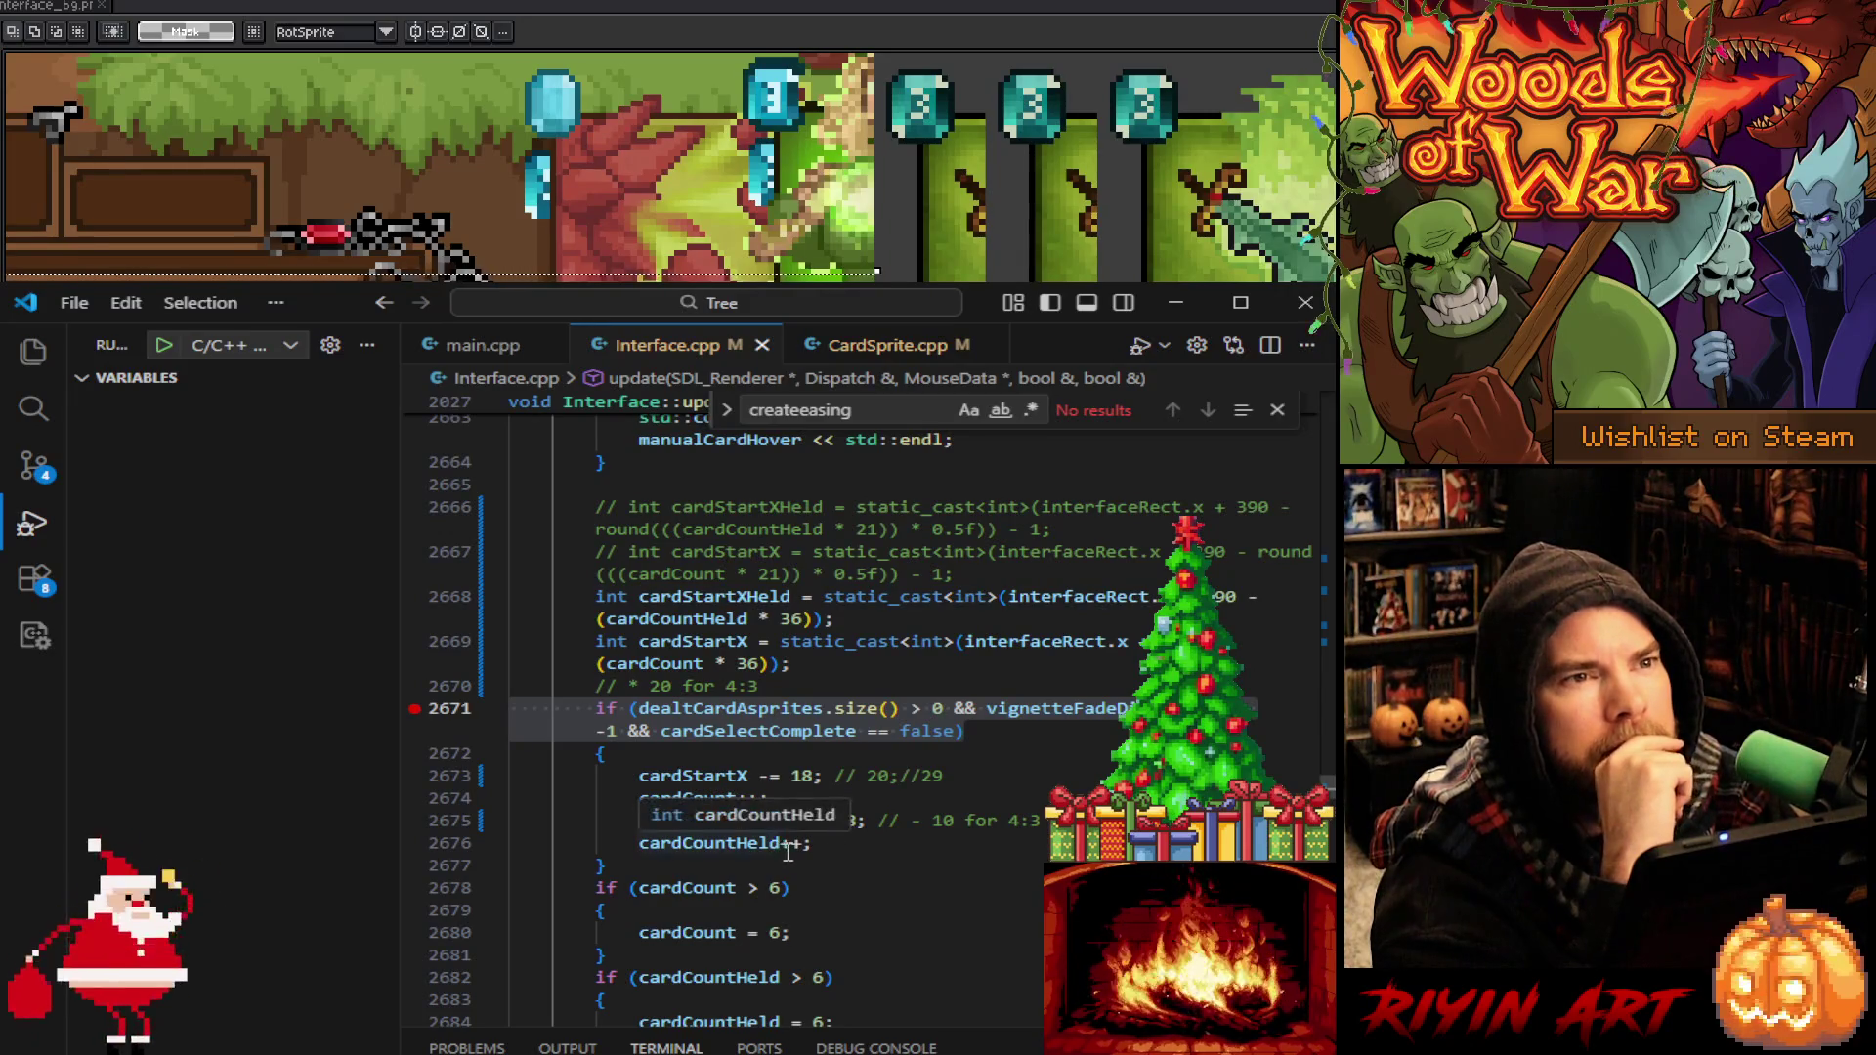
left_click(911, 845)
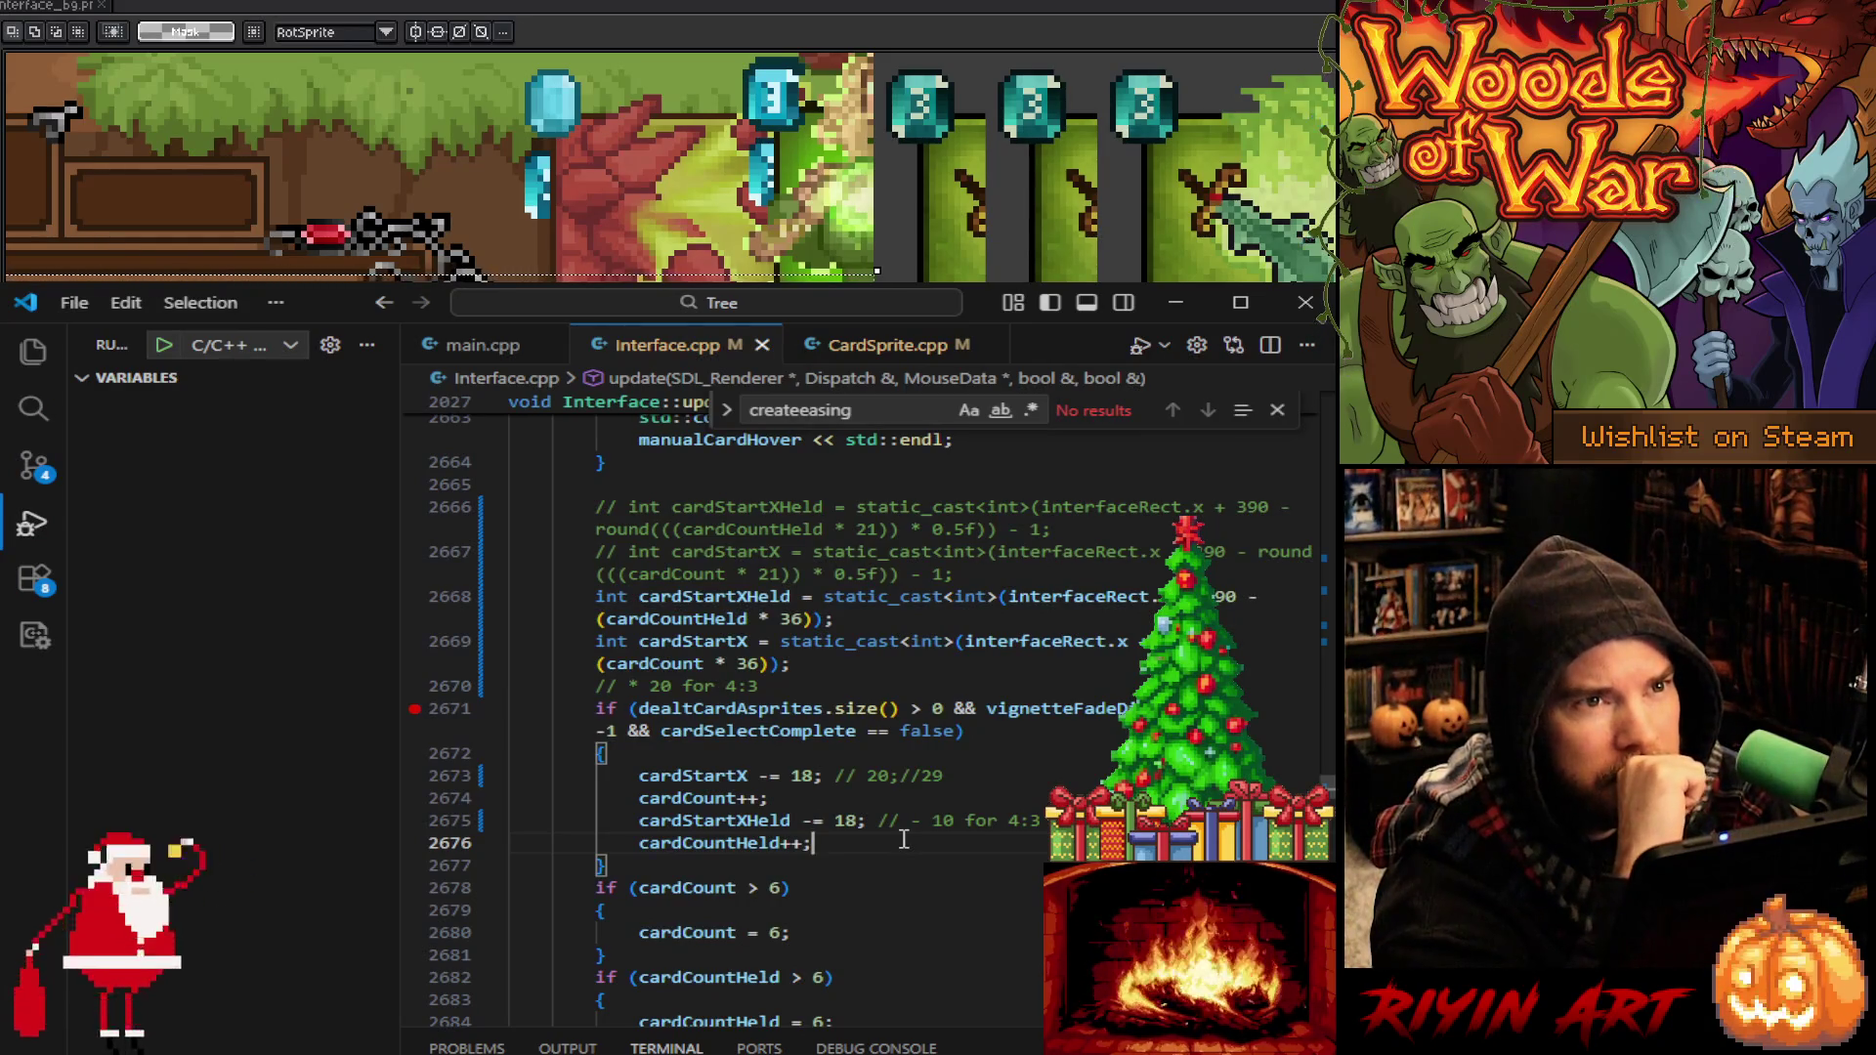
scroll(903, 840, "down", 3)
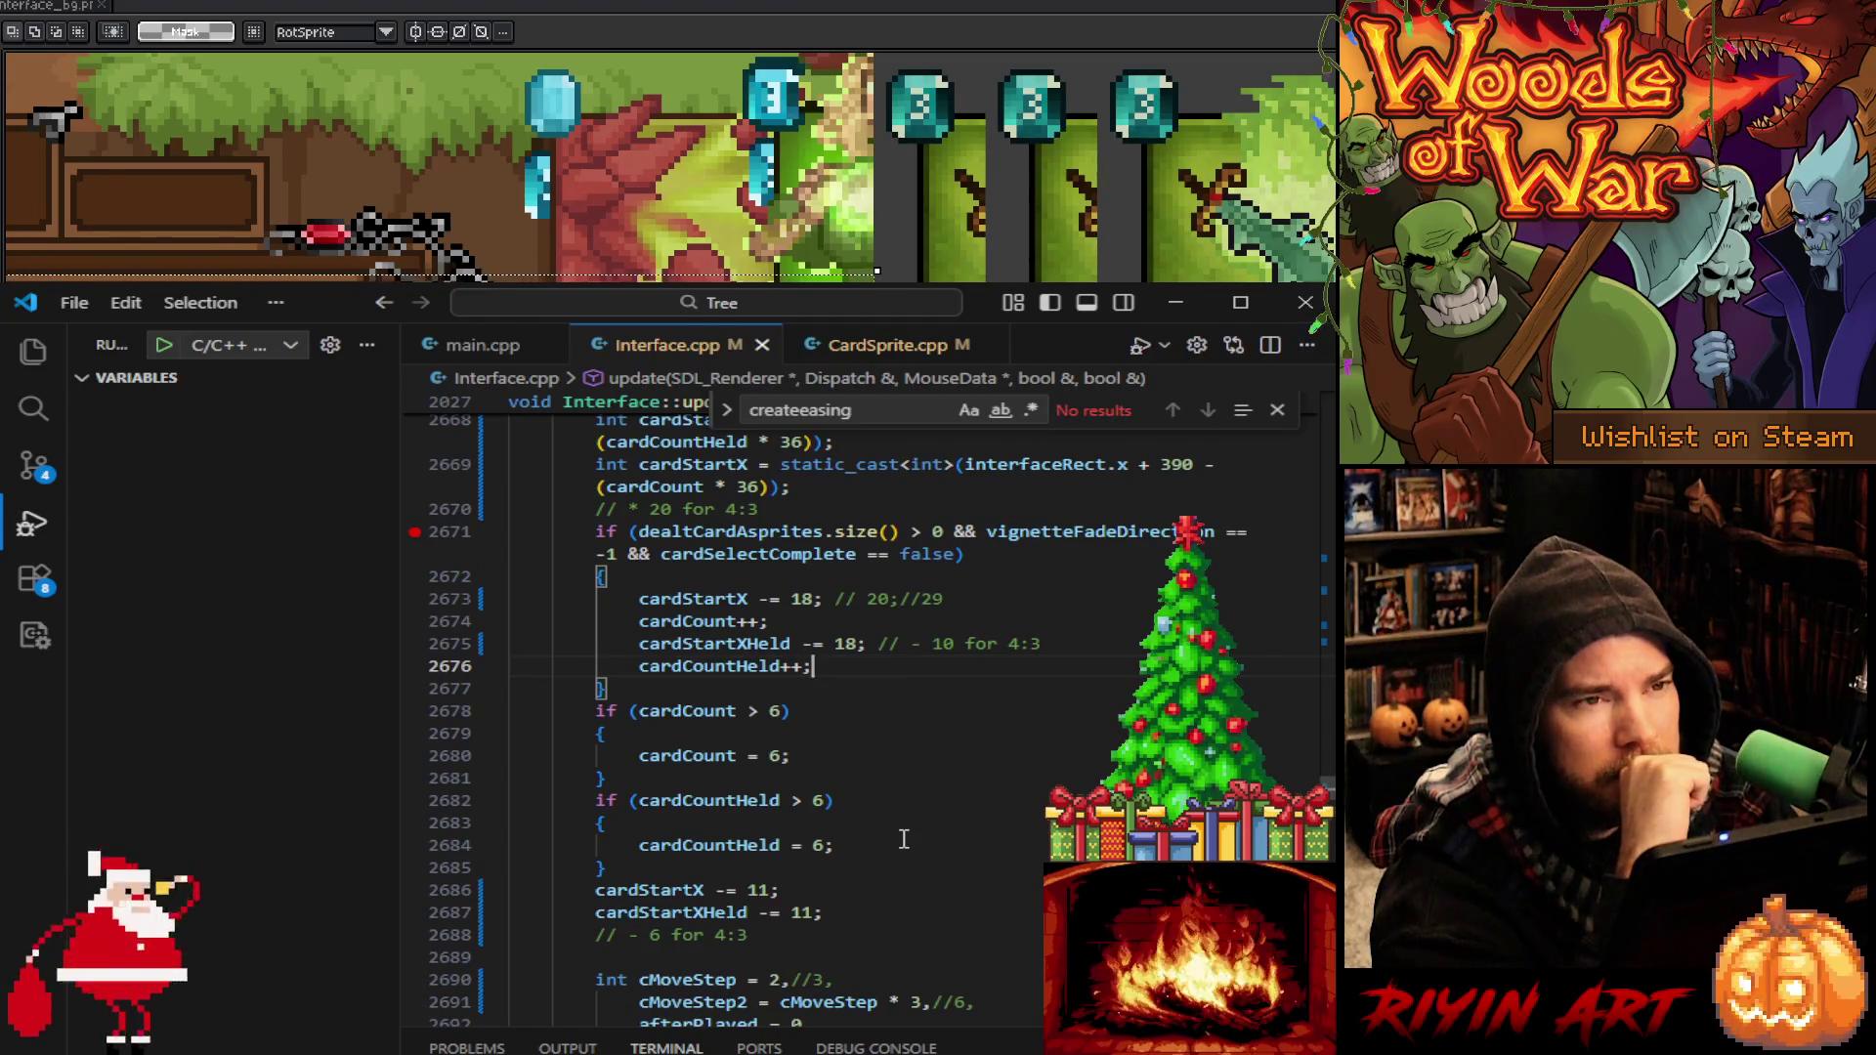
scroll(904, 839, "up", 4)
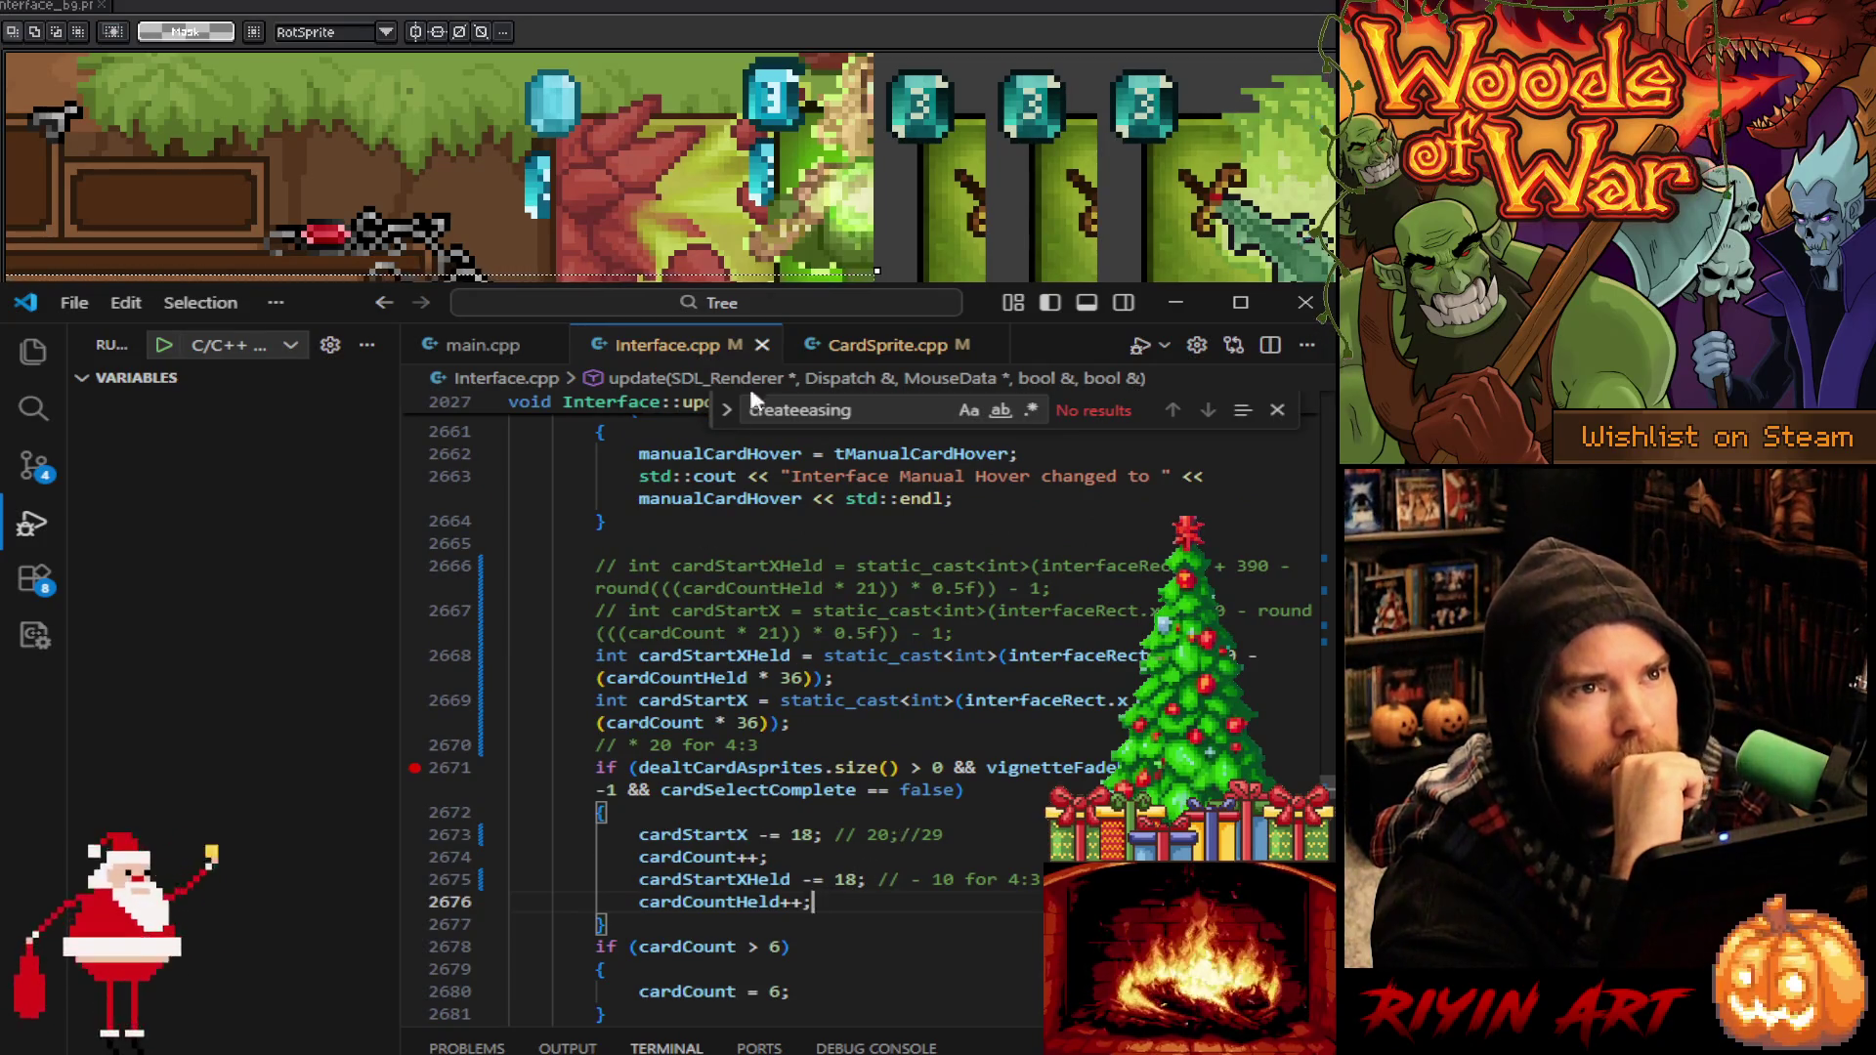
left_click(884, 345)
Search CardSprite.cpp for '42' and step through its matches, ending at line 1763
left_click(1073, 735)
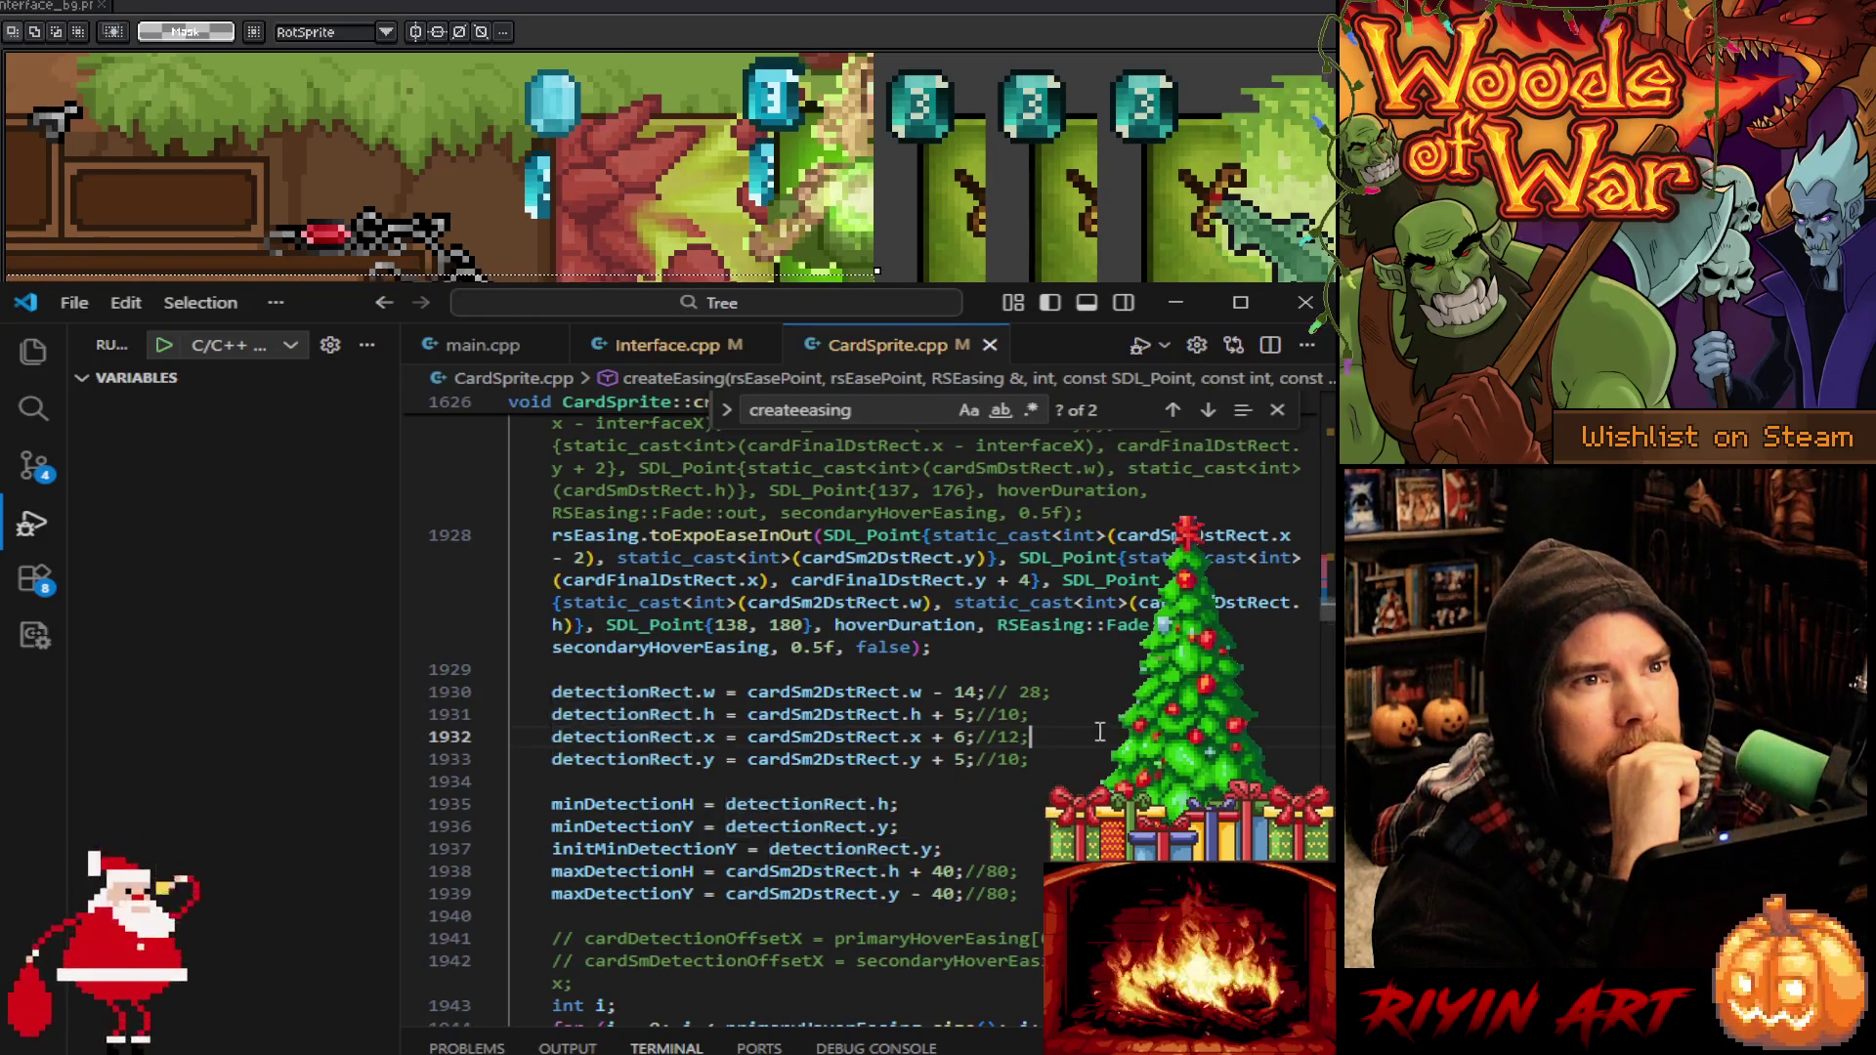
key("ctrl+f")
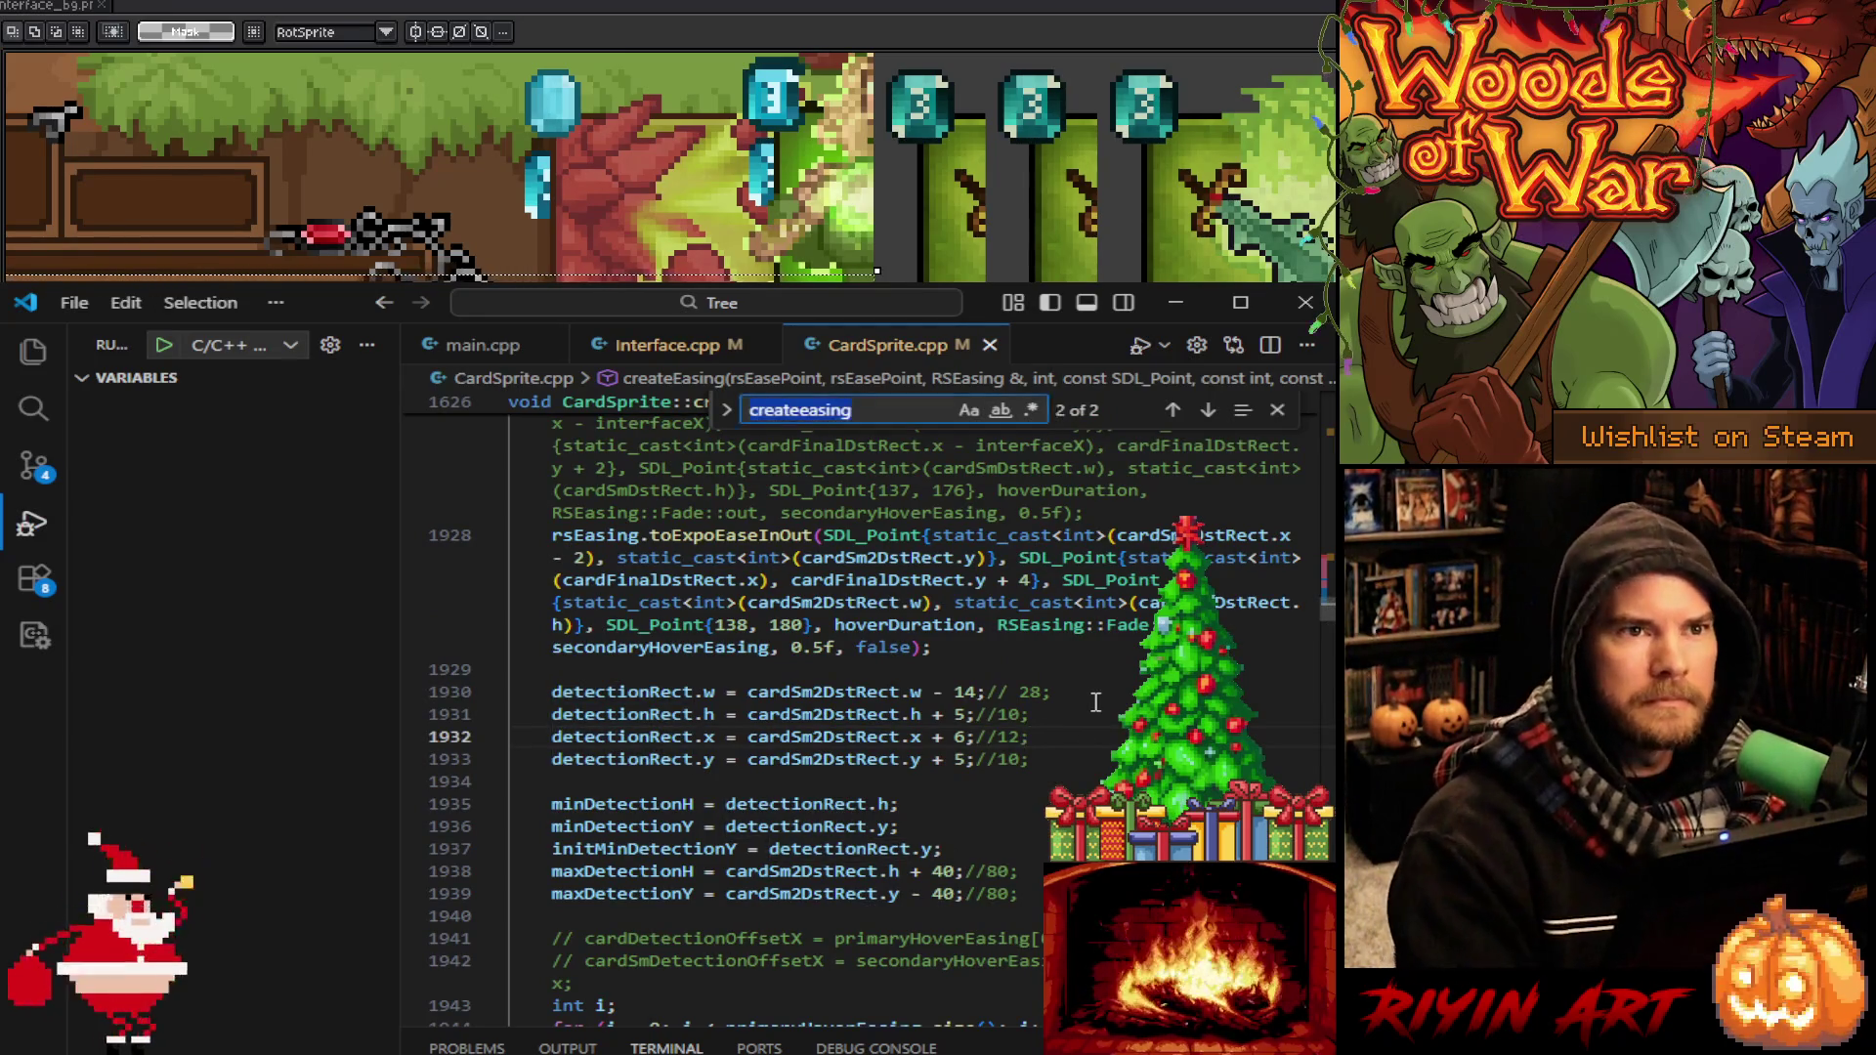
type("42")
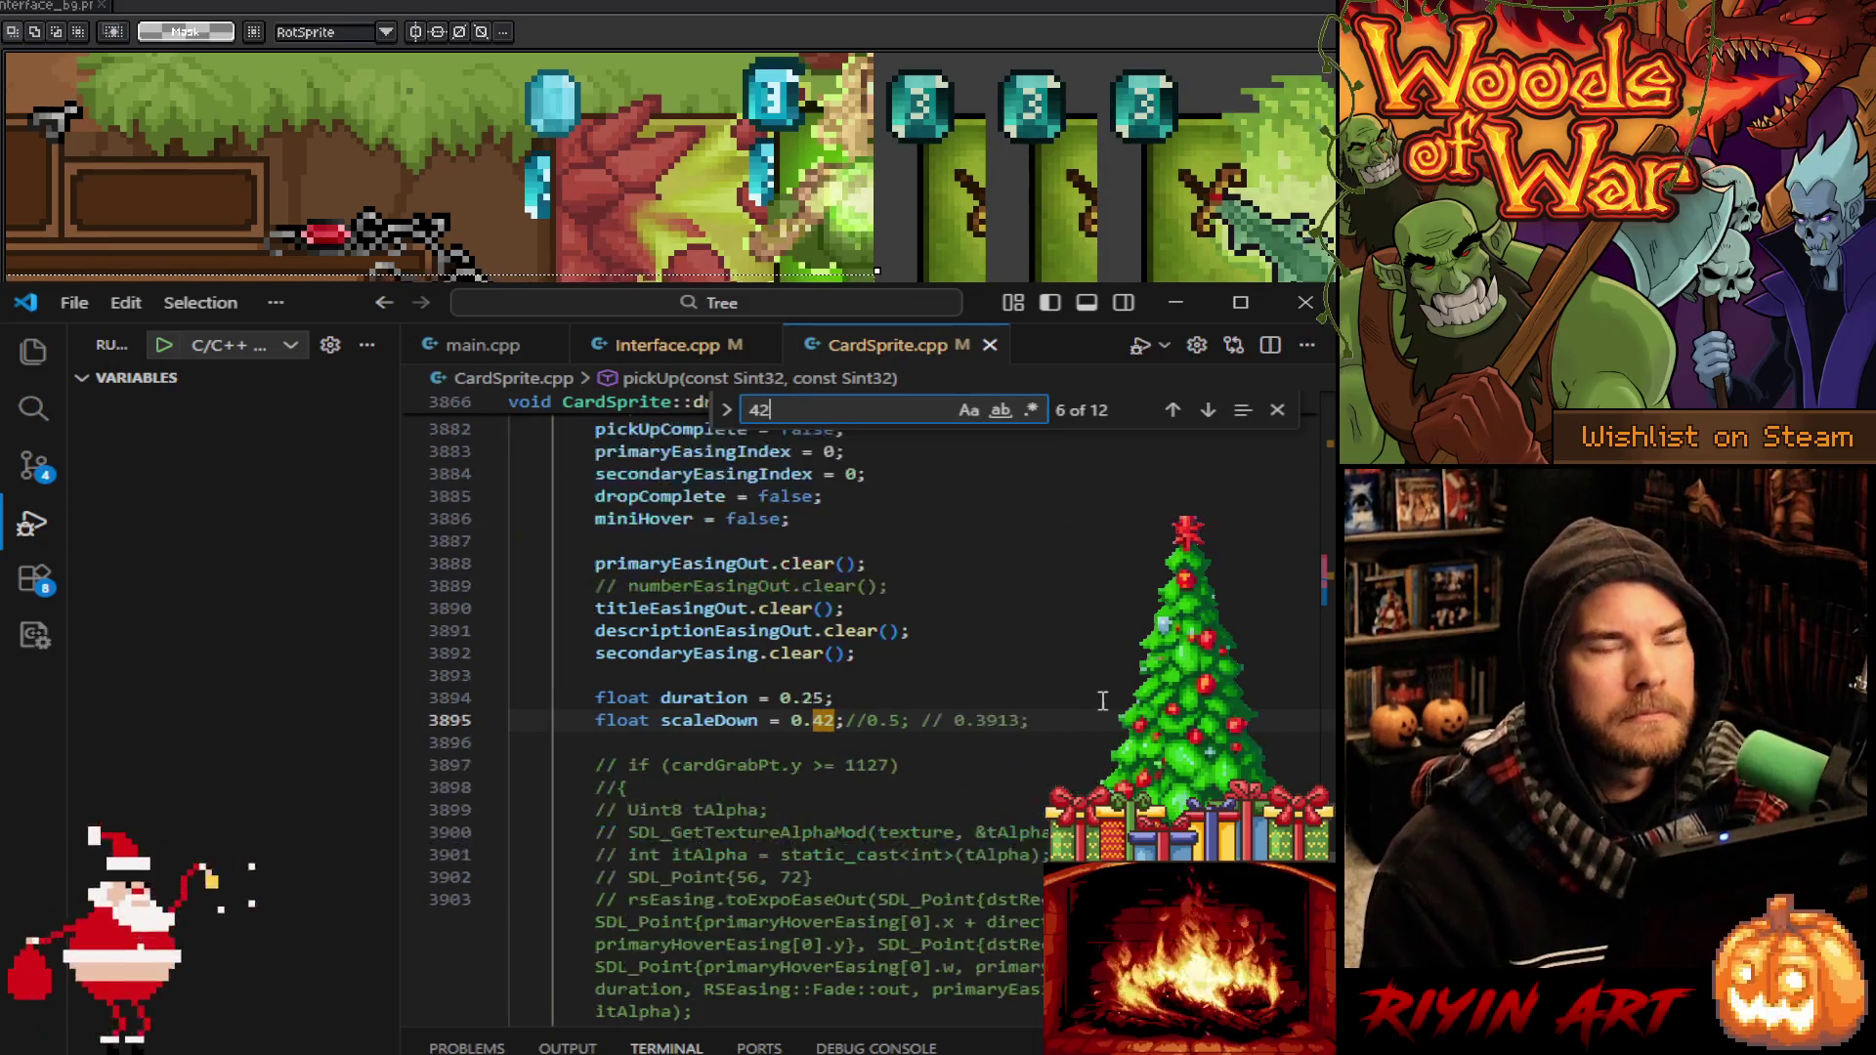
key("Return")
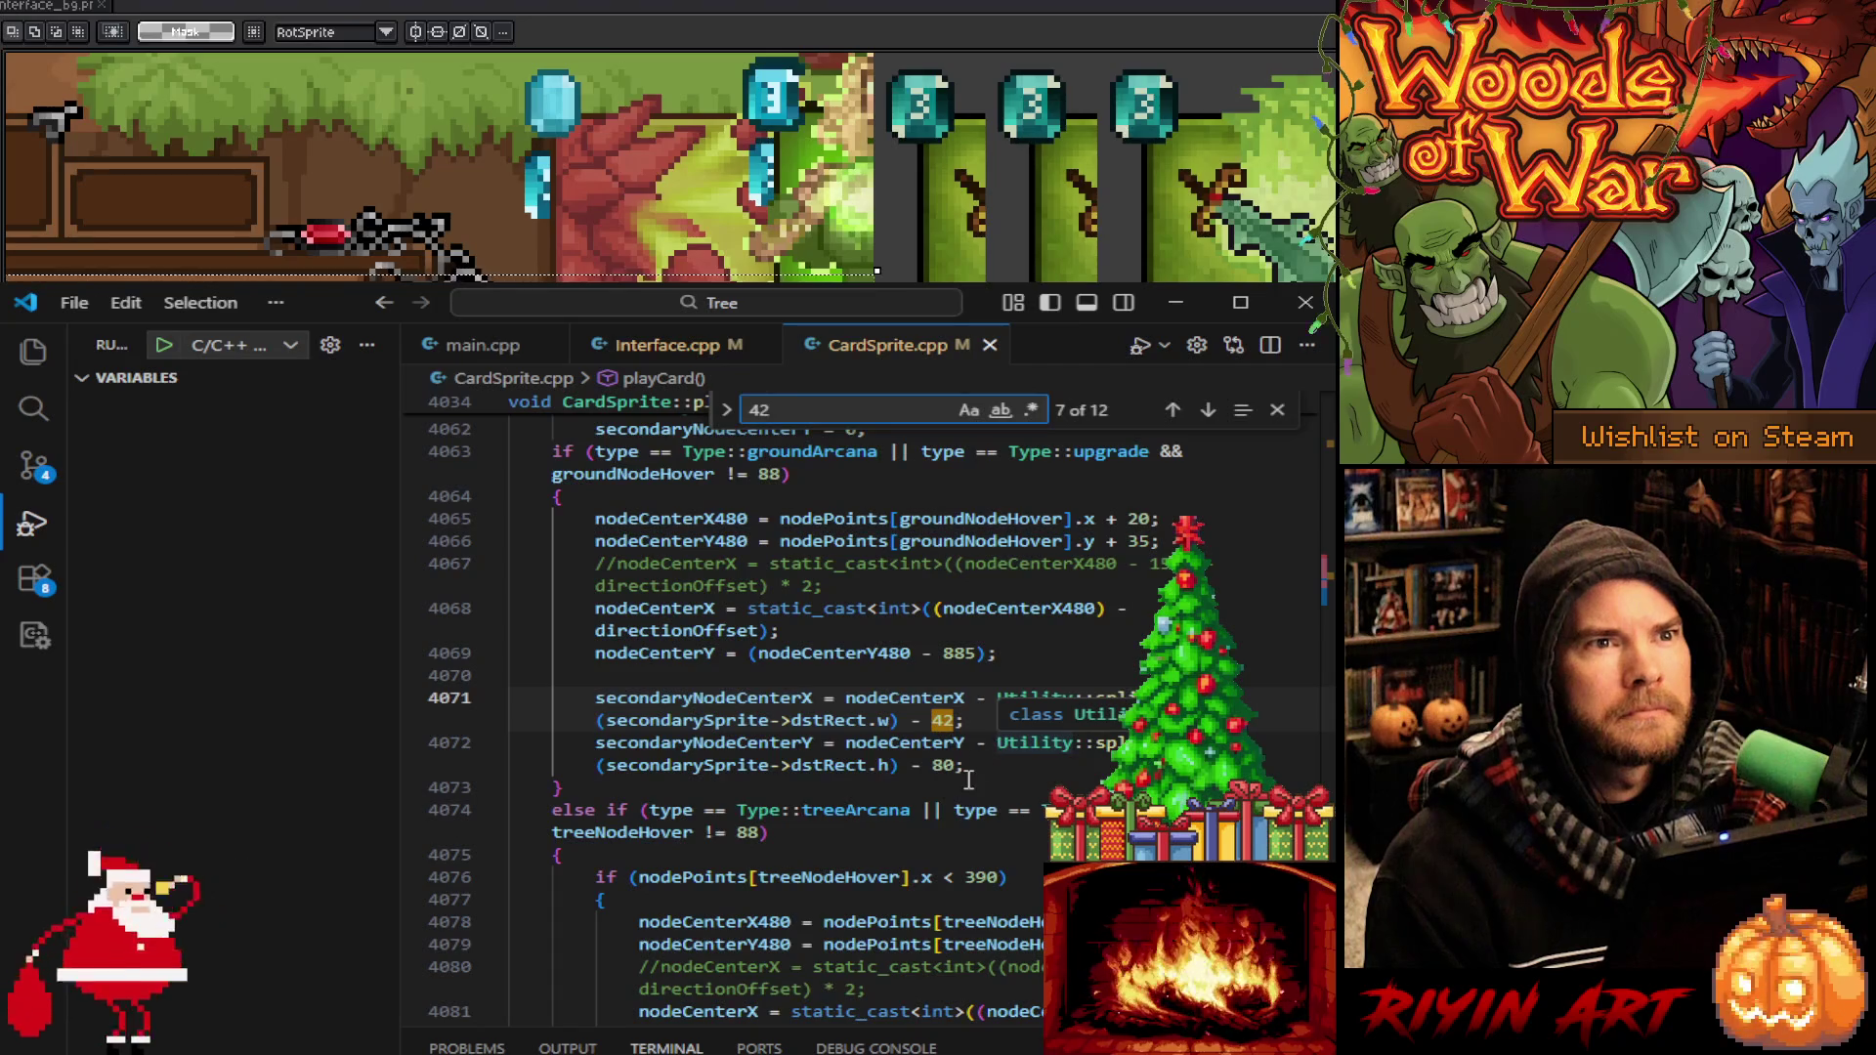
left_click(1173, 411)
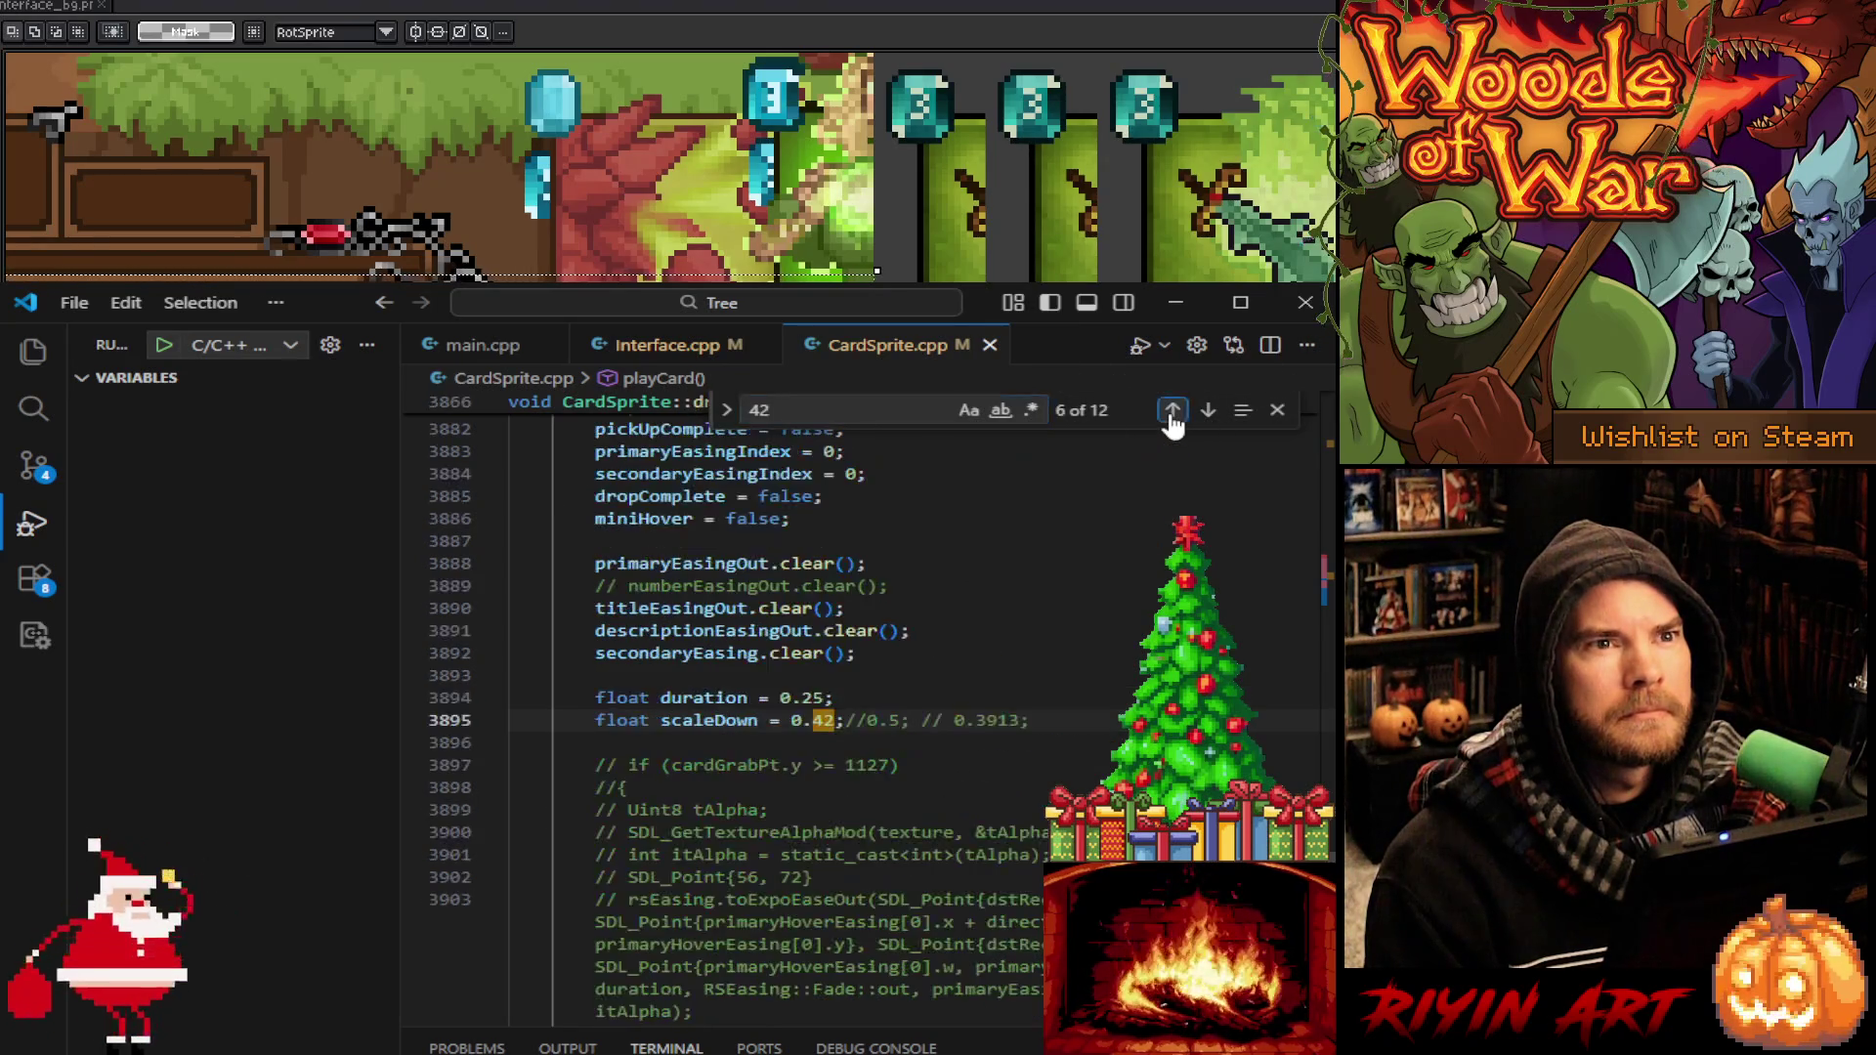
left_click(1173, 410)
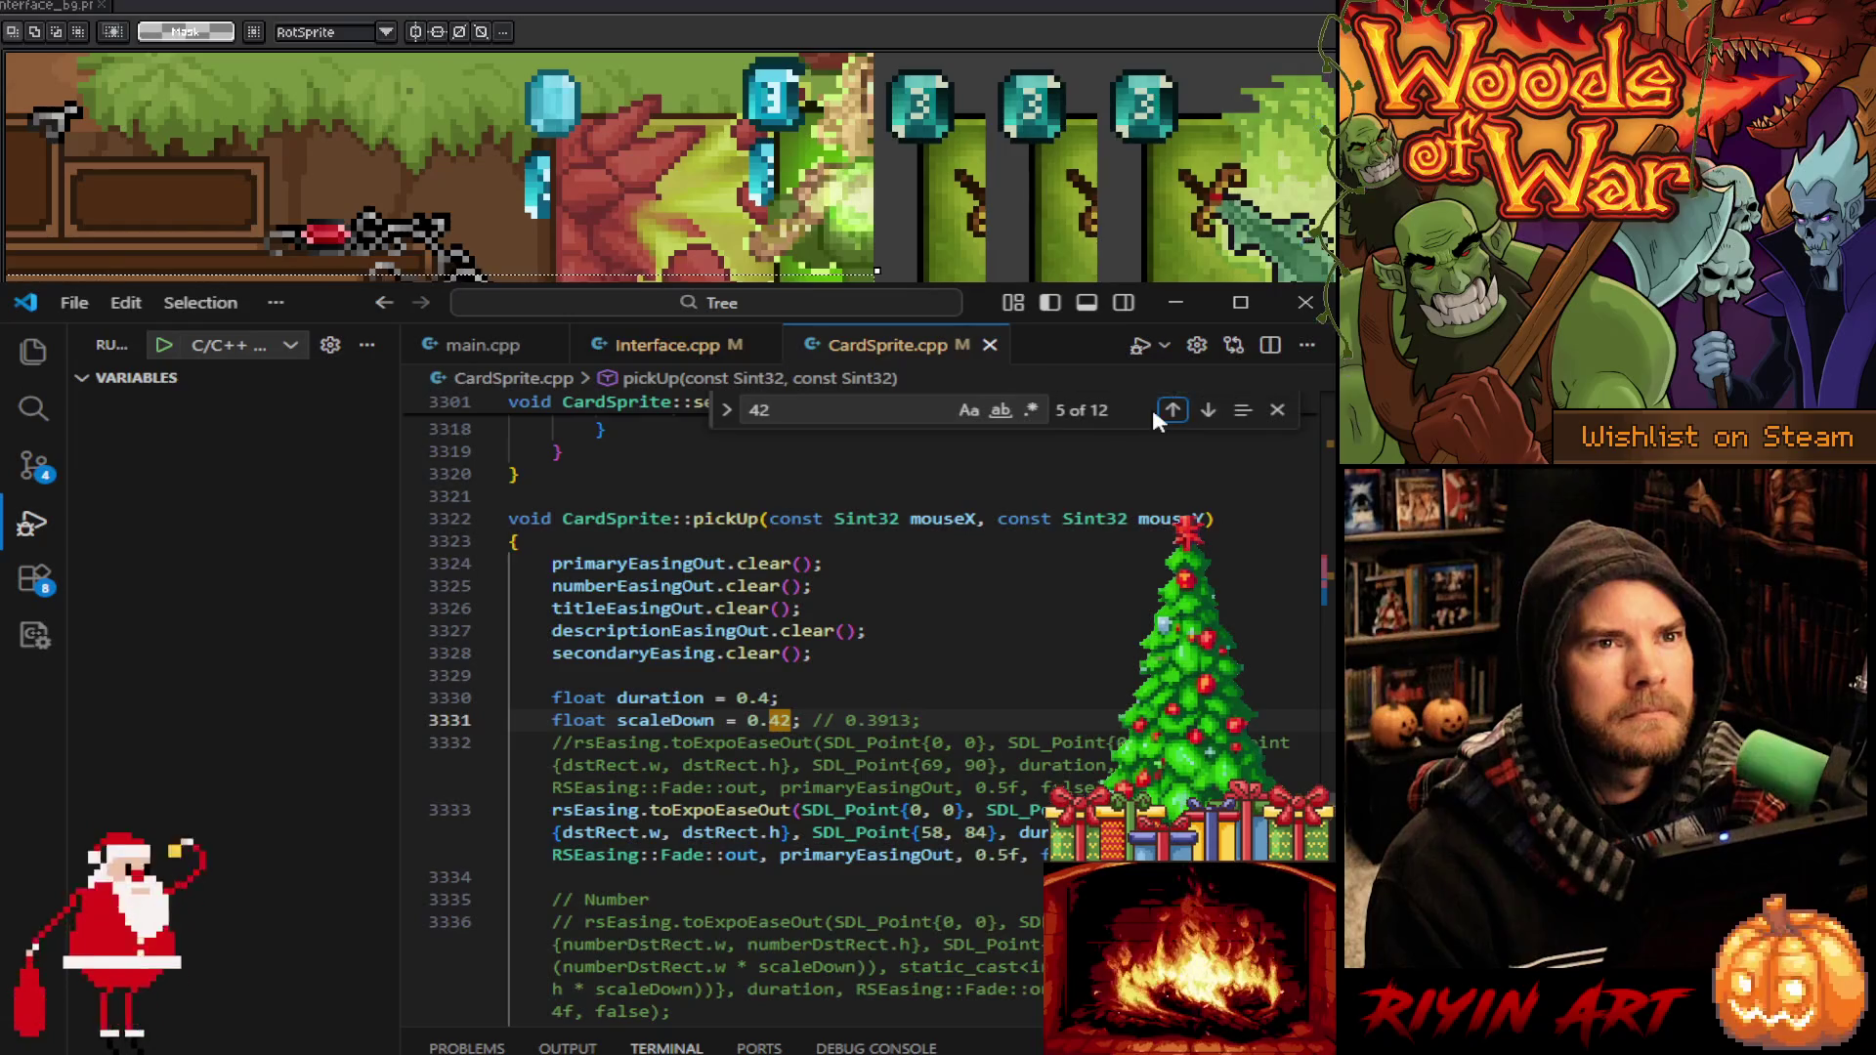
left_click(1207, 411)
left_click(1208, 411)
left_click(1208, 411)
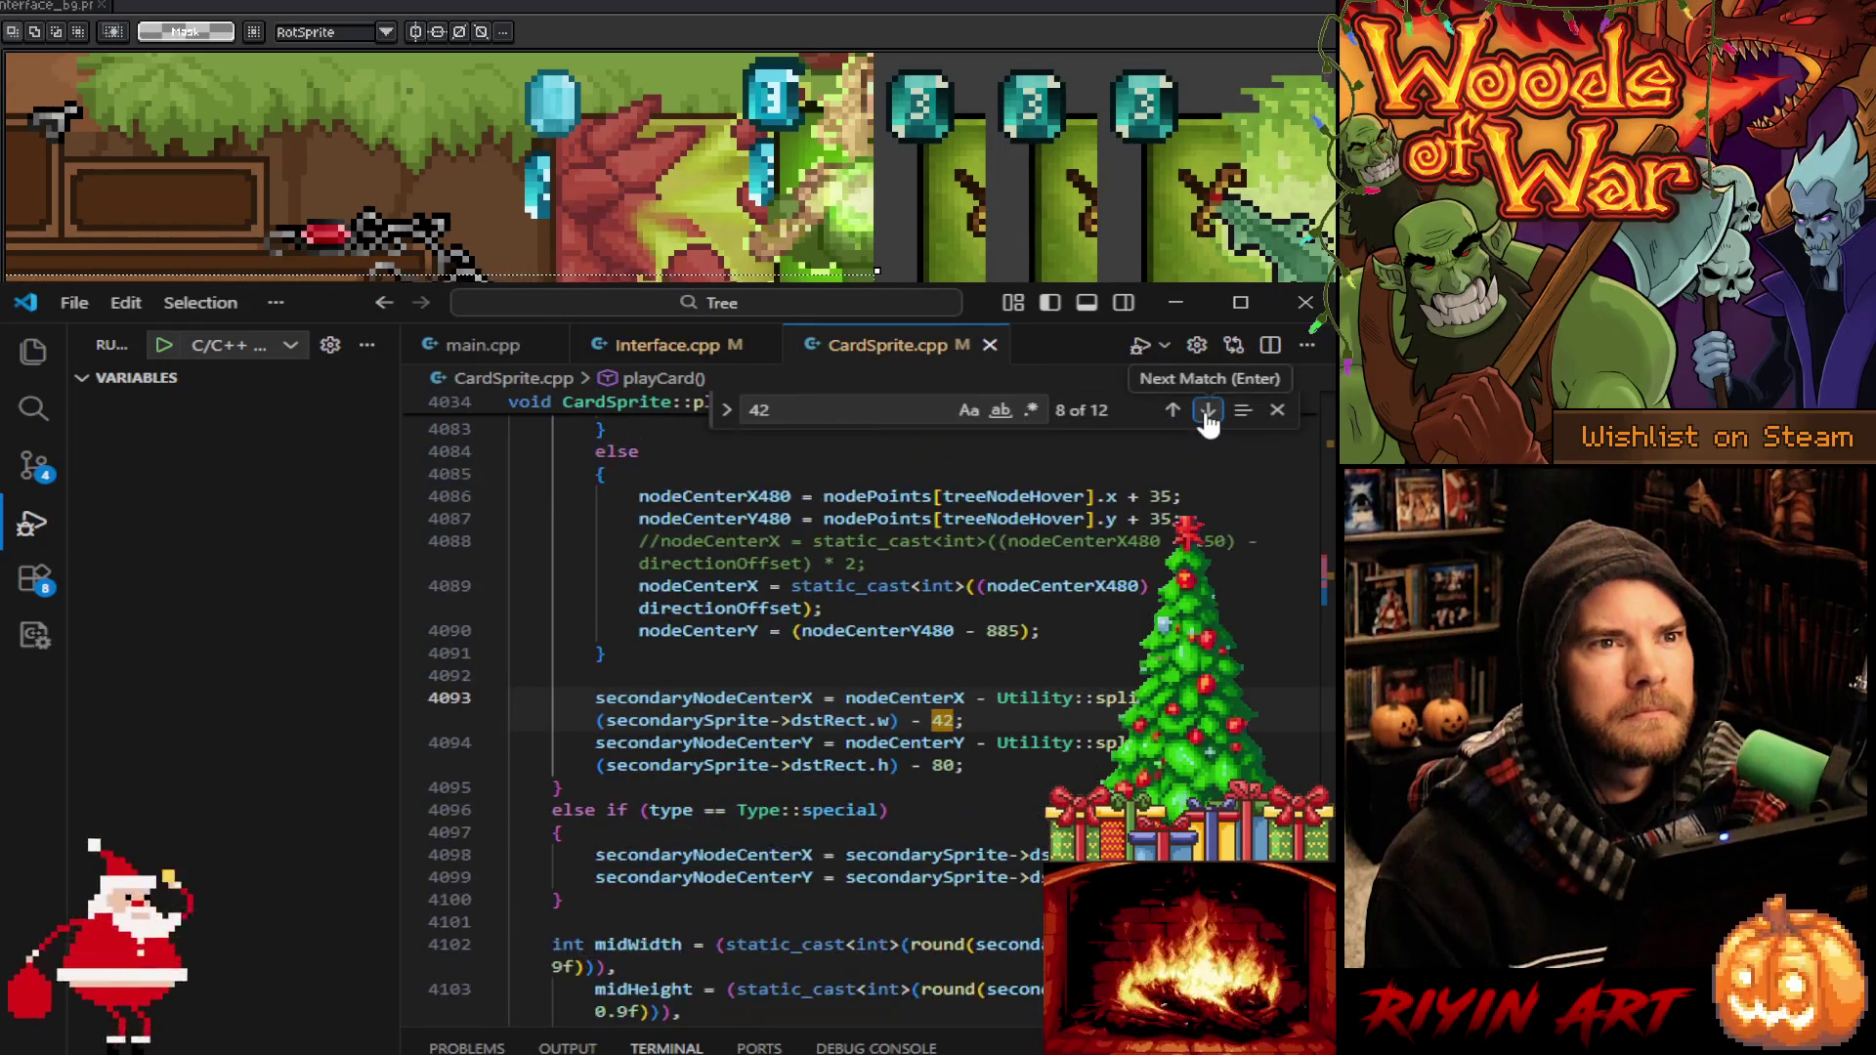
left_click(1208, 411)
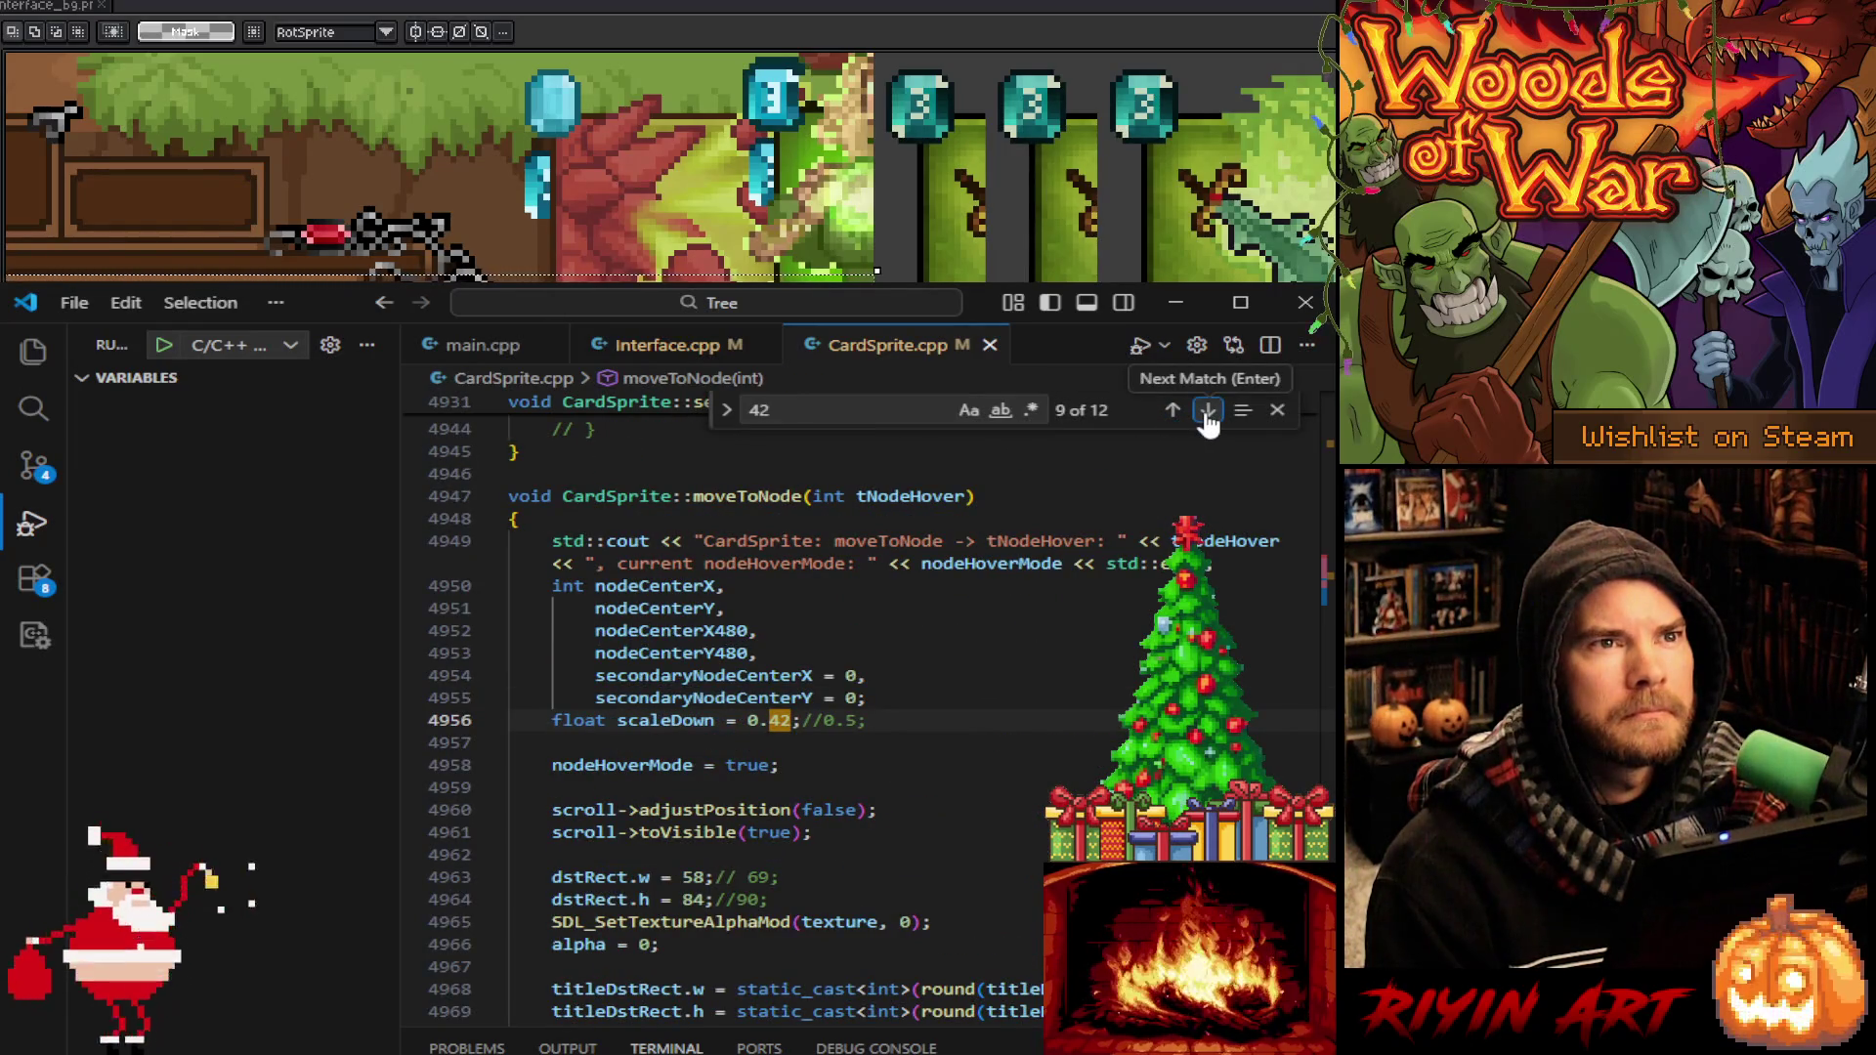
left_click(1208, 411)
left_click(1208, 411)
left_click(1207, 411)
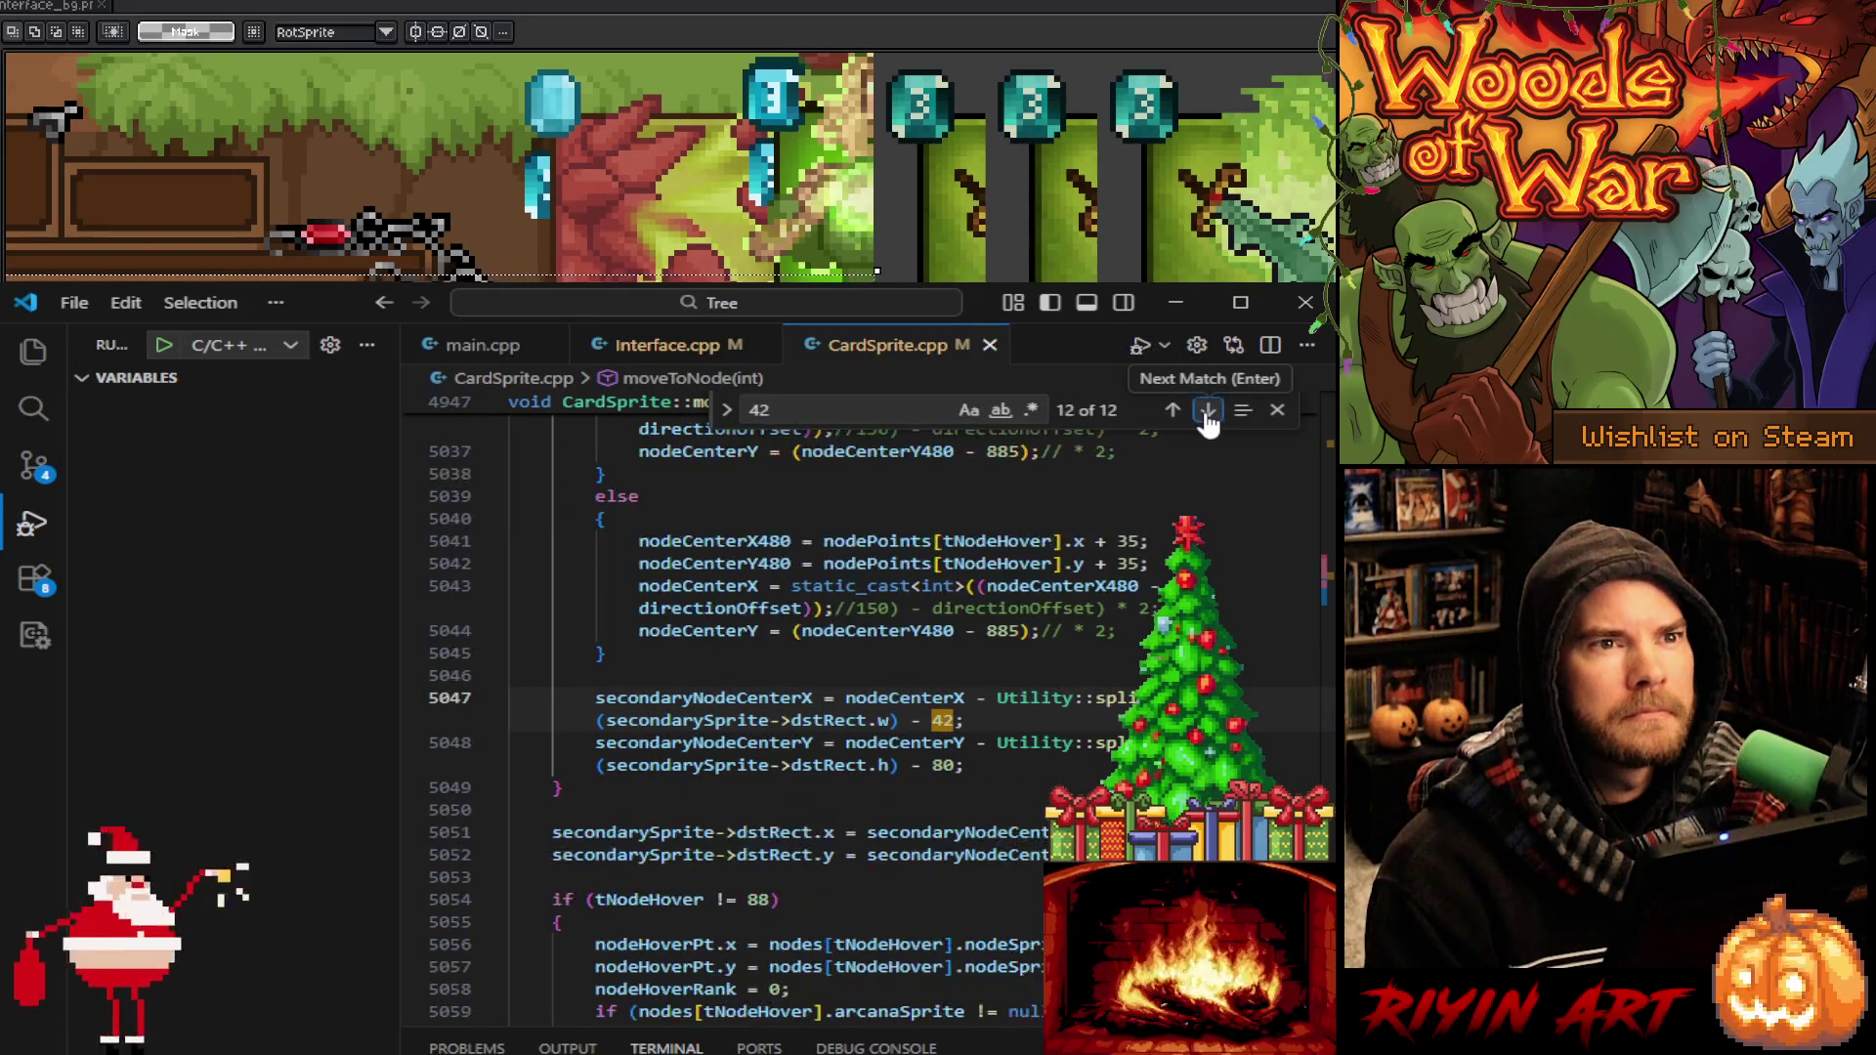
left_click(1208, 411)
left_click(1208, 412)
left_click(1208, 411)
left_click(1208, 412)
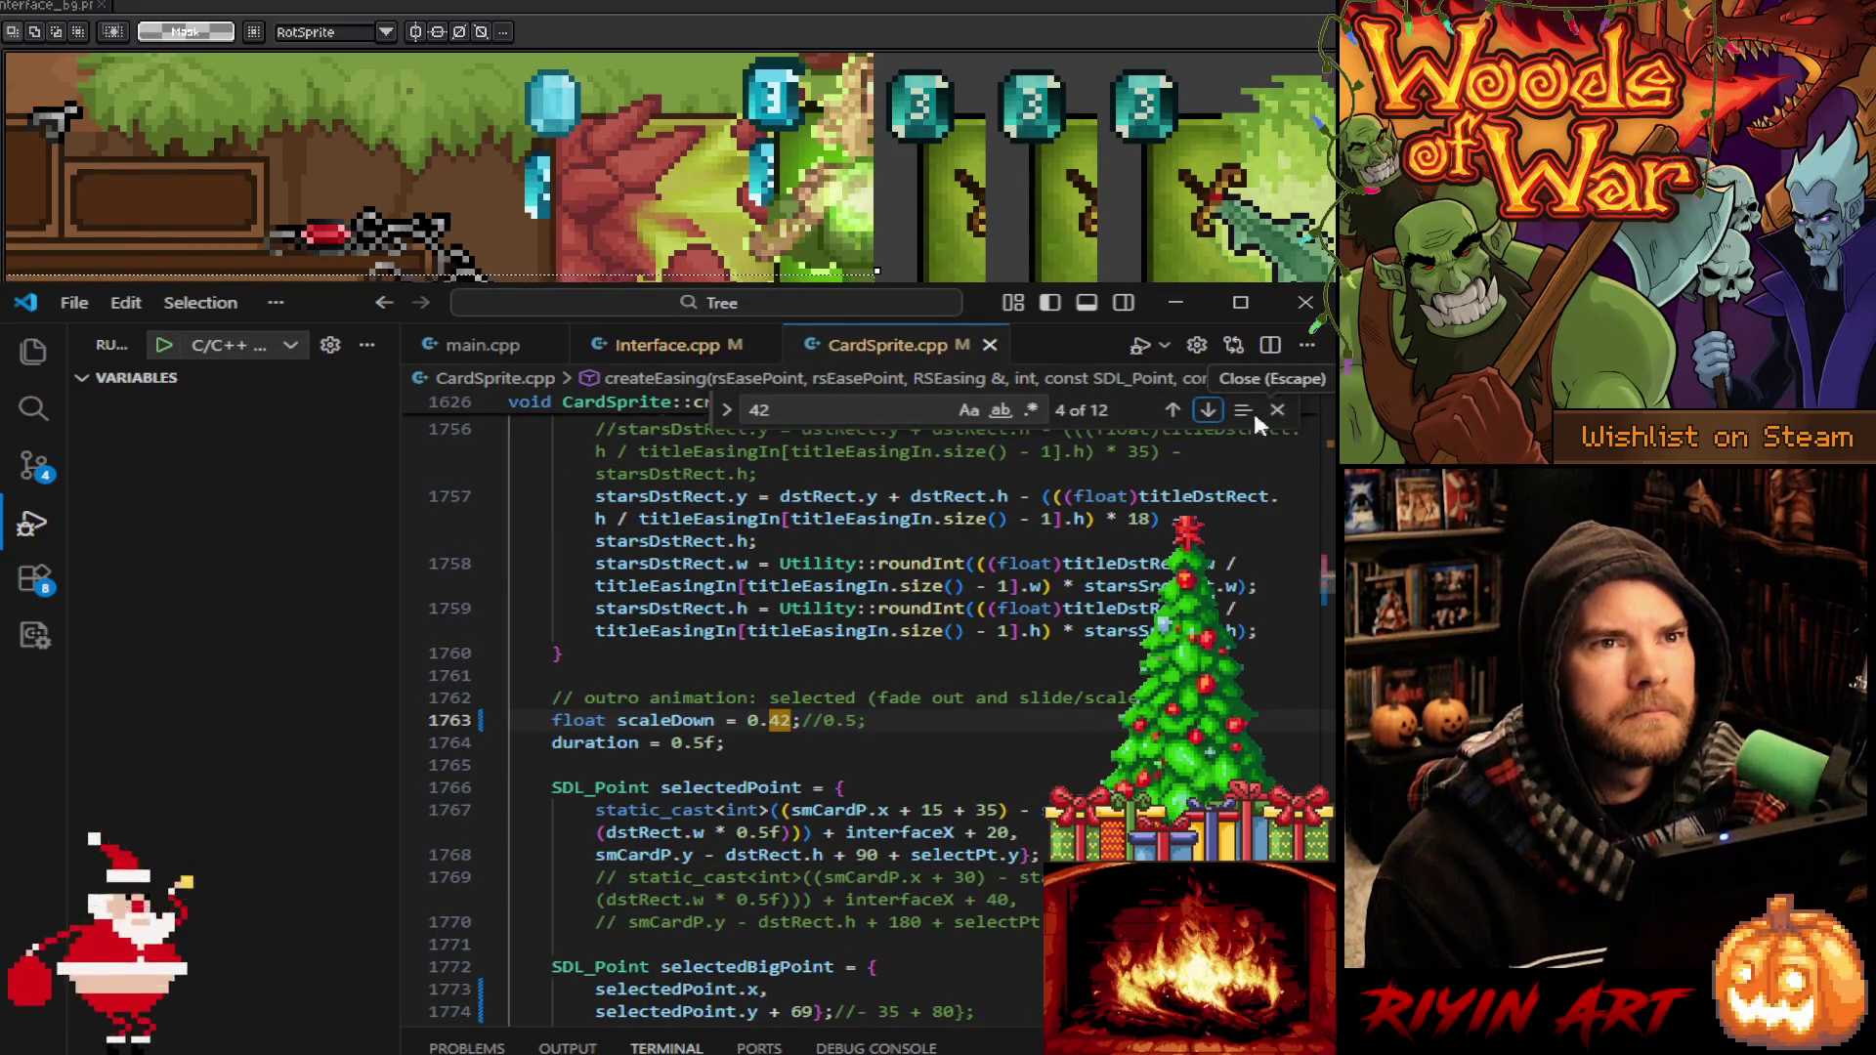
left_click(1209, 411)
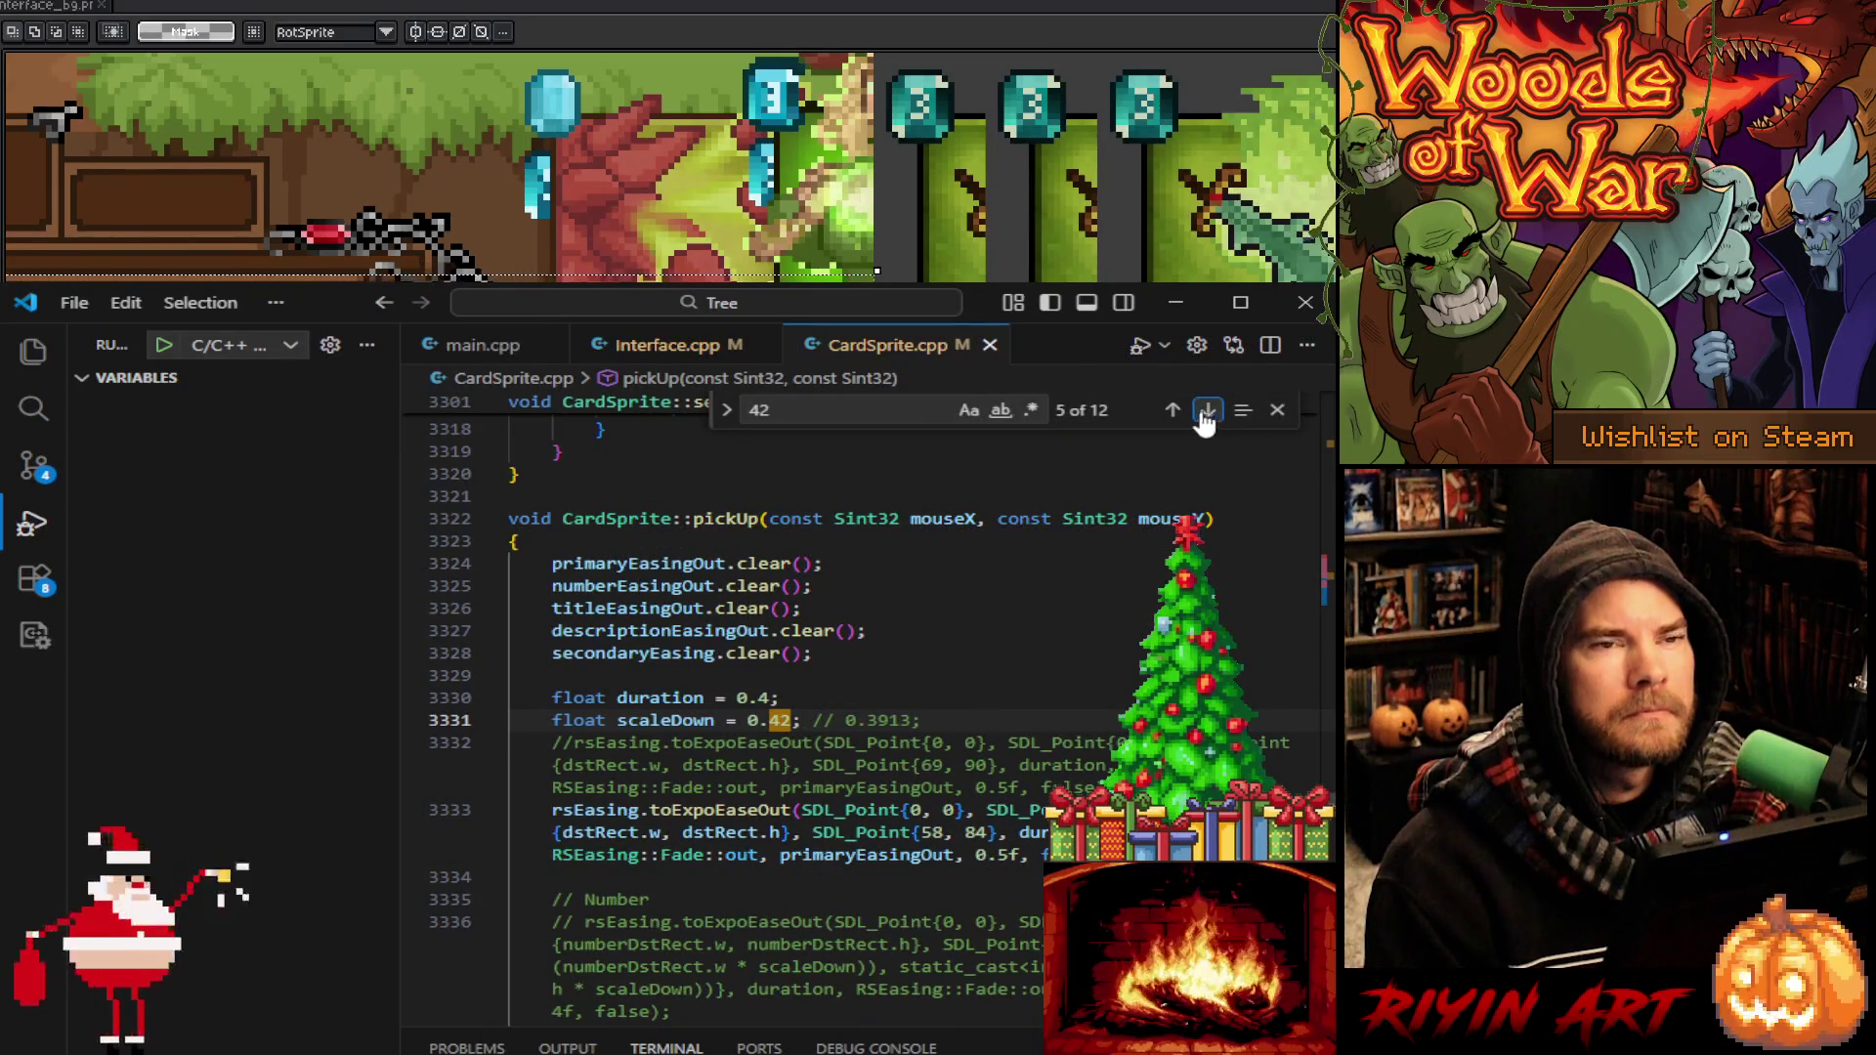
left_click(1174, 411)
left_click(1277, 414)
Start debugging from main.cpp, add a breakpoint at line 1981, and continue to the next breakpoint
left_click(984, 758)
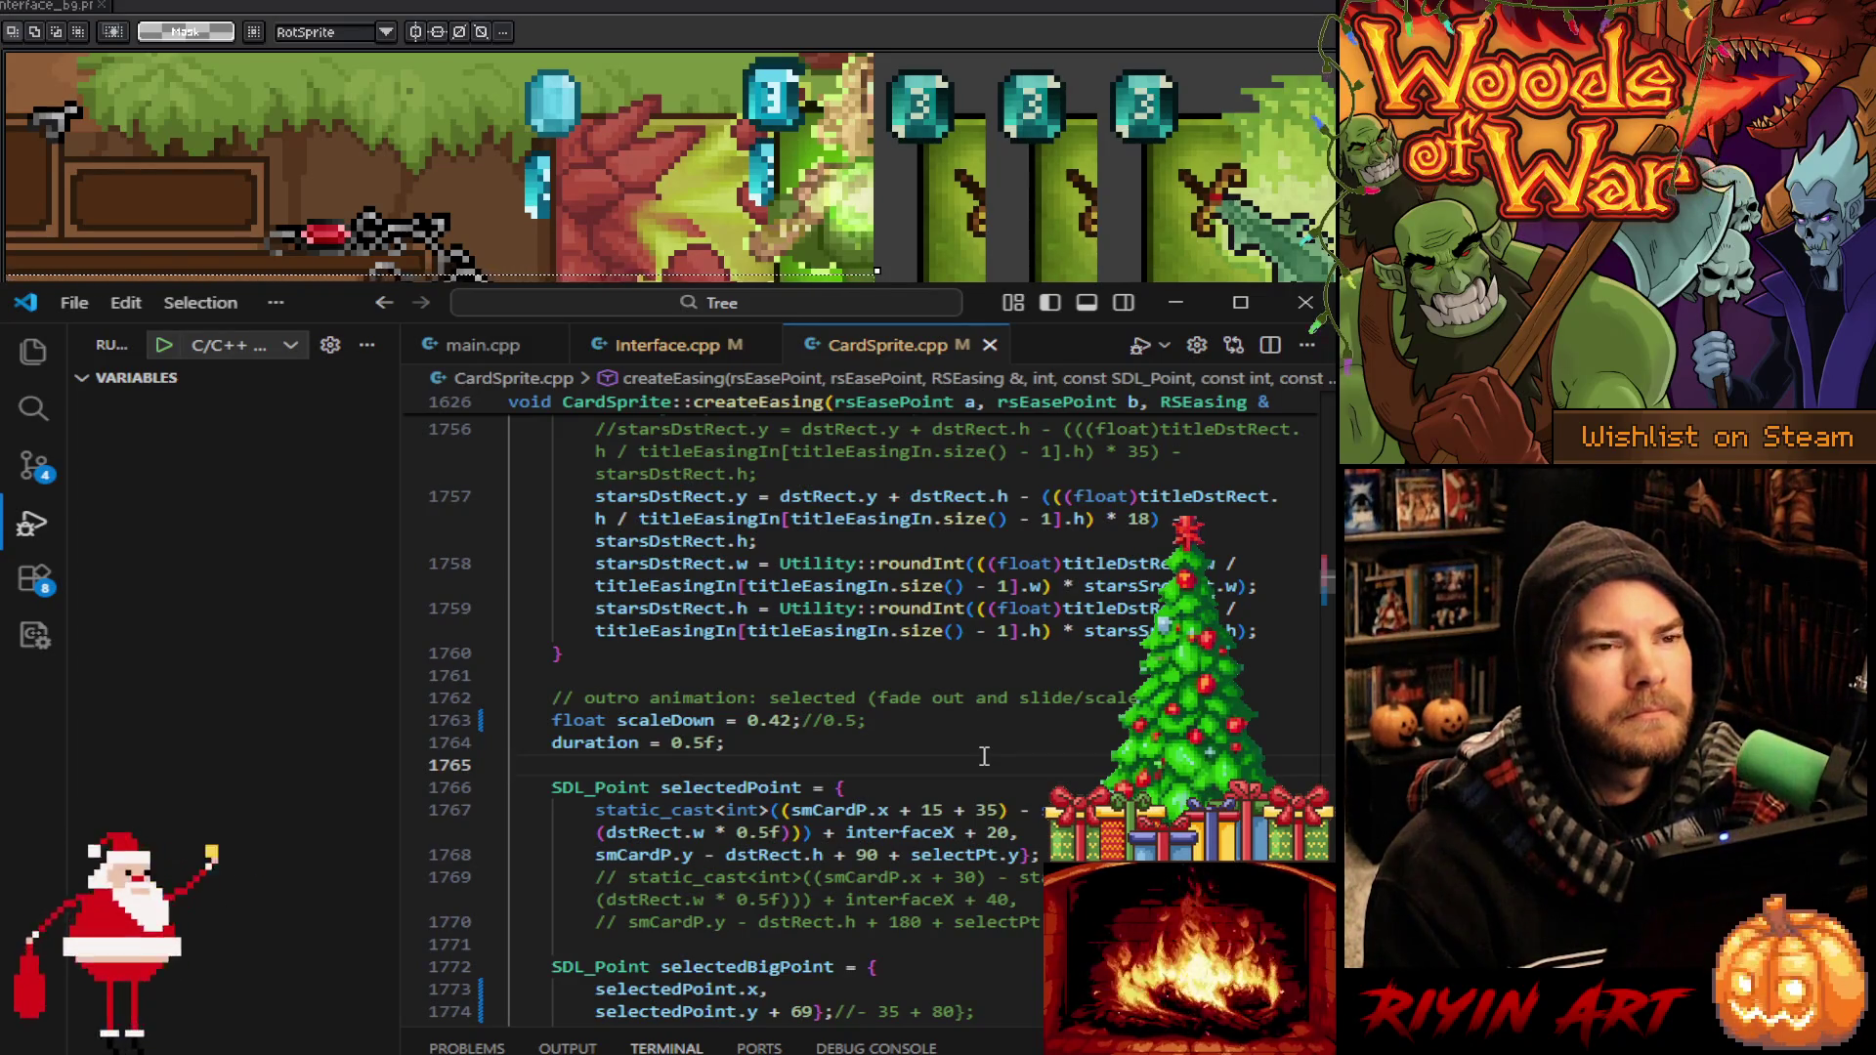
scroll(985, 756, "down", 1)
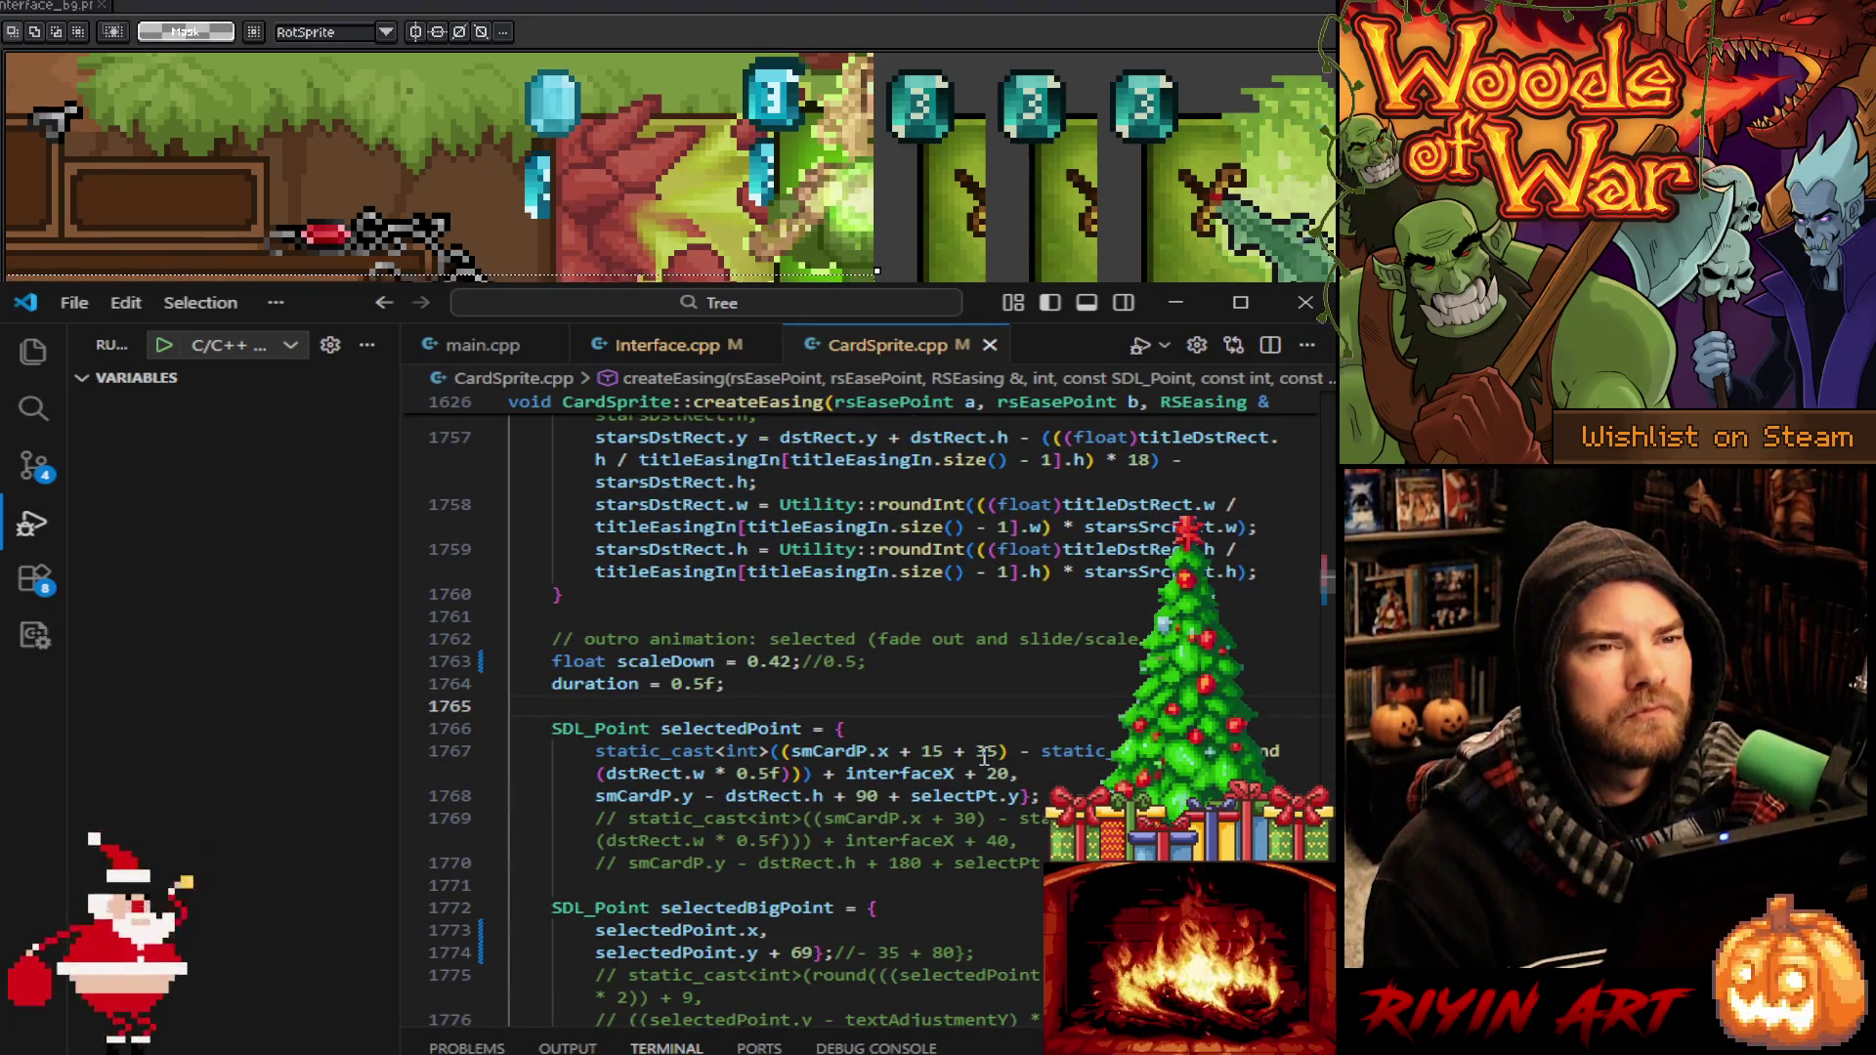
scroll(985, 757, "up", 4)
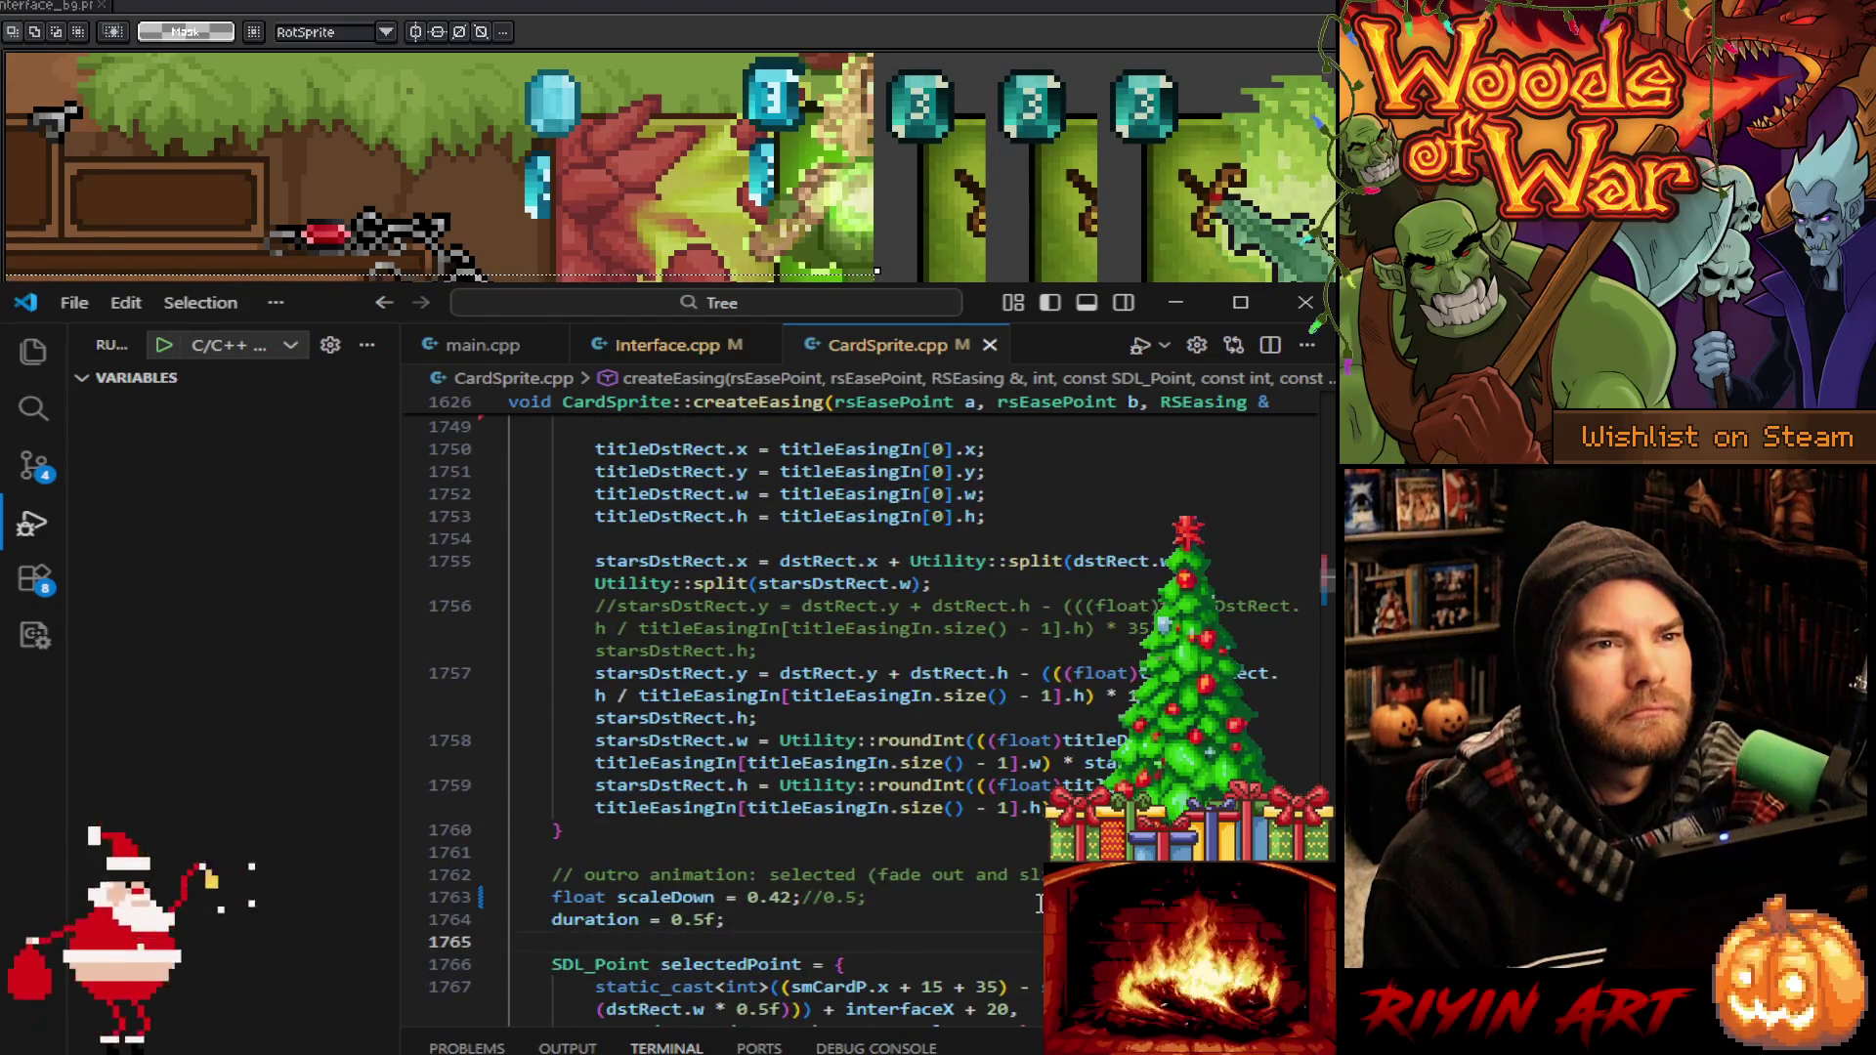
scroll(1040, 903, "up", 10)
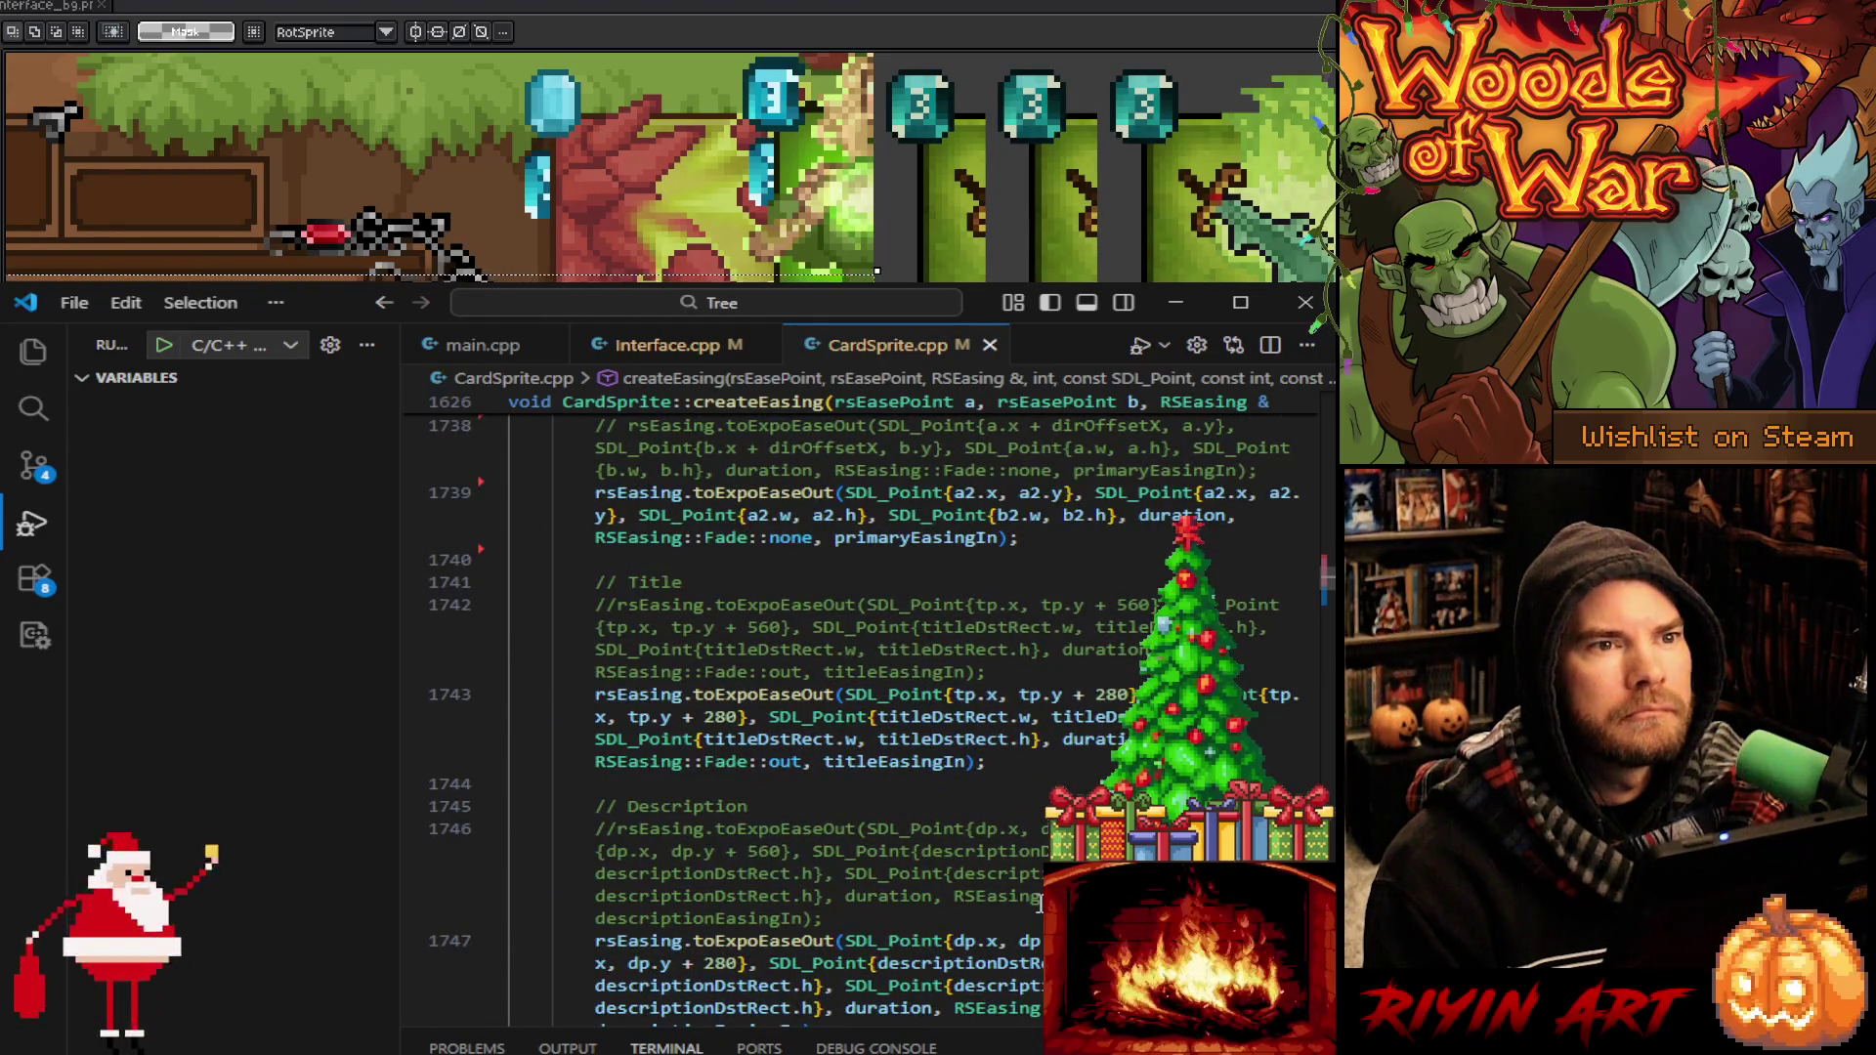
scroll(1040, 903, "down", 12)
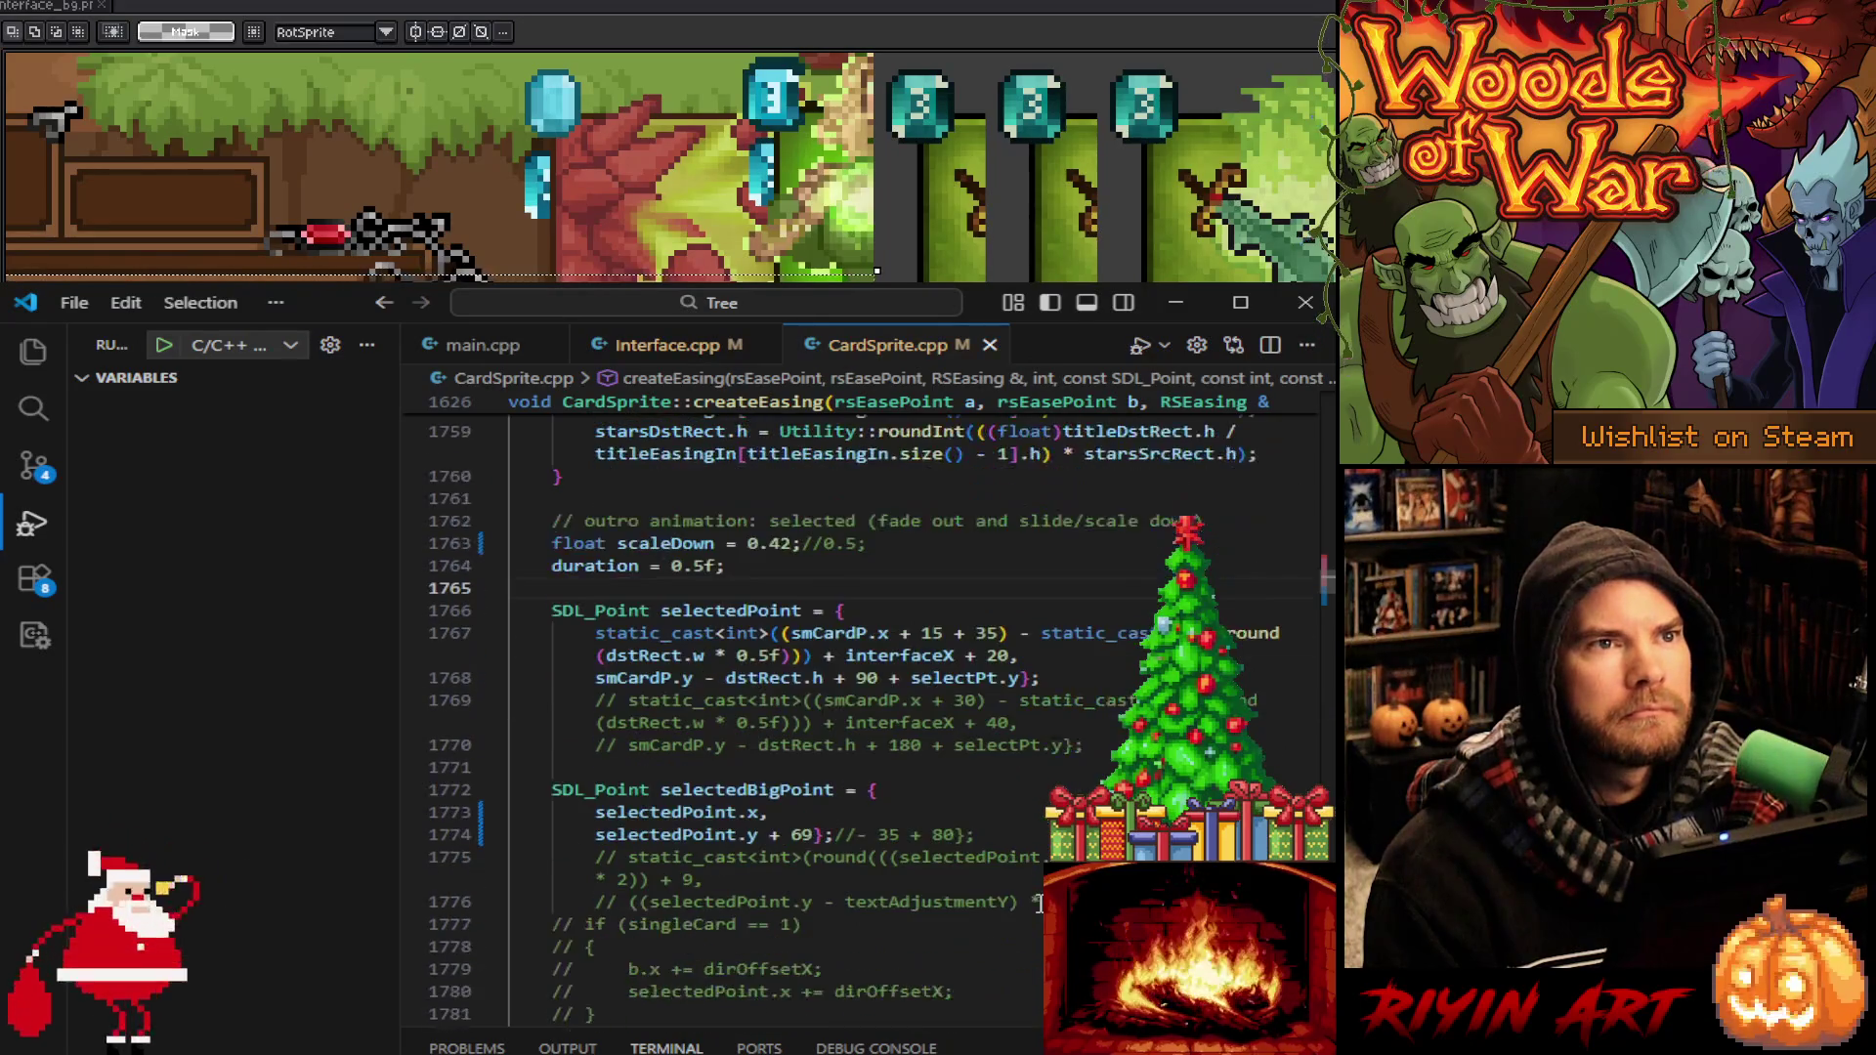
left_click(489, 347)
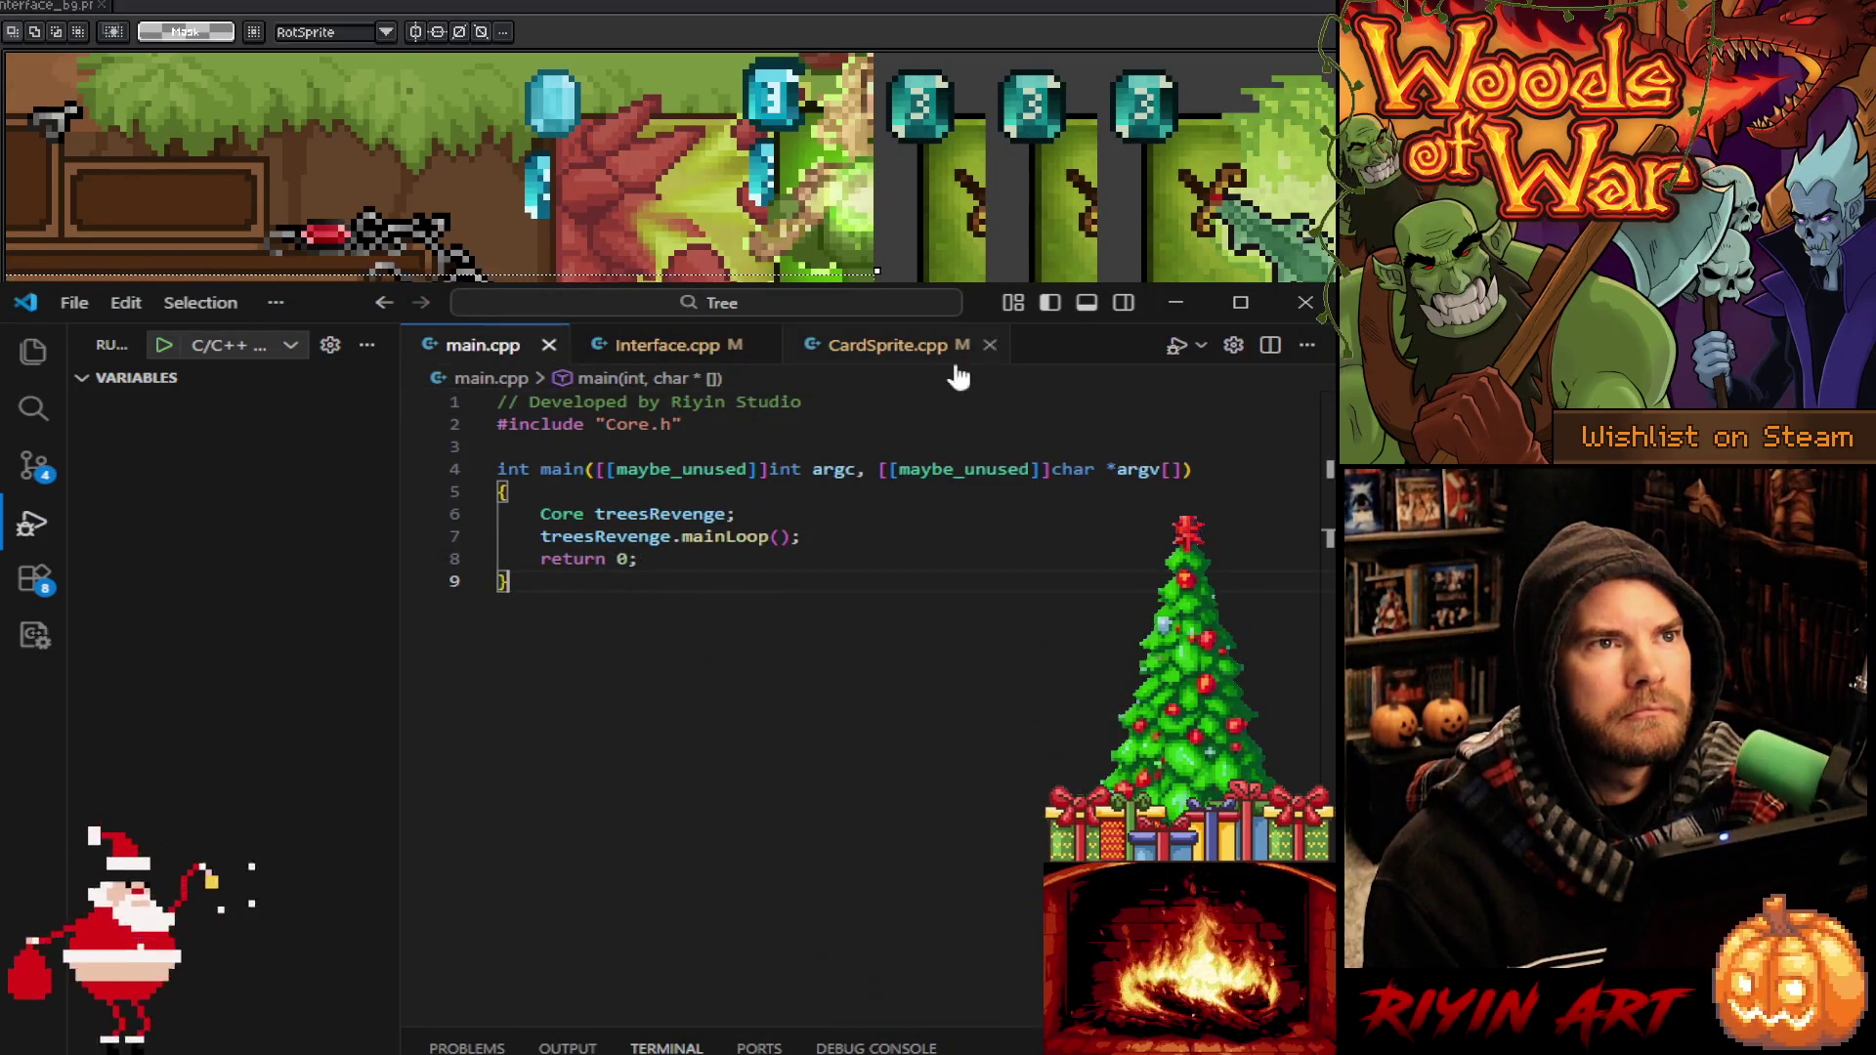
left_click(1180, 354)
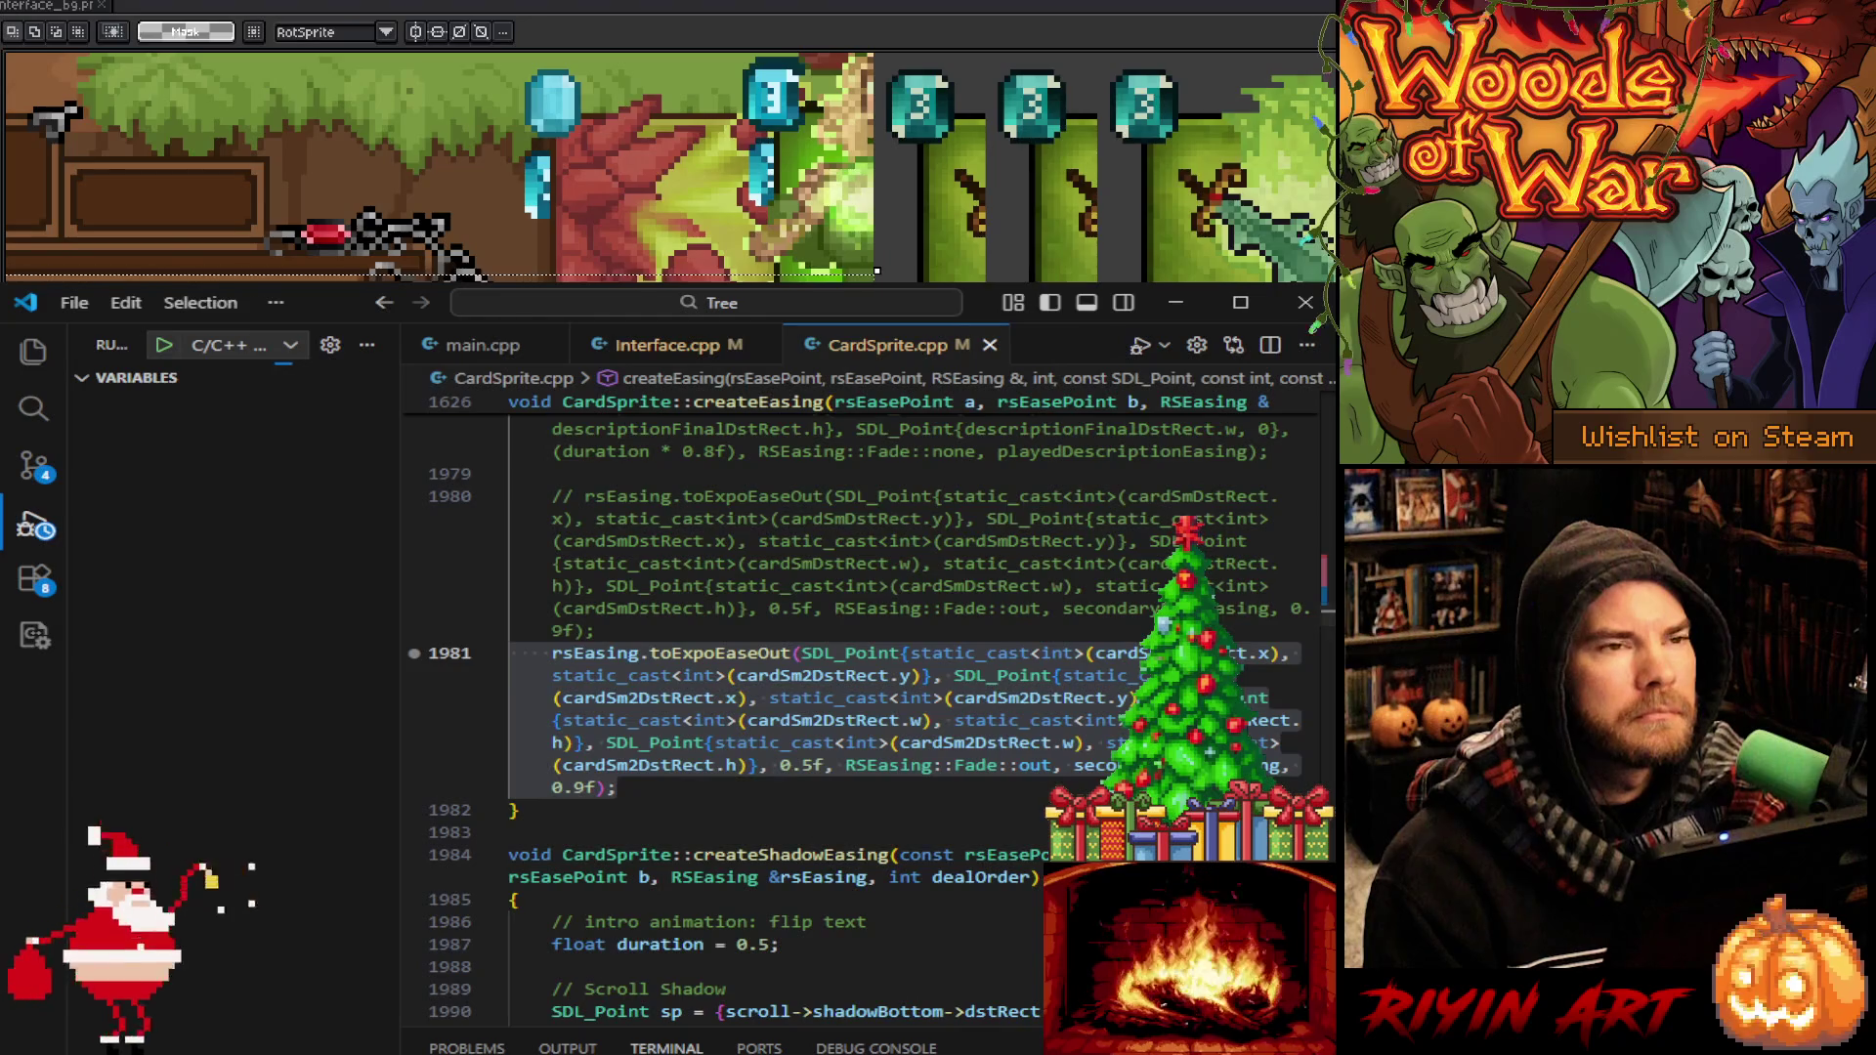
left_click(414, 653)
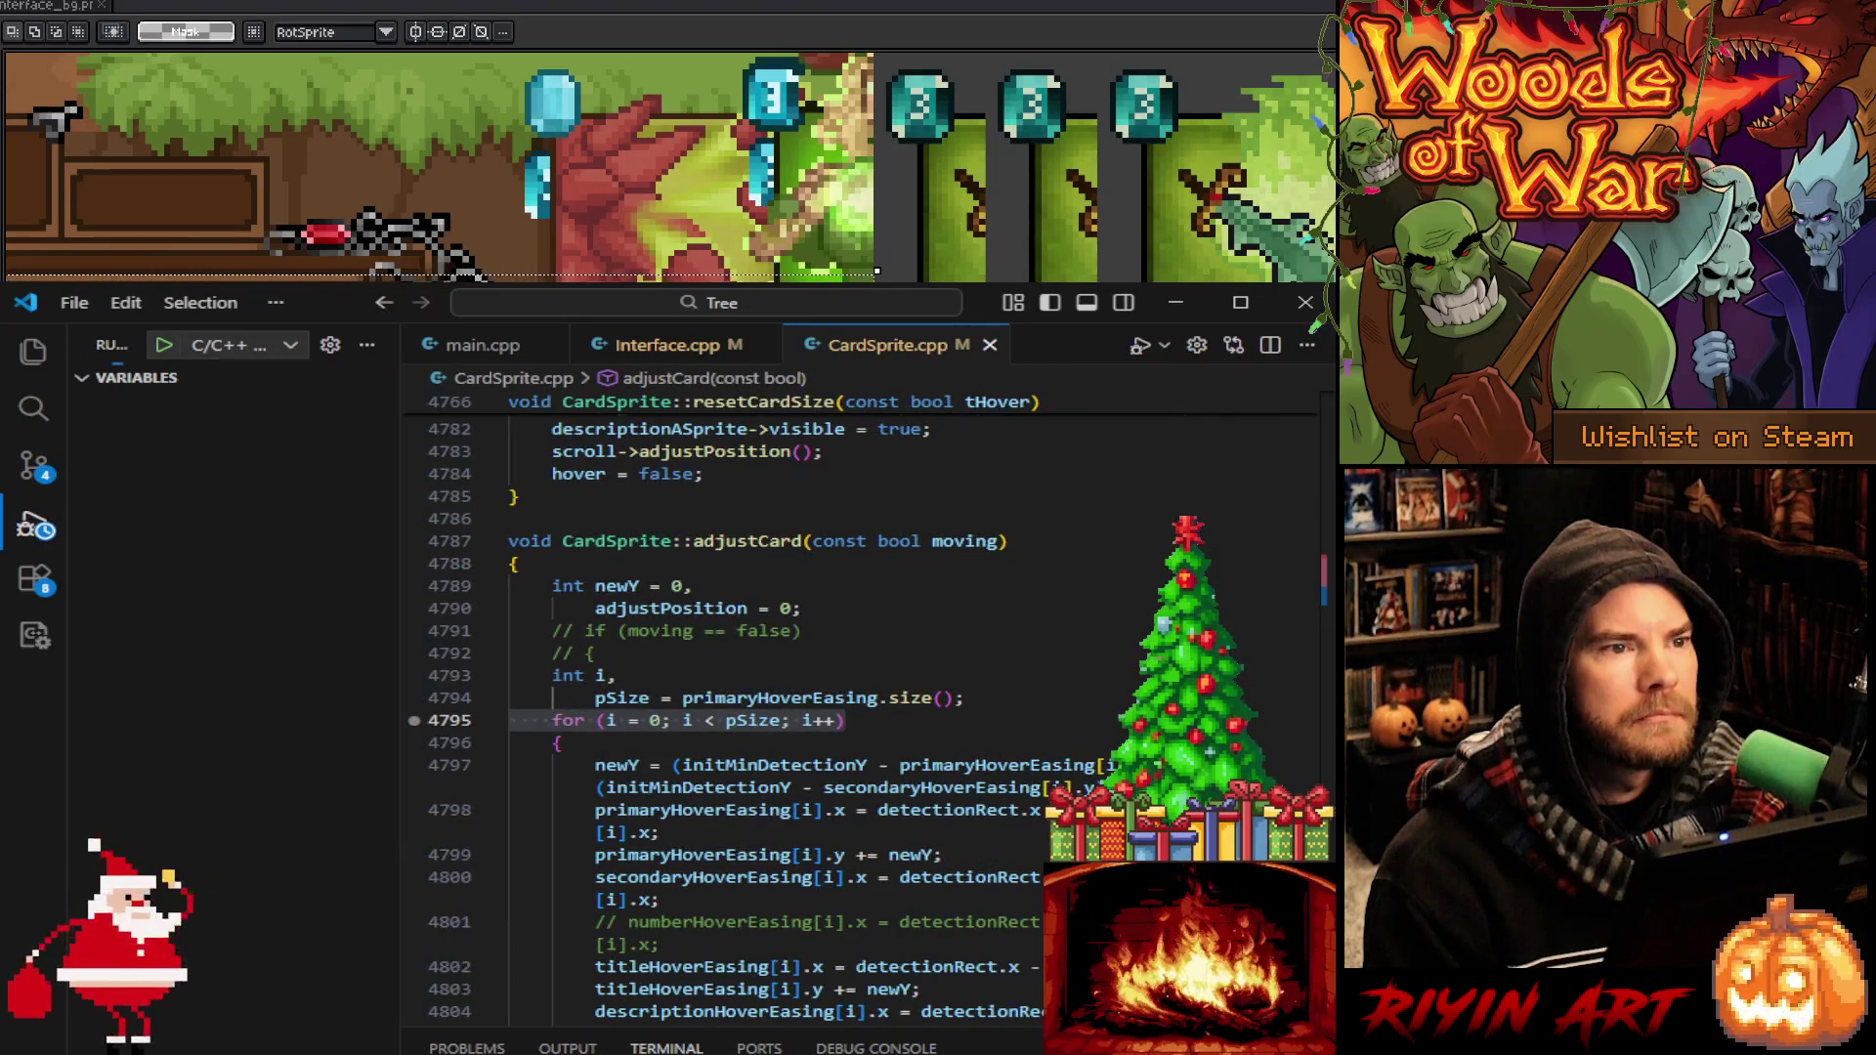
key("F5")
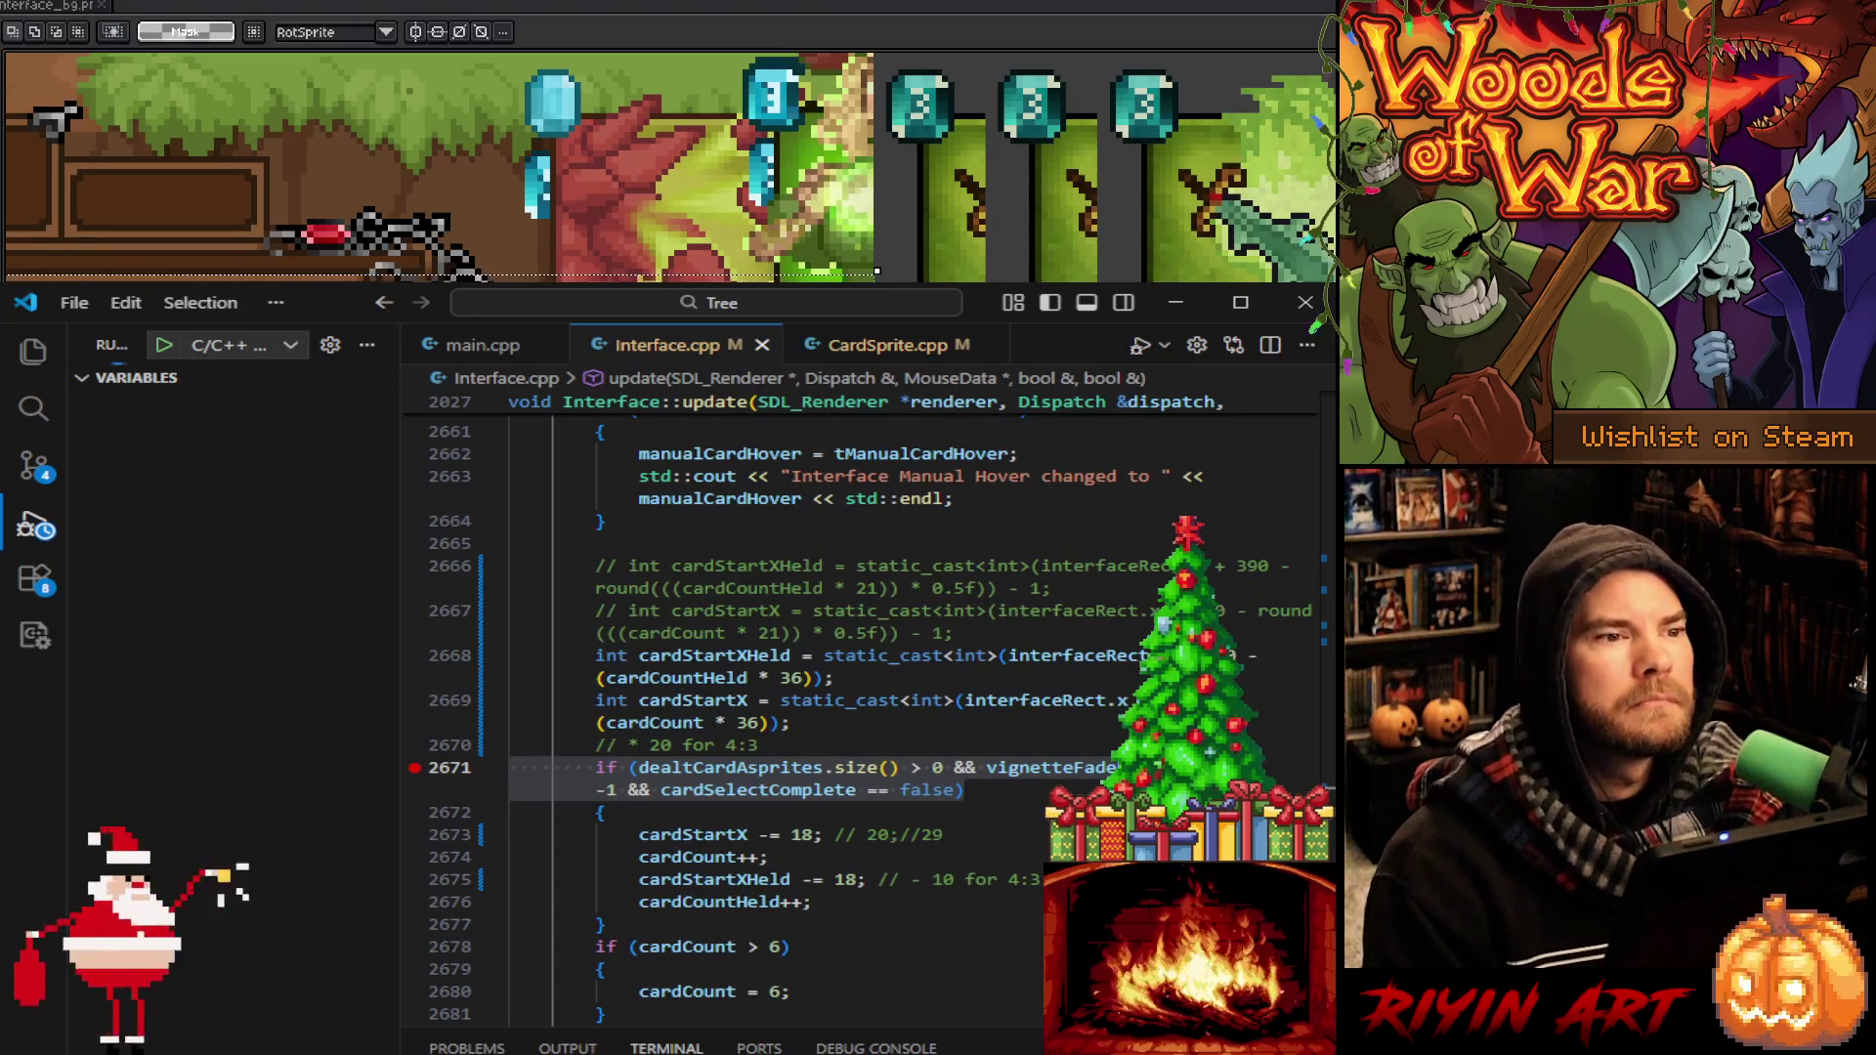
Continue past the line 2671 breakpoint and zoom out the game view to show the whole forest scene
key("F5")
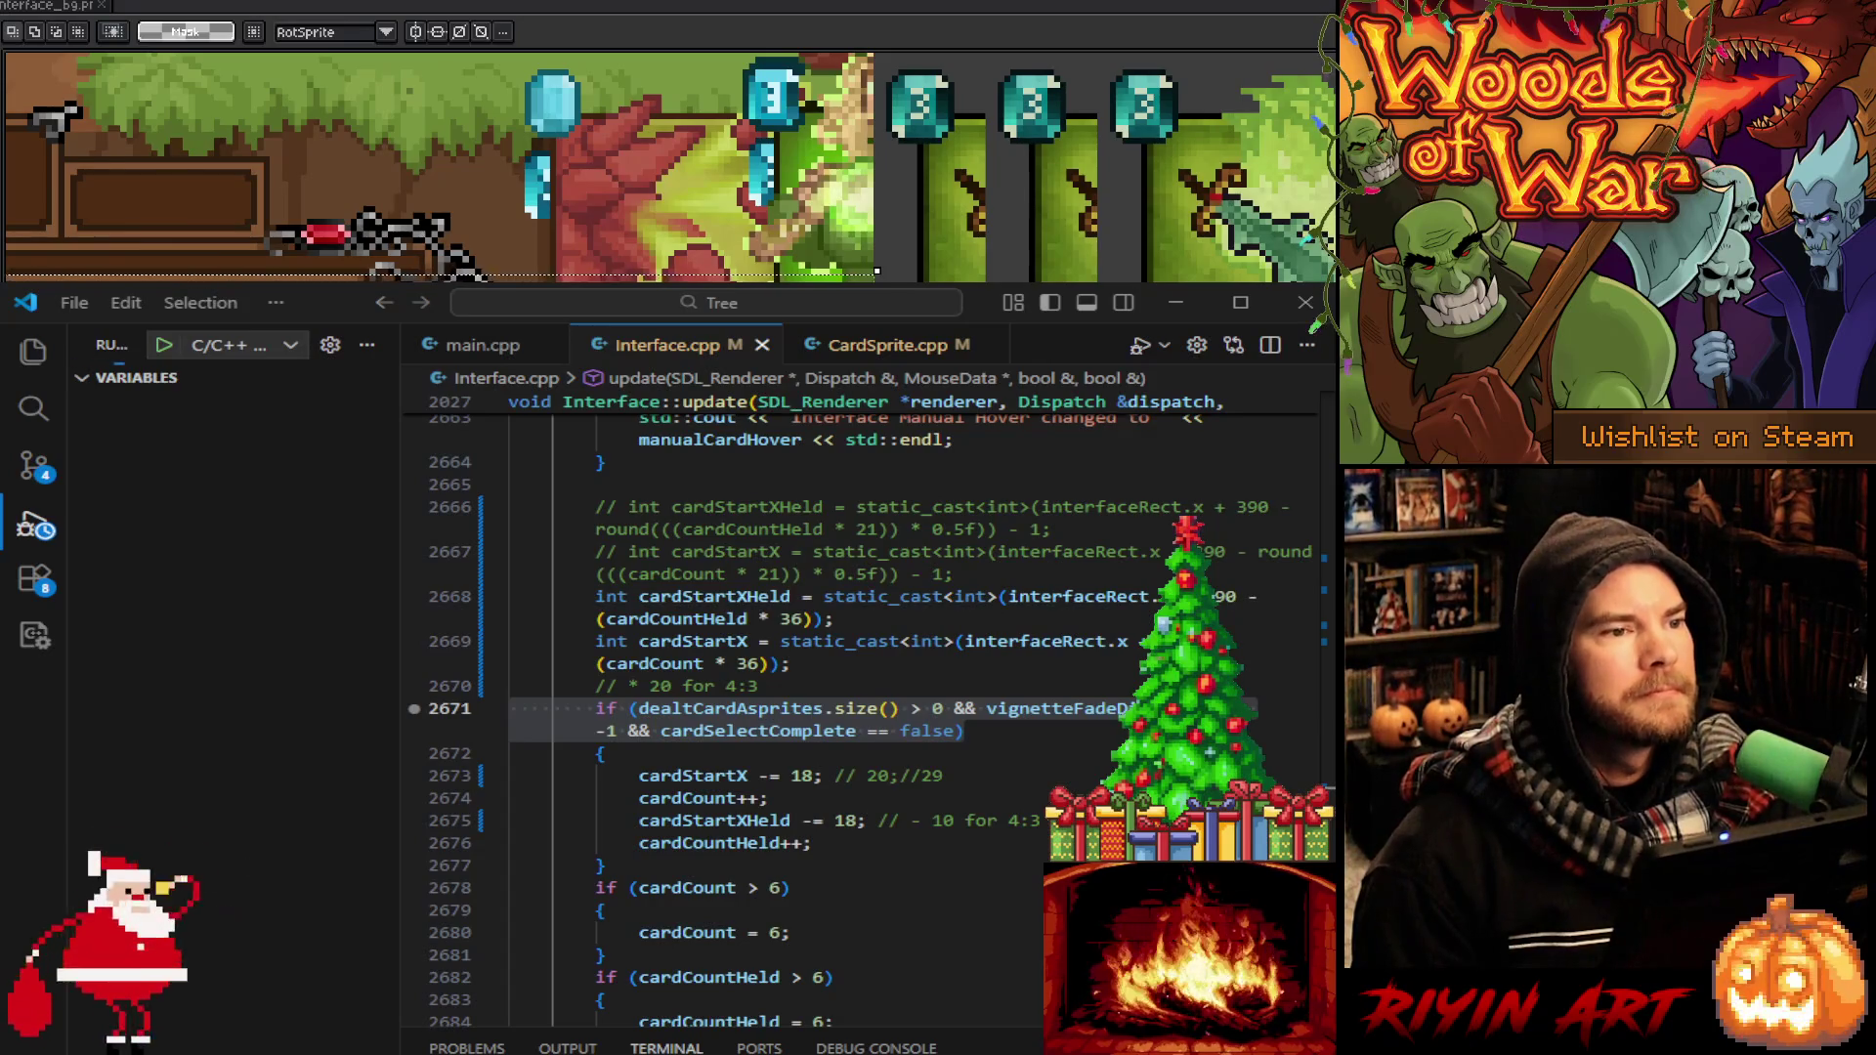
left_click(1088, 775)
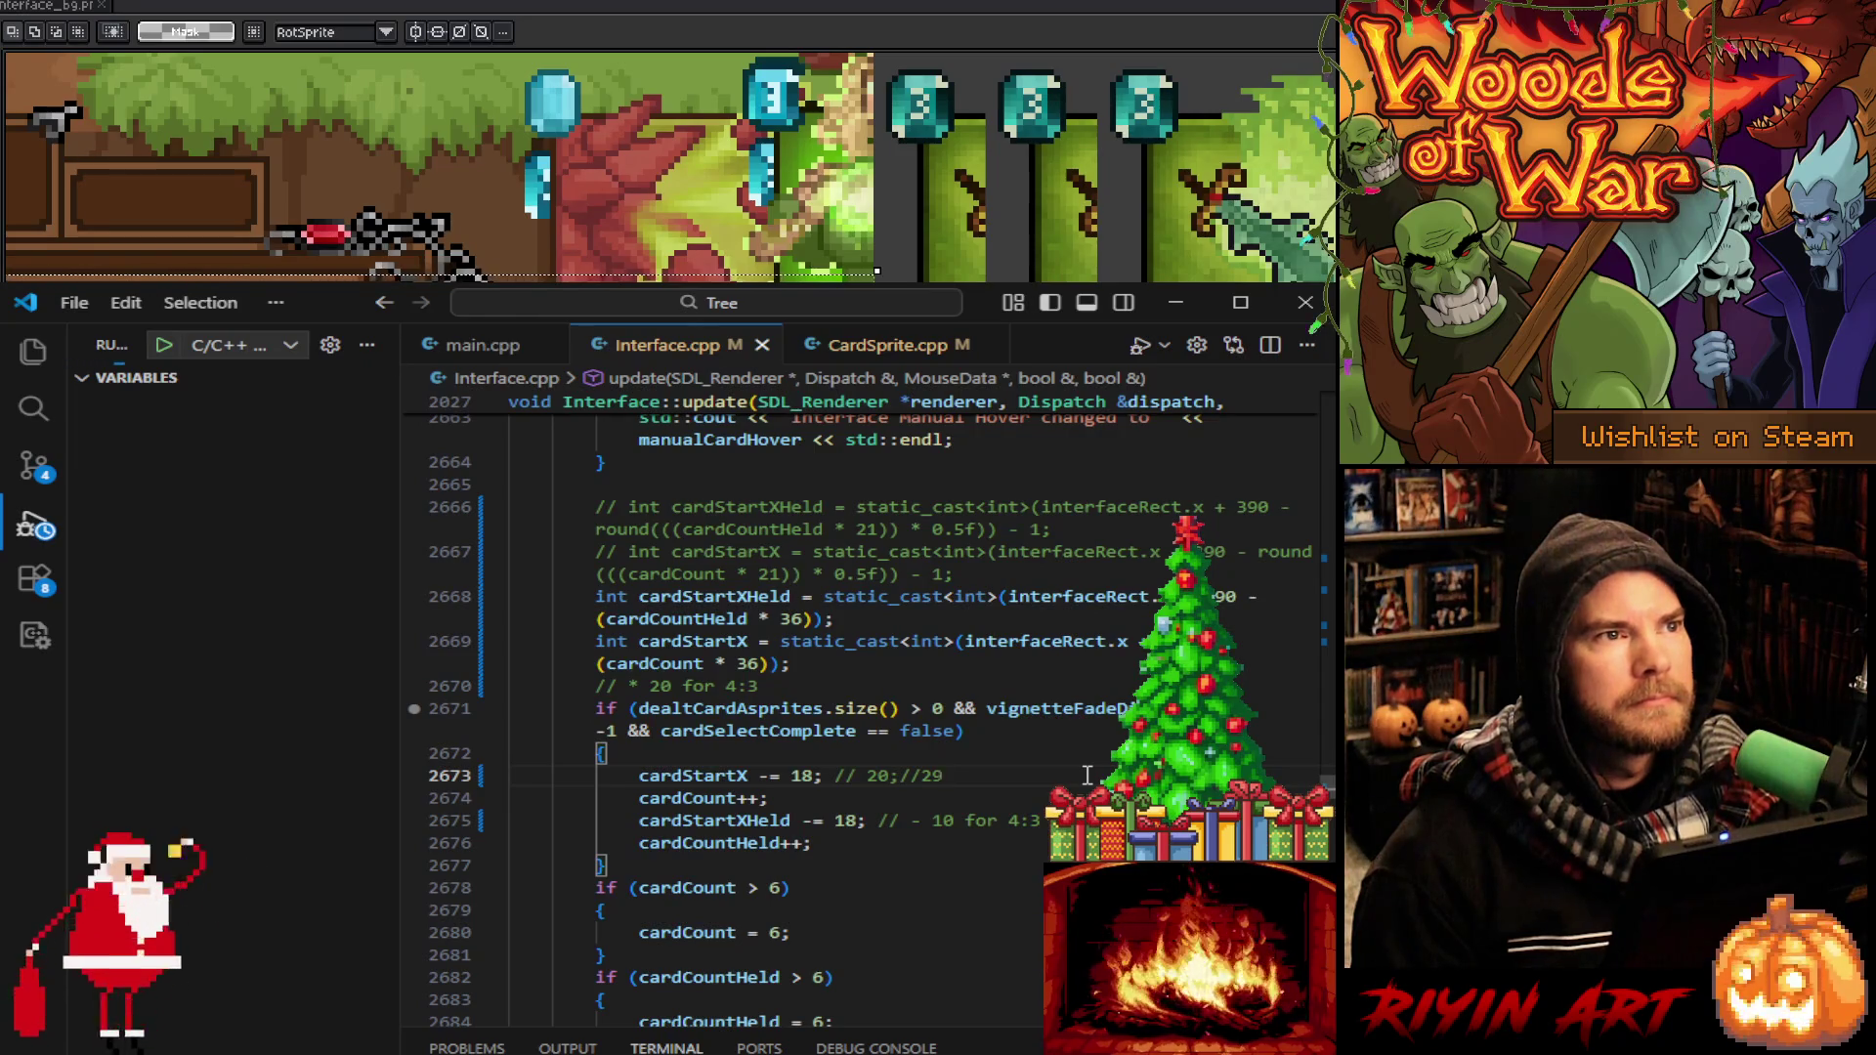
left_click(778, 25)
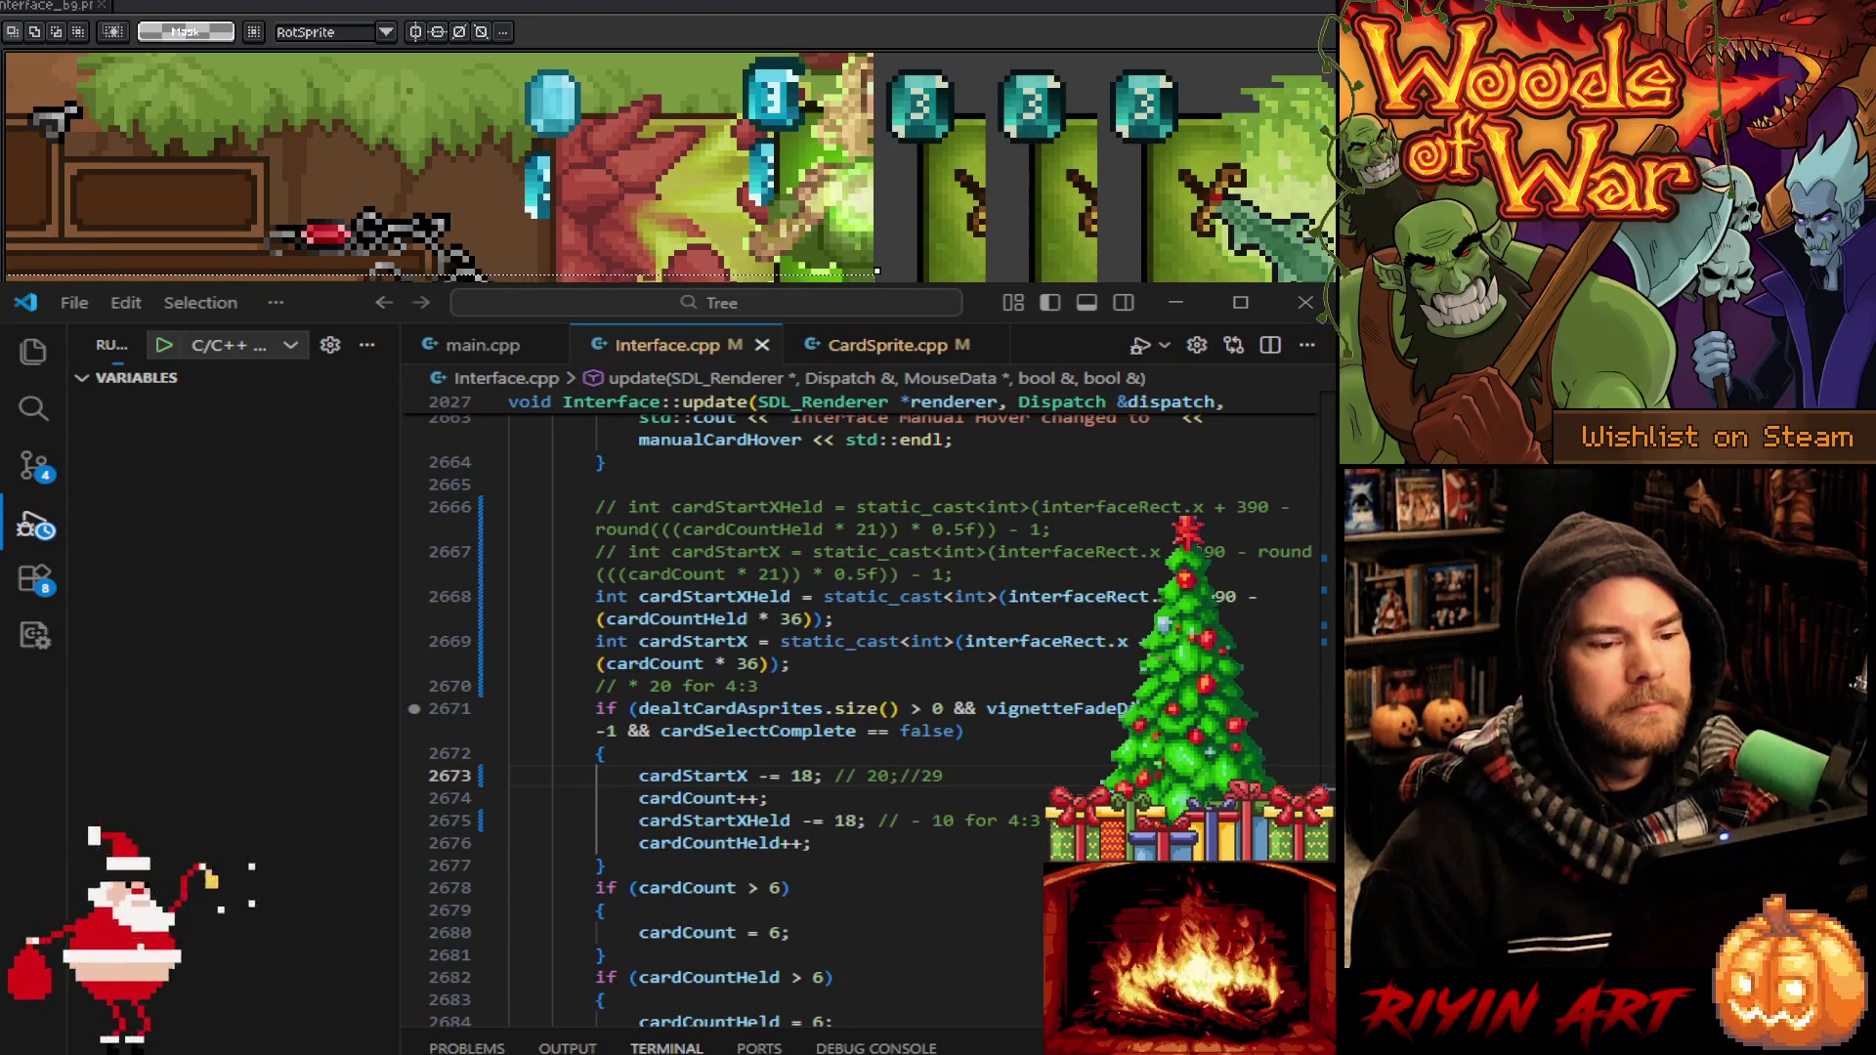
key("minus")
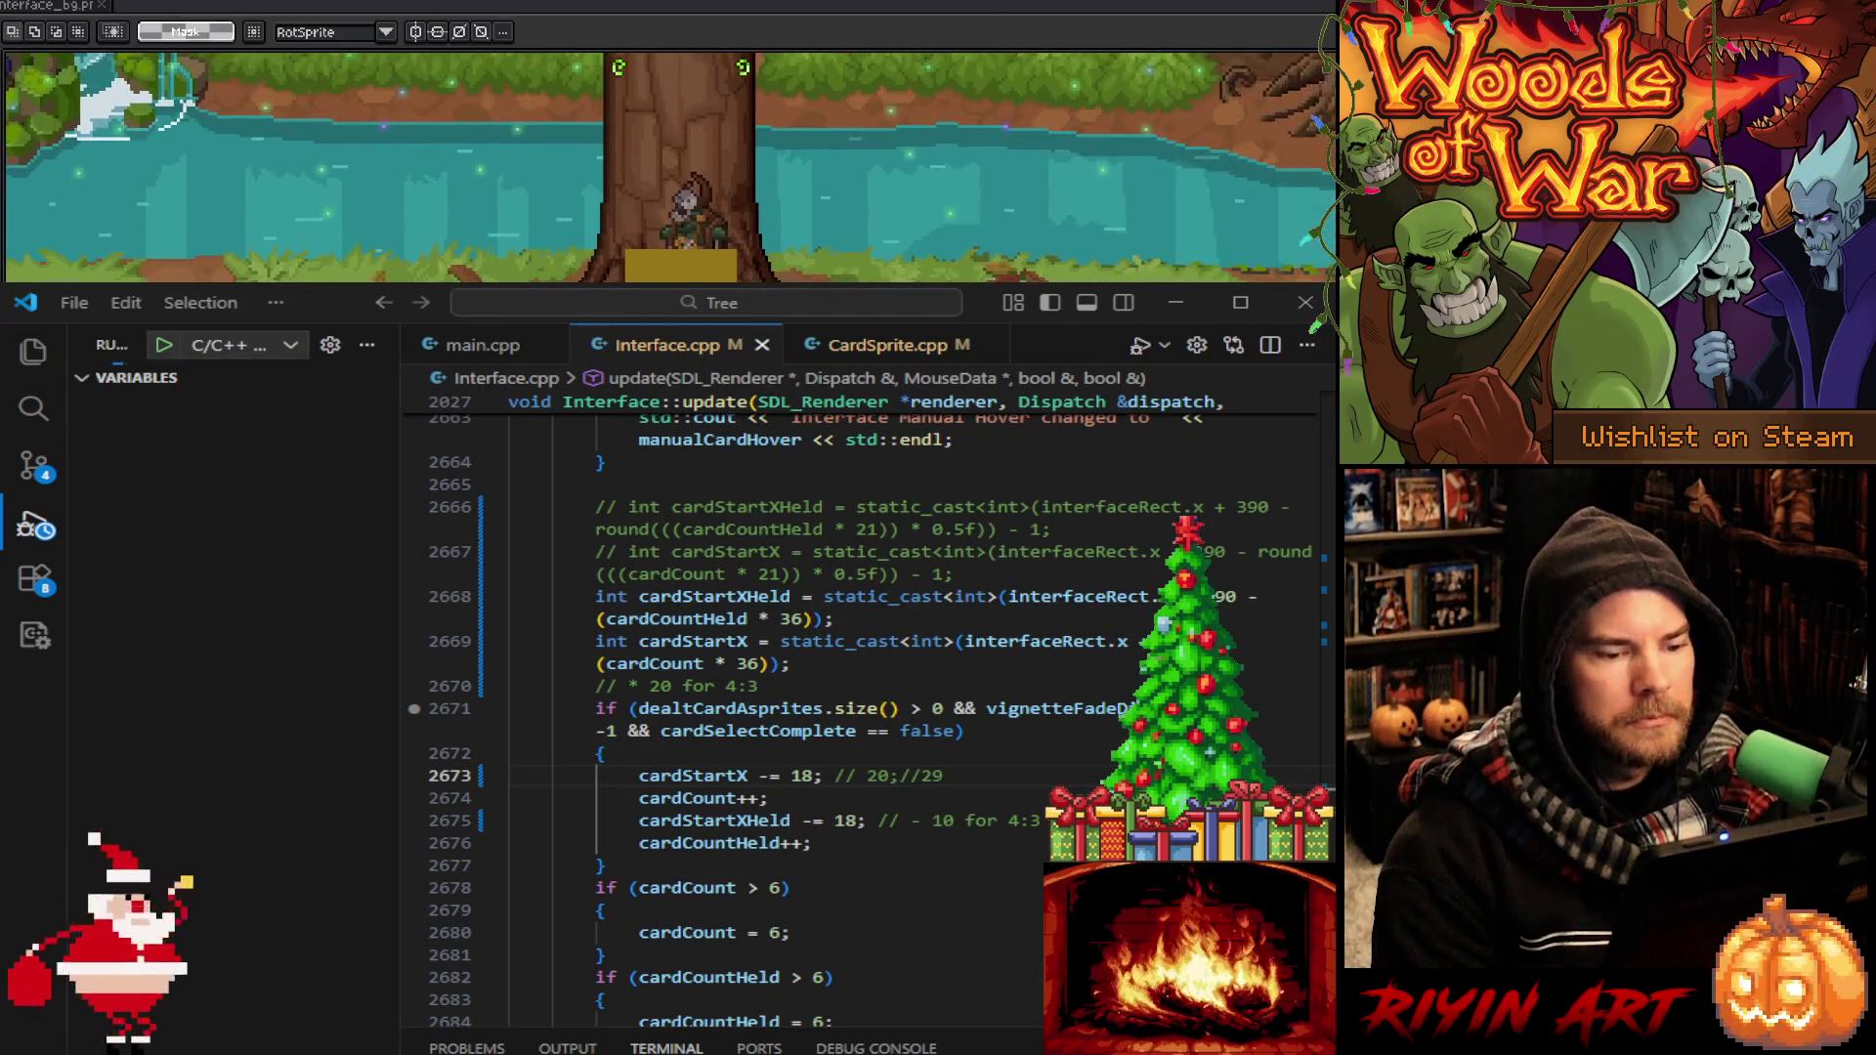
left_click(1078, 757)
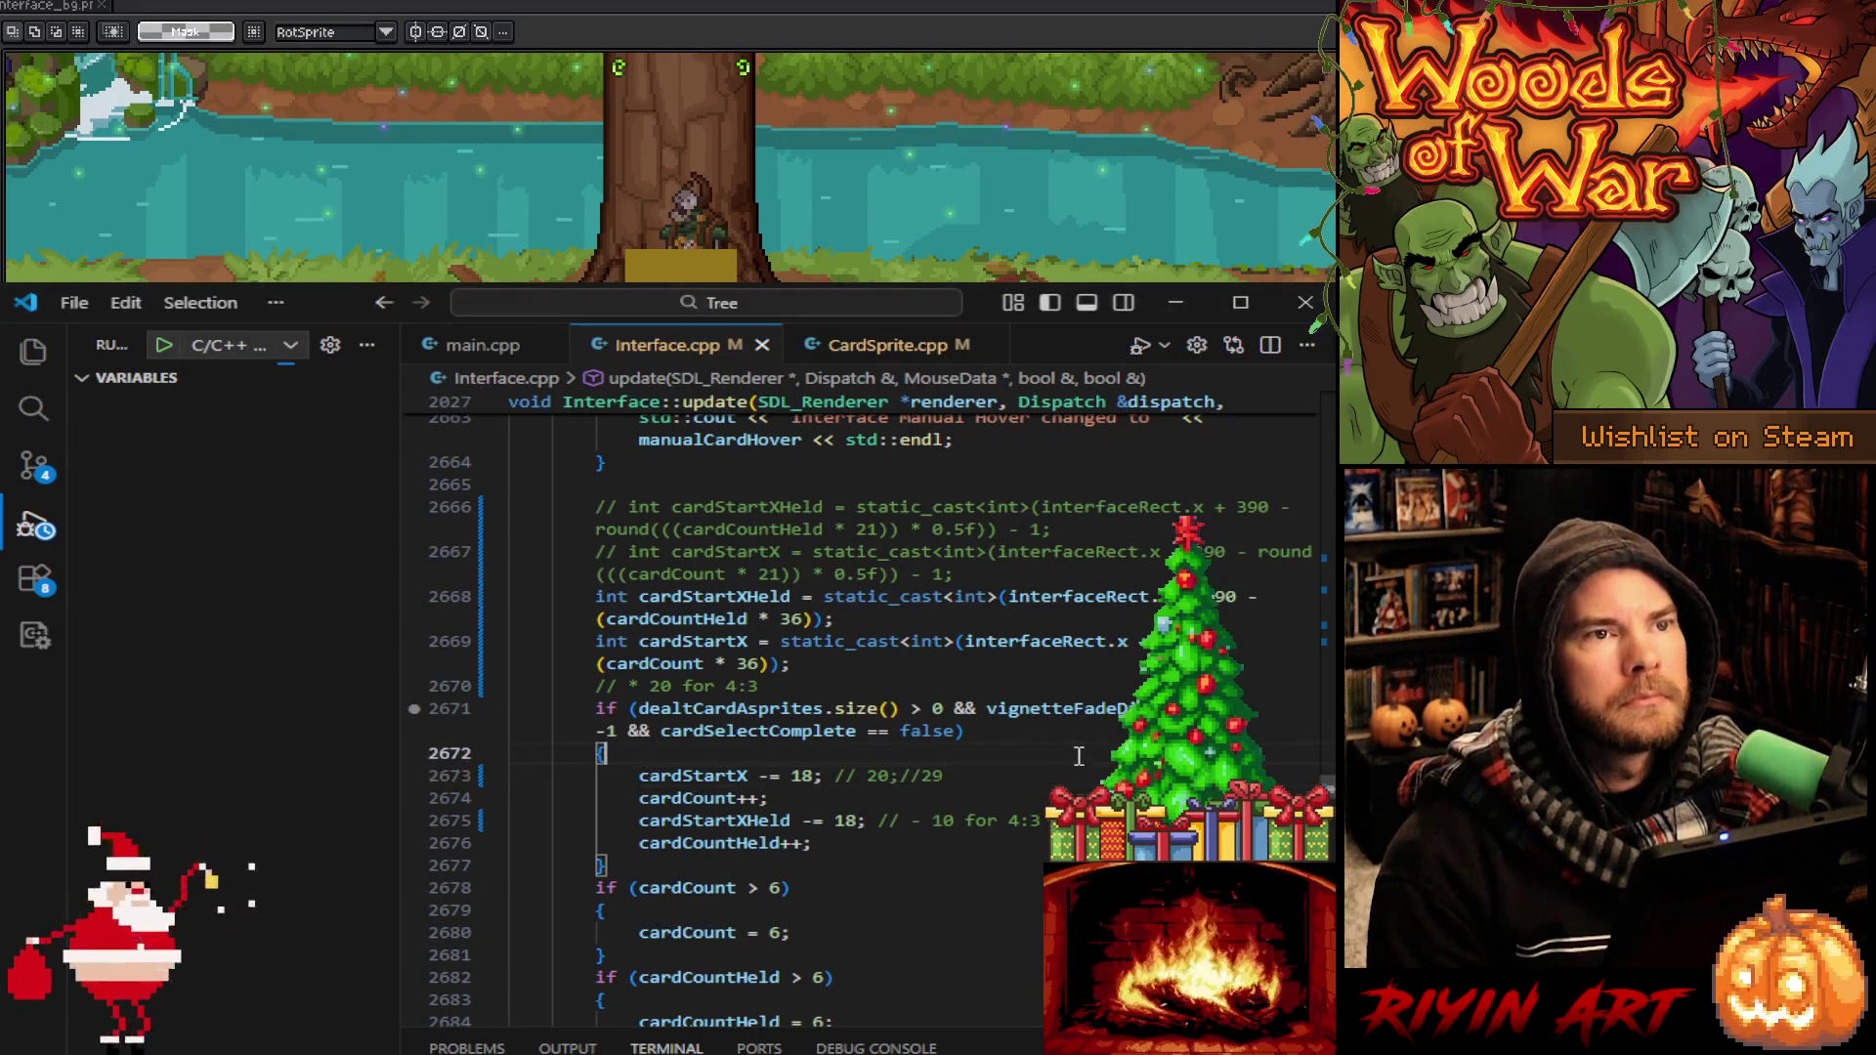
Search for 'dealthreecards' and set a breakpoint at line 1347 below its cardWidth/cardStartX constants
key("ctrl+f")
type("deal")
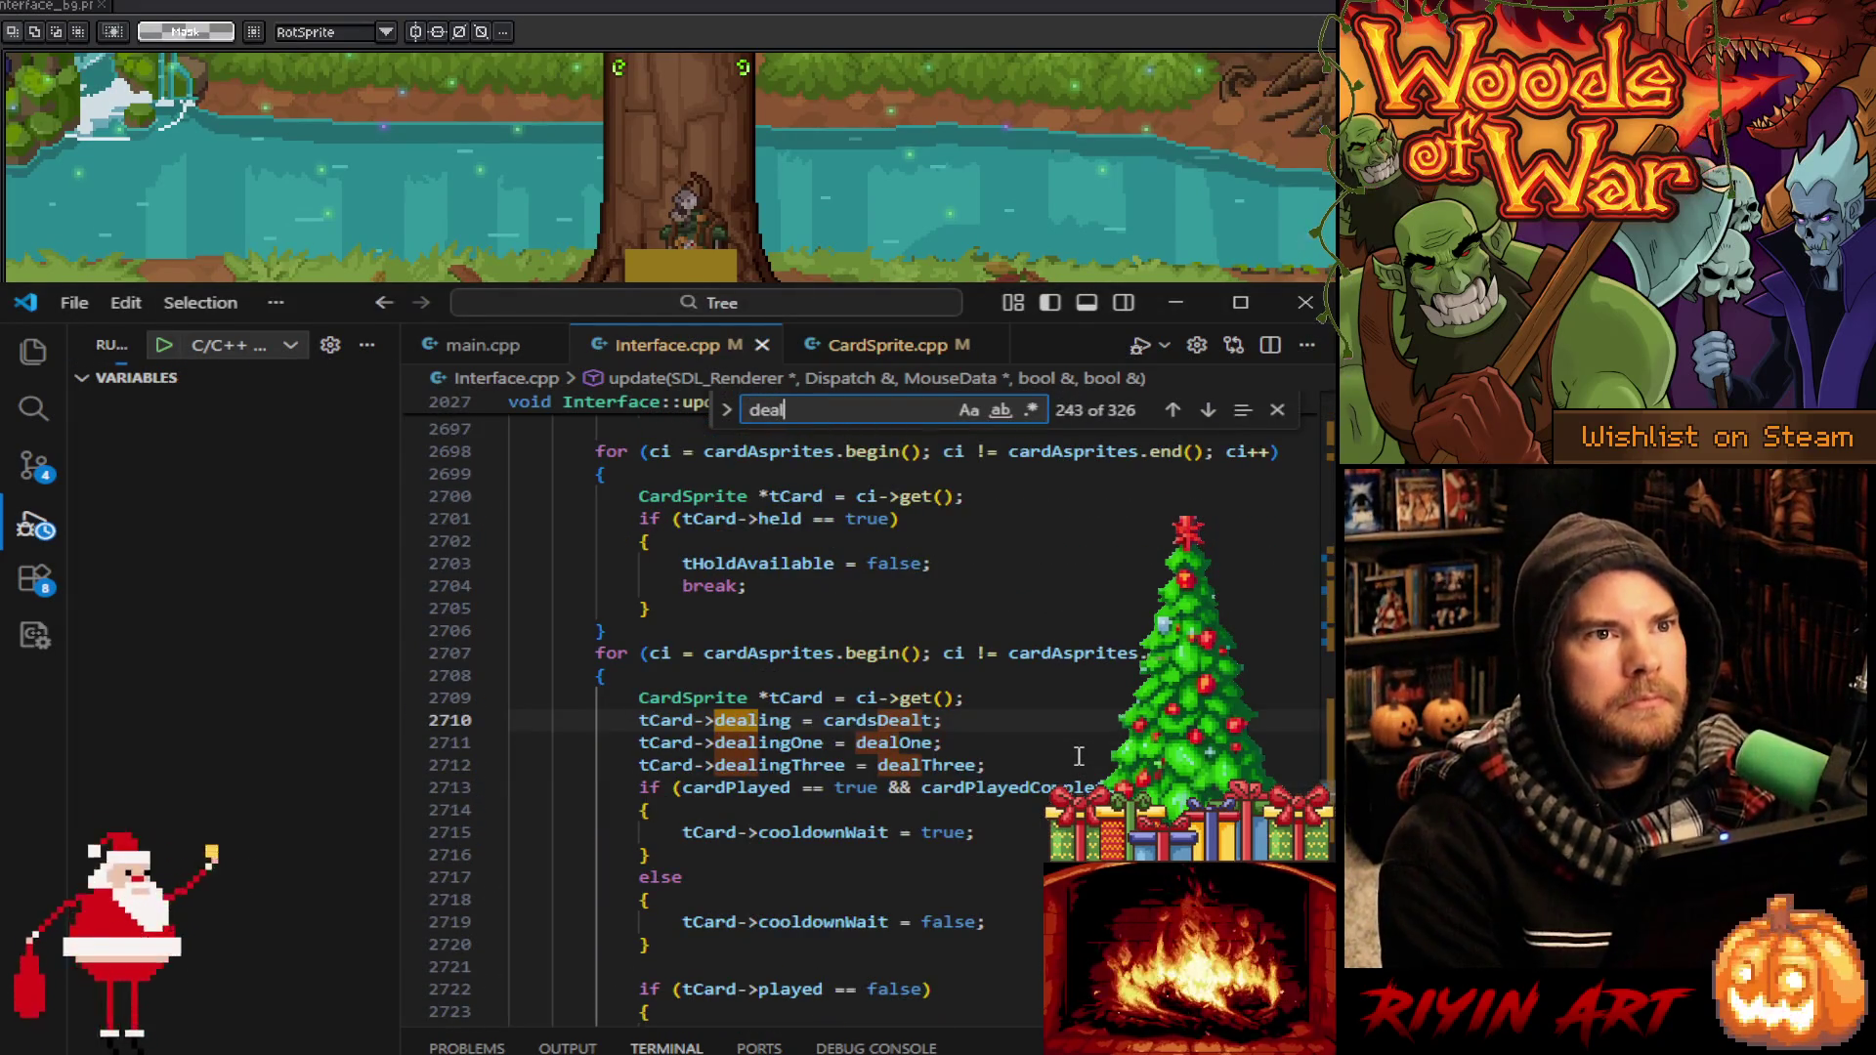
type("C")
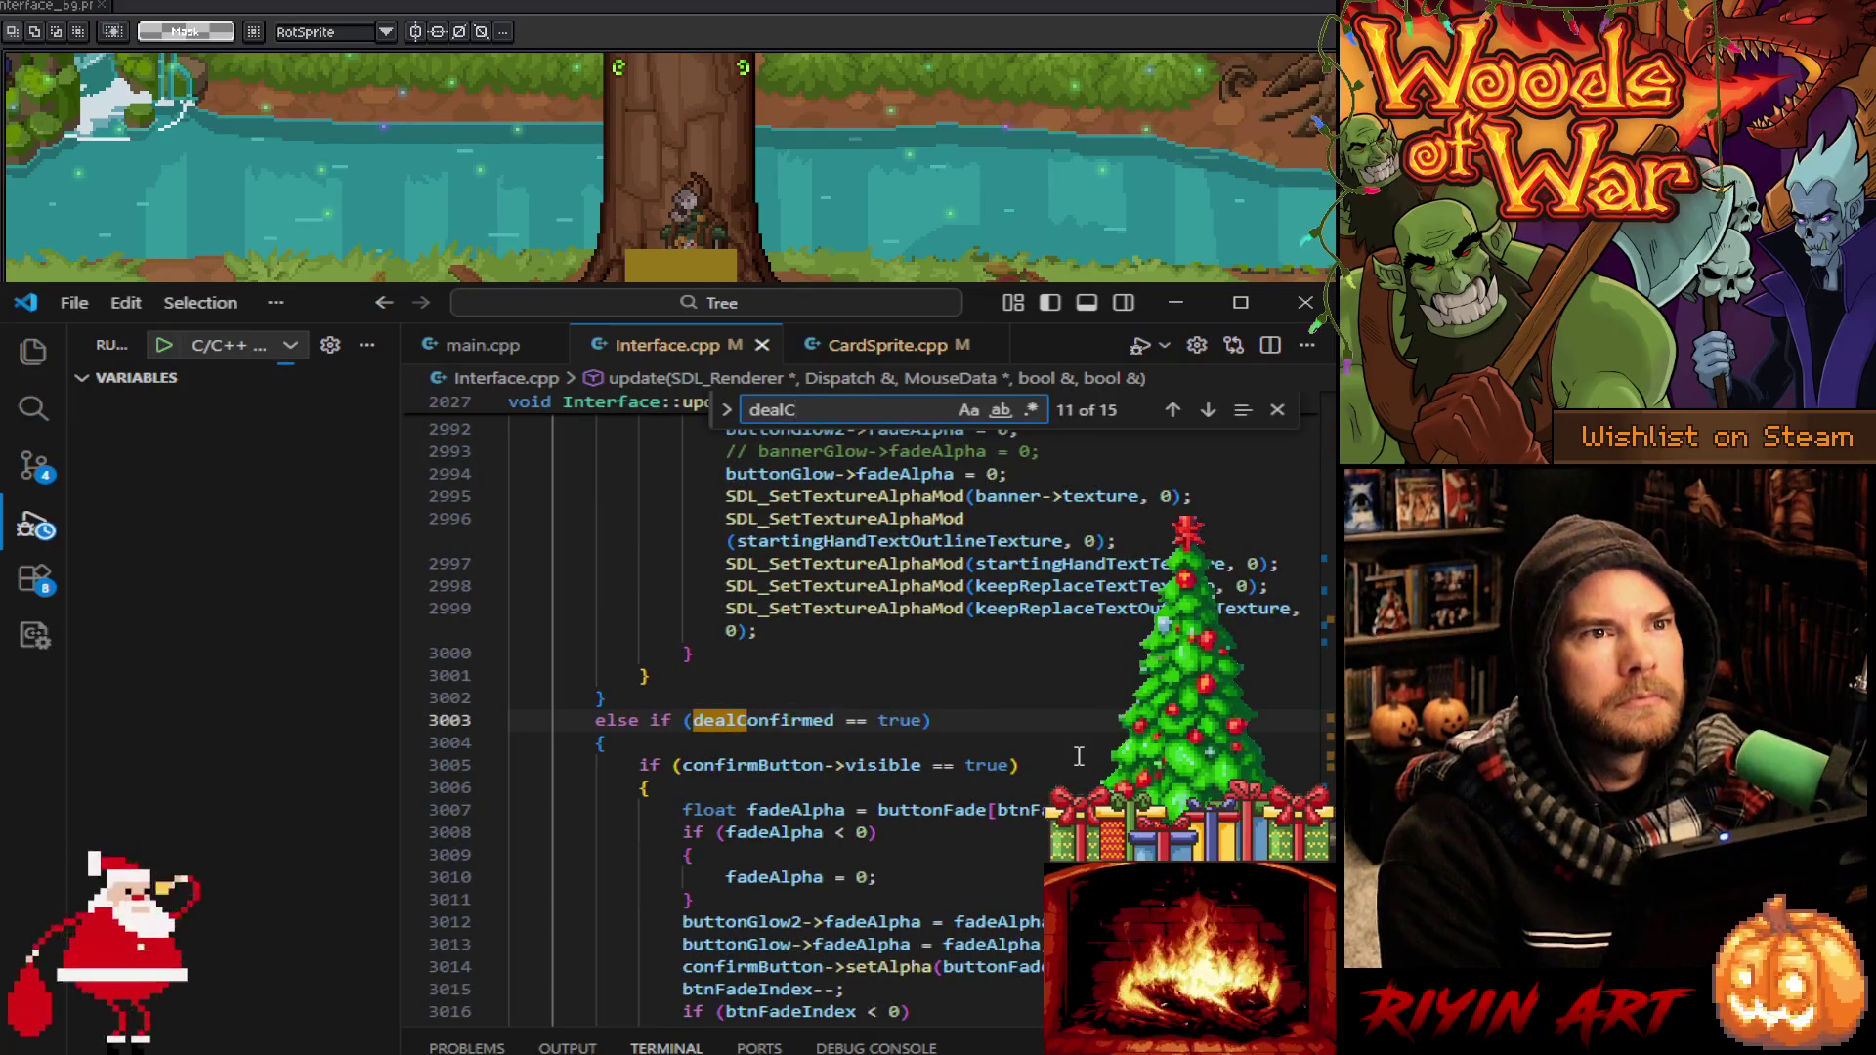
key("BackSpace")
type("threecards")
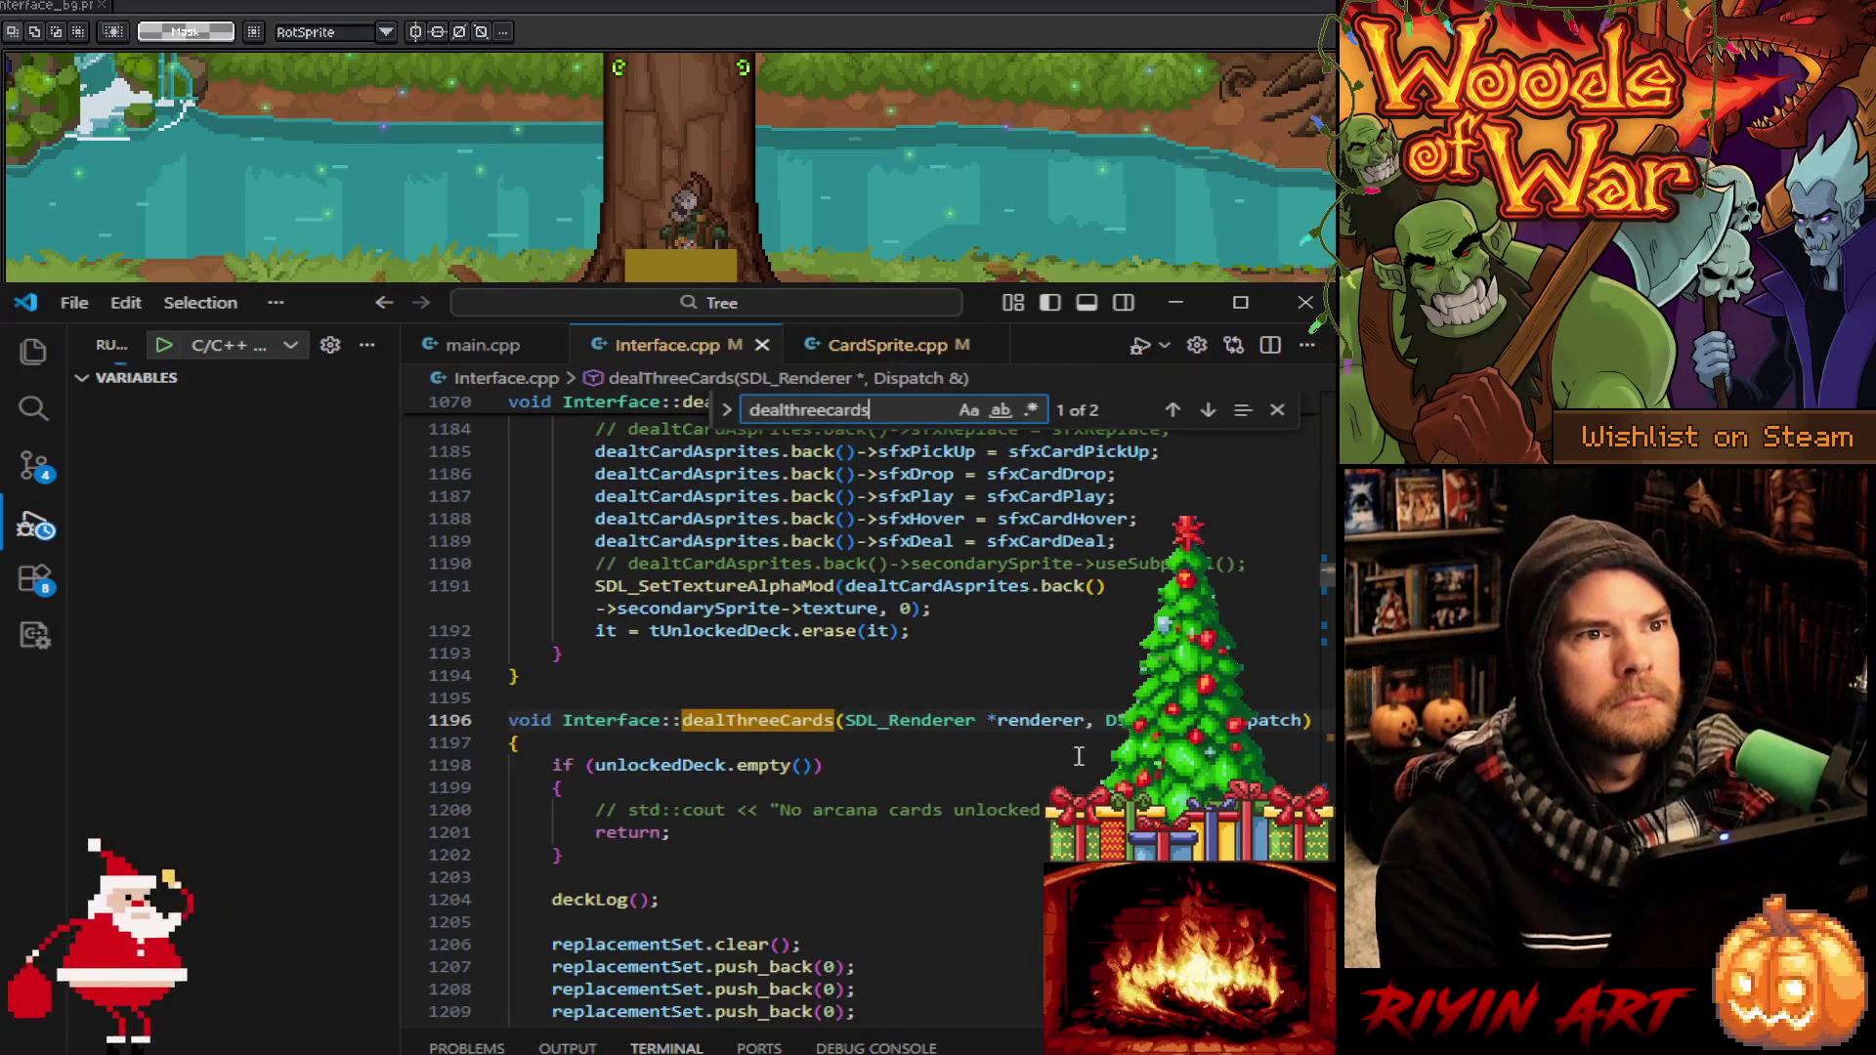
scroll(1038, 764, "down", 10)
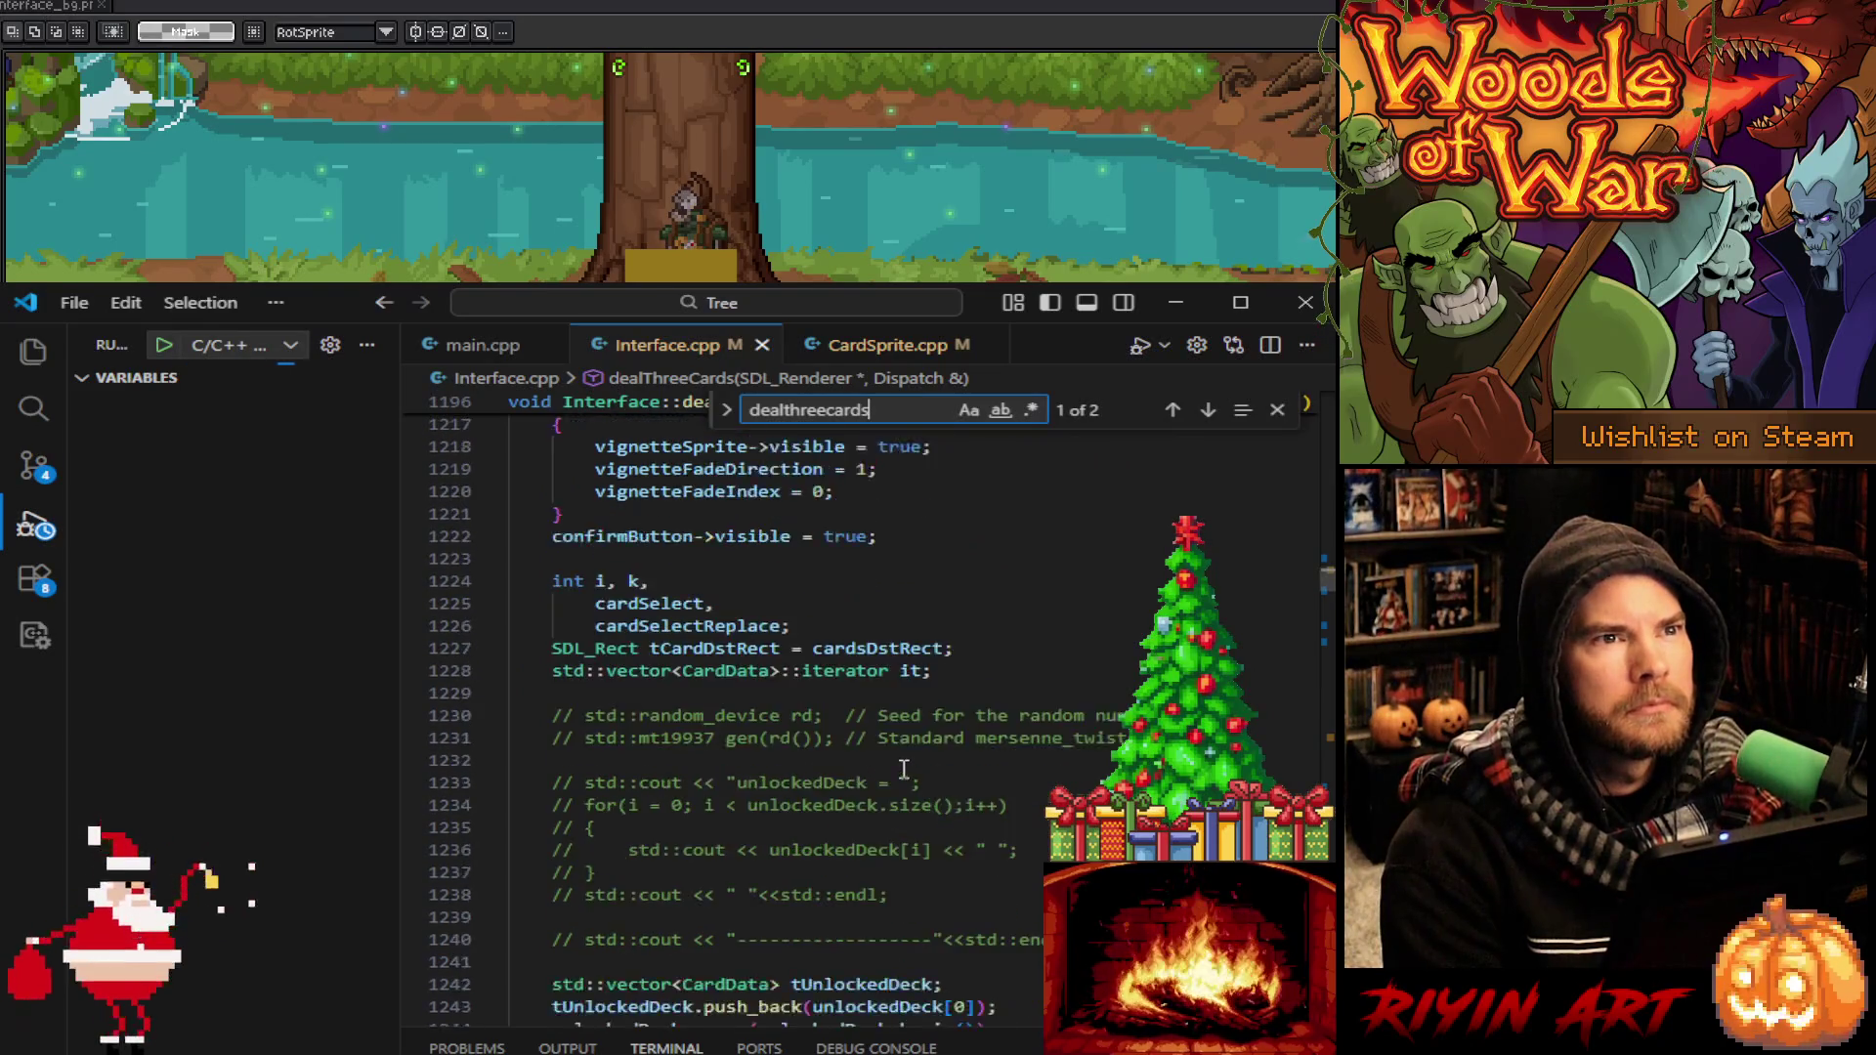
scroll(901, 770, "down", 5)
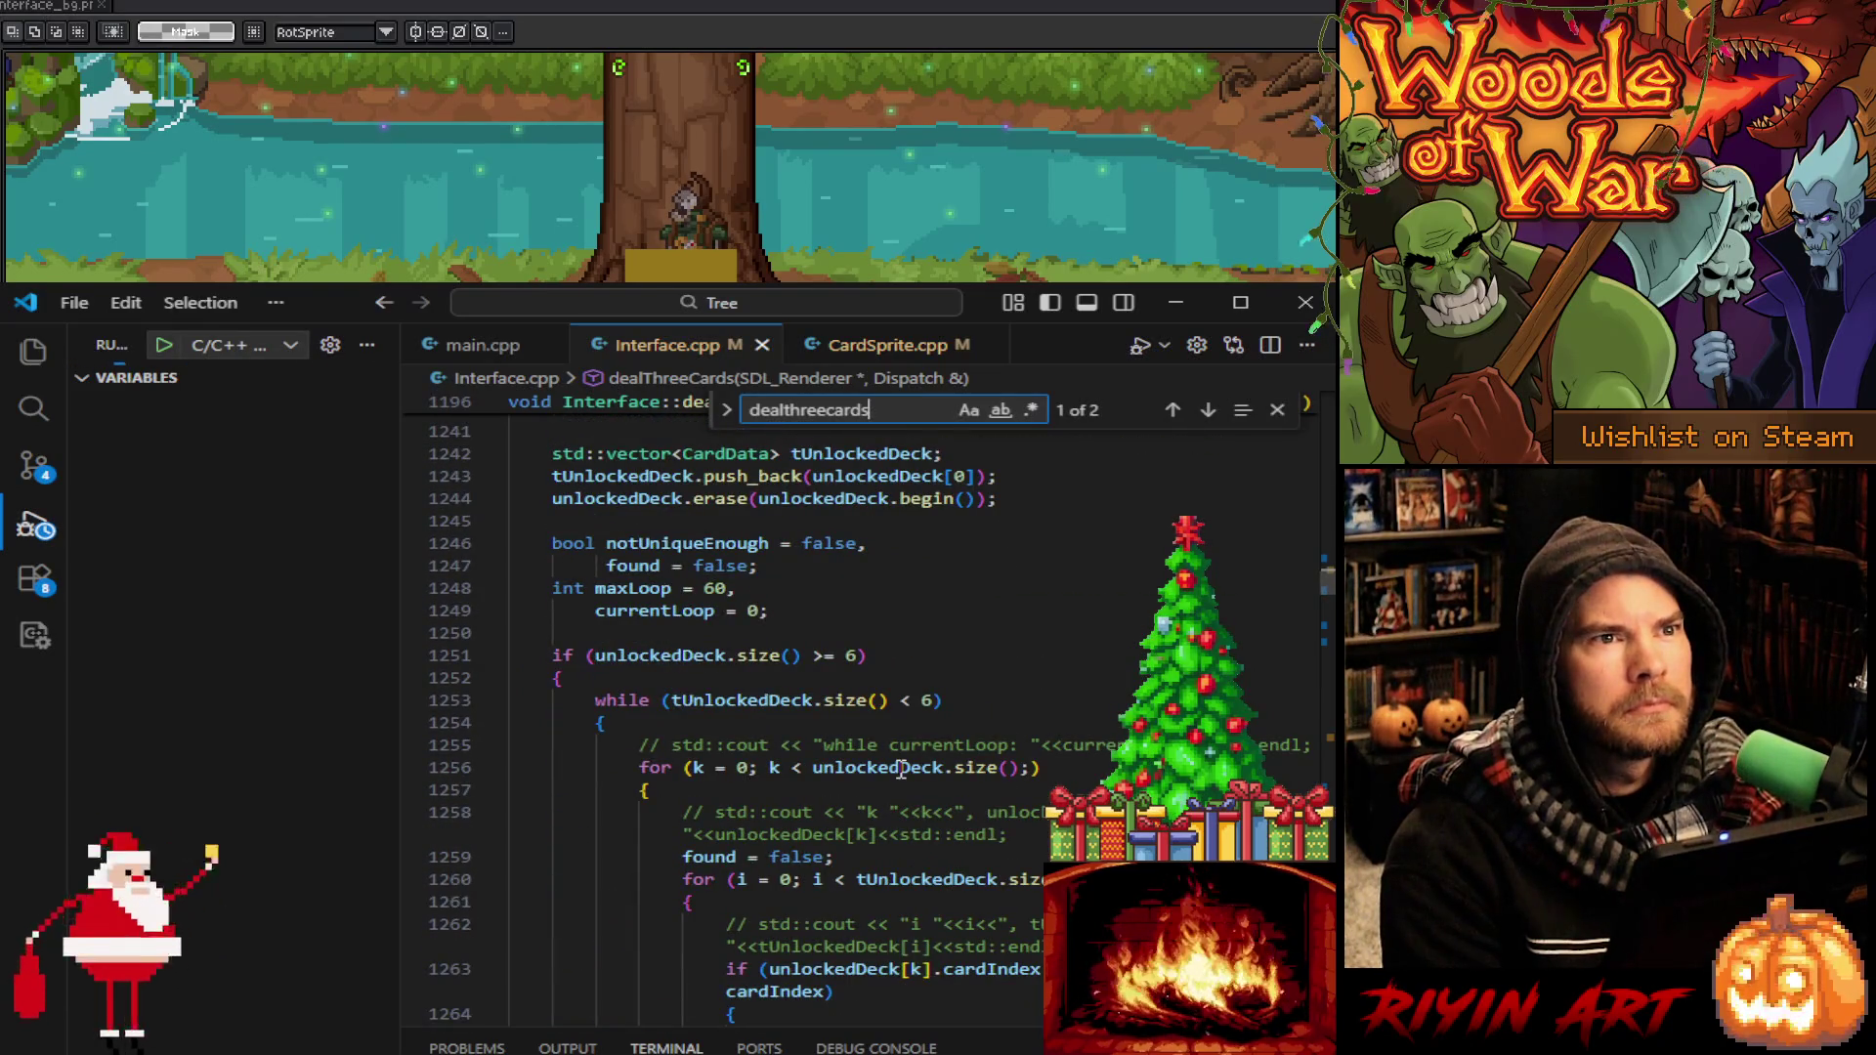
scroll(901, 770, "down", 5)
scroll(894, 771, "up", 5)
scroll(891, 772, "down", 5)
scroll(892, 772, "down", 15)
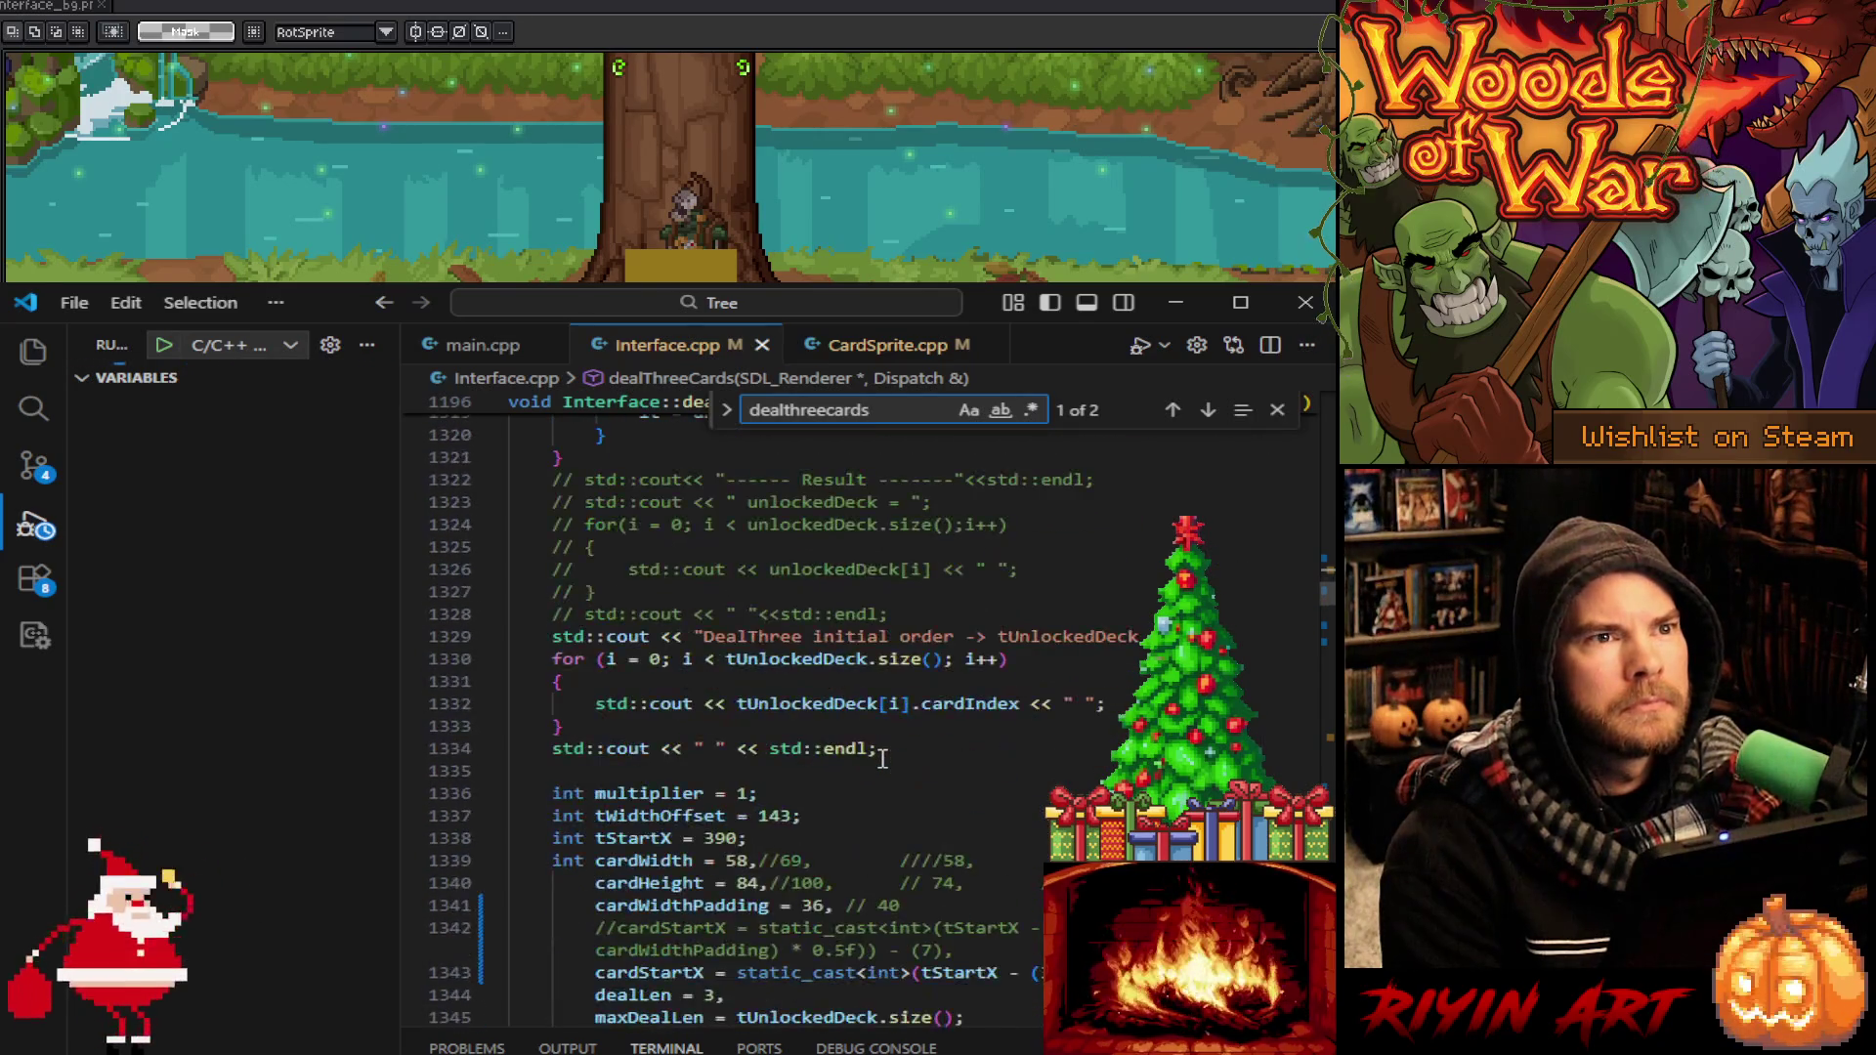
scroll(883, 759, "down", 3)
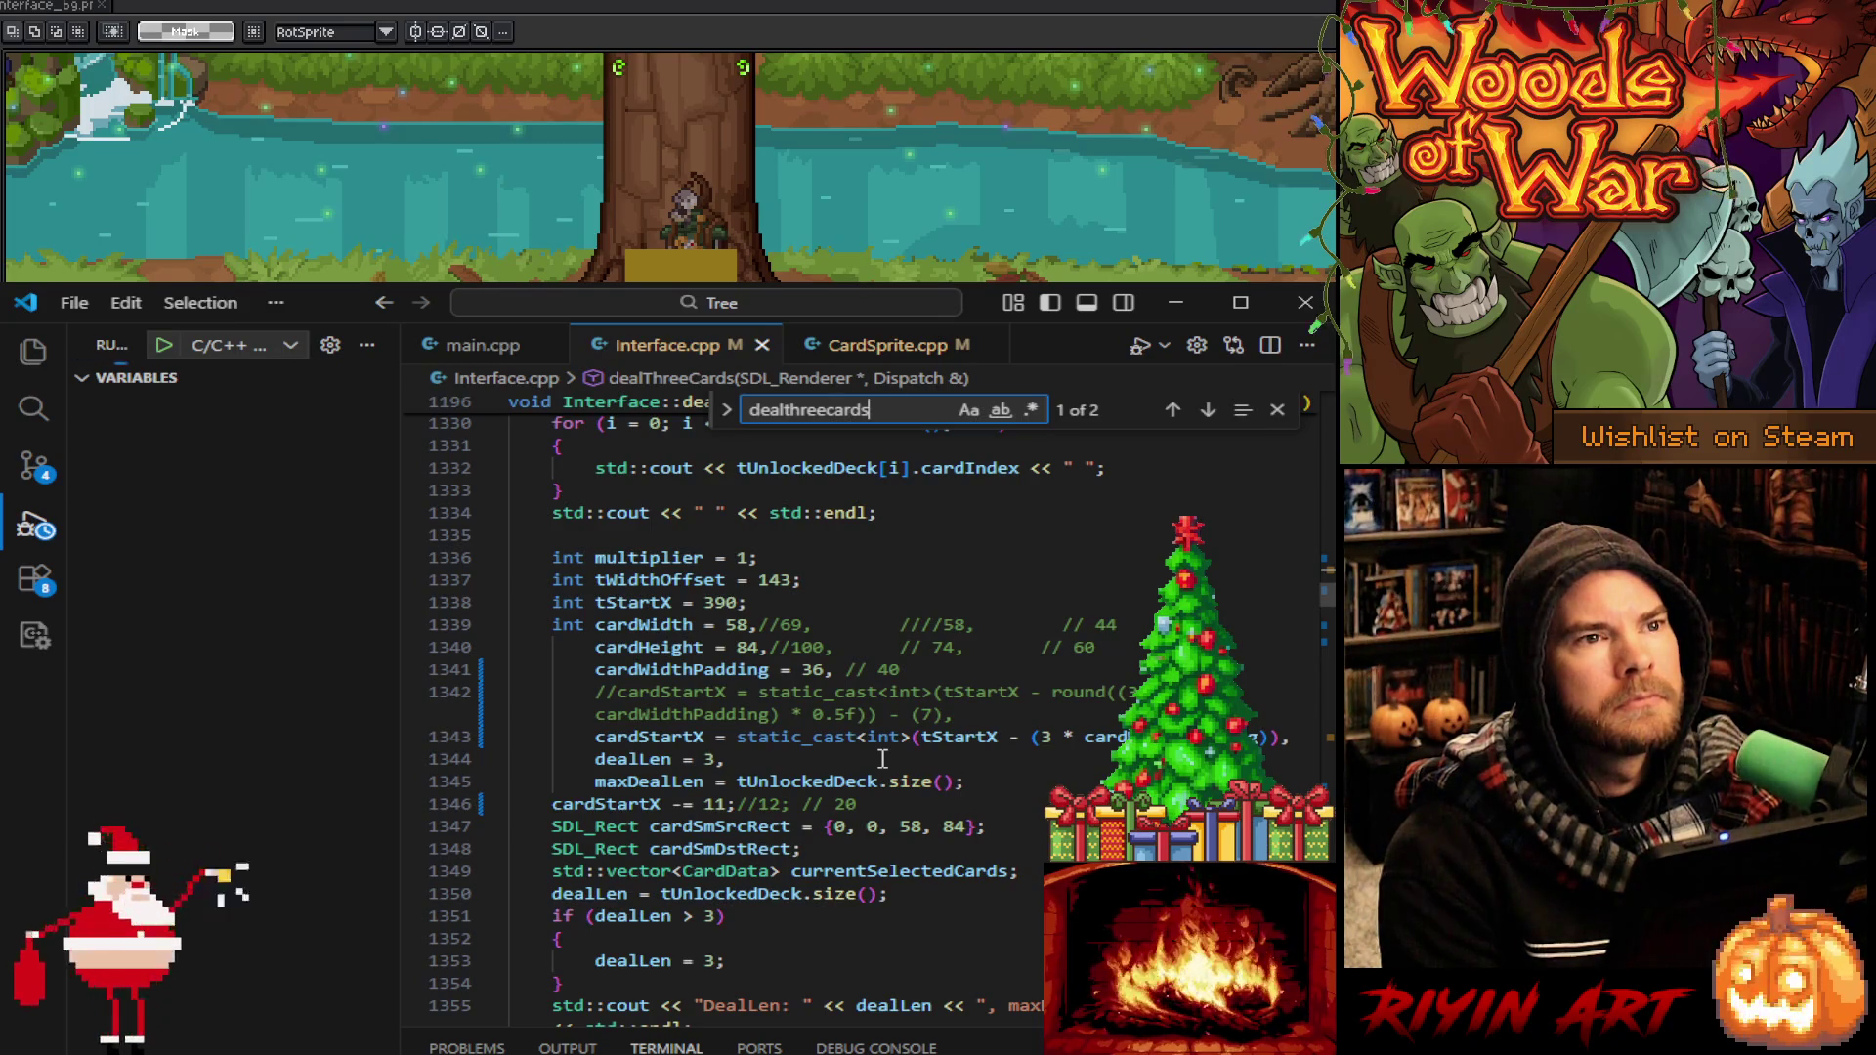
left_click(414, 827)
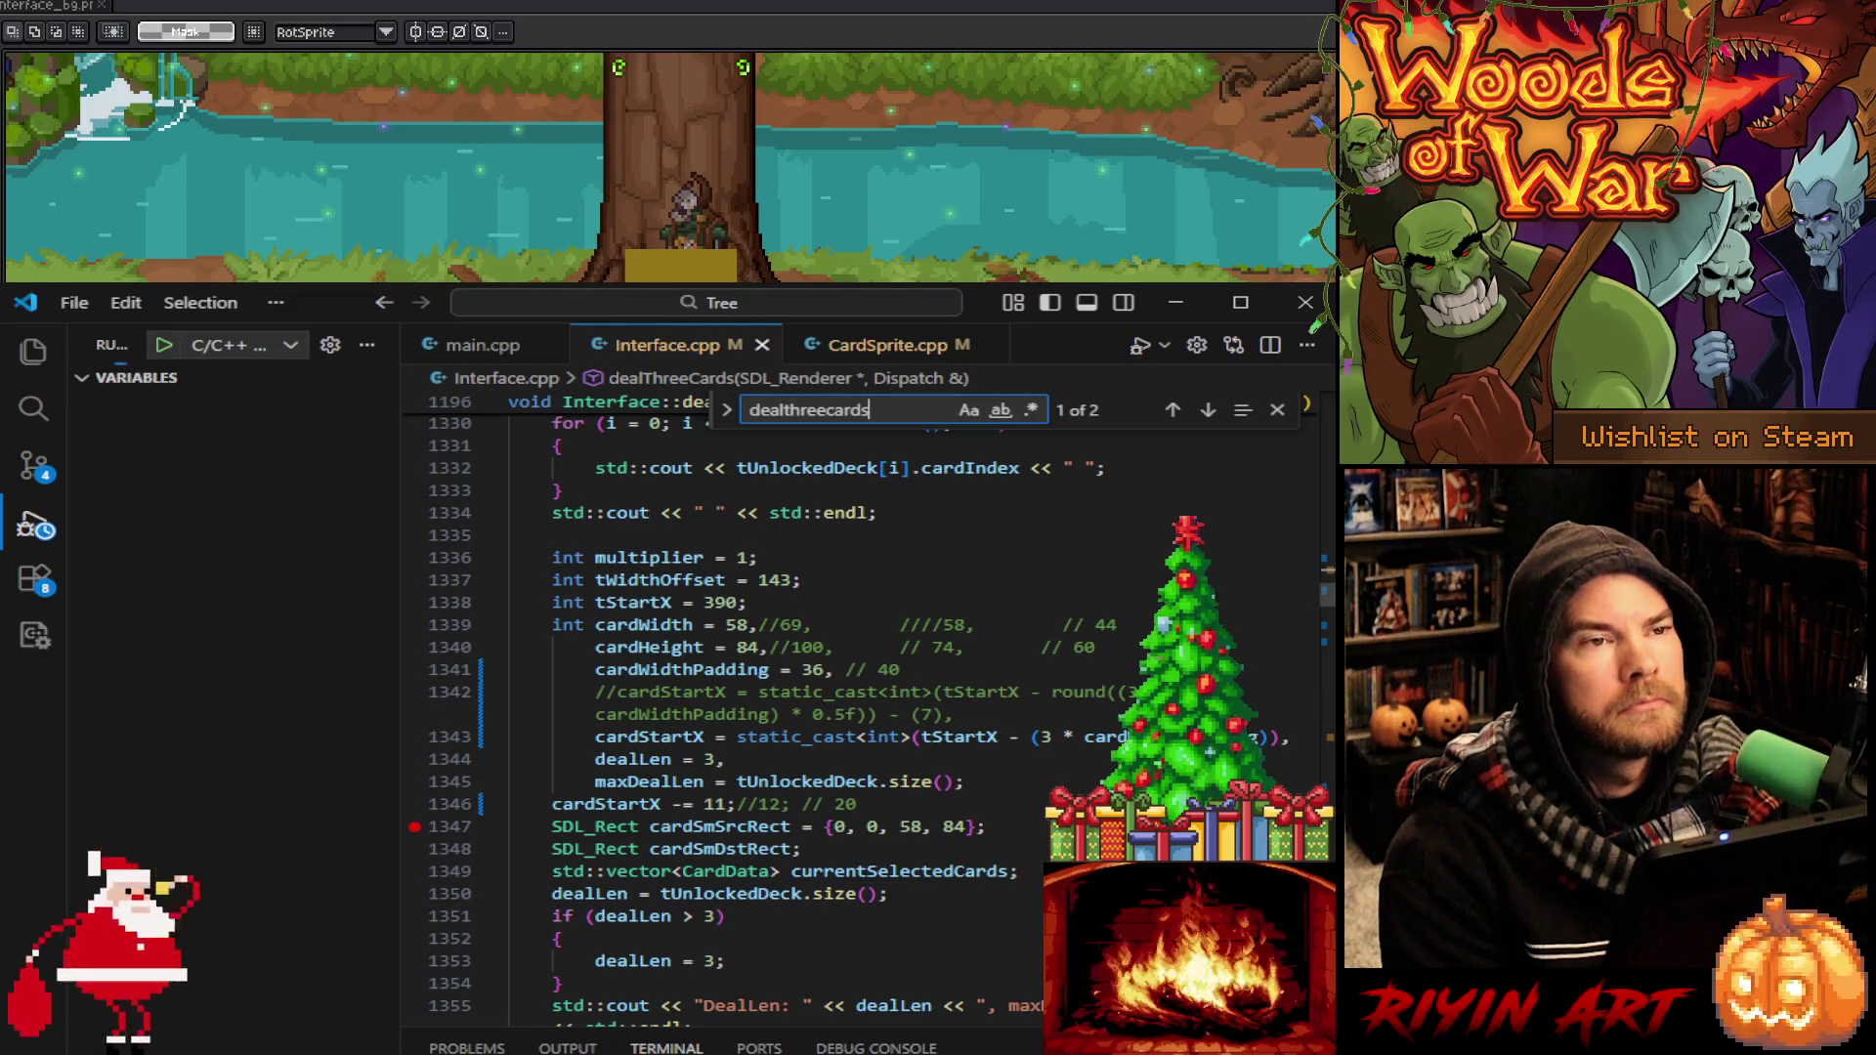
double_click(650, 647)
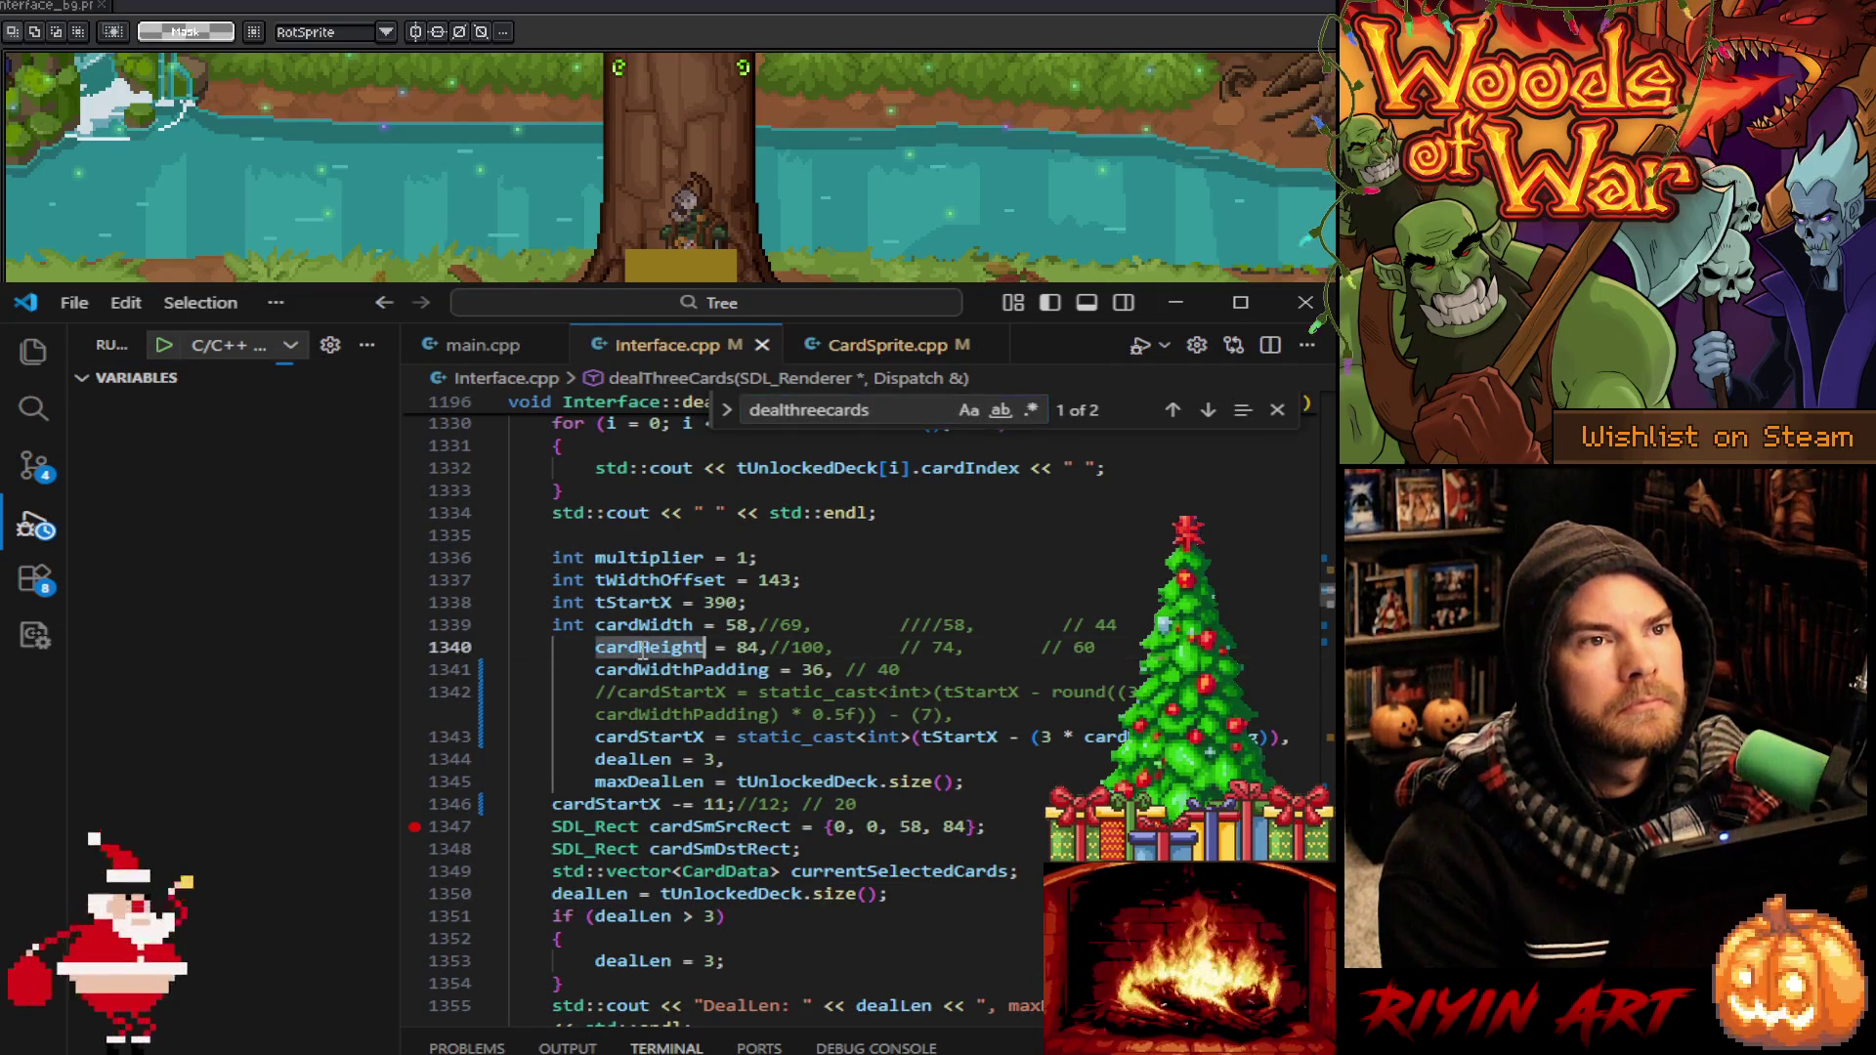
Find the 8 cardHeight matches in Interface.cpp and scroll through the dealThreeCards code
scroll(806, 723, "down", 10)
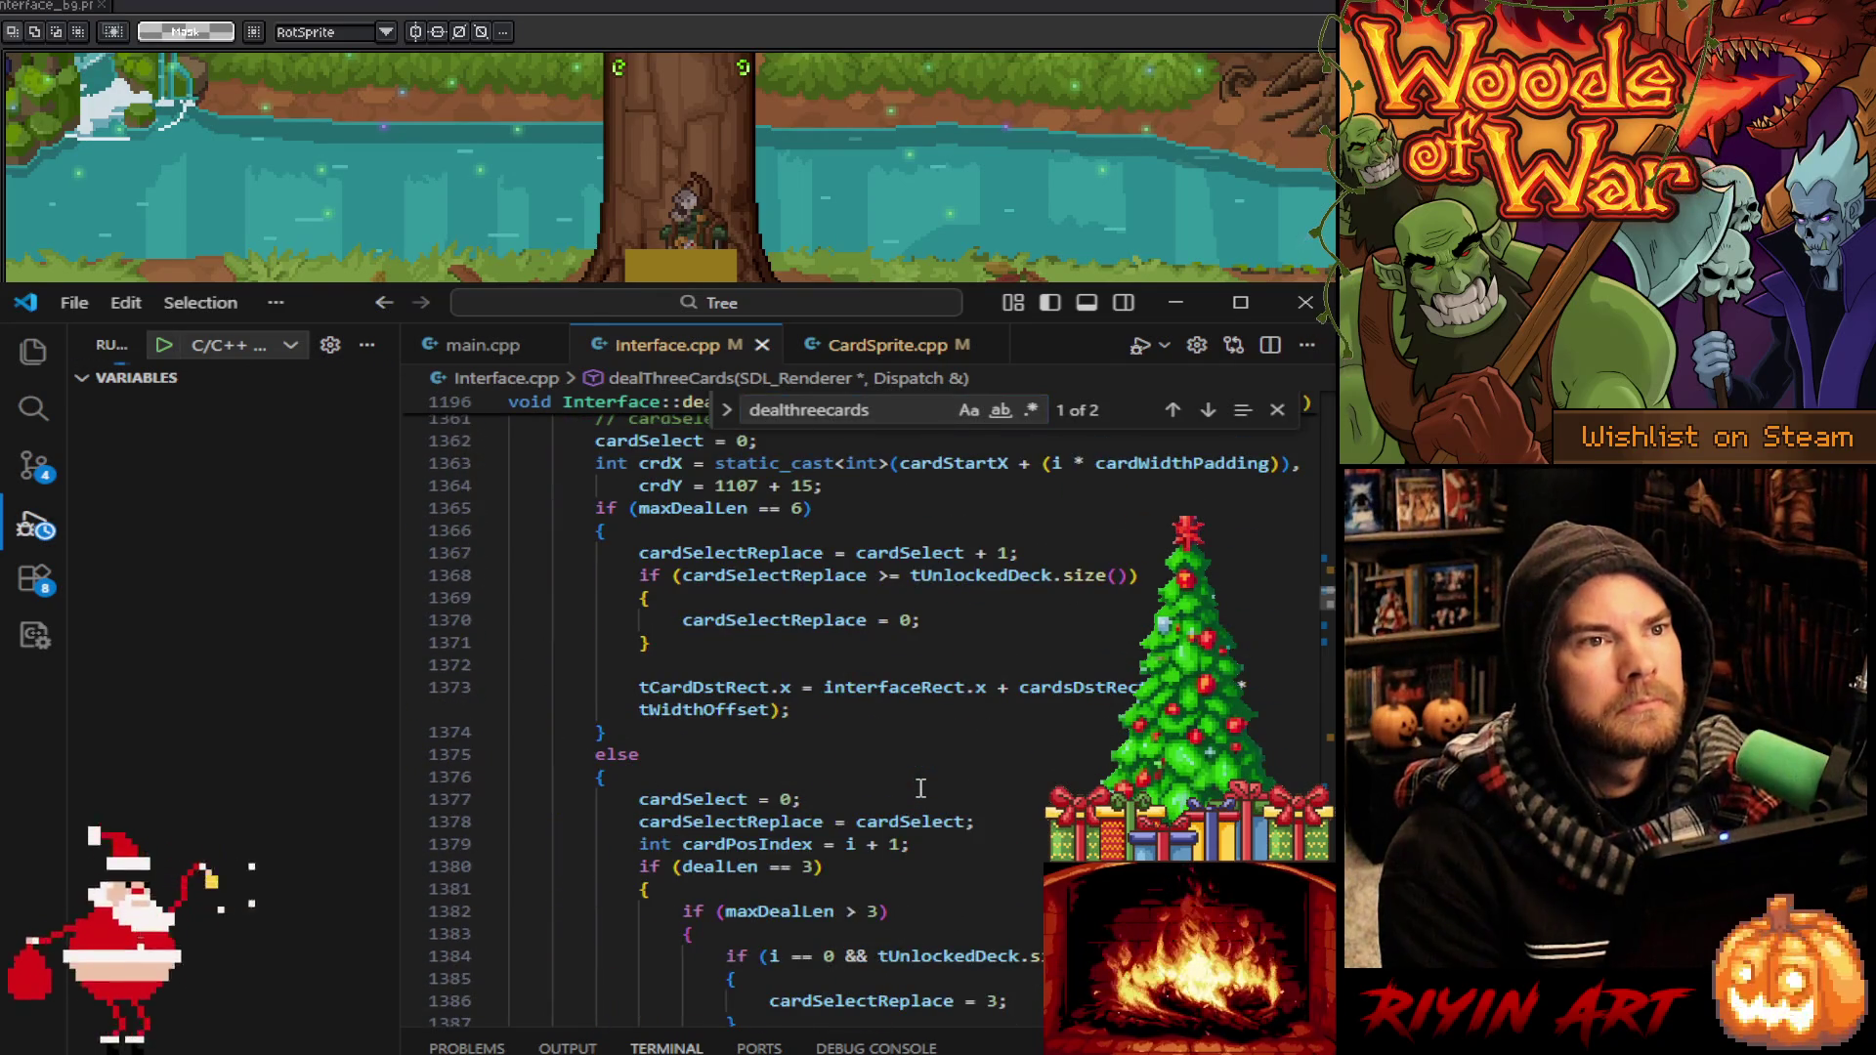
scroll(919, 788, "down", 4)
scroll(920, 787, "up", 1)
key("ctrl+f")
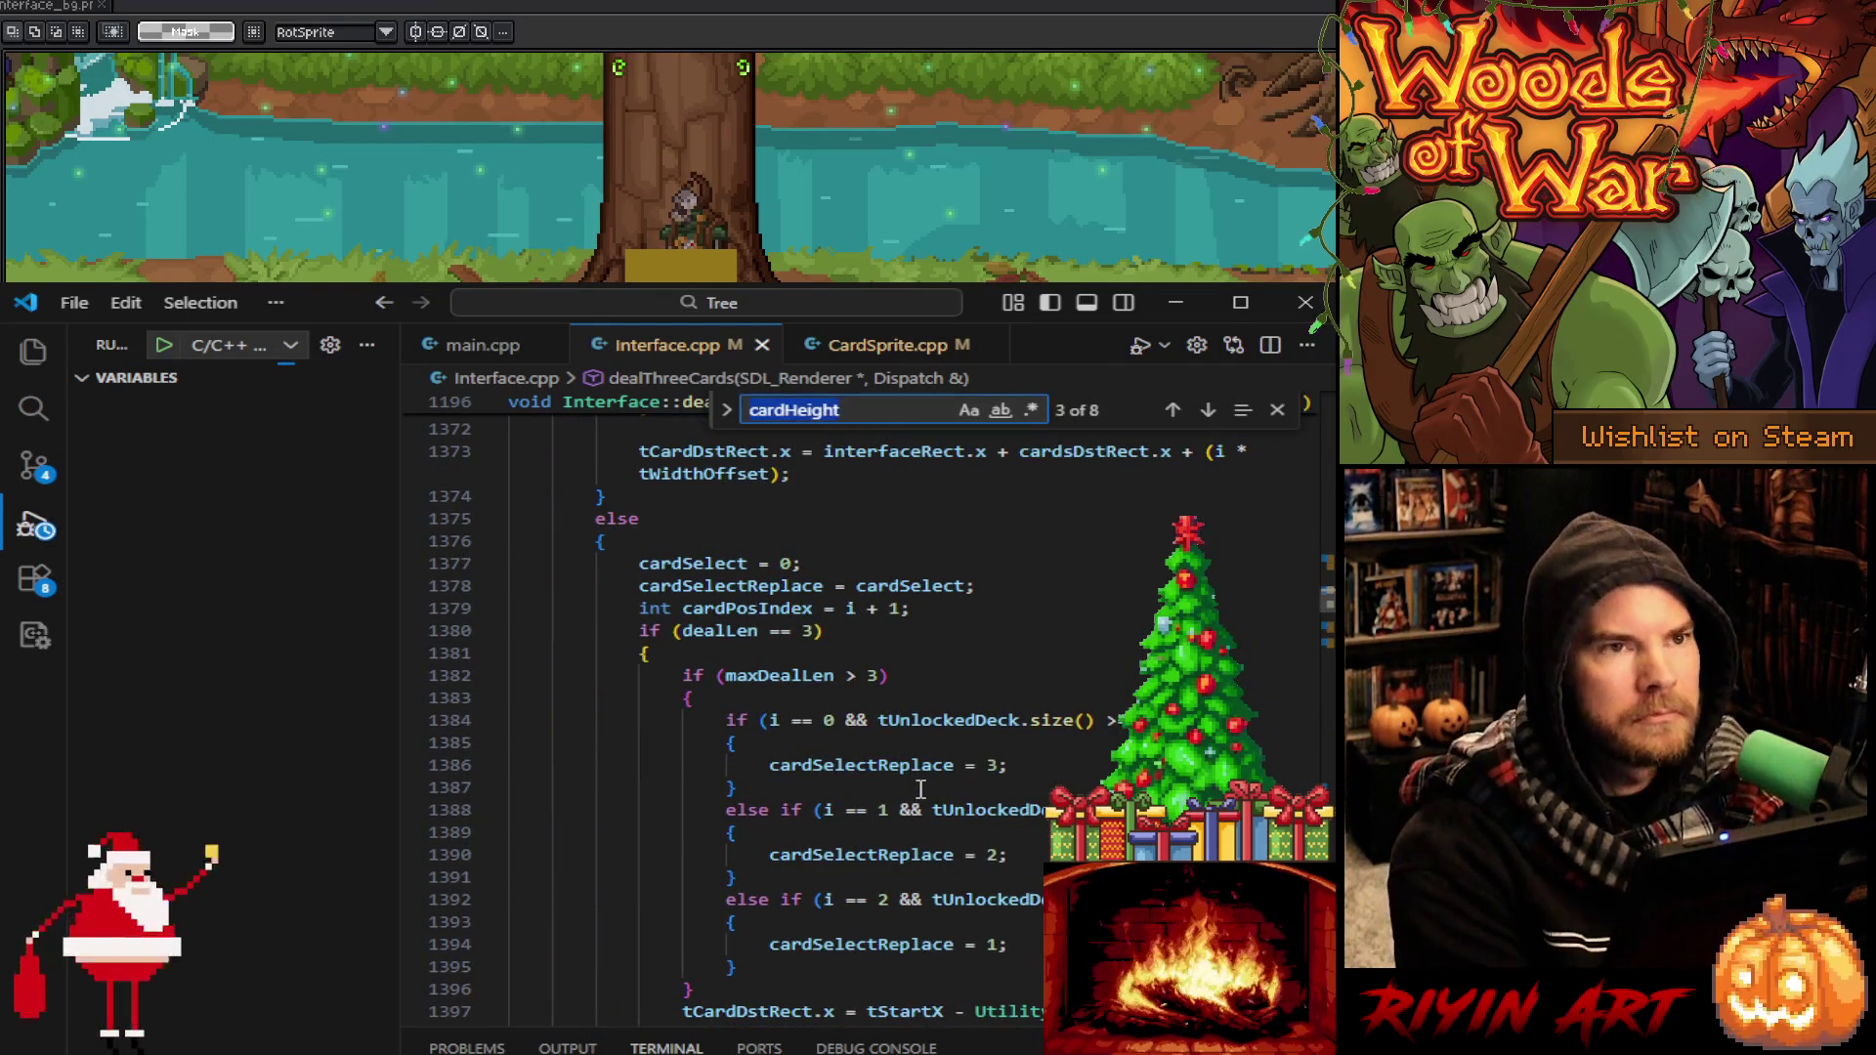
scroll(919, 788, "down", 5)
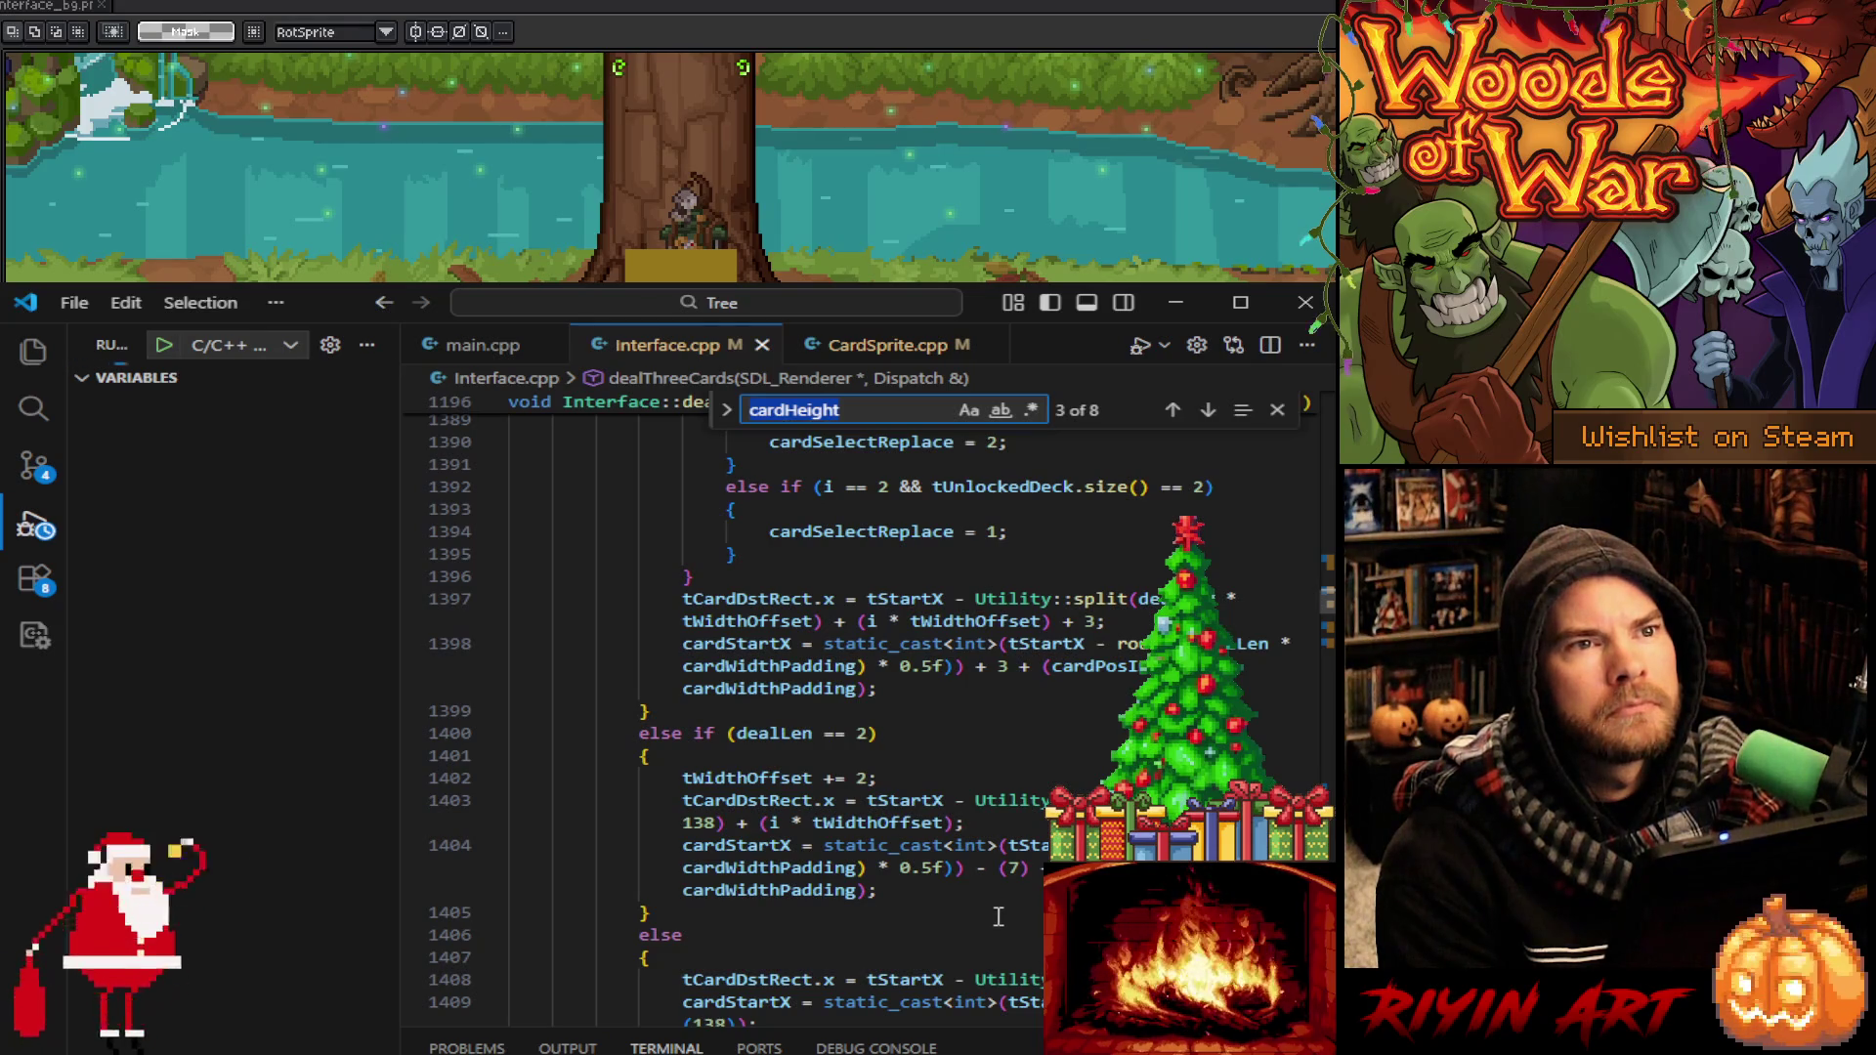
scroll(998, 916, "up", 3)
scroll(997, 917, "down", 6)
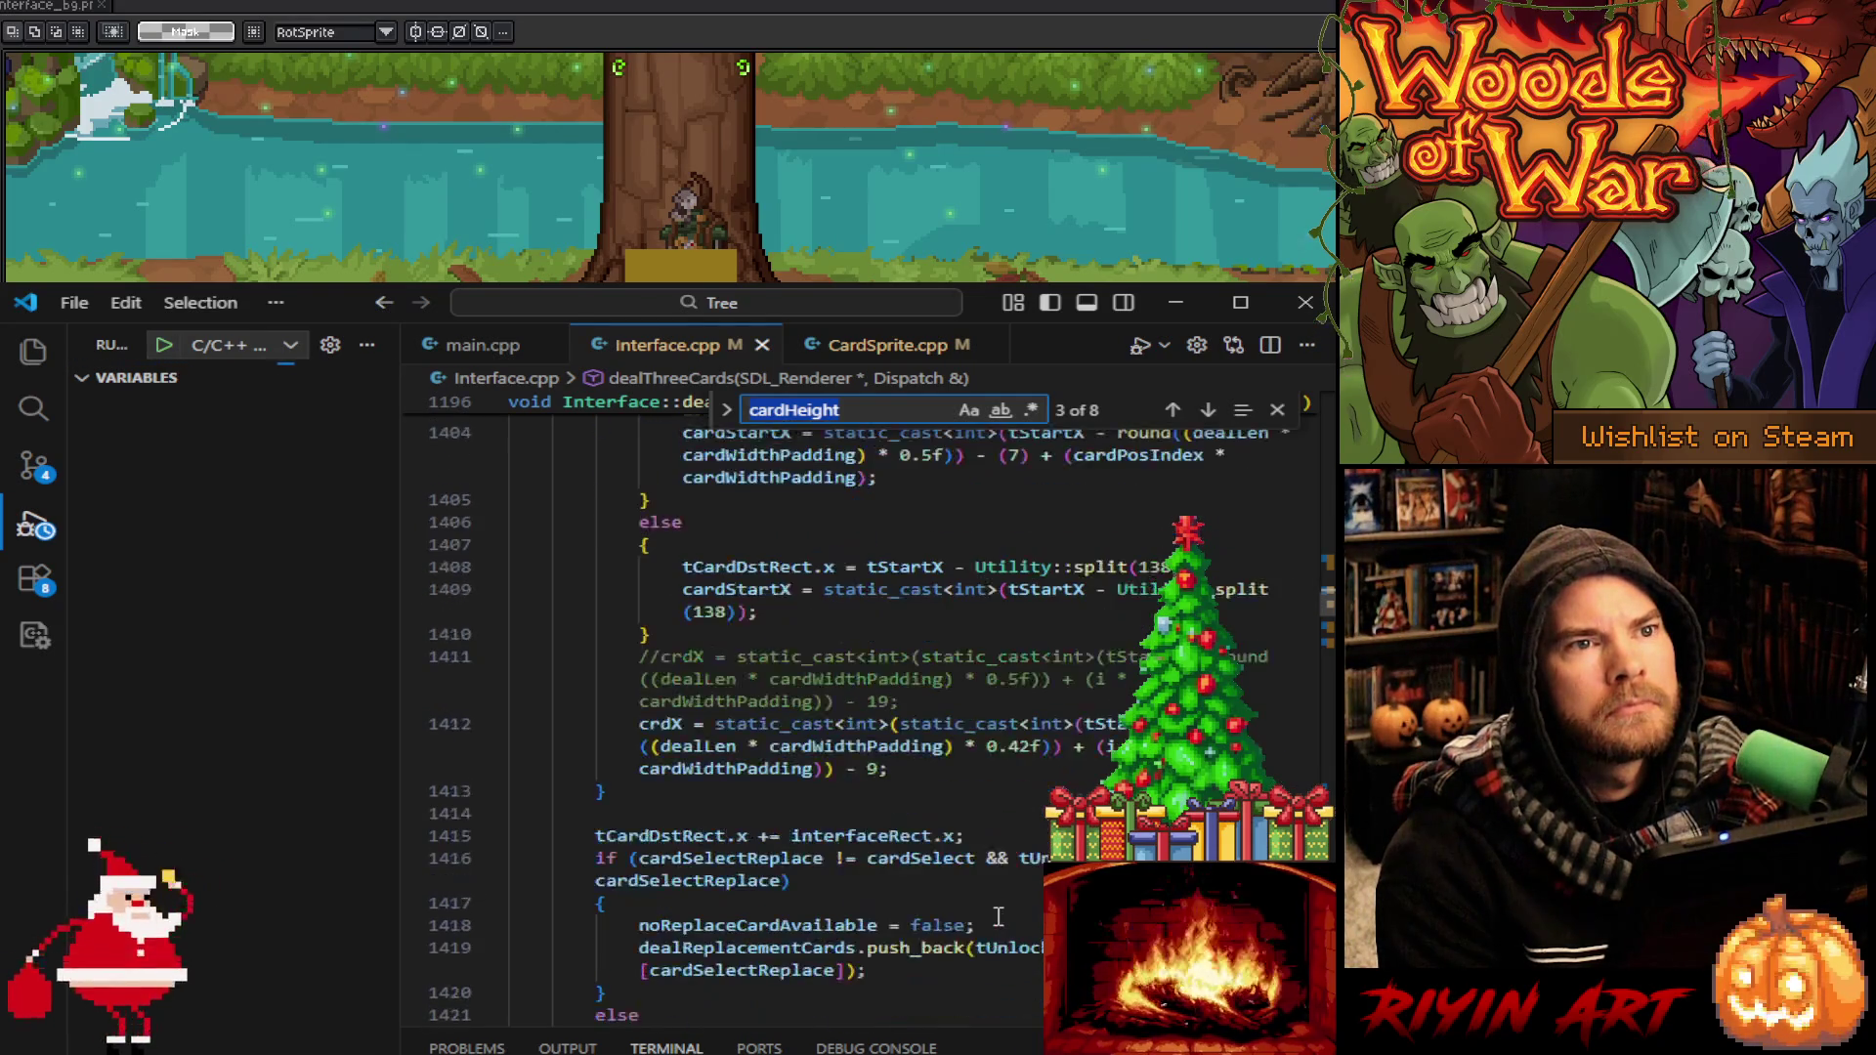
scroll(998, 917, "up", 2)
scroll(998, 917, "down", 4)
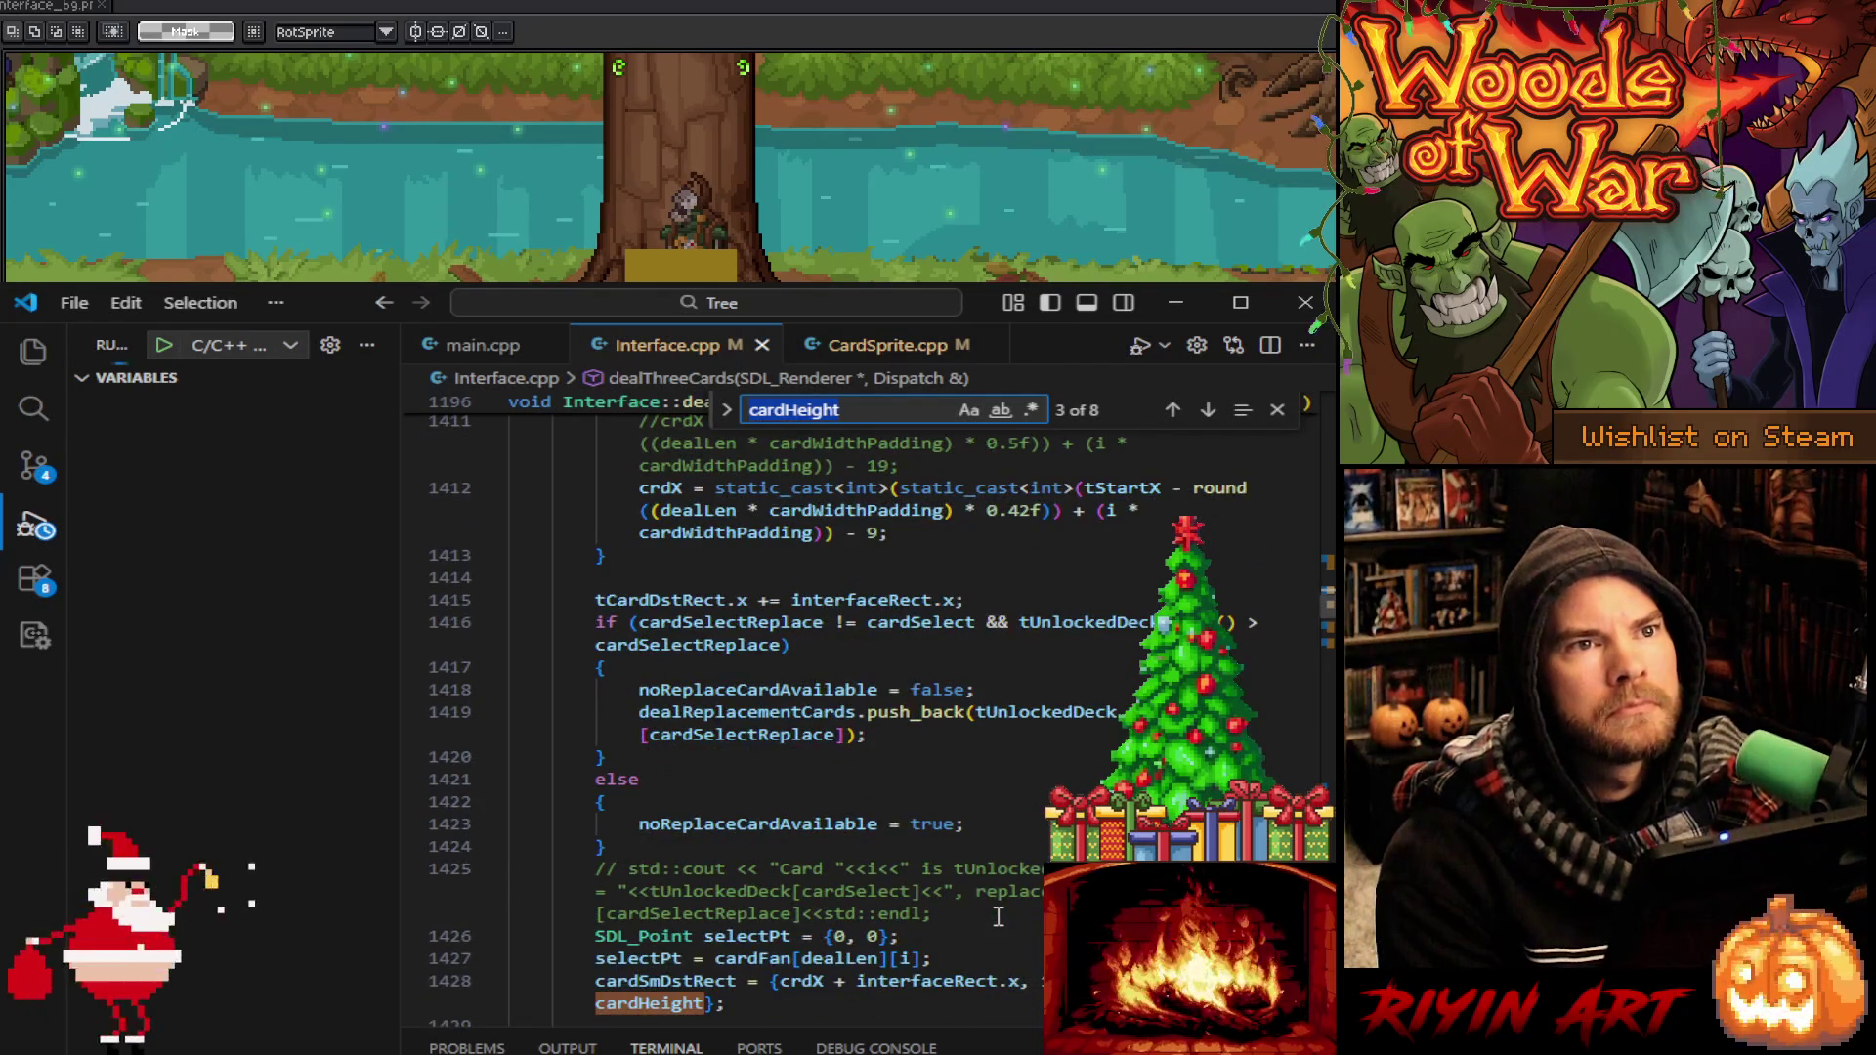
scroll(997, 916, "down", 3)
scroll(997, 917, "up", 3)
scroll(998, 917, "up", 3)
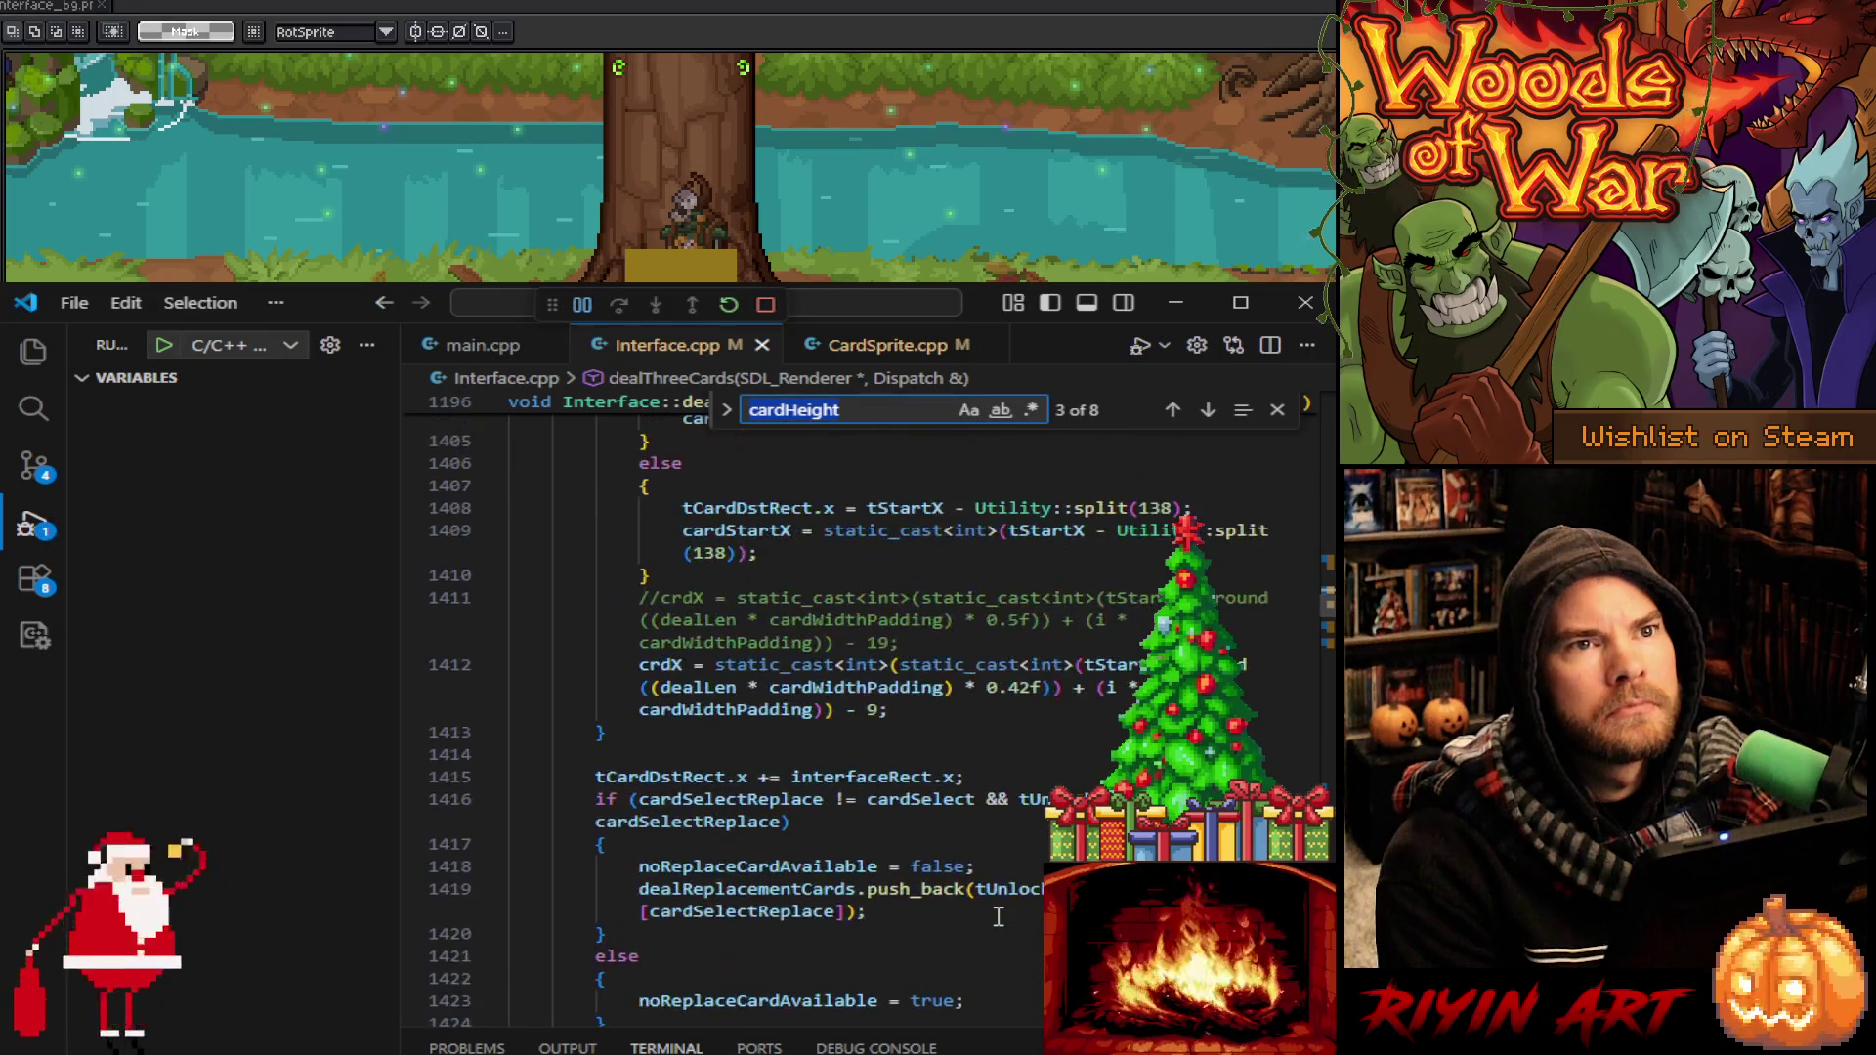
scroll(998, 917, "up", 3)
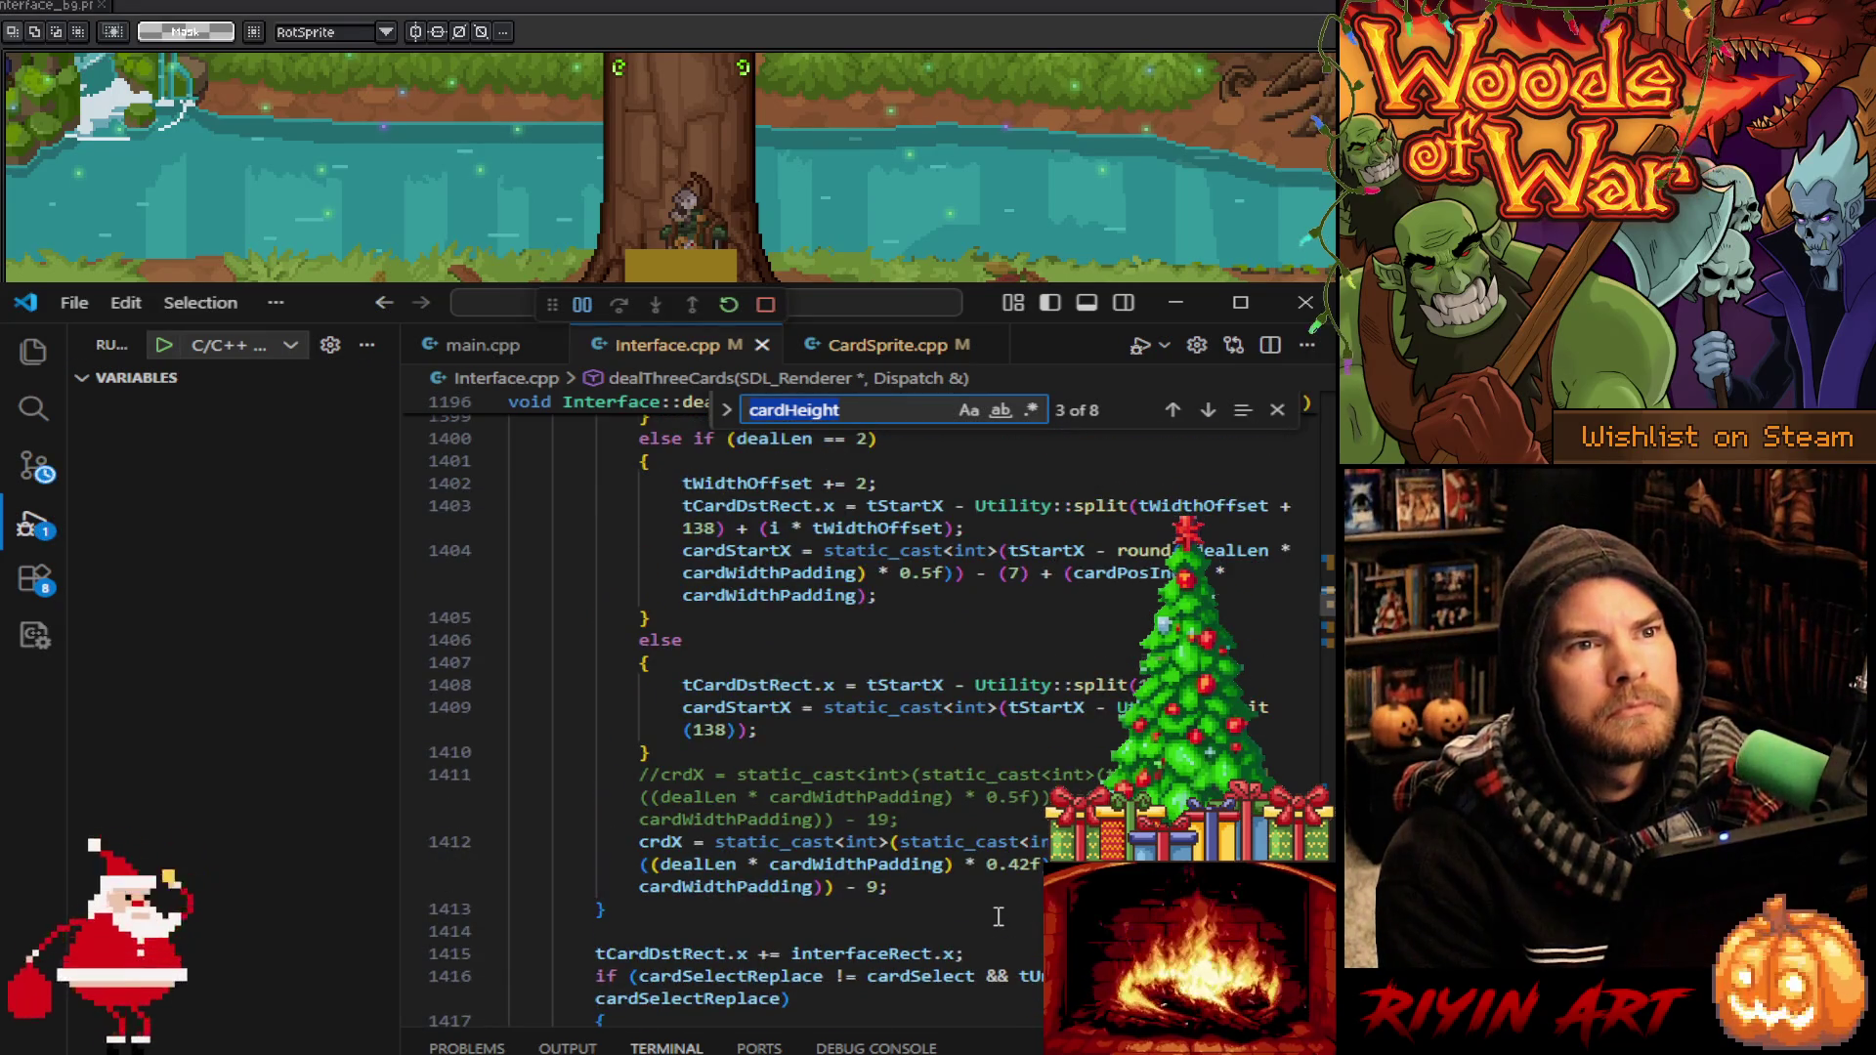
scroll(998, 917, "down", 5)
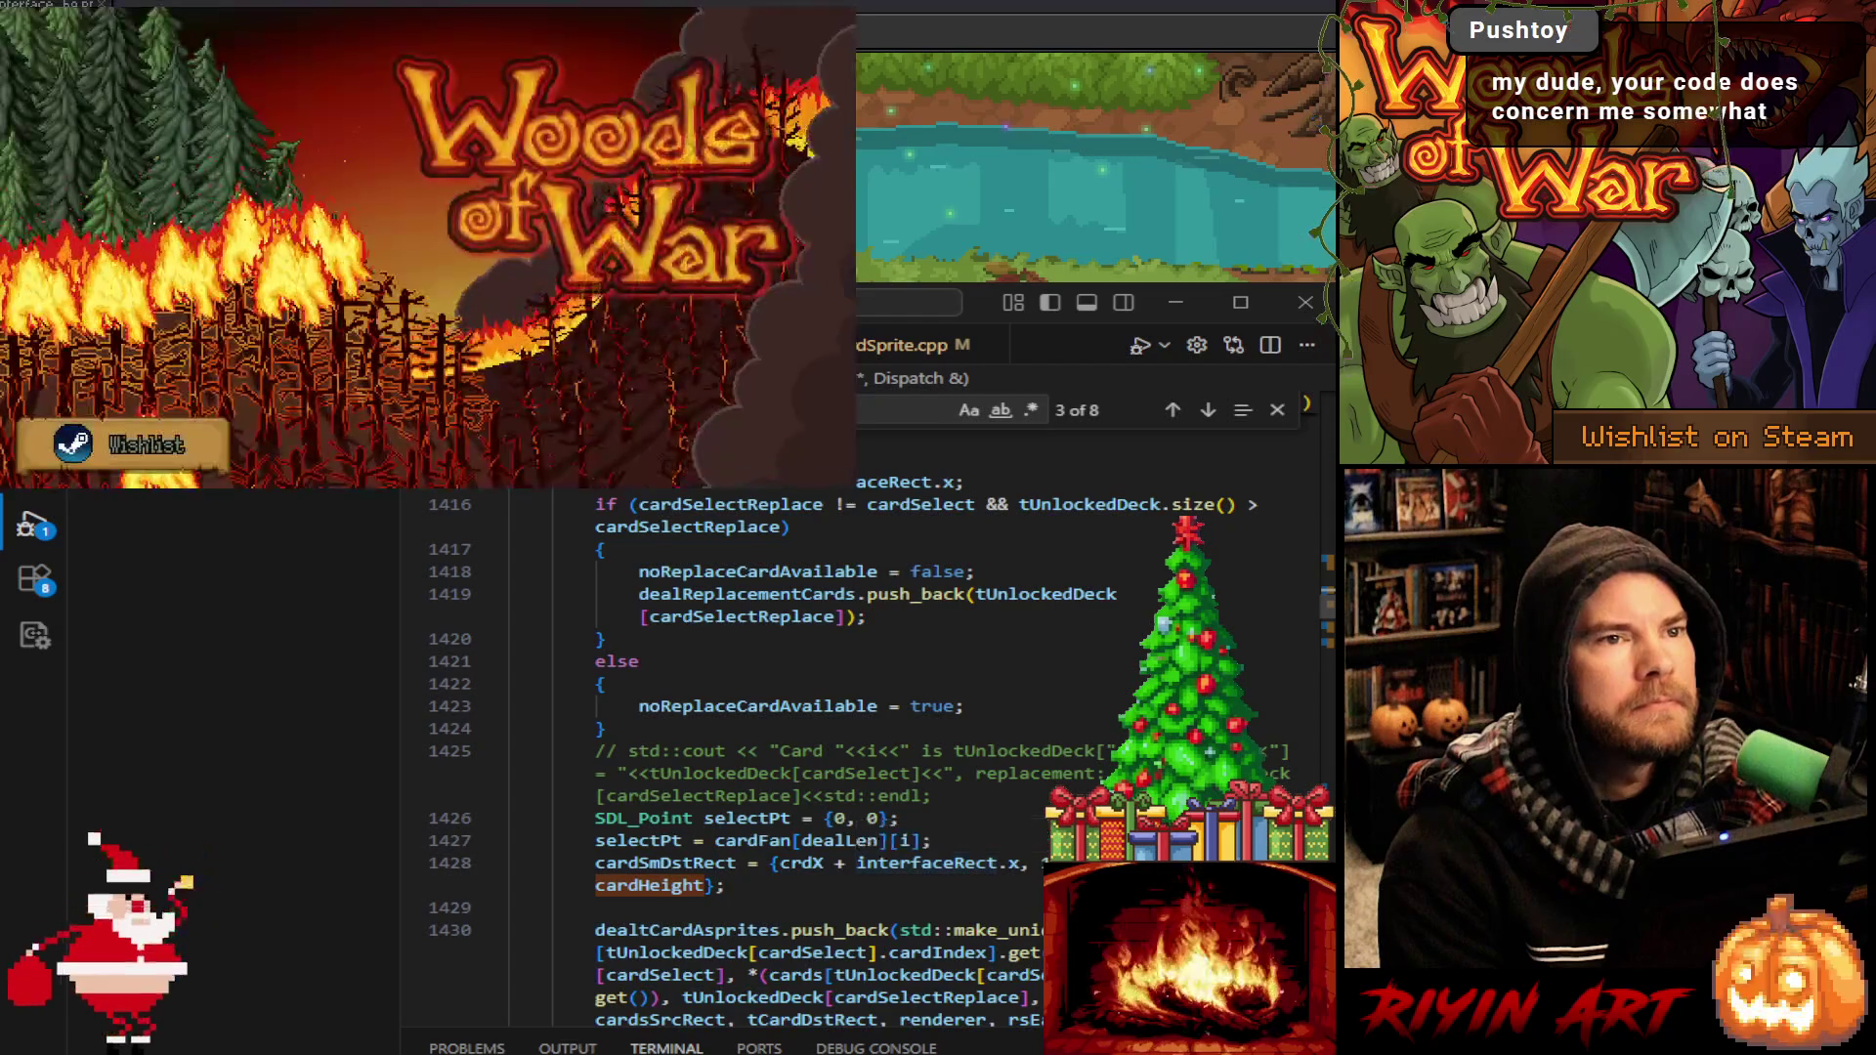
Start play from the game's title menu so execution breaks at line 1347 in dealThreeCards
left_click(806, 892)
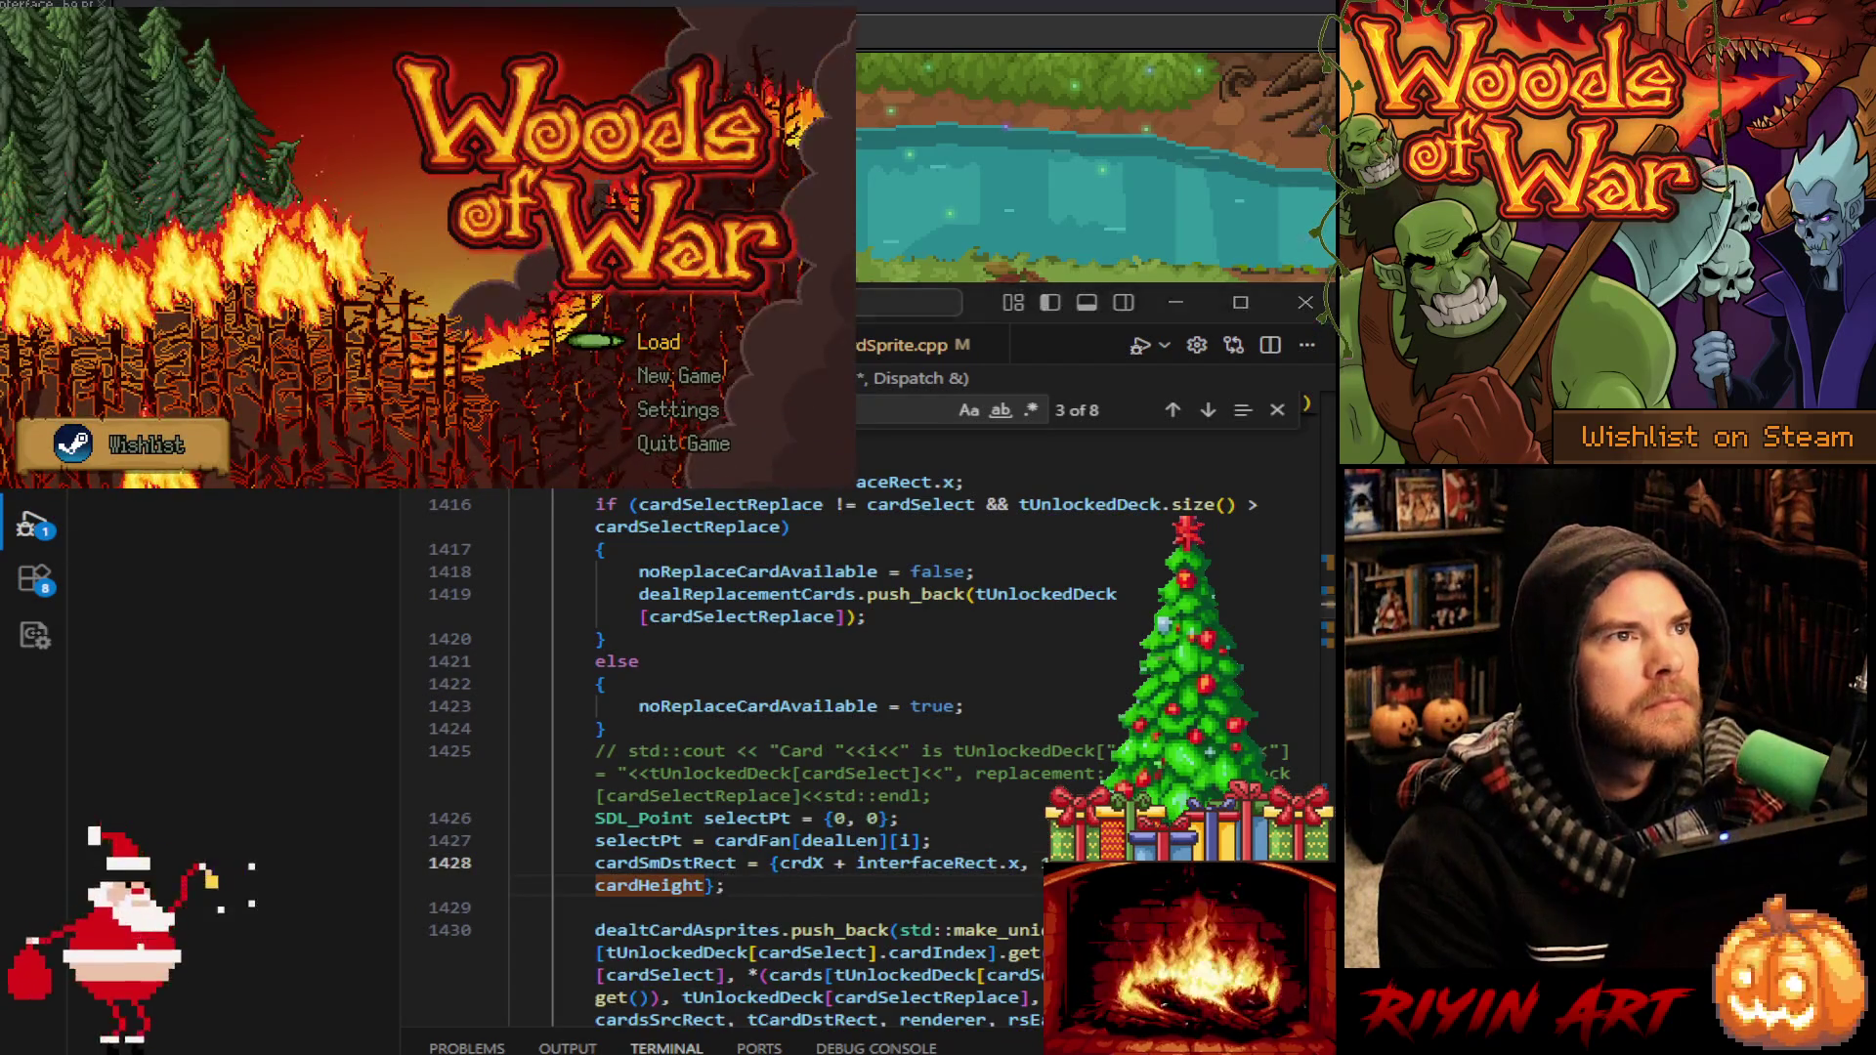
key("Return")
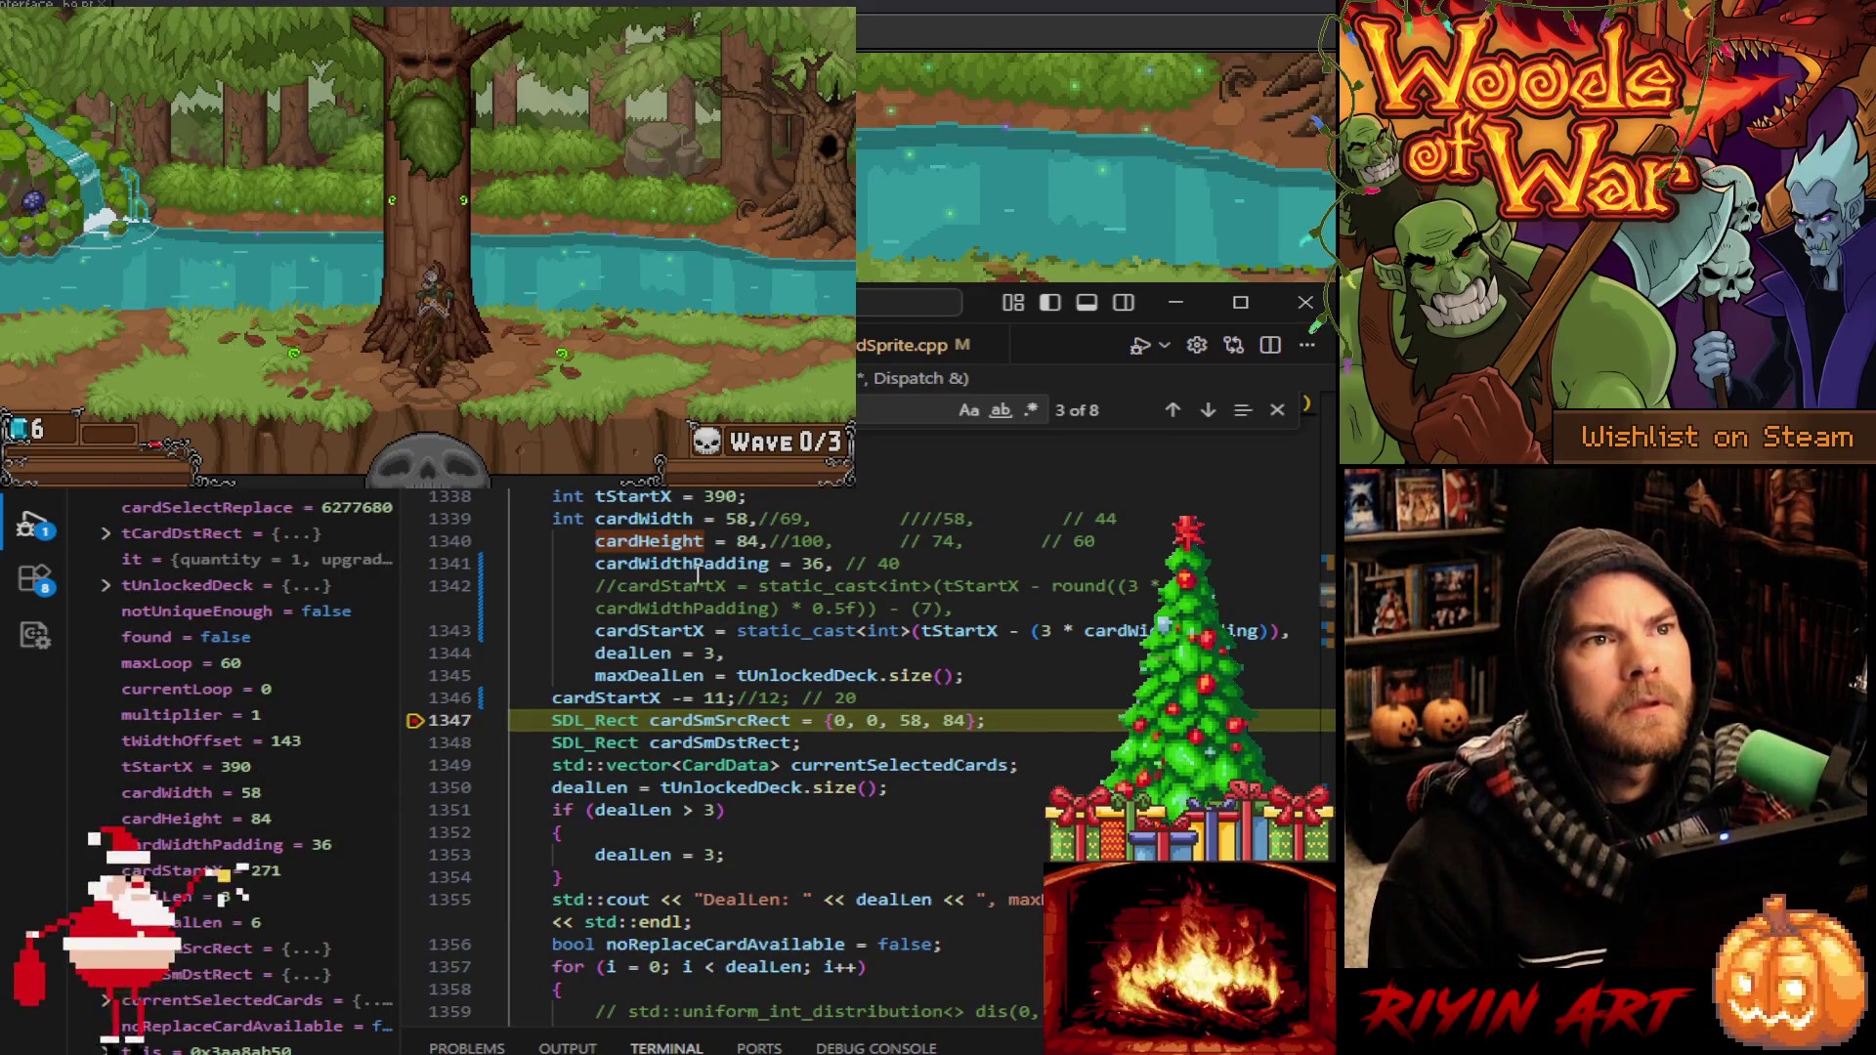
mouse_move(665, 547)
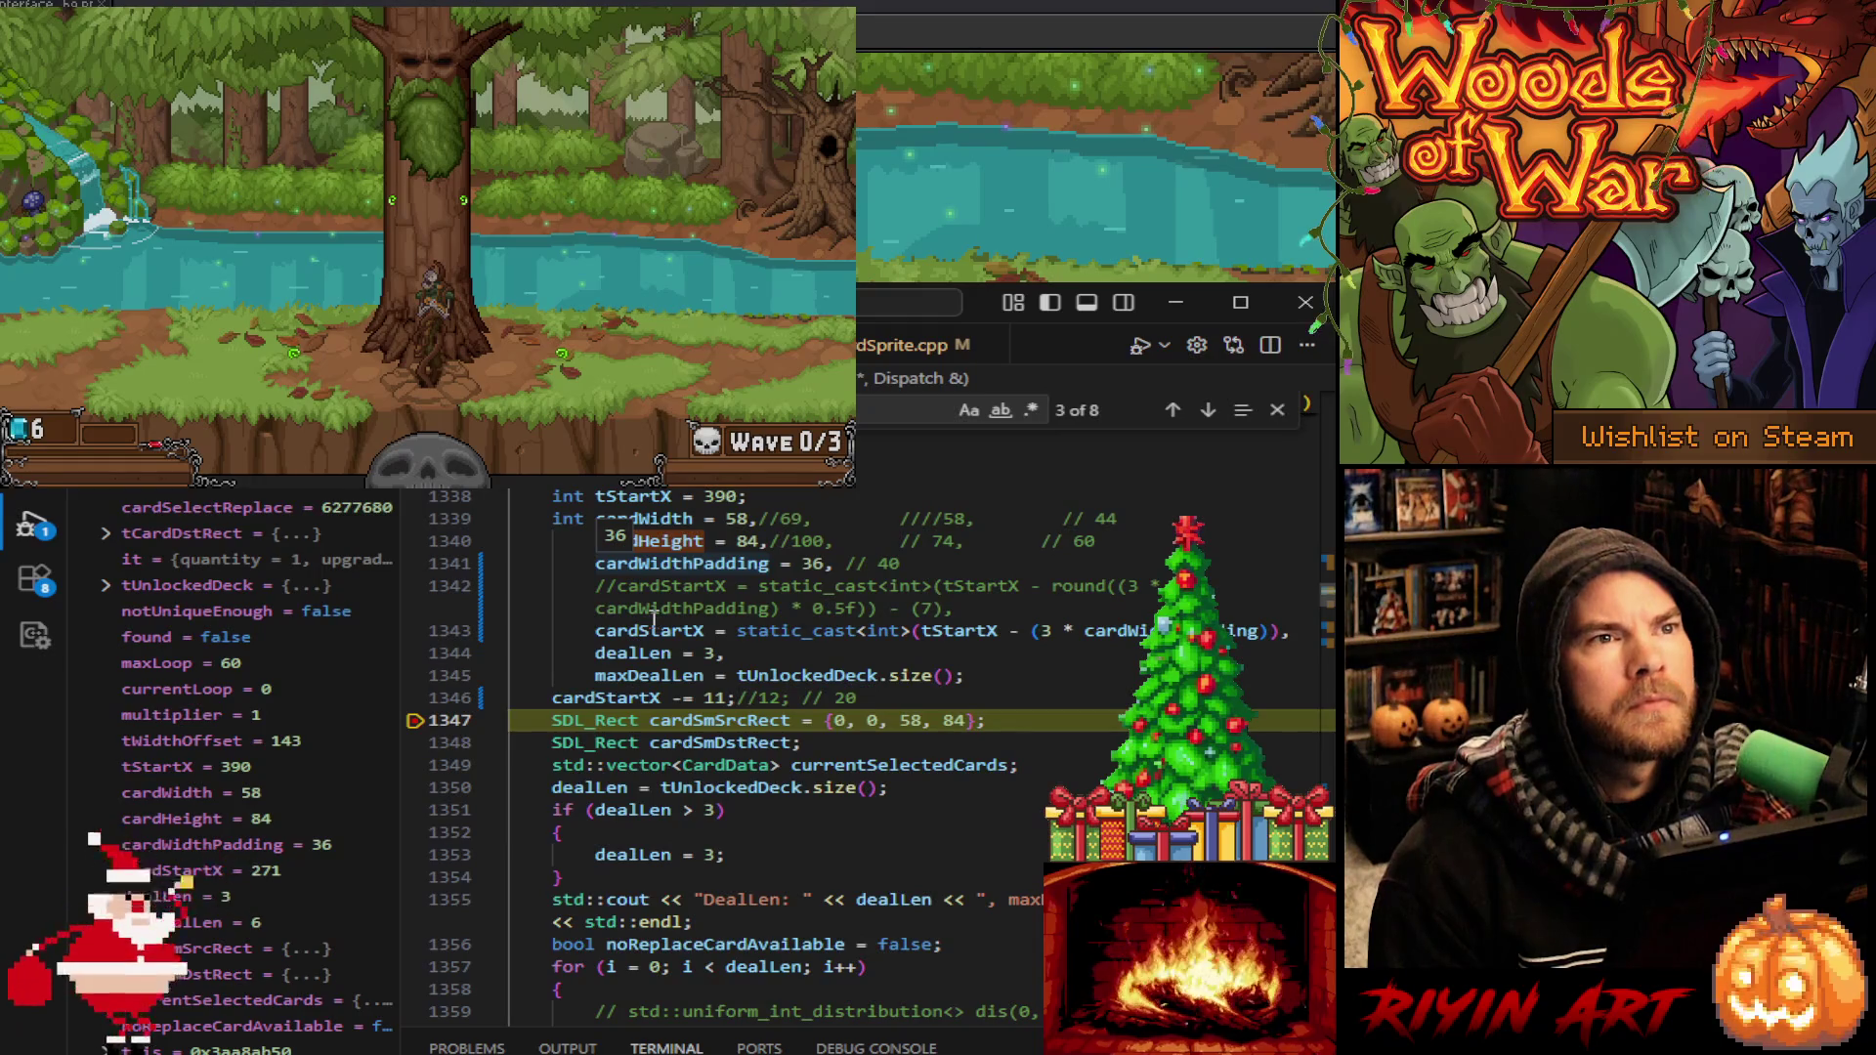
mouse_move(640, 631)
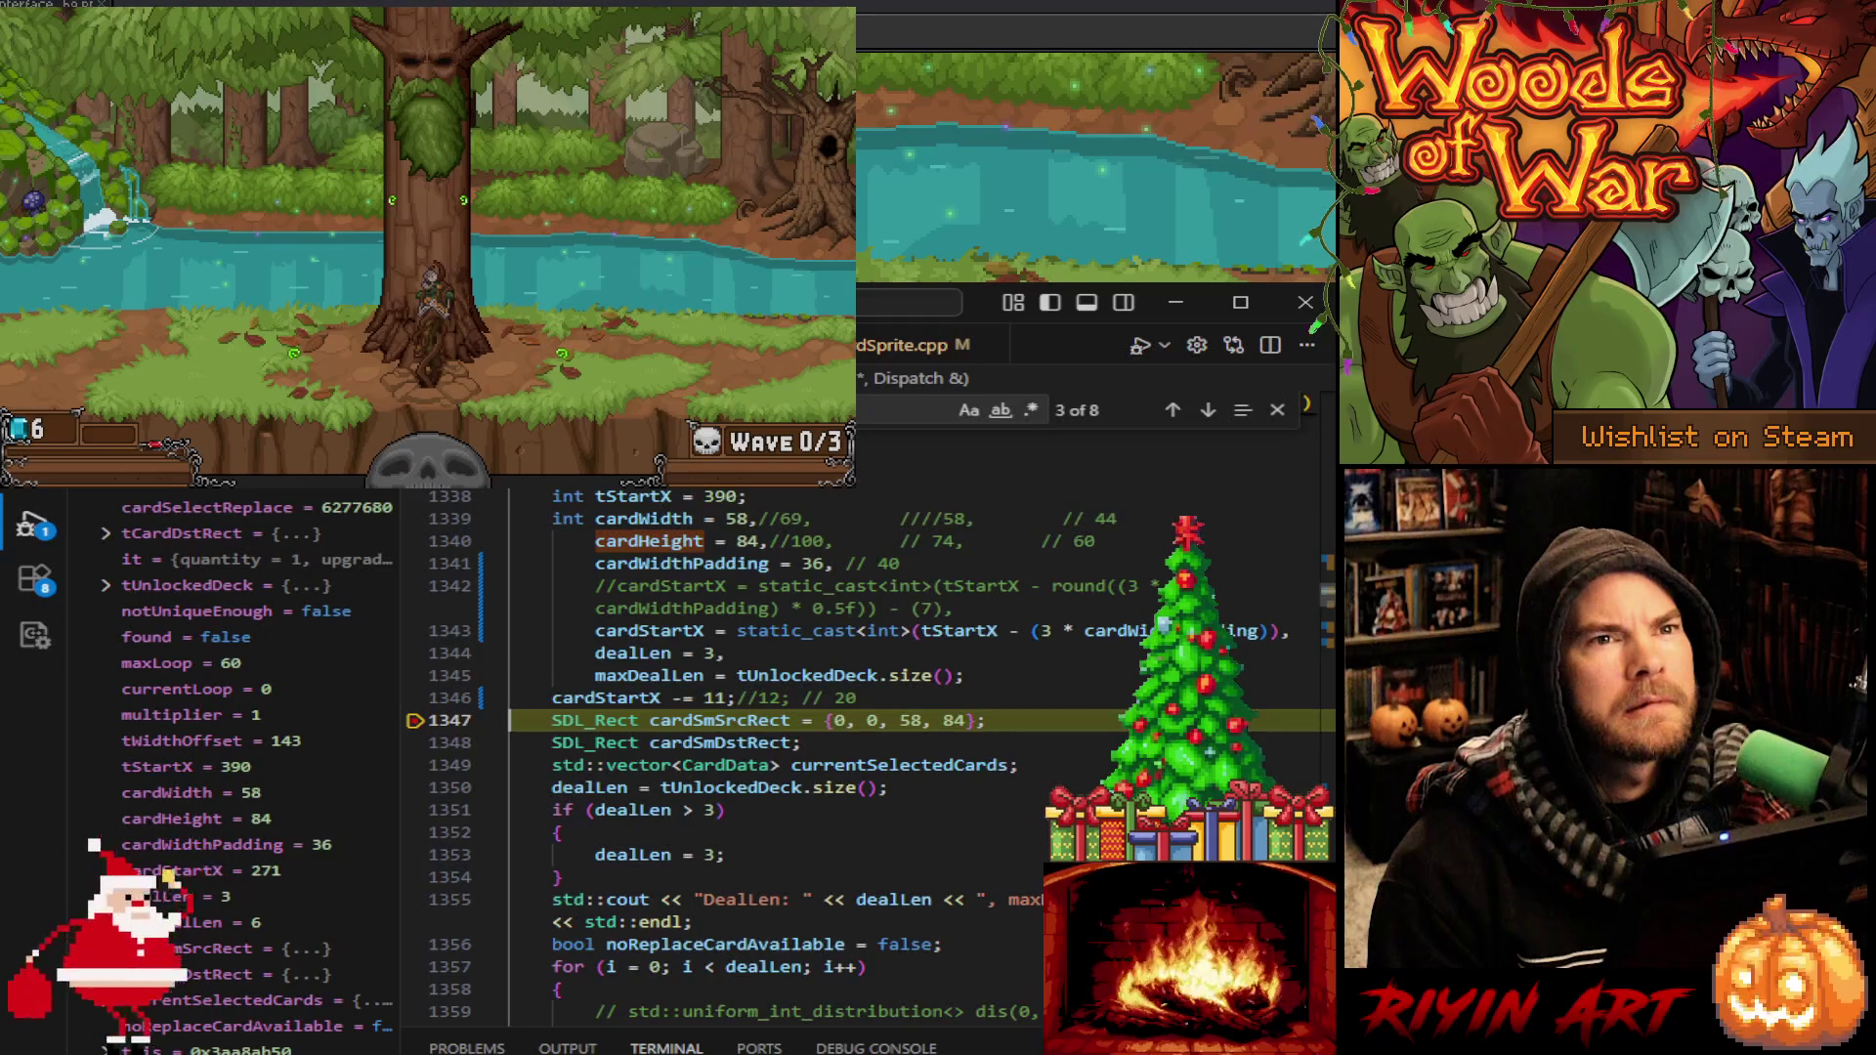
mouse_move(1124, 631)
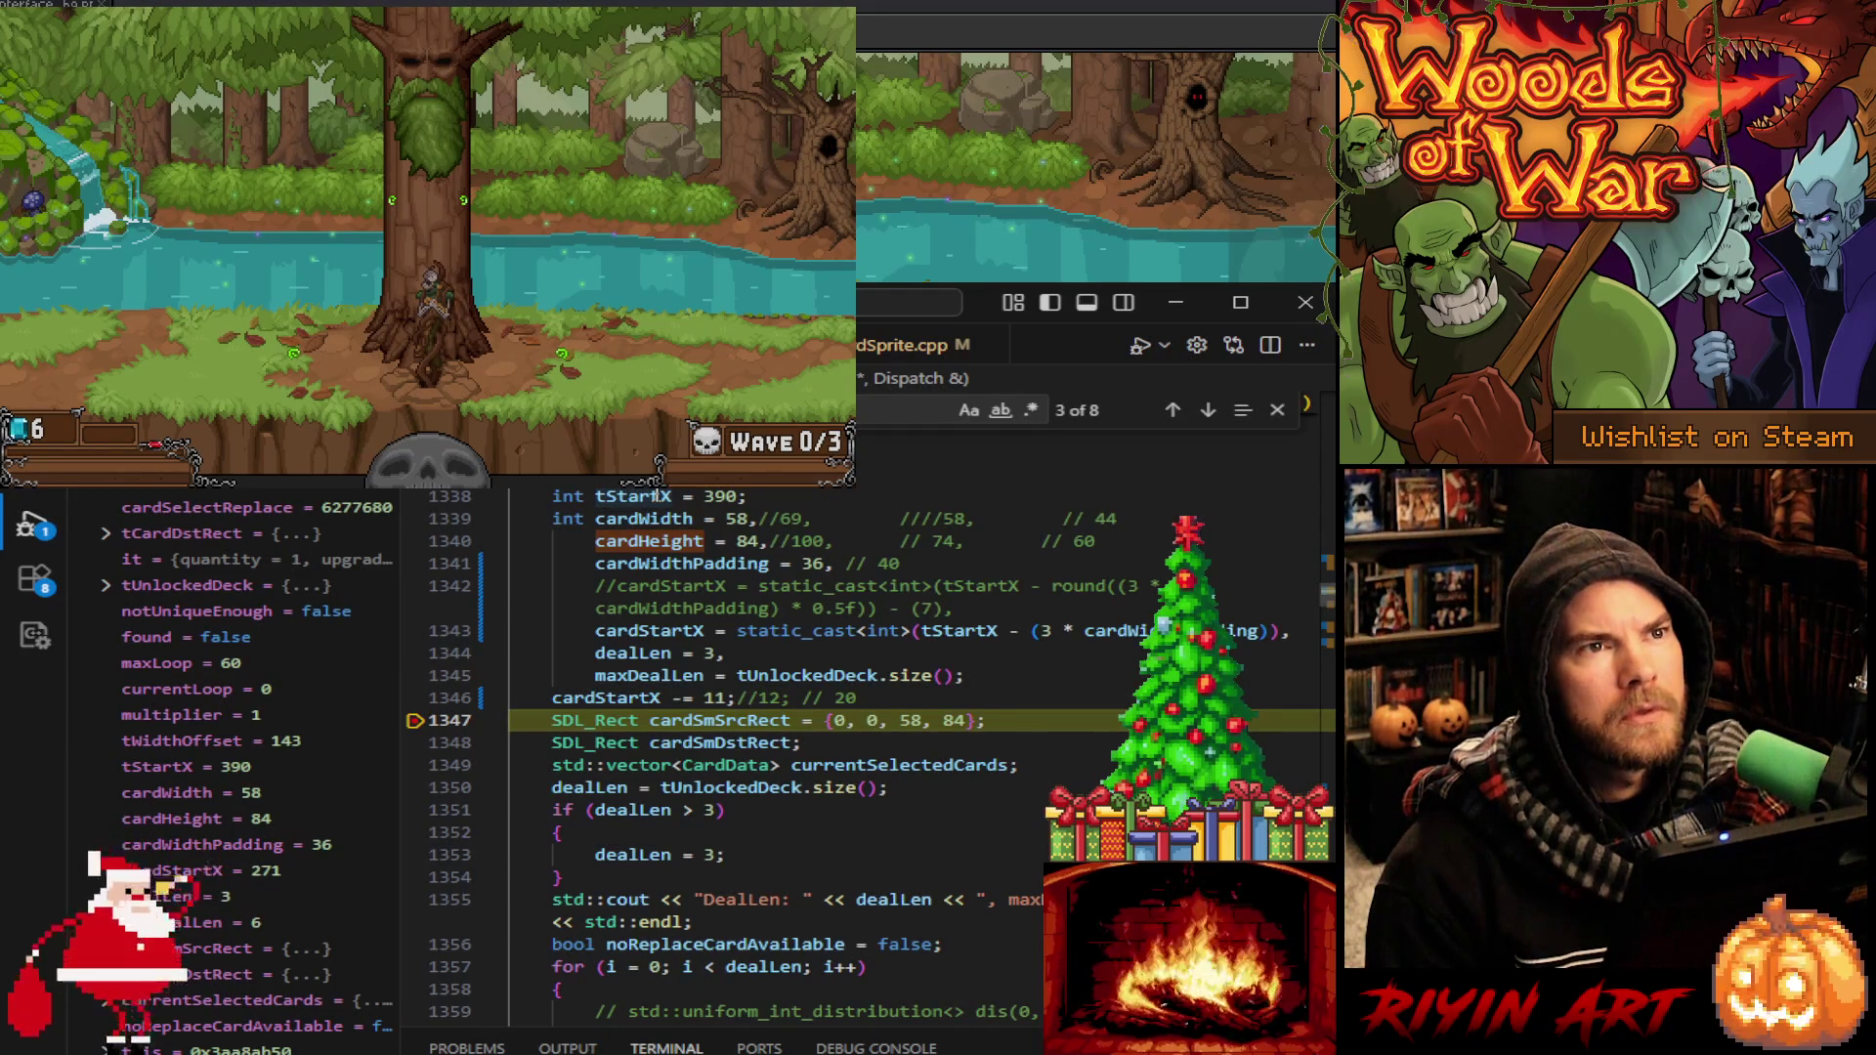
scroll(730, 708, "up", 2)
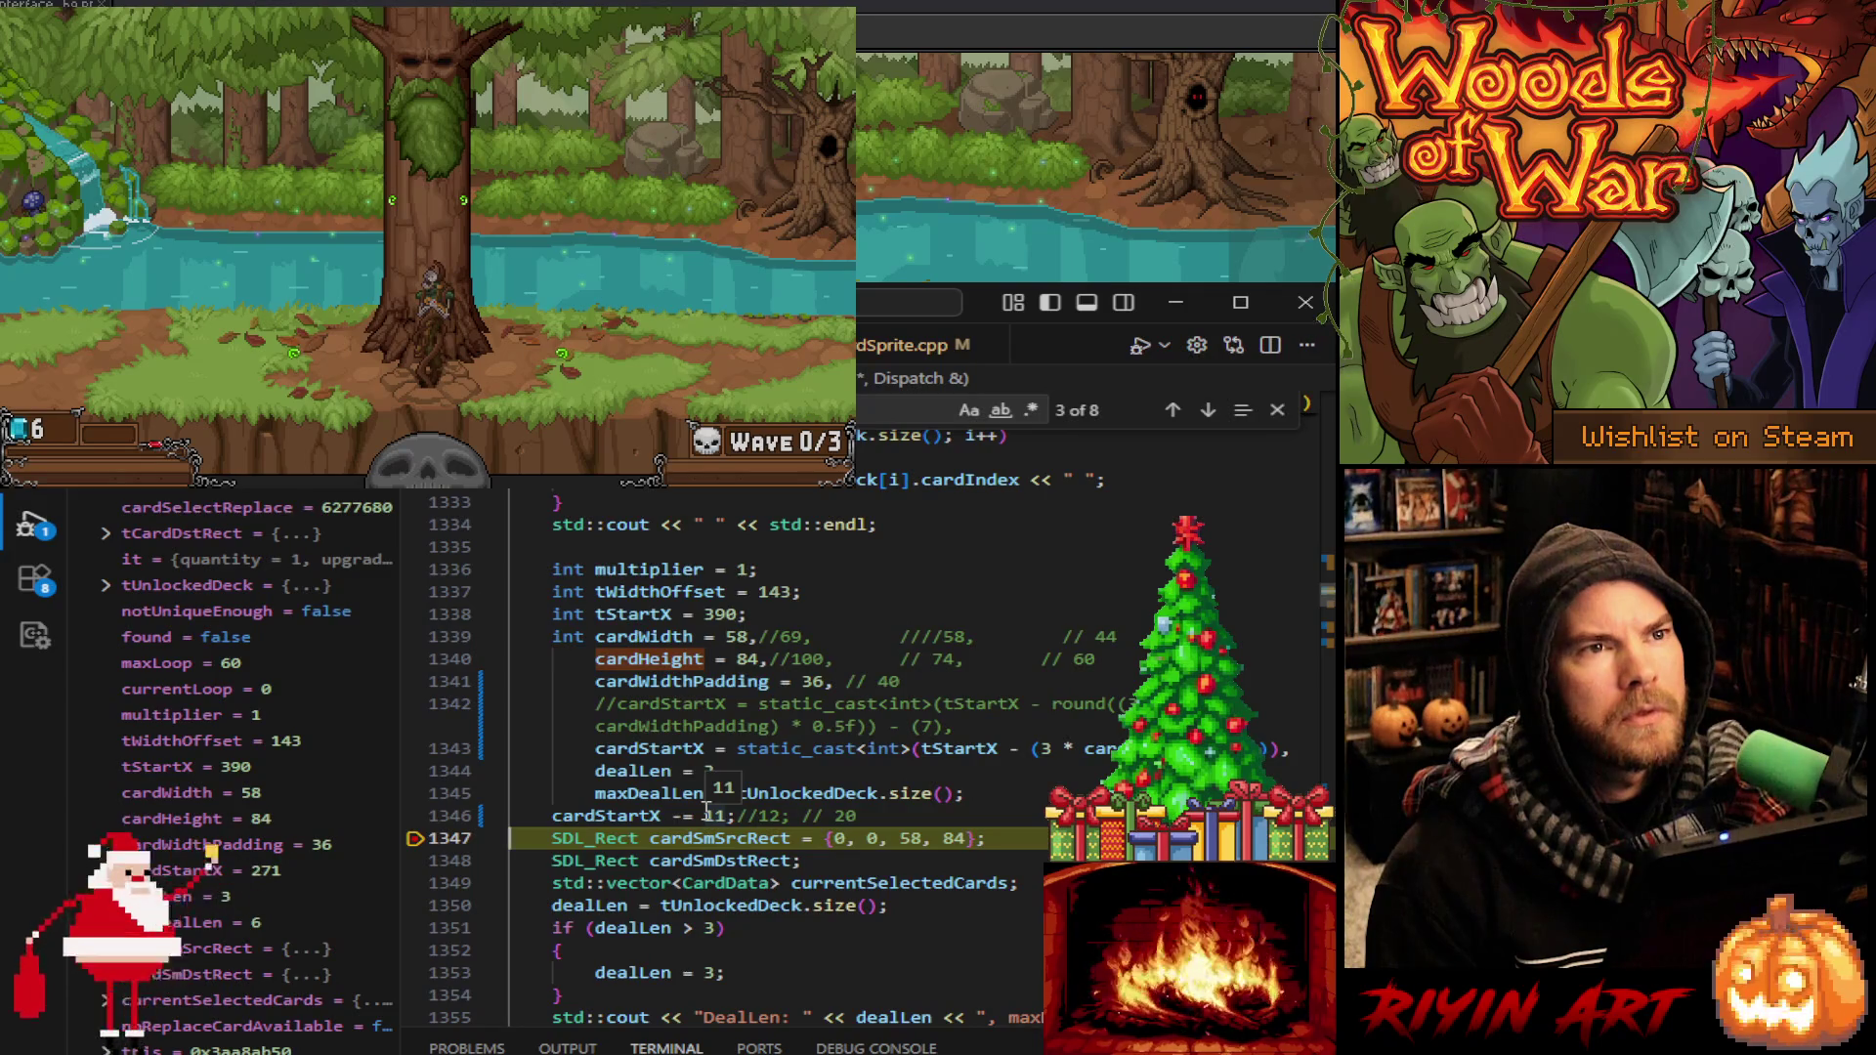
scroll(706, 809, "down", 1)
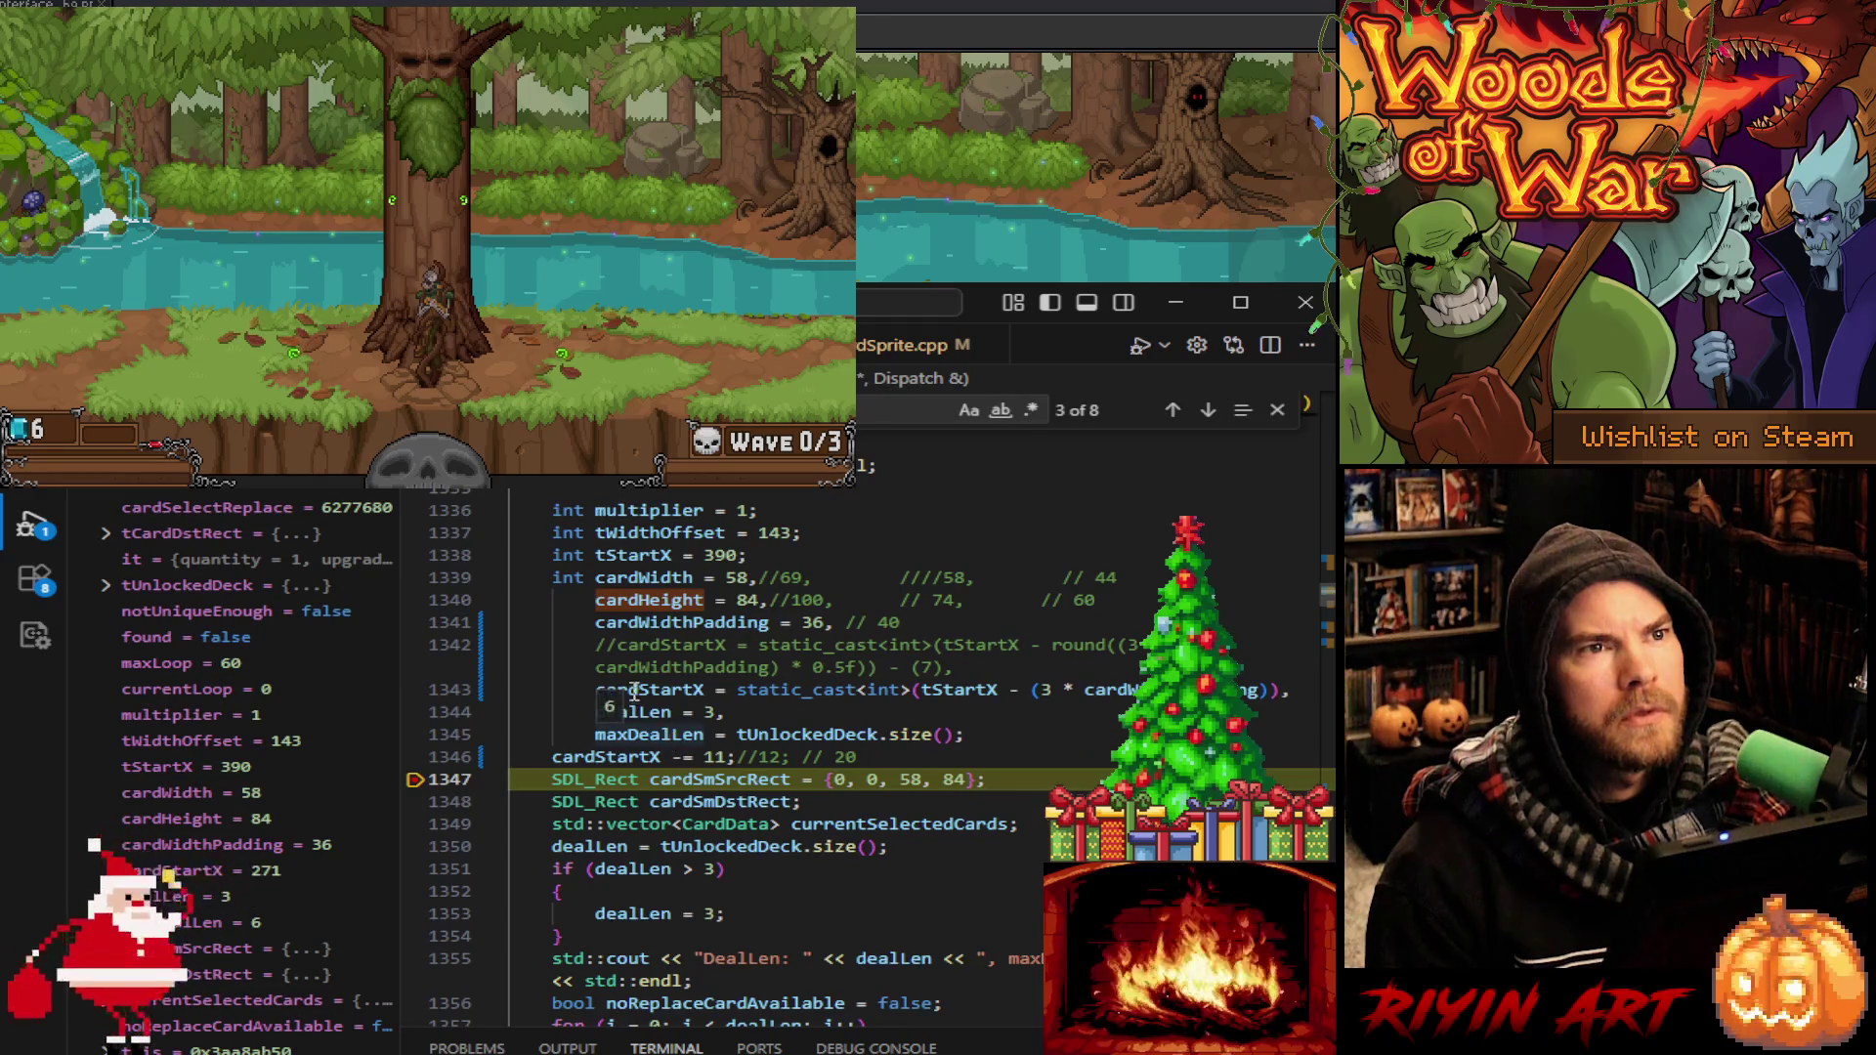
mouse_move(669, 692)
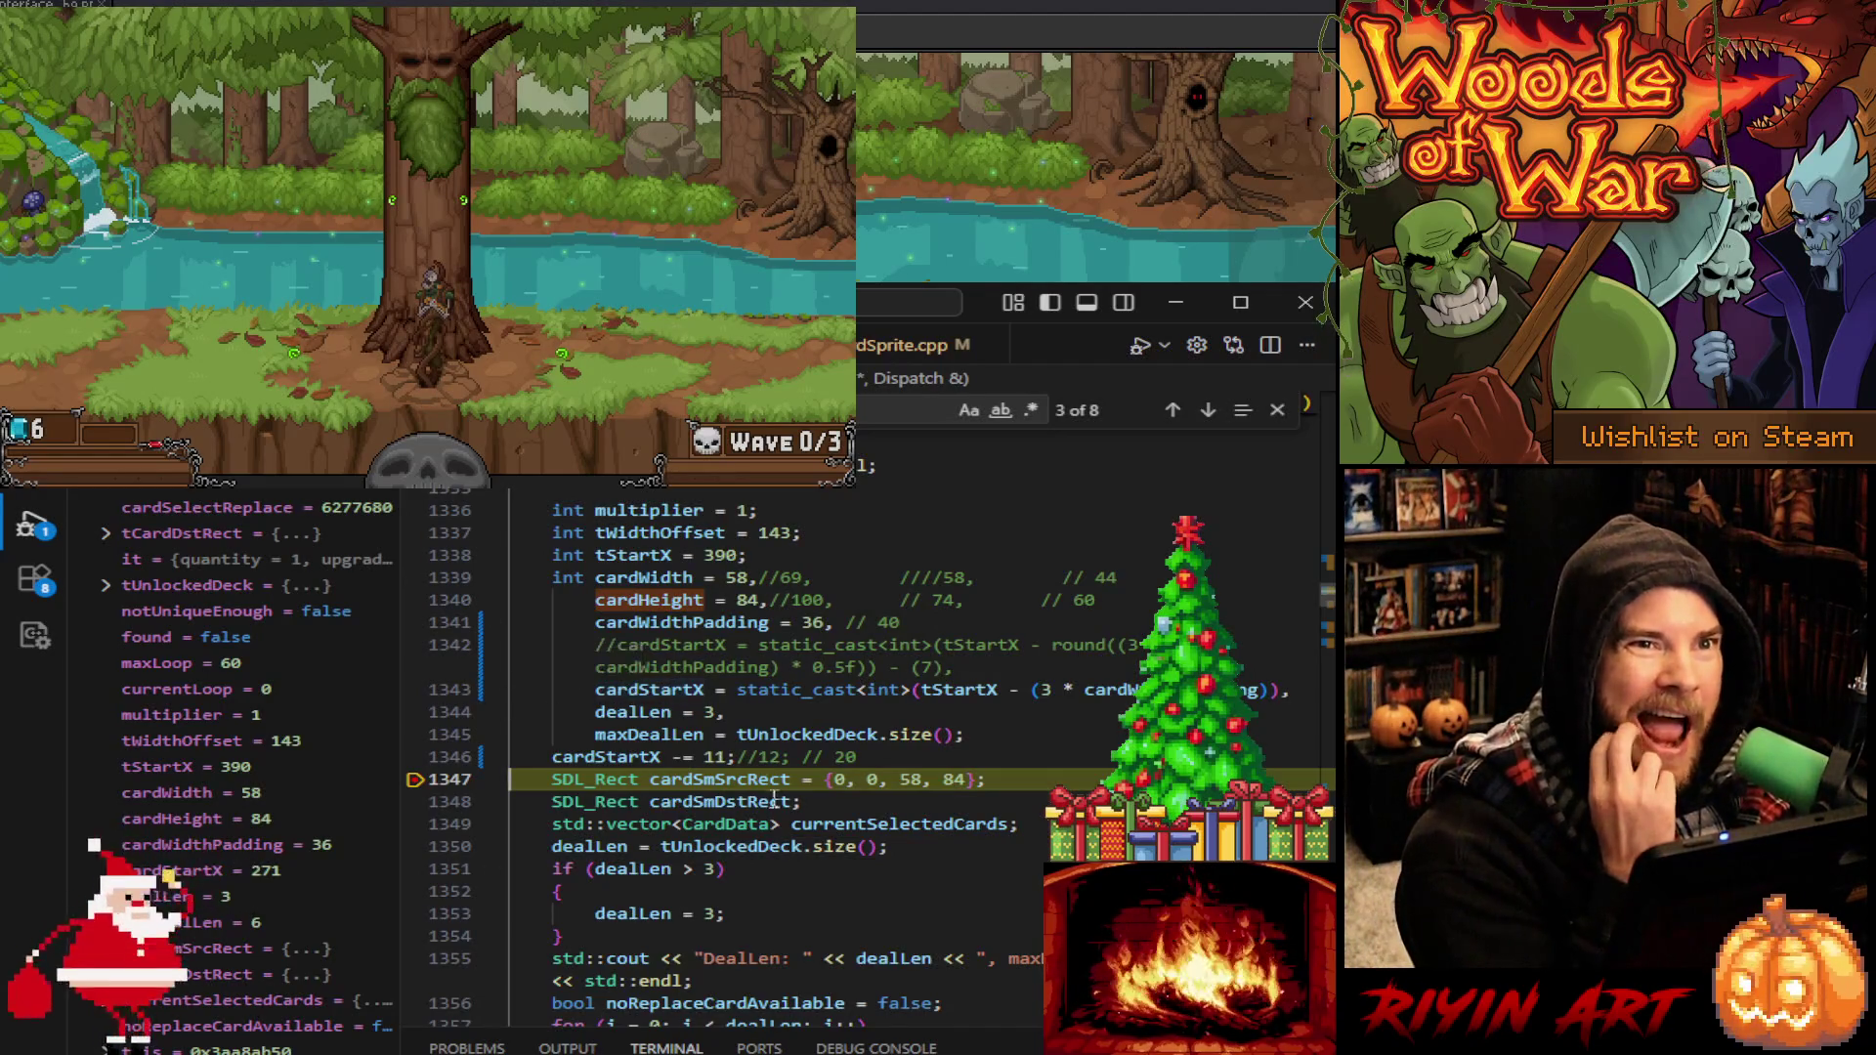
mouse_move(785, 789)
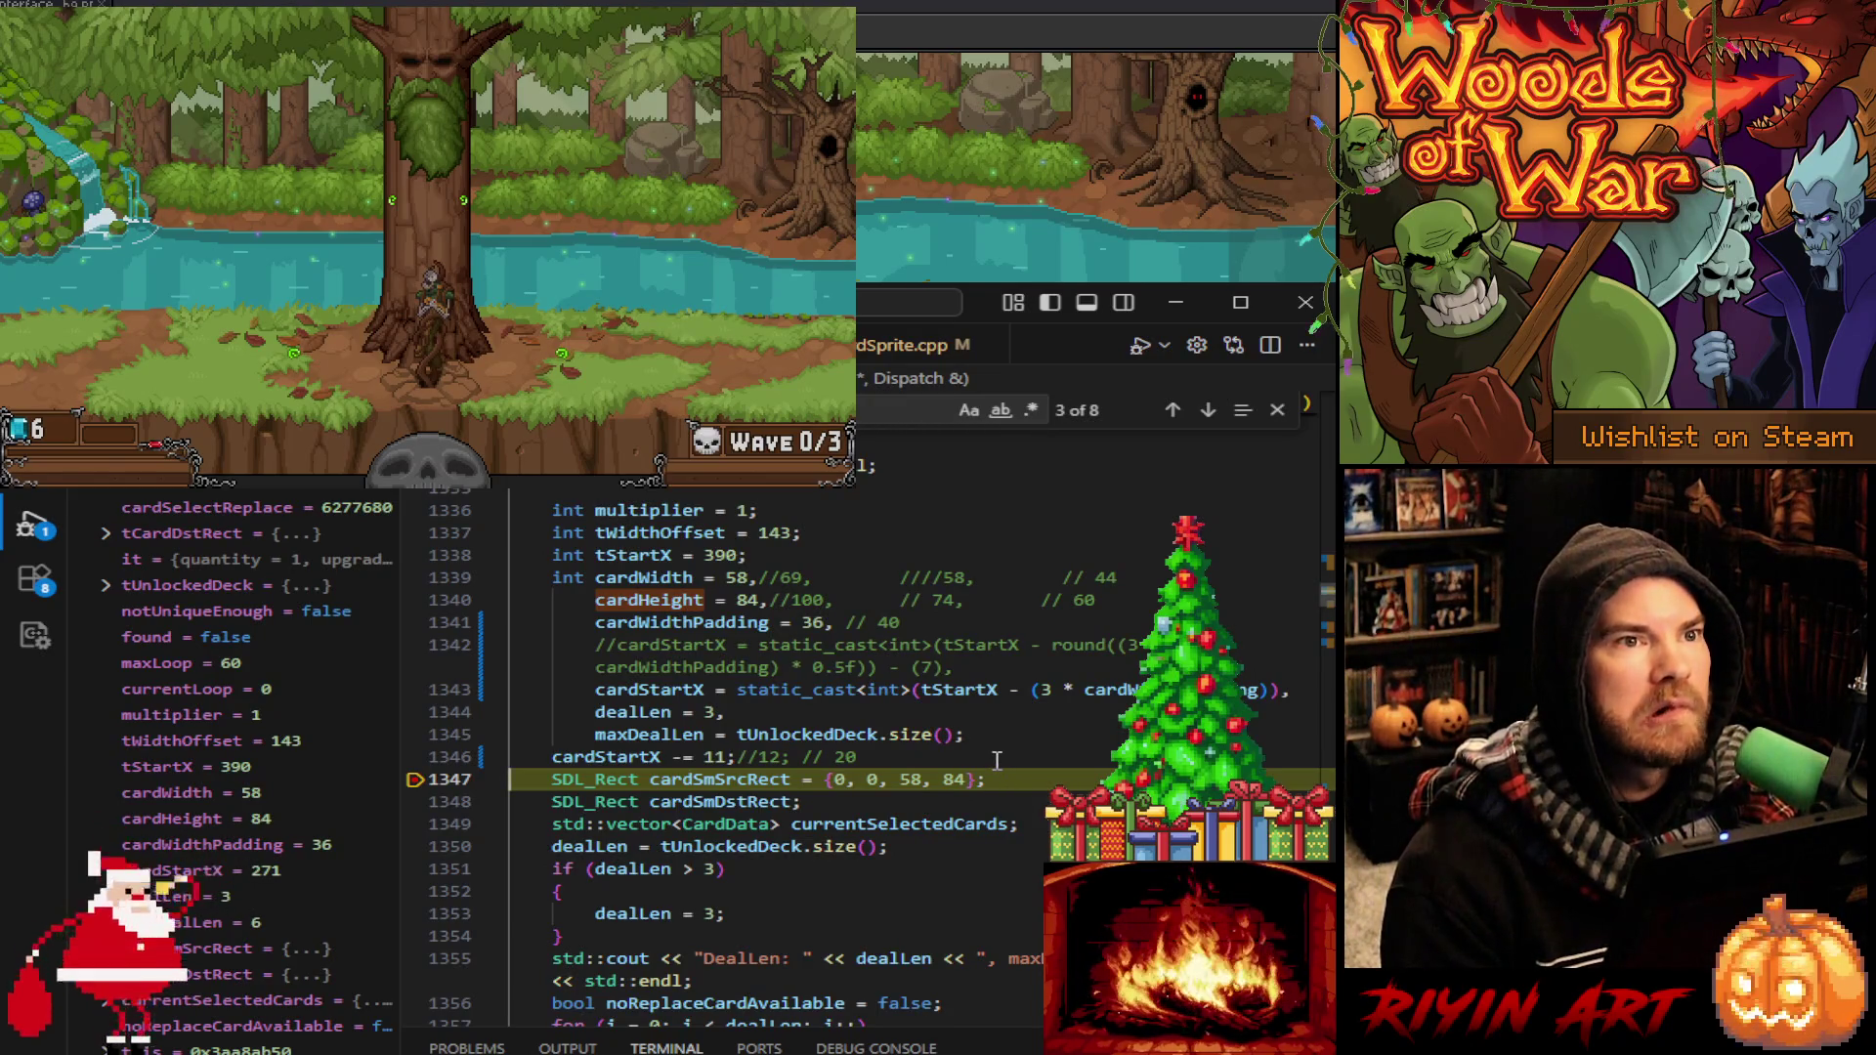
mouse_move(975, 691)
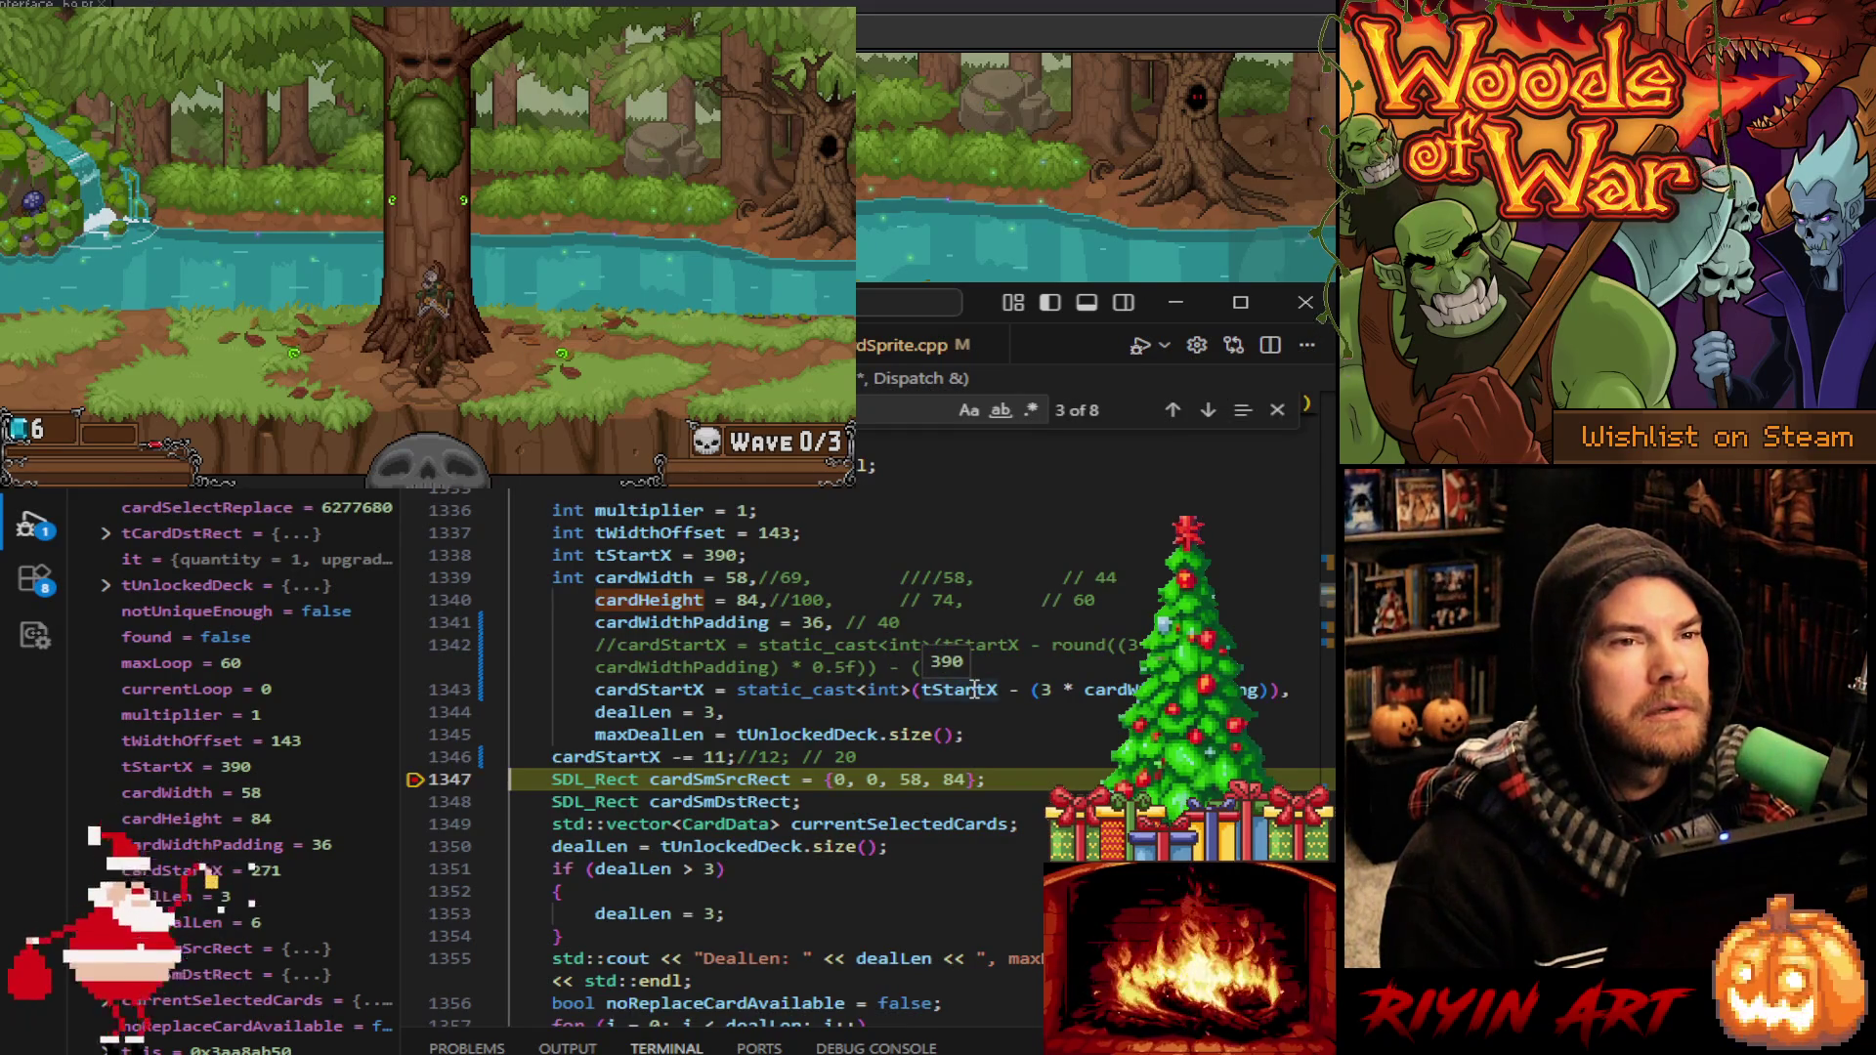
mouse_move(1104, 690)
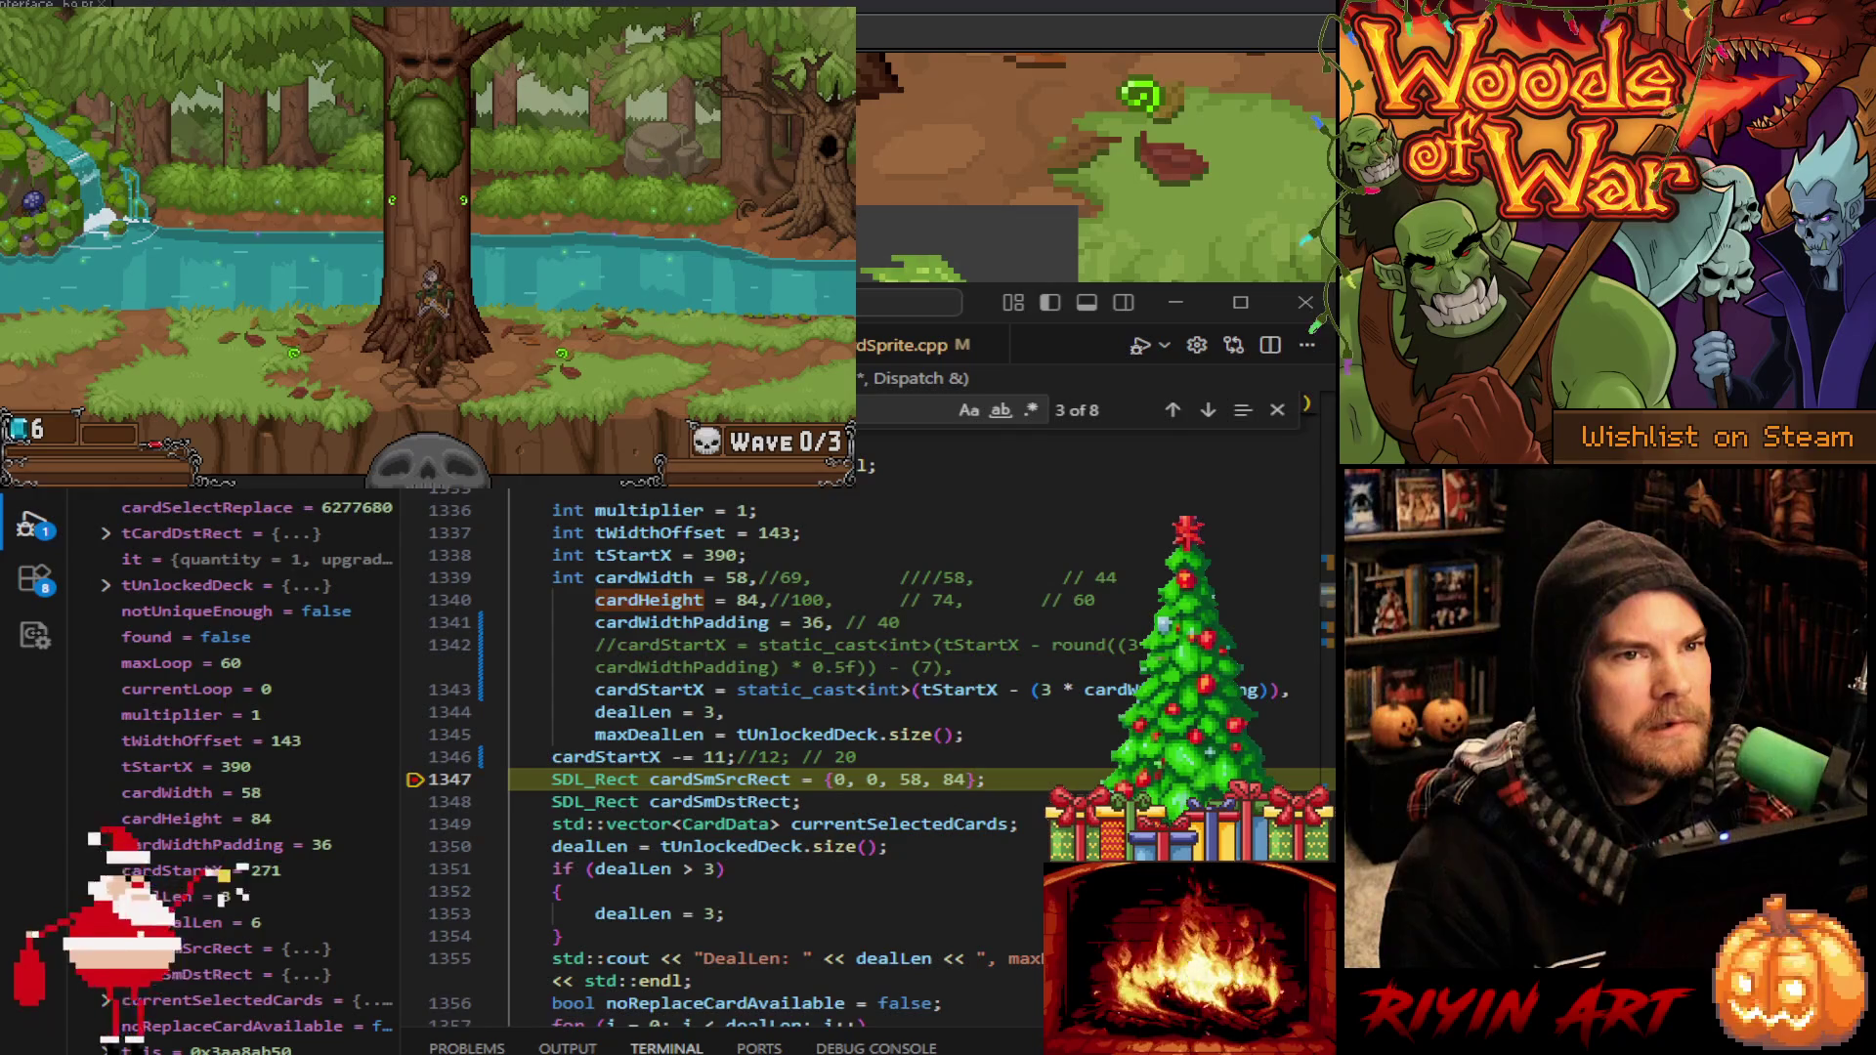
Type 'Utility::s' just before '(3 * cardWidth' in line 1343's cardStartX formula
left_click(1034, 690)
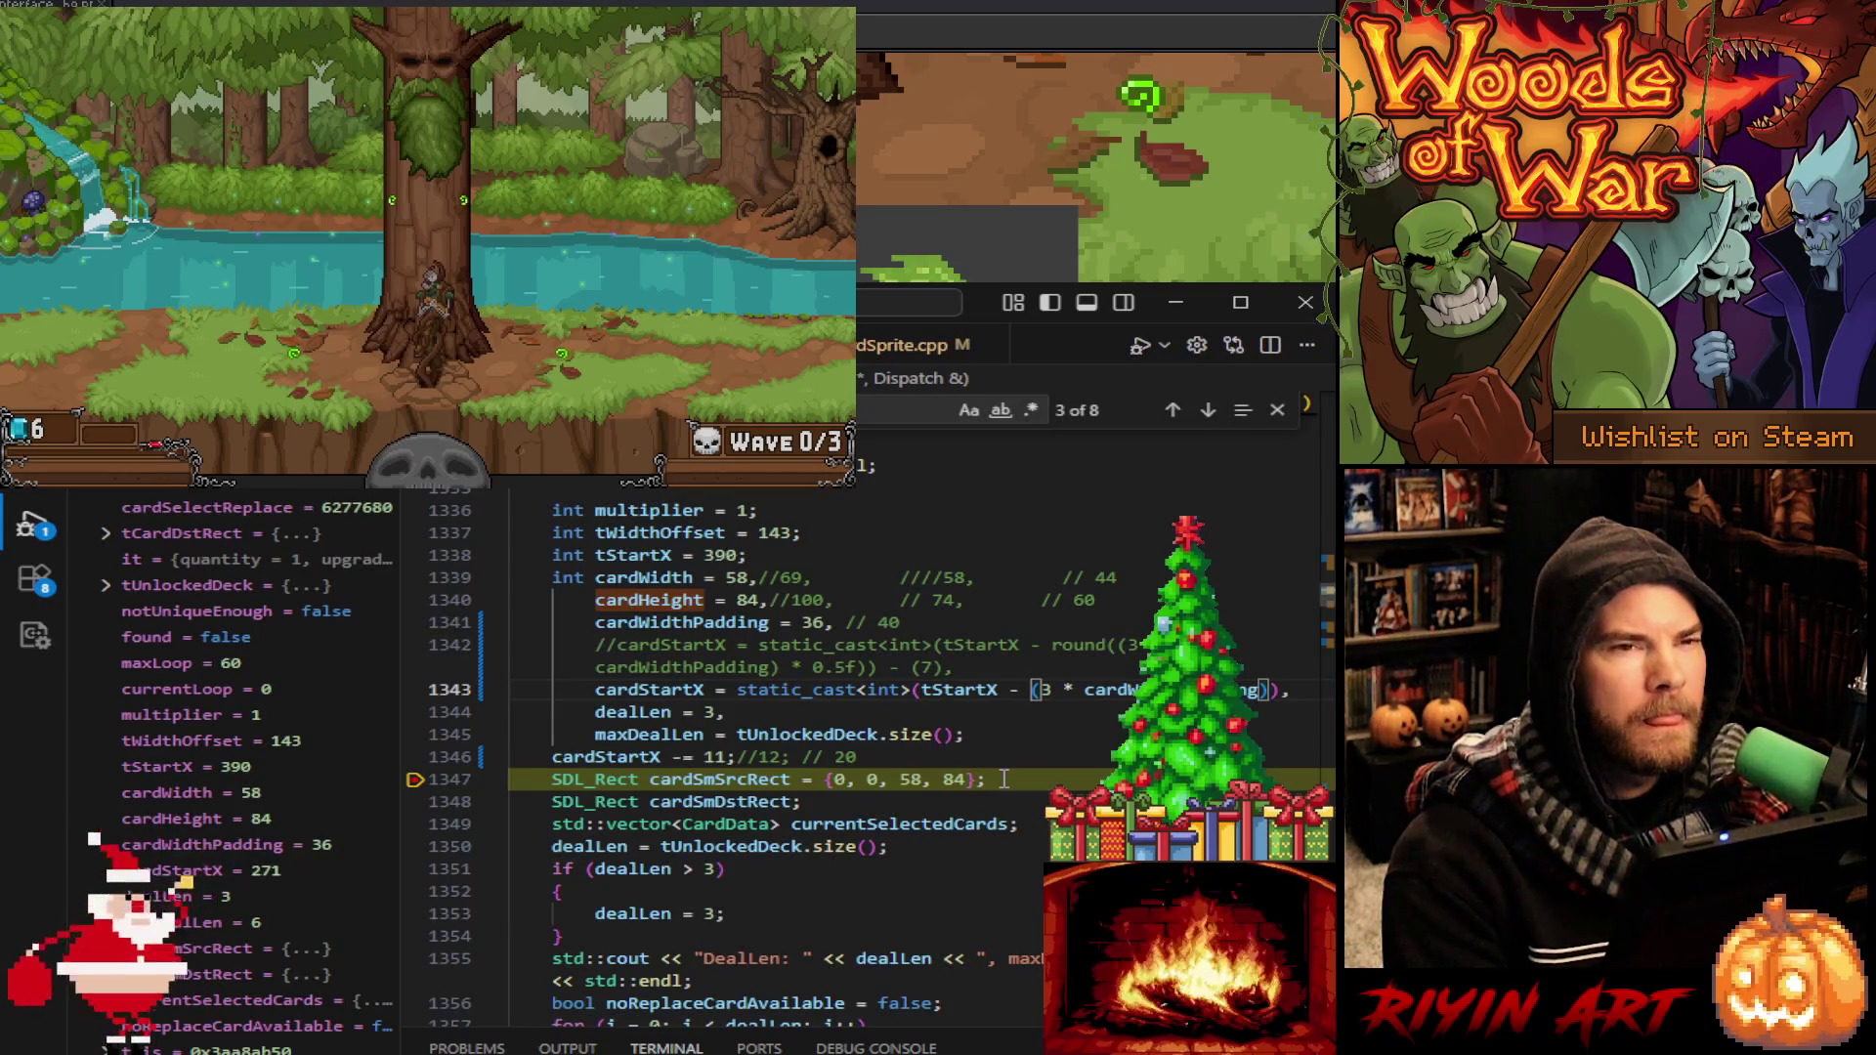
type("Util")
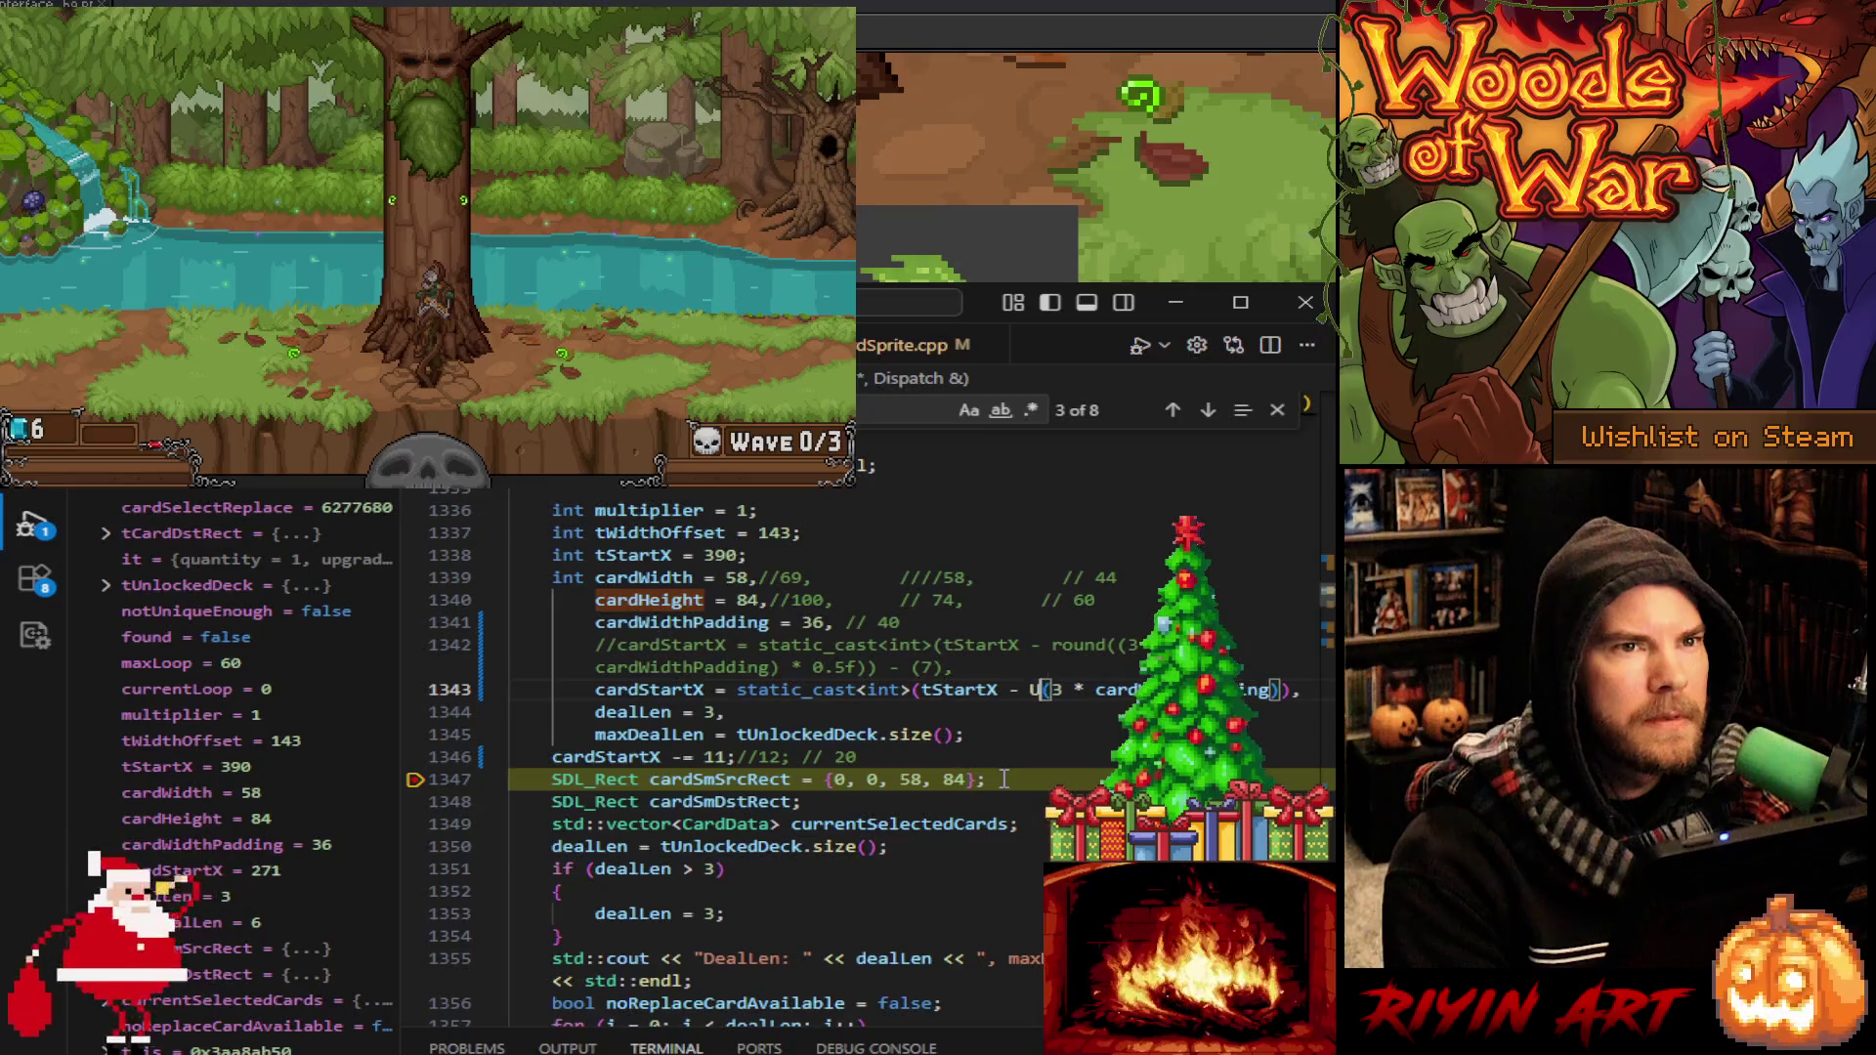
type("ity::s")
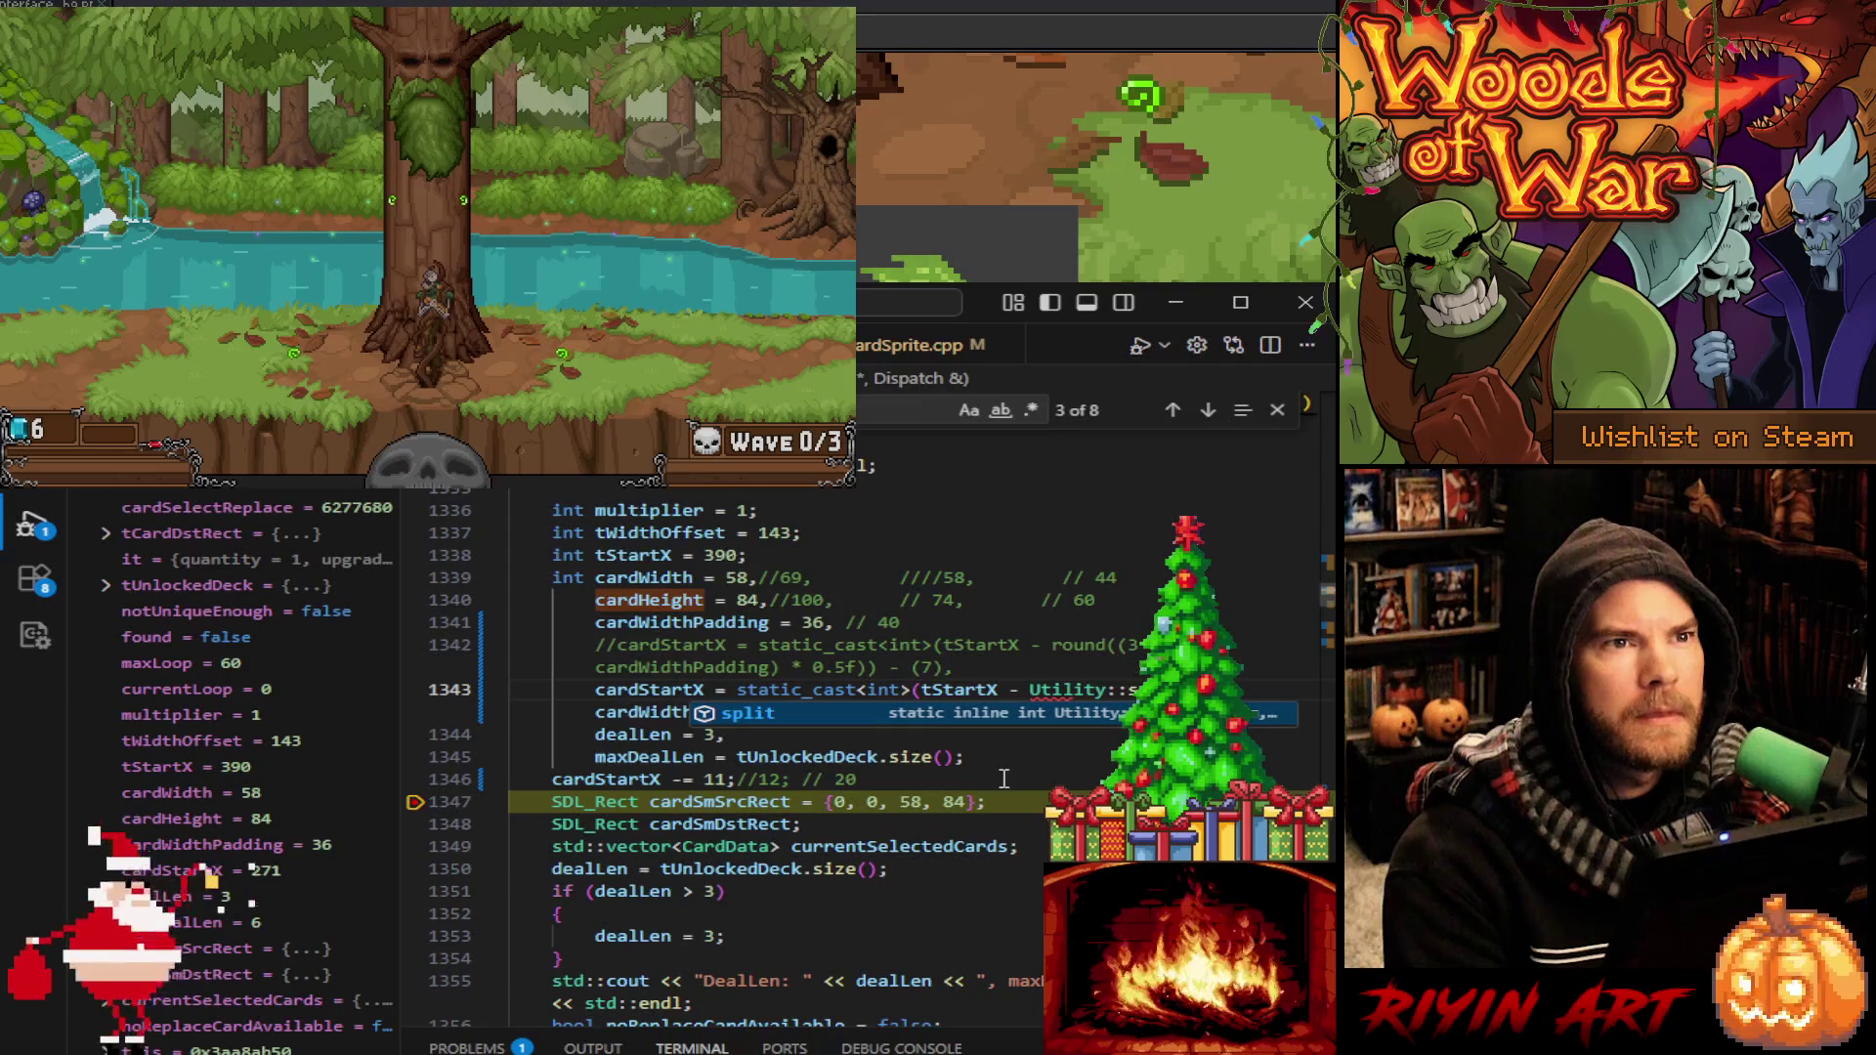
Finish the Utility::split call around the cardStartX padding term and stop the debug session
double_click(1031, 689)
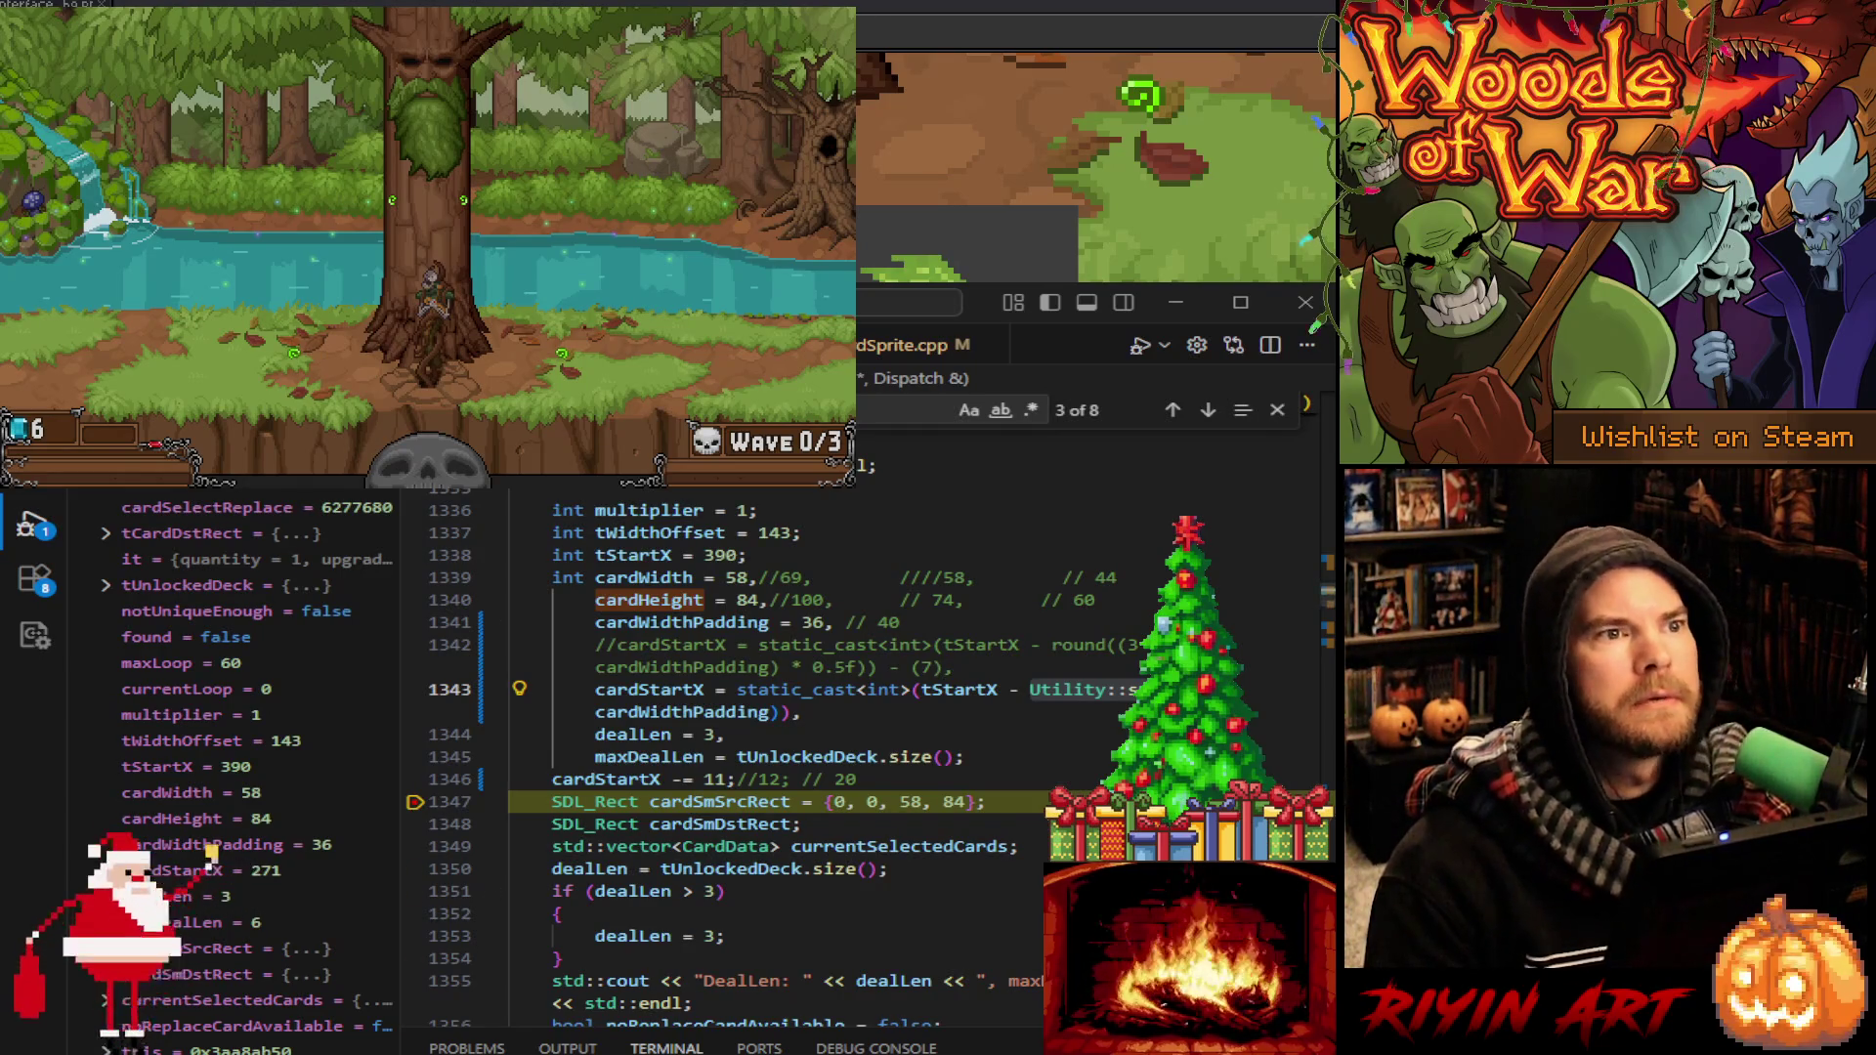
left_click(953, 668)
key("shift+F5")
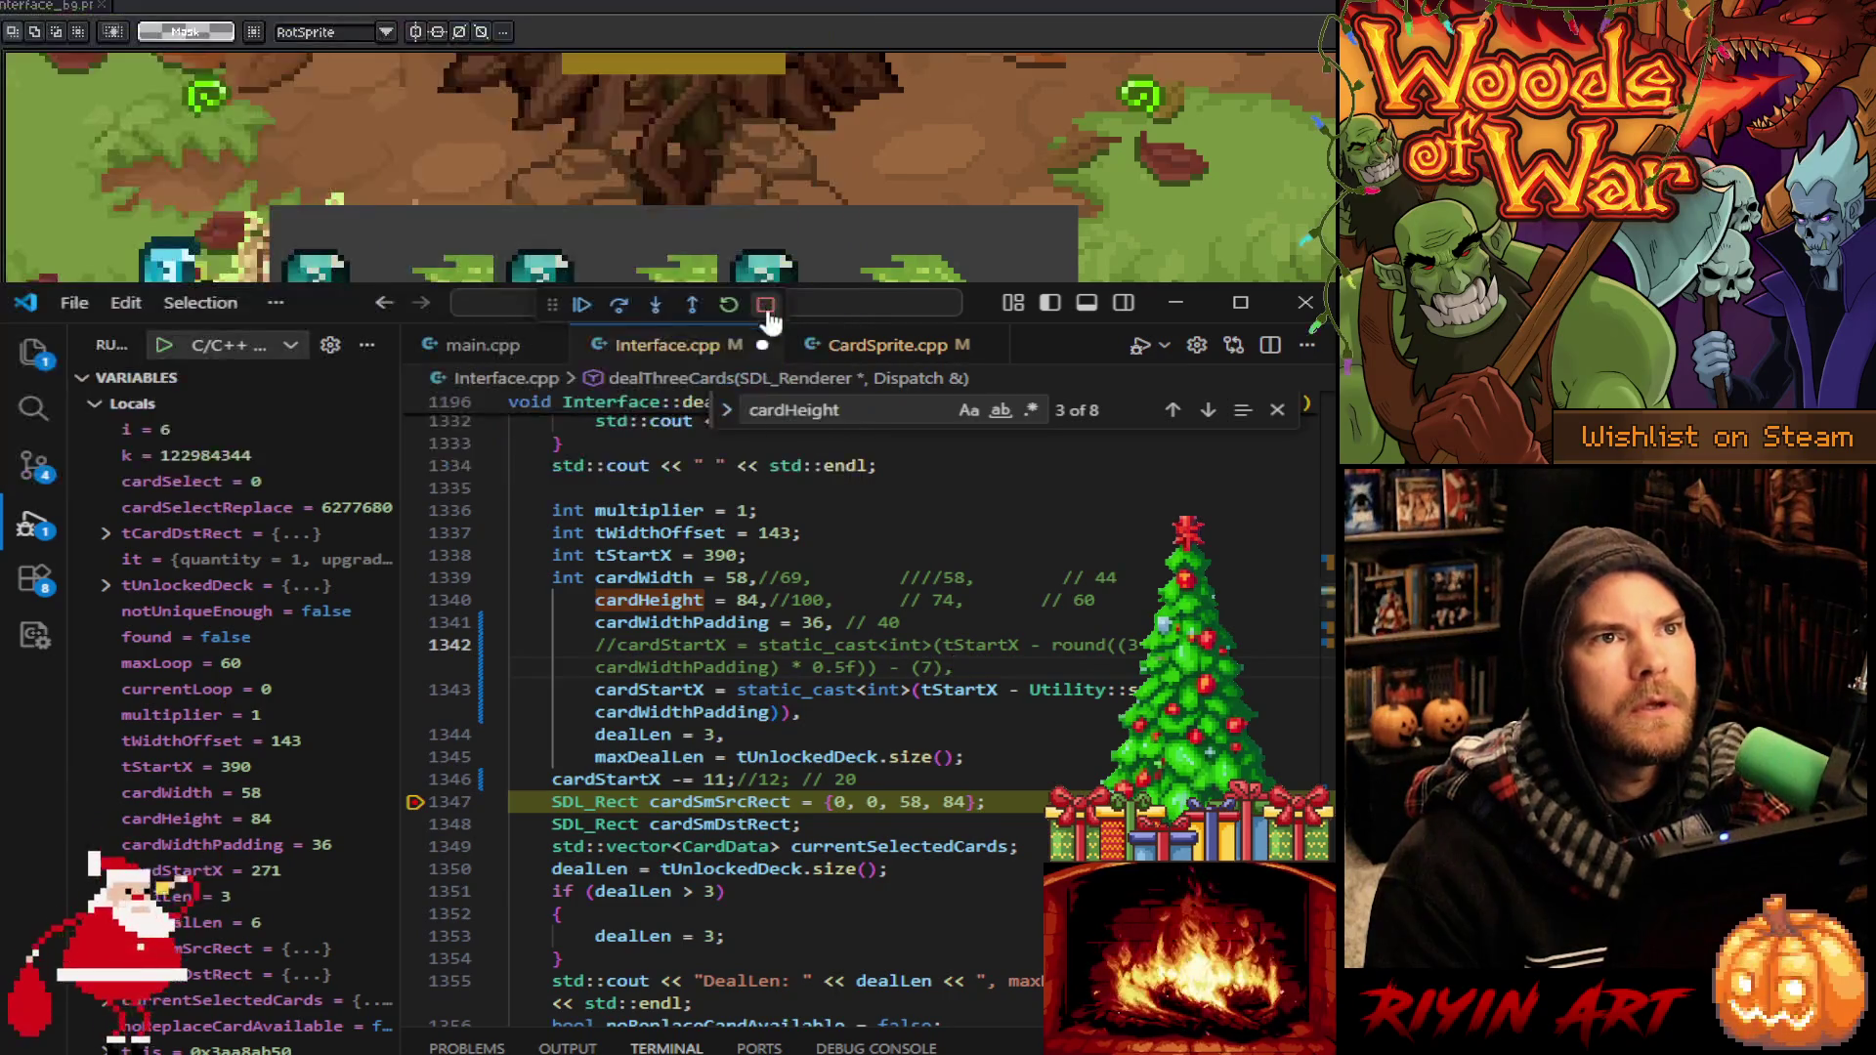
Stop debugging and compare the old cardStartX formula with the Utility::split version on line 1343
left_click(1029, 691)
left_click_drag(1029, 691, 1149, 691)
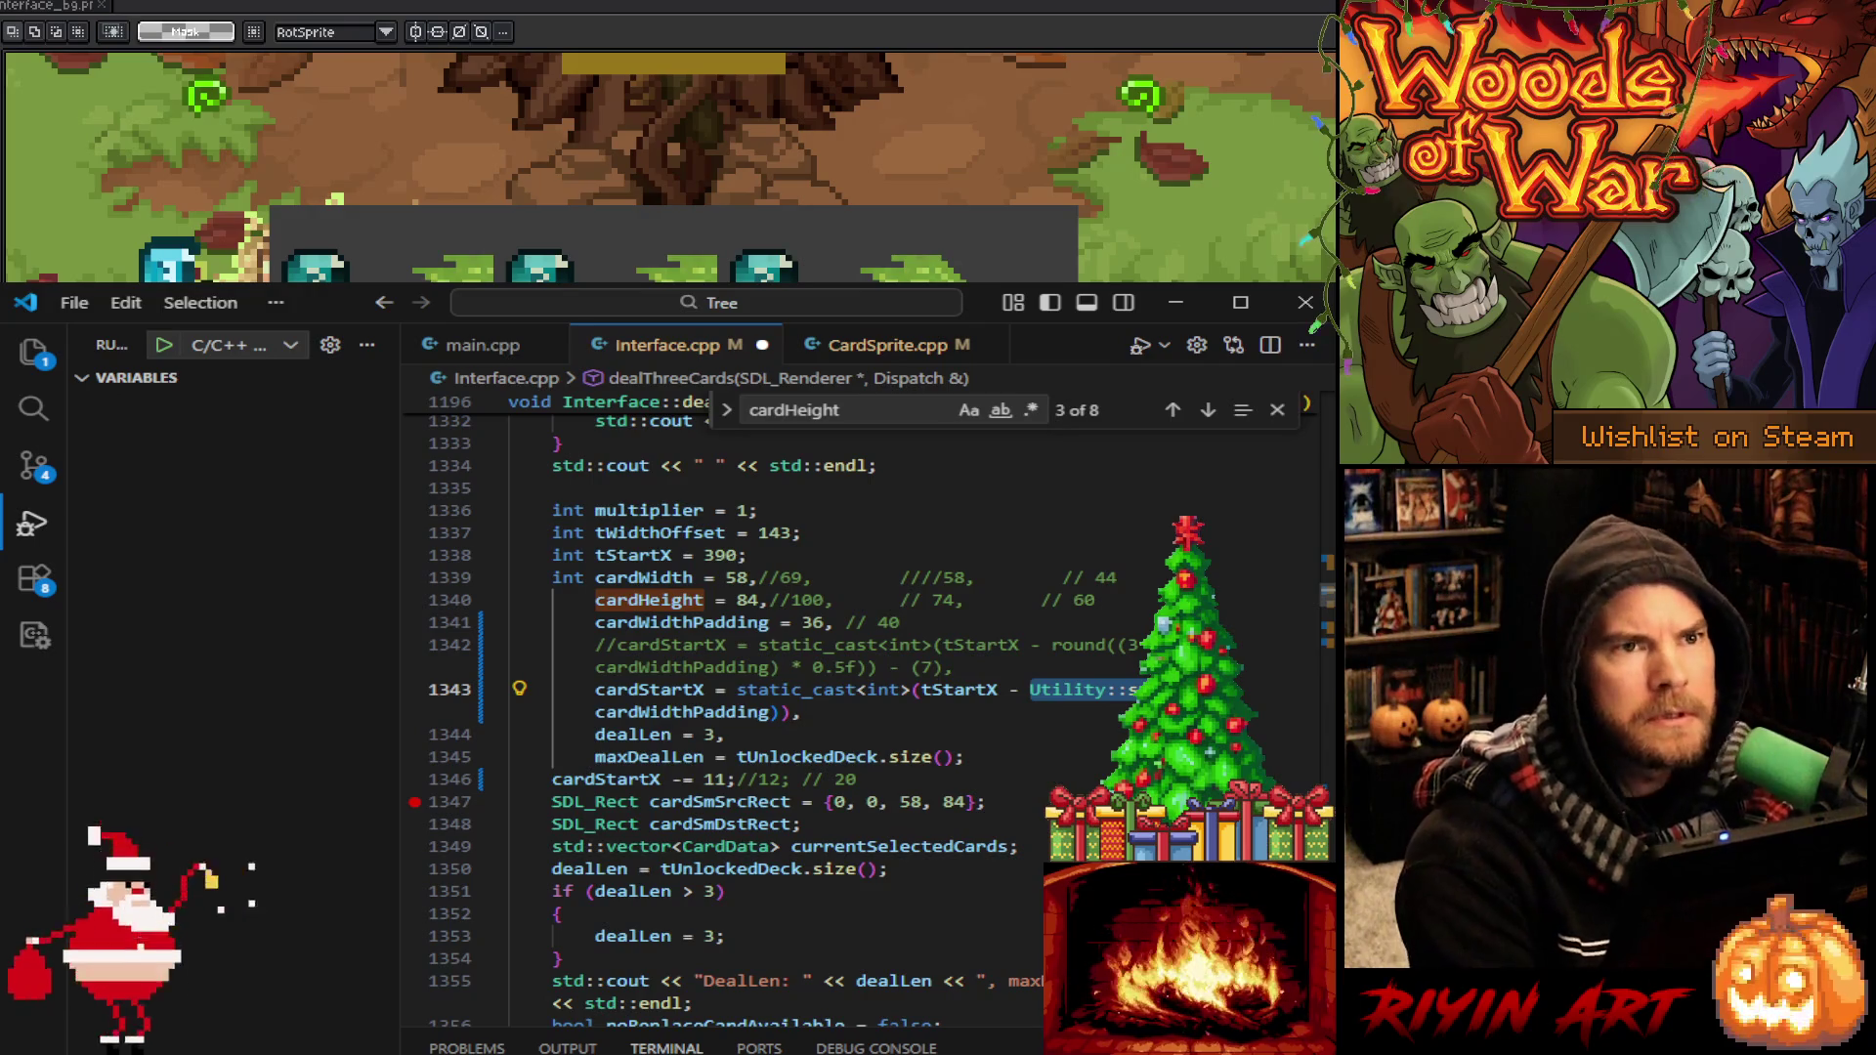
key("ctrl+z")
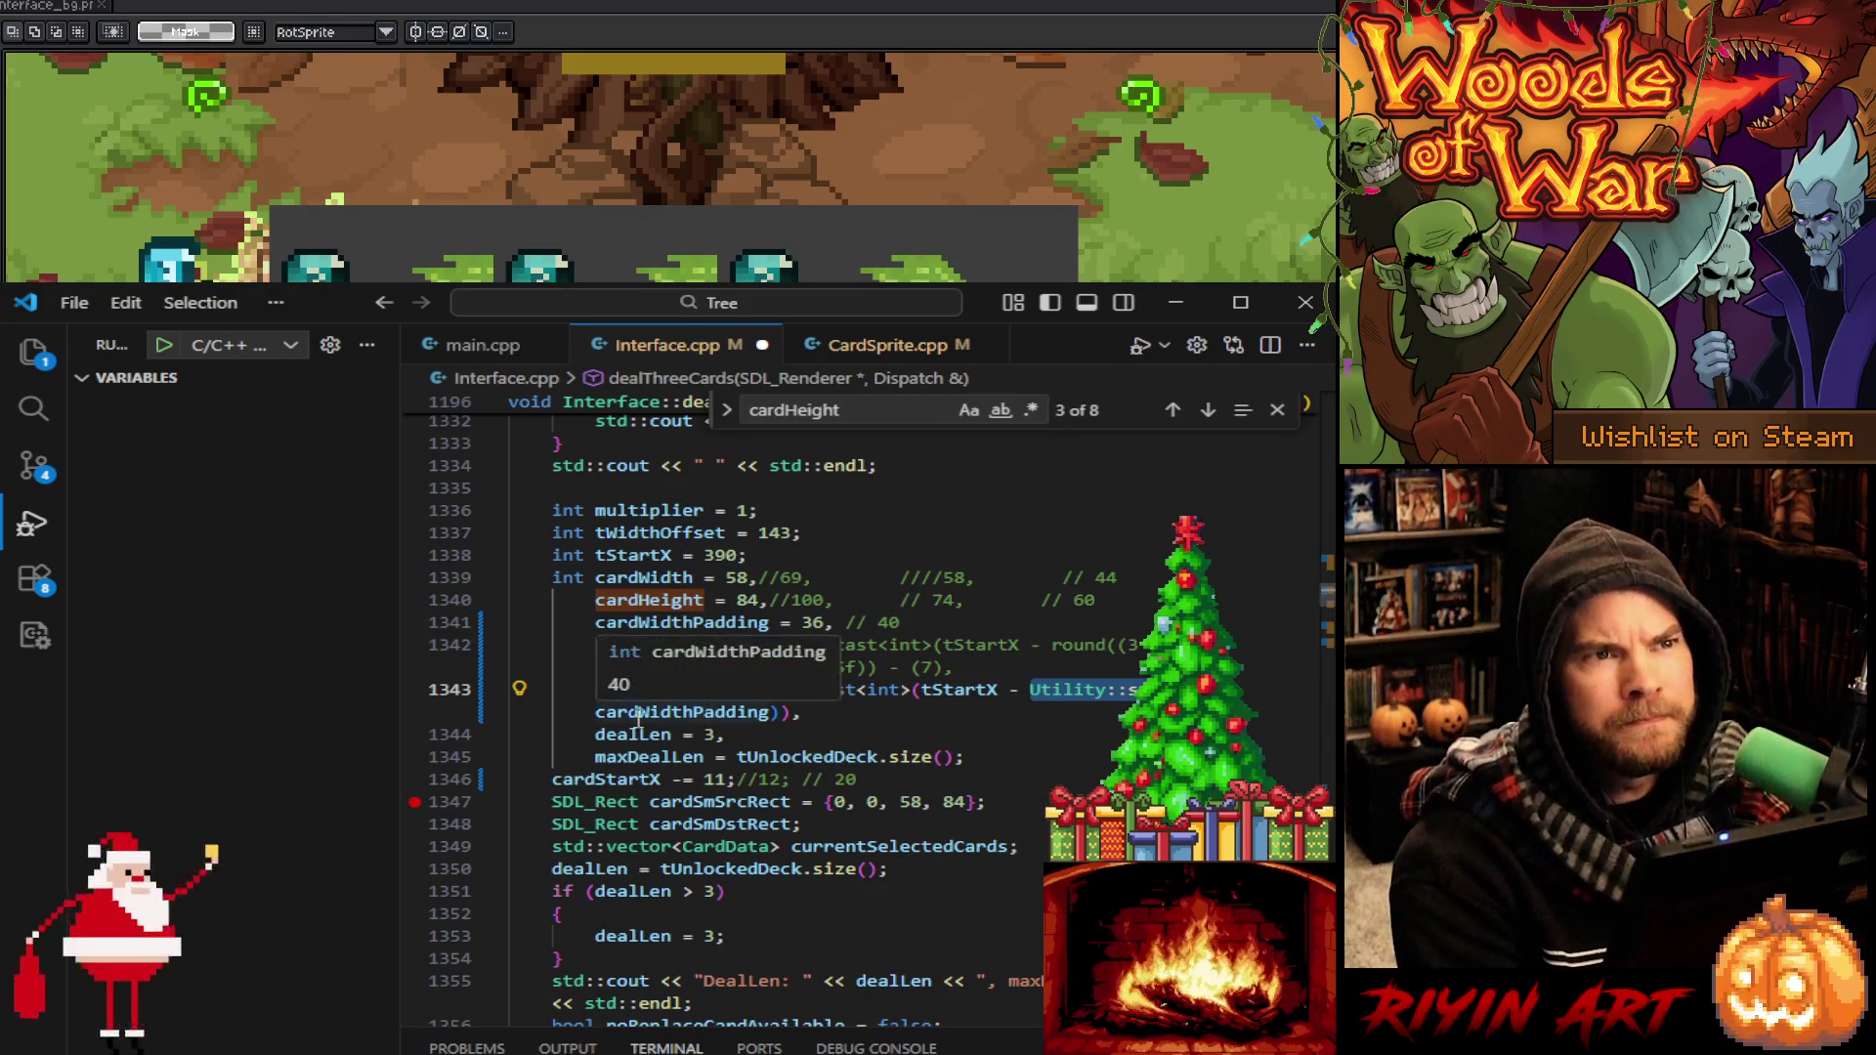
key("ctrl+y")
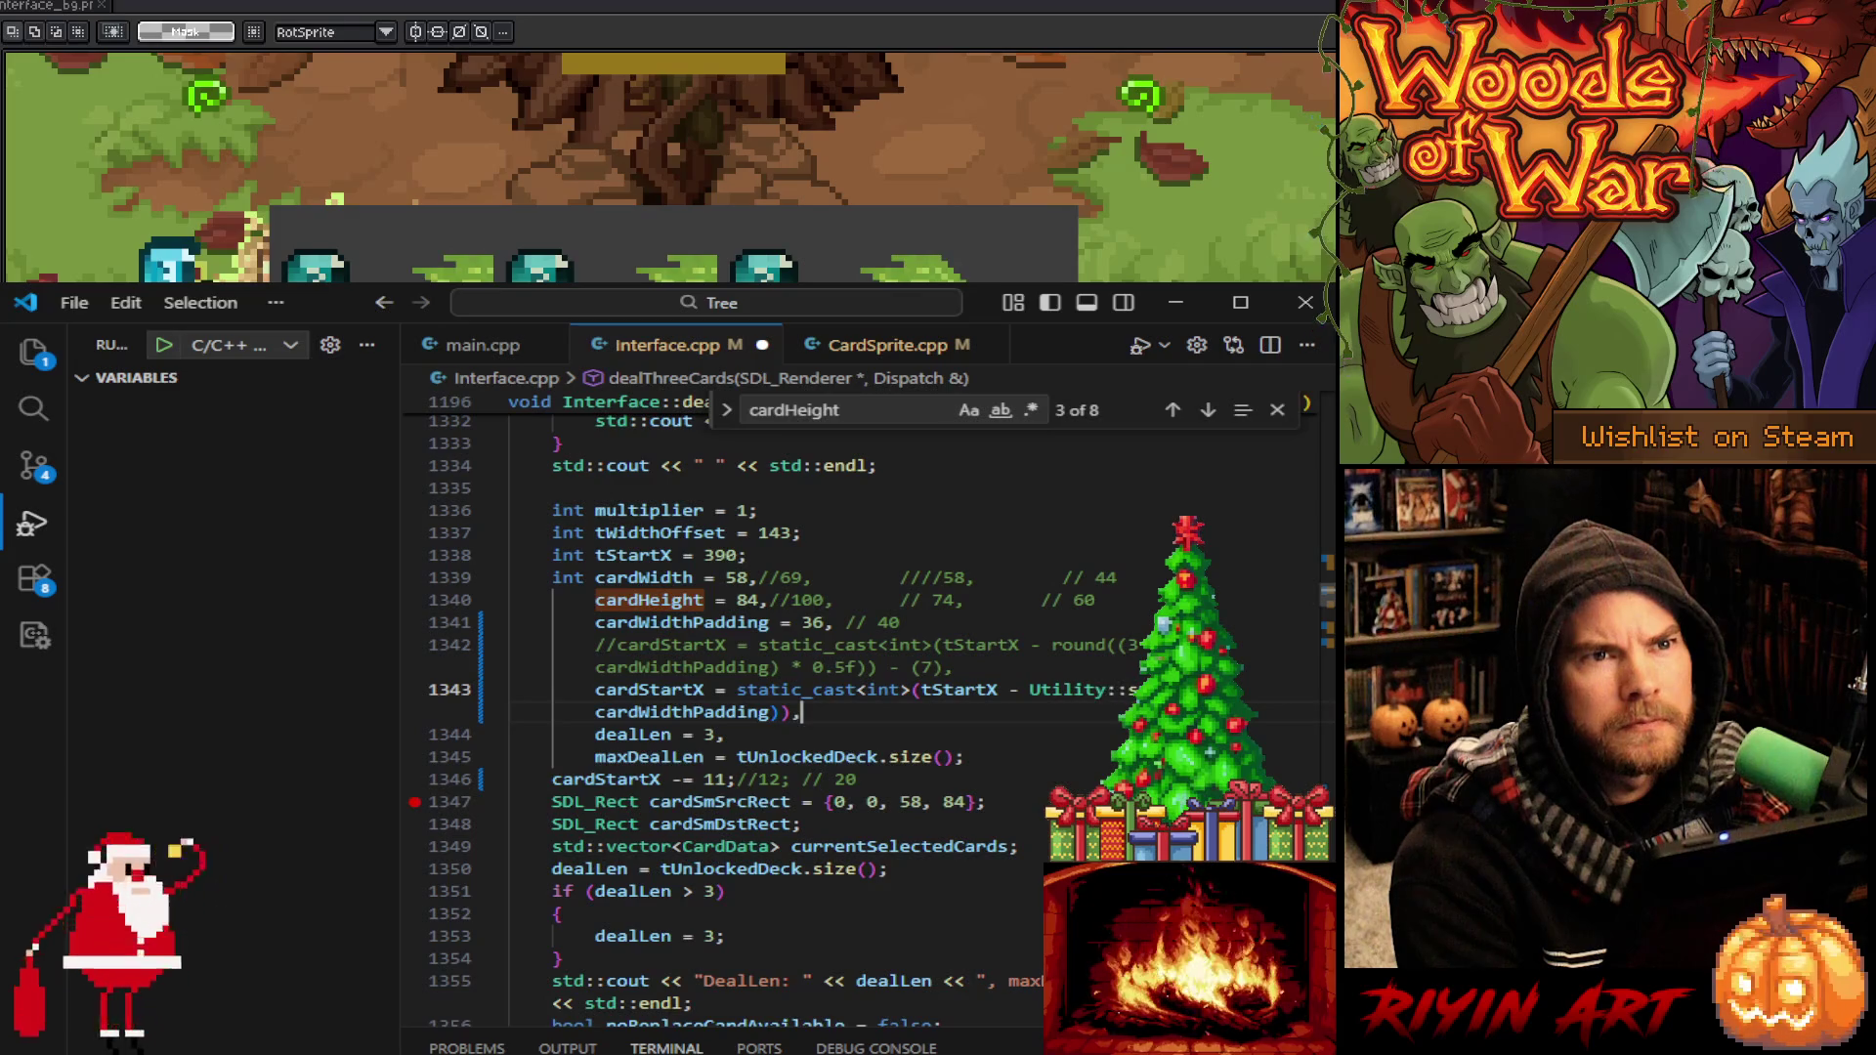
Recheck the edited formula, then search the file for 3 * cardWidthPadding
double_click(729, 713)
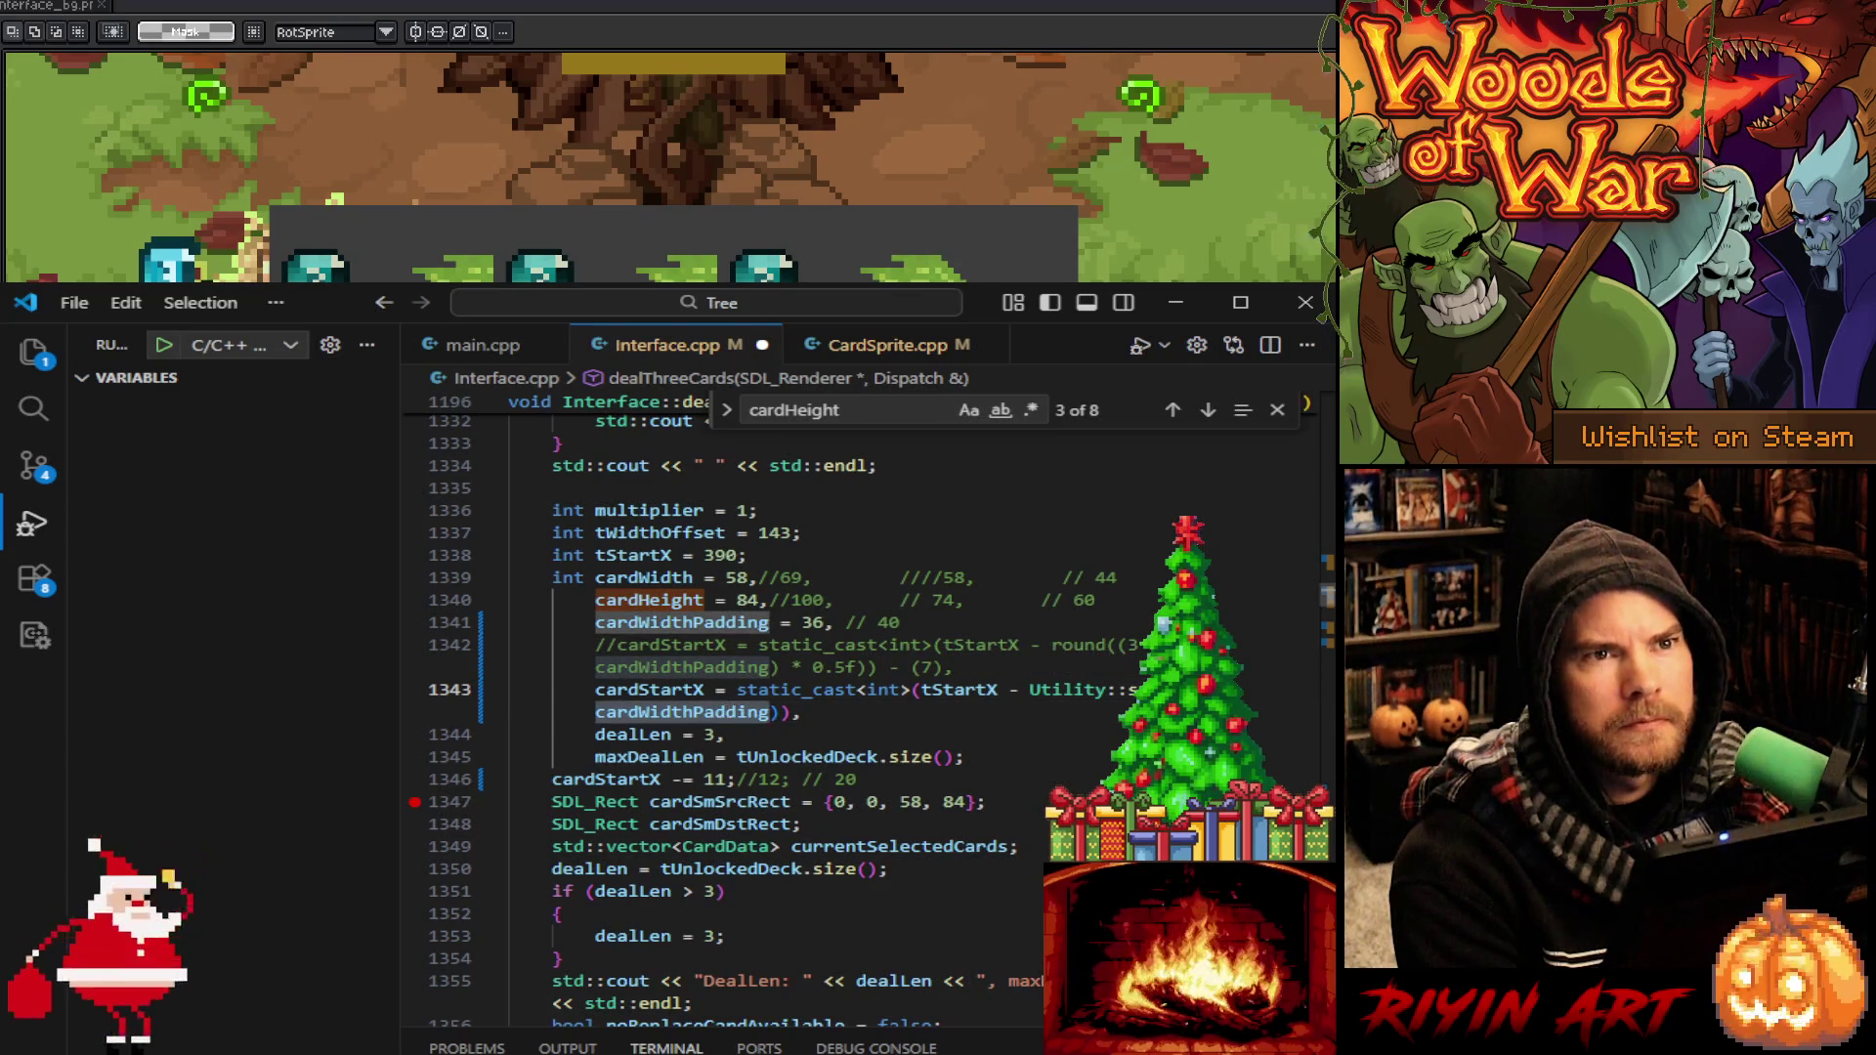
key("ctrl+z")
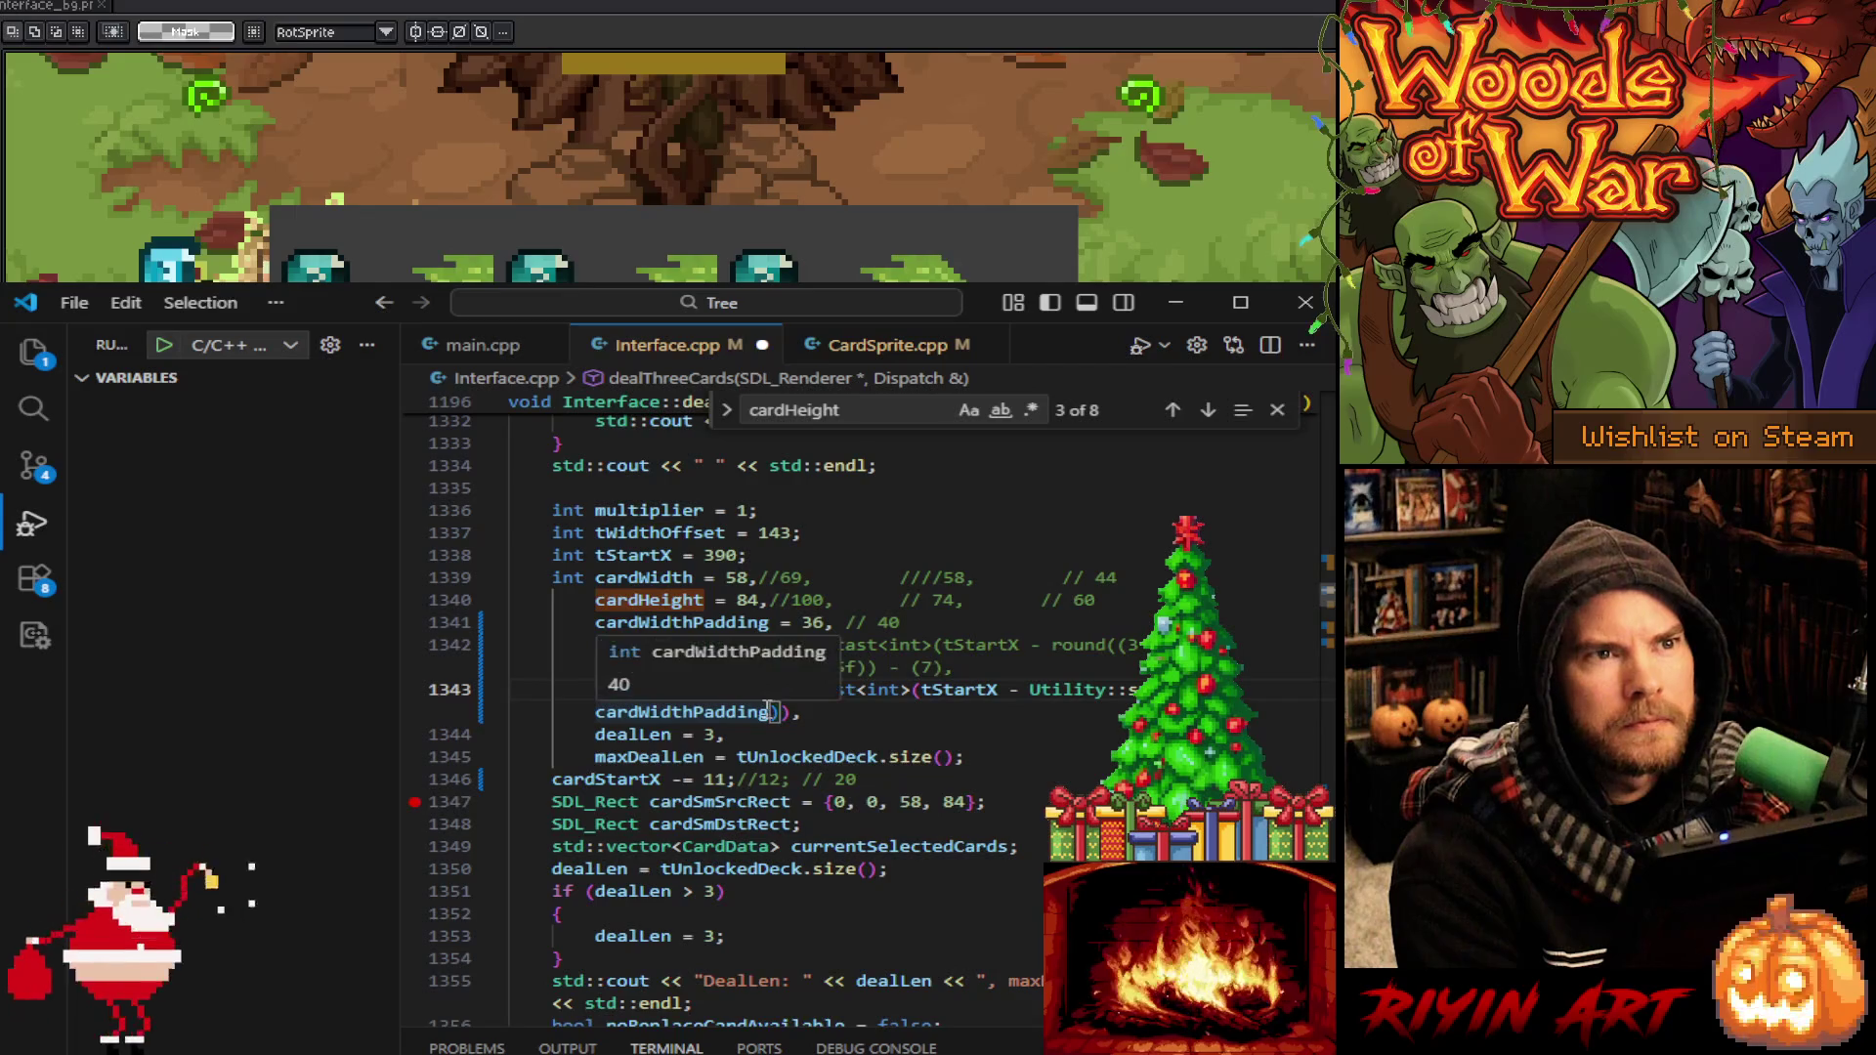
key("ctrl+y")
key("ctrl+f")
key("Return")
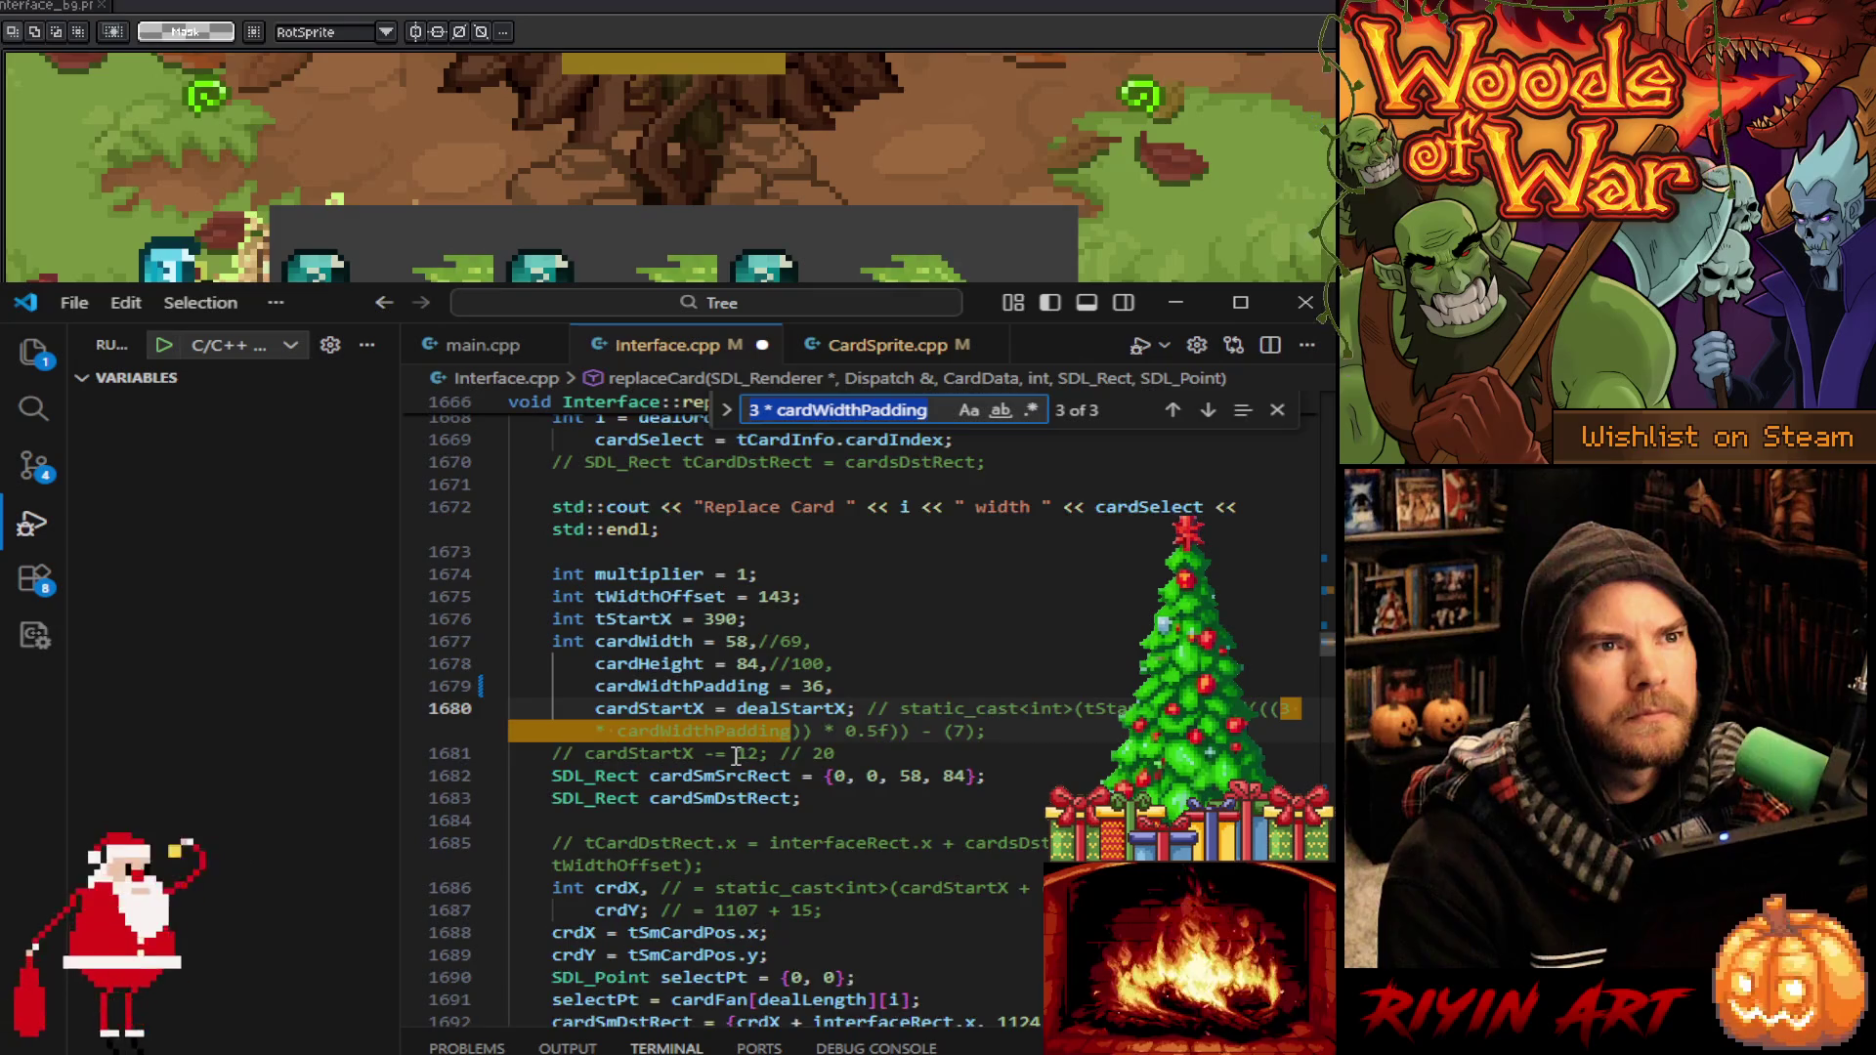
Step through each 3 * cardWidthPadding match, then close the search
key("Return")
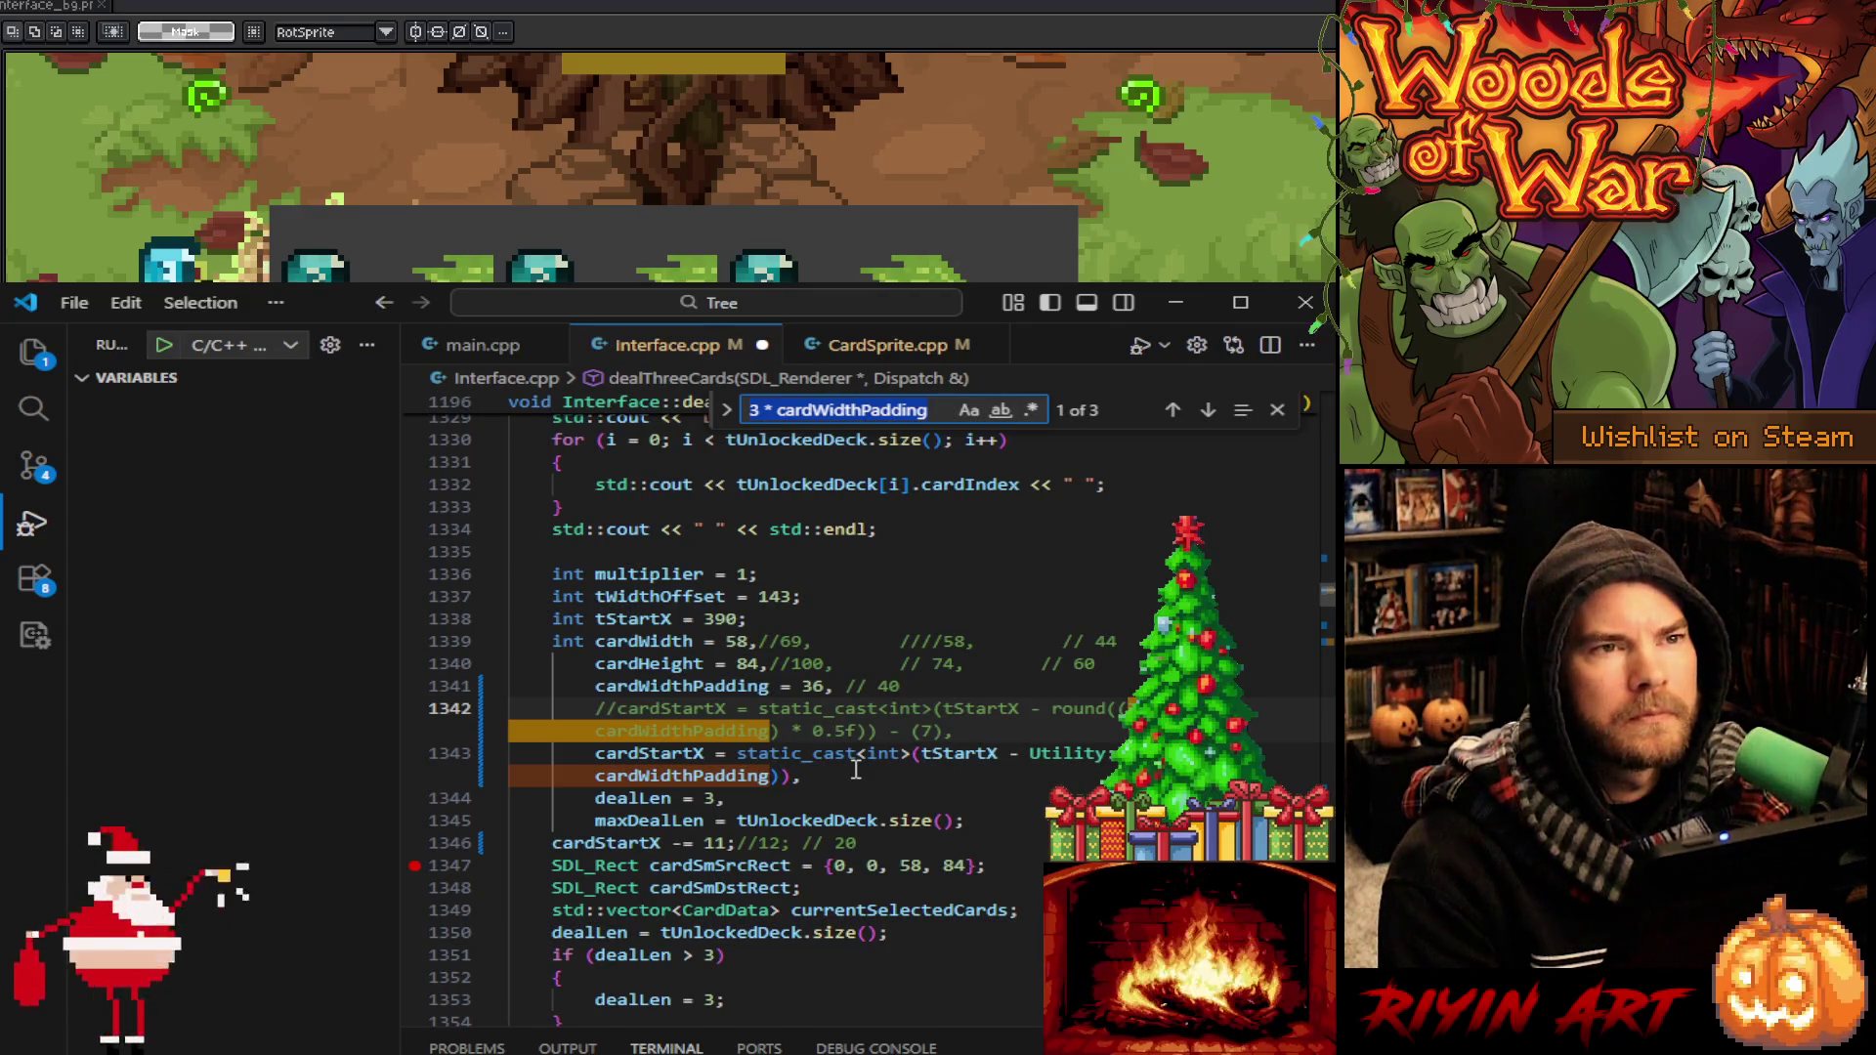
key("Return")
key("Return")
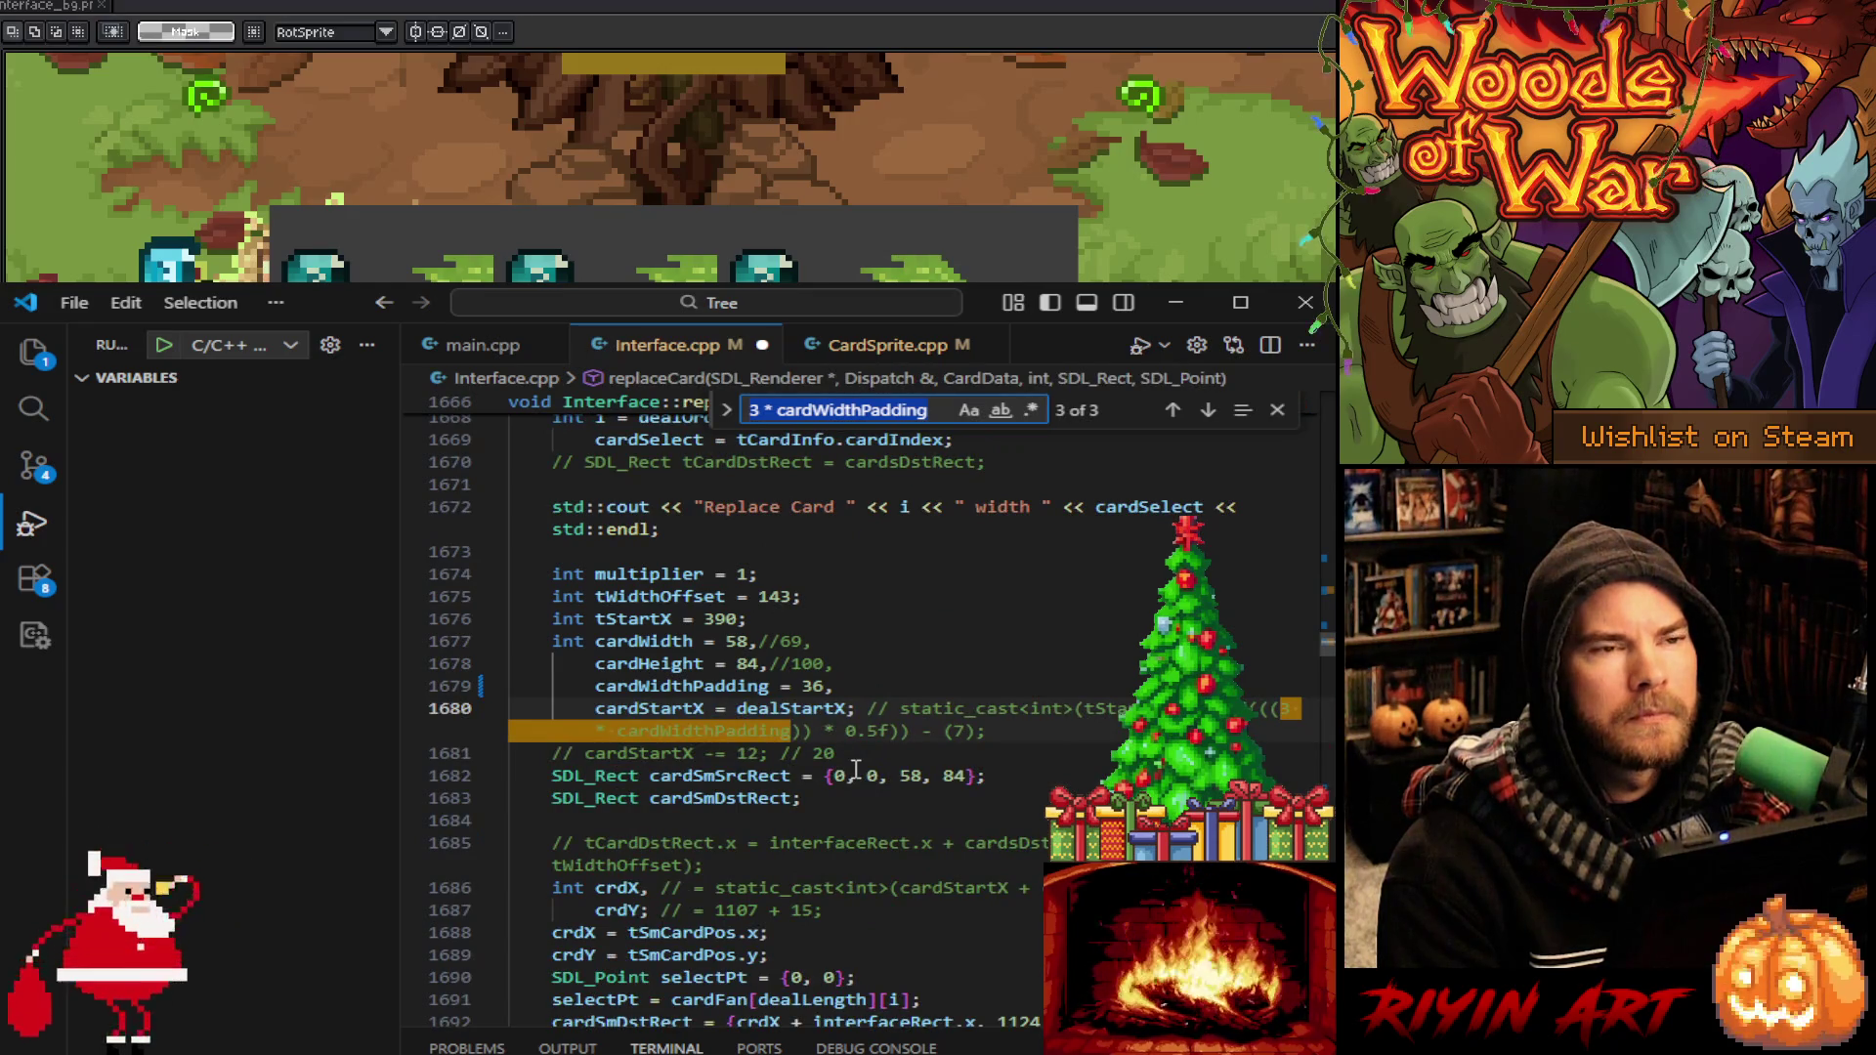
key("Return")
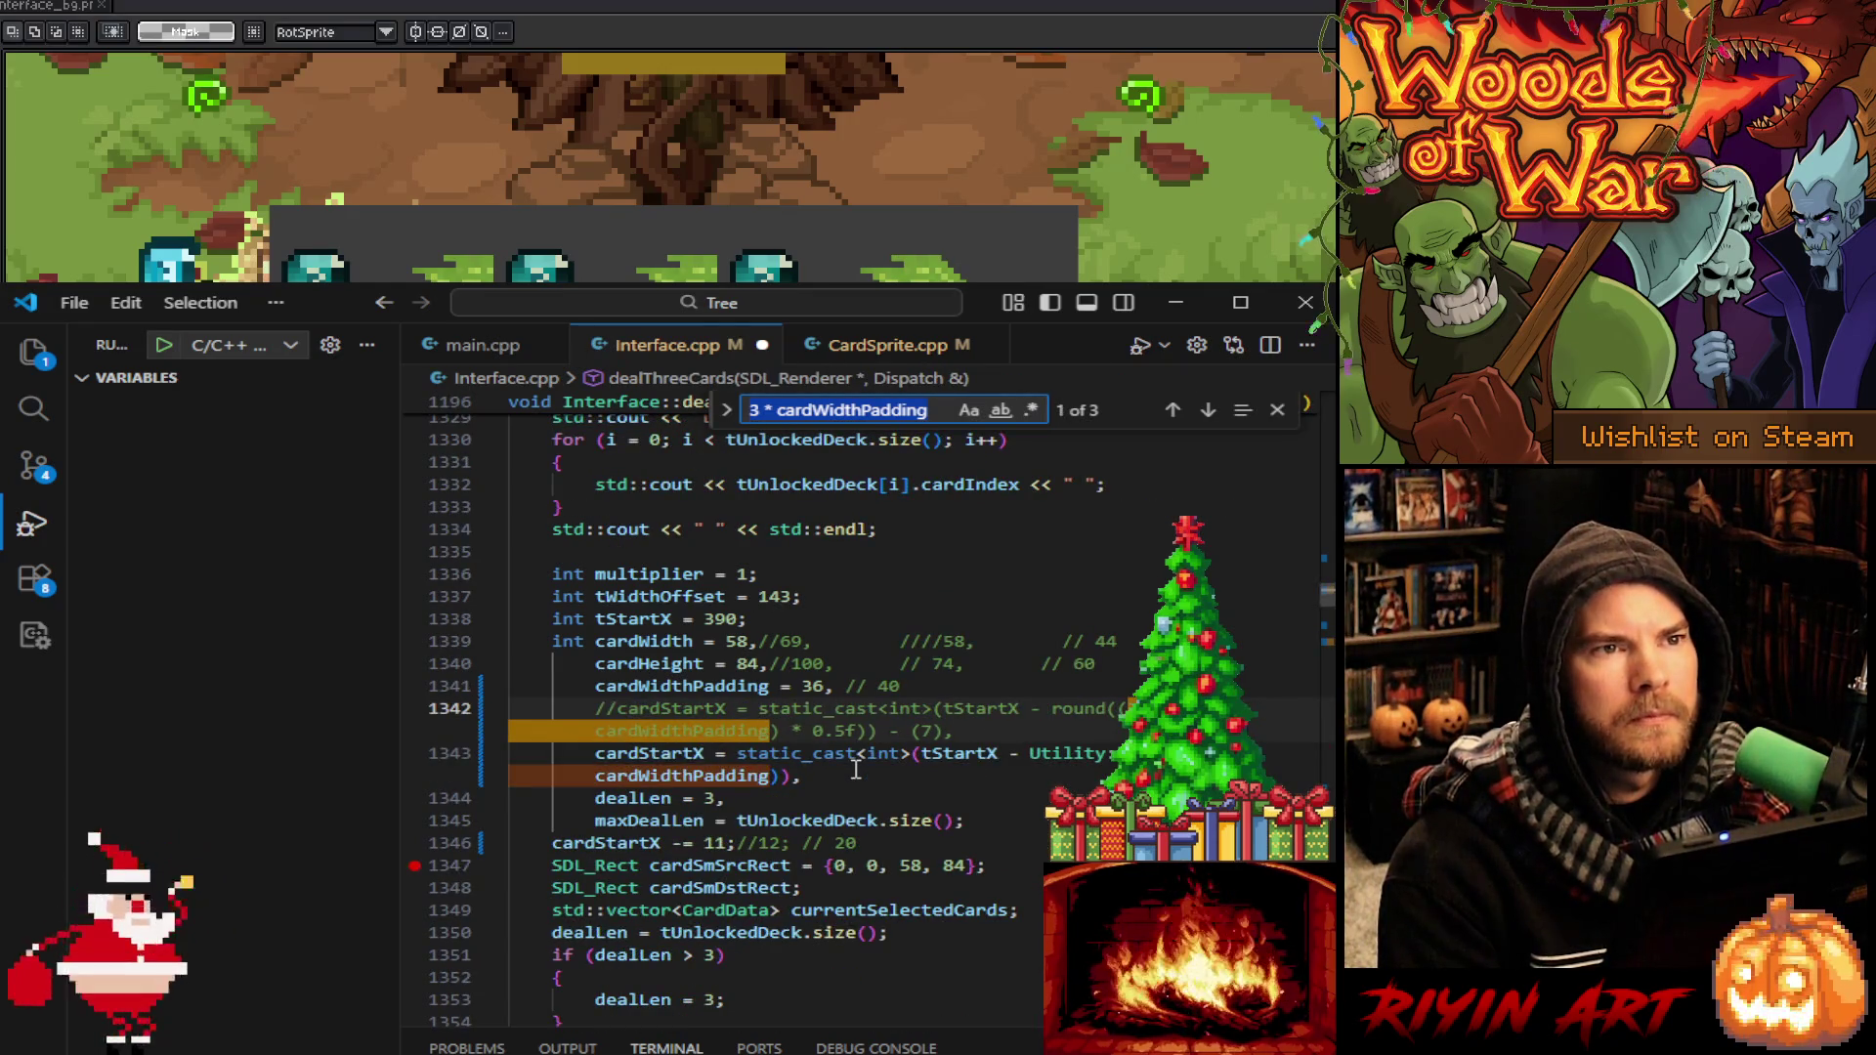
key("Return")
key("Return")
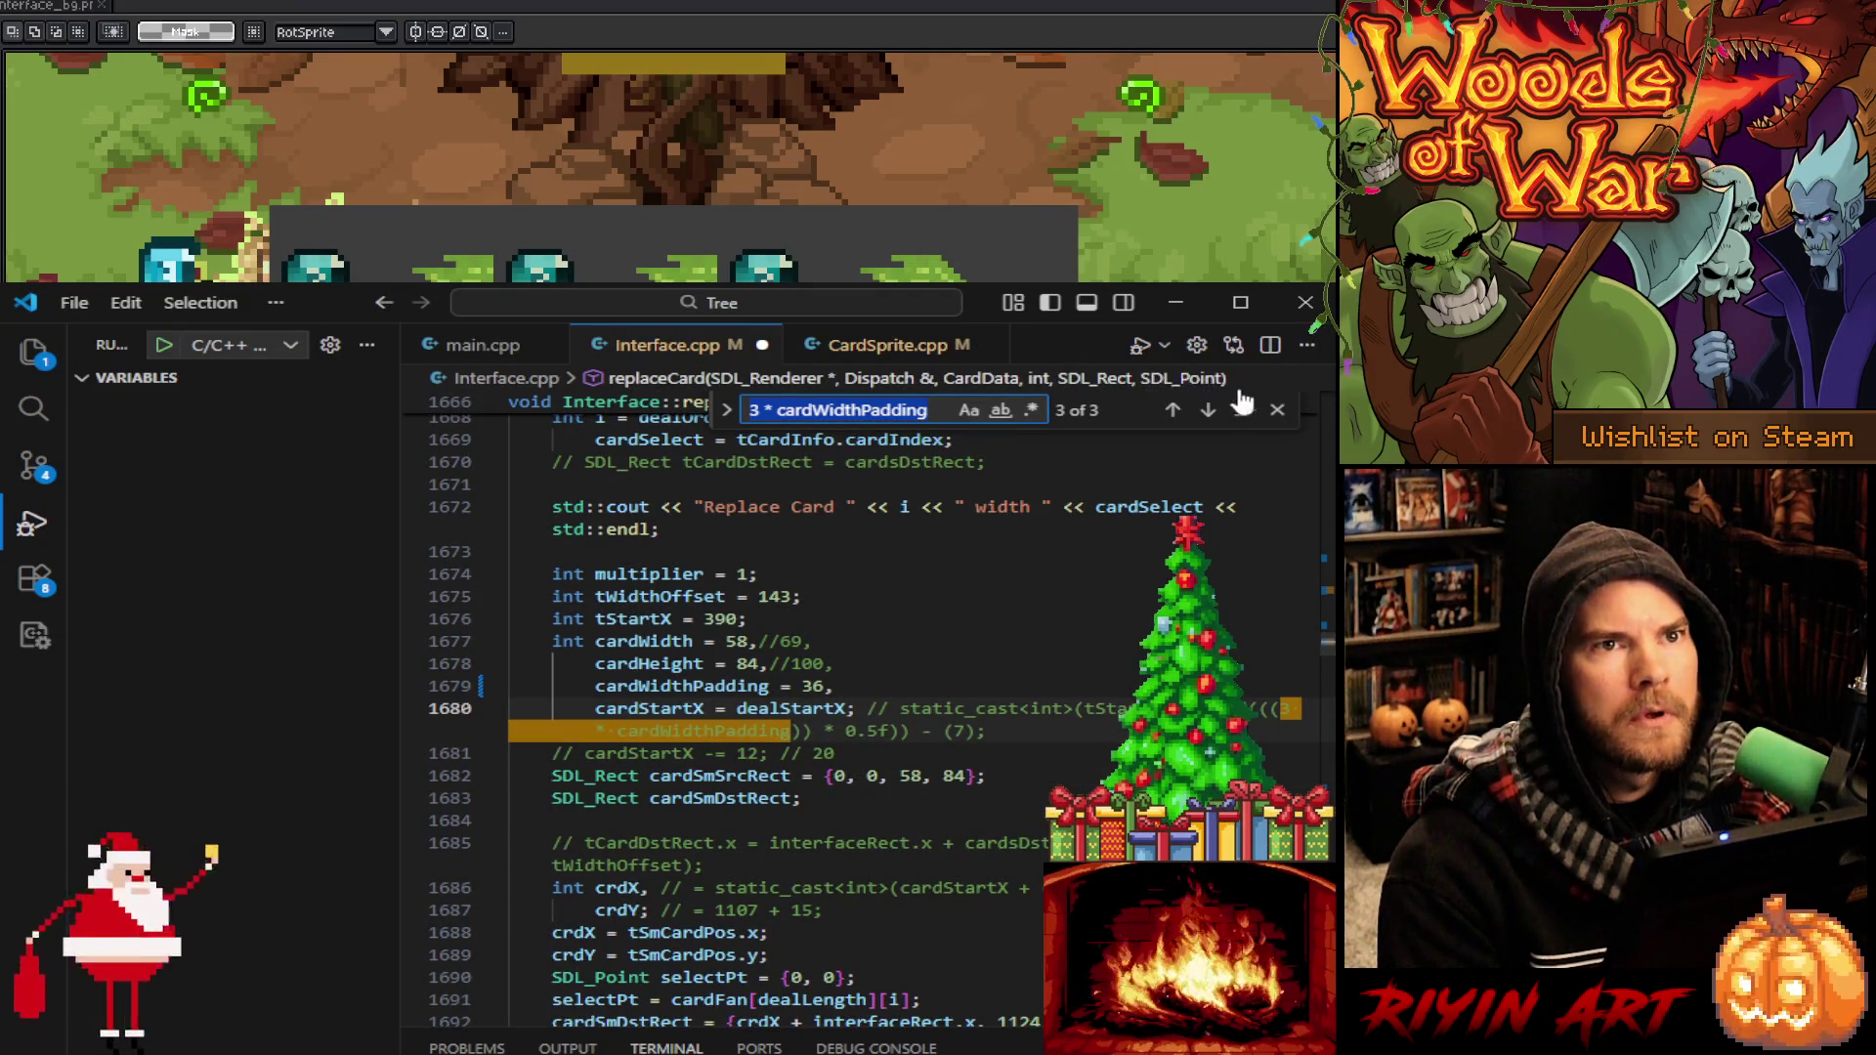
left_click(1277, 412)
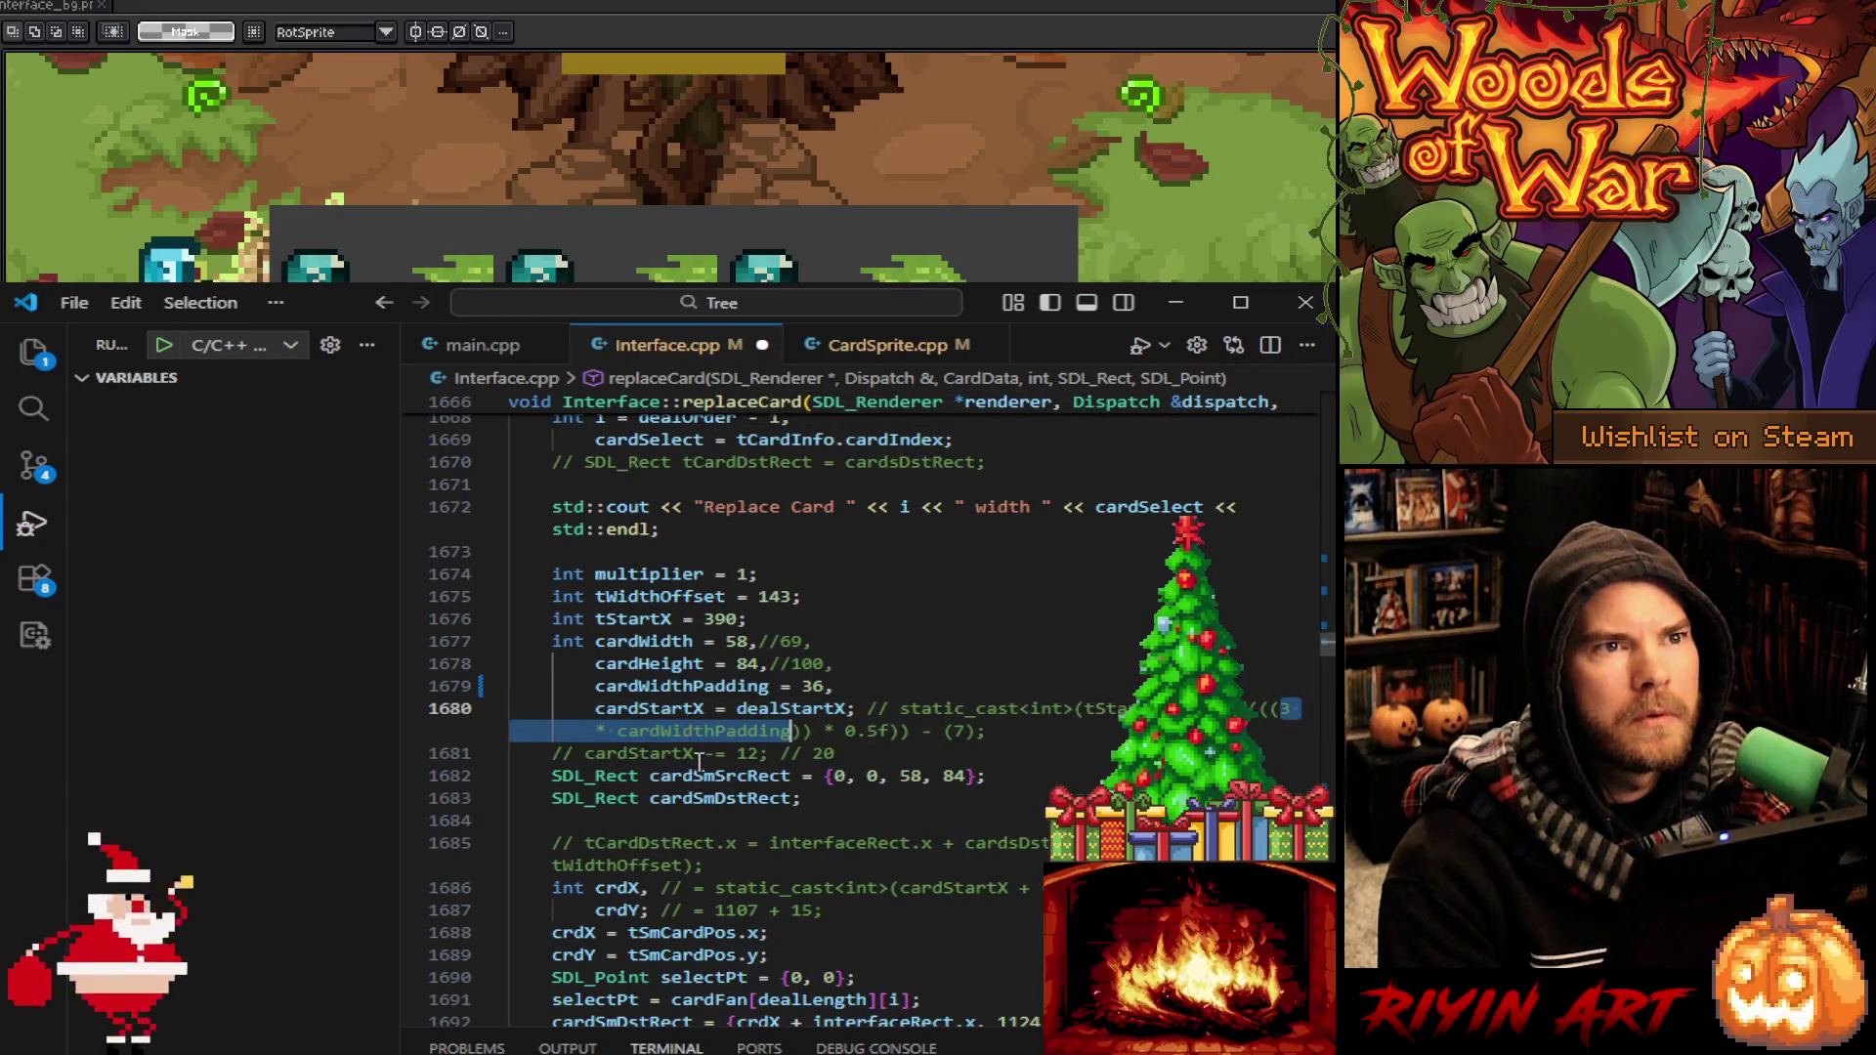
Search for other cardStartX -= 1 occurrences, starting from line 1681
left_click(587, 754)
left_click_drag(589, 754, 748, 767)
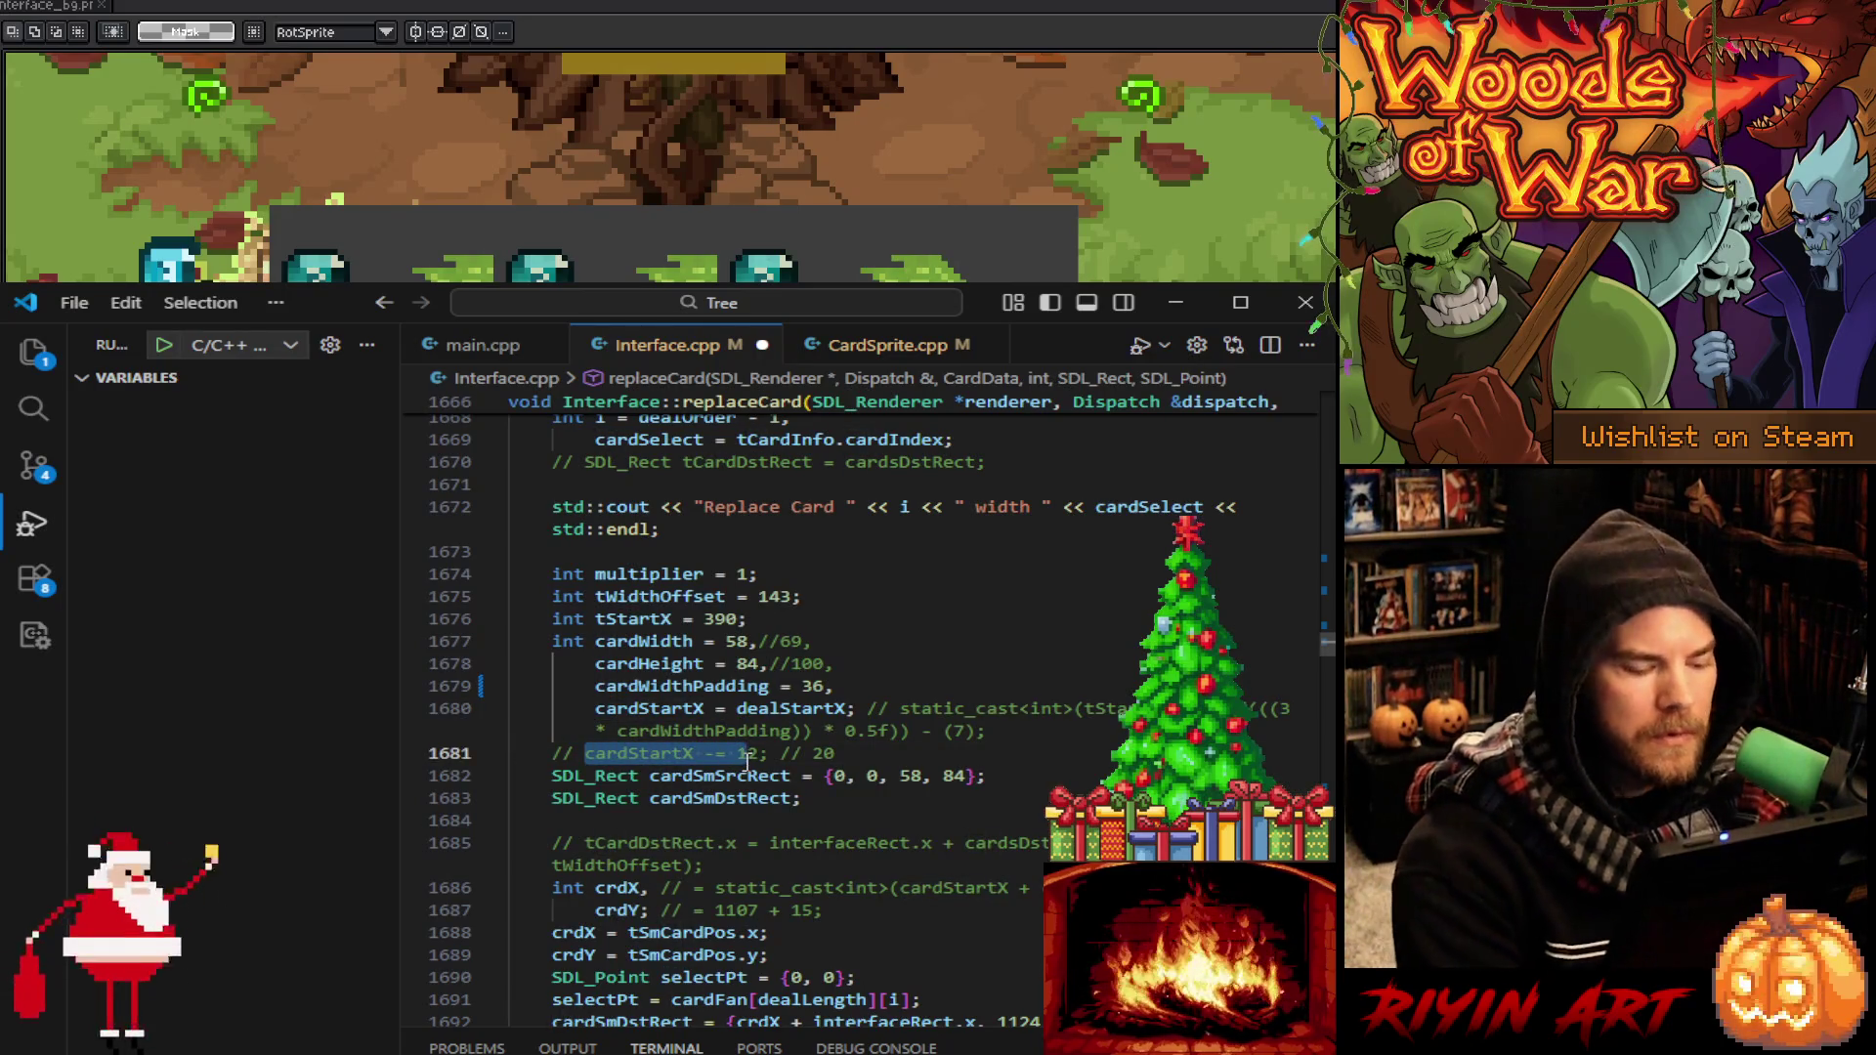
key("ctrl+f")
key("Return")
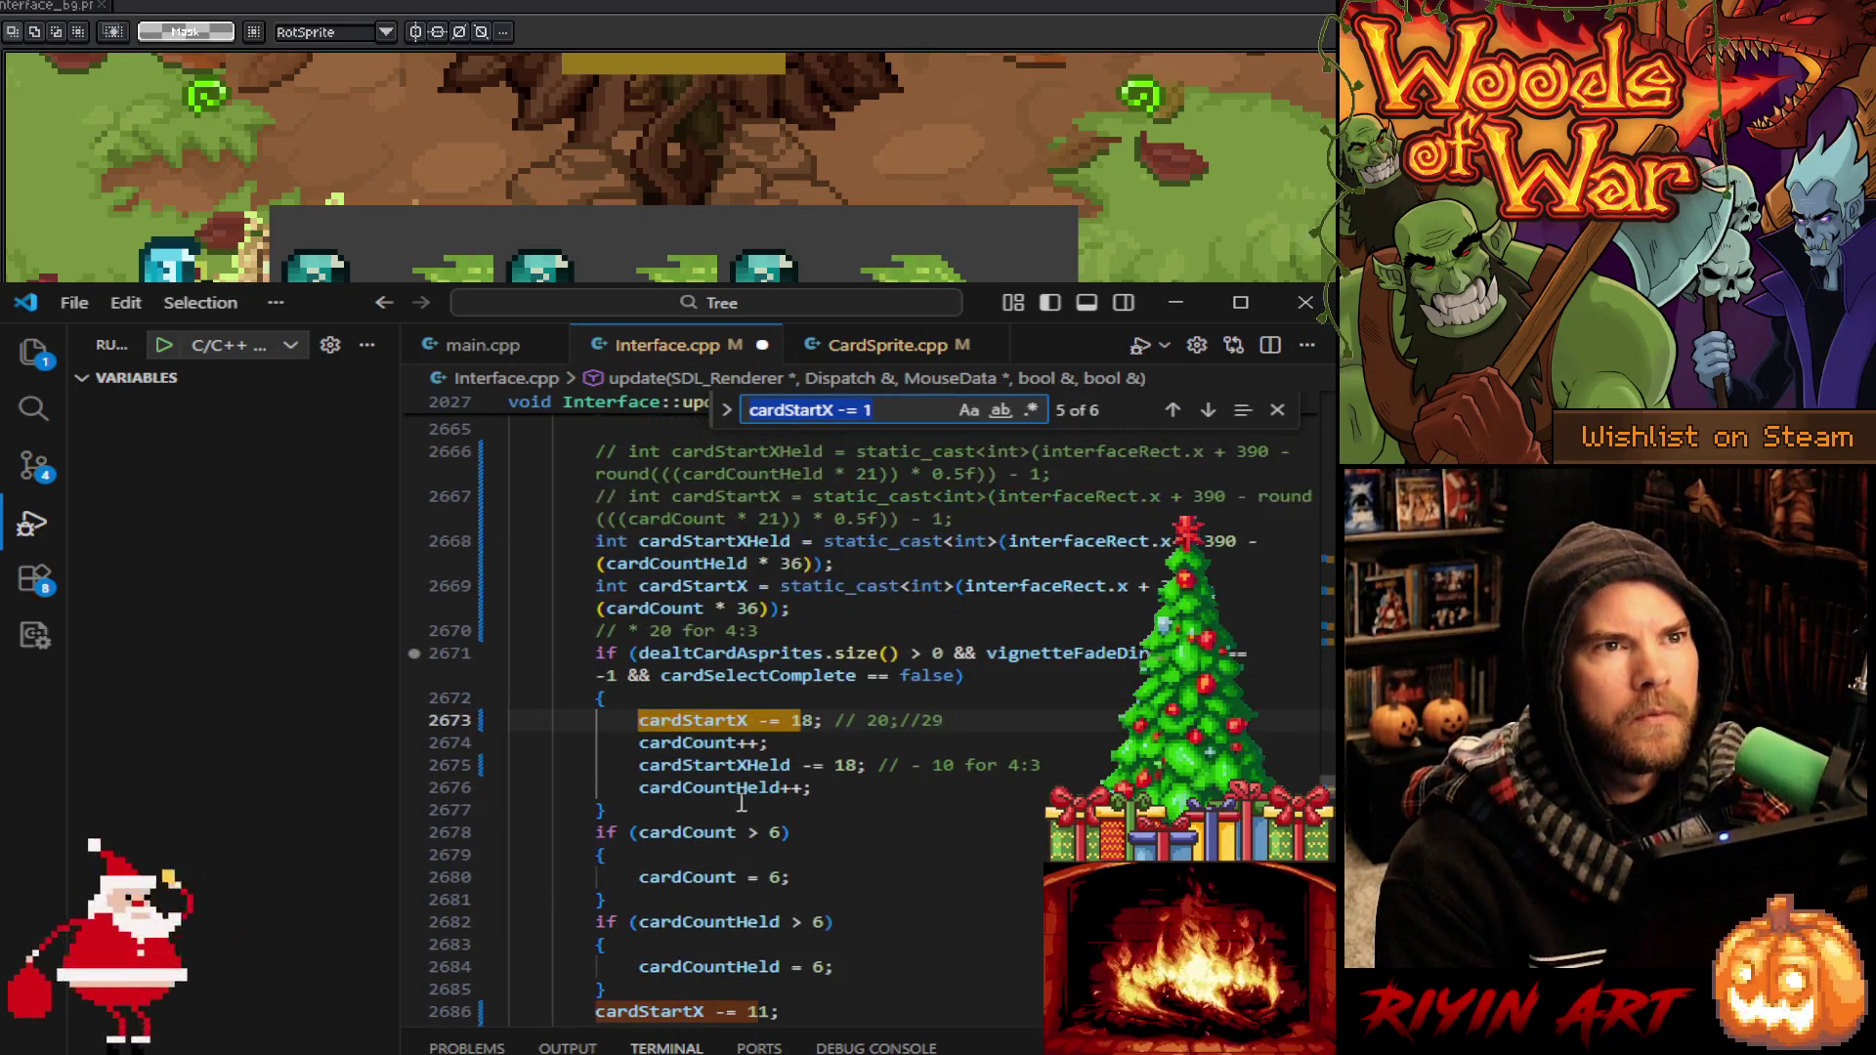
Wrap the cardCount * 36 and cardCountHeld * 36 offsets on lines 2669/2668 in Utility::split
left_click(599, 609)
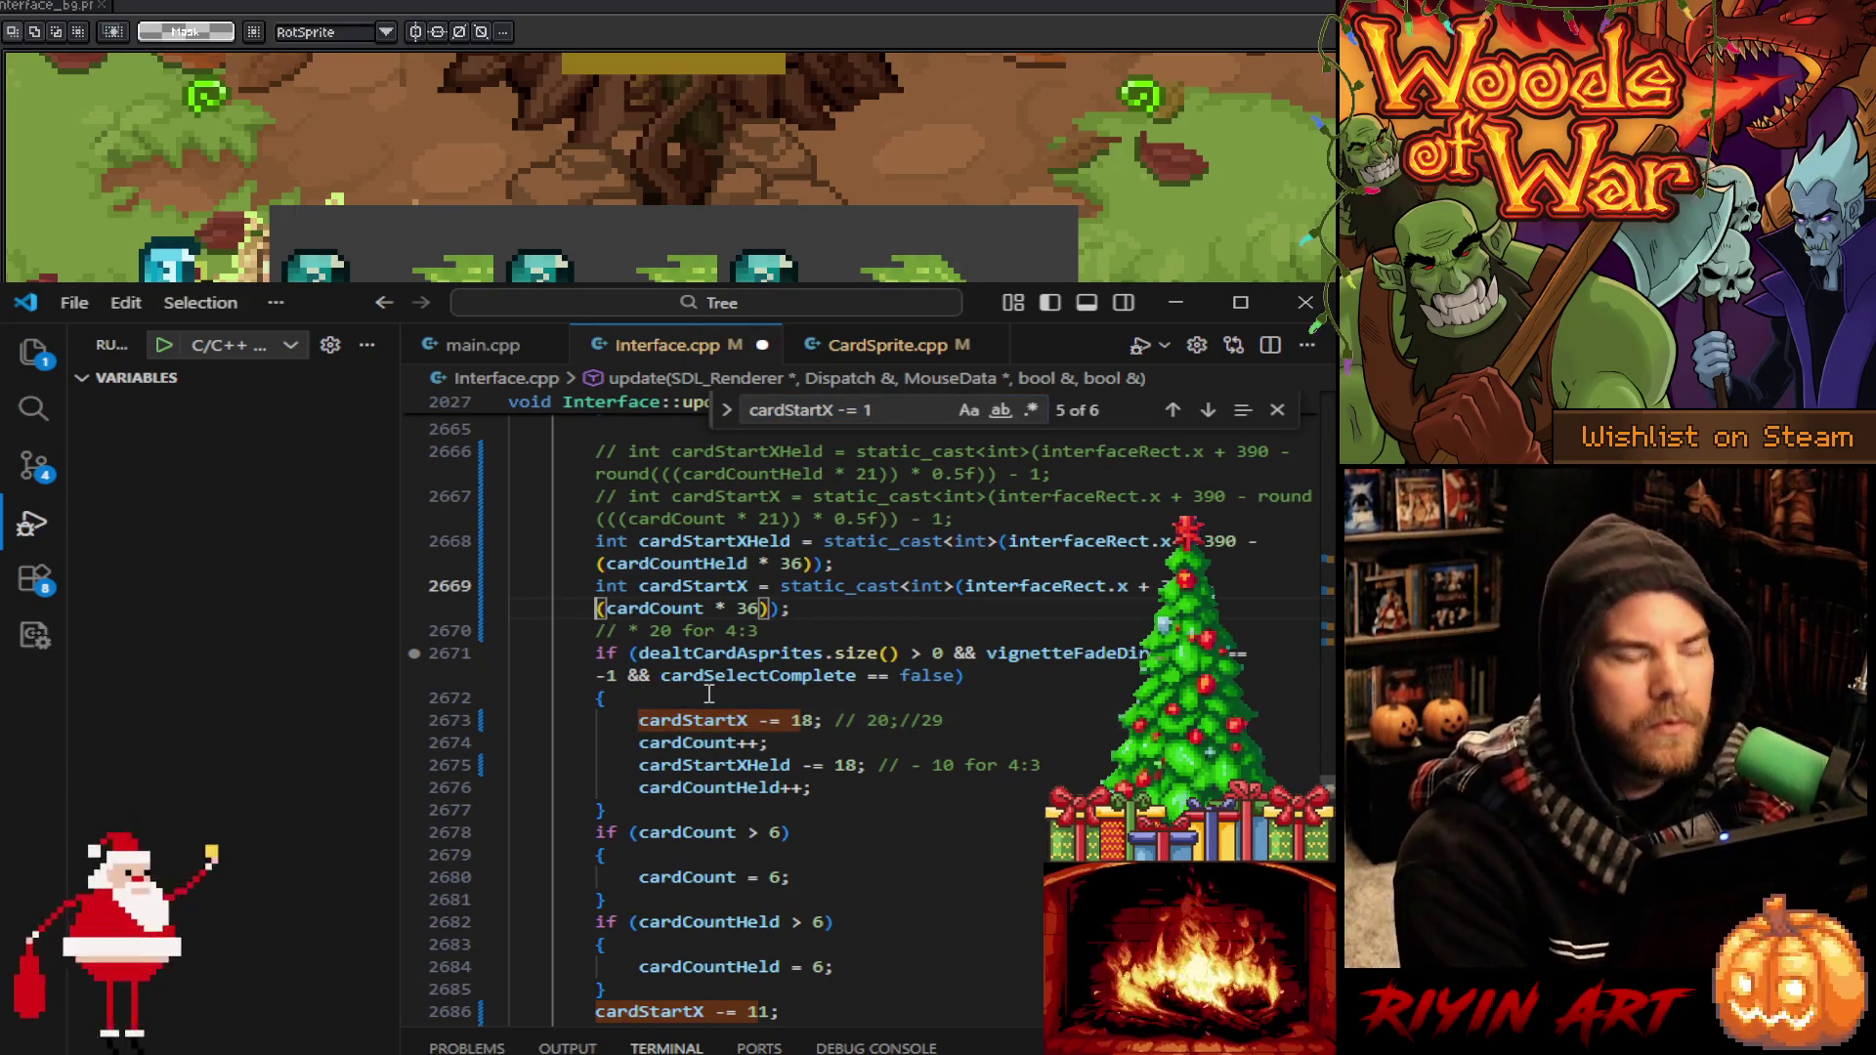
type("Utility::split")
left_click(599, 564)
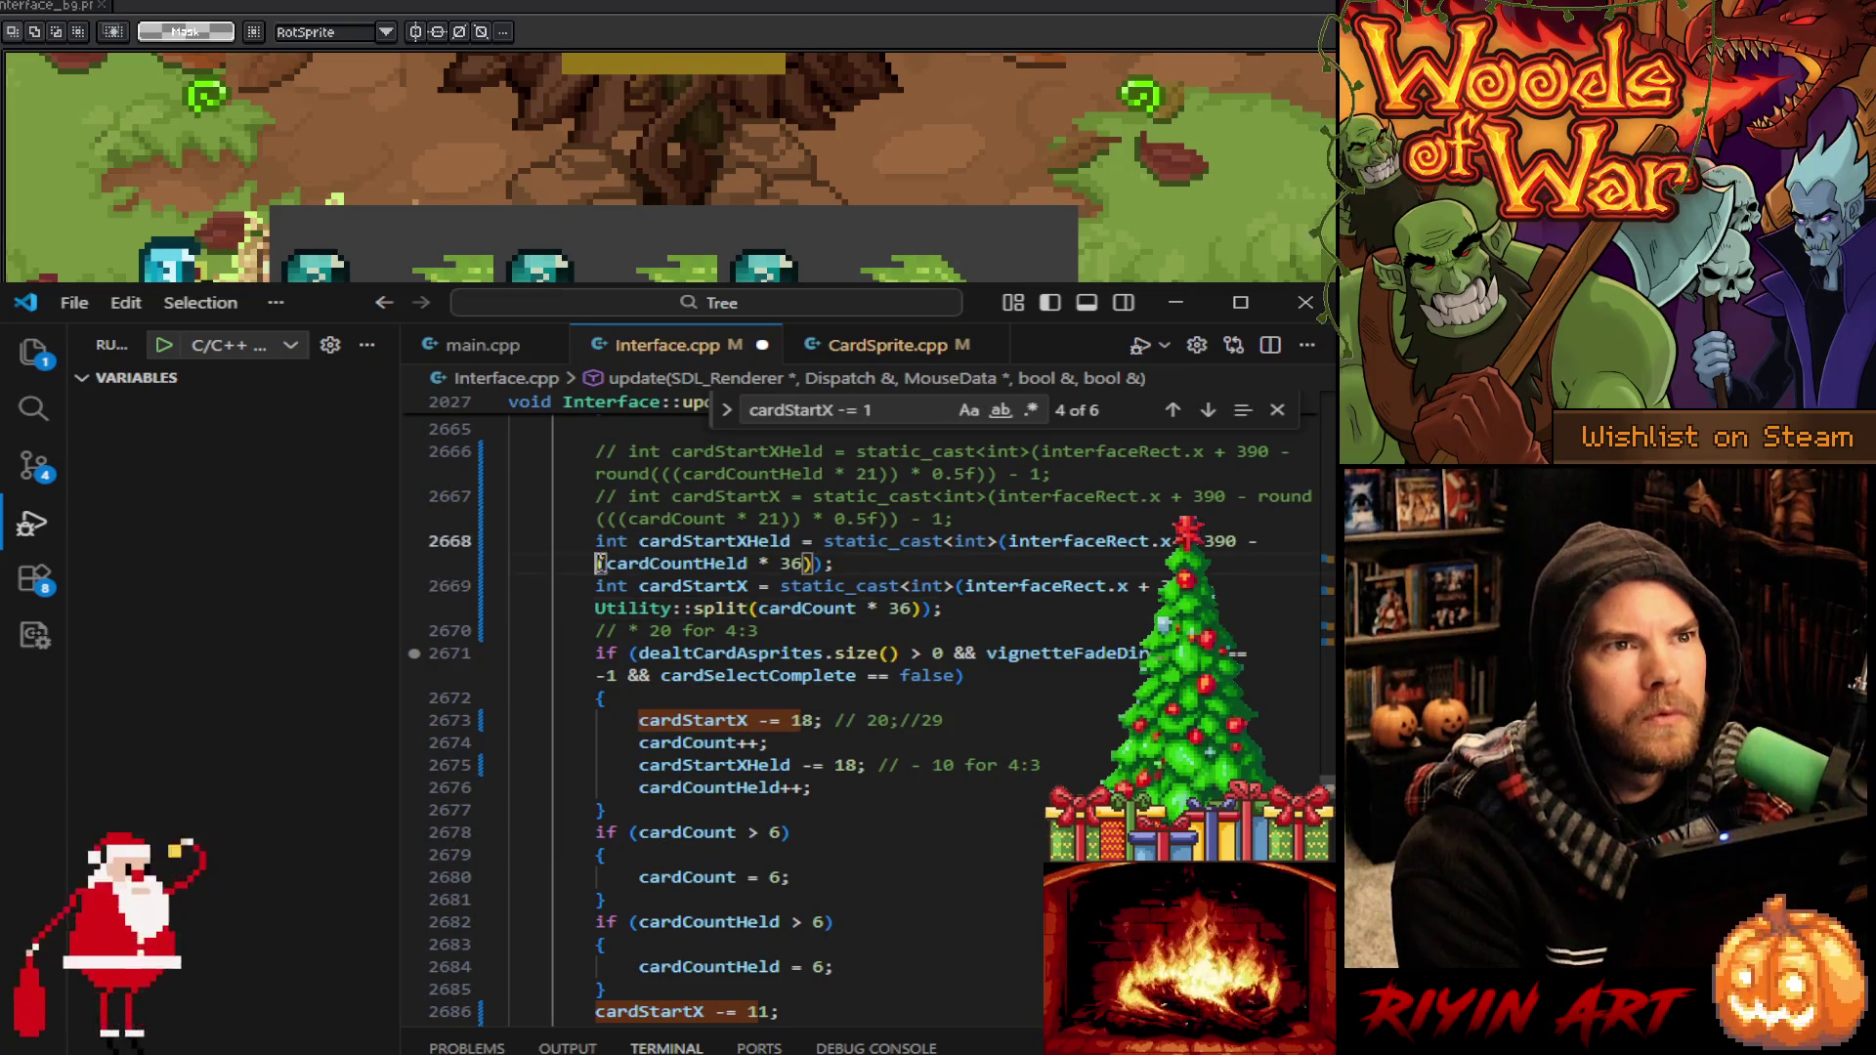
type("Utility::split")
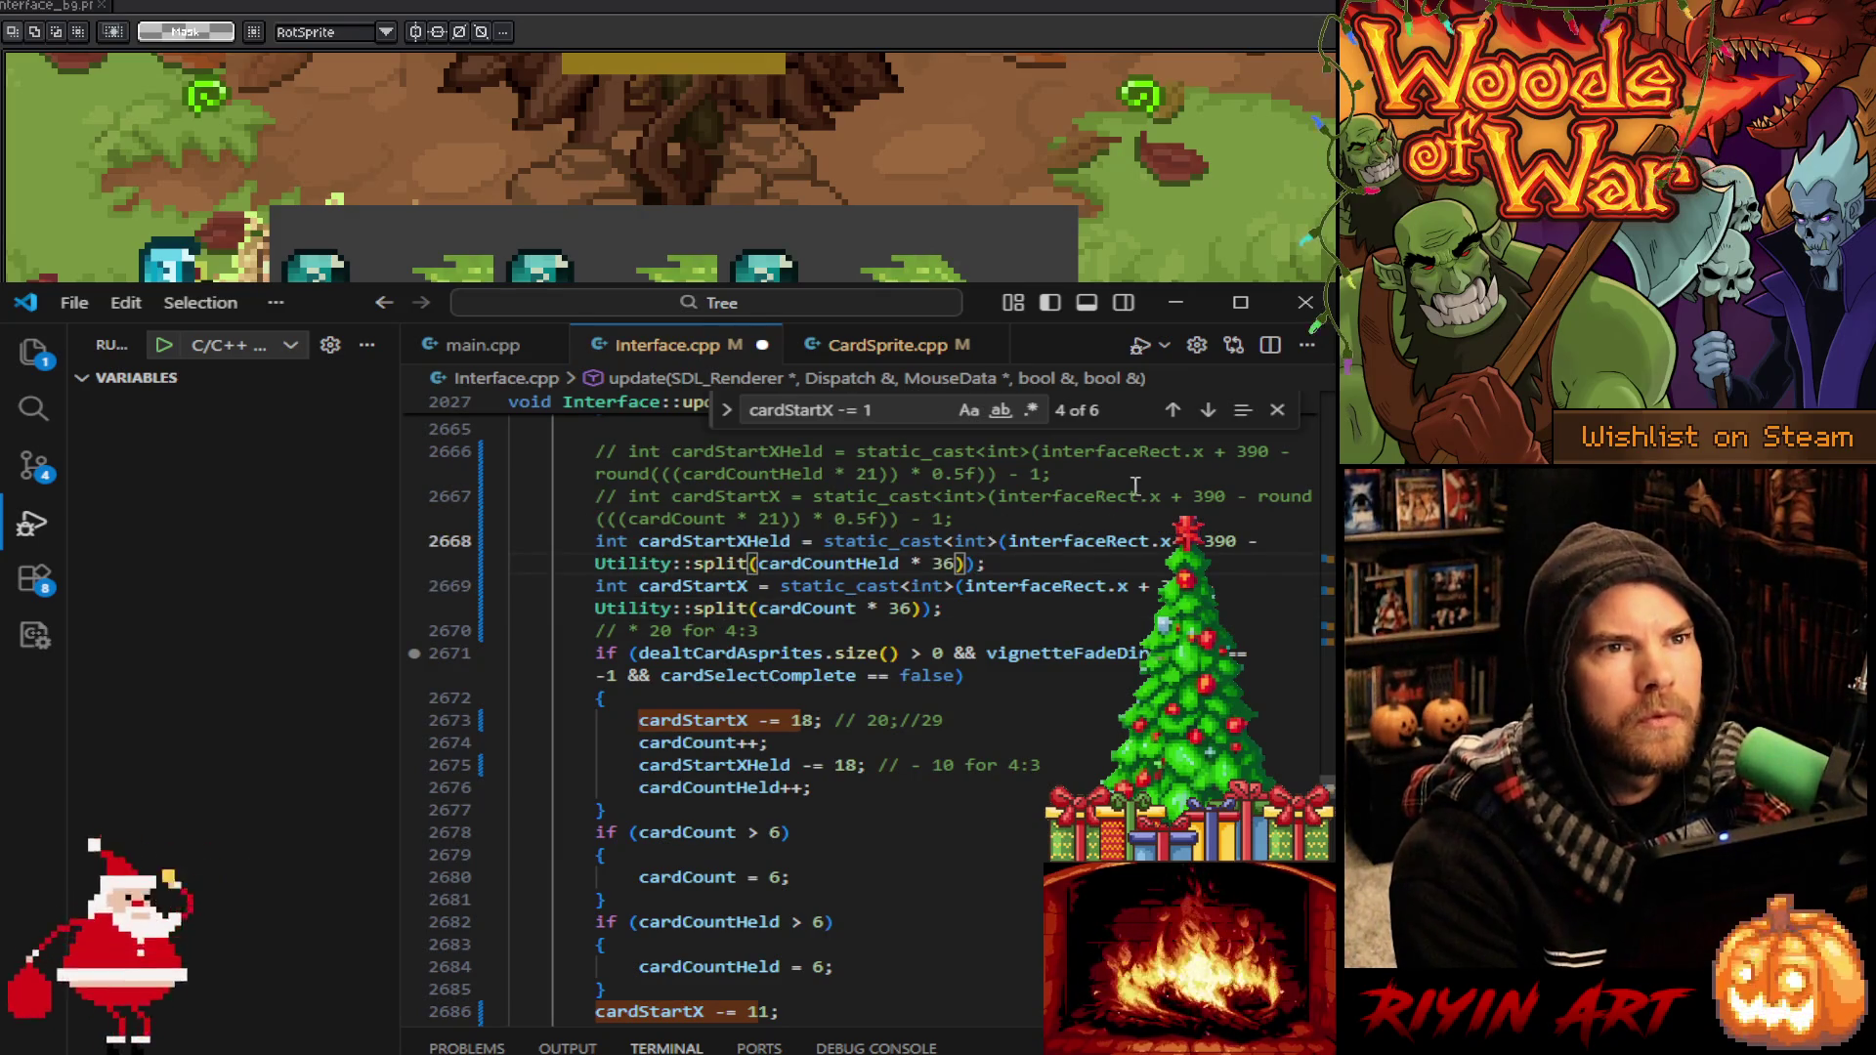
Step through the cardStartX -= 1 matches to dealSpecialCards line 1135
left_click(1209, 410)
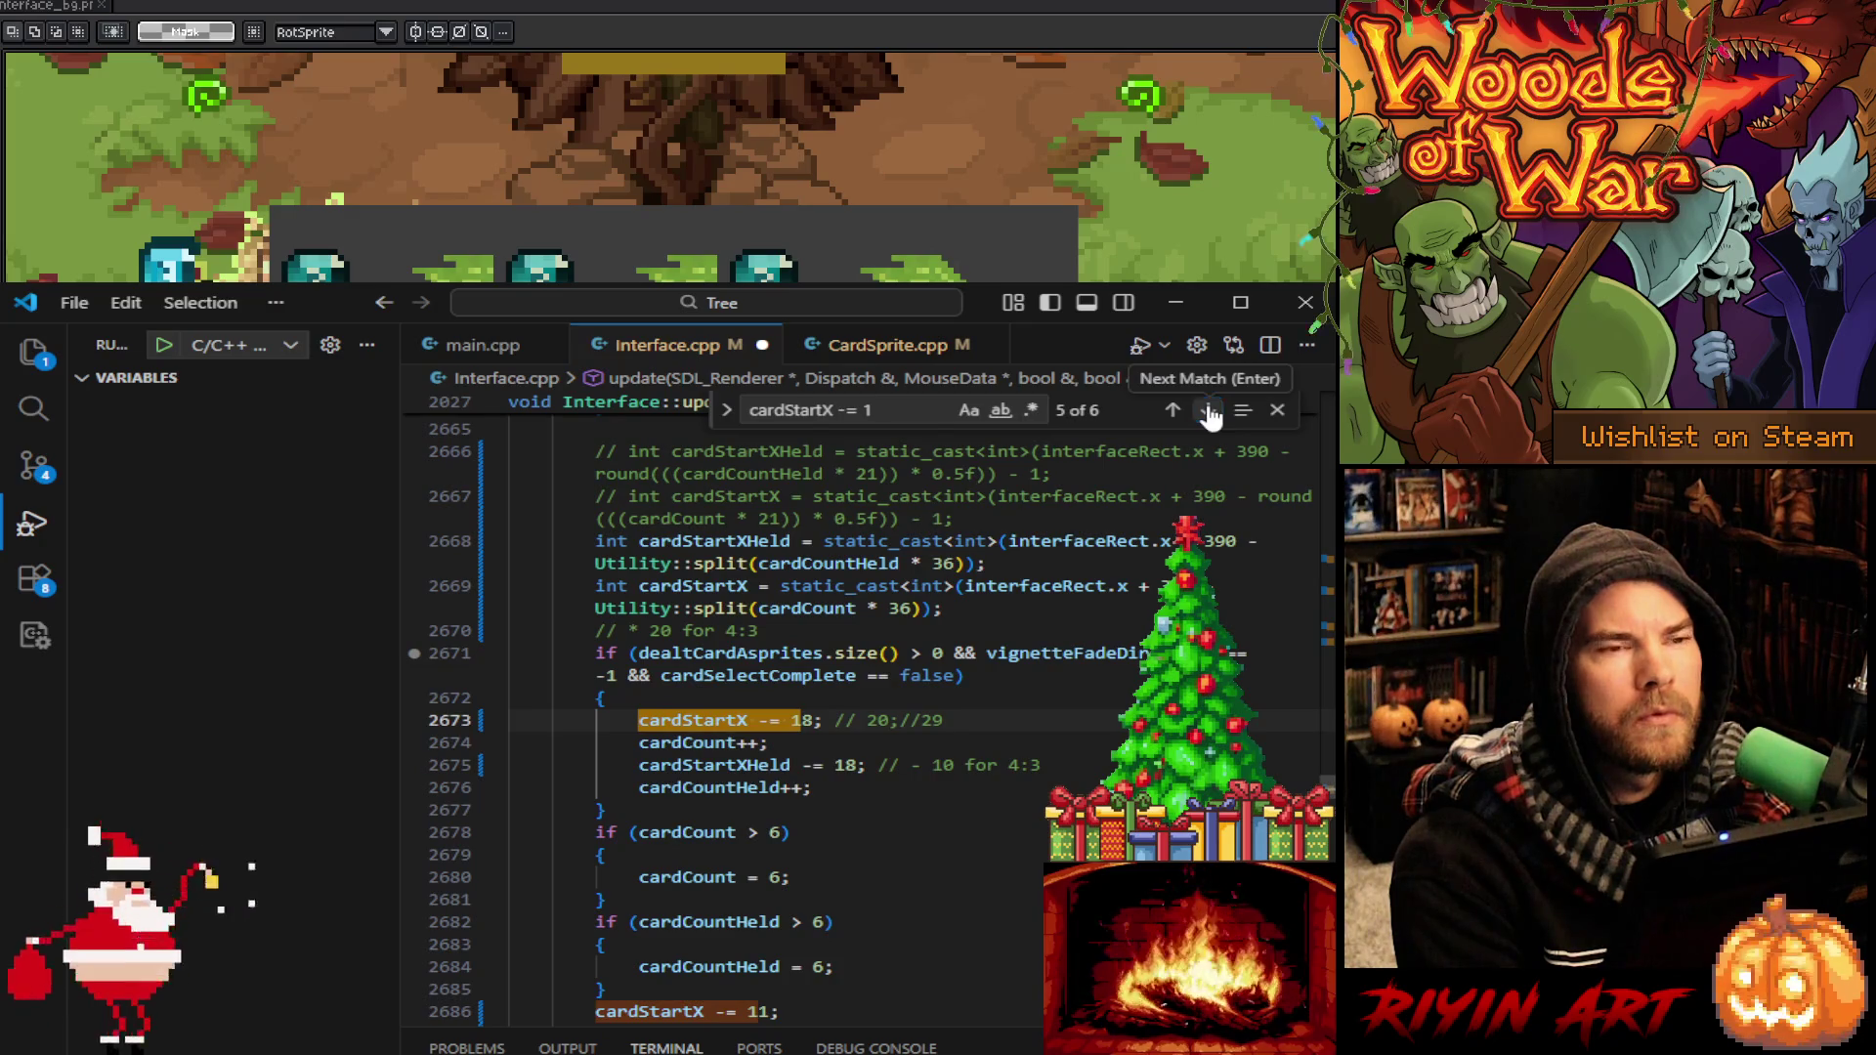
left_click(1209, 411)
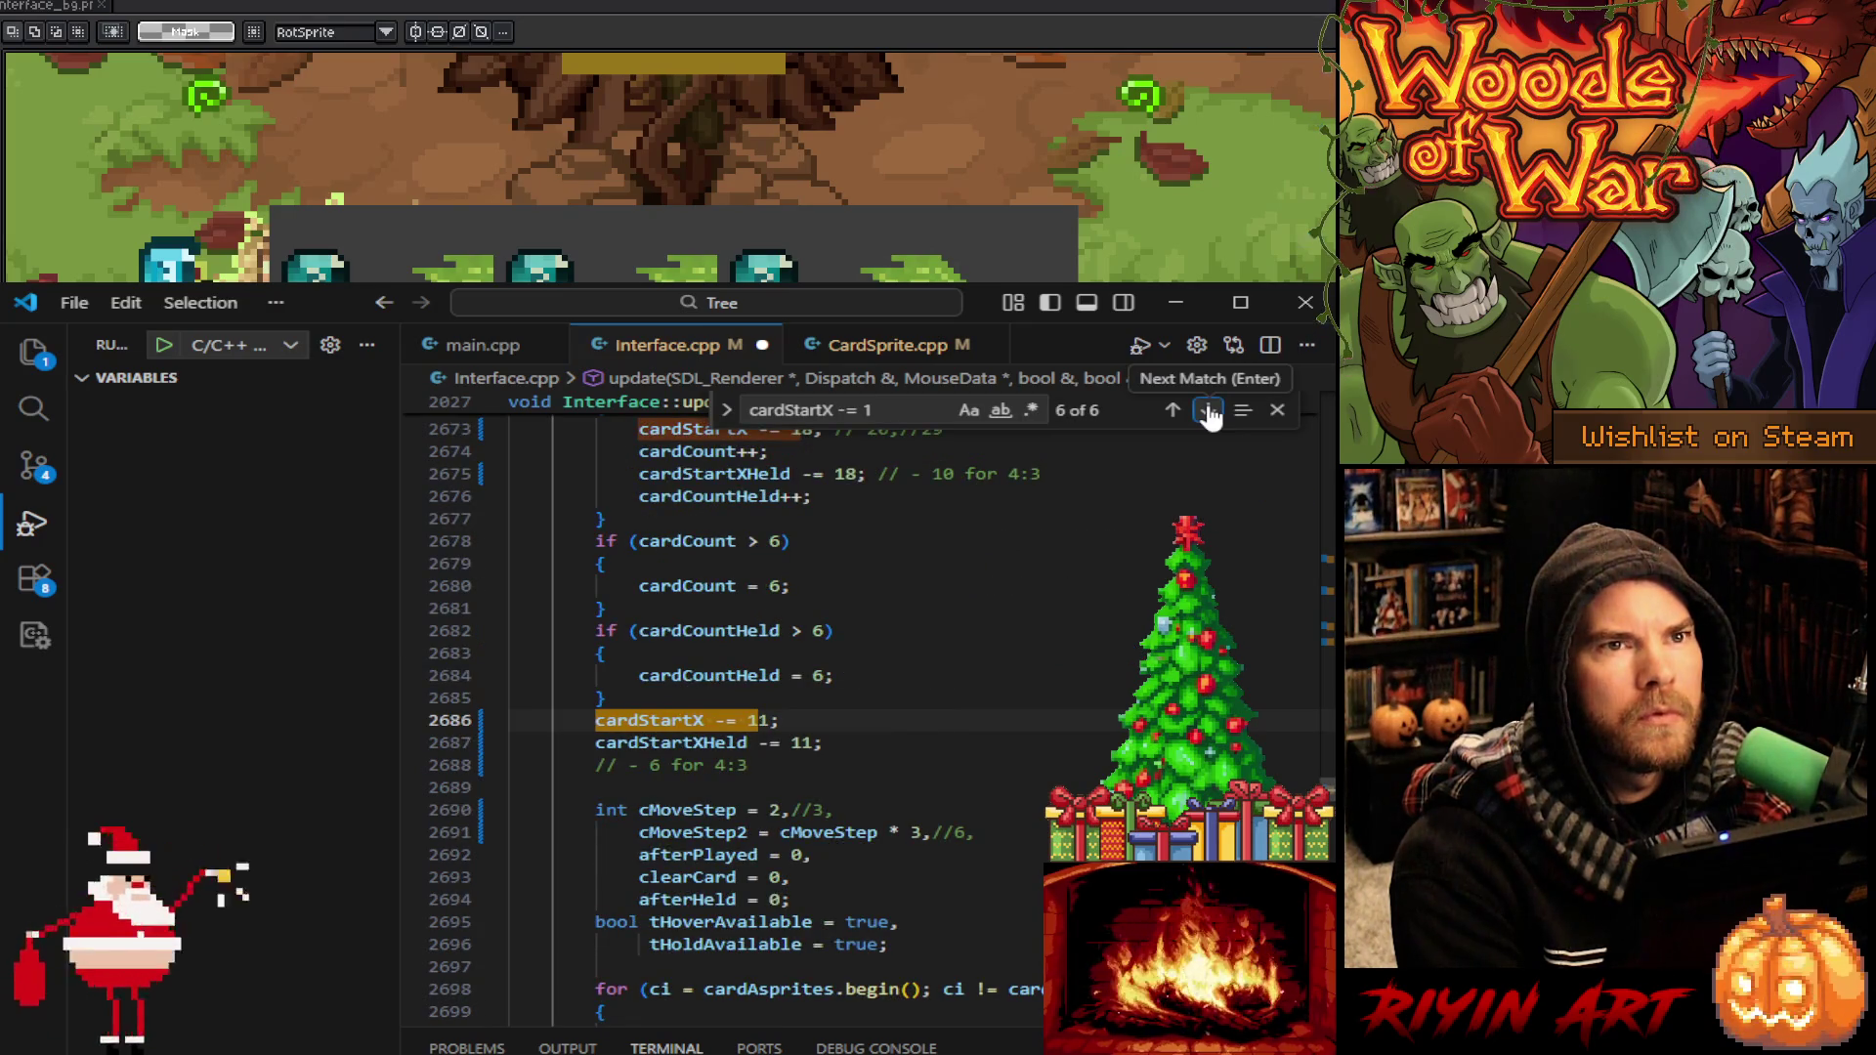
left_click(1209, 411)
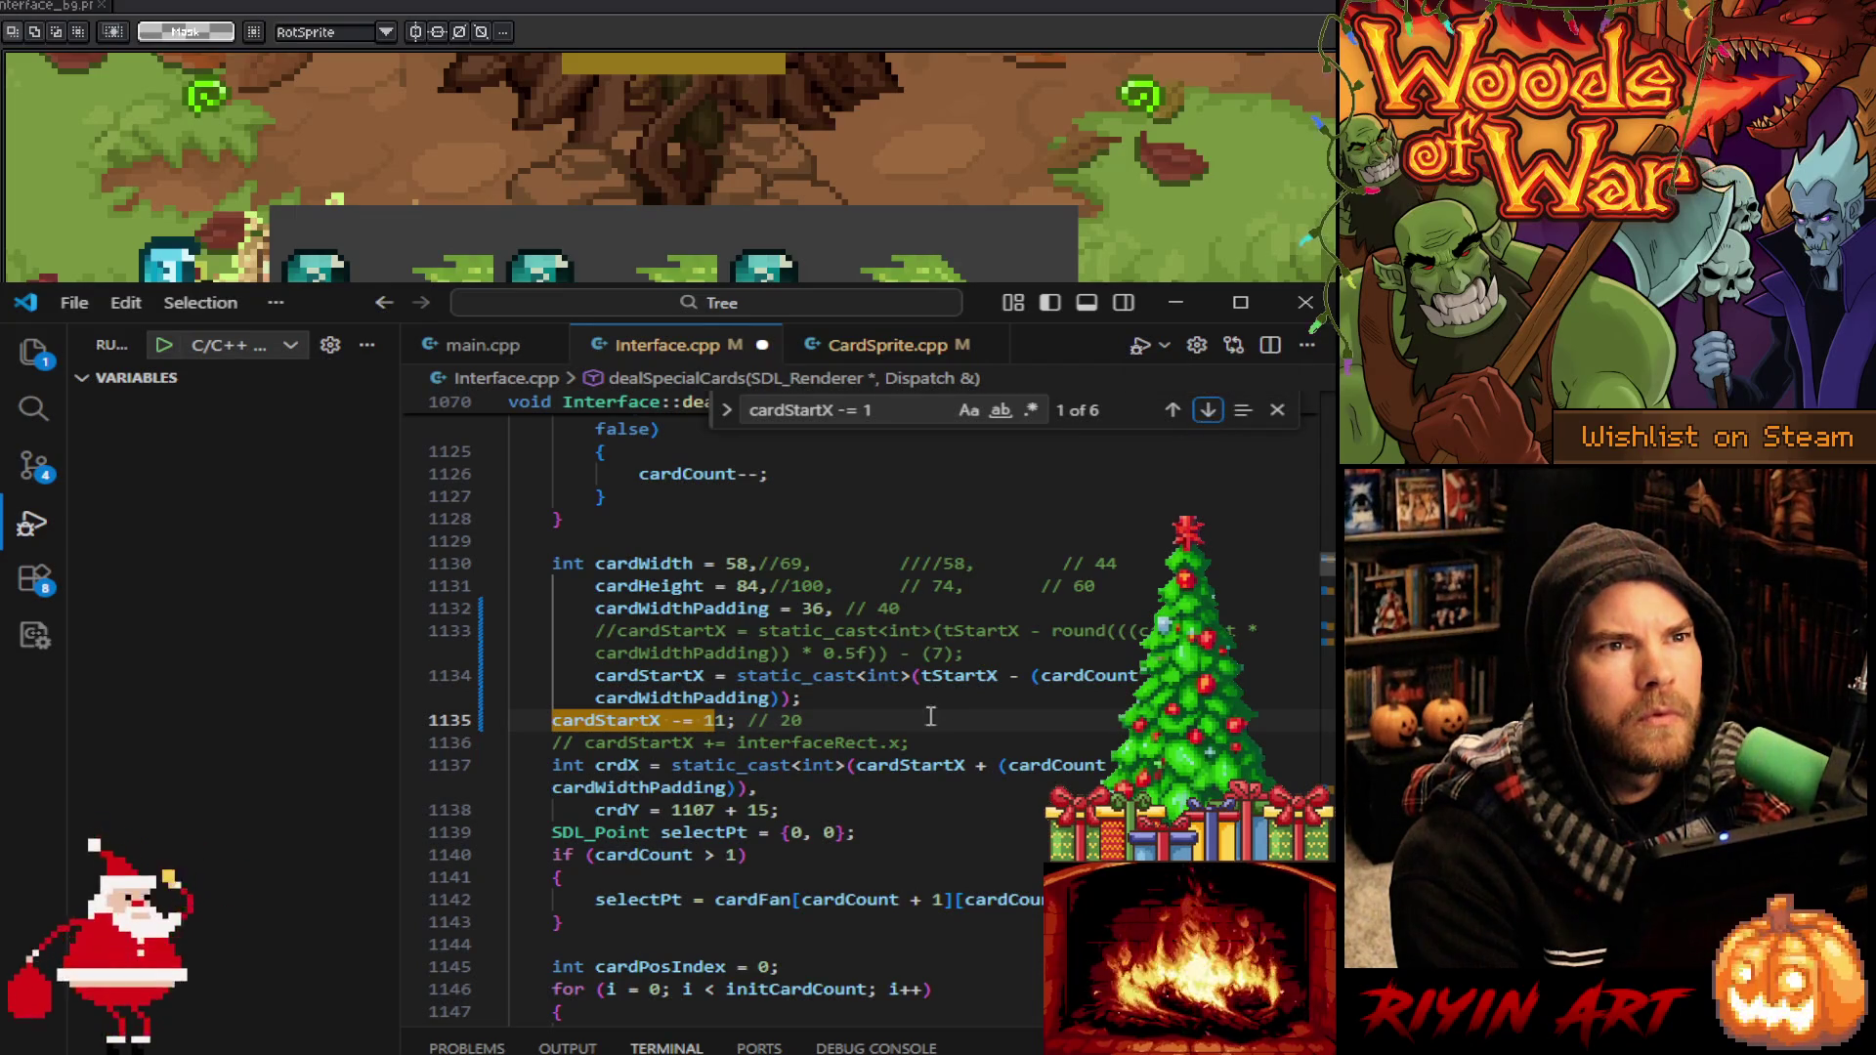
Prefix line 1134's cardCount * cardWidthPadding term with Utility::split, check tStartX's uses, and close the search
left_click(1029, 679)
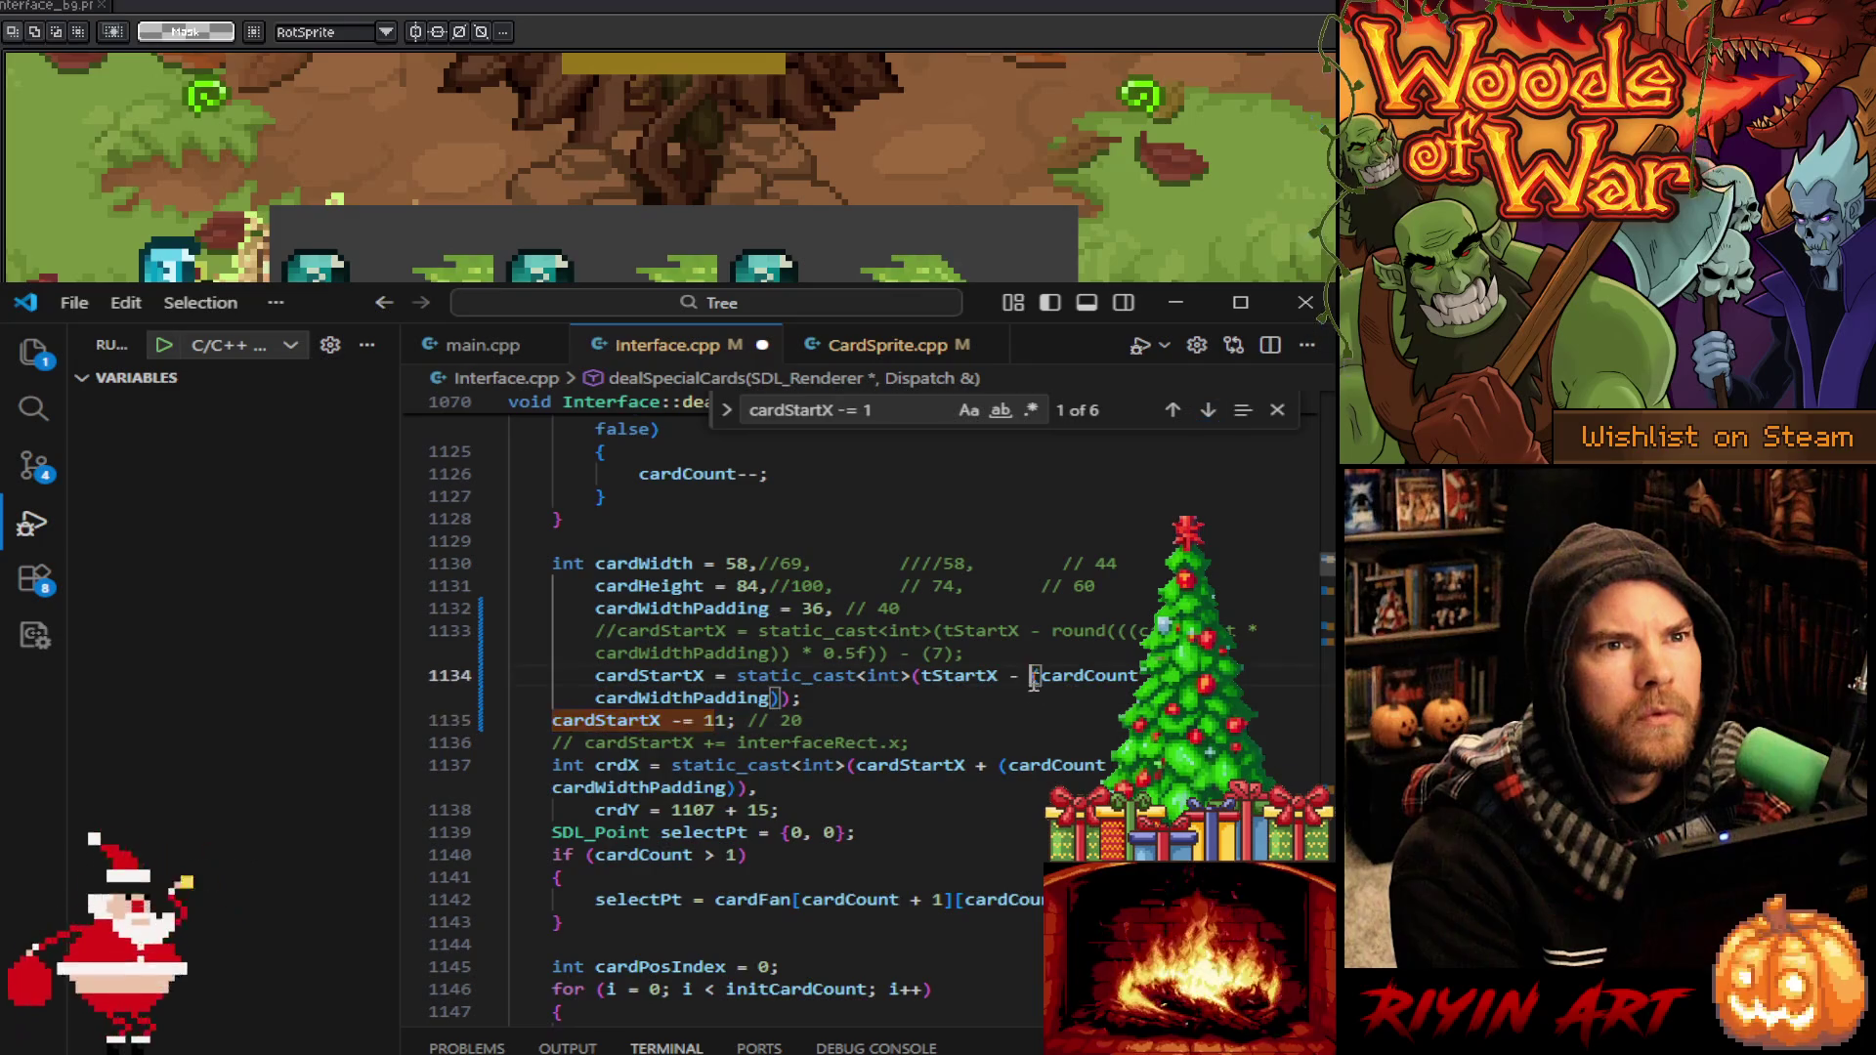
type("Utility::sp")
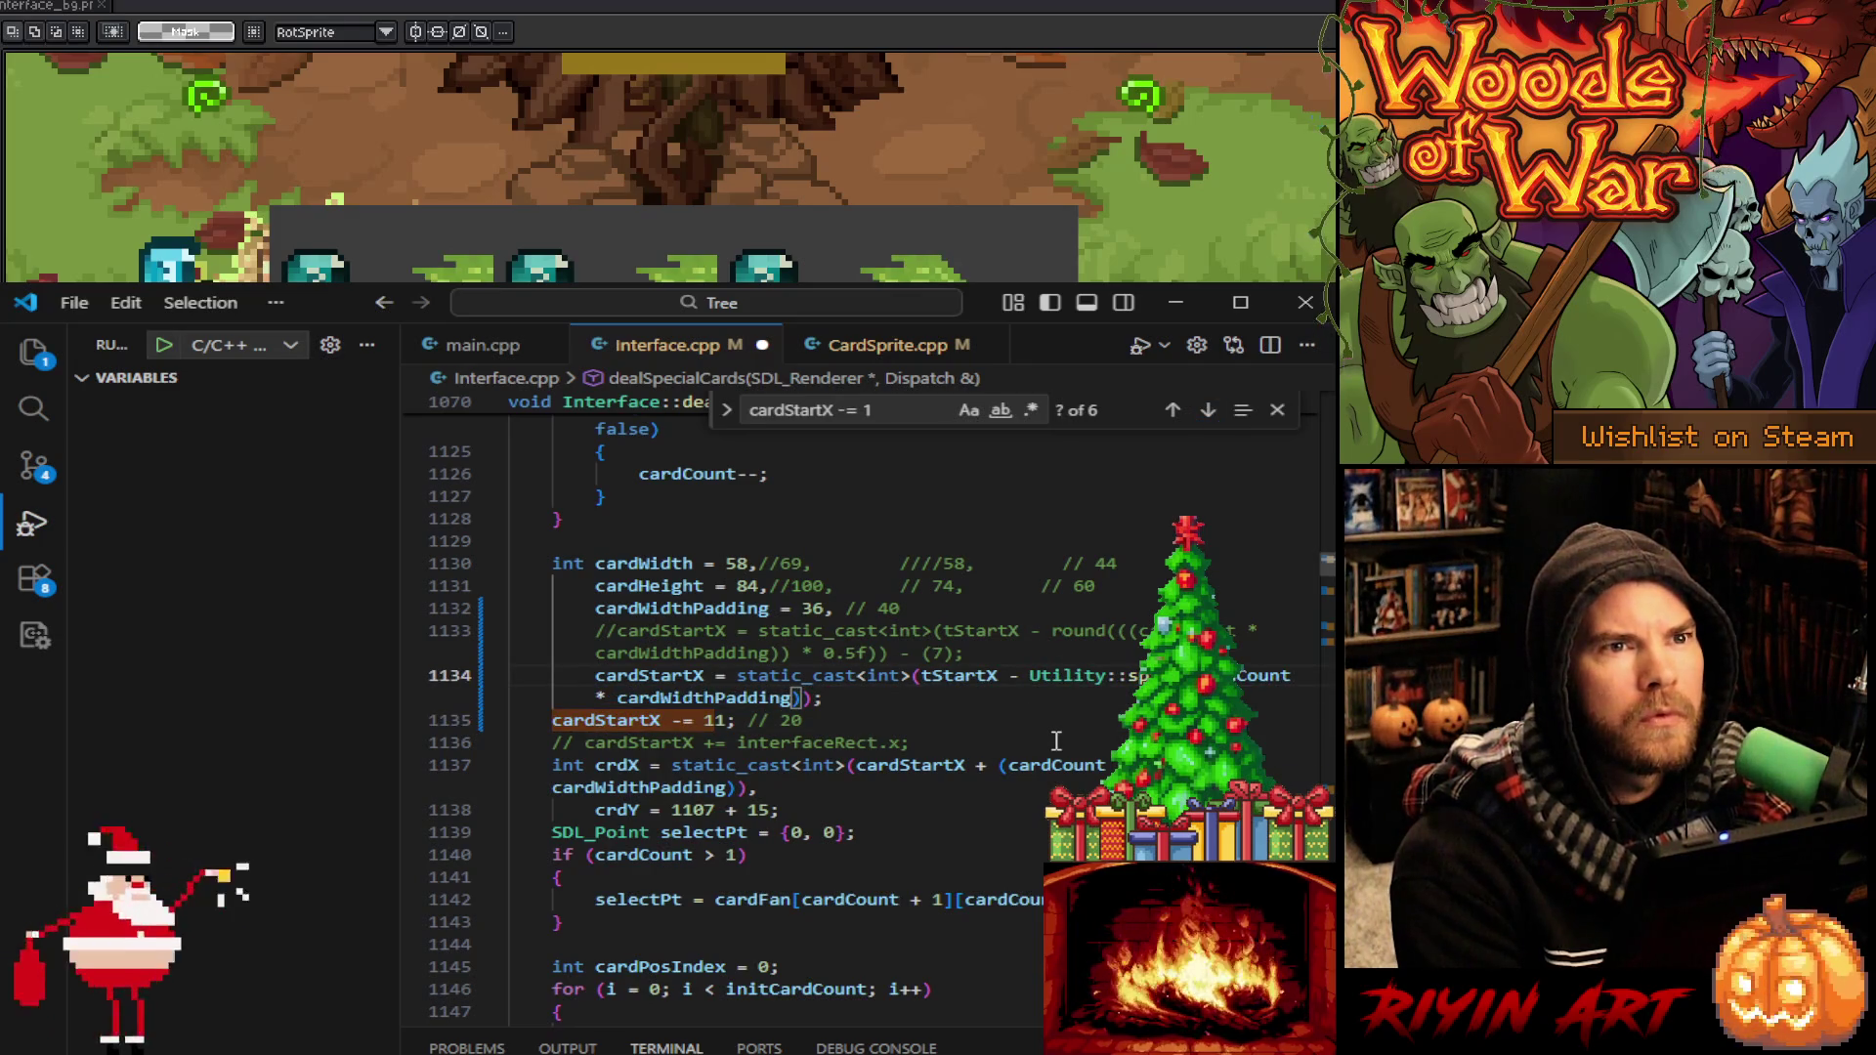
double_click(967, 675)
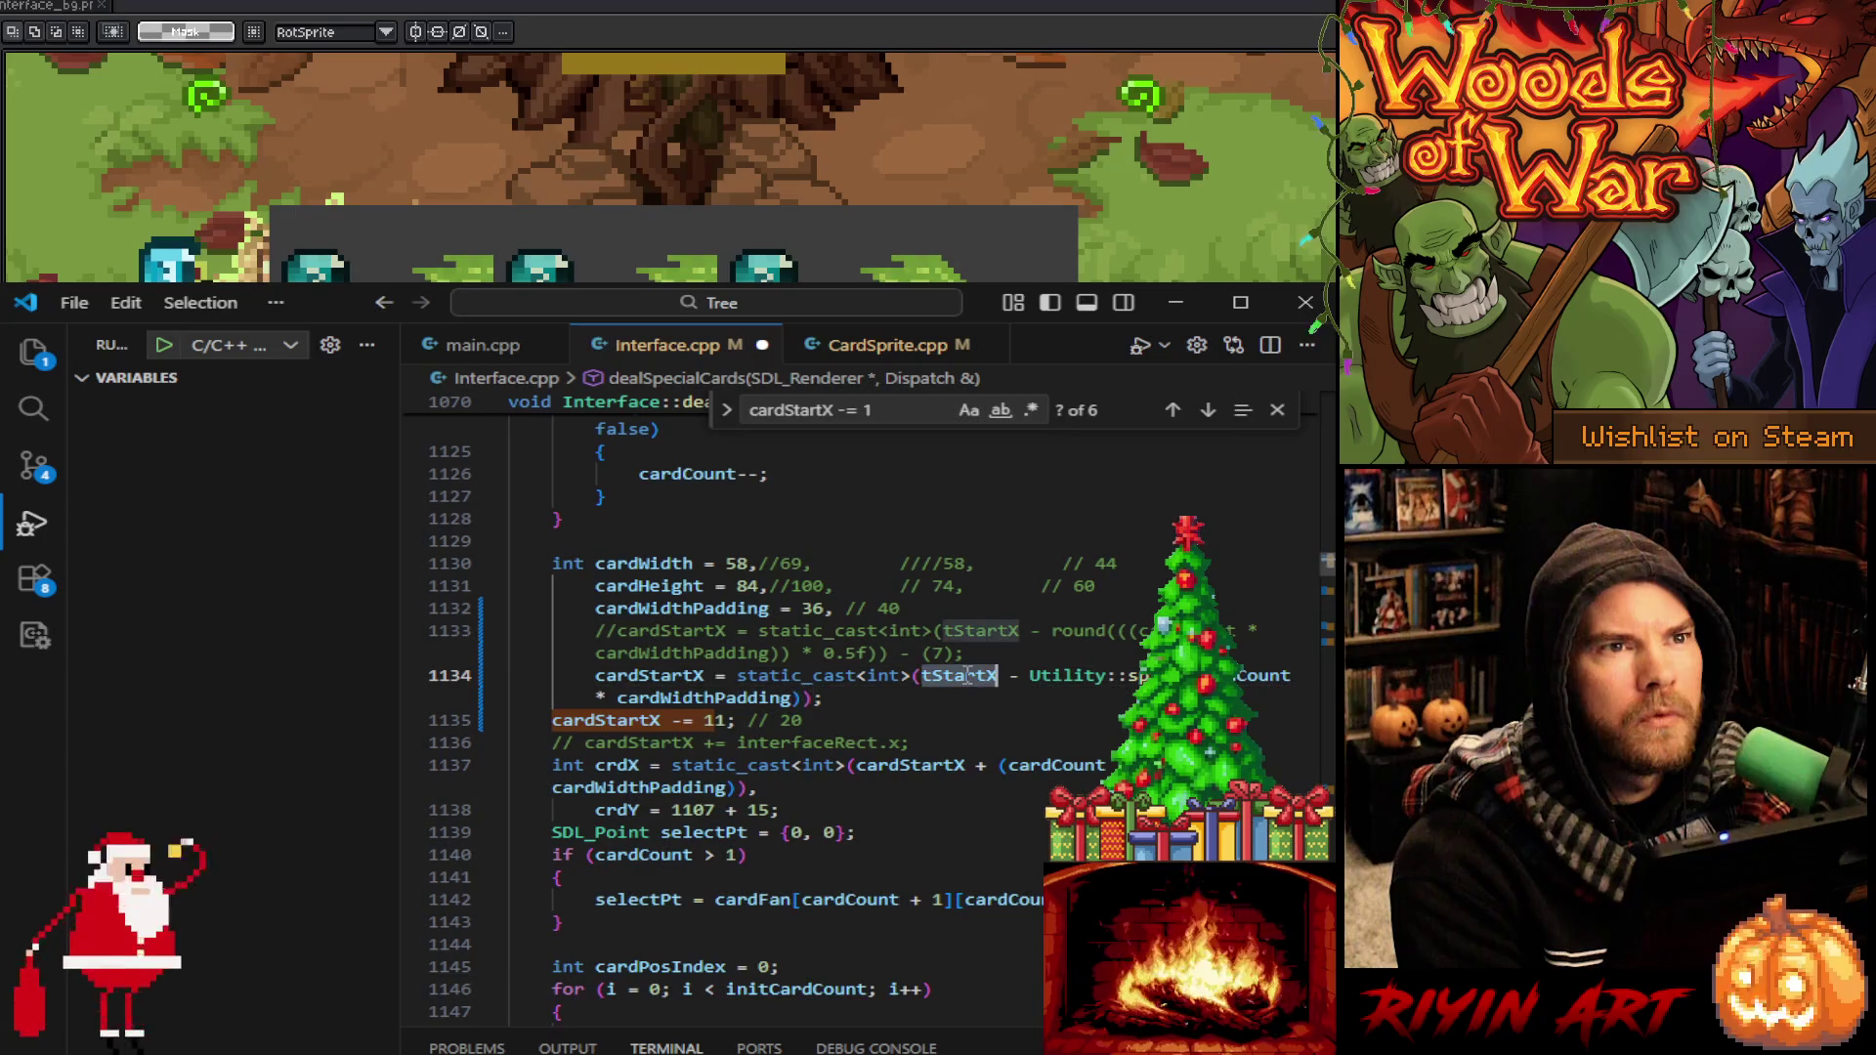
scroll(999, 775, "up", 2)
scroll(998, 775, "up", 3)
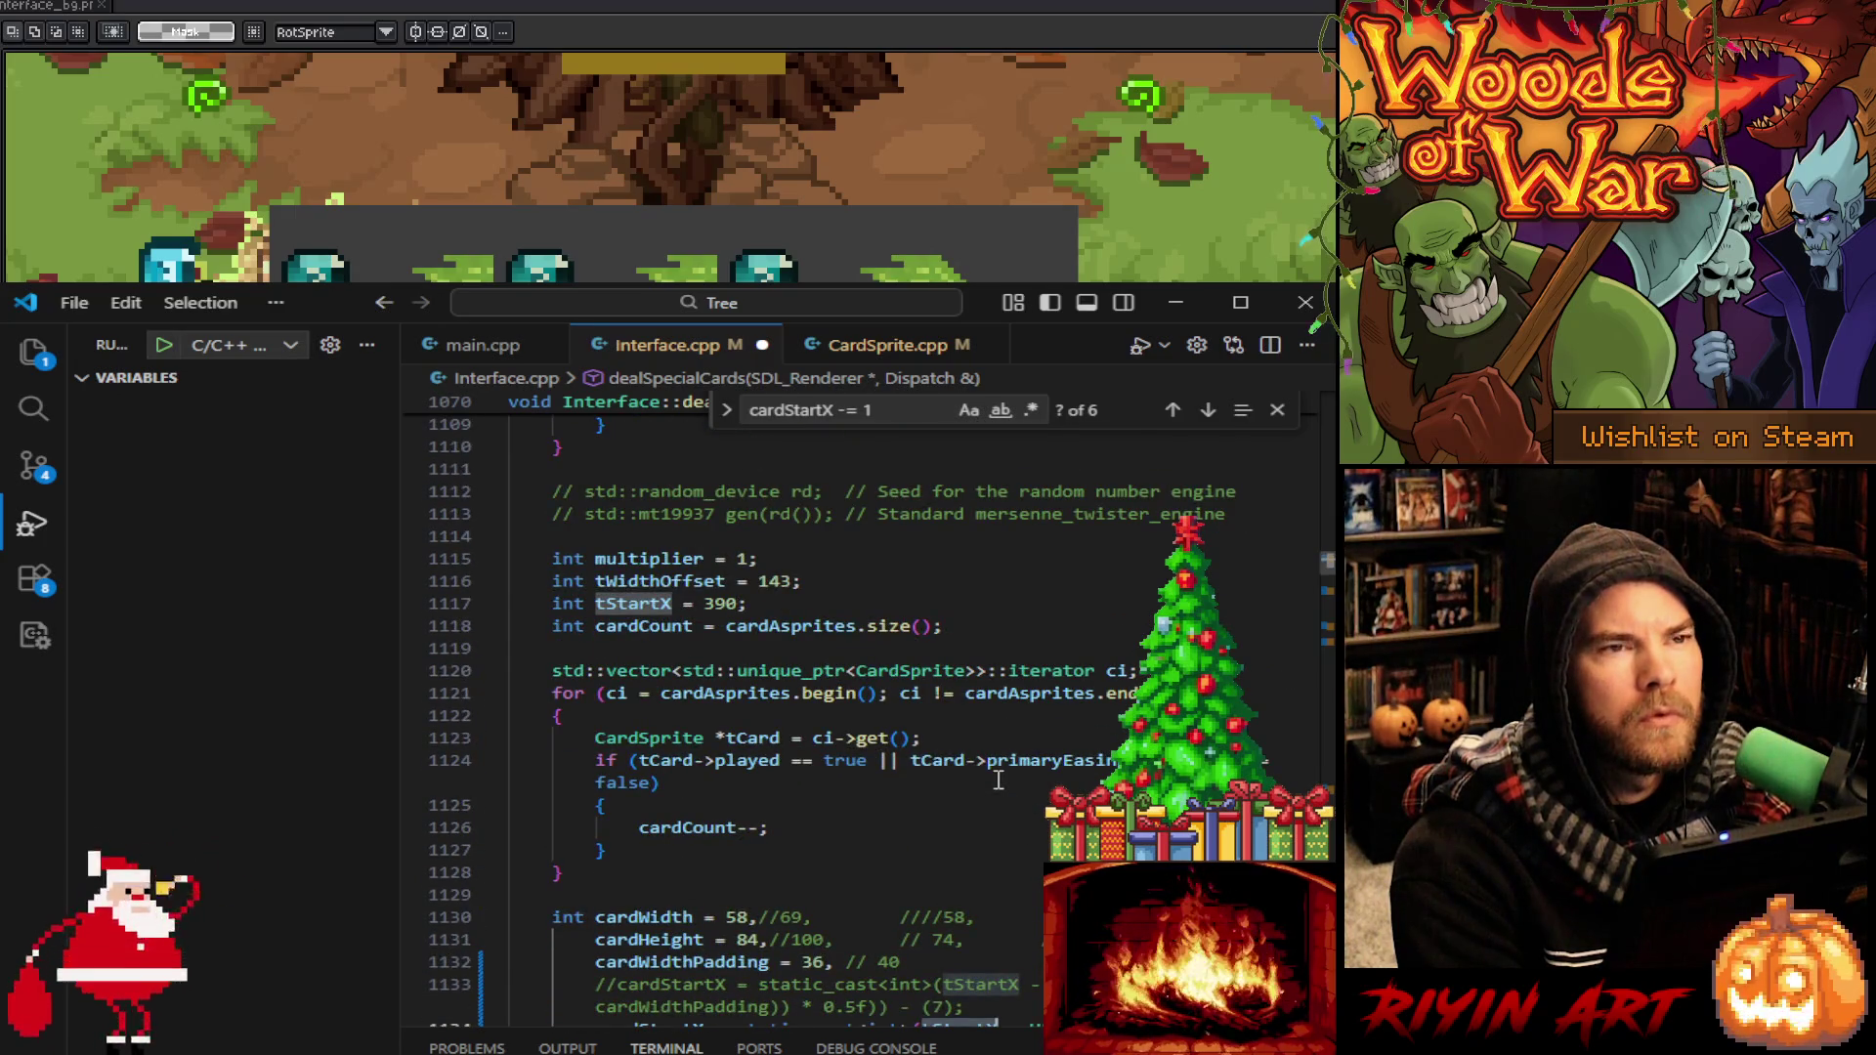
scroll(999, 780, "down", 7)
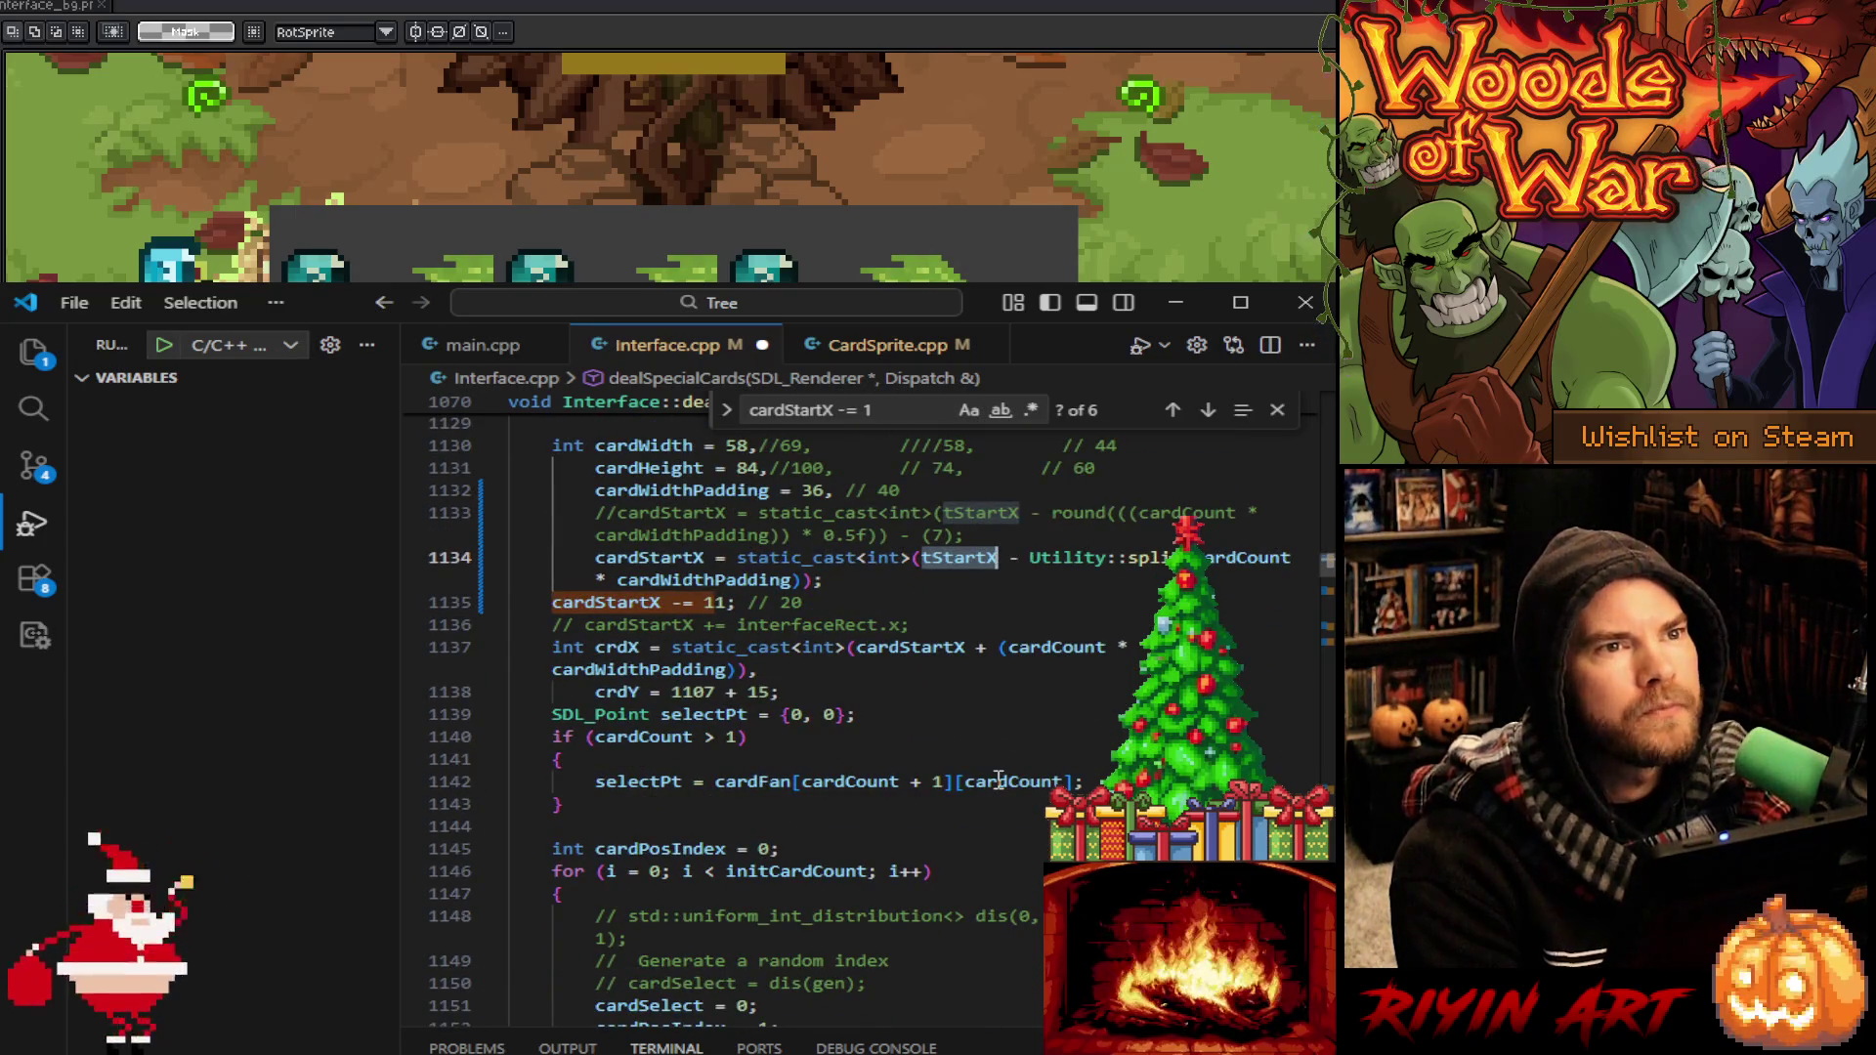
scroll(998, 780, "down", 5)
scroll(997, 780, "up", 5)
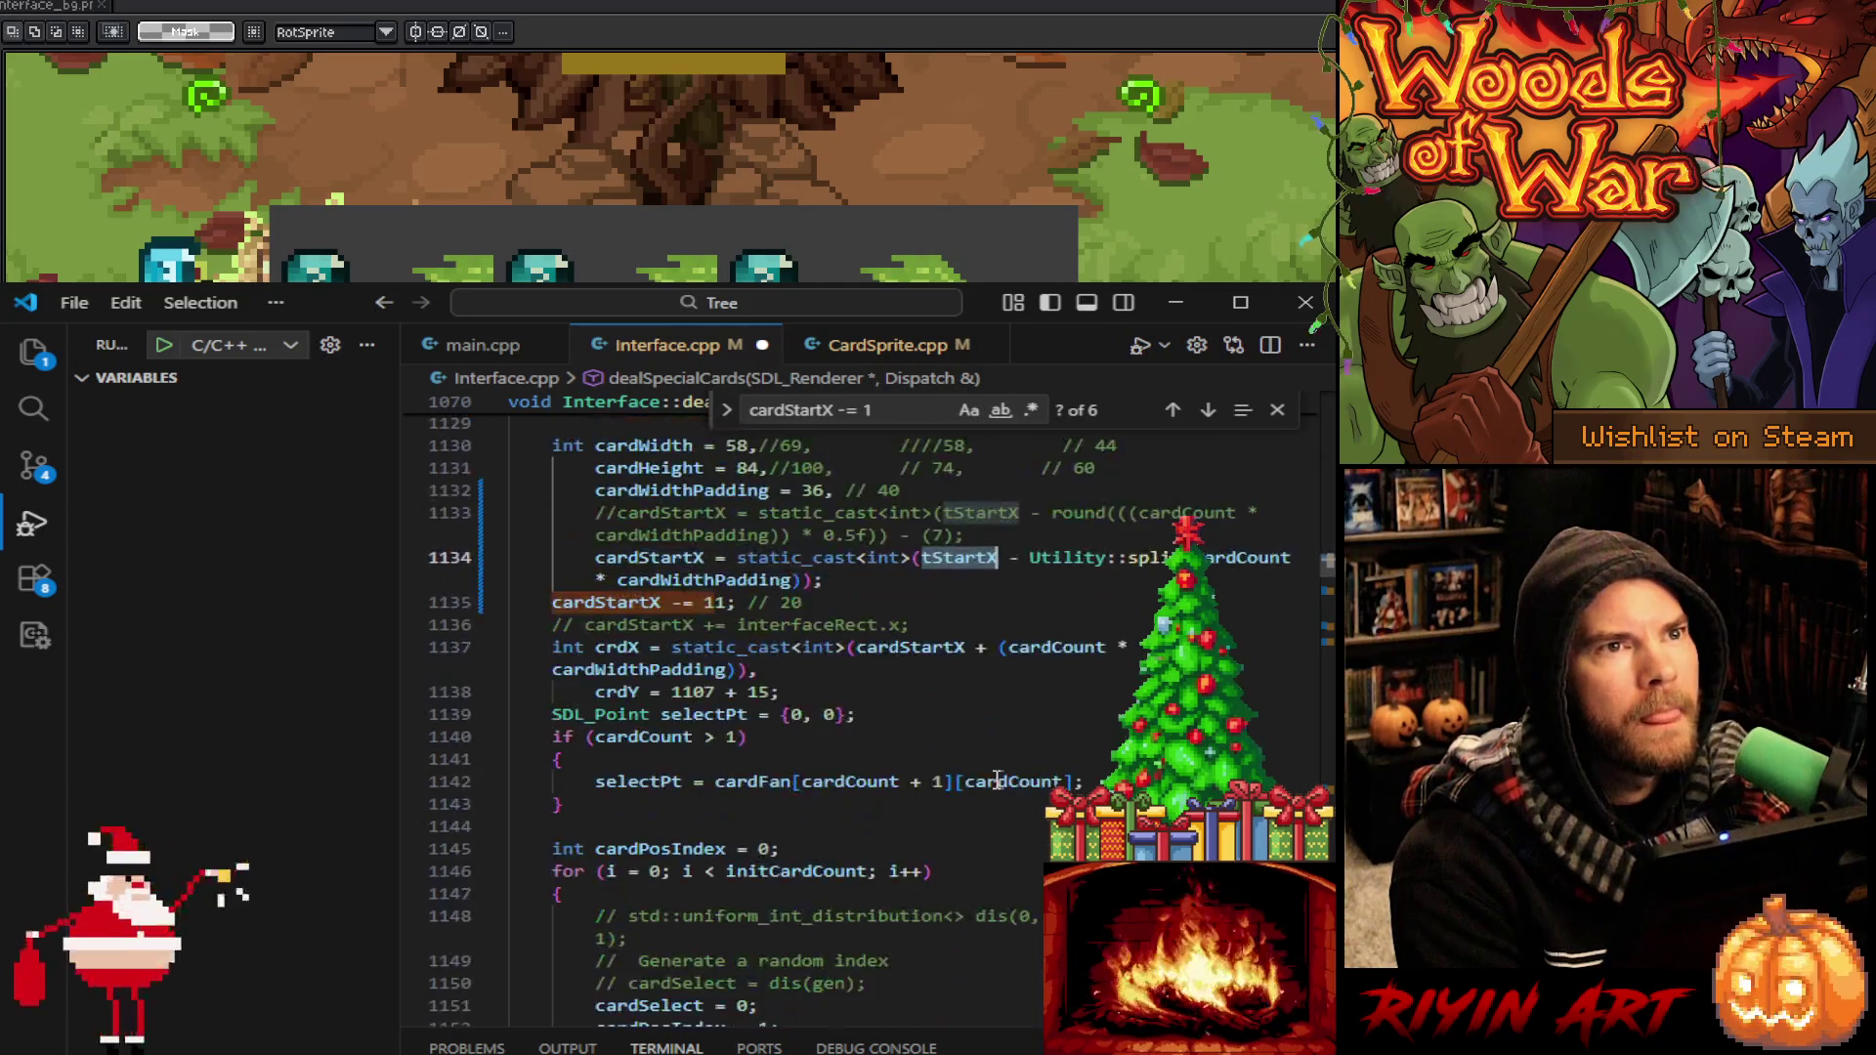
left_click(1278, 409)
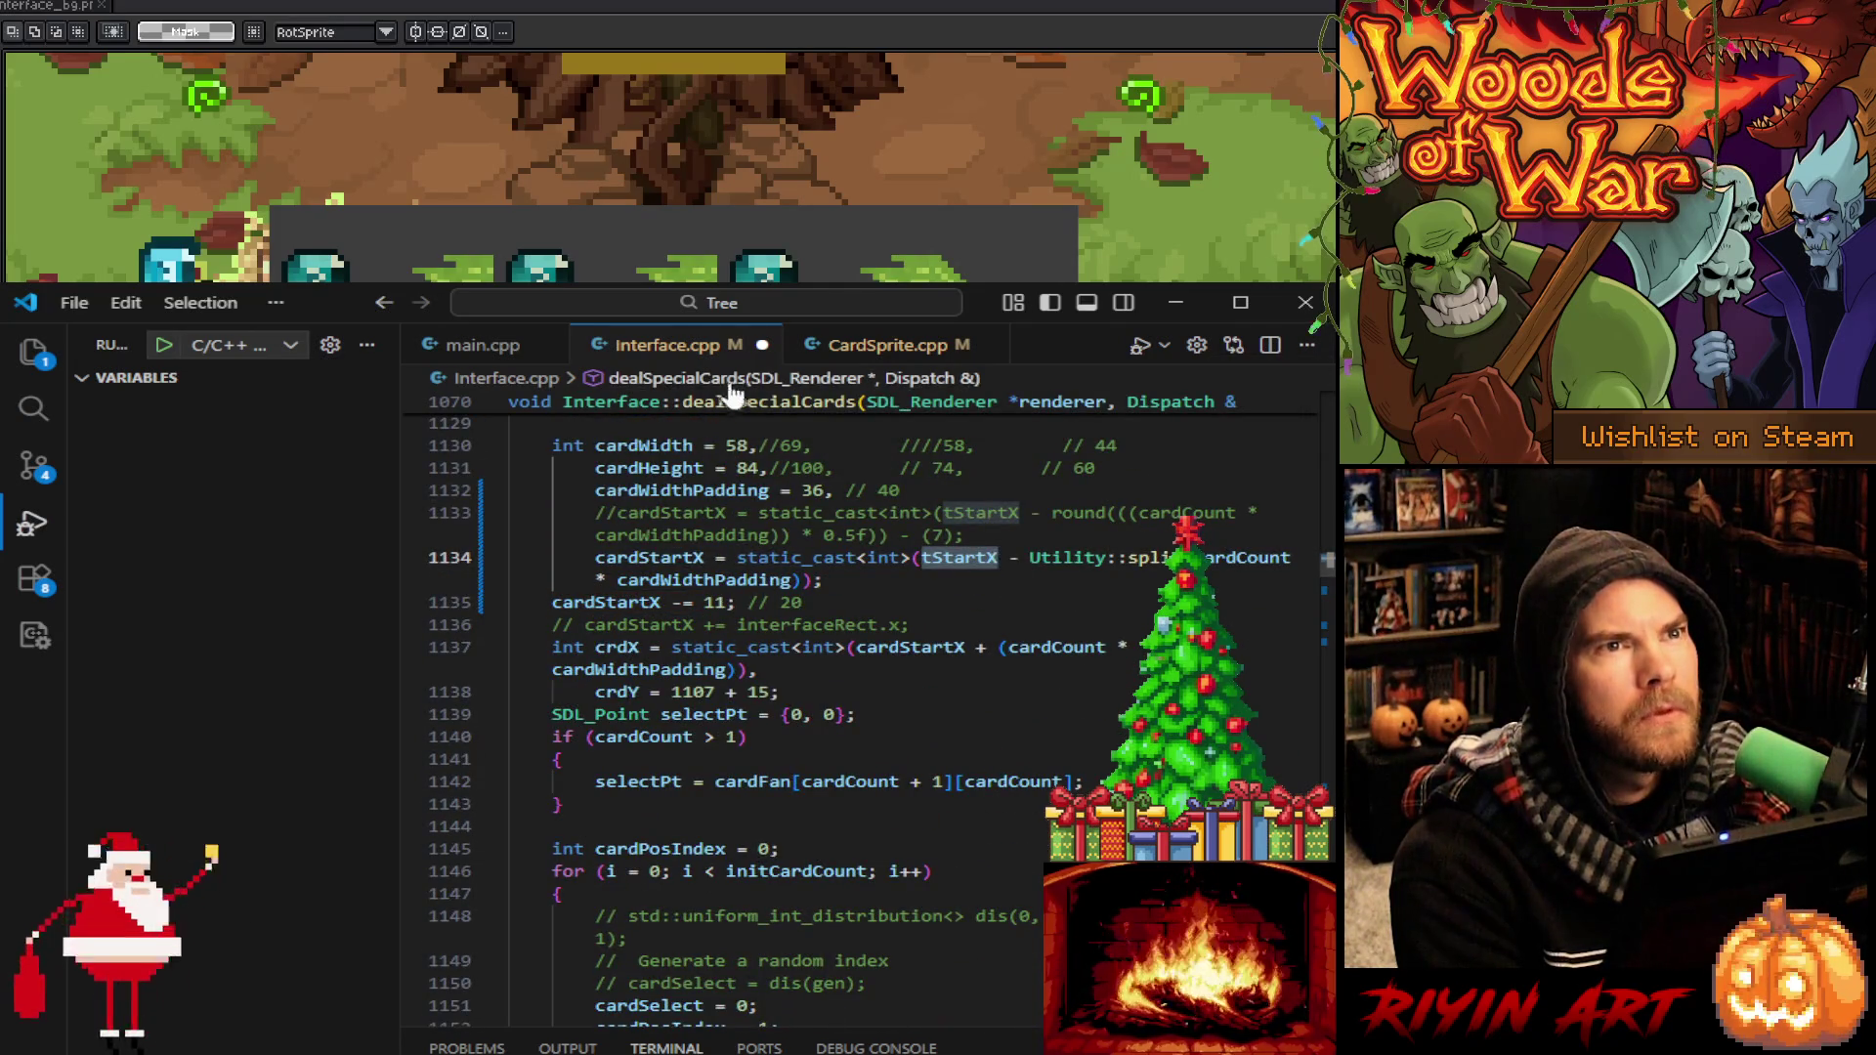
scroll(963, 878, "down", 10)
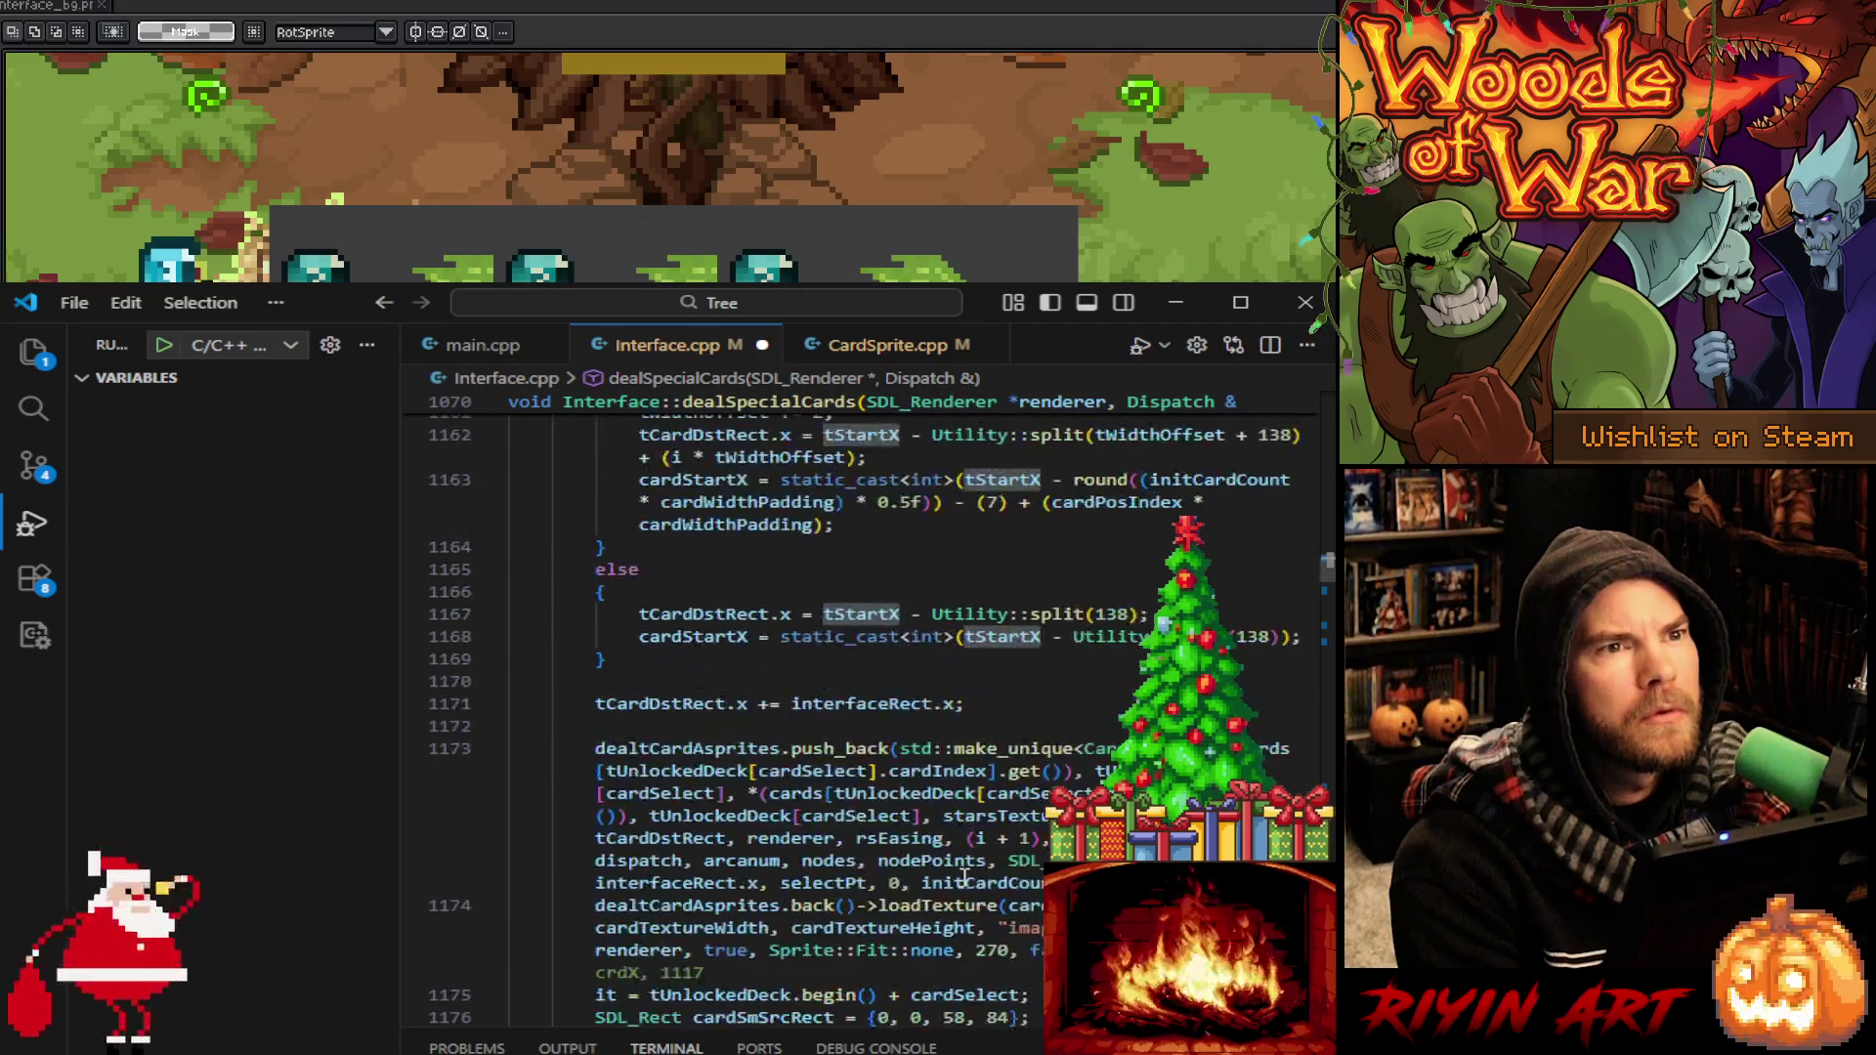
scroll(963, 877, "down", 6)
scroll(964, 877, "down", 7)
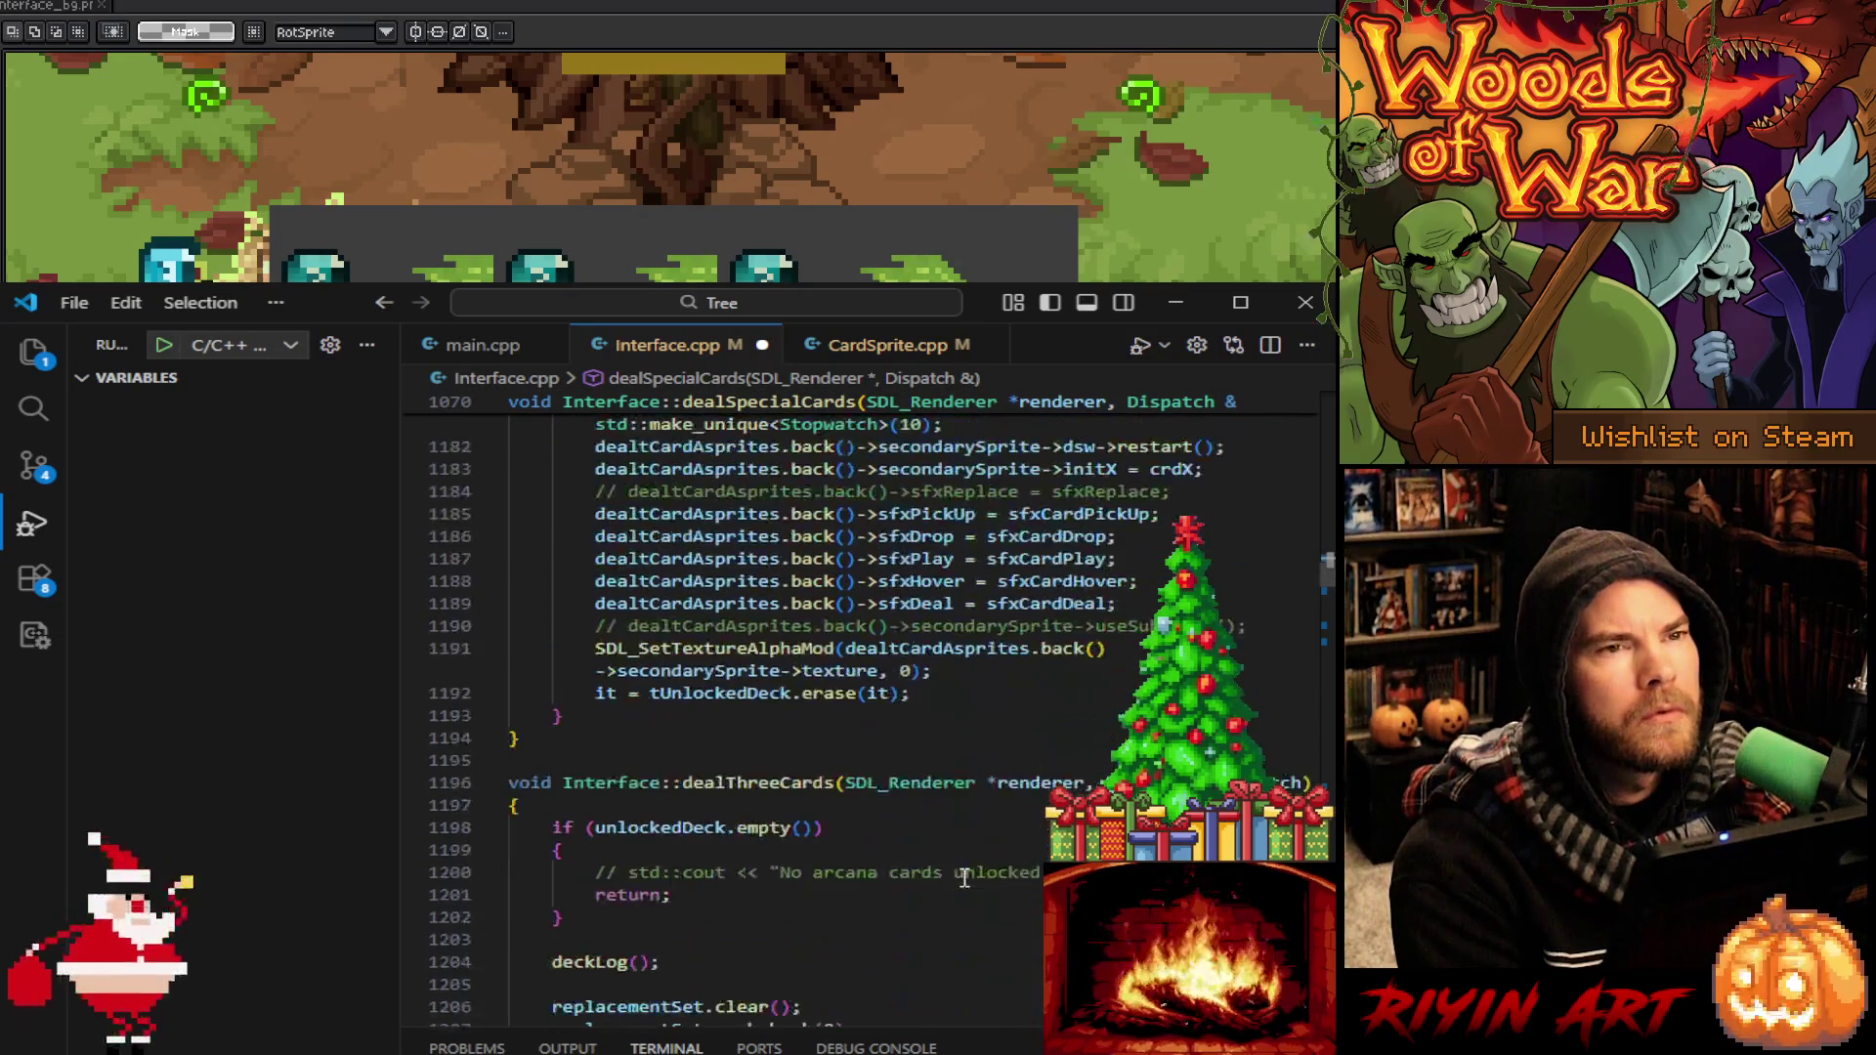
scroll(963, 878, "up", 7)
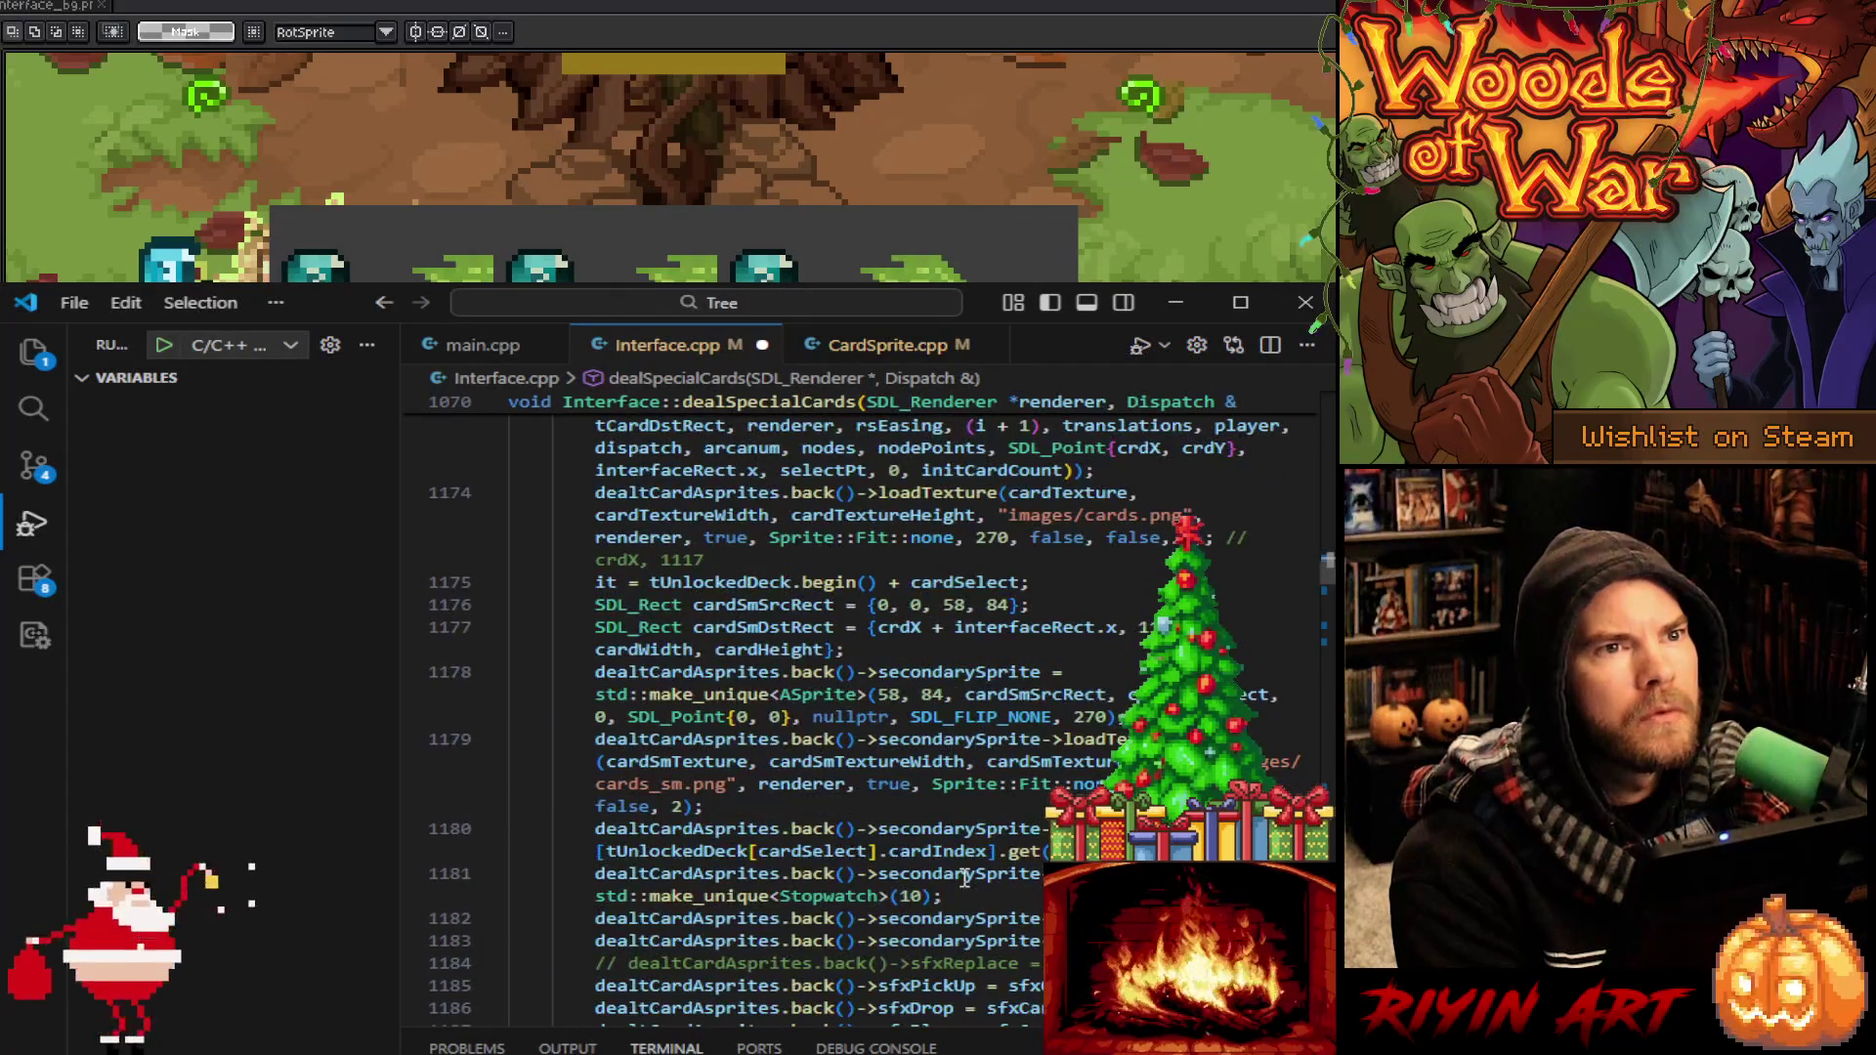
scroll(964, 877, "up", 8)
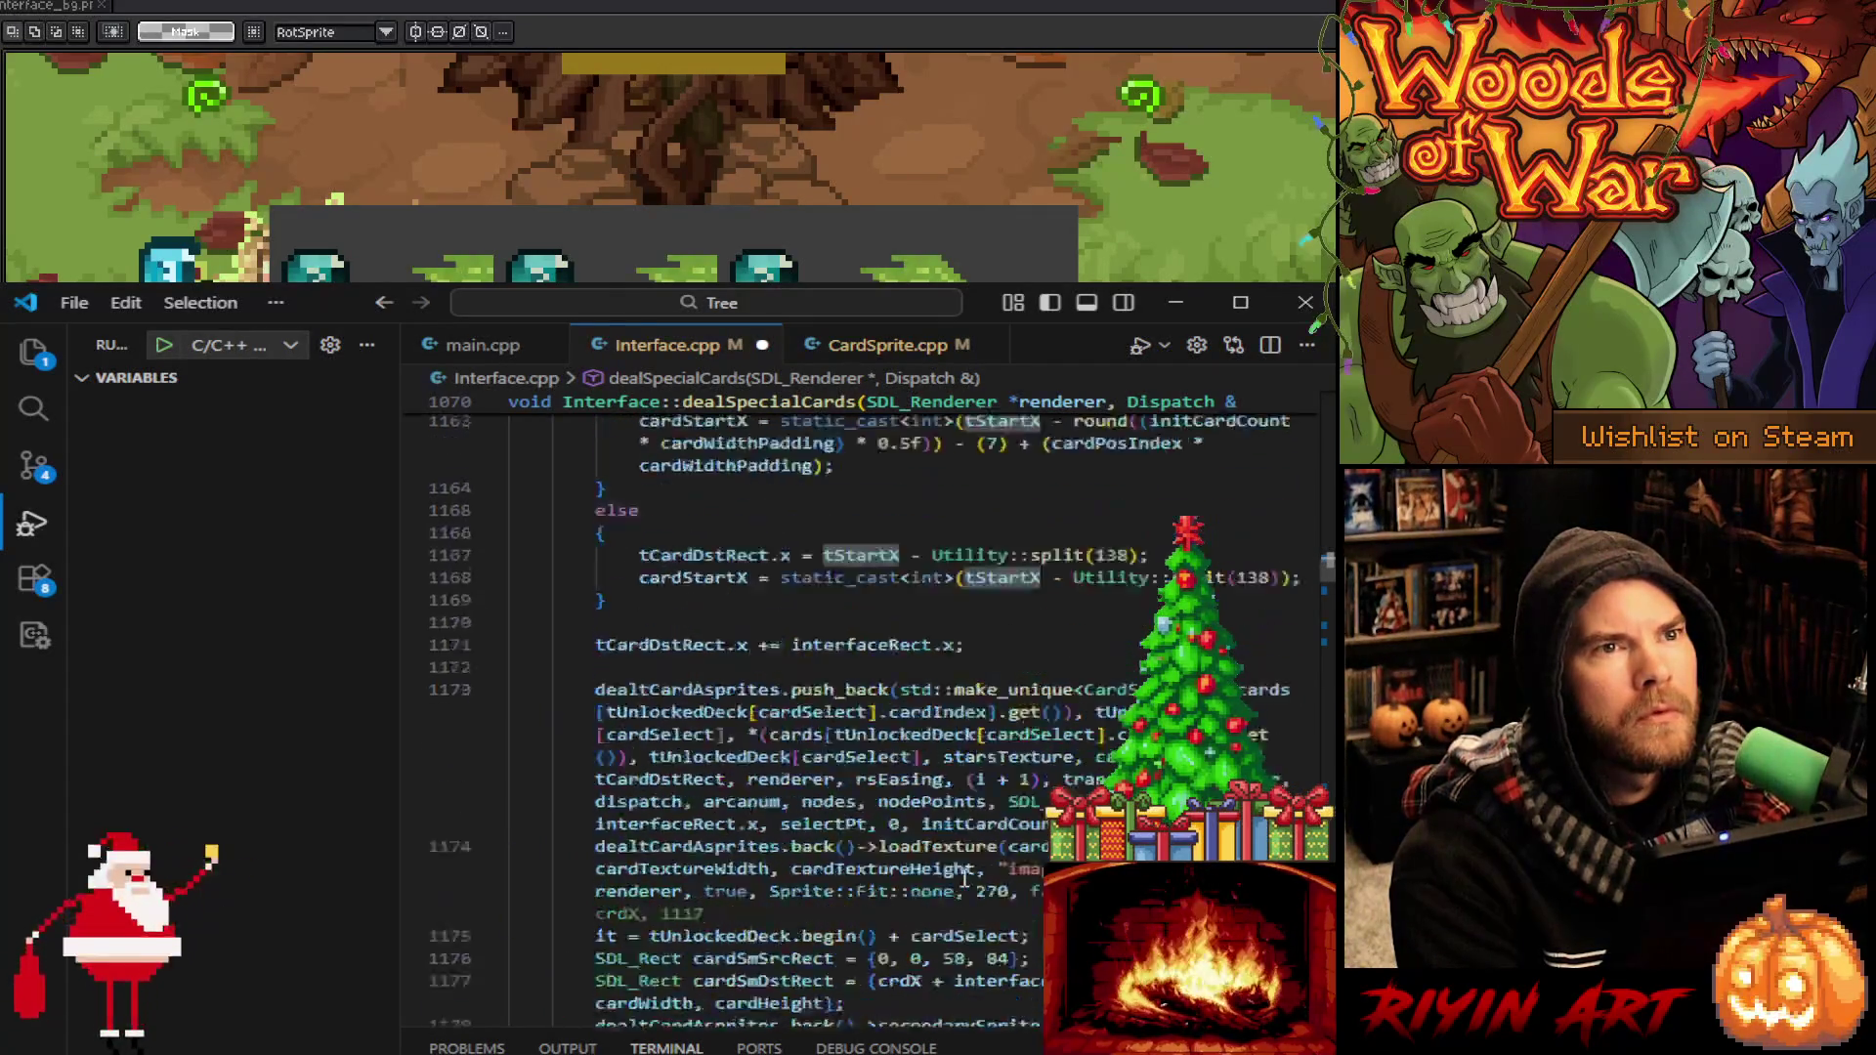
scroll(963, 878, "up", 10)
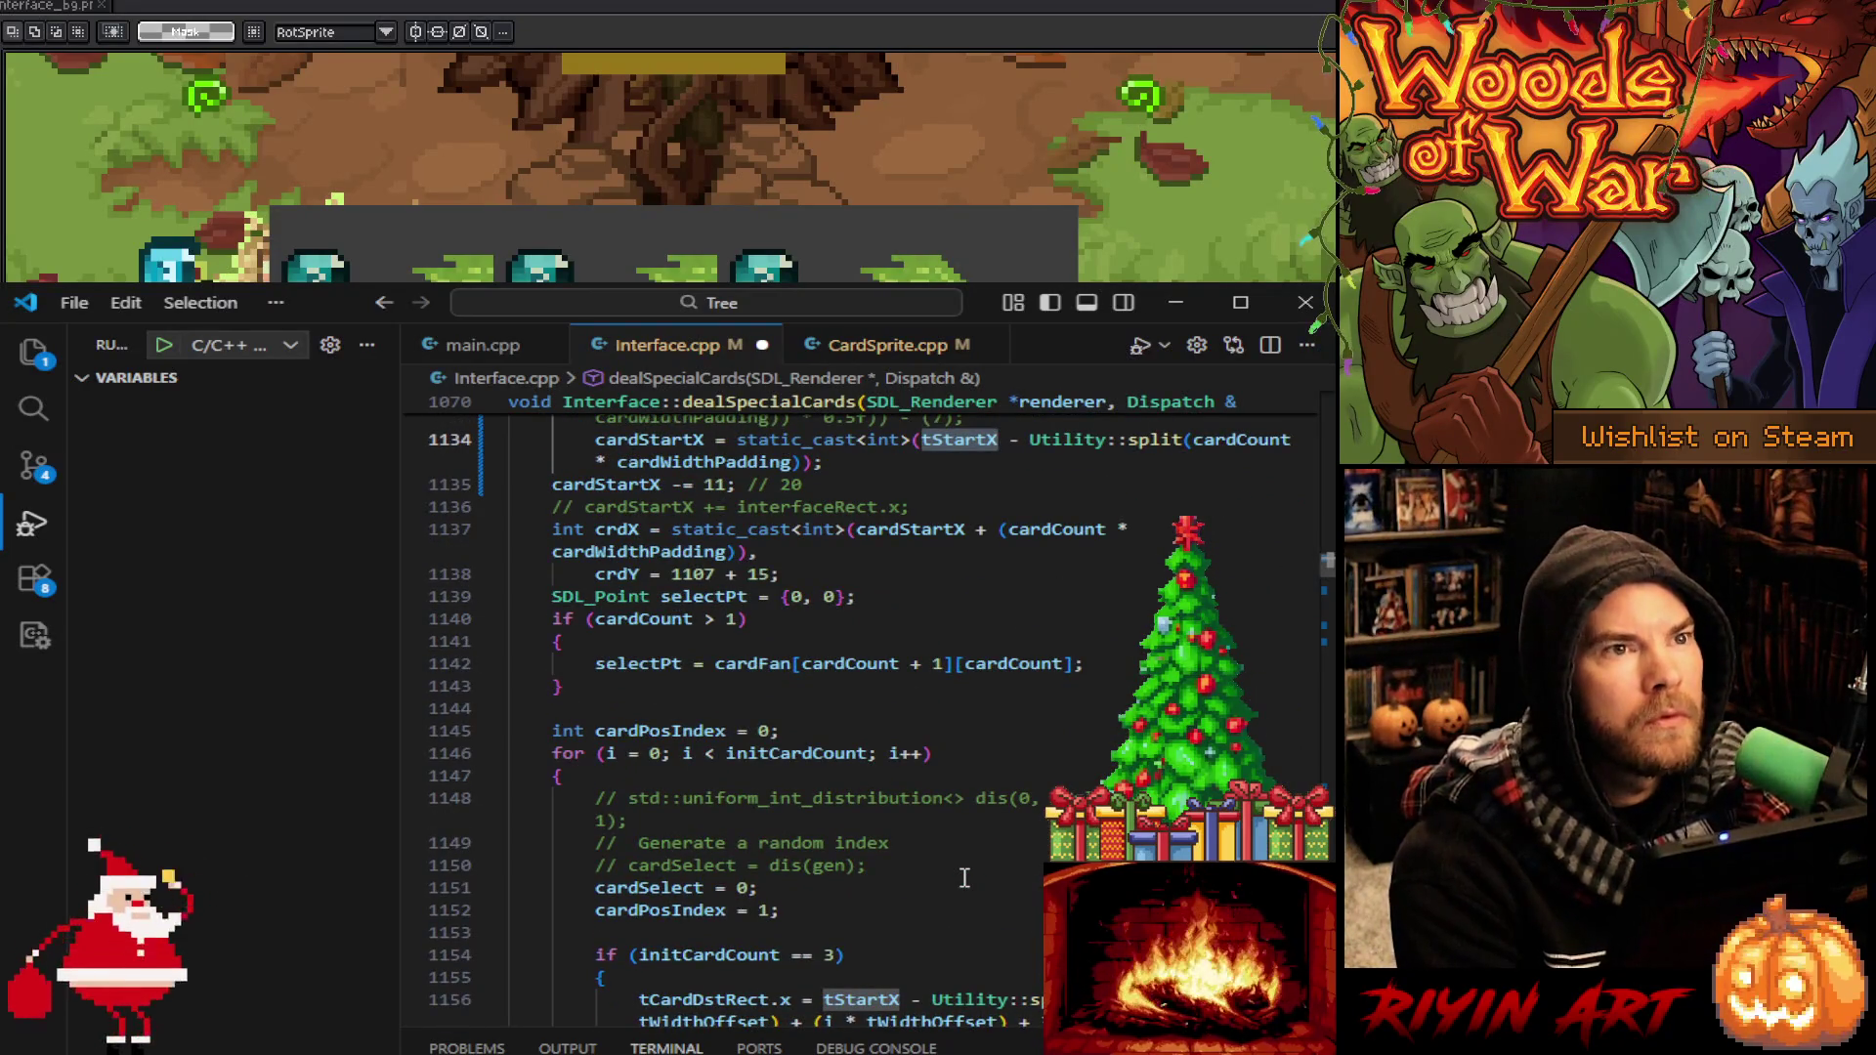
scroll(963, 877, "down", 3)
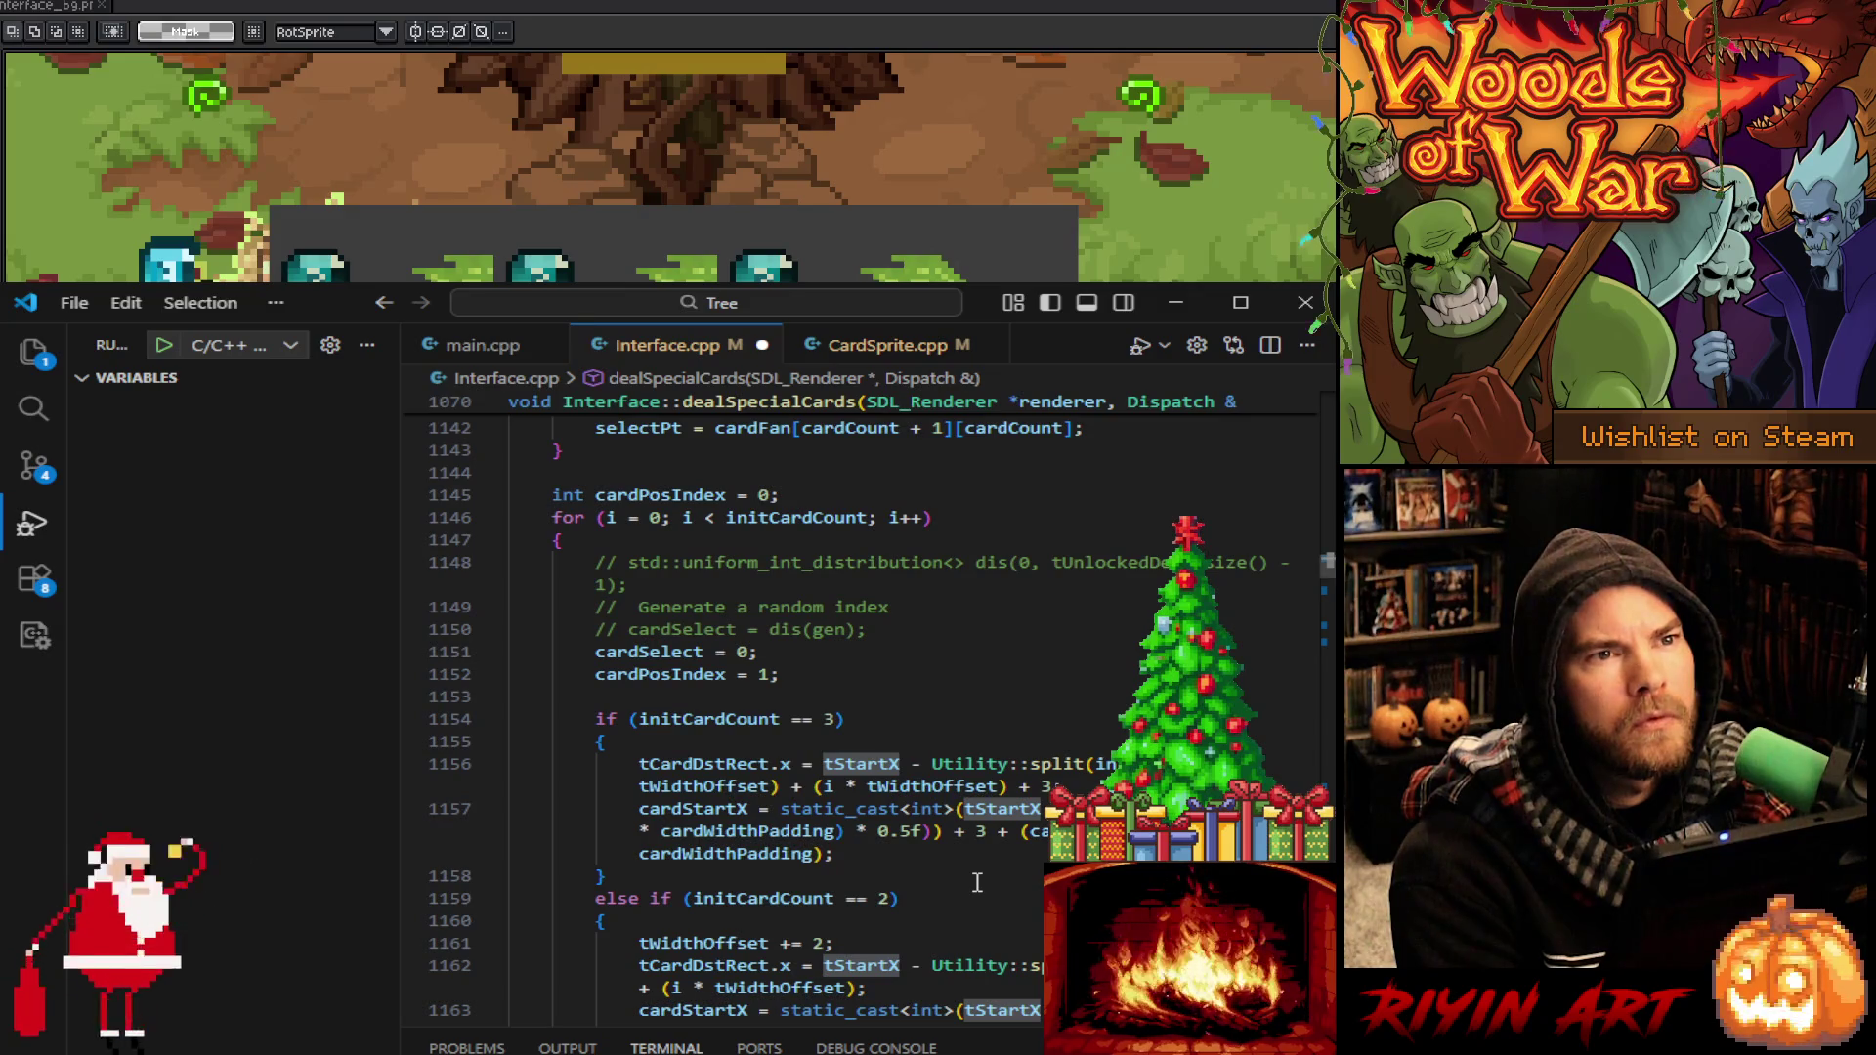
scroll(977, 882, "down", 5)
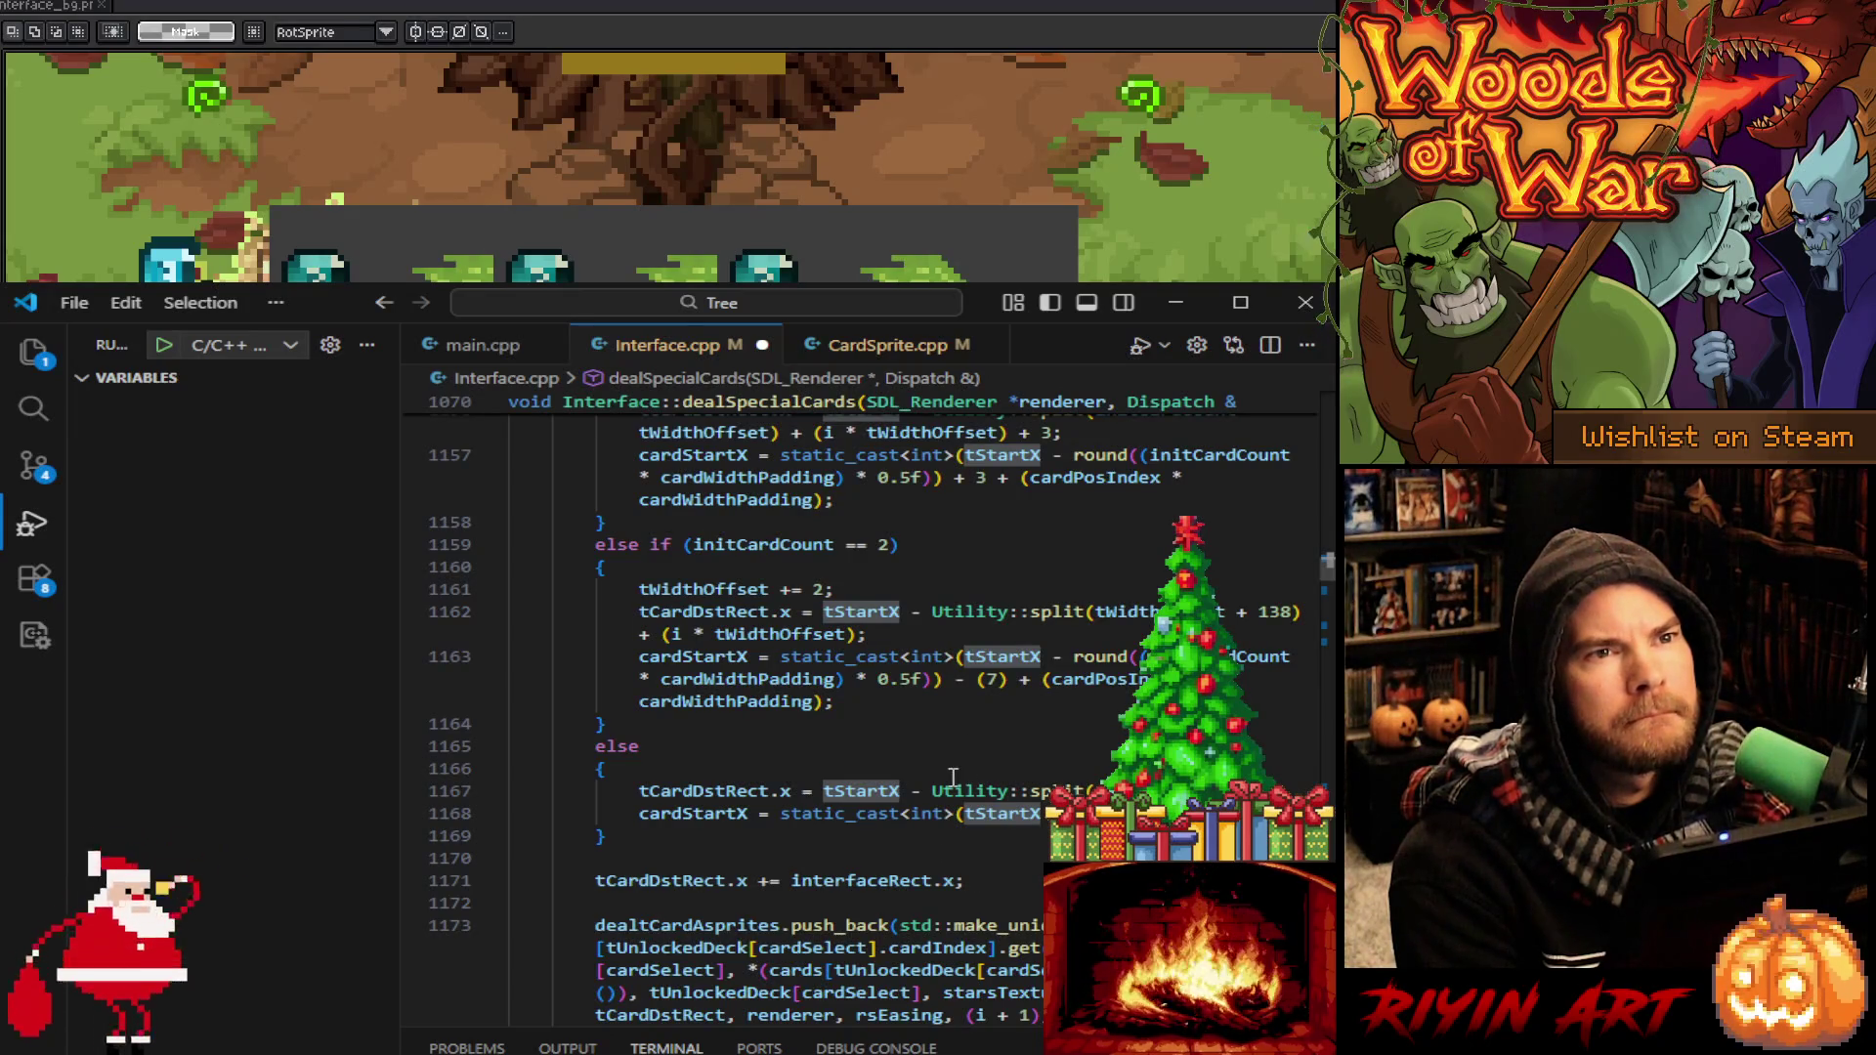
scroll(967, 772, "up", 5)
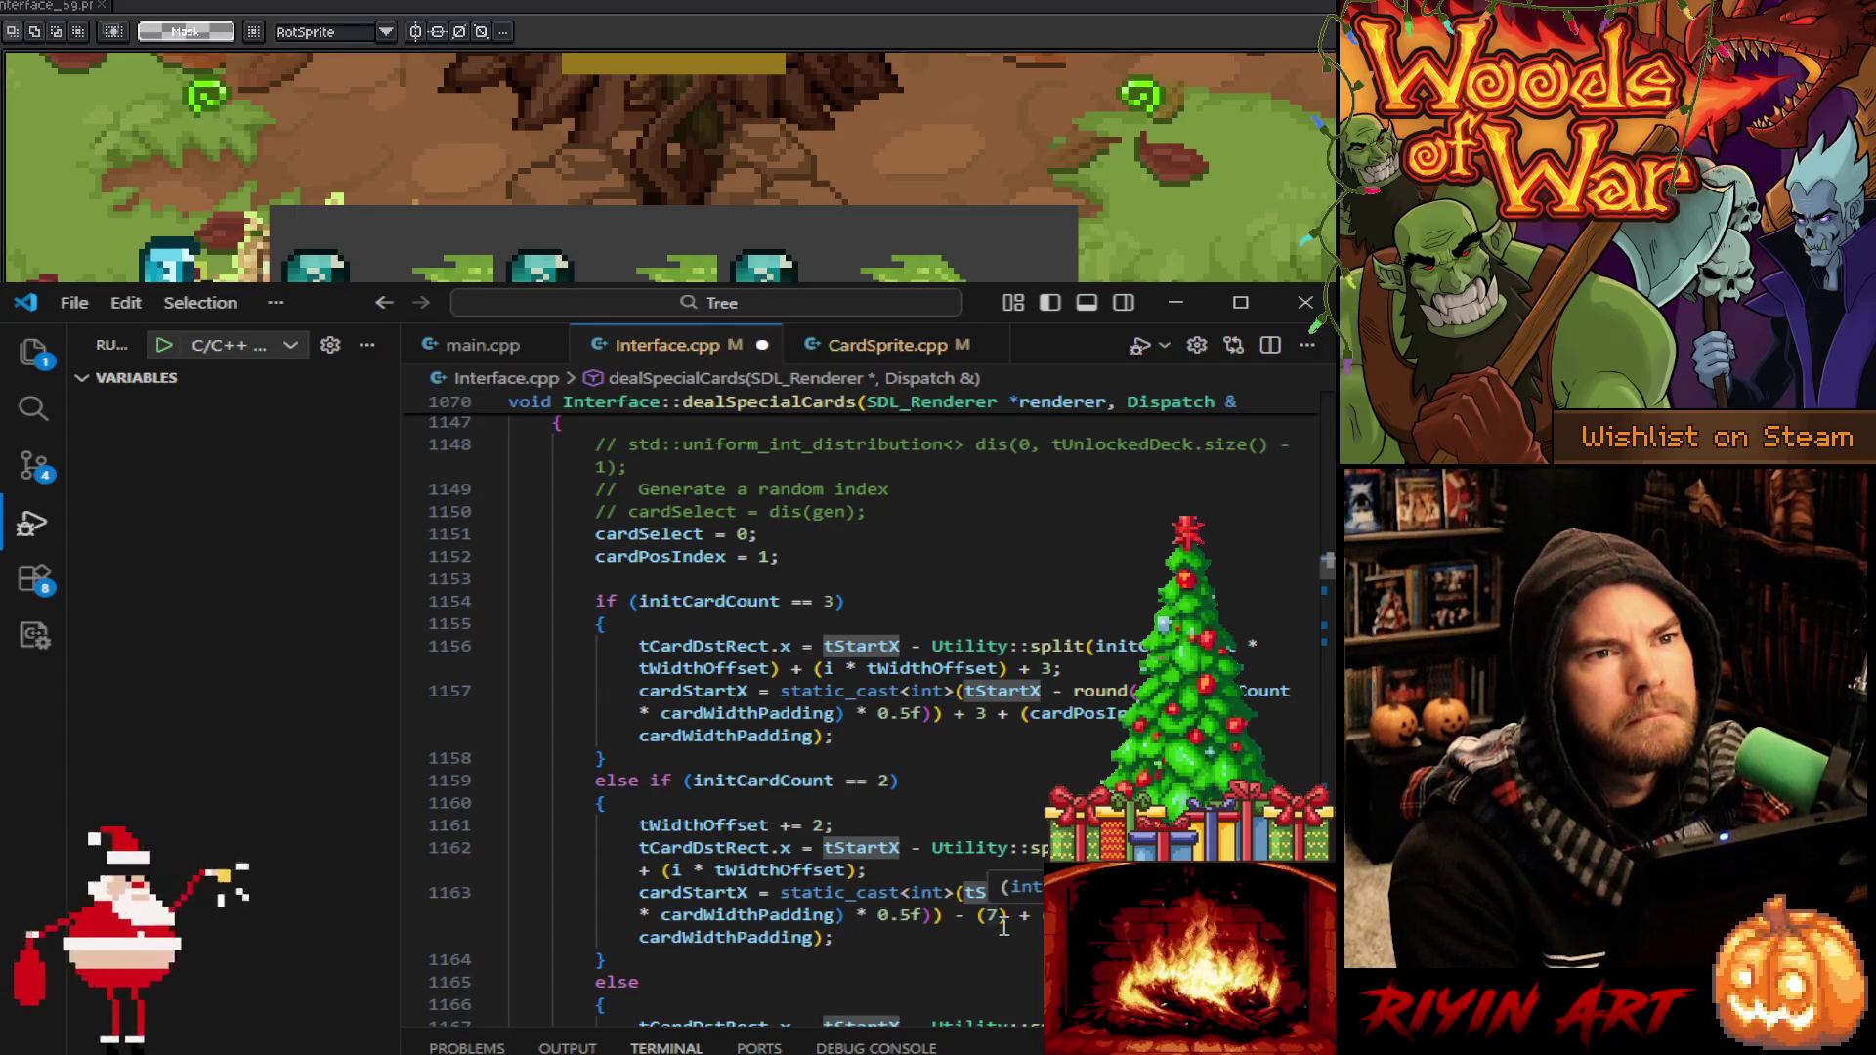
Review the 7 and 11 offsets and the + 3 offsets on lines 1156–1157
double_click(994, 915)
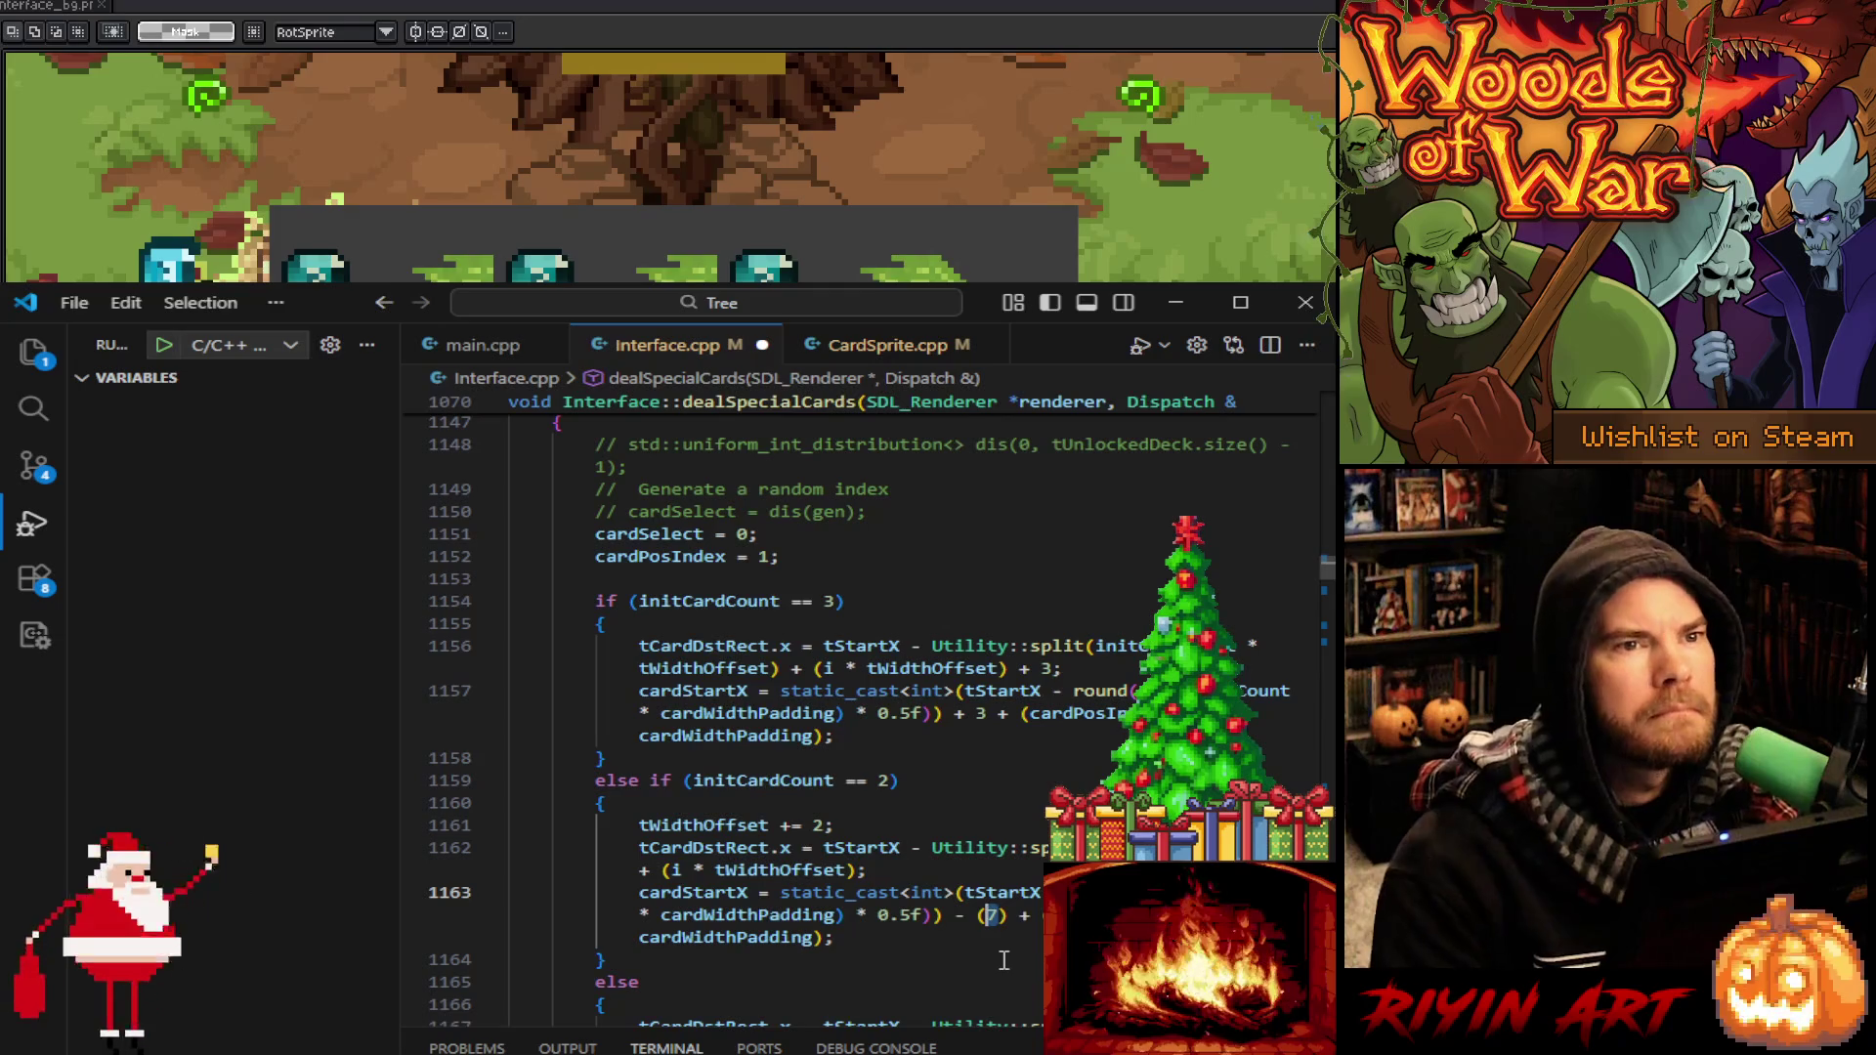
type("11")
scroll(1002, 960, "up", 4)
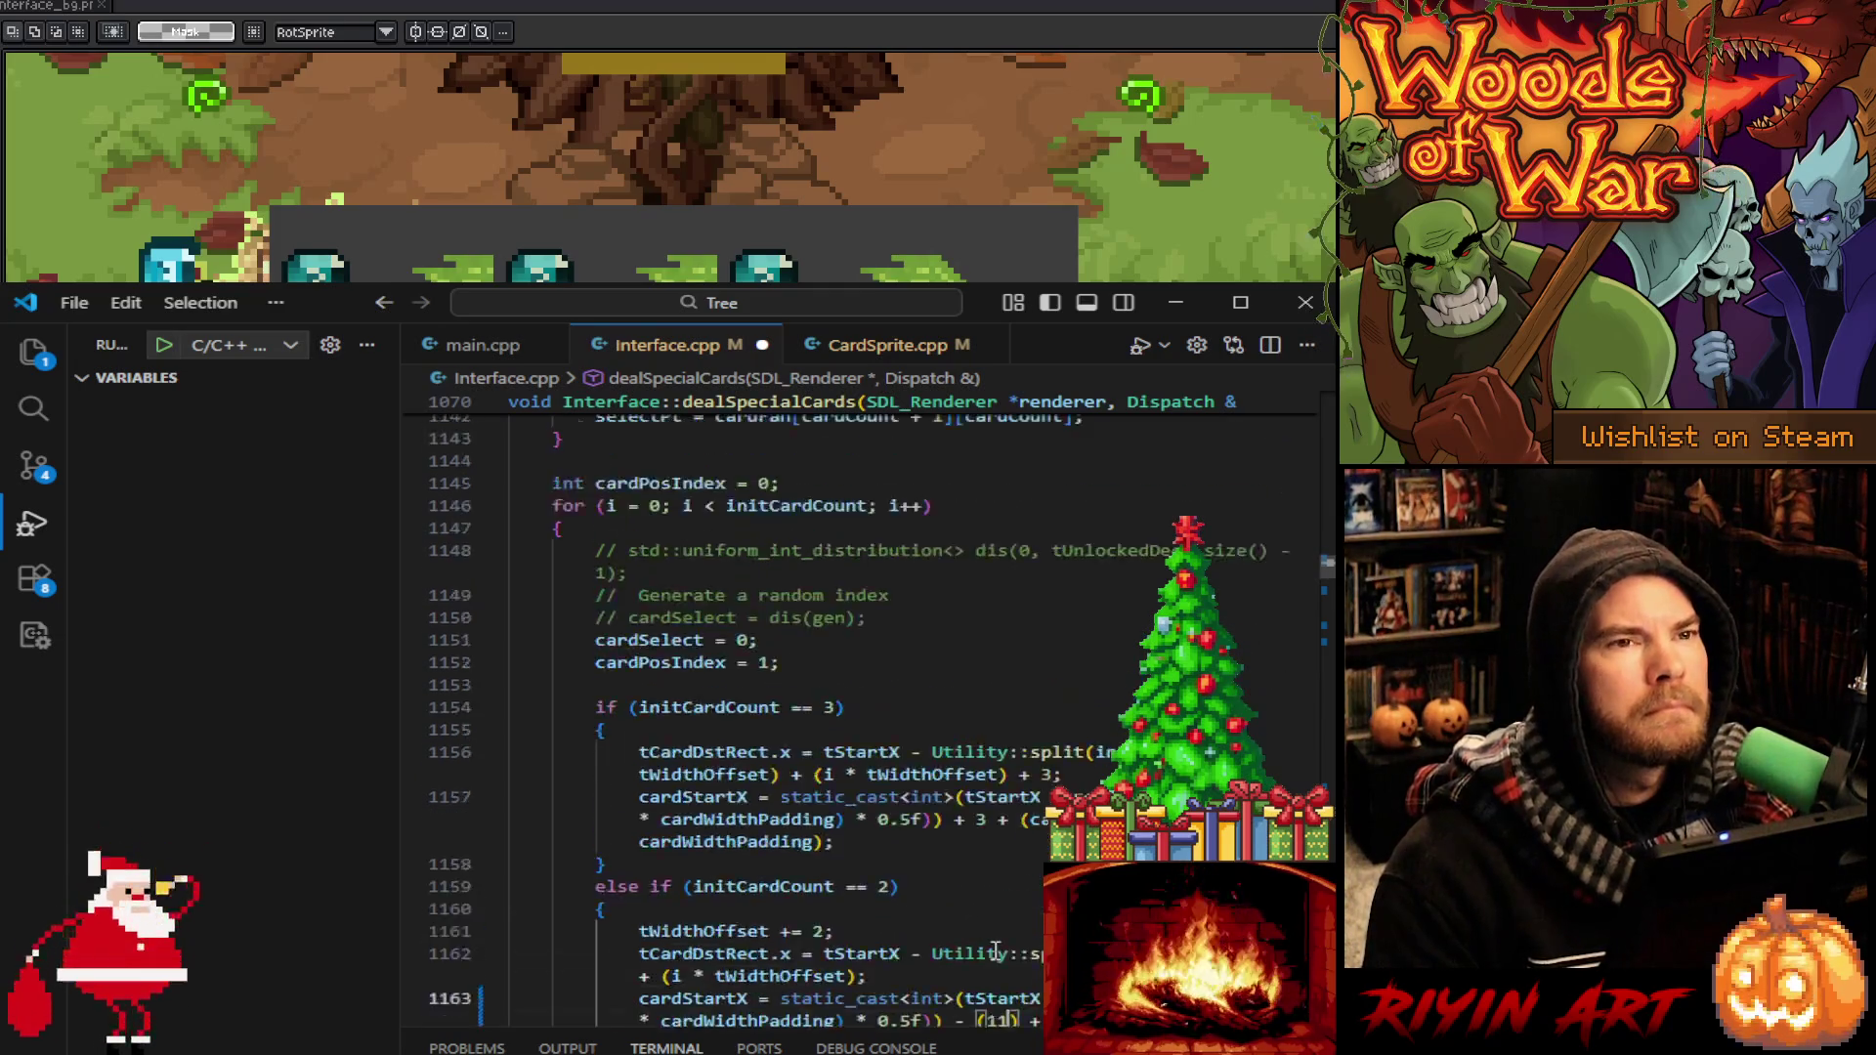
scroll(995, 950, "down", 3)
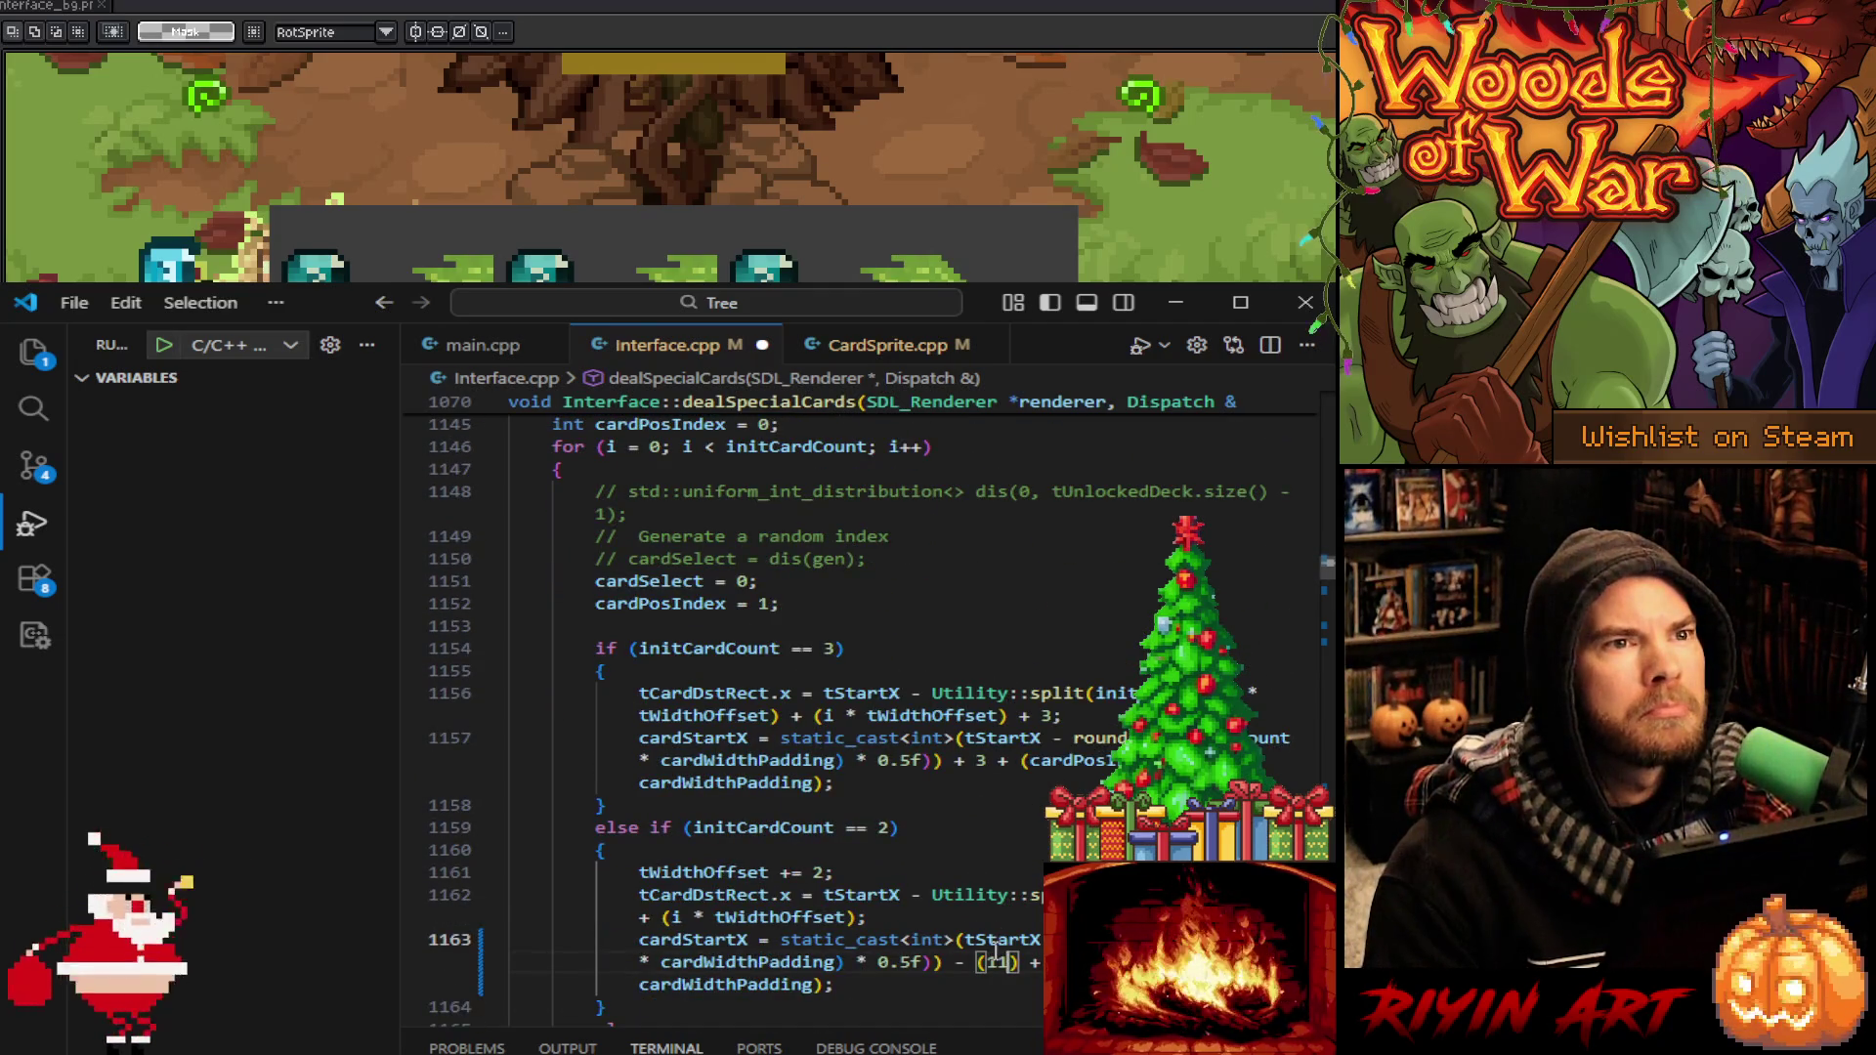
scroll(994, 953, "up", 6)
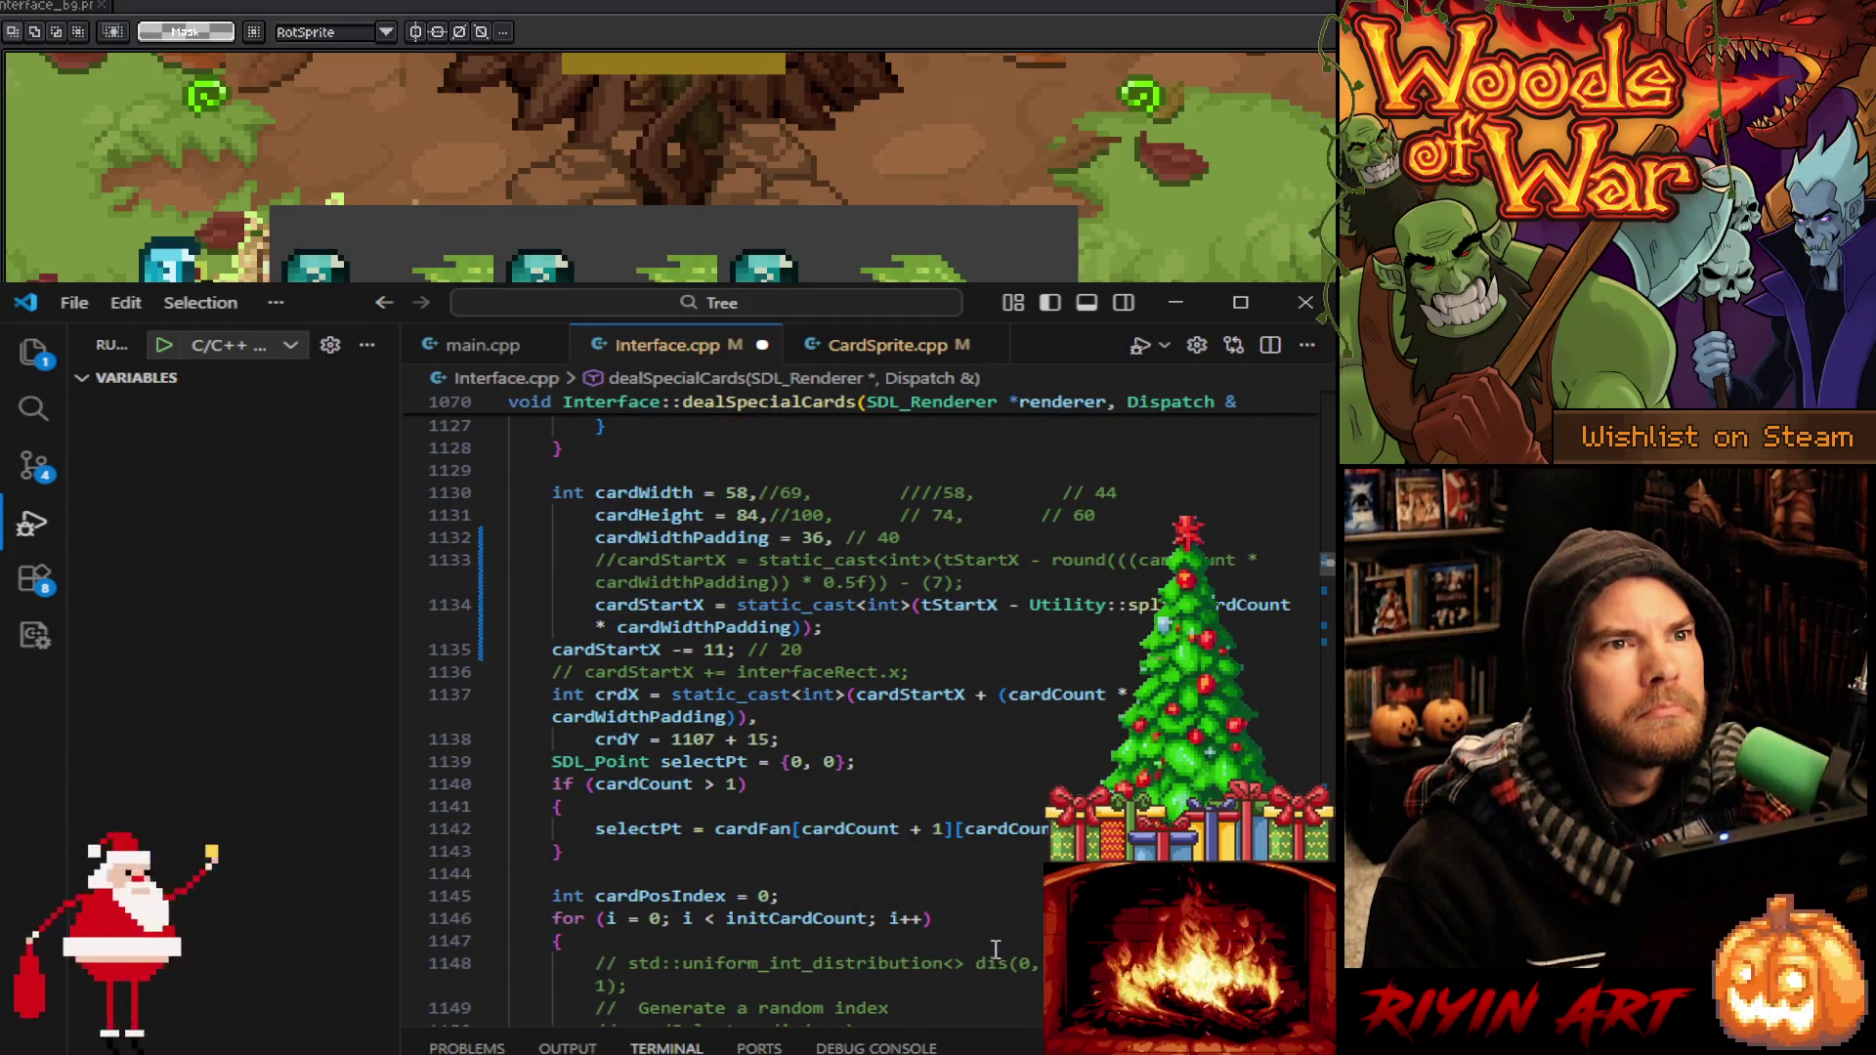
scroll(995, 950, "down", 8)
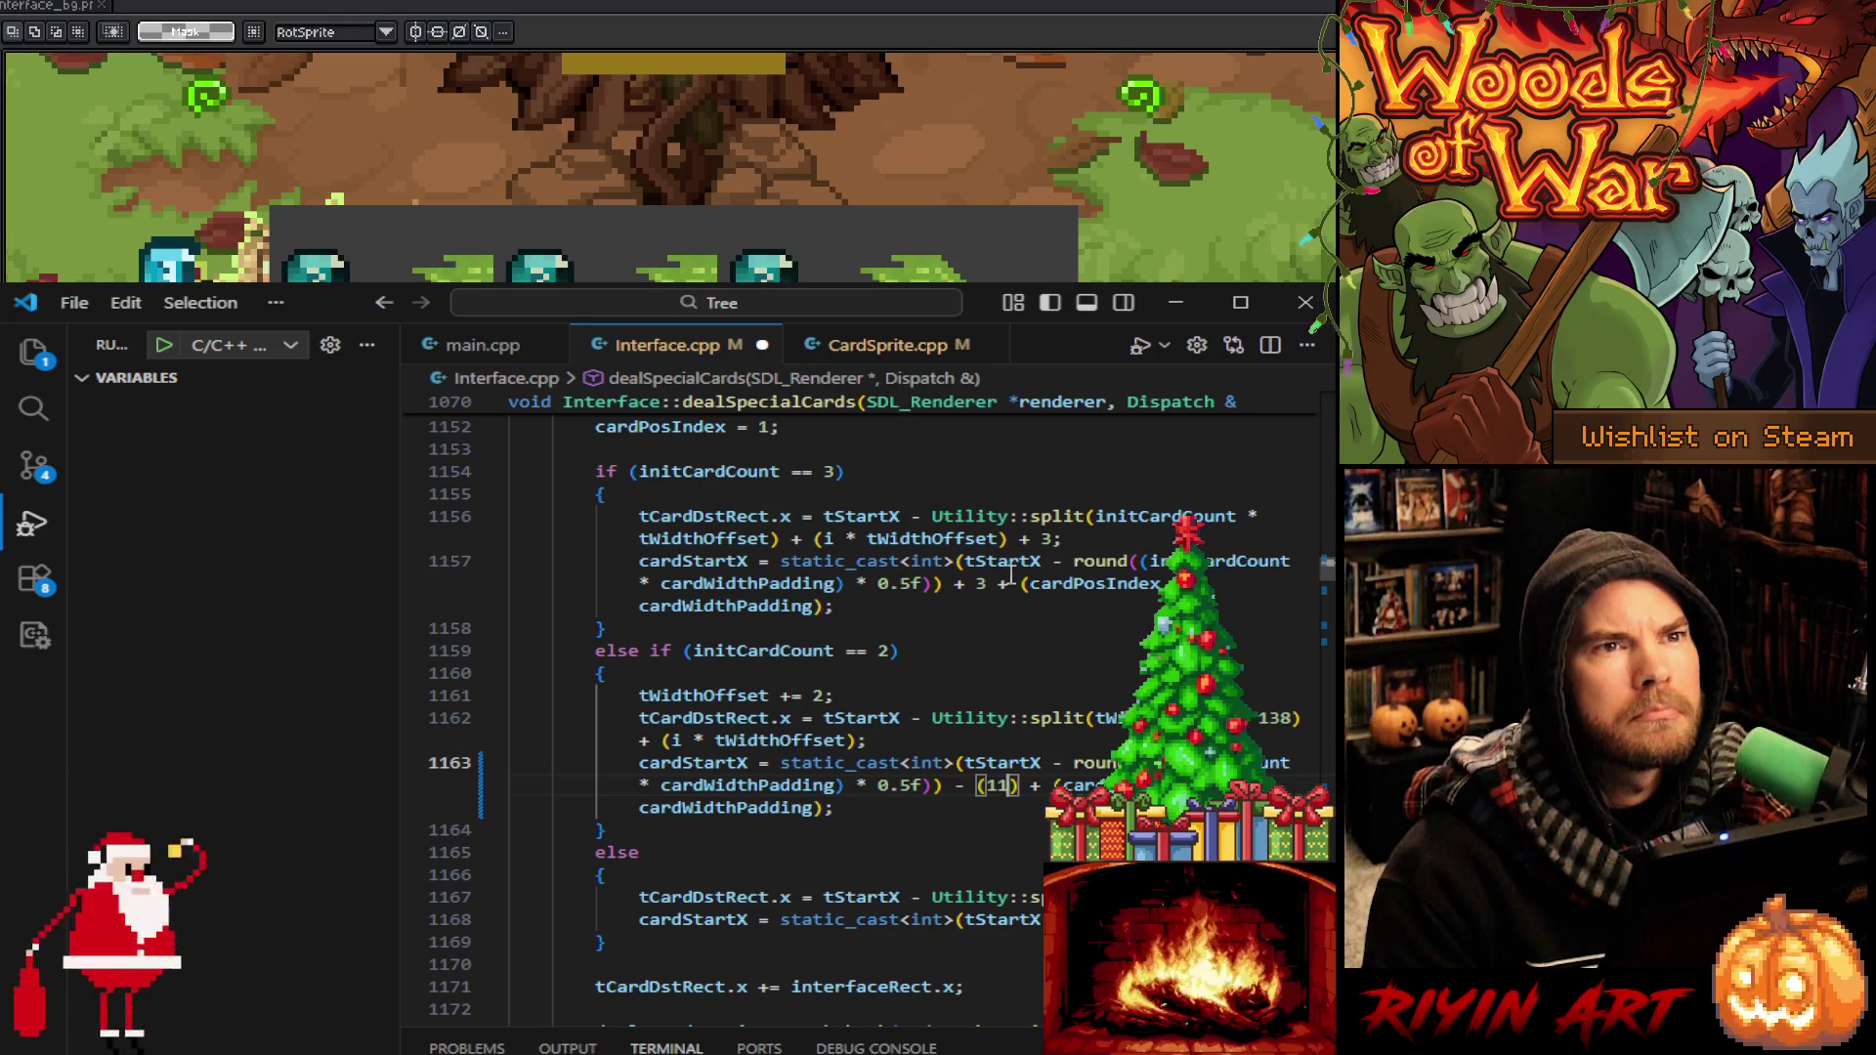
left_click_drag(1053, 538, 1018, 541)
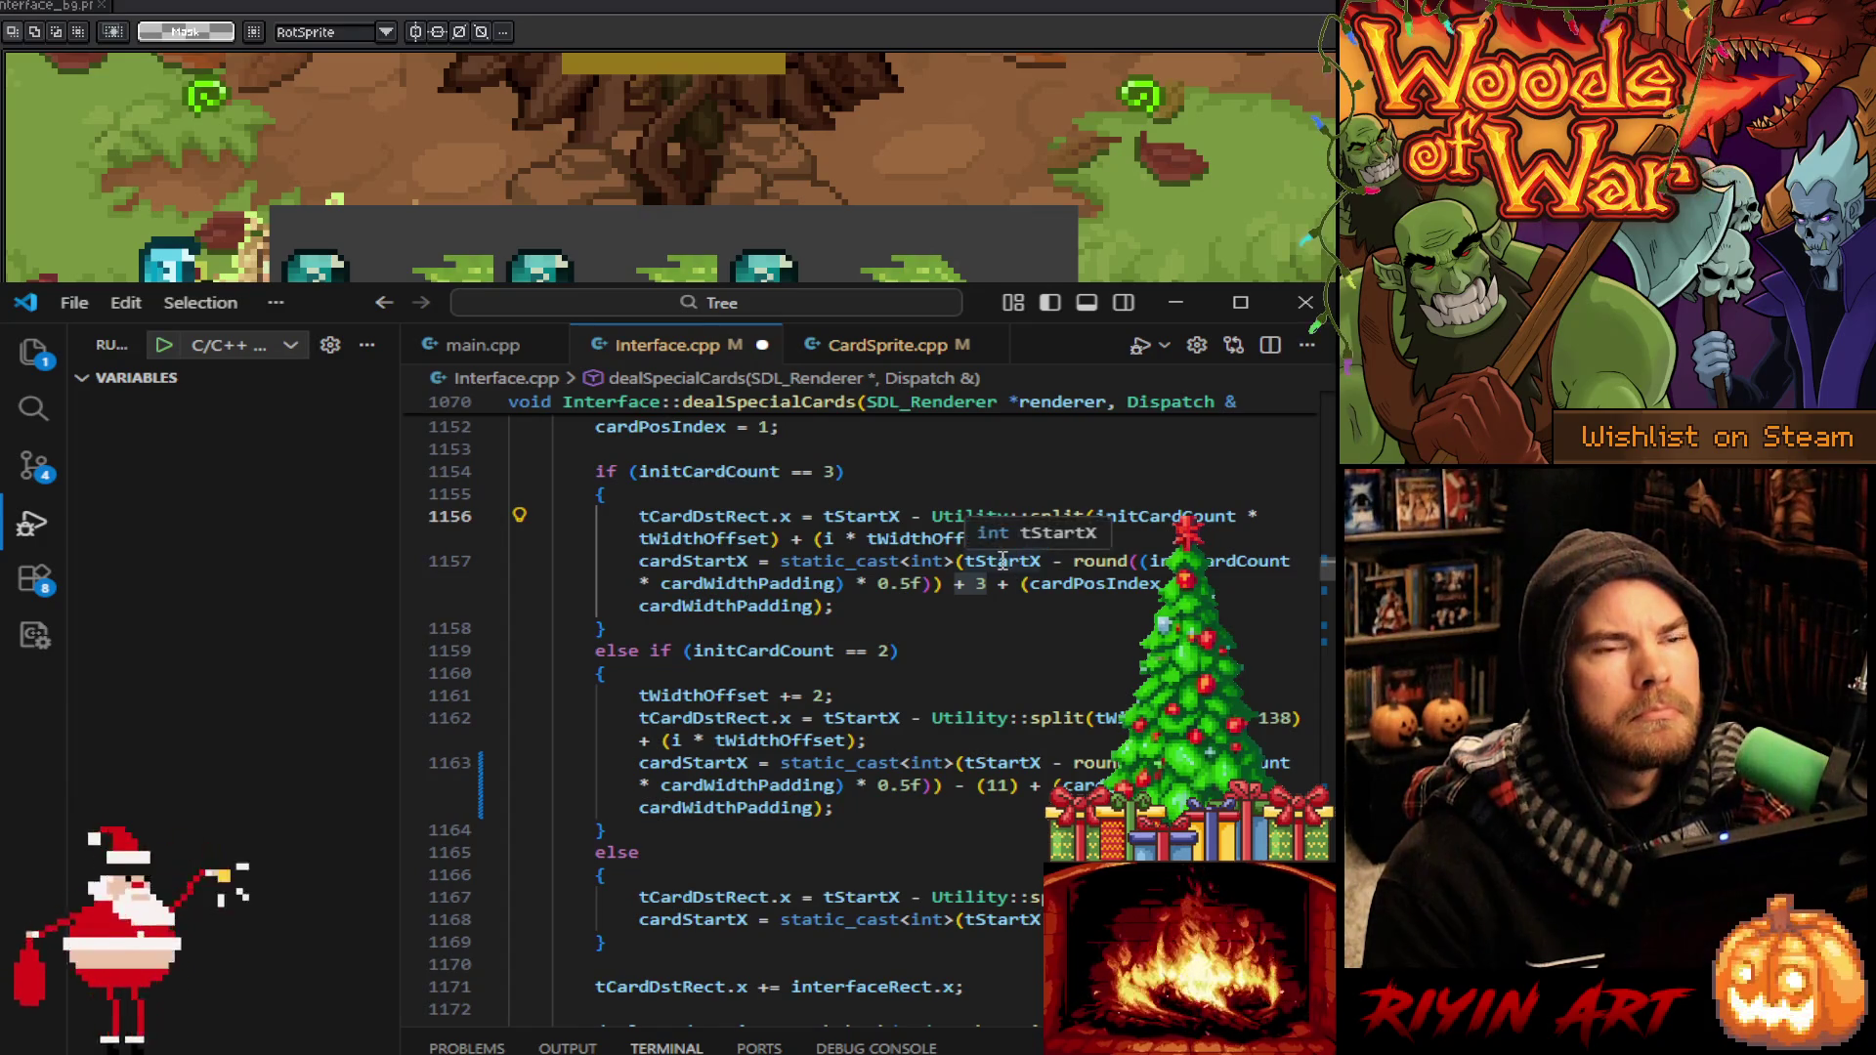
left_click(971, 599)
left_click_drag(985, 584, 955, 585)
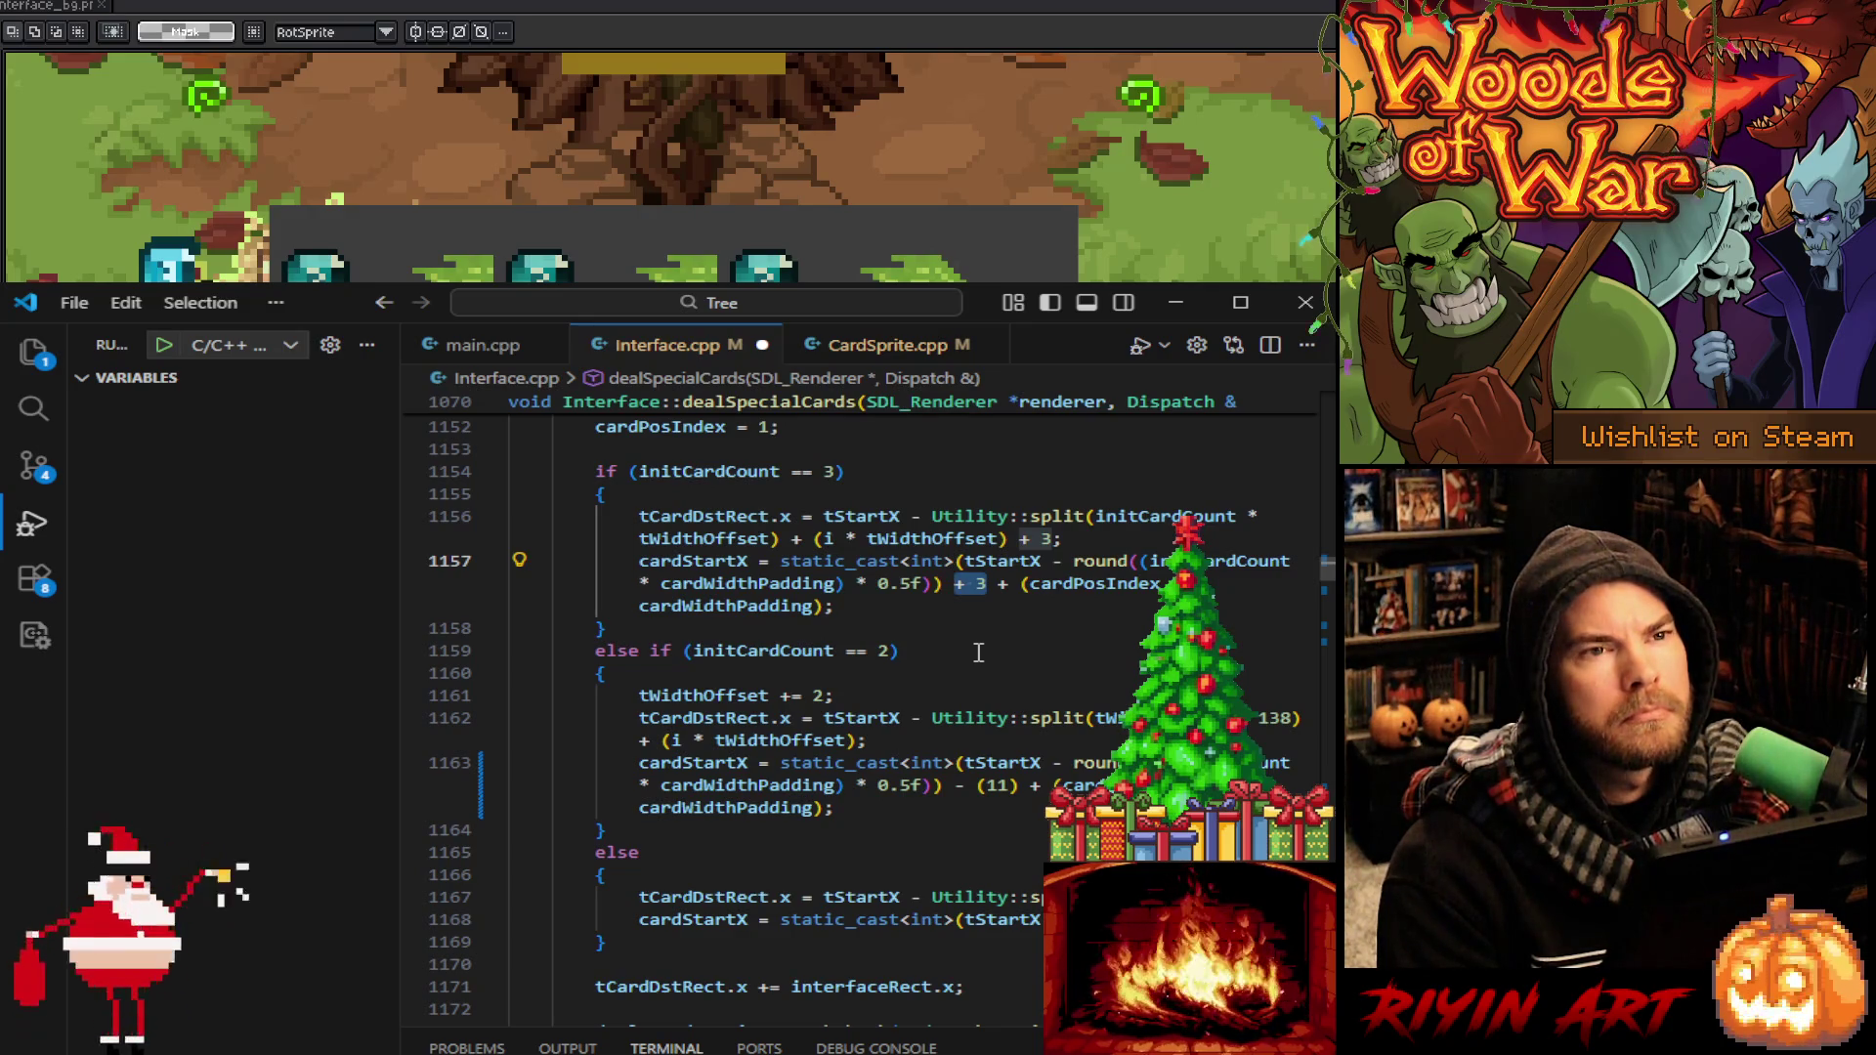
double_click(995, 787)
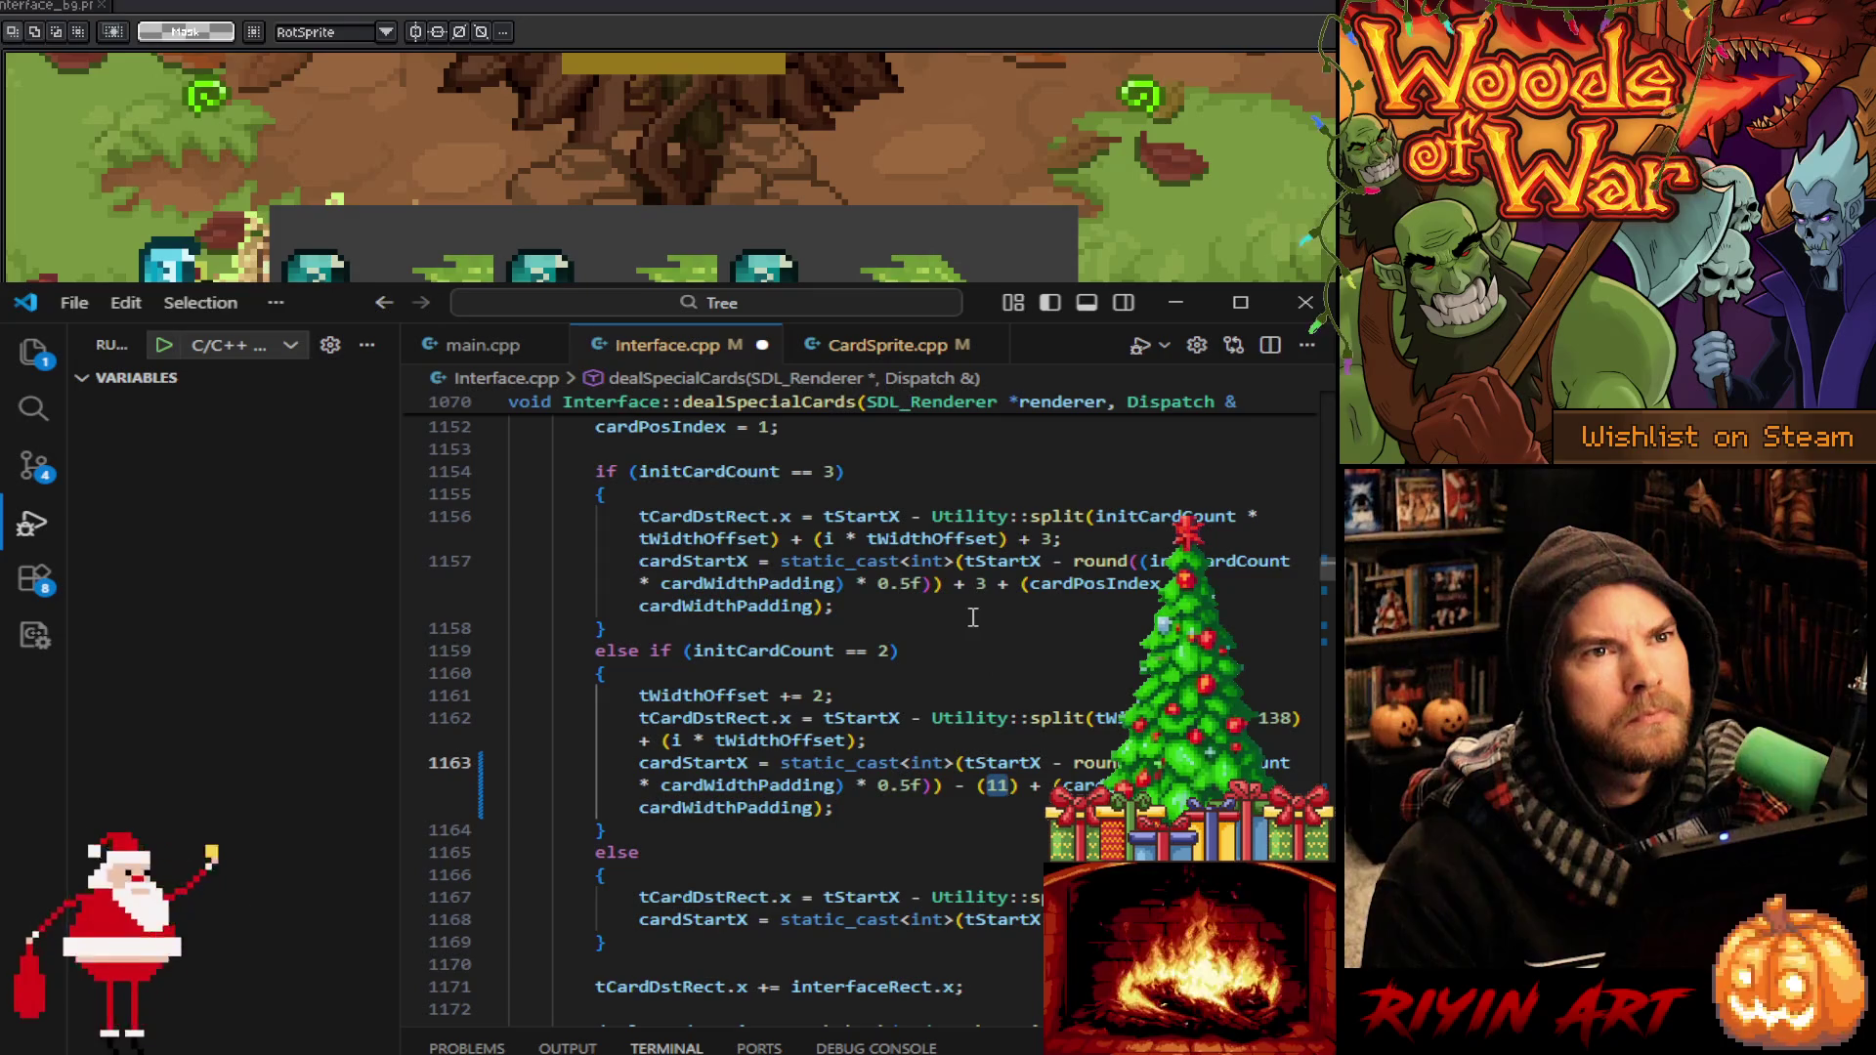
Try a commented-out copy of line 1157 without + 3, undo it, and save Interface.cpp
left_click(635, 569)
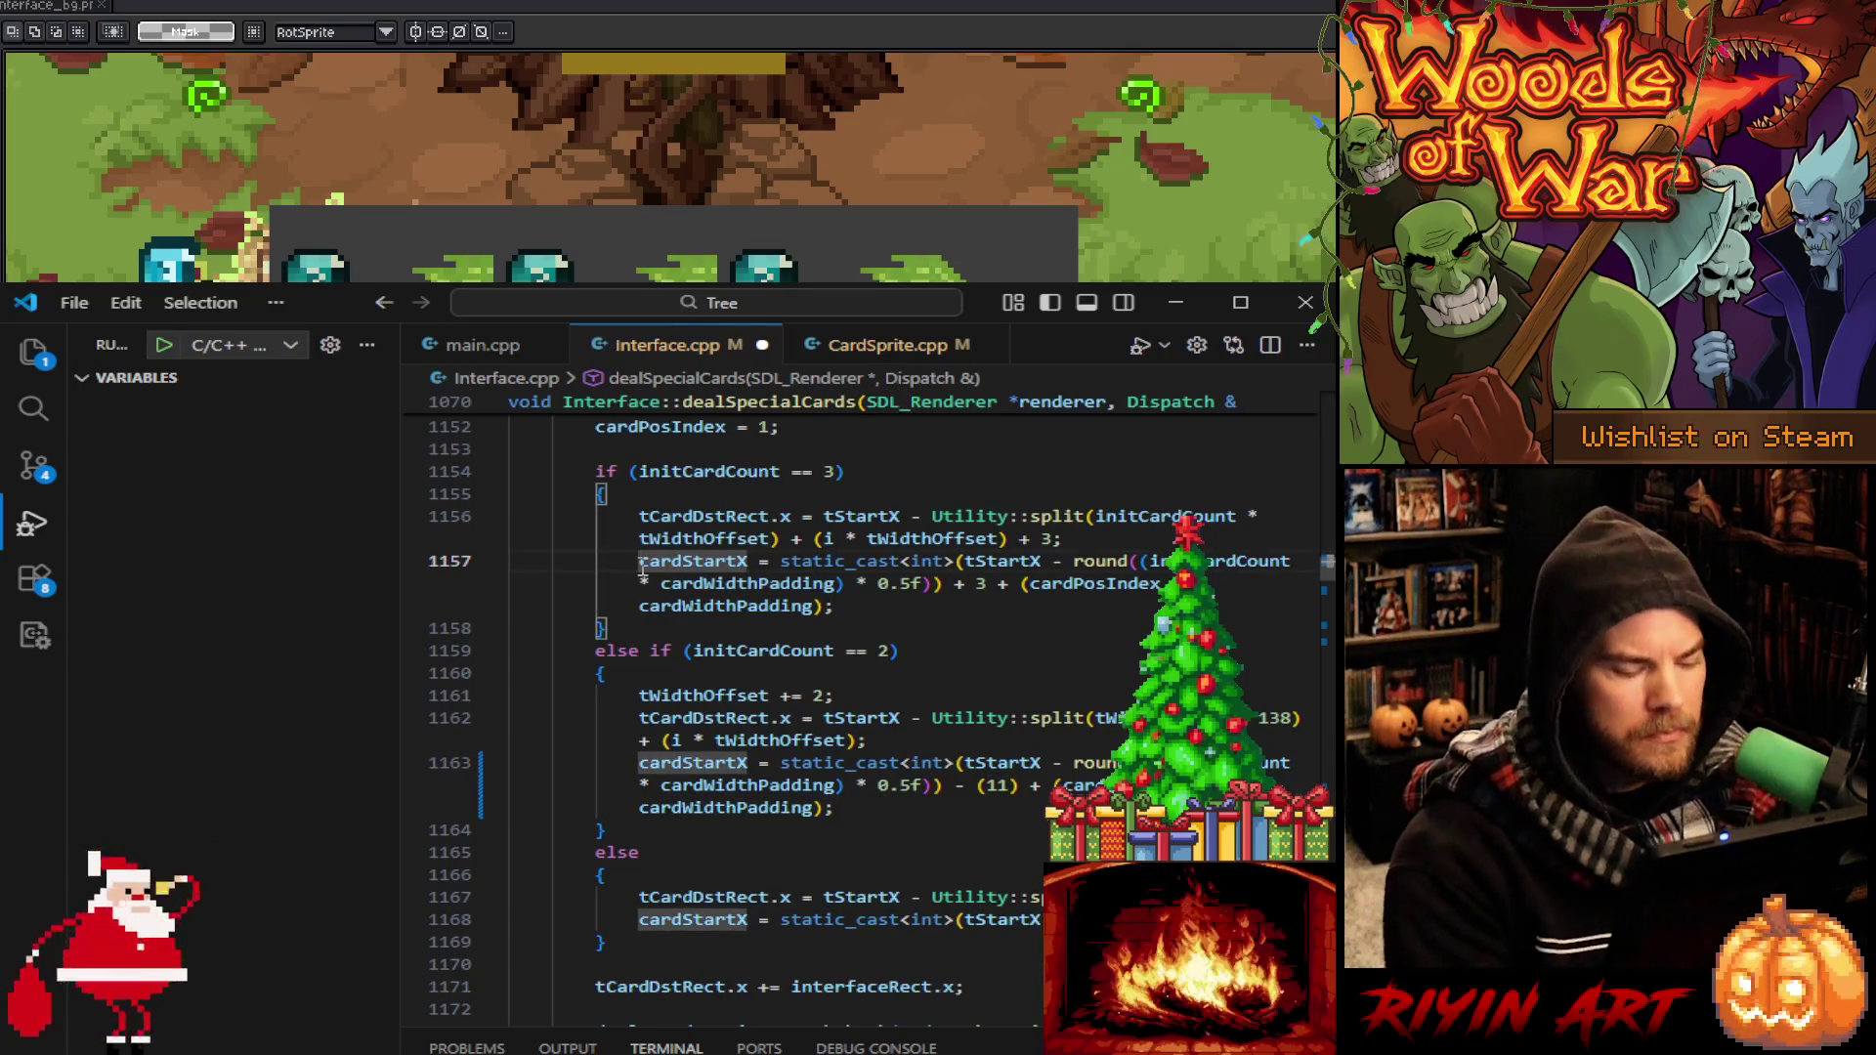
key("shift+alt+Down")
left_click(642, 568)
type("//")
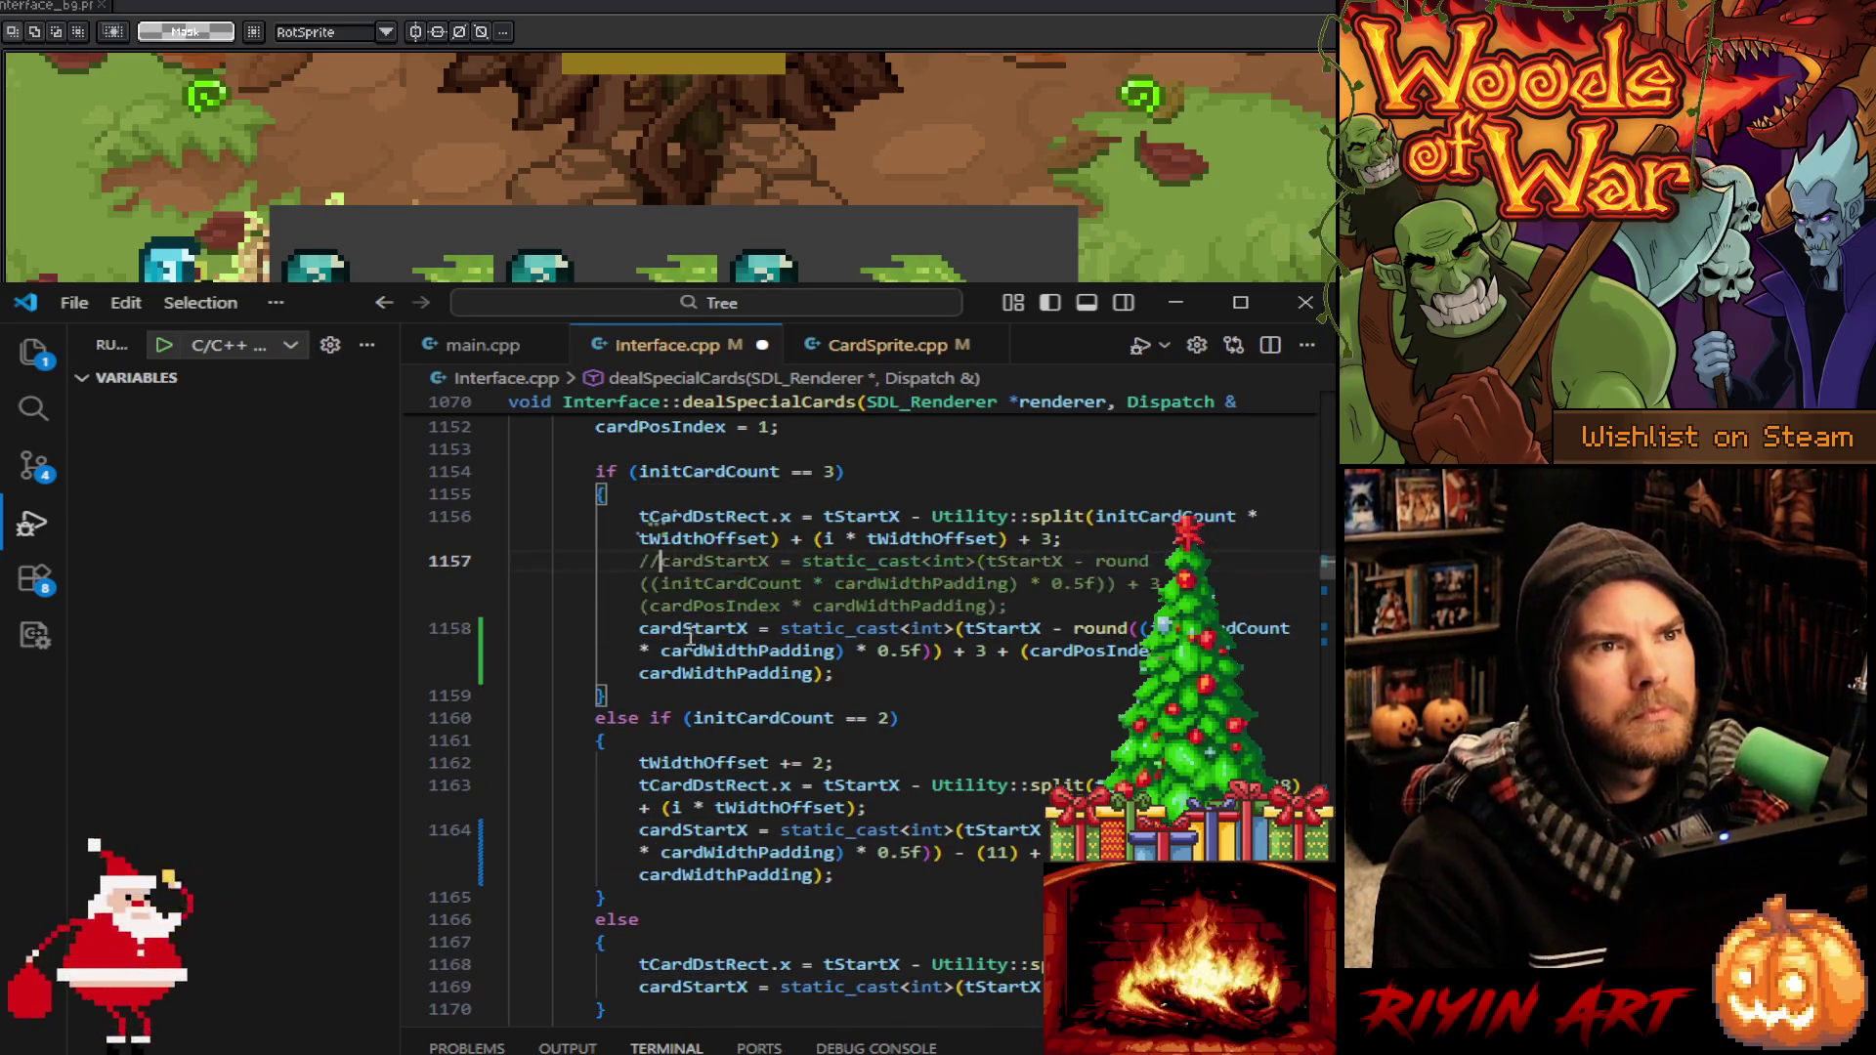
left_click(989, 653)
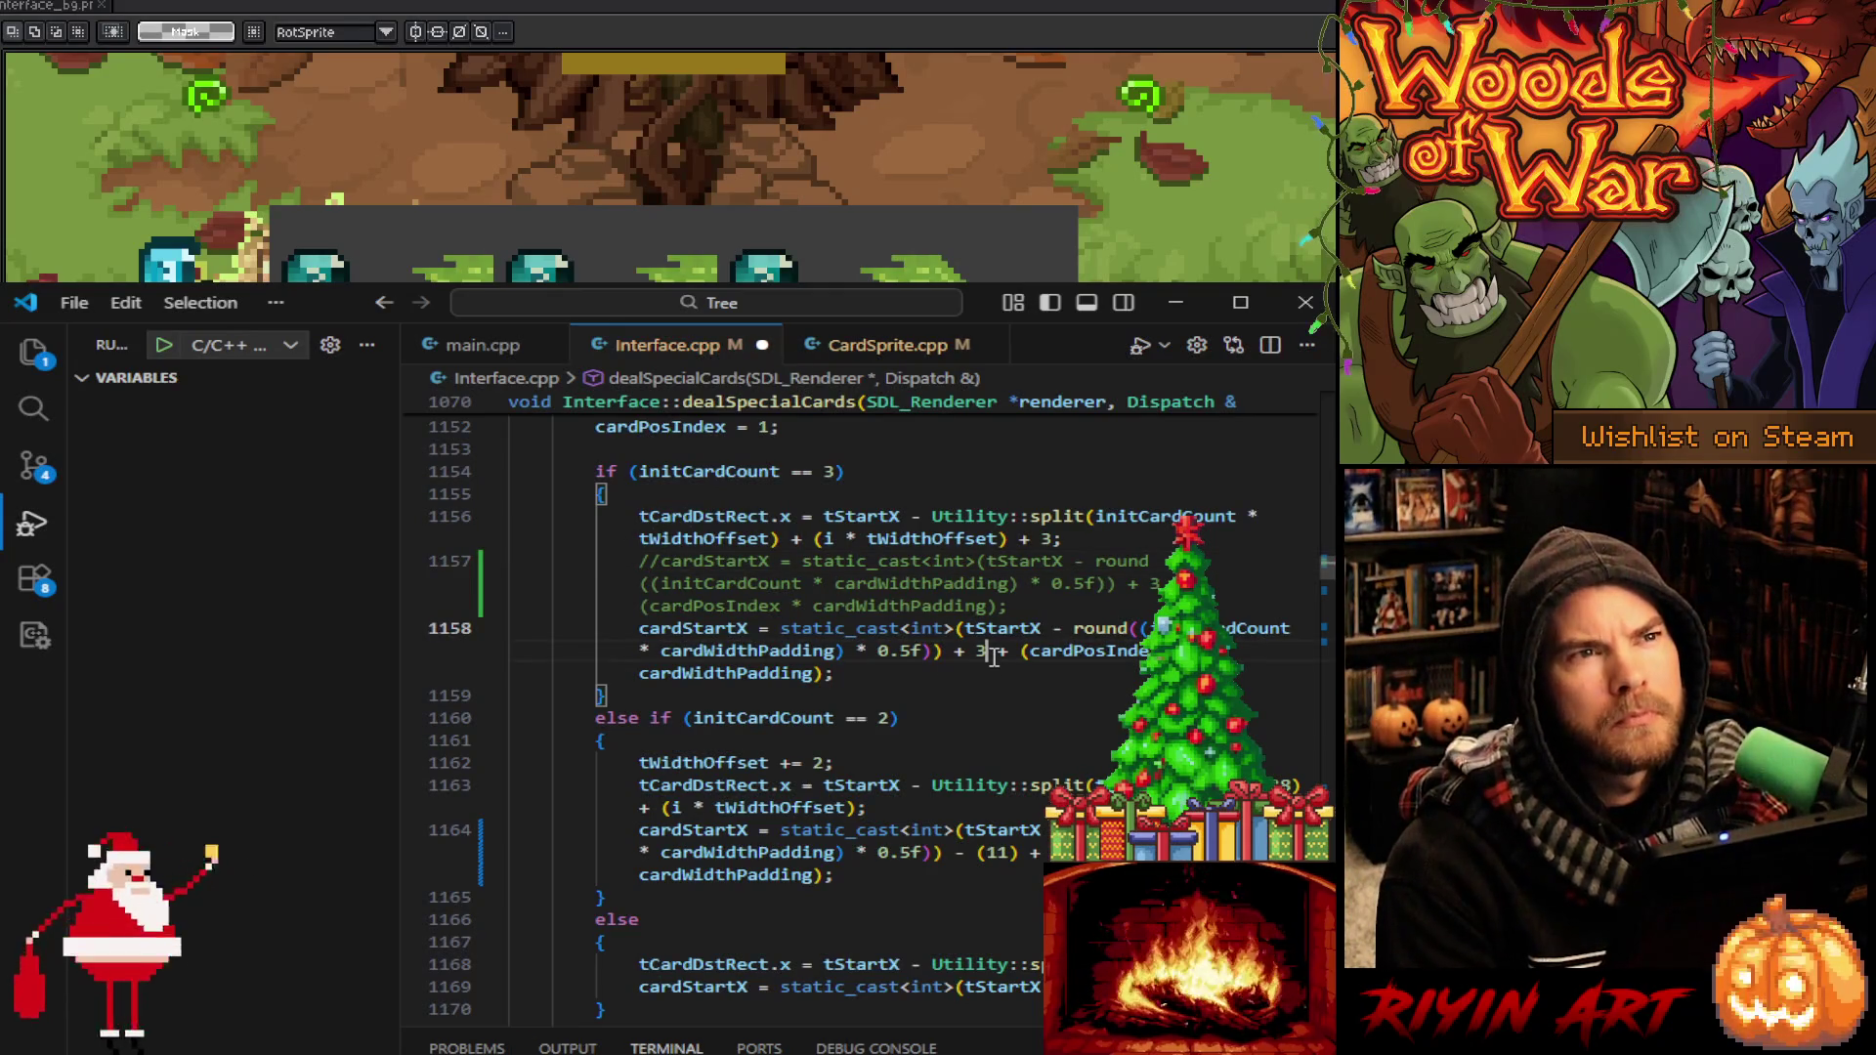
key("BackSpace")
key("BackSpace")
key("BackSpace")
type("-")
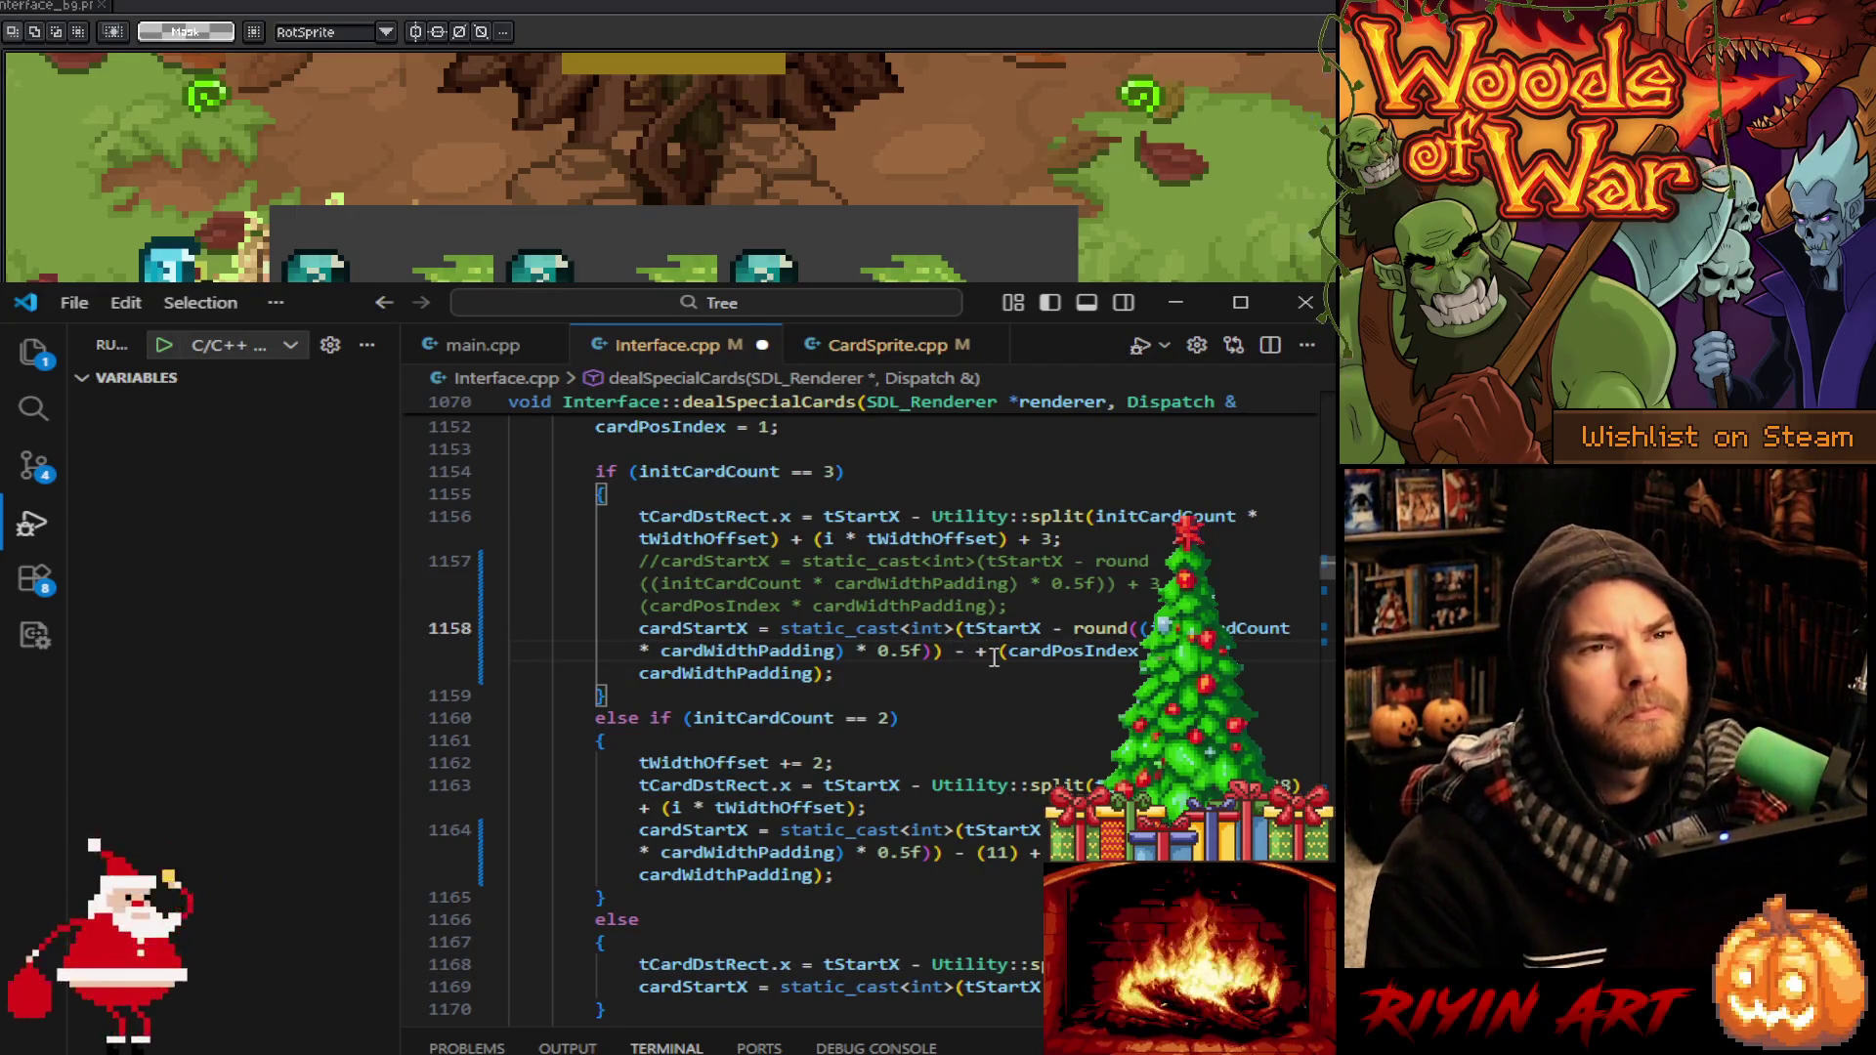
key("ctrl+z")
key("ctrl+z")
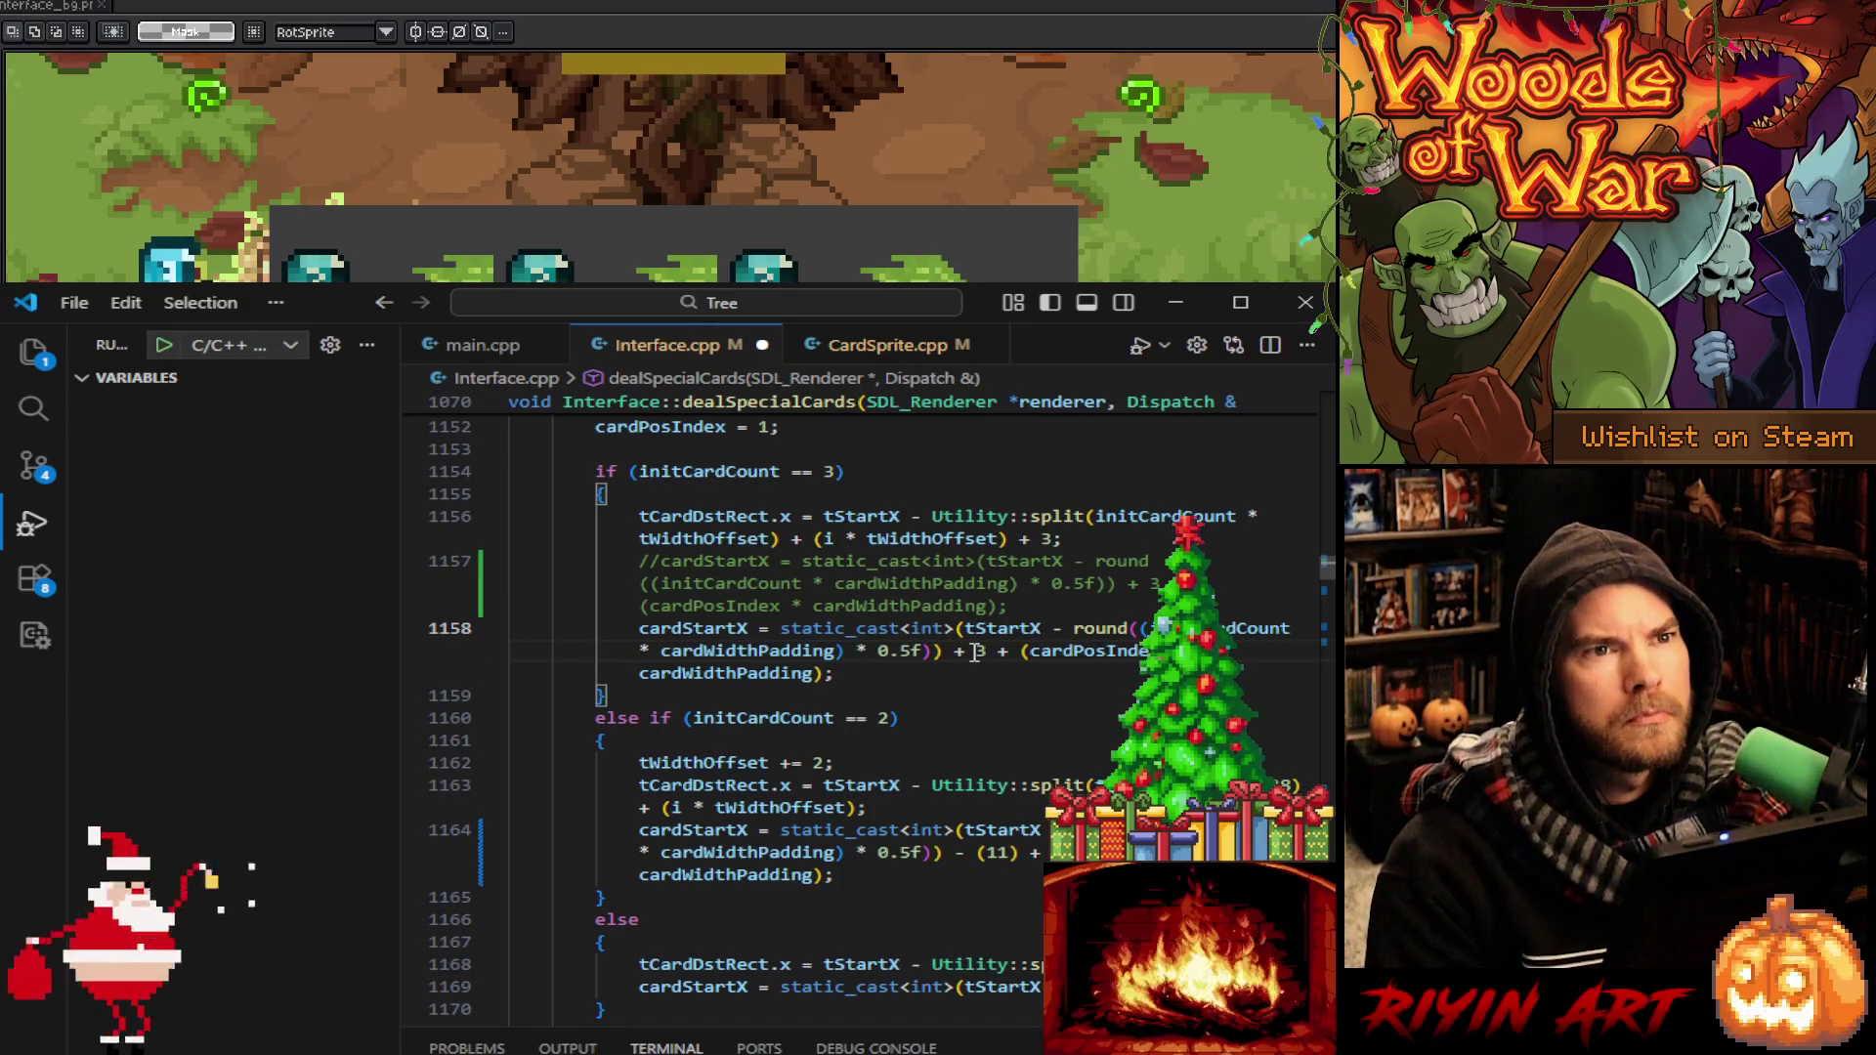
key("ctrl+z")
key("ctrl+z")
key("ctrl+z")
key("ctrl+s")
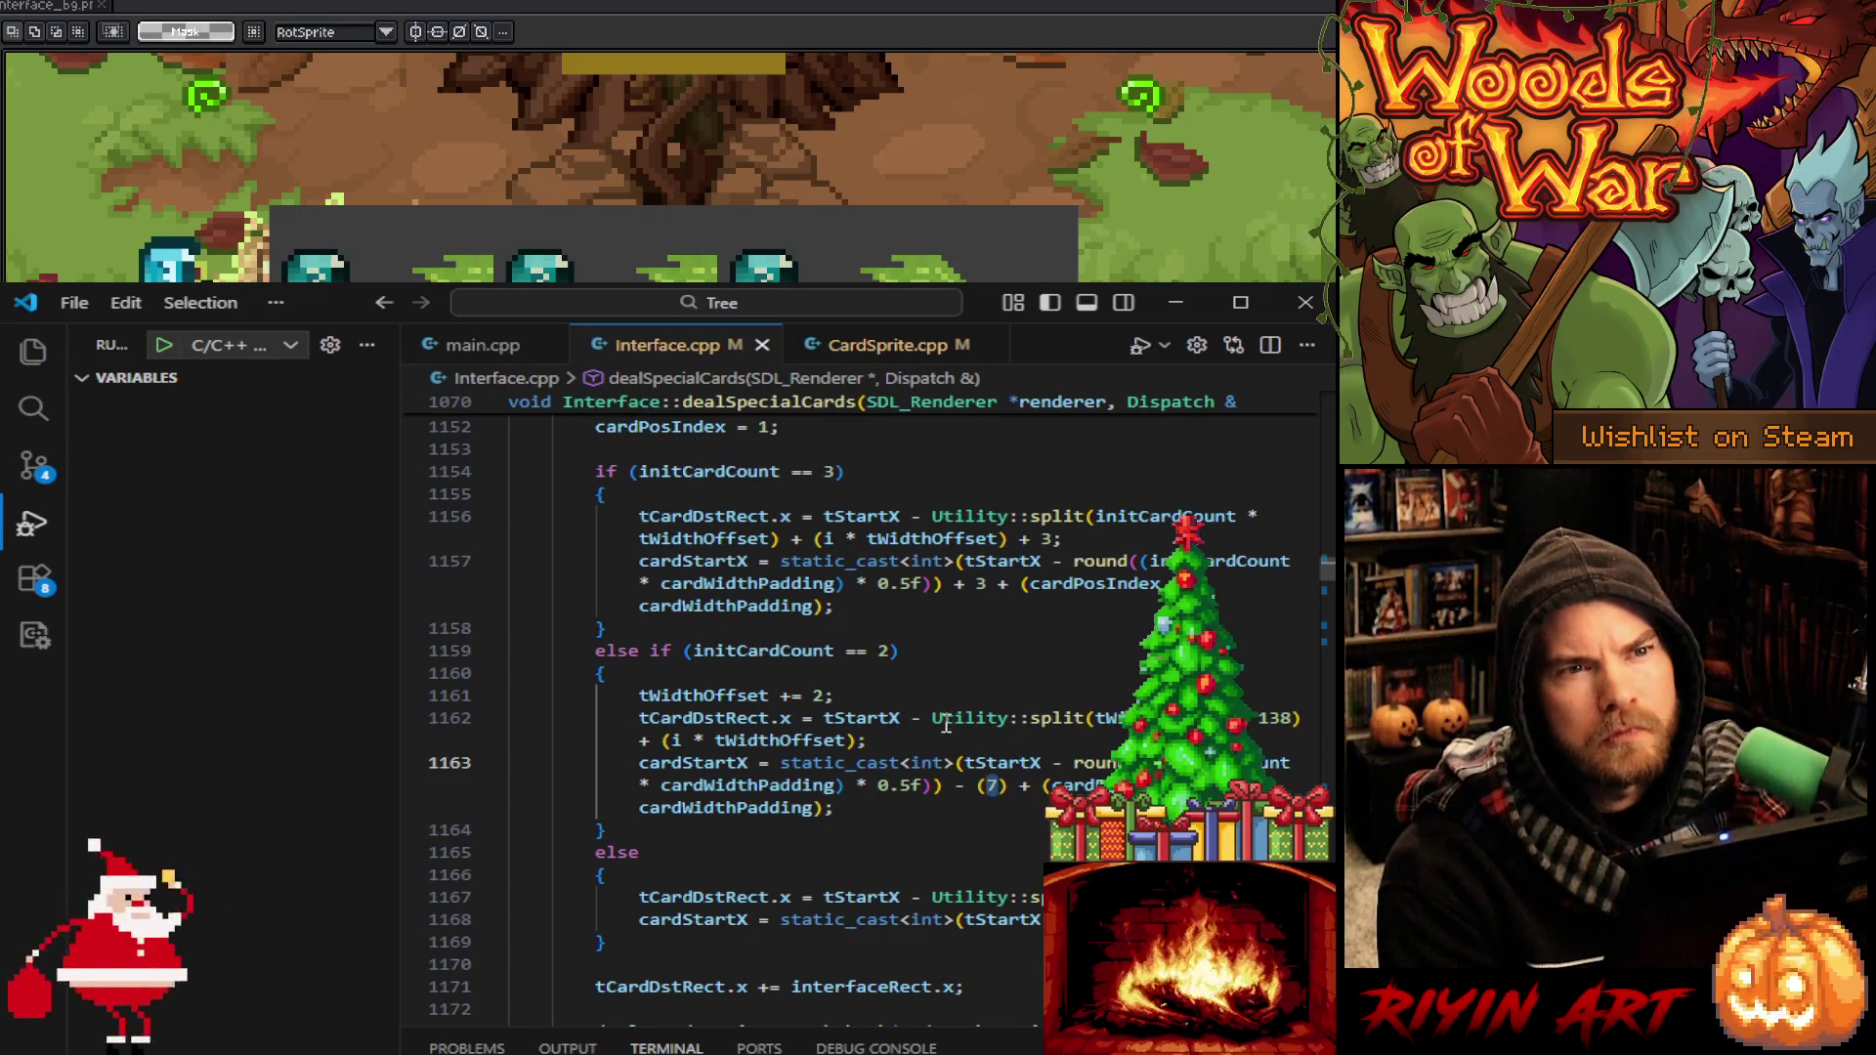
left_click(973, 836)
Scroll up to the cardWidth, cardStartX and crdX setup lines and place the caret before (cardCount in crdX
scroll(973, 837, "down", 5)
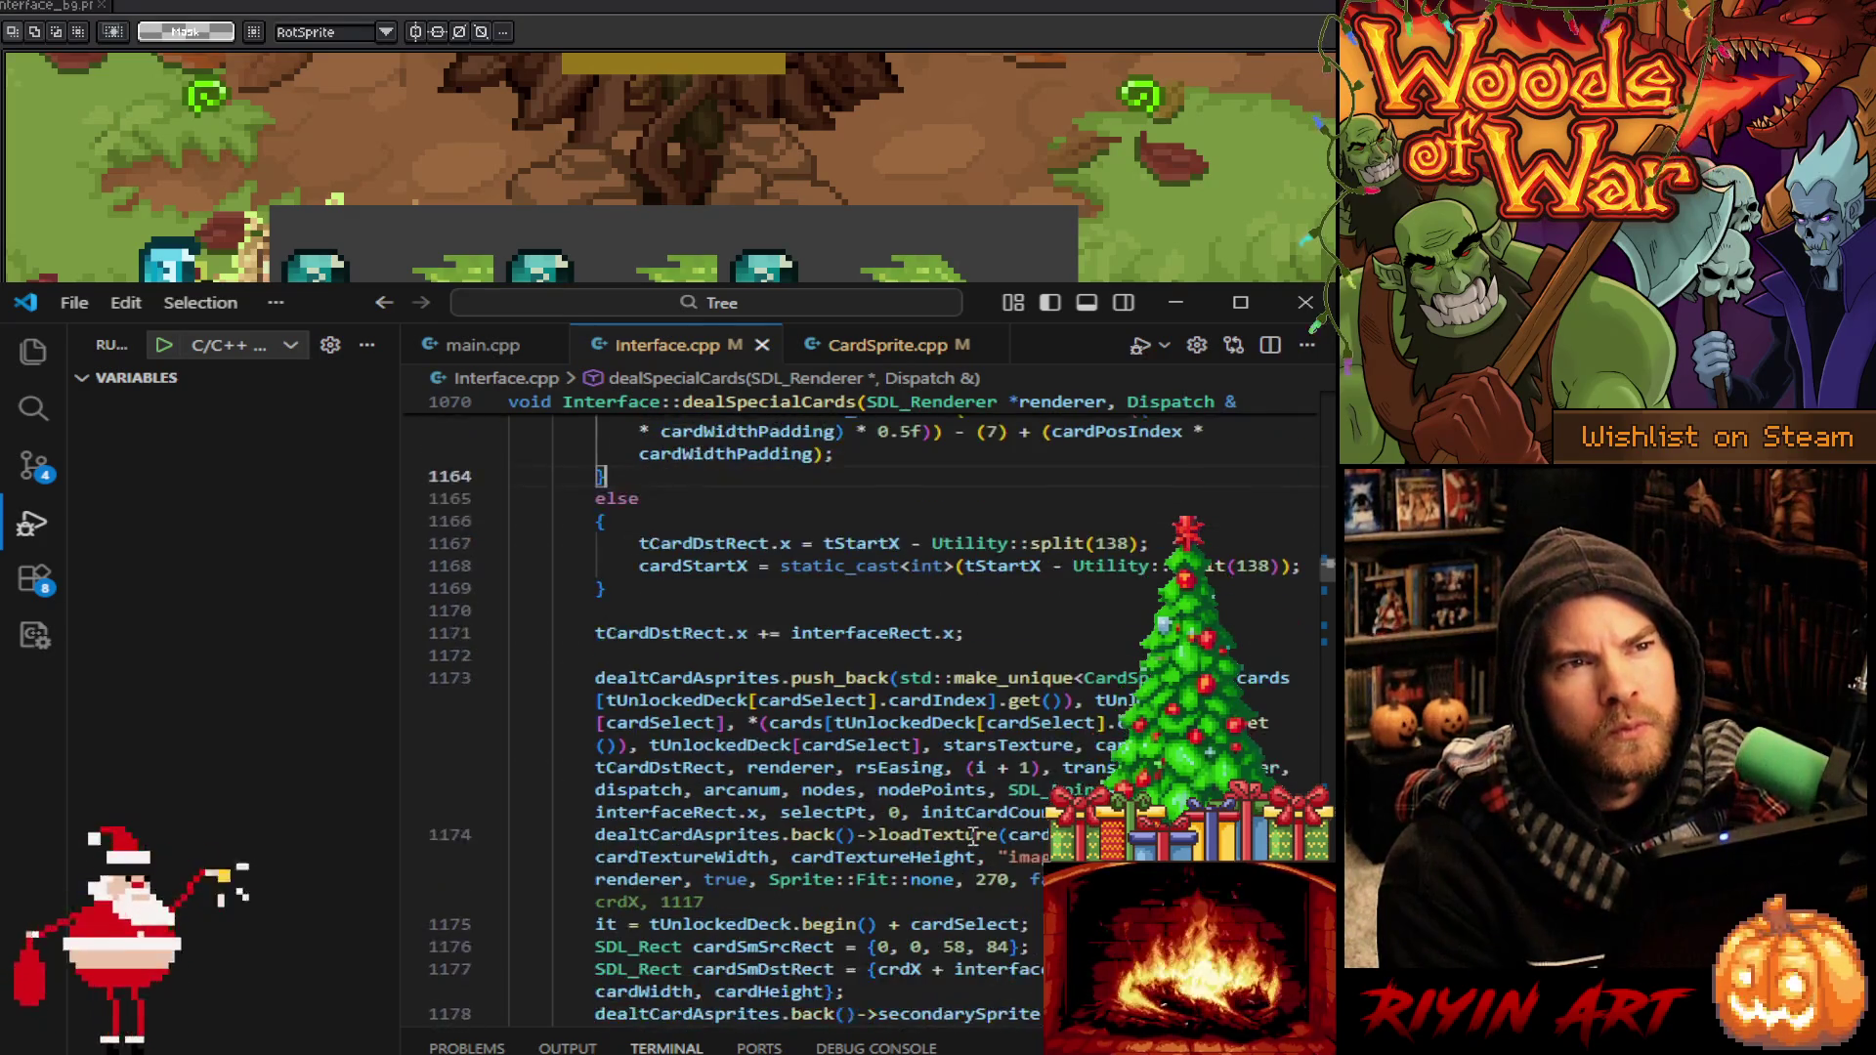
scroll(974, 837, "up", 6)
left_click(716, 620)
scroll(716, 619, "up", 7)
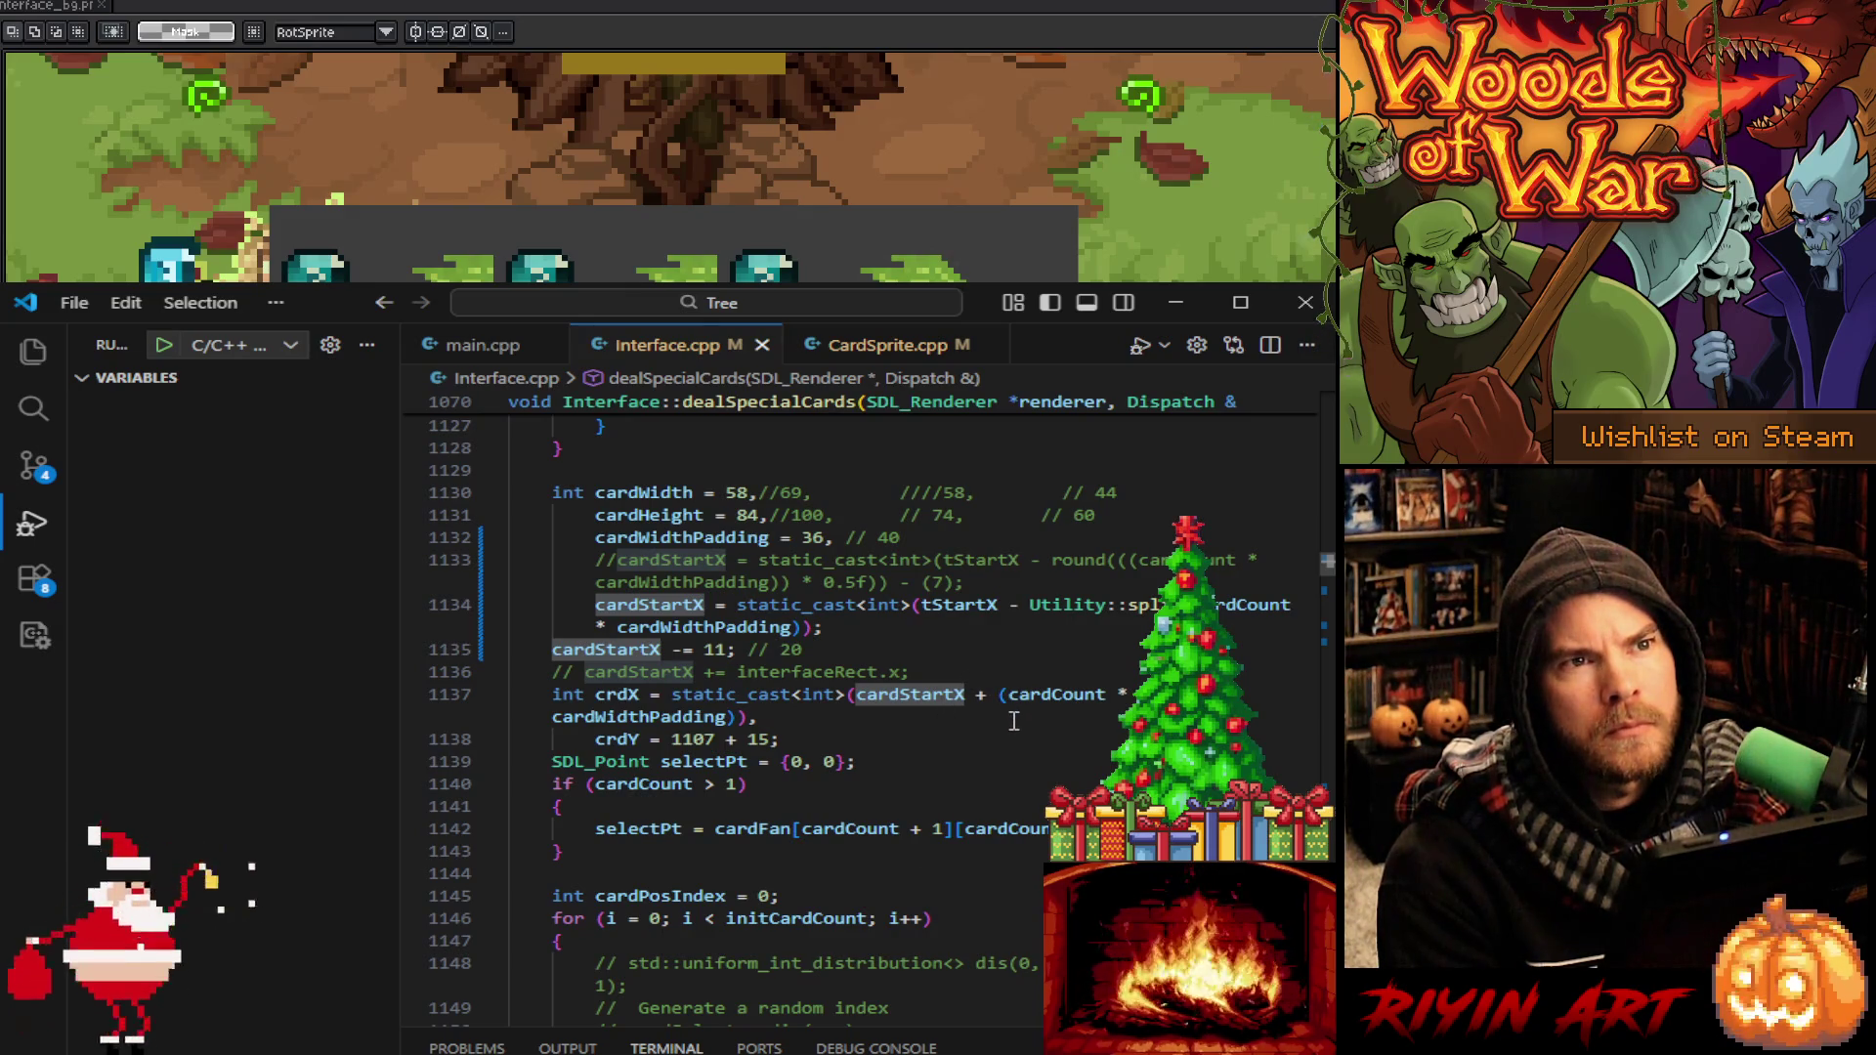
left_click(997, 694)
Insert Utility::split before (cardCount in line 1137's crdX using autocomplete
type("Ut")
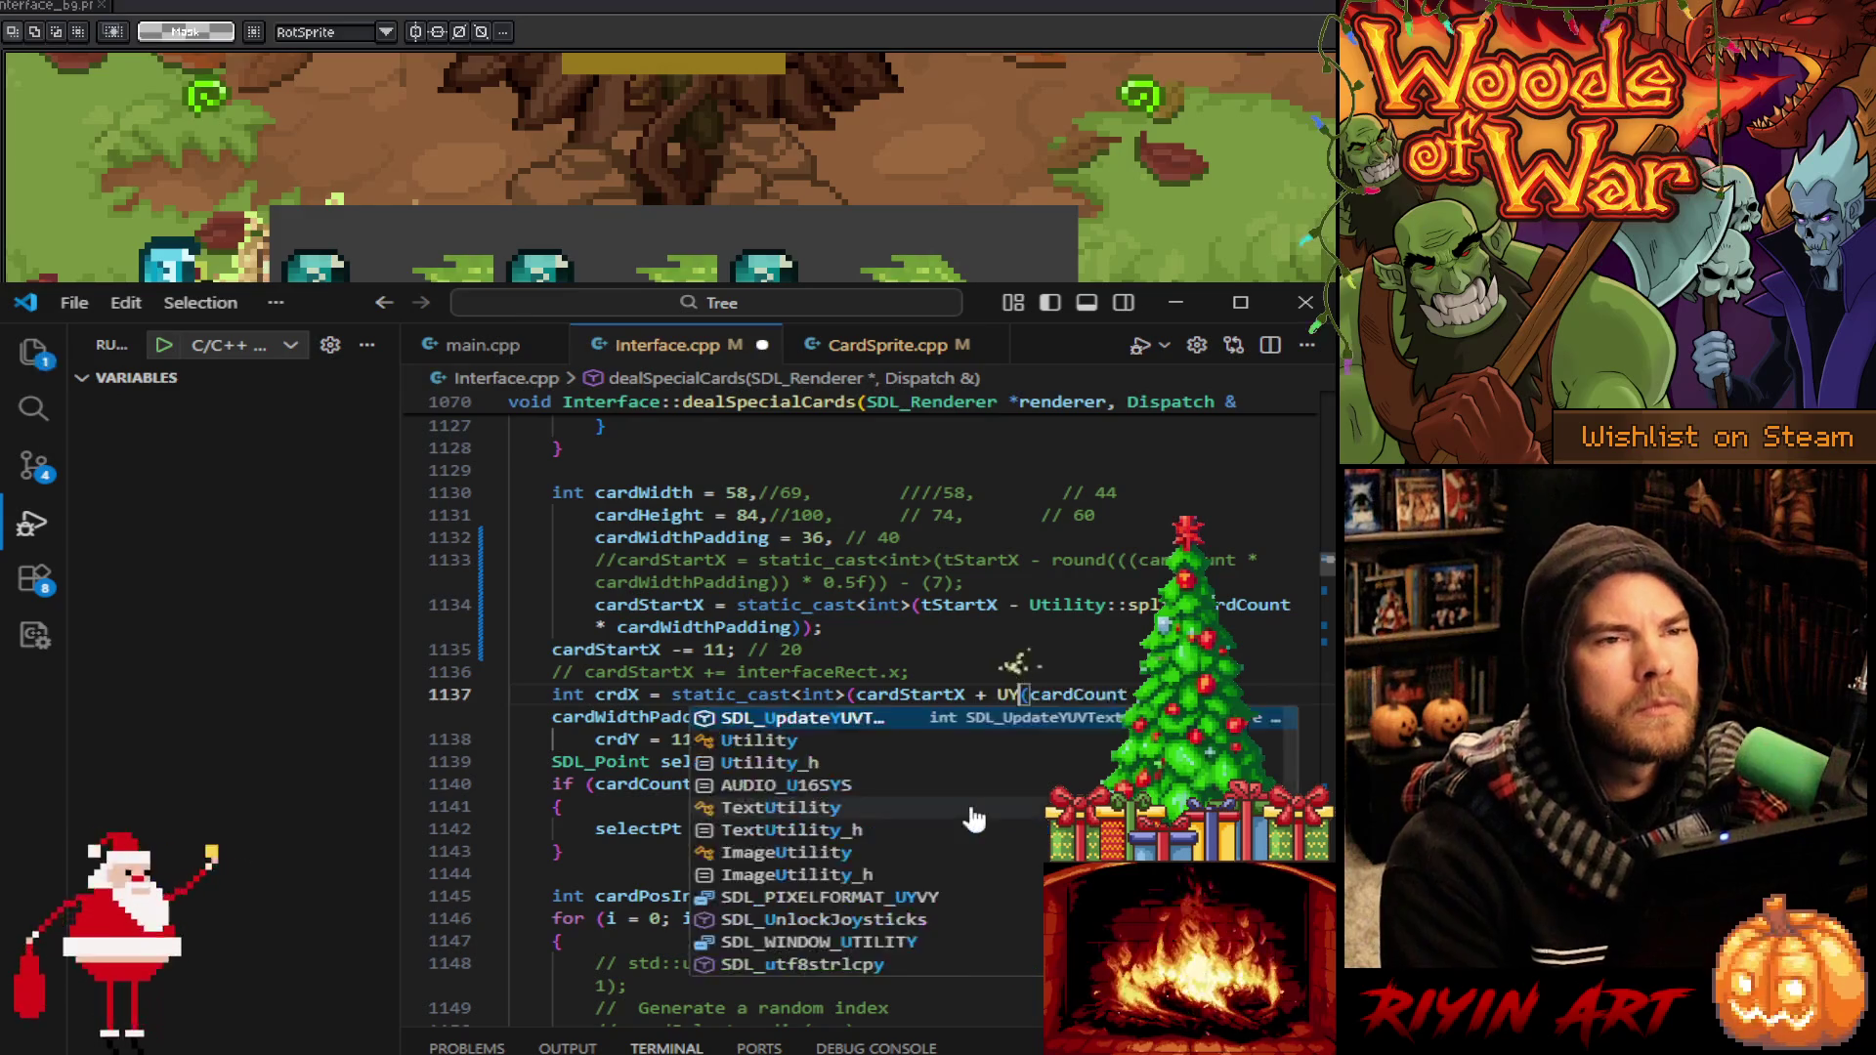
type("il")
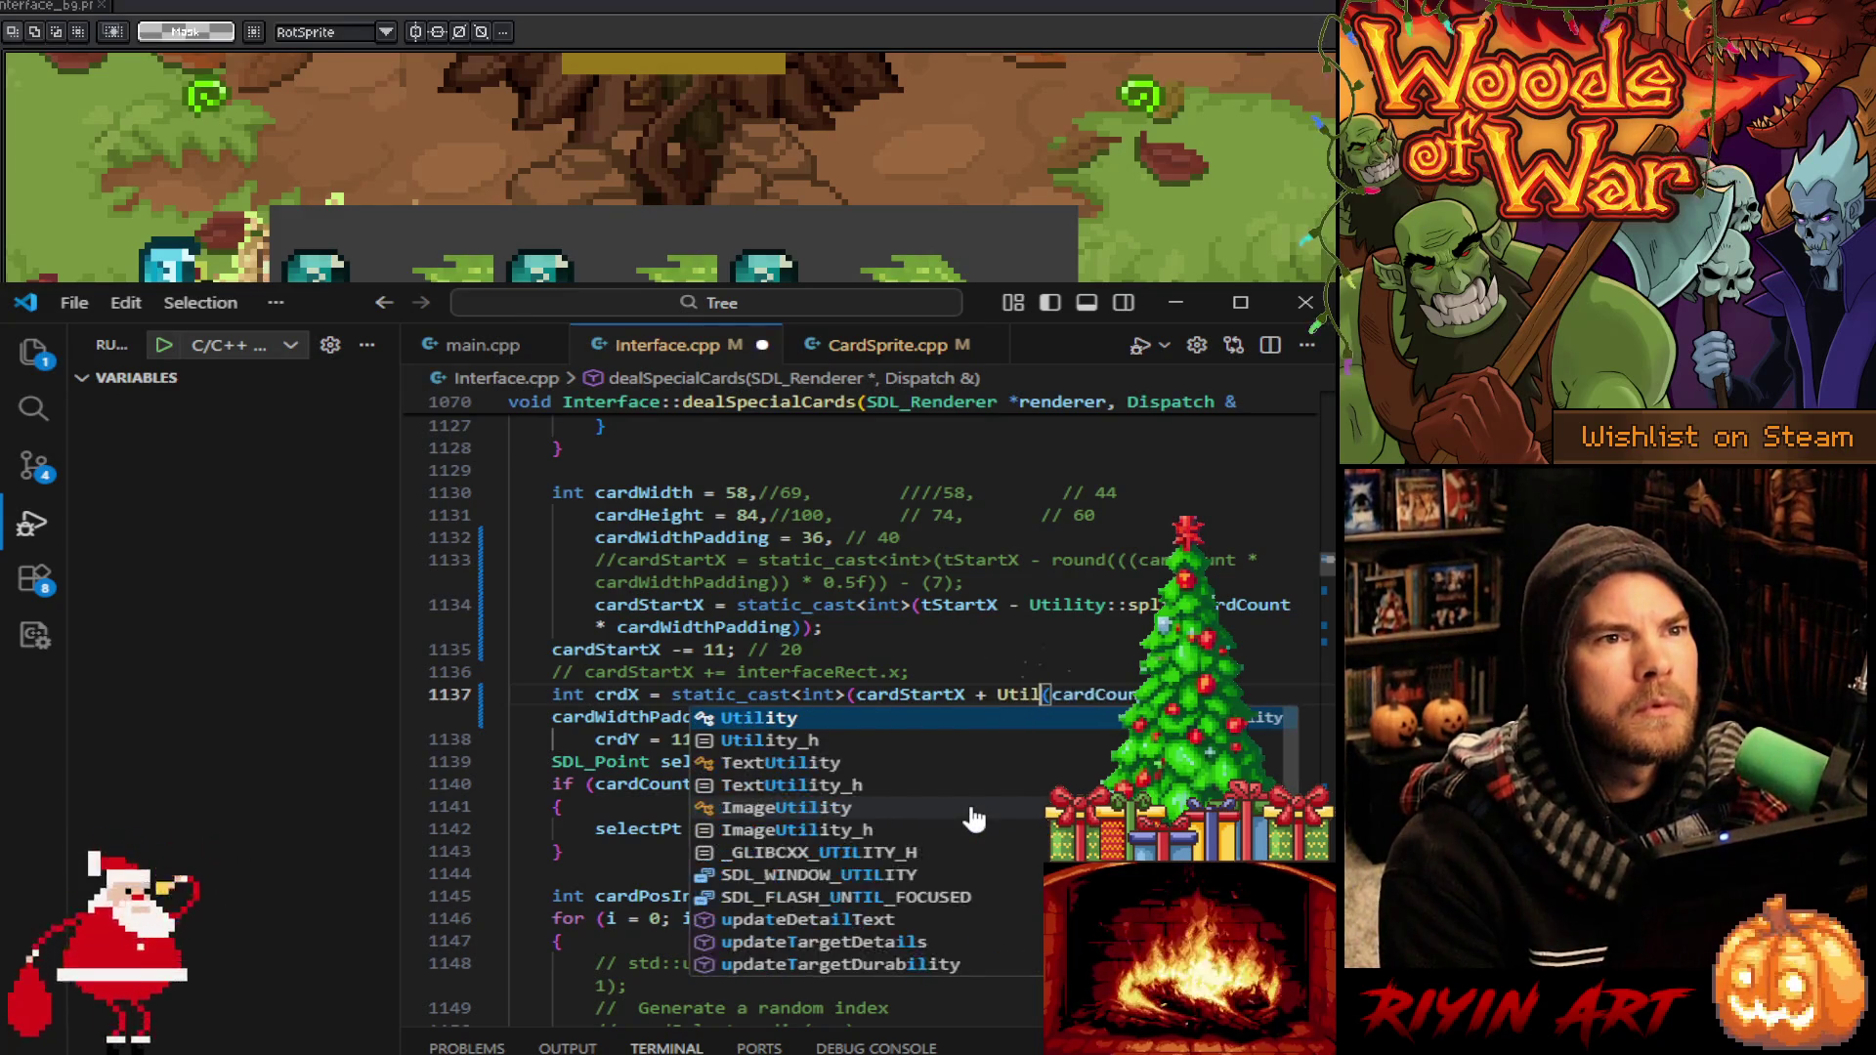
key("Tab")
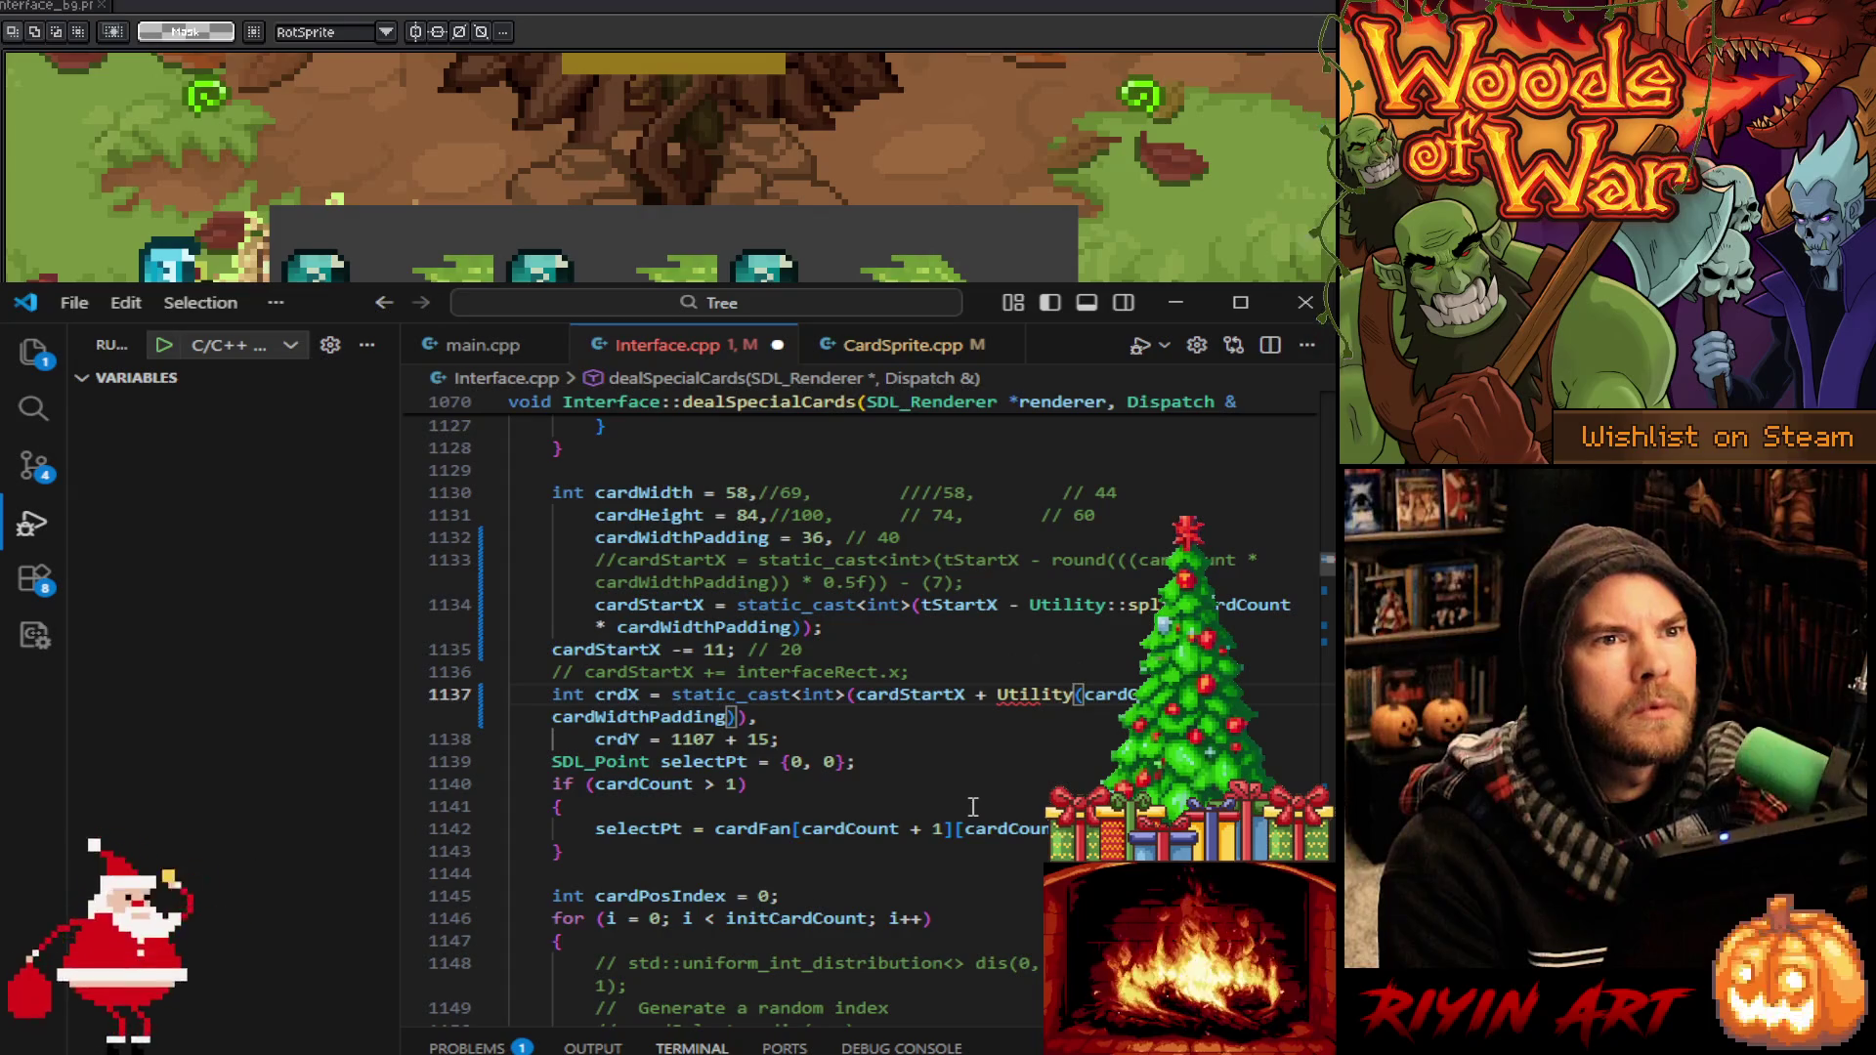
type("::spl")
key("Tab")
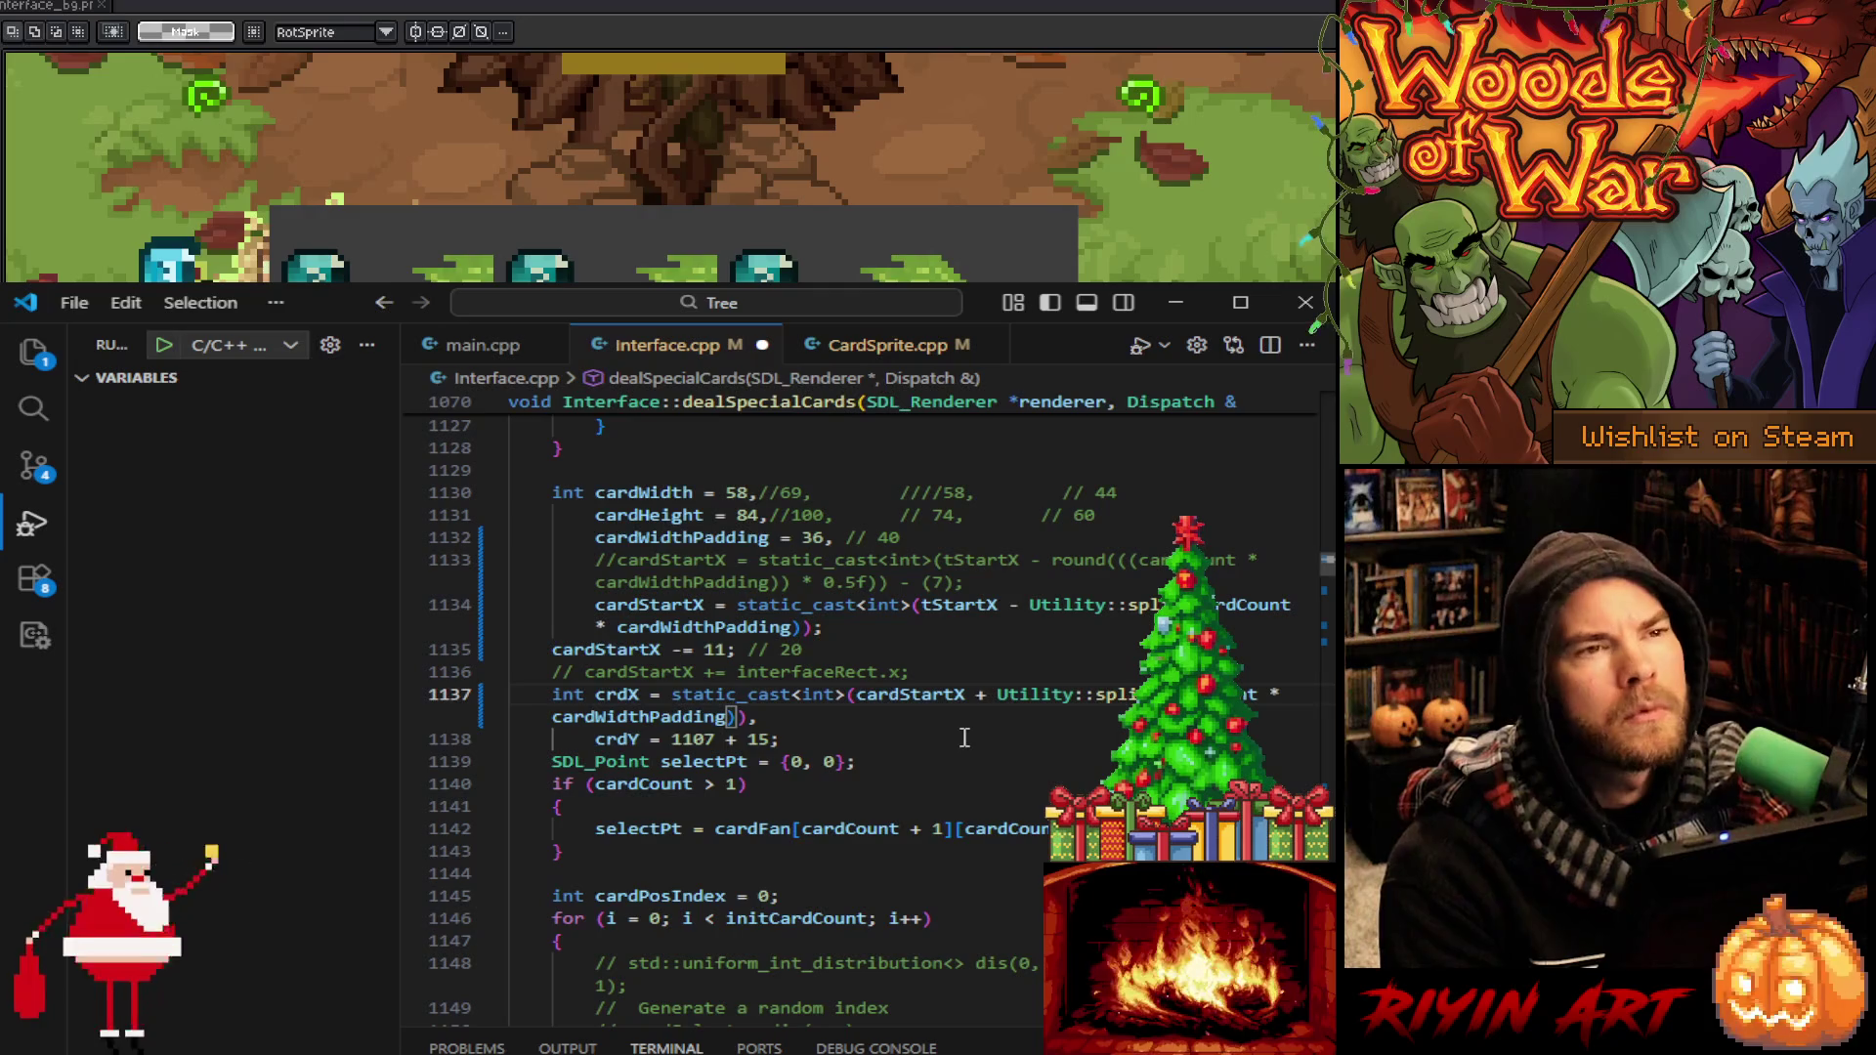
Append - 11 to the crdX expression and search the file for crdX
left_click(885, 721)
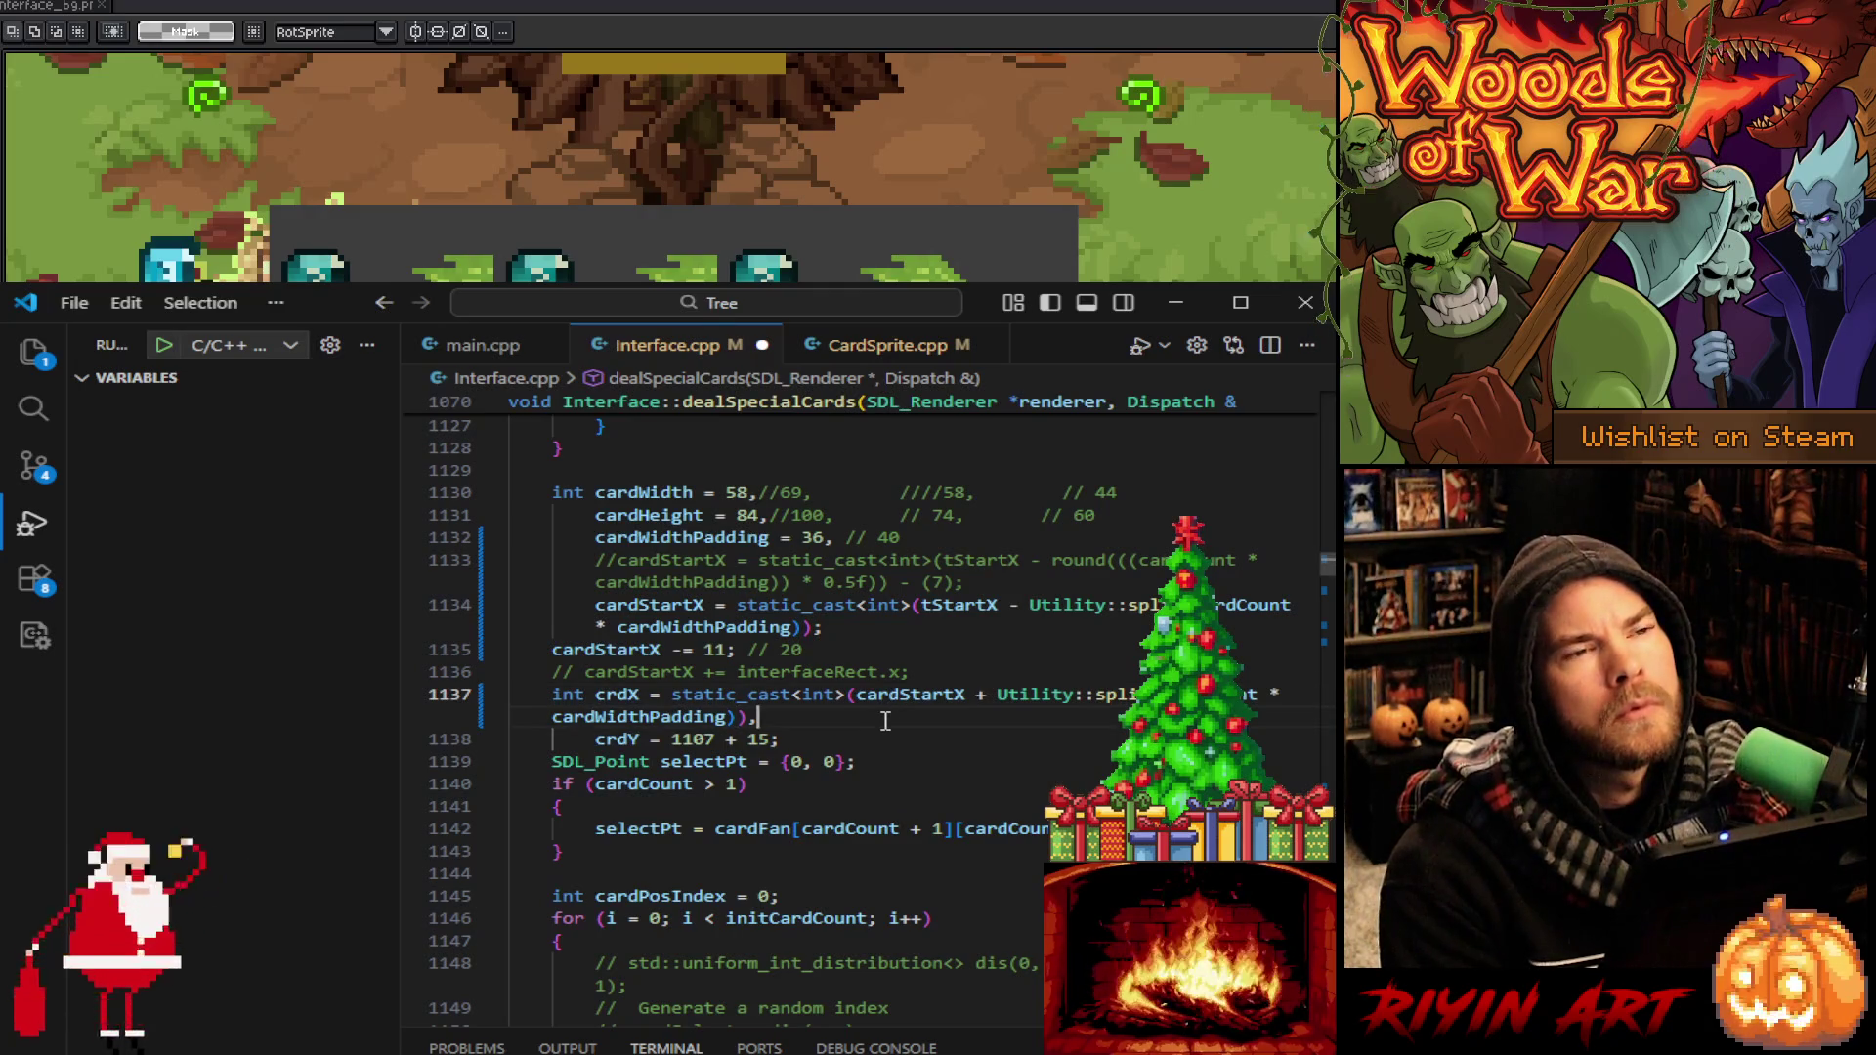
key("Left")
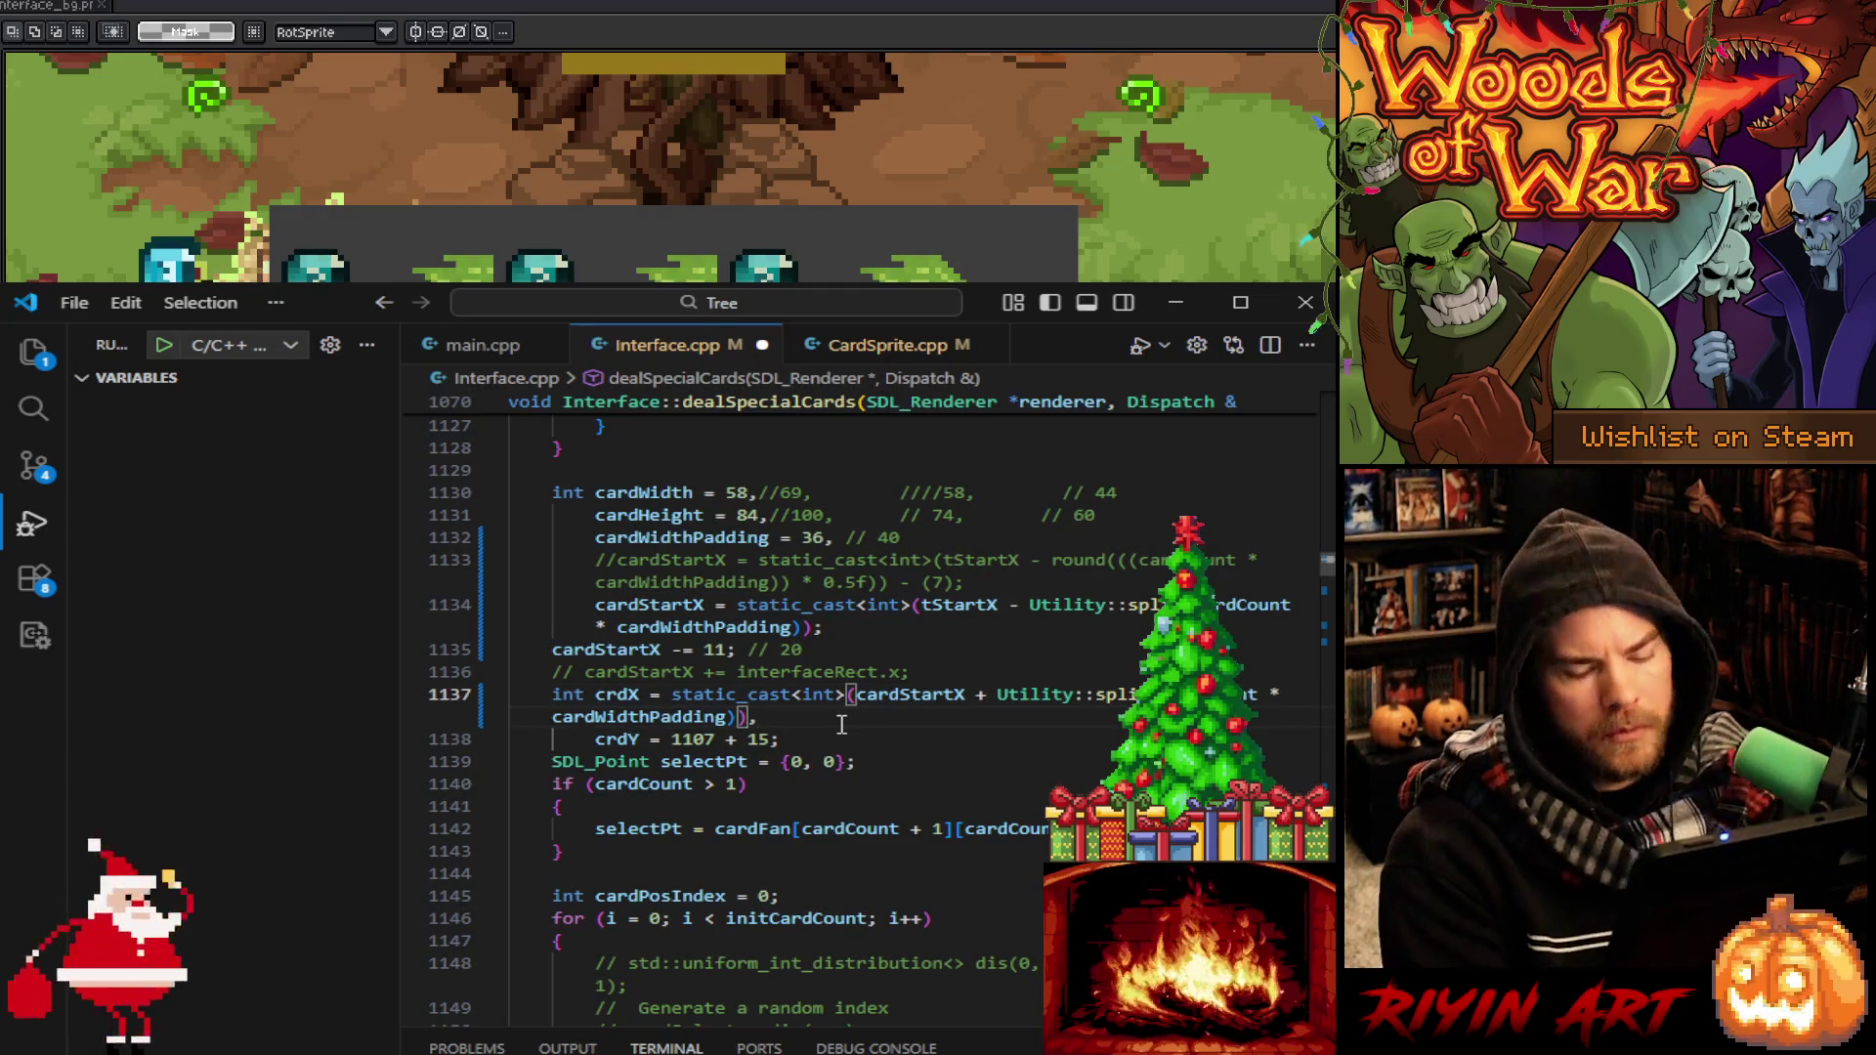
type("- 11")
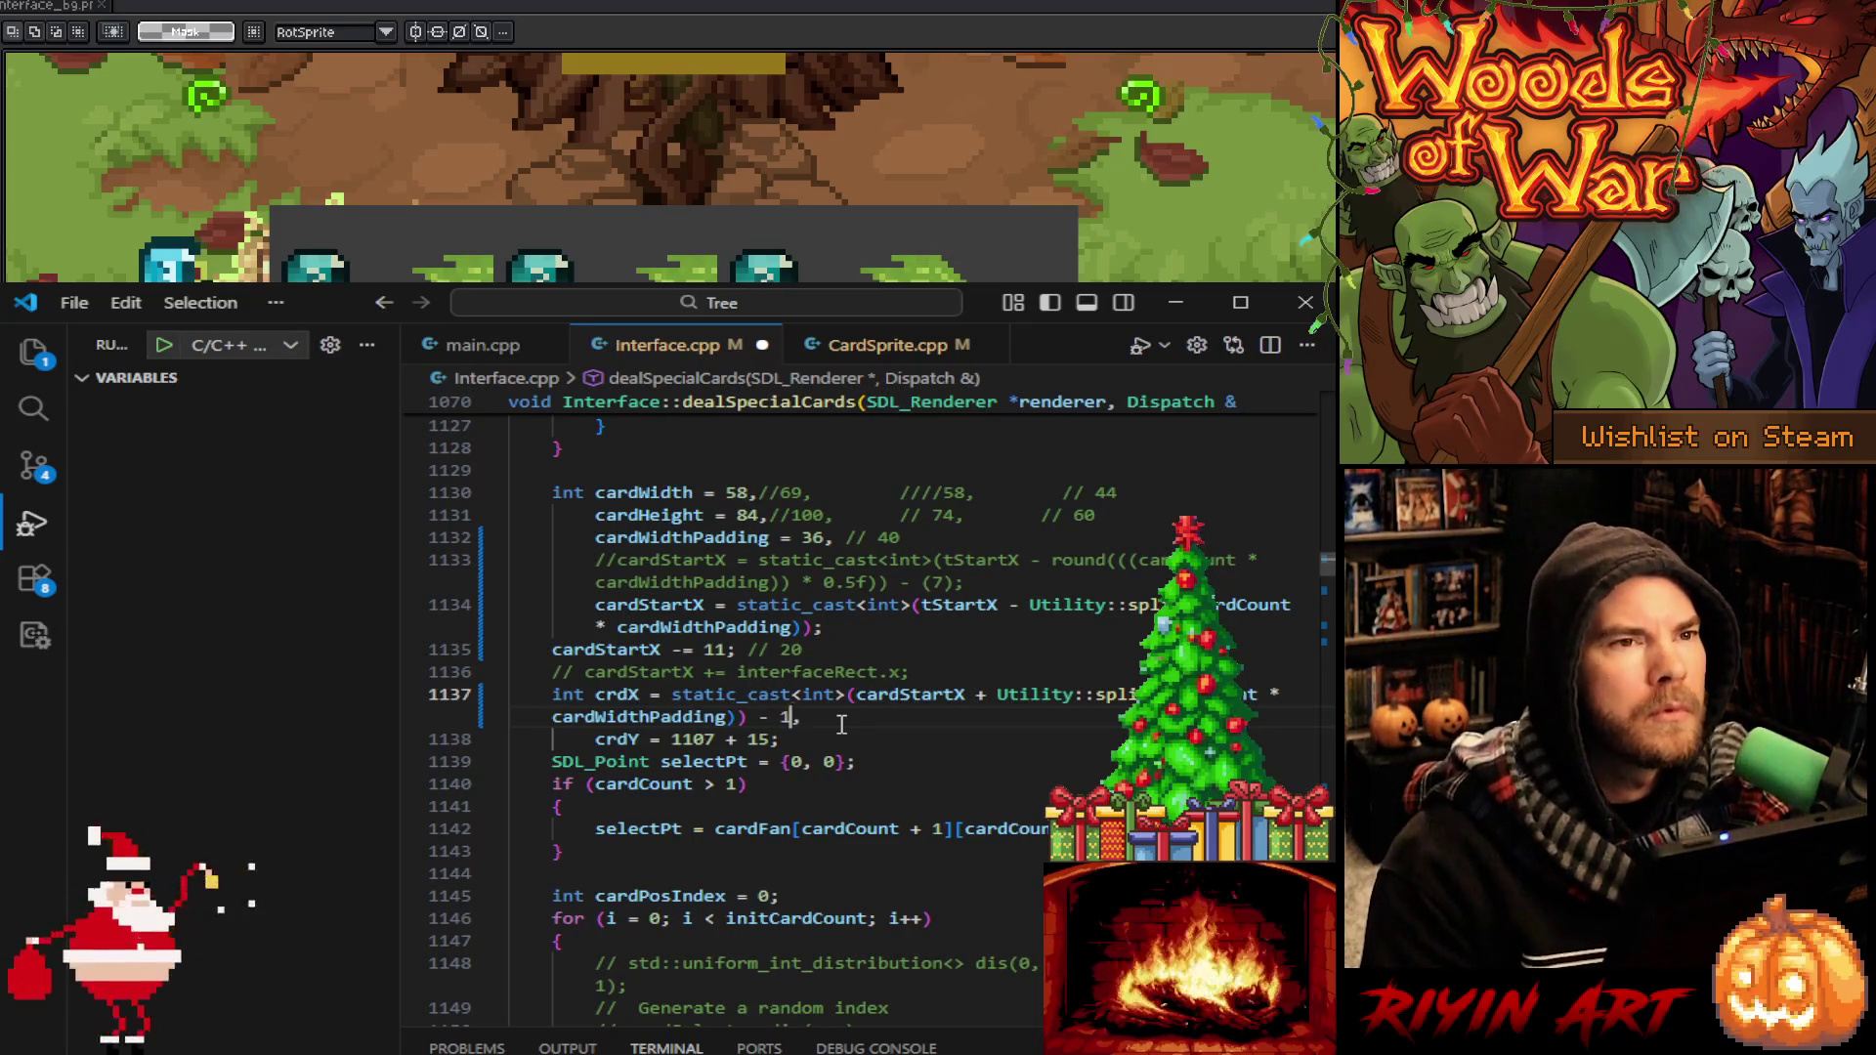
double_click(630, 696)
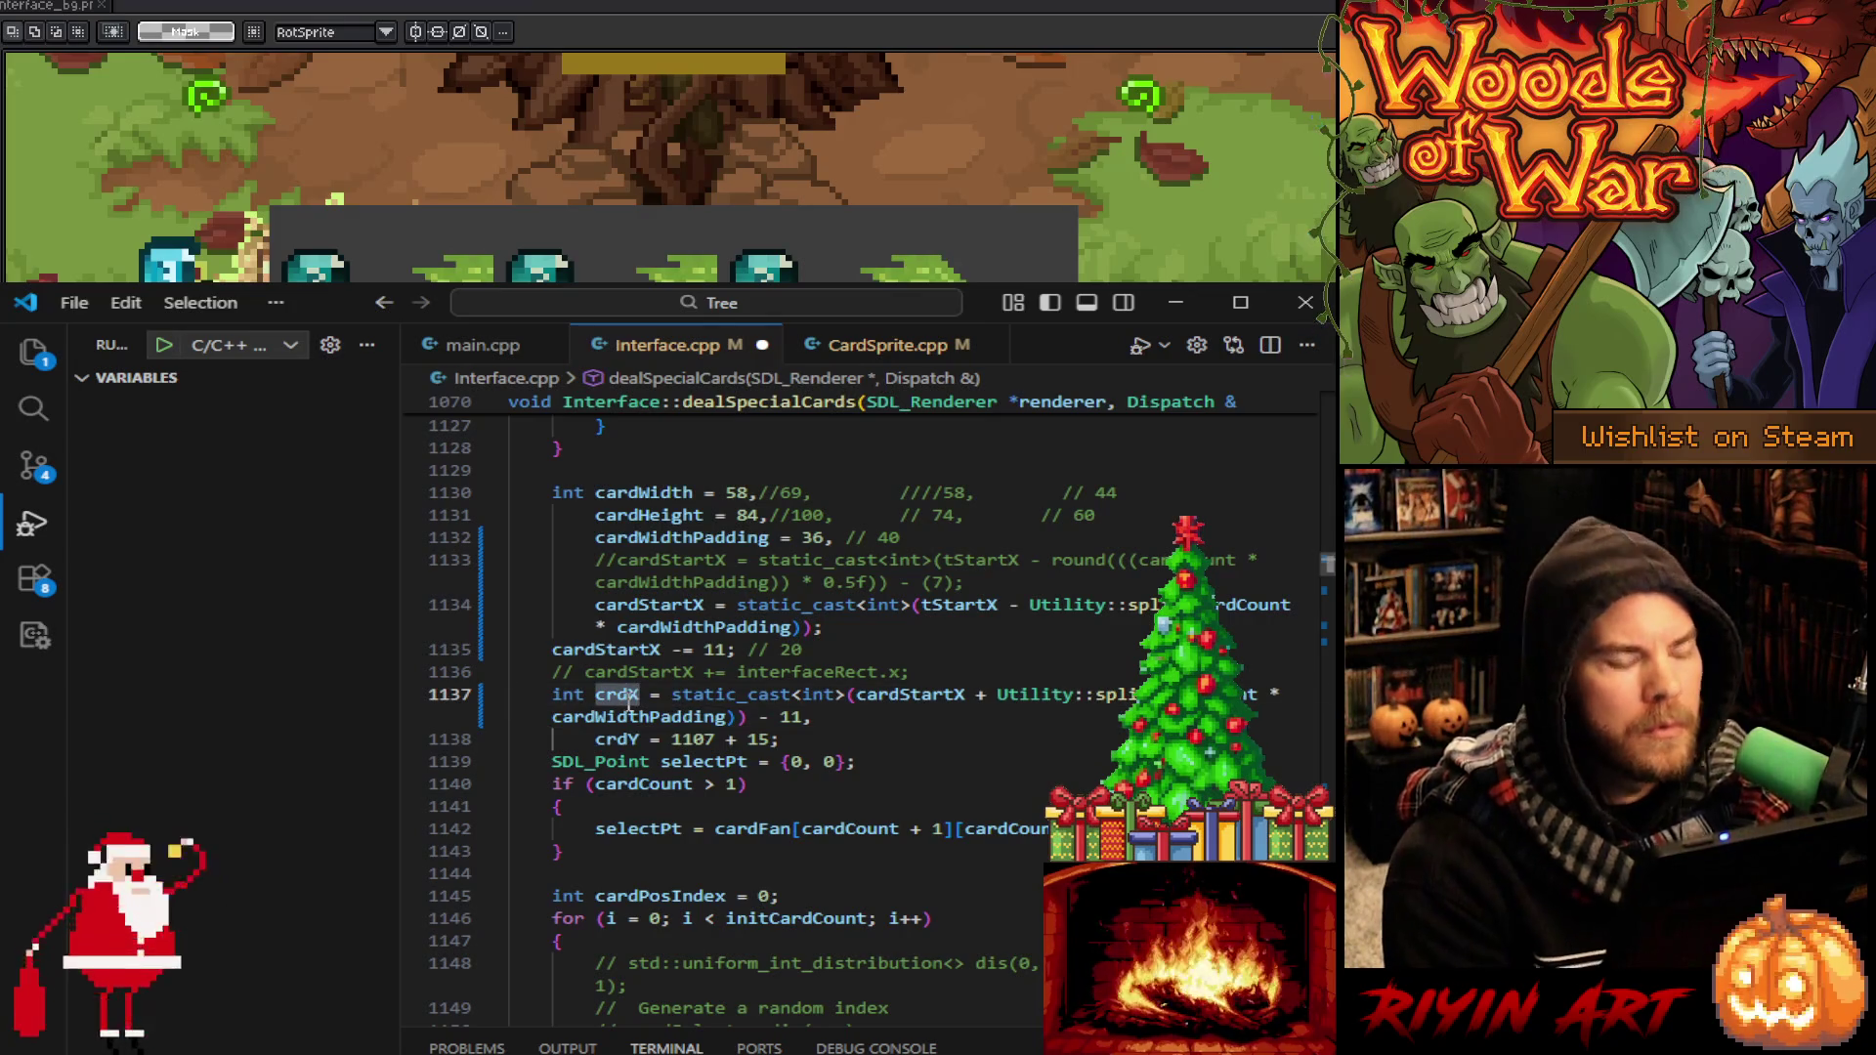
key("ctrl+f")
Scroll through the crdX uses and return to the crdX and crdY declarations near line 1137
scroll(771, 761, "up", 5)
scroll(771, 761, "down", 10)
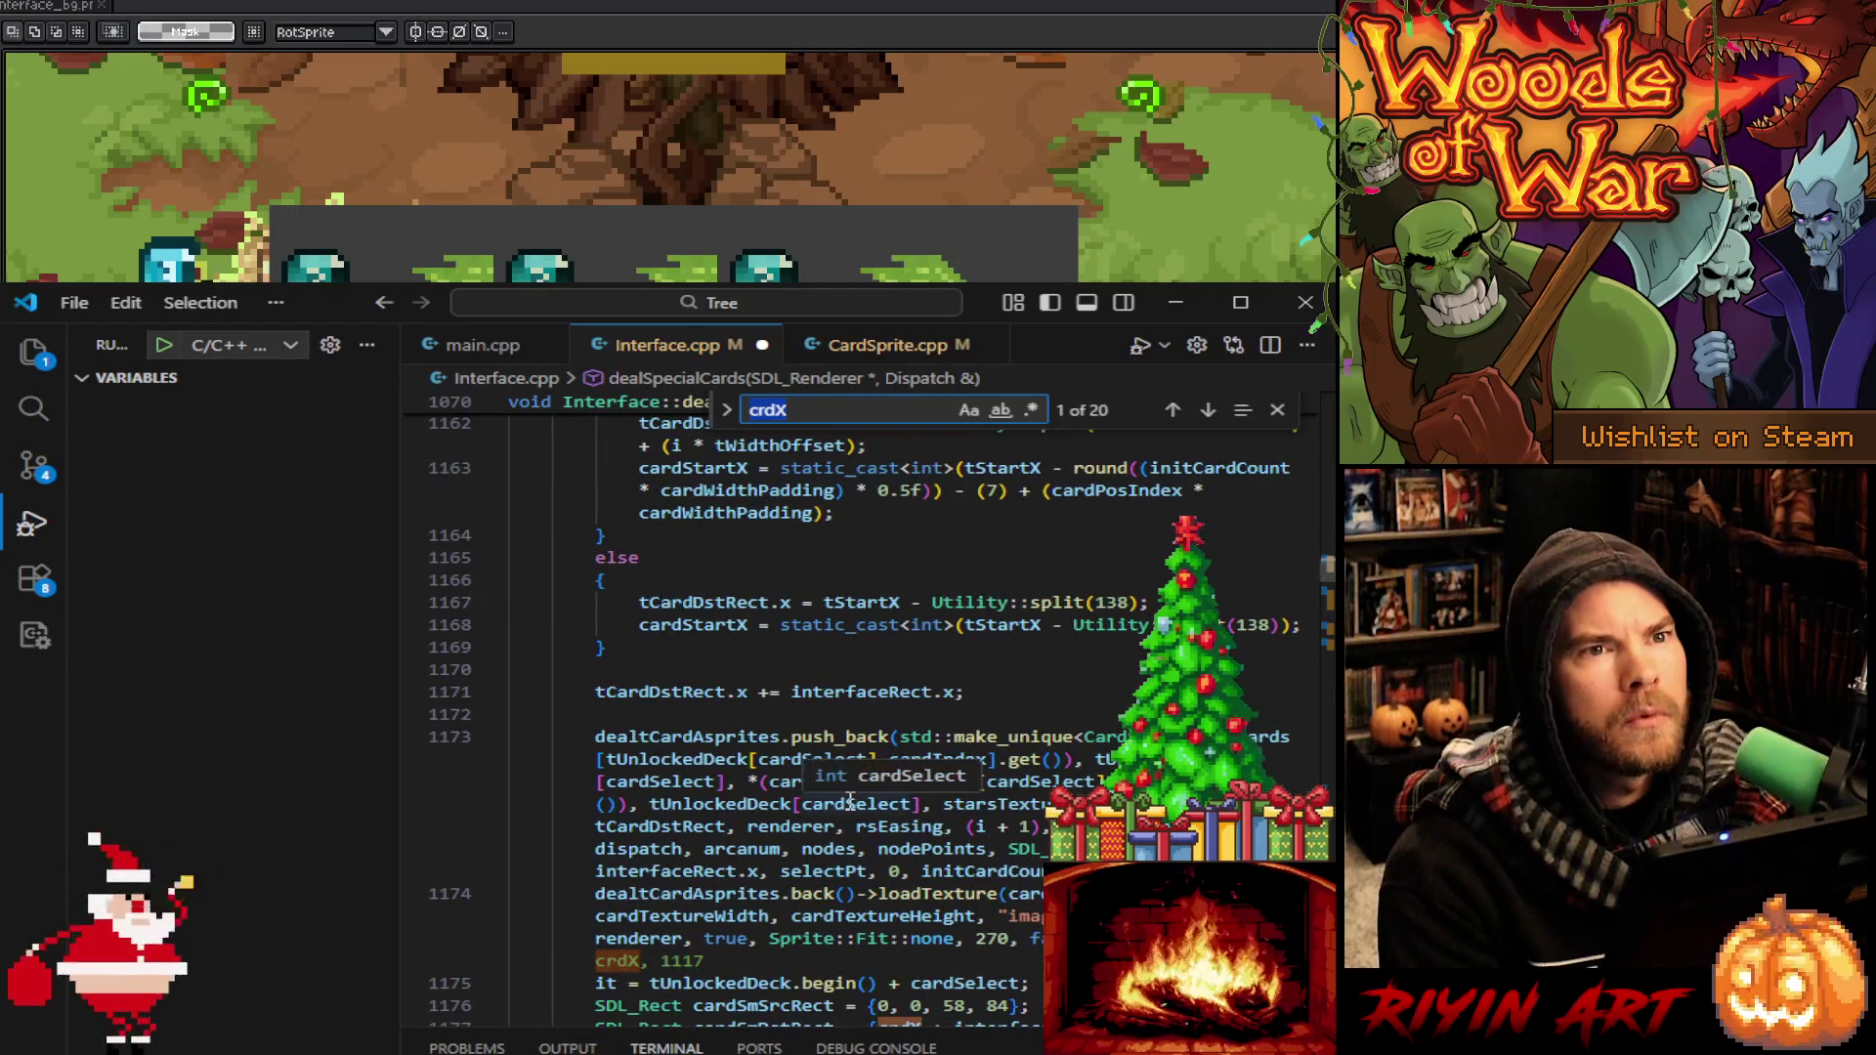
scroll(850, 801, "down", 2)
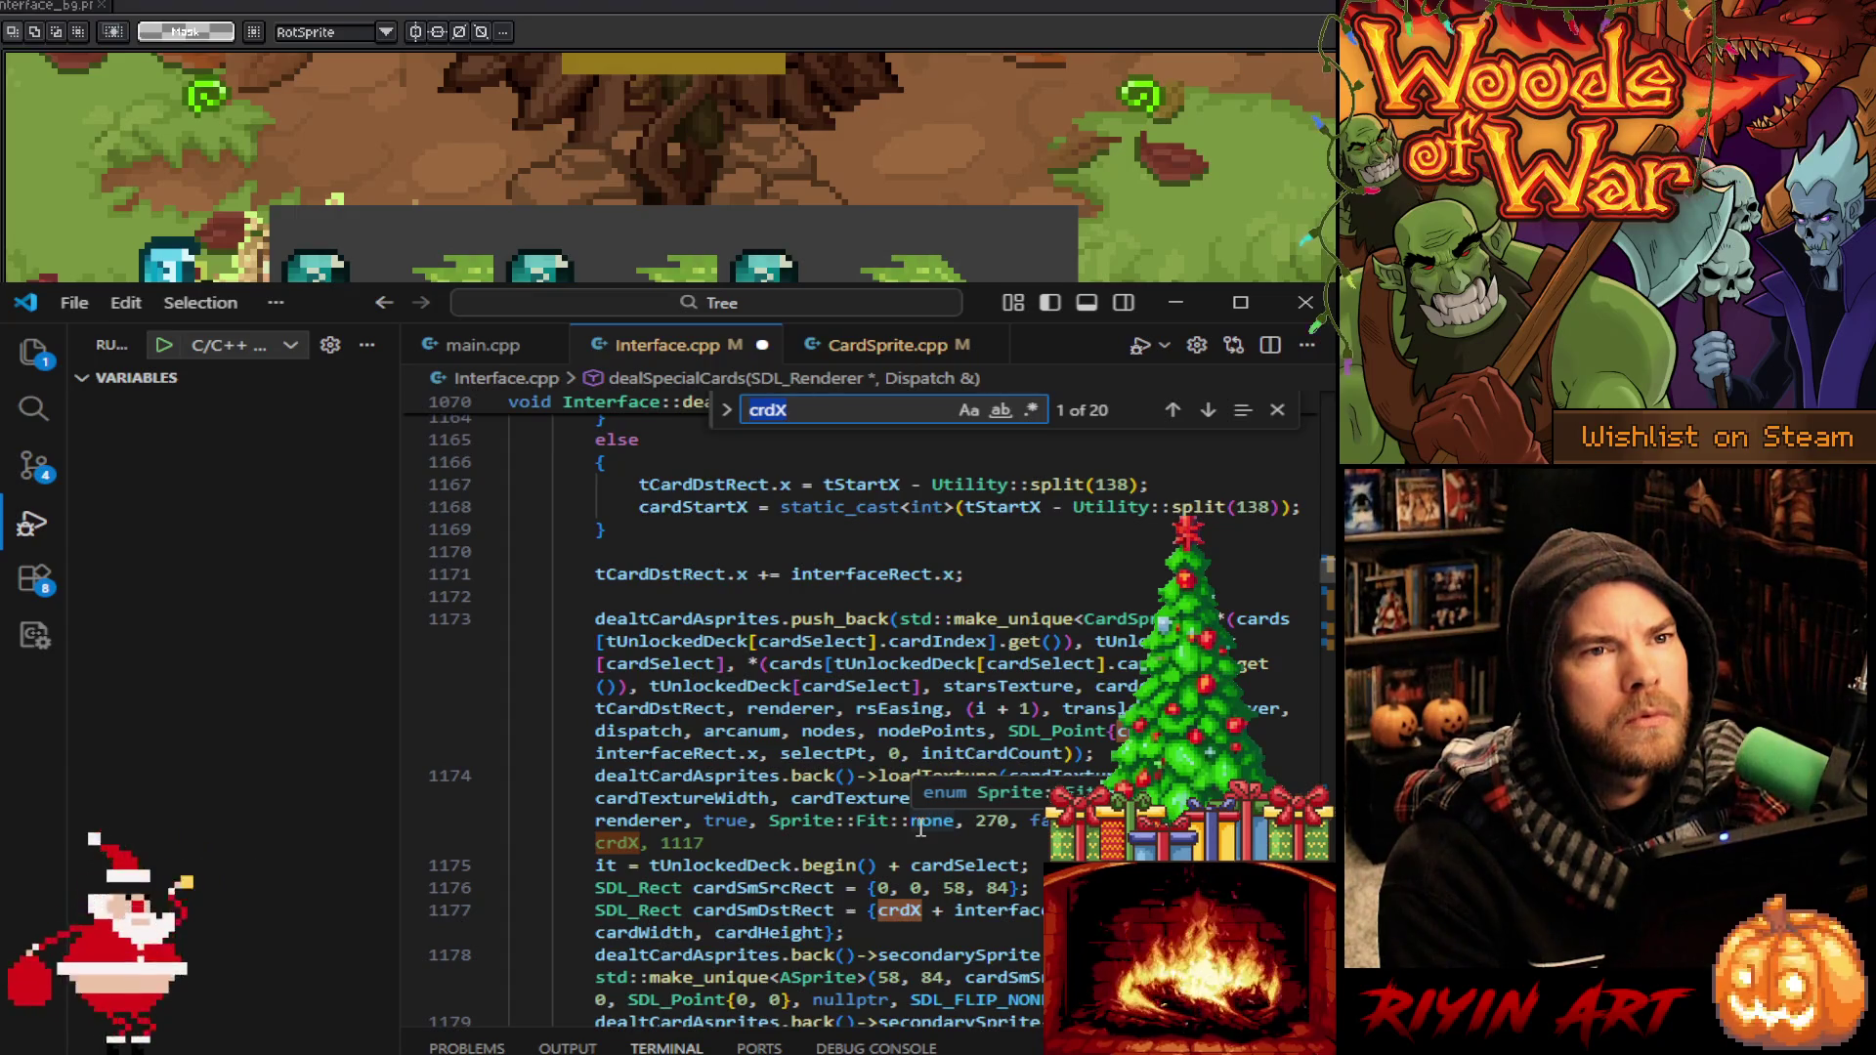
scroll(920, 828, "down", 1)
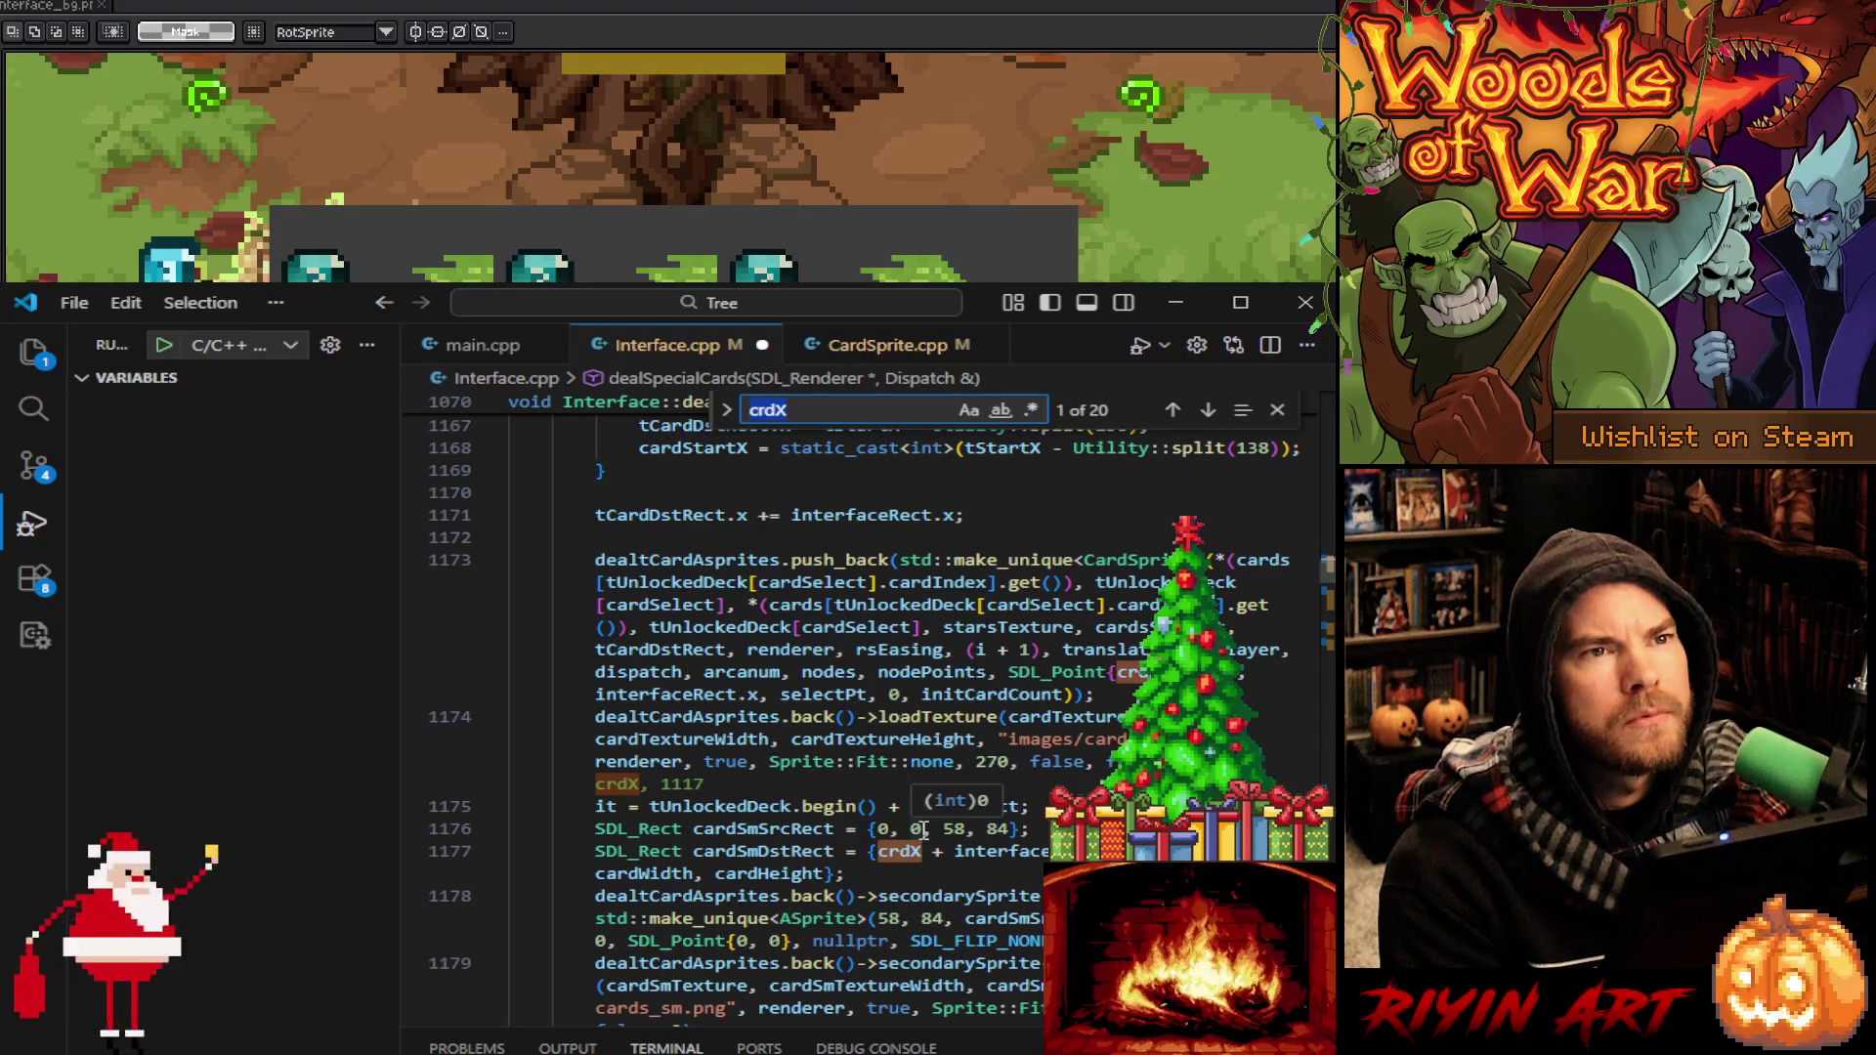
scroll(924, 829, "down", 1)
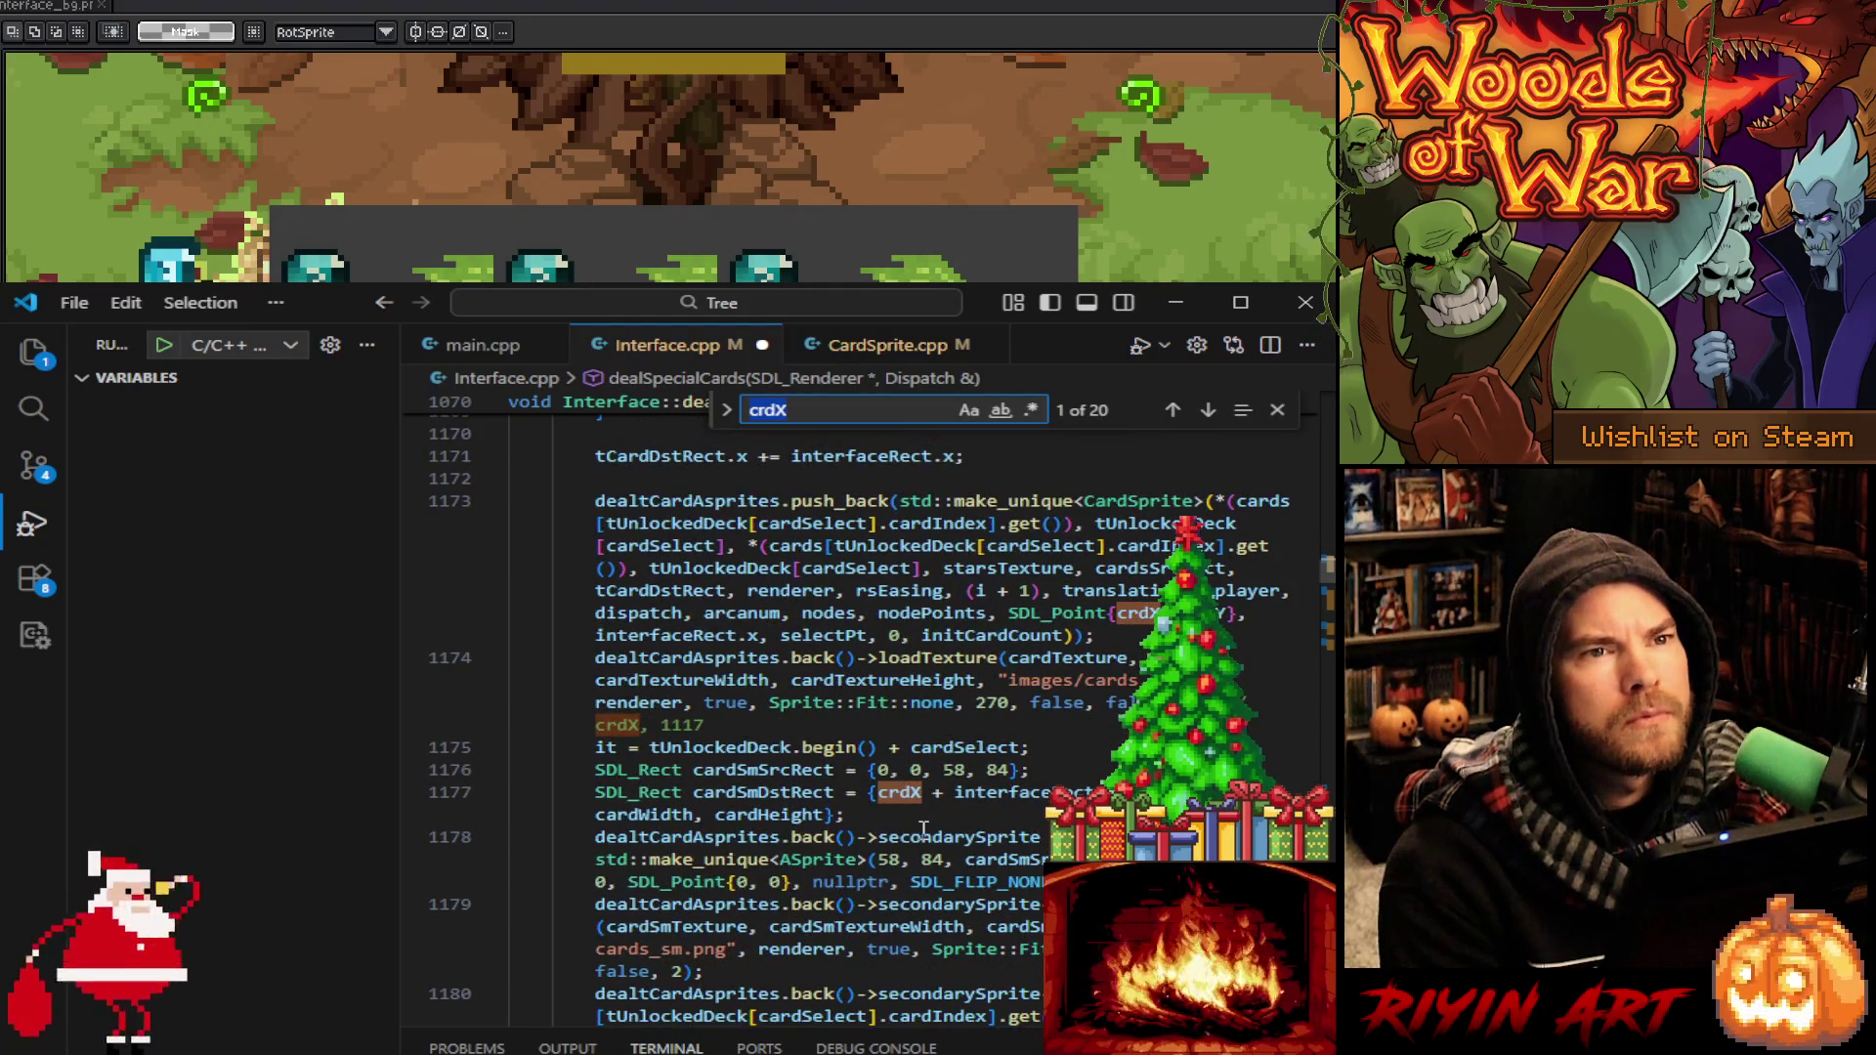
scroll(924, 829, "down", 3)
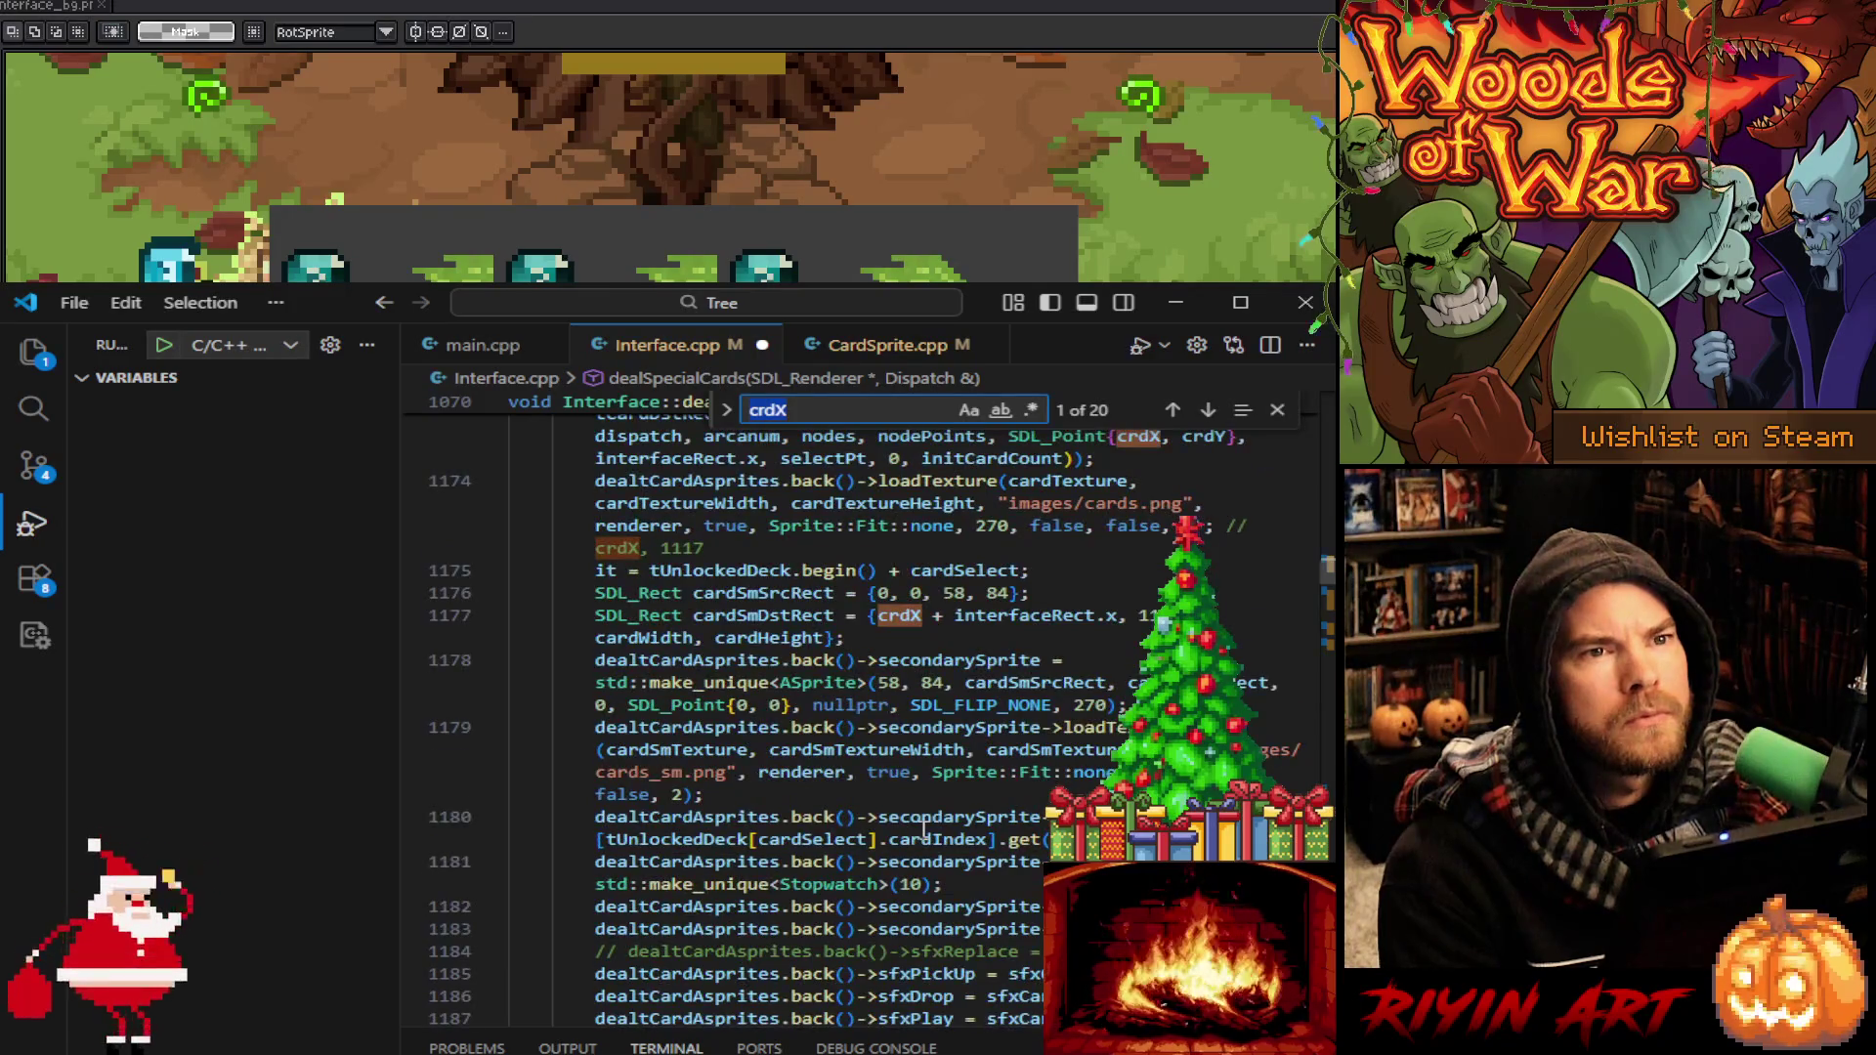
scroll(923, 828, "down", 3)
scroll(923, 829, "down", 2)
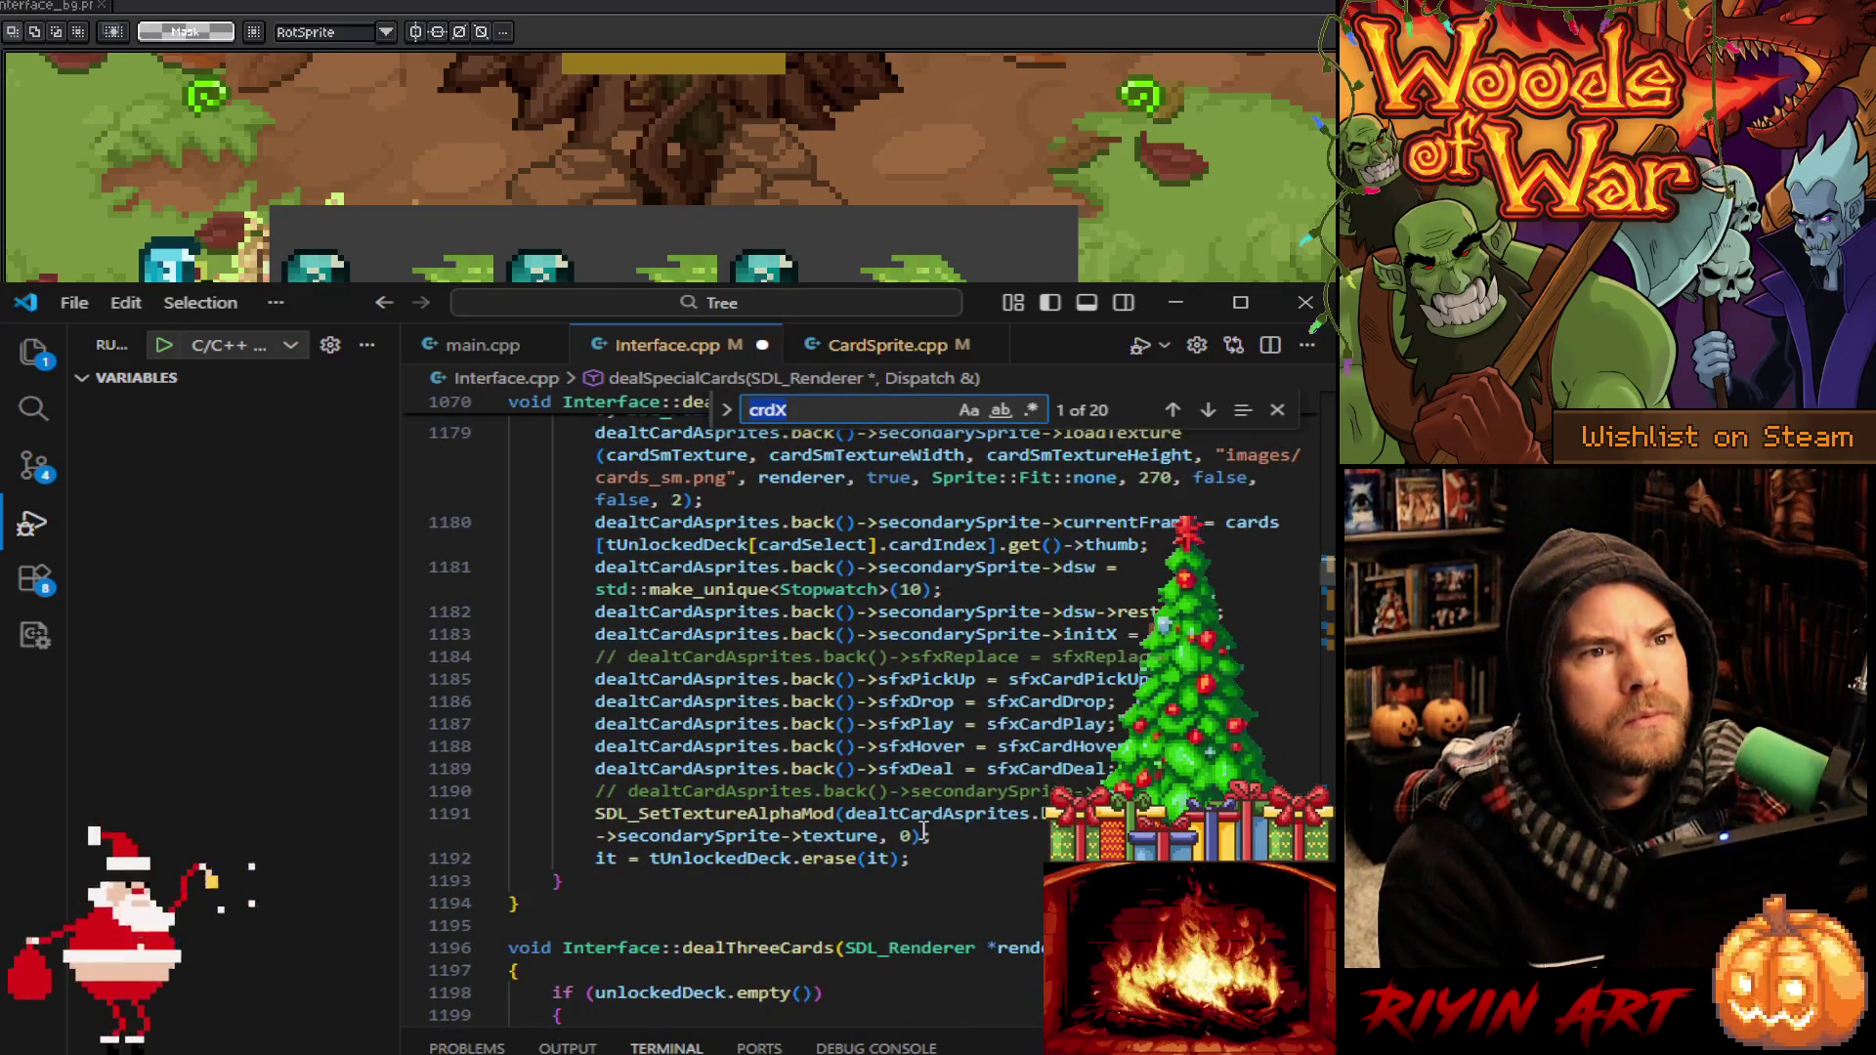
scroll(924, 829, "down", 1)
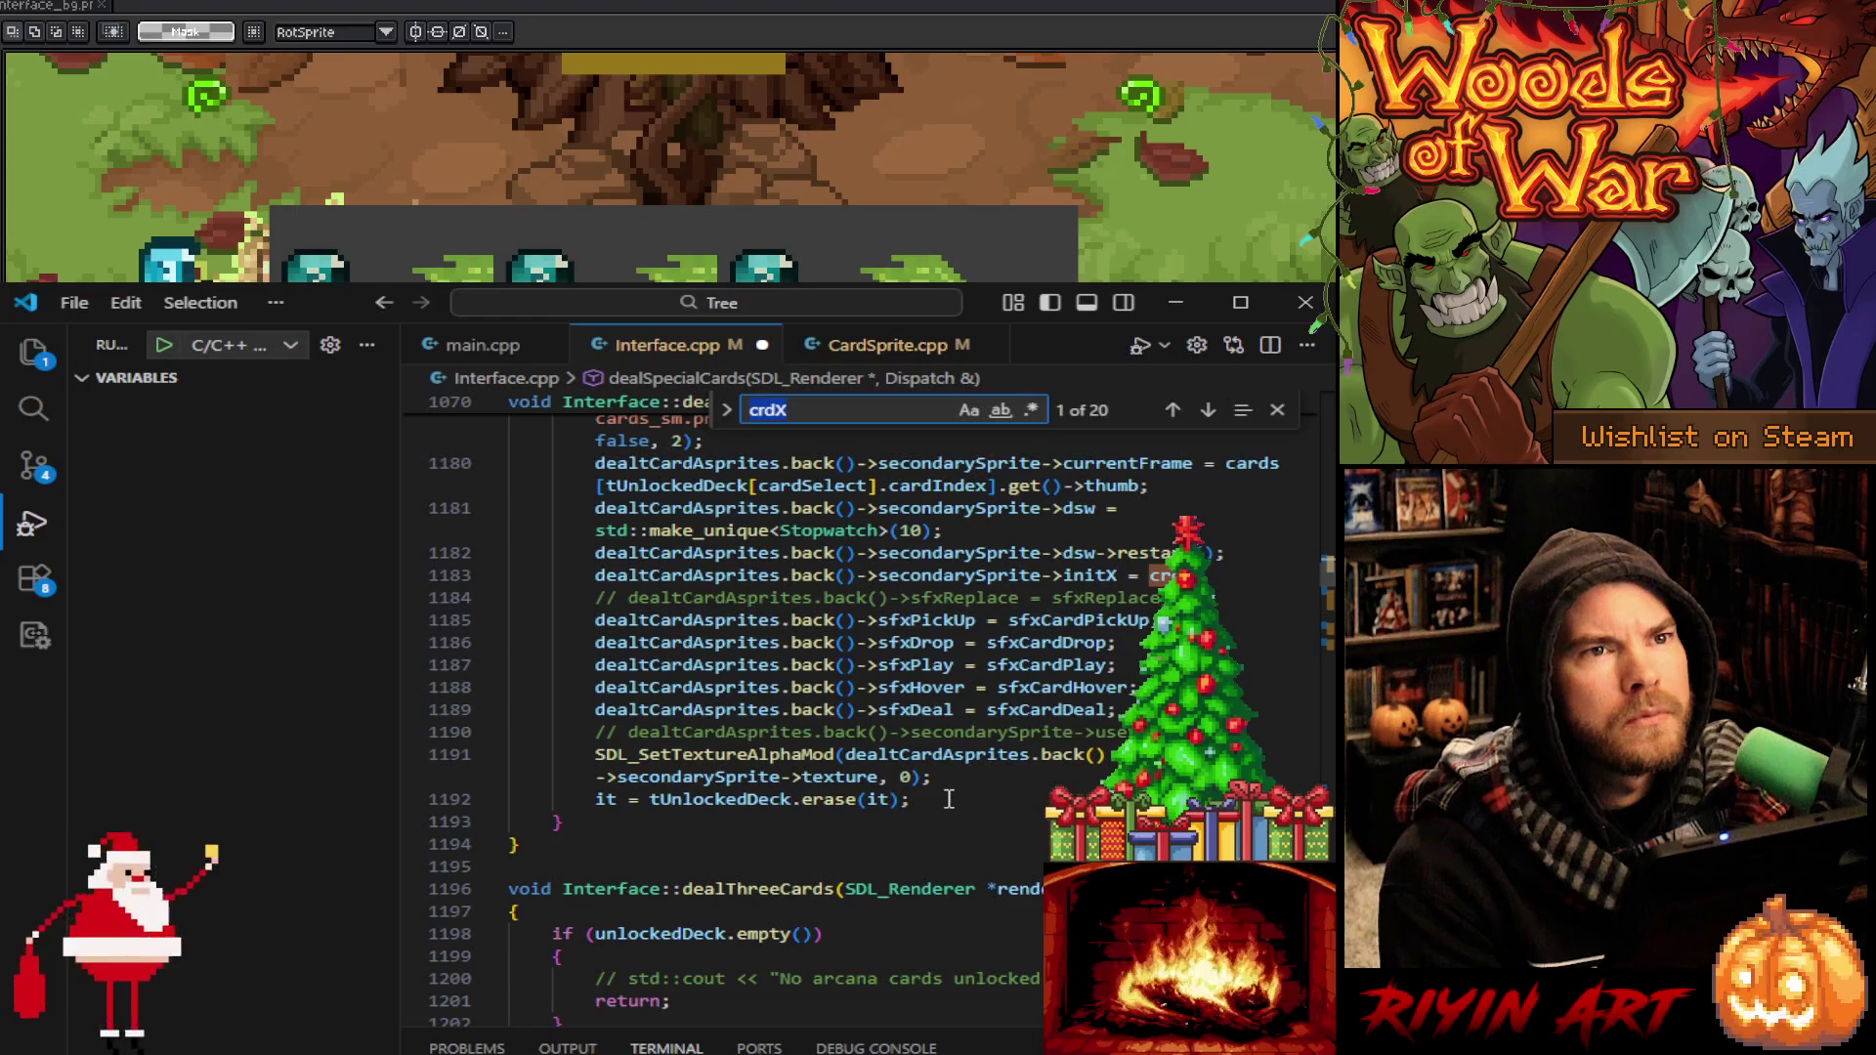
scroll(948, 799, "up", 3)
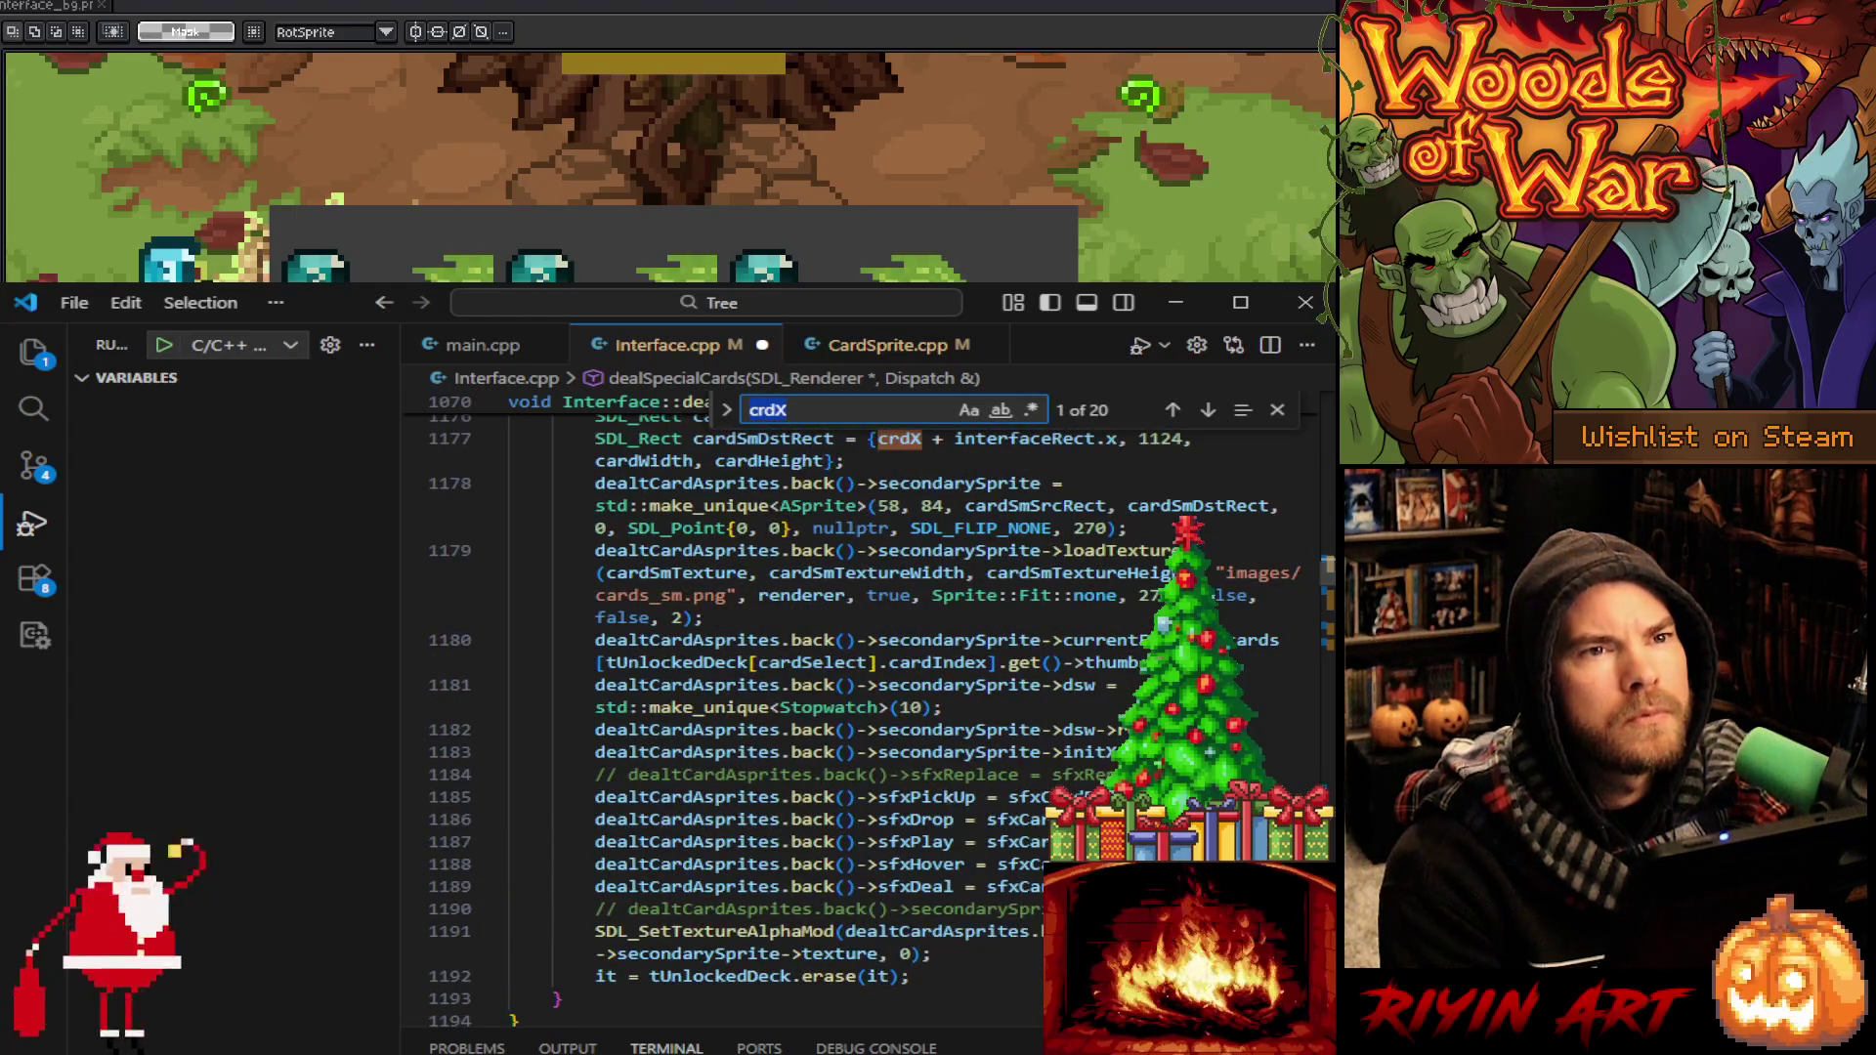
scroll(900, 860, "up", 5)
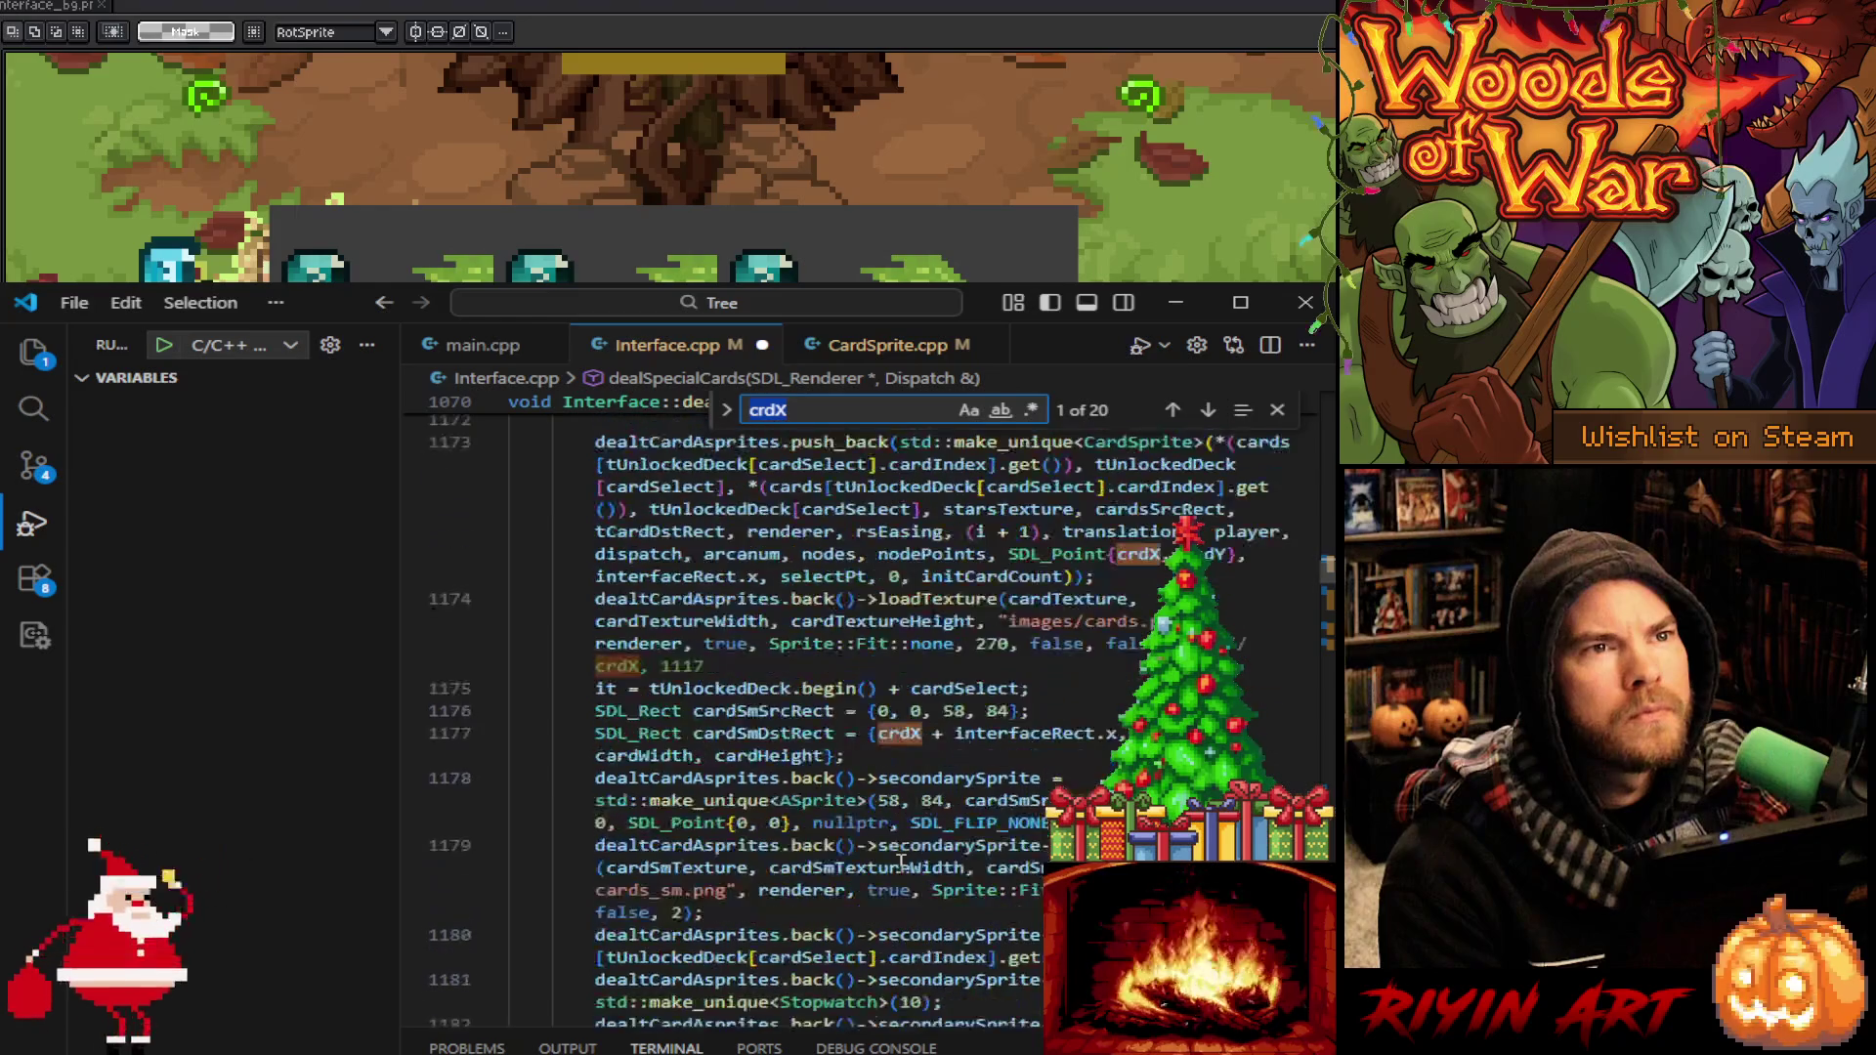
scroll(900, 860, "up", 6)
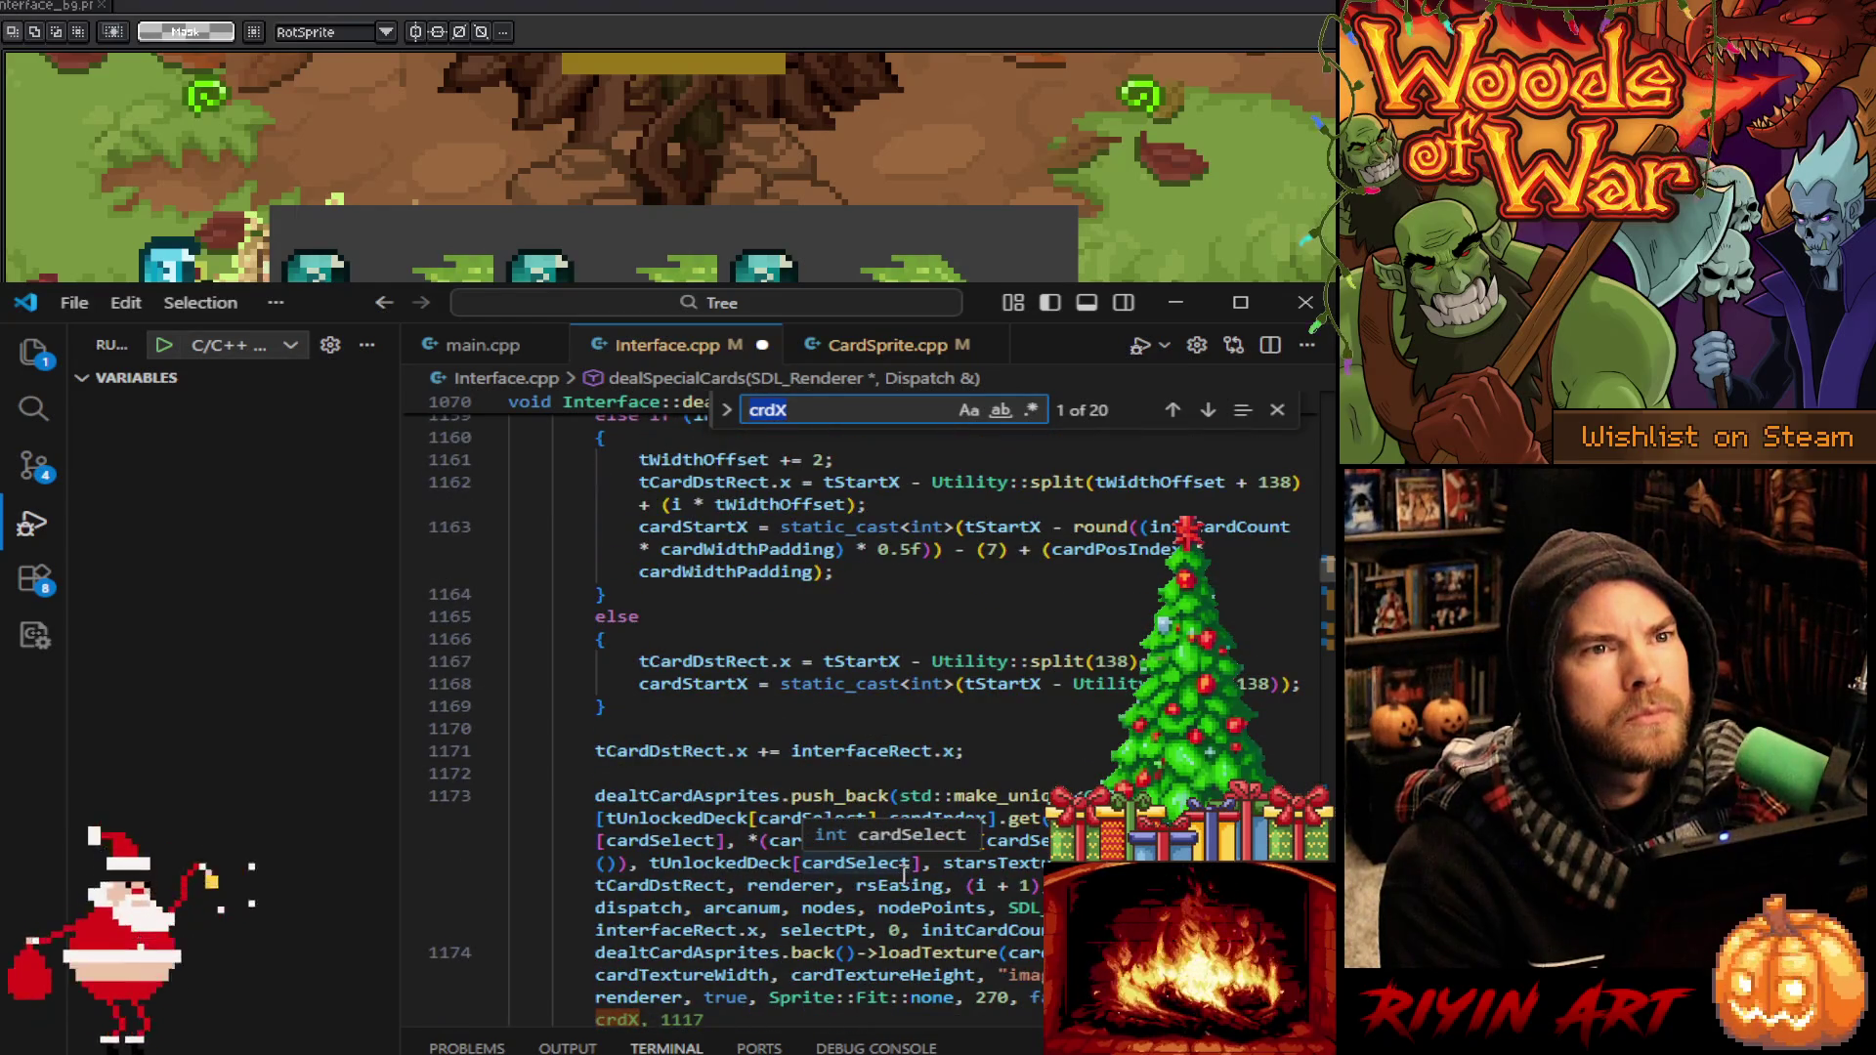
scroll(904, 873, "up", 6)
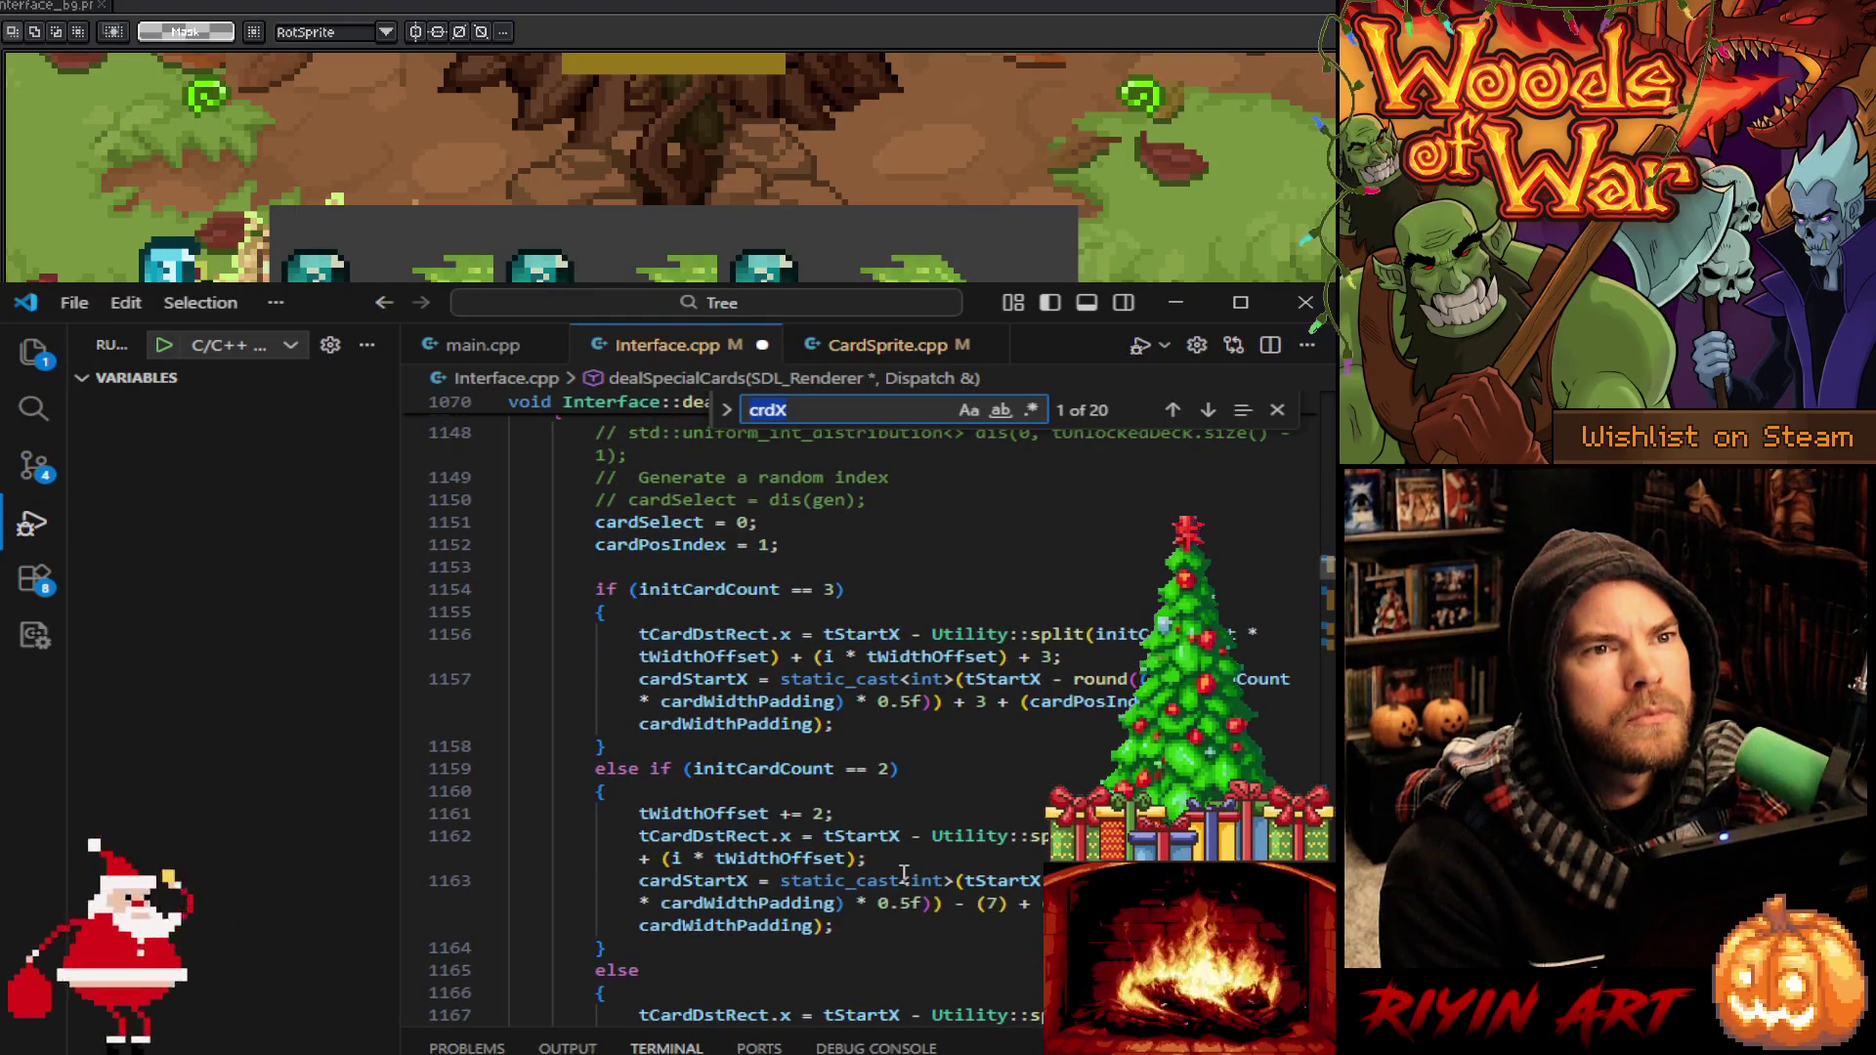
scroll(982, 840, "up", 6)
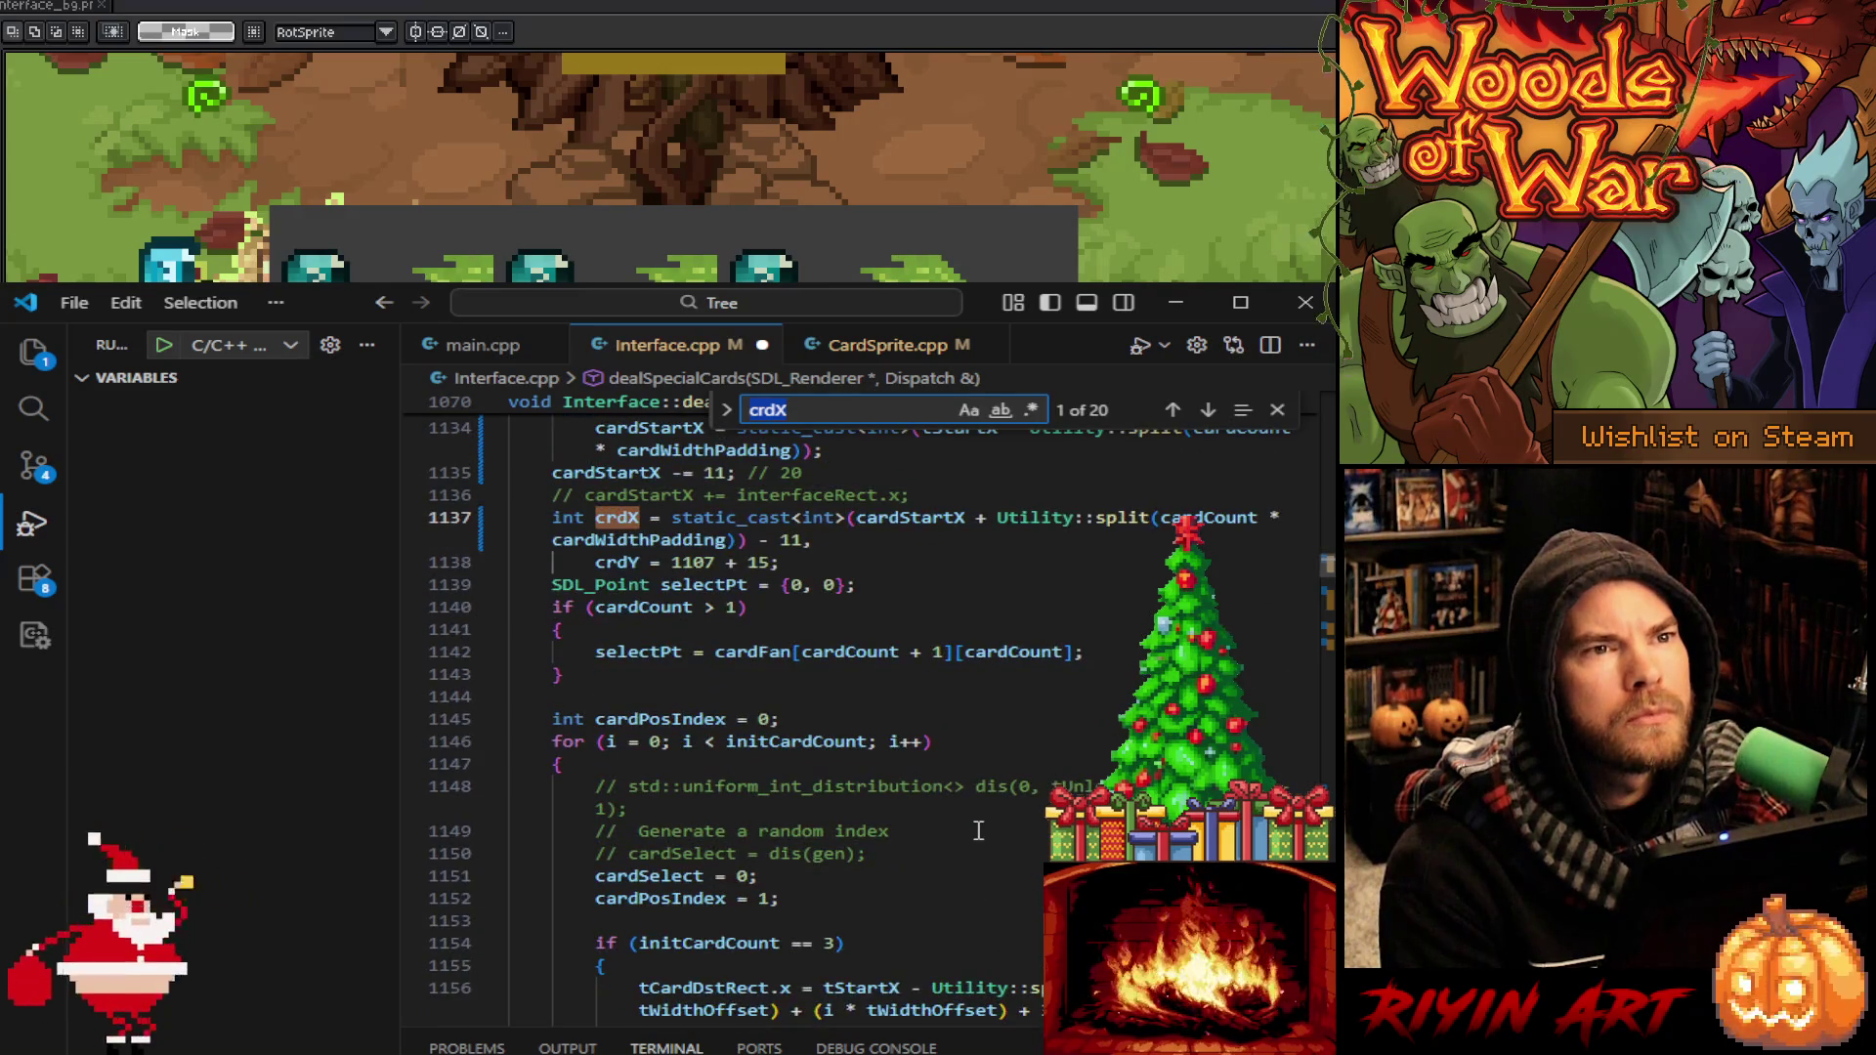
scroll(978, 830, "up", 5)
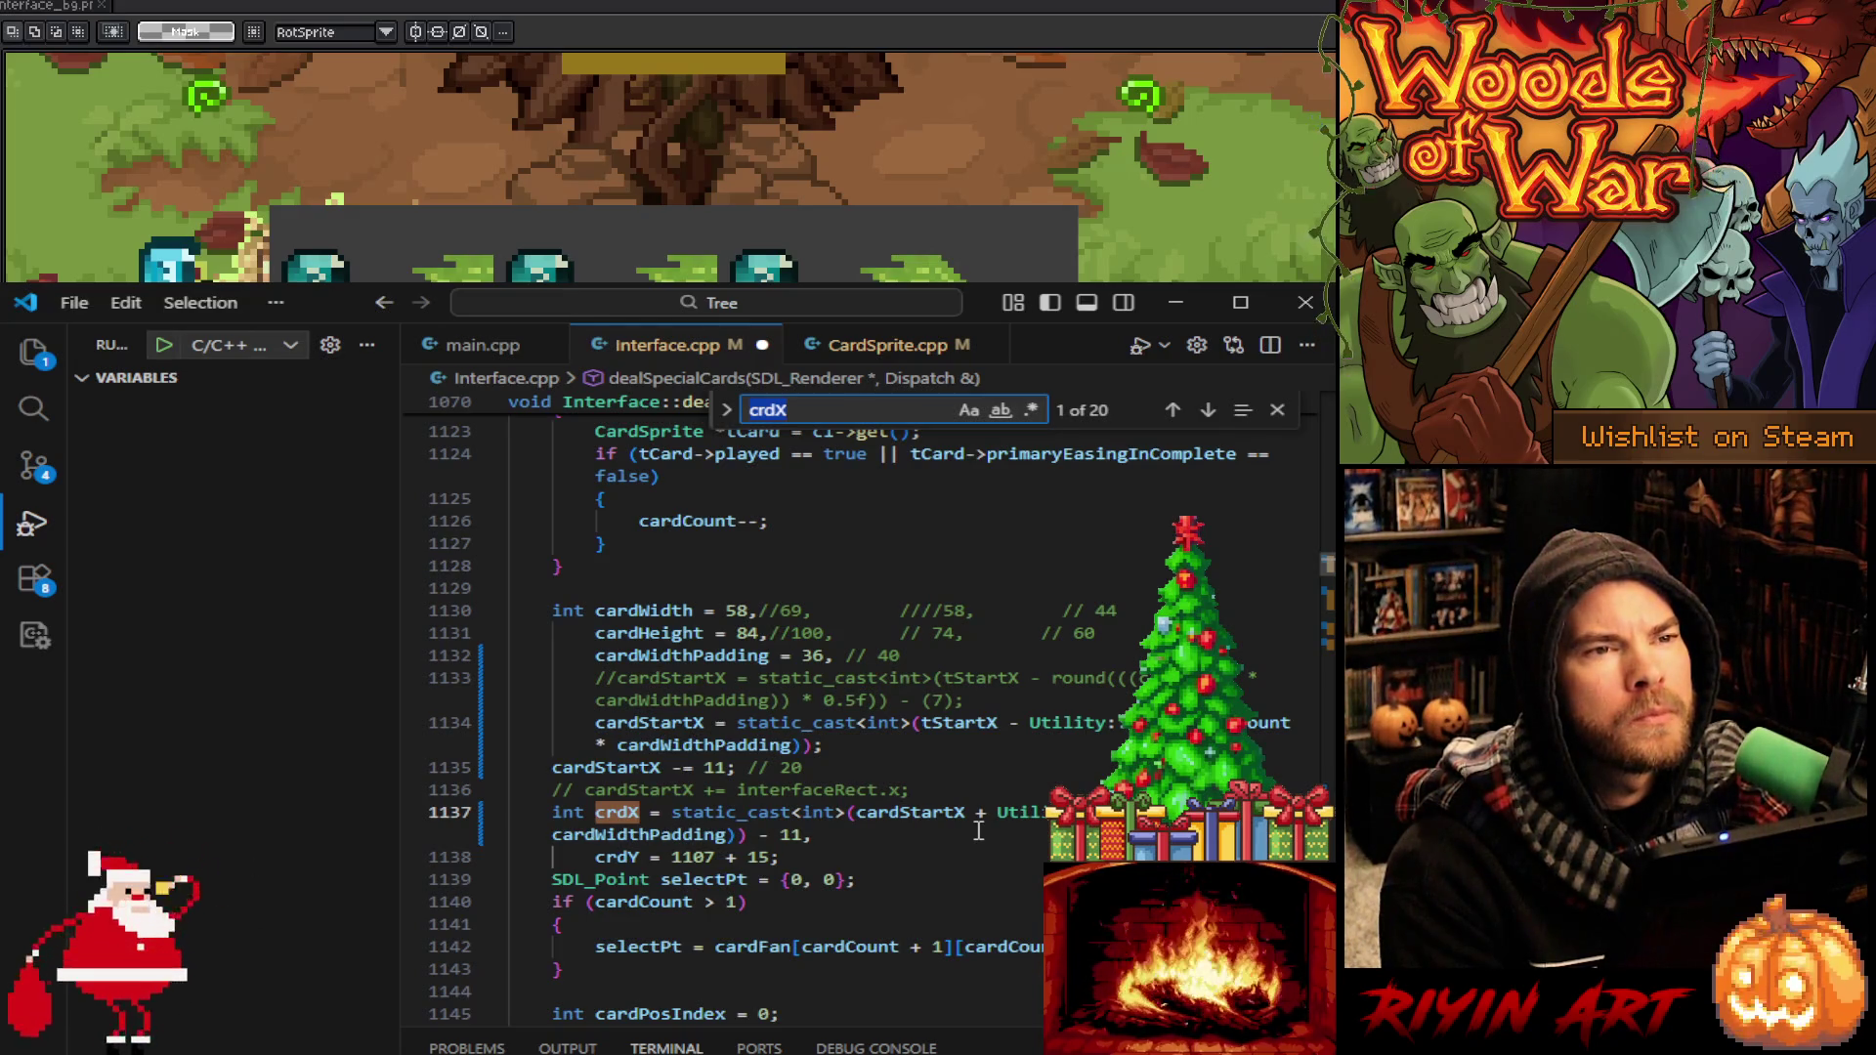
left_click(618, 812)
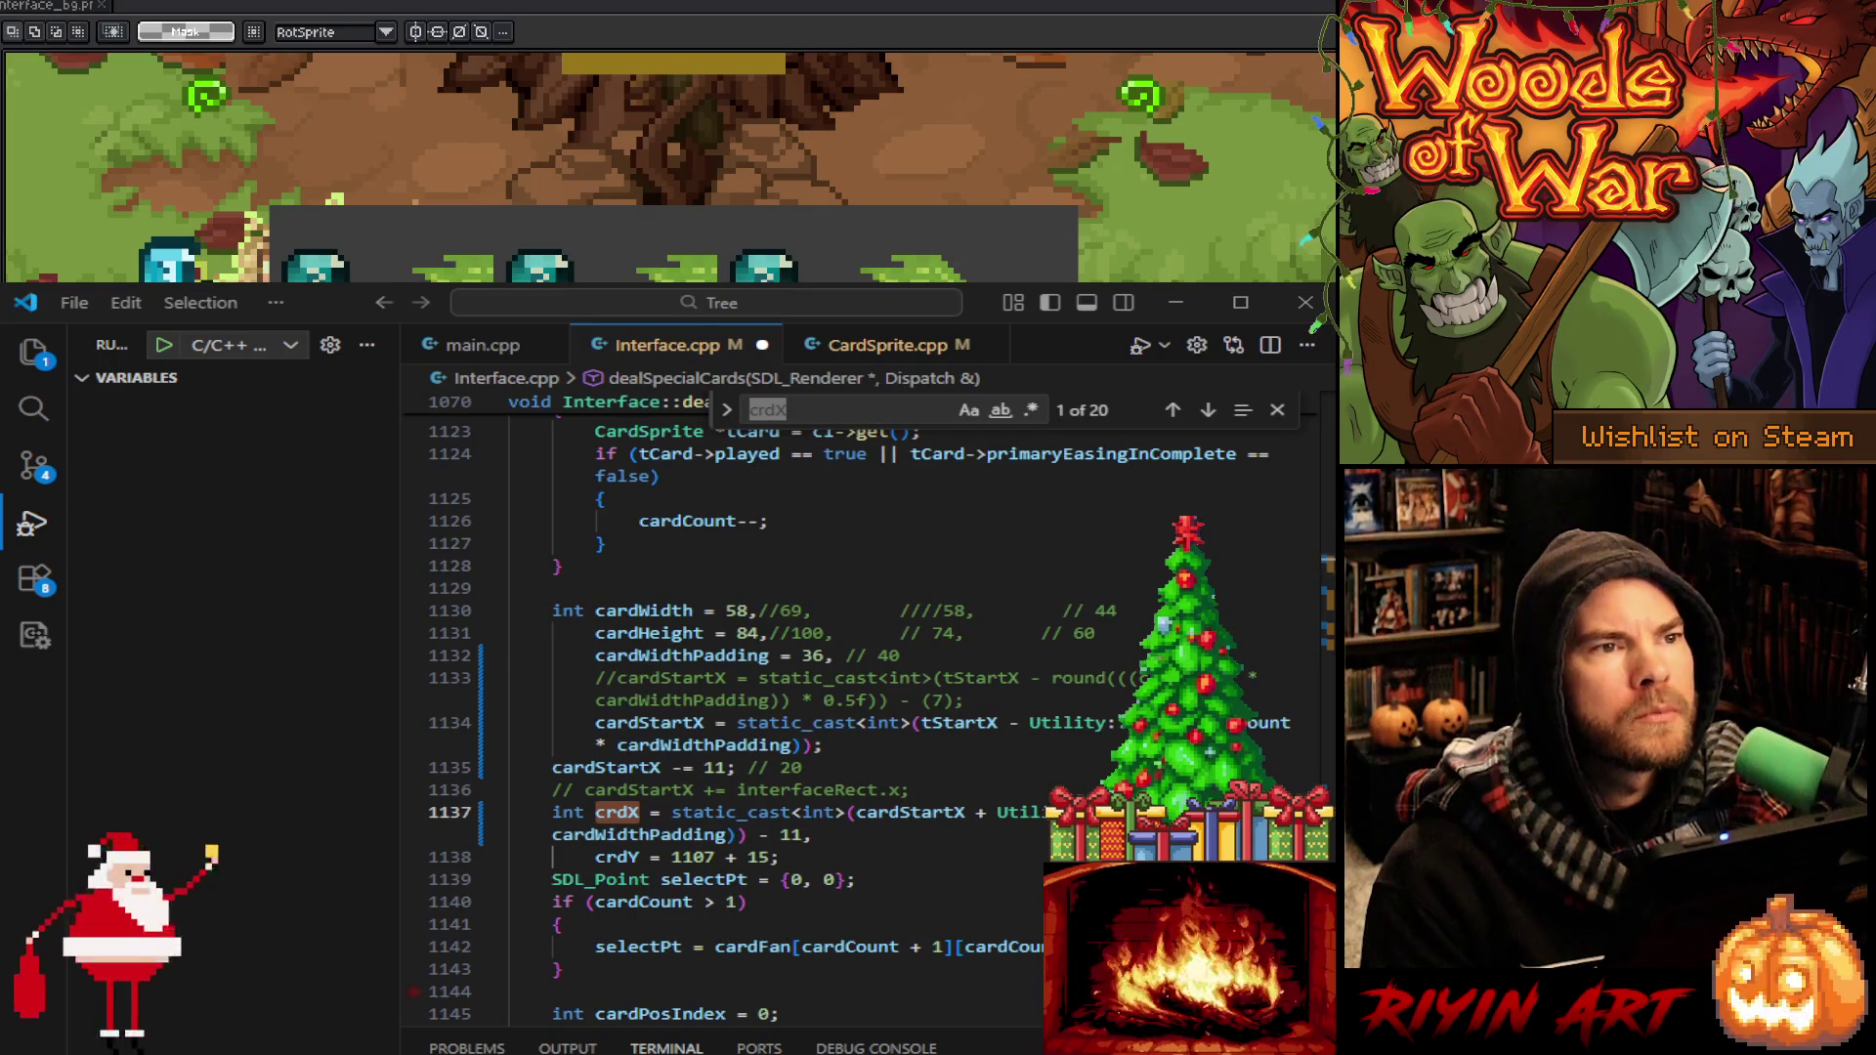
Set crdY on line 1138 to 1122;//1107 + 15, keeping the old value commented out
mouse_move(617, 812)
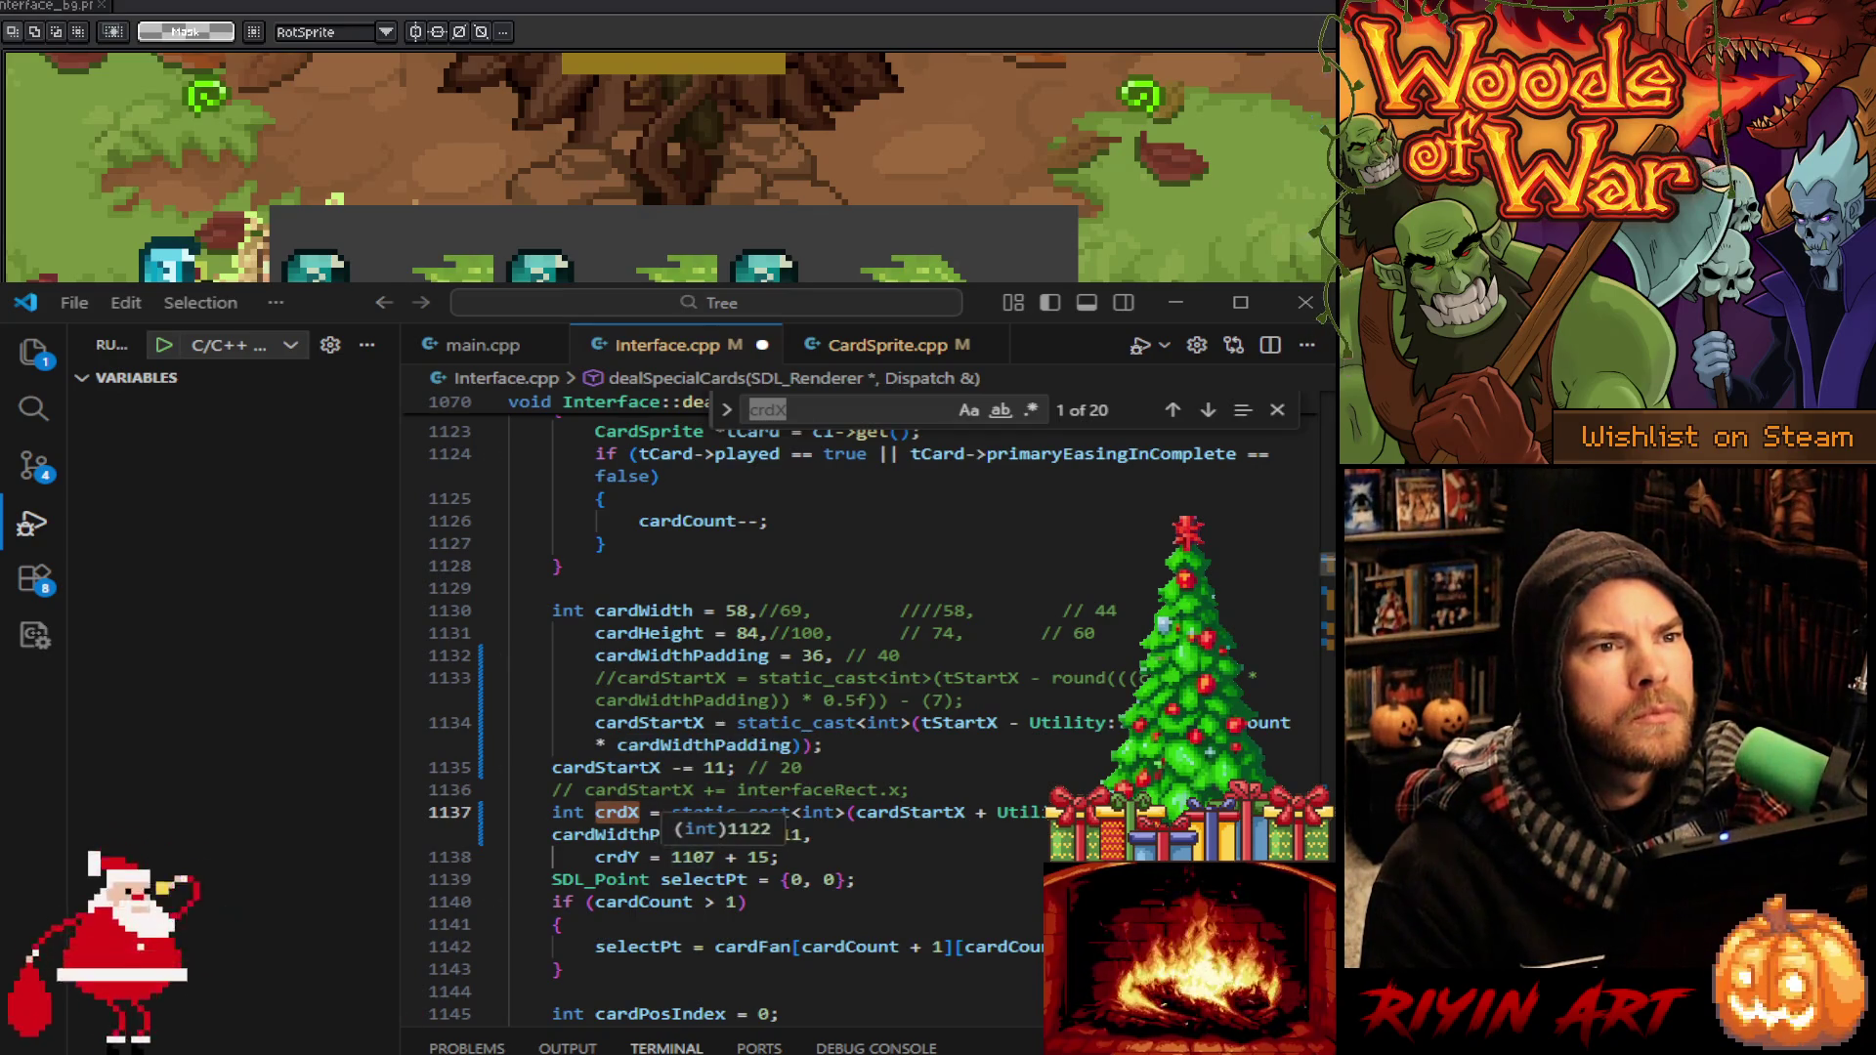
left_click(670, 857)
type("1115")
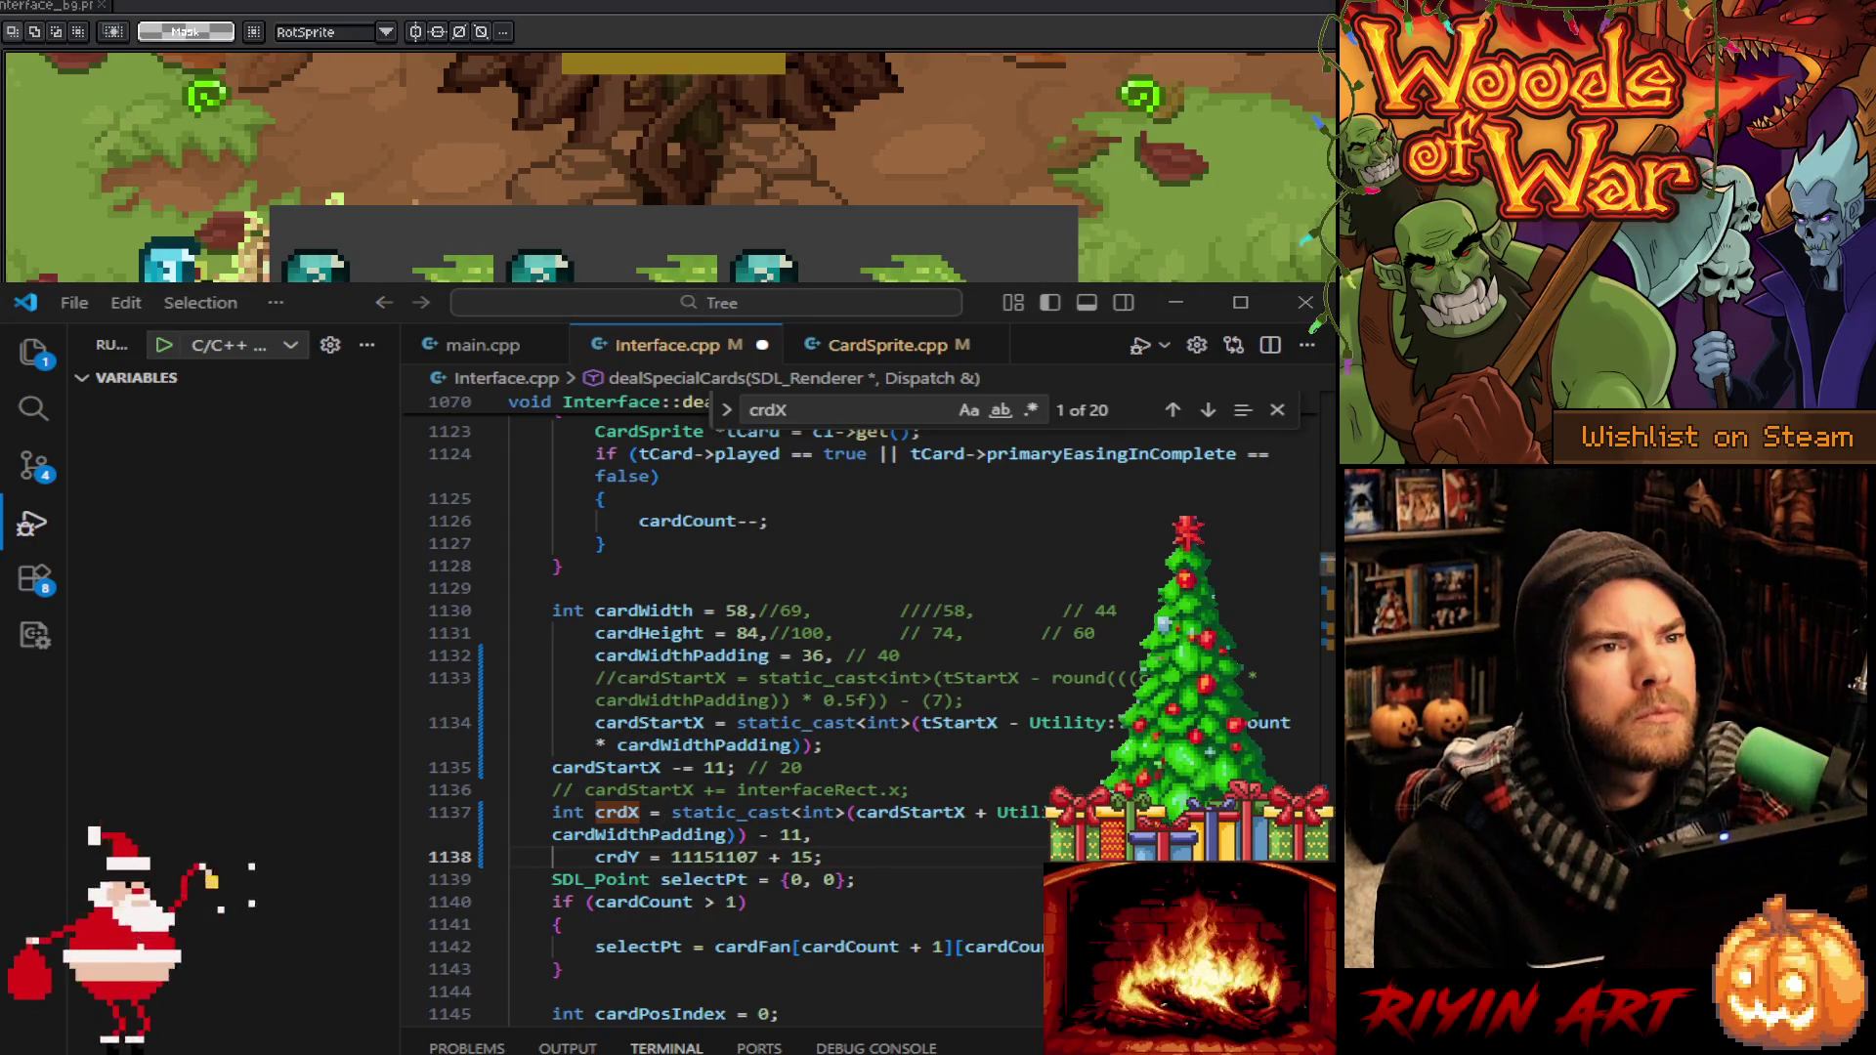
key("BackSpace")
key("BackSpace")
type("22")
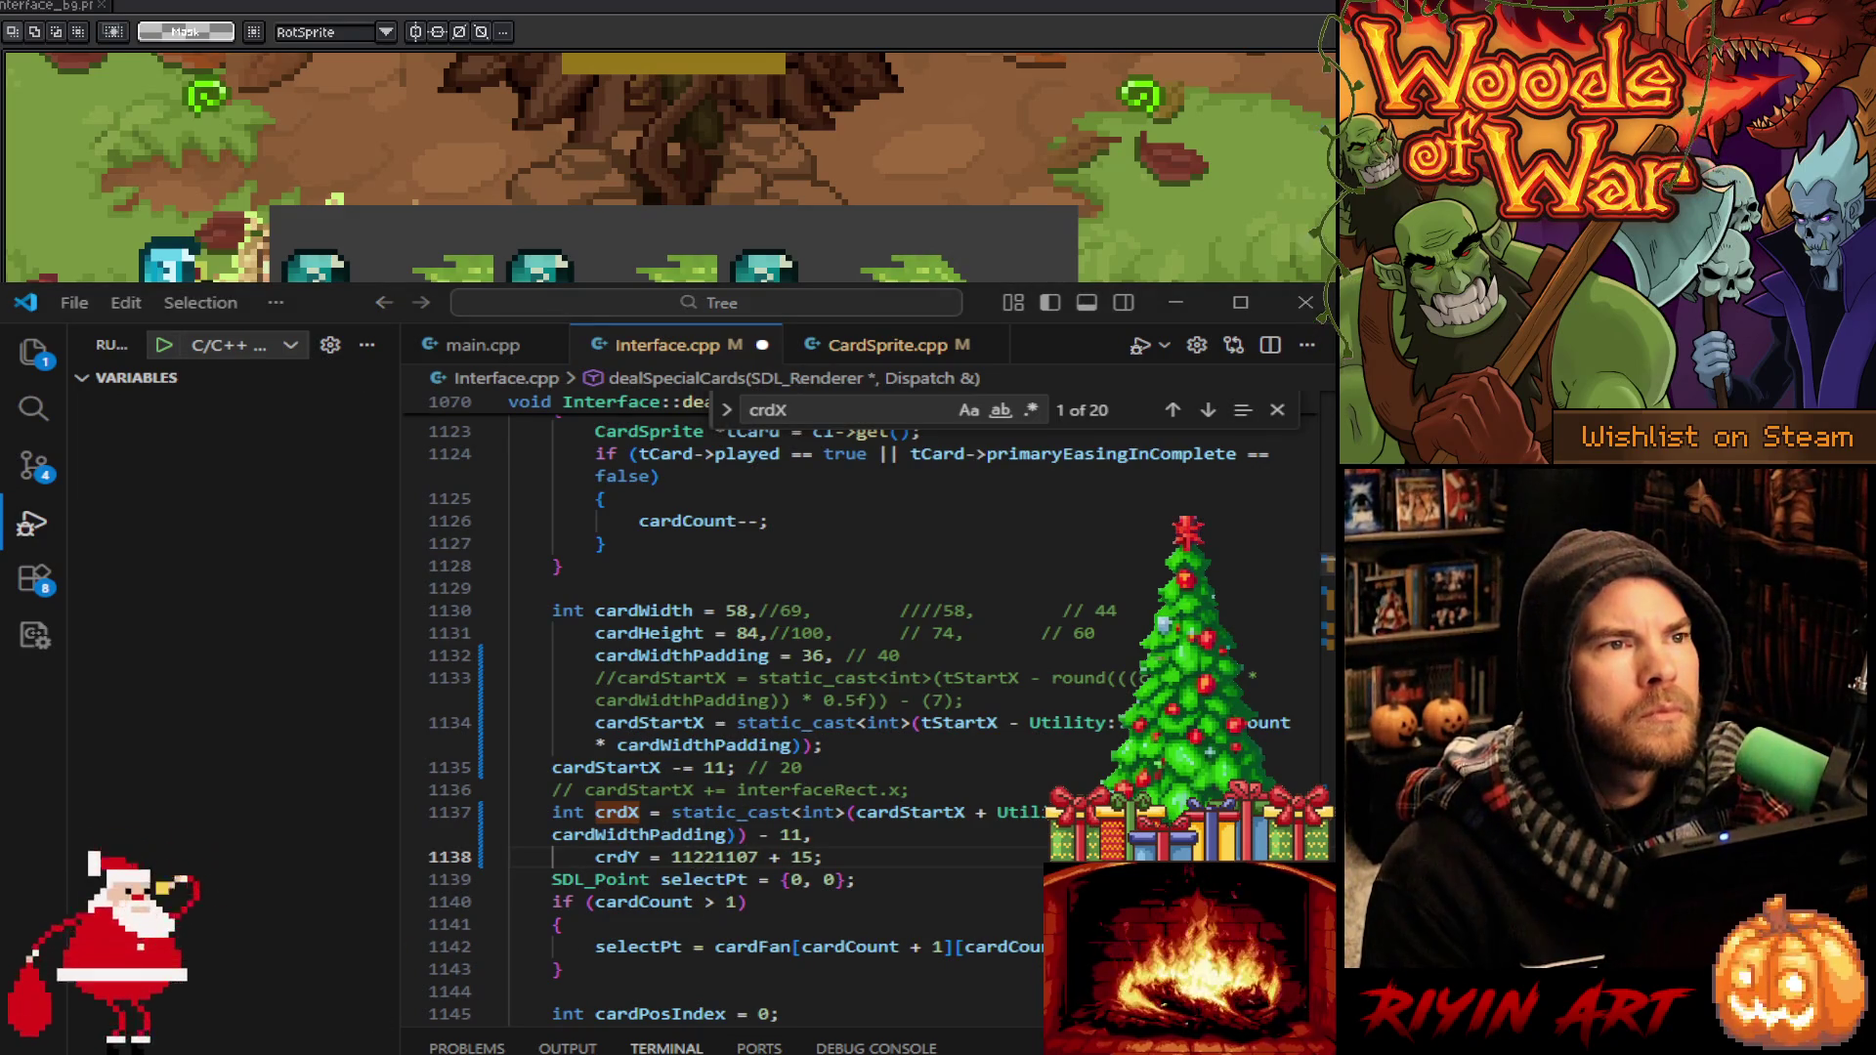
left_click(846, 834)
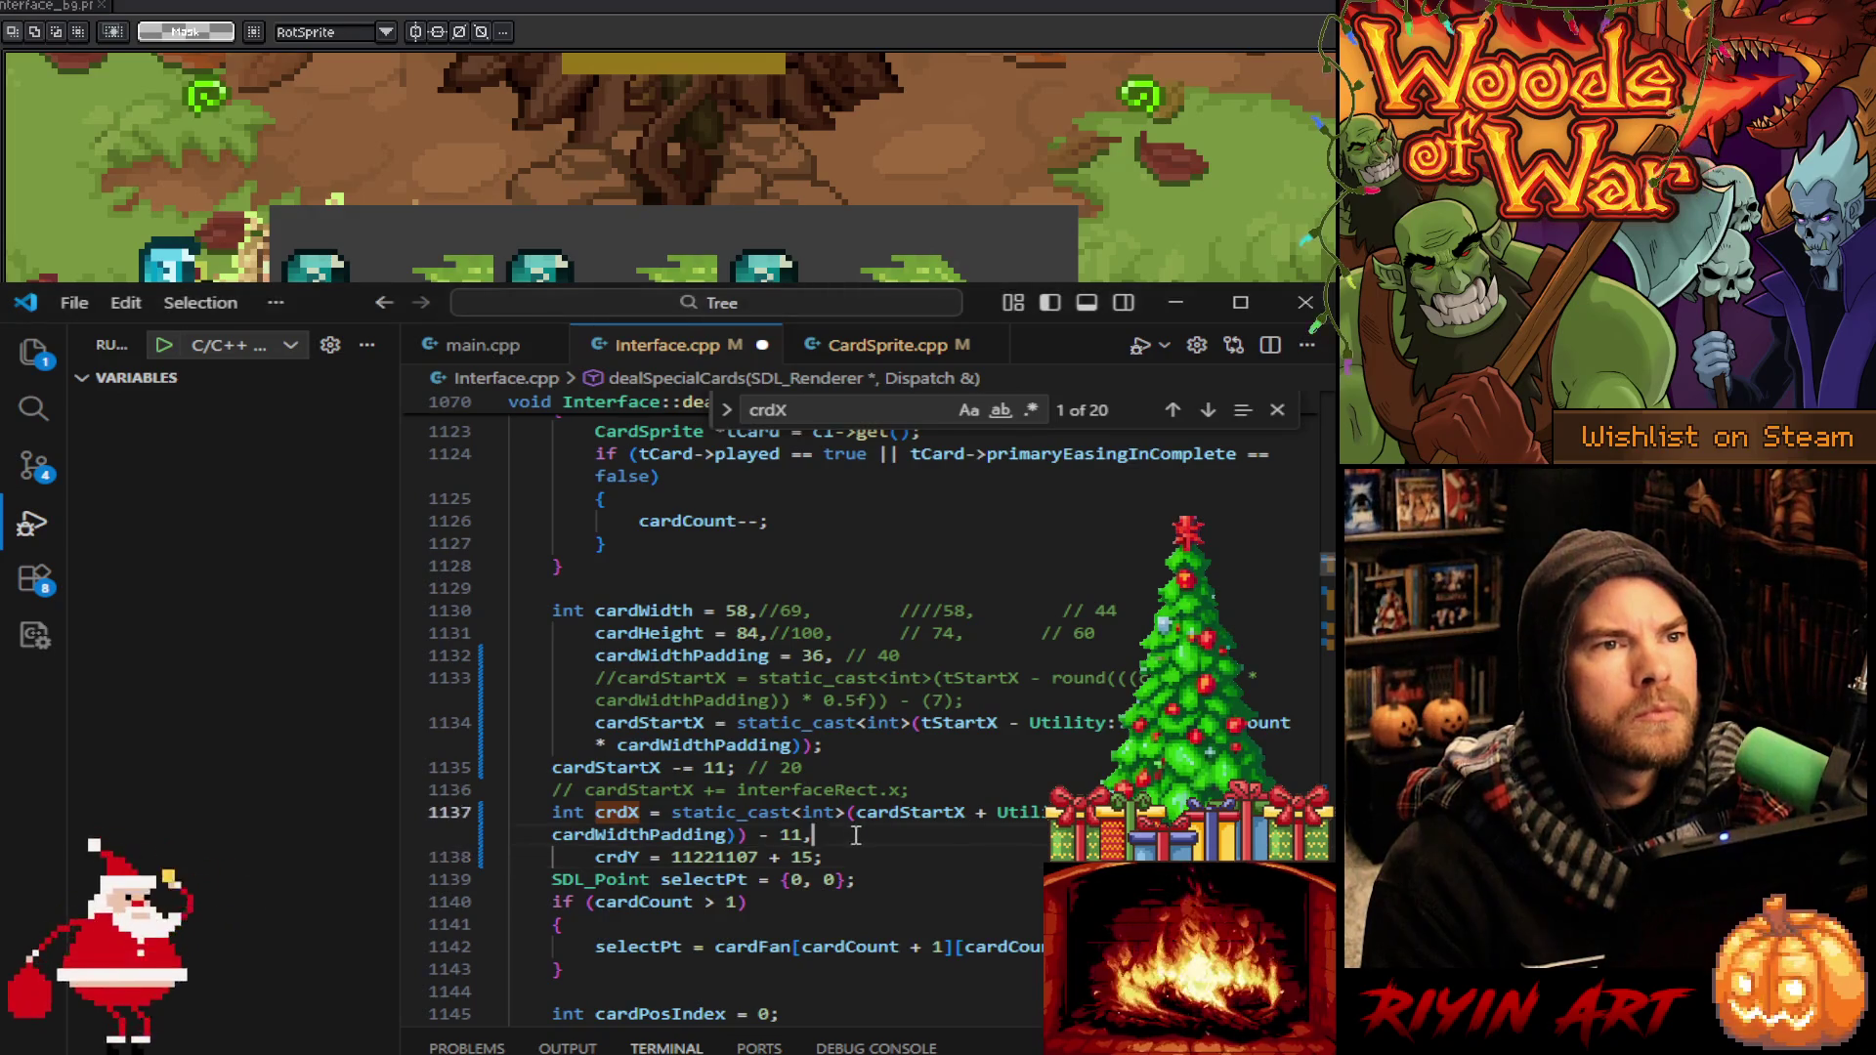
left_click(717, 857)
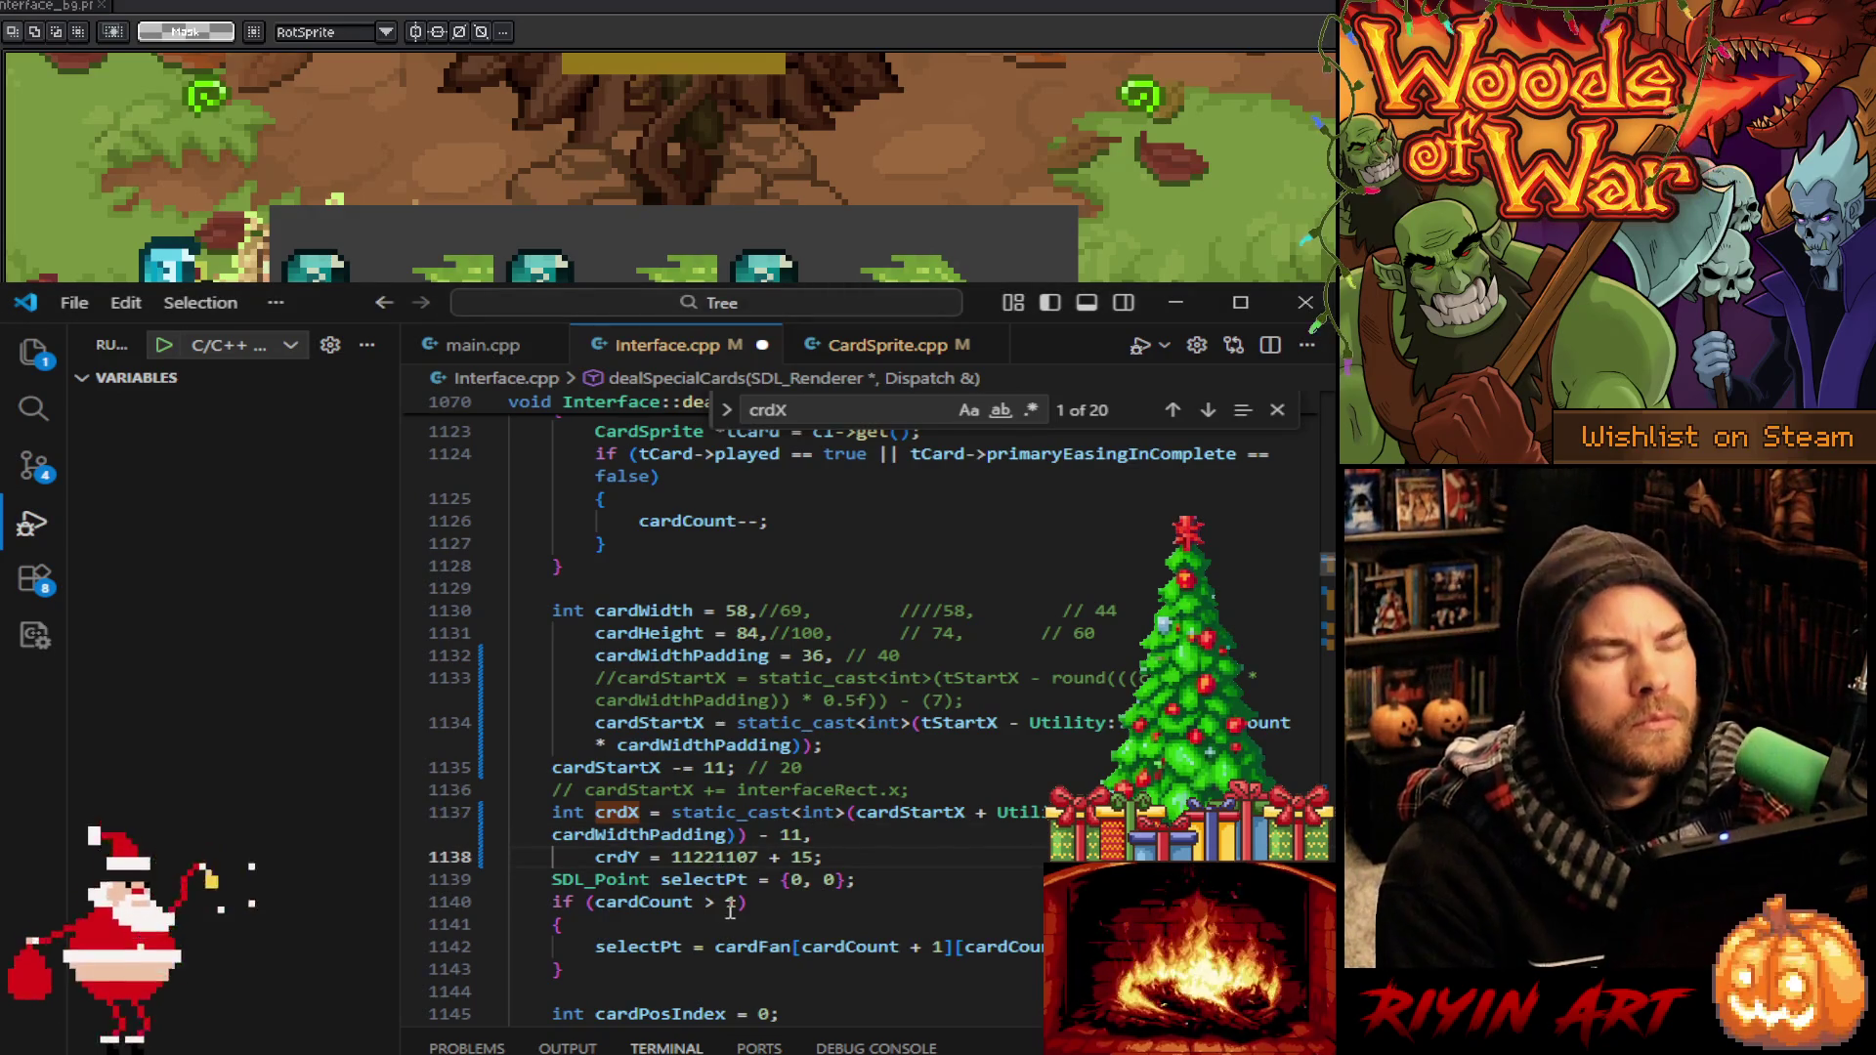
type(";//")
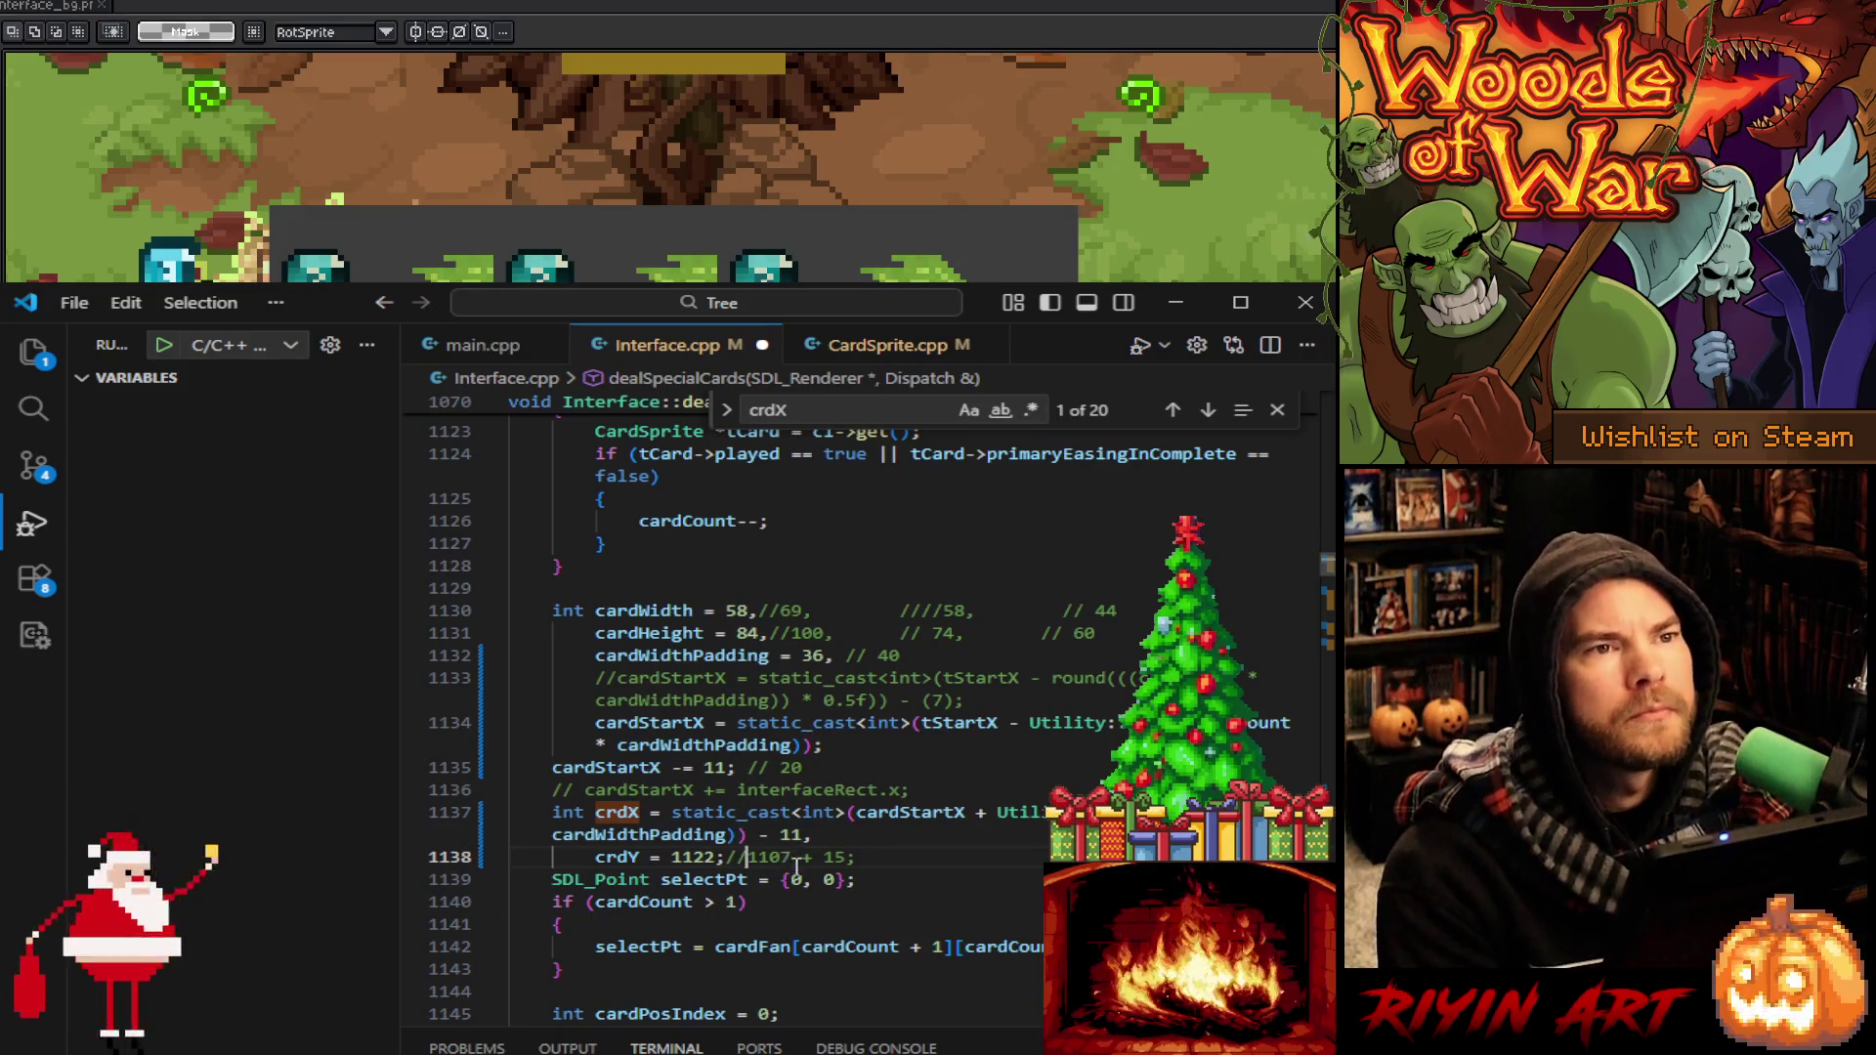
left_click(967, 857)
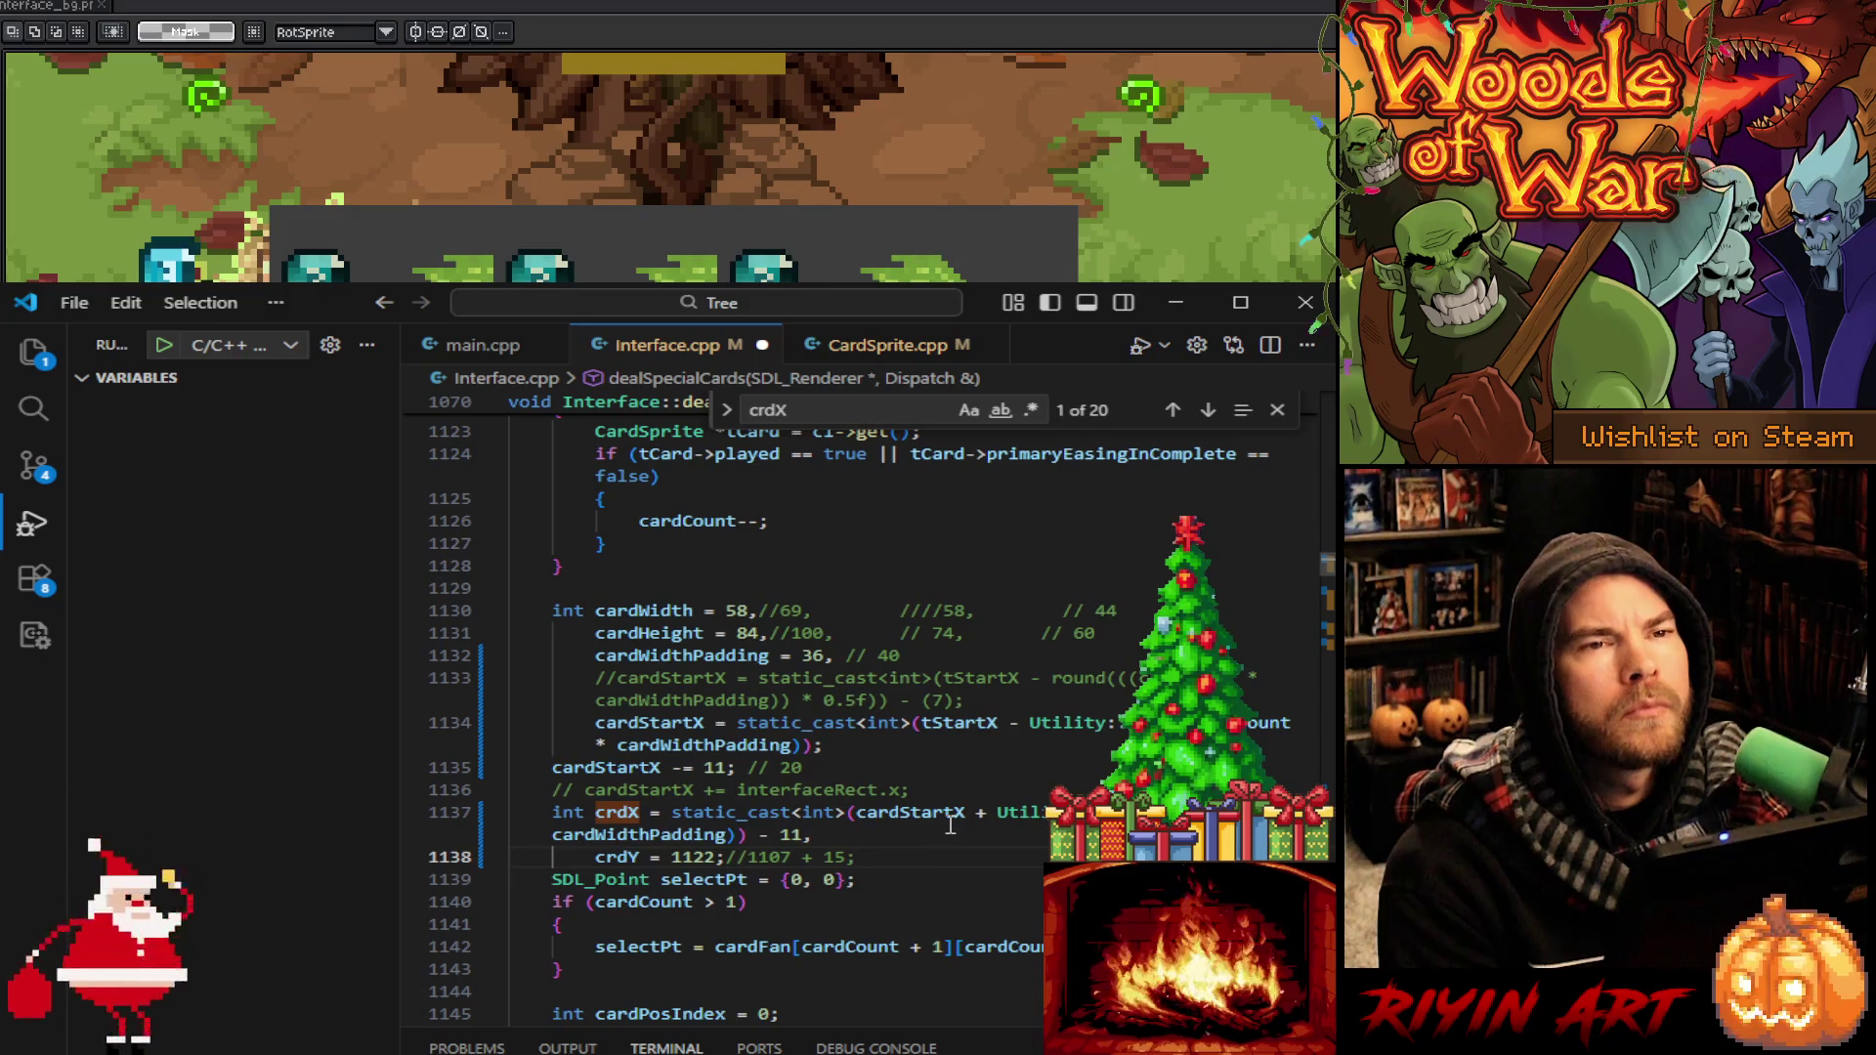
scroll(950, 826, "down", 2)
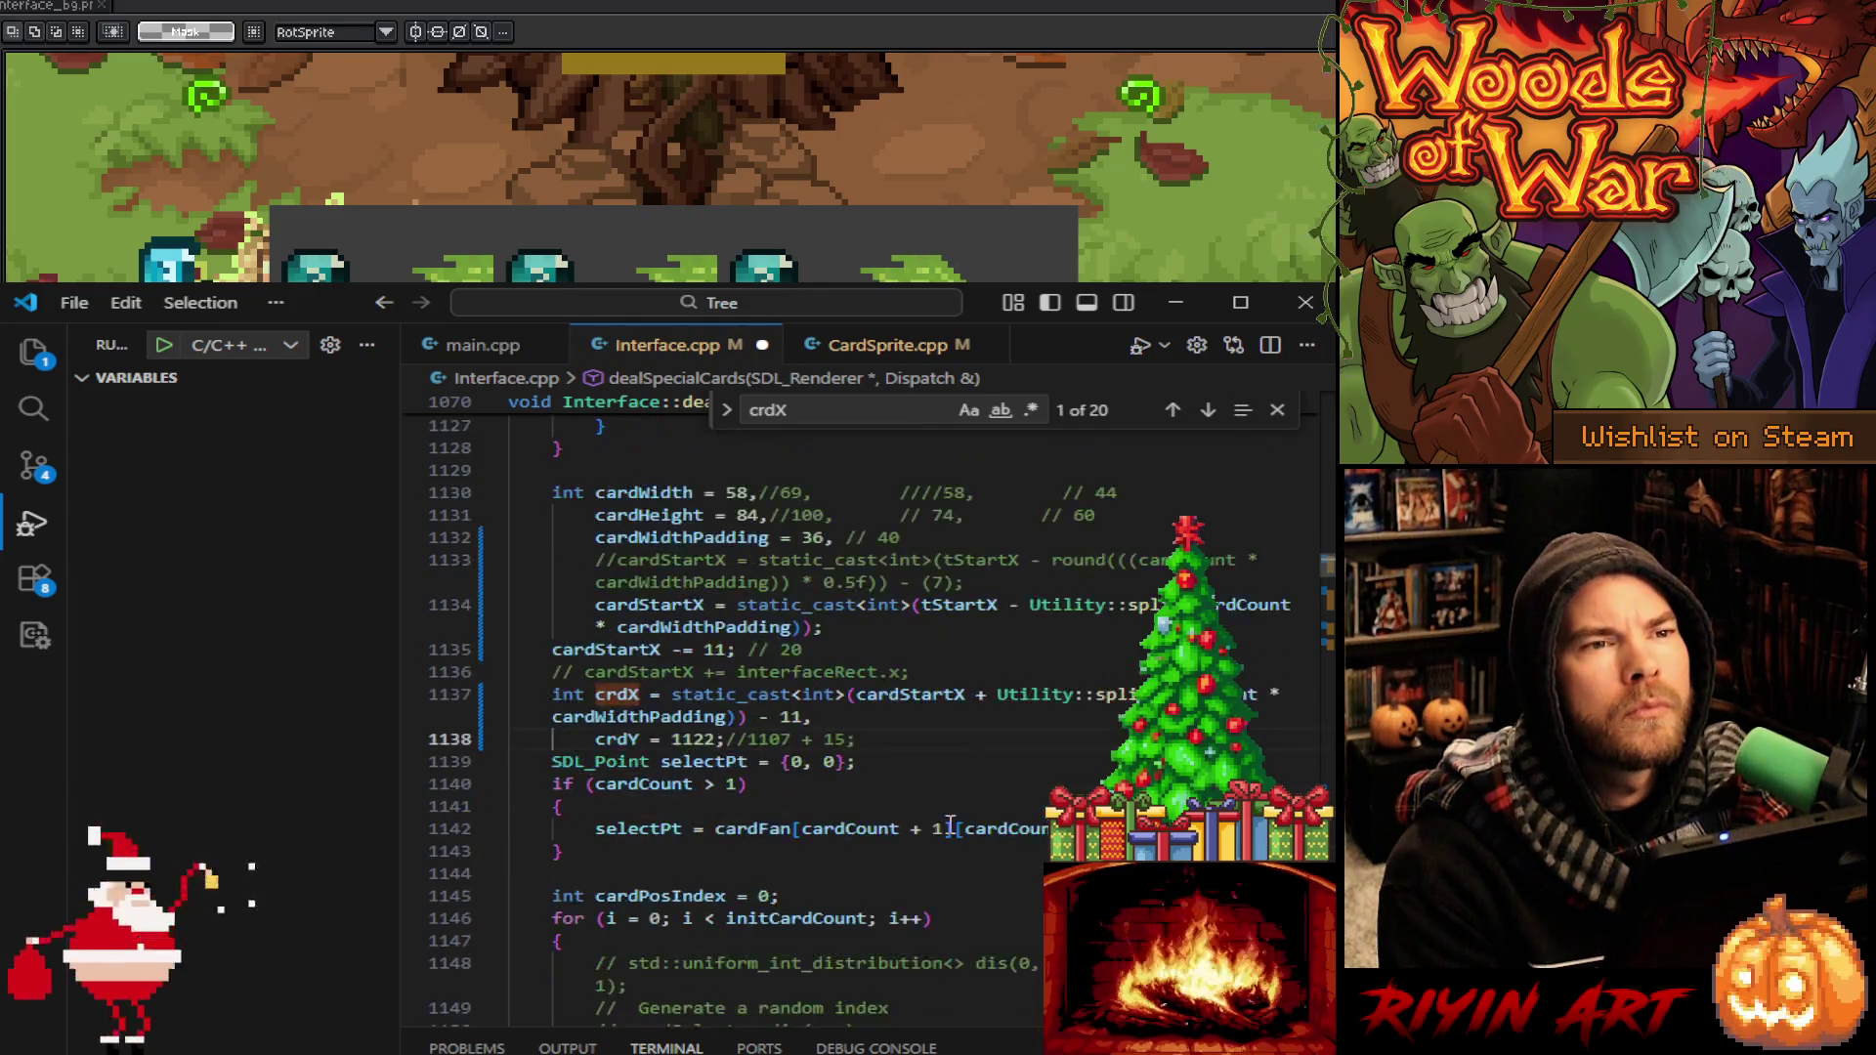
Scroll down through the file and close the crdX search
scroll(950, 826, "down", 4)
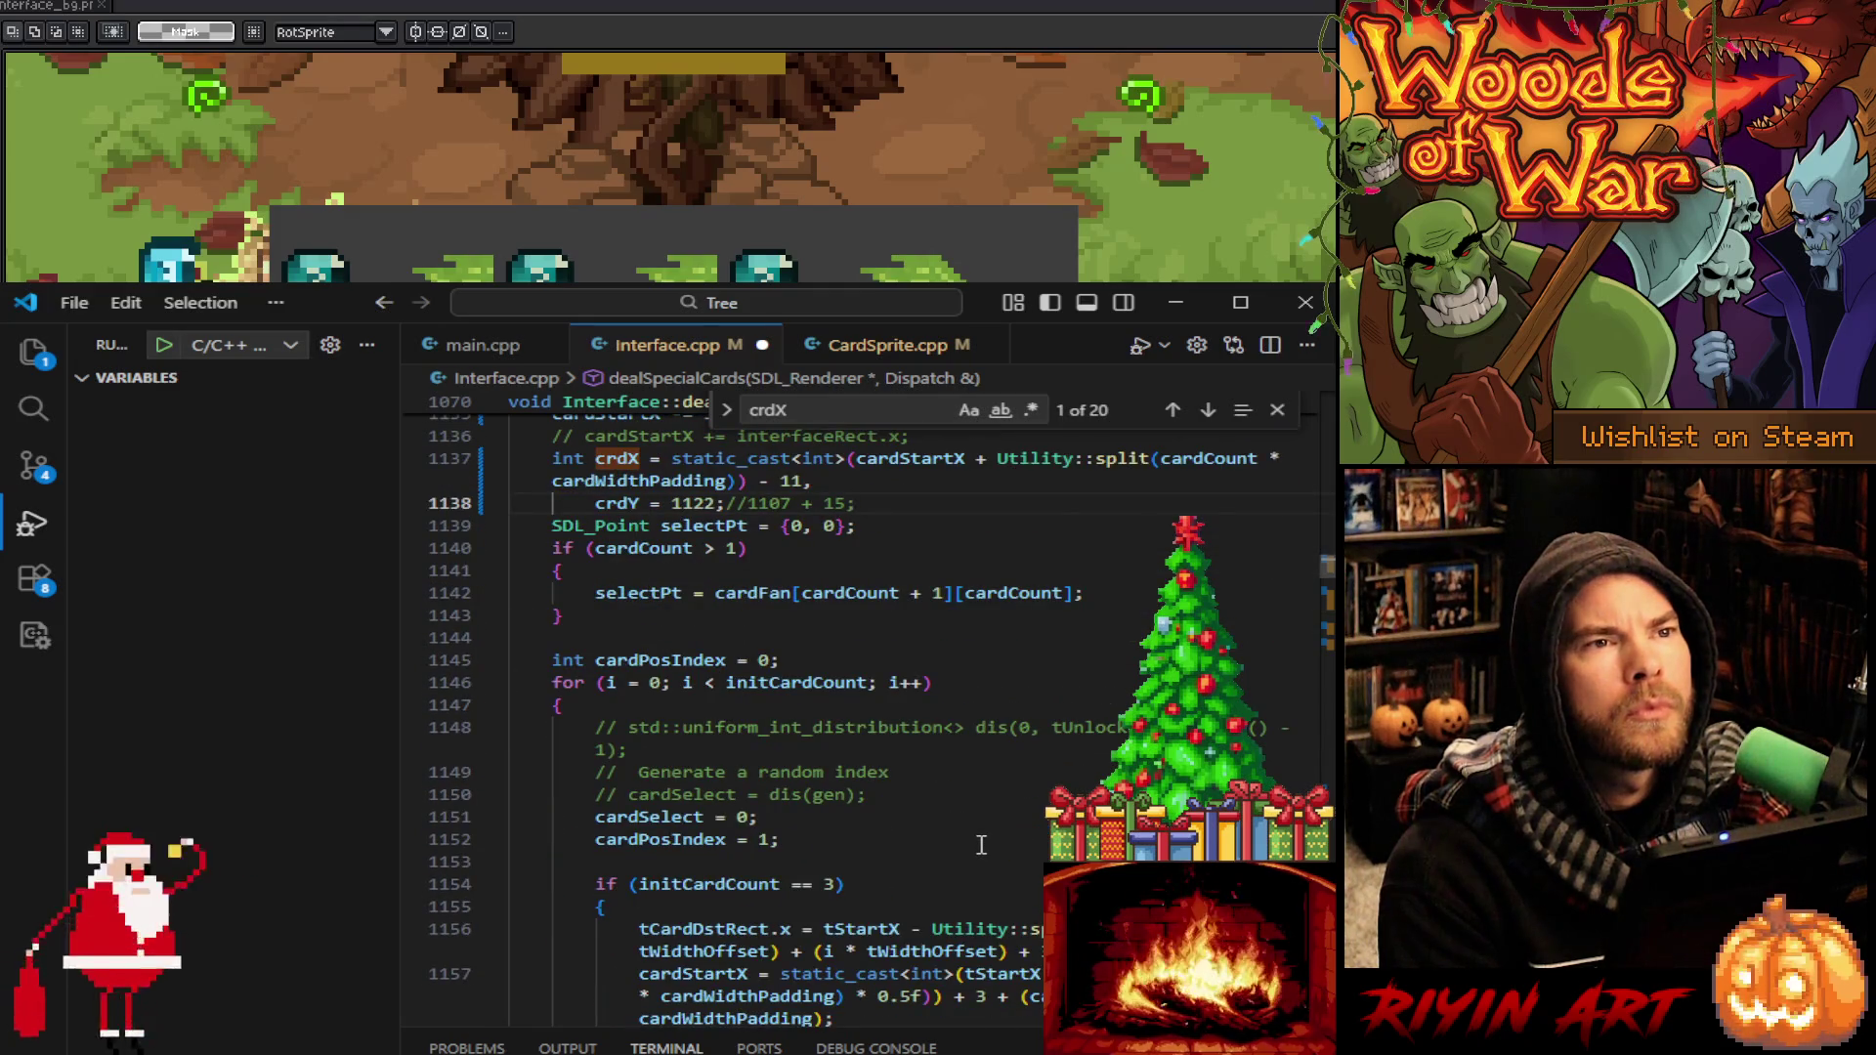
scroll(980, 835, "down", 4)
scroll(981, 844, "down", 2)
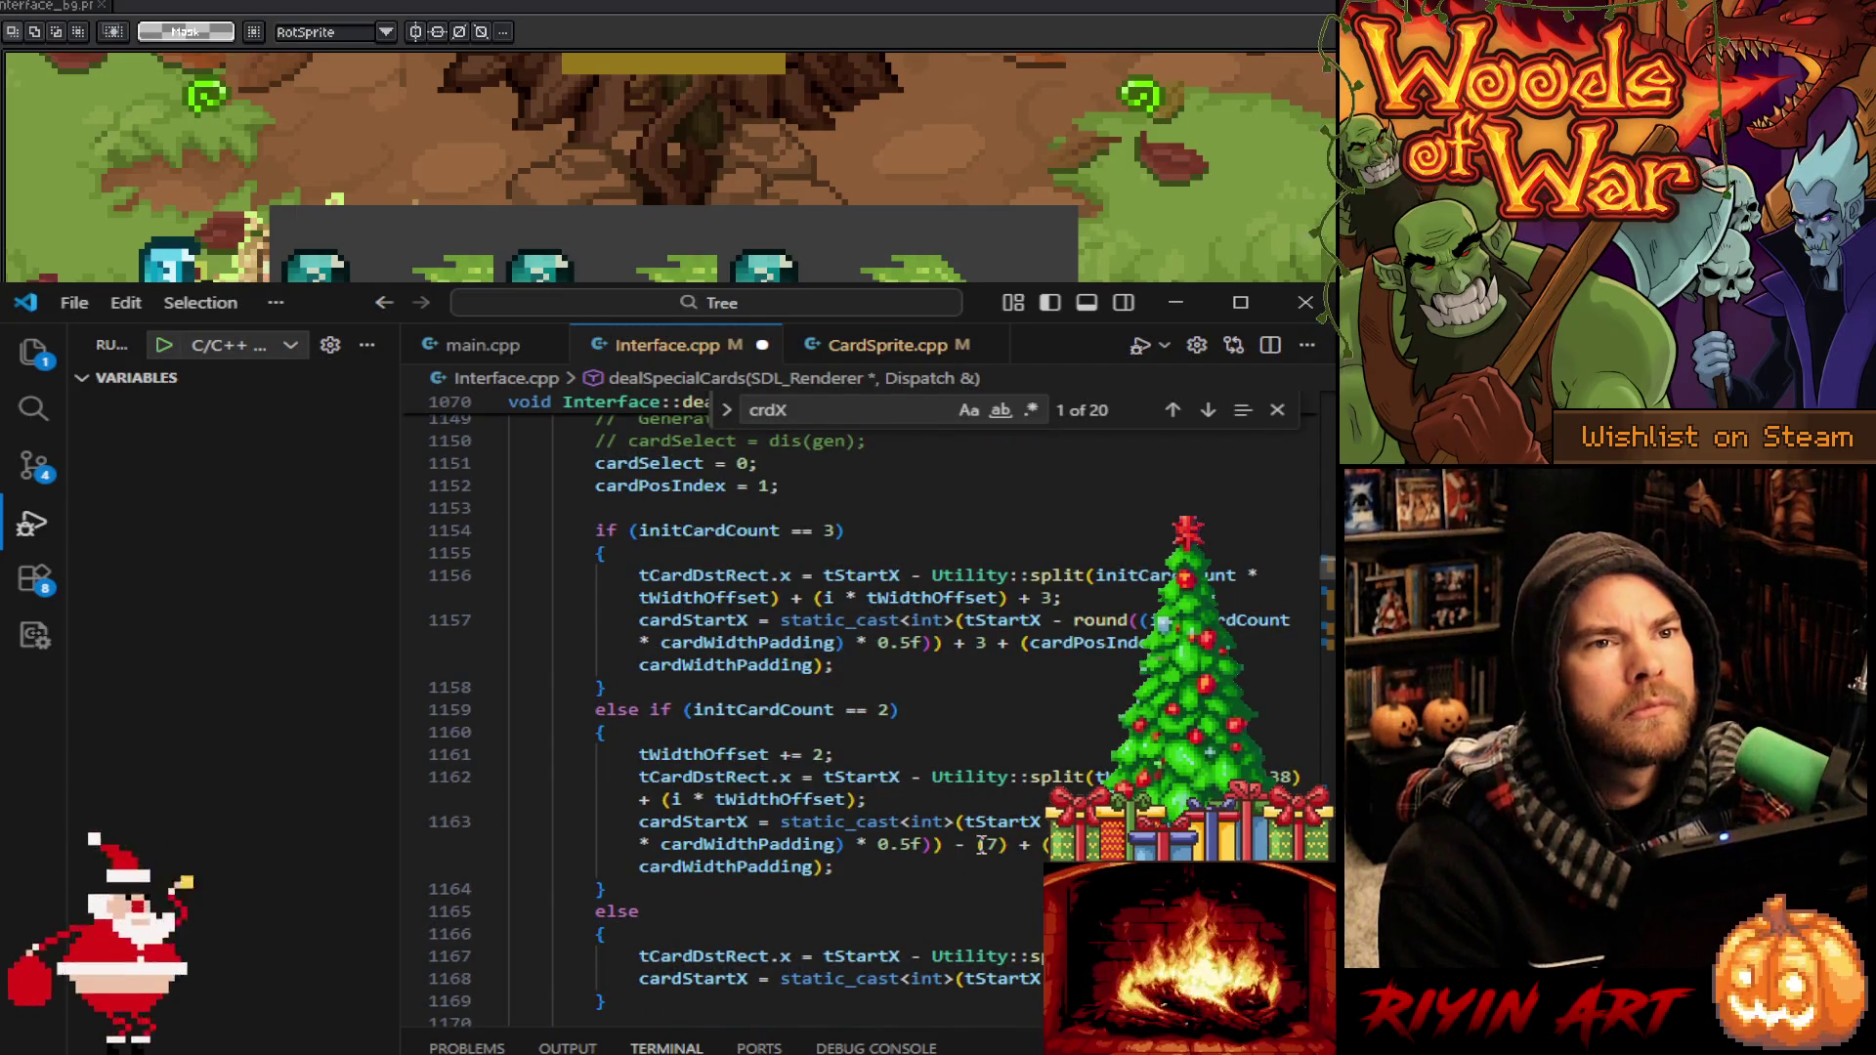
scroll(981, 844, "down", 8)
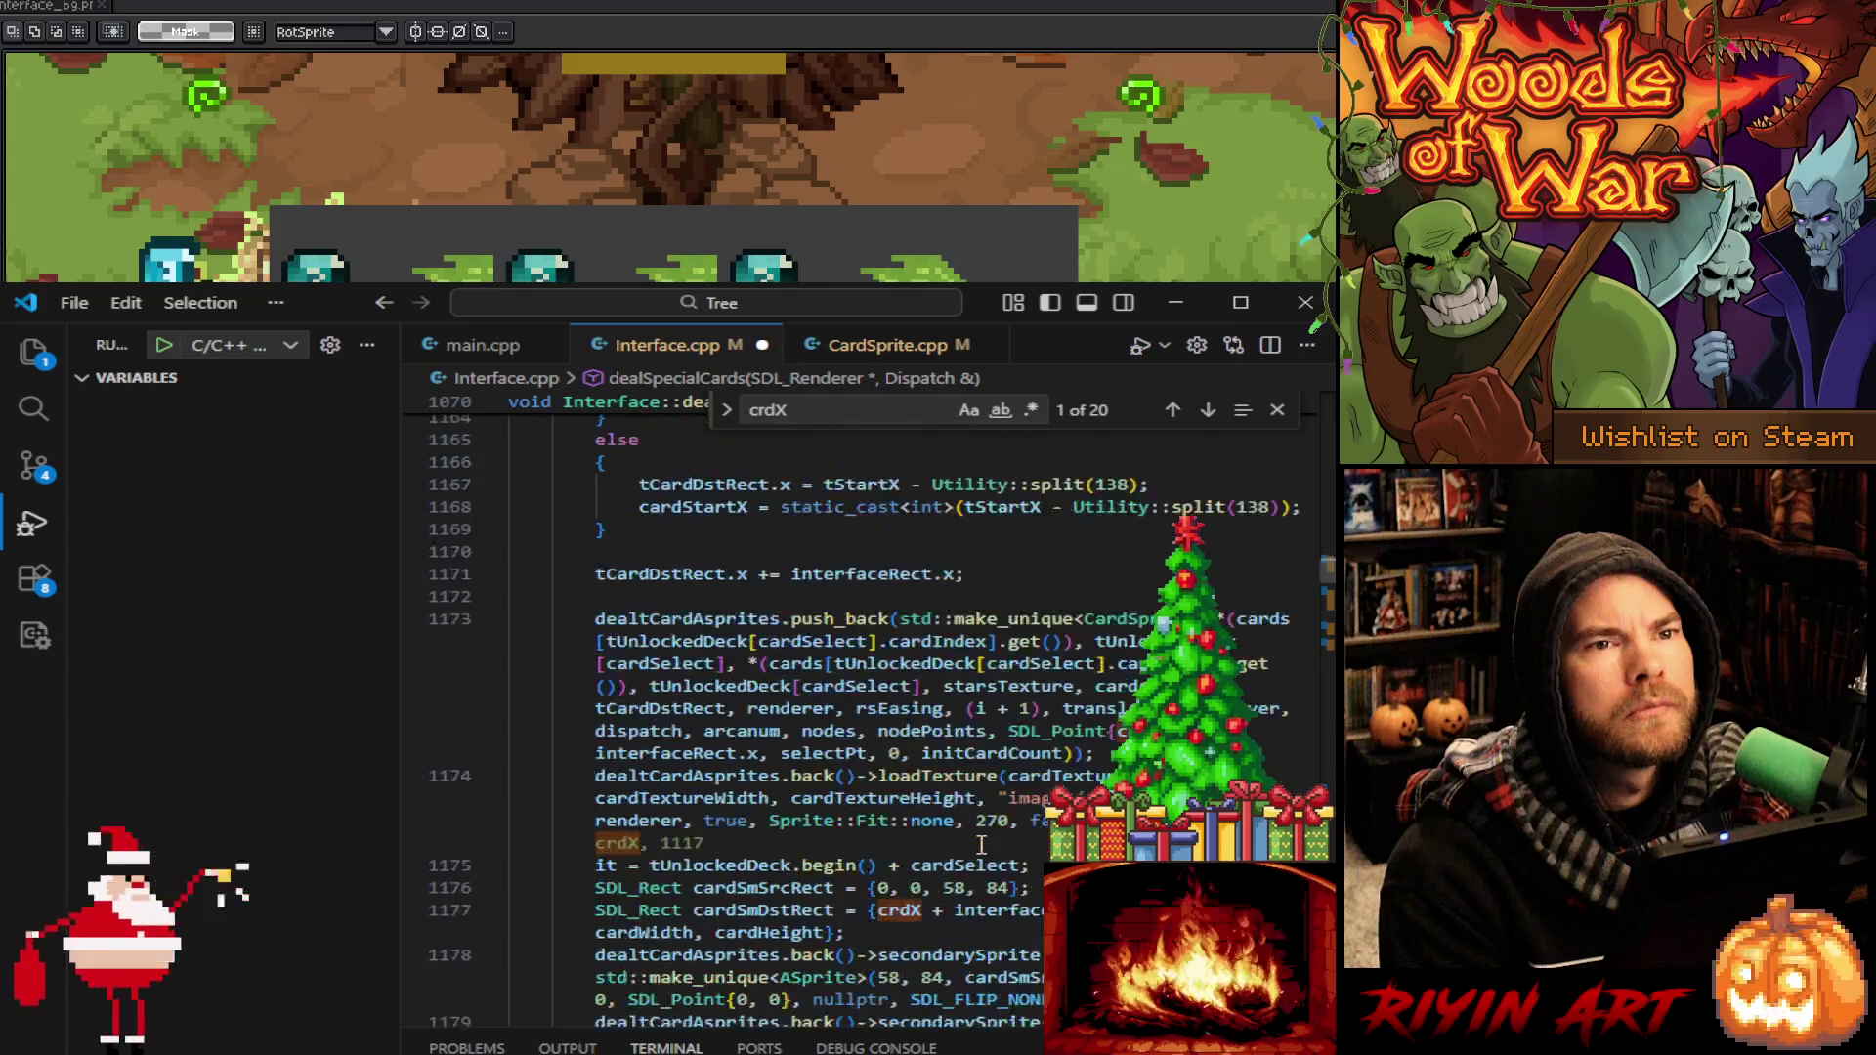
scroll(981, 844, "down", 18)
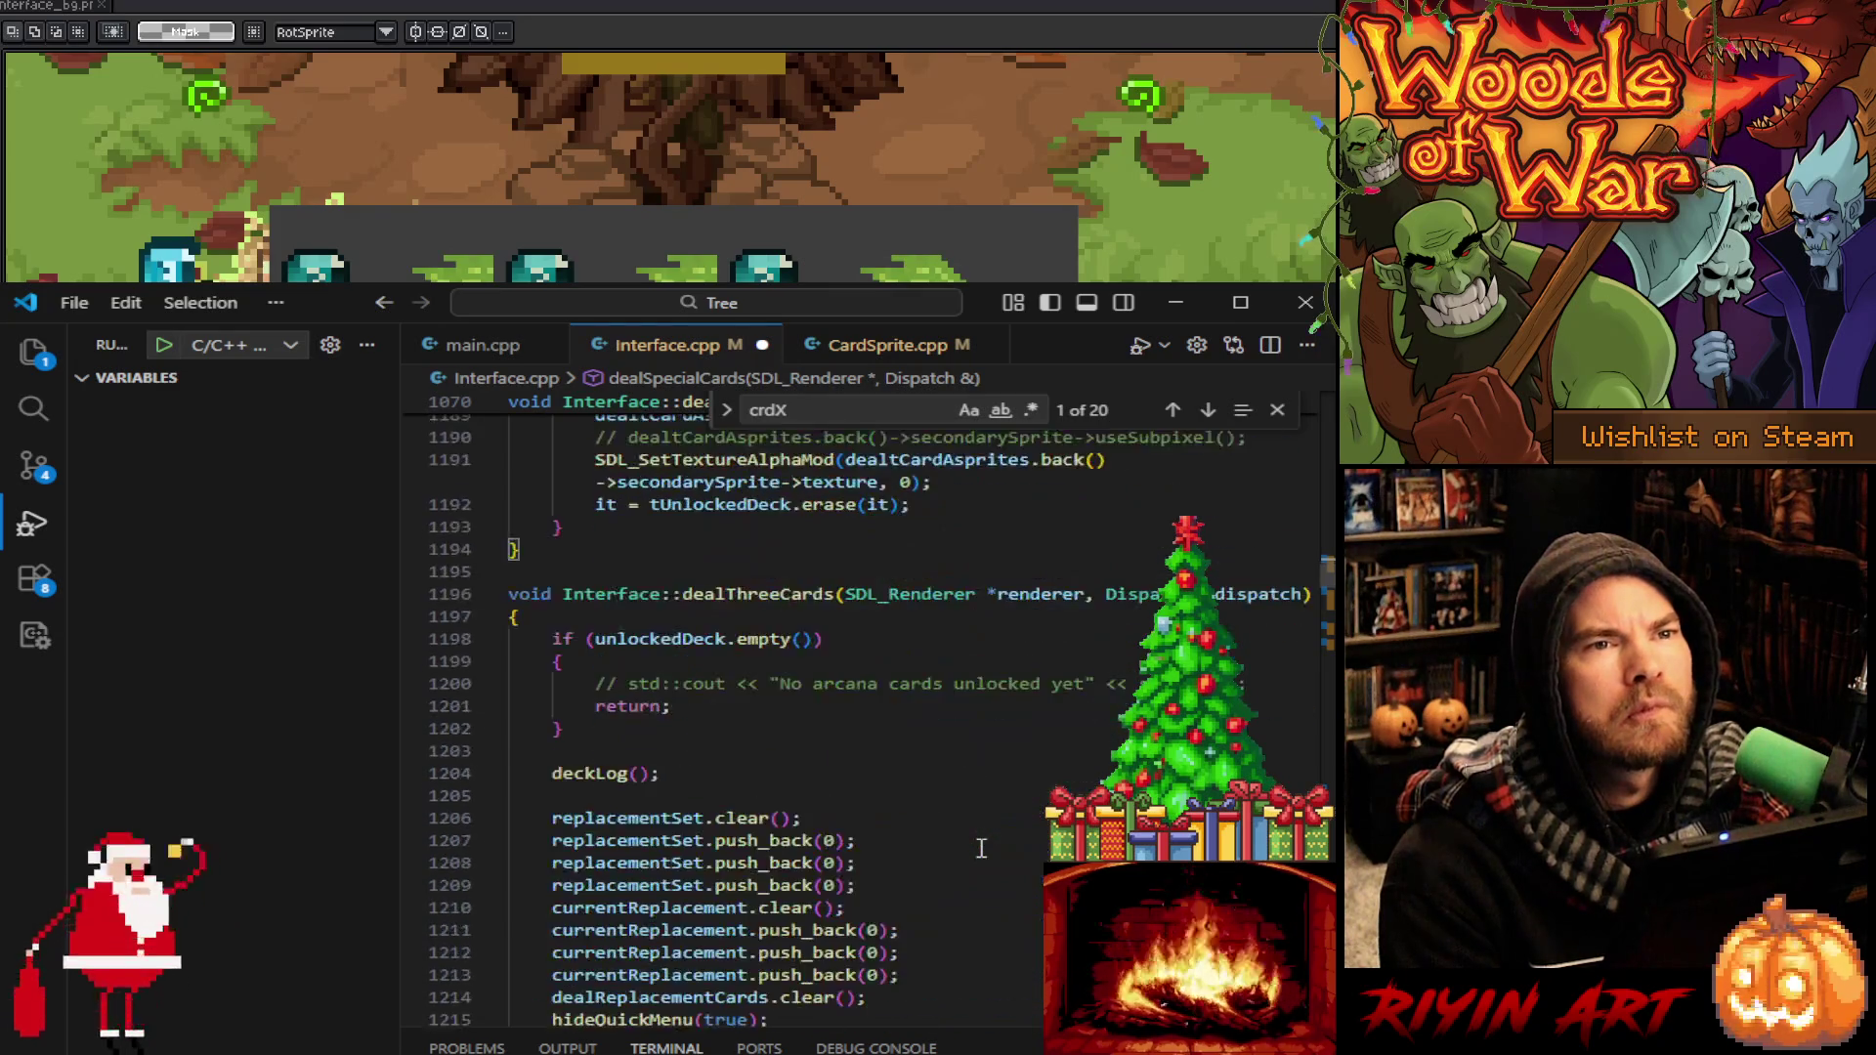
scroll(970, 876, "down", 7)
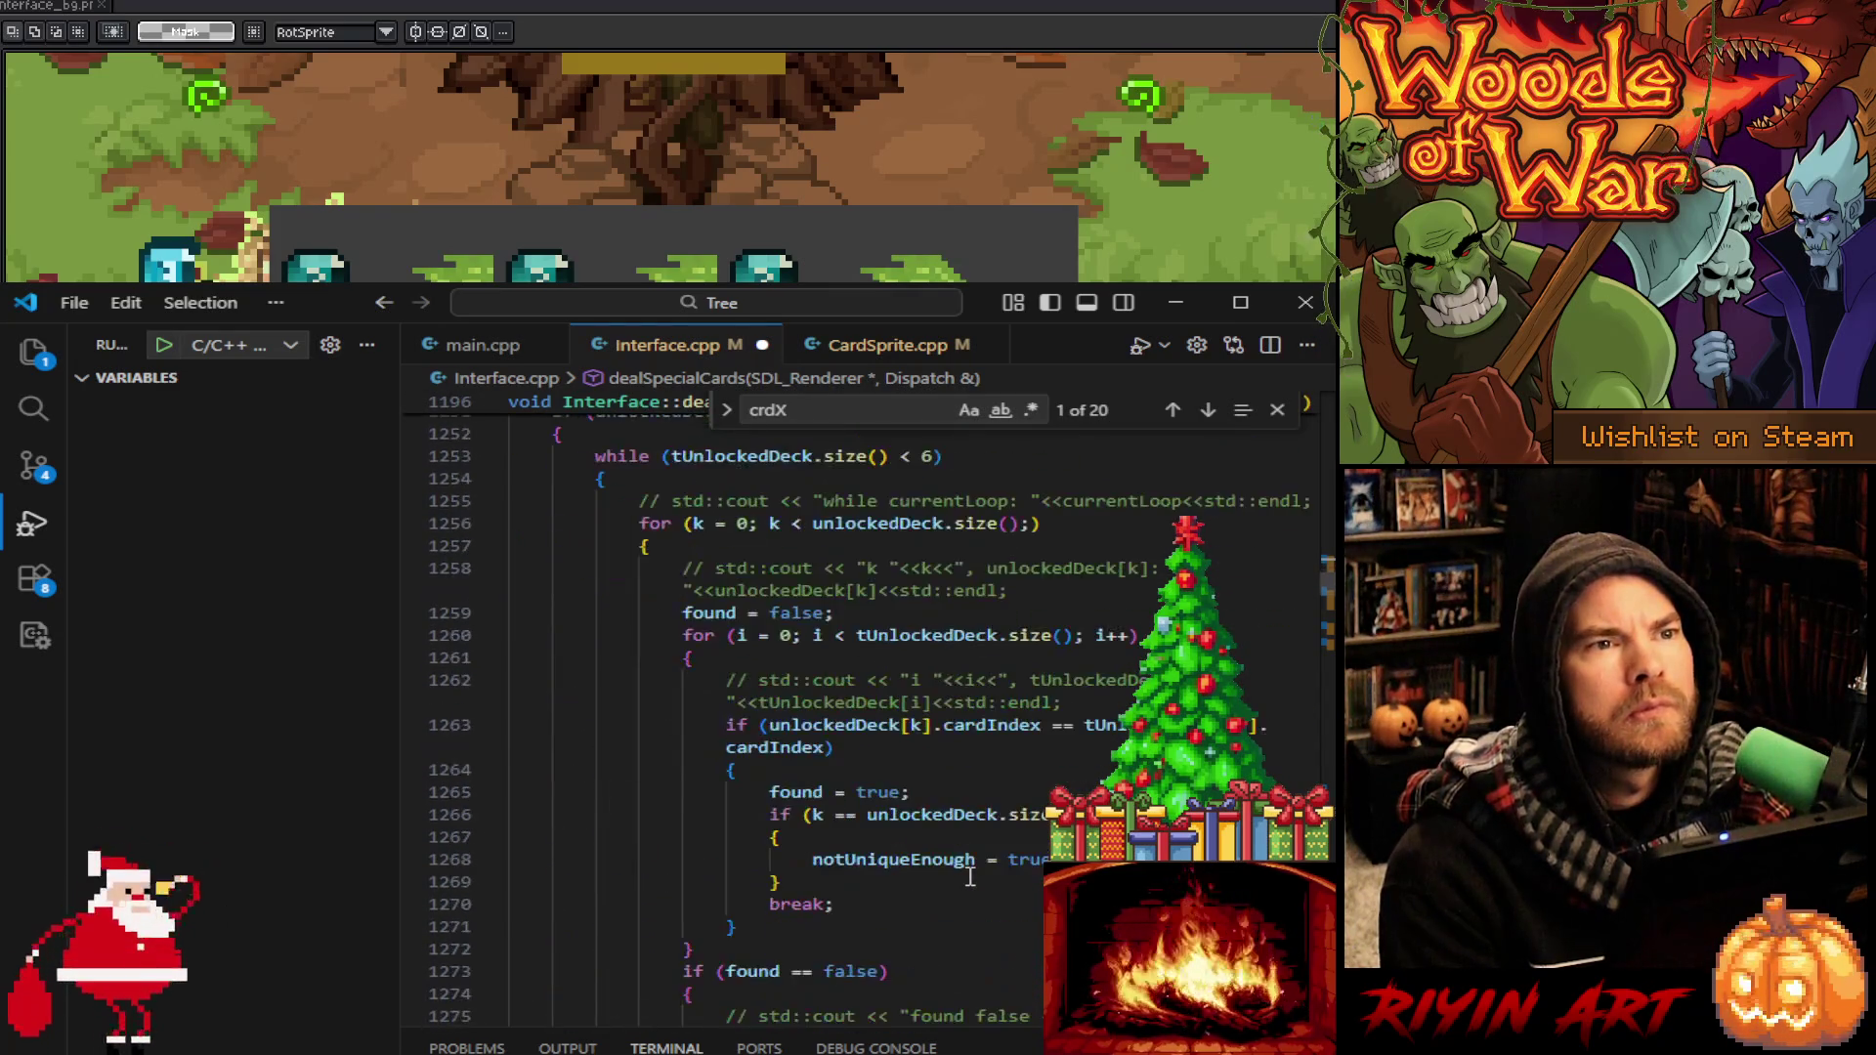
scroll(971, 877, "up", 1)
scroll(971, 876, "down", 3)
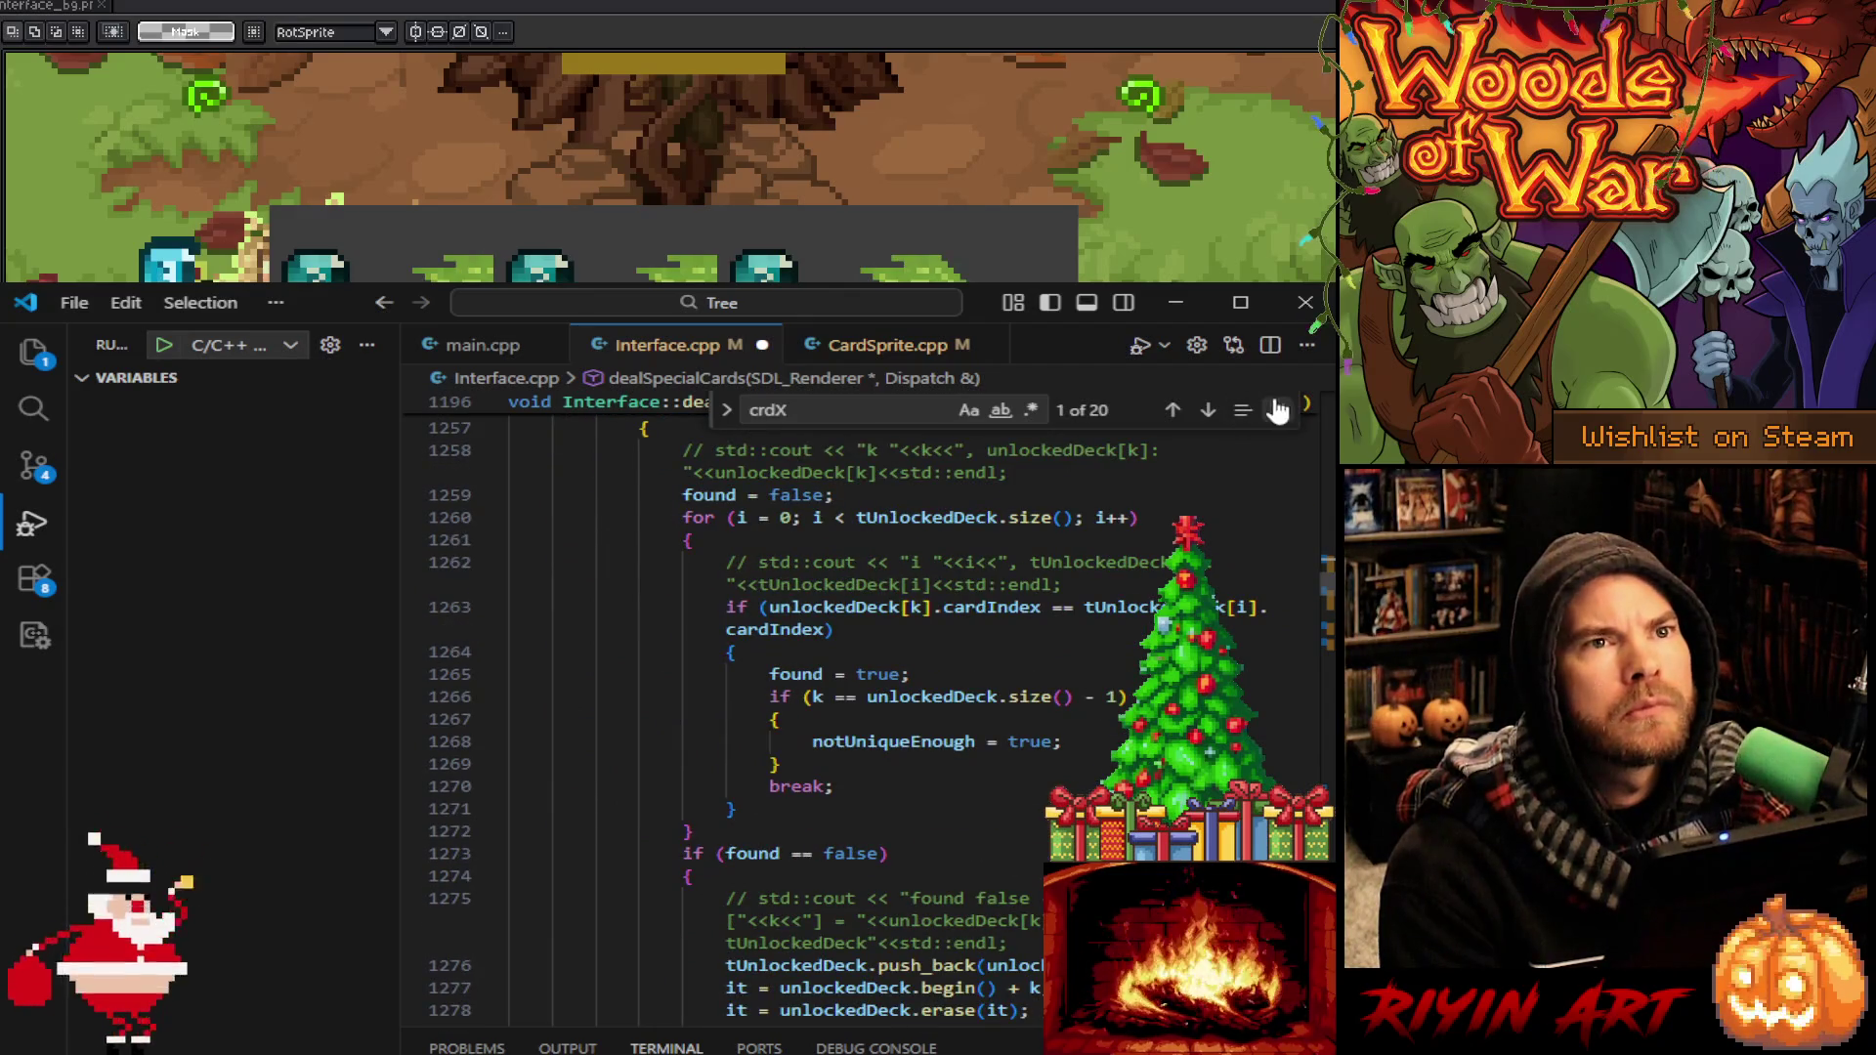
key("Escape")
Move to dealThreeCards, check its tStartX value 390, and reach the crdY line 1364
scroll(1001, 808, "down", 20)
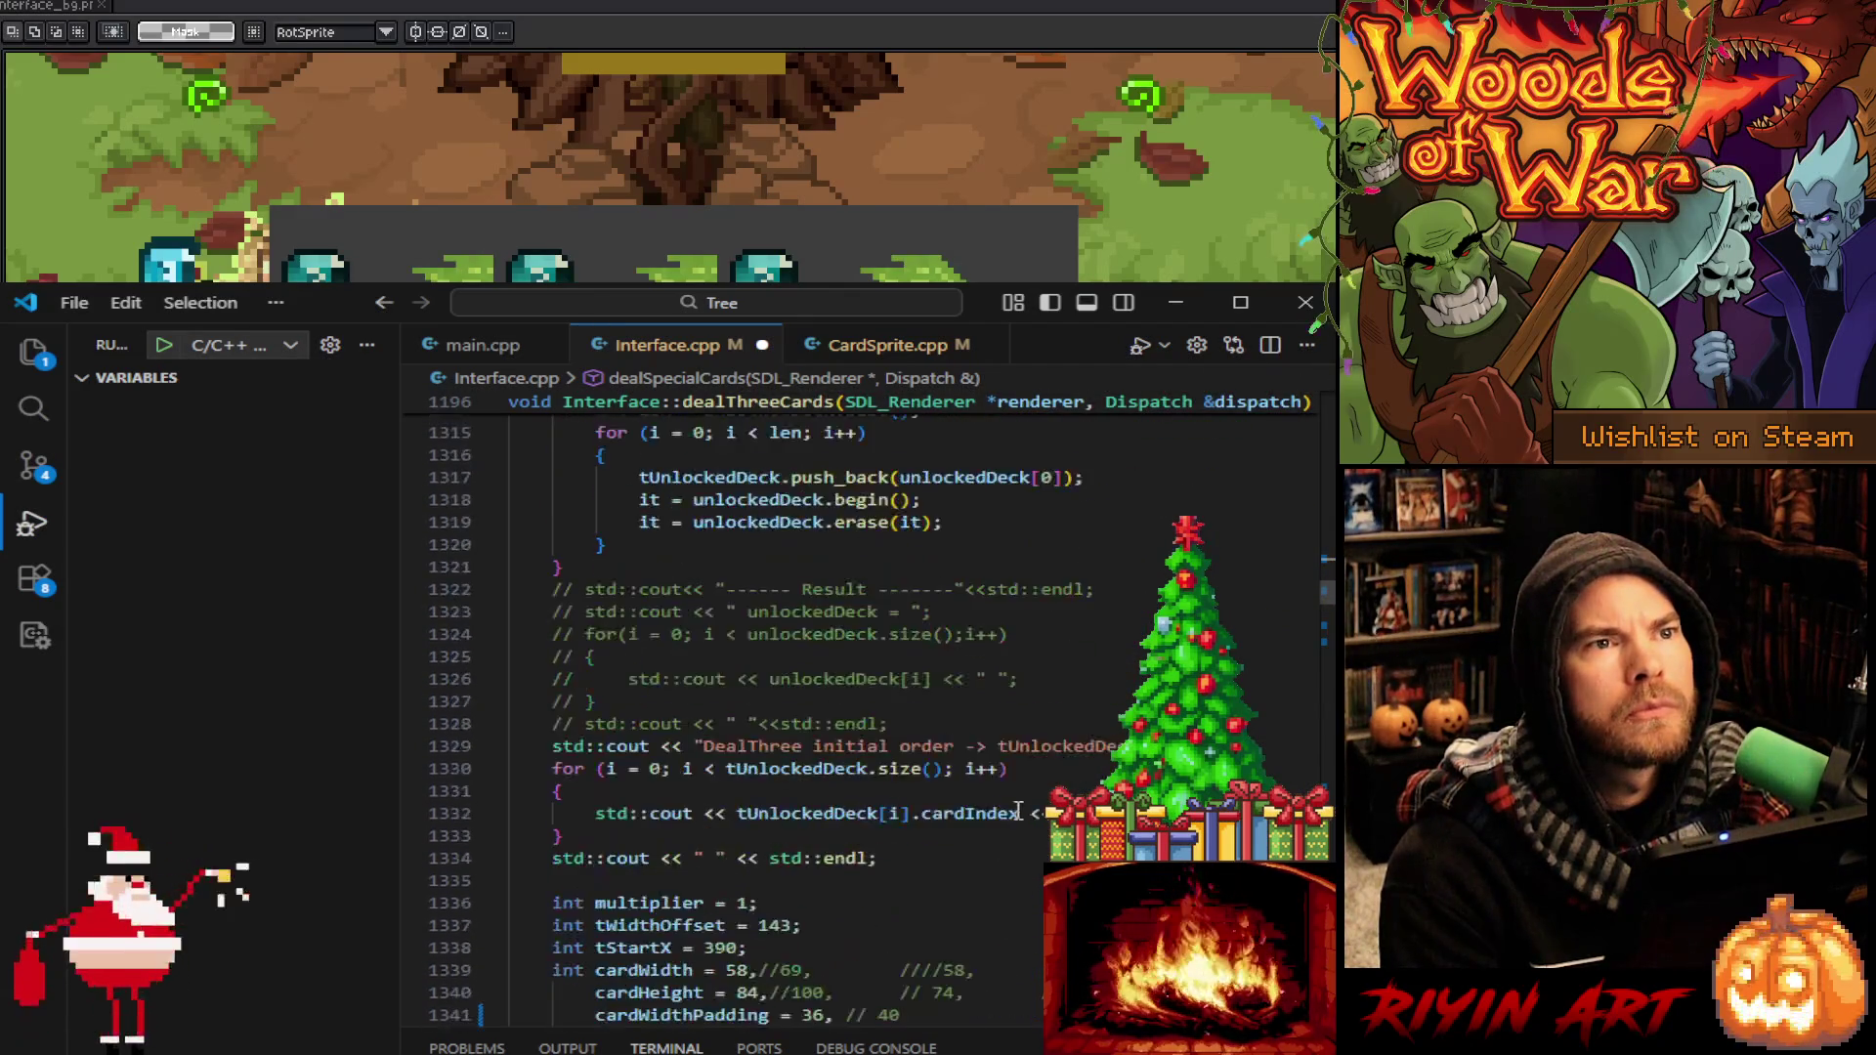
scroll(1001, 808, "down", 7)
scroll(998, 806, "up", 7)
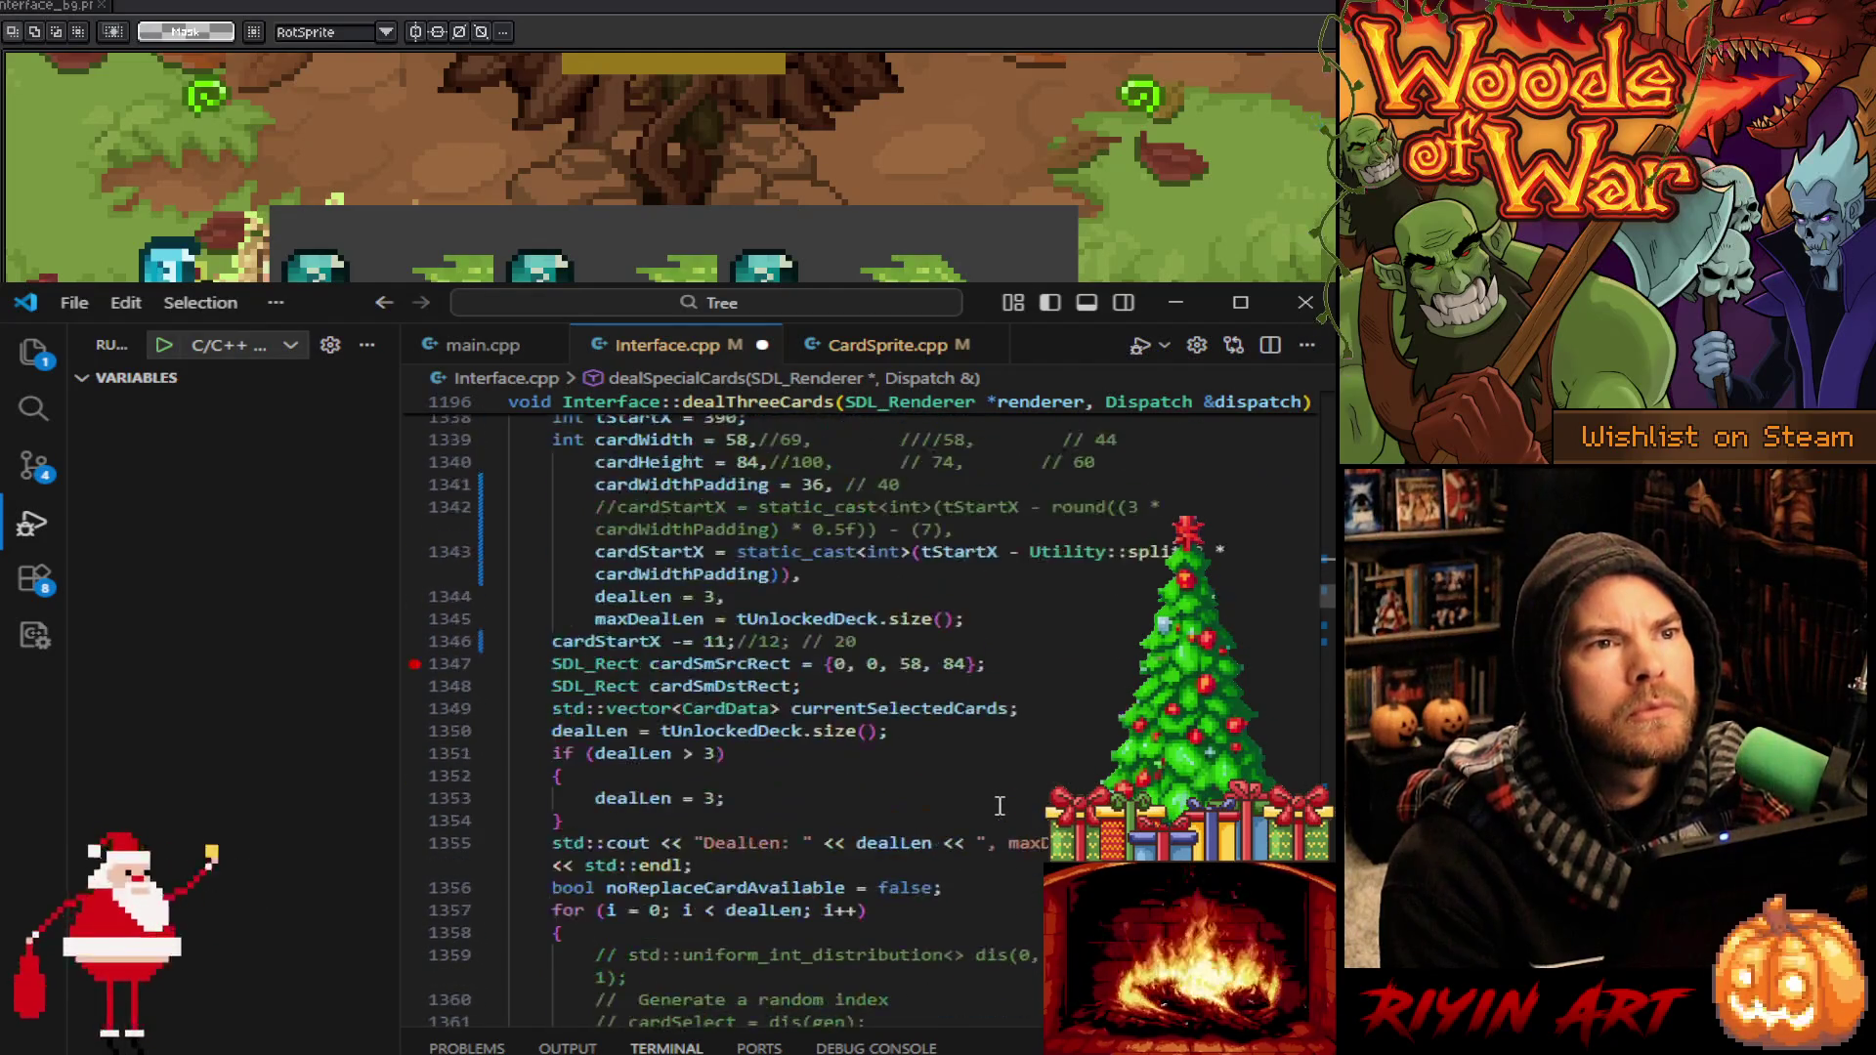
scroll(1000, 805, "up", 4)
scroll(999, 807, "up", 9)
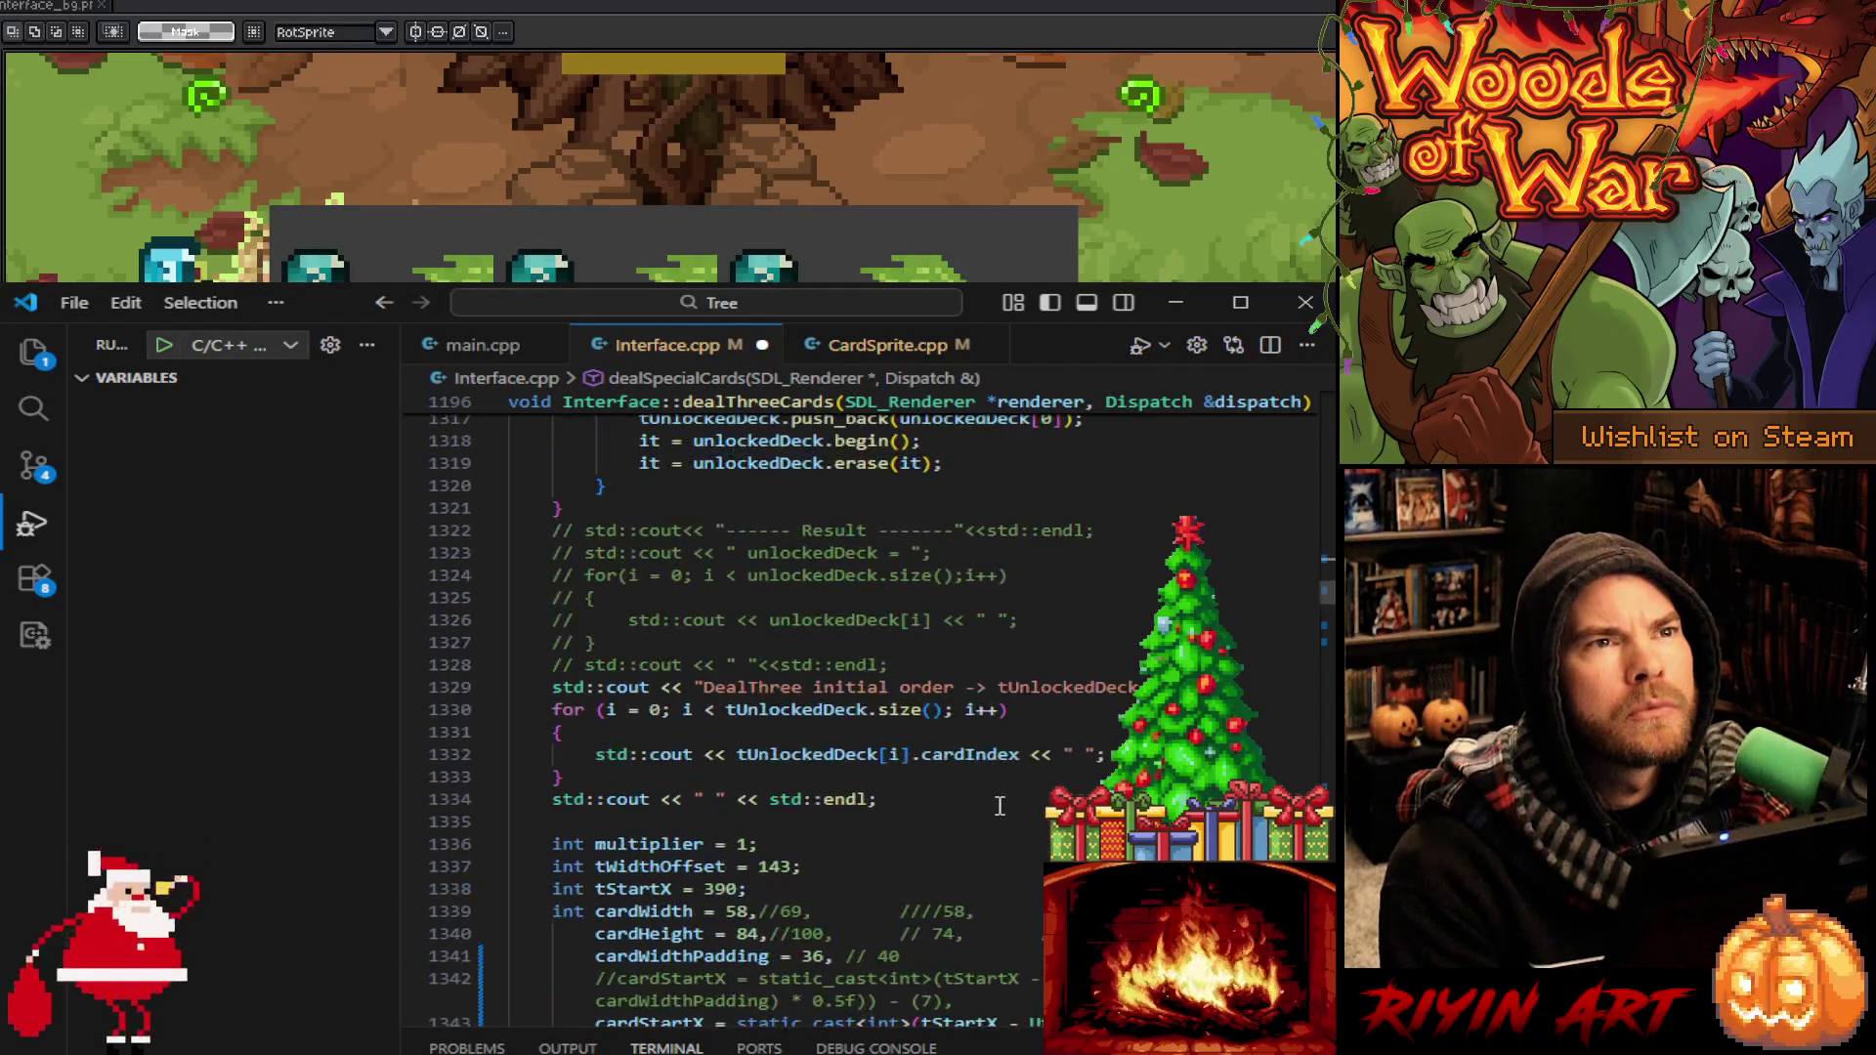
scroll(999, 806, "down", 8)
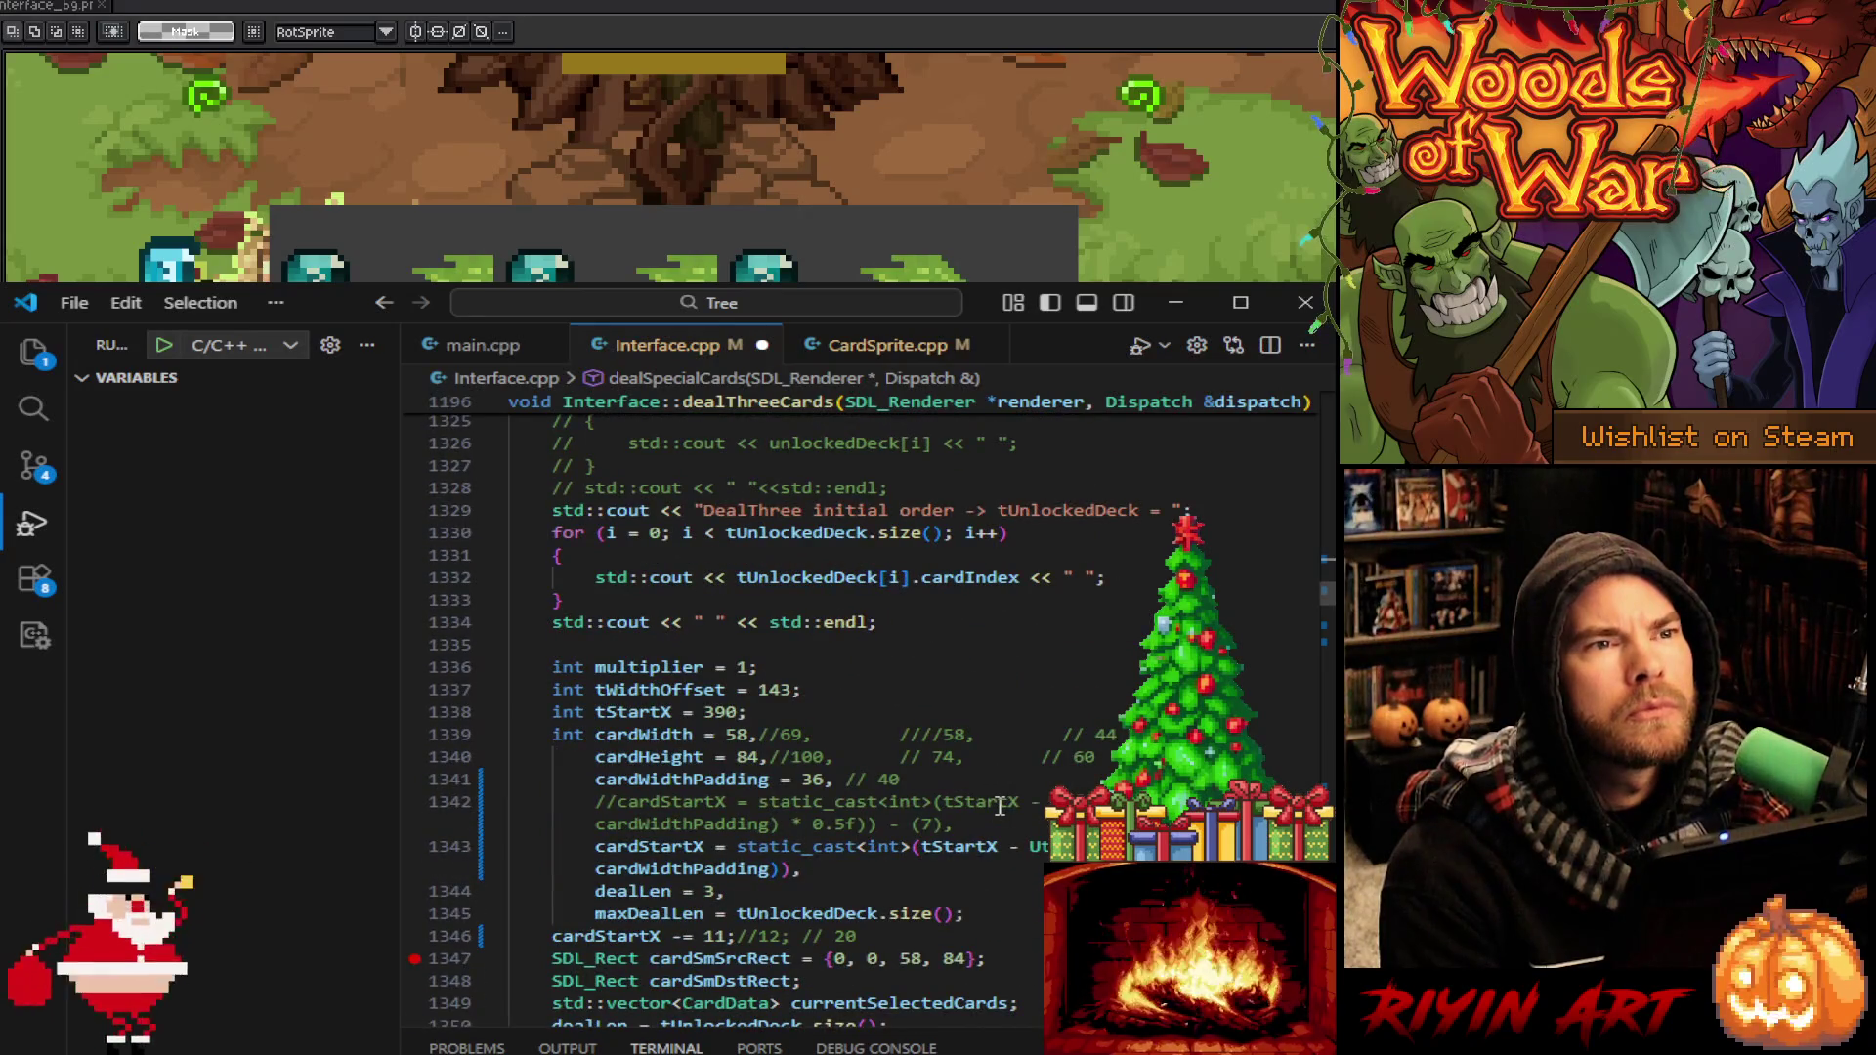
double_click(720, 713)
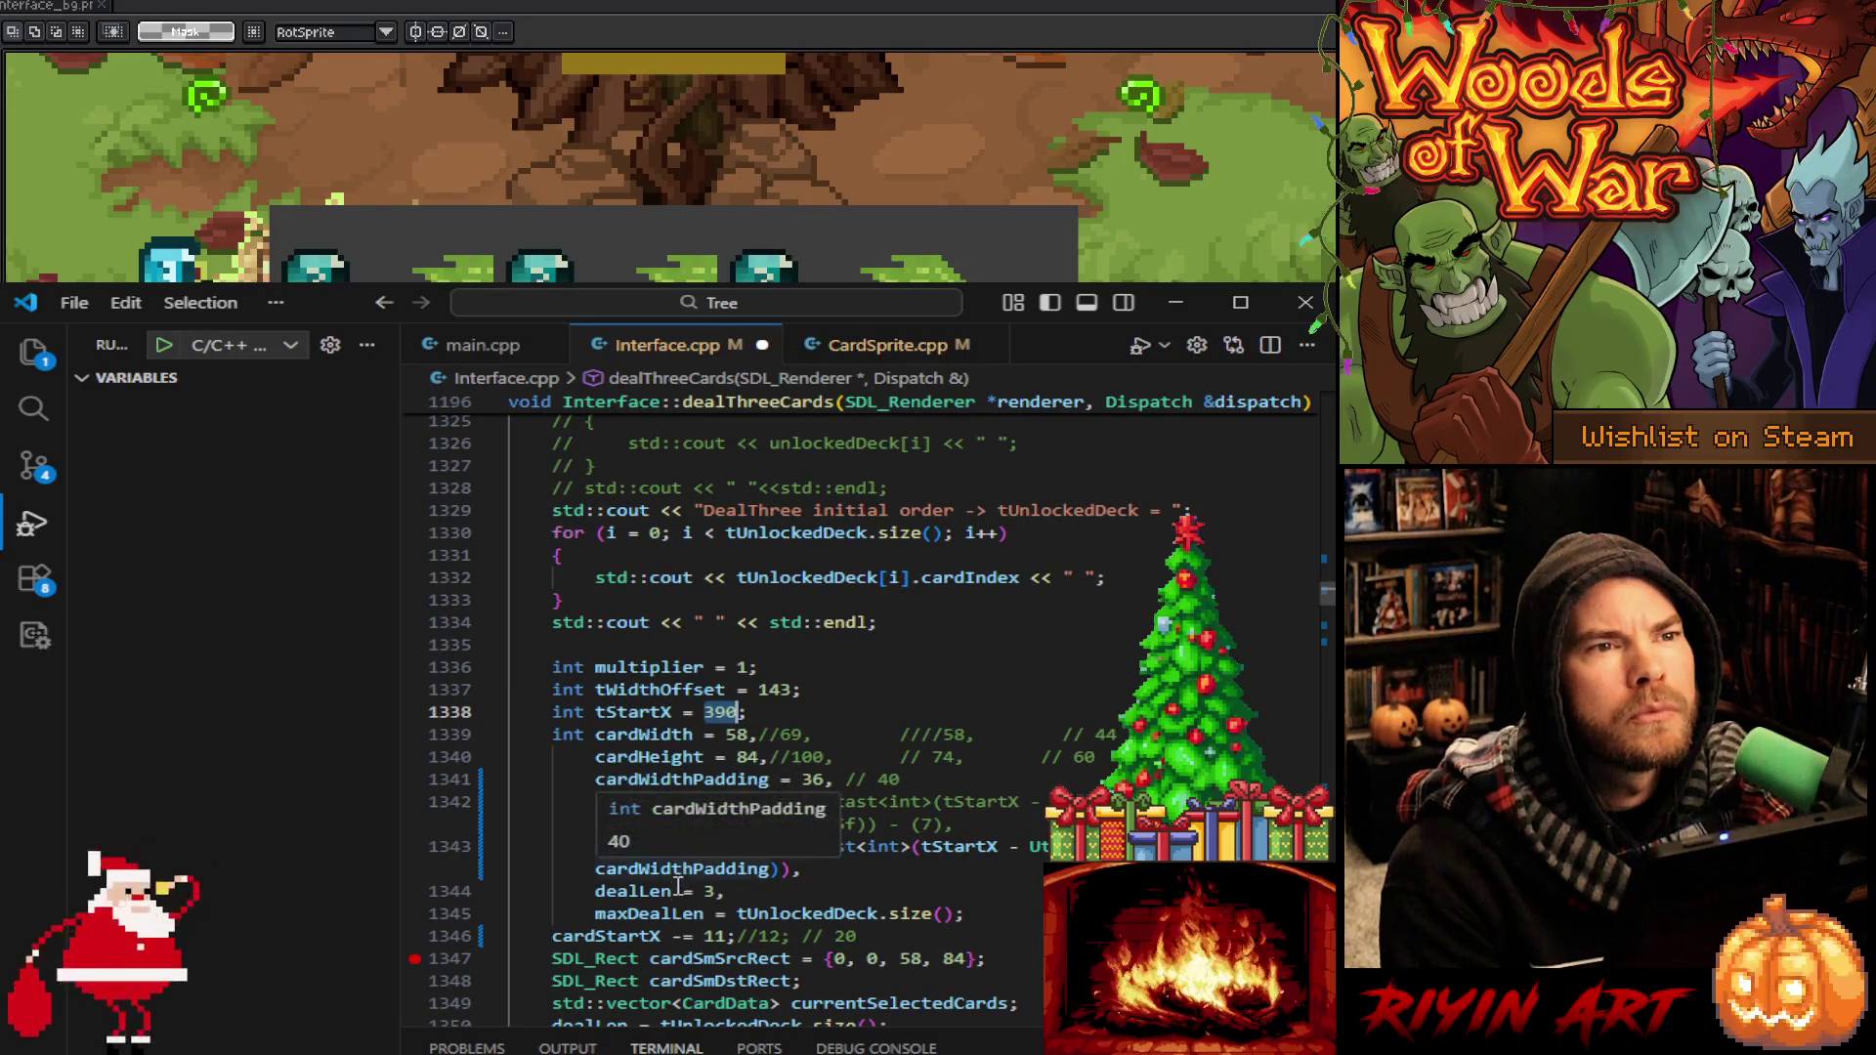
scroll(596, 801, "down", 4)
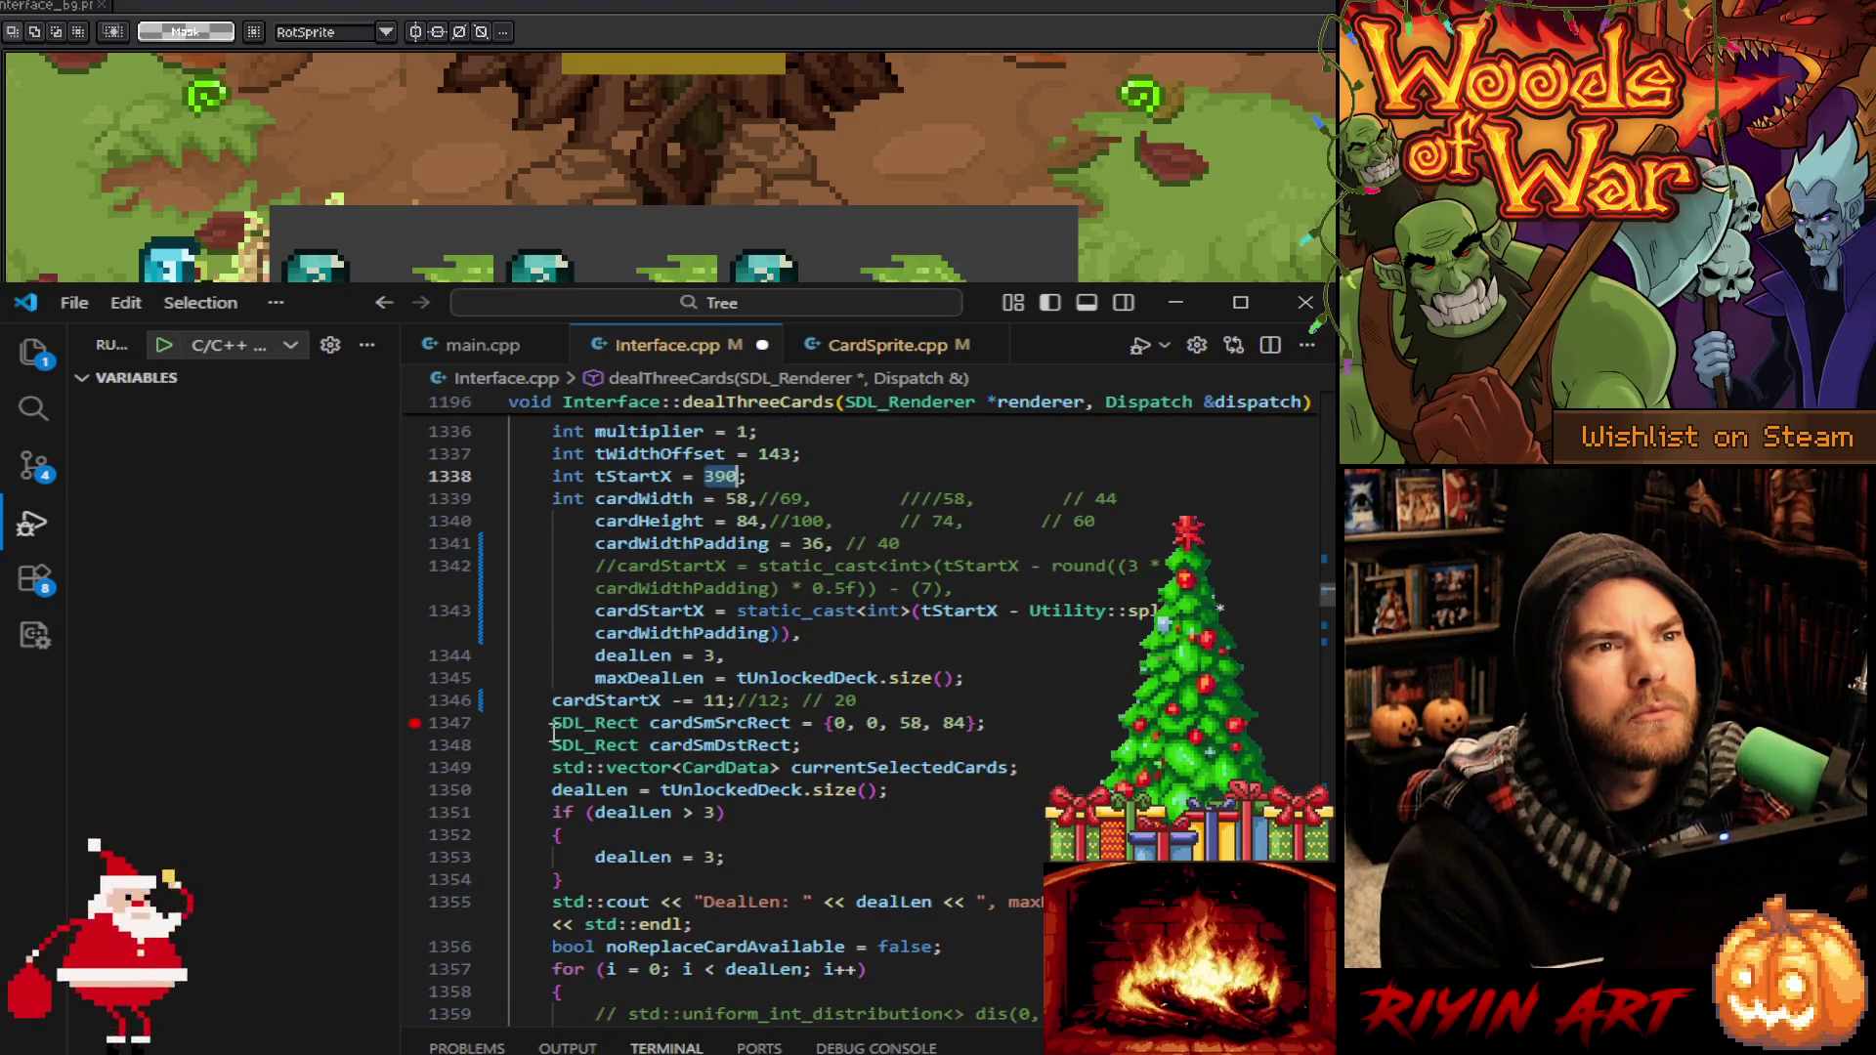
scroll(730, 809, "down", 2)
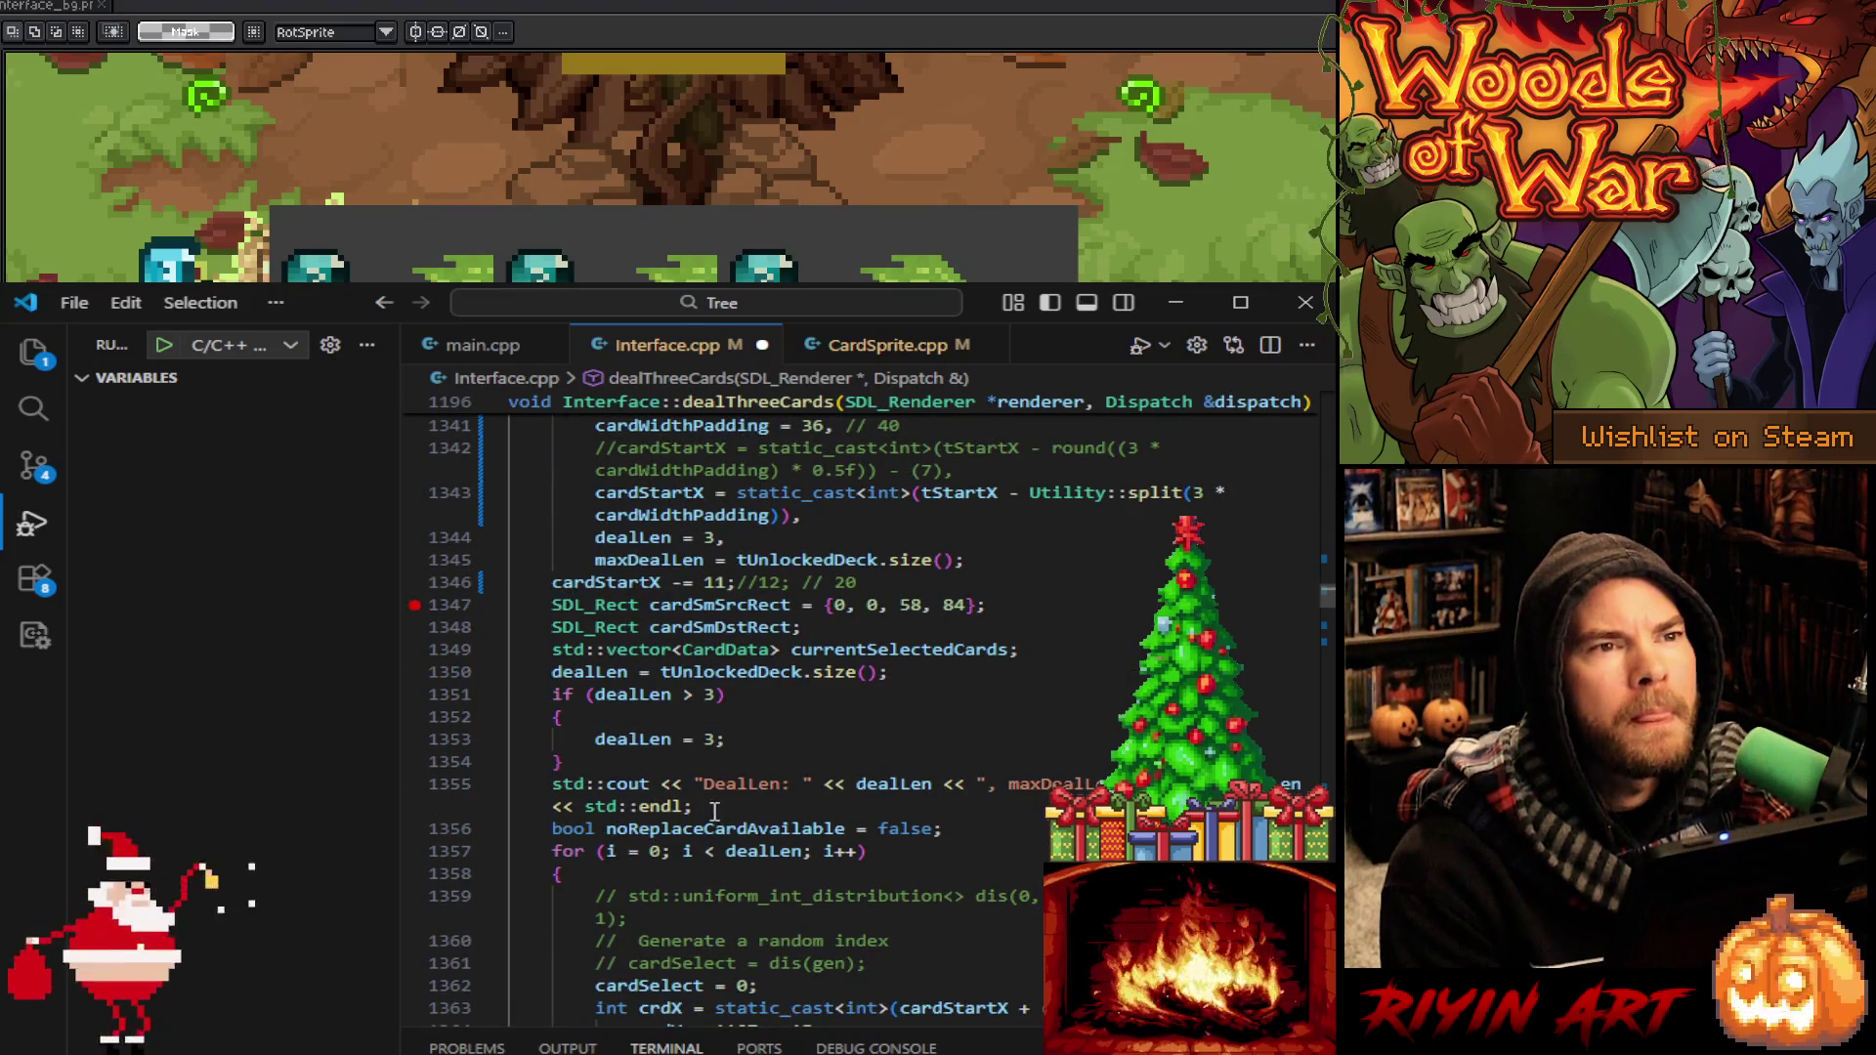
scroll(714, 812, "down", 5)
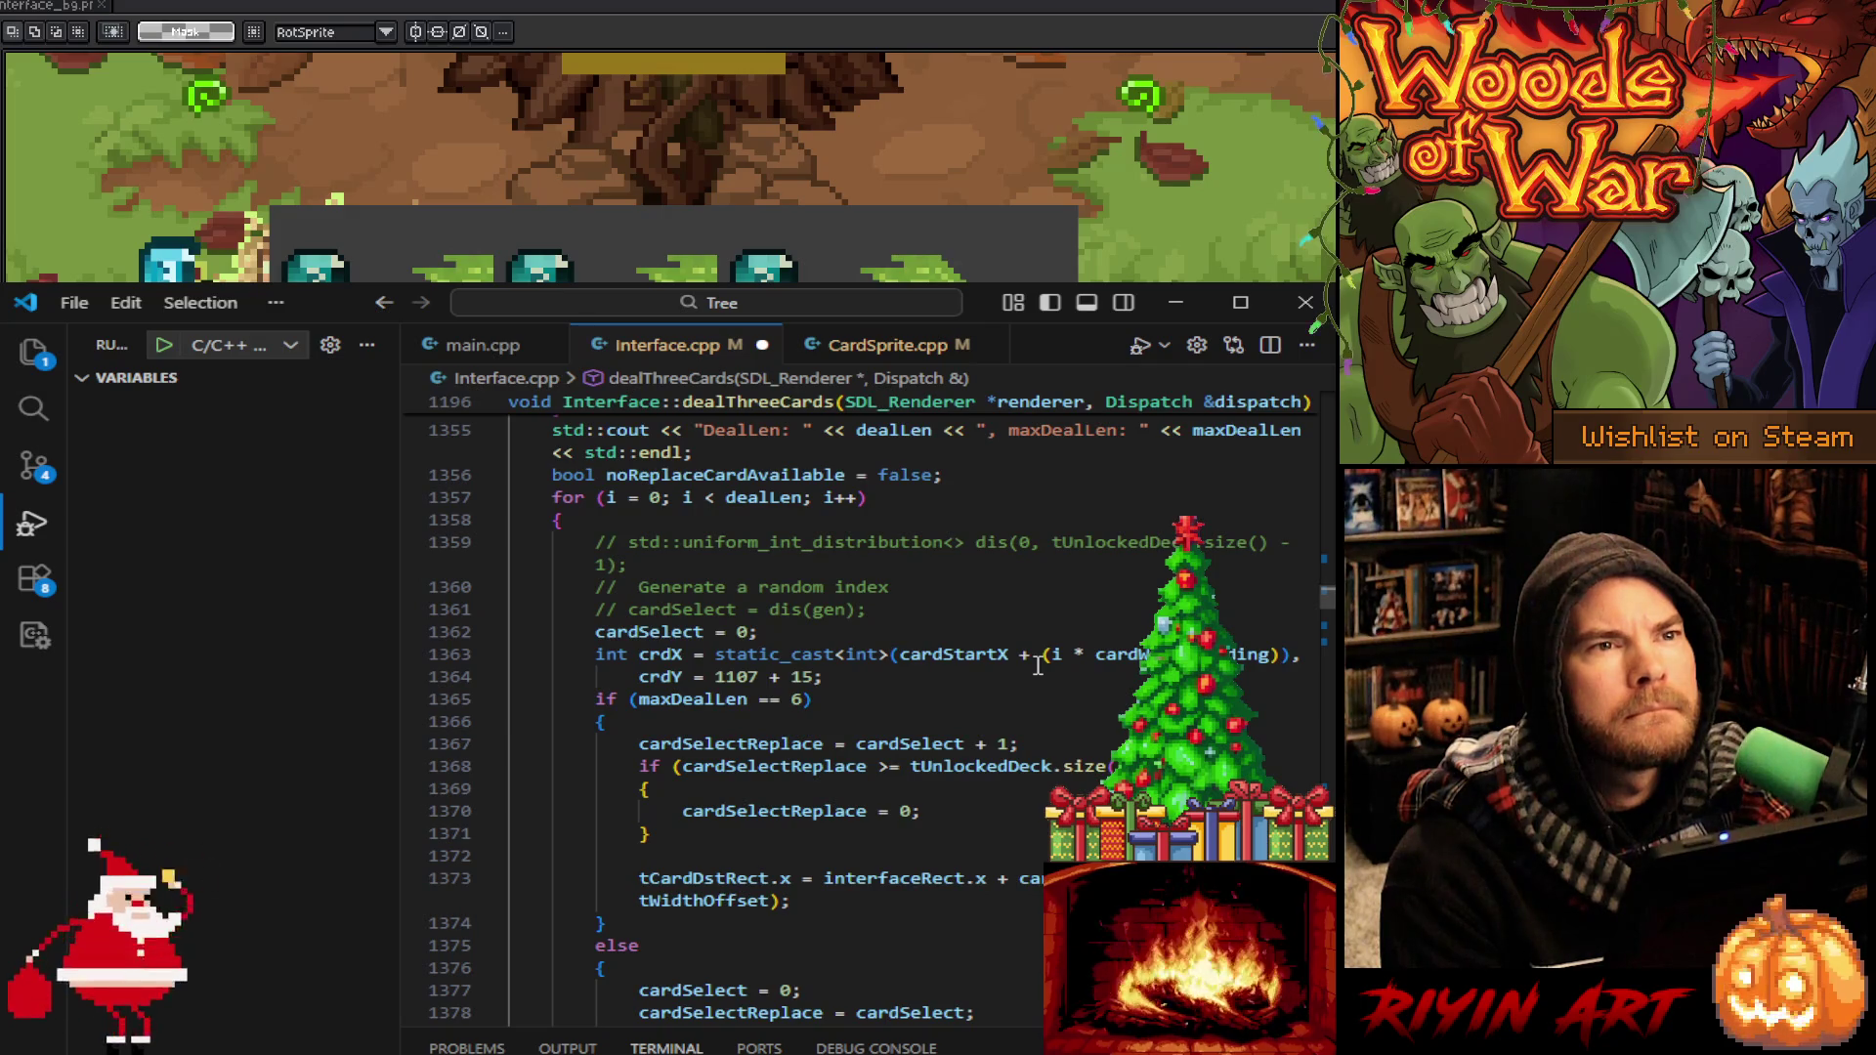
Replace '07 + 15' with 22 so line 1364 reads crdY = 1122;
left_click_drag(816, 677, 740, 676)
type("22")
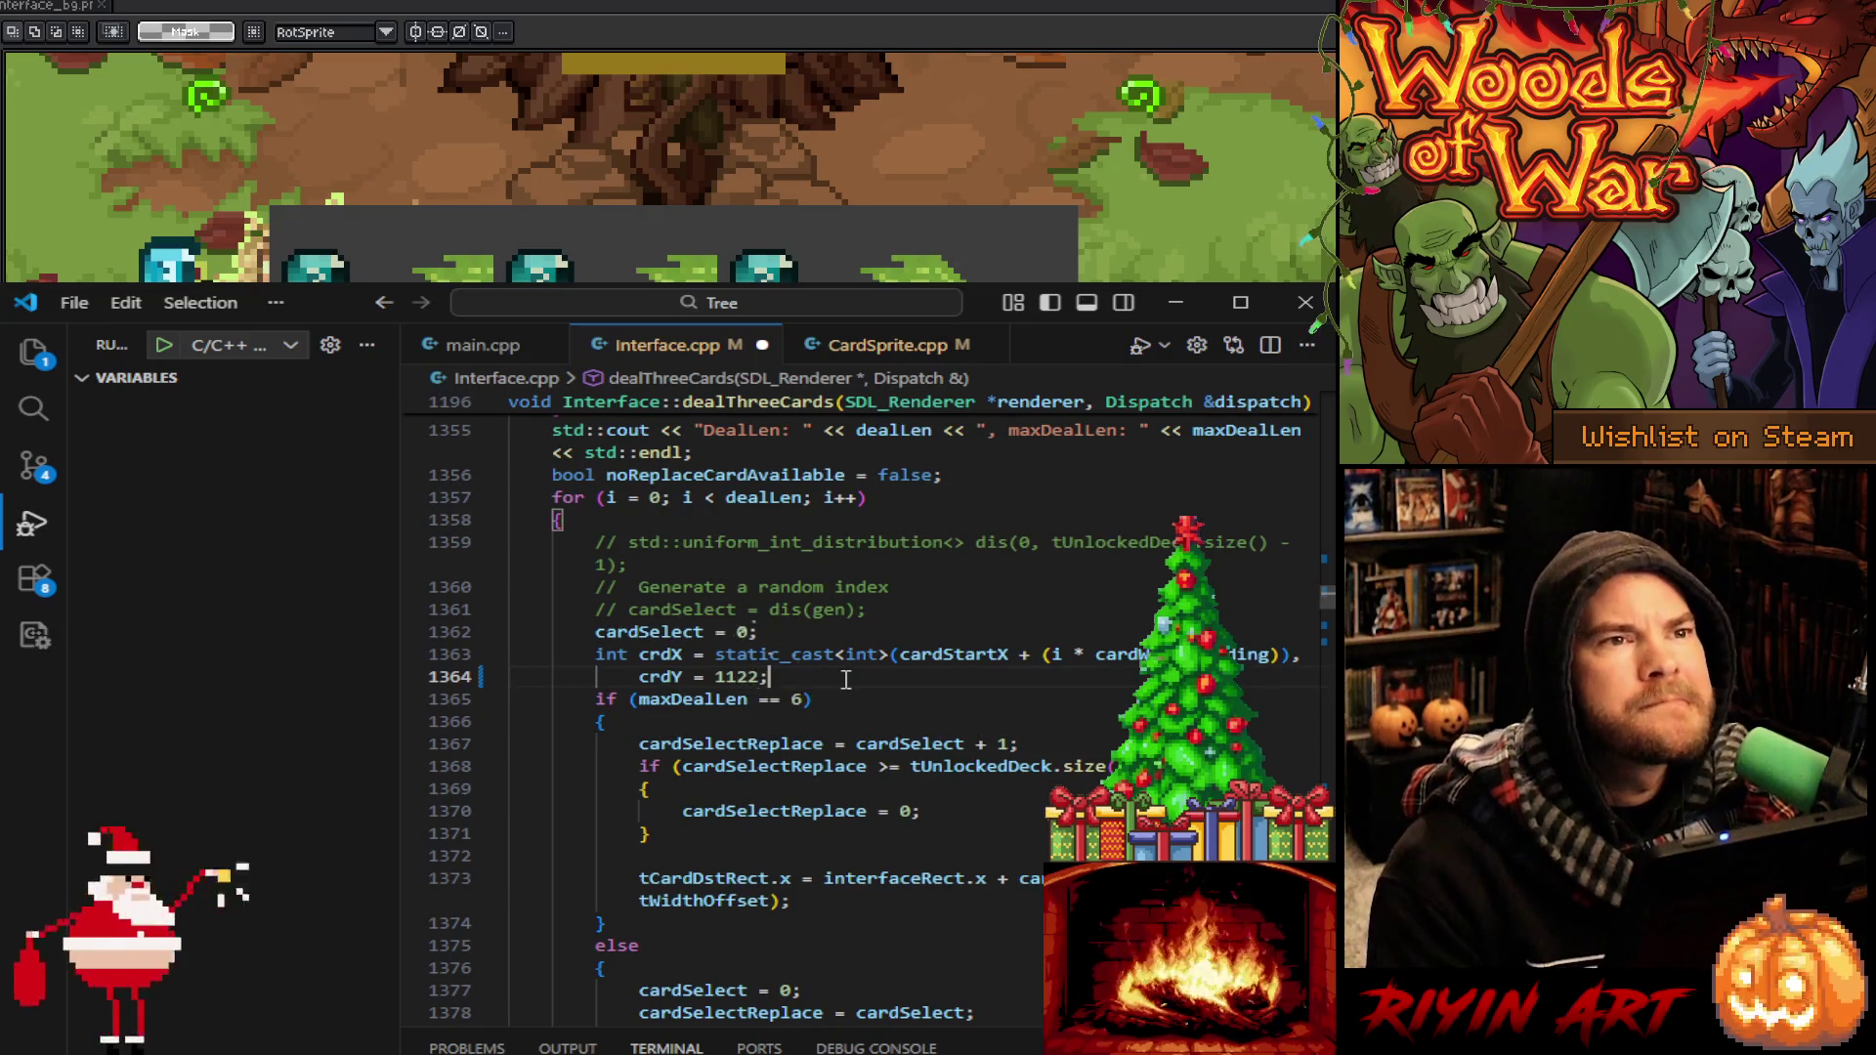
scroll(1007, 819, "up", 3)
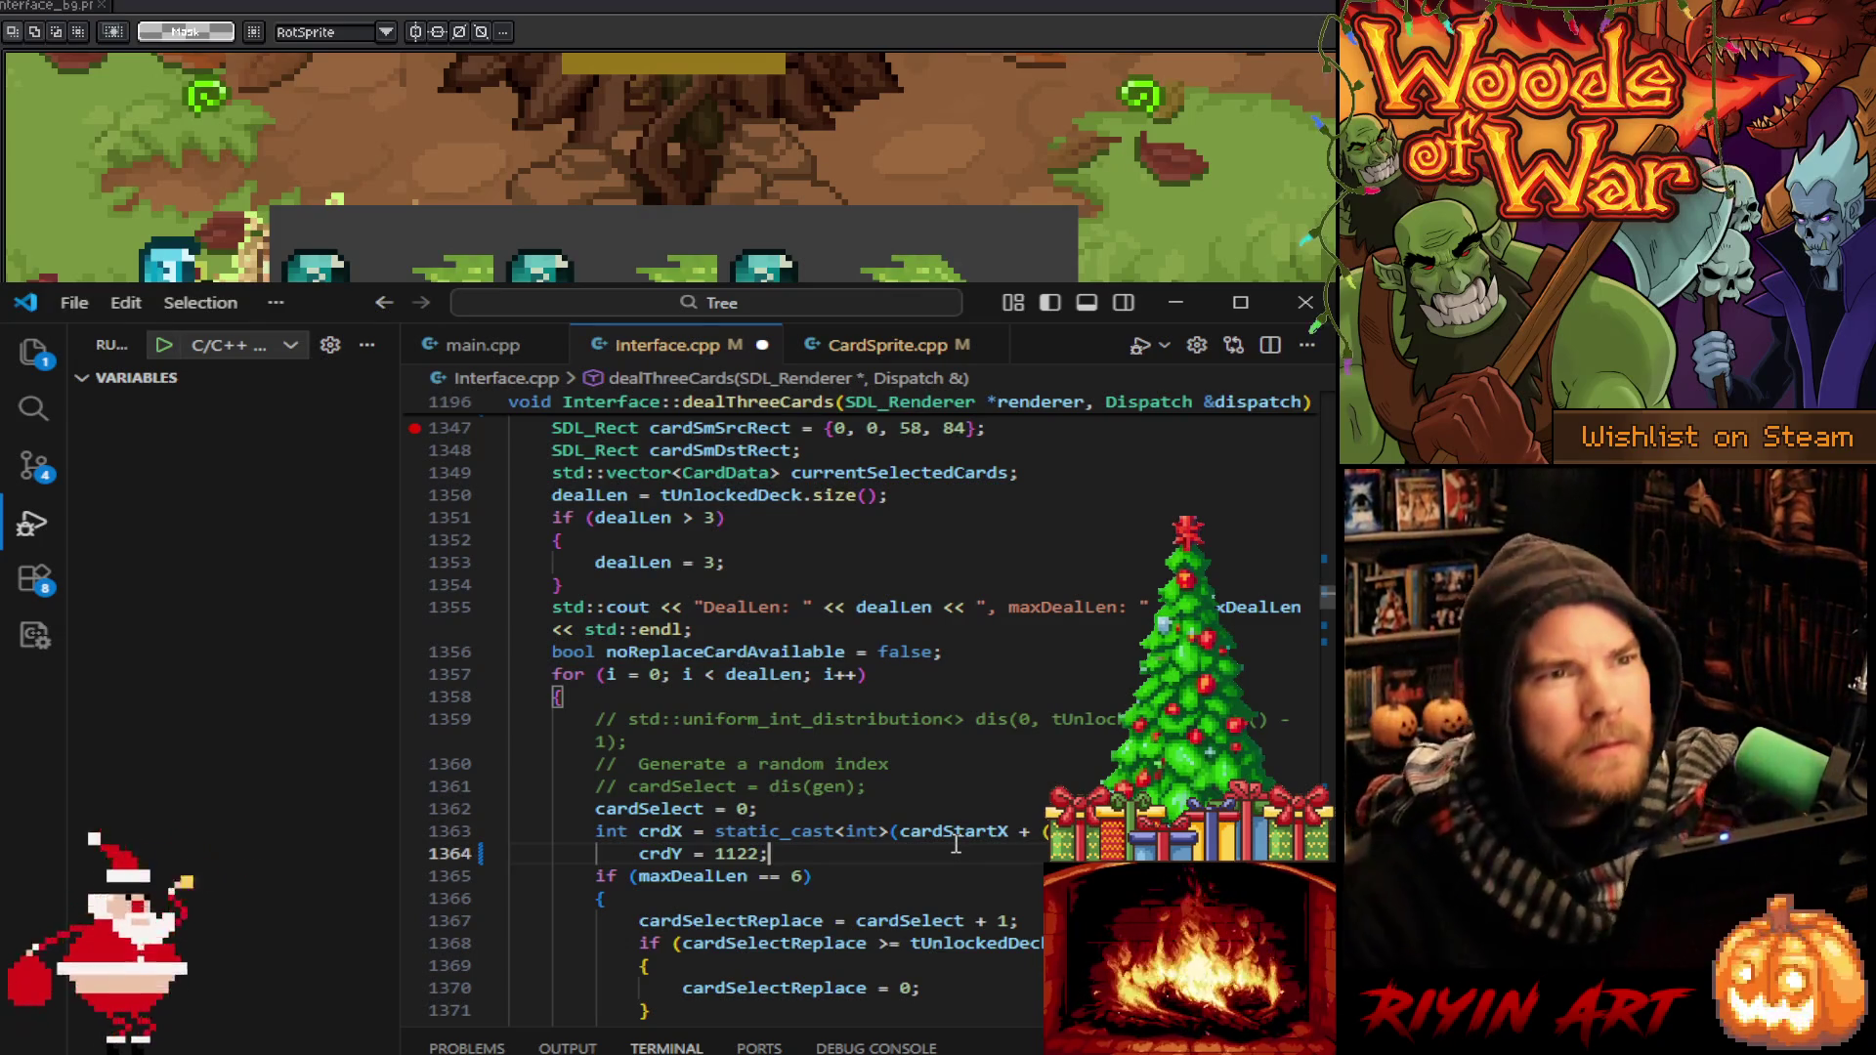
double_click(756, 853)
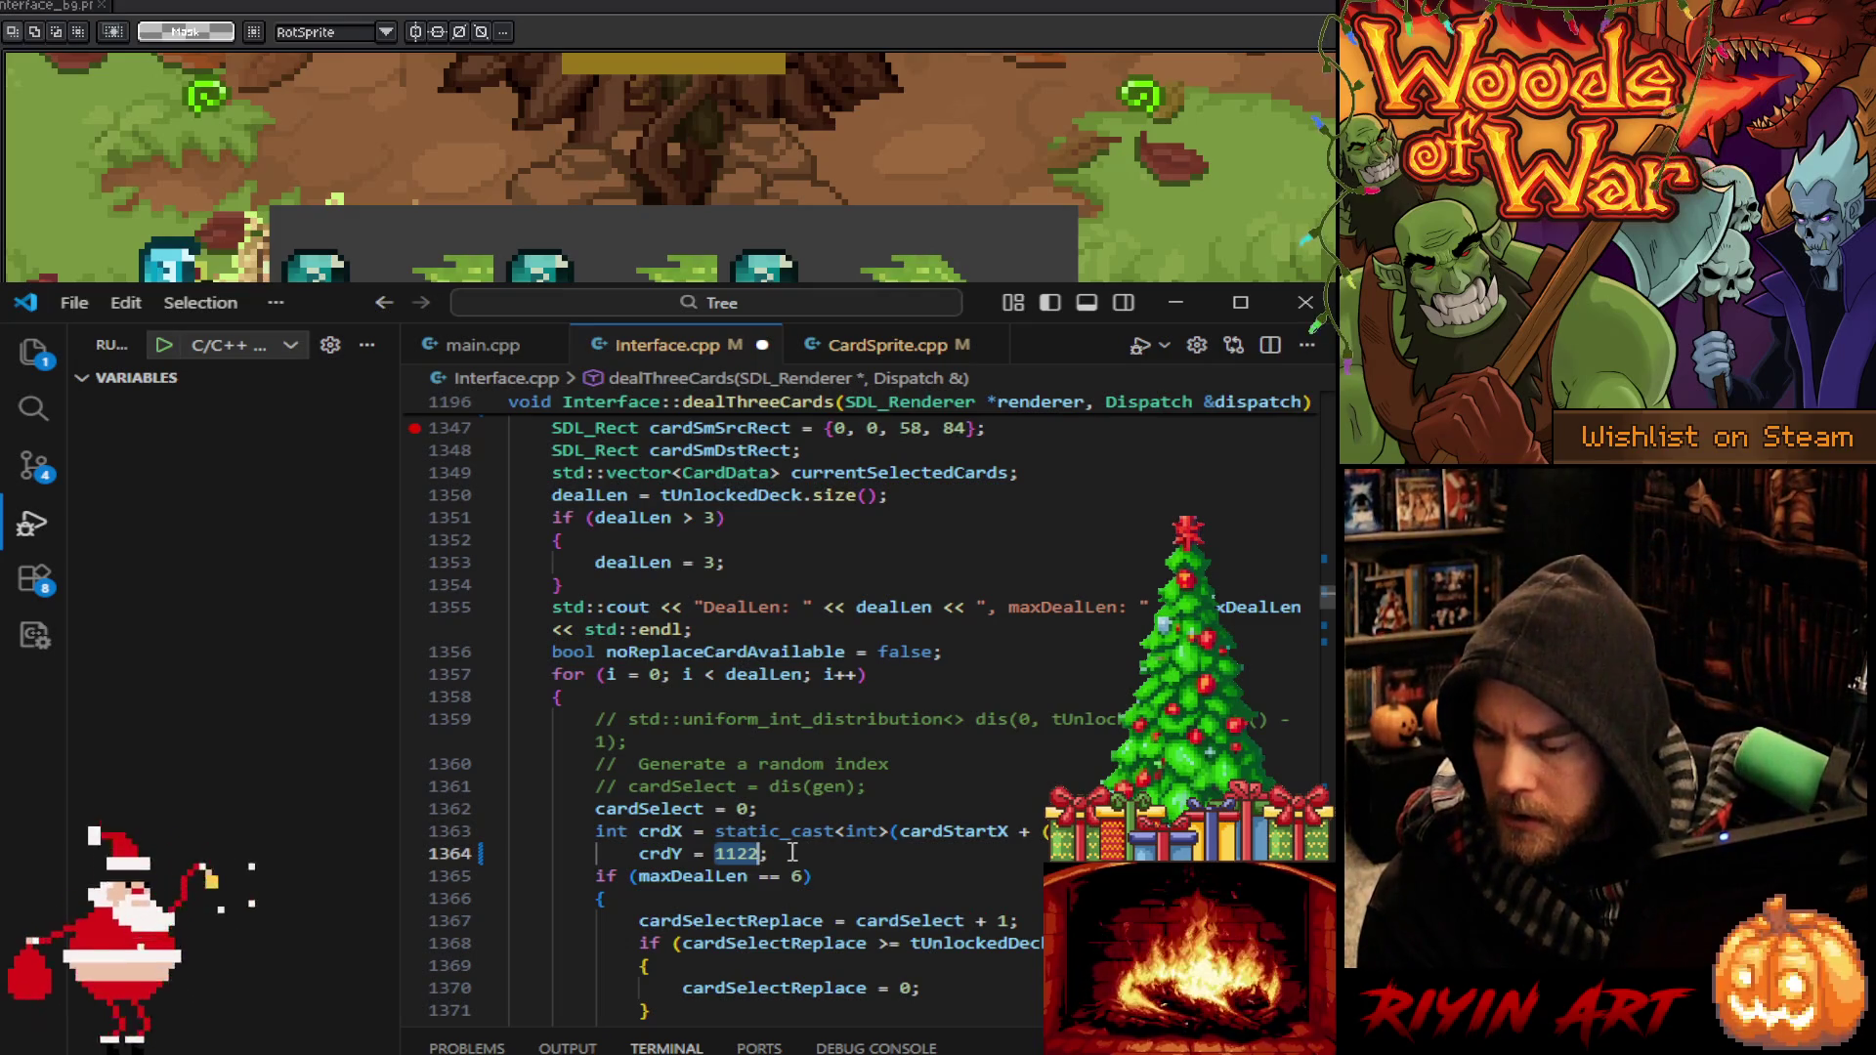
Insert '1103;//' before 1122 on line 1364, making crdY 1103 with 1122 commented out
left_click(711, 854)
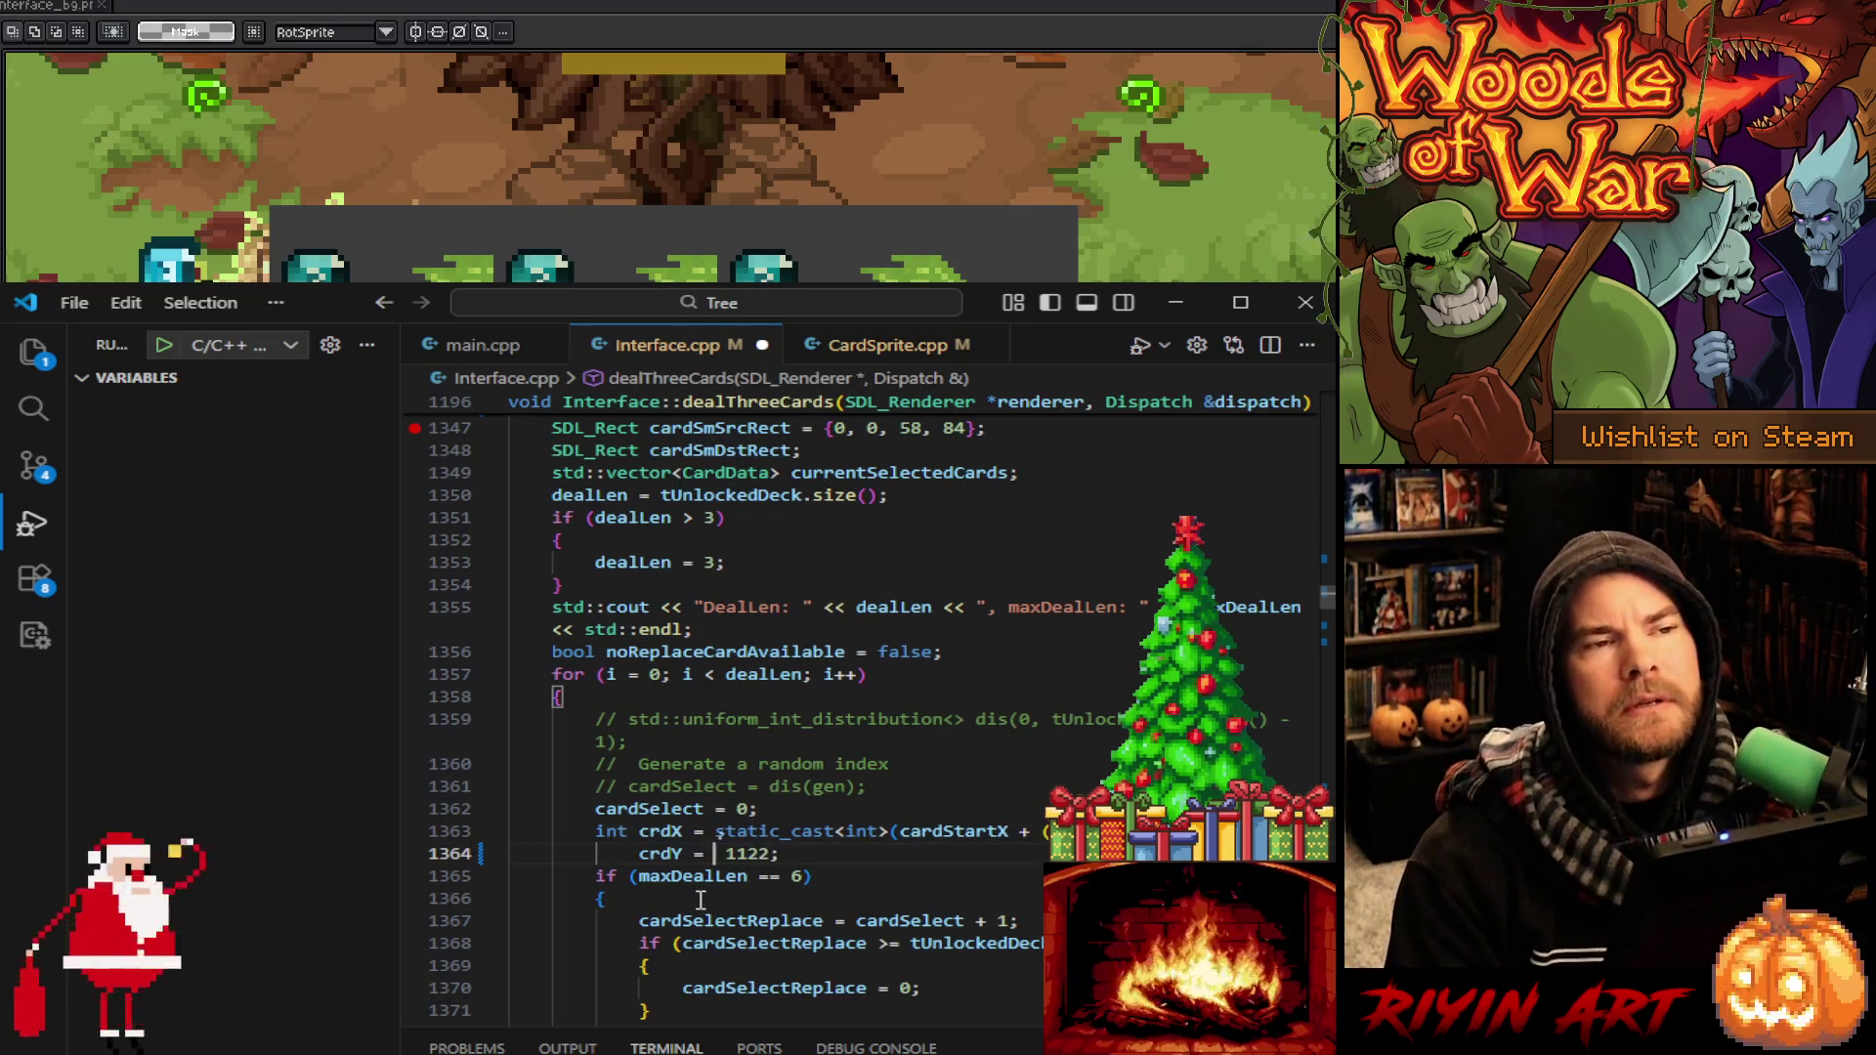
type("1103")
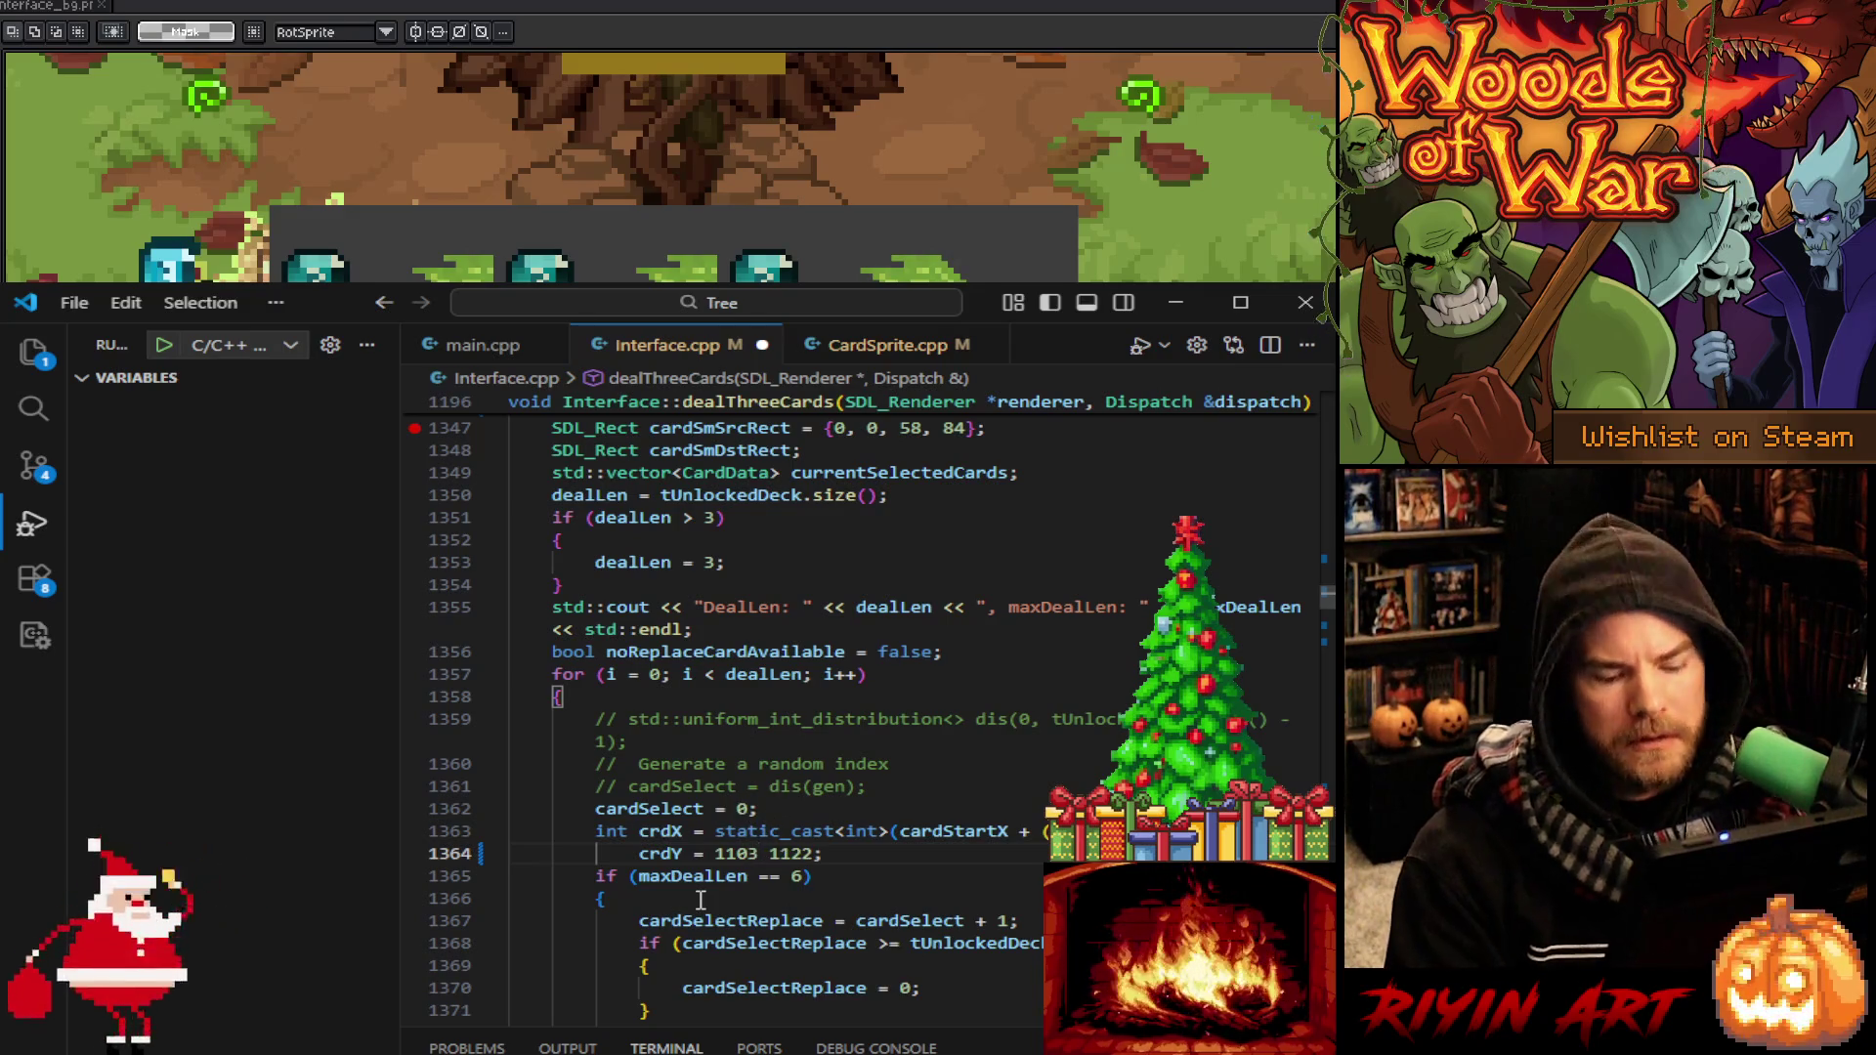
type(";//")
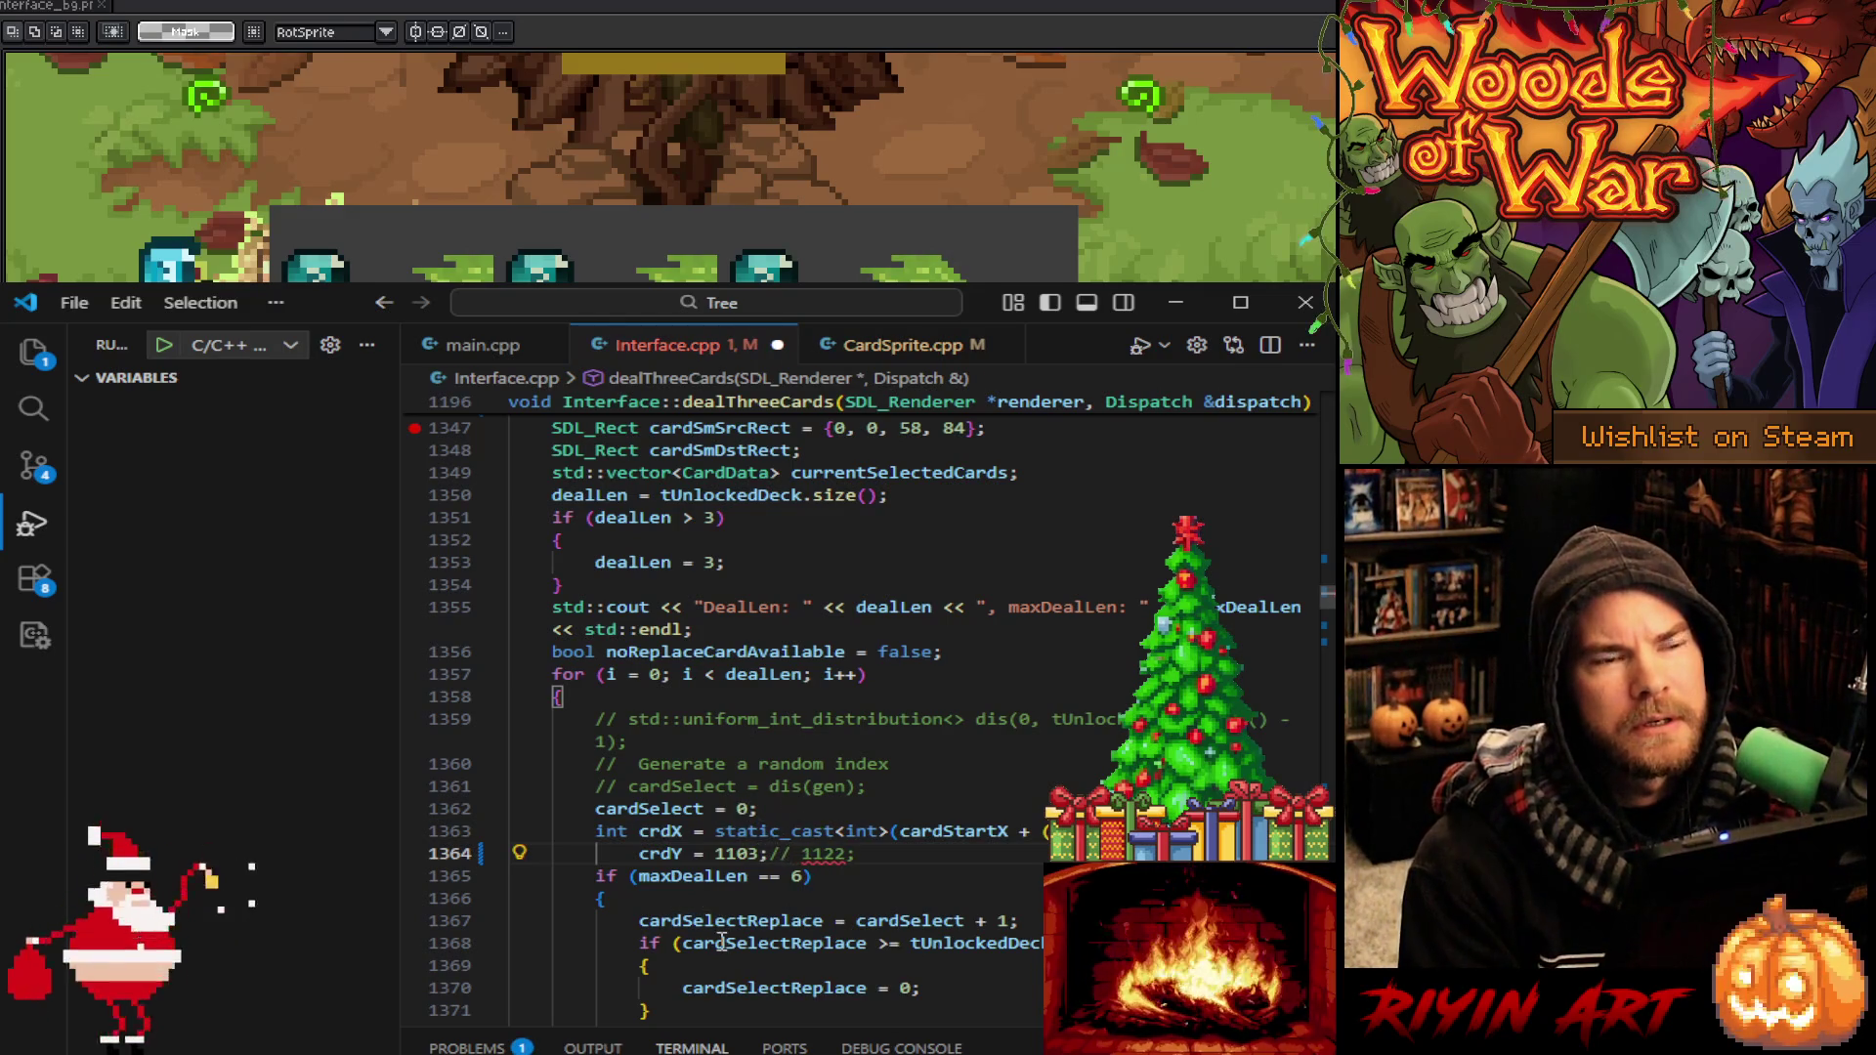
scroll(730, 913, "up", 2)
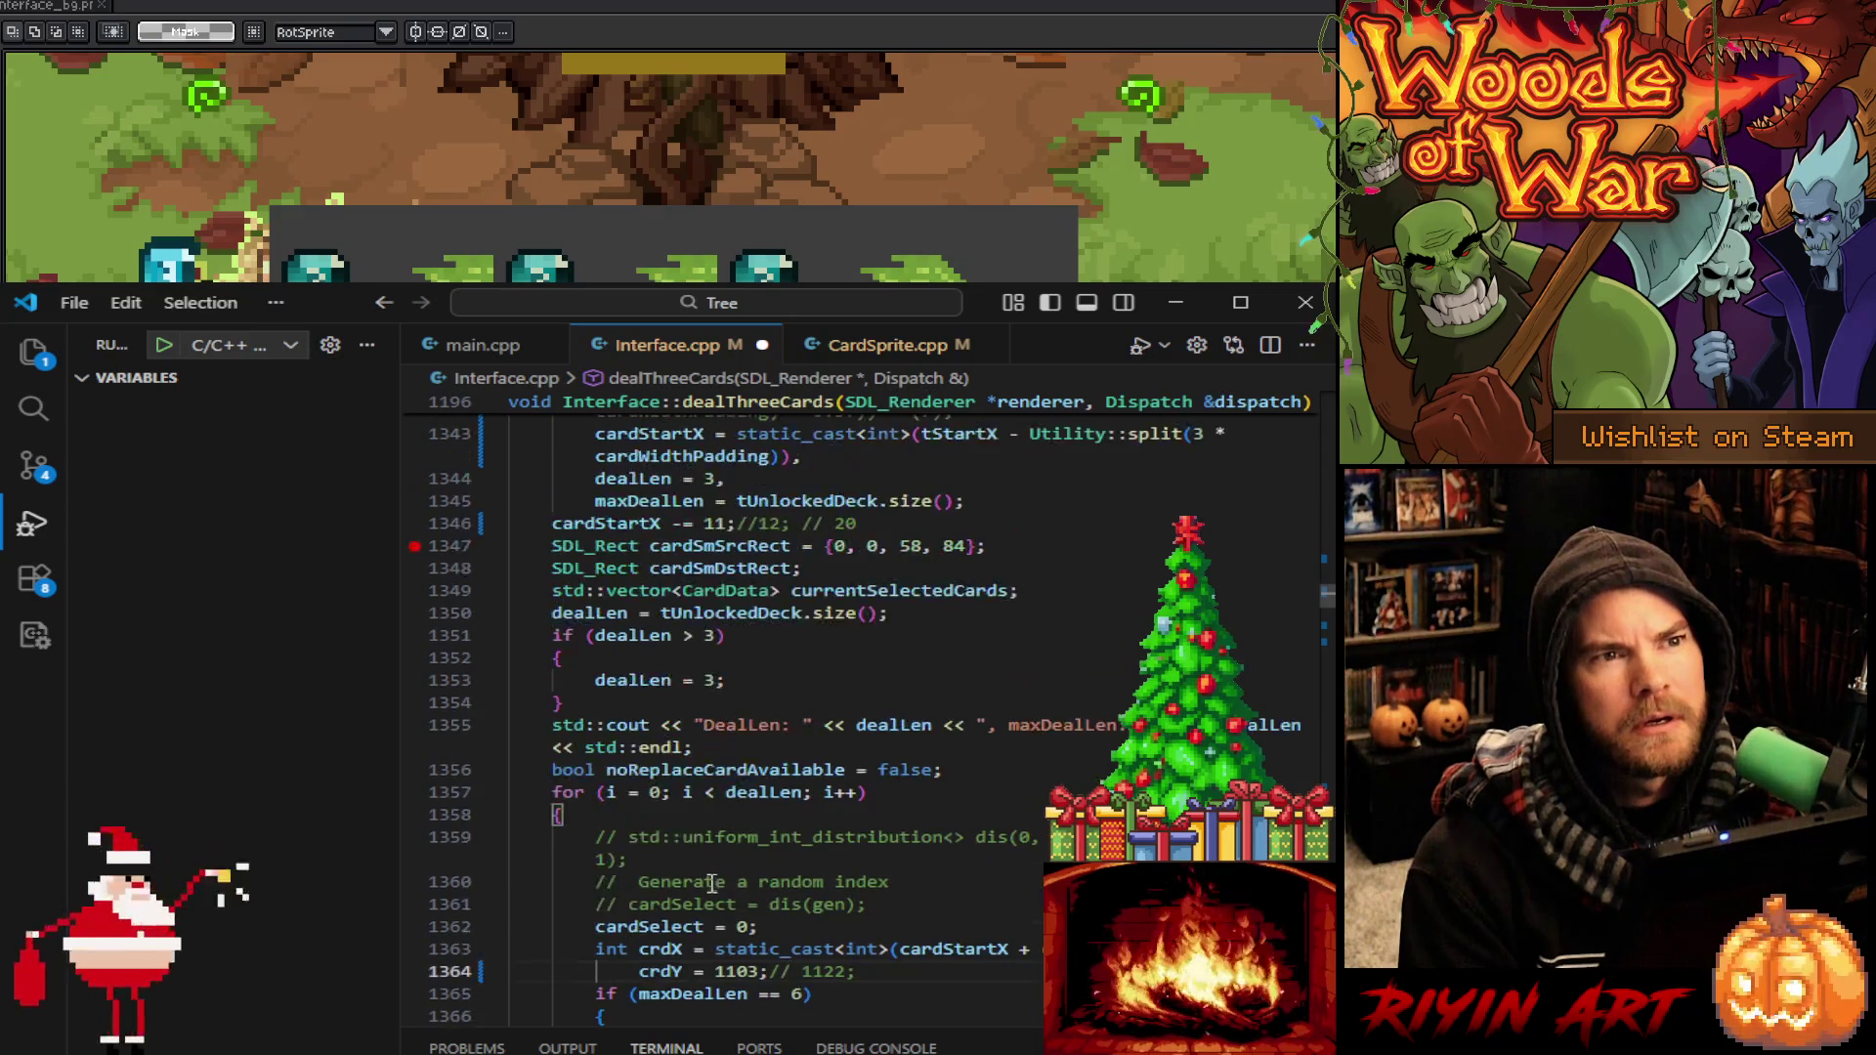
Search the file for other occurrences of 1122
scroll(719, 891, "up", 5)
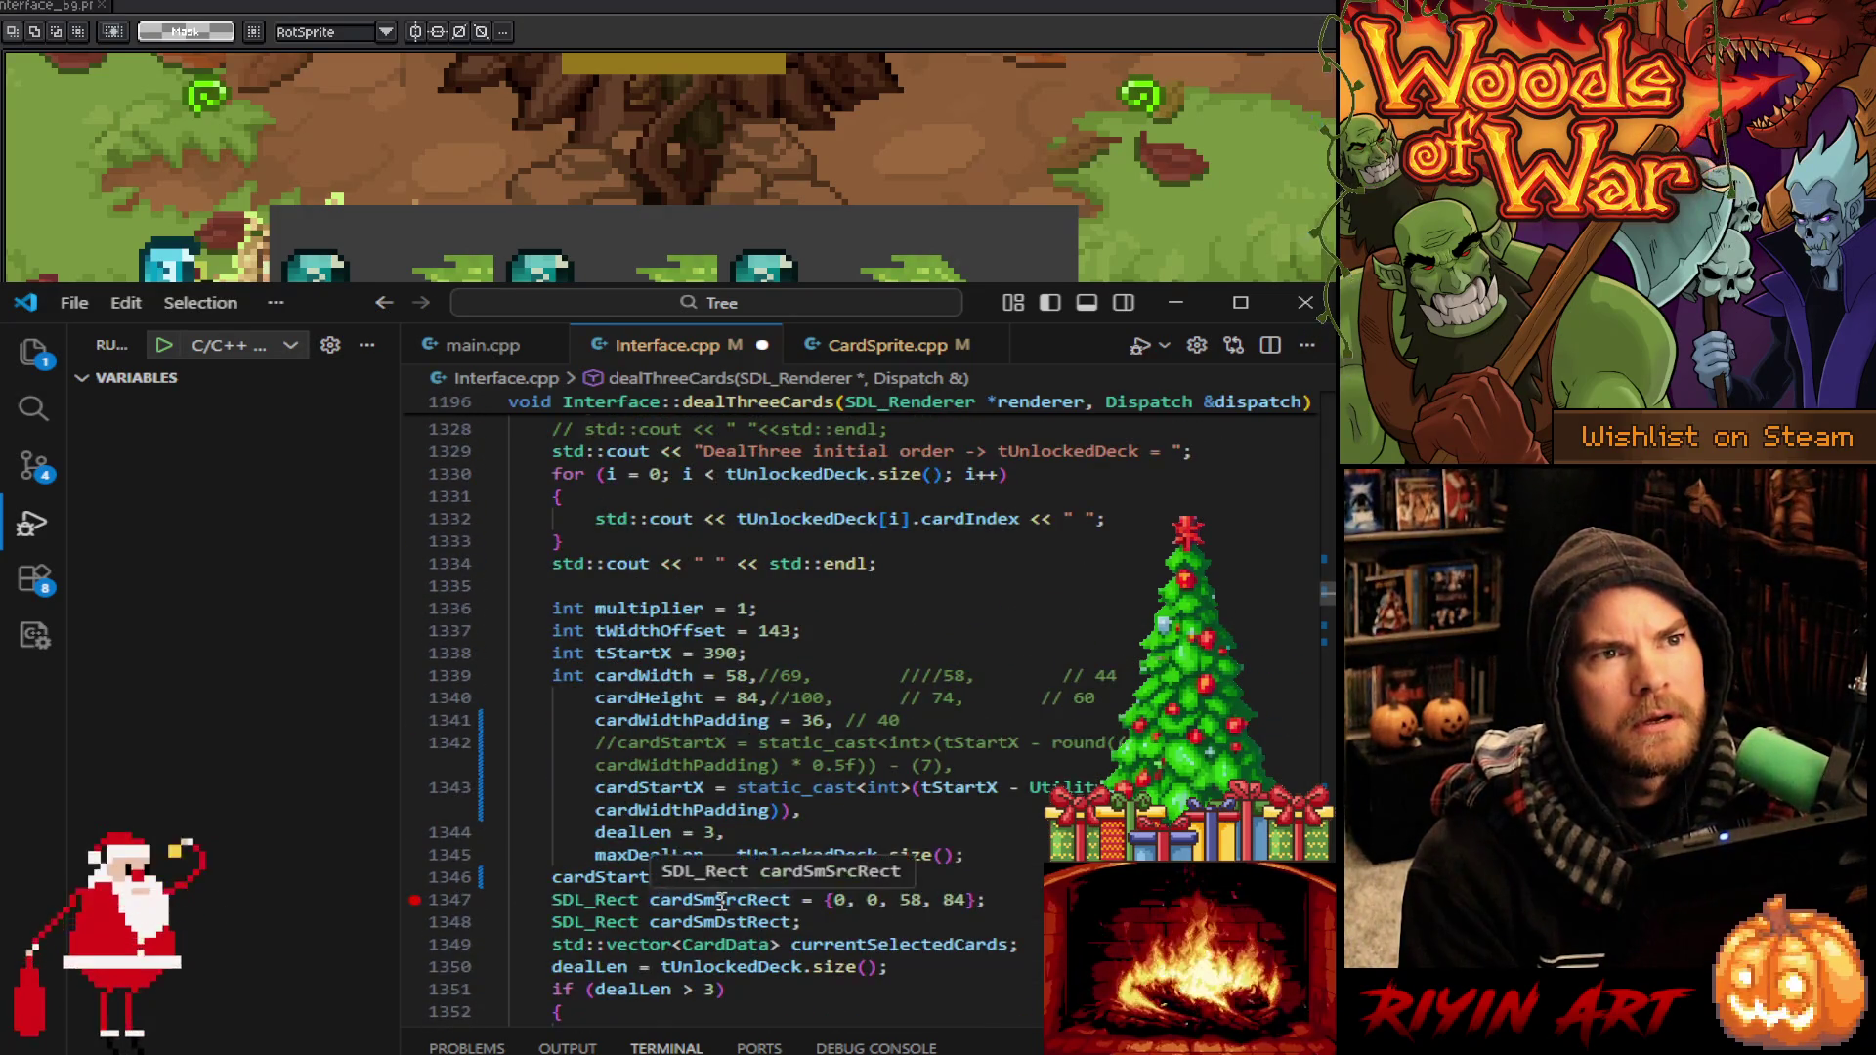
scroll(782, 909, "down", 6)
double_click(810, 853)
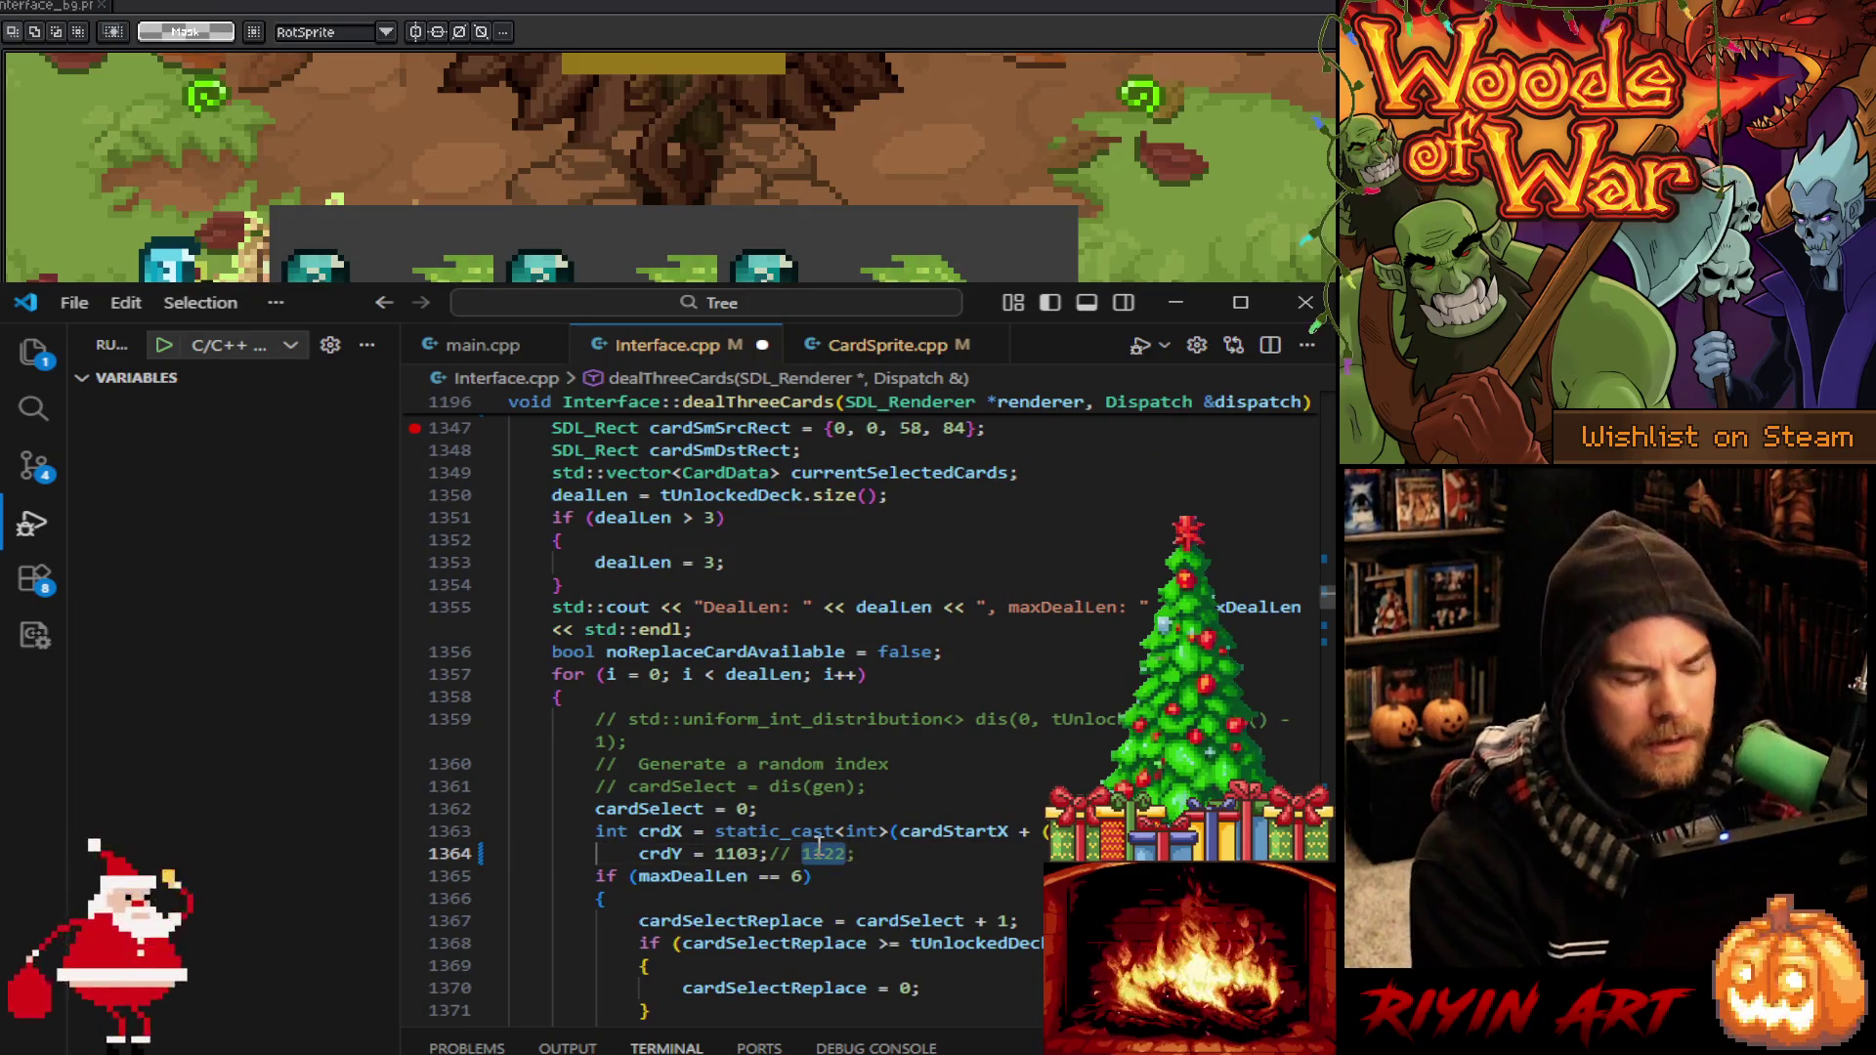
key("ctrl+f")
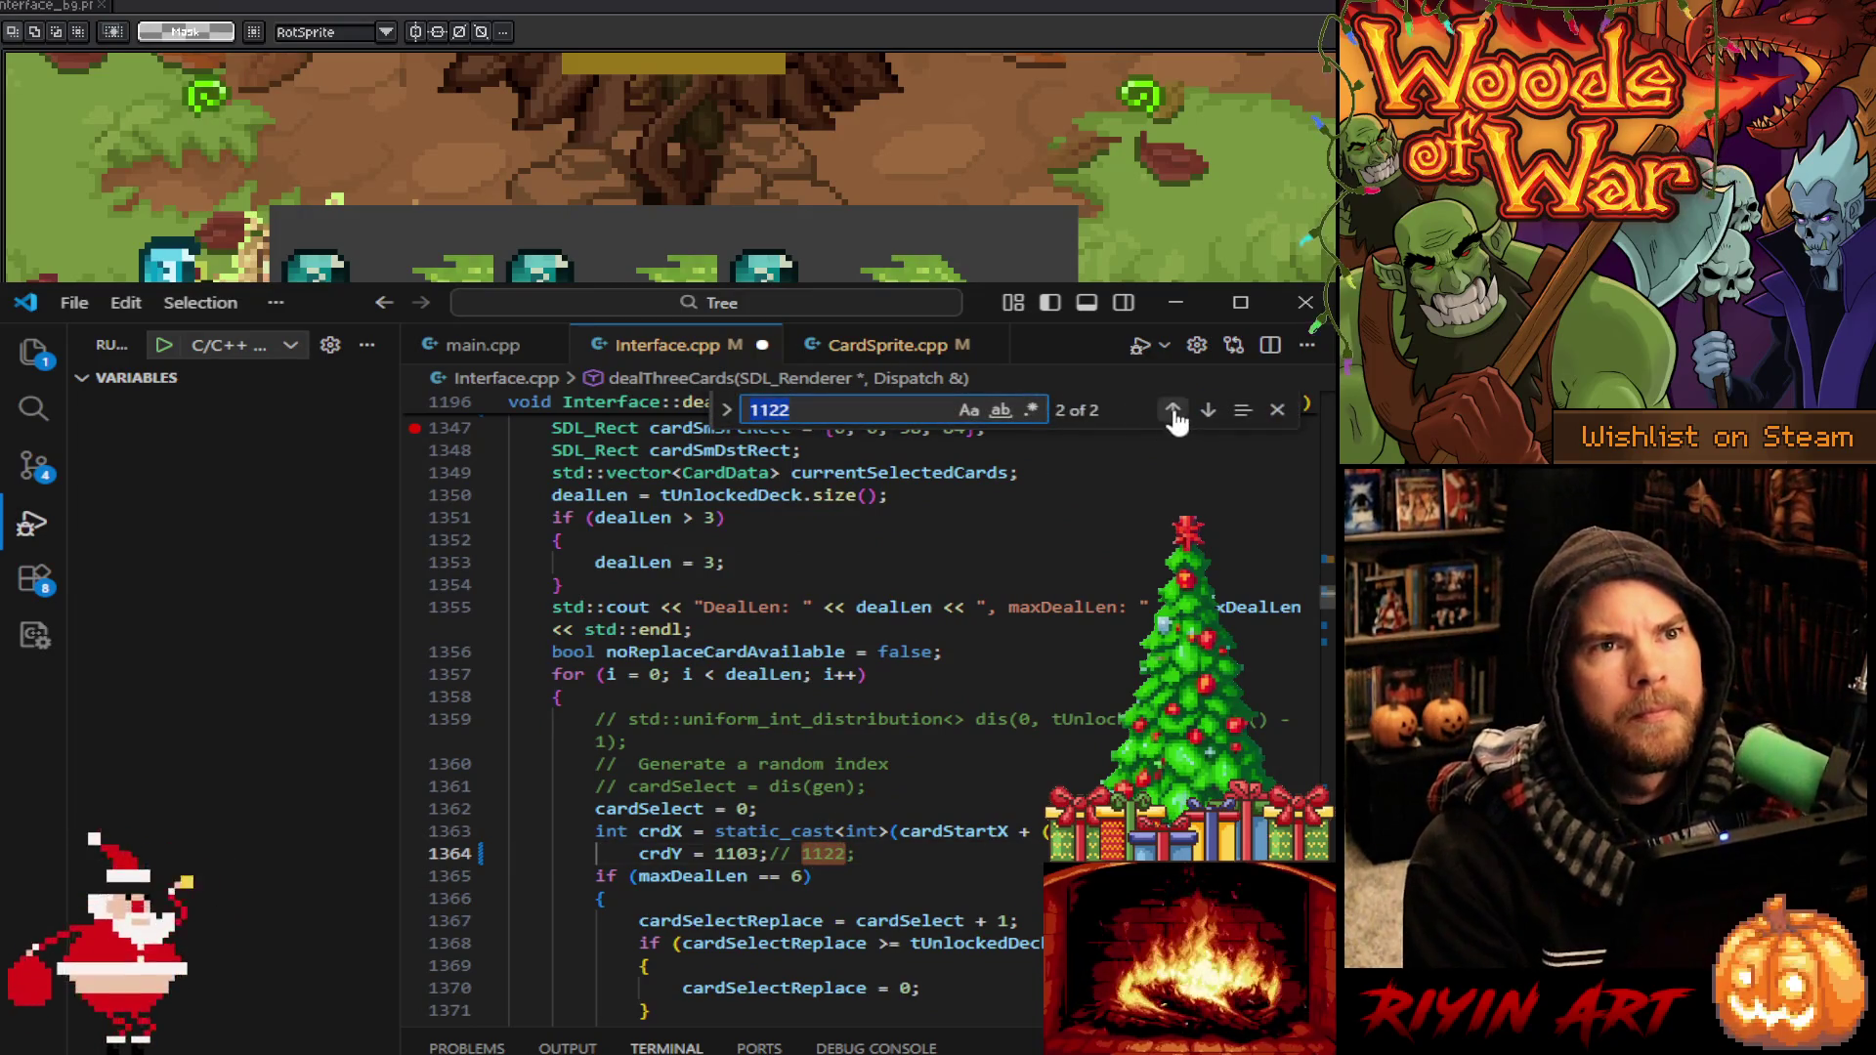
Change the crdY value 1122 on line 1138 in dealSpecialCards to 1103
left_click(1172, 410)
left_click(675, 720)
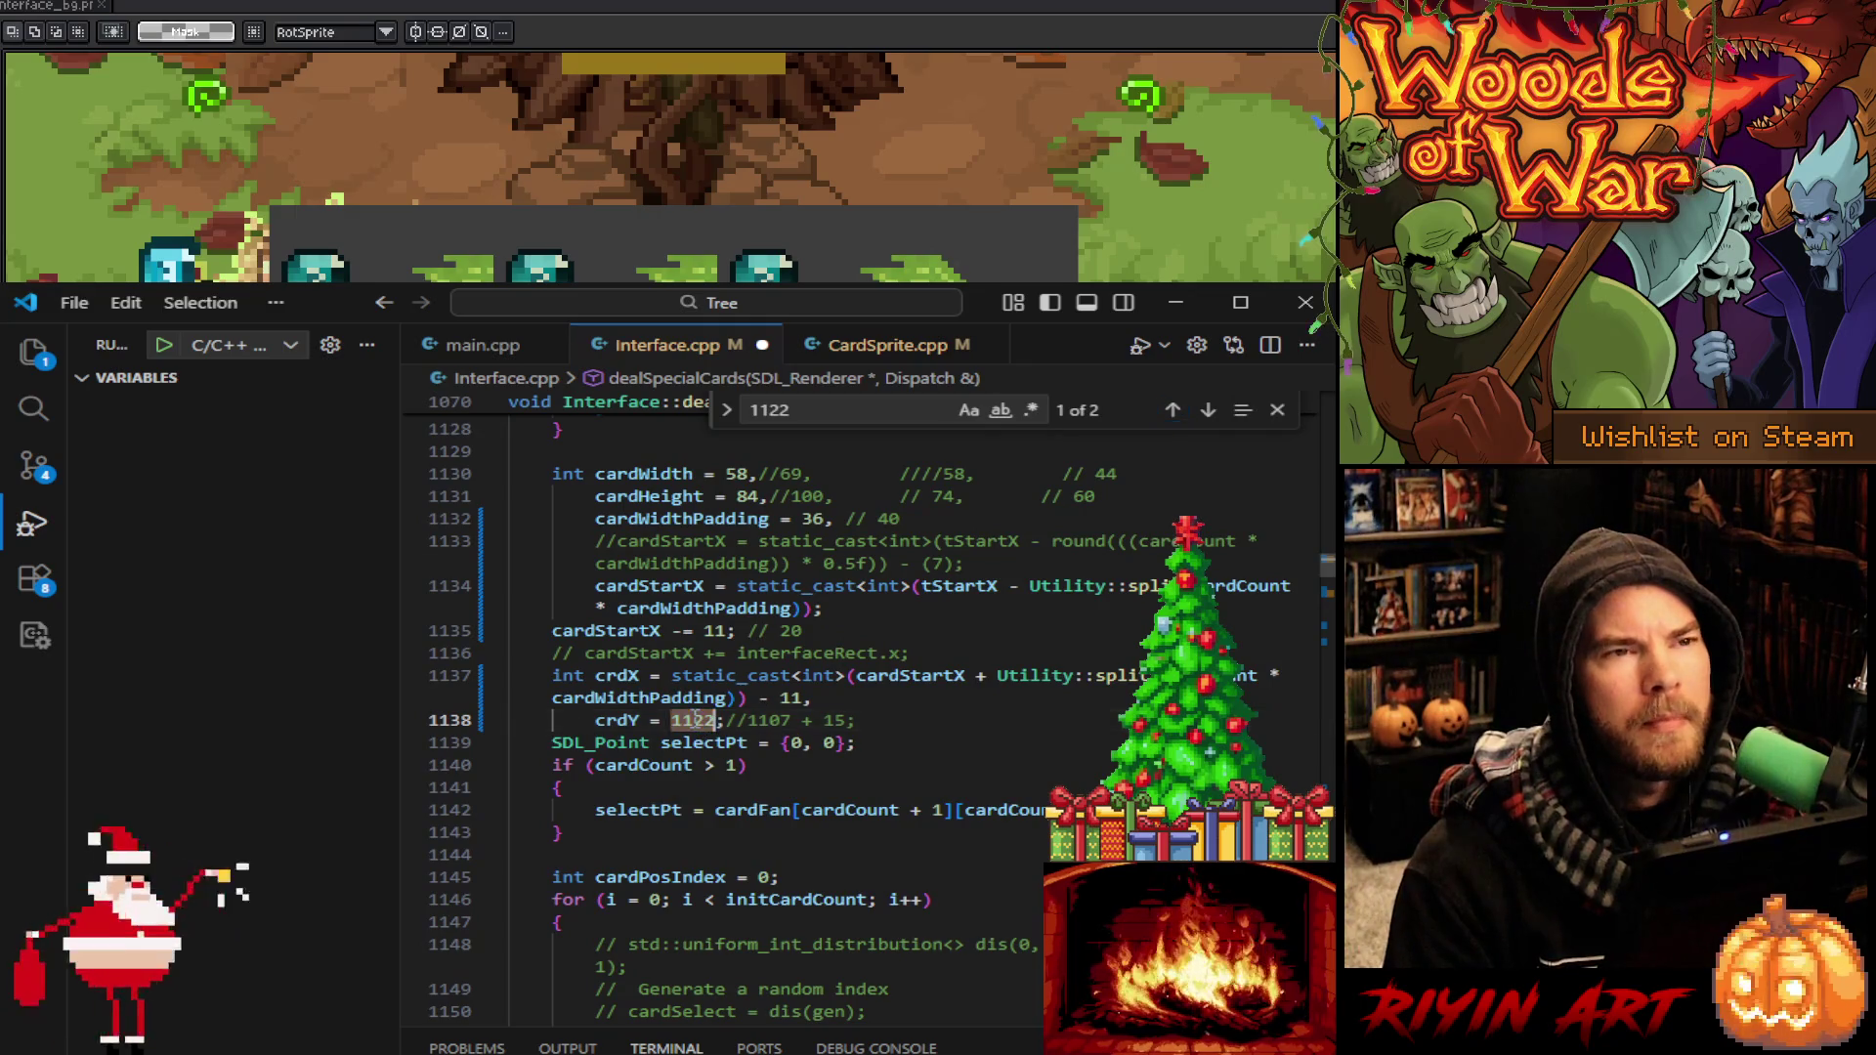
type("1103")
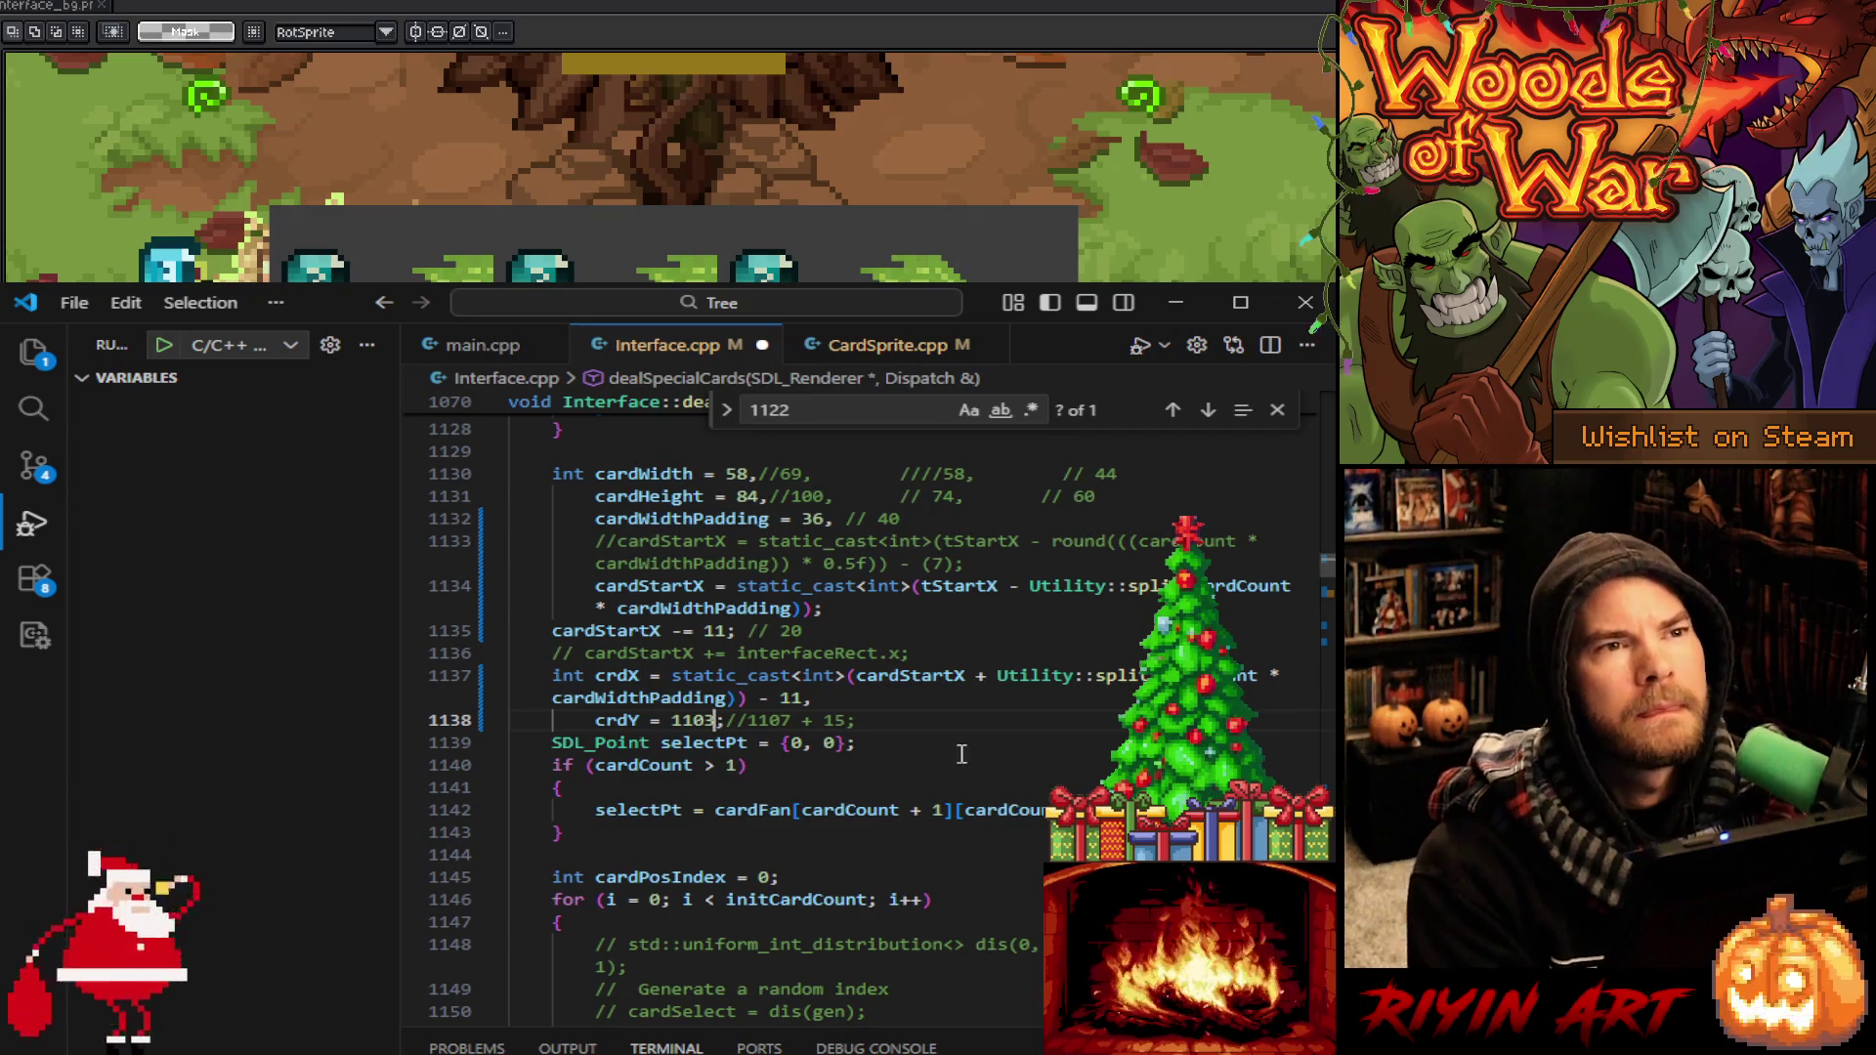
left_click(1207, 409)
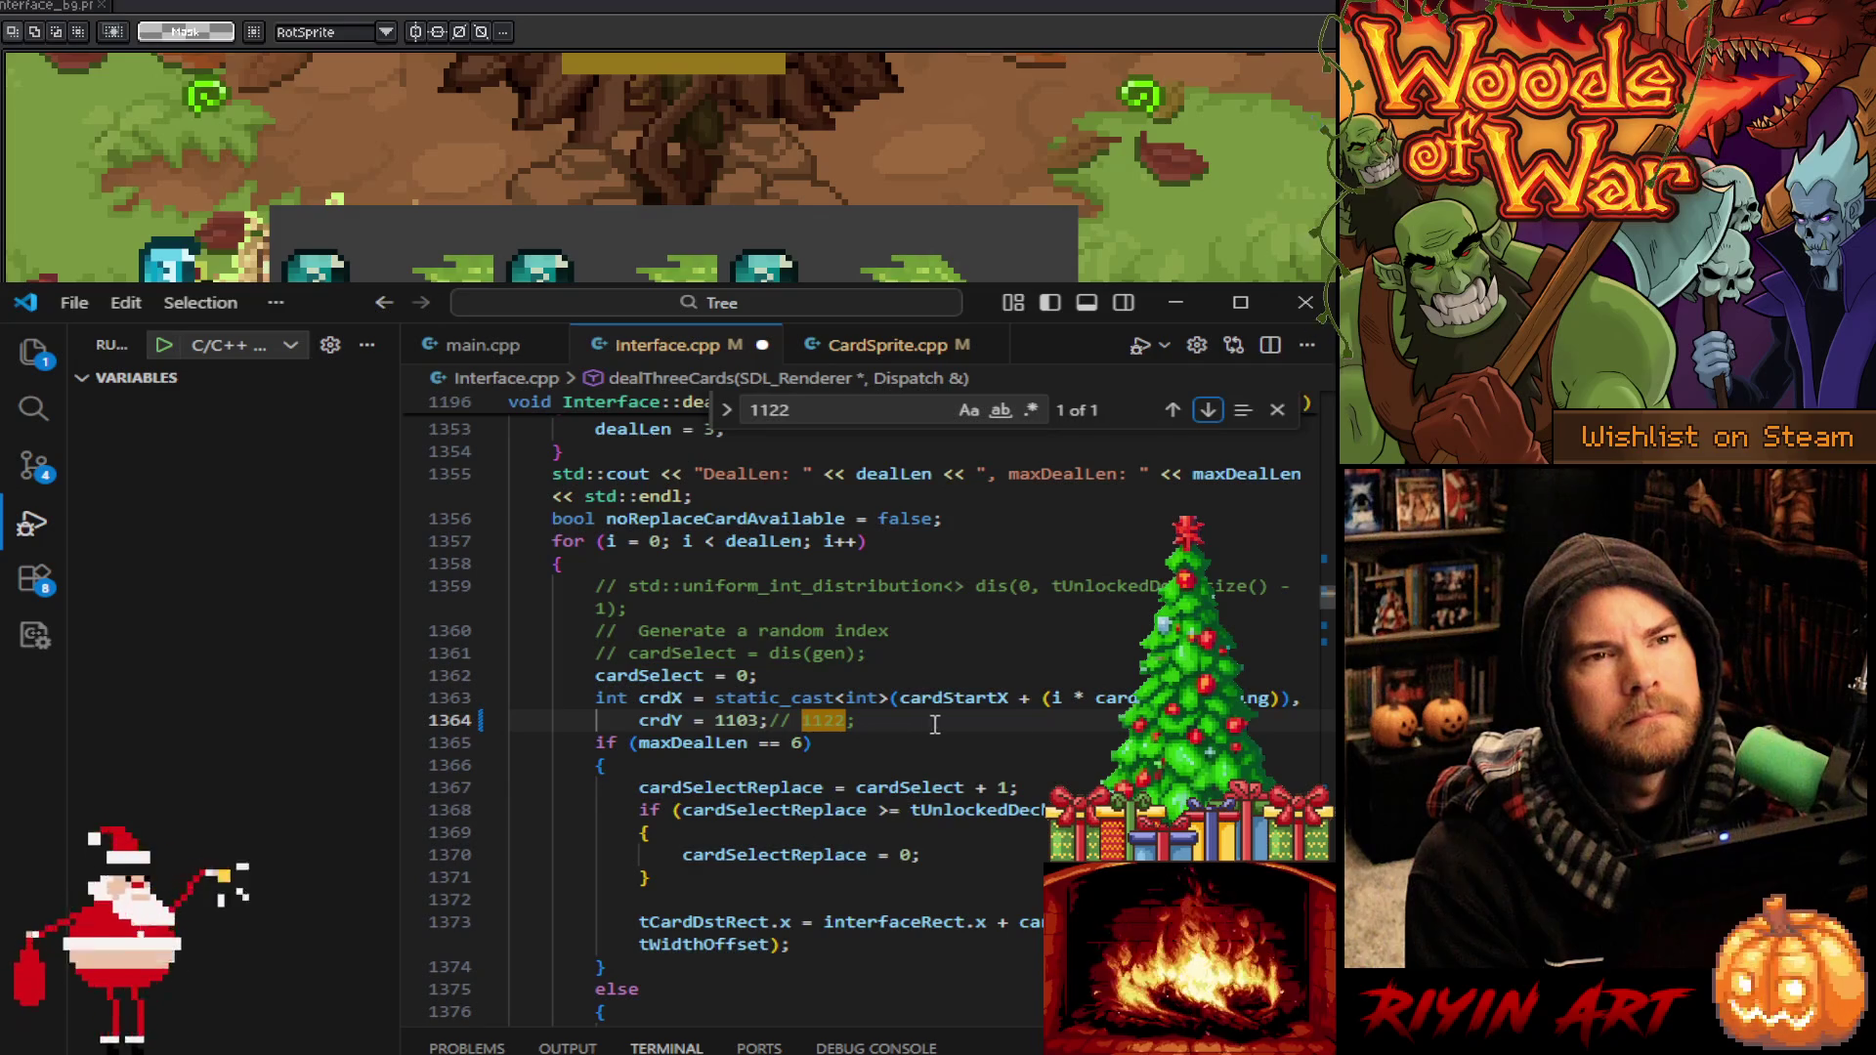
left_click(1282, 697)
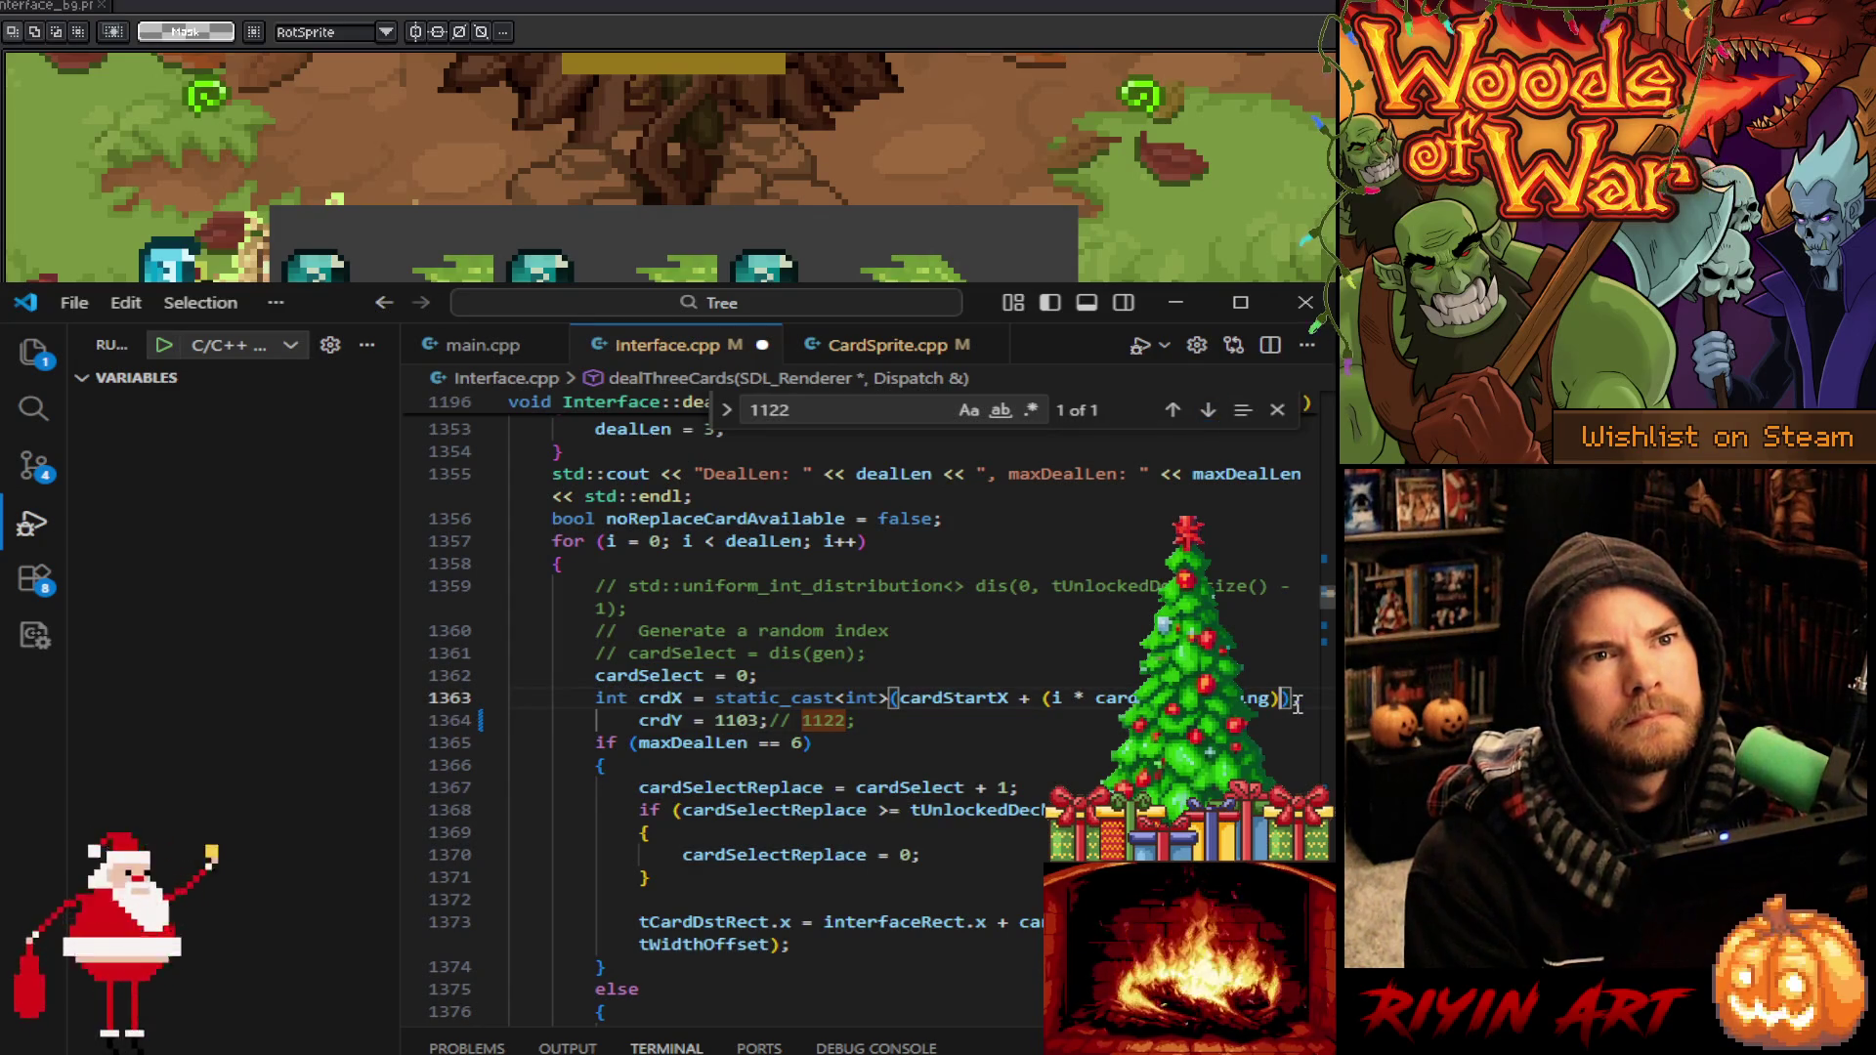
type("- 11,")
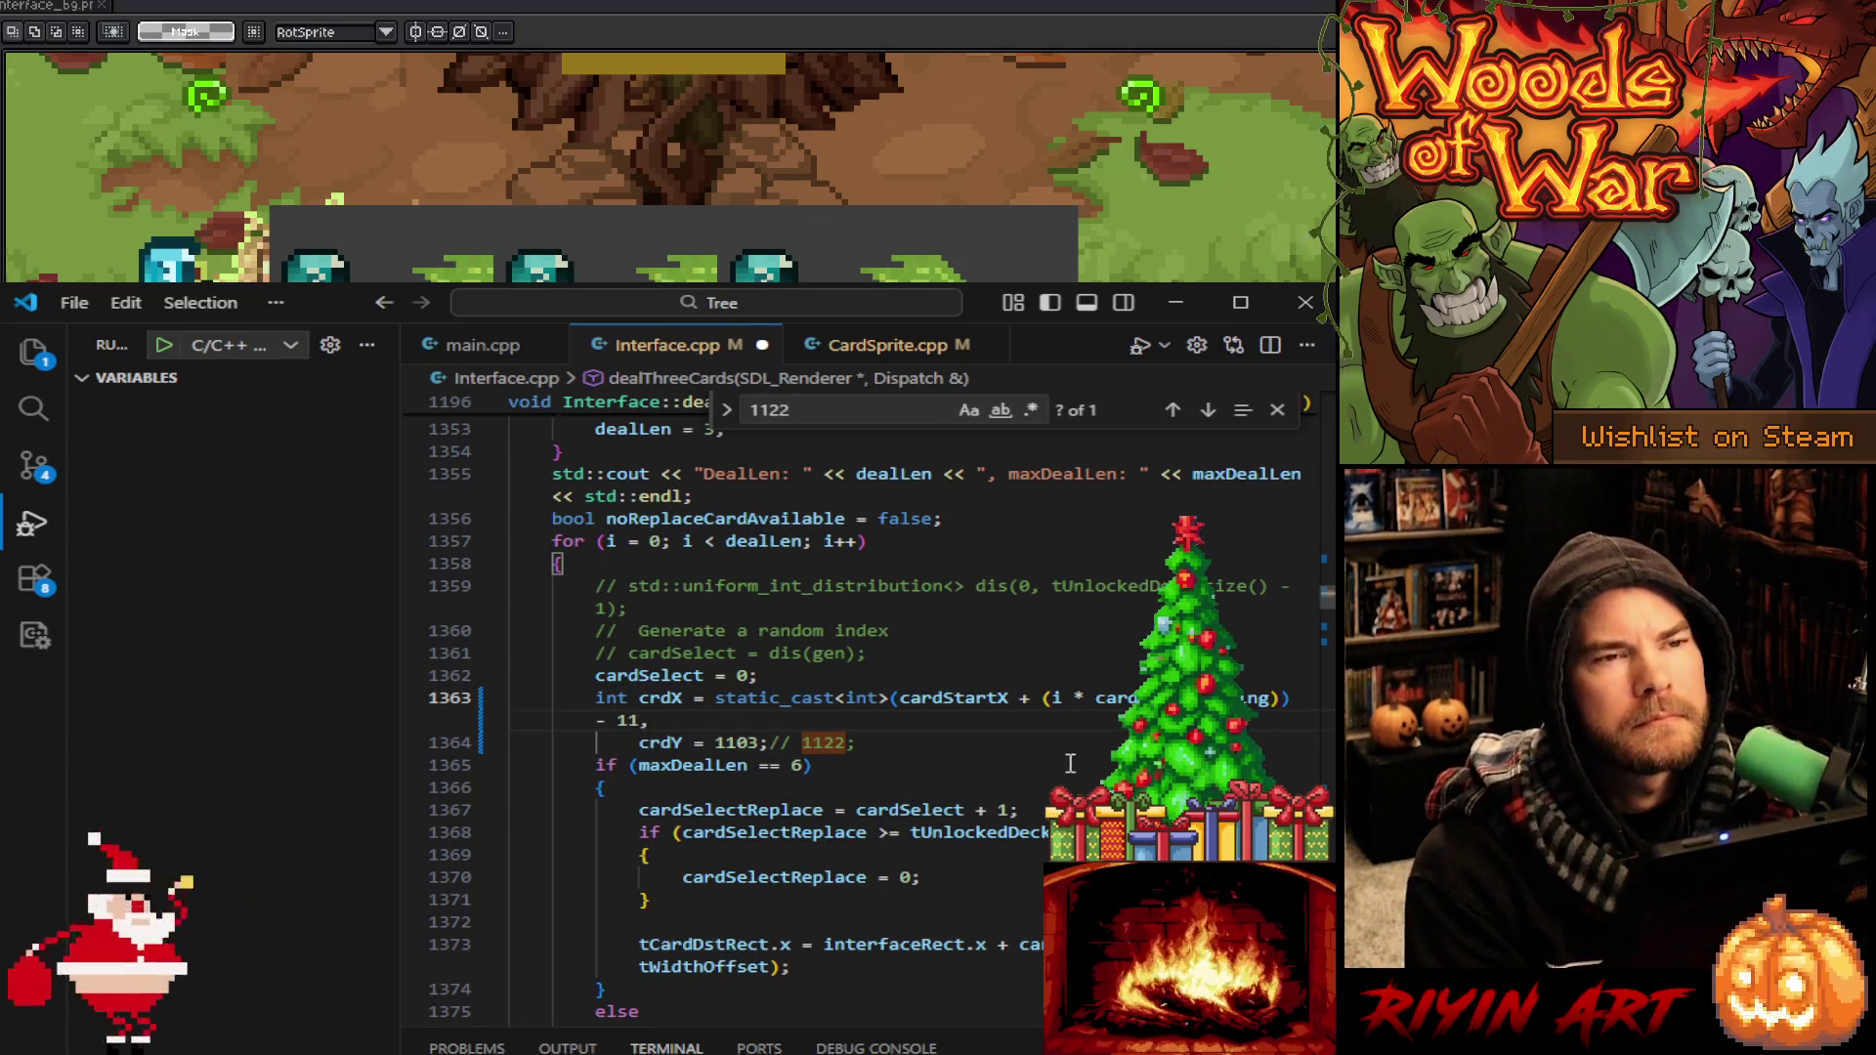
double_click(951, 700)
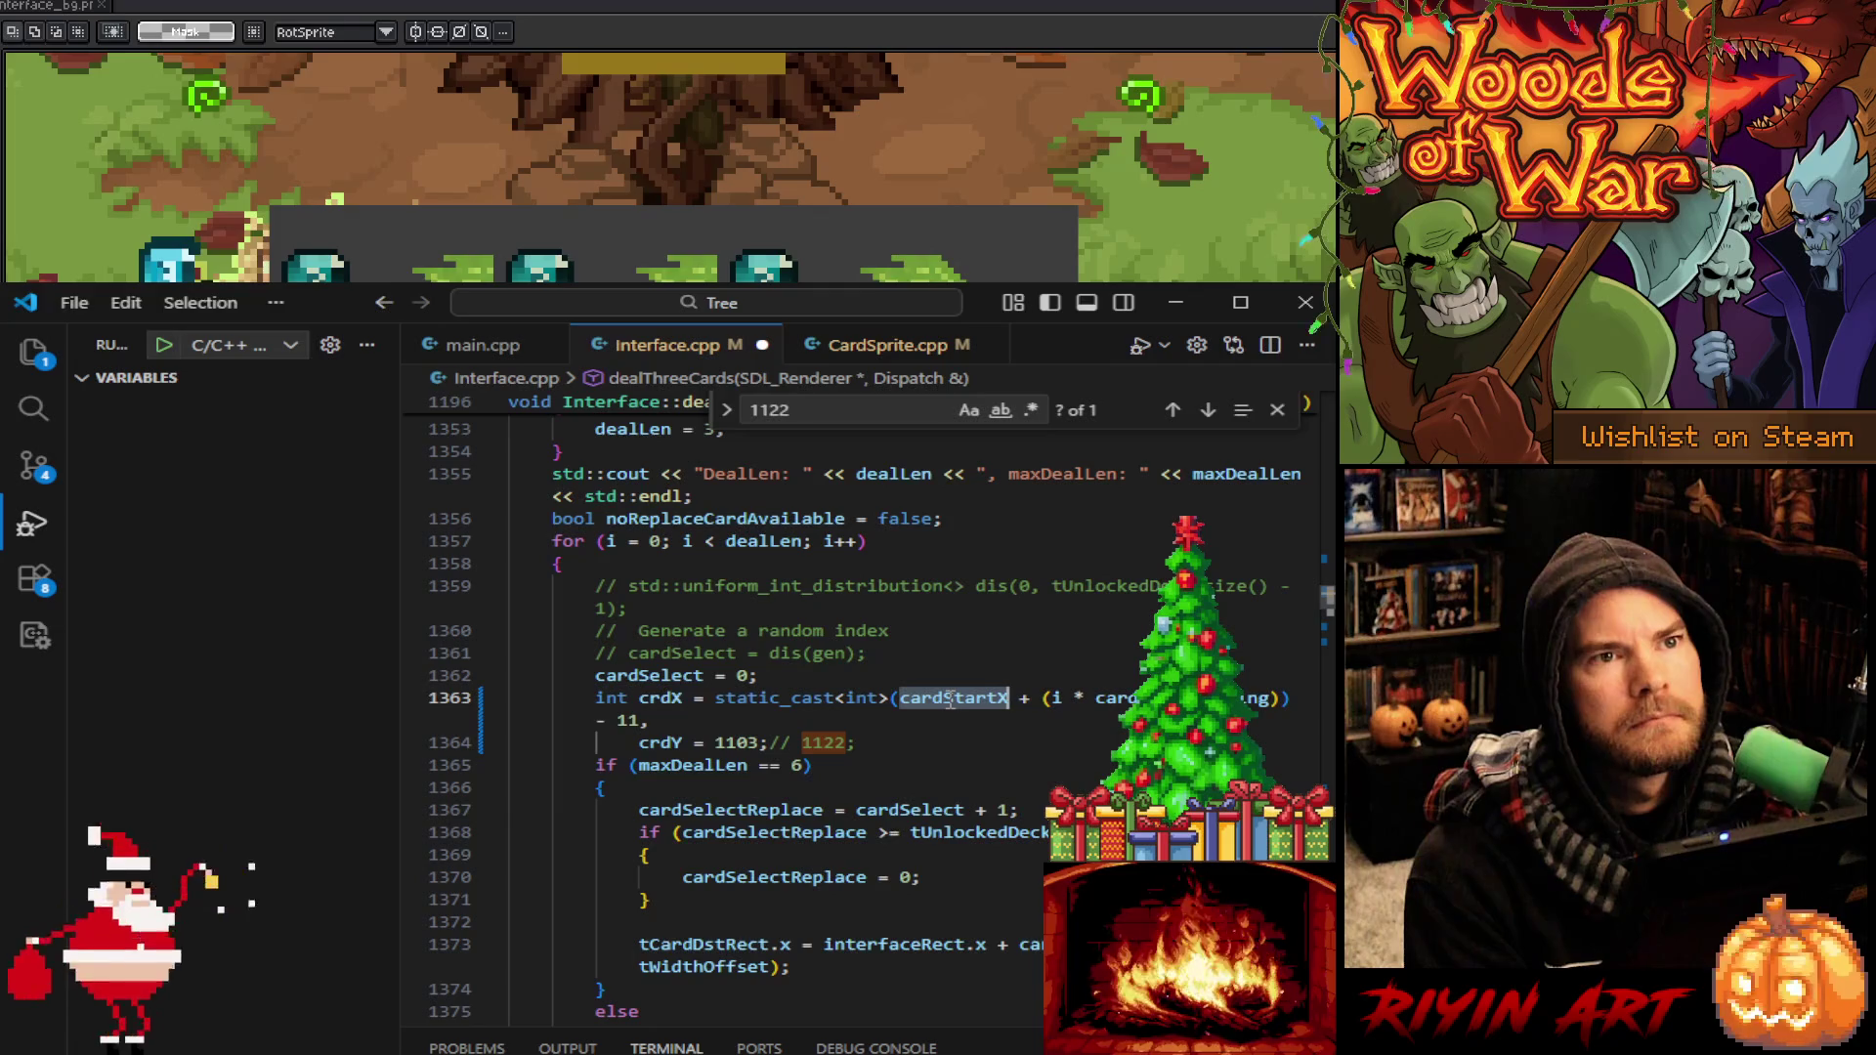
left_click(951, 699)
key("ctrl+z")
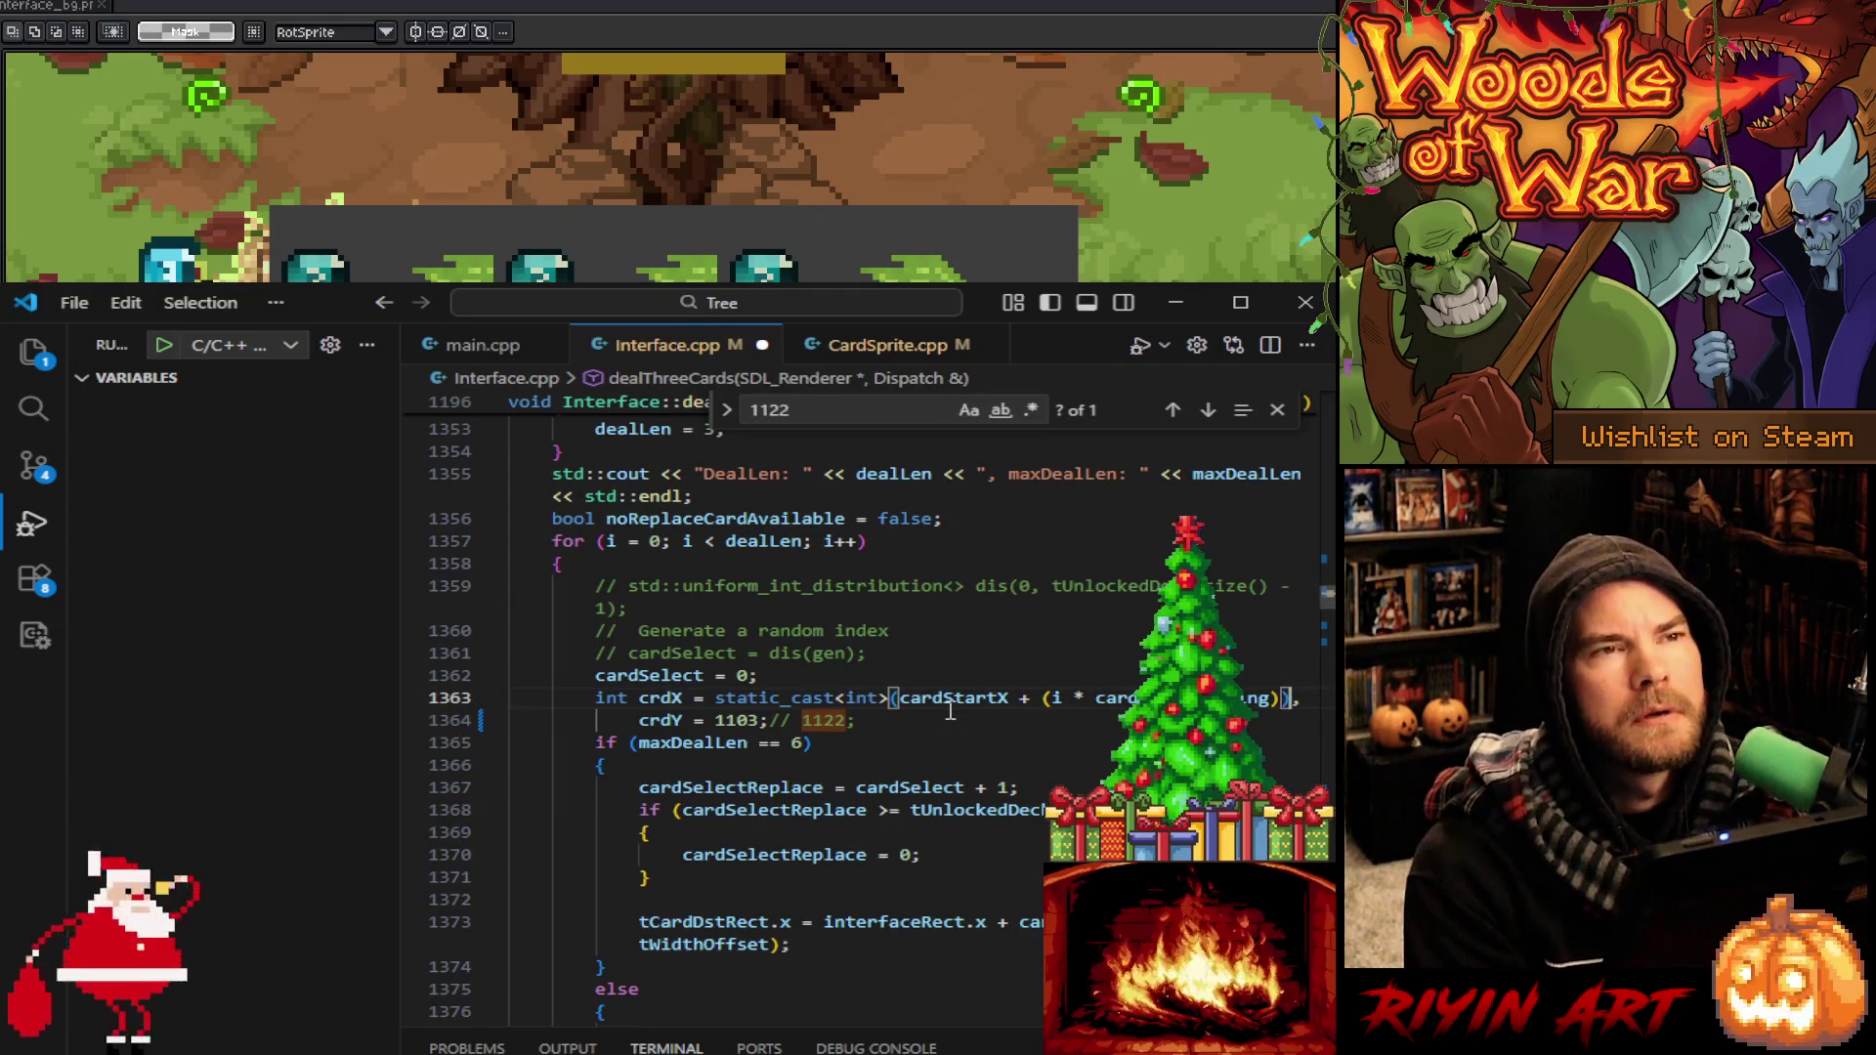
double_click(951, 700)
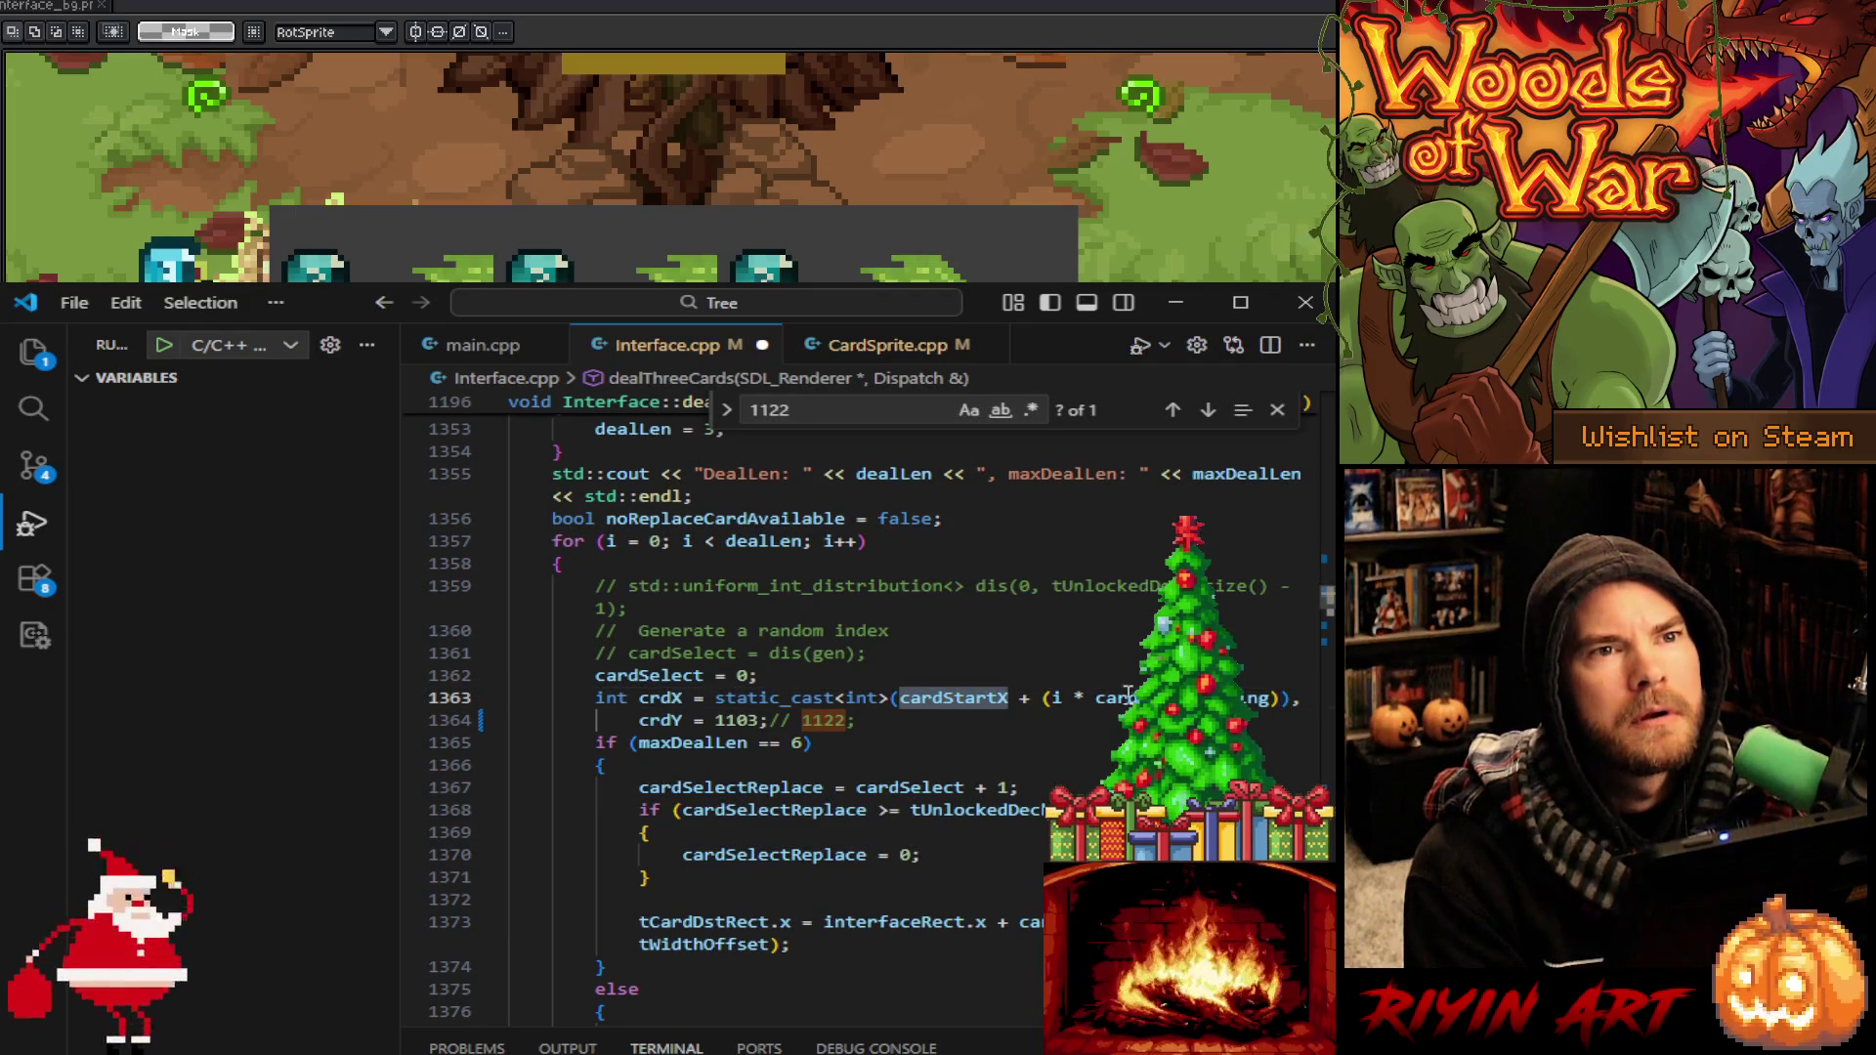
double_click(1173, 699)
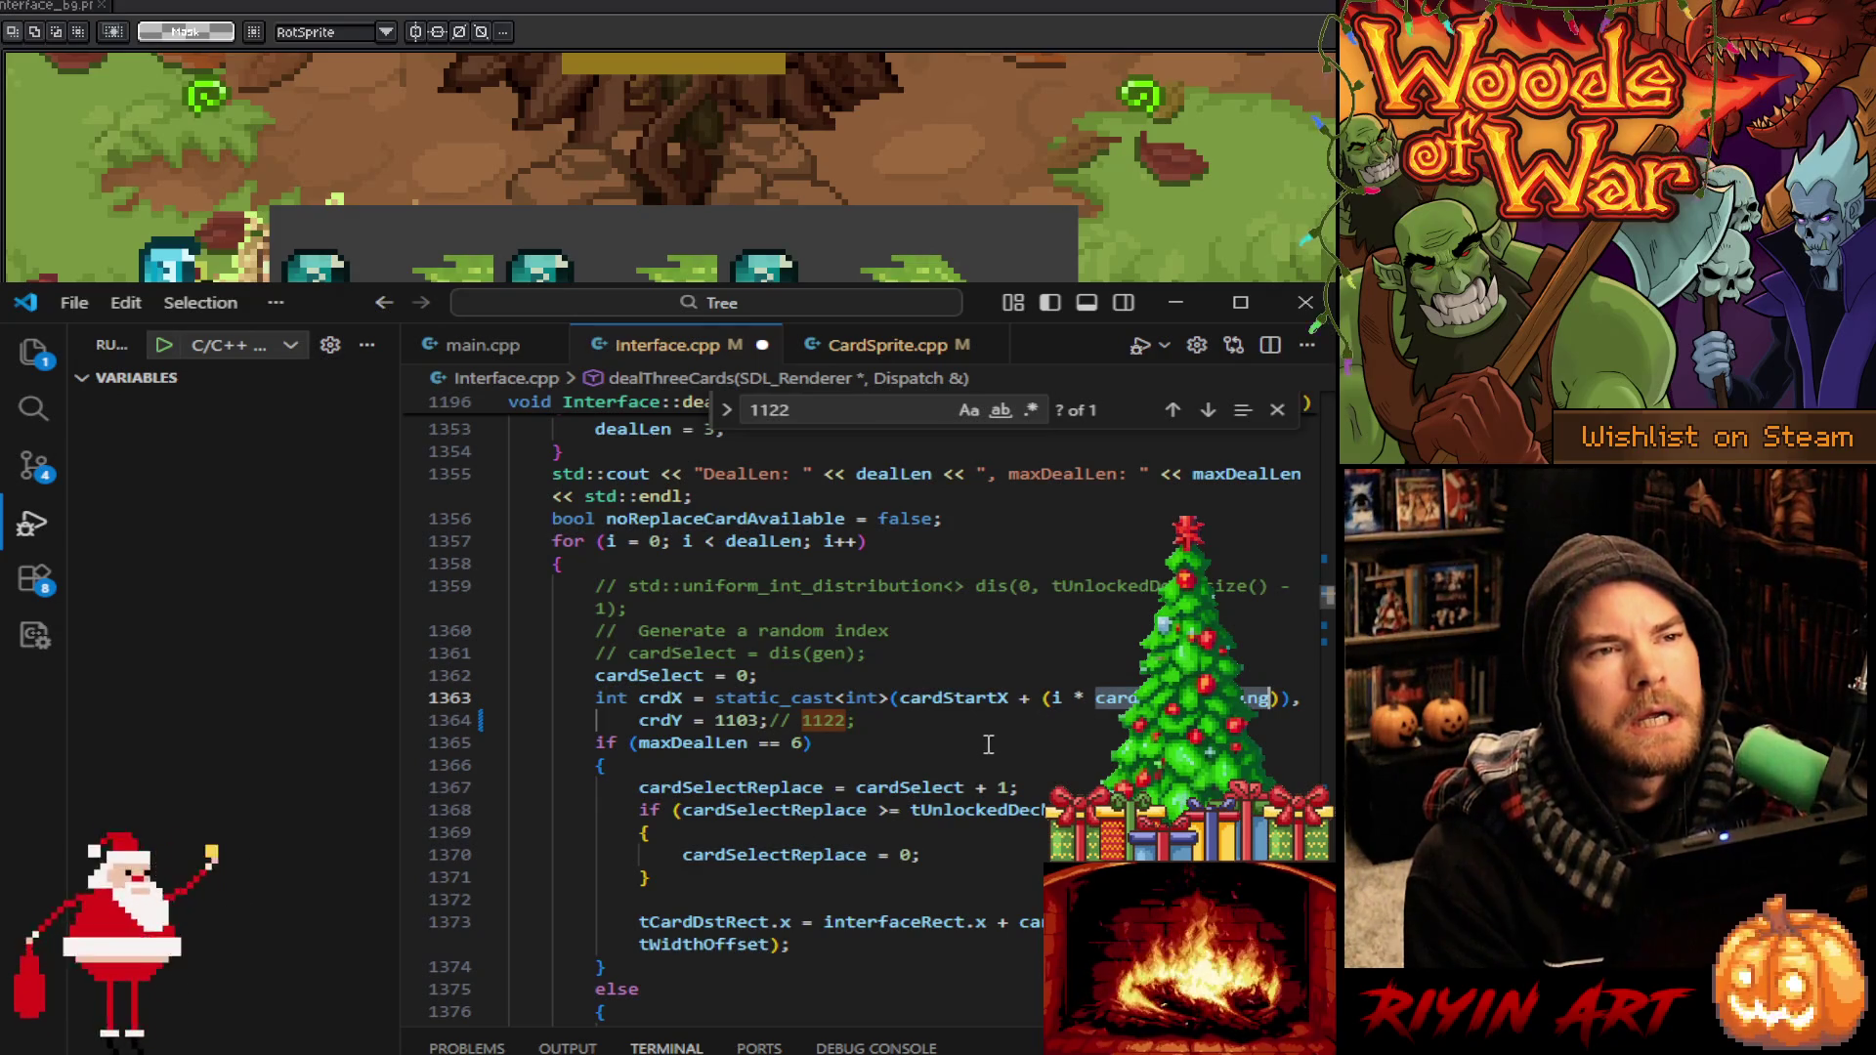
scroll(968, 772, "up", 5)
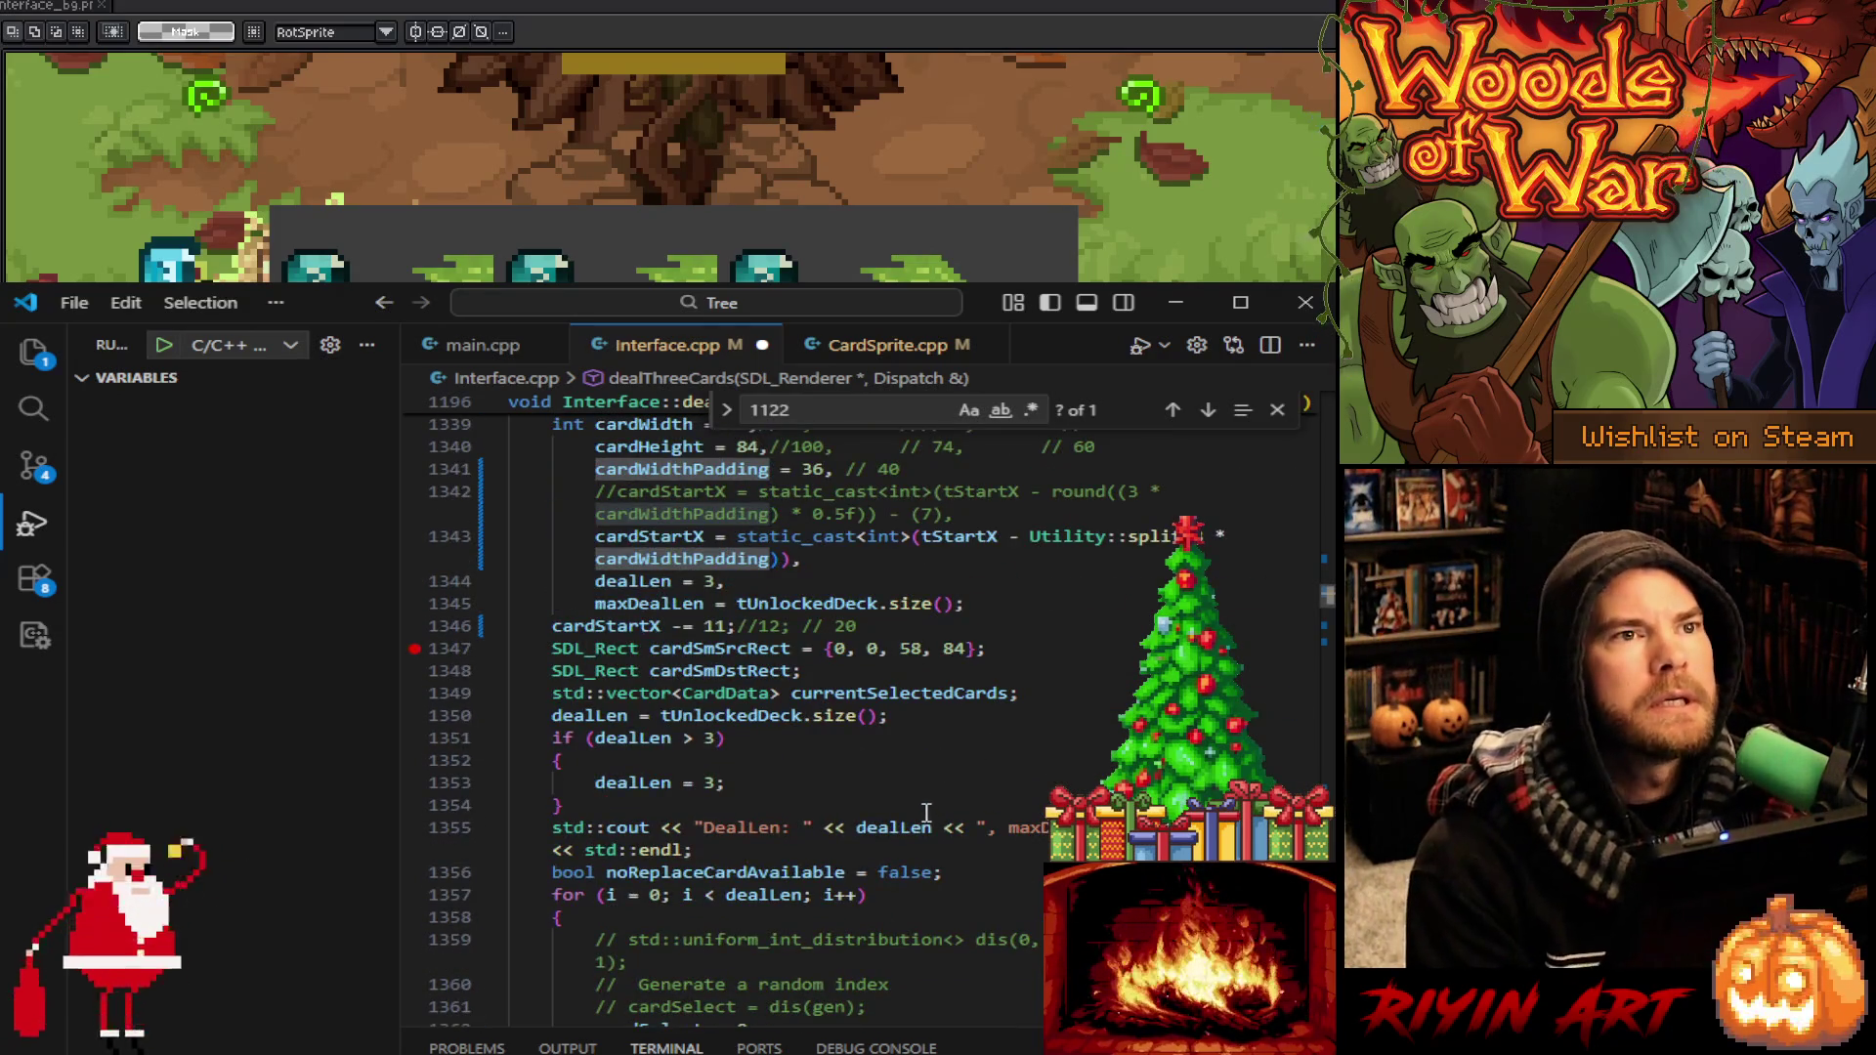
scroll(926, 812, "up", 20)
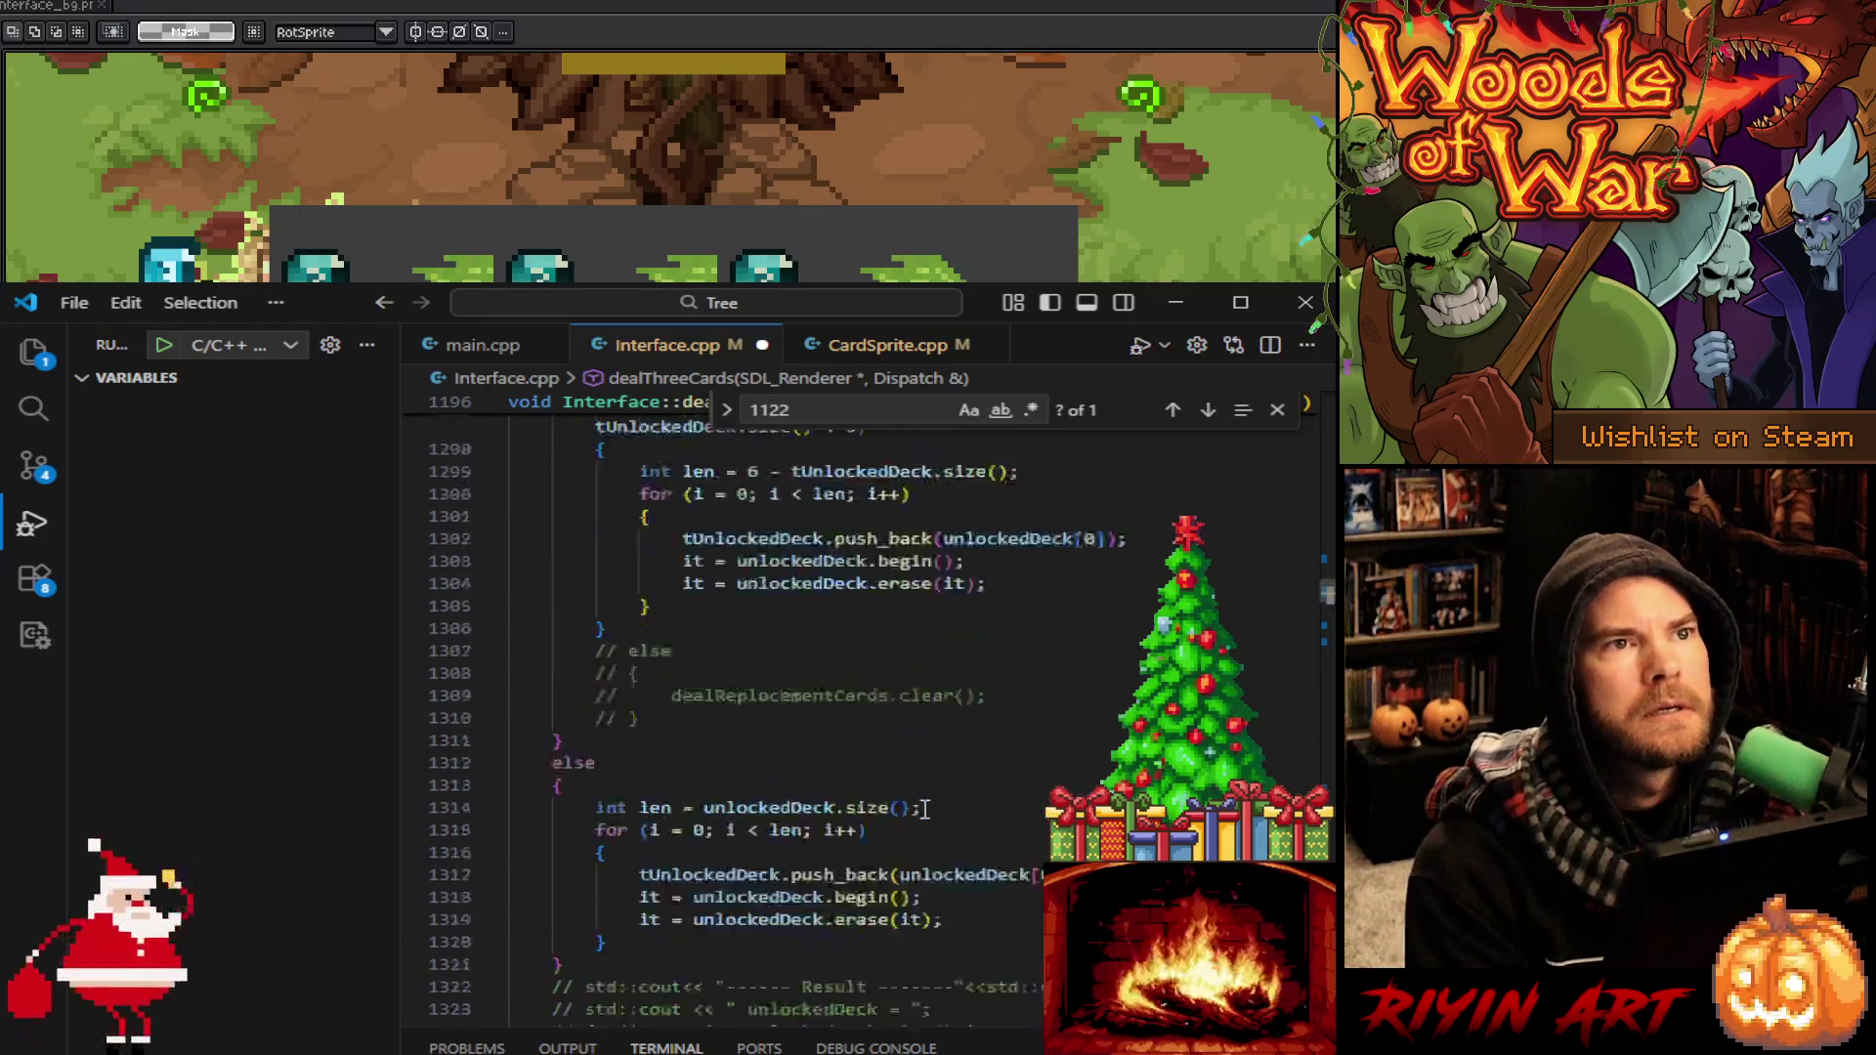
scroll(925, 807, "up", 20)
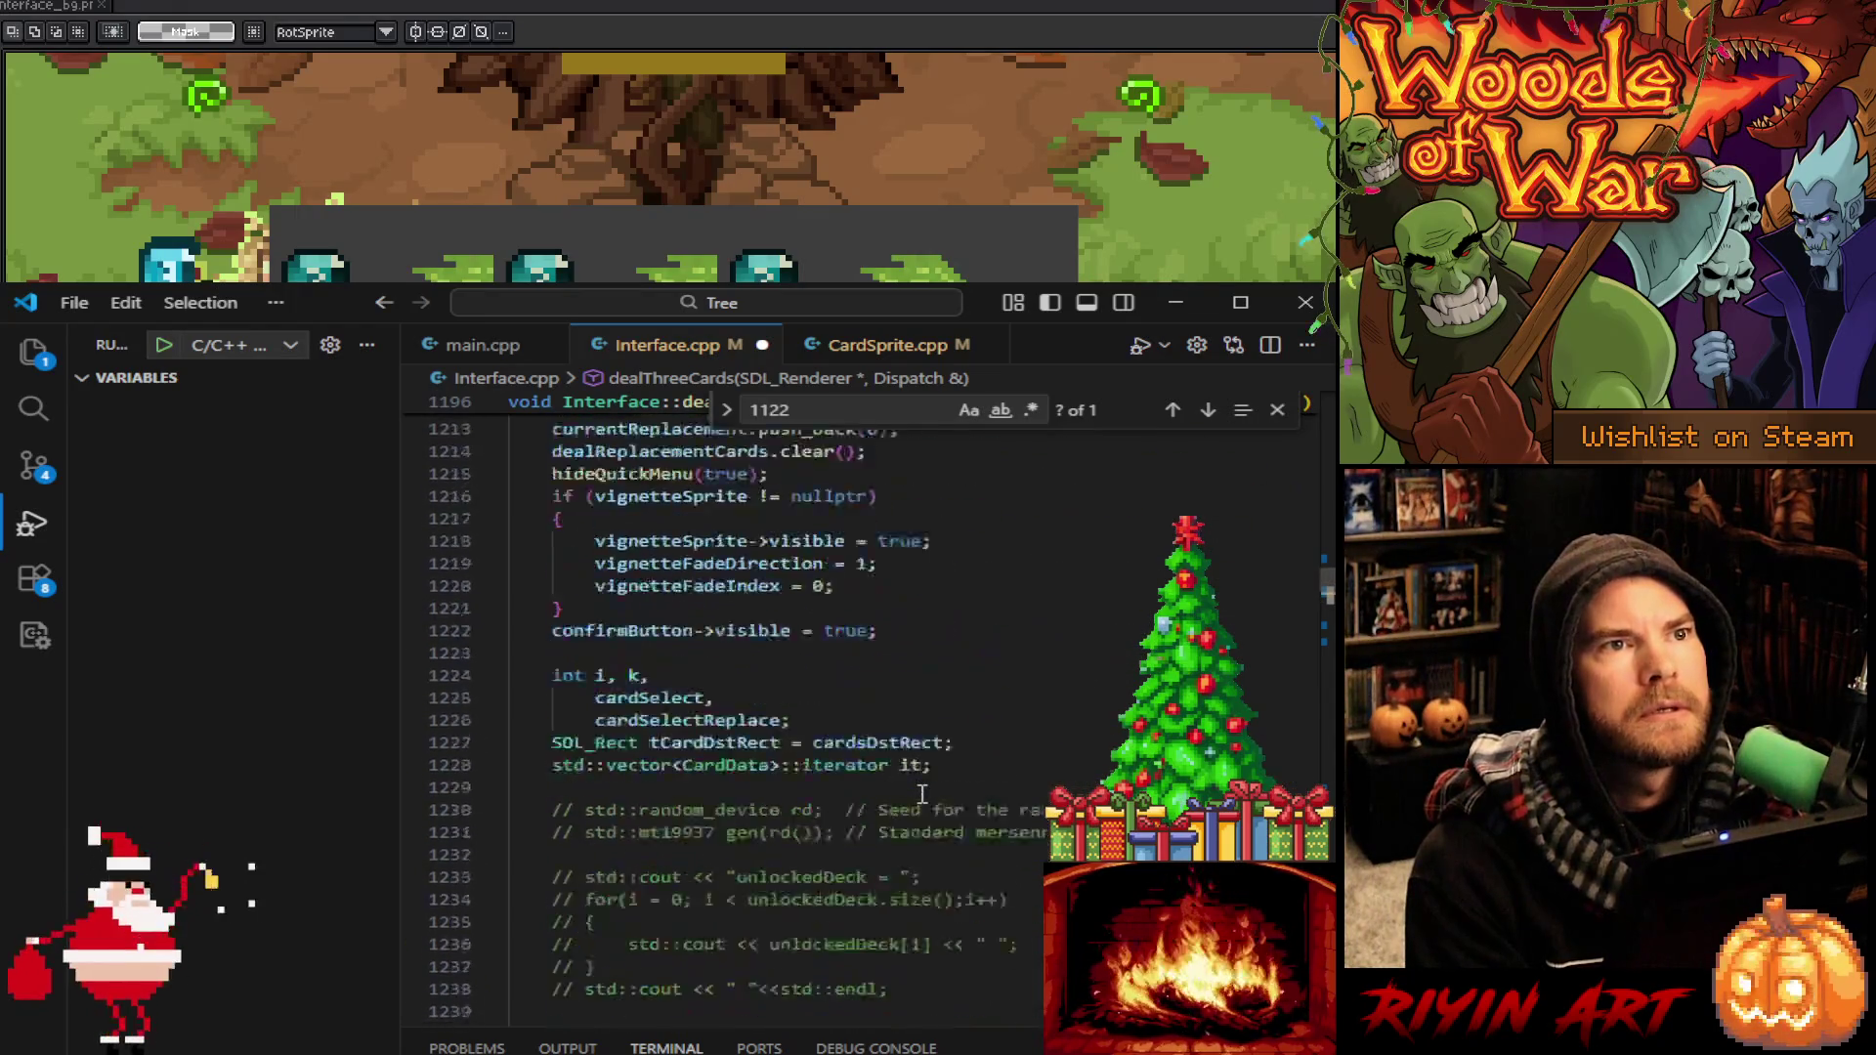
scroll(921, 793, "up", 15)
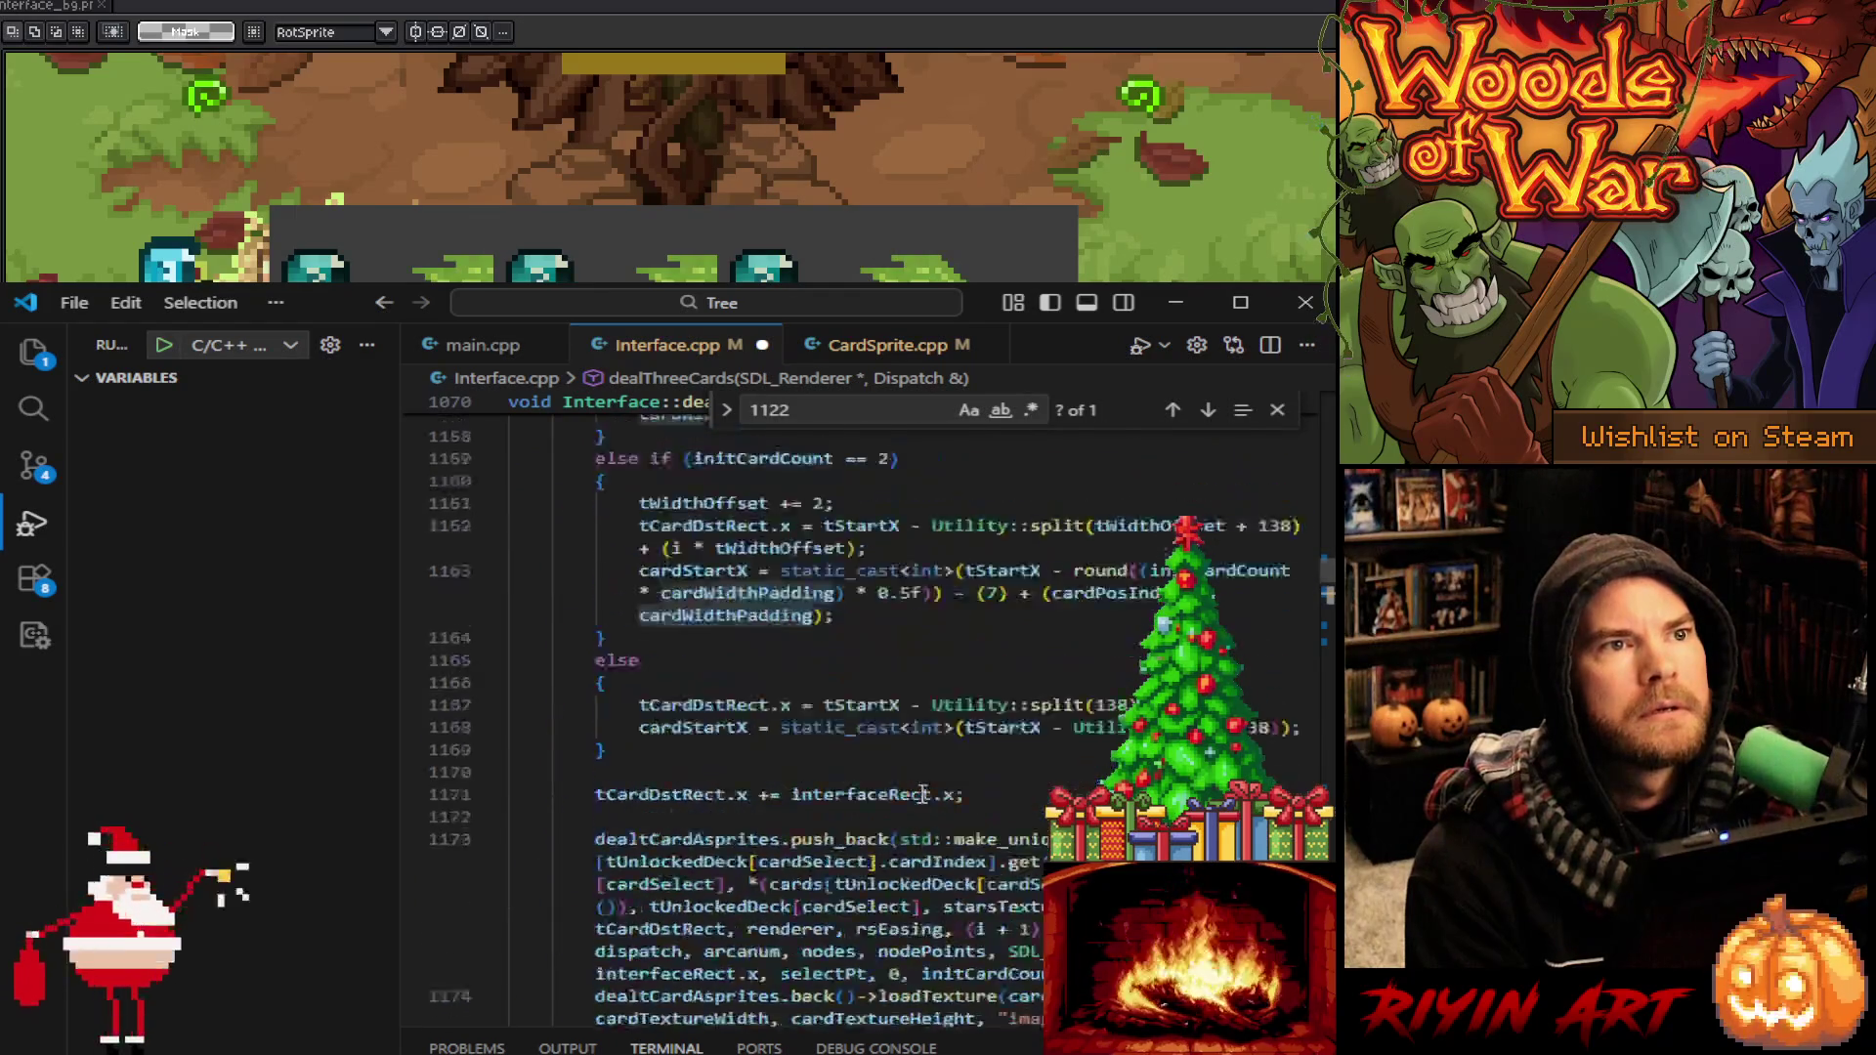
scroll(921, 794, "up", 4)
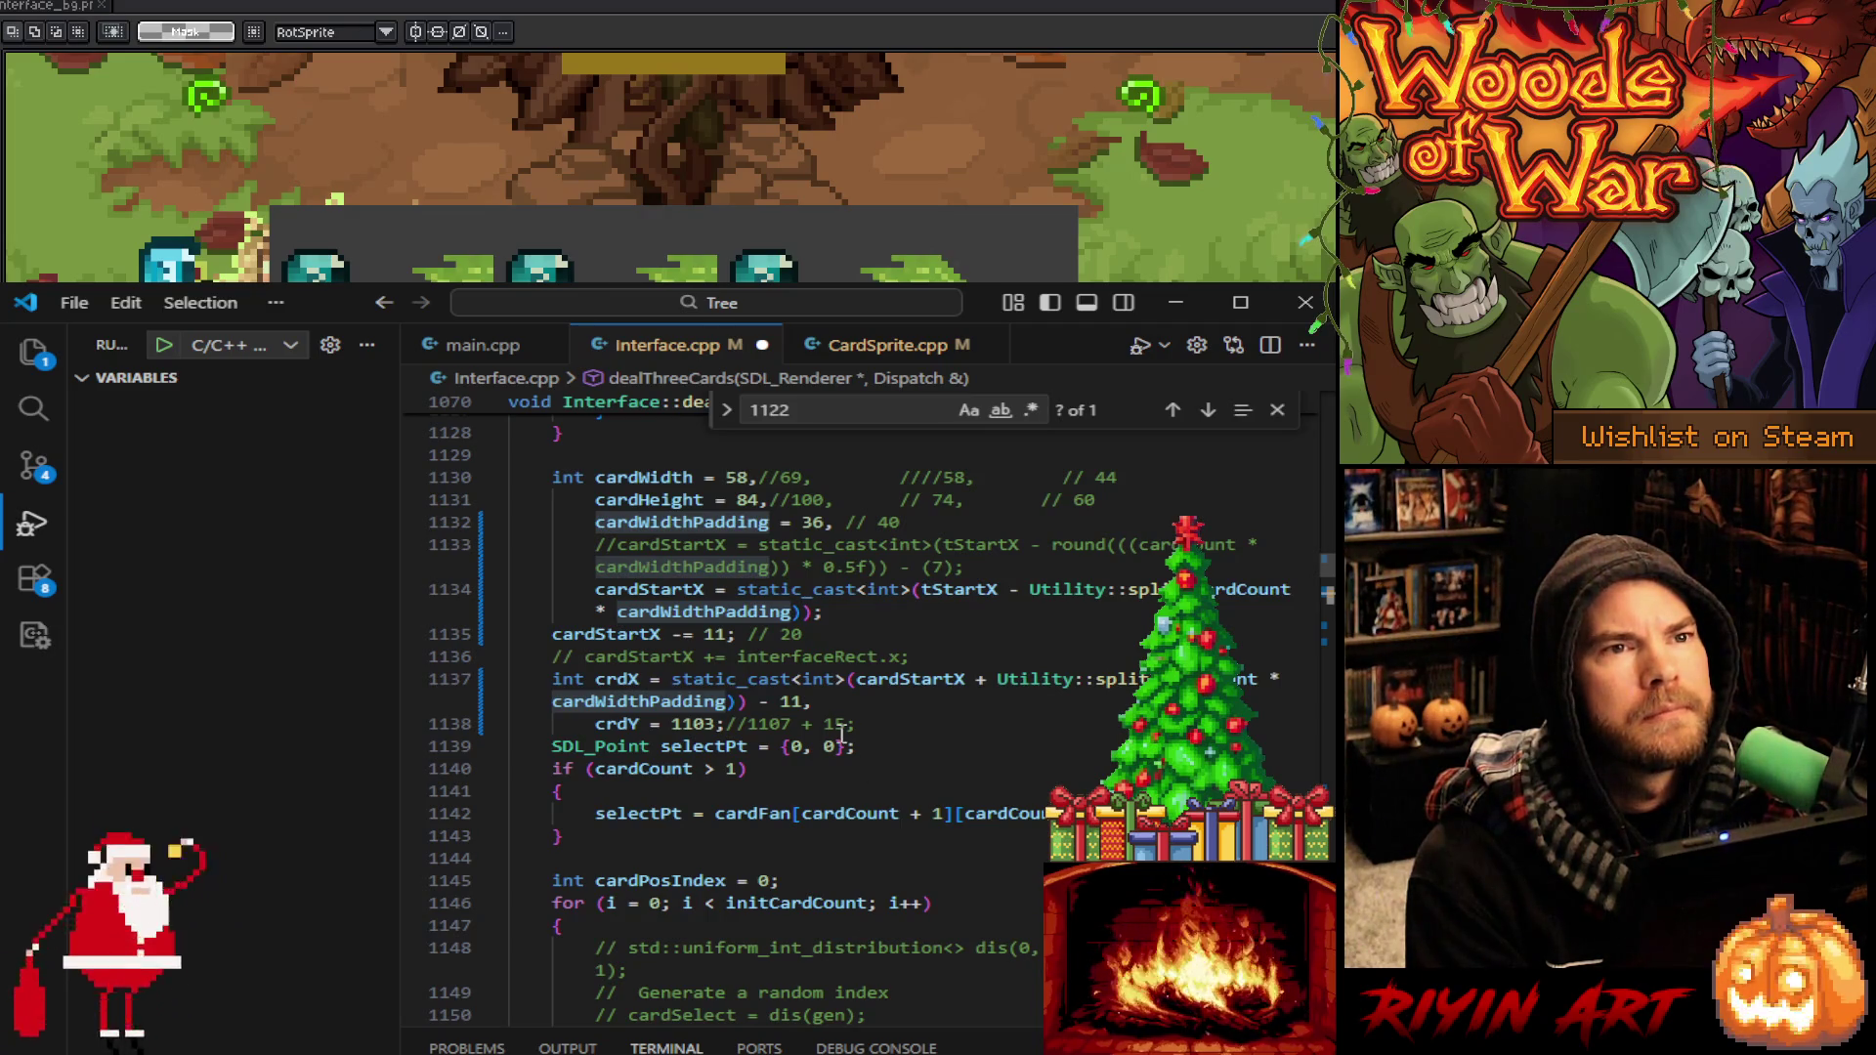
scroll(830, 723, "up", 5)
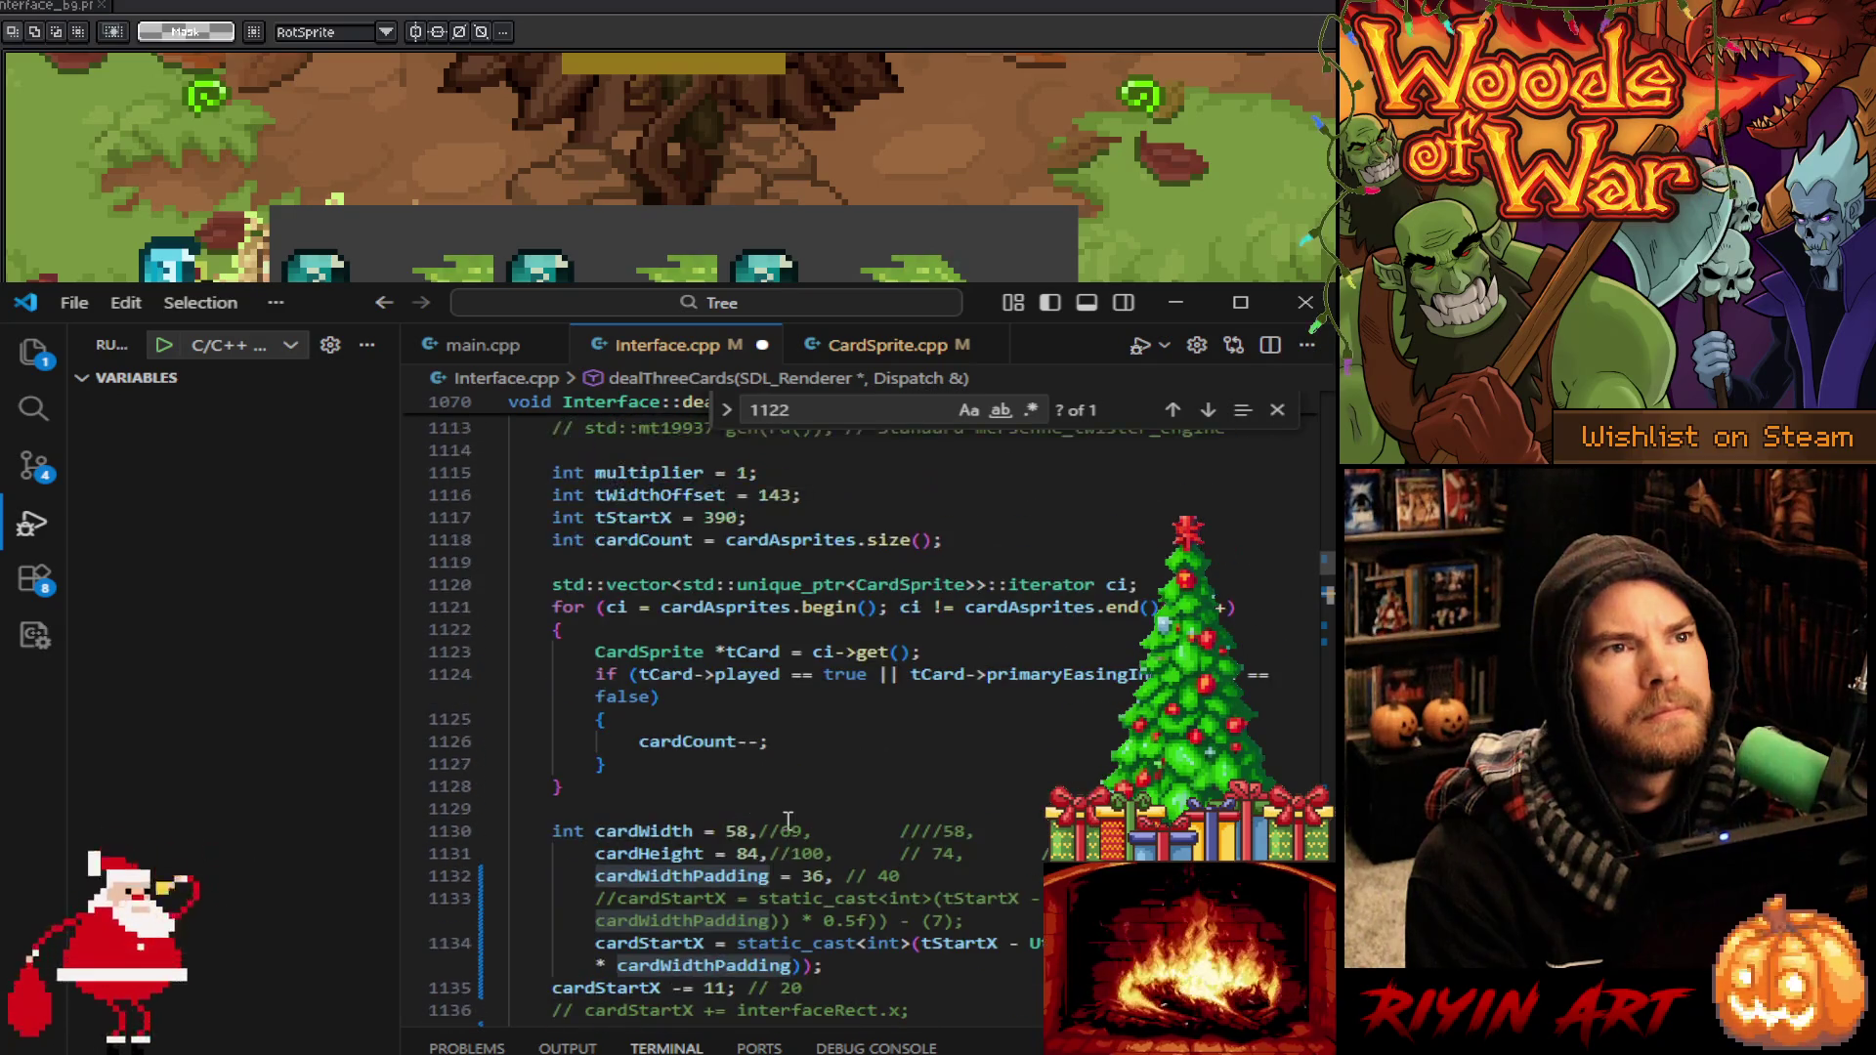
scroll(788, 820, "up", 6)
scroll(788, 820, "down", 10)
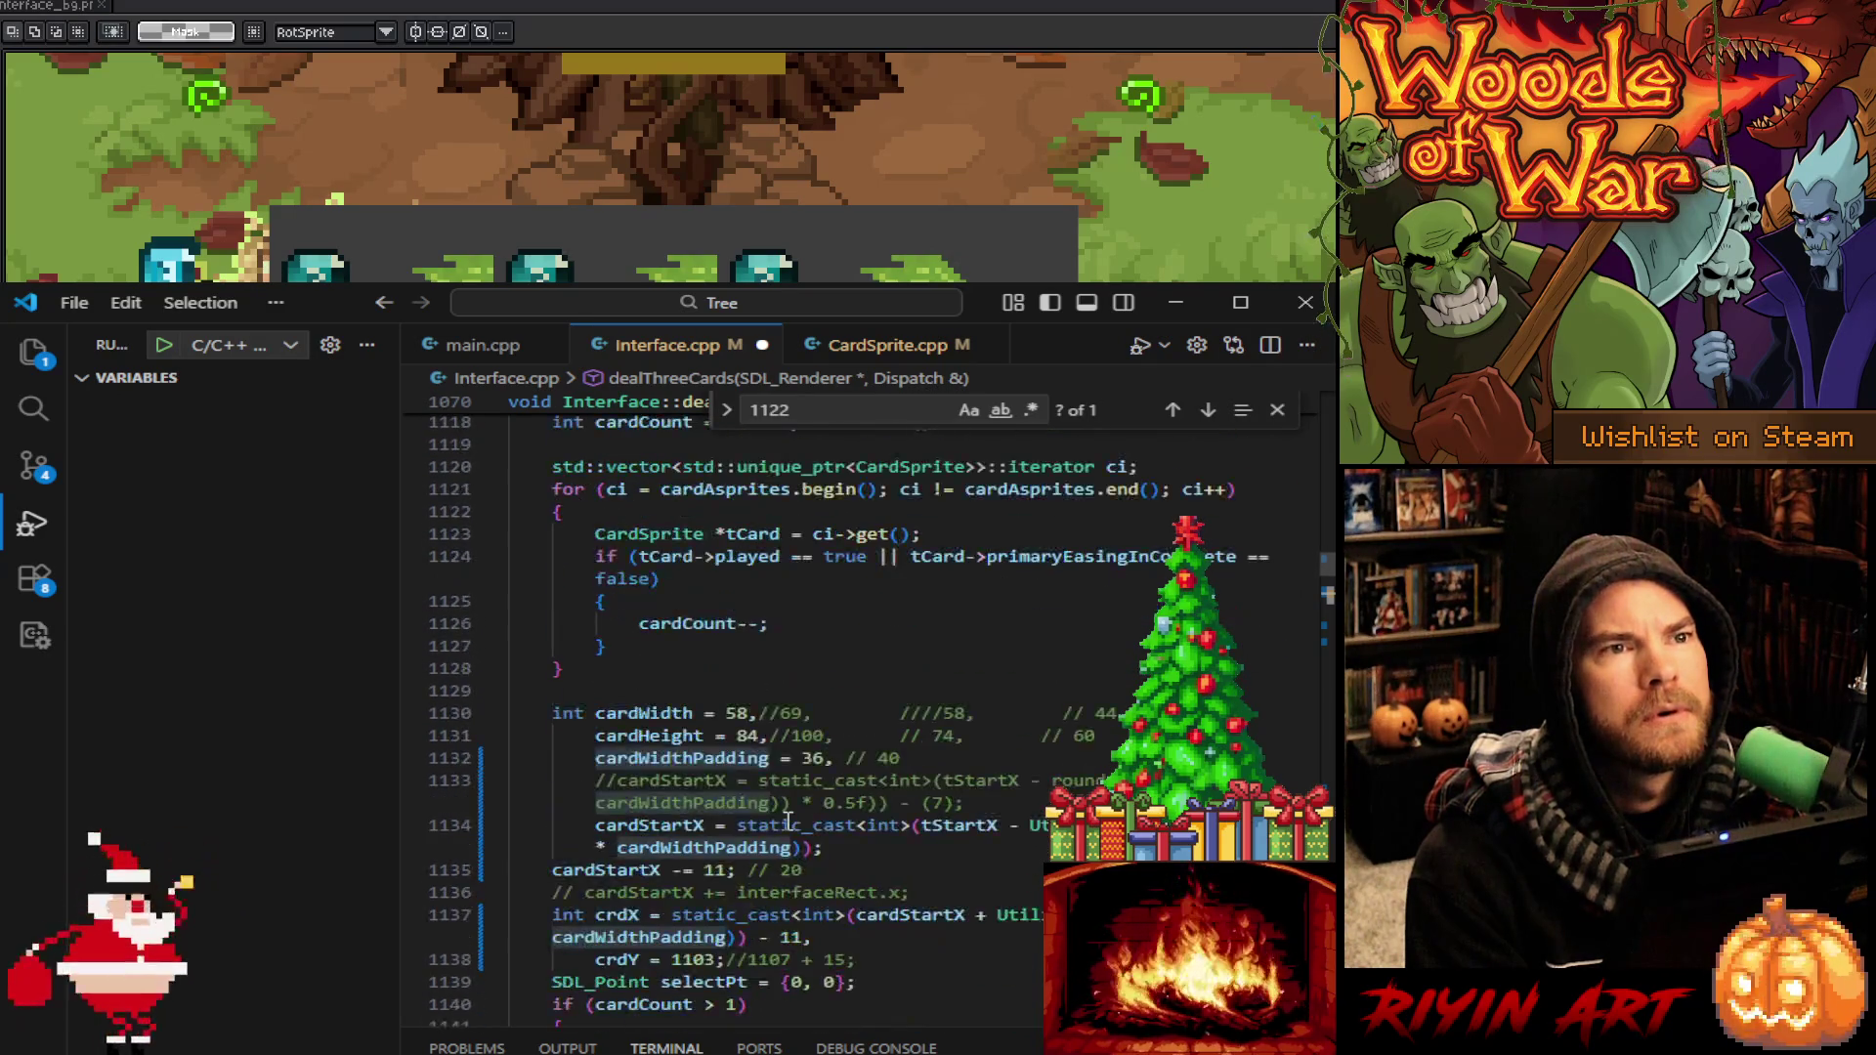
scroll(787, 820, "down", 4)
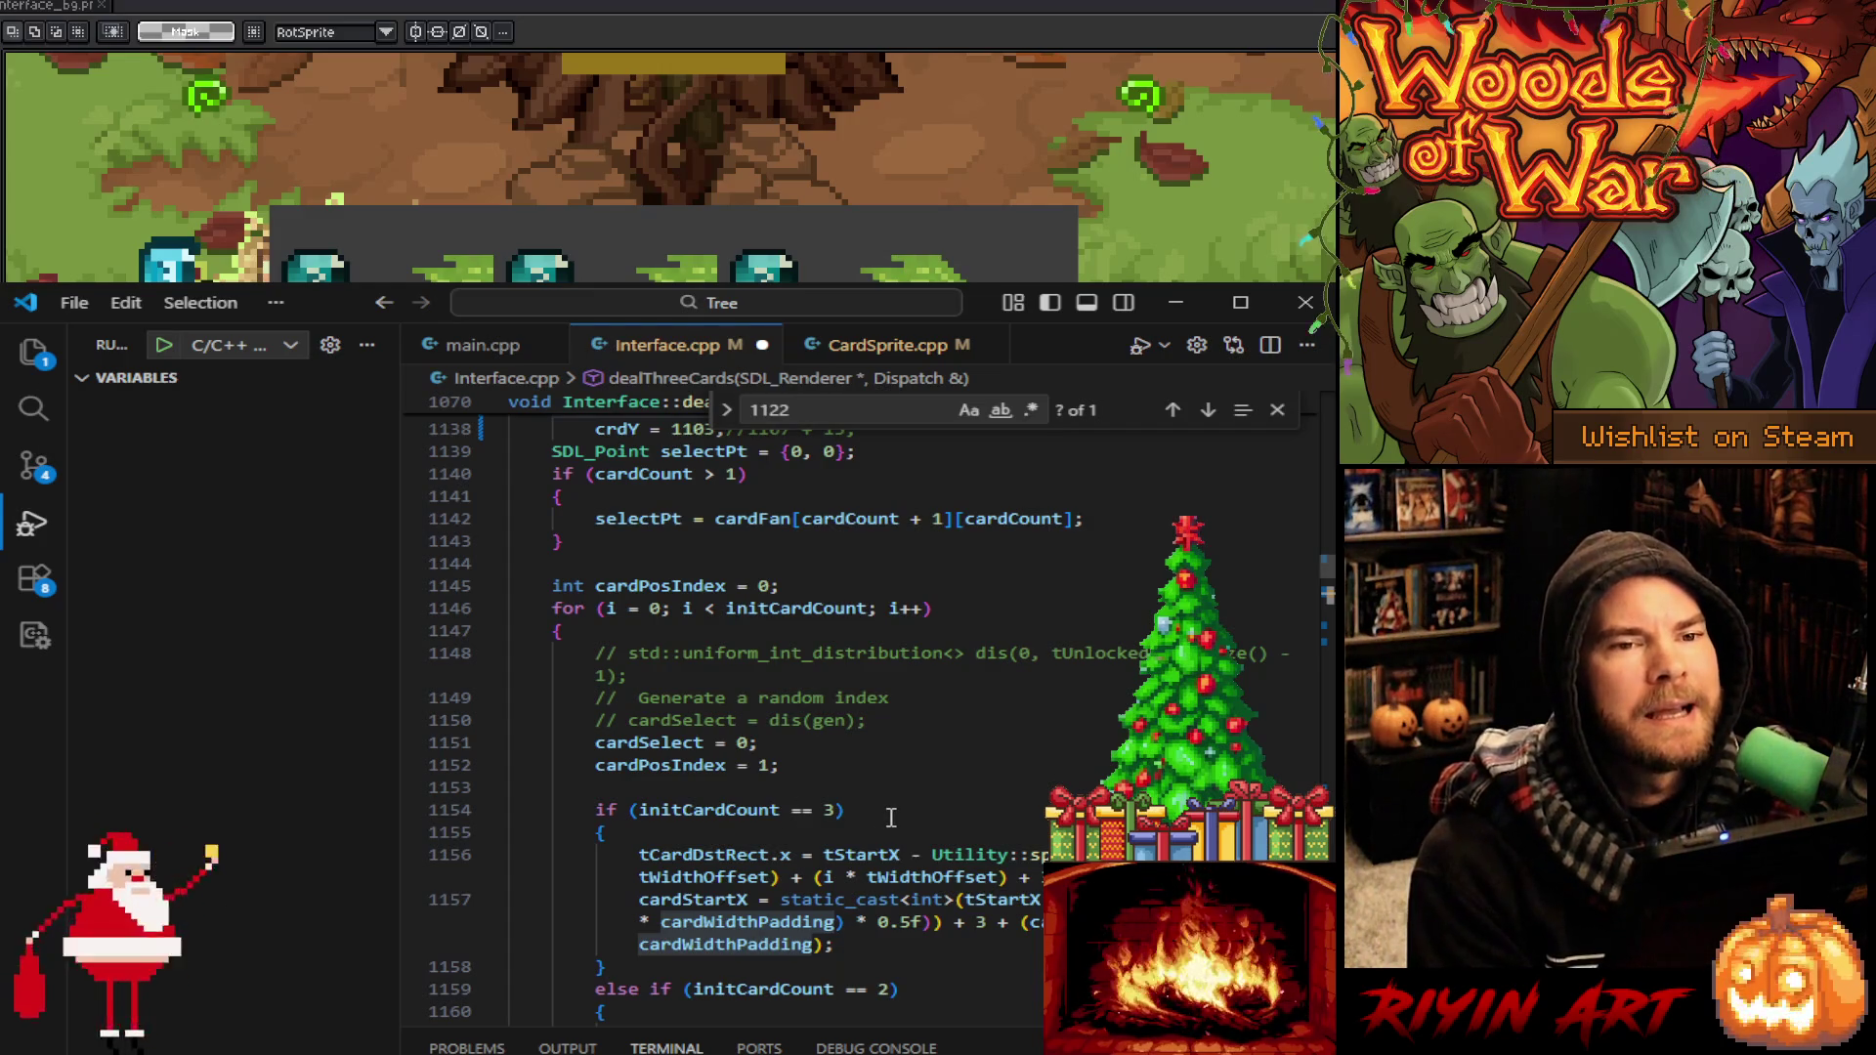
scroll(891, 817, "down", 1)
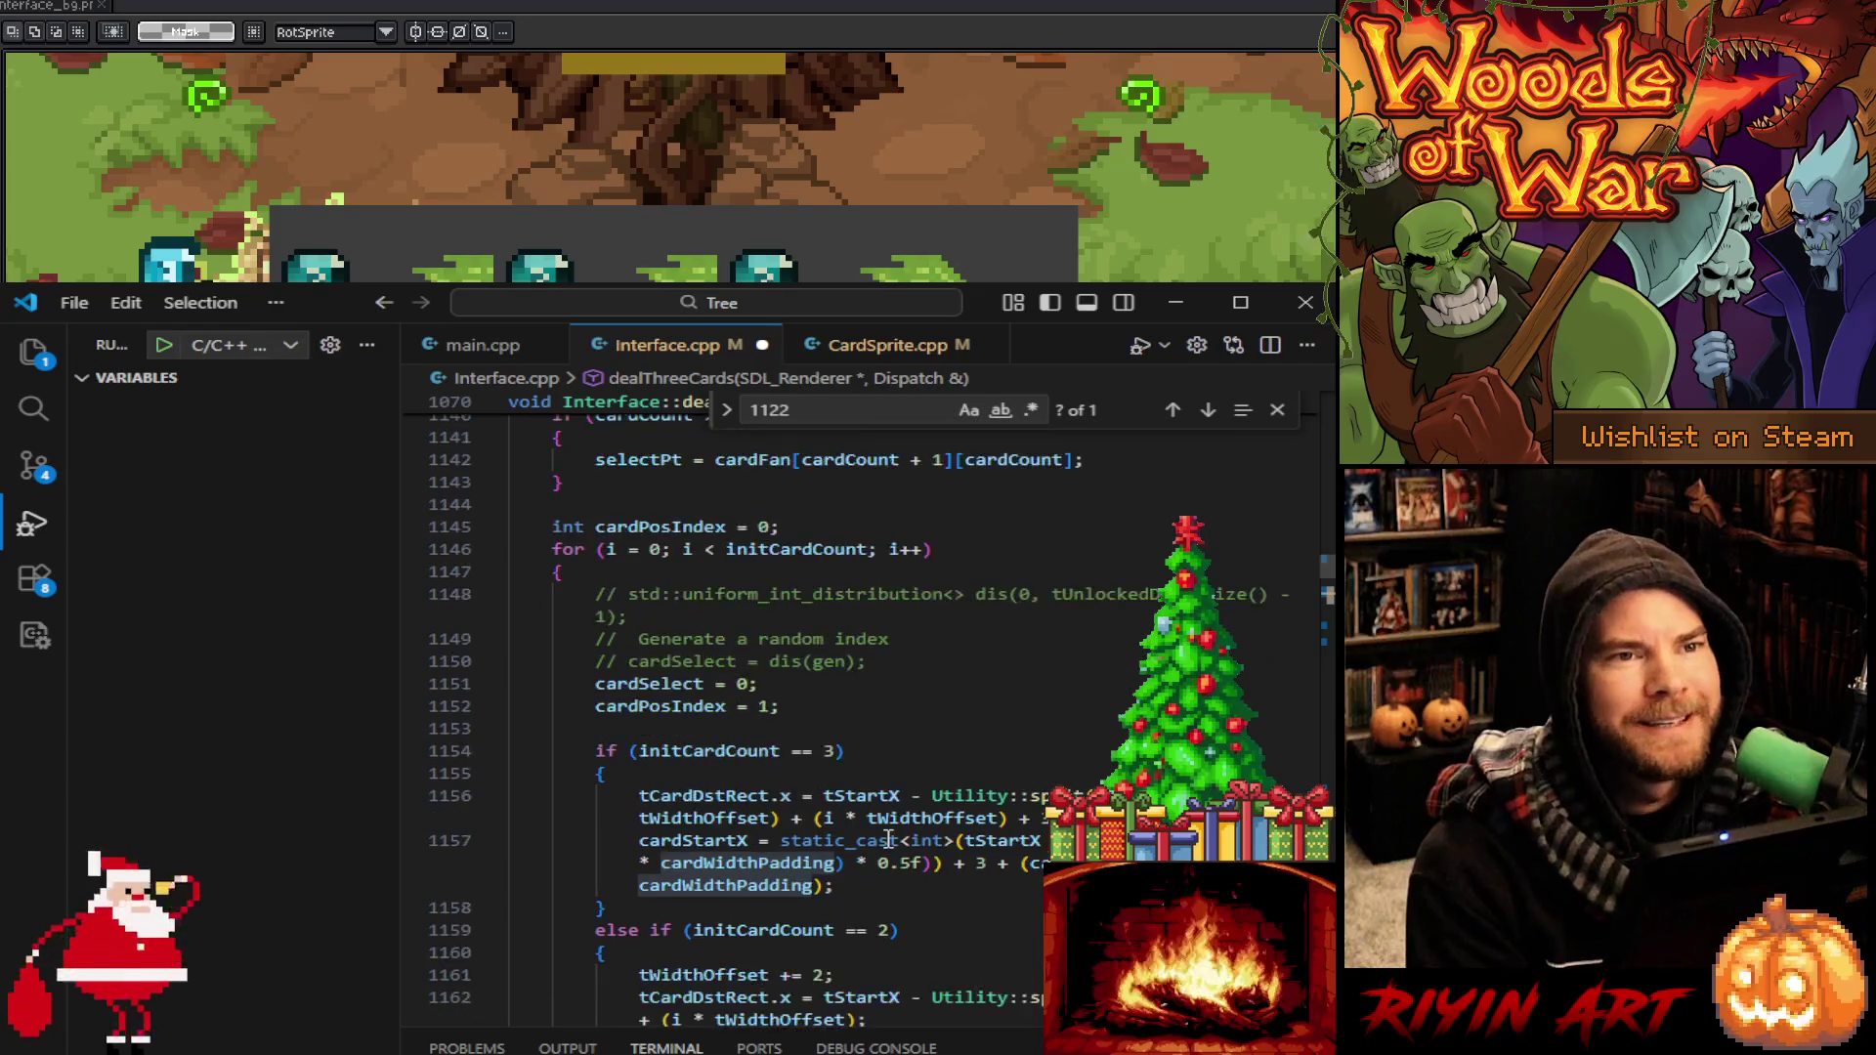
scroll(889, 838, "down", 1)
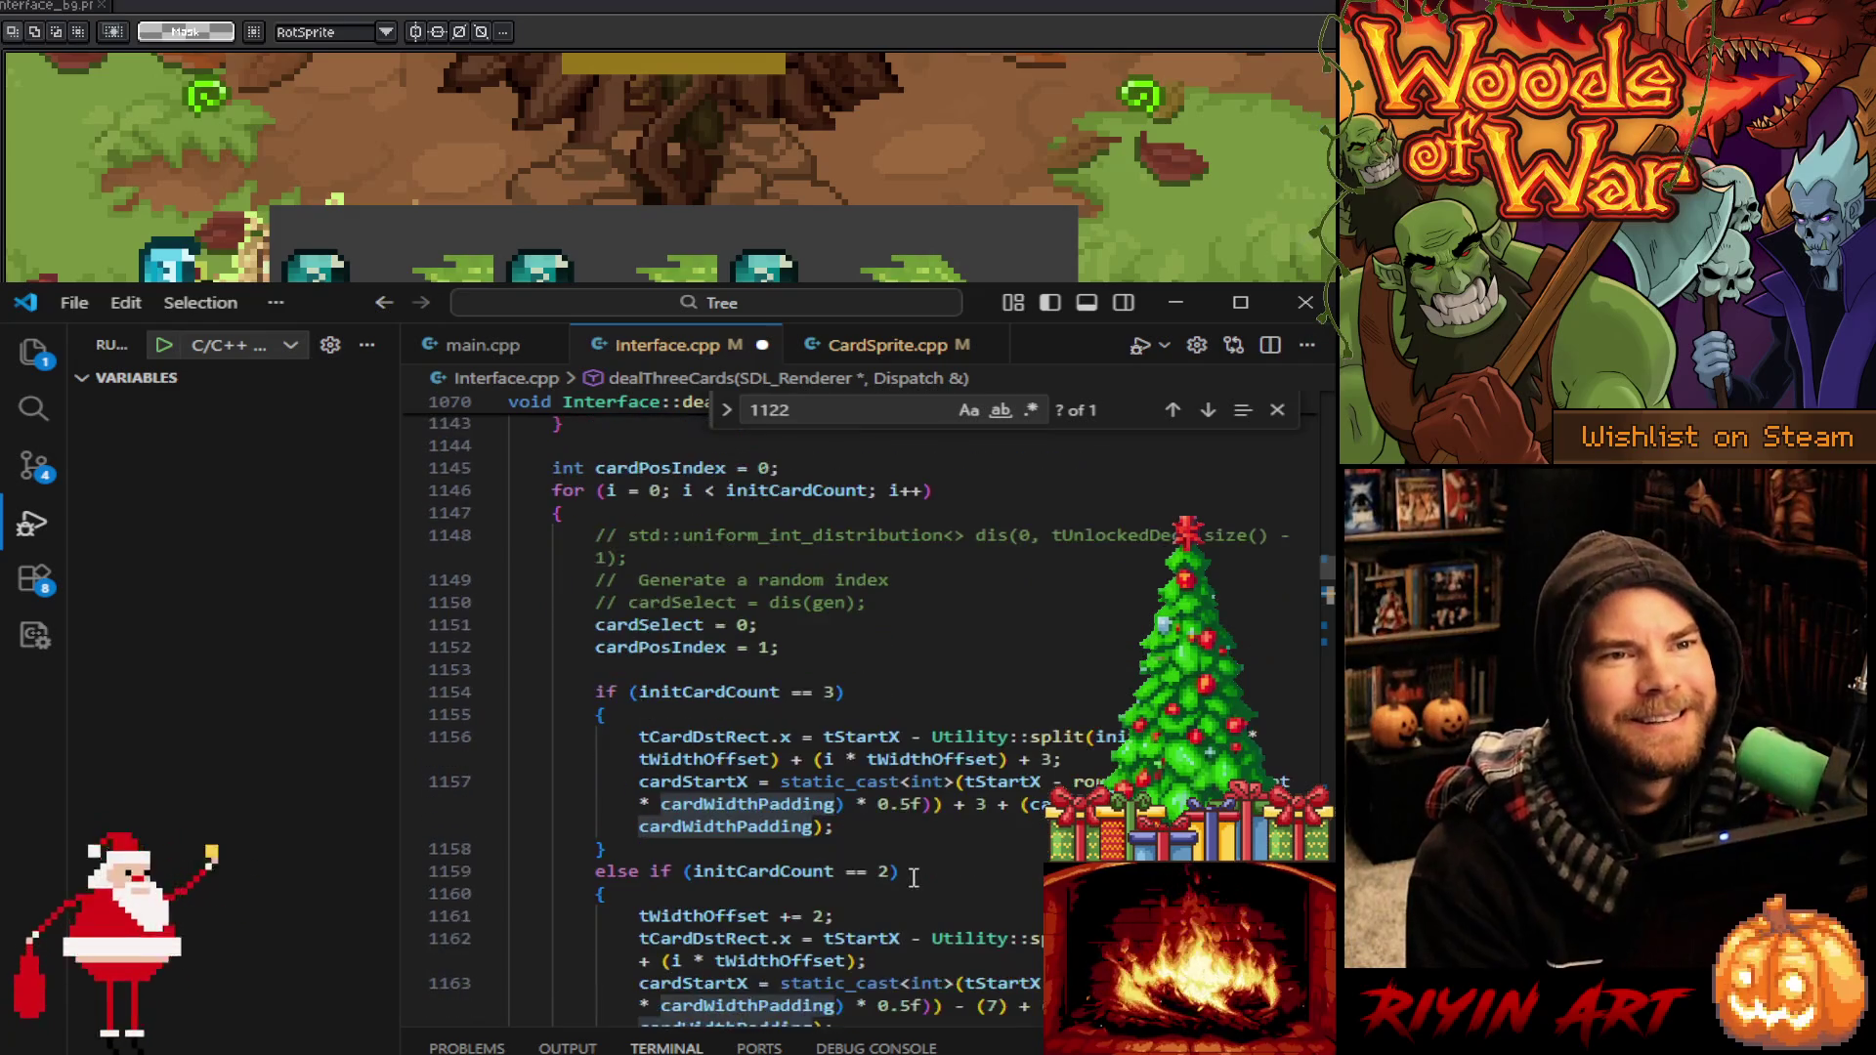
left_click(873, 824)
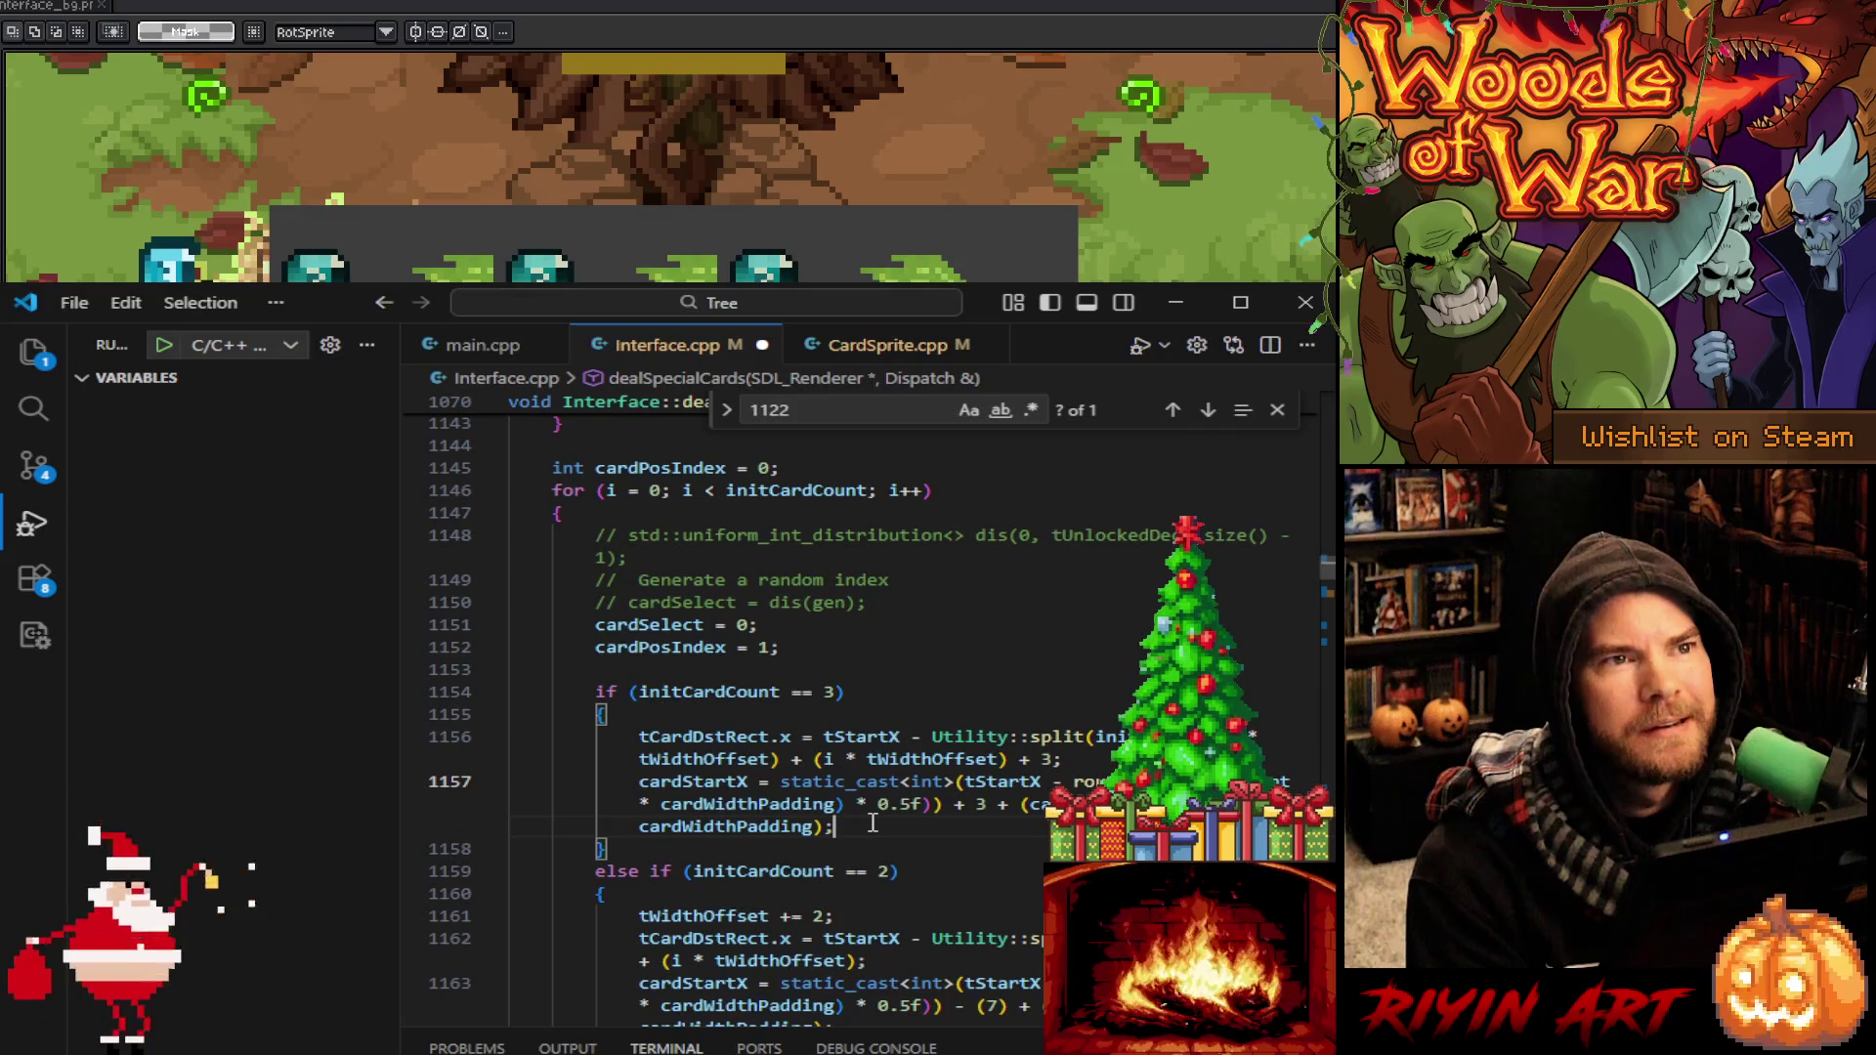
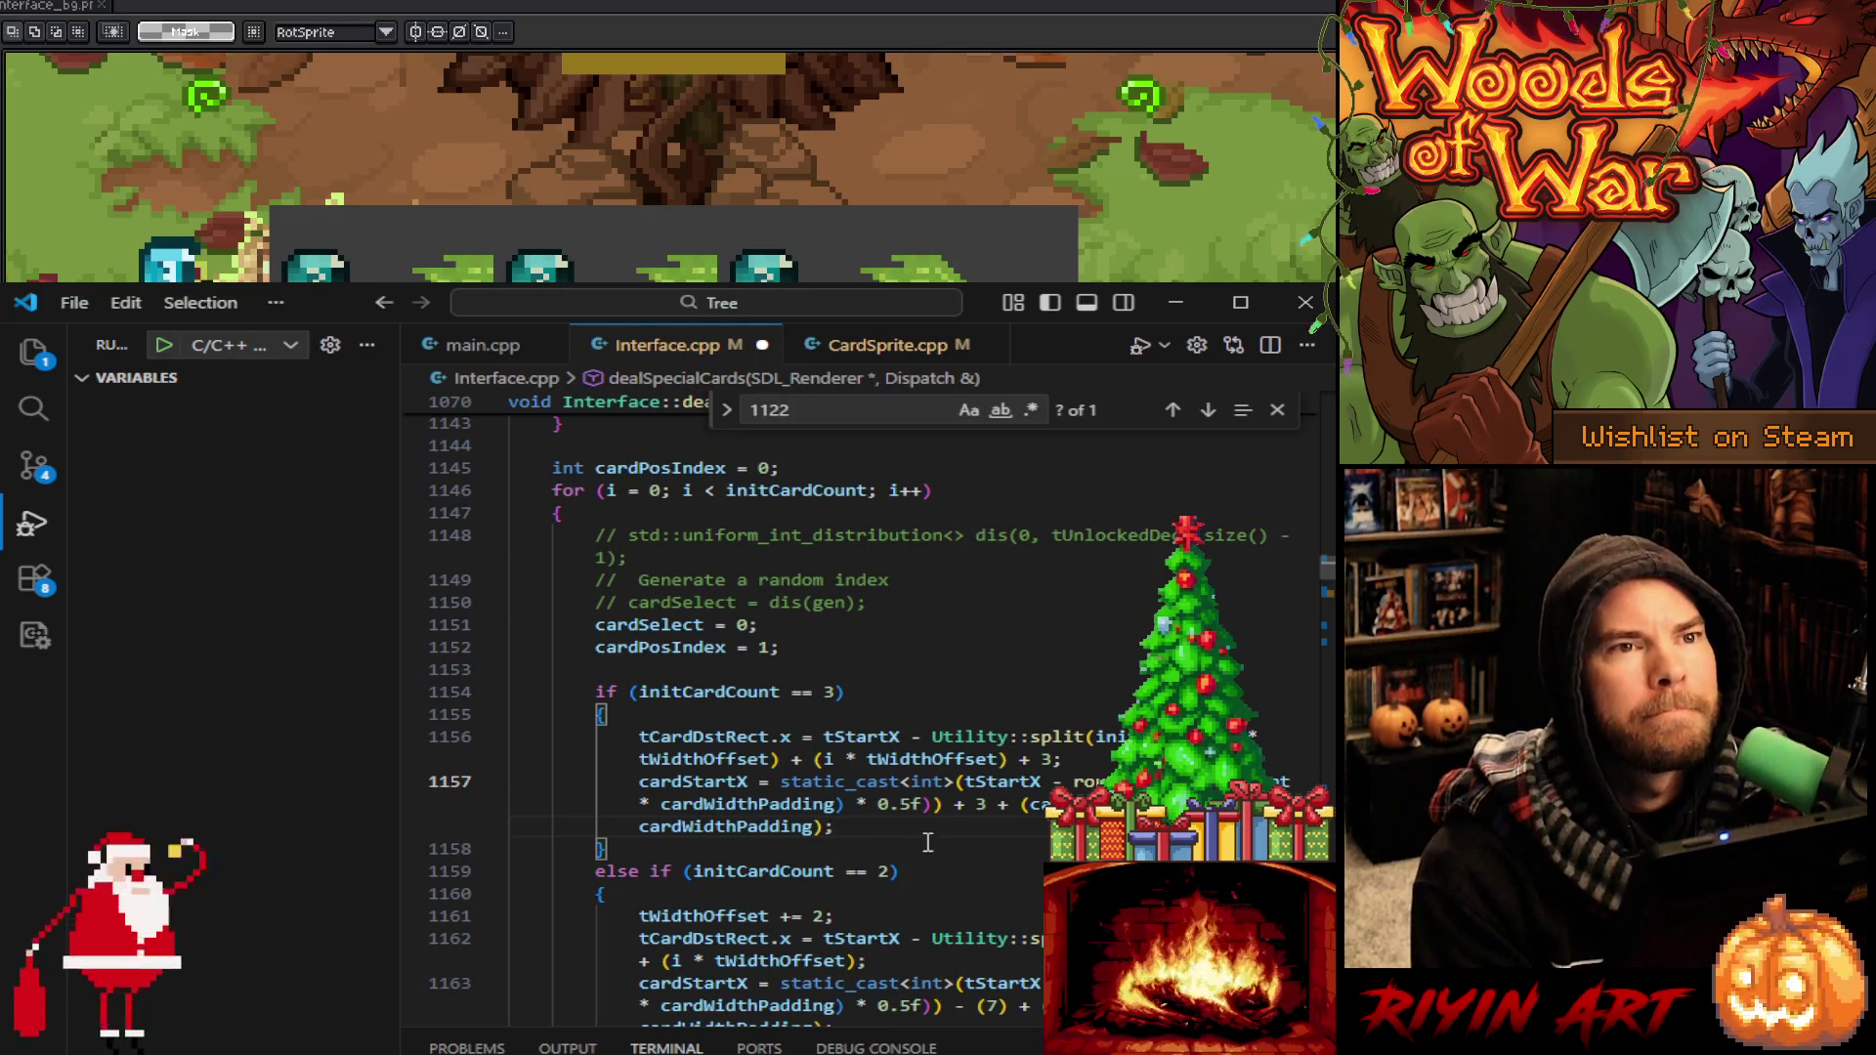
Scroll to dealThreeCards' card size, padding and start-position variables and click into the dealLen check
mouse_move(742, 827)
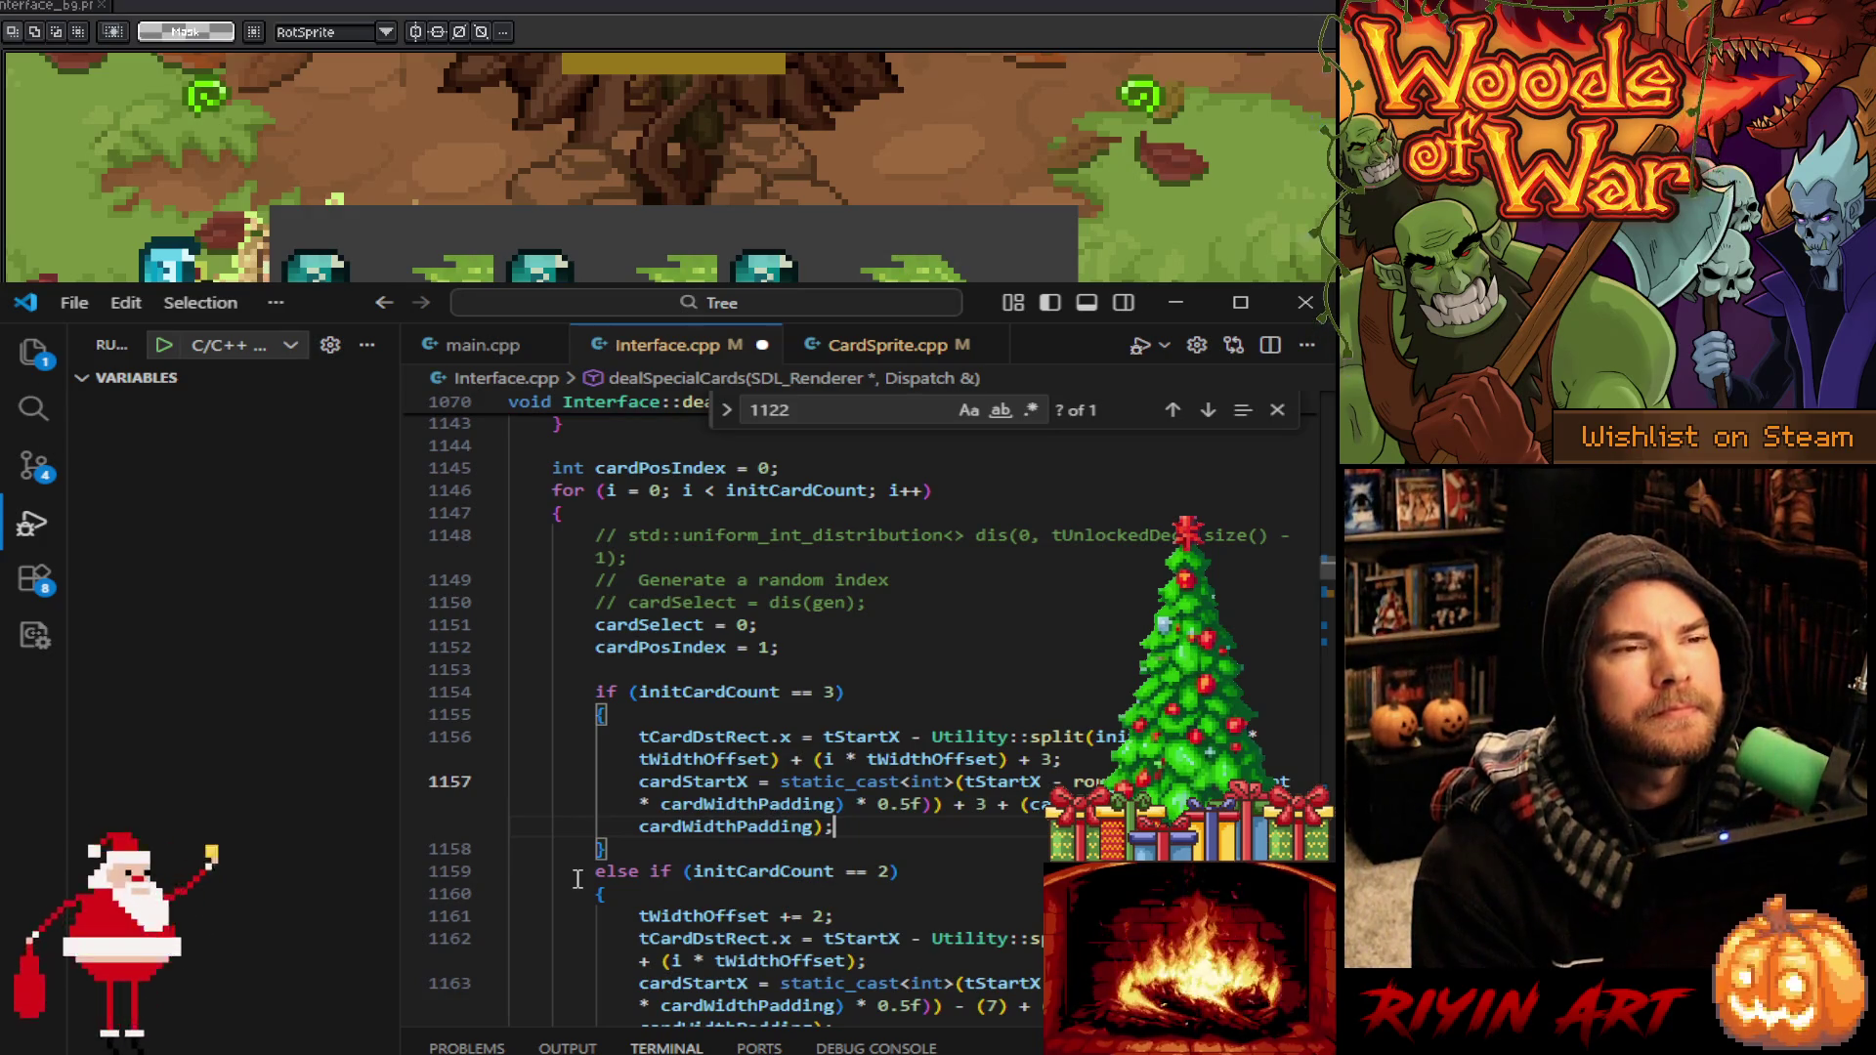
scroll(578, 880, "down", 2)
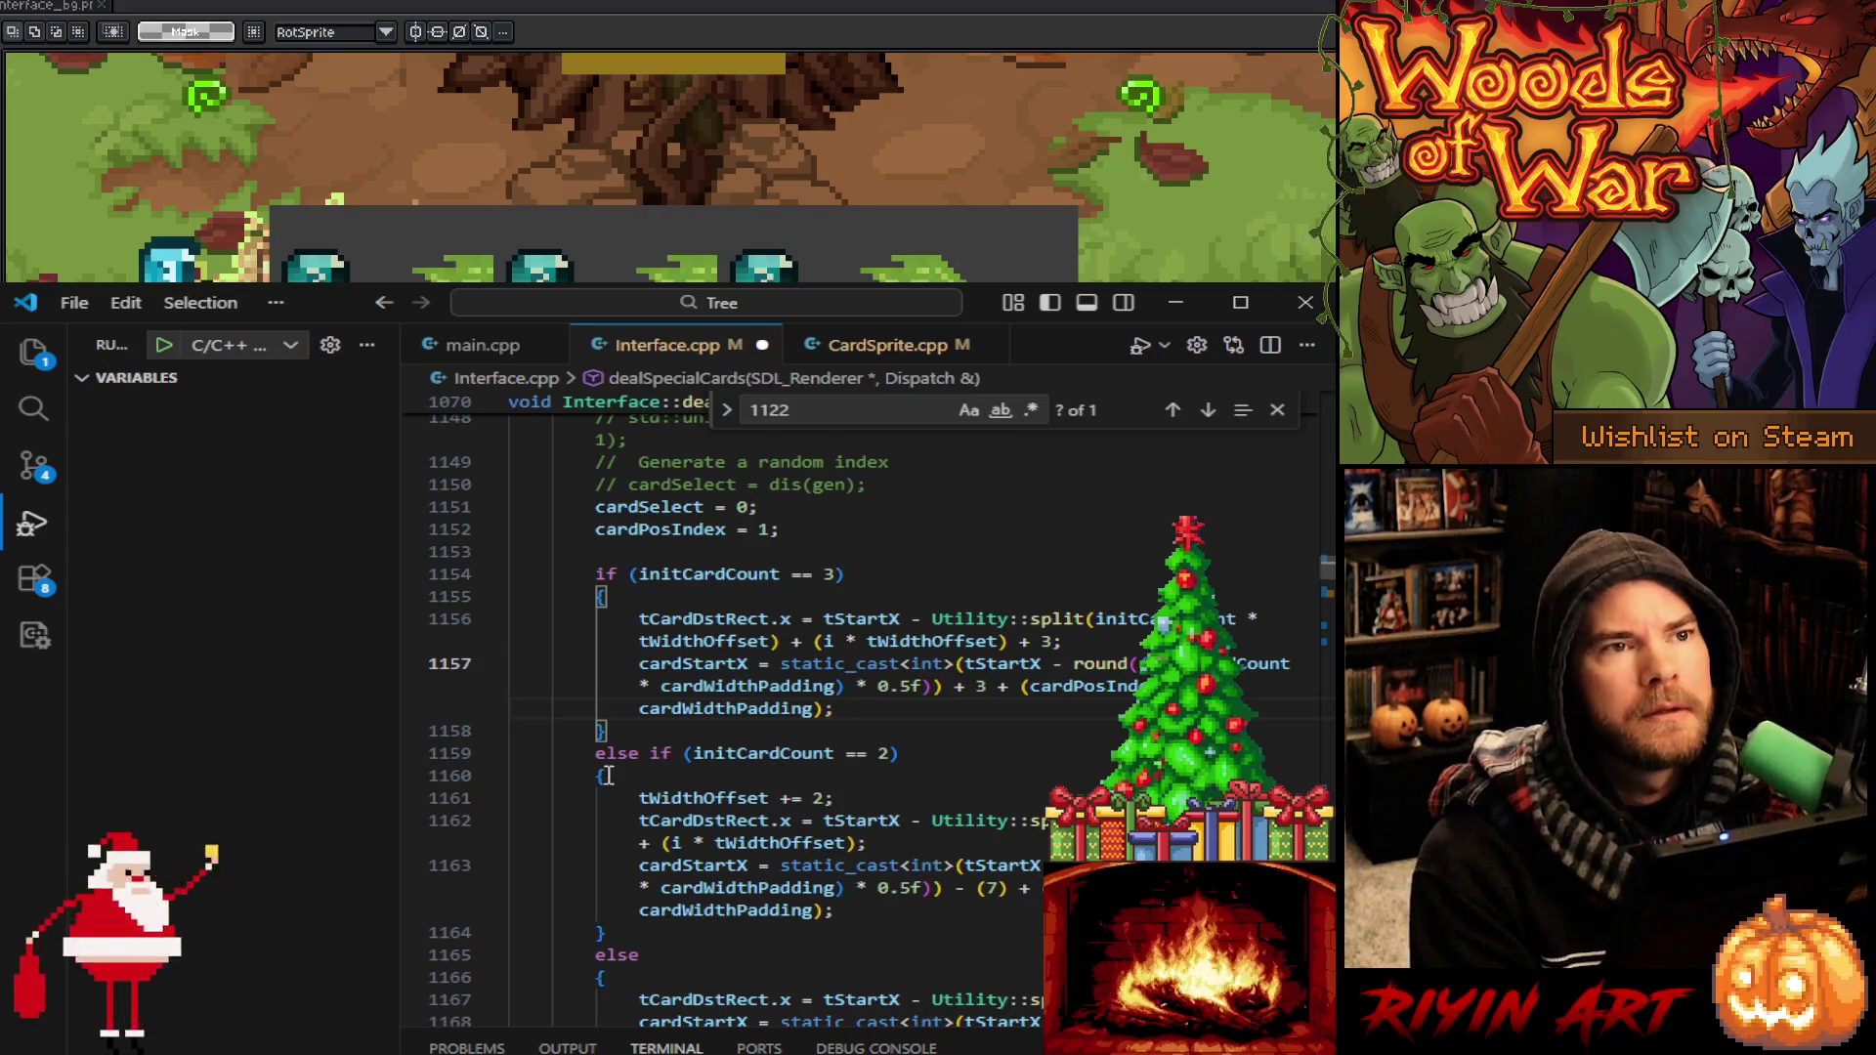
left_click(892, 723)
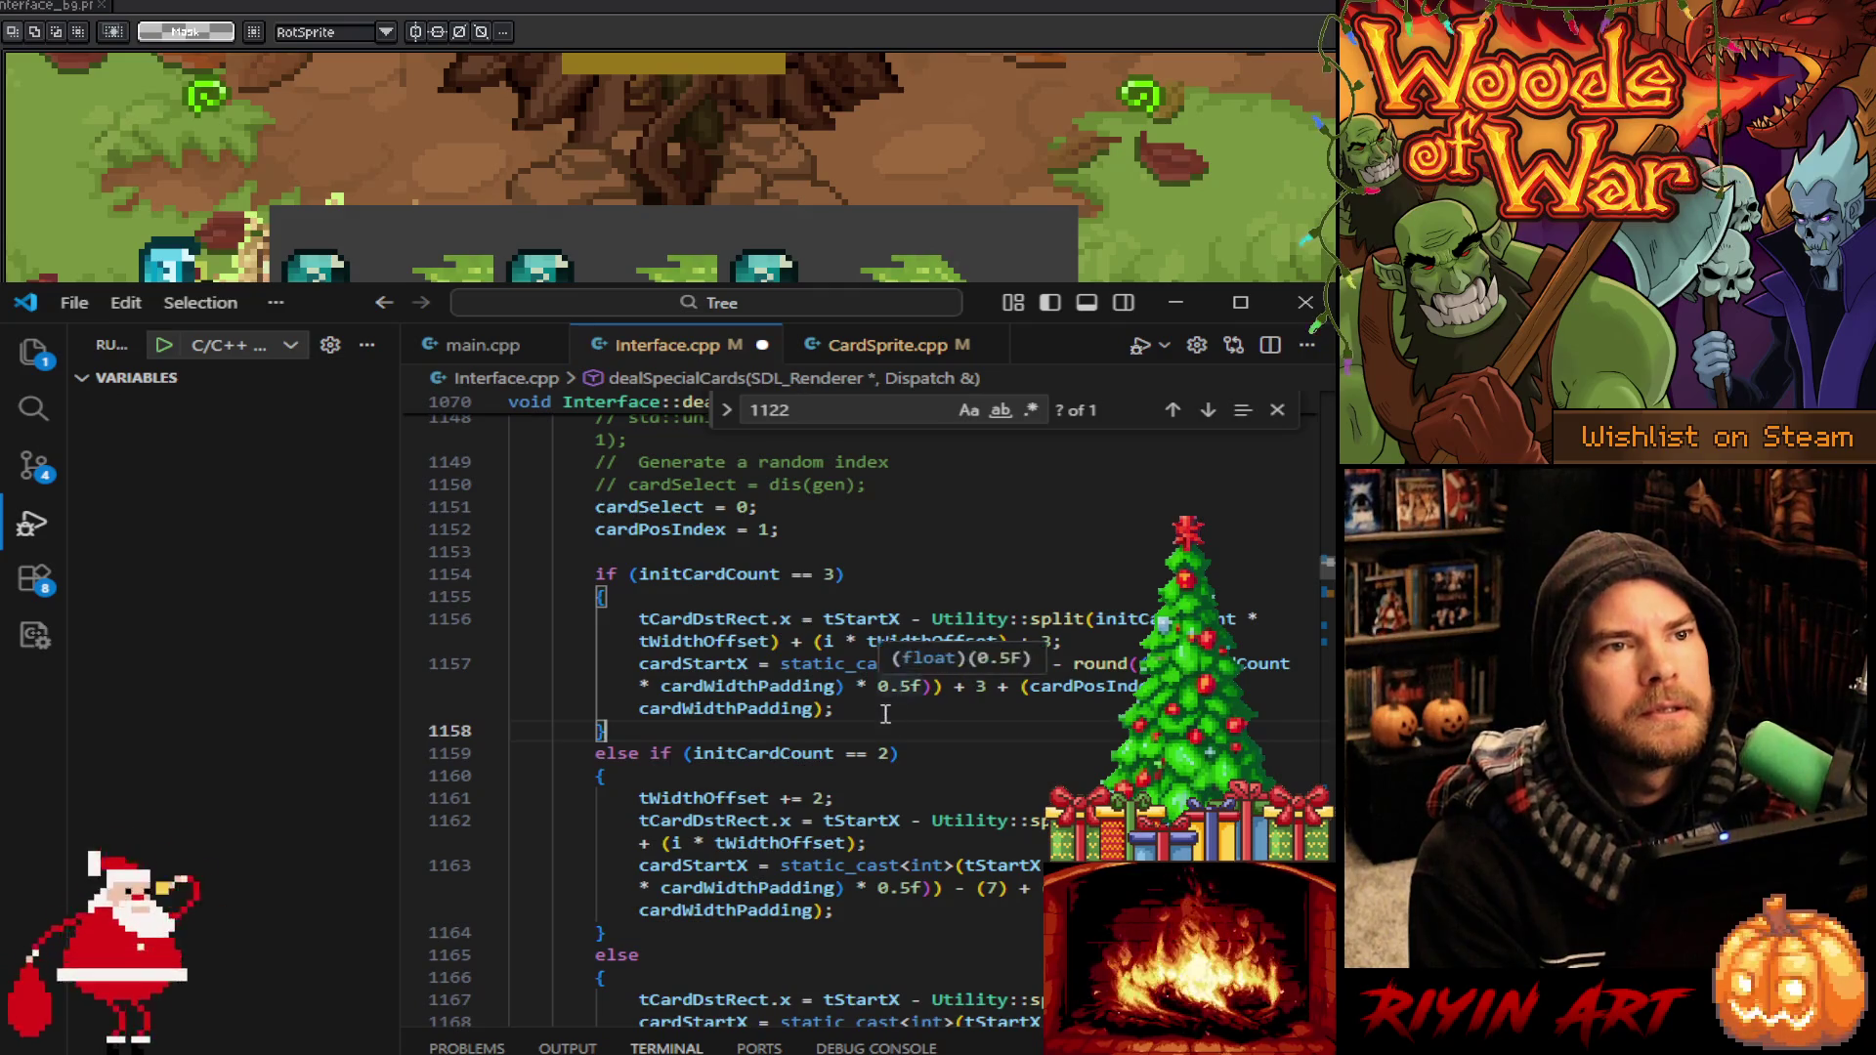
left_click(893, 709)
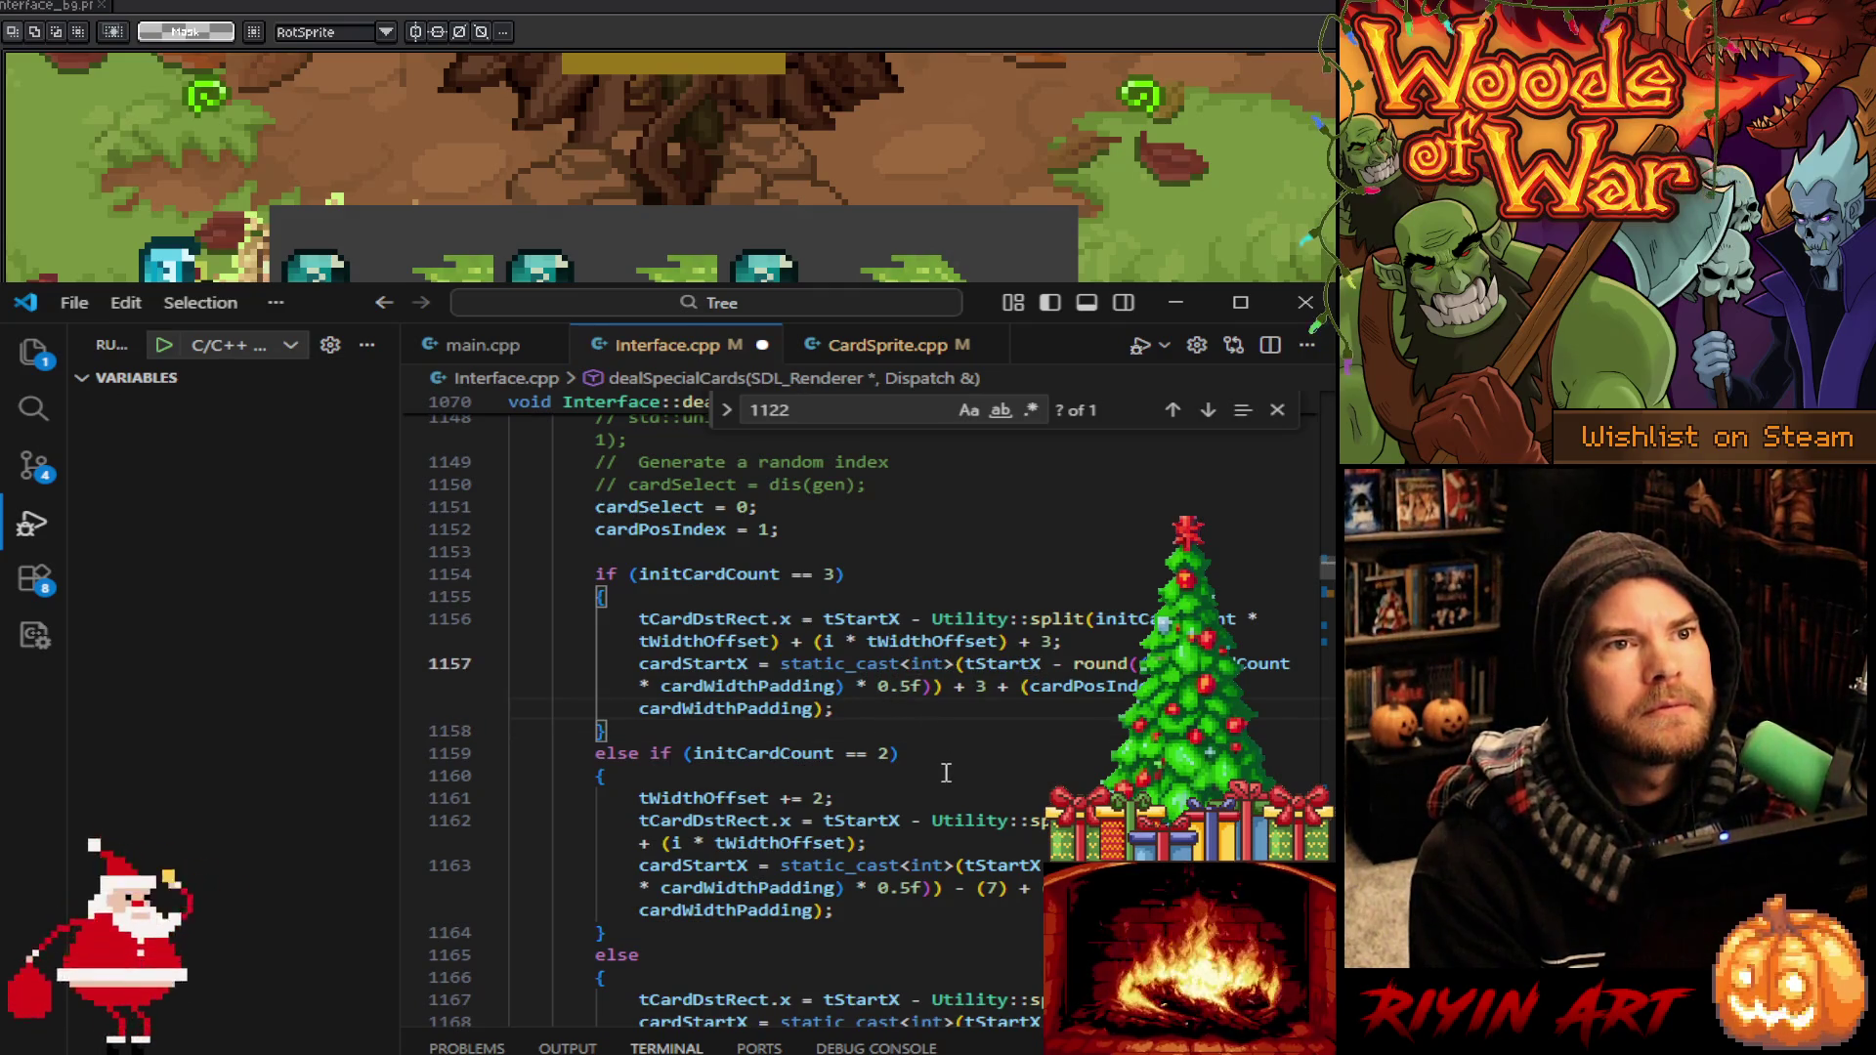
scroll(946, 773, "down", 20)
scroll(930, 782, "down", 20)
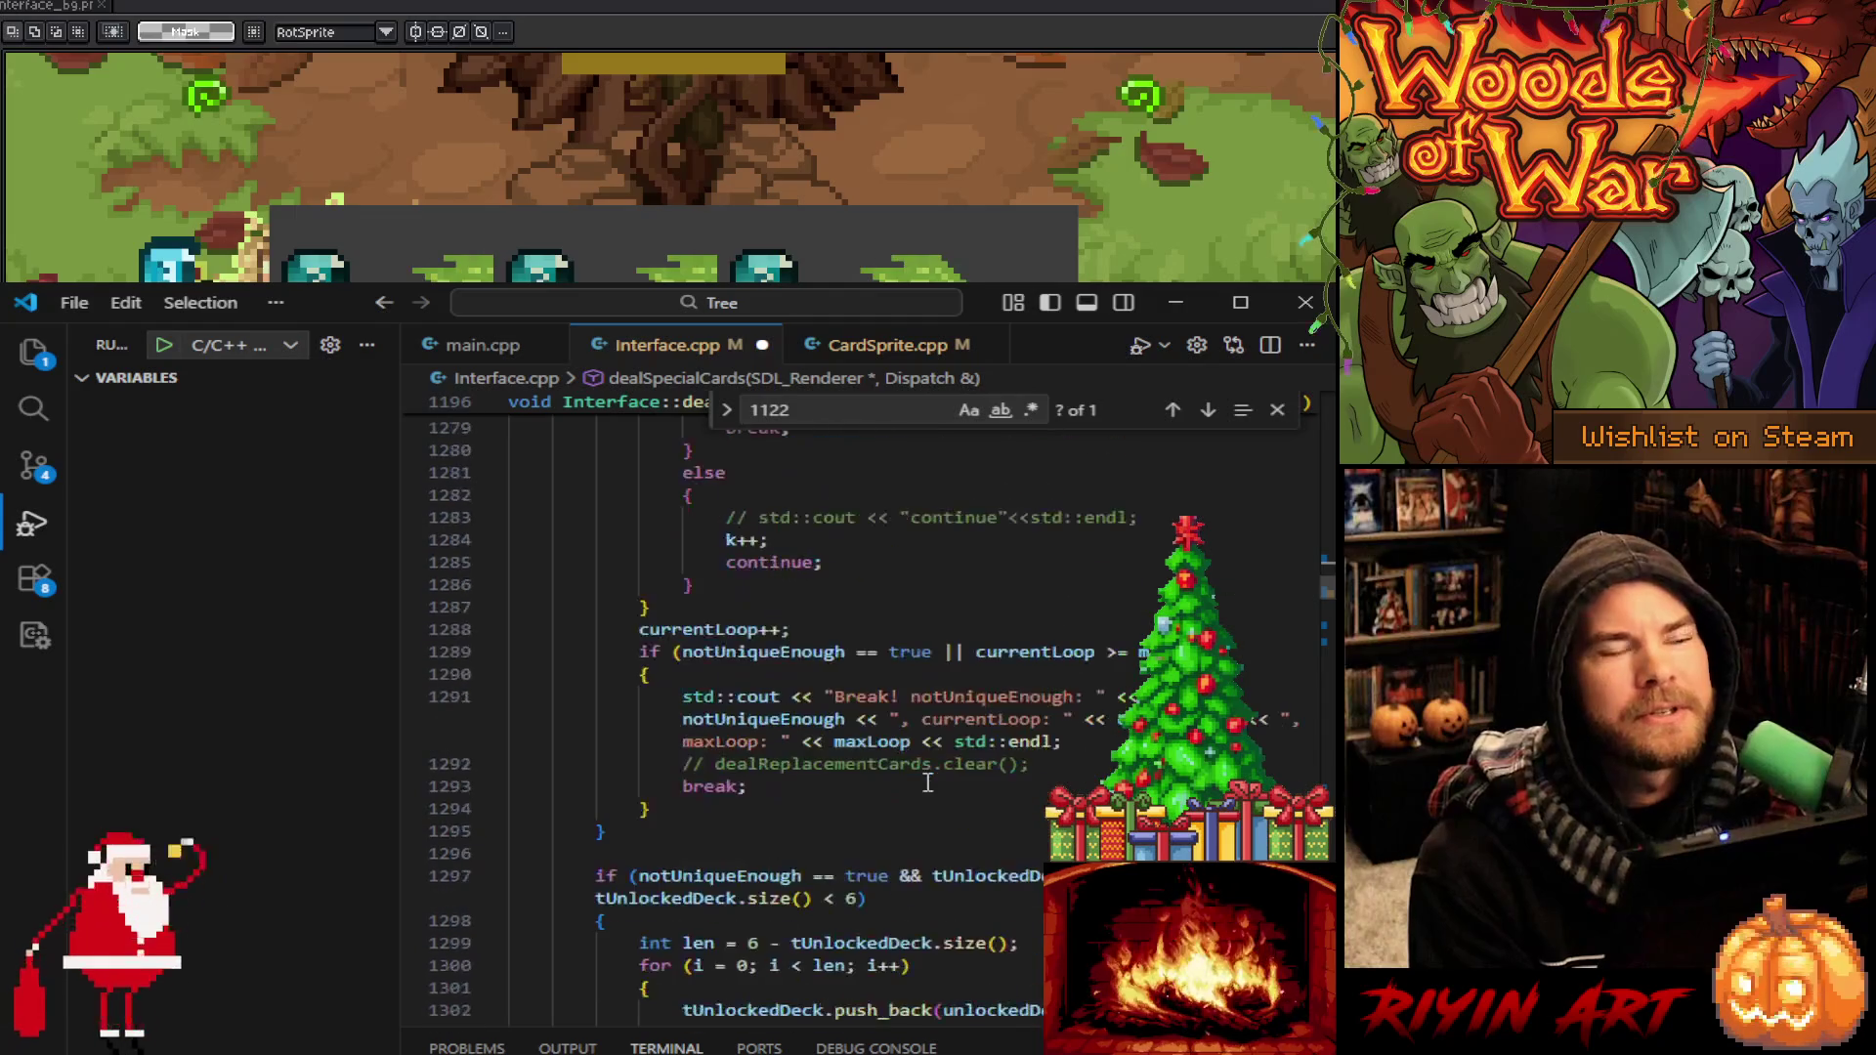
scroll(928, 783, "down", 13)
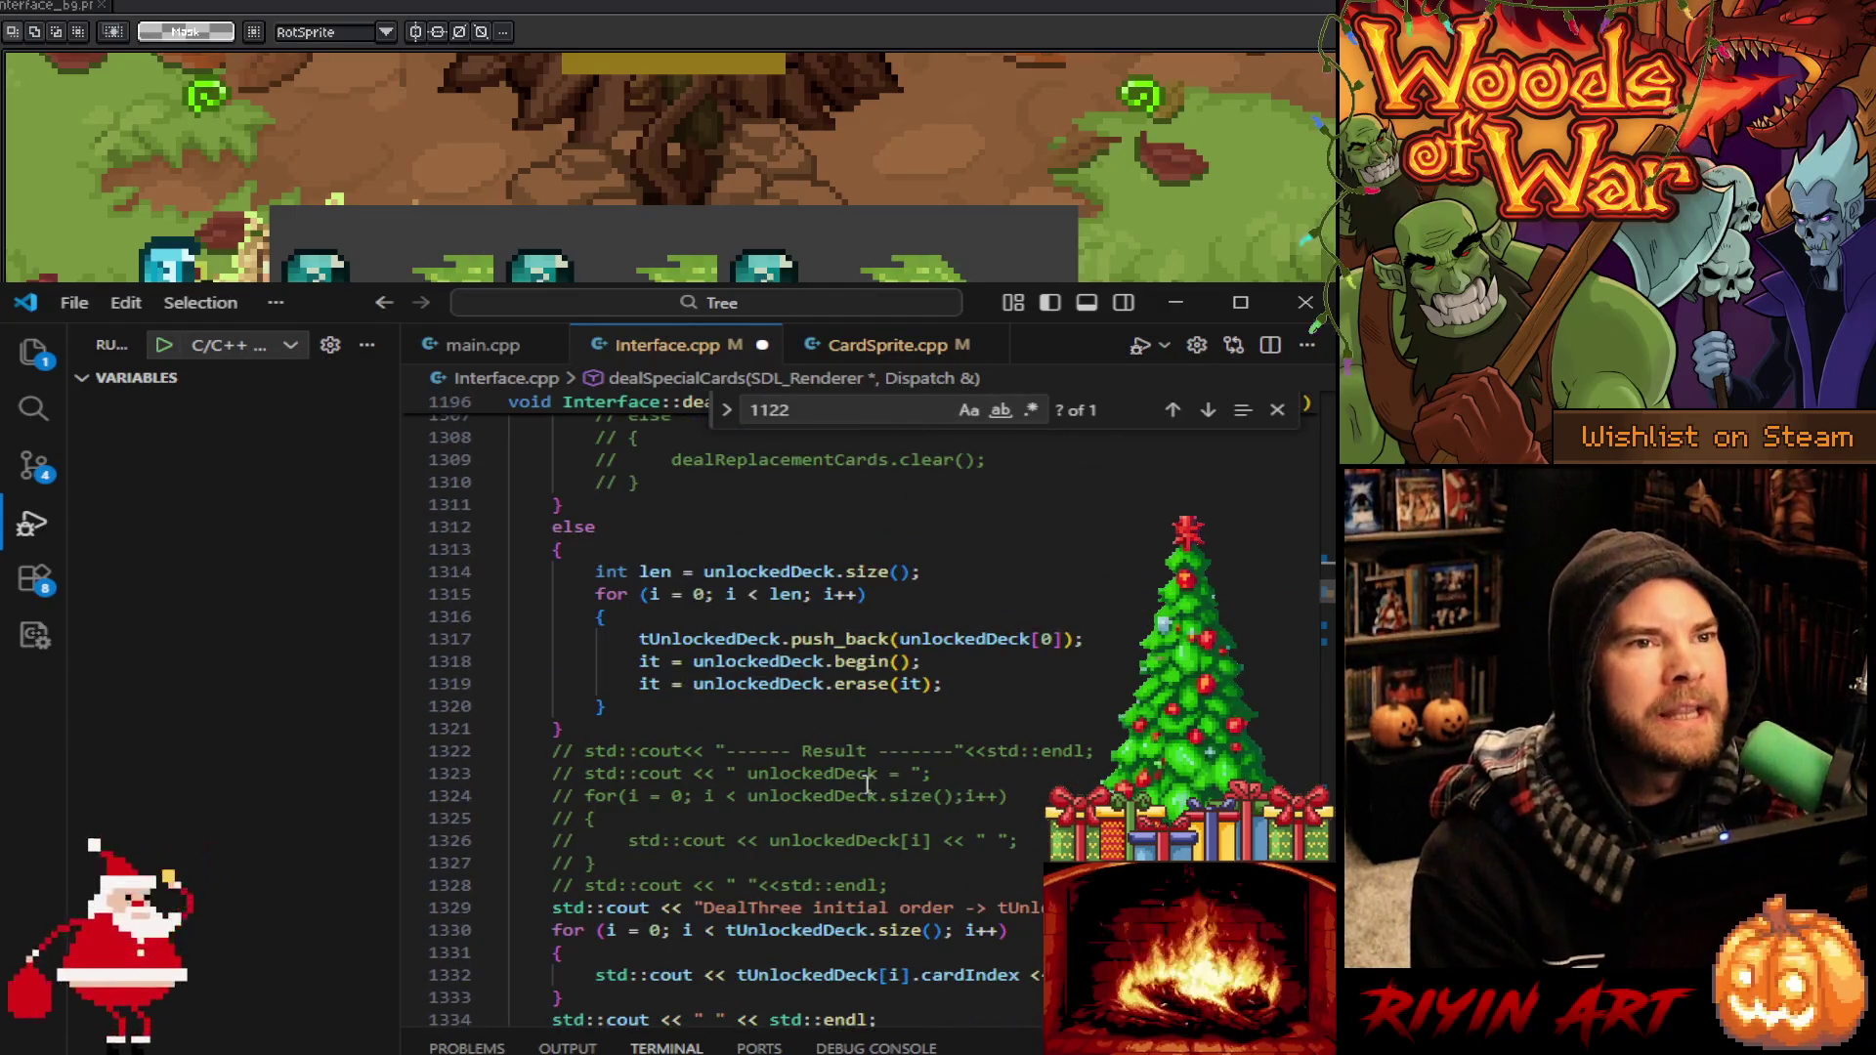
scroll(866, 783, "down", 4)
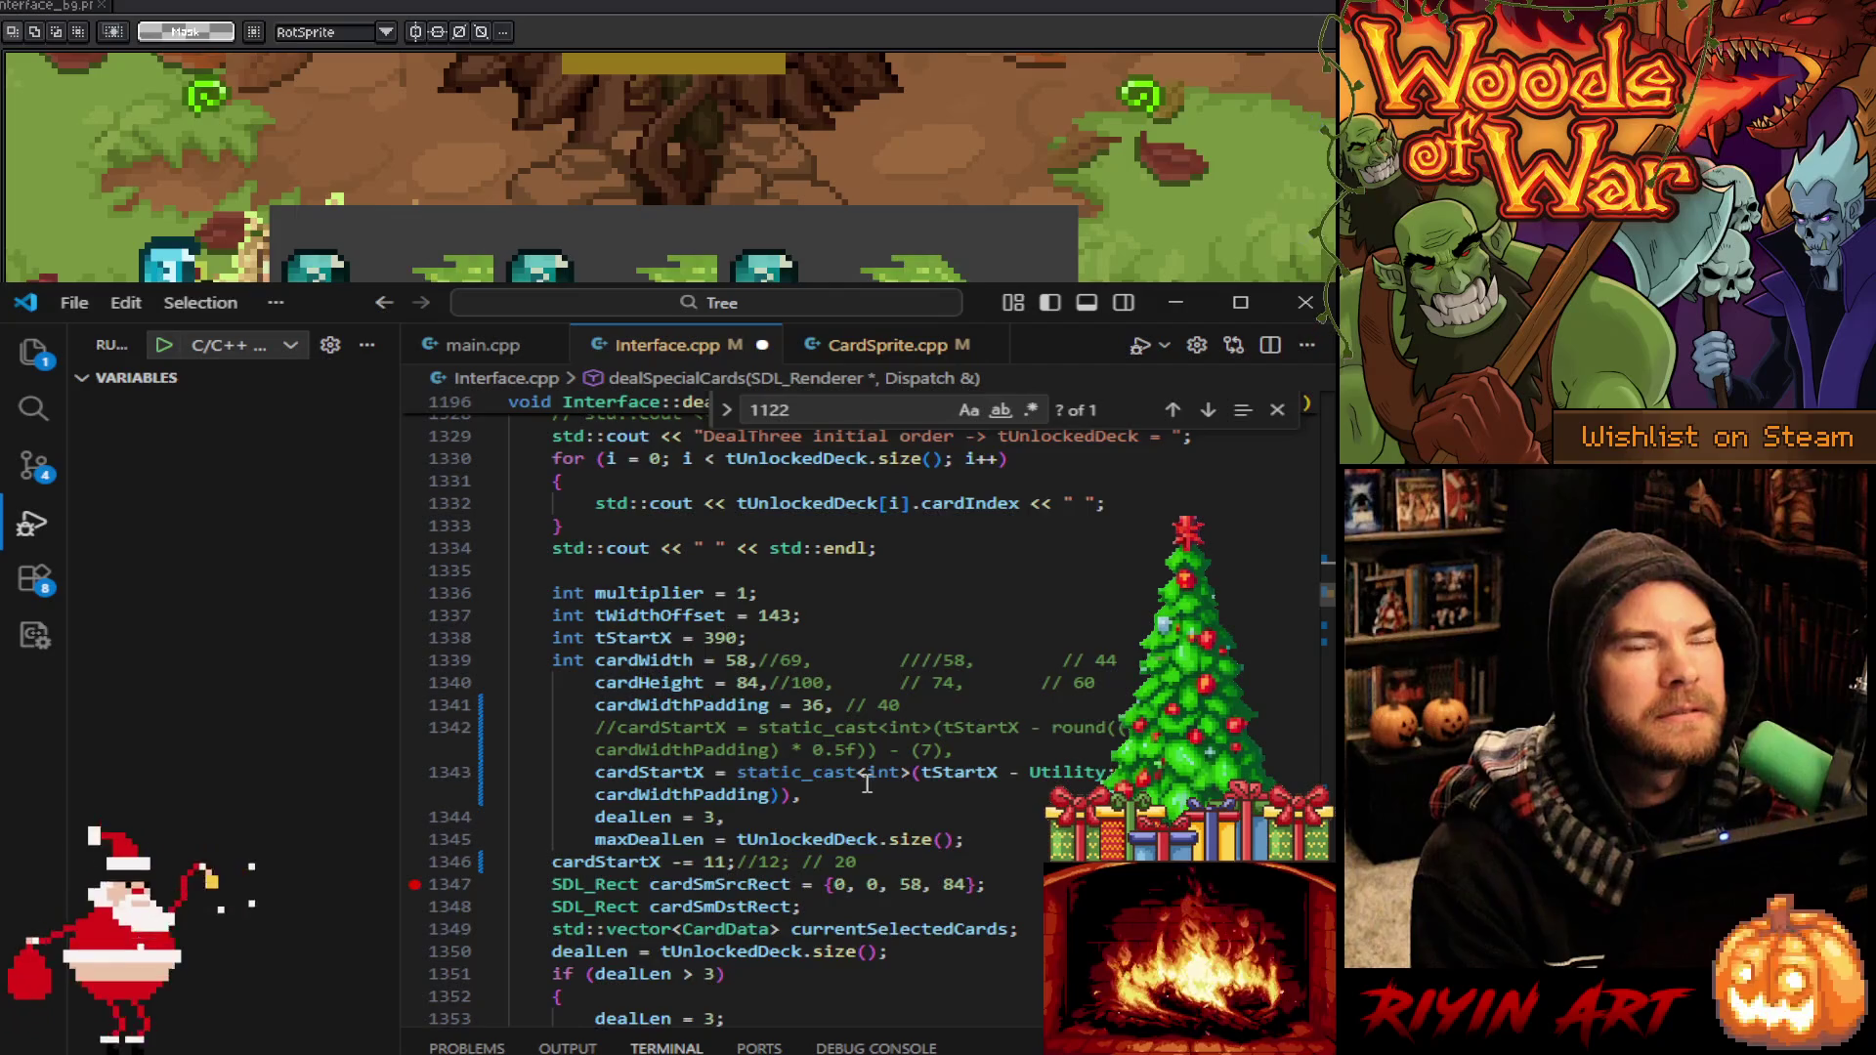
scroll(867, 783, "down", 2)
left_click(880, 883)
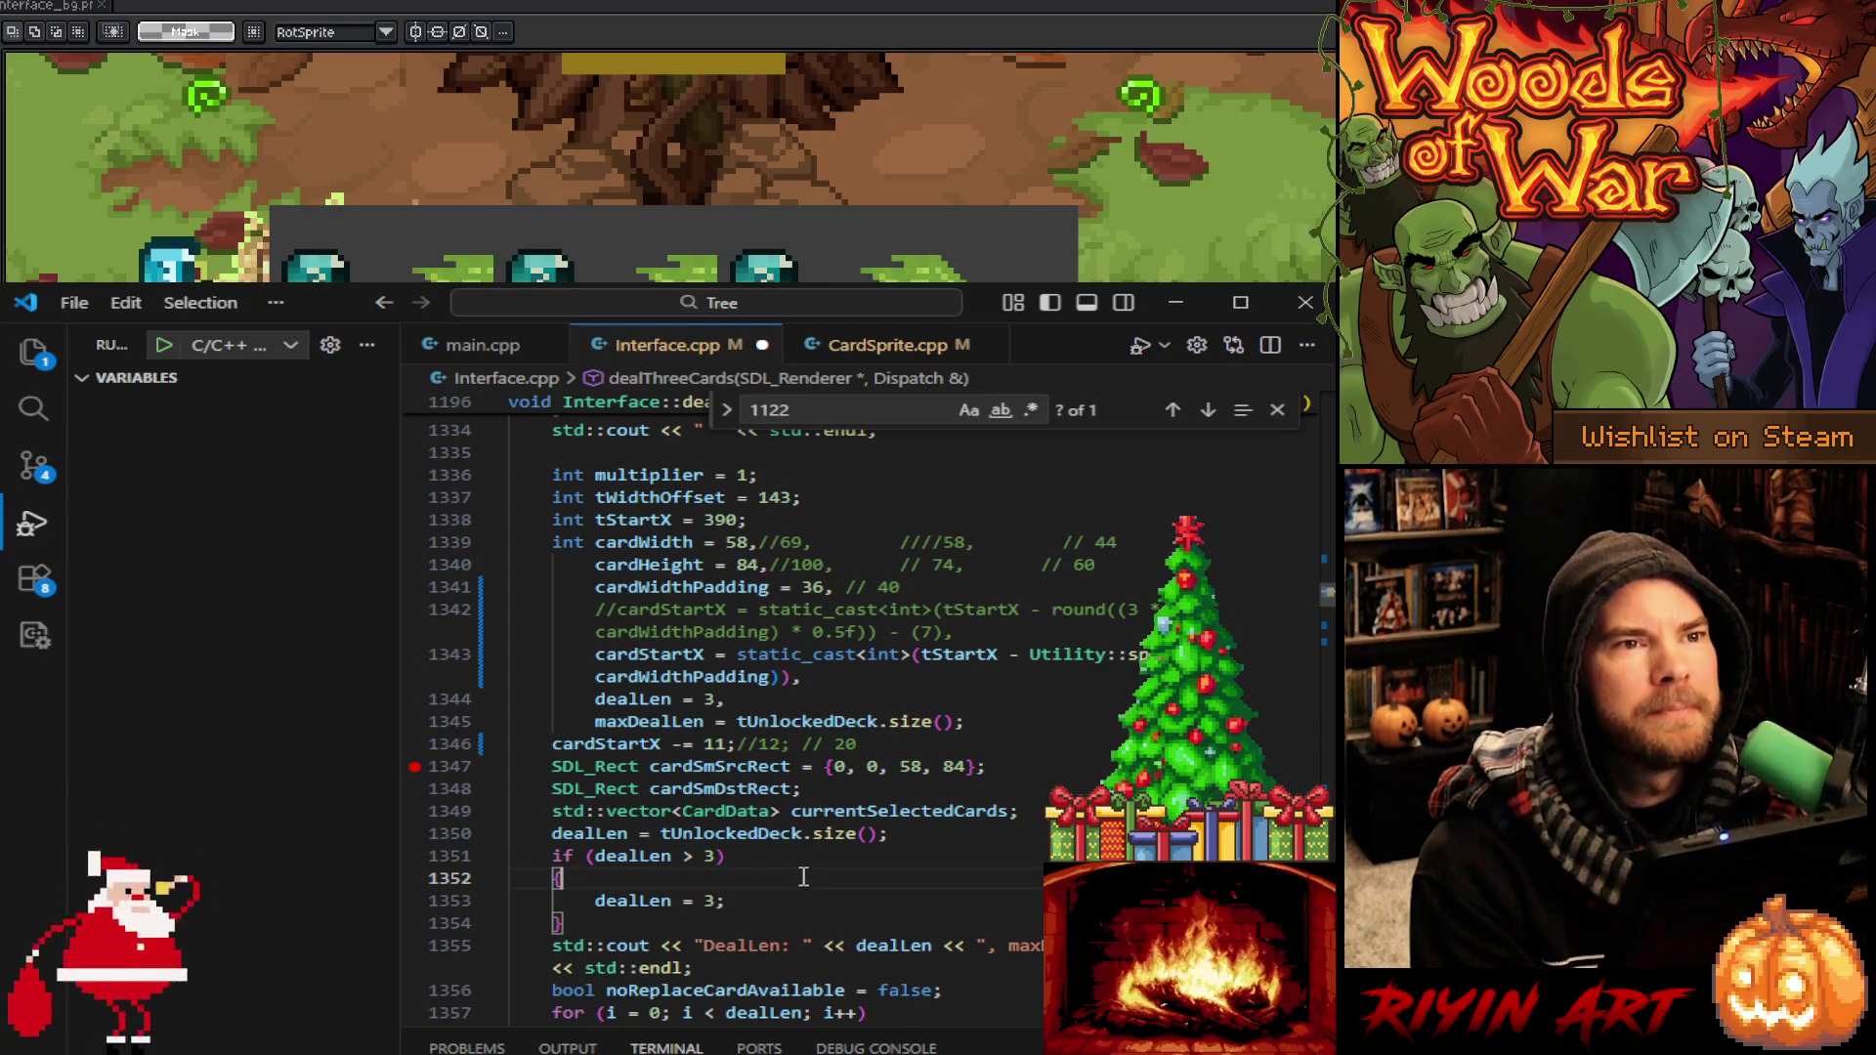
Remove the breakpoint on line 1347
scroll(803, 866, "down", 2)
scroll(800, 866, "down", 2)
scroll(799, 866, "up", 2)
left_click(415, 647)
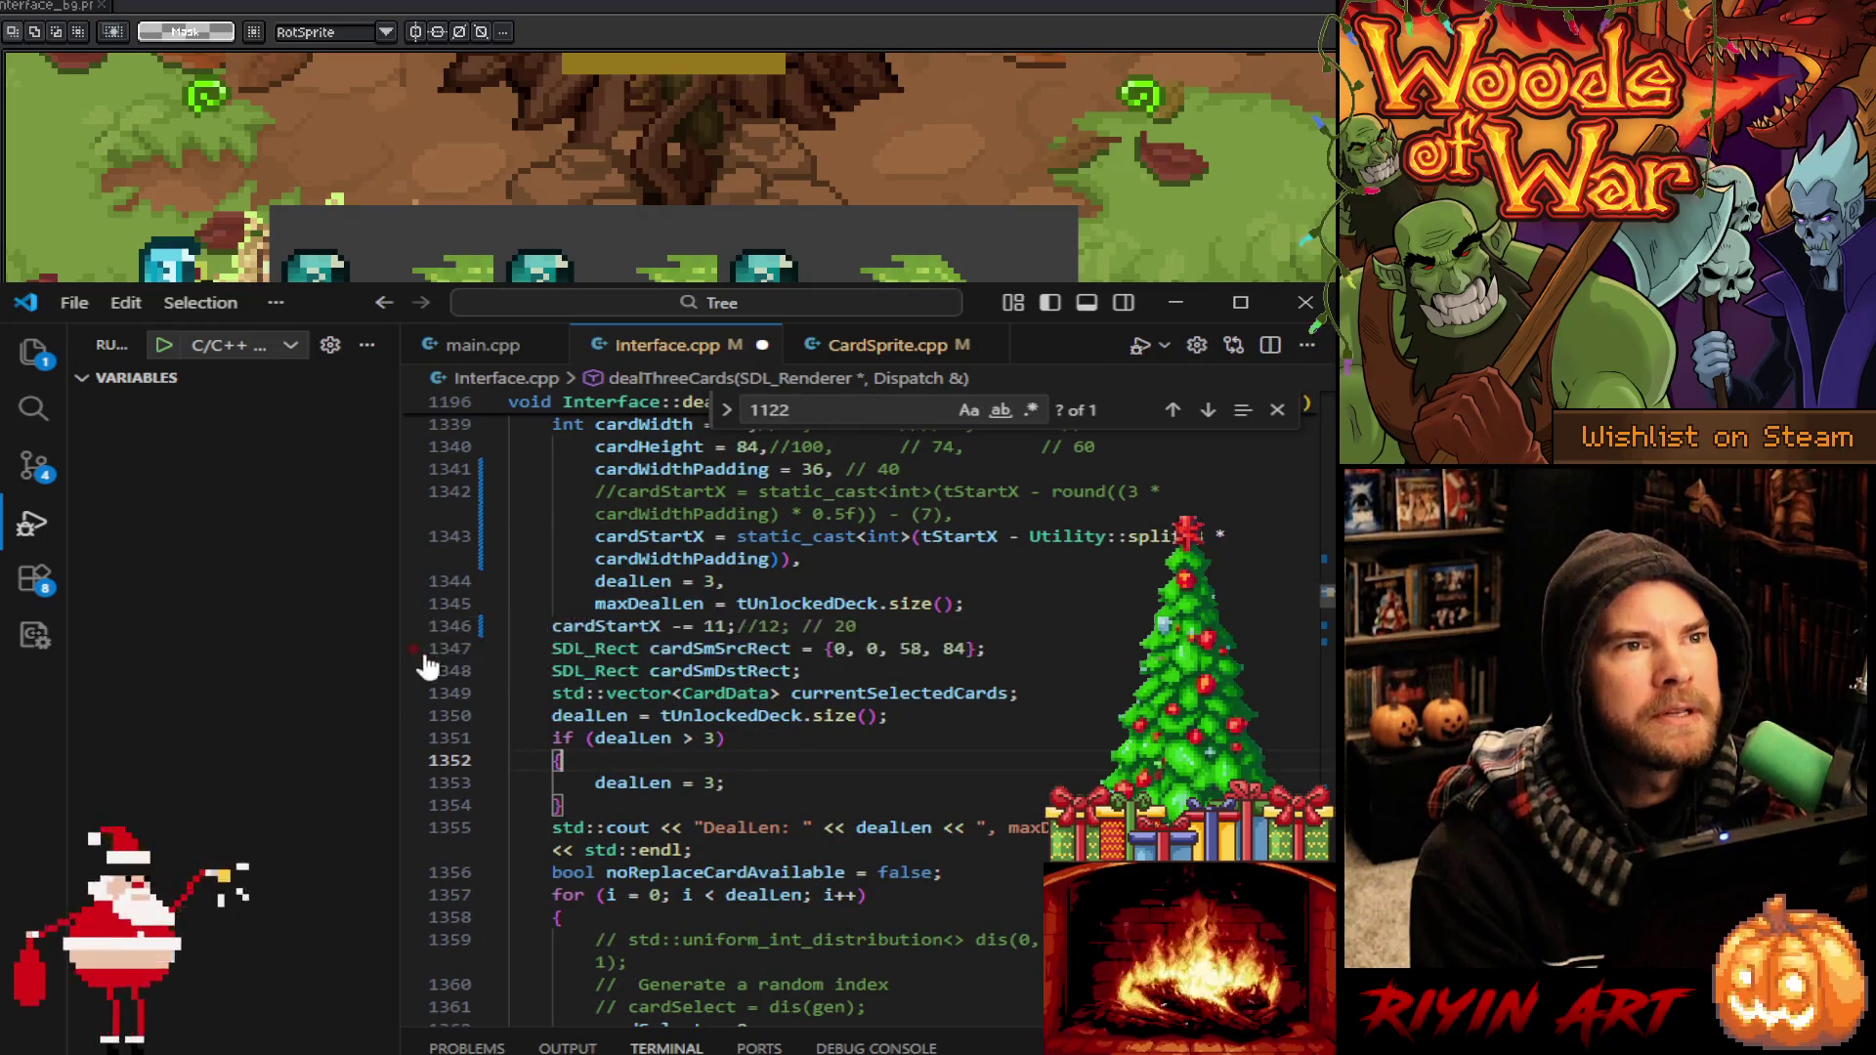
Scroll down to dealThreeCards' cardSmDstRect assignment around line 1428
scroll(888, 881, "down", 6)
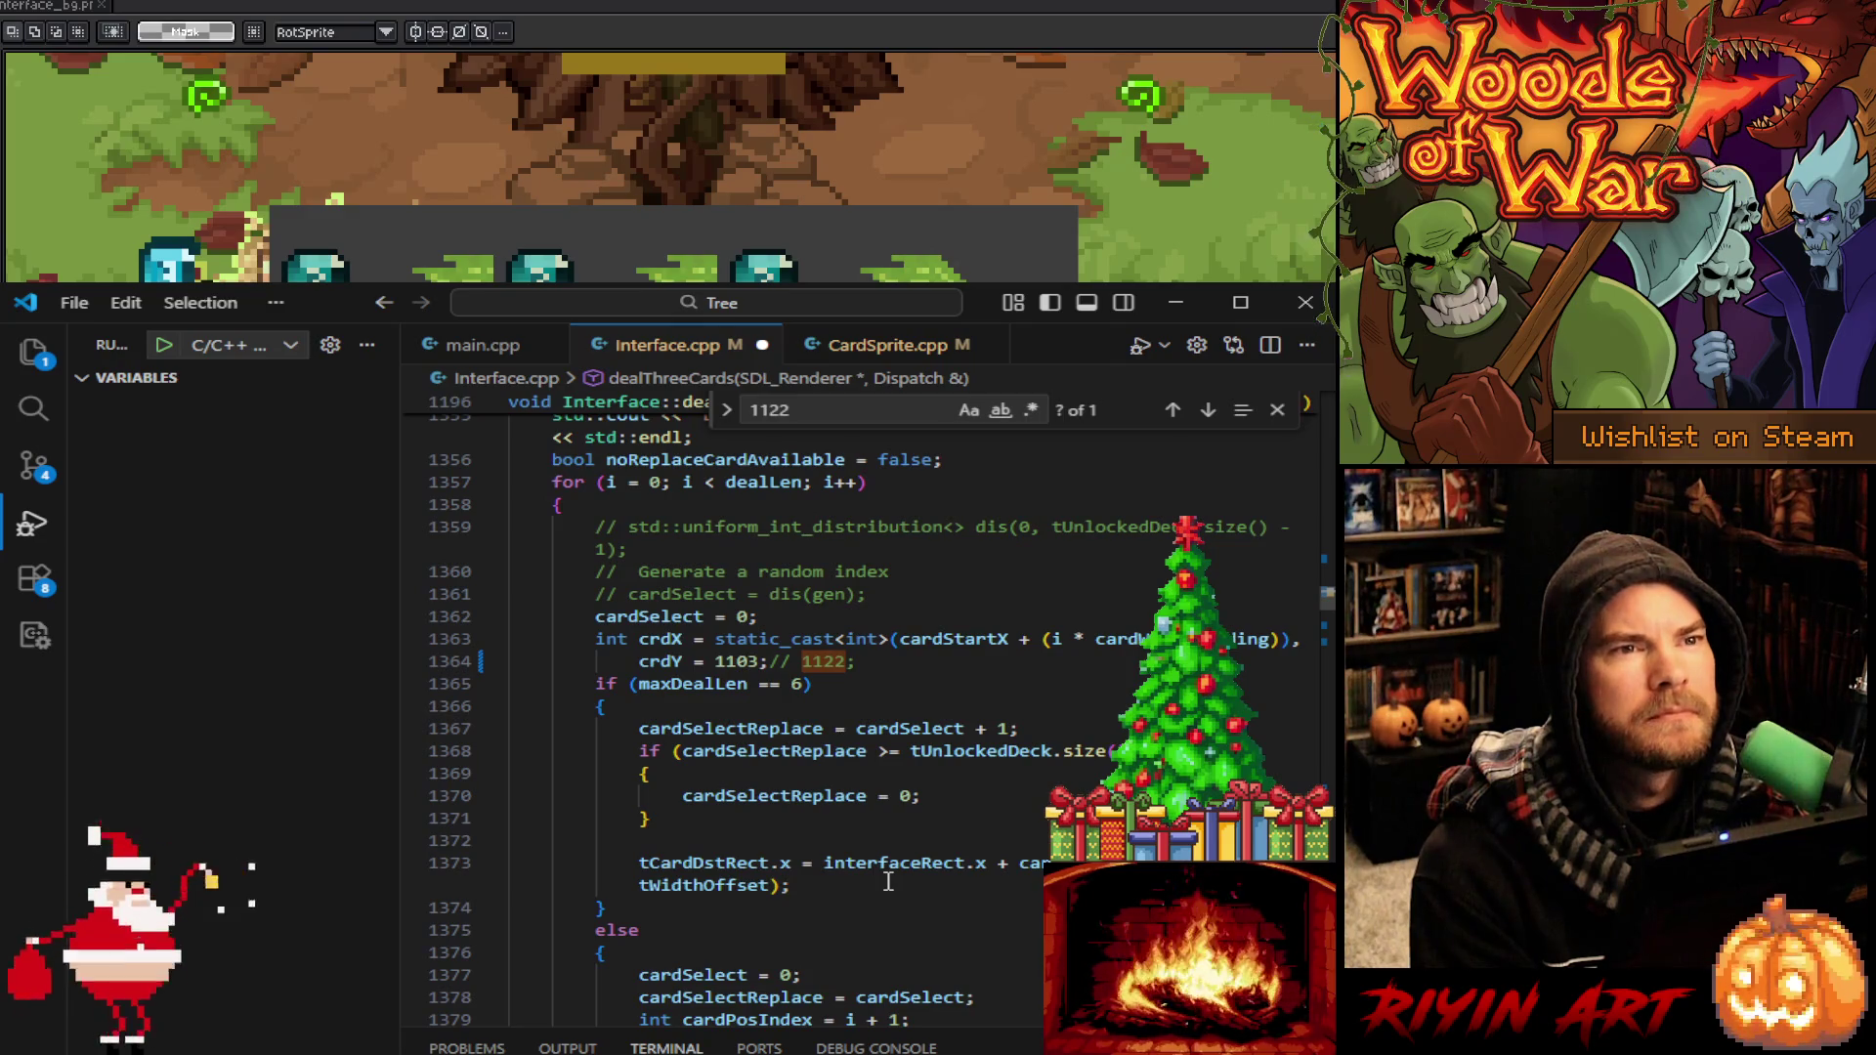
scroll(888, 881, "down", 6)
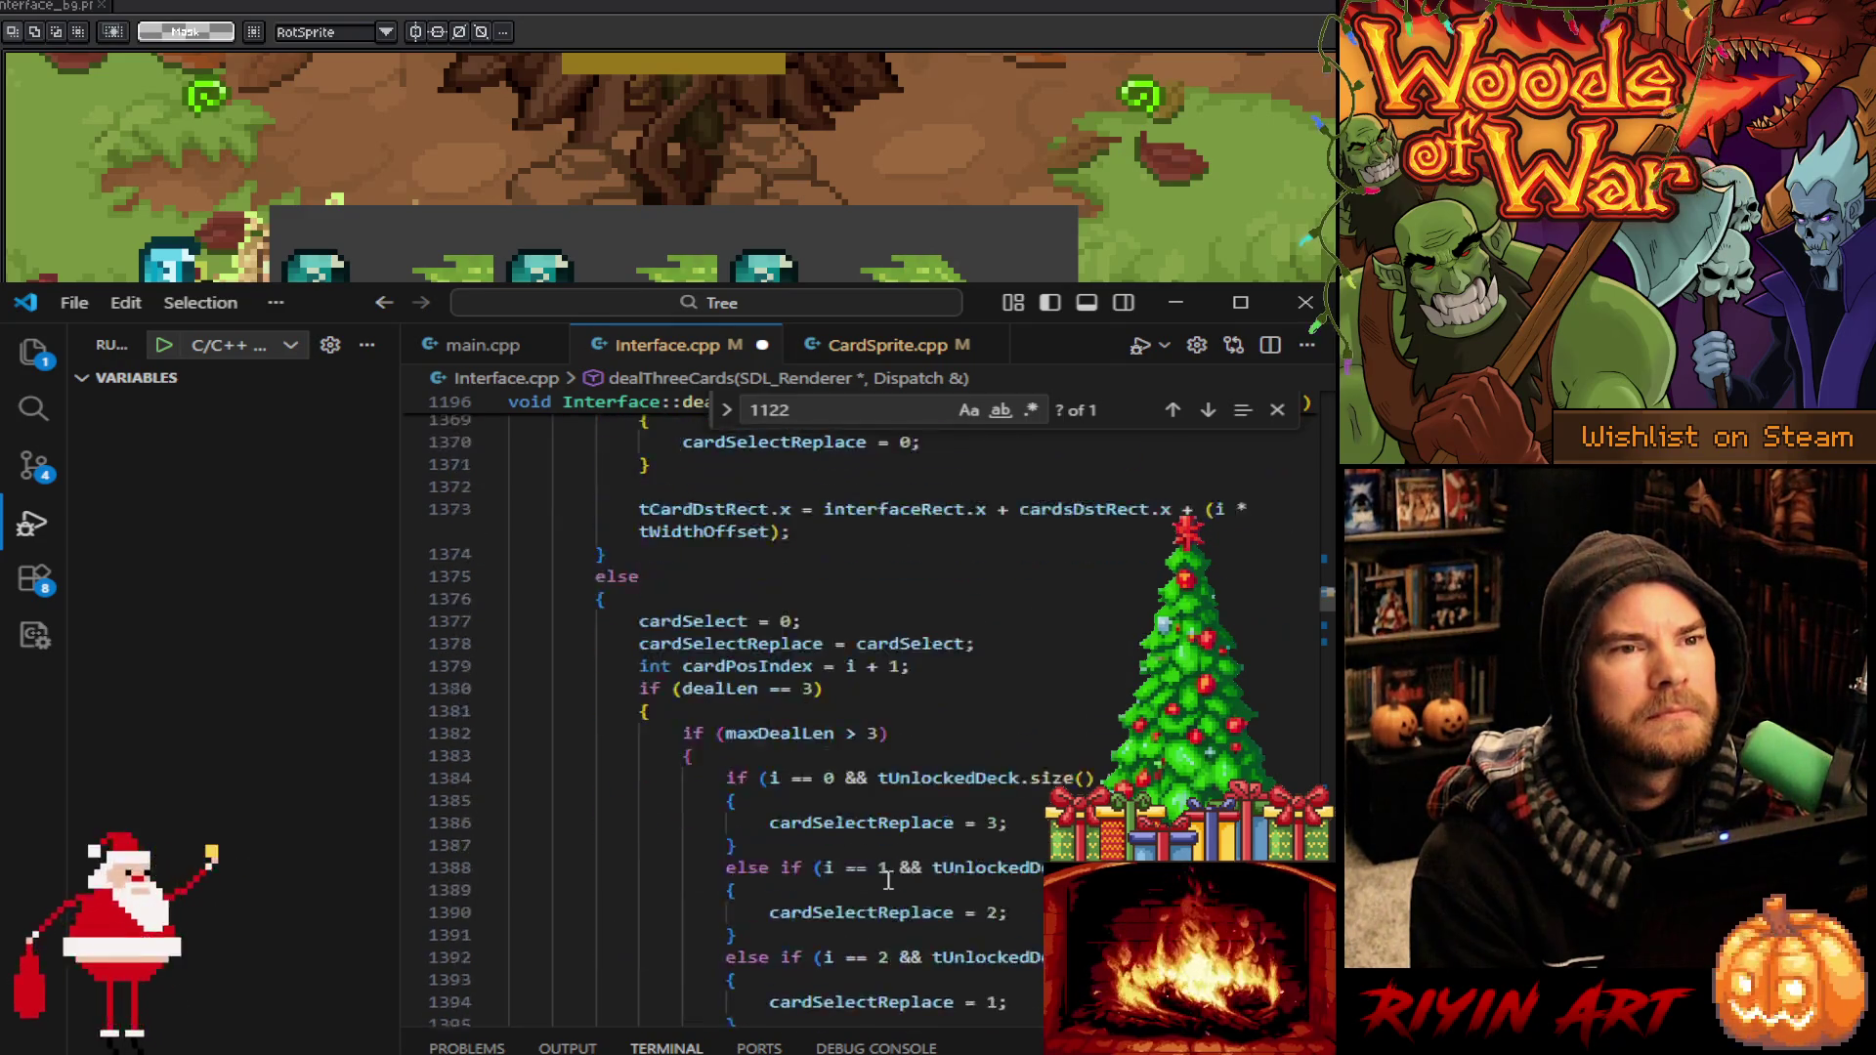
scroll(888, 881, "down", 6)
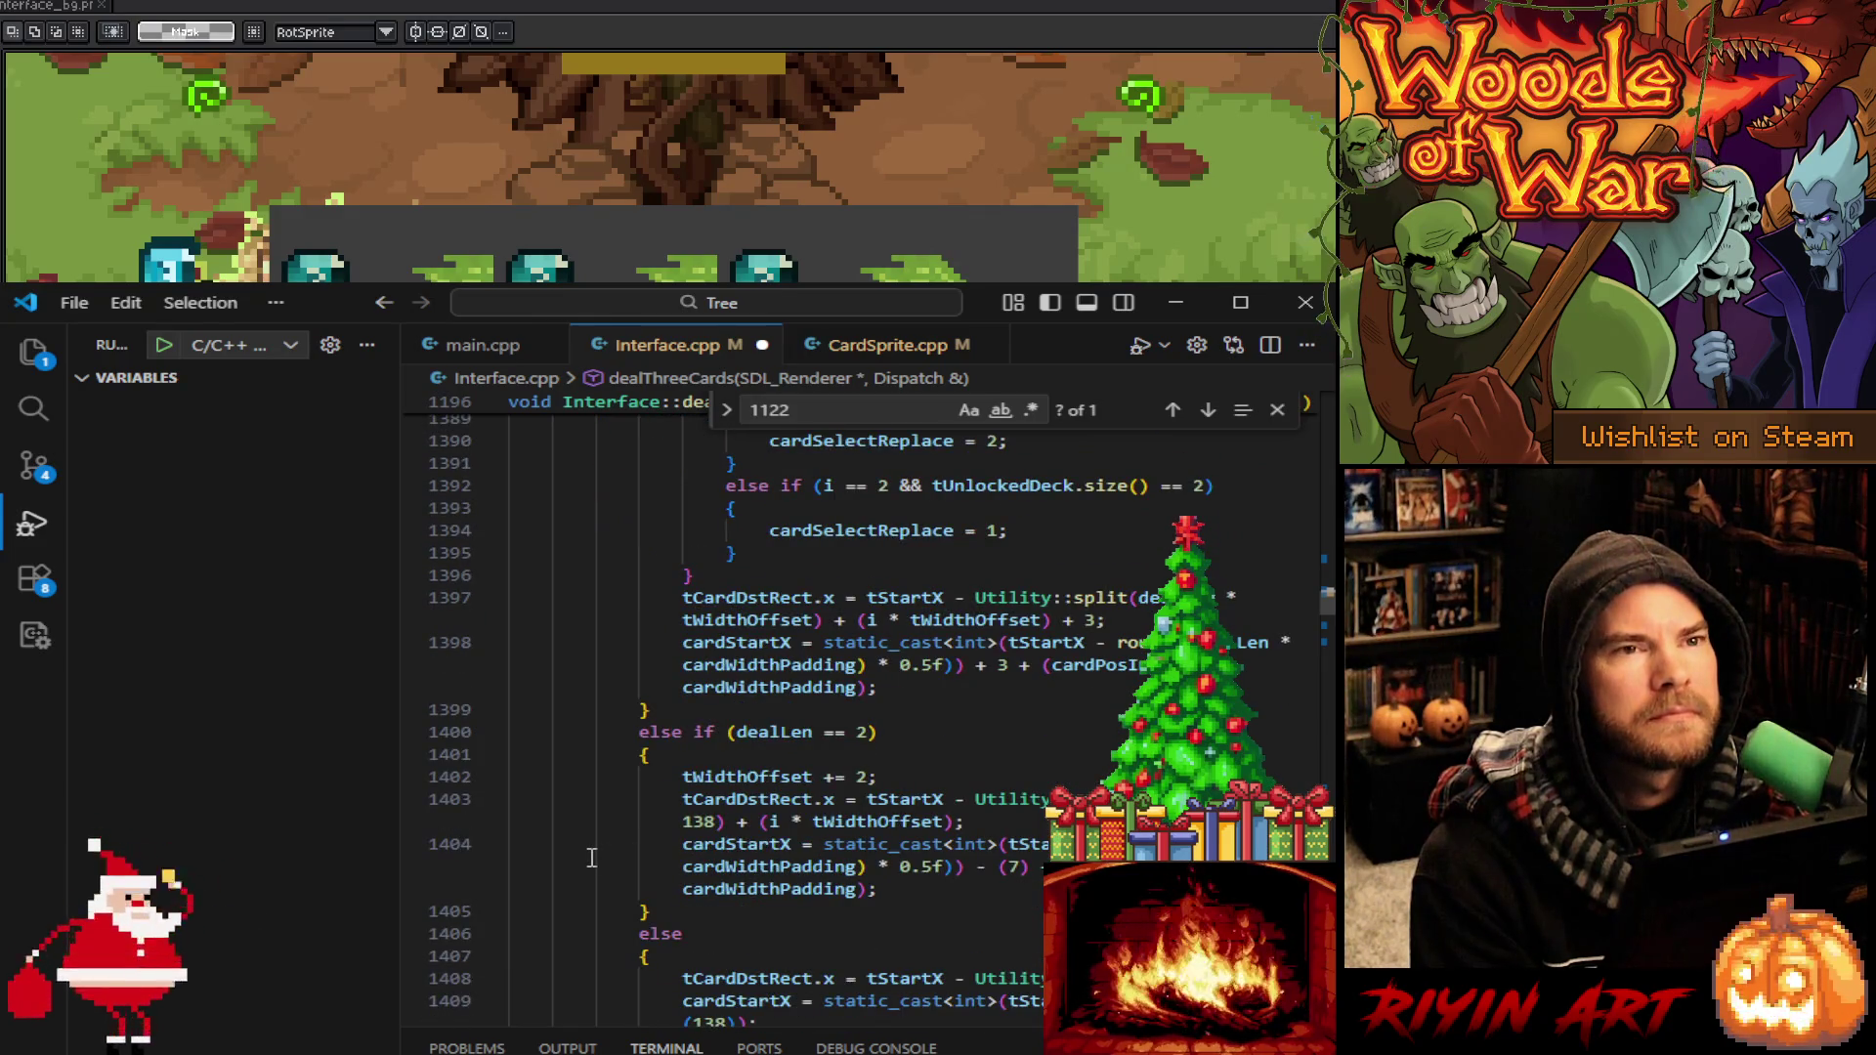
scroll(591, 858, "down", 6)
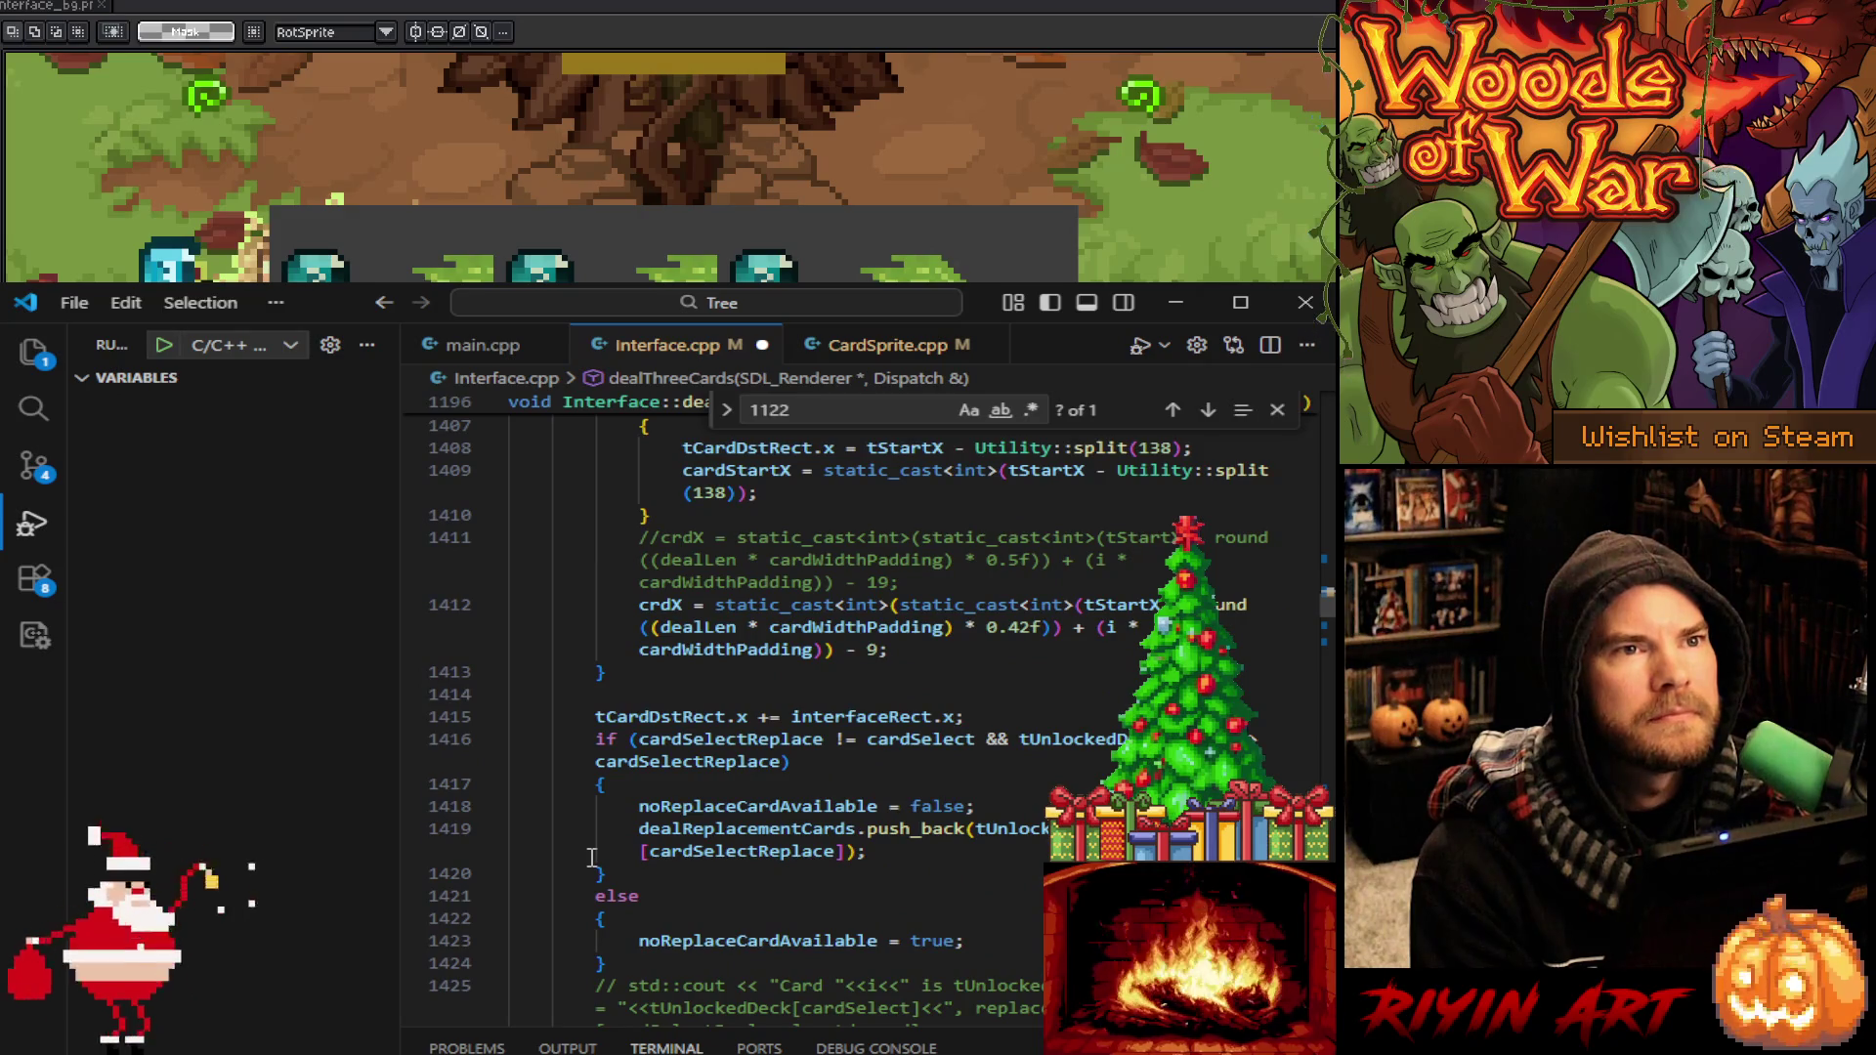
scroll(591, 858, "down", 3)
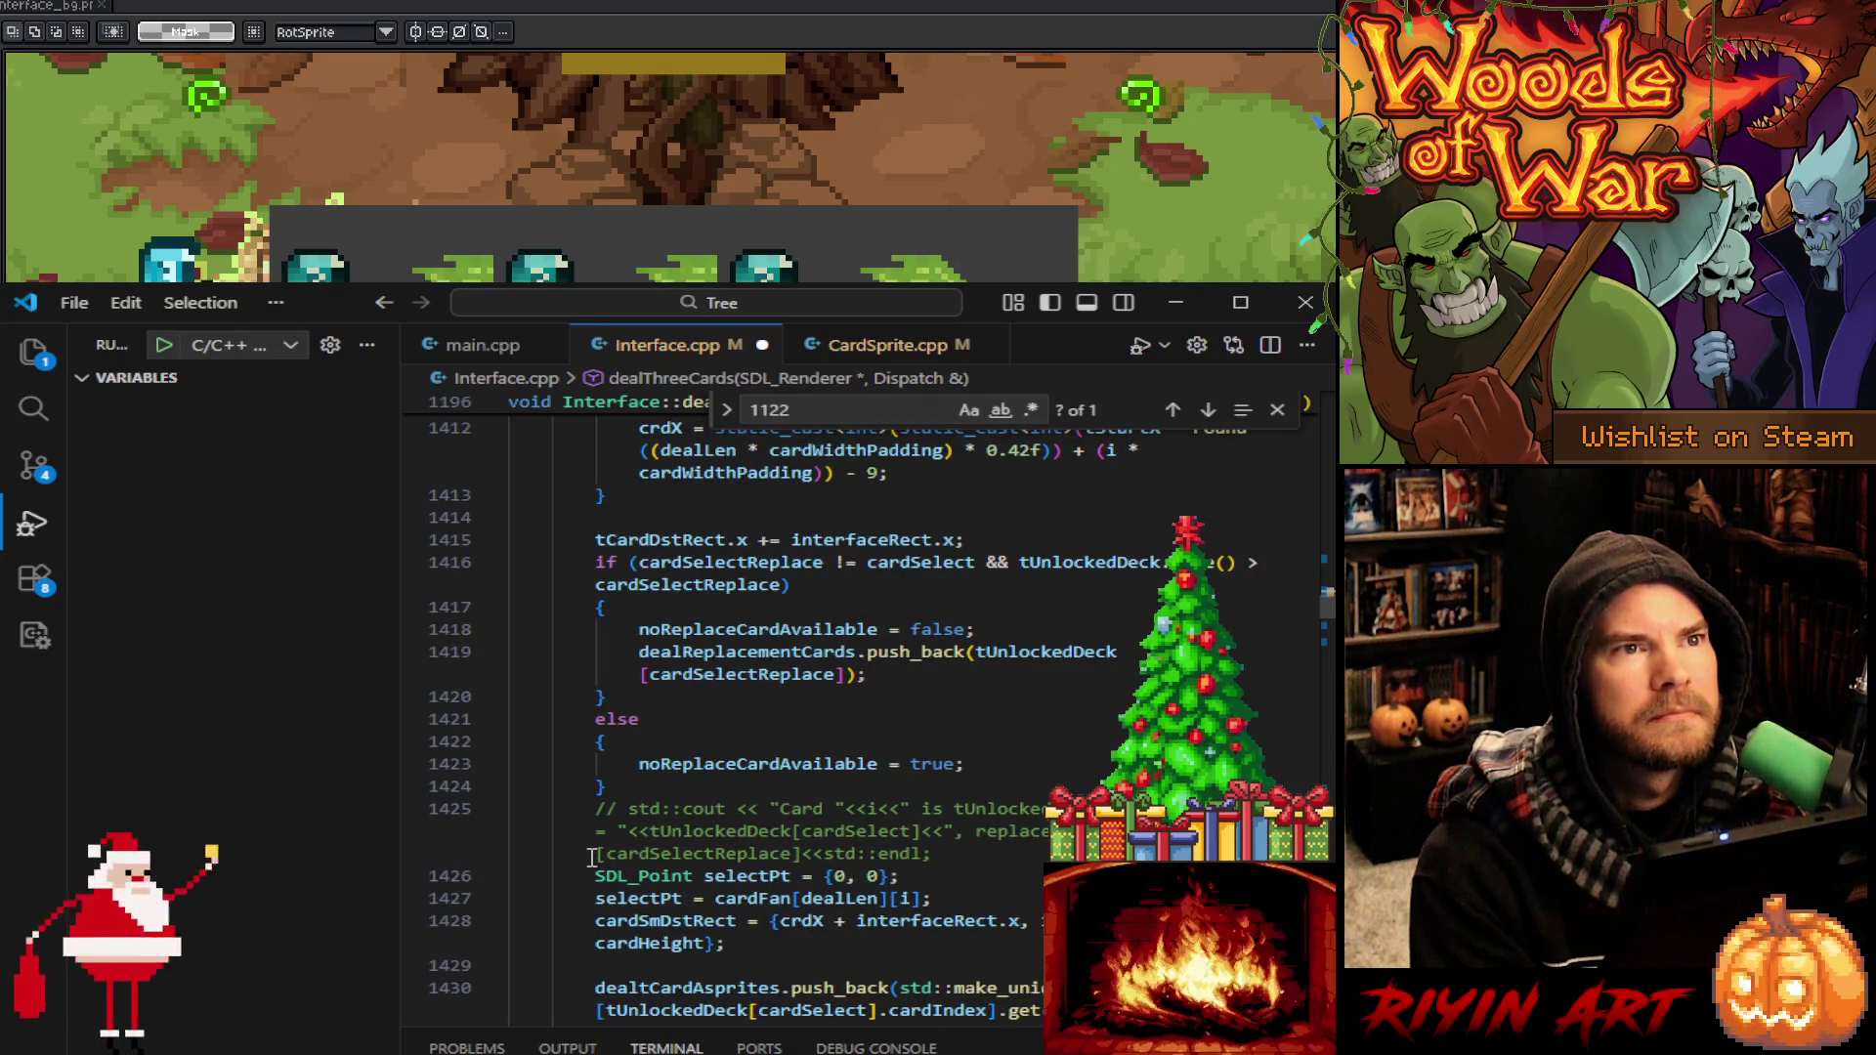
scroll(591, 858, "down", 2)
scroll(589, 865, "down", 3)
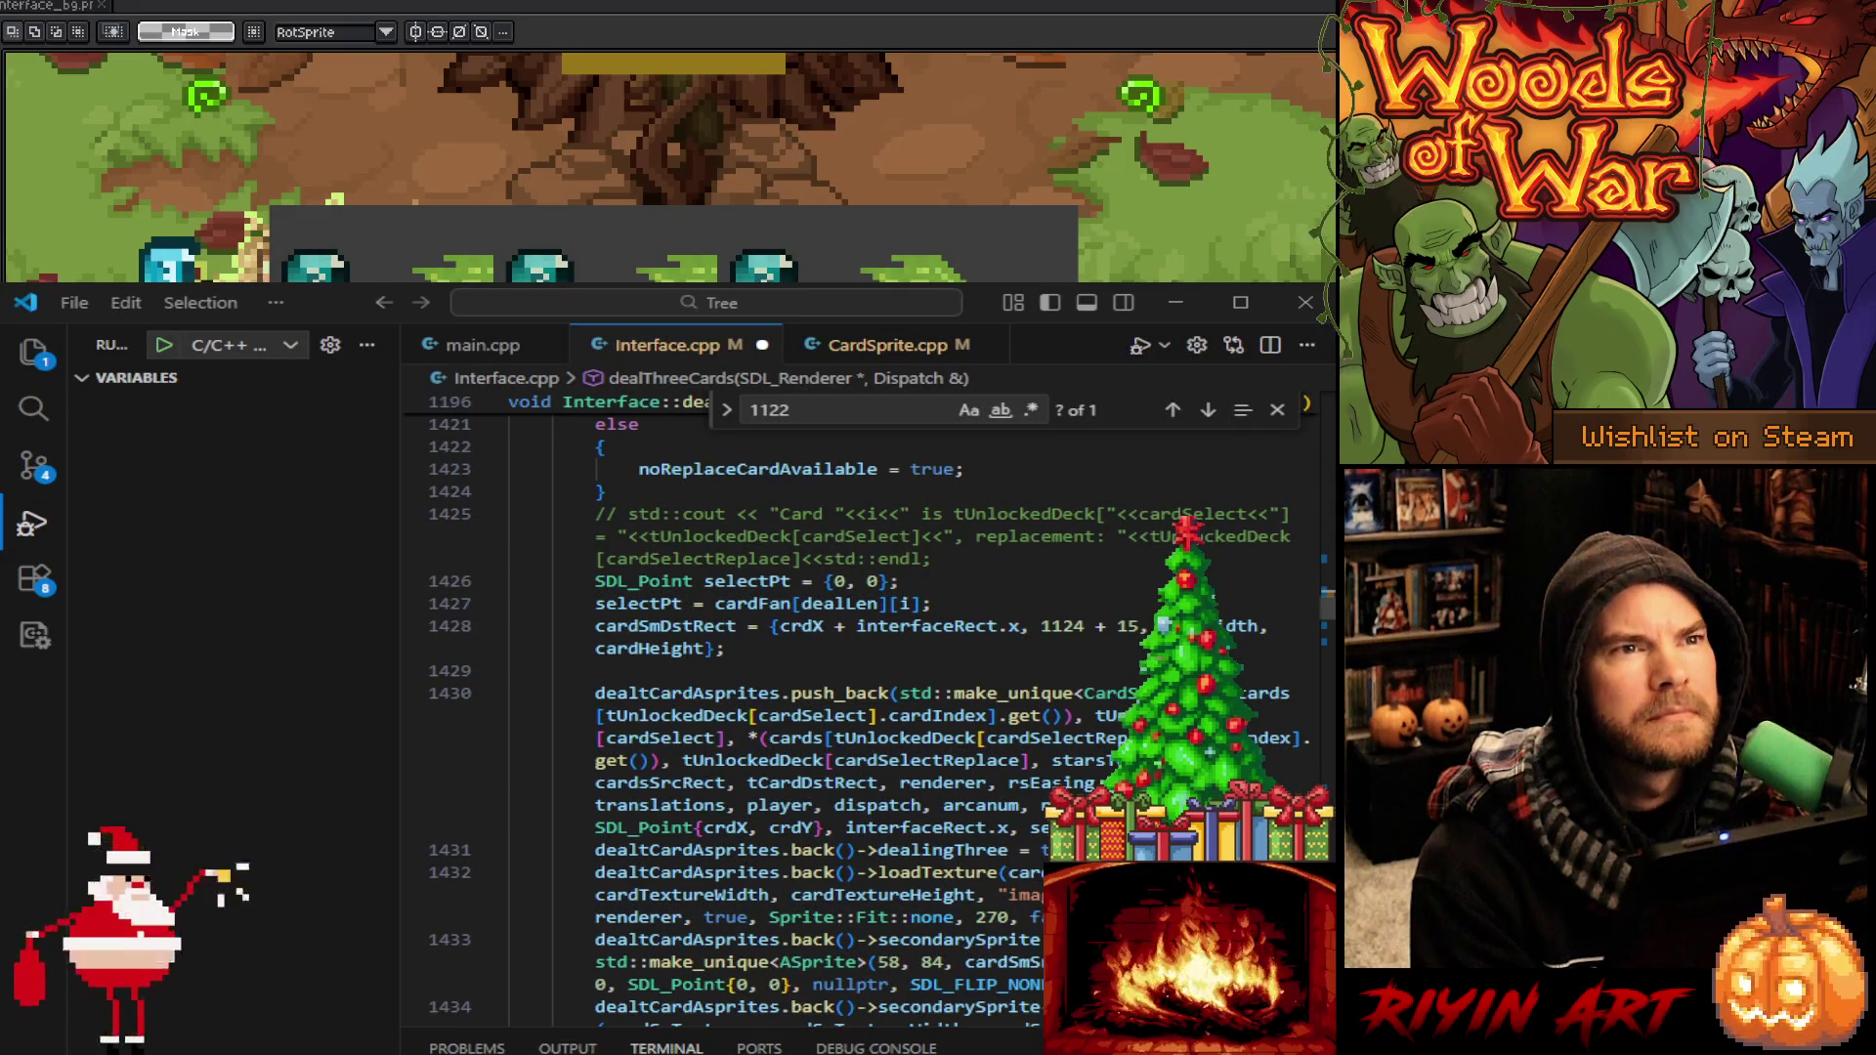
Search for cardHeight to check its earlier declaration, then return to line 1428
double_click(661, 630)
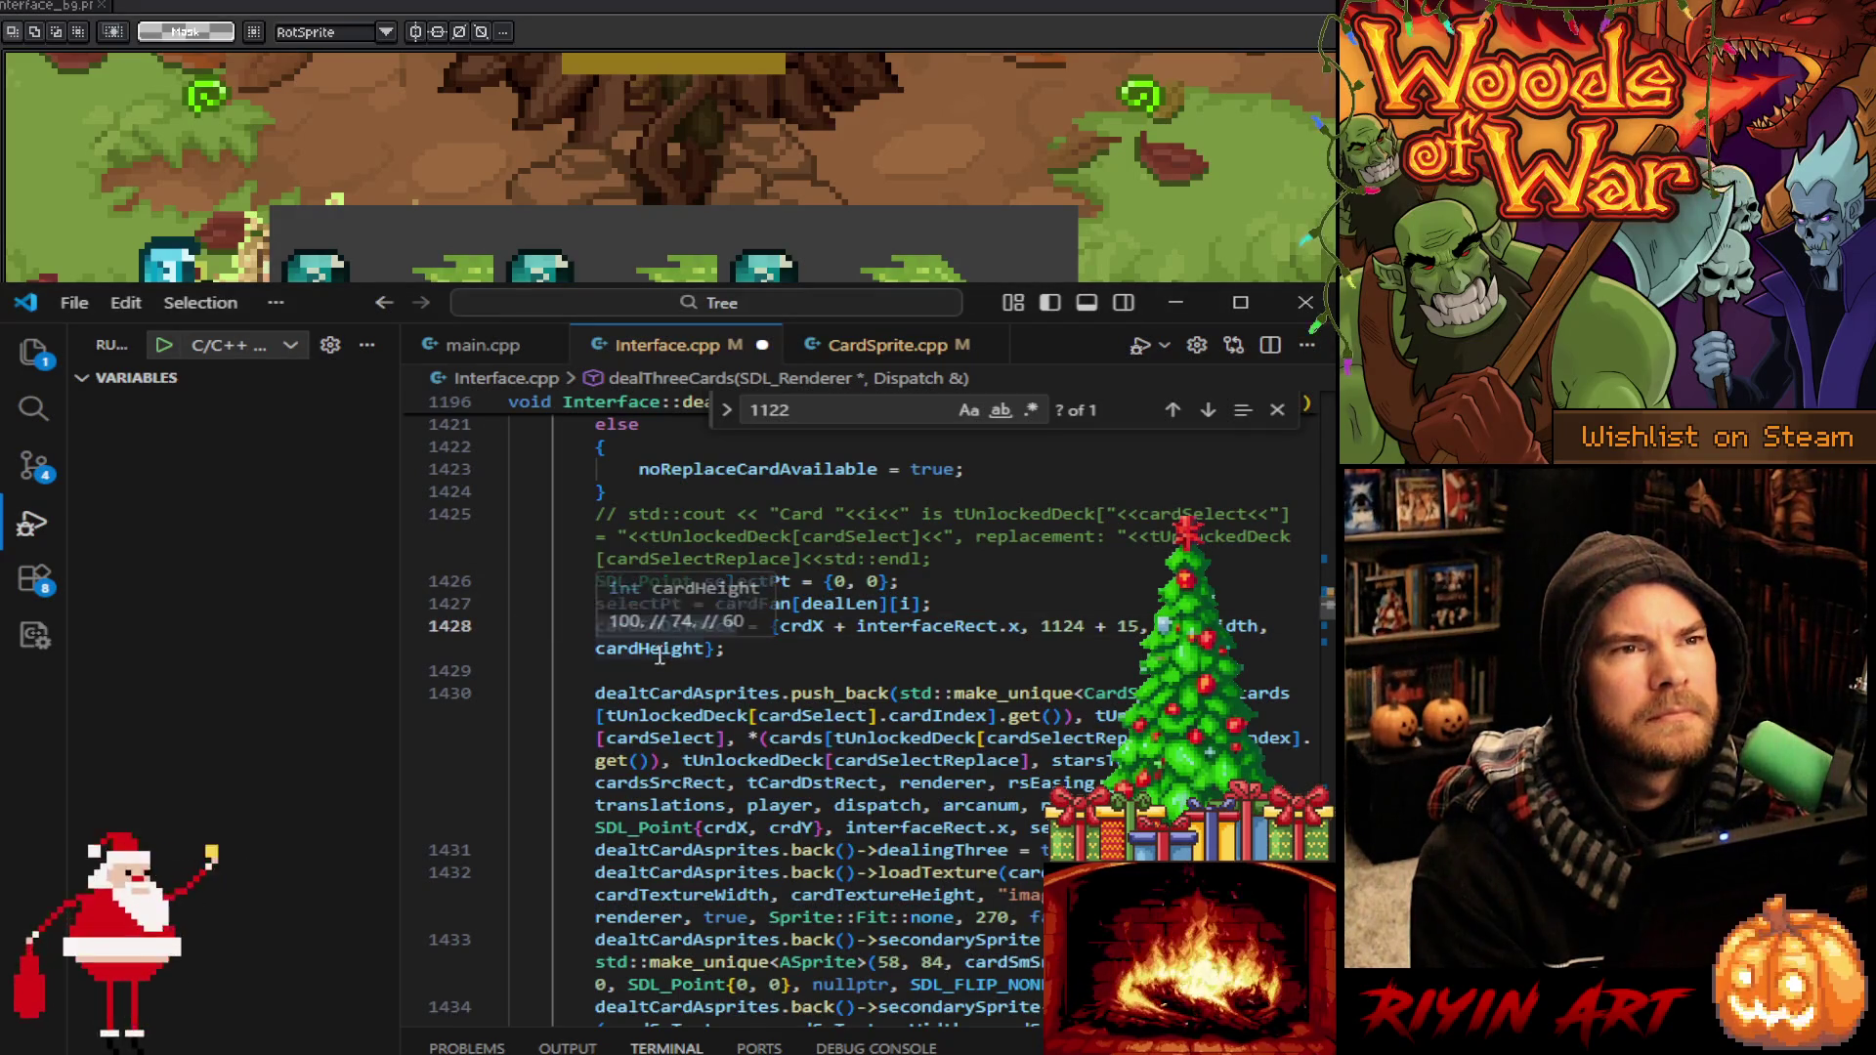
double_click(658, 650)
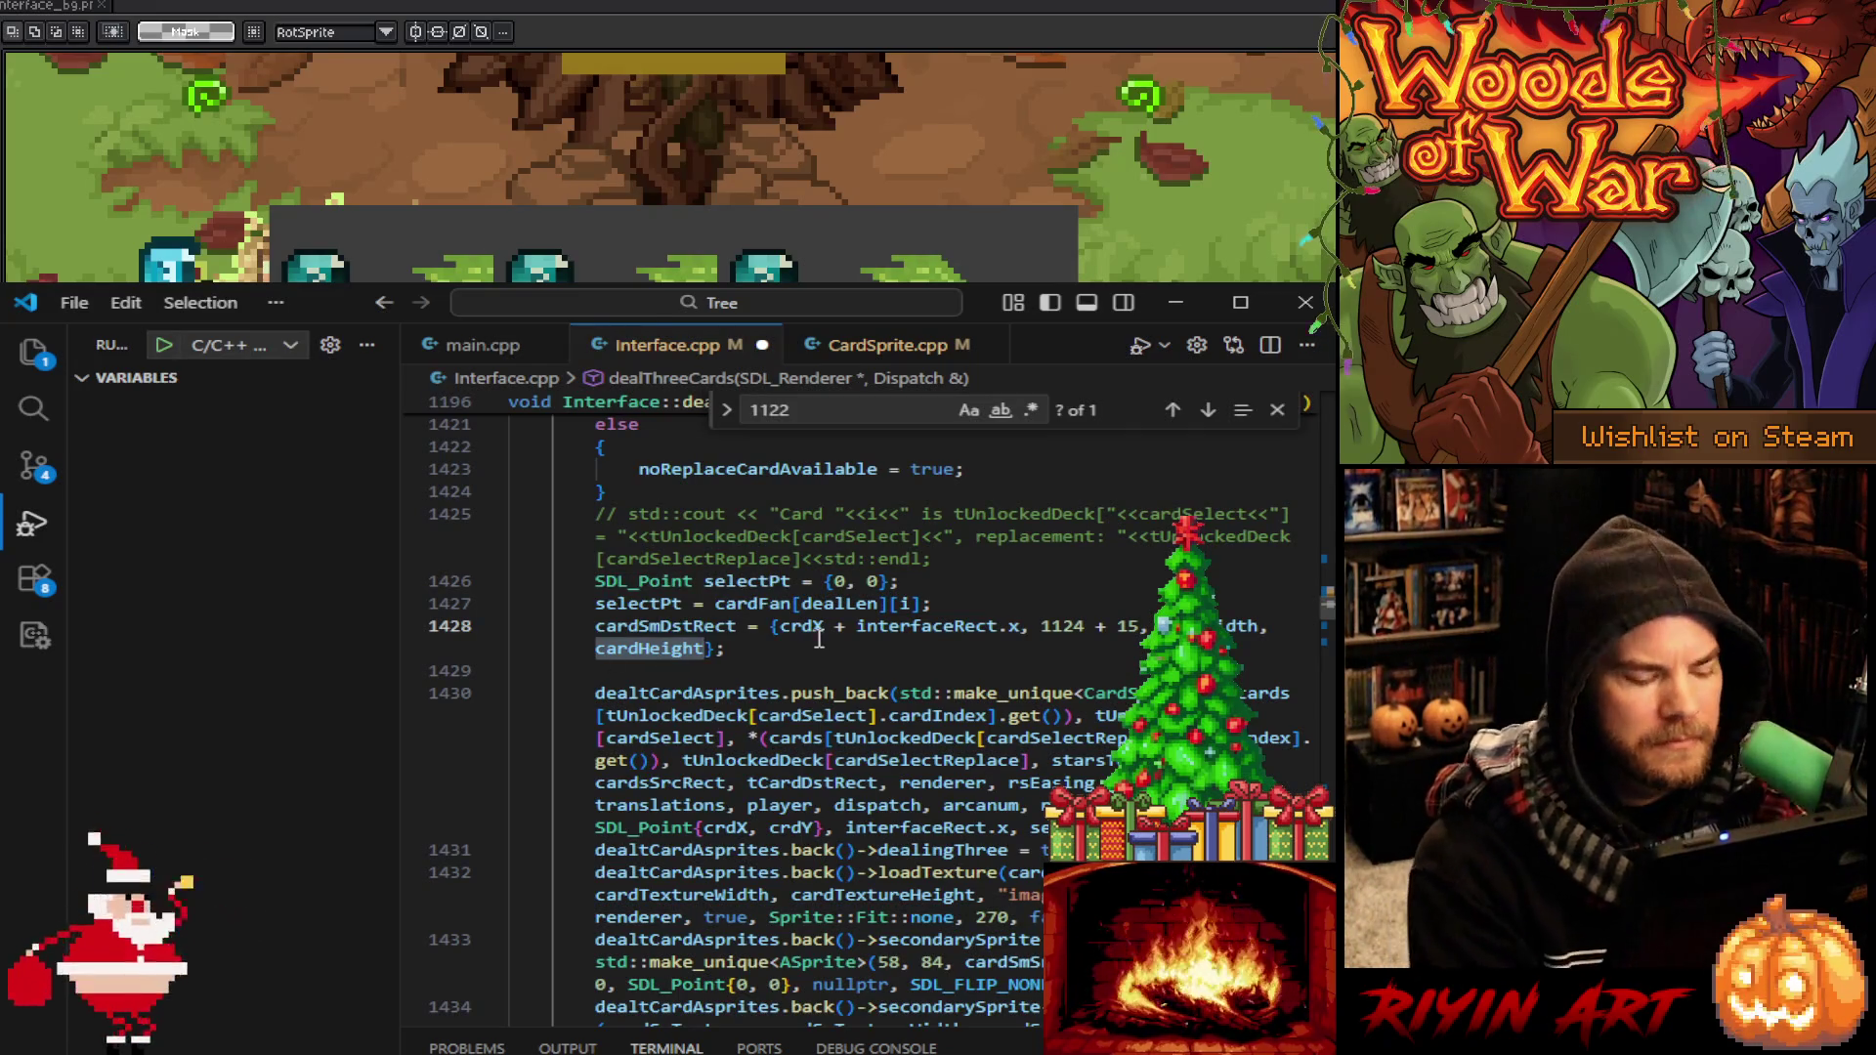
key("ctrl+f")
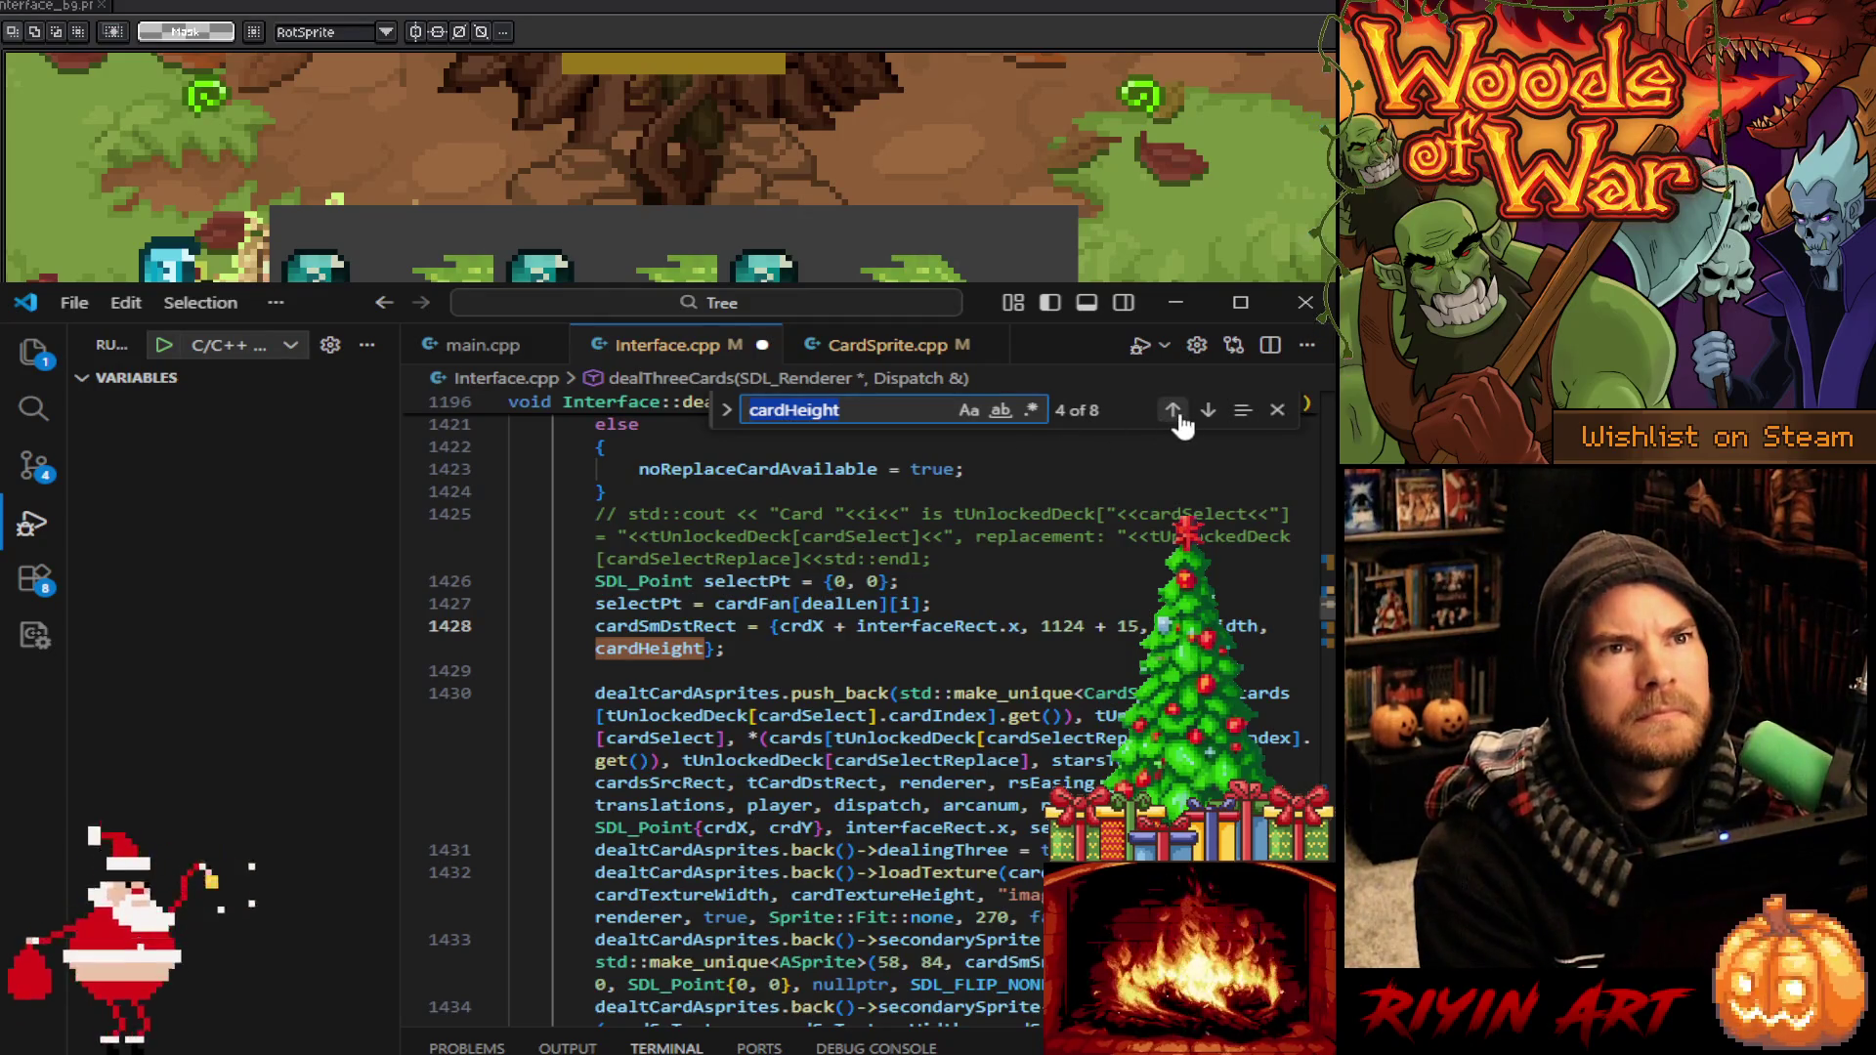
left_click(1174, 412)
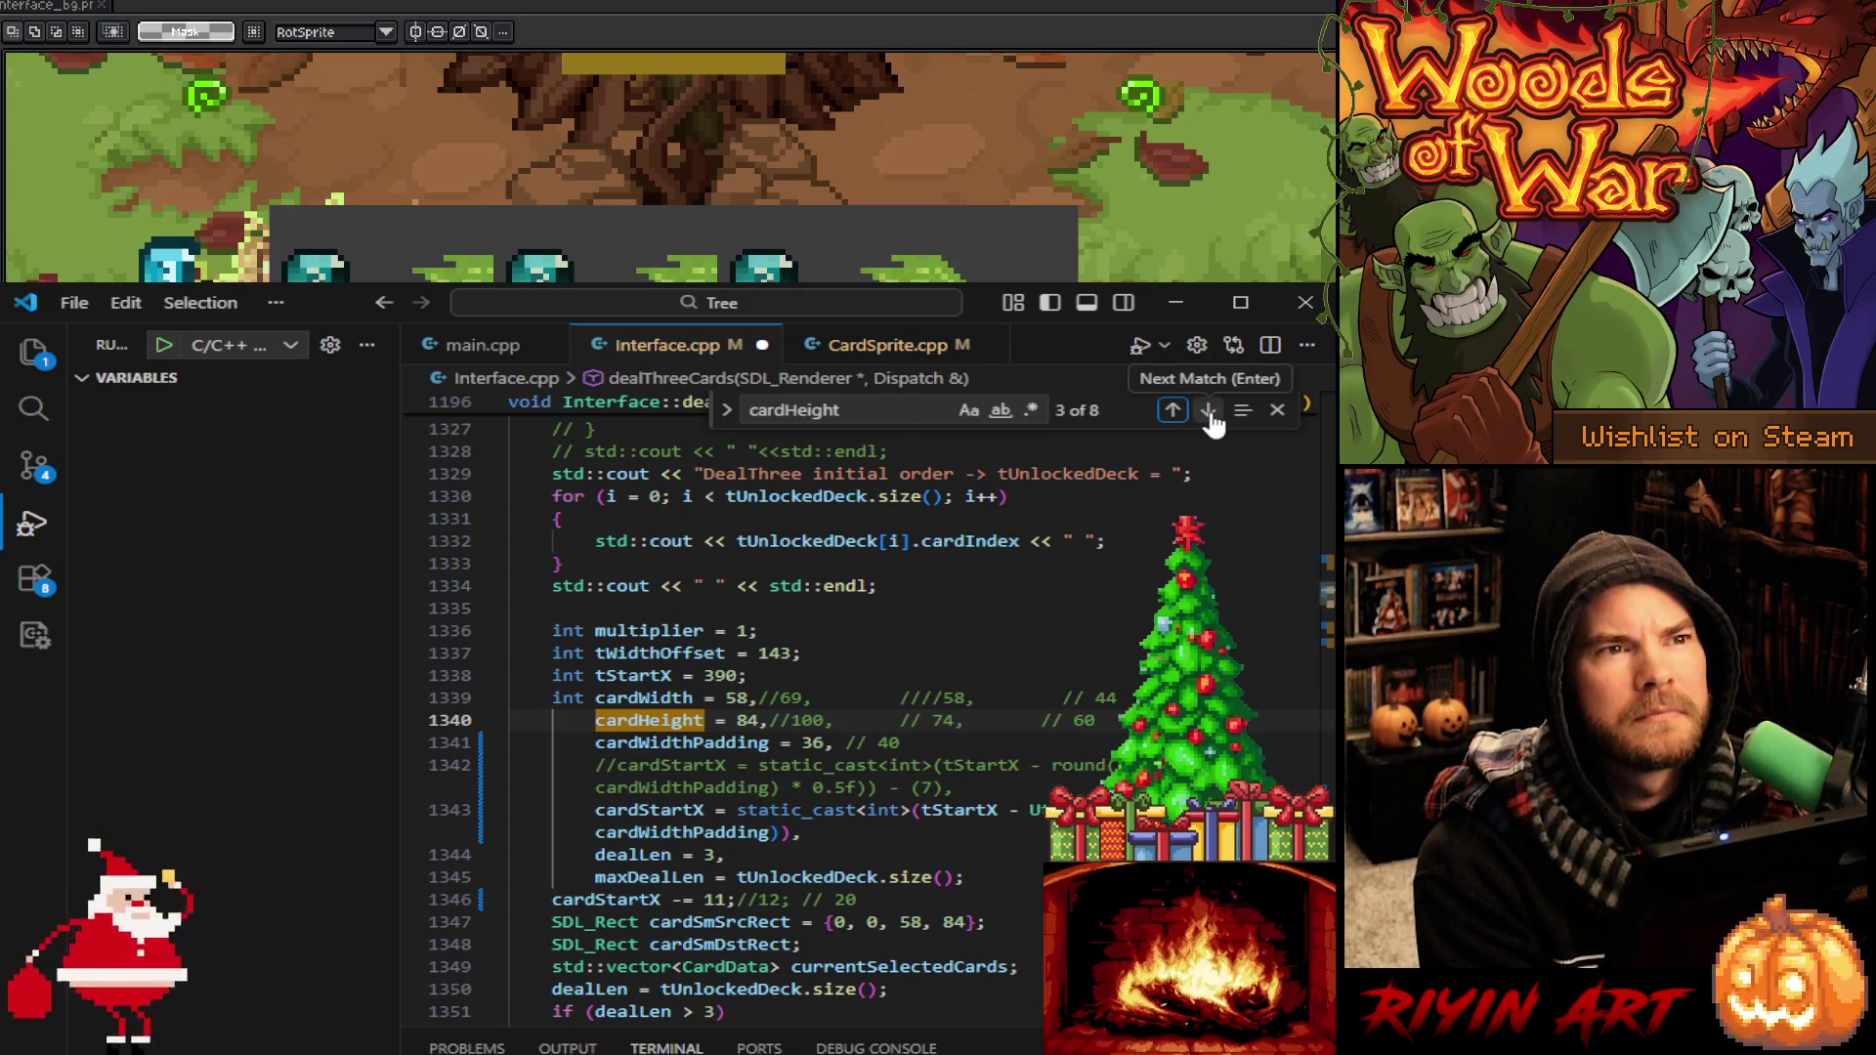
left_click(1208, 411)
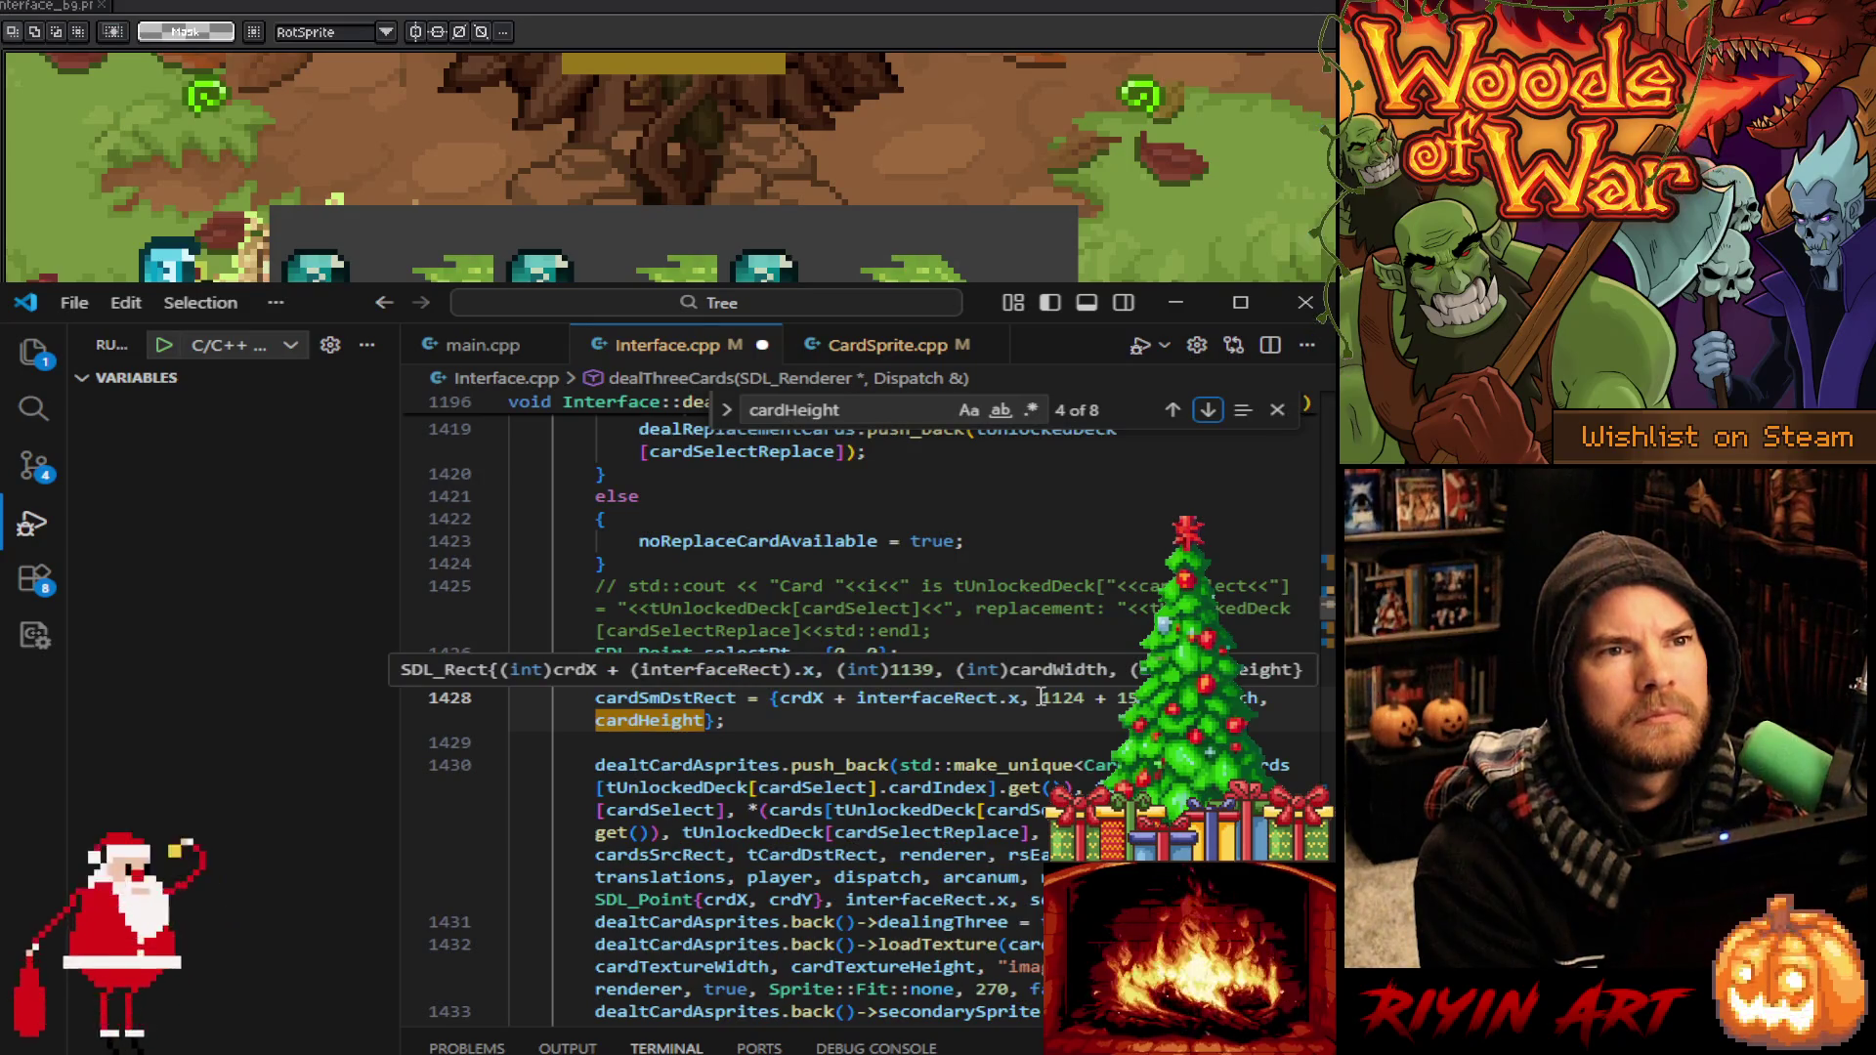
left_click(1280, 412)
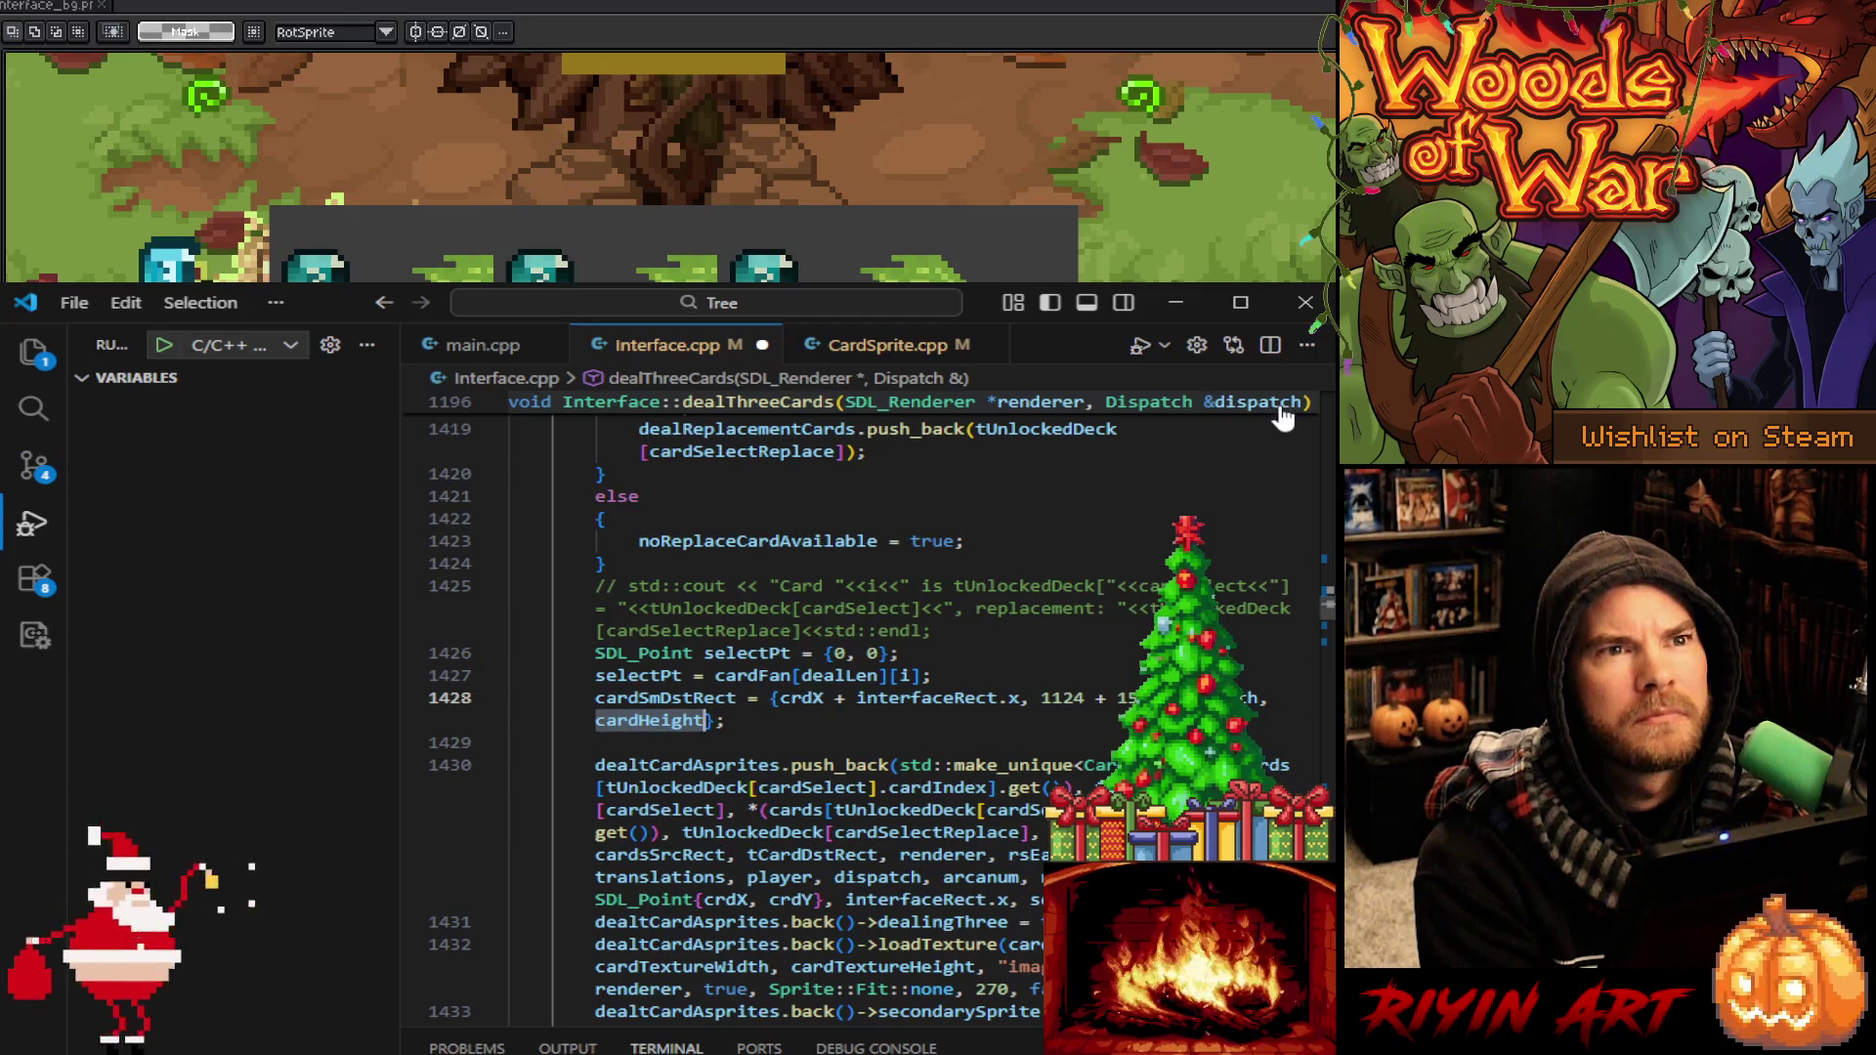
Duplicate the cardSmDstRect line and comment out the original
mouse_move(1043, 698)
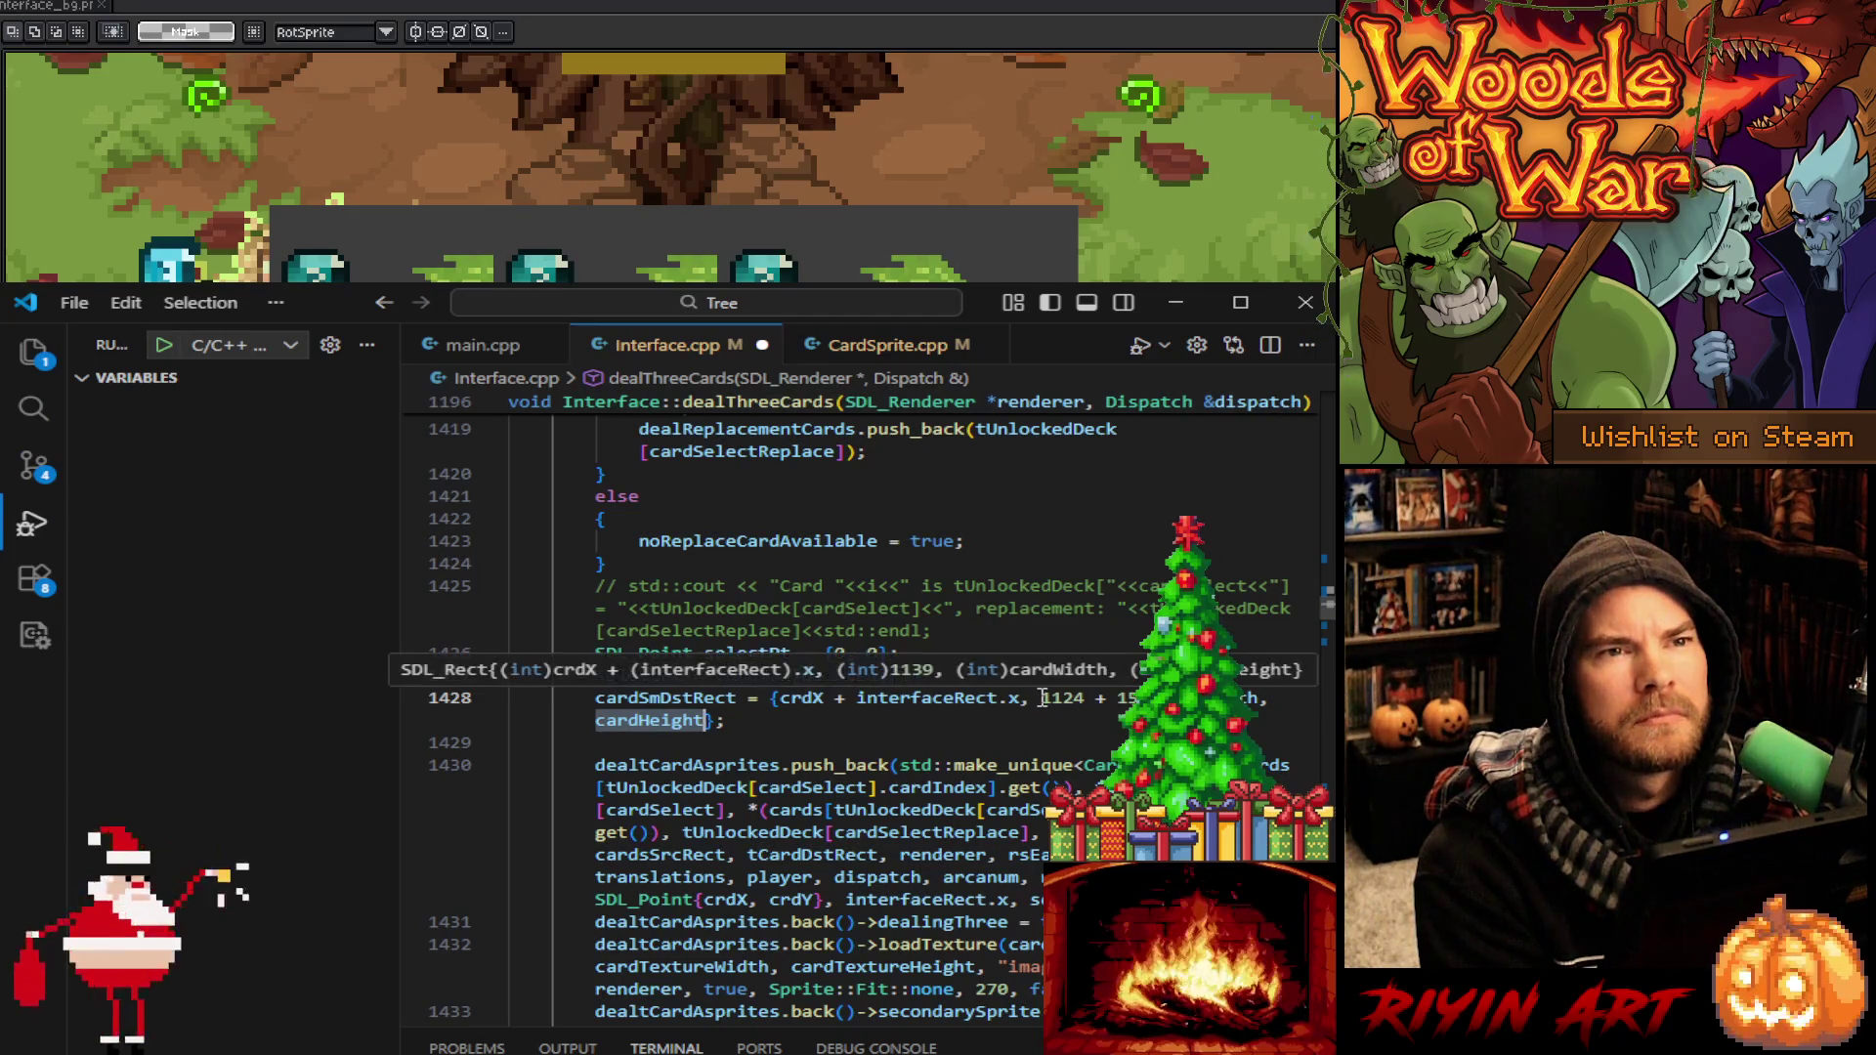
left_click_drag(1041, 698, 1139, 698)
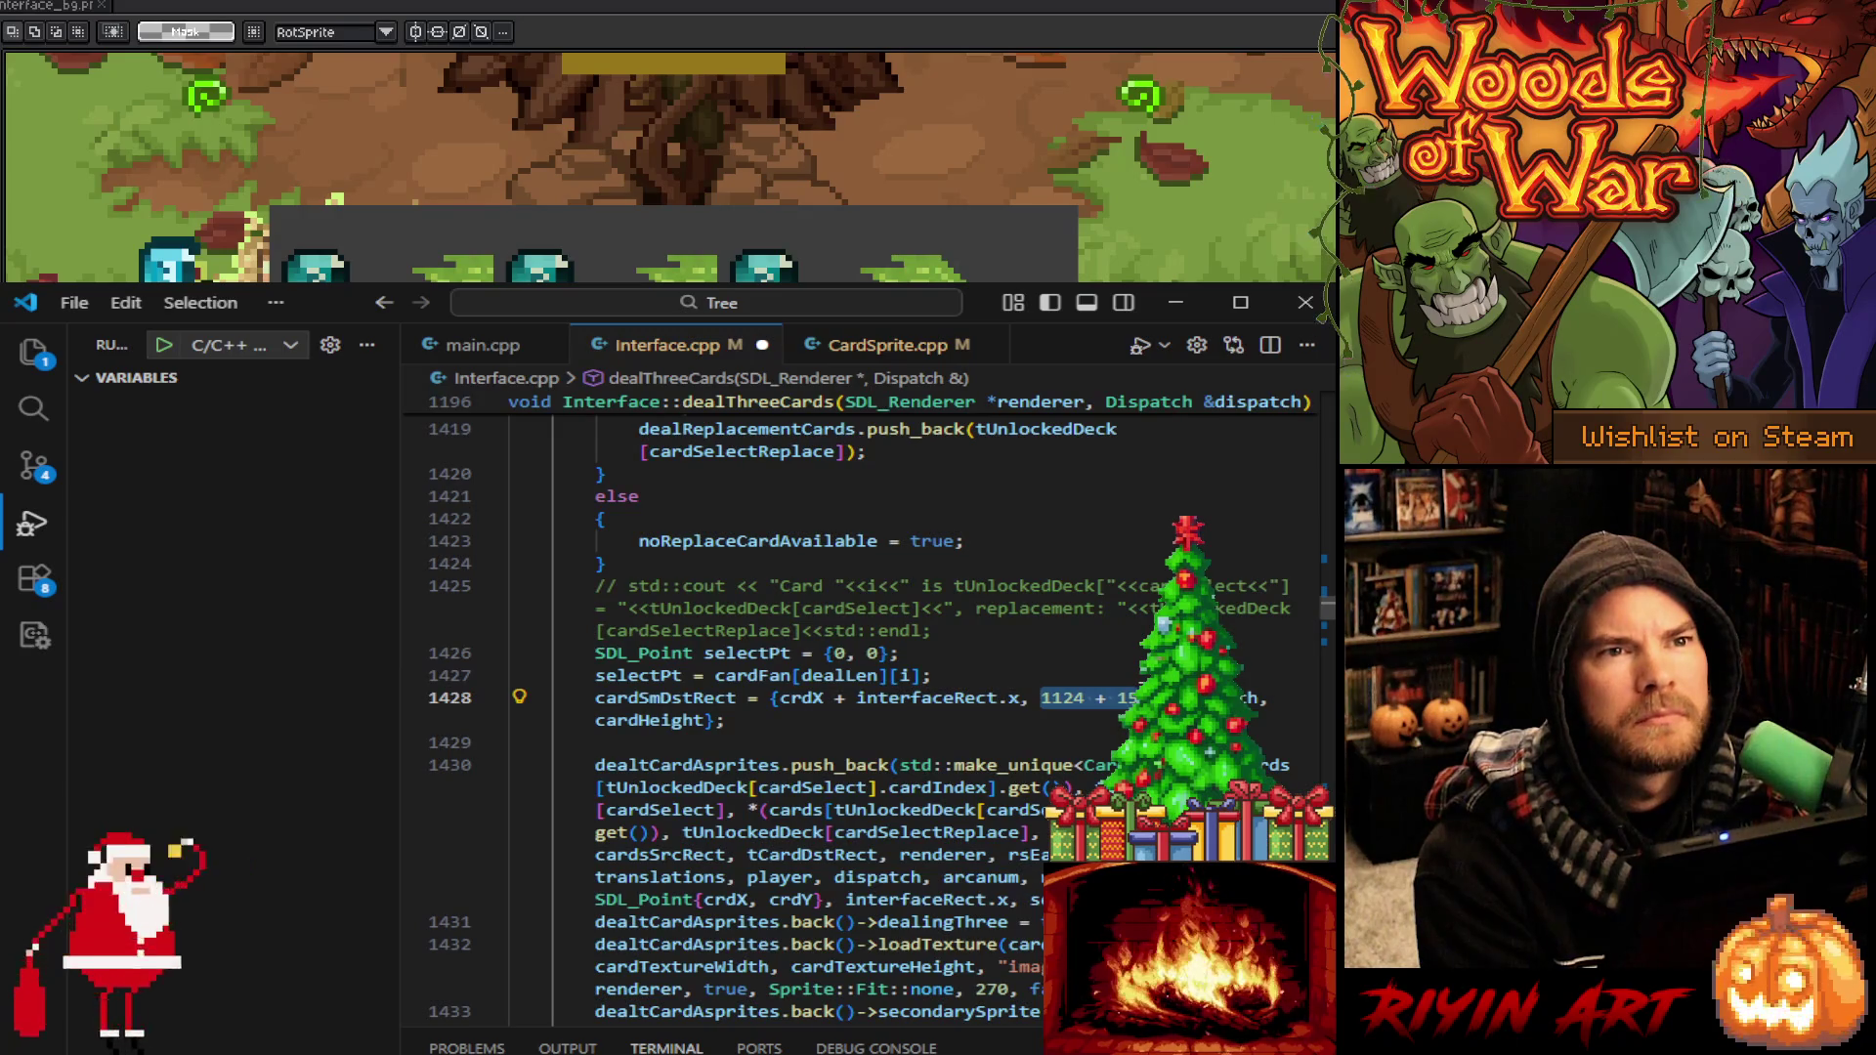
left_click(775, 722)
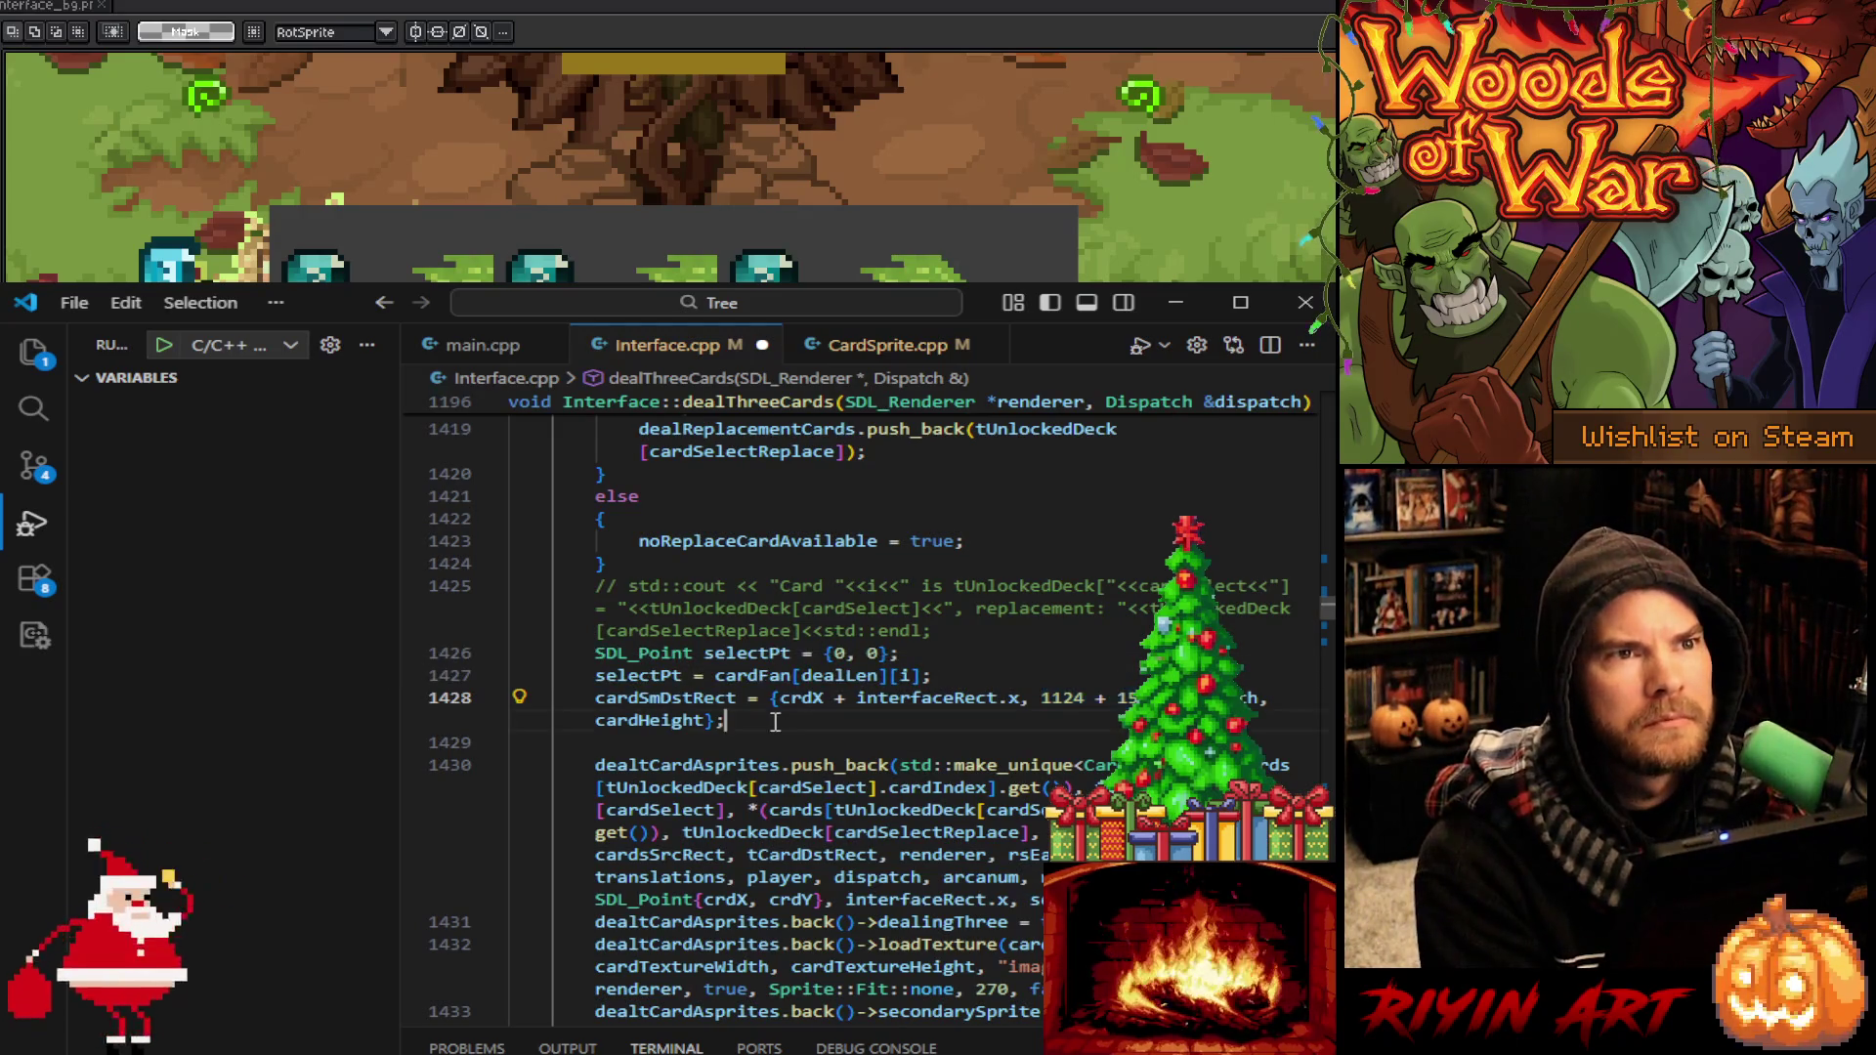
key("shift+alt+Down")
left_click(601, 696)
key("ctrl+slash")
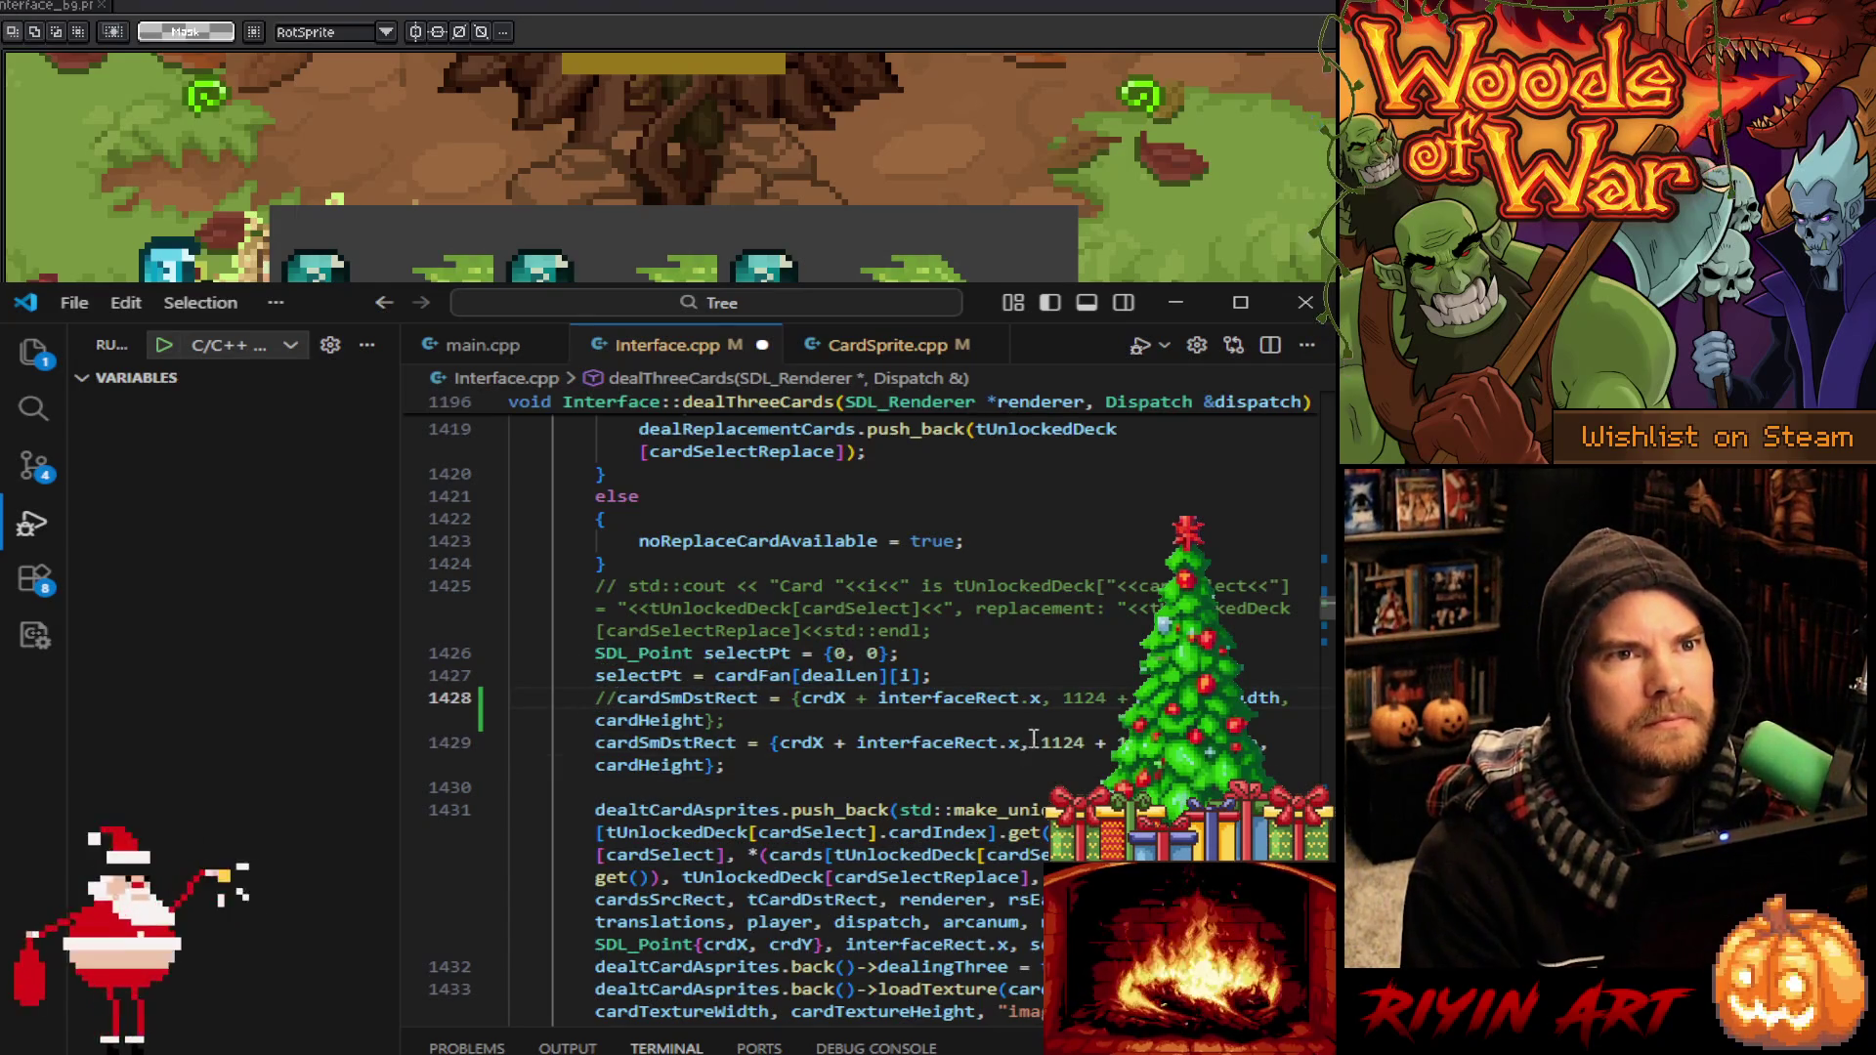
Replace '1124 + 15' with 1103 in the copied cardSmDstRect line 1429
left_click_drag(1038, 743, 1129, 743)
type("110")
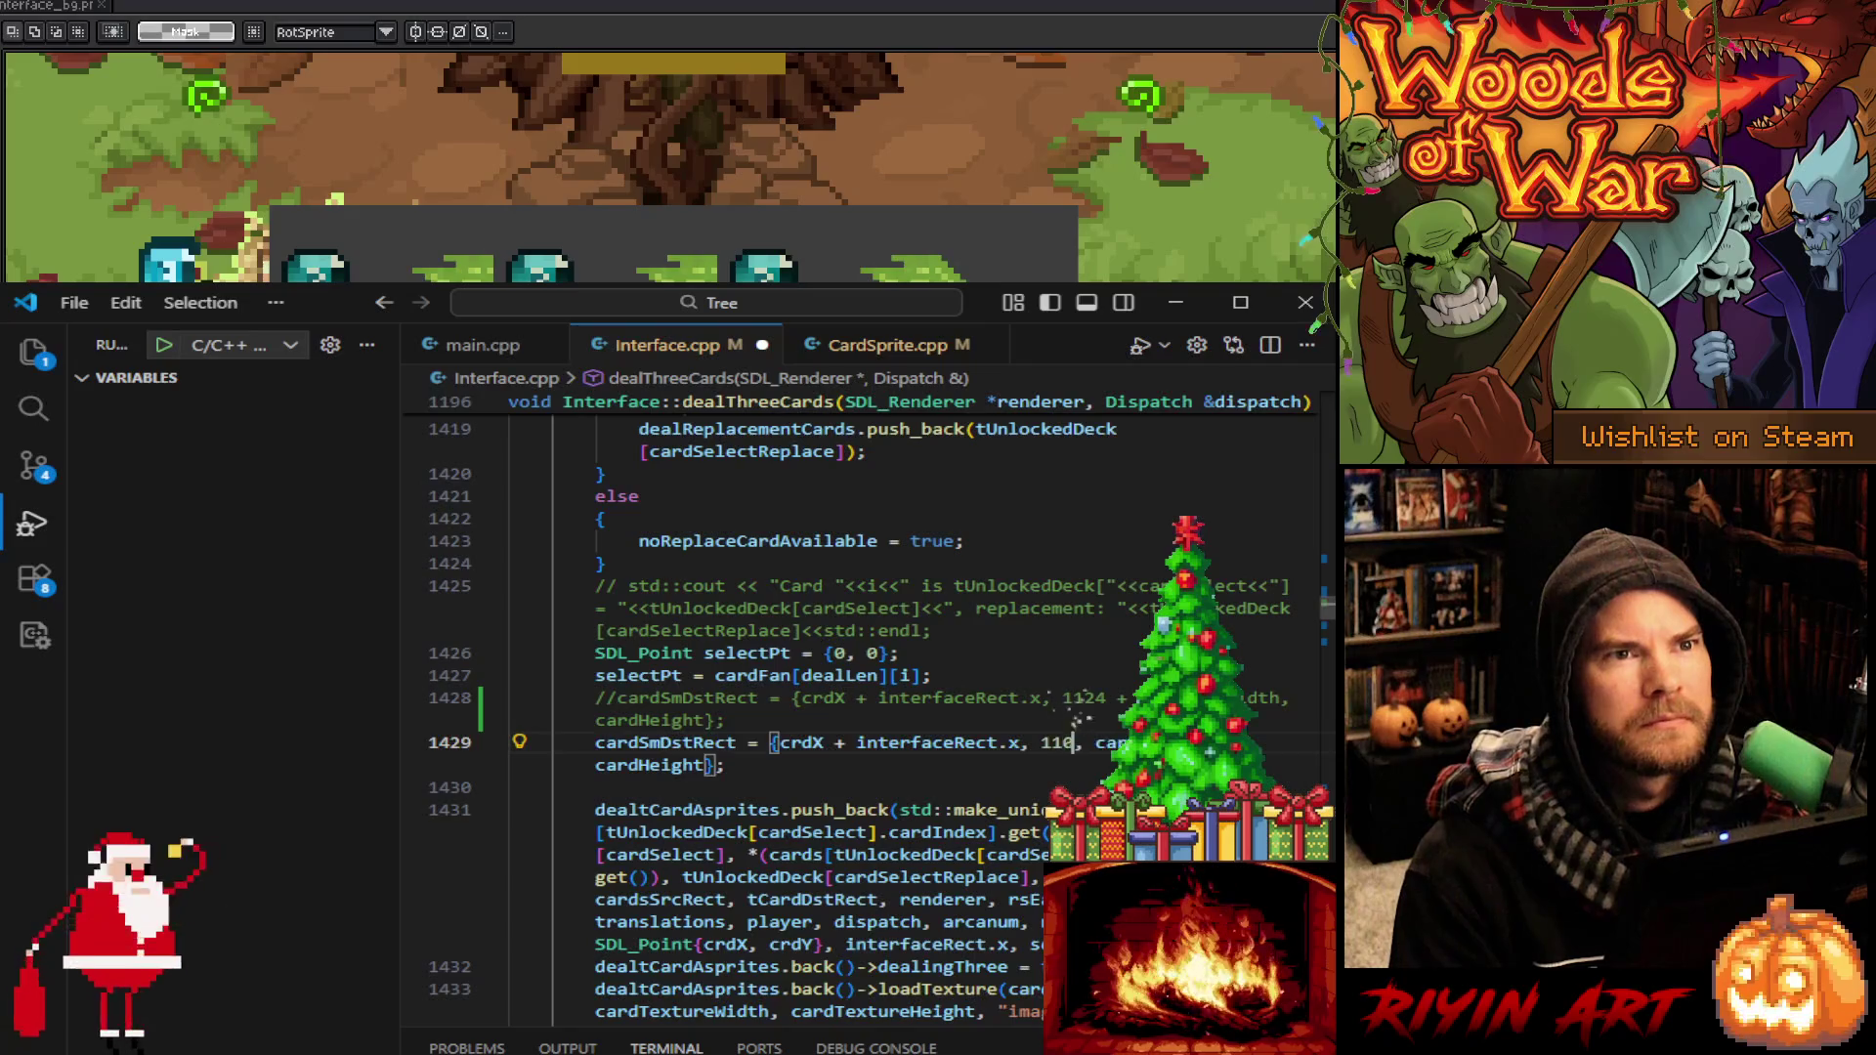
type("3")
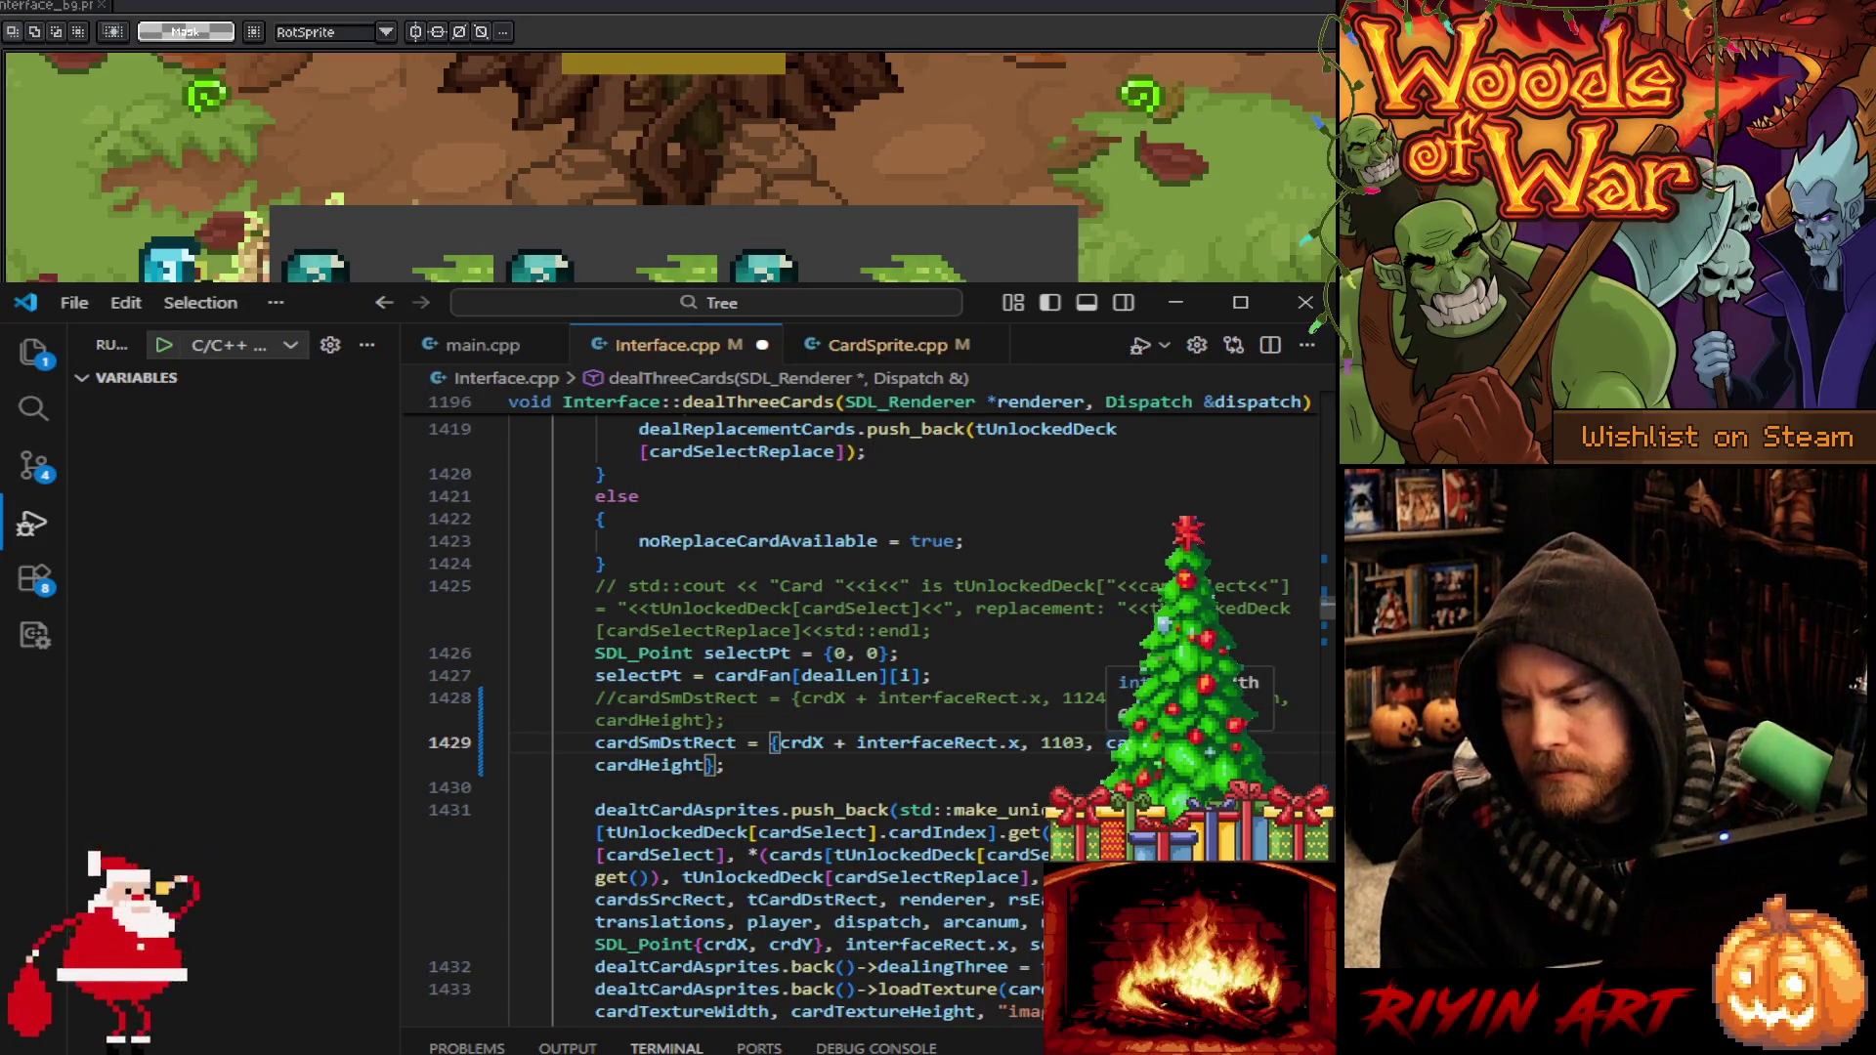
key("Escape")
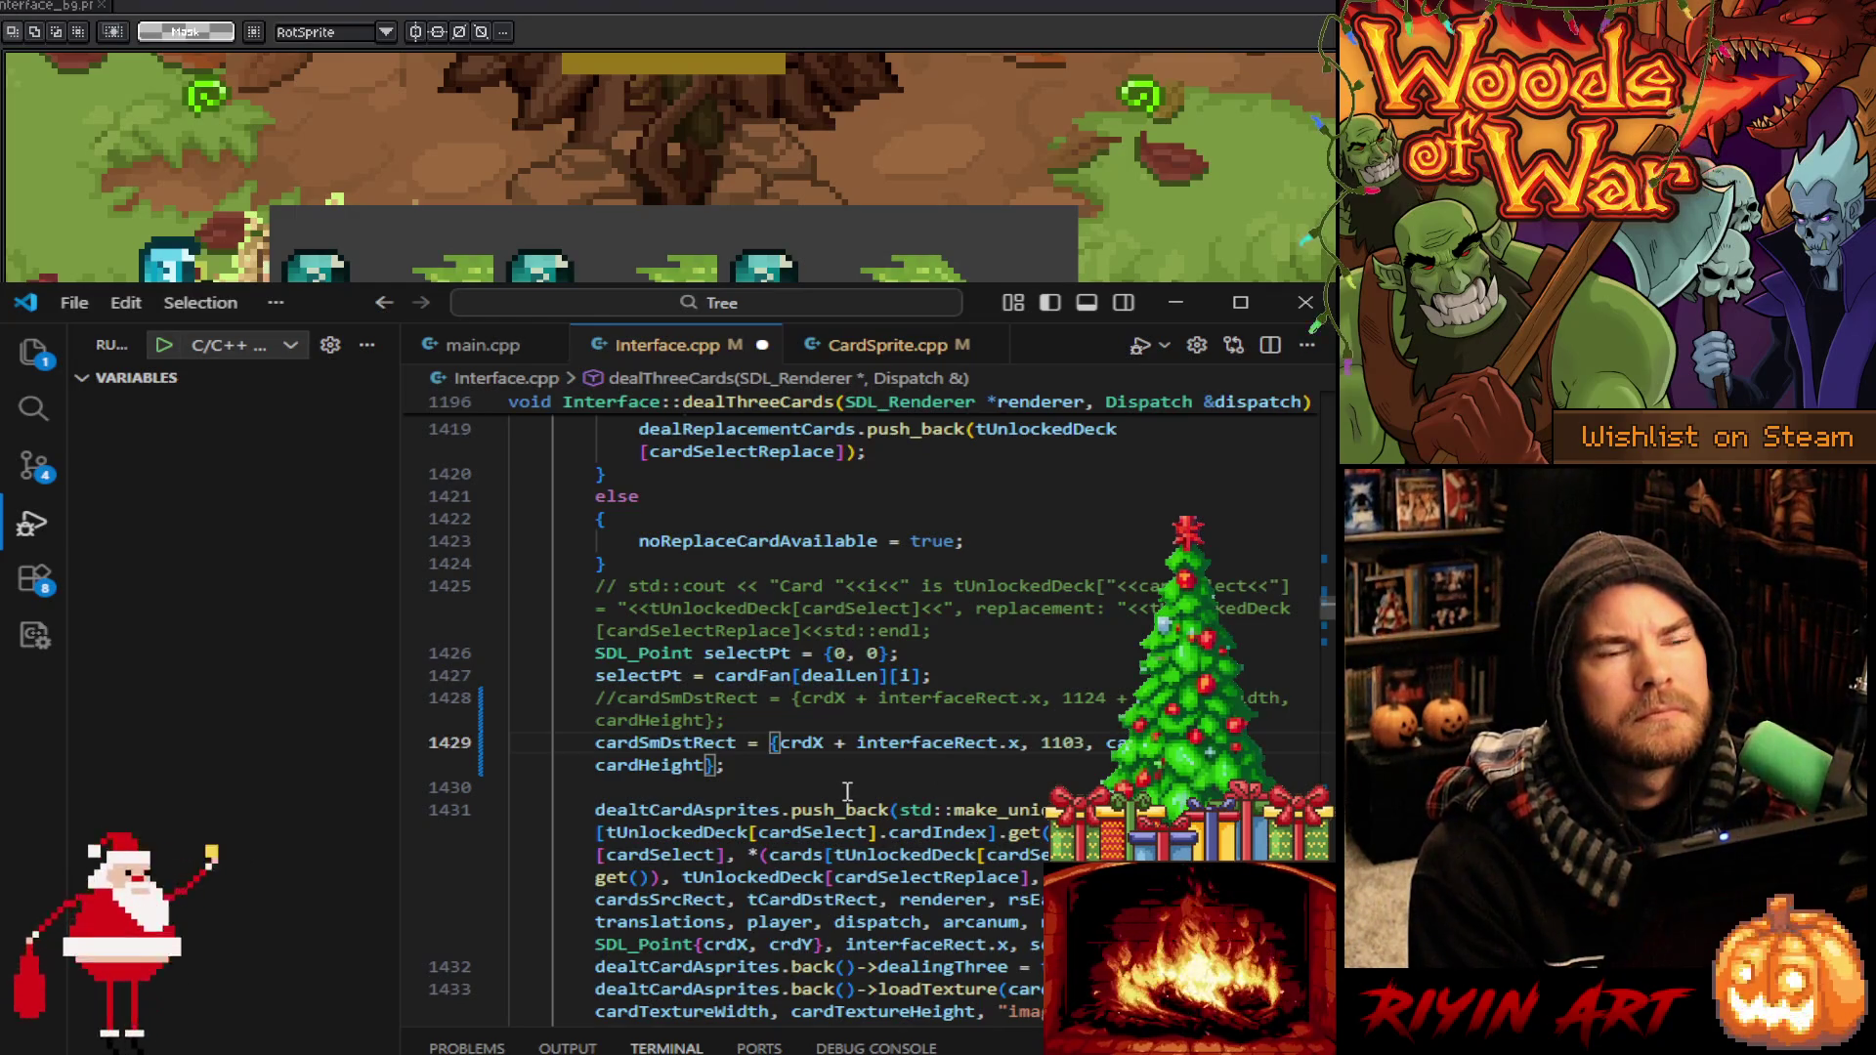
scroll(754, 738, "down", 2)
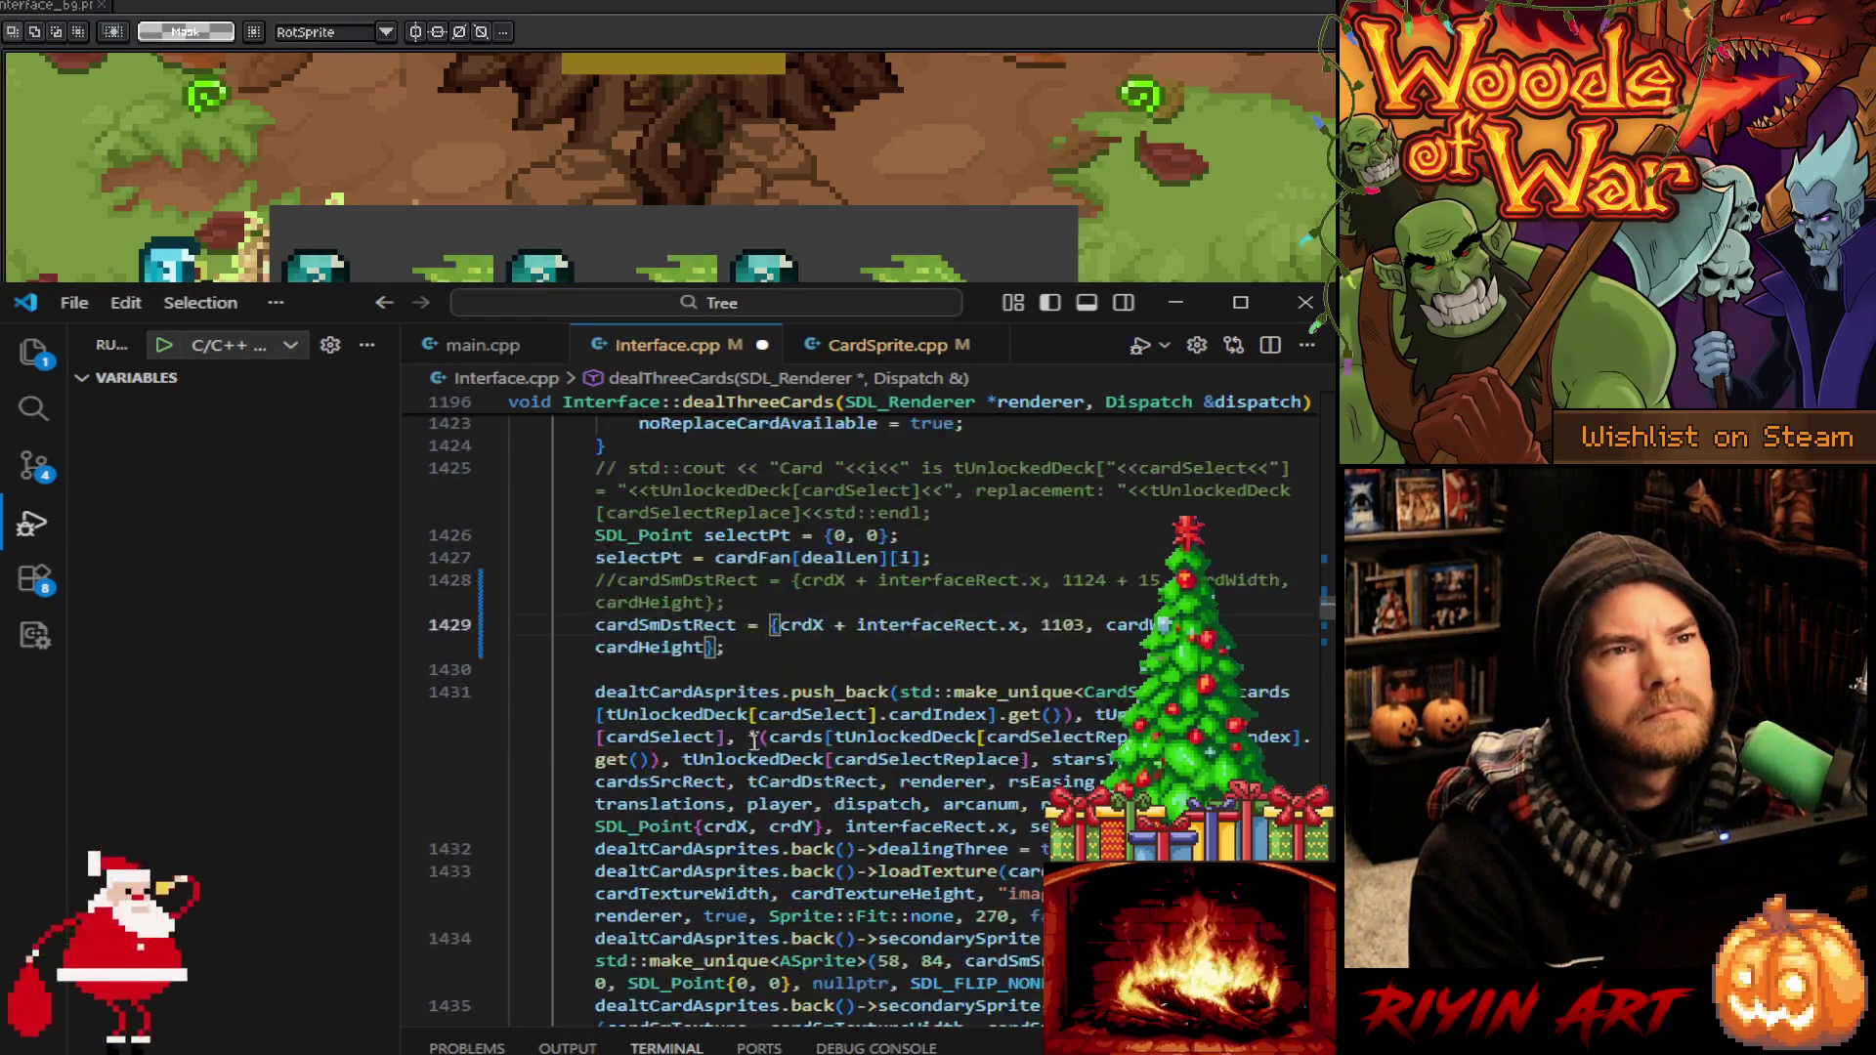
Scroll past dealThreeCards to dealCard, where tWidthOffset is 143 and tStartX is 390
scroll(763, 738, "down", 7)
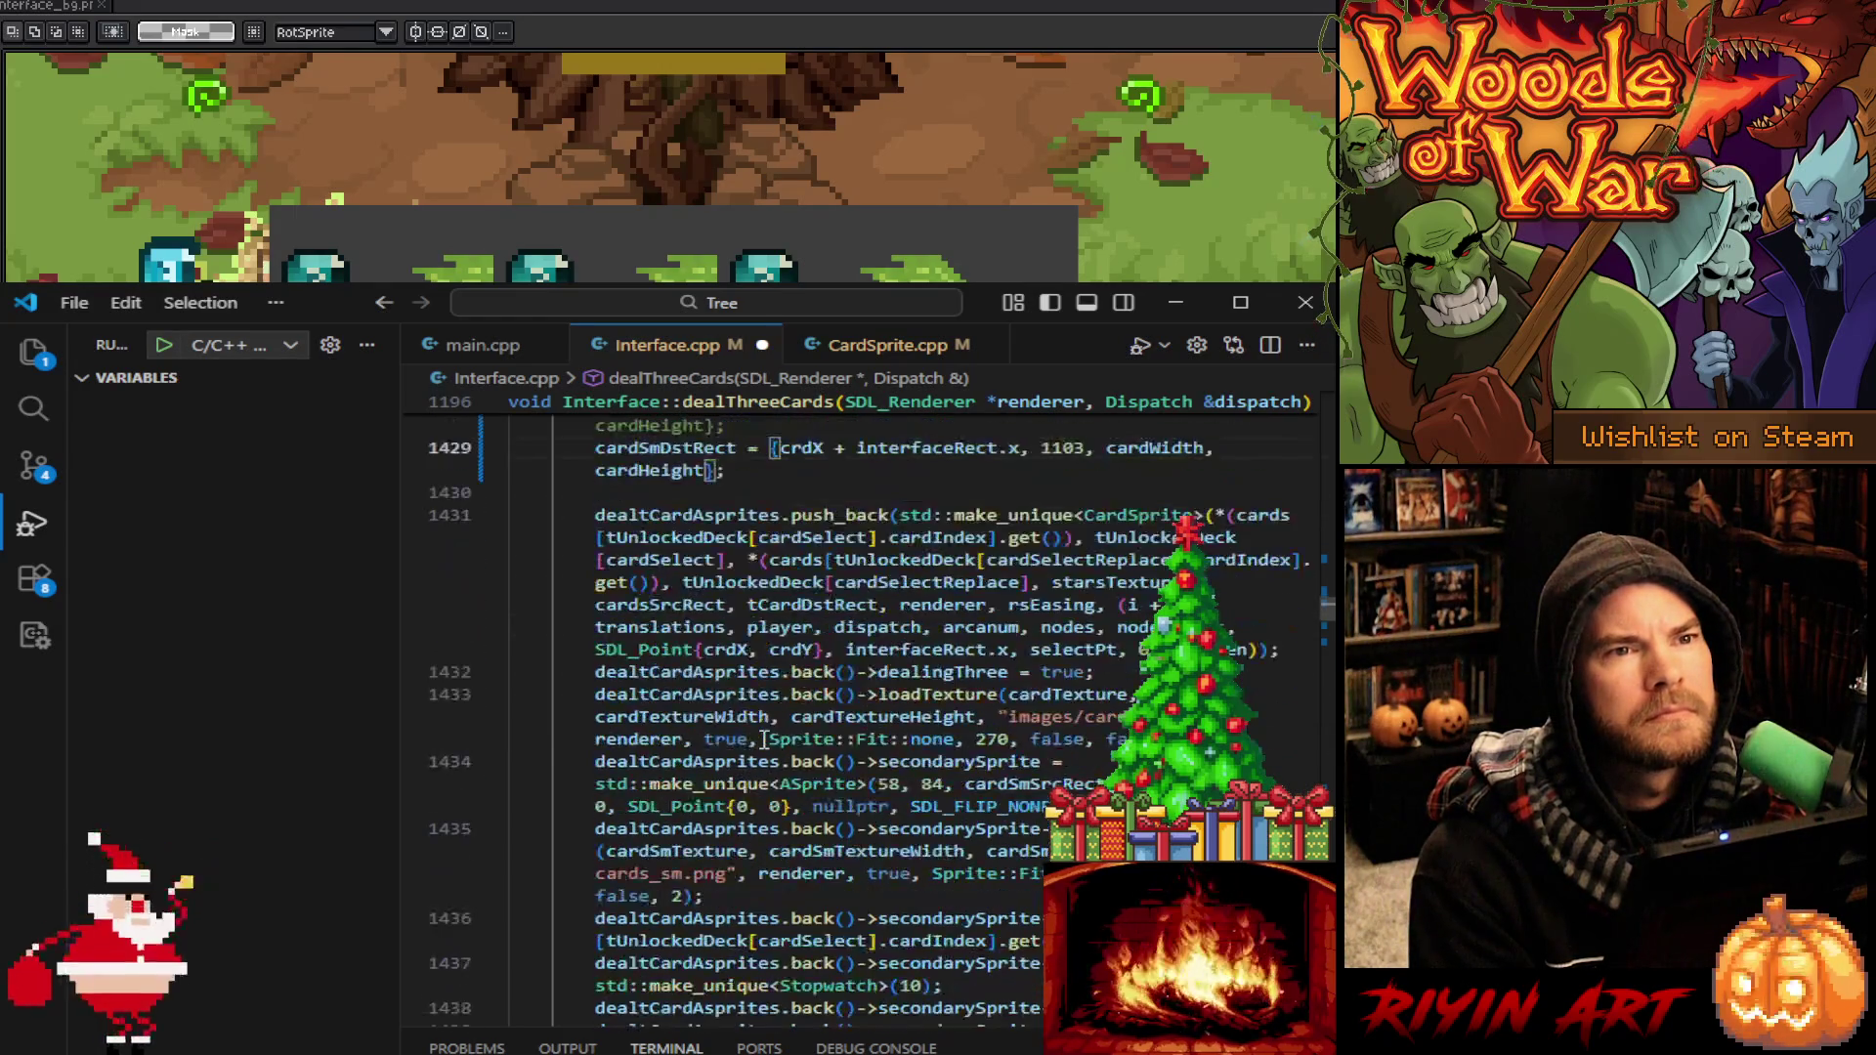
scroll(764, 740, "down", 1)
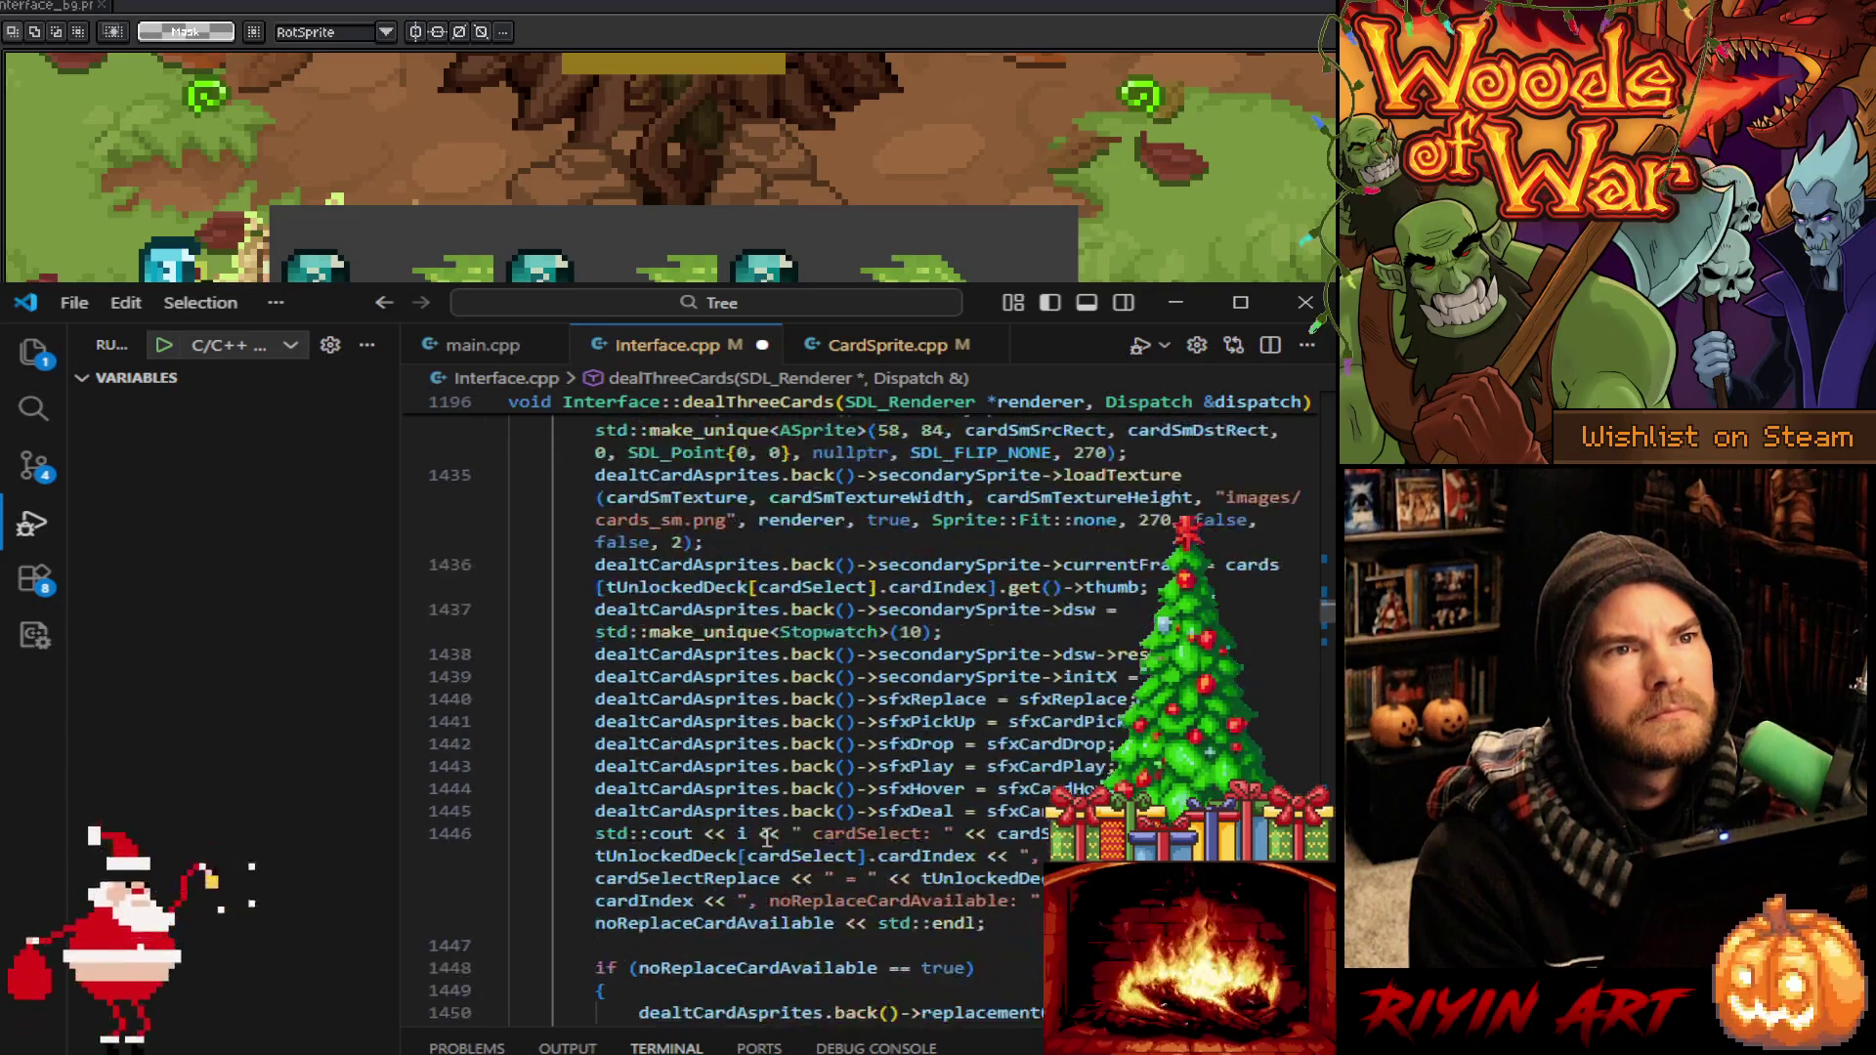
scroll(692, 827, "down", 3)
scroll(921, 826, "down", 3)
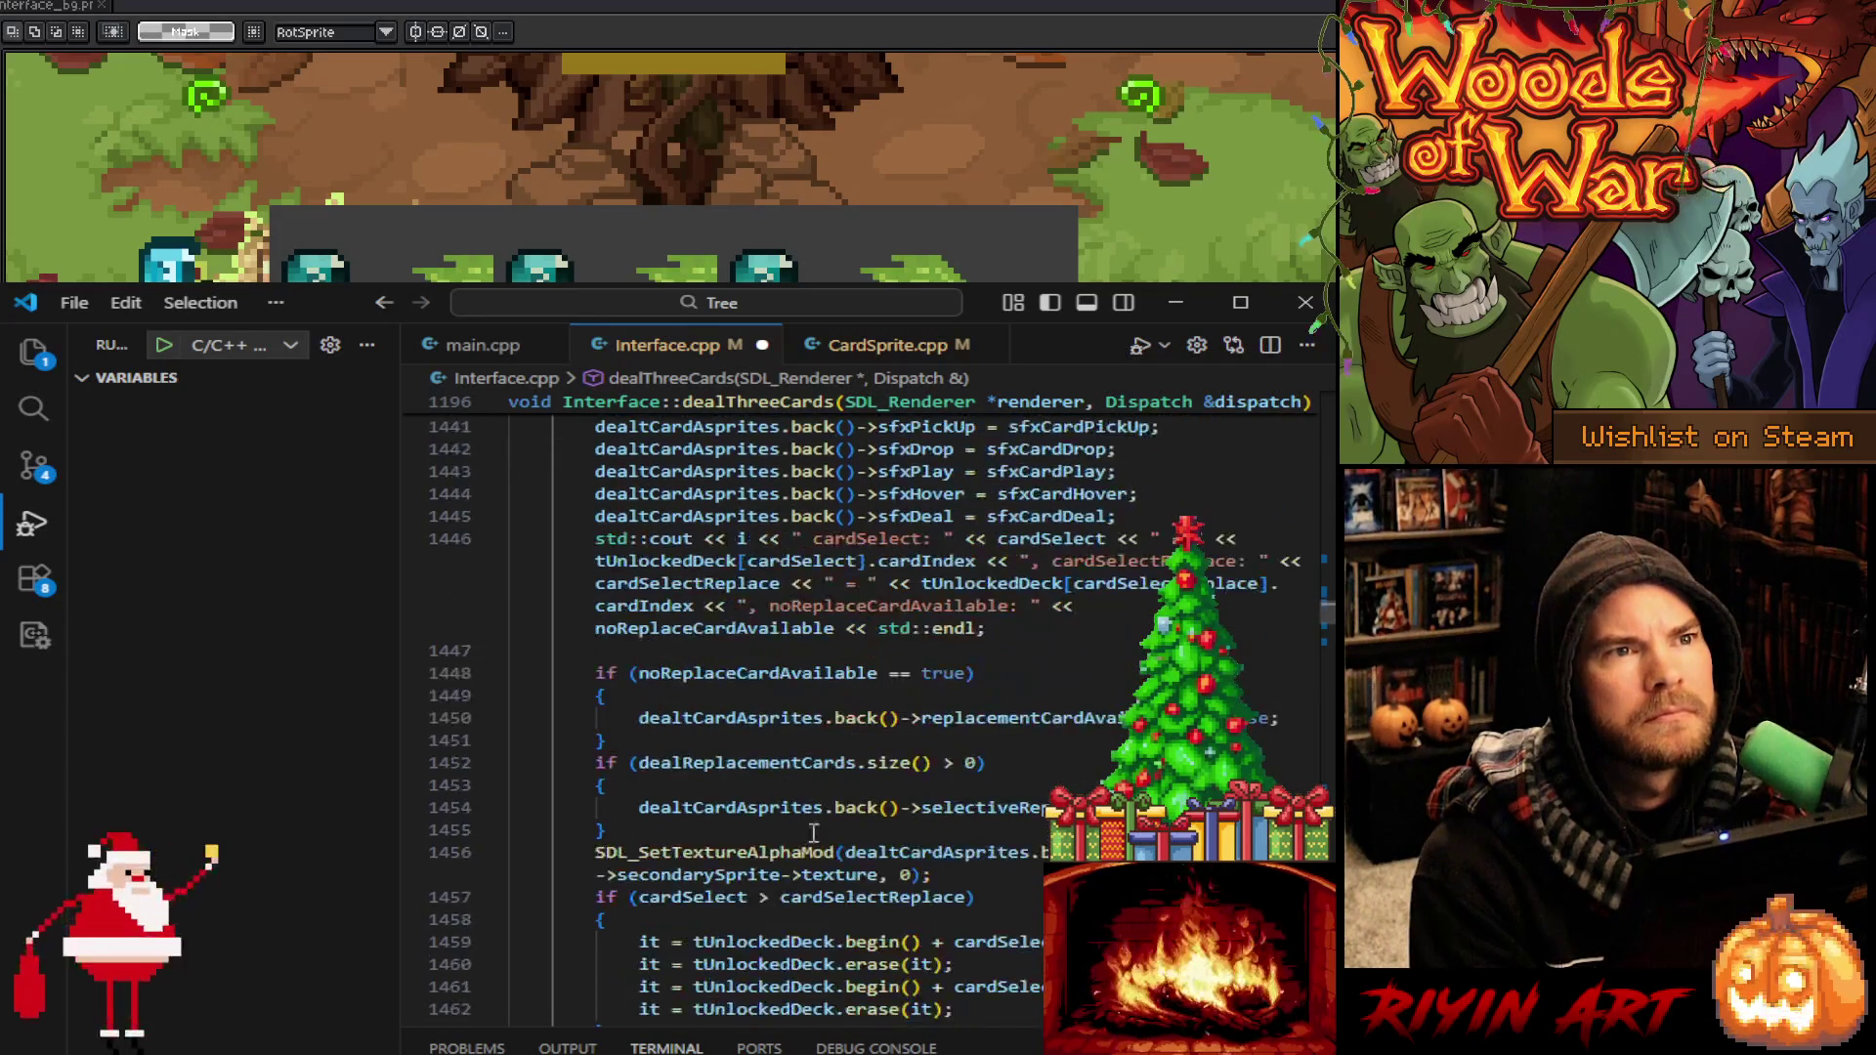
scroll(542, 751, "down", 4)
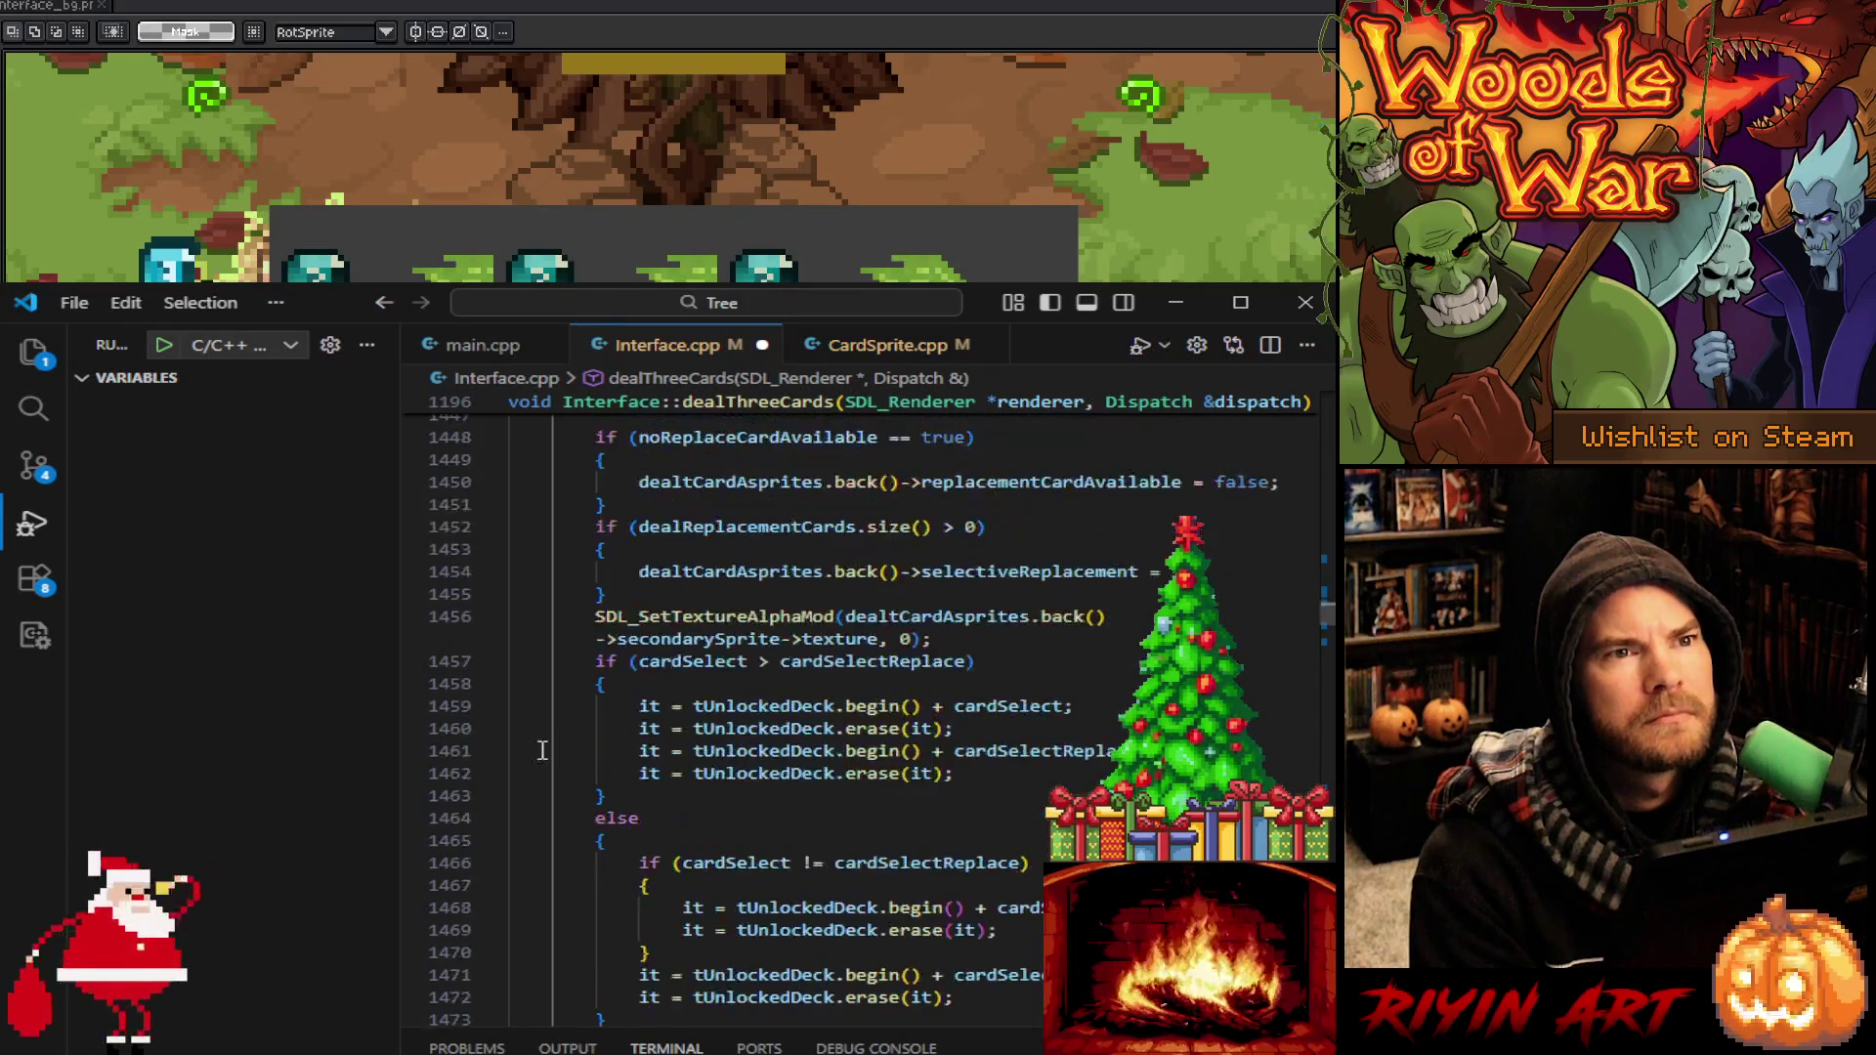
scroll(542, 751, "down", 2)
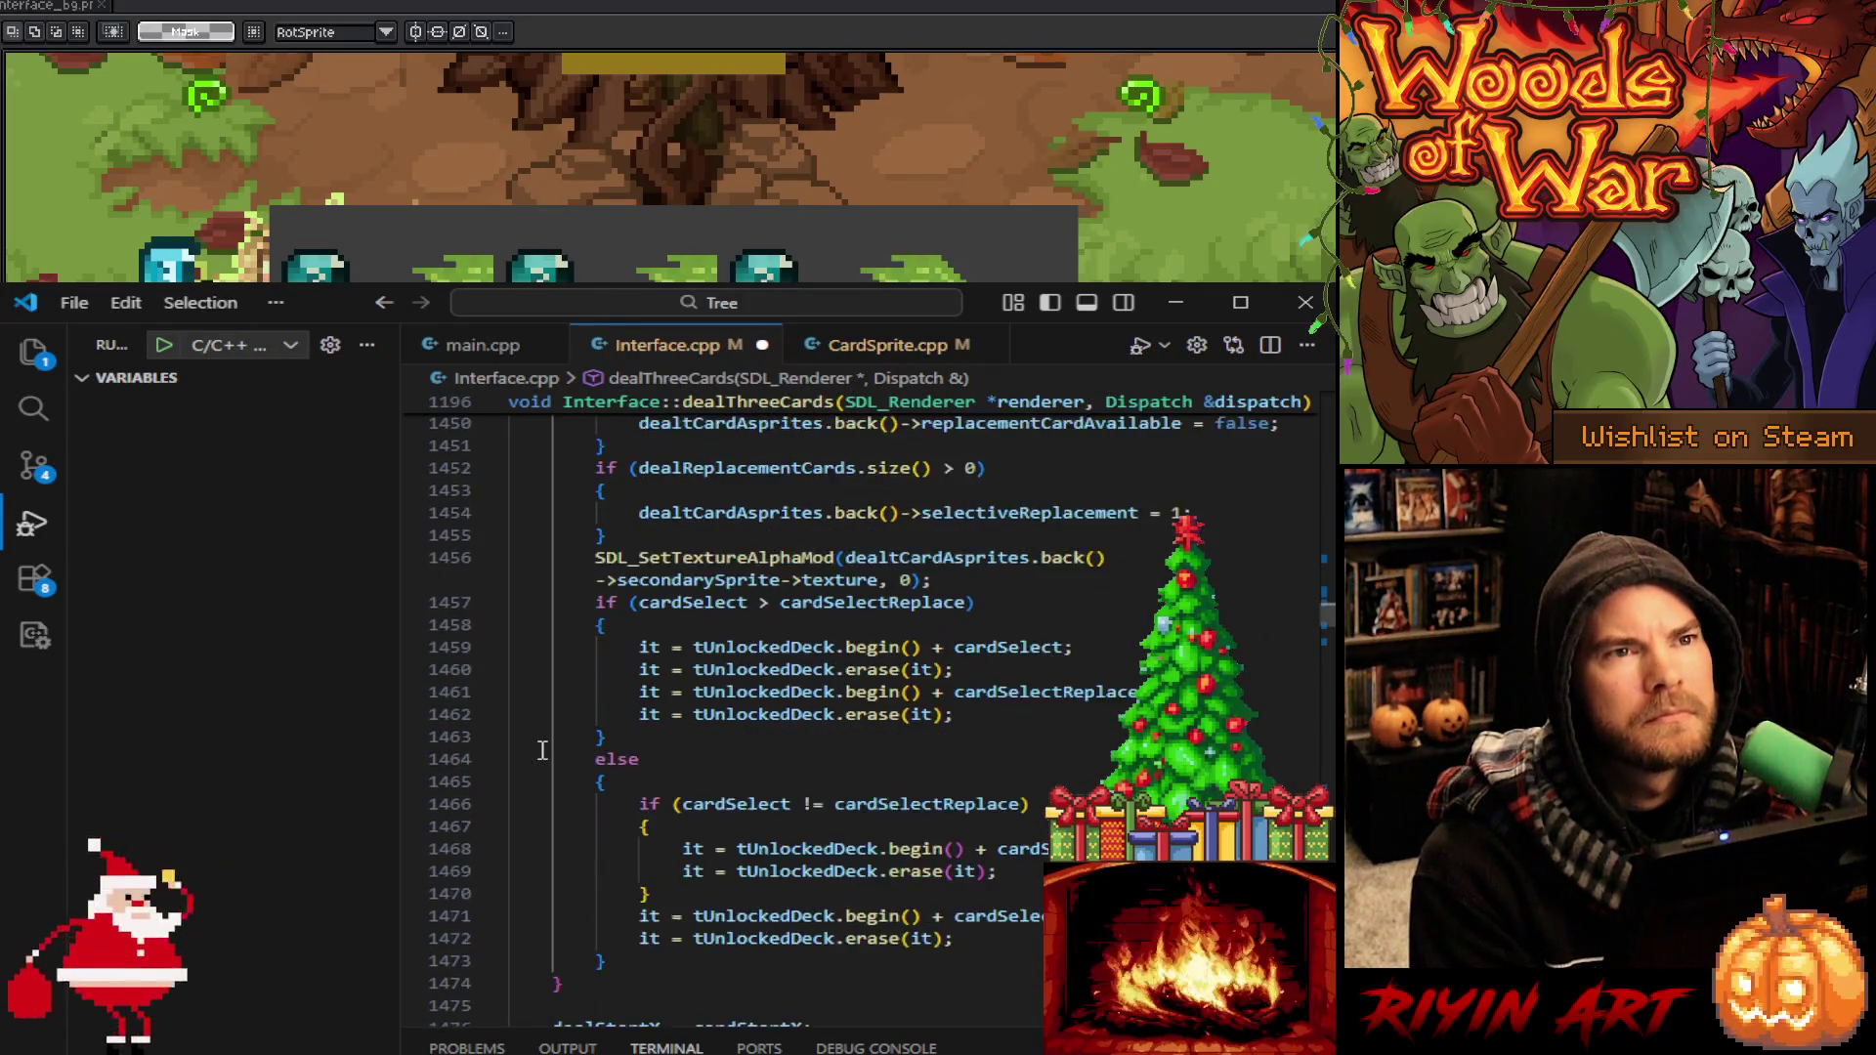
scroll(540, 744, "down", 4)
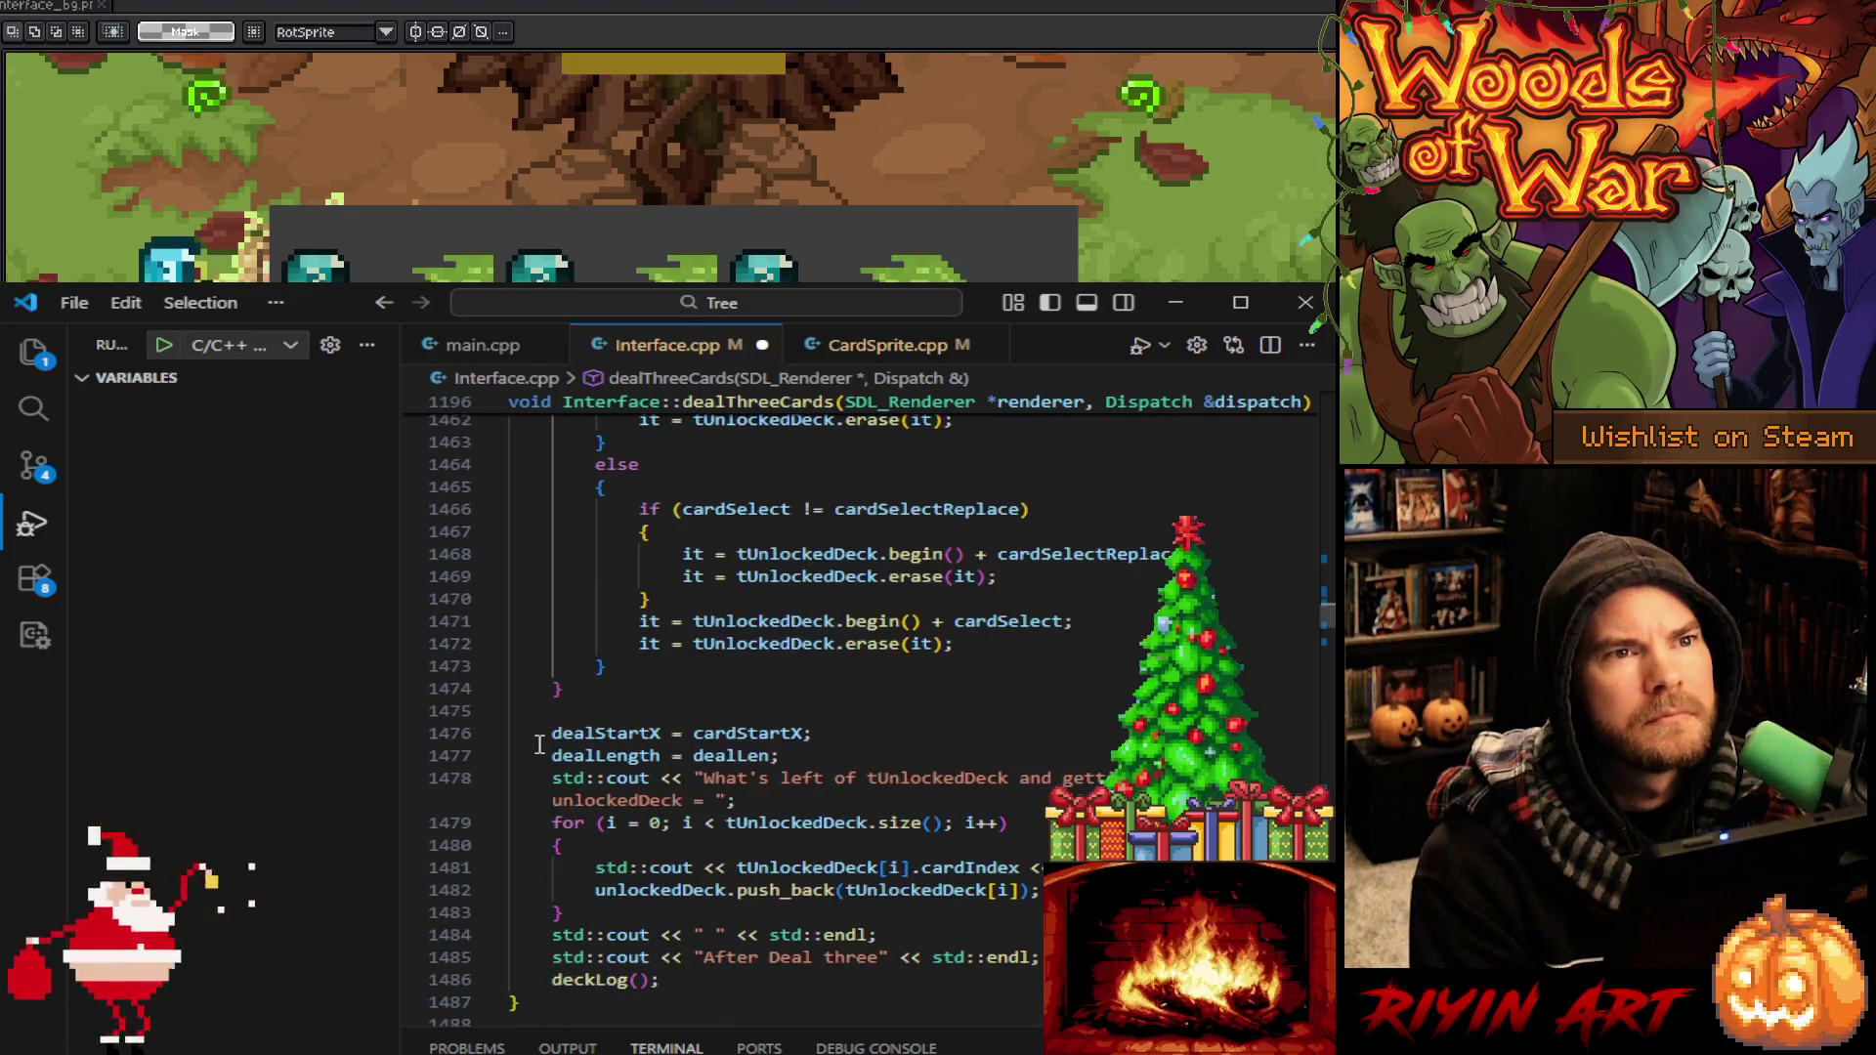
scroll(539, 745, "down", 3)
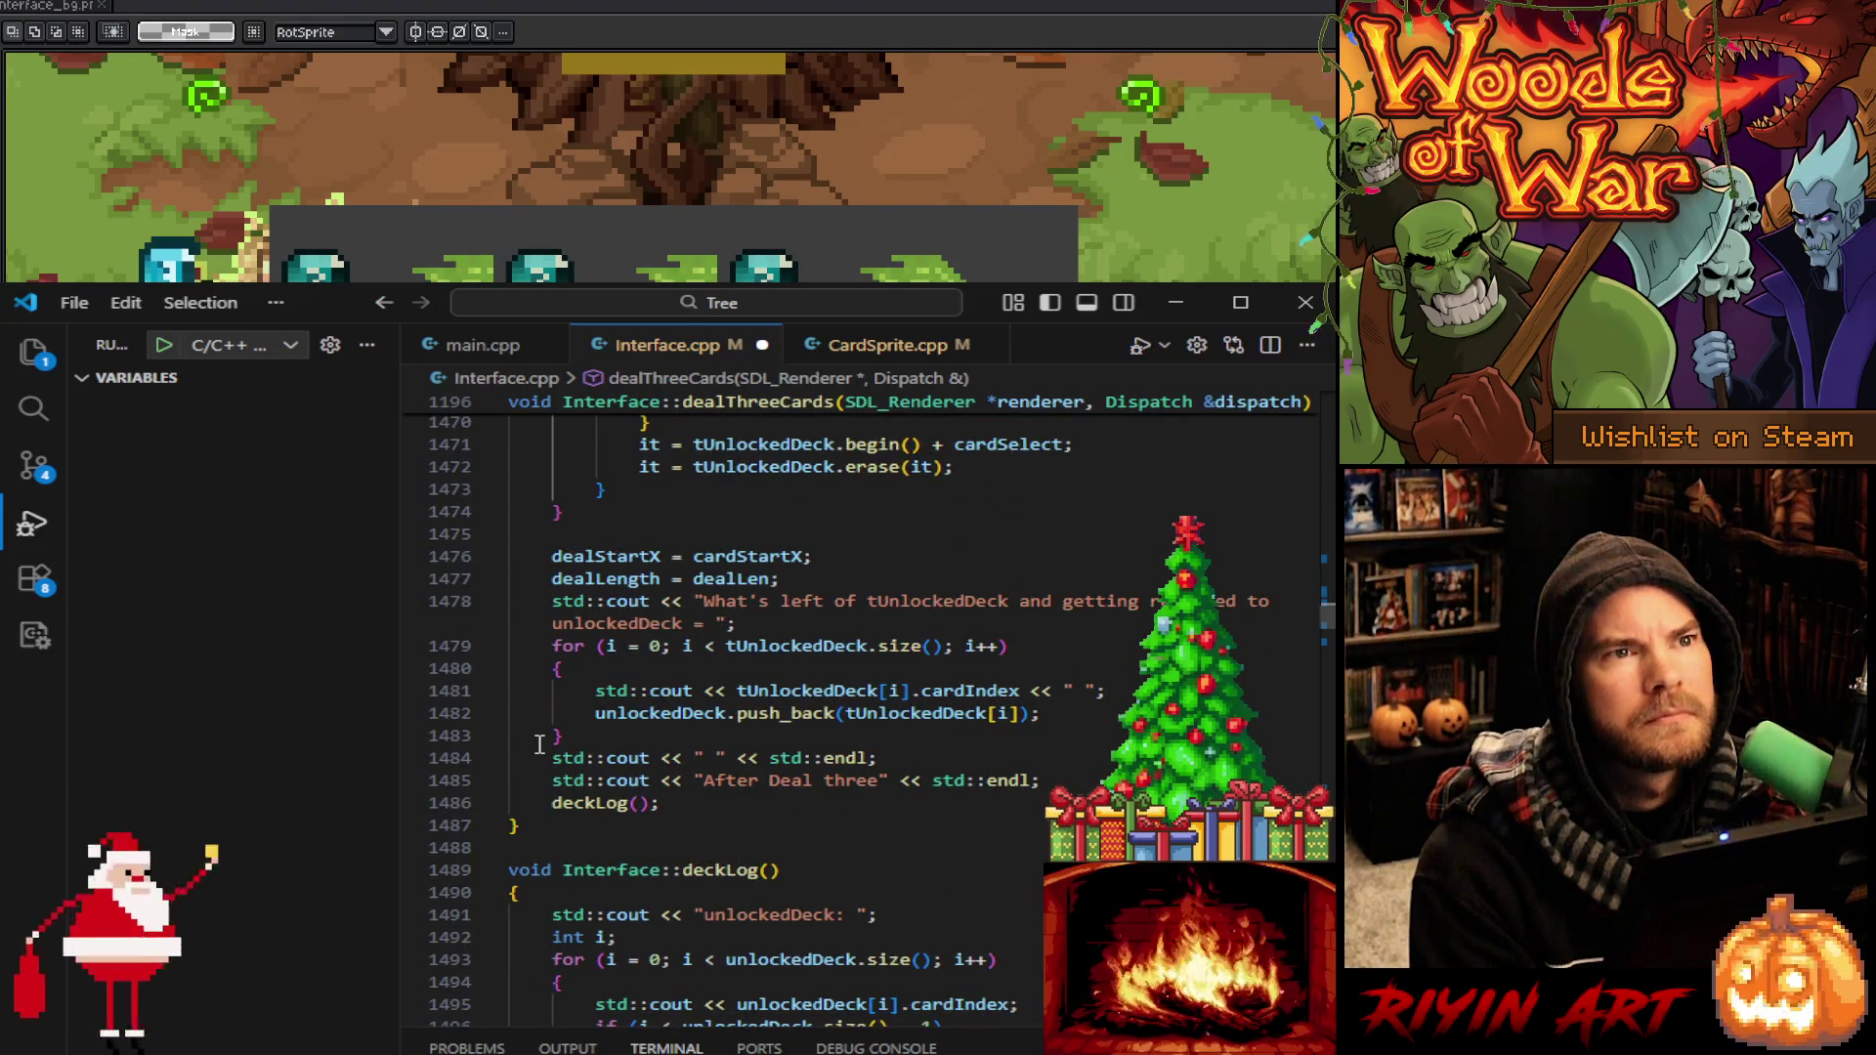
scroll(539, 745, "down", 6)
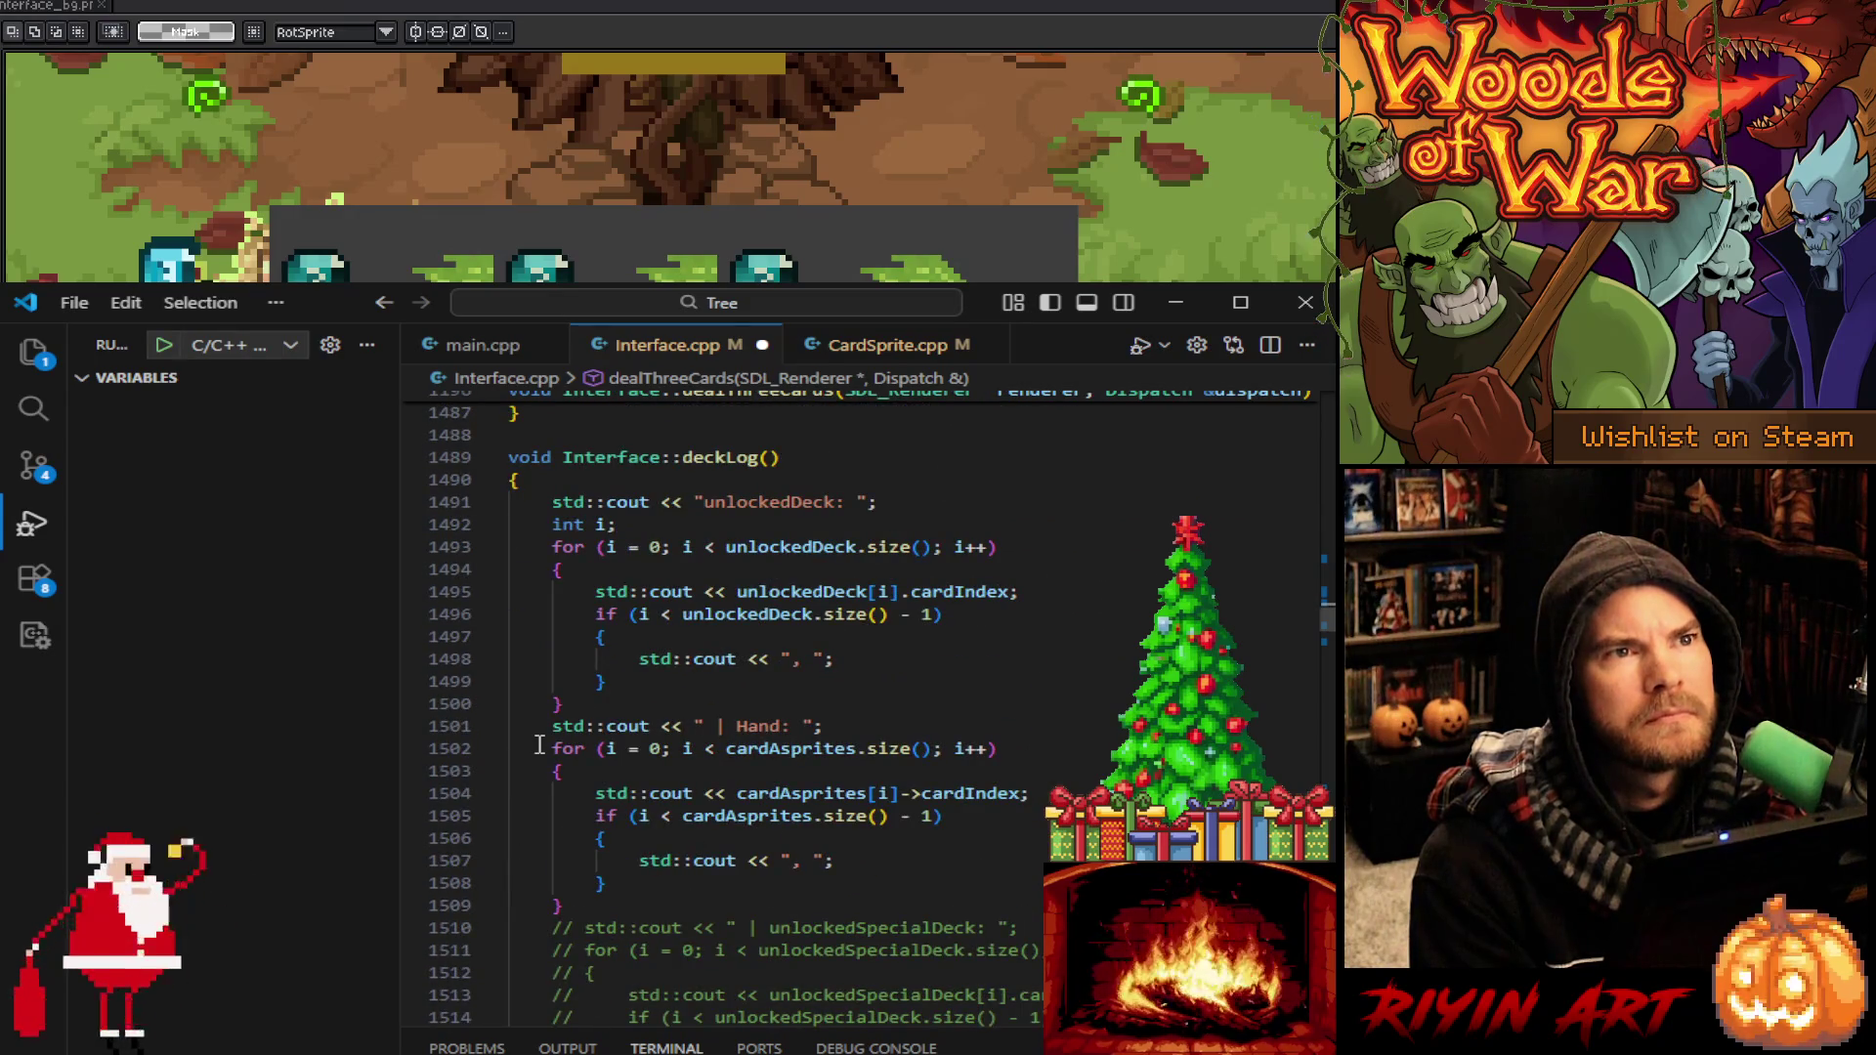
scroll(539, 745, "up", 6)
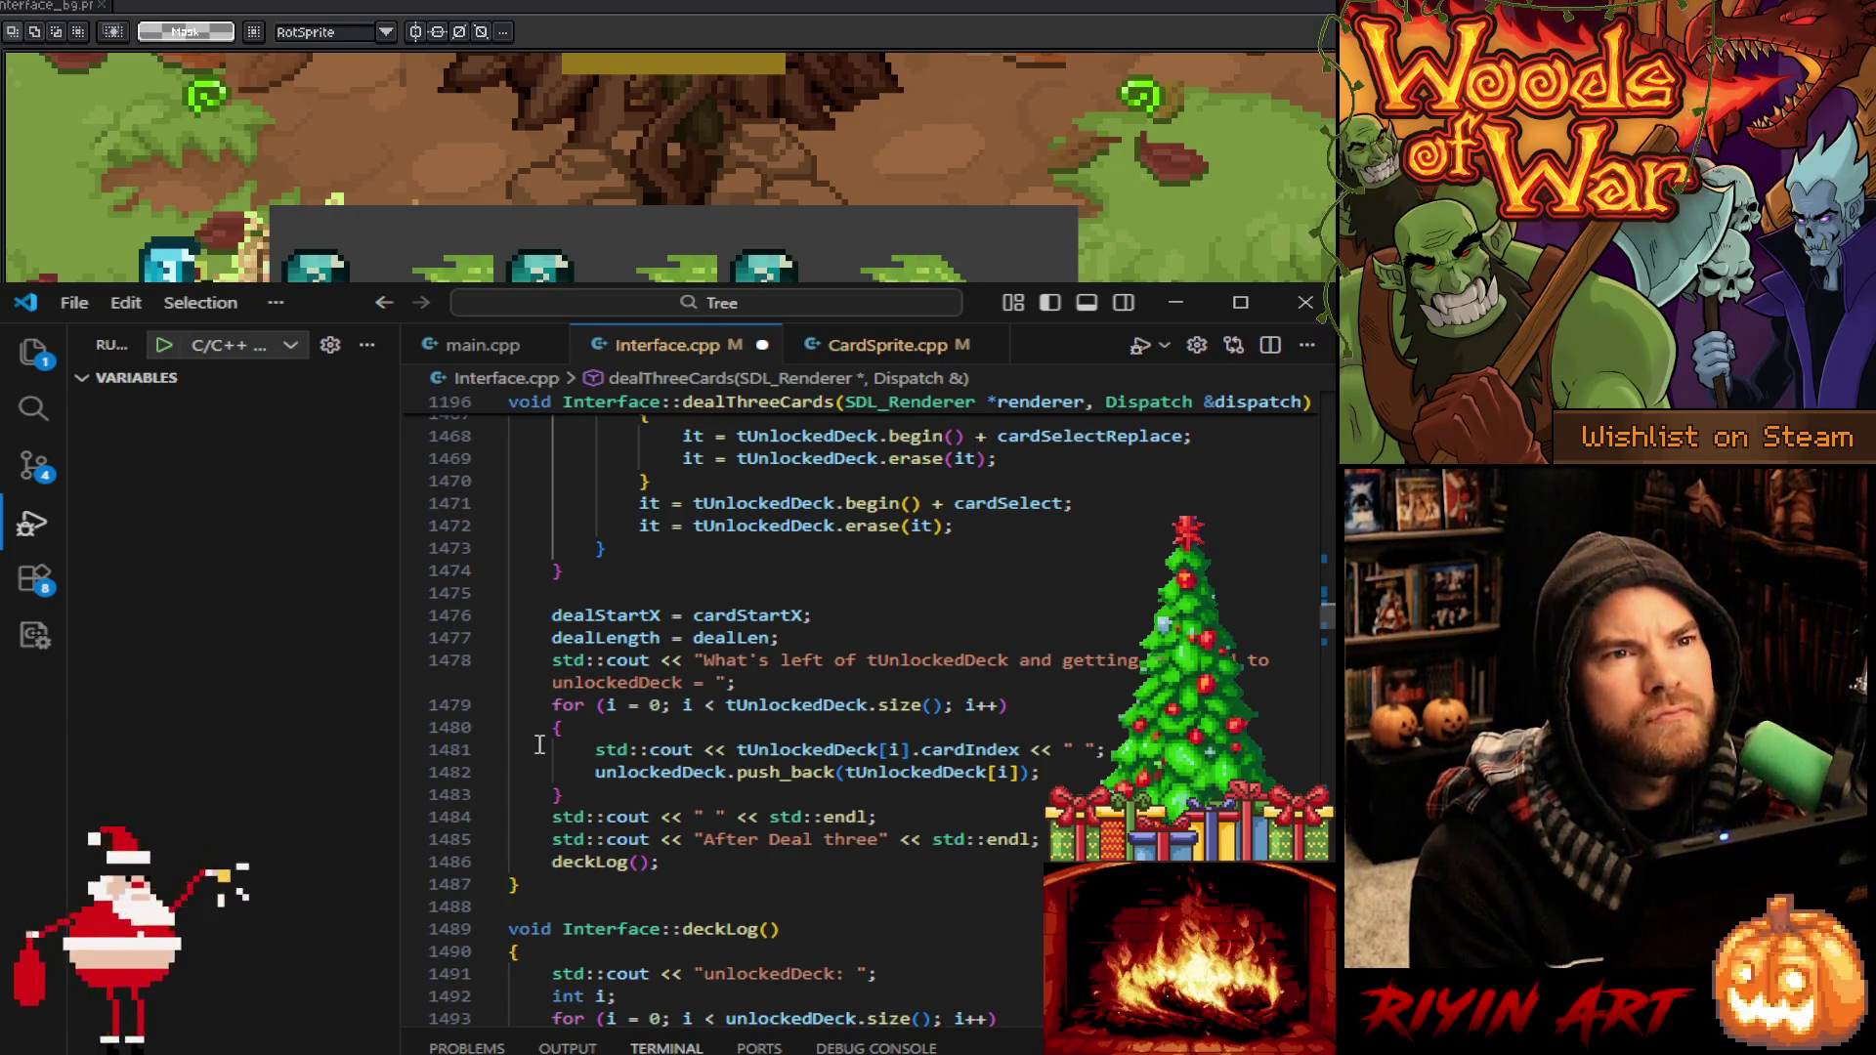
scroll(539, 745, "up", 15)
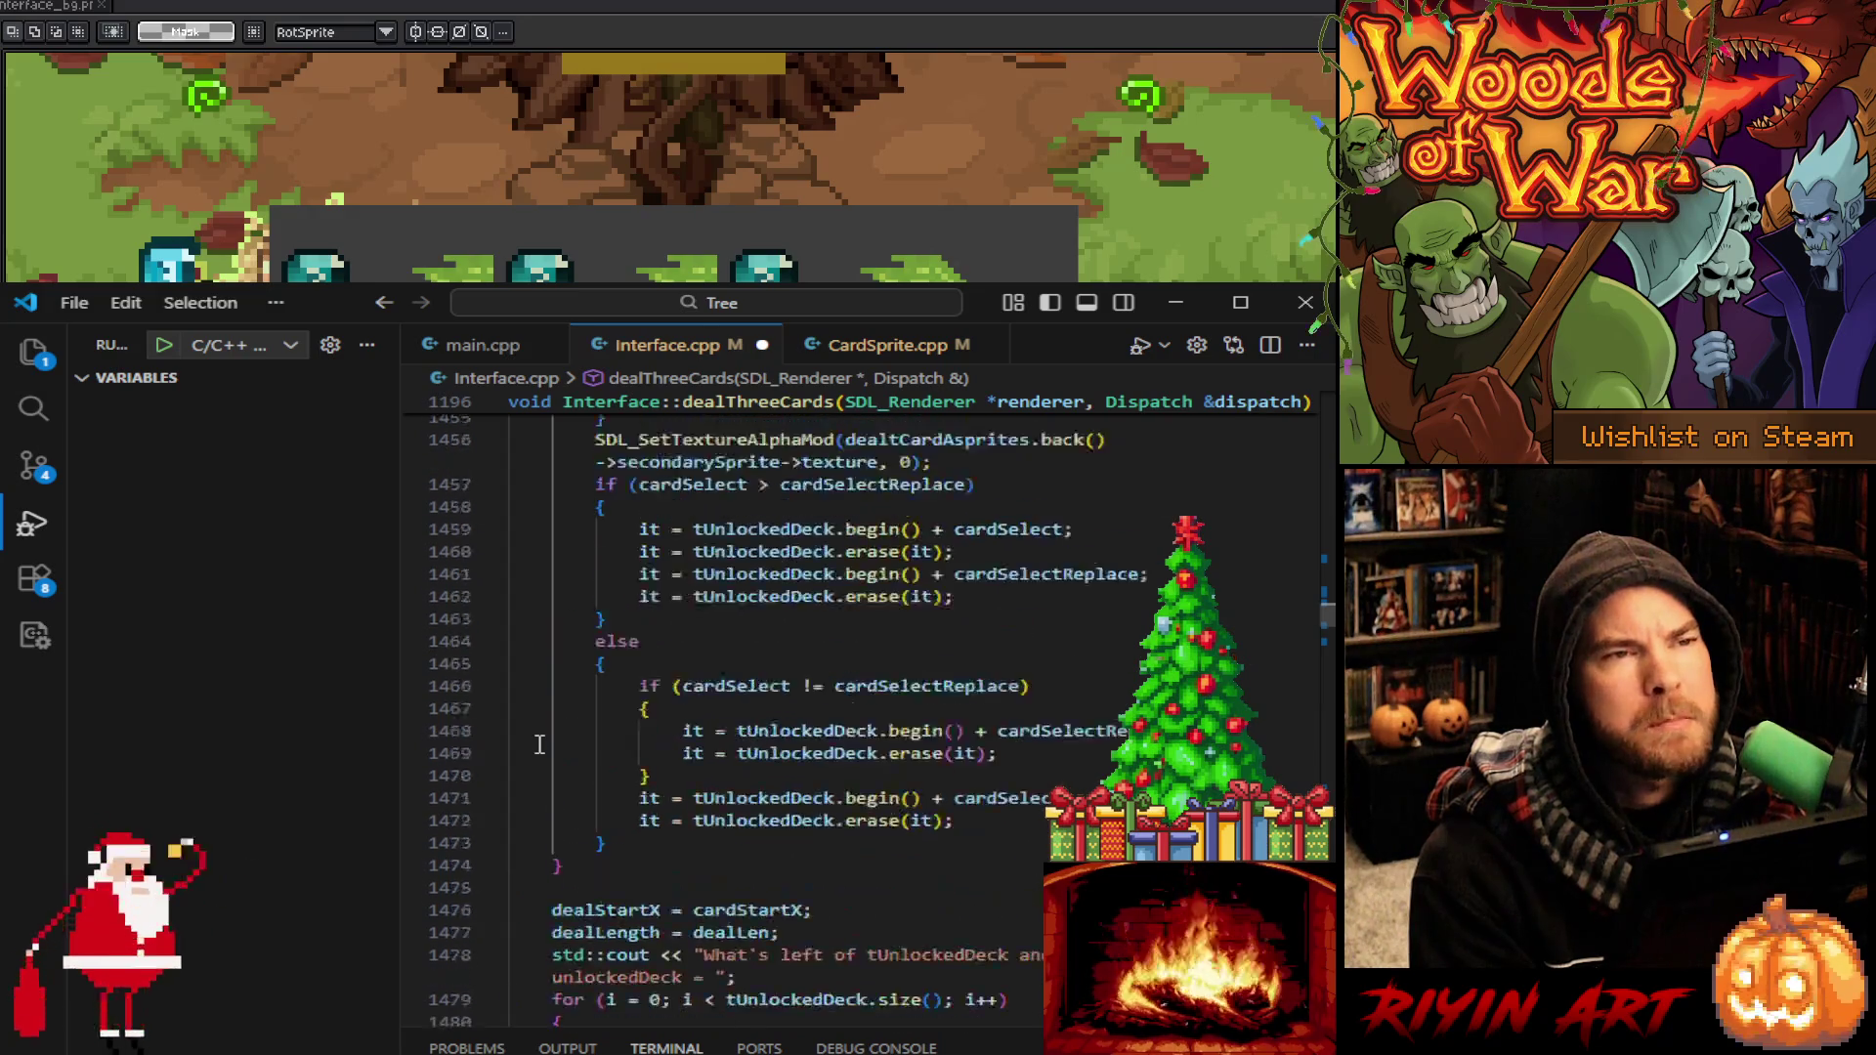
scroll(539, 744, "up", 8)
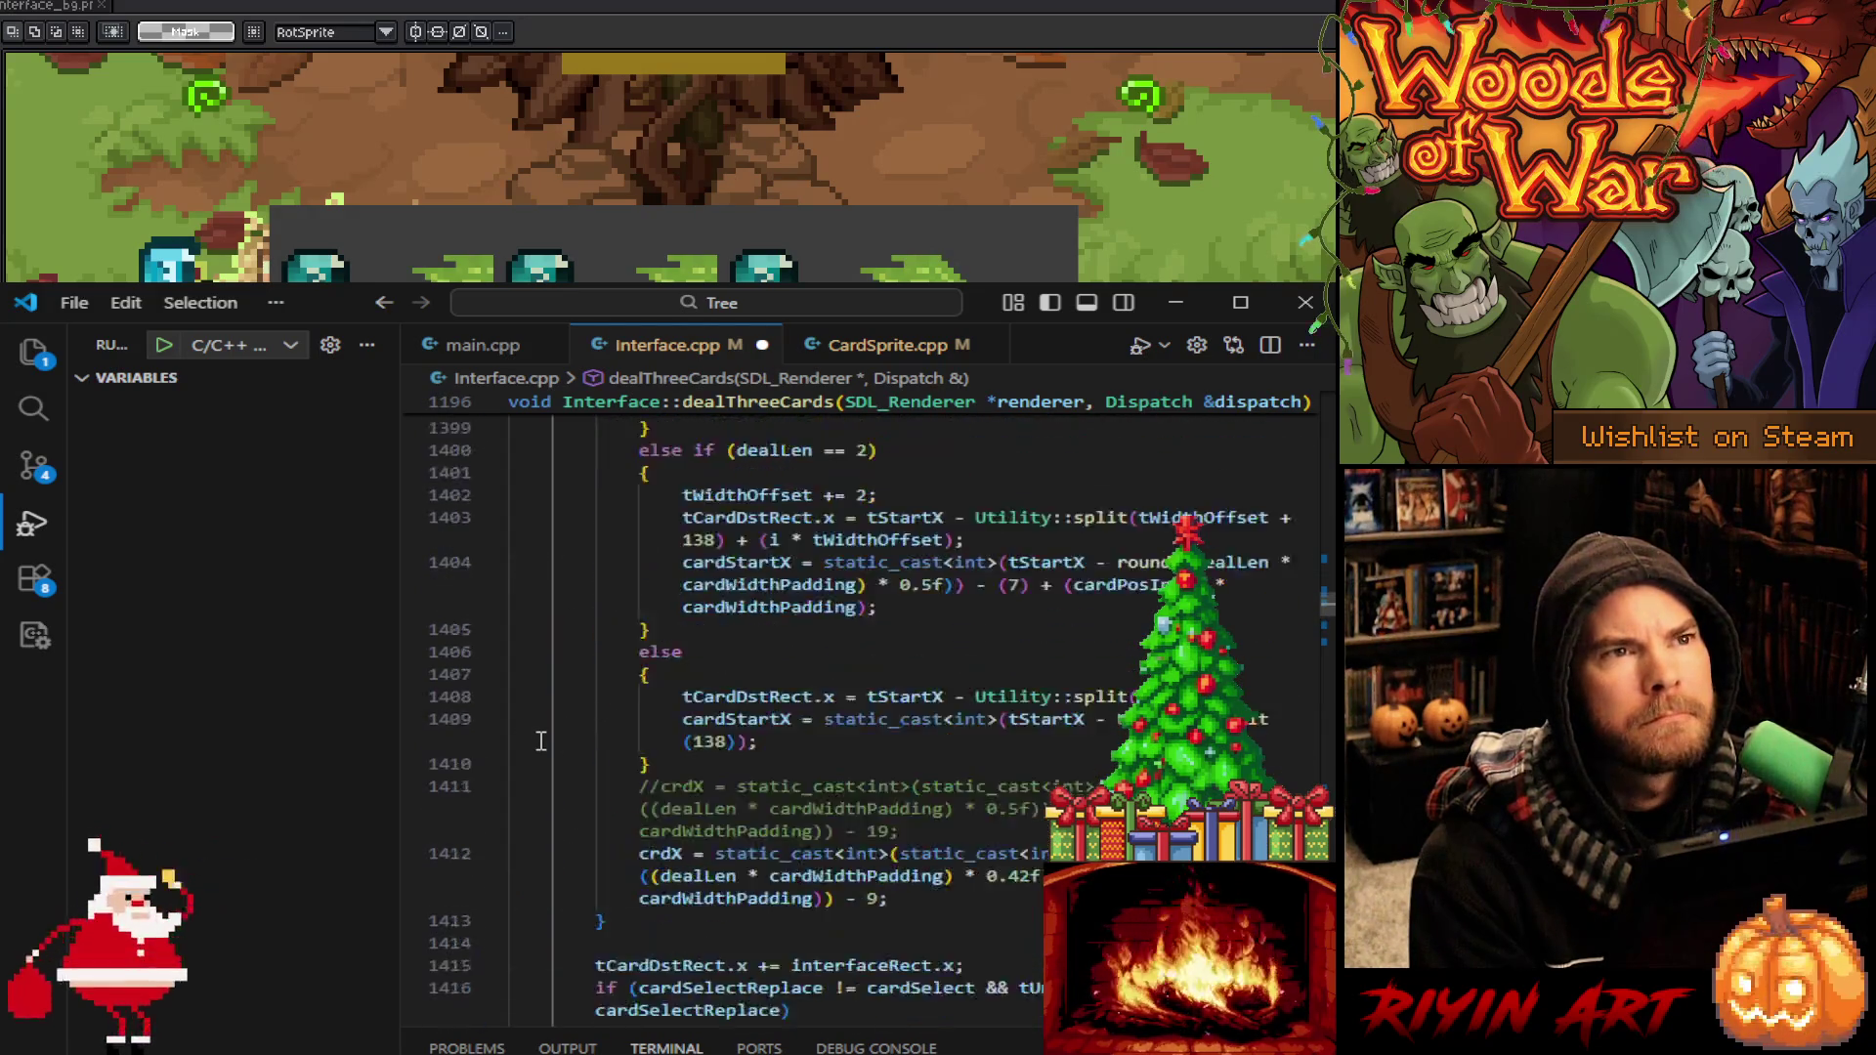
scroll(518, 735, "down", 16)
scroll(512, 732, "down", 20)
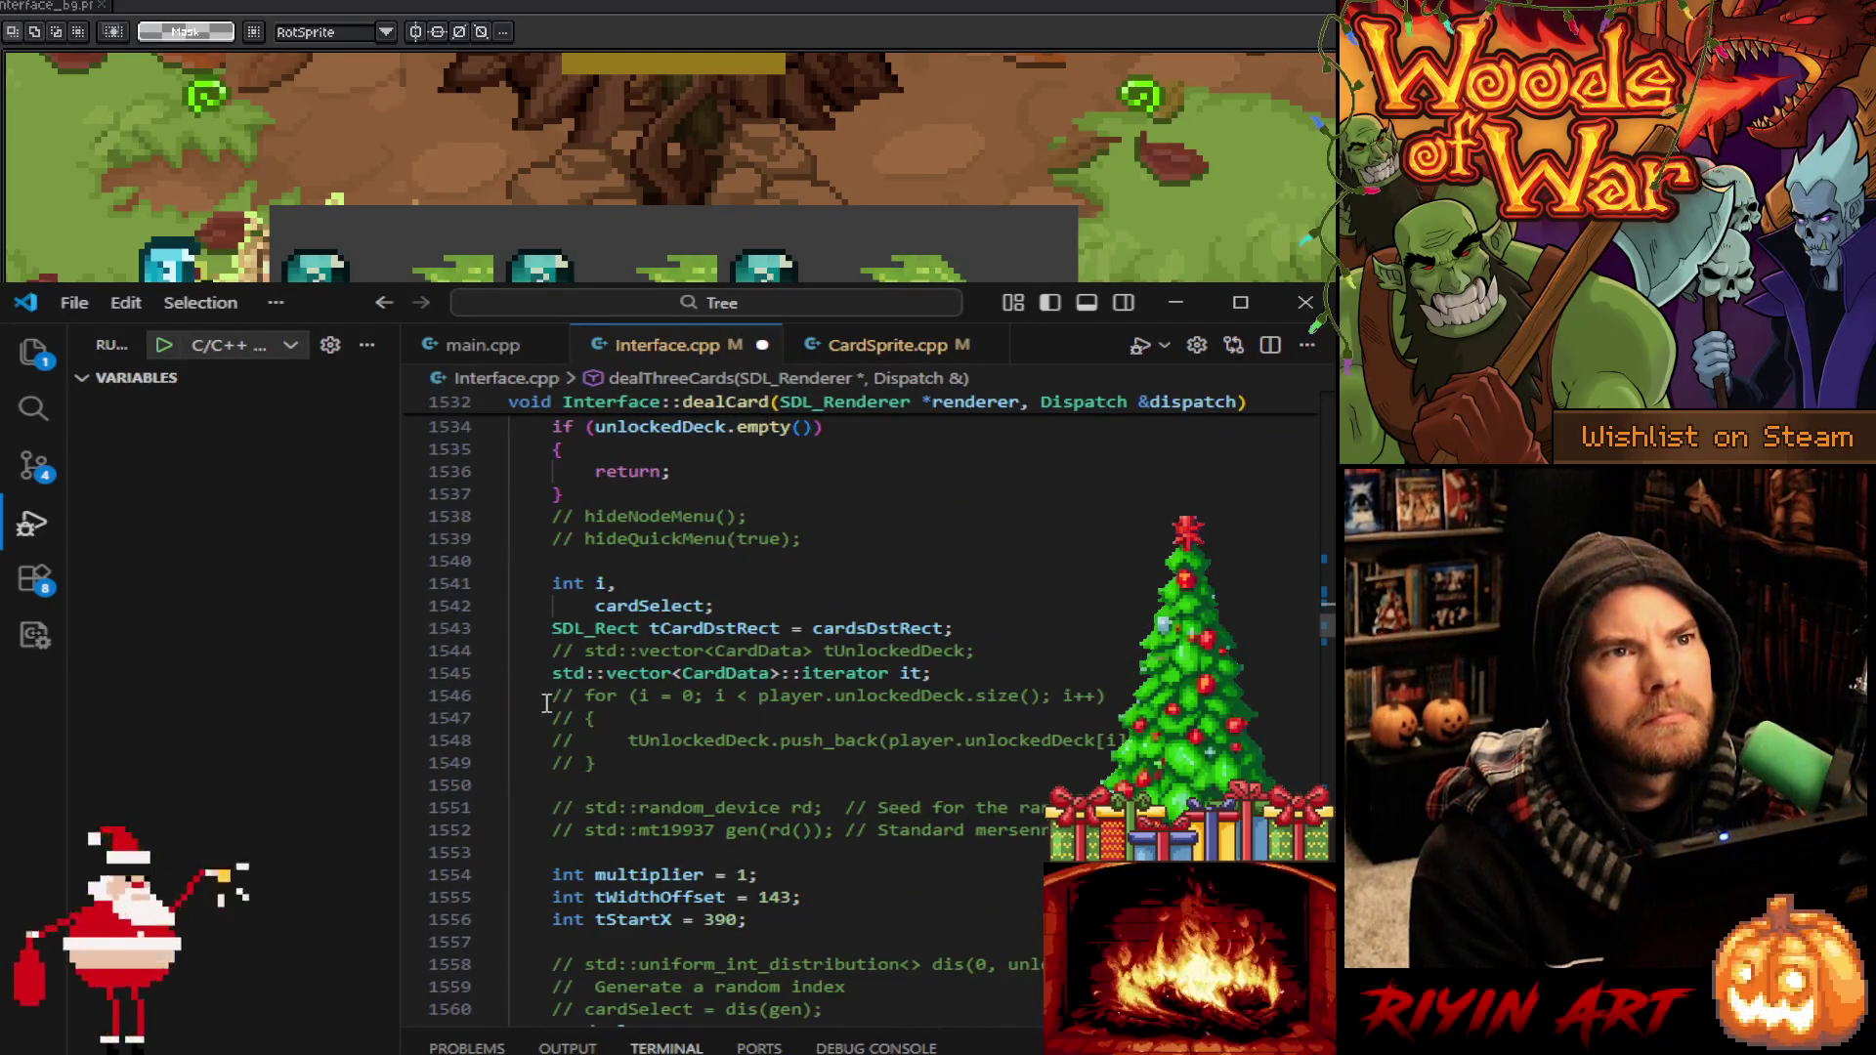
Scroll to dealCard's cardWidth 58, cardHeight 84 and cardWidthPadding 36 declarations
scroll(545, 703, "up", 5)
scroll(545, 704, "down", 7)
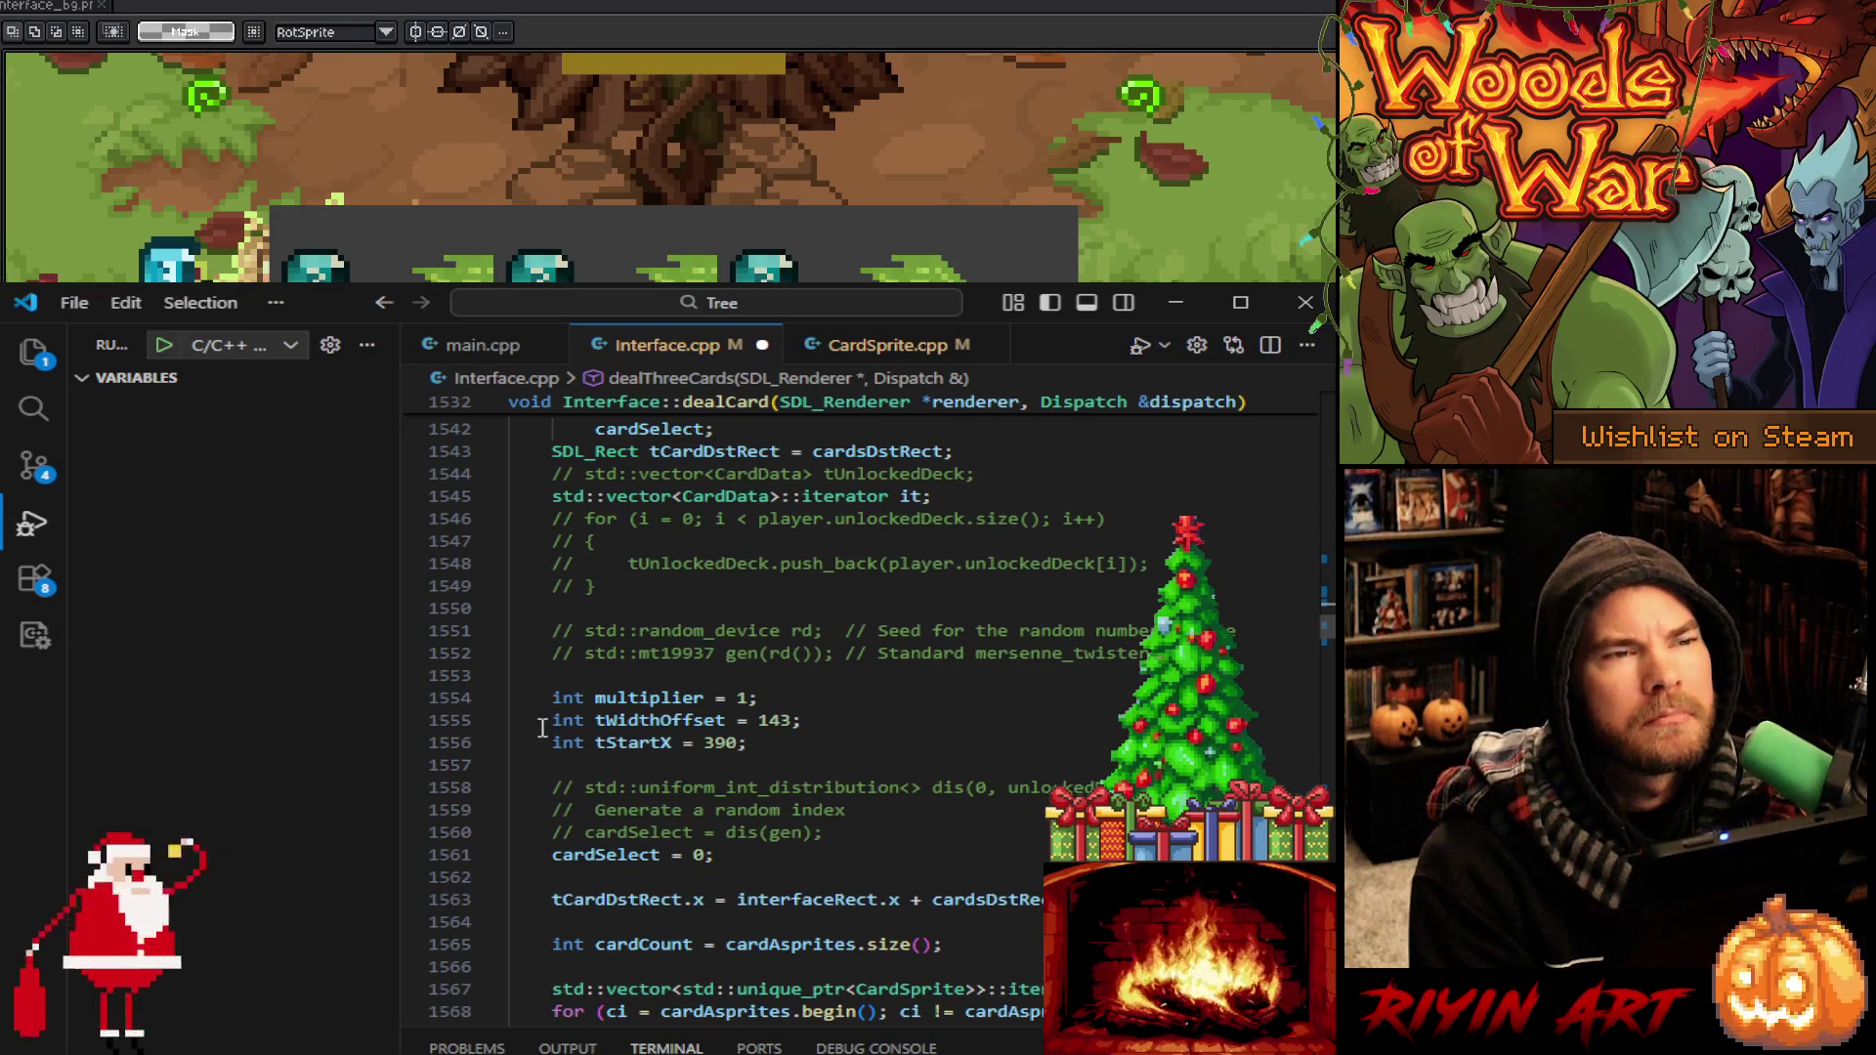
scroll(543, 729, "down", 4)
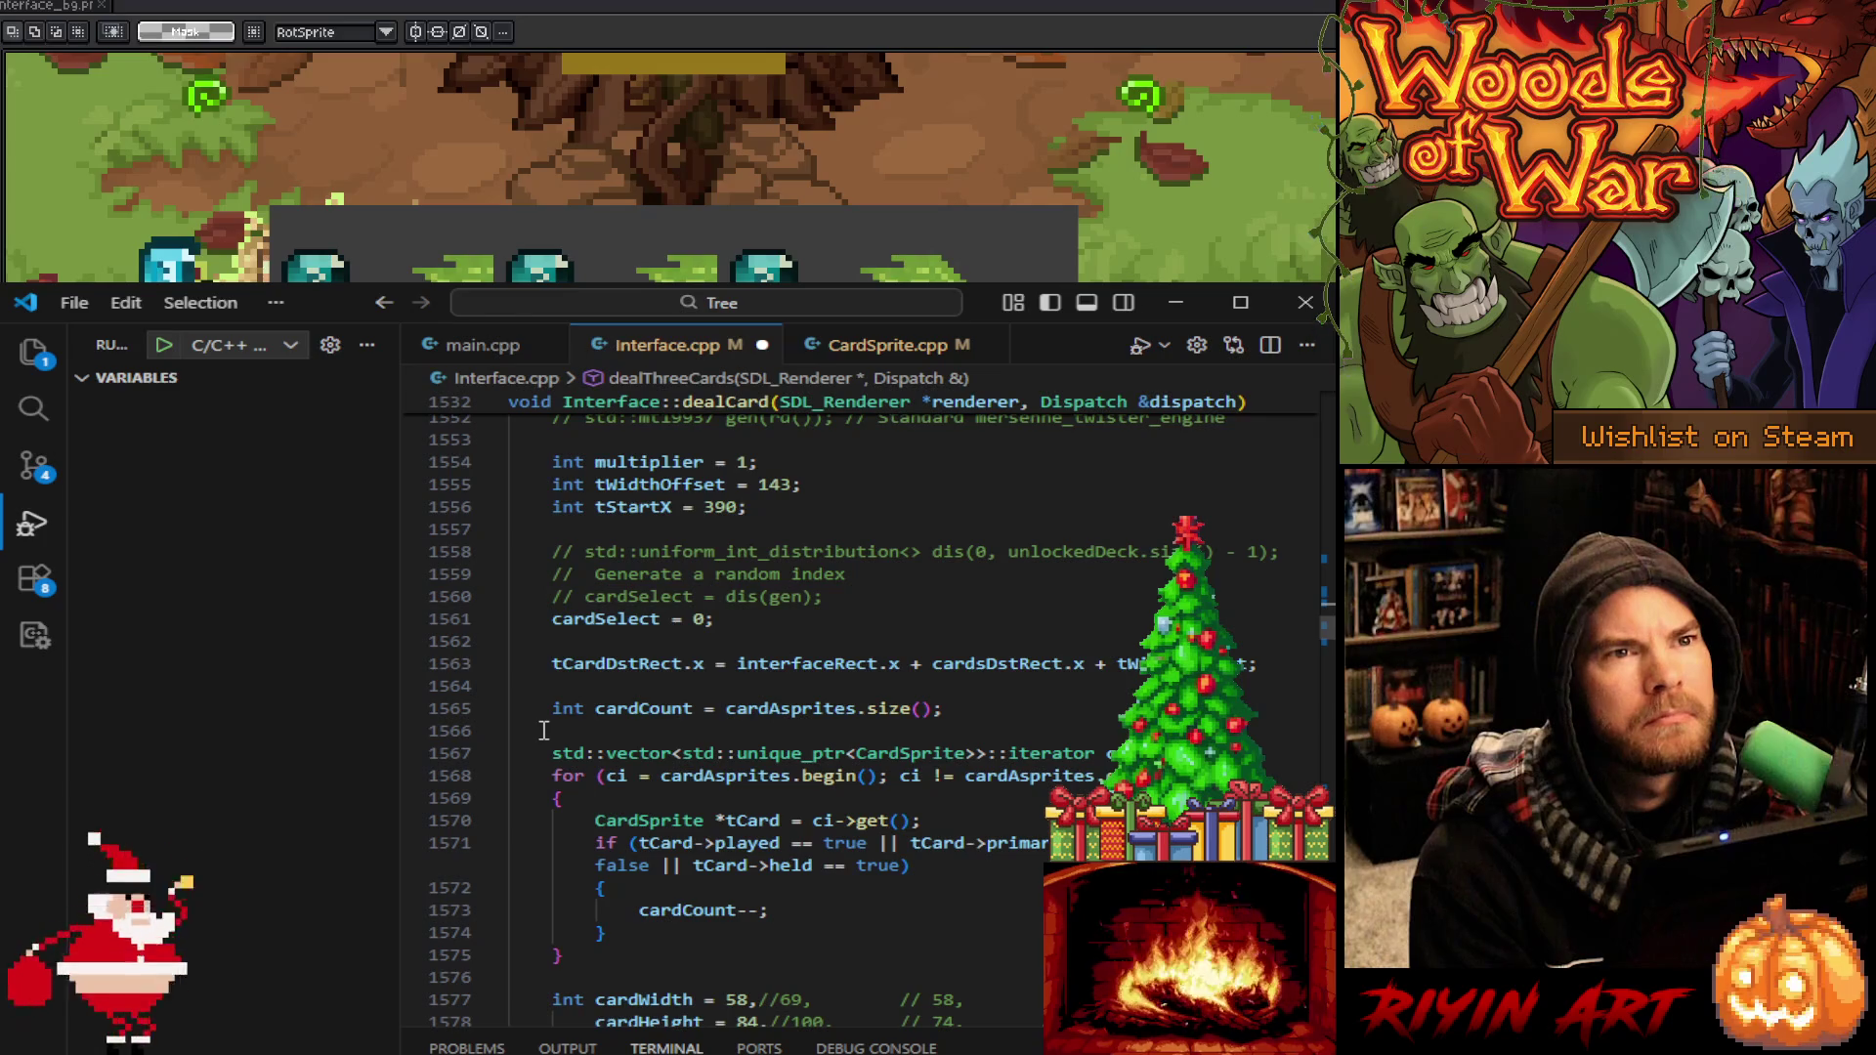
scroll(543, 730, "down", 1)
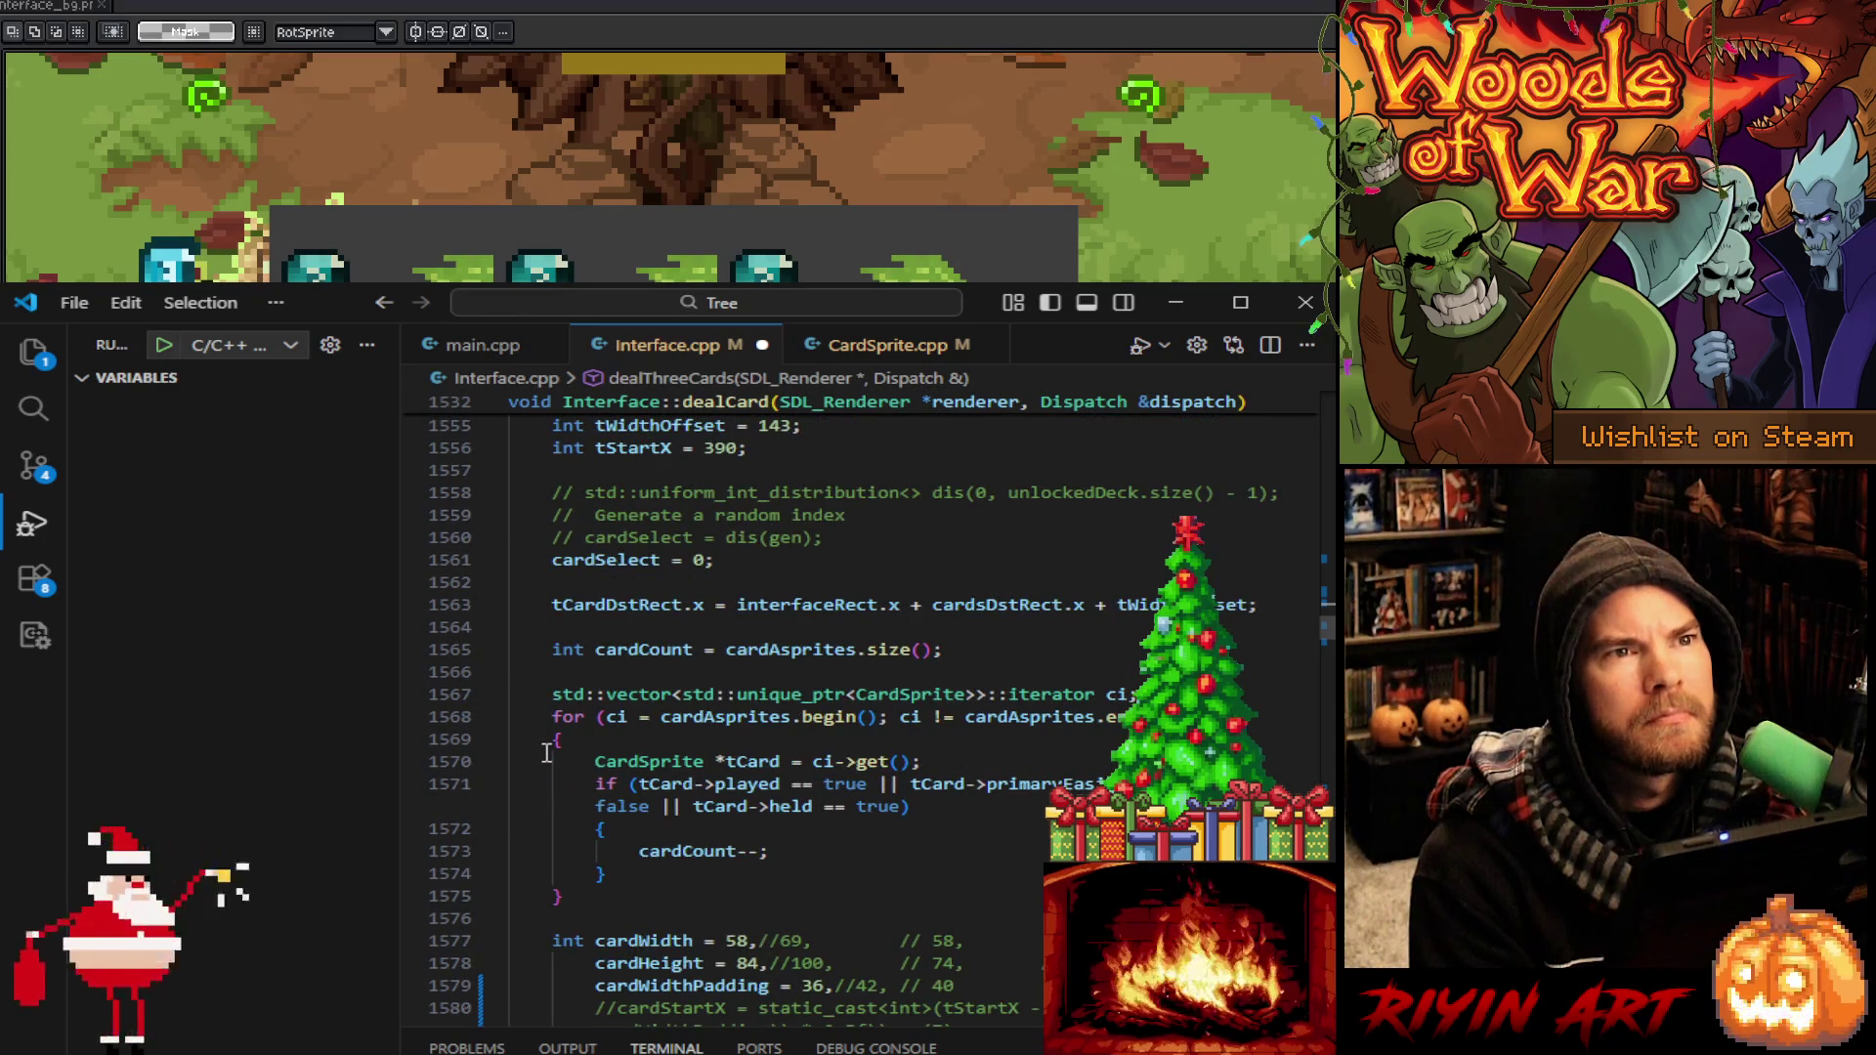
Wrap dealCard's cardStartX and crdX calculations in Utility::split calls
scroll(547, 753, "down", 4)
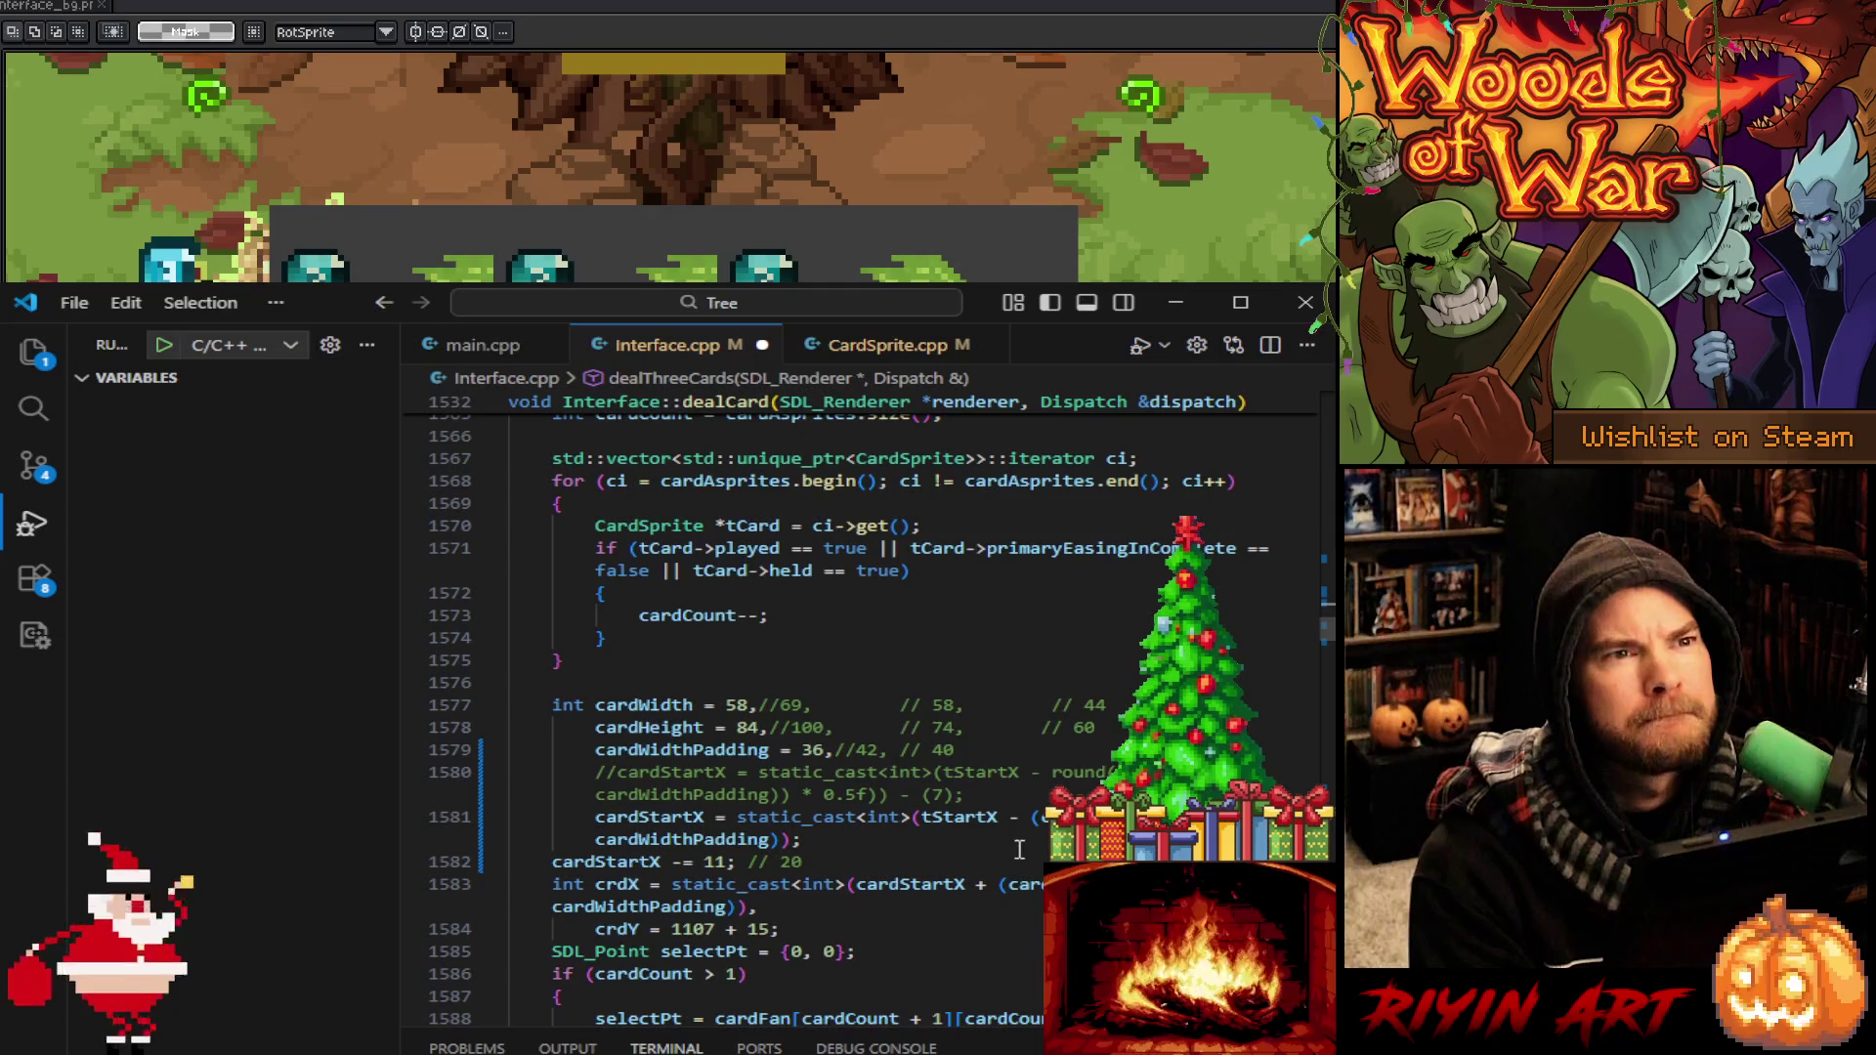
left_click(1038, 819)
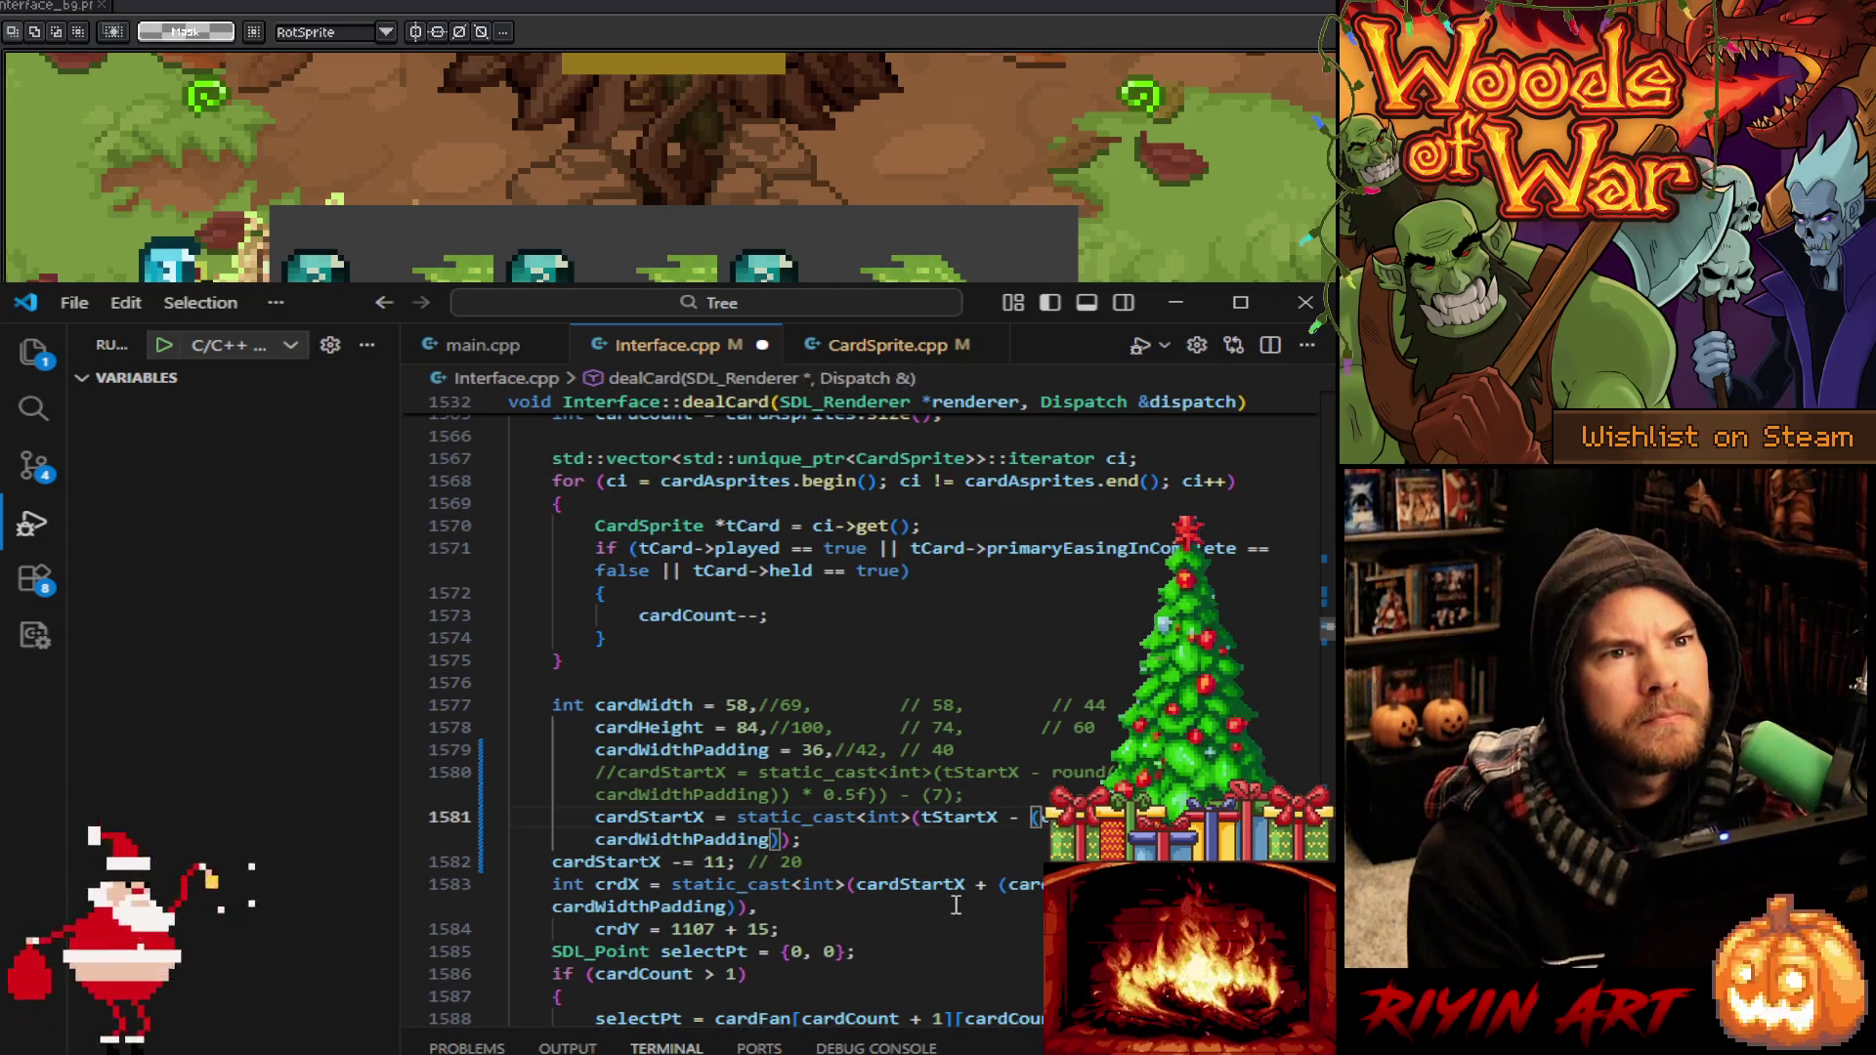
type("Utility::sp")
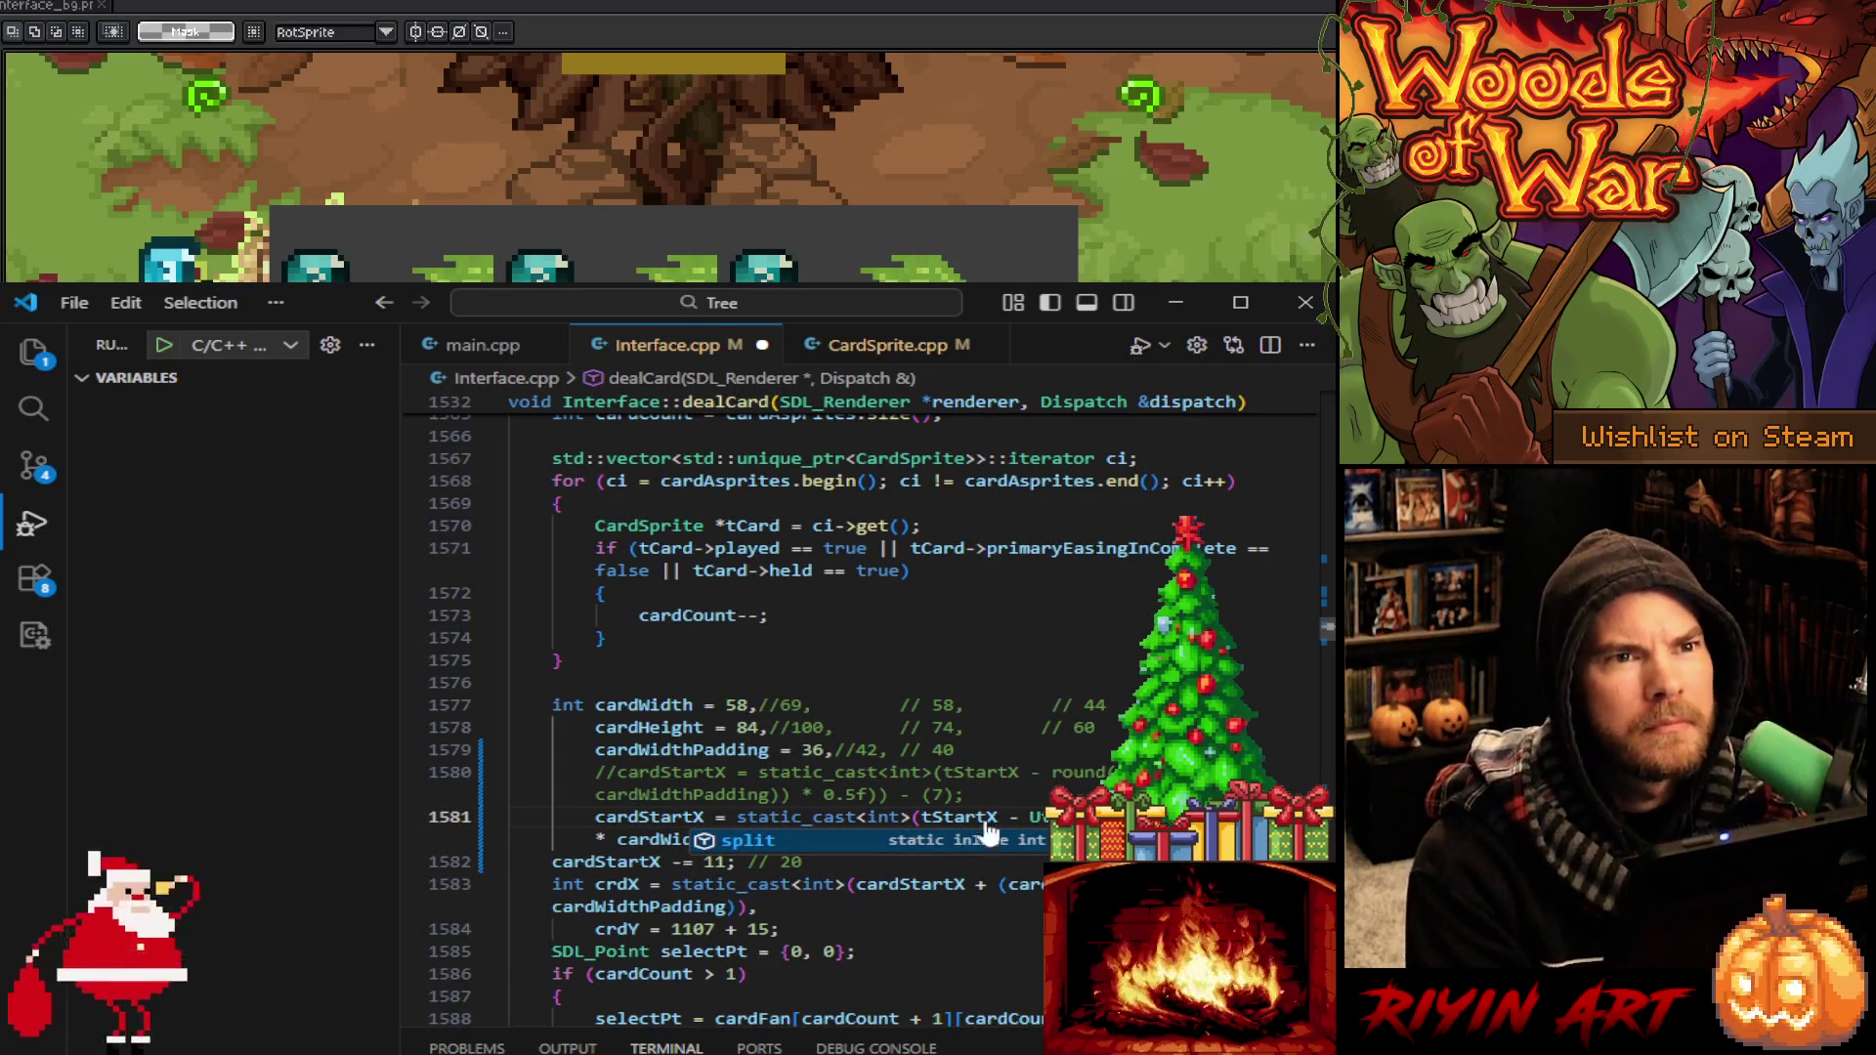
key("Tab")
left_click(1054, 779)
left_click(868, 859)
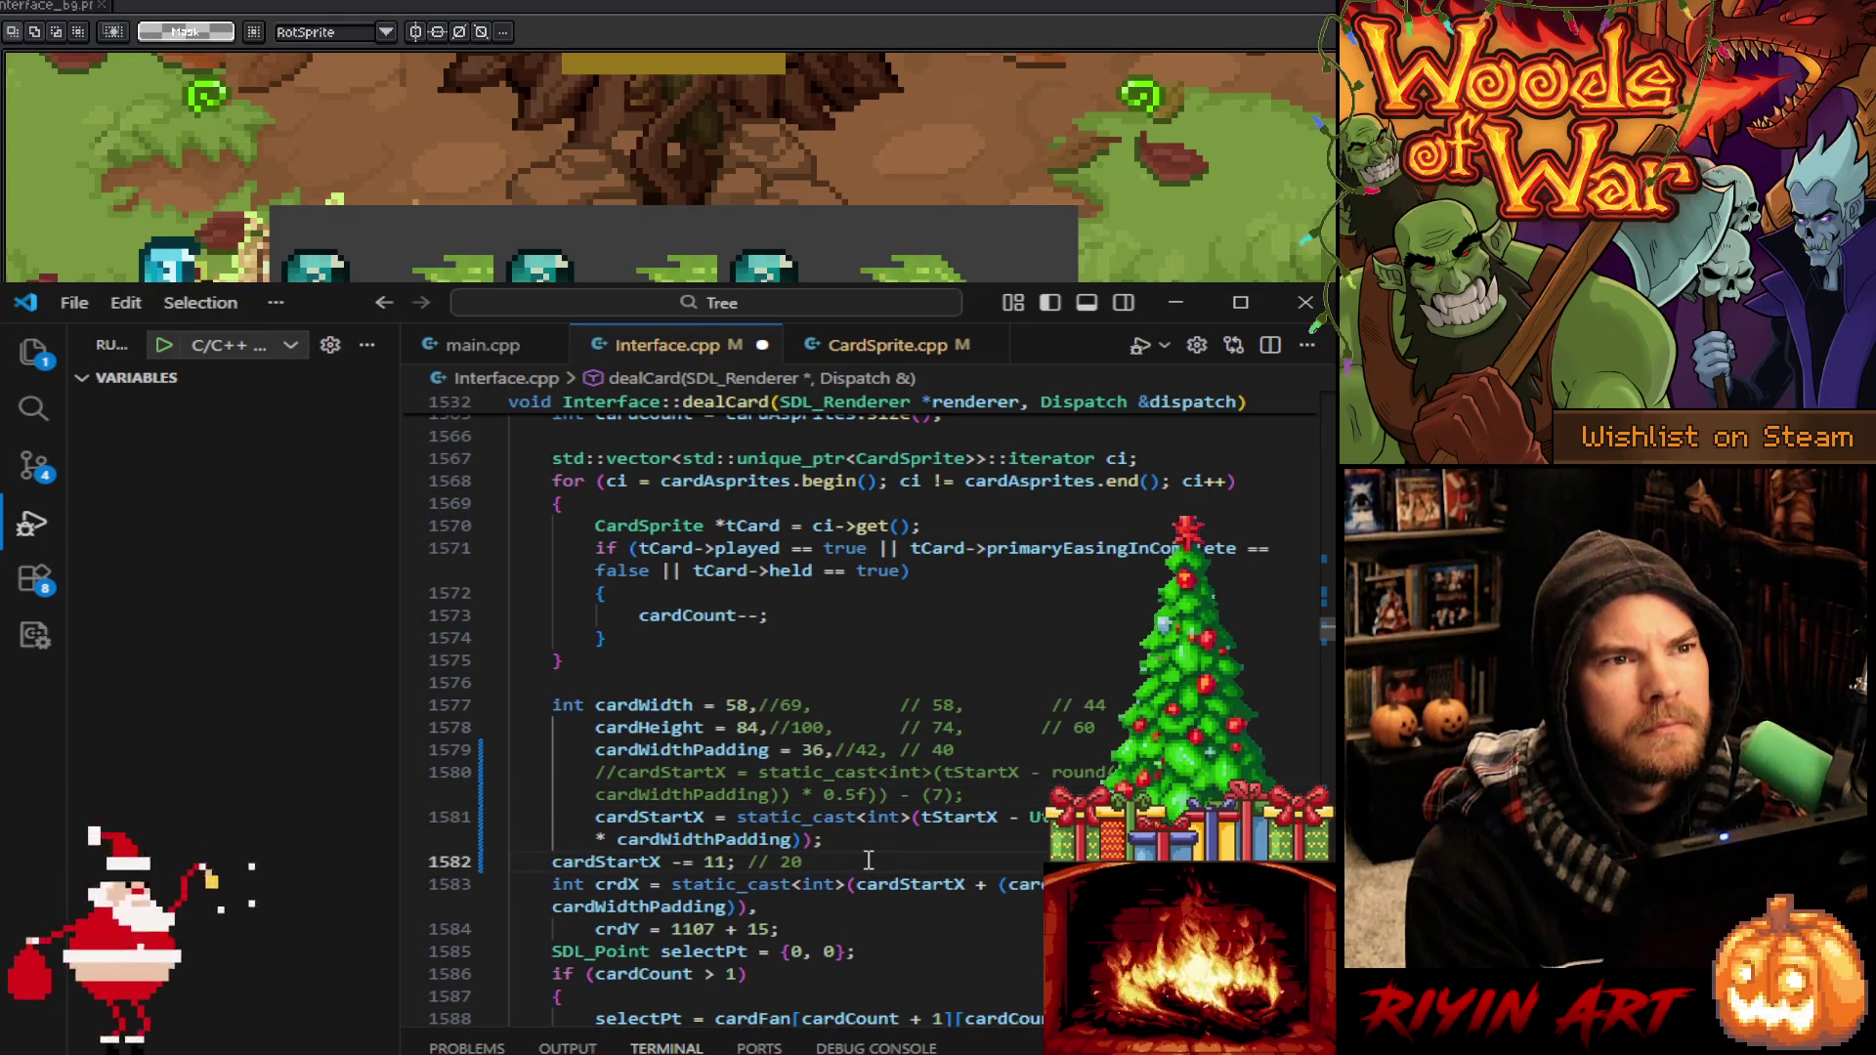
left_click(999, 887)
type("Utility::sp")
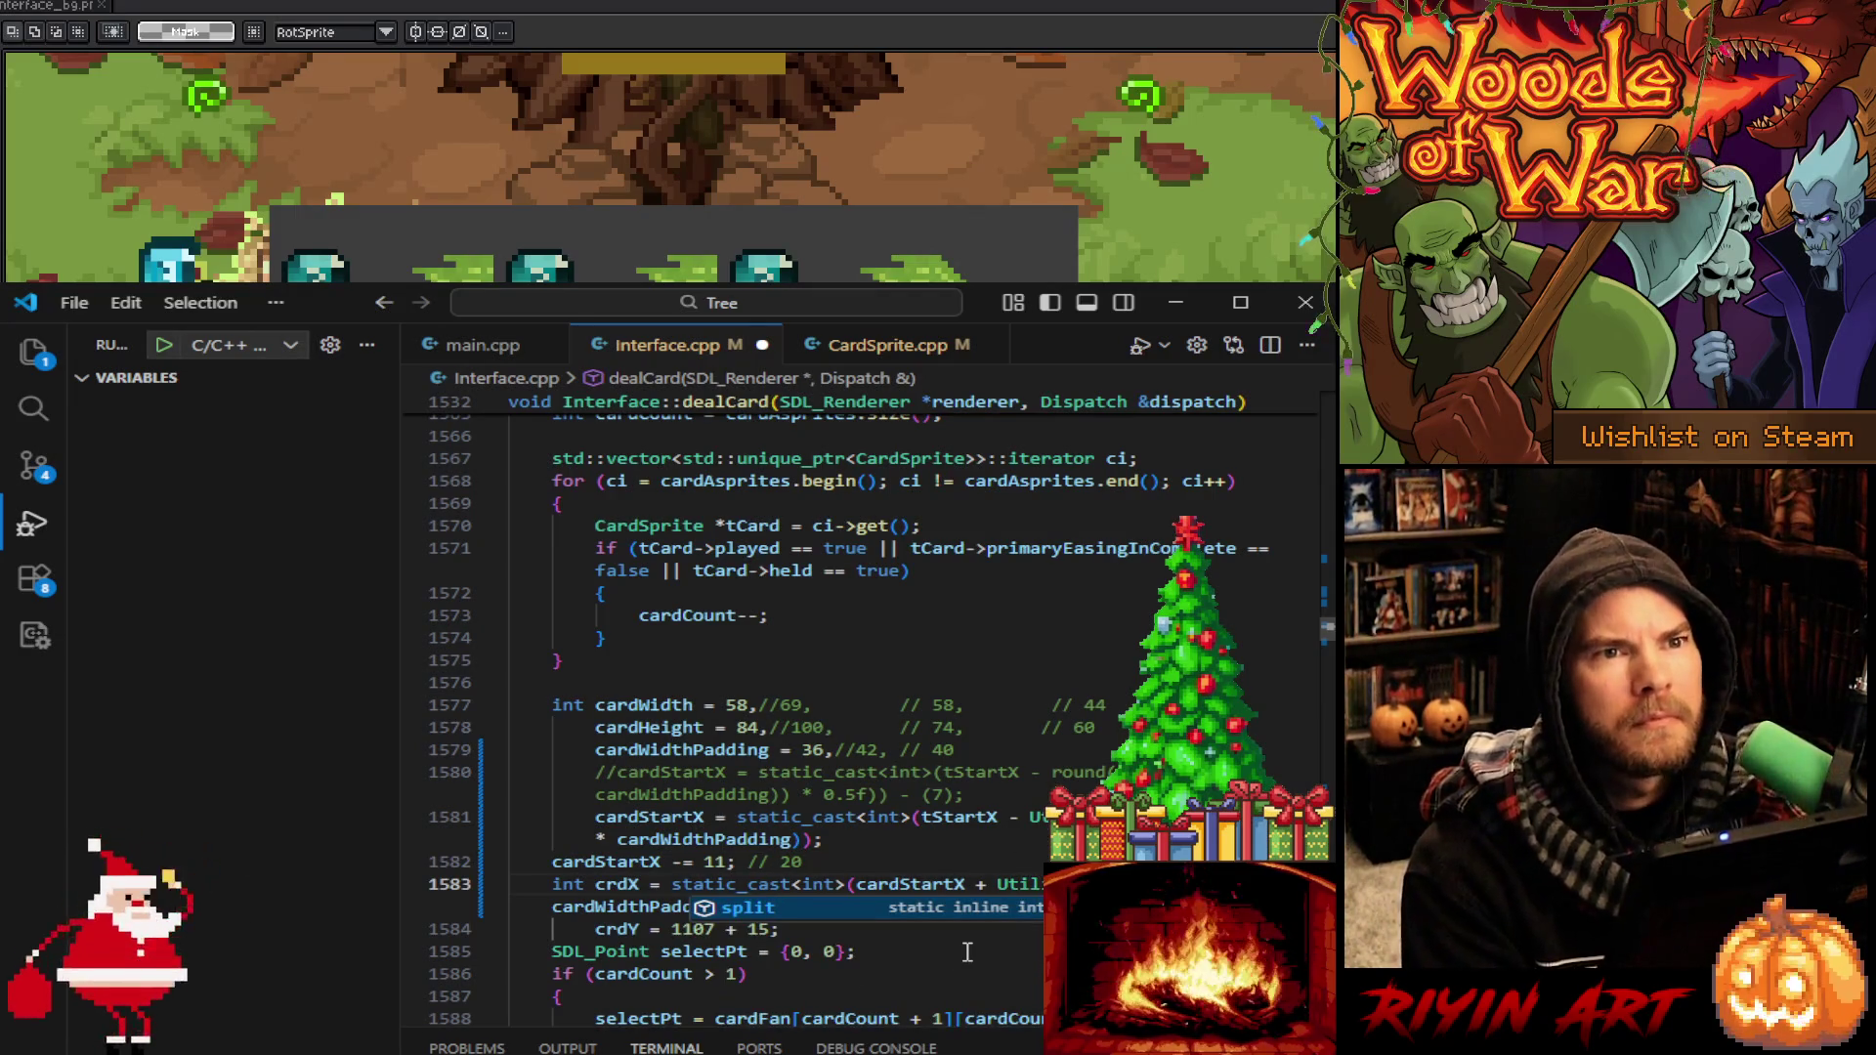
left_click(978, 871)
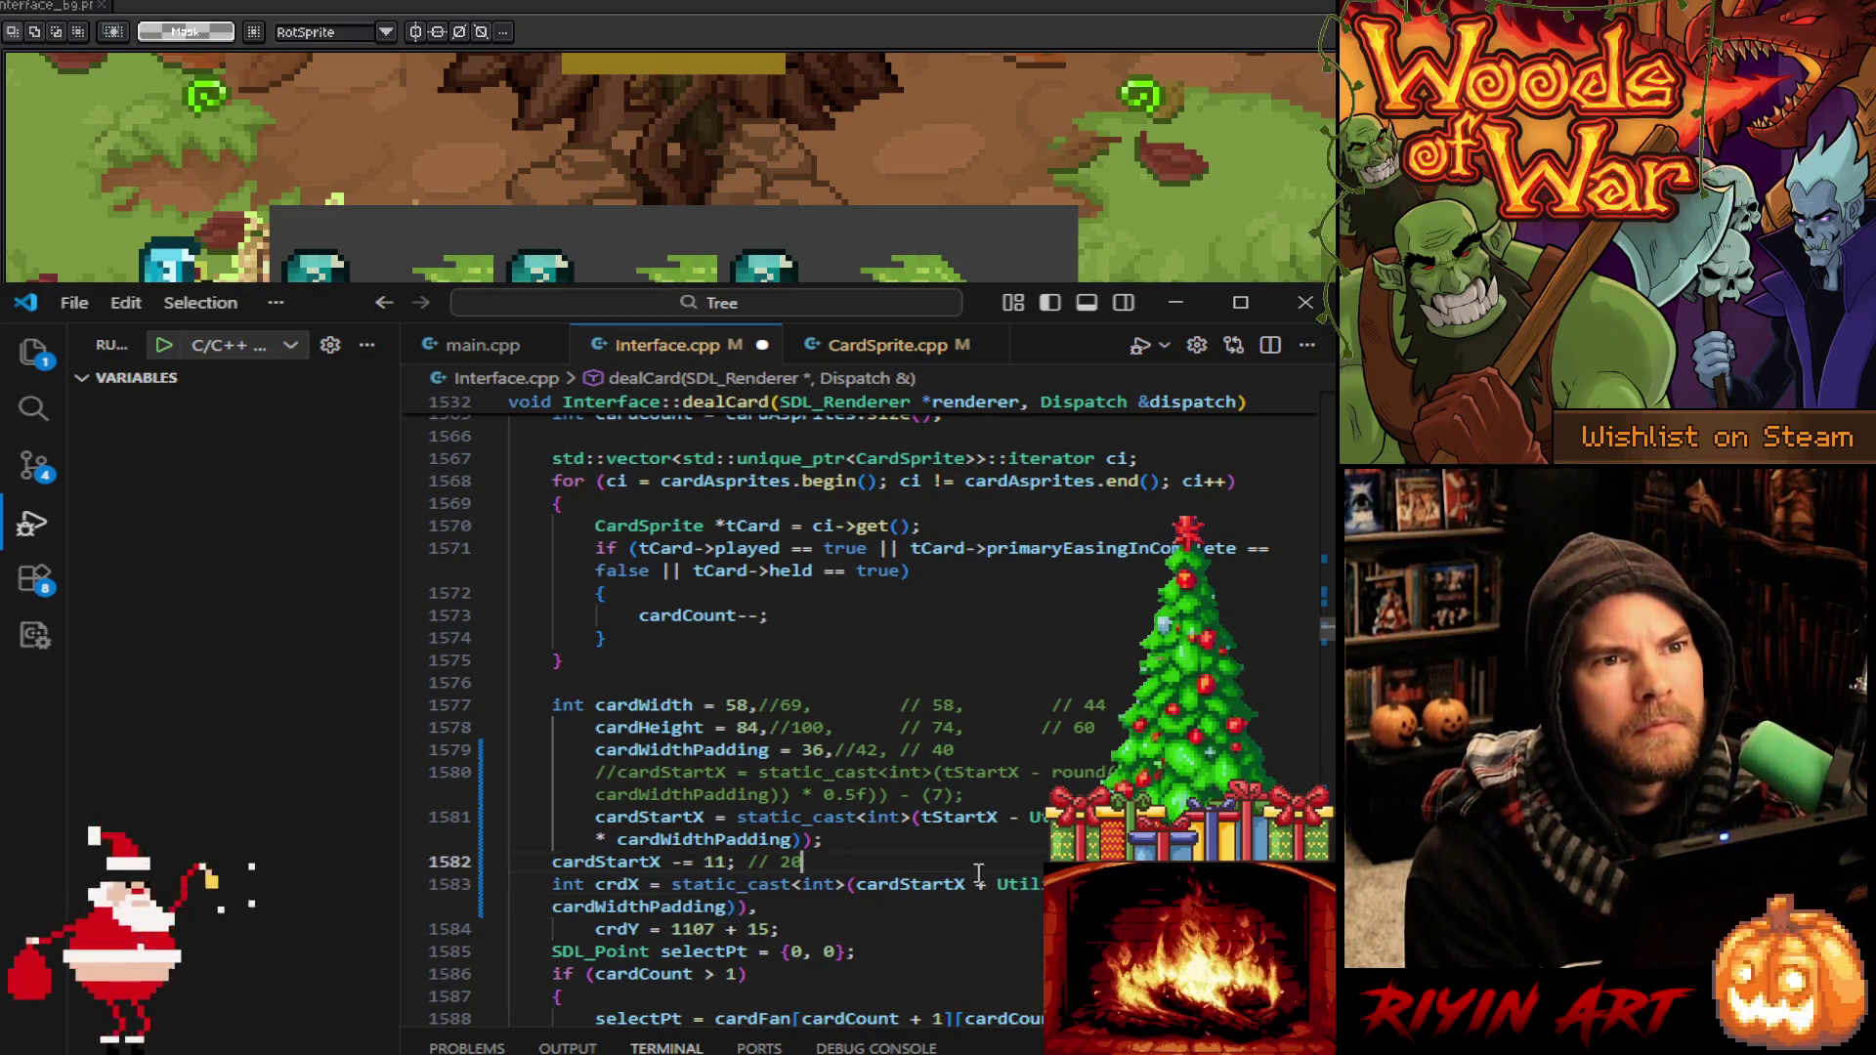
left_click(931, 901)
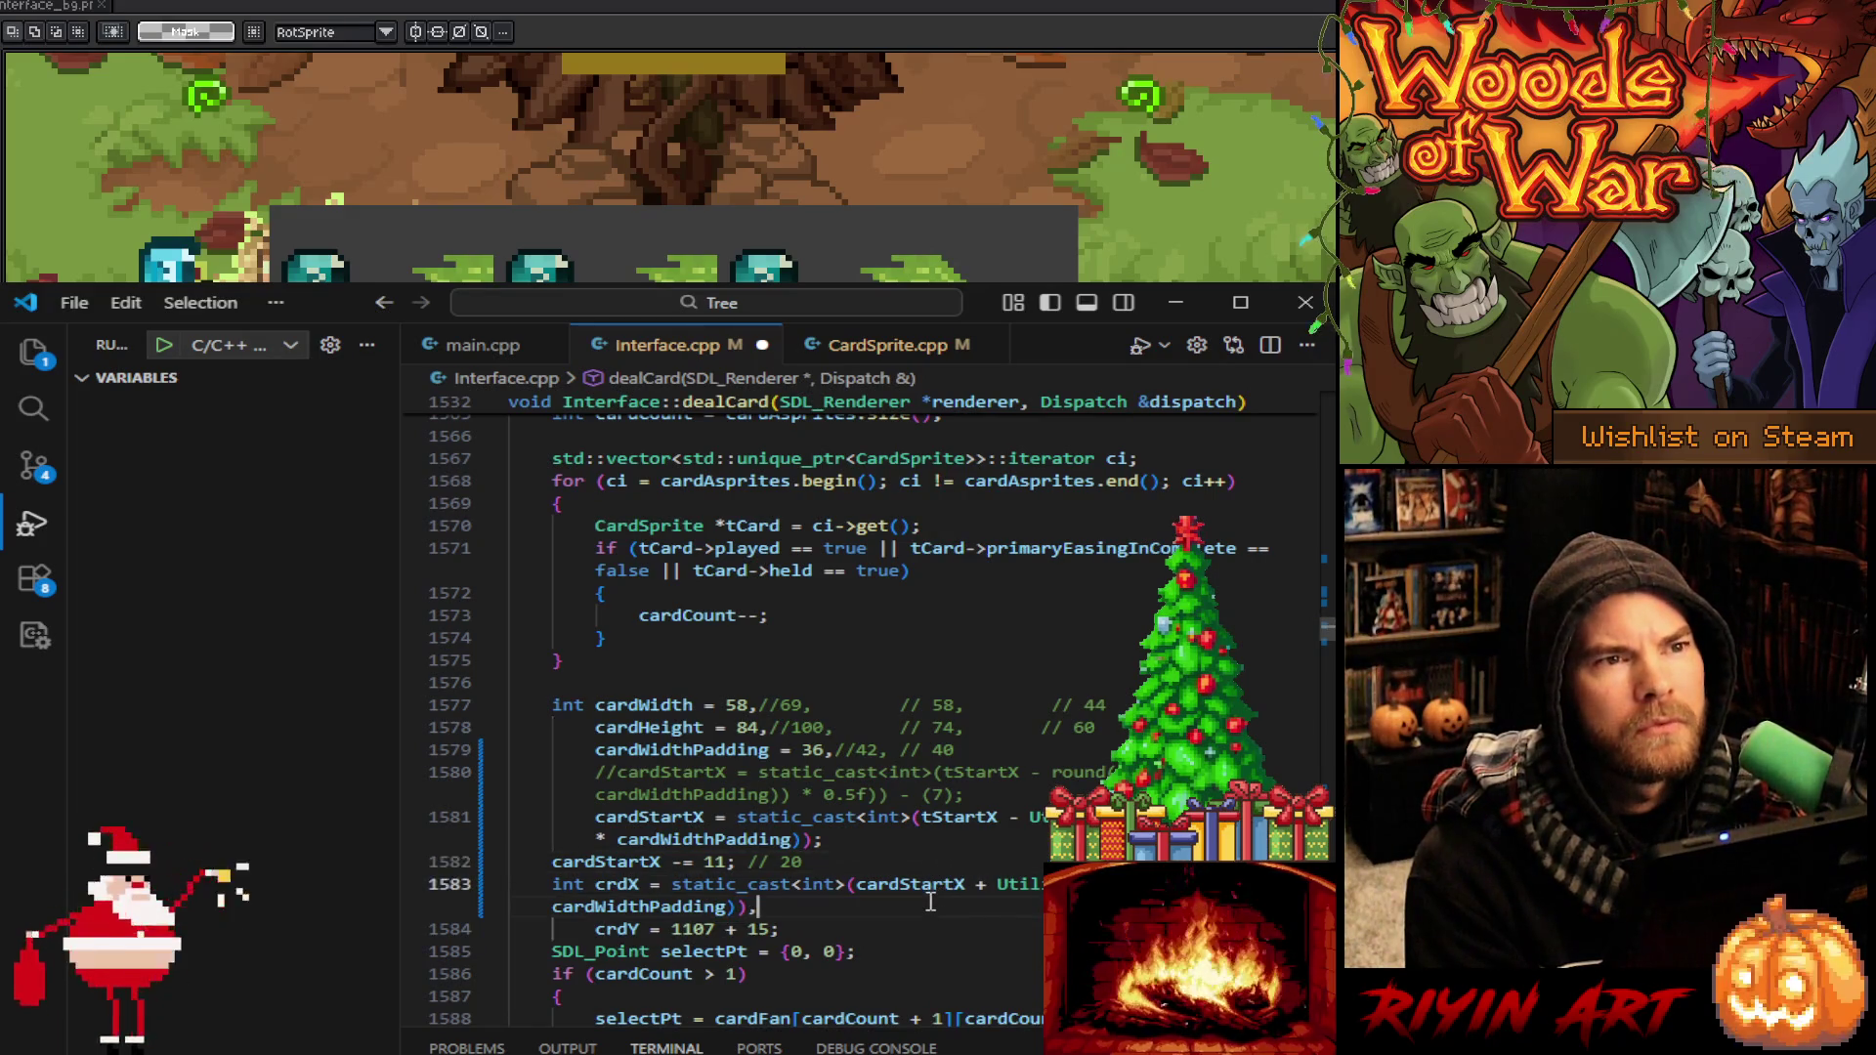
Set crdY to 1103, keeping the old value as a trailing comment
left_click(668, 928)
scroll(669, 928, "down", 1)
type("1103")
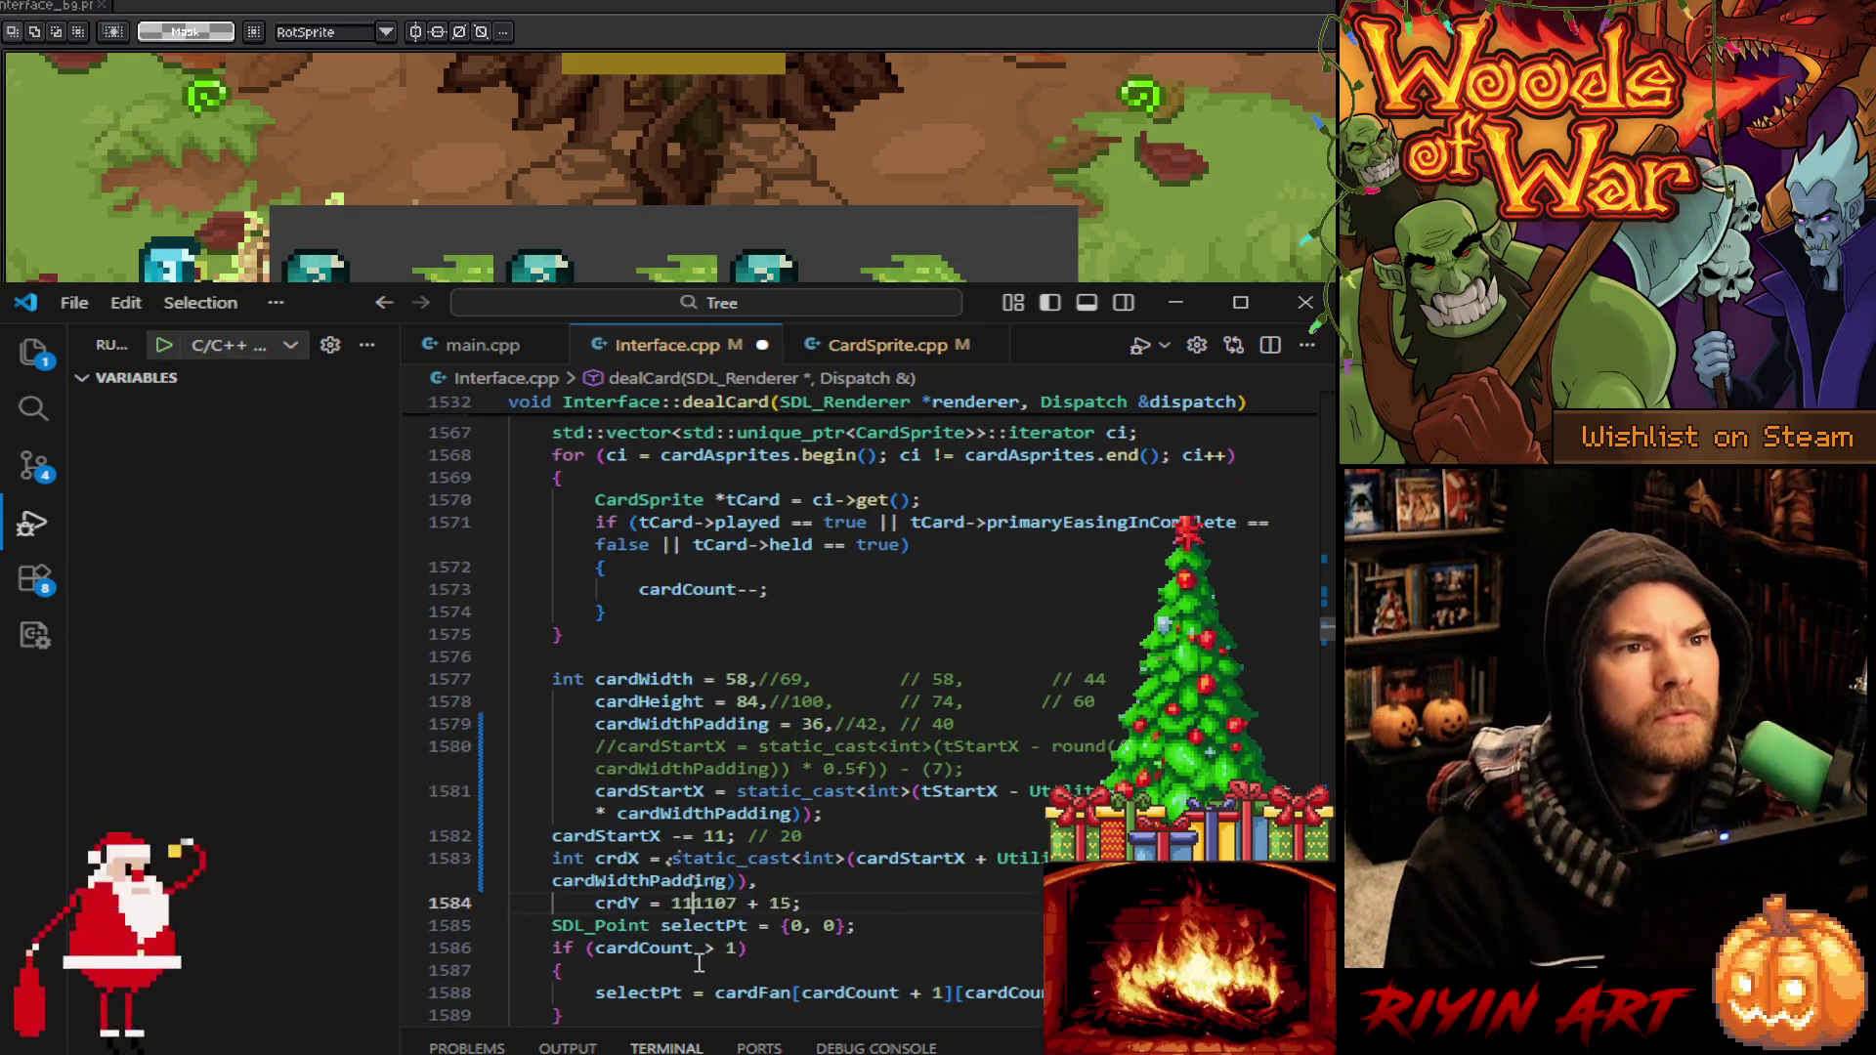
type(";//")
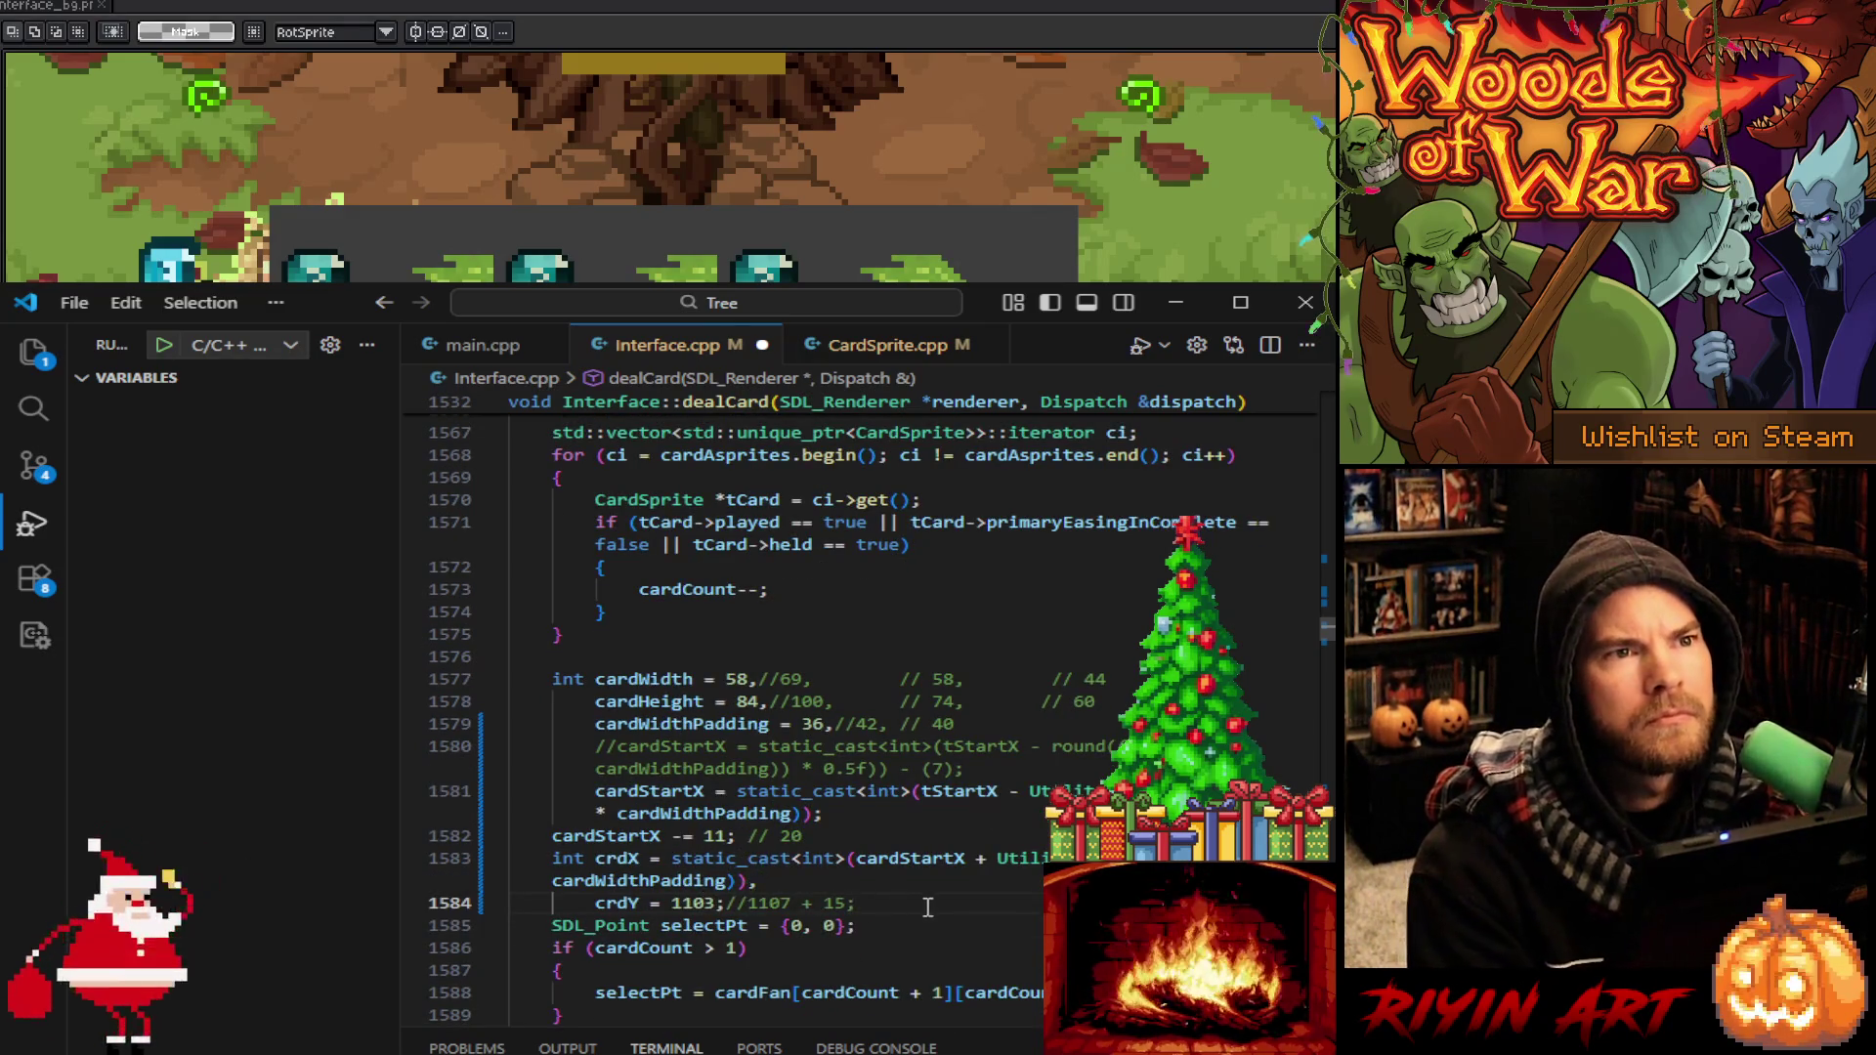
scroll(933, 905, "down", 2)
scroll(933, 906, "down", 4)
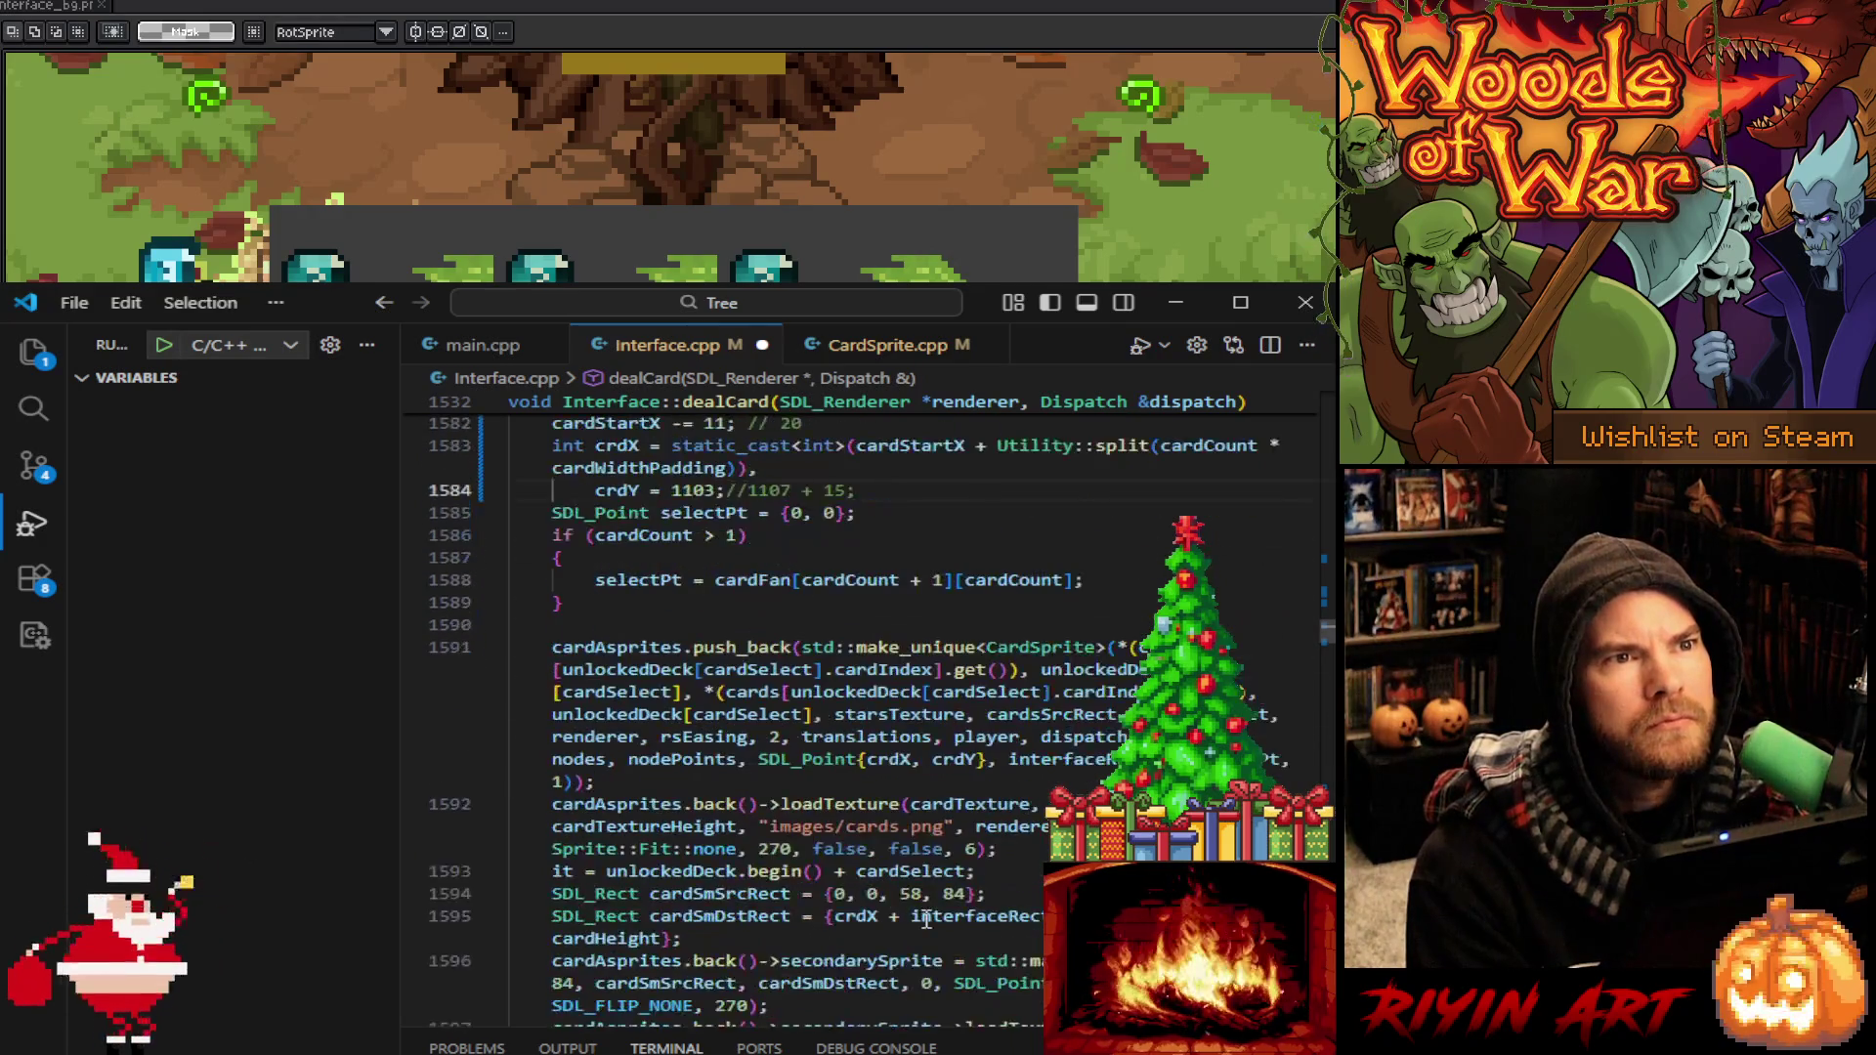
scroll(926, 920, "down", 3)
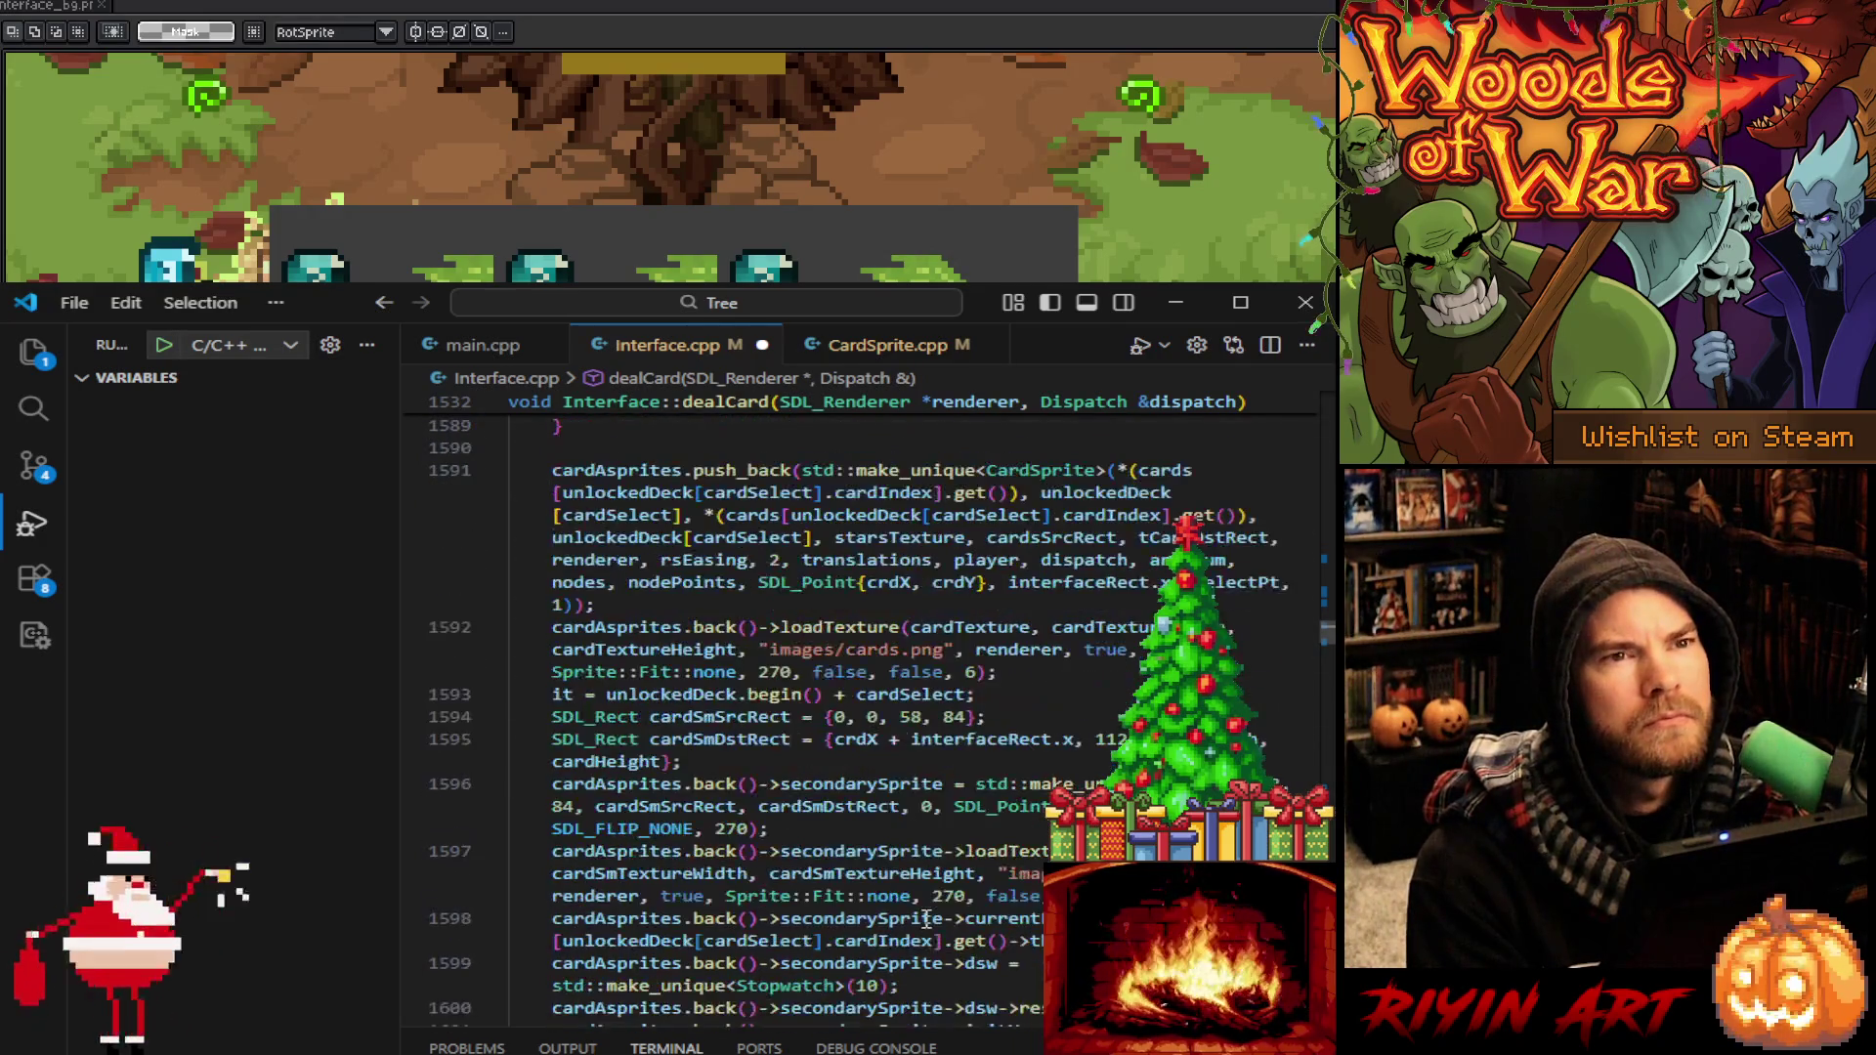
Duplicate dealCard's cardSmDstRect line and comment out the original
left_click(733, 752)
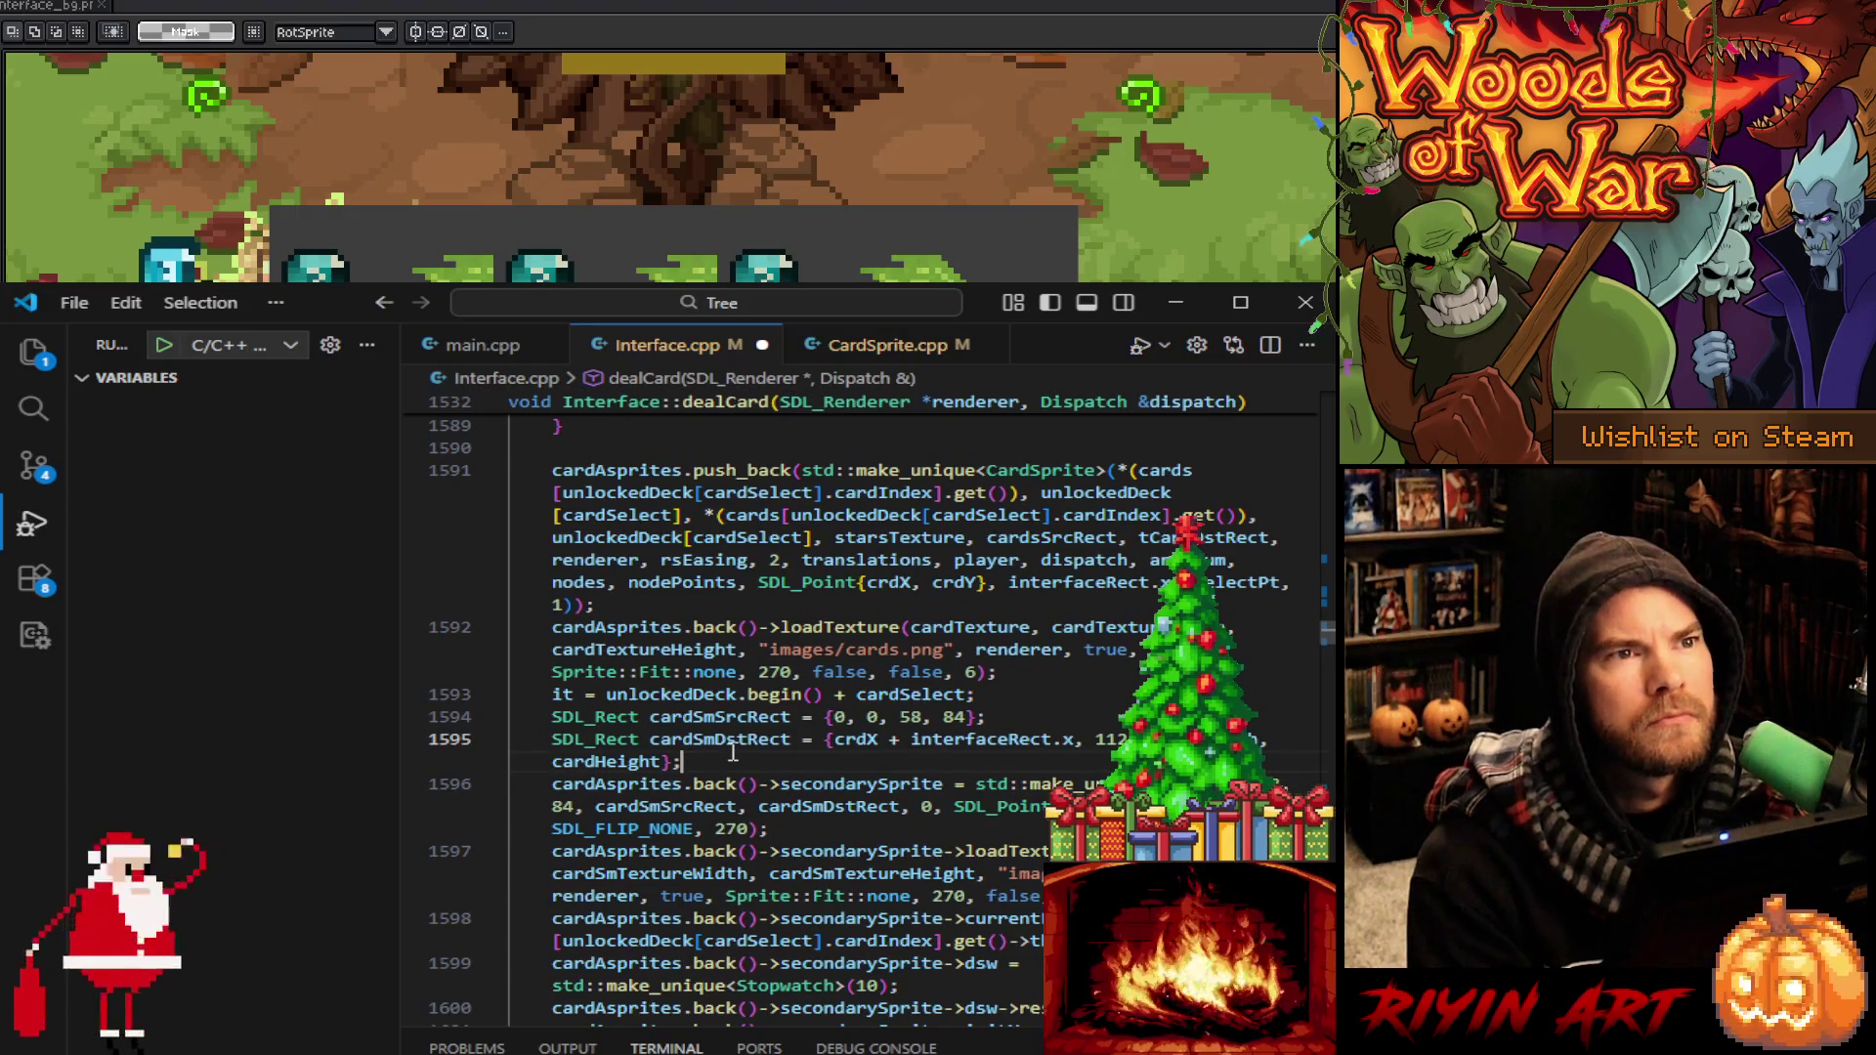
key("shift+alt+Down")
left_click(552, 739)
type("//")
left_click(829, 783)
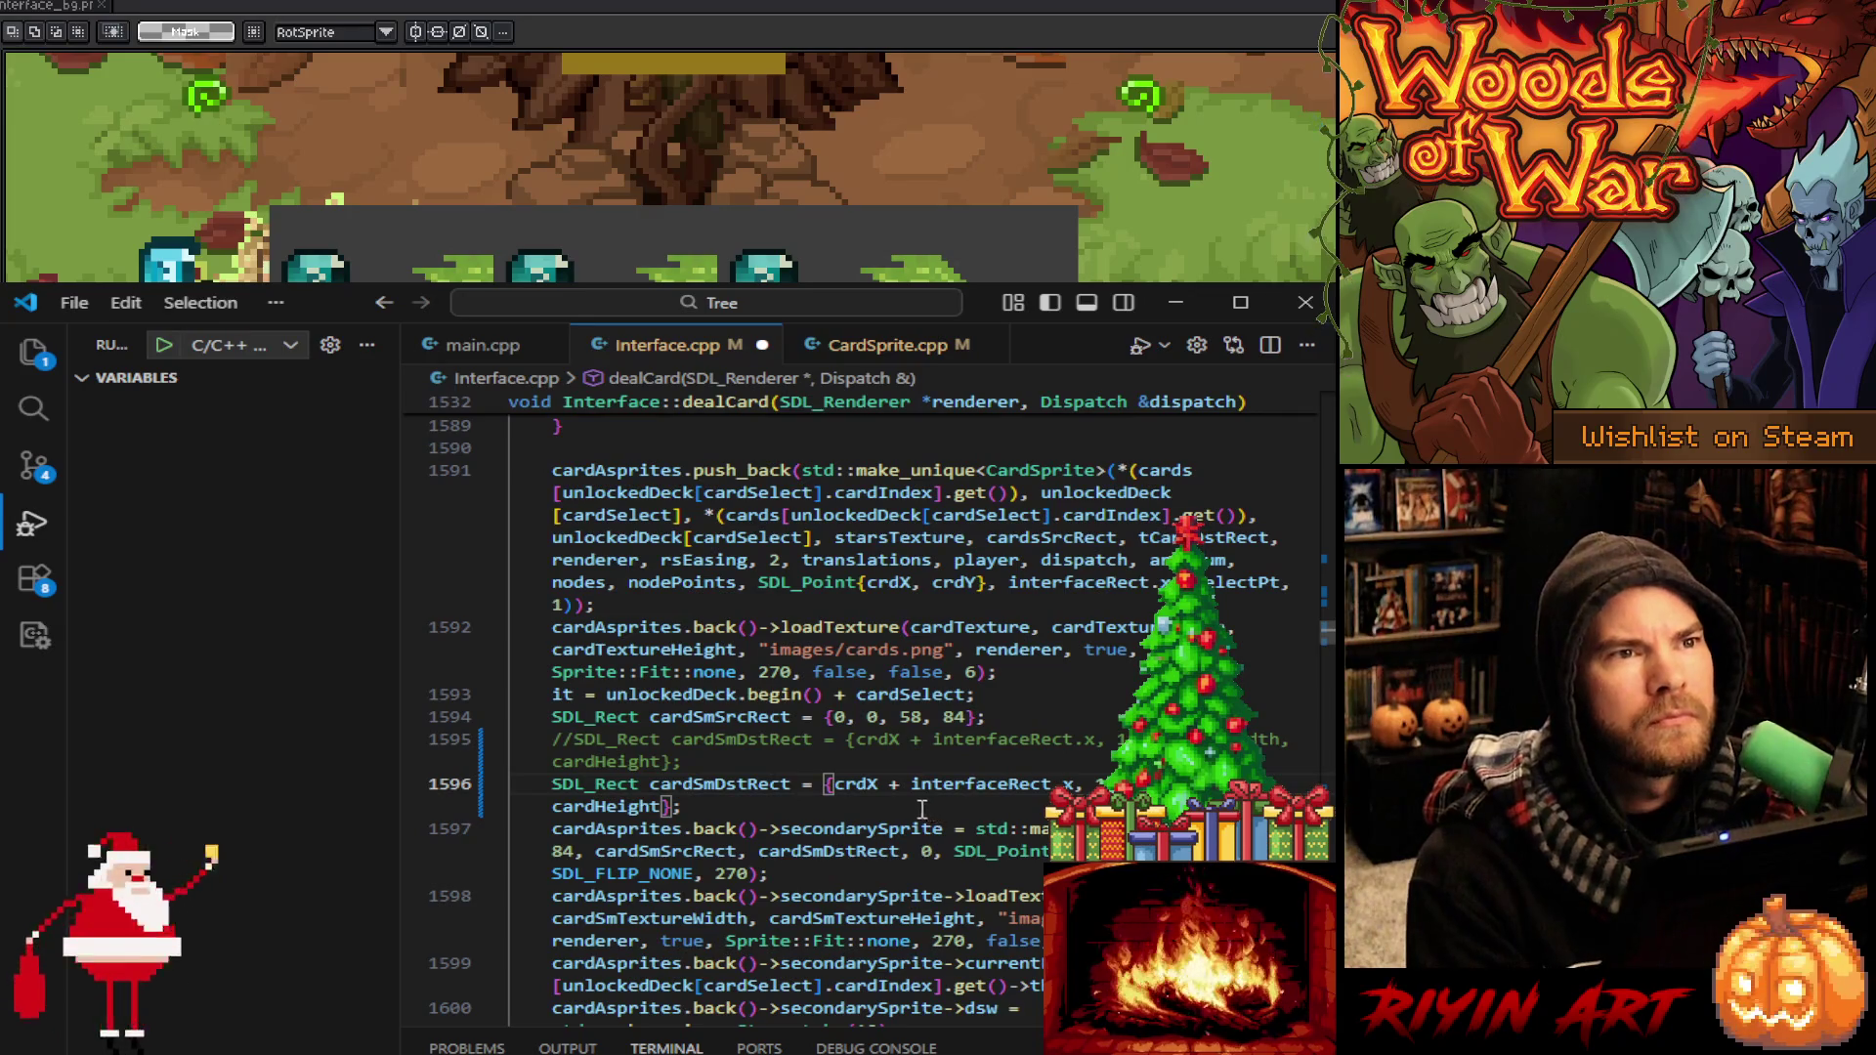
scroll(879, 801, "down", 2)
scroll(796, 804, "down", 1)
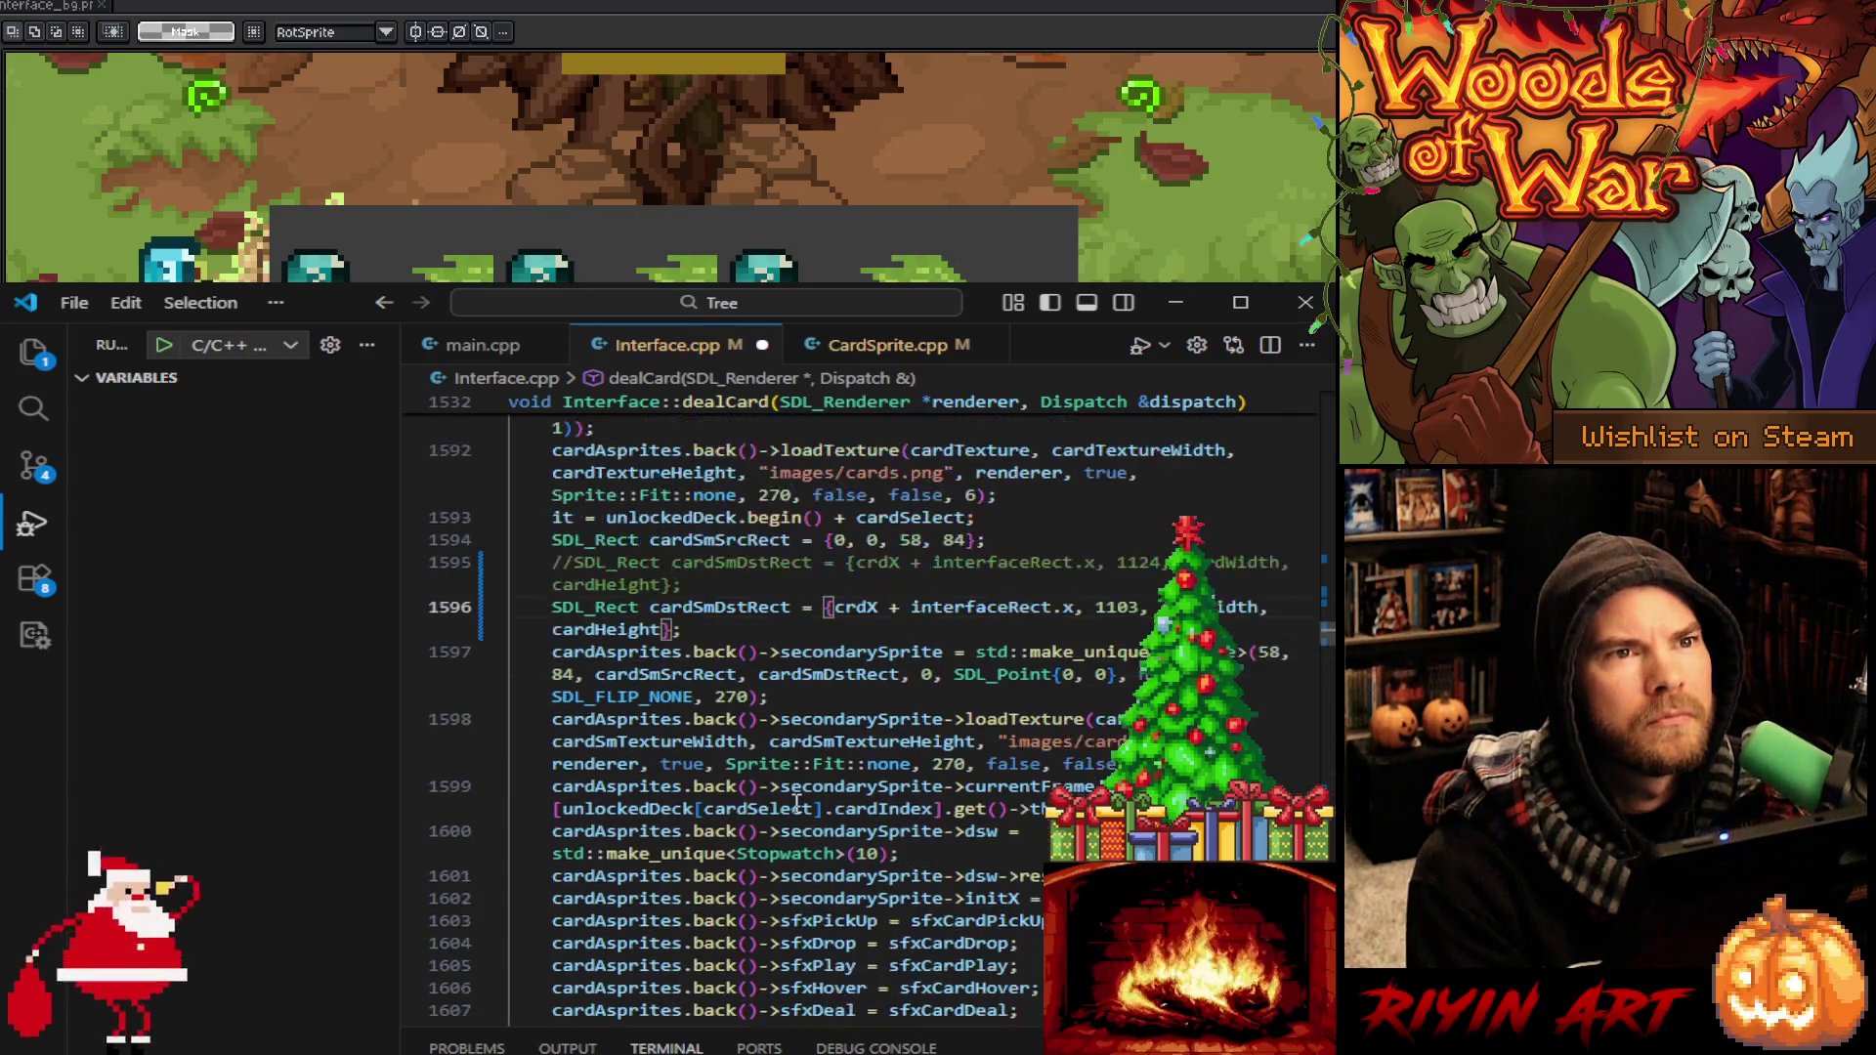
Highlight all cardStartX uses and scroll down to replaceCard's cardSmDstRect line
scroll(821, 772, "up", 4)
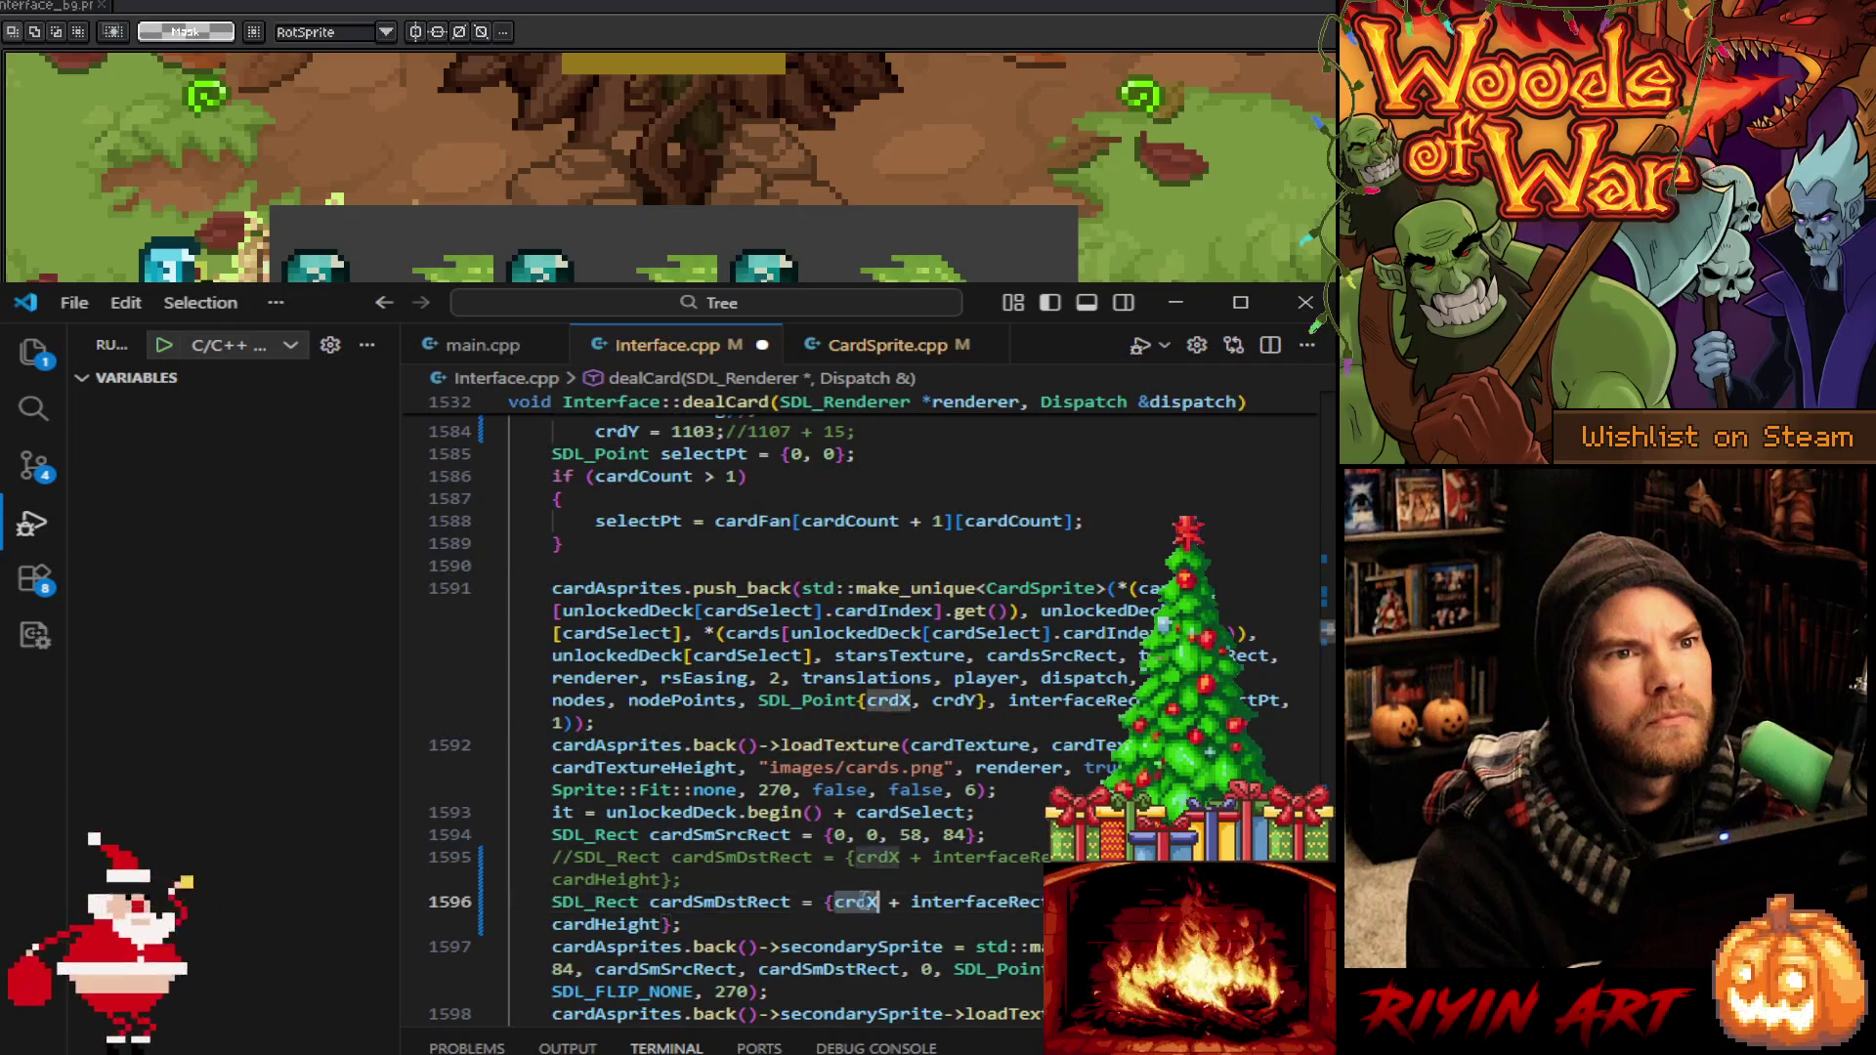
scroll(865, 899, "up", 5)
scroll(869, 931, "up", 2)
scroll(870, 930, "up", 3)
scroll(870, 930, "down", 3)
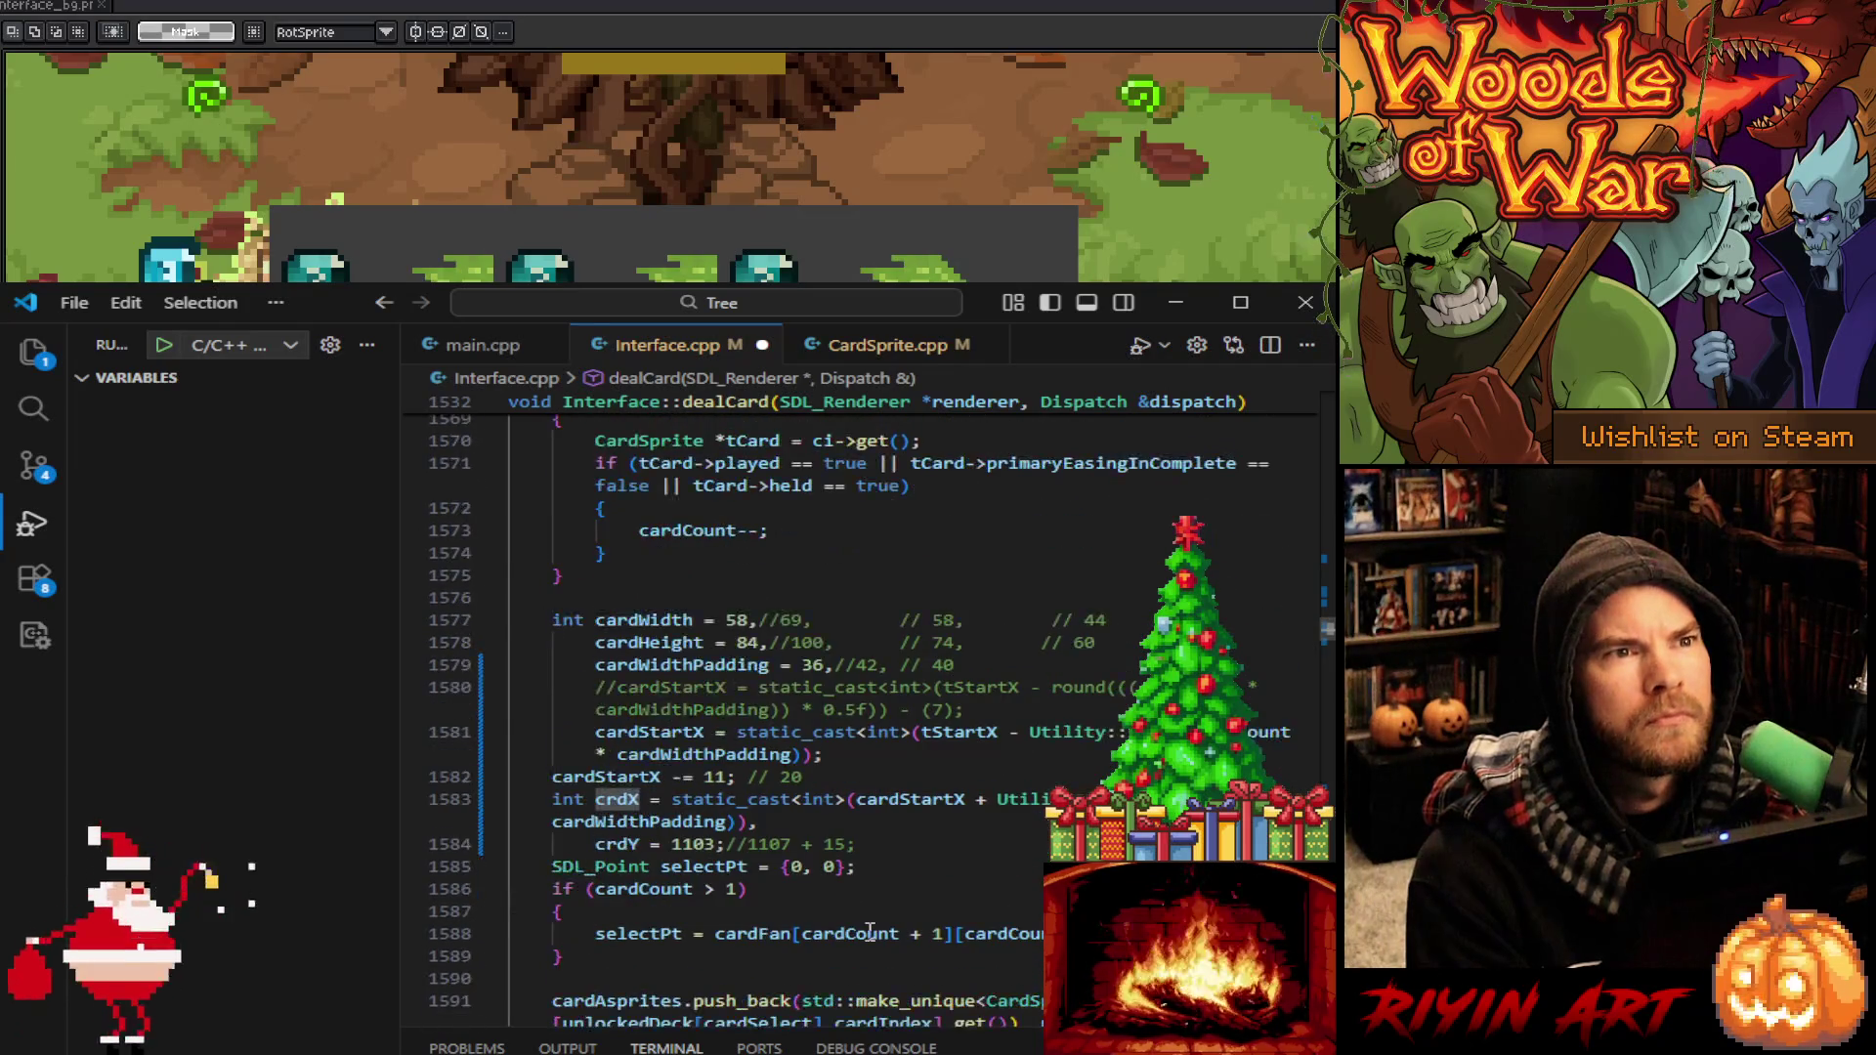
double_click(913, 801)
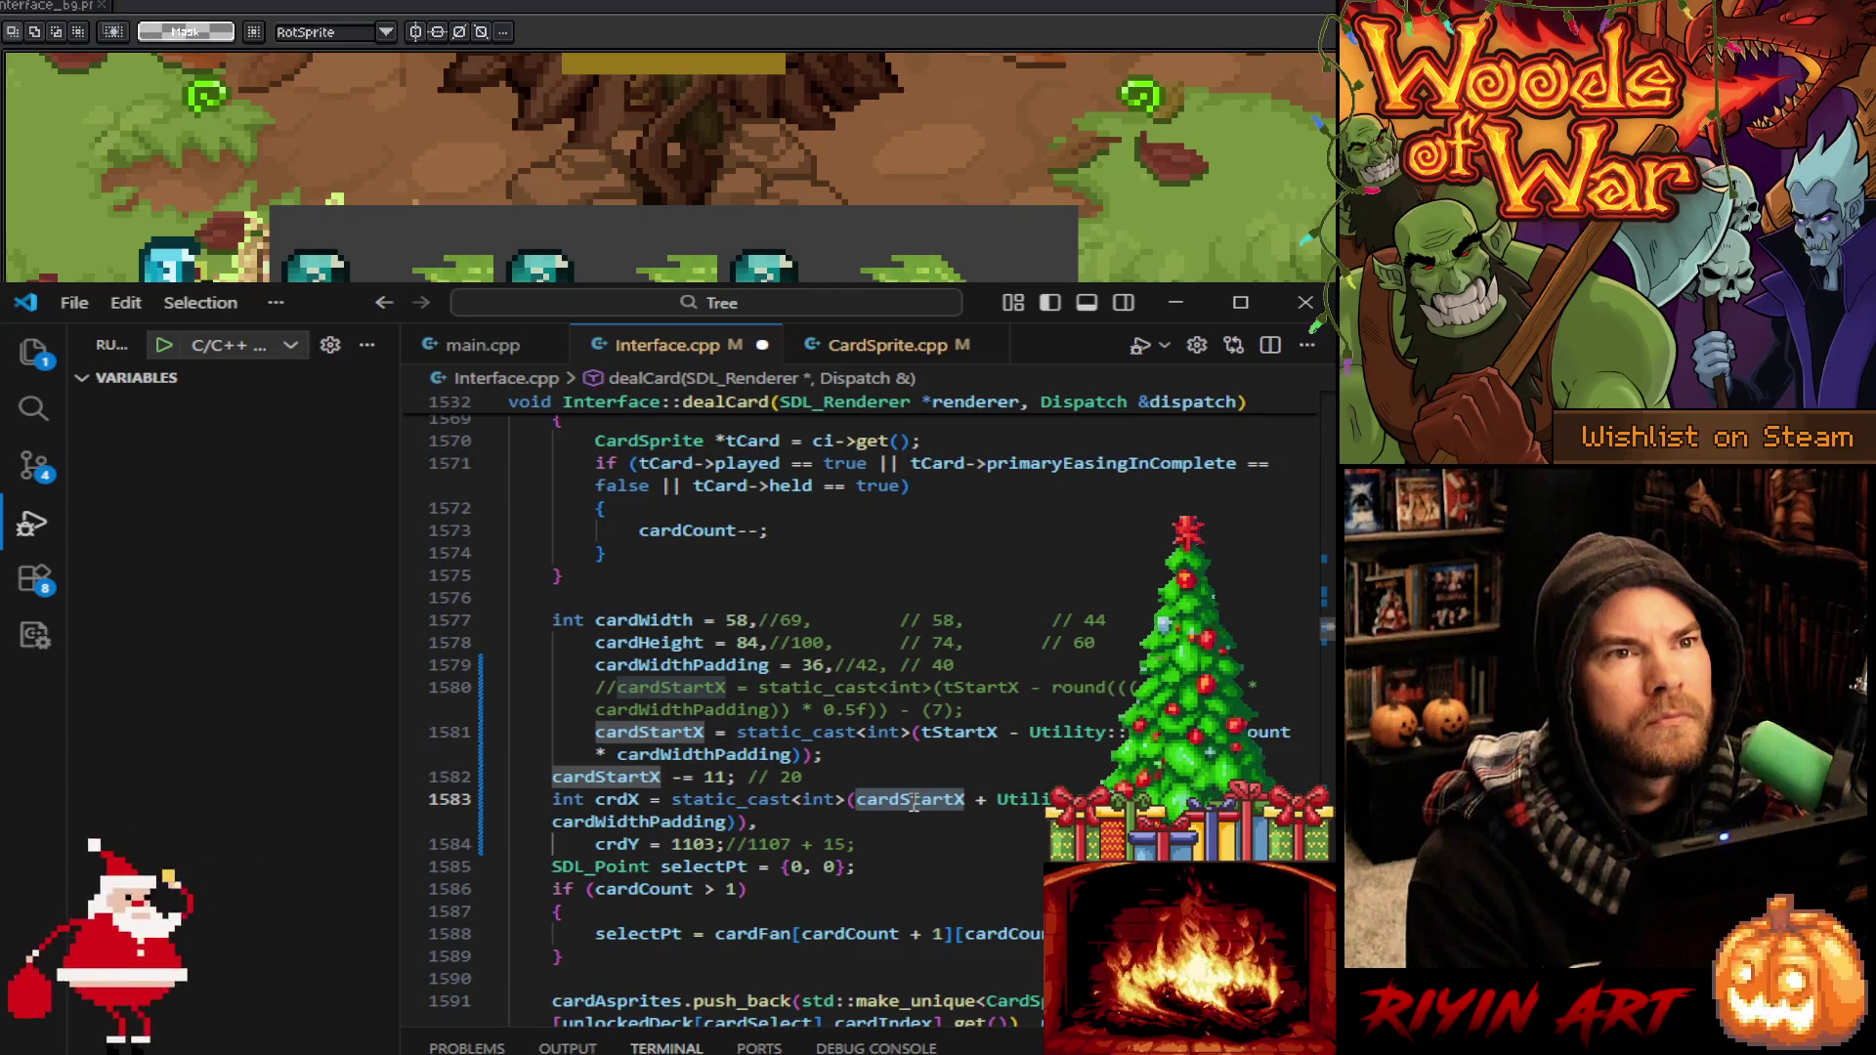
scroll(914, 801, "down", 10)
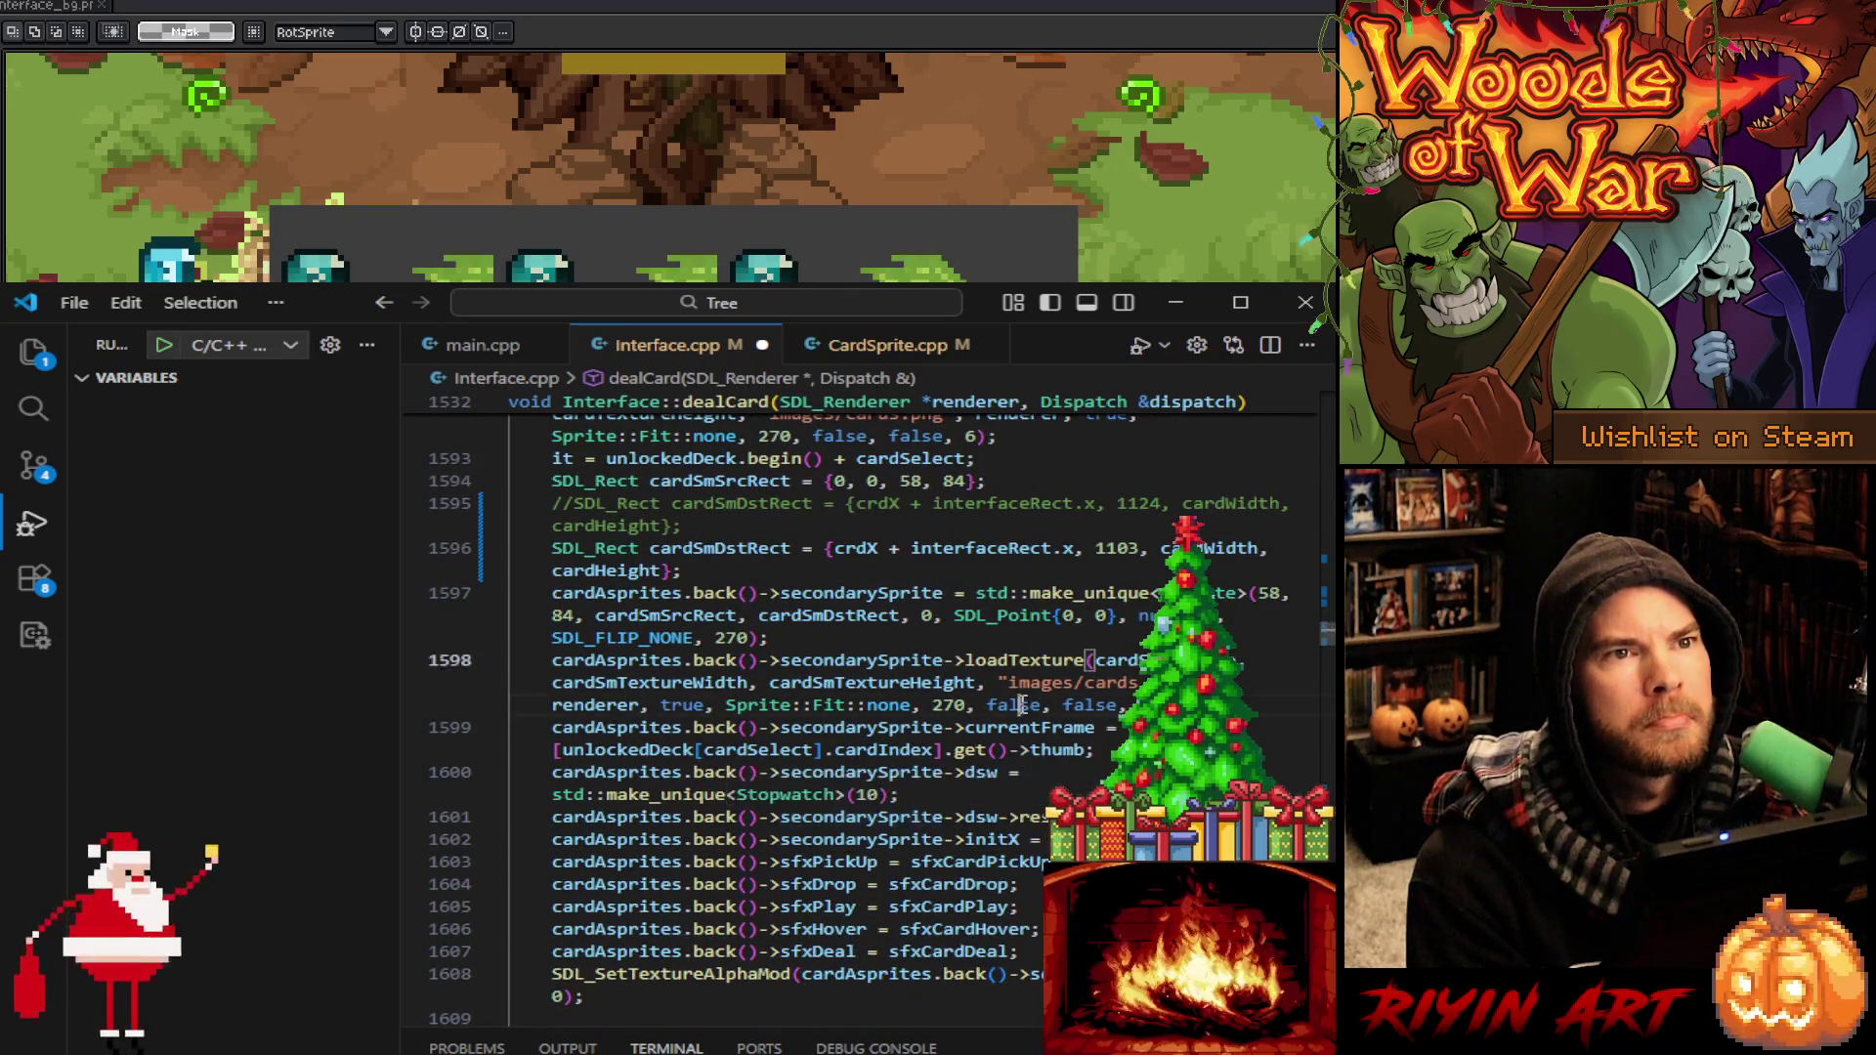
scroll(821, 828, "down", 3)
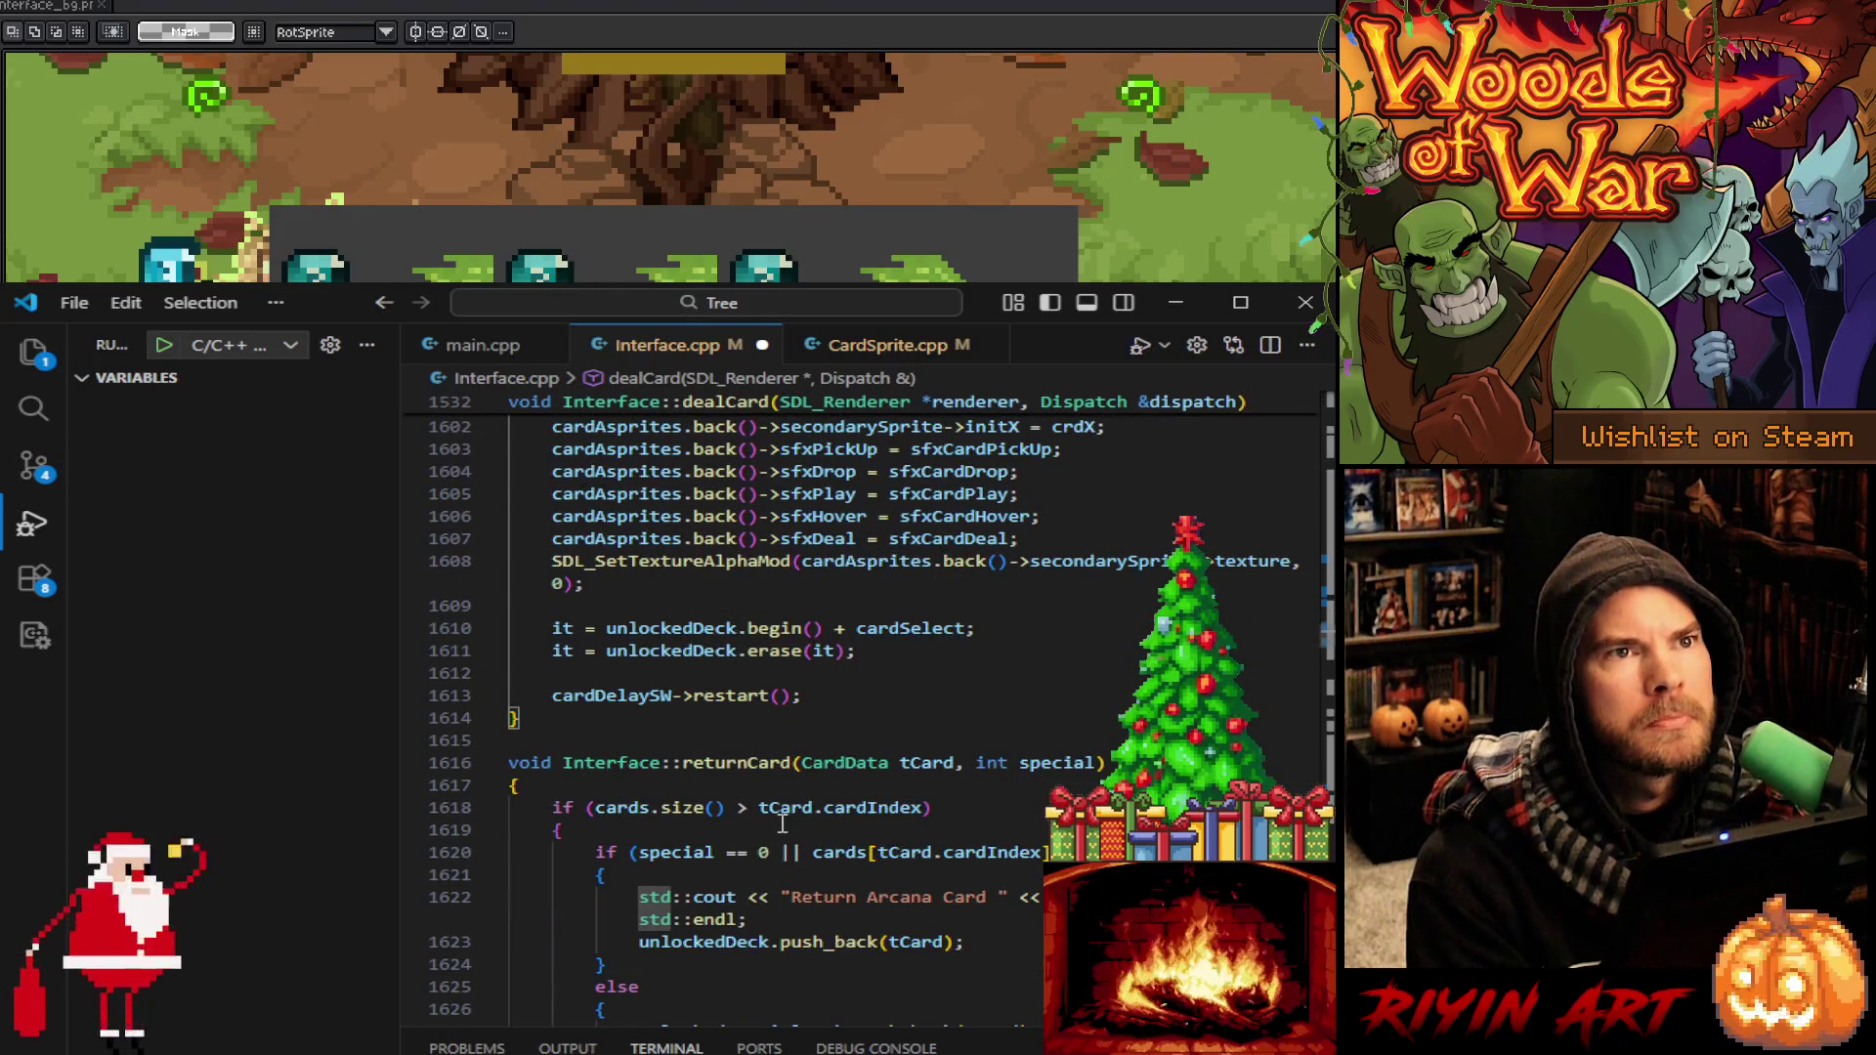
scroll(815, 728, "down", 12)
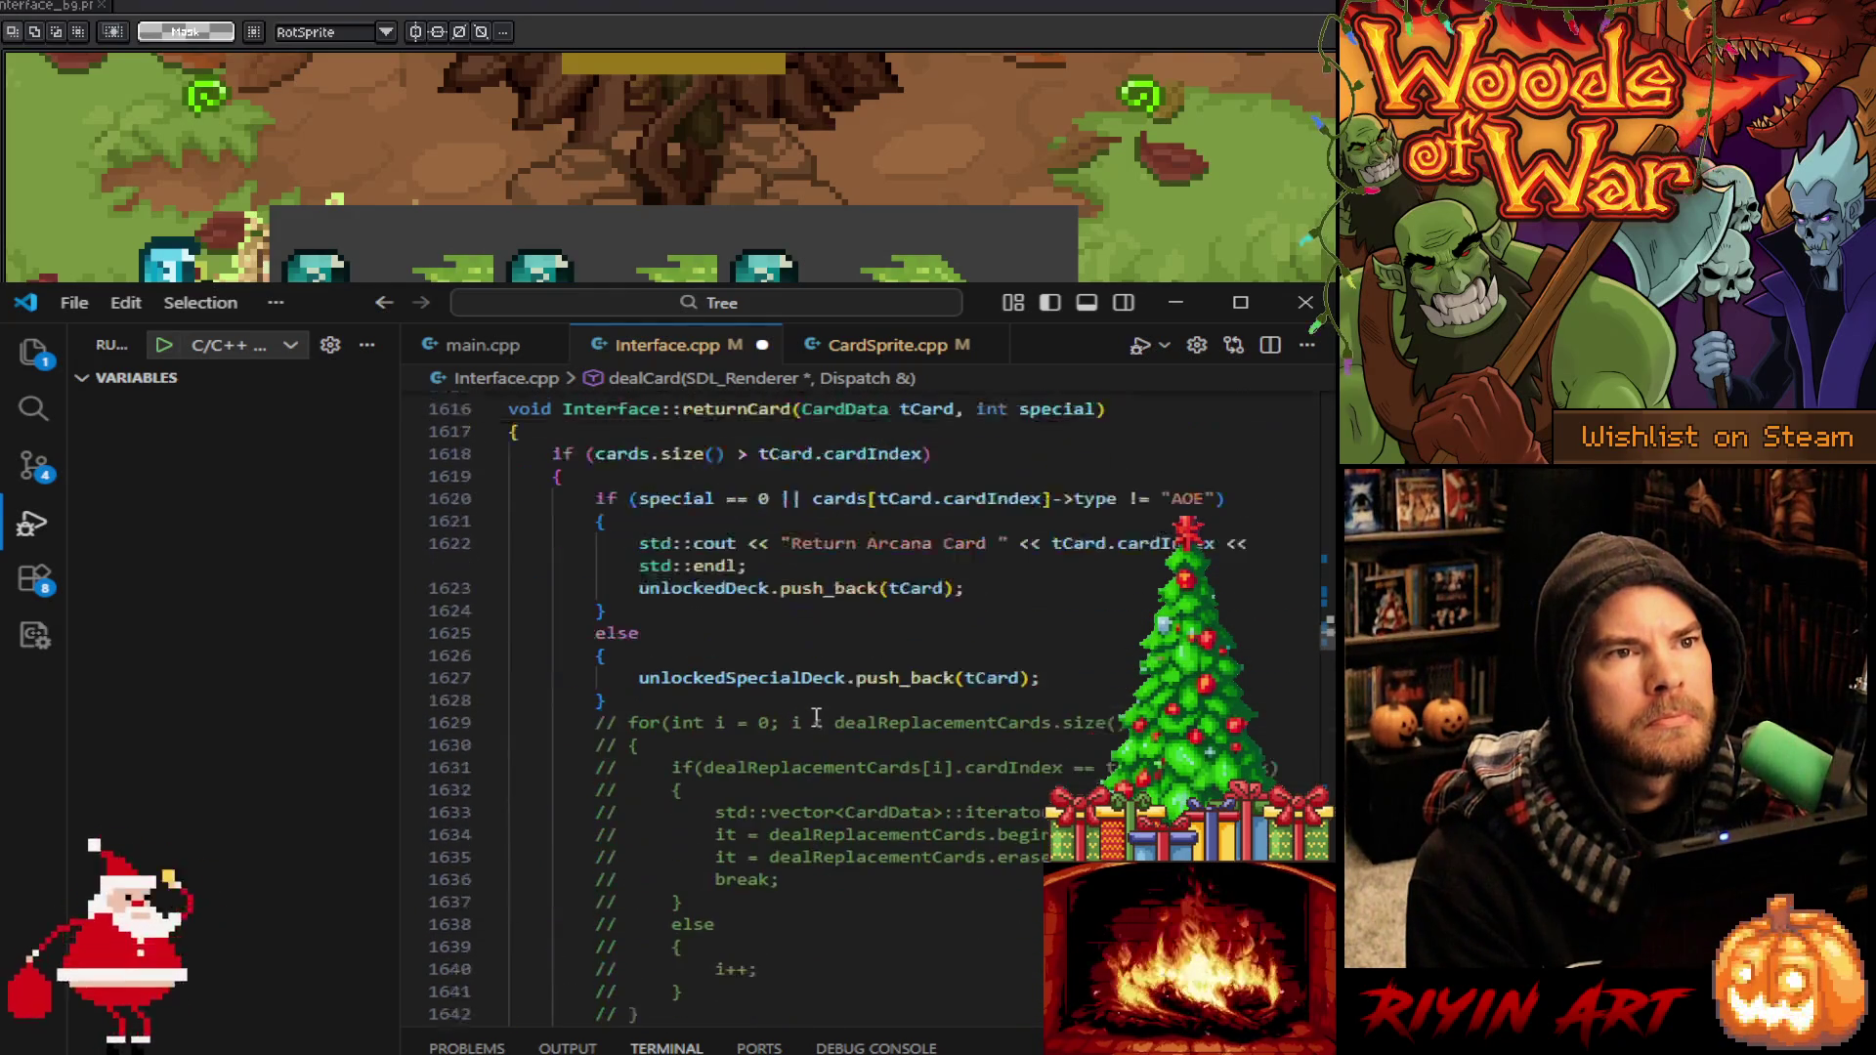
scroll(815, 724, "down", 10)
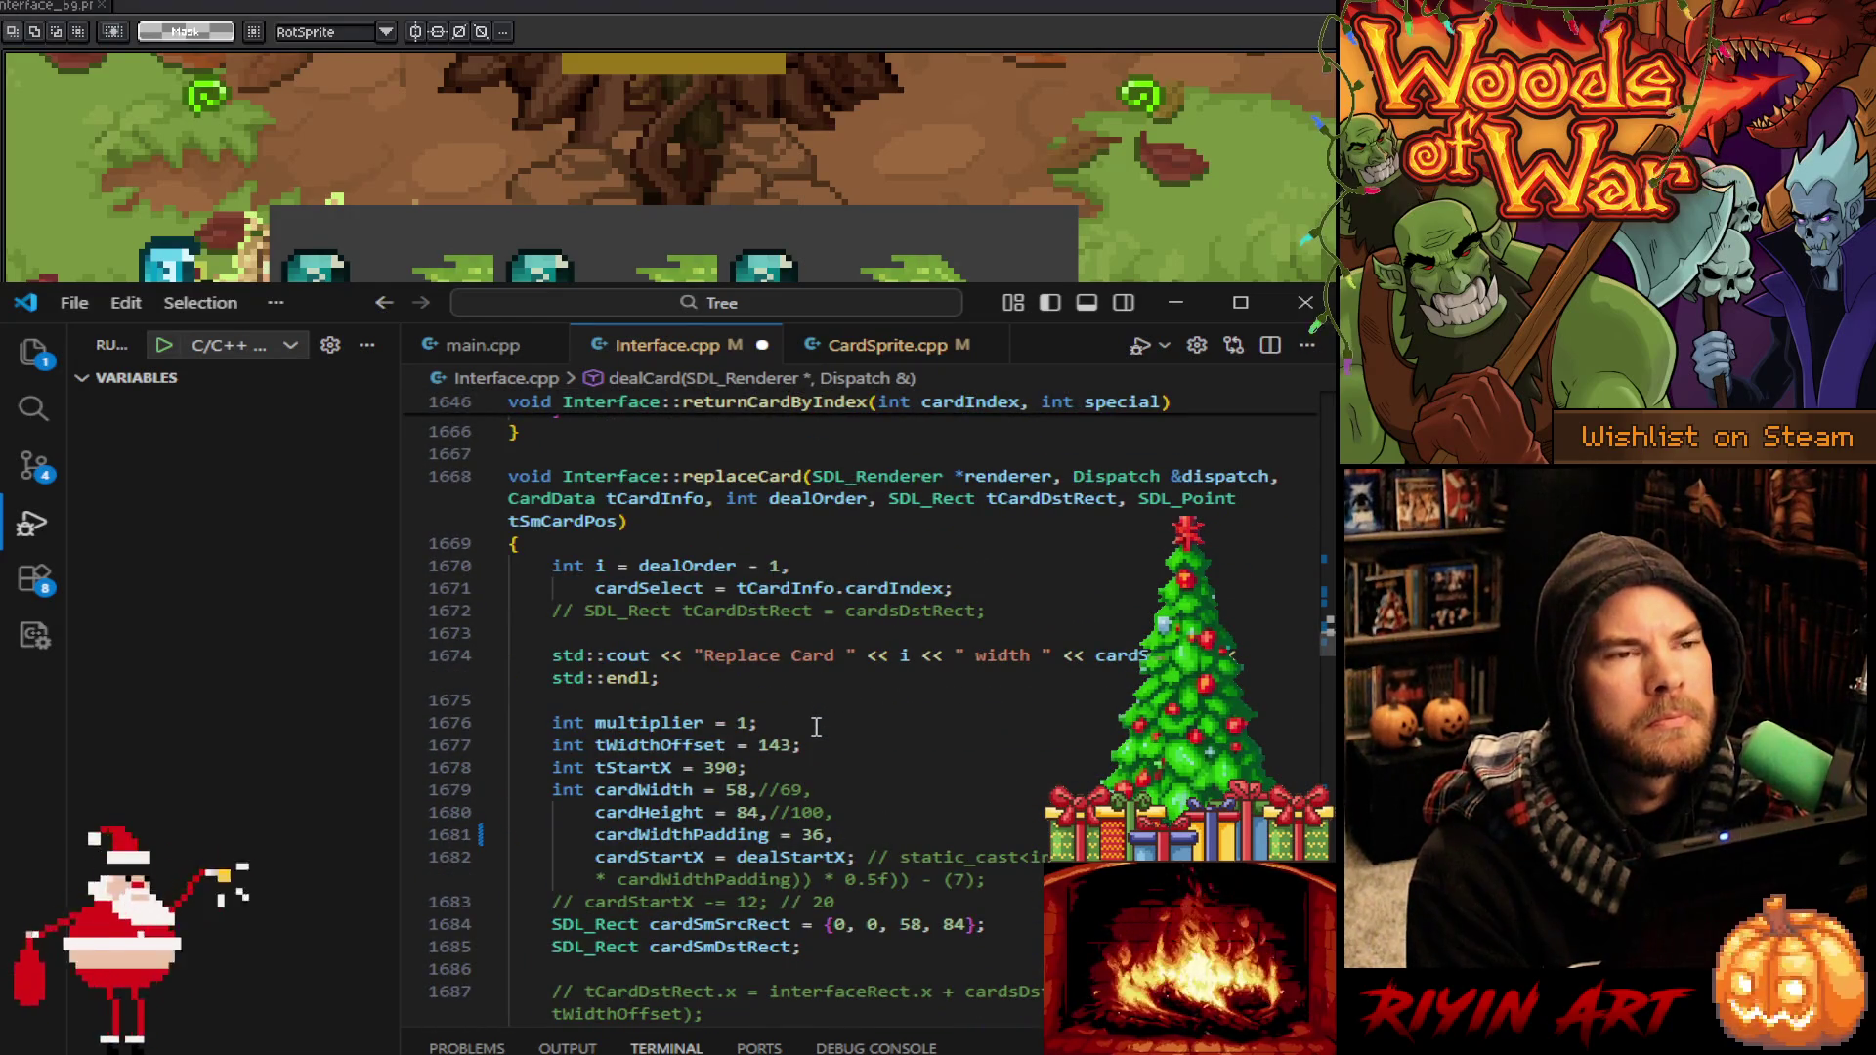
scroll(815, 728, "down", 3)
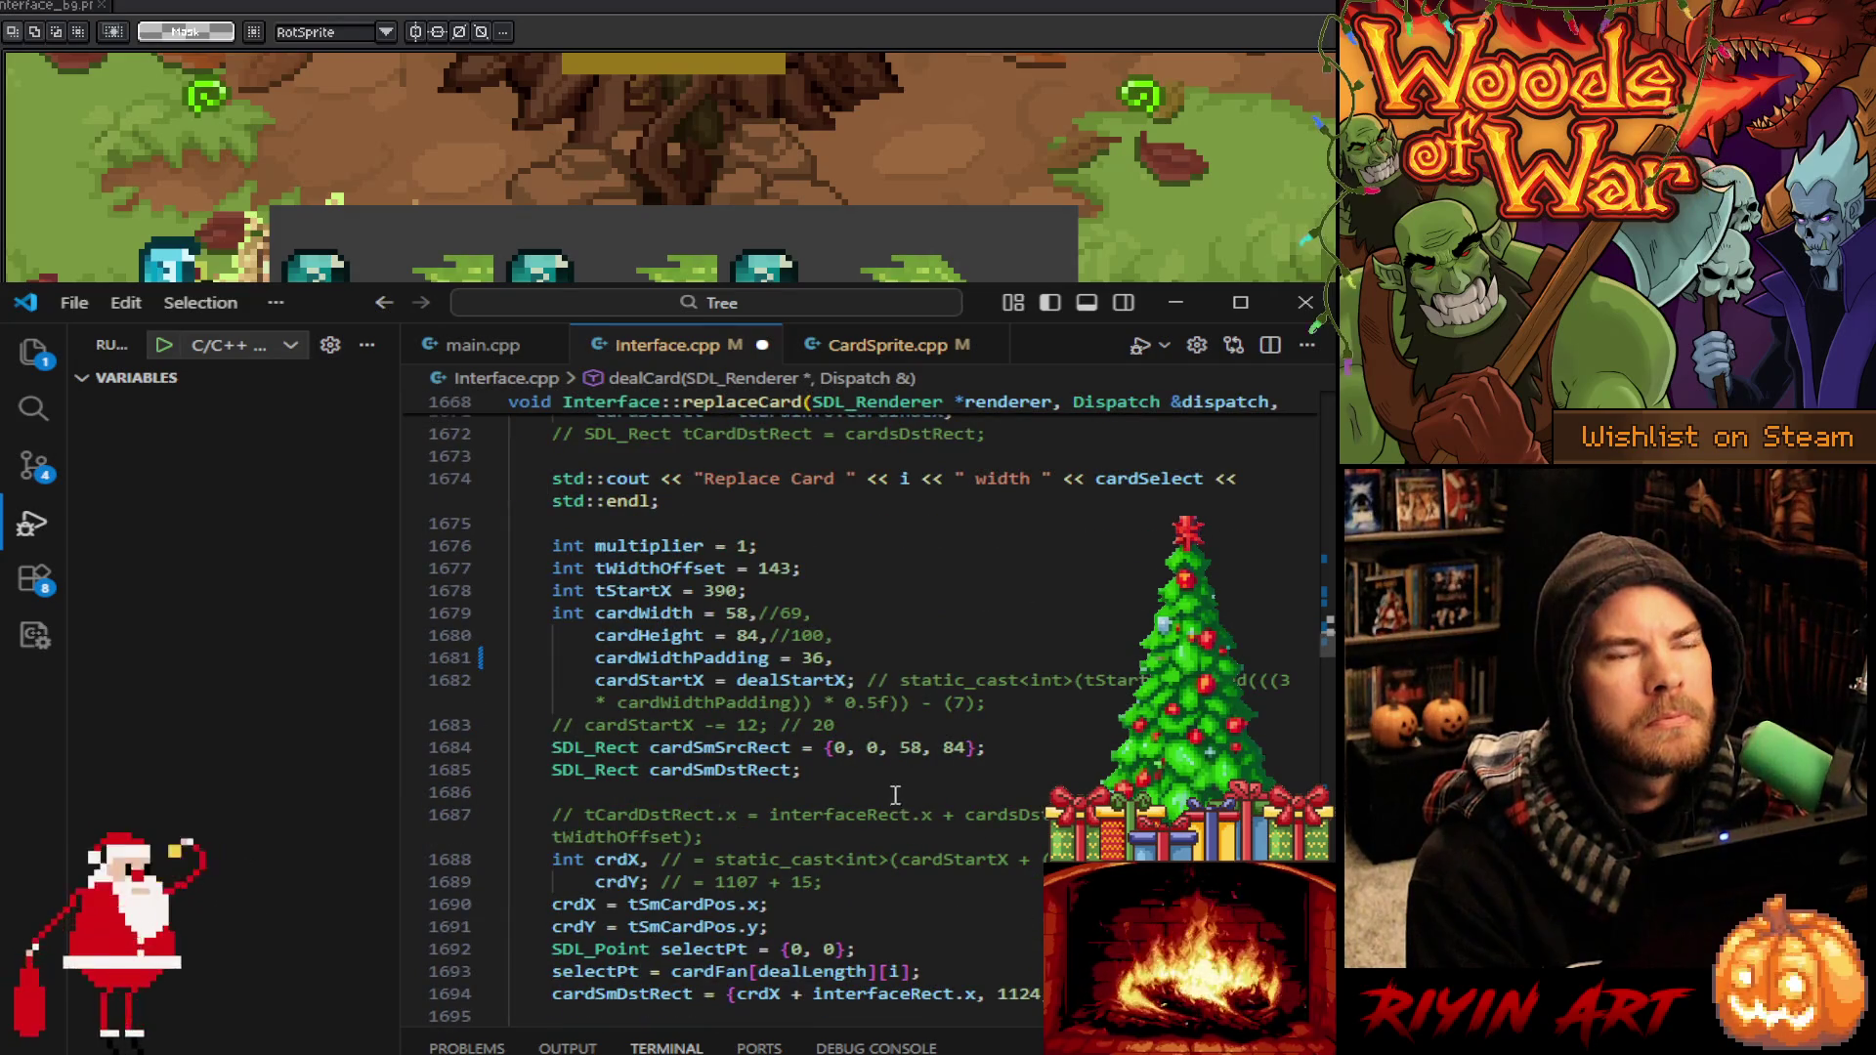
scroll(895, 794, "down", 5)
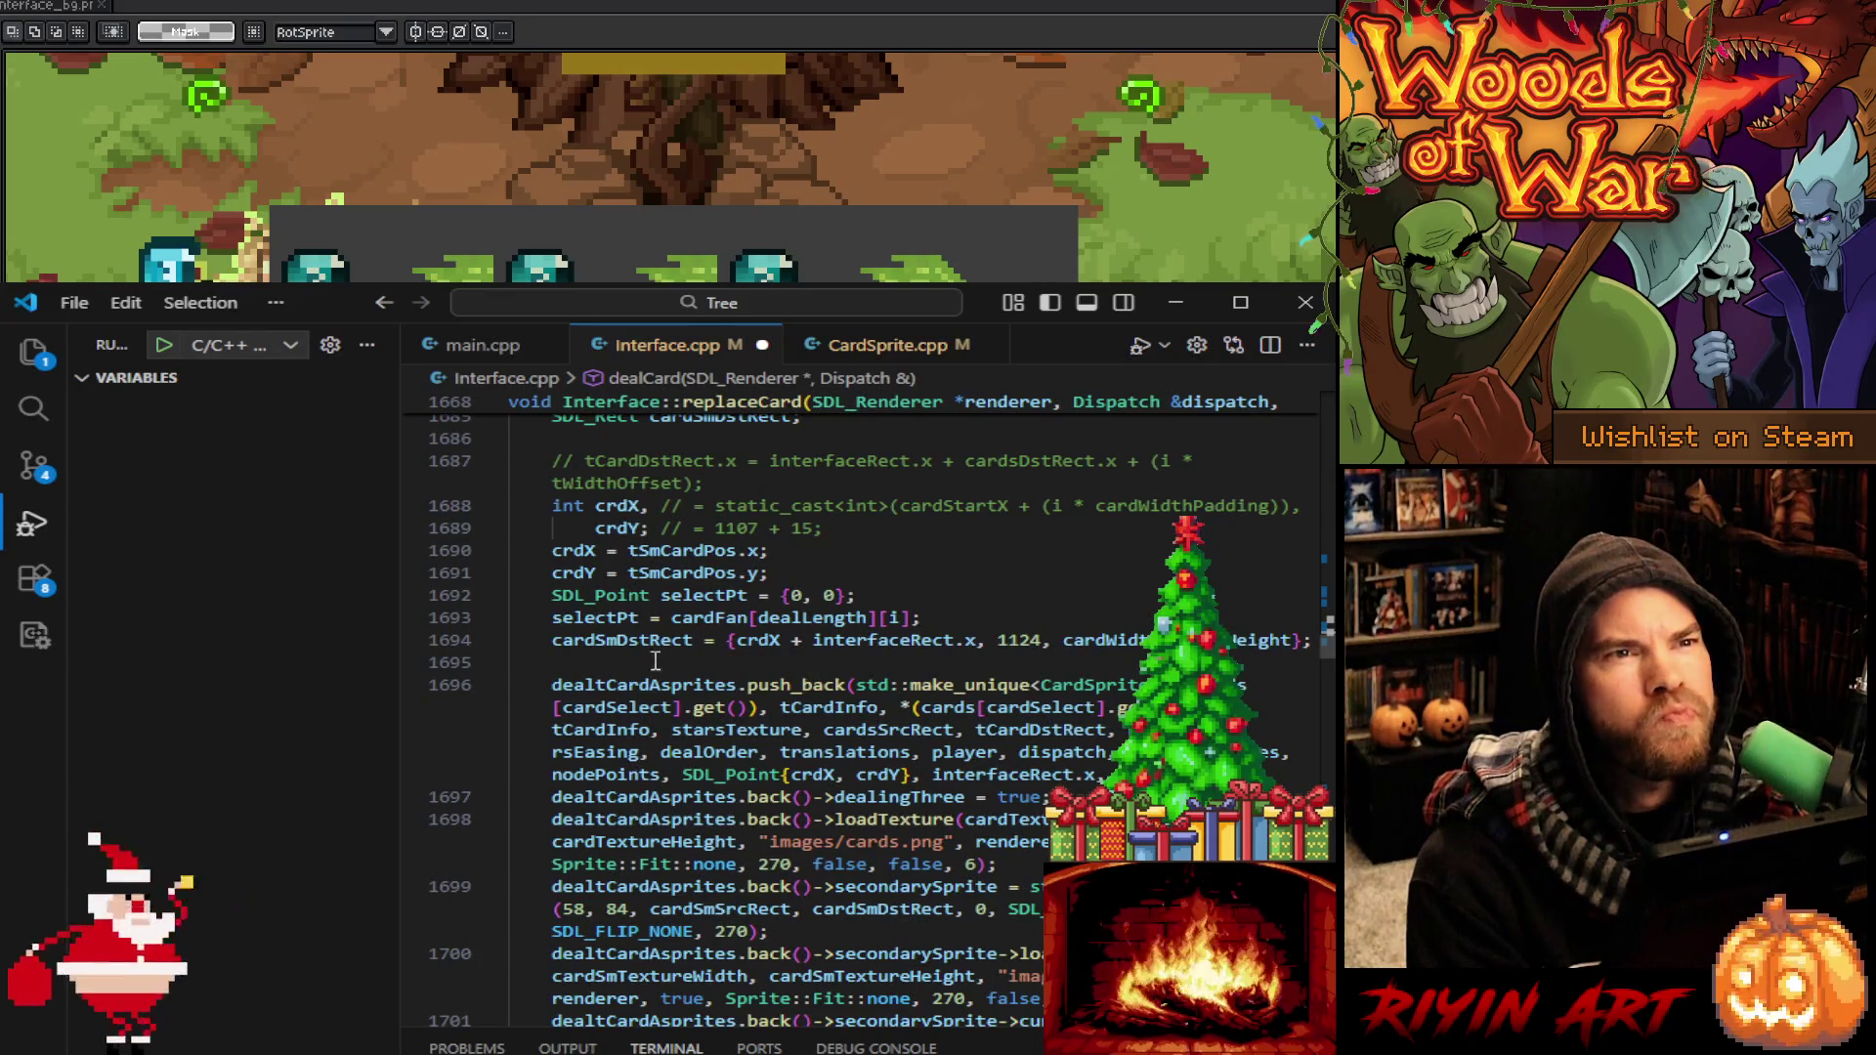
Duplicate replaceCard's cardSmDstRect line, comment out the original, and change 1124 to 1103
left_click(555, 642)
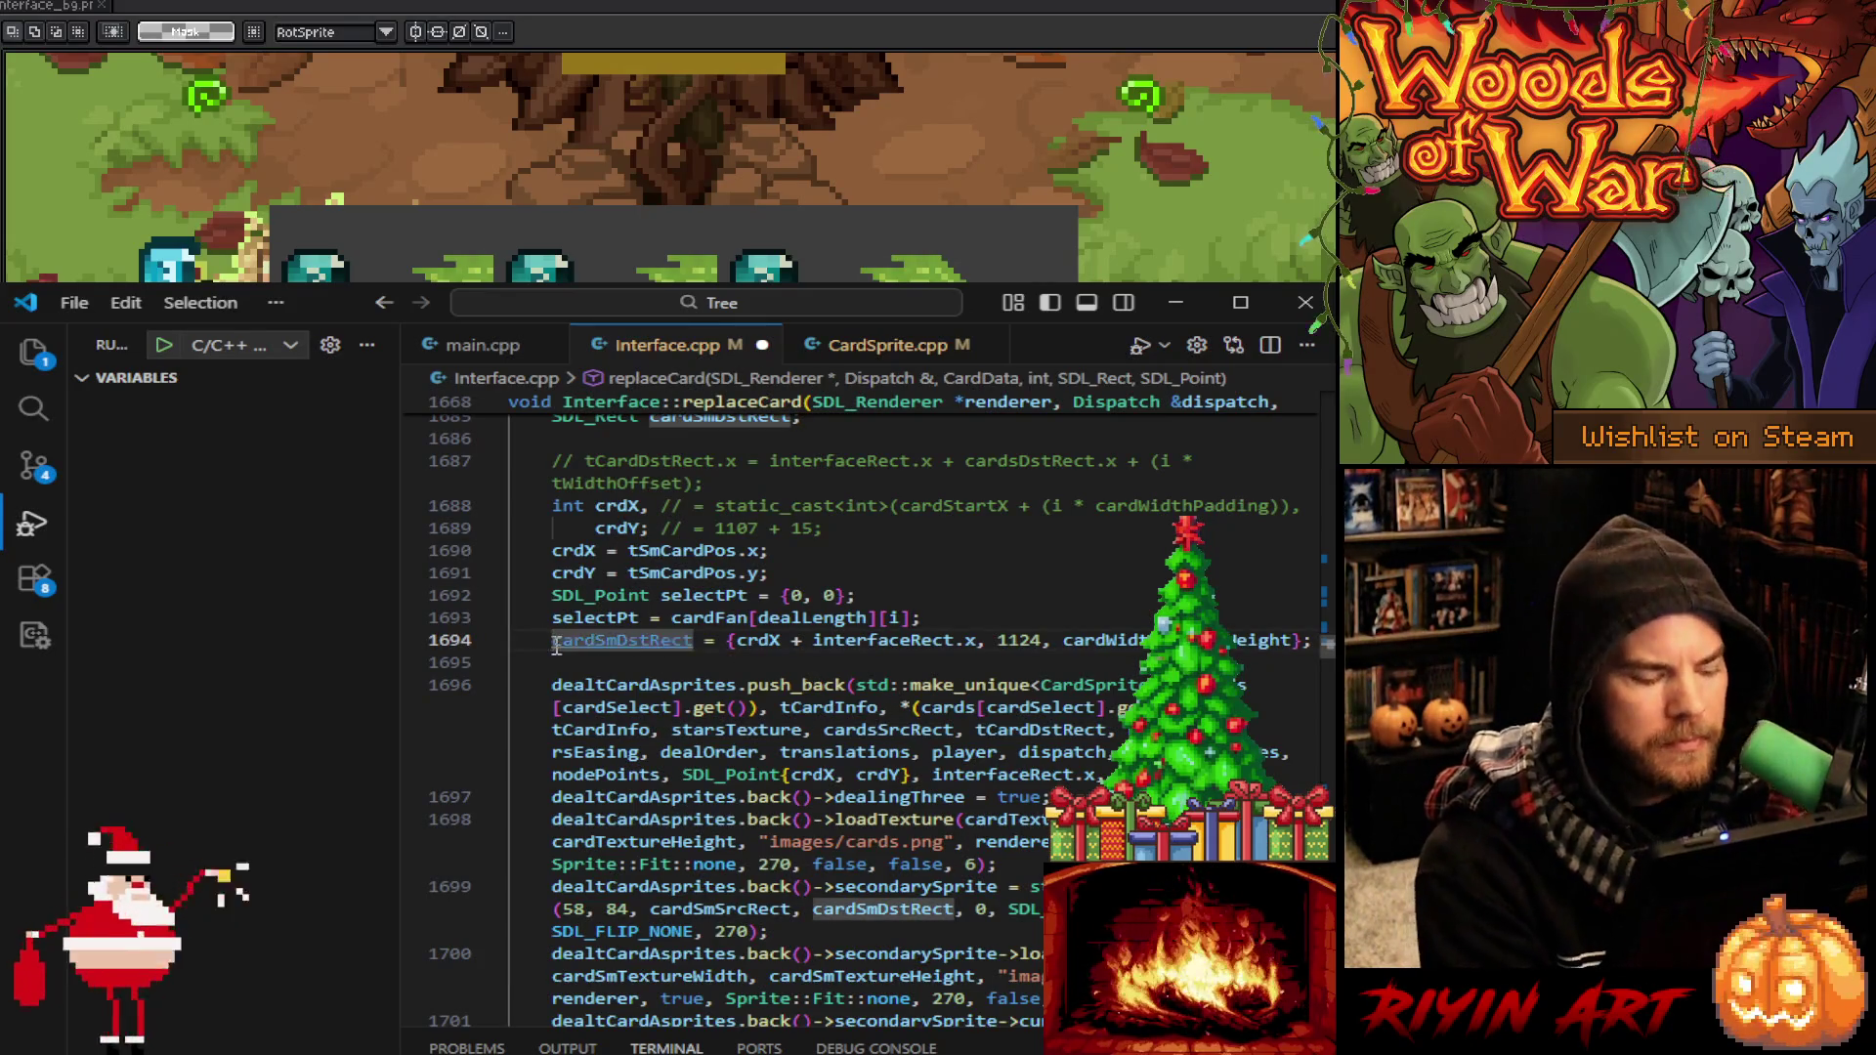
key("shift+alt+Down")
key("Up")
type("//")
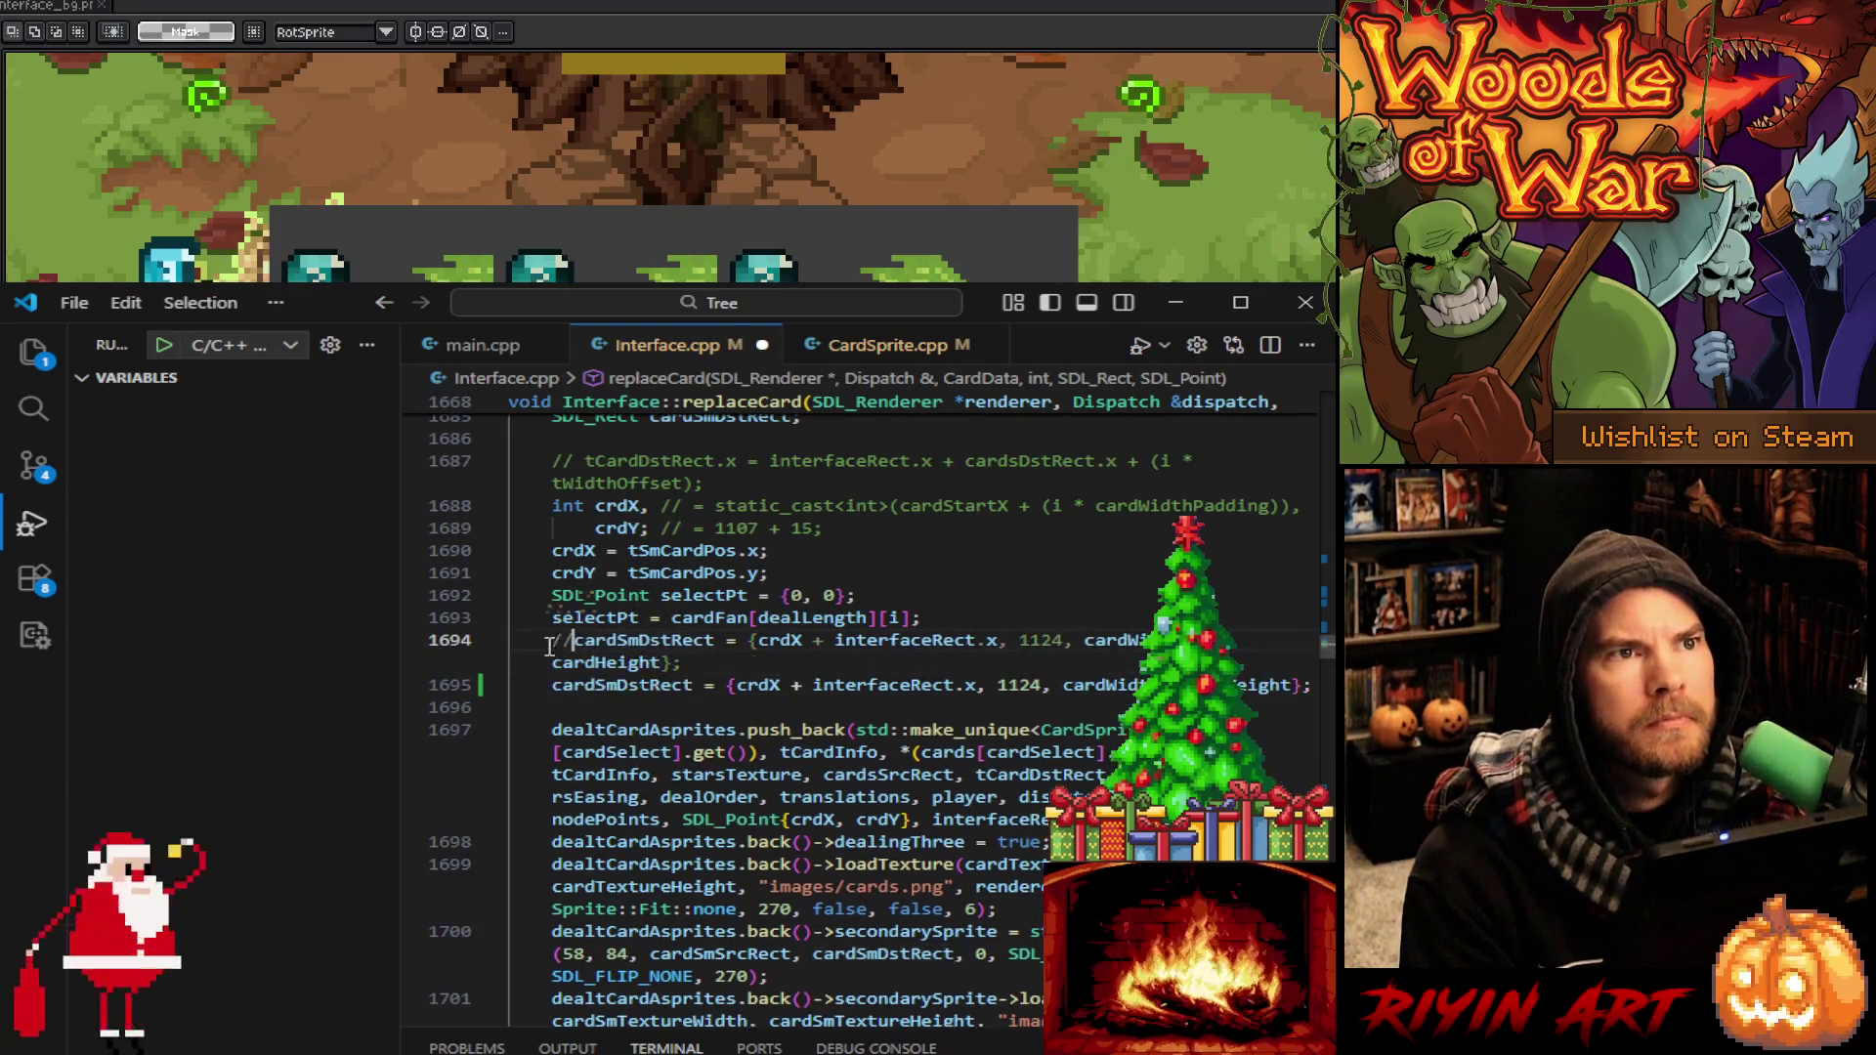
double_click(1032, 694)
type("1103")
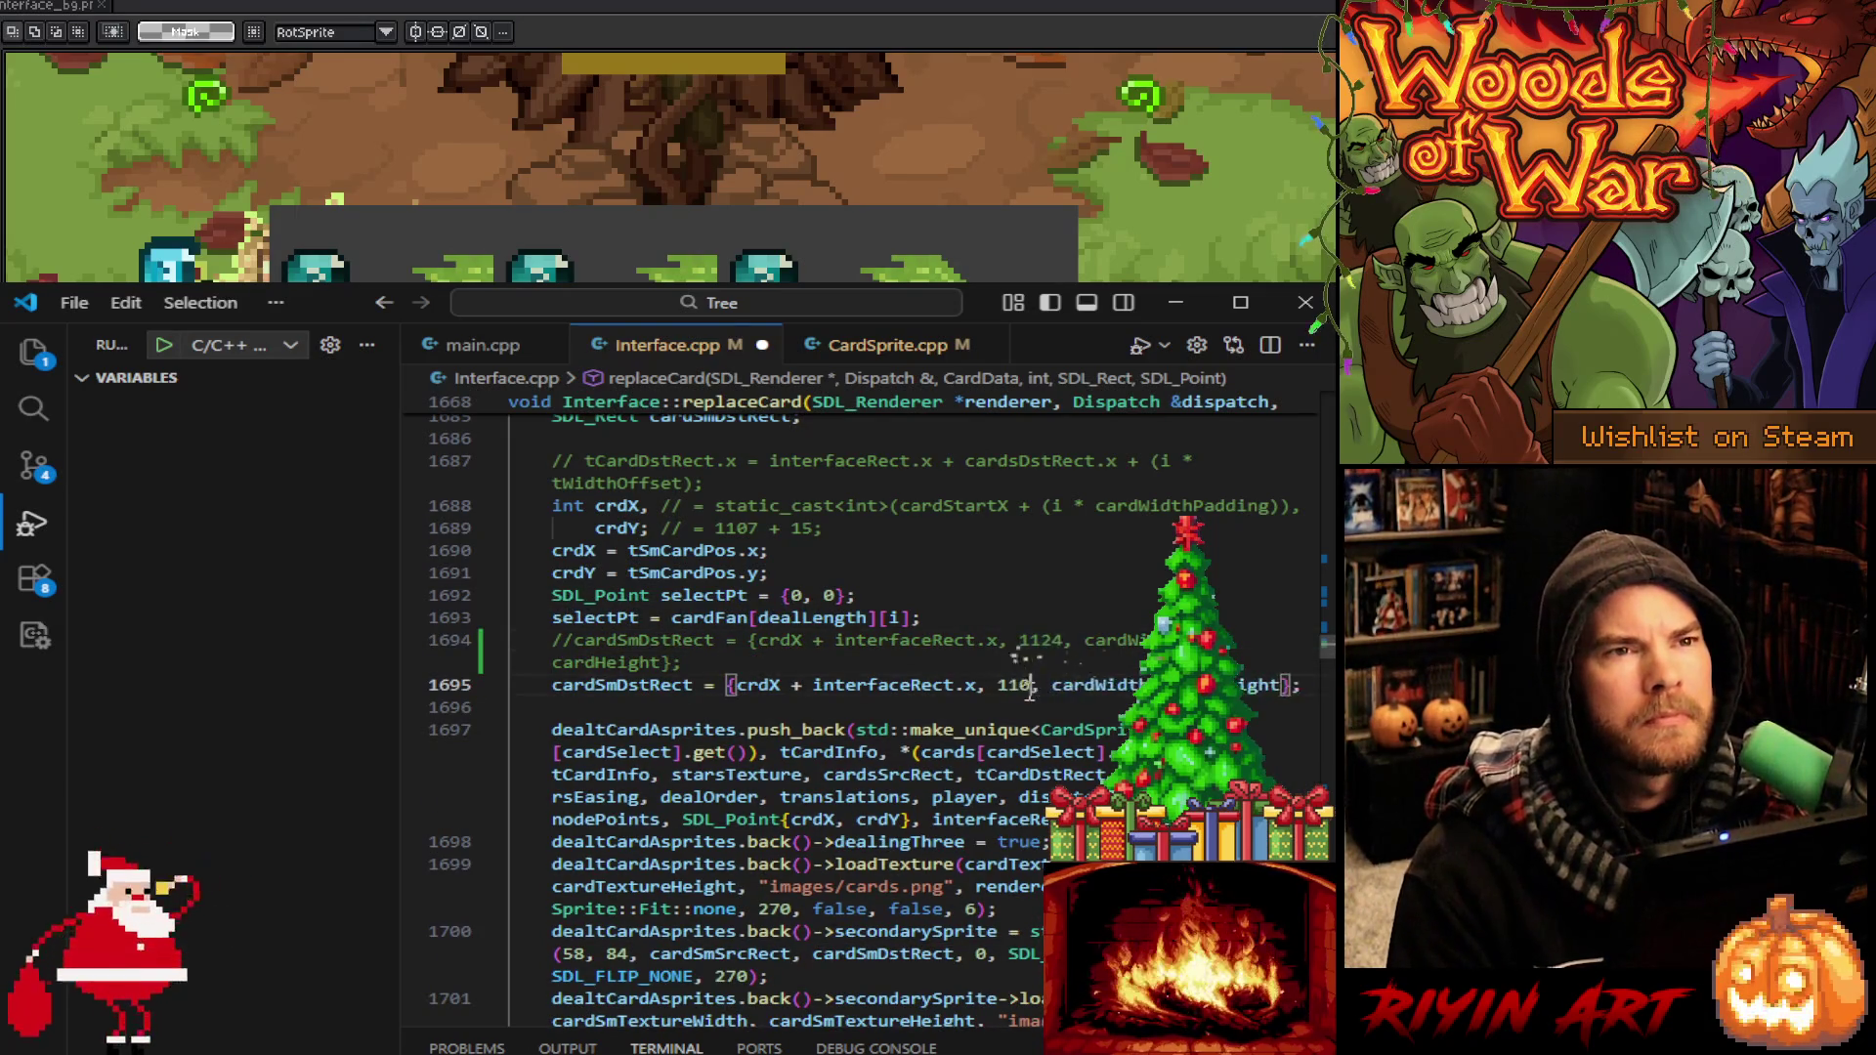
Save Interface.cpp and switch to CardSprite.cpp
scroll(703, 799, "down", 6)
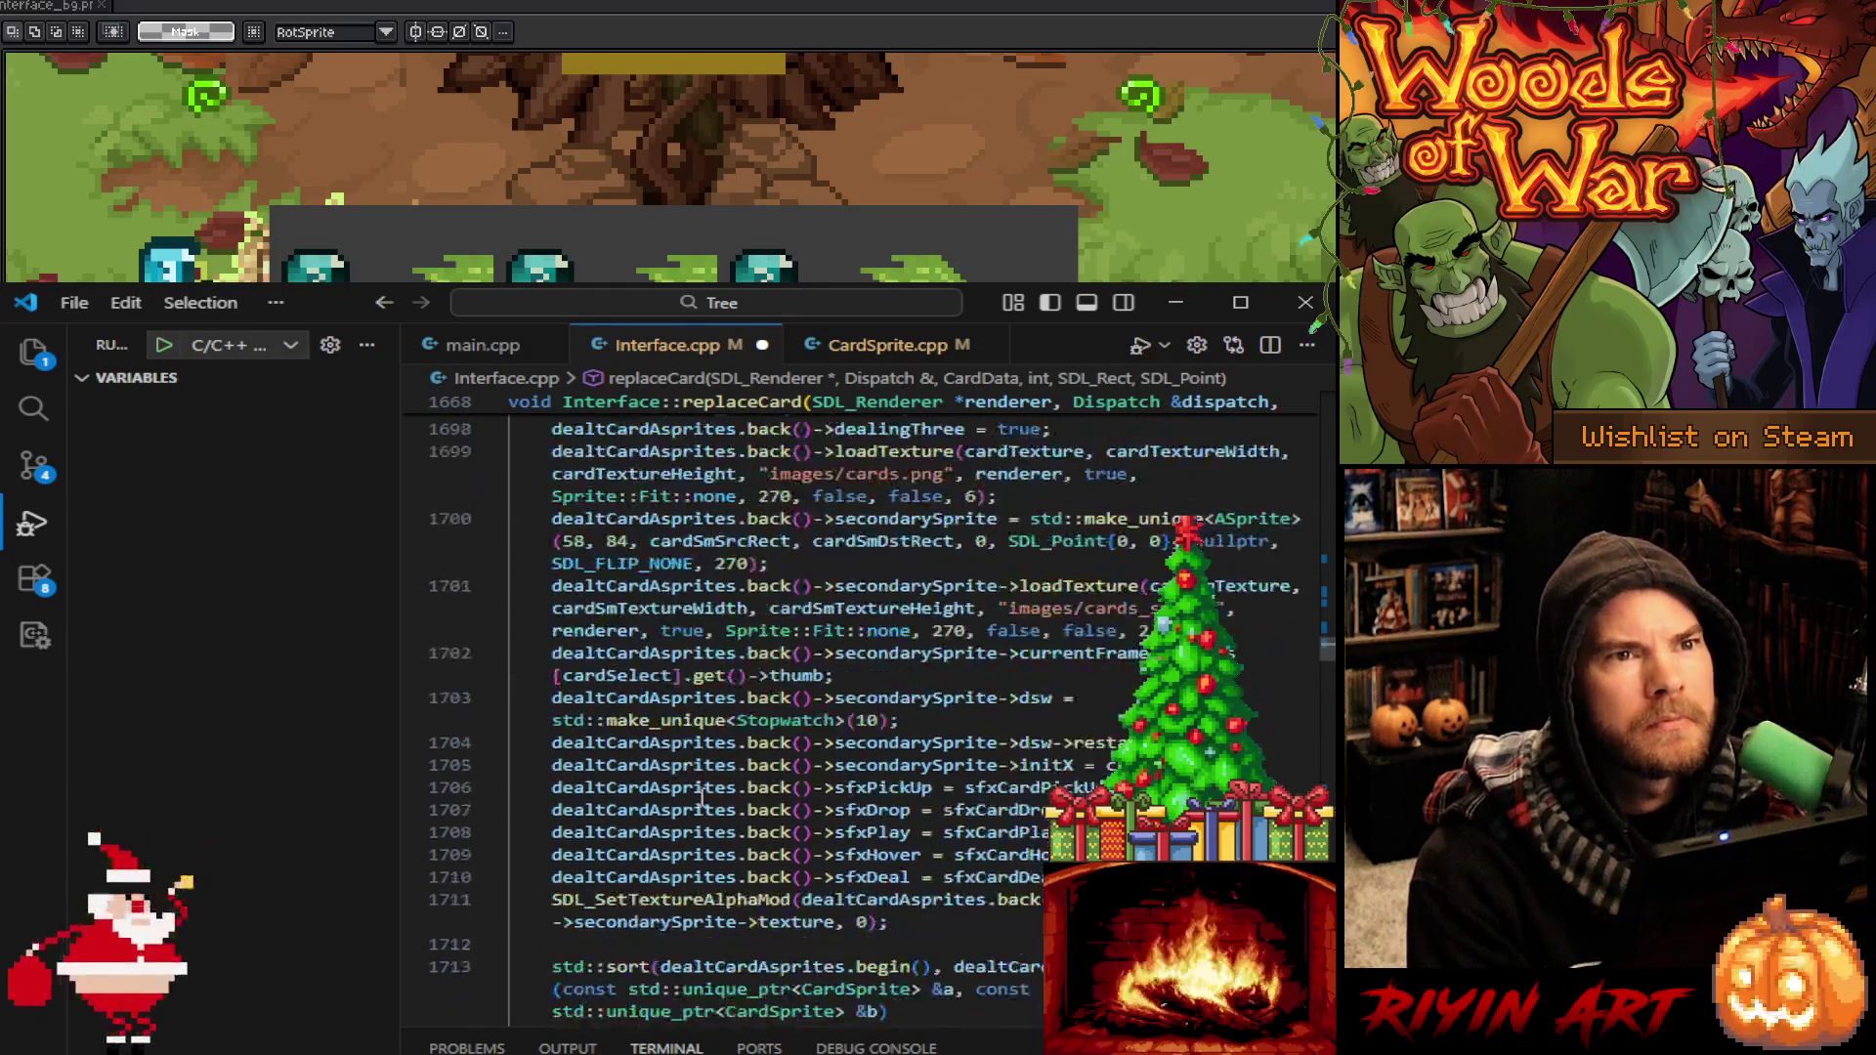
scroll(723, 802, "down", 7)
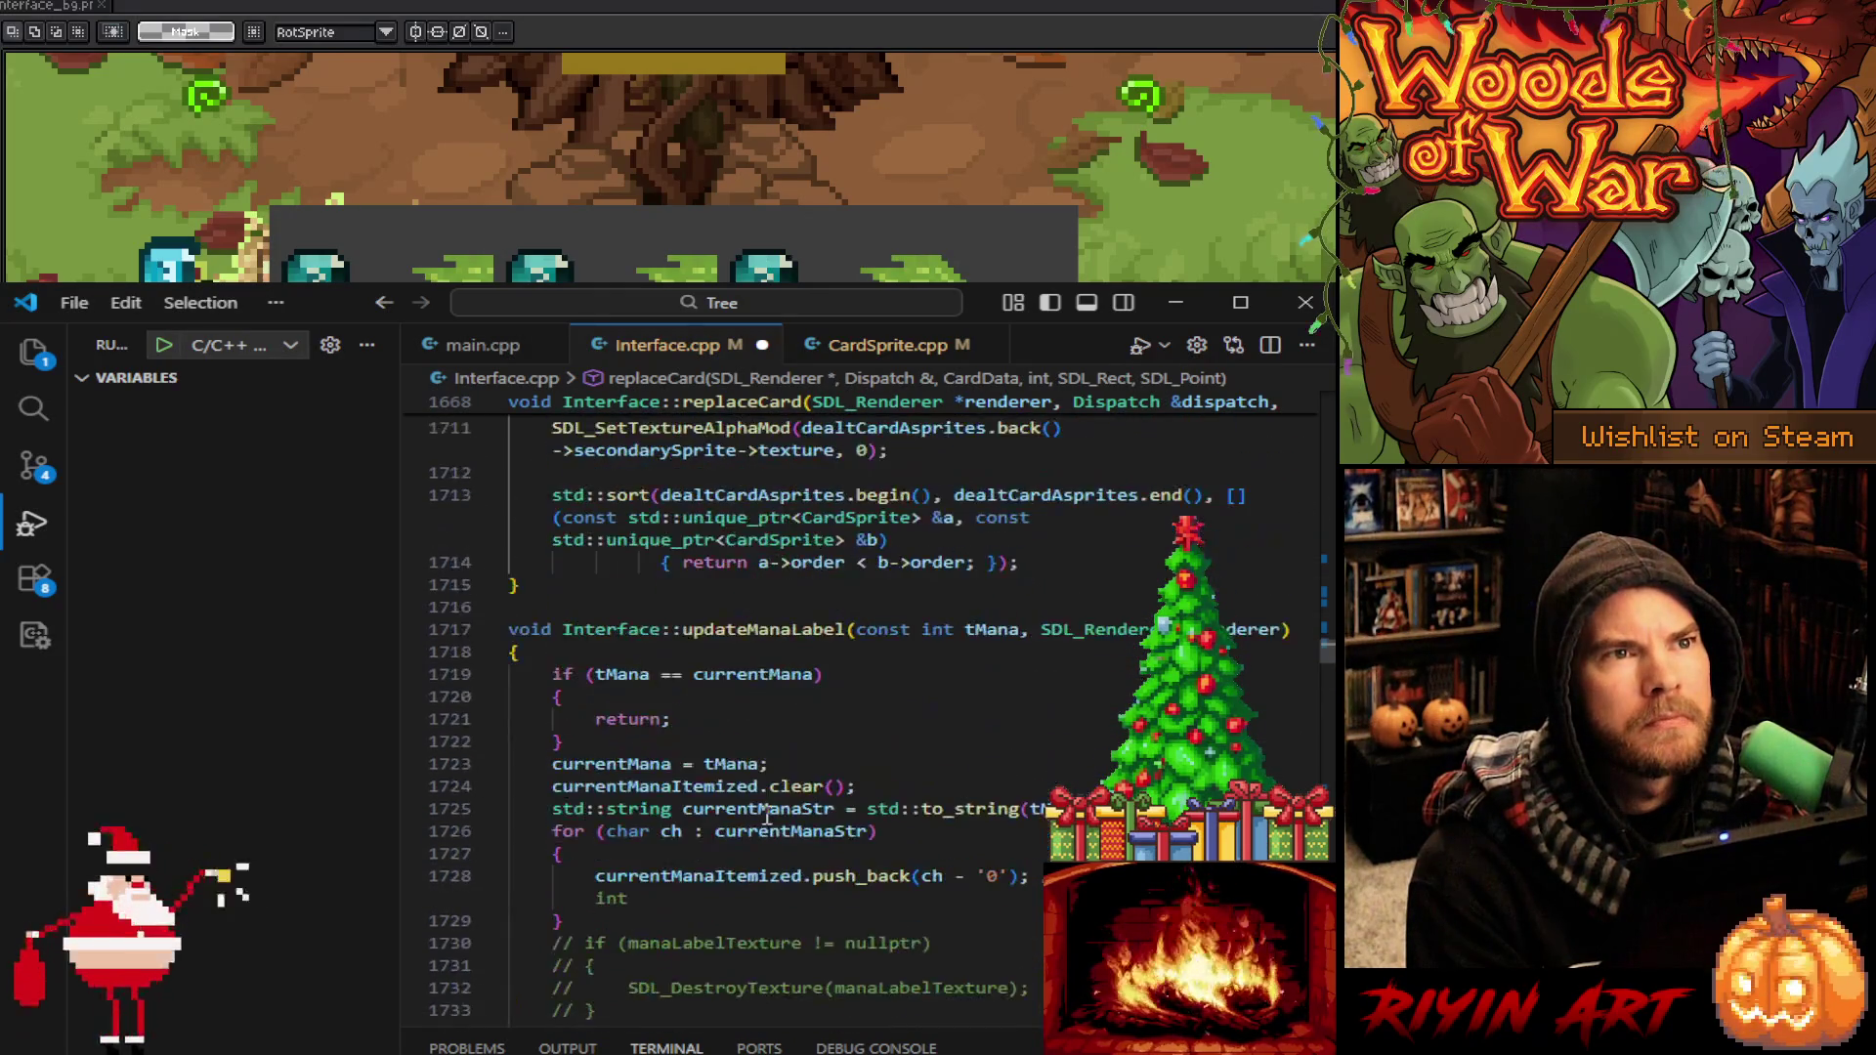
scroll(782, 804, "down", 7)
scroll(907, 768, "down", 10)
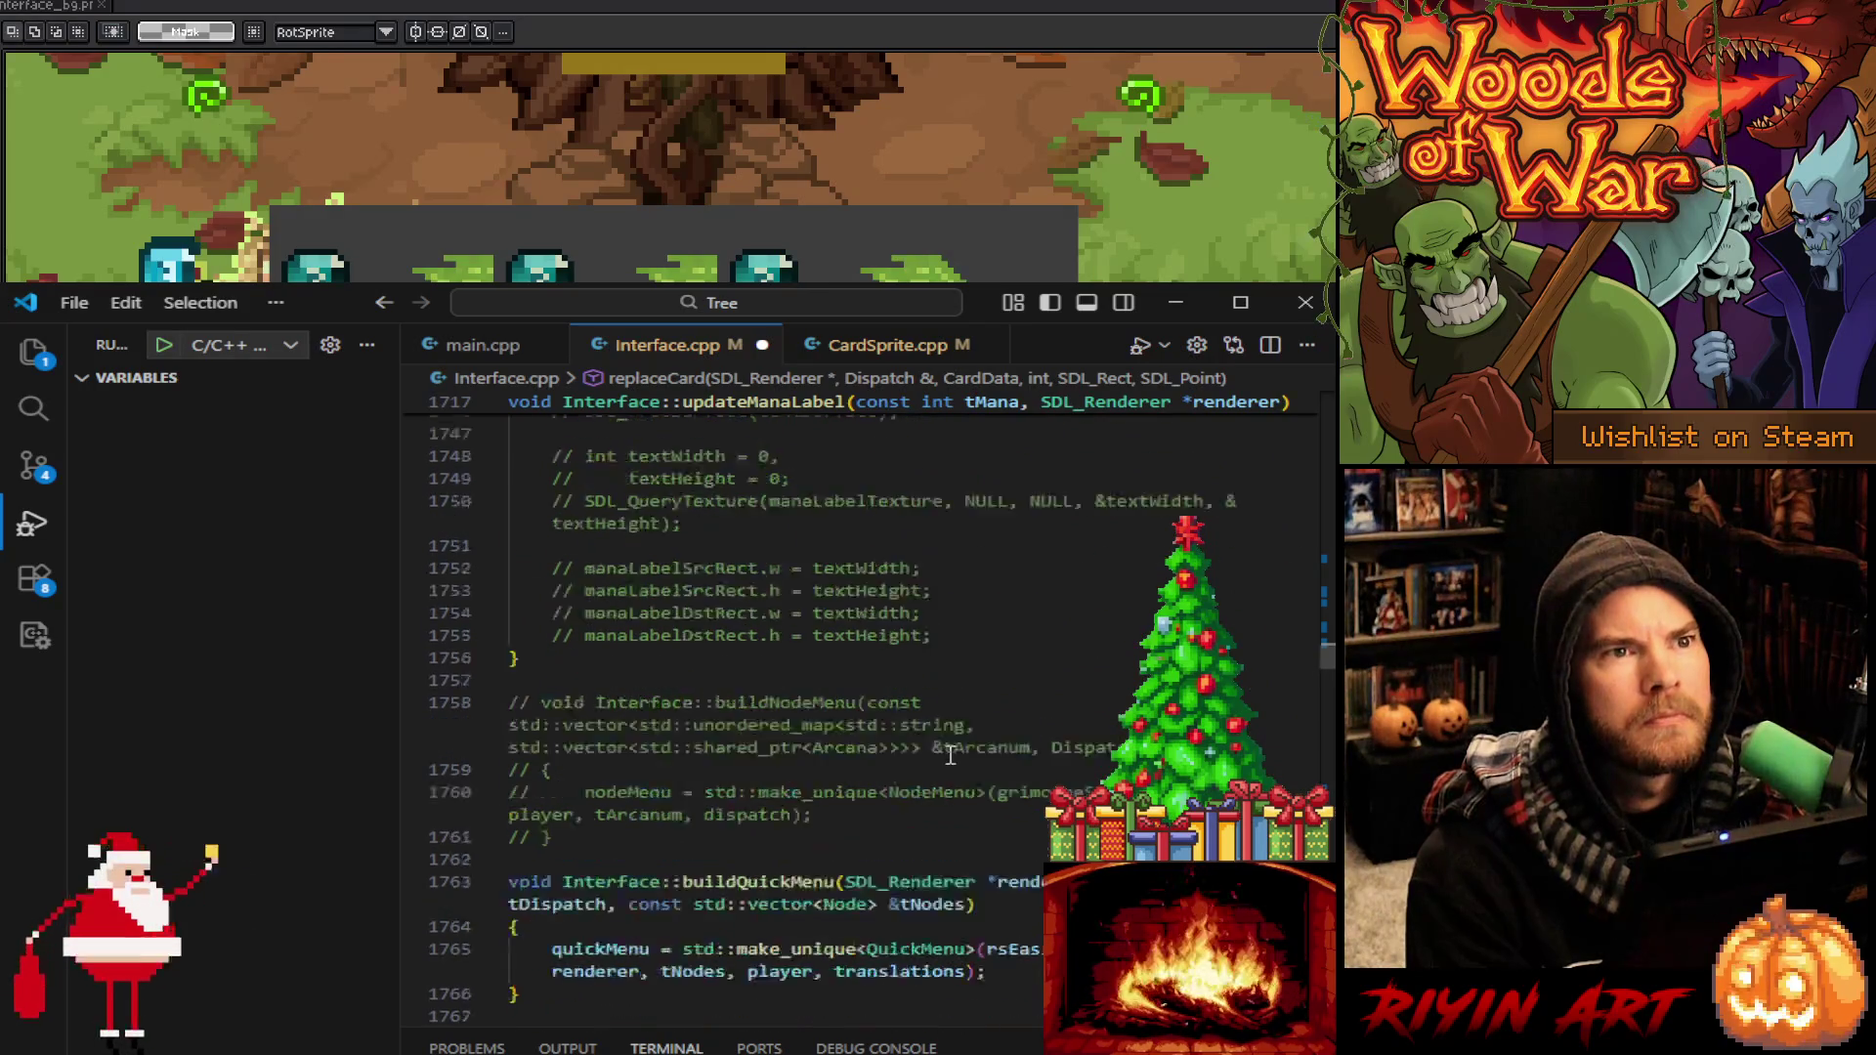
left_click(946, 717)
key("ctrl+s")
left_click(883, 352)
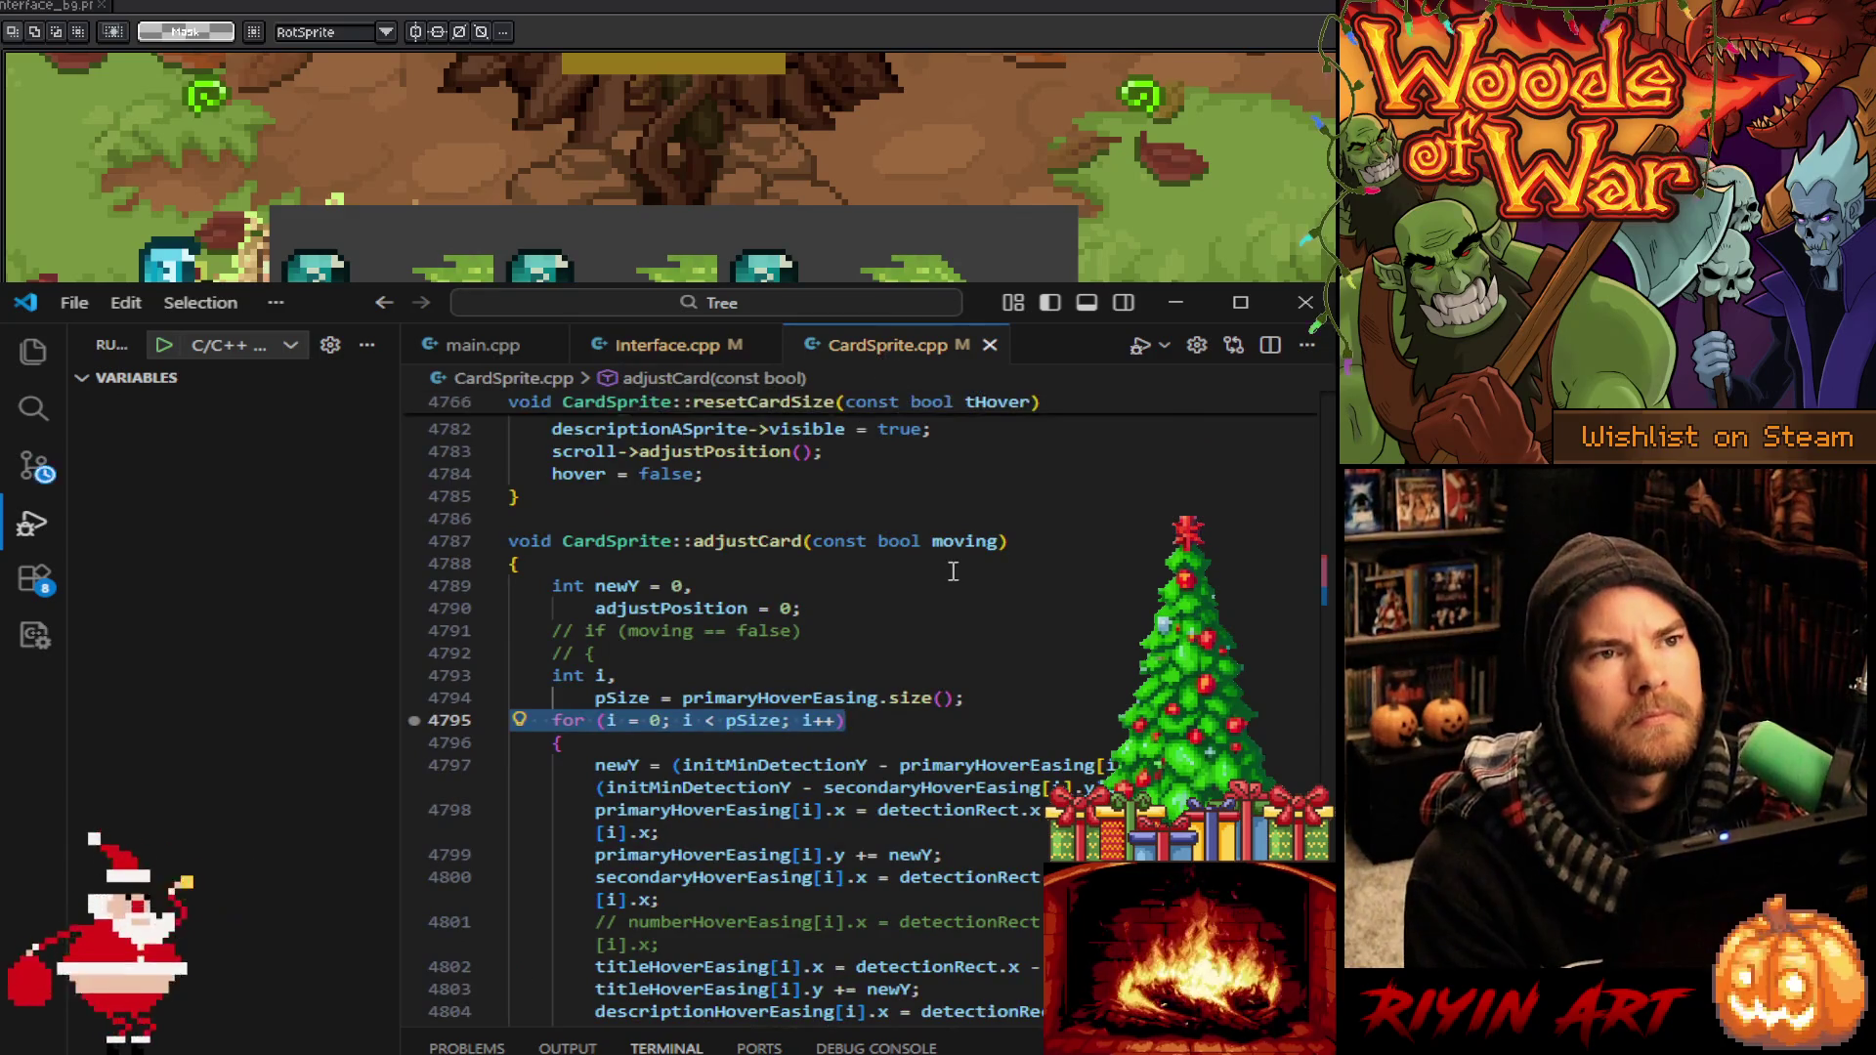
Browse CardSprite.cpp's adjustCard function and CardSprite constructor
left_click(977, 675)
scroll(977, 678, "up", 6)
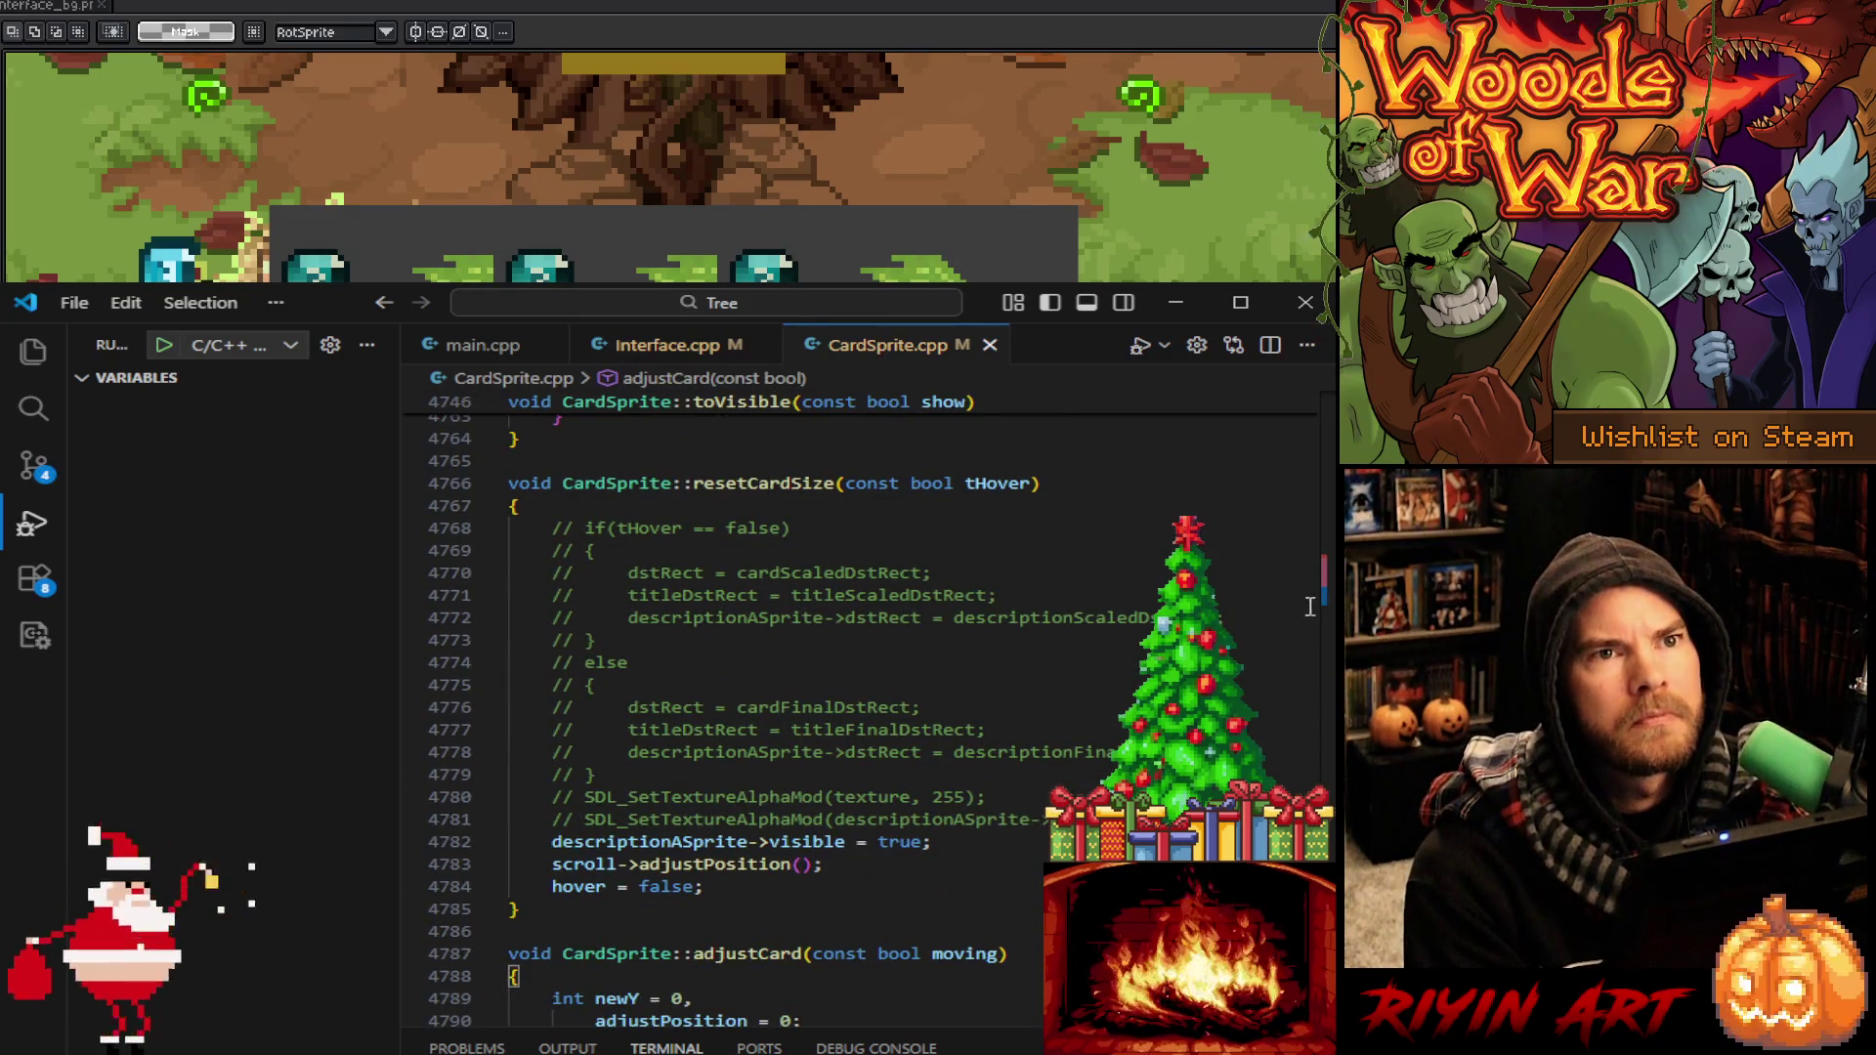
left_click_drag(1329, 596, 1326, 406)
scroll(1006, 703, "down", 9)
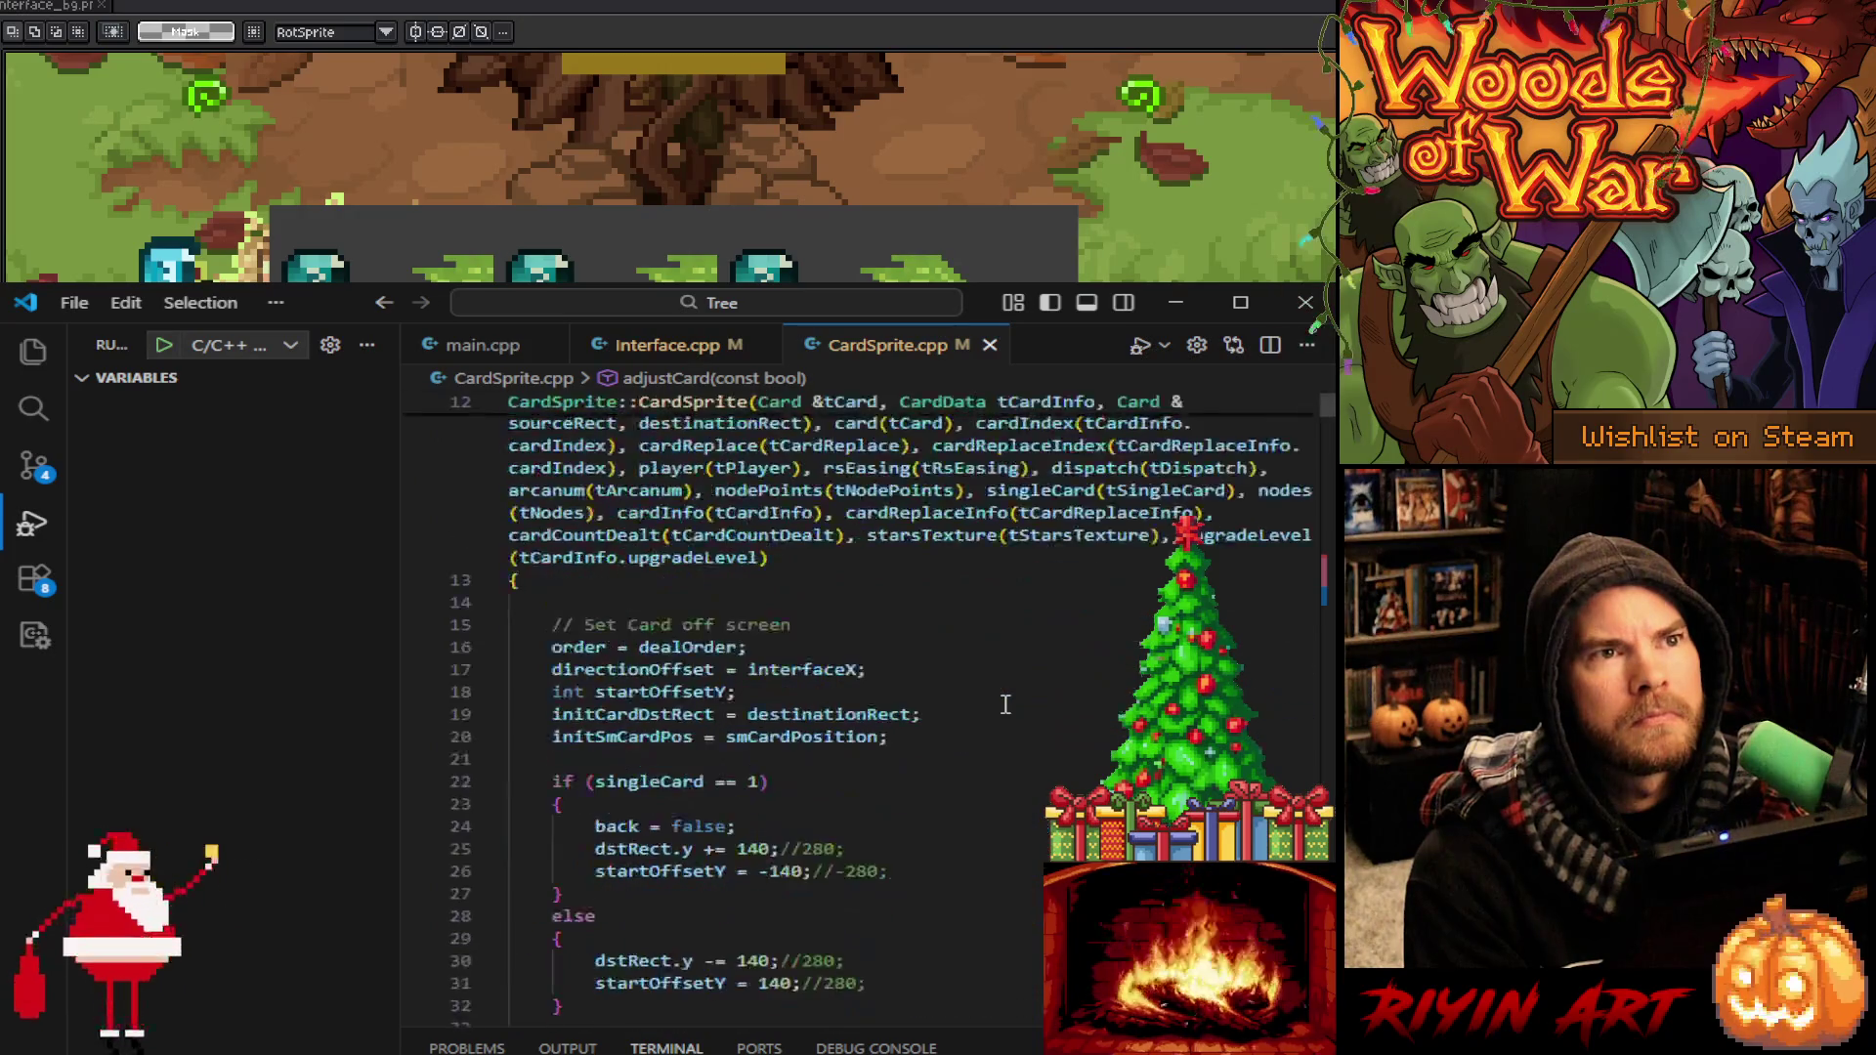
left_click(1005, 708)
scroll(1005, 703, "down", 7)
mouse_move(1327, 406)
left_mouse_down()
mouse_move(1325, 659)
mouse_move(1260, 549)
mouse_move(1265, 587)
left_mouse_up()
scroll(761, 694, "up", 2)
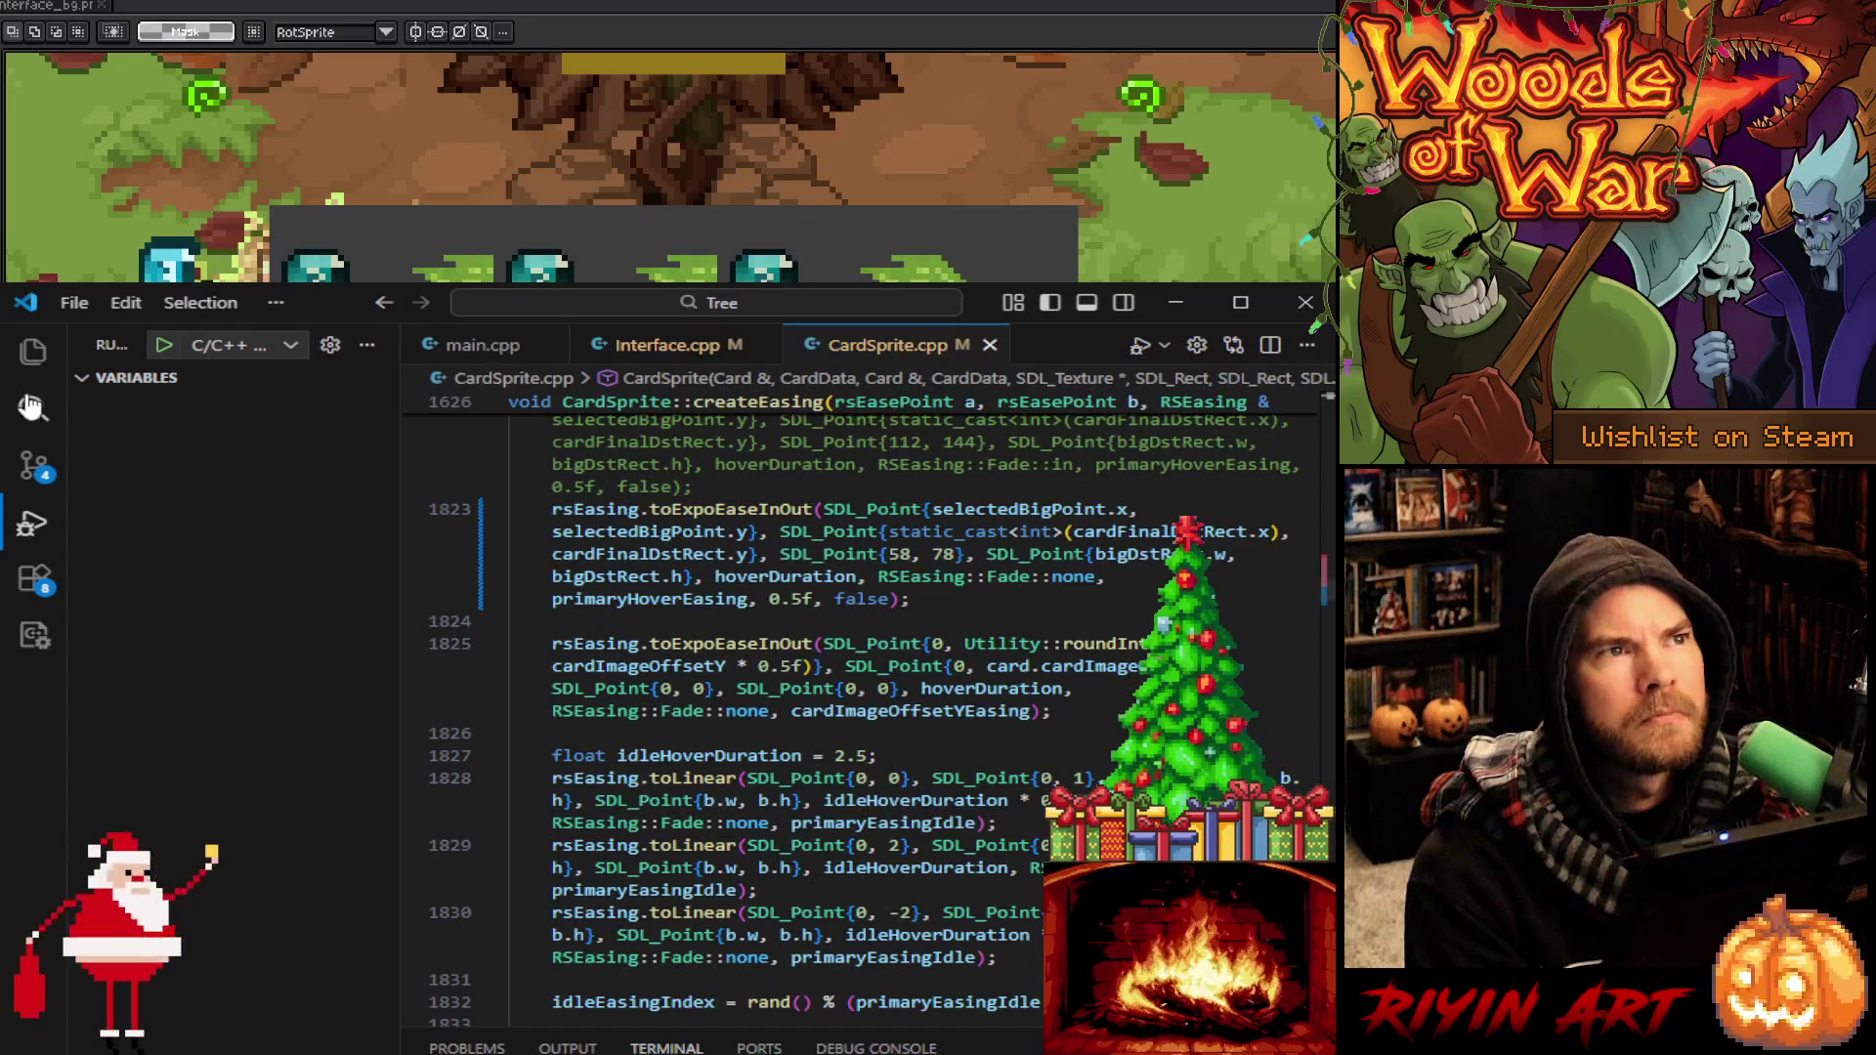
Hide the debug sidebar and go to the createEasing function's slide-in and flip code
left_click(37, 525)
scroll(557, 724, "up", 5)
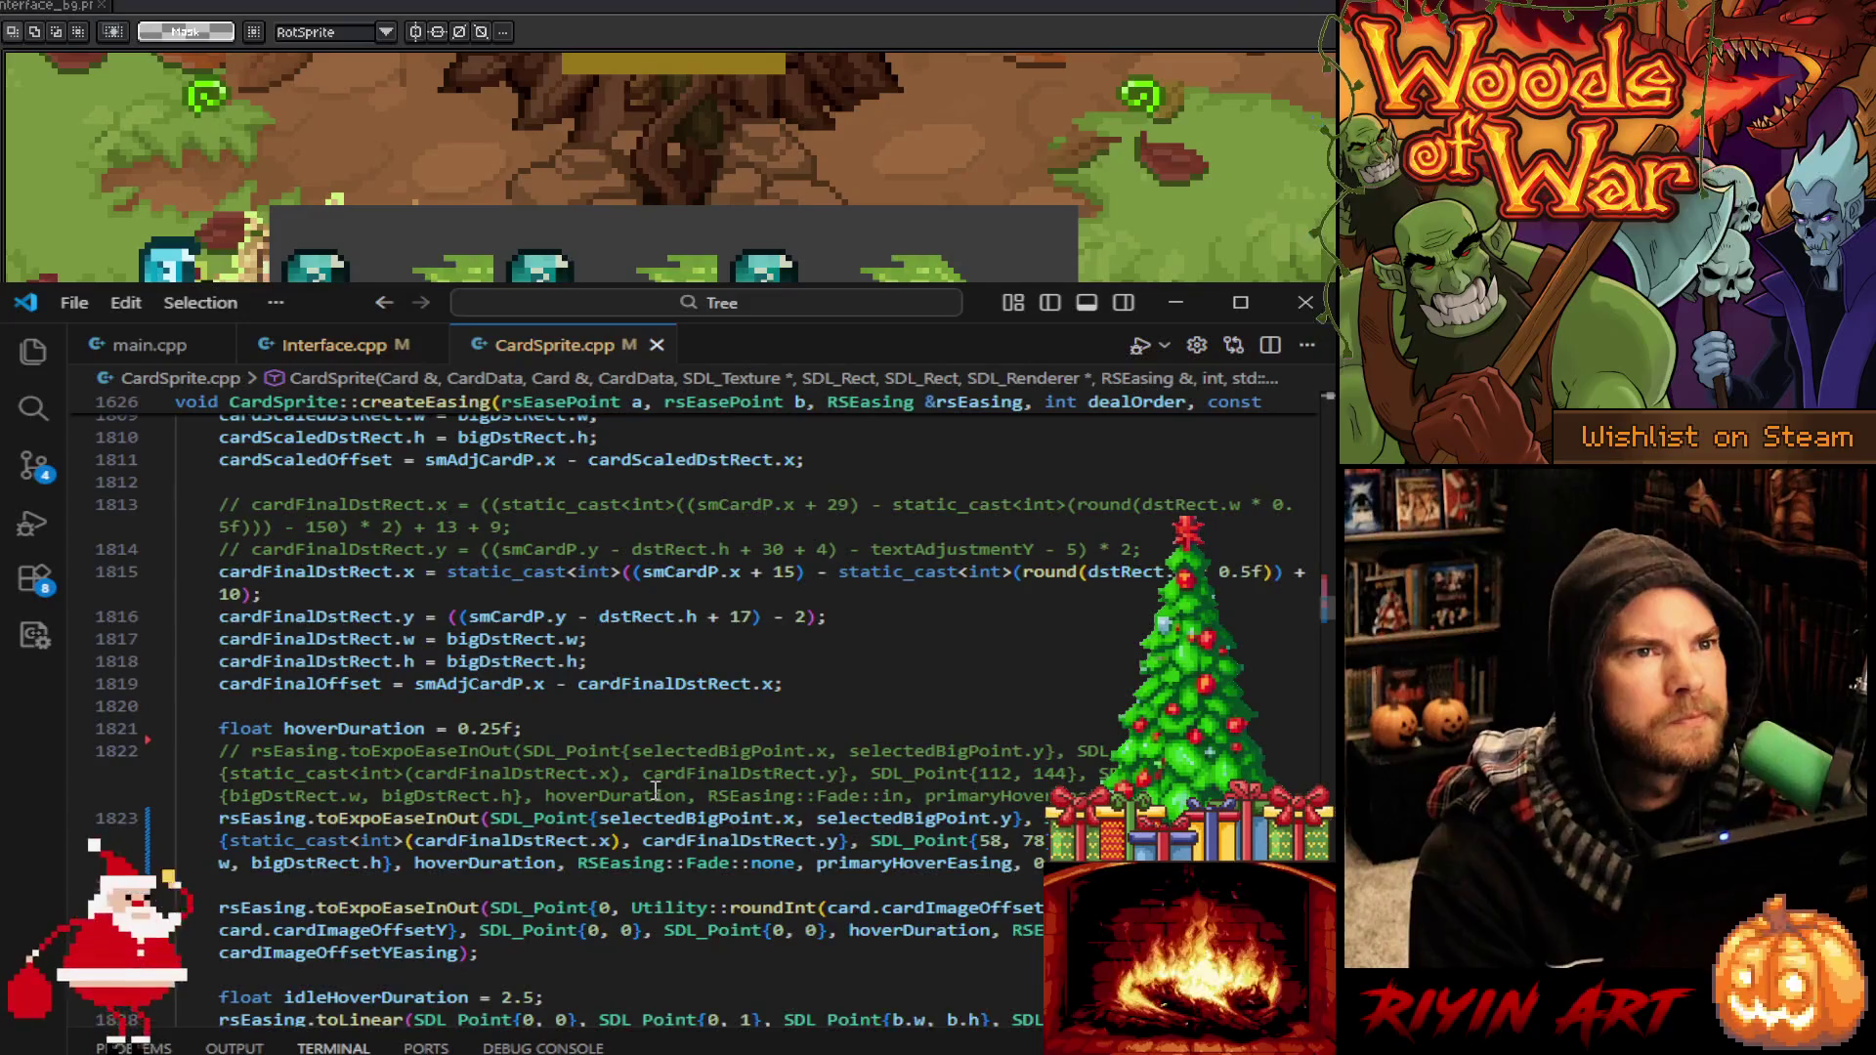
key("alt+Left")
scroll(654, 883, "down", 6)
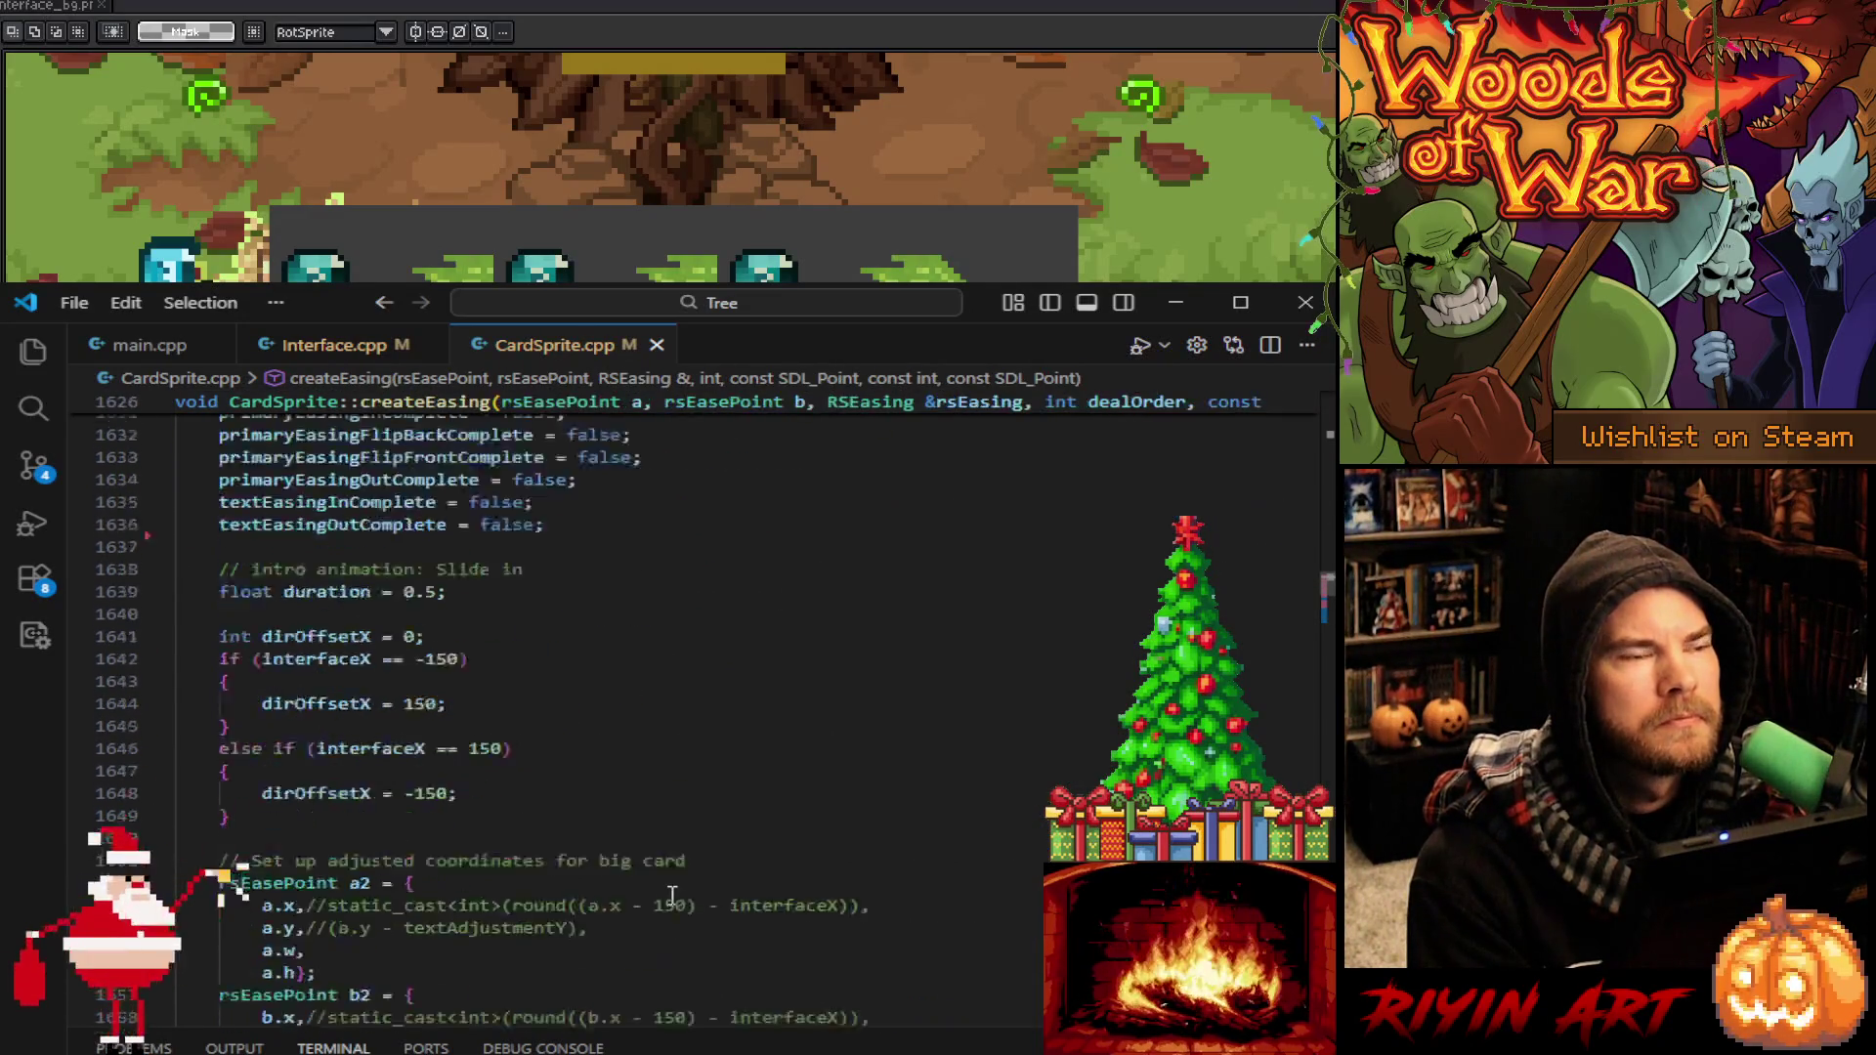
scroll(673, 895, "up", 3)
scroll(679, 899, "down", 7)
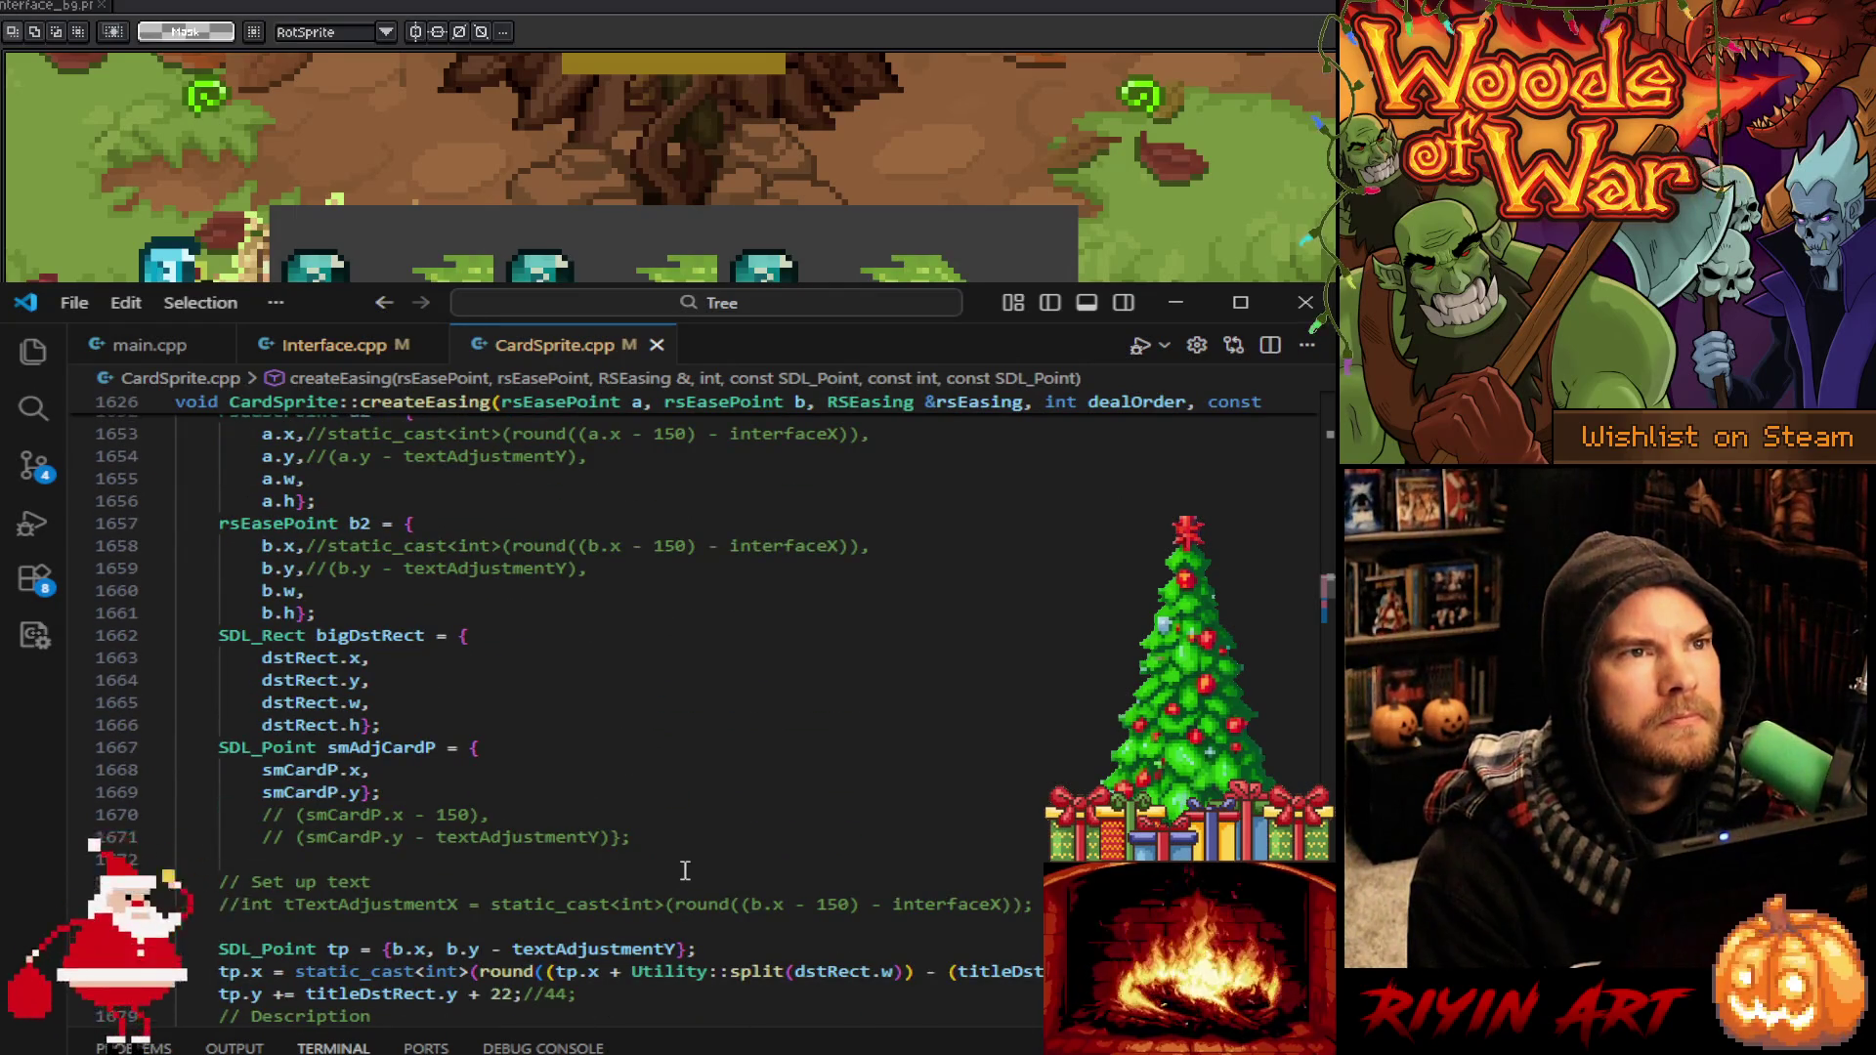
scroll(674, 868, "up", 4)
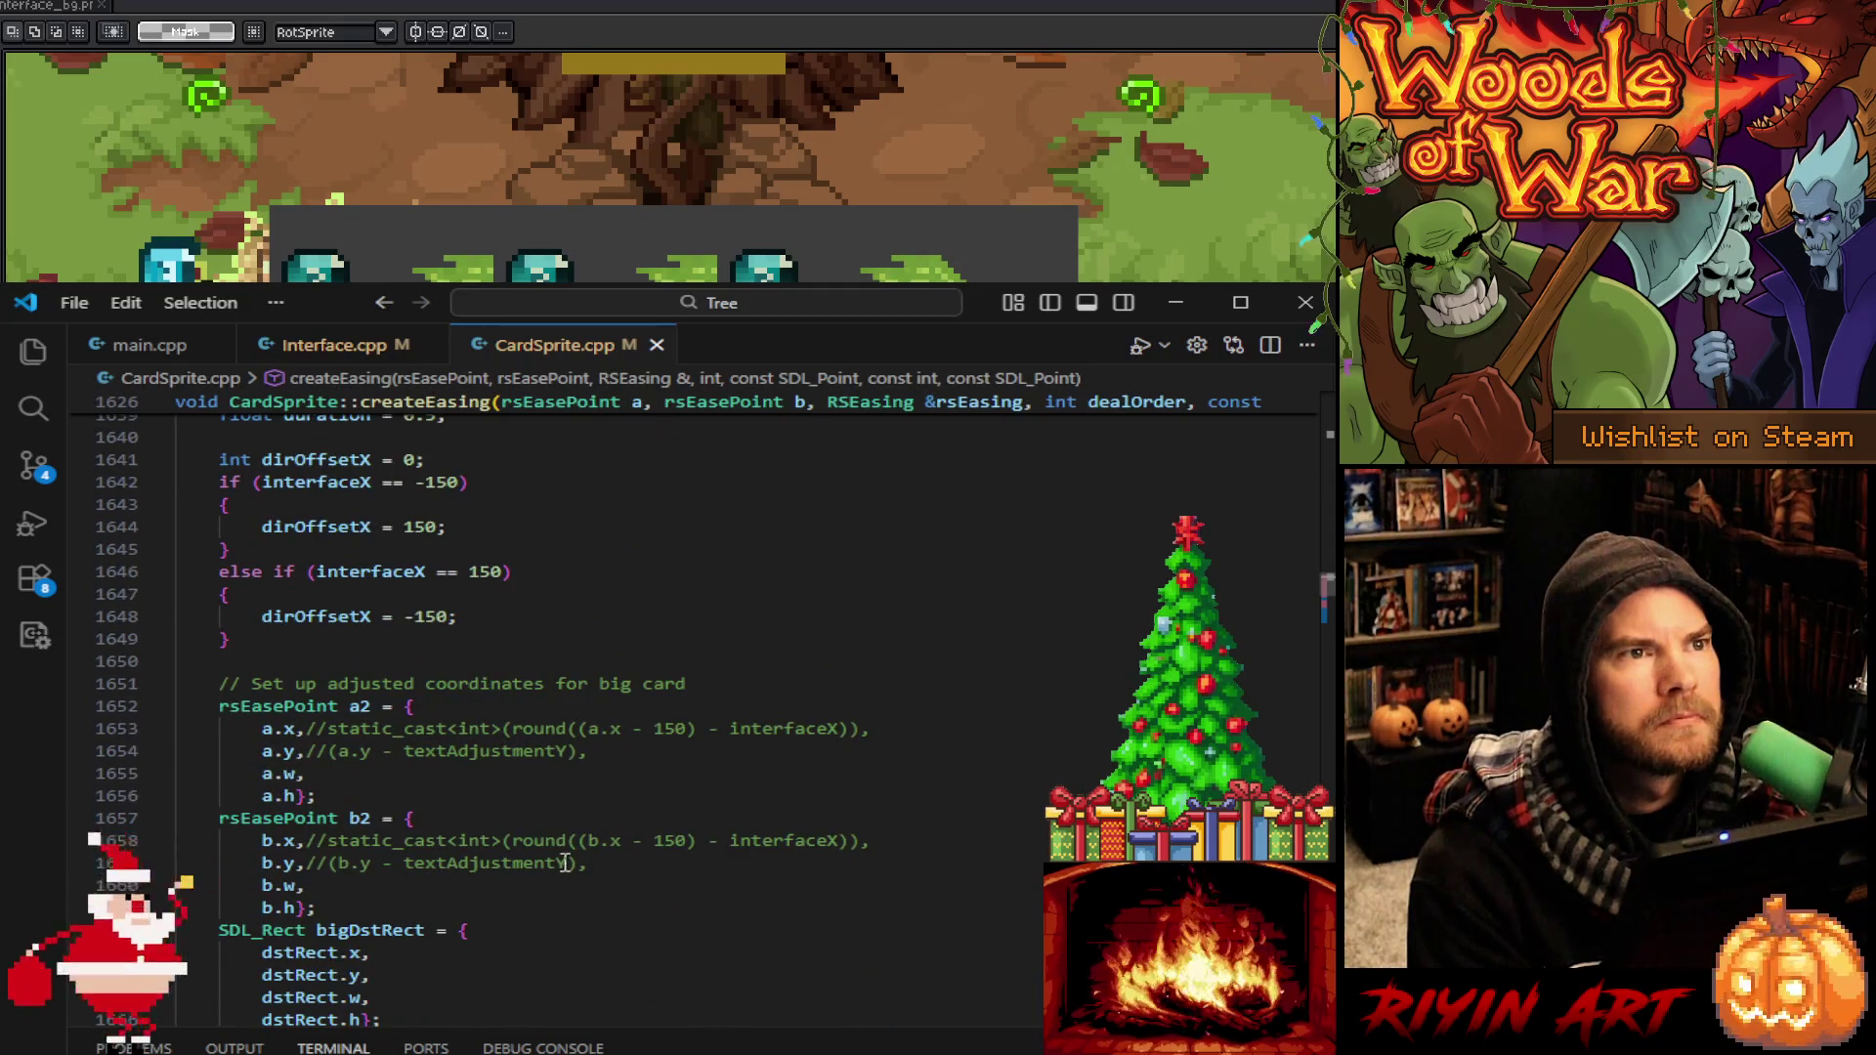
mouse_move(317, 719)
scroll(793, 922, "down", 7)
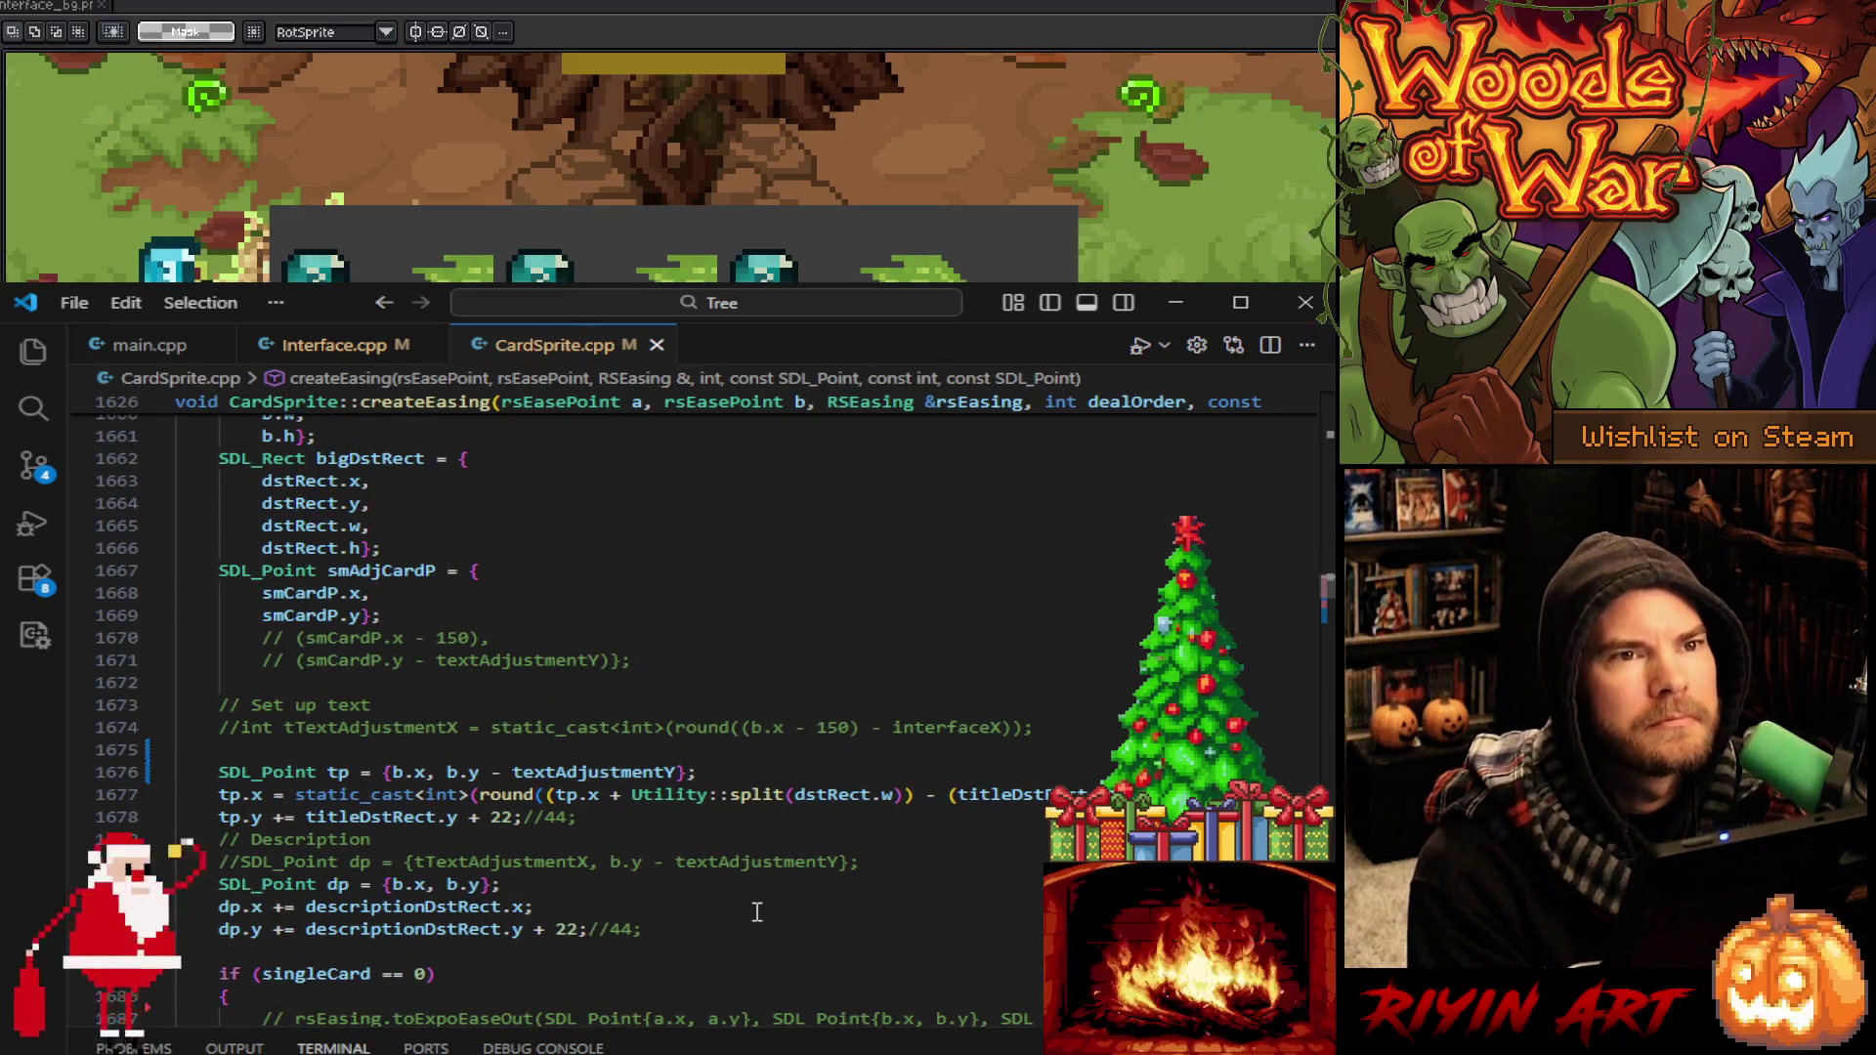
Compare the code against the Aseprite card mockup, then reopen Run and Debug
key("alt+Tab")
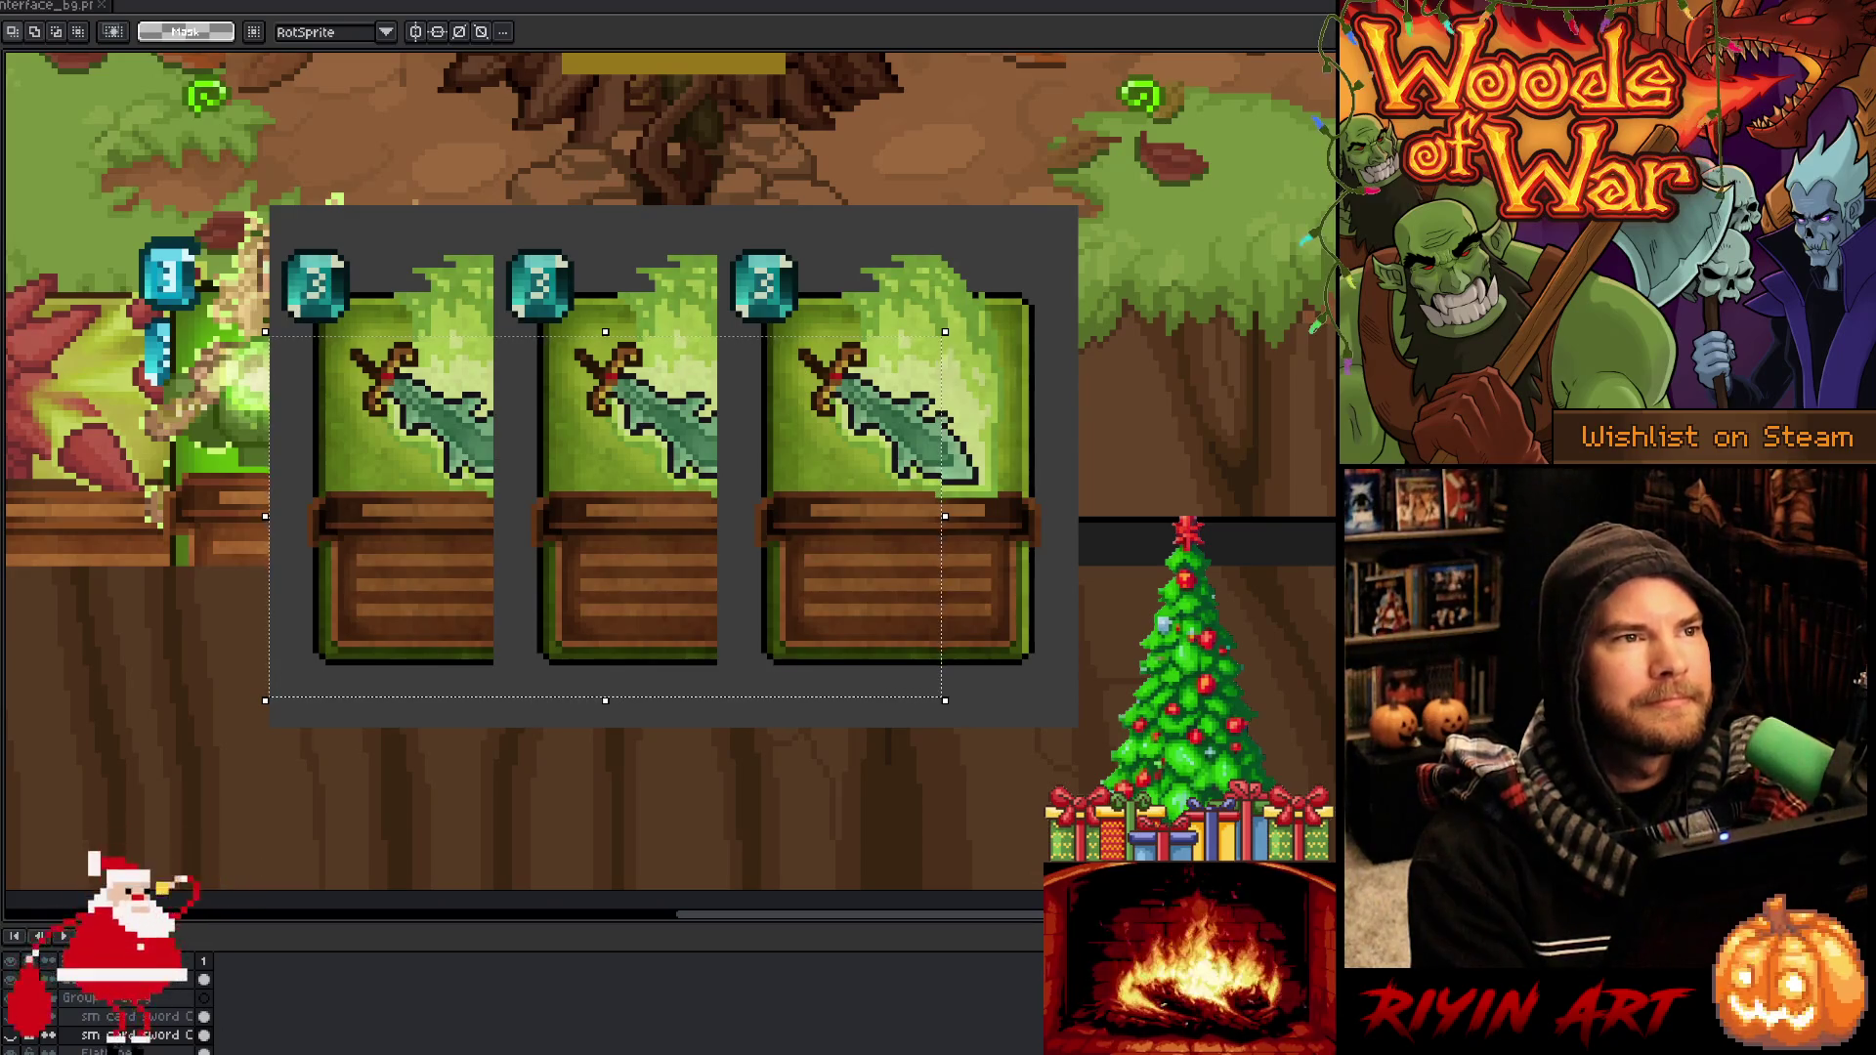
key("alt+Tab")
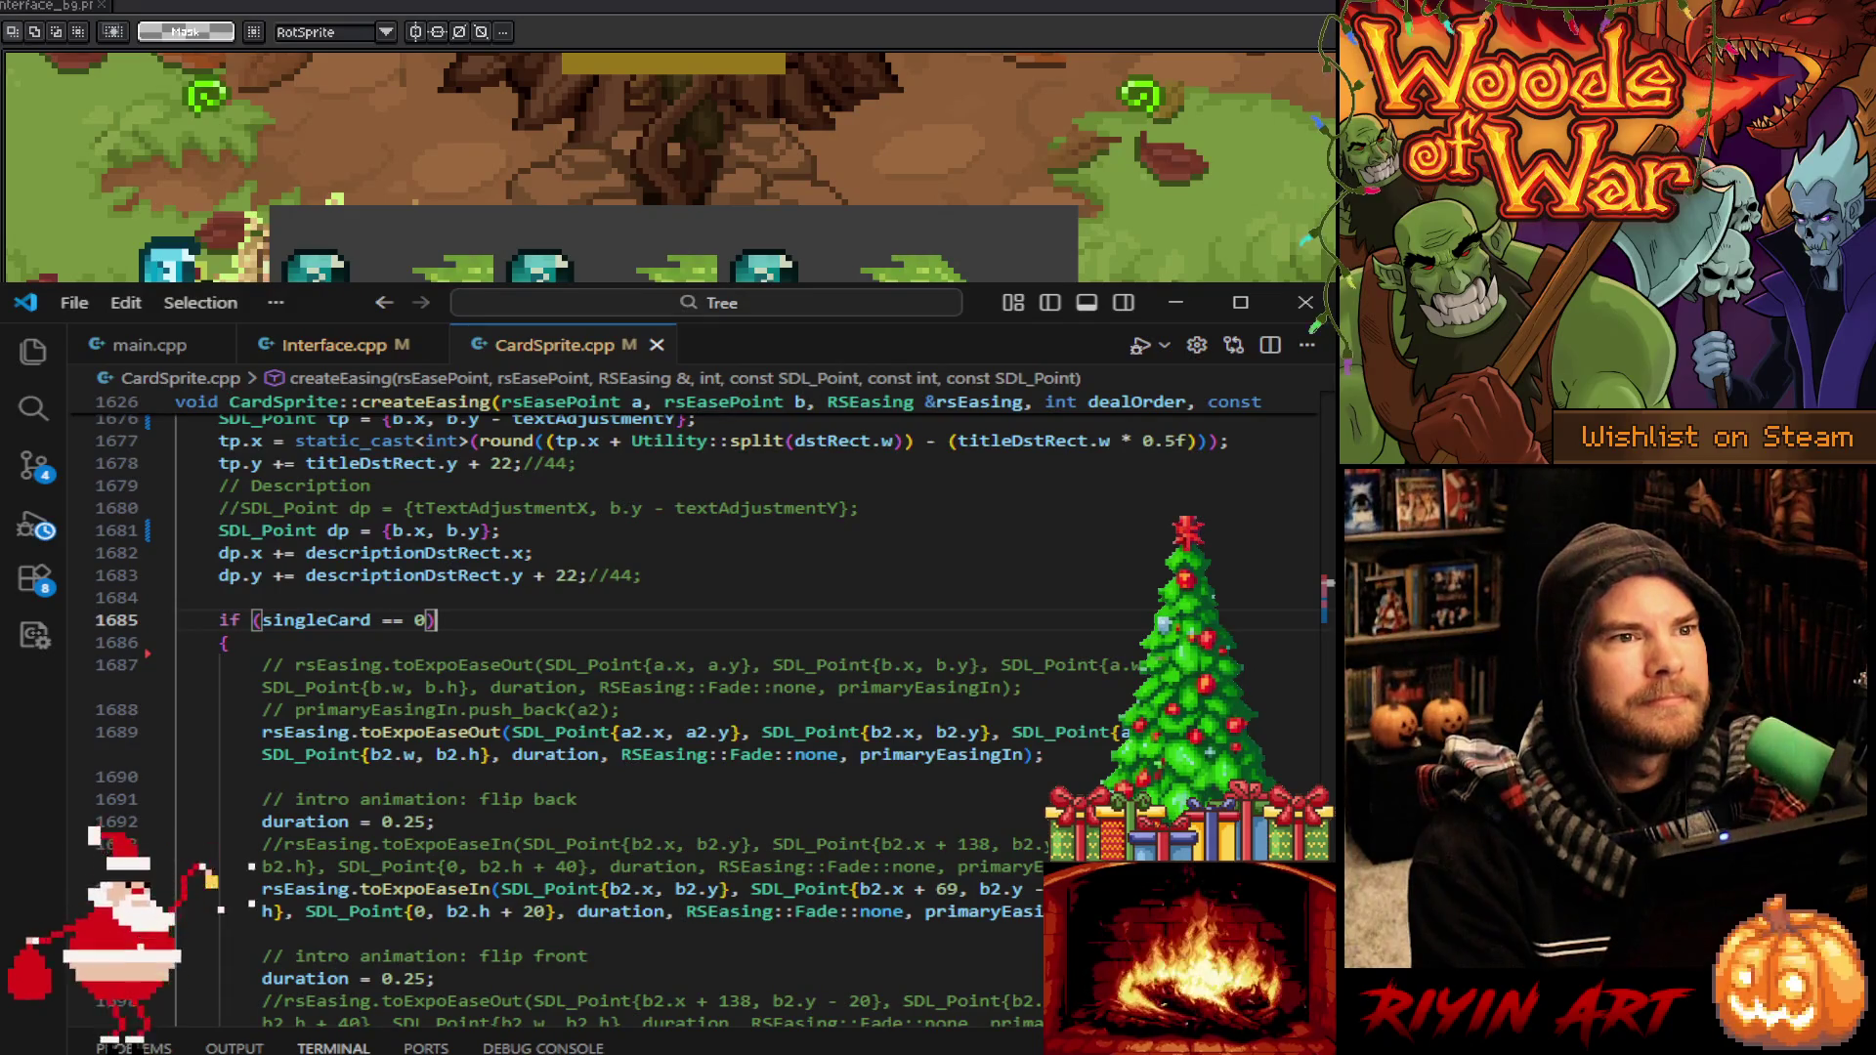
left_click(25, 526)
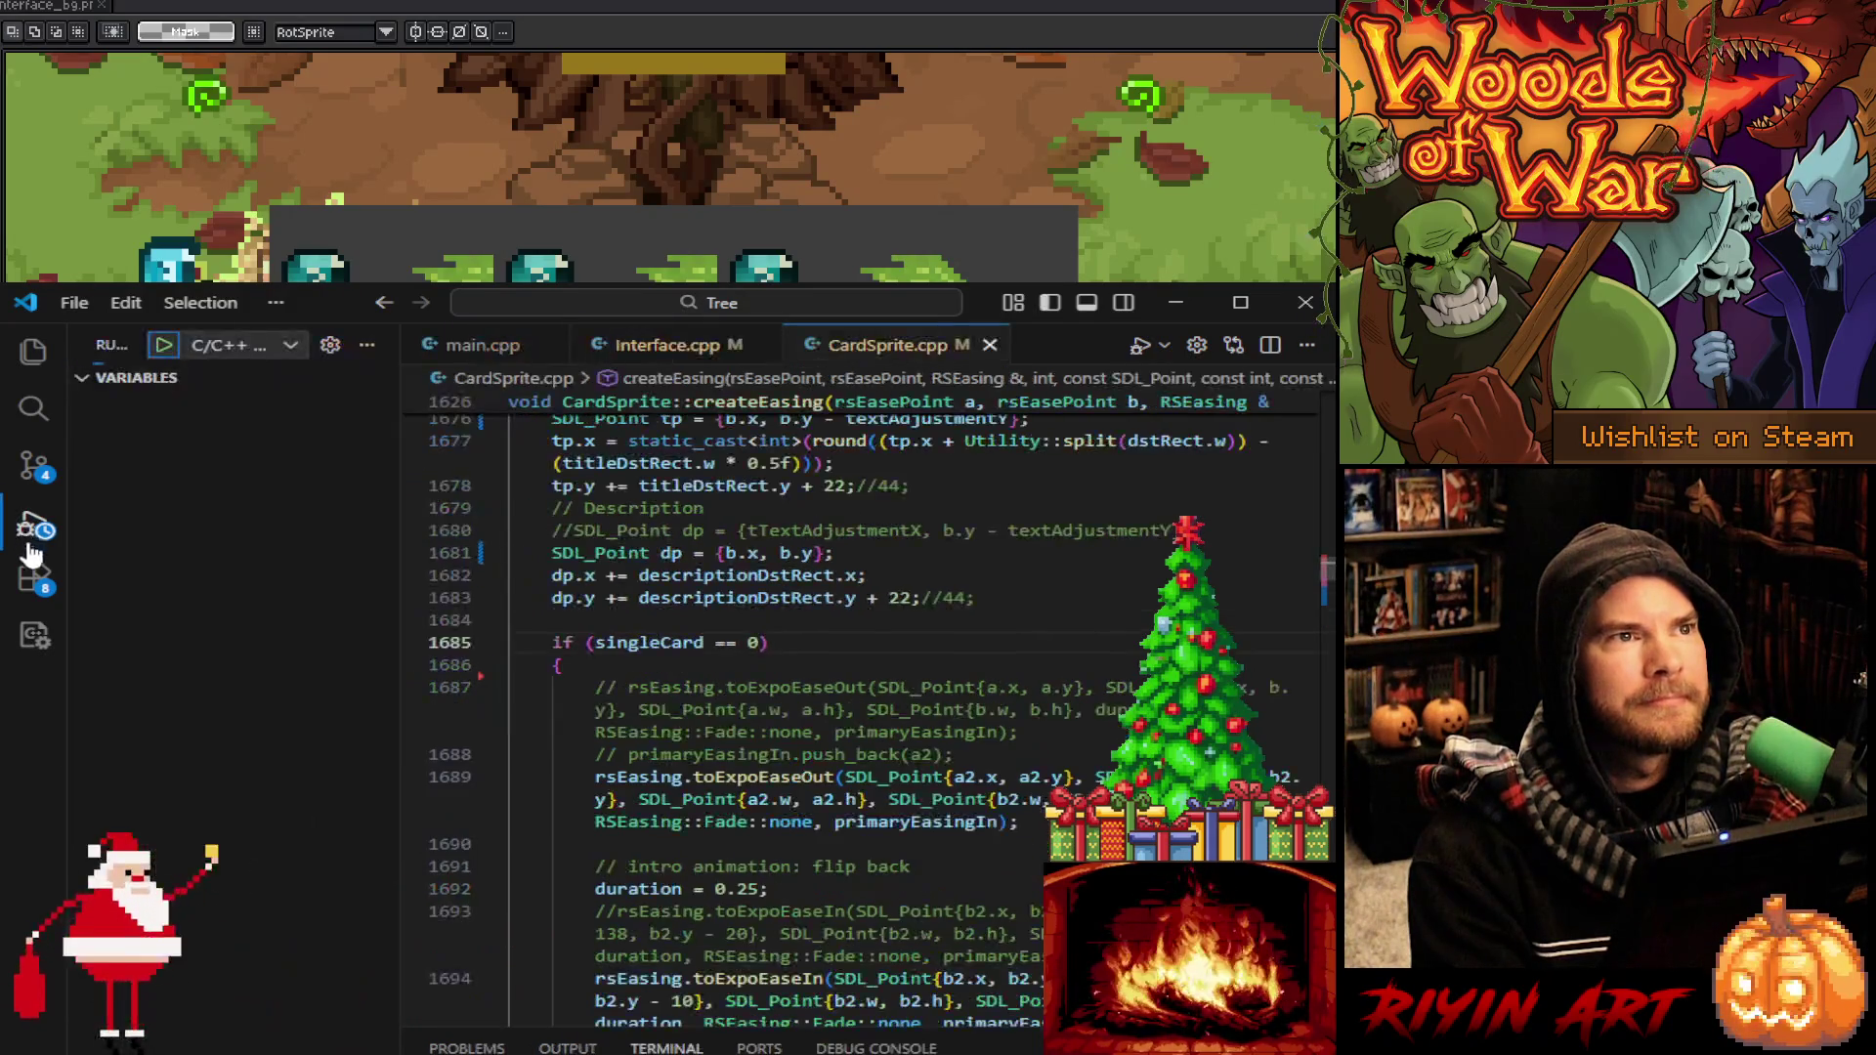
Run the Woods of War build to its title menu, then bring Aseprite's card-file dialog forward
scroll(1063, 732, "down", 3)
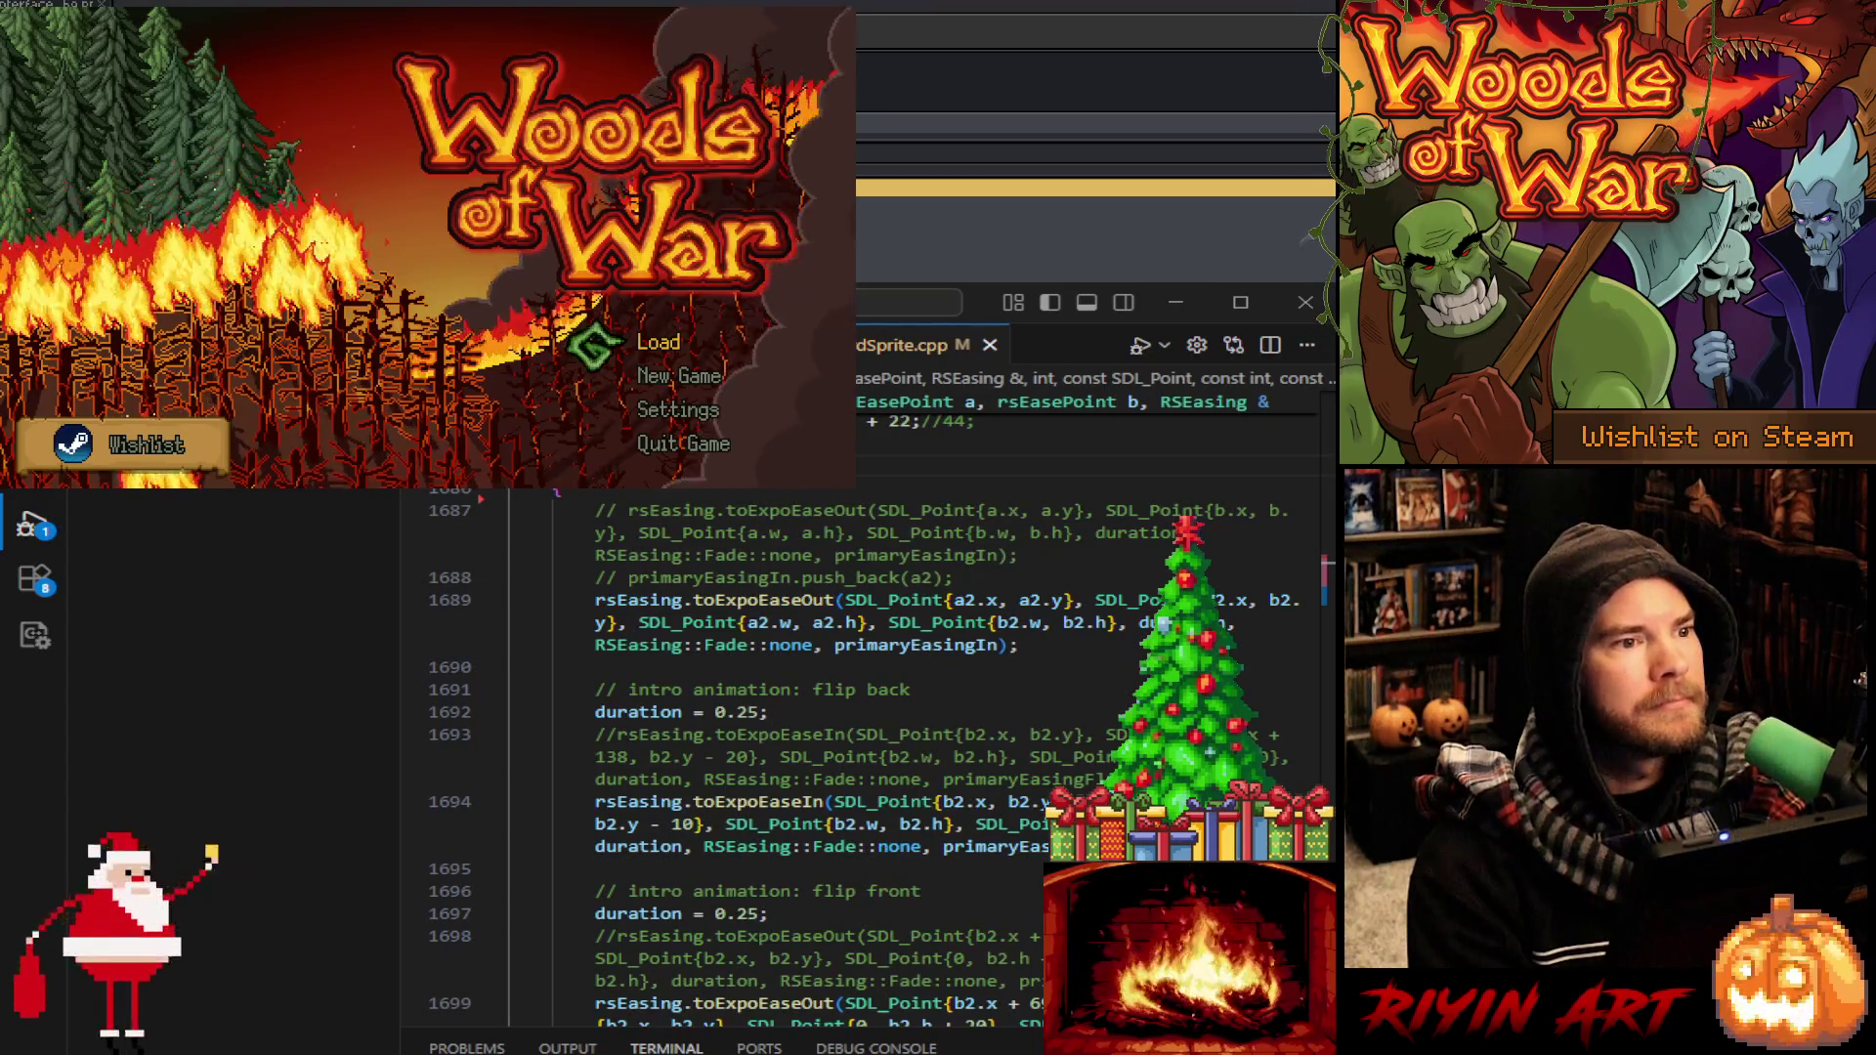
left_click(1176, 302)
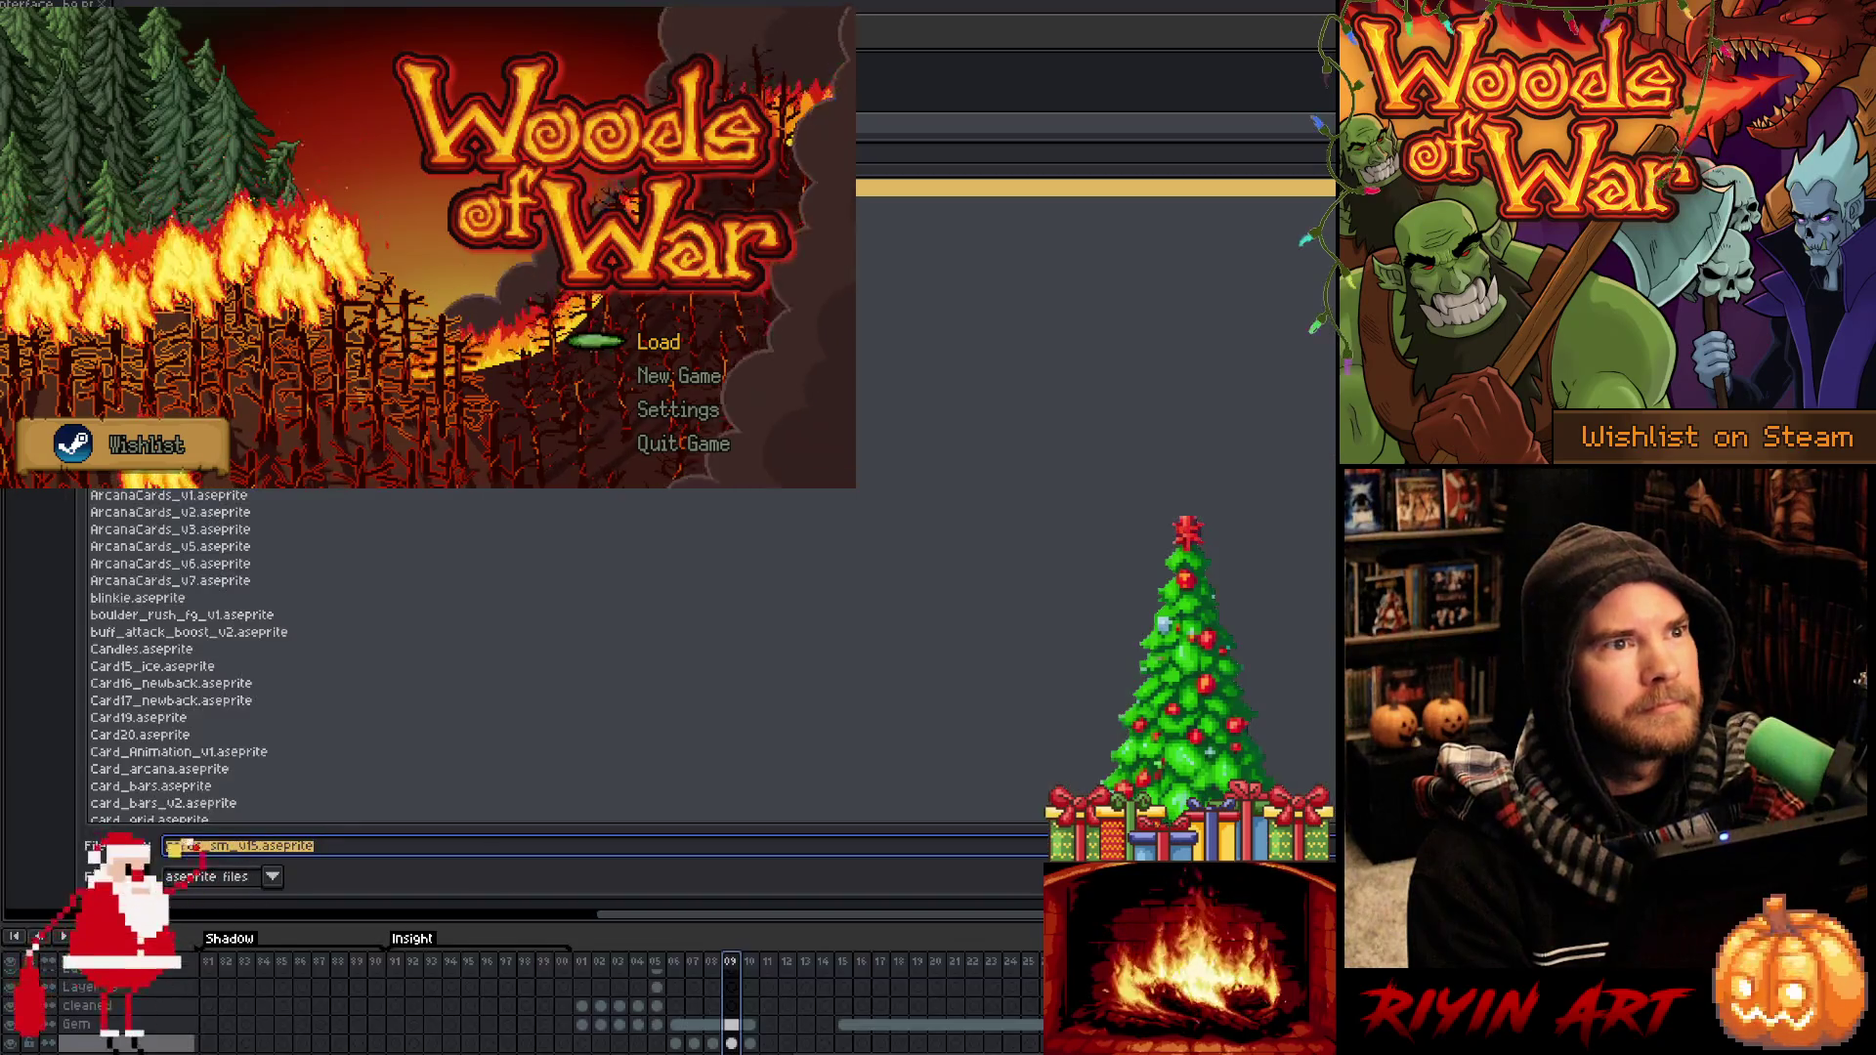
Save the Aseprite file as cards_sm_v16.aseprite
left_click(251, 846)
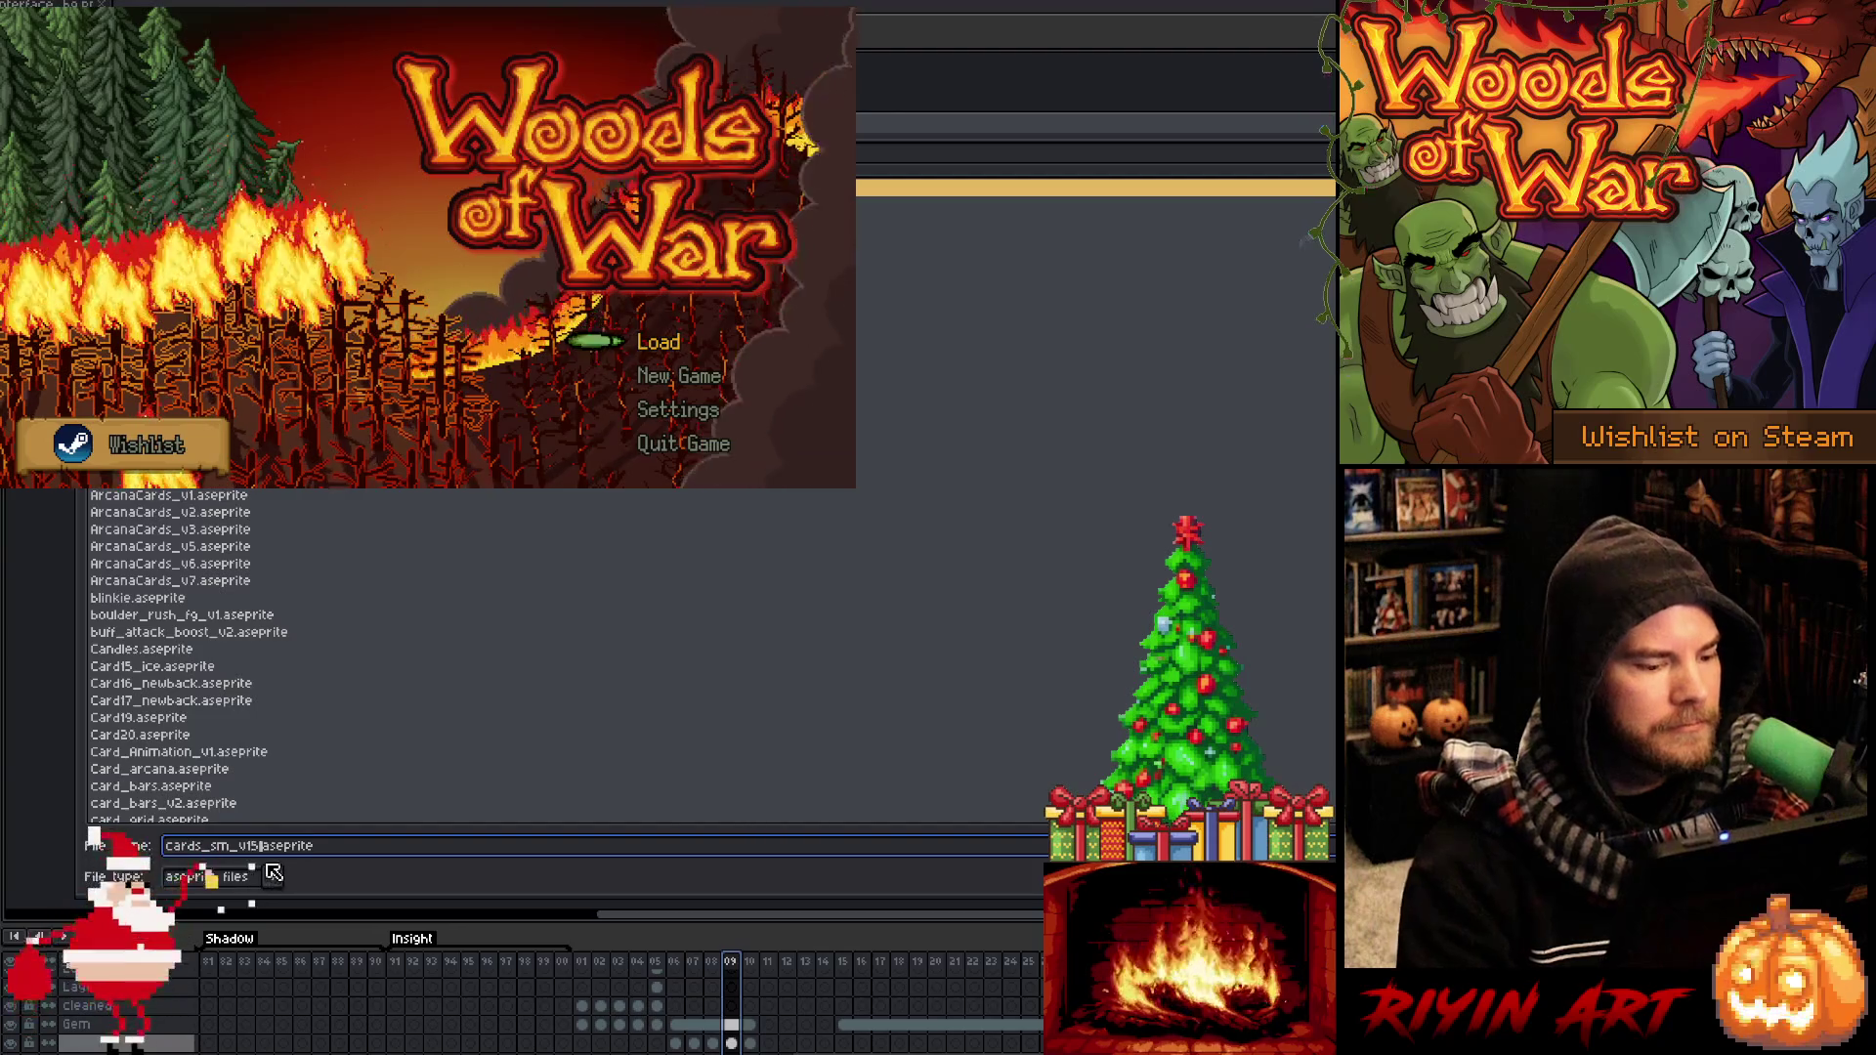
type("6")
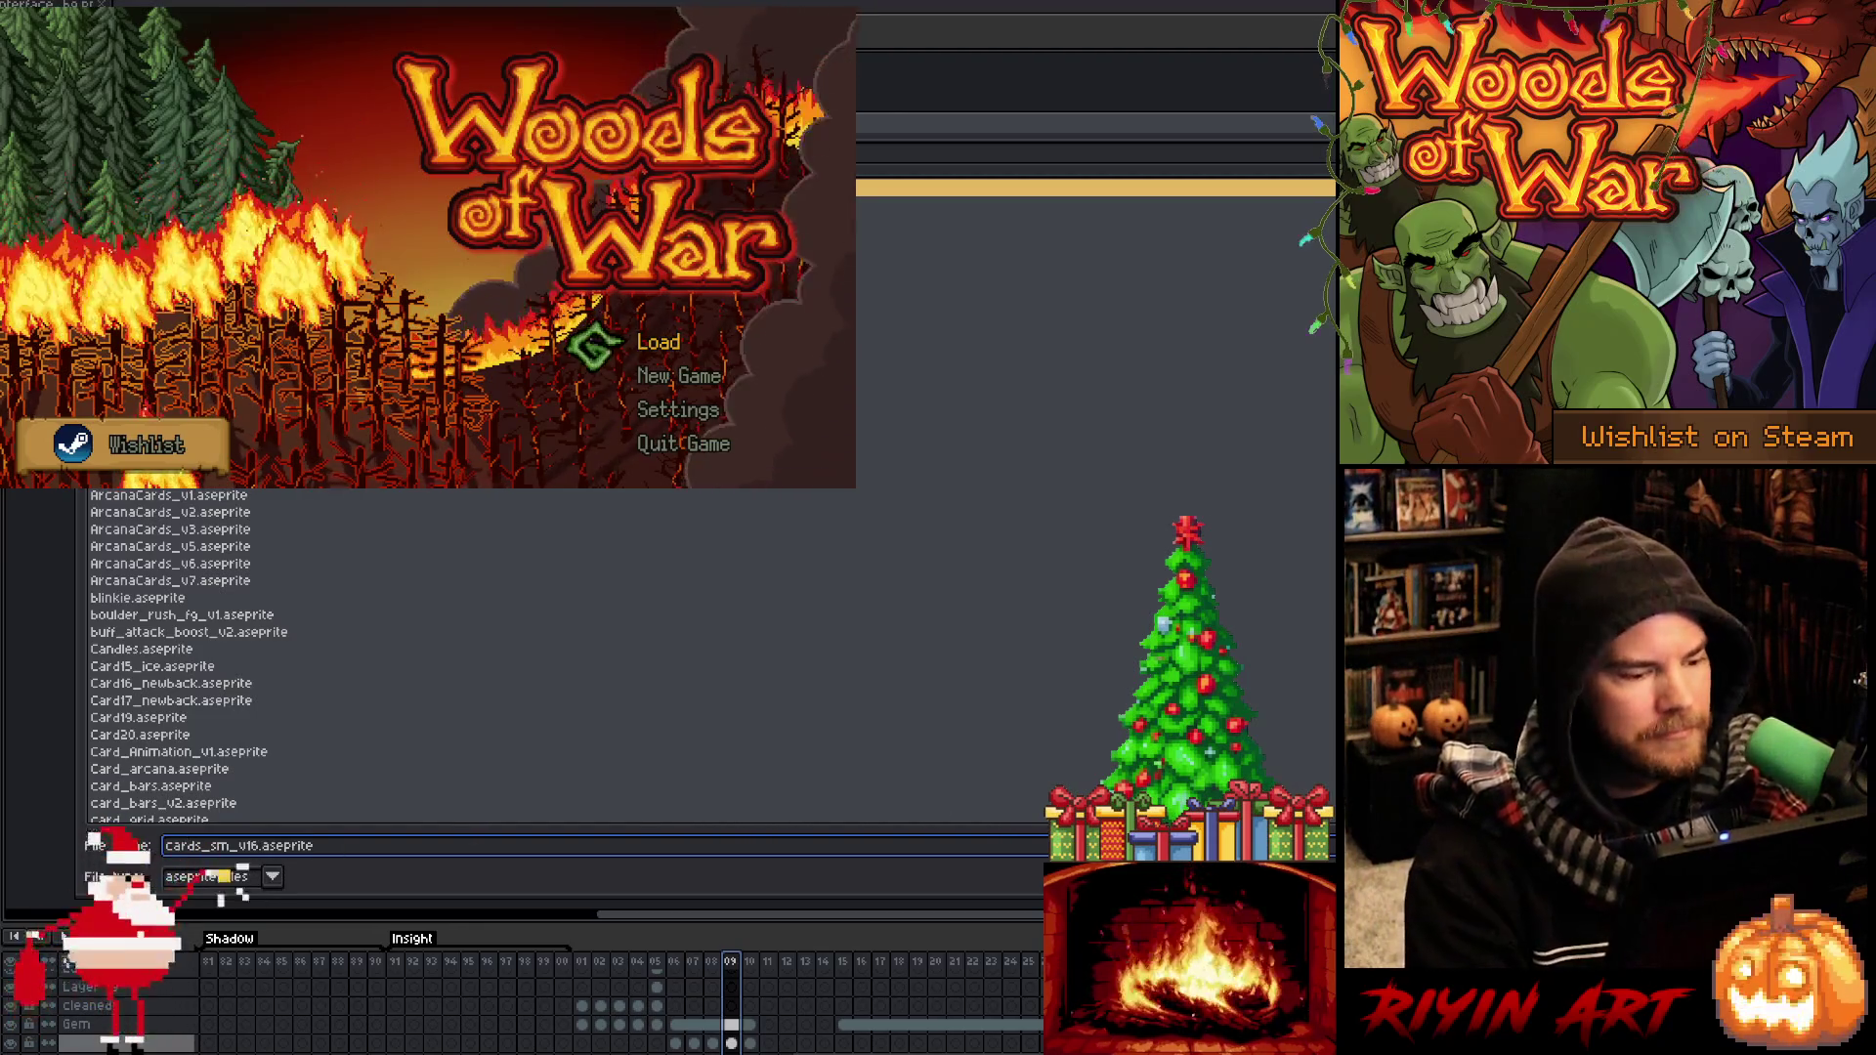
key("Return")
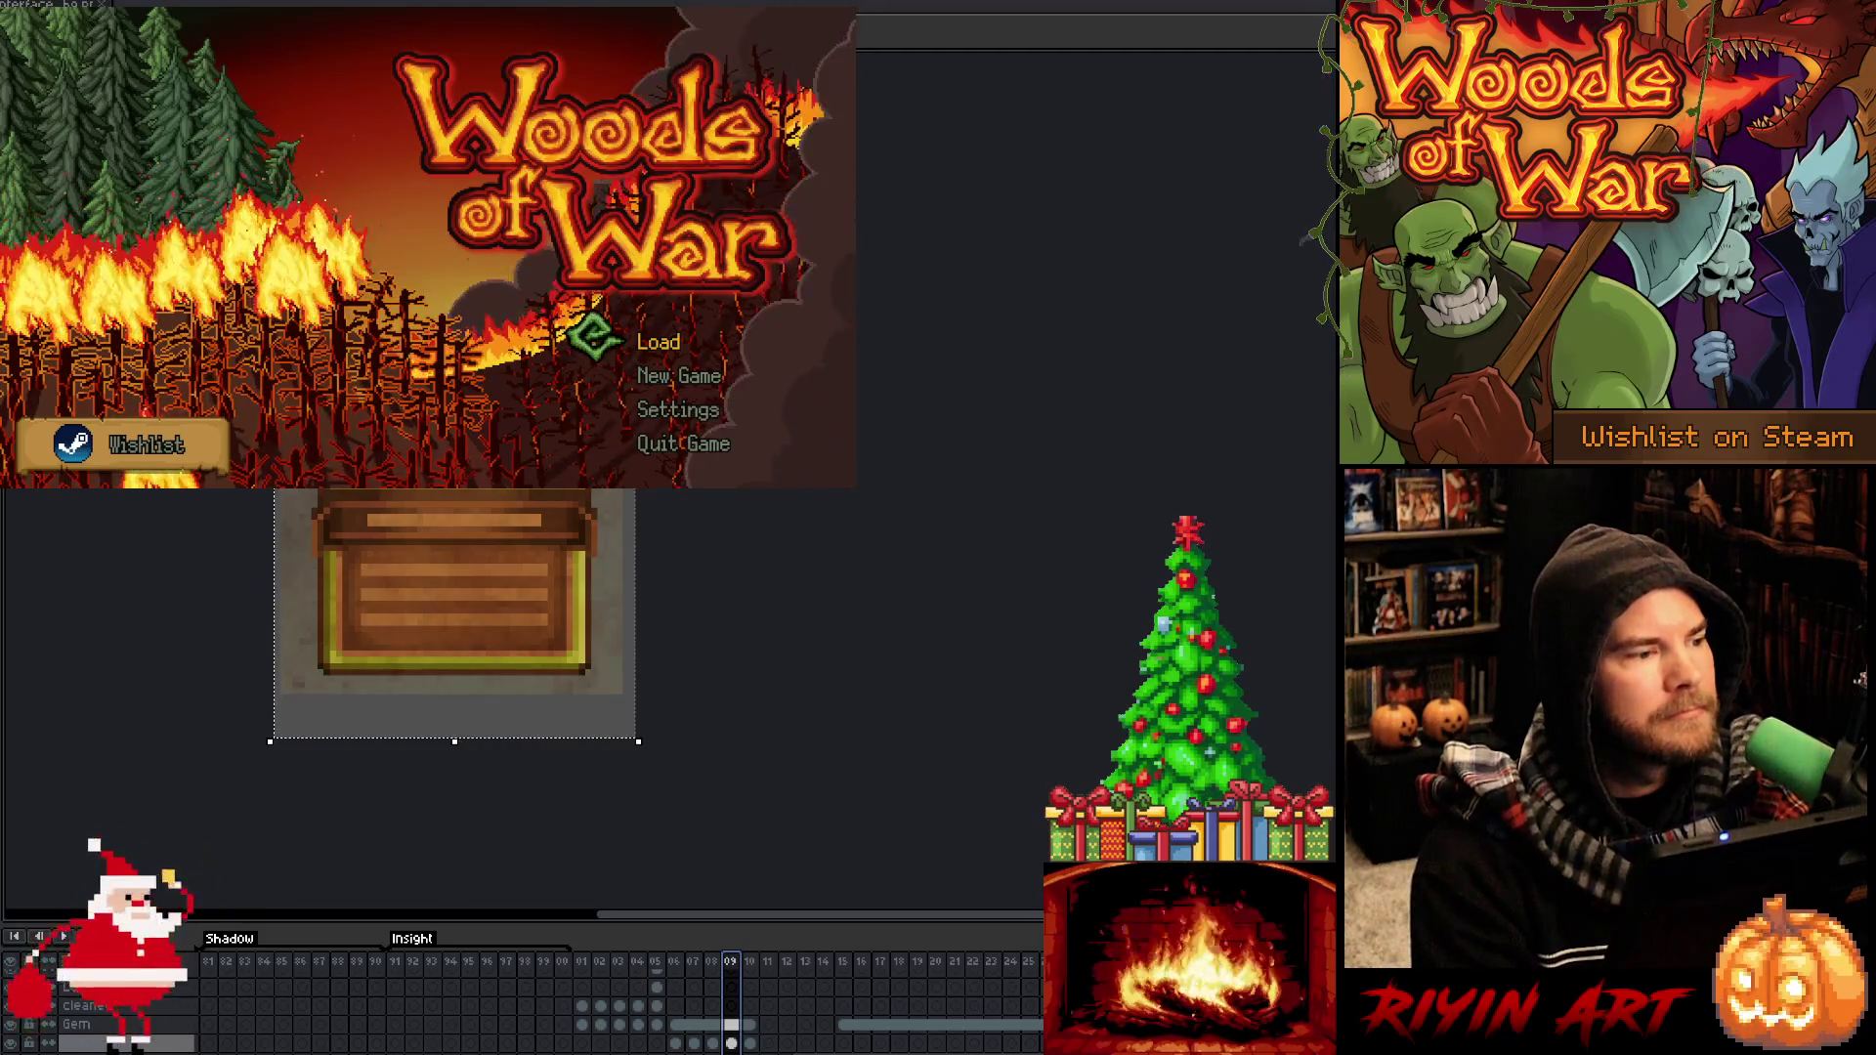
Set the sprite sheet export to a fixed 100 columns so all frames form one row
key("ctrl+e")
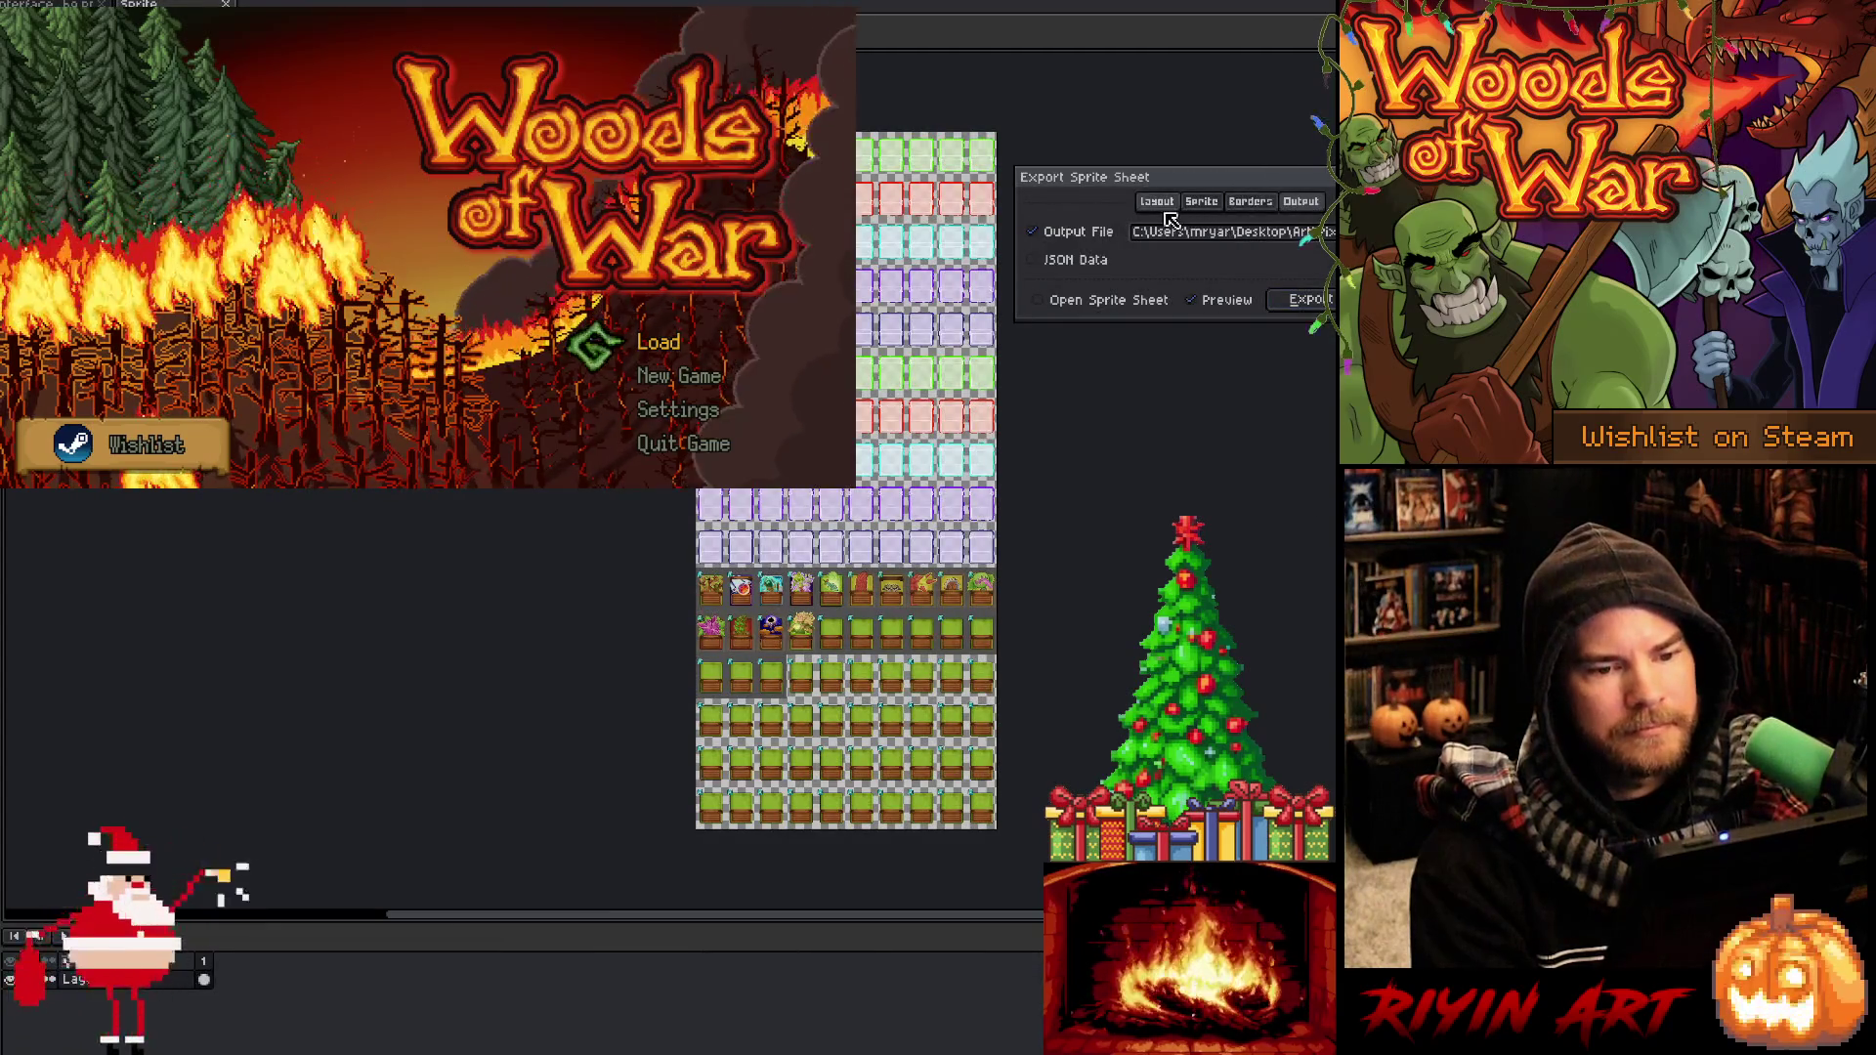
left_click(1300, 201)
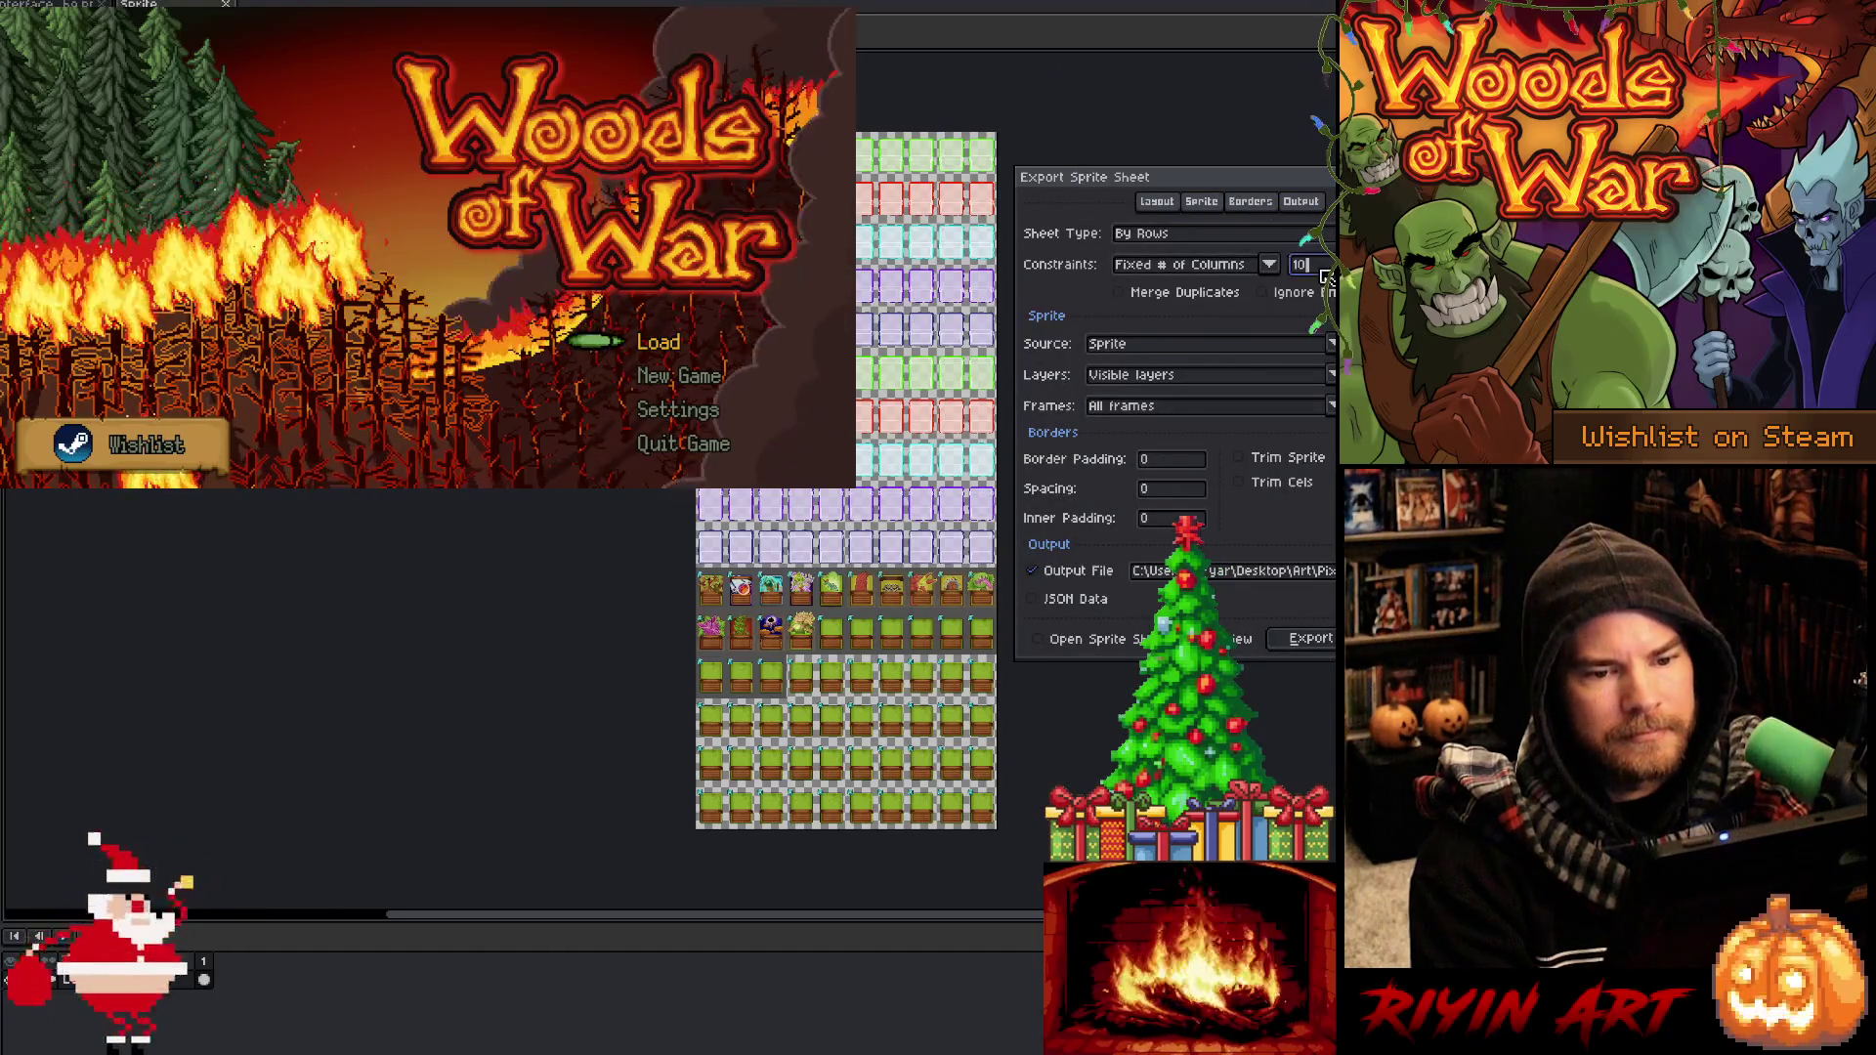
type("0")
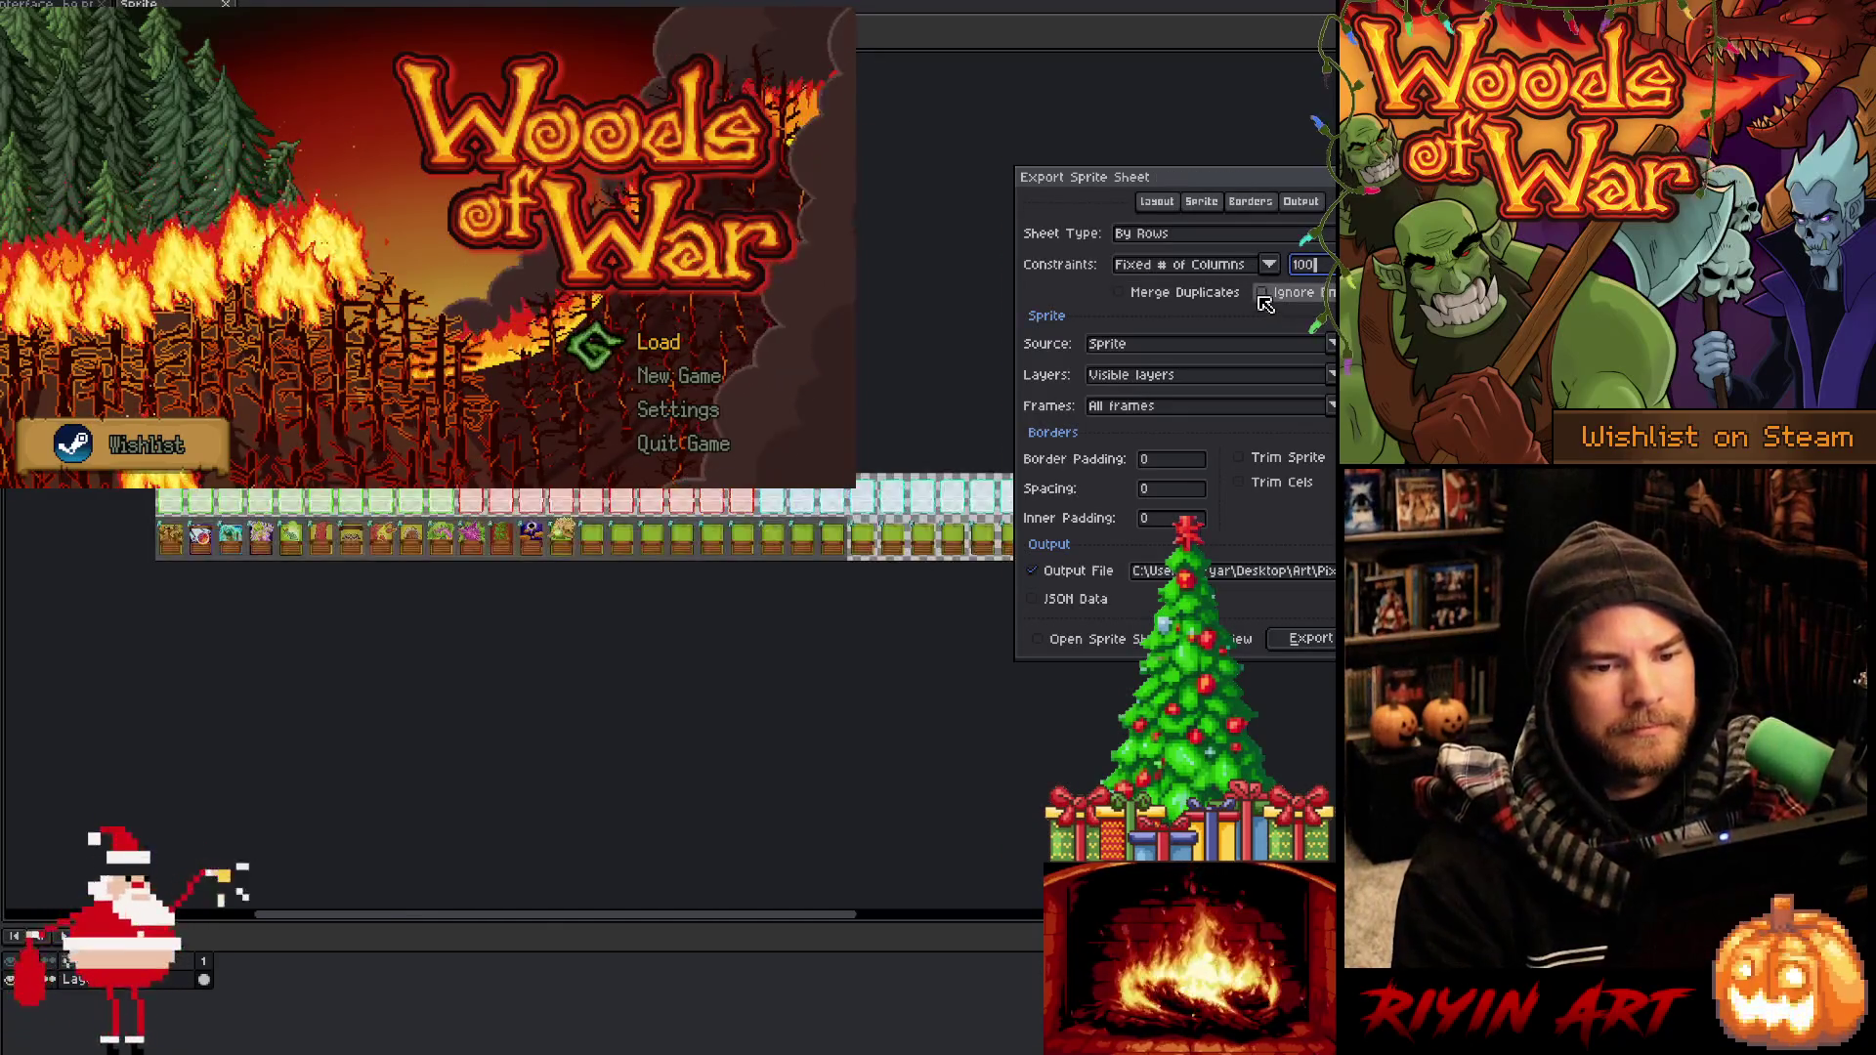
mouse_move(832, 916)
left_mouse_down()
mouse_move(894, 919)
mouse_move(755, 923)
left_mouse_up()
left_click(1307, 202)
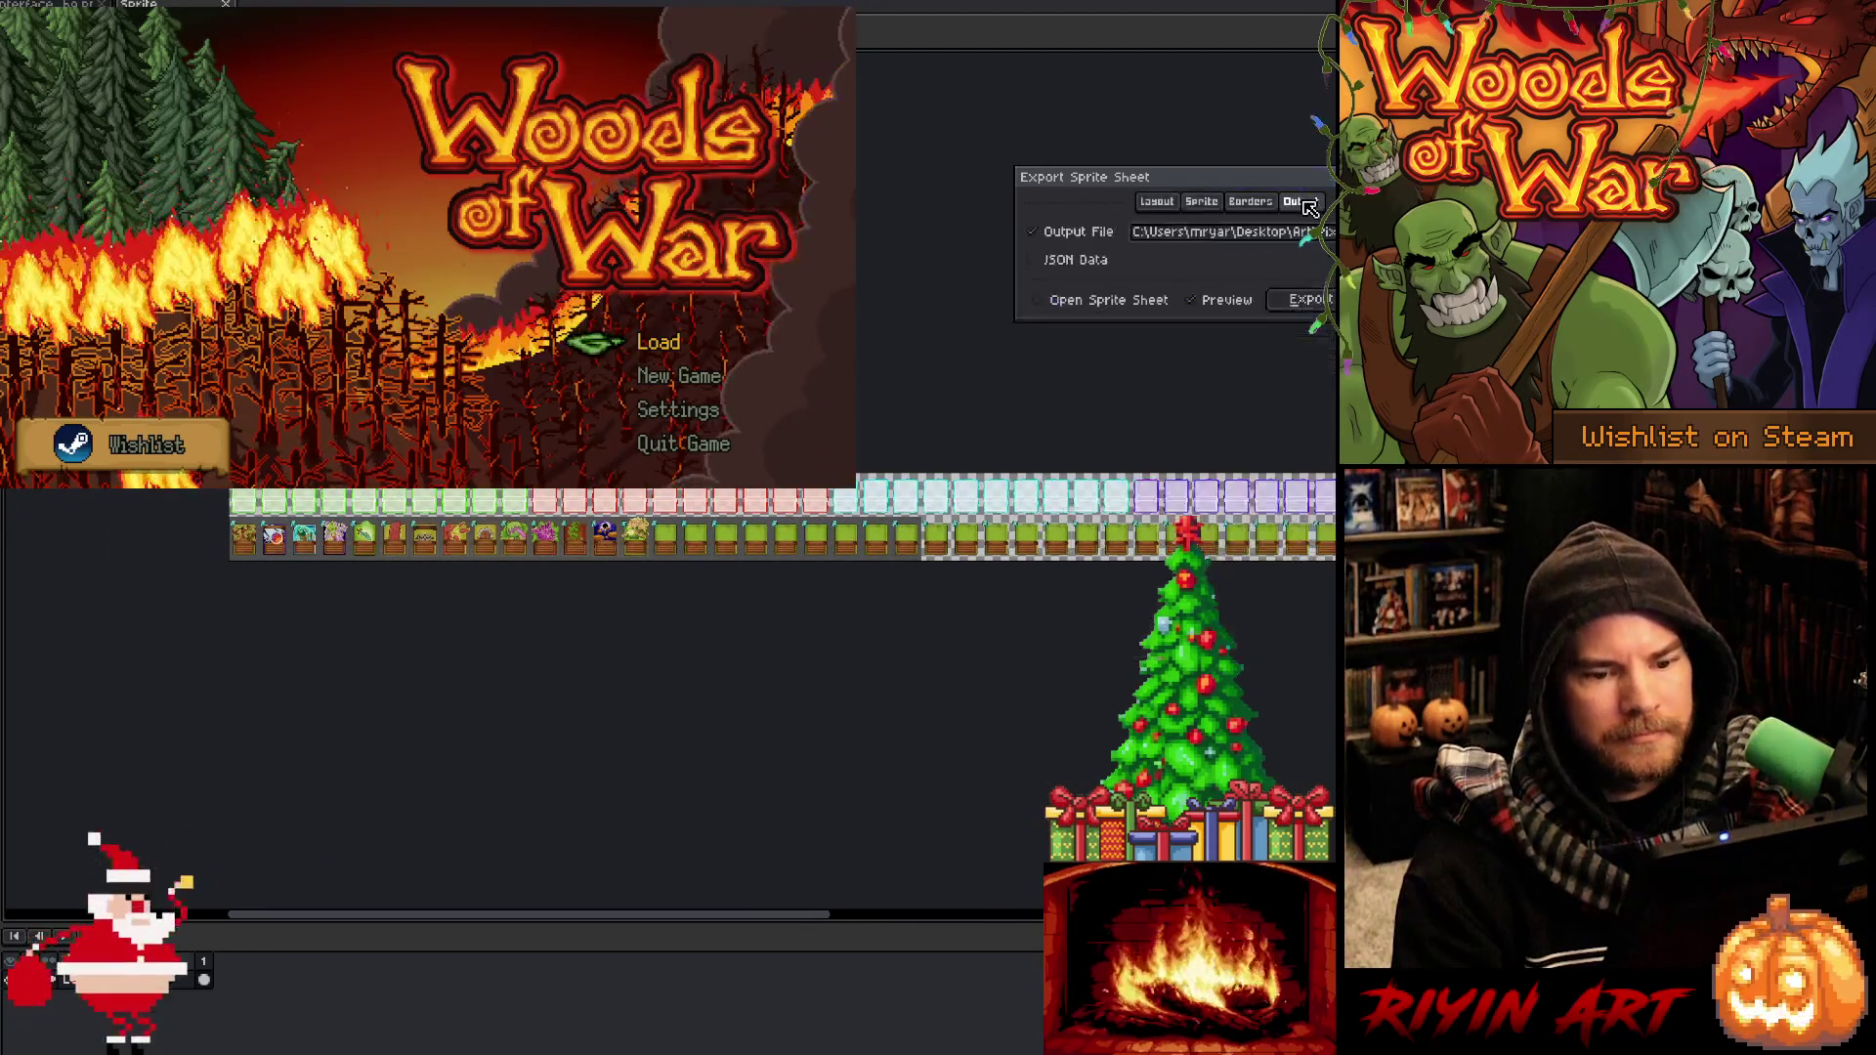
Export the sprite sheet to cards_sm.png, overwriting the existing file
left_click(1331, 231)
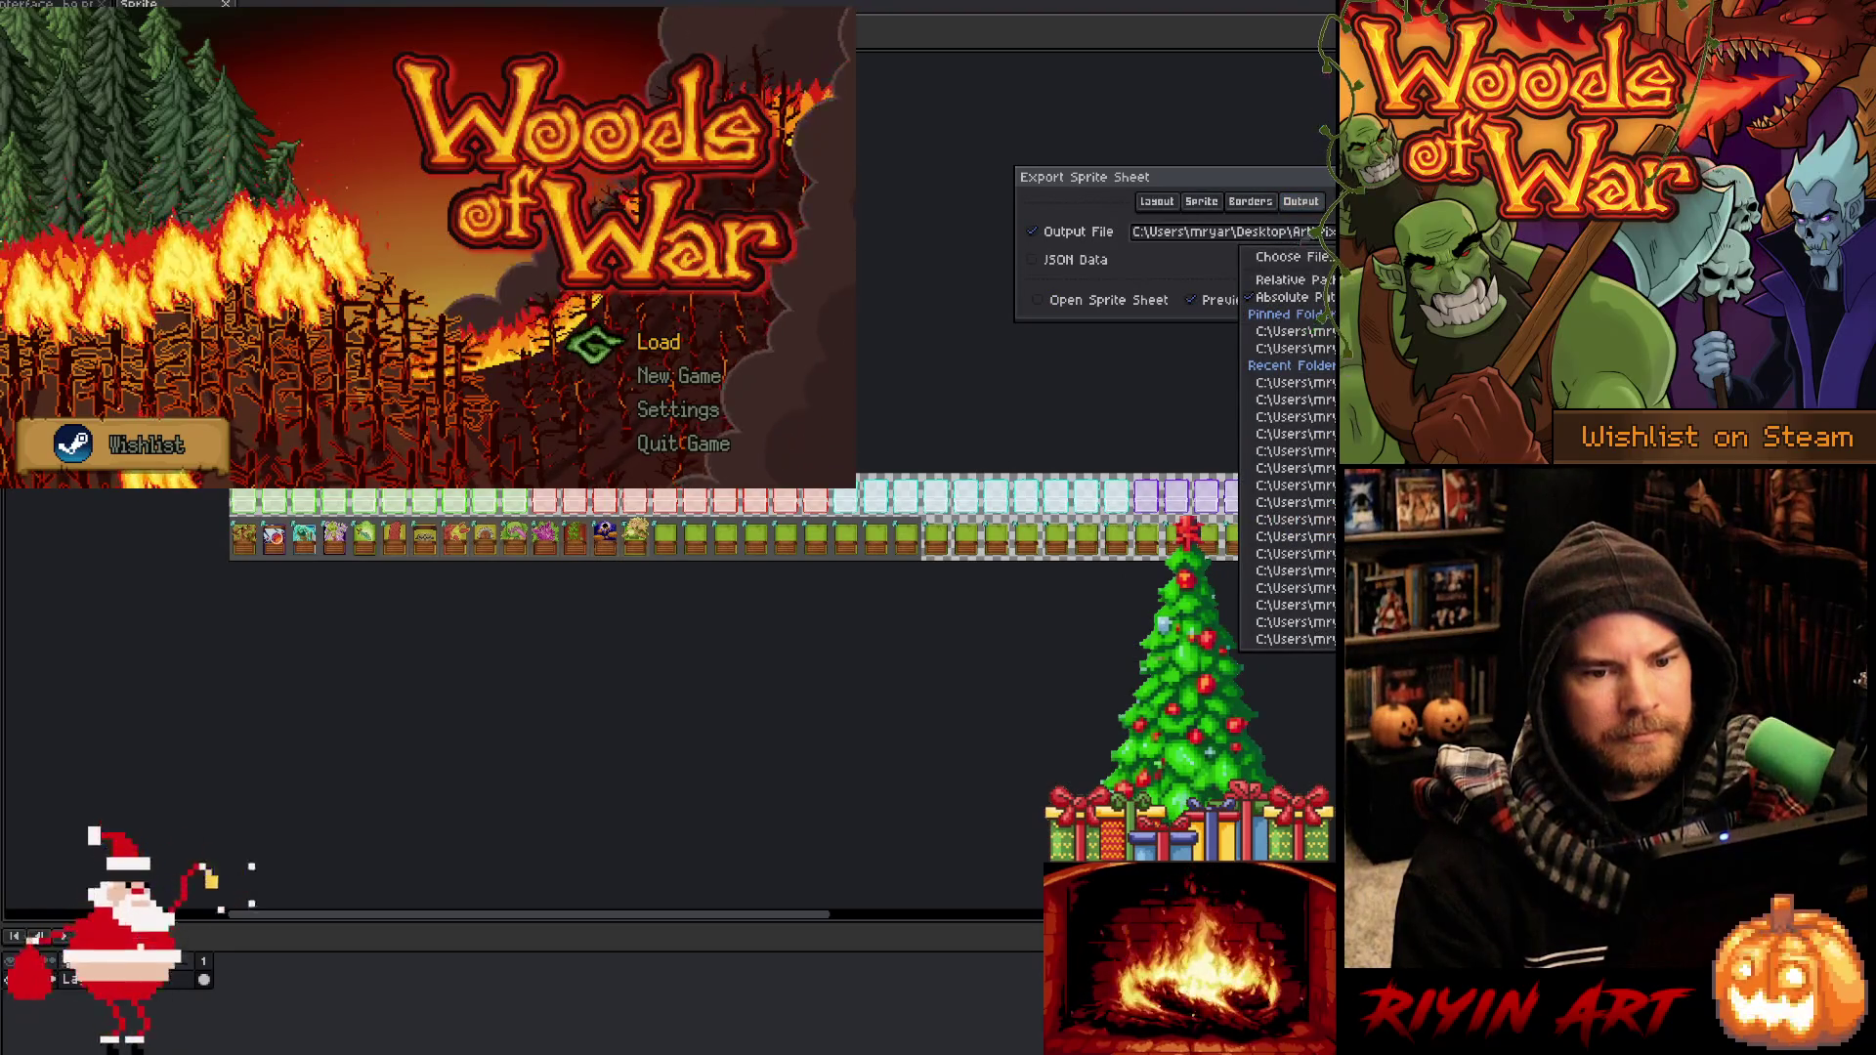
left_click(1292, 257)
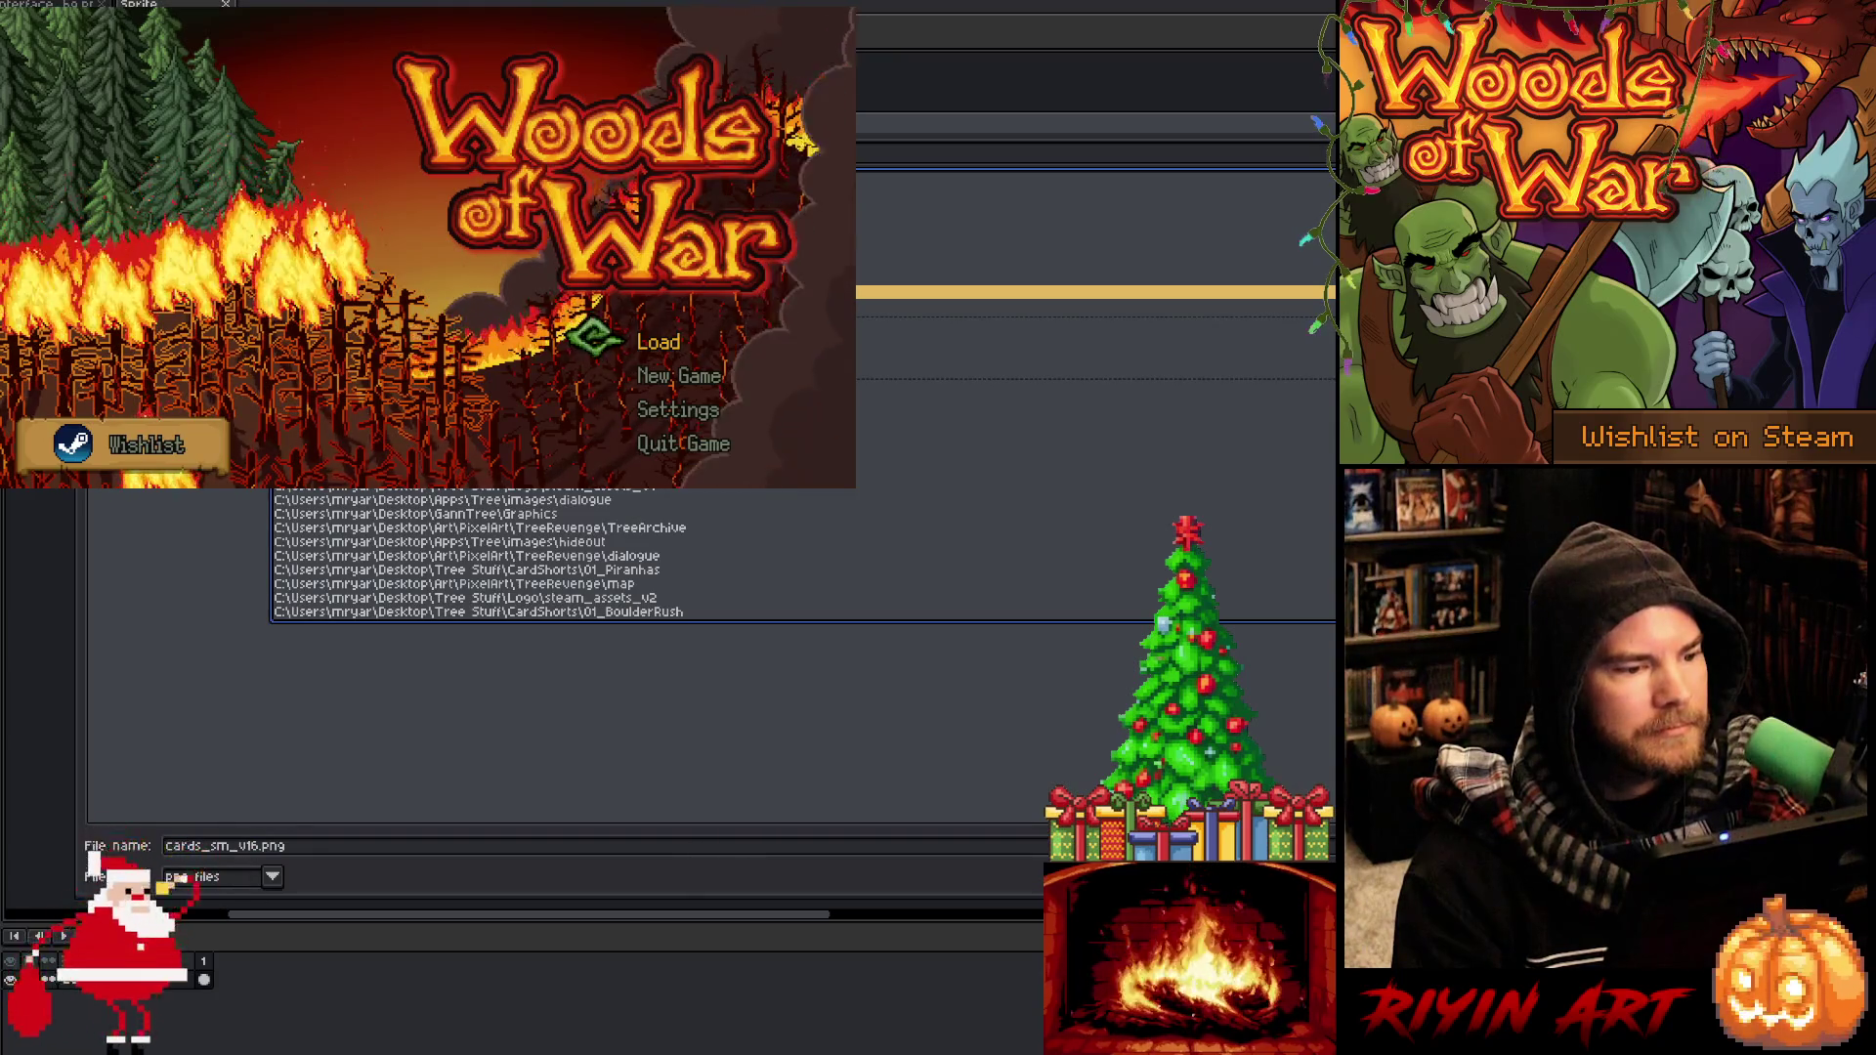
scroll(293, 654, "down", 5)
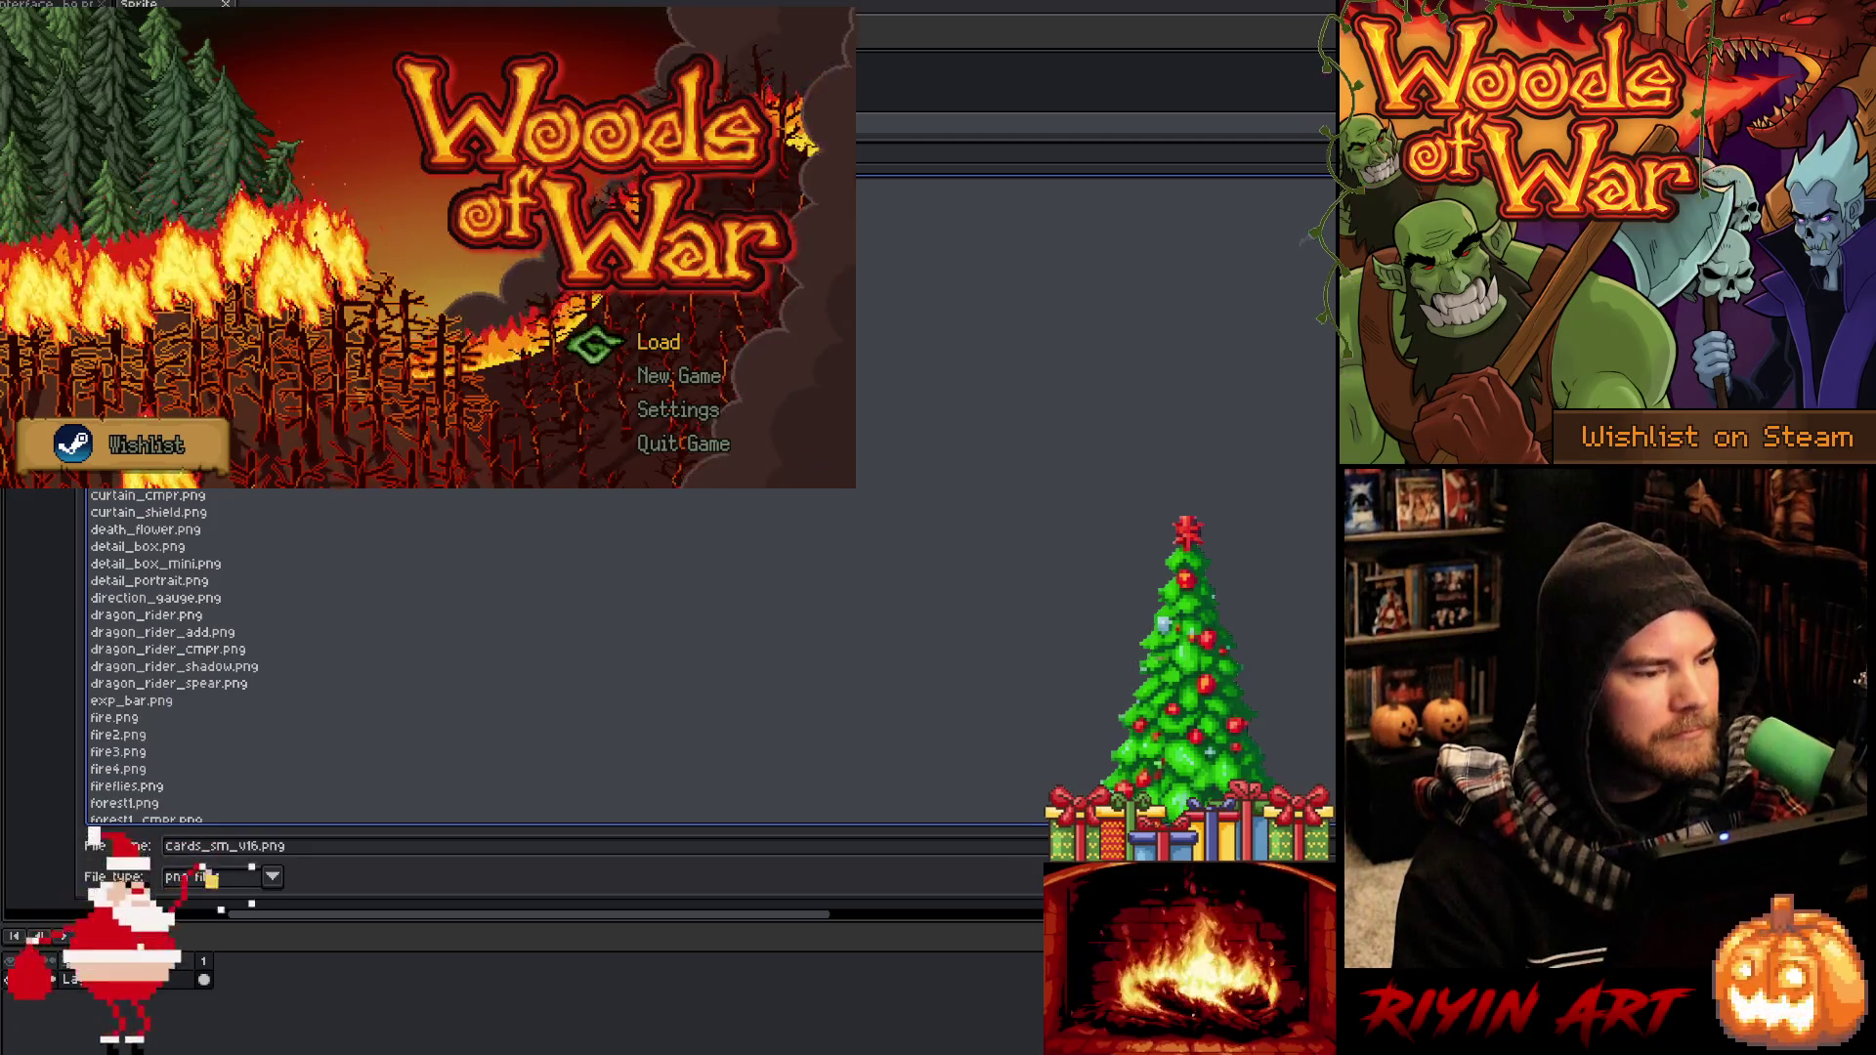
key("BackSpace")
key("BackSpace")
key("BackSpace")
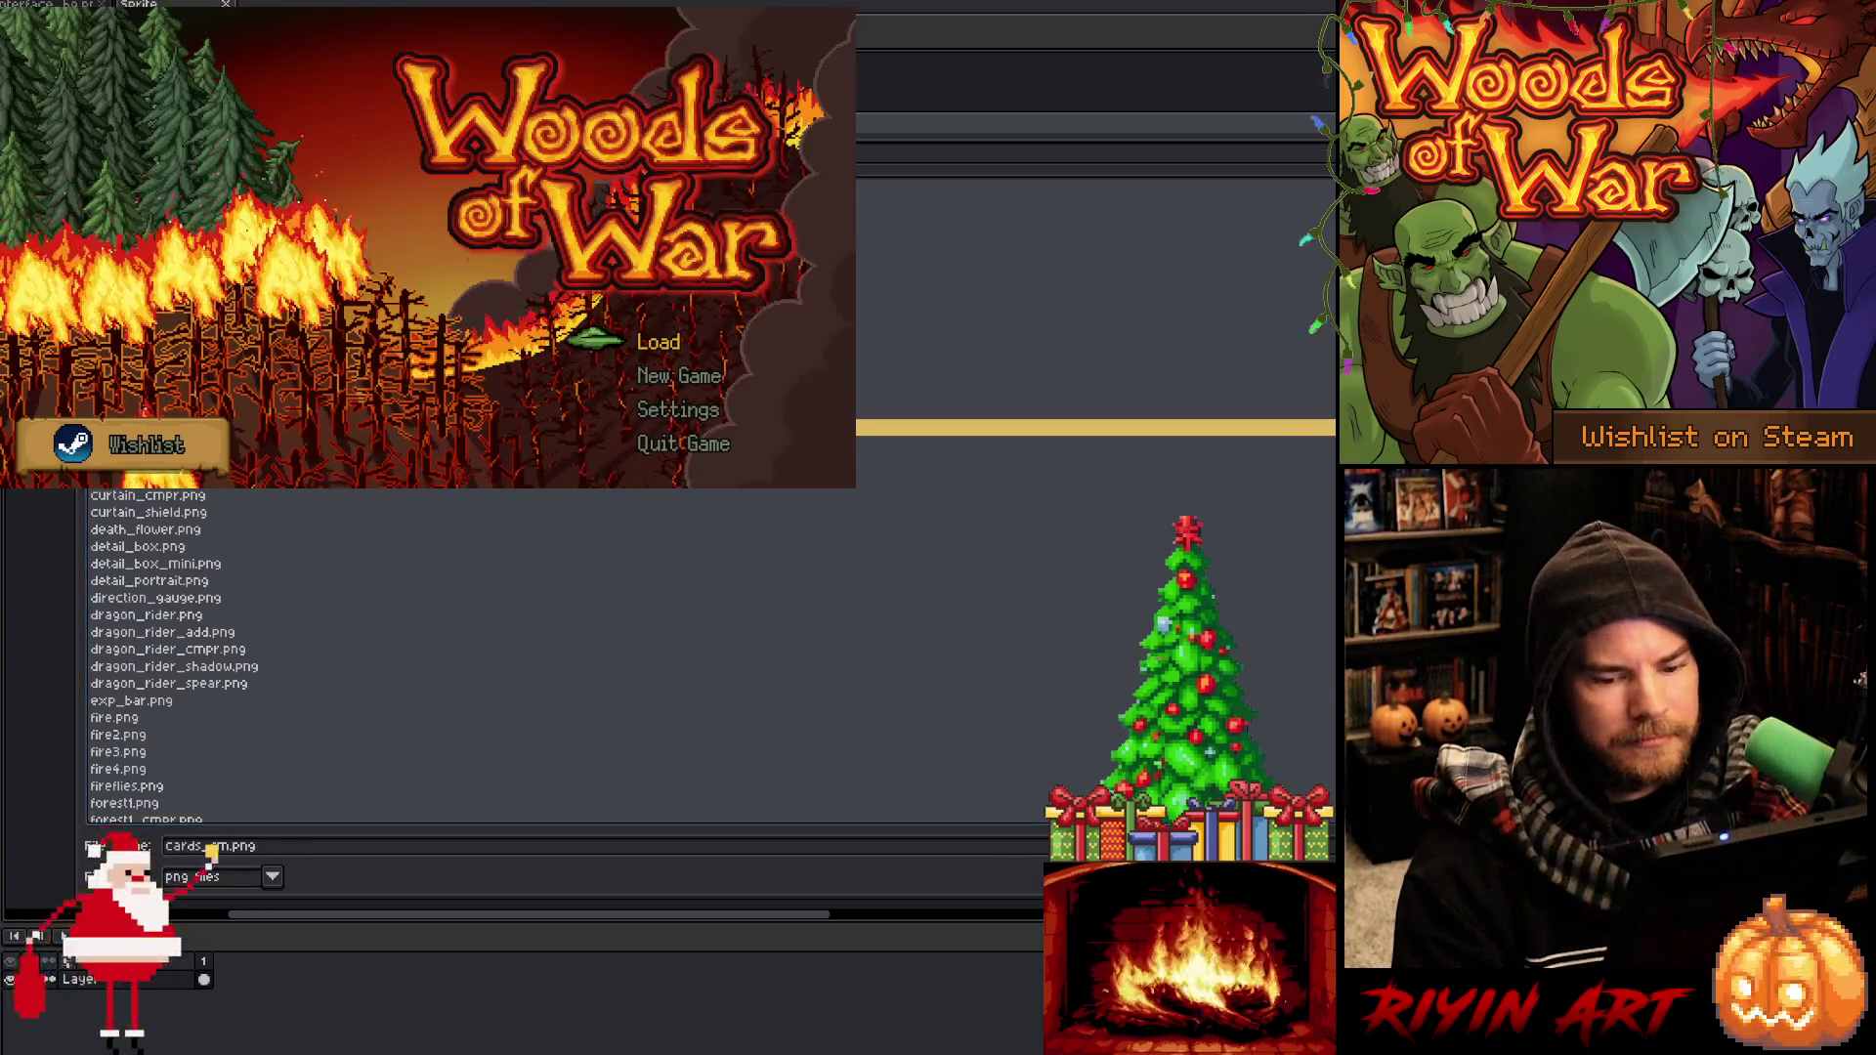
key("Return")
left_click(665, 572)
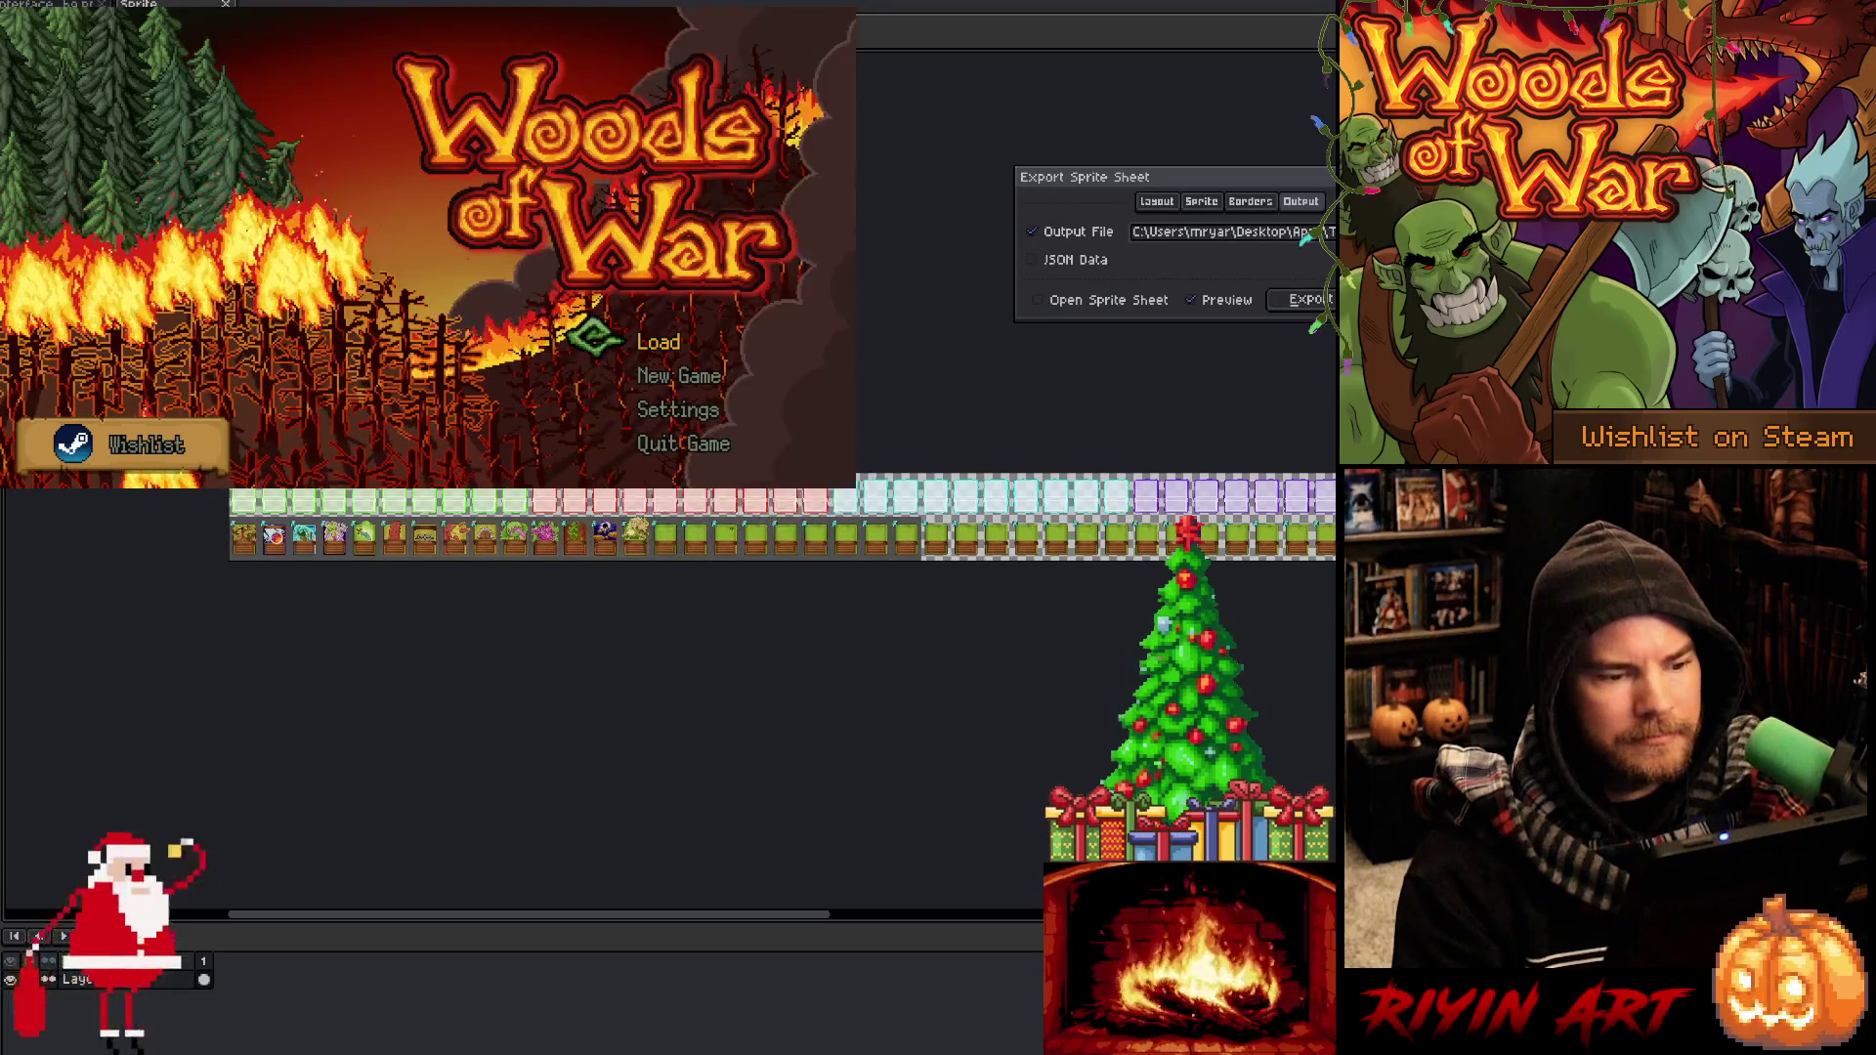
left_click(1309, 300)
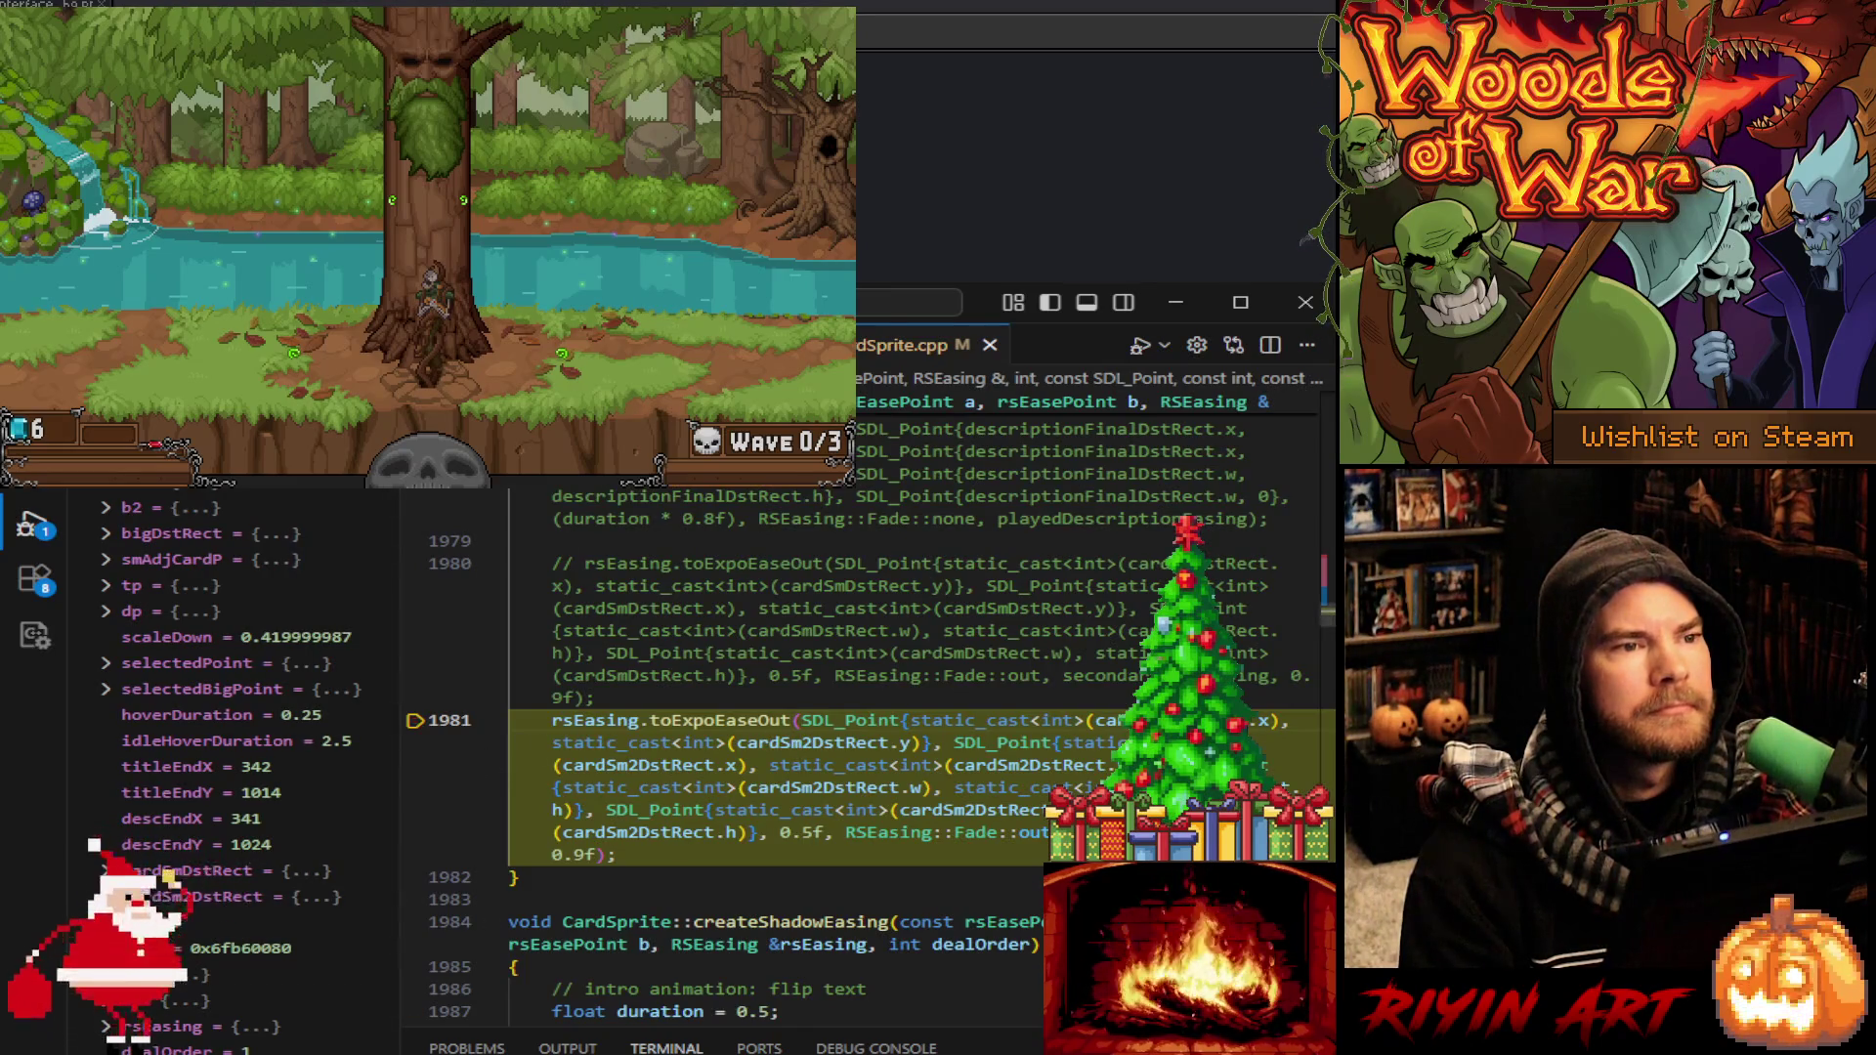
Resume the game, confirm the three-card starting hand, inspect the hand cards, then stop debugging
key("F5")
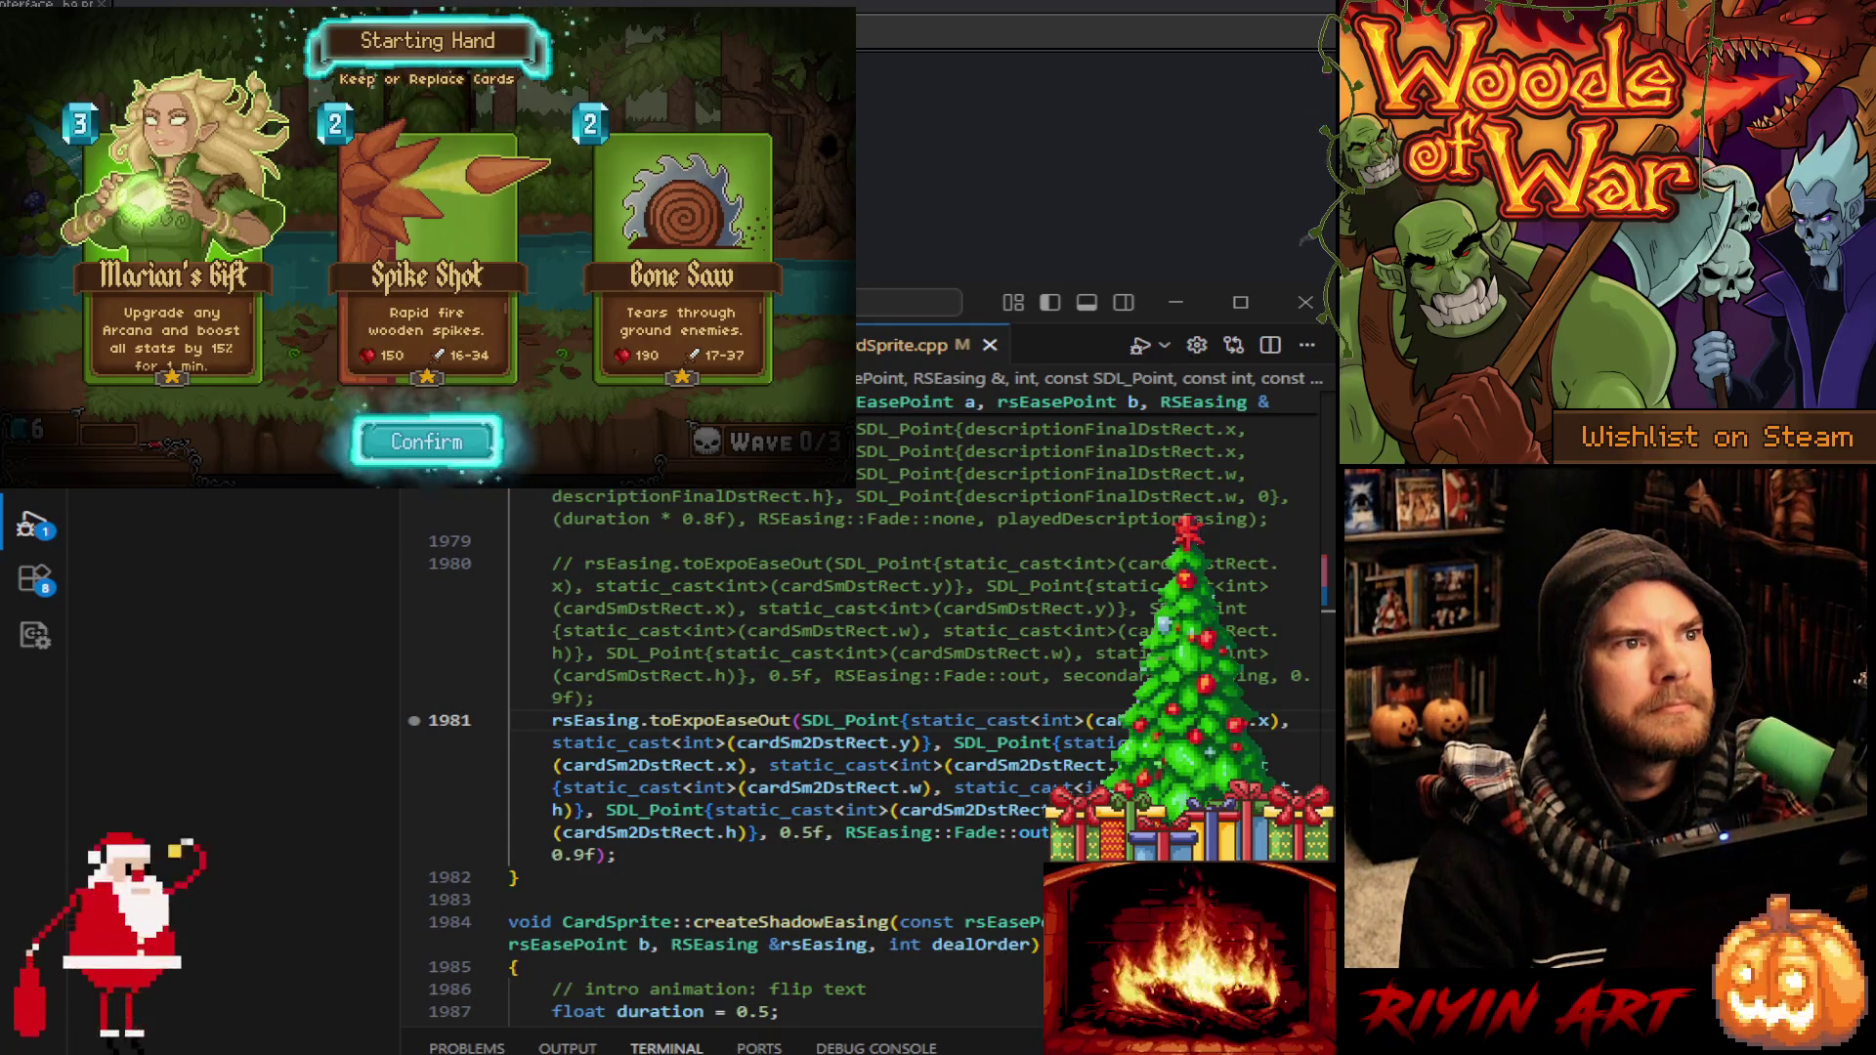
left_click(427, 441)
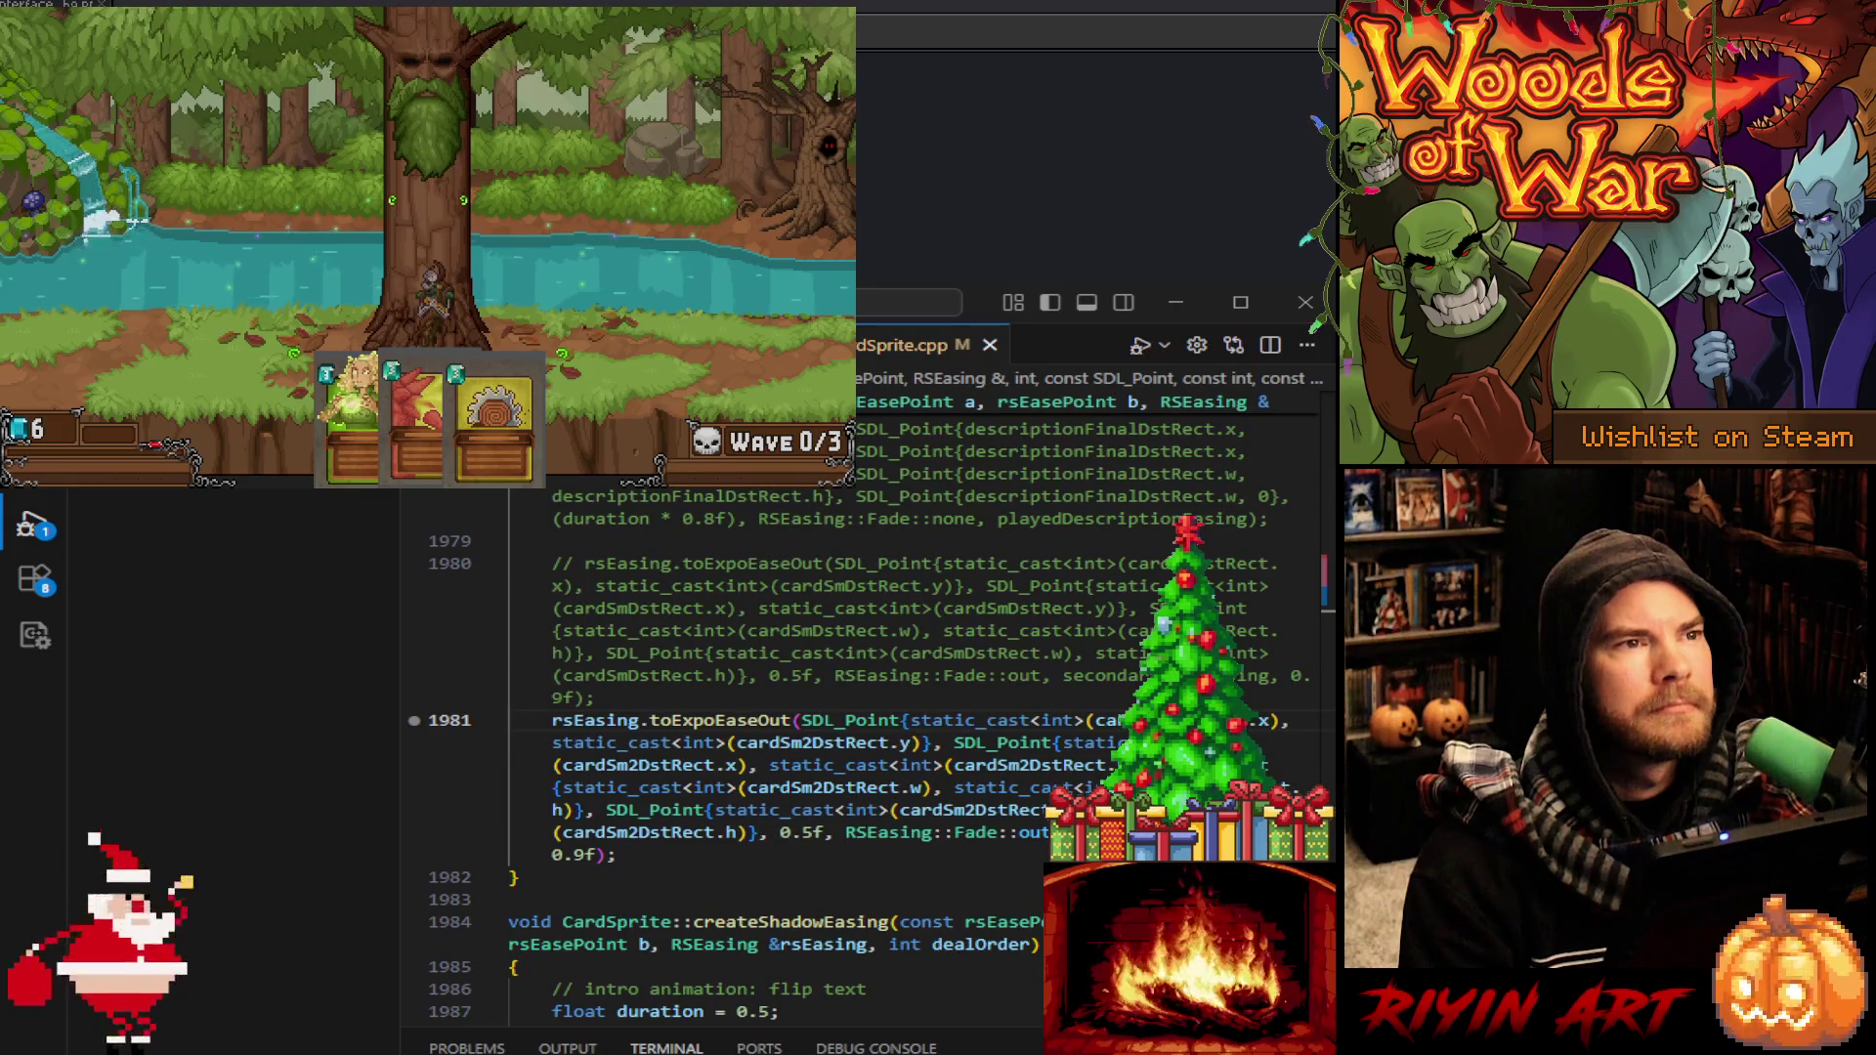
mouse_move(494, 421)
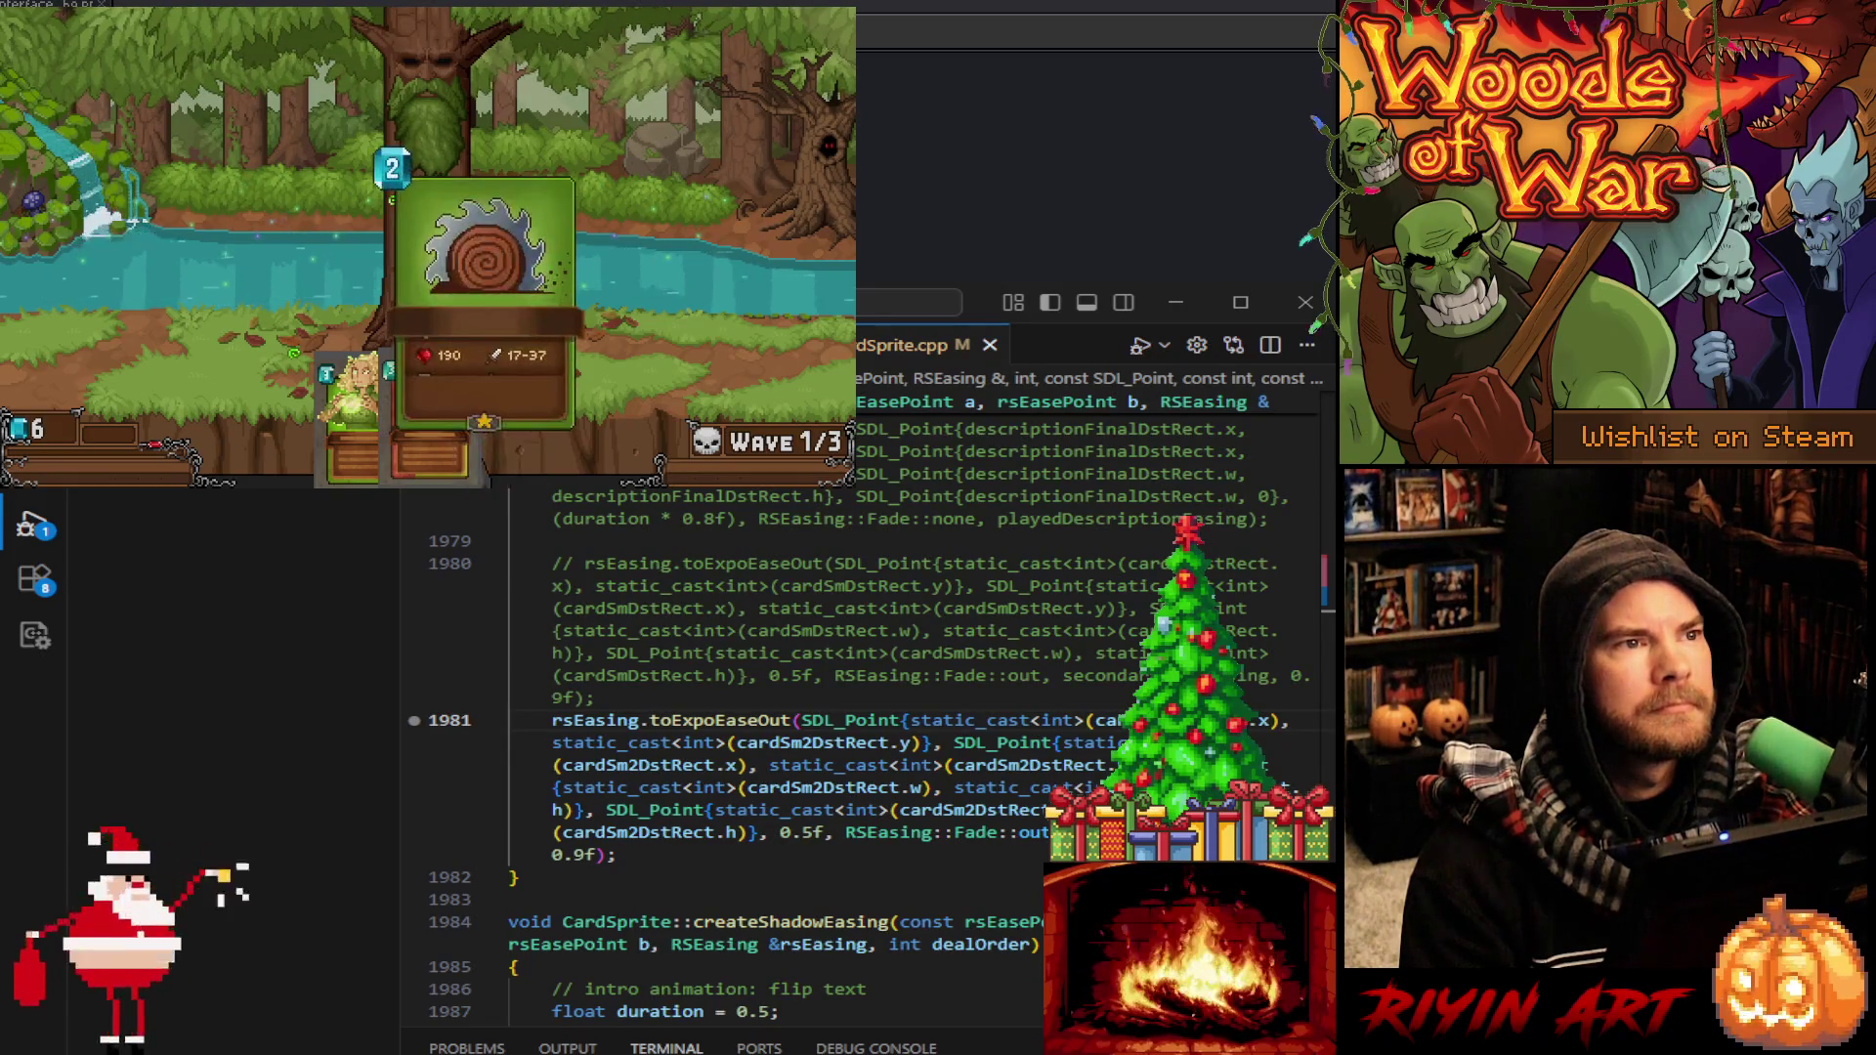
mouse_move(427, 454)
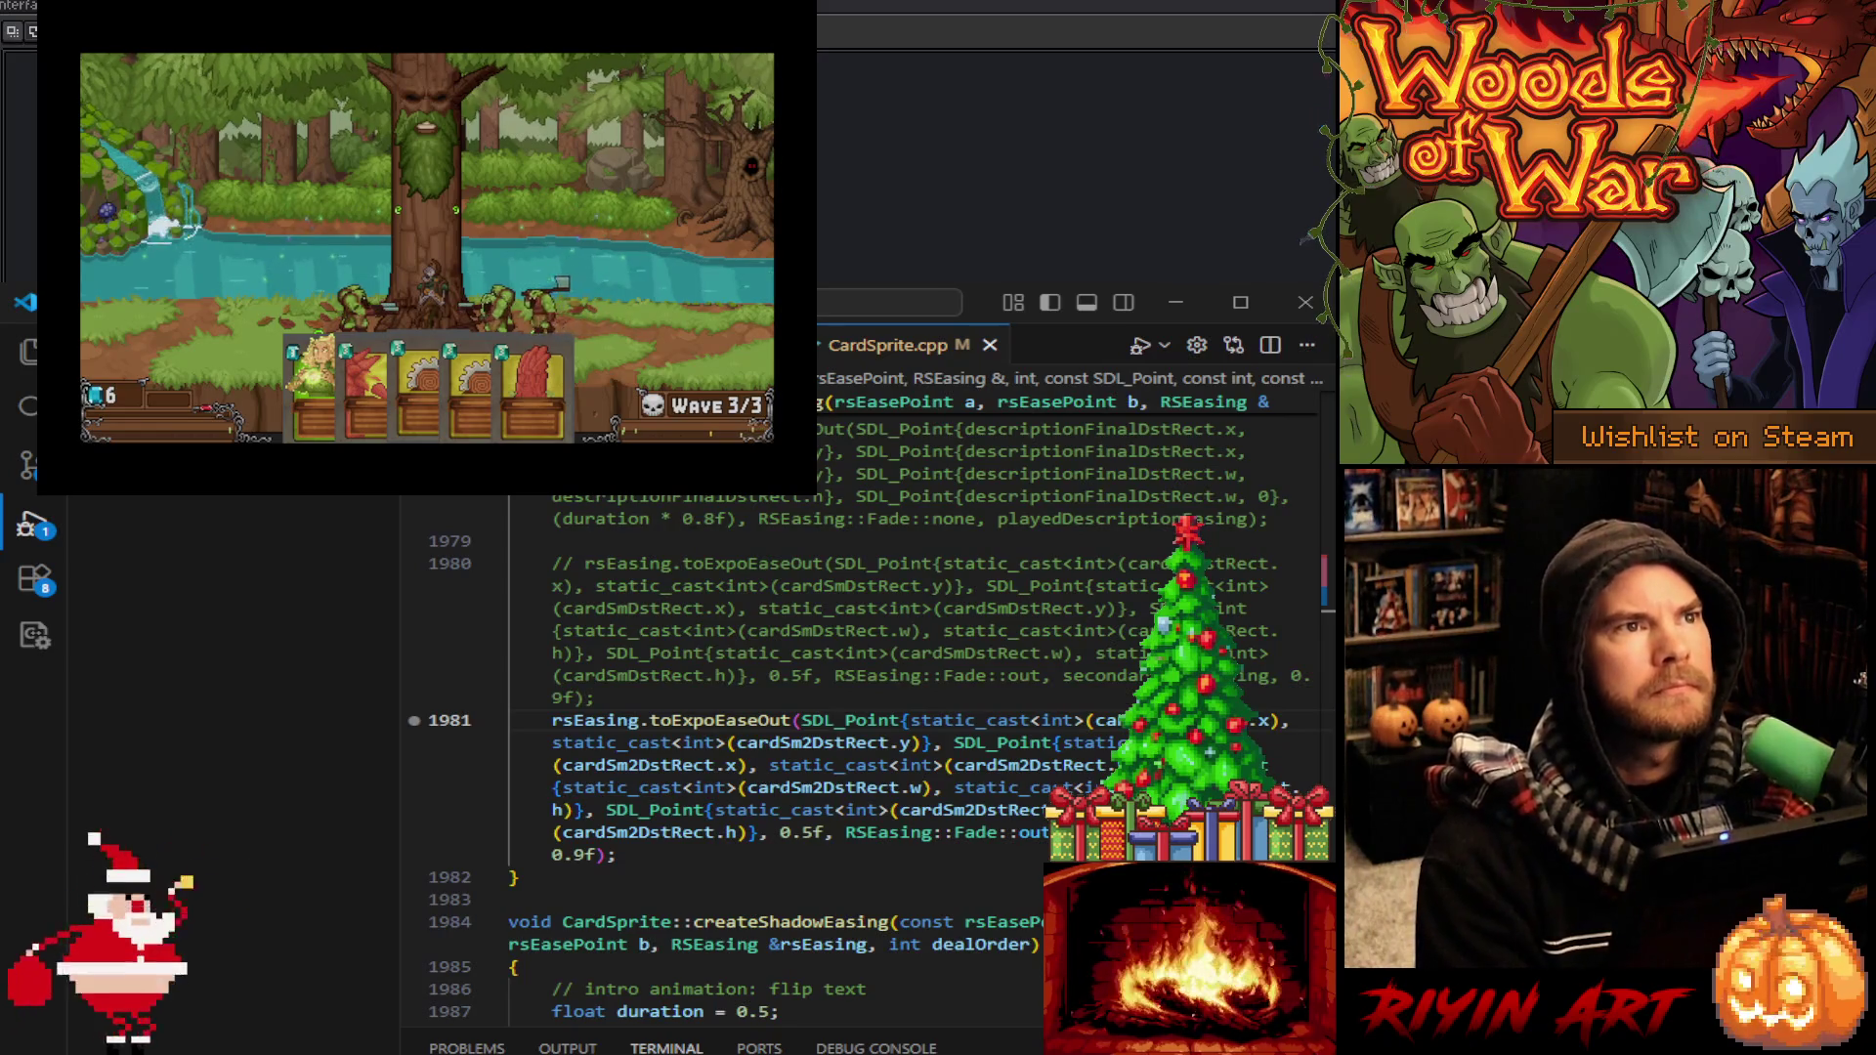
key("Escape")
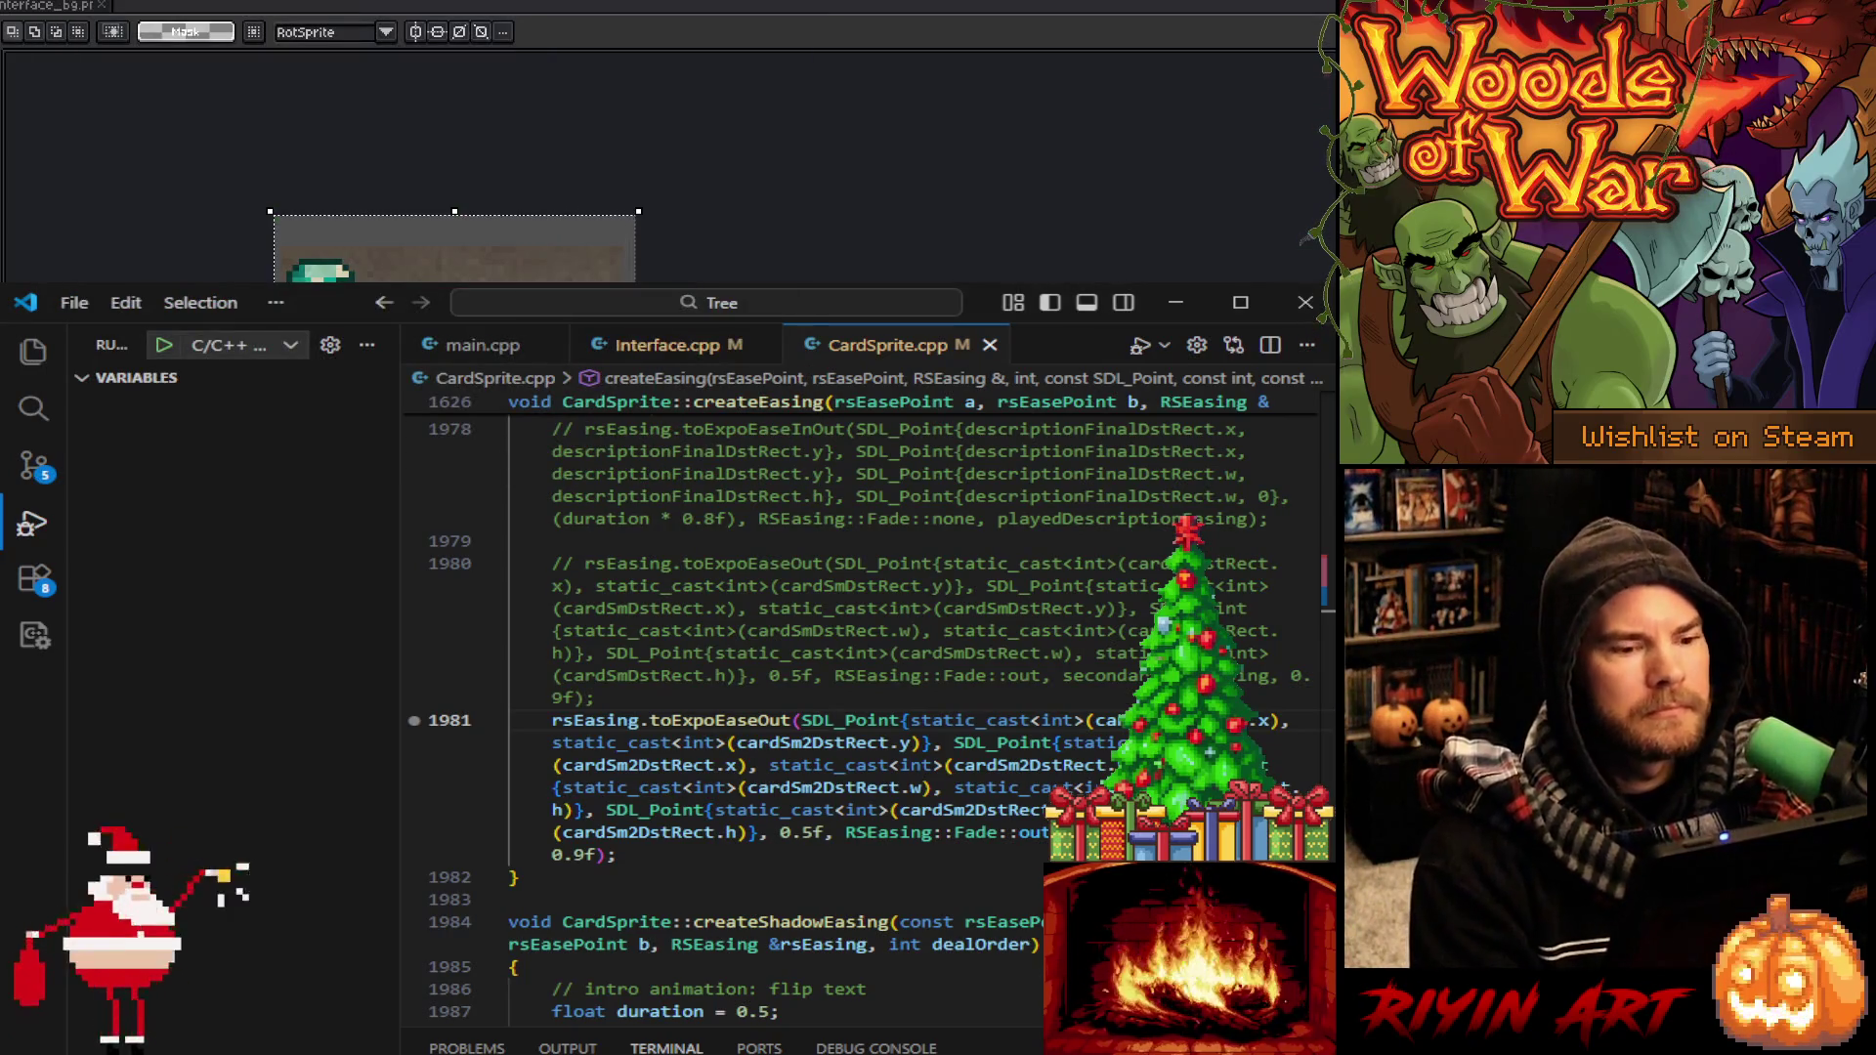
Bring Aseprite forward and close the interface_bg document
left_click(1124, 282)
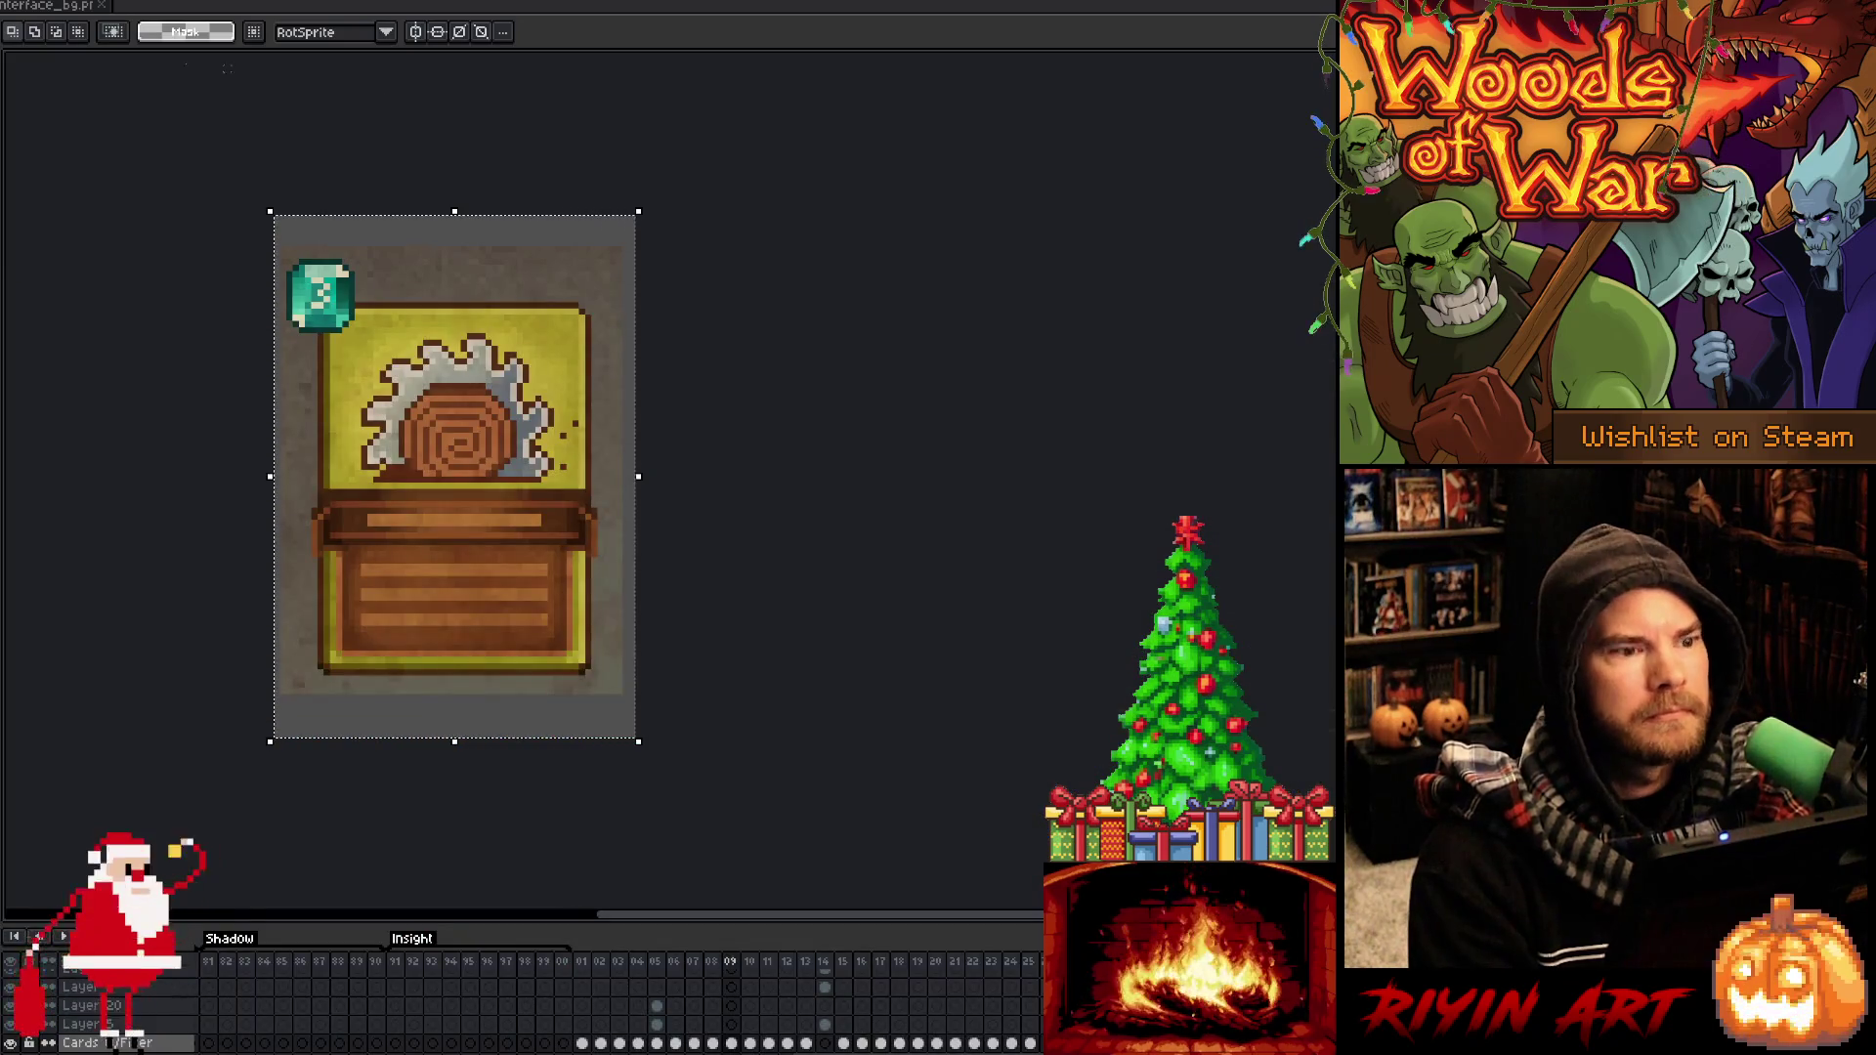
left_click(49, 8)
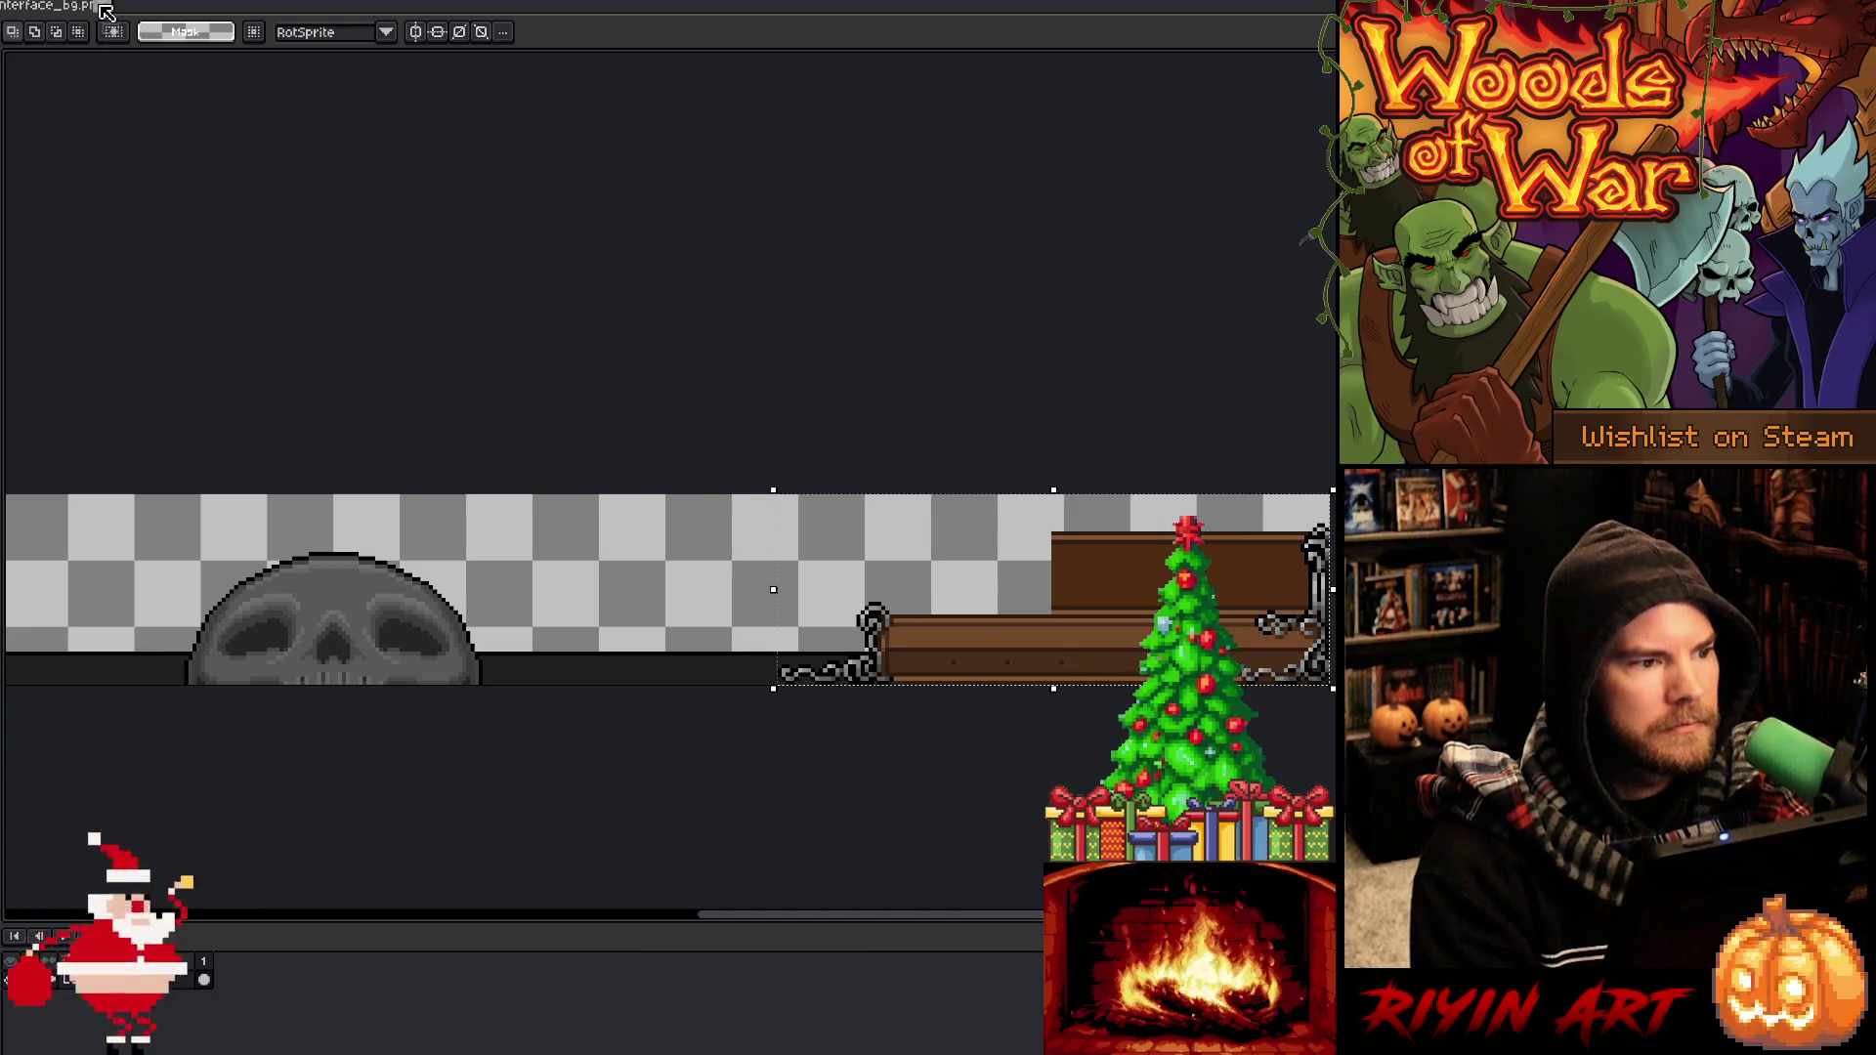
left_click(100, 5)
scroll(228, 604, "down", 1)
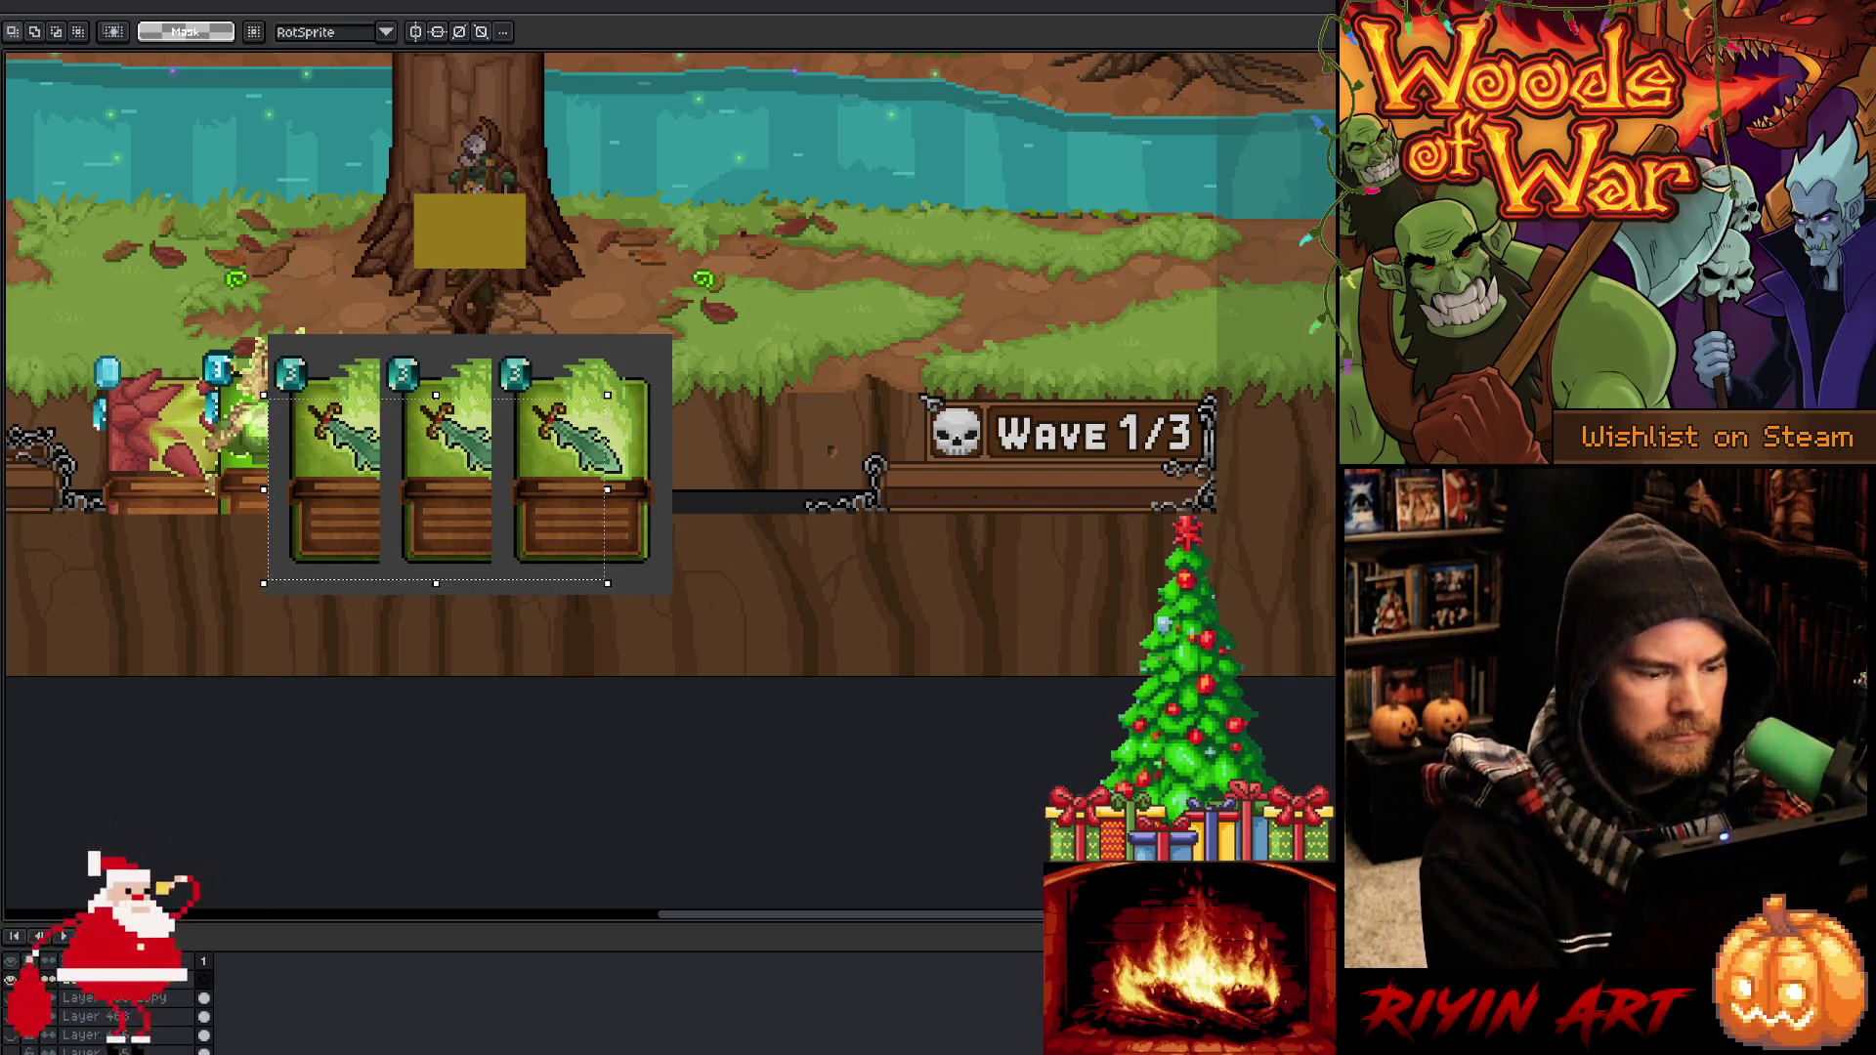
Paste the Woods of War window screenshot into the mockup and place it up-left
key("alt+Tab")
key("ctrl+v")
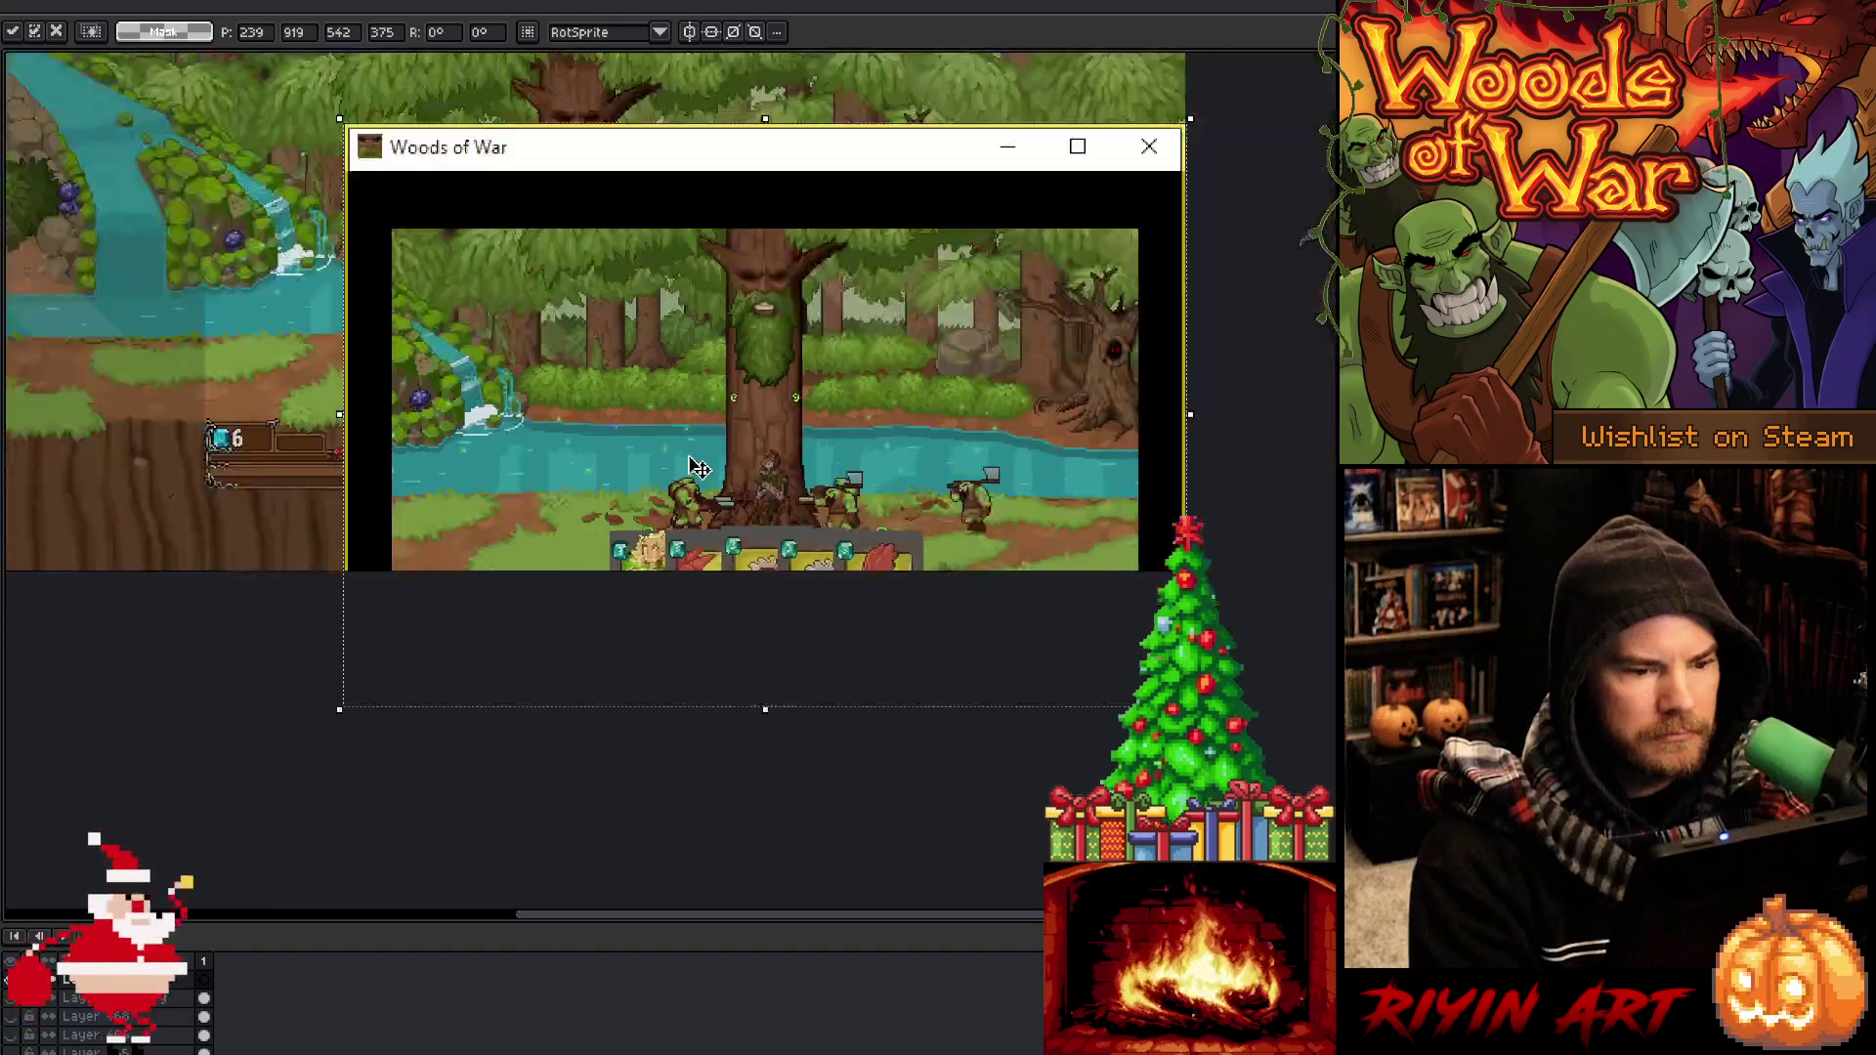
scroll(693, 431, "down", 1)
left_click_drag(693, 431, 525, 277)
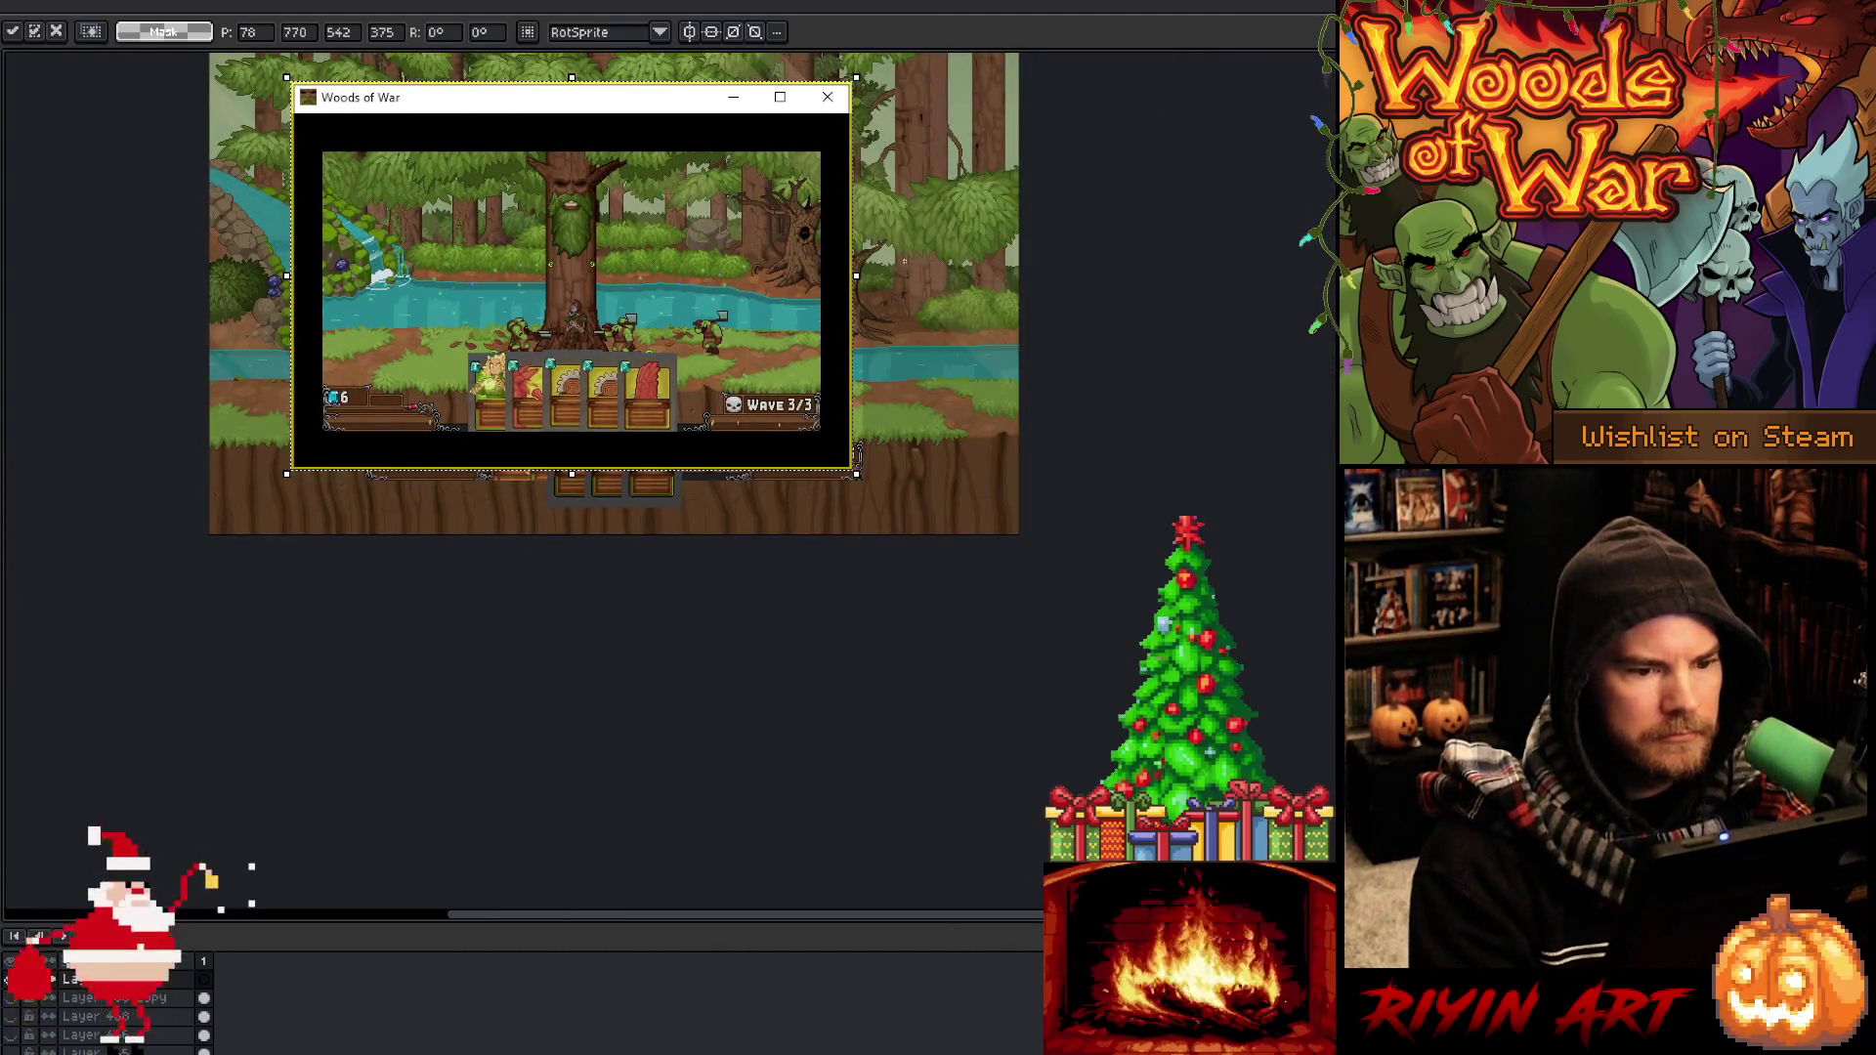
key("Return")
Magic-wand select the screenshot's black window frame
mouse_move(309, 132)
left_mouse_down()
mouse_move(837, 430)
mouse_move(843, 456)
left_mouse_up()
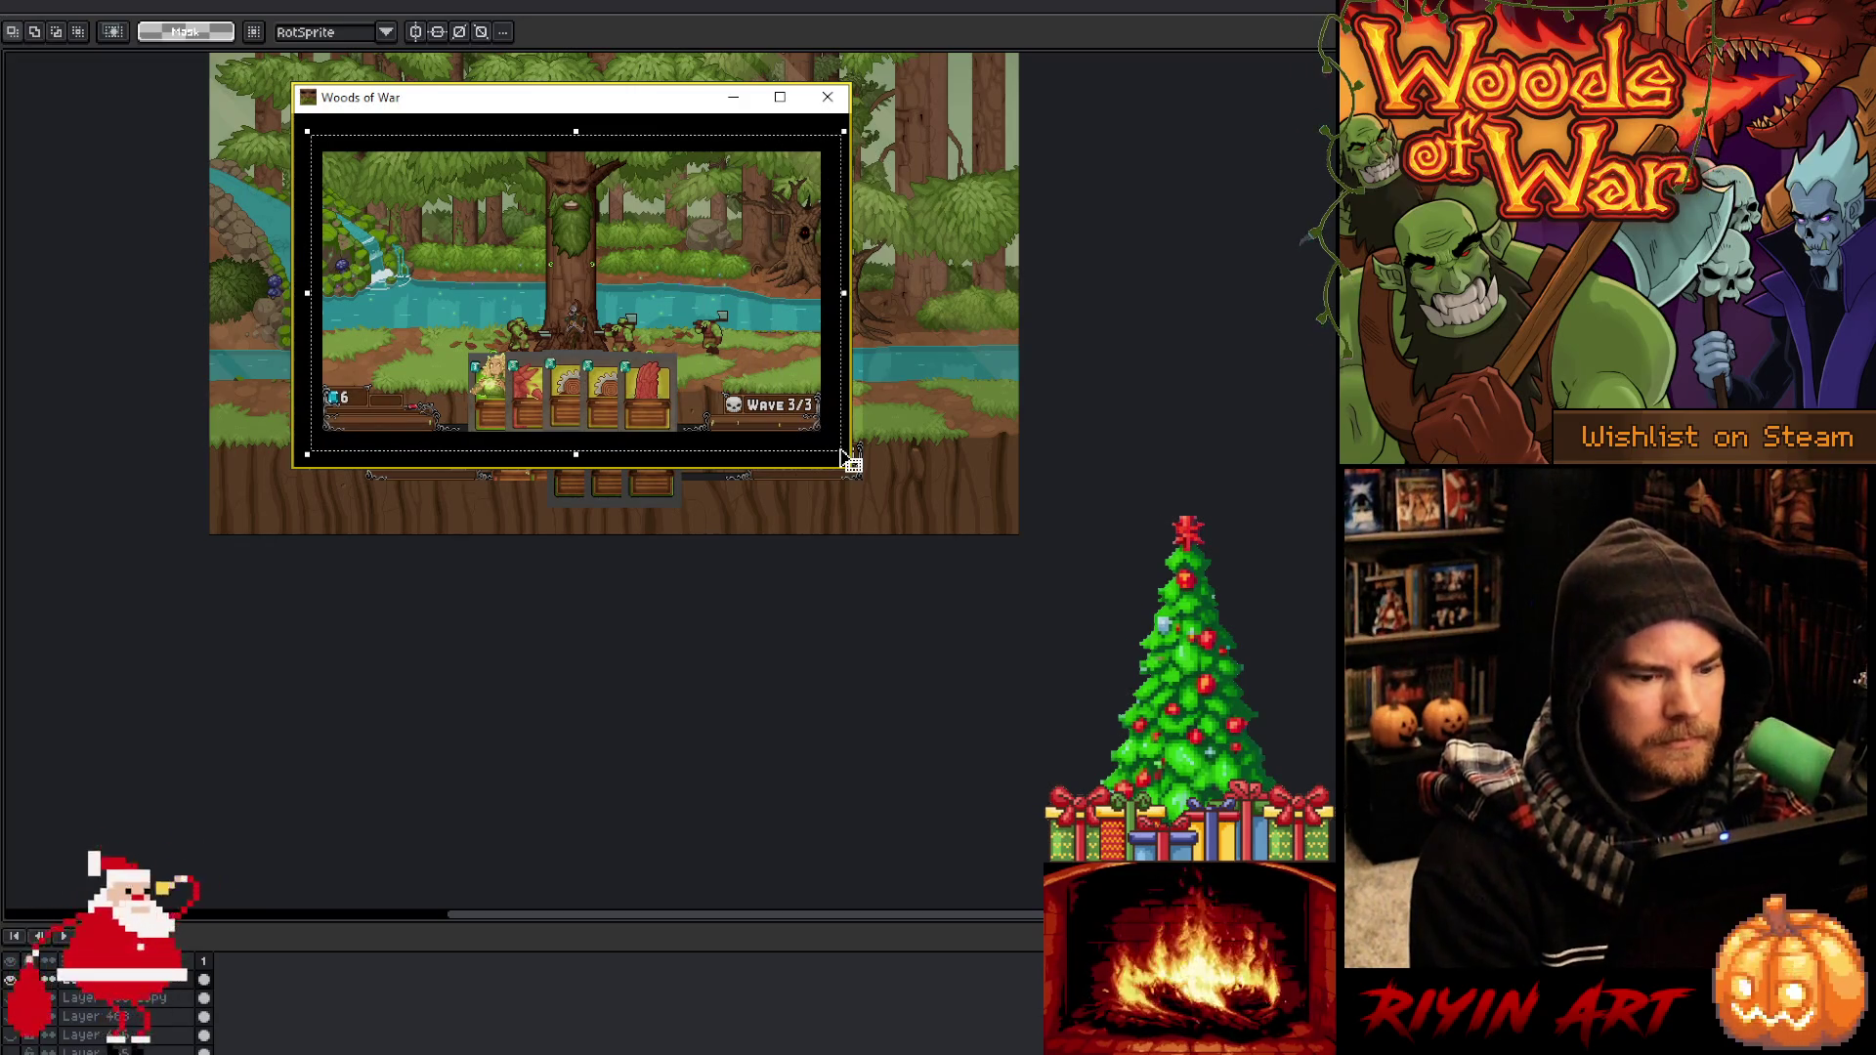
key("w")
key("alt")
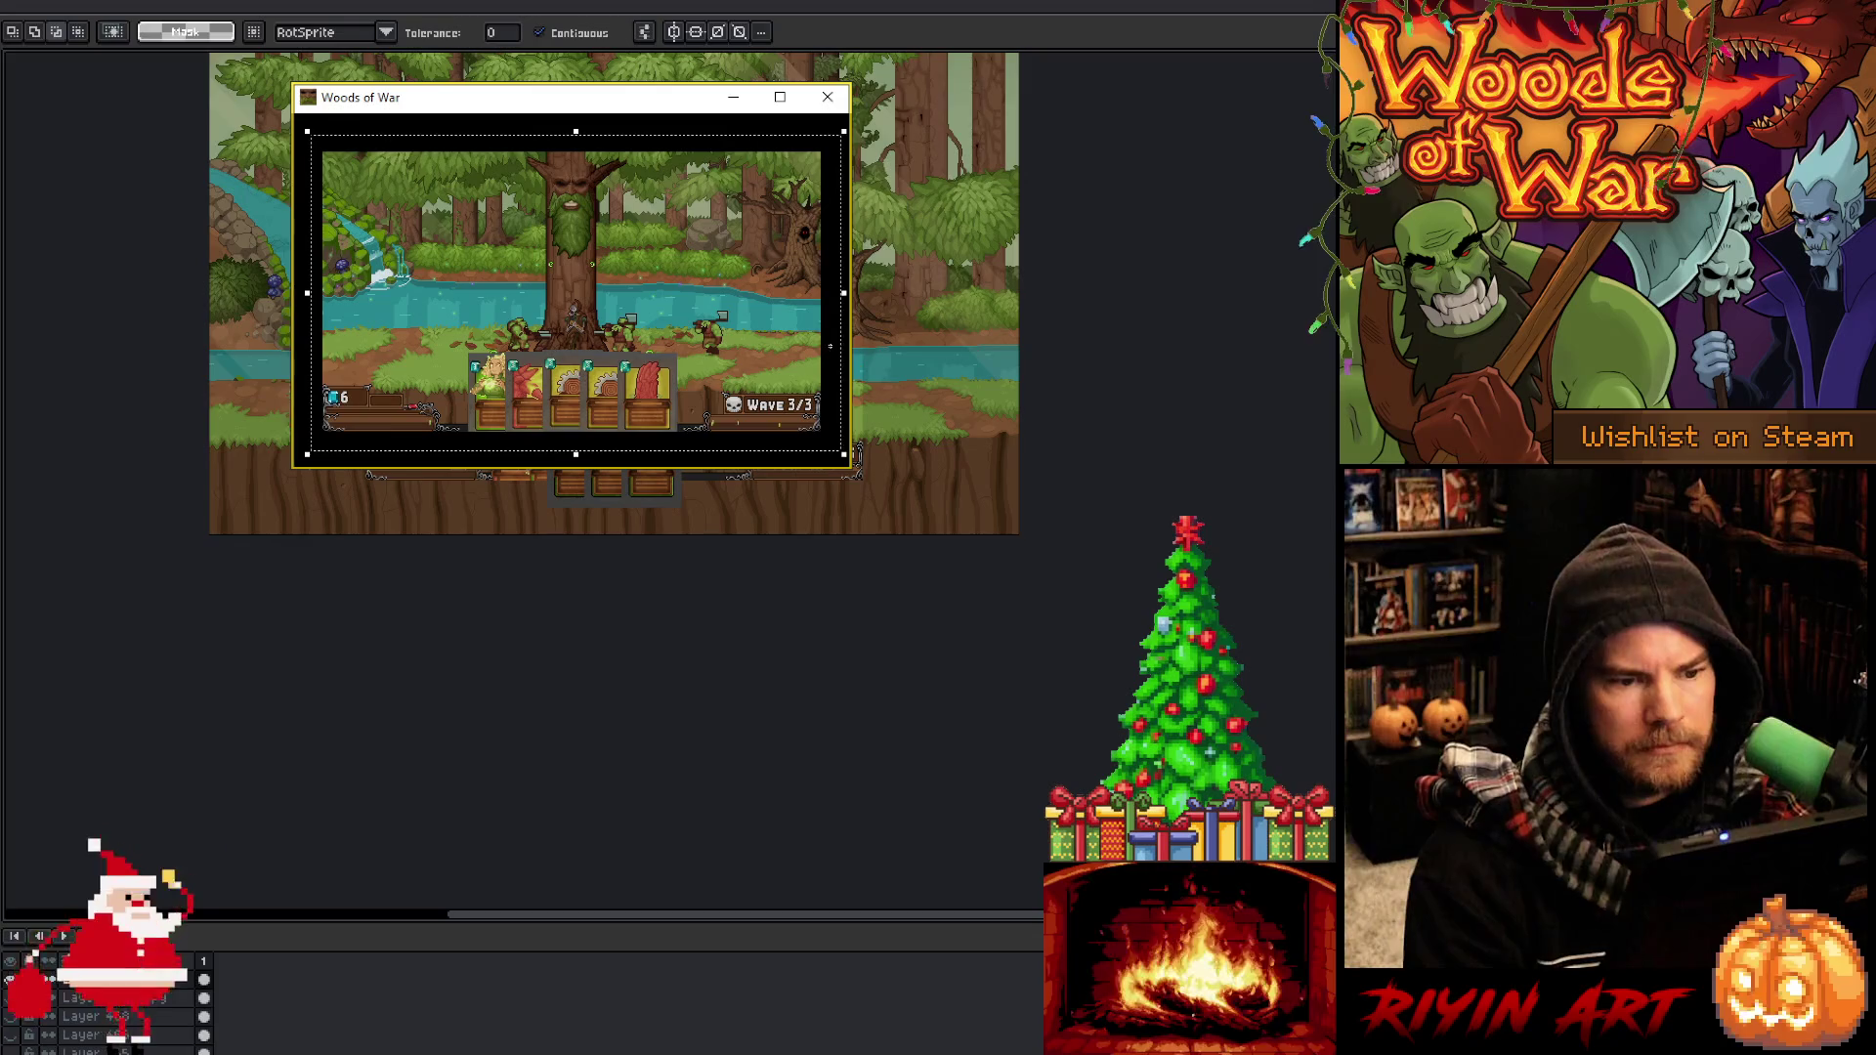
left_click(830, 346, "alt")
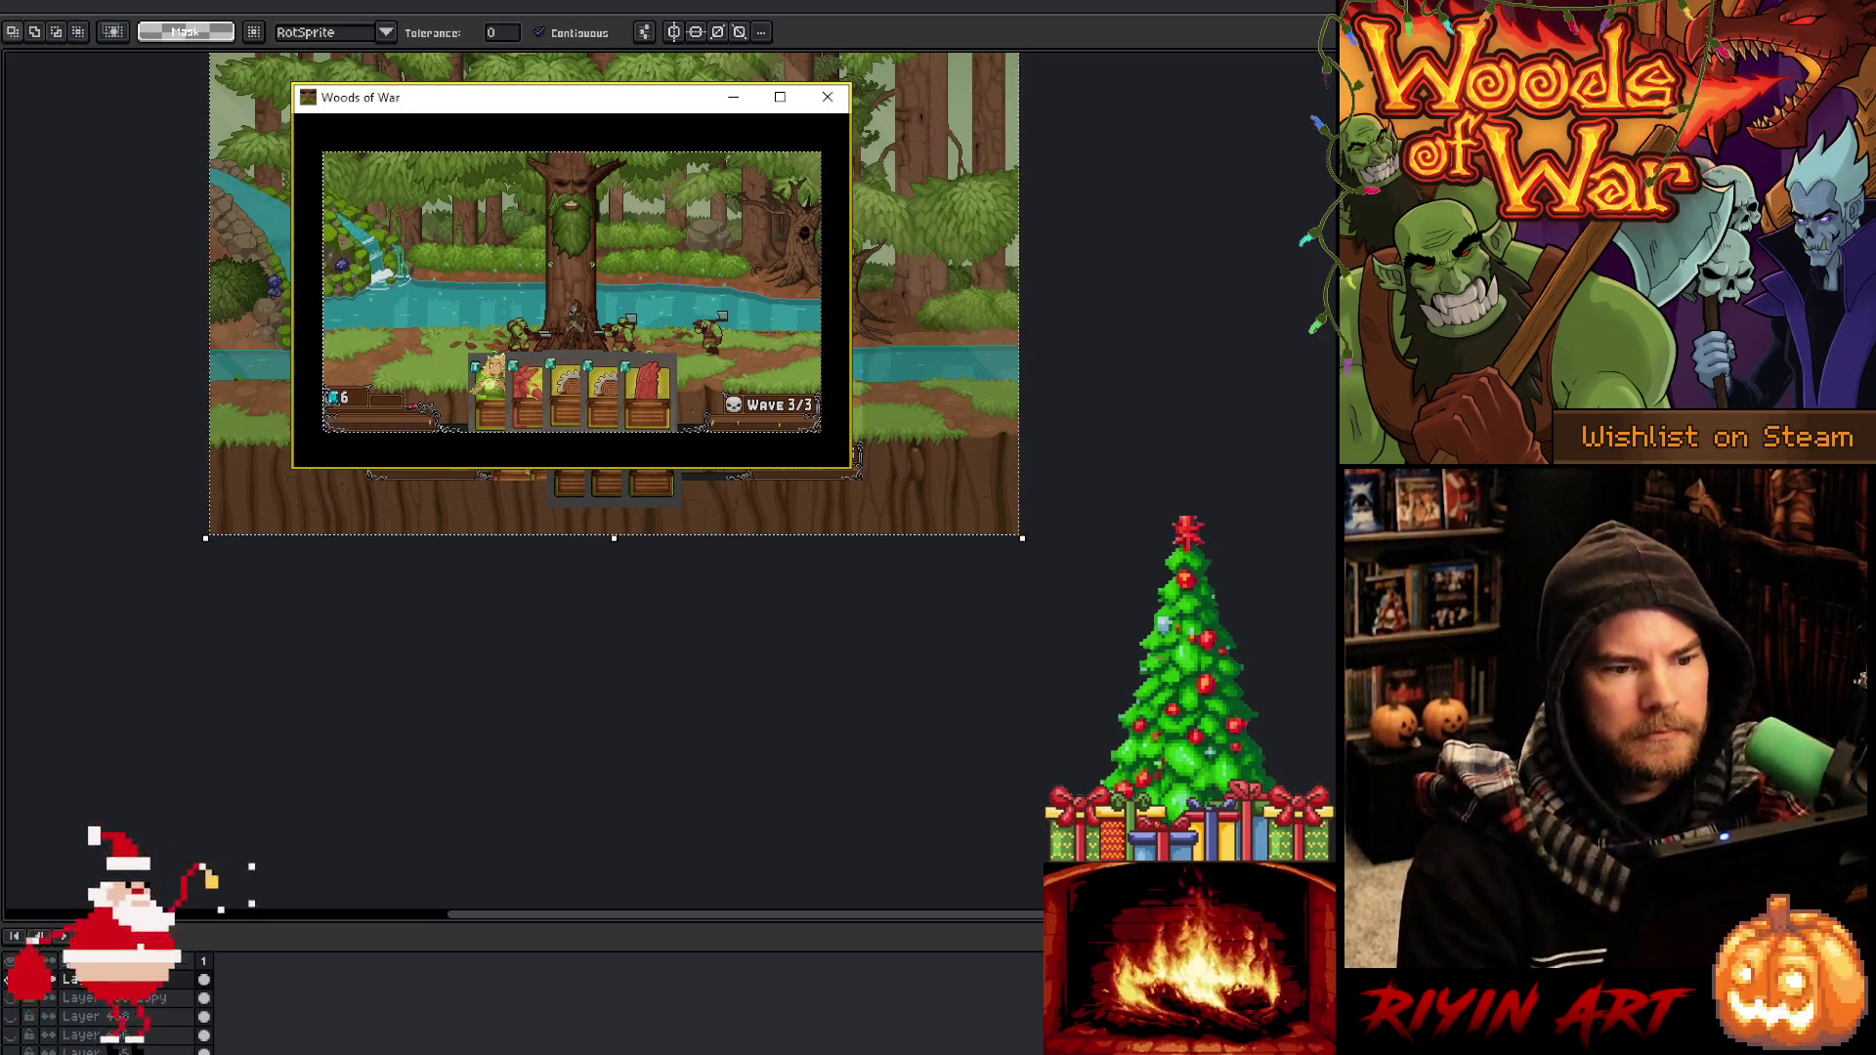
Erase the screenshot's black frame and shift the game image to line up with the mockup
key("Delete")
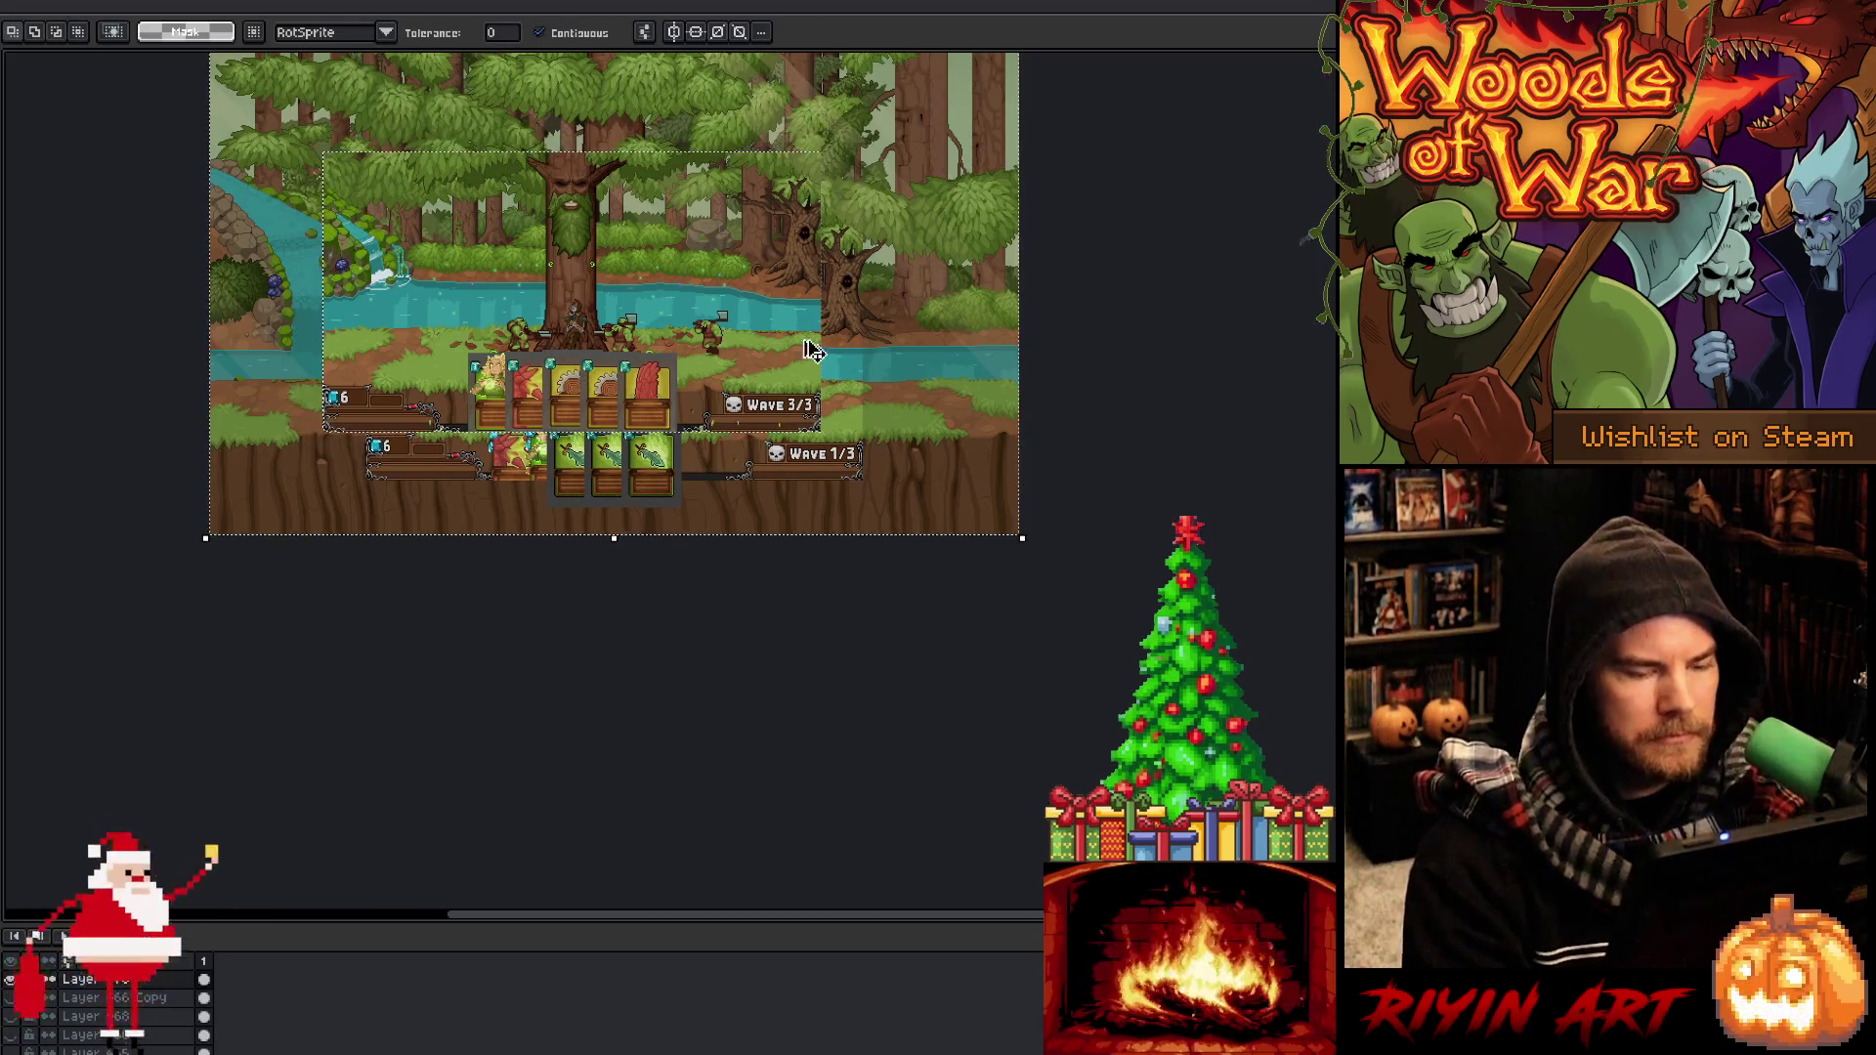
left_click_drag(734, 322, 788, 386)
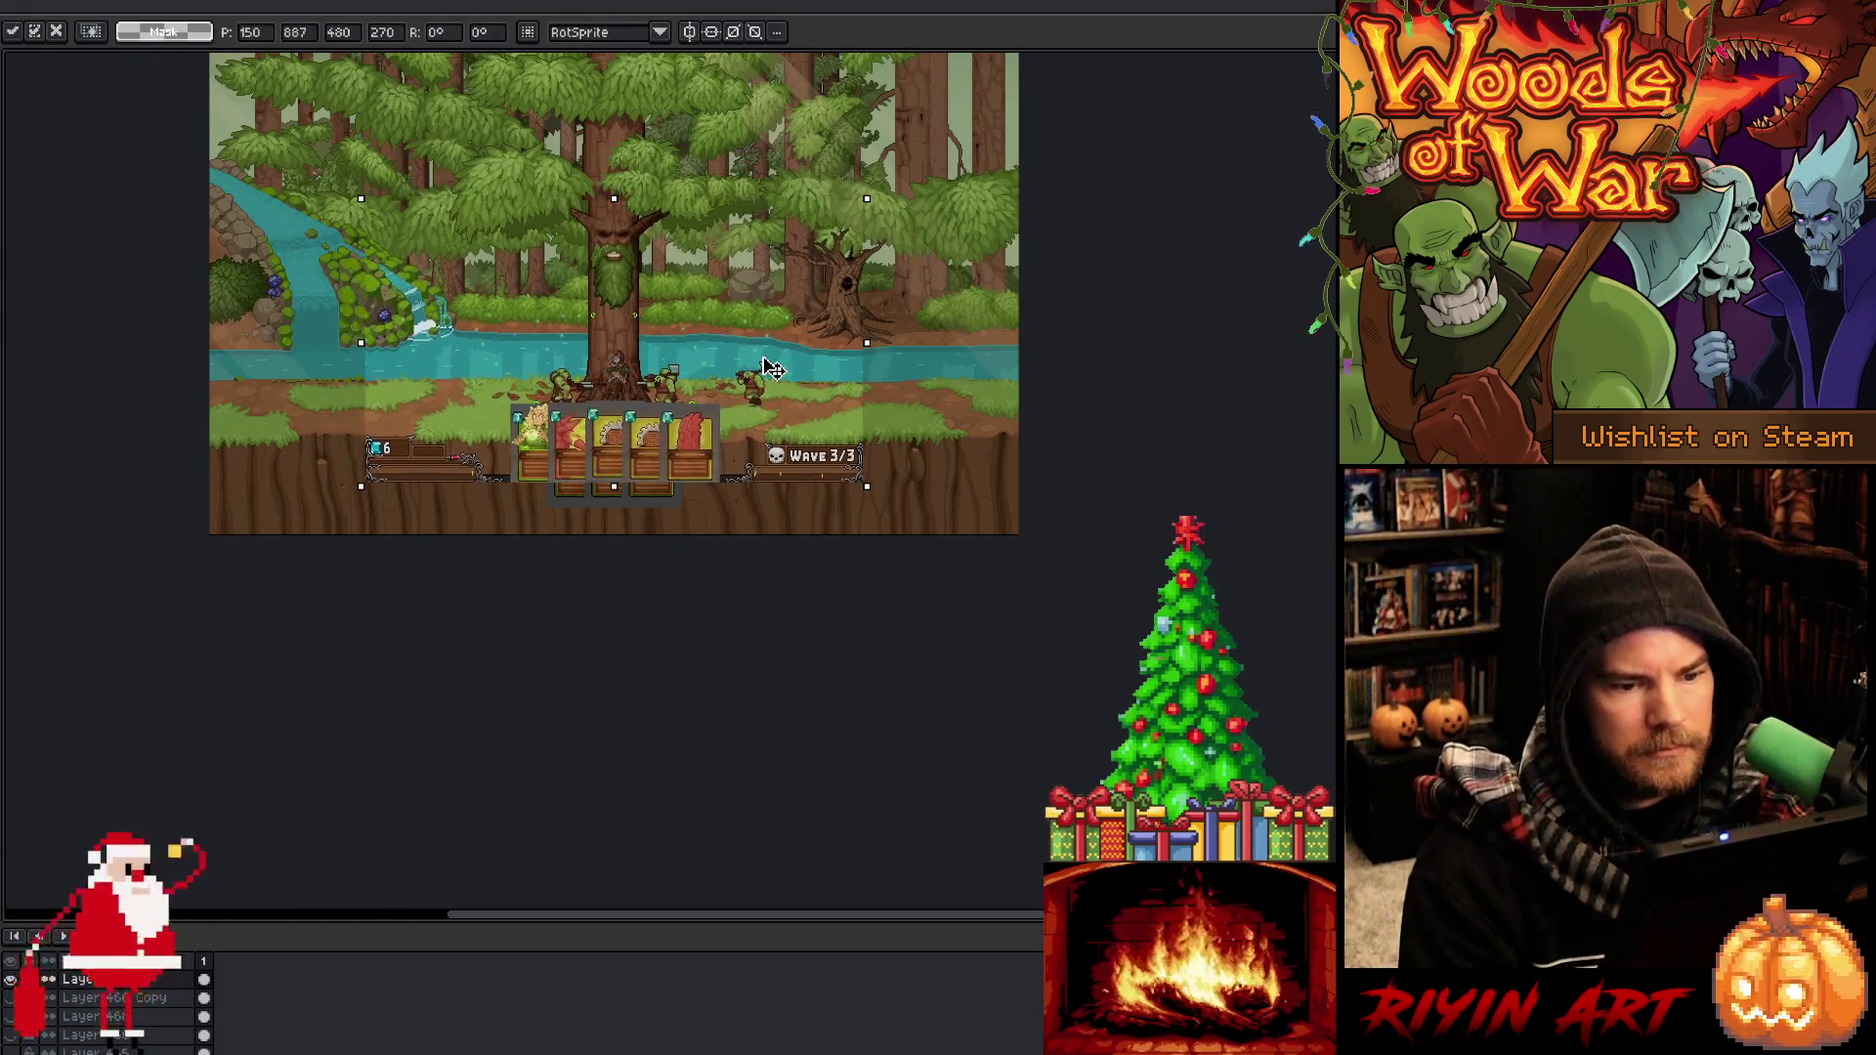
scroll(878, 466, "up", 5)
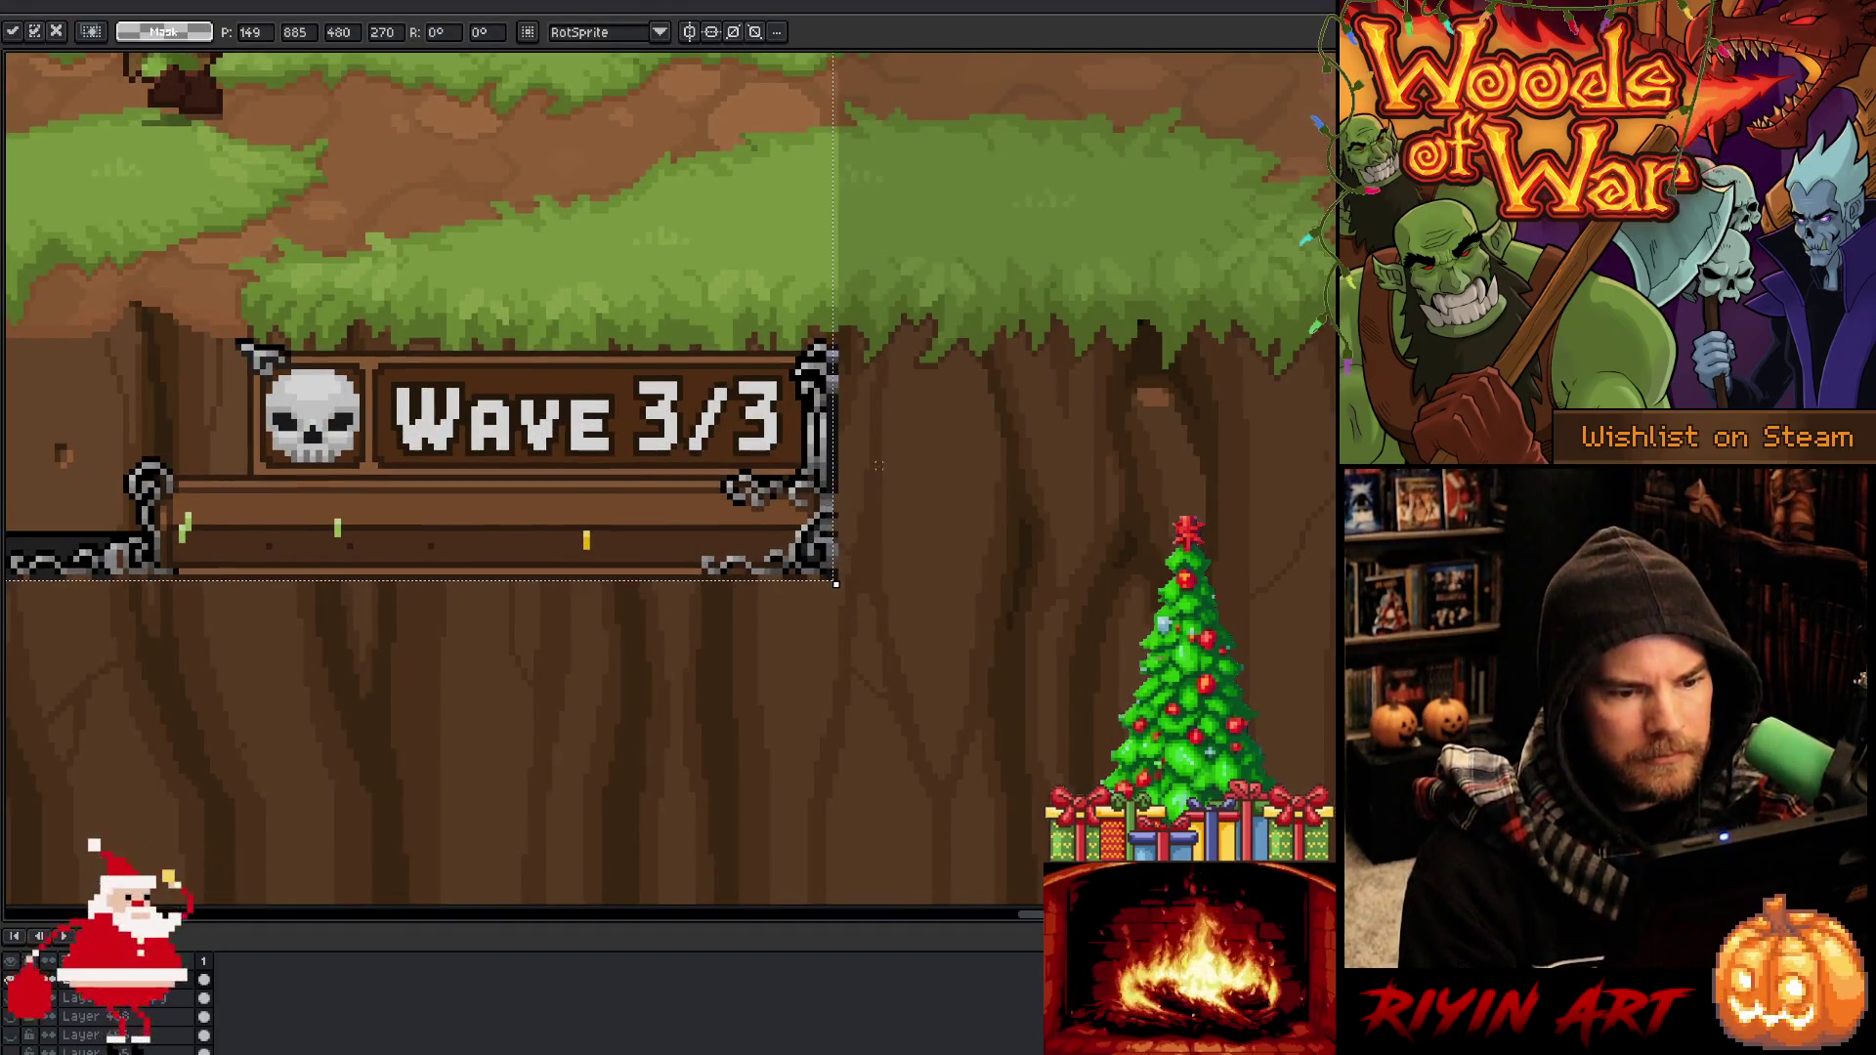
key("Up")
scroll(879, 466, "down", 5)
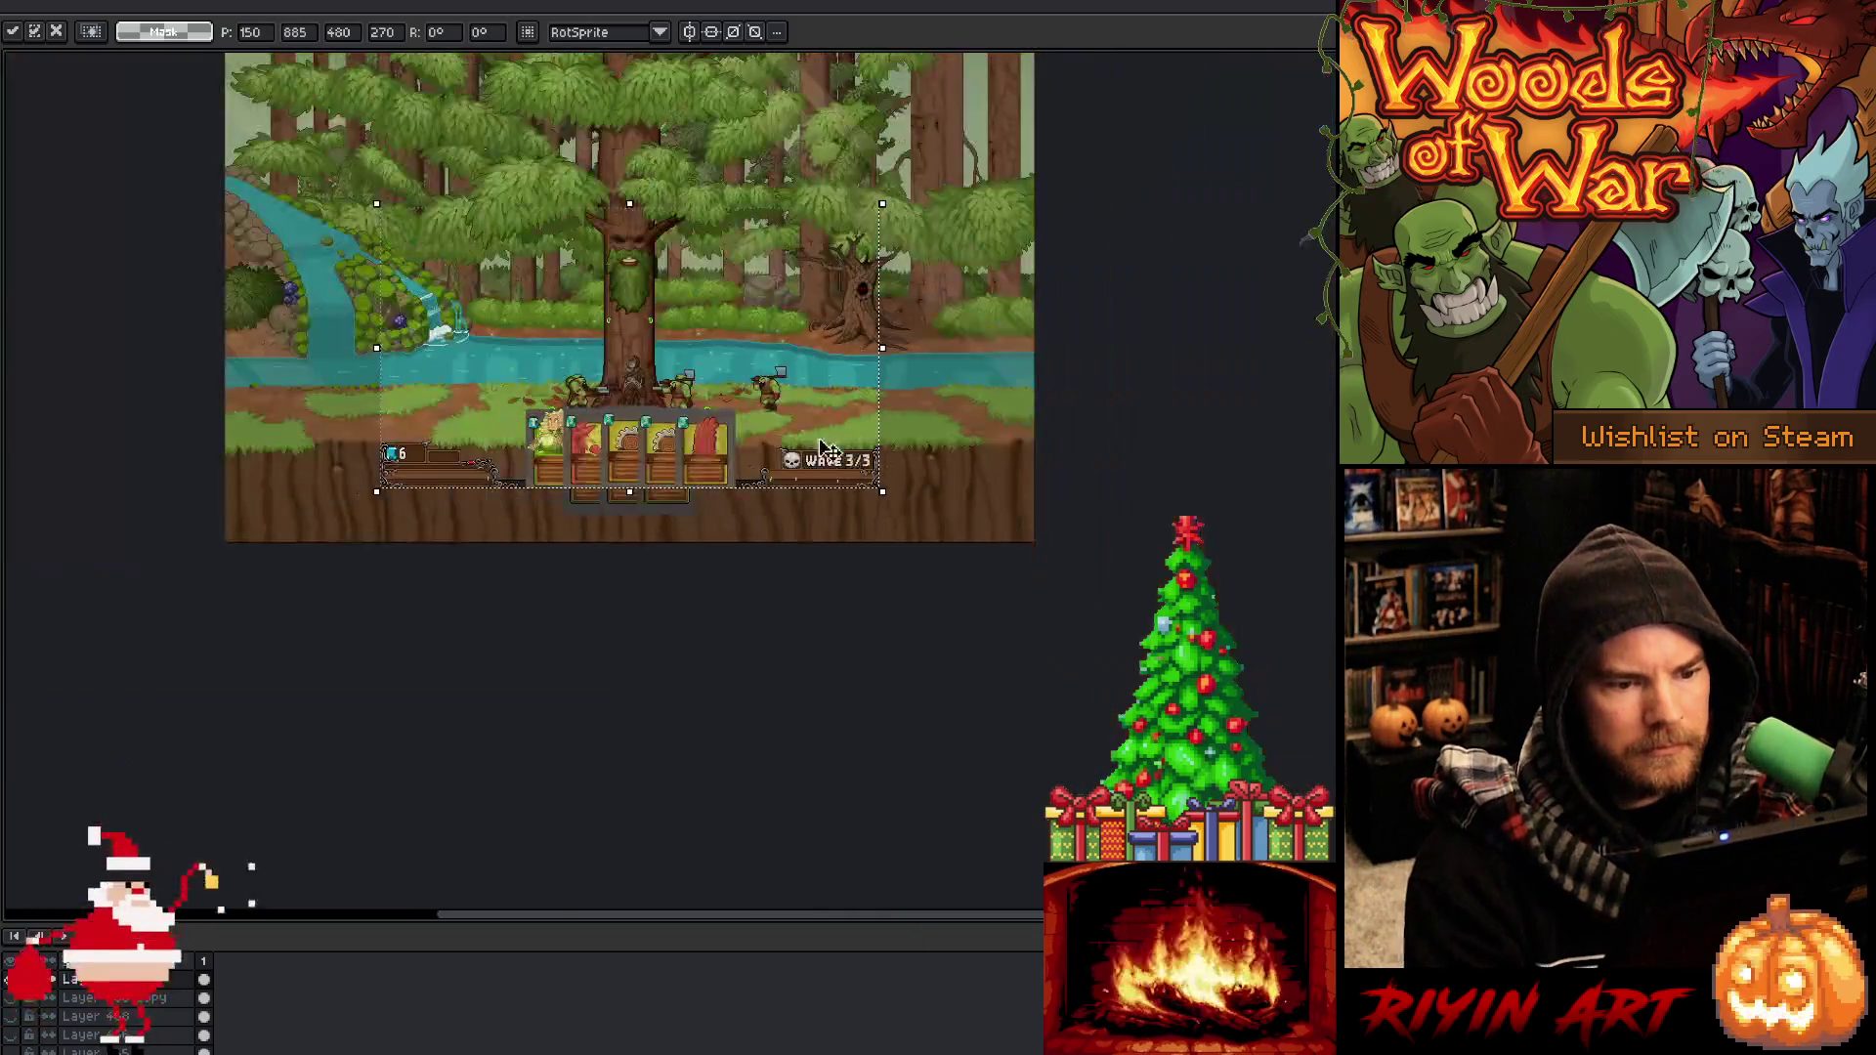
scroll(685, 439, "up", 2)
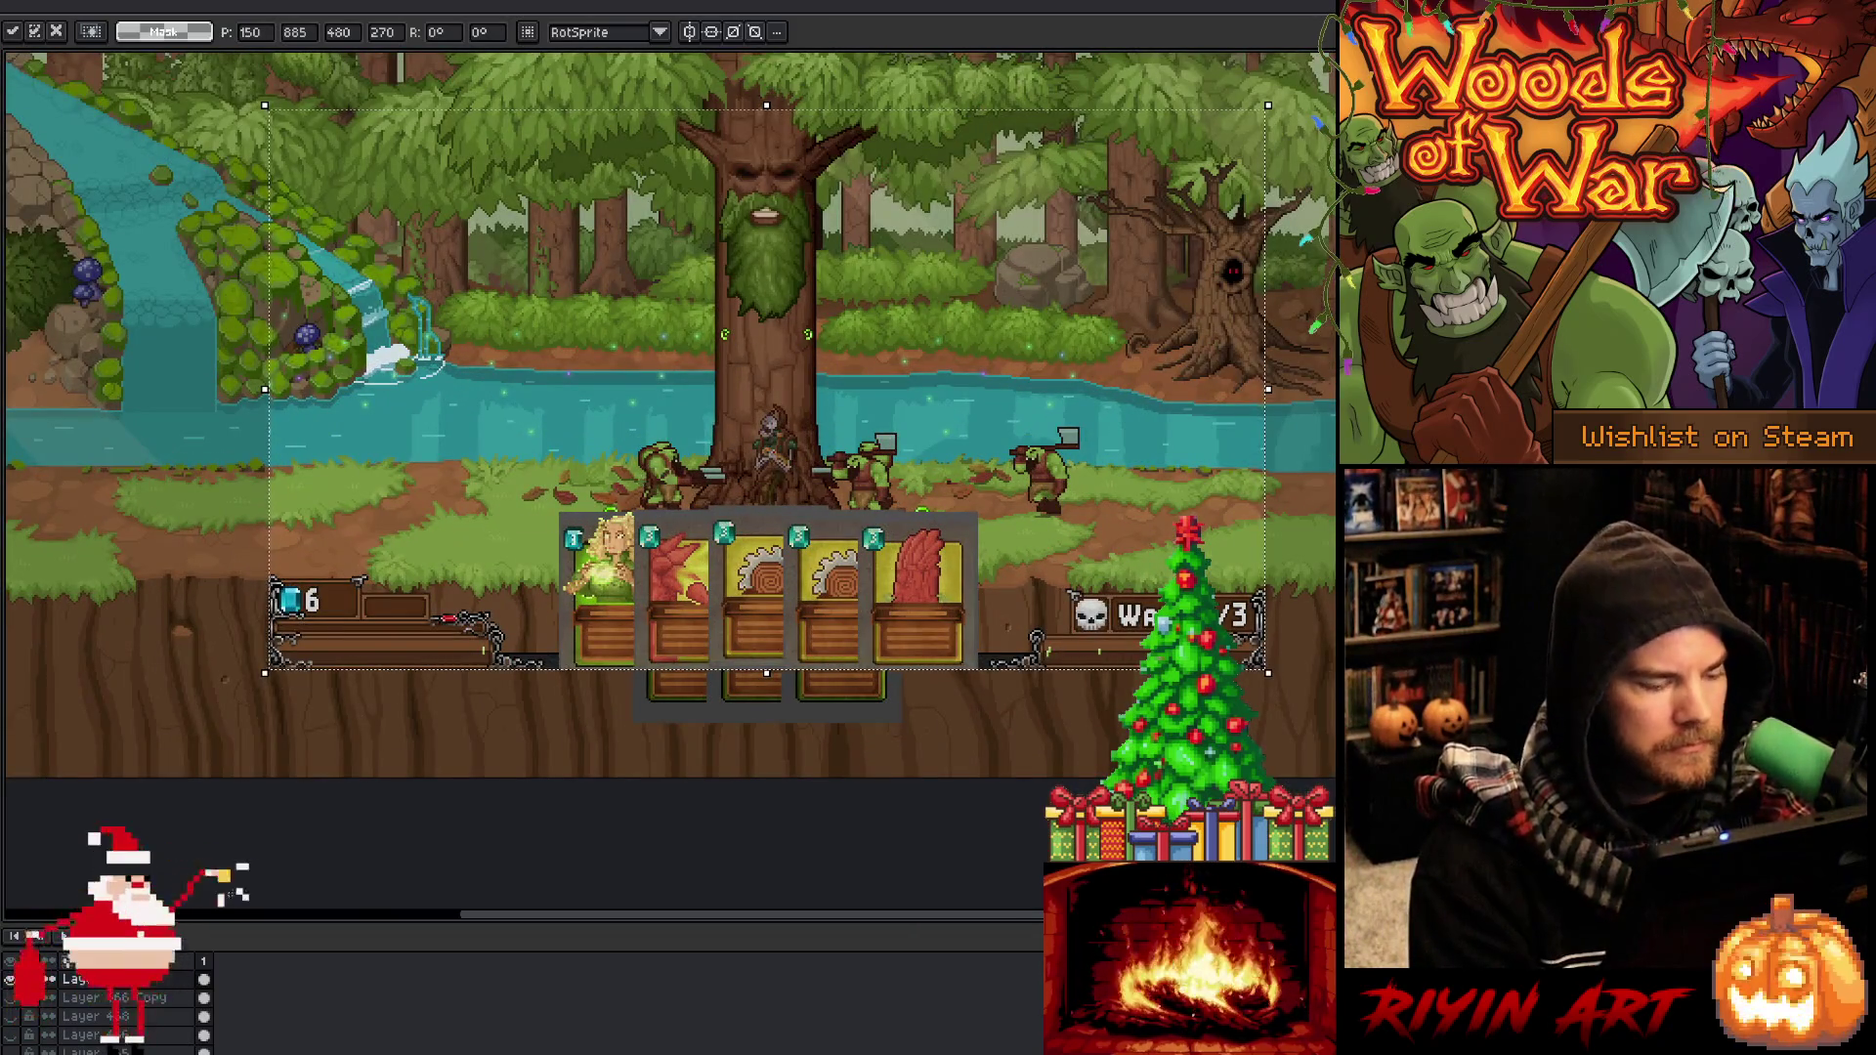
key("Return")
key("Return")
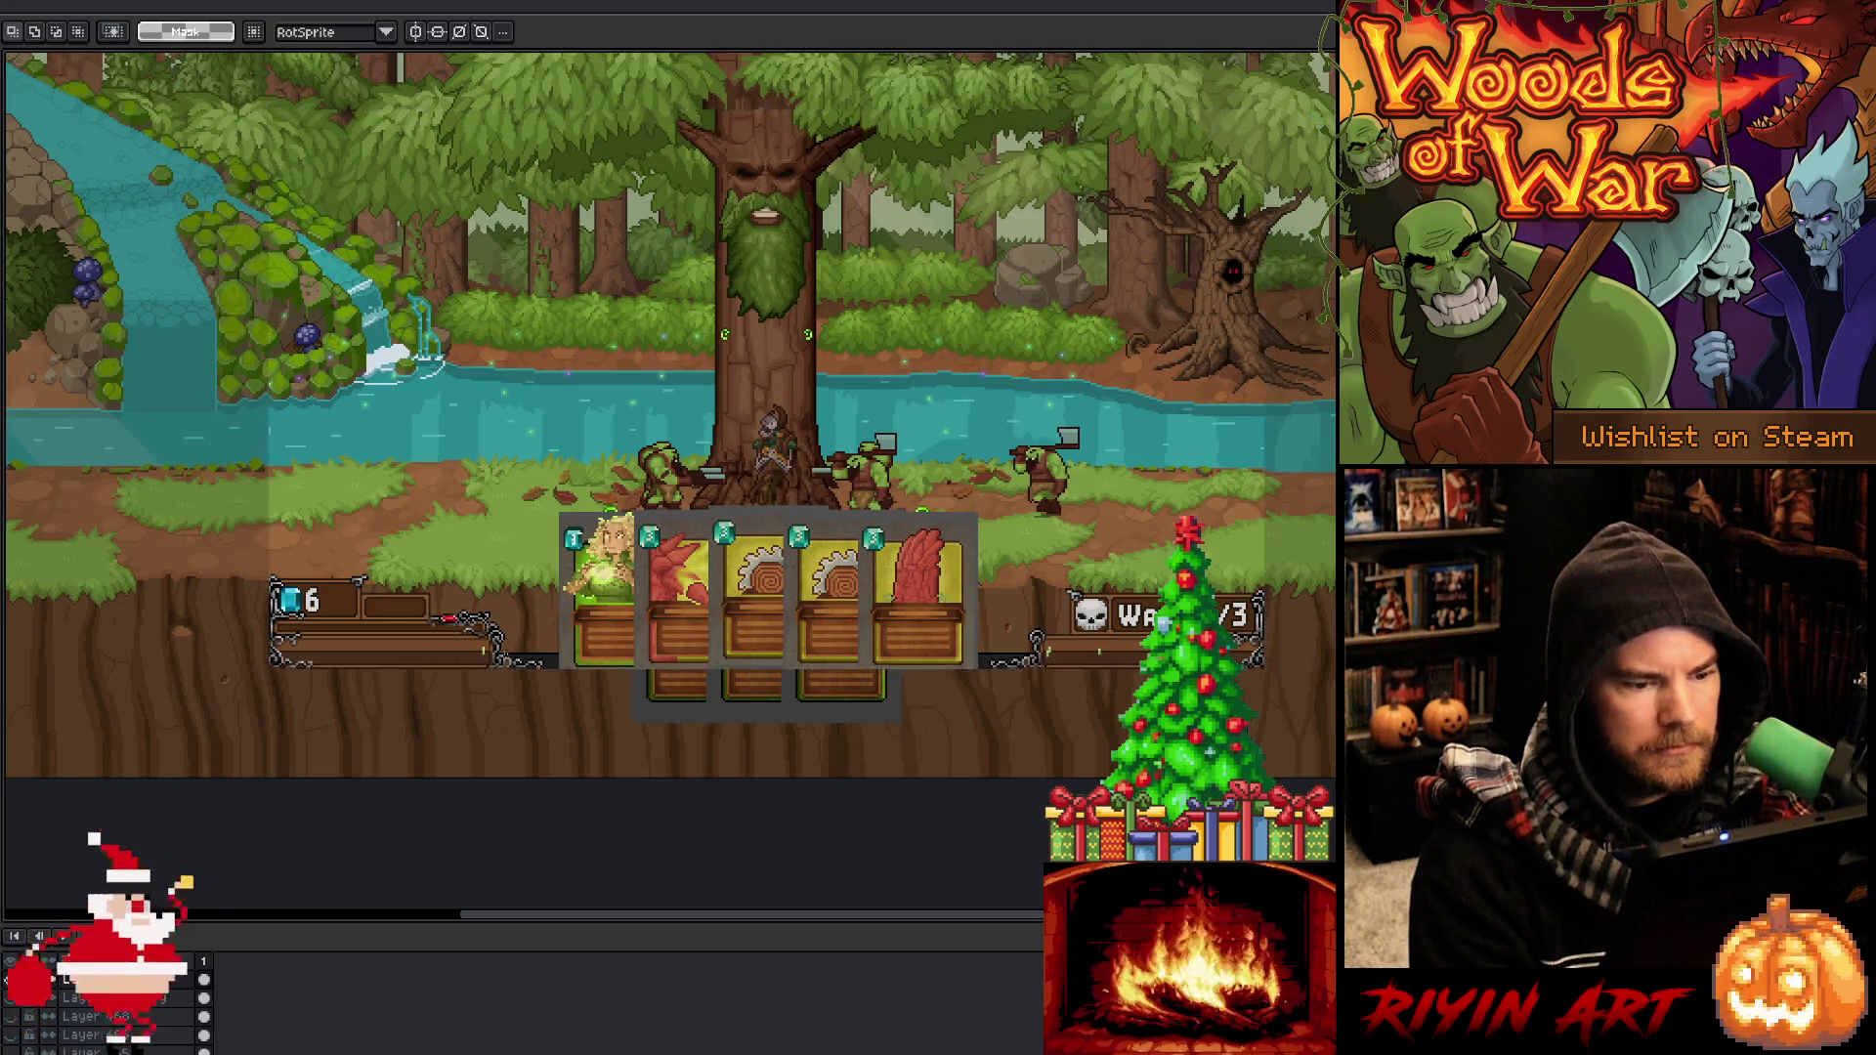
Enlarge the game image to mockup scale, then select the whole row of cards
scroll(533, 522, "up", 2)
mouse_move(627, 502)
left_mouse_down()
mouse_move(550, 630)
mouse_move(406, 733)
mouse_move(264, 757)
left_mouse_up()
scroll(550, 631, "down", 3)
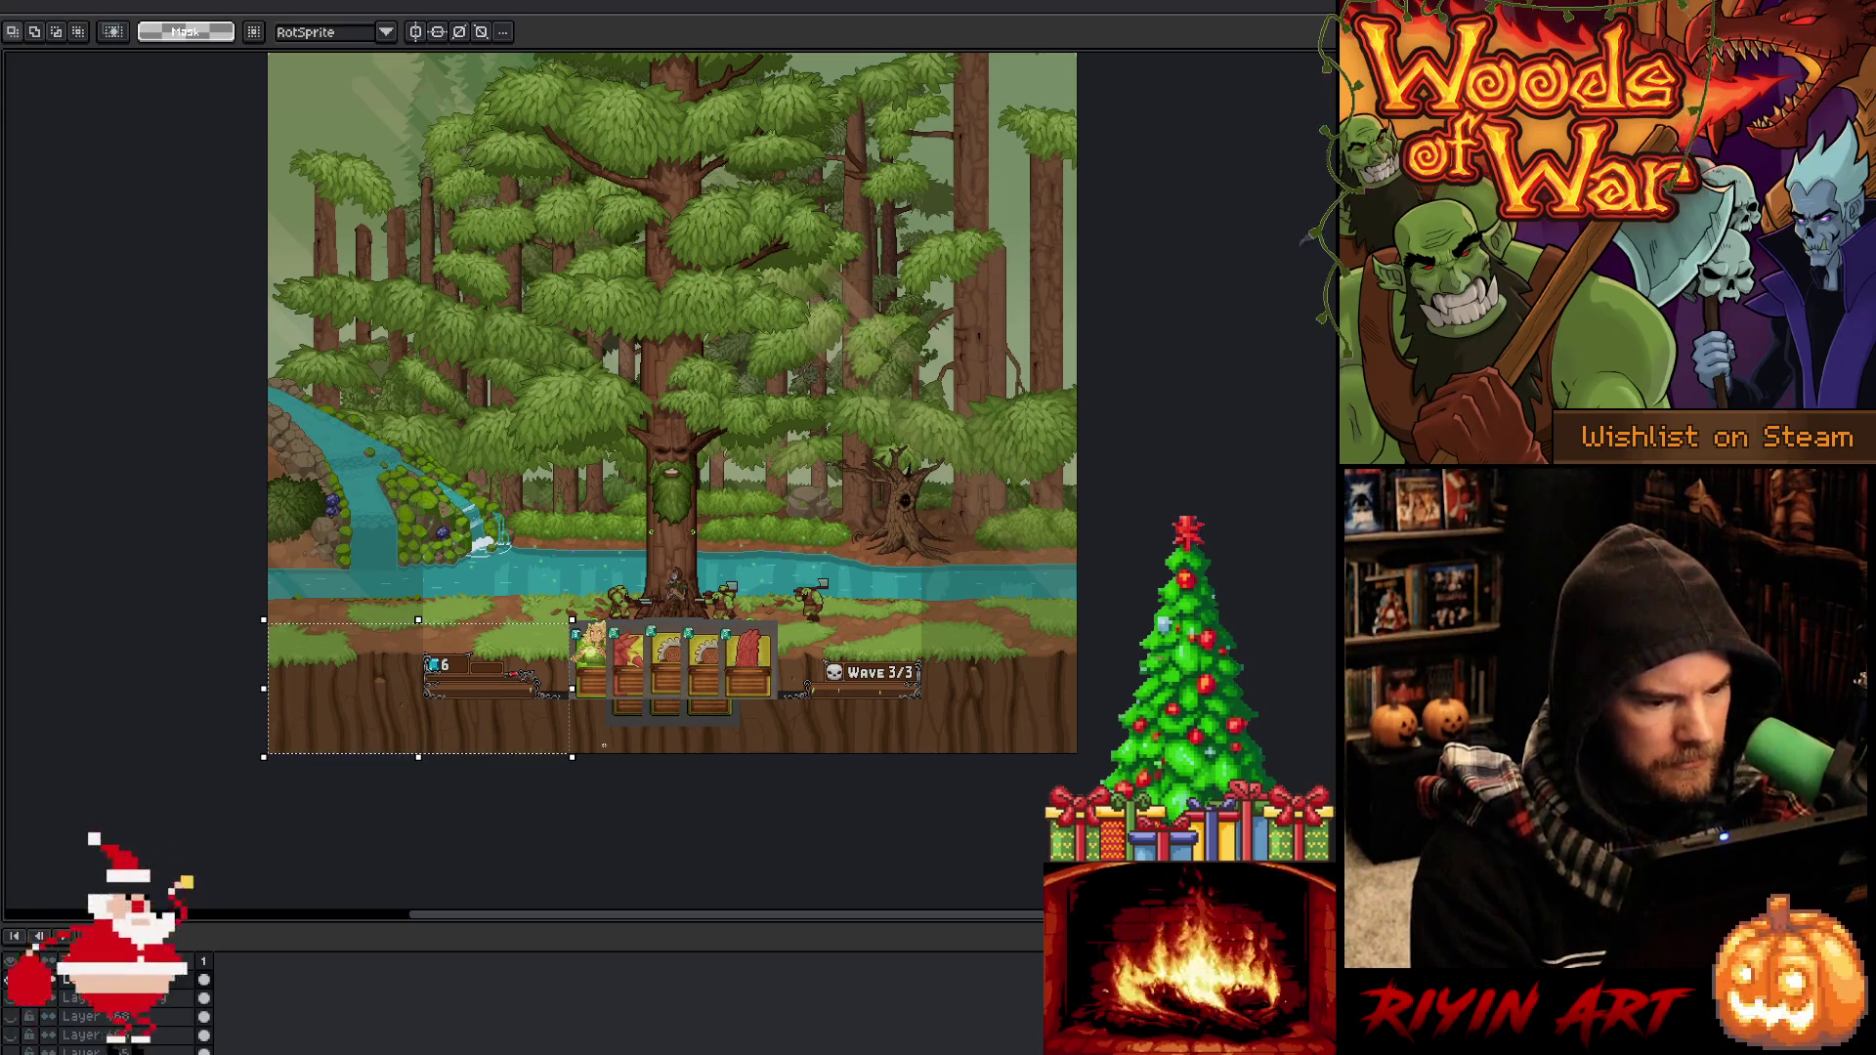
scroll(604, 745, "up", 3)
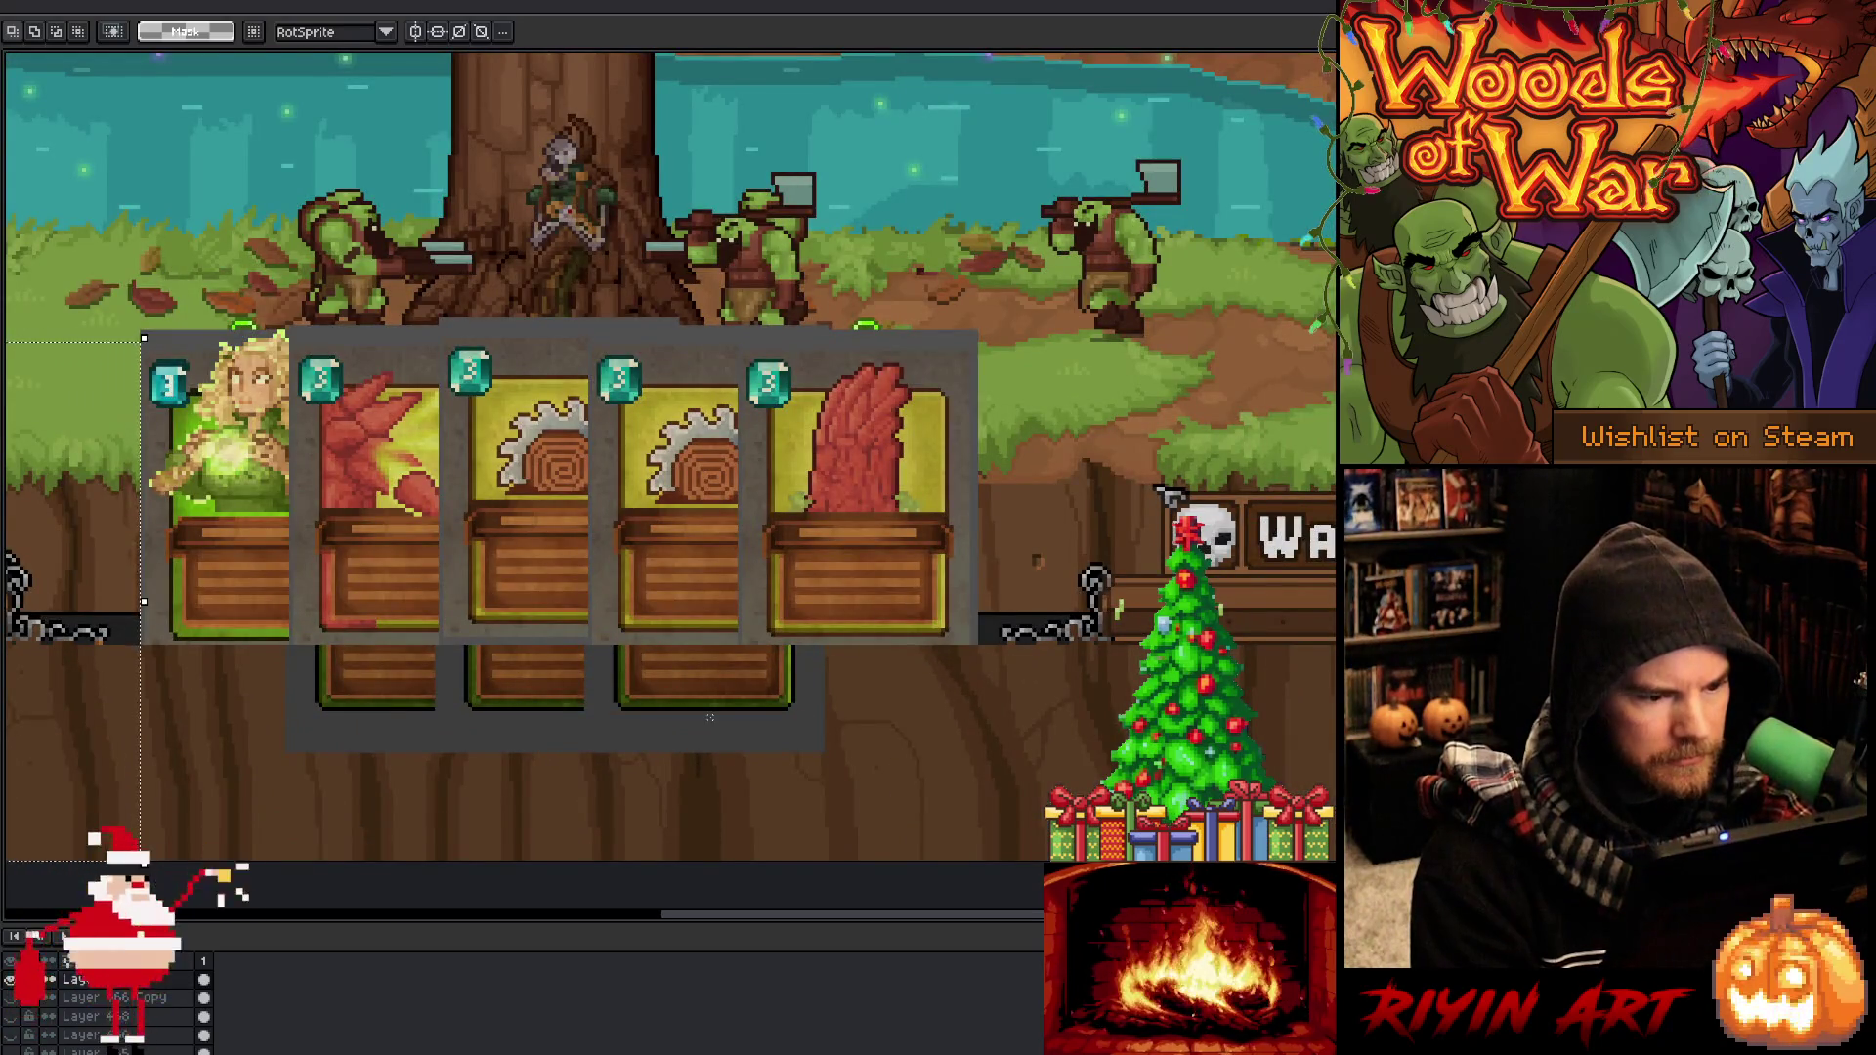
scroll(711, 718, "down", 2)
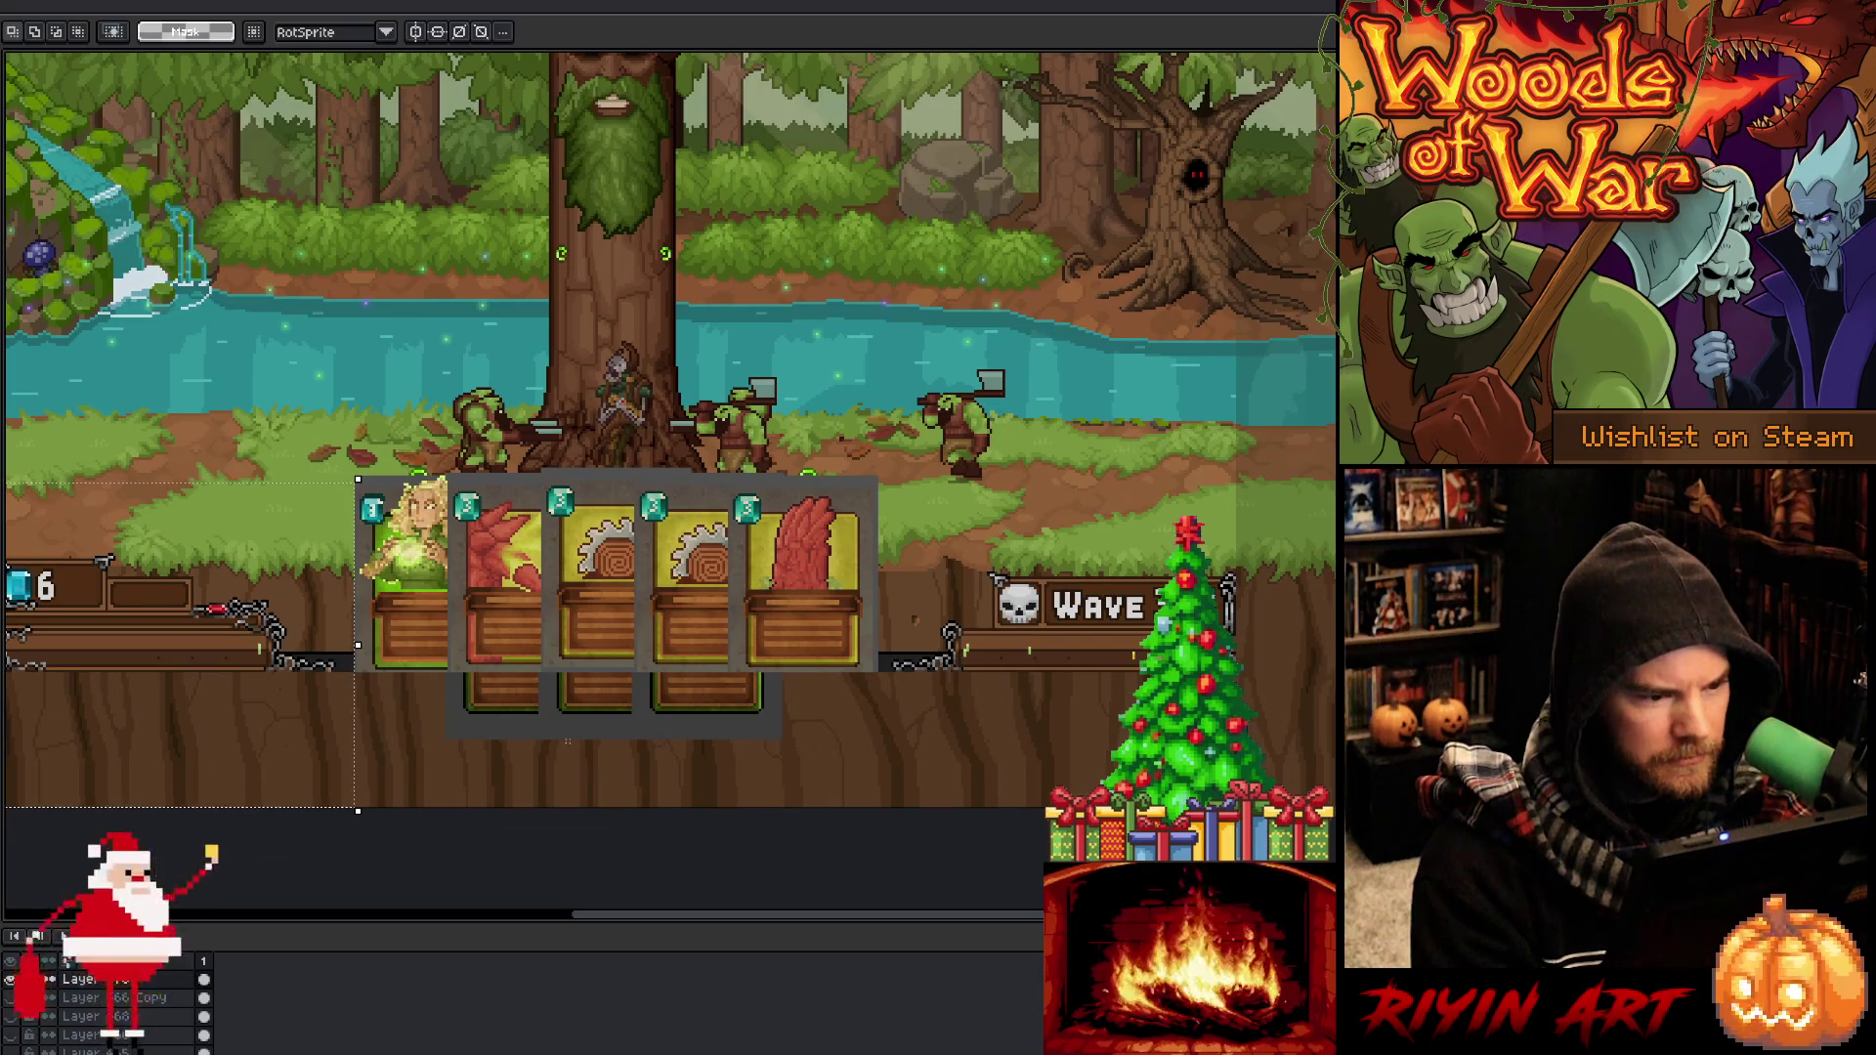
scroll(475, 665, "up", 1)
left_click(276, 616)
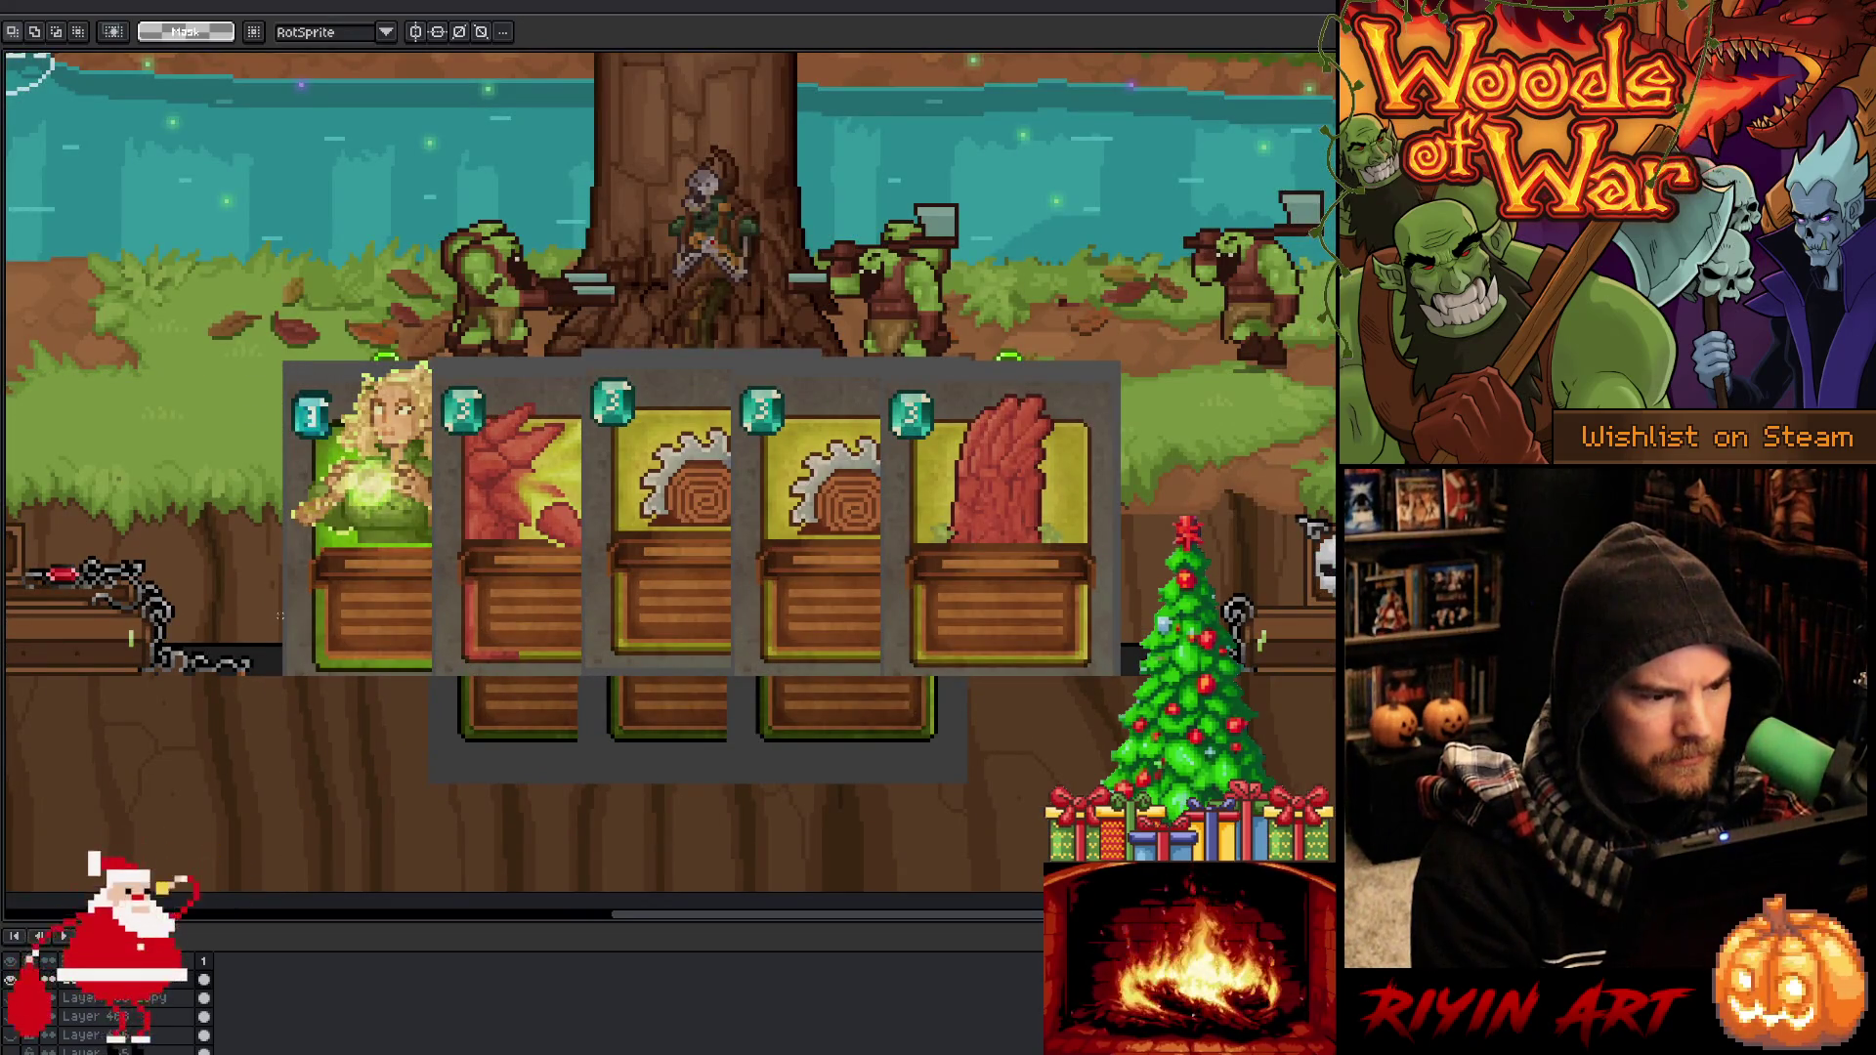
mouse_move(284, 616)
left_mouse_down()
mouse_move(826, 469)
mouse_move(1068, 368)
mouse_move(1123, 377)
left_mouse_up()
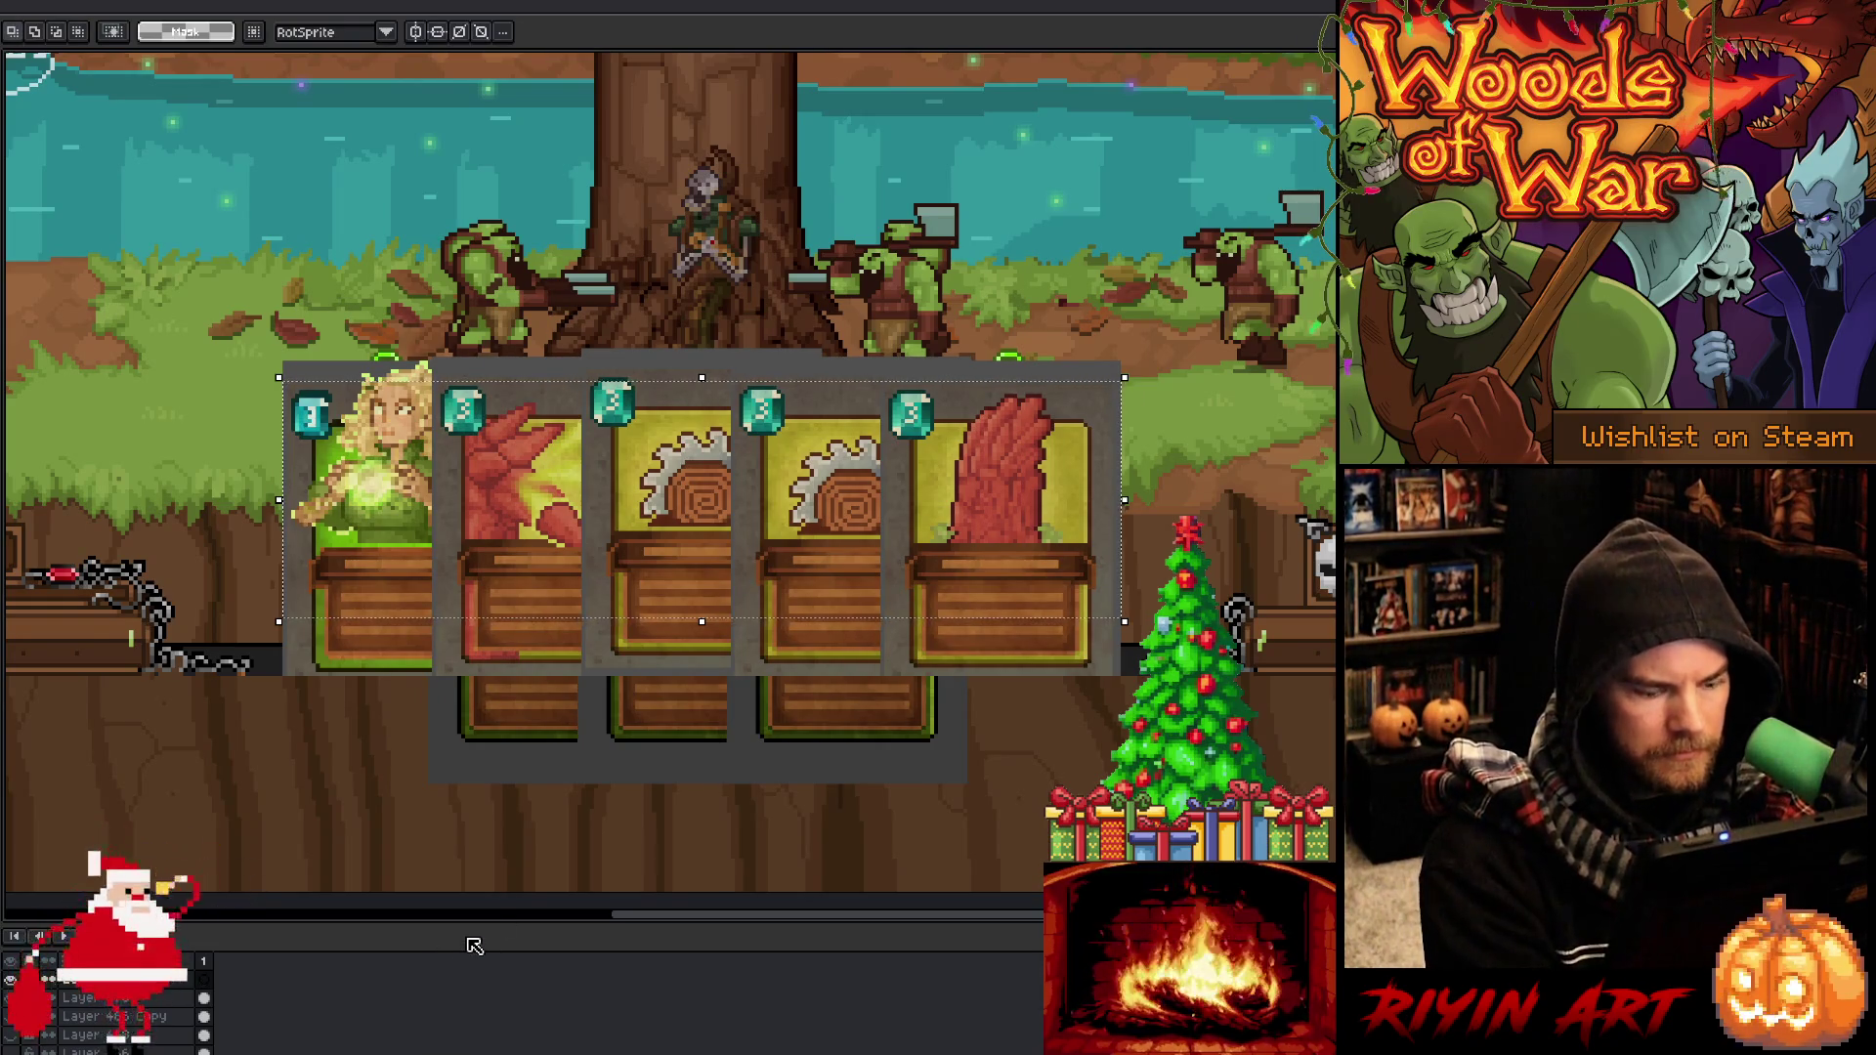
Centre the card row horizontally on the canvas with Edit > Align > Center X
key("ctrl+d")
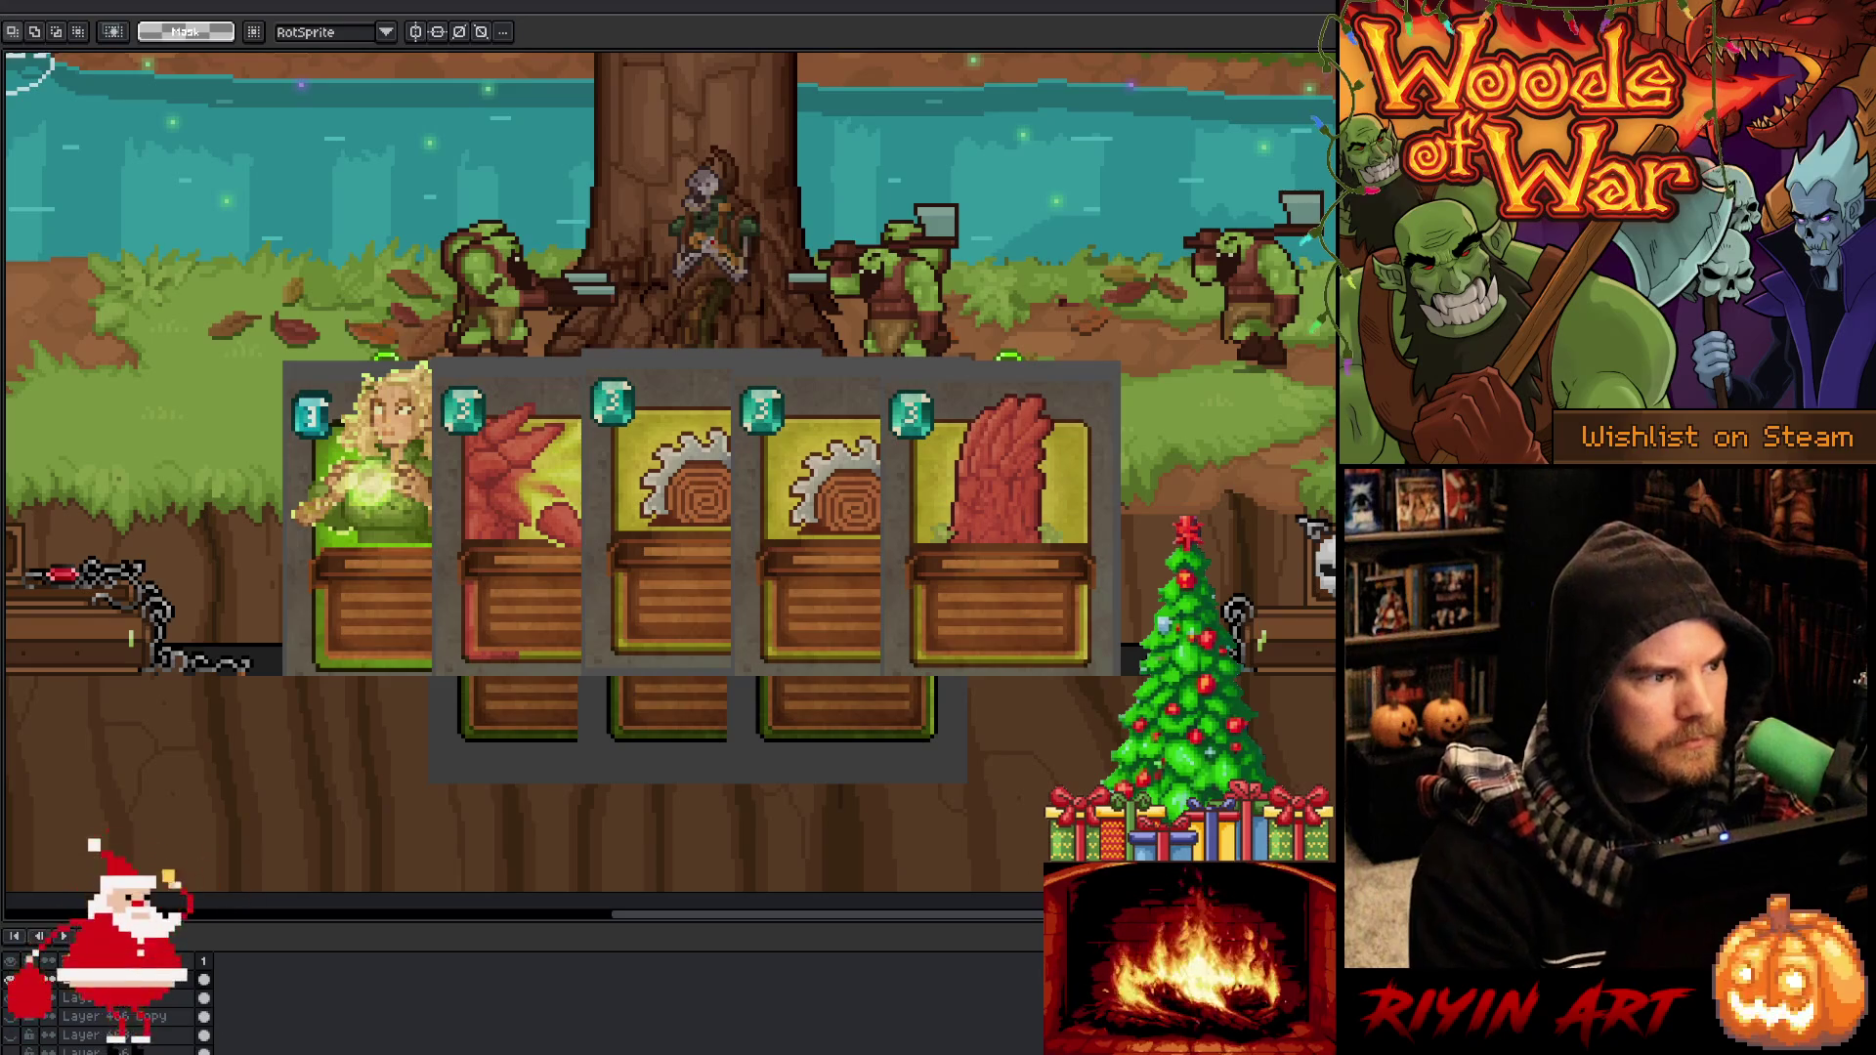
left_click(30, 2)
mouse_move(44, 298)
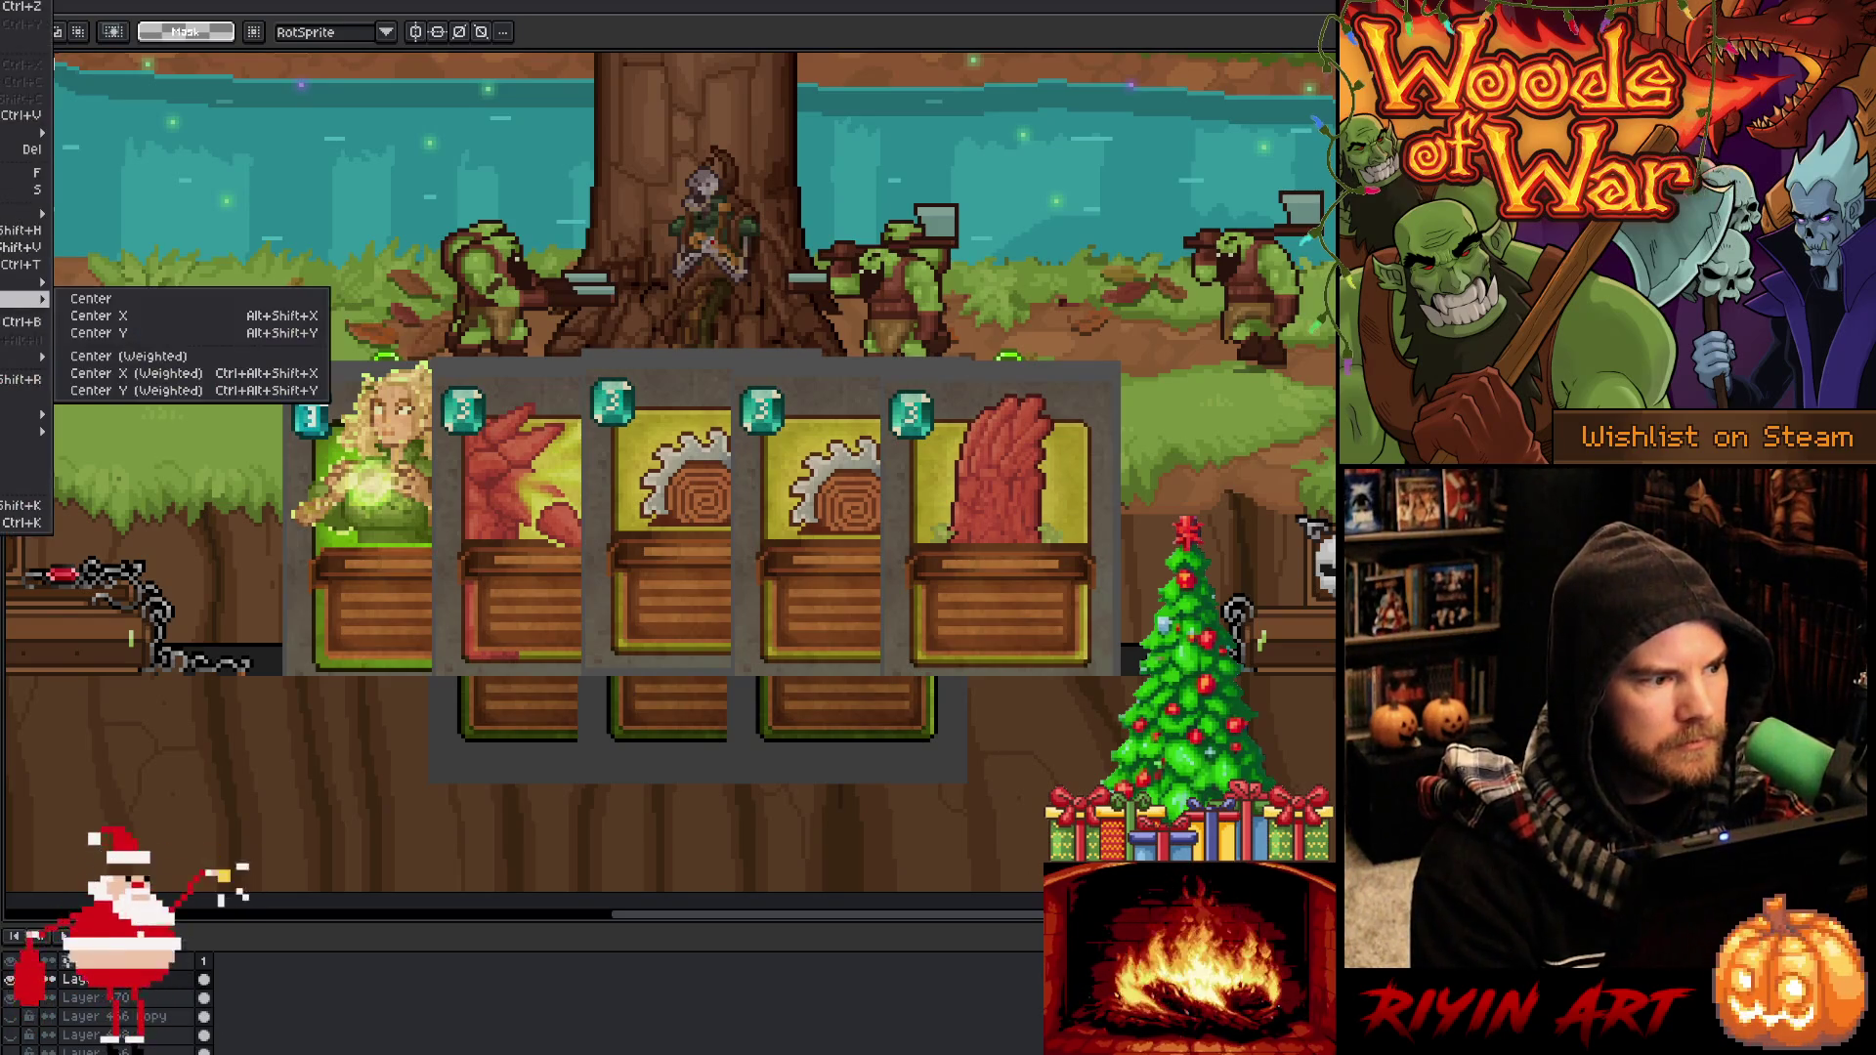
left_click(94, 314)
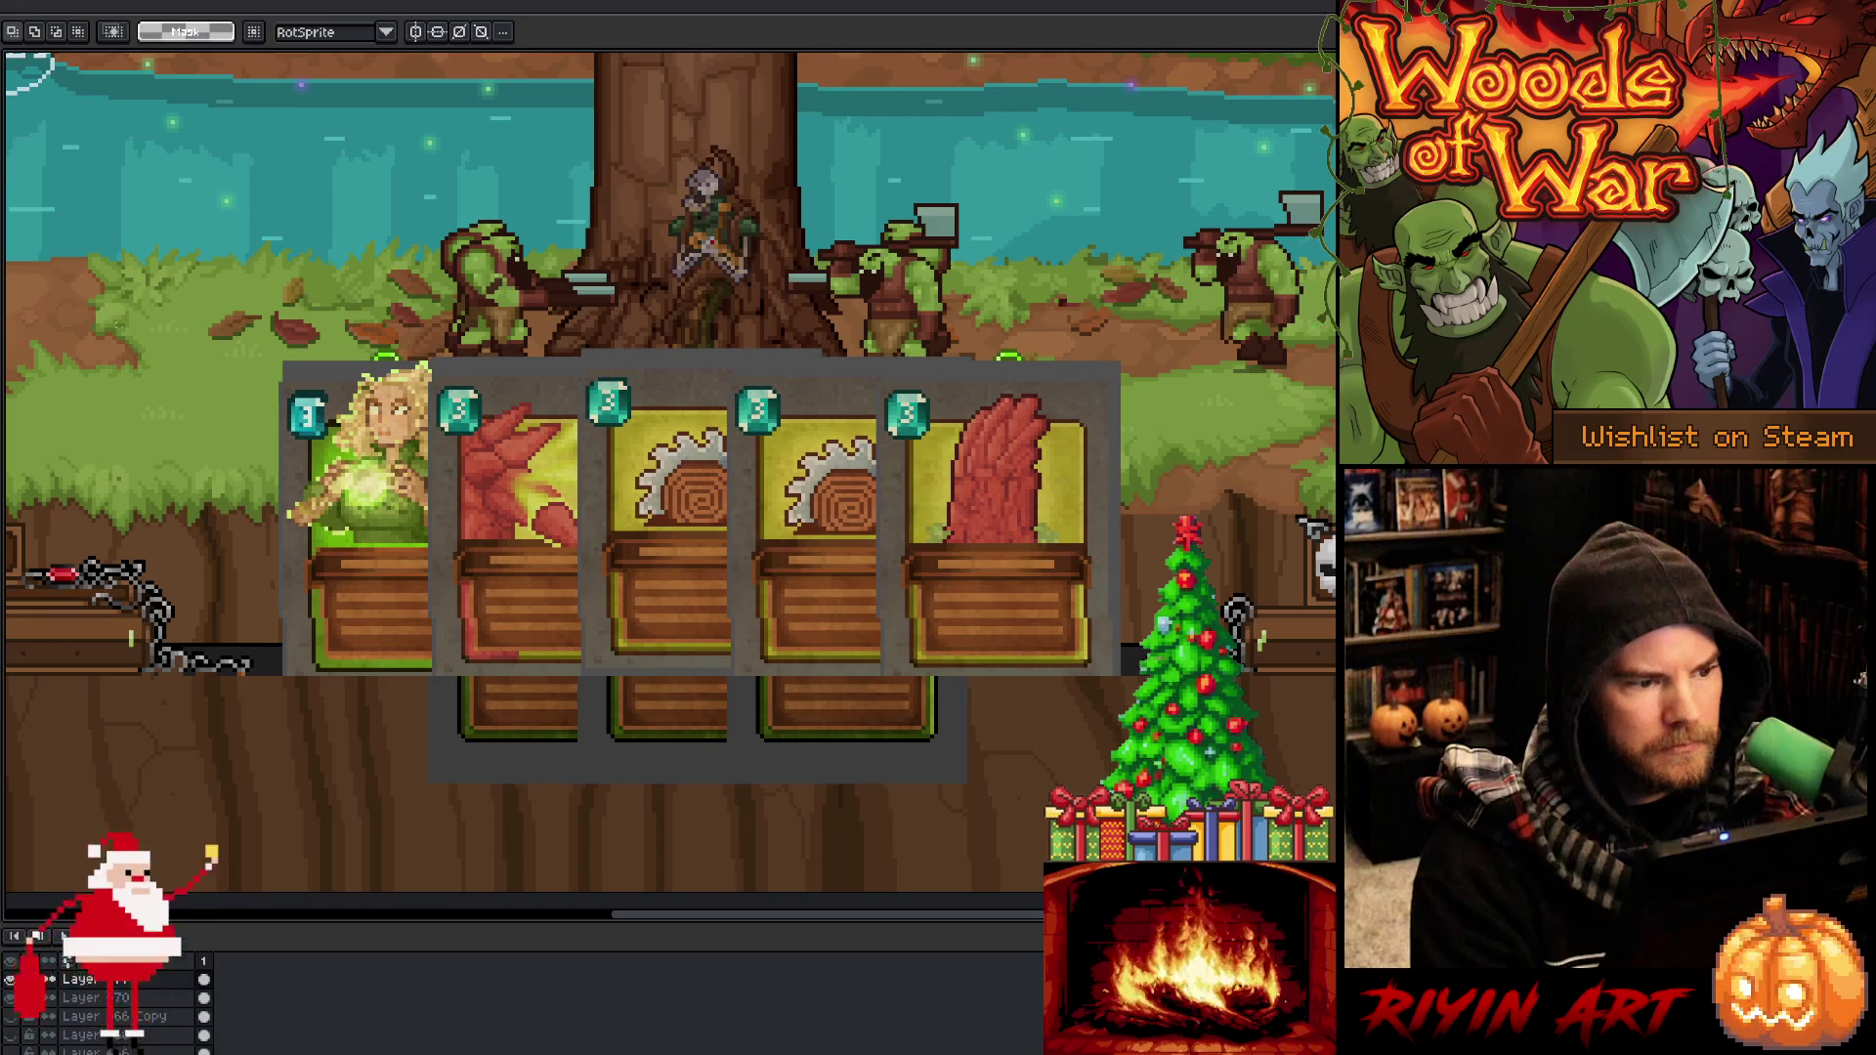
scroll(278, 404, "up", 3)
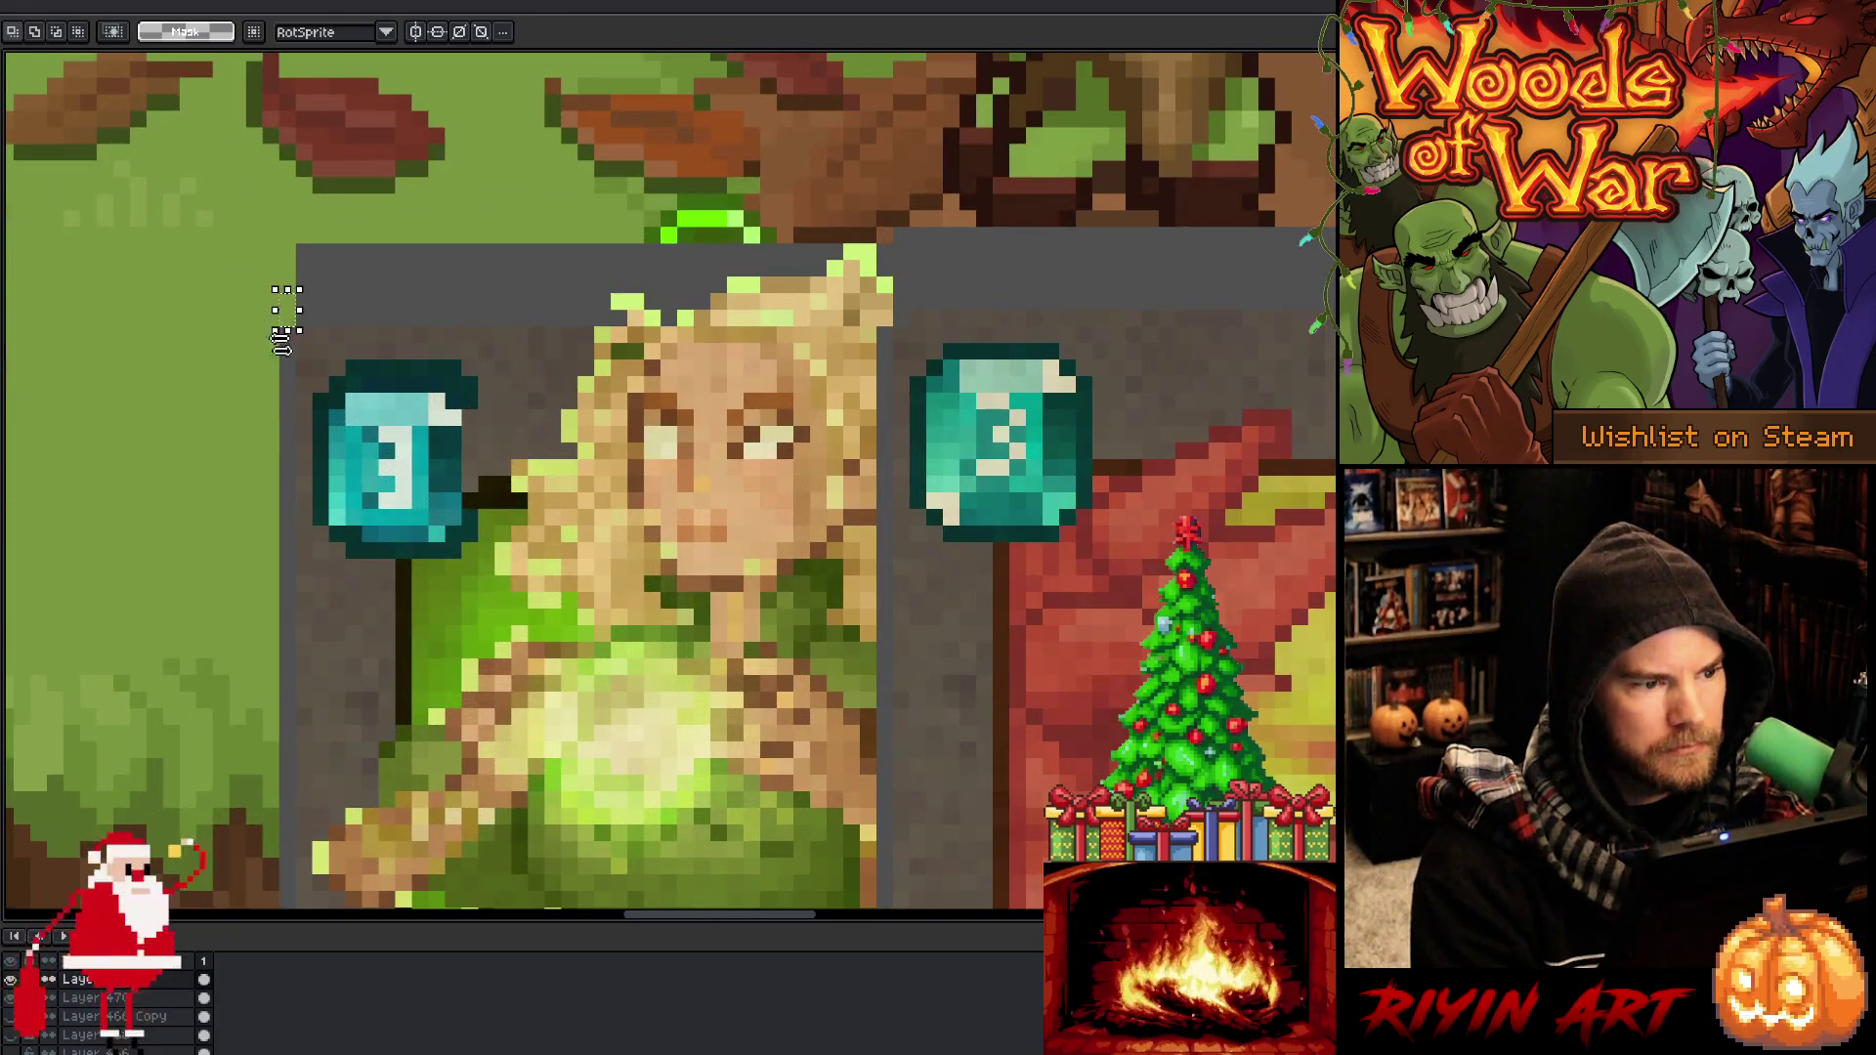
scroll(280, 337, "down", 3)
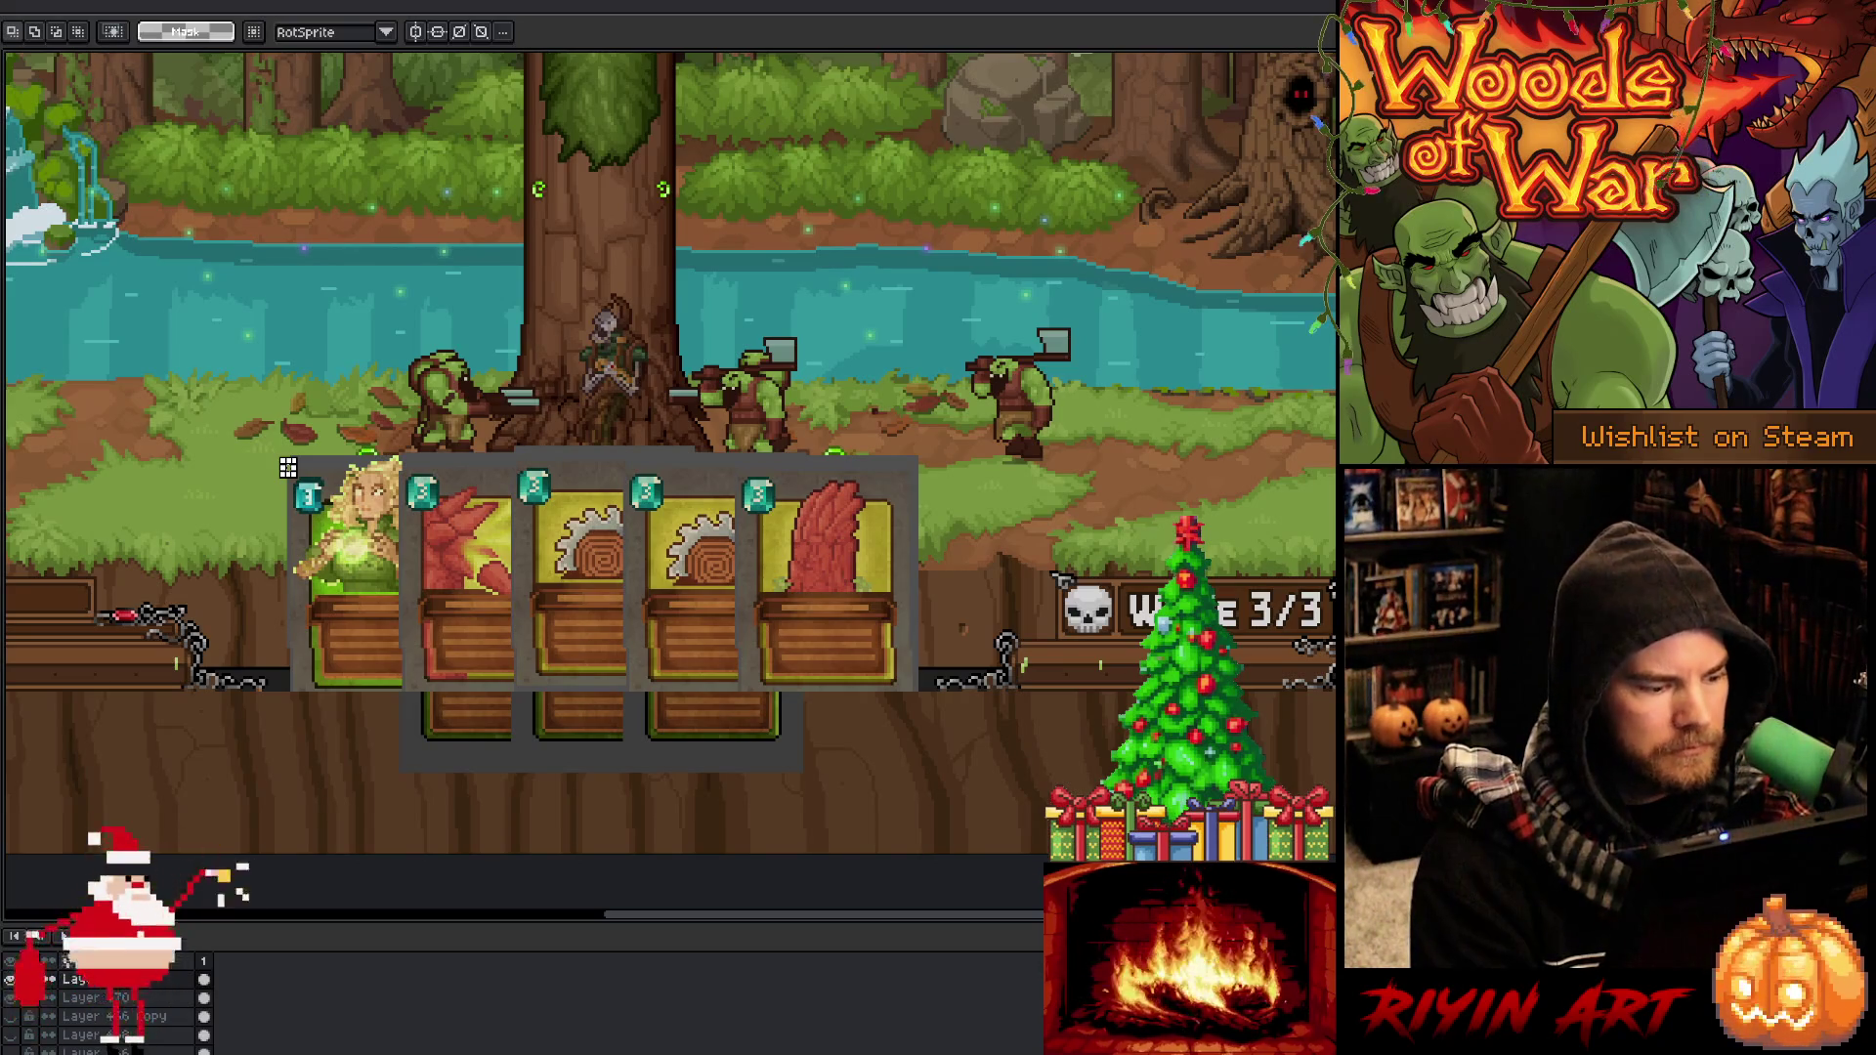
Nudge the upper card row slightly to the right
key("Right")
scroll(943, 537, "up", 3)
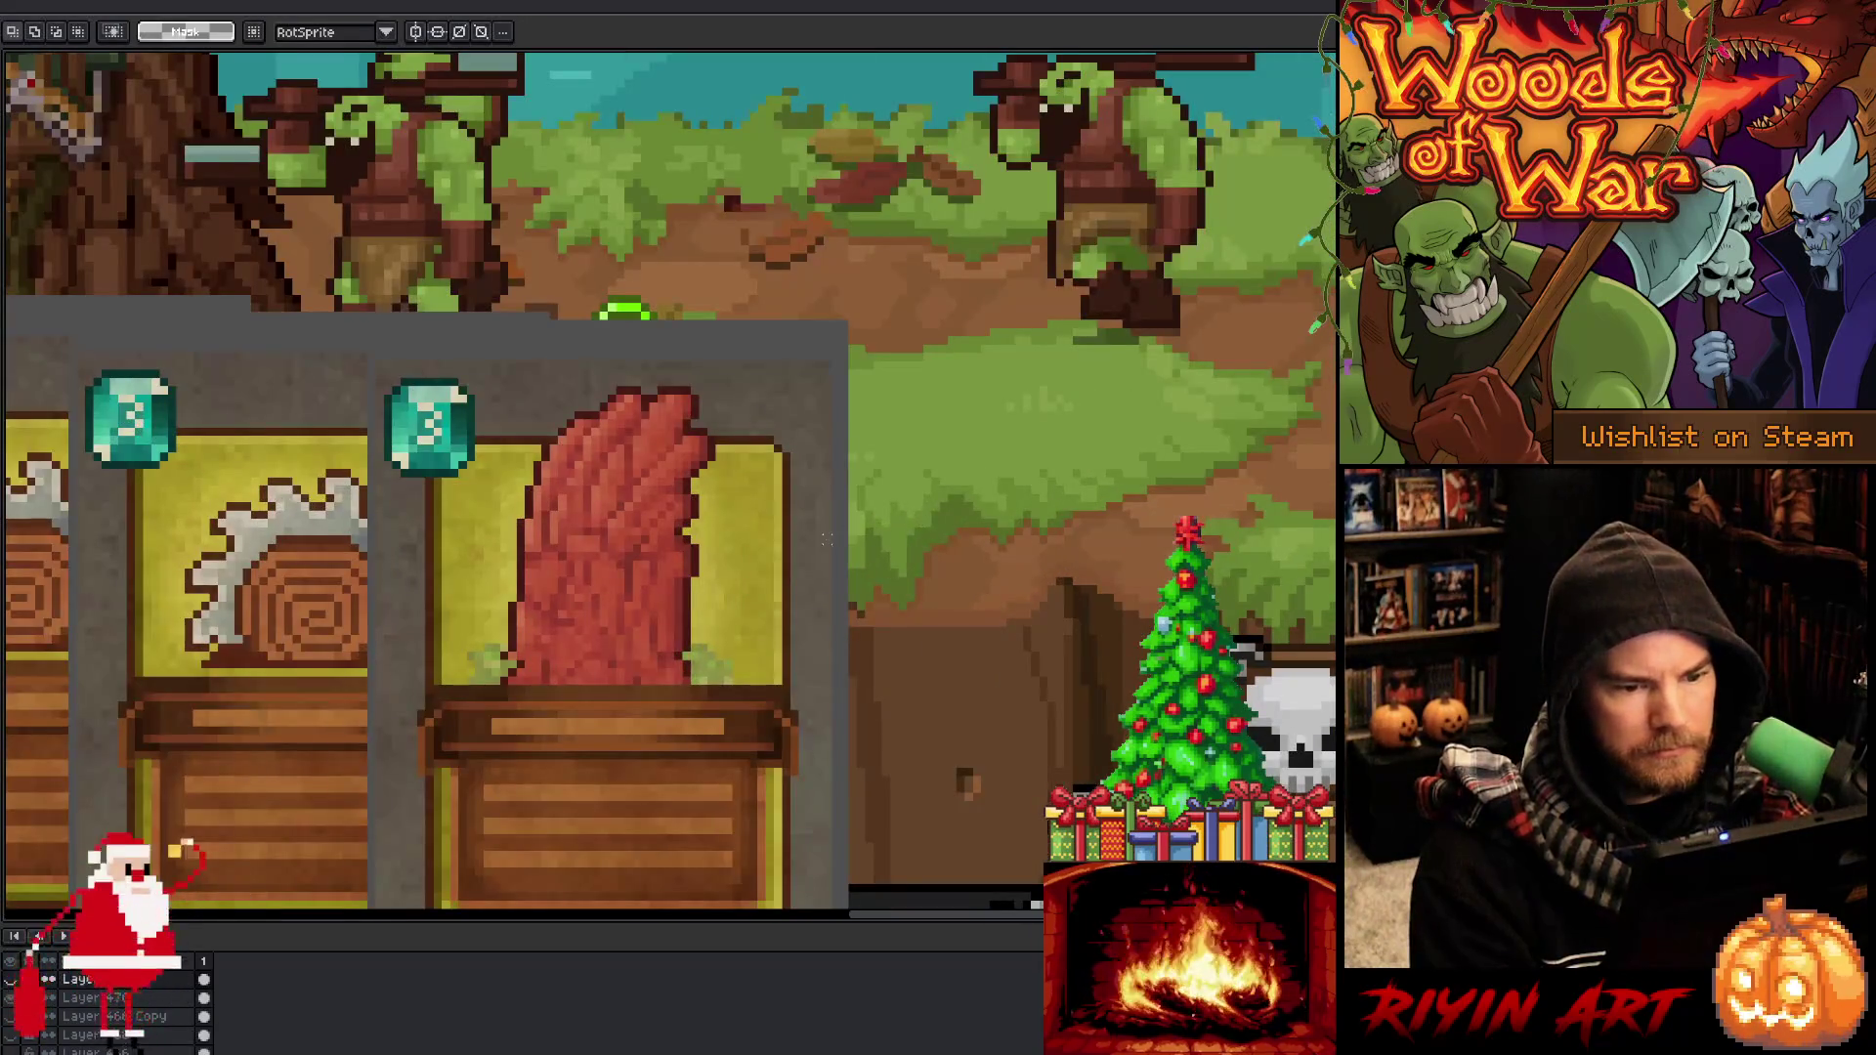
mouse_move(852, 547)
left_mouse_down()
mouse_move(1333, 547)
mouse_move(884, 545)
mouse_move(897, 474)
left_mouse_up()
scroll(750, 457, "down", 3)
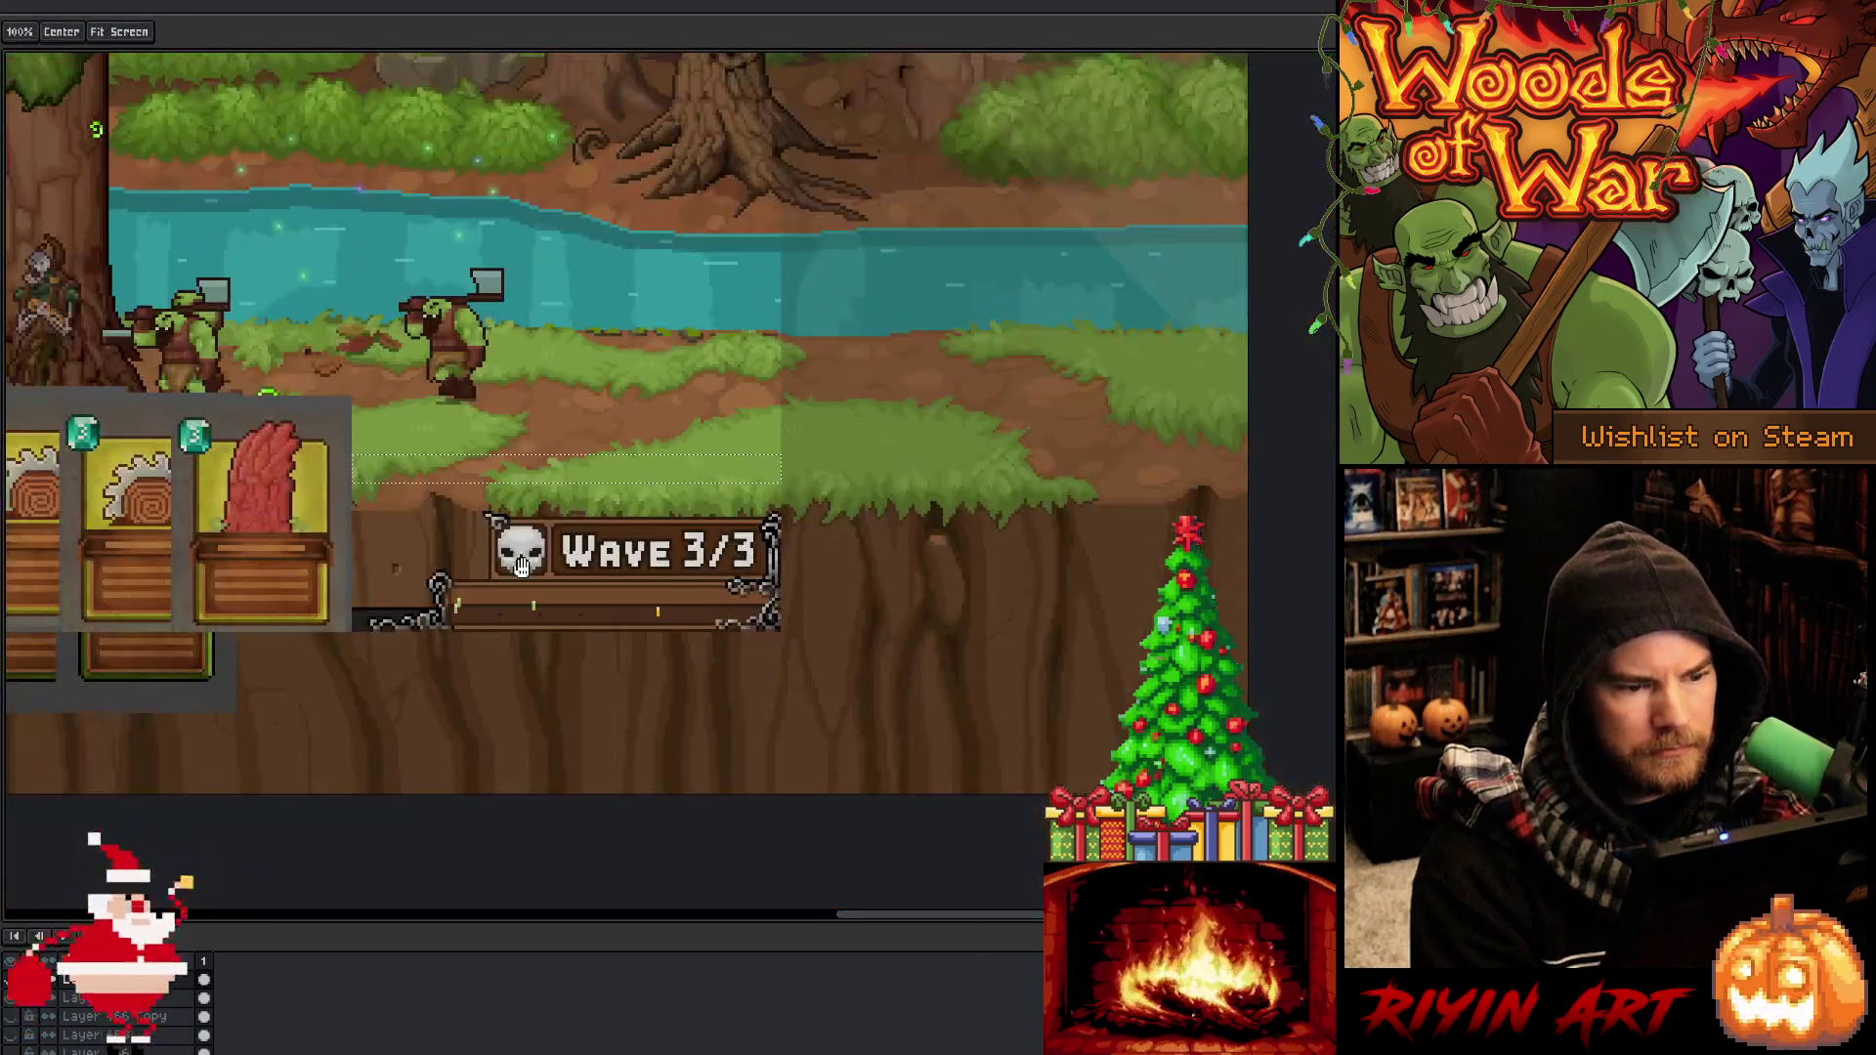
scroll(513, 584, "up", 1)
Check the gem counter panel, fine-tune the card row left and right, and return to VS Code
left_click_drag(437, 585, 513, 584)
scroll(513, 584, "up", 1)
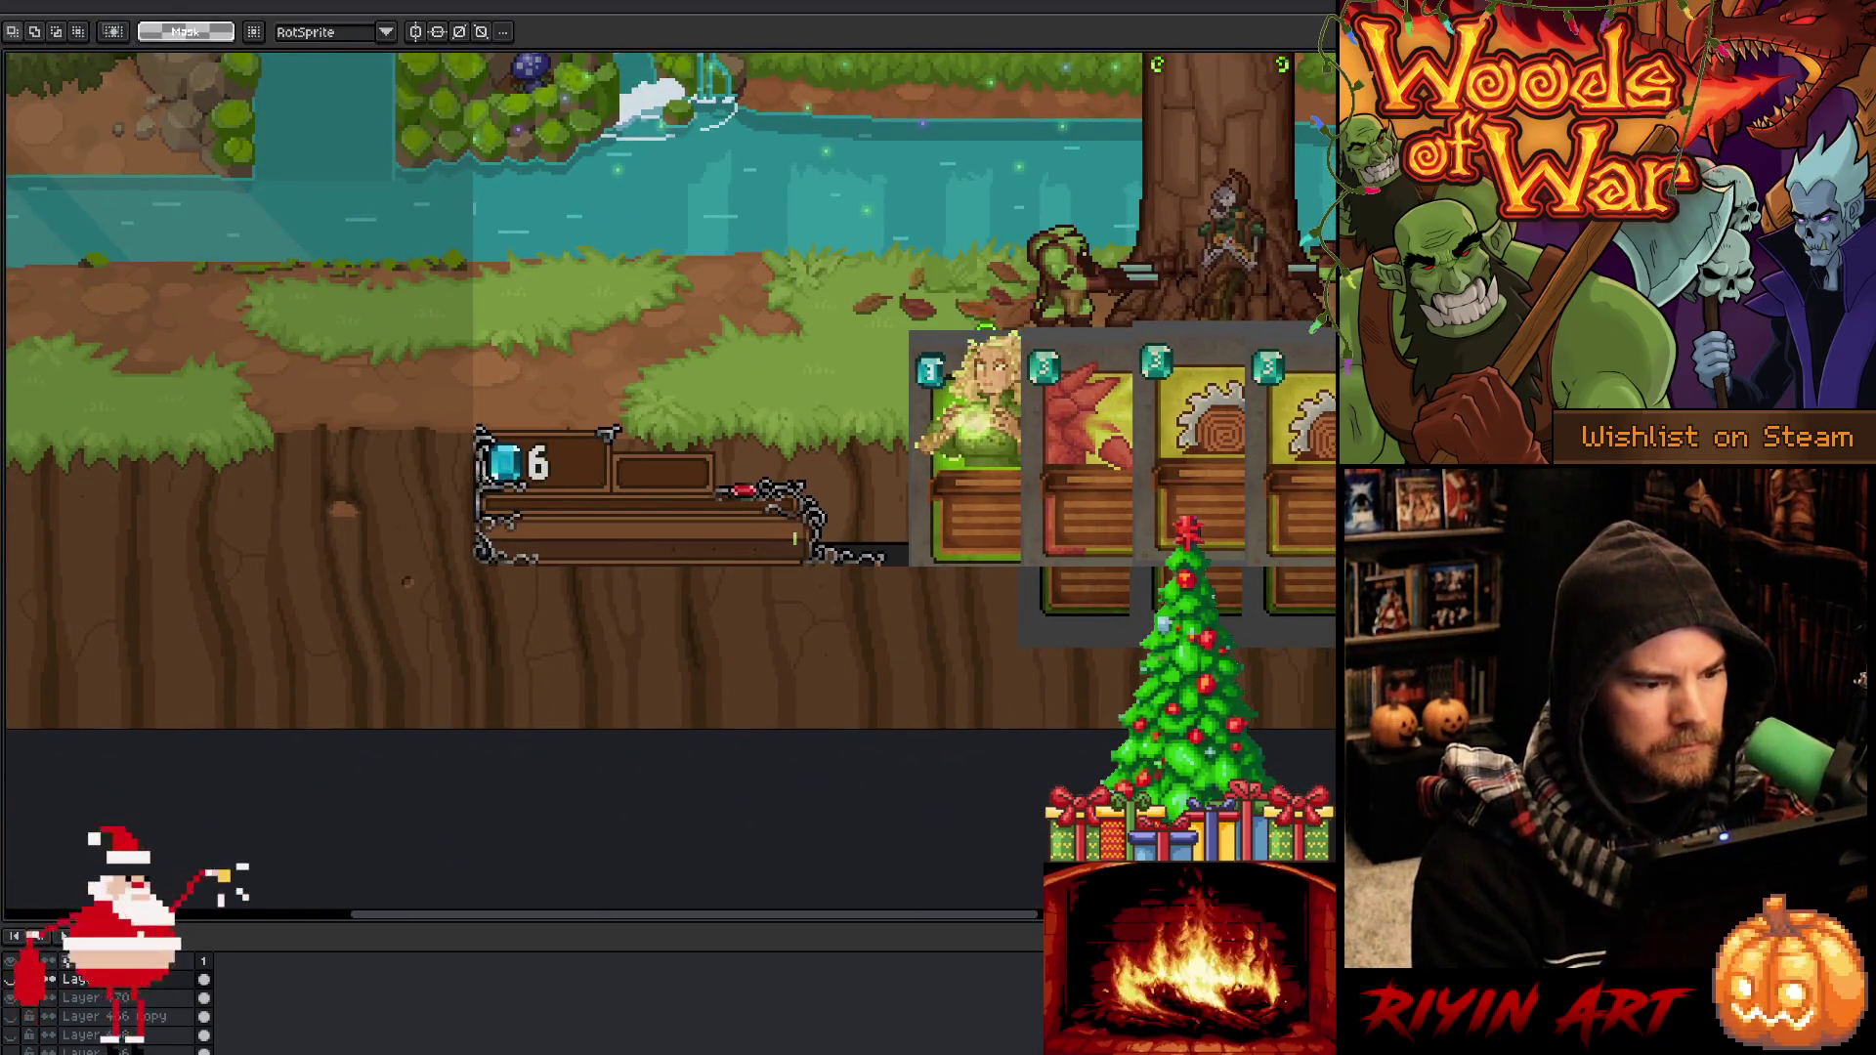
scroll(492, 461, "up", 2)
mouse_move(444, 340)
left_mouse_down()
mouse_move(1329, 201)
mouse_move(1329, 160)
left_mouse_up()
scroll(575, 539, "down", 2)
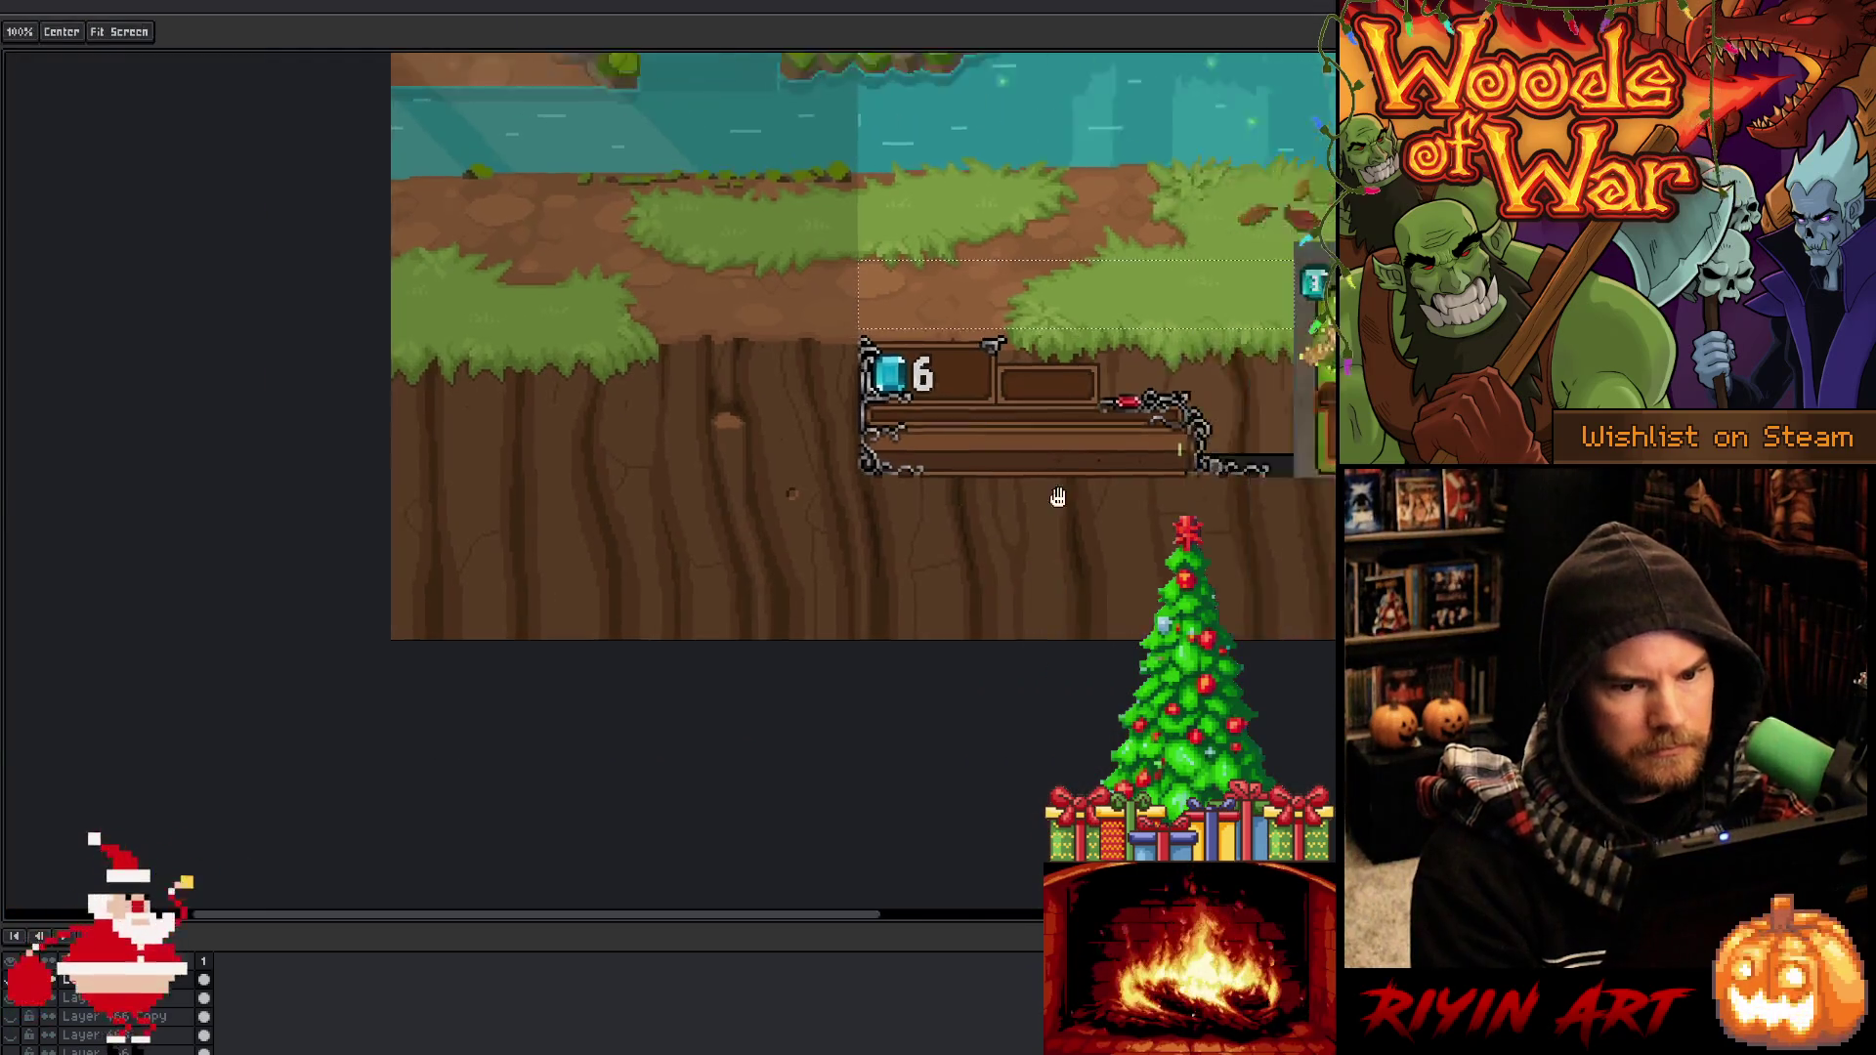
scroll(575, 538, "up", 2)
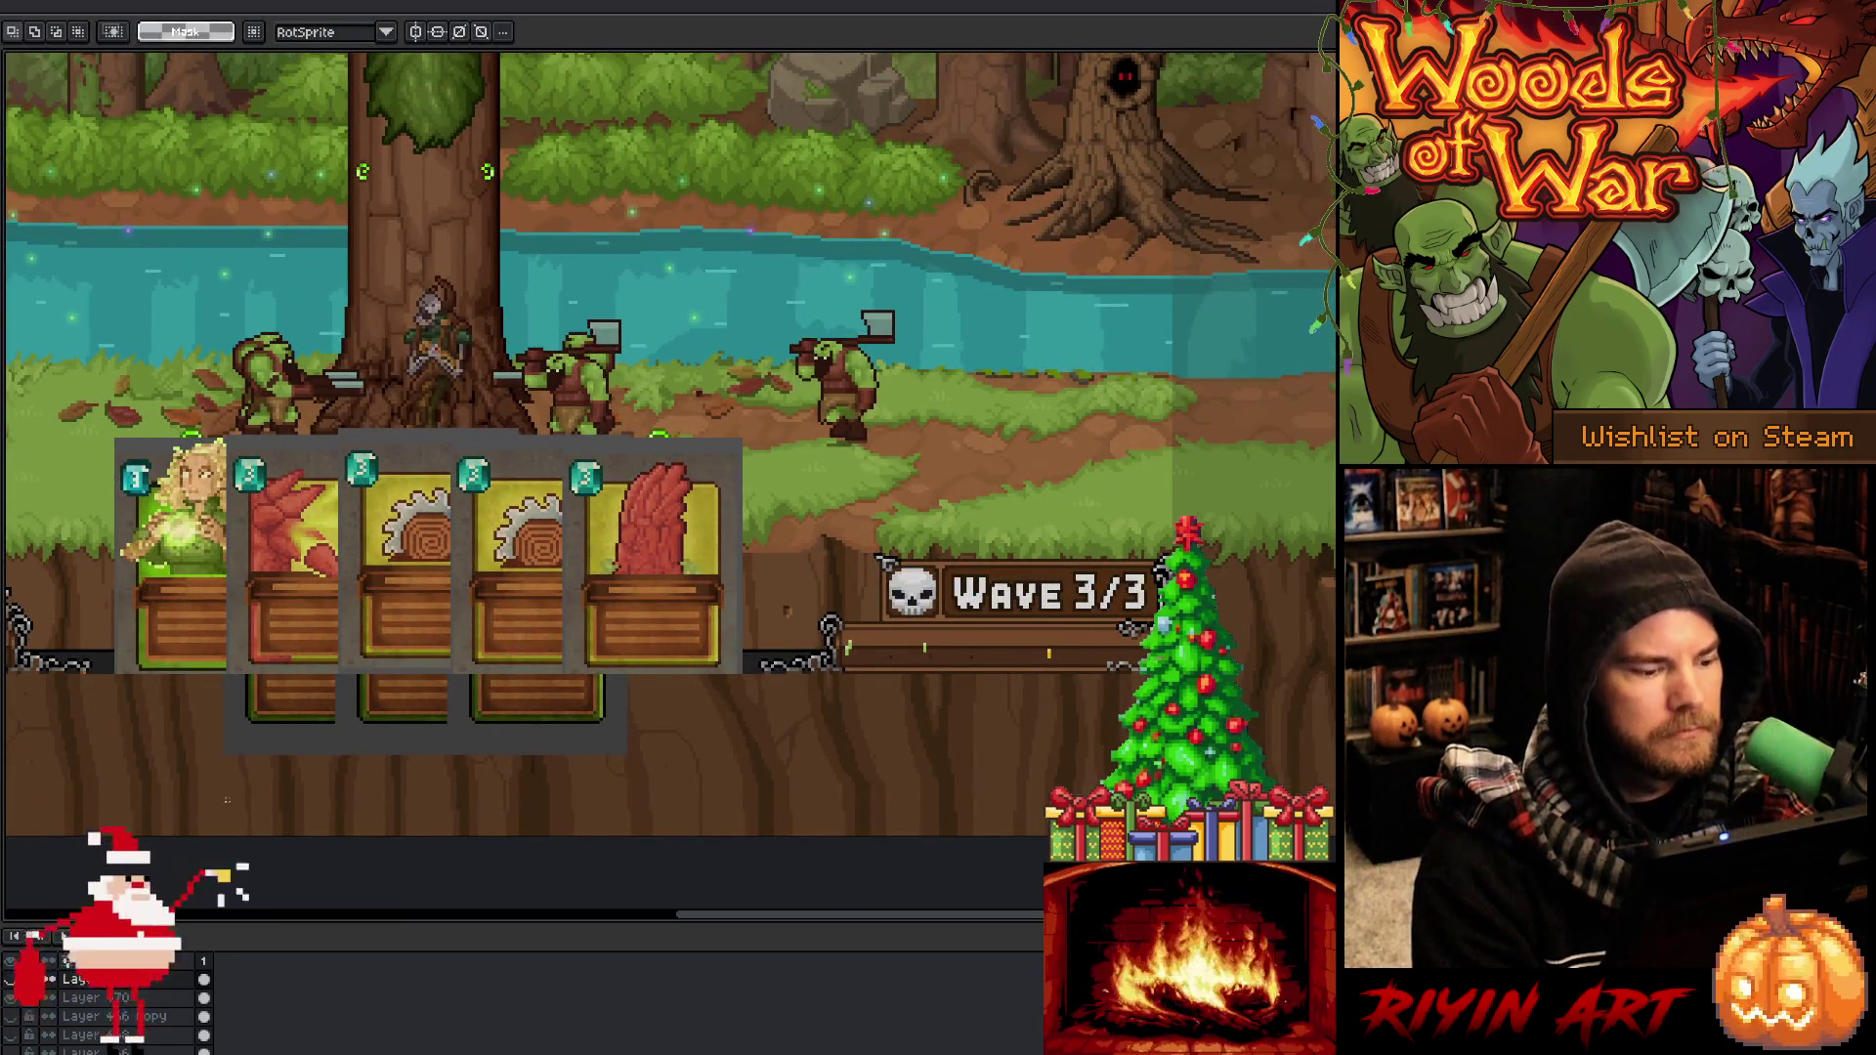
key("Left")
key("Left")
key("Left")
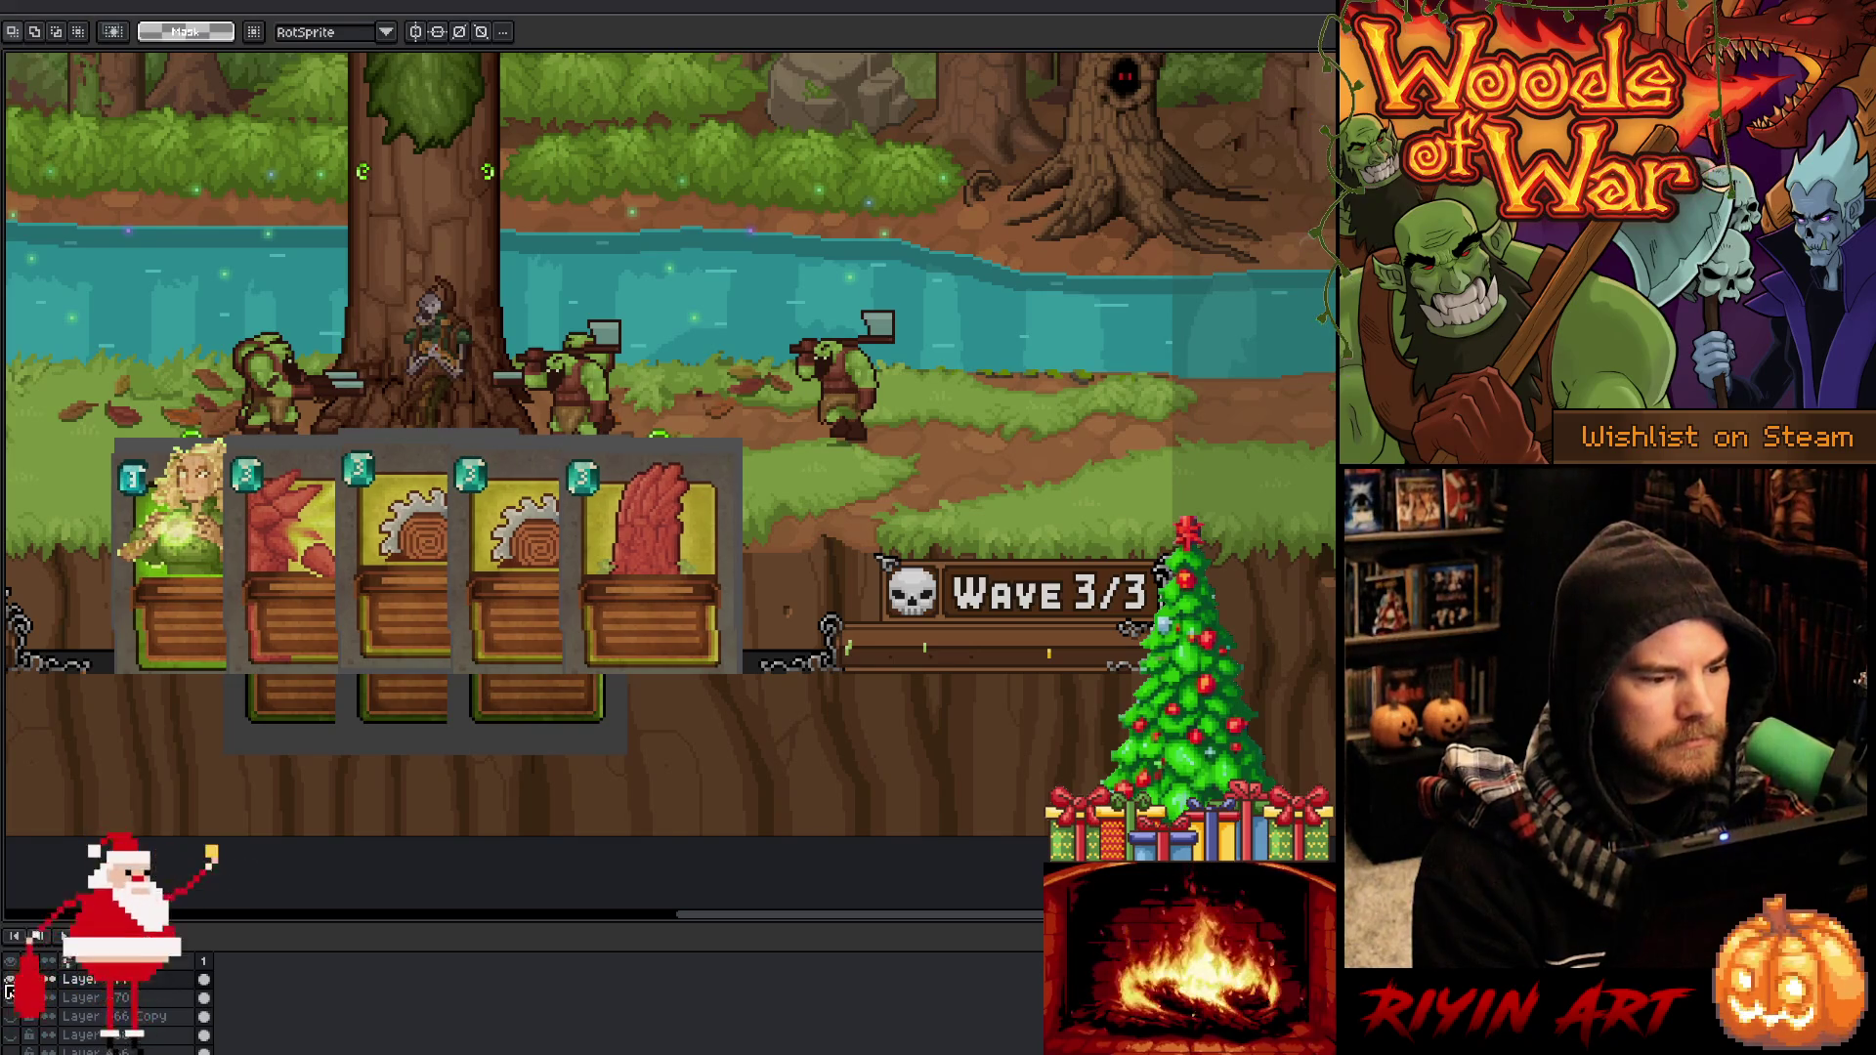
key("Right")
key("Right")
key("Right")
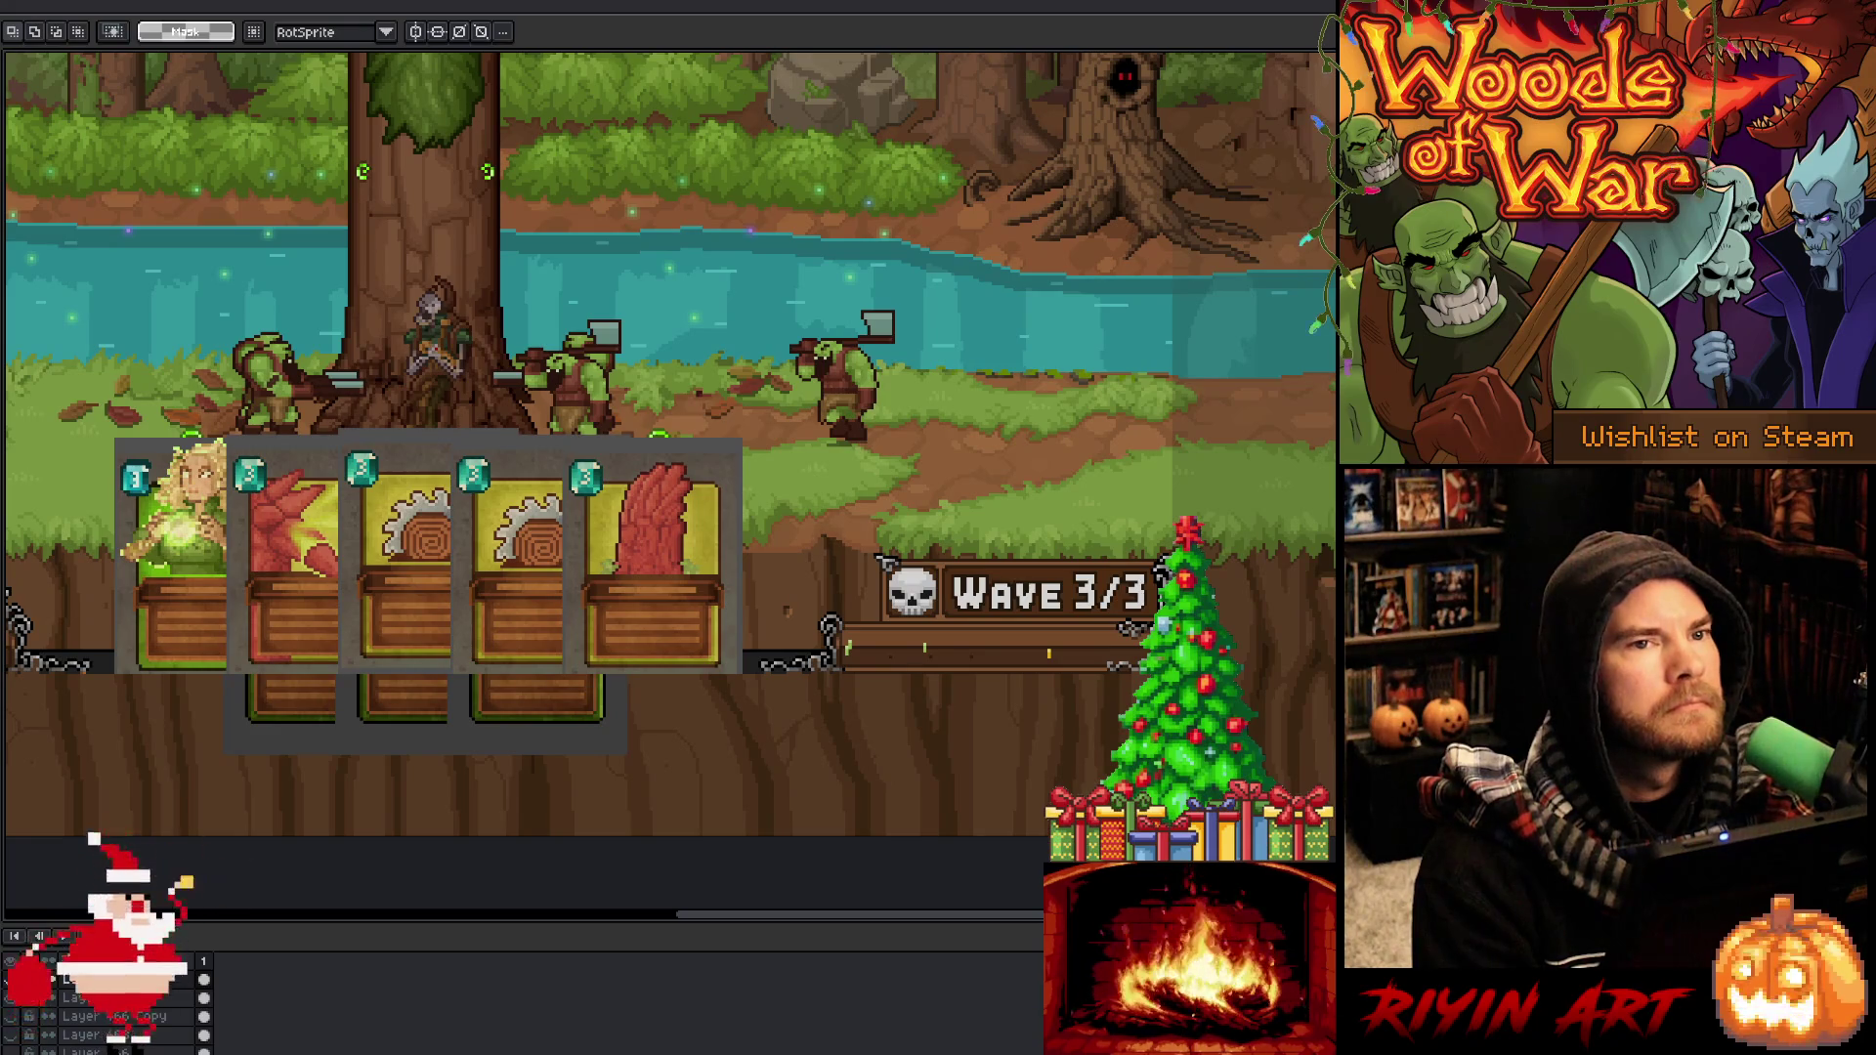
key("alt+Tab")
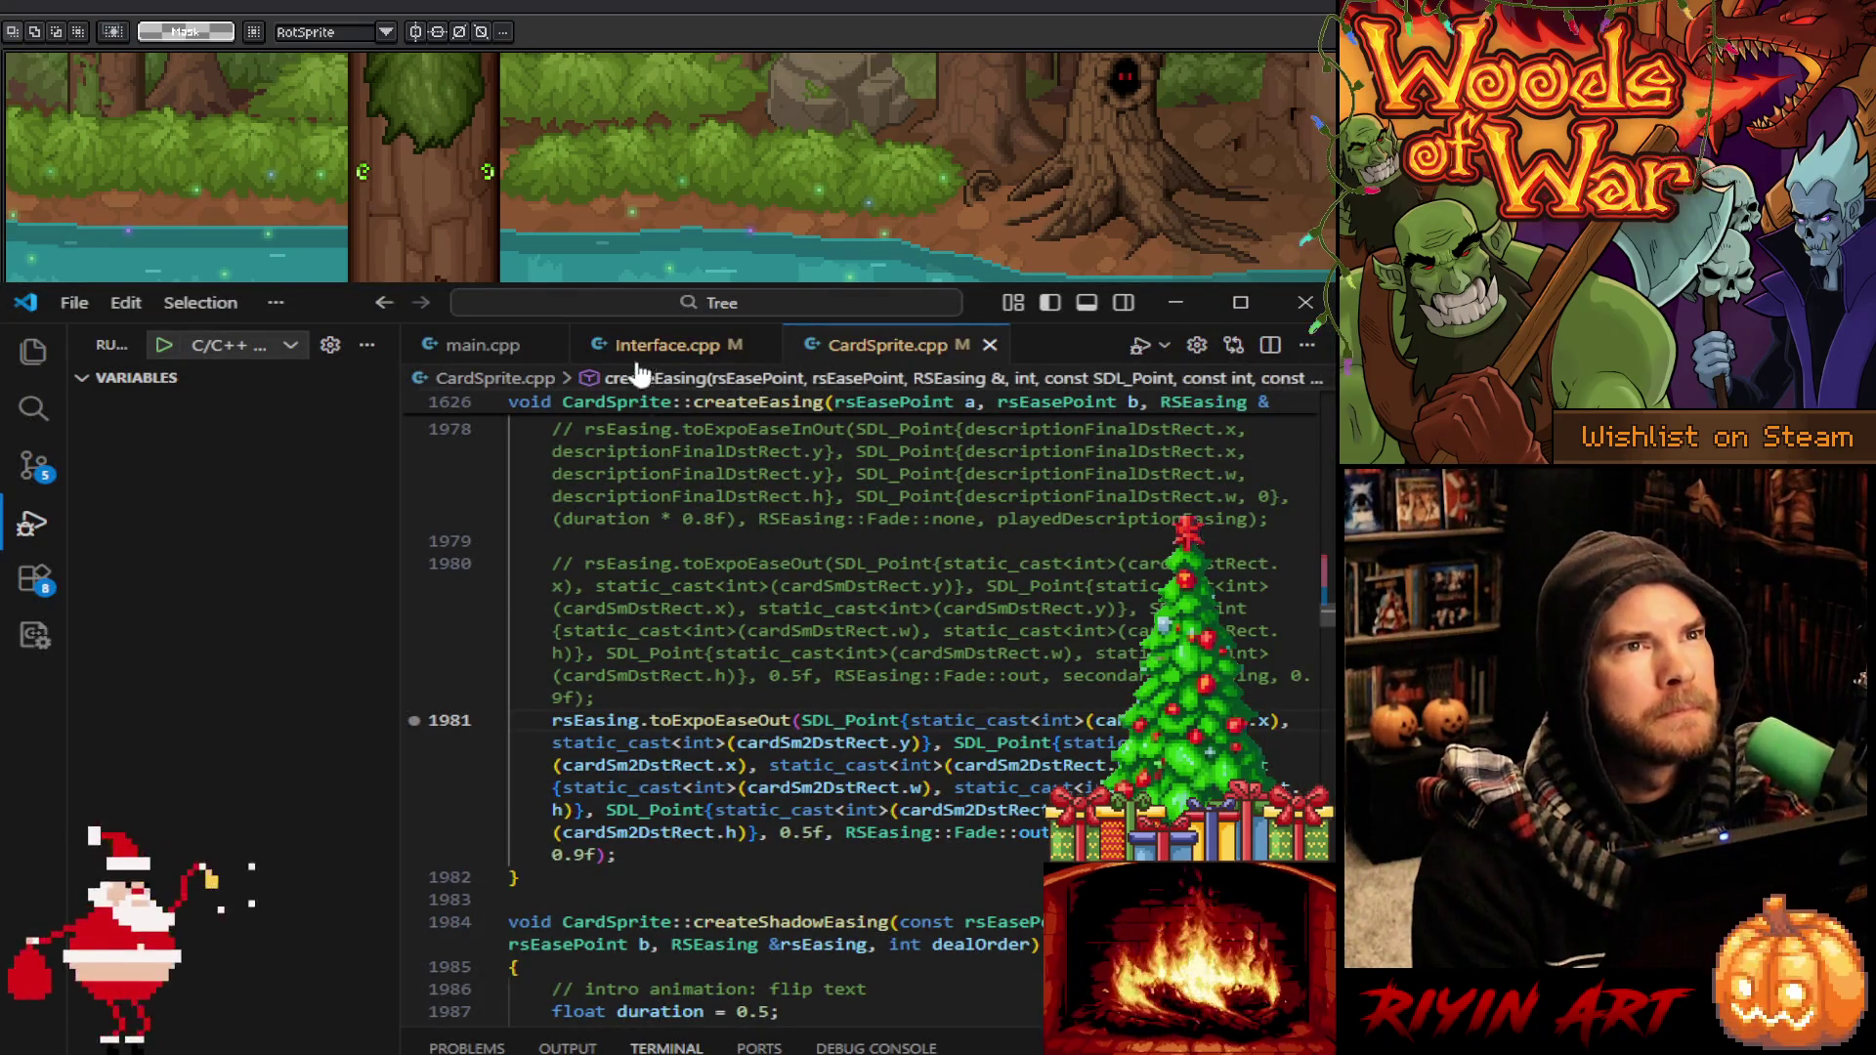
In Interface.cpp, find '- 11' and change two card x offsets from 11 to 12
left_click(644, 347)
left_click(892, 684)
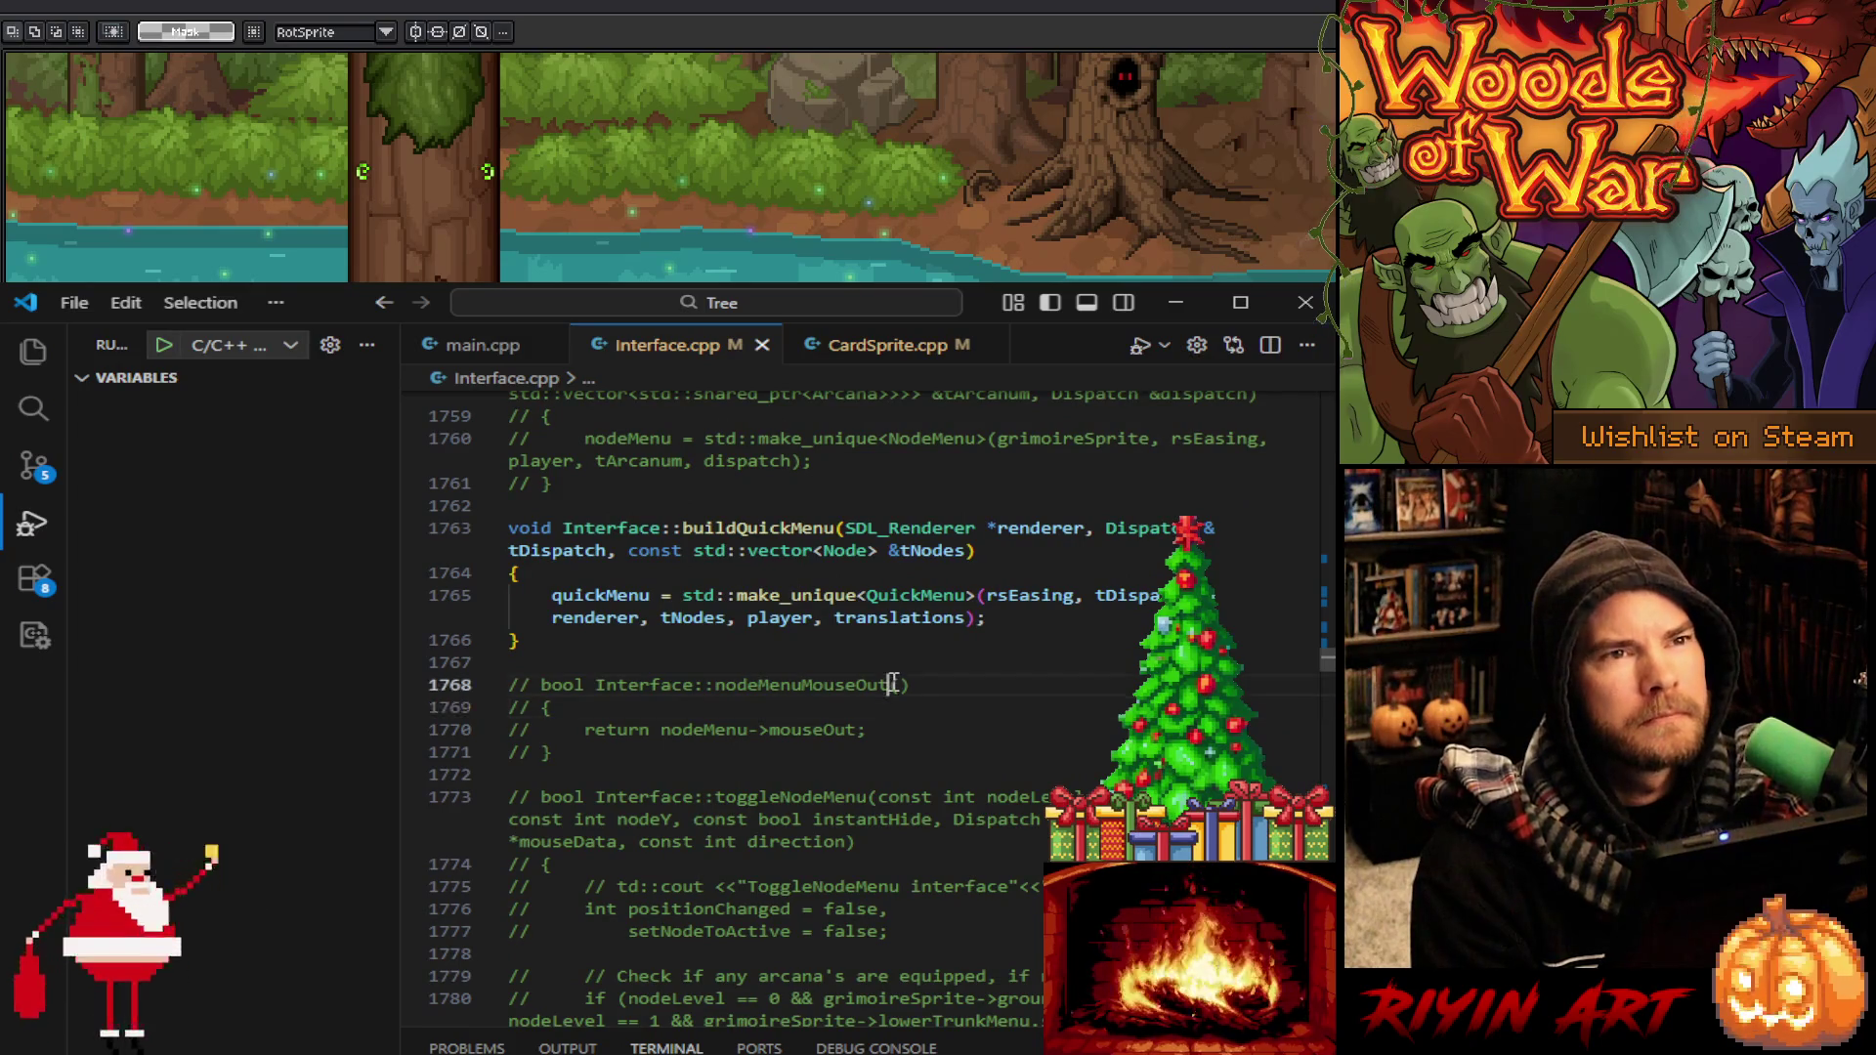
left_click(937, 671)
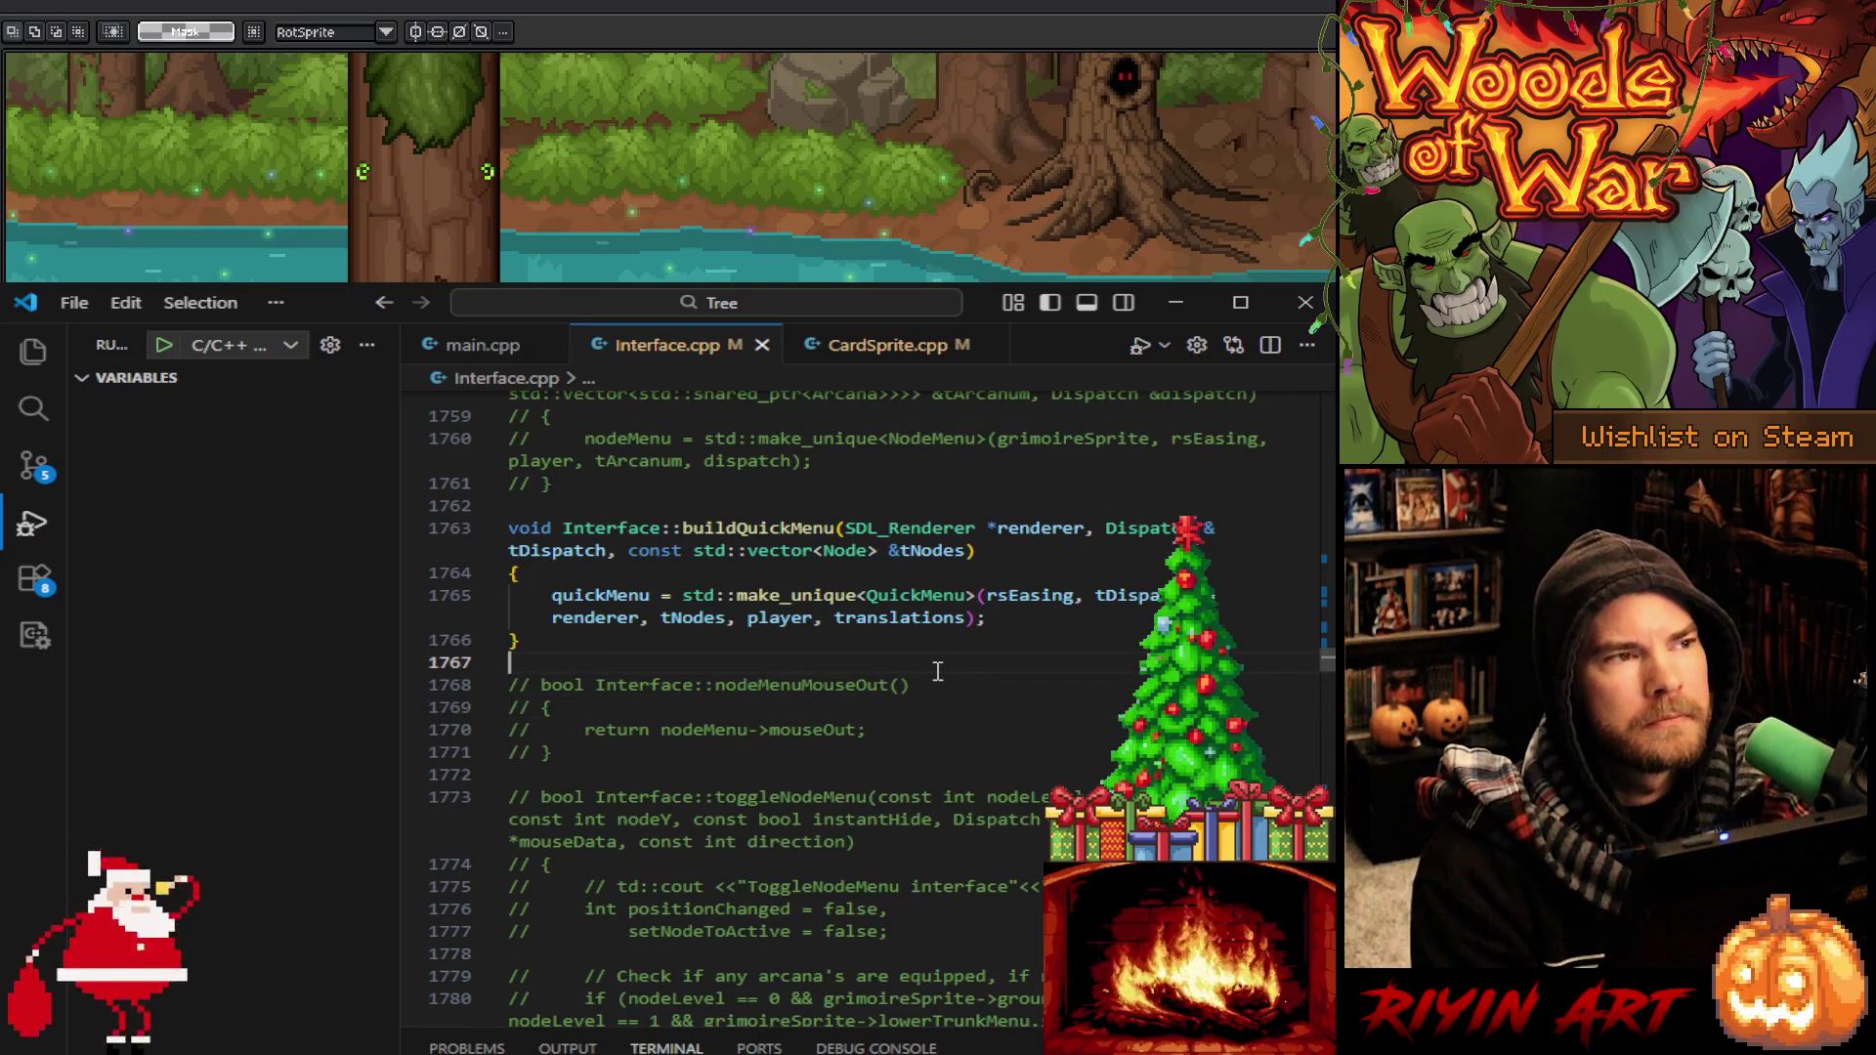
key("ctrl+f")
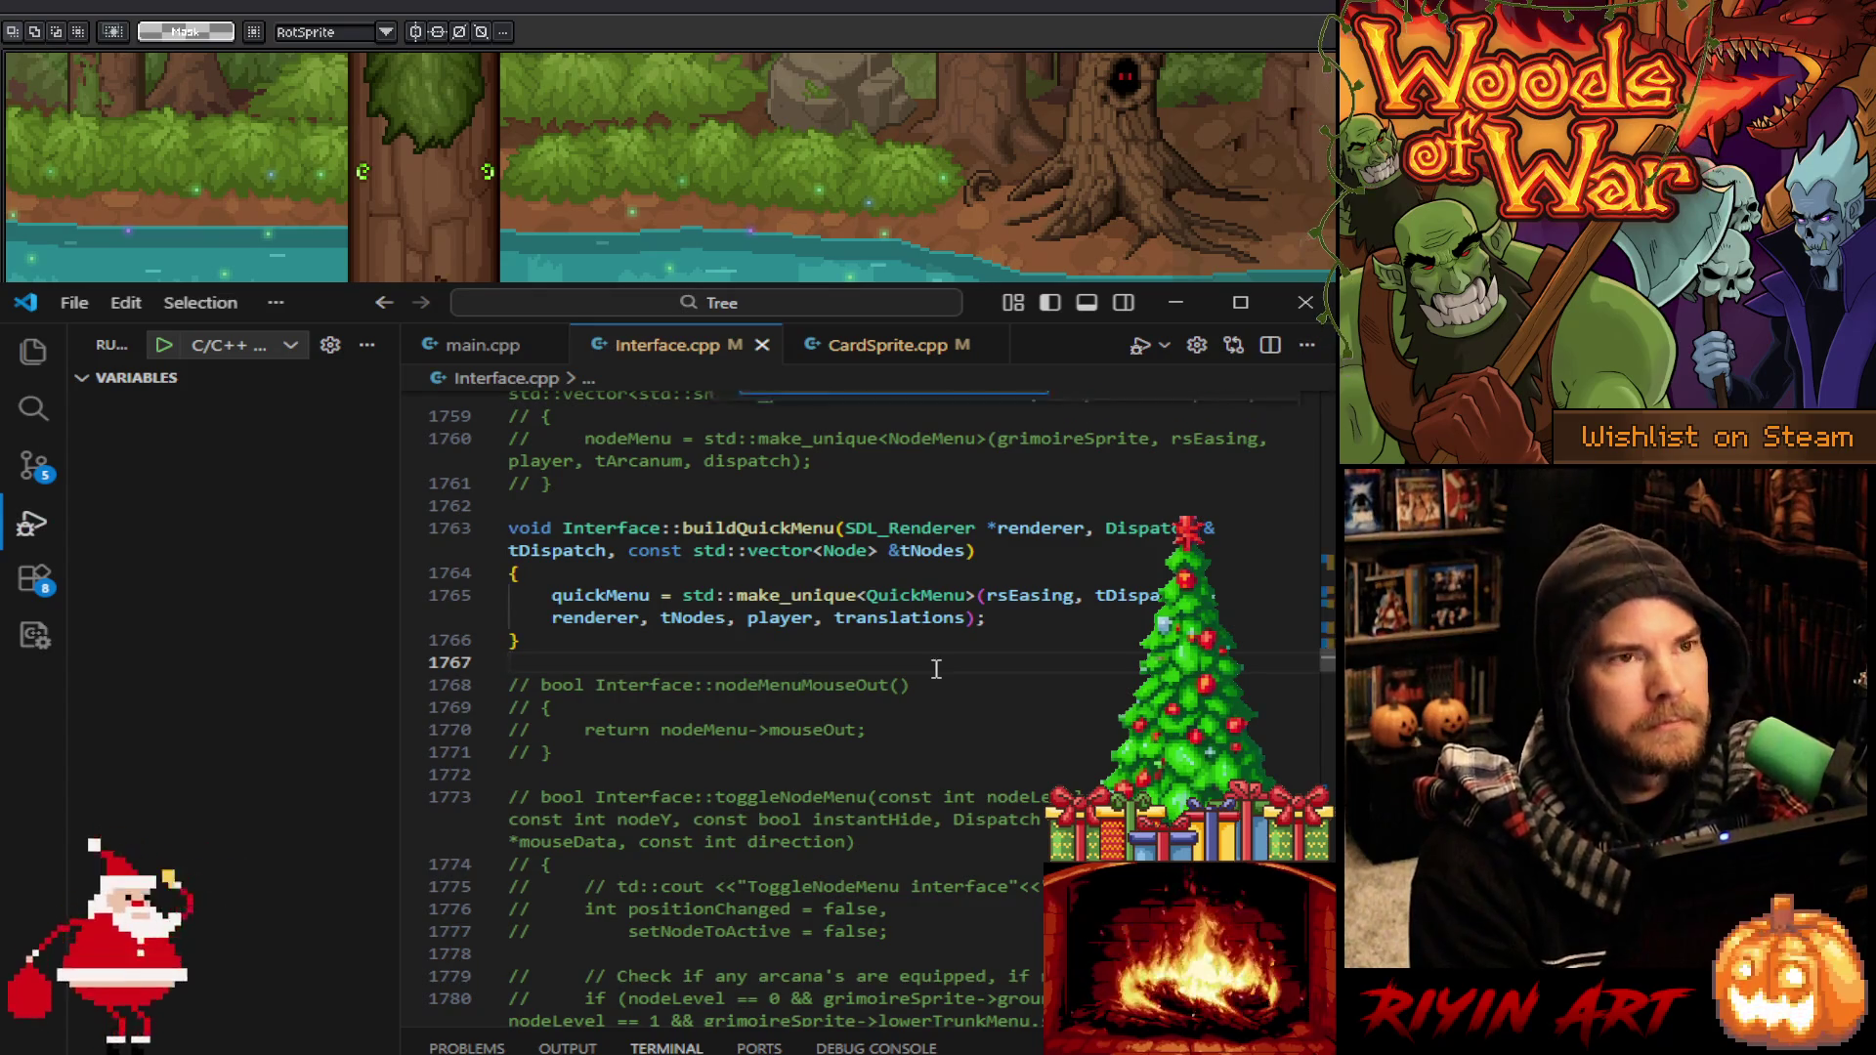
type("-")
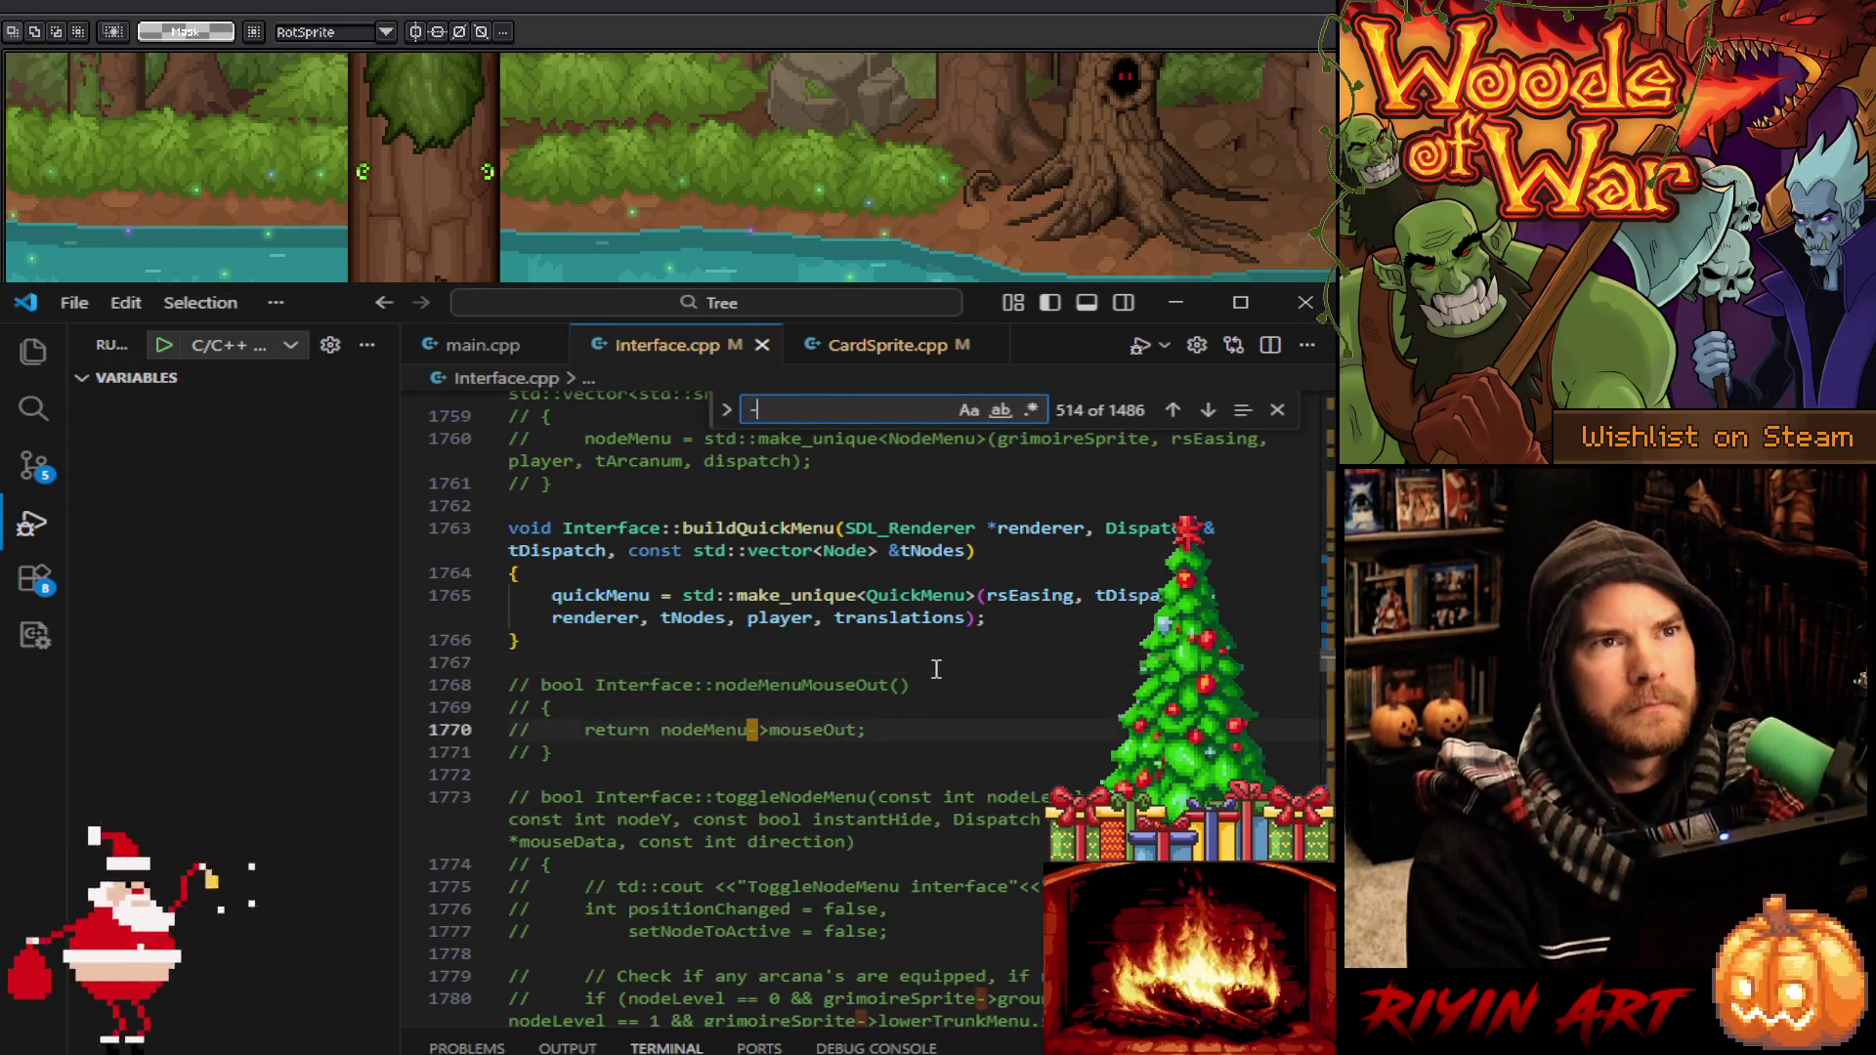
type(" 11")
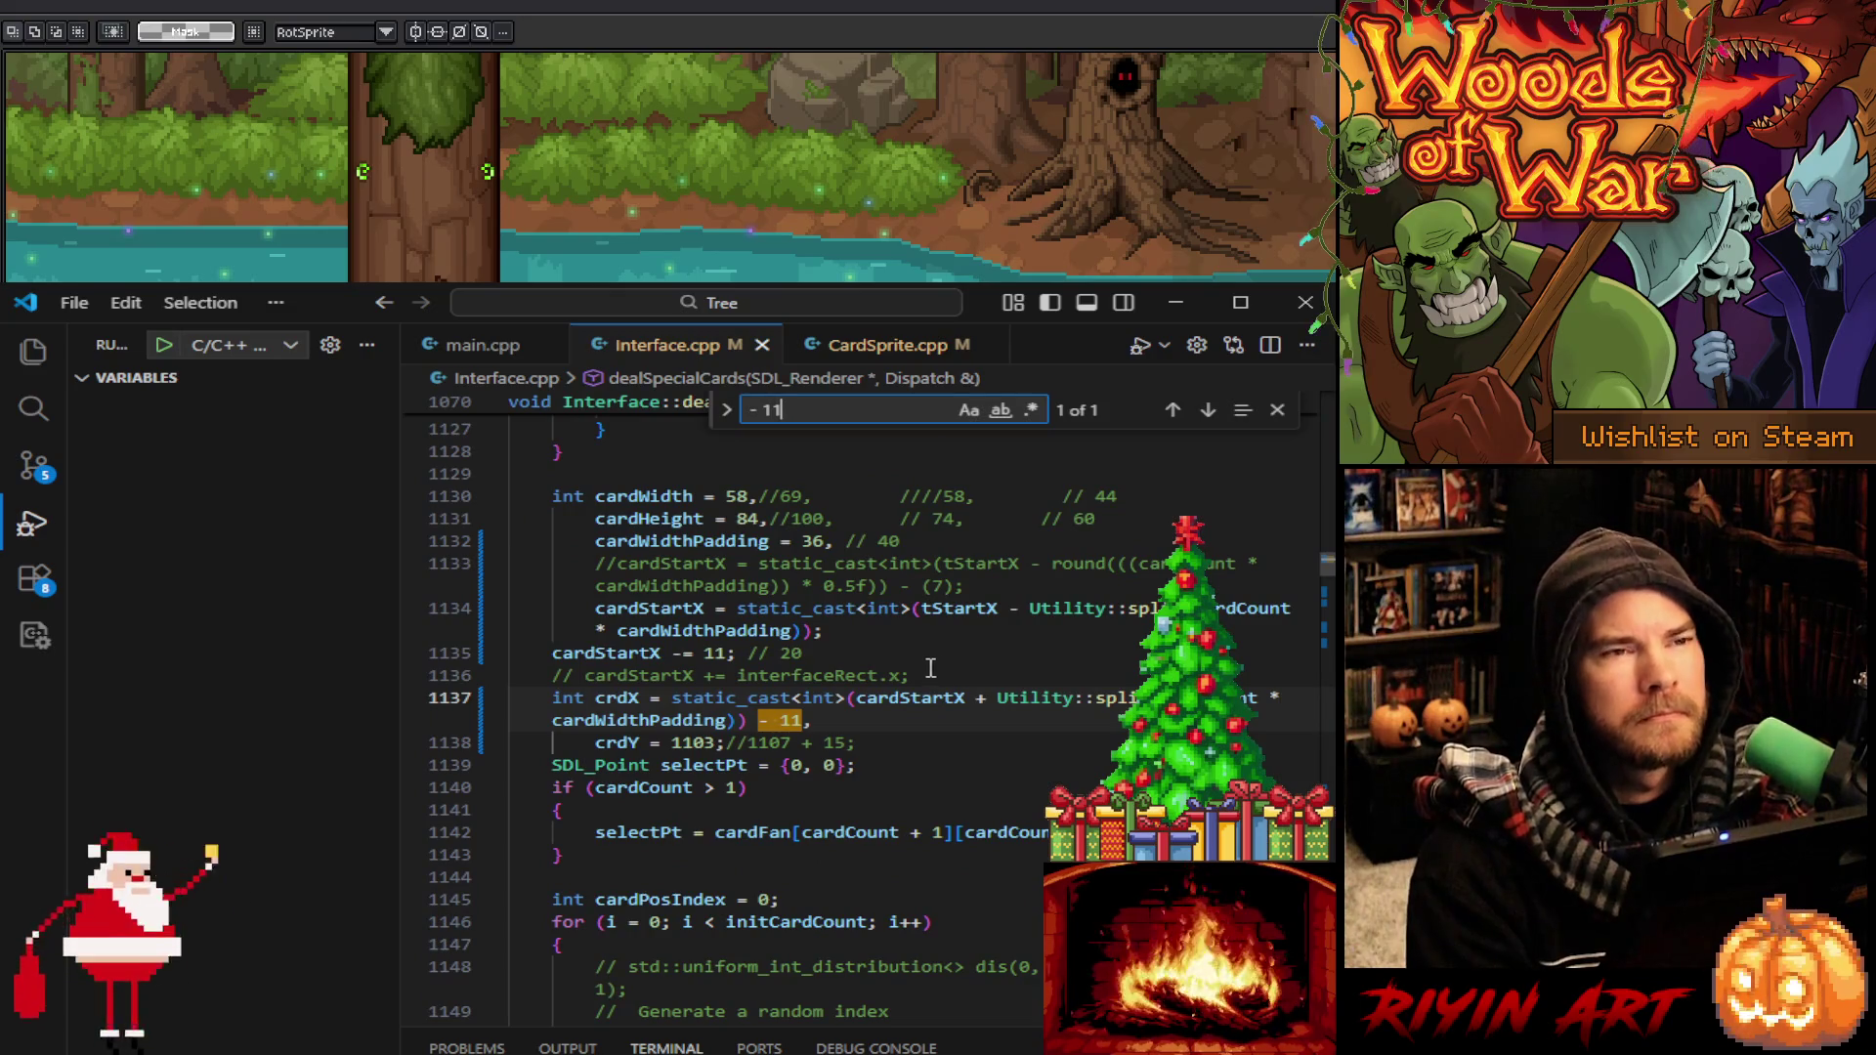
double_click(795, 723)
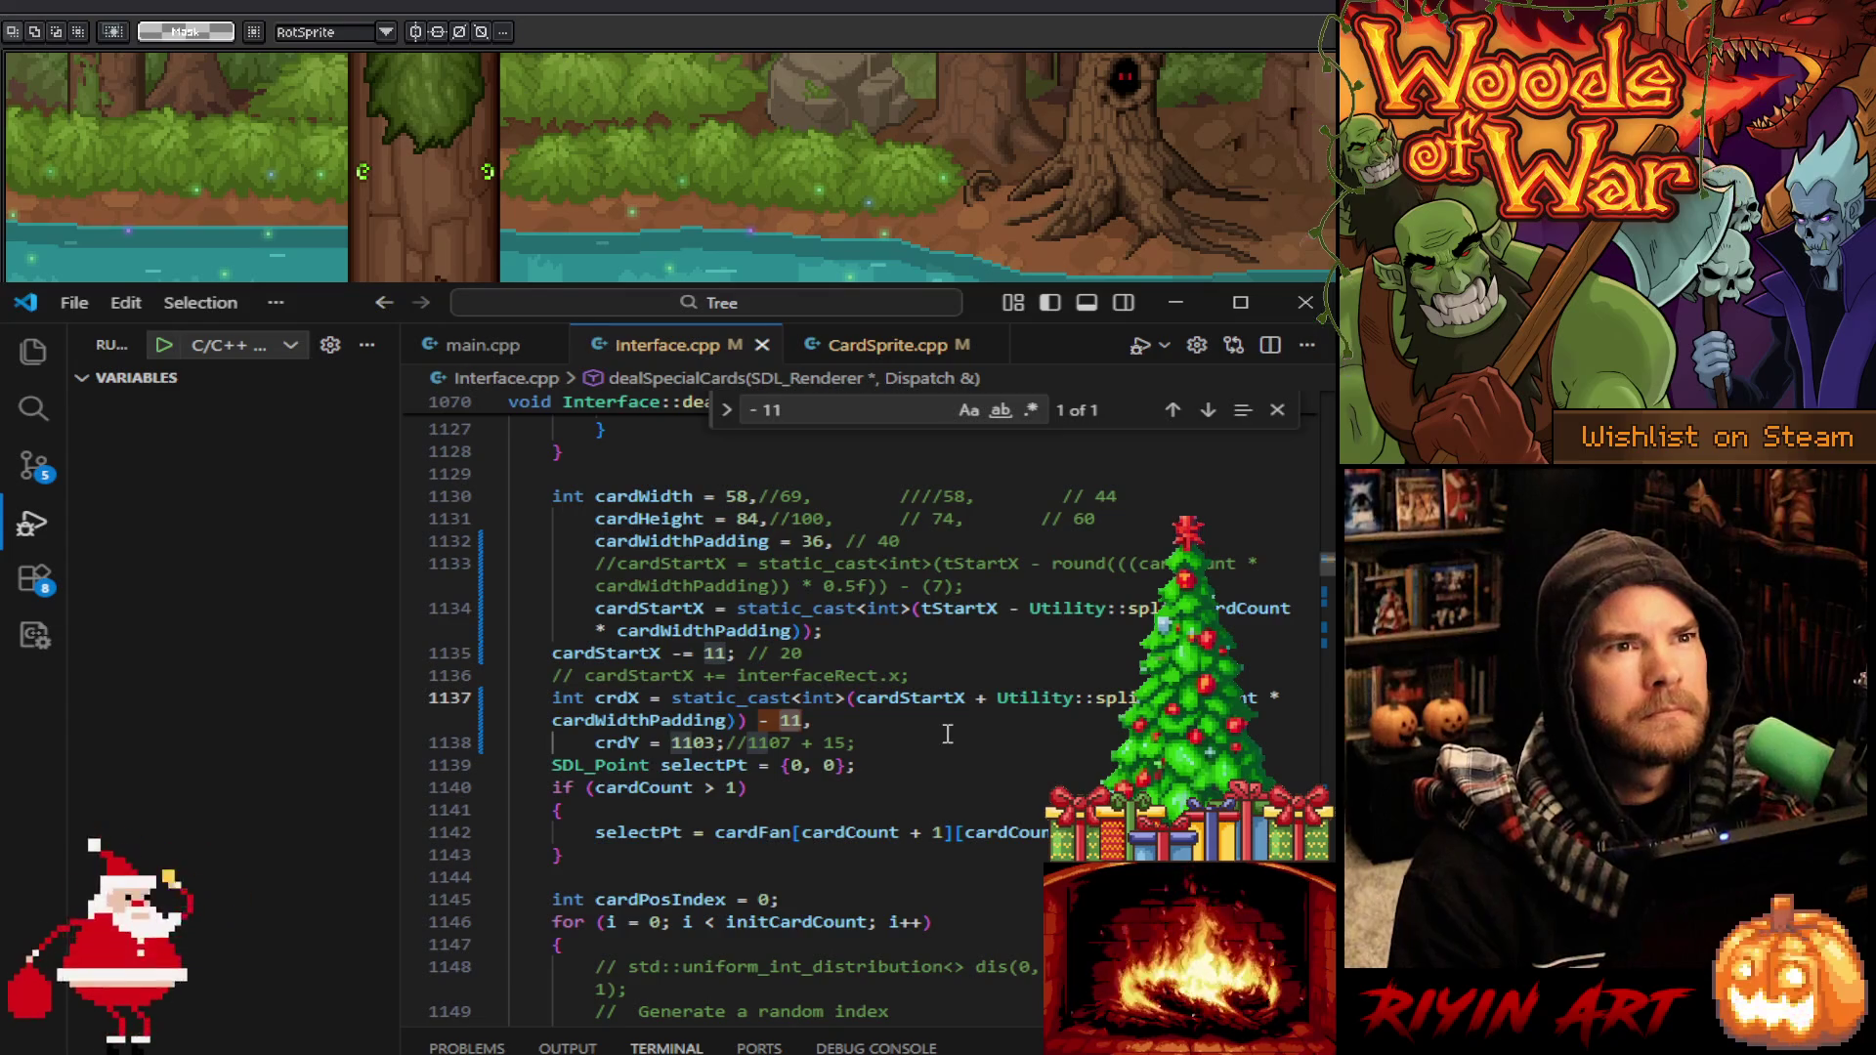
type("12")
double_click(712, 653)
type("12")
Replace every '-= 11' offset with '-= 12' in Interface.cpp and save the file
key("ctrl+f")
type("-= 11")
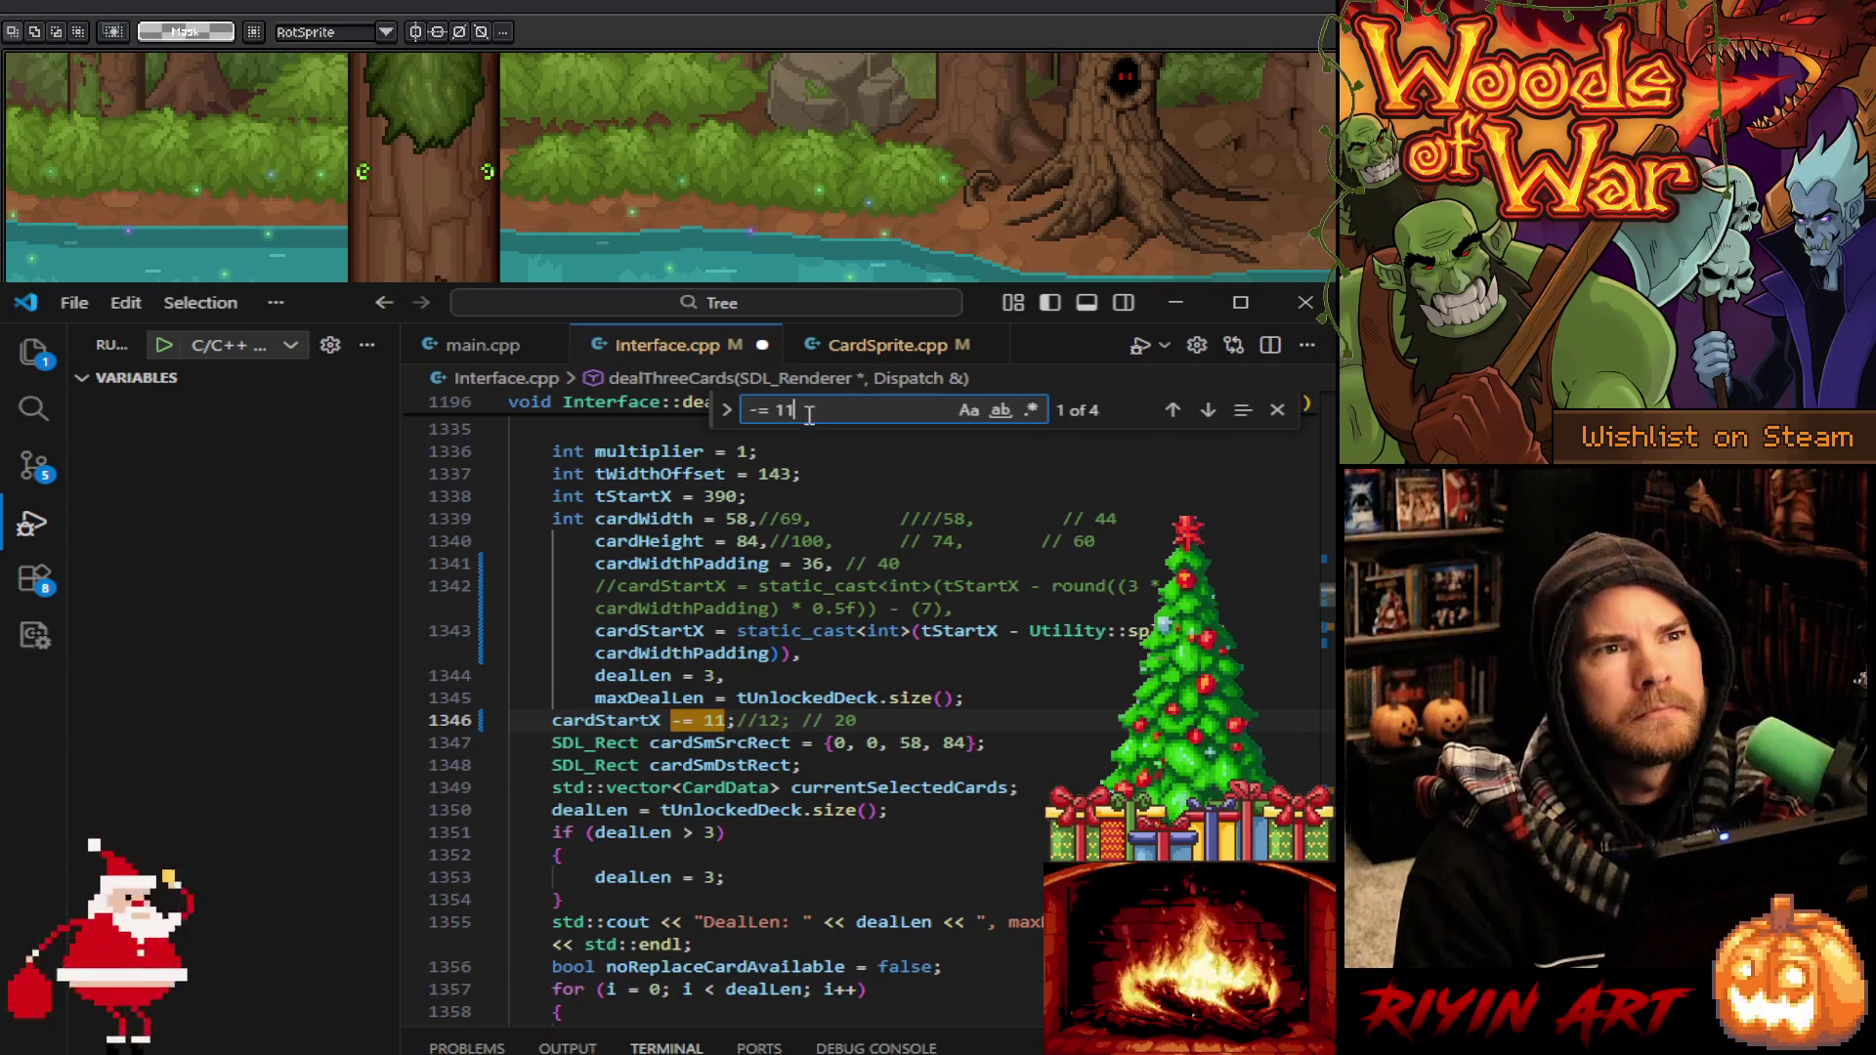
left_click(725, 417)
type("-=")
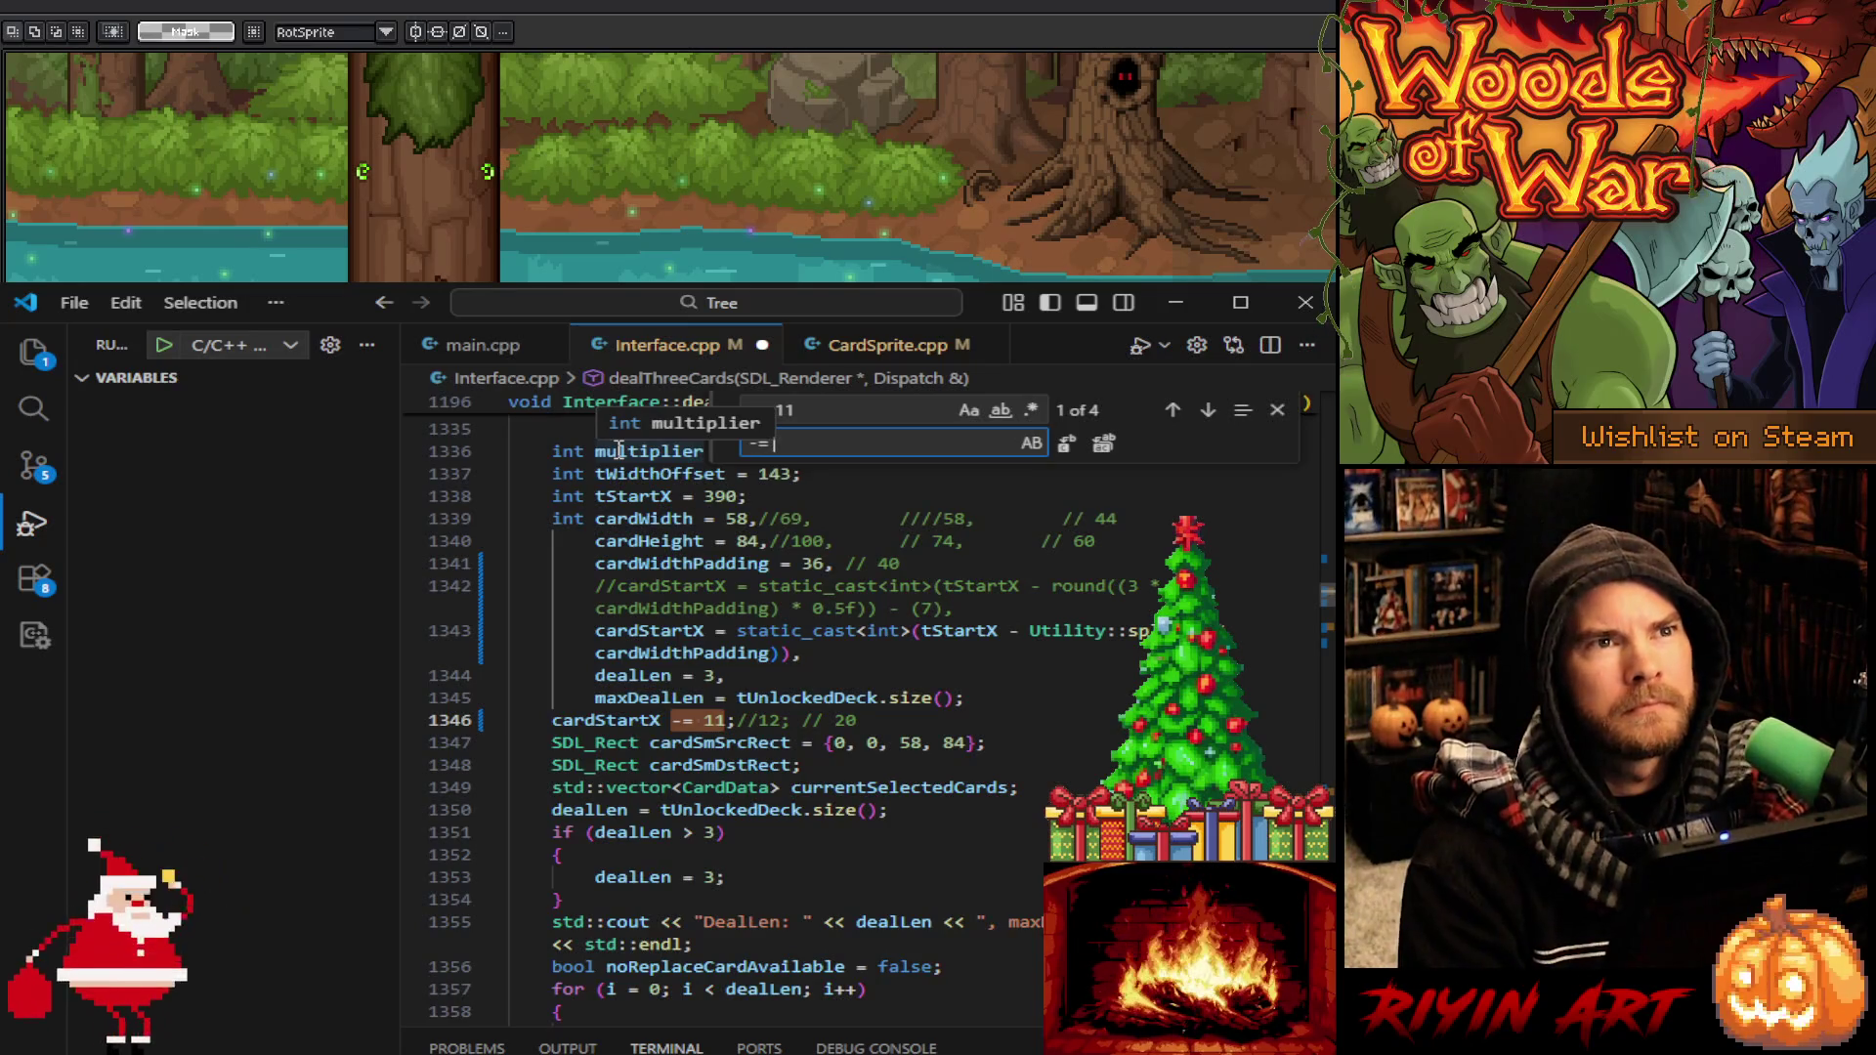
type("12")
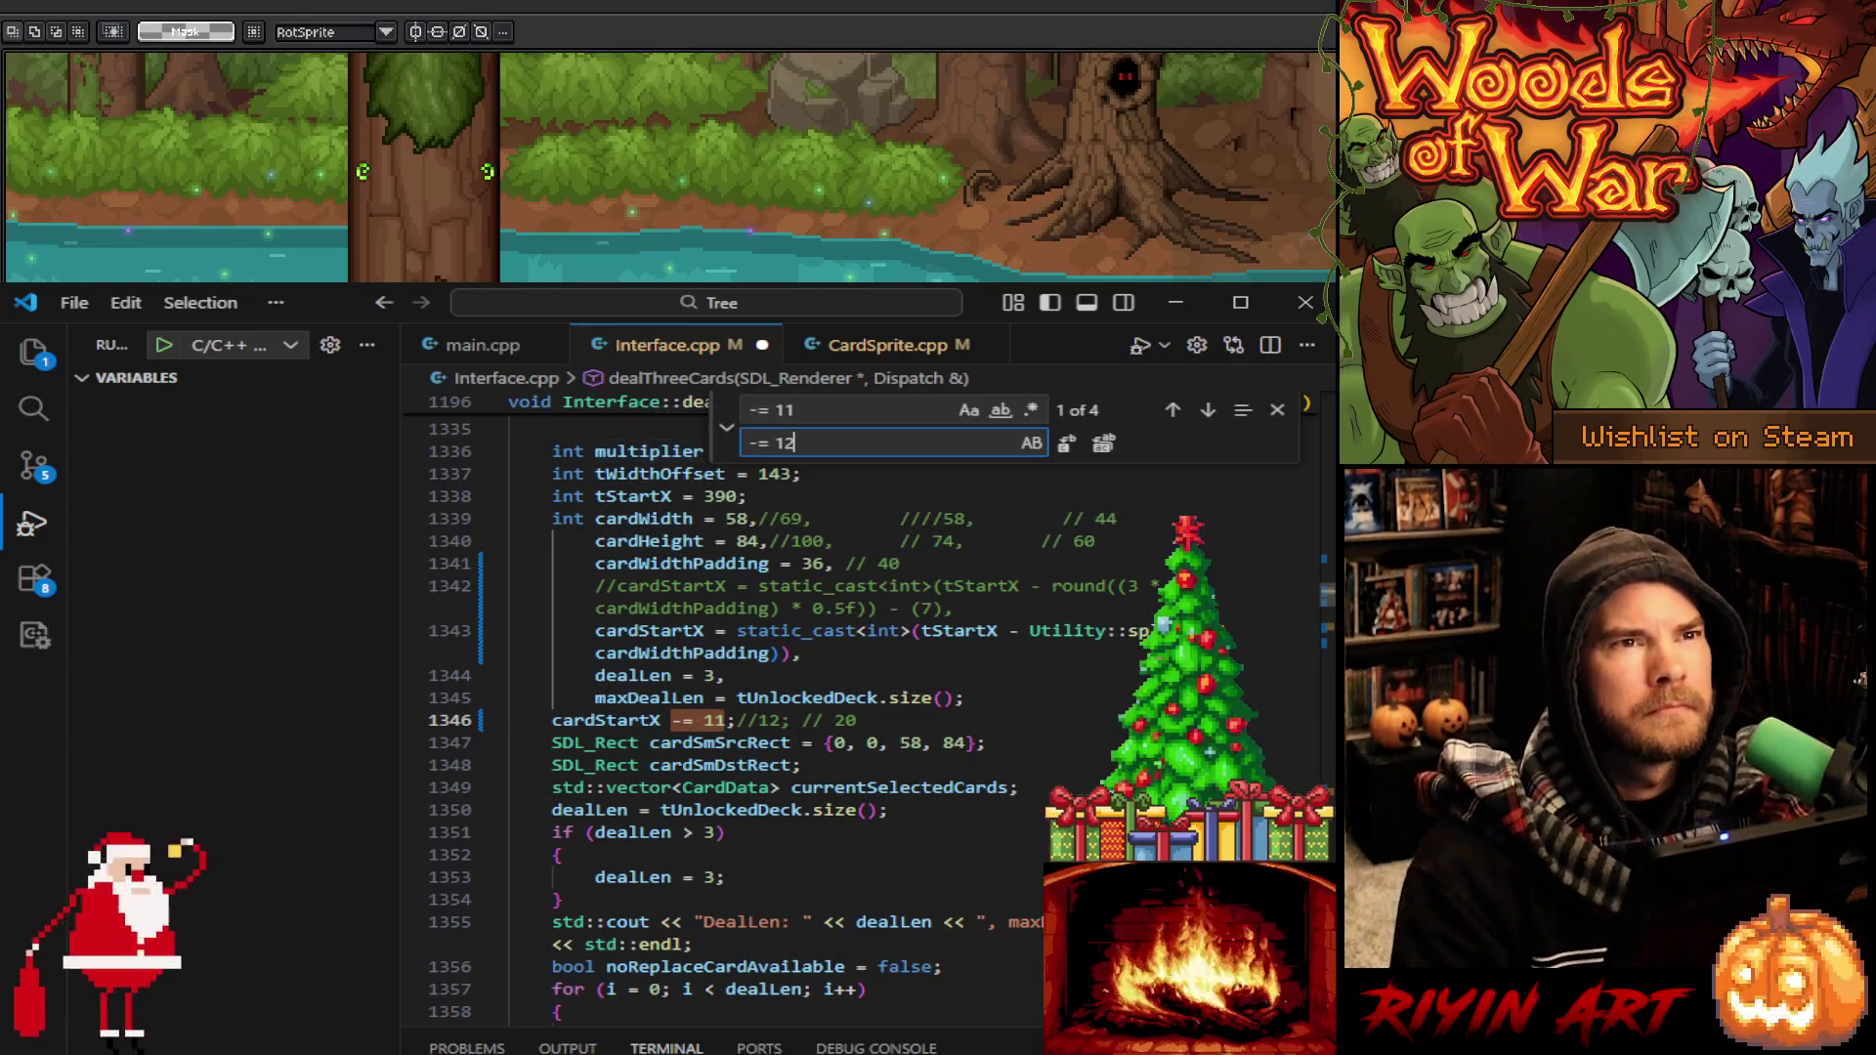
left_click(1067, 444)
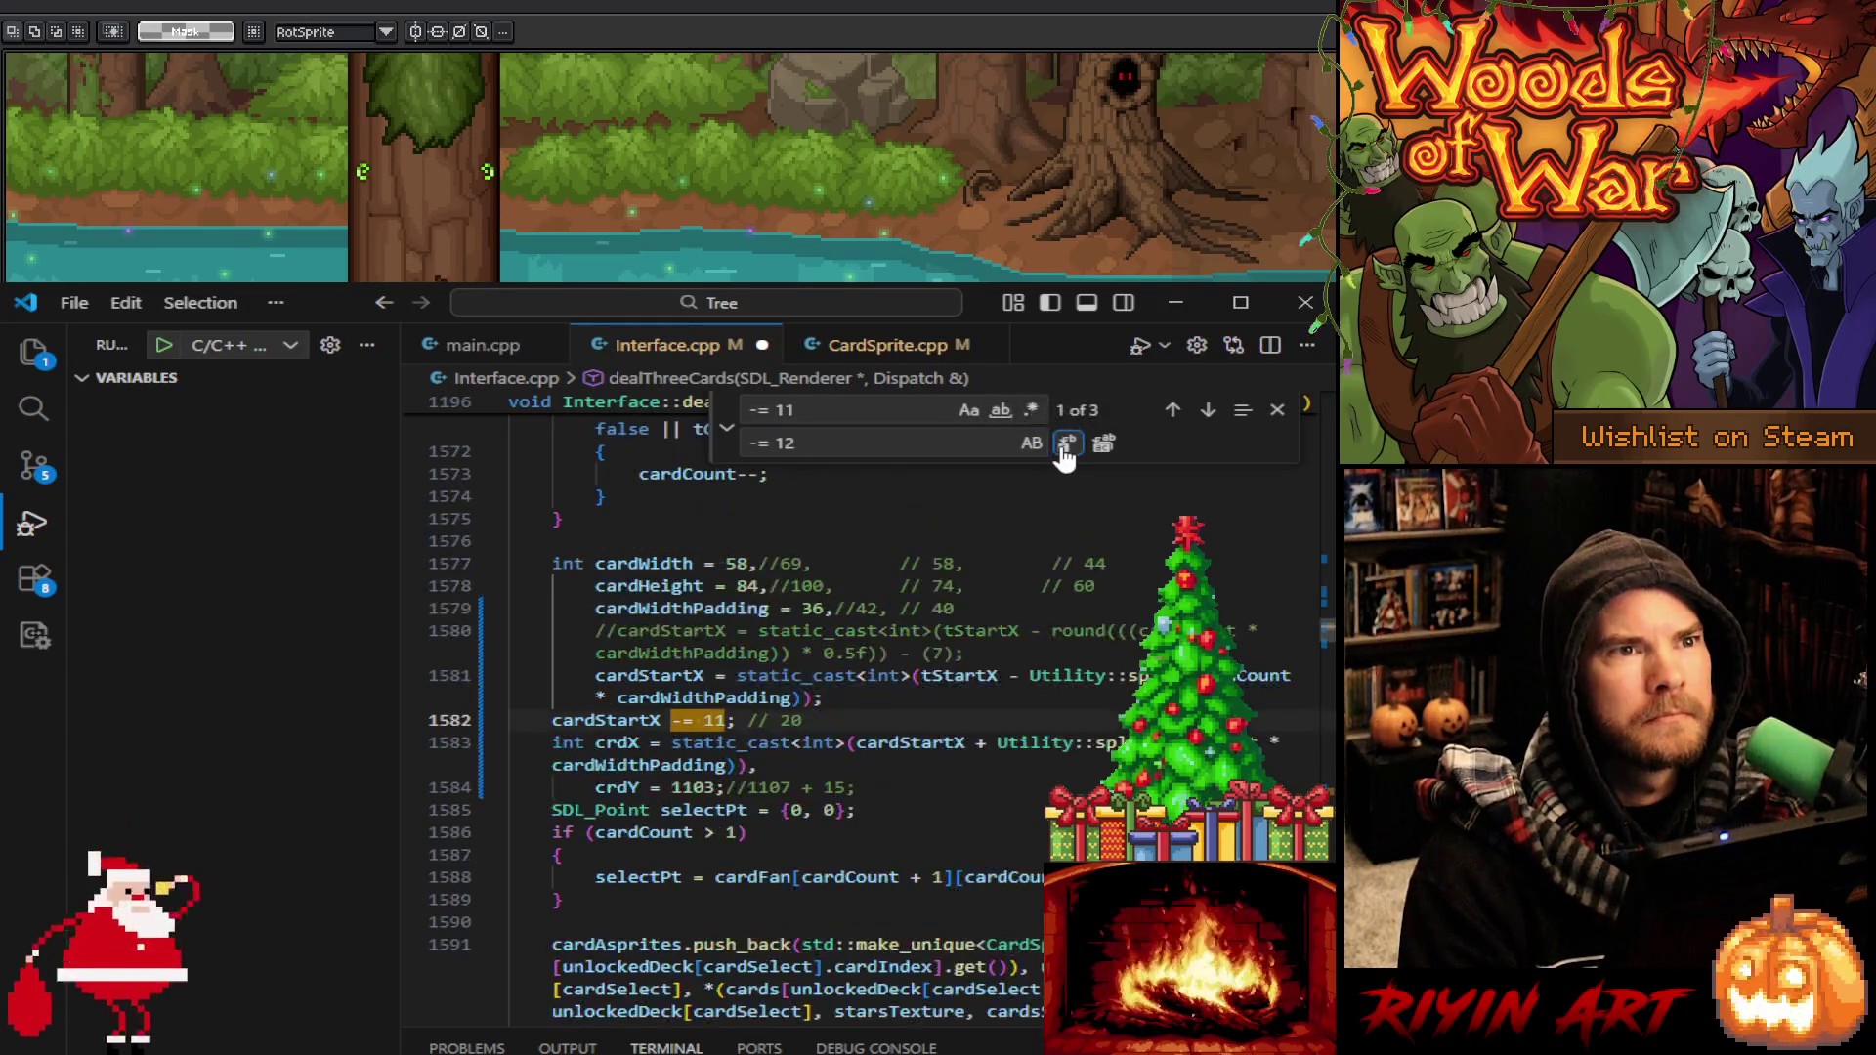
left_click(1067, 445)
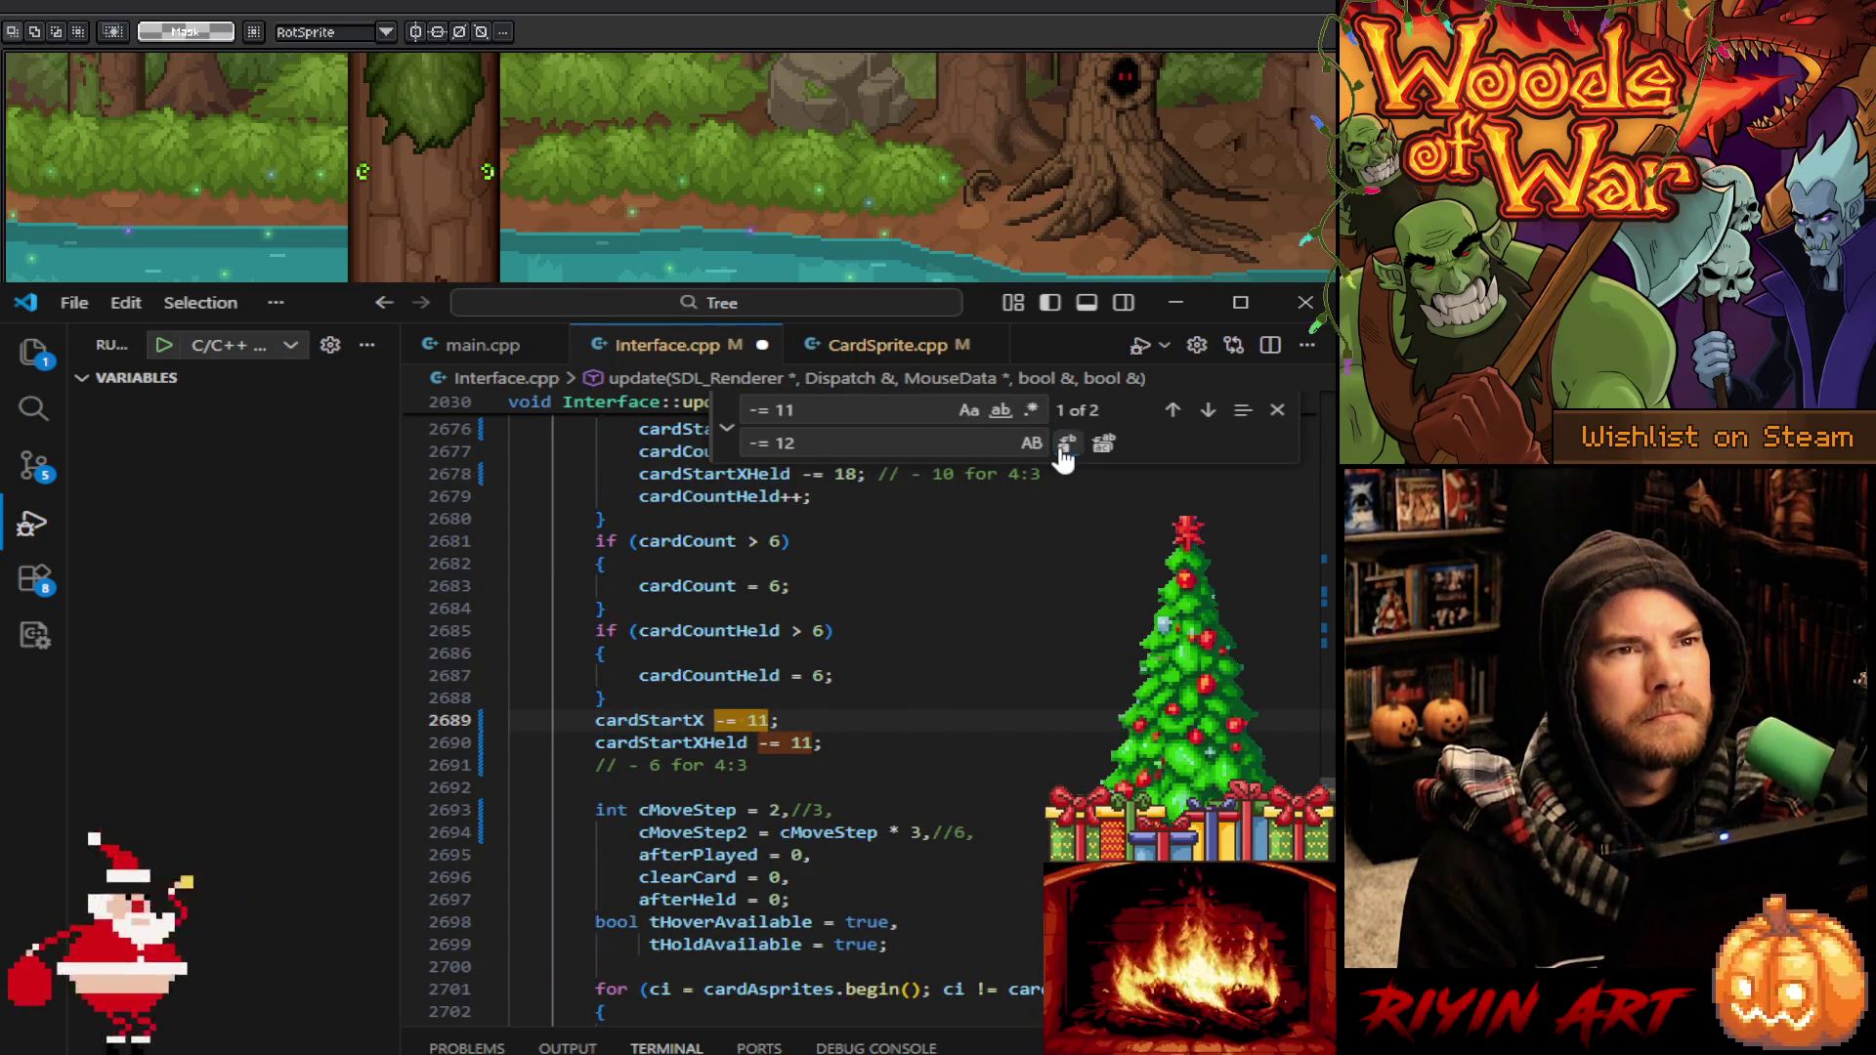
left_click(1066, 445)
left_click(1066, 446)
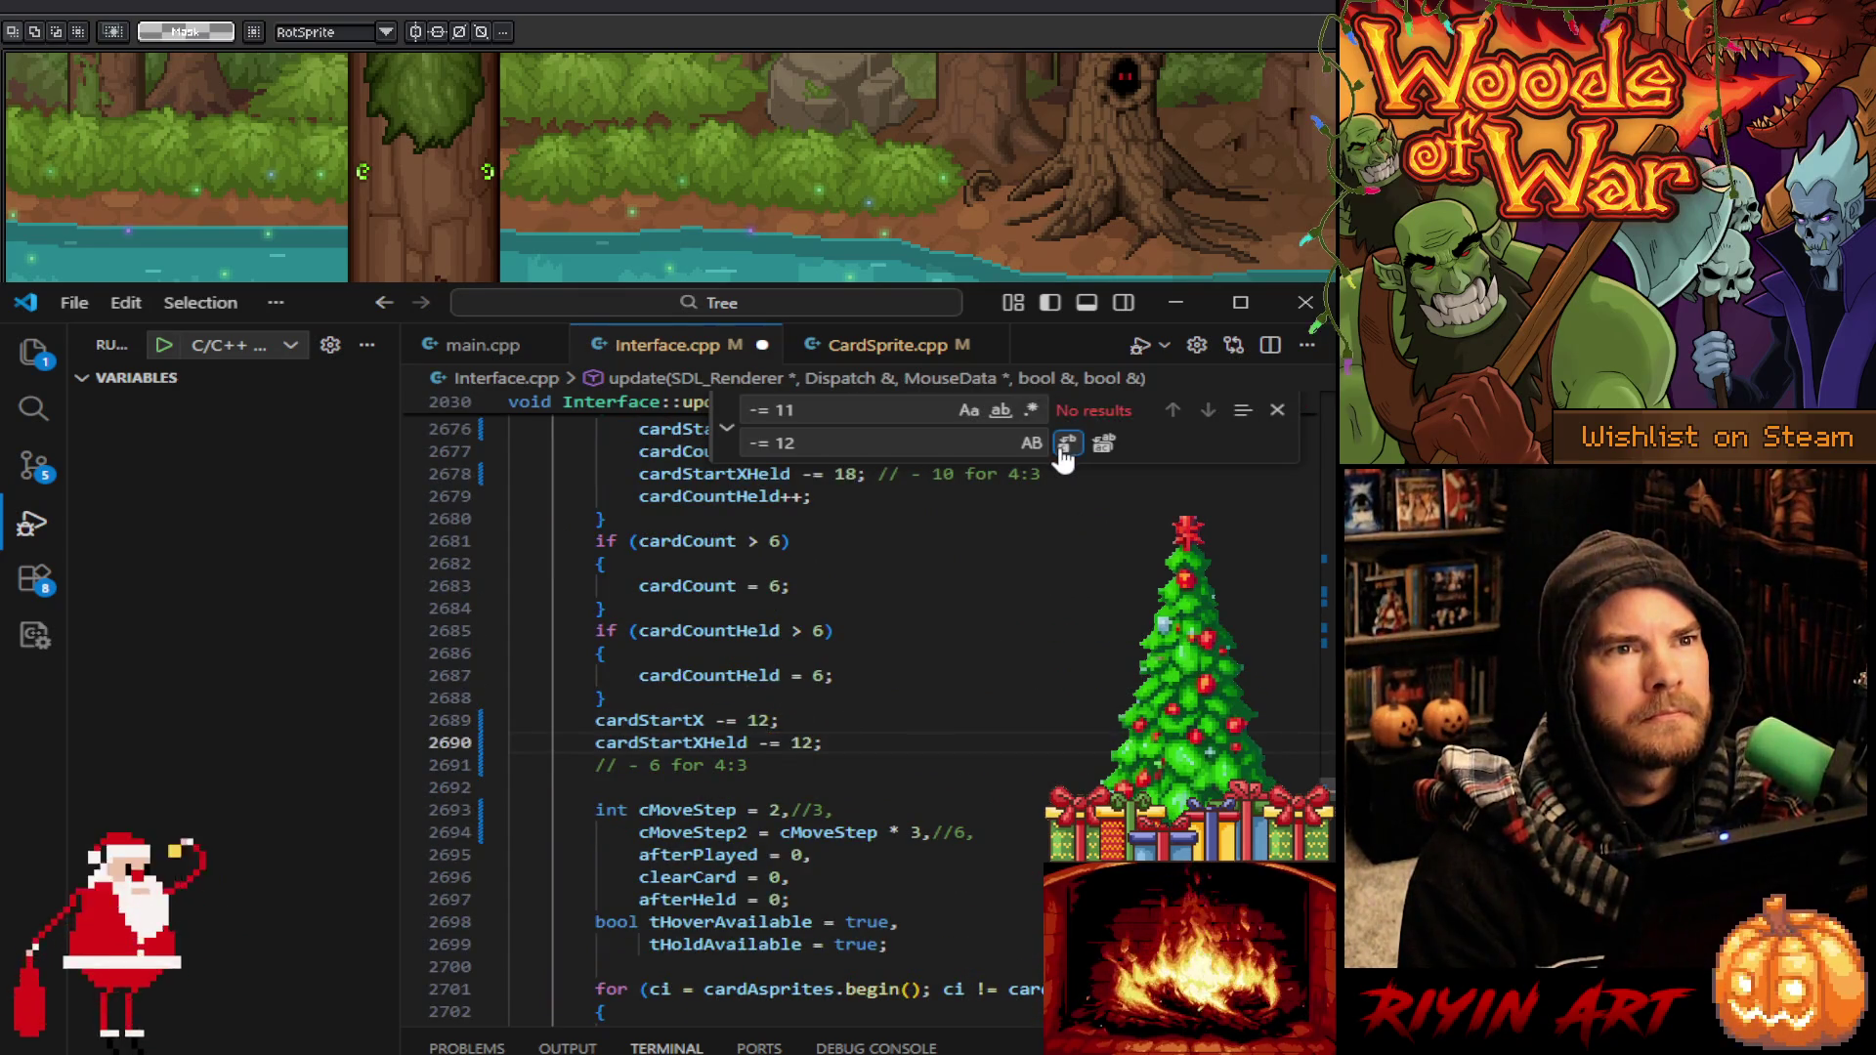
left_click(1277, 411)
key("ctrl+s")
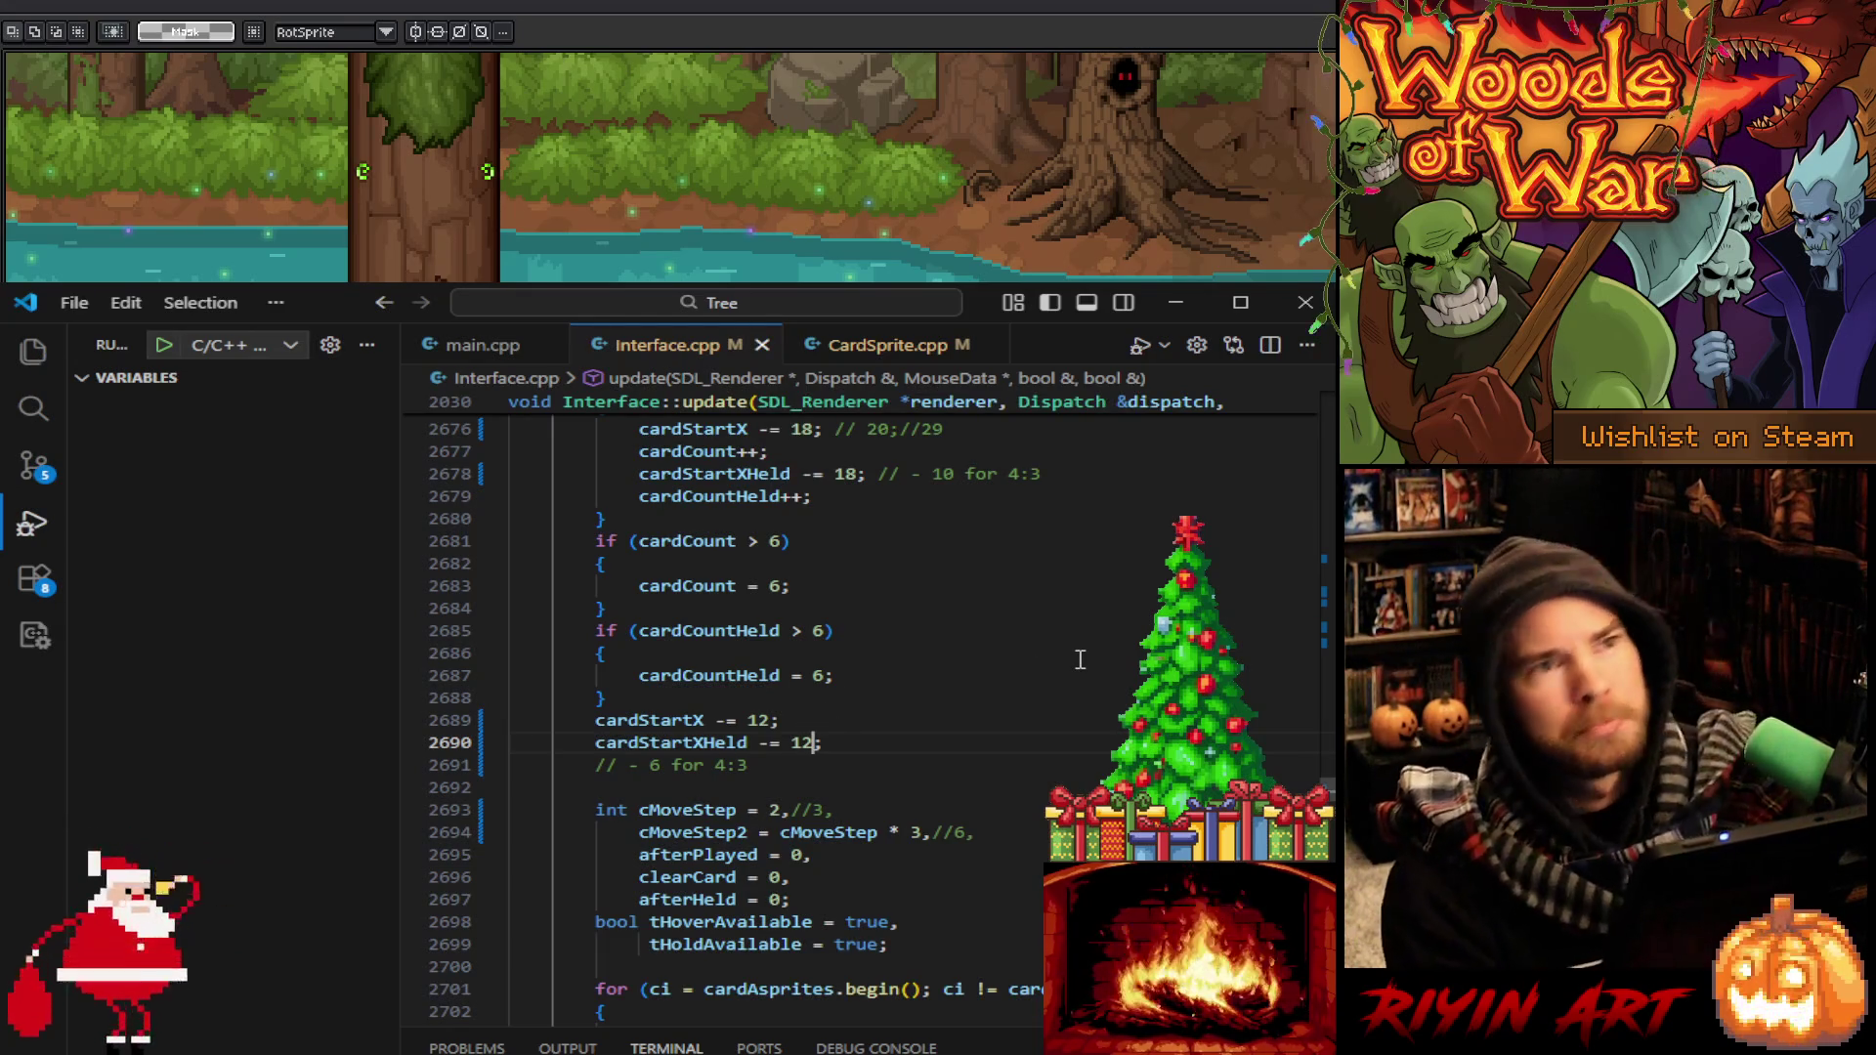
left_click(1067, 683)
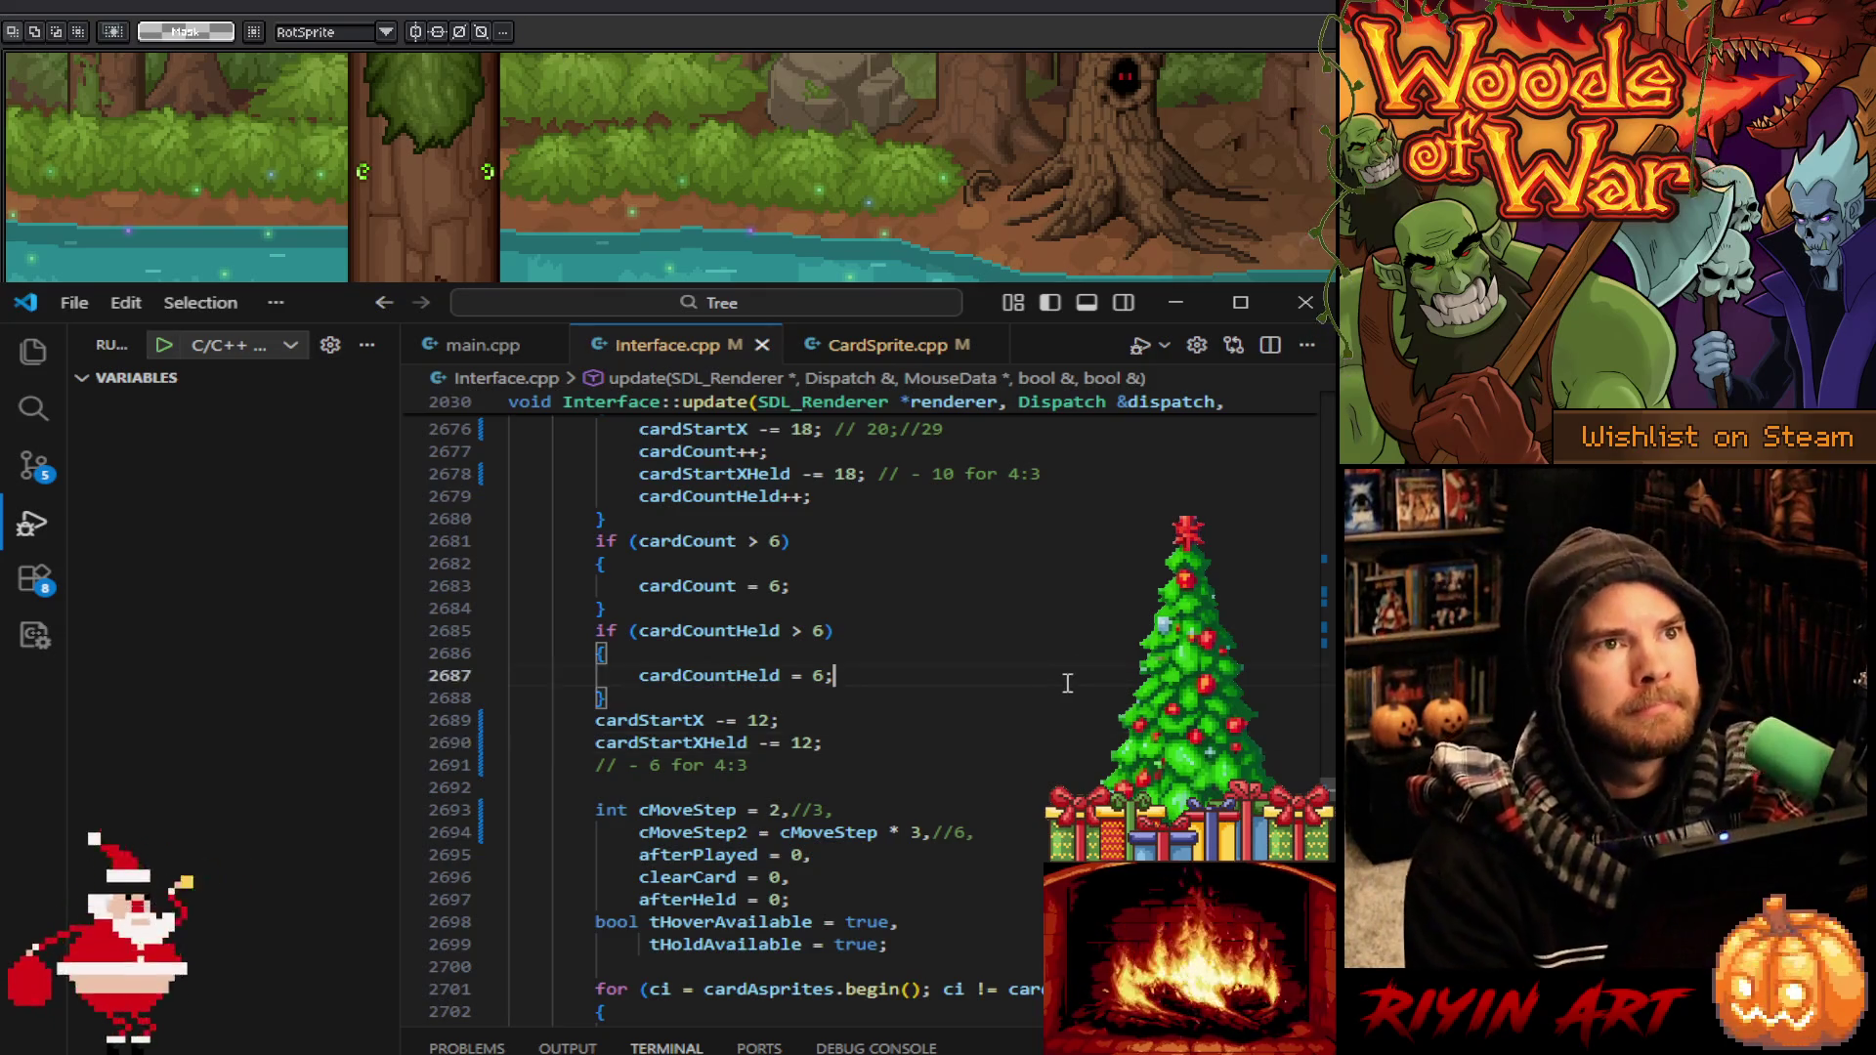
key("ctrl+f")
Search Interface.cpp for dealone, then change the search term to dealthreecards
type("dealone")
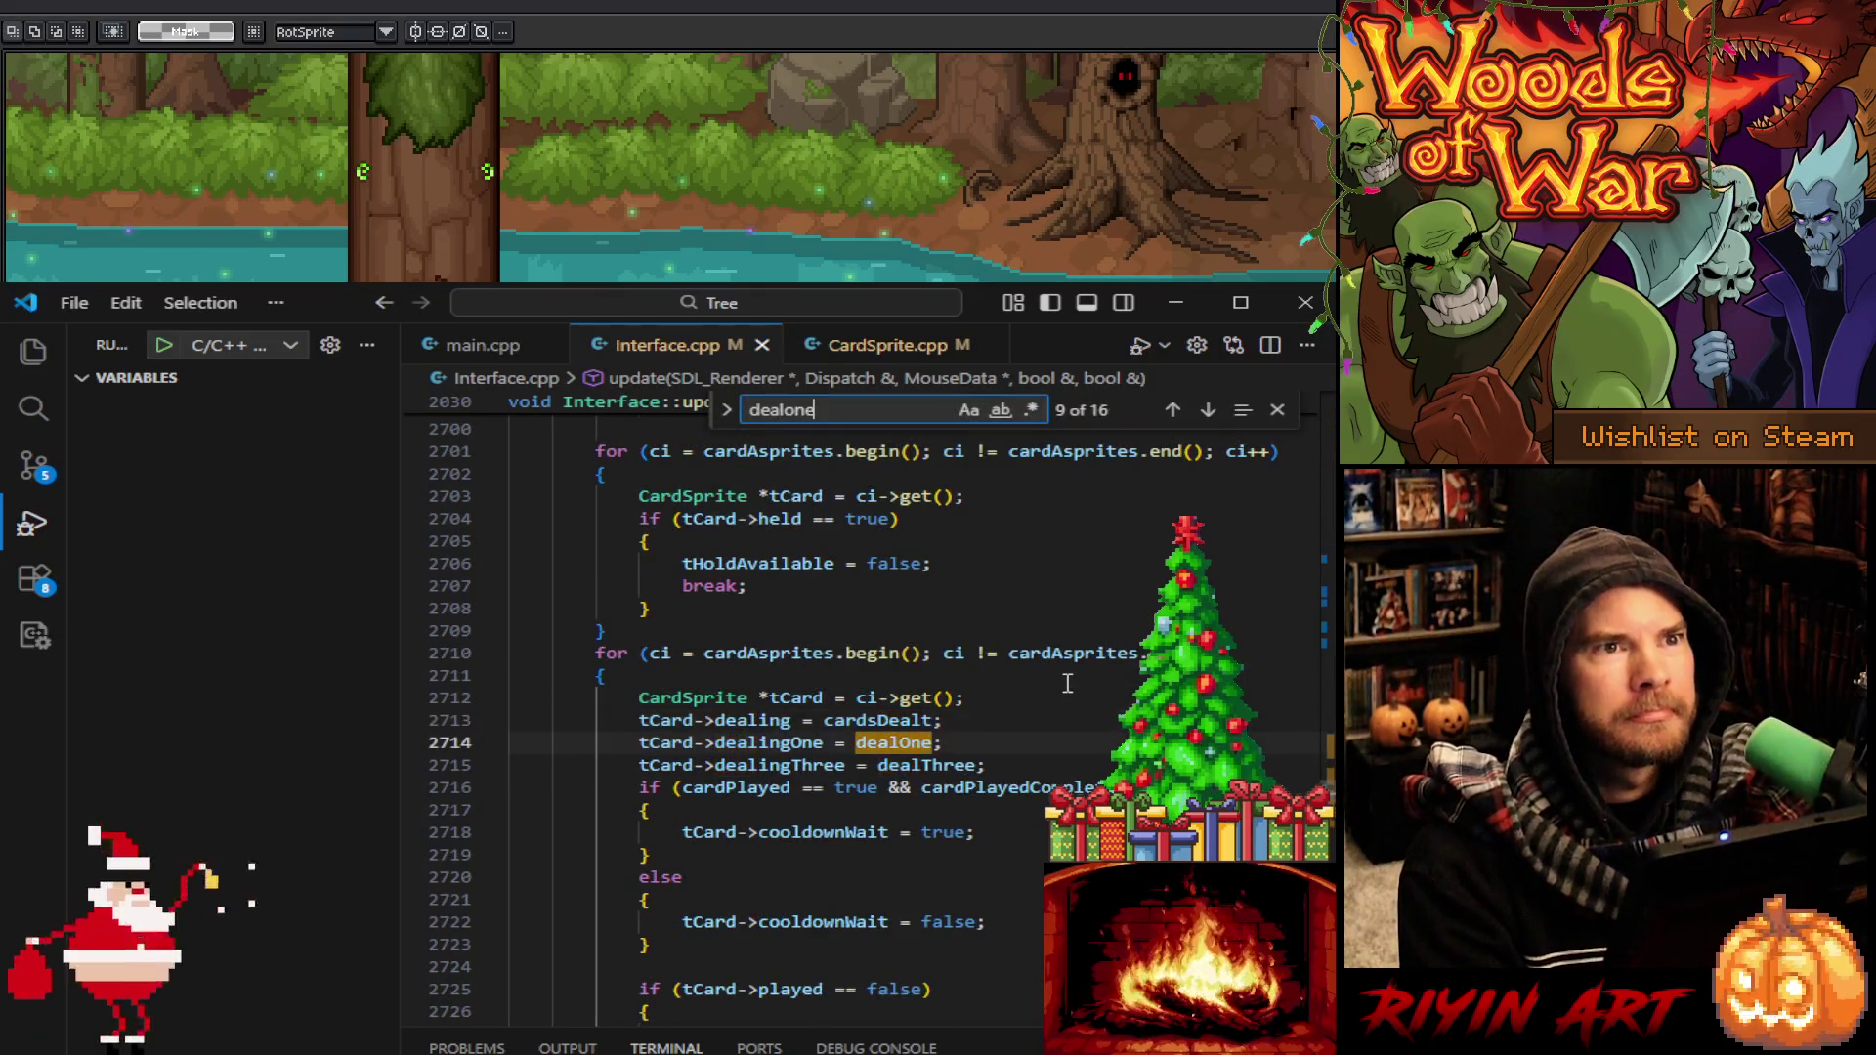
key("Return")
key("Return")
key("Return")
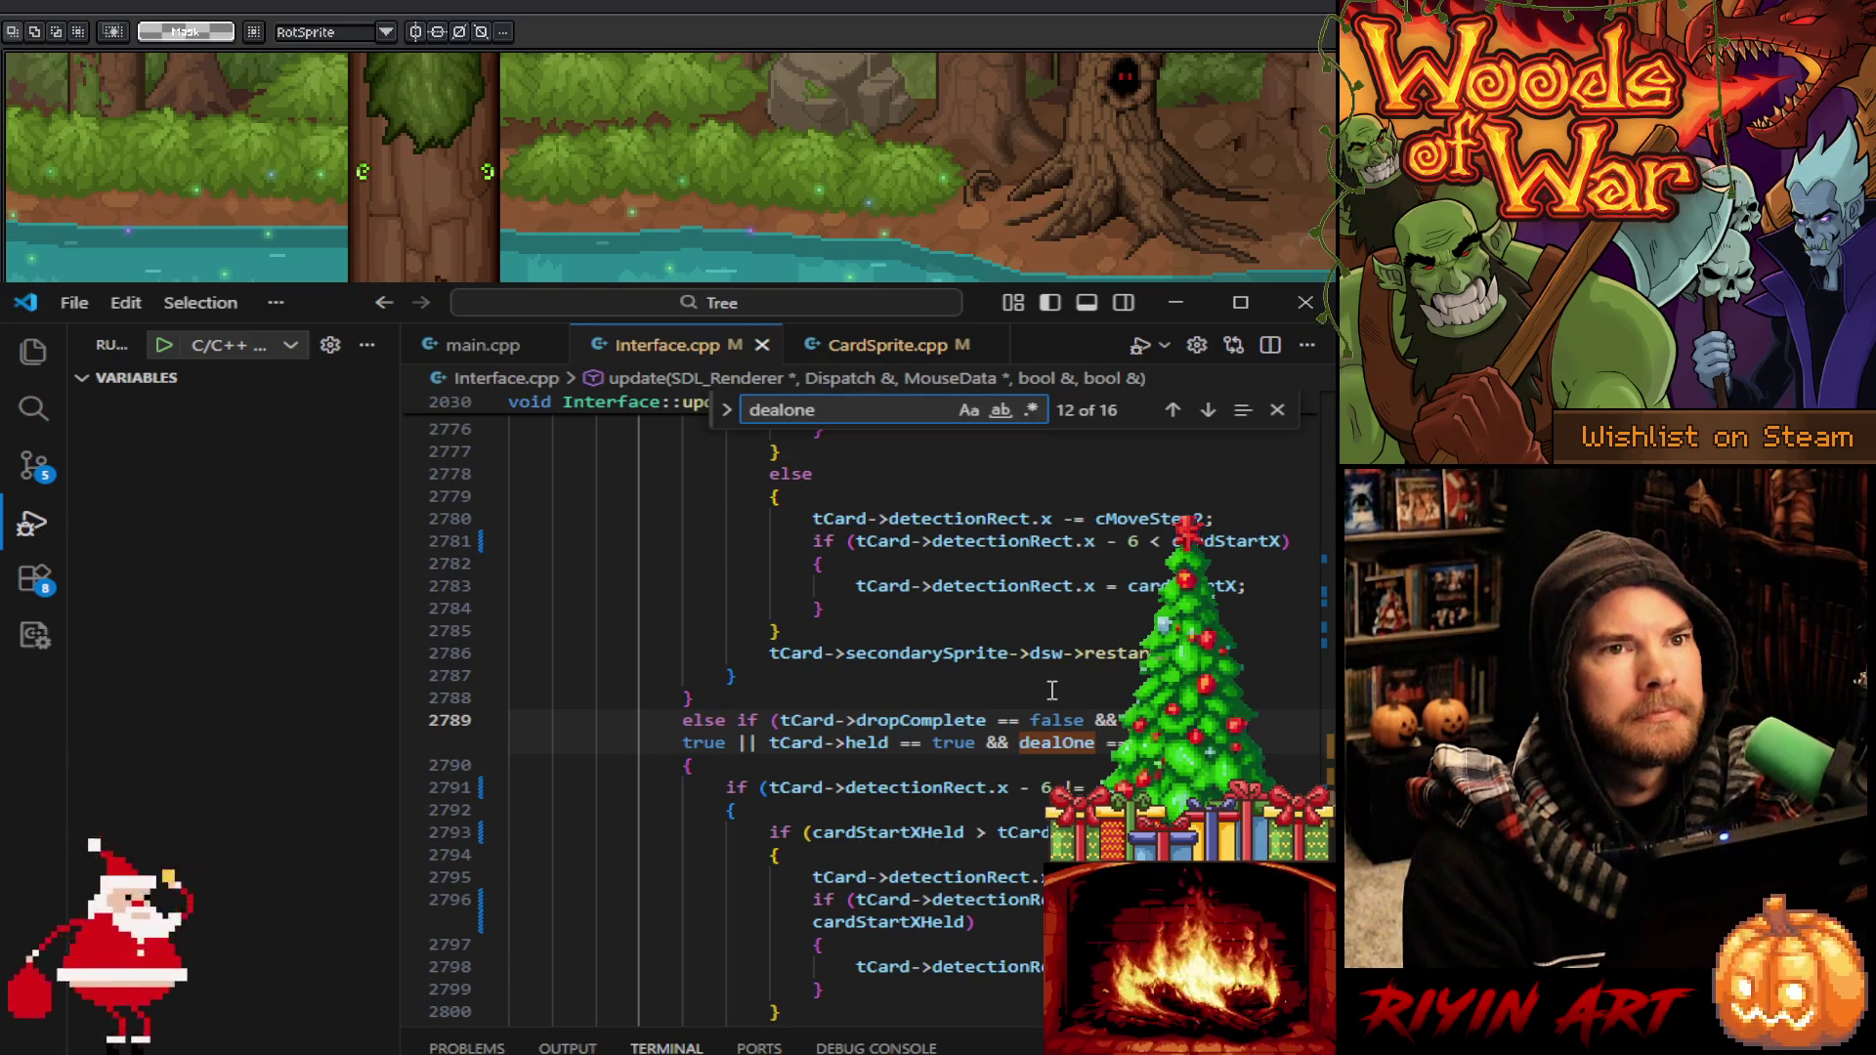
left_click(834, 409)
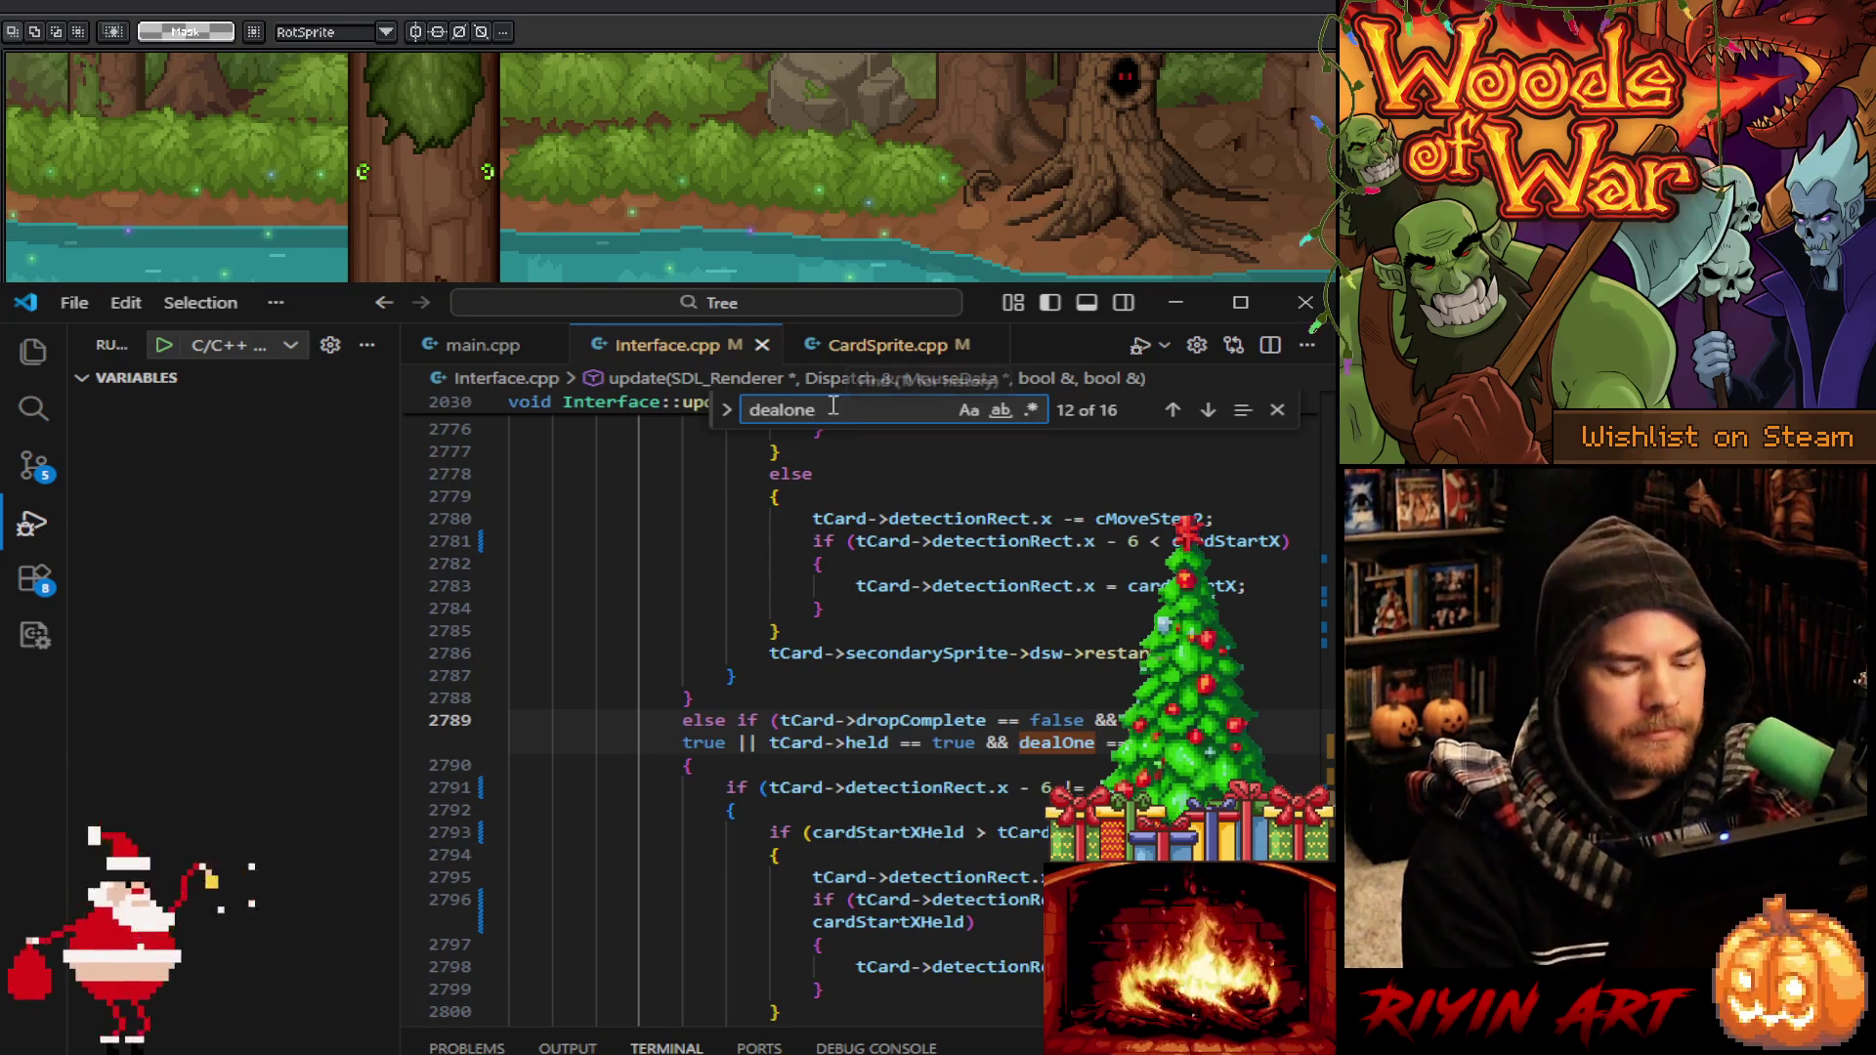
type("d")
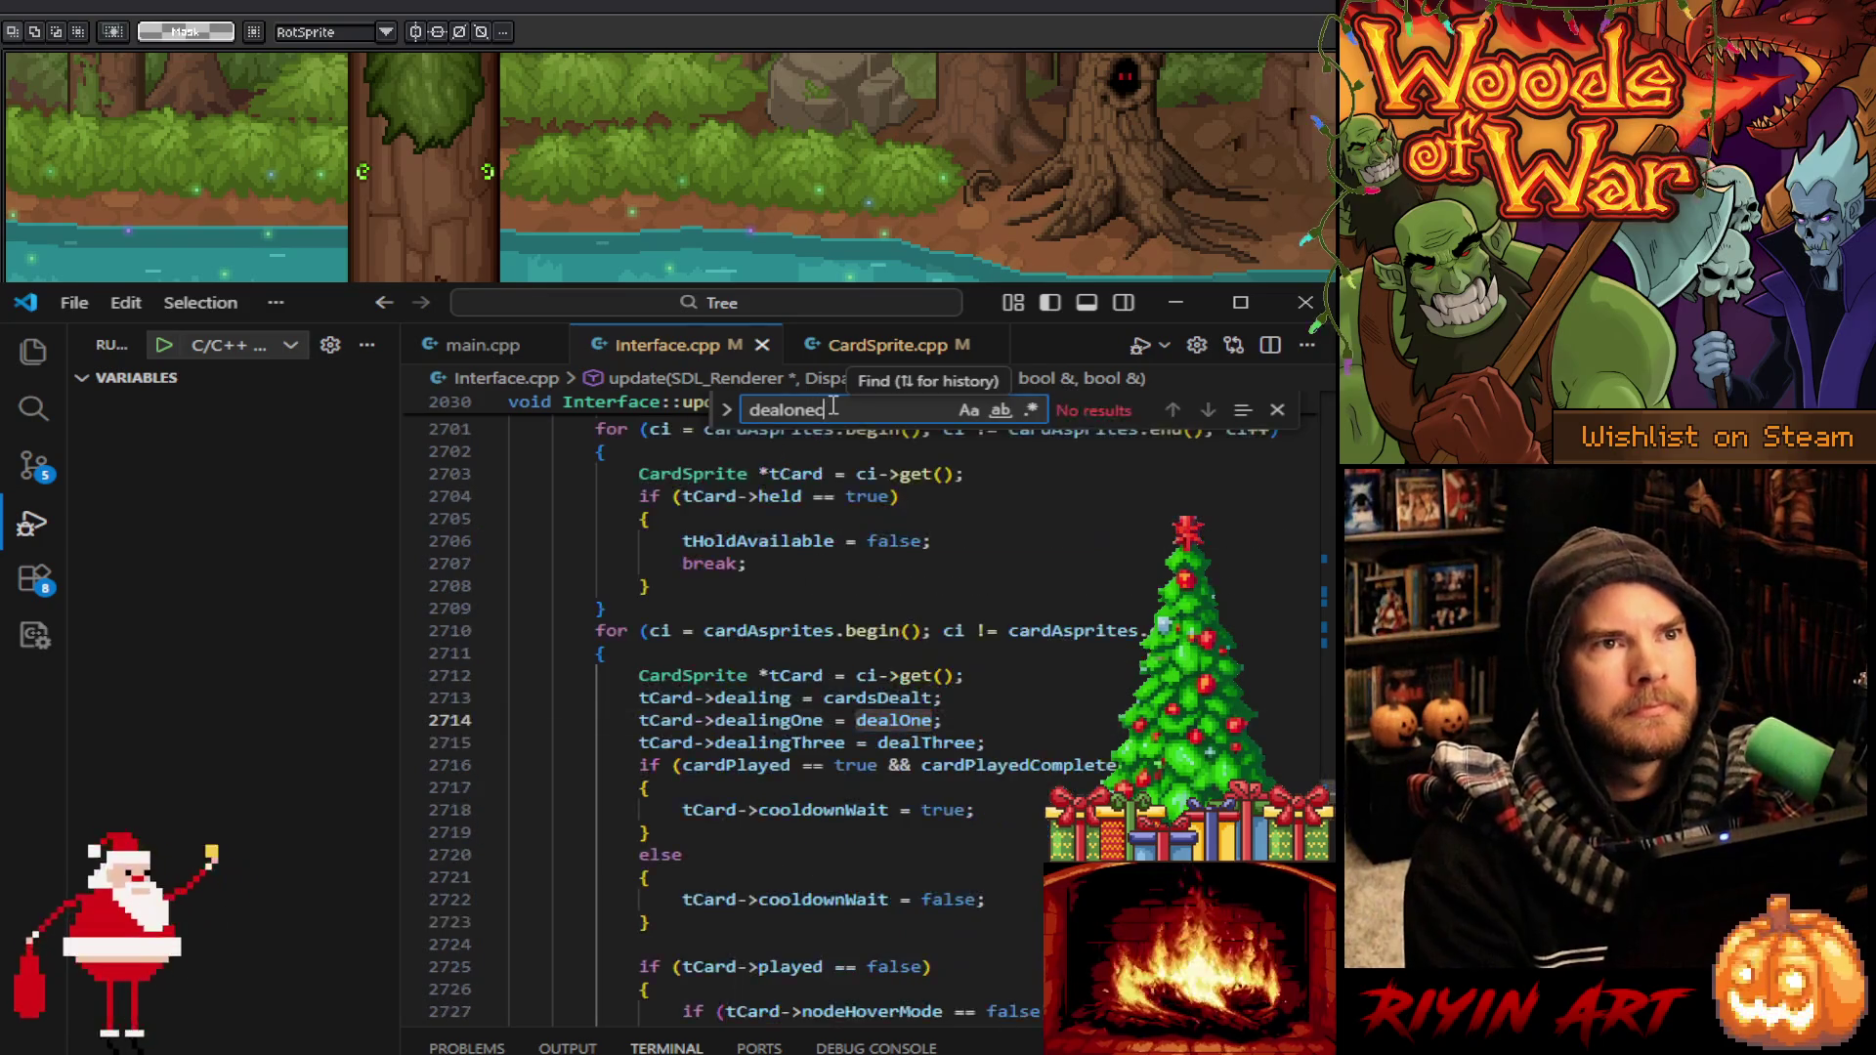
key("BackSpace")
key("BackSpace")
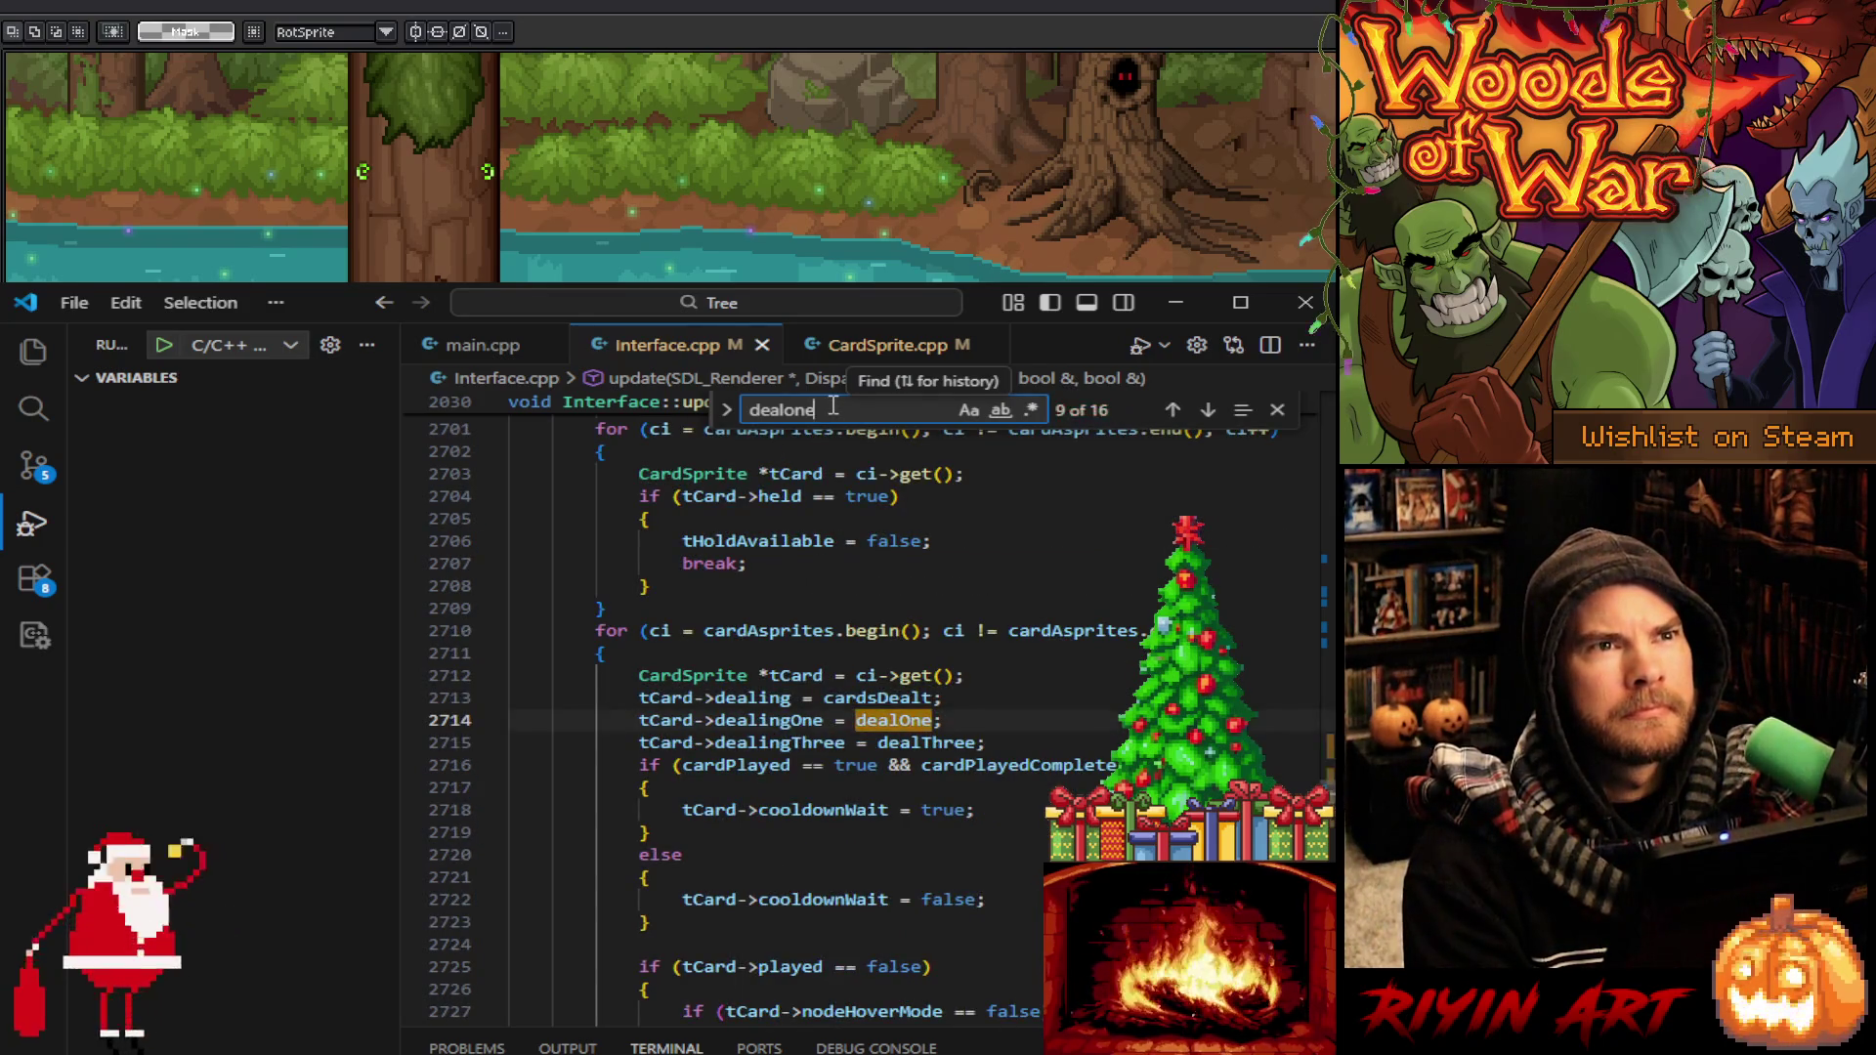
left_click_drag(838, 409, 786, 409)
key("BackSpace")
key("BackSpace")
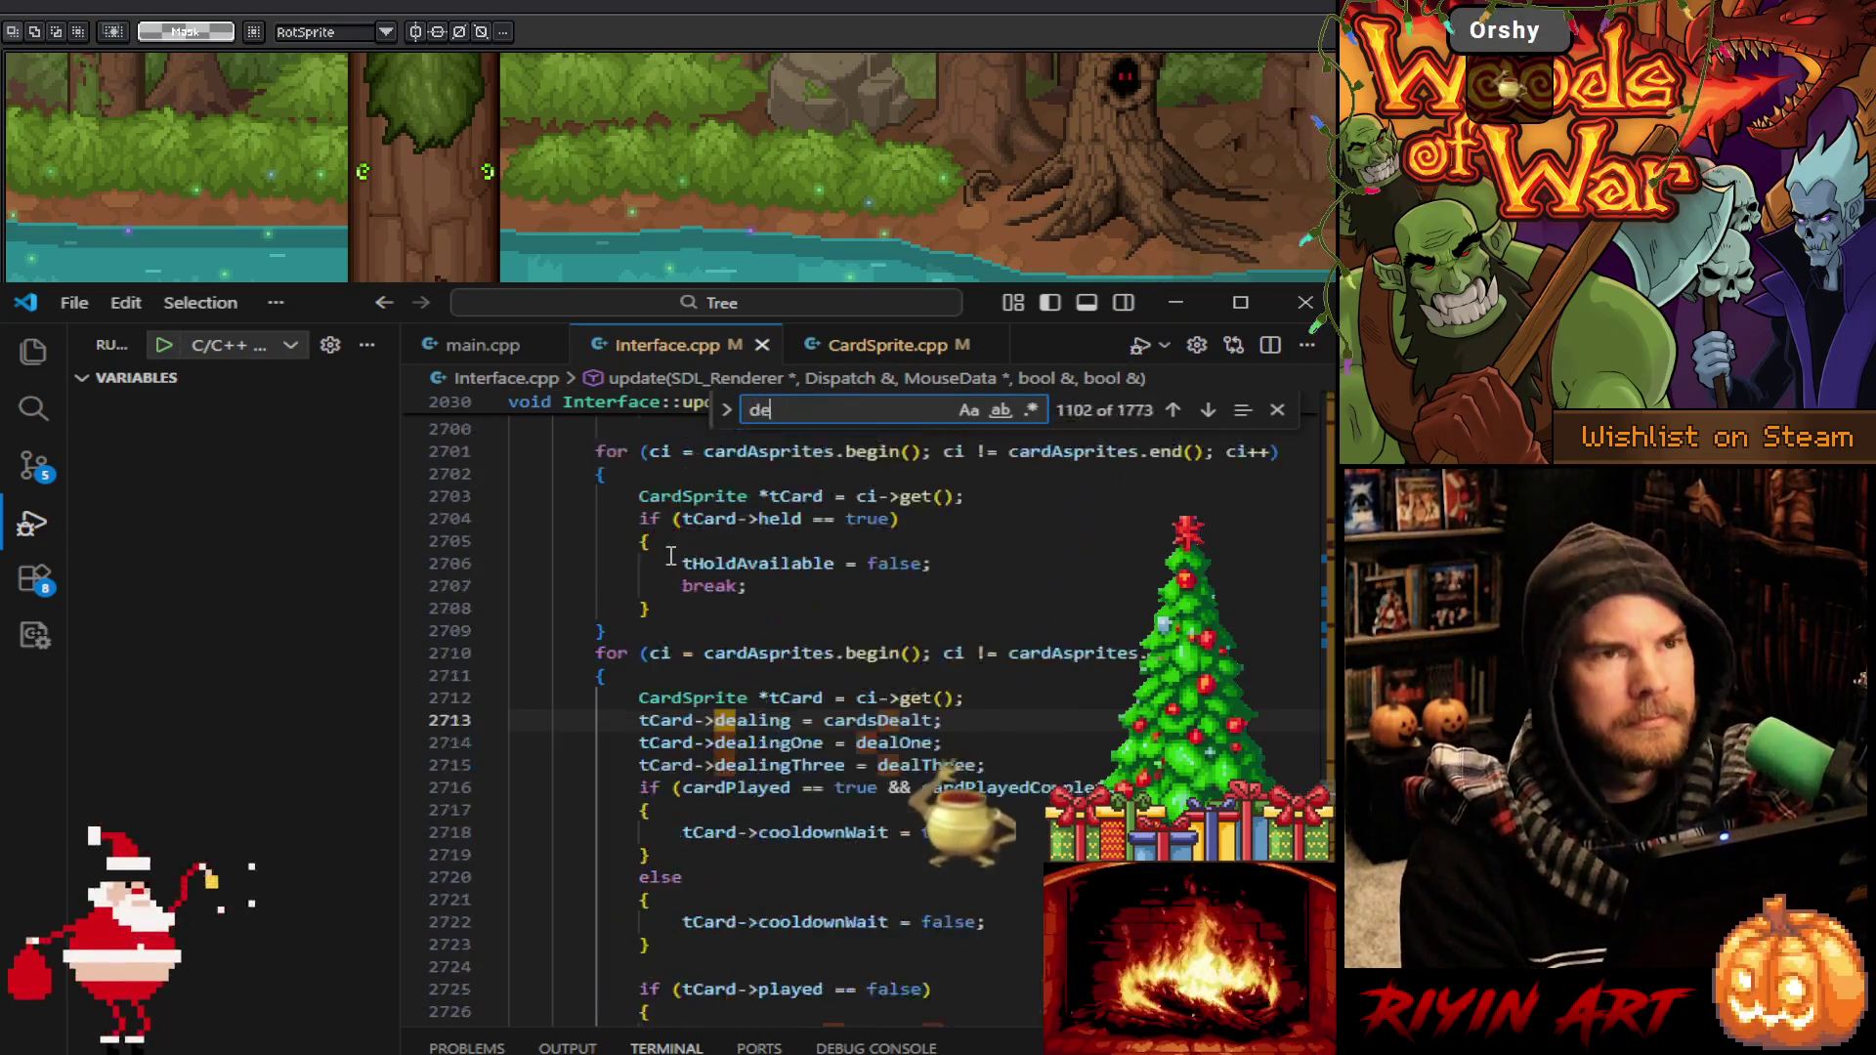
type("althreec")
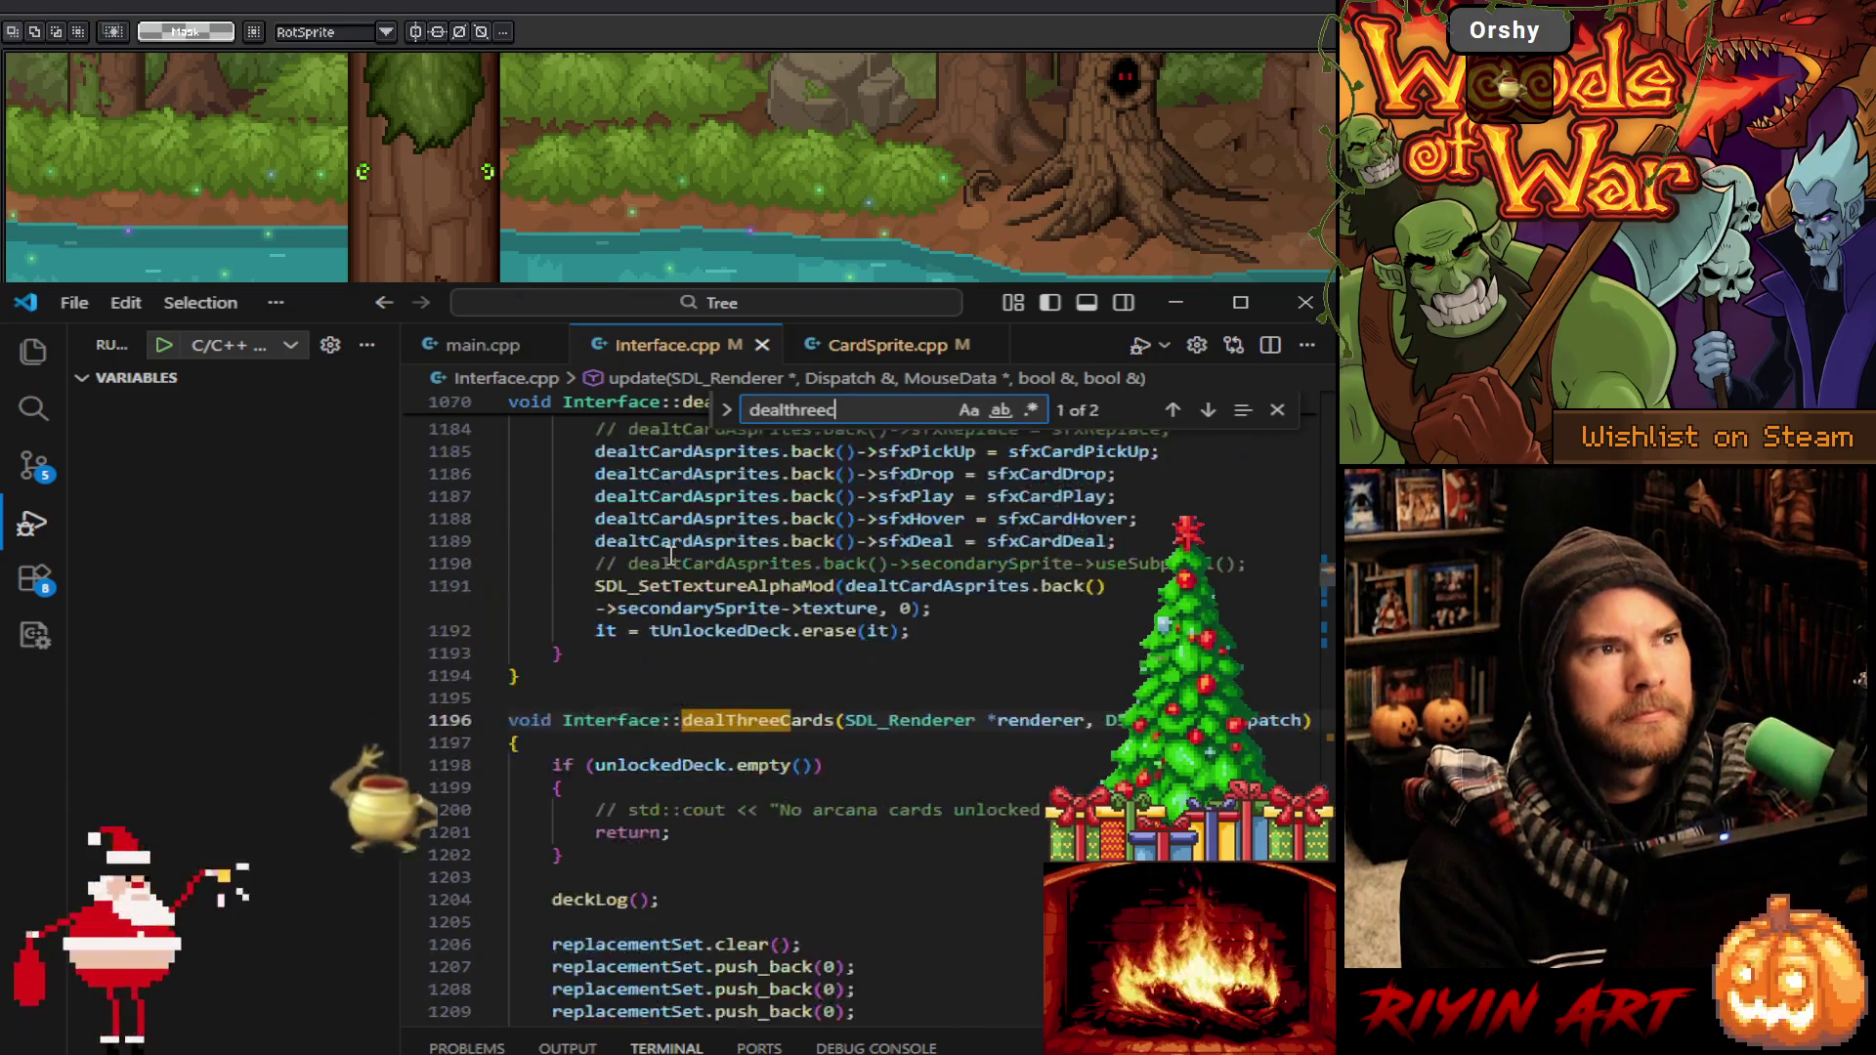
type("ards")
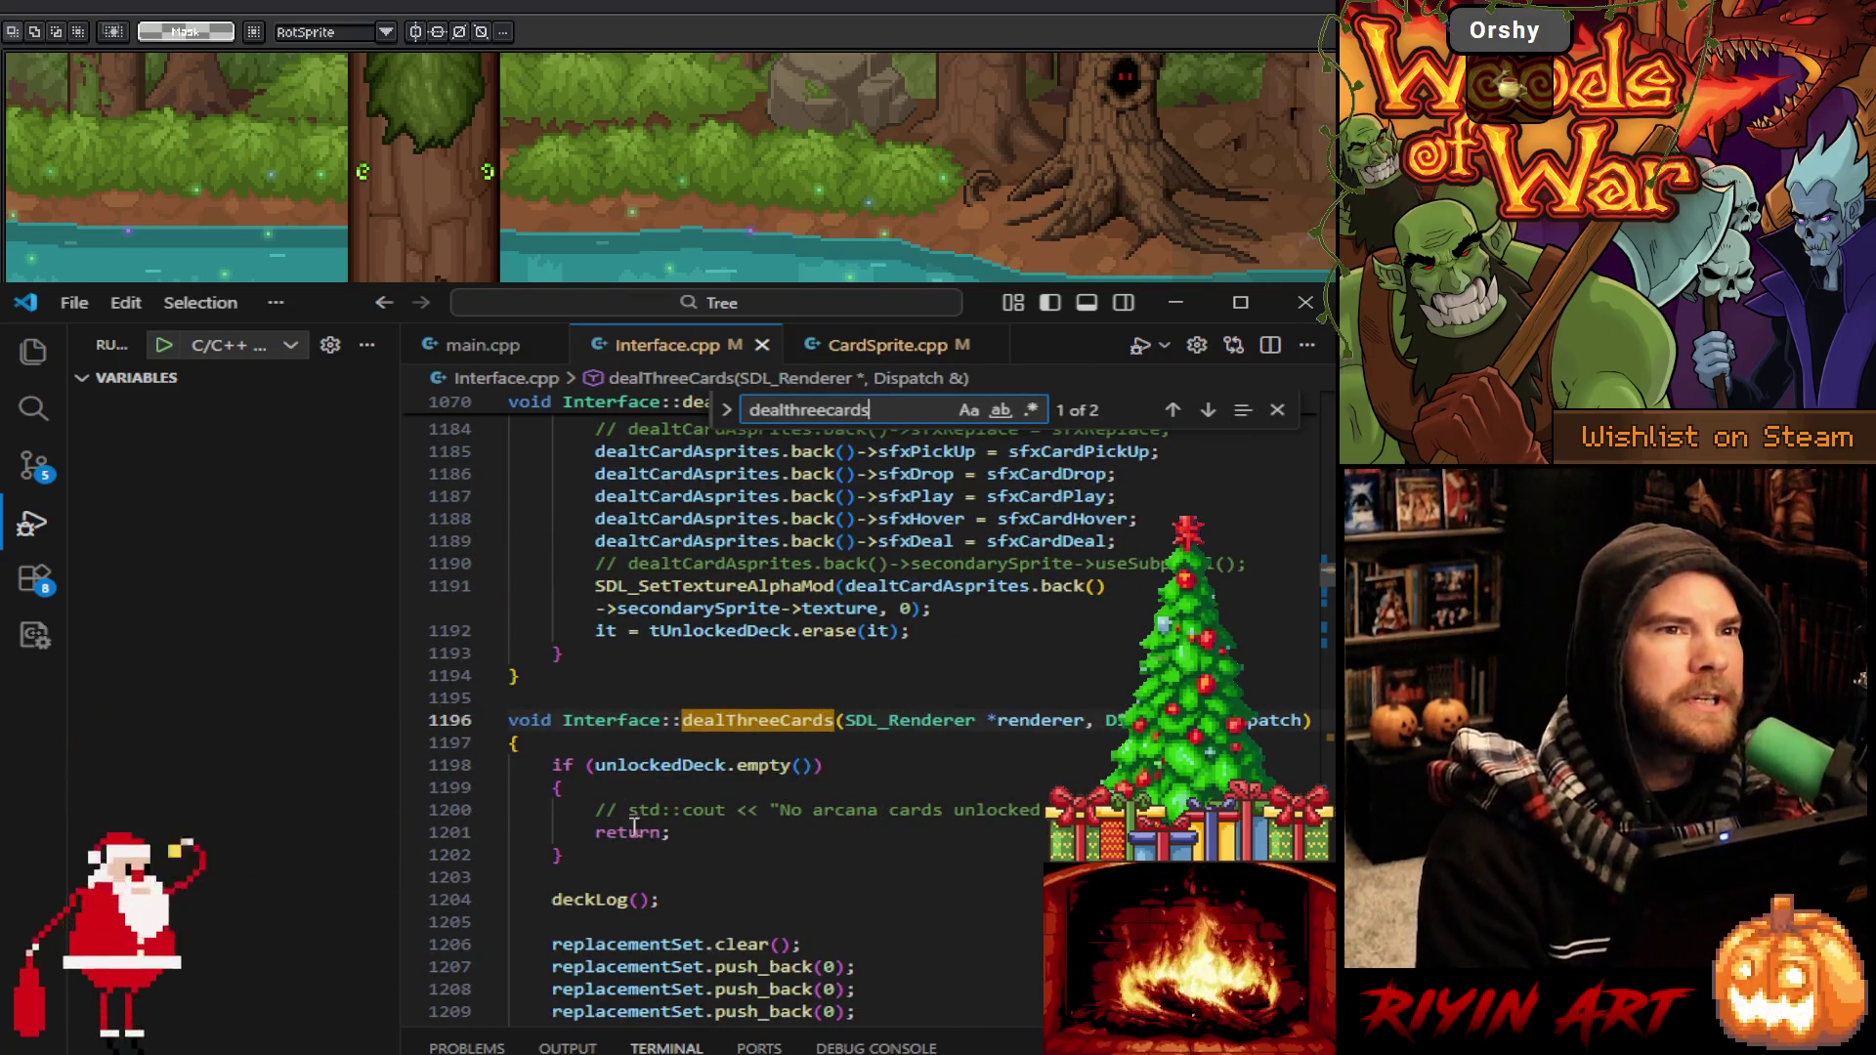
Scroll to the dealCard function, collapse the debug sidebar and close the search
scroll(633, 828, "down", 3)
scroll(806, 817, "down", 10)
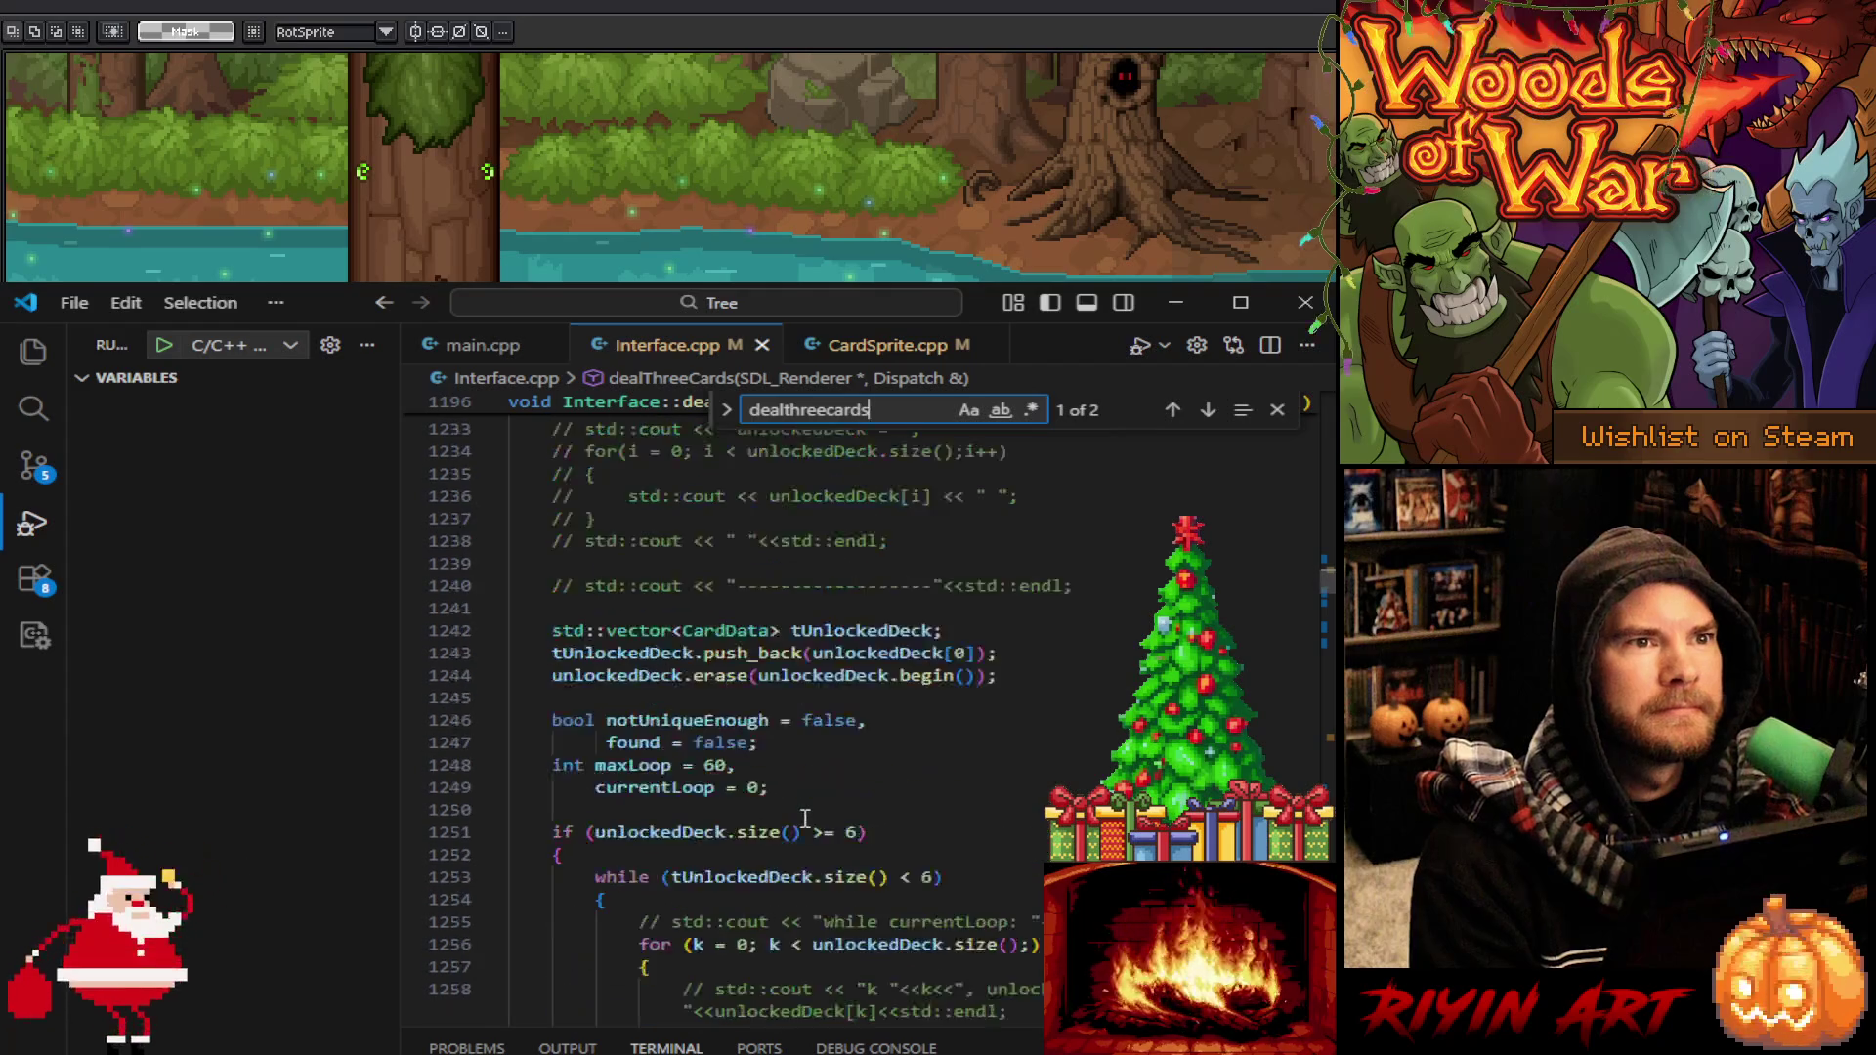
scroll(805, 817, "down", 15)
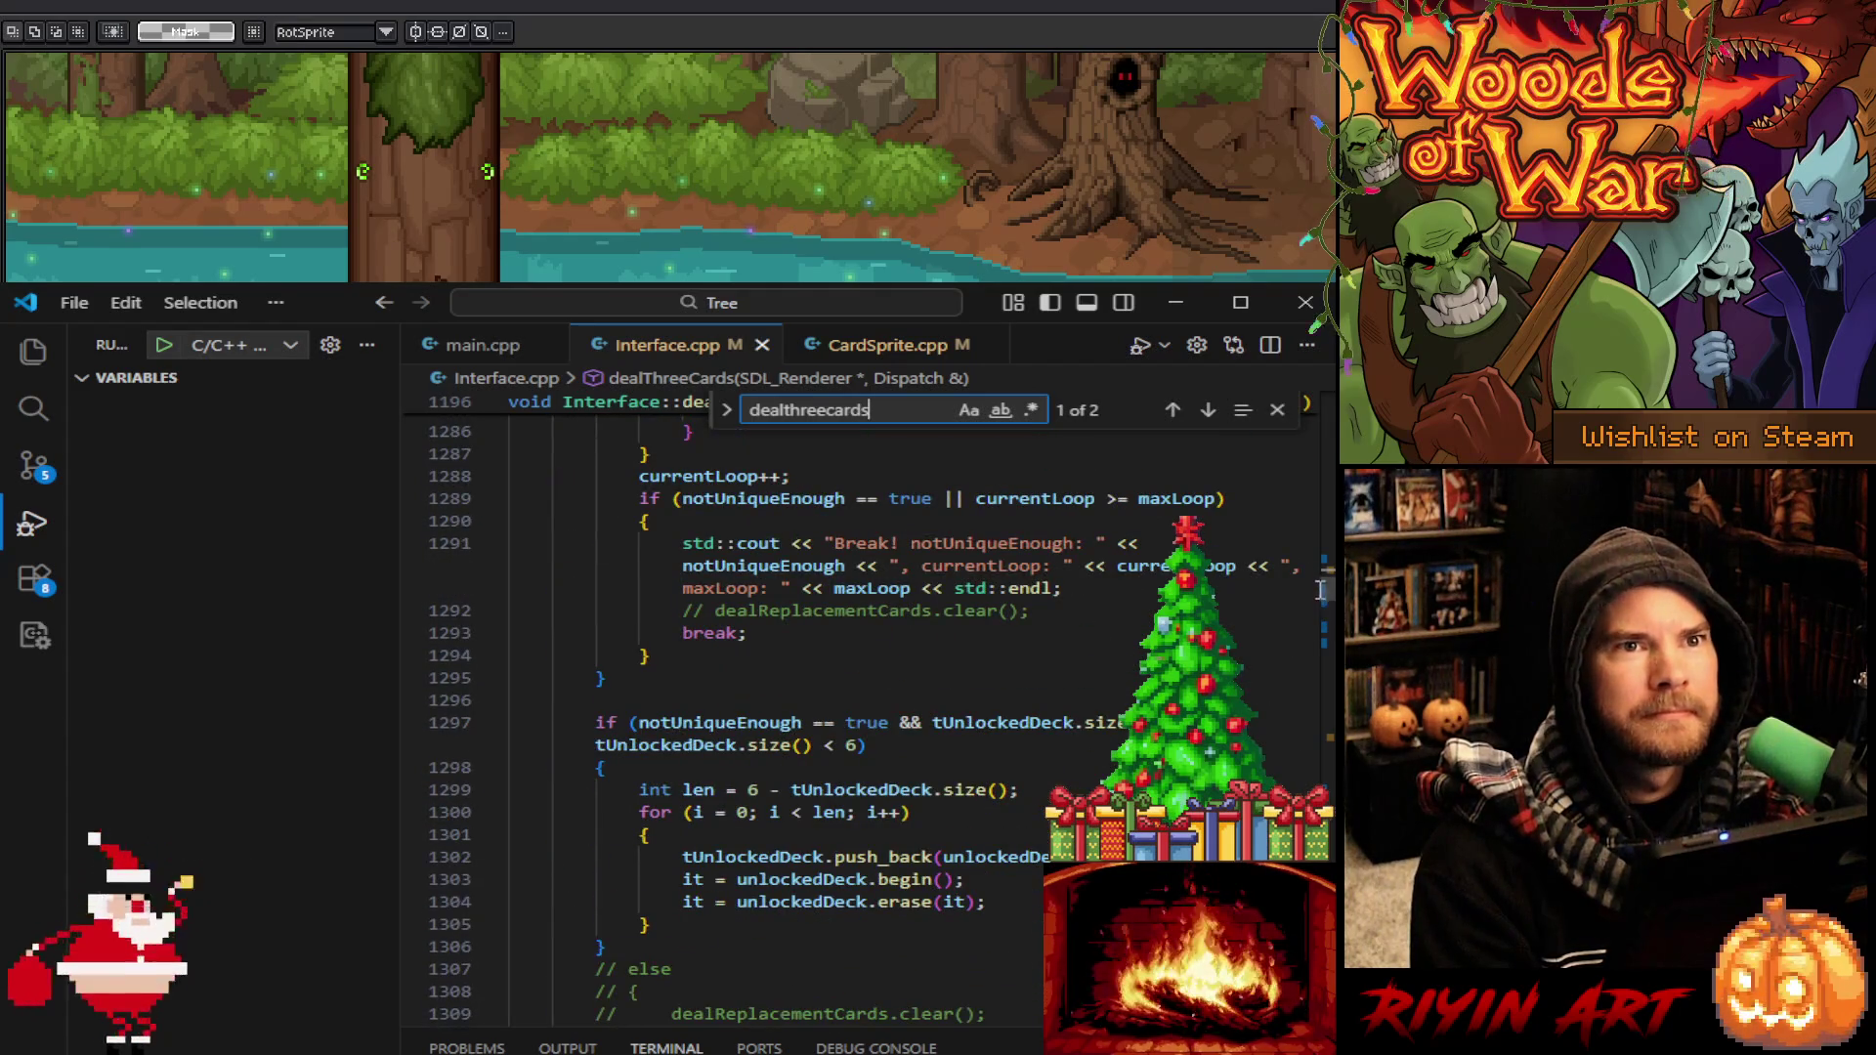
left_click_drag(1323, 591, 1329, 626)
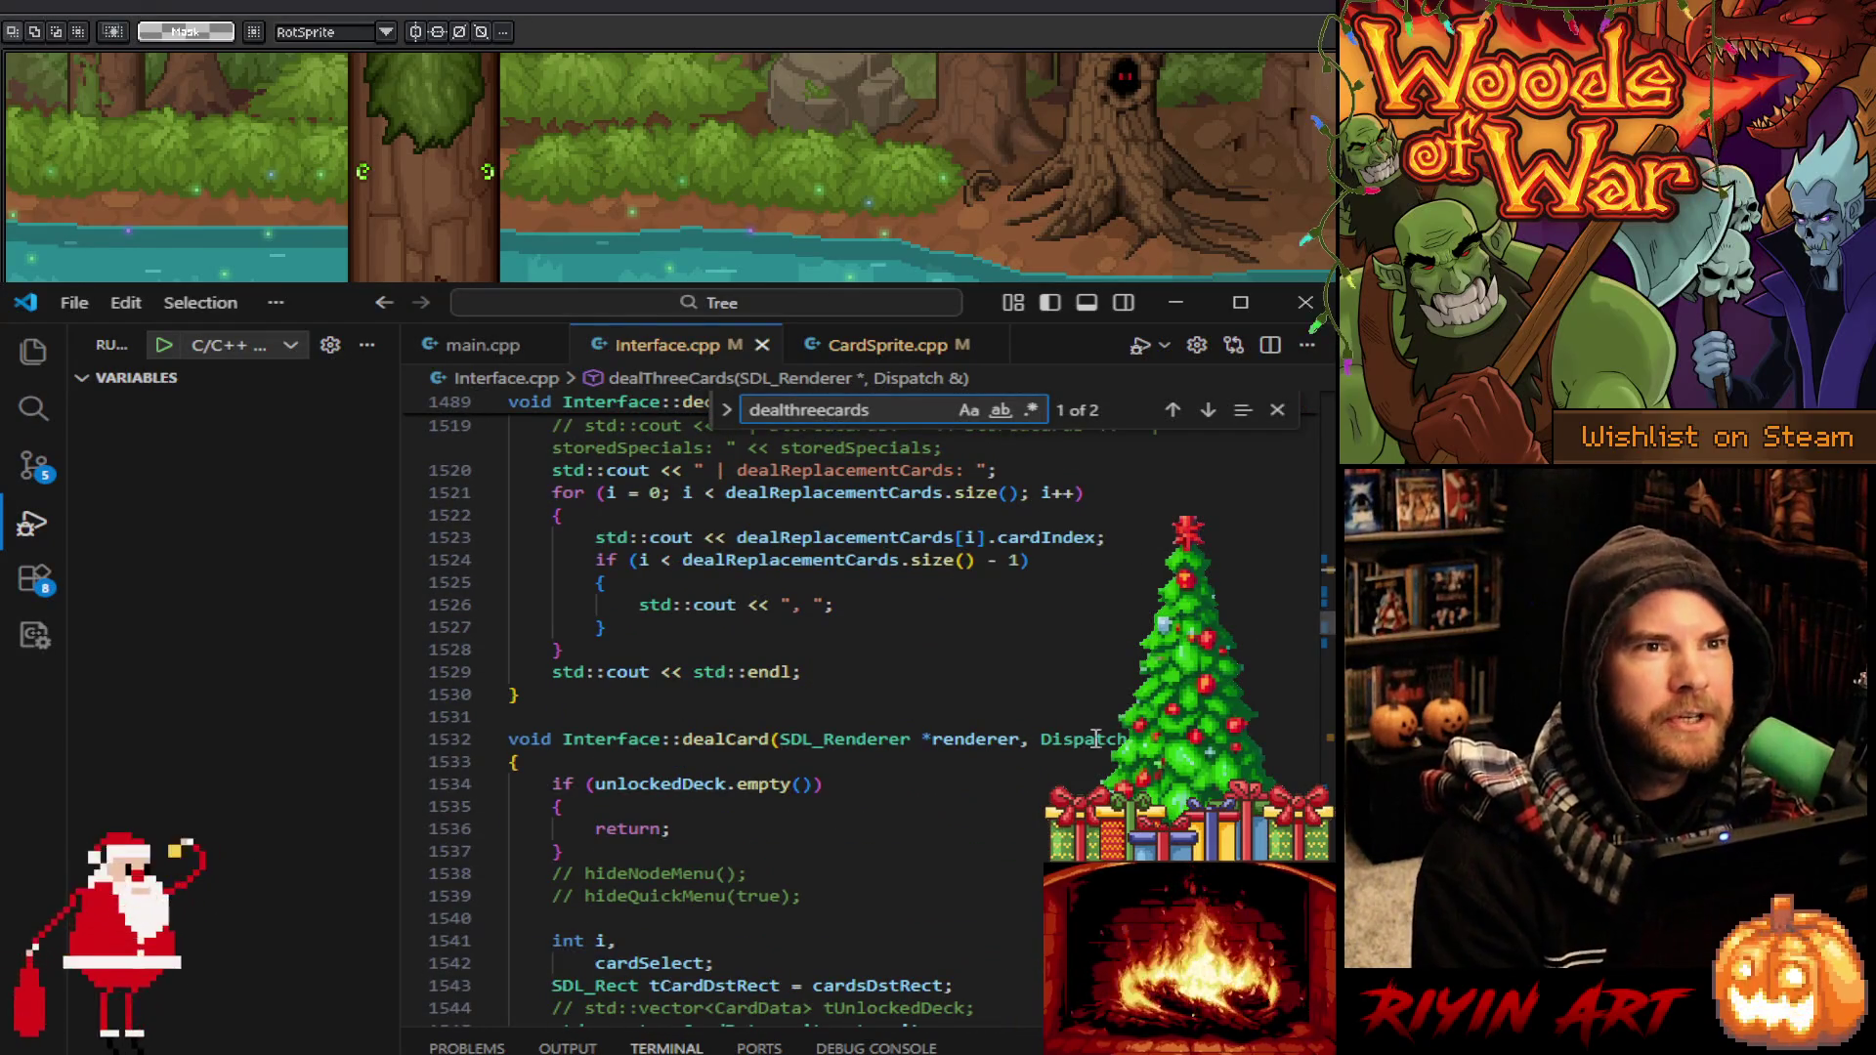
scroll(1094, 737, "down", 1)
left_click(881, 664)
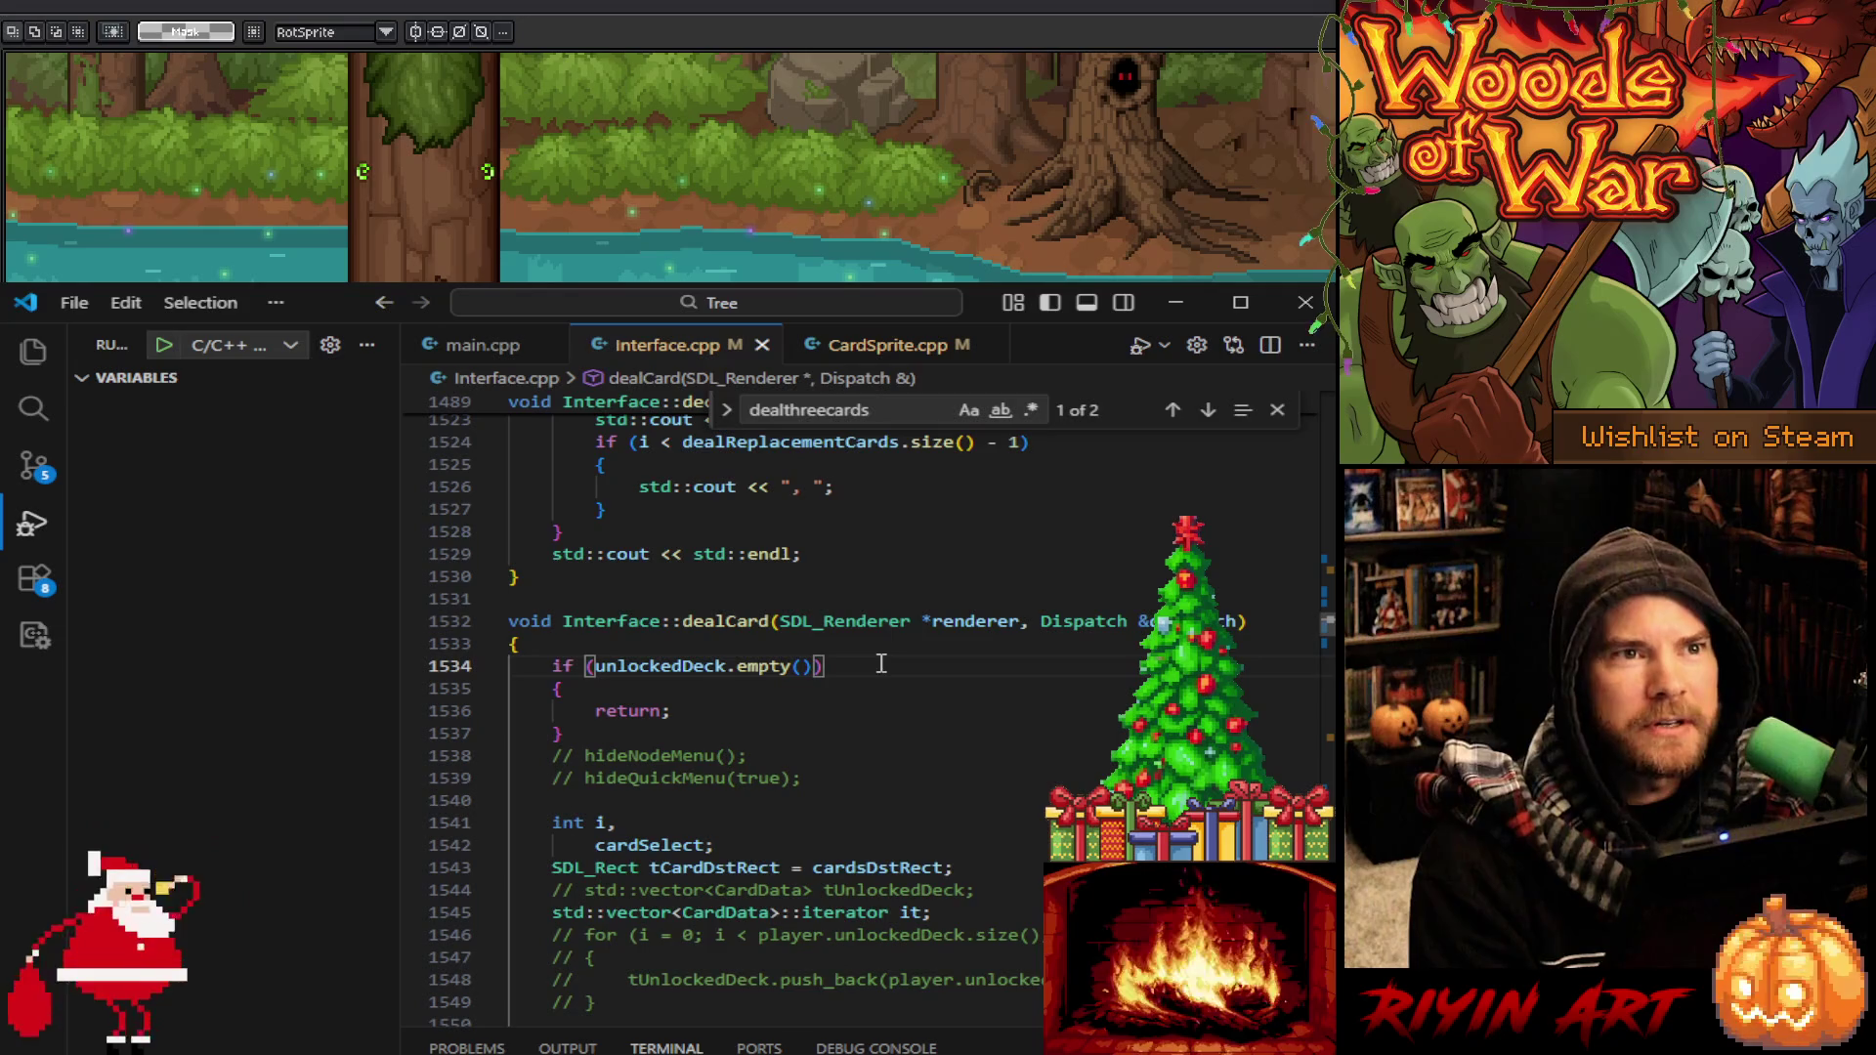
double_click(704, 628)
scroll(847, 686, "down", 3)
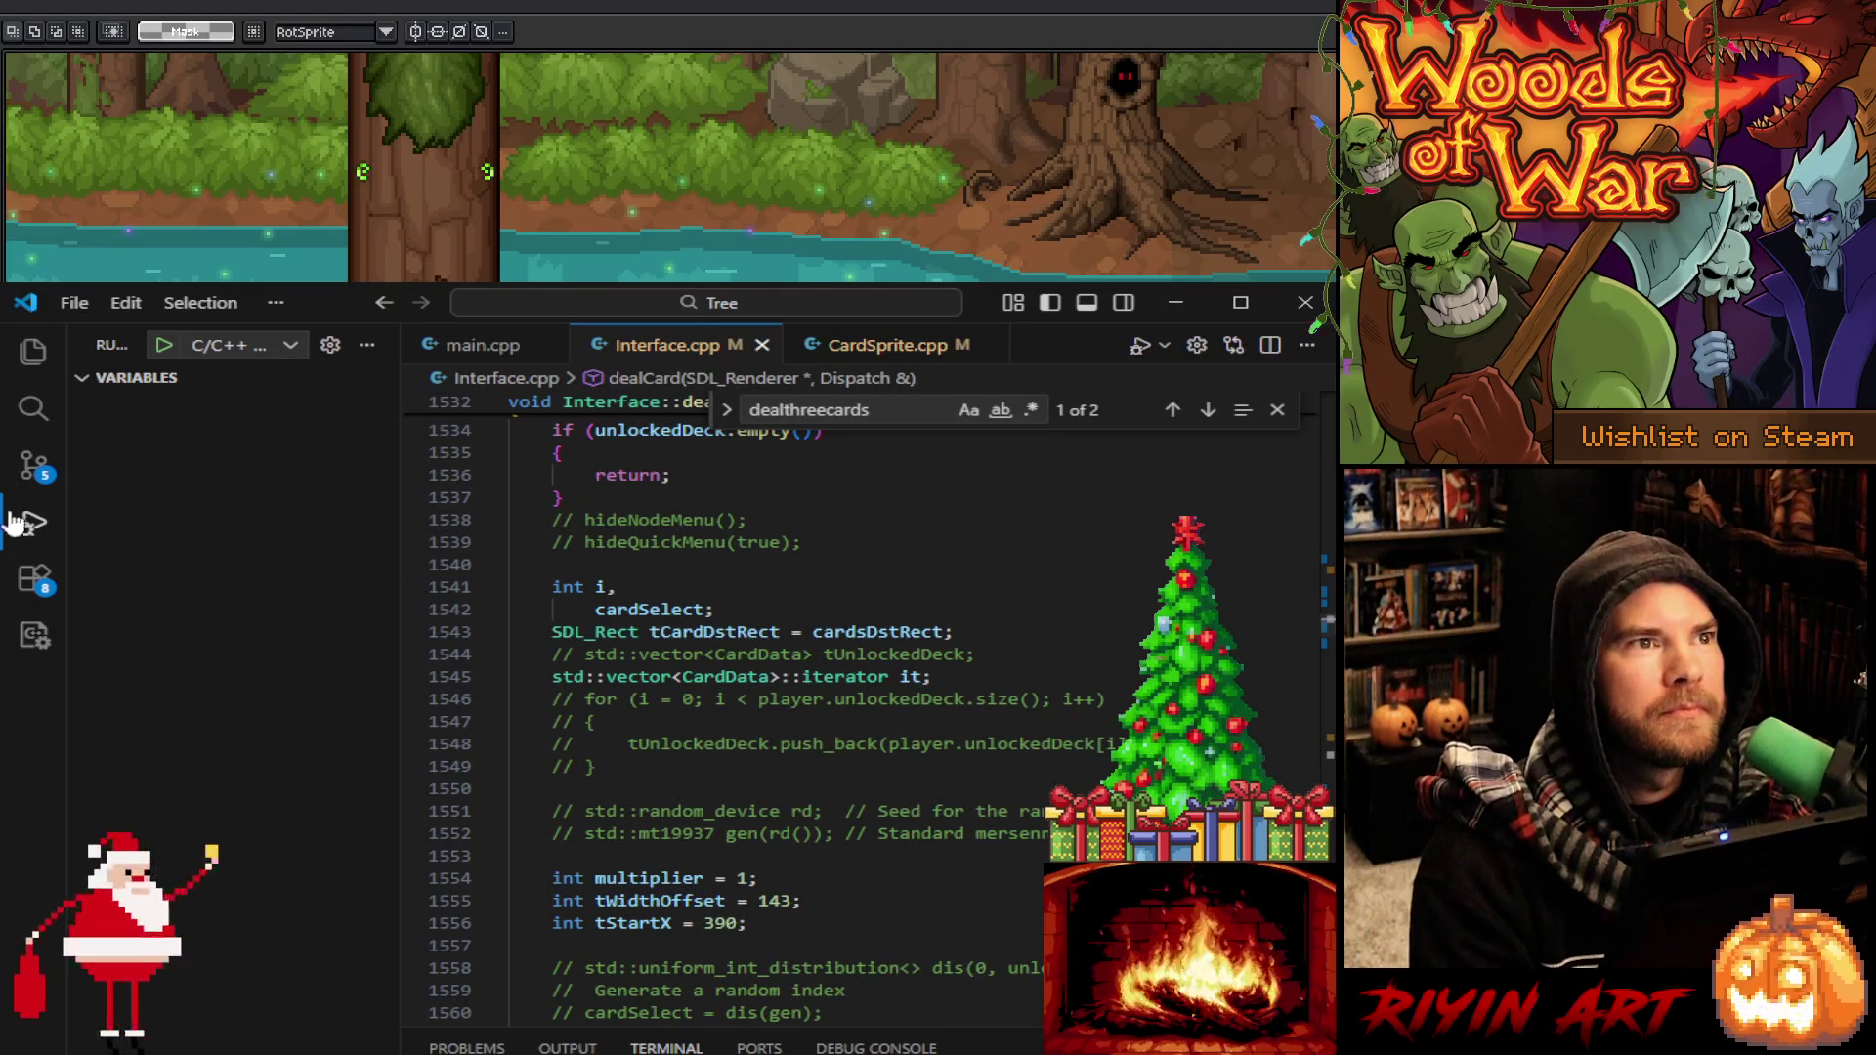
left_click(32, 538)
left_click(1276, 411)
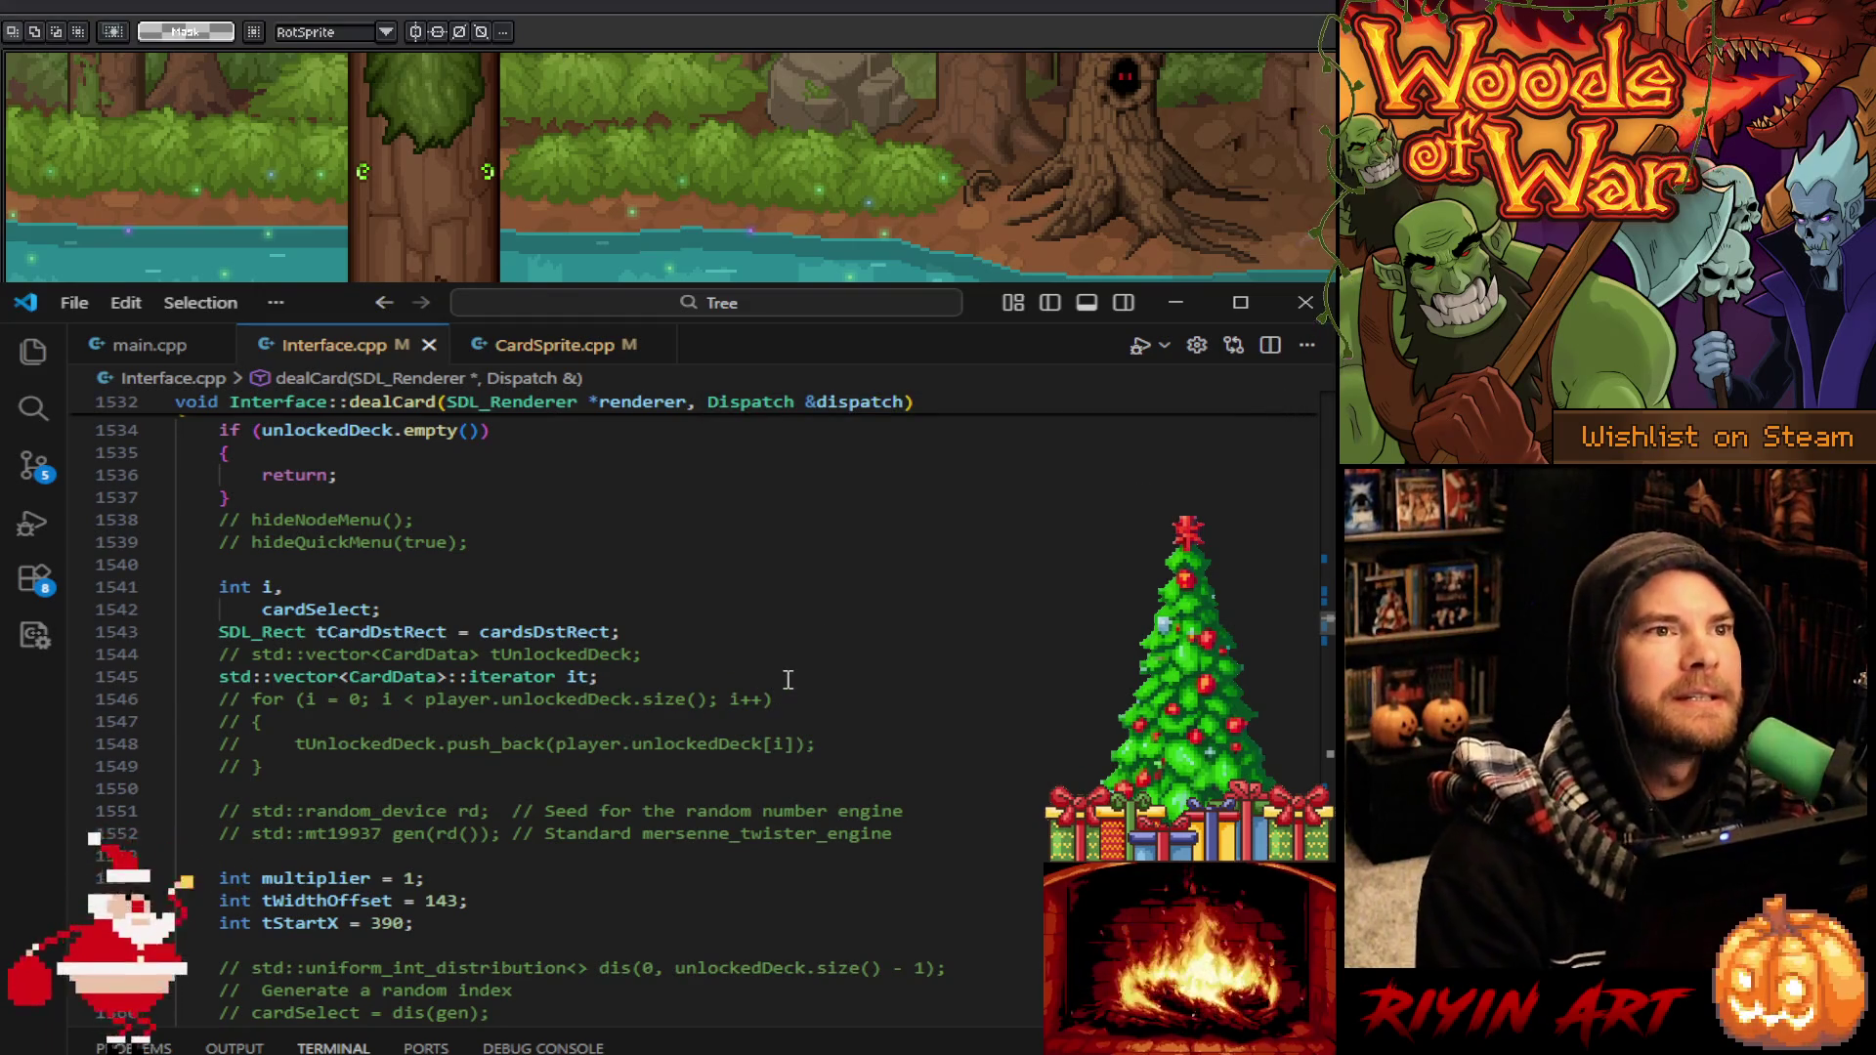
Scroll down and select the crdY value 1103
scroll(782, 692, "up", 4)
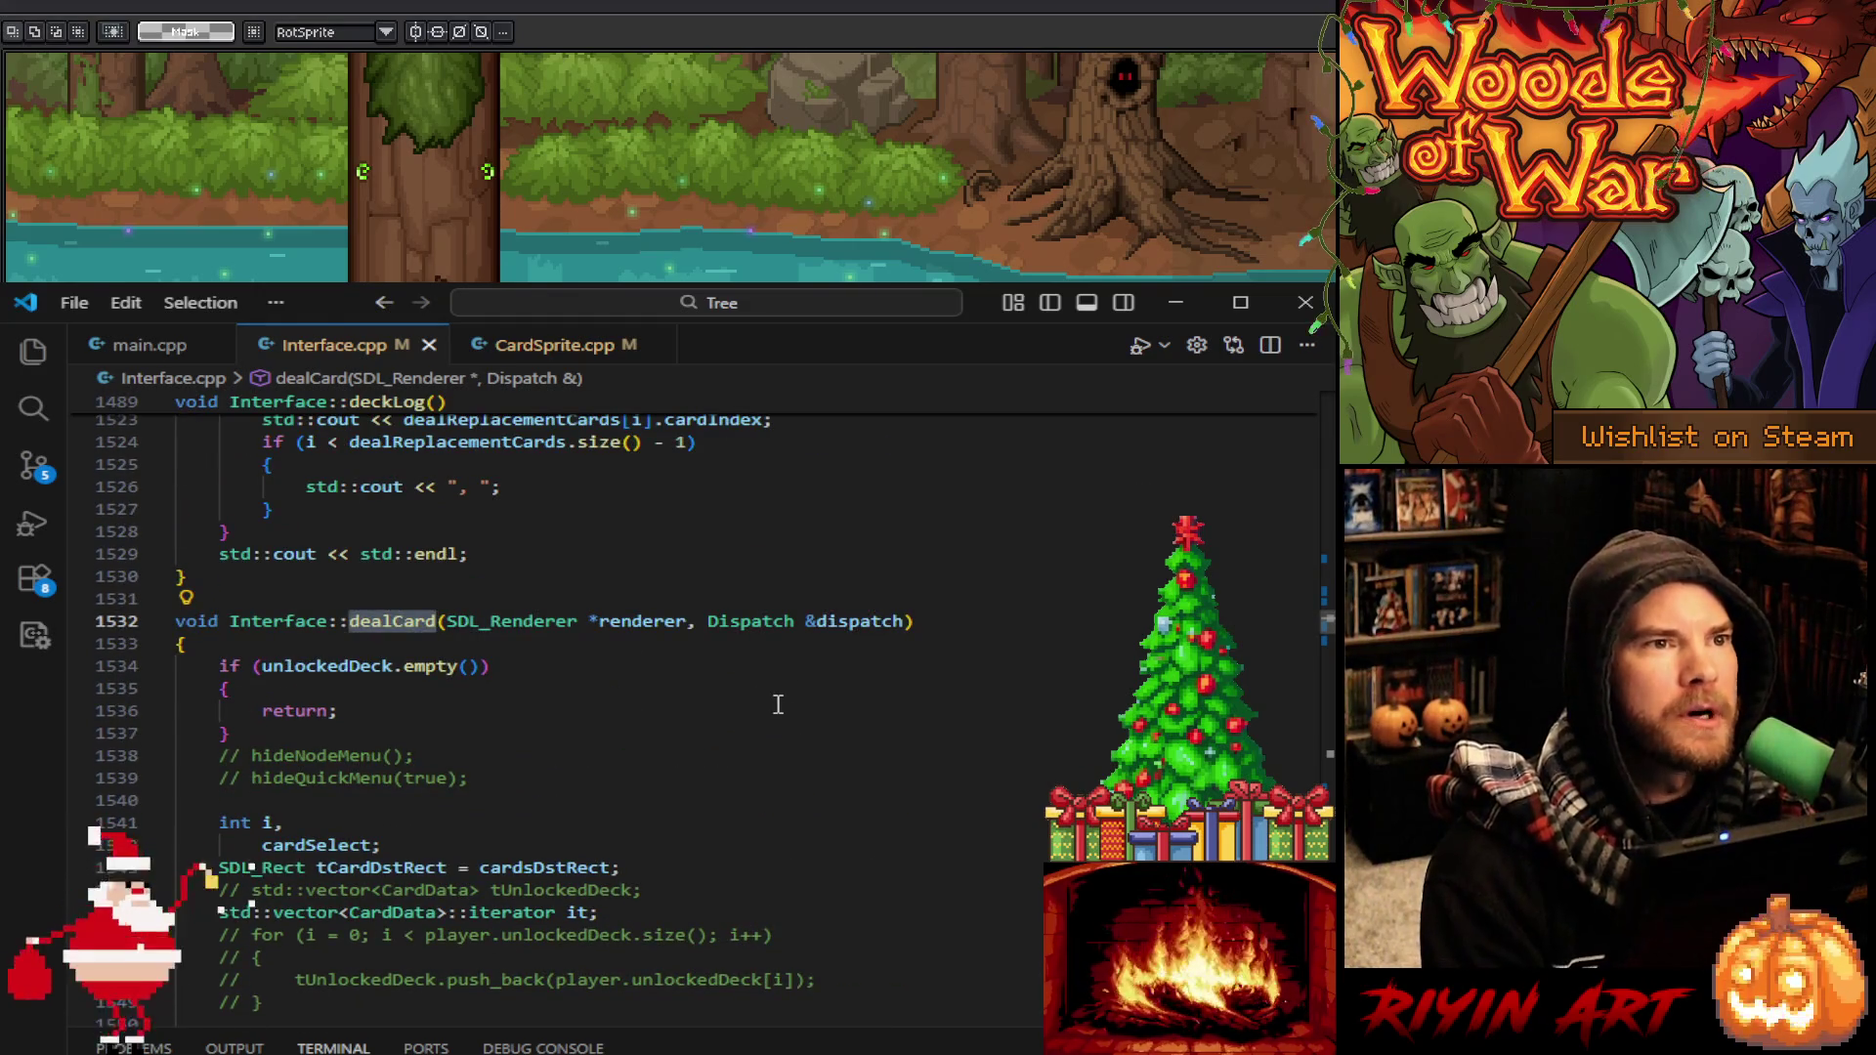
scroll(780, 705, "down", 4)
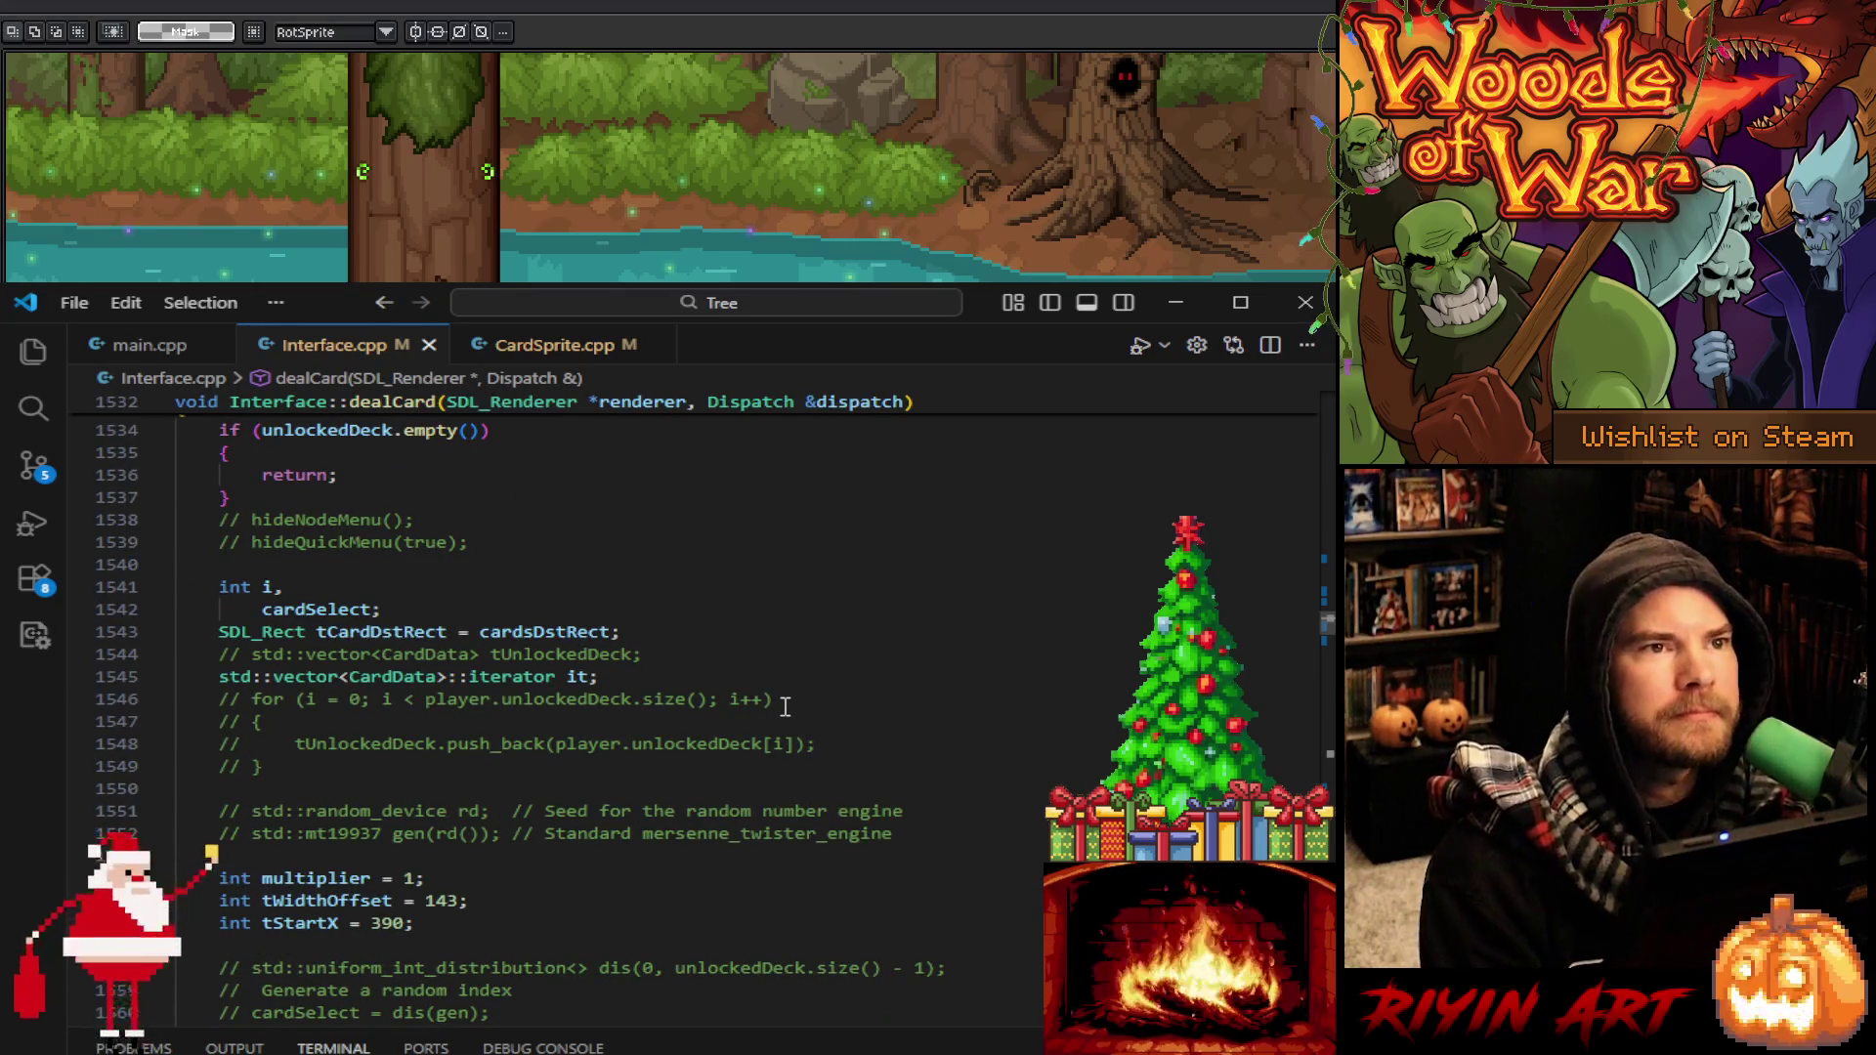
scroll(783, 704, "down", 4)
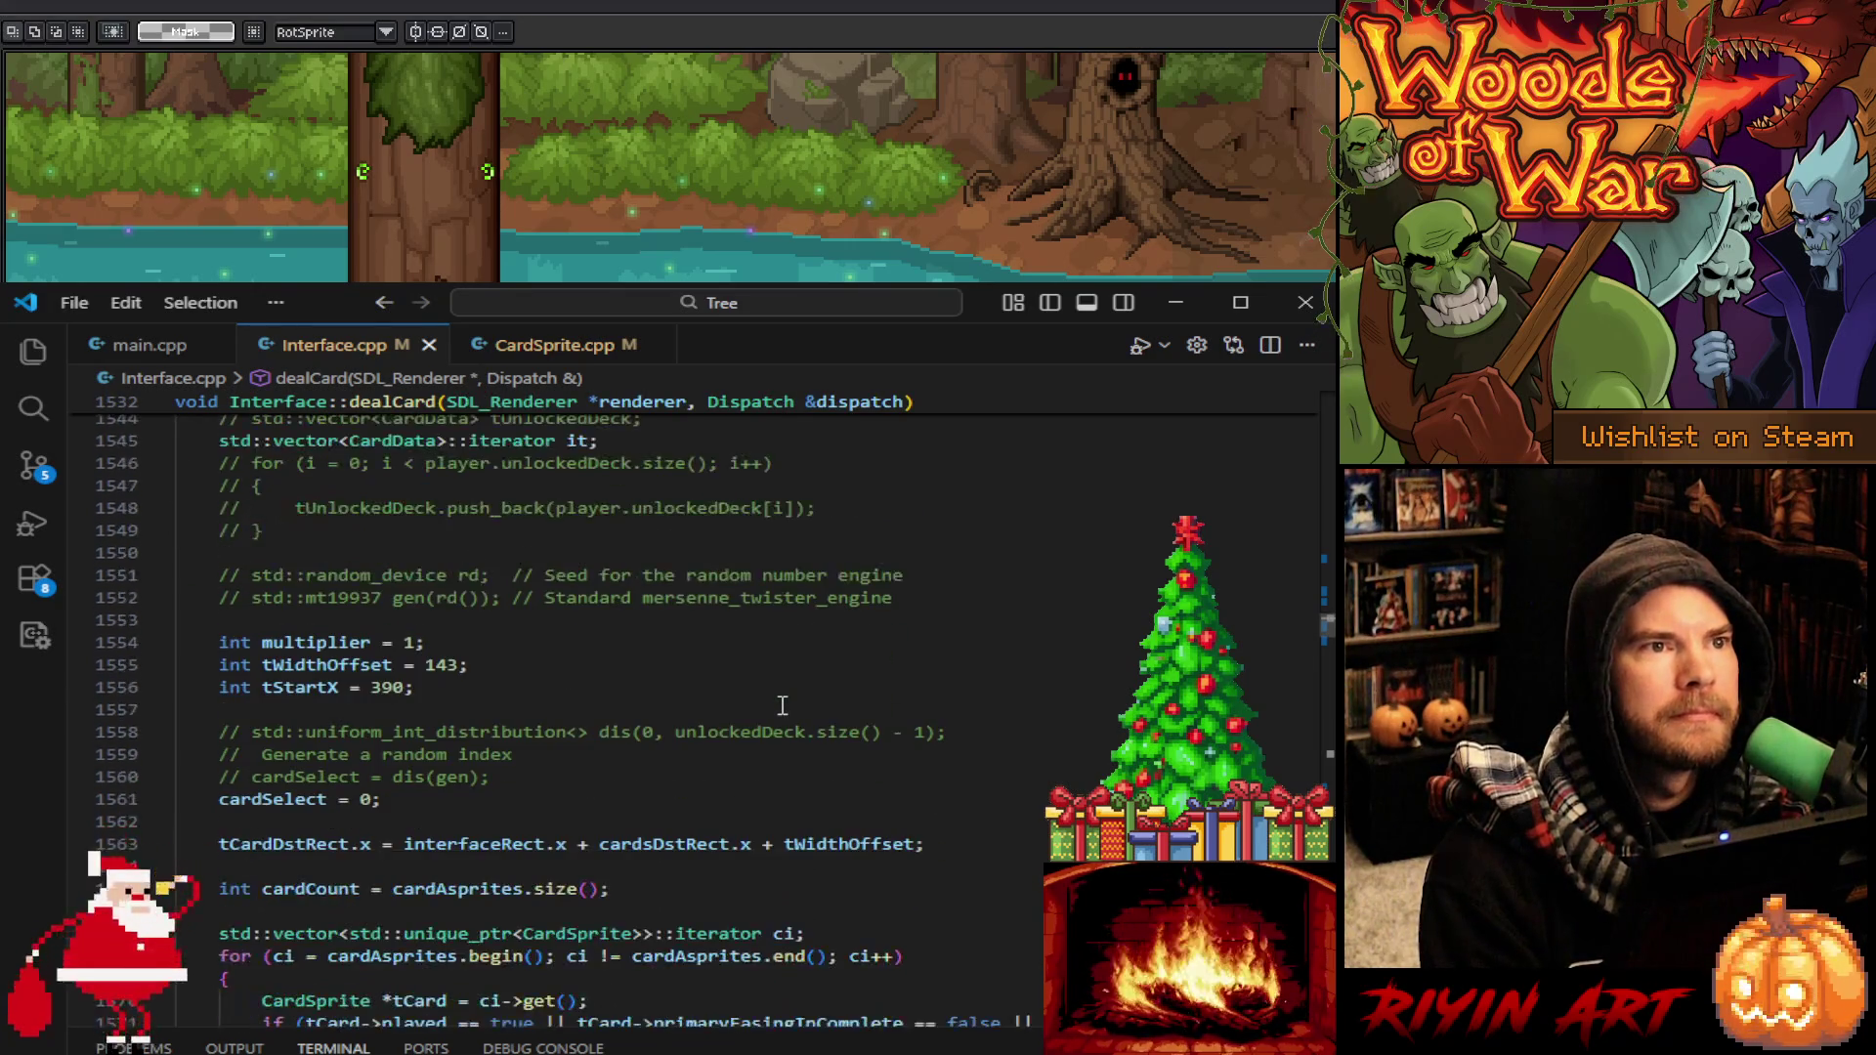
scroll(783, 705, "down", 1)
scroll(786, 707, "down", 4)
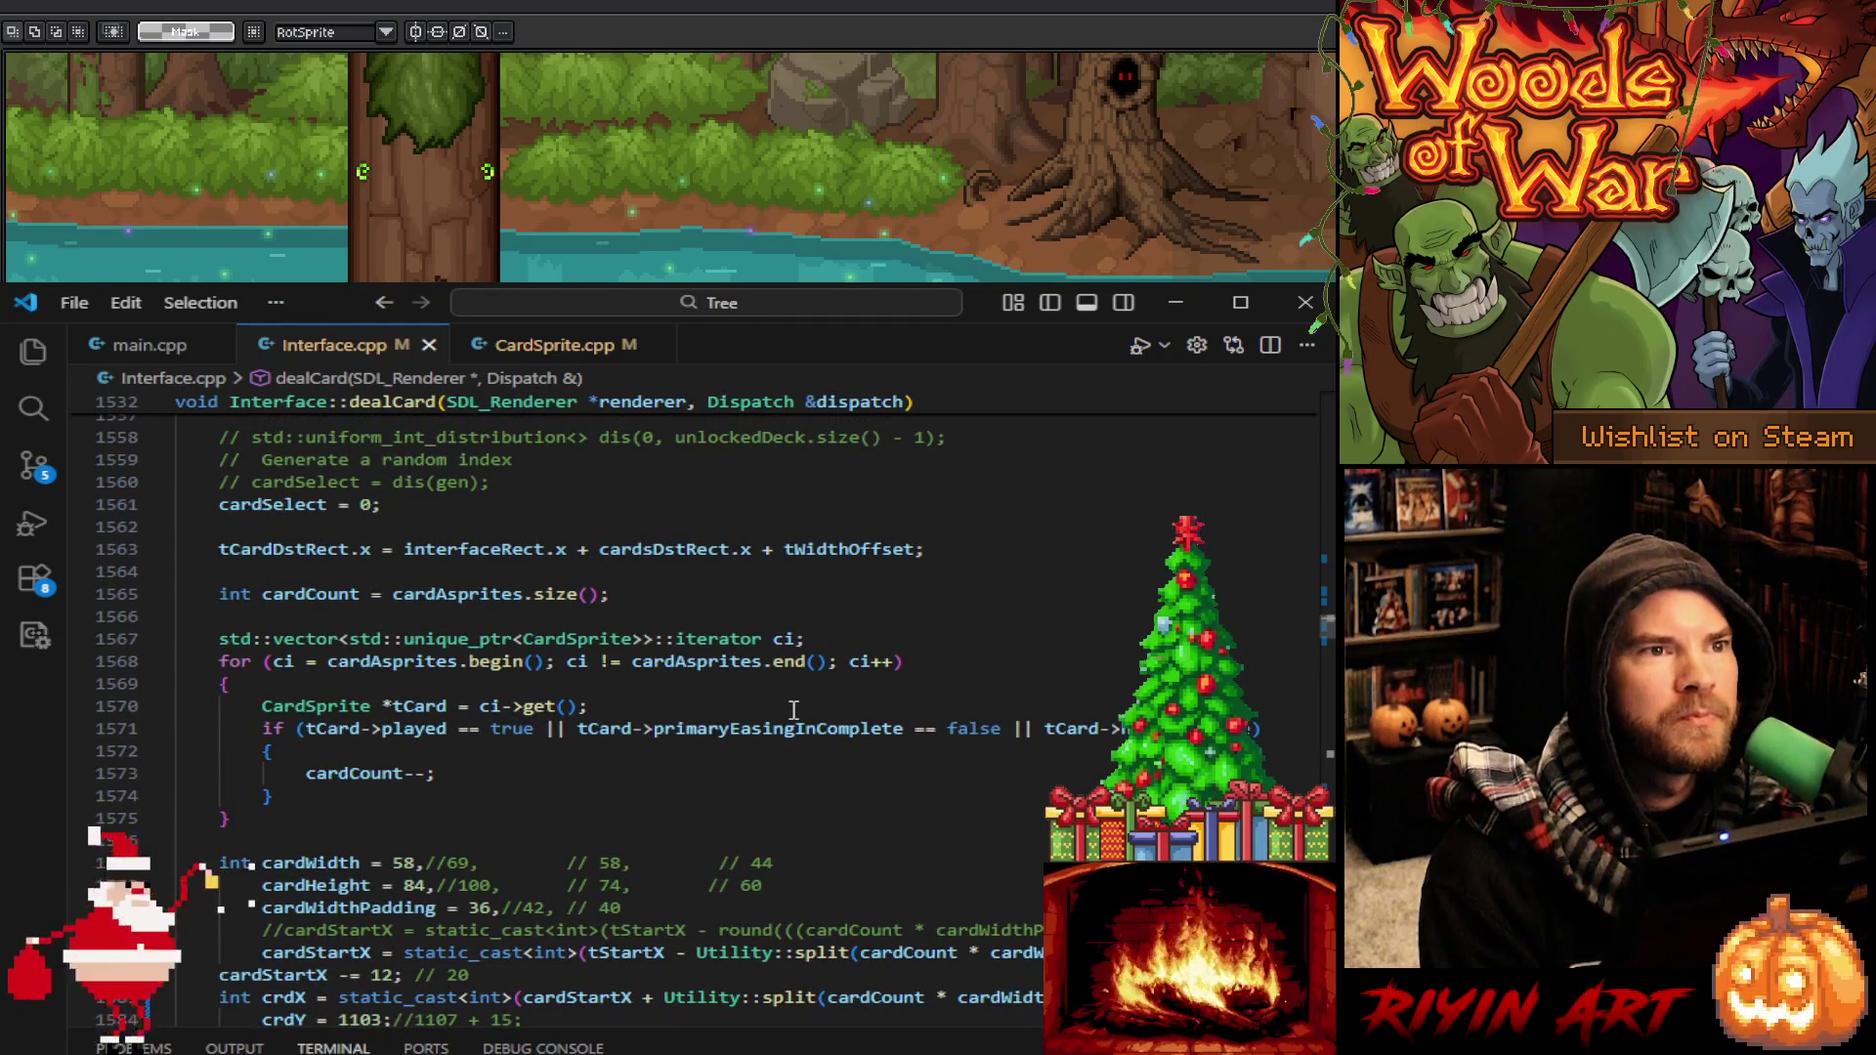
scroll(794, 710, "down", 3)
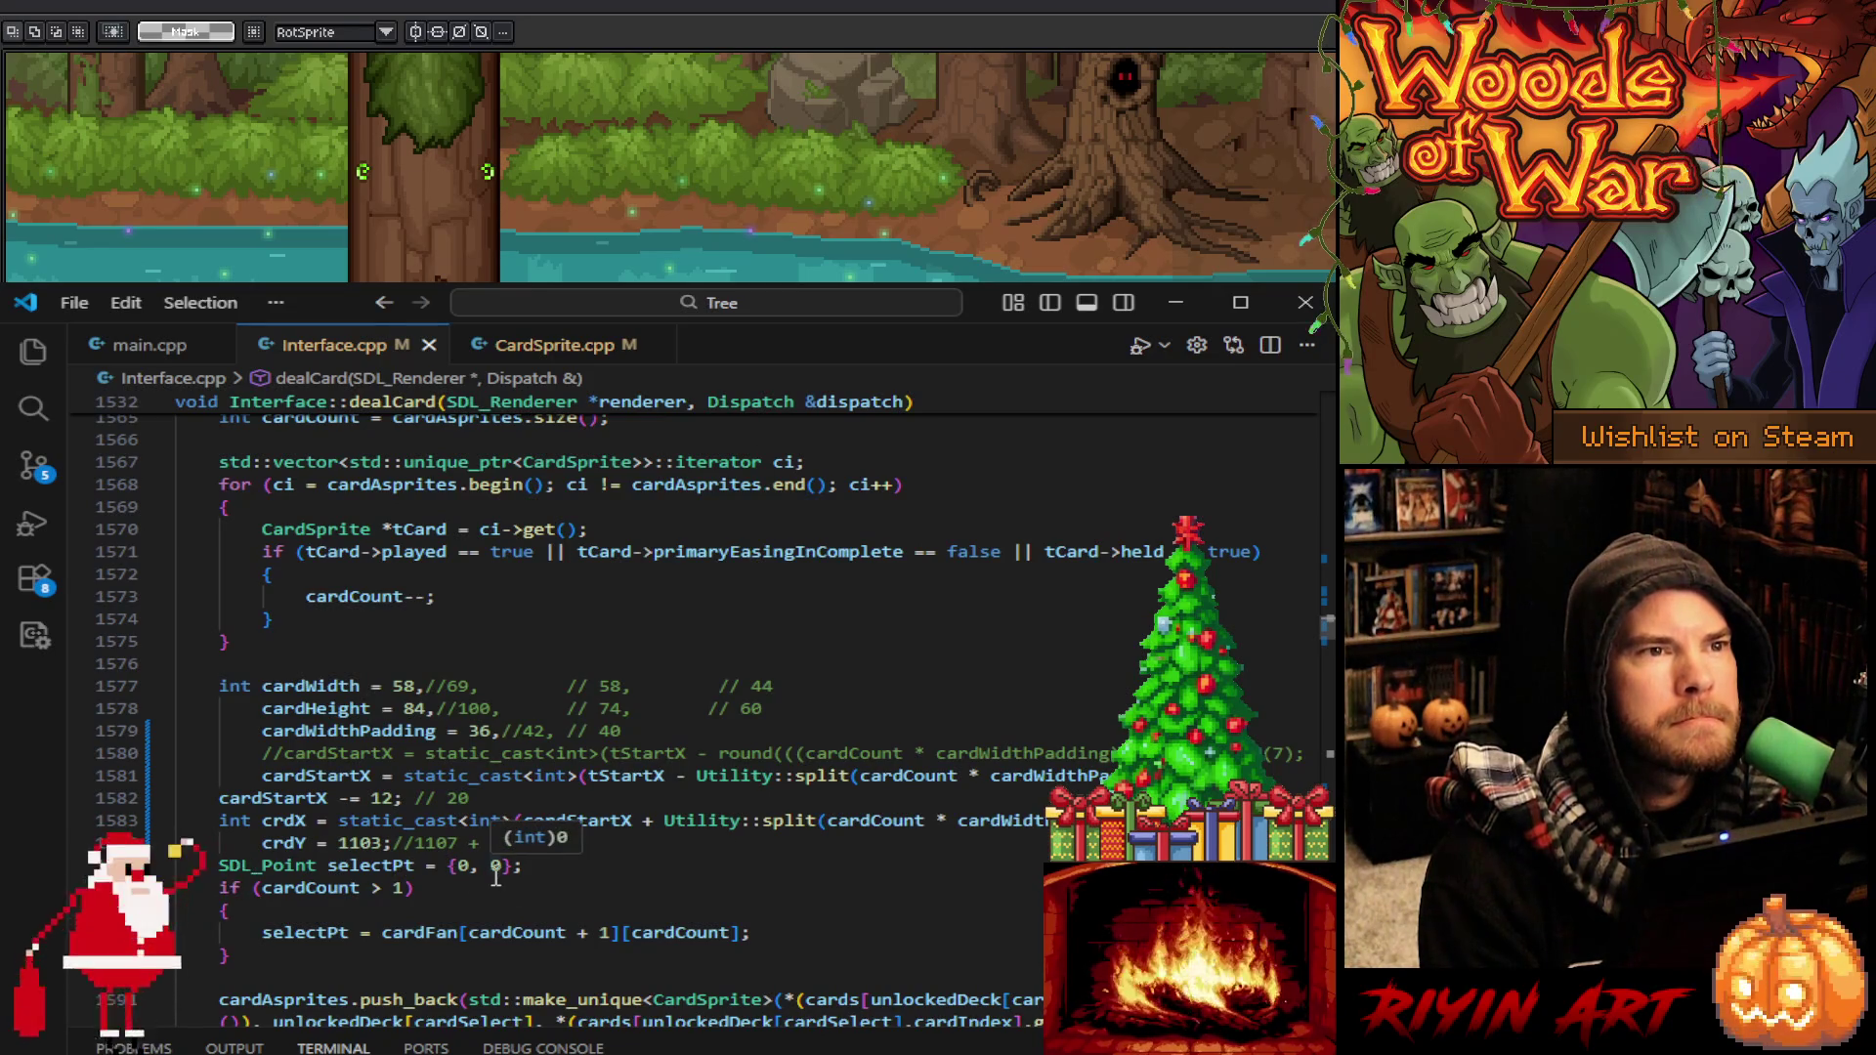
left_click(353, 846)
double_click(355, 846)
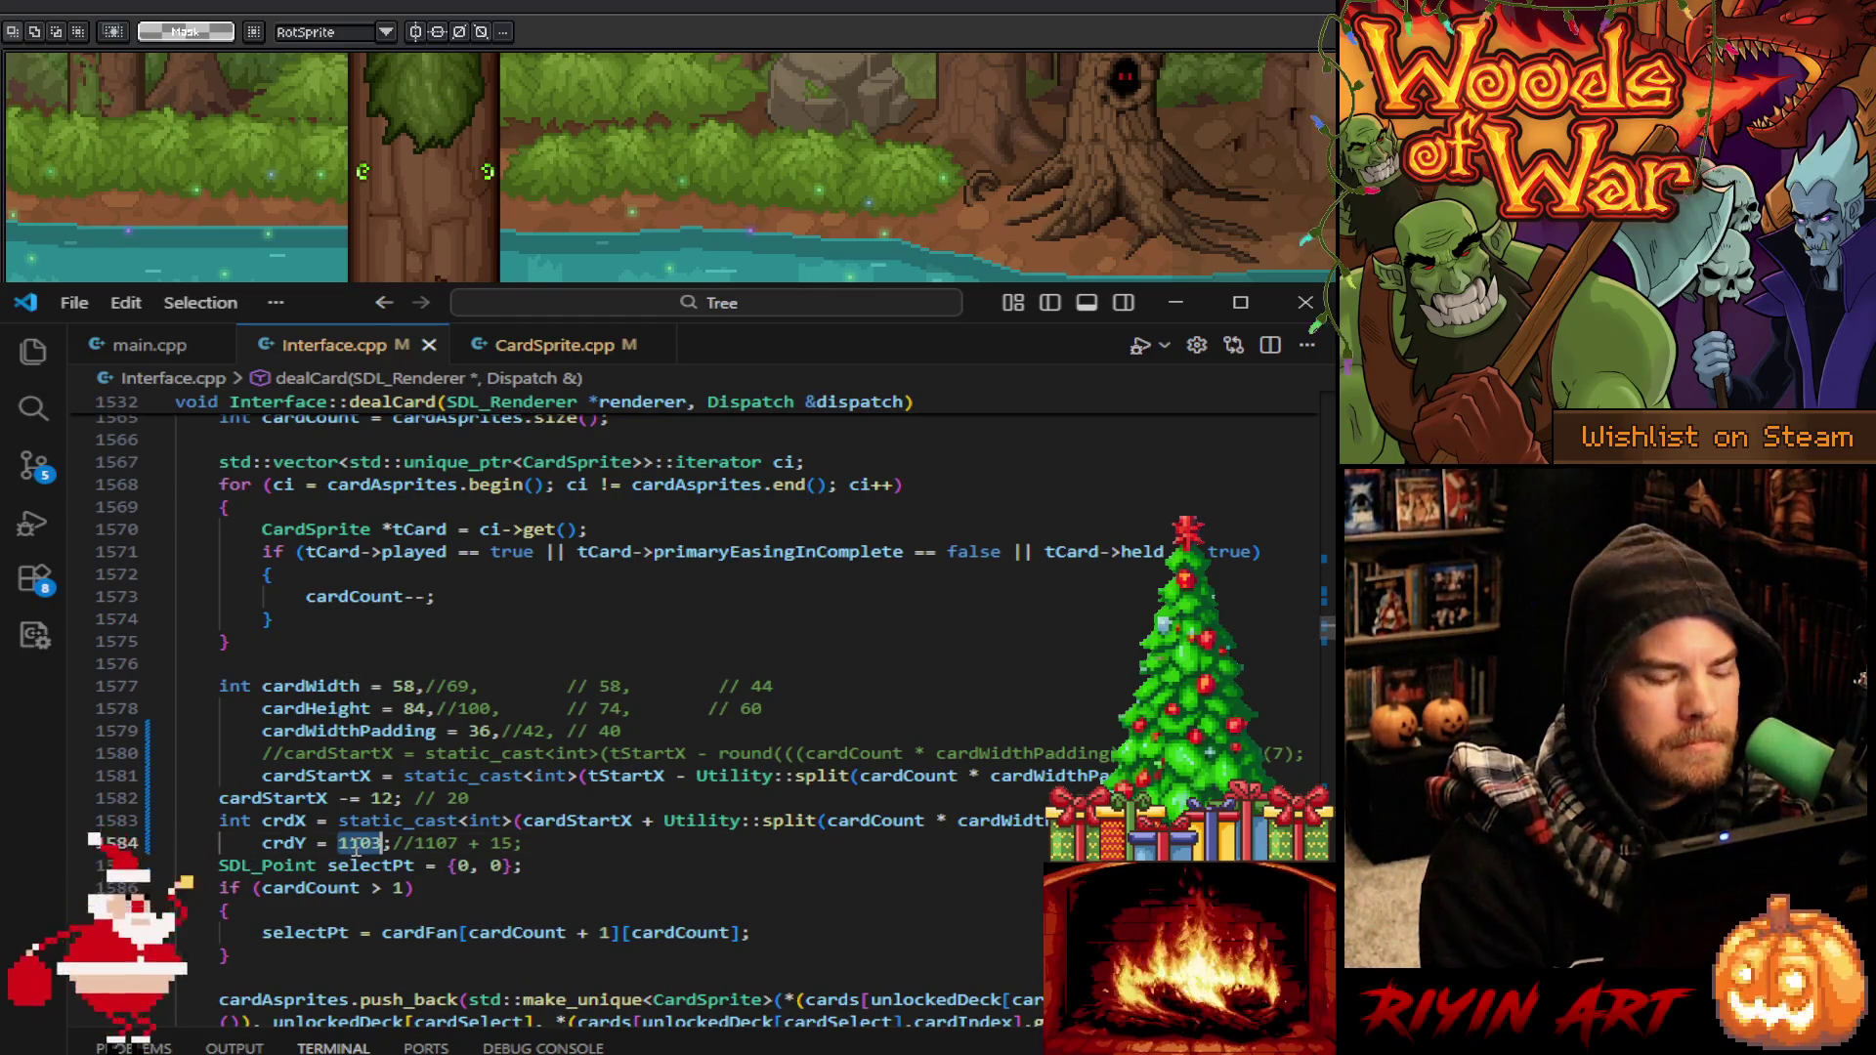
Search for '= 1103;' and step through its three occurrences
key("ctrl+f")
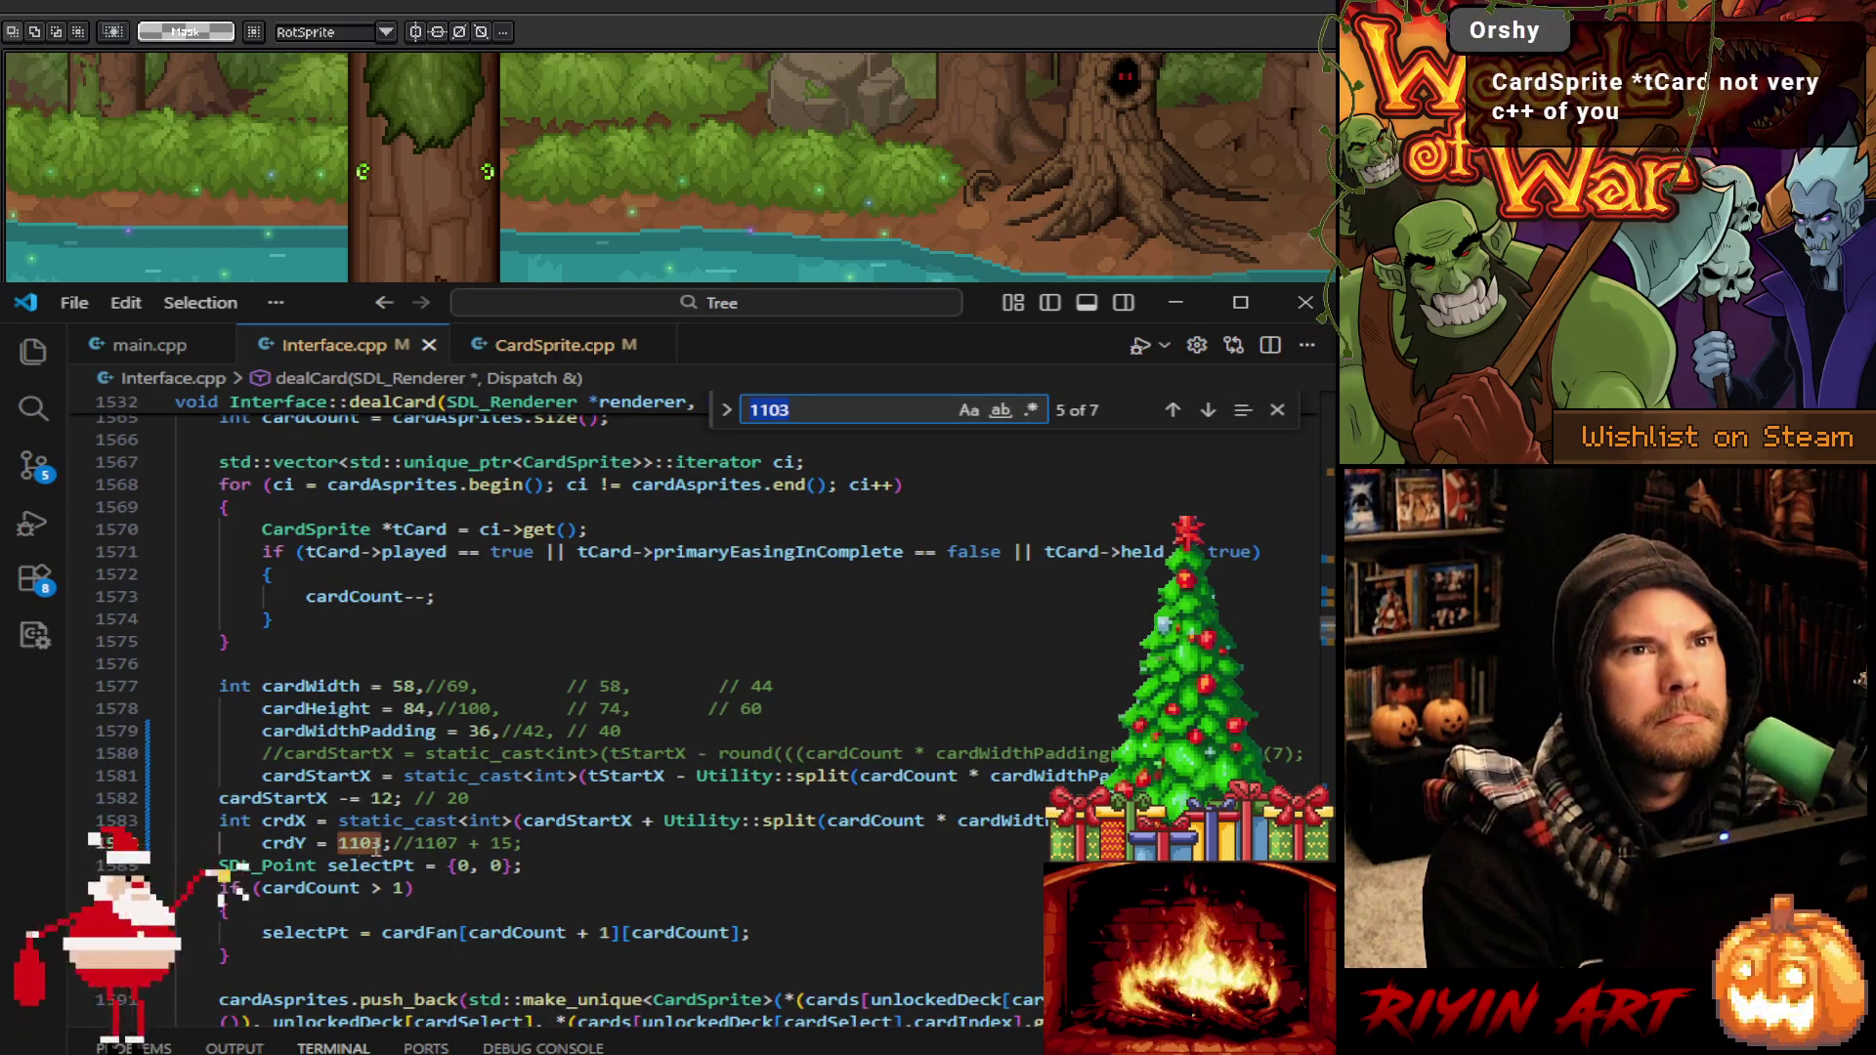
left_click_drag(321, 842, 392, 842)
key("ctrl+f")
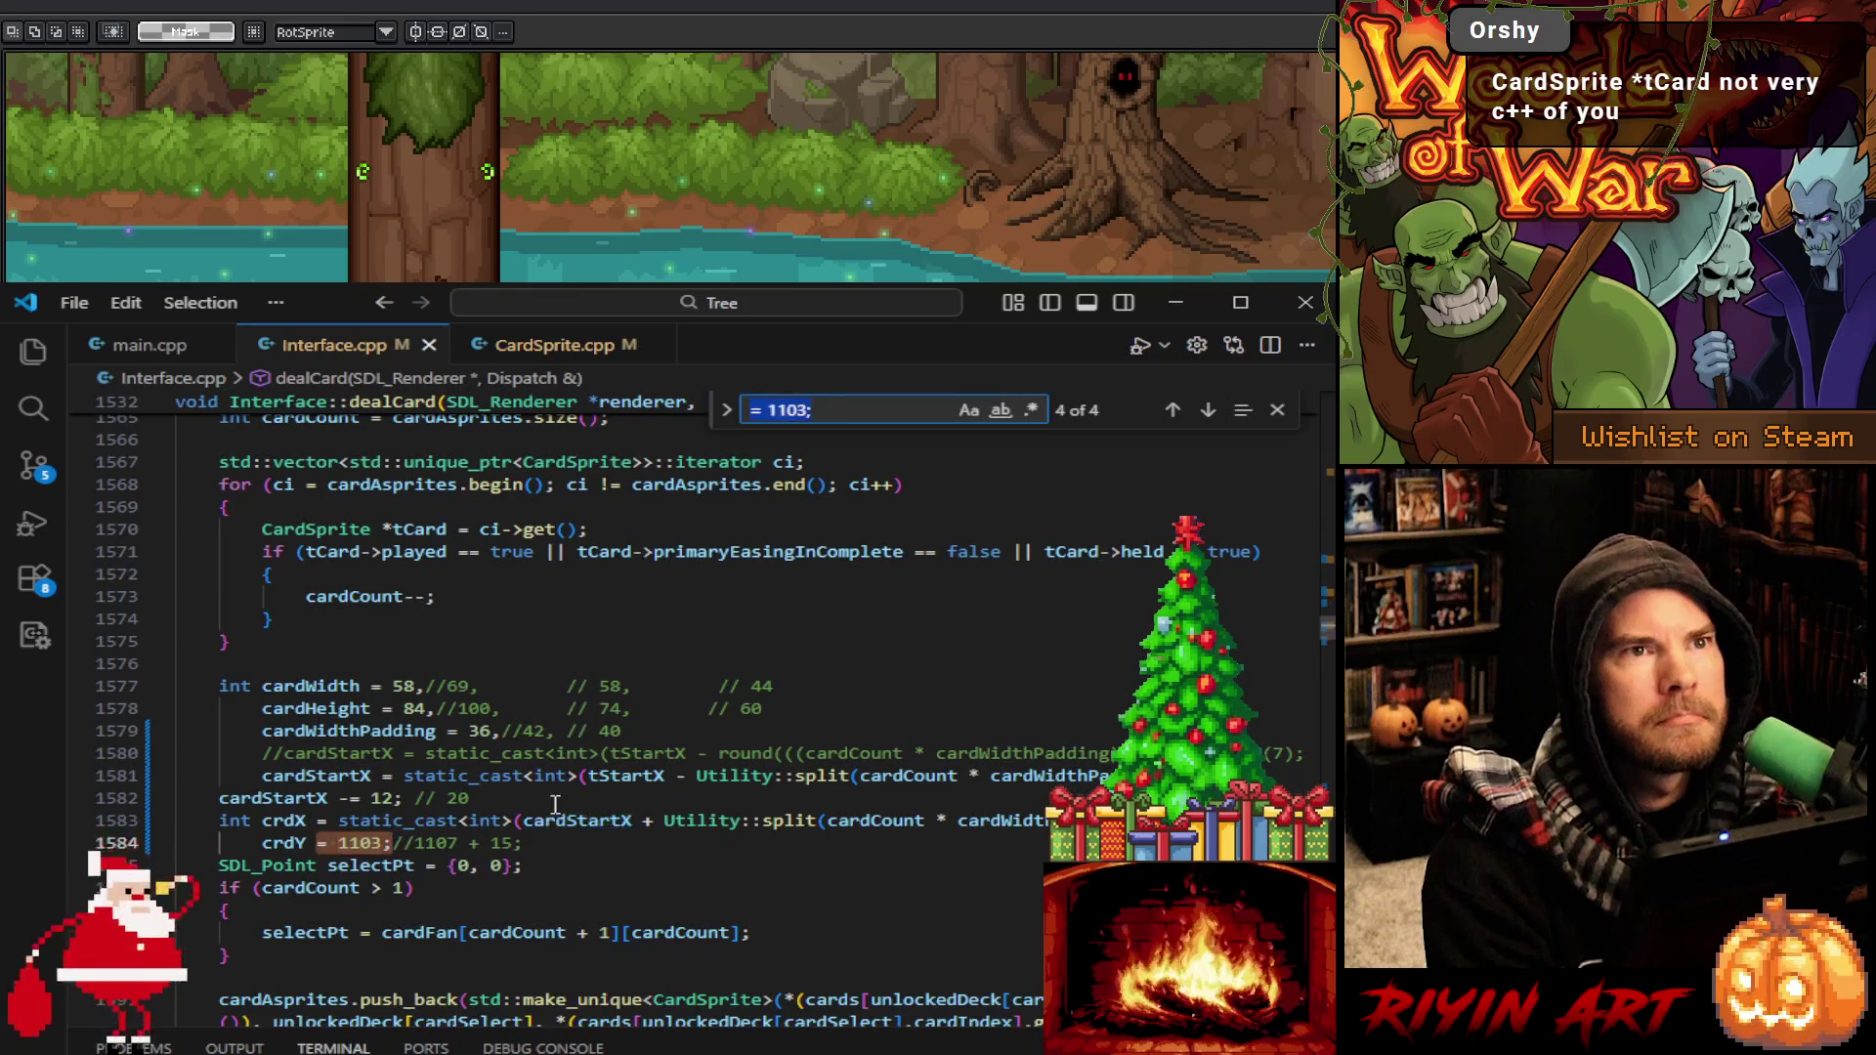
left_click(727, 411)
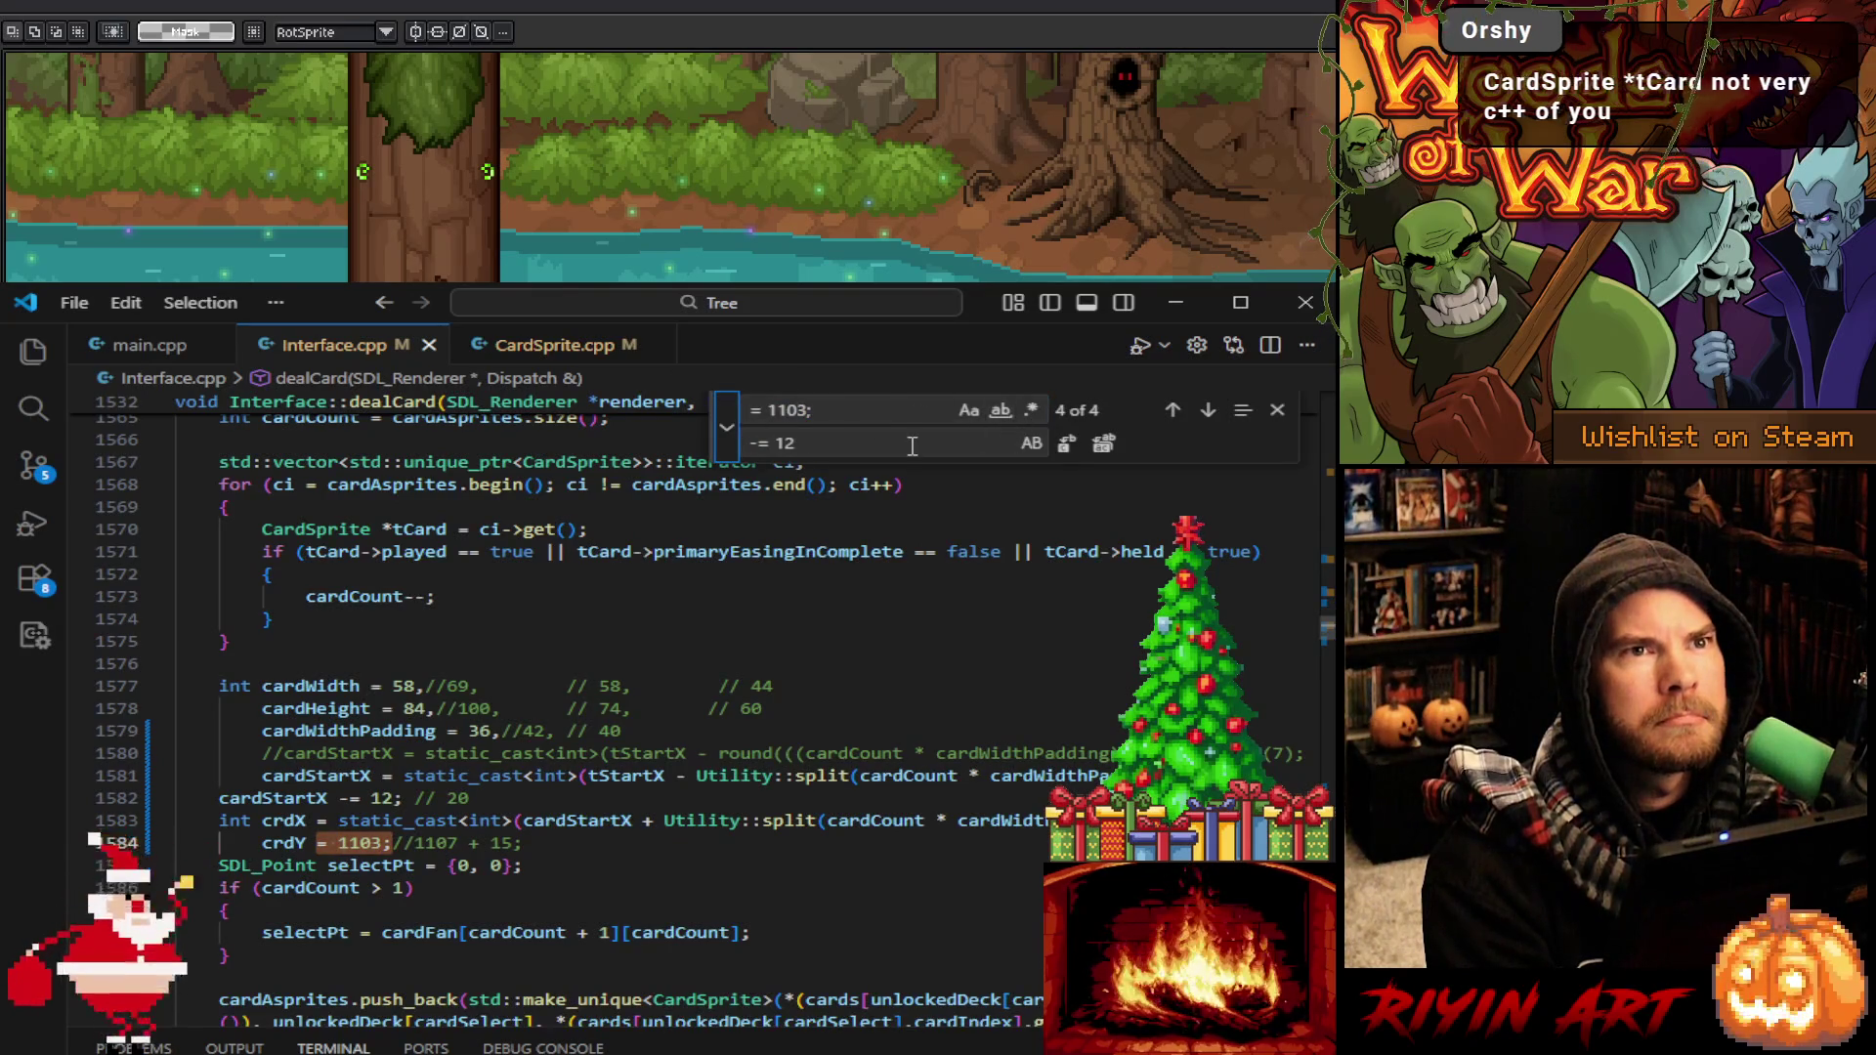
left_click(880, 445)
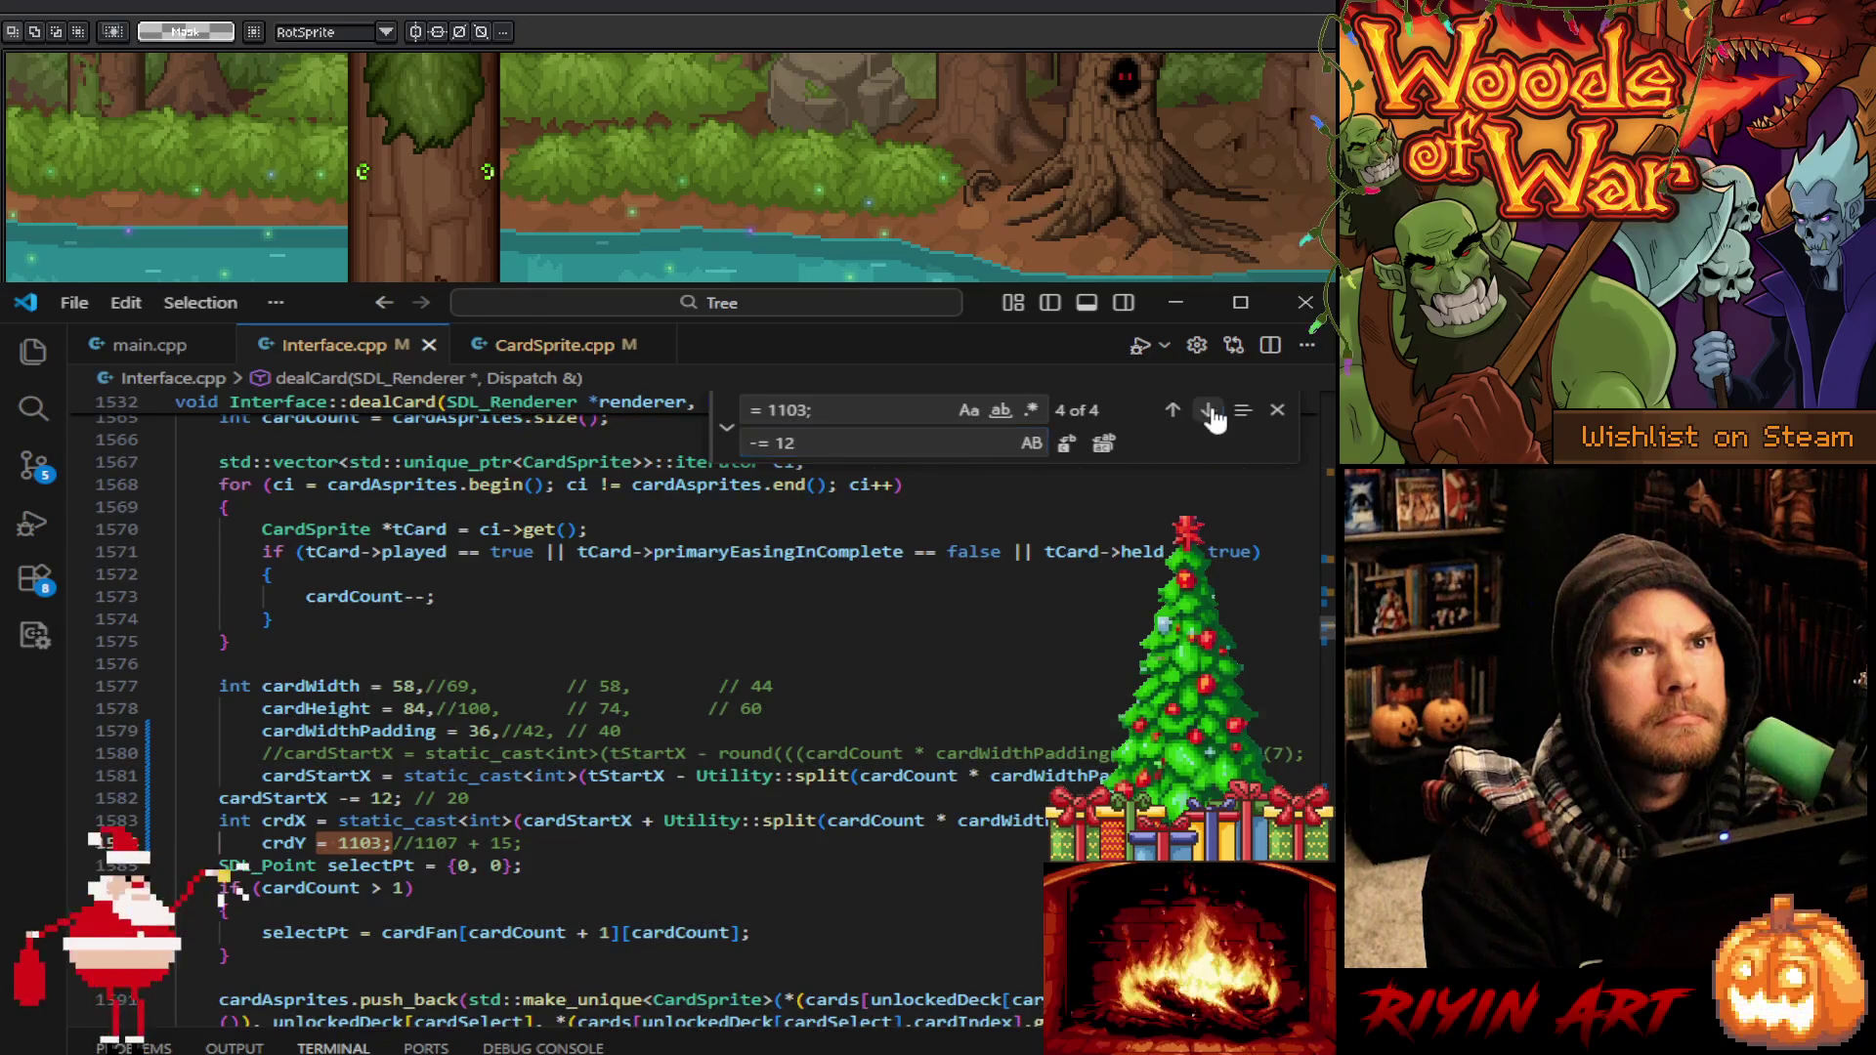
left_click(1210, 412)
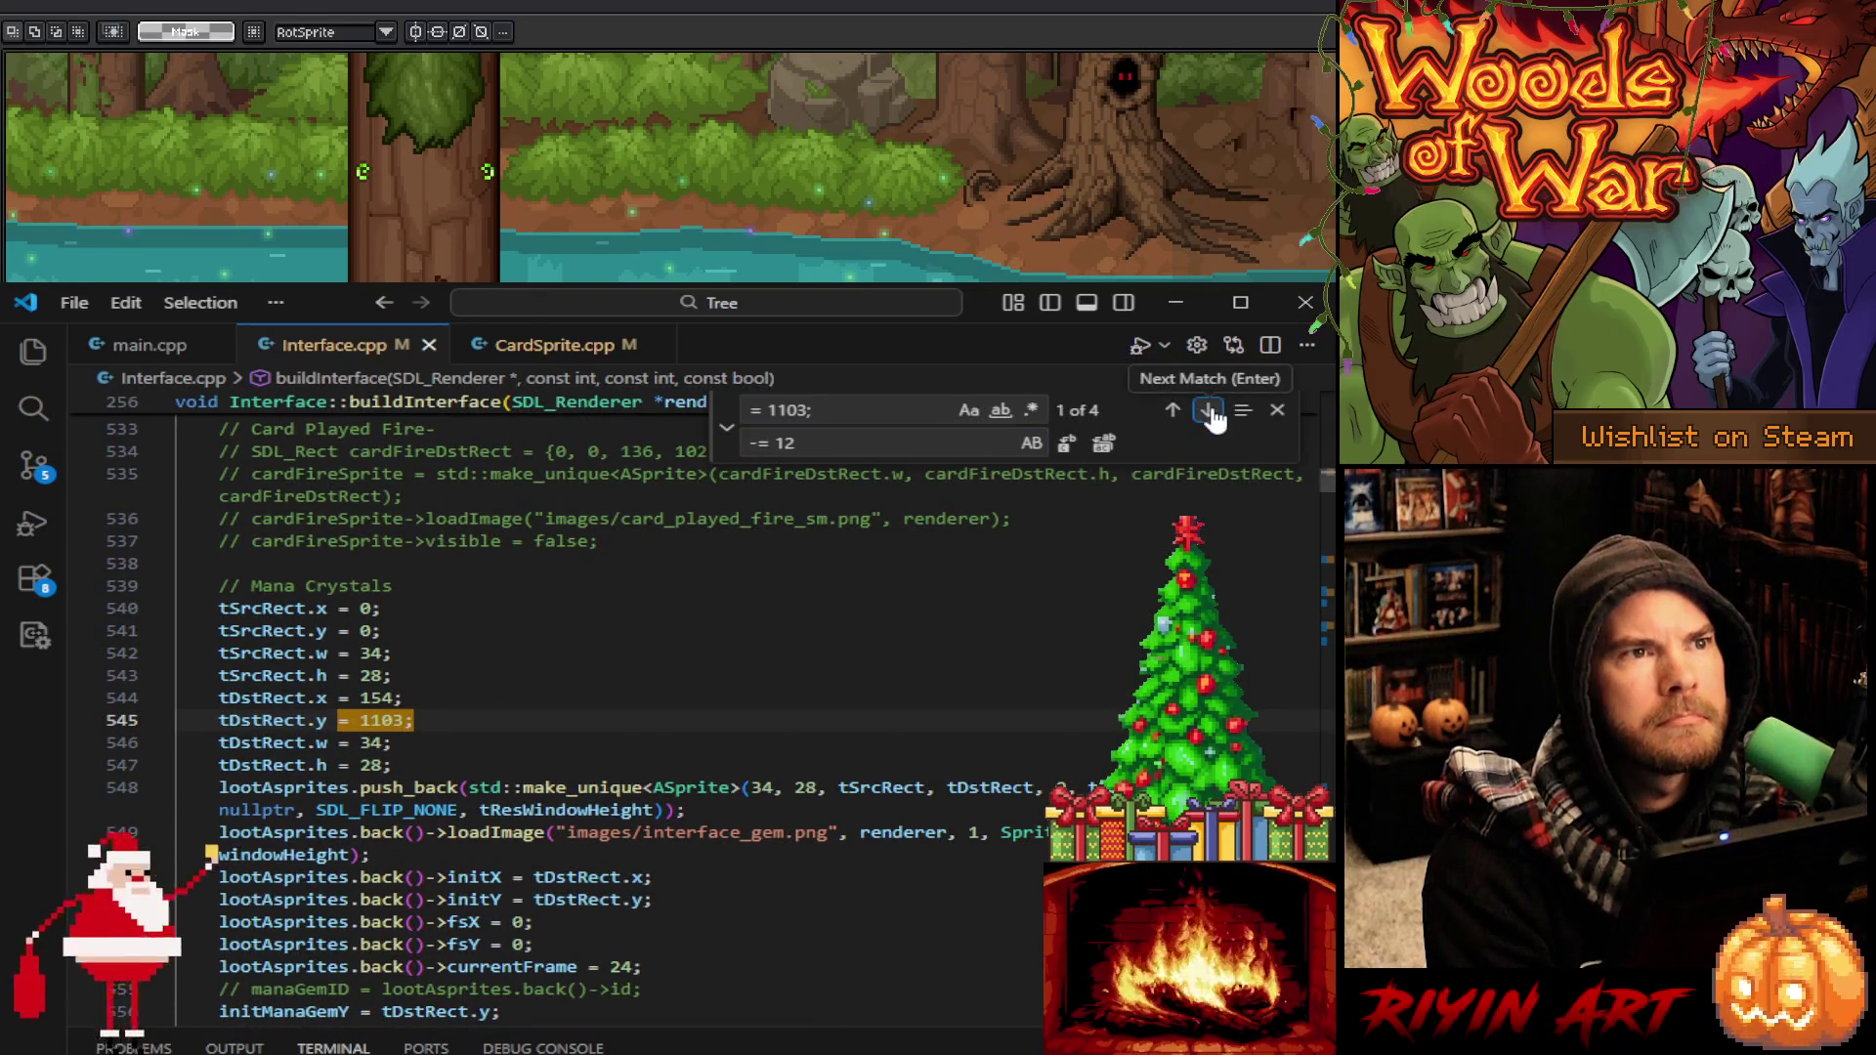
left_click(1210, 412)
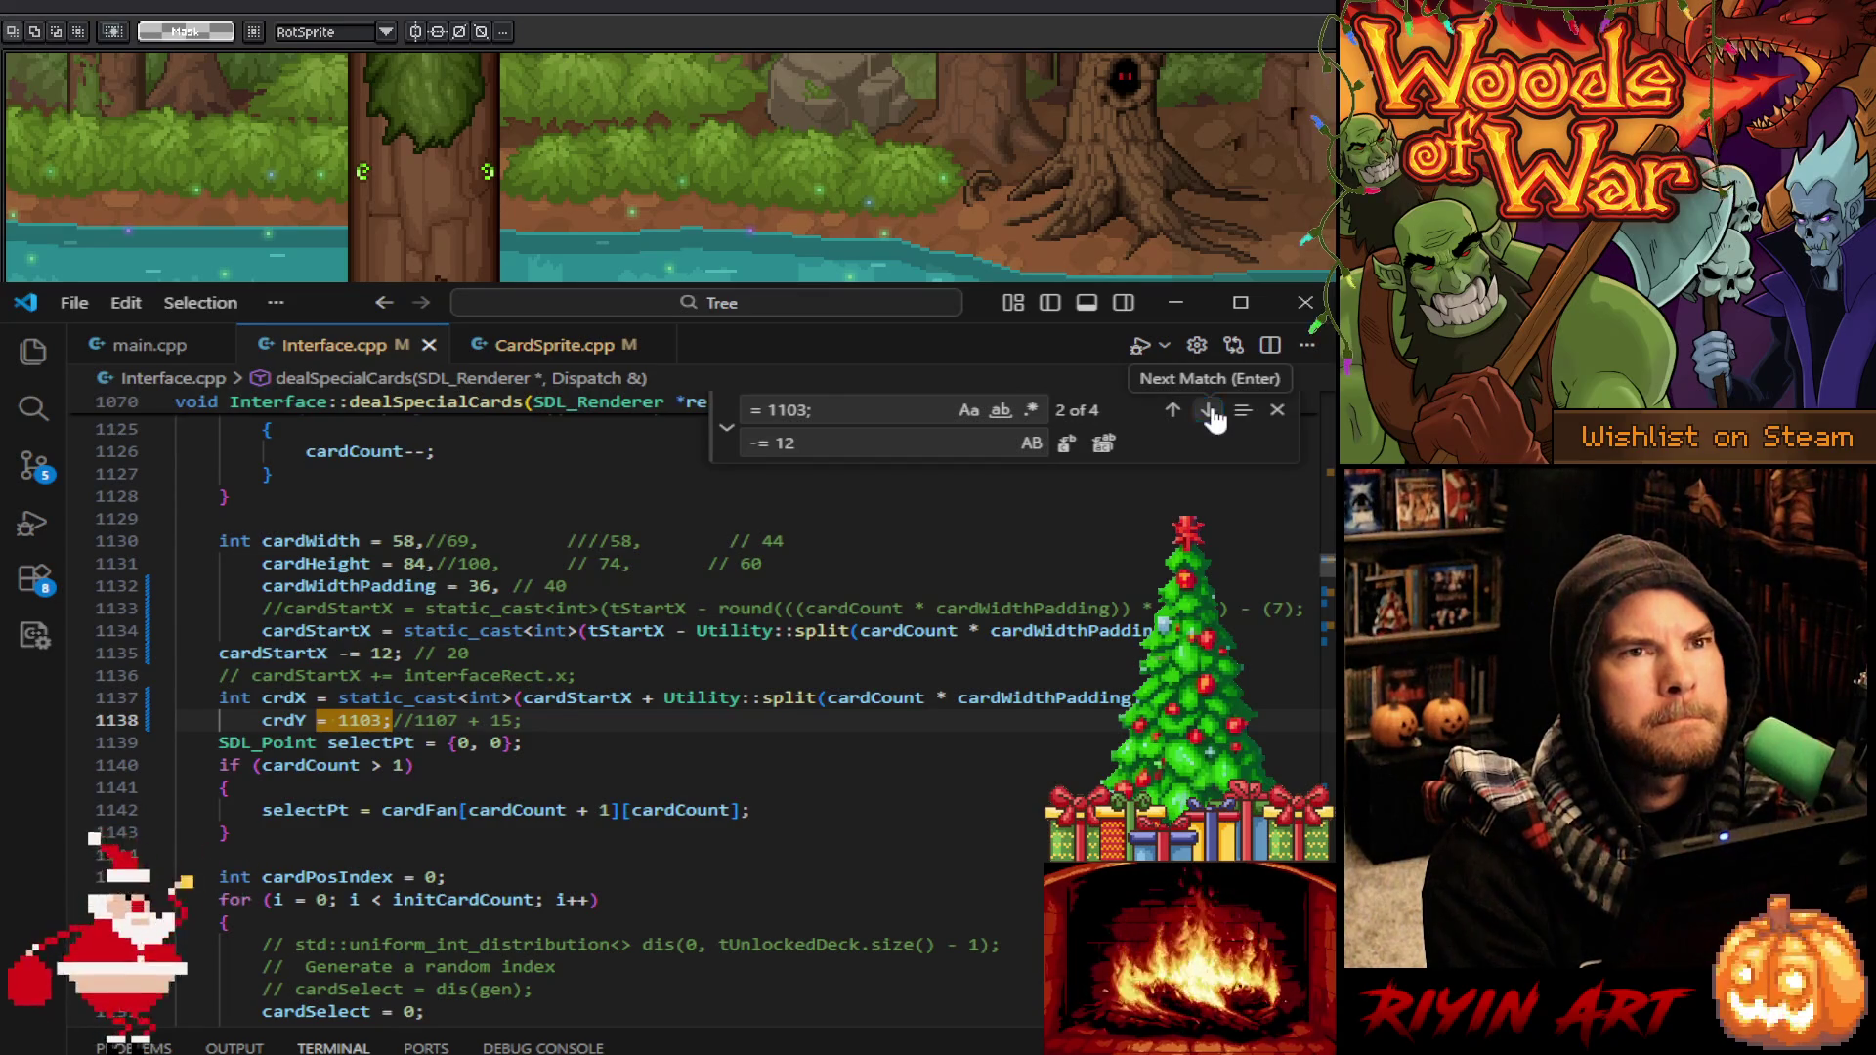
left_click(1210, 412)
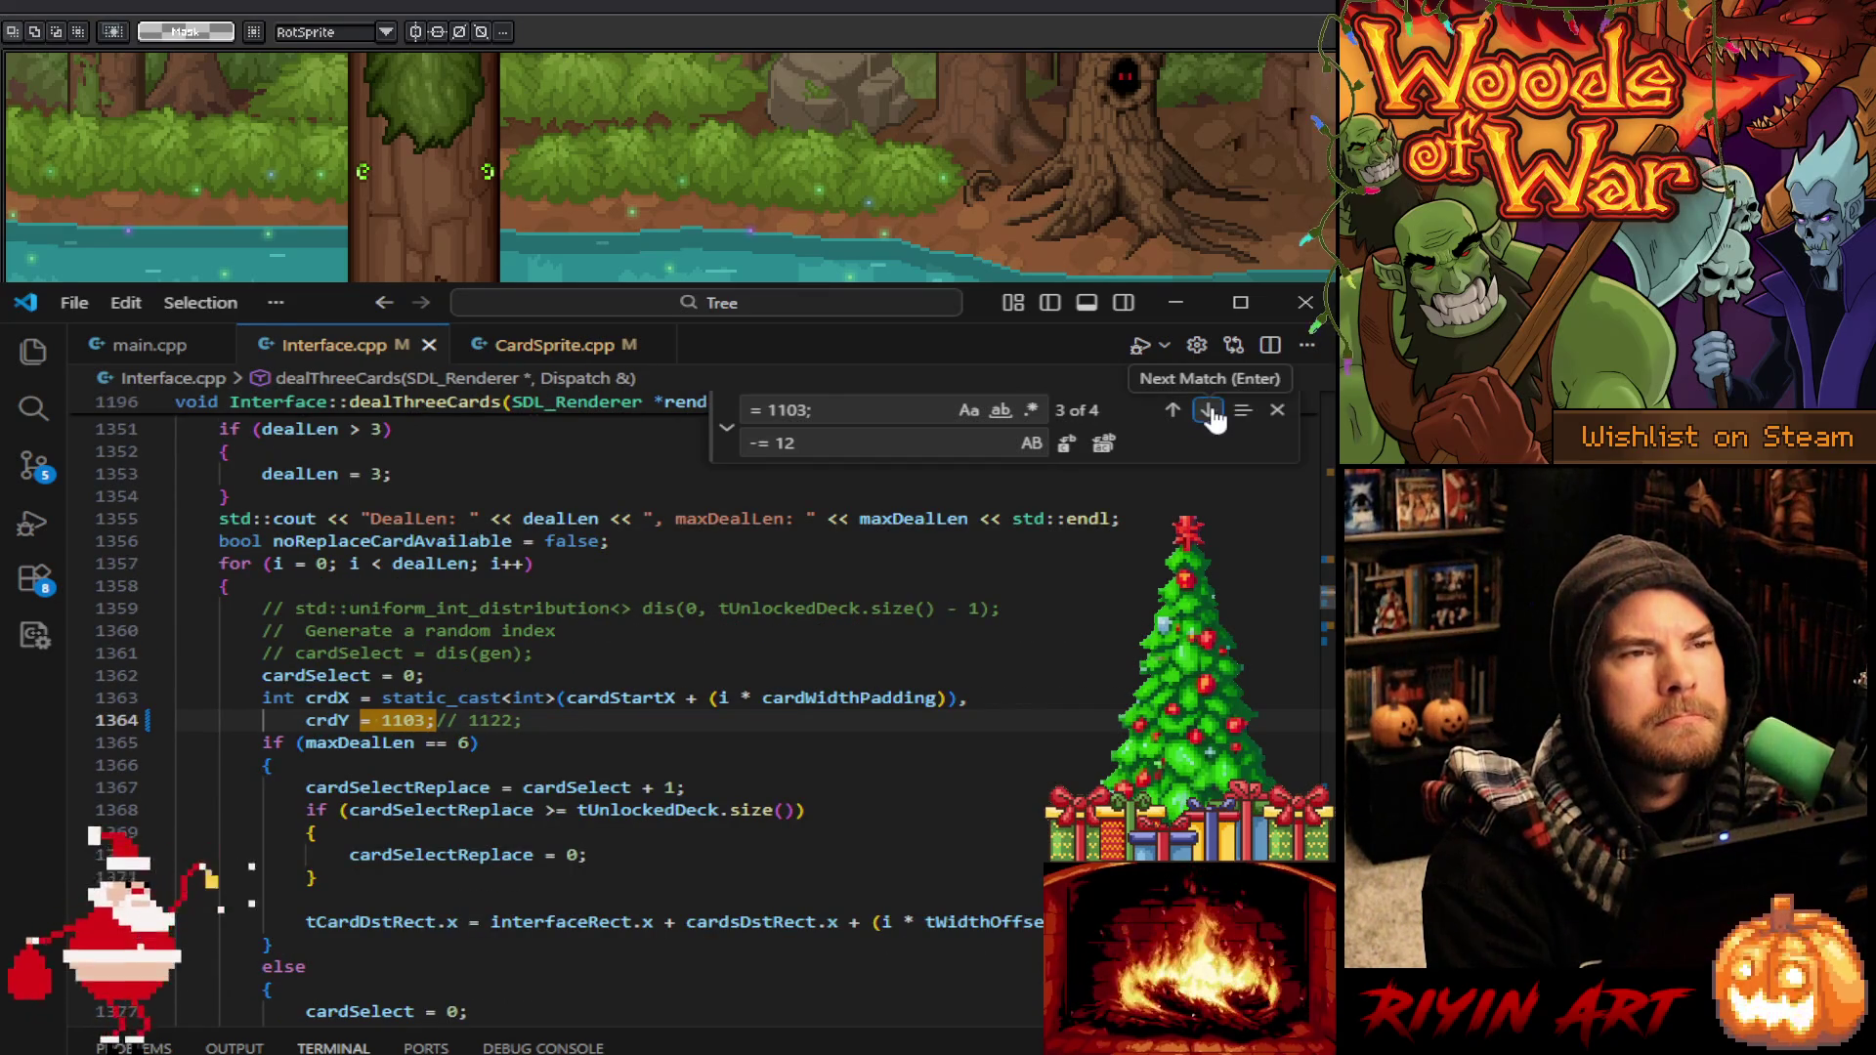
Edit the crdY value at line 1364 and set dealCard's crdY from 1103 to 1122
left_click(387, 726)
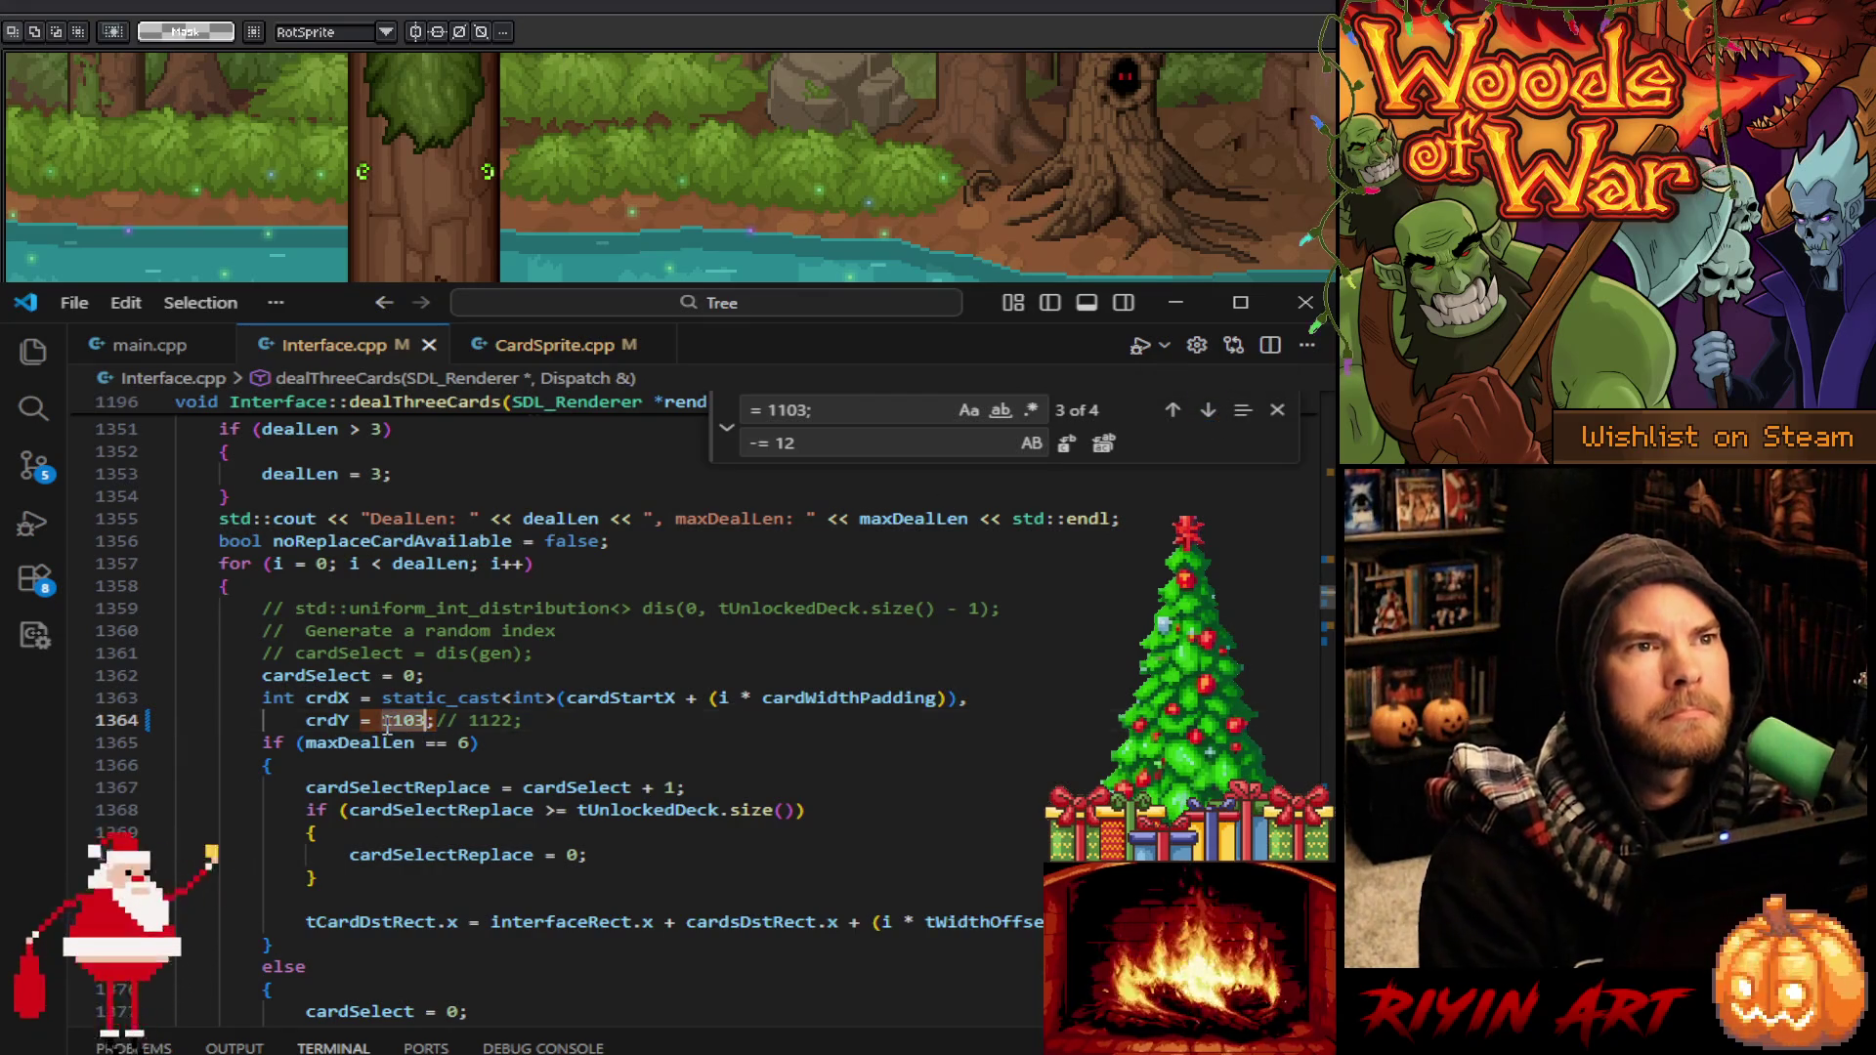
type("12")
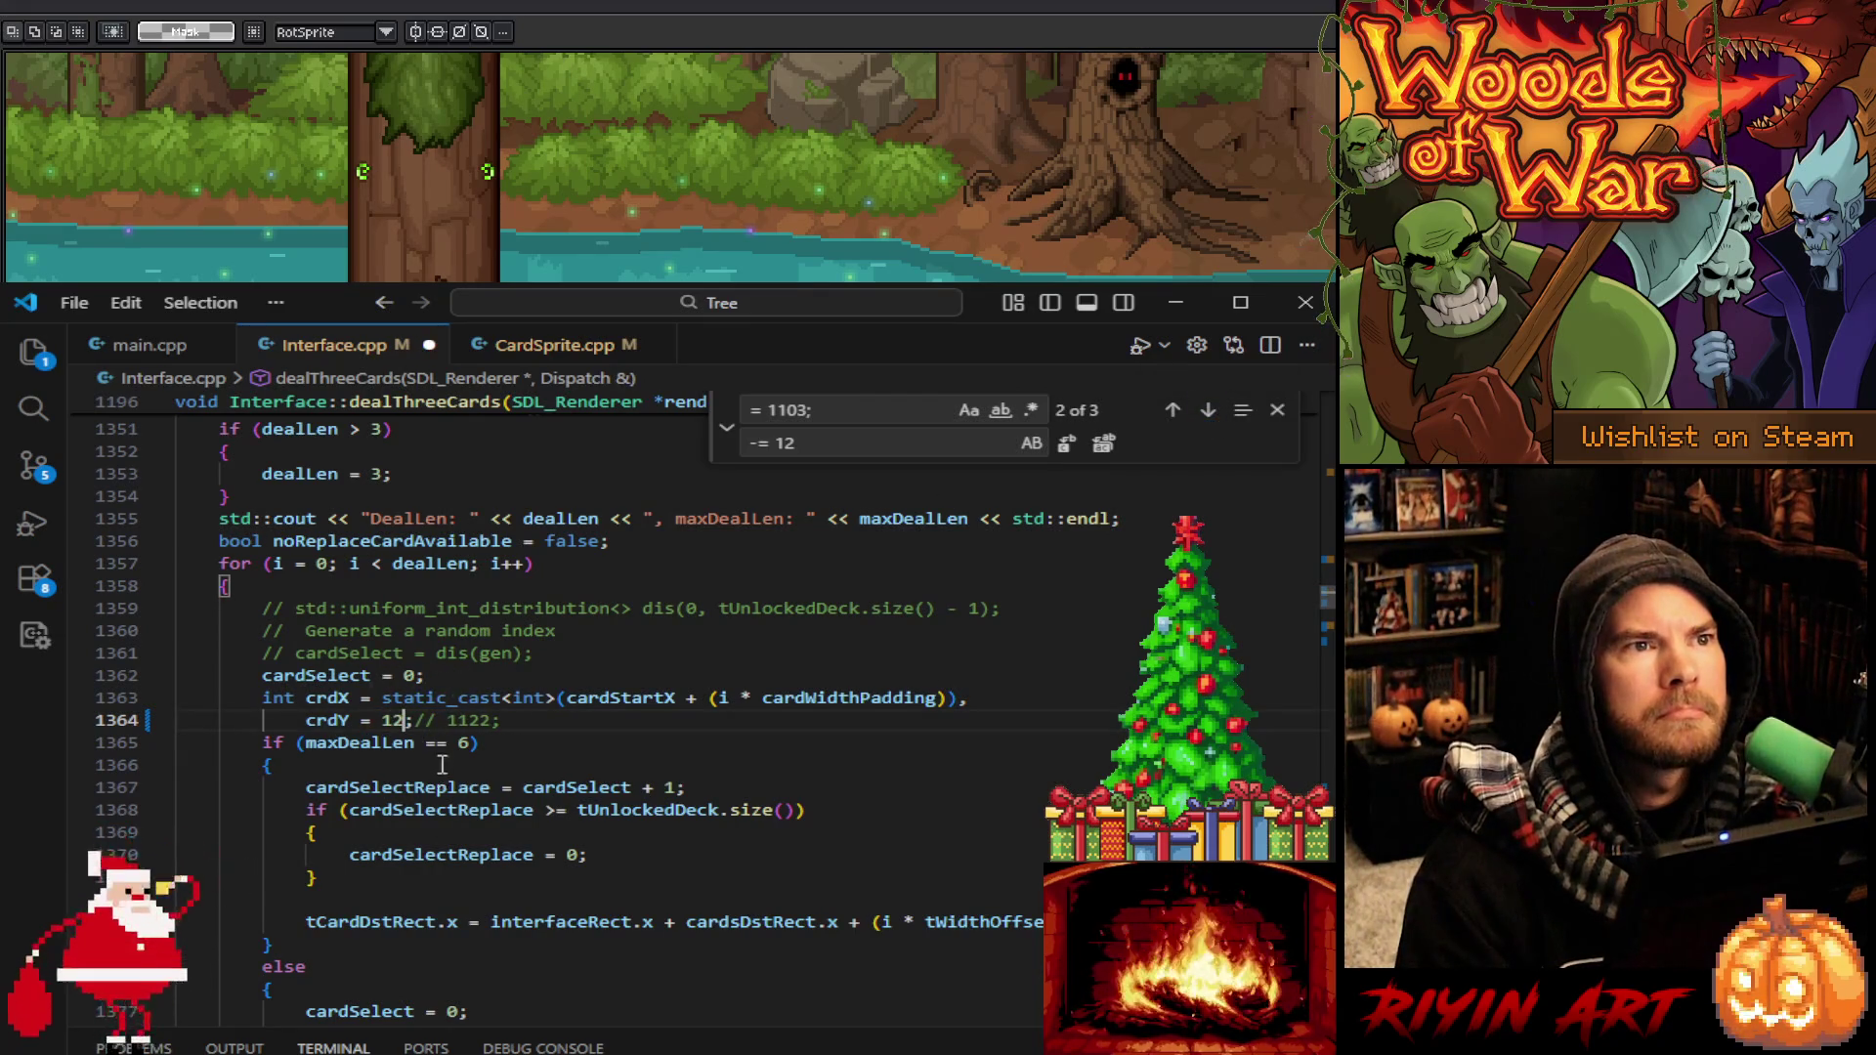
type("22")
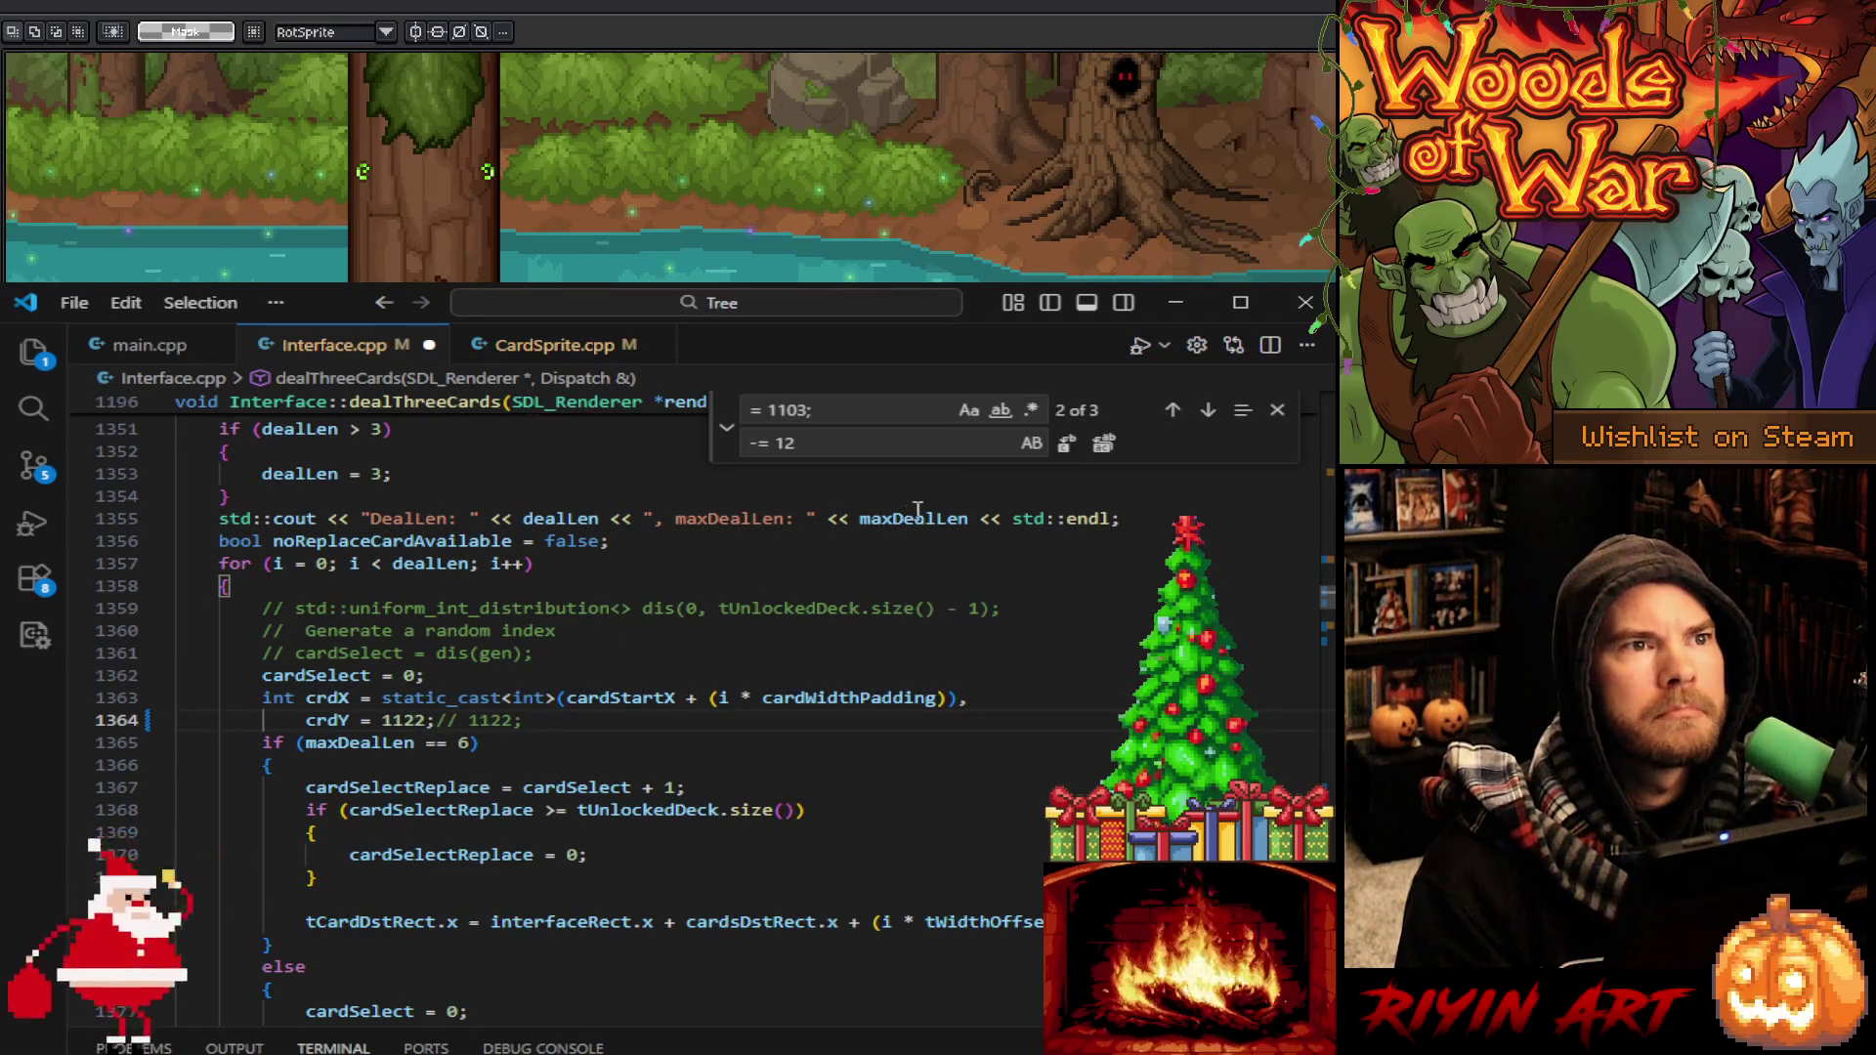
left_click(725, 435)
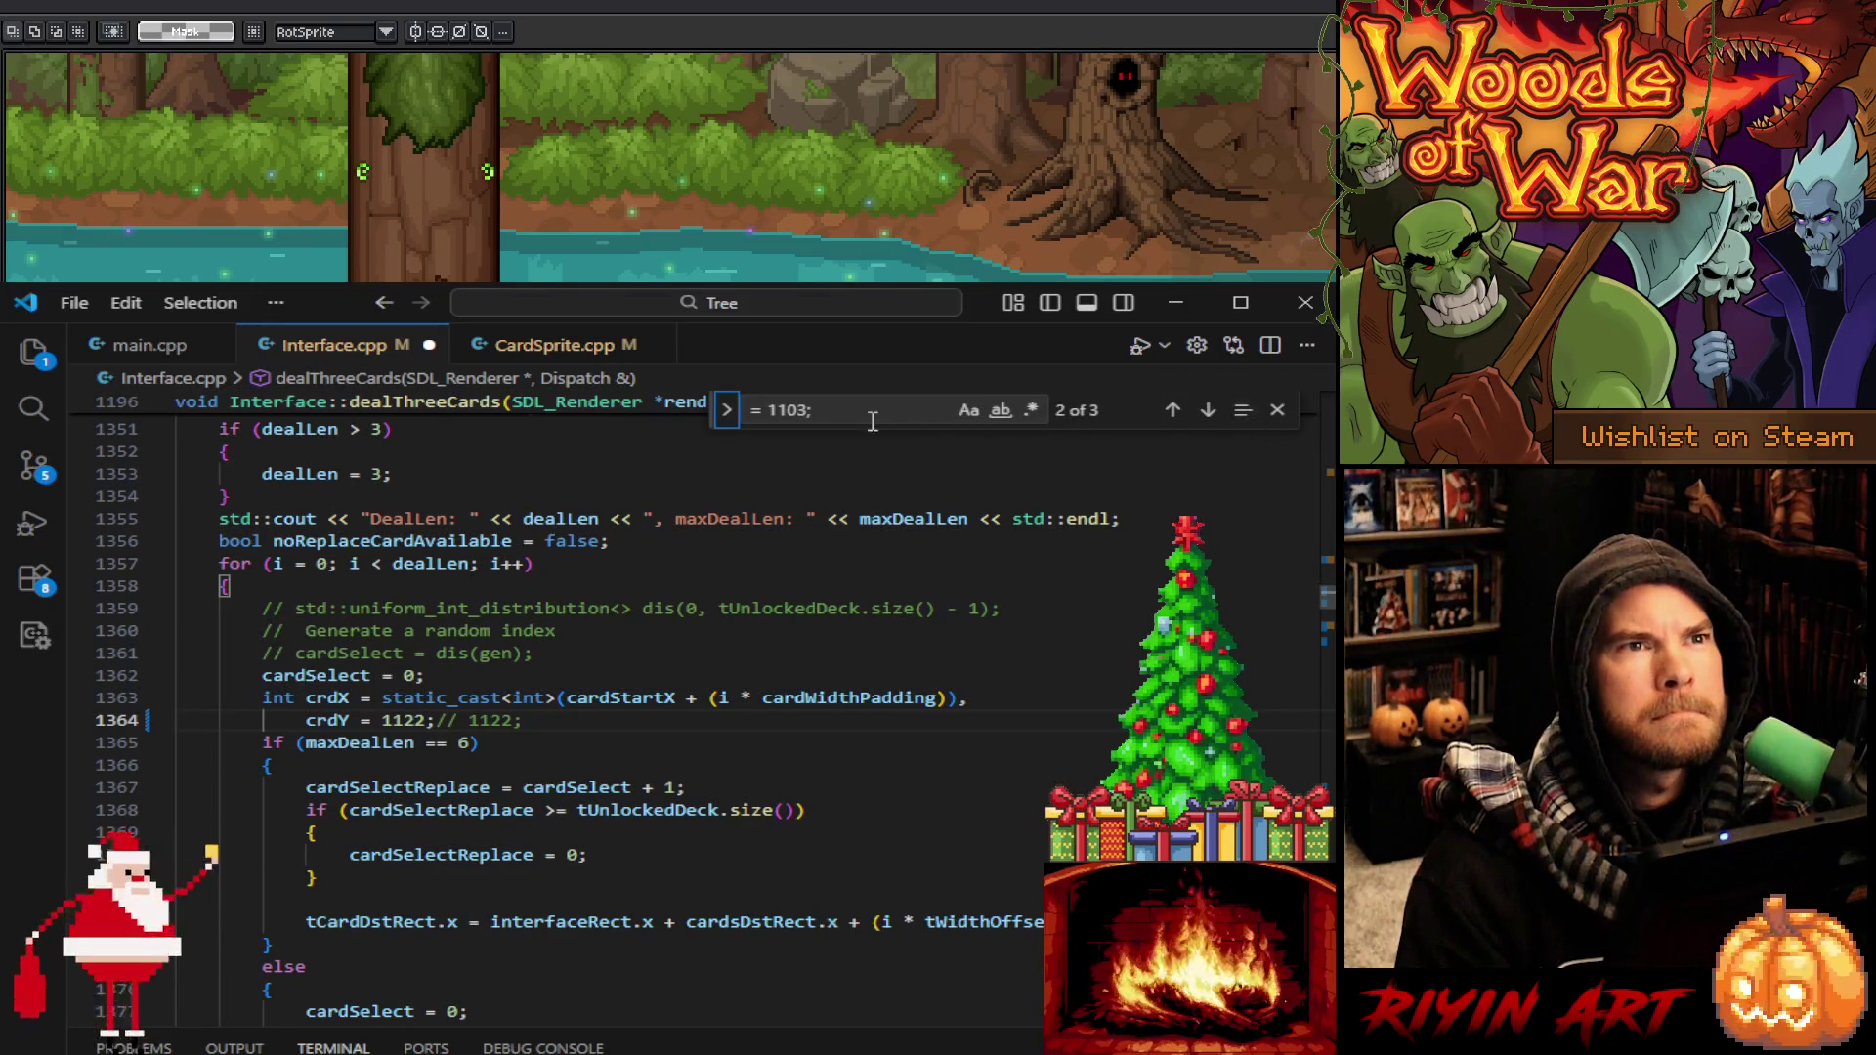
left_click(1208, 410)
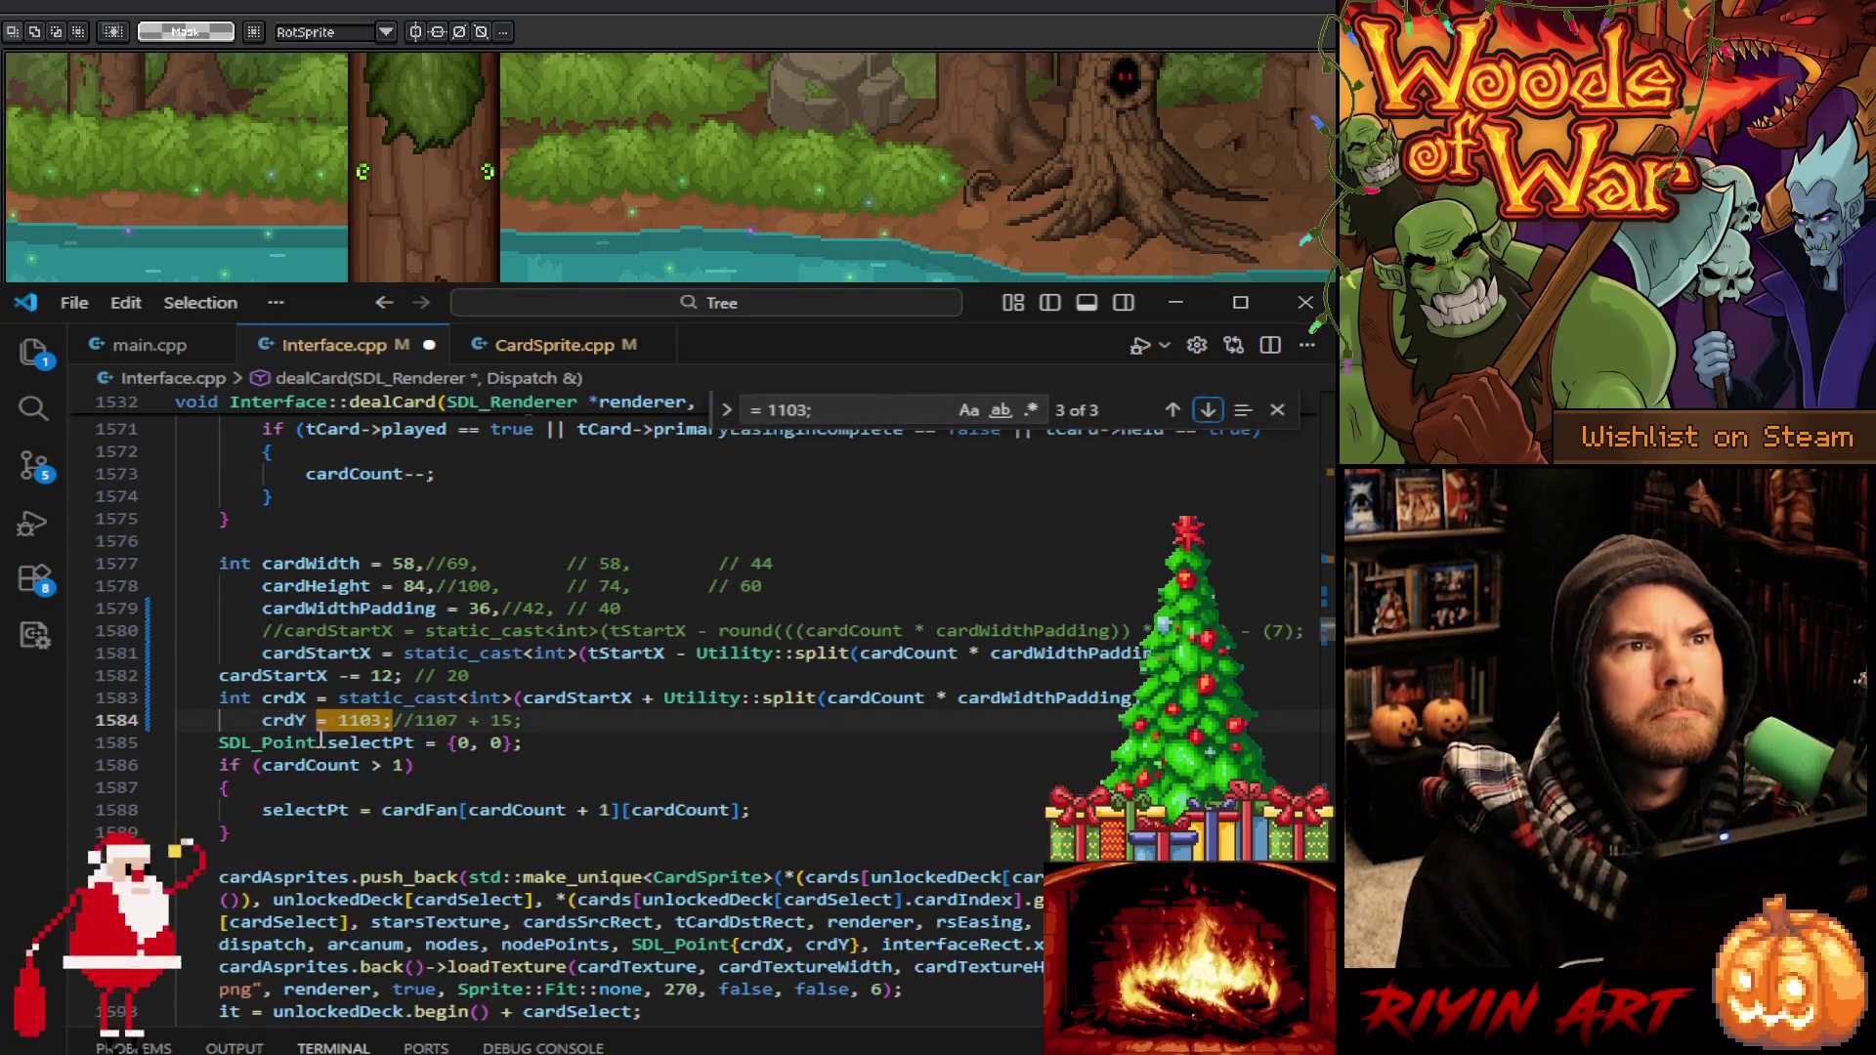
double_click(354, 720)
type("1122")
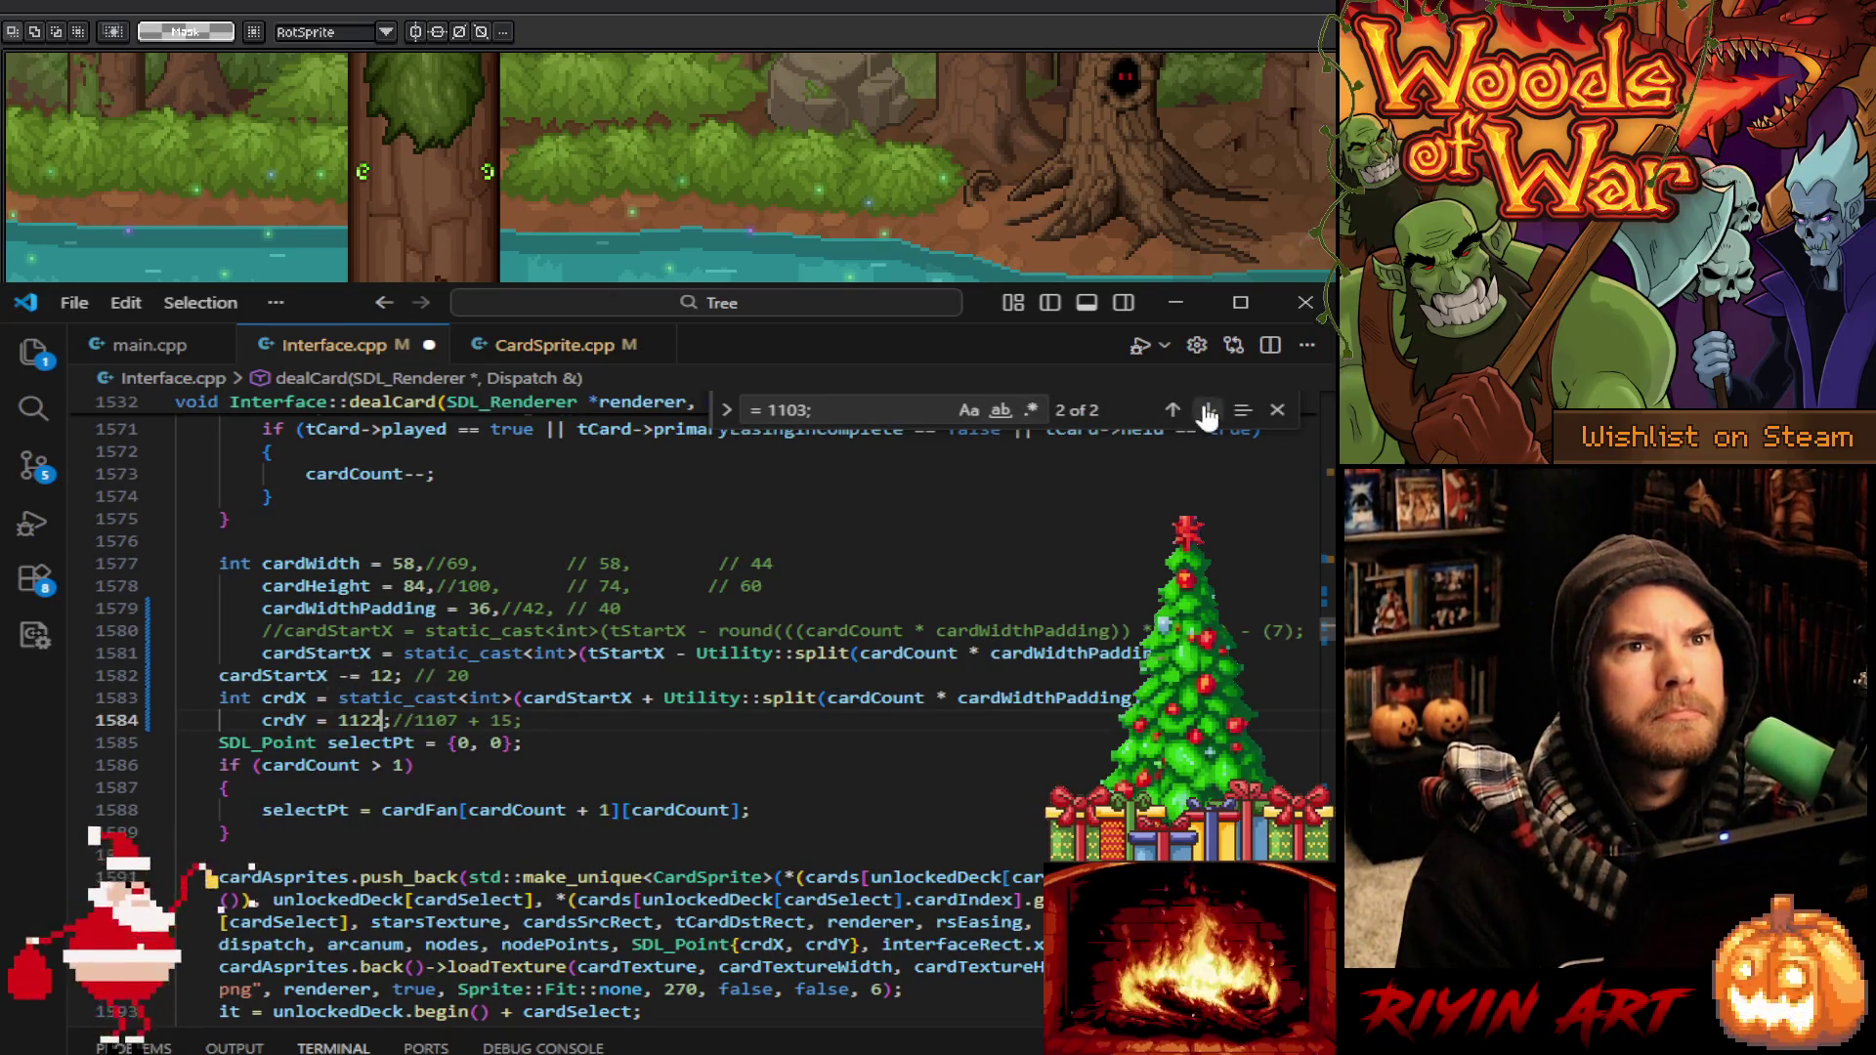
Set dealSpecialCards' crdY to 1122, save Interface.cpp, and switch to main.cpp
left_click(1208, 412)
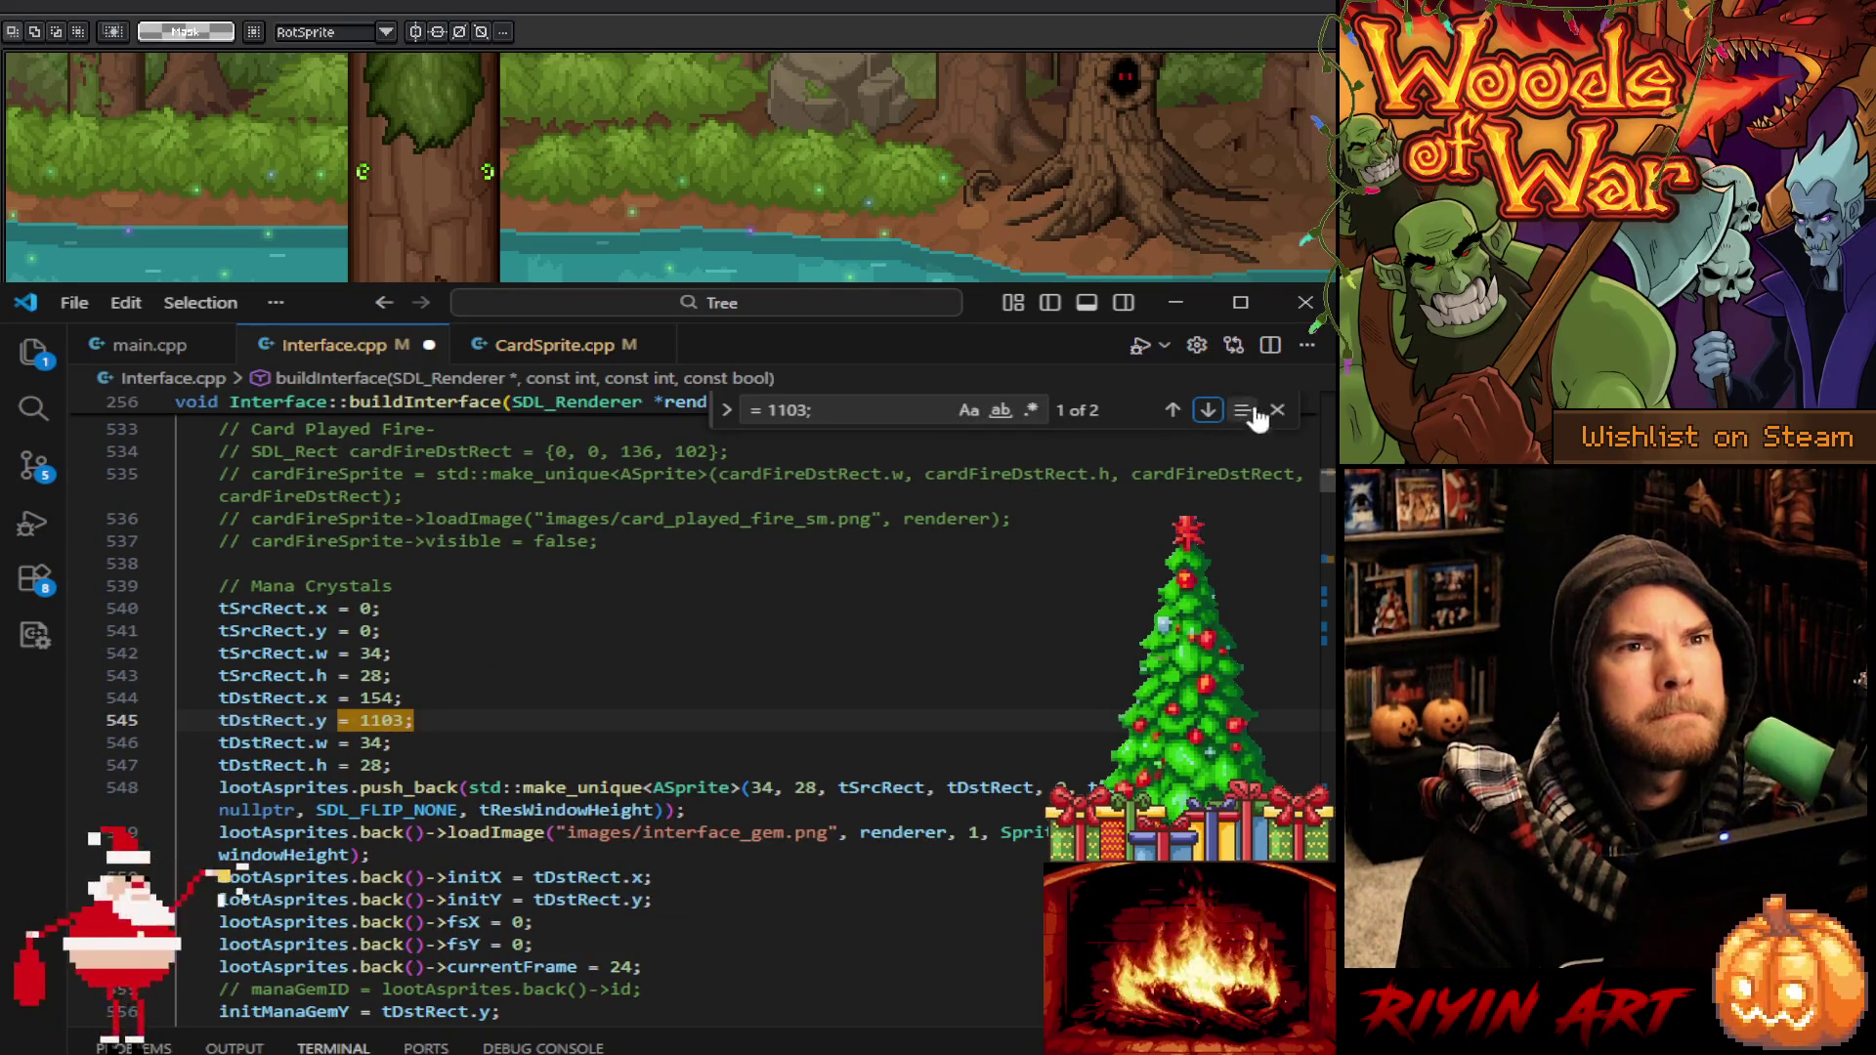
left_click(1208, 412)
double_click(349, 721)
type("11")
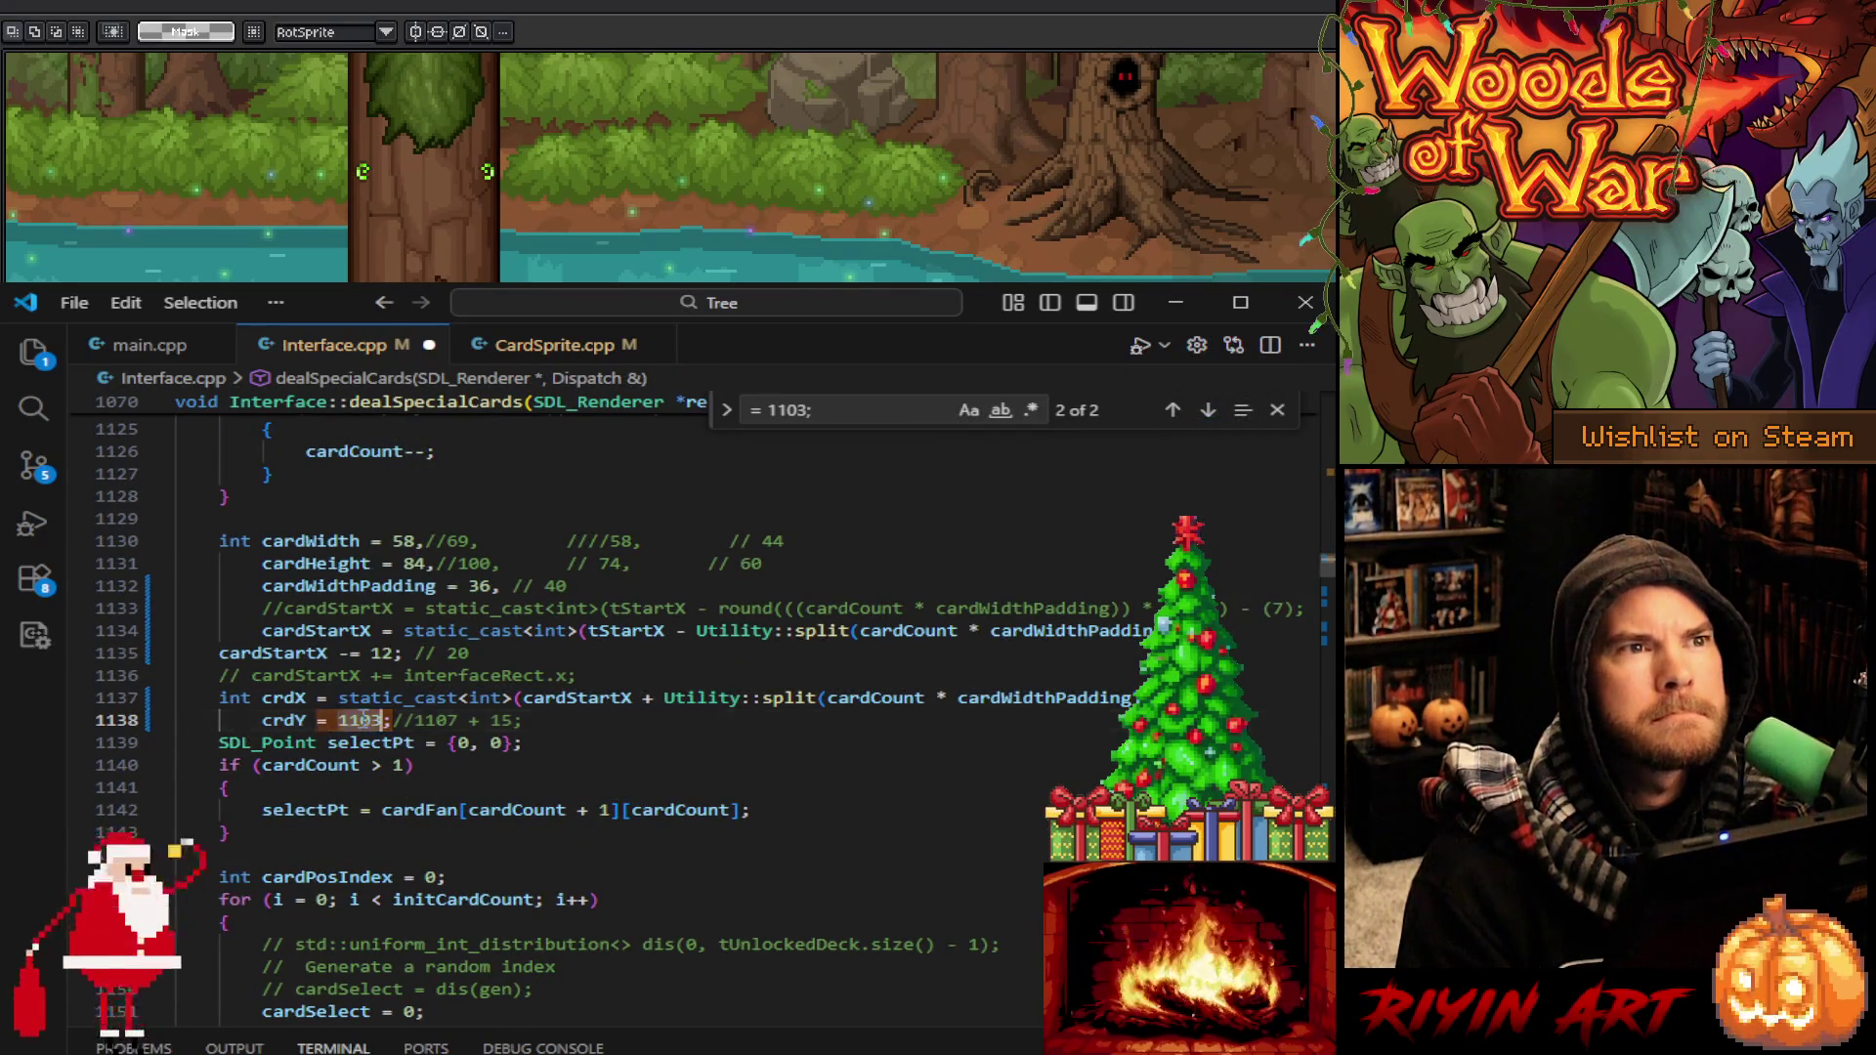
type("22")
key("ctrl+s")
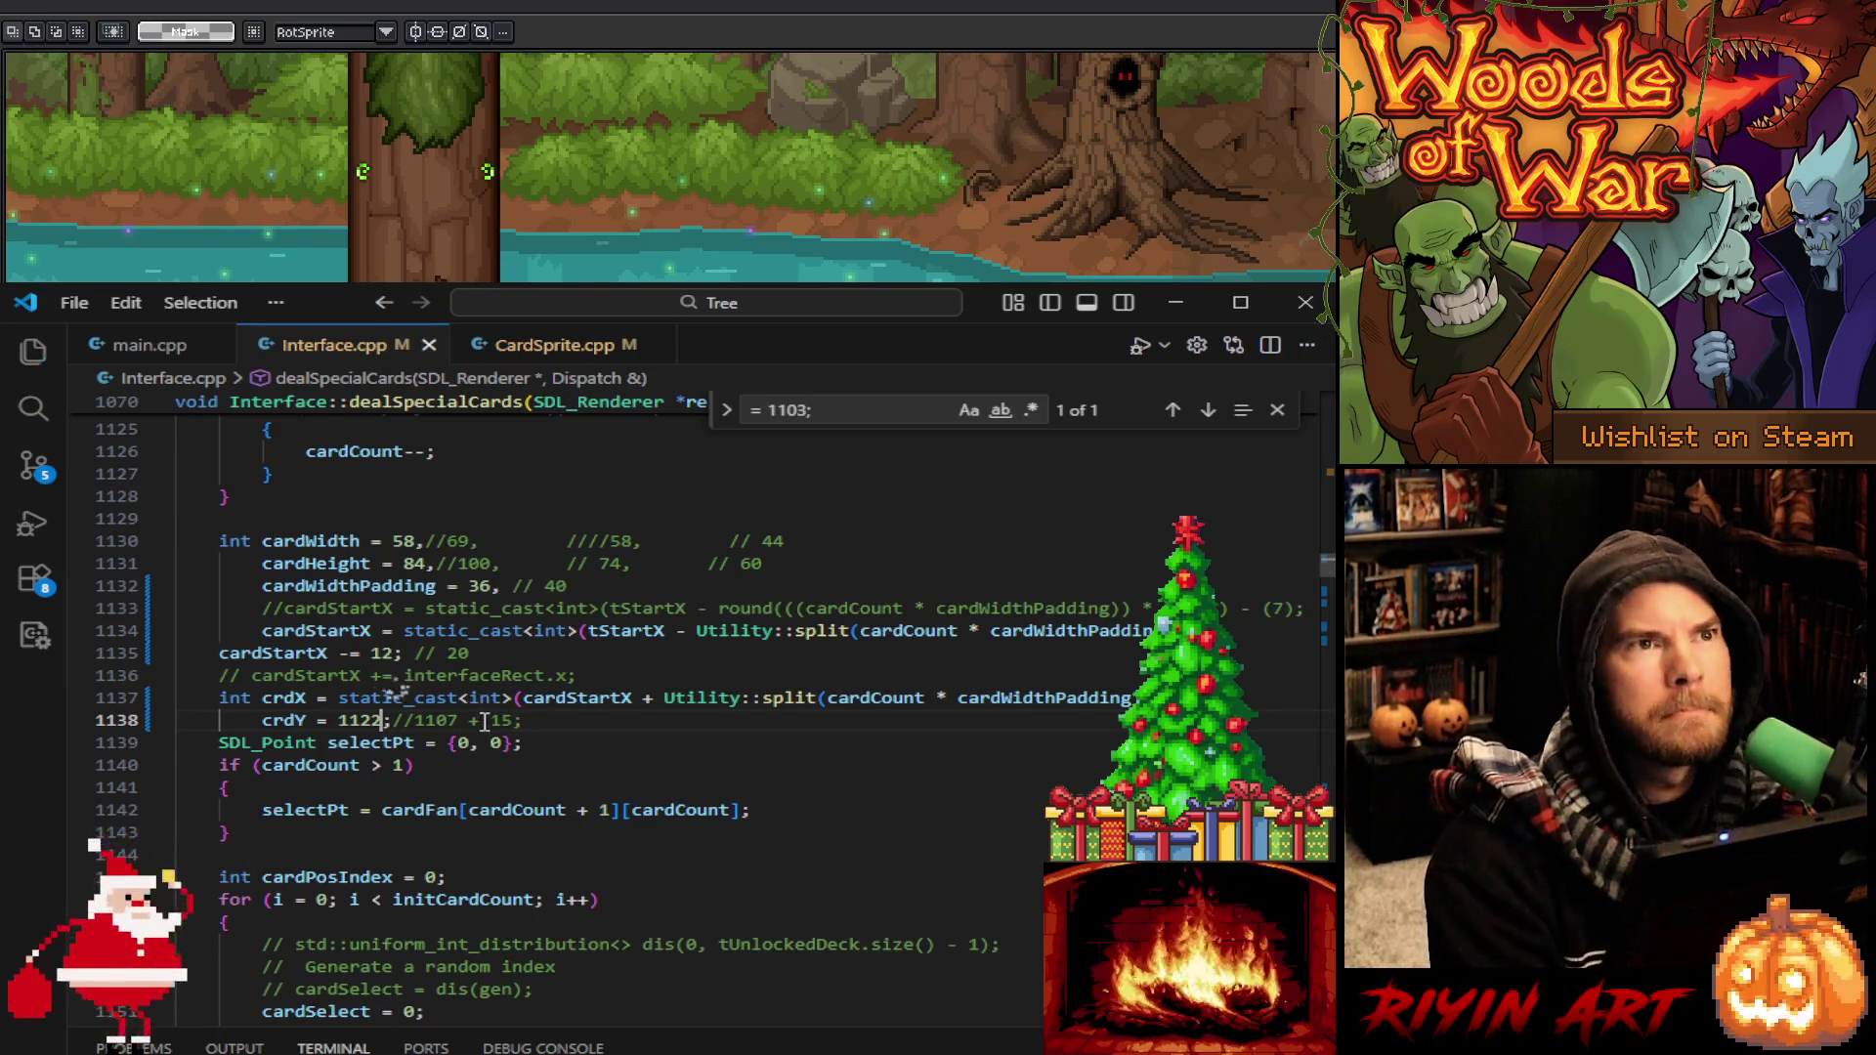
left_click(151, 350)
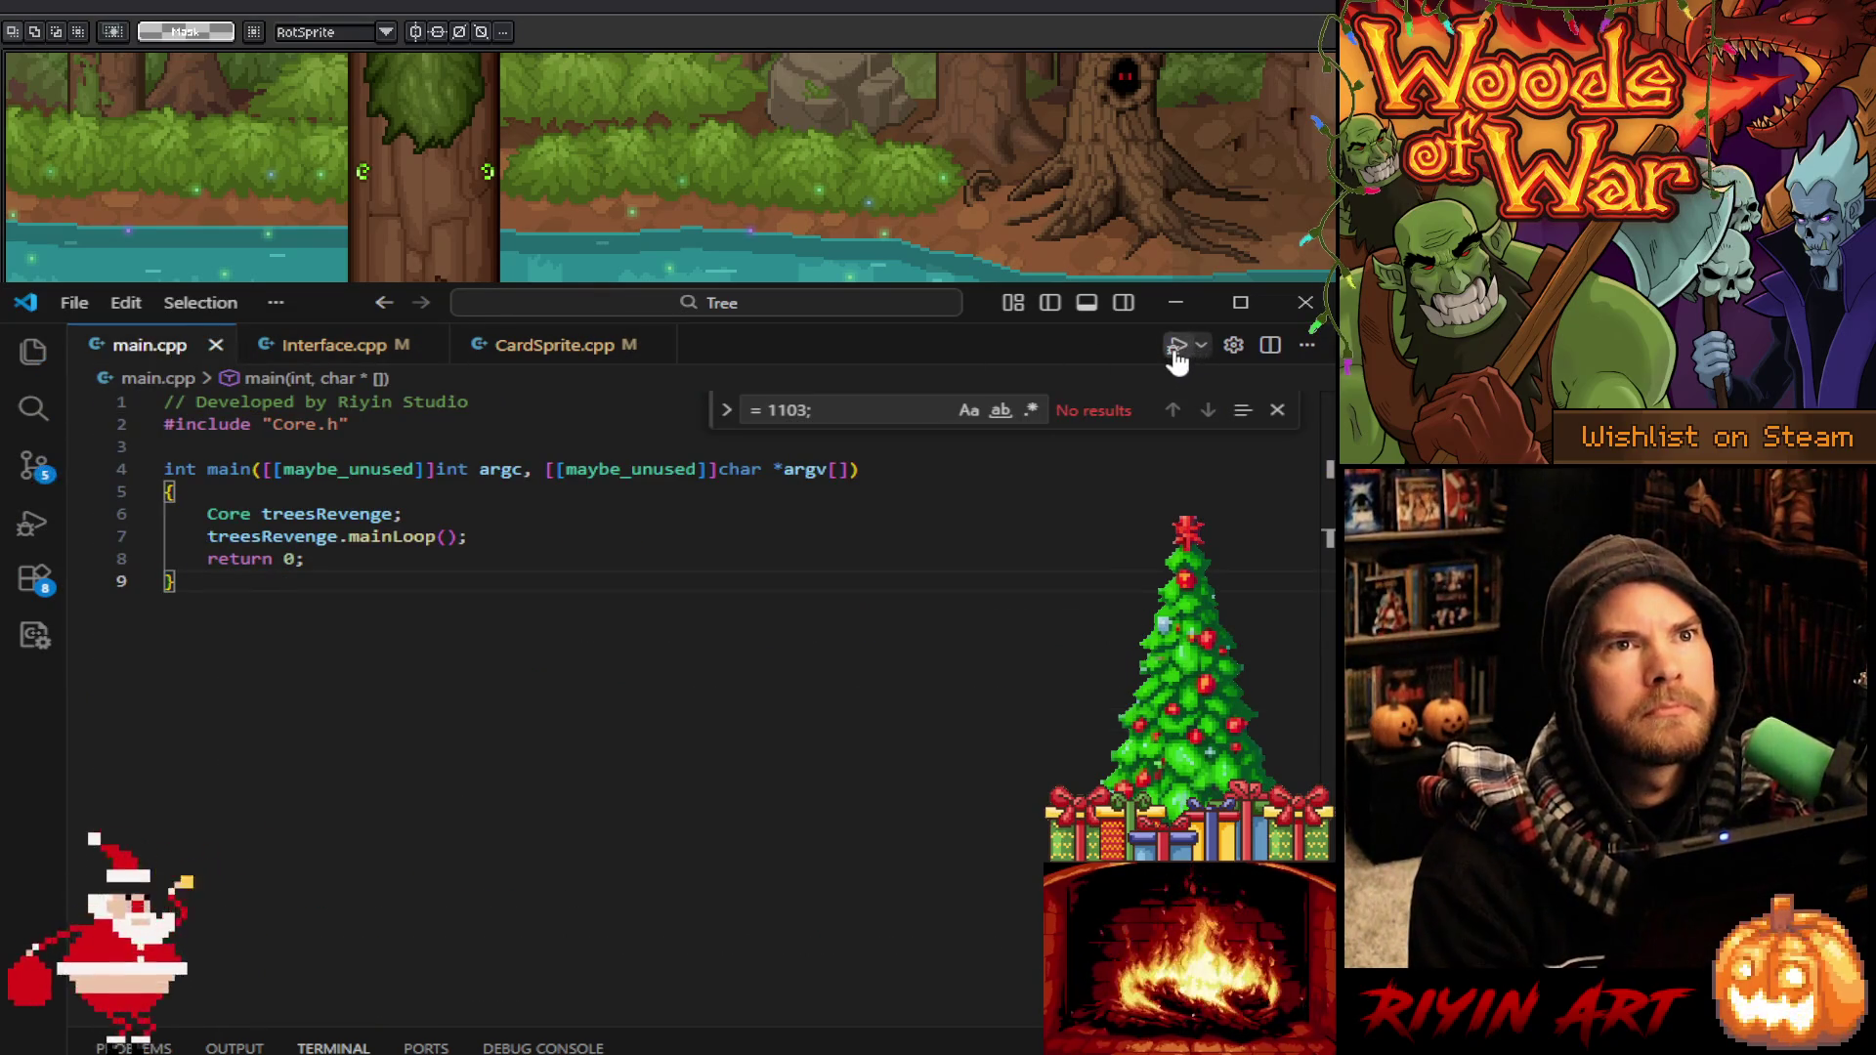
left_click(1178, 305)
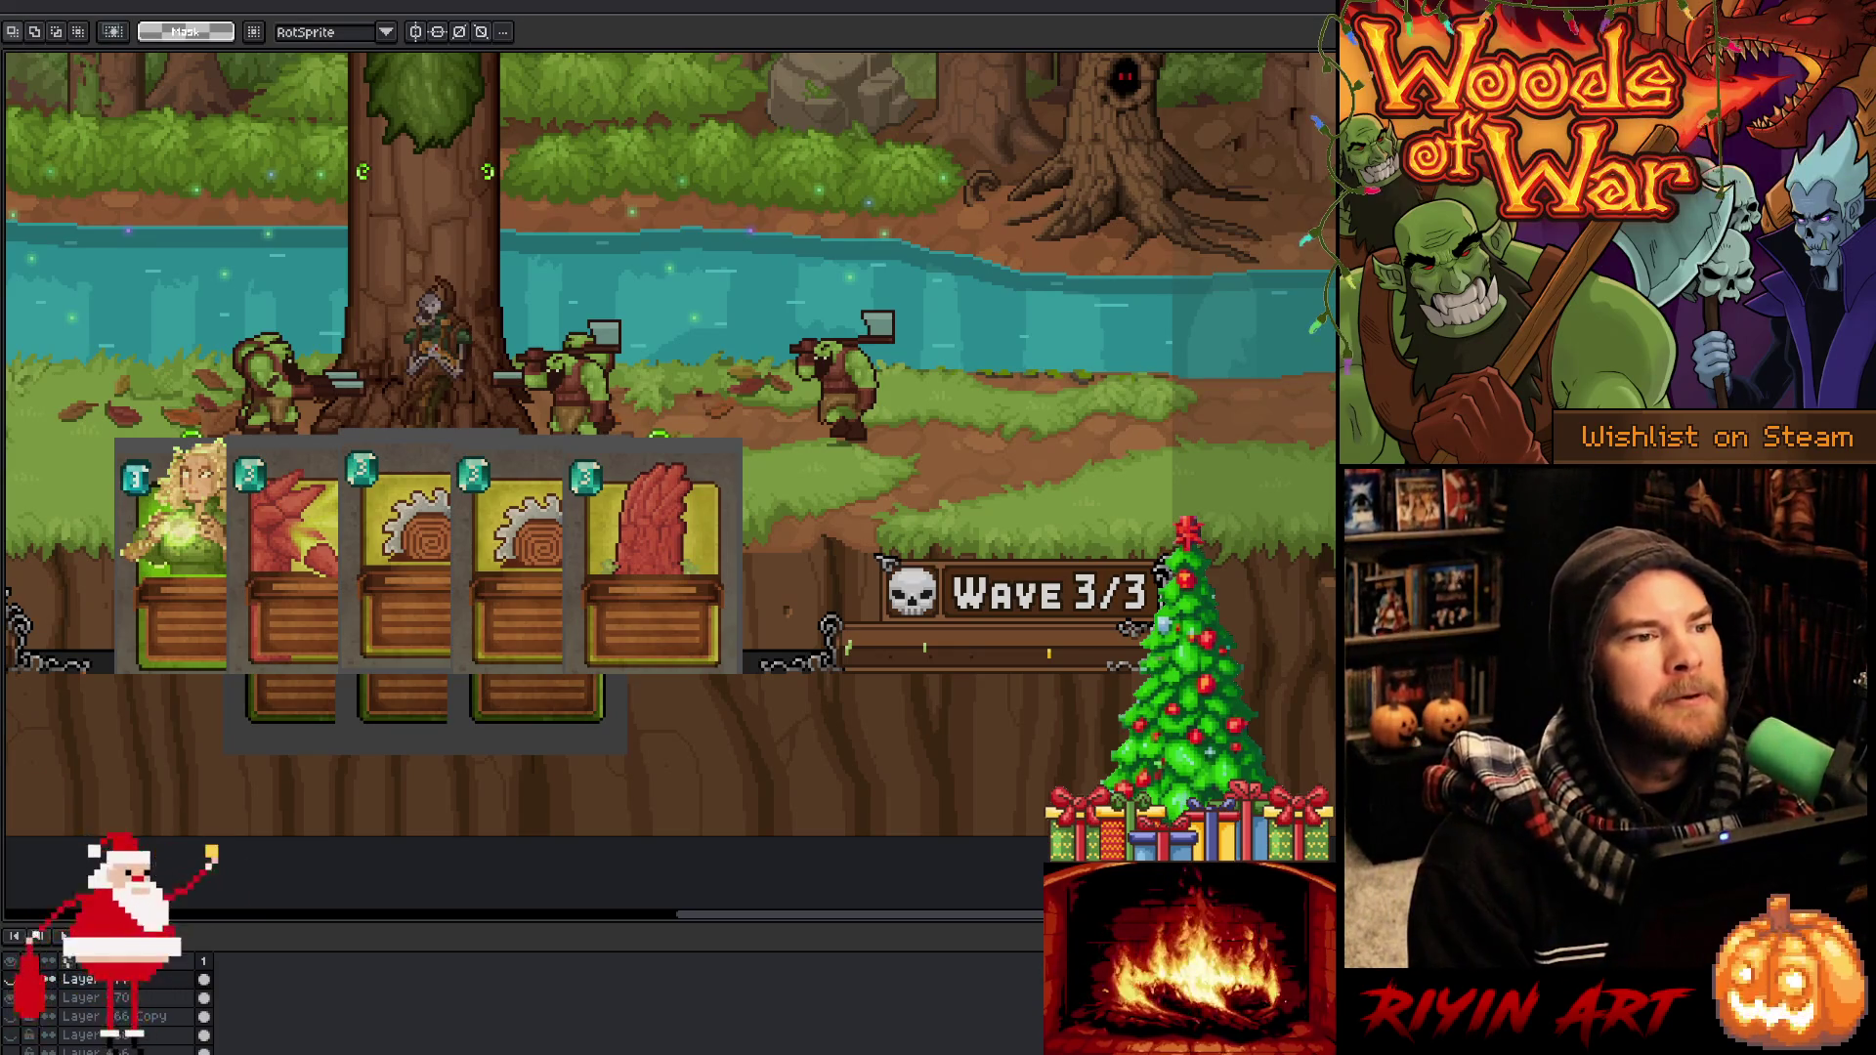
Bring Visual Studio Code back in front of the Aseprite mockup
key("alt+Tab")
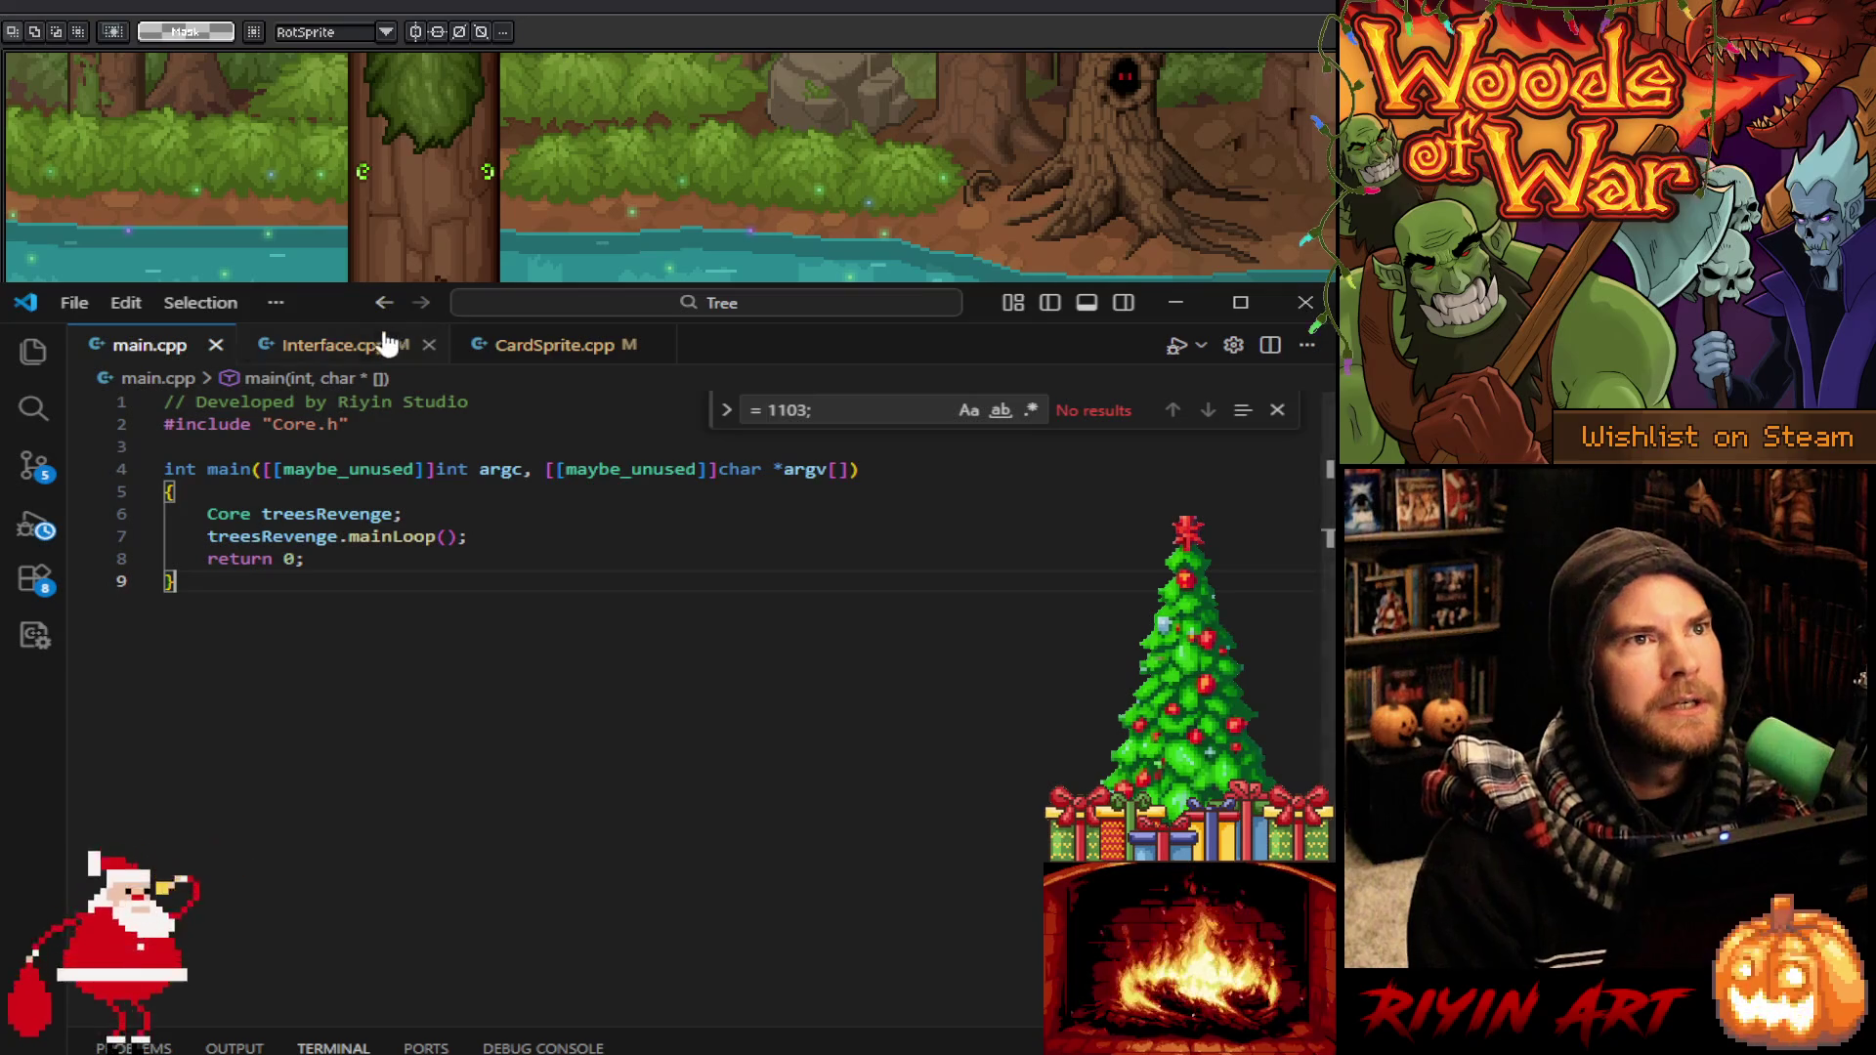
left_click(386, 344)
scroll(454, 878, "up", 5)
scroll(460, 880, "up", 5)
scroll(808, 650, "down", 5)
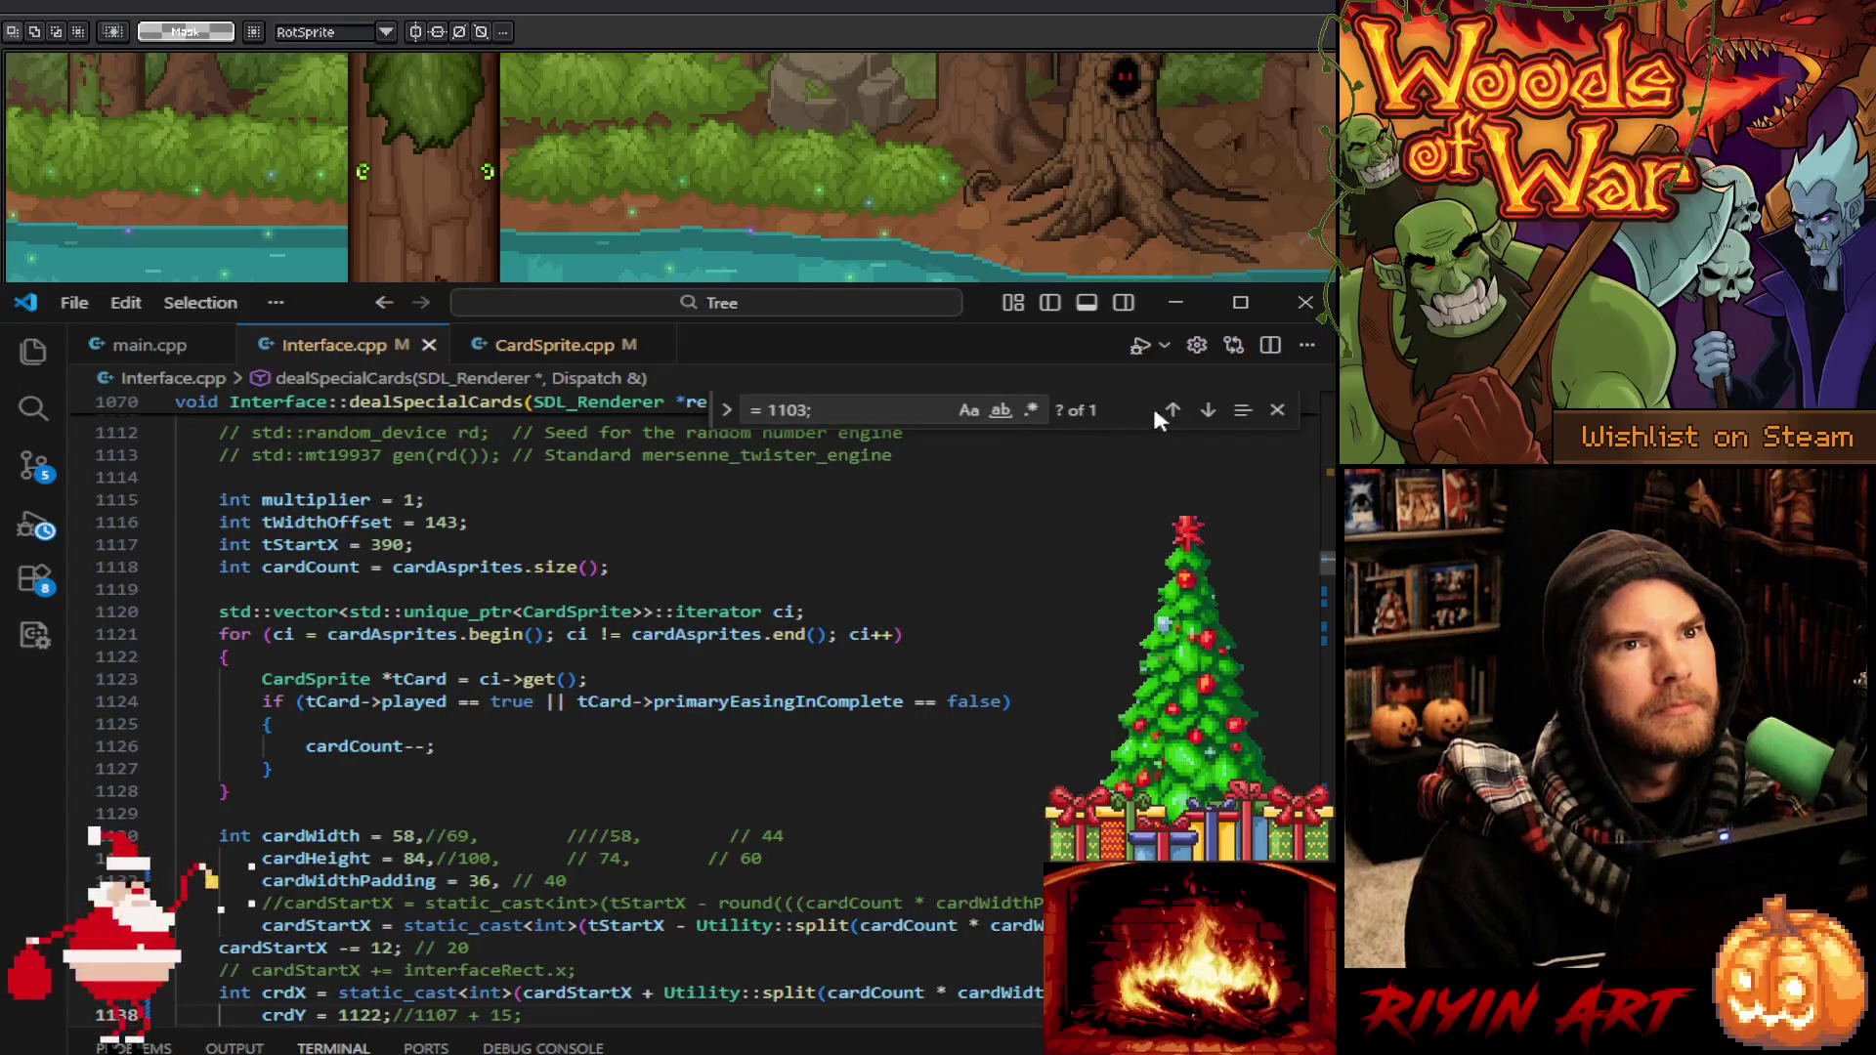
left_click(1277, 409)
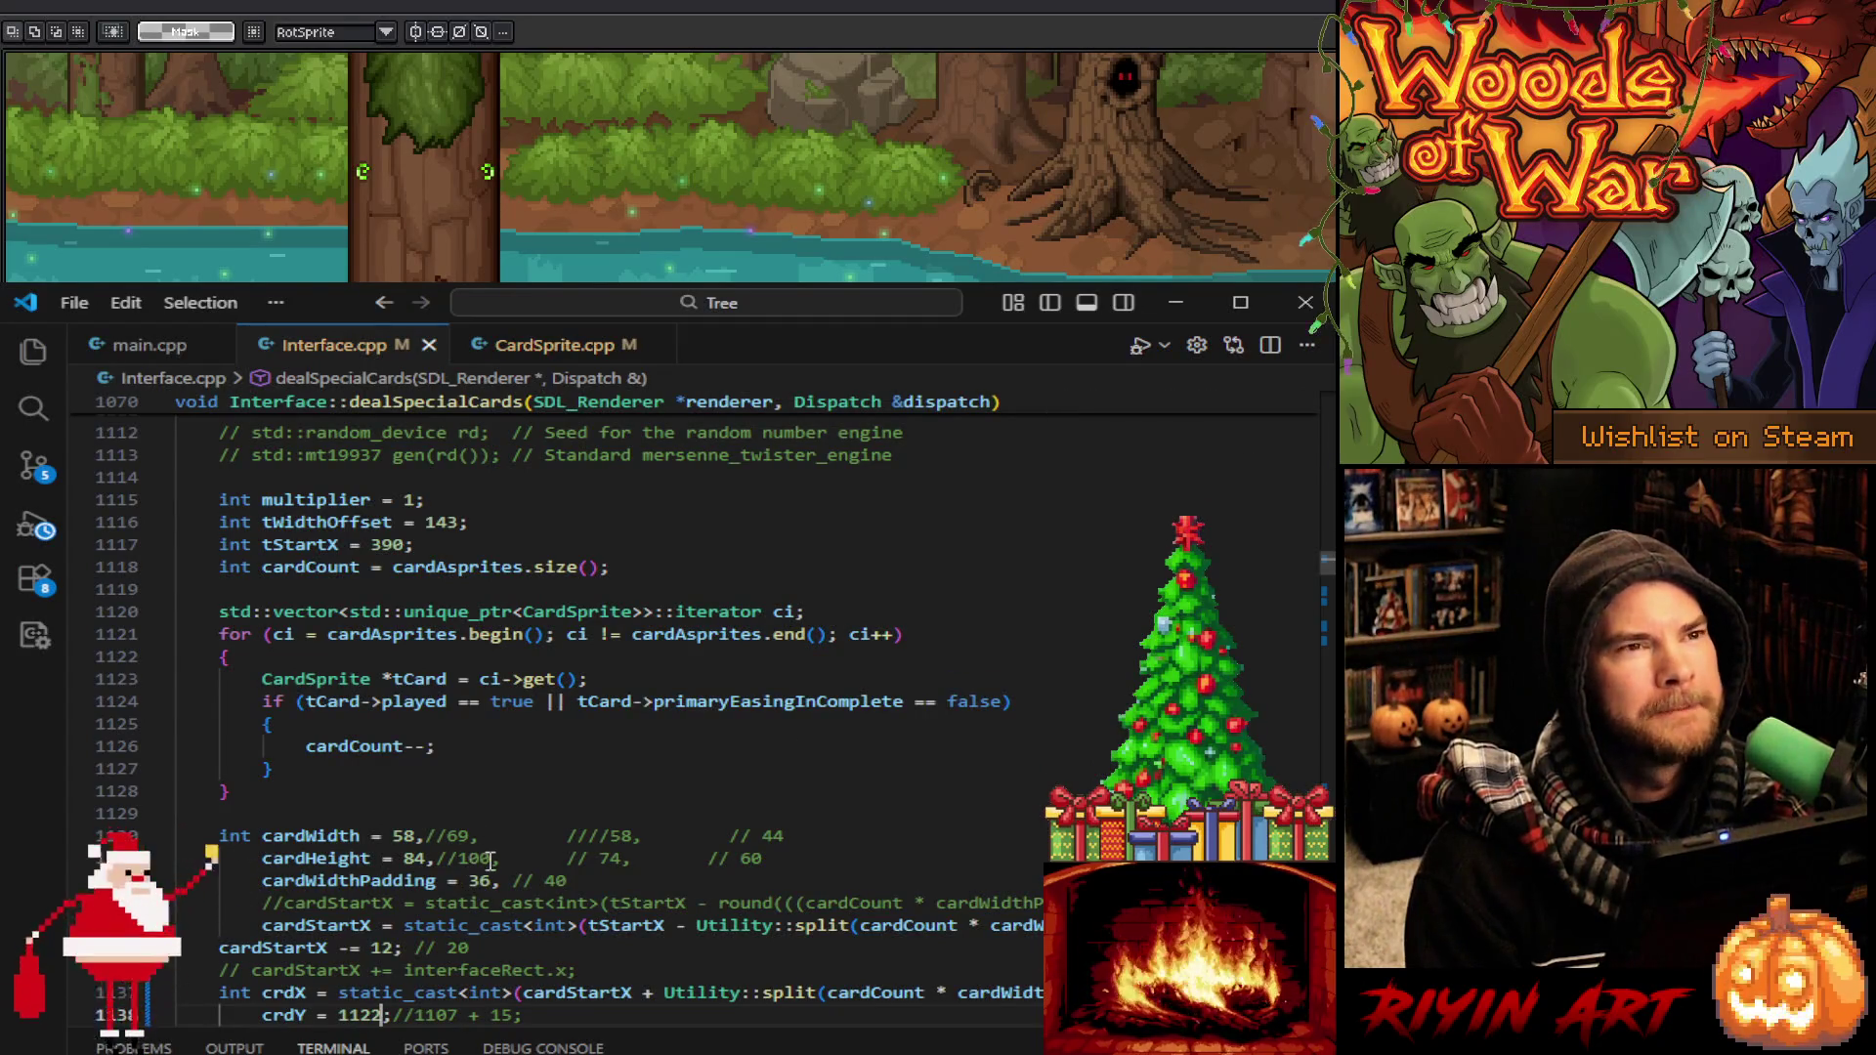
scroll(491, 859, "down", 7)
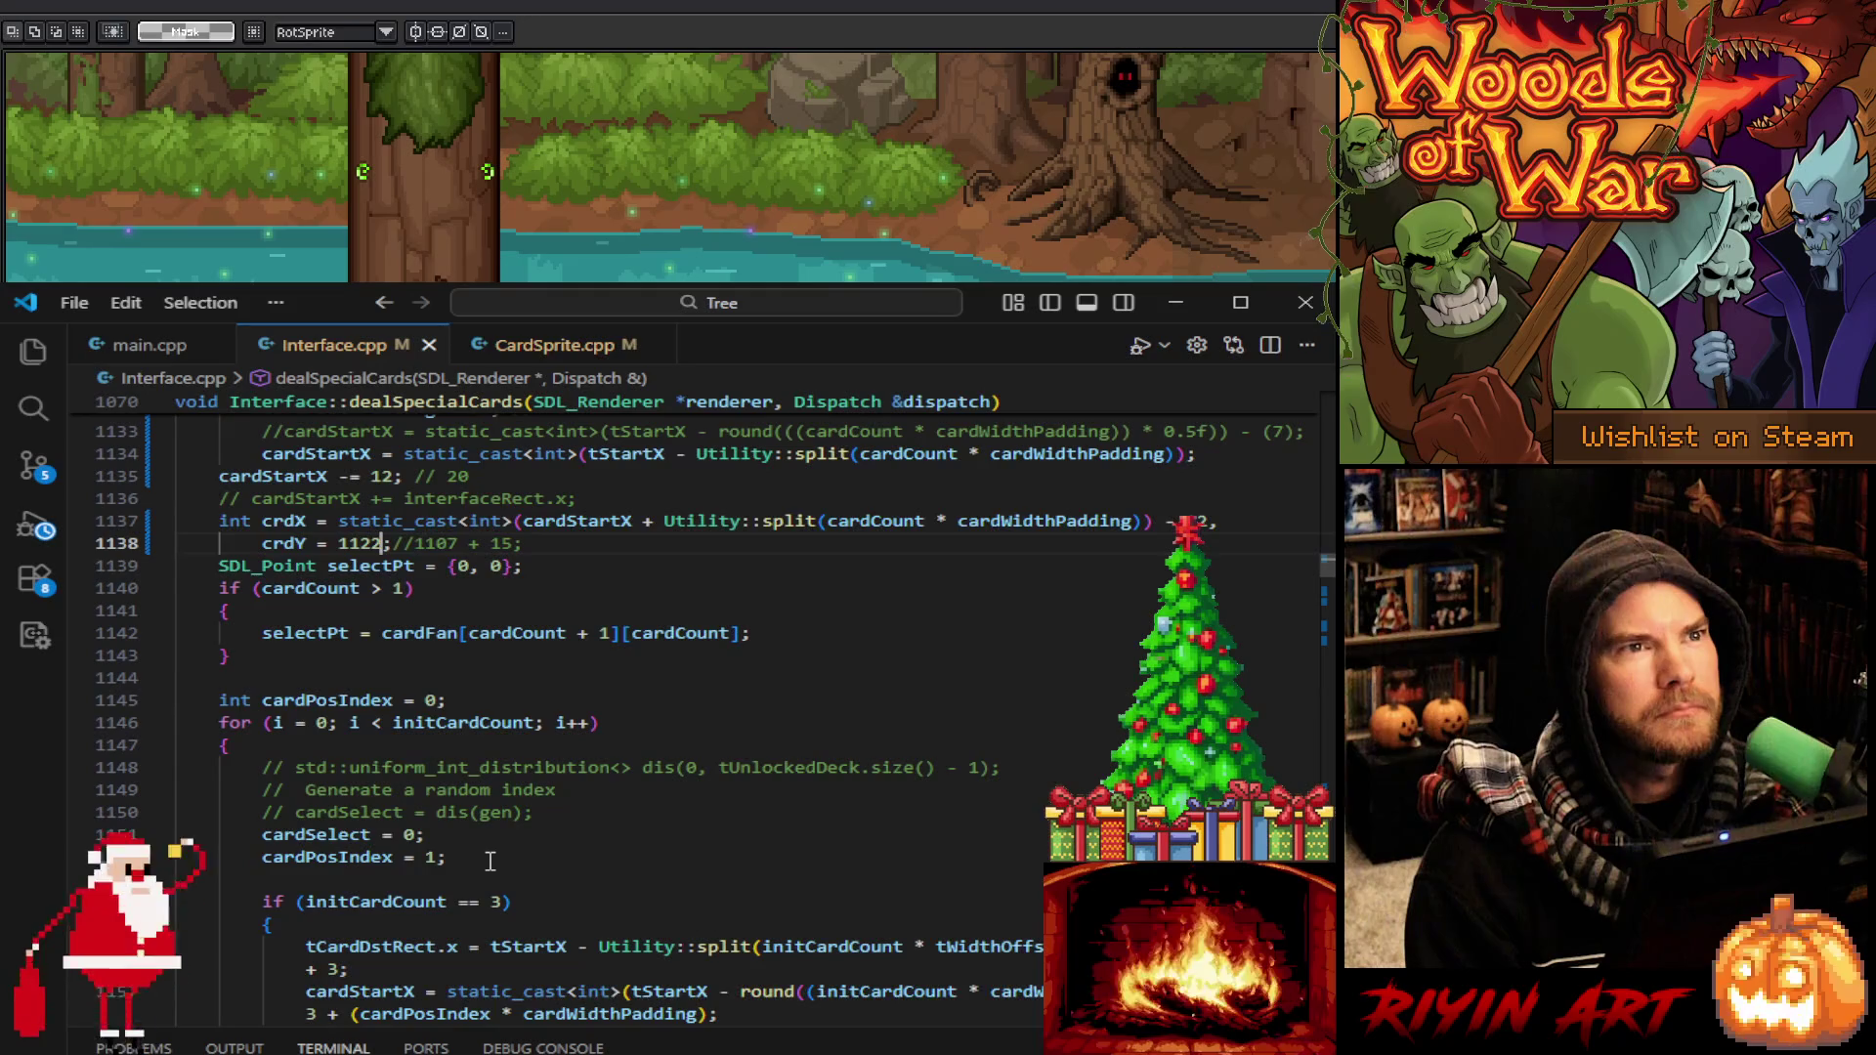
scroll(490, 860, "down", 6)
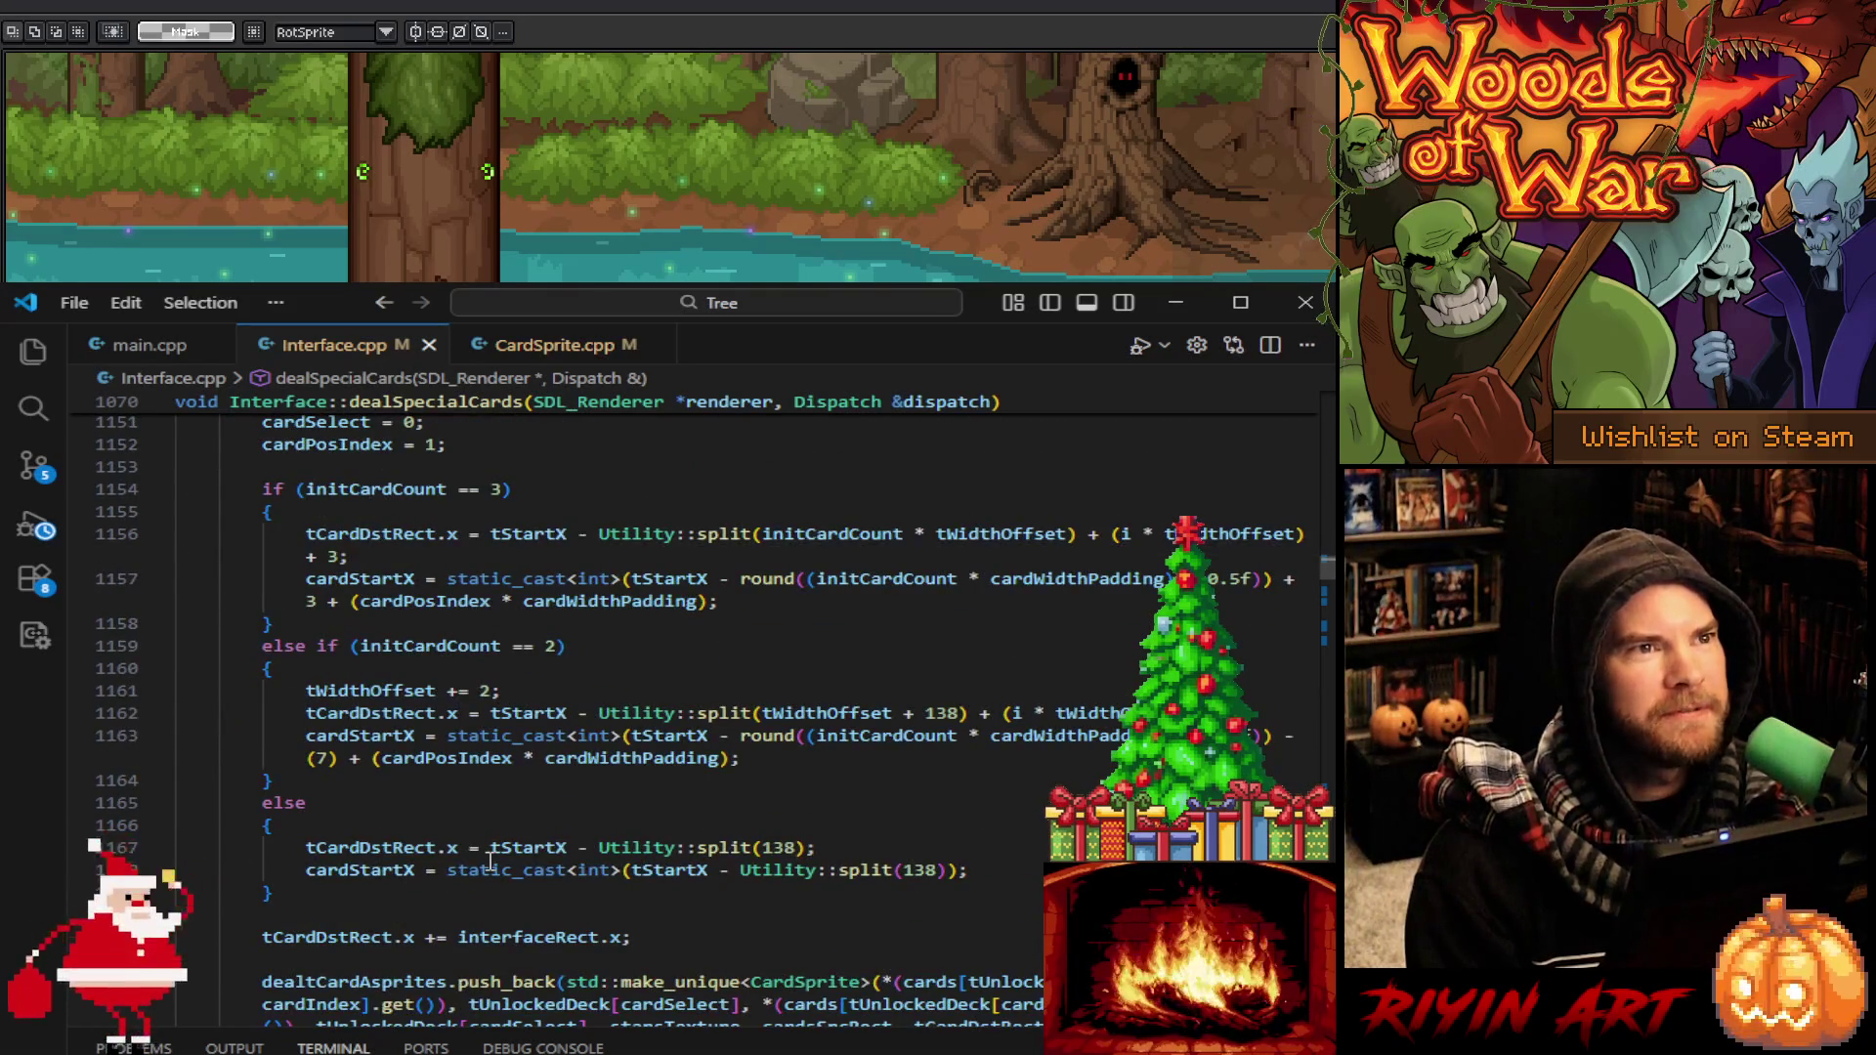
scroll(490, 860, "up", 10)
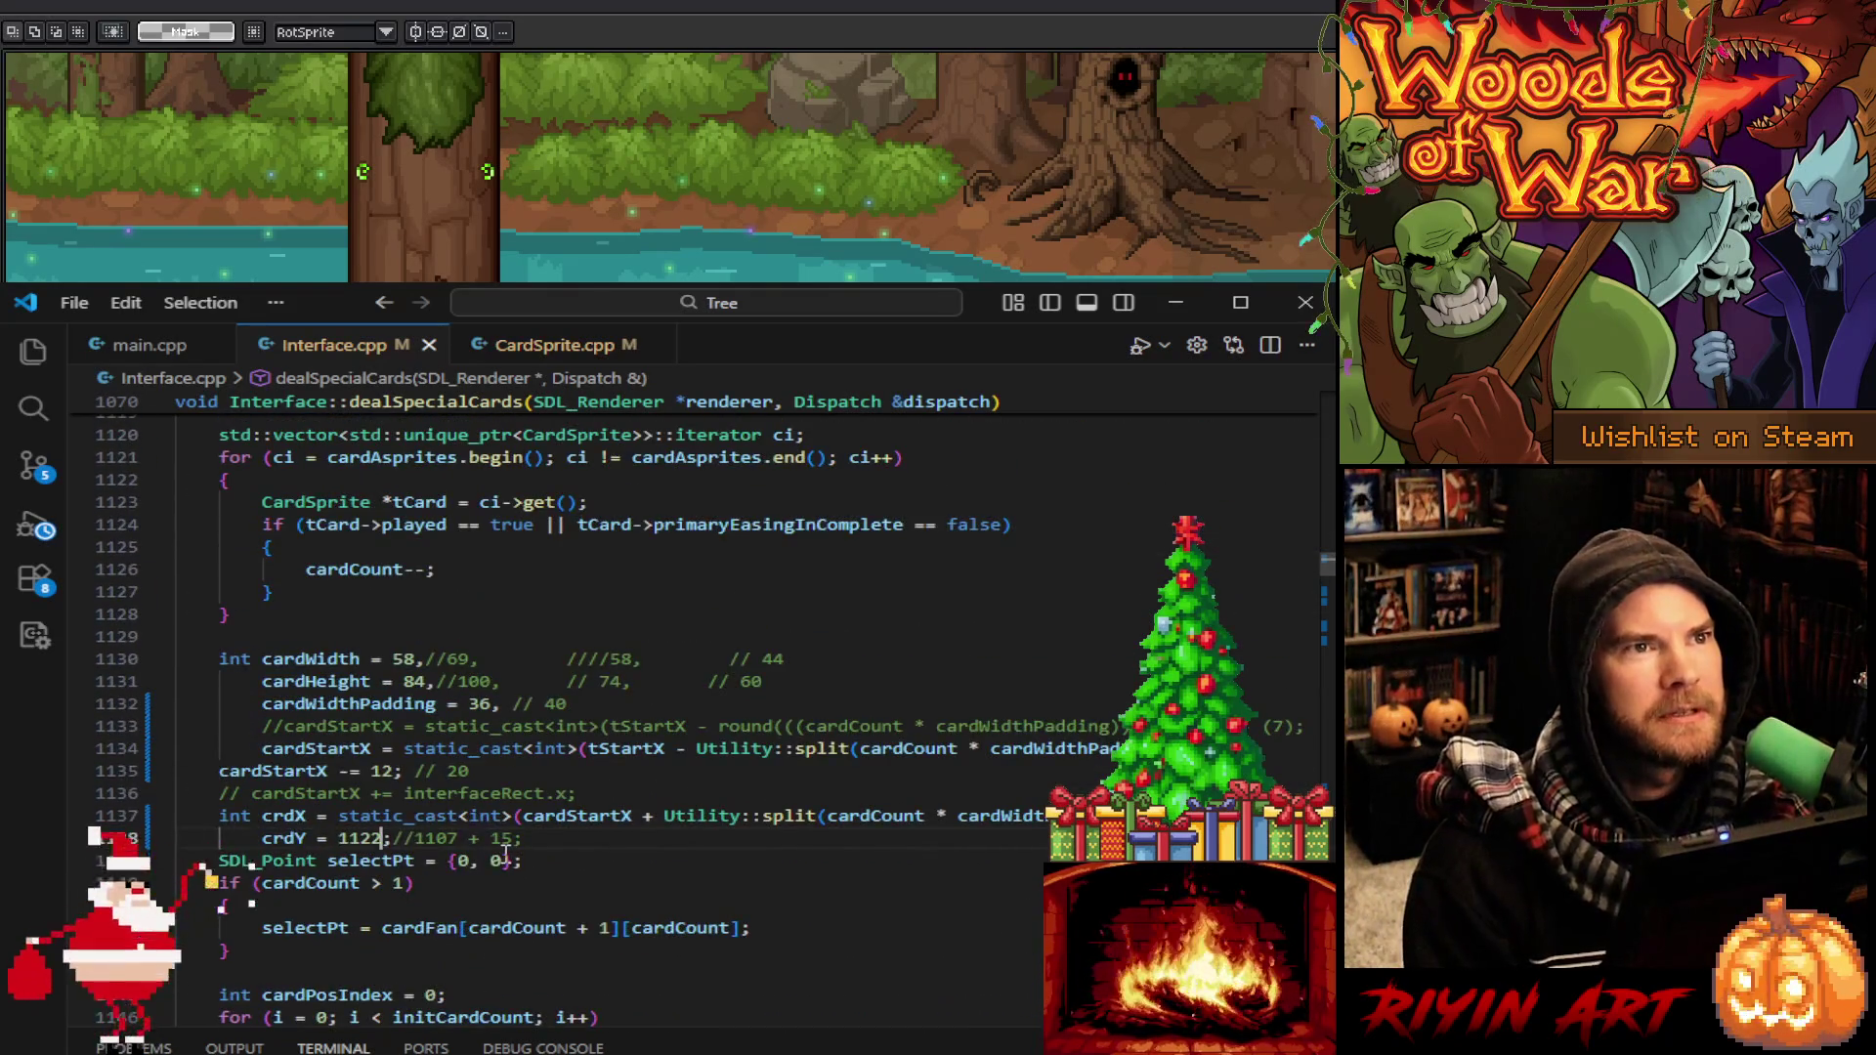
scroll(505, 856, "up", 4)
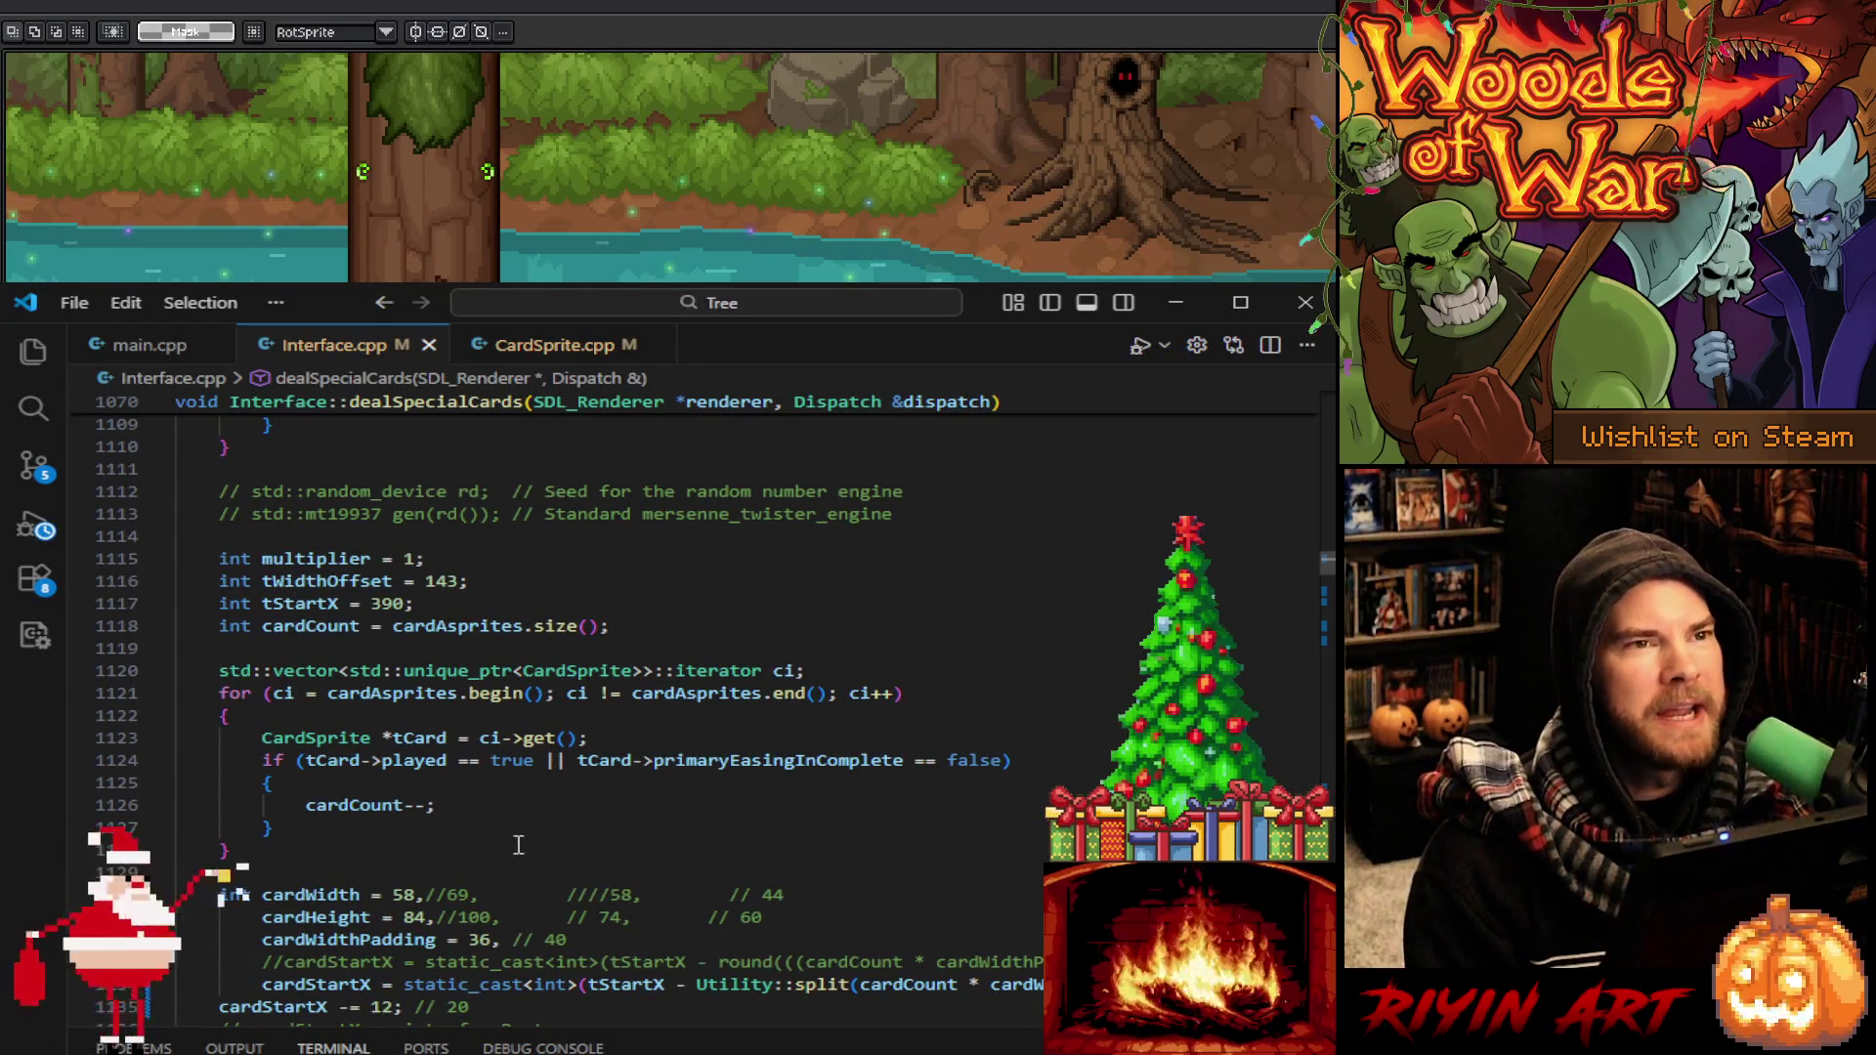
scroll(518, 845, "down", 7)
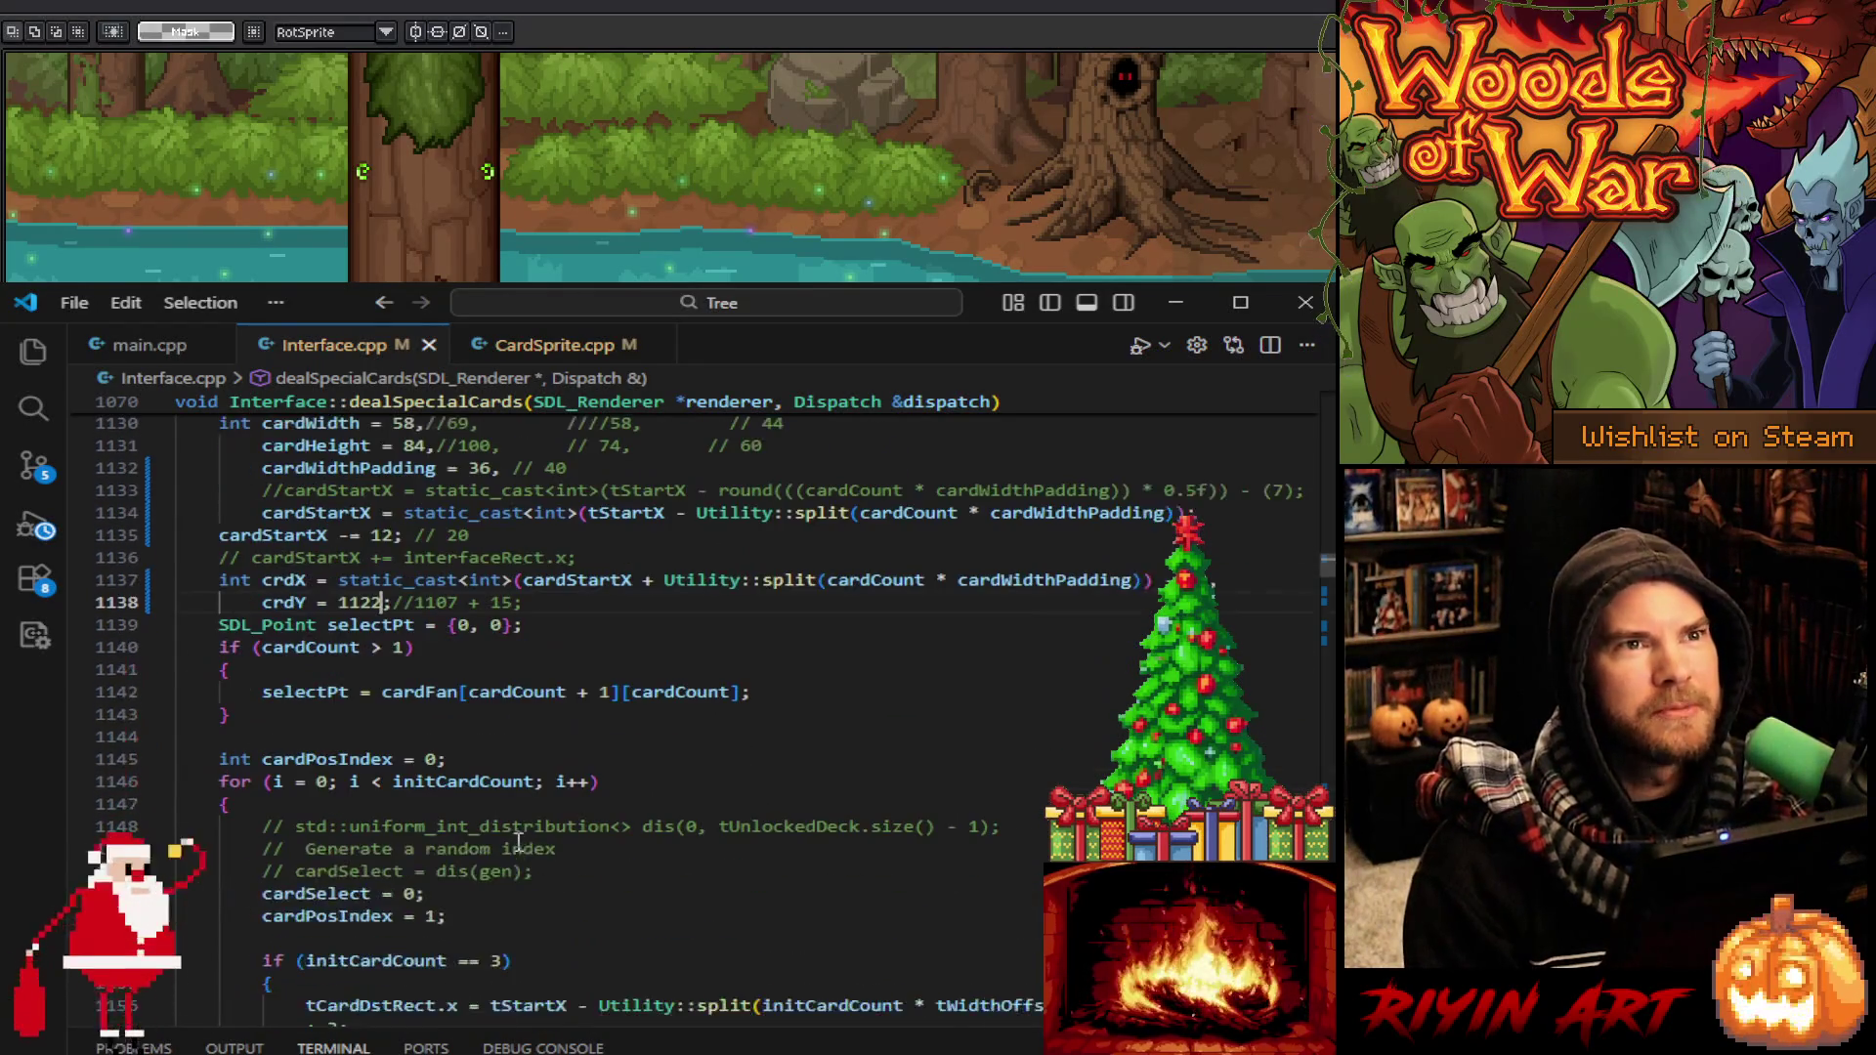
left_click(1175, 305)
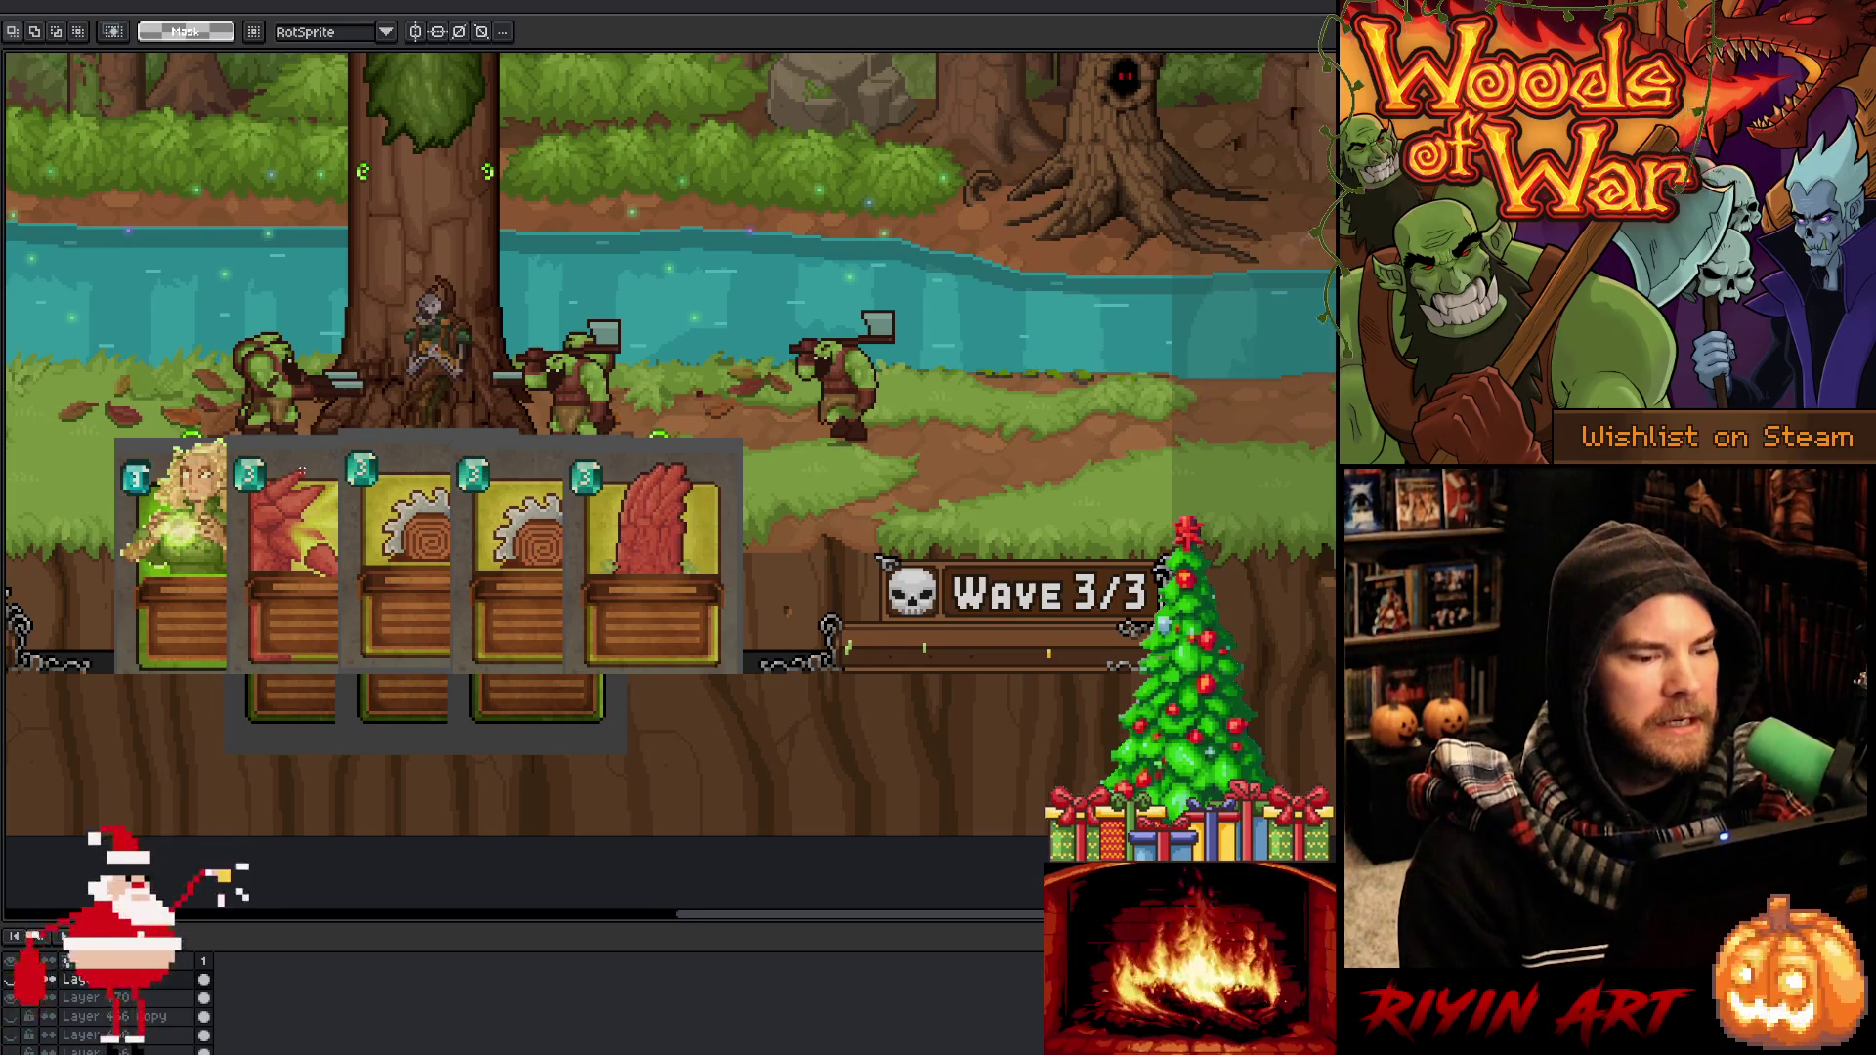
Zoom out to see the whole forest mockup, then return to Interface.cpp in VS Code
scroll(300, 472, "down", 2)
scroll(300, 472, "up", 1)
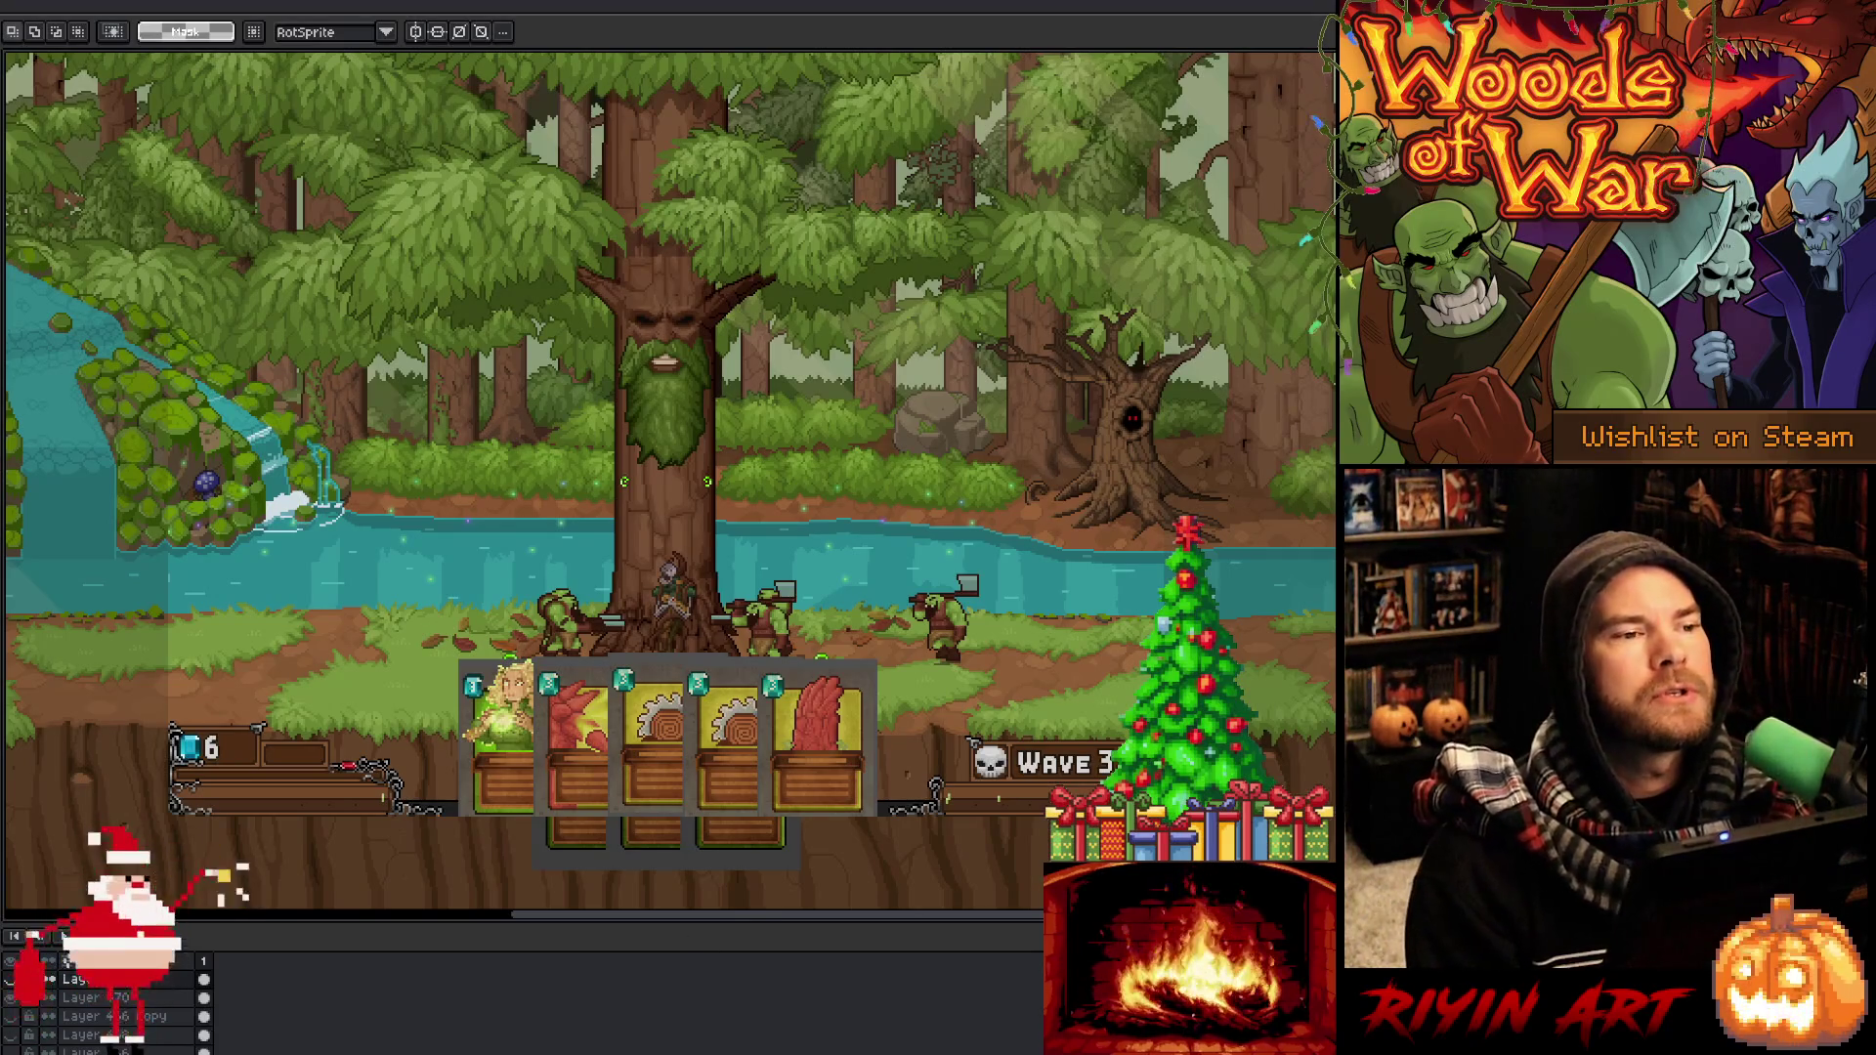
key("alt+Tab")
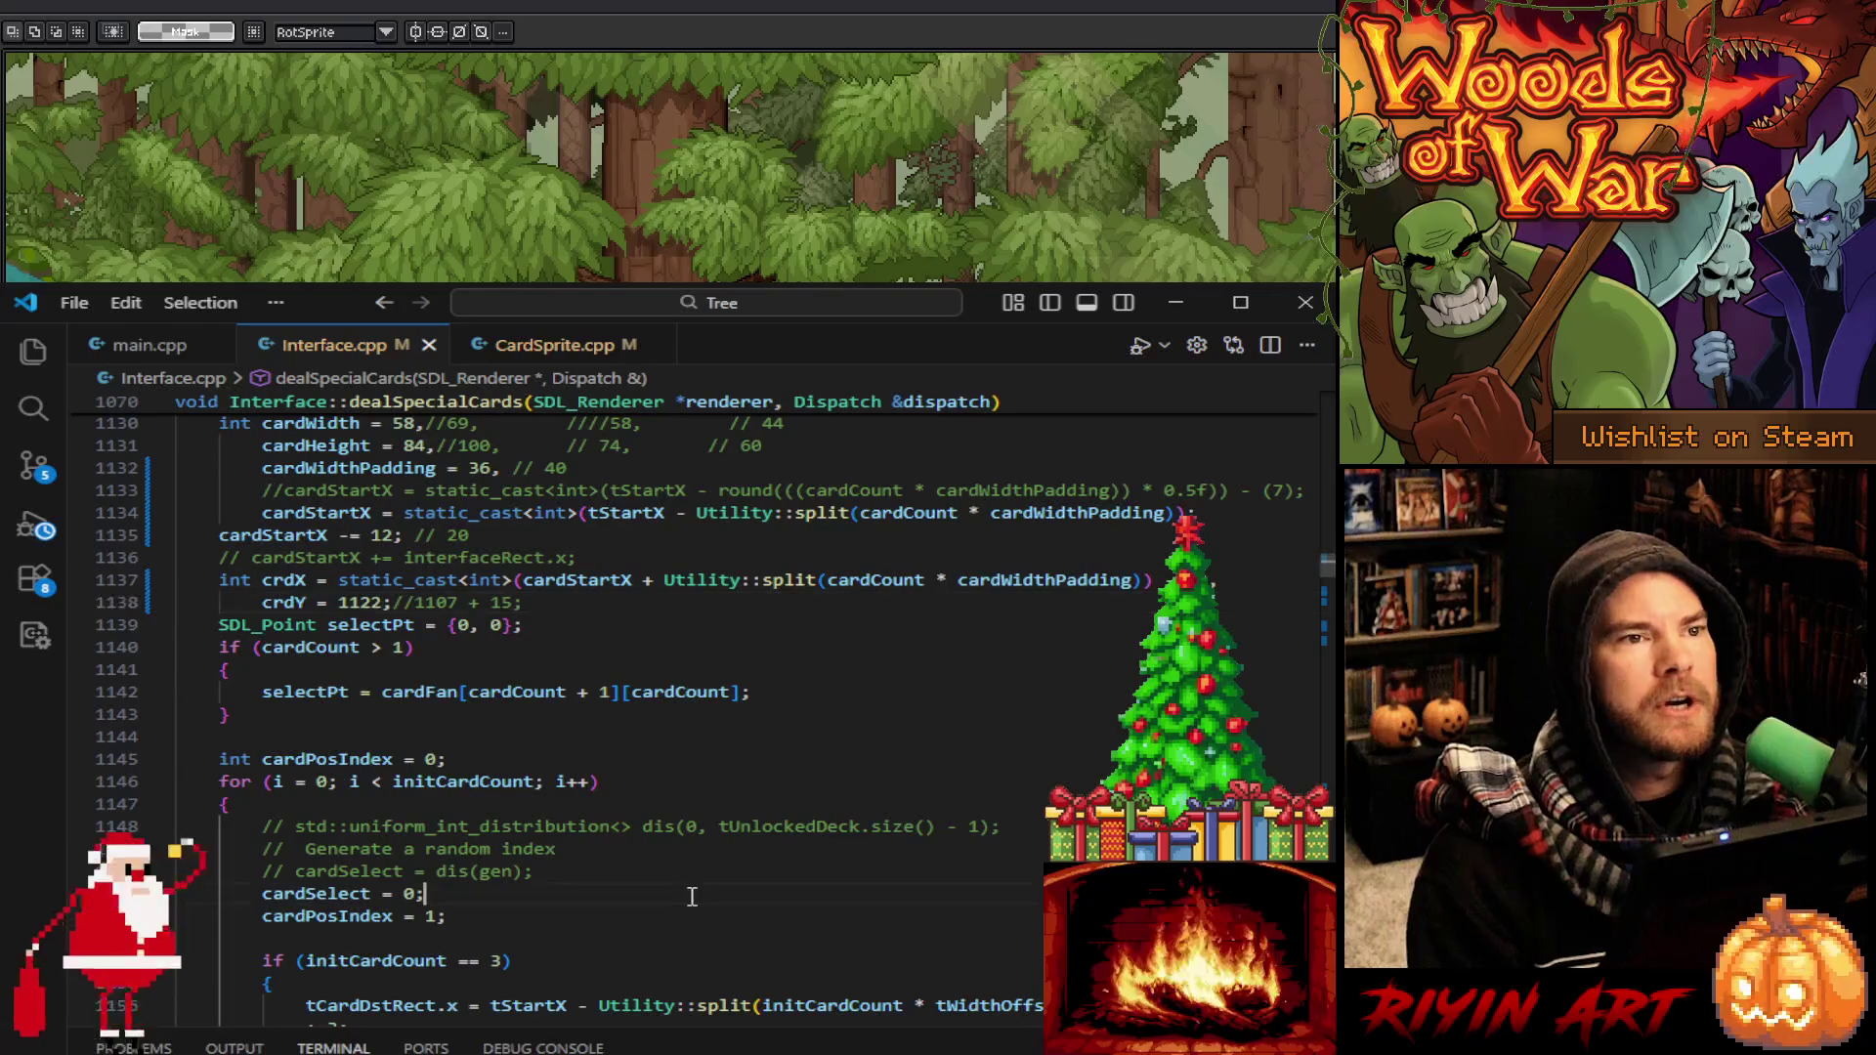
Search Interface.cpp for 'cardsprite *tcard' and highlight the CardSprite *tCard line 1570
key("ctrl+f")
type("card")
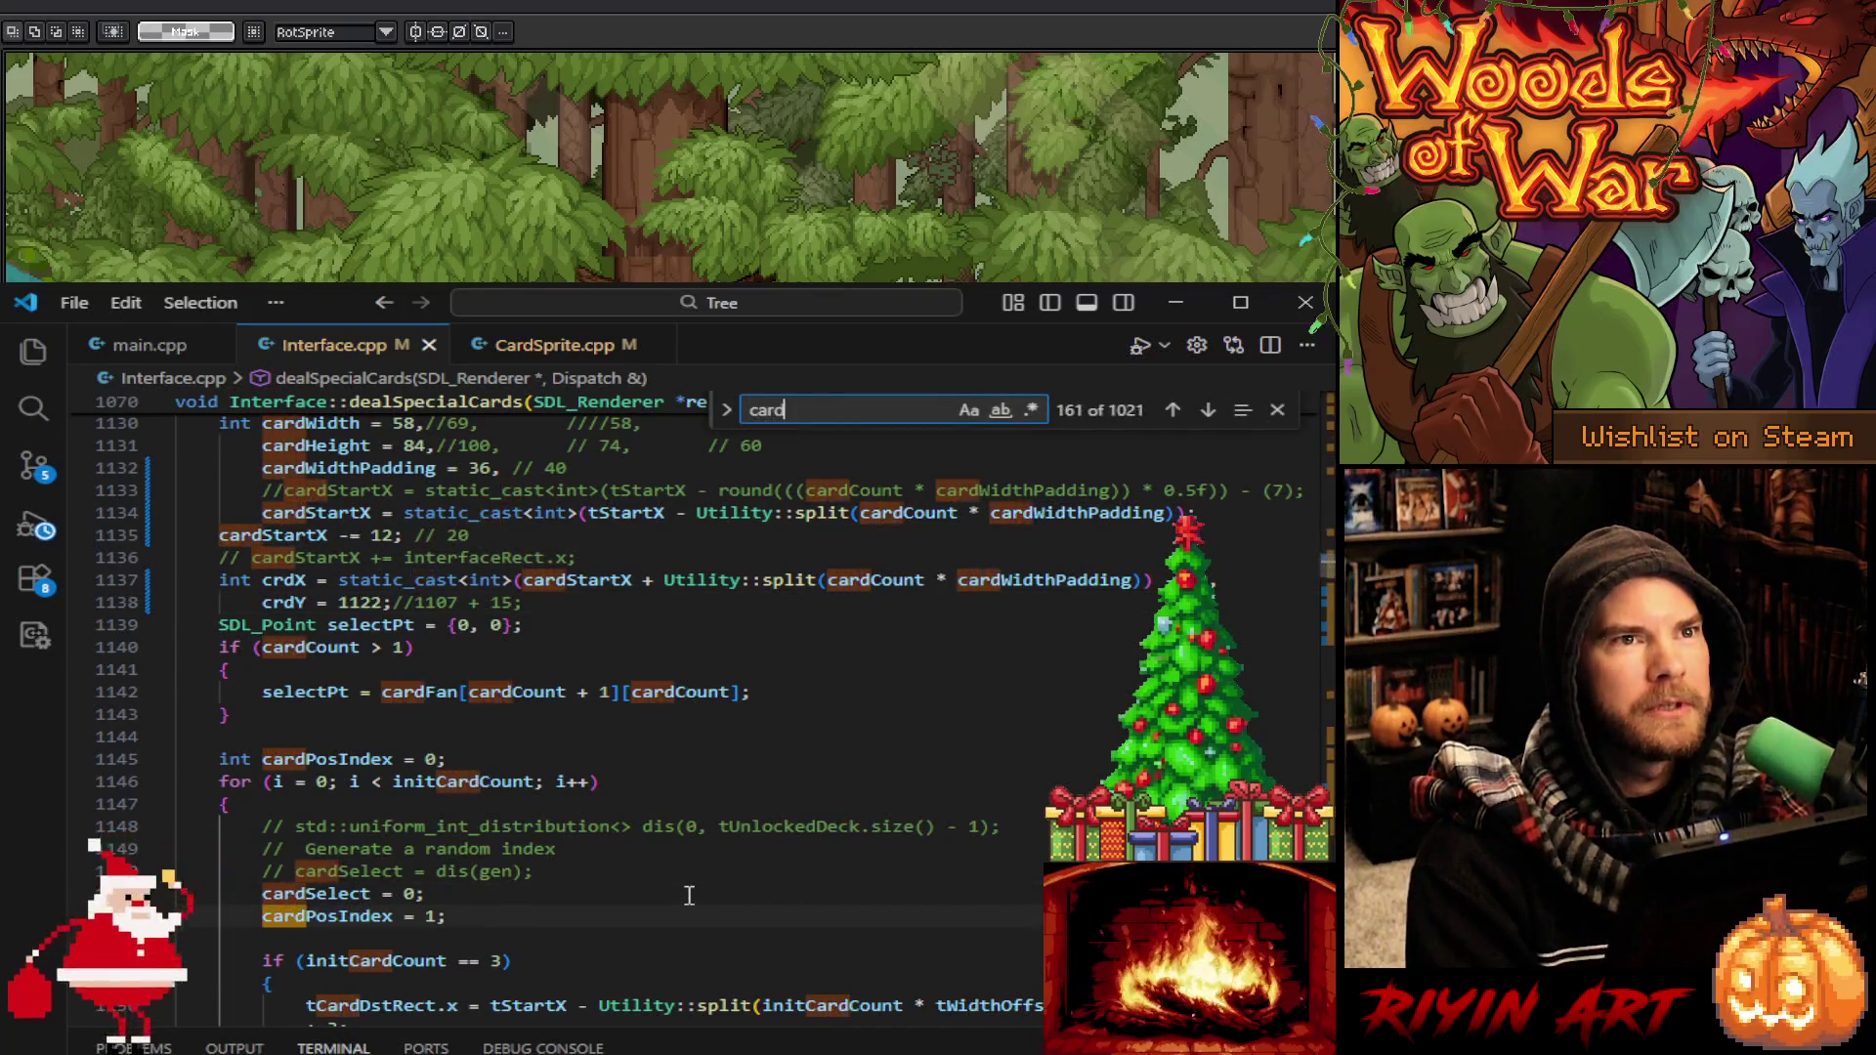
type("sprite *")
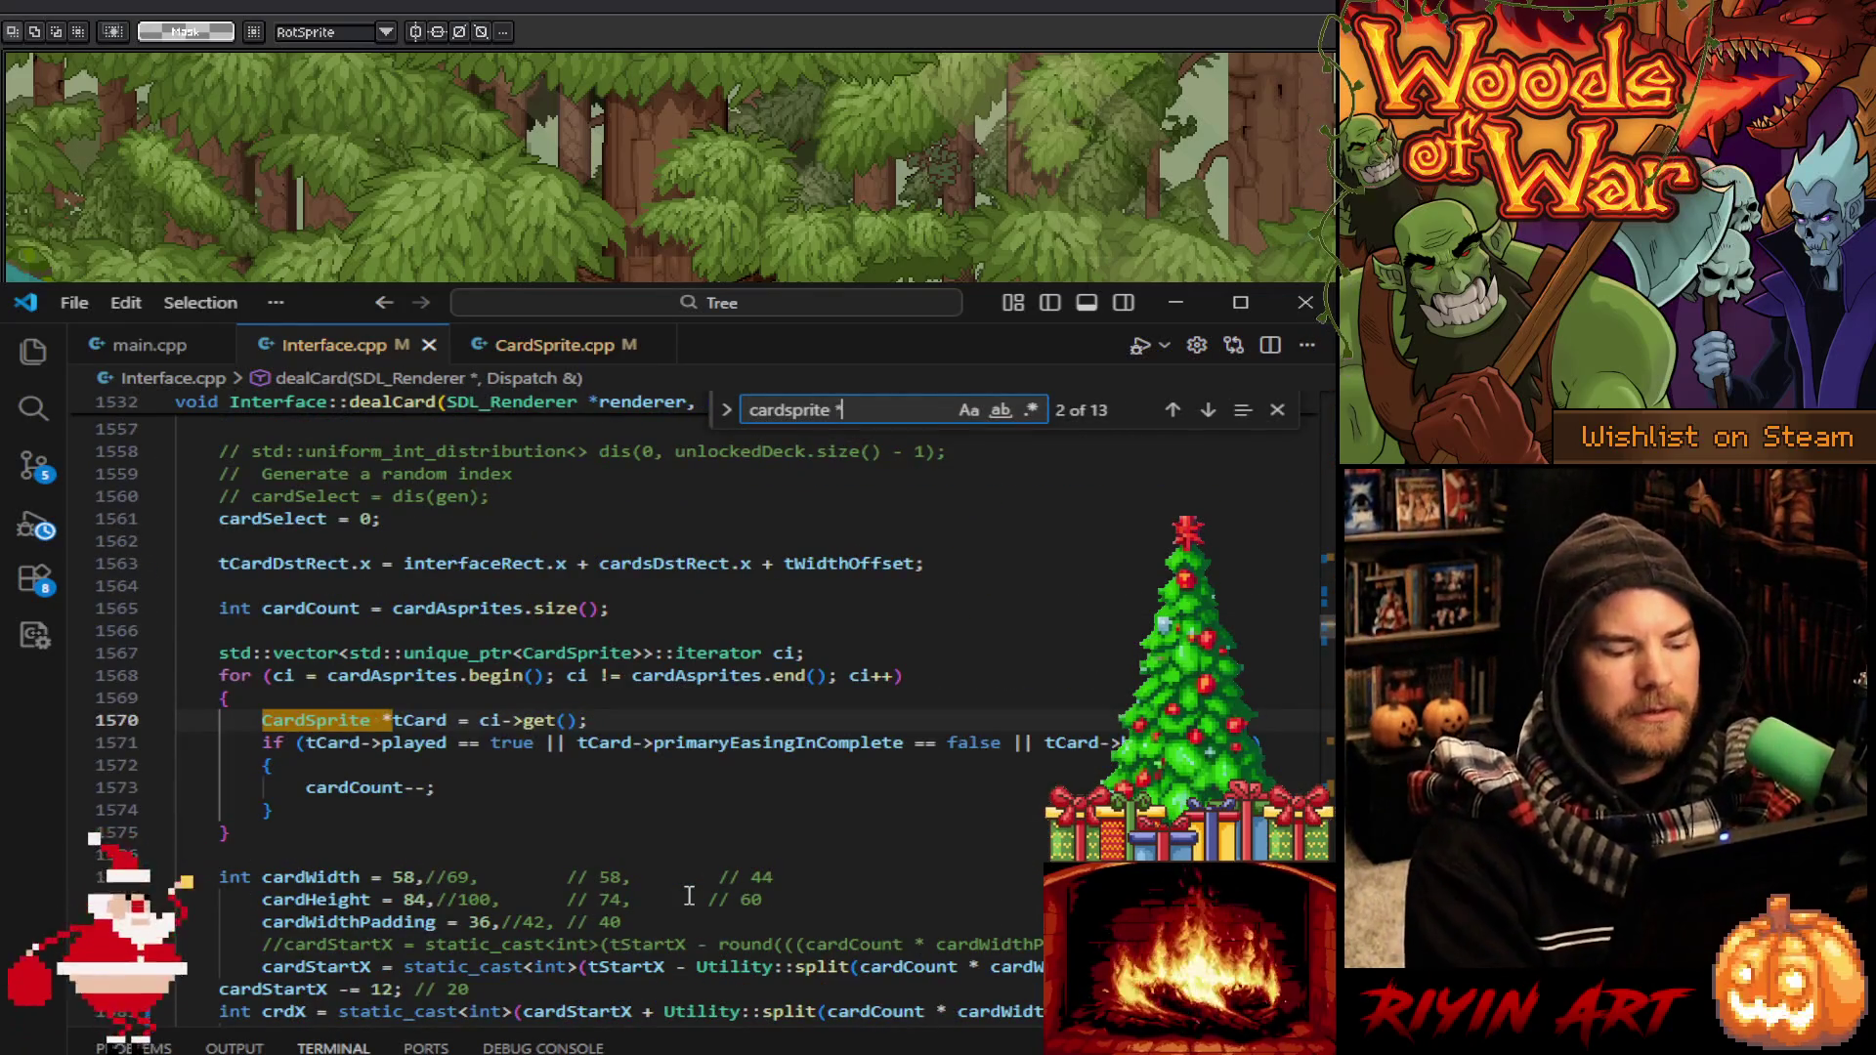
type("tcard")
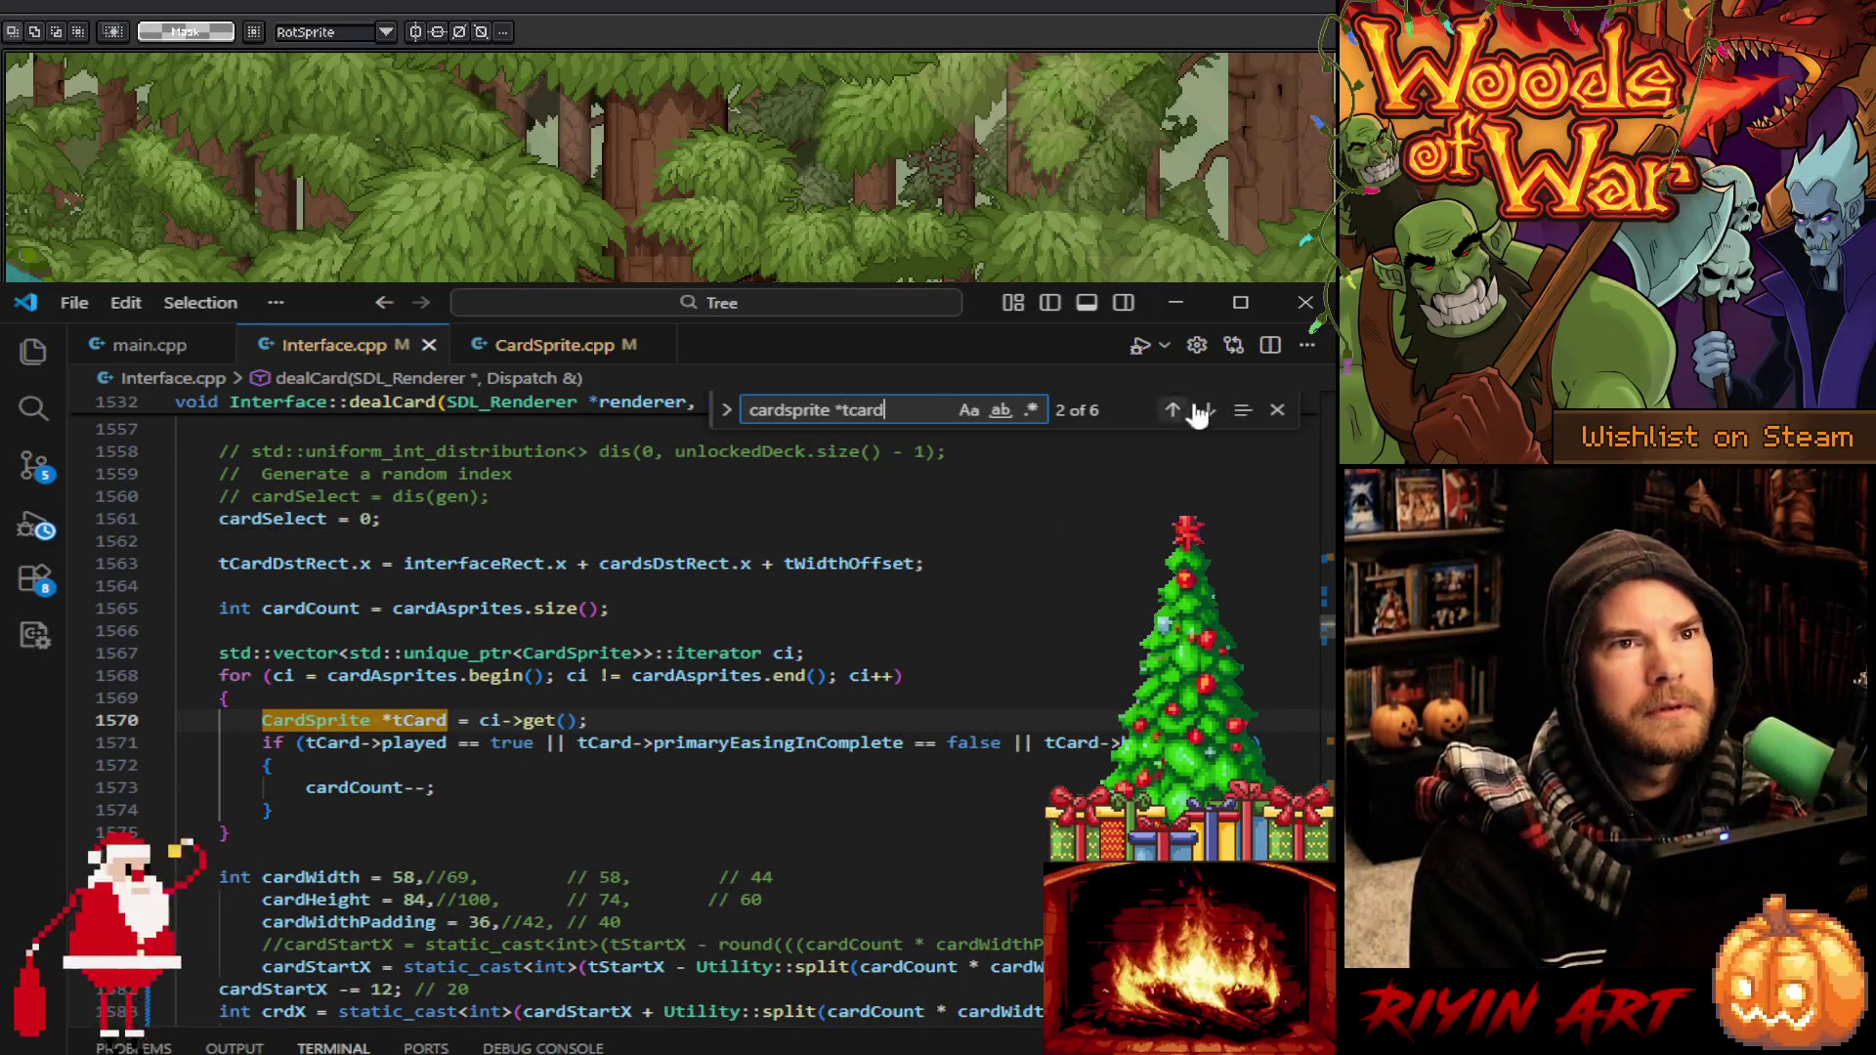
left_click(611, 719)
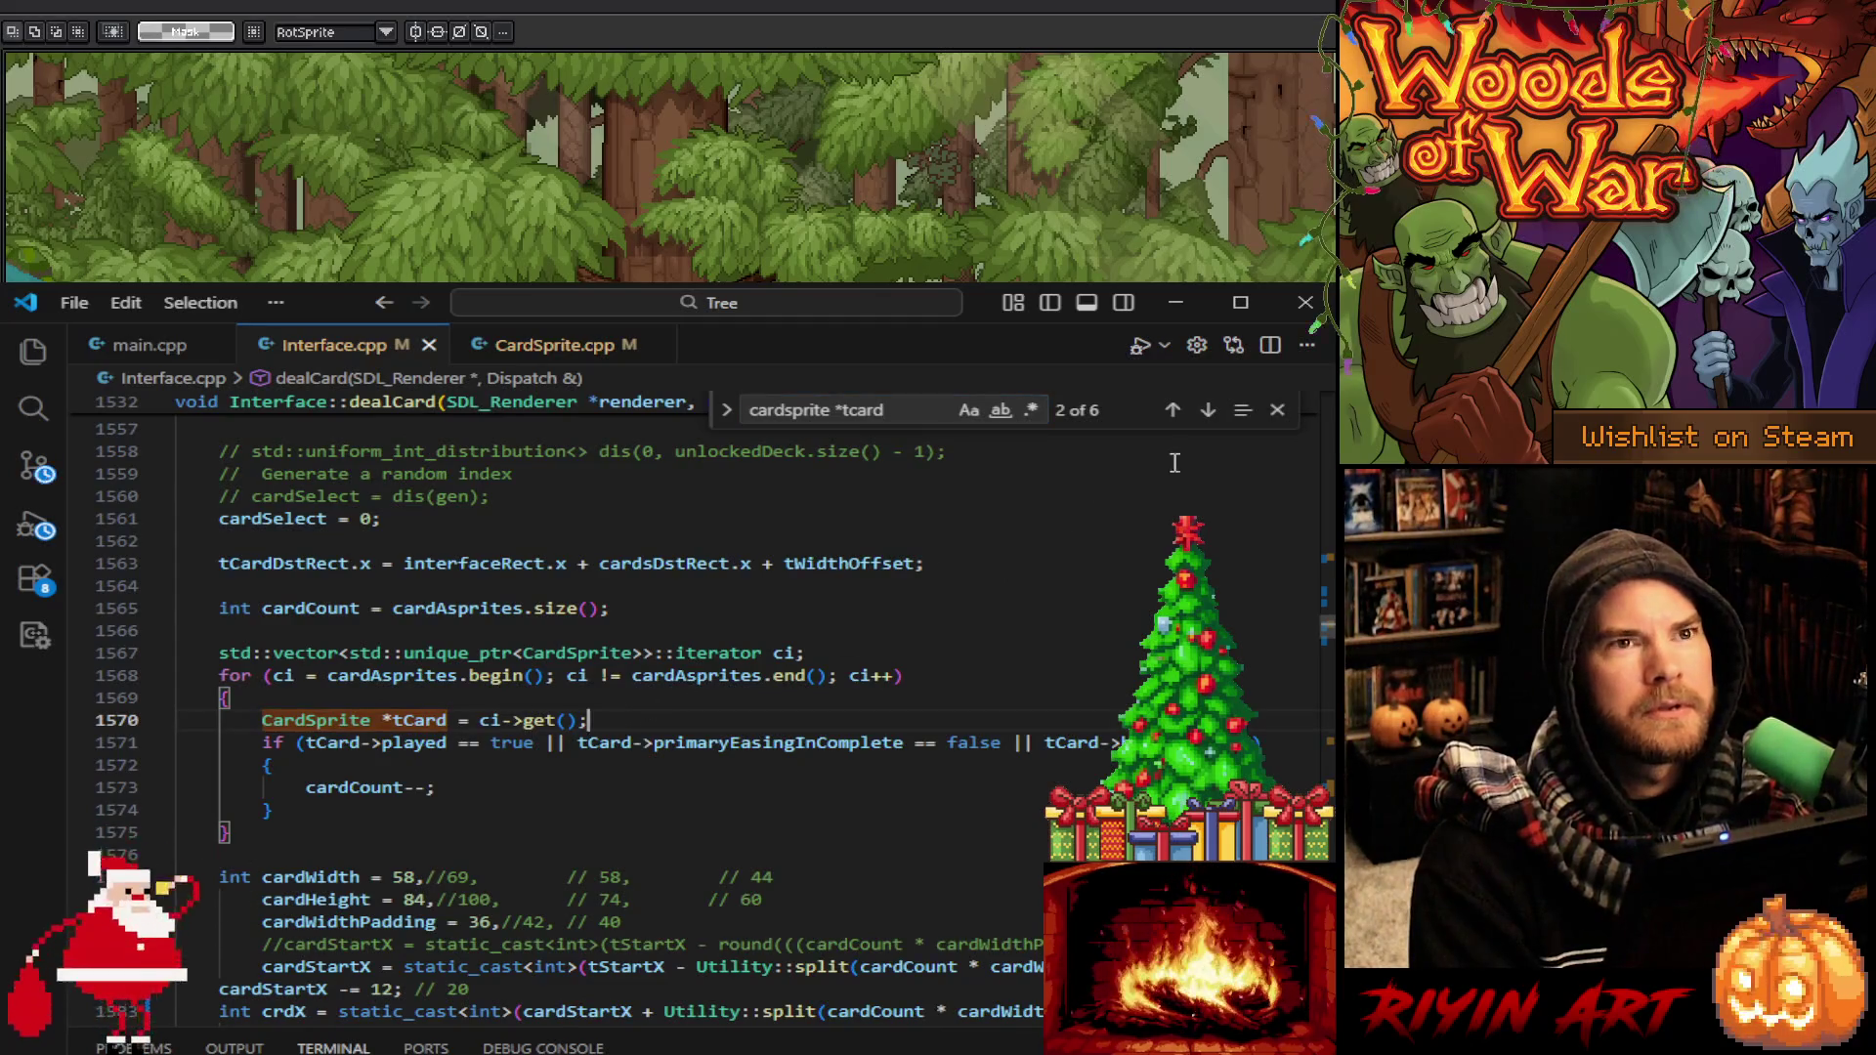
left_click(1277, 410)
left_click_drag(252, 720, 623, 712)
left_click(622, 711)
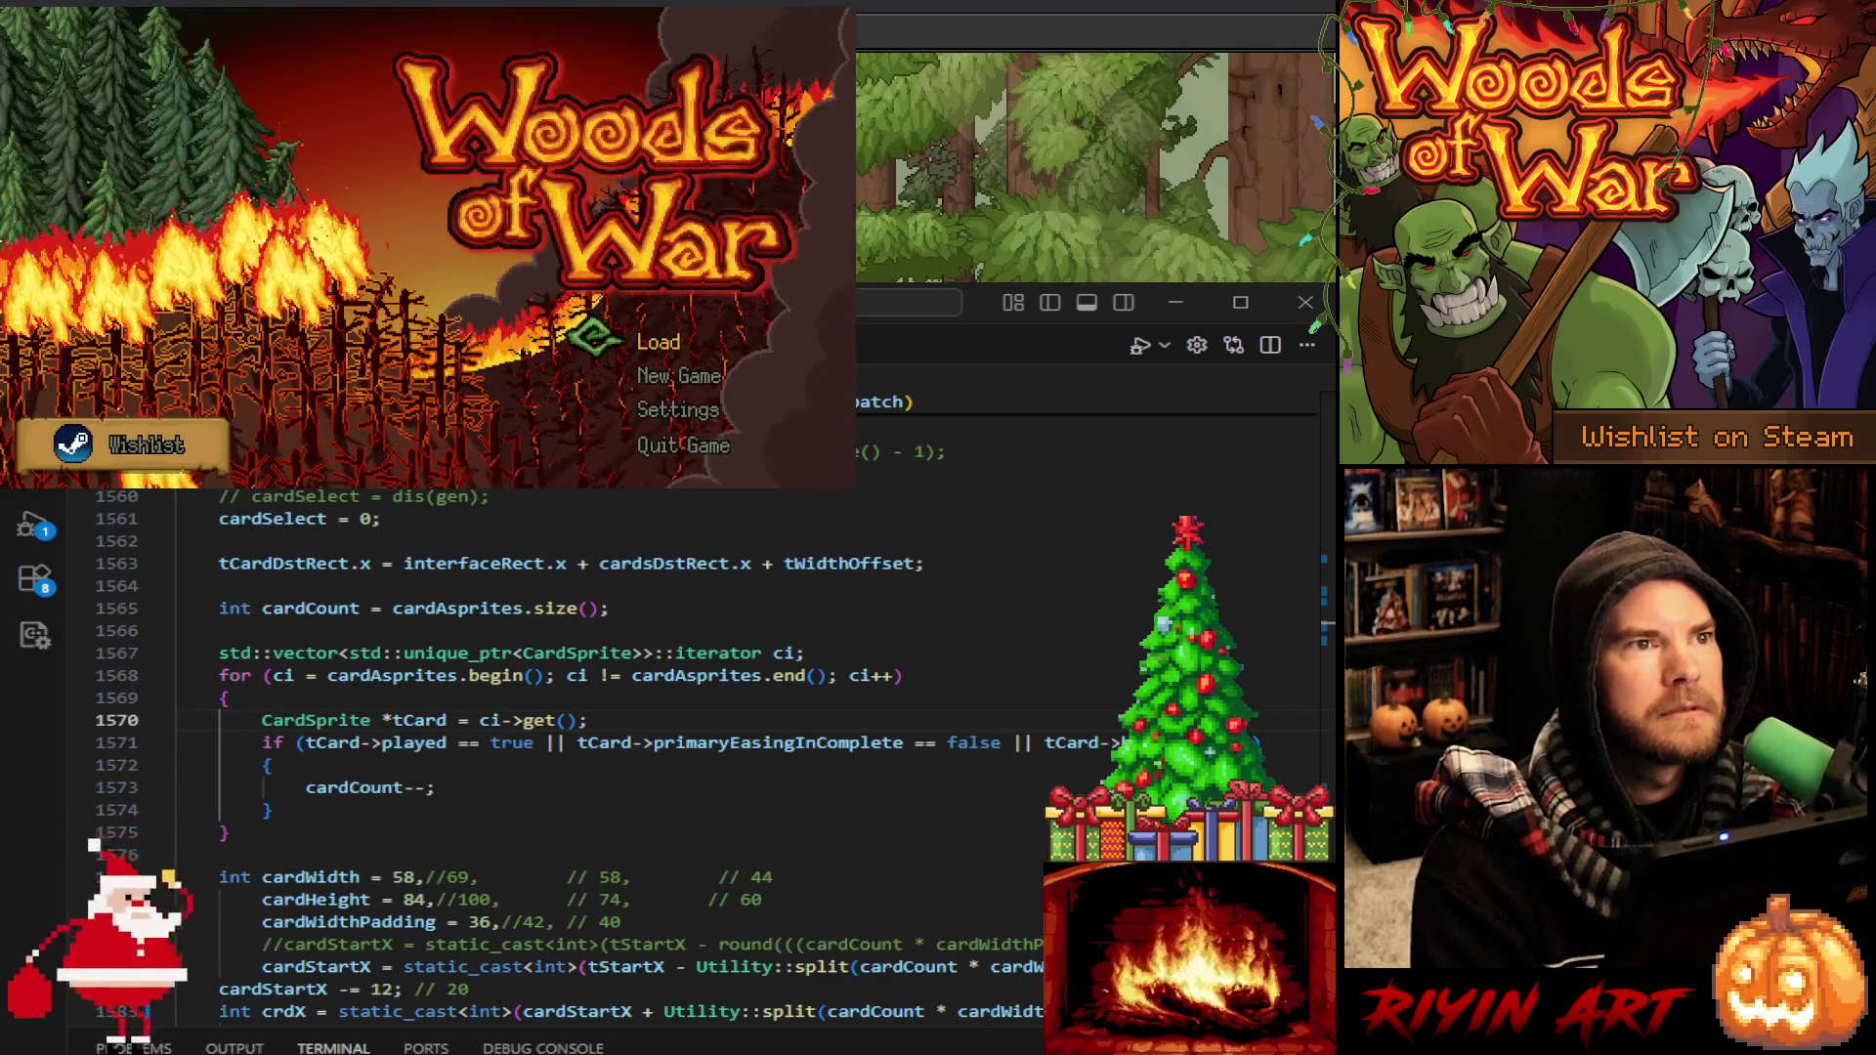
Start Woods of War from the title screen and keep the dealt starting hand
key("Return")
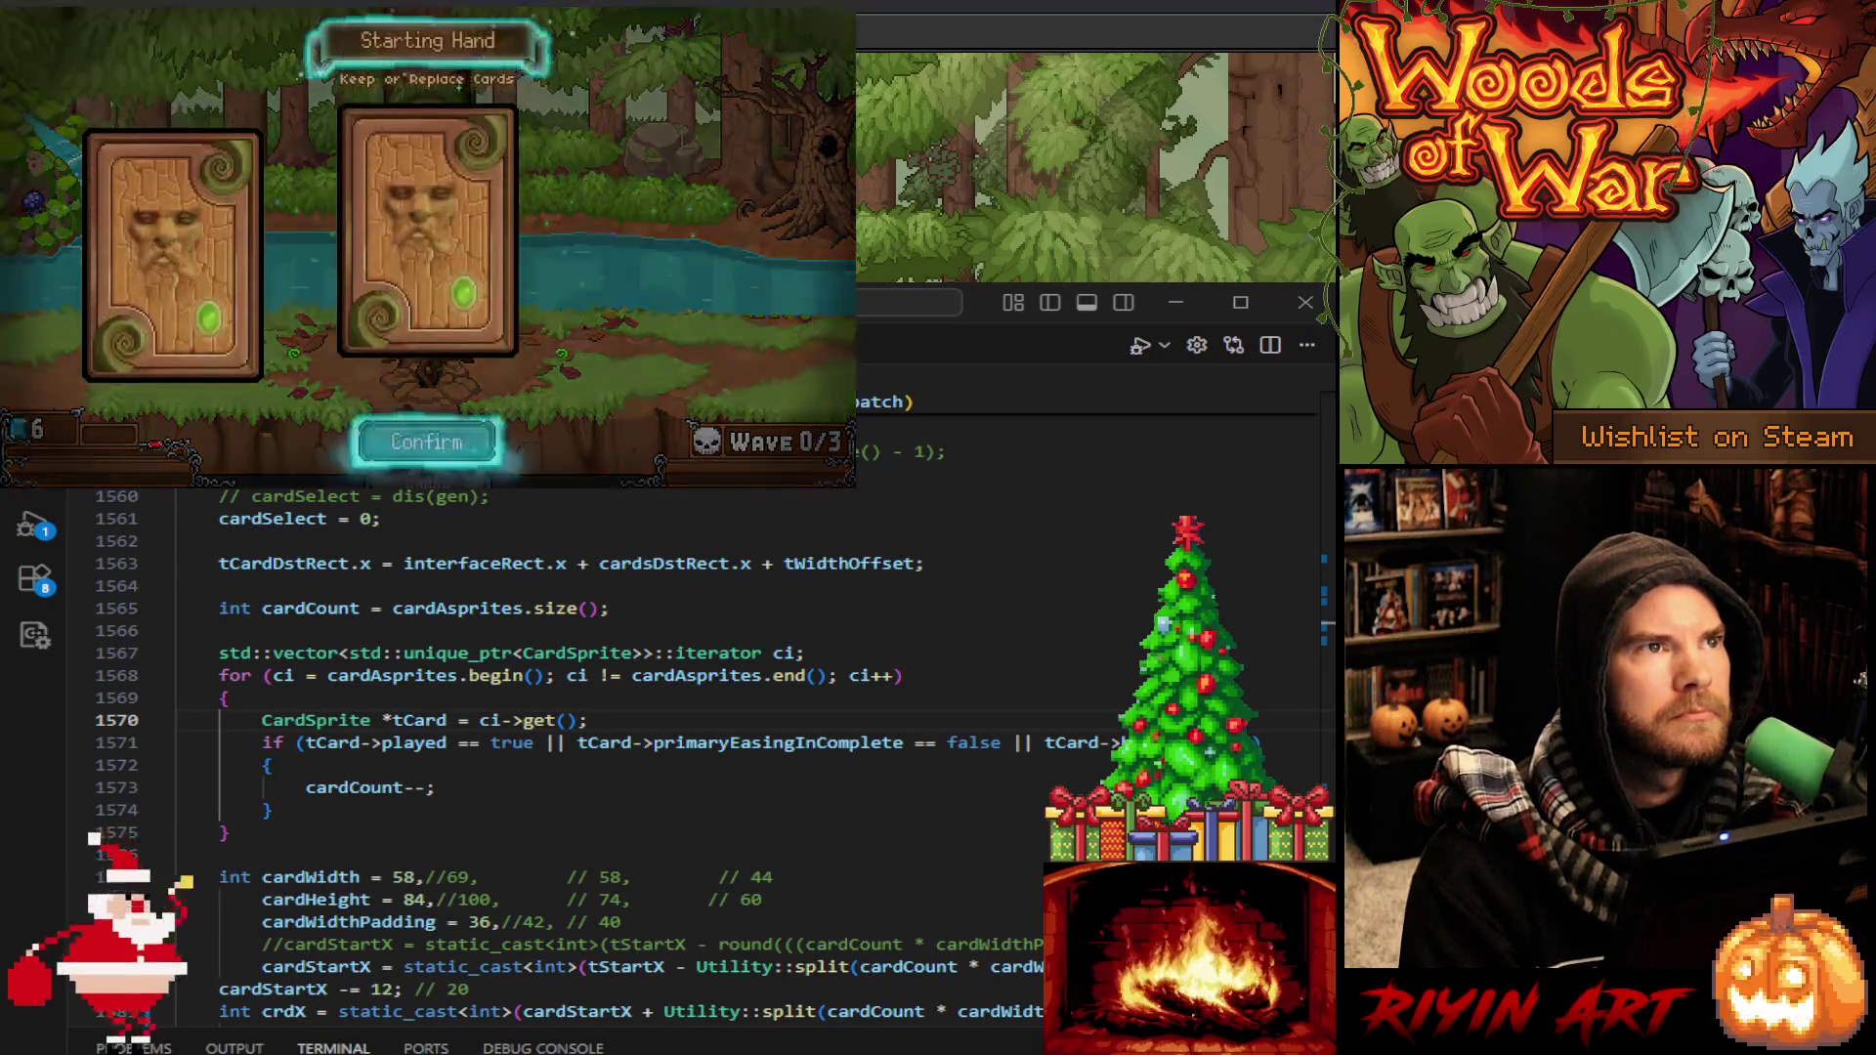
key("Return")
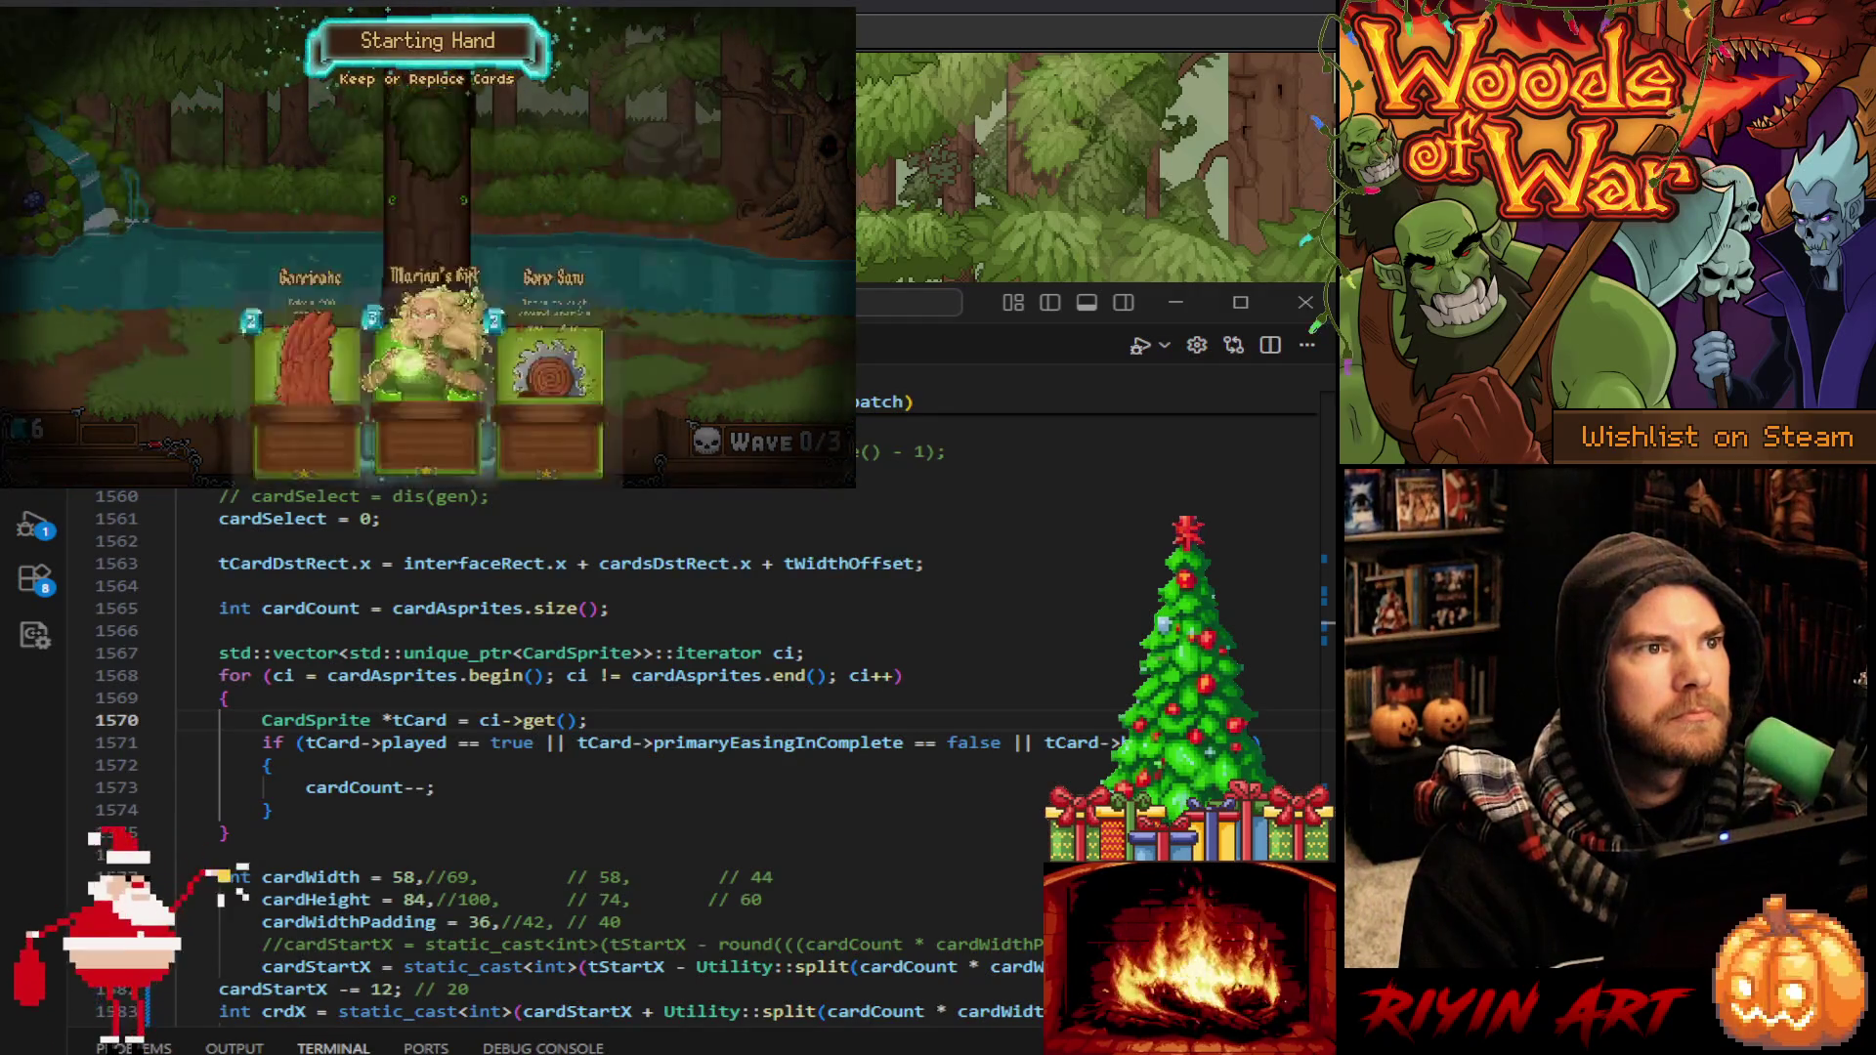
mouse_move(492, 439)
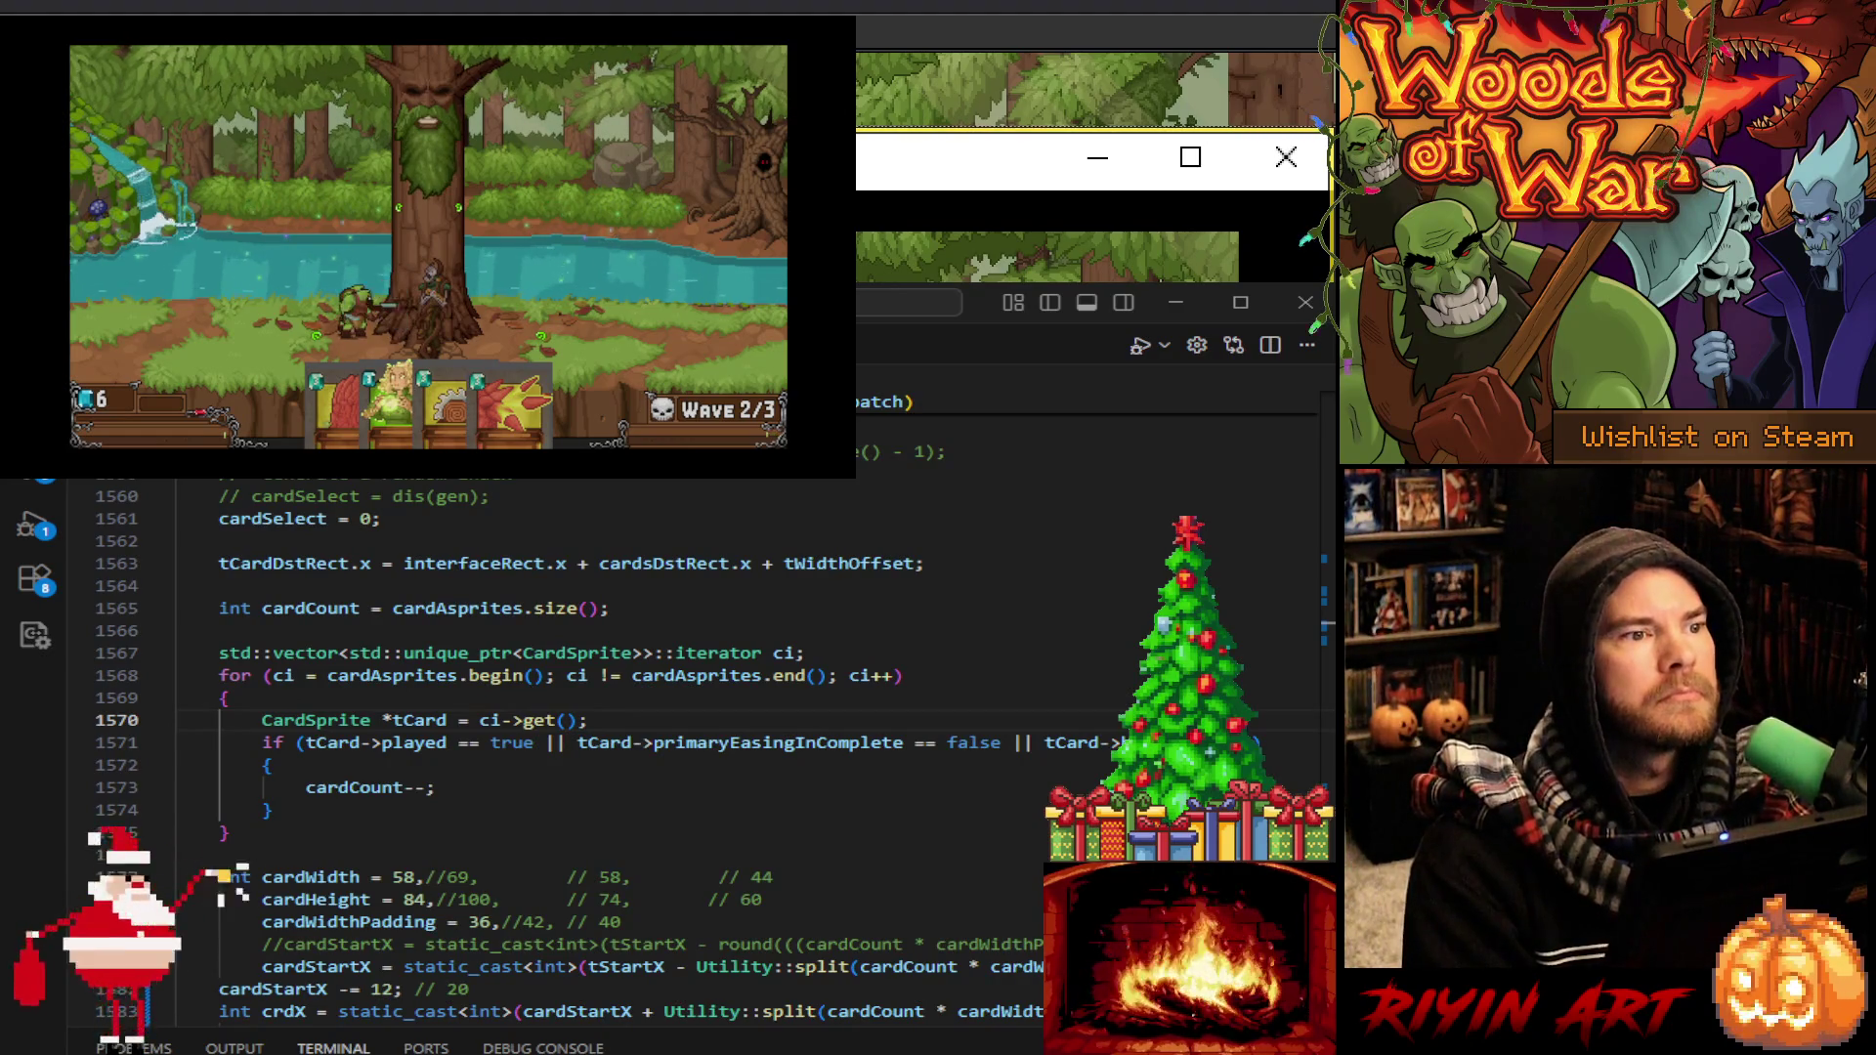
Back in the mockup, delete the black game-window capture and its backdrop
left_click(1176, 301)
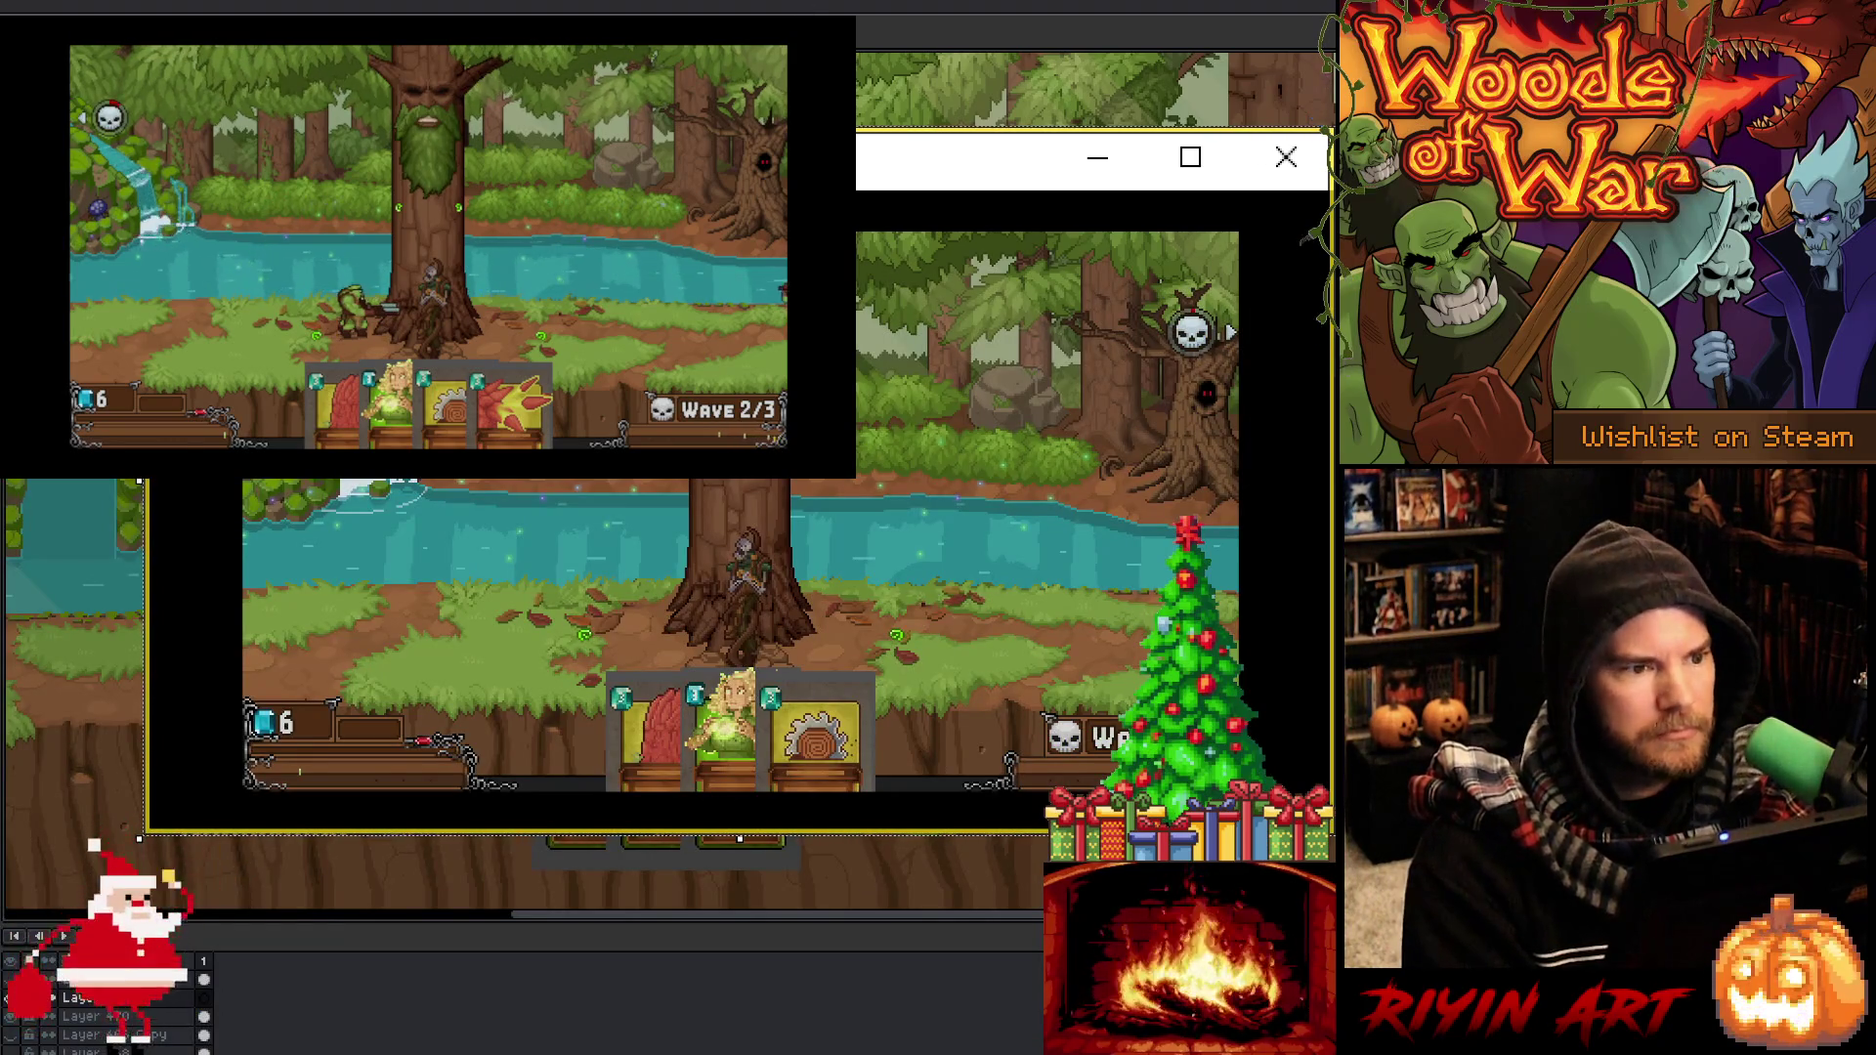
mouse_move(193, 208)
left_mouse_down()
mouse_move(1124, 747)
mouse_move(1283, 812)
left_mouse_up()
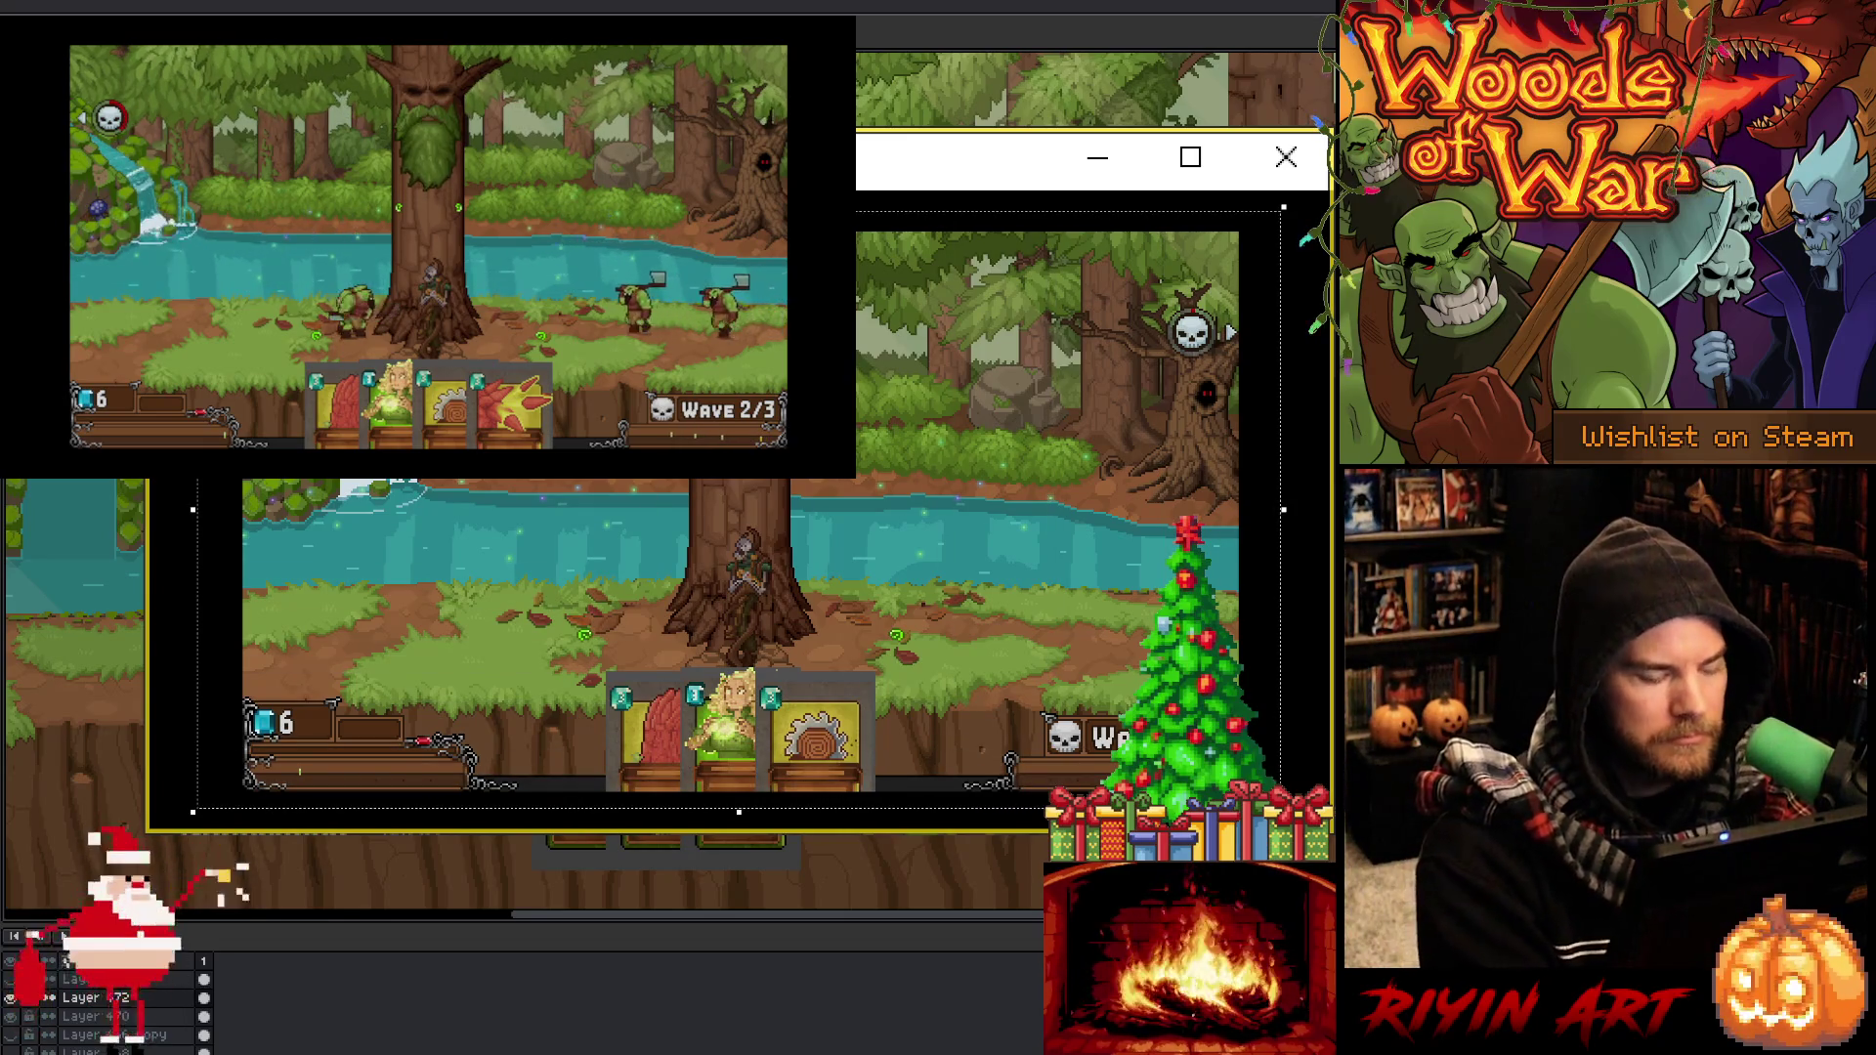
key("Delete")
key("ctrl+z")
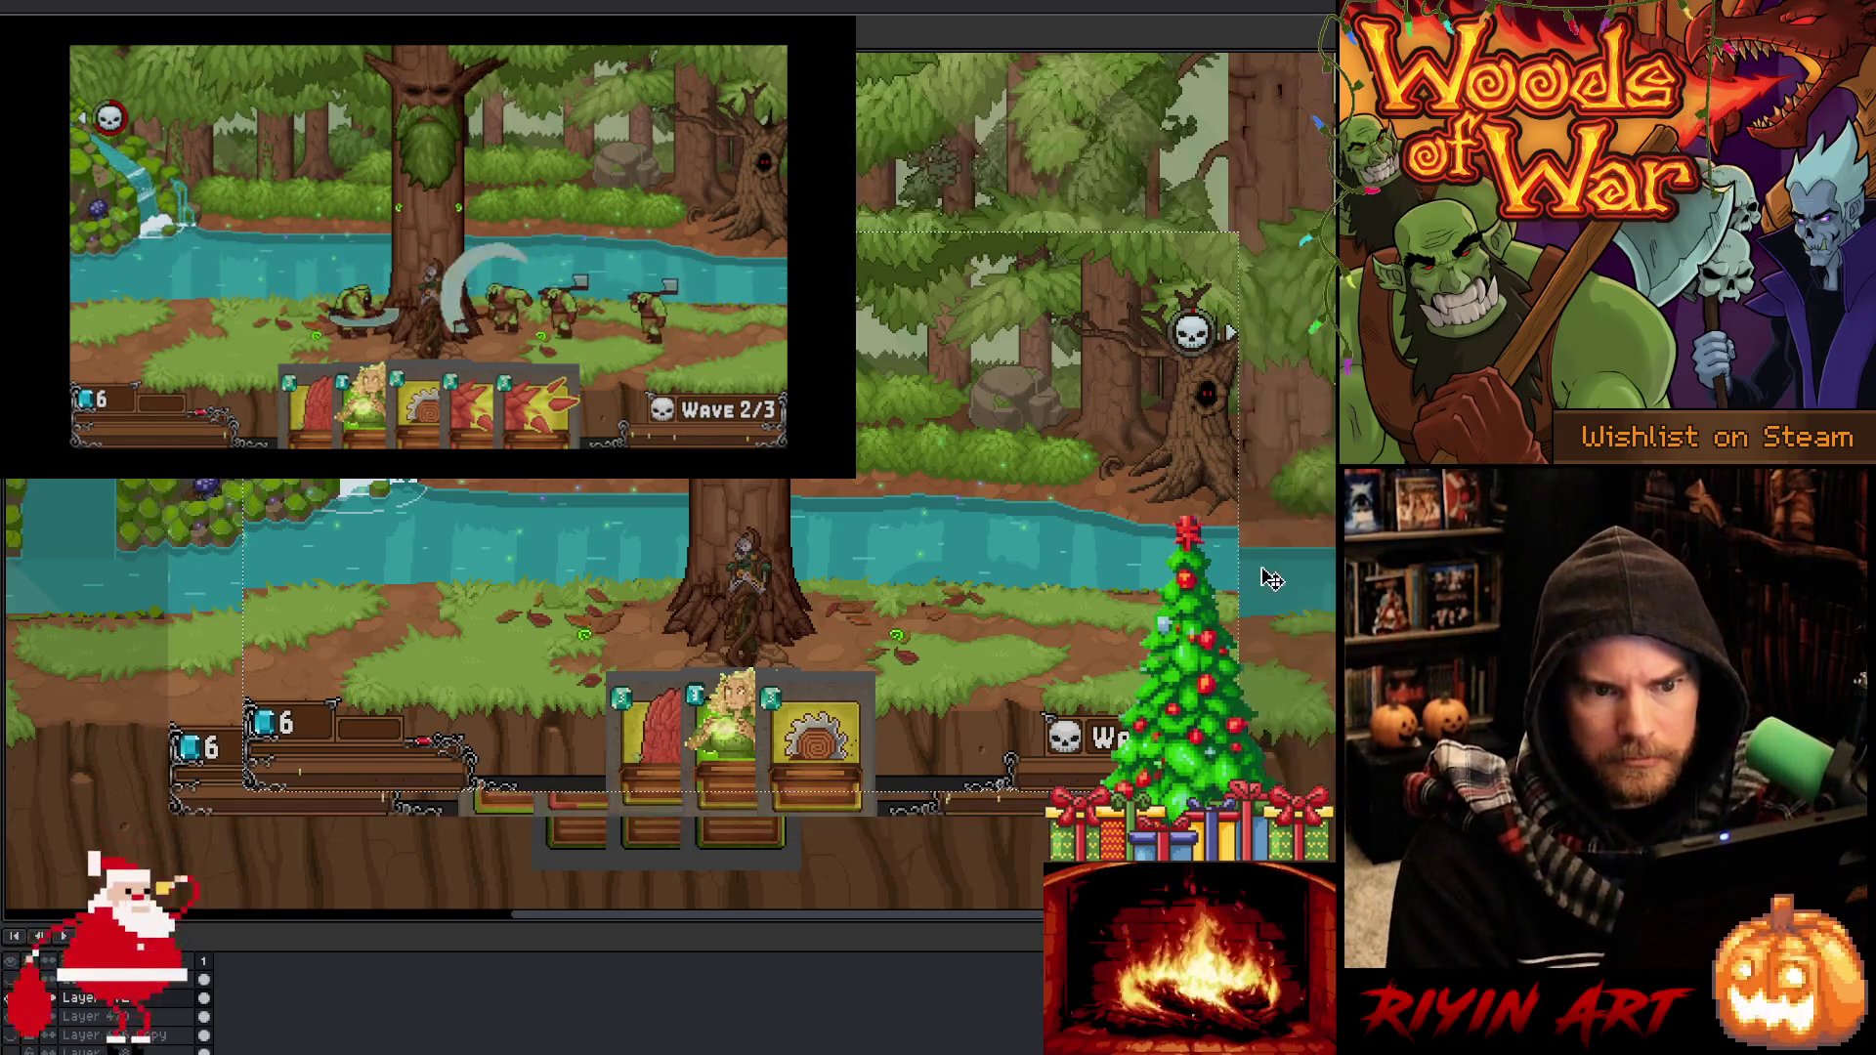
key("Delete")
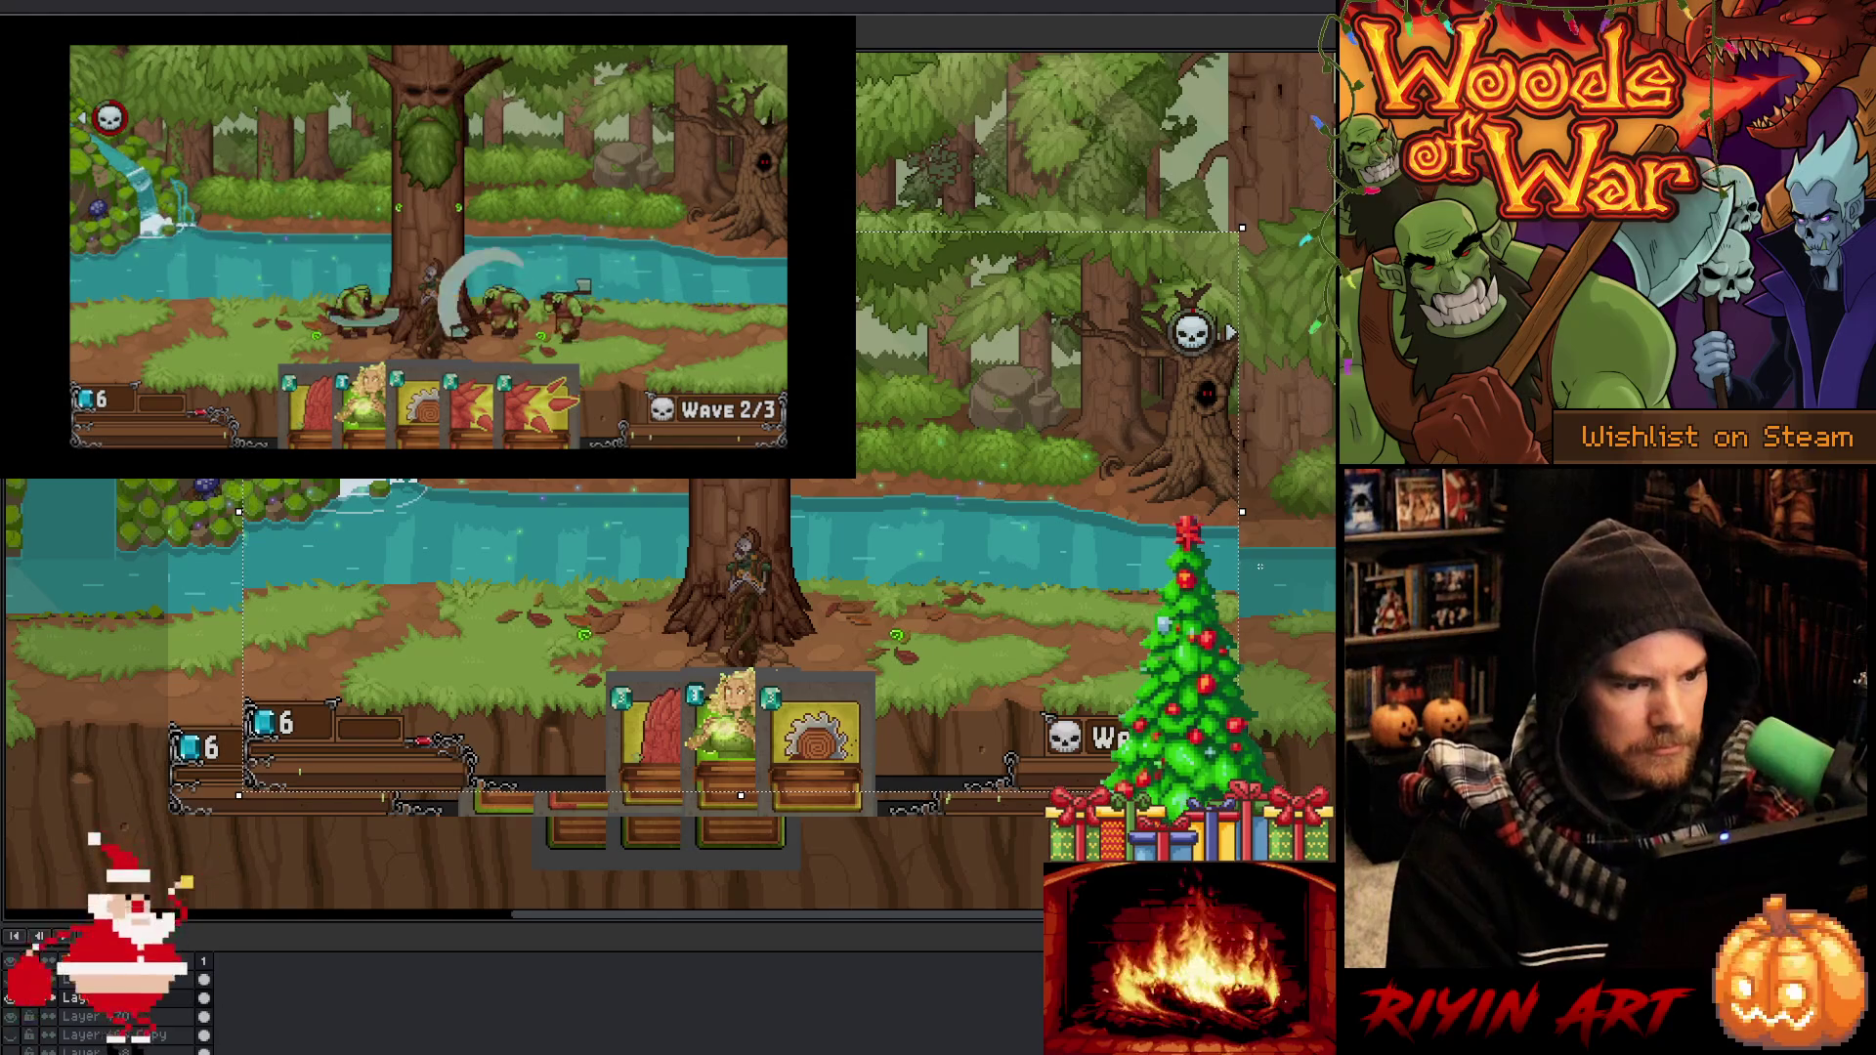
Shift the mockup's scene, HUD and hand left and down into alignment
left_click_drag(663, 605, 593, 628)
scroll(163, 836, "up", 3)
left_click_drag(353, 647, 324, 671)
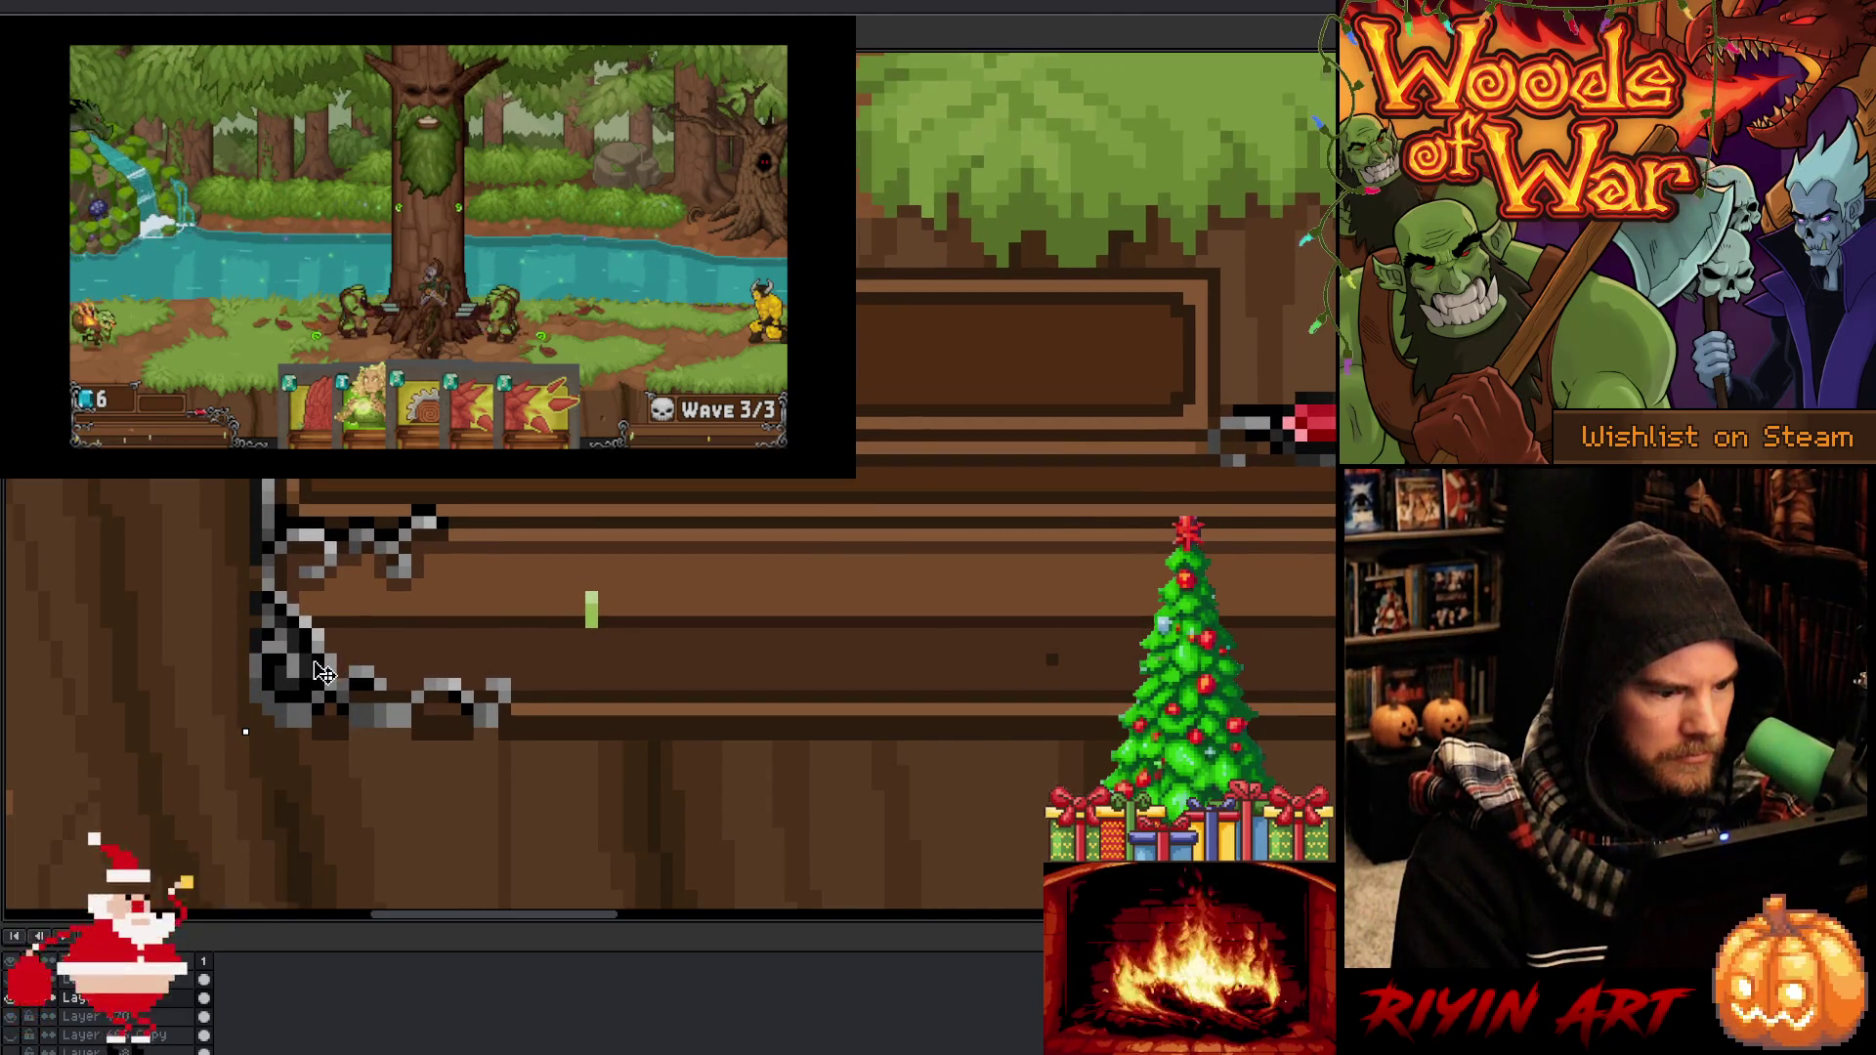
scroll(325, 670, "down", 1)
scroll(484, 592, "down", 1)
scroll(484, 592, "down", 3)
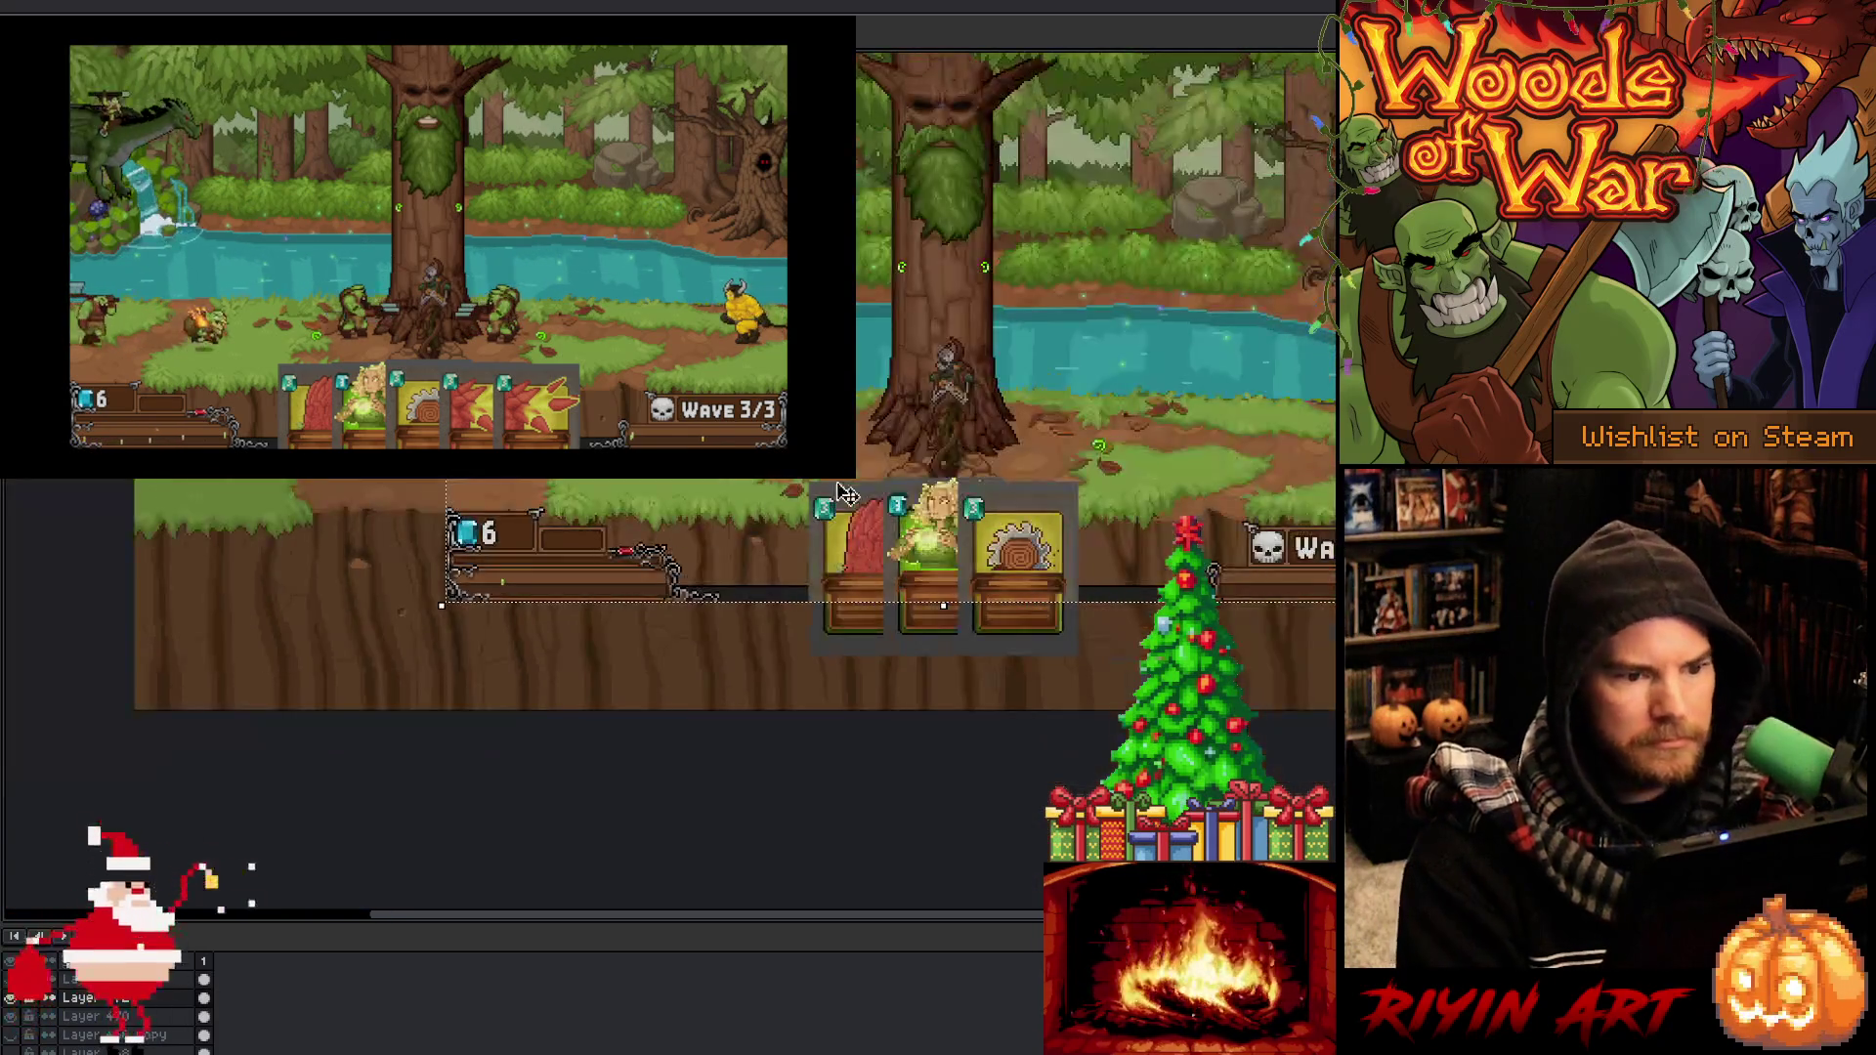
scroll(748, 607, "up", 2)
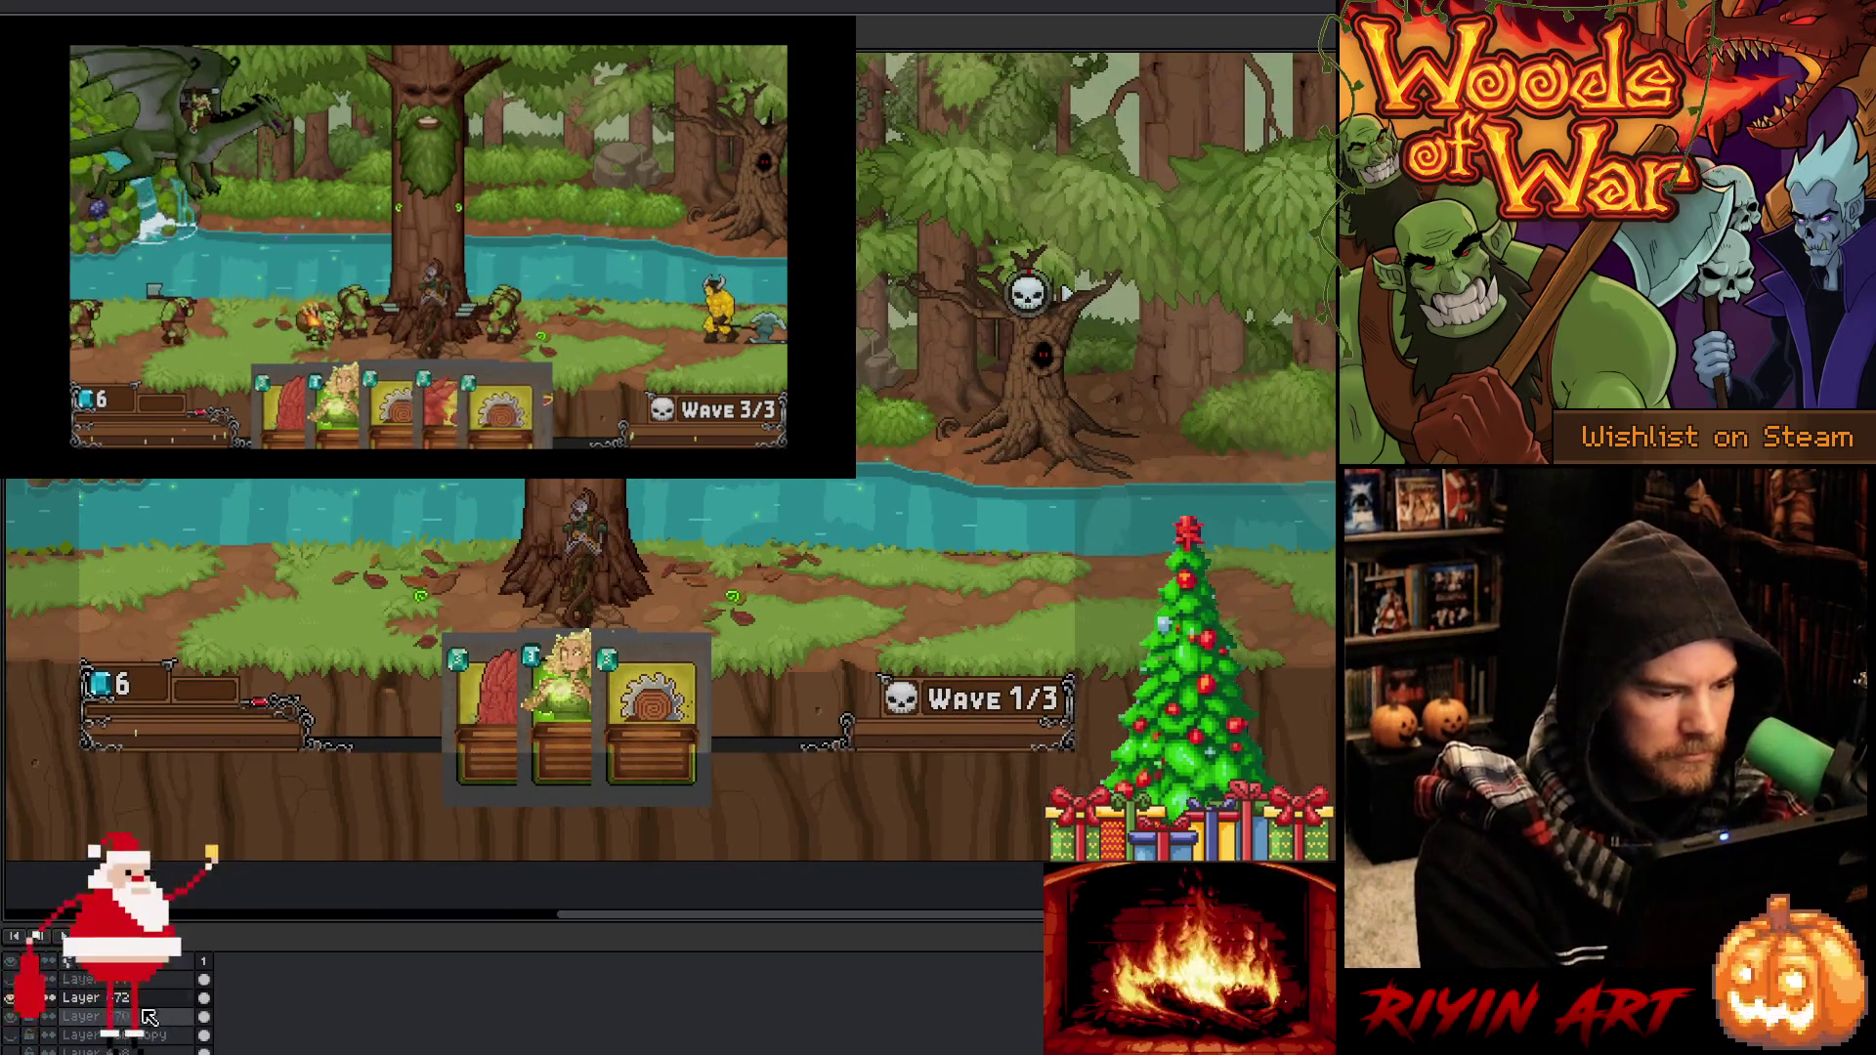
Test-paste a five-card row over the hand, then undo it
key("ctrl+v")
key("ctrl+z")
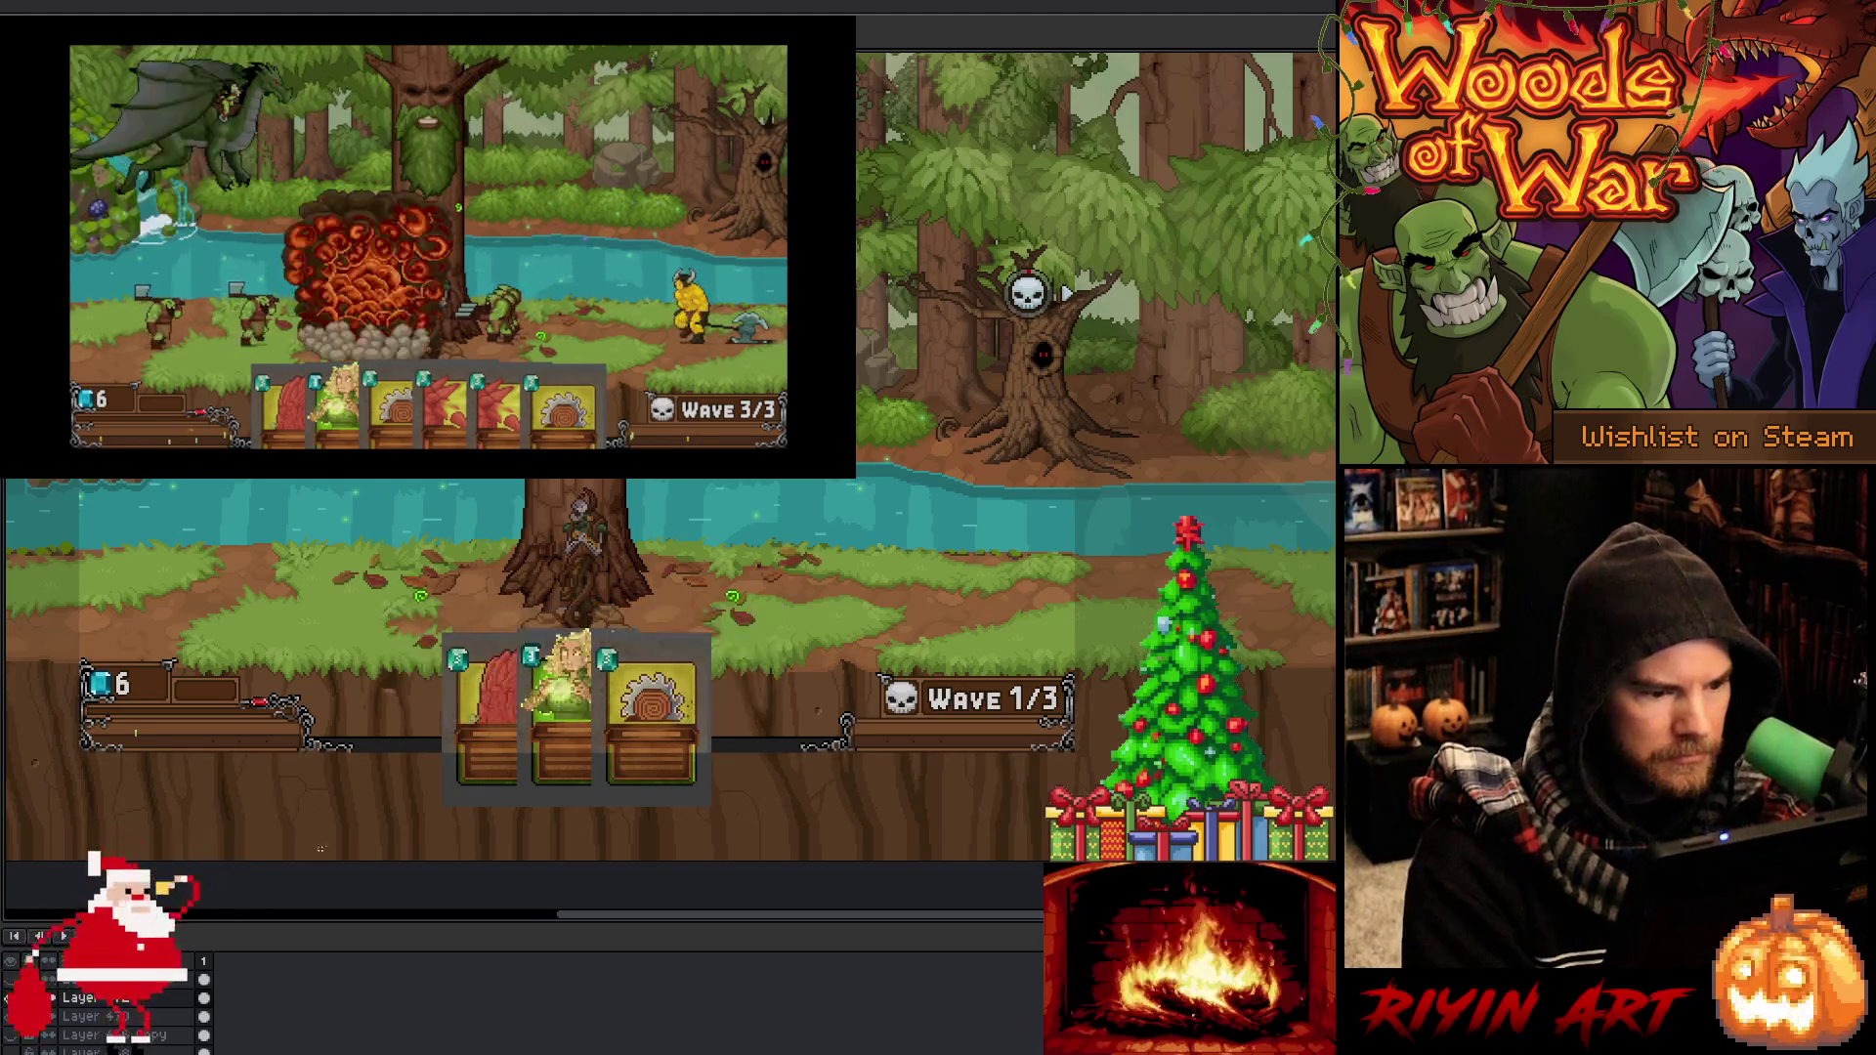
scroll(468, 733, "up", 5)
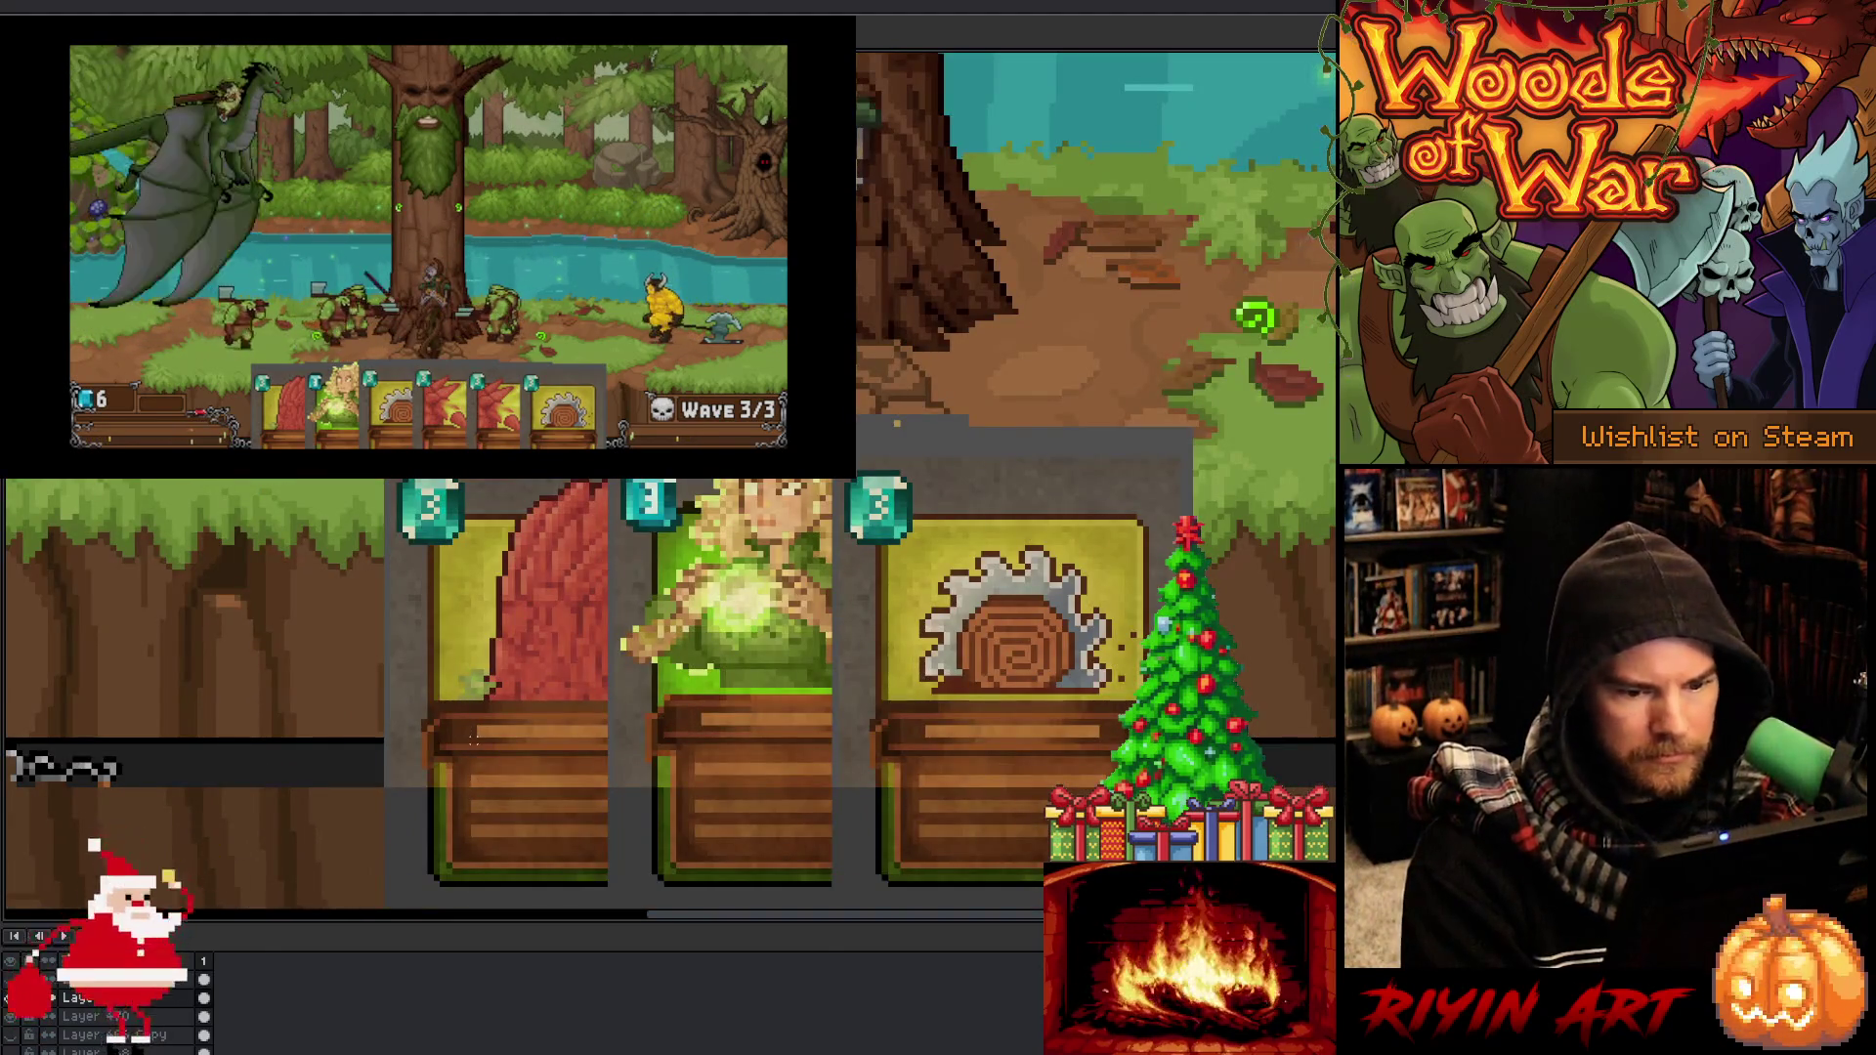
scroll(468, 733, "down", 3)
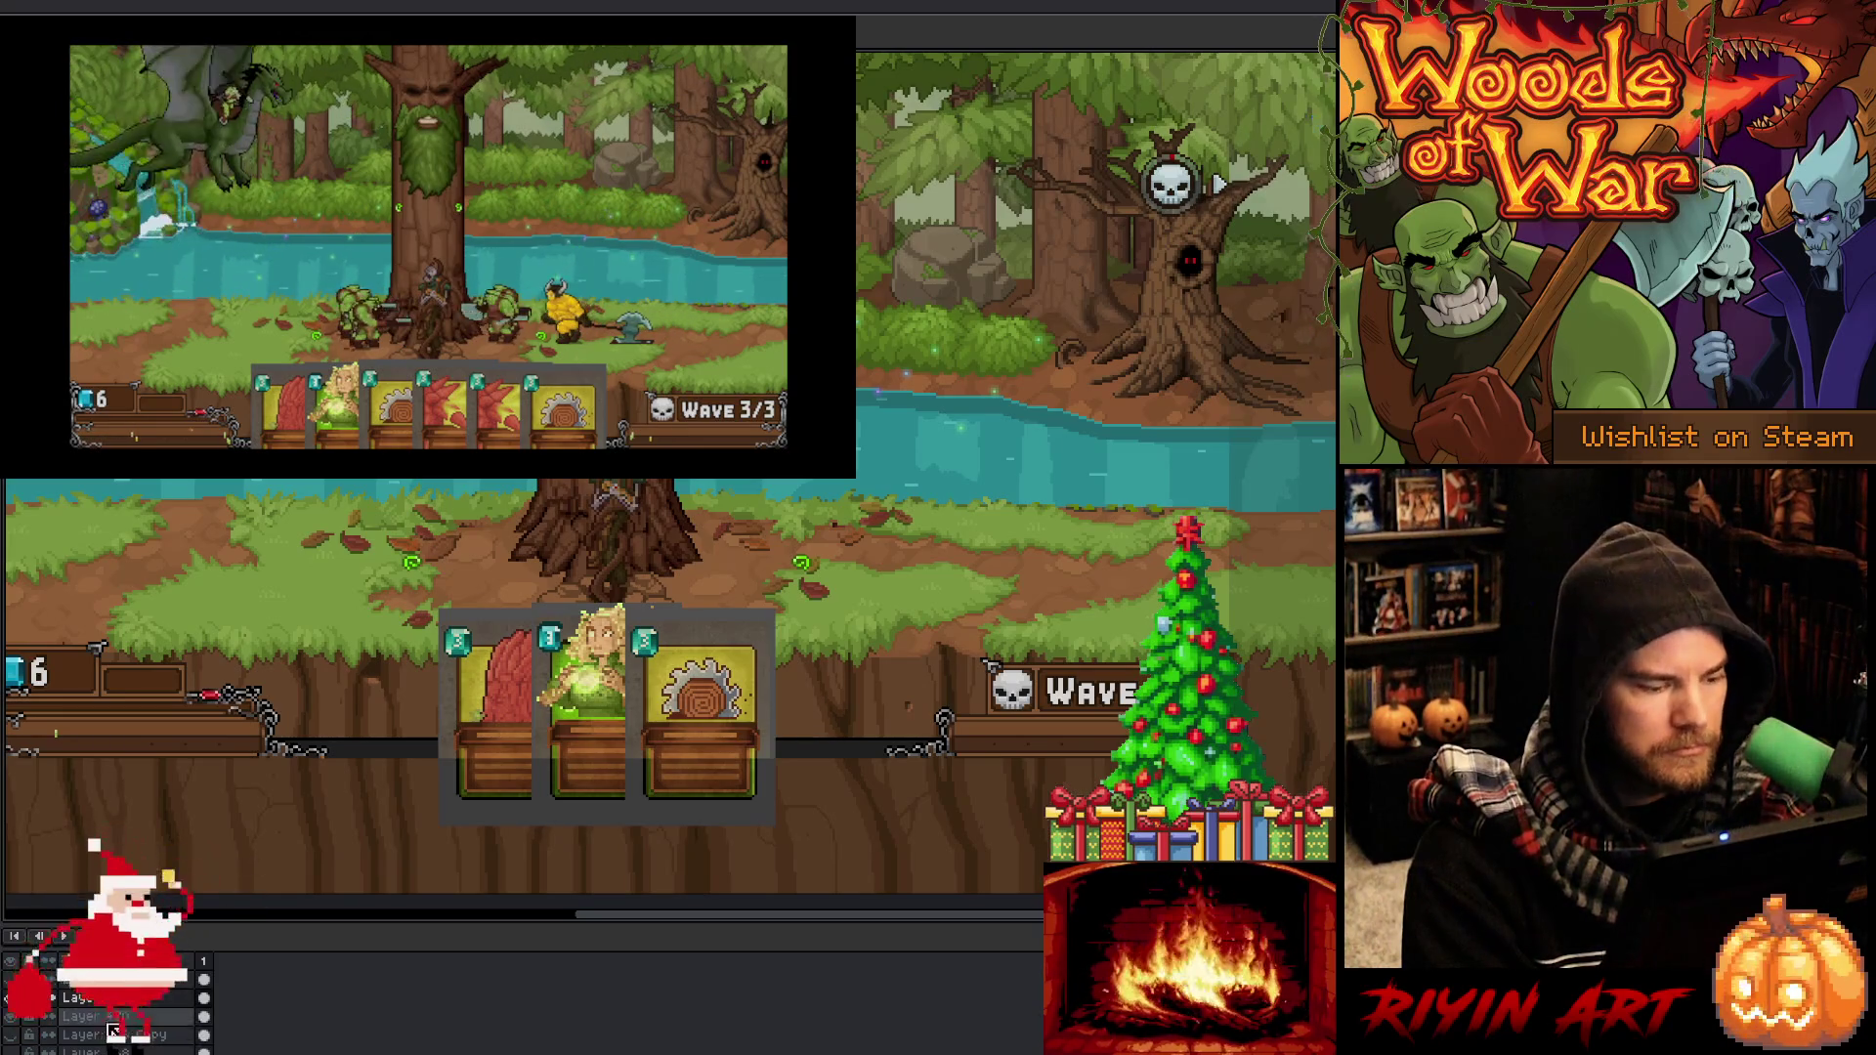
scroll(383, 688, "up", 2)
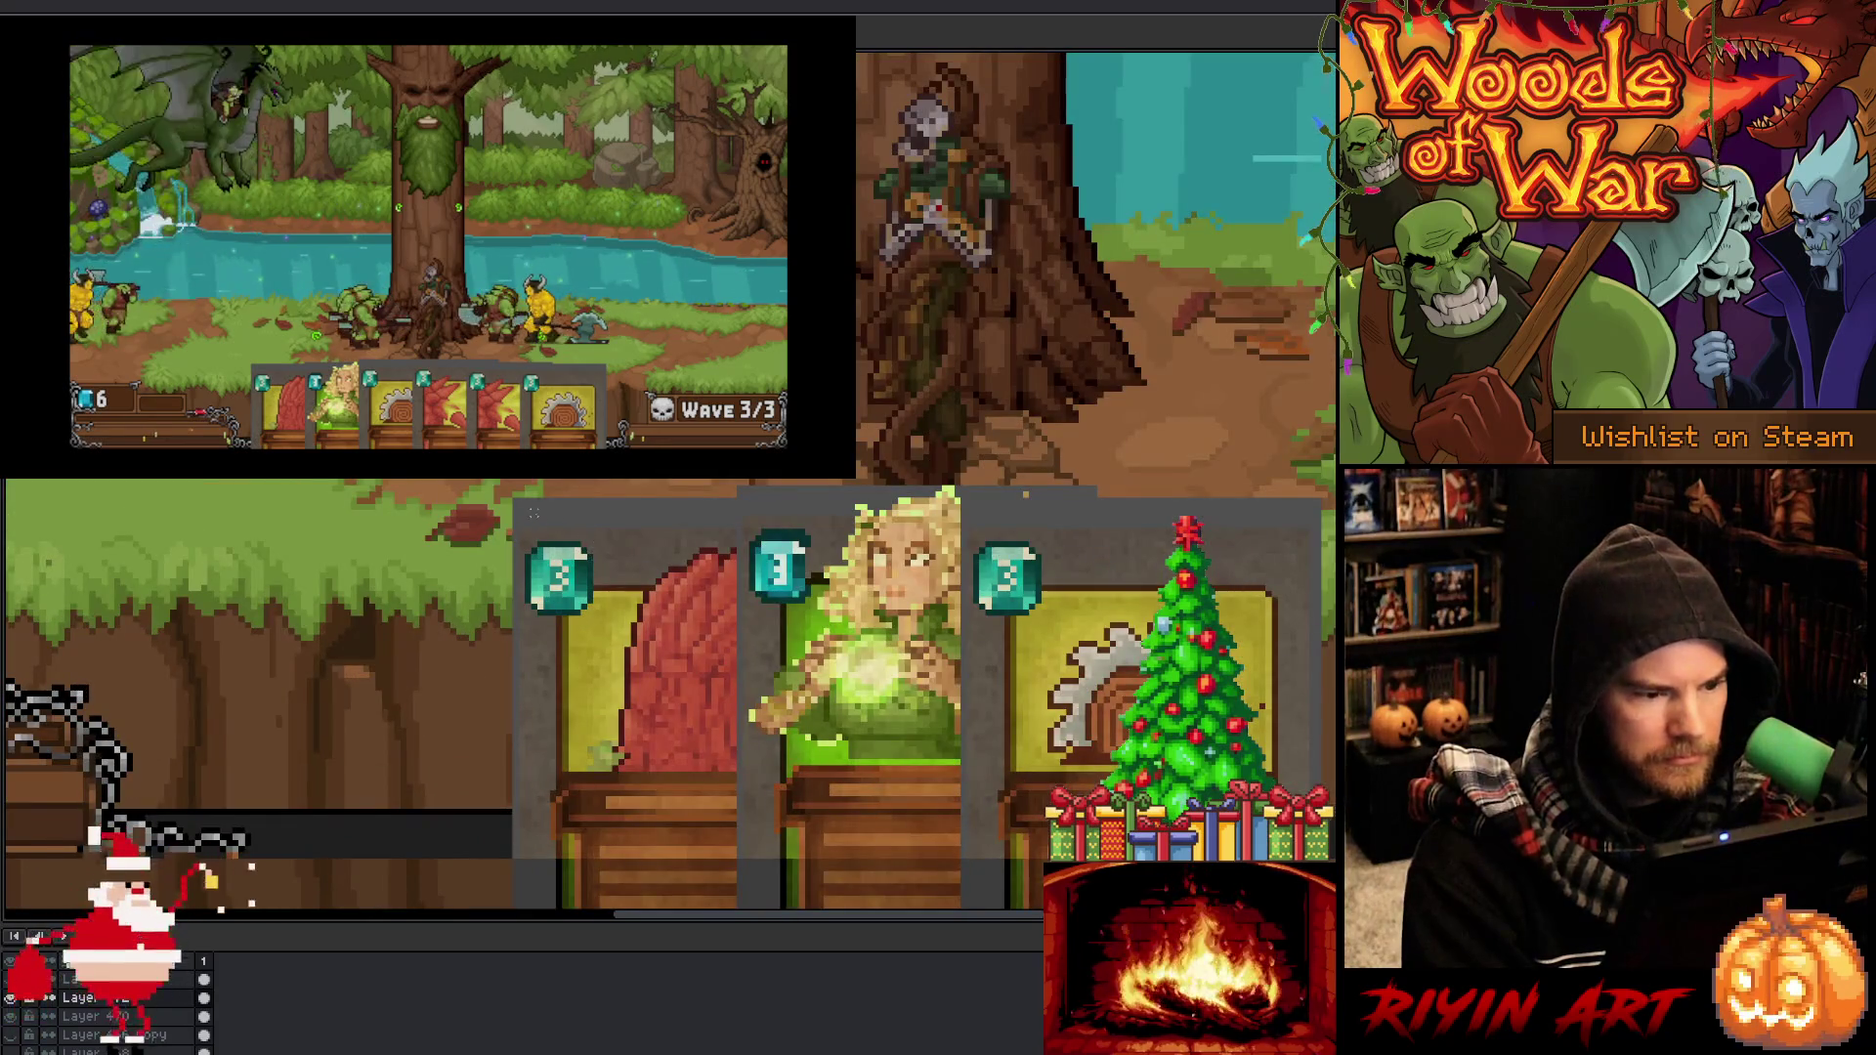
Select the area around the three-card hand, clear it, and pick the target layer
left_click_drag(515, 507, 612, 731)
left_click_drag(1331, 905, 1325, 859)
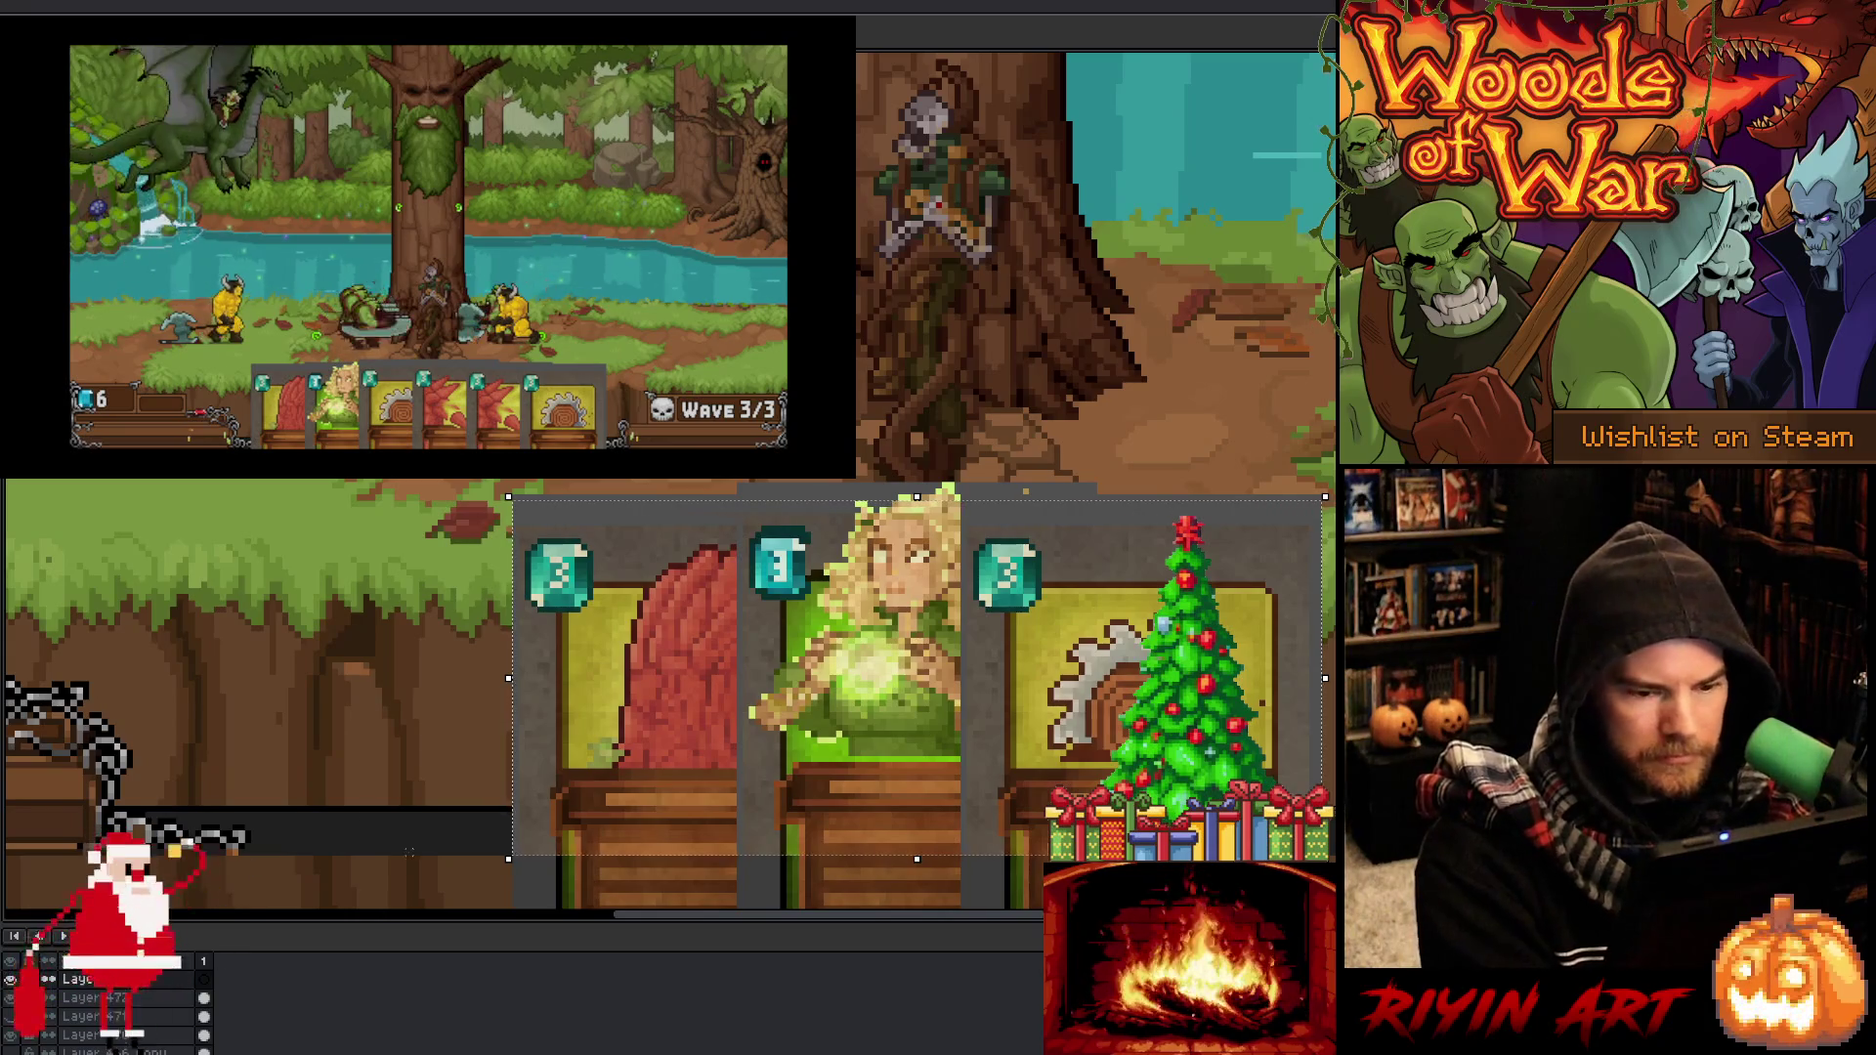
scroll(482, 622, "down", 3)
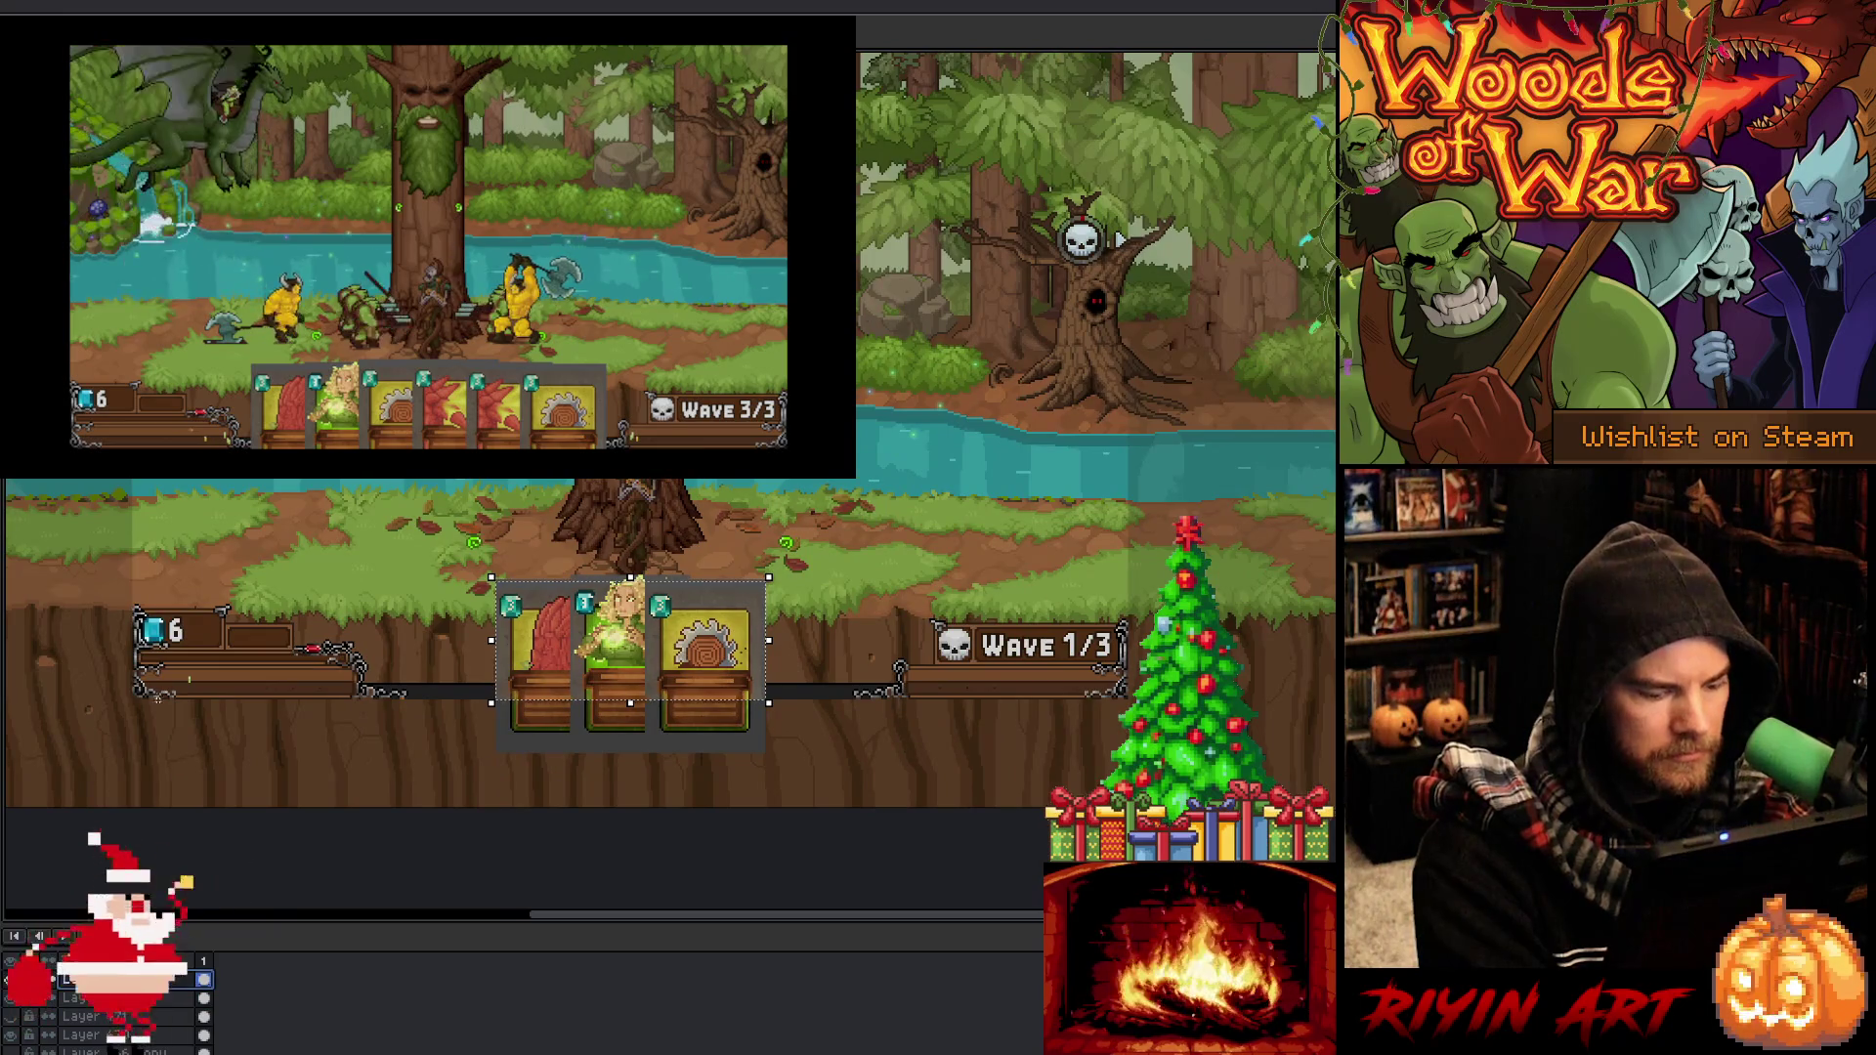
key("ctrl+d")
key("alt+e")
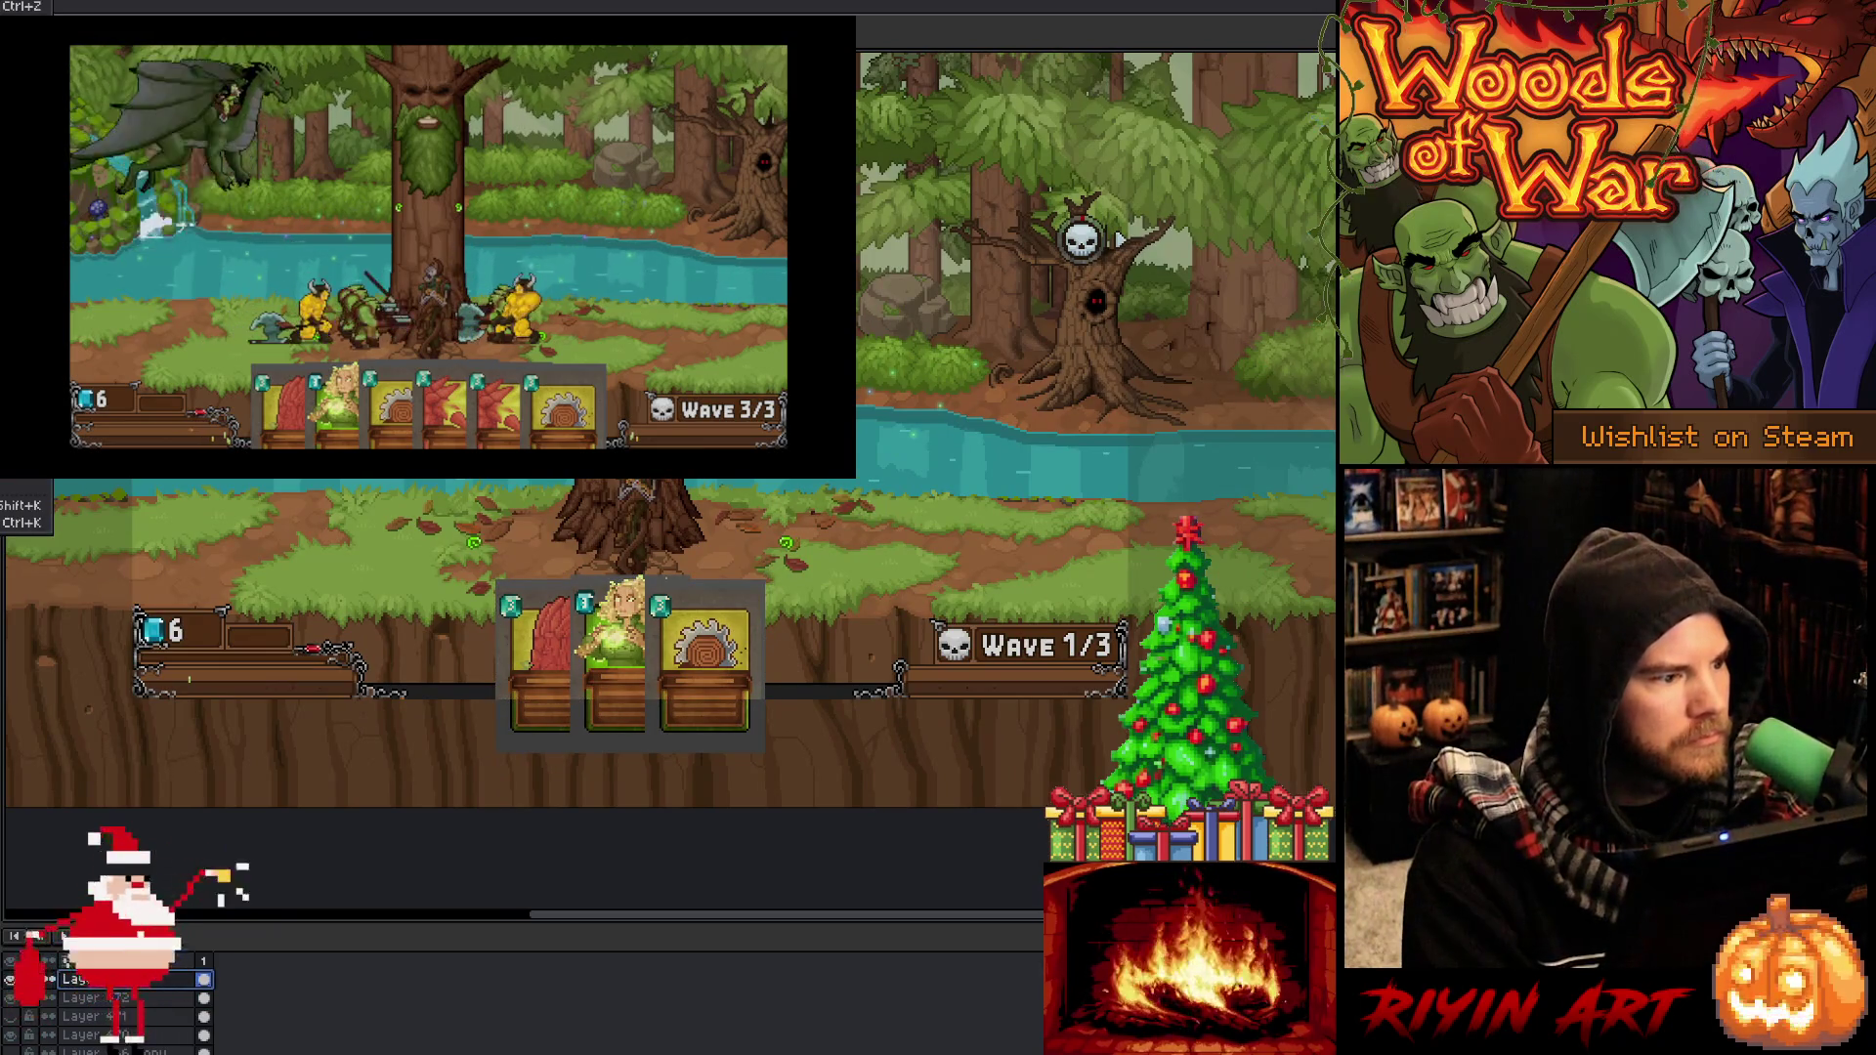
key("Escape")
scroll(449, 699, "up", 4)
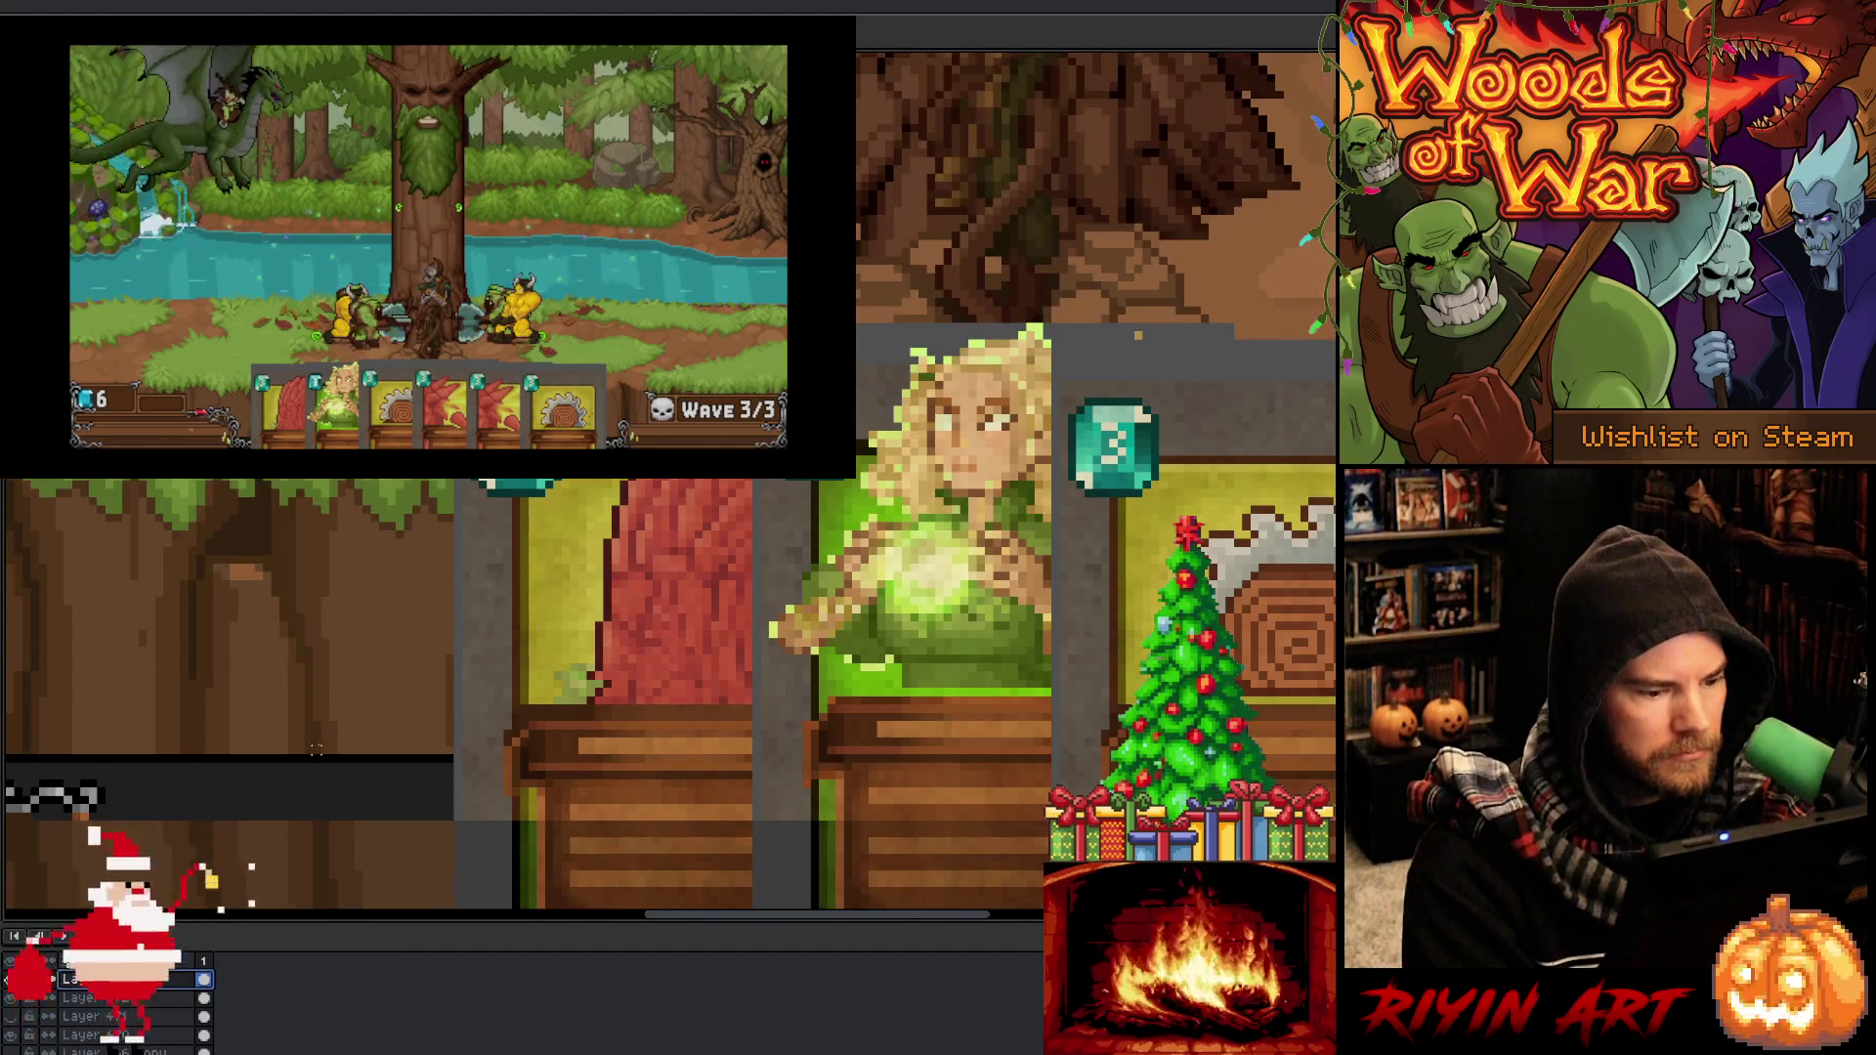
scroll(316, 748, "down", 4)
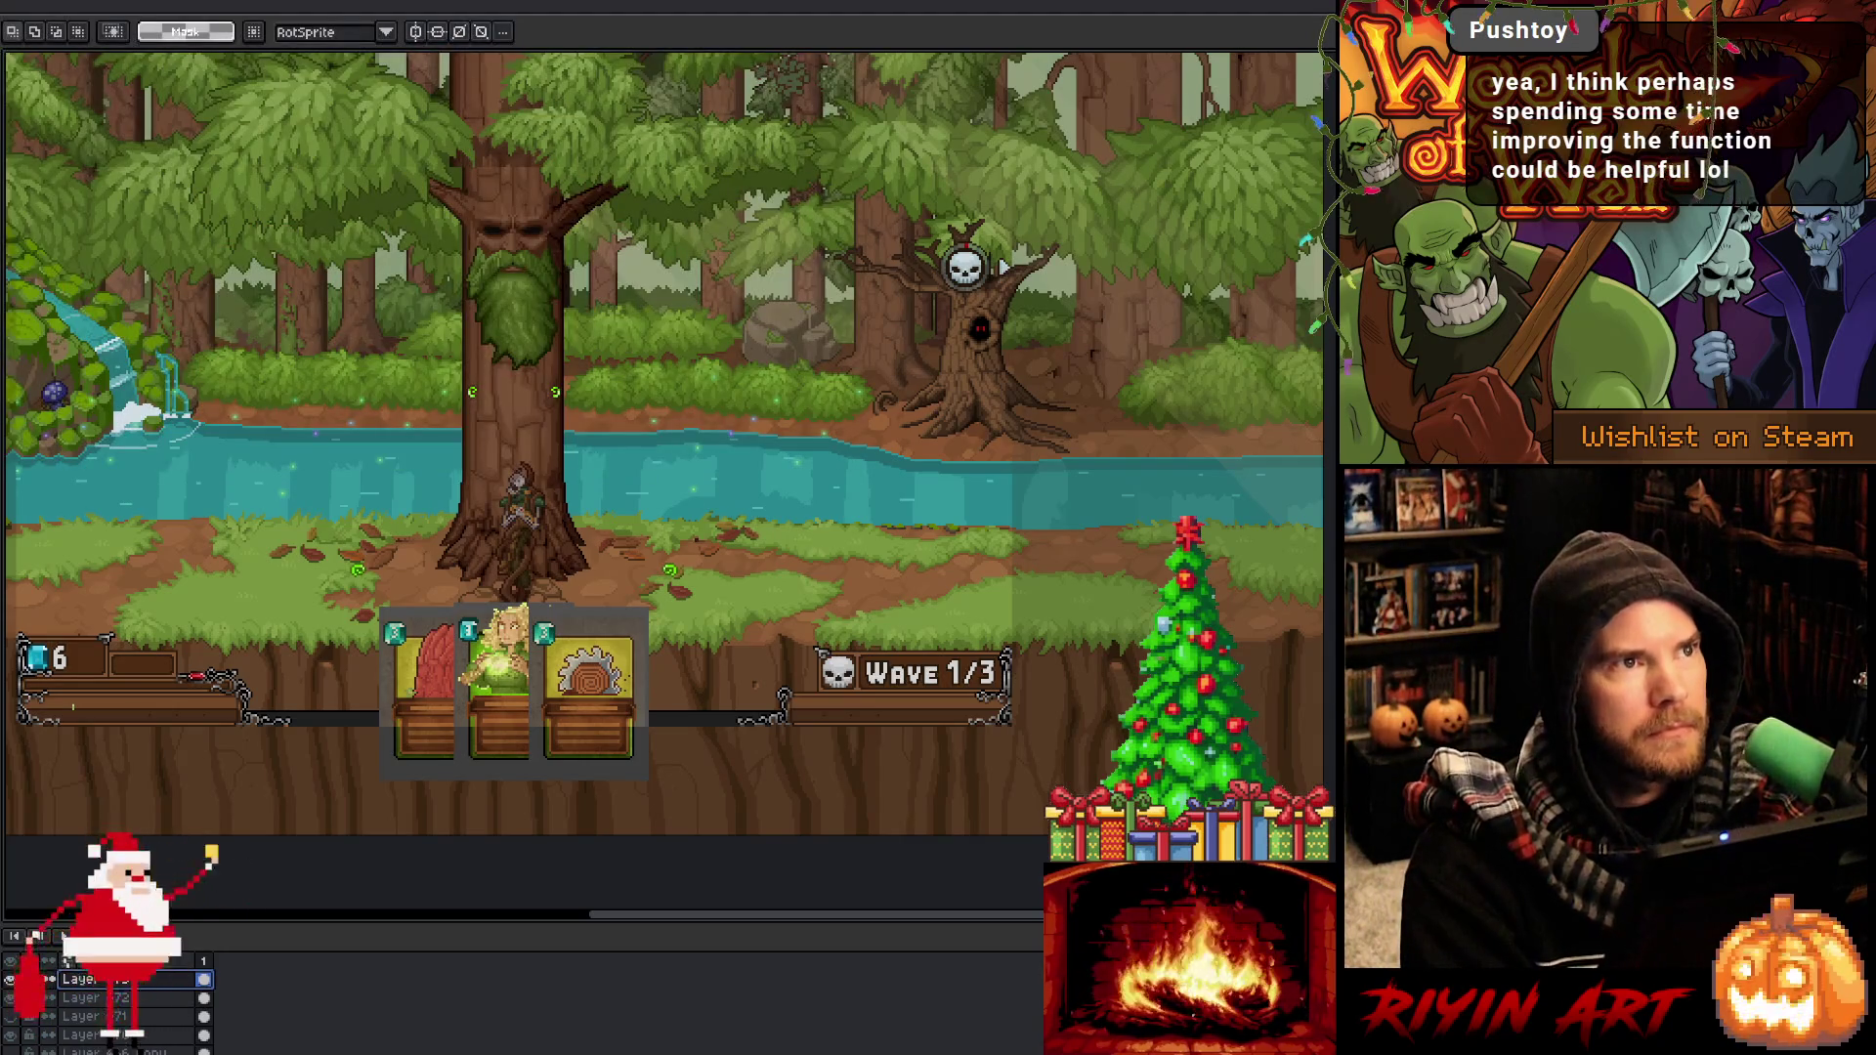
left_click(88, 1036)
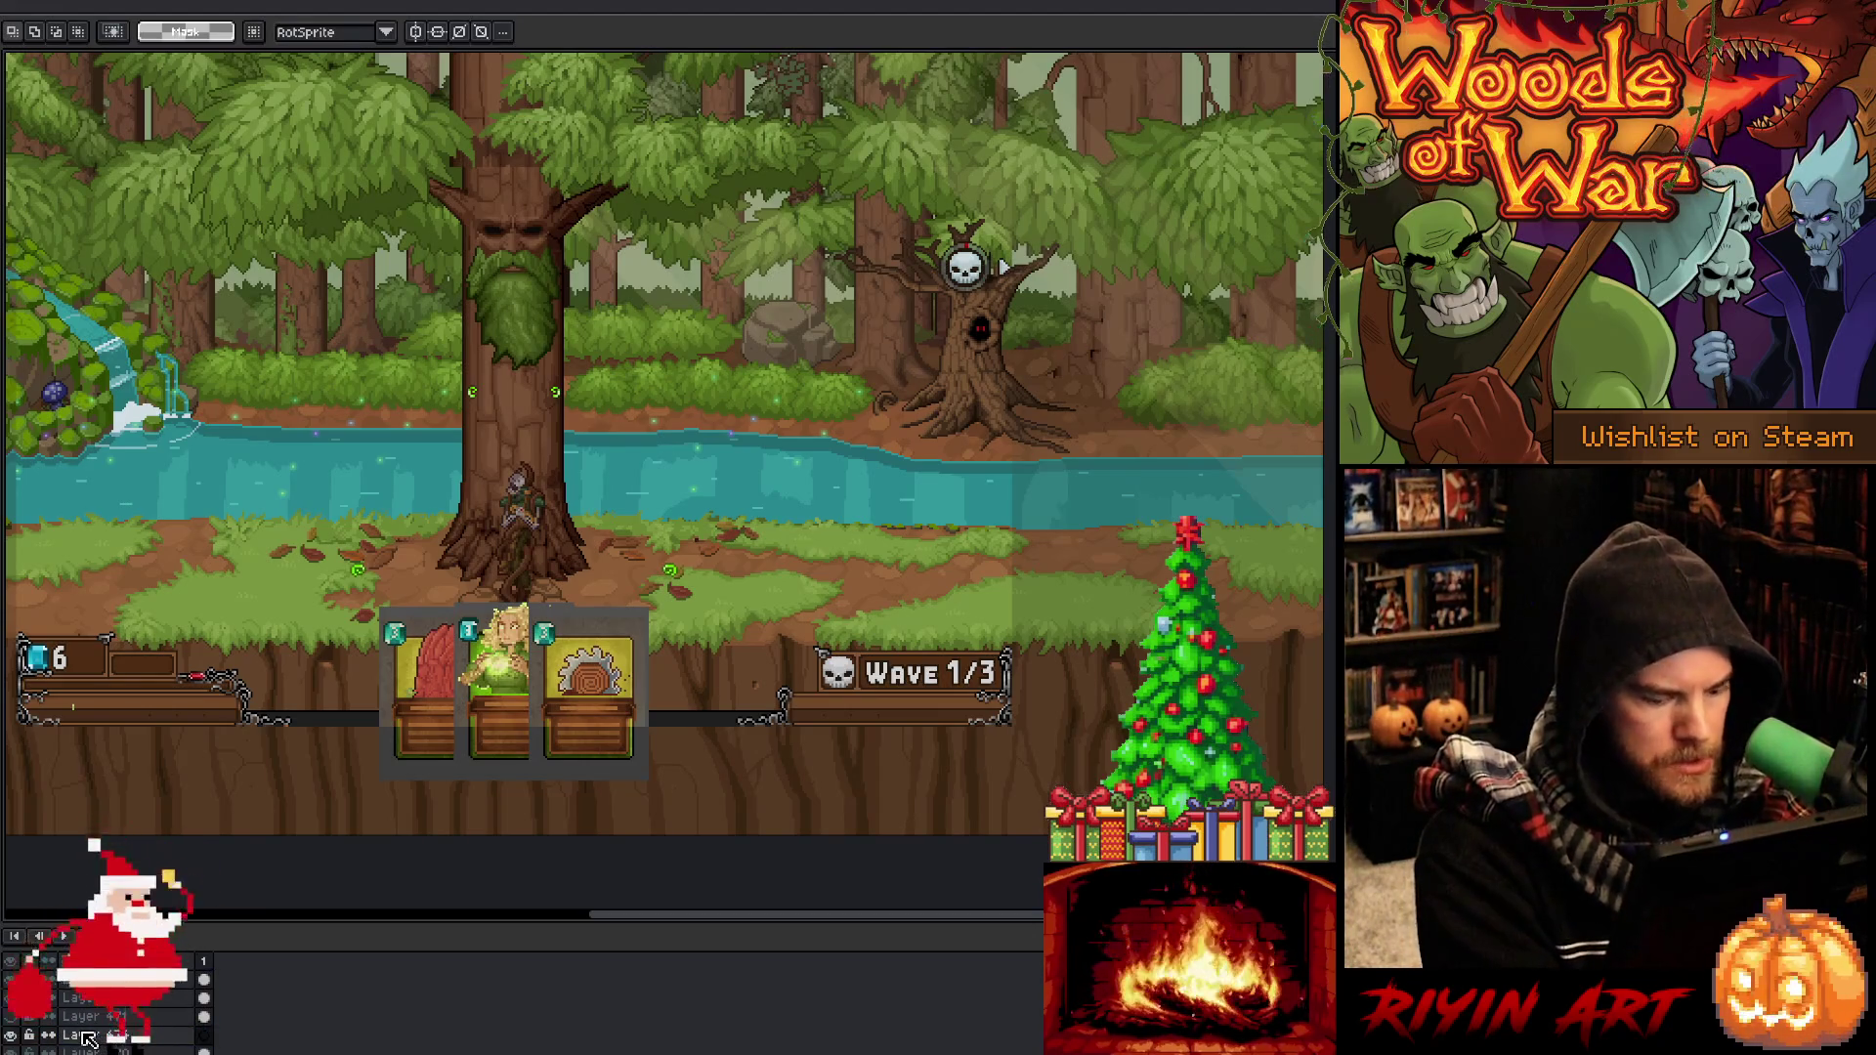
Paste the Woods of War screenshot and line it up with the mockup scene
key("ctrl+v")
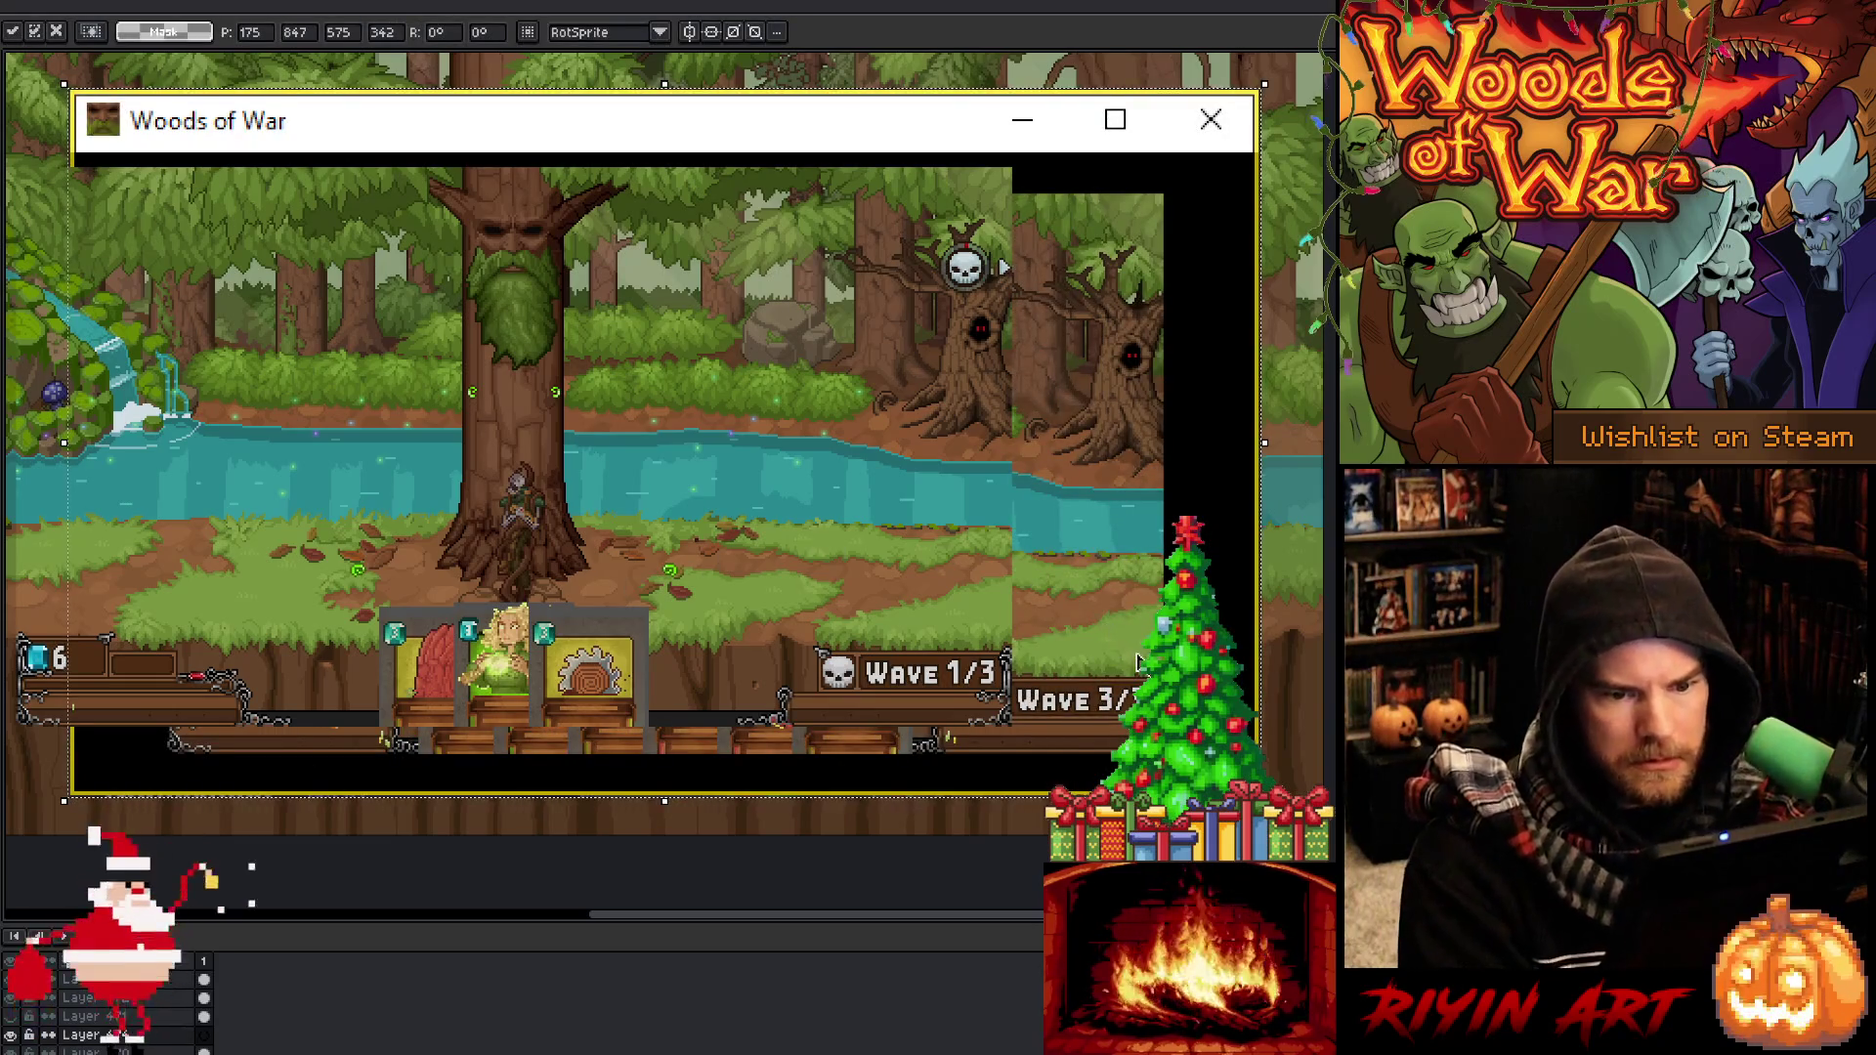
left_click_drag(1077, 618, 997, 644)
scroll(1052, 661, "up", 3)
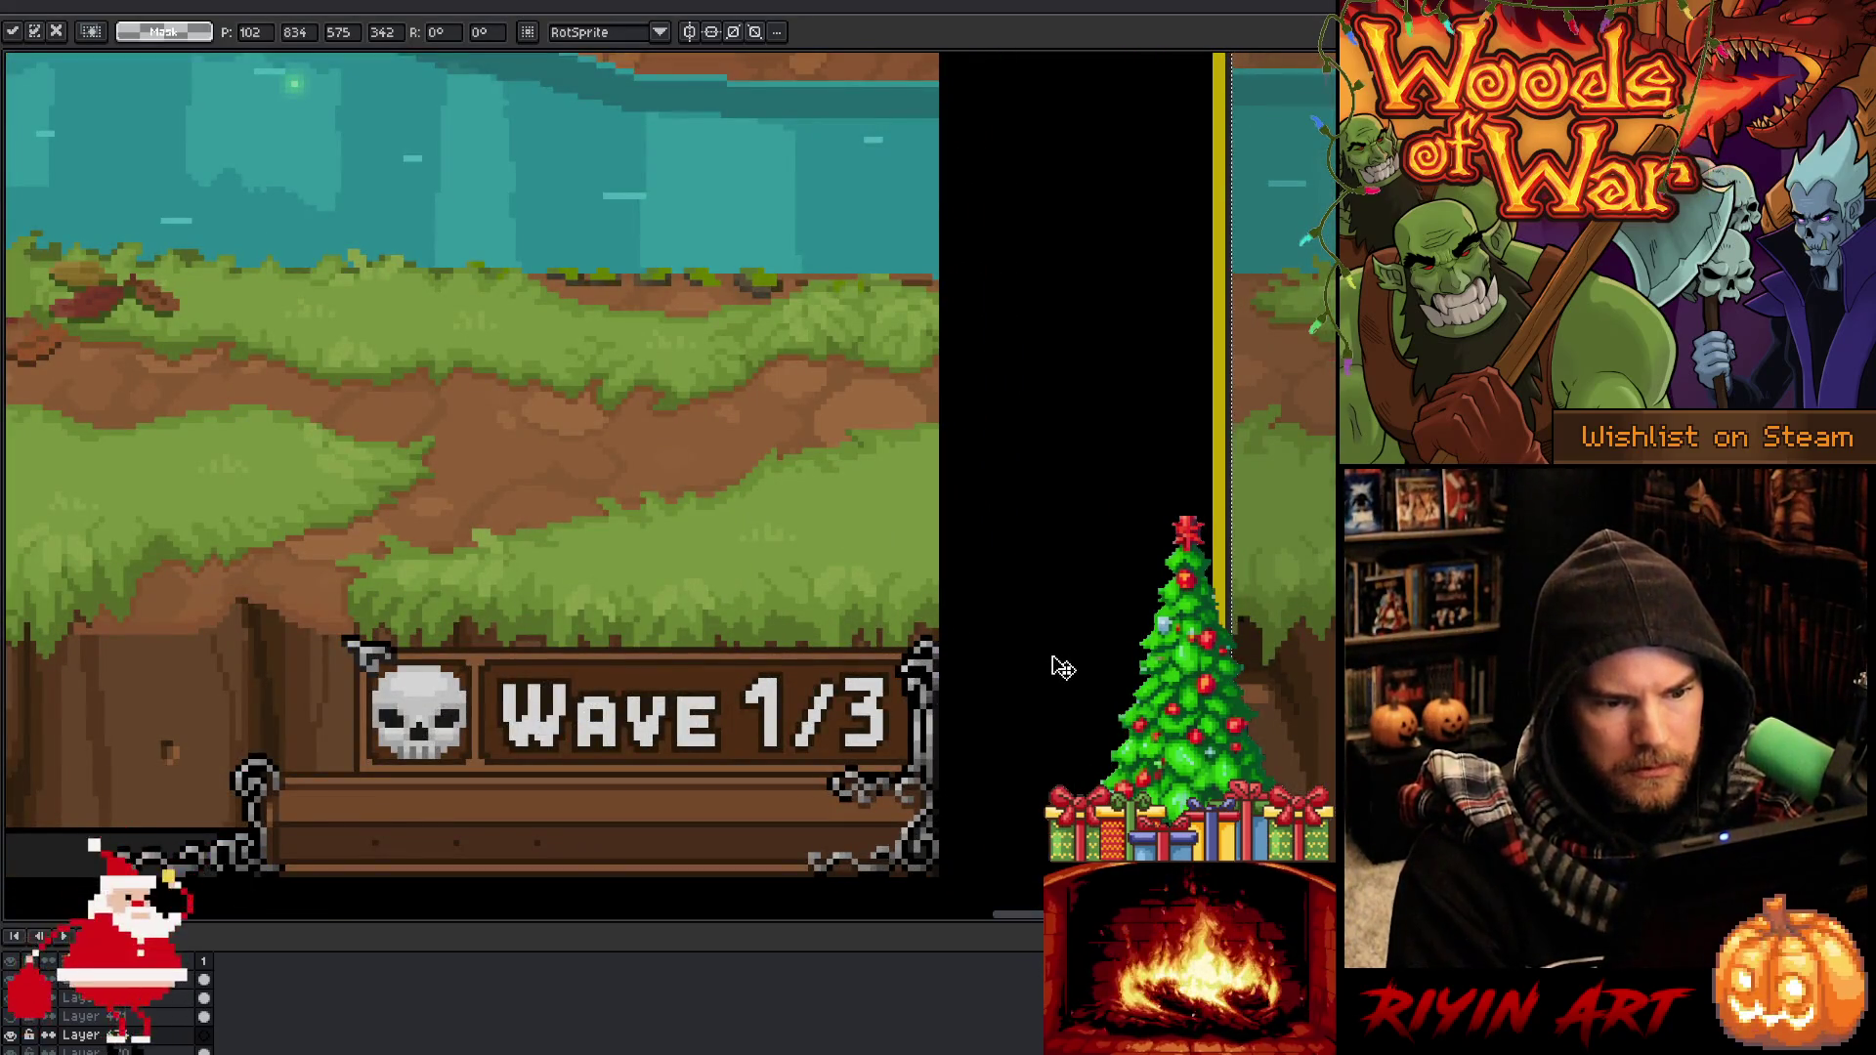
scroll(1060, 668, "down", 3)
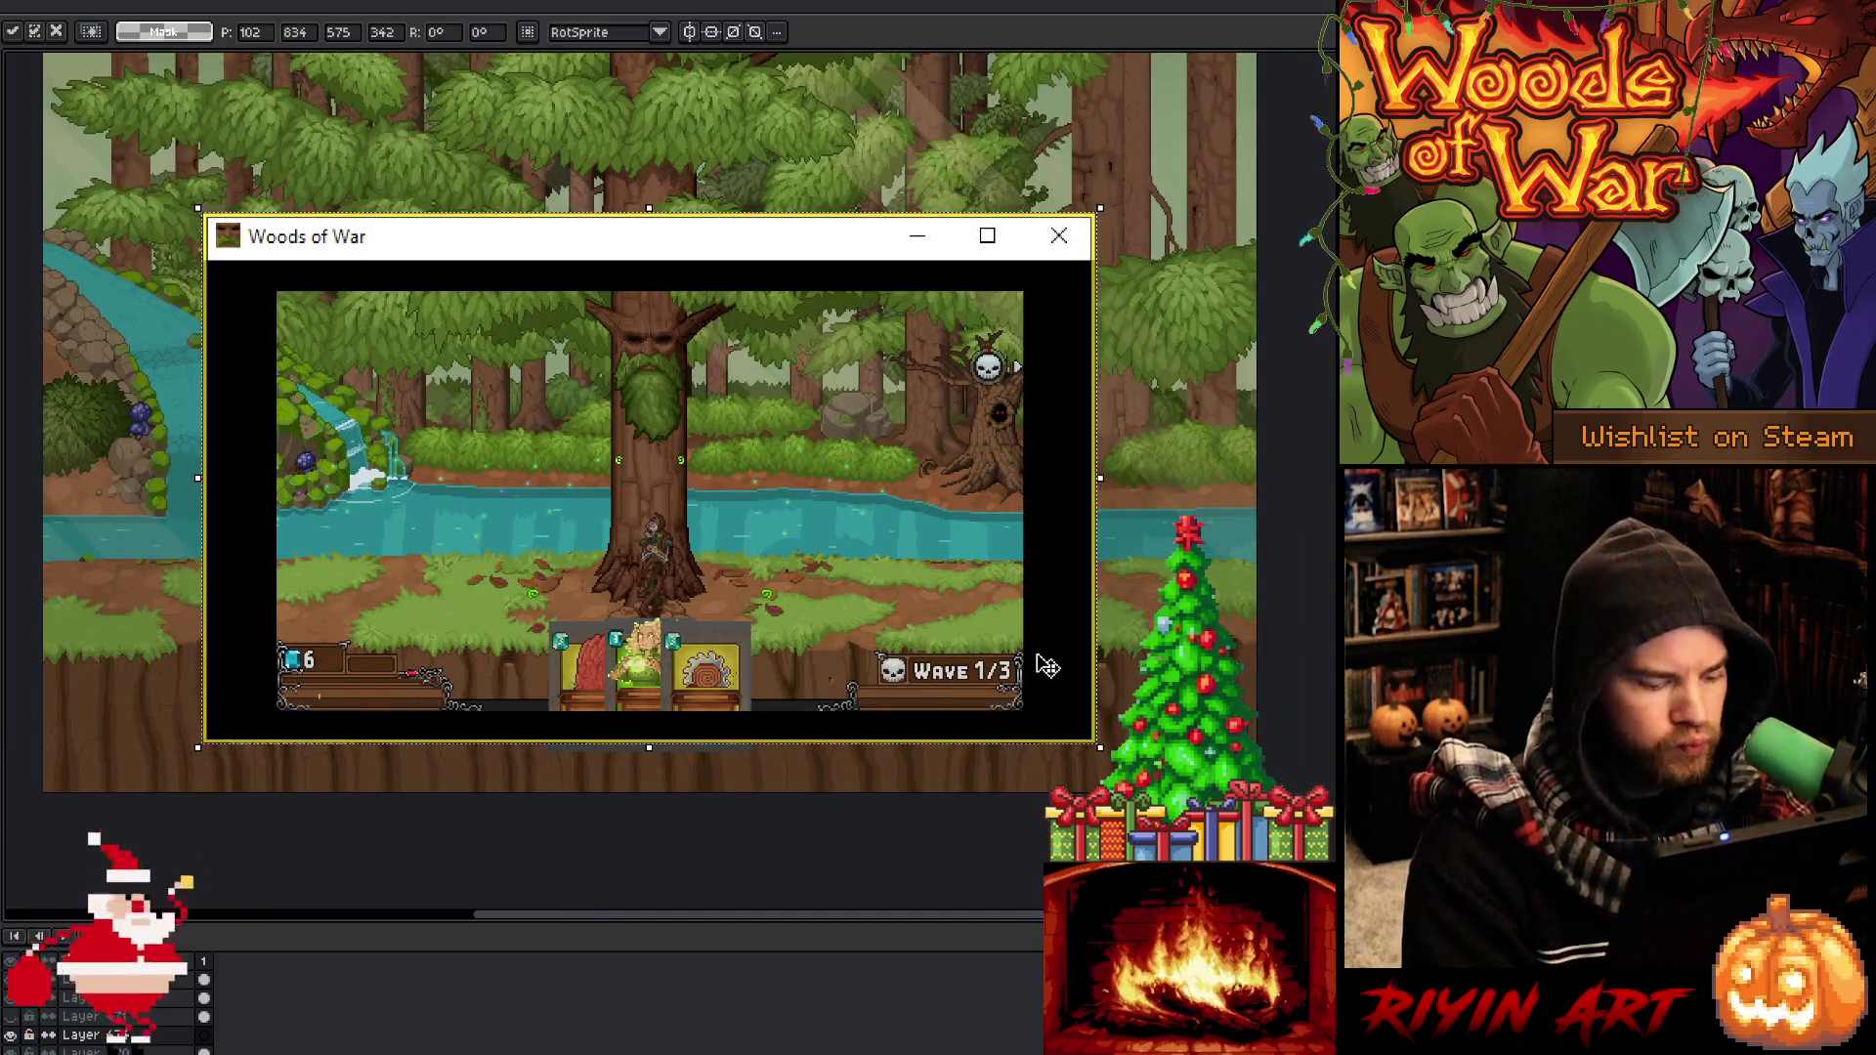
key("Return")
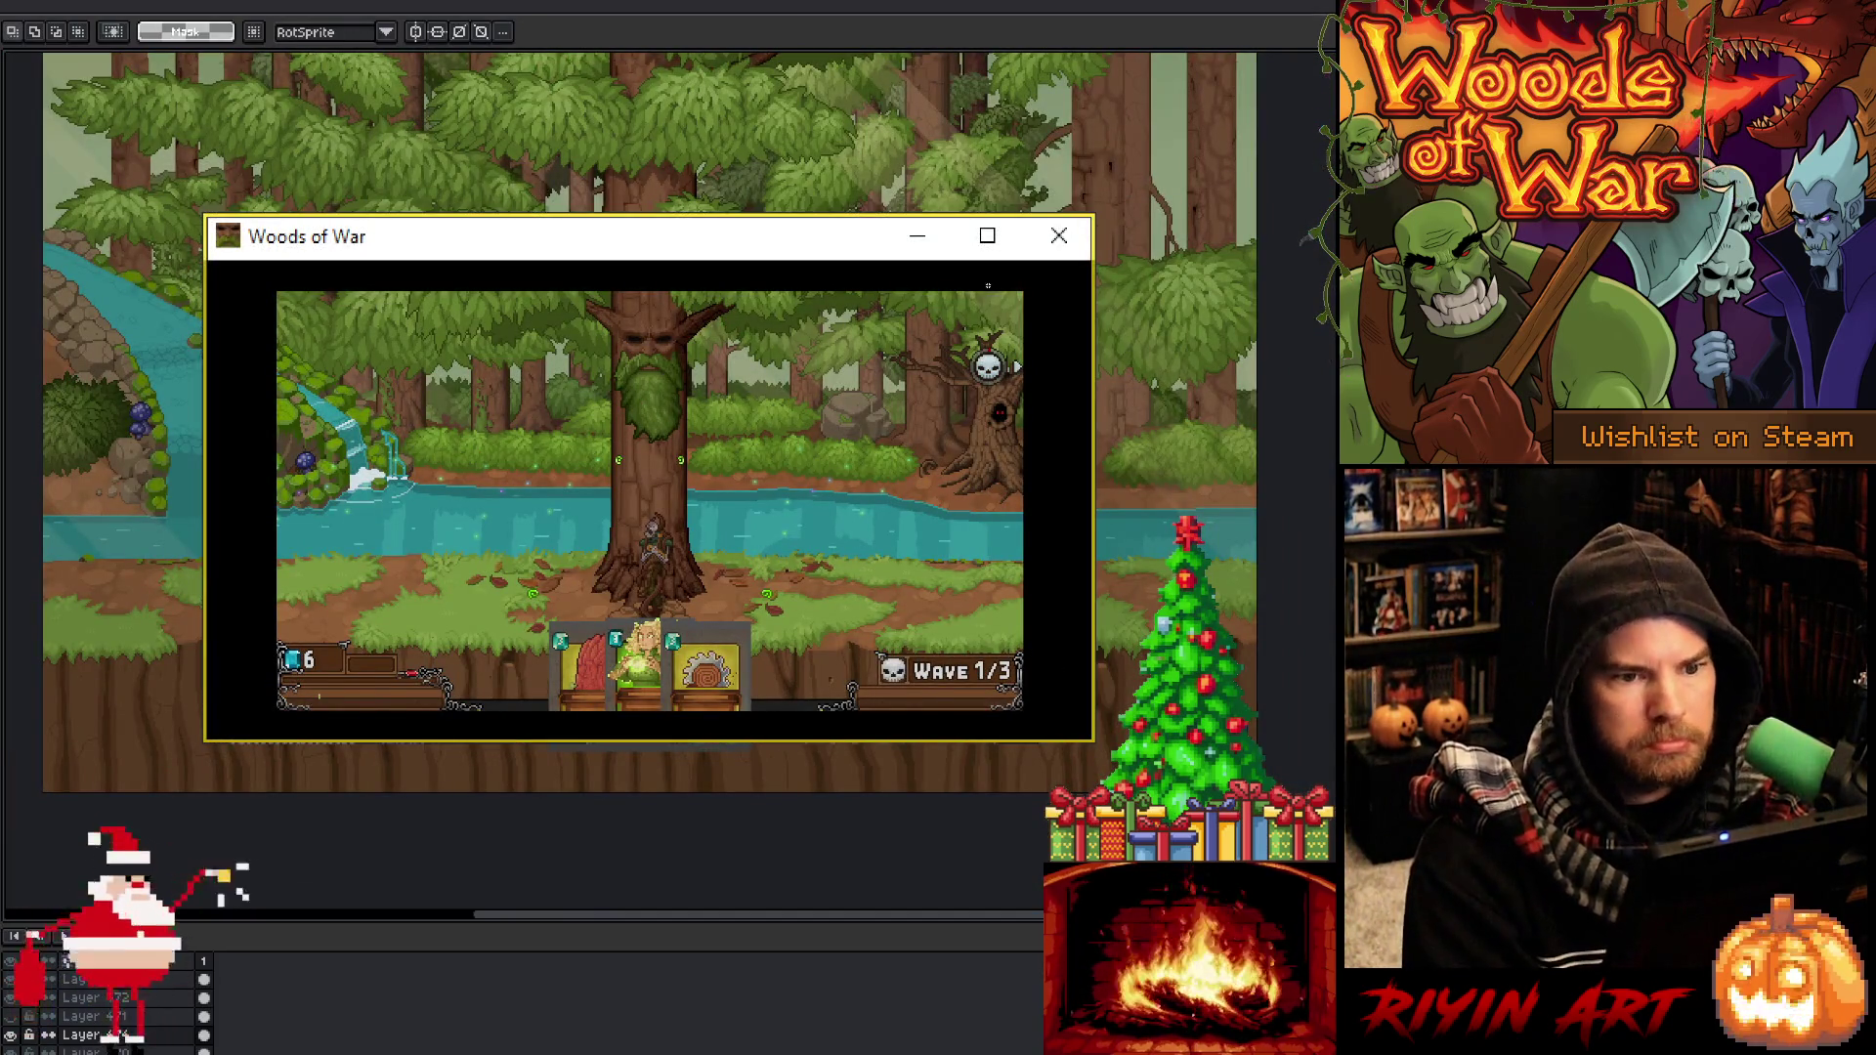
Trim the capture to the game view by deleting its window frame, then show its layer
mouse_move(1053, 277)
left_mouse_down()
mouse_move(329, 703)
mouse_move(235, 726)
left_mouse_up()
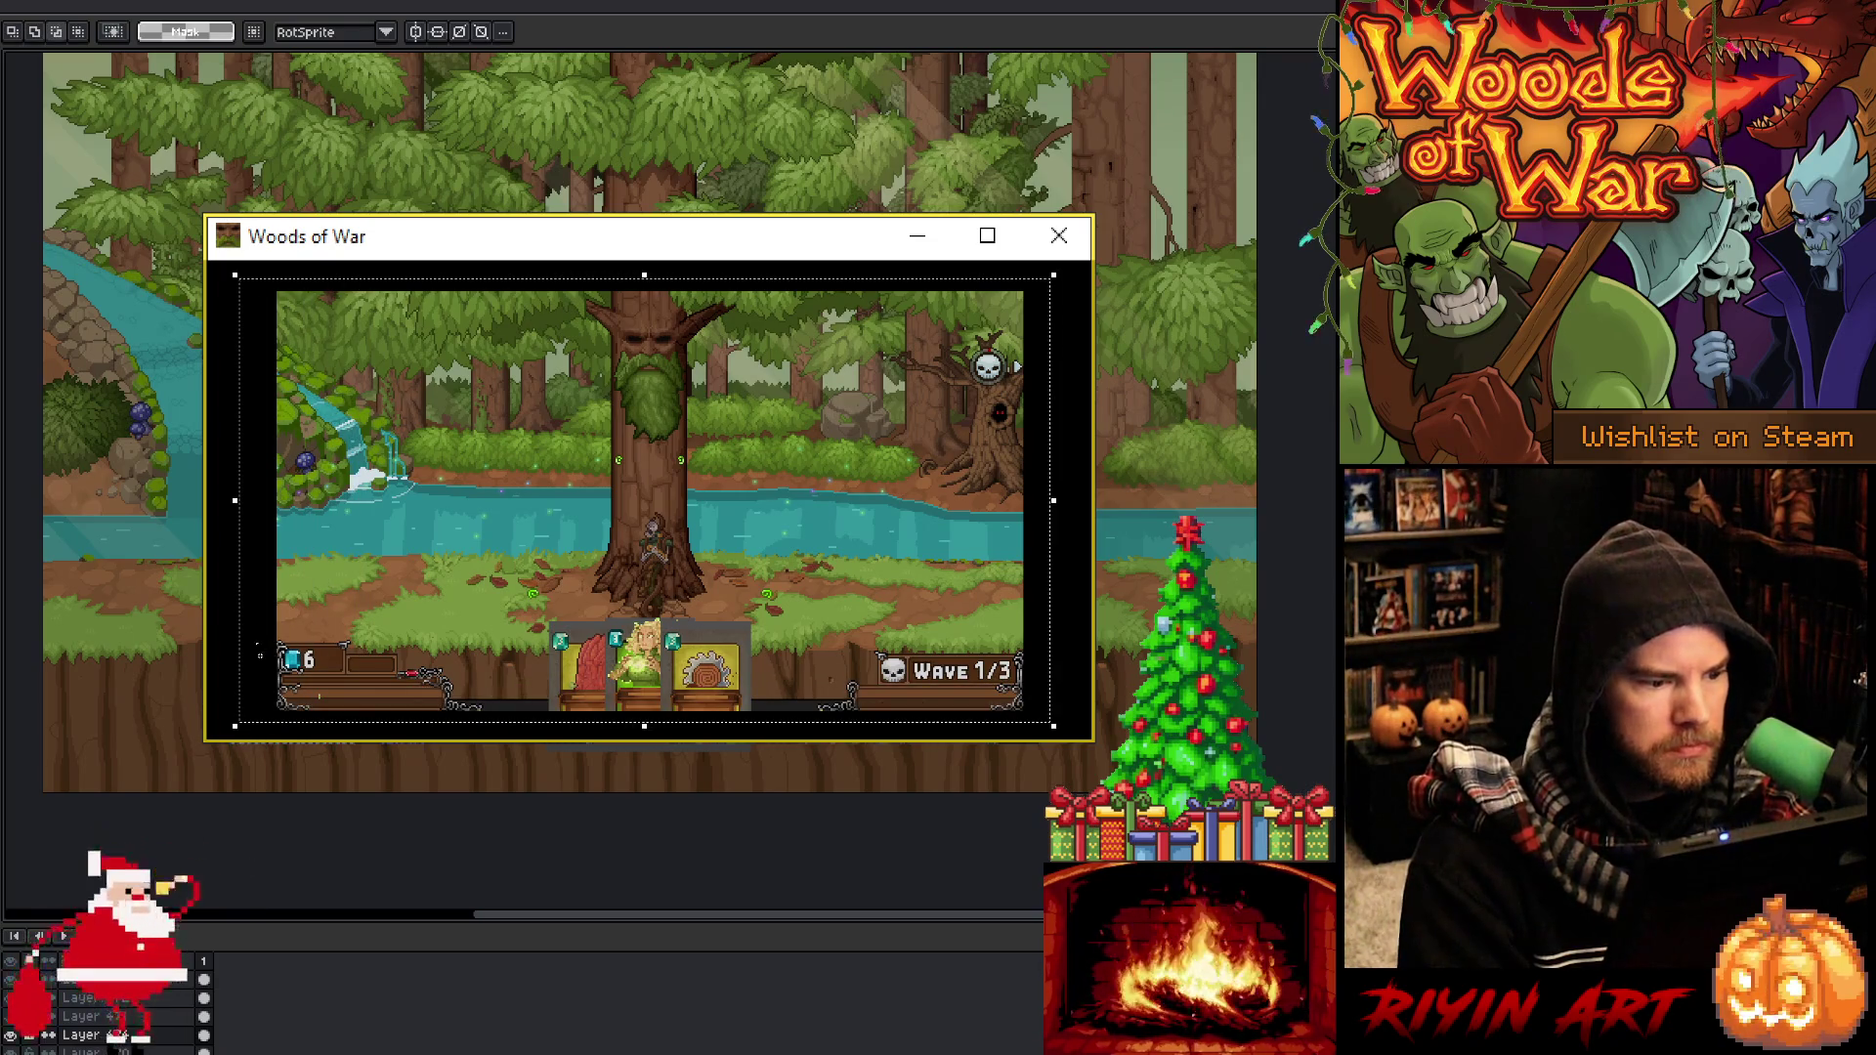
key("w")
left_click(252, 555)
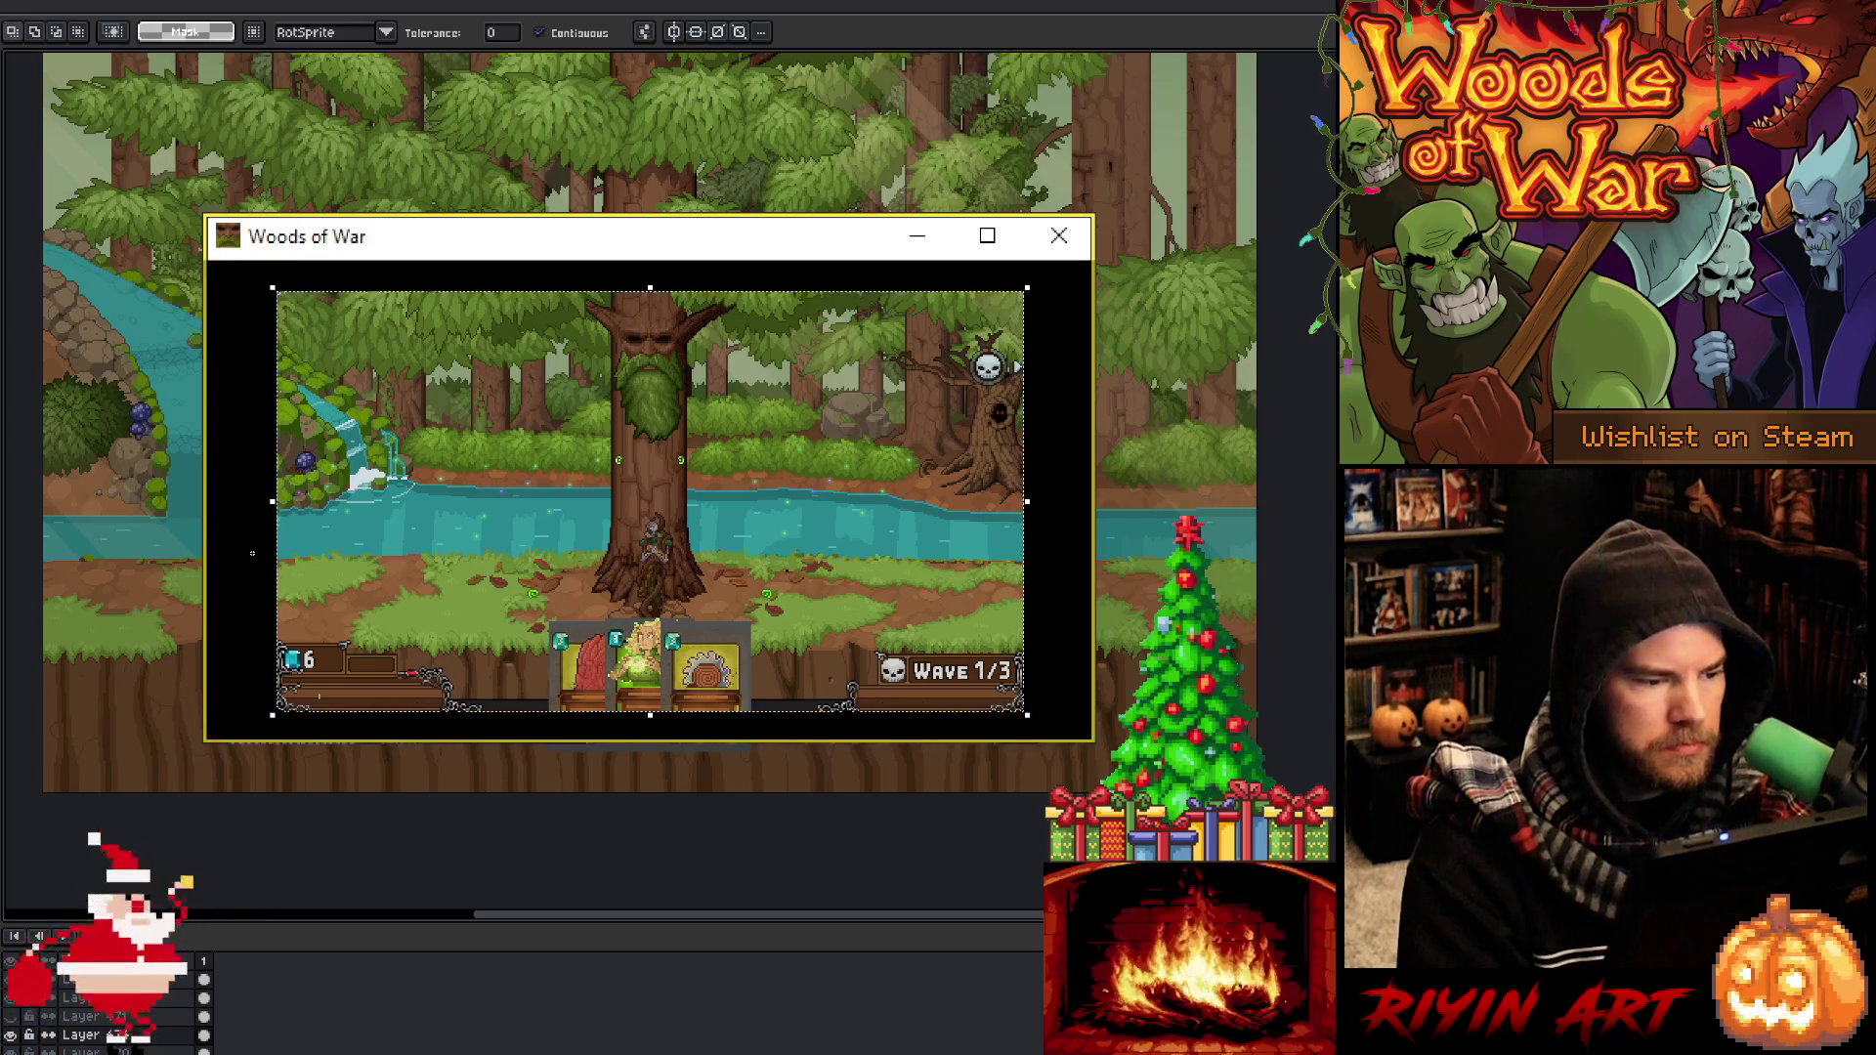
key("ctrl+shift+i")
key("Delete")
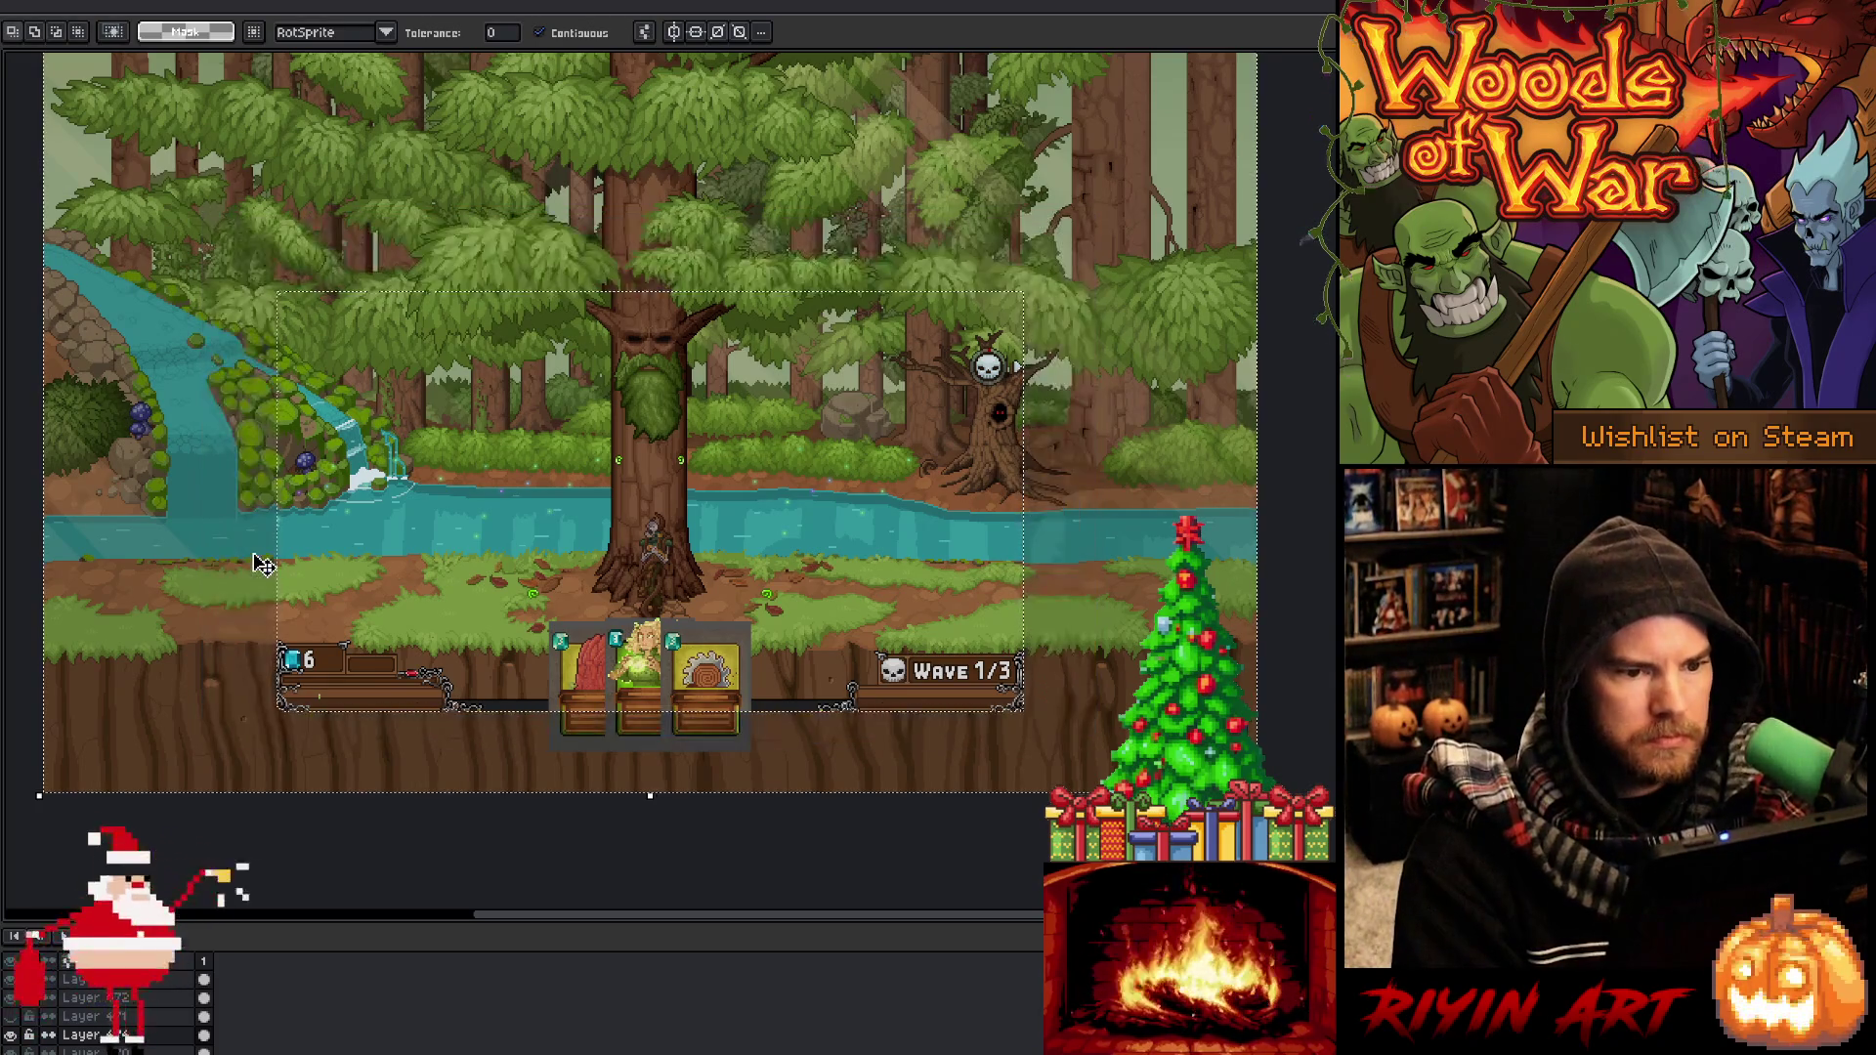
key("ctrl+d")
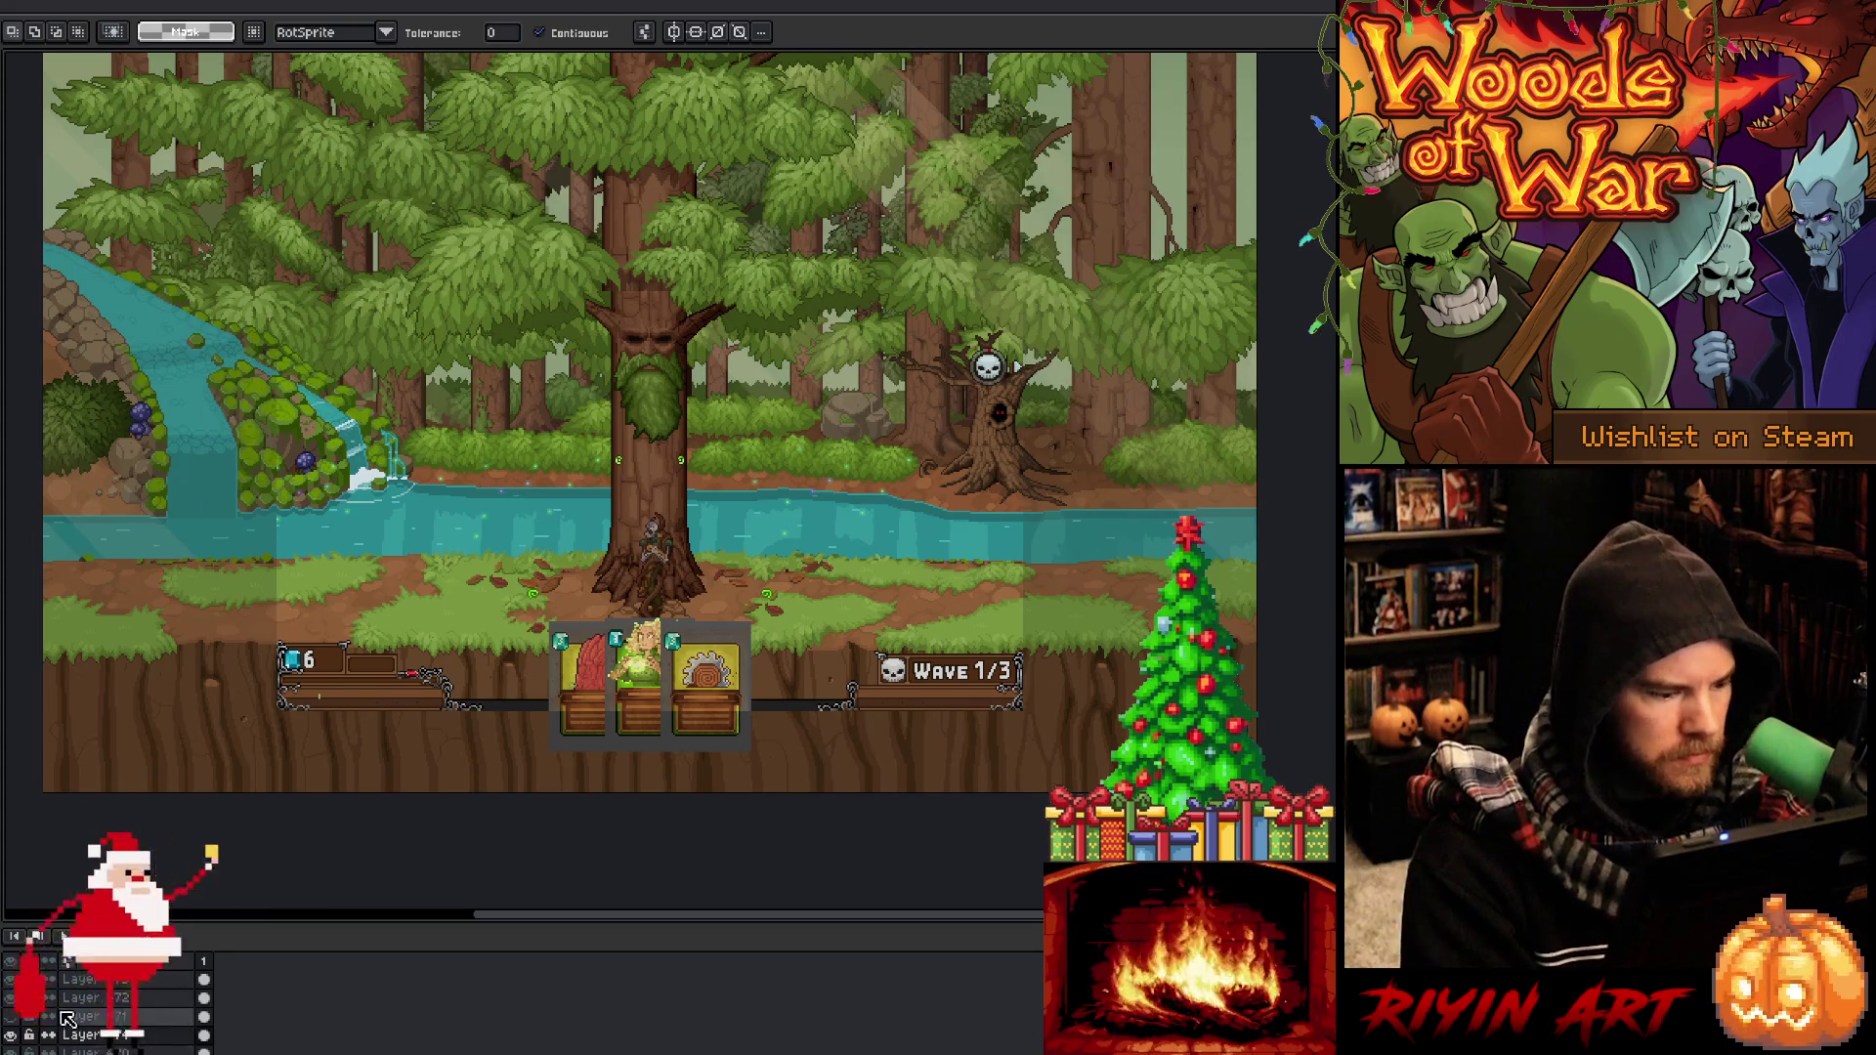
left_click(15, 1000)
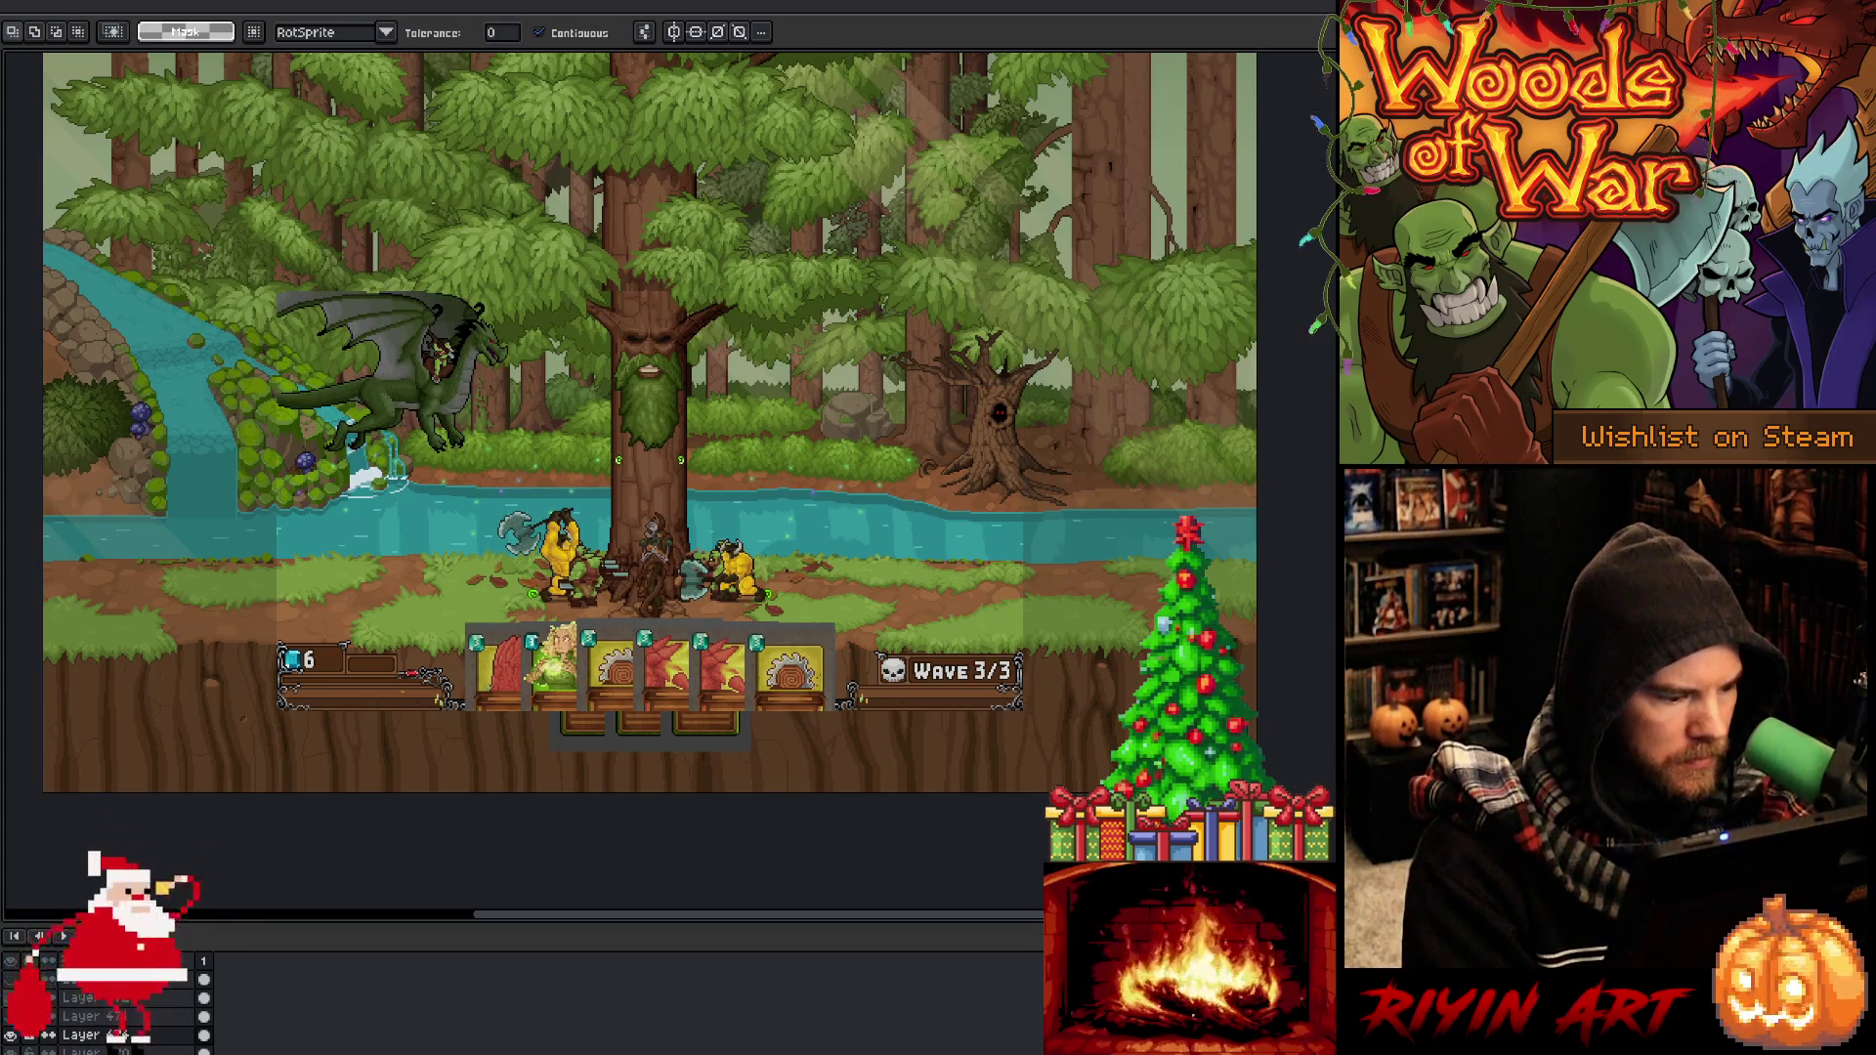
left_click(16, 1022)
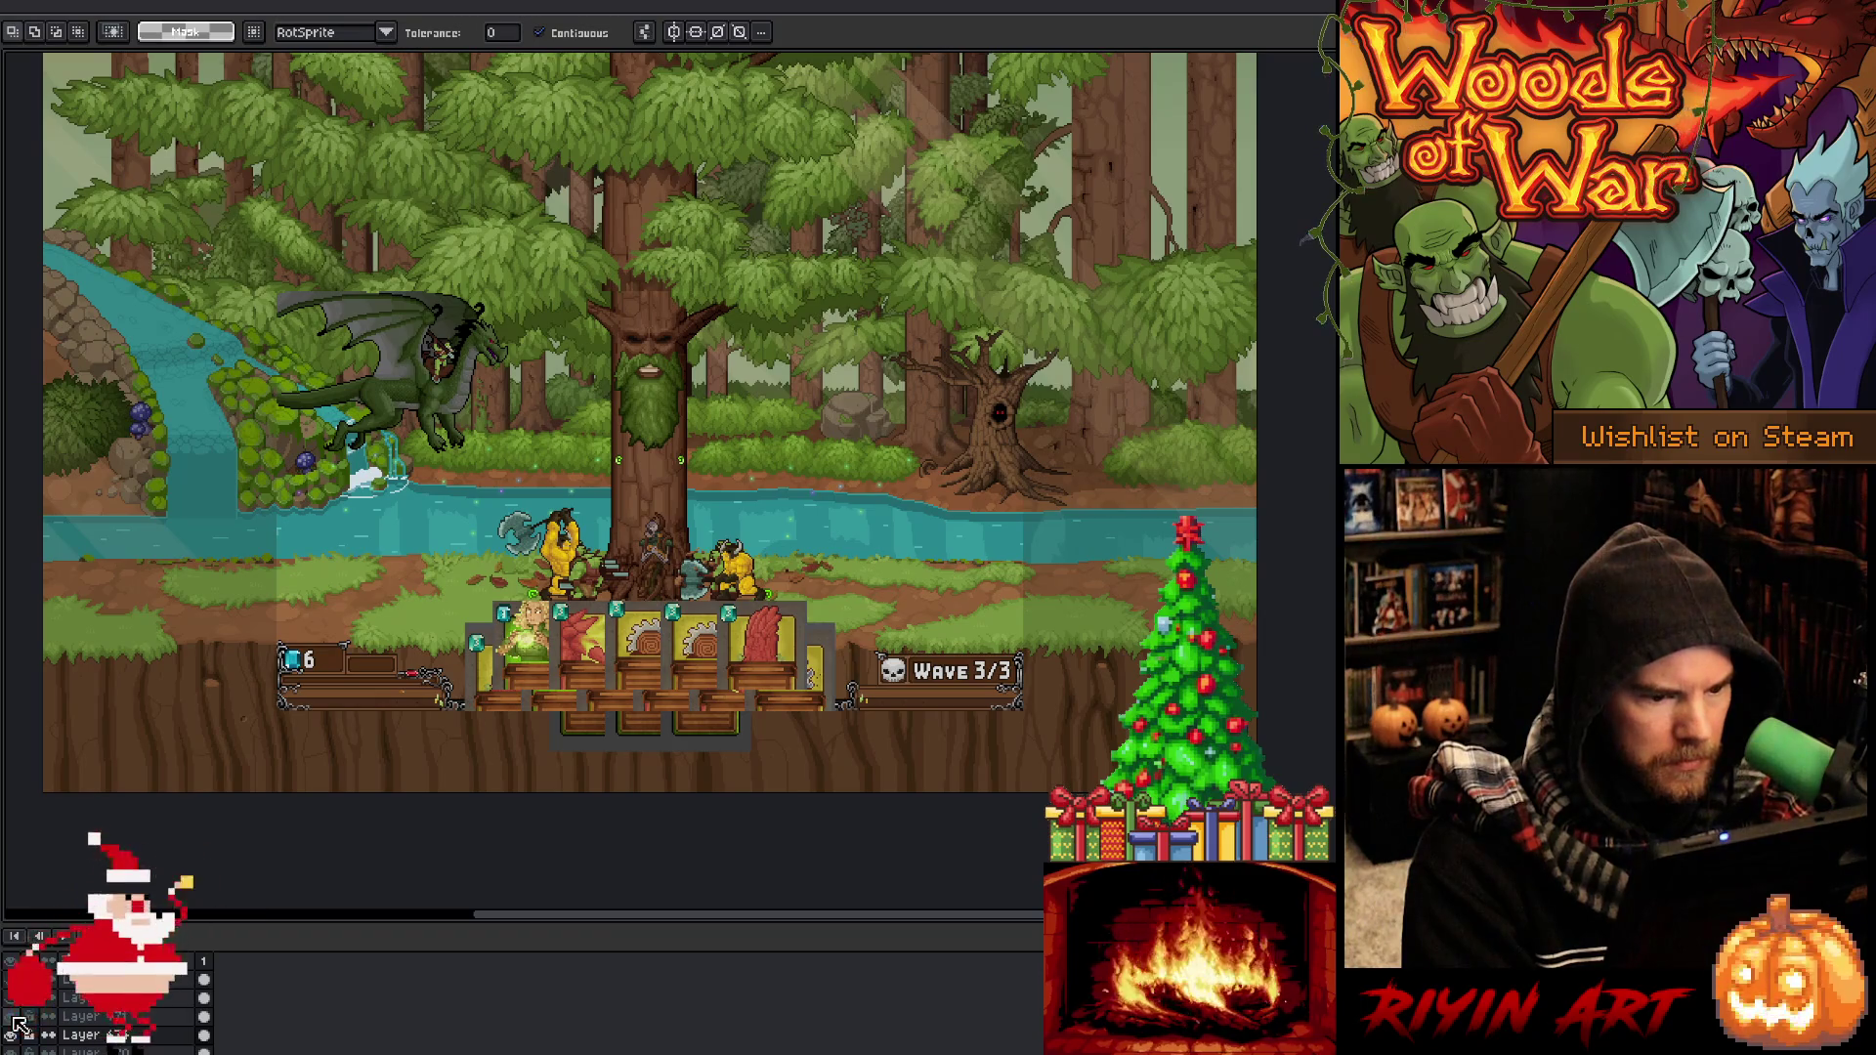
left_click(15, 1022)
left_click(16, 1022)
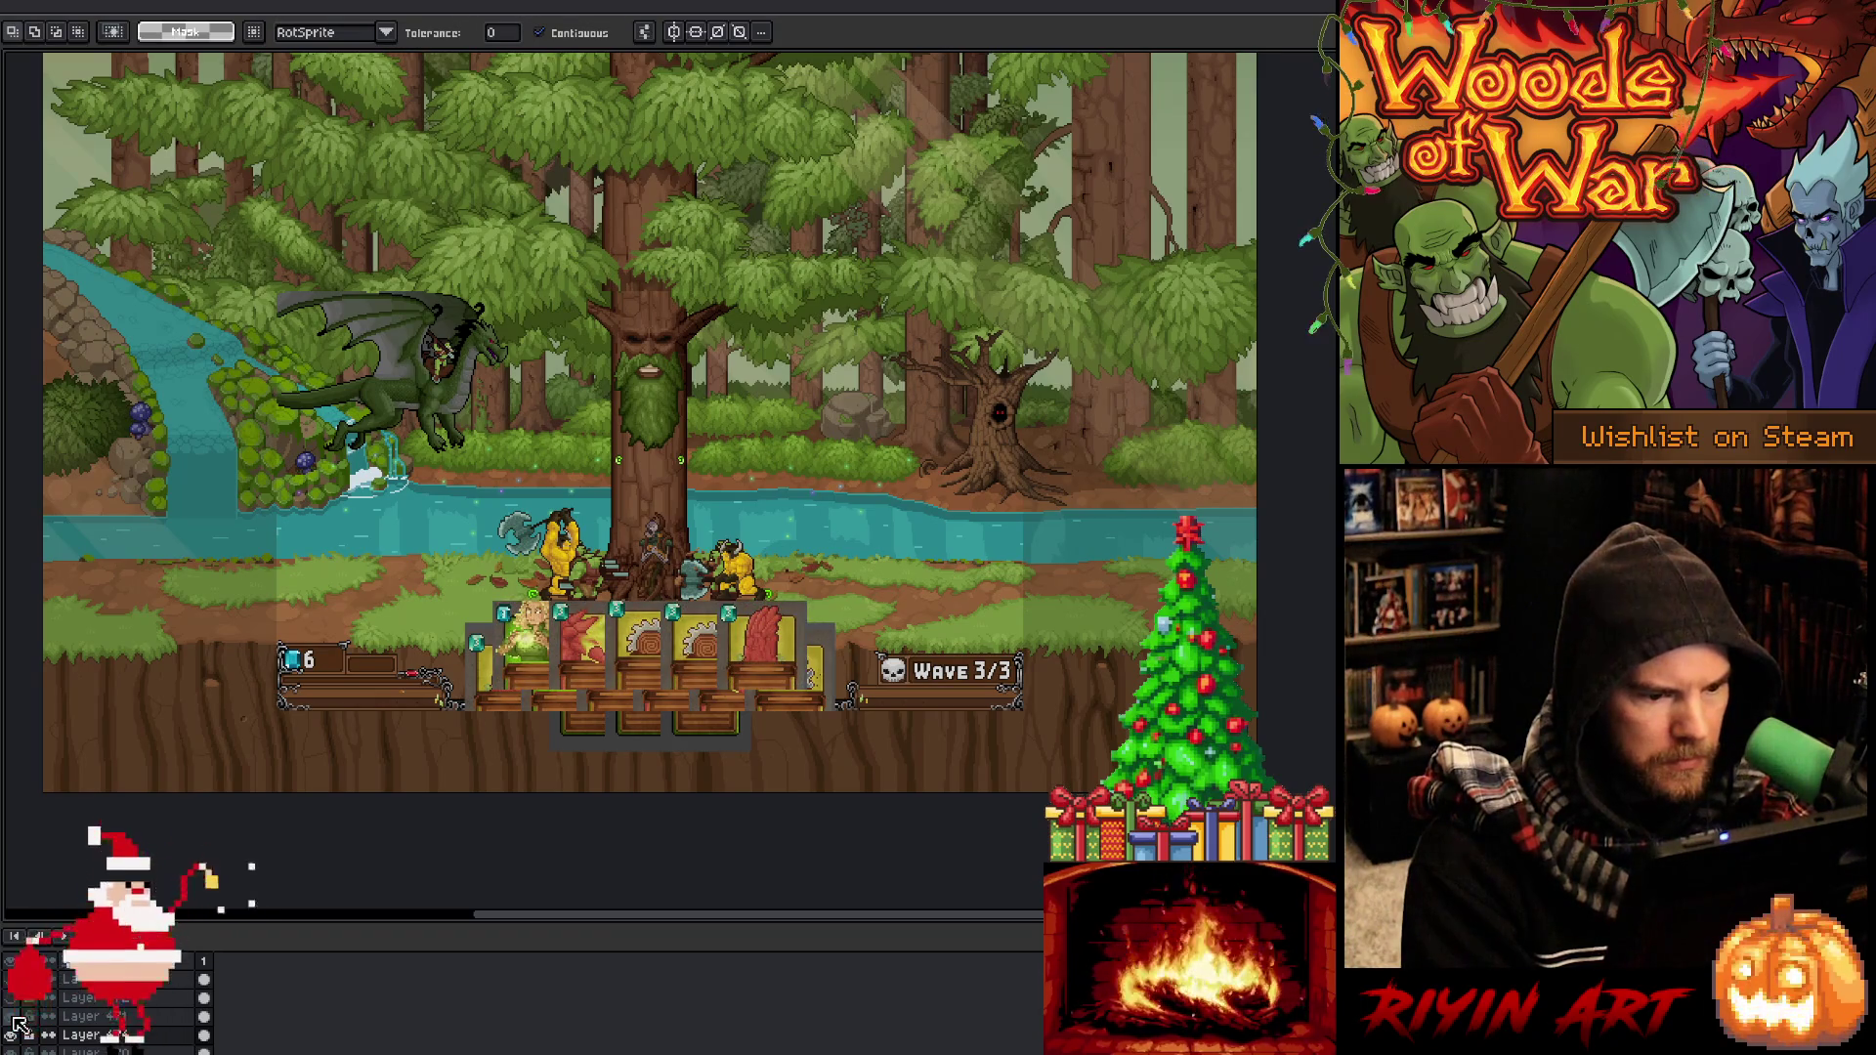
left_click(15, 1022)
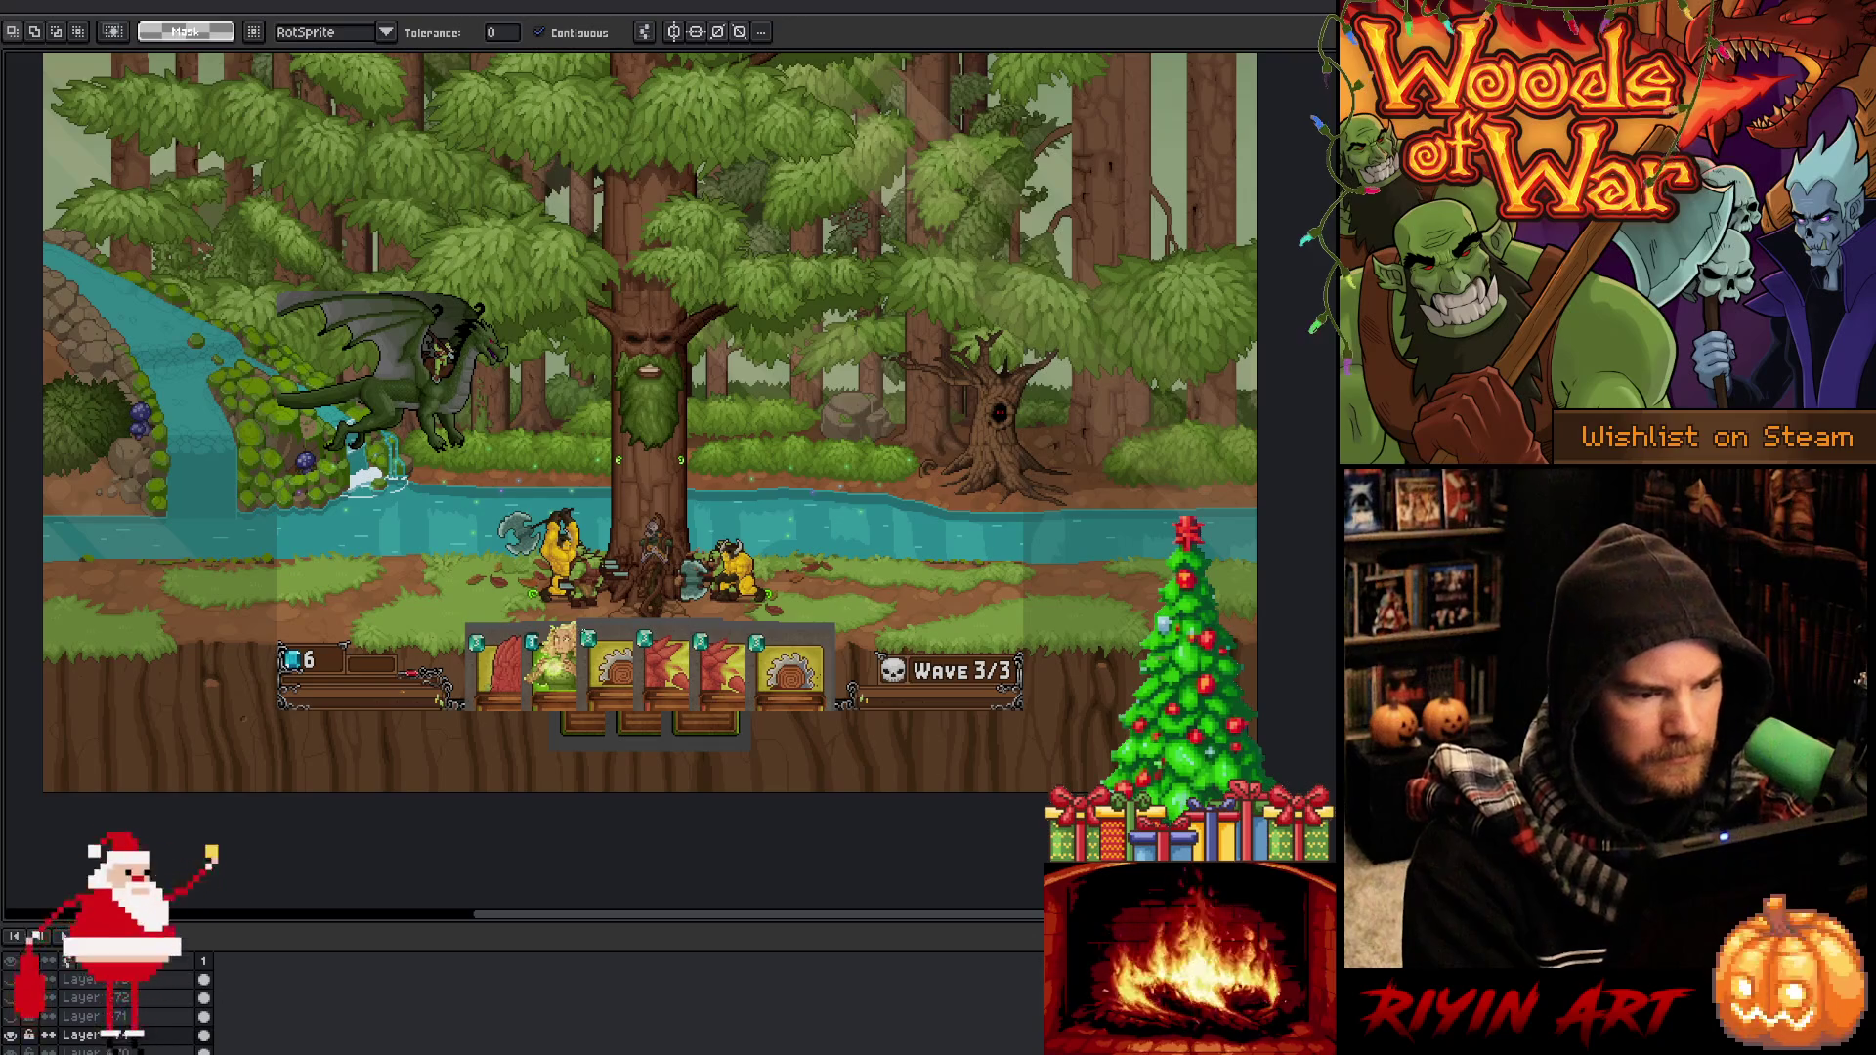
scroll(574, 666, "up", 3)
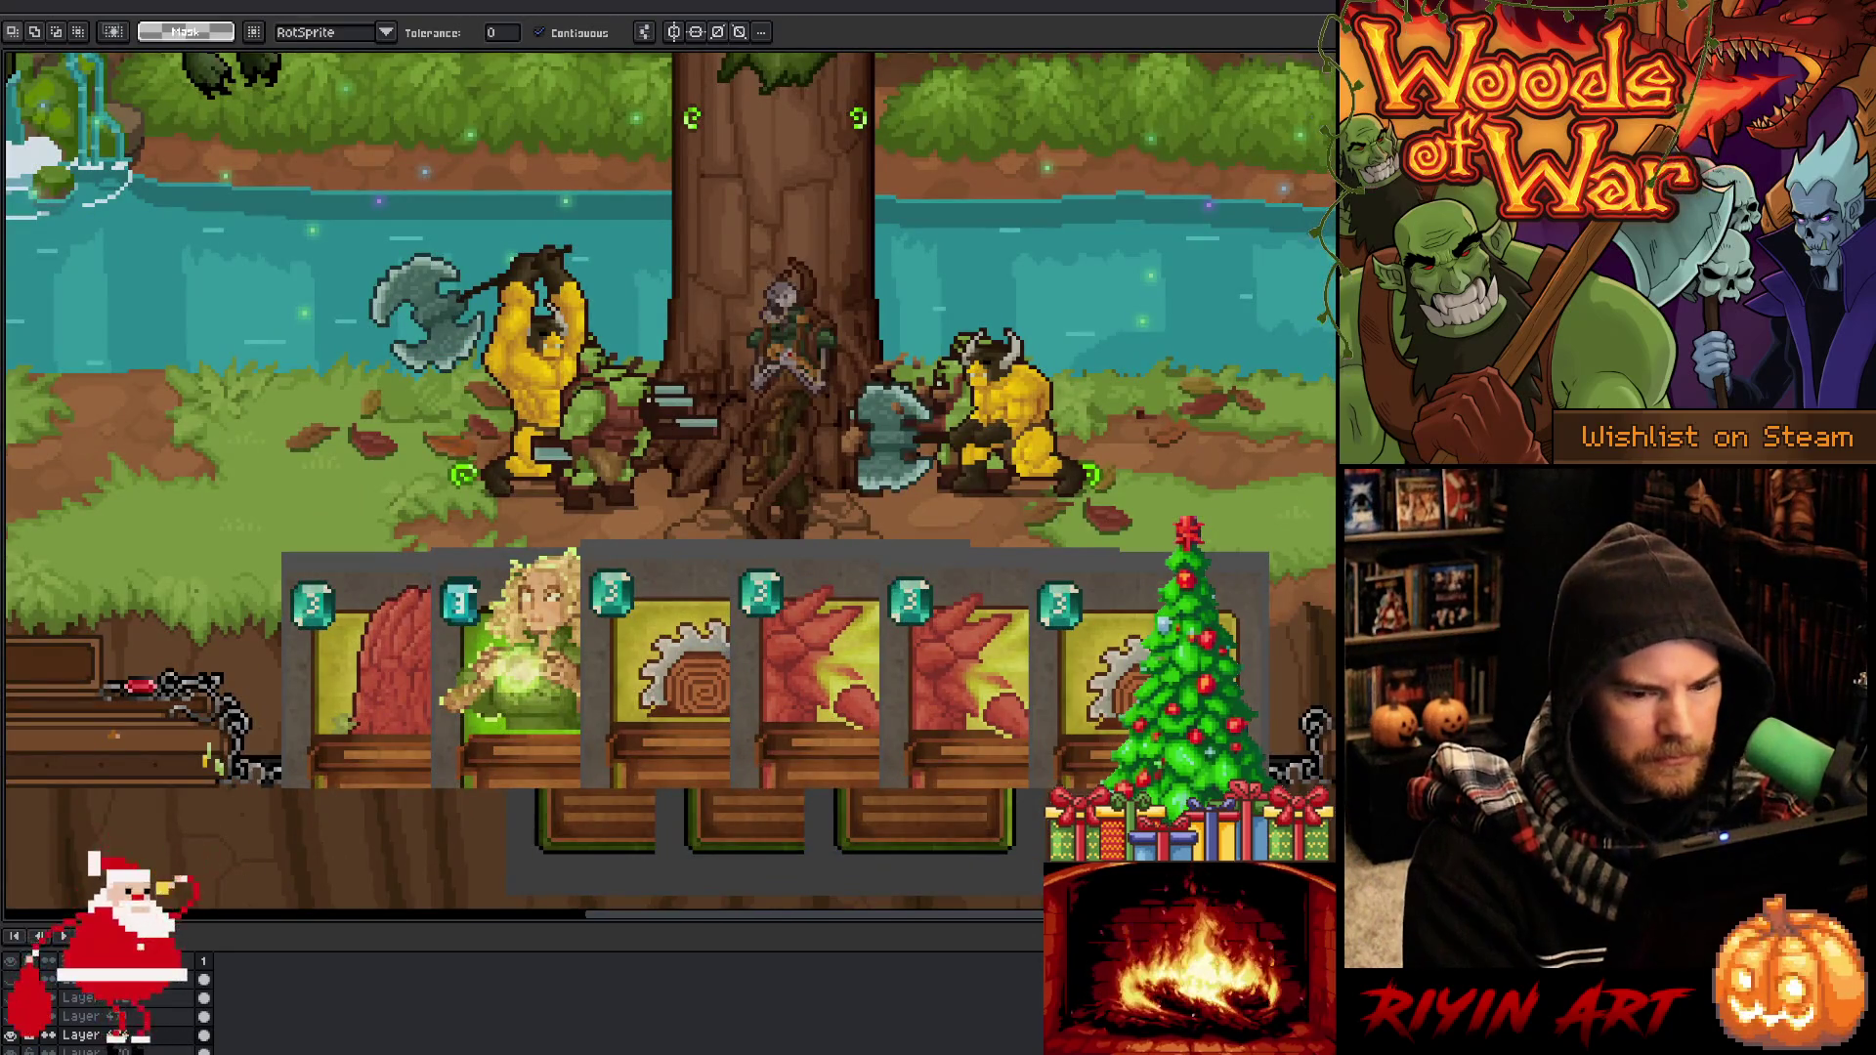
scroll(553, 684, "up", 3)
scroll(553, 684, "down", 2)
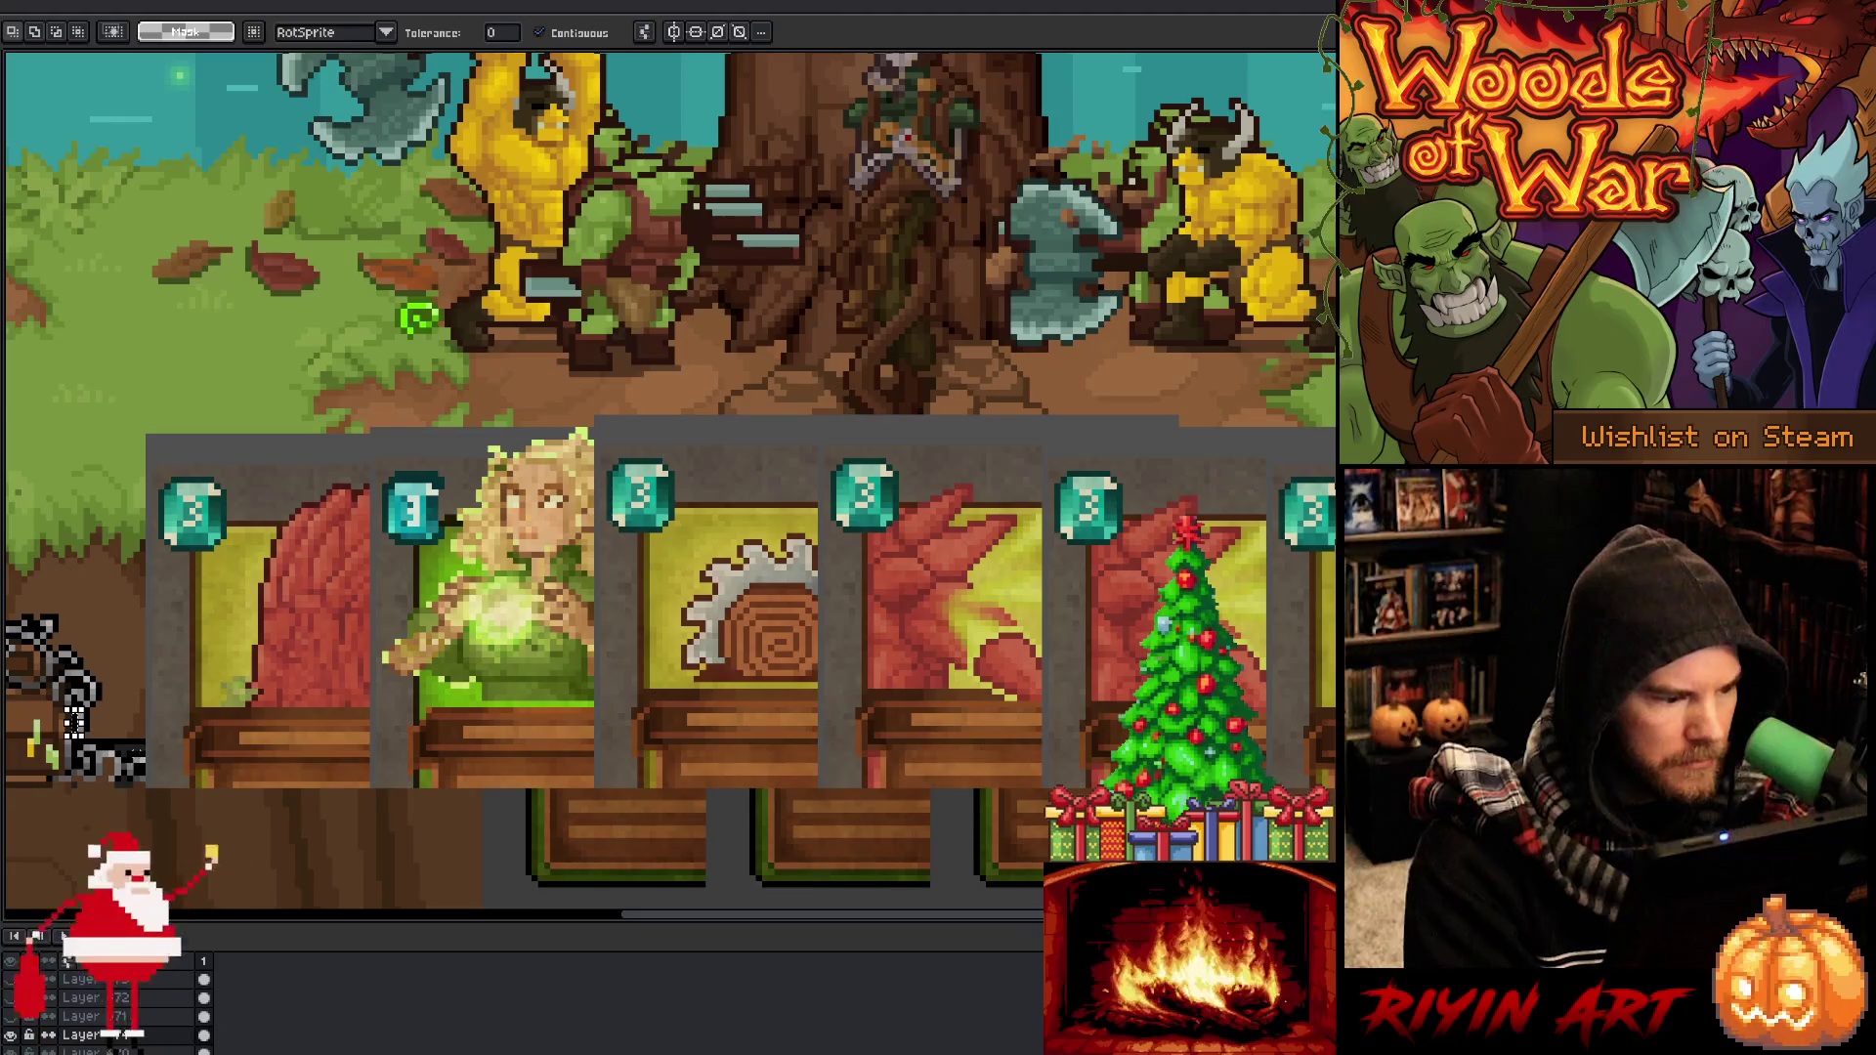
key("m")
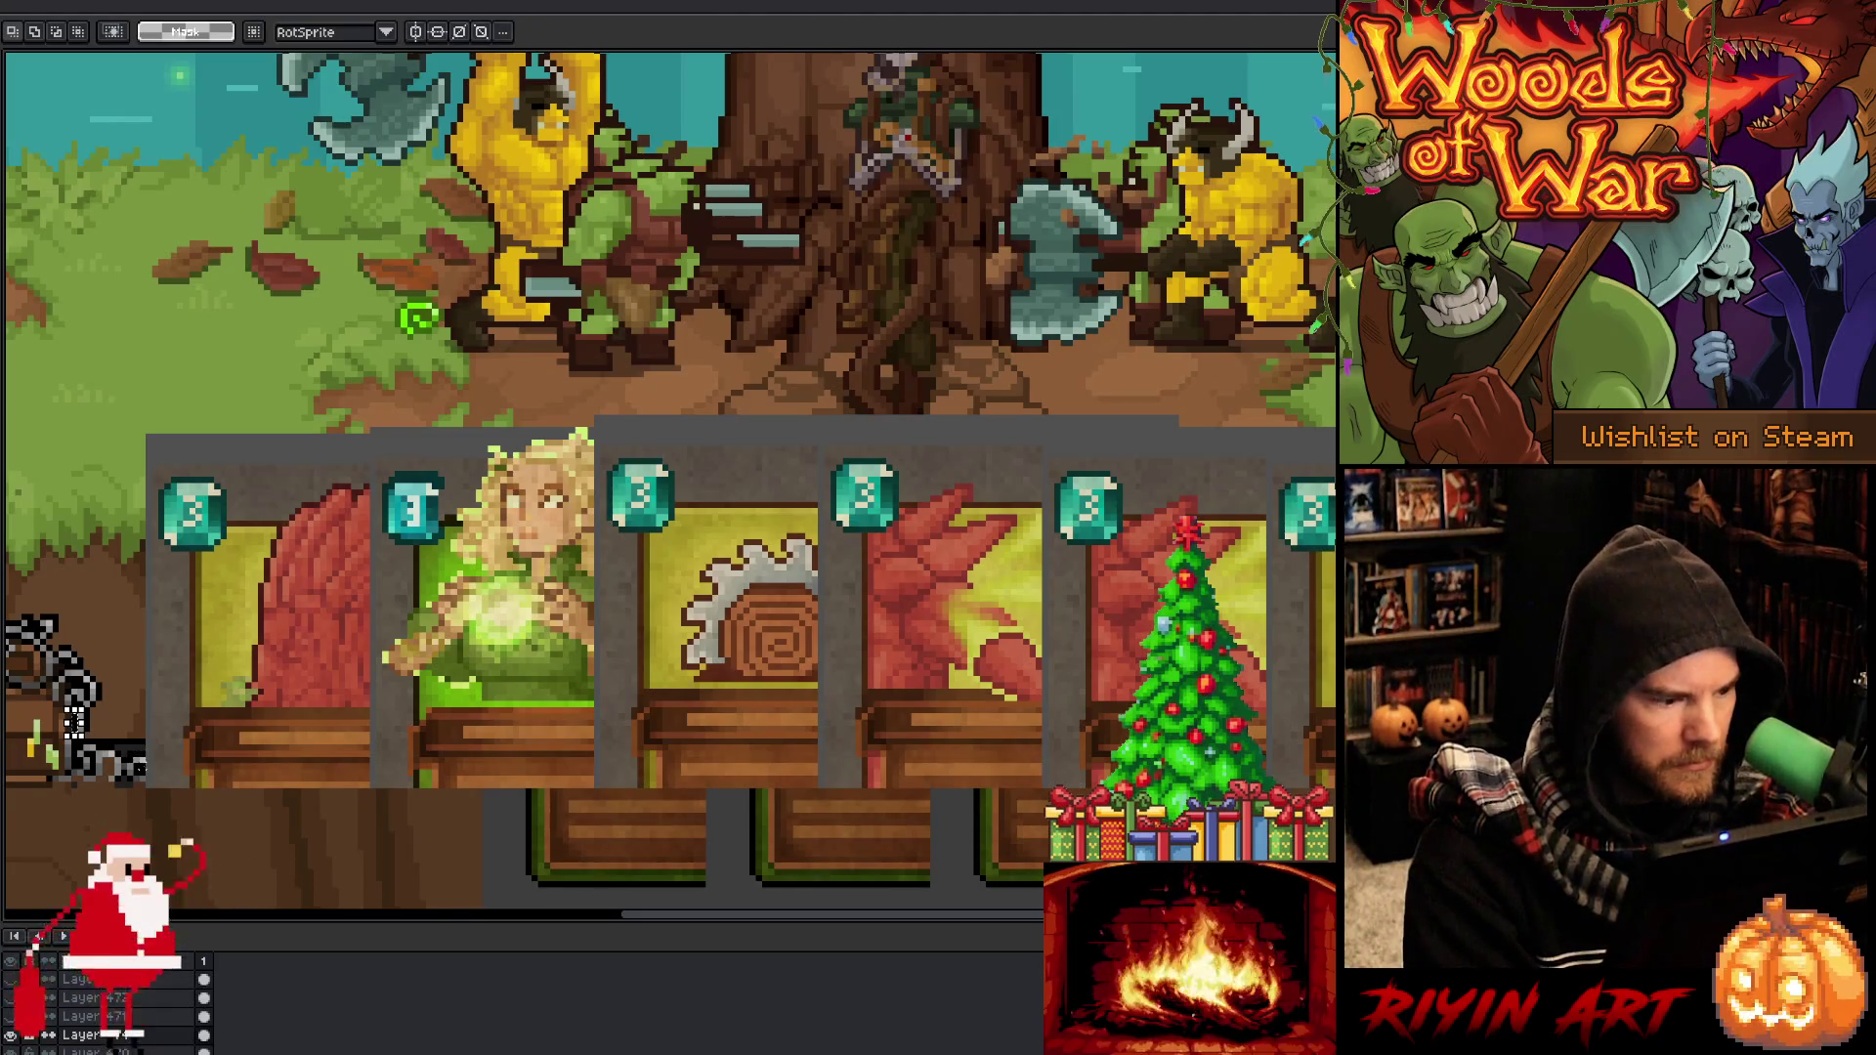
left_click_drag(150, 772, 67, 697)
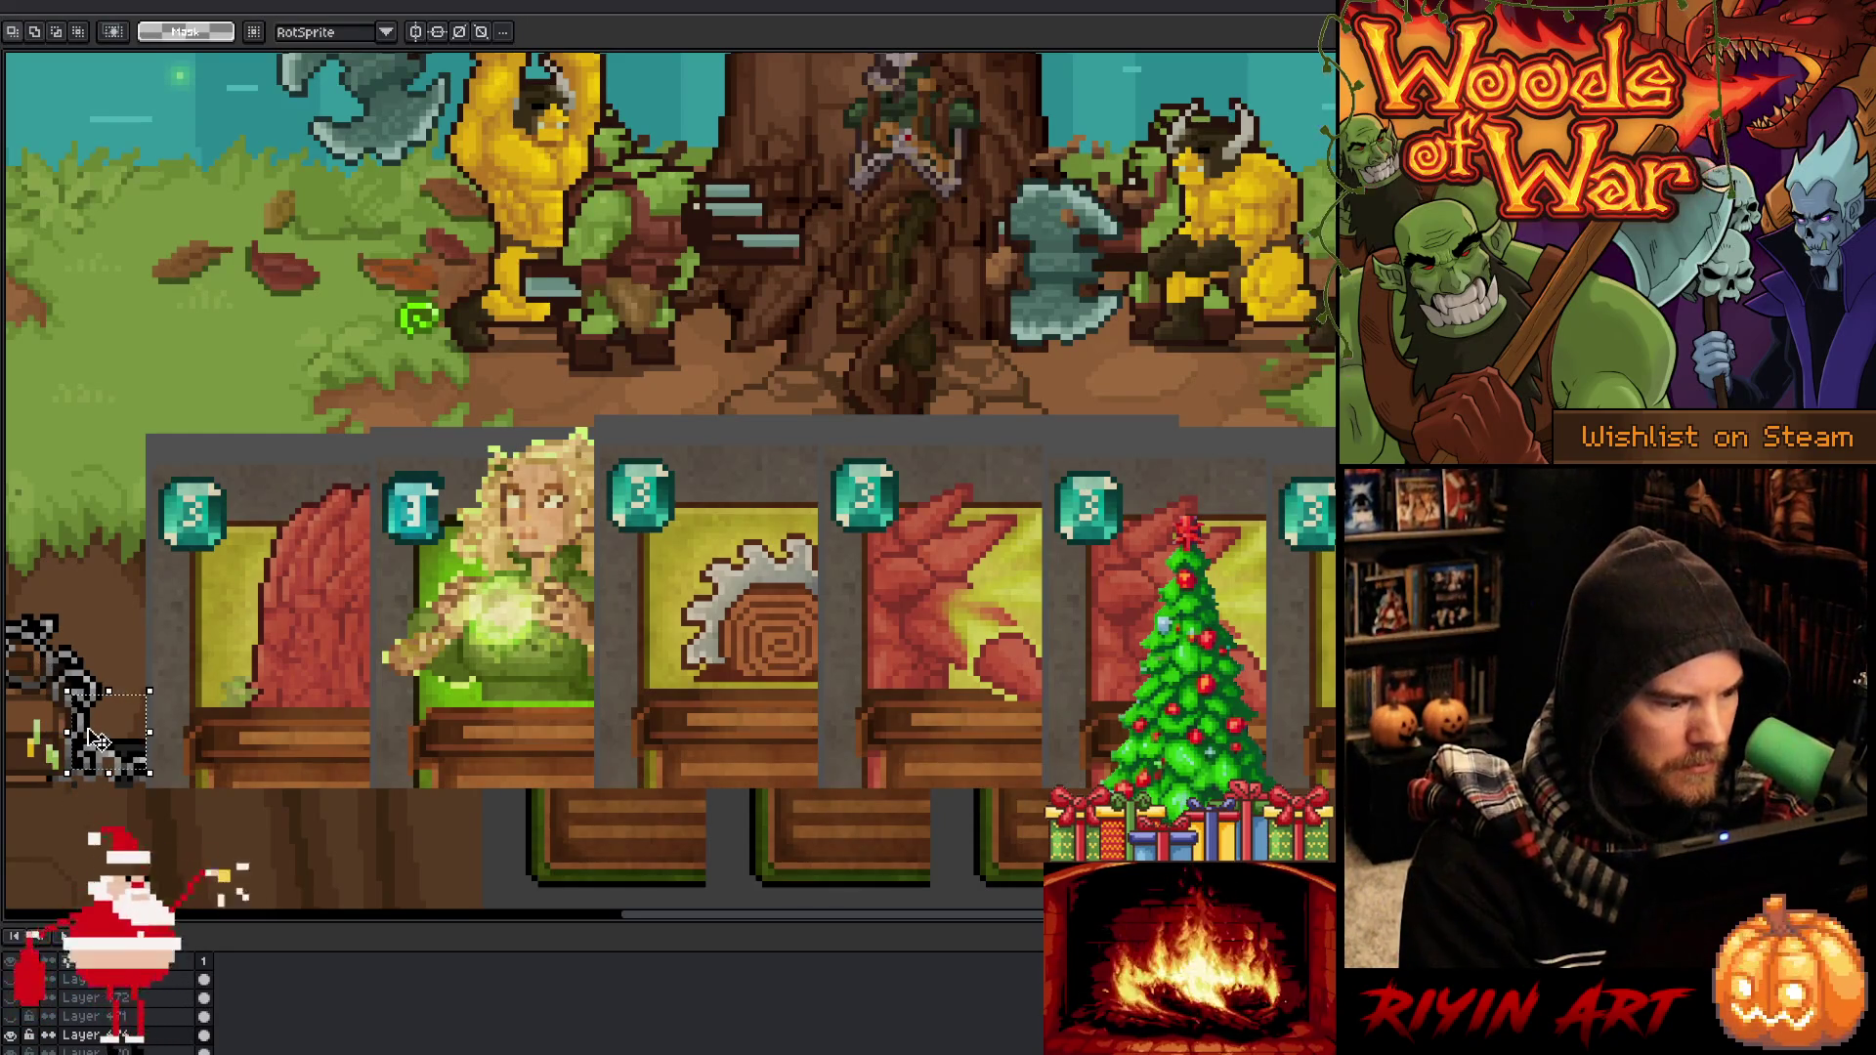
scroll(94, 740, "down", 2)
left_click_drag(638, 735, 355, 735)
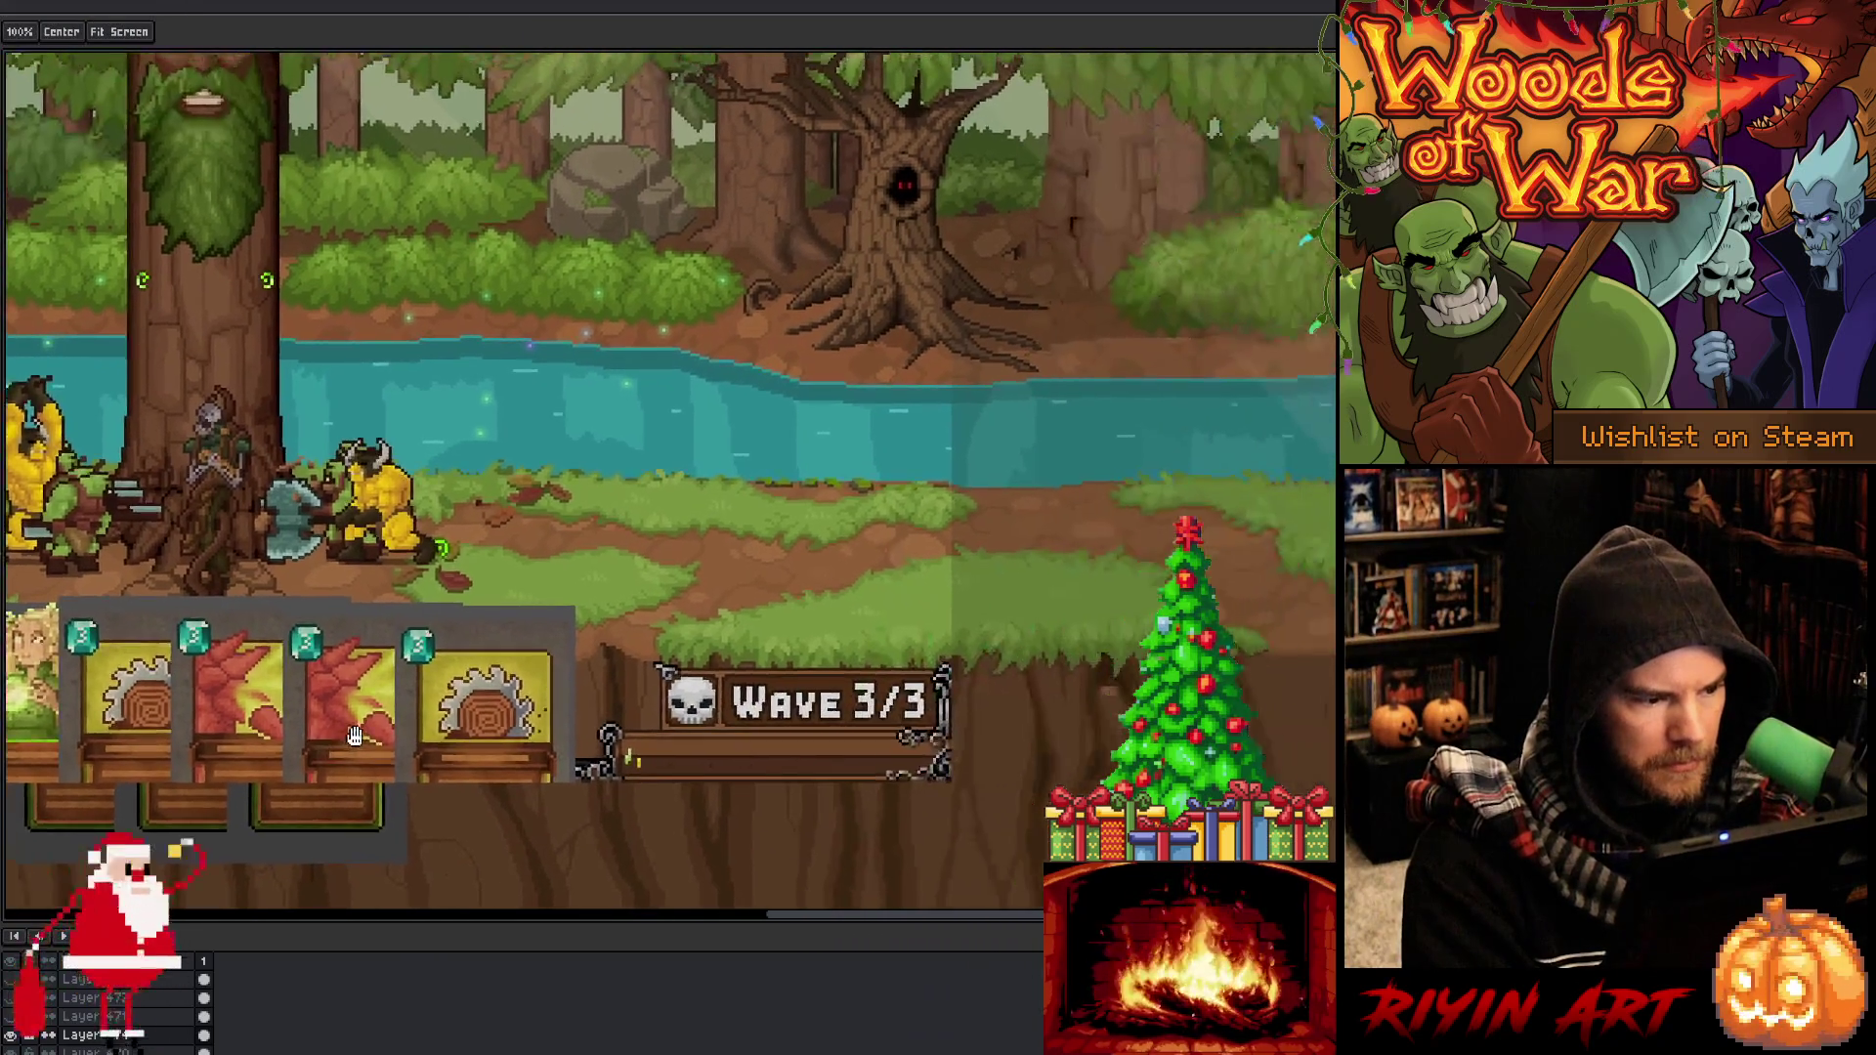
scroll(605, 675, "up", 5)
mouse_move(621, 655)
left_mouse_down()
mouse_move(535, 803)
mouse_move(414, 894)
left_mouse_up()
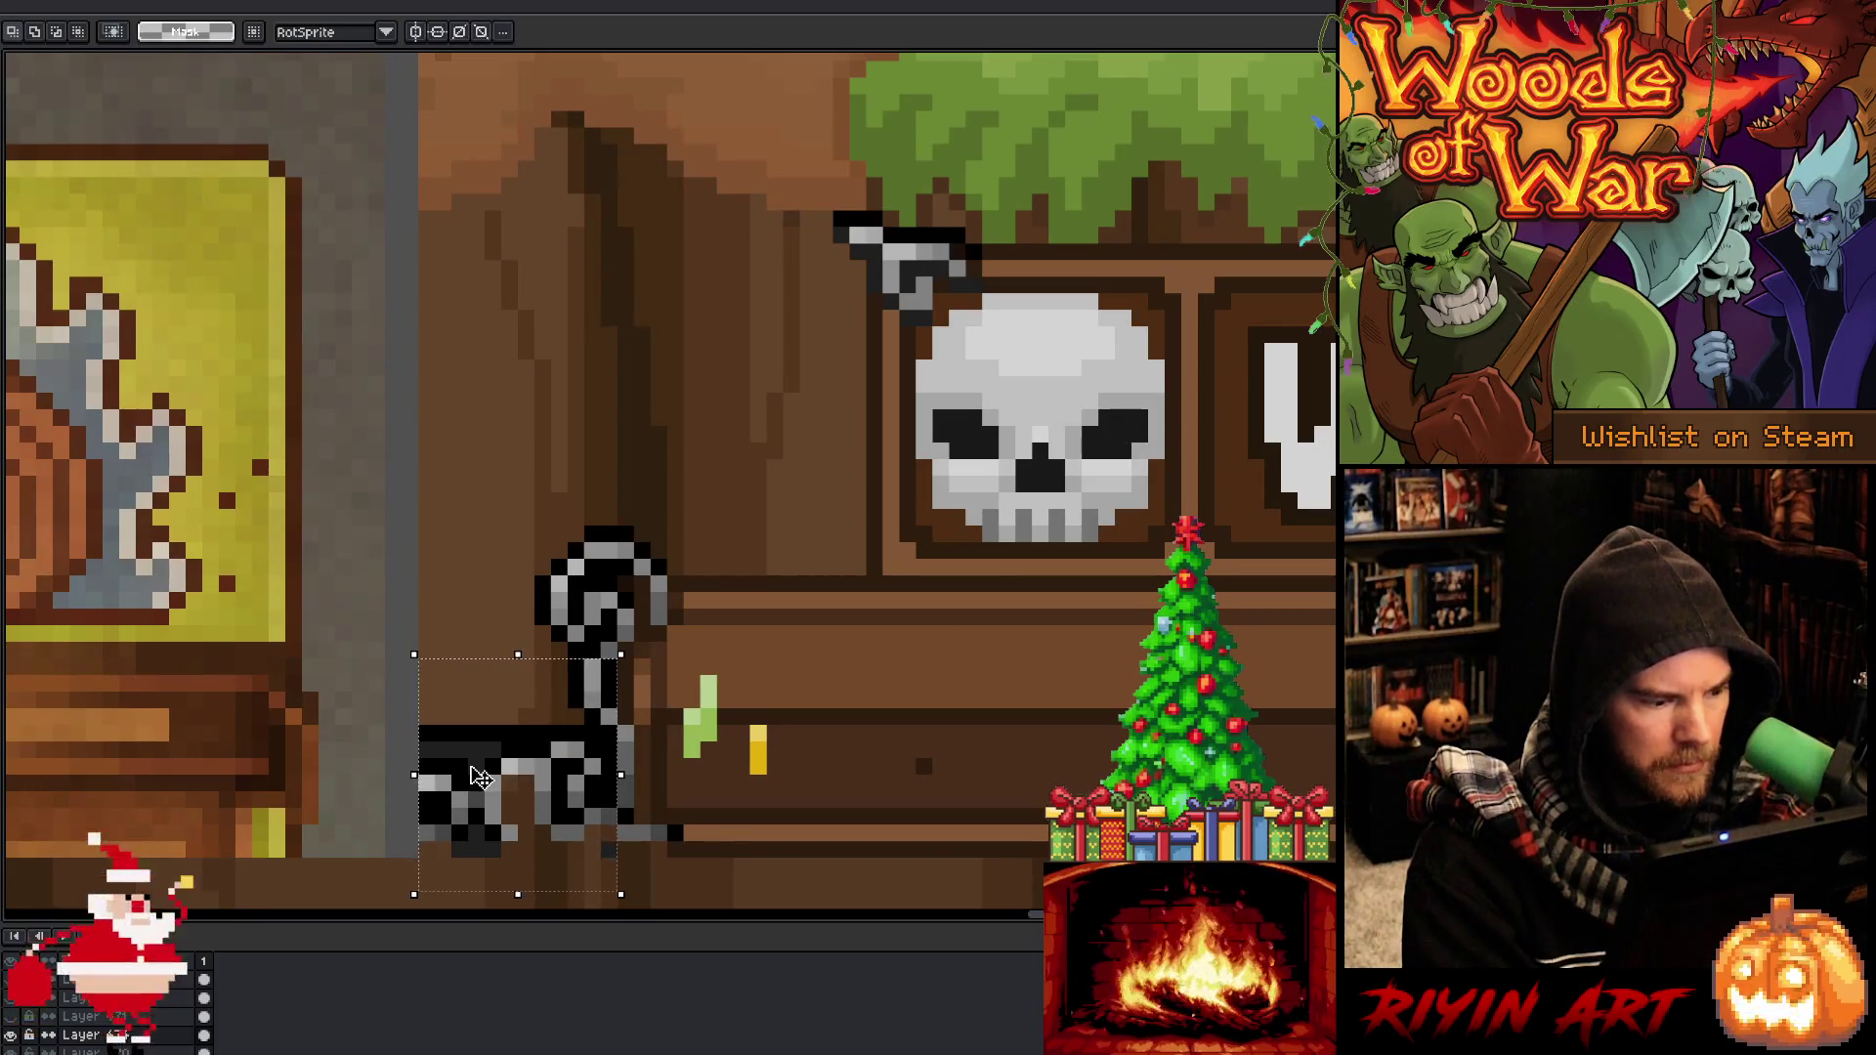
scroll(479, 777, "down", 5)
key("space")
mouse_move(308, 710)
left_mouse_down()
mouse_move(871, 557)
mouse_move(829, 727)
left_mouse_up()
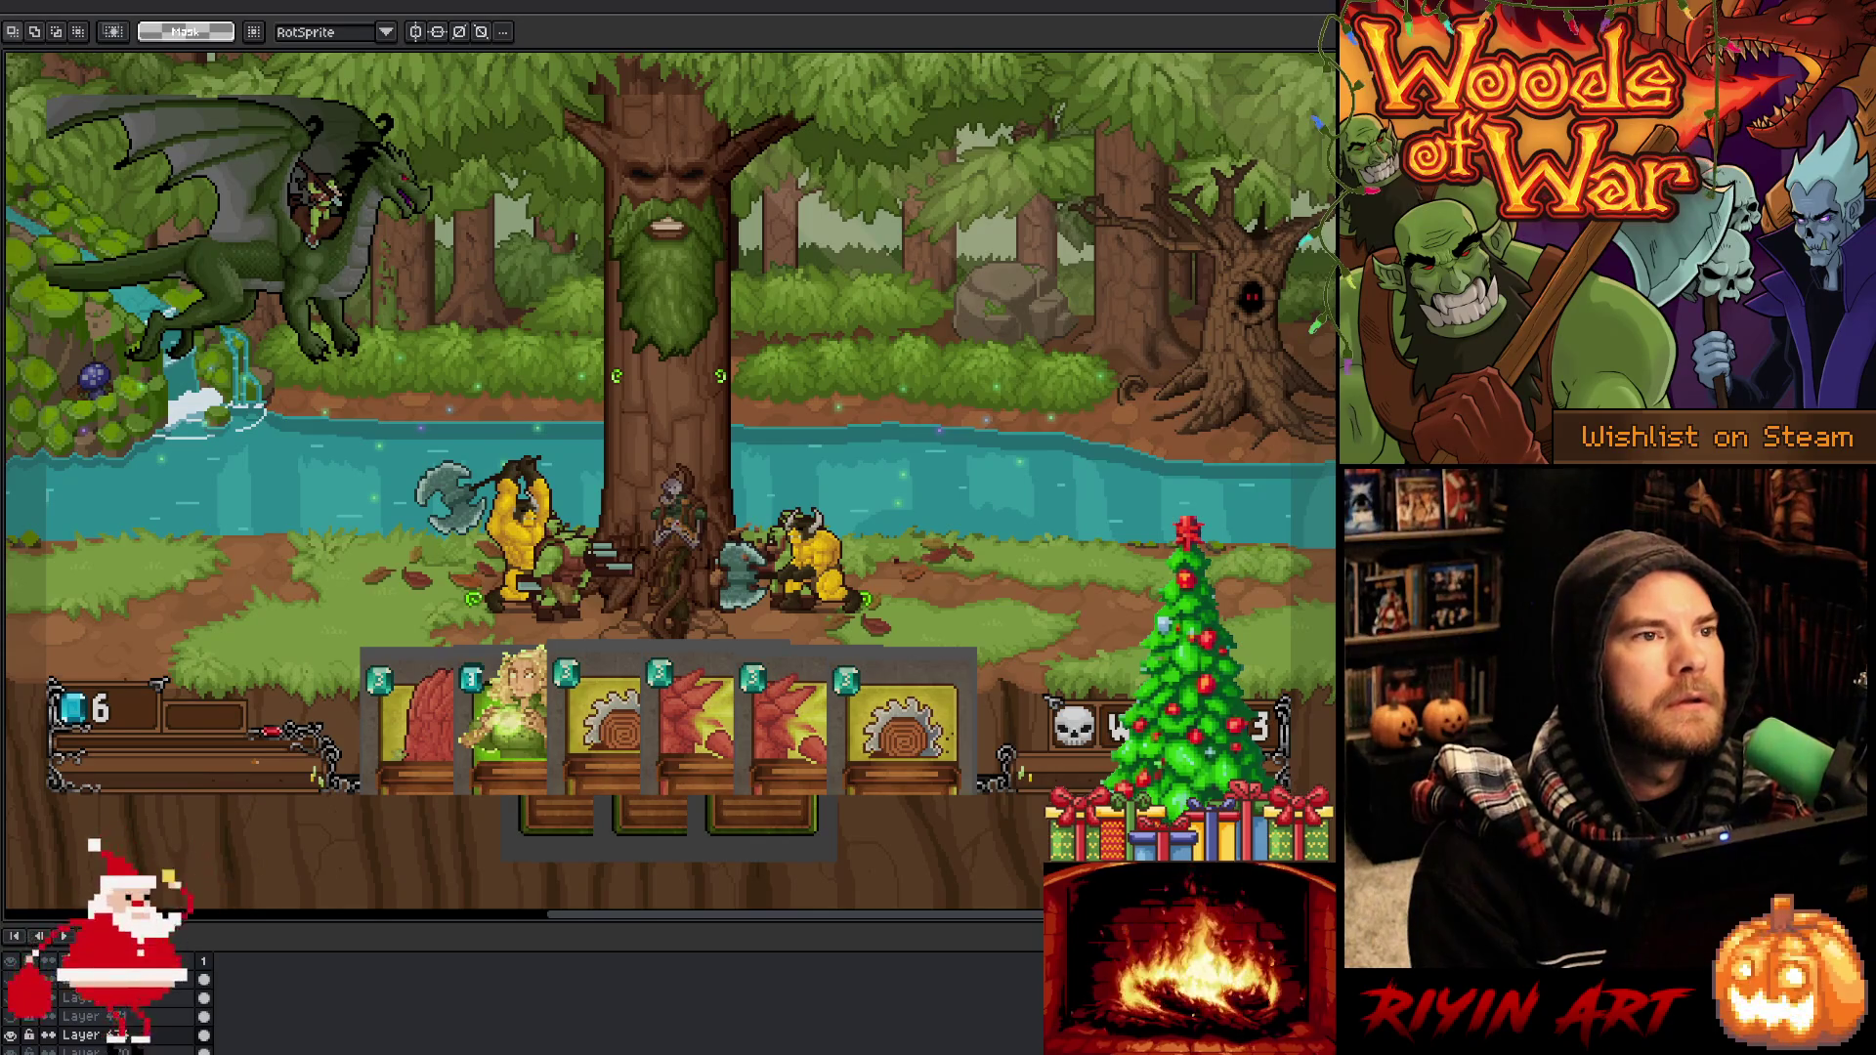
In Interface.cpp's dealCard, select the cardWidth and cardHeight lines 1577–1578
key("alt+Tab")
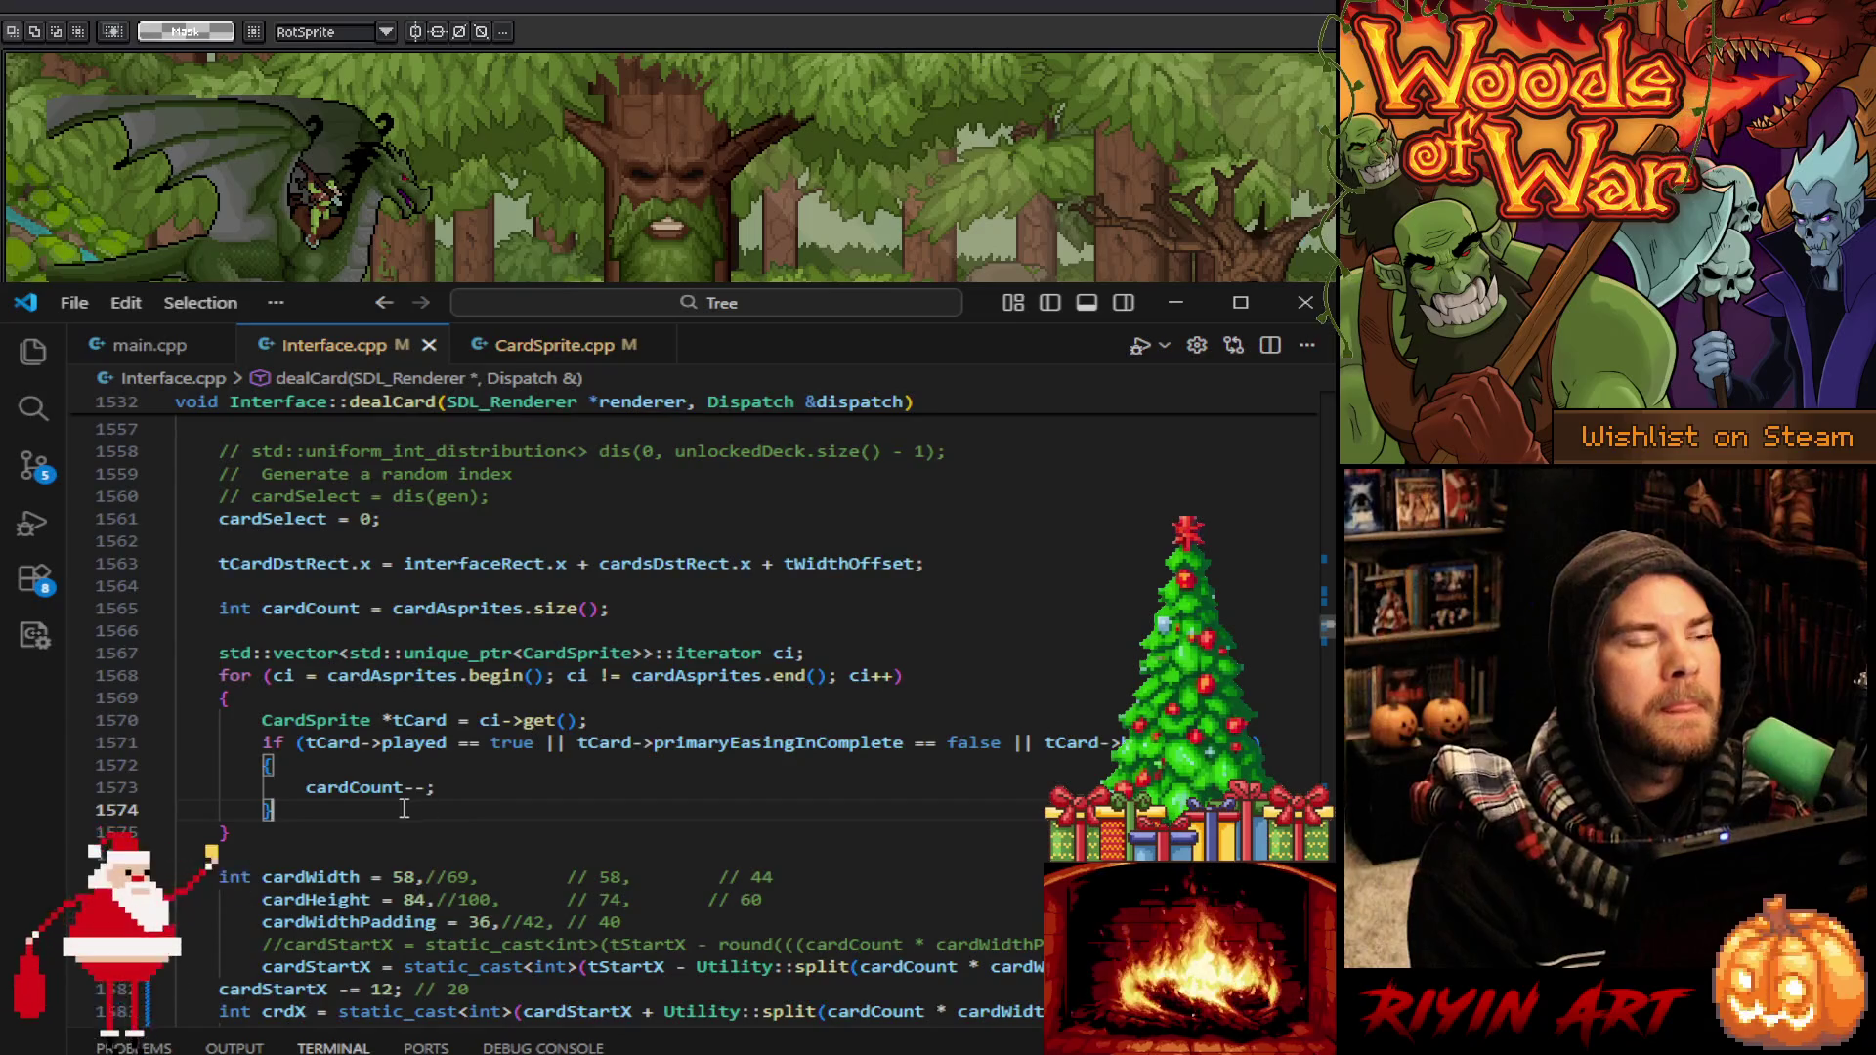
scroll(479, 826, "up", 6)
scroll(549, 948, "down", 11)
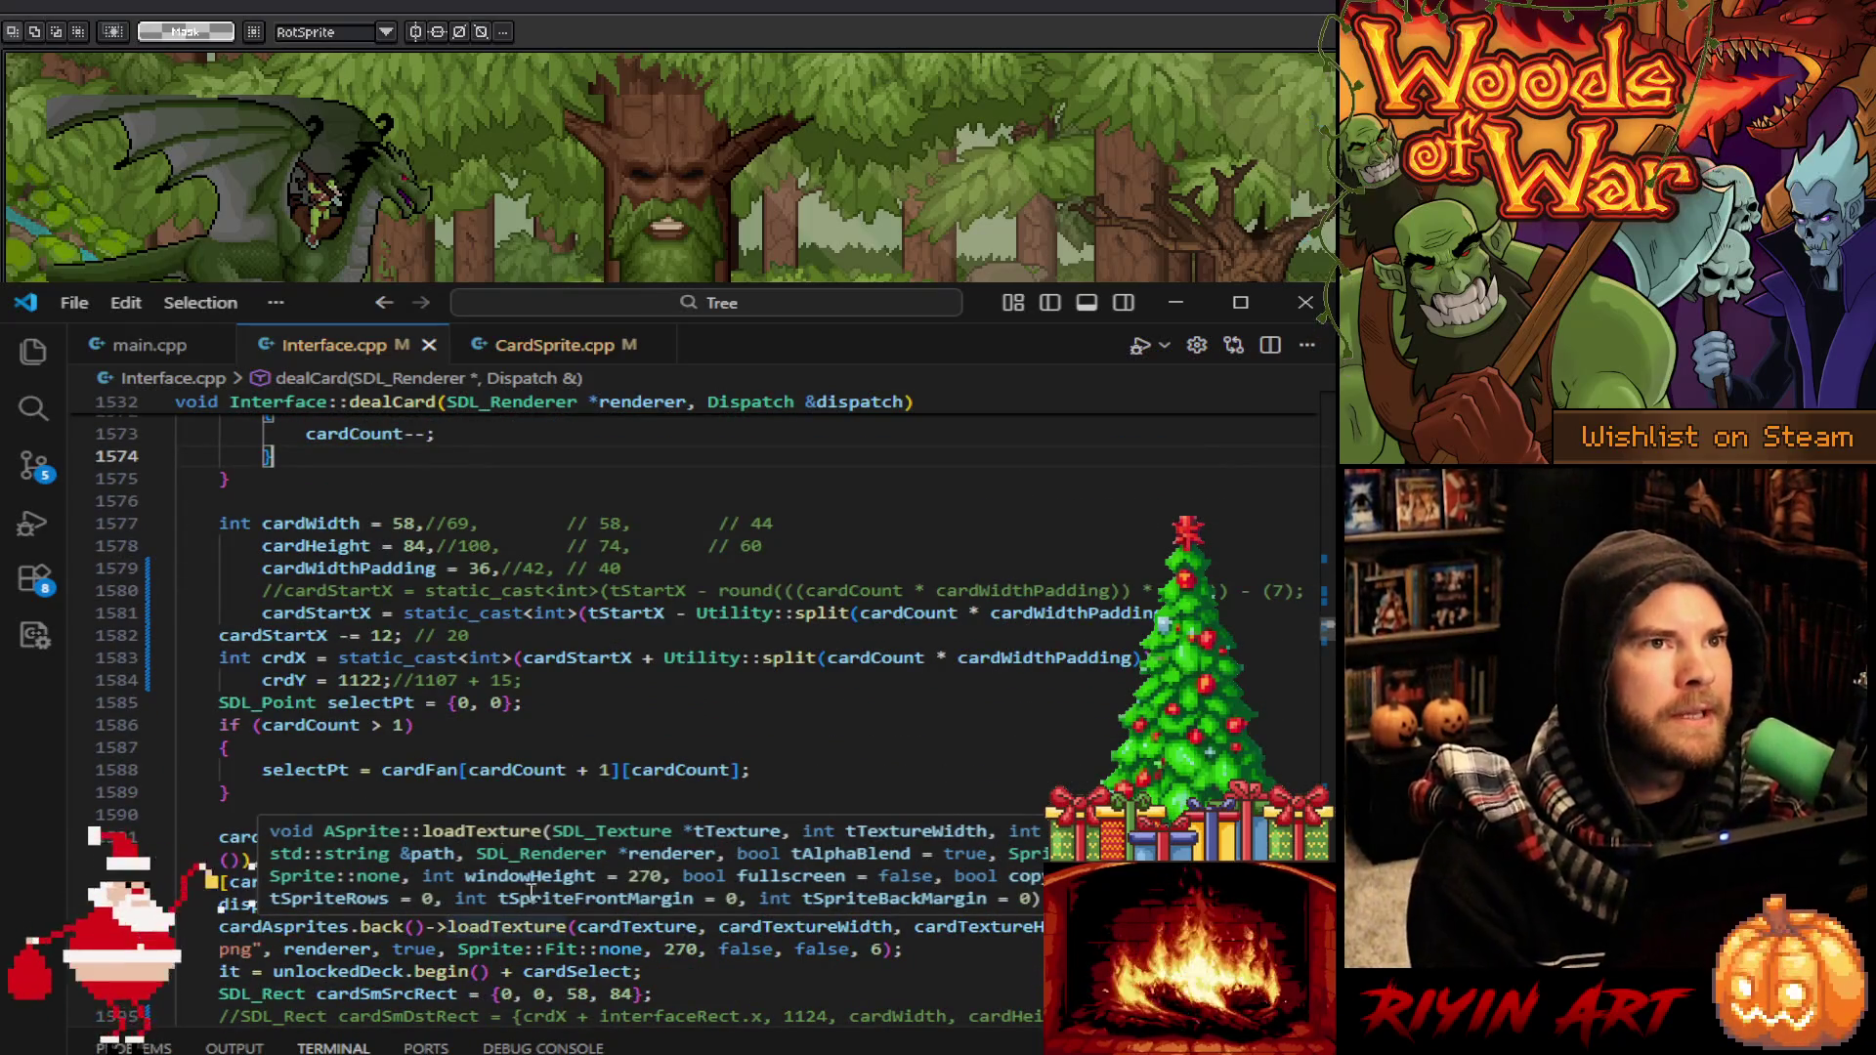
left_click(586, 722)
scroll(589, 724, "up", 3)
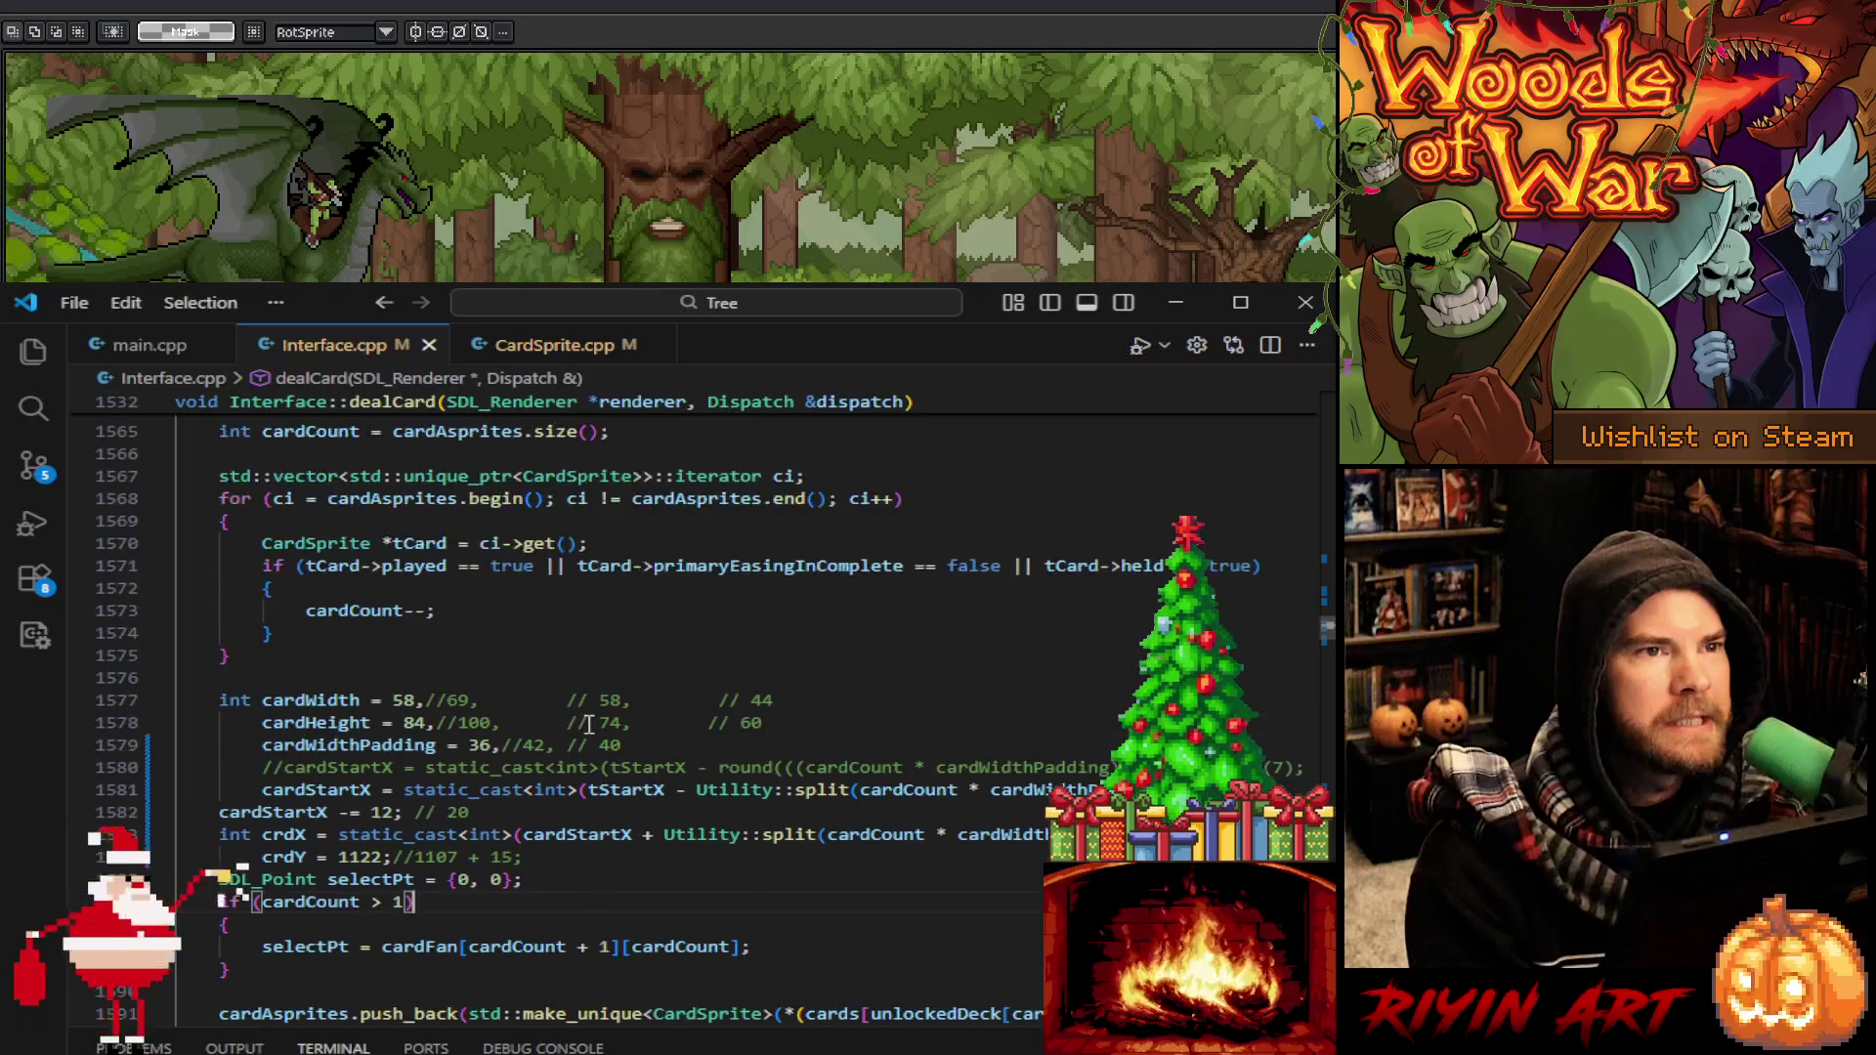
scroll(589, 724, "down", 5)
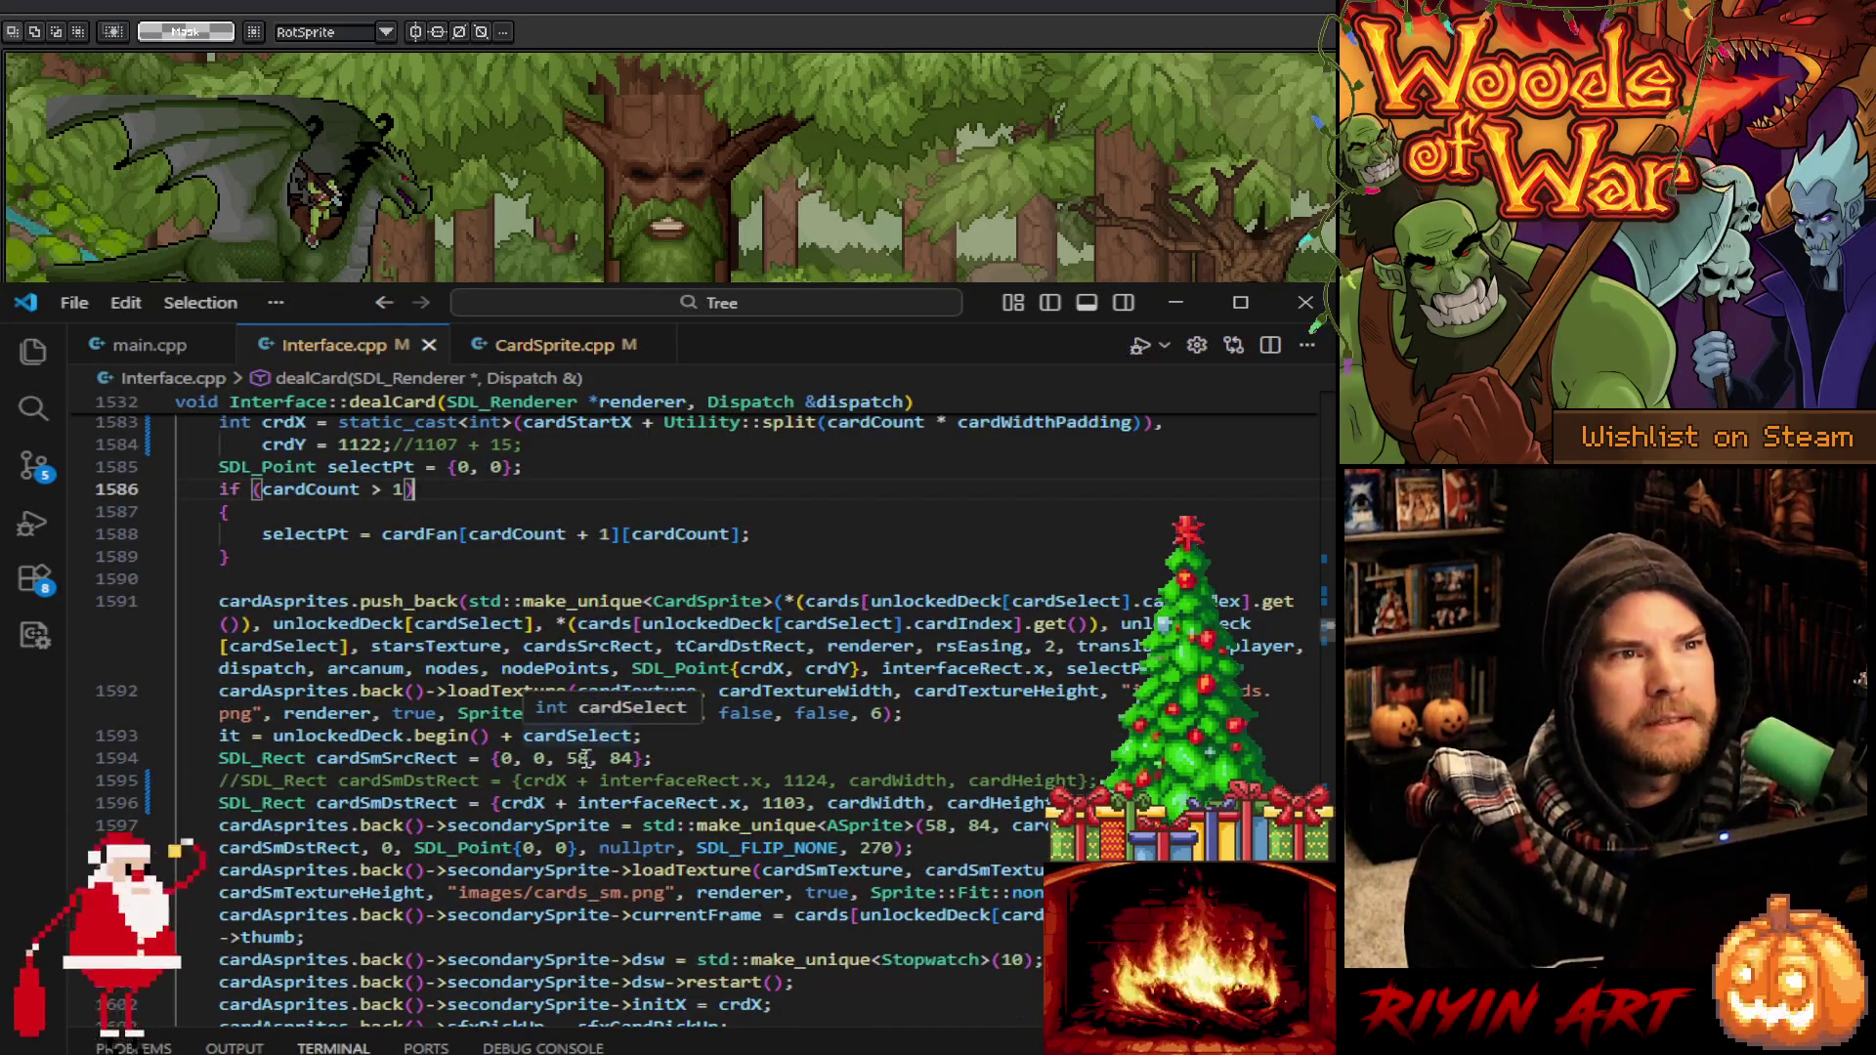
scroll(589, 798, "up", 5)
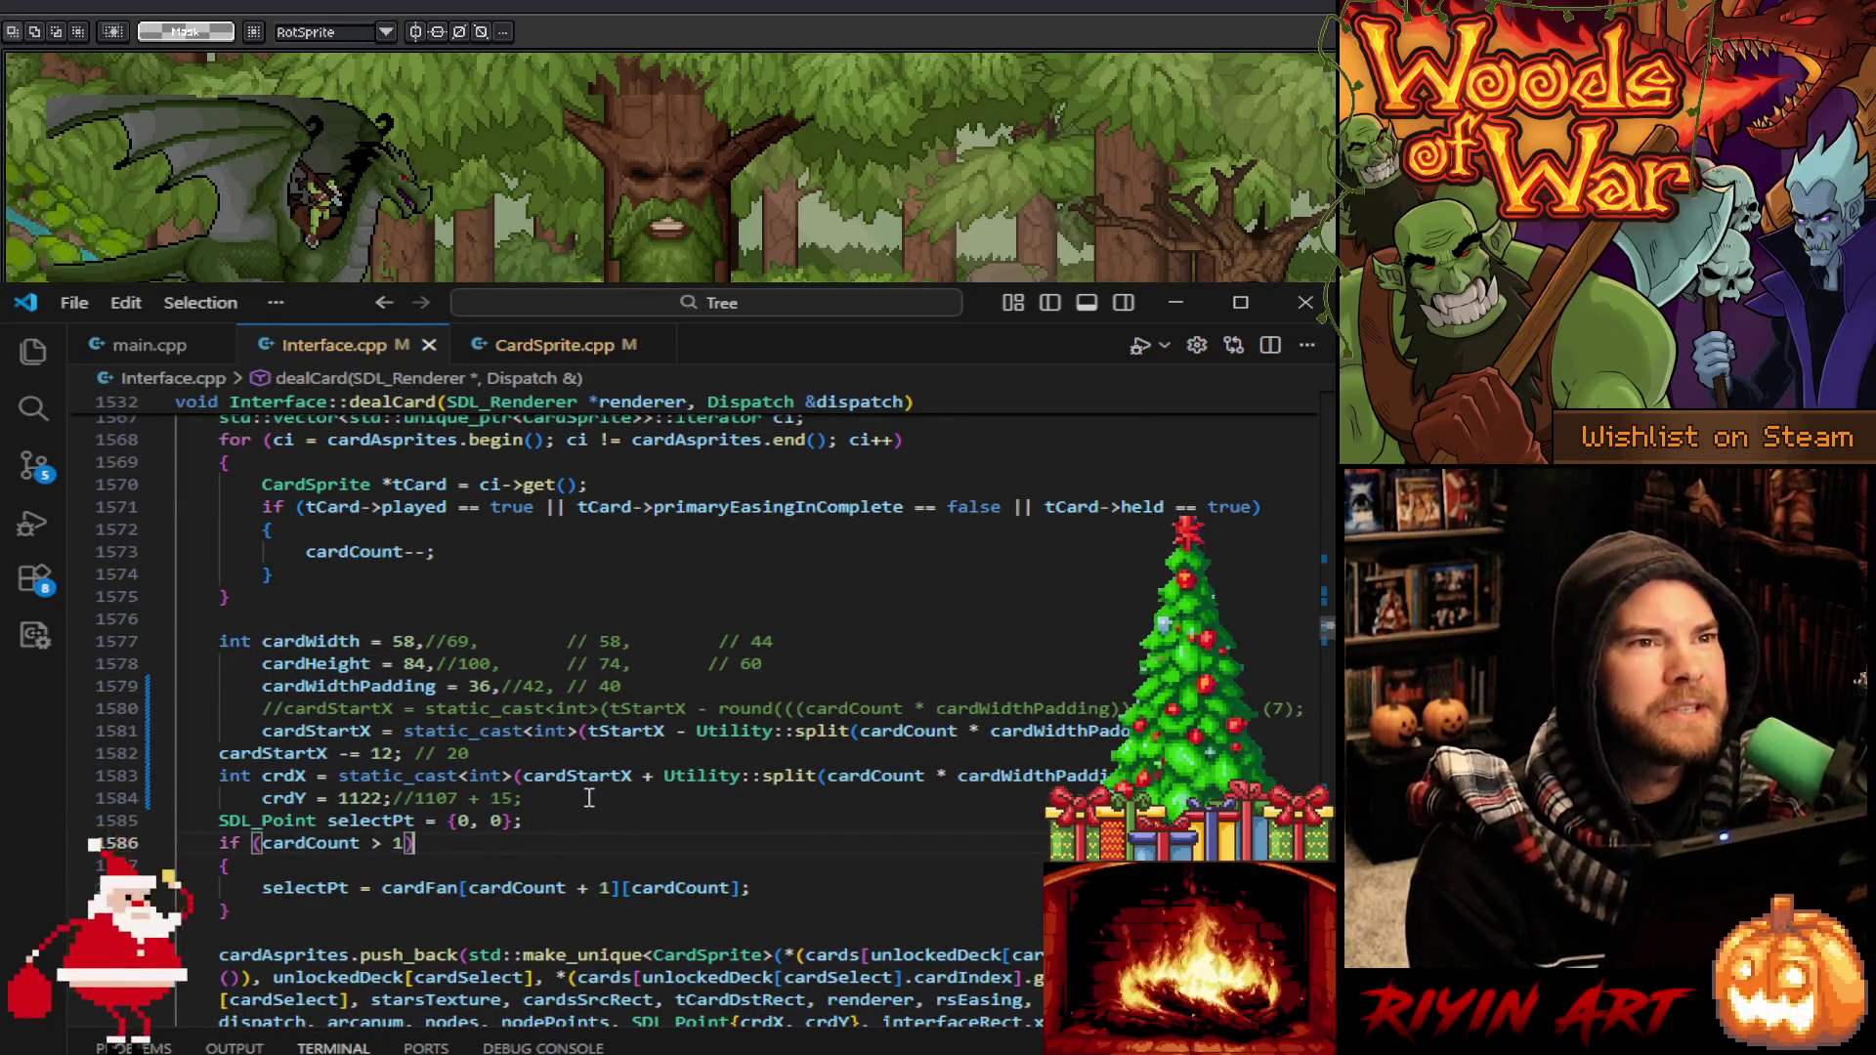
scroll(589, 798, "up", 2)
left_click_drag(437, 758, 545, 758)
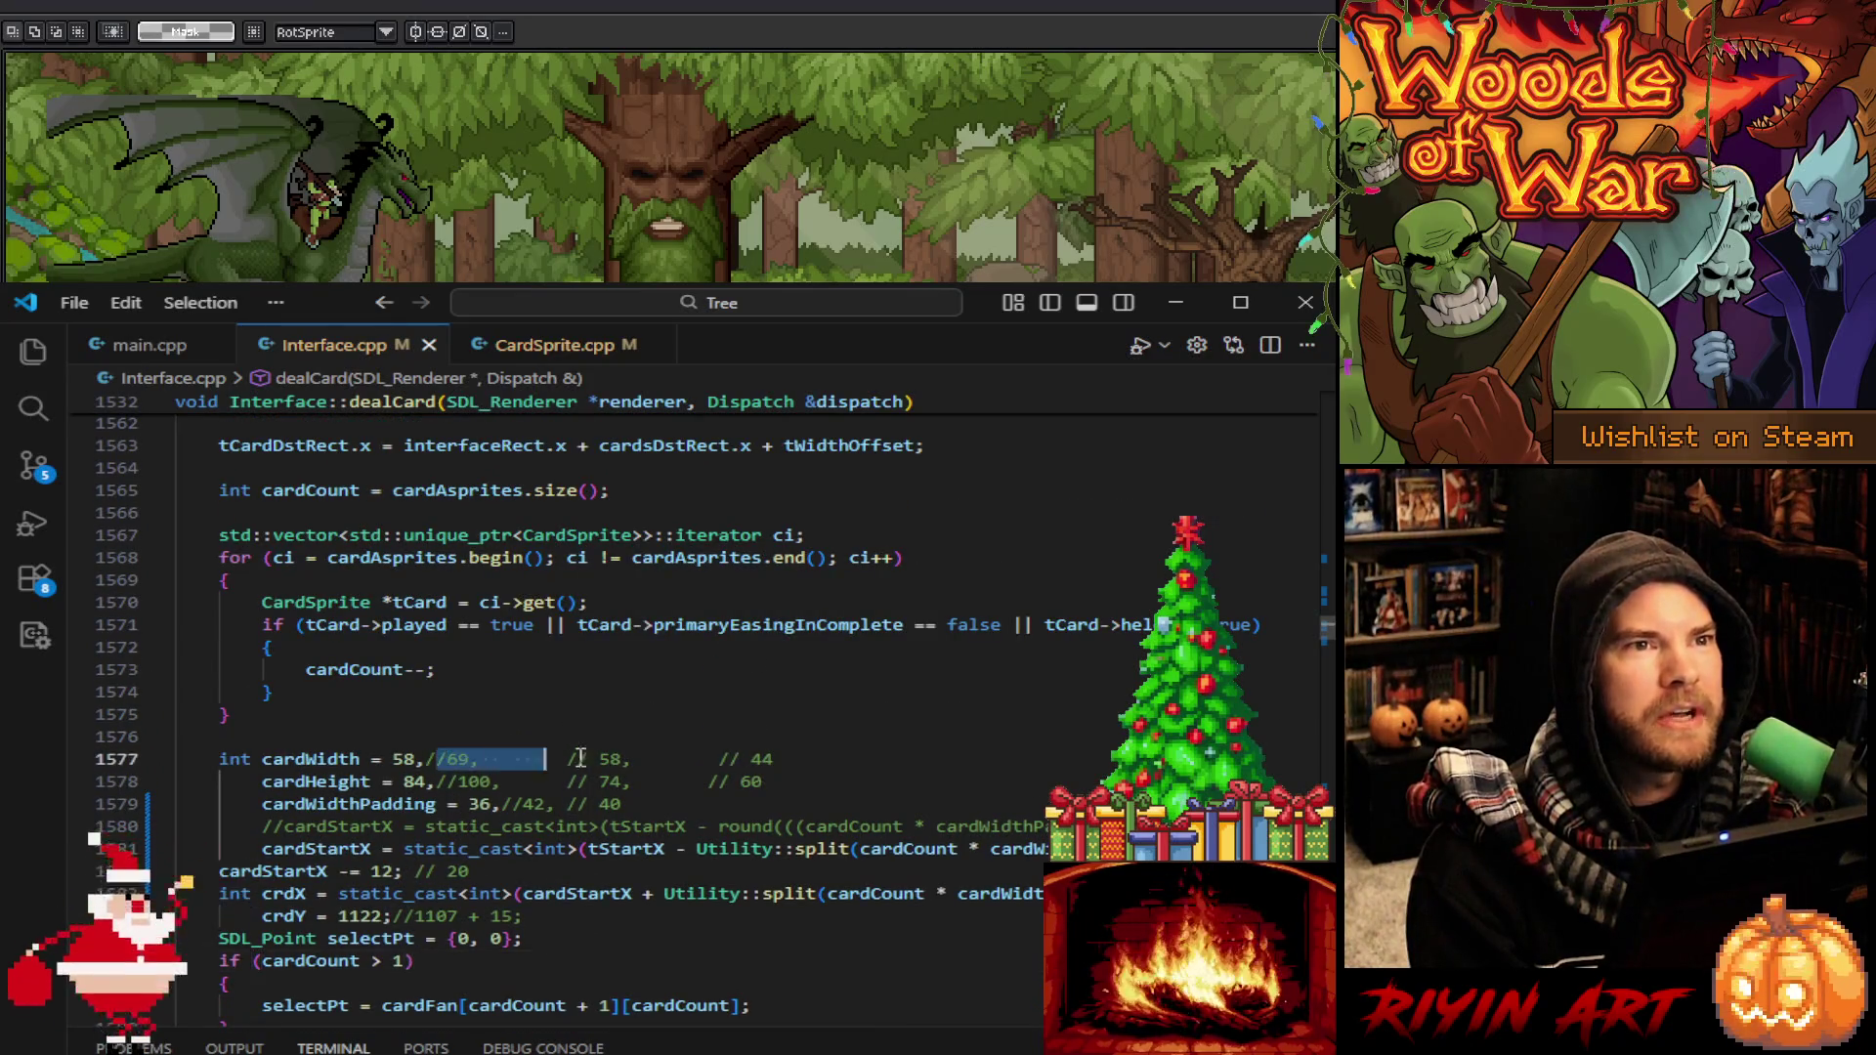
key("shift+End")
key("shift+Down")
key("Escape")
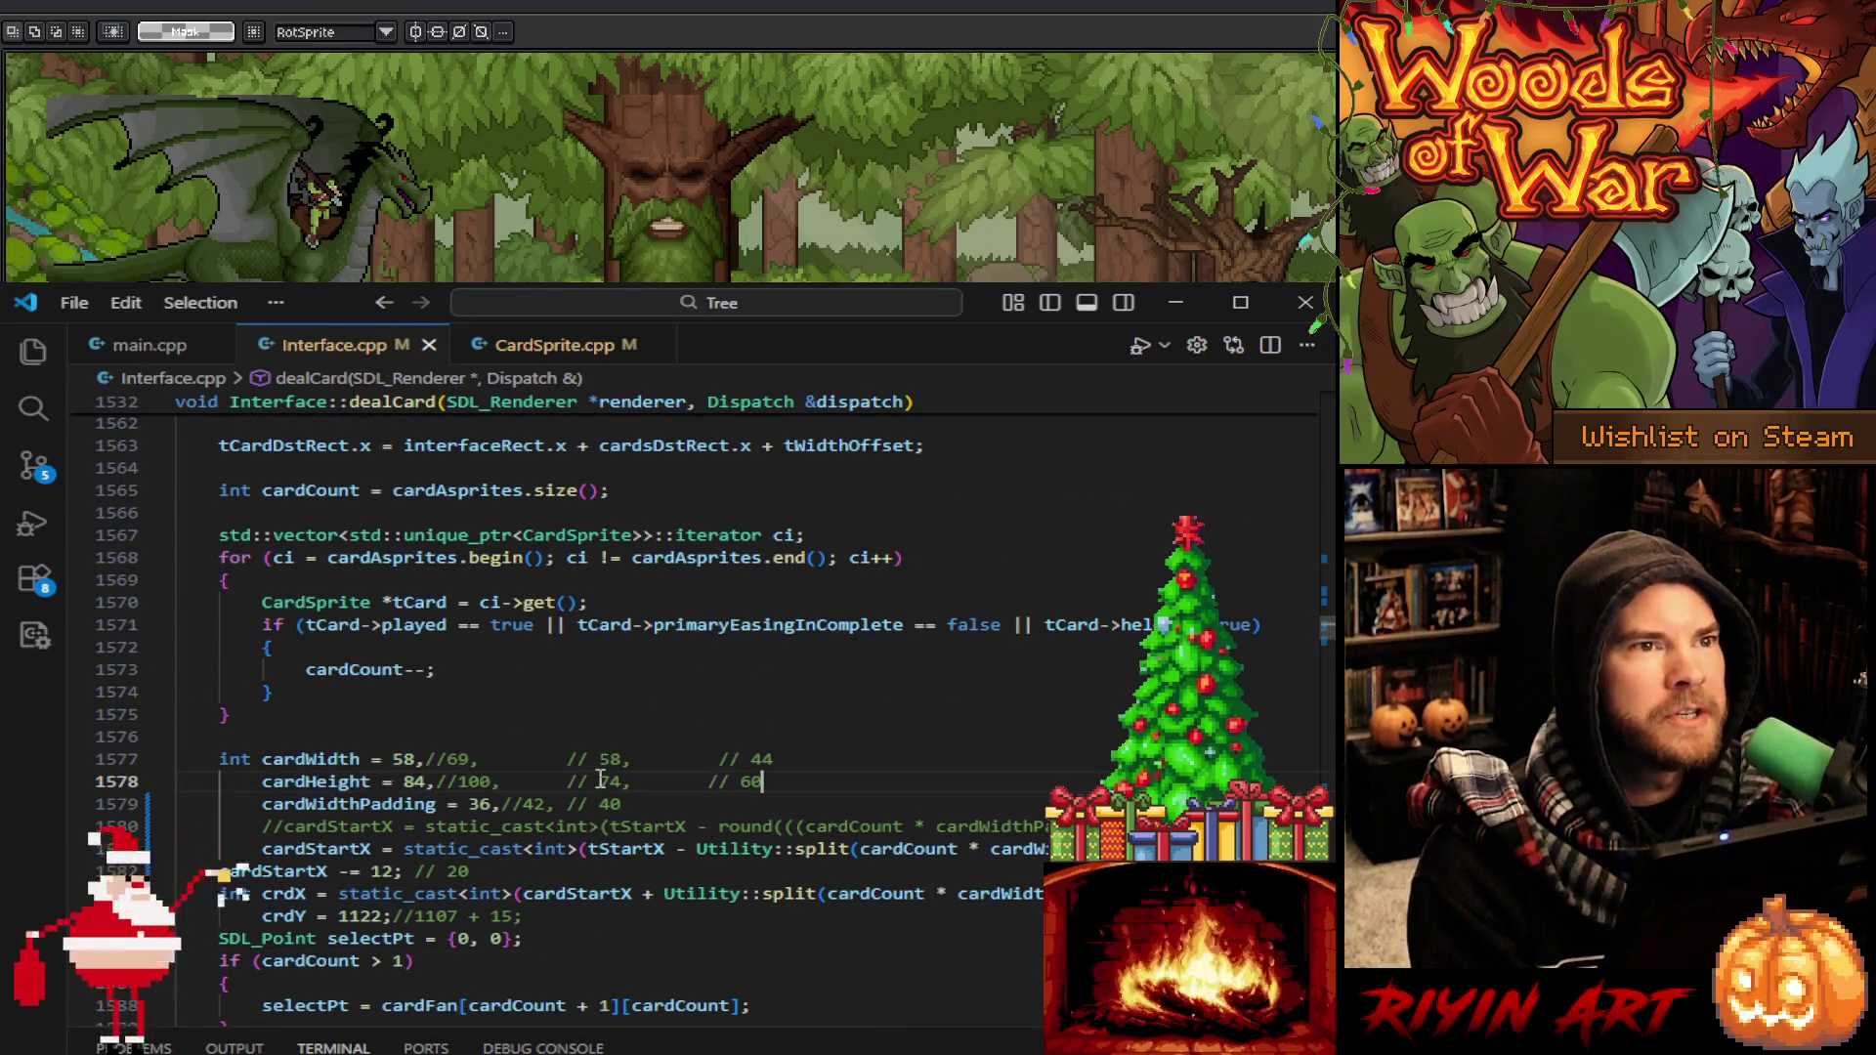
Look over the padding values through line 1586, then minimize VS Code to show the mockup
scroll(600, 779, "down", 3)
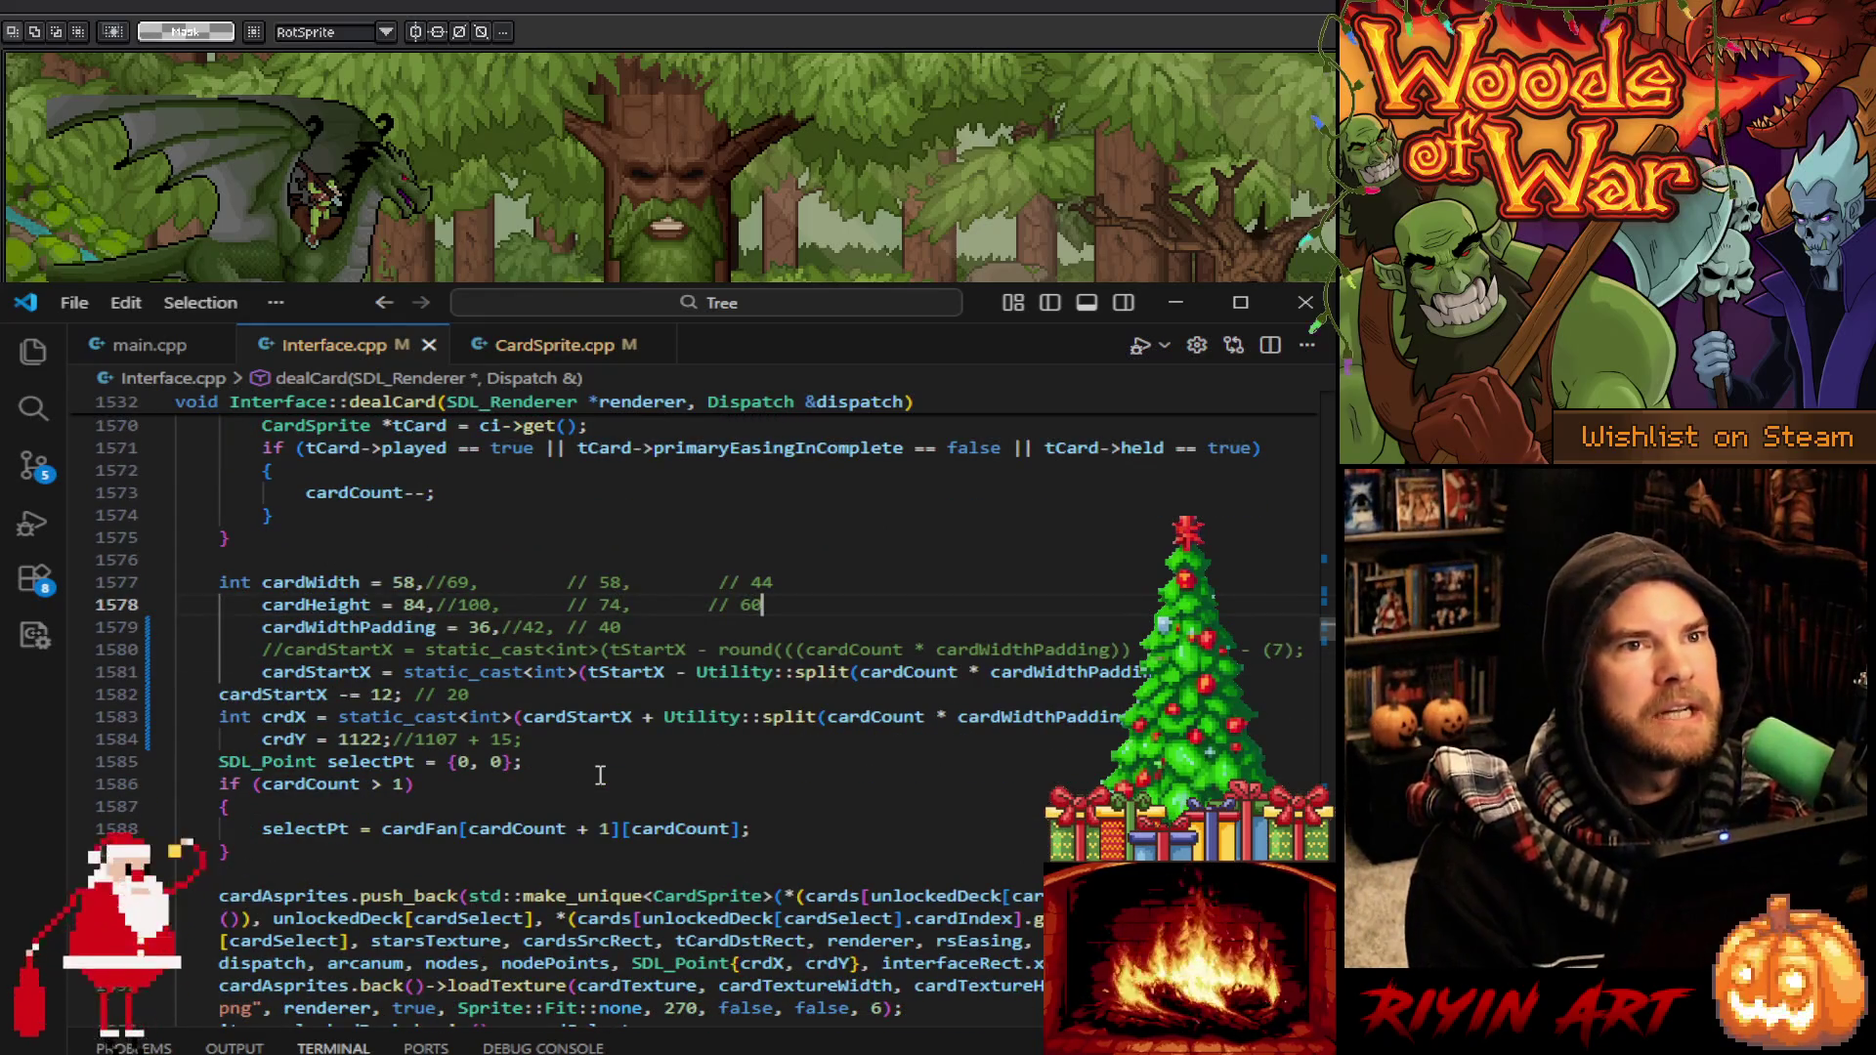
scroll(600, 776, "down", 3)
scroll(600, 775, "down", 4)
scroll(600, 776, "up", 9)
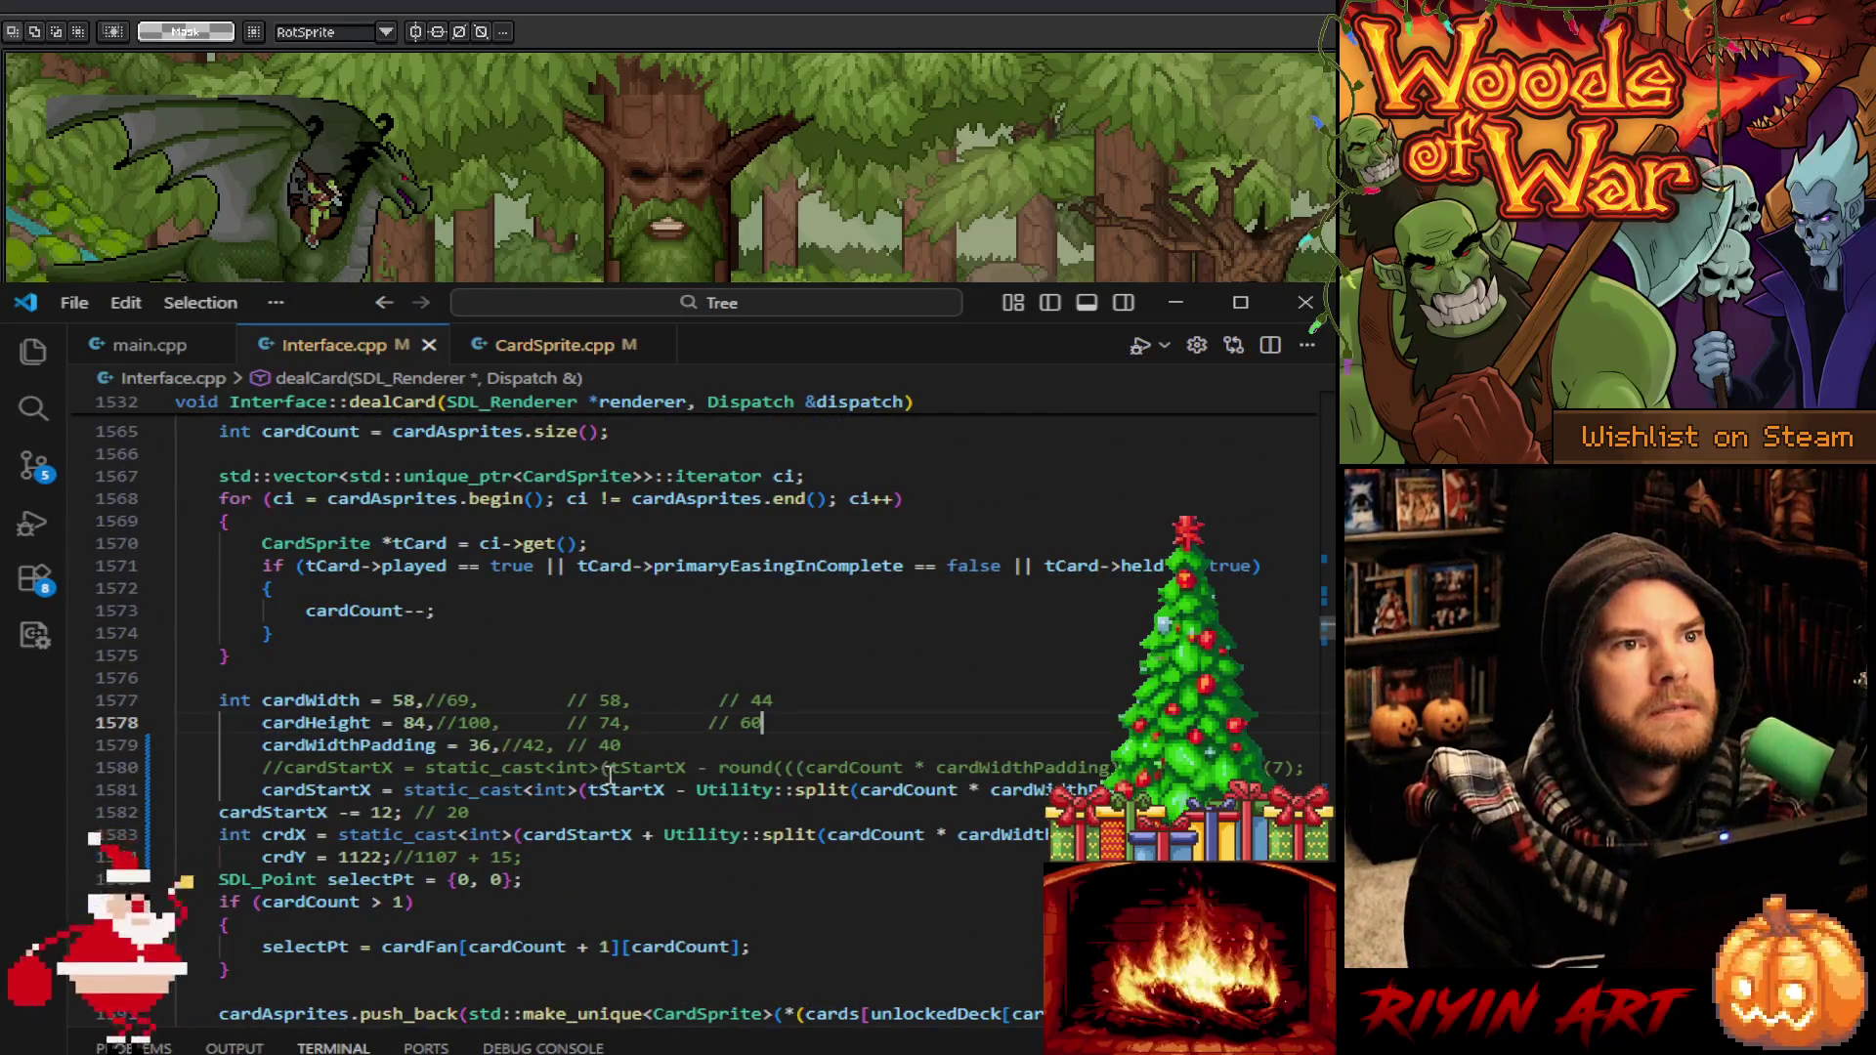
scroll(608, 773, "up", 6)
scroll(665, 777, "down", 7)
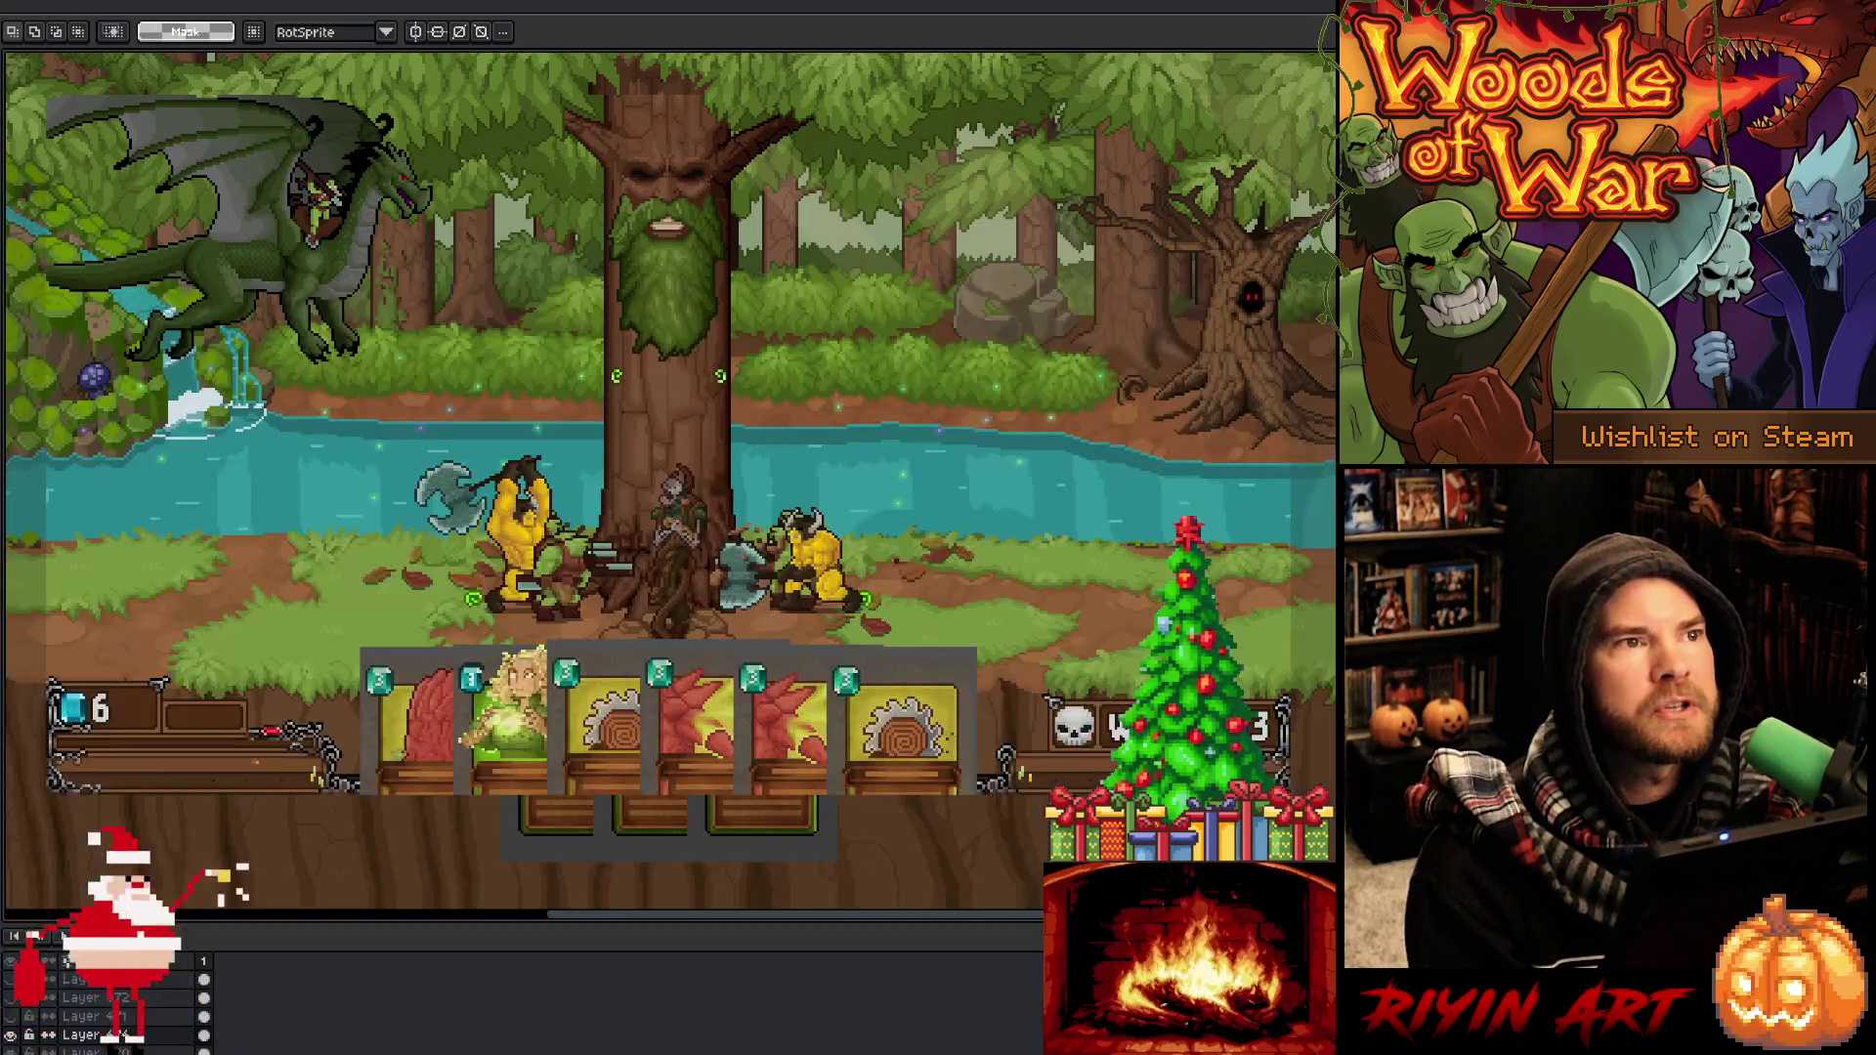
left_click(1176, 304)
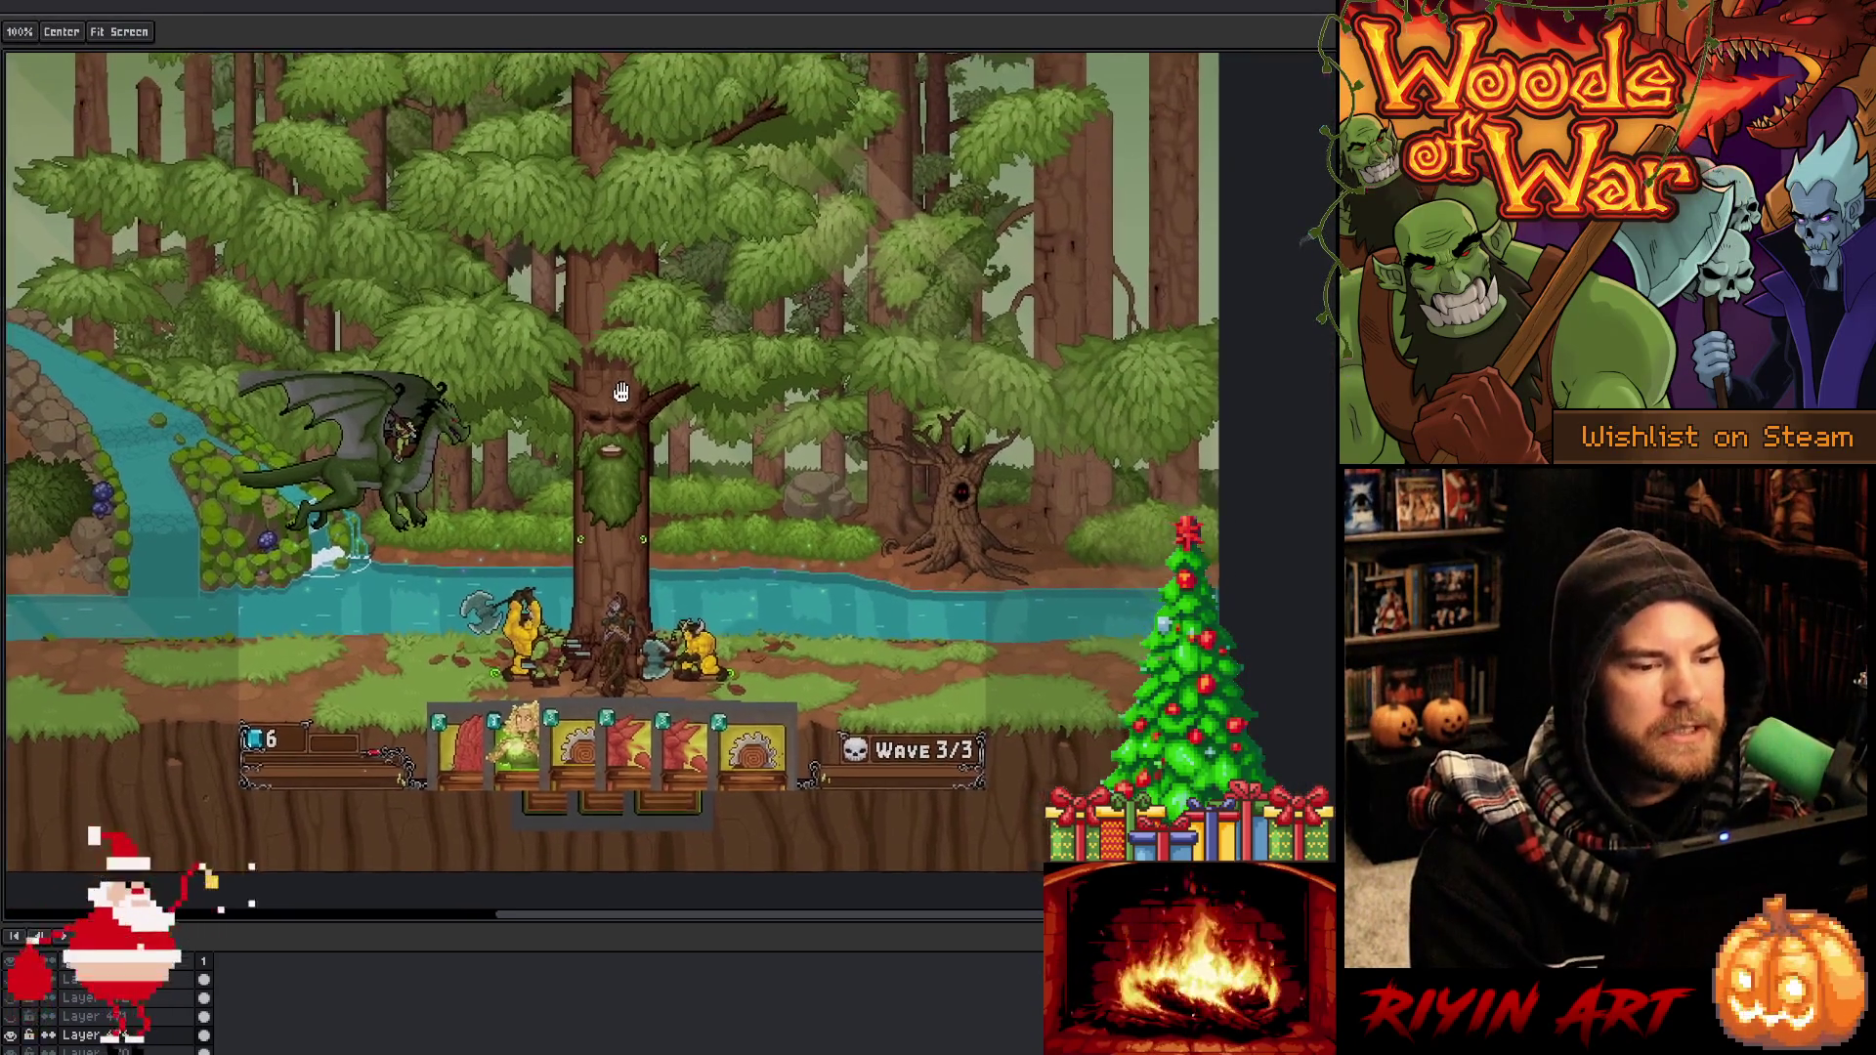
scroll(494, 486, "up", 2)
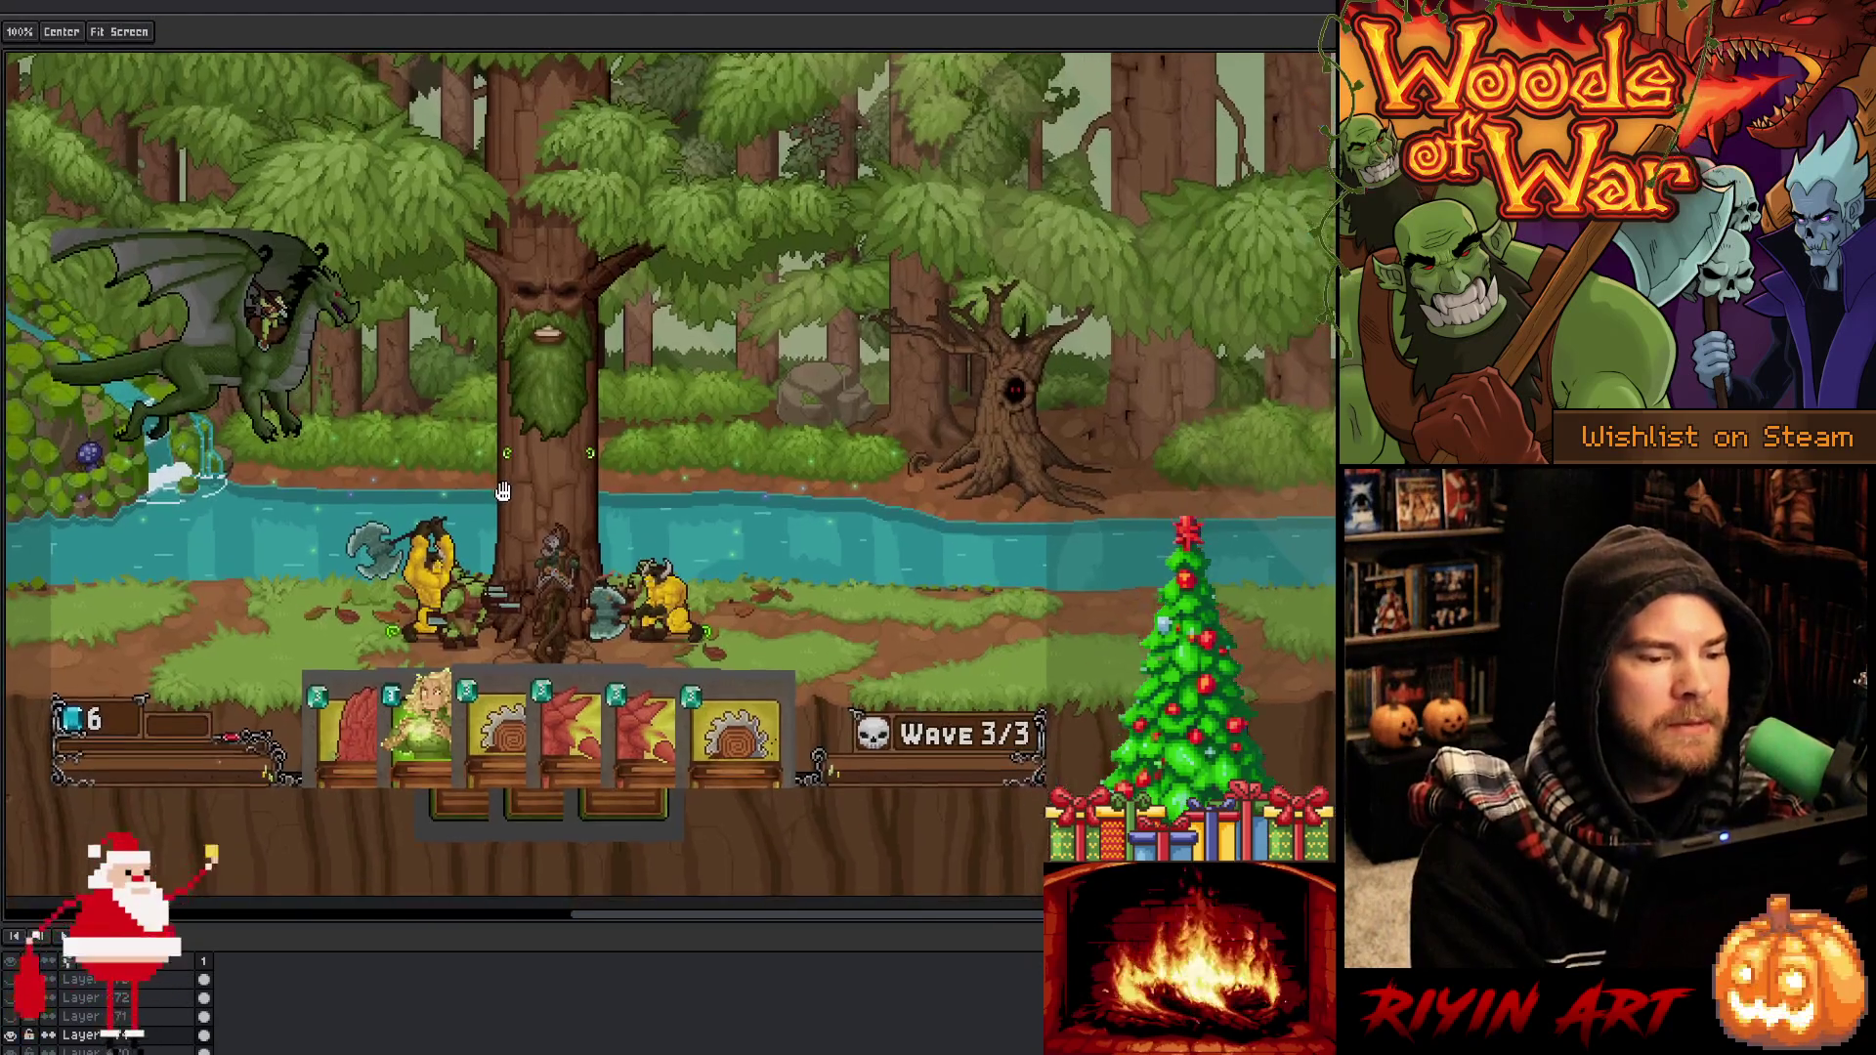
key("space")
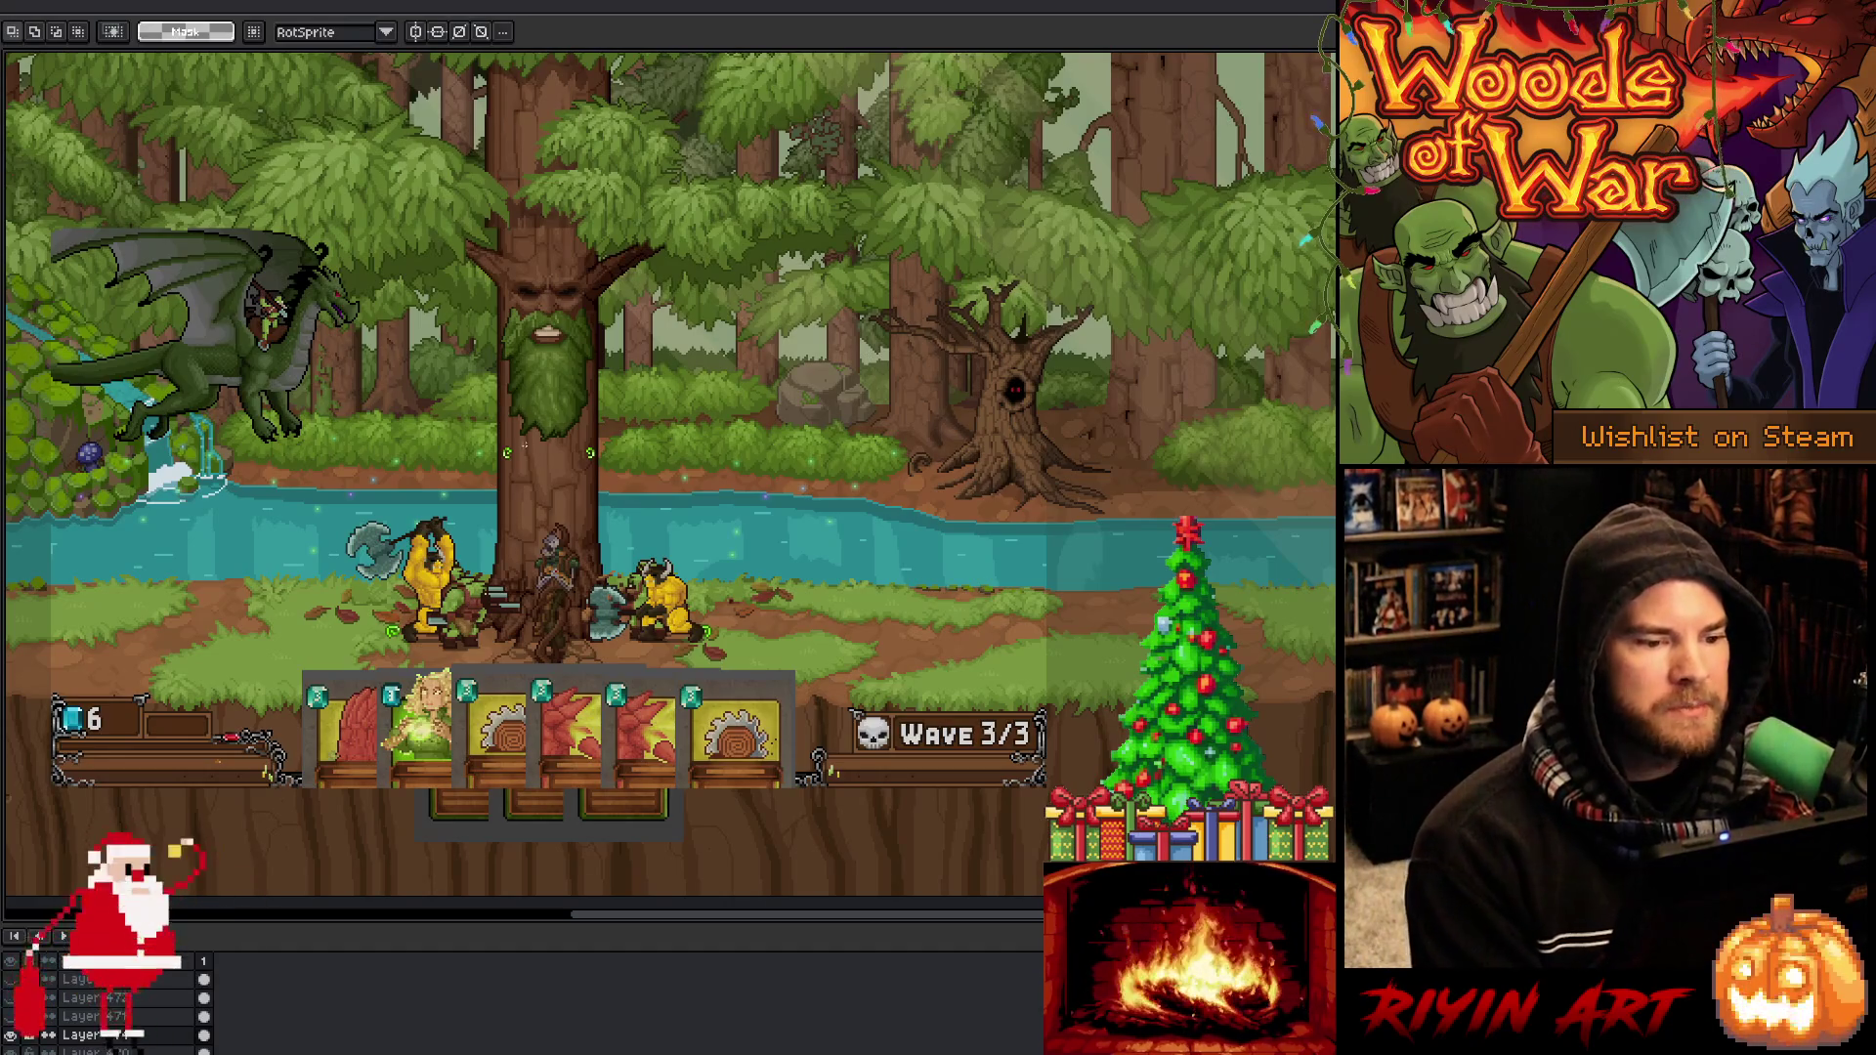
mouse_move(411, 478)
left_mouse_down()
mouse_move(494, 513)
mouse_move(485, 493)
left_mouse_up()
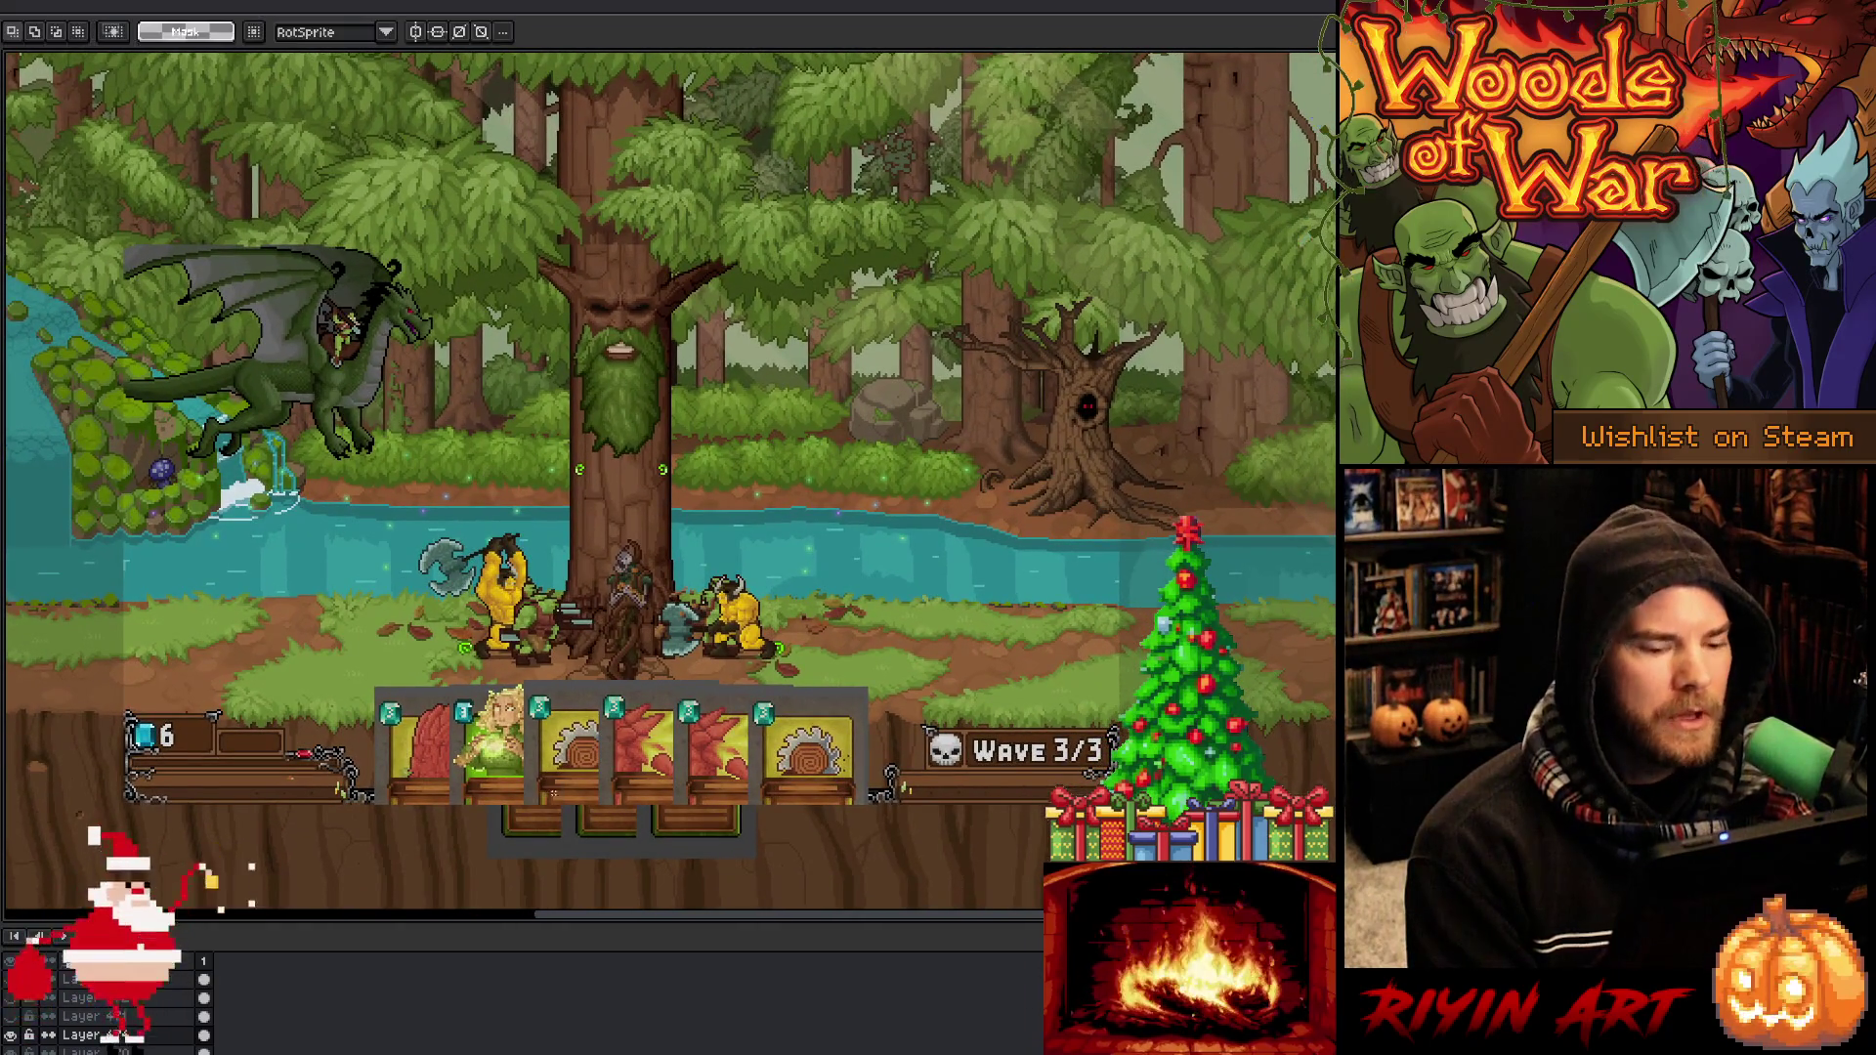
left_click_drag(371, 683, 877, 841)
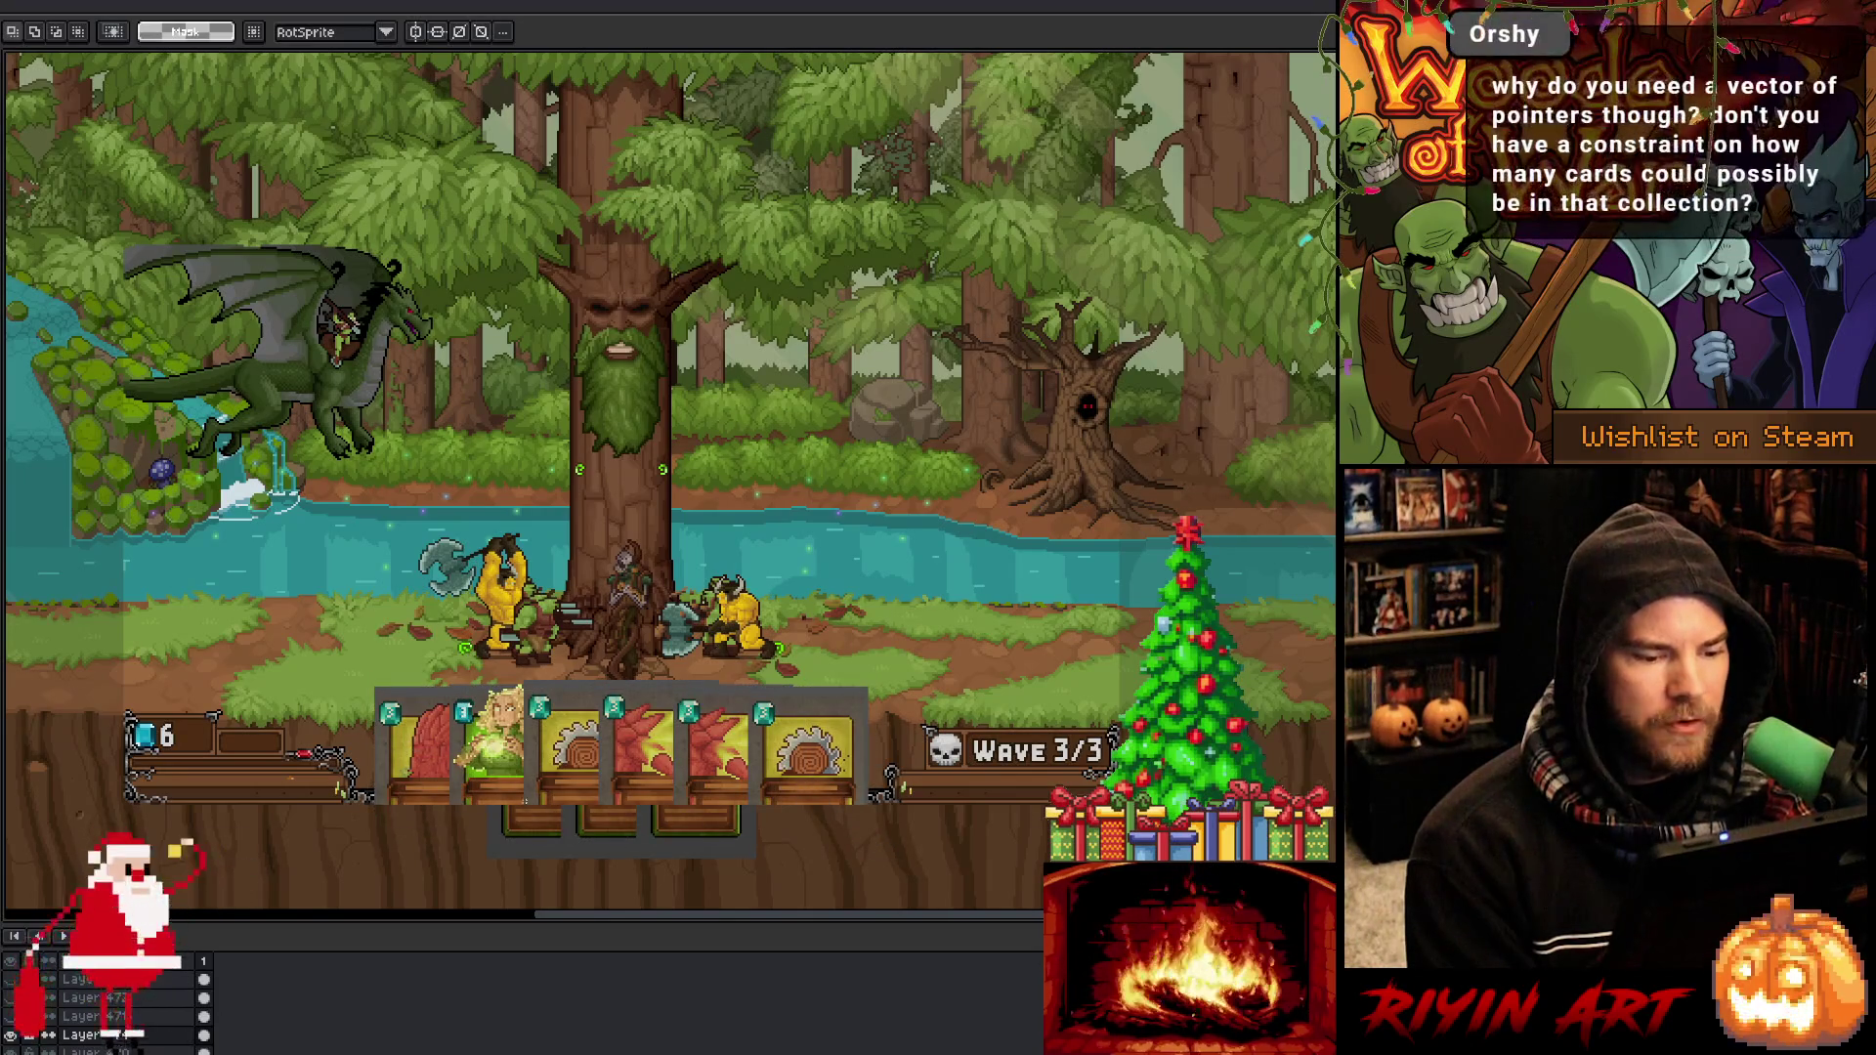
left_click_drag(421, 787, 726, 670)
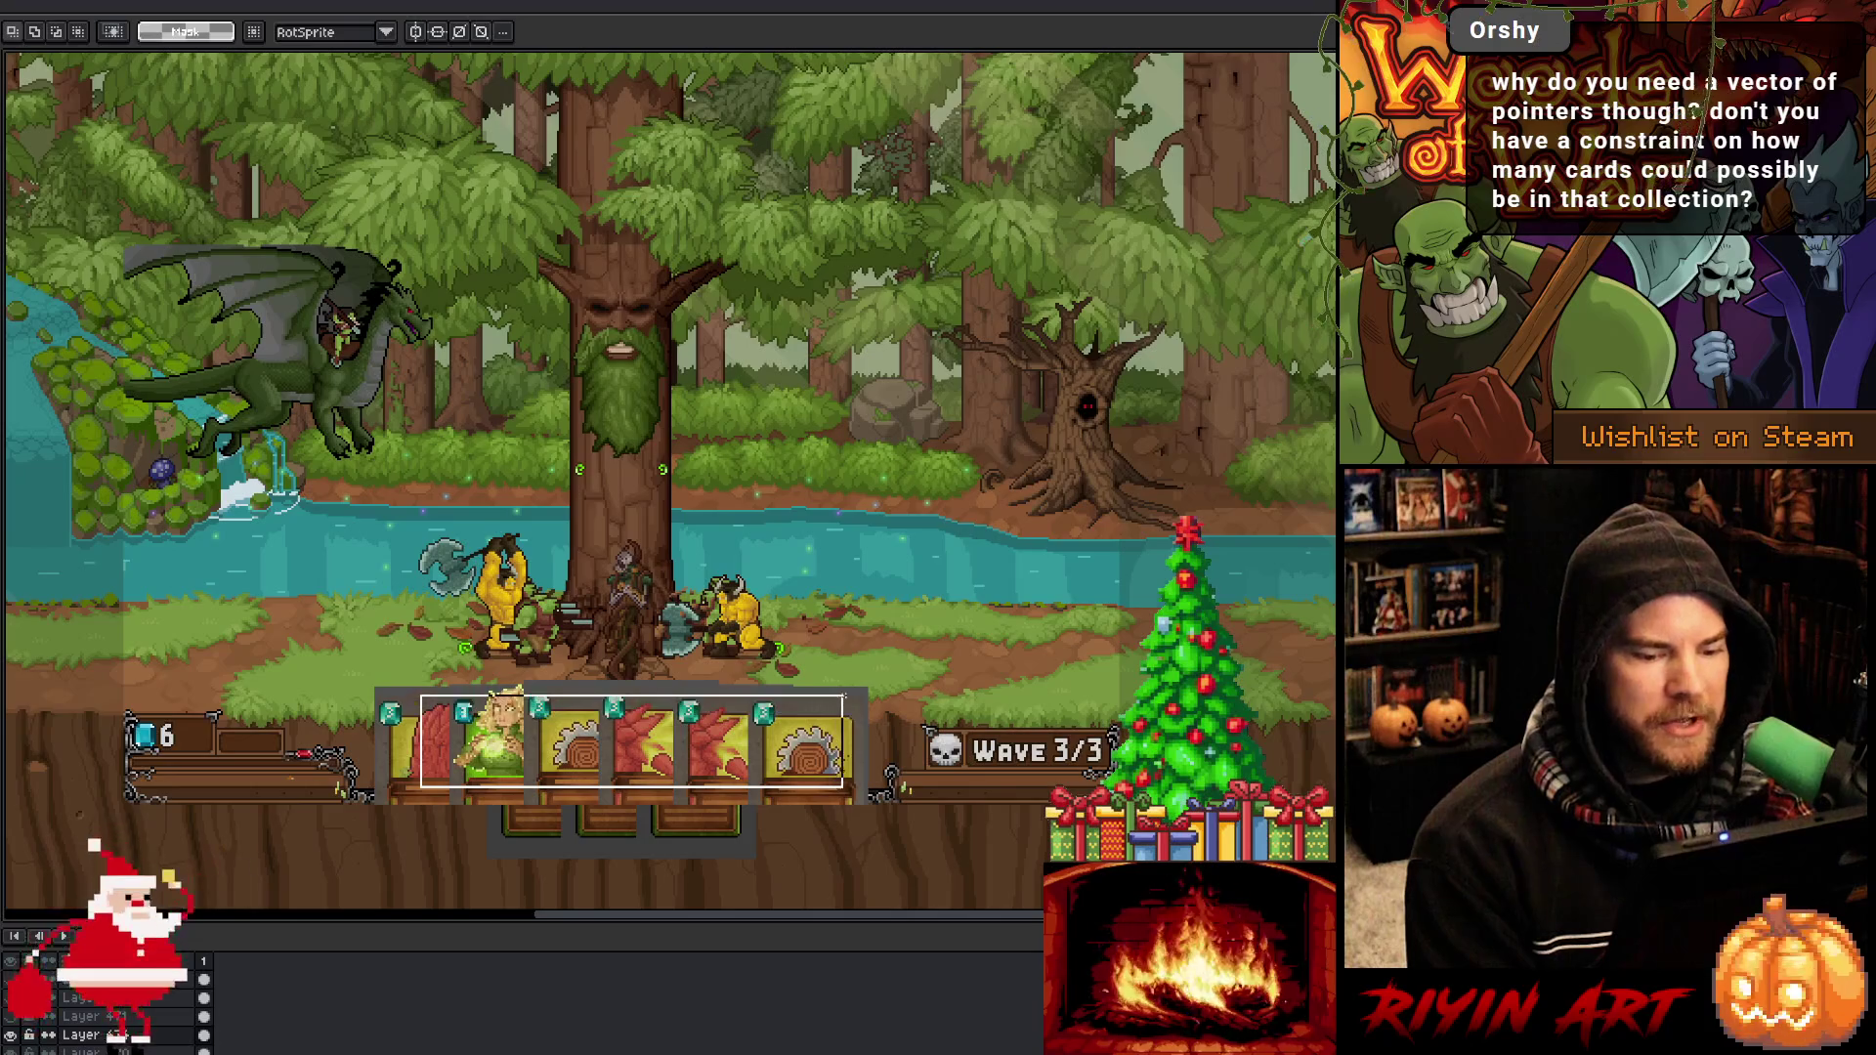
scroll(665, 733, "up", 1)
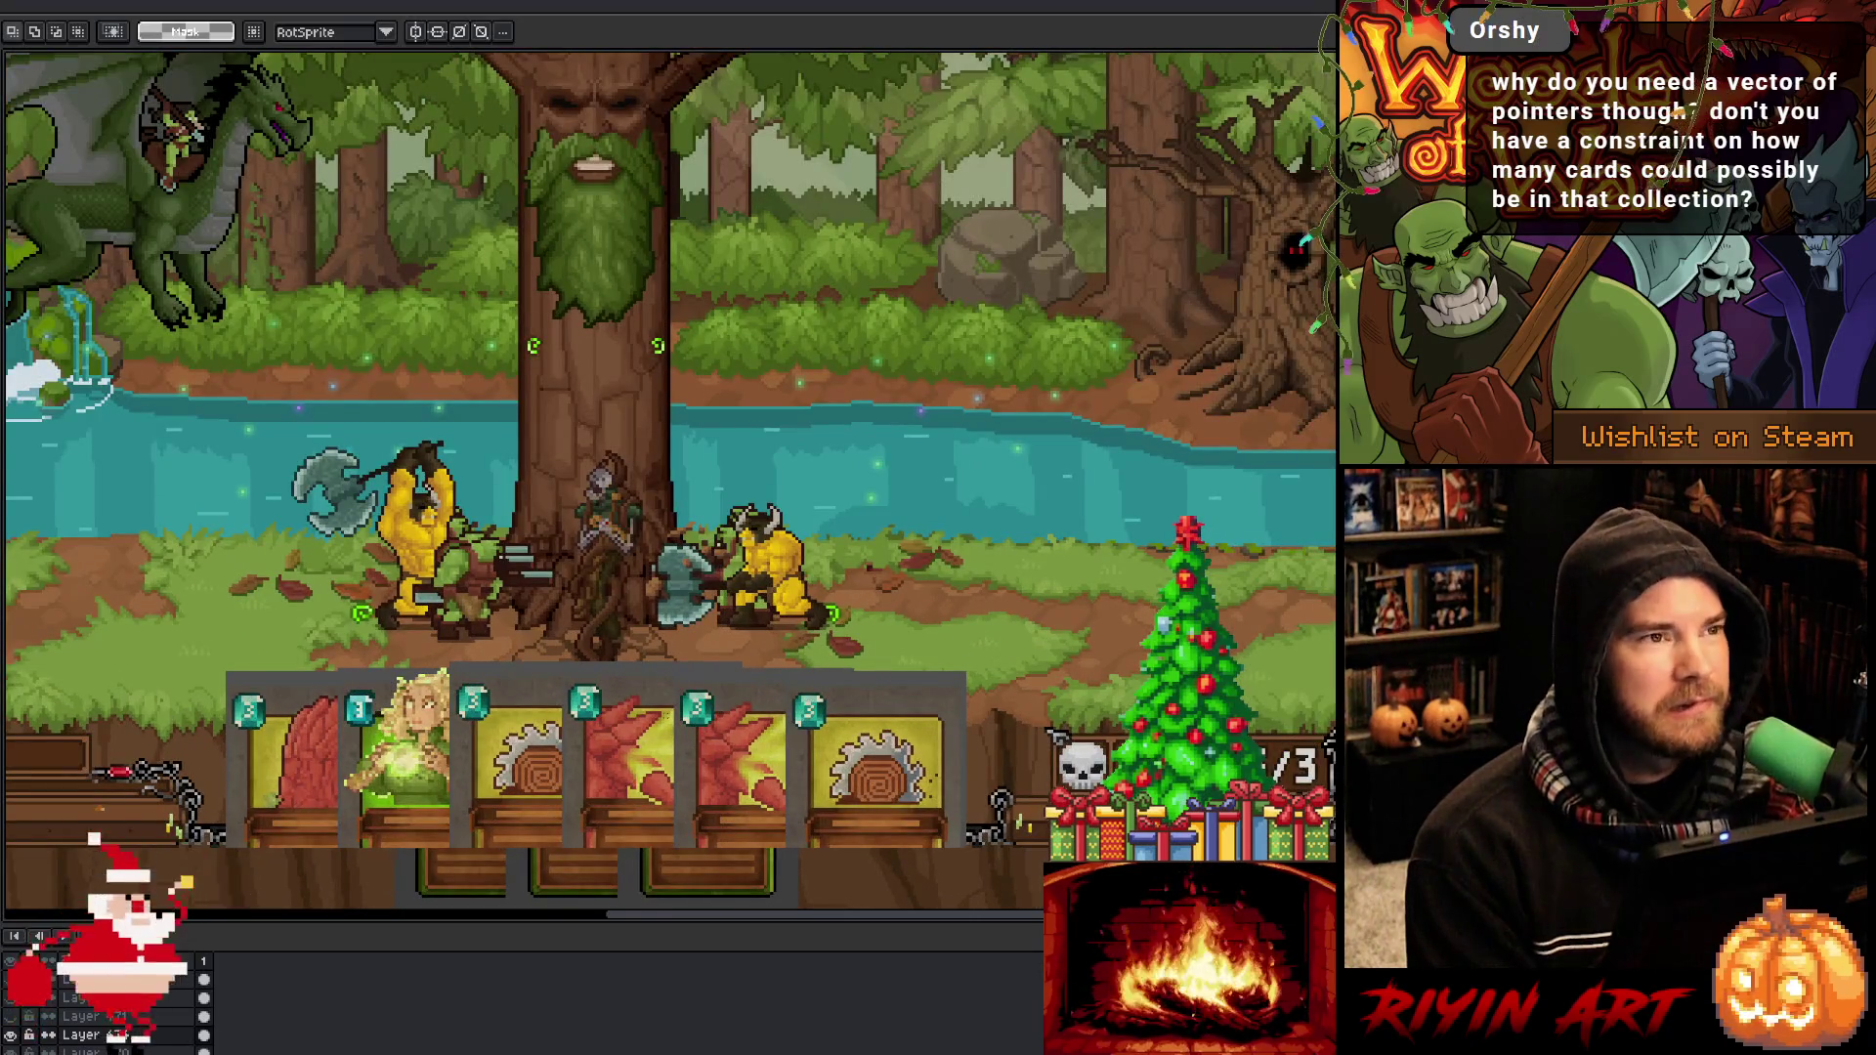
scroll(671, 719, "down", 1)
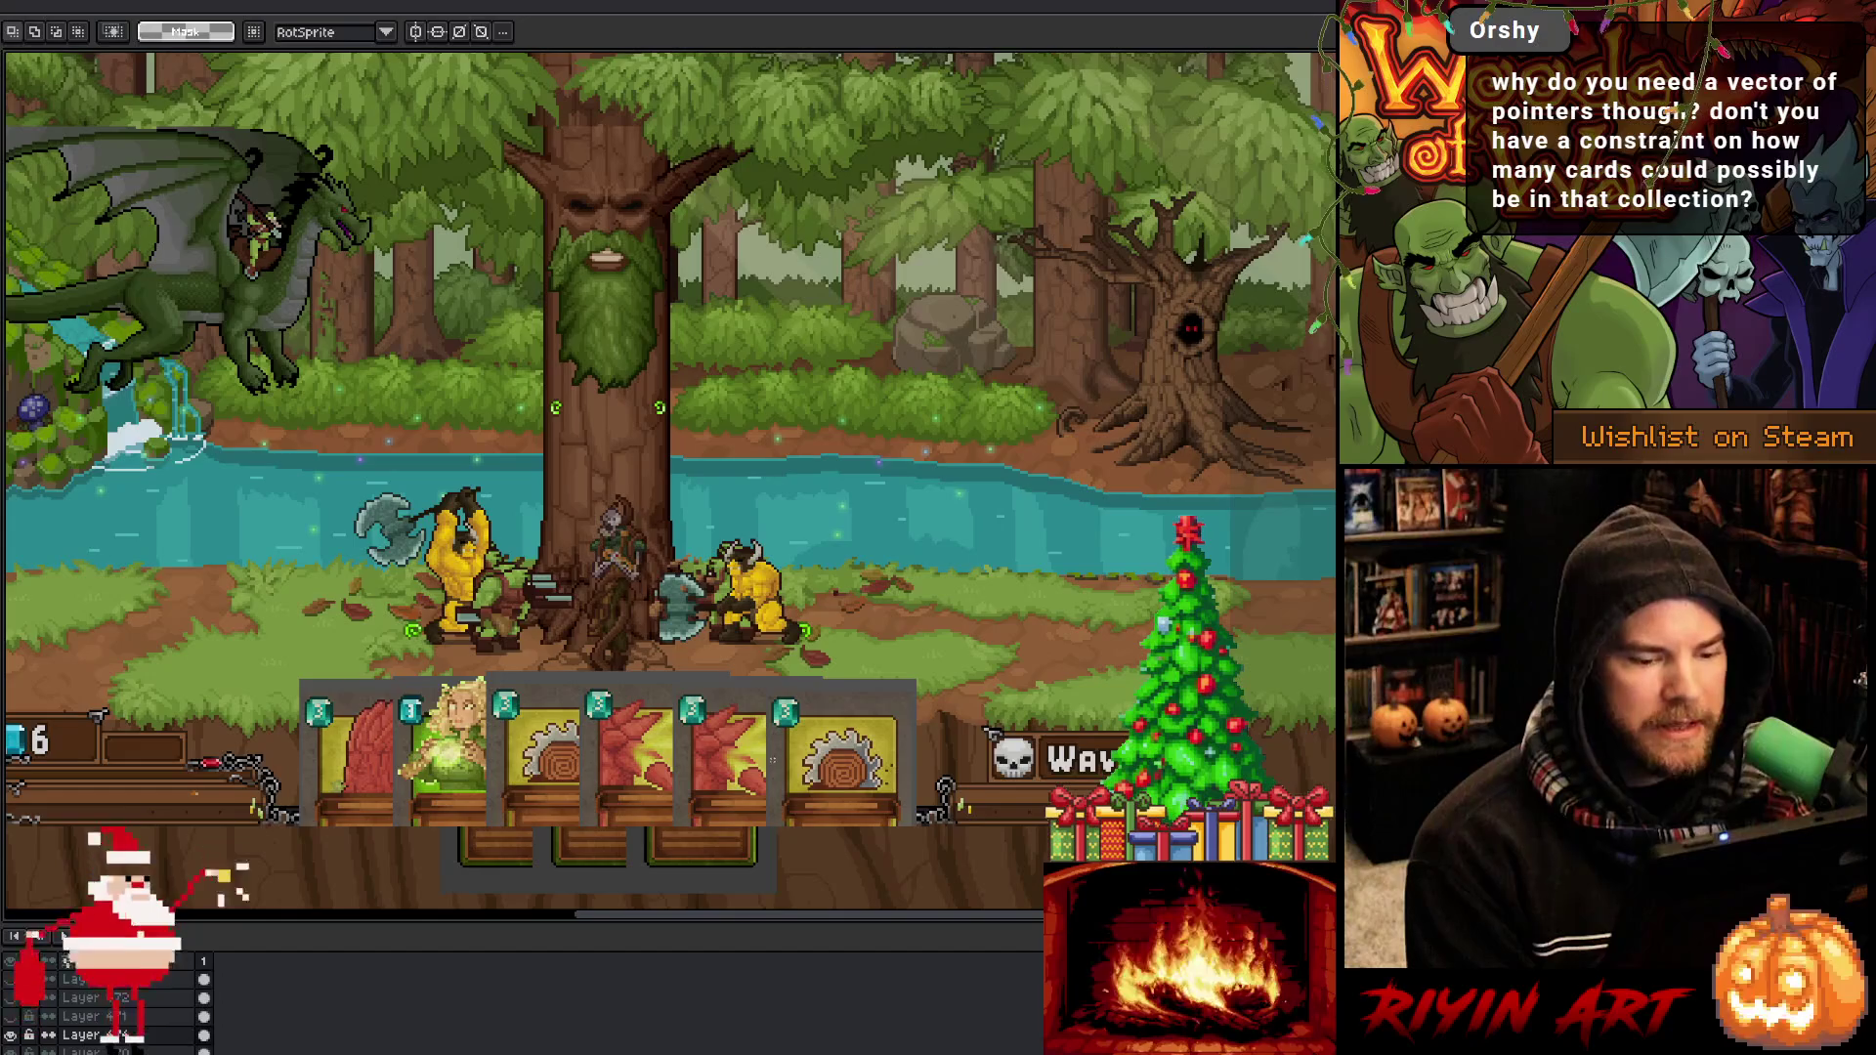